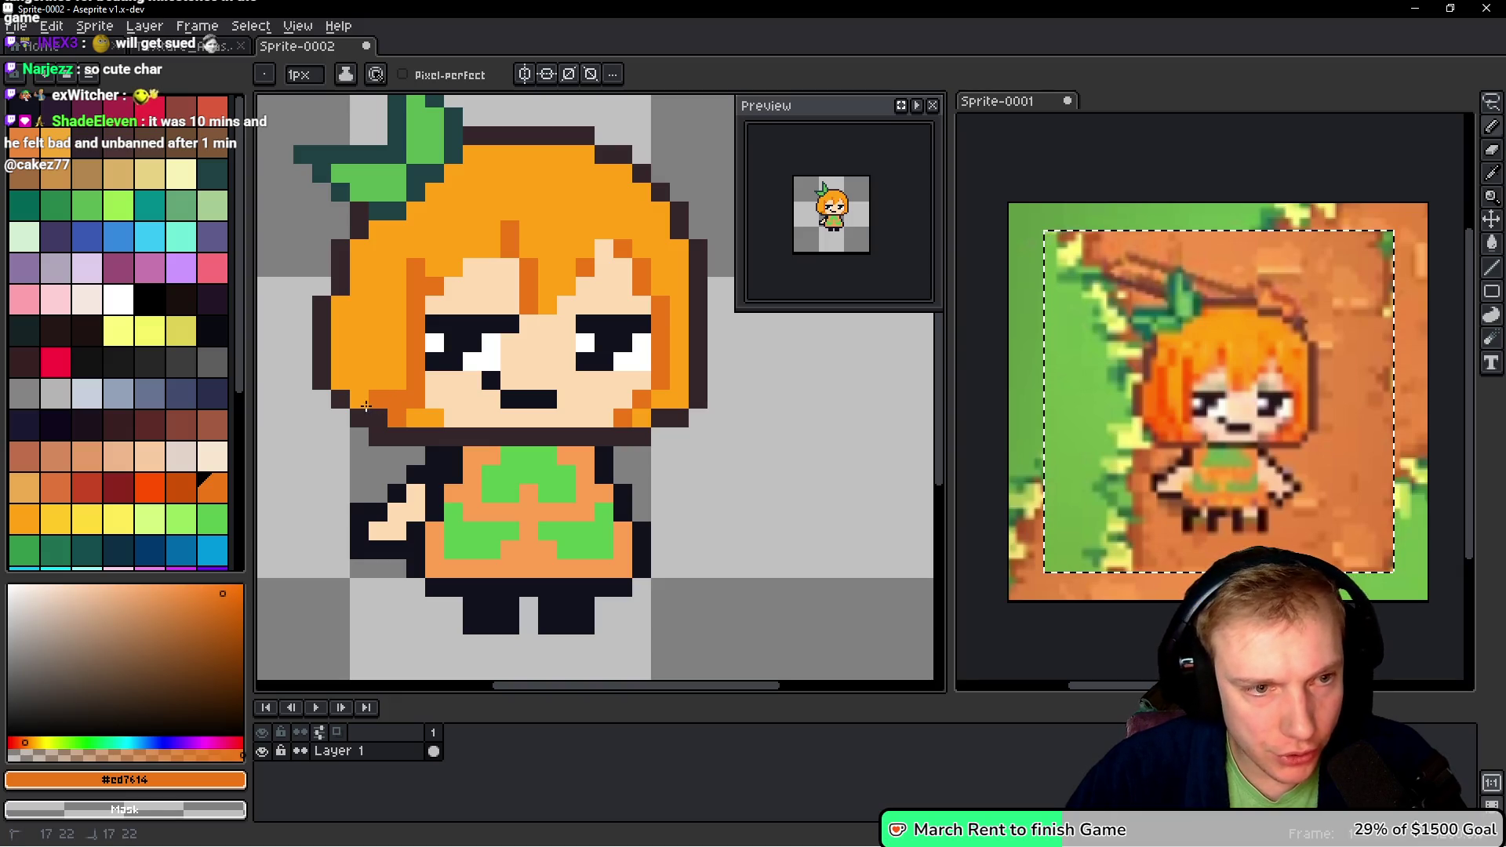
# - Paint darker-orange #cd7614 shading strokes down the hair's left, beside the leaf, and on the right
pyautogui.moveTo(336, 312)
pyautogui.mouseDown()
pyautogui.moveTo(339, 372)
pyautogui.moveTo(359, 385)
pyautogui.moveTo(360, 249)
pyautogui.moveTo(394, 253)
pyautogui.mouseUp()
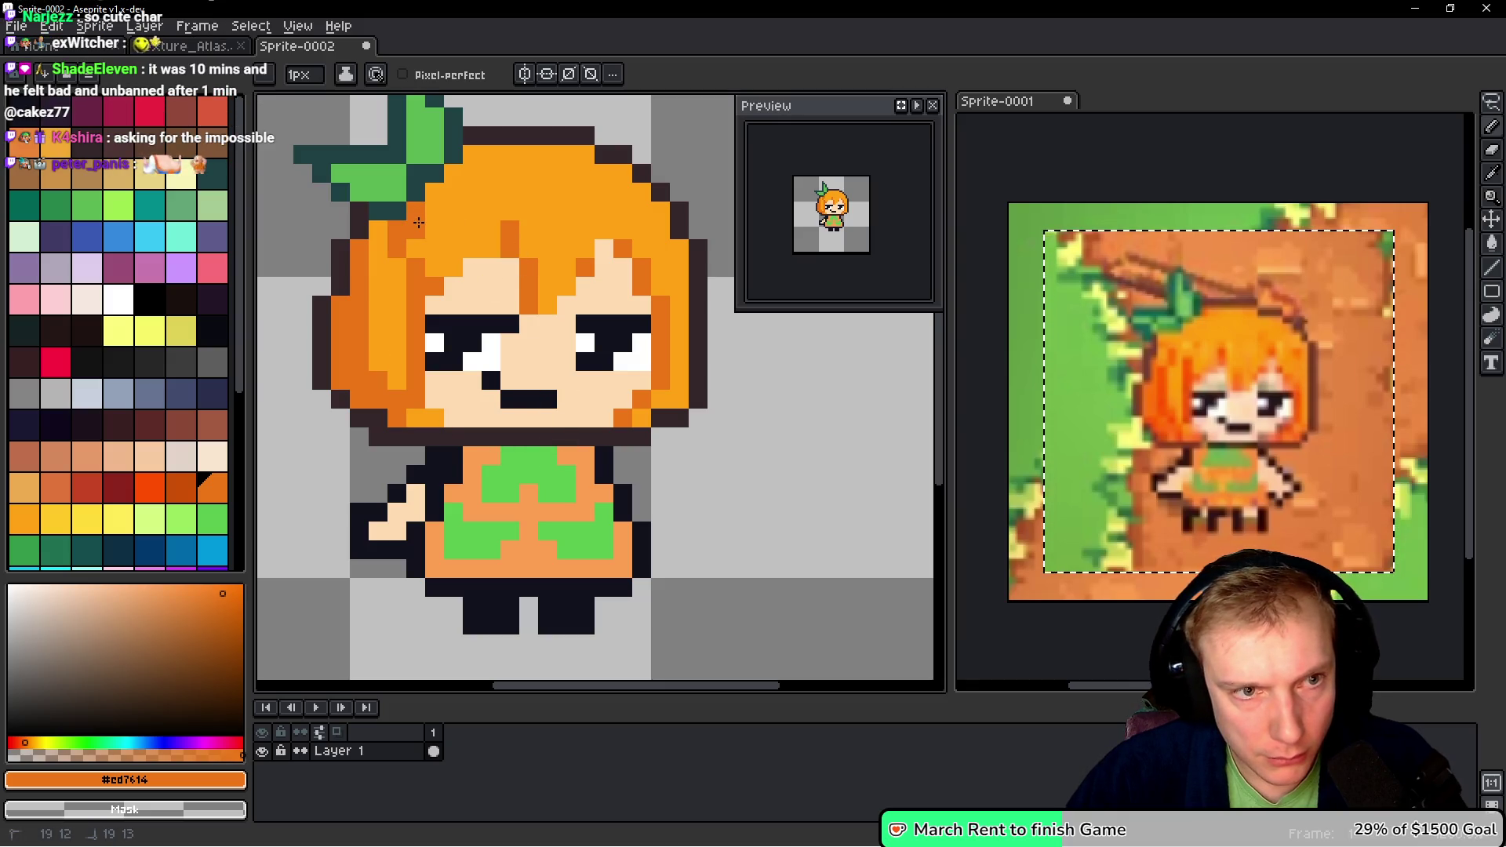
pyautogui.moveTo(435, 203)
pyautogui.mouseDown()
pyautogui.moveTo(488, 193)
pyautogui.moveTo(472, 161)
pyautogui.mouseUp()
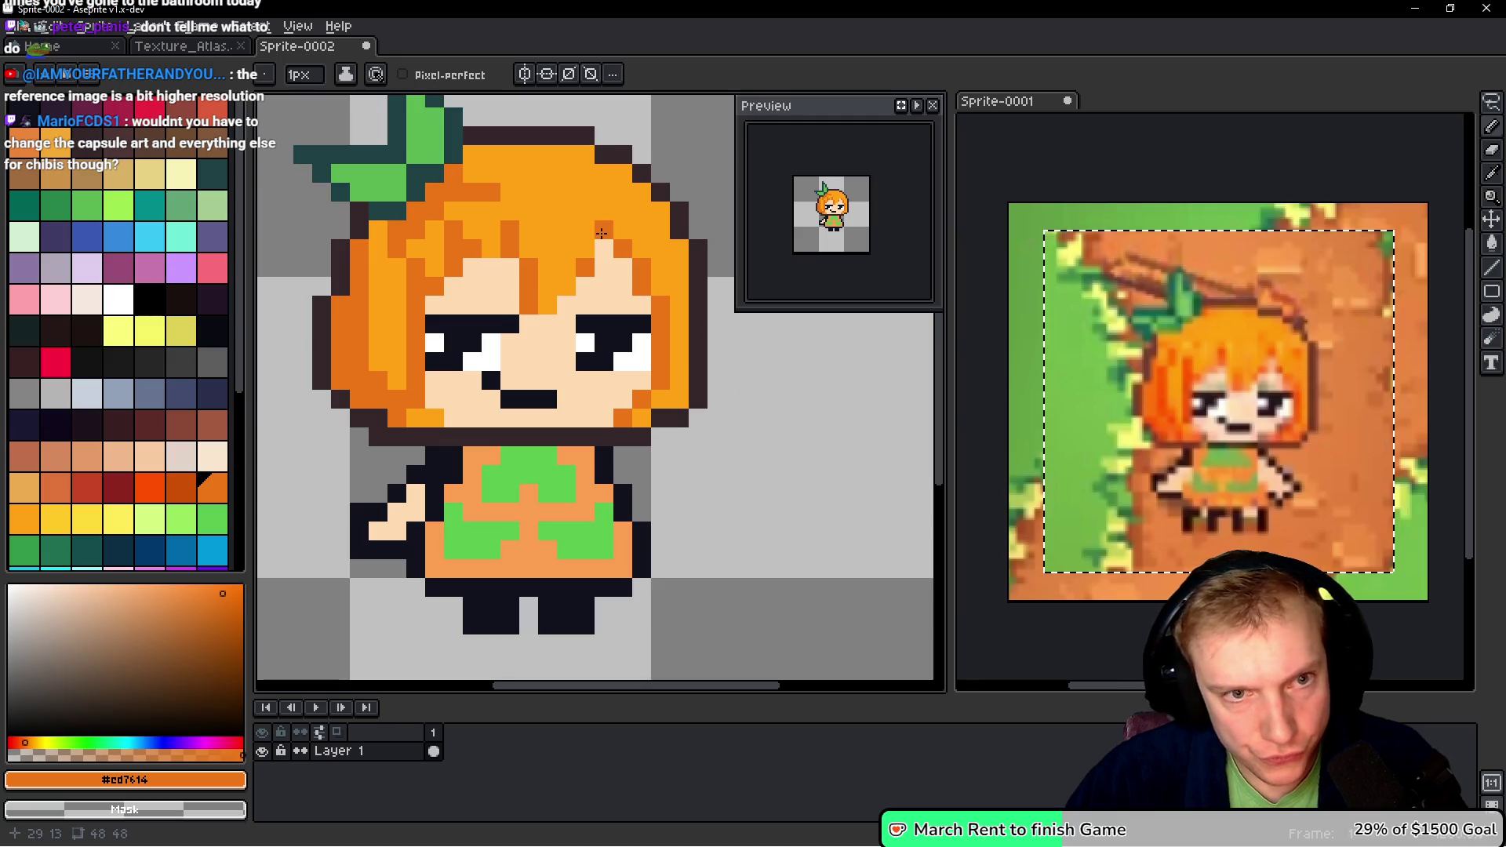
pyautogui.moveTo(661, 261); pyautogui.dragTo(663, 232)
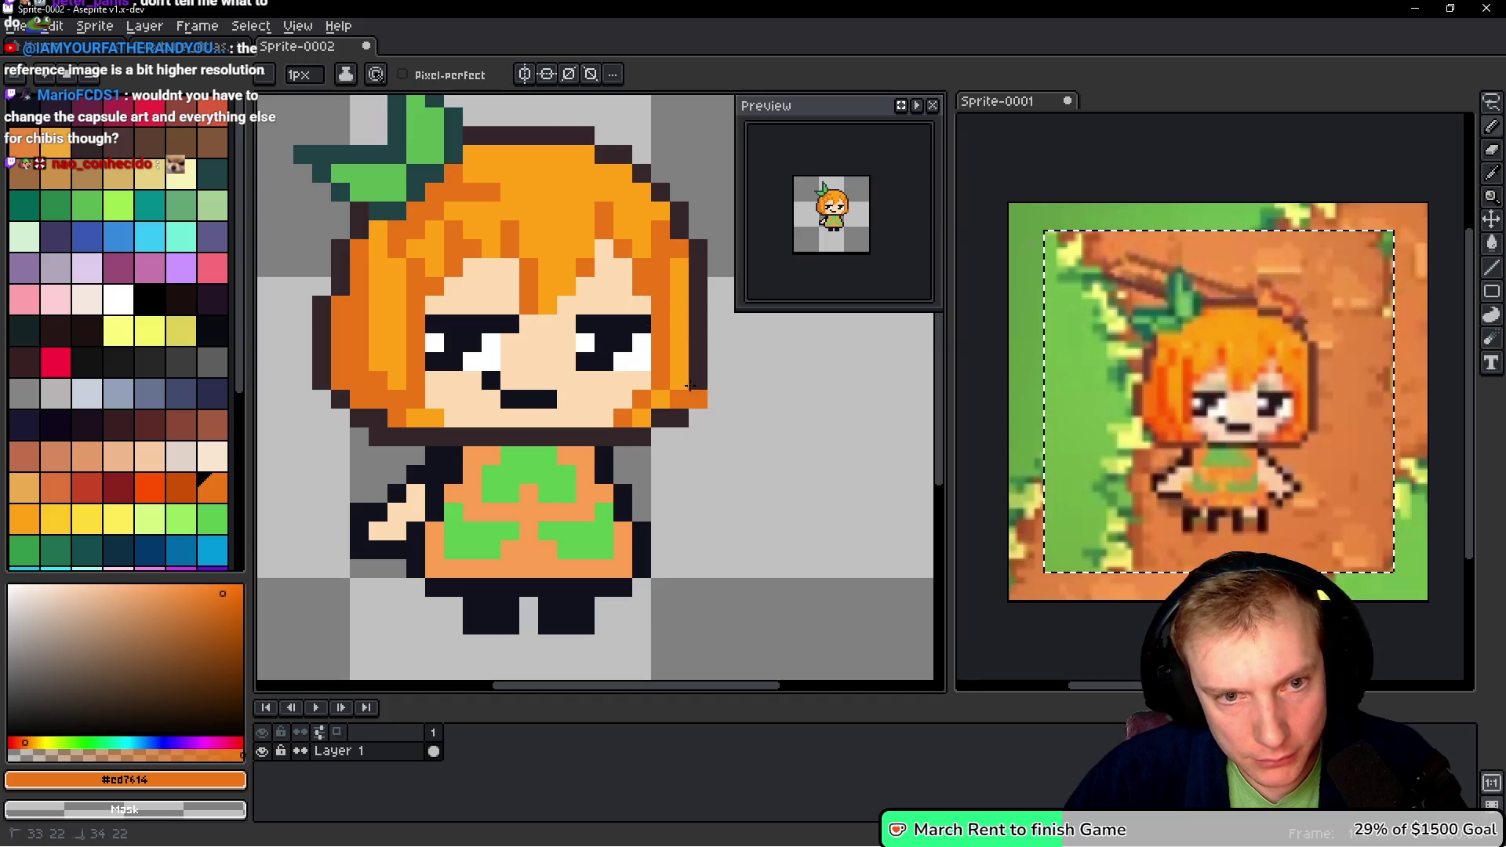
pyautogui.keyDown('alt'); pyautogui.click(703, 349); pyautogui.keyUp('alt')
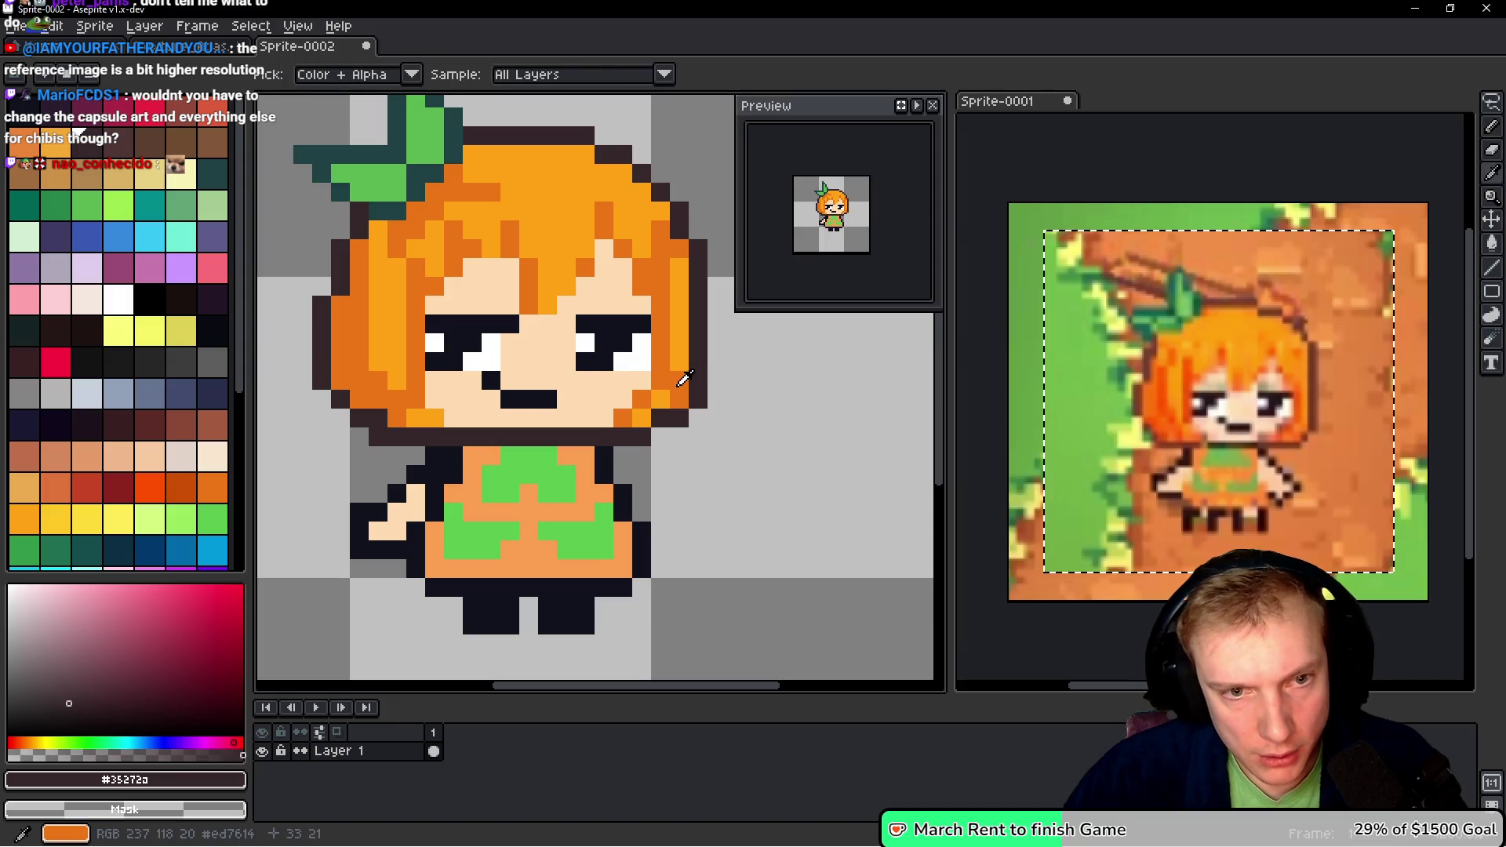
pyautogui.keyDown('alt'); pyautogui.click(680, 397); pyautogui.keyUp('alt')
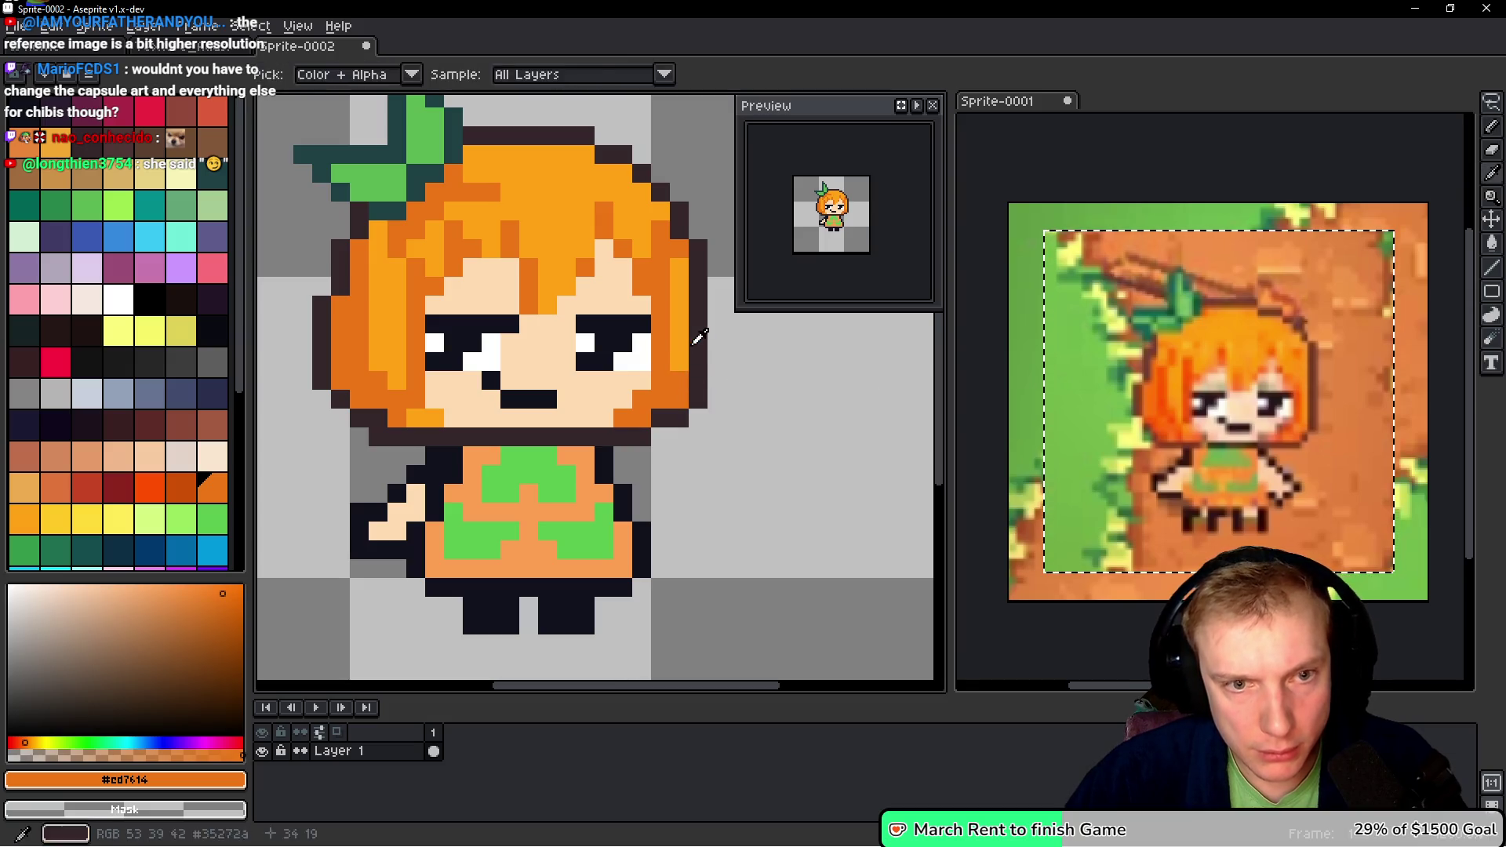
# - Eyedropper back and forth between the light and darker hair oranges, then bring up YouTube Studio
pyautogui.keyDown('alt'); pyautogui.click(677, 377); pyautogui.keyUp('alt')
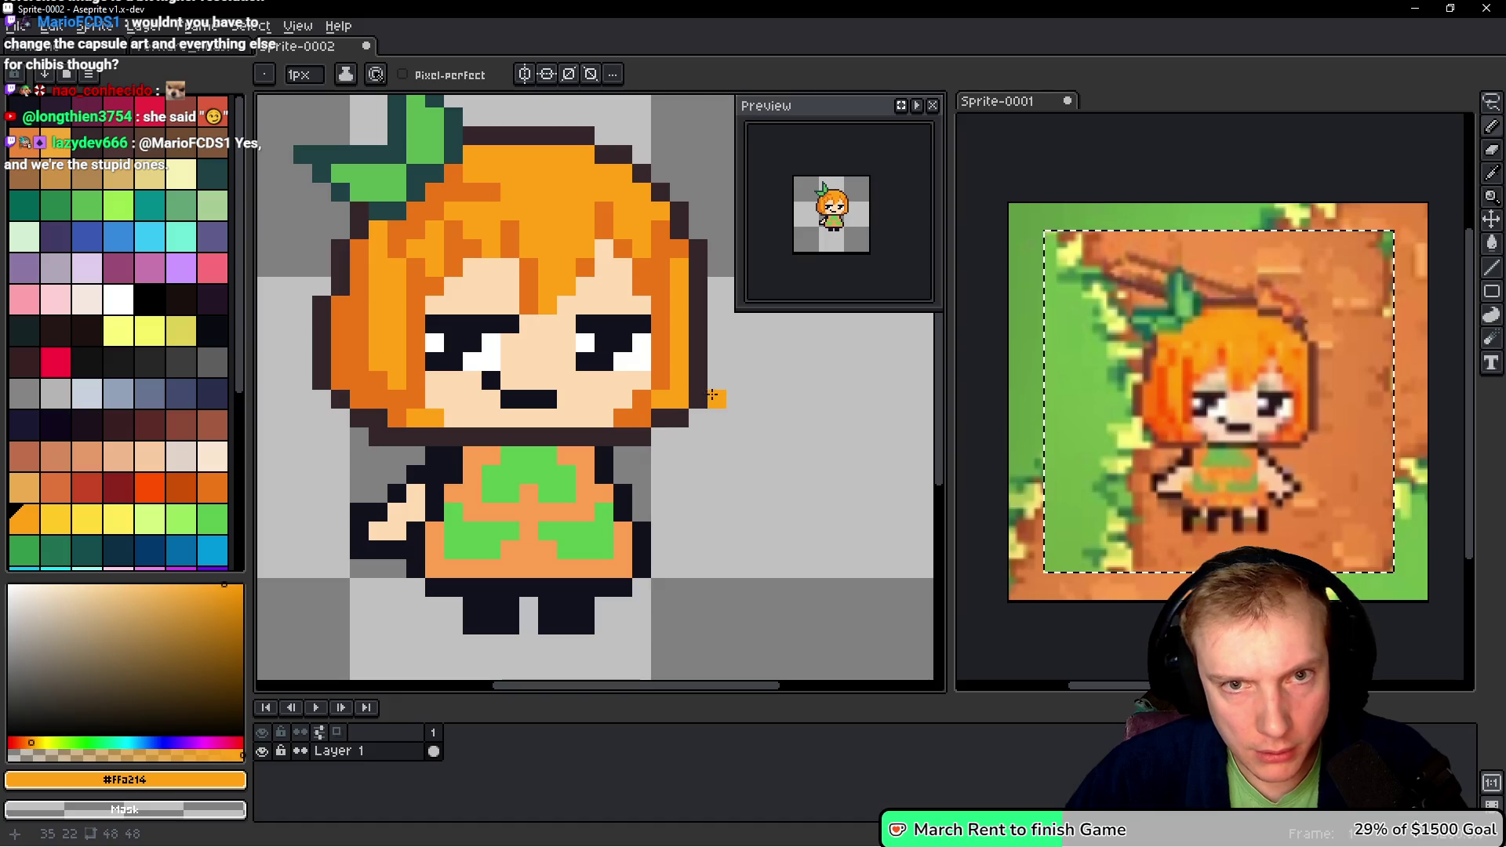
pyautogui.press('alt')
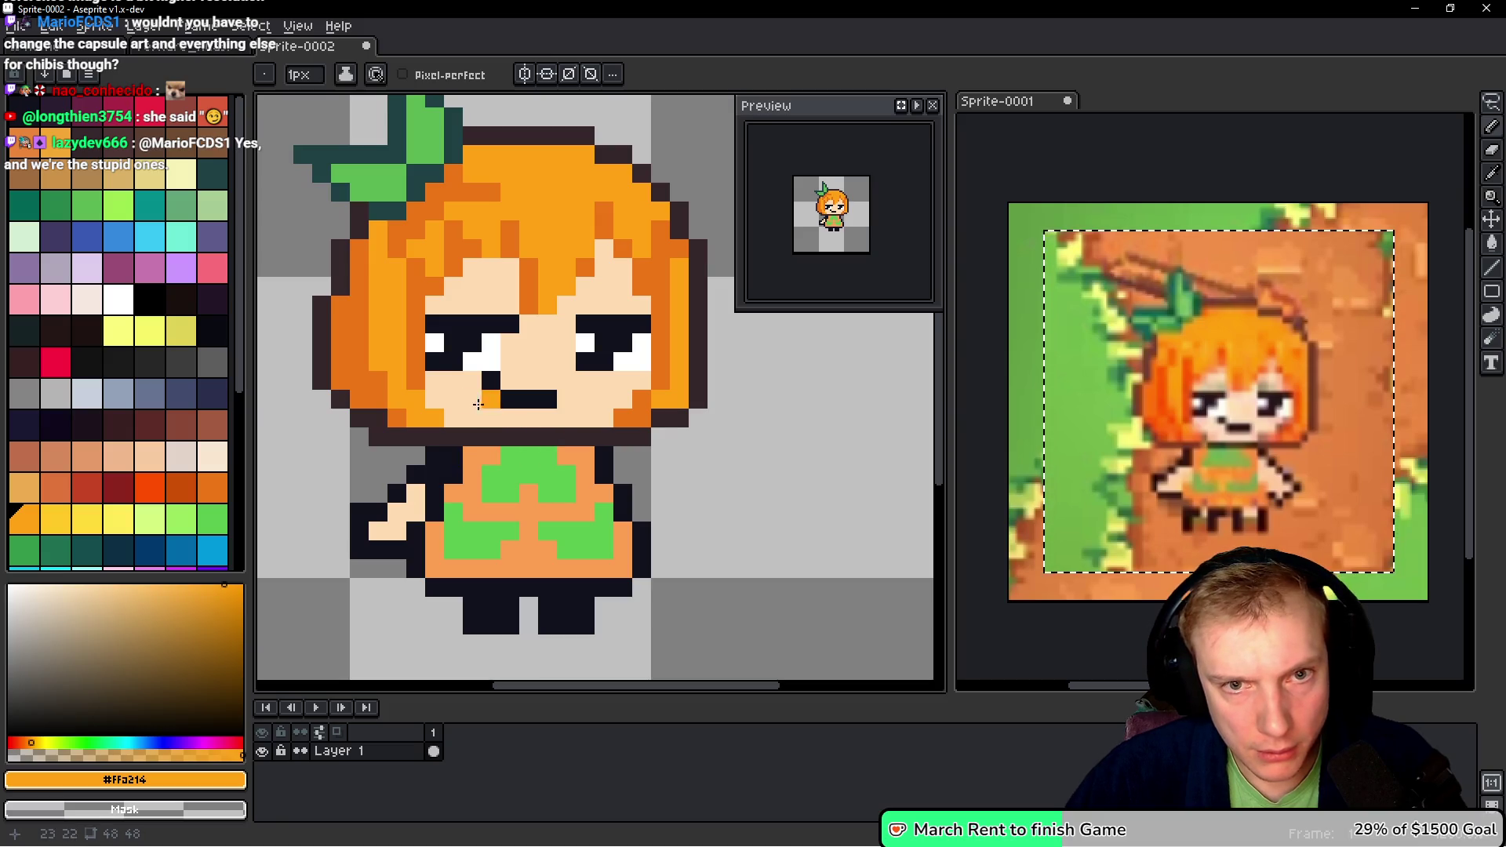
pyautogui.keyDown('alt'); pyautogui.click(367, 280); pyautogui.keyUp('alt')
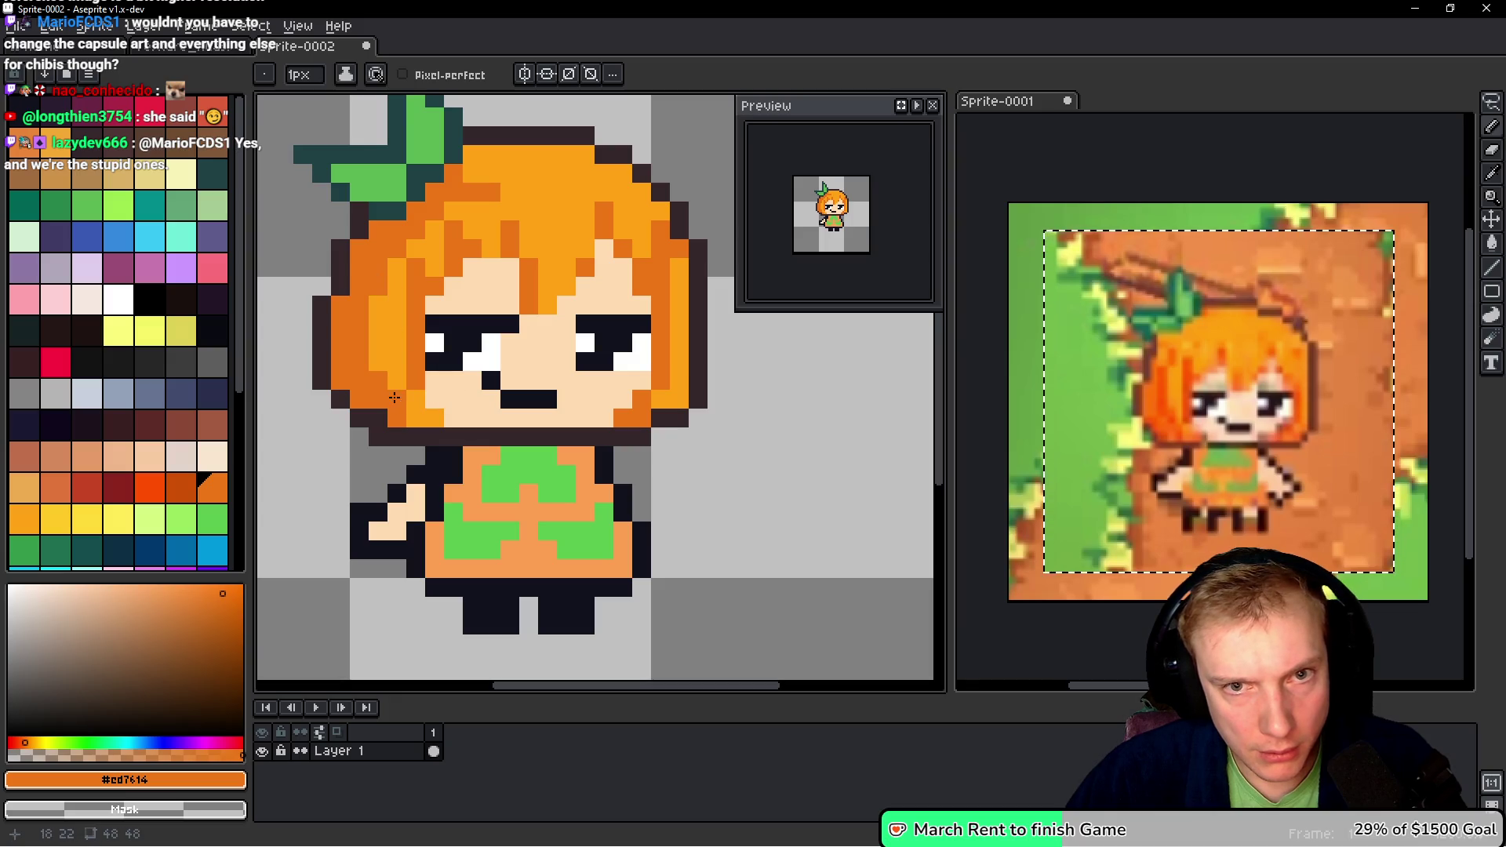
pyautogui.press('alt')
pyautogui.keyDown('alt'); pyautogui.click(391, 314); pyautogui.keyUp('alt')
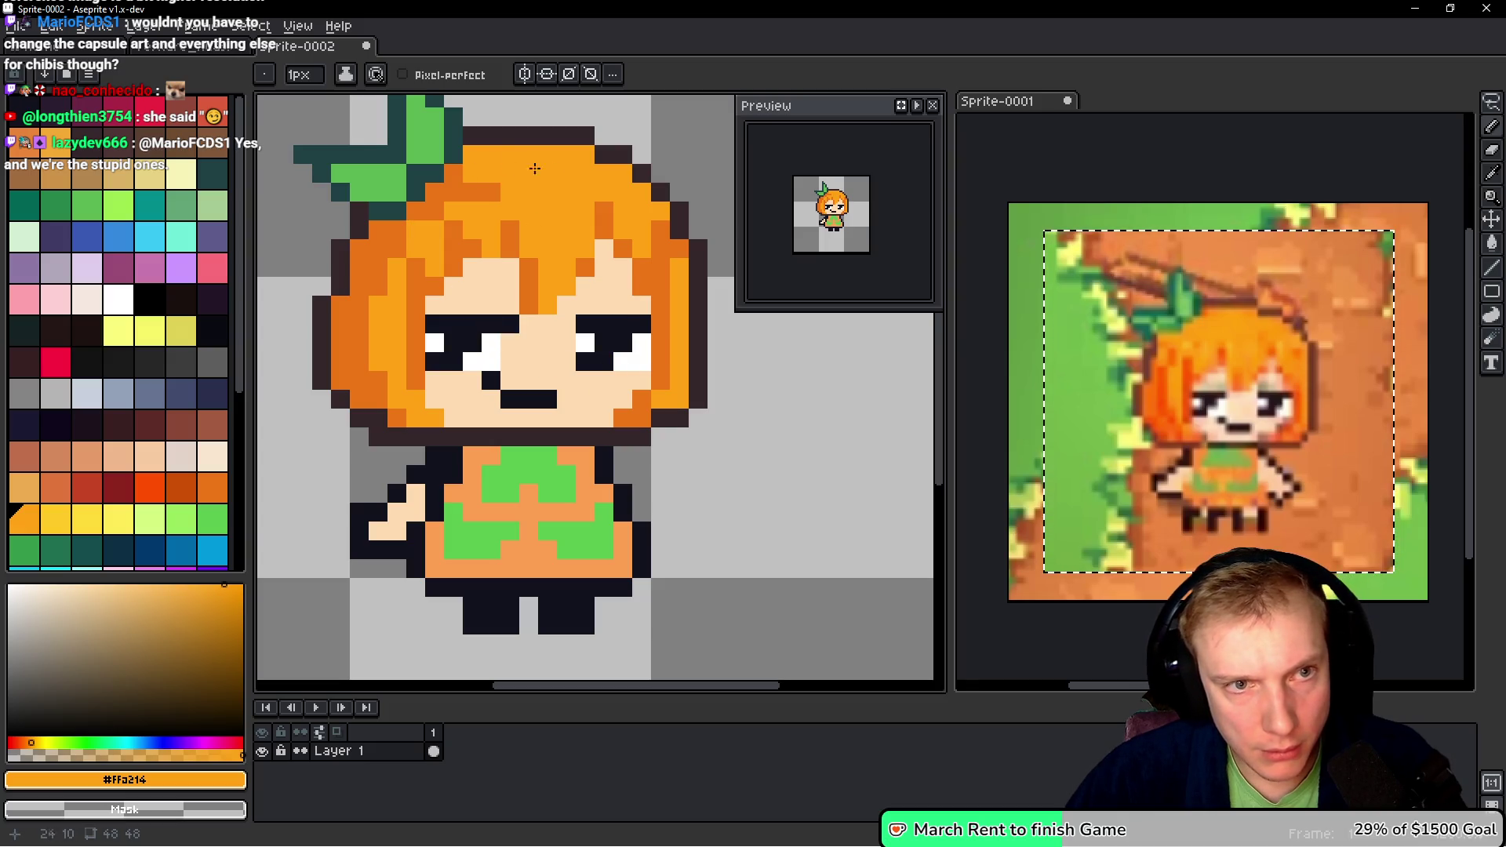
pyautogui.keyDown('alt'); pyautogui.click(480, 168); pyautogui.keyUp('alt')
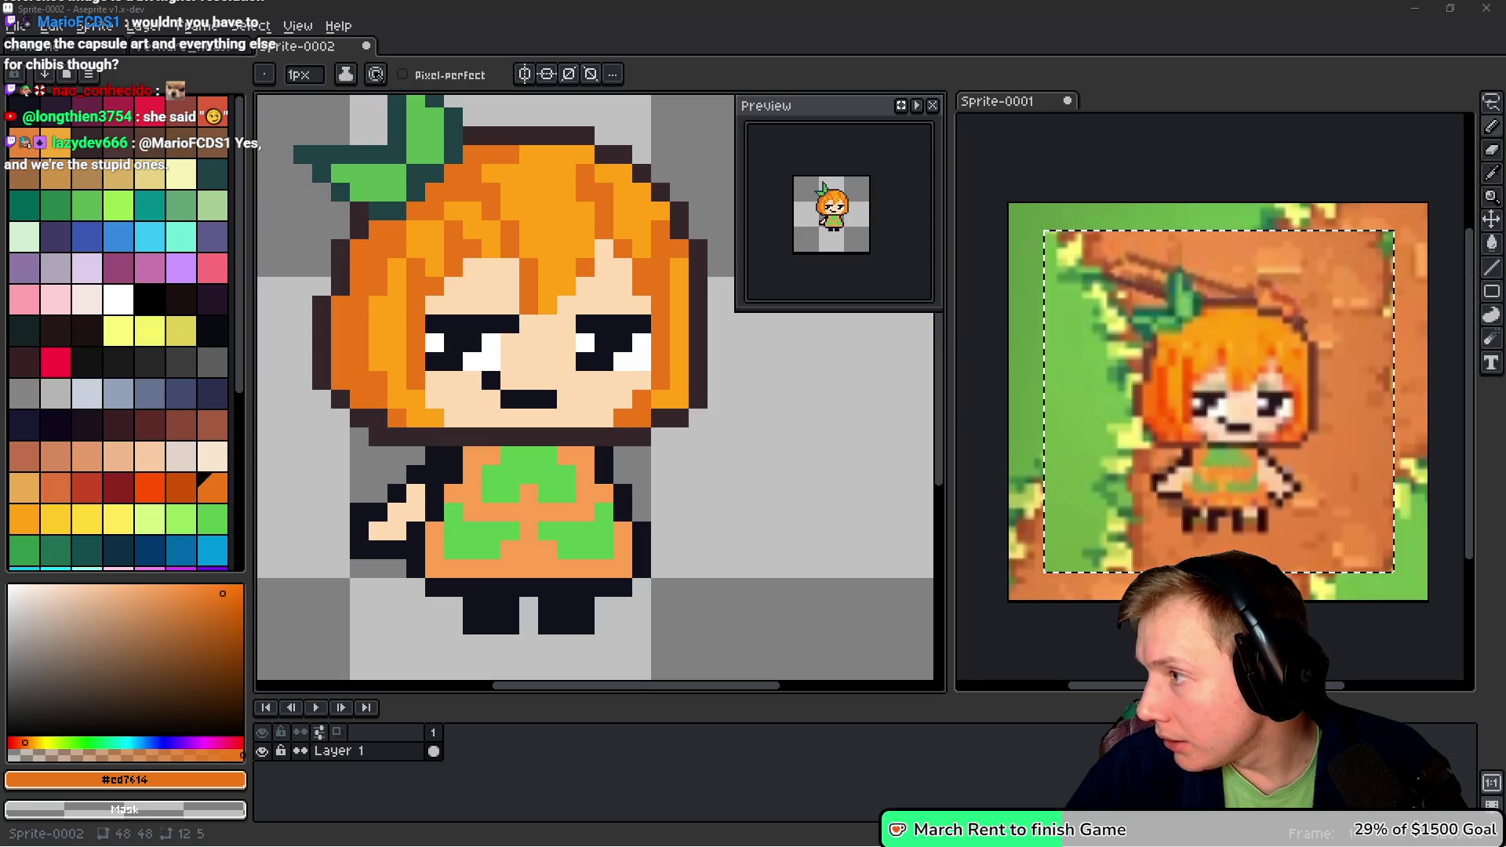
pyautogui.moveTo(1505, 118)
pyautogui.mouseDown()
pyautogui.moveTo(1089, 117)
pyautogui.moveTo(1089, 12)
pyautogui.mouseUp()
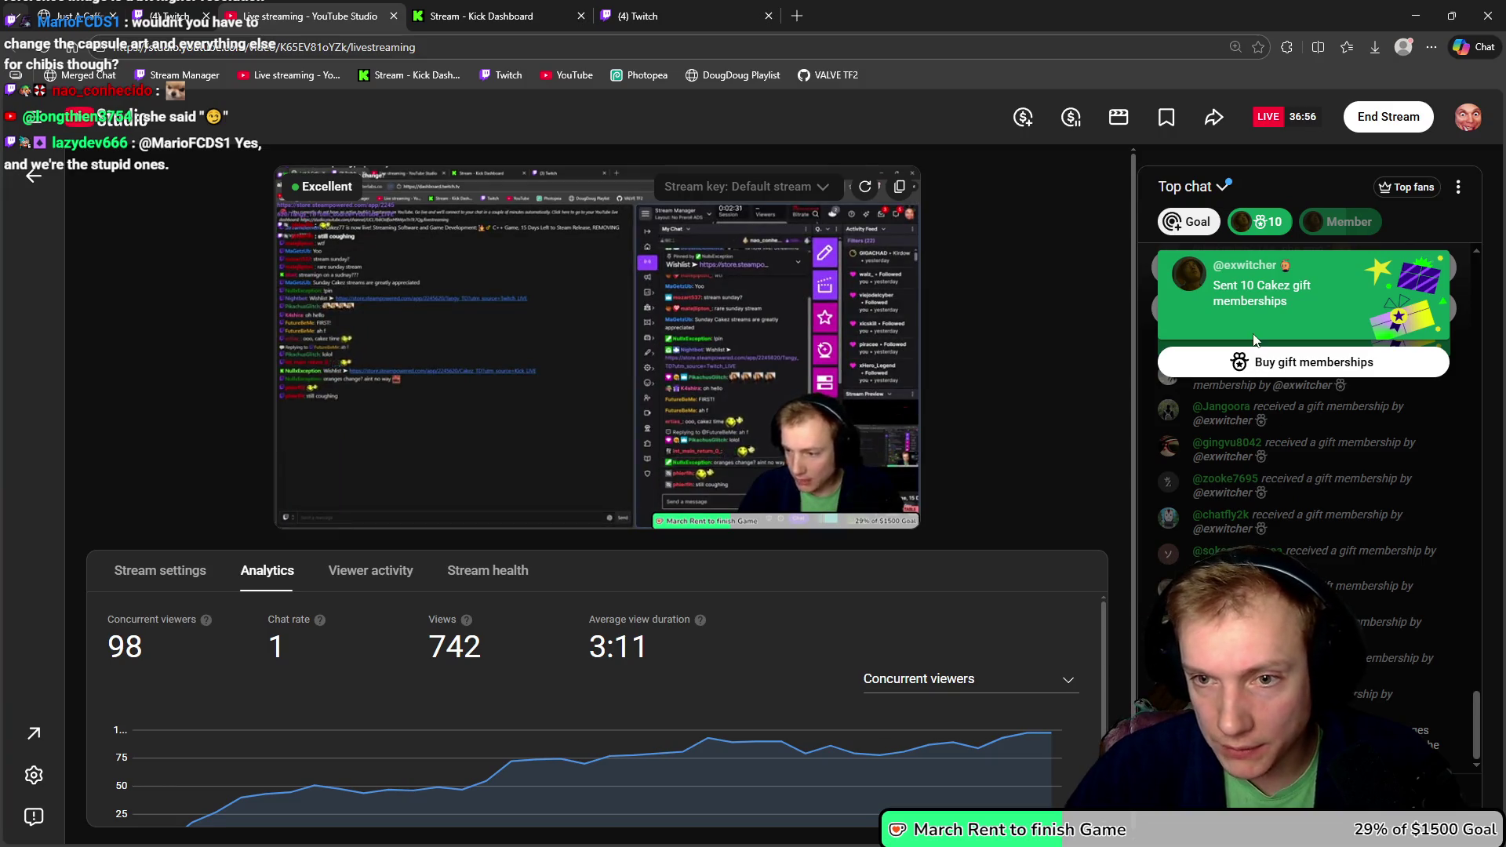
# - Glance over the live stream's analytics and chat, then return to the sprite in Aseprite
pyautogui.moveTo(1224, 266); pyautogui.dragTo(1287, 269)
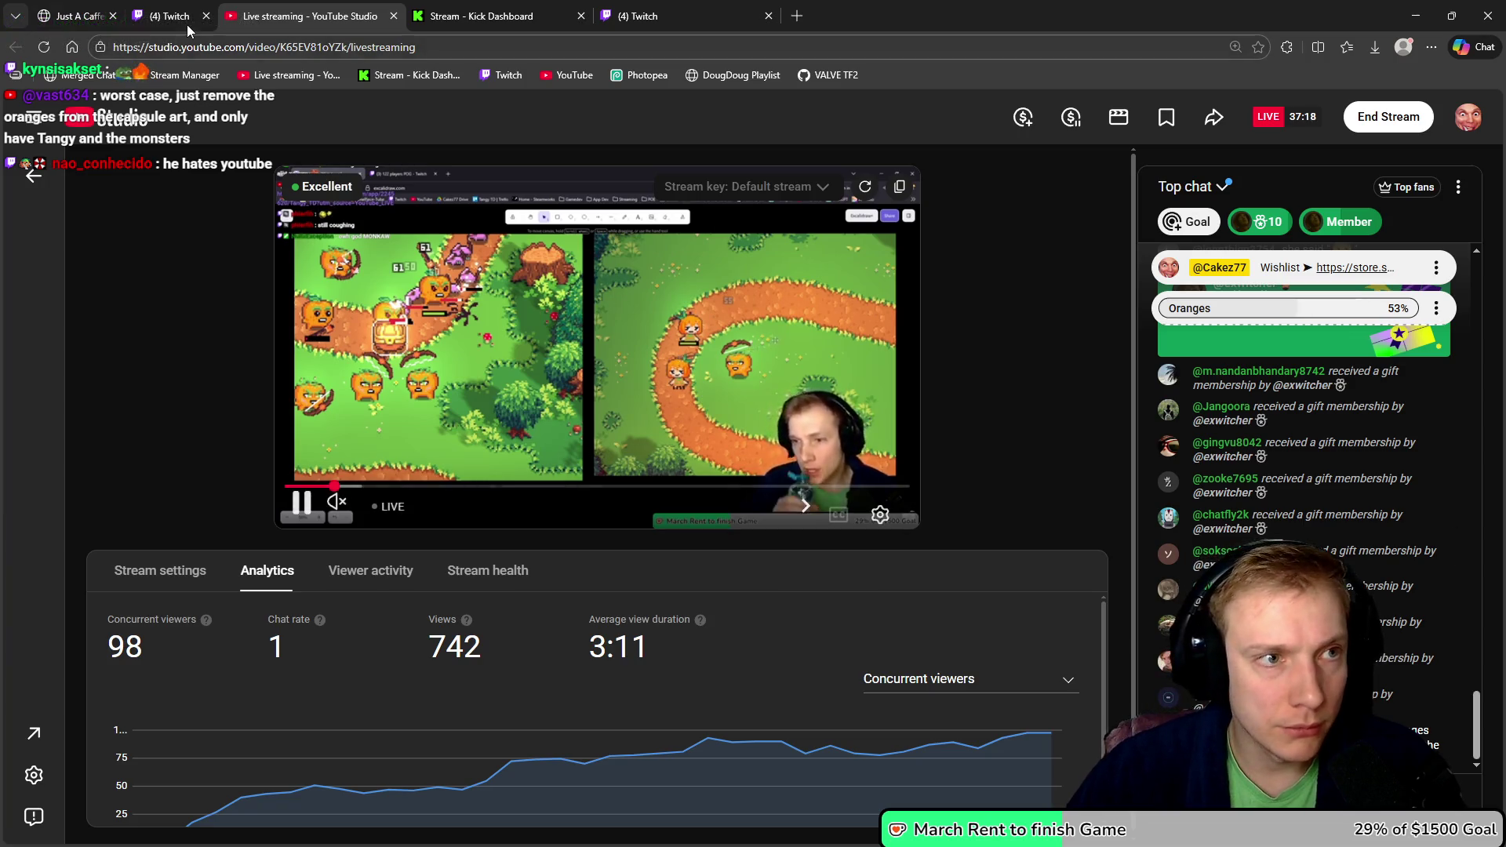
pyautogui.click(637, 16)
pyautogui.moveTo(943, 30)
pyautogui.mouseDown()
pyautogui.moveTo(976, 47)
pyautogui.moveTo(1505, 47)
pyautogui.mouseUp()
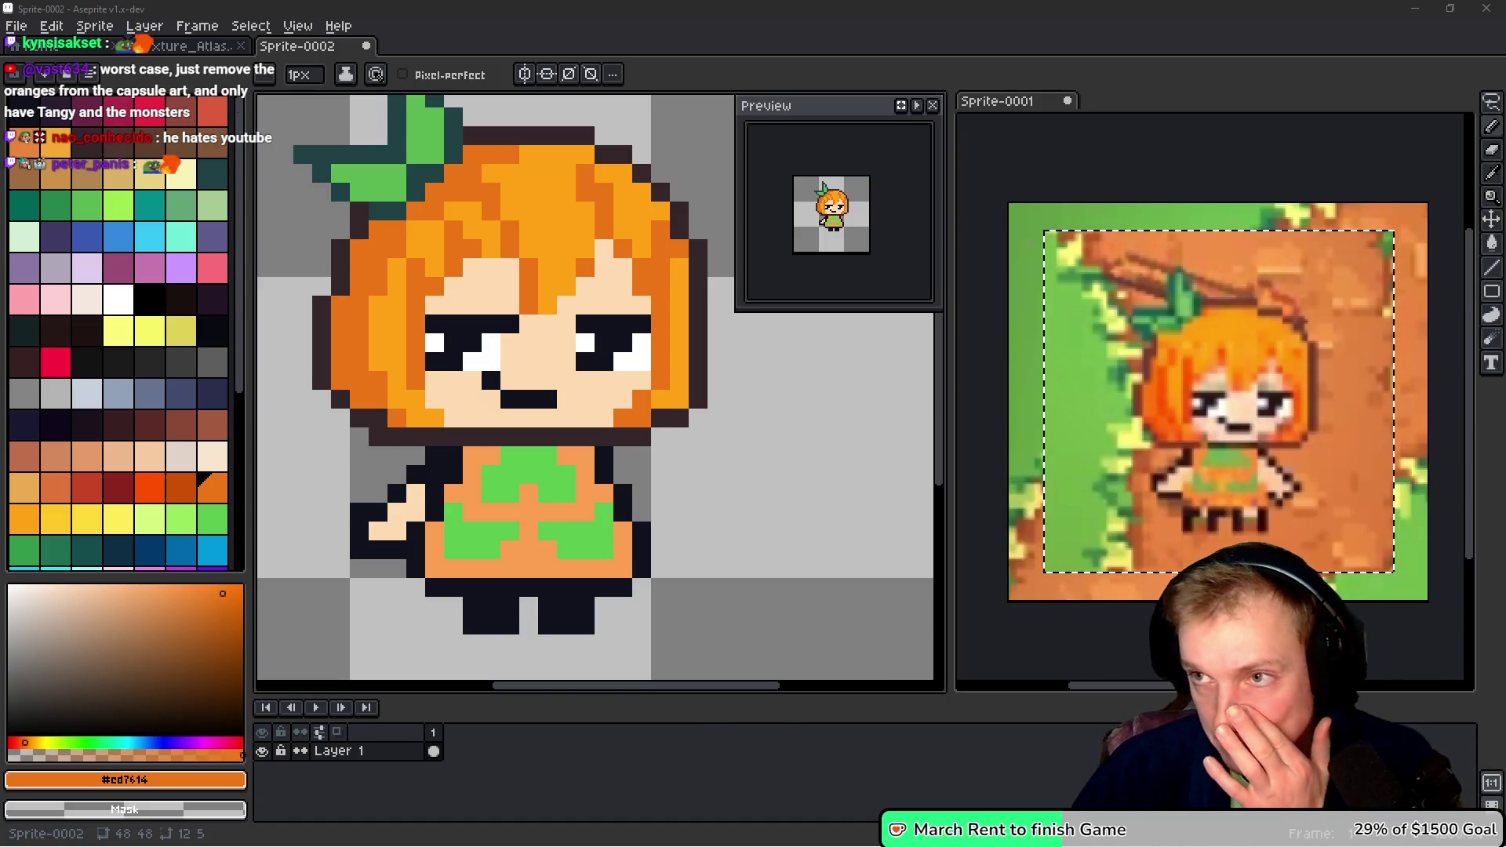
# - Recolour every mid-orange hair pixel yellow using a non-contiguous Paint Bucket fill
pyautogui.moveTo(761, 440); pyautogui.dragTo(775, 443)
pyautogui.click(746, 407)
pyautogui.hotkey('ctrl', 'z')
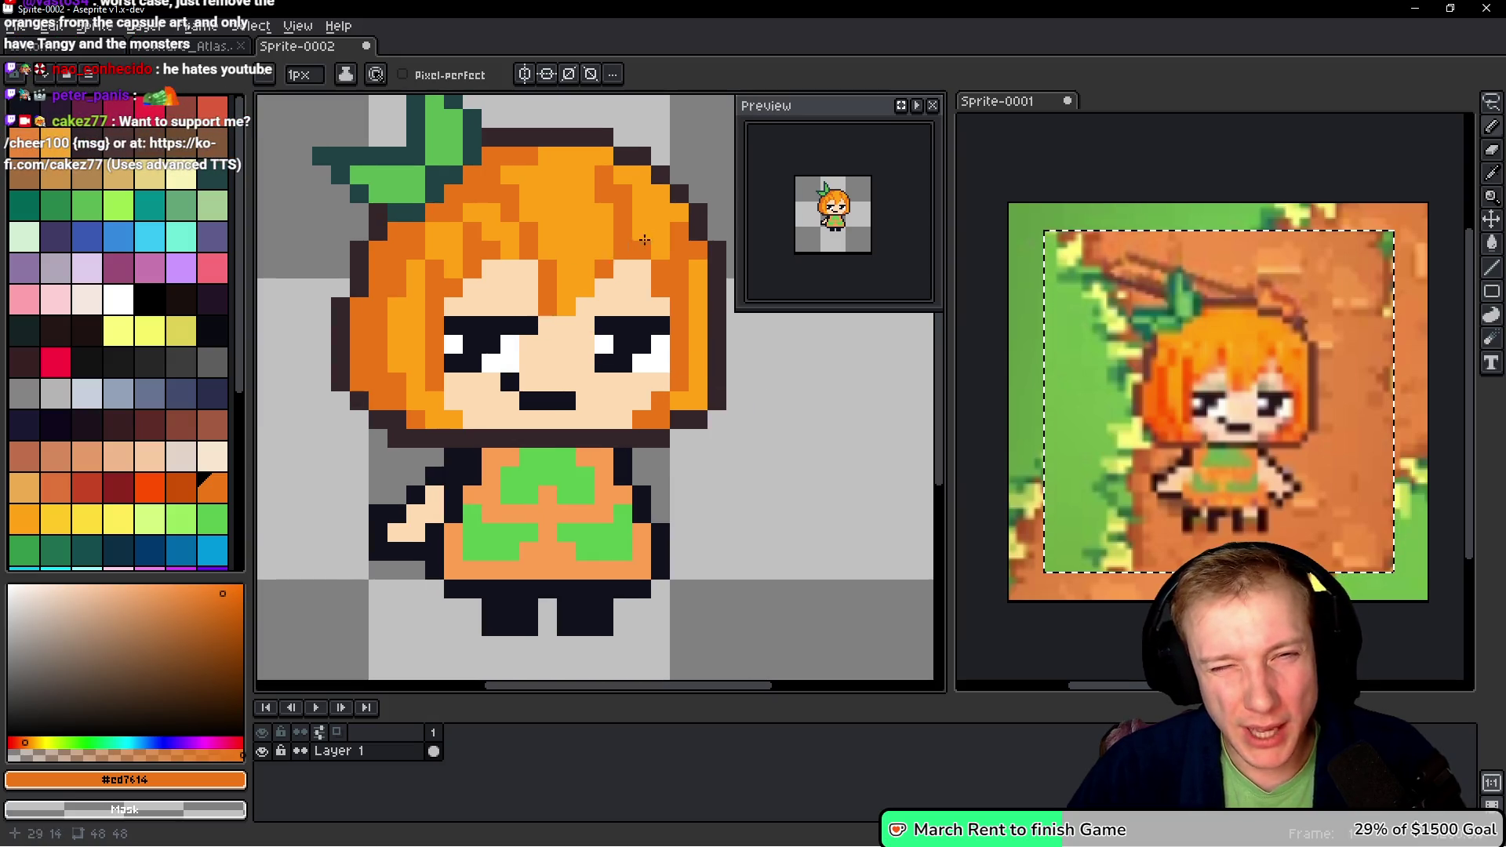
pyautogui.click(58, 520)
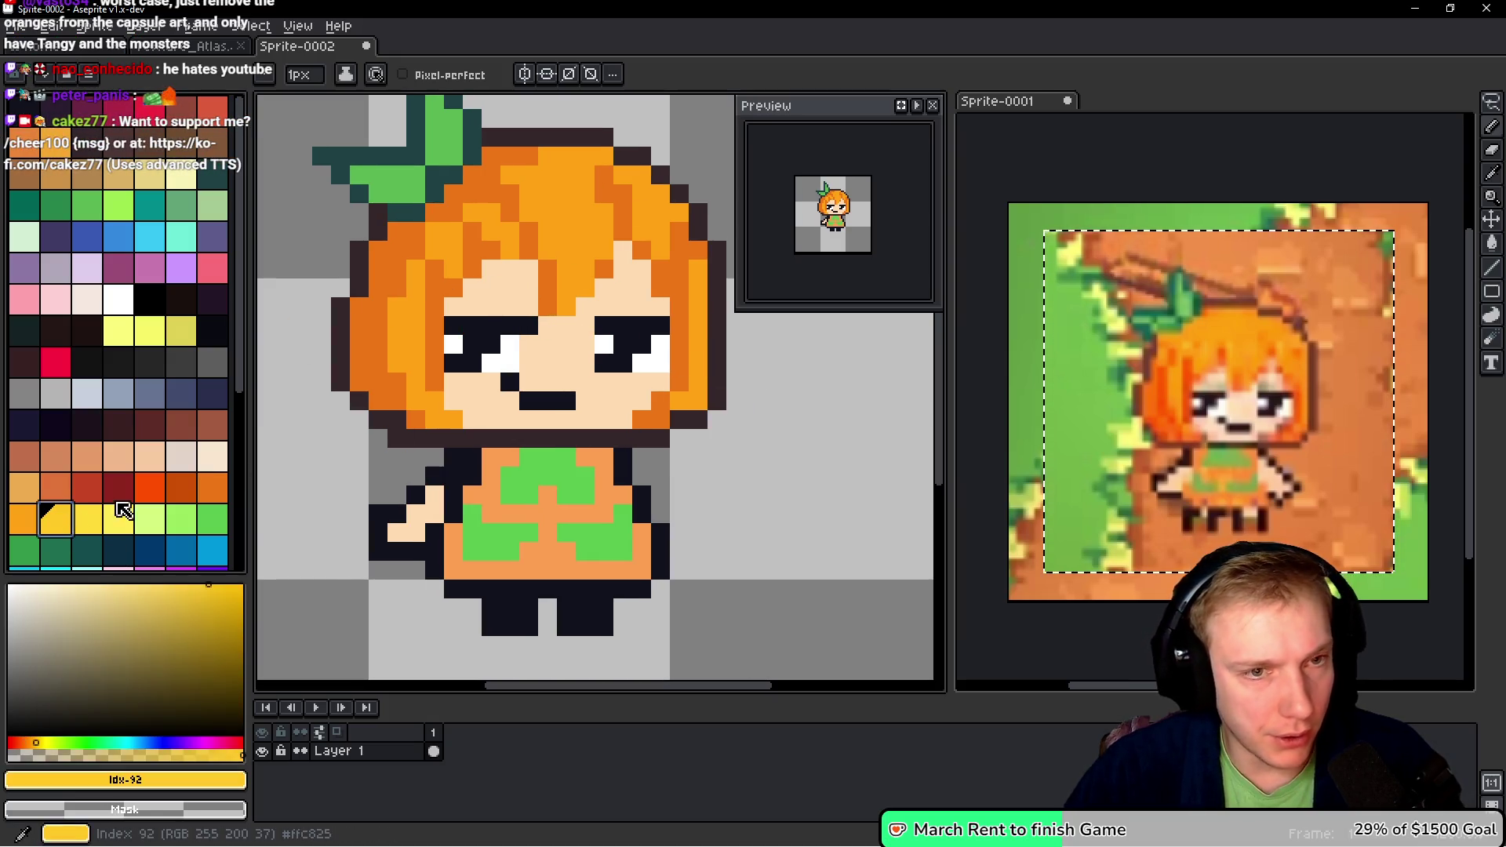
pyautogui.press('g')
pyautogui.click(525, 223)
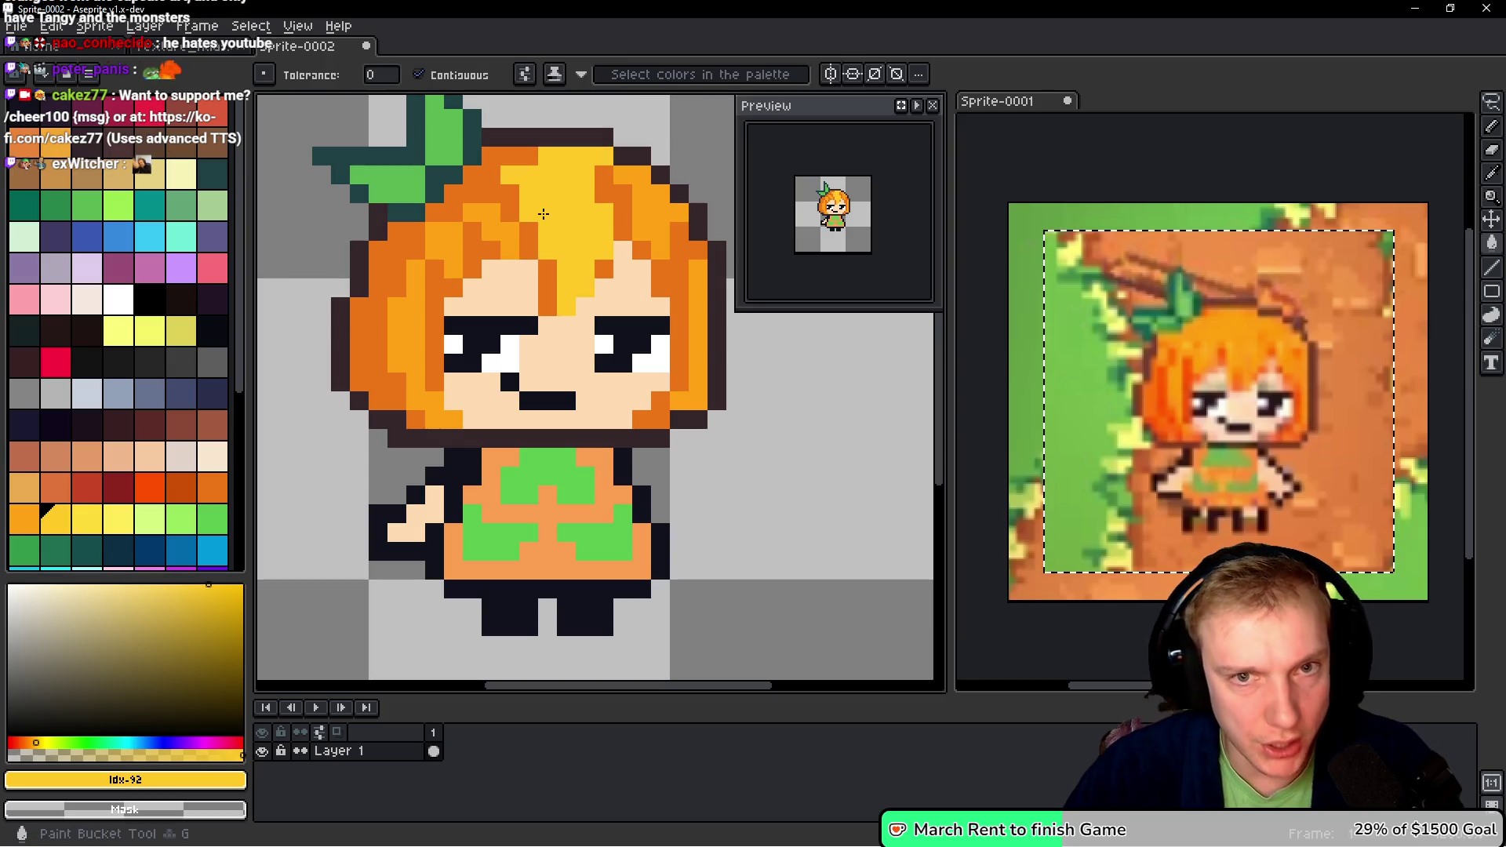
pyautogui.hotkey('ctrl', 'z')
pyautogui.click(418, 75)
pyautogui.click(594, 212)
pyautogui.click(594, 213)
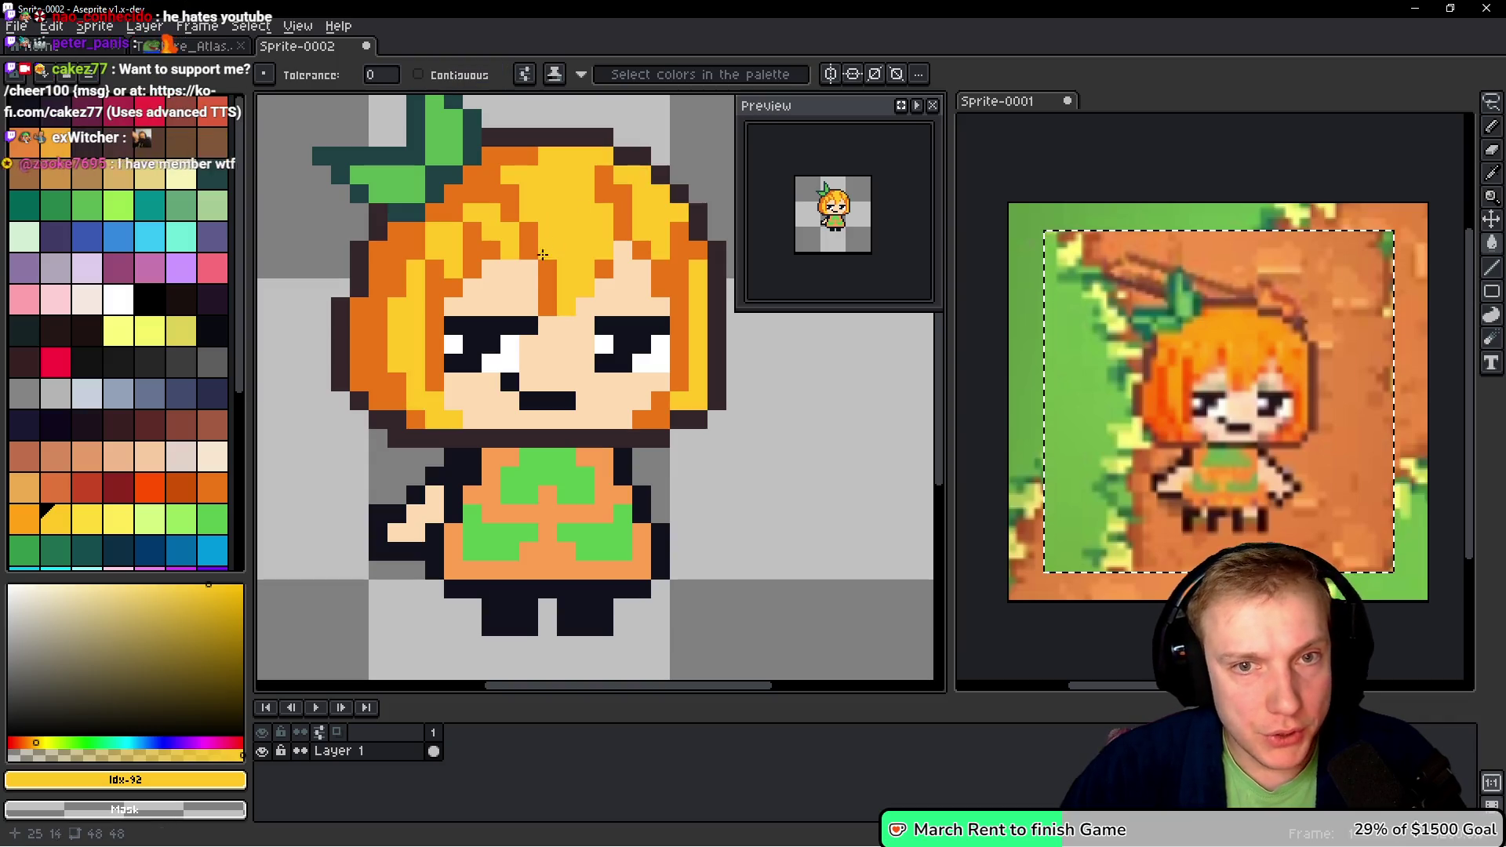
# - Replace all the dark-orange hair shading pixels with light orange
pyautogui.click(26, 518)
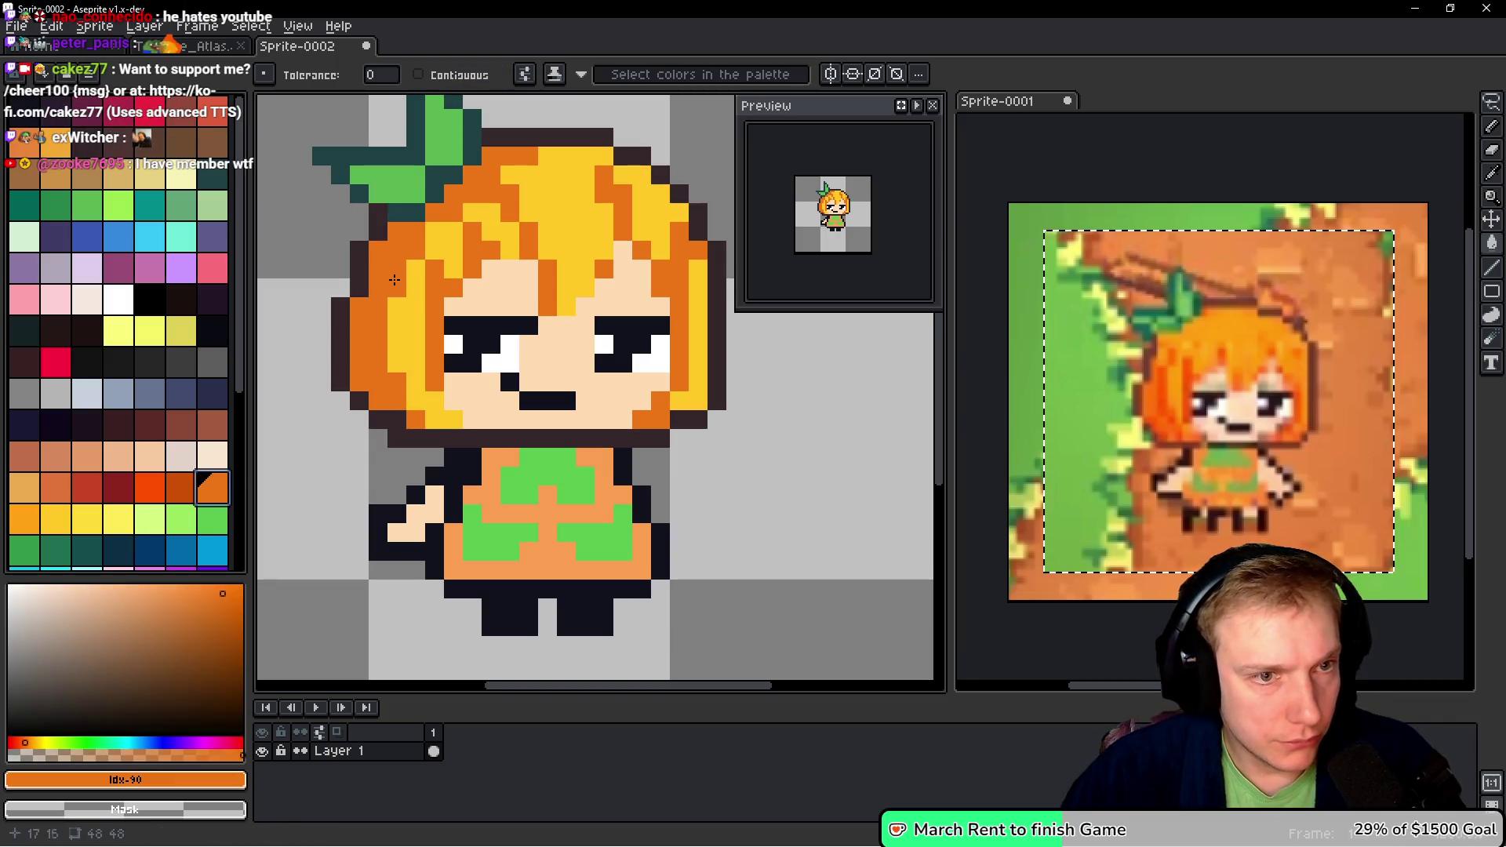
pyautogui.click(377, 269)
pyautogui.click(529, 401)
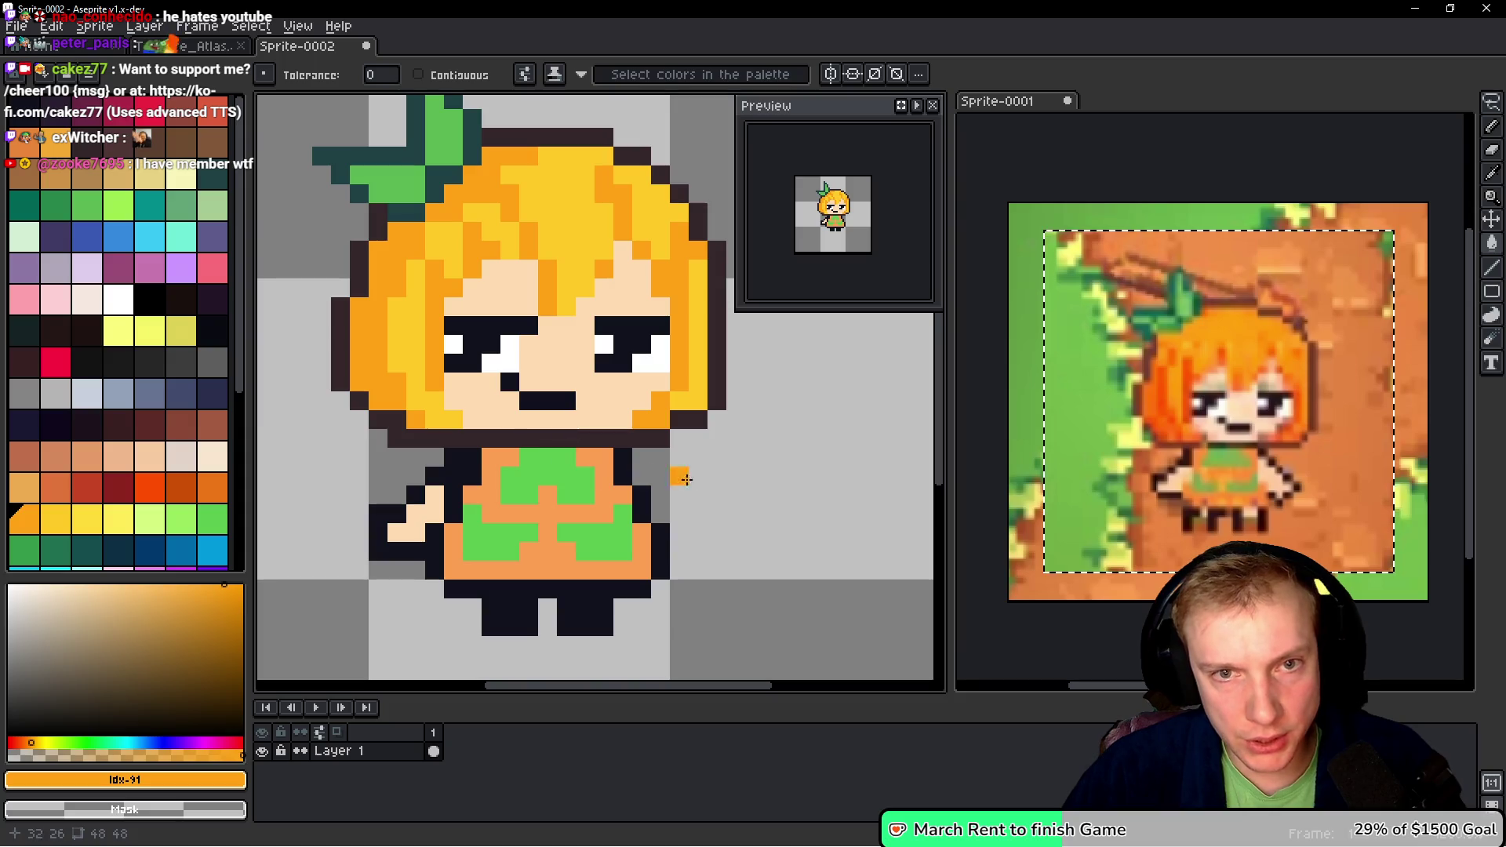
pyautogui.click(585, 438)
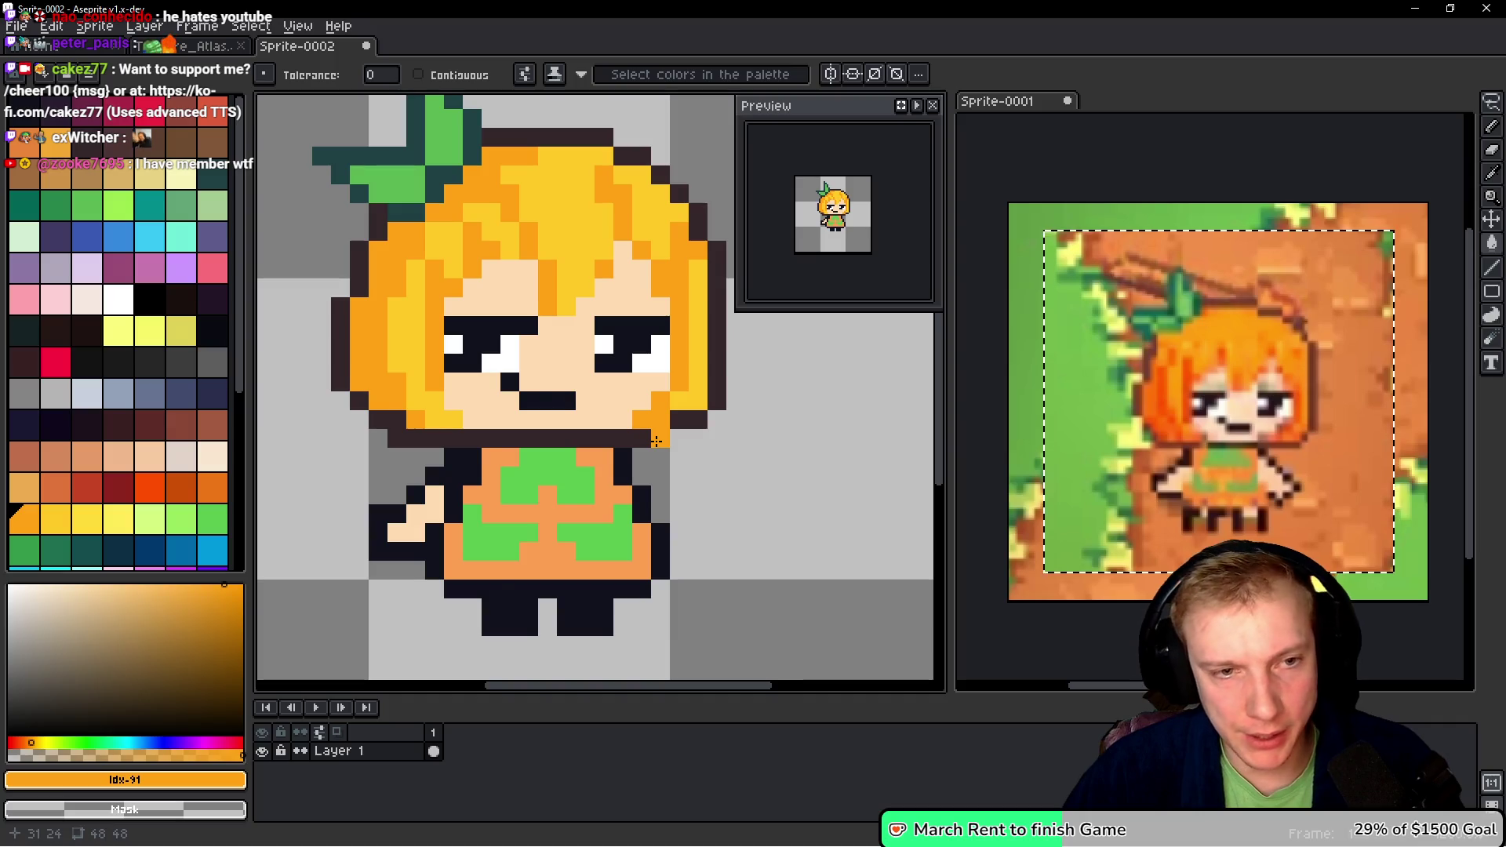
# - Lasso the left side and lower-left of the head and shift those pieces by a pixel
pyautogui.scroll(-1, 656, 441)
pyautogui.press('q')
pyautogui.moveTo(556, 174)
pyautogui.mouseDown()
pyautogui.moveTo(521, 149)
pyautogui.moveTo(358, 329)
pyautogui.moveTo(463, 431)
pyautogui.mouseUp()
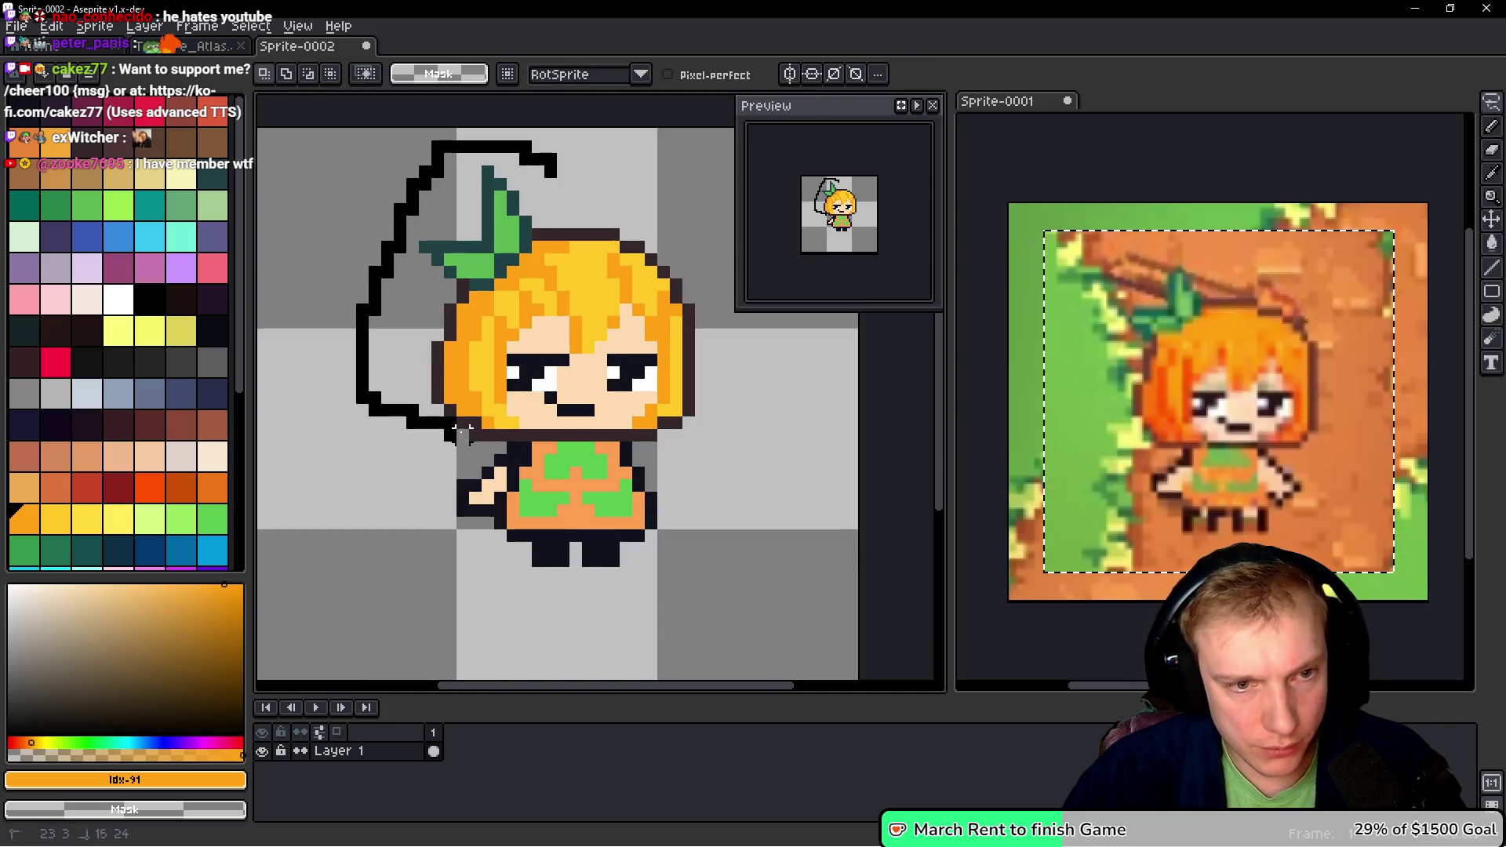
pyautogui.moveTo(578, 367)
pyautogui.mouseDown()
pyautogui.moveTo(588, 345)
pyautogui.moveTo(554, 155)
pyautogui.mouseUp()
pyautogui.press('Right')
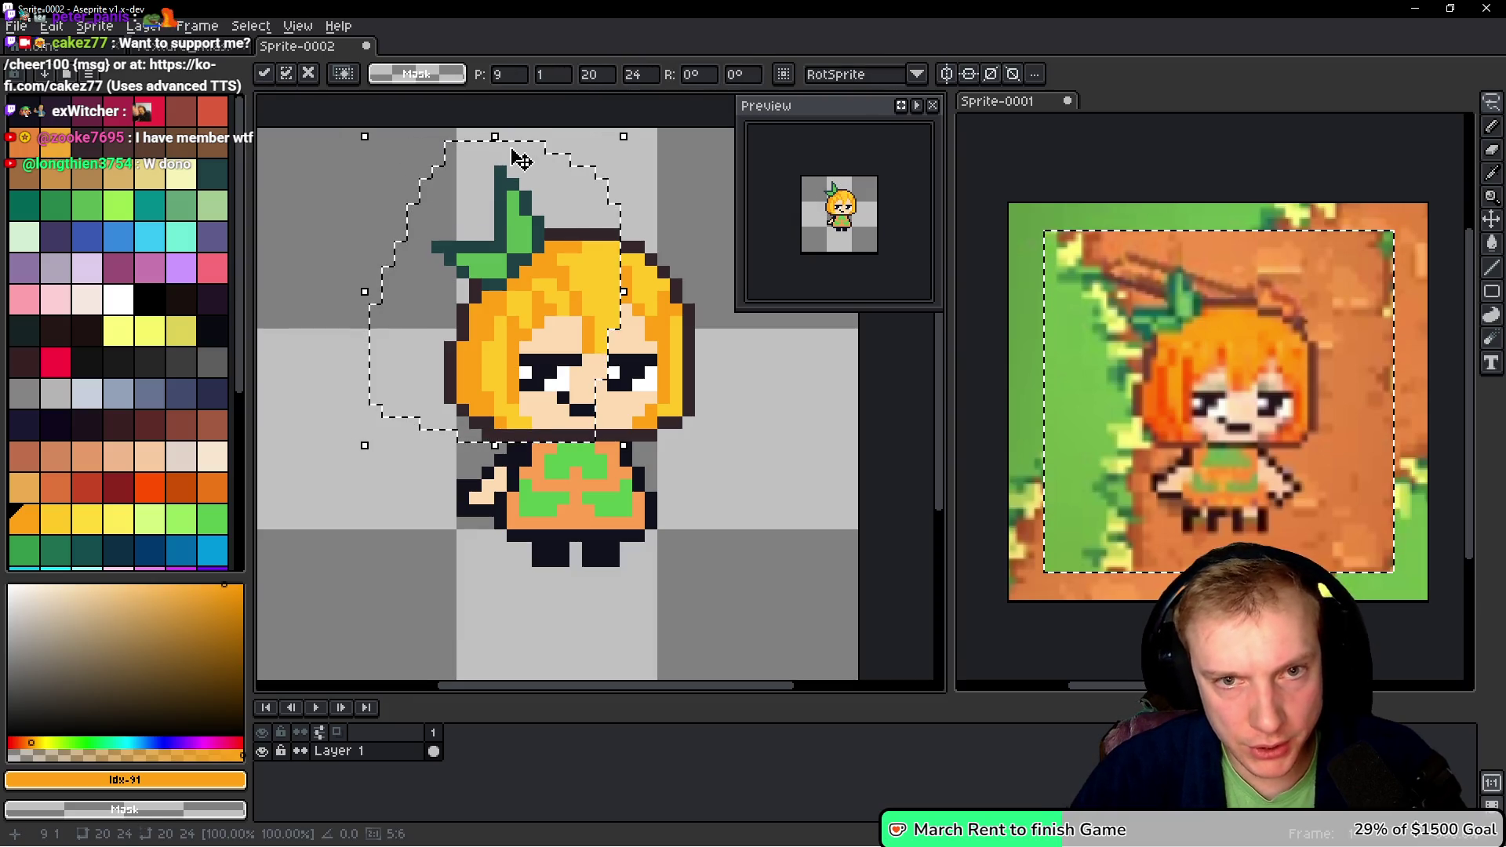
pyautogui.press('Left')
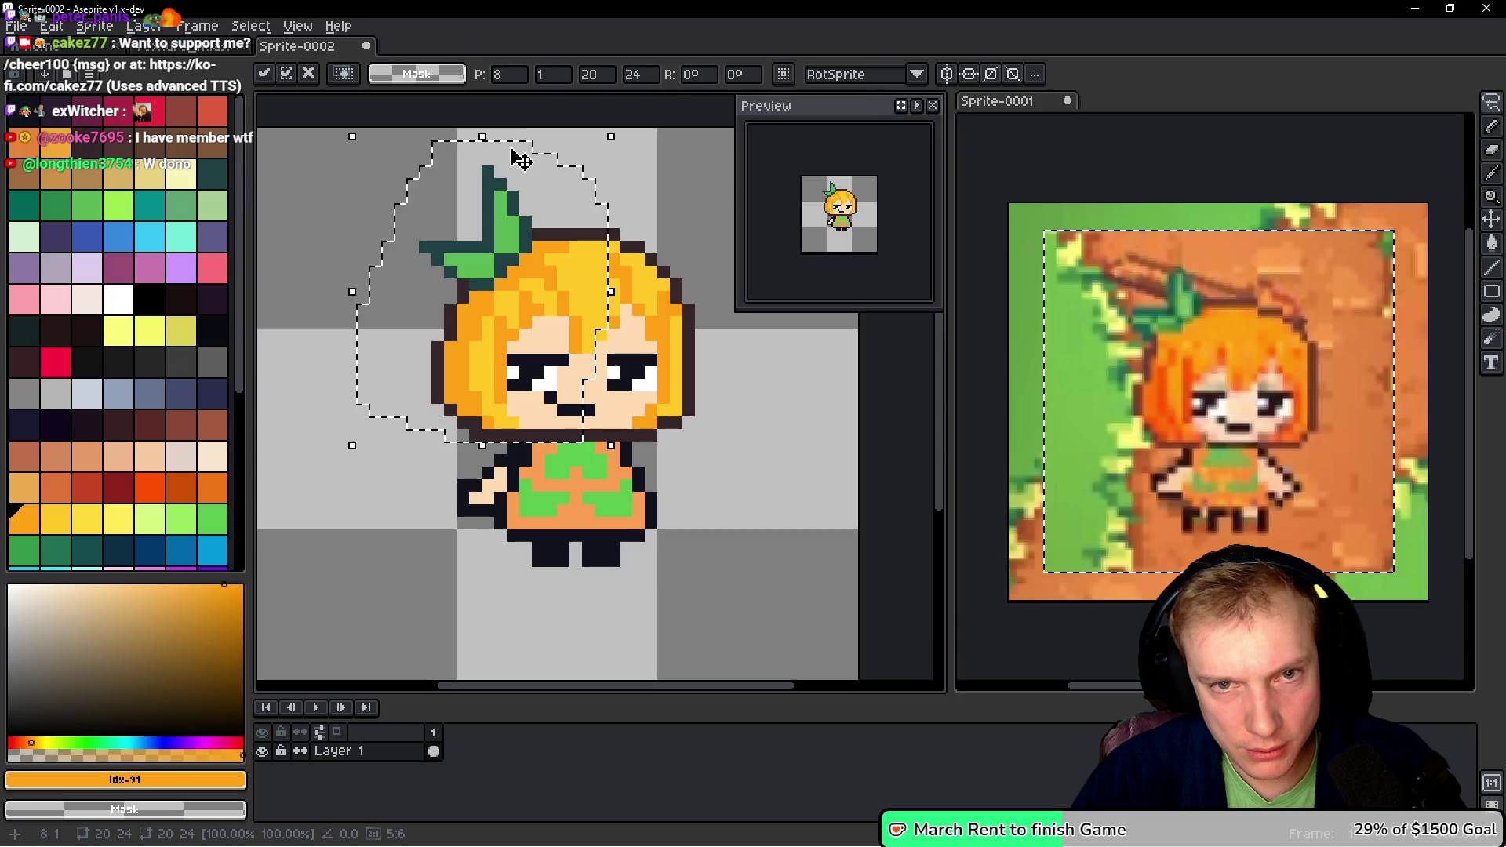
pyautogui.hotkey('ctrl', 'd')
pyautogui.moveTo(463, 385); pyautogui.dragTo(437, 385)
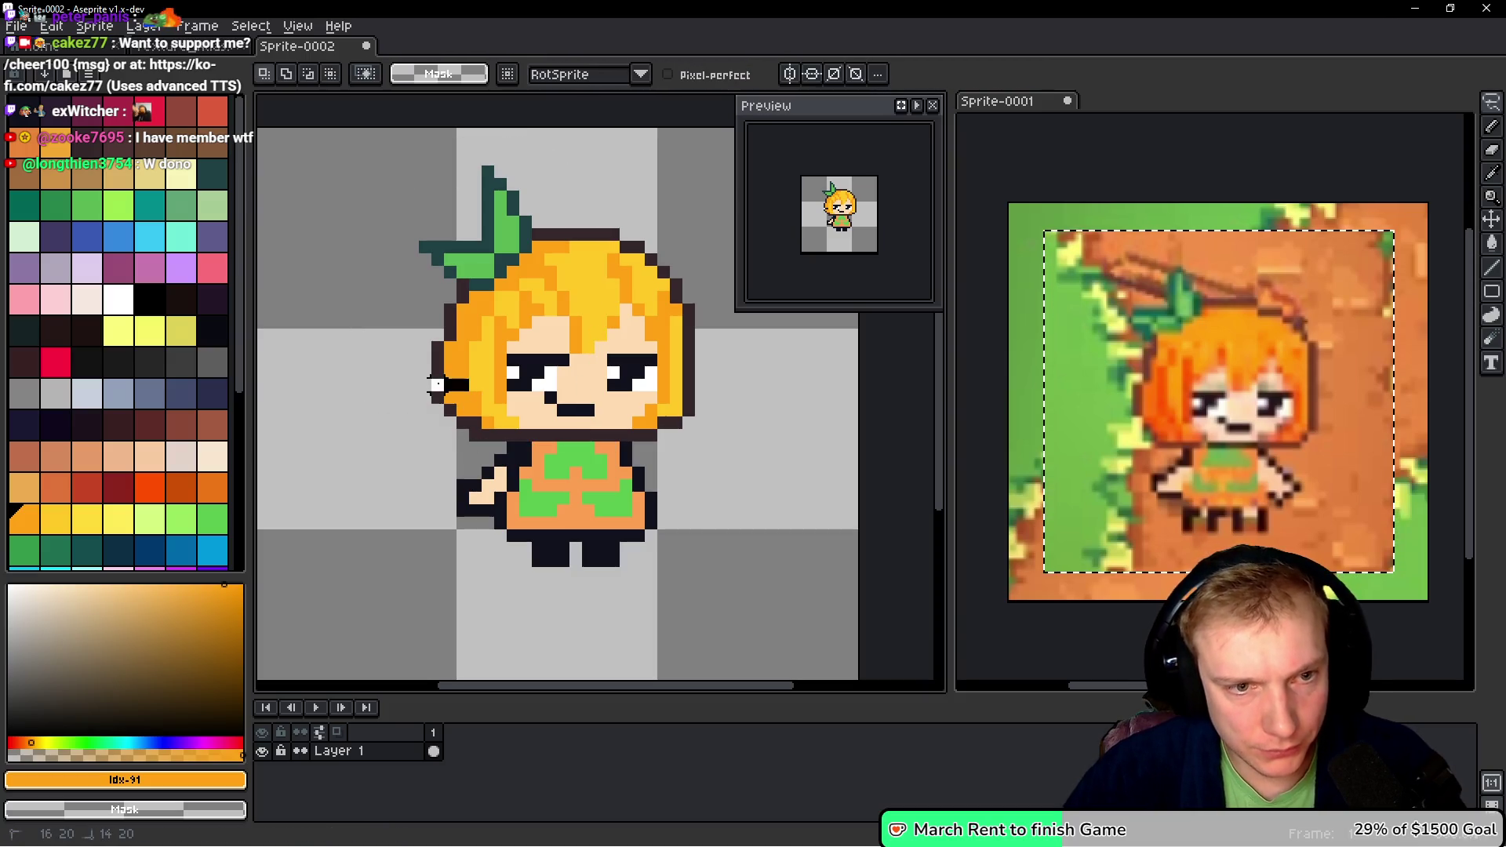
pyautogui.moveTo(517, 439); pyautogui.dragTo(464, 383)
pyautogui.click(504, 426)
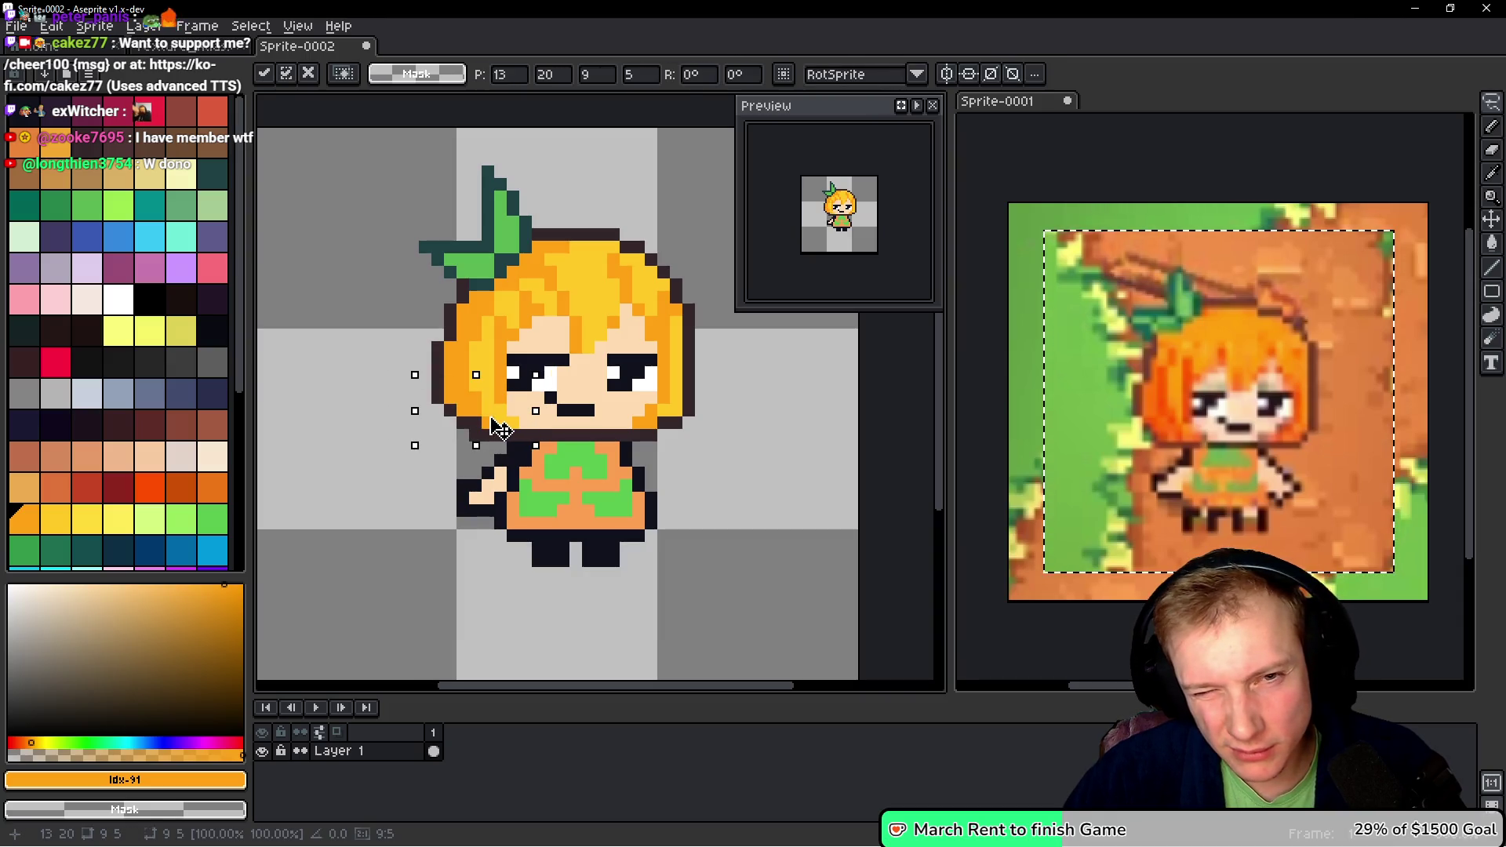
pyautogui.hotkey('ctrl', 'd')
# - Lasso a block of the face and hair and move it one pixel left
pyautogui.scroll(3, 698, 394)
pyautogui.moveTo(723, 369)
pyautogui.mouseDown()
pyautogui.moveTo(605, 386)
pyautogui.moveTo(563, 459)
pyautogui.moveTo(753, 471)
pyautogui.mouseUp()
pyautogui.click(667, 440)
pyautogui.moveTo(665, 433); pyautogui.dragTo(657, 421)
pyautogui.hotkey('ctrl', 'd')
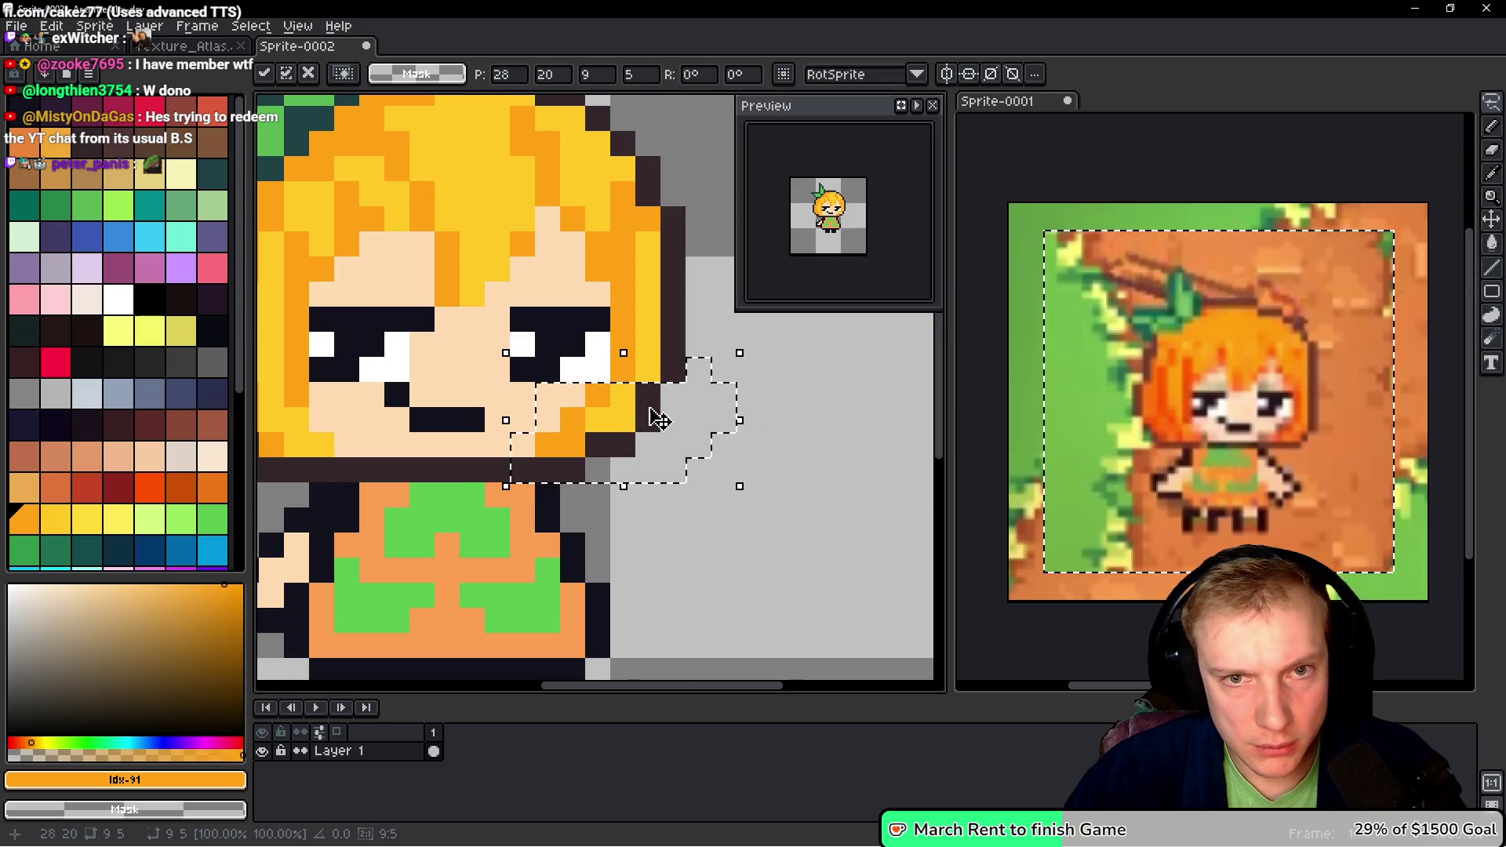
pyautogui.scroll(-4, 695, 407)
pyautogui.scroll(2, 562, 428)
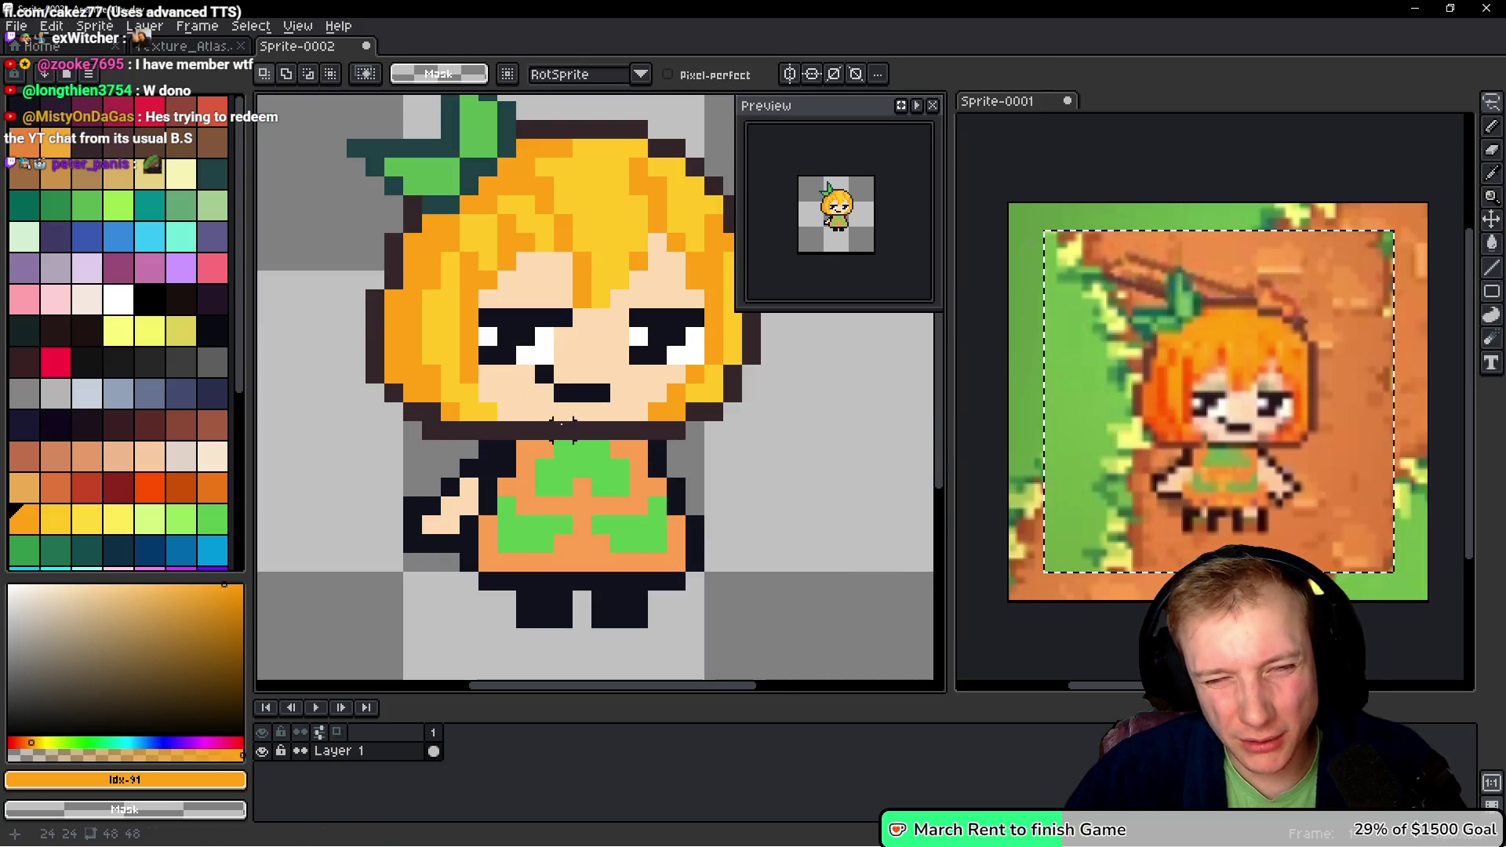
pyautogui.scroll(-2, 563, 430)
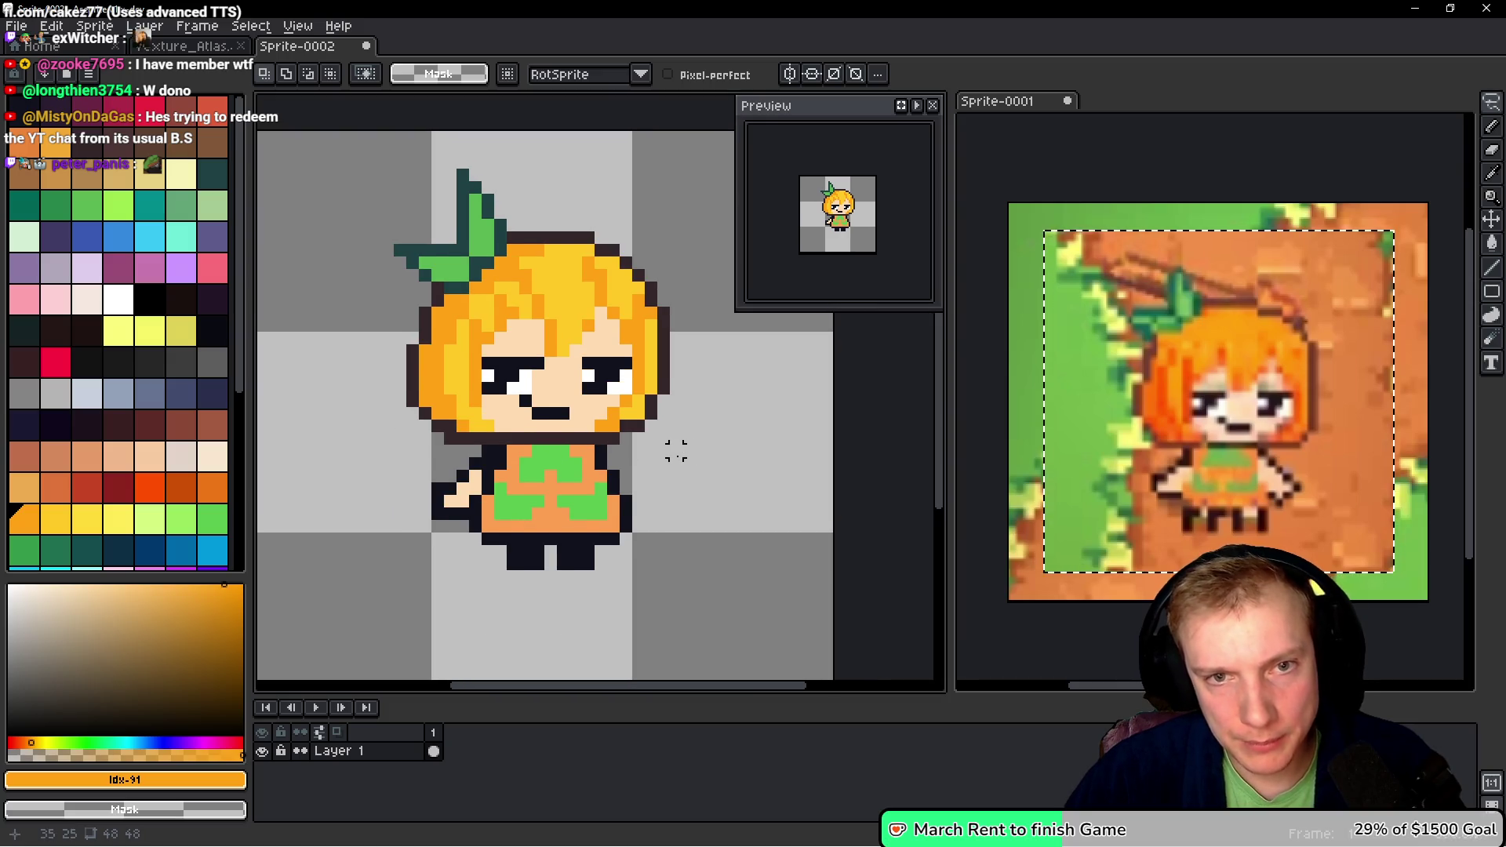
pyautogui.scroll(2, 663, 452)
pyautogui.scroll(1, 661, 453)
# - Recolour an outline pixel on the hair's right edge with the yellow hair colour
pyautogui.press('b')
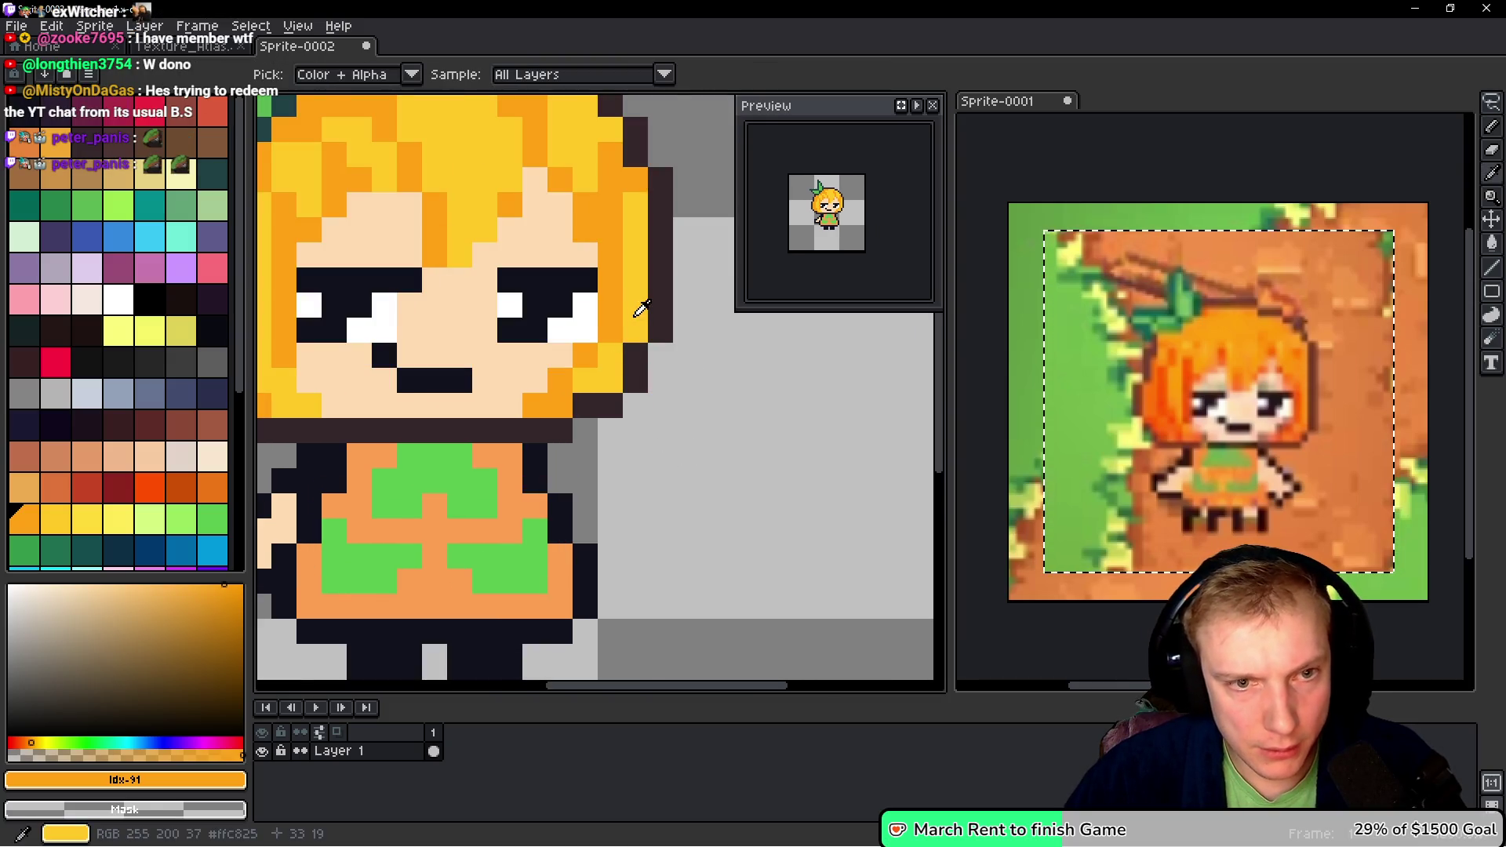
pyautogui.keyDown('alt'); pyautogui.click(629, 346); pyautogui.keyUp('alt')
pyautogui.keyDown('alt'); pyautogui.click(659, 298); pyautogui.keyUp('alt')
pyautogui.moveTo(664, 423); pyautogui.dragTo(722, 437)
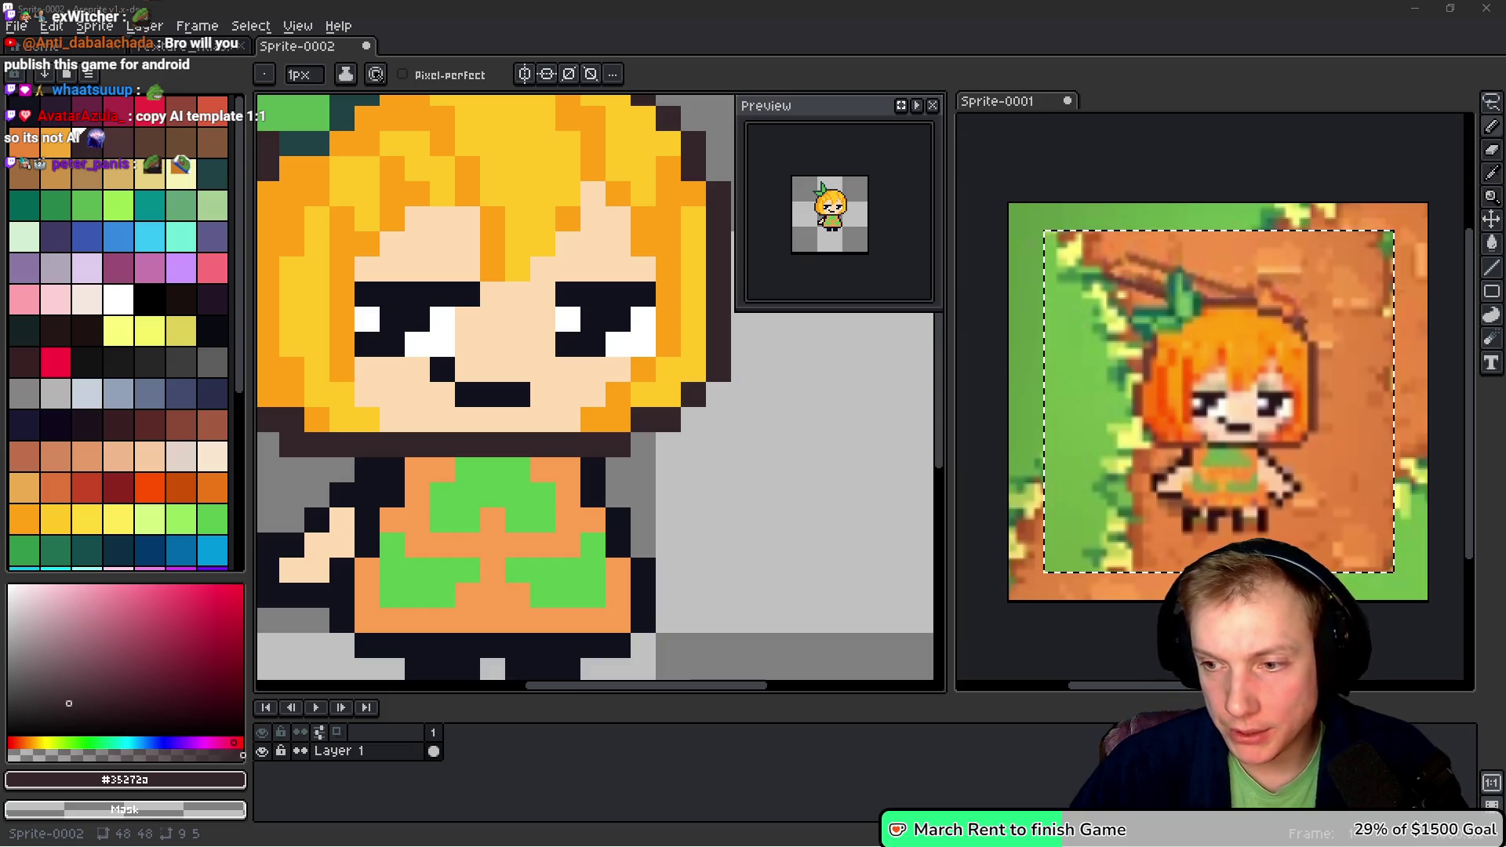
pyautogui.moveTo(693, 470); pyautogui.dragTo(760, 487)
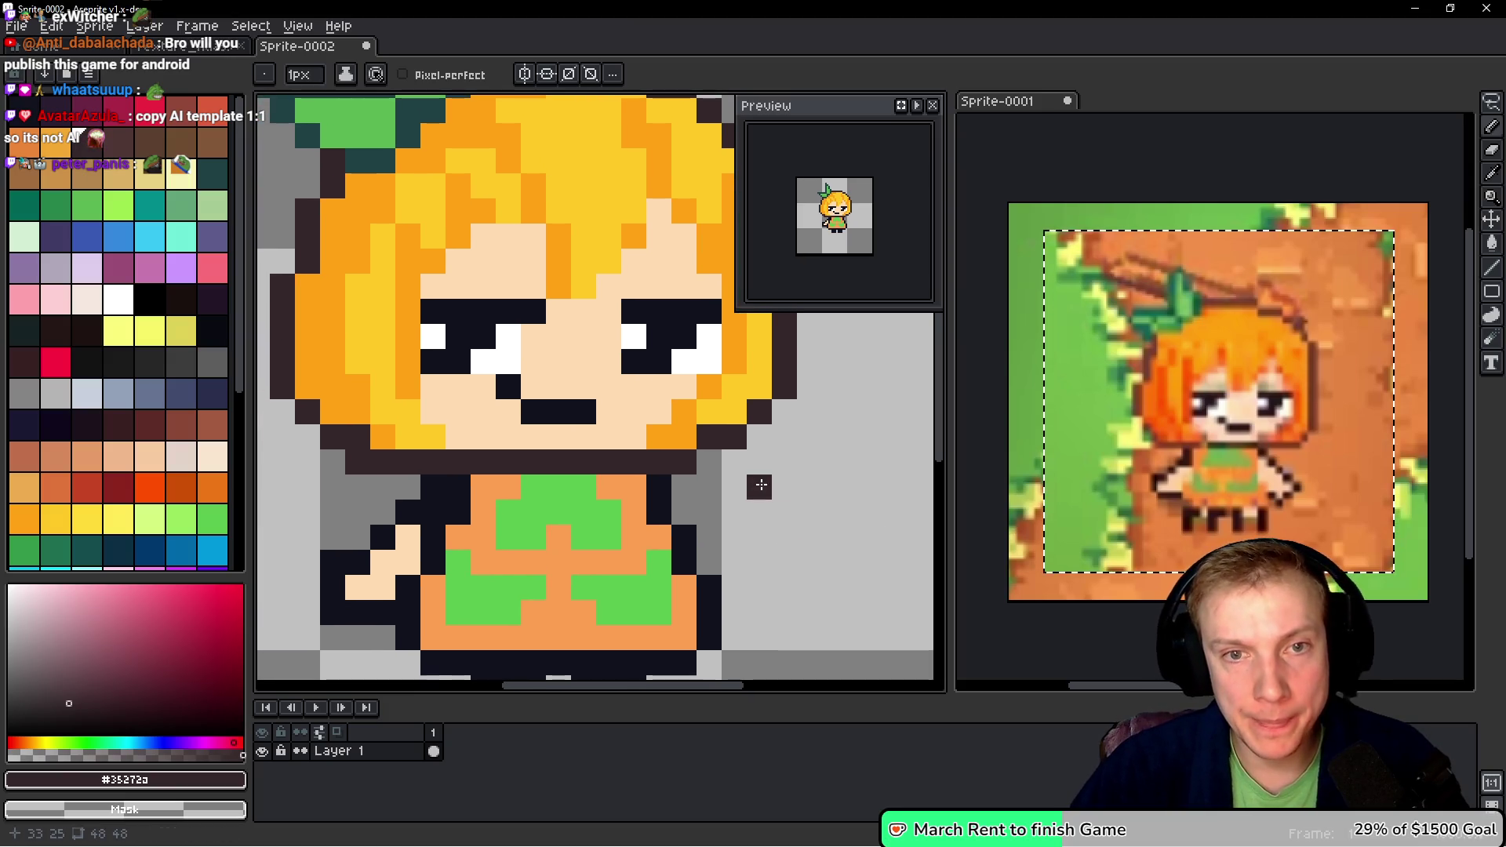
pyautogui.scroll(-3, 674, 378)
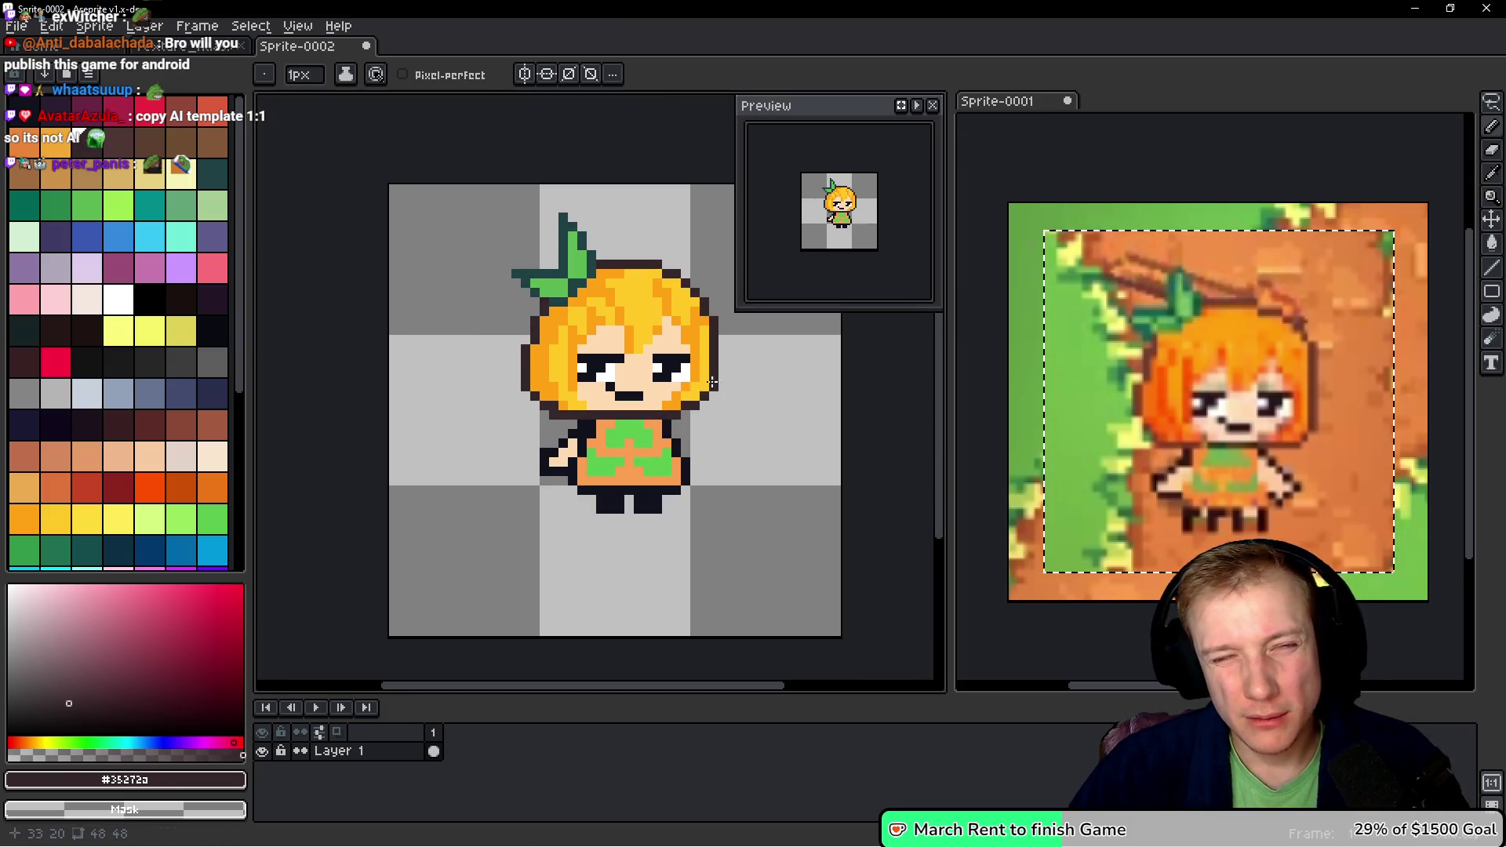
pyautogui.scroll(2, 688, 320)
pyautogui.scroll(2, 688, 320)
pyautogui.keyDown('alt'); pyautogui.click(544, 275); pyautogui.keyUp('alt')
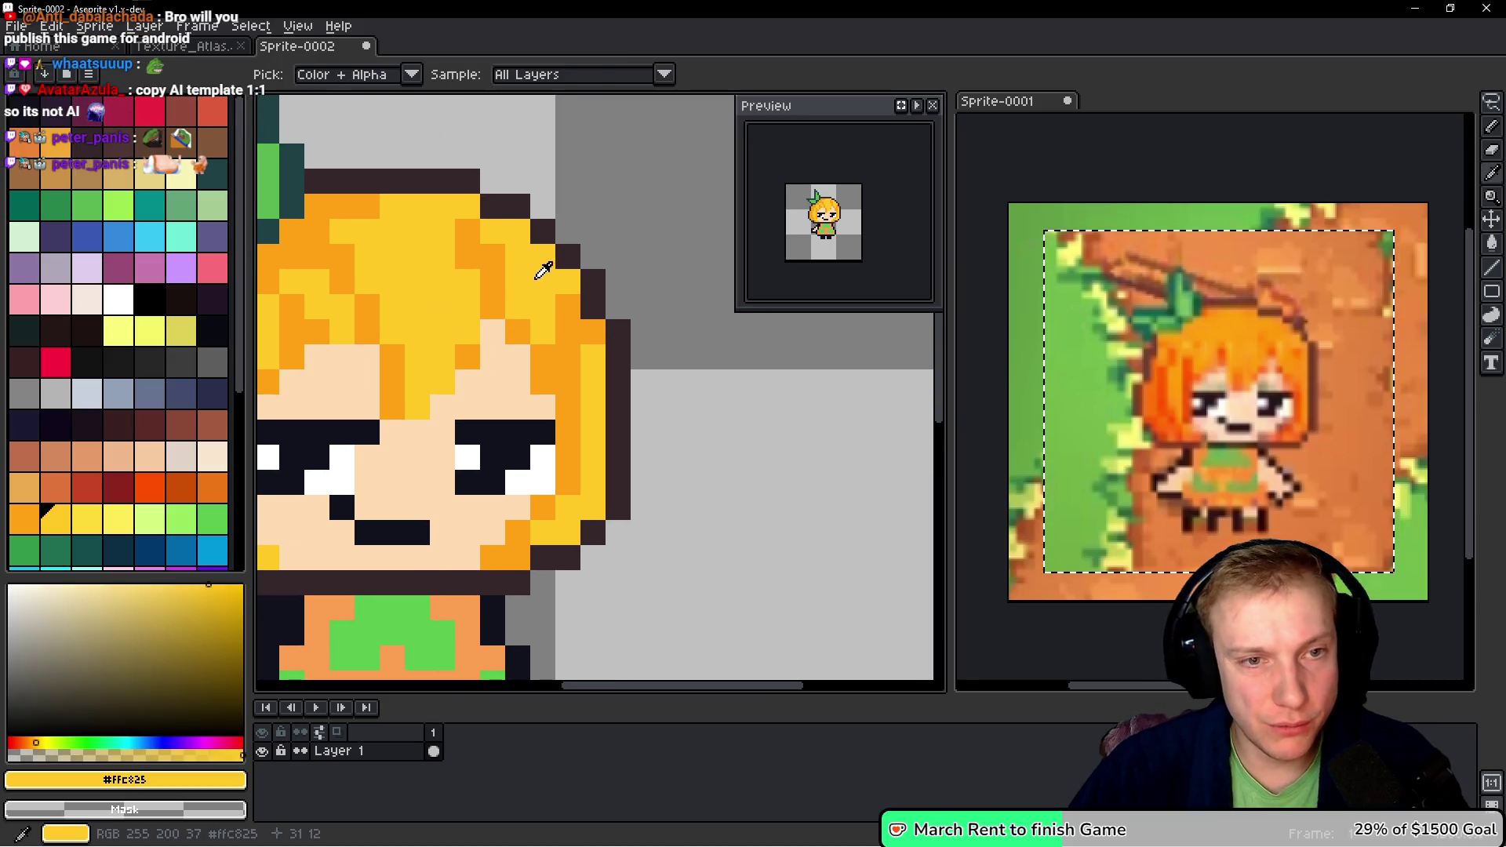
pyautogui.click(542, 231)
# - Redraw the dark outline diagonally along the hair's right edge
pyautogui.keyDown('alt'); pyautogui.click(506, 204); pyautogui.keyUp('alt')
pyautogui.click(543, 206)
pyautogui.moveTo(565, 228); pyautogui.dragTo(594, 255)
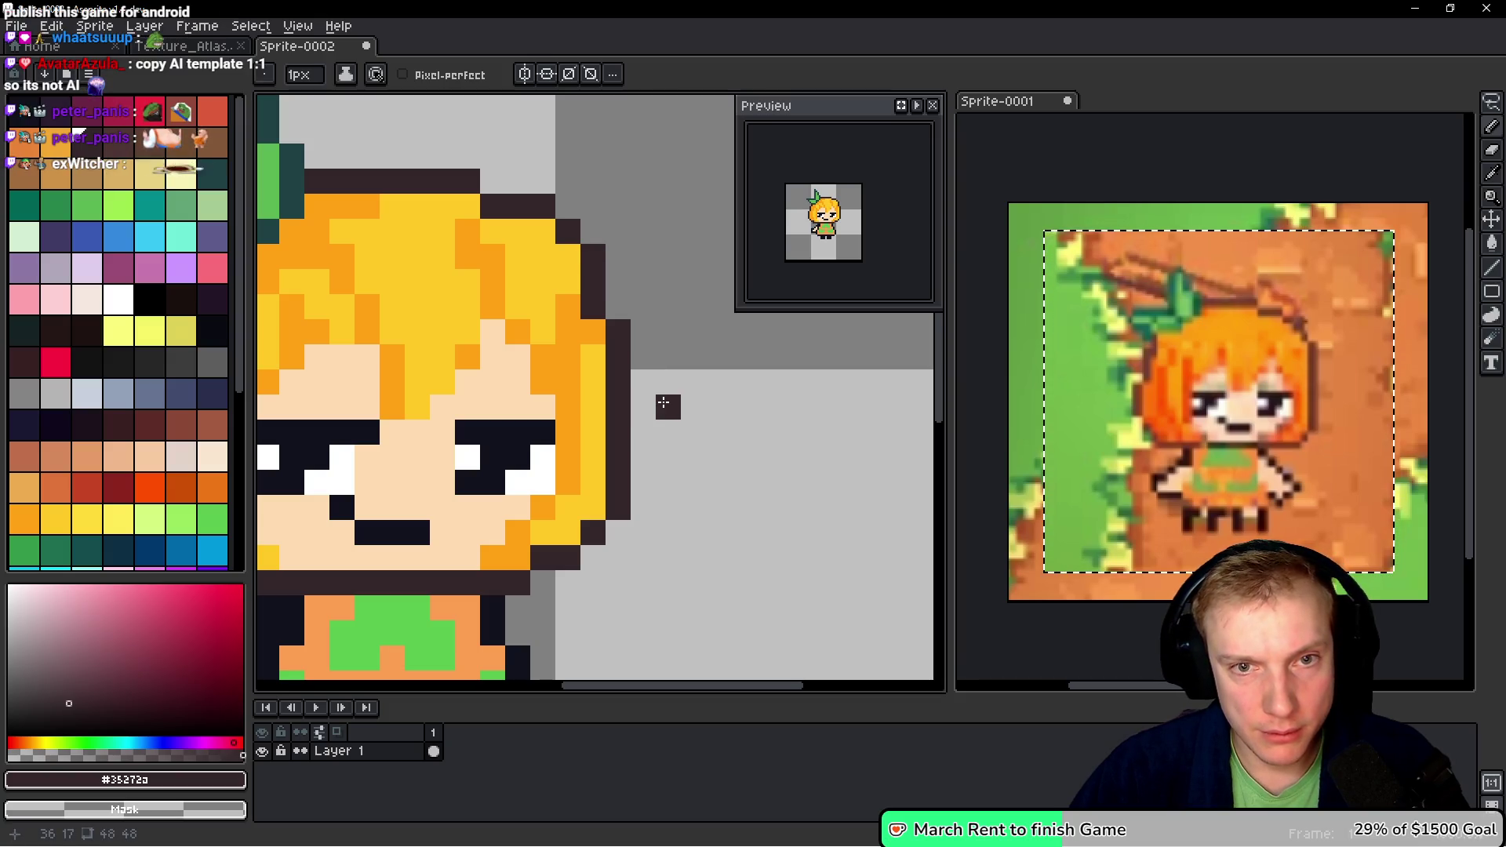
pyautogui.scroll(-3, 664, 403)
pyautogui.scroll(3, 539, 326)
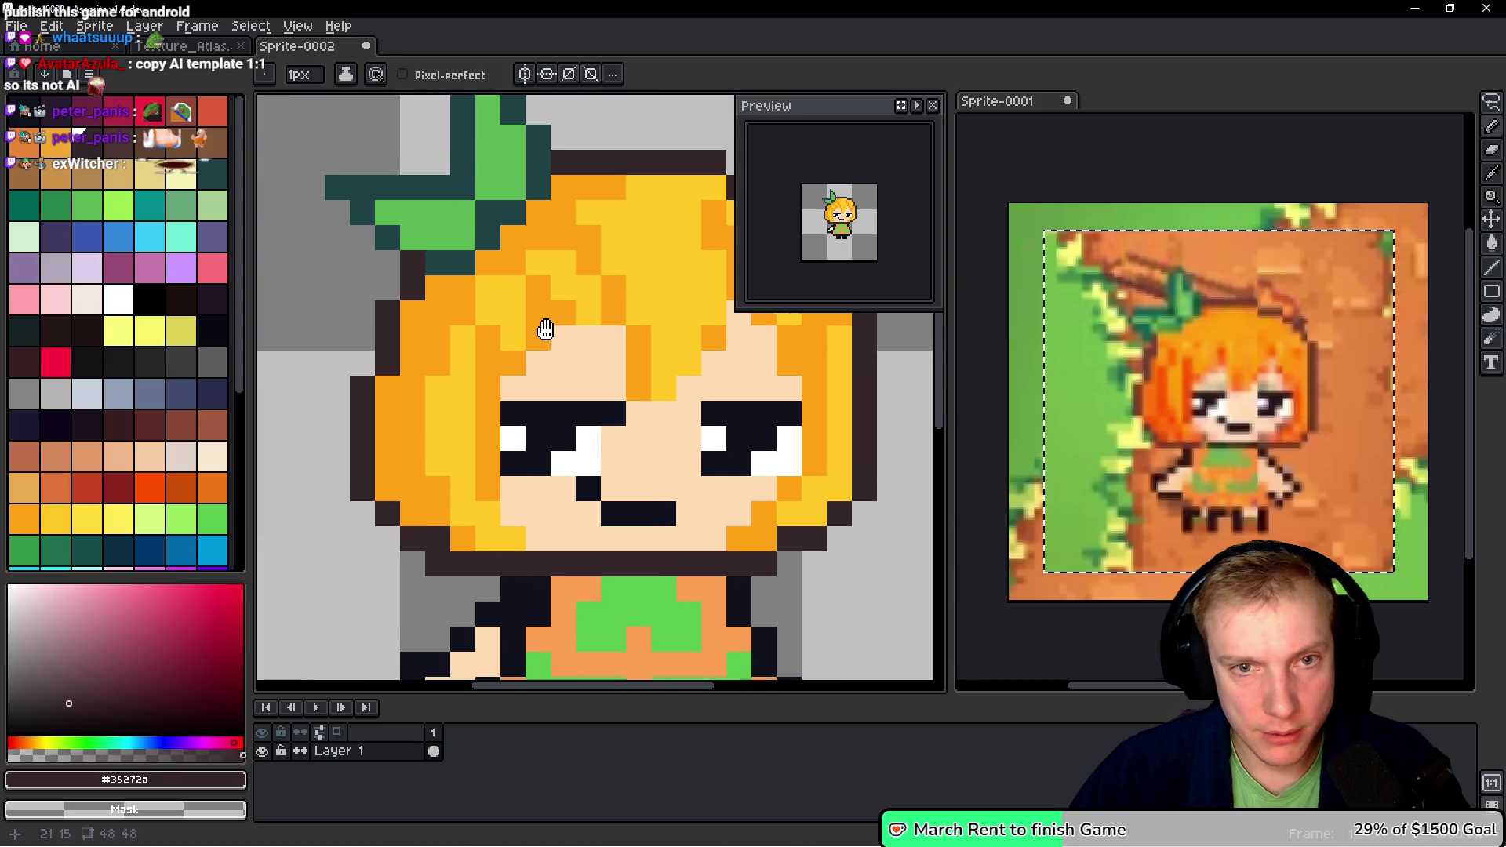
pyautogui.moveTo(403, 394); pyautogui.dragTo(449, 364)
# - Clear and erase the old dark outline pixels along the left hair edge
pyautogui.press('m')
pyautogui.moveTo(327, 297); pyautogui.dragTo(427, 472)
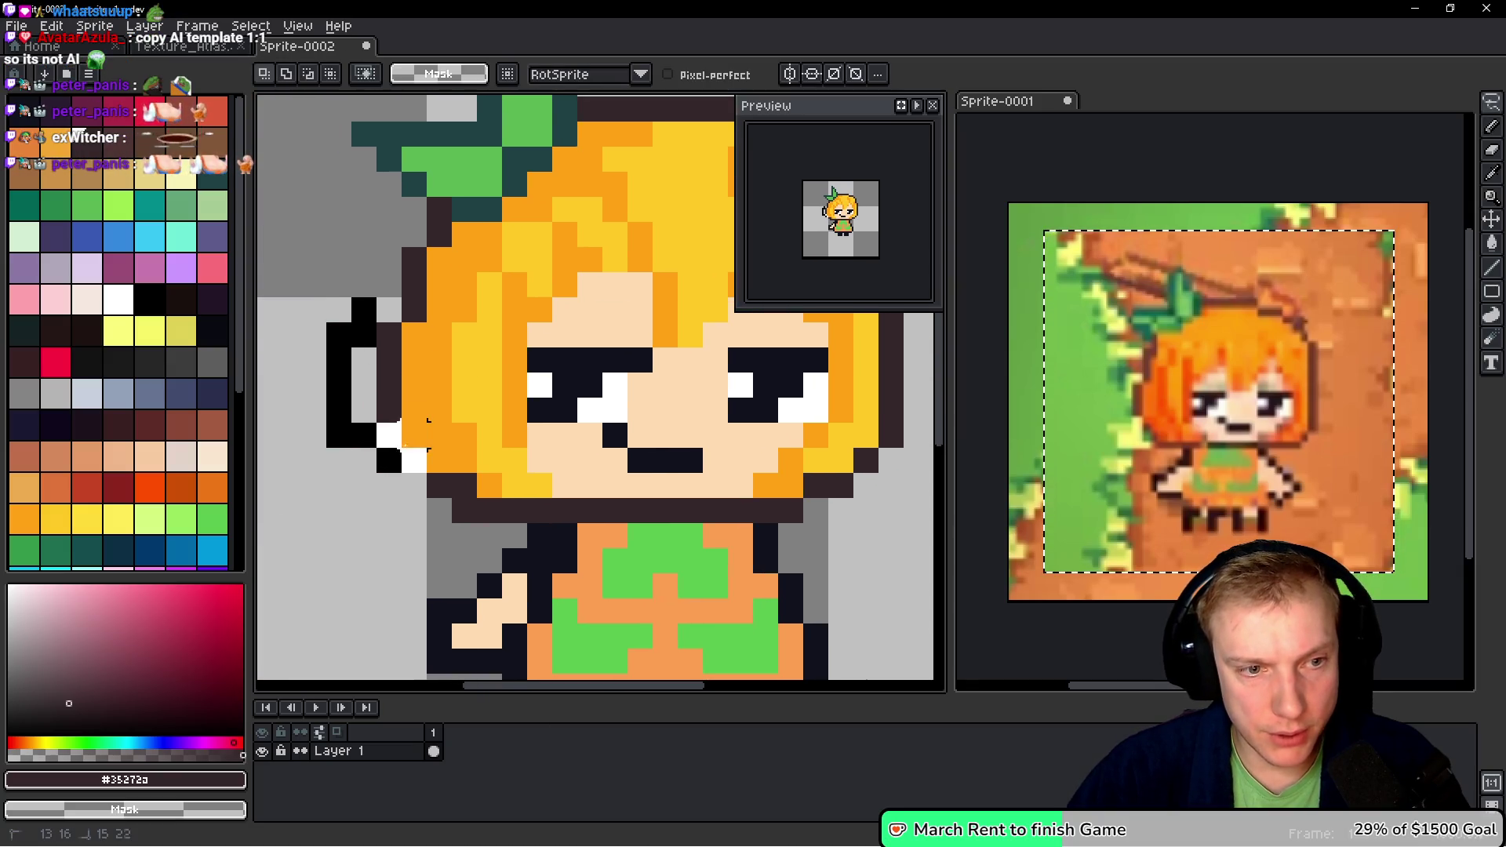
pyautogui.press('Delete')
pyautogui.press('i')
pyautogui.press('b')
pyautogui.moveTo(414, 339); pyautogui.dragTo(414, 447)
pyautogui.click(373, 327)
pyautogui.hotkey('ctrl', 'z')
pyautogui.hotkey('ctrl', 'z')
pyautogui.hotkey('ctrl', 'z')
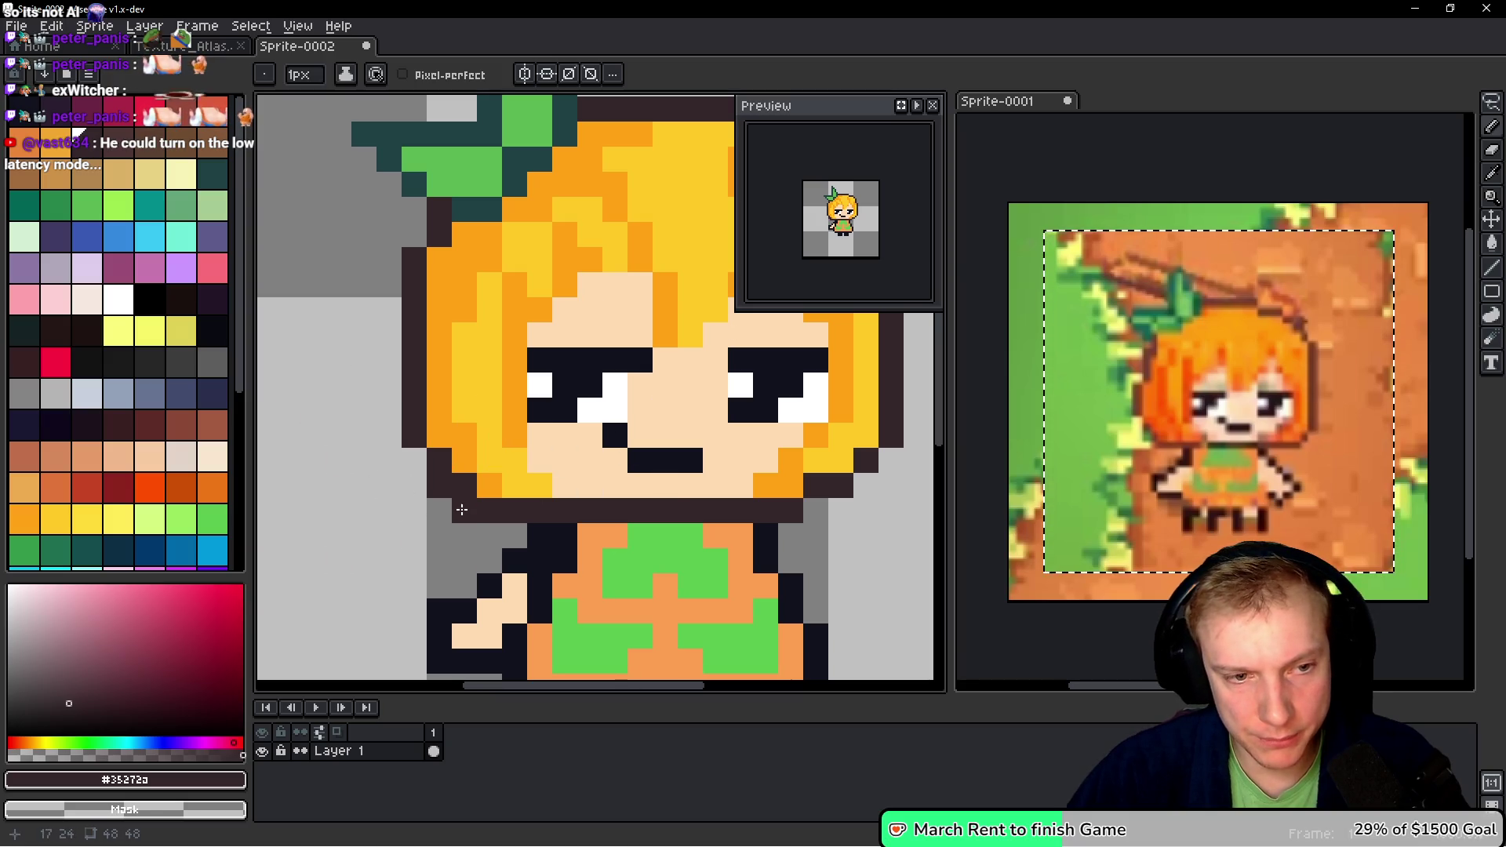
pyautogui.rightClick(440, 486)
pyautogui.rightClick(414, 434)
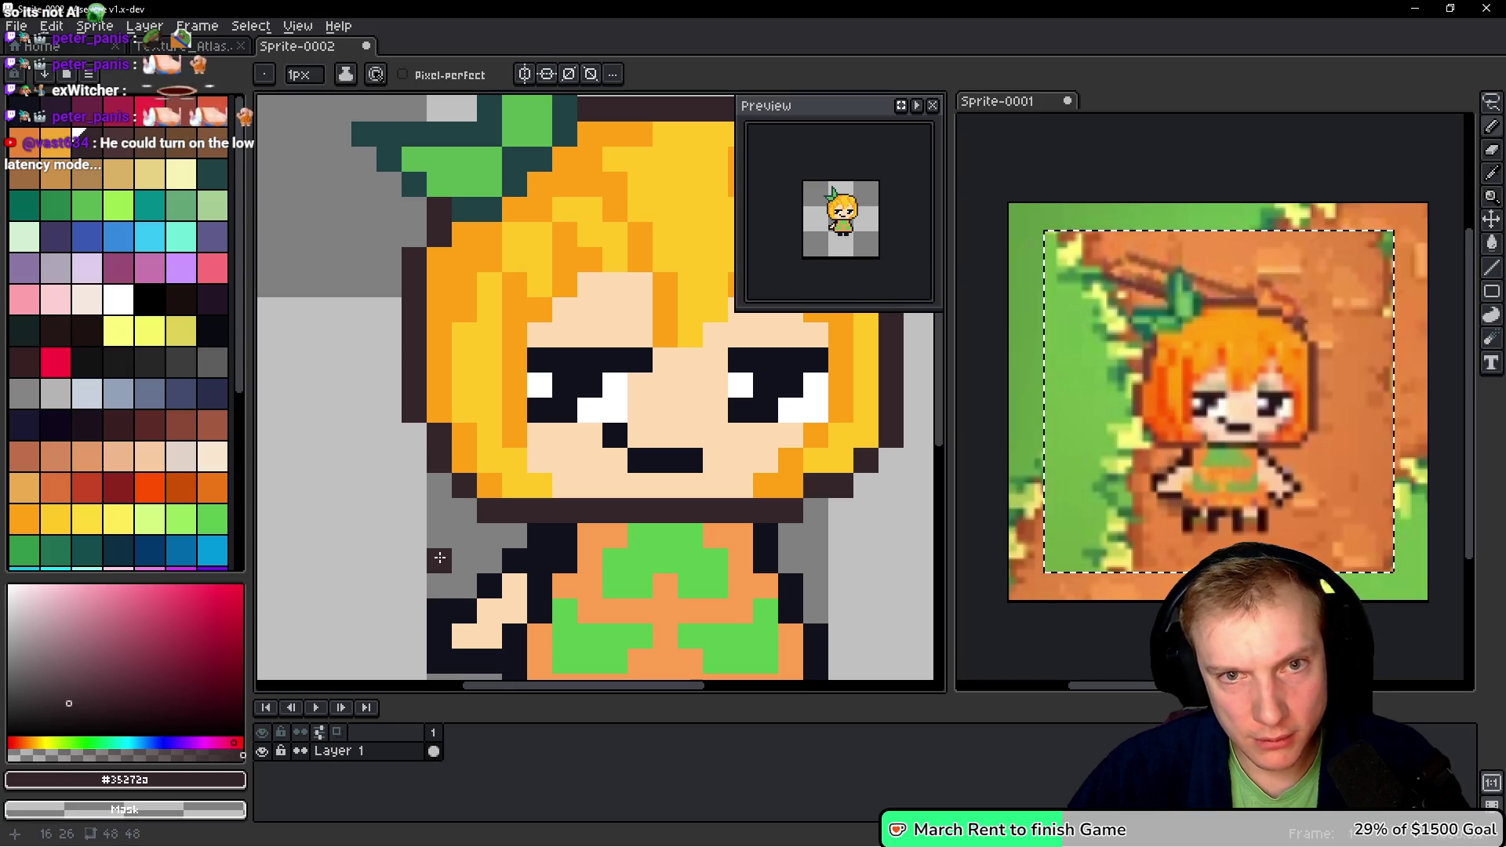
pyautogui.moveTo(430, 498); pyautogui.dragTo(391, 476)
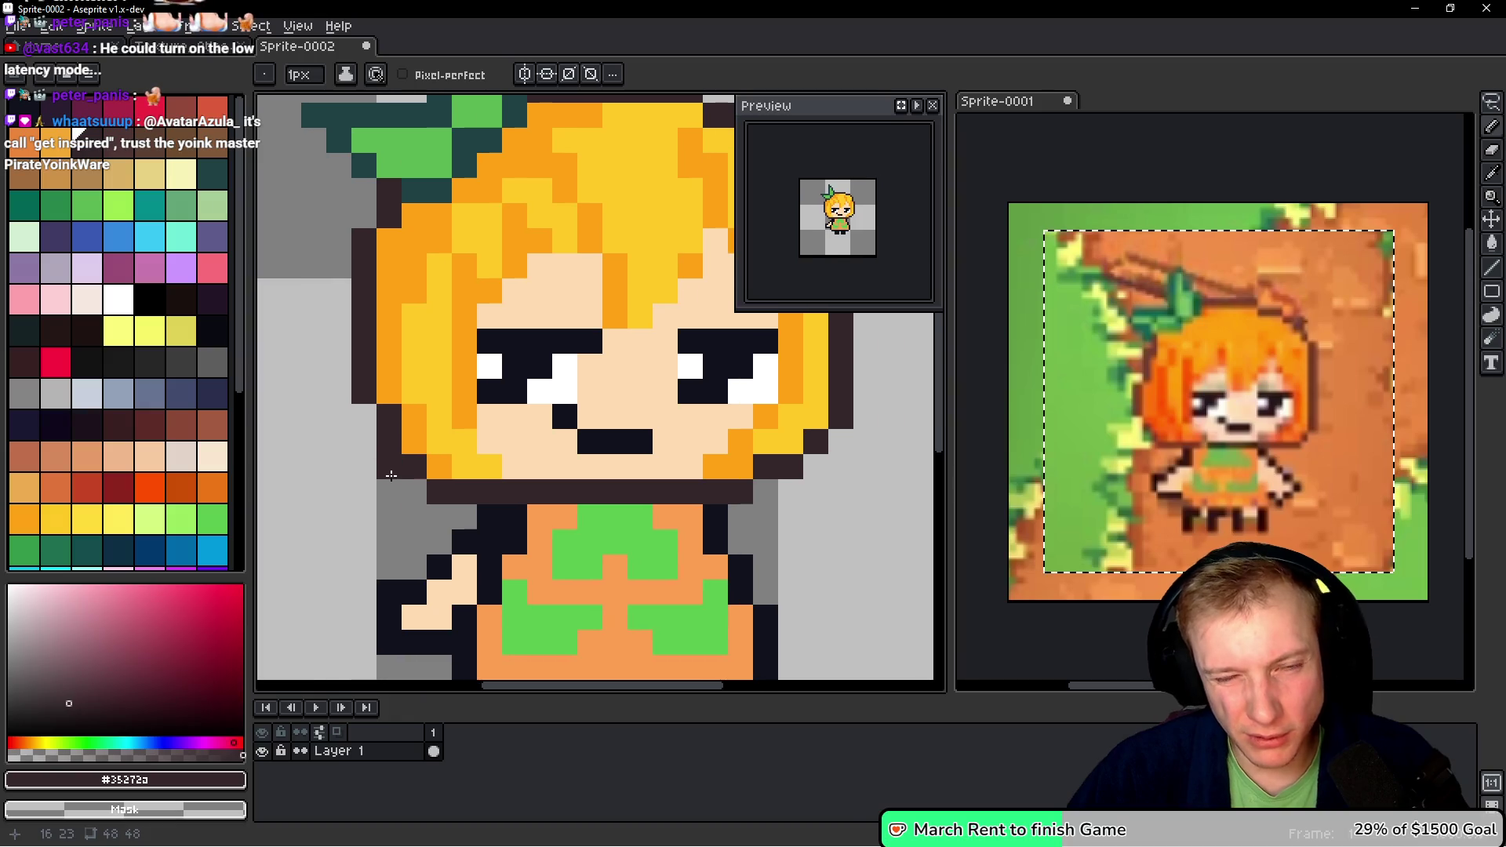
pyautogui.press('v')
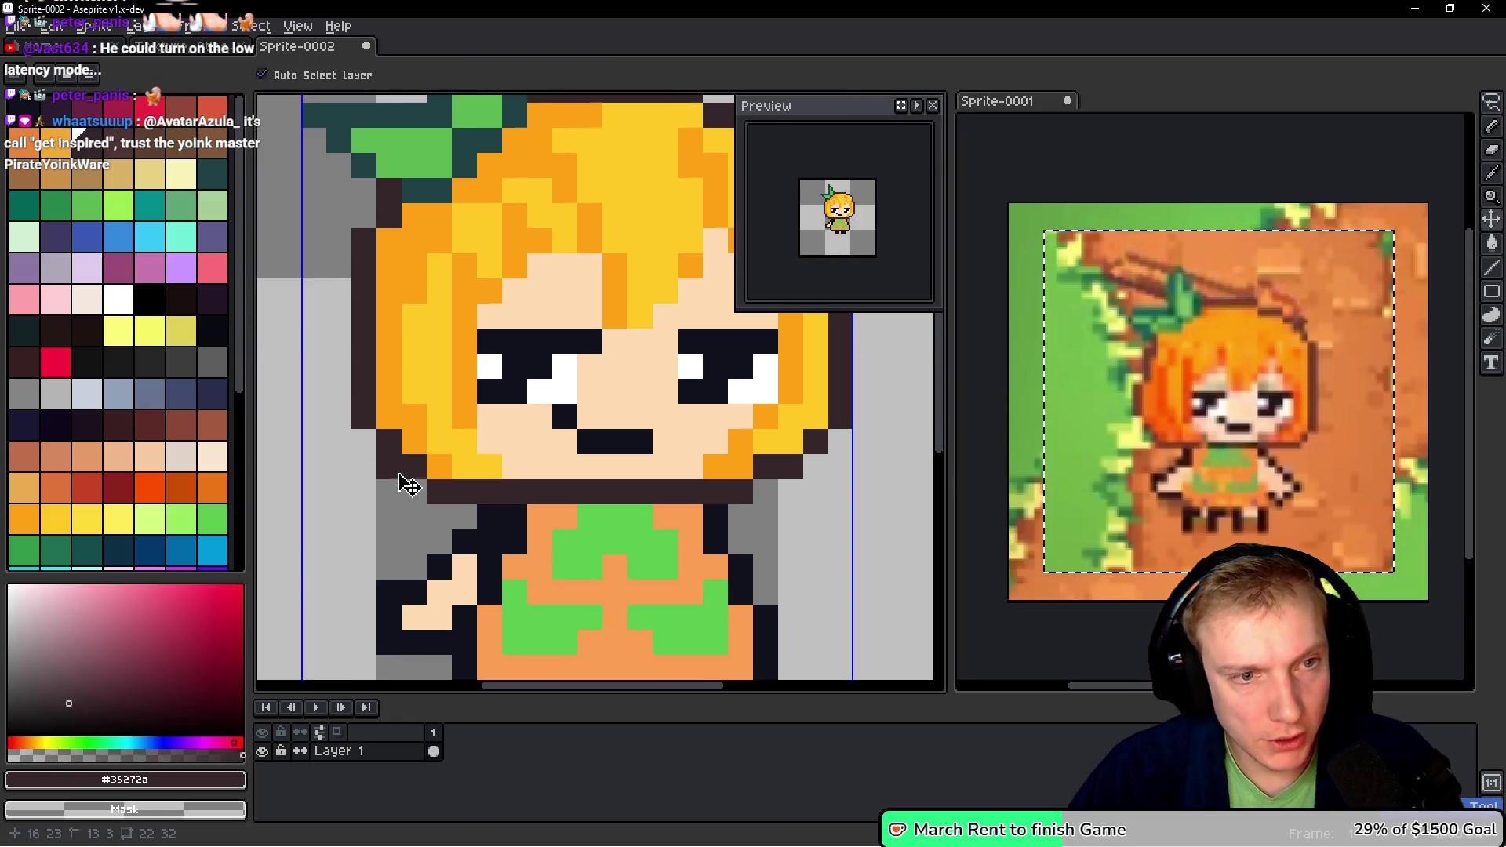
# - Paint a new orange hair strand below the collar, reaching past the left shoulder
pyautogui.press('i')
pyautogui.click(380, 360)
pyautogui.press('b')
pyautogui.moveTo(387, 498); pyautogui.dragTo(422, 423)
pyautogui.moveTo(447, 416)
pyautogui.mouseDown()
pyautogui.moveTo(462, 444)
pyautogui.moveTo(489, 440)
pyautogui.moveTo(424, 439)
pyautogui.moveTo(424, 494)
pyautogui.mouseUp()
pyautogui.moveTo(399, 445); pyautogui.dragTo(399, 509)
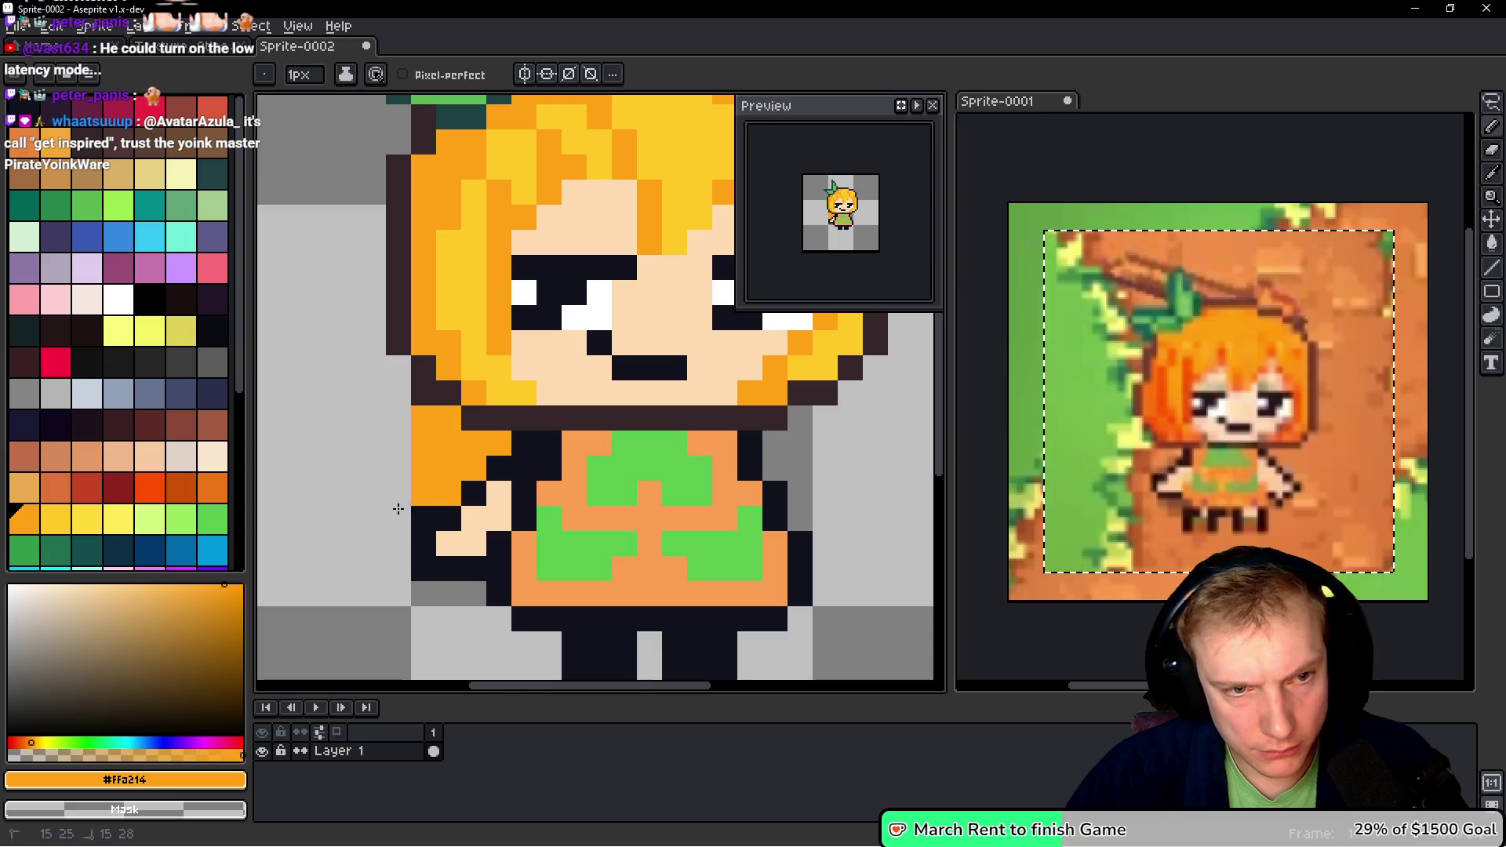
pyautogui.keyDown('alt'); pyautogui.click(423, 389); pyautogui.keyUp('alt')
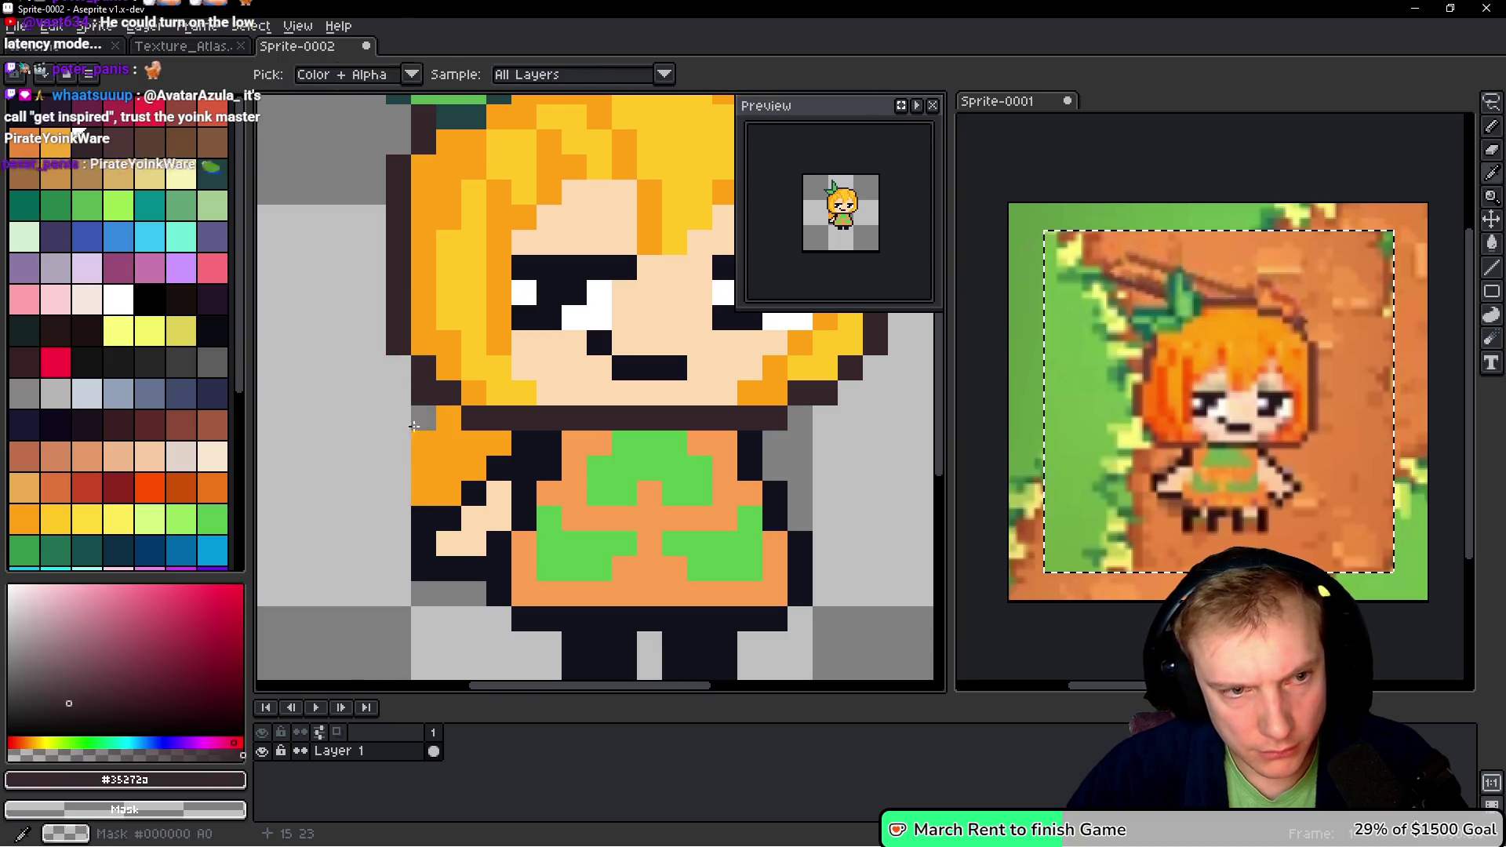
# - Outline the long left hair strand in dark brown and patch gaps with orange
pyautogui.moveTo(400, 450); pyautogui.dragTo(400, 498)
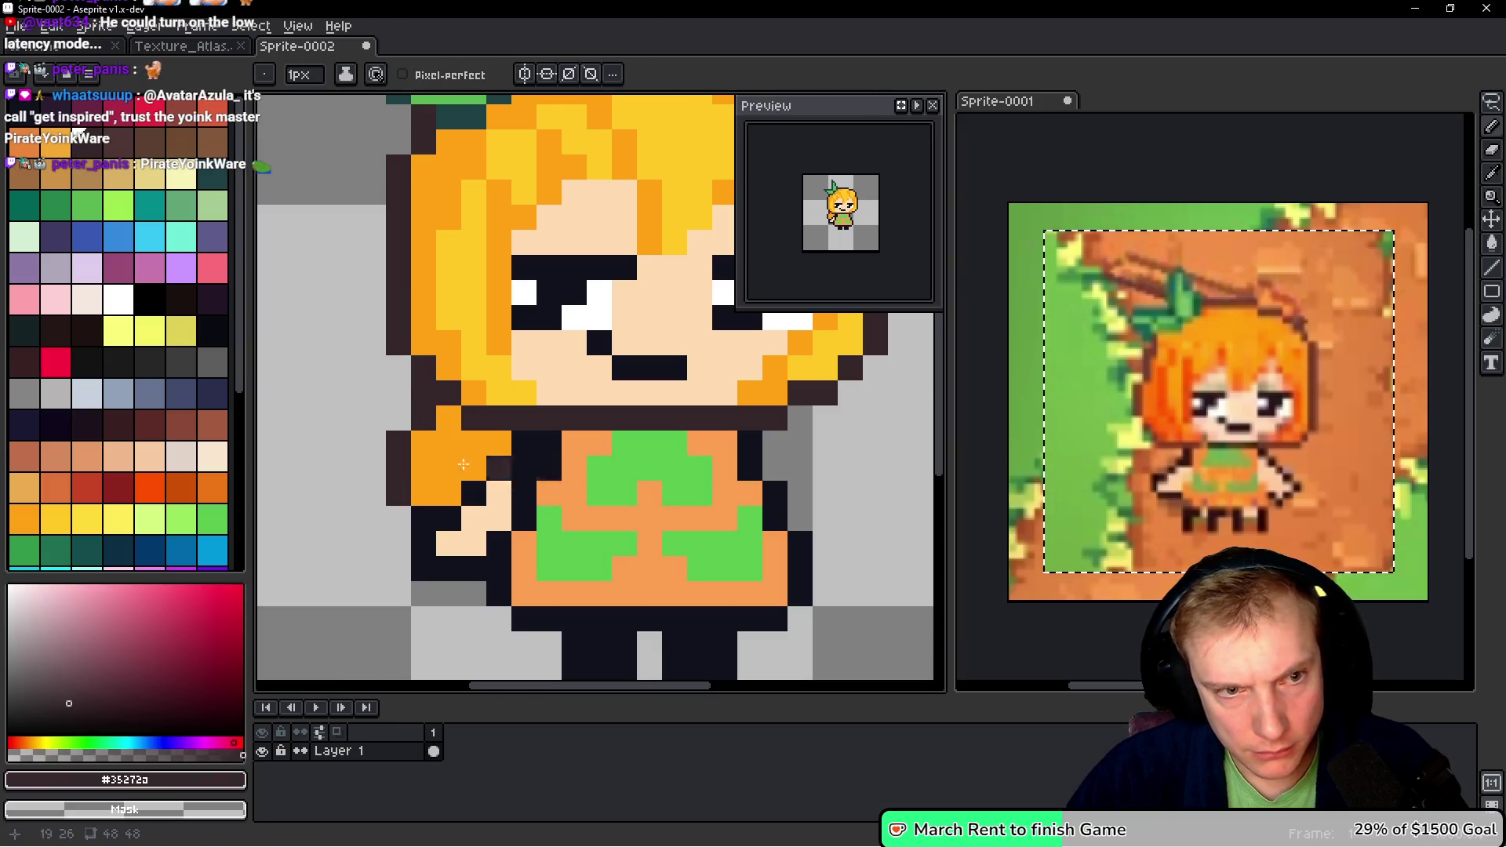
pyautogui.keyDown('alt'); pyautogui.click(447, 346); pyautogui.keyUp('alt')
pyautogui.moveTo(471, 413); pyautogui.dragTo(516, 412)
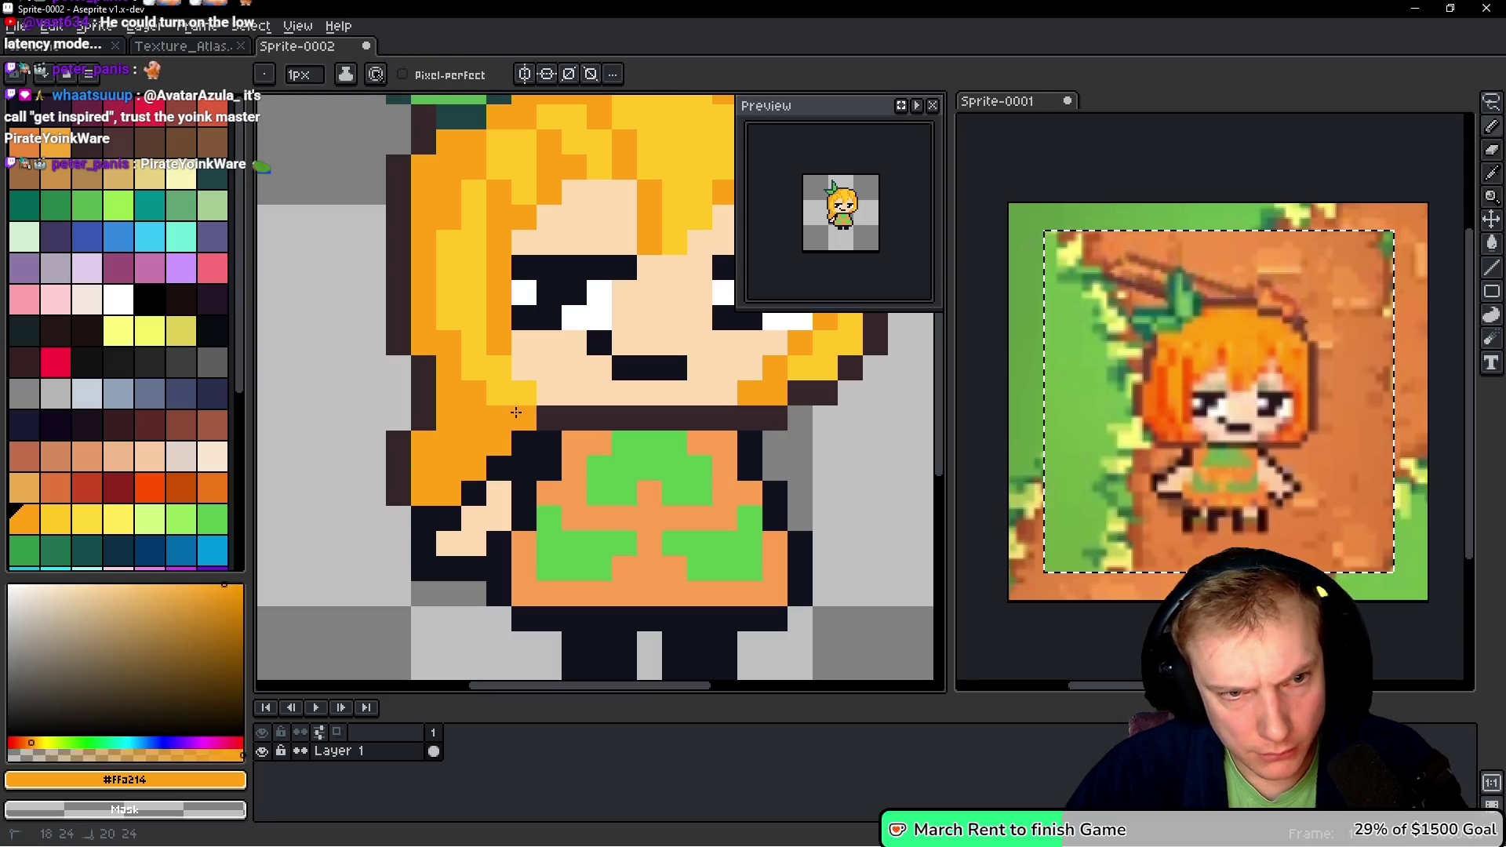
pyautogui.rightClick(476, 485)
pyautogui.click(520, 490)
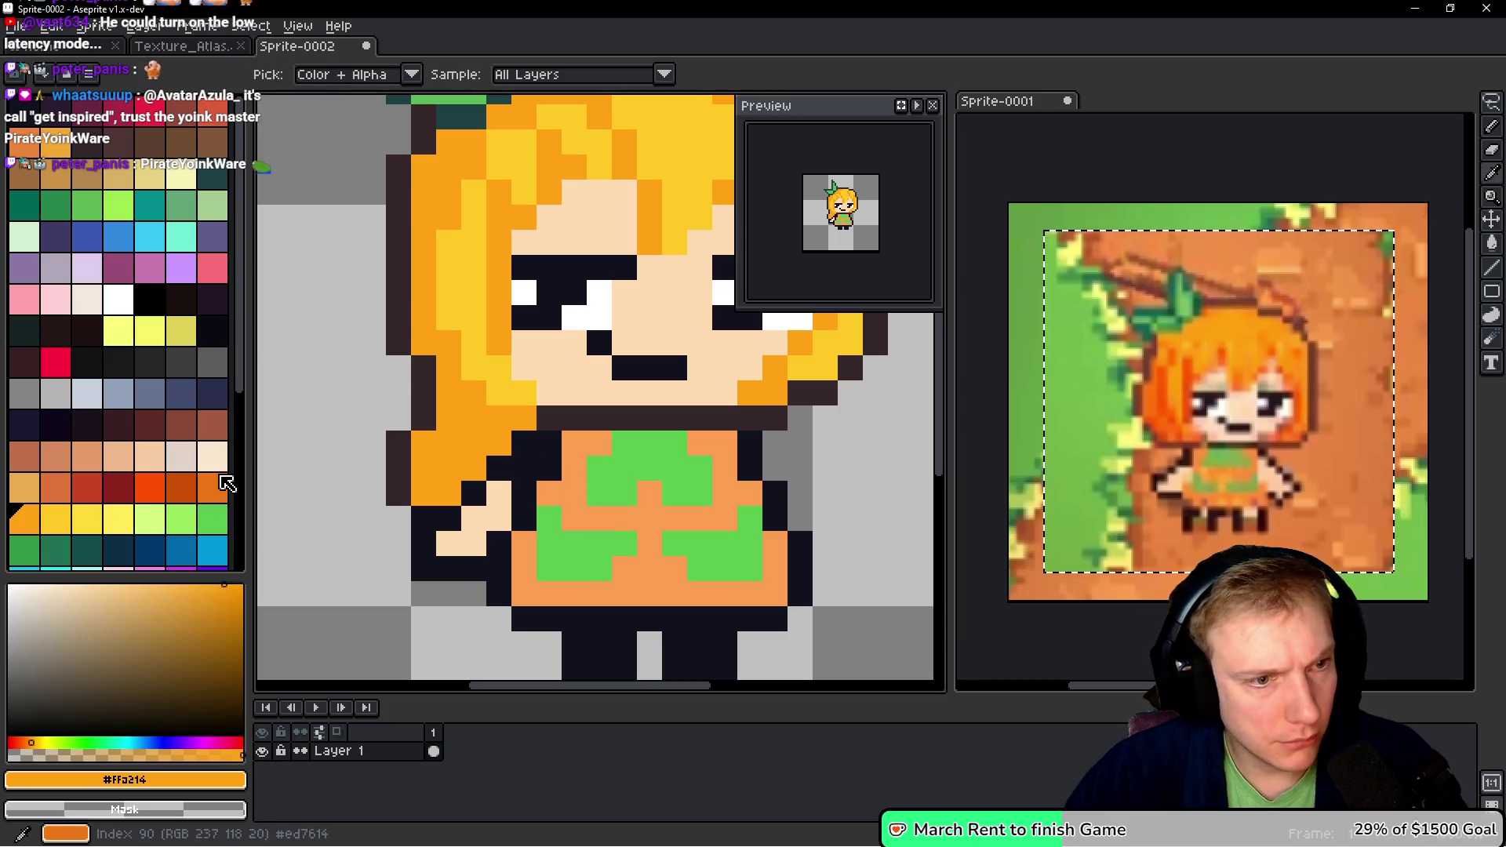
# - Shade the left hair strand with a darker orange swatch, undoing stray dress pixels
pyautogui.click(212, 487)
pyautogui.moveTo(448, 393)
pyautogui.mouseDown()
pyautogui.moveTo(474, 442)
pyautogui.moveTo(499, 443)
pyautogui.moveTo(476, 458)
pyautogui.mouseUp()
pyautogui.click(444, 486)
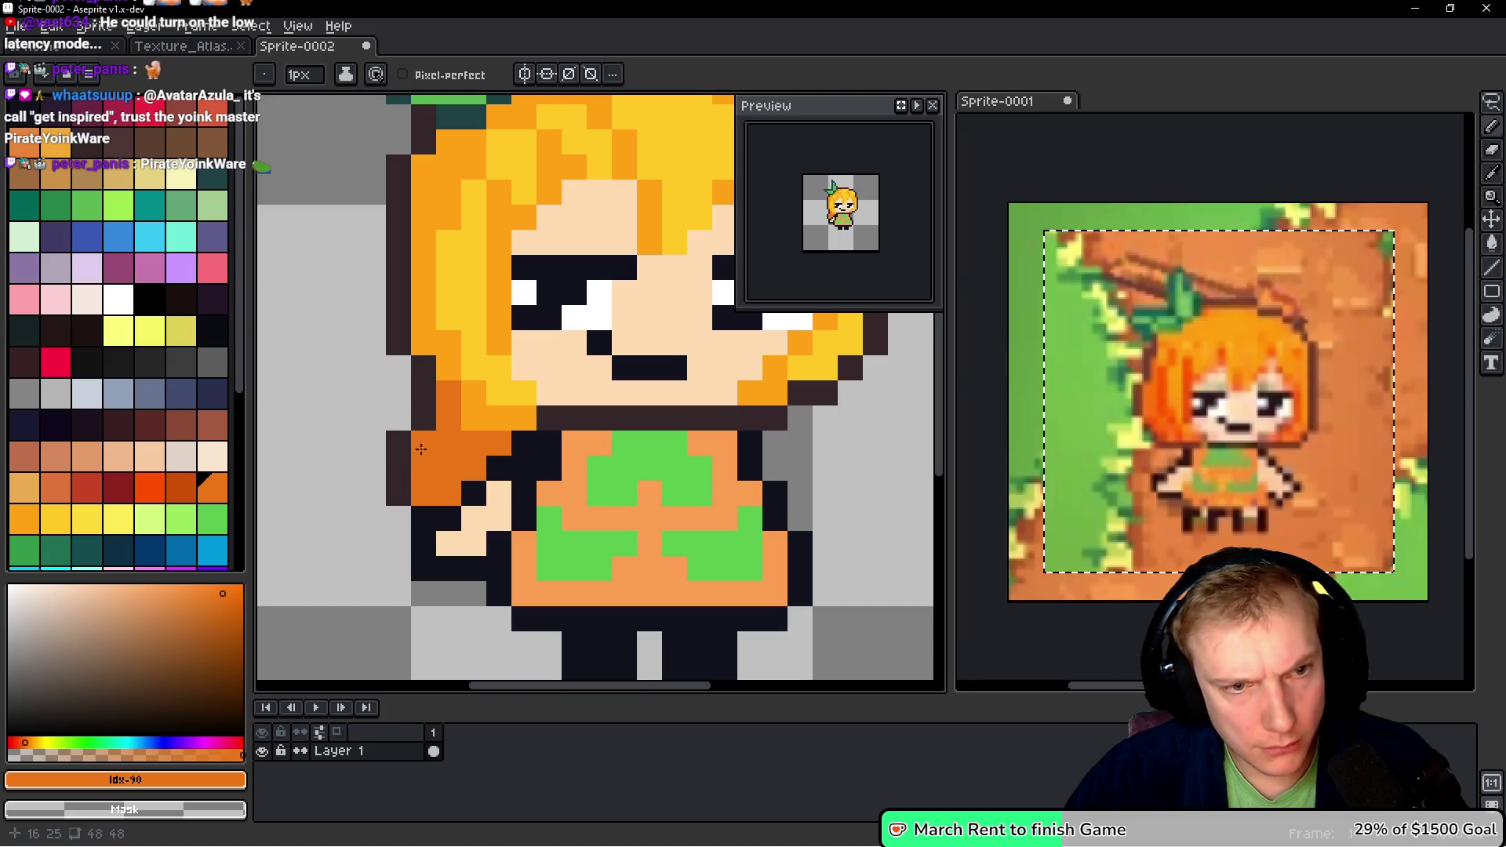
pyautogui.click(607, 516)
pyautogui.hotkey('ctrl', 'z')
pyautogui.click(655, 521)
pyautogui.hotkey('ctrl', 'z')
pyautogui.keyDown('alt'); pyautogui.click(434, 407); pyautogui.keyUp('alt')
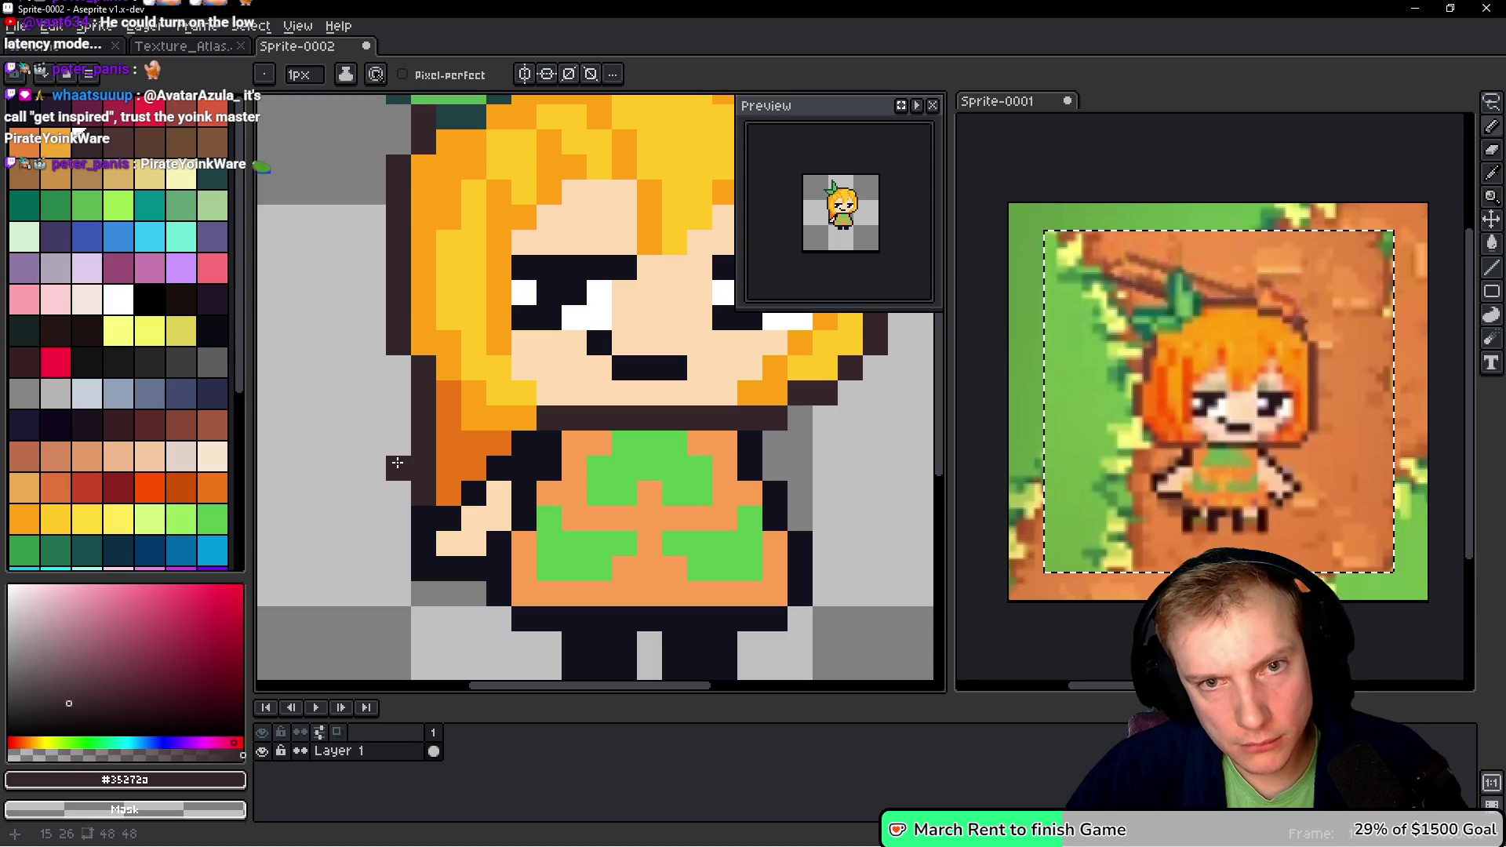
# - Extend the darker-orange shading up the strand beside the face and into the bangs
pyautogui.moveTo(392, 458); pyautogui.dragTo(361, 476)
pyautogui.keyDown('alt'); pyautogui.click(479, 437); pyautogui.keyUp('alt')
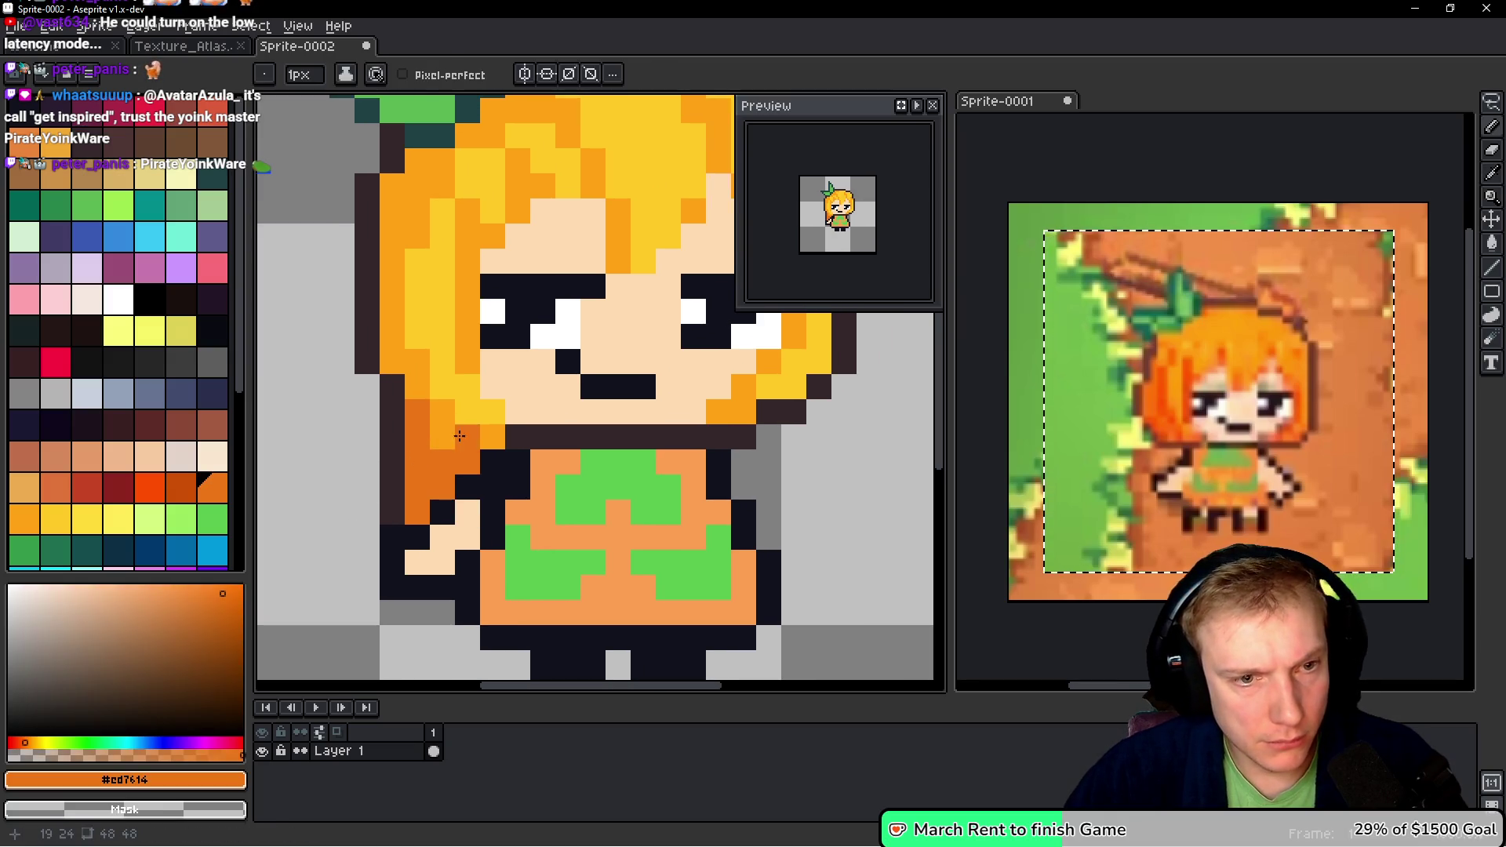
pyautogui.moveTo(478, 437); pyautogui.dragTo(417, 386)
pyautogui.click(418, 361)
pyautogui.click(417, 185)
pyautogui.click(417, 235)
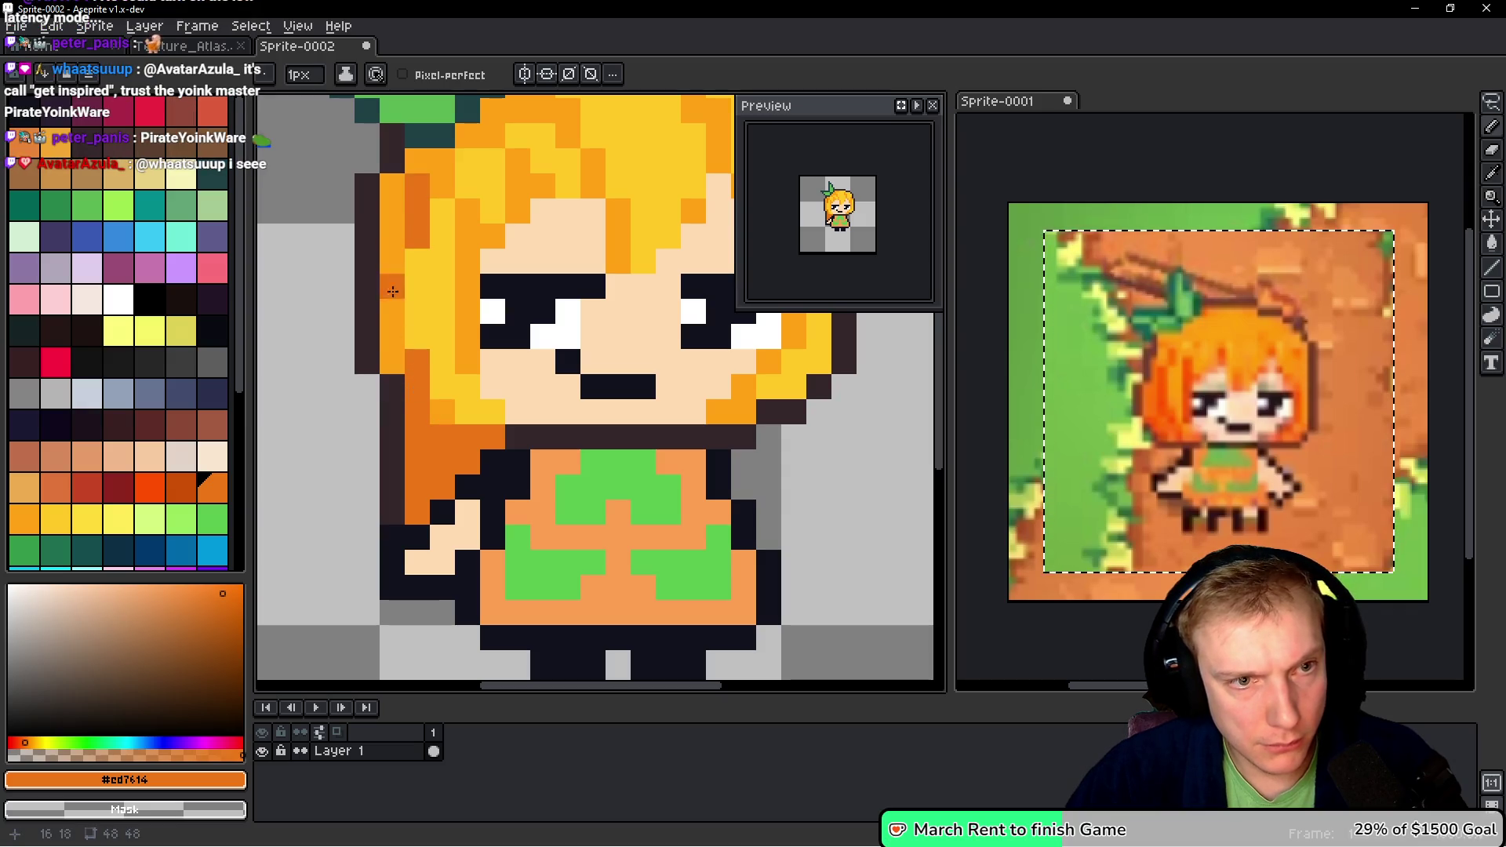
pyautogui.moveTo(468, 215)
pyautogui.mouseDown()
pyautogui.moveTo(435, 280)
pyautogui.moveTo(485, 251)
pyautogui.moveTo(459, 176)
pyautogui.moveTo(502, 175)
pyautogui.mouseUp()
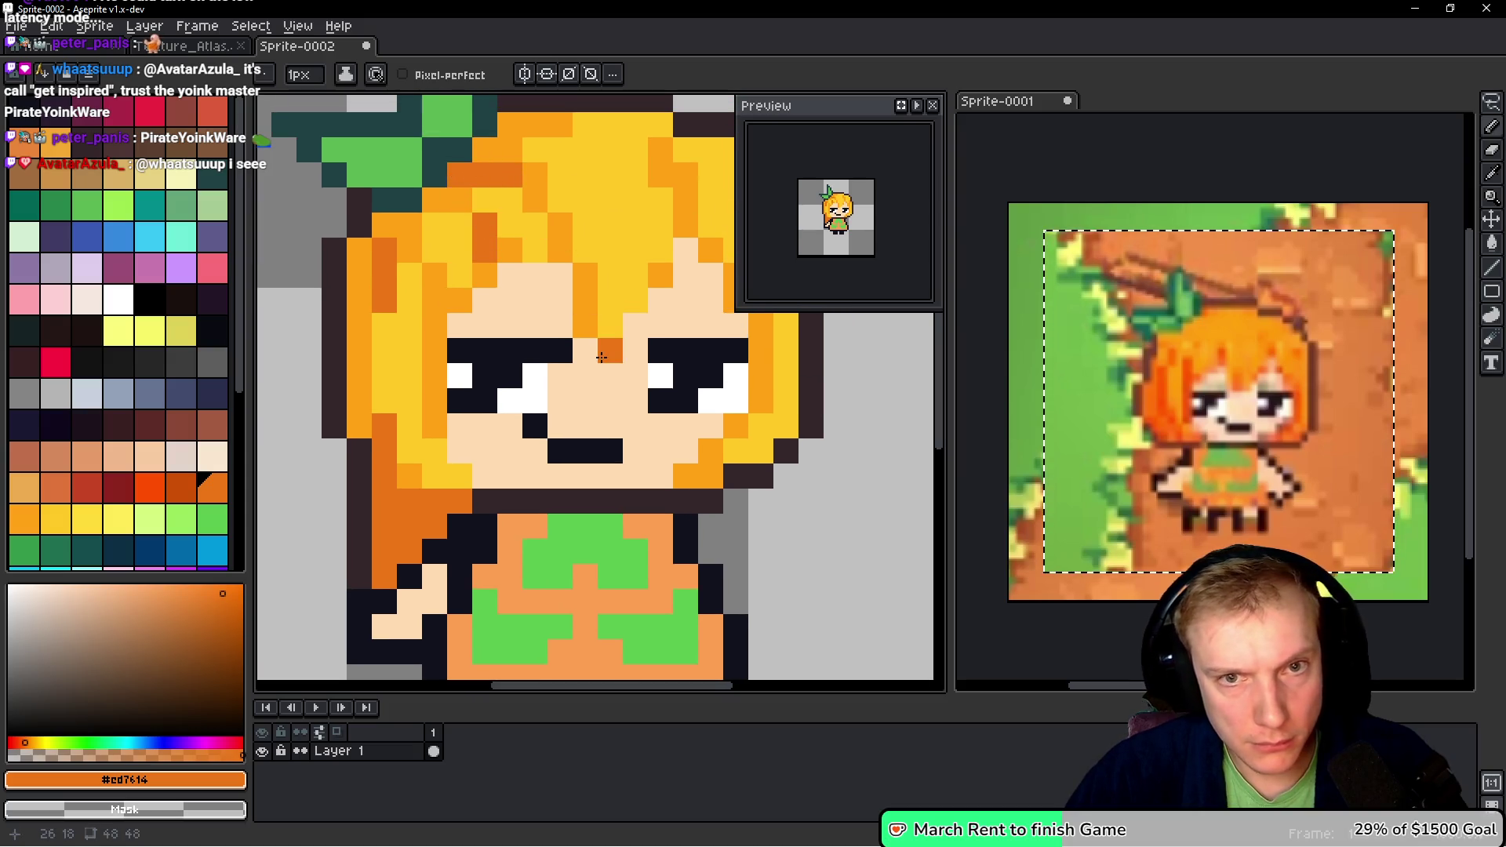
# - Shade the right hair edge, upper hair and area above the right eye in #cd7614
pyautogui.click(575, 403)
pyautogui.hotkey('ctrl', 'z')
pyautogui.moveTo(596, 393)
pyautogui.mouseDown()
pyautogui.moveTo(259, 369)
pyautogui.moveTo(486, 329)
pyautogui.moveTo(486, 455)
pyautogui.mouseUp()
pyautogui.click(675, 370)
pyautogui.moveTo(659, 369); pyautogui.dragTo(633, 416)
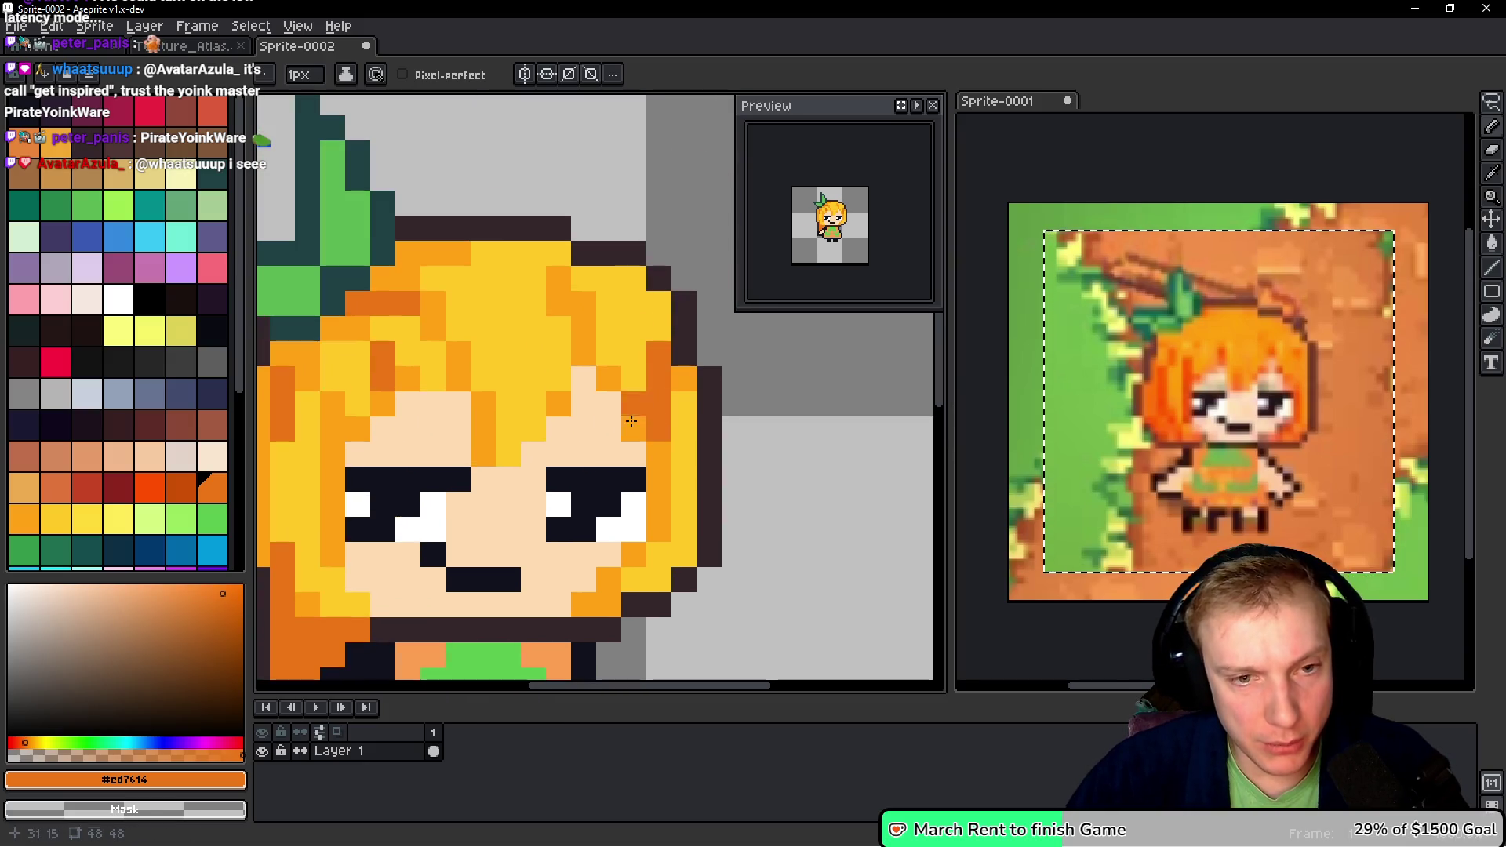
pyautogui.click(586, 334)
pyautogui.click(584, 355)
pyautogui.click(609, 379)
pyautogui.hotkey('ctrl', 'z')
pyautogui.click(635, 454)
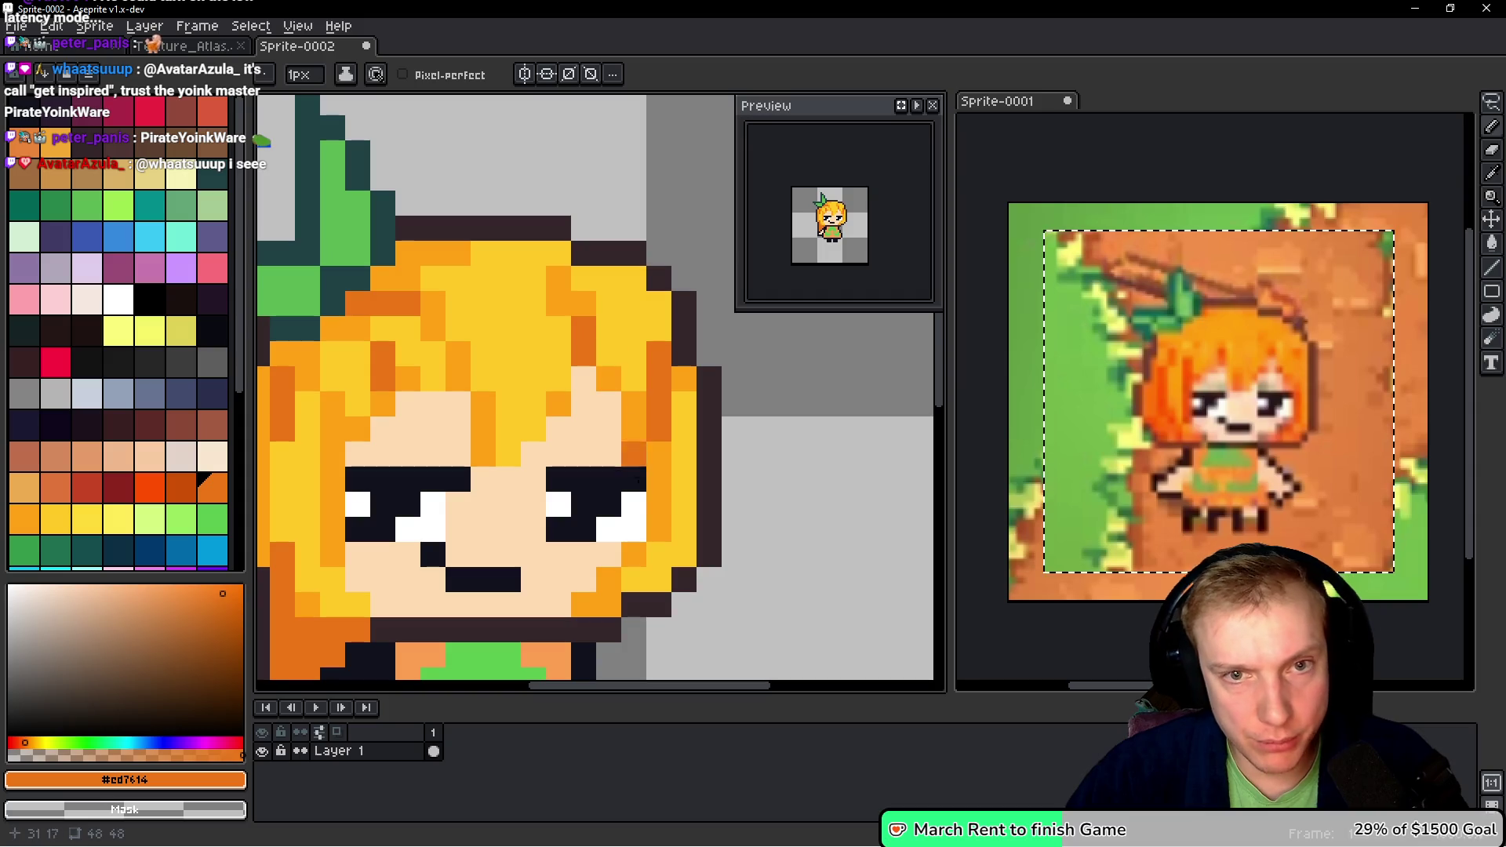
pyautogui.click(641, 449)
# - Highlight a top hair pixel and a run of right-edge pixels in lighter orange #ffa214
pyautogui.keyDown('alt'); pyautogui.click(648, 325); pyautogui.keyUp('alt')
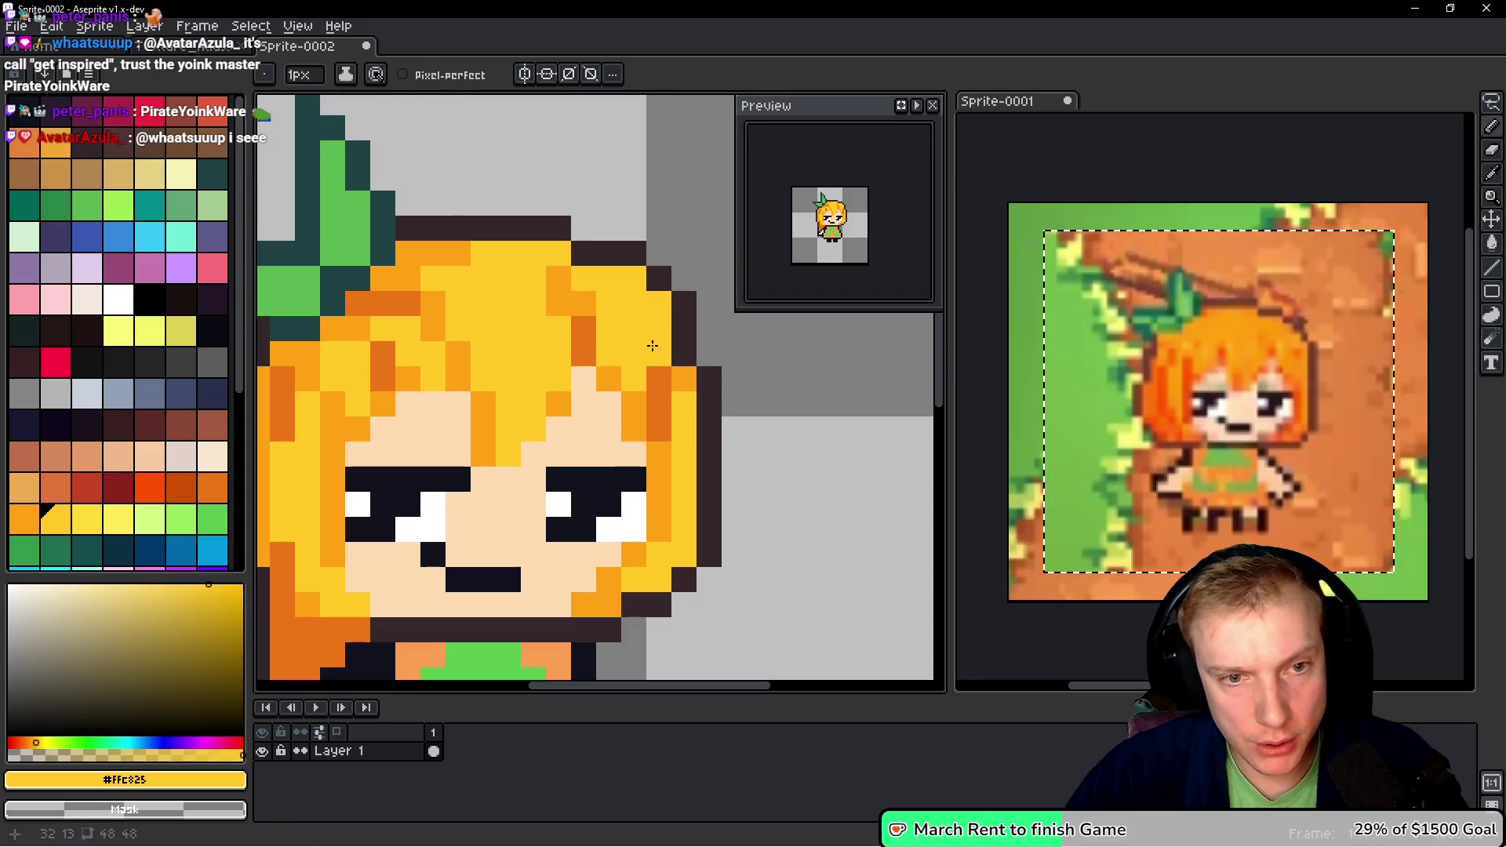
pyautogui.keyDown('alt'); pyautogui.click(691, 376); pyautogui.keyUp('alt')
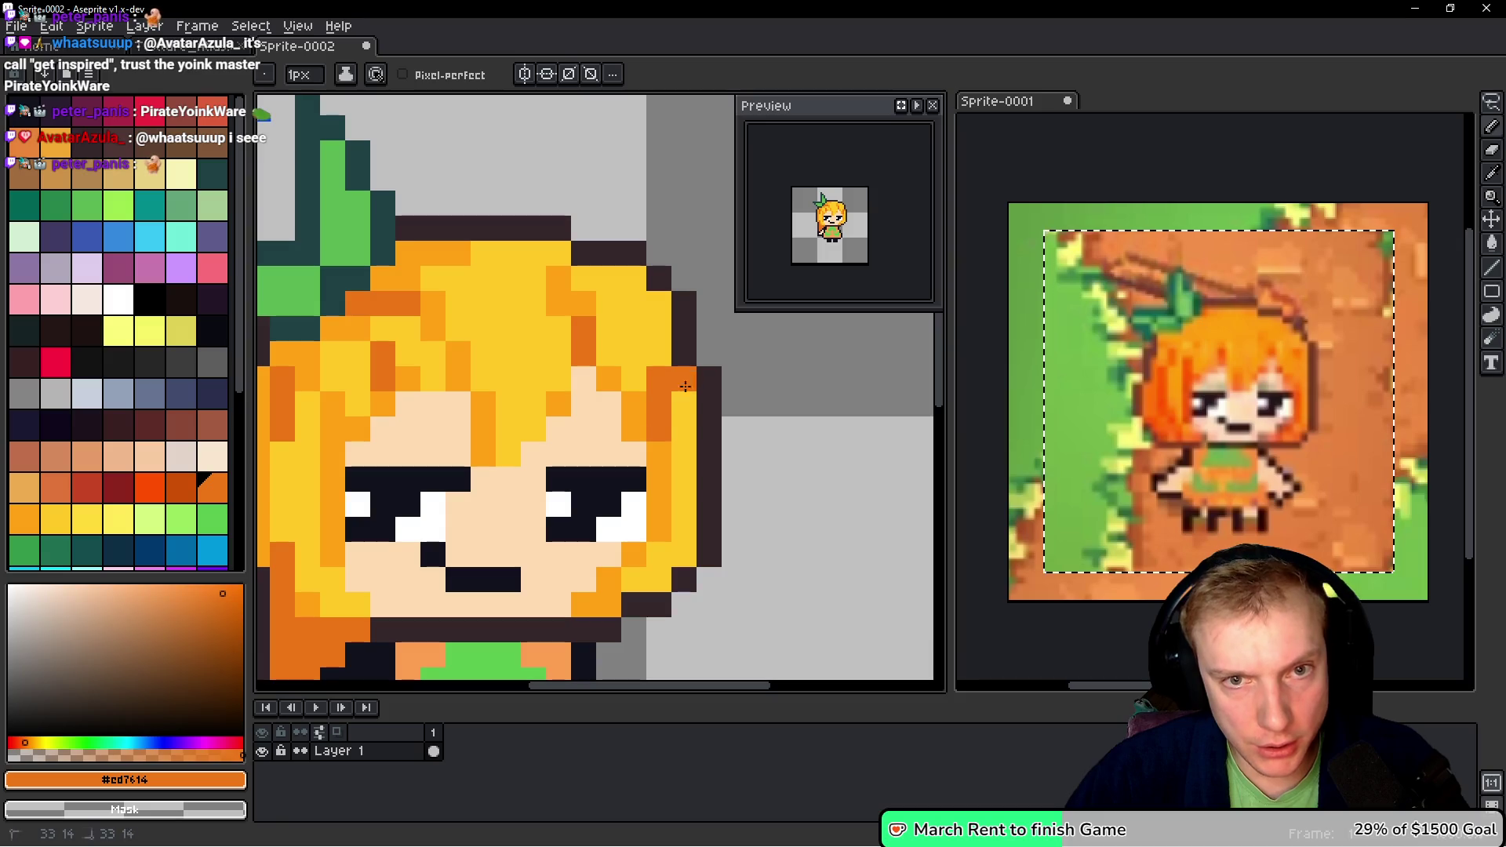
pyautogui.keyDown('alt'); pyautogui.click(637, 403); pyautogui.keyUp('alt')
pyautogui.click(634, 279)
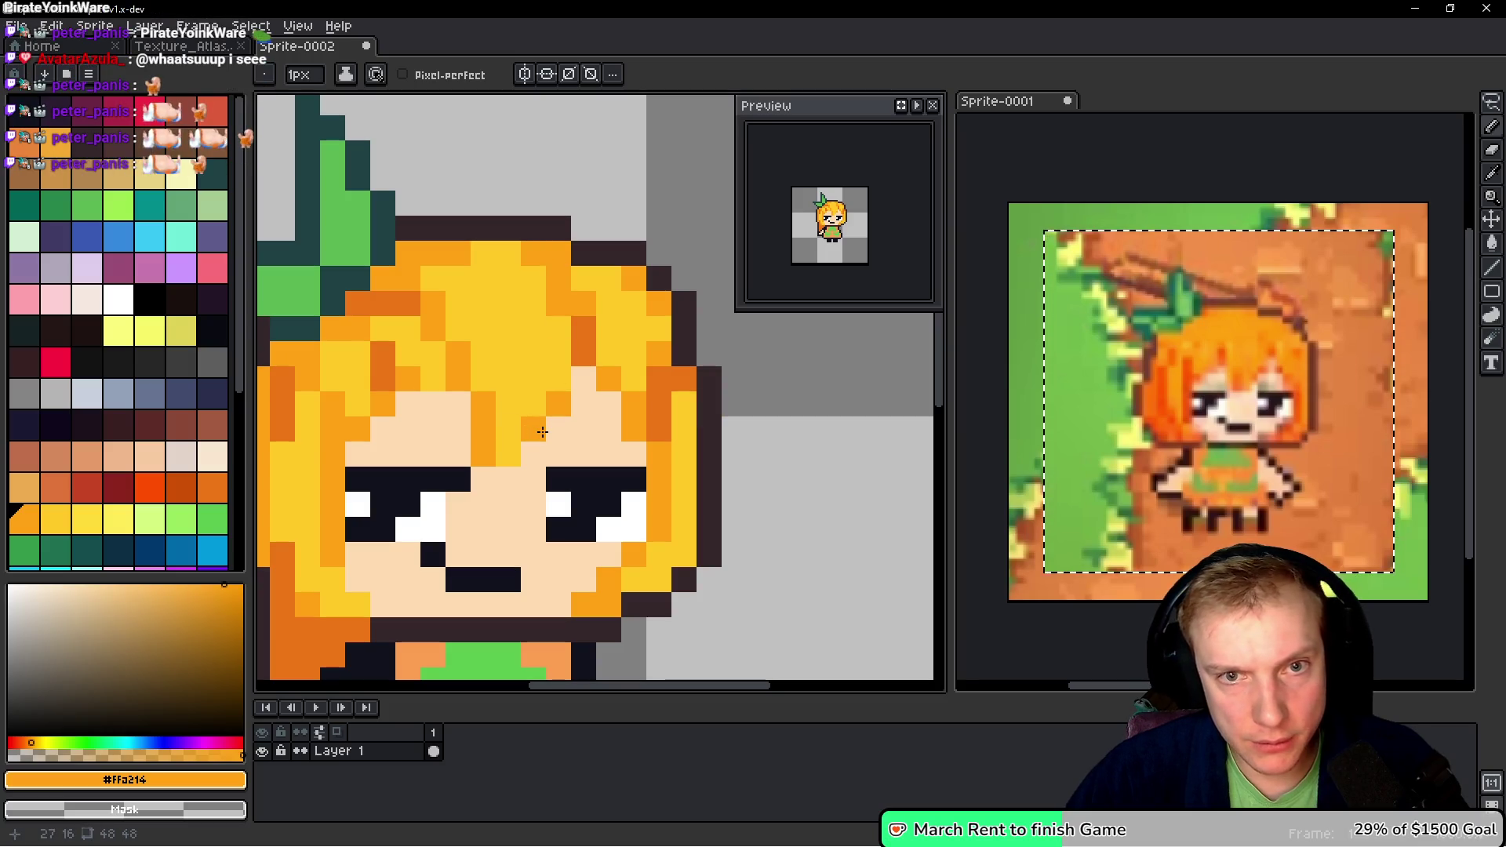
pyautogui.scroll(-2, 544, 448)
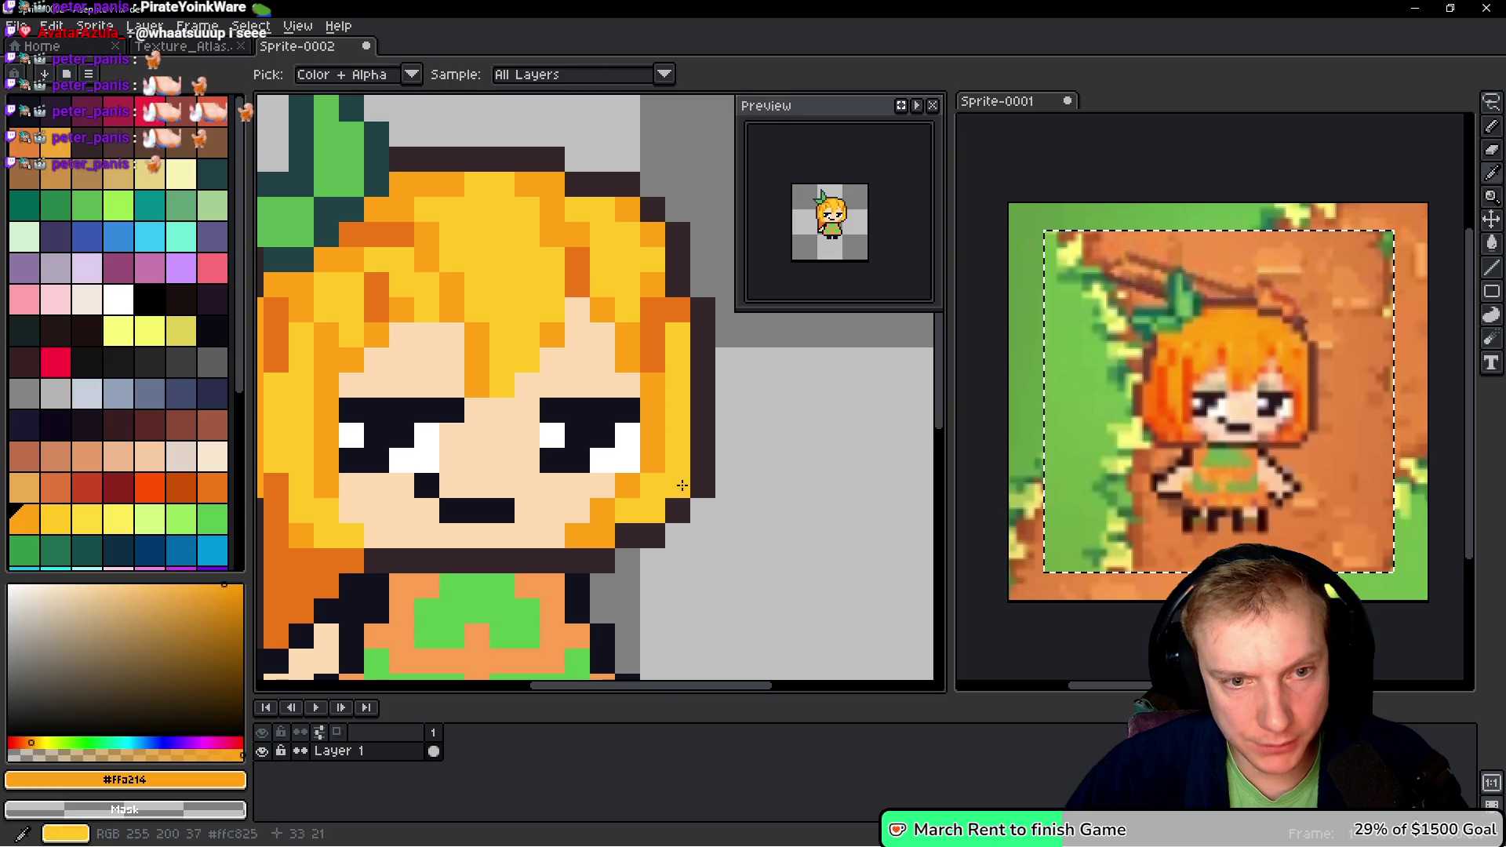
pyautogui.moveTo(677, 434); pyautogui.dragTo(671, 469)
# - Add darker-orange shading to the hair beside the mouth and chin on the right
pyautogui.keyDown('alt'); pyautogui.click(665, 339); pyautogui.keyUp('alt')
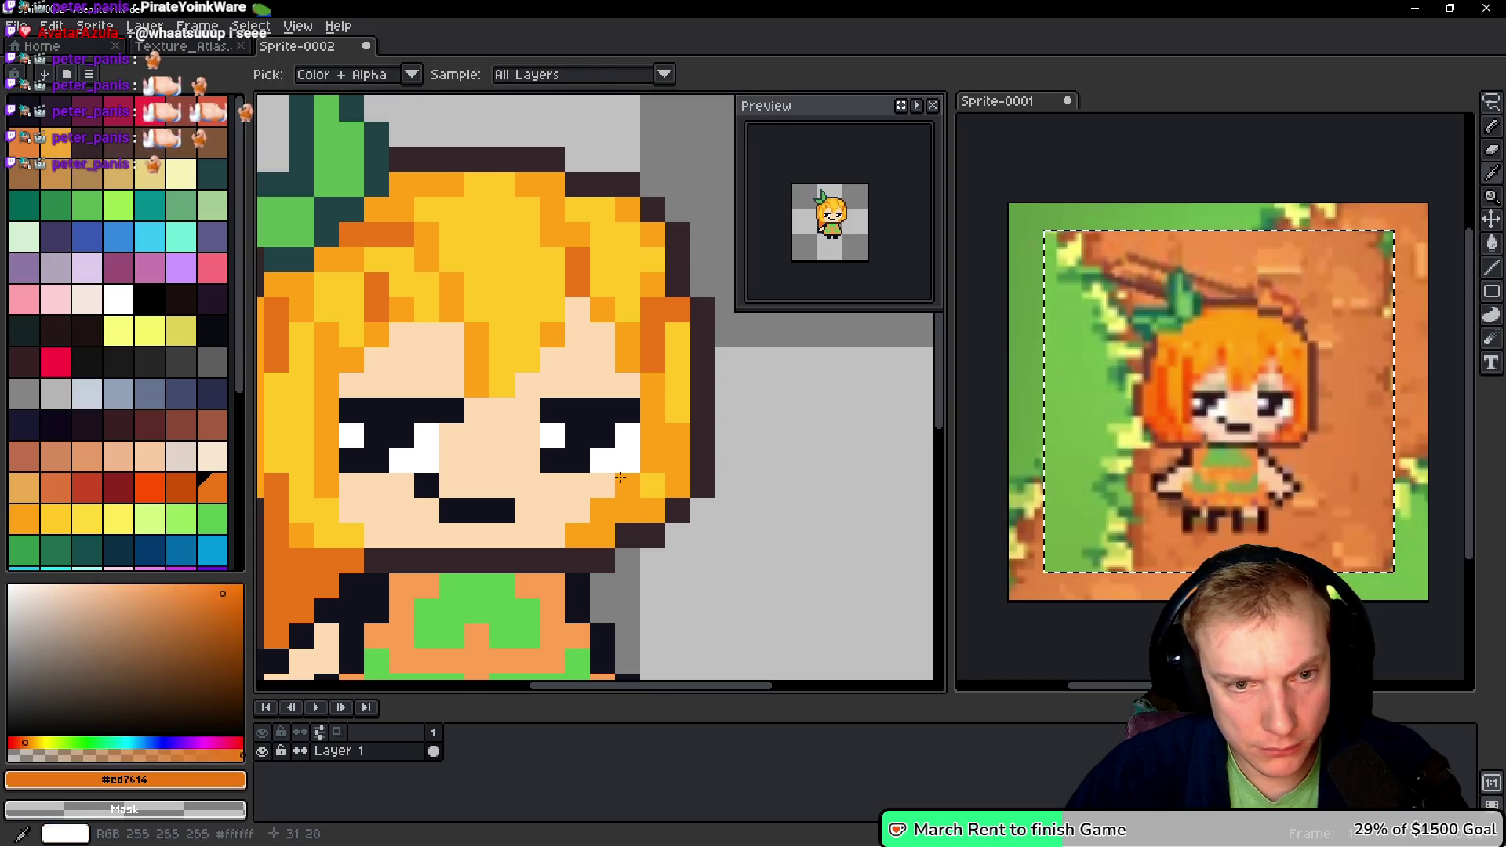
pyautogui.moveTo(600, 500); pyautogui.dragTo(596, 534)
pyautogui.click(628, 503)
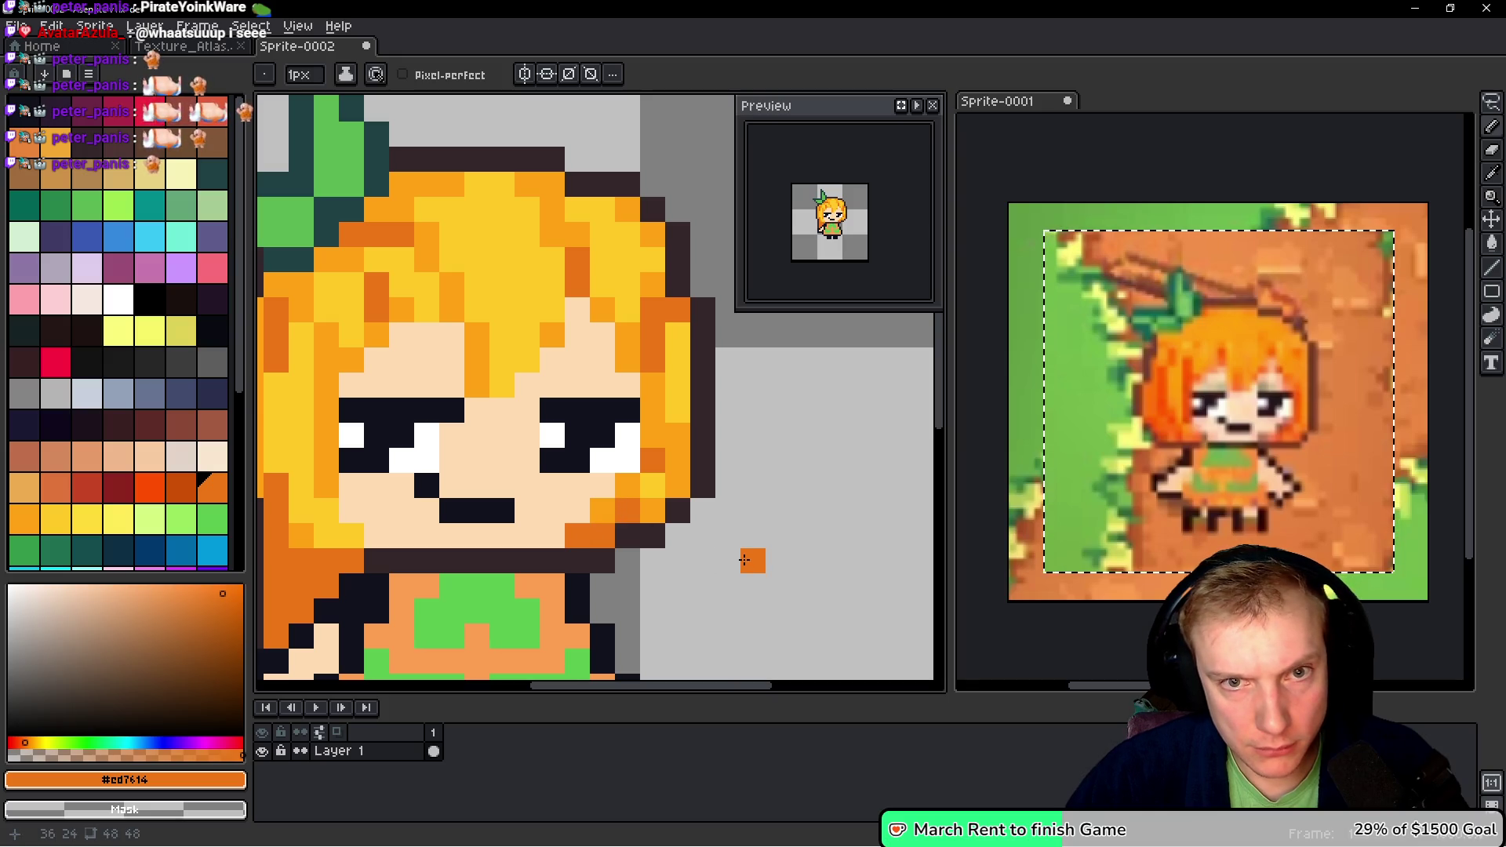
pyautogui.scroll(-5, 781, 451)
pyautogui.scroll(4, 784, 464)
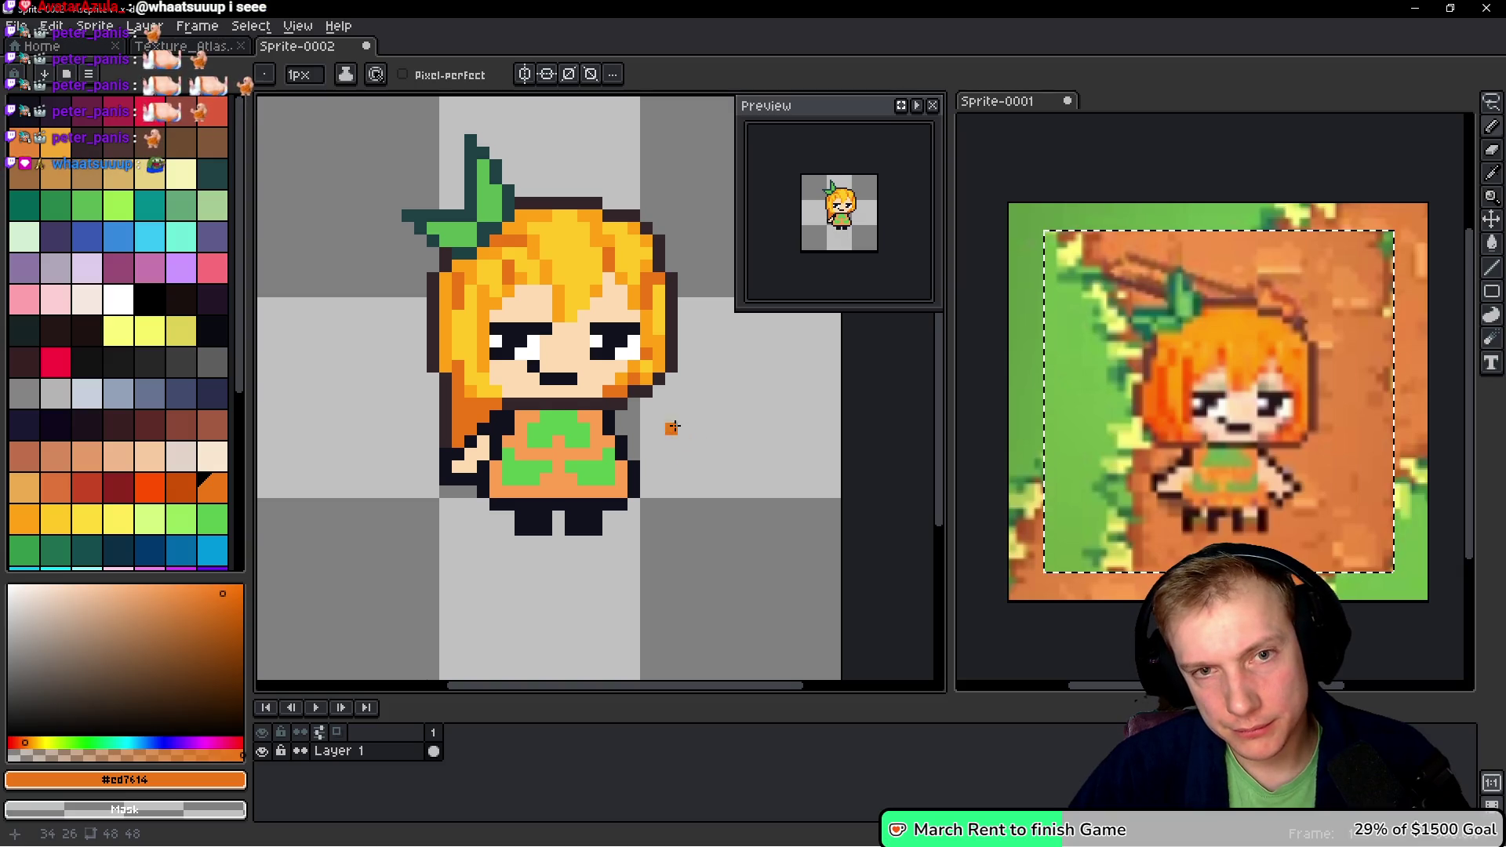
# - Pick a darker green swatch and paint a shading stroke down the leaf bow
pyautogui.scroll(-4, 683, 426)
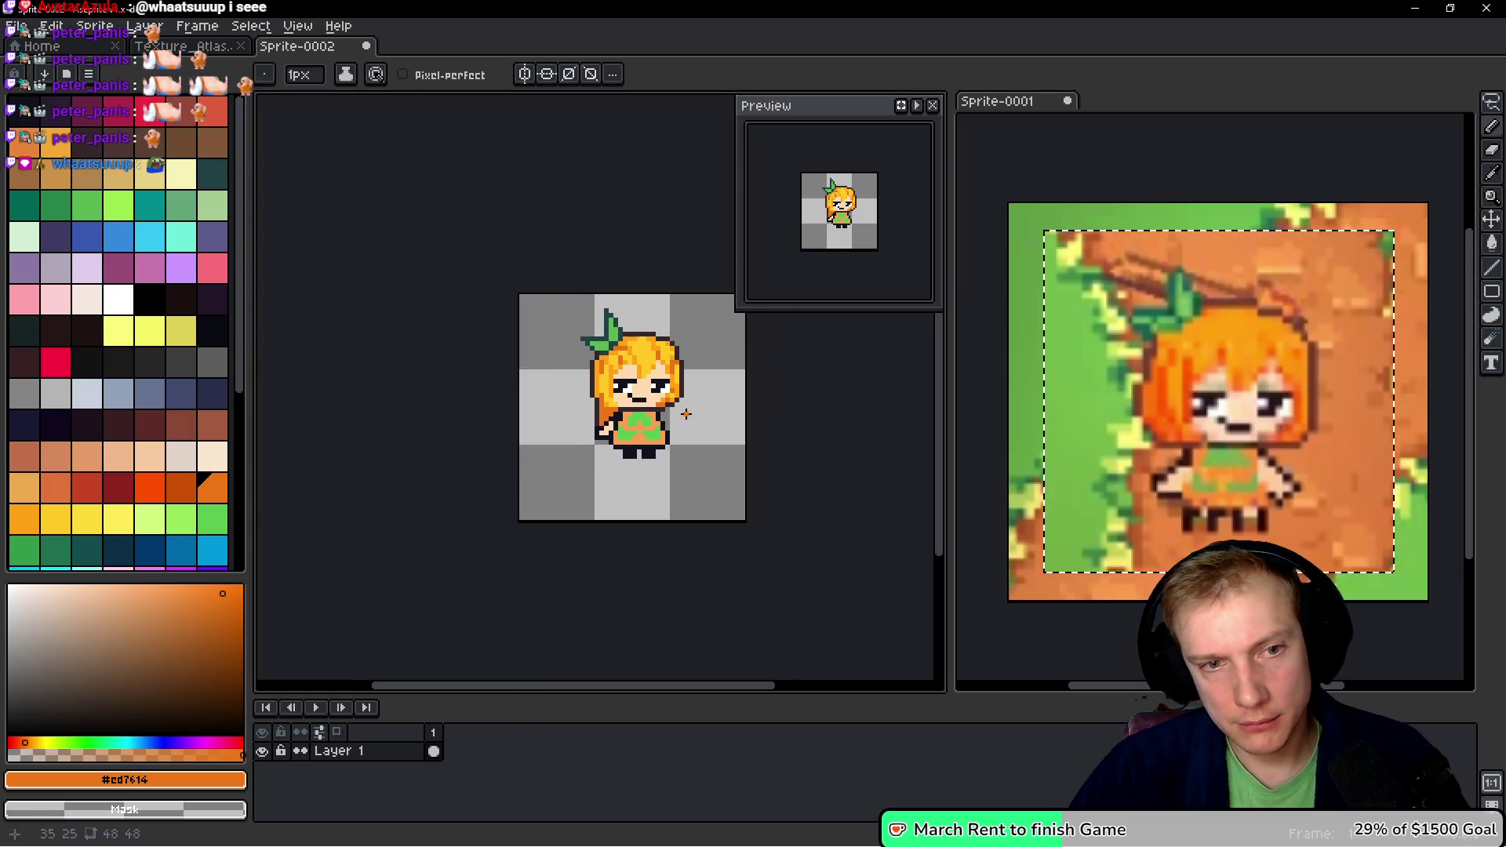
pyautogui.scroll(2, 619, 366)
pyautogui.scroll(2, 602, 272)
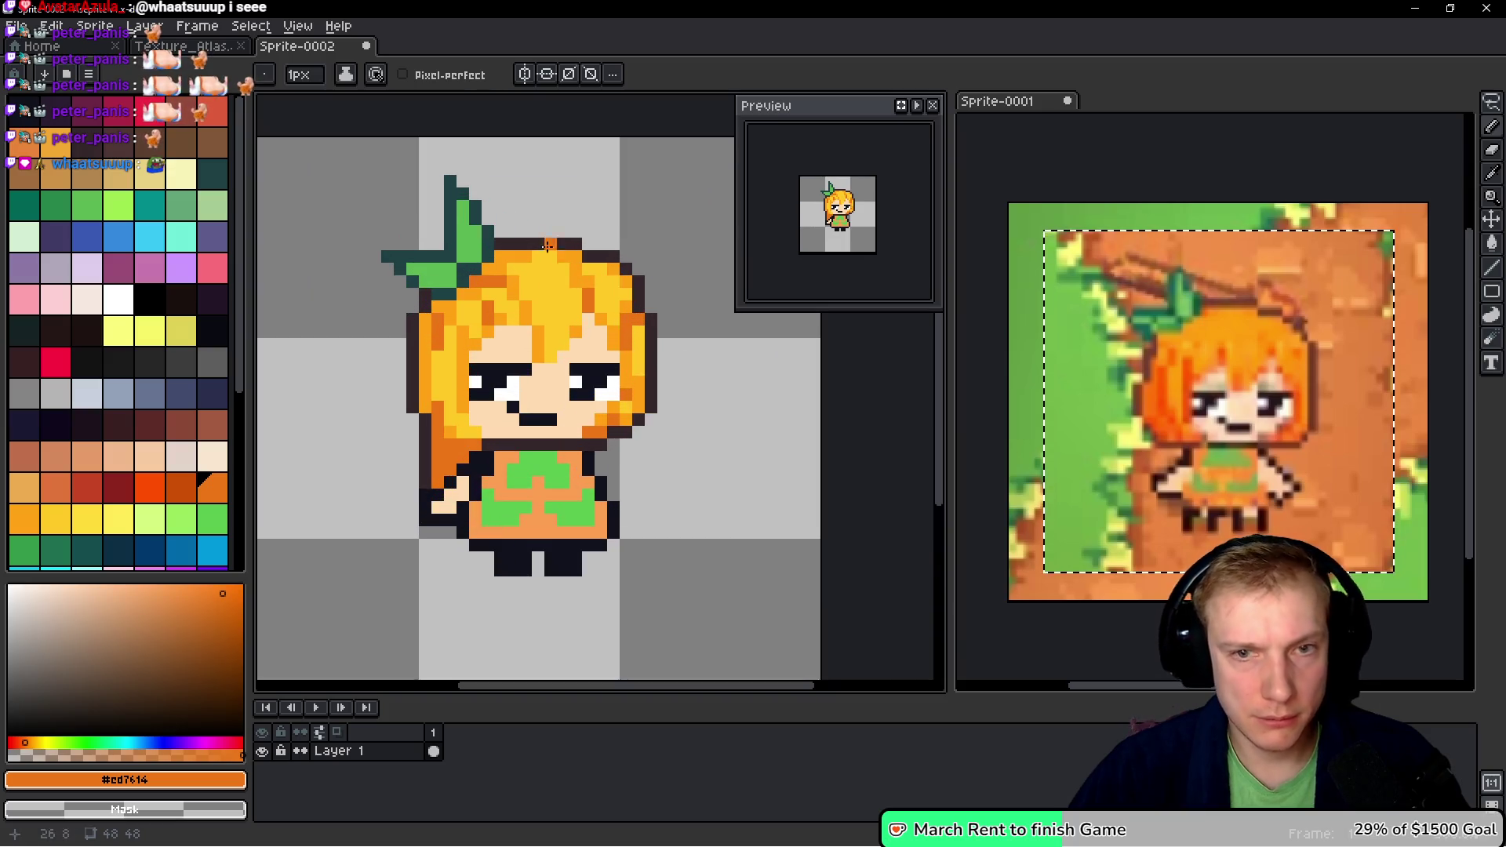
pyautogui.click(53, 196)
pyautogui.click(53, 196)
pyautogui.scroll(2, 459, 299)
pyautogui.moveTo(557, 267)
pyautogui.mouseDown()
pyautogui.moveTo(557, 314)
pyautogui.moveTo(579, 338)
pyautogui.mouseUp()
# - Add more dark green pixels across the bow's left lobe and the hair just below it
pyautogui.click(519, 383)
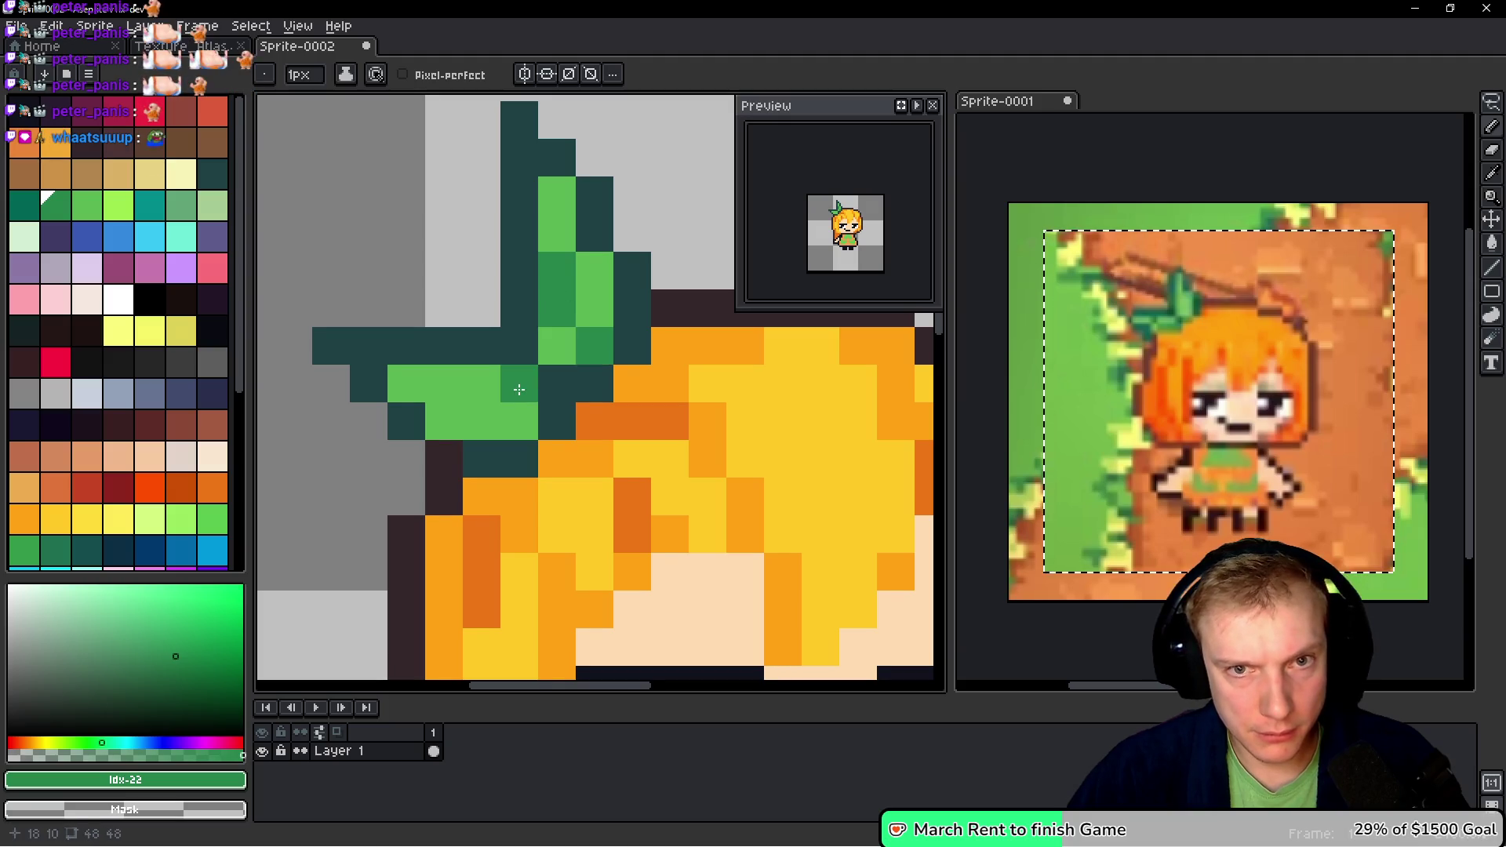
pyautogui.scroll(-1, 520, 369)
pyautogui.click(486, 338)
pyautogui.click(436, 367)
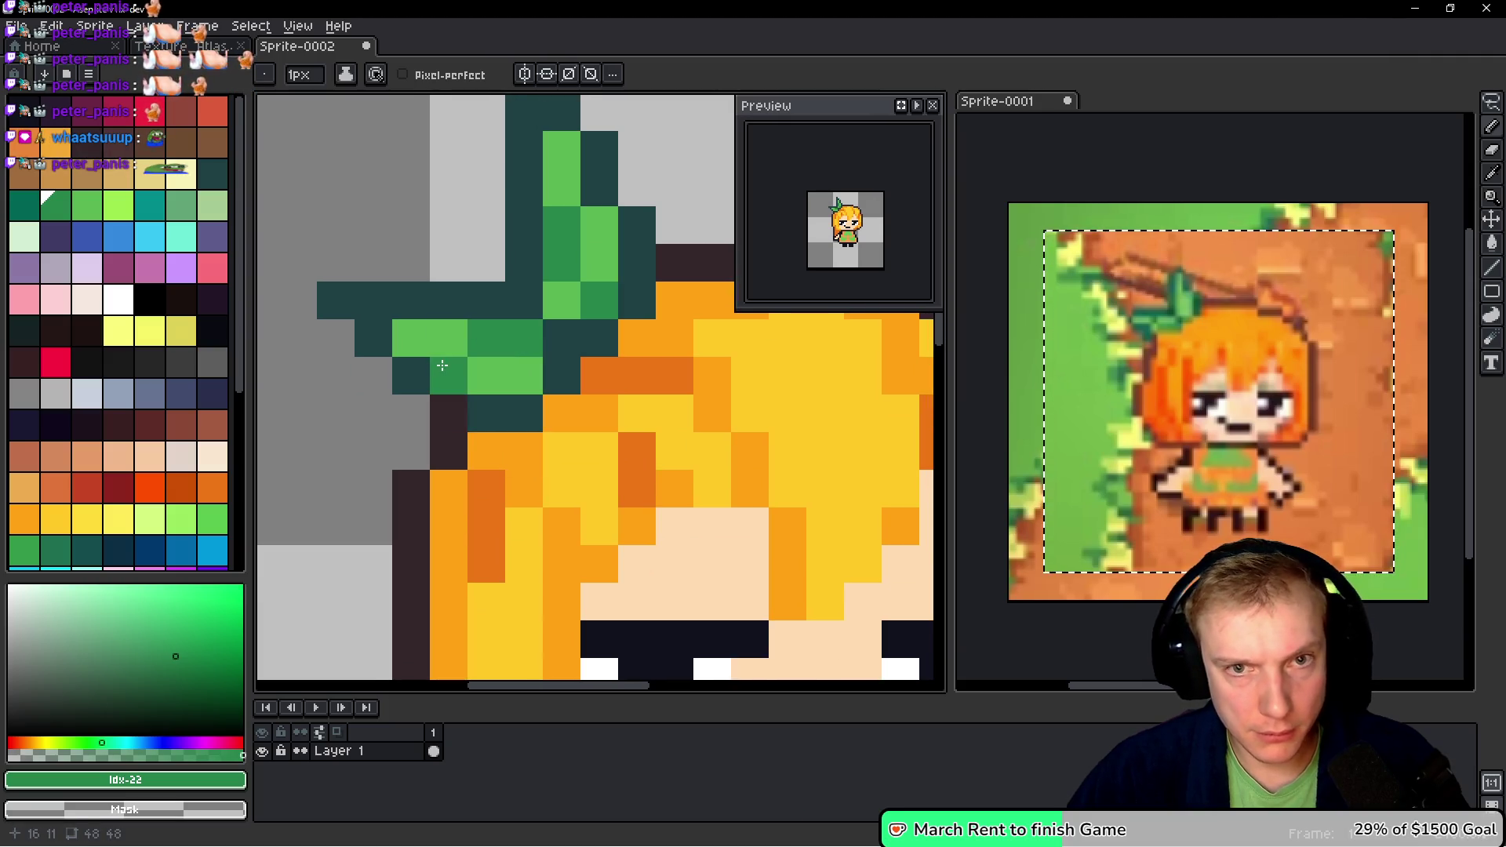
pyautogui.click(623, 426)
pyautogui.scroll(-4, 648, 428)
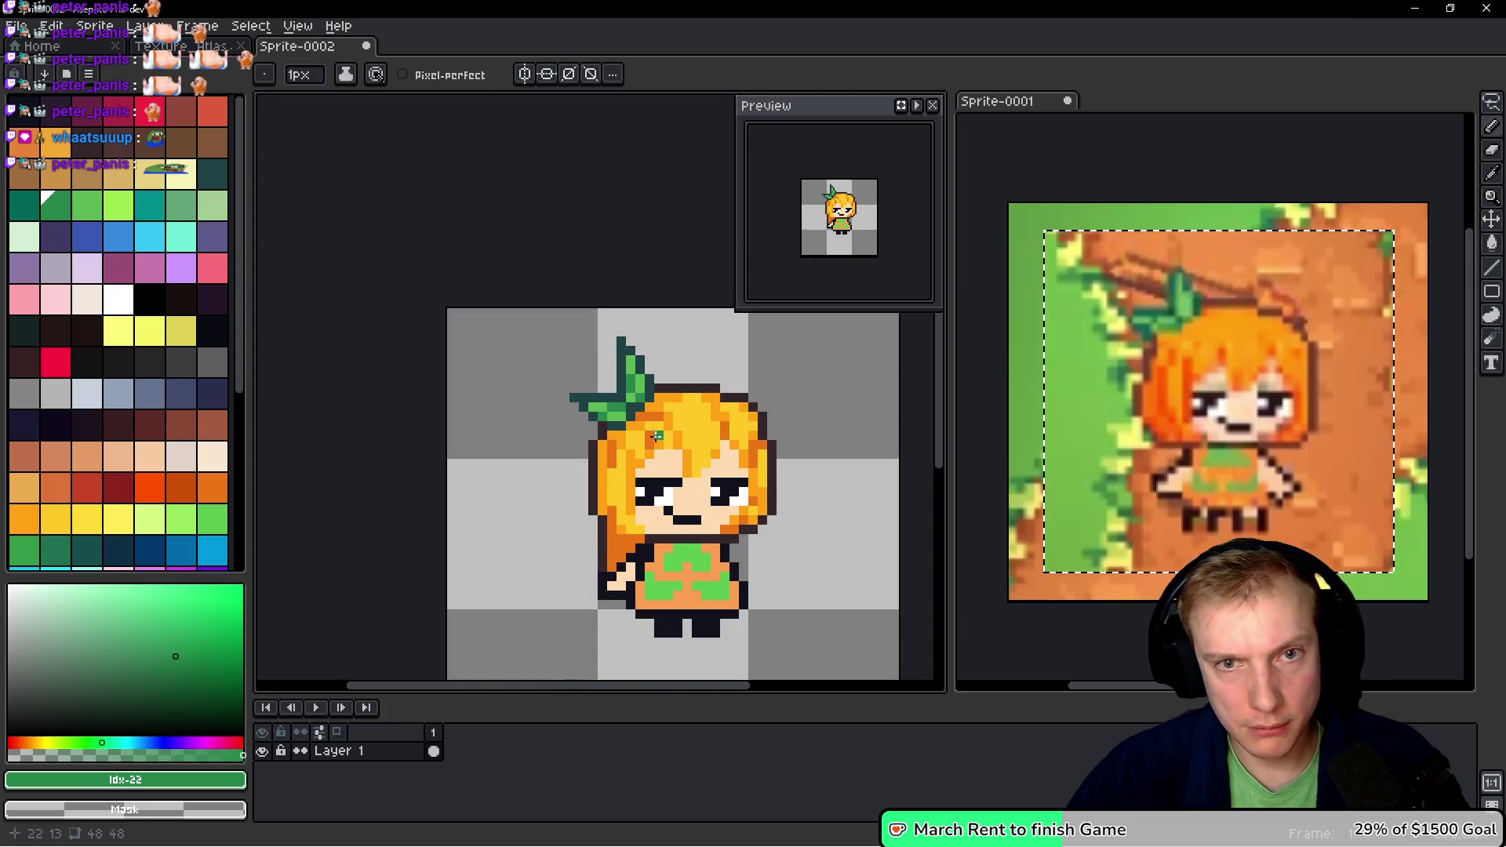
pyautogui.scroll(2, 551, 430)
pyautogui.scroll(2, 408, 471)
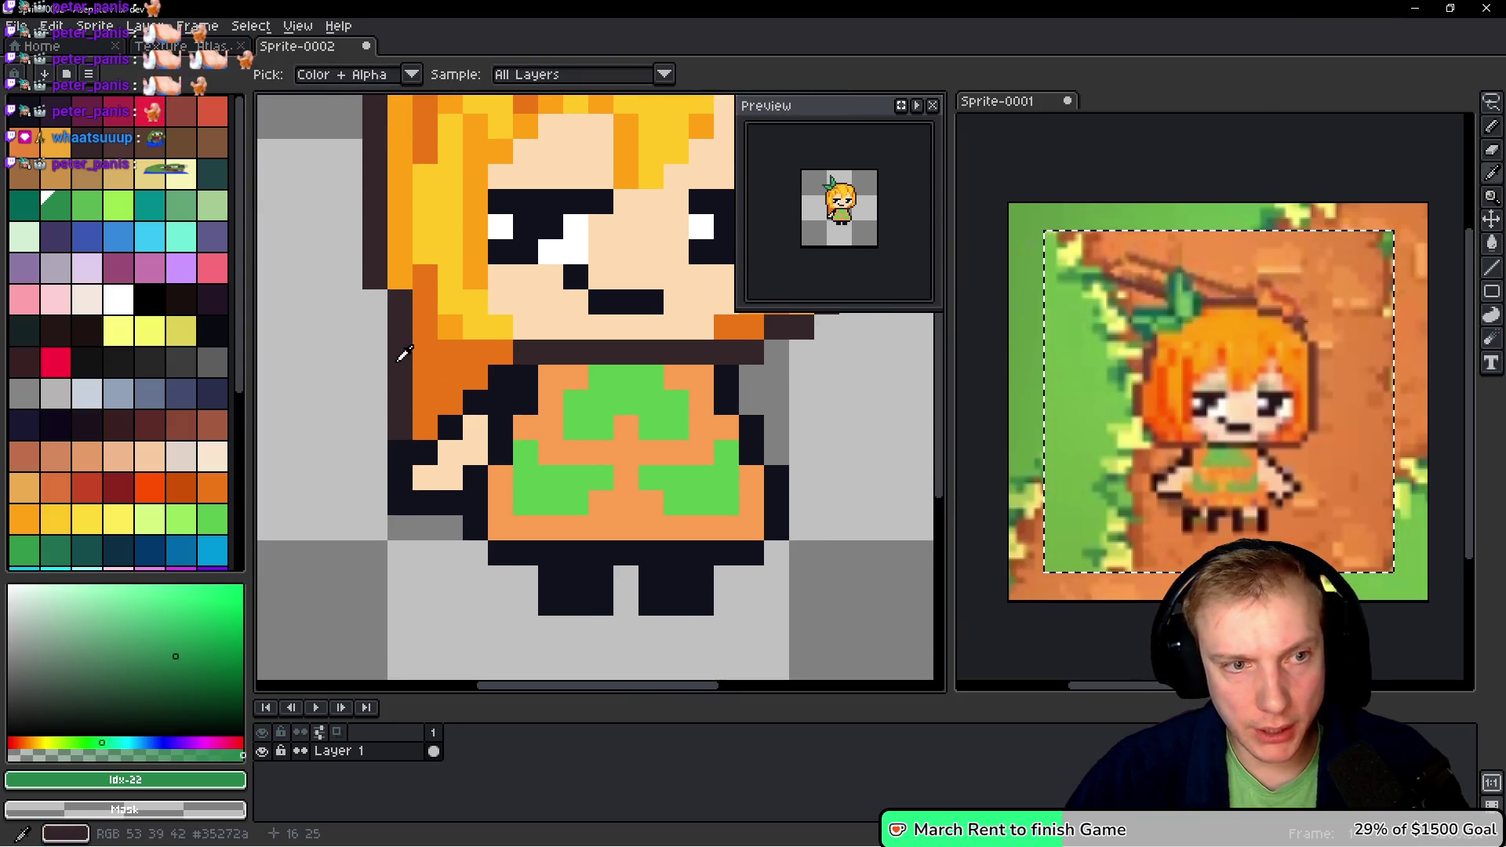
# - Sample the dark outline colour and darken a few pixels along the hair outline
pyautogui.keyDown('alt'); pyautogui.click(405, 349); pyautogui.keyUp('alt')
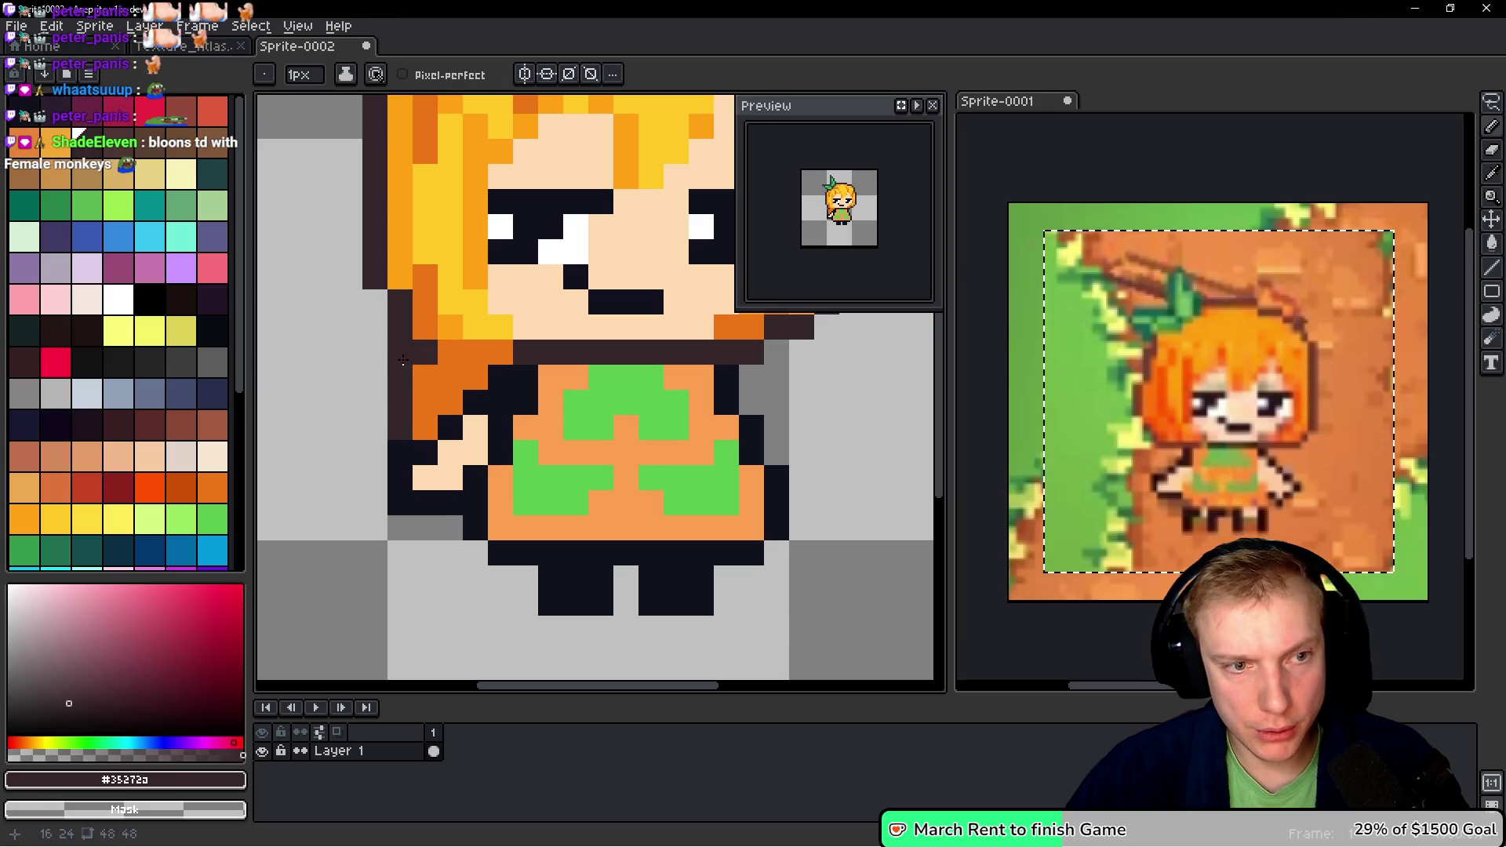
pyautogui.click(350, 502)
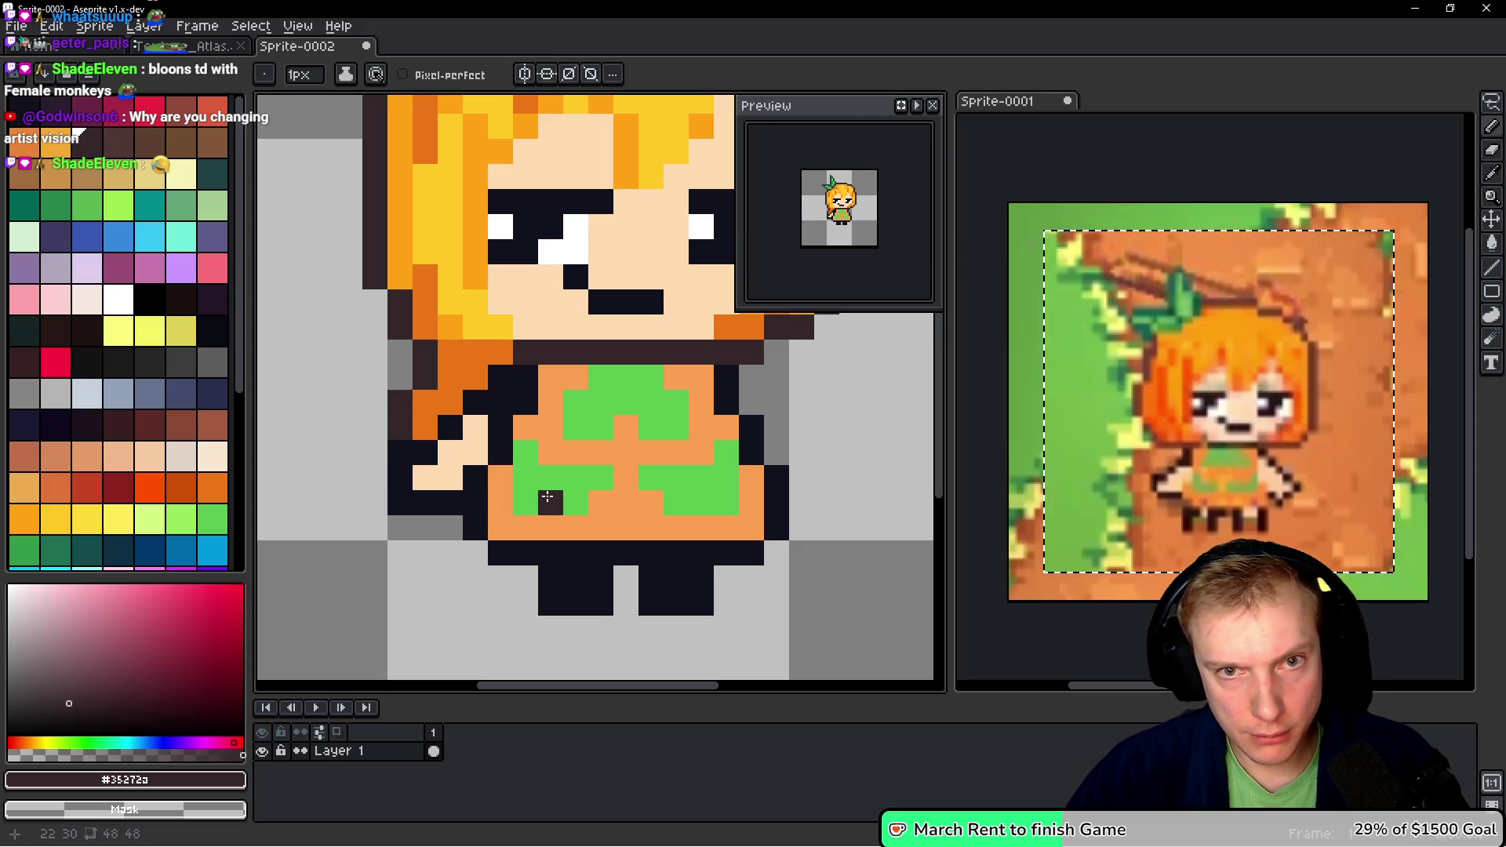
pyautogui.click(425, 427)
pyautogui.click(425, 401)
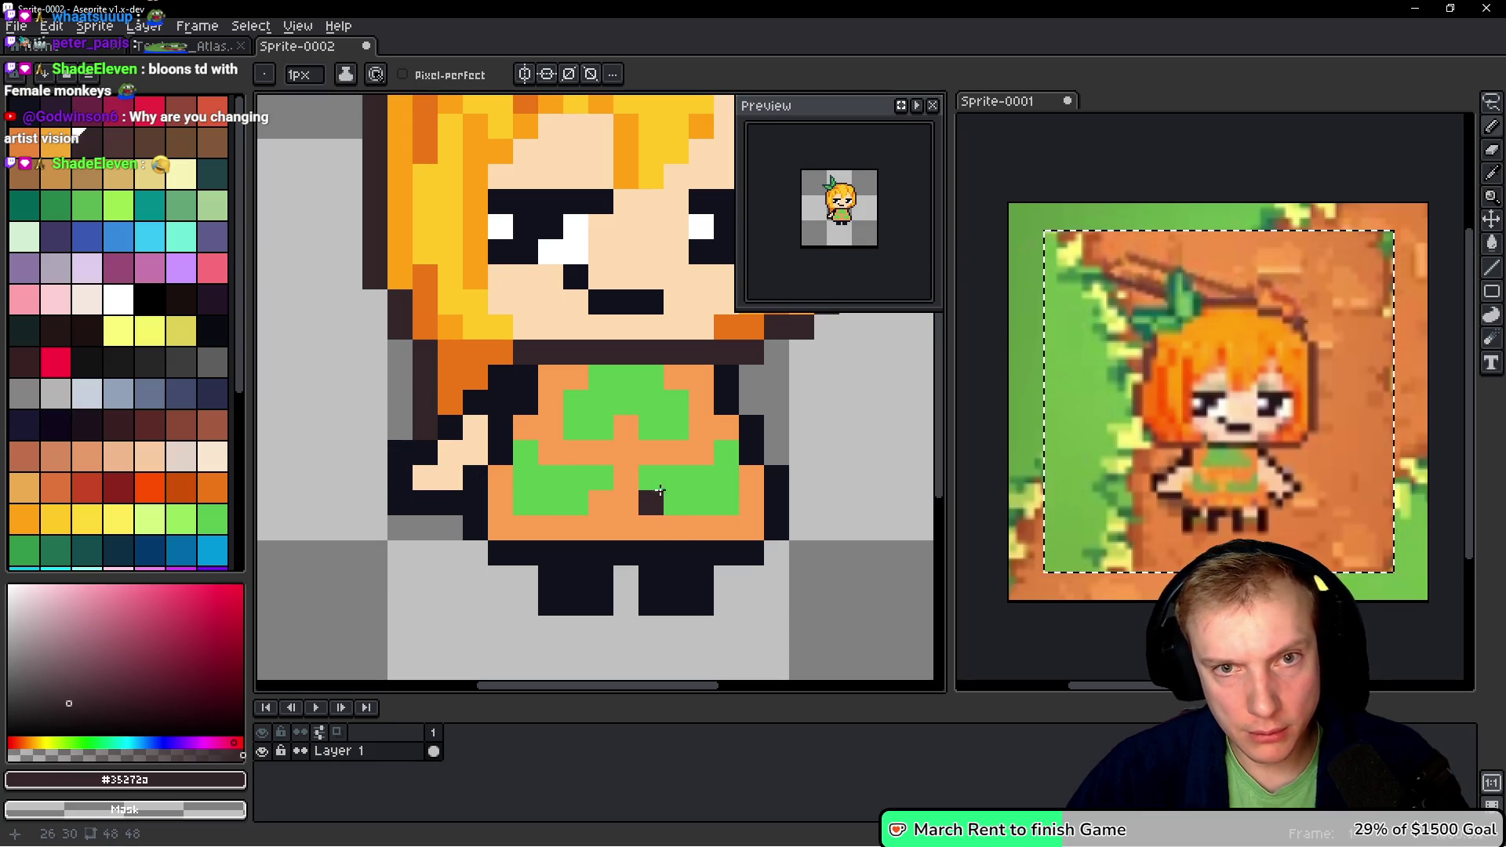
# - Sample the orange hair colour and add an orange hair pixel right of the arm
pyautogui.hscroll(2, 470, 440)
pyautogui.press('alt')
pyautogui.keyDown('alt'); pyautogui.click(393, 377); pyautogui.keyUp('alt')
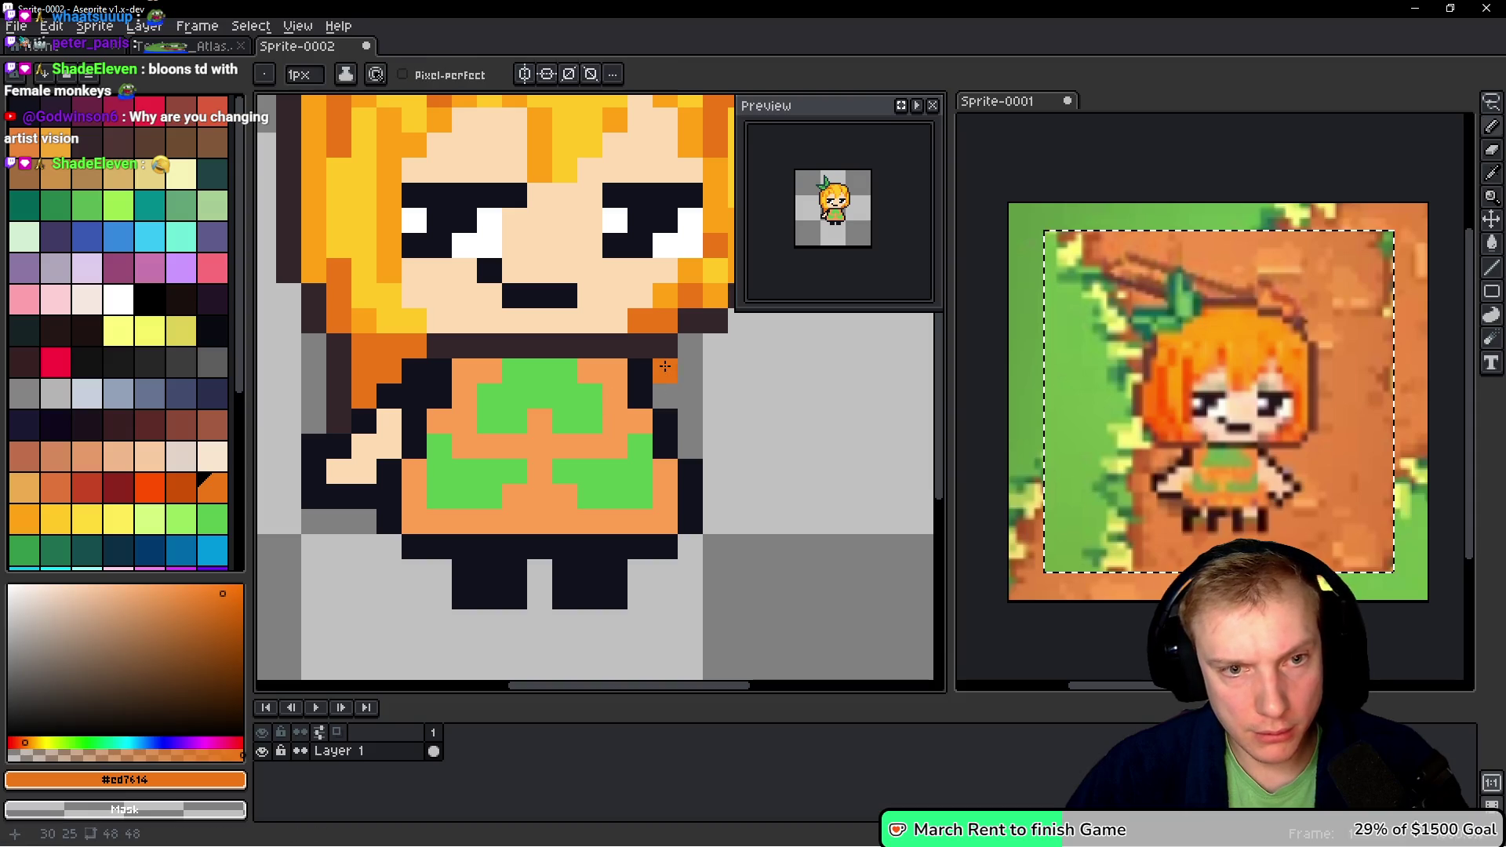
pyautogui.hscroll(2, 663, 384)
pyautogui.click(620, 361)
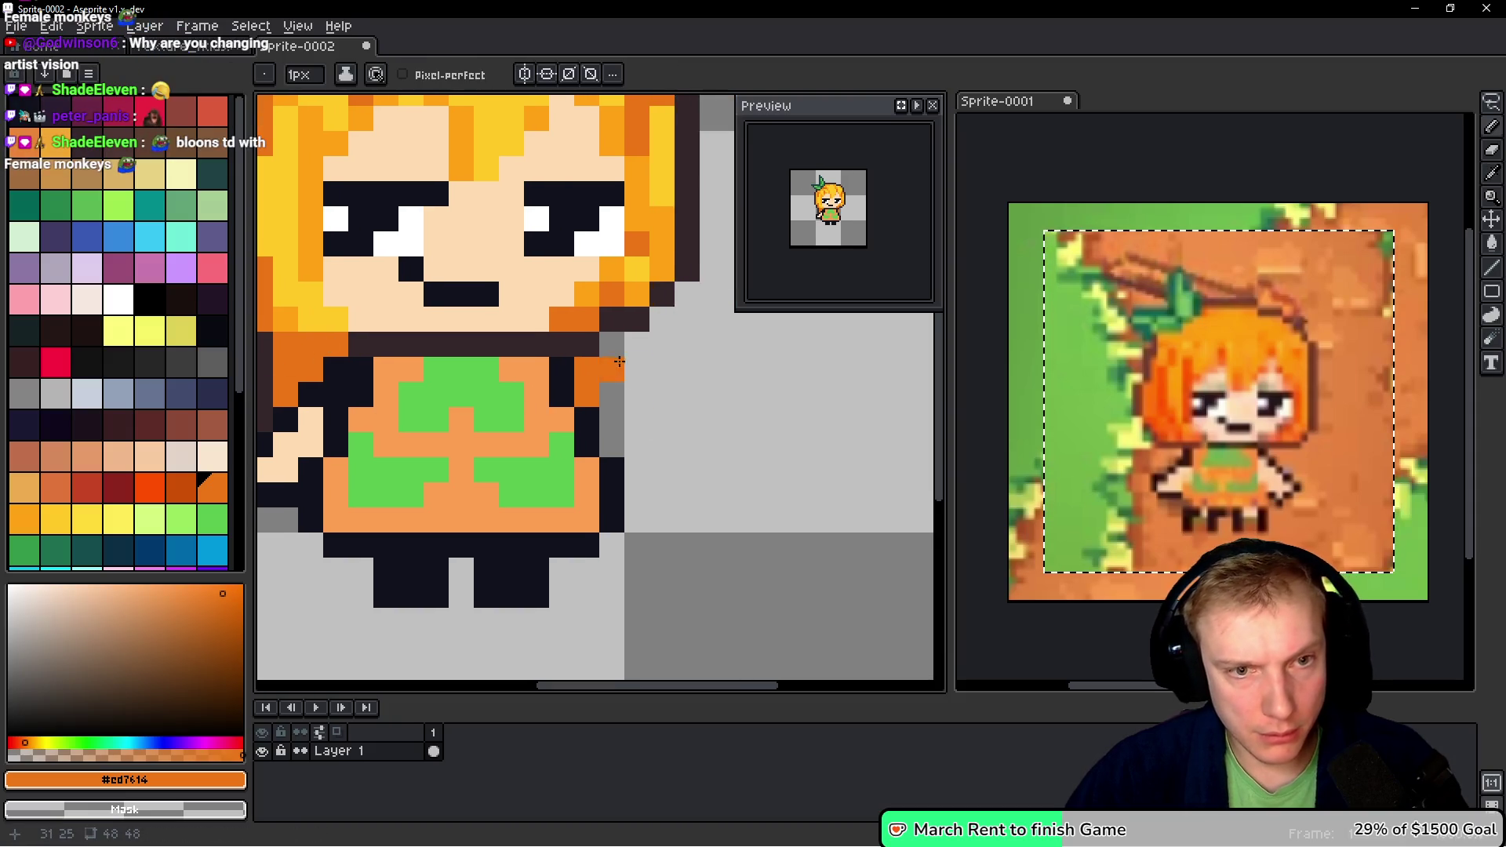
# - Outline the new hair strand with a dark #35272a vertical line, then resample the orange
pyautogui.keyDown('alt'); pyautogui.click(592, 345); pyautogui.keyUp('alt')
pyautogui.moveTo(612, 345); pyautogui.dragTo(612, 396)
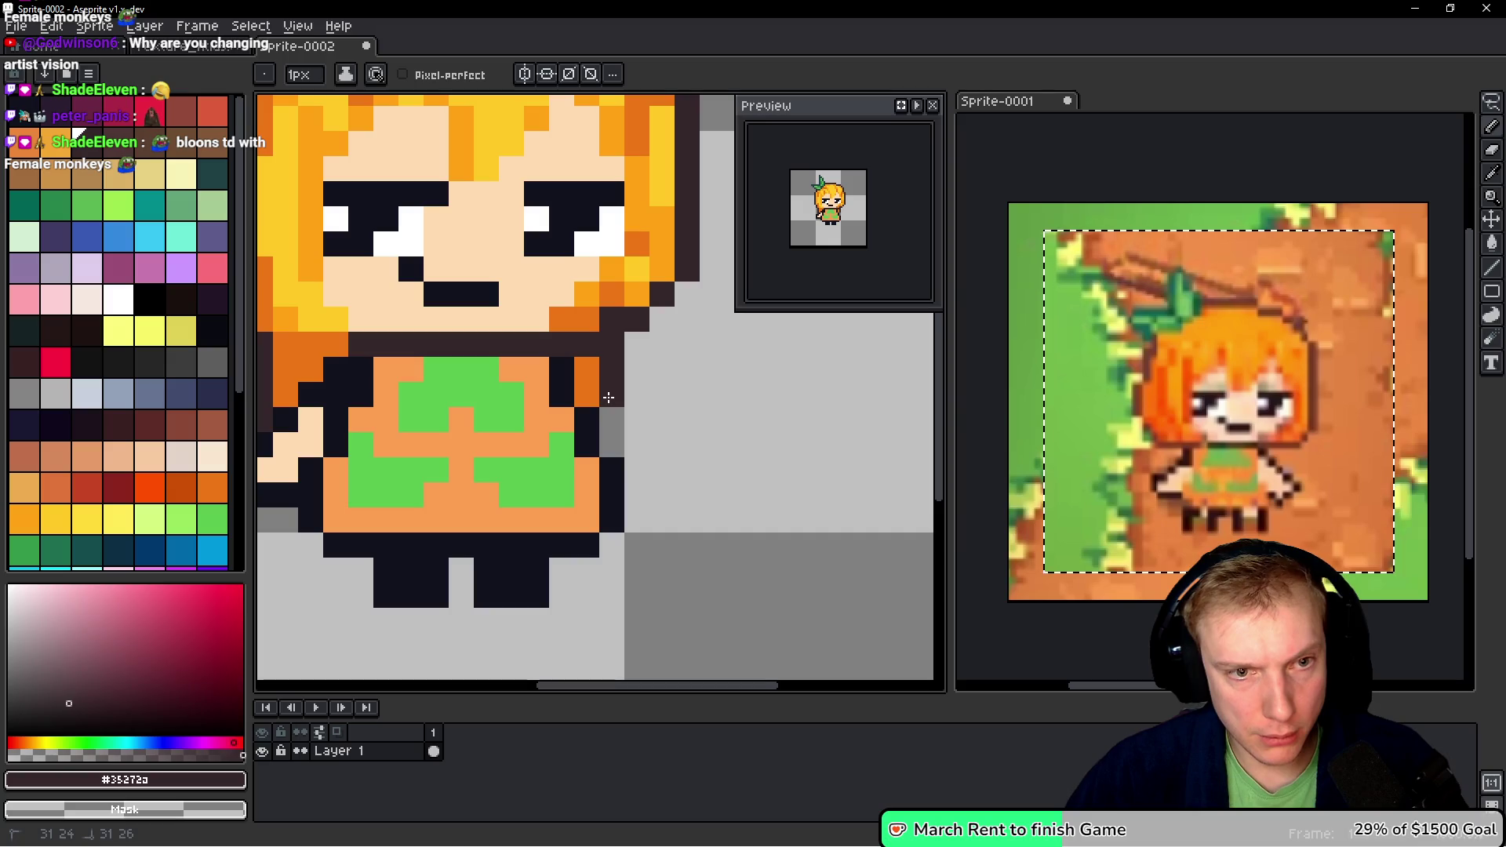
pyautogui.press('alt')
pyautogui.keyDown('alt'); pyautogui.click(594, 380); pyautogui.keyUp('alt')
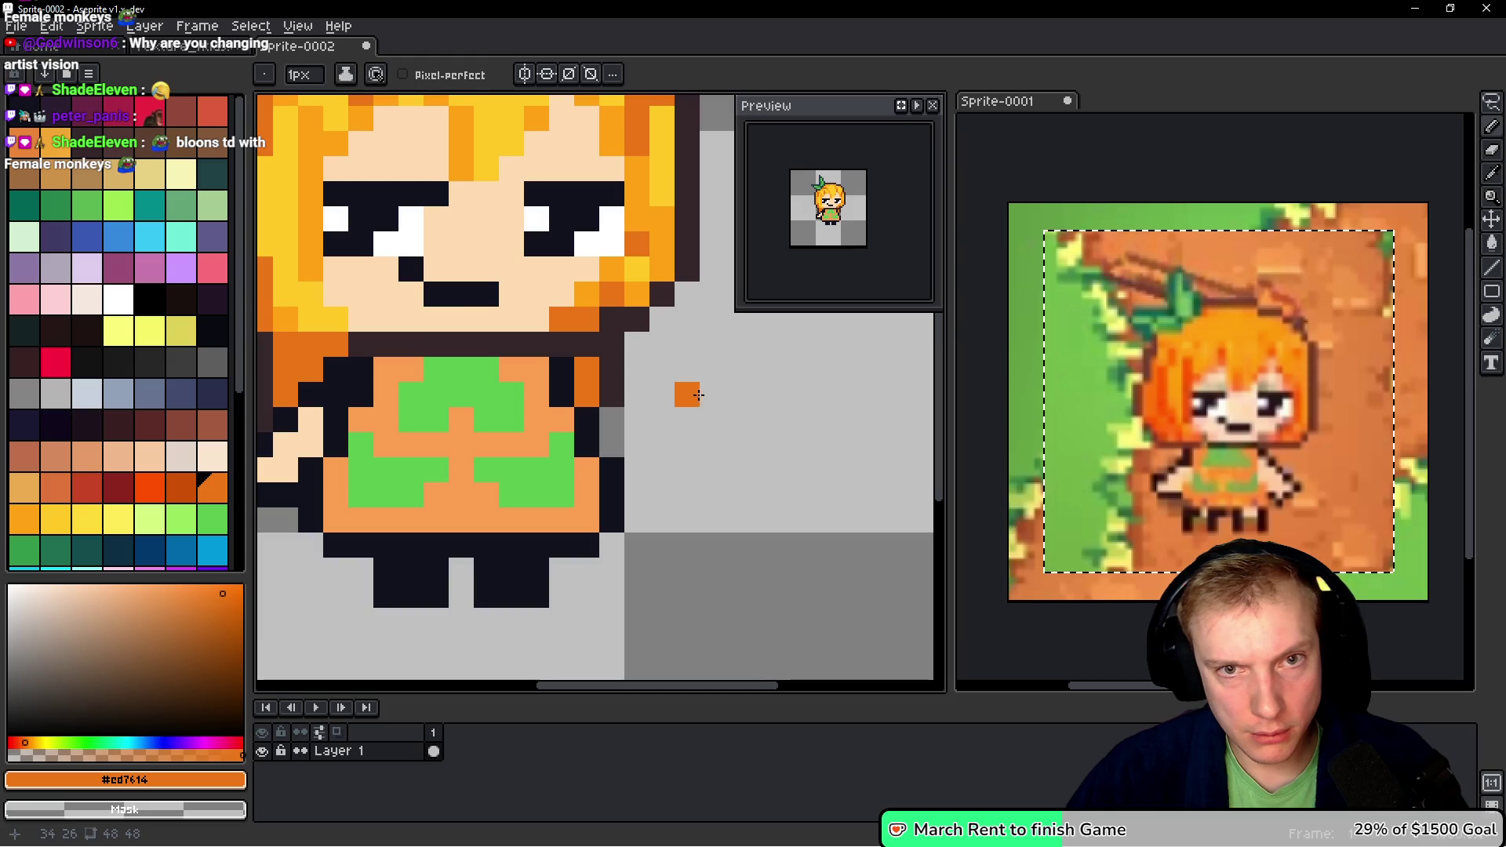
pyautogui.scroll(-2, 726, 395)
pyautogui.scroll(-3, 727, 394)
pyautogui.scroll(2, 730, 391)
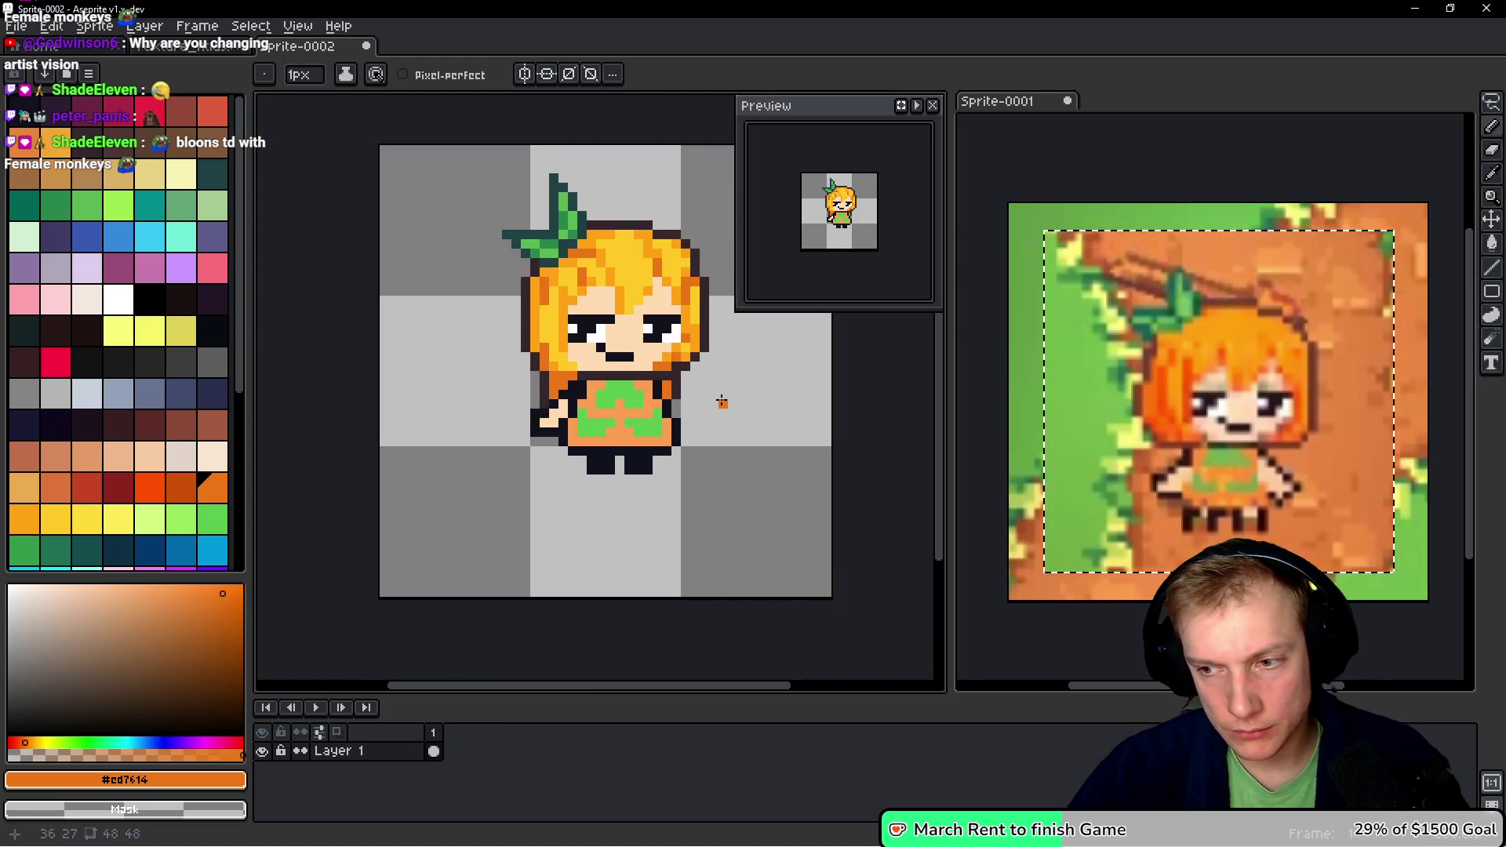
pyautogui.moveTo(725, 401); pyautogui.dragTo(684, 408)
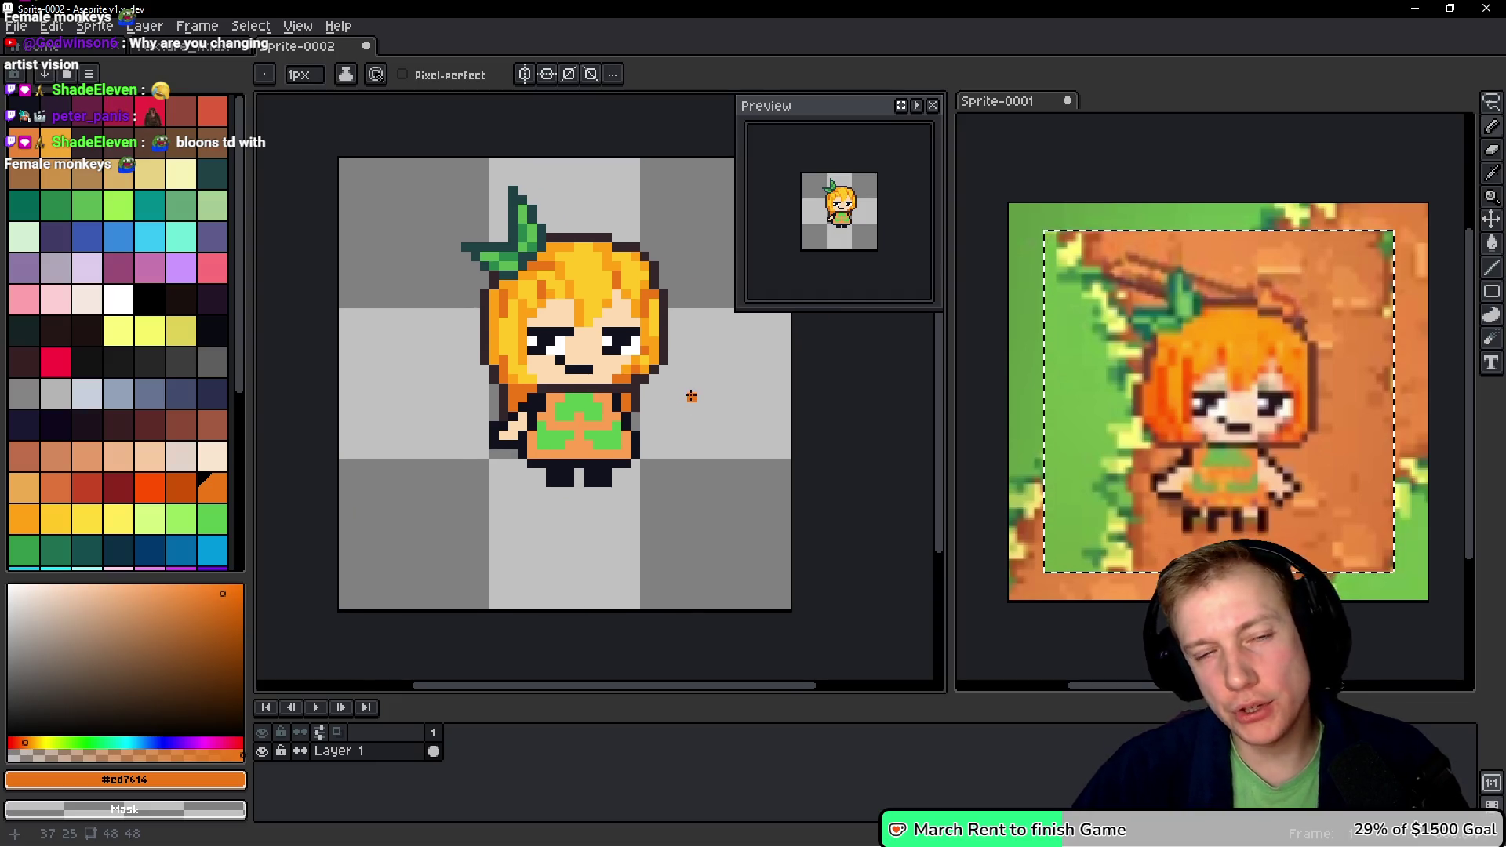
pyautogui.scroll(1, 659, 433)
# - Sample the dress's bright green and select its same-coloured areas with the Magic Wand
pyautogui.press('i')
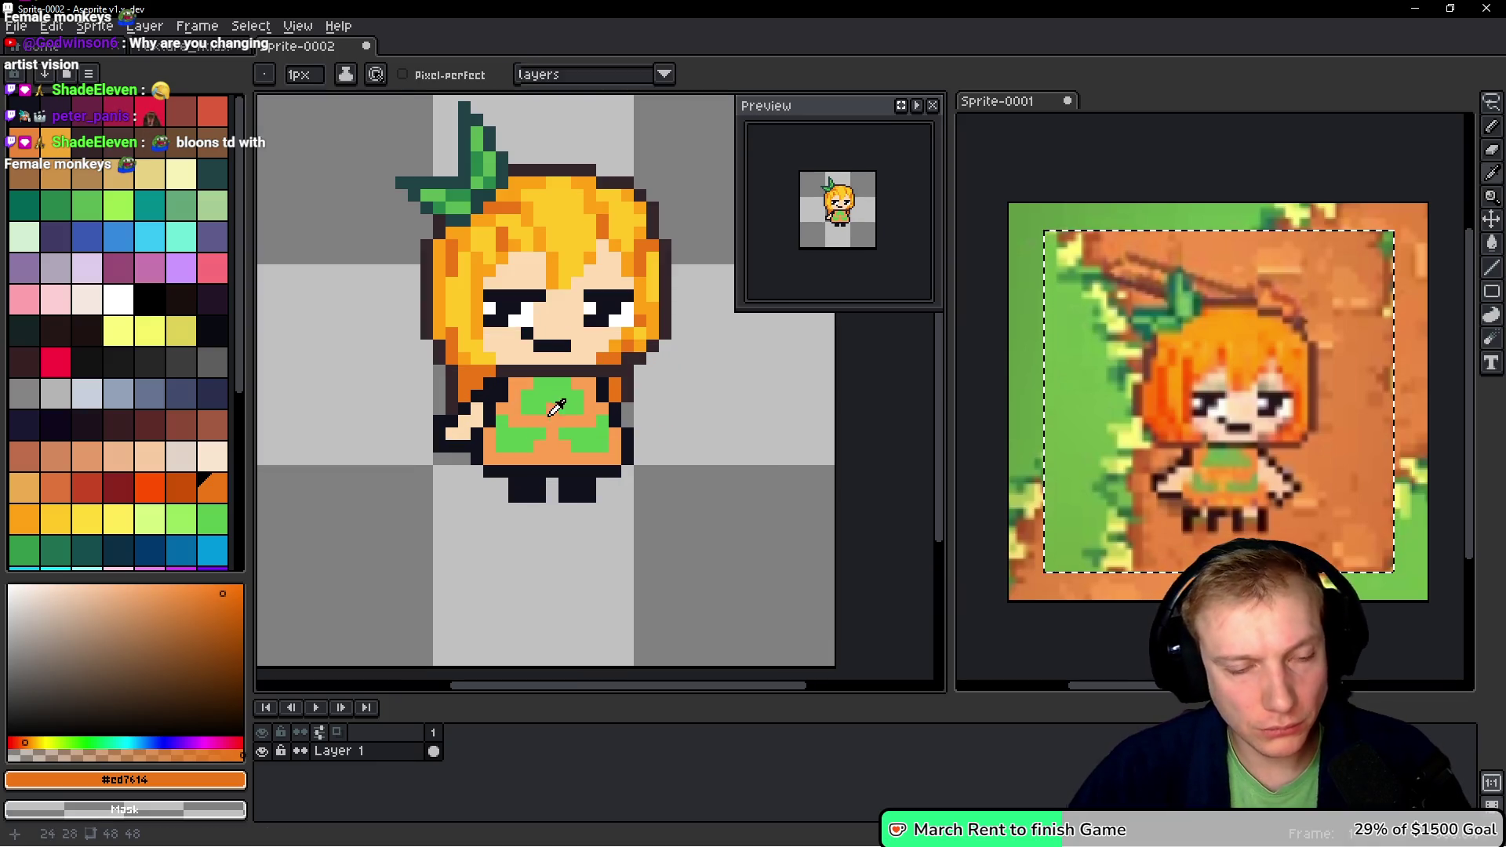
pyautogui.scroll(2, 547, 392)
pyautogui.click(531, 390)
pyautogui.press('w')
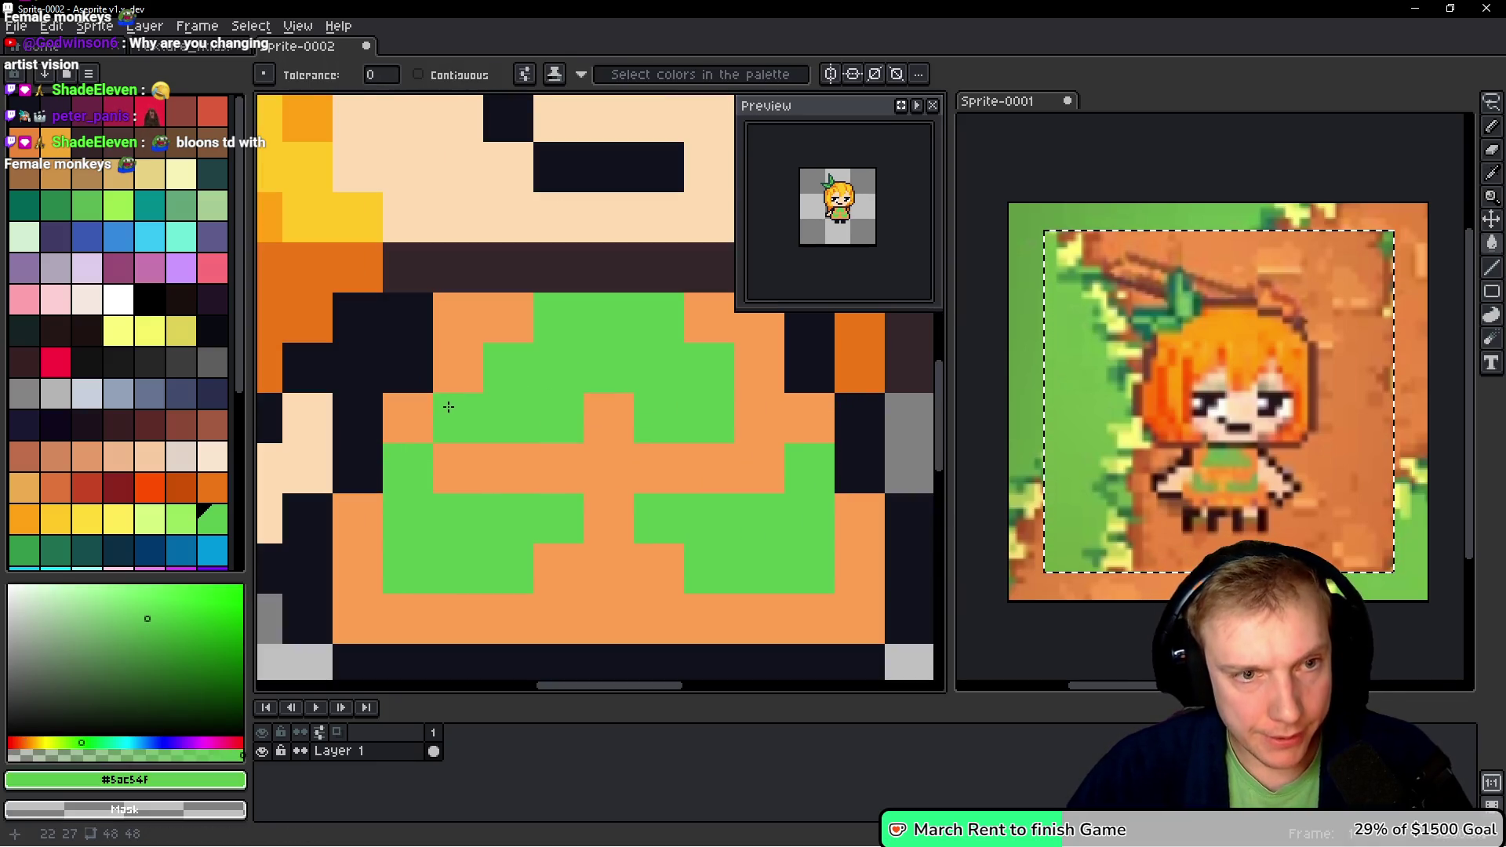
pyautogui.scroll(-5, 459, 402)
pyautogui.scroll(2, 578, 387)
pyautogui.press('i')
pyautogui.press('b')
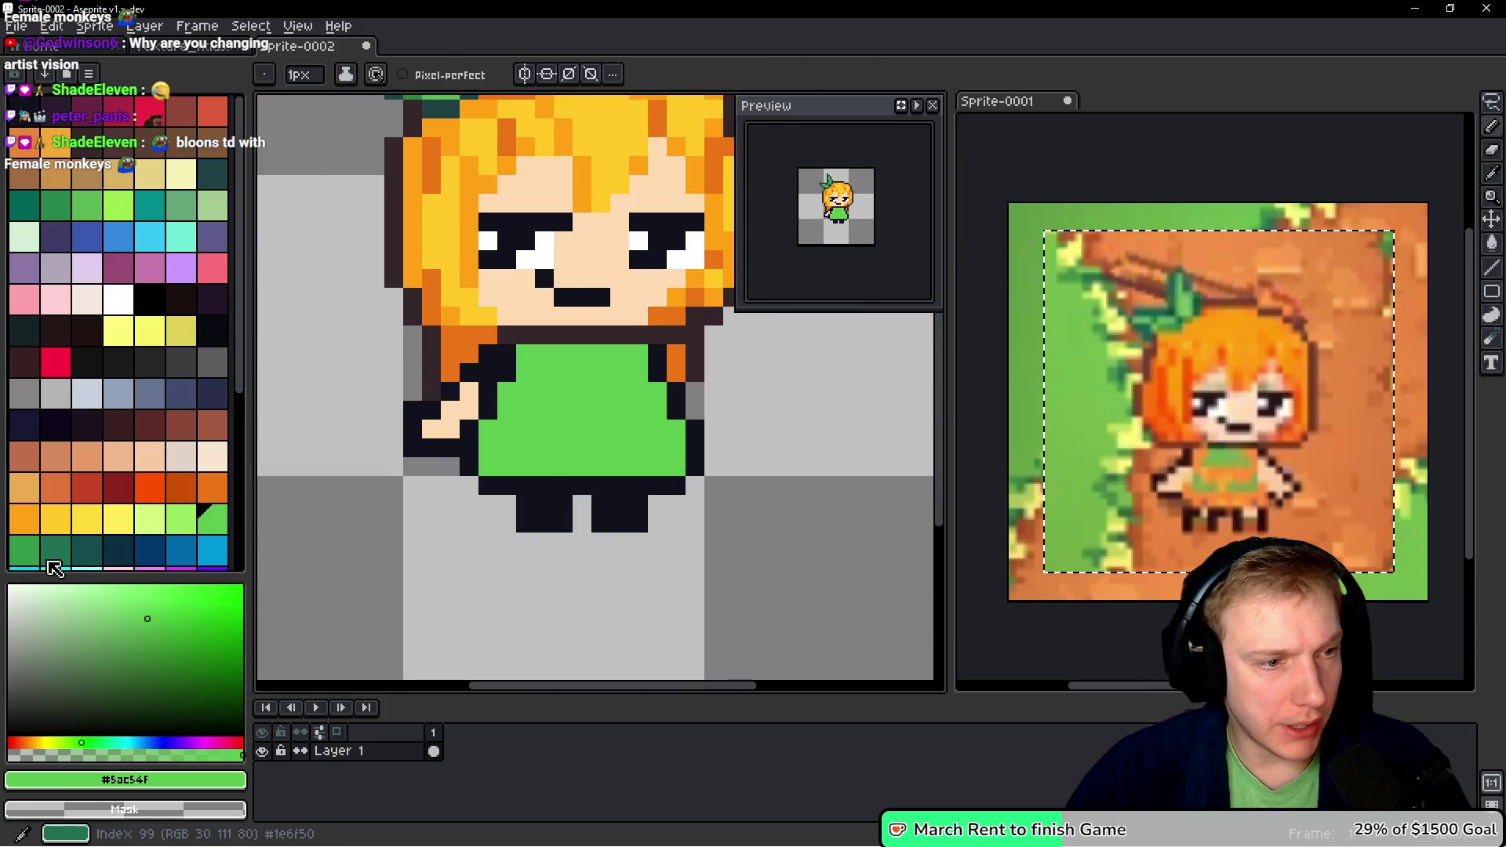
# - Shade the dress's left side in darker green and add a central fold near the hem
pyautogui.click(33, 557)
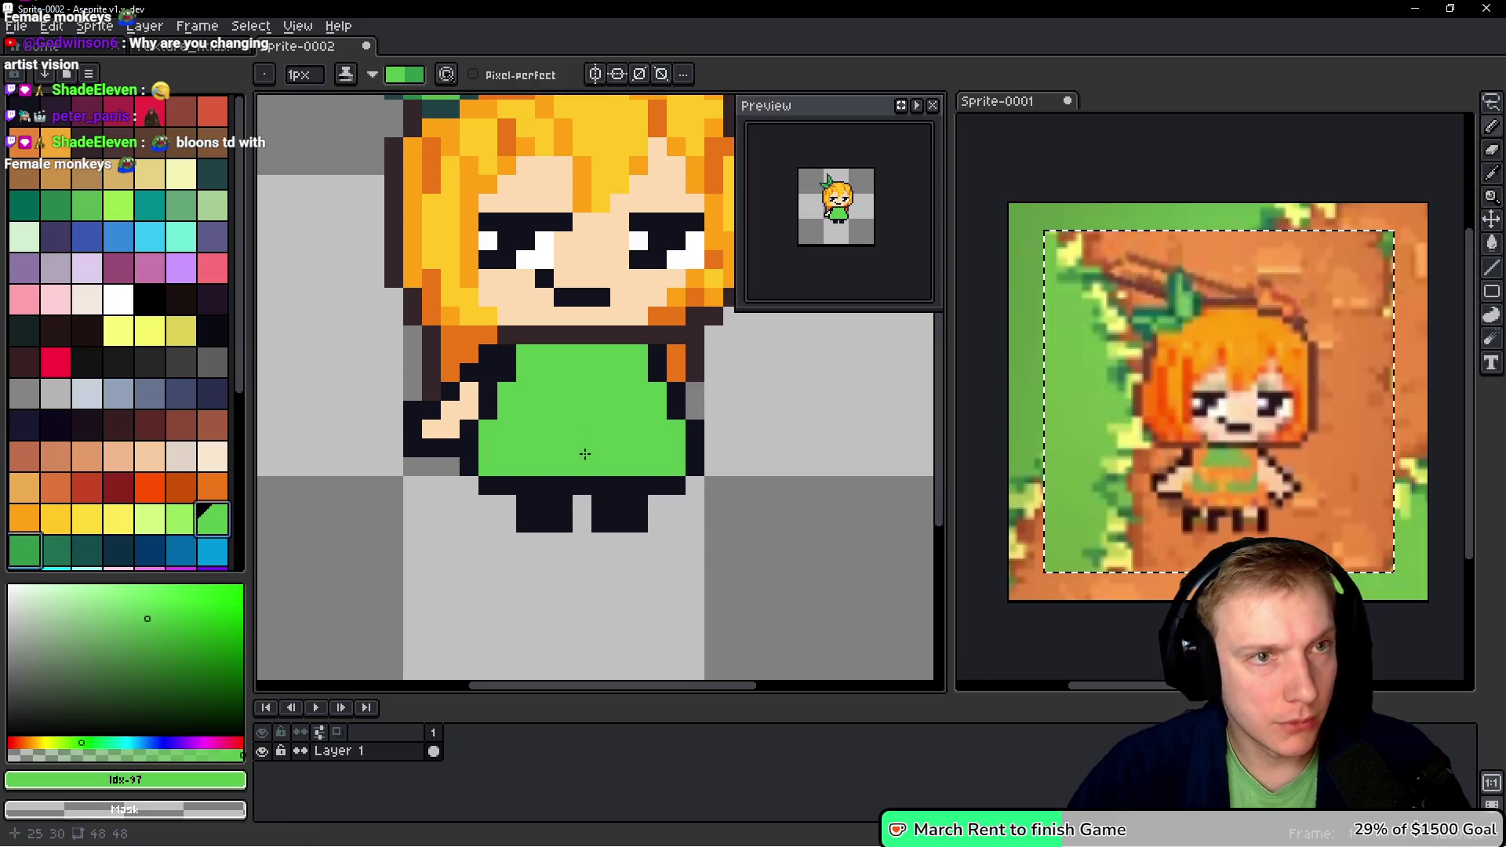
pyautogui.scroll(-1, 563, 371)
pyautogui.press('x')
pyautogui.moveTo(527, 352)
pyautogui.mouseDown()
pyautogui.moveTo(546, 315)
pyautogui.moveTo(620, 313)
pyautogui.moveTo(528, 335)
pyautogui.moveTo(493, 422)
pyautogui.mouseUp()
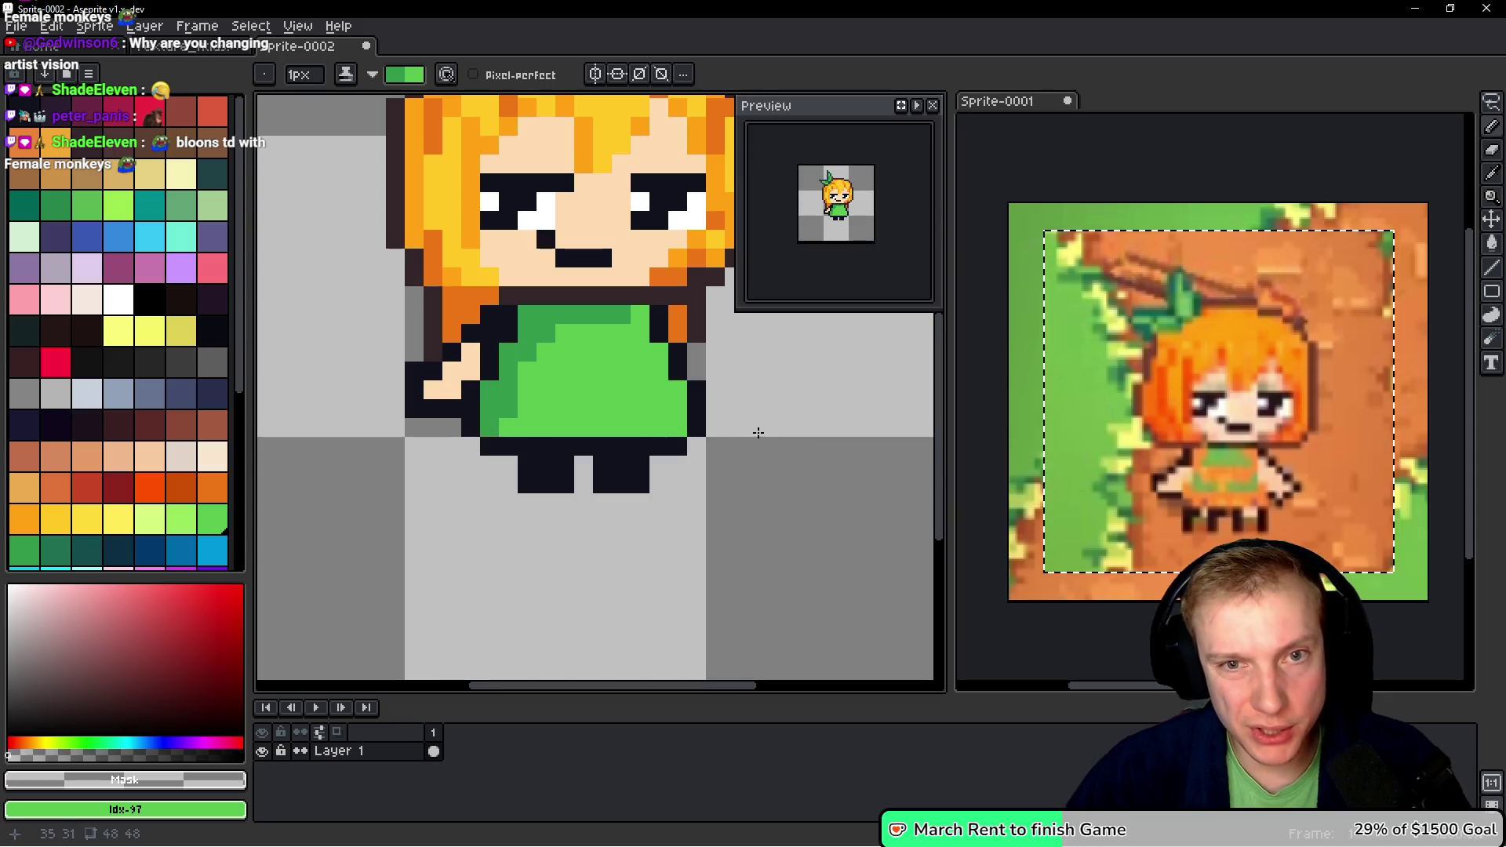
pyautogui.scroll(-3, 626, 369)
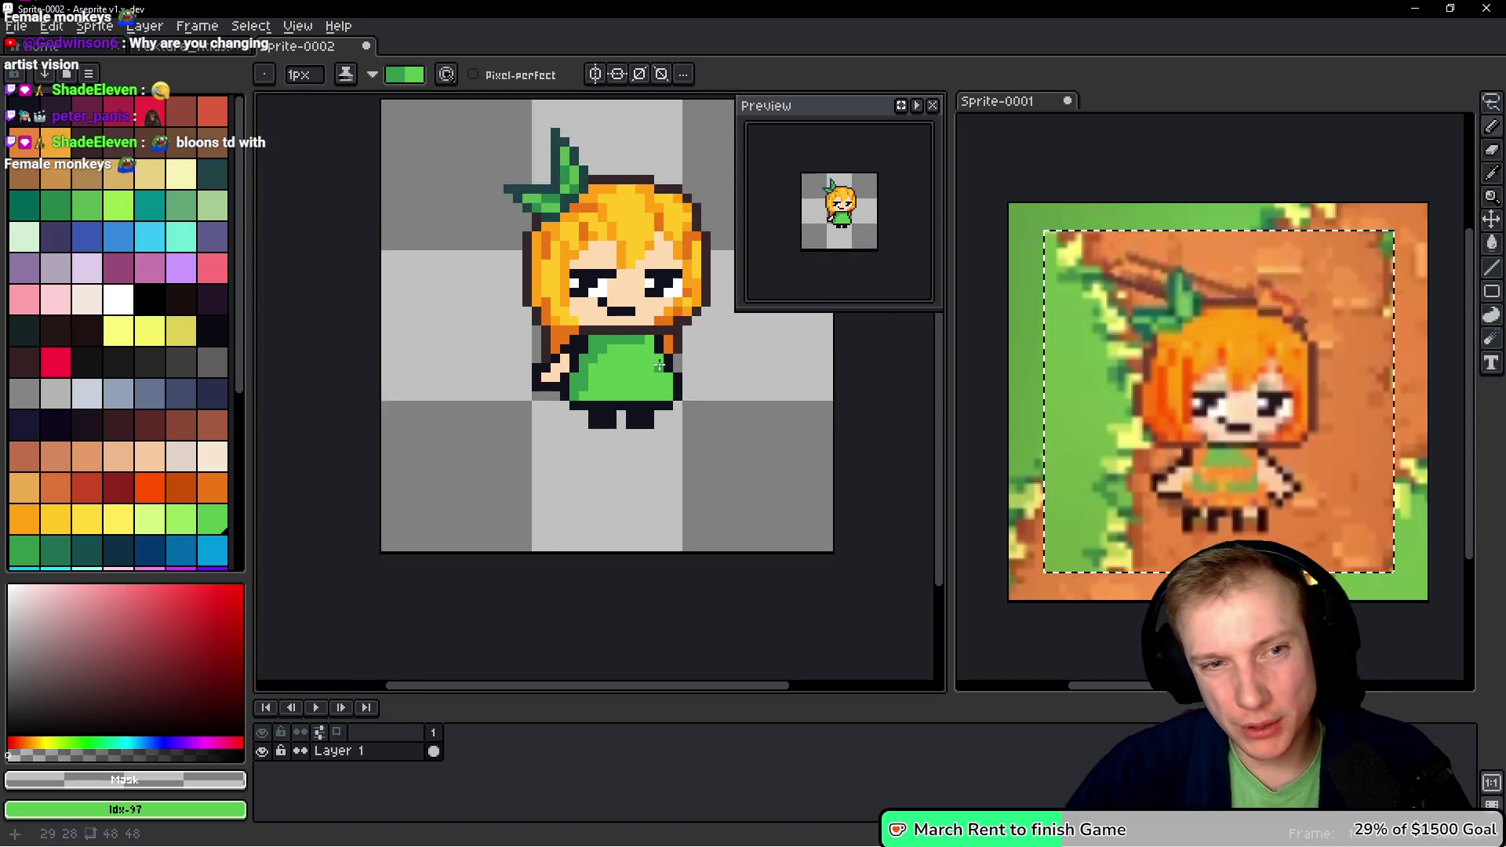
pyautogui.scroll(1, 622, 370)
pyautogui.scroll(2, 621, 369)
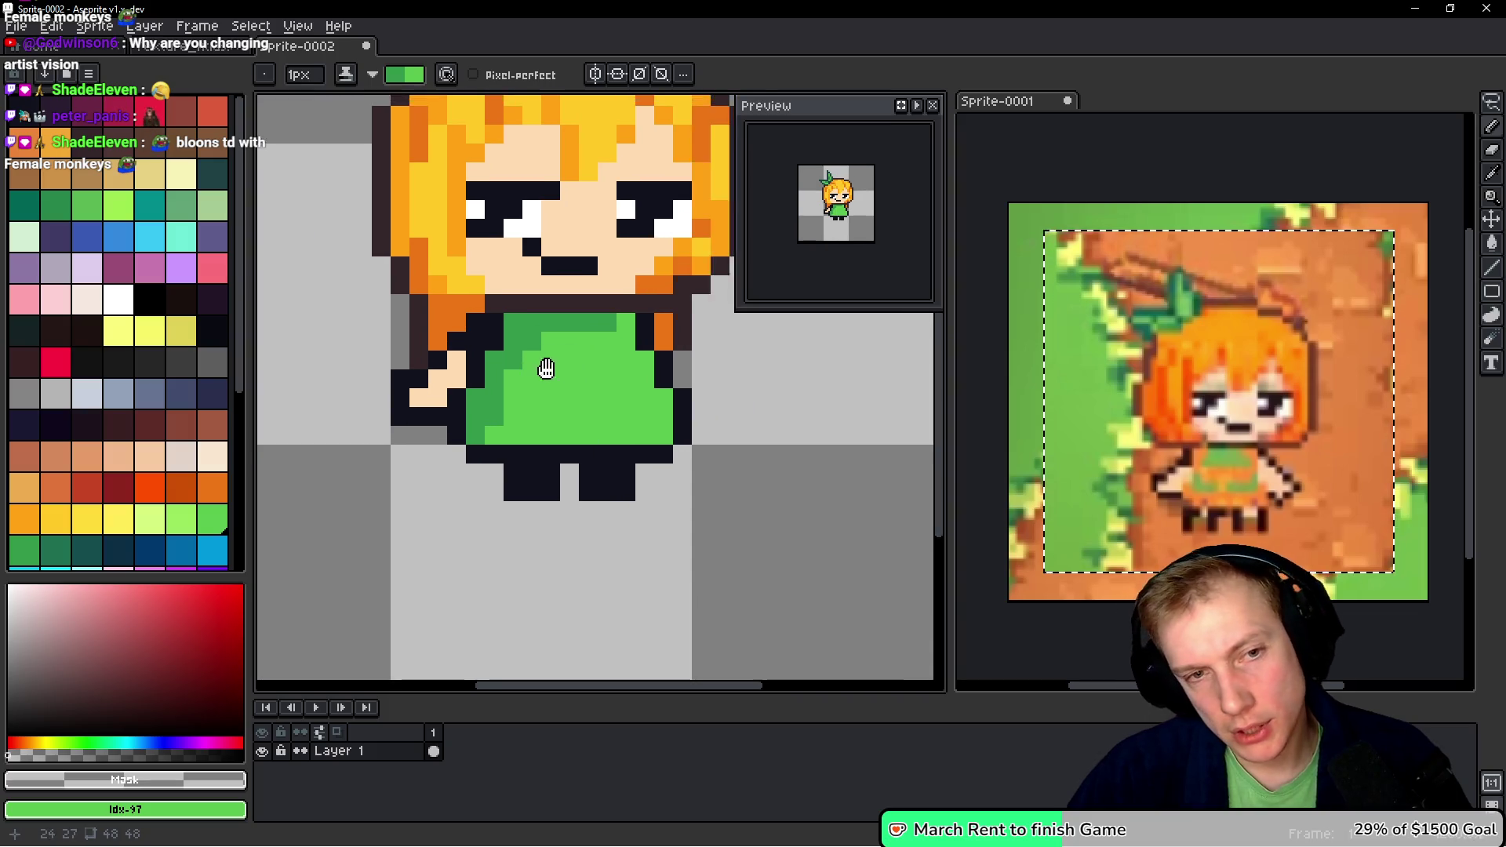
pyautogui.moveTo(546, 471)
pyautogui.mouseDown()
pyautogui.moveTo(573, 471)
pyautogui.moveTo(543, 447)
pyautogui.mouseUp()
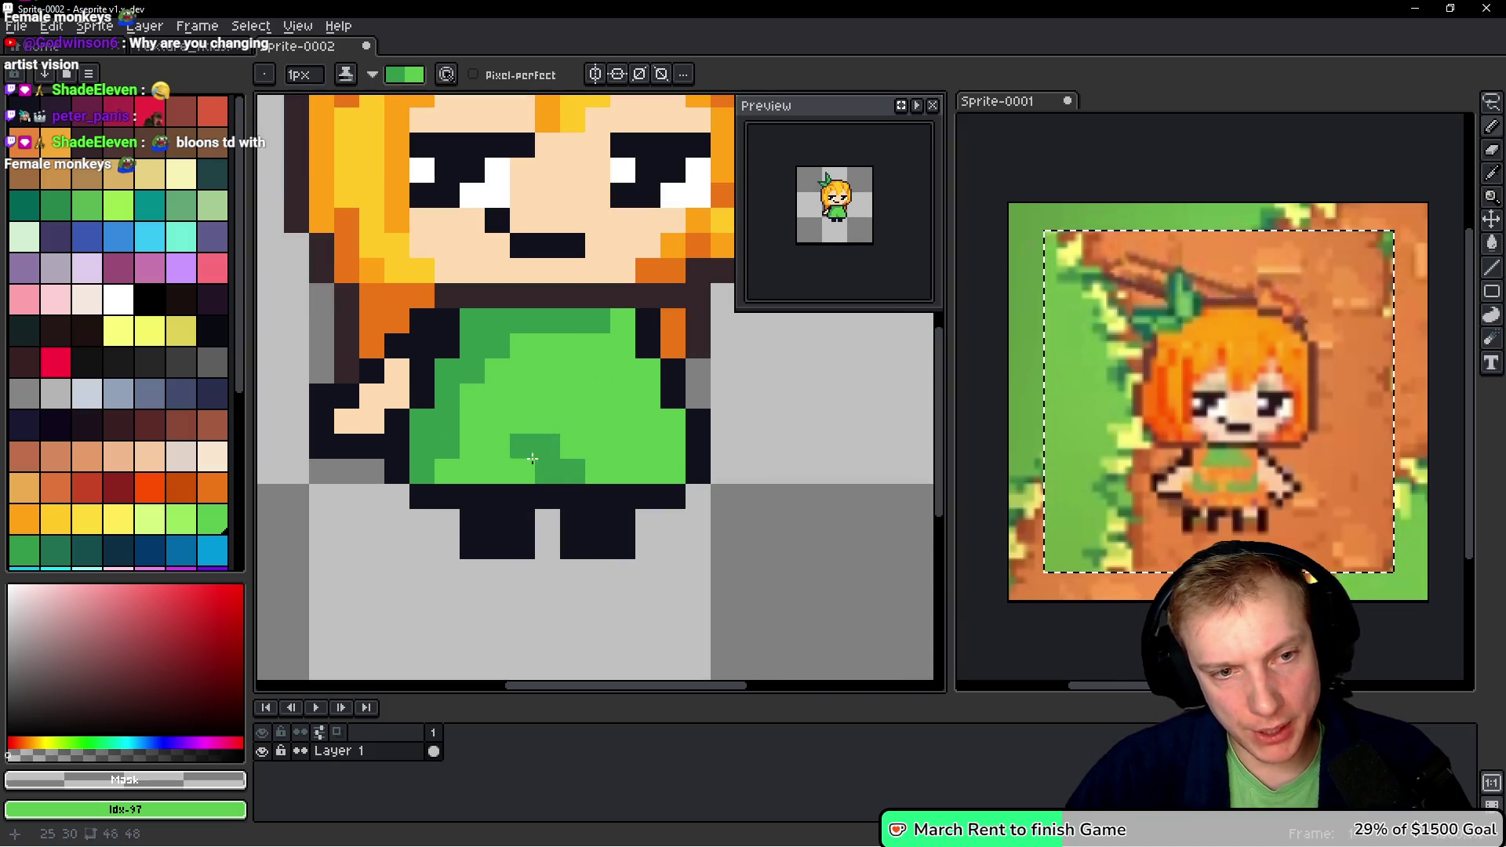
pyautogui.click(523, 472)
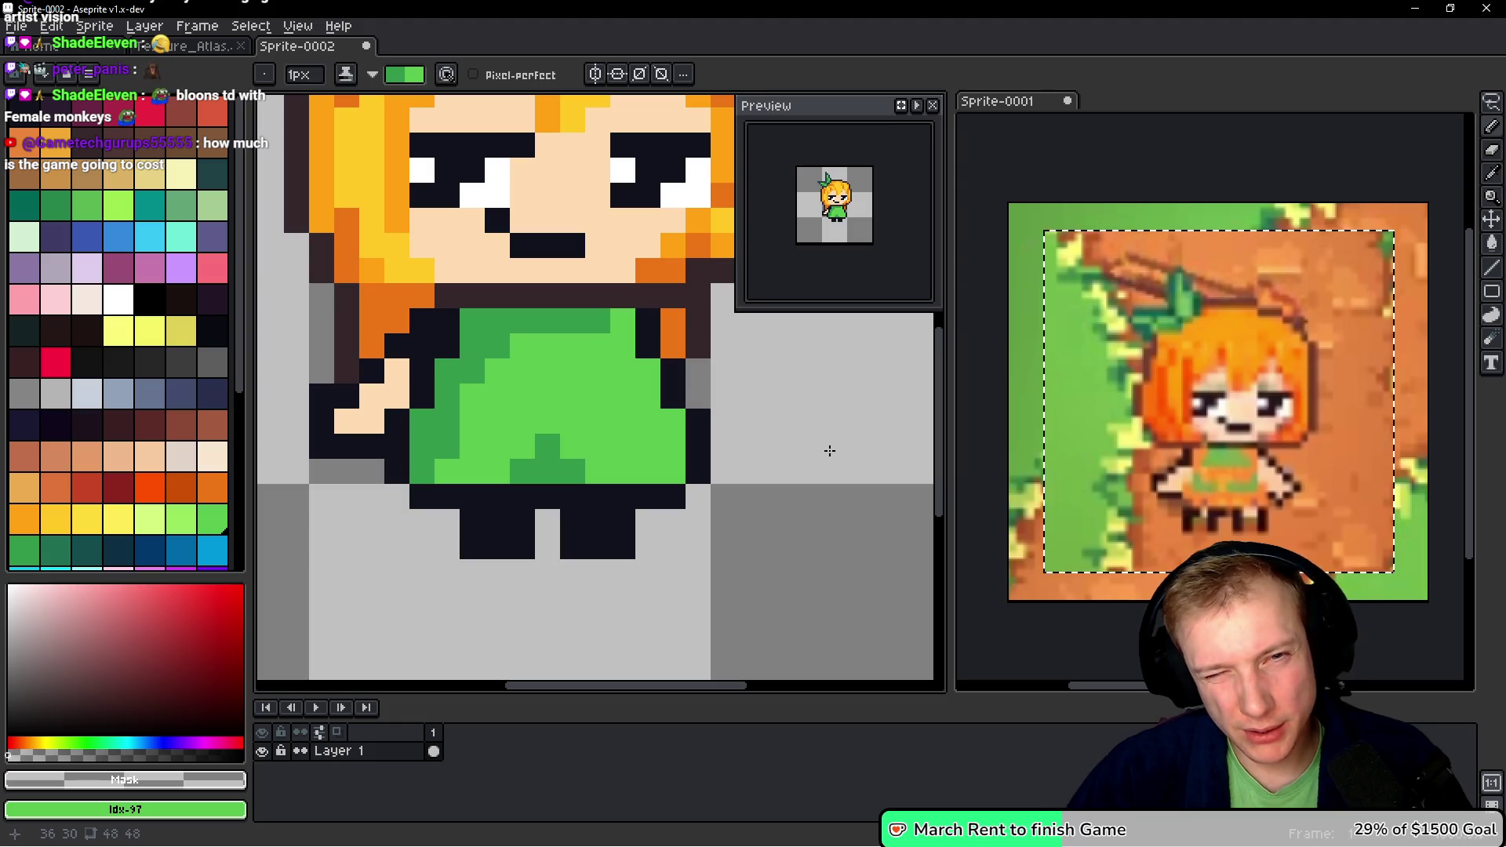
pyautogui.click(547, 346)
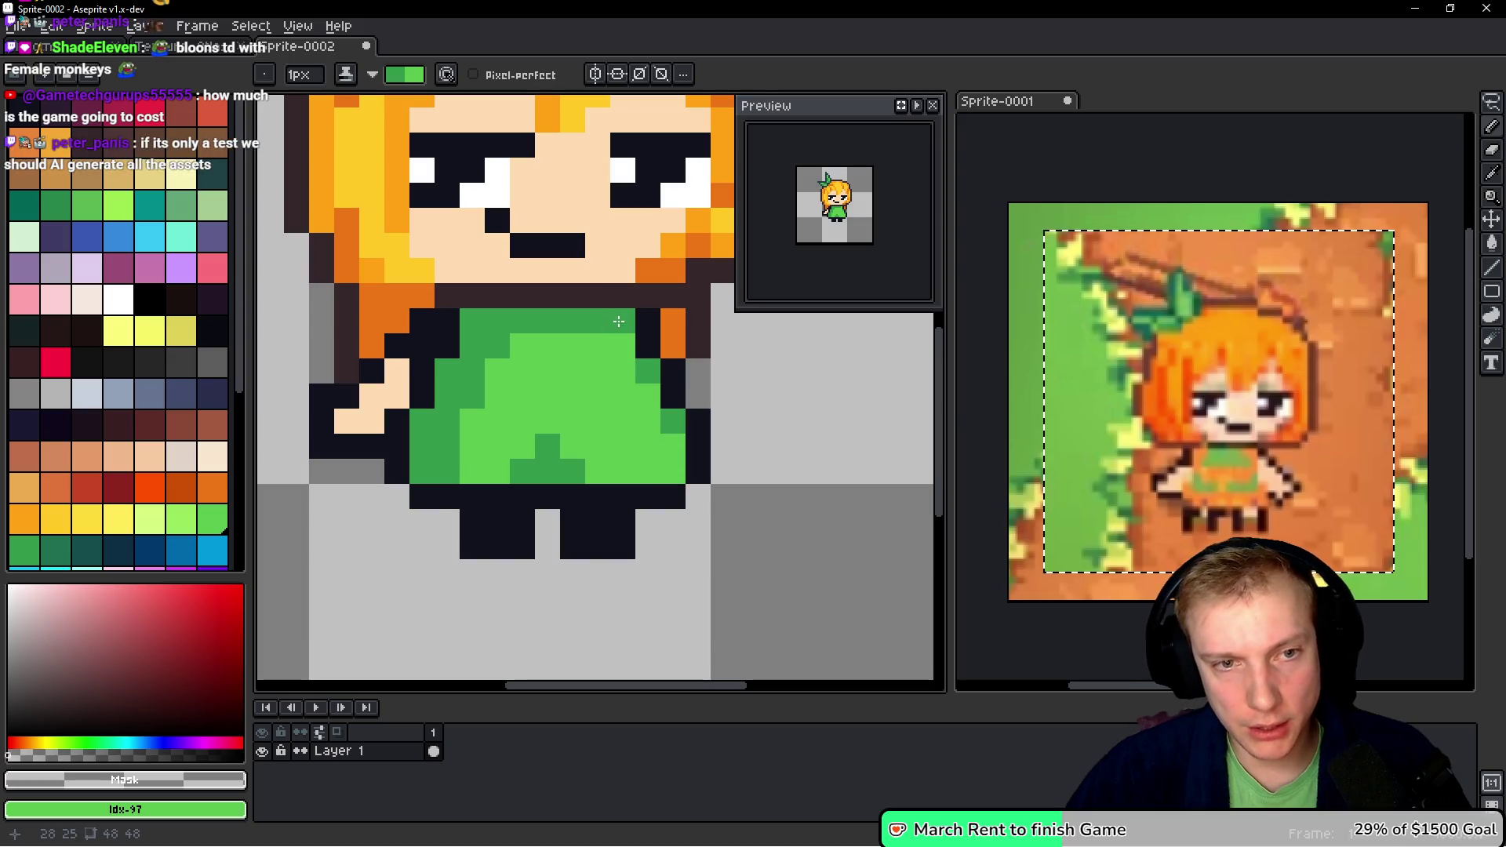
# - Sample the legs' dark colour, then pick a dark grey palette swatch for them
pyautogui.scroll(-9, 628, 396)
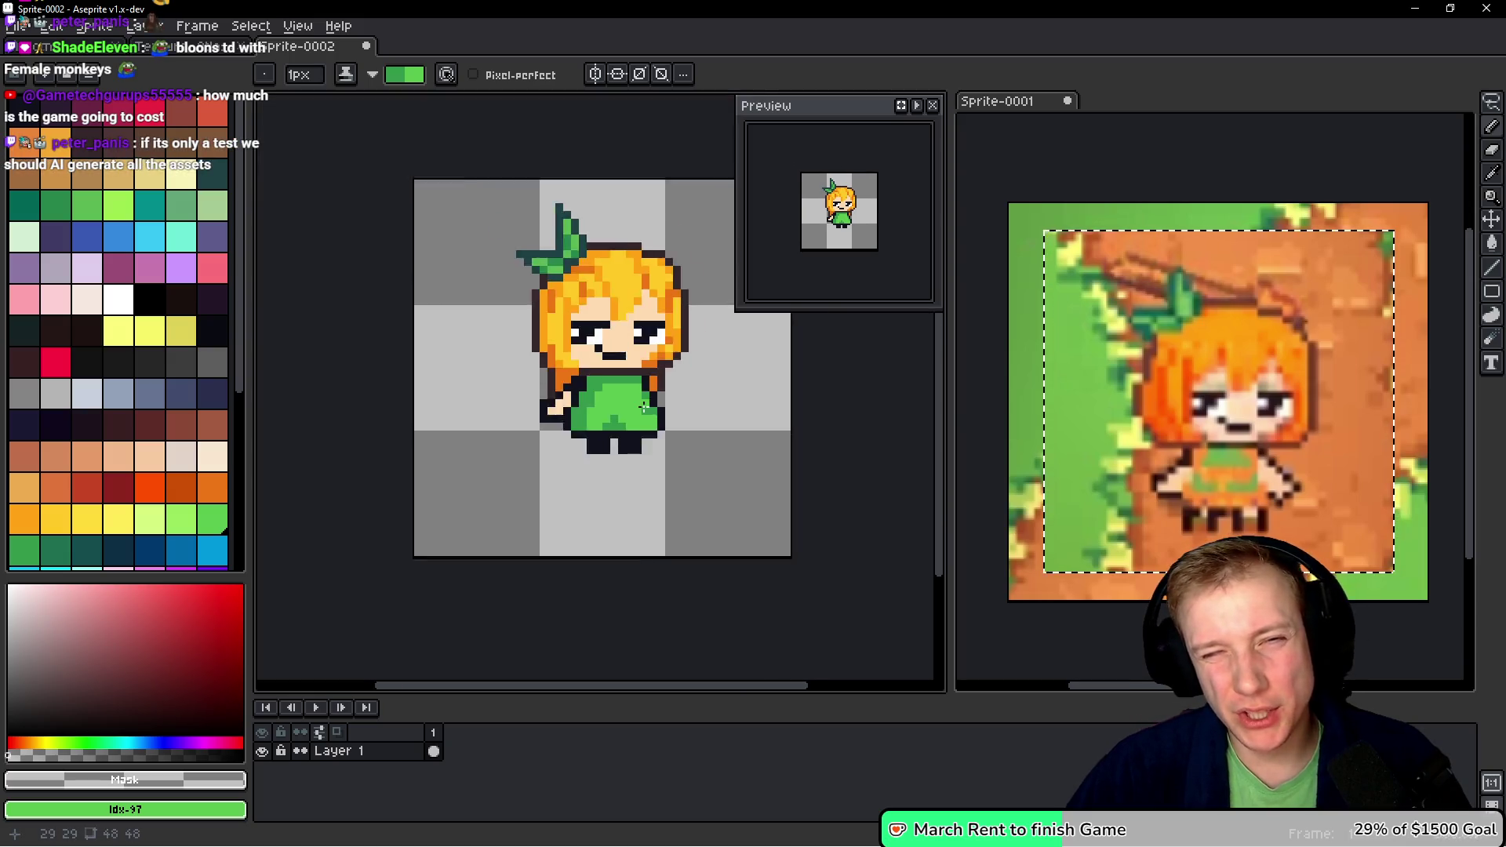
pyautogui.scroll(4, 658, 409)
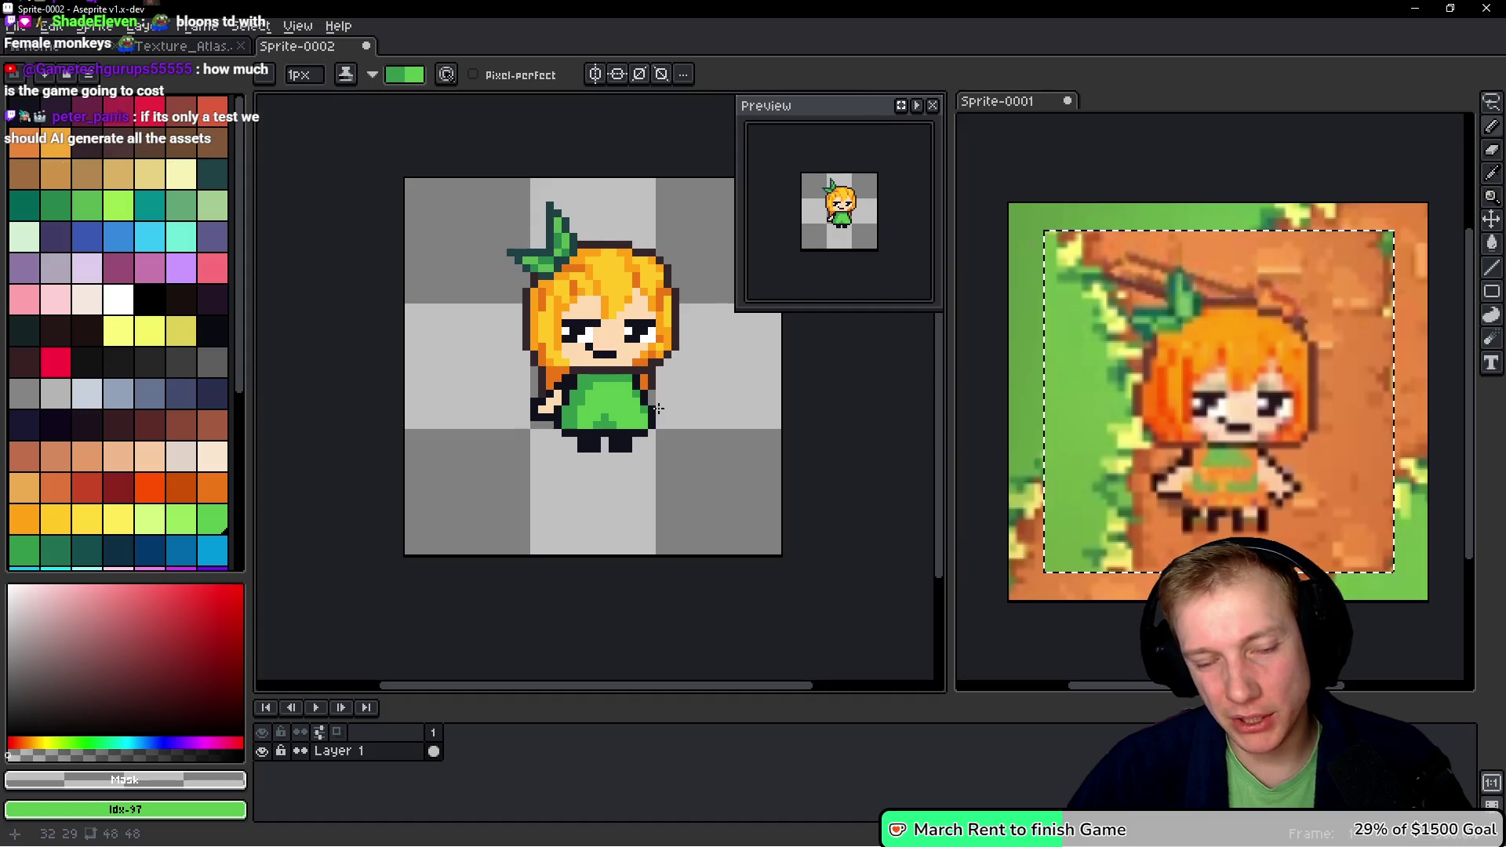
pyautogui.scroll(4, 565, 481)
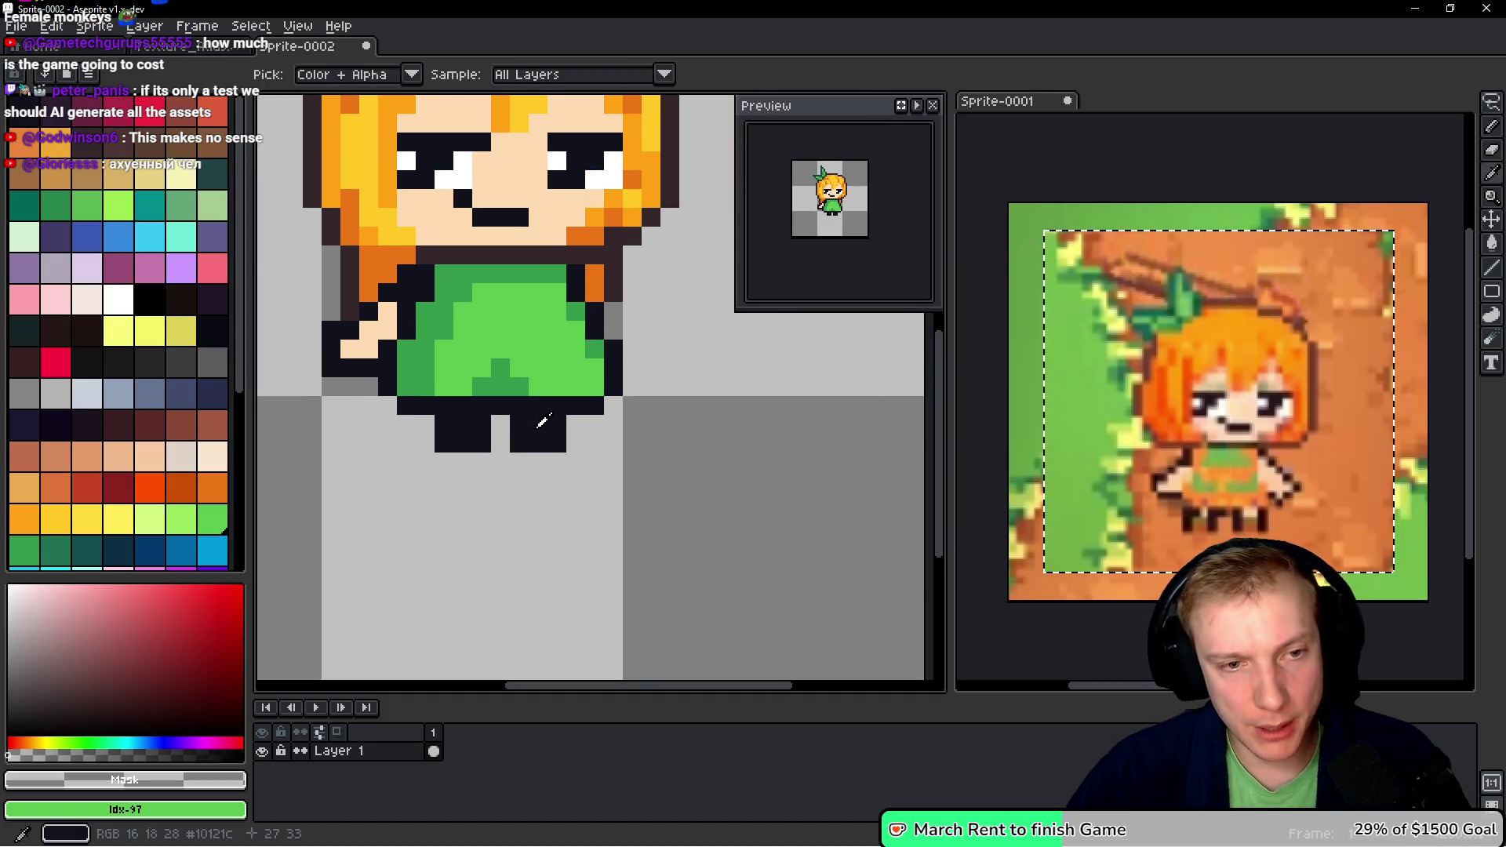
pyautogui.keyDown('alt'); pyautogui.click(557, 444); pyautogui.keyUp('alt')
pyautogui.click(181, 361)
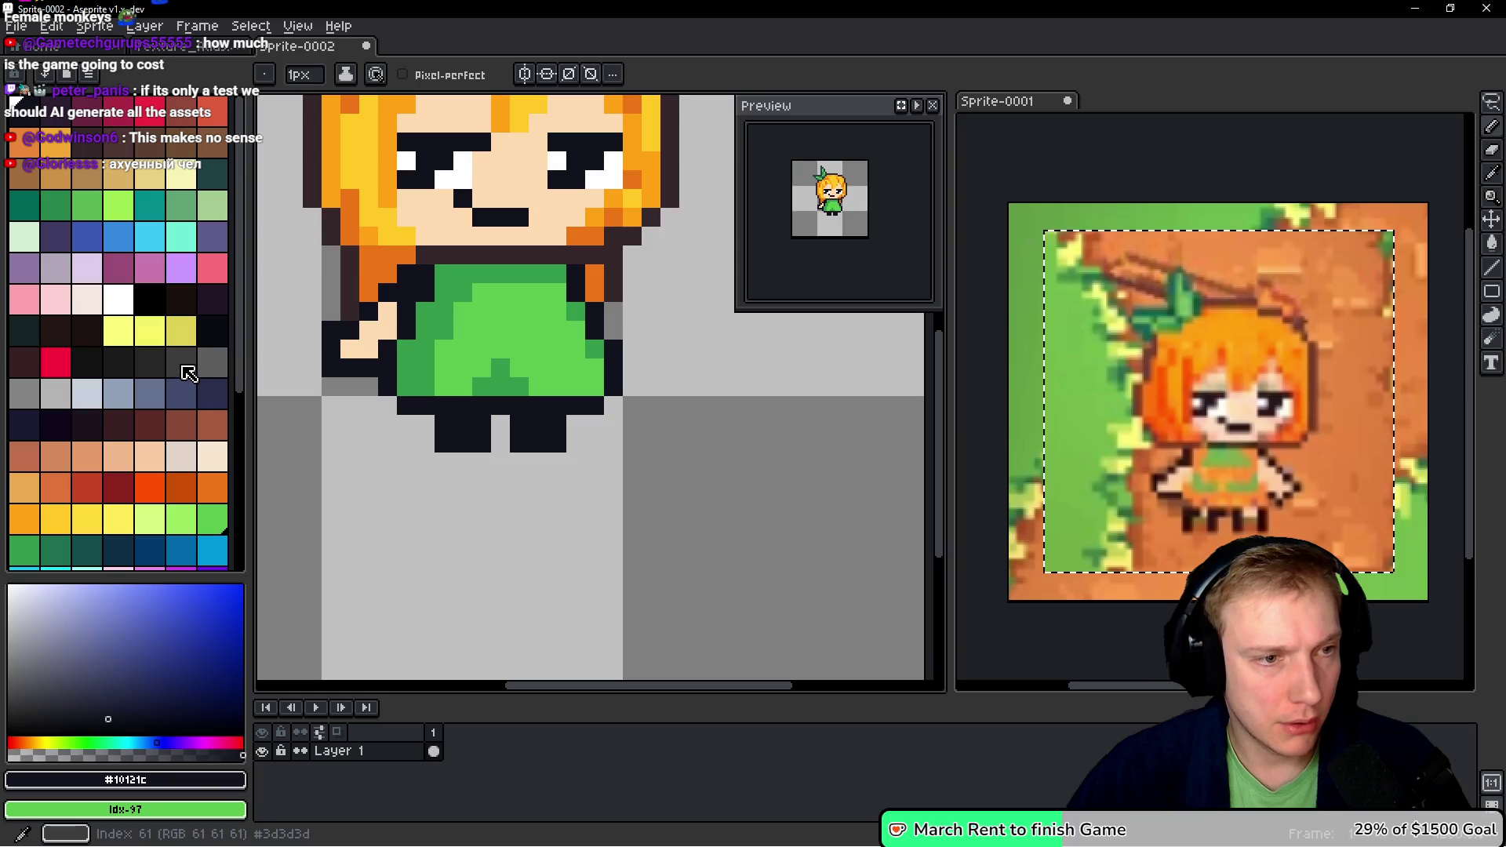
pyautogui.scroll(3, 506, 428)
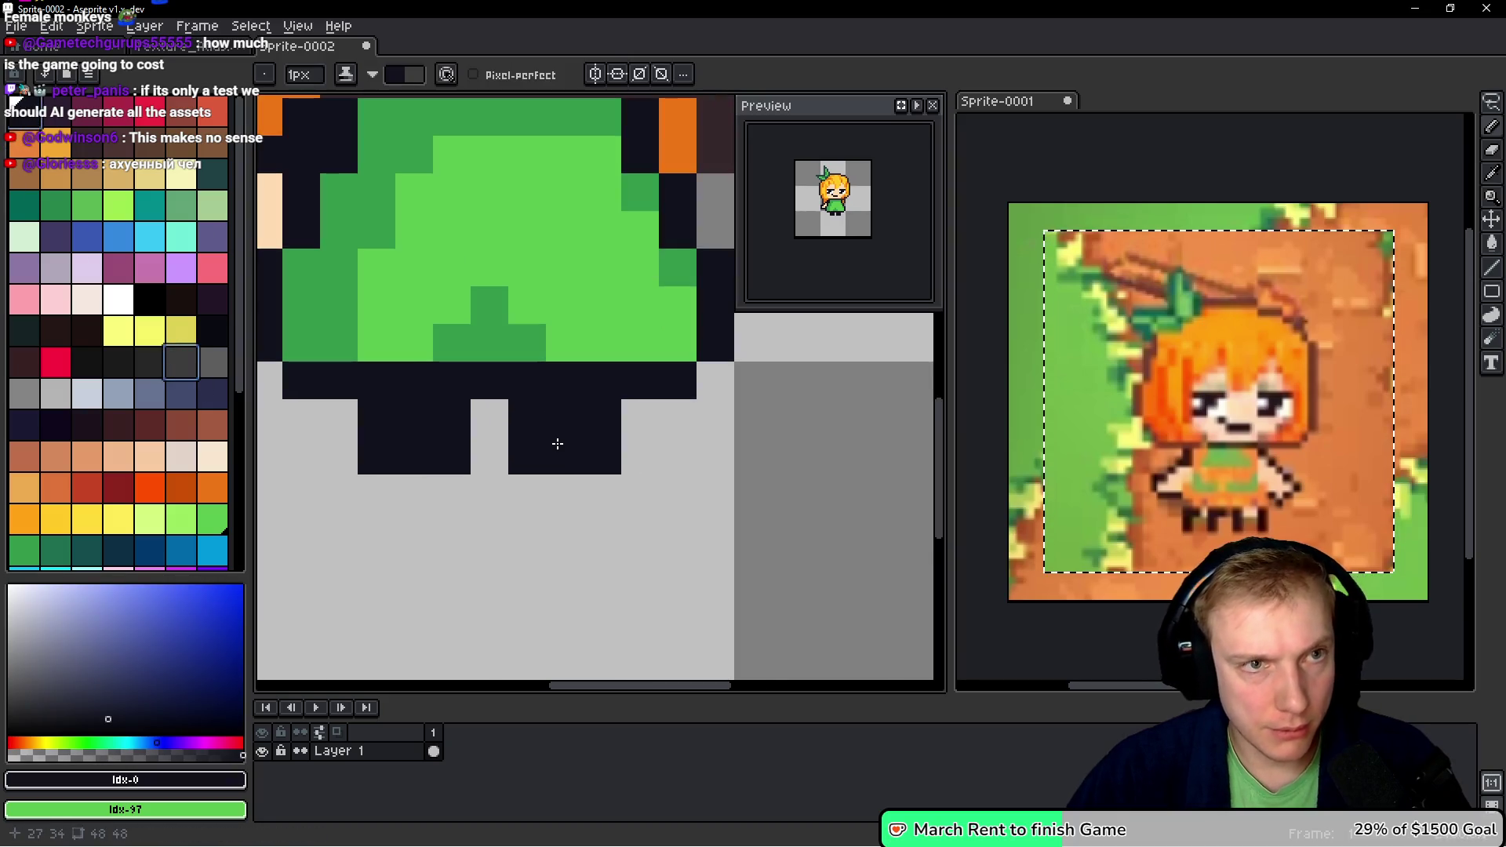
# - Repaint both legs dark grey #3d3d3d and fill an extra grey pixel beside the right leg
pyautogui.press('x')
pyautogui.moveTo(565, 416)
pyautogui.mouseDown()
pyautogui.moveTo(572, 464)
pyautogui.moveTo(526, 455)
pyautogui.mouseUp()
pyautogui.click(430, 424)
pyautogui.moveTo(431, 424); pyautogui.dragTo(444, 444)
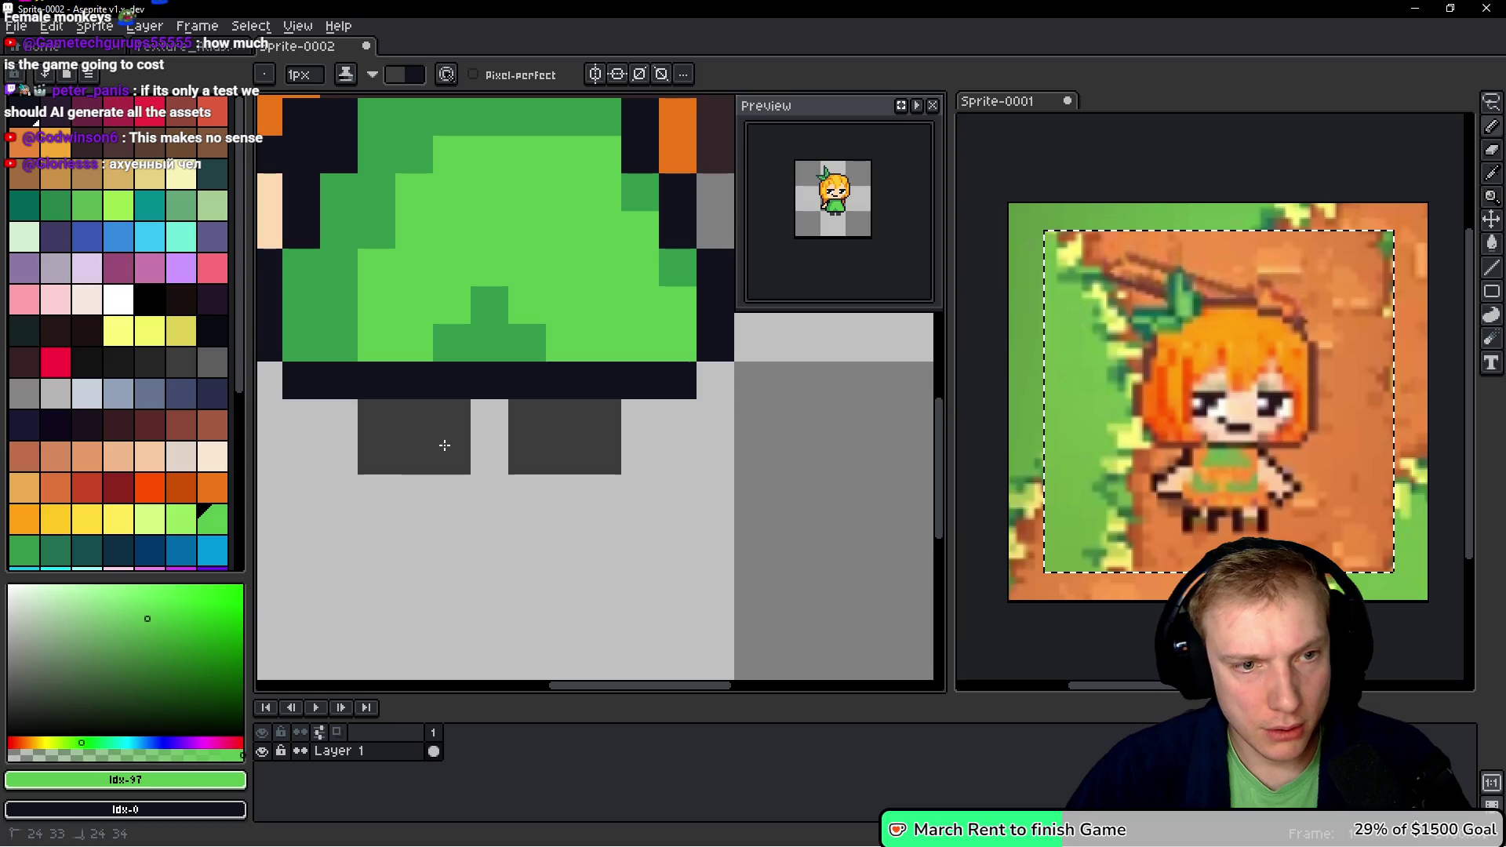
pyautogui.click(640, 455)
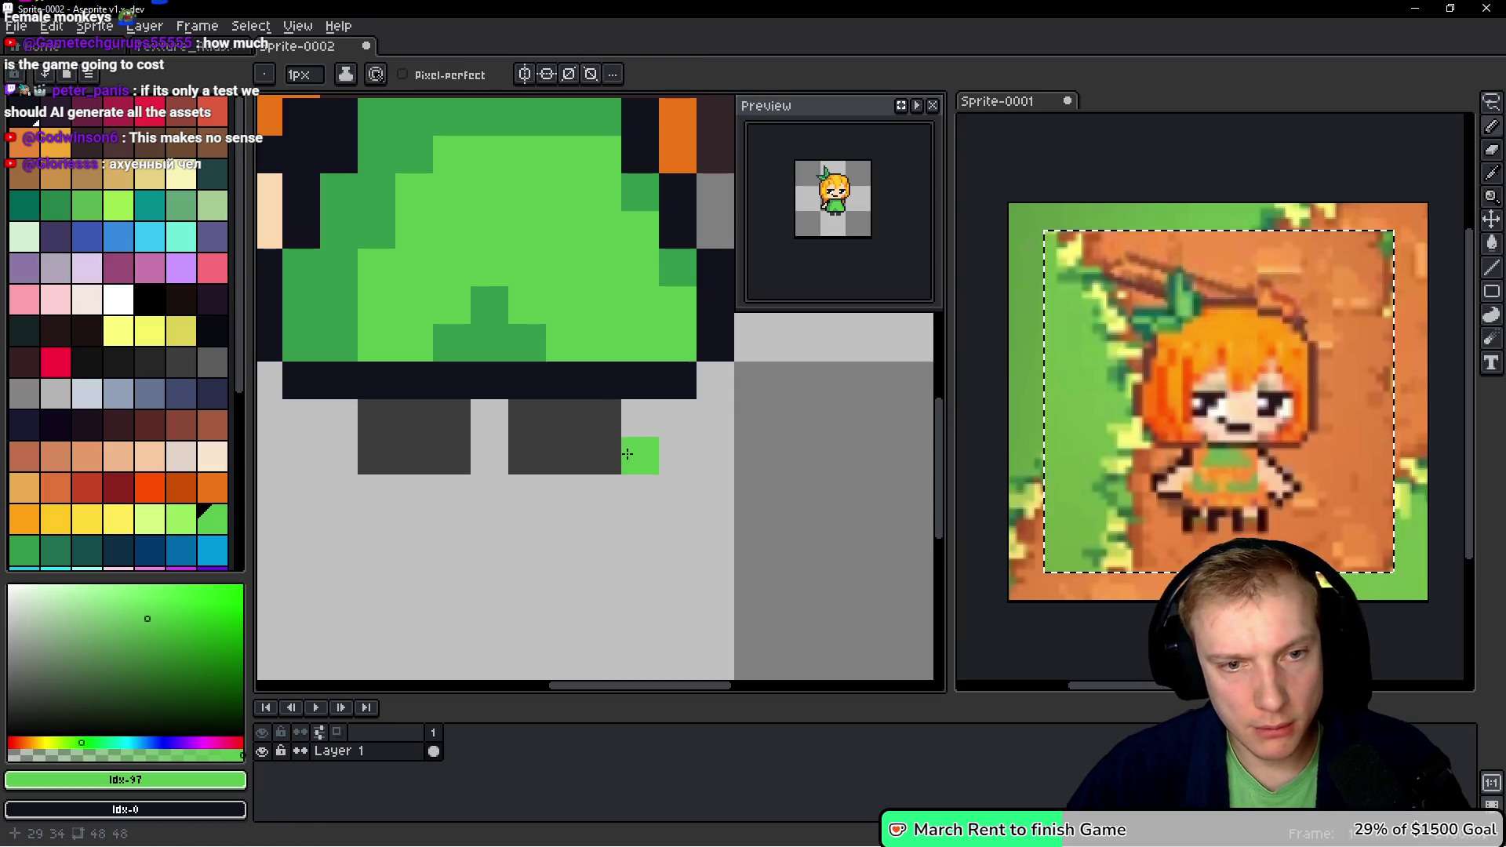
pyautogui.keyDown('alt'); pyautogui.click(585, 440); pyautogui.keyUp('alt')
pyautogui.click(631, 461)
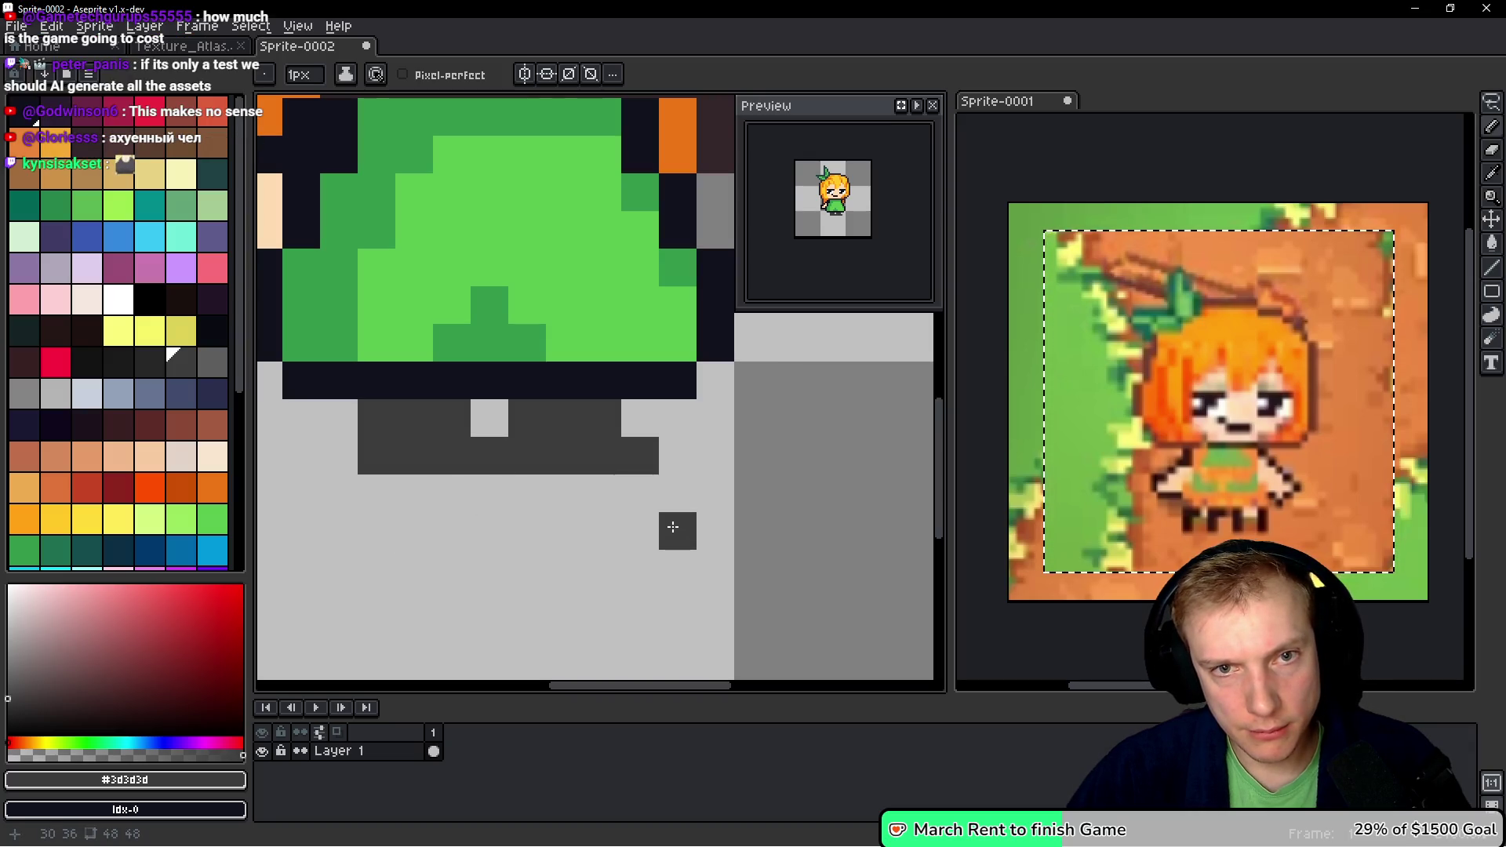
pyautogui.scroll(-4, 656, 494)
# - Paint a trial yellow block over the dress's left side and the hand
pyautogui.scroll(2, 539, 447)
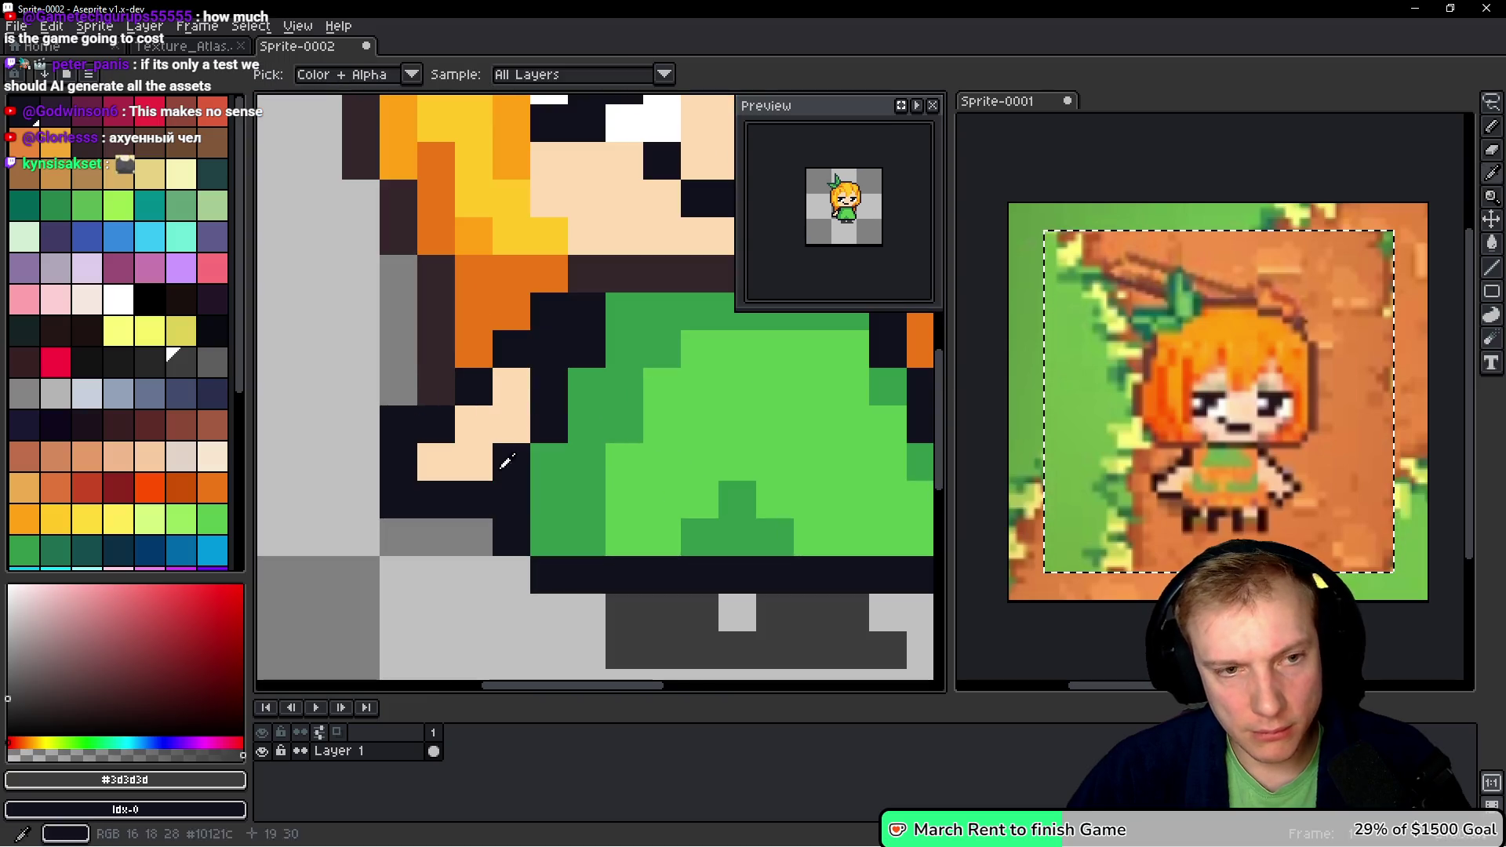
pyautogui.keyDown('alt'); pyautogui.click(521, 410); pyautogui.keyUp('alt')
pyautogui.scroll(1, 520, 410)
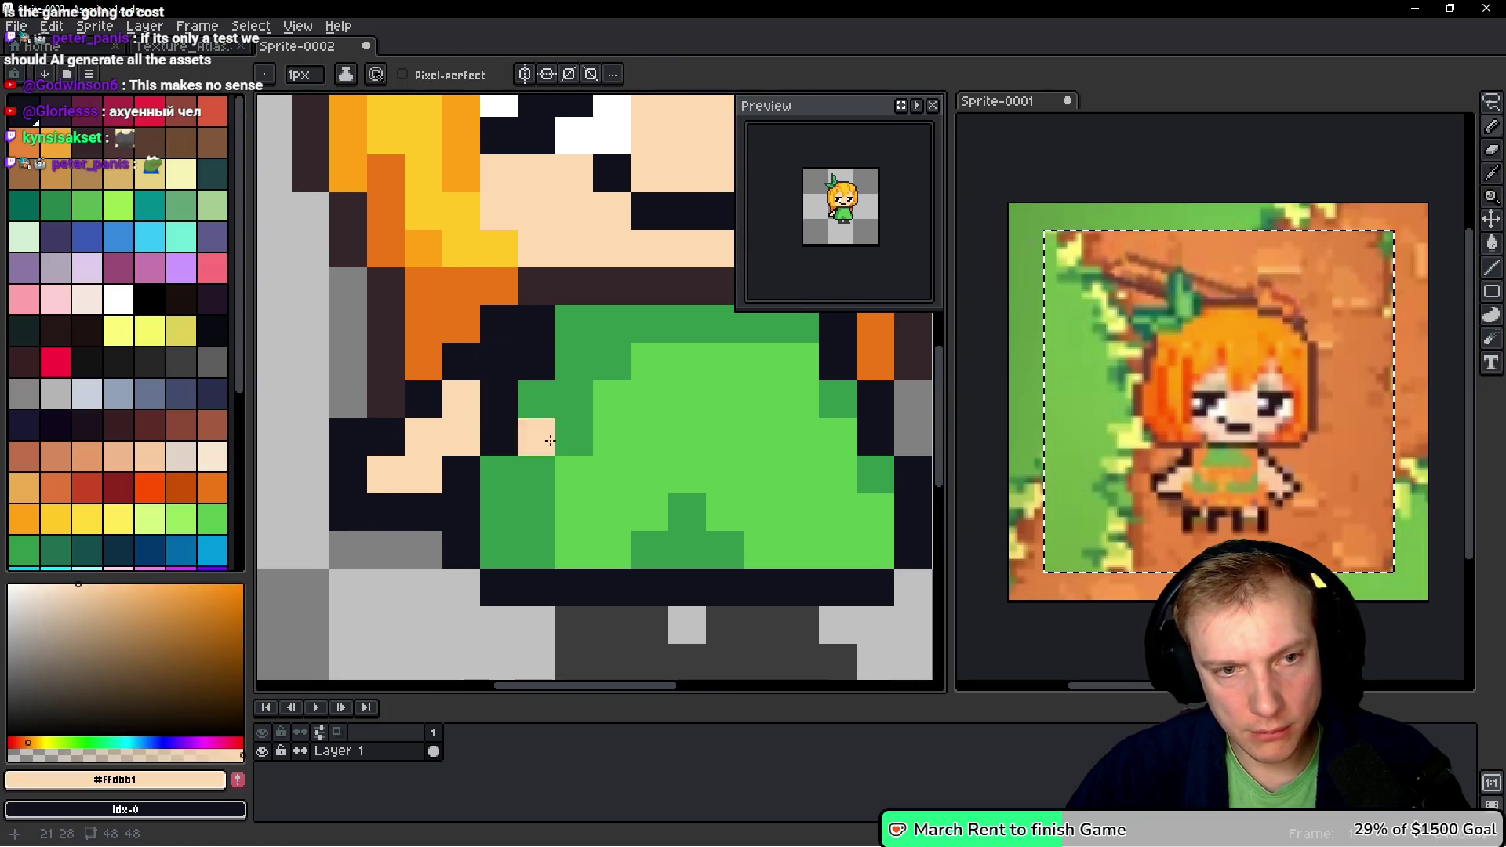
pyautogui.press('alt')
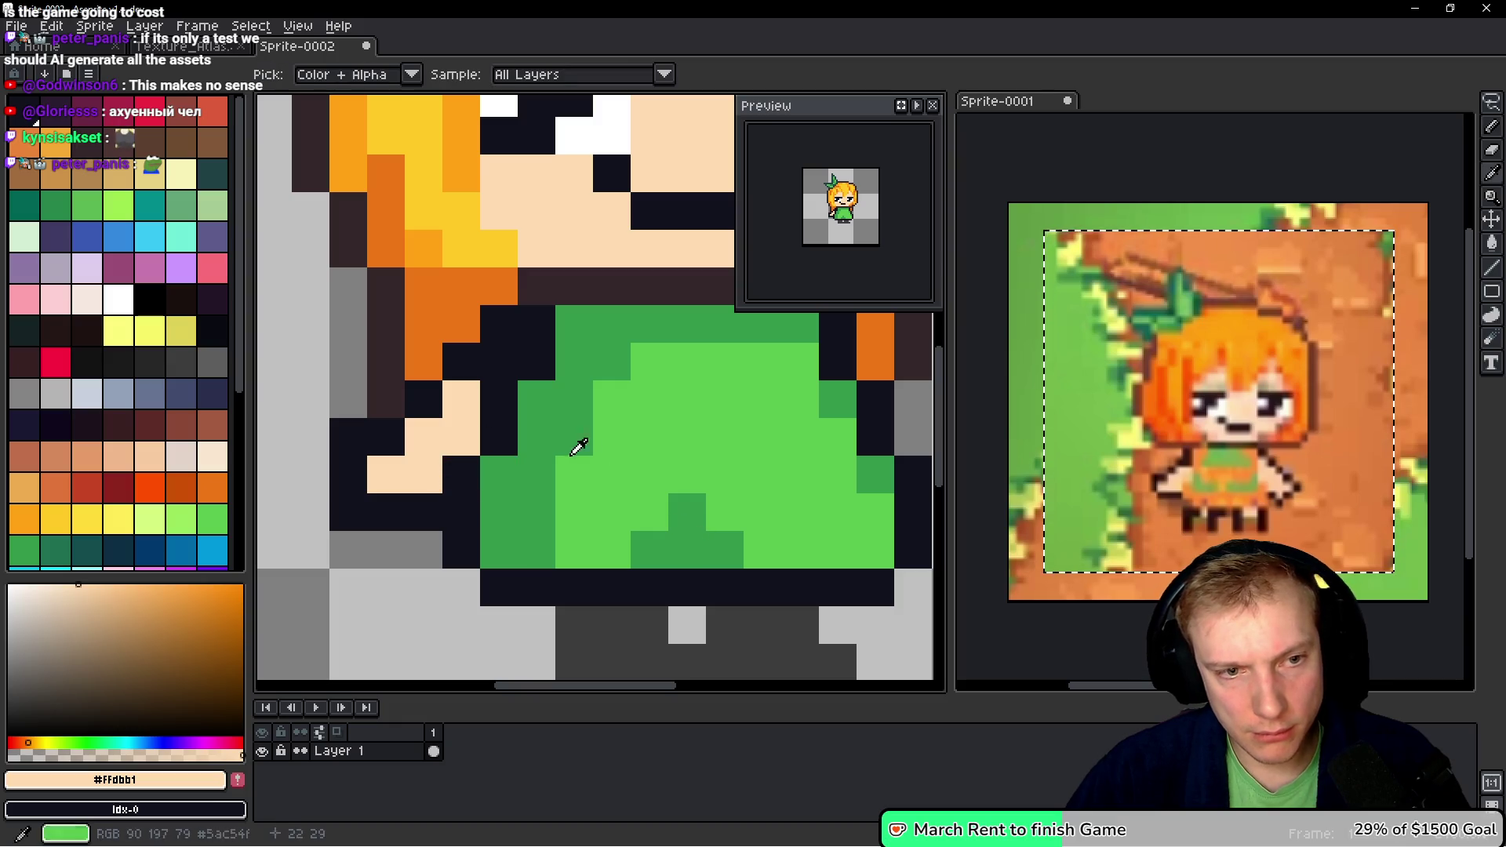
pyautogui.click(672, 447)
pyautogui.click(172, 336)
pyautogui.press('b')
pyautogui.click(569, 367)
pyautogui.moveTo(569, 367)
pyautogui.mouseDown()
pyautogui.moveTo(538, 359)
pyautogui.moveTo(538, 408)
pyautogui.moveTo(504, 381)
pyautogui.mouseUp()
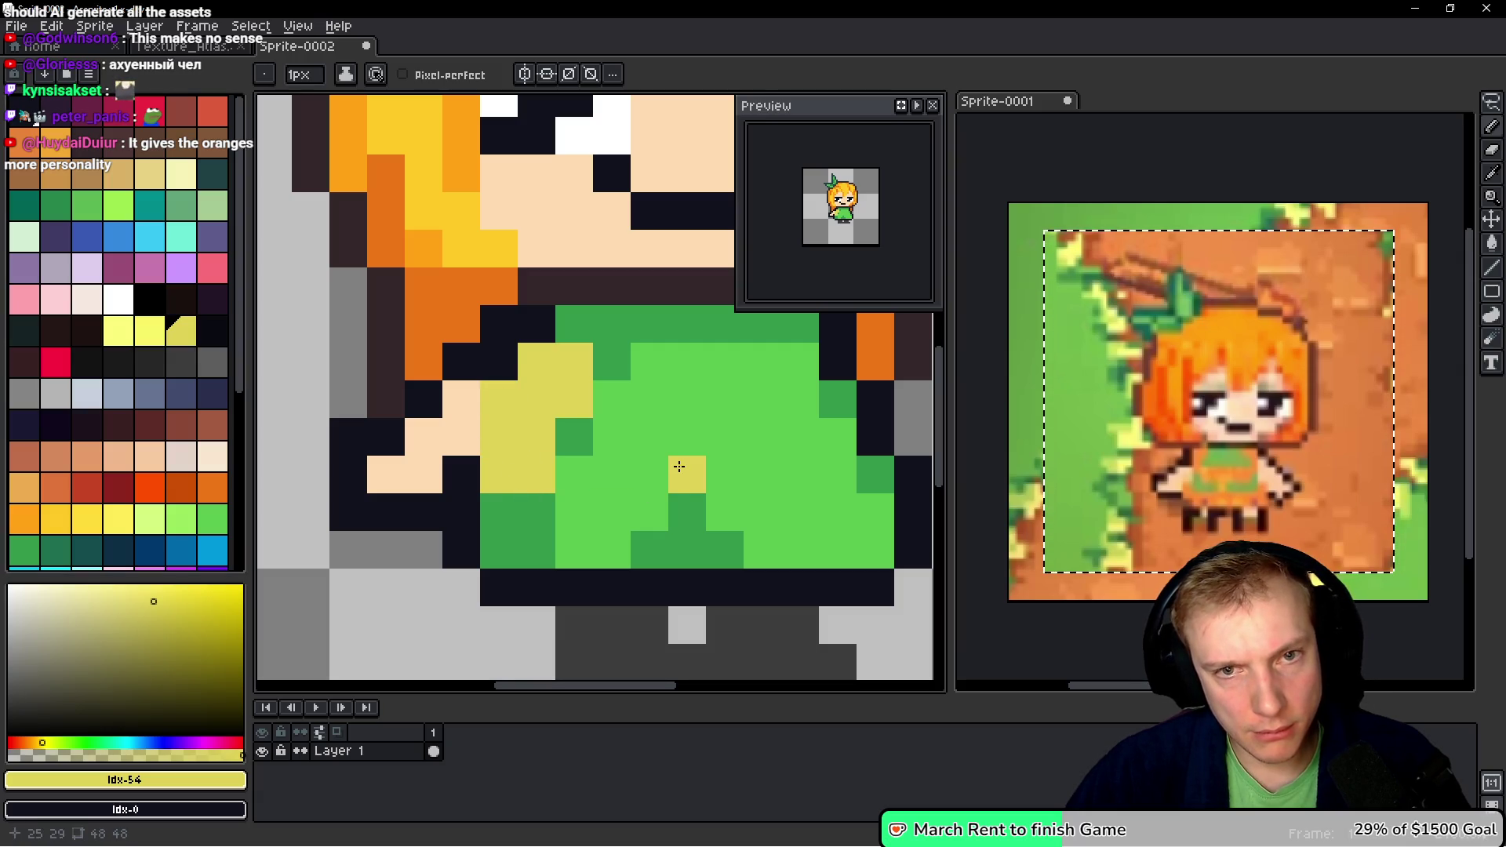
pyautogui.hotkey('ctrl', 'z')
pyautogui.moveTo(680, 467); pyautogui.dragTo(645, 440)
# - Make the secondary colour transparent and erase the old hand pixels at lower left
pyautogui.rightClick(427, 409)
pyautogui.rightClick(427, 372)
pyautogui.click(385, 461)
pyautogui.hotkey('ctrl', 'z')
pyautogui.click(162, 809)
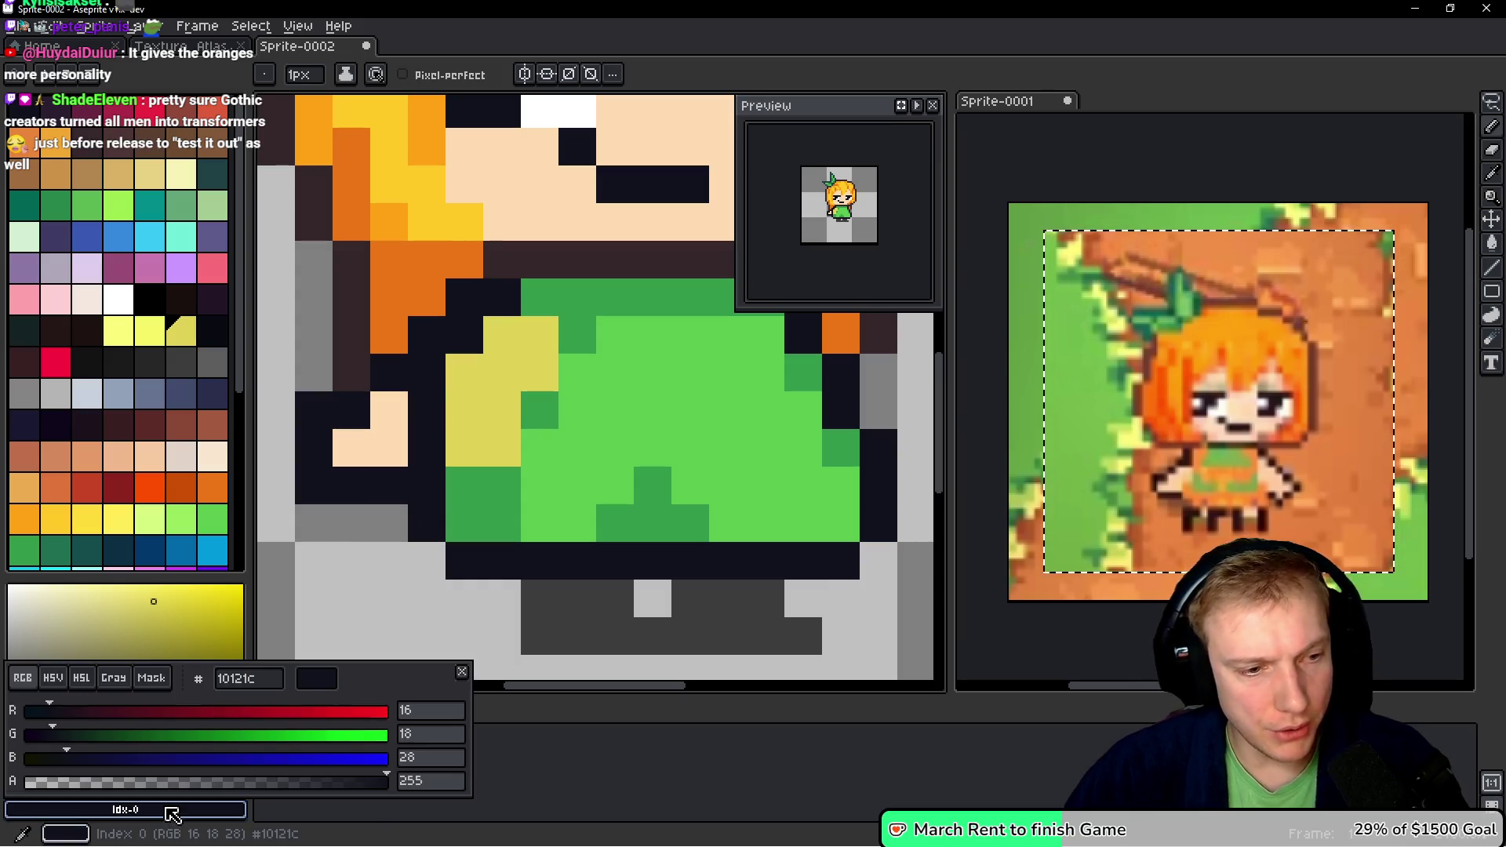
pyautogui.click(162, 681)
pyautogui.rightClick(352, 471)
pyautogui.rightClick(389, 392)
pyautogui.rightClick(314, 439)
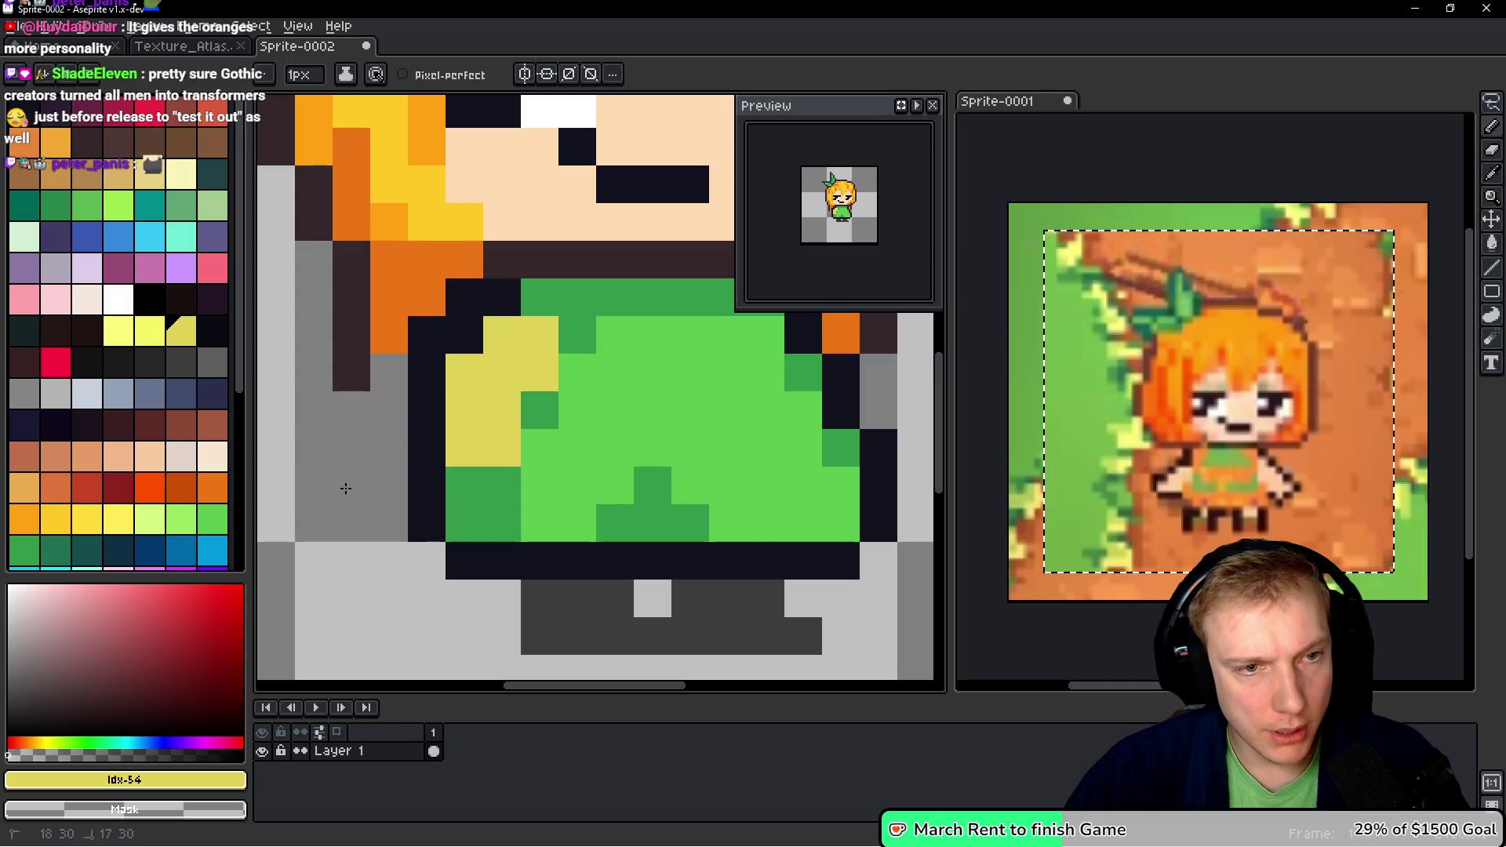
pyautogui.rightClick(427, 335)
# - Block out the arm shape in blue, redoing the stroke once
pyautogui.keyDown('alt'); pyautogui.click(467, 380); pyautogui.keyUp('alt')
pyautogui.click(123, 240)
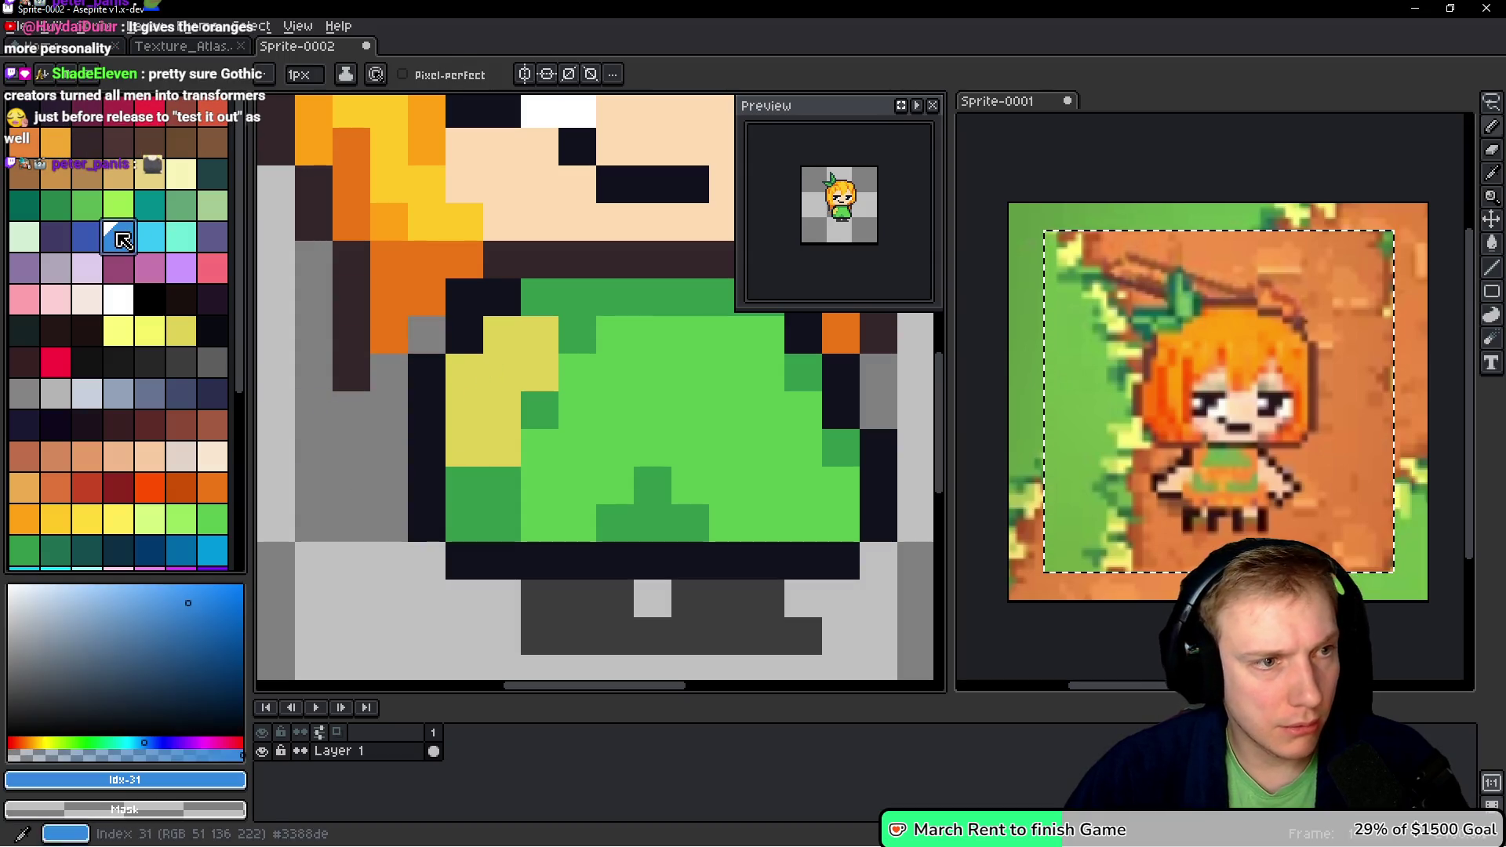
pyautogui.moveTo(542, 298)
pyautogui.mouseDown()
pyautogui.moveTo(504, 320)
pyautogui.moveTo(467, 411)
pyautogui.moveTo(478, 428)
pyautogui.mouseUp()
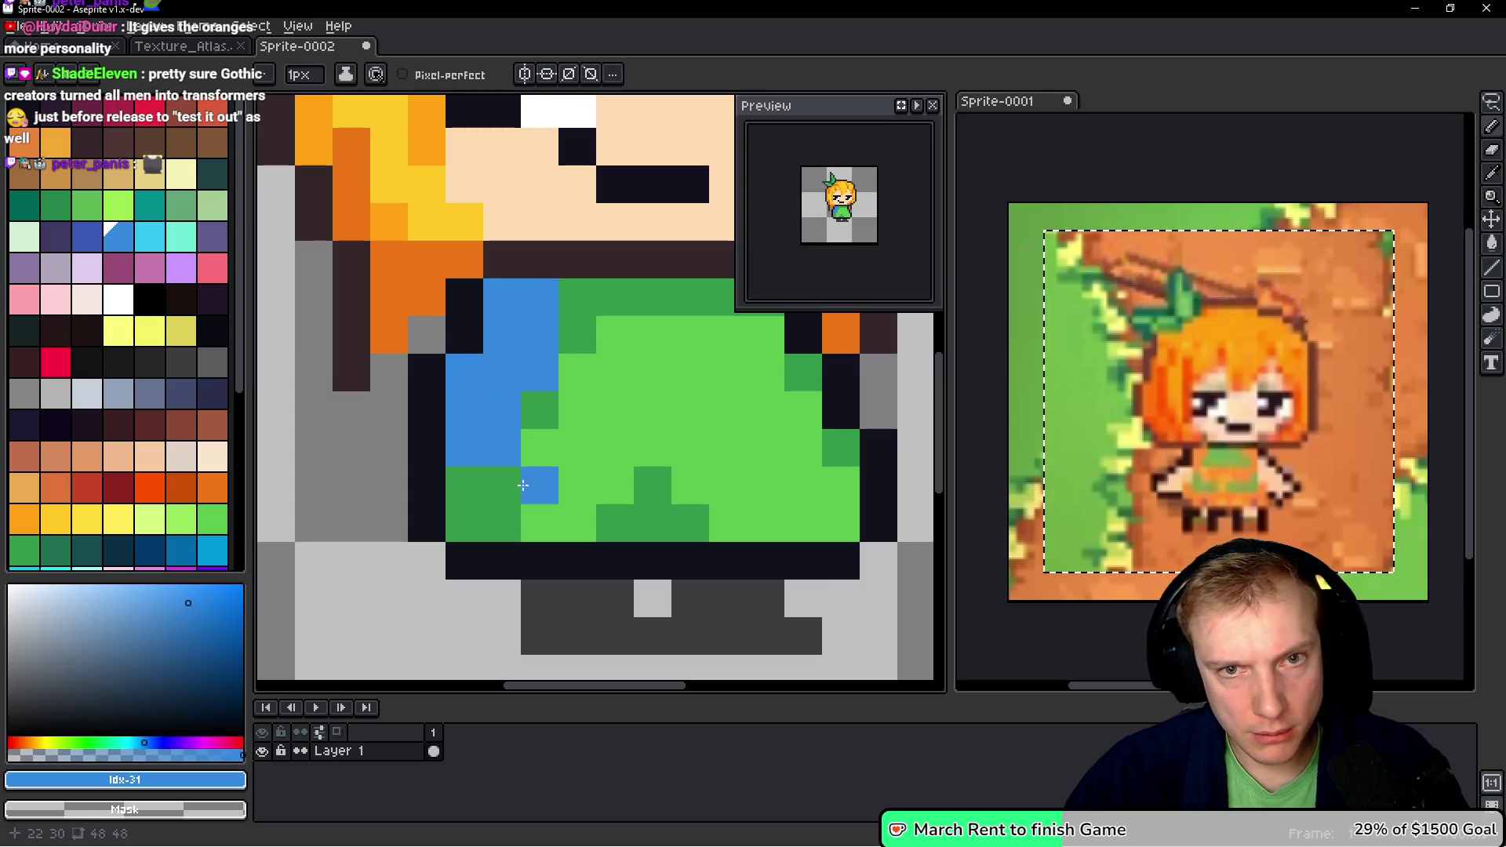
pyautogui.hotkey('ctrl', 'z')
pyautogui.hotkey('ctrl', 'z')
pyautogui.moveTo(502, 336)
pyautogui.mouseDown()
pyautogui.moveTo(464, 337)
pyautogui.moveTo(502, 407)
pyautogui.moveTo(540, 336)
pyautogui.moveTo(480, 445)
pyautogui.moveTo(434, 442)
pyautogui.mouseUp()
pyautogui.rightClick(437, 391)
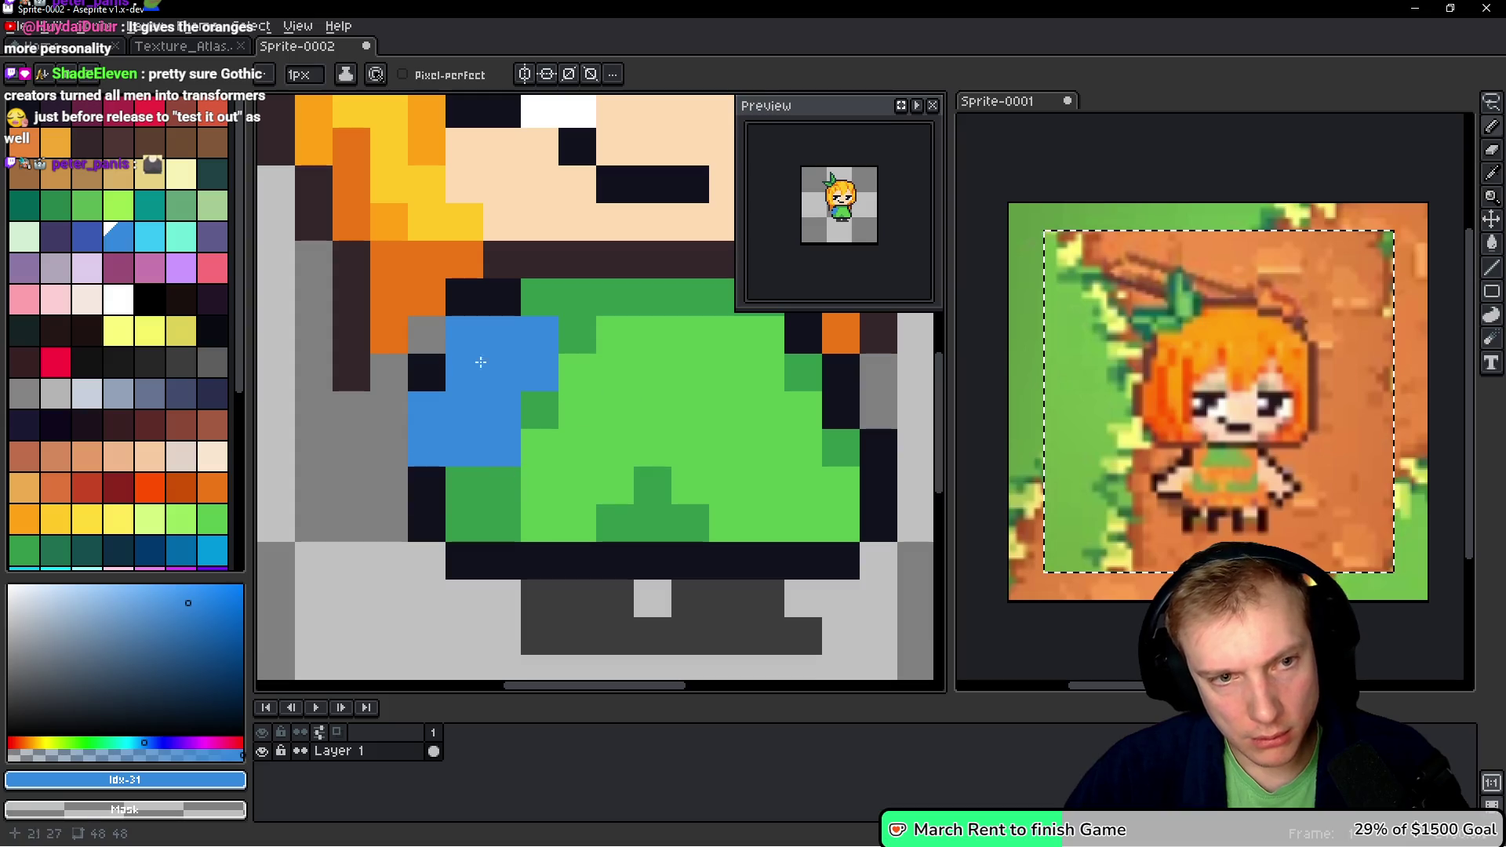
# - Repaint the upper arm and hand in skin colour #ffdbb1
pyautogui.press('i')
pyautogui.click(547, 208)
pyautogui.press('b')
pyautogui.moveTo(528, 363); pyautogui.dragTo(534, 345)
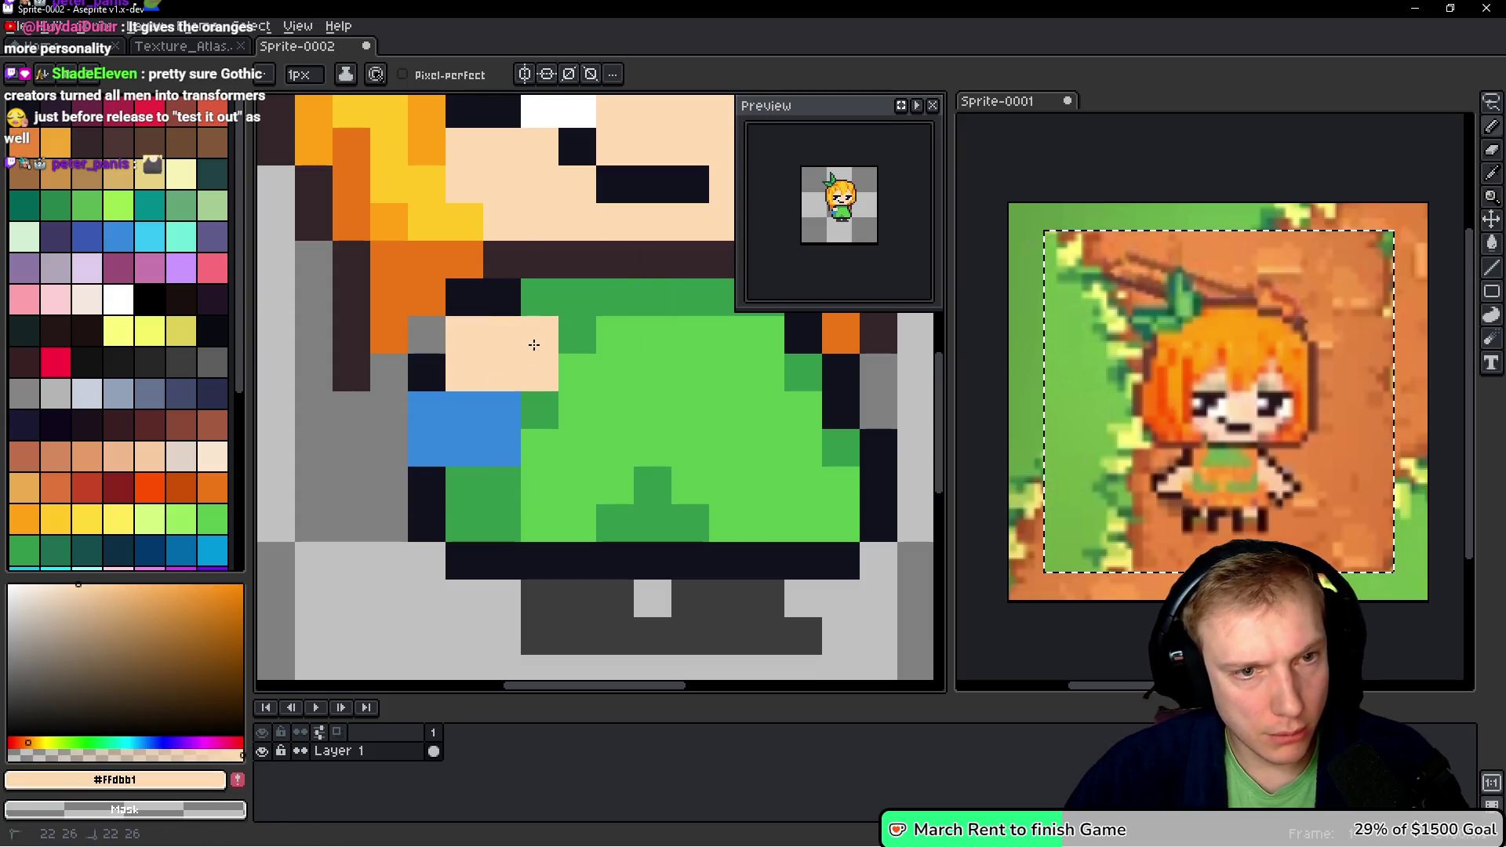
pyautogui.moveTo(501, 408); pyautogui.dragTo(446, 435)
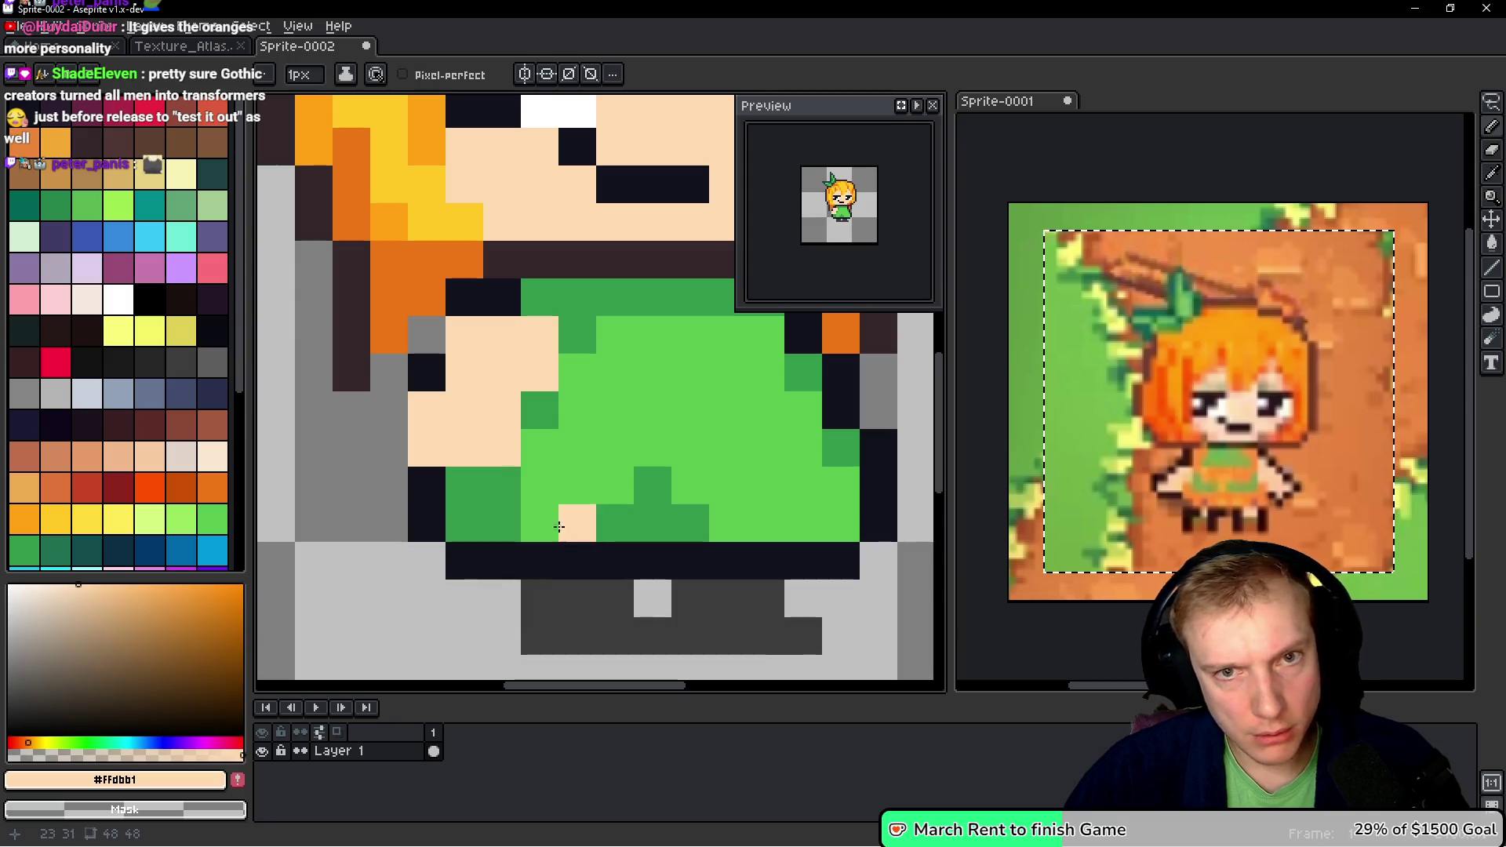
# - Outline the hand with dark #10121c pixels, undoing the last one
pyautogui.press('i')
pyautogui.click(480, 314)
pyautogui.press('b')
pyautogui.click(412, 346)
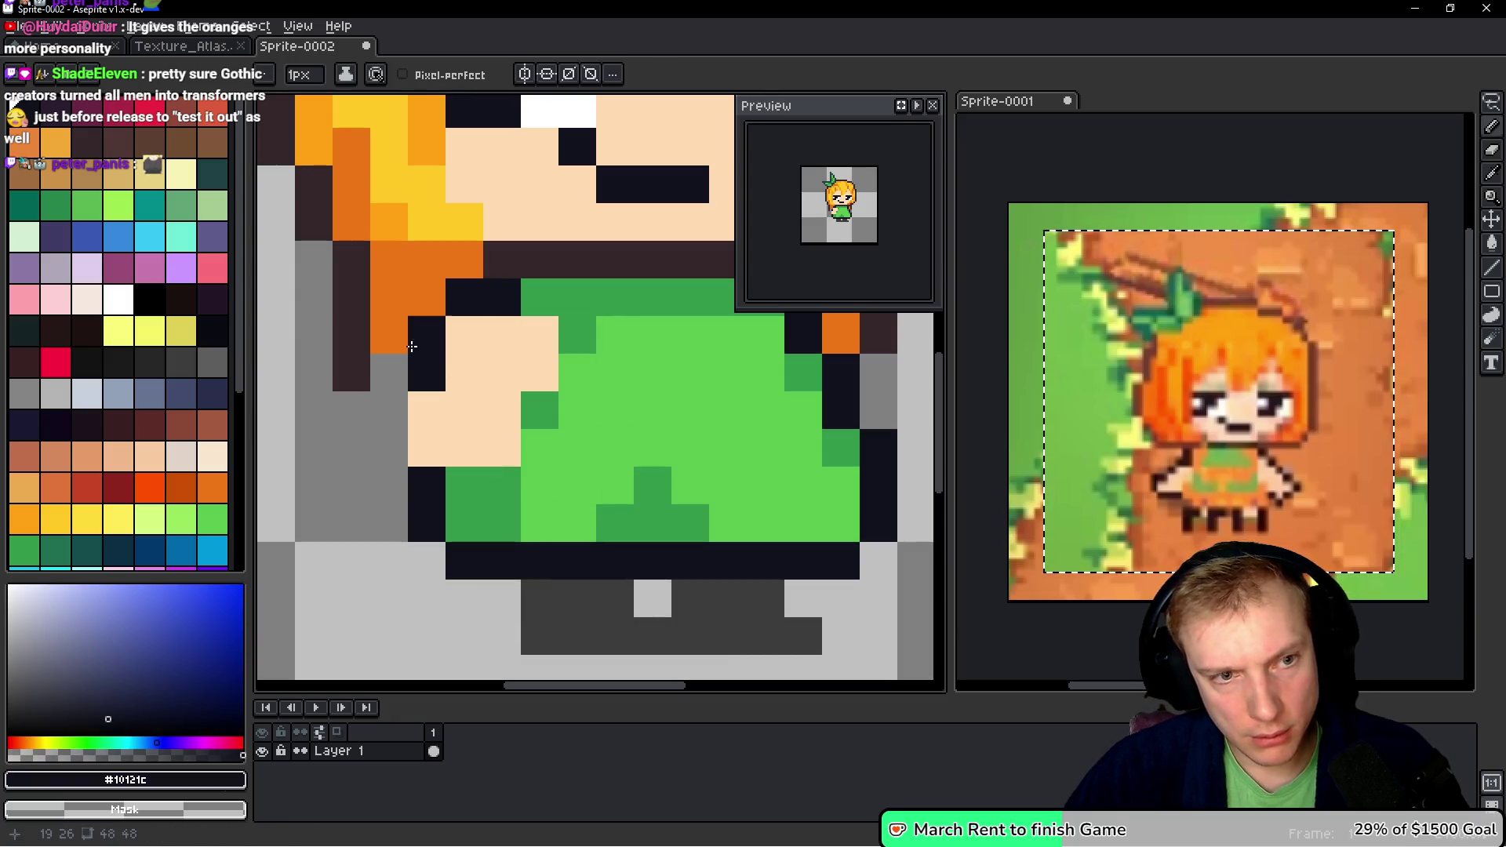
pyautogui.moveTo(386, 409); pyautogui.dragTo(386, 451)
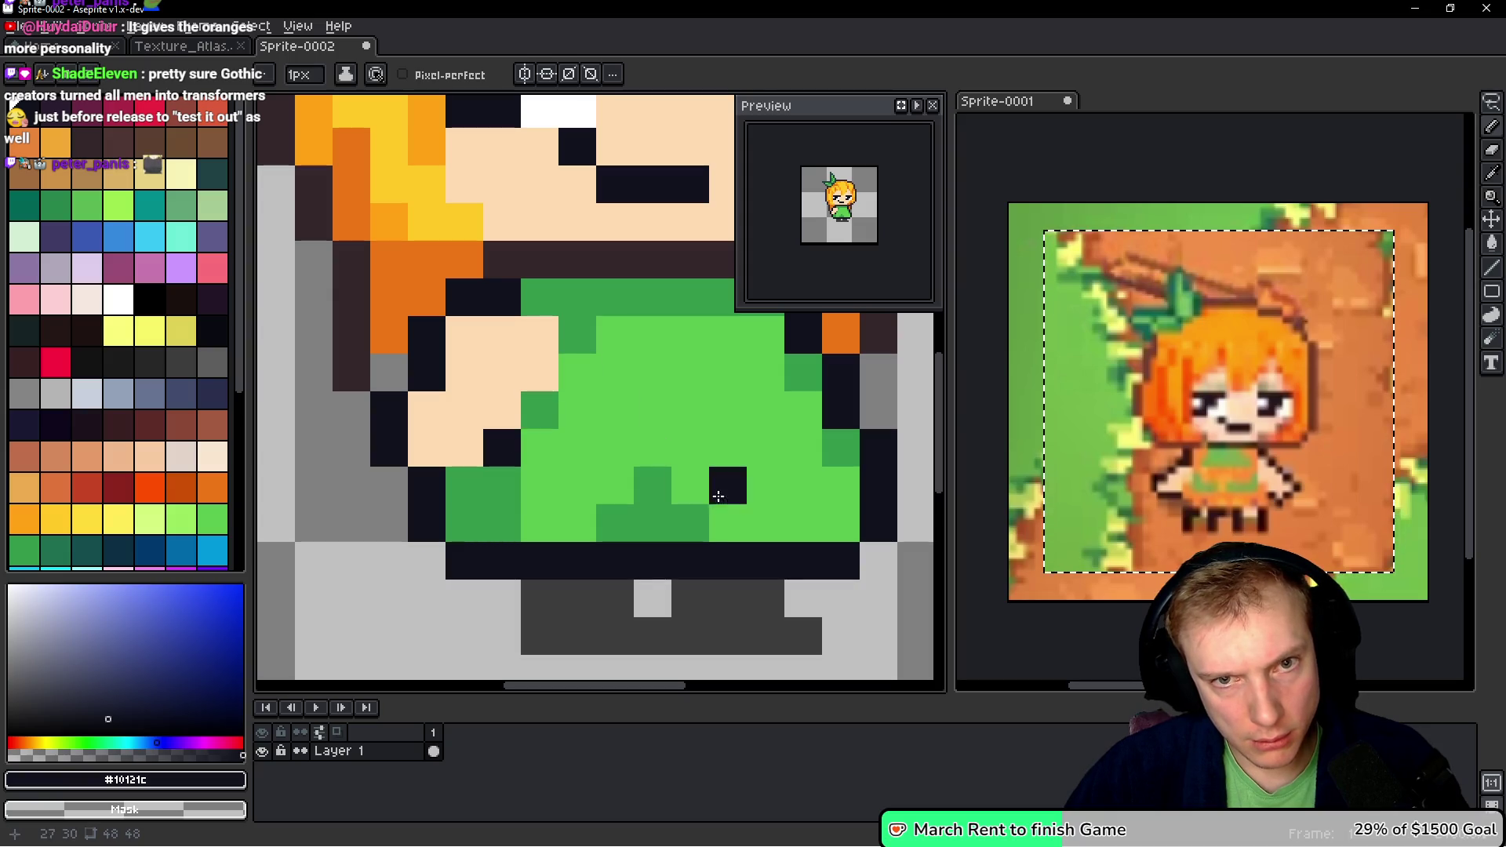
pyautogui.hotkey('ctrl', 'z')
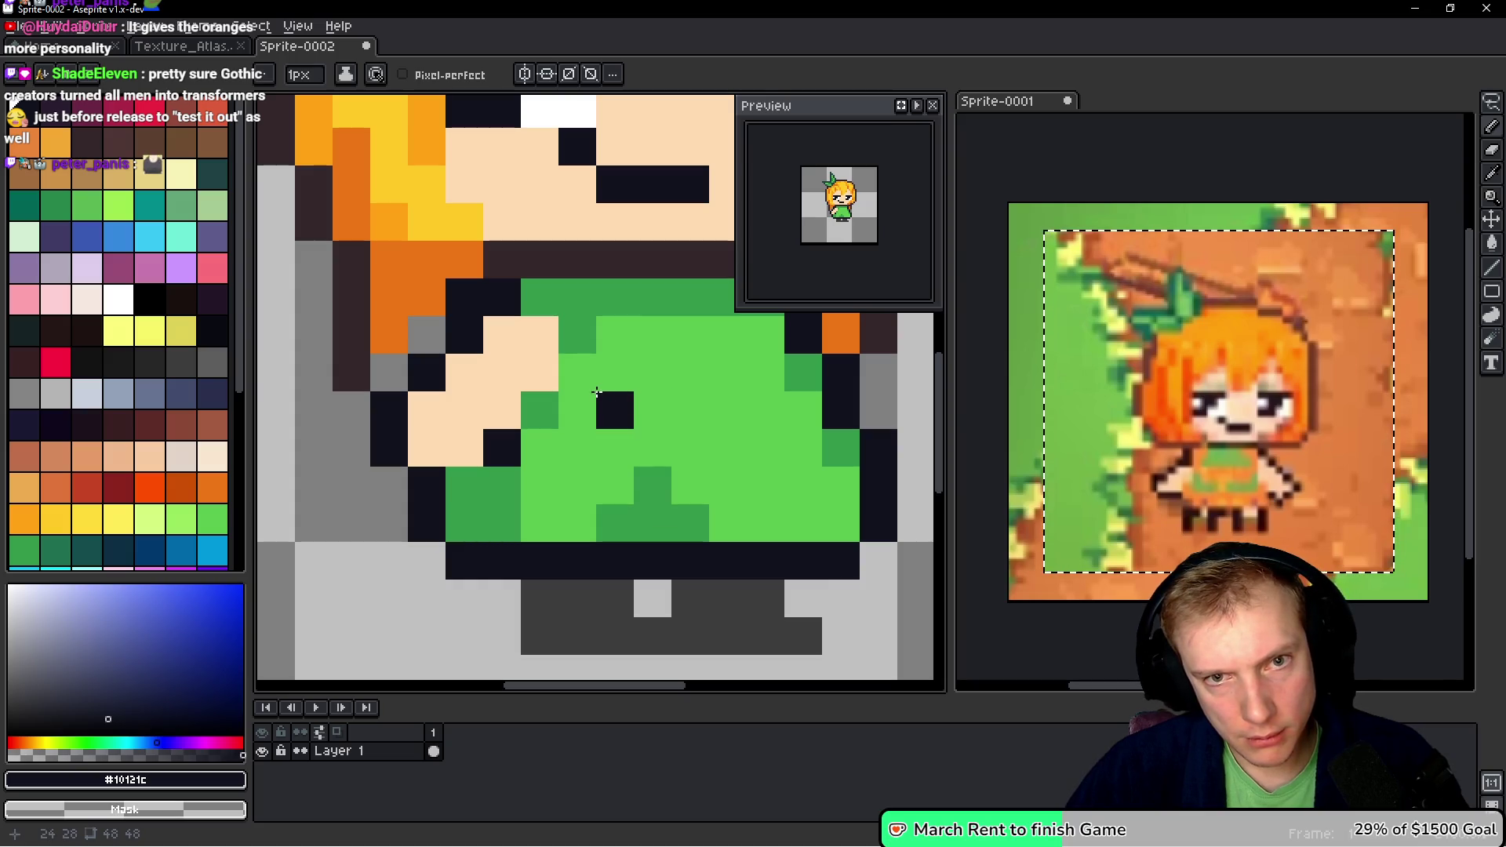
pyautogui.scroll(-1, 600, 384)
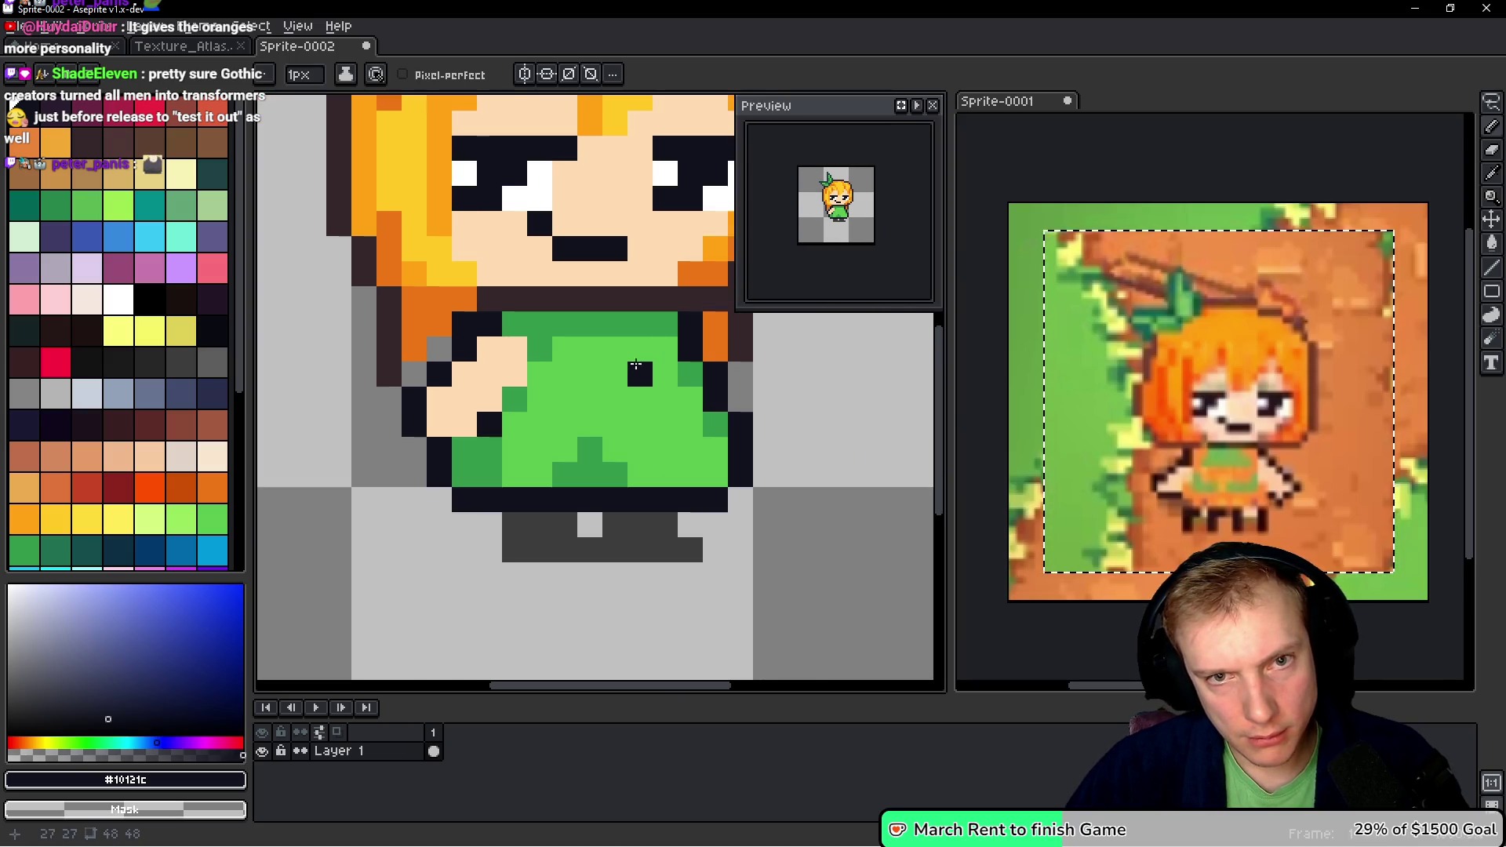
# - Paint trial skin and dark #10121c pixels around the hand's left edge
pyautogui.scroll(1, 599, 367)
pyautogui.keyDown('alt'); pyautogui.click(392, 486); pyautogui.keyUp('alt')
pyautogui.click(405, 463)
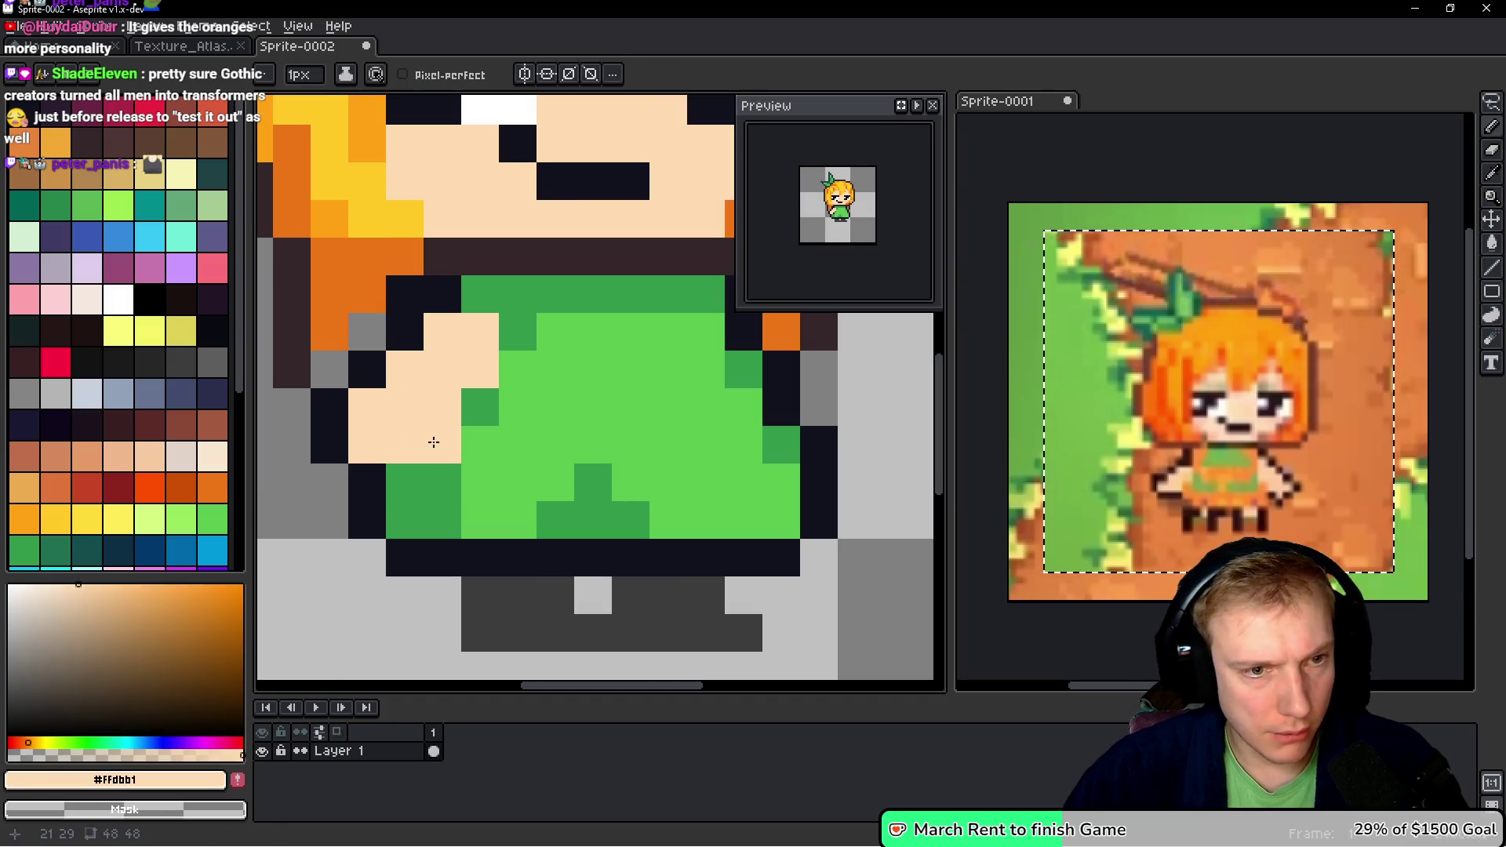
pyautogui.click(443, 482)
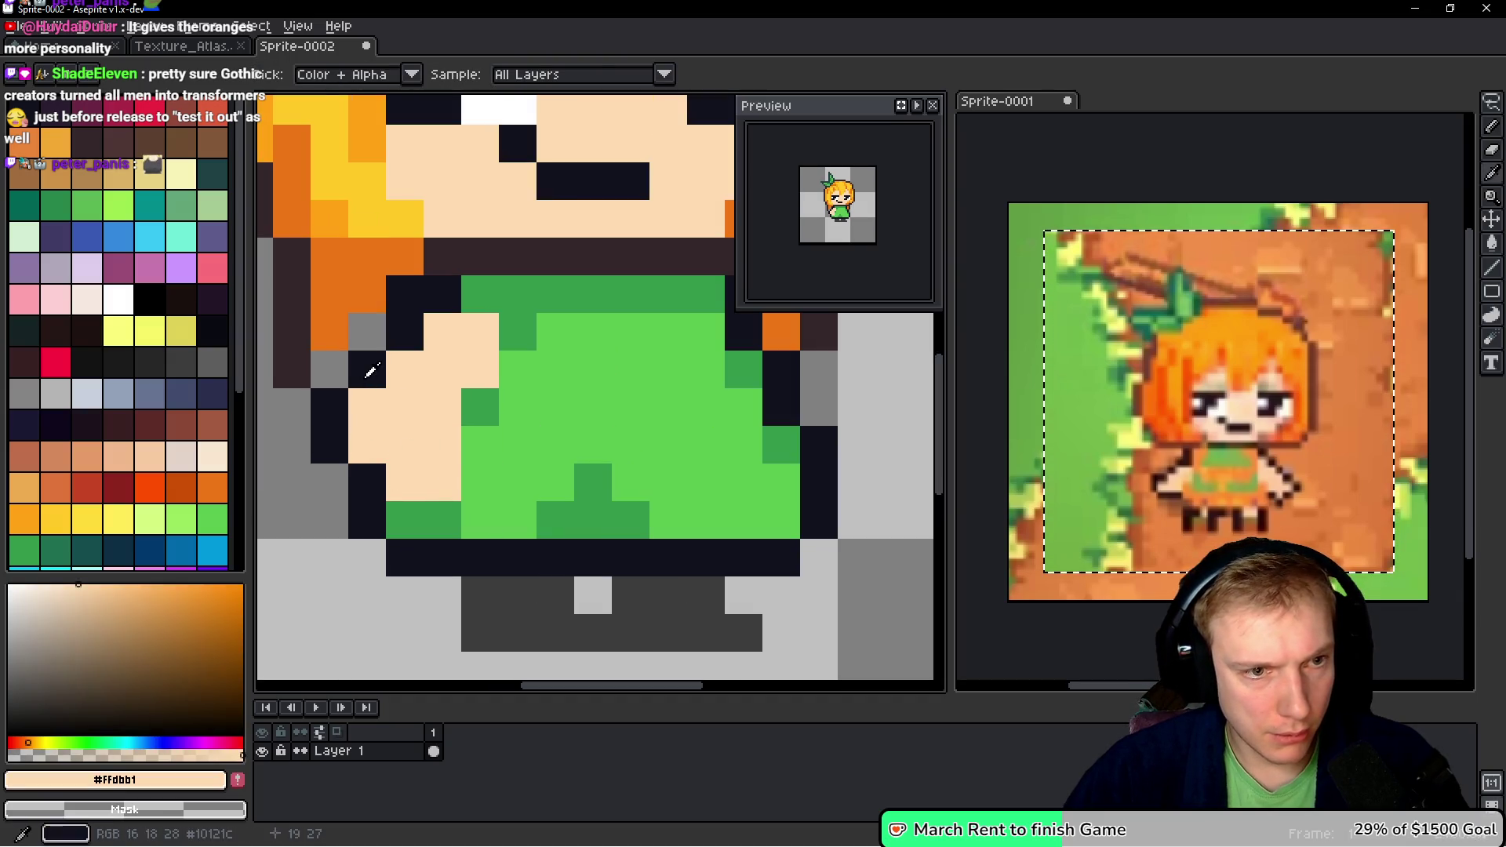
pyautogui.keyDown('alt'); pyautogui.click(366, 364); pyautogui.keyUp('alt')
pyautogui.moveTo(363, 404); pyautogui.dragTo(356, 441)
pyautogui.rightClick(330, 407)
pyautogui.rightClick(329, 444)
# - Undo the trial hand edits so the hand keeps its original dark outline
pyautogui.click(748, 474)
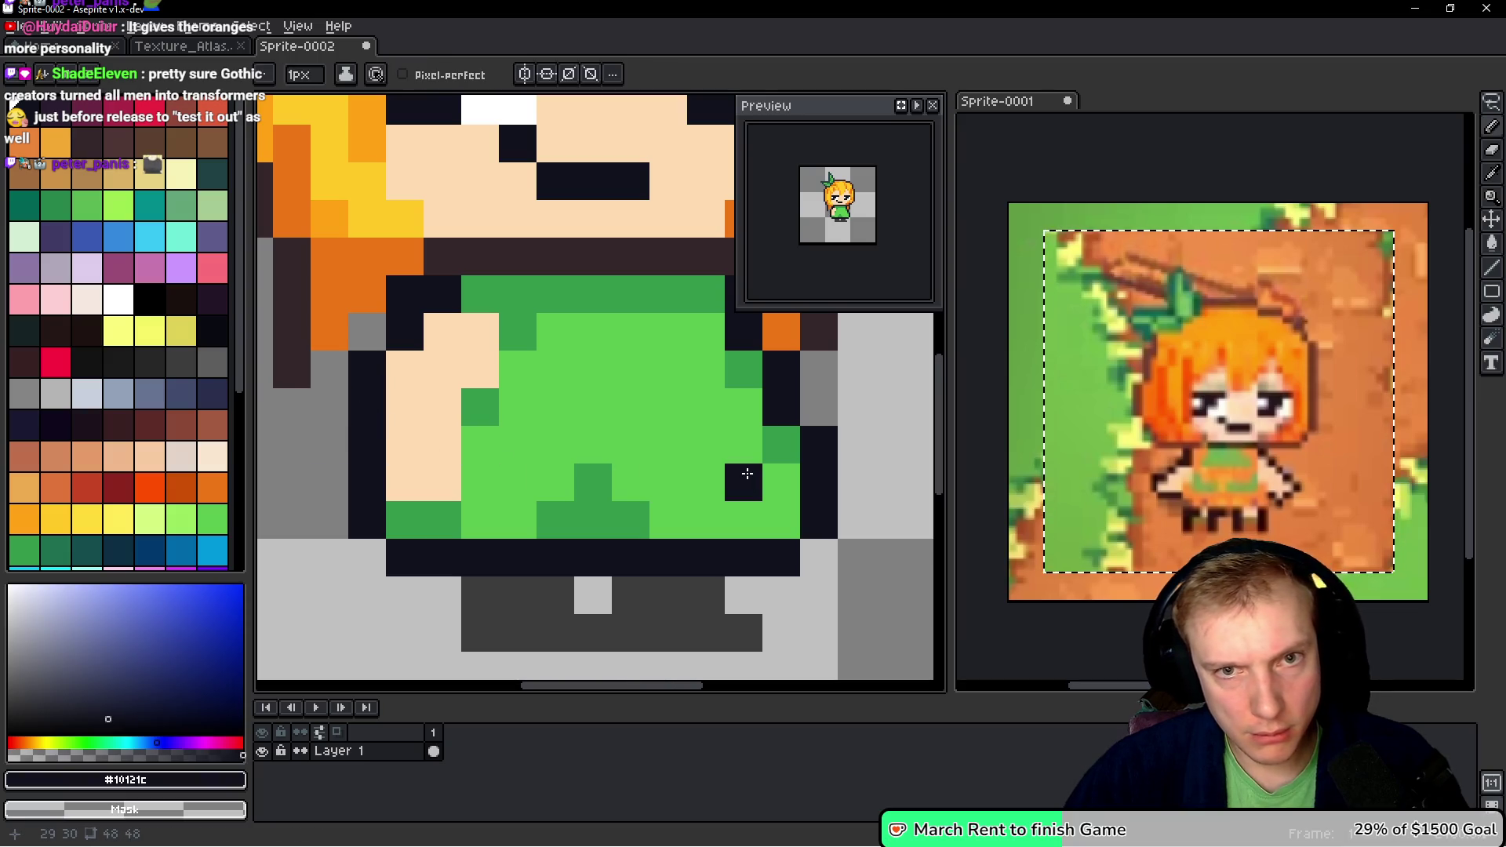
pyautogui.hotkey('ctrl', 'z')
pyautogui.hotkey('ctrl', 'z')
pyautogui.hotkey('ctrl', 'z')
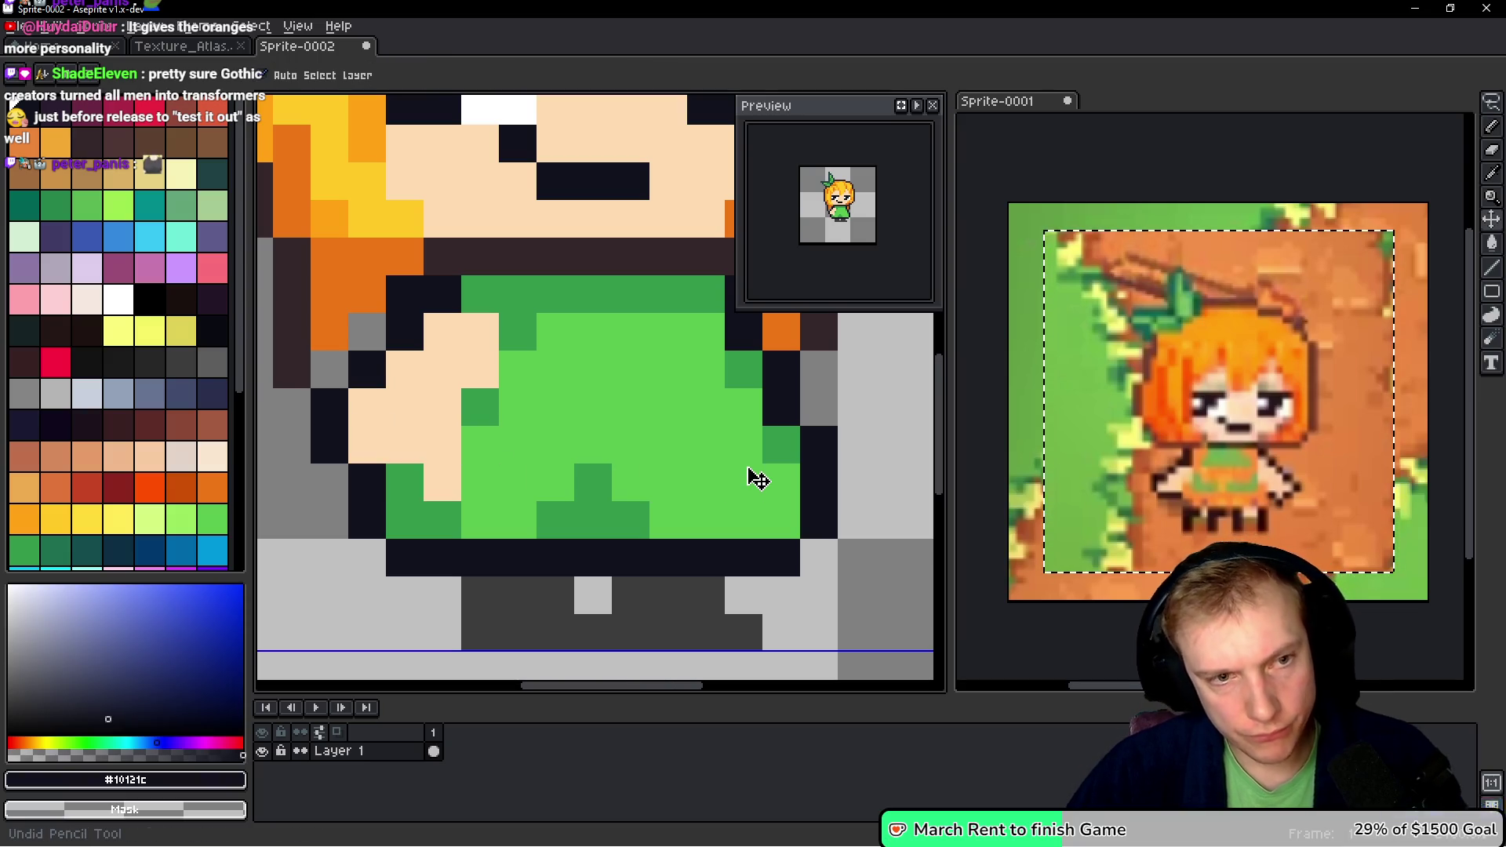
pyautogui.hotkey('ctrl', 'z')
pyautogui.hotkey('ctrl', 'z')
pyautogui.hotkey('ctrl', 'z')
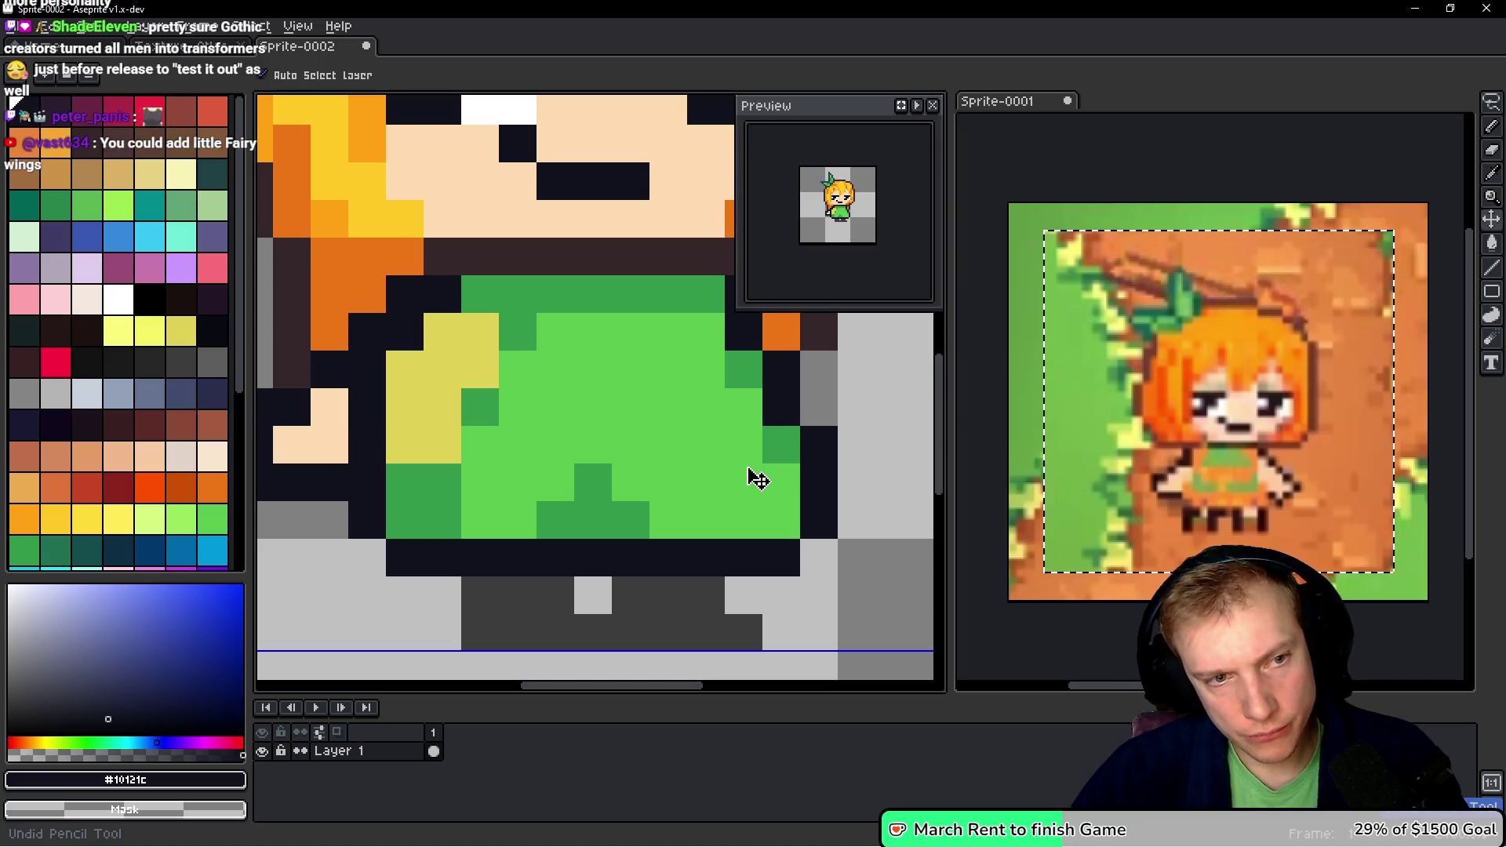
pyautogui.press('b')
pyautogui.click(593, 407)
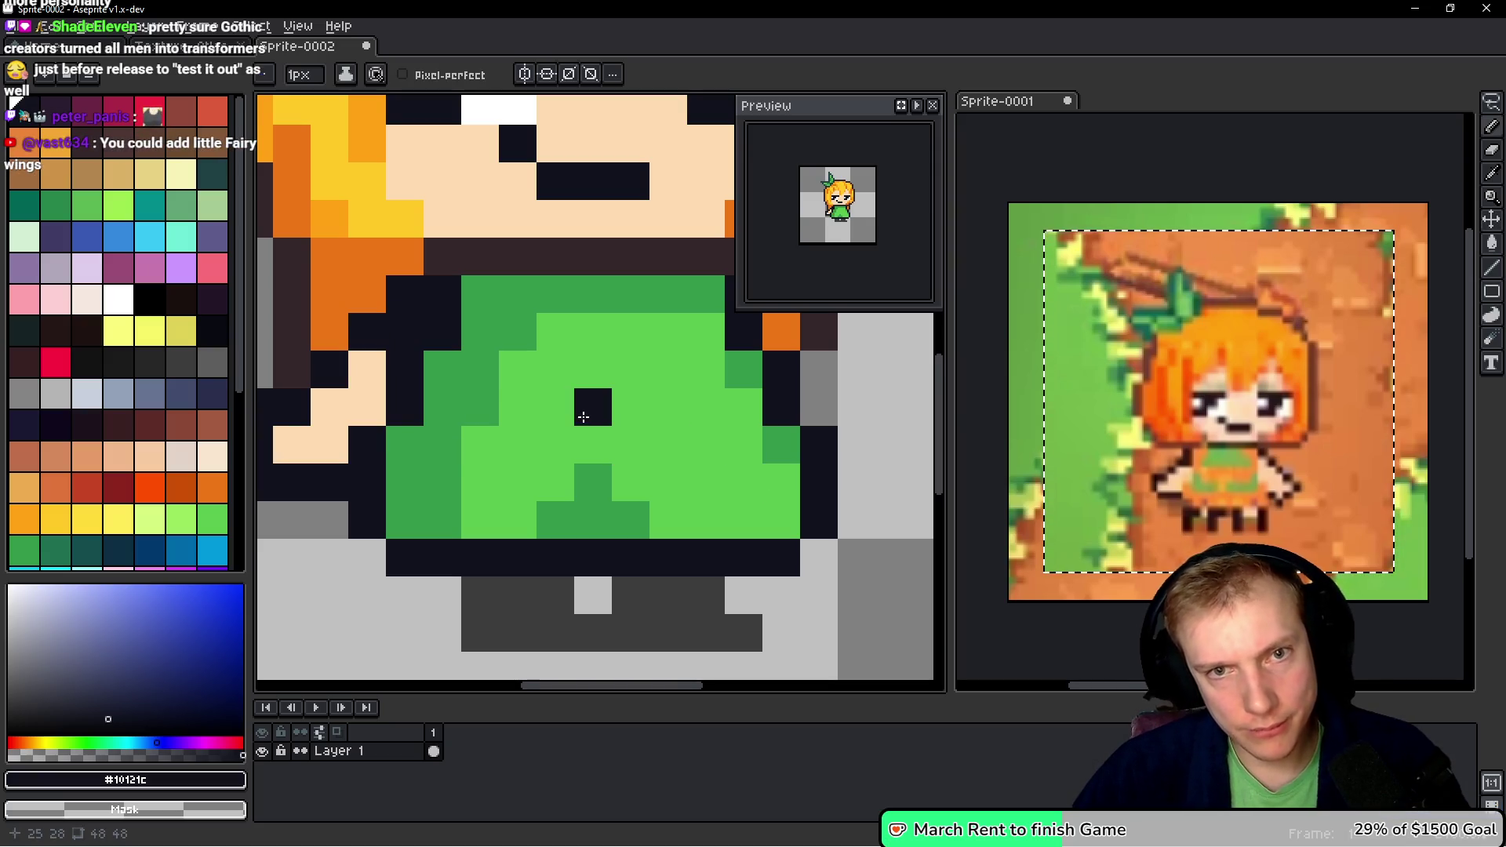
# - Pick the cyan swatch and add a new Layer 2 above Layer 1
pyautogui.scroll(-2, 662, 418)
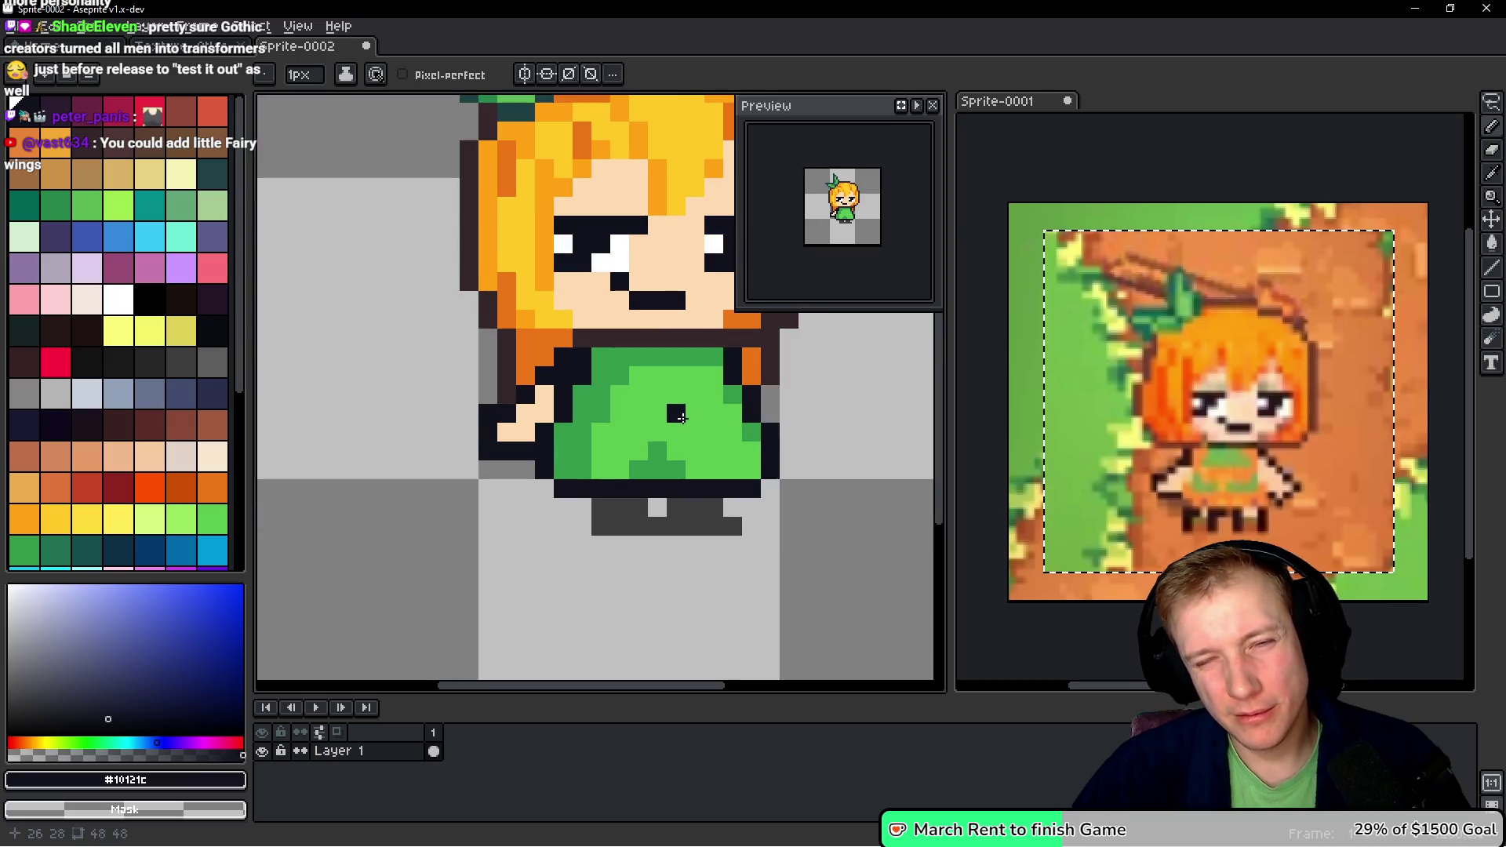
pyautogui.scroll(1, 681, 418)
pyautogui.scroll(-1, 625, 404)
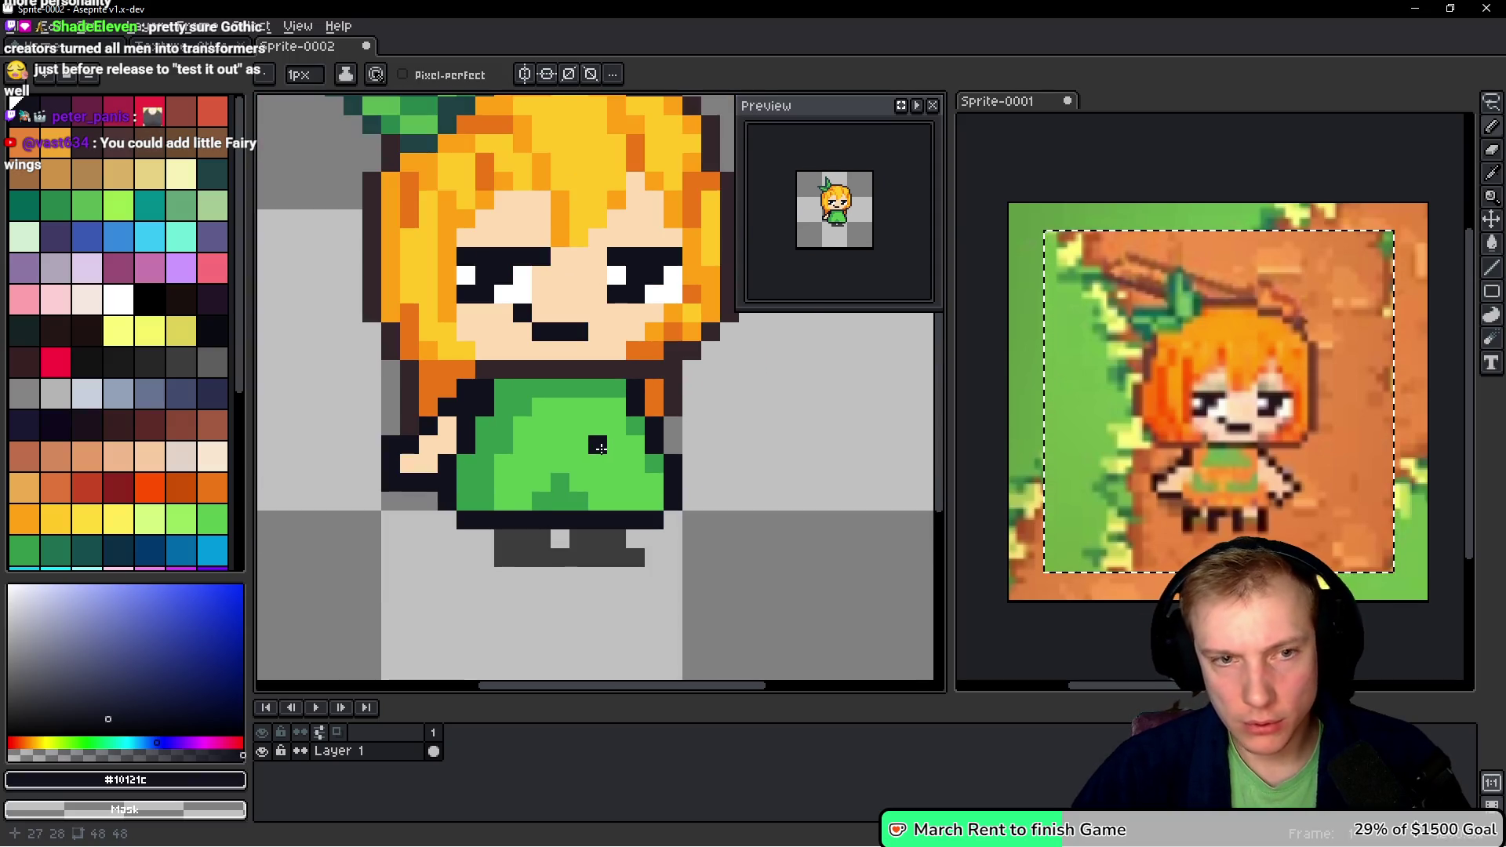
pyautogui.scroll(-2, 599, 447)
pyautogui.scroll(2, 595, 434)
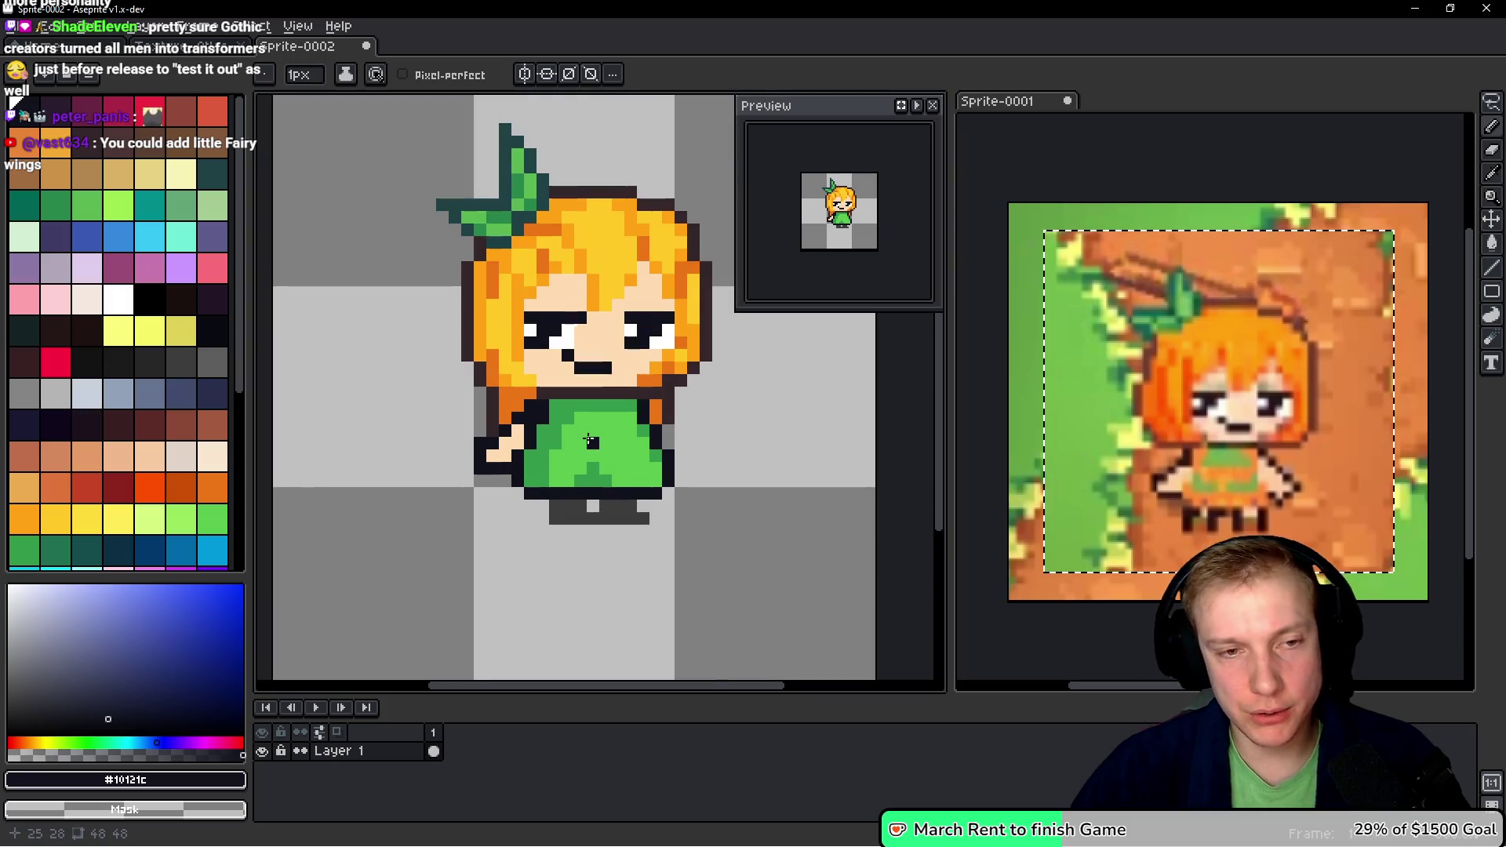
pyautogui.scroll(-1, 590, 441)
pyautogui.scroll(1, 590, 441)
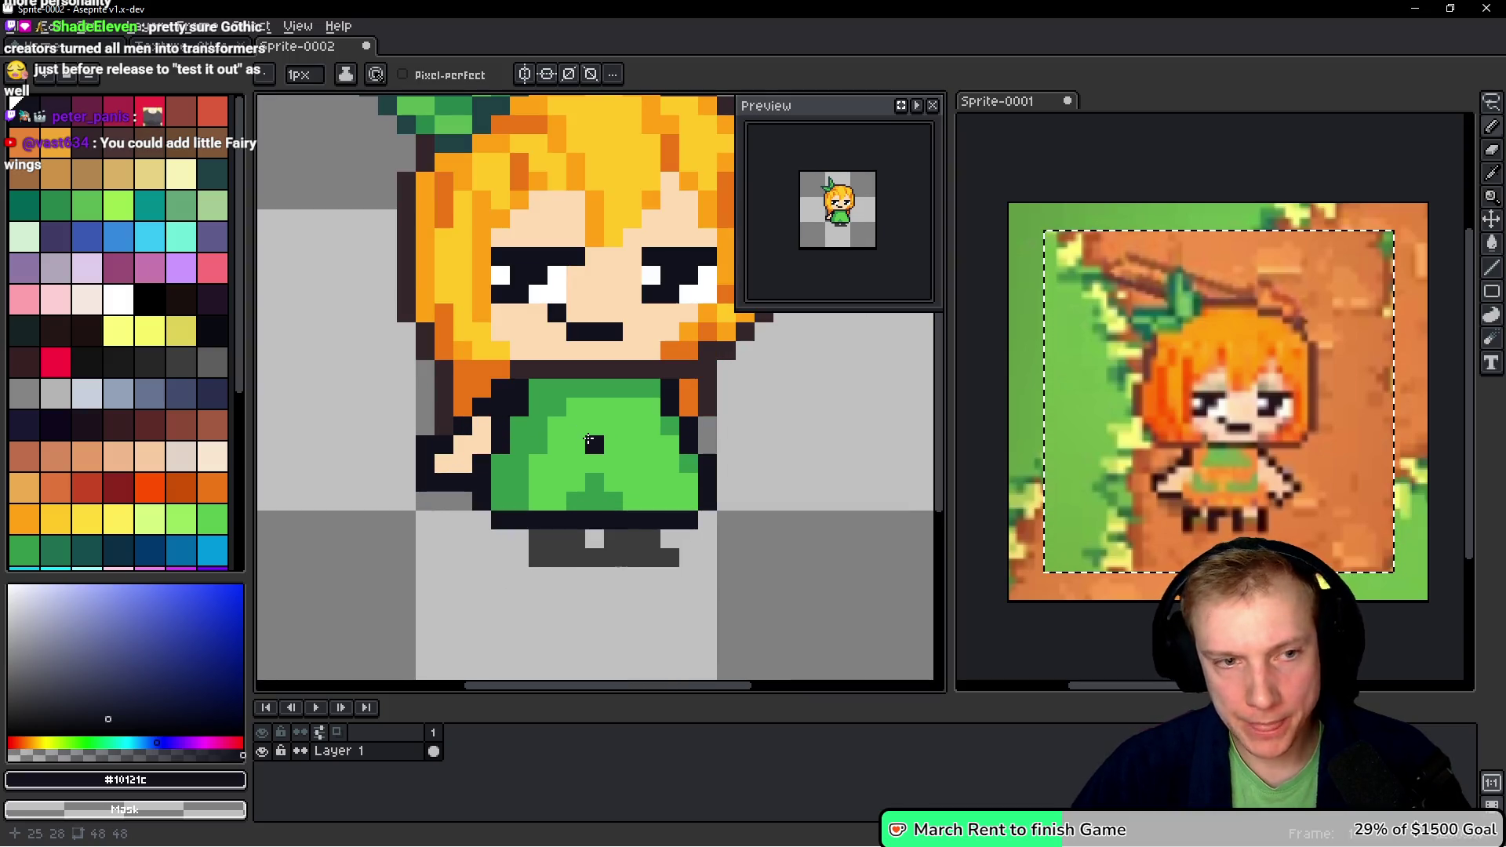
pyautogui.click(148, 236)
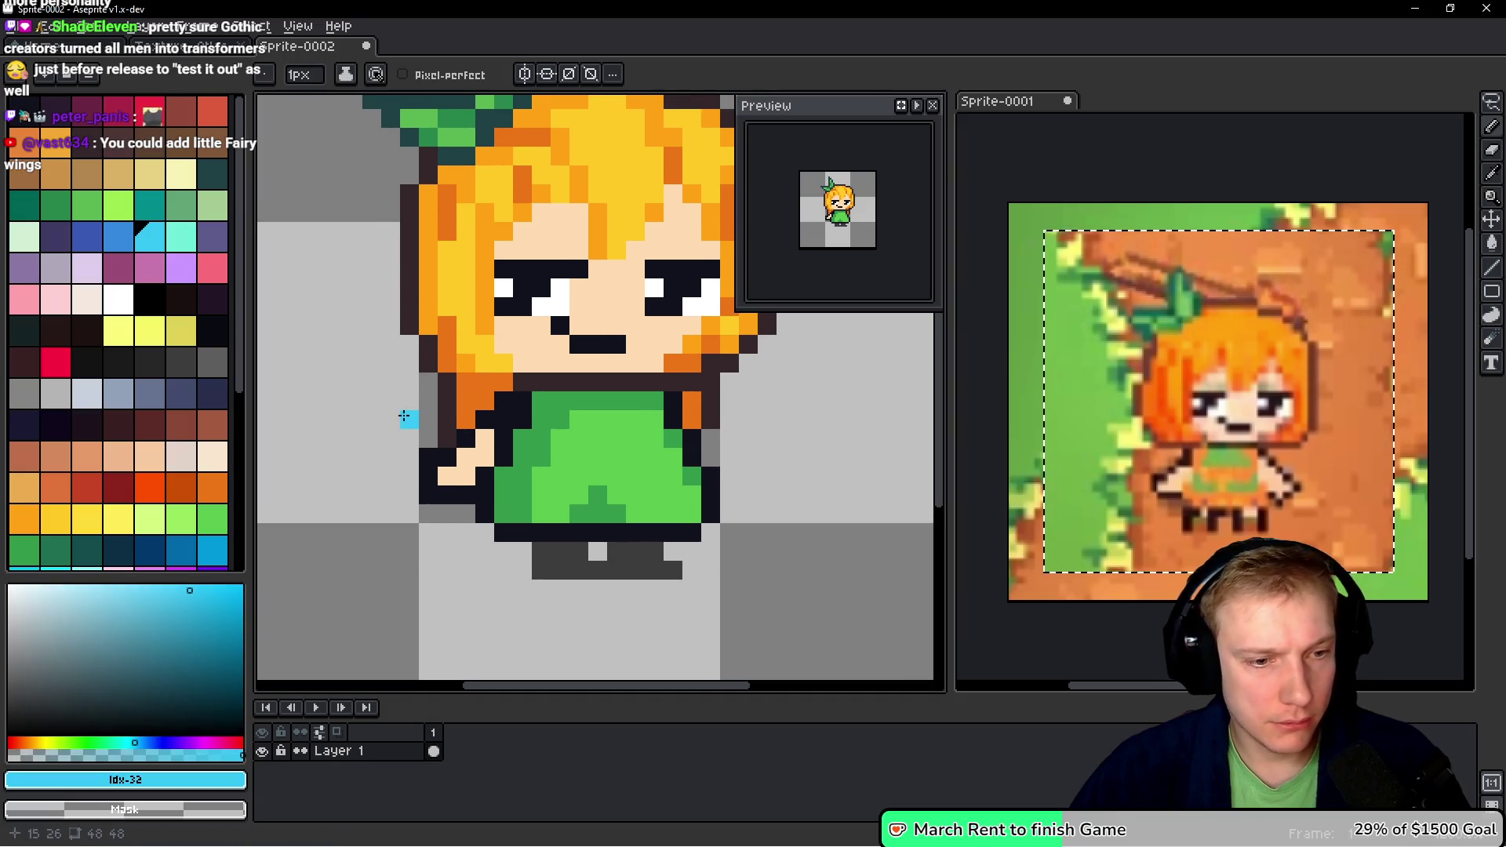
pyautogui.hotkey('shift', 'n')
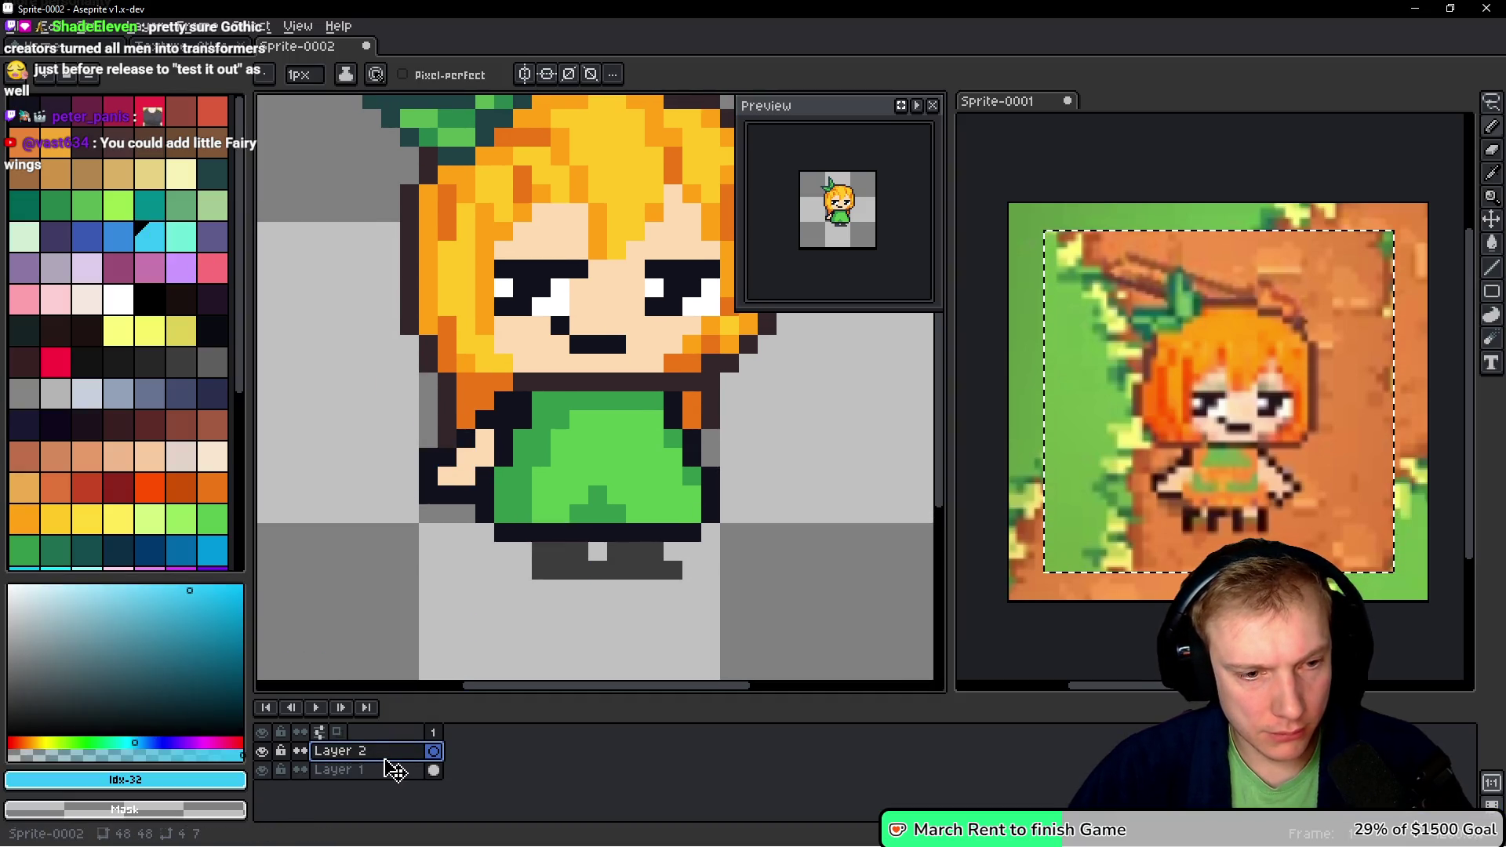
# - Move Layer 2 below Layer 1 and outline light-blue wings on both sides of the girl
pyautogui.moveTo(397, 773); pyautogui.dragTo(396, 779)
pyautogui.scroll(-3, 519, 397)
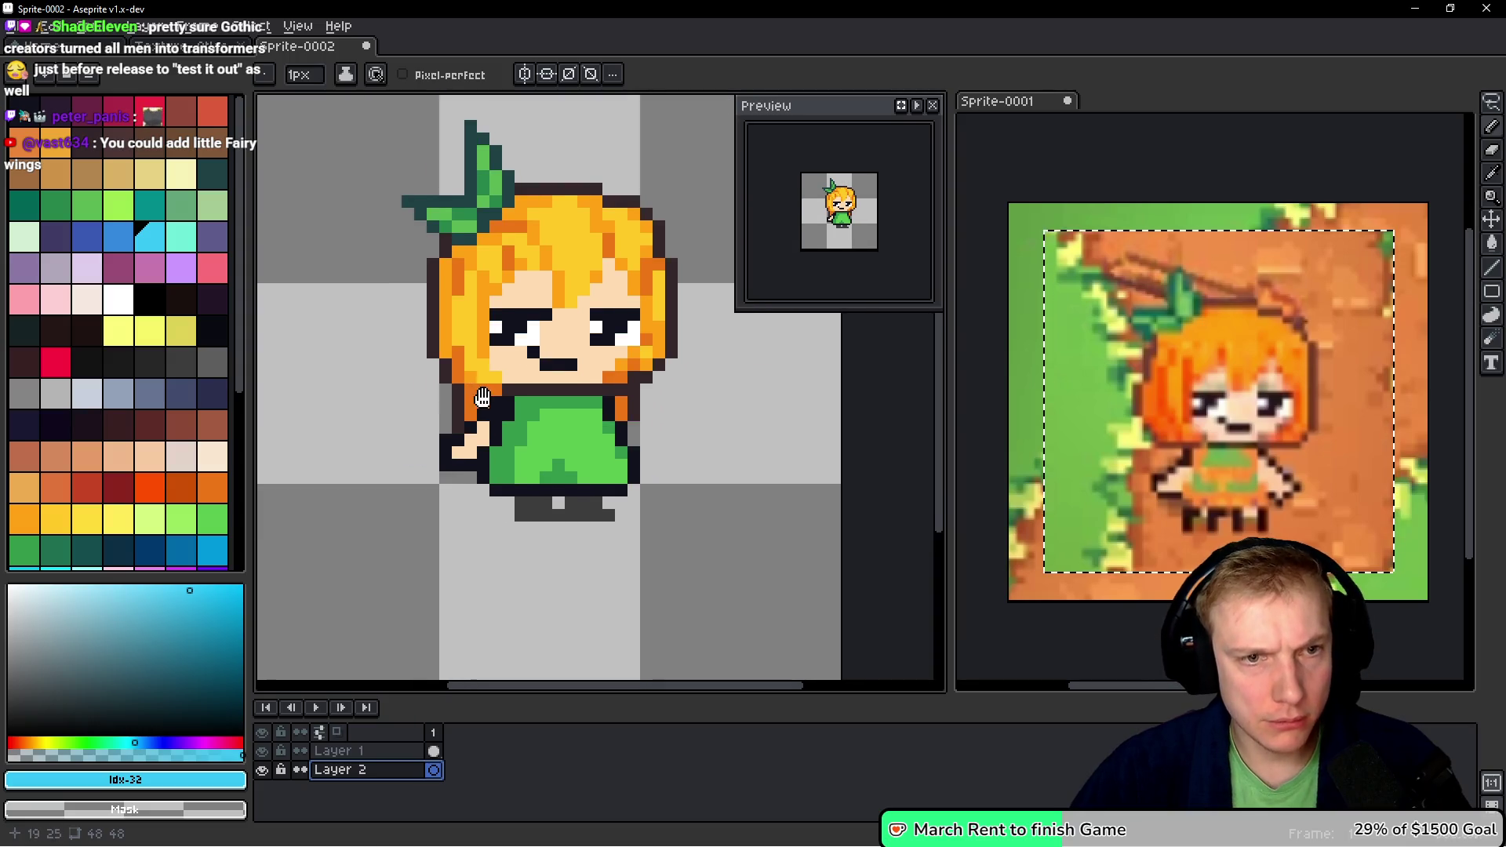
pyautogui.moveTo(454, 292)
pyautogui.mouseDown()
pyautogui.moveTo(351, 281)
pyautogui.moveTo(444, 407)
pyautogui.mouseUp()
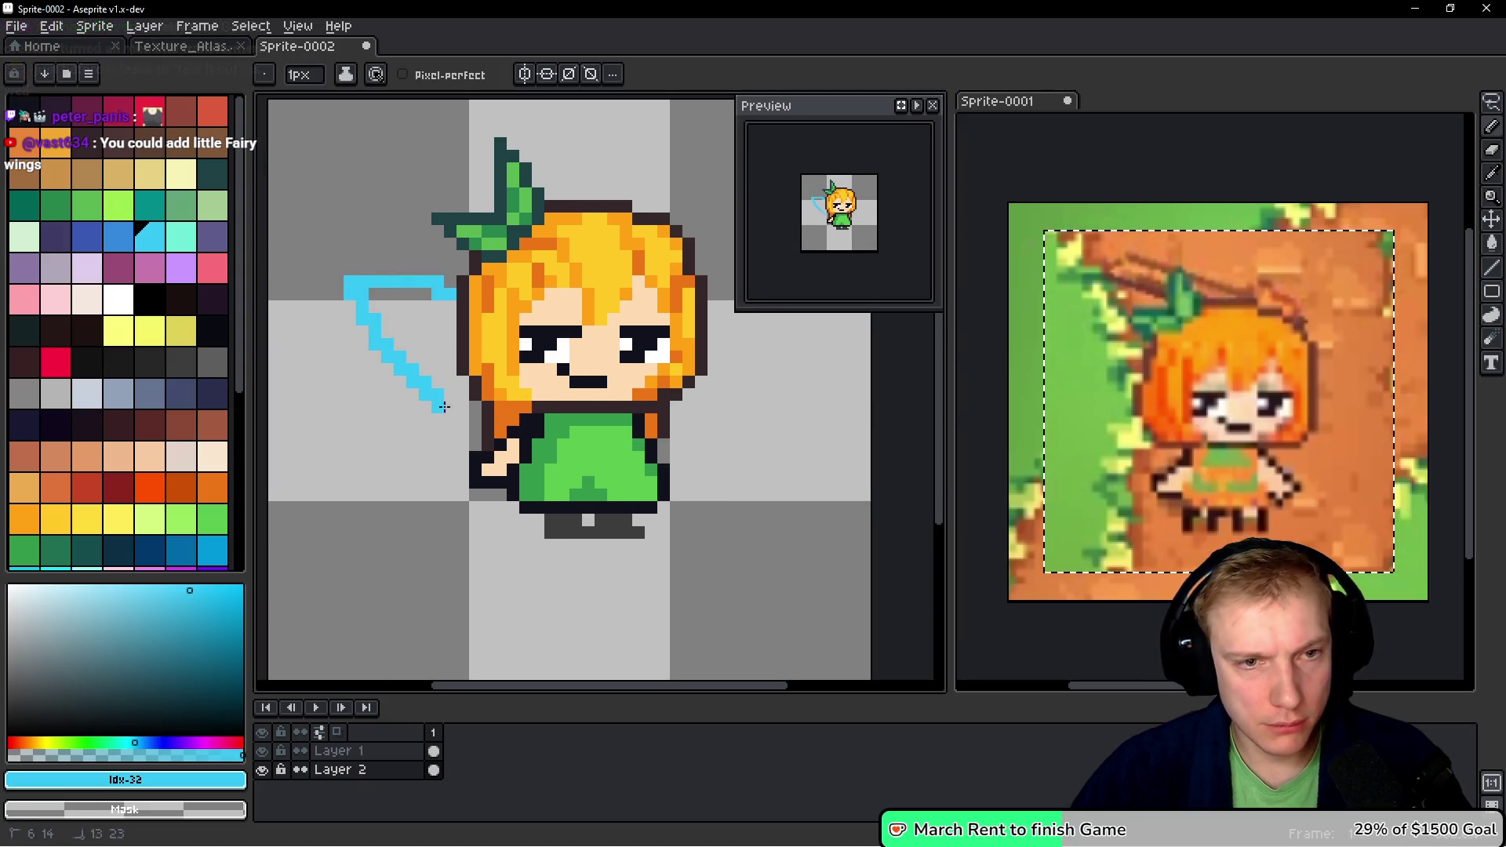
pyautogui.hscroll(3, 510, 400)
pyautogui.moveTo(606, 291); pyautogui.dragTo(547, 430)
pyautogui.hscroll(-1, 547, 430)
pyautogui.hscroll(-3, 446, 298)
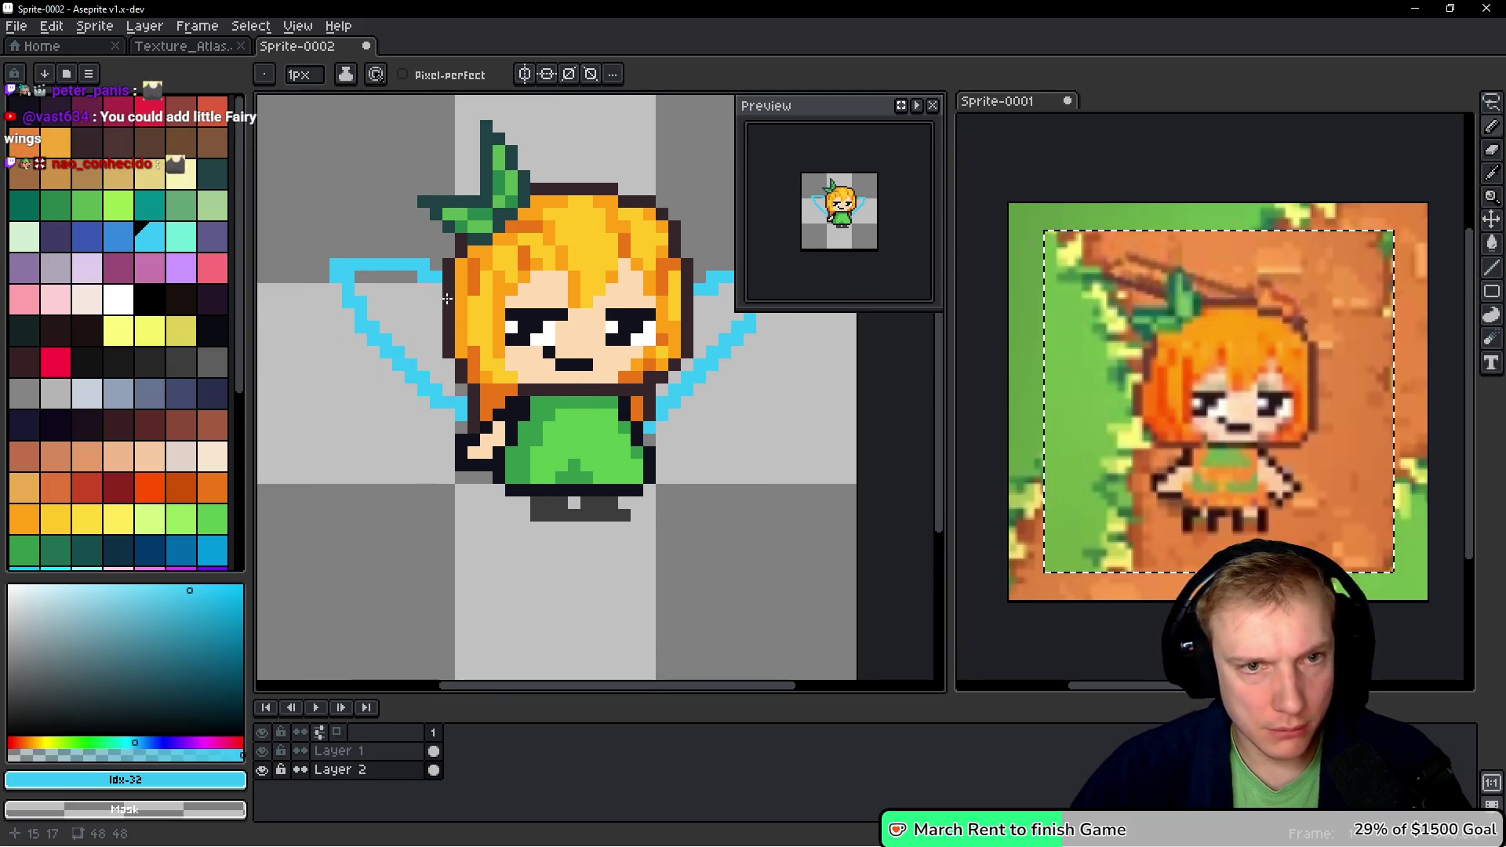
pyautogui.scroll(2, 386, 299)
# - Fill the left wing light blue, trim its top edge, and paint the right wing's top
pyautogui.moveTo(392, 266)
pyautogui.mouseDown()
pyautogui.moveTo(369, 330)
pyautogui.moveTo(451, 296)
pyautogui.moveTo(438, 363)
pyautogui.mouseUp()
pyautogui.moveTo(384, 249); pyautogui.dragTo(482, 268)
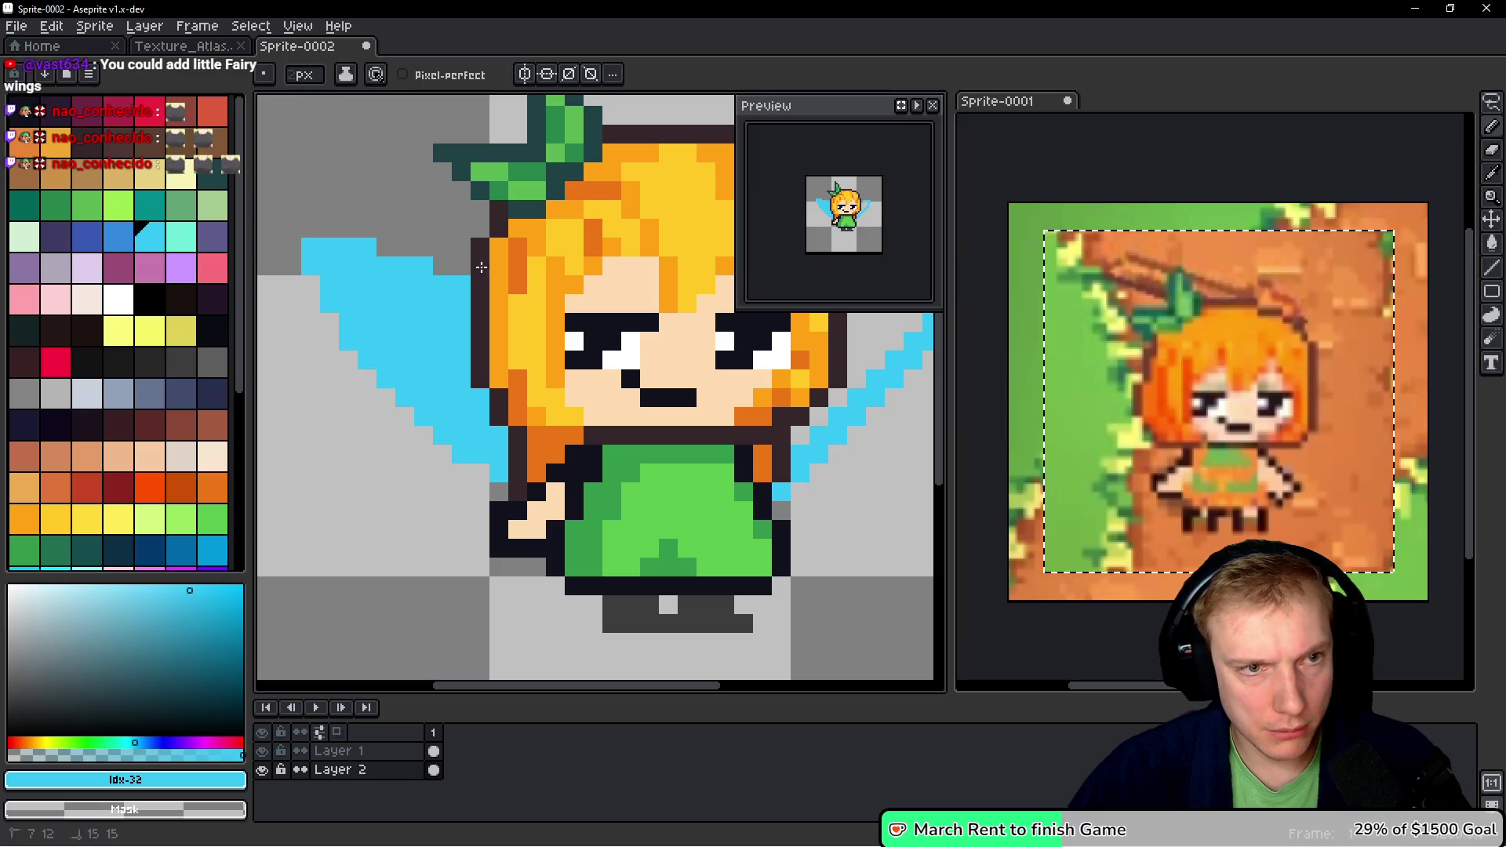
pyautogui.scroll(-1, 591, 305)
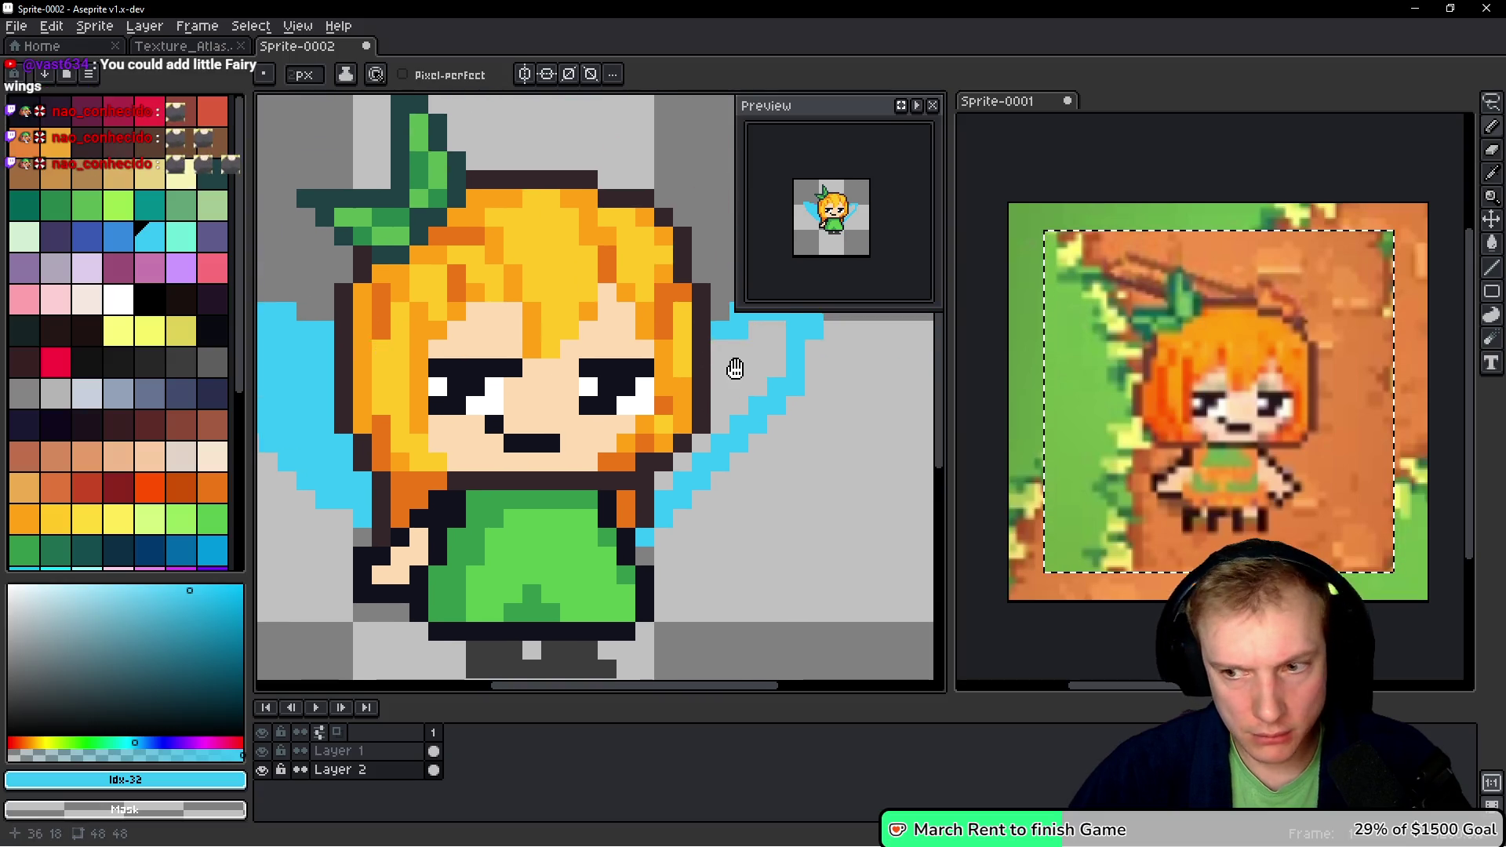
pyautogui.scroll(-1, 733, 363)
pyautogui.moveTo(651, 307); pyautogui.dragTo(634, 336)
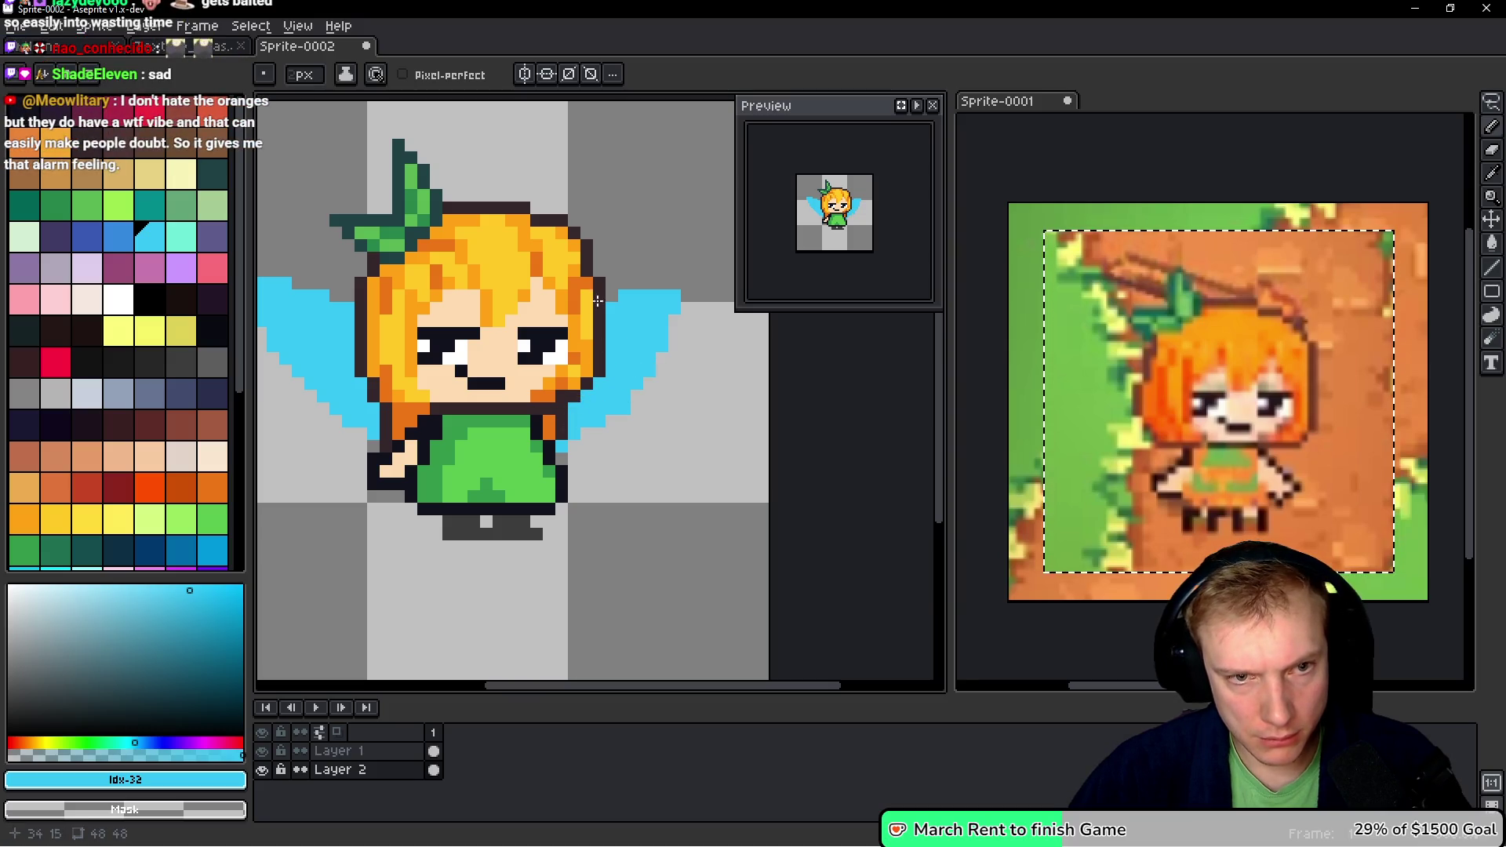
pyautogui.scroll(-2, 610, 379)
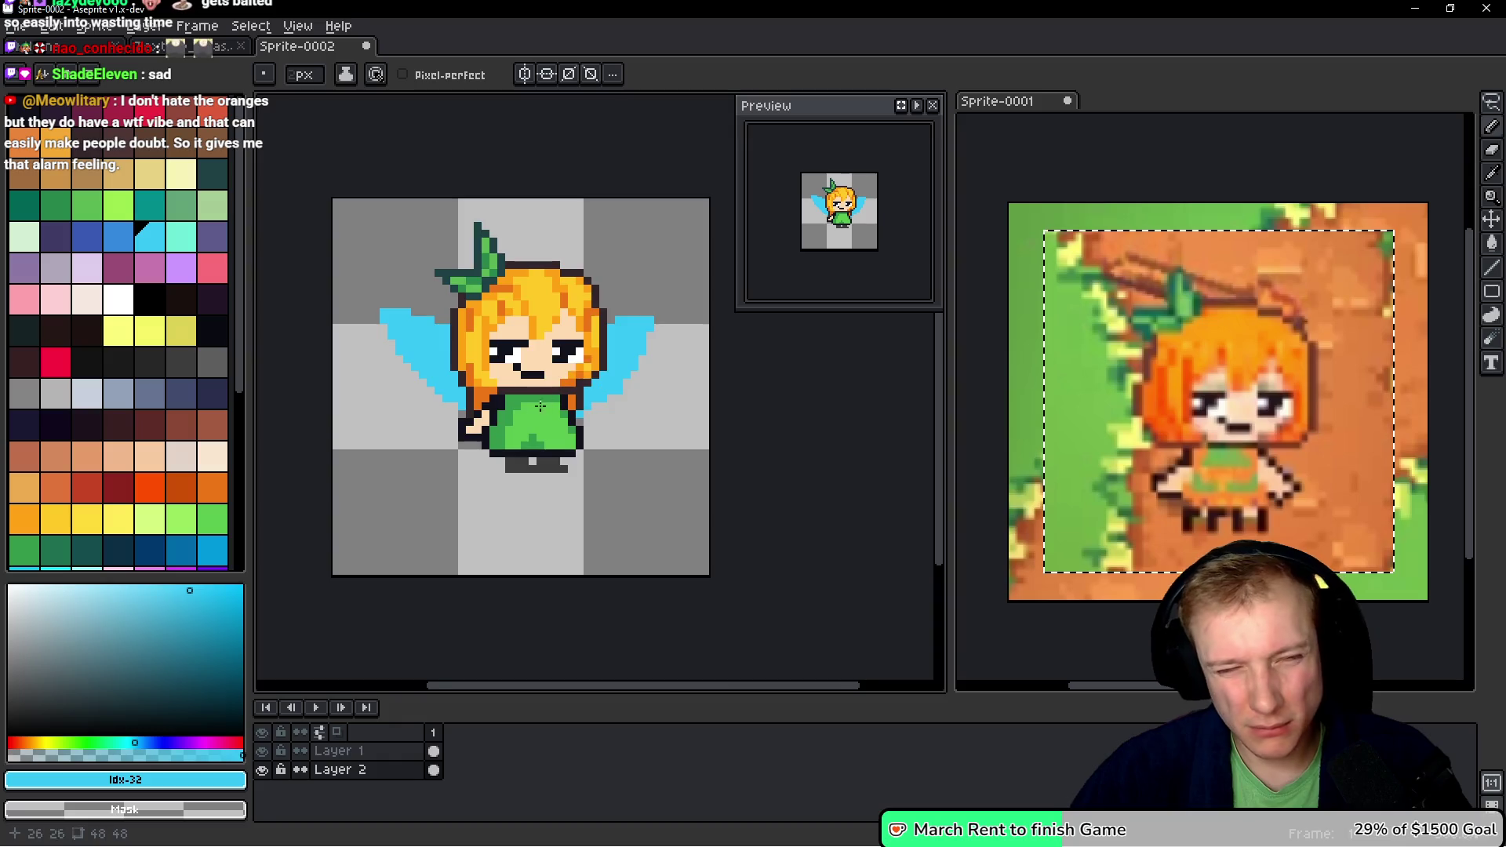
pyautogui.scroll(3, 471, 368)
pyautogui.scroll(-1, 466, 368)
# - Extend both wings with extra blue pixels, undoing the misplaced strokes
pyautogui.click(401, 380)
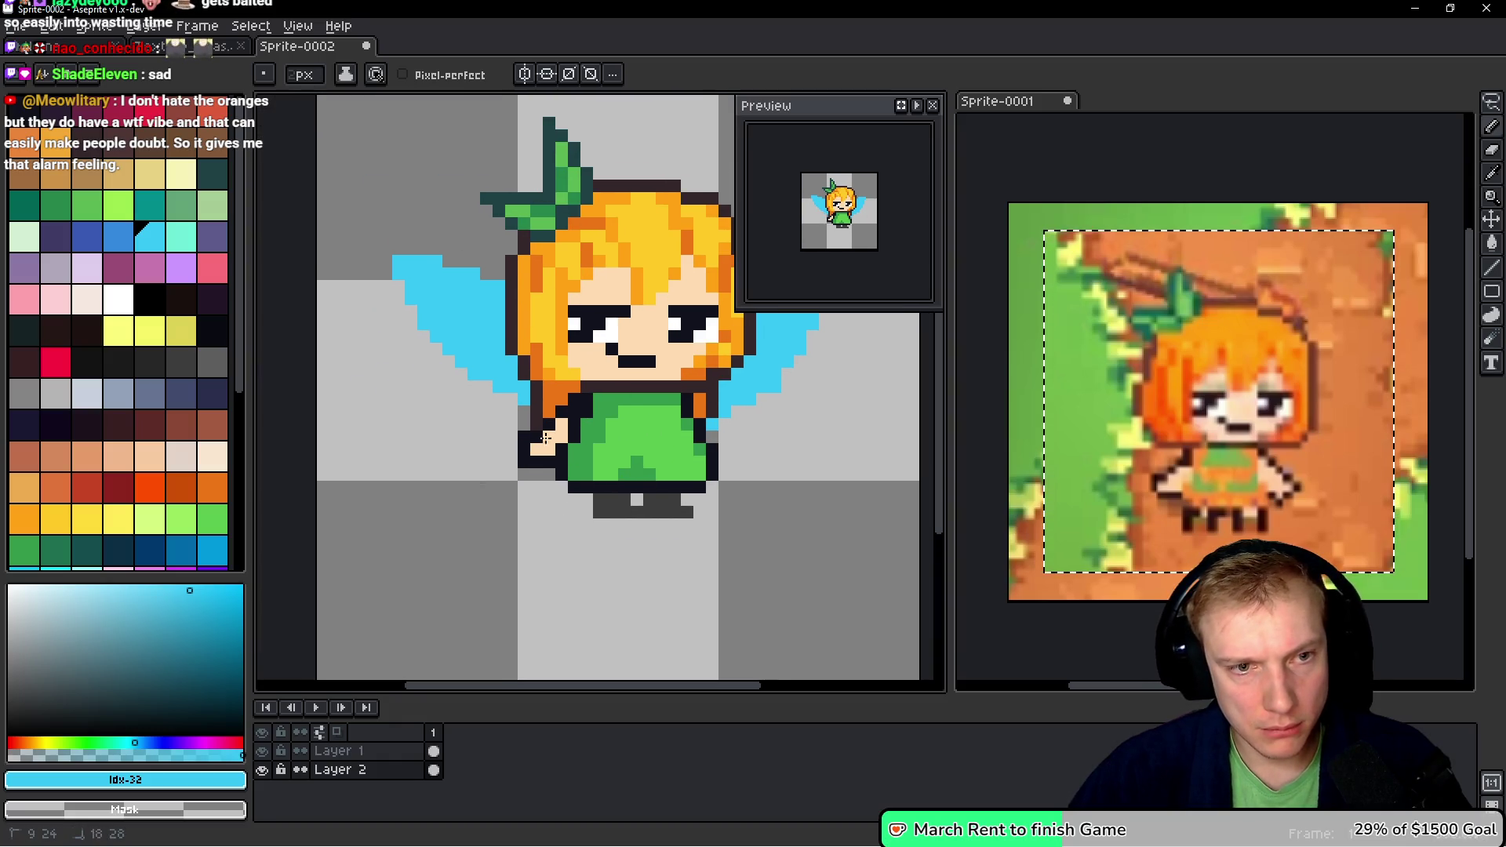
pyautogui.click(745, 404)
pyautogui.click(719, 420)
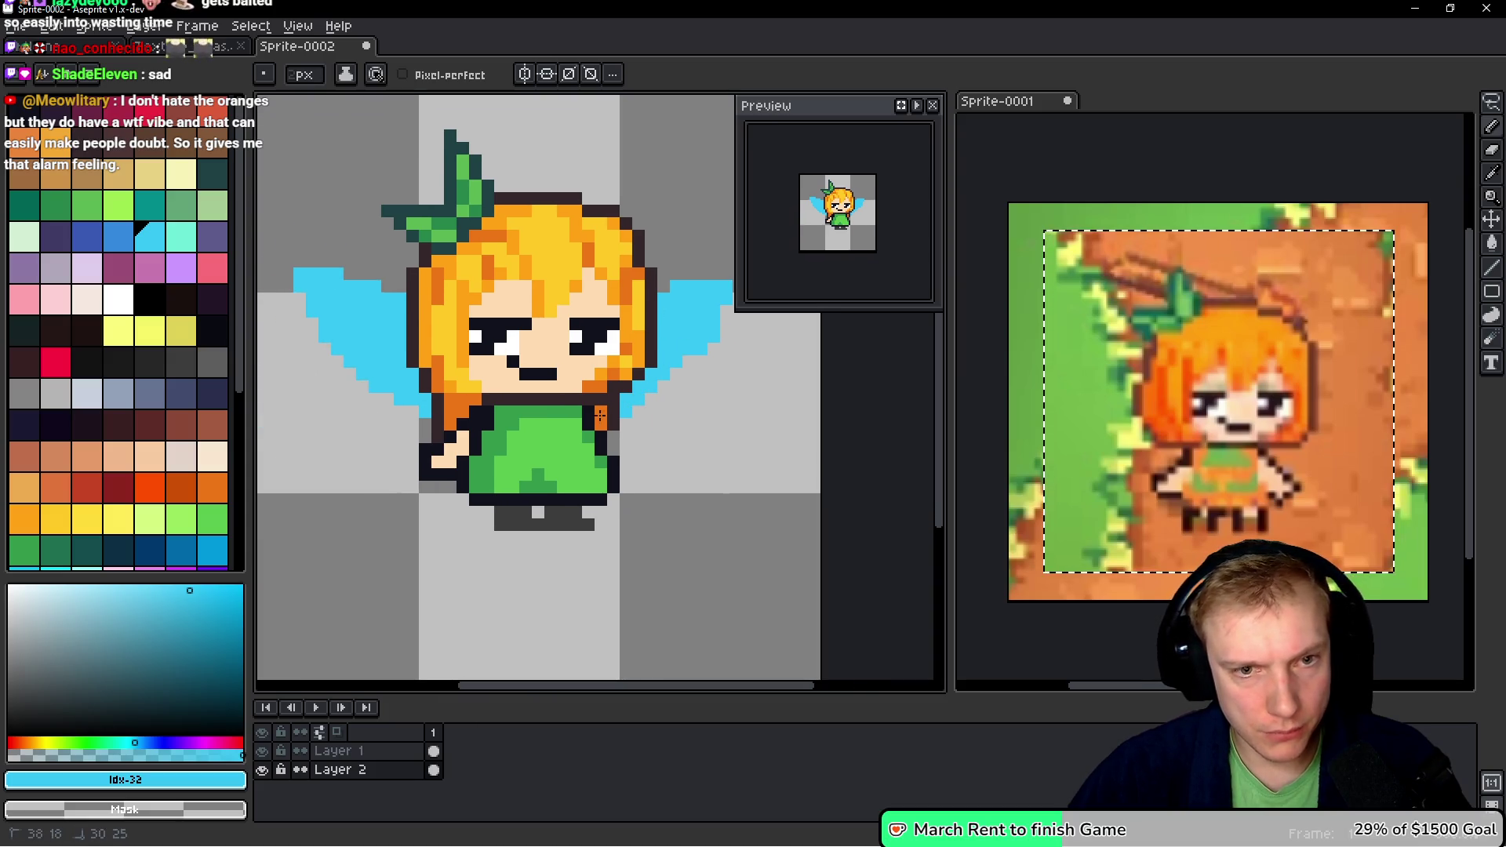
pyautogui.click(556, 275)
pyautogui.hotkey('ctrl', 'z')
pyautogui.hotkey('ctrl', 'z')
pyautogui.hotkey('ctrl', 'z')
pyautogui.click(634, 360)
pyautogui.hotkey('ctrl', 'z')
pyautogui.hotkey('ctrl', 'z')
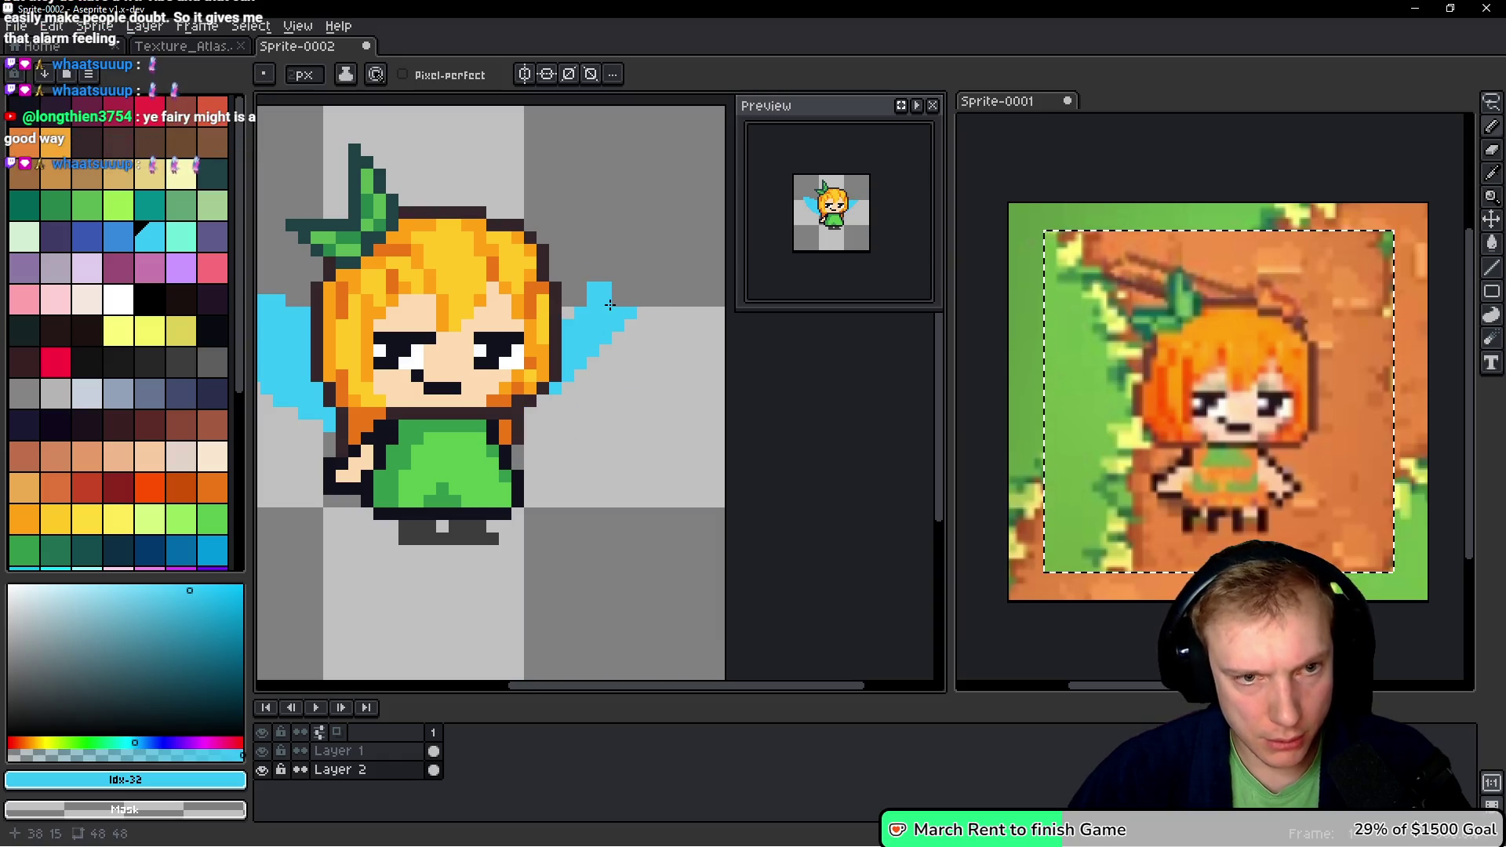
pyautogui.hotkey('ctrl', 'z')
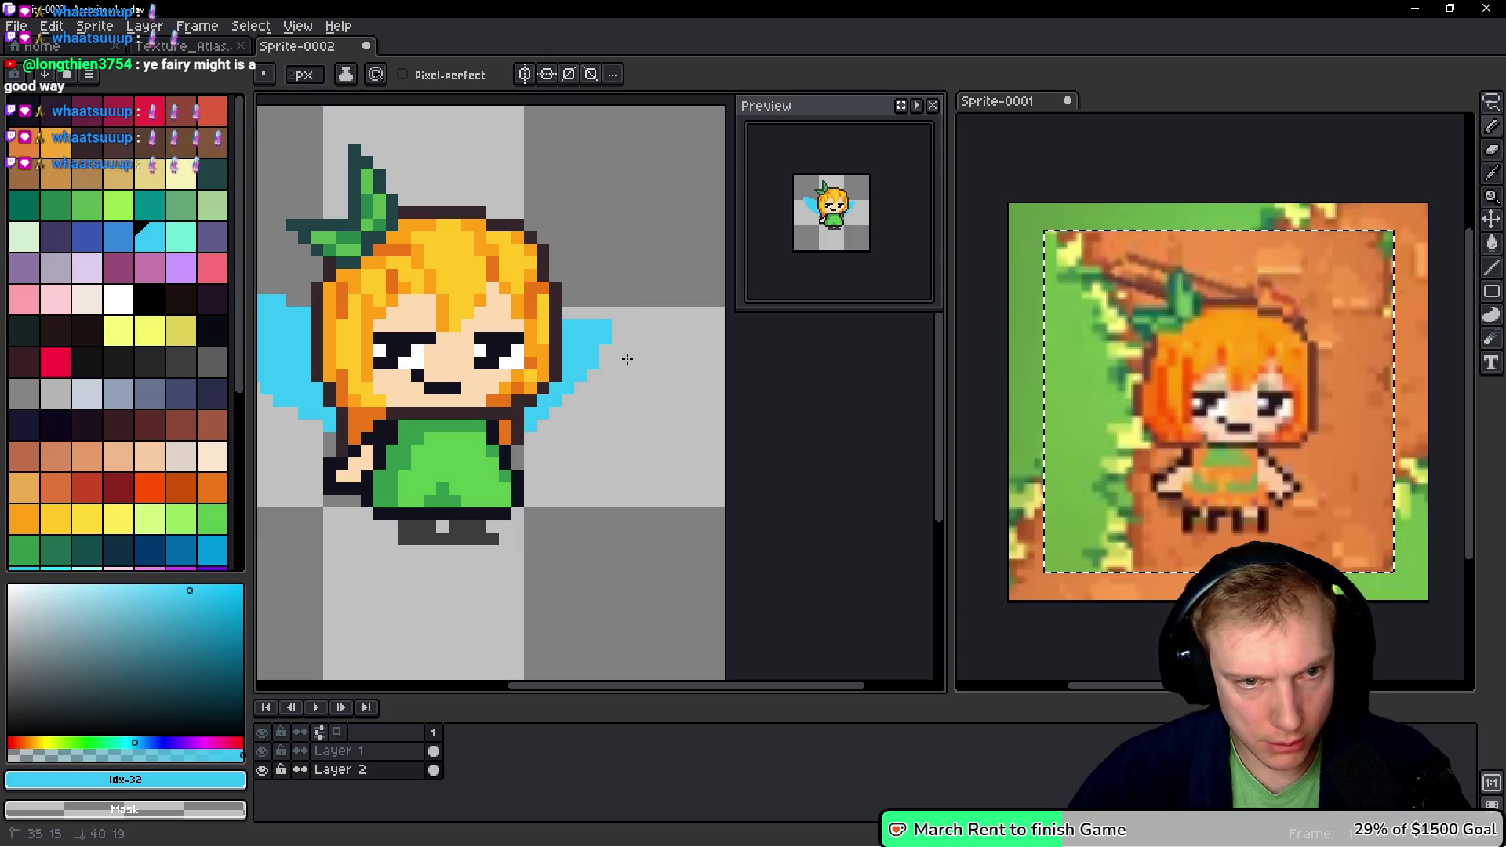
# - Add another blue block to the right wing, undoing a failed upward extension
pyautogui.scroll(-1, 682, 342)
pyautogui.click(682, 342)
pyautogui.scroll(-1, 683, 342)
pyautogui.scroll(4, 634, 388)
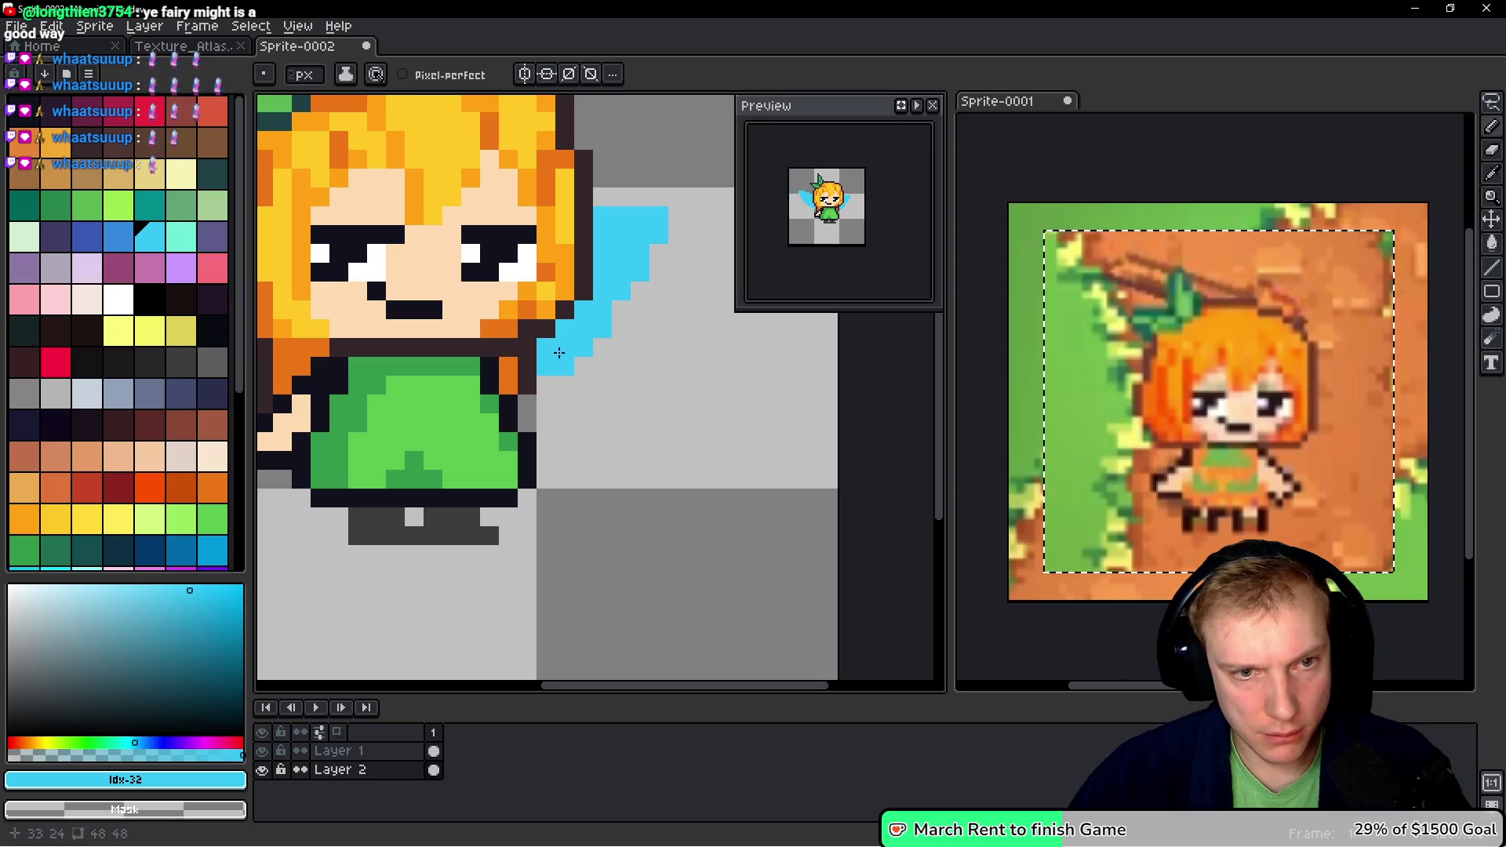
pyautogui.scroll(-4, 532, 378)
pyautogui.scroll(4, 638, 366)
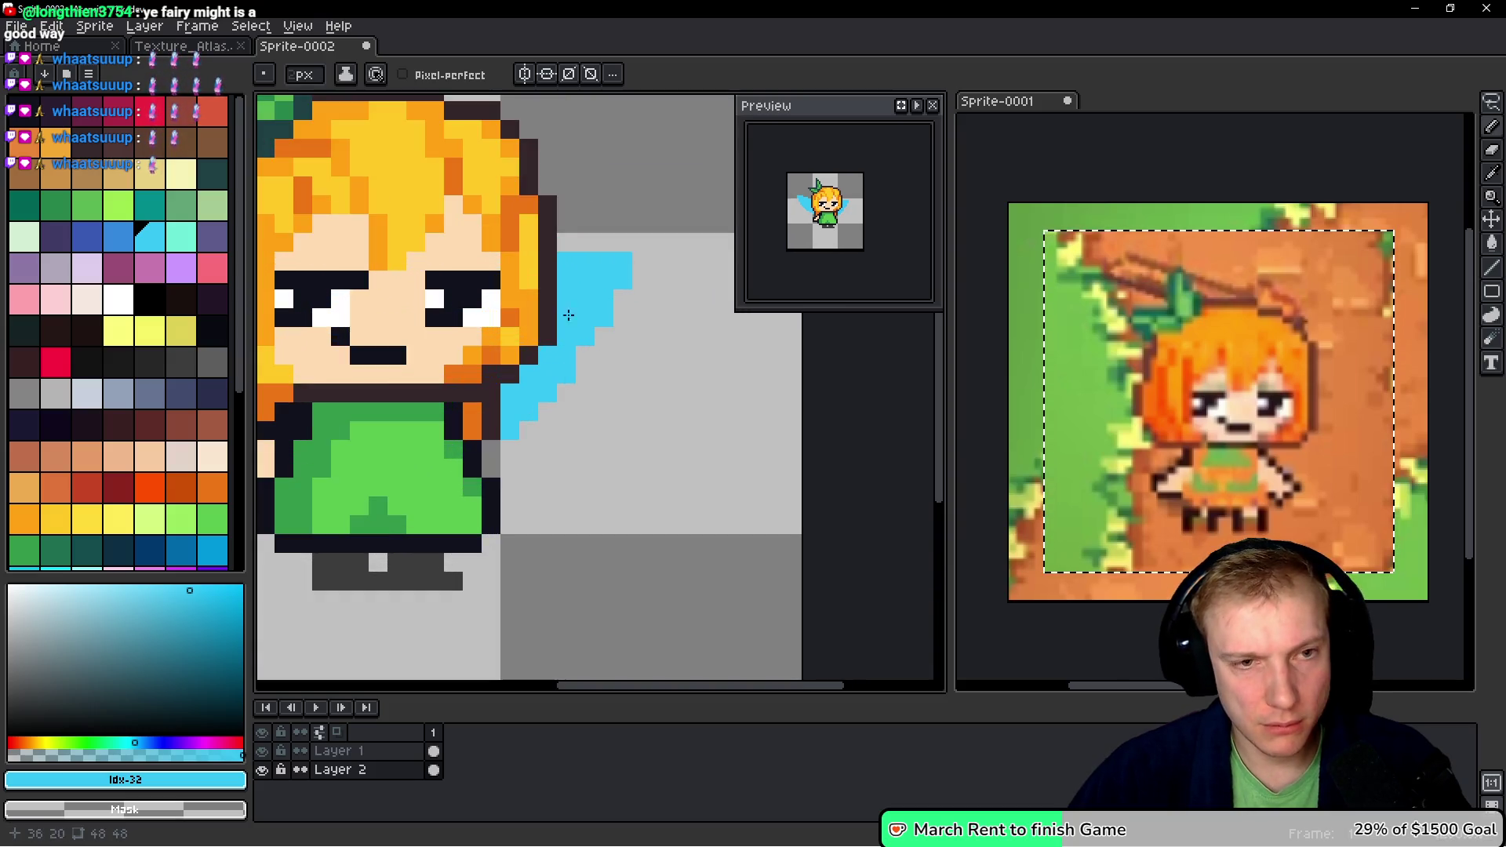
pyautogui.moveTo(583, 255)
pyautogui.mouseDown()
pyautogui.moveTo(620, 228)
pyautogui.moveTo(624, 317)
pyautogui.mouseUp()
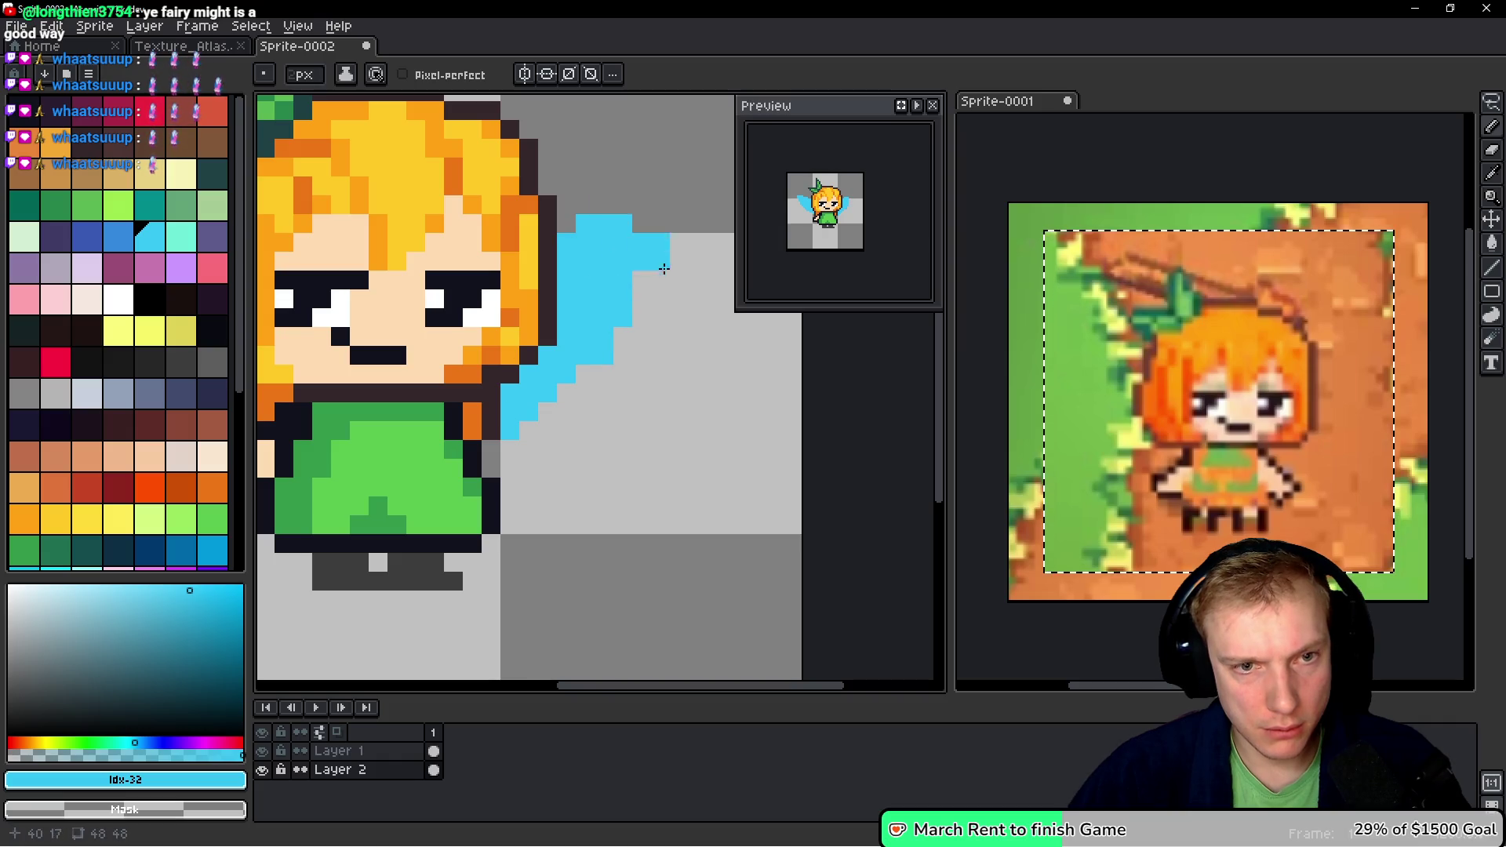
pyautogui.hotkey('ctrl', 'z')
pyautogui.hotkey('ctrl', 'z')
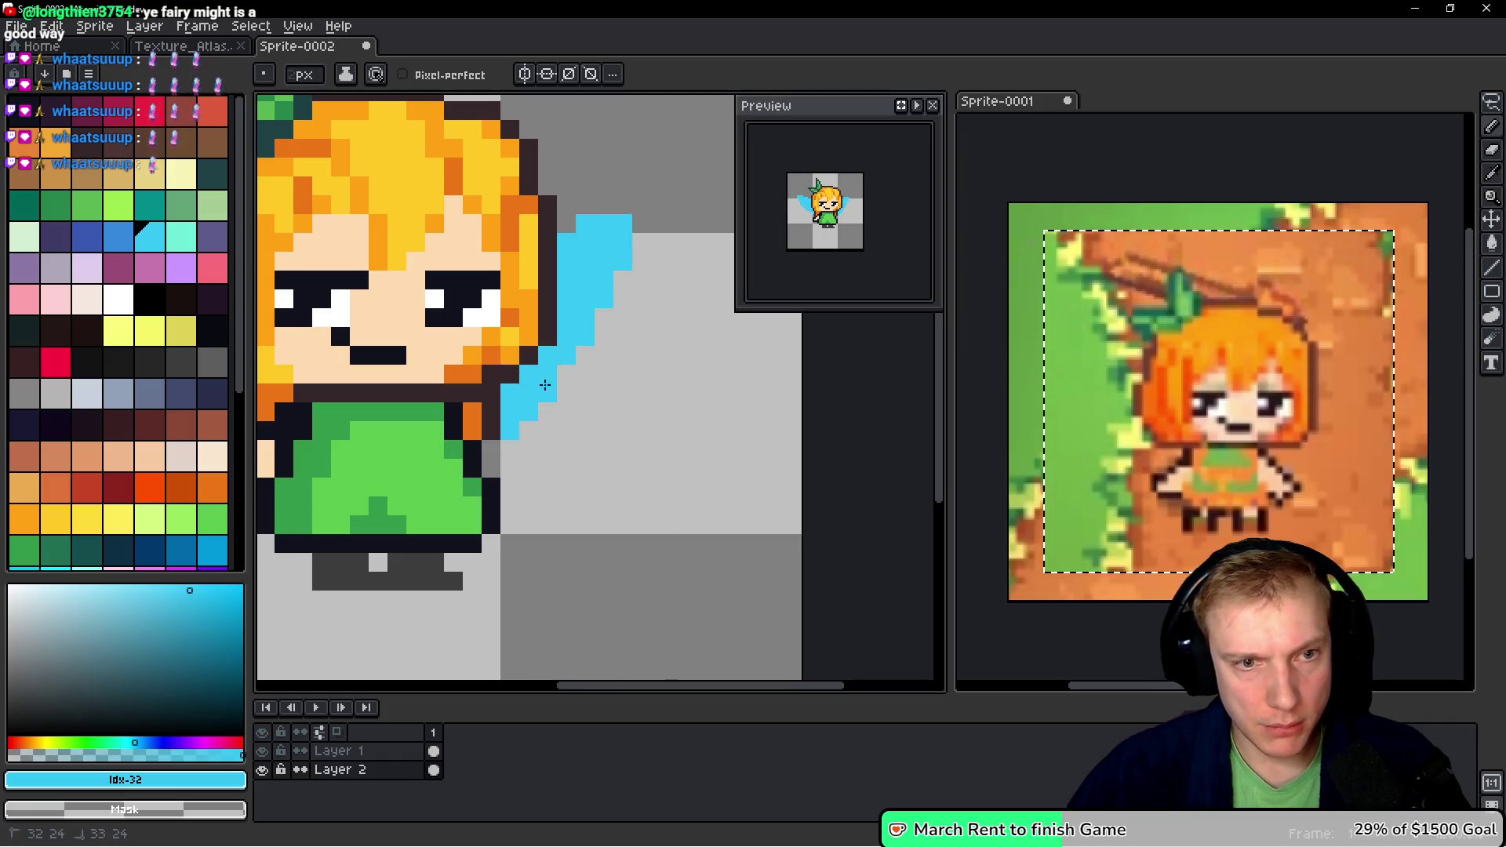
# - Sample the skin colour from the sprite
pyautogui.scroll(-6, 659, 310)
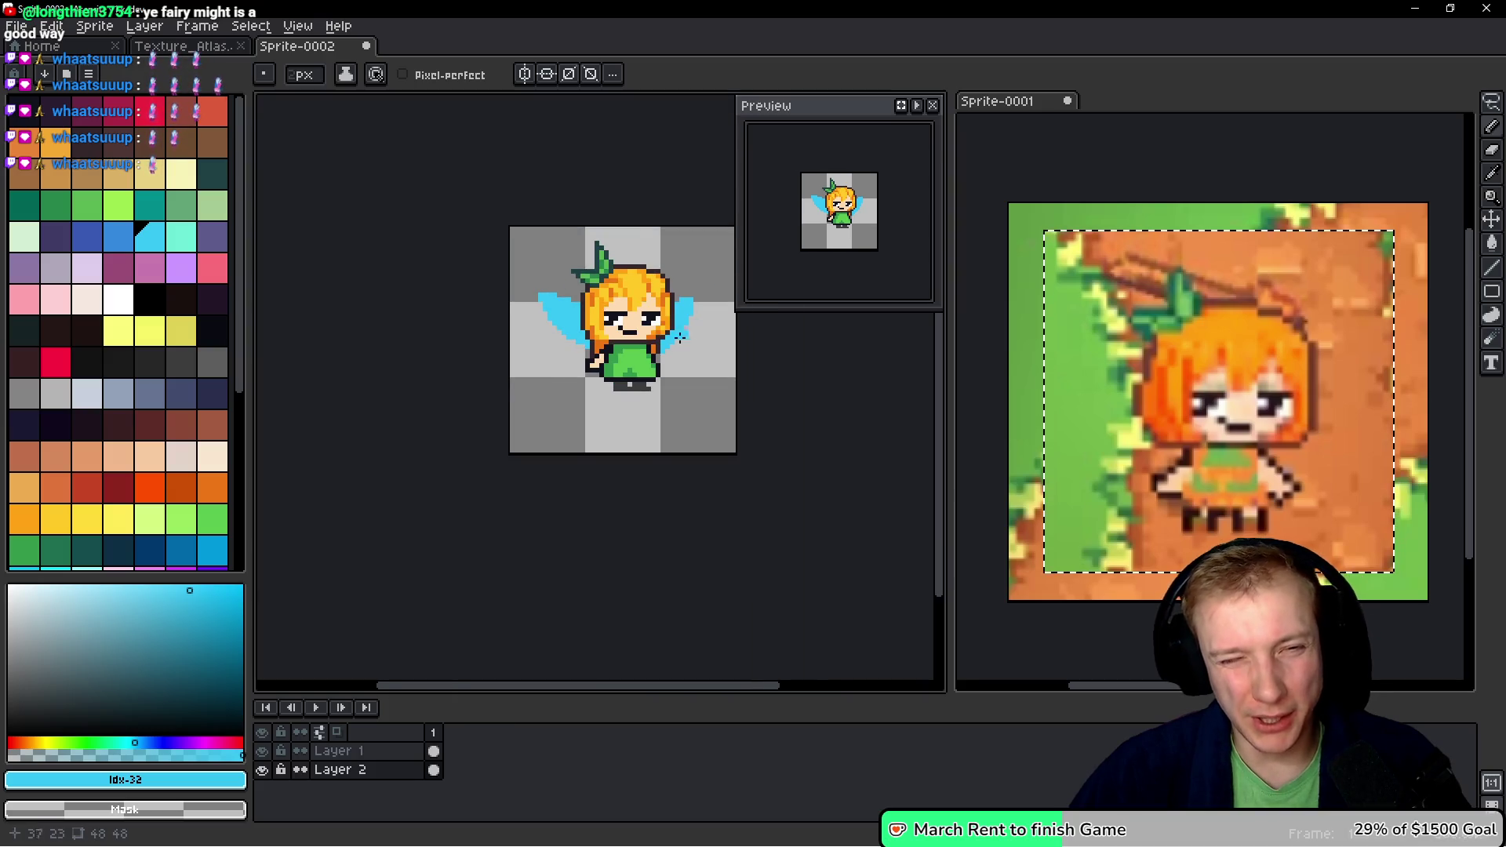
pyautogui.scroll(2, 676, 338)
pyautogui.scroll(2, 678, 335)
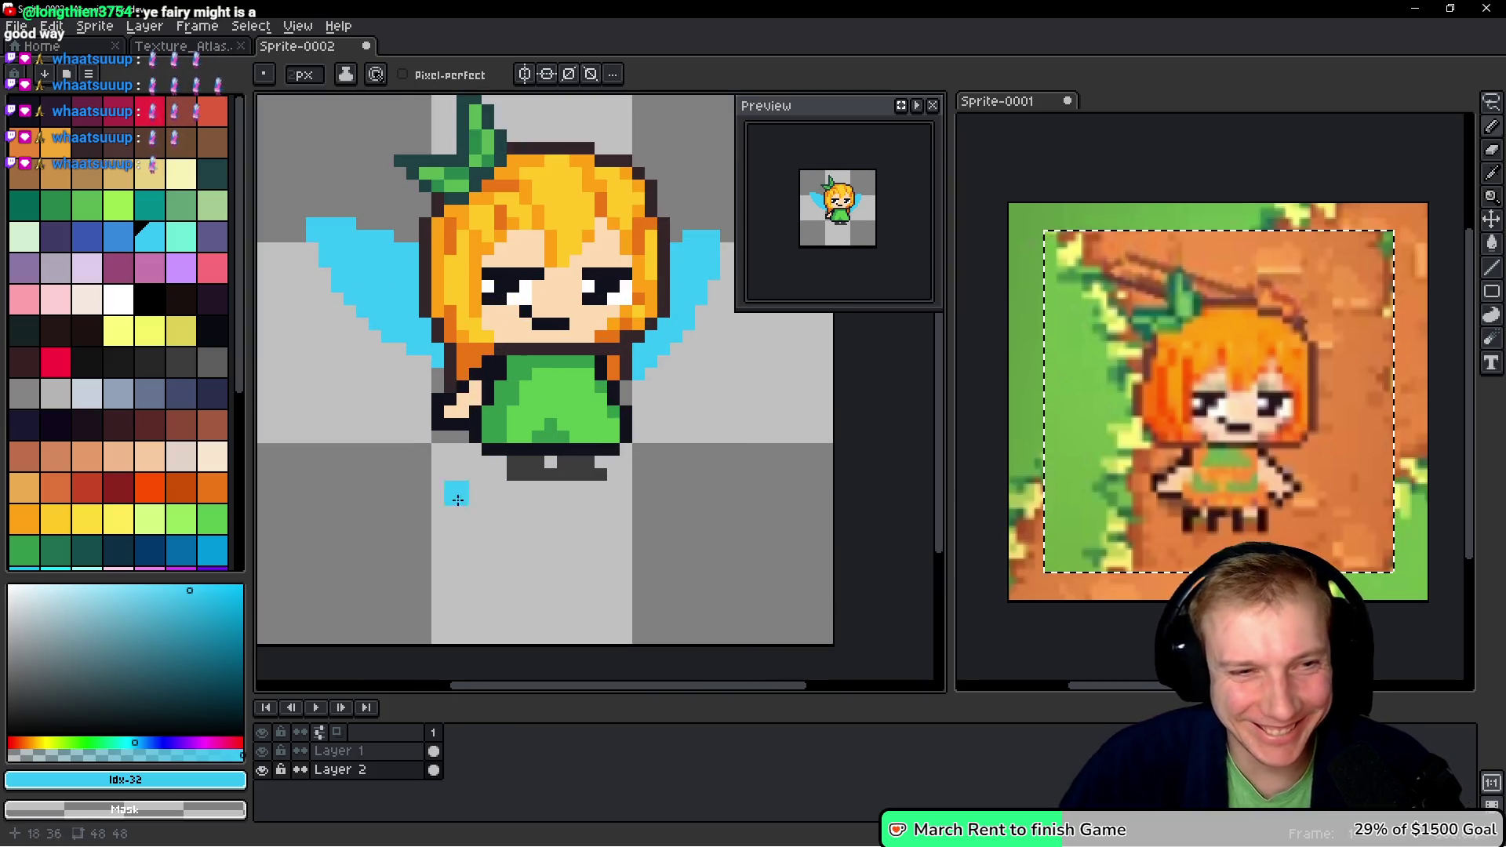
pyautogui.keyDown('alt'); pyautogui.click(538, 319); pyautogui.keyUp('alt')
pyautogui.scroll(2, 682, 423)
# - Switch to Layer 1 and paint skin pixels shaping the right hand, undoing misplaced ones
pyautogui.click(682, 424)
pyautogui.hotkey('ctrl', 'z')
pyautogui.hscroll(3, 620, 388)
pyautogui.hotkey('ctrl', 'z')
pyautogui.click(582, 408)
pyautogui.hotkey('ctrl', 'z')
pyautogui.keyDown('ctrl'); pyautogui.click(545, 424); pyautogui.keyUp('ctrl')
pyautogui.moveTo(543, 404)
pyautogui.mouseDown()
pyautogui.moveTo(539, 442)
pyautogui.moveTo(582, 412)
pyautogui.moveTo(578, 474)
pyautogui.mouseUp()
# - Draw the dark outline down around the right hand
pyautogui.keyDown('alt'); pyautogui.click(503, 404); pyautogui.keyUp('alt')
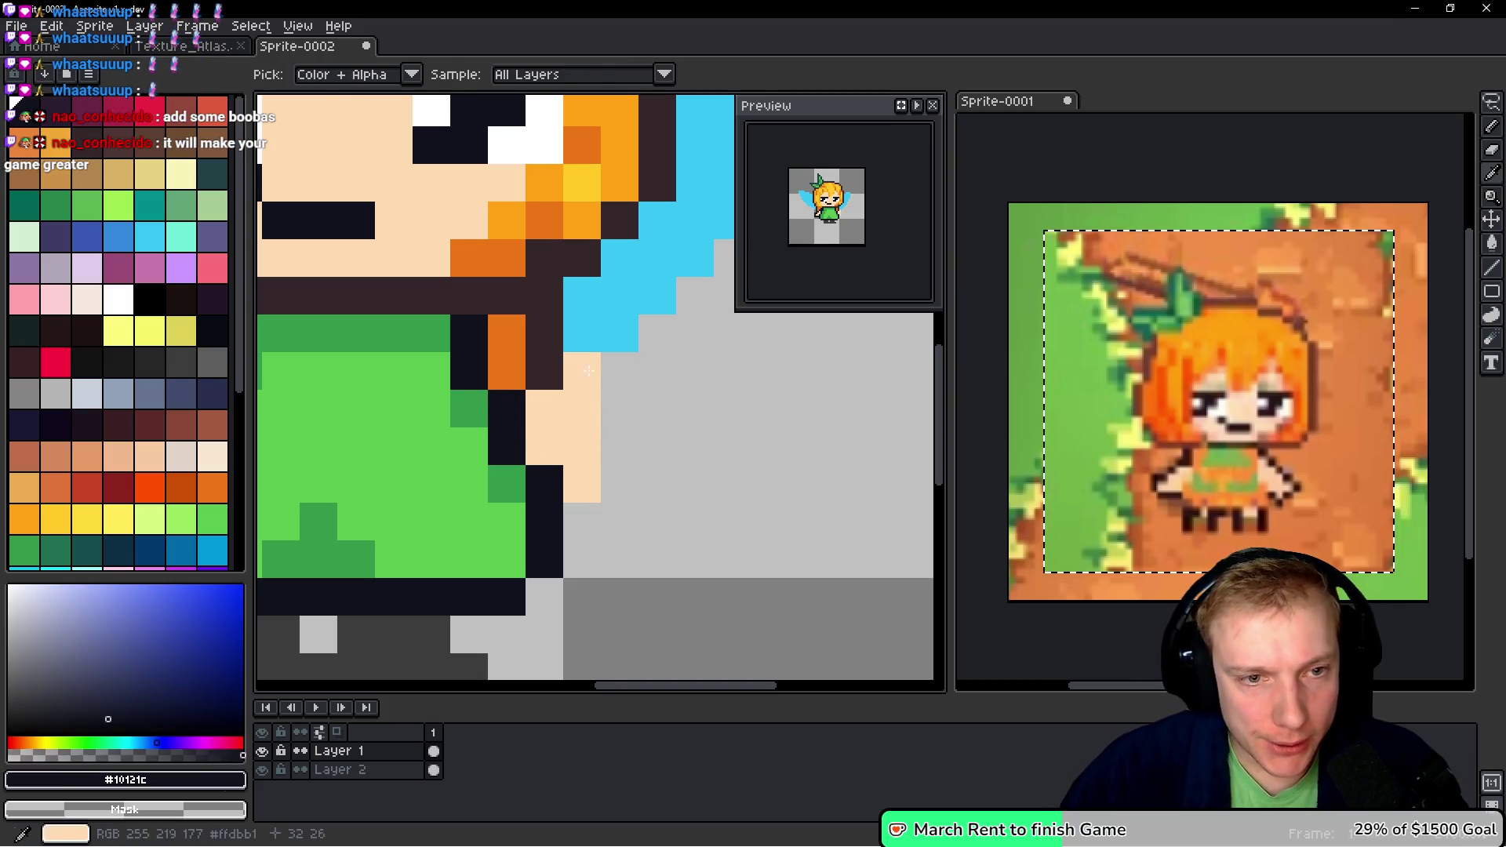
pyautogui.click(582, 370)
pyautogui.click(619, 408)
pyautogui.moveTo(607, 402); pyautogui.dragTo(583, 488)
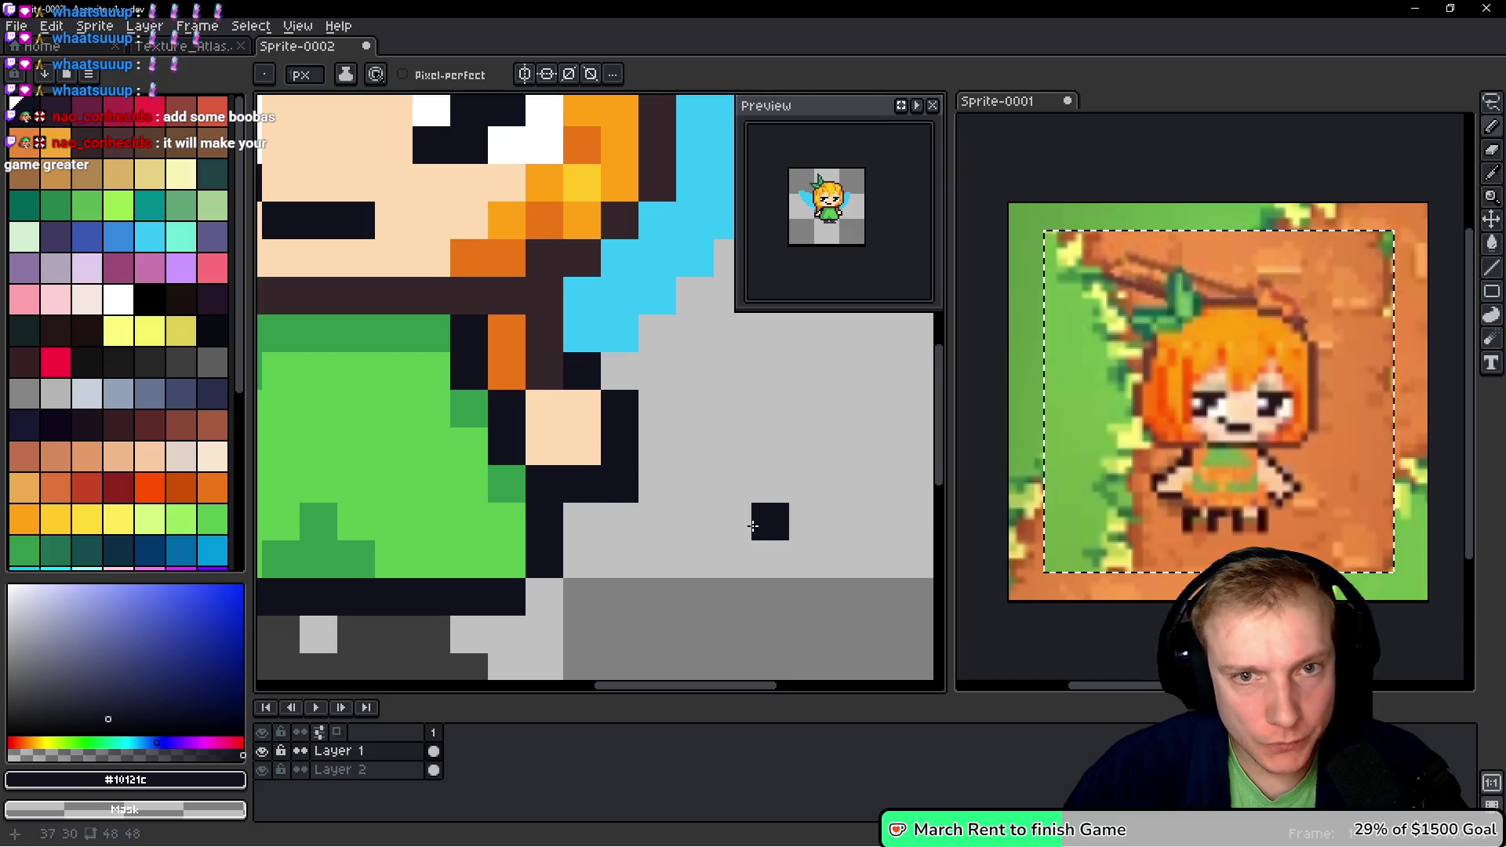
pyautogui.hscroll(-5, 467, 504)
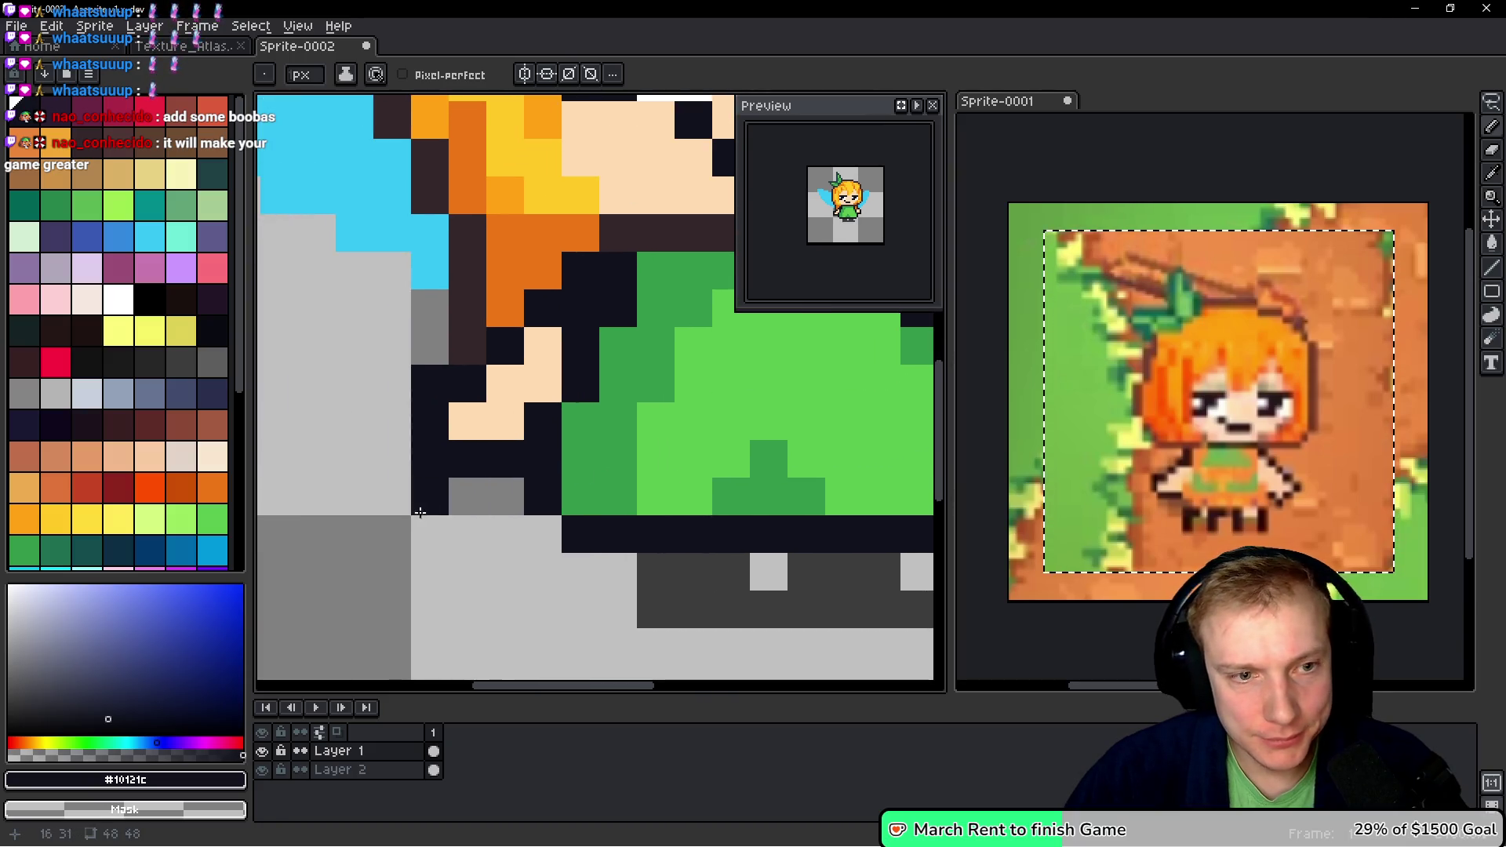
# - Turn some outline pixels to skin and darken pixels beside the hand
pyautogui.keyDown('alt'); pyautogui.click(502, 421); pyautogui.keyUp('alt')
pyautogui.click(529, 426)
pyautogui.moveTo(430, 384); pyautogui.dragTo(430, 459)
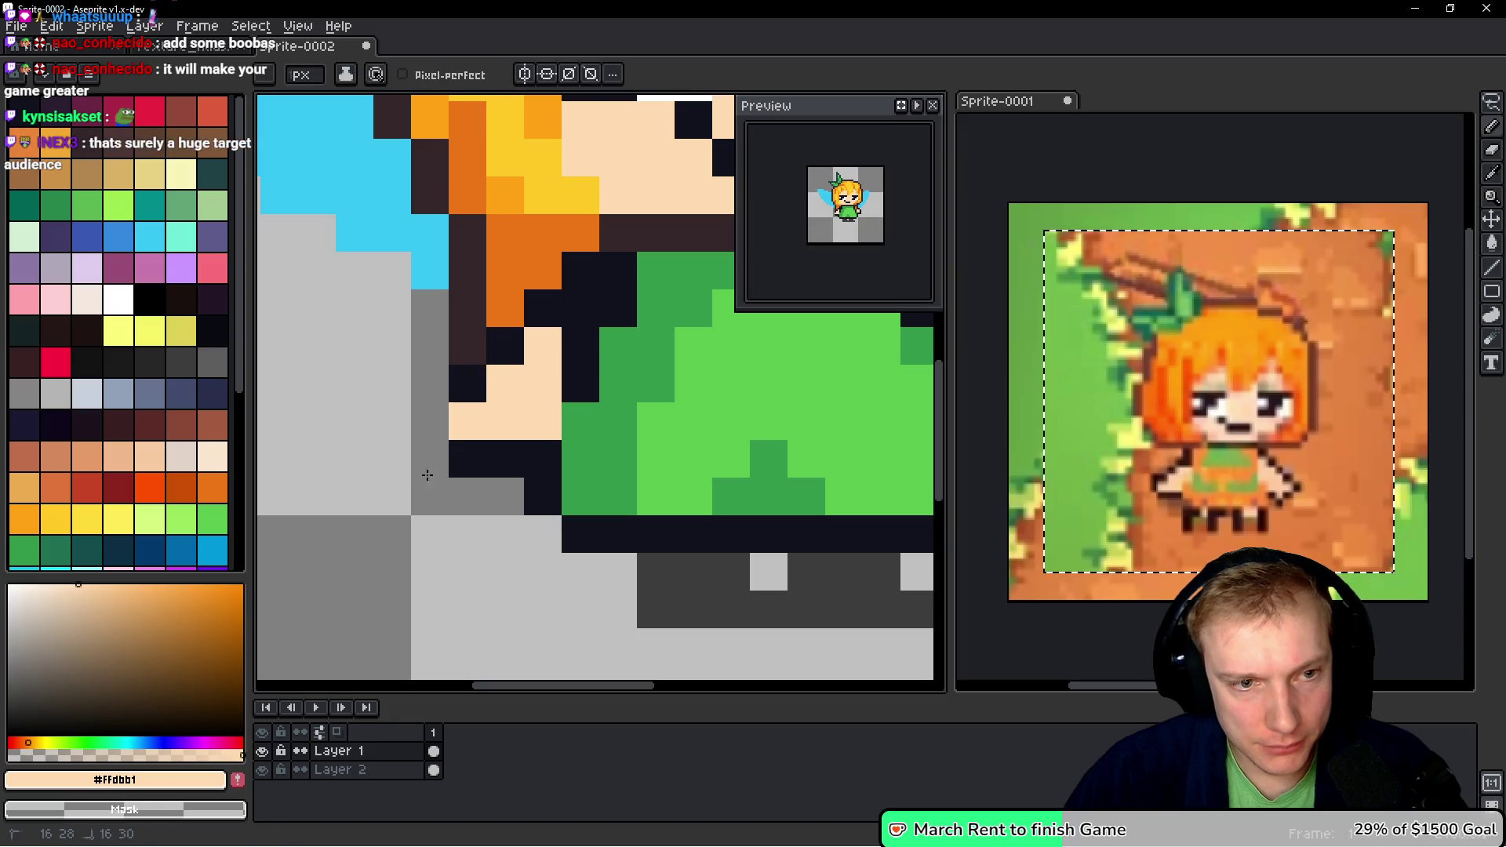
pyautogui.keyDown('alt'); pyautogui.click(467, 458); pyautogui.keyUp('alt')
pyautogui.click(485, 432)
pyautogui.click(577, 424)
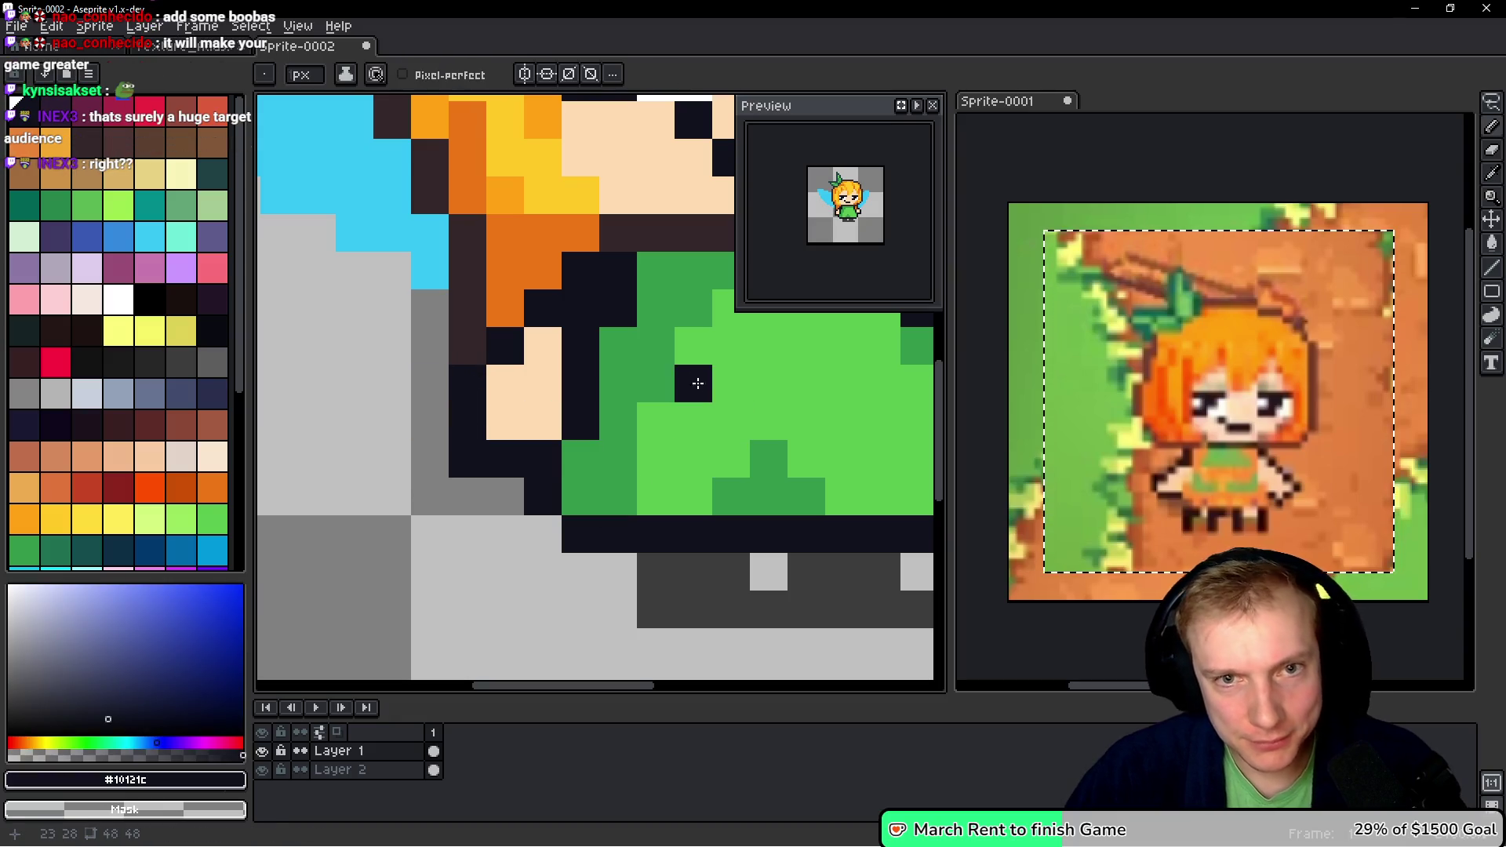
# - Turn more hand outline pixels to skin and add dark pixels along the dress edge
pyautogui.moveTo(696, 380); pyautogui.dragTo(542, 424)
pyautogui.keyDown('alt'); pyautogui.click(391, 443); pyautogui.keyUp('alt')
pyautogui.click(429, 386)
pyautogui.click(429, 348)
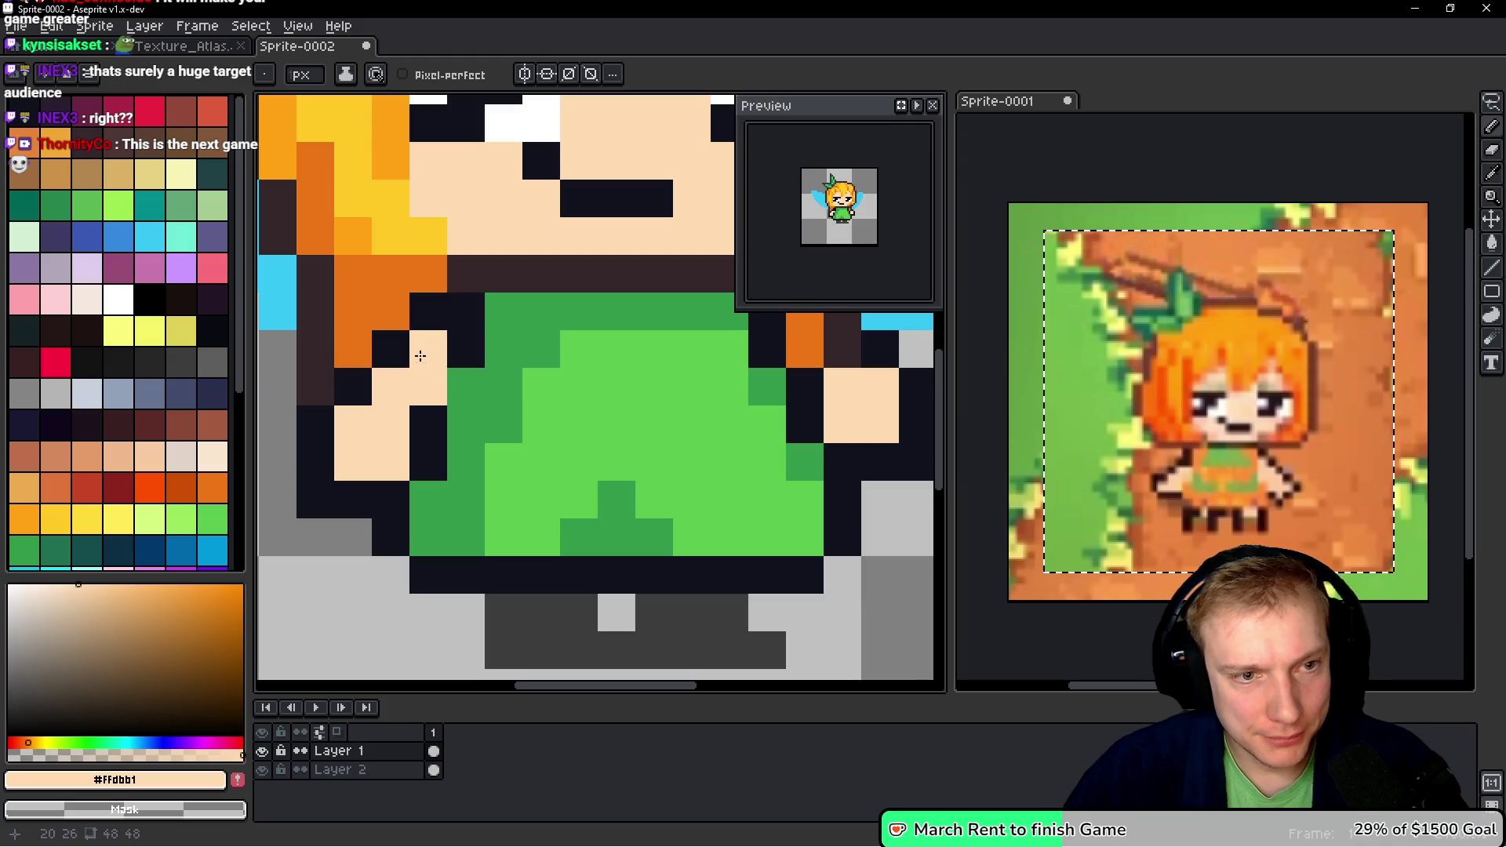
pyautogui.keyDown('alt'); pyautogui.click(477, 384); pyautogui.keyUp('alt')
pyautogui.click(542, 388)
pyautogui.hotkey('ctrl', 'z')
pyautogui.click(565, 397)
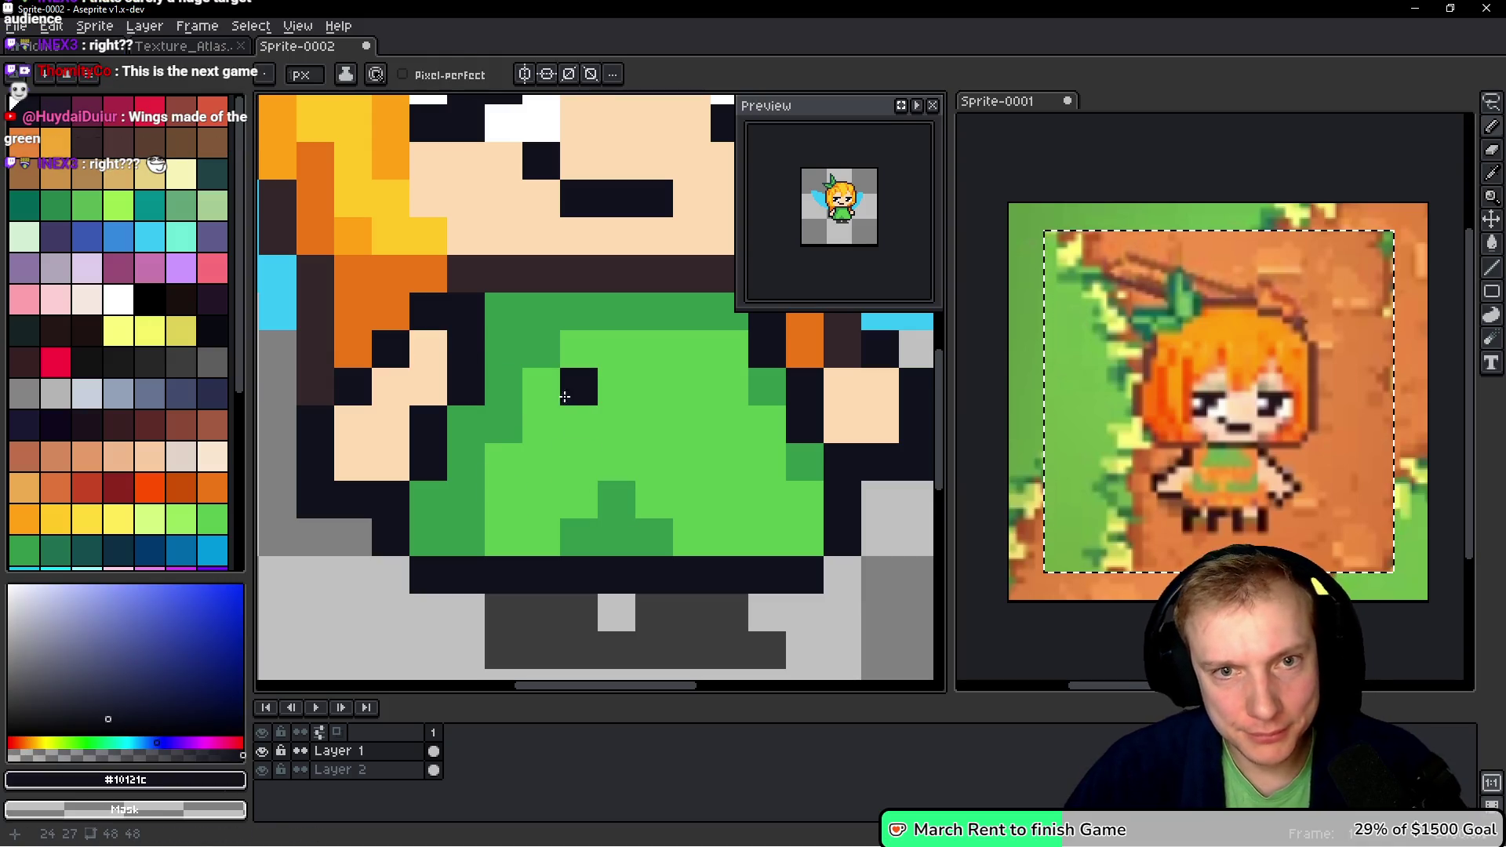
# - Recolour stray dark and orange pixels near the hand to skin, restoring one outline pixel
pyautogui.moveTo(931, 383); pyautogui.dragTo(565, 368)
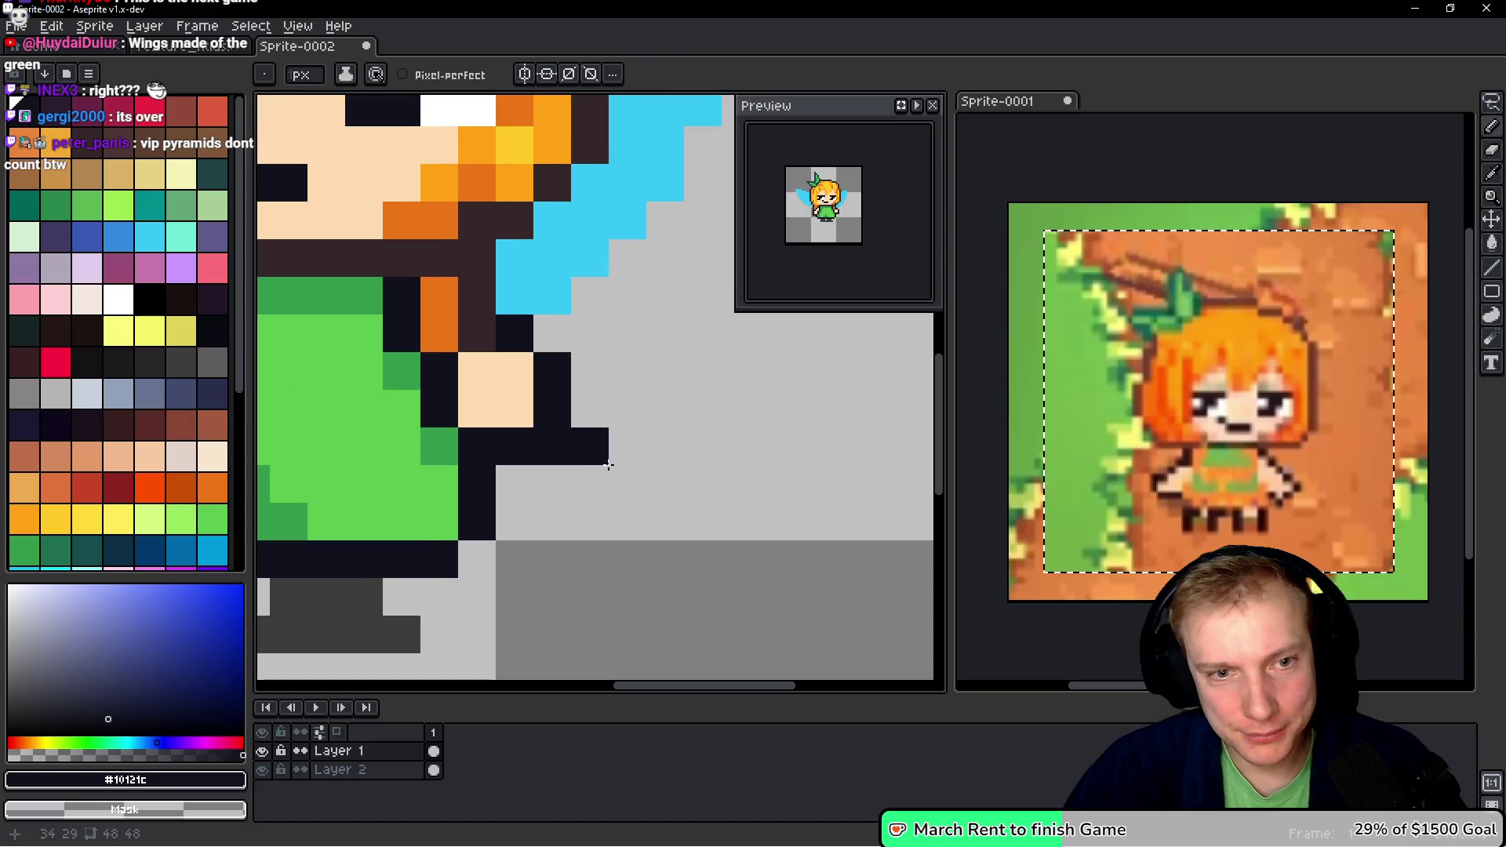
pyautogui.rightClick(467, 362)
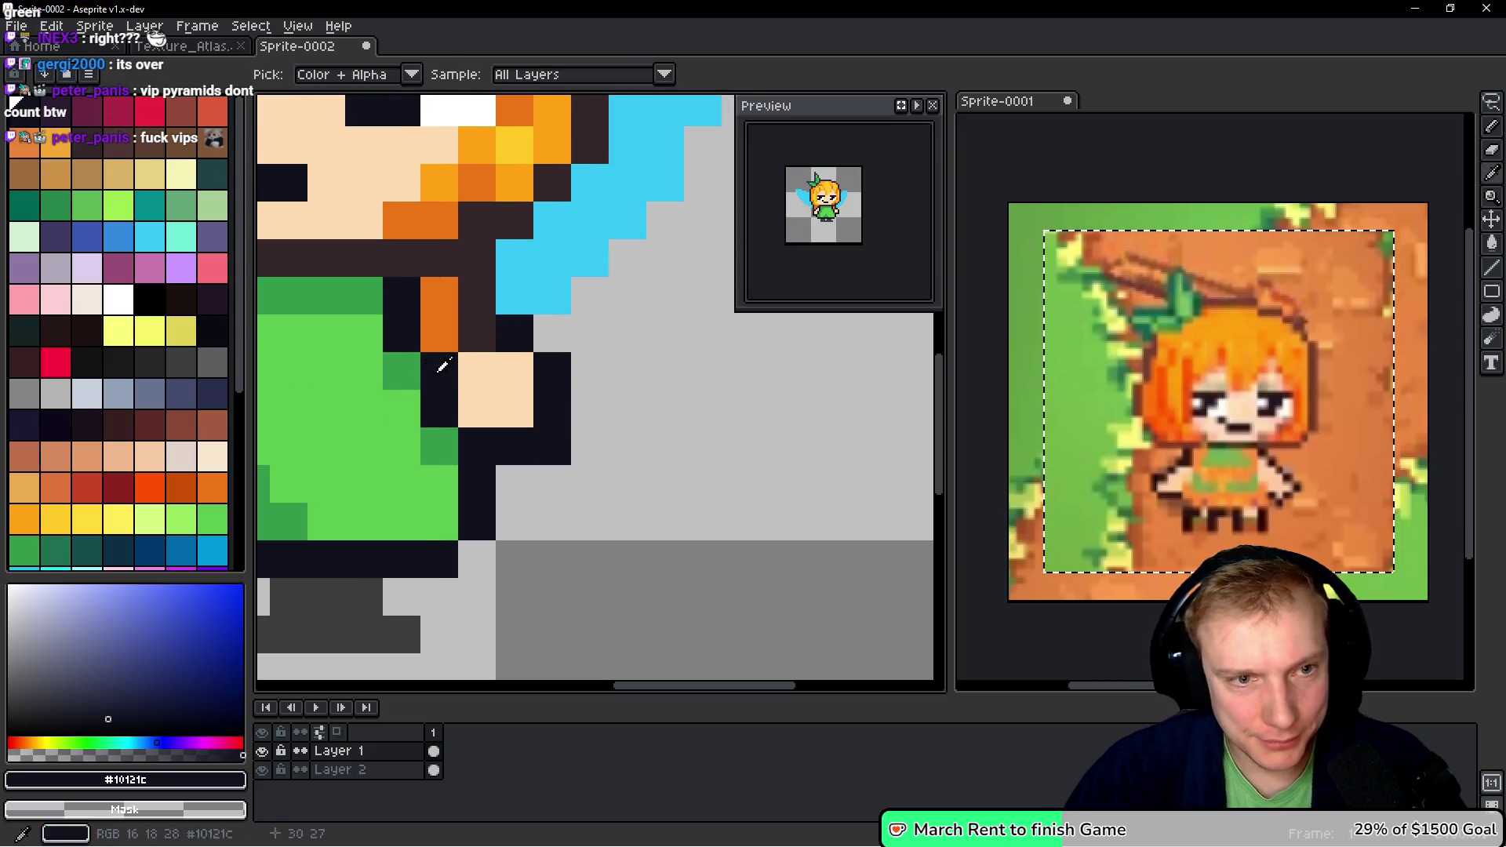
pyautogui.keyDown('alt'); pyautogui.click(471, 365); pyautogui.keyUp('alt')
pyautogui.click(460, 343)
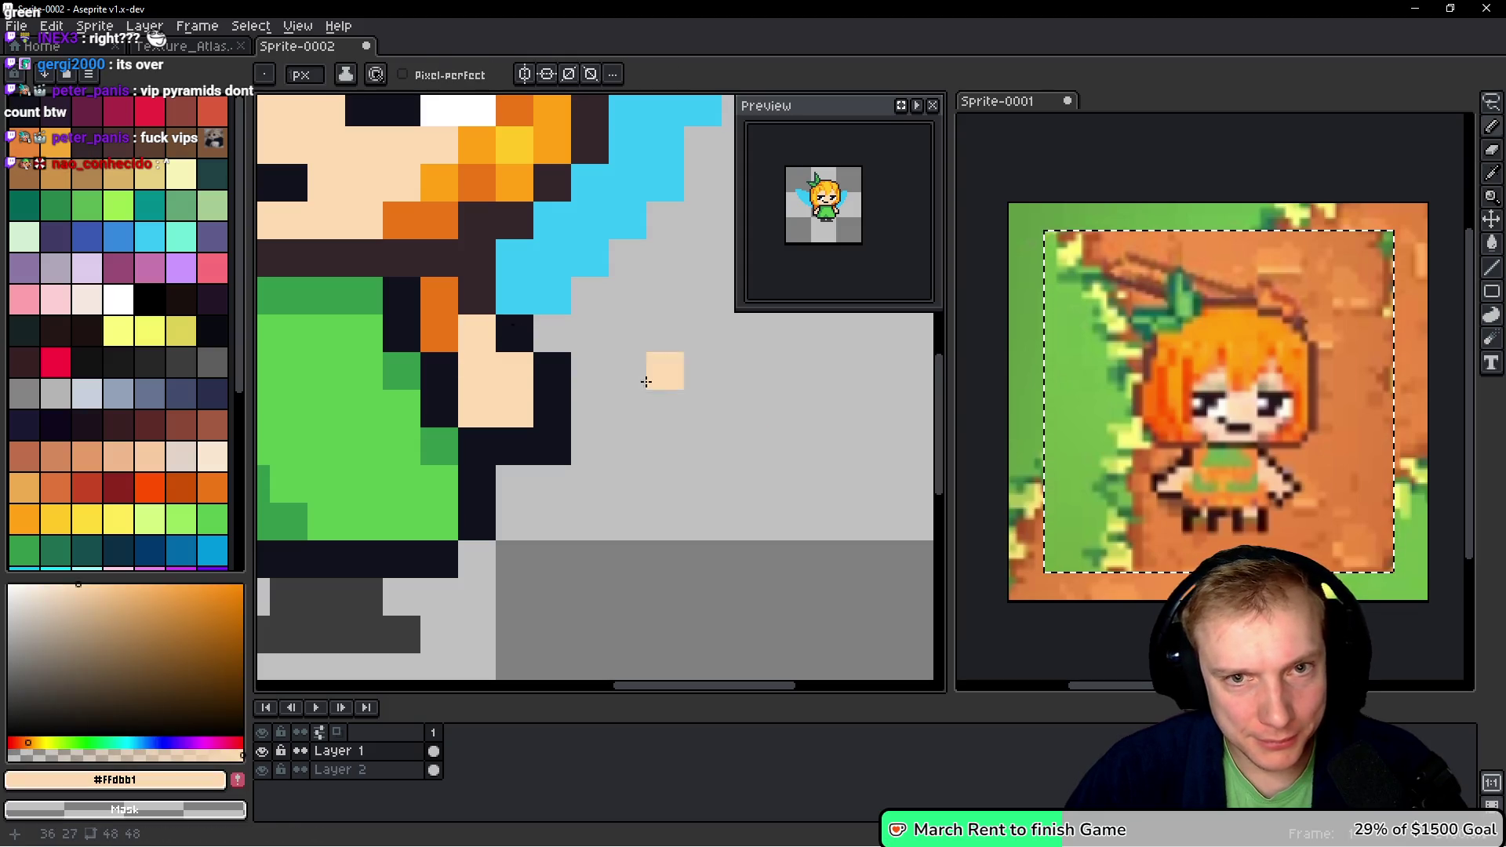
pyautogui.click(448, 333)
pyautogui.keyDown('alt'); pyautogui.click(531, 327); pyautogui.keyUp('alt')
pyautogui.click(483, 327)
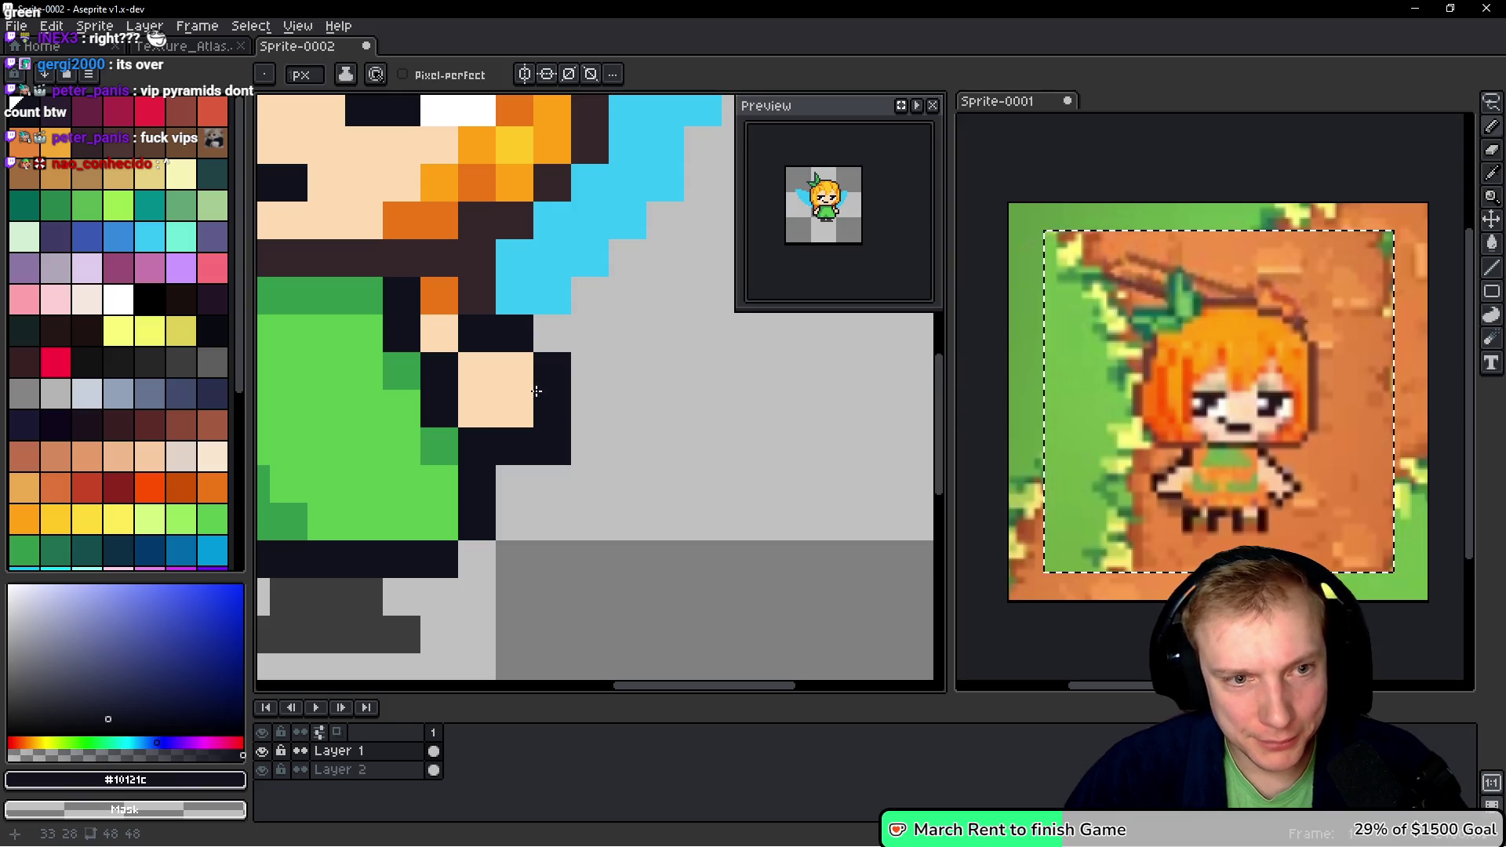
# - Redraw the hand's dark outline and clear the stray column beside it
pyautogui.moveTo(515, 370); pyautogui.dragTo(521, 424)
pyautogui.moveTo(515, 333); pyautogui.dragTo(555, 454)
pyautogui.click(606, 474)
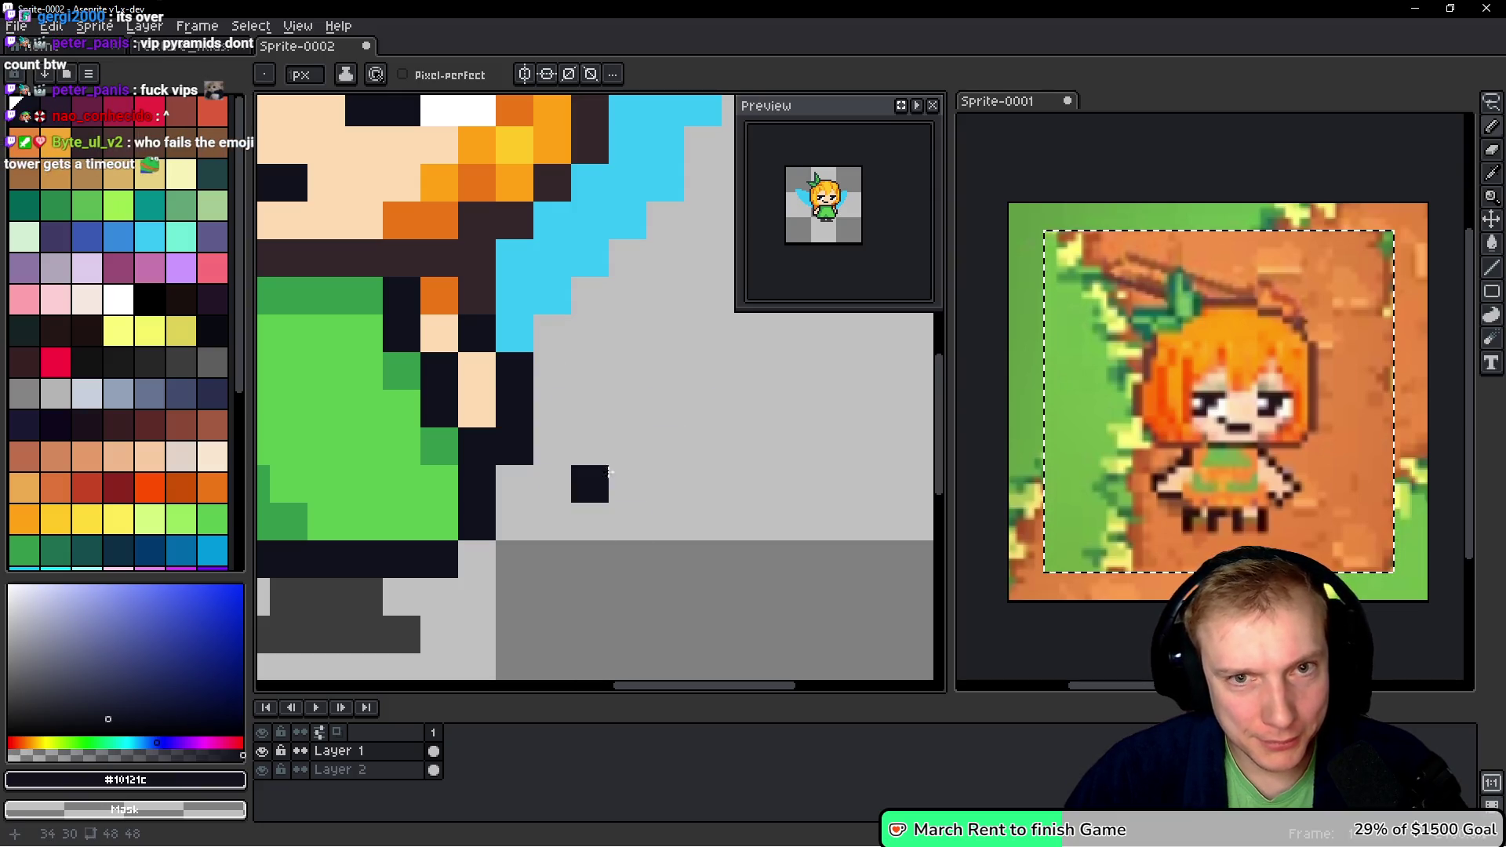
pyautogui.scroll(-8, 703, 440)
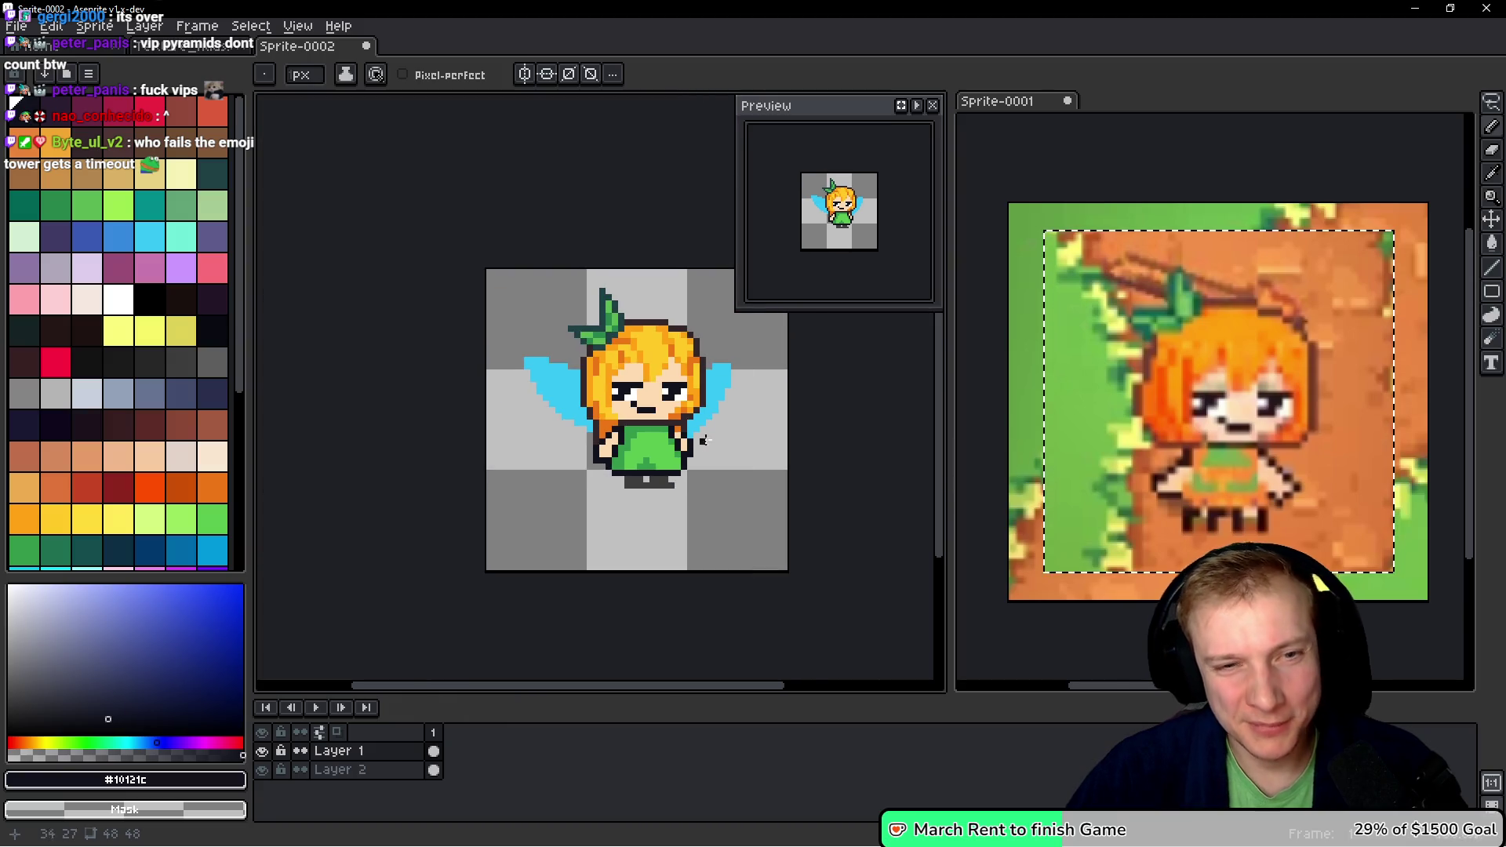
pyautogui.scroll(3, 704, 437)
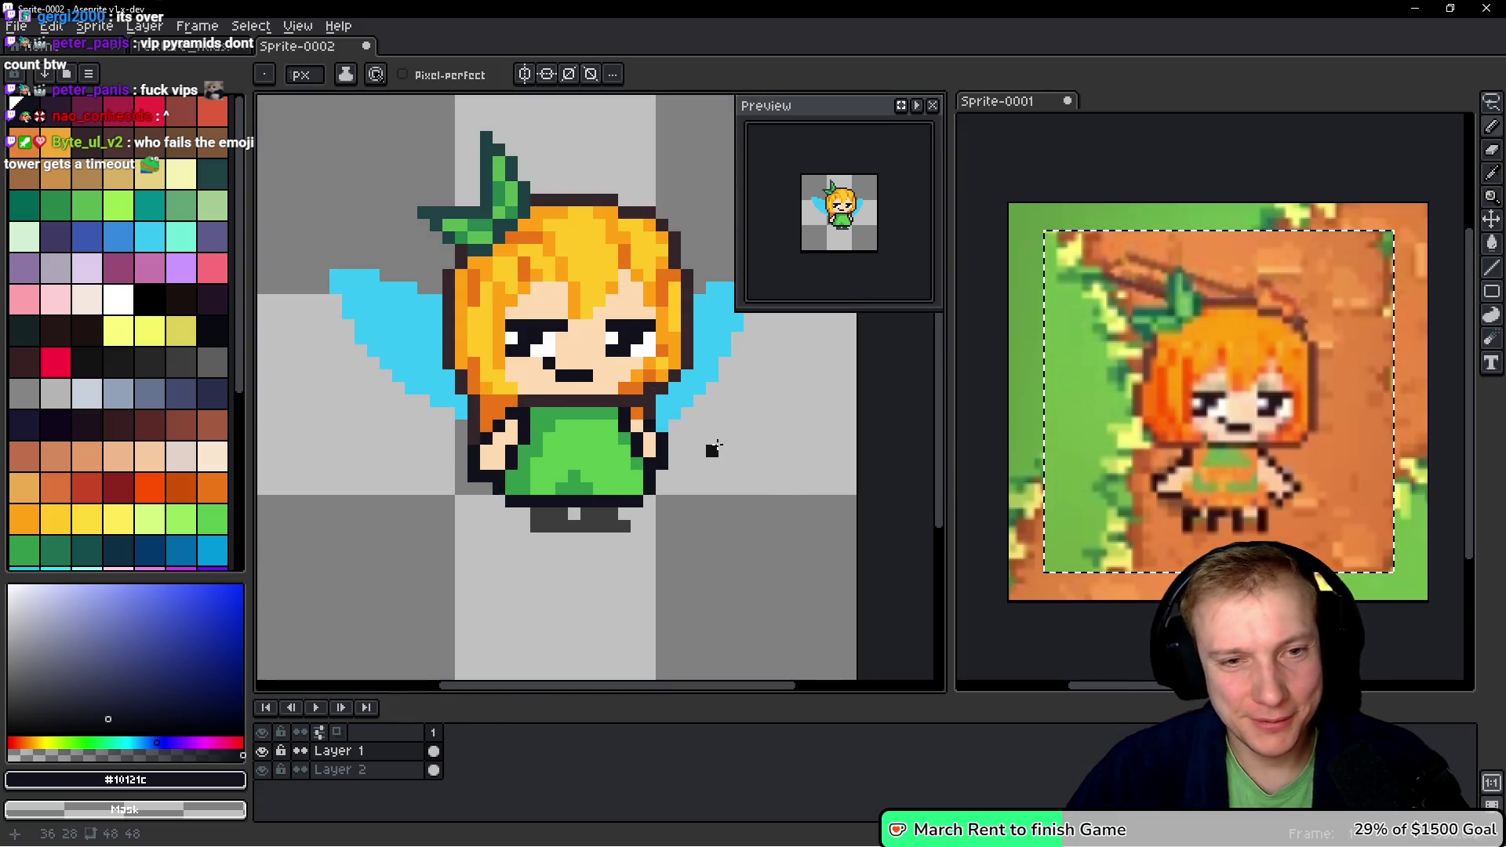
# - Bucket-fill both wings white on Layer 2
pyautogui.click(118, 299)
pyautogui.hscroll(-2, 447, 424)
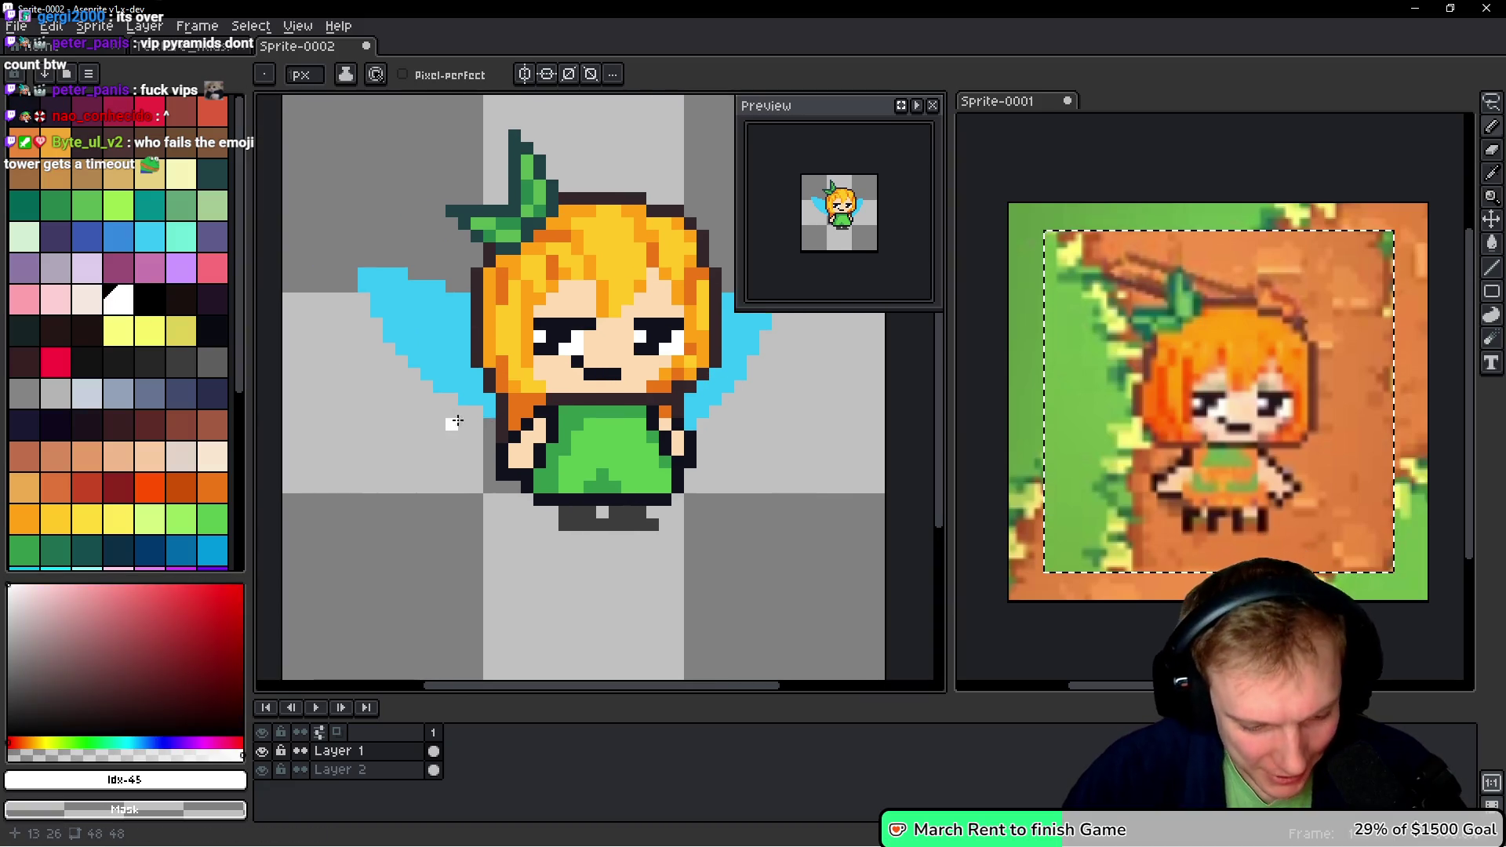
pyautogui.press('g')
pyautogui.hotkey('alt', 'Down')
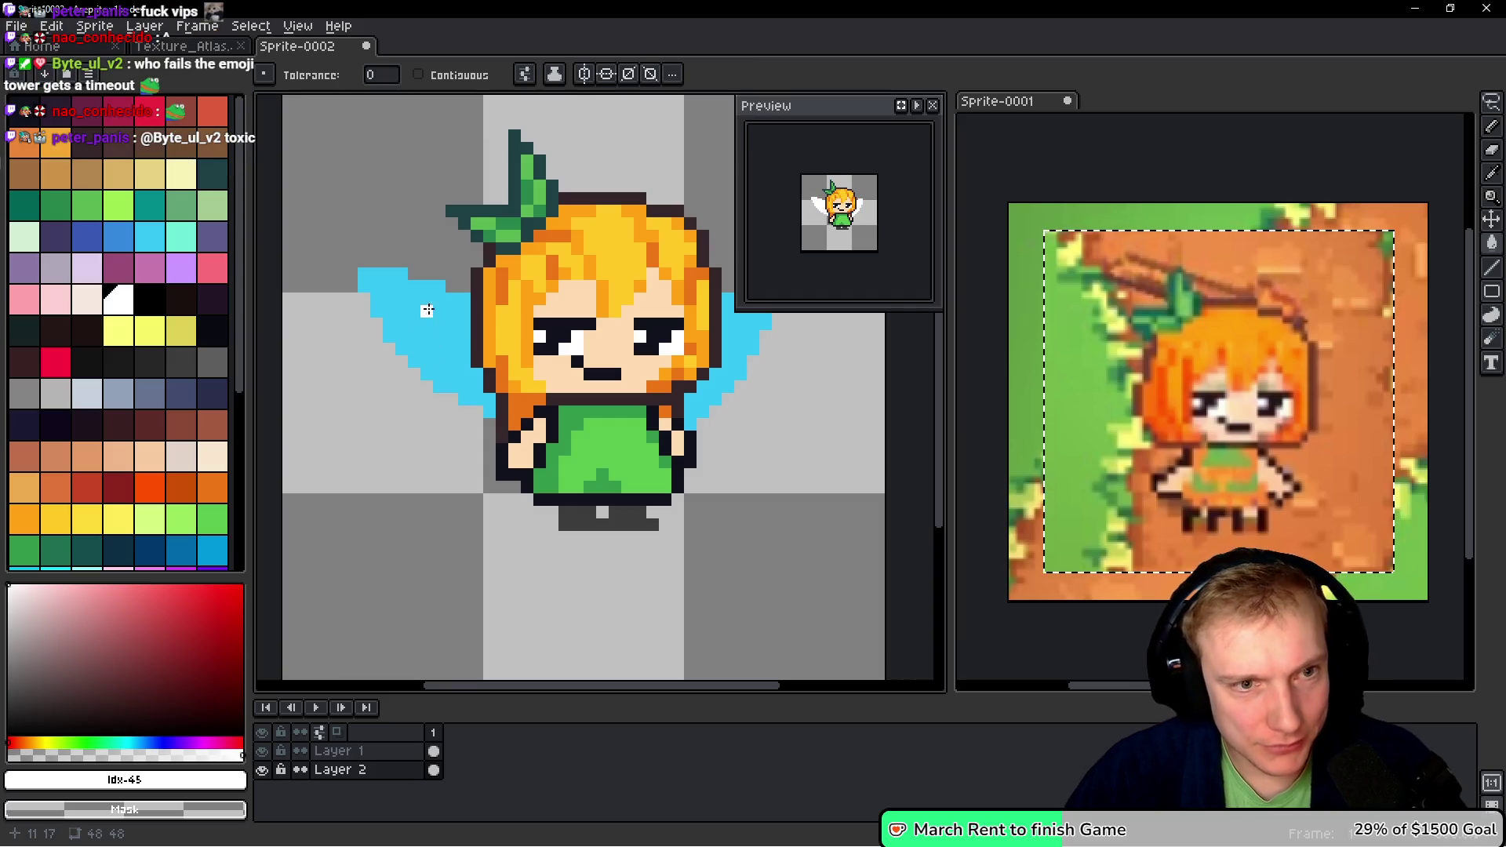
pyautogui.click(424, 344)
pyautogui.scroll(2, 426, 347)
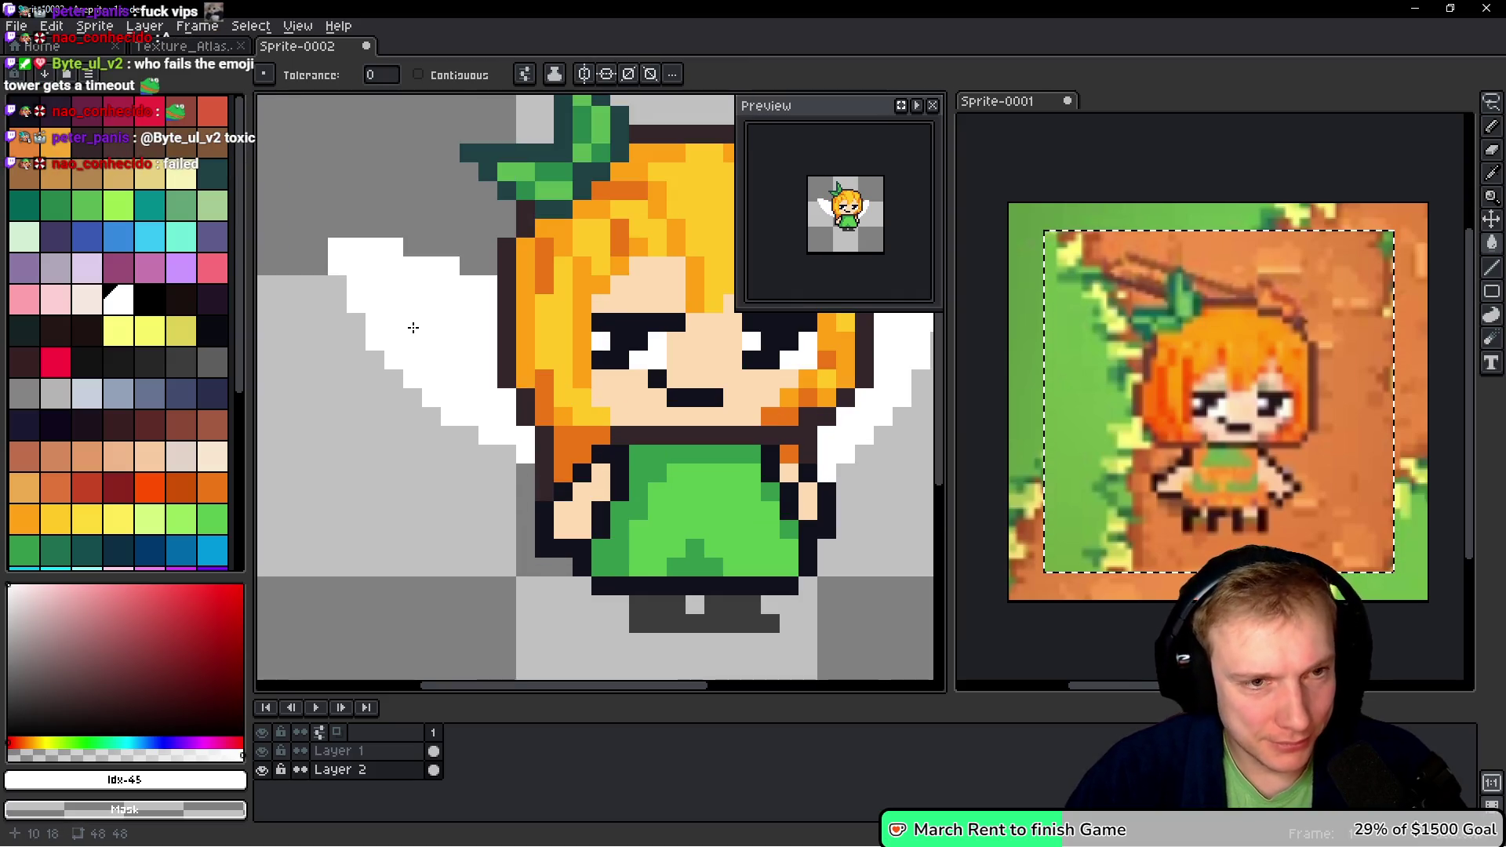
# - Select the wings, lower their alpha in Hue/Saturation, and add a white outline
pyautogui.press('w')
pyautogui.click(466, 370)
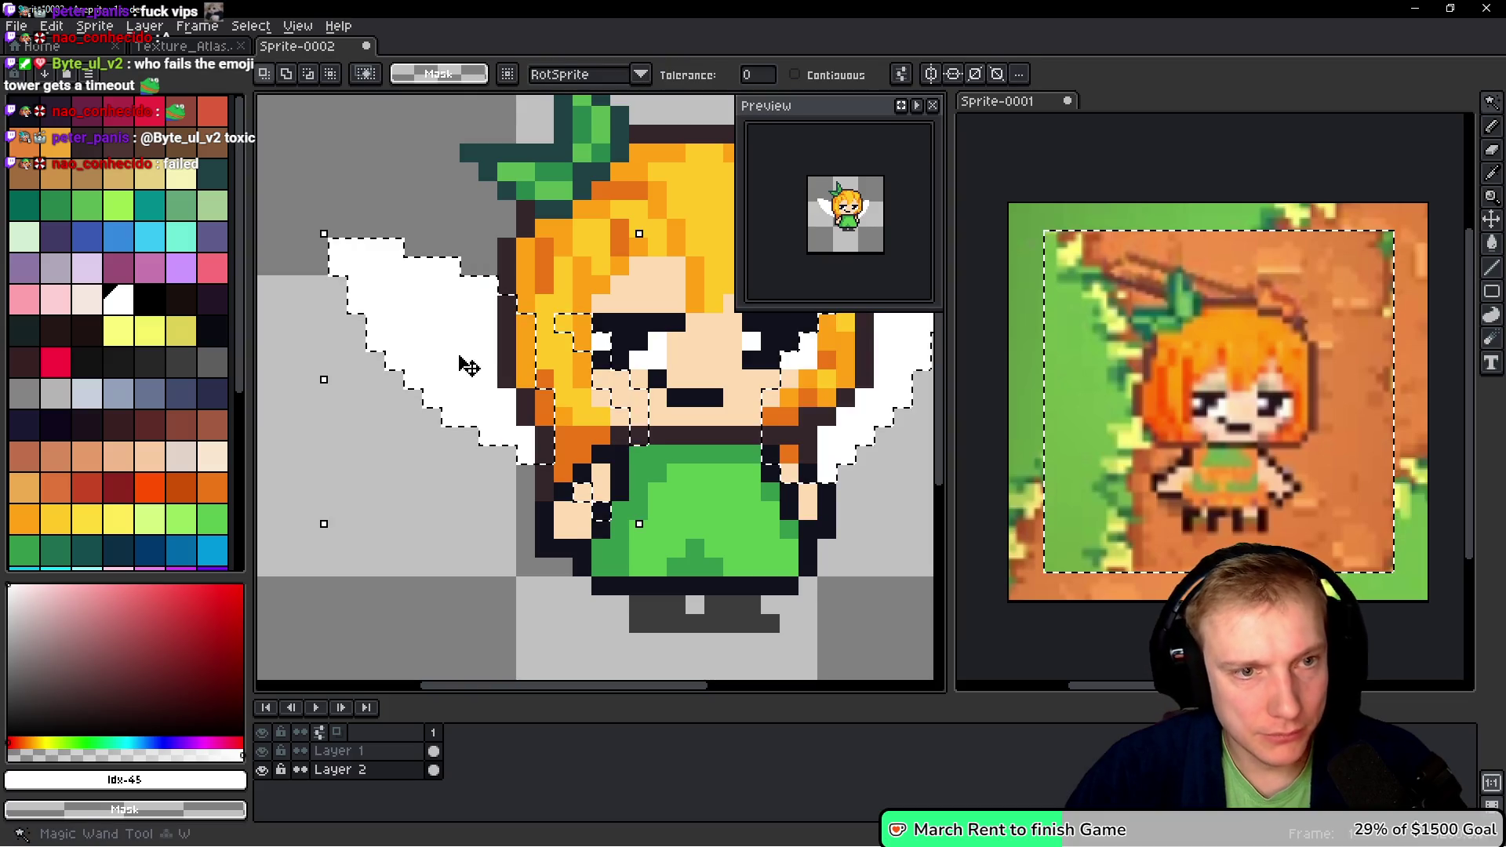
pyautogui.scroll(-2, 463, 368)
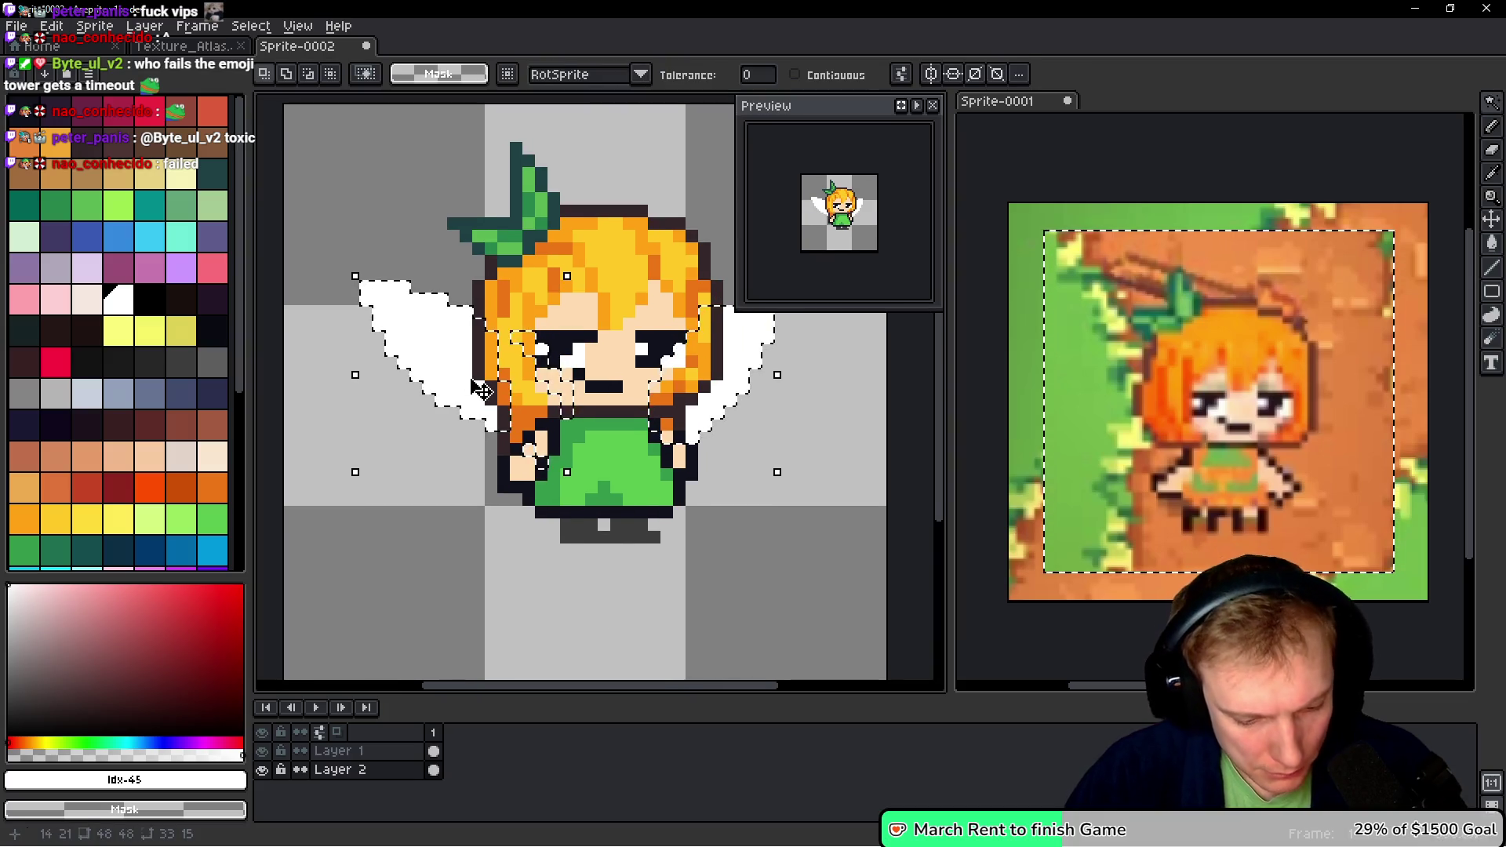
pyautogui.hotkey('ctrl', 'u')
pyautogui.moveTo(1247, 437); pyautogui.dragTo(1204, 441)
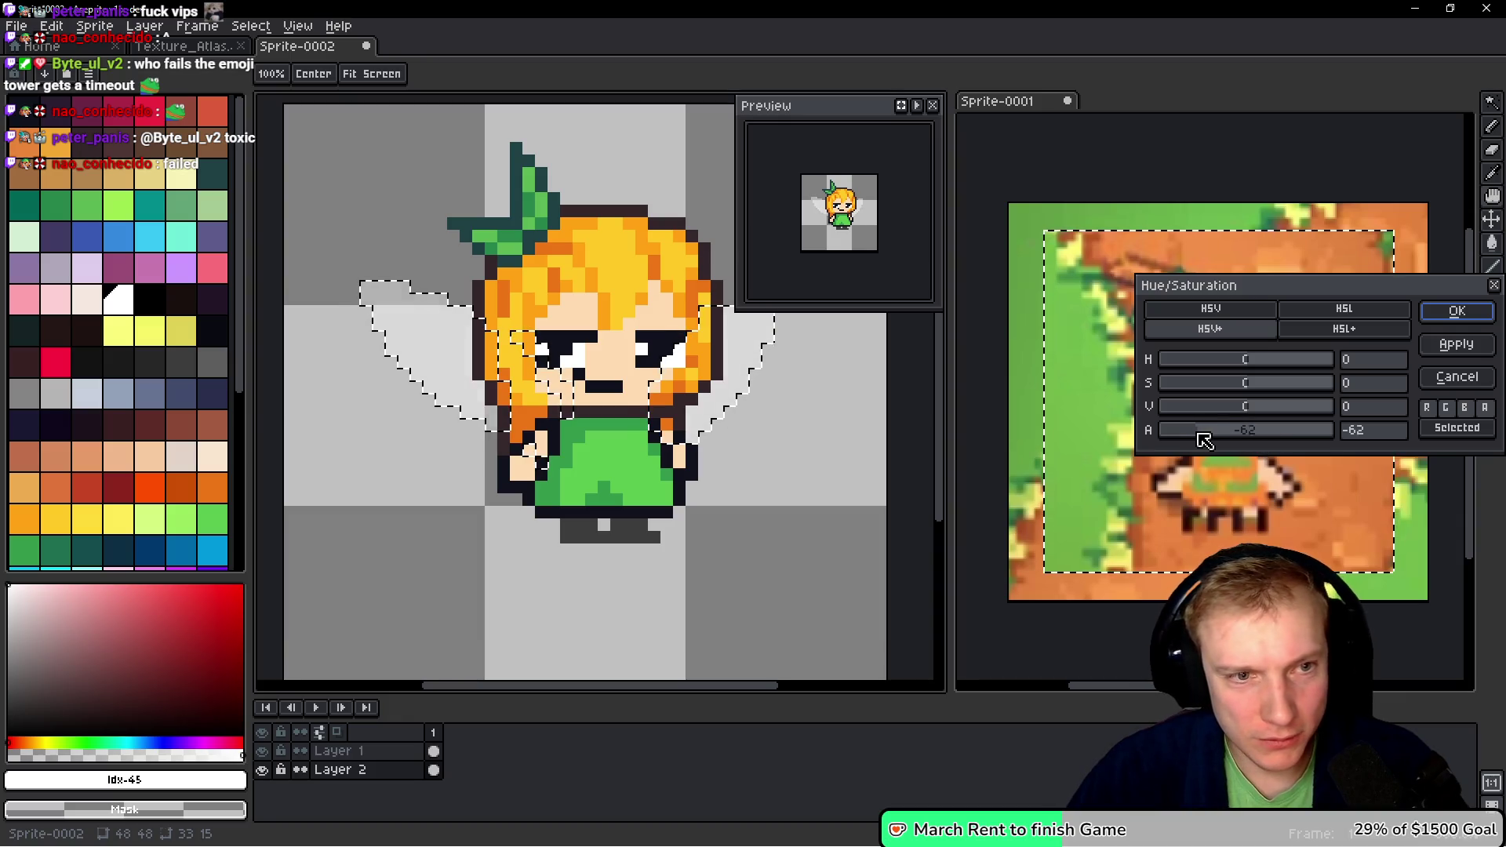
pyautogui.press('Return')
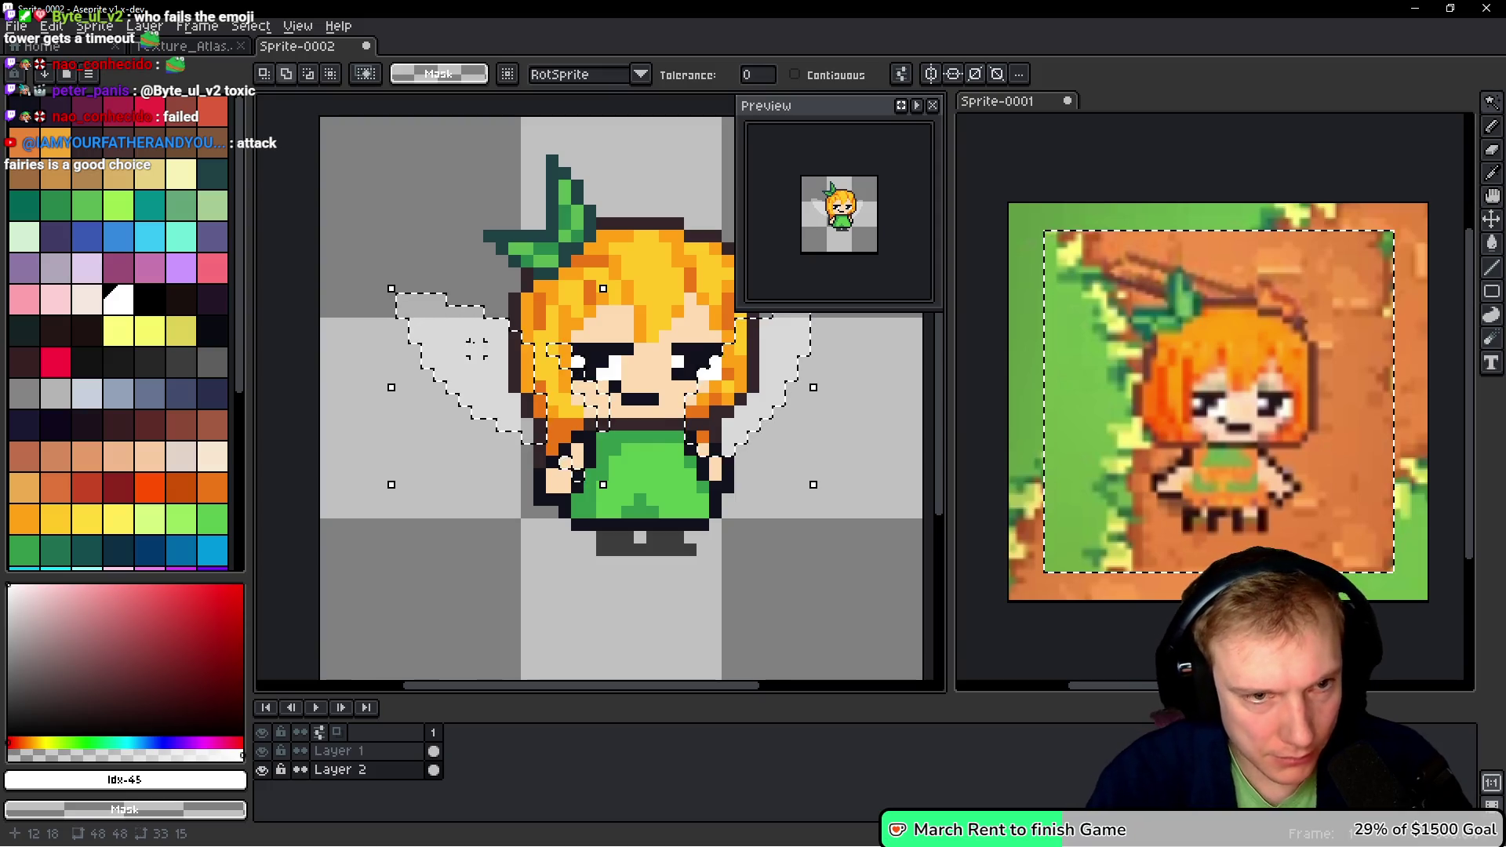
pyautogui.hotkey('shift', 'o')
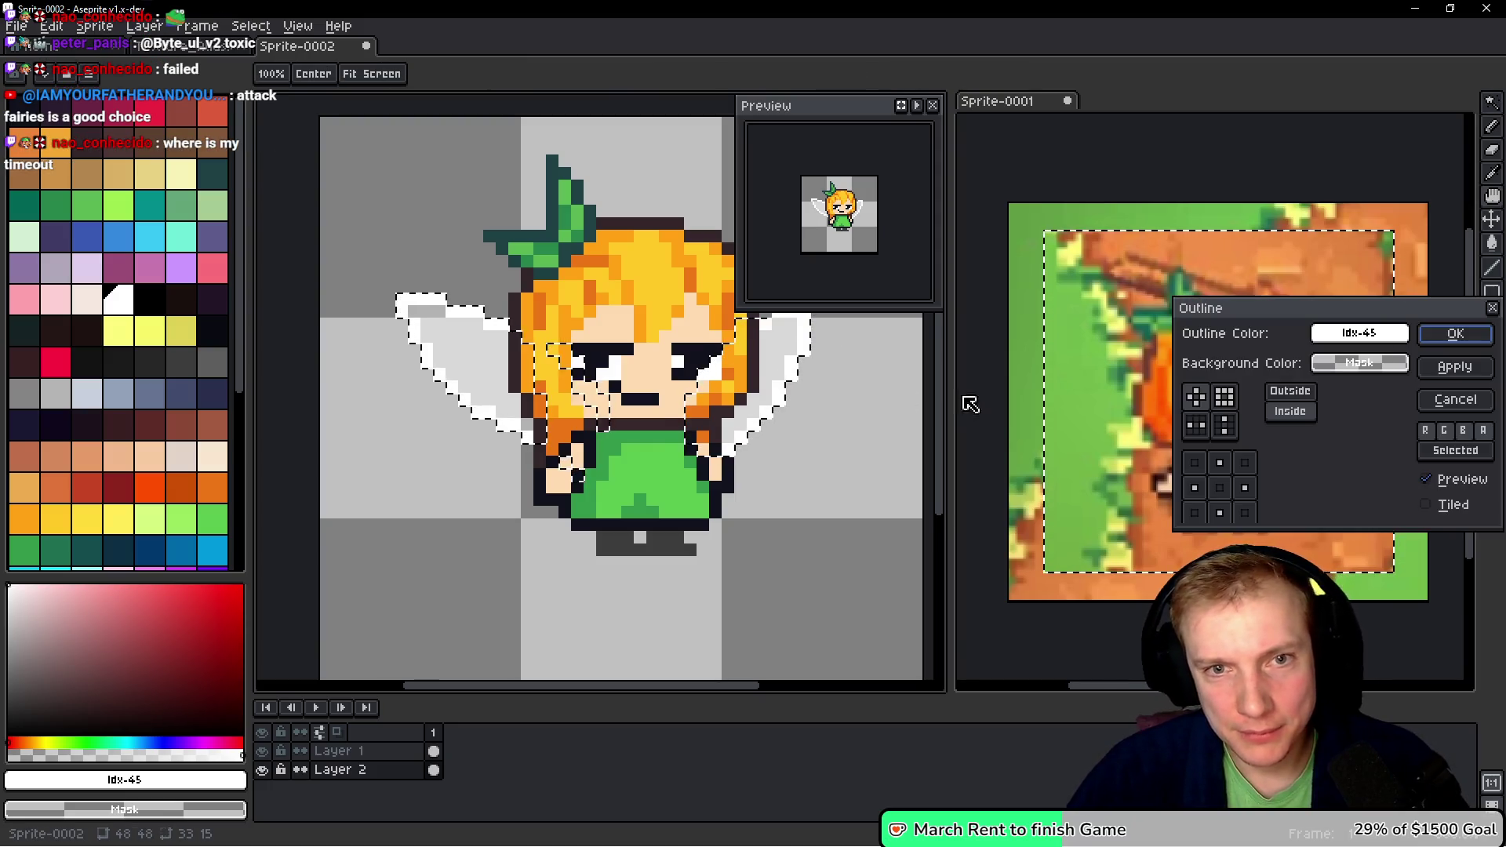
pyautogui.click(1456, 336)
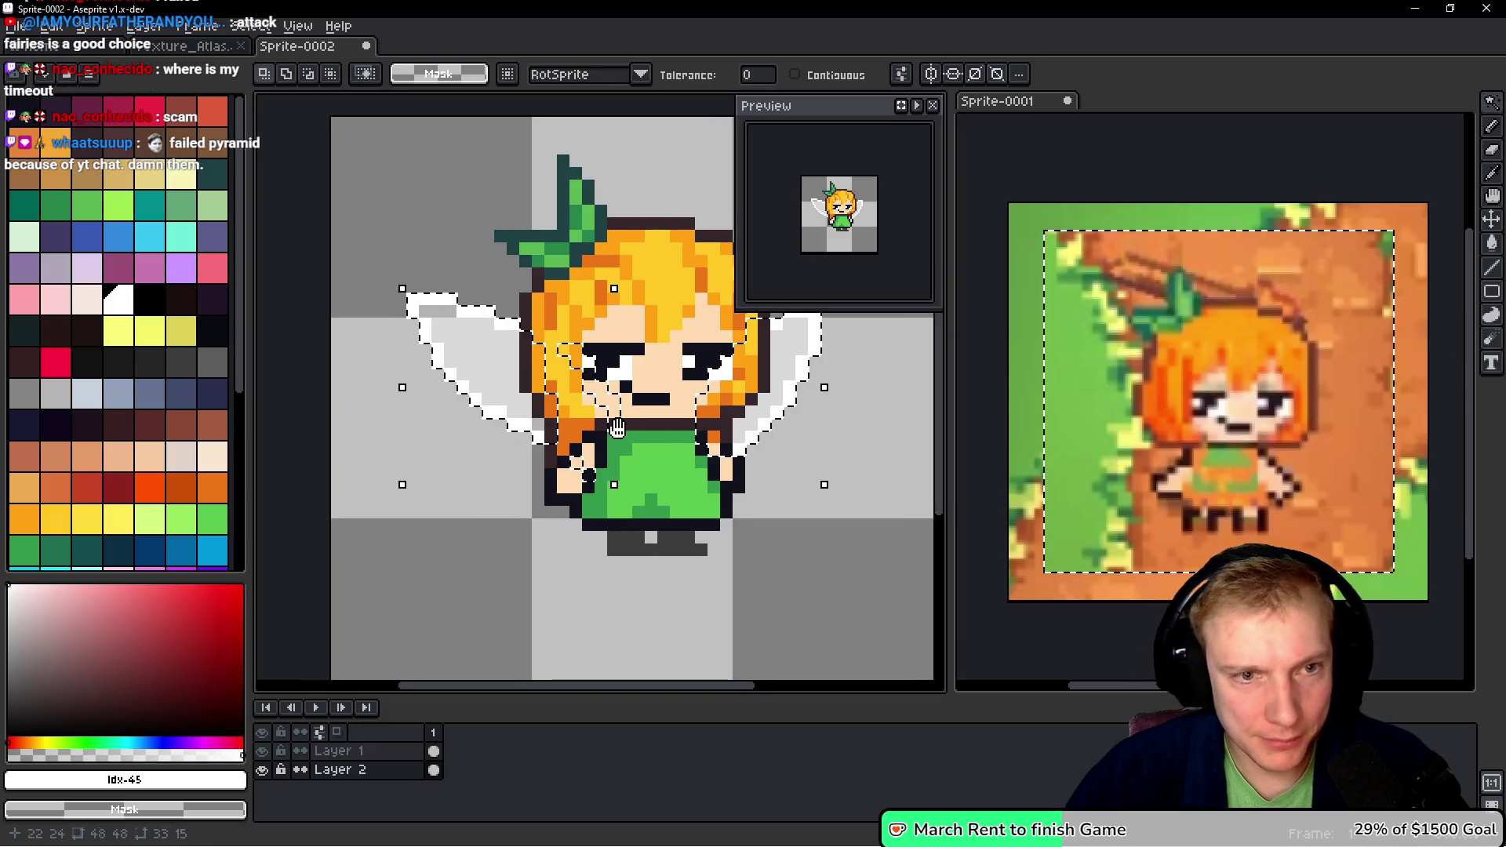
pyautogui.scroll(2, 513, 339)
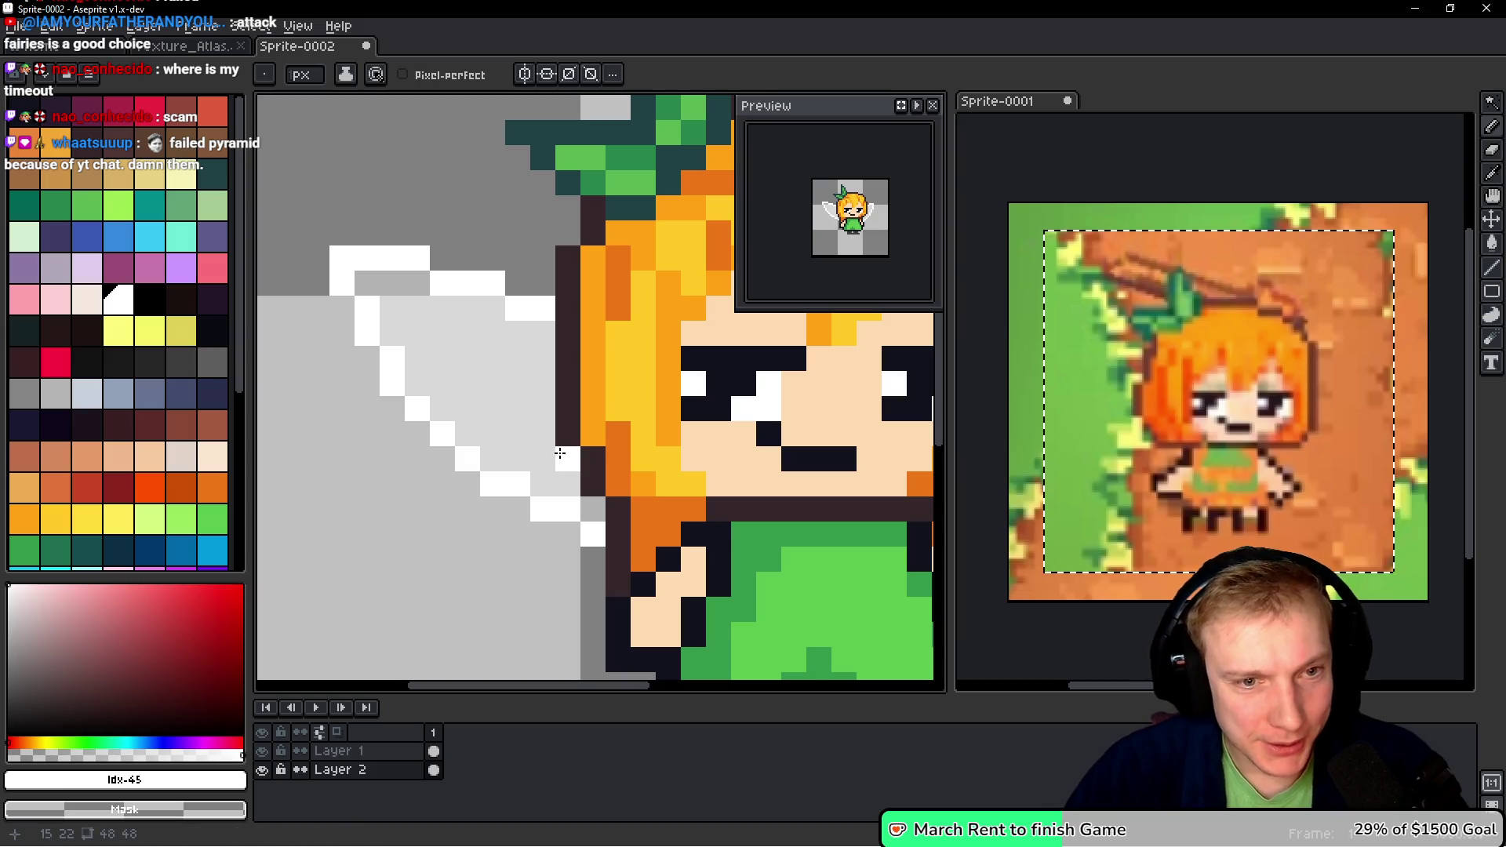
# - Draw white detail lines inside the left wing
pyautogui.moveTo(511, 380)
pyautogui.mouseDown()
pyautogui.moveTo(521, 397)
pyautogui.moveTo(518, 323)
pyautogui.mouseUp()
pyautogui.moveTo(492, 400); pyautogui.dragTo(439, 408)
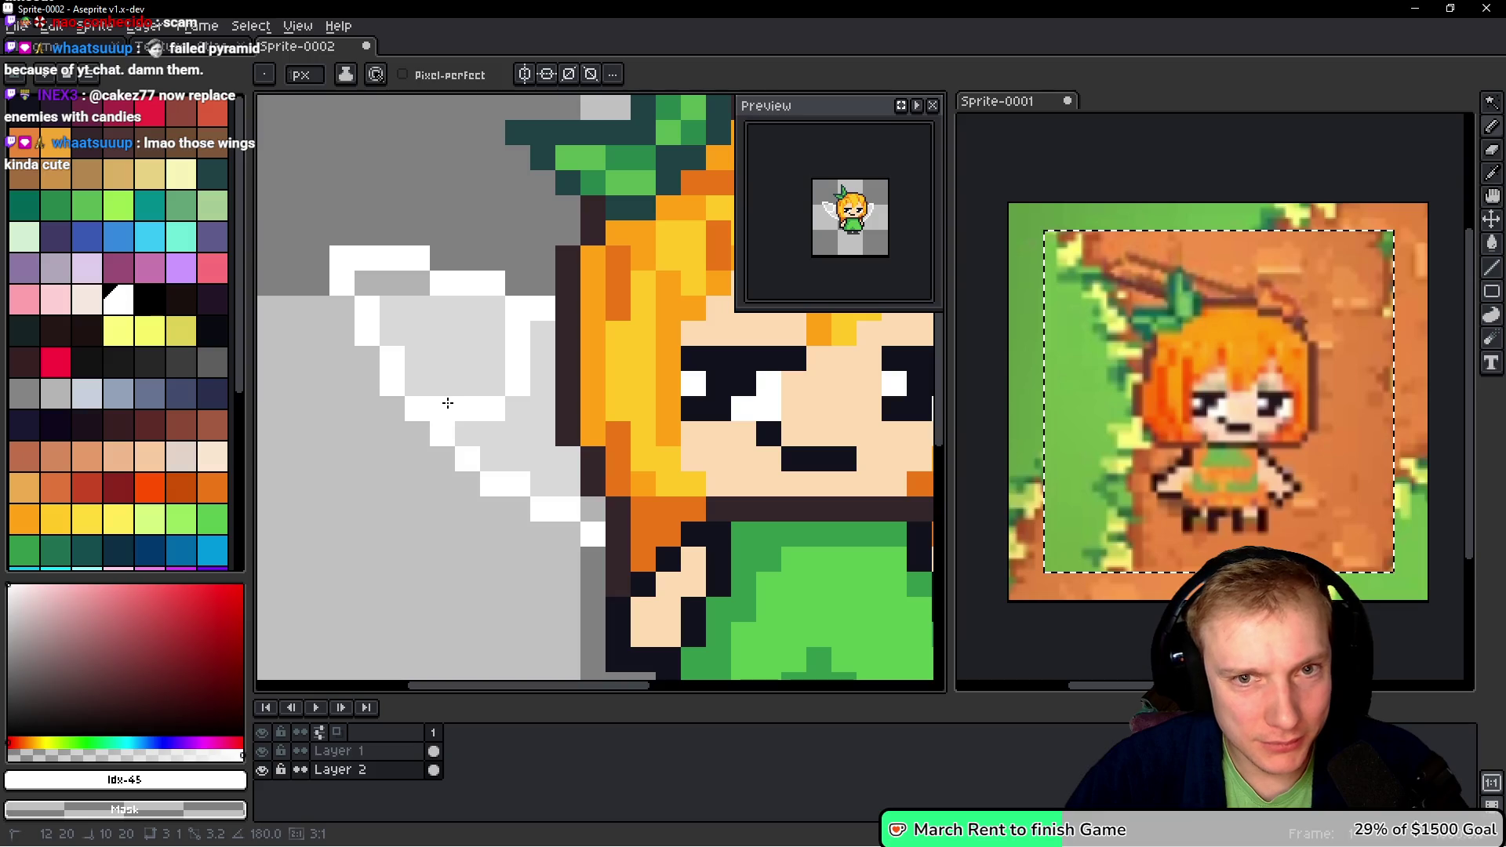
pyautogui.moveTo(369, 280); pyautogui.dragTo(589, 468)
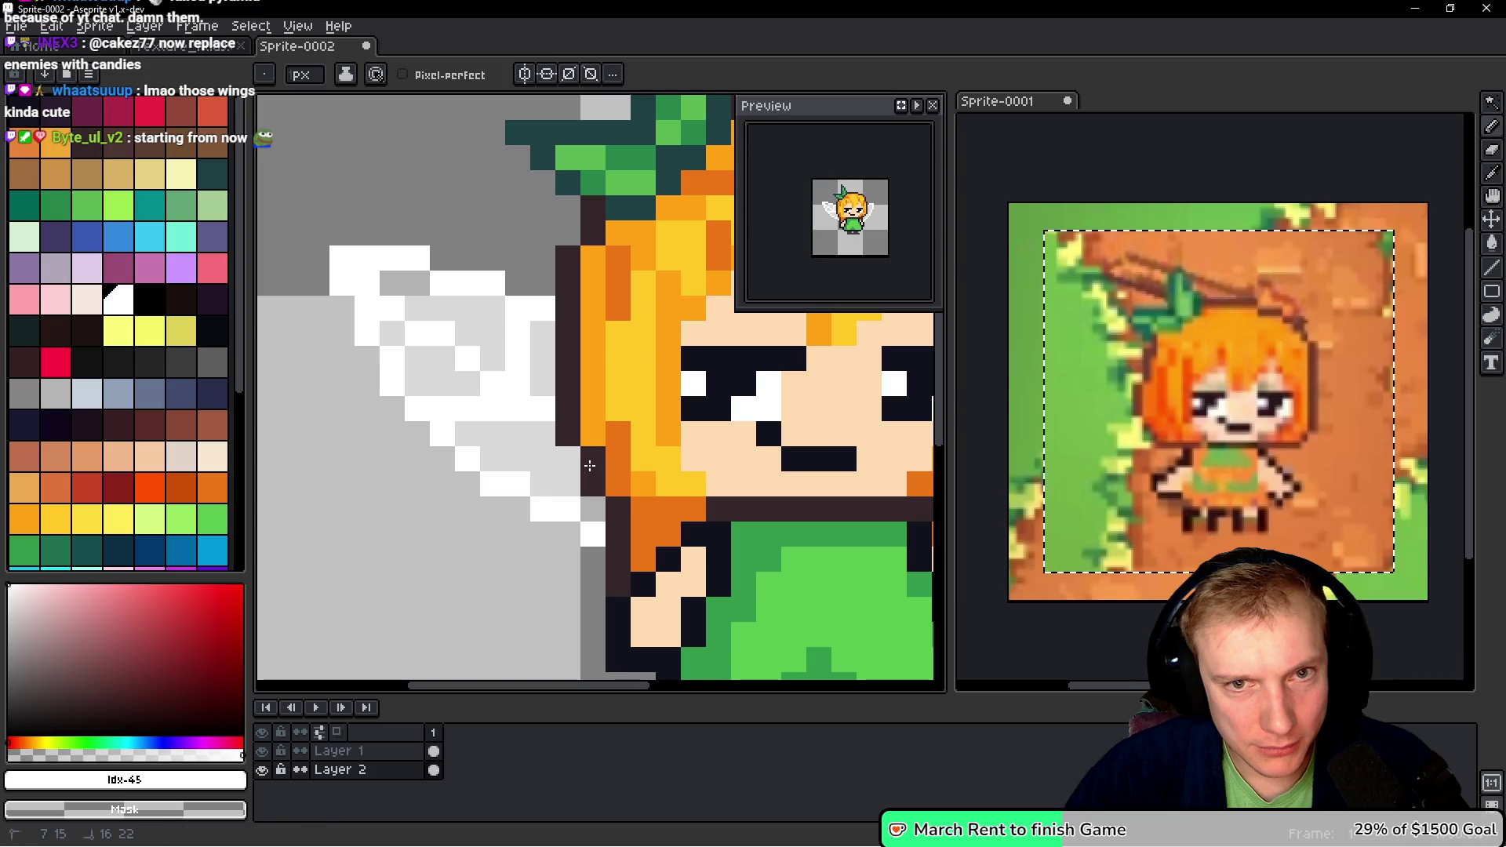
pyautogui.hscroll(6, 596, 377)
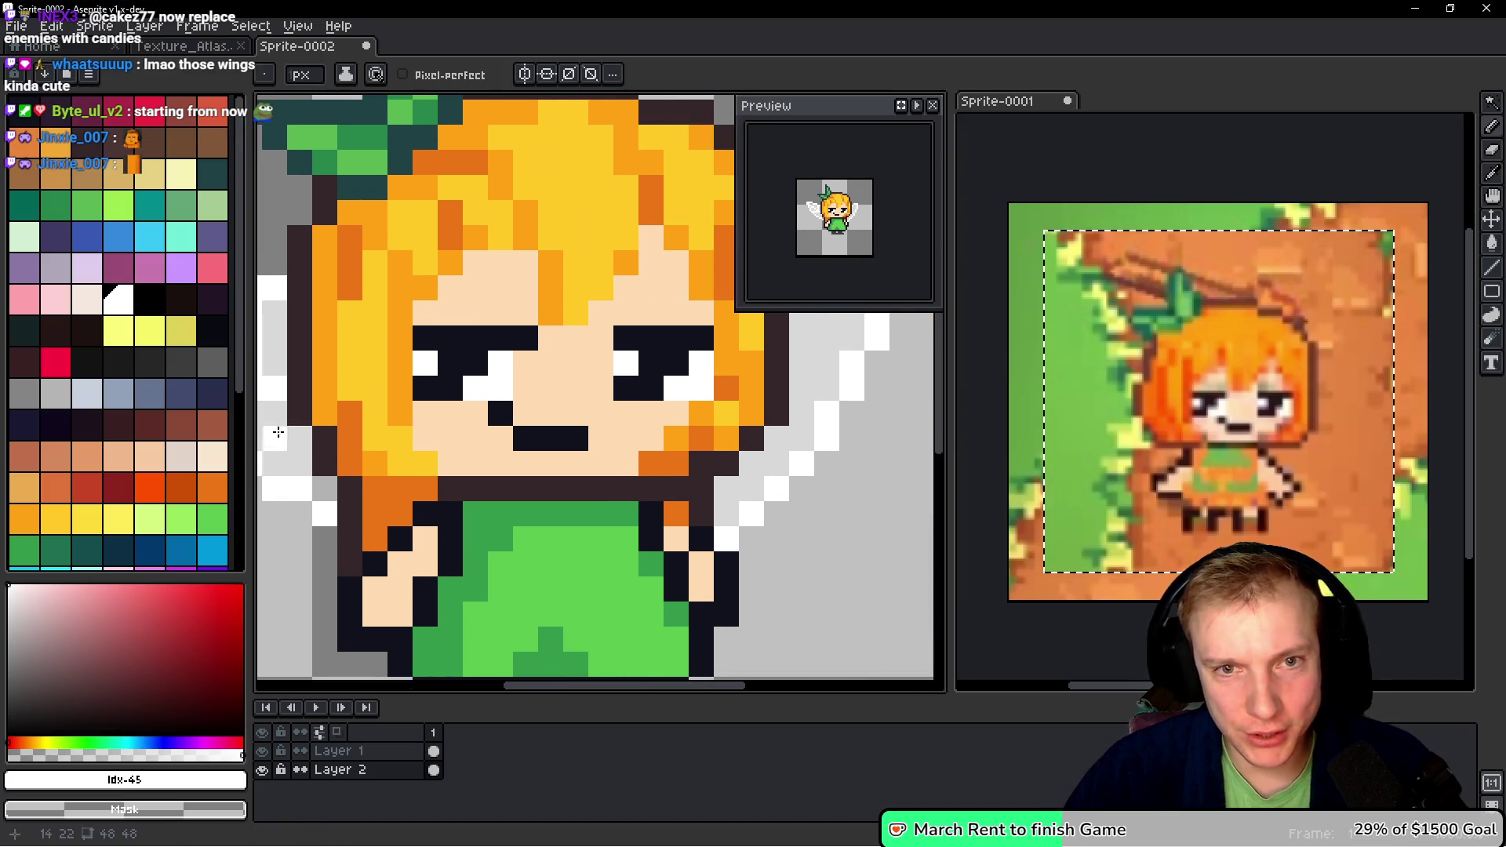
pyautogui.scroll(-2, 620, 301)
pyautogui.hscroll(-1, 628, 353)
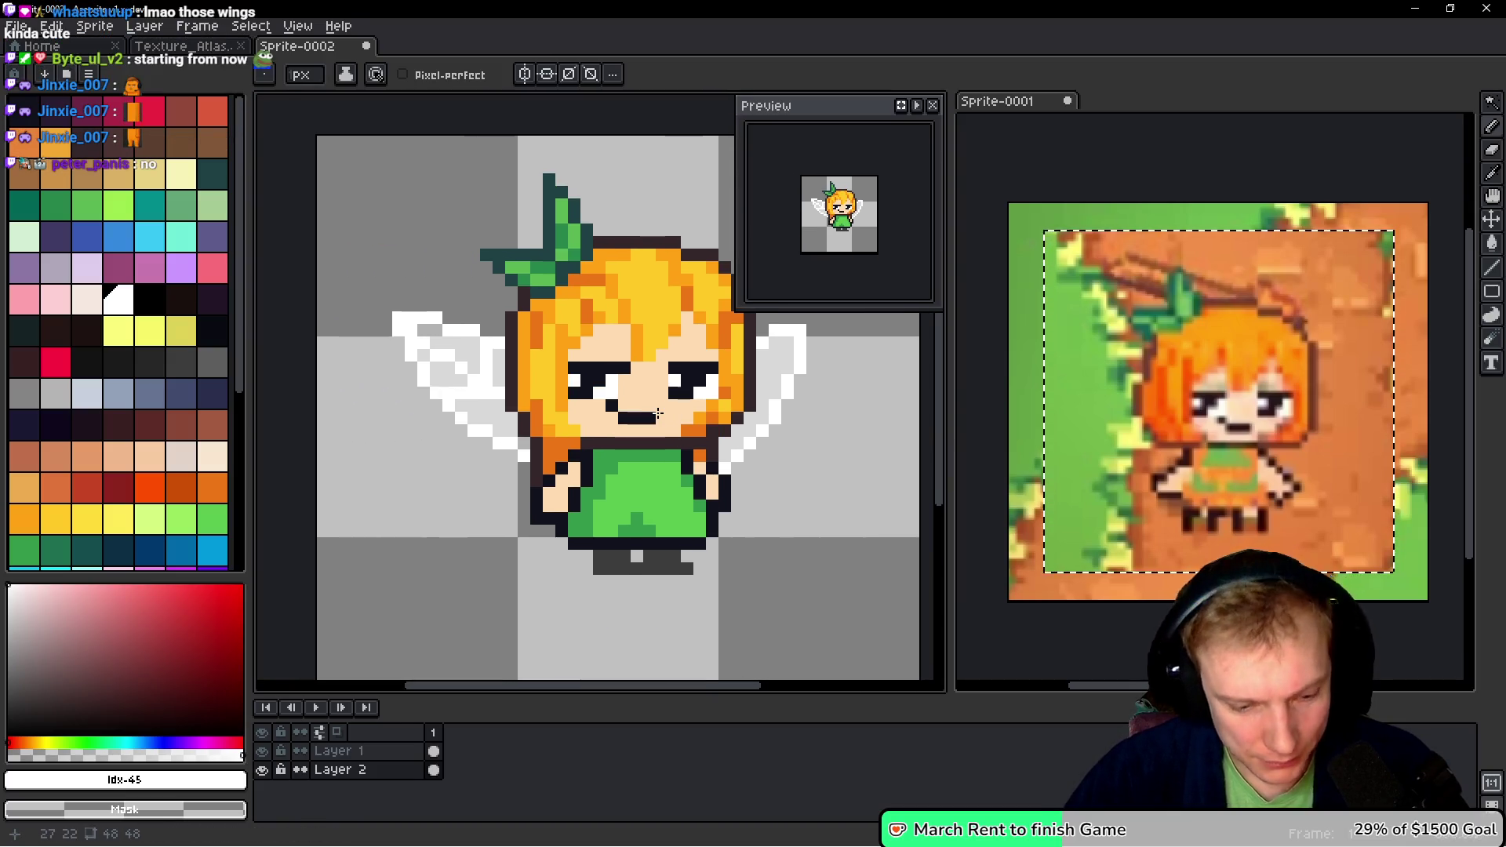
# - Undo the white wing lines, then switch to Firefox with a new tab
pyautogui.press('v')
pyautogui.hotkey('ctrl', 'z')
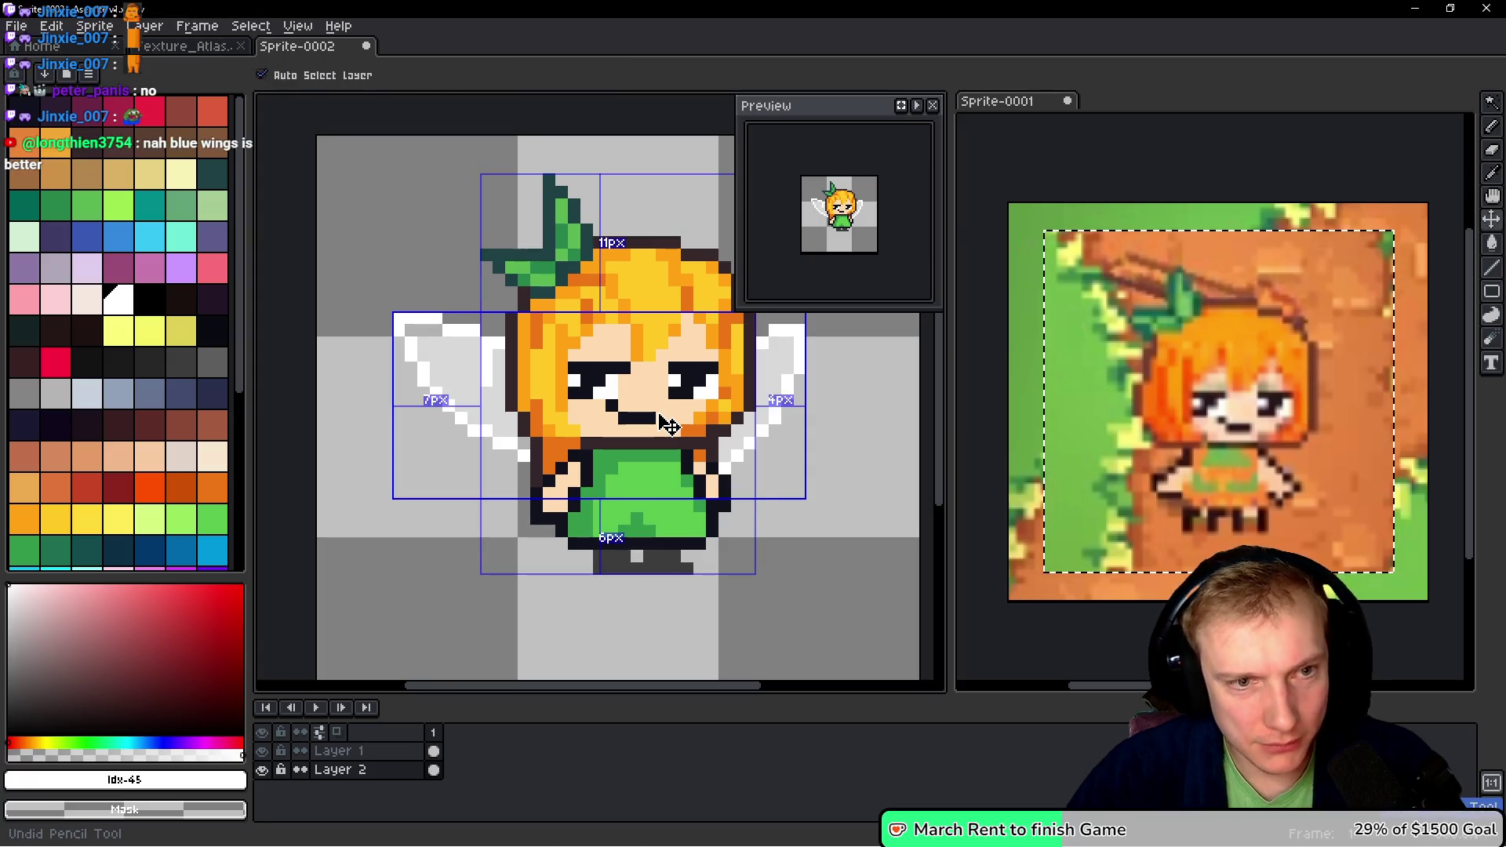
pyautogui.press('b')
pyautogui.scroll(-1, 485, 394)
pyautogui.press('i')
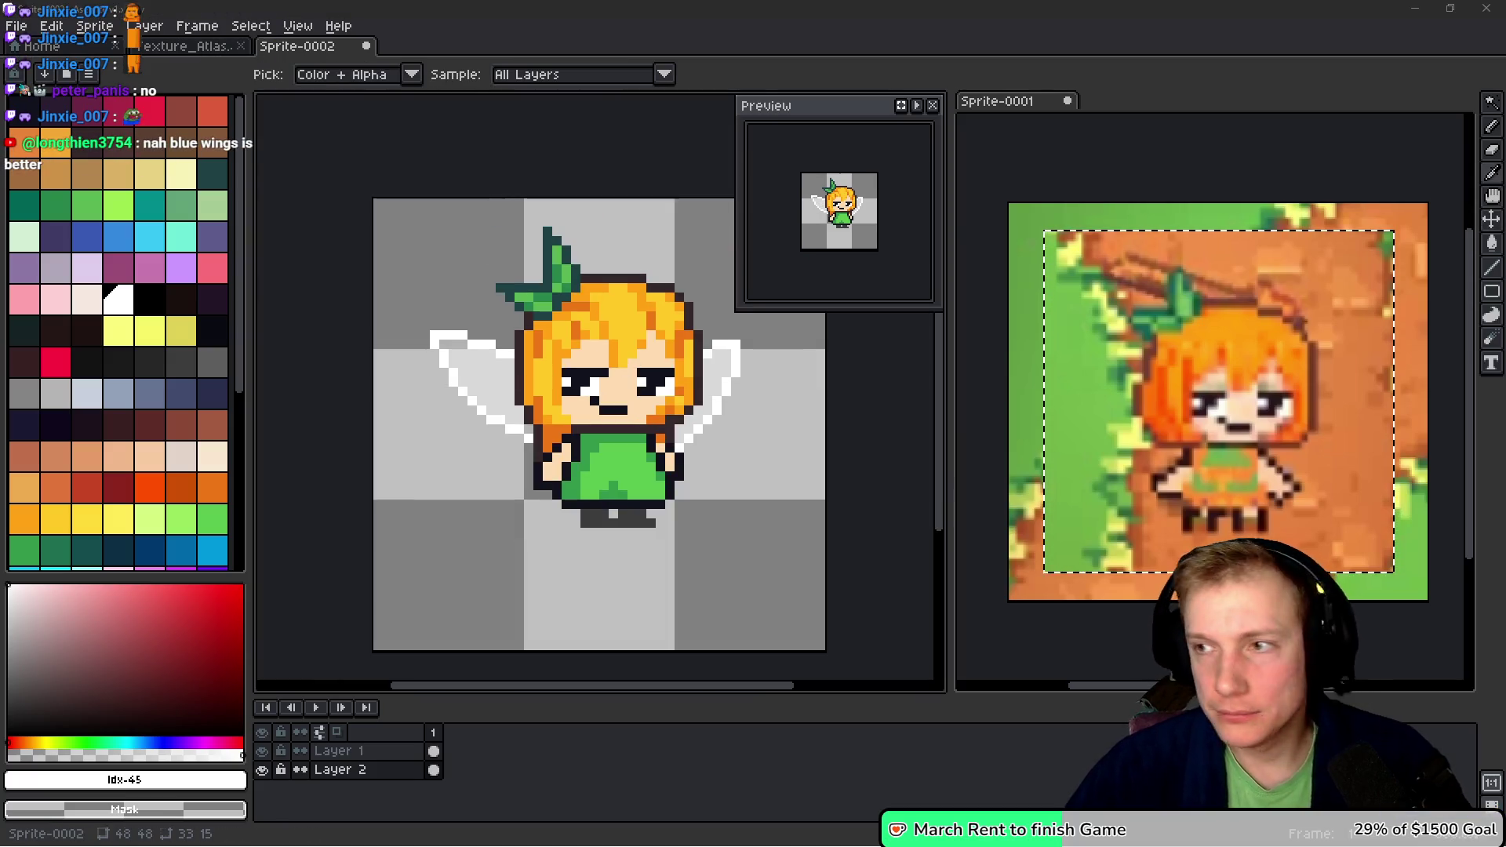
pyautogui.hotkey('alt', 'Tab')
pyautogui.click(242, 18)
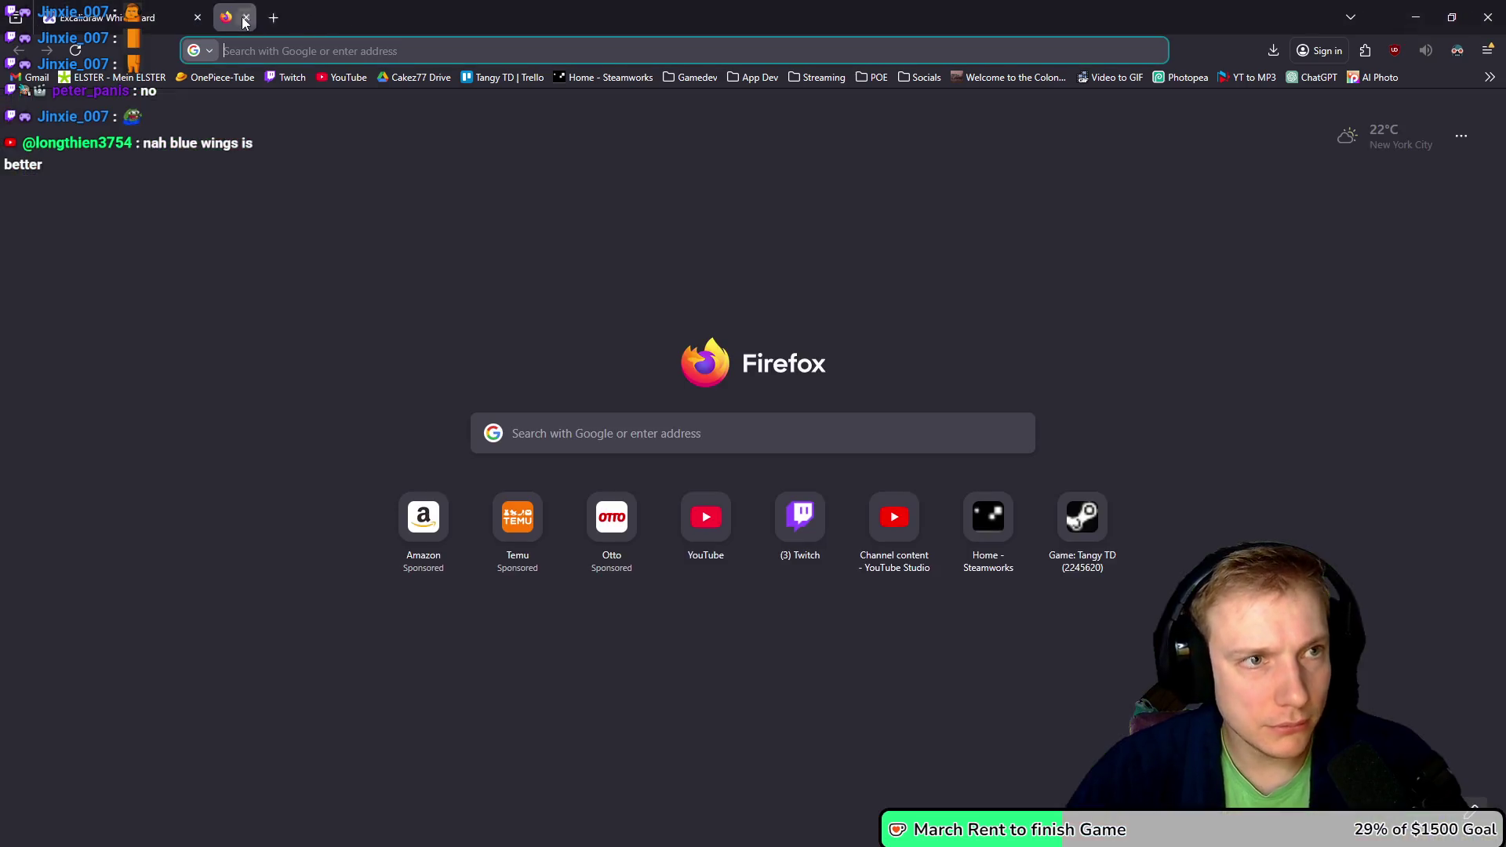
# - Search Google for 'fairy wings pixel art' references, then return to Aseprite
pyautogui.write('fairy wings pixel art')
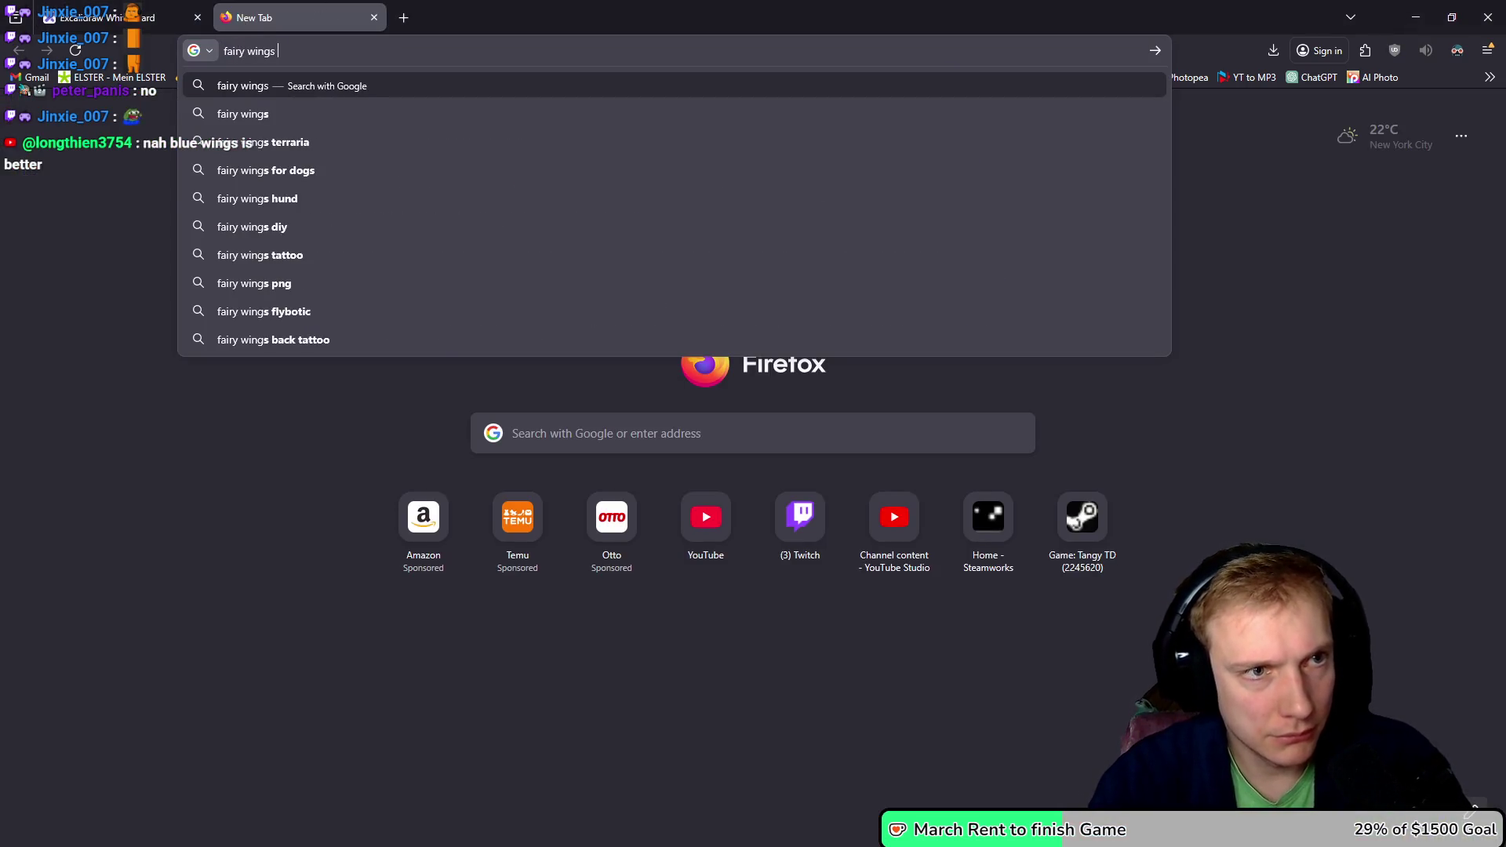
pyautogui.press('Return')
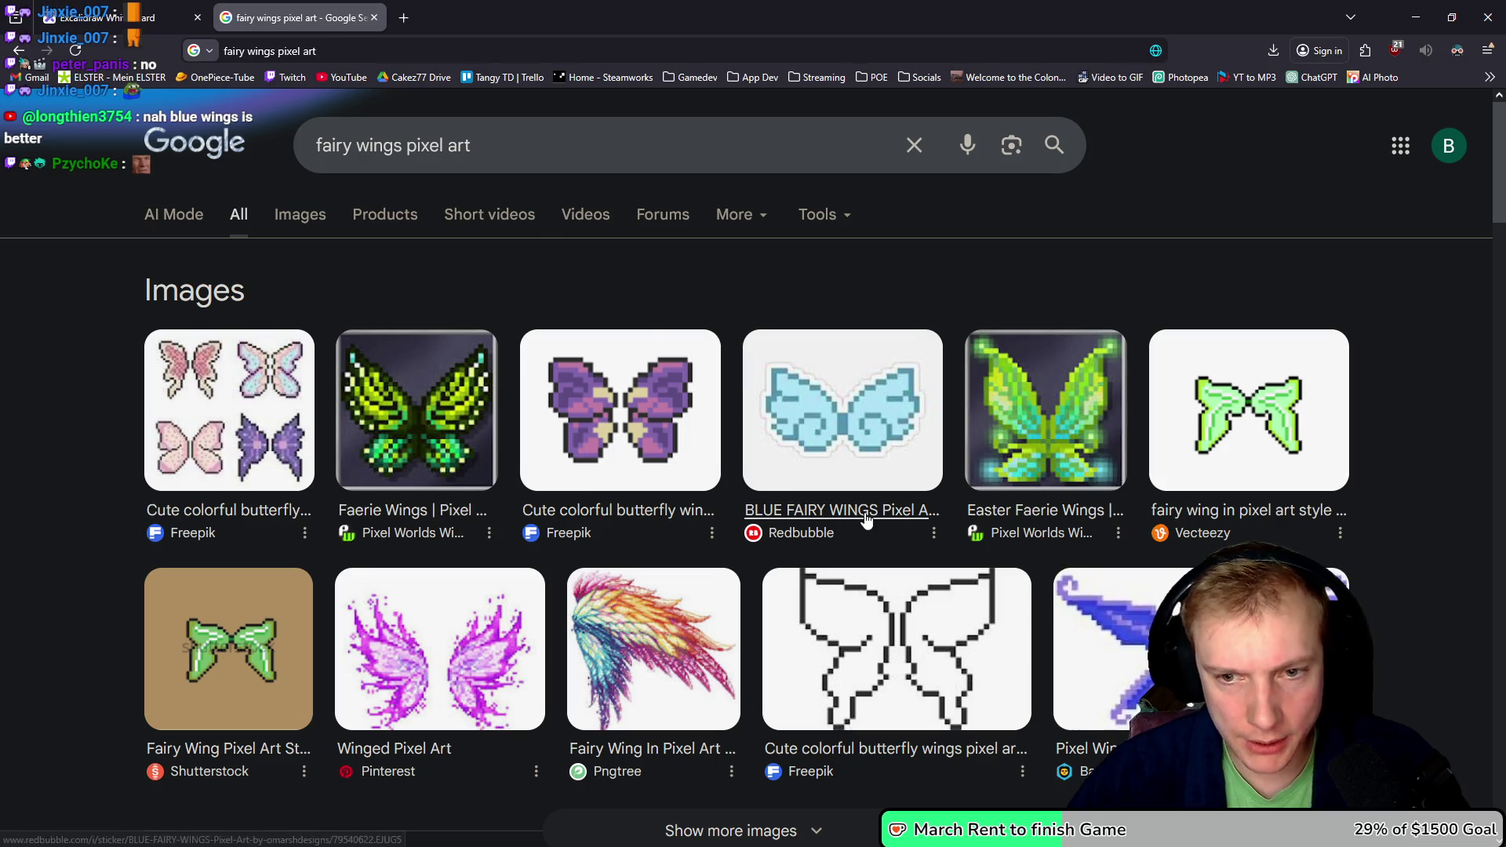
pyautogui.hotkey('alt', 'Tab')
pyautogui.scroll(2, 440, 324)
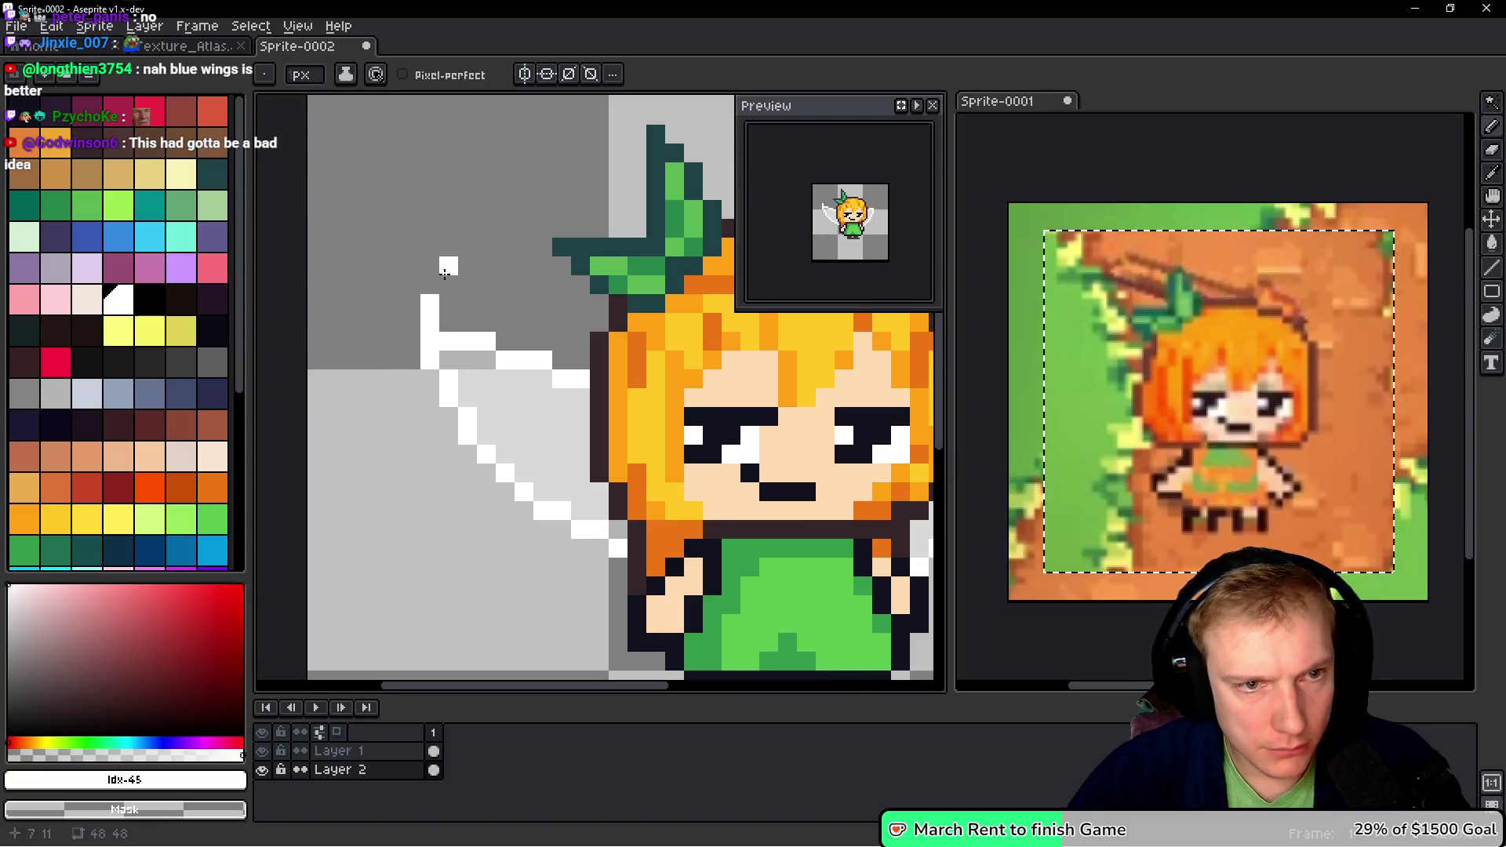
# - Add white pixels below the lower right wing tip and atop the left wing, erasing strays
pyautogui.click(471, 304)
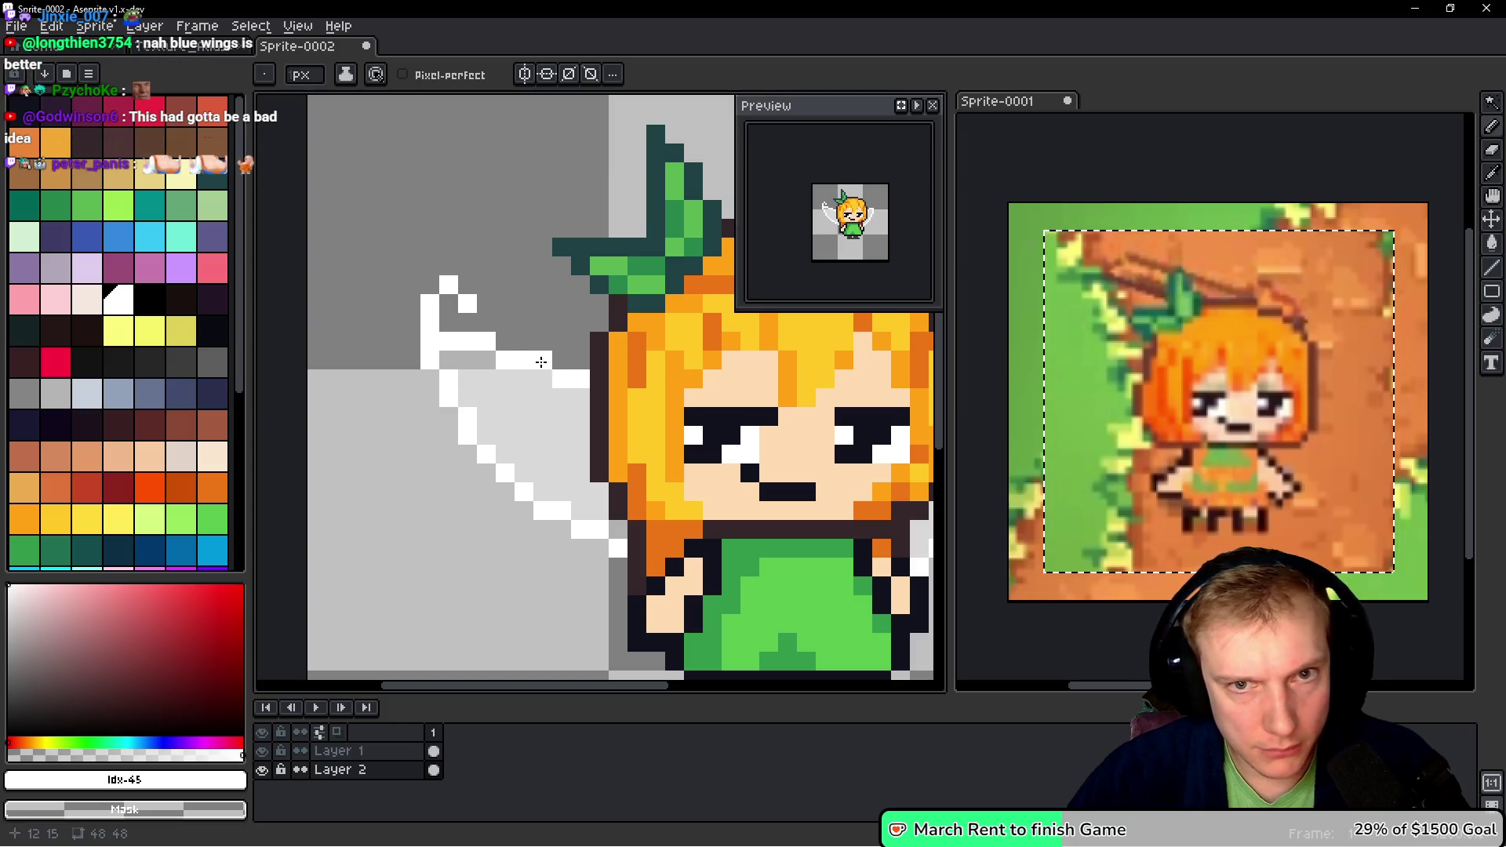
pyautogui.hscroll(5, 652, 397)
pyautogui.hscroll(2, 651, 397)
pyautogui.click(693, 286)
pyautogui.click(716, 286)
pyautogui.rightClick(715, 285)
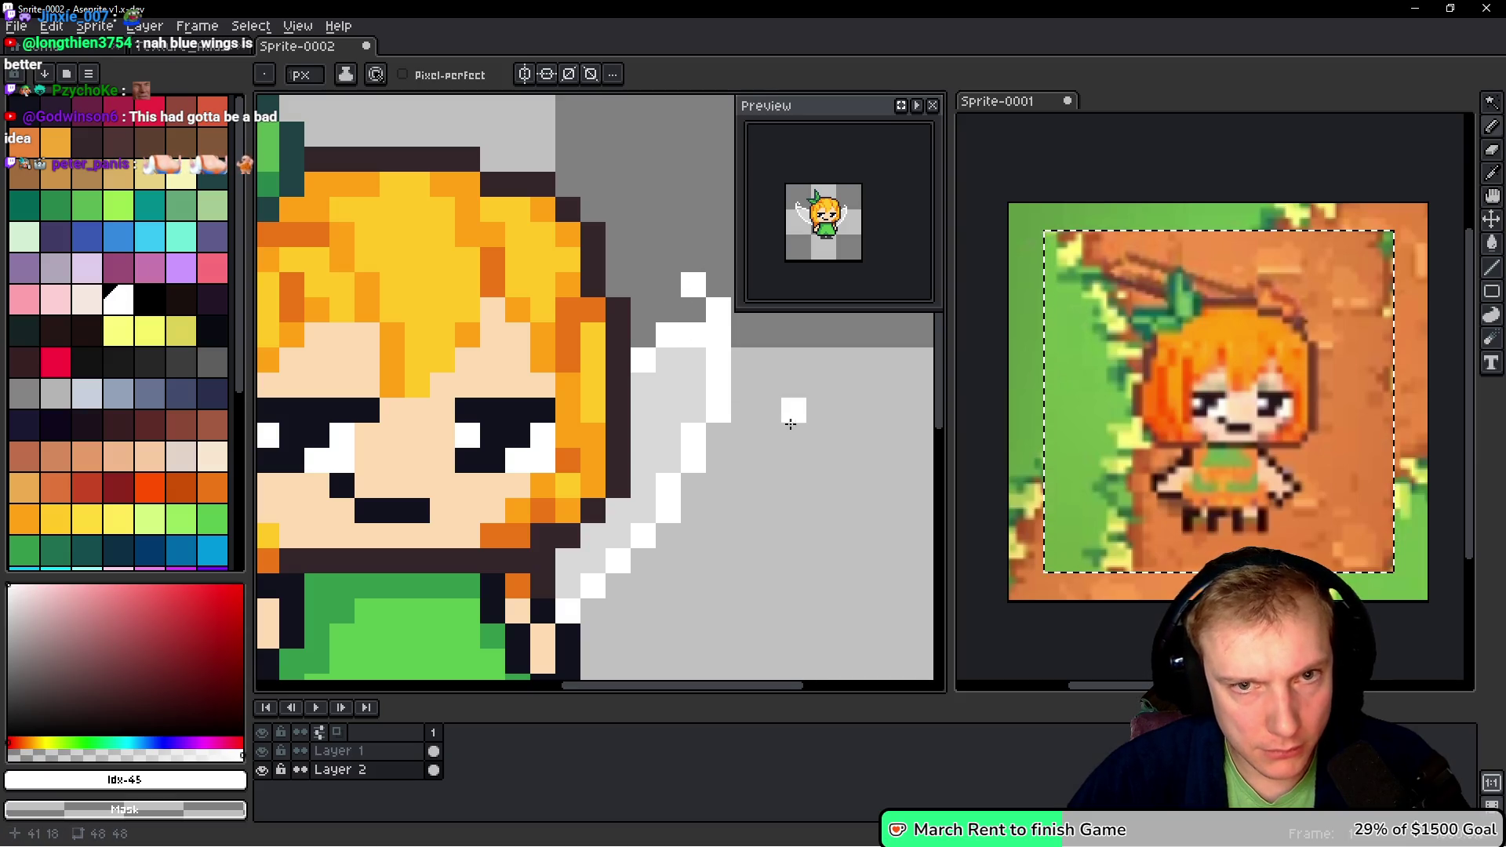
pyautogui.hscroll(3, 785, 408)
pyautogui.click(644, 383)
pyautogui.rightClick(653, 391)
# - Refine the wing's top edge and tip with white pixels, erasing the extras
pyautogui.click(579, 290)
pyautogui.rightClick(579, 290)
pyautogui.click(554, 290)
pyautogui.click(579, 315)
pyautogui.rightClick(554, 315)
pyautogui.click(529, 290)
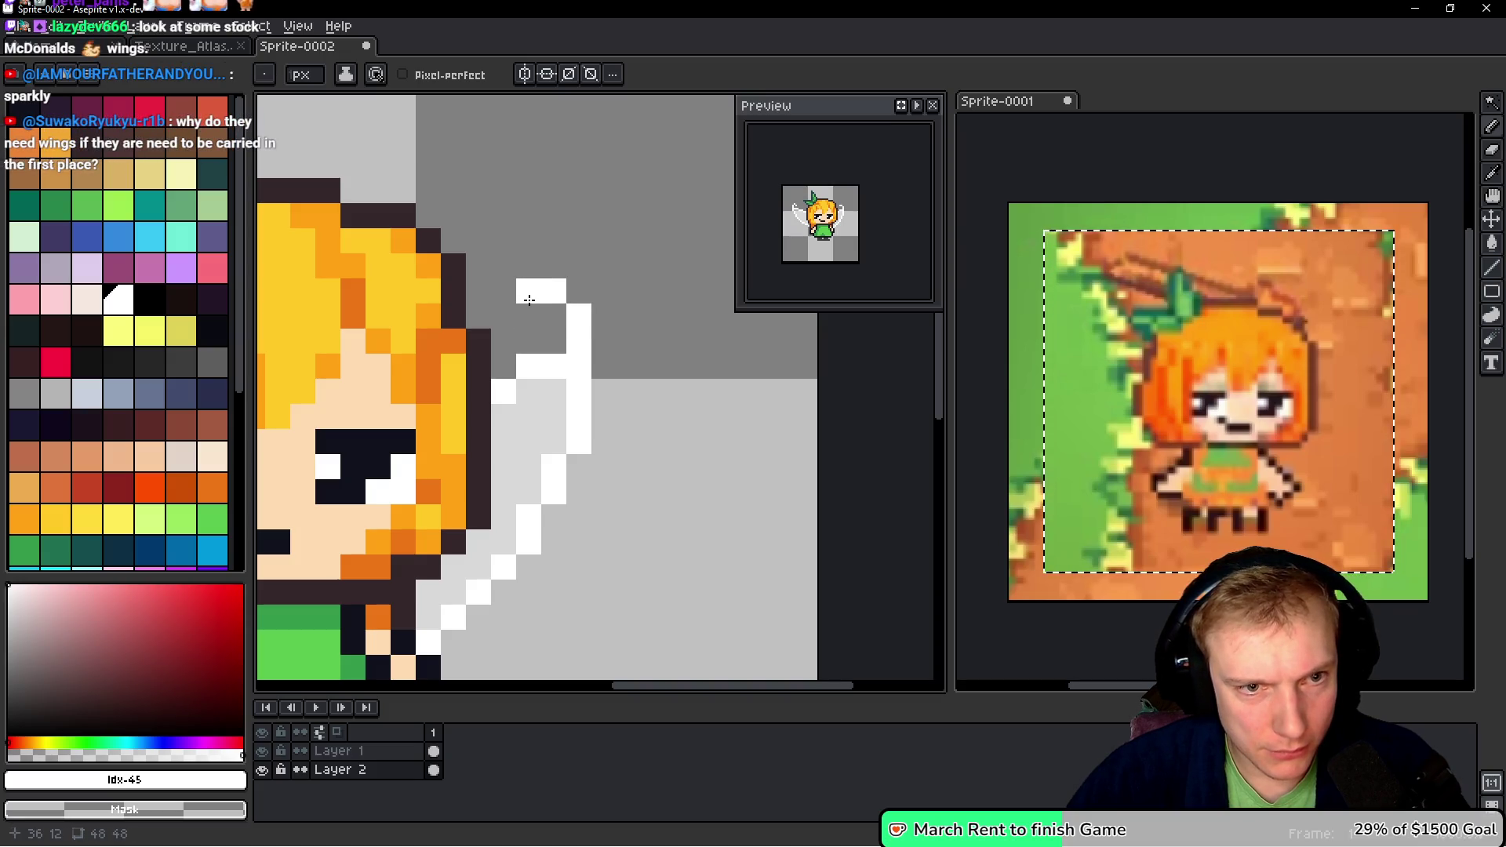
pyautogui.click(529, 265)
pyautogui.rightClick(528, 265)
pyautogui.rightClick(529, 290)
# - Pan across the sprite and compare it with the wing reference images in Firefox
pyautogui.moveTo(325, 422); pyautogui.dragTo(586, 409)
pyautogui.moveTo(259, 400); pyautogui.dragTo(501, 396)
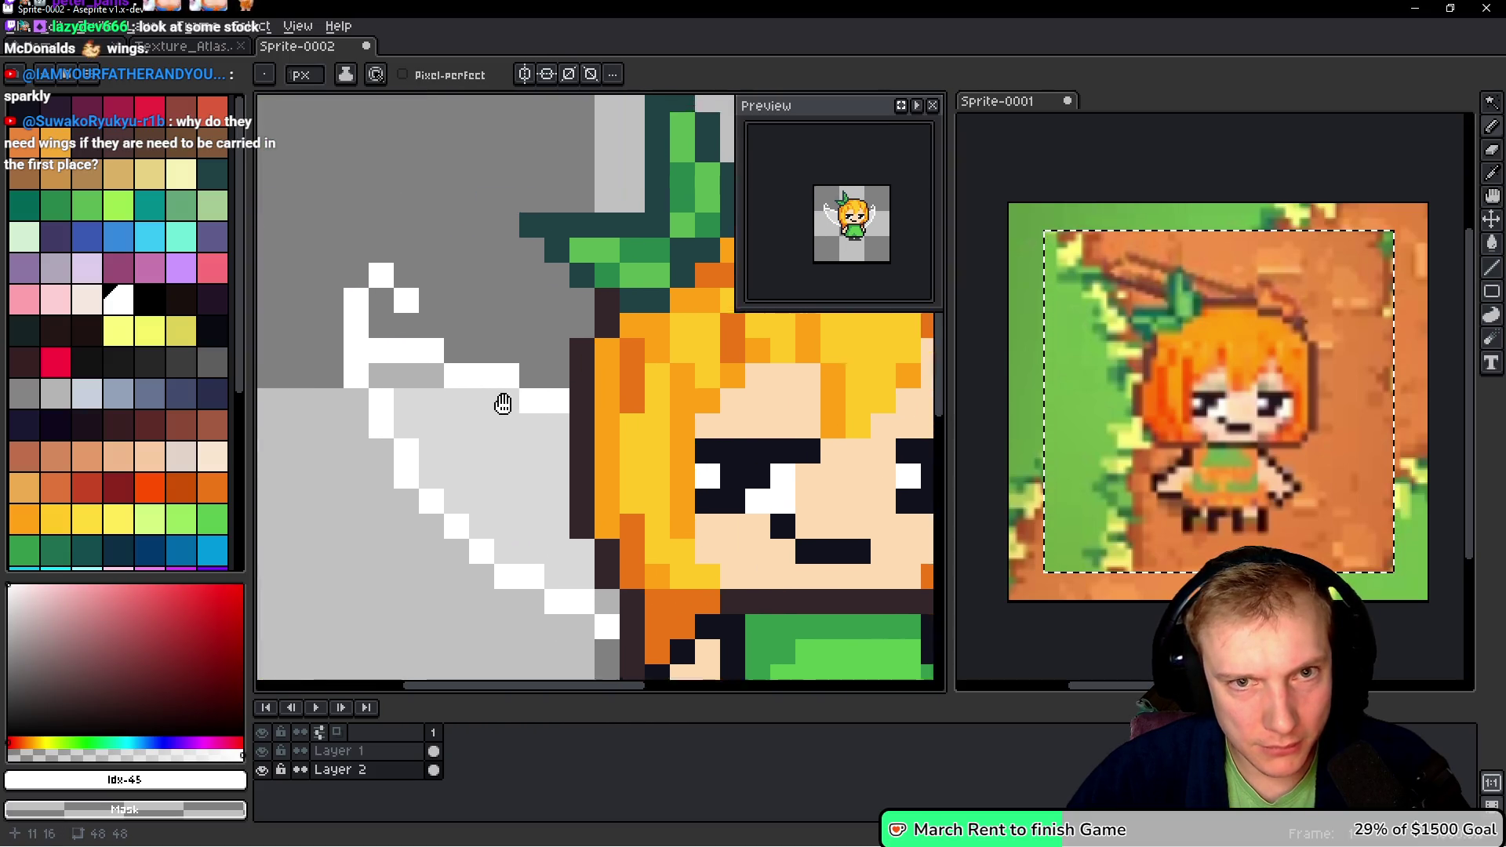
pyautogui.moveTo(330, 313); pyautogui.dragTo(447, 300)
pyautogui.scroll(-5, 596, 333)
pyautogui.hscroll(3, 655, 394)
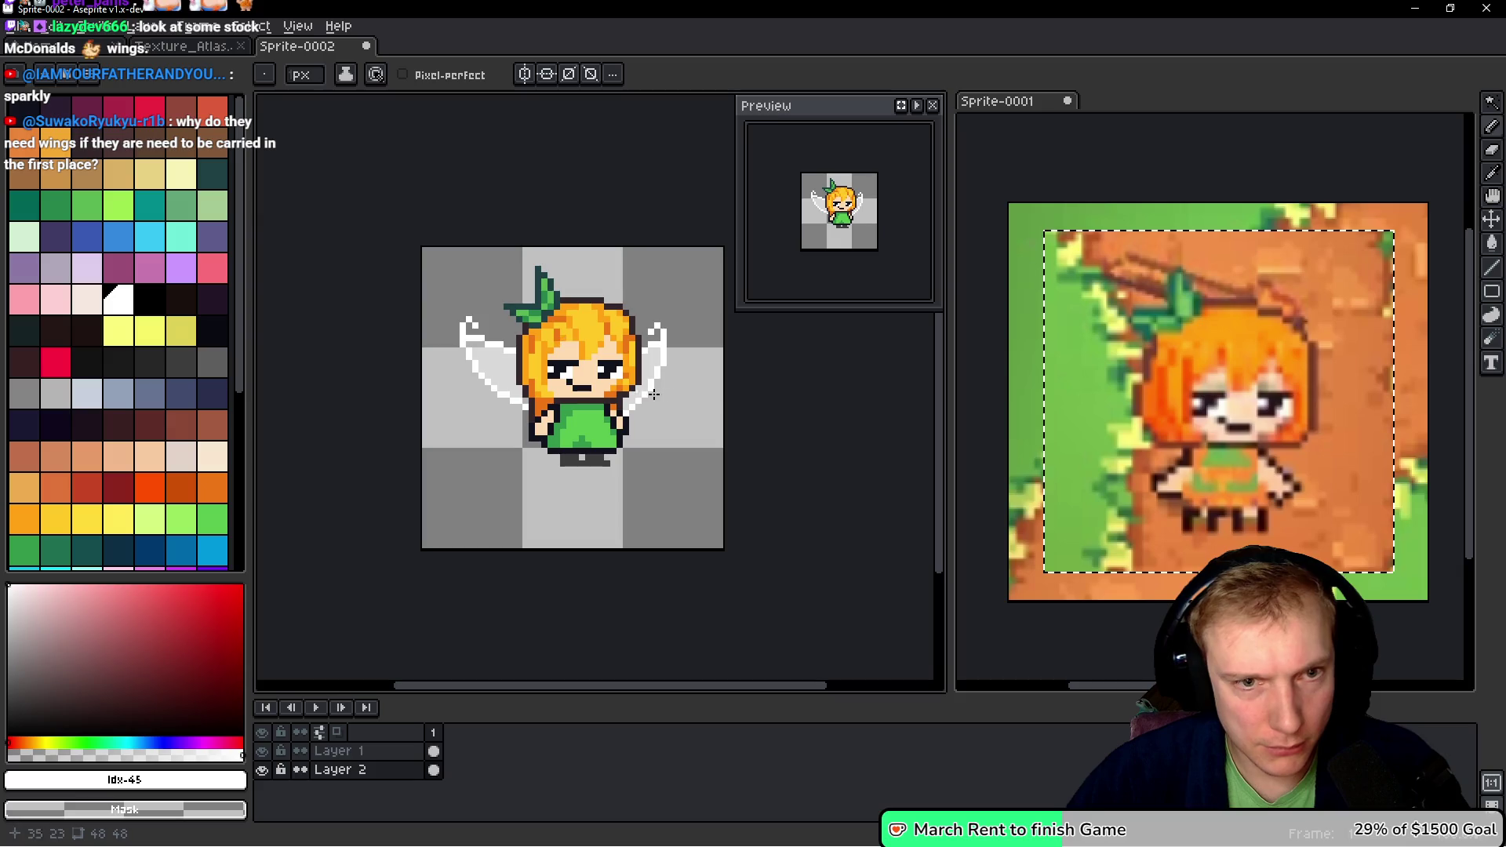
pyautogui.scroll(1, 664, 390)
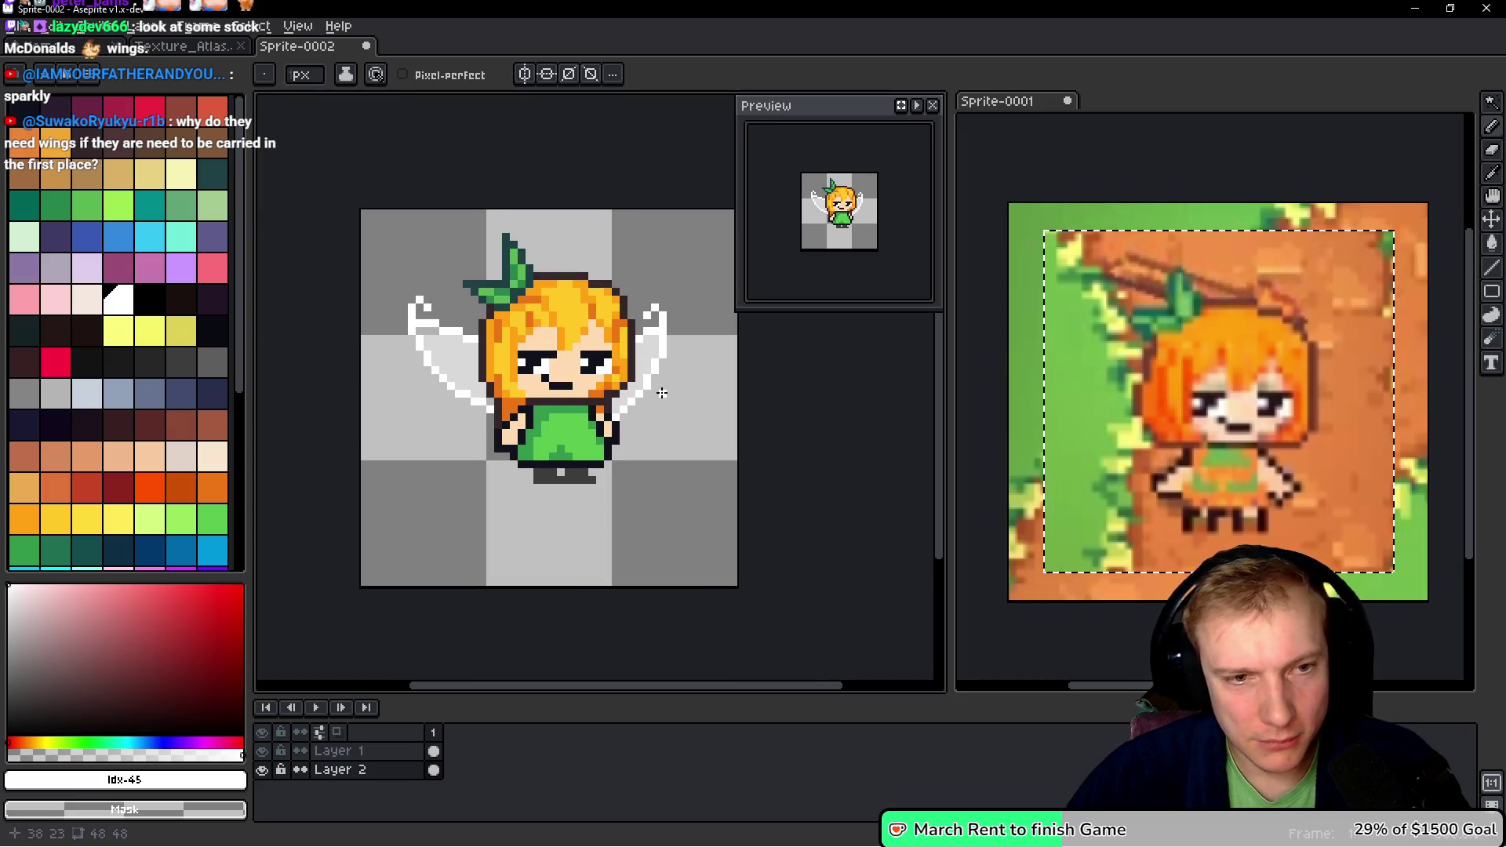
pyautogui.hotkey('alt', 'Tab')
pyautogui.hotkey('alt', 'Tab')
pyautogui.scroll(1, 488, 474)
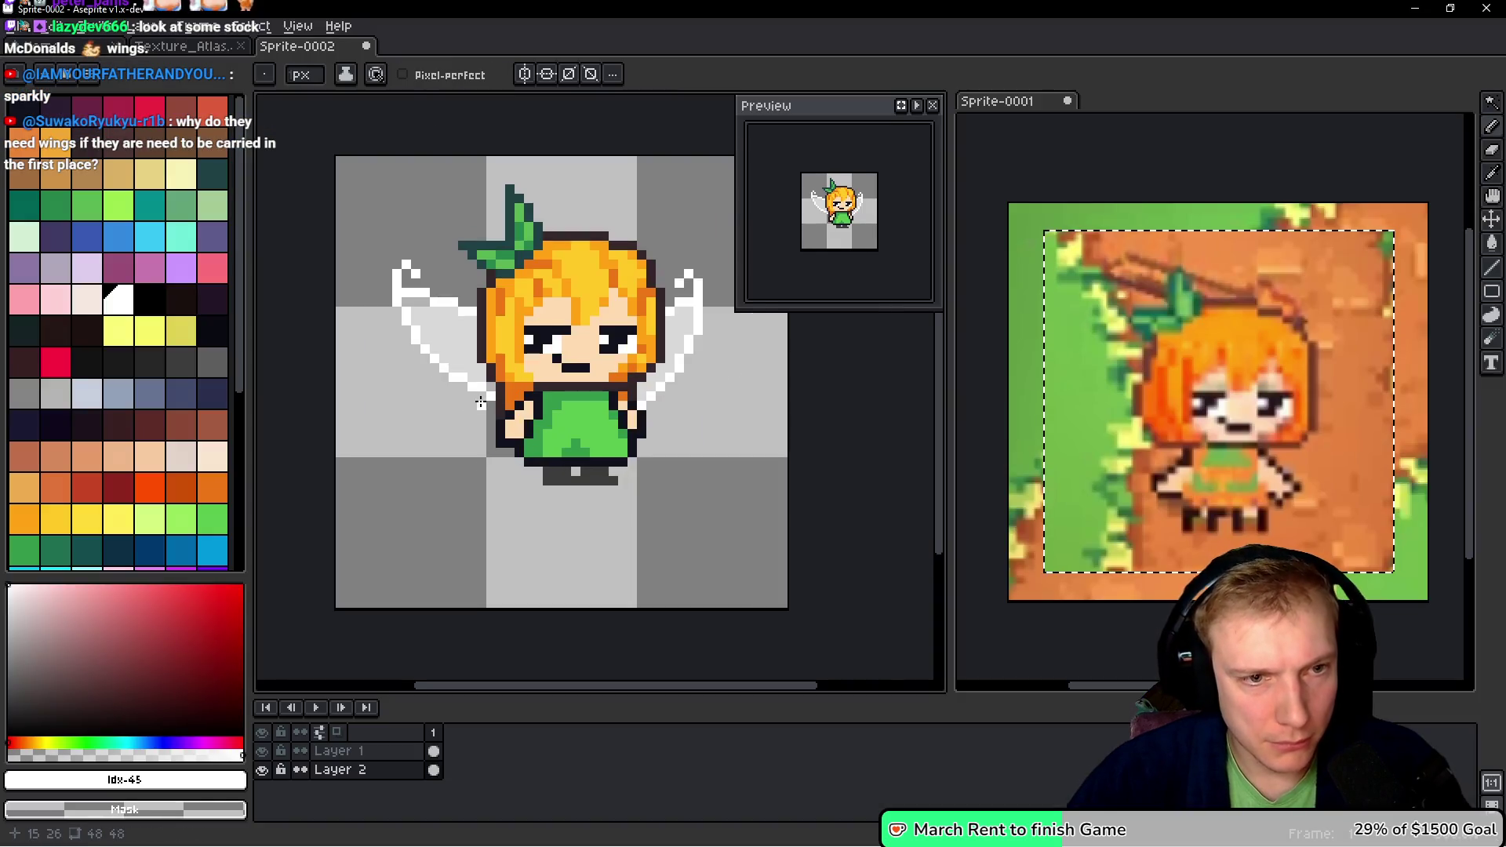
pyautogui.scroll(3, 469, 416)
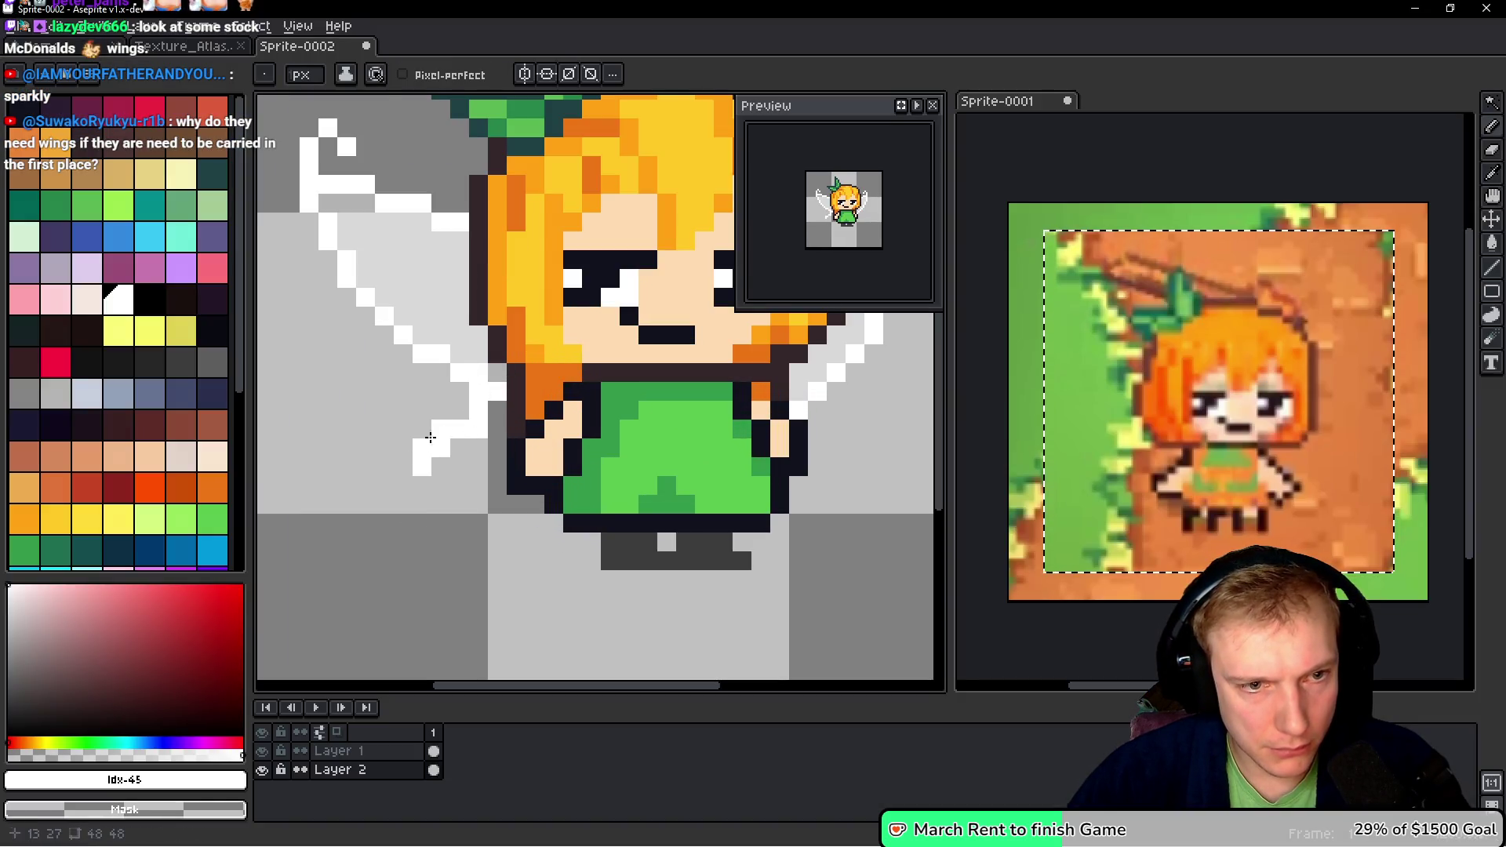
# - Redraw the lower wing tips, painting a white row along the lower wing and the left wing outline
pyautogui.click(442, 481)
pyautogui.click(441, 467)
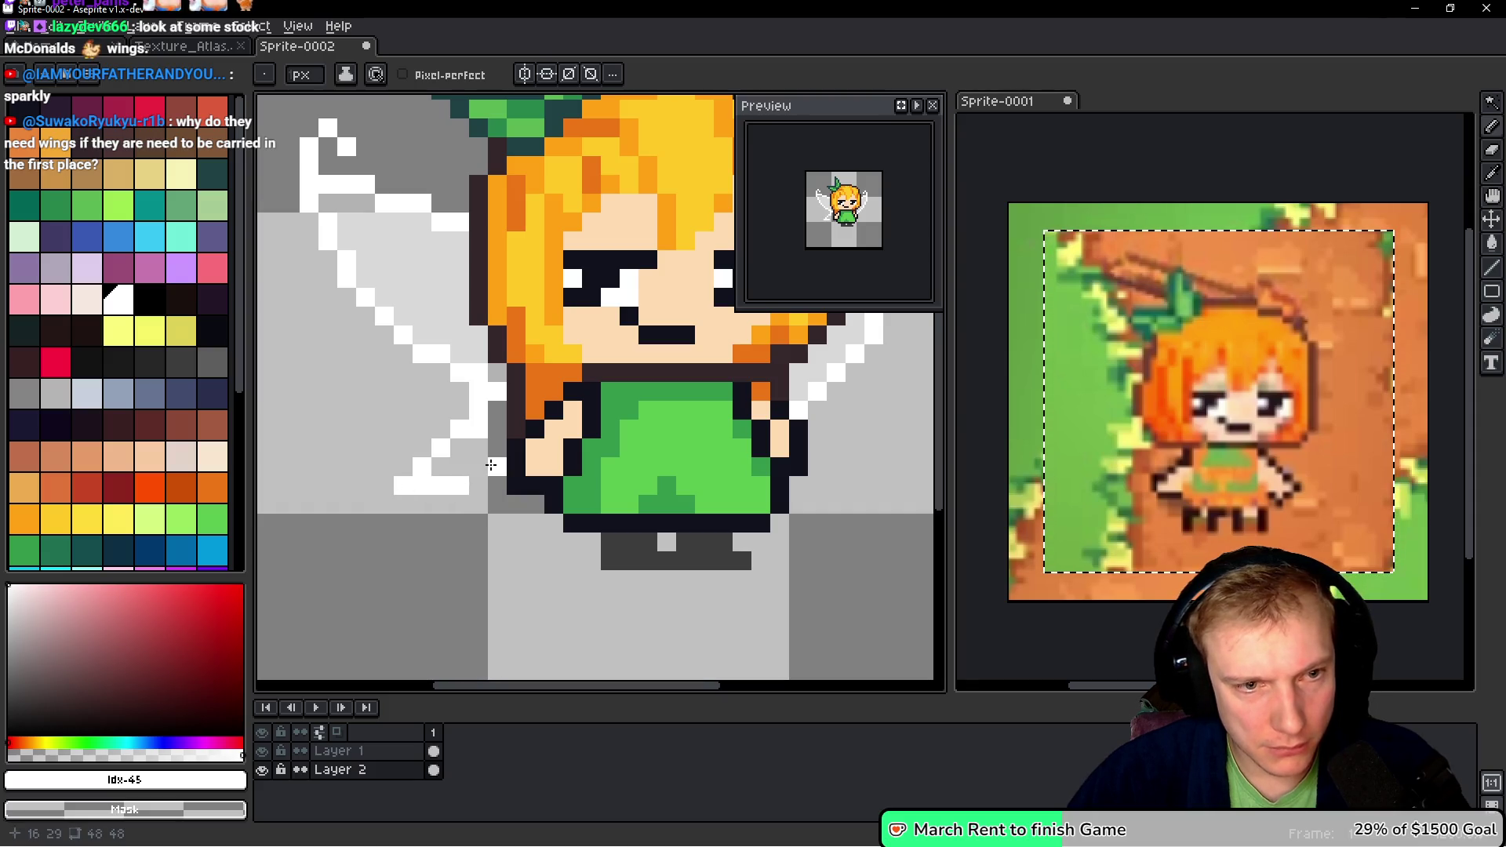
pyautogui.hscroll(3, 773, 503)
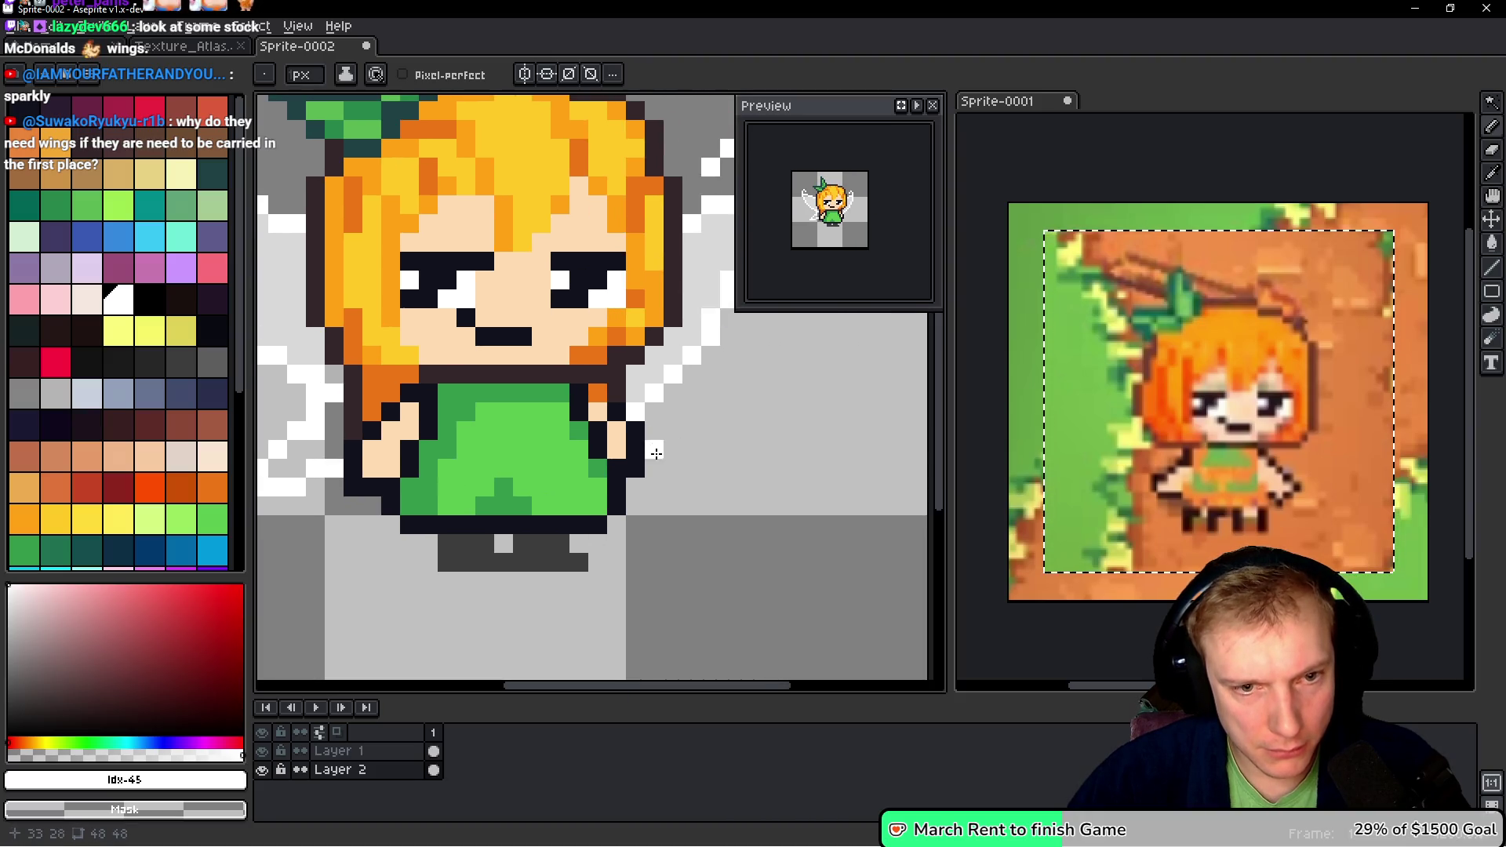
pyautogui.click(690, 467)
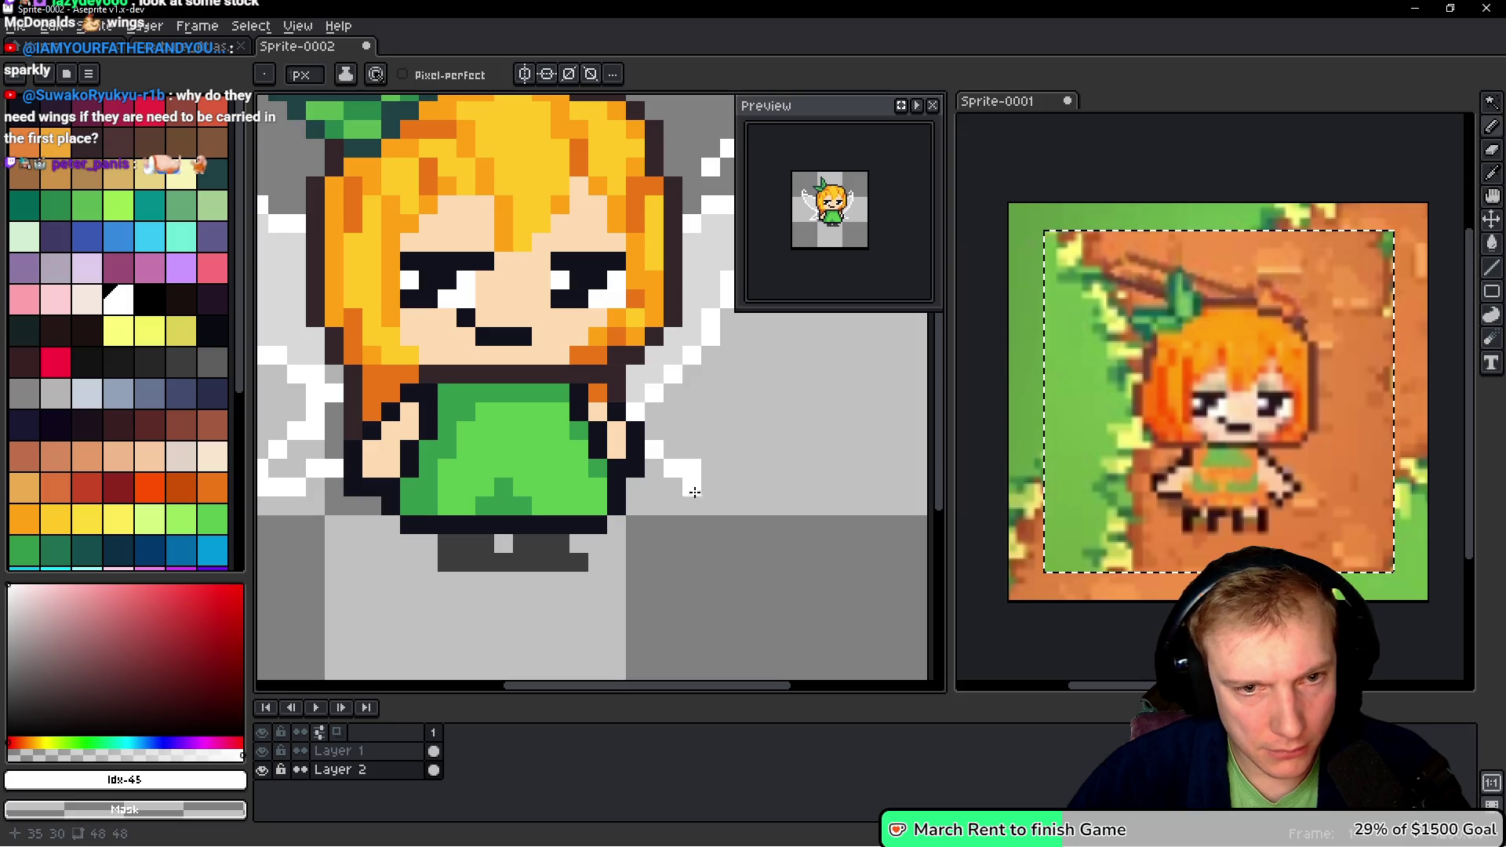
pyautogui.moveTo(703, 485); pyautogui.dragTo(654, 482)
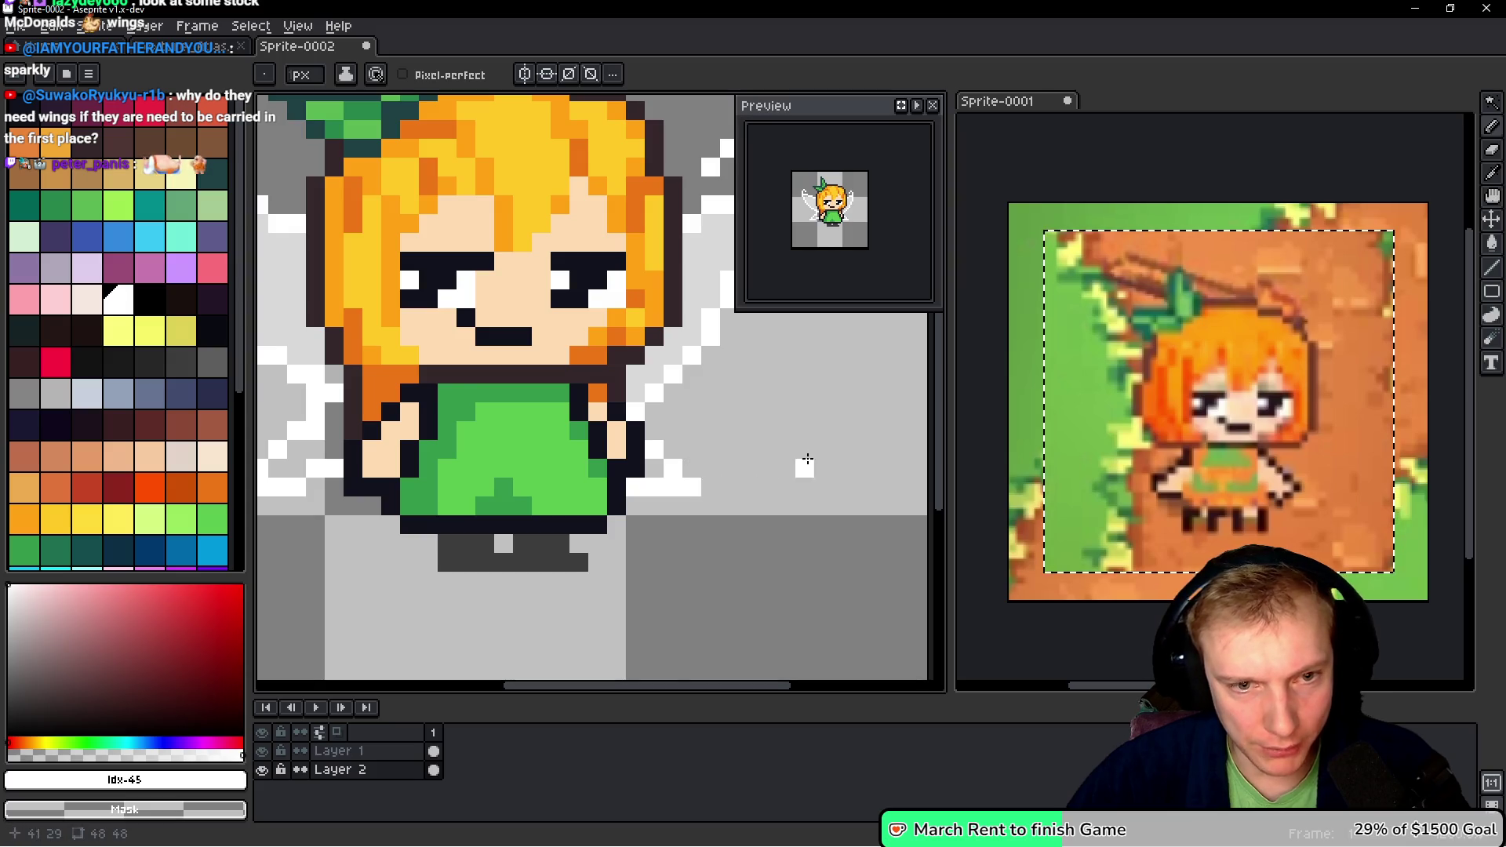
pyautogui.scroll(-4, 806, 460)
pyautogui.scroll(3, 767, 434)
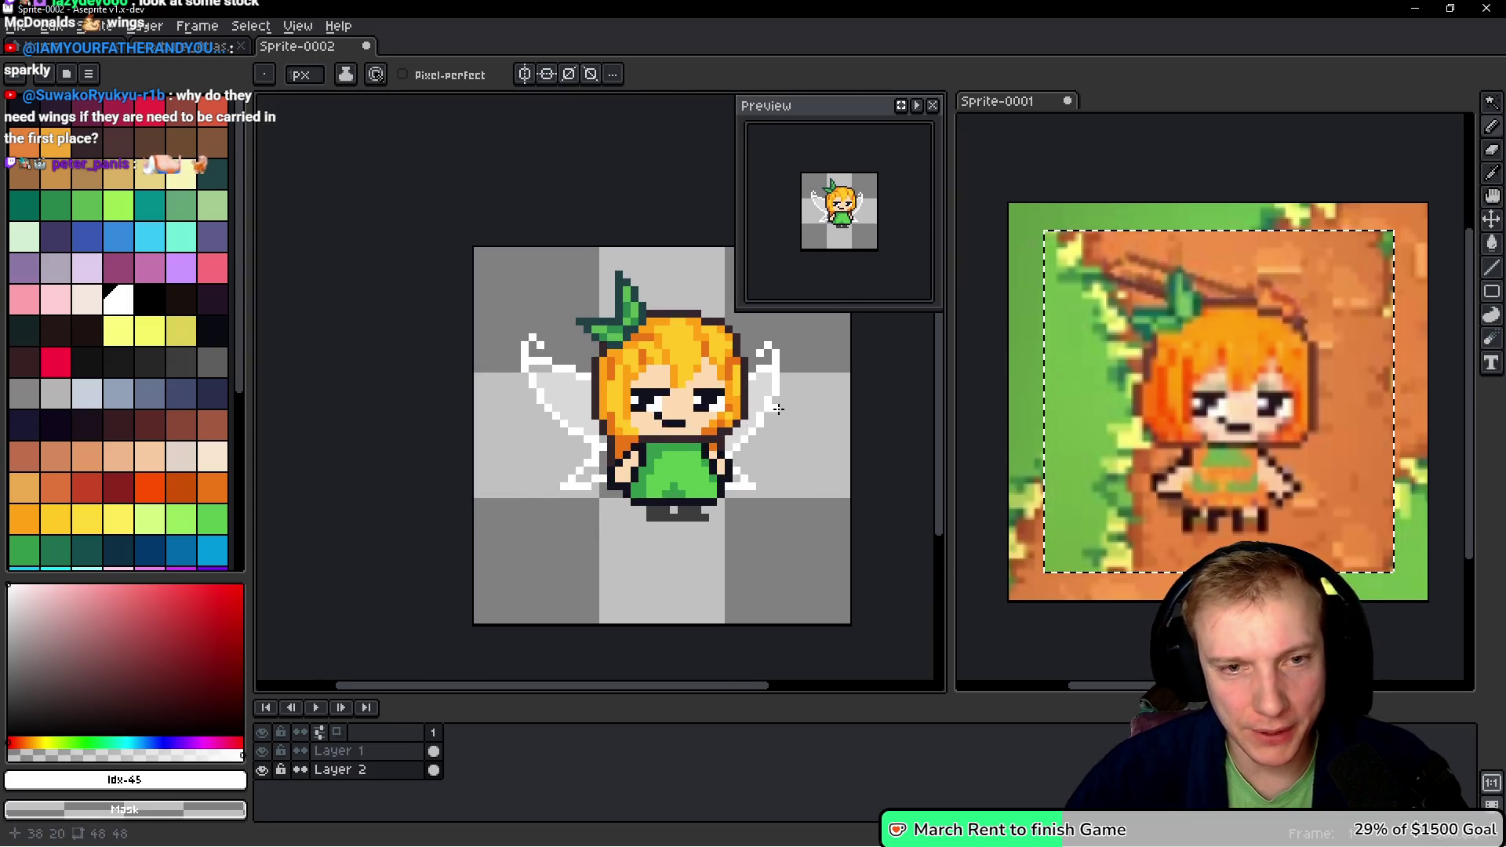
pyautogui.scroll(-1, 766, 434)
pyautogui.hotkey('alt', 'Tab')
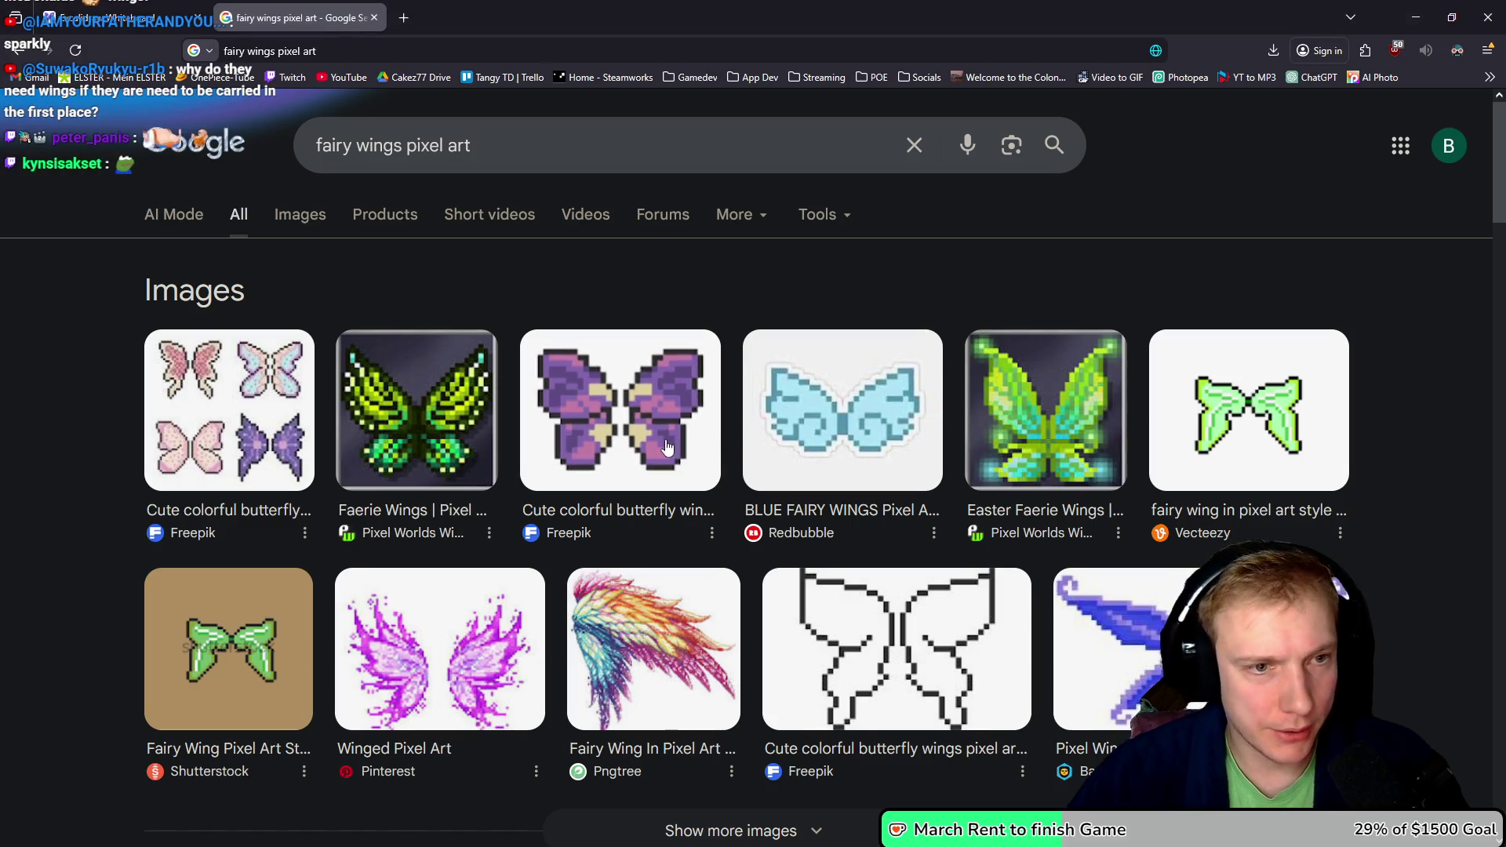
pyautogui.hotkey('alt', 'Tab')
pyautogui.scroll(3, 616, 413)
pyautogui.moveTo(615, 412); pyautogui.dragTo(591, 416)
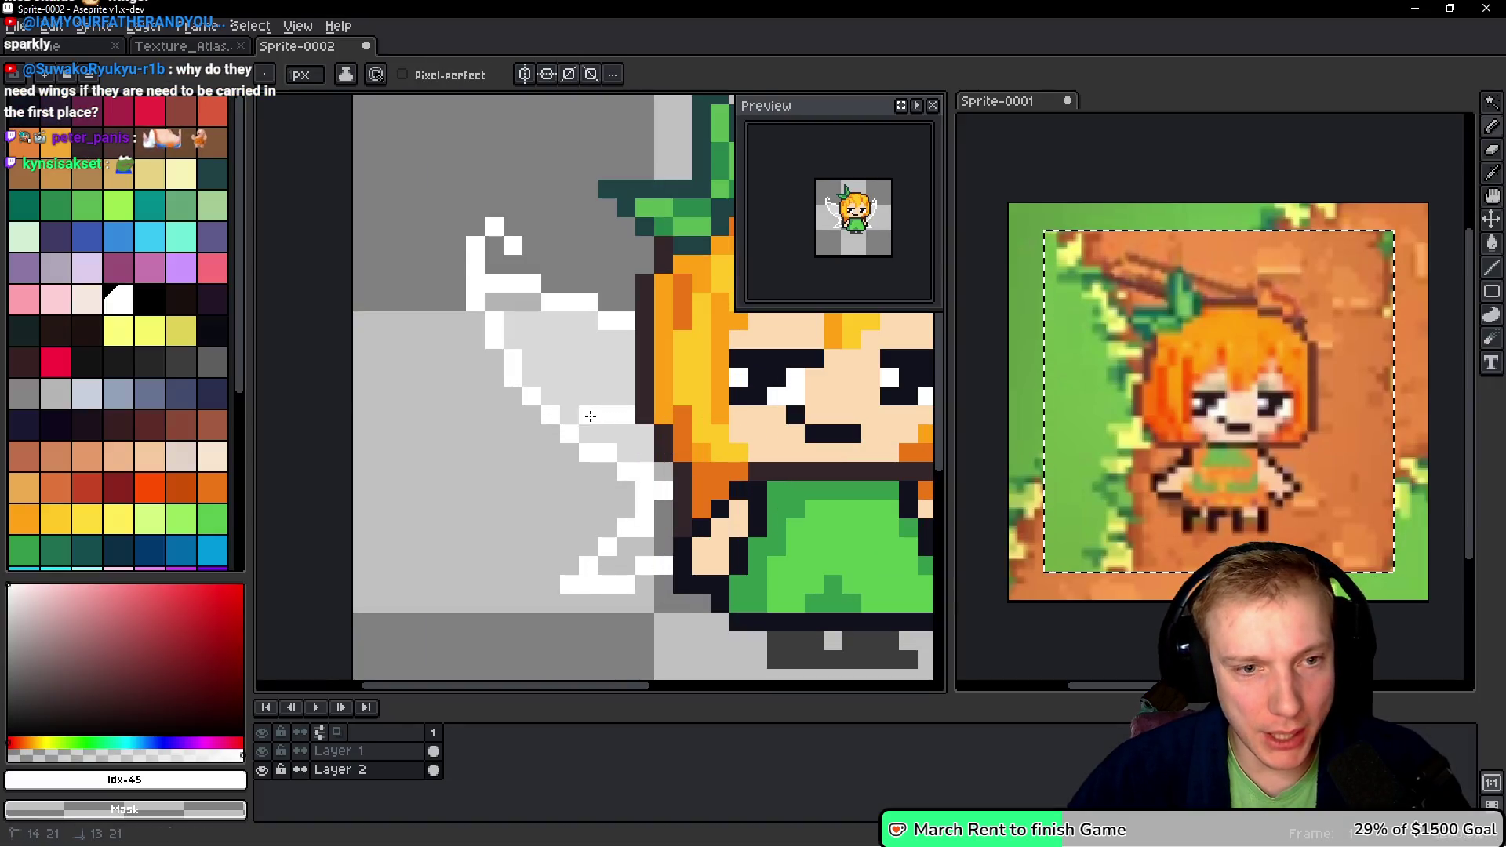
# - Eyedrop opaque and semi-transparent white from the wings and paint white pixels inside the left wing
pyautogui.press('alt')
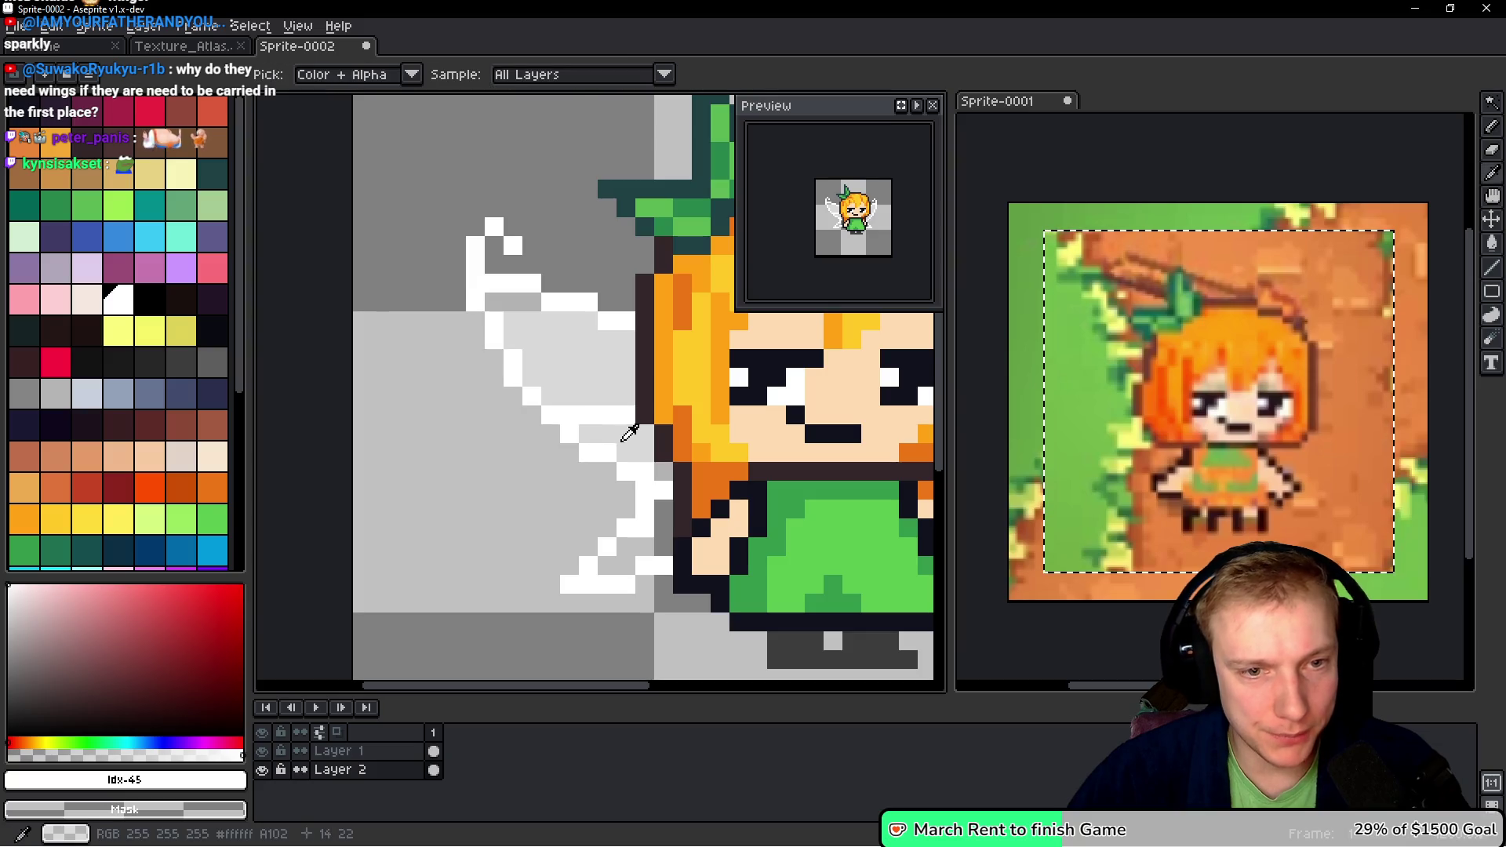
pyautogui.keyDown('alt'); pyautogui.click(632, 433); pyautogui.keyUp('alt')
pyautogui.keyDown('alt'); pyautogui.click(619, 413); pyautogui.keyUp('alt')
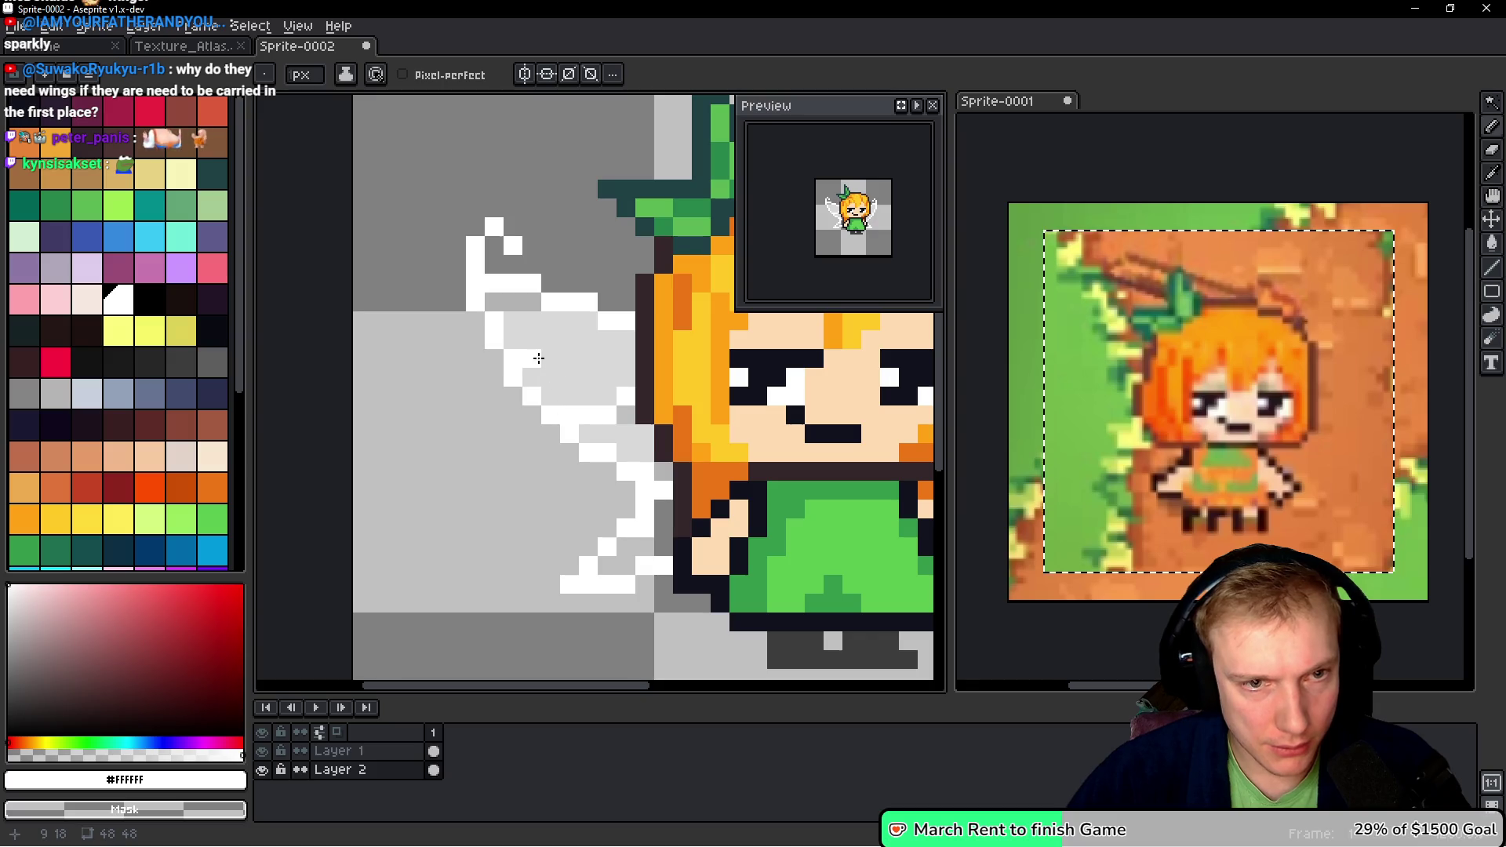
pyautogui.moveTo(541, 359); pyautogui.dragTo(569, 355)
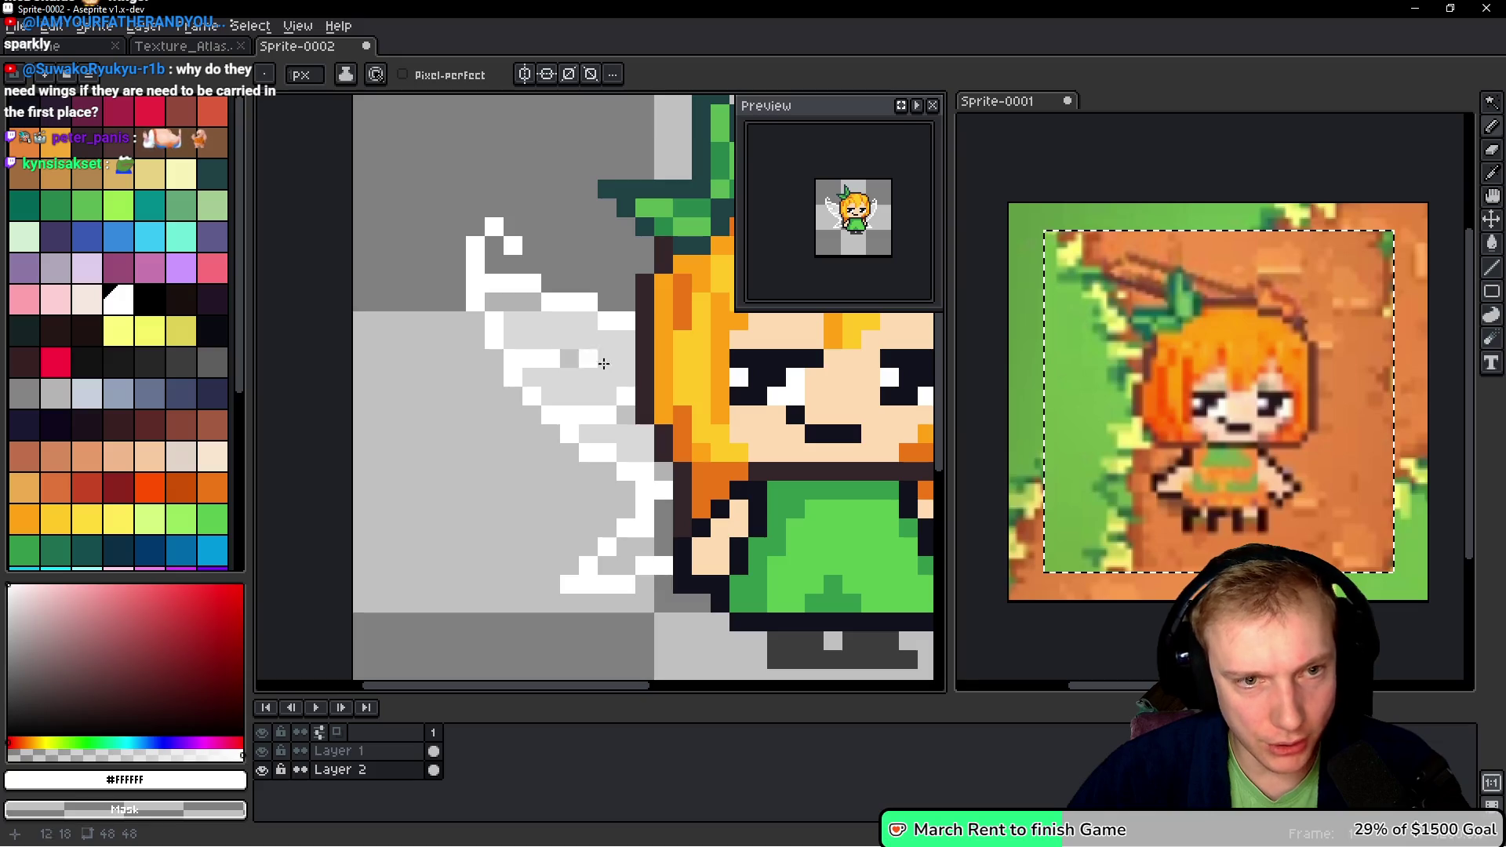
pyautogui.keyDown('alt'); pyautogui.click(596, 389); pyautogui.keyUp('alt')
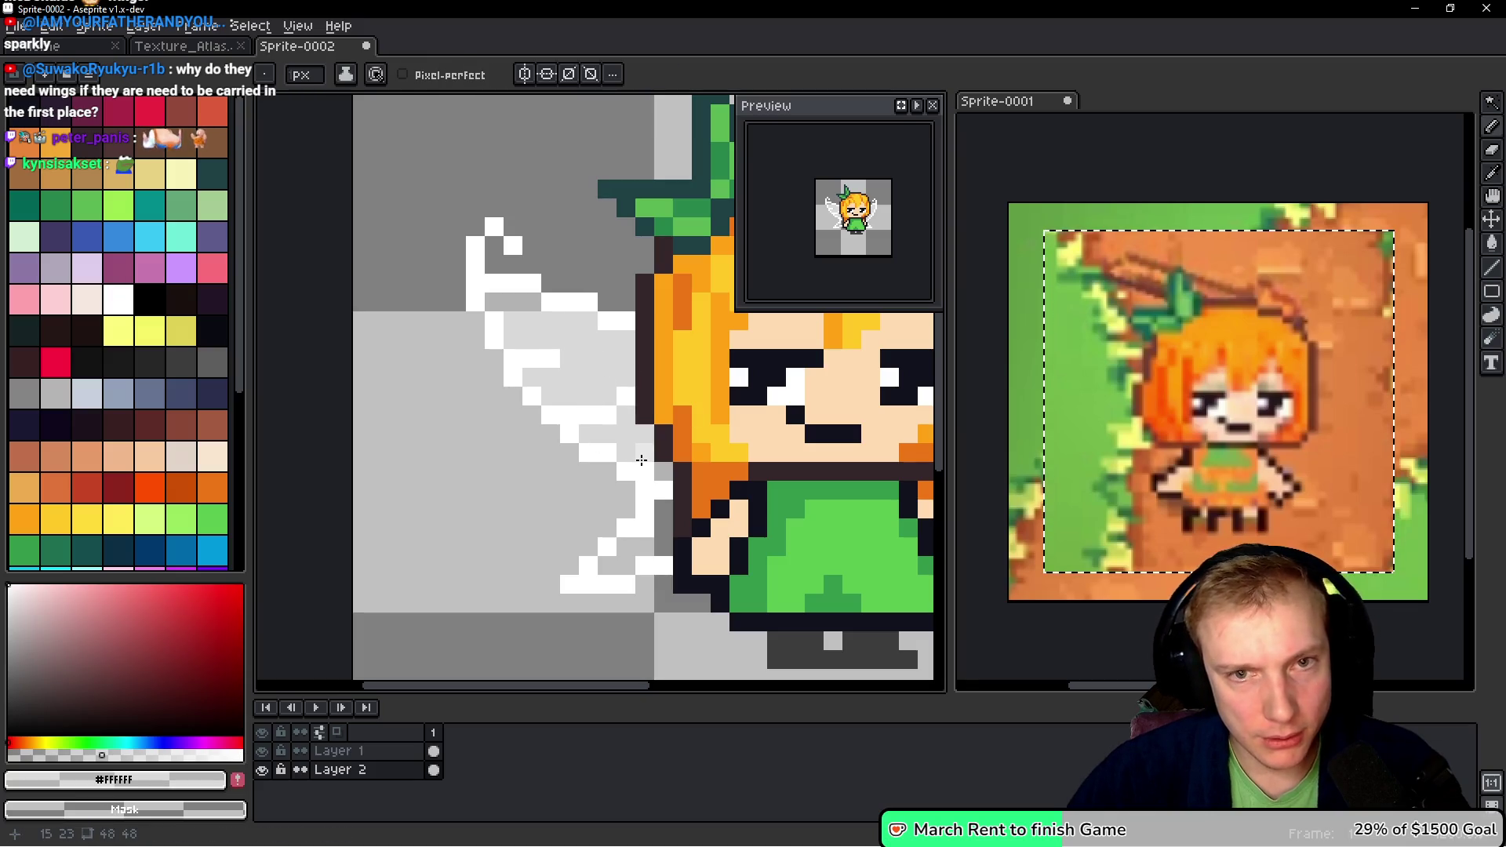
pyautogui.moveTo(616, 454); pyautogui.dragTo(510, 426)
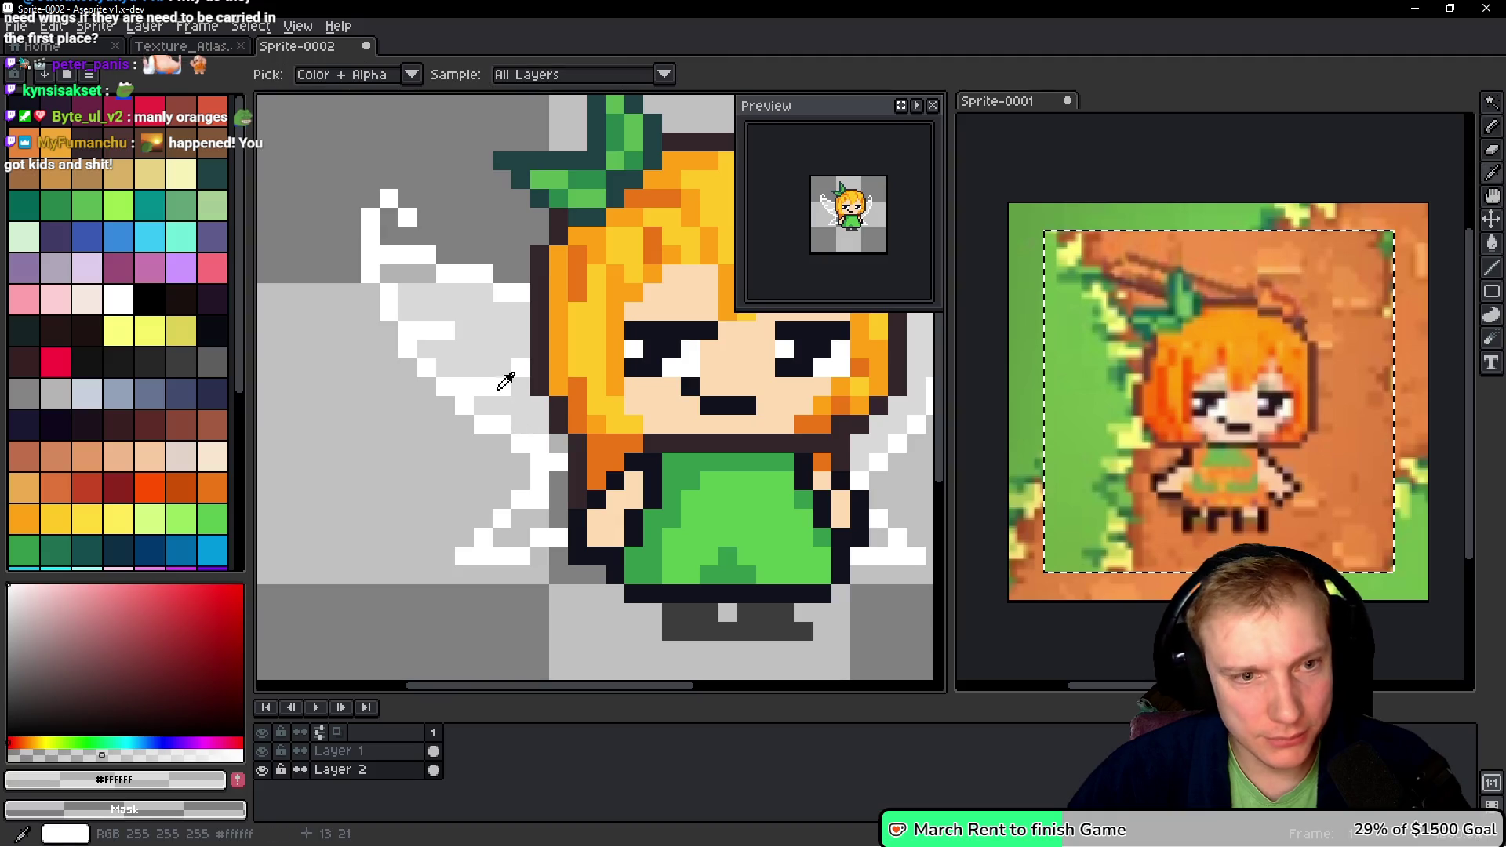
pyautogui.keyDown('alt'); pyautogui.click(505, 382); pyautogui.keyUp('alt')
pyautogui.hscroll(5, 549, 377)
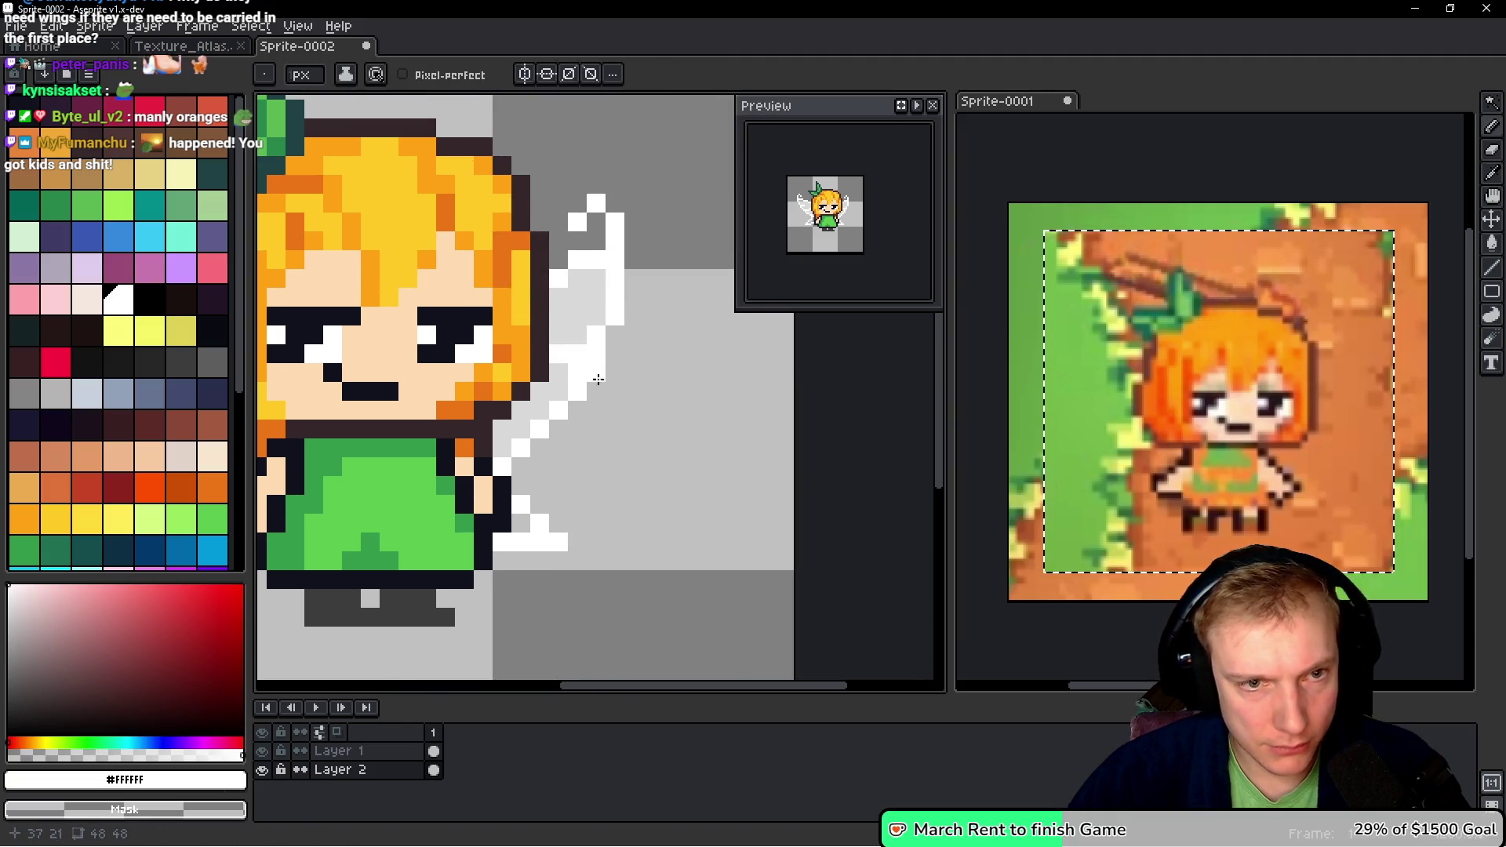
pyautogui.scroll(-1, 627, 353)
pyautogui.scroll(1, 581, 447)
pyautogui.press('ctrl')
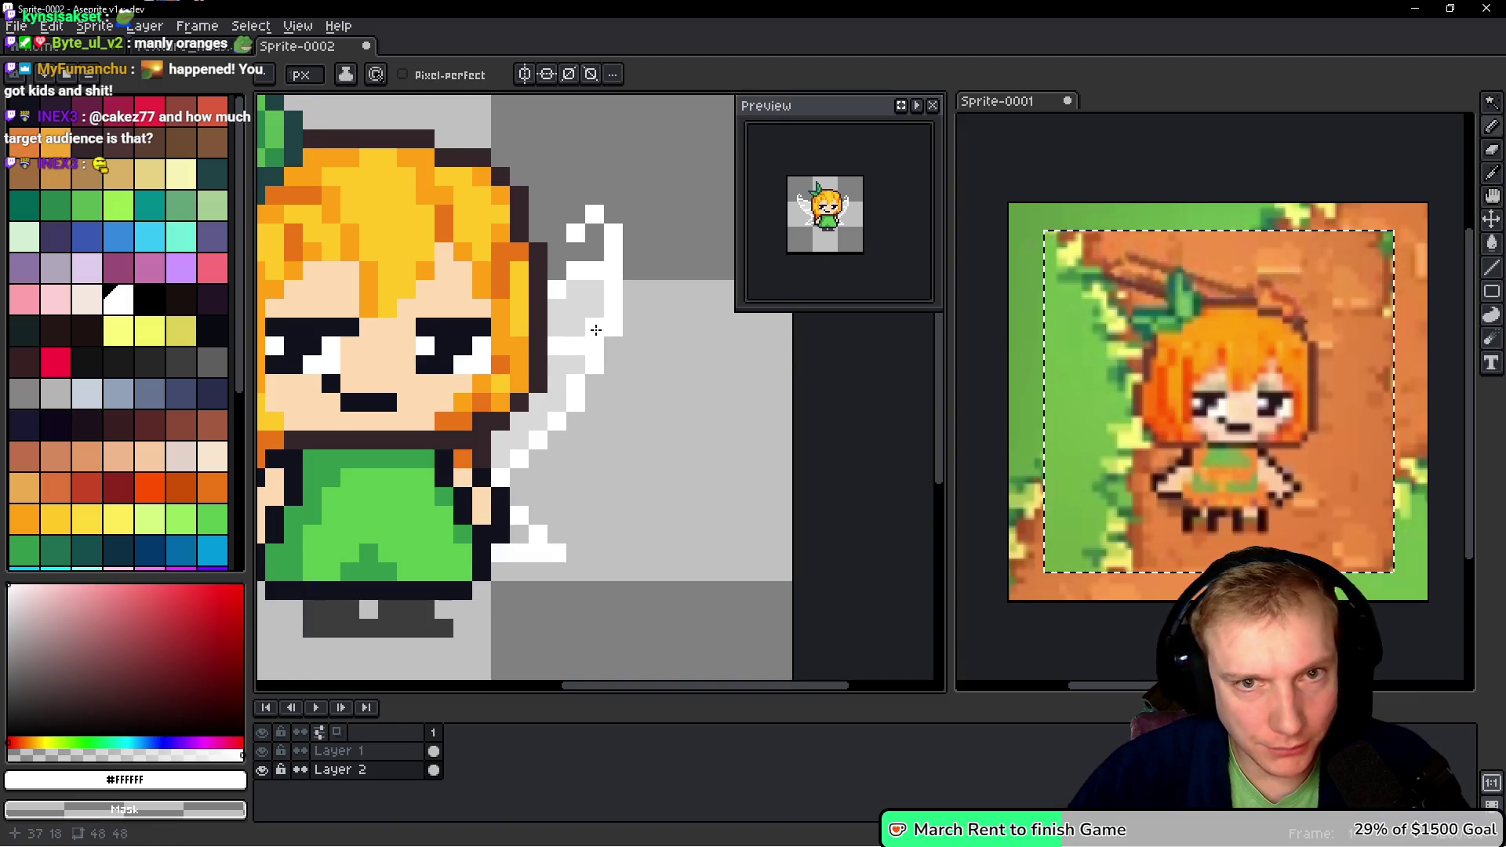
pyautogui.scroll(-2, 632, 475)
pyautogui.hscroll(-3, 620, 424)
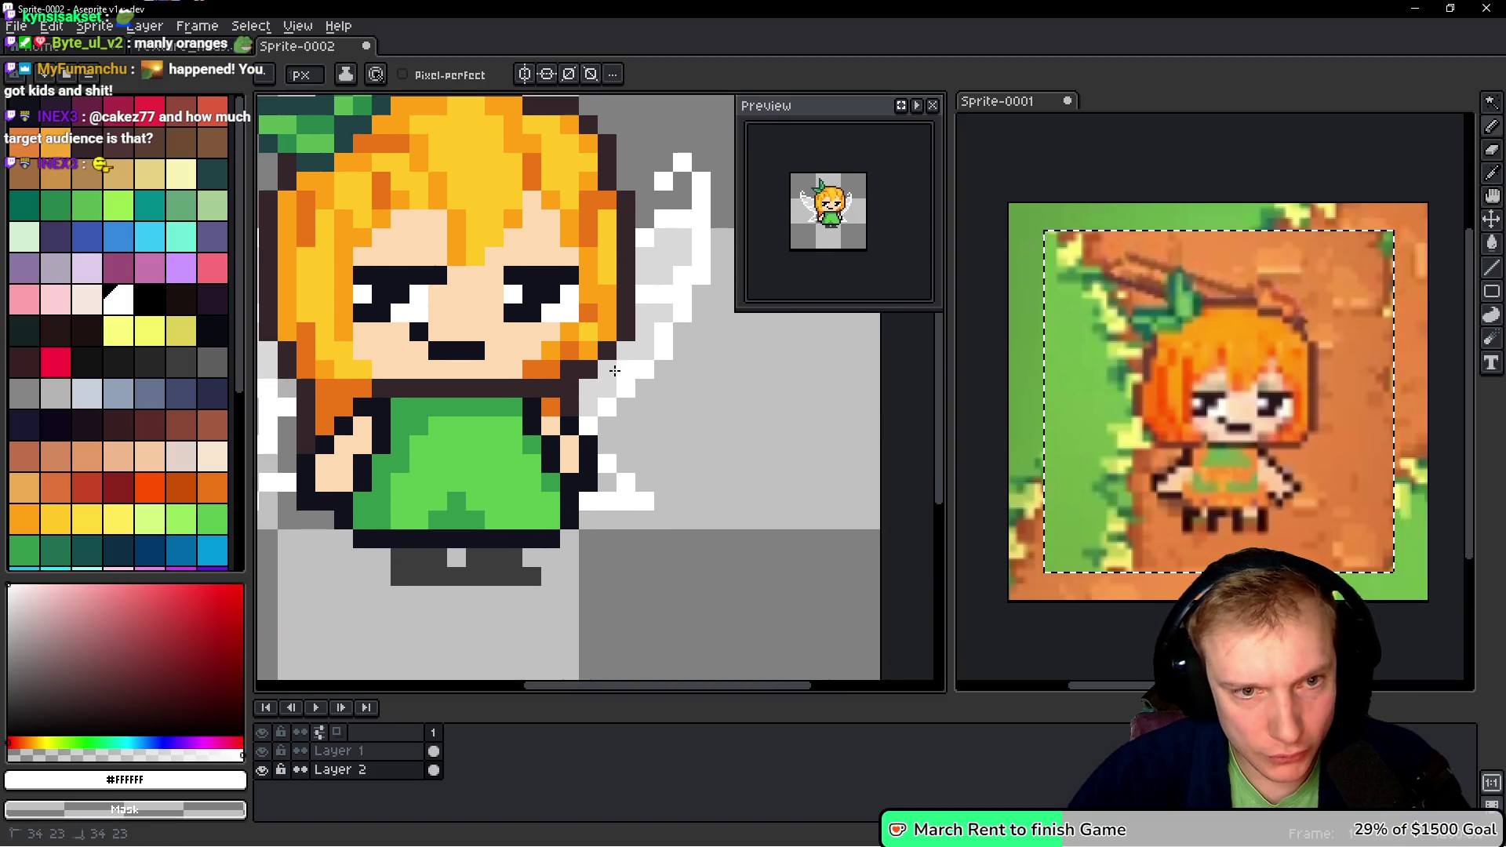
pyautogui.scroll(-2, 749, 395)
pyautogui.scroll(2, 512, 350)
# - Bucket-fill the grey wing pixels beside the dress lighter and clear matching grey to transparent
pyautogui.press('alt')
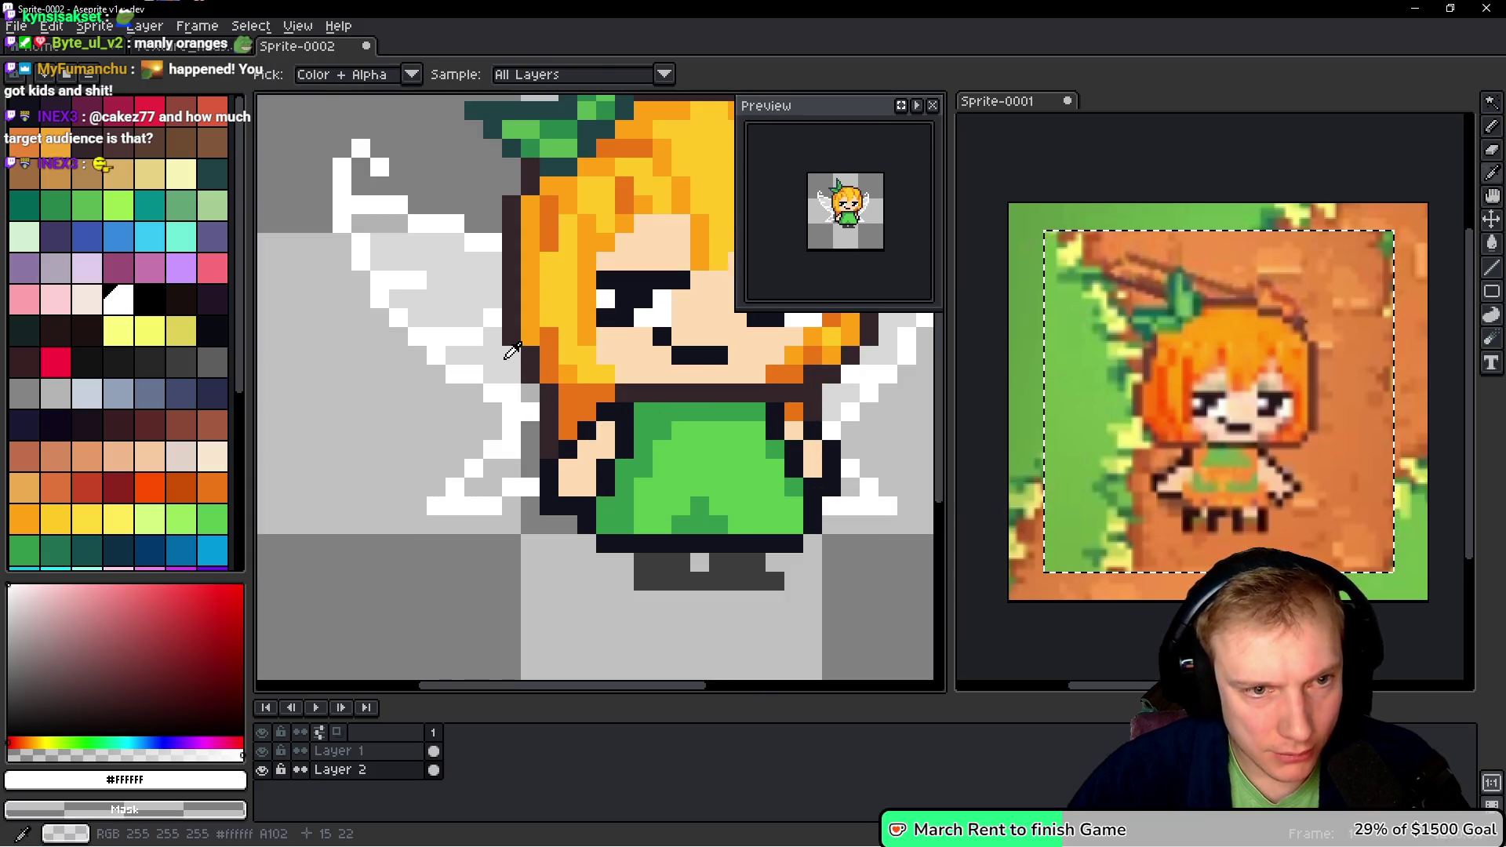
pyautogui.press('g')
pyautogui.click(534, 446)
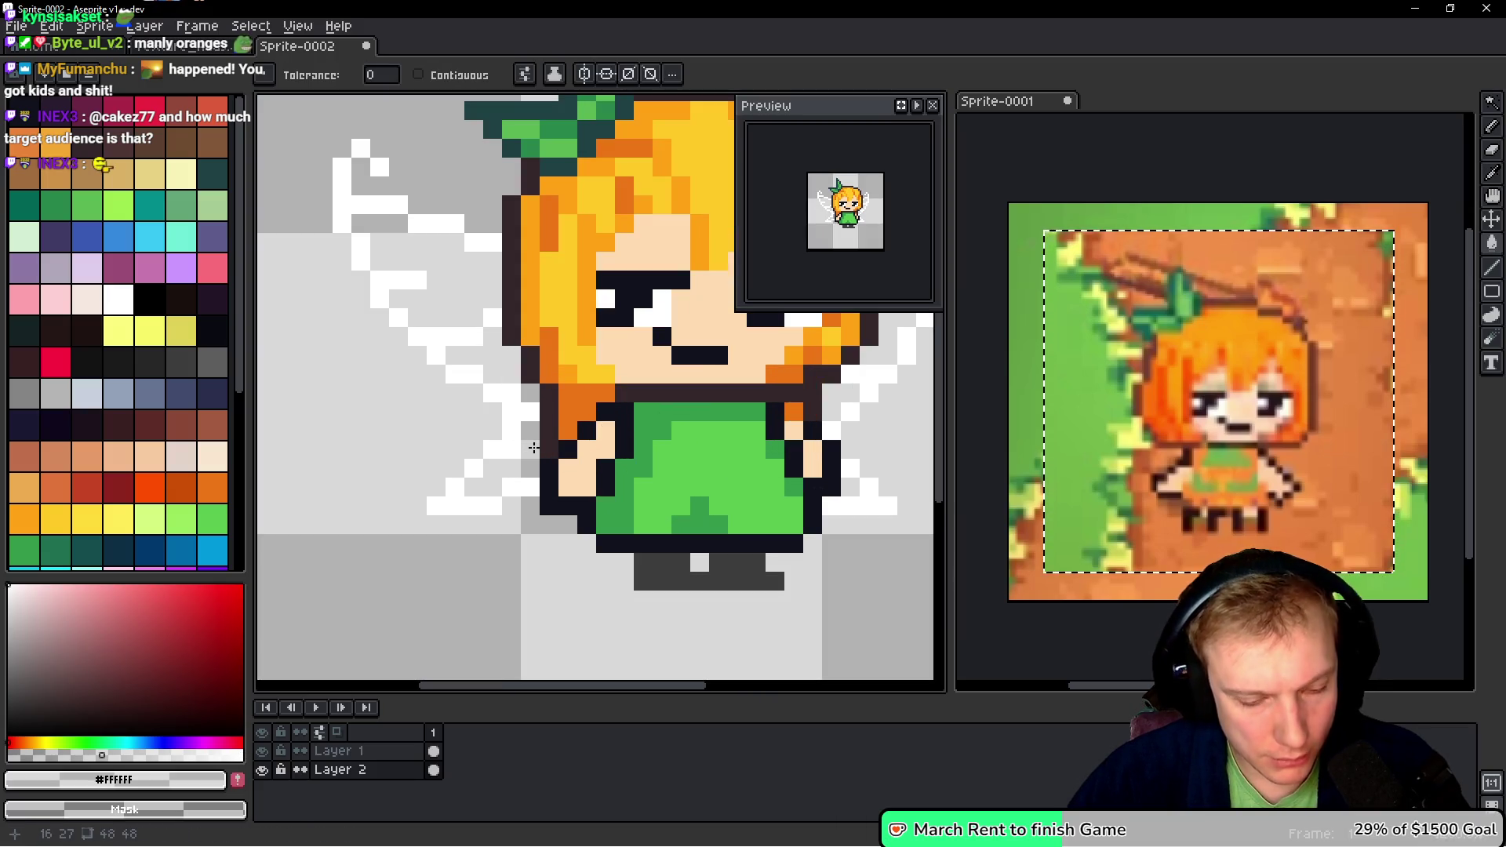
pyautogui.rightClick(533, 447)
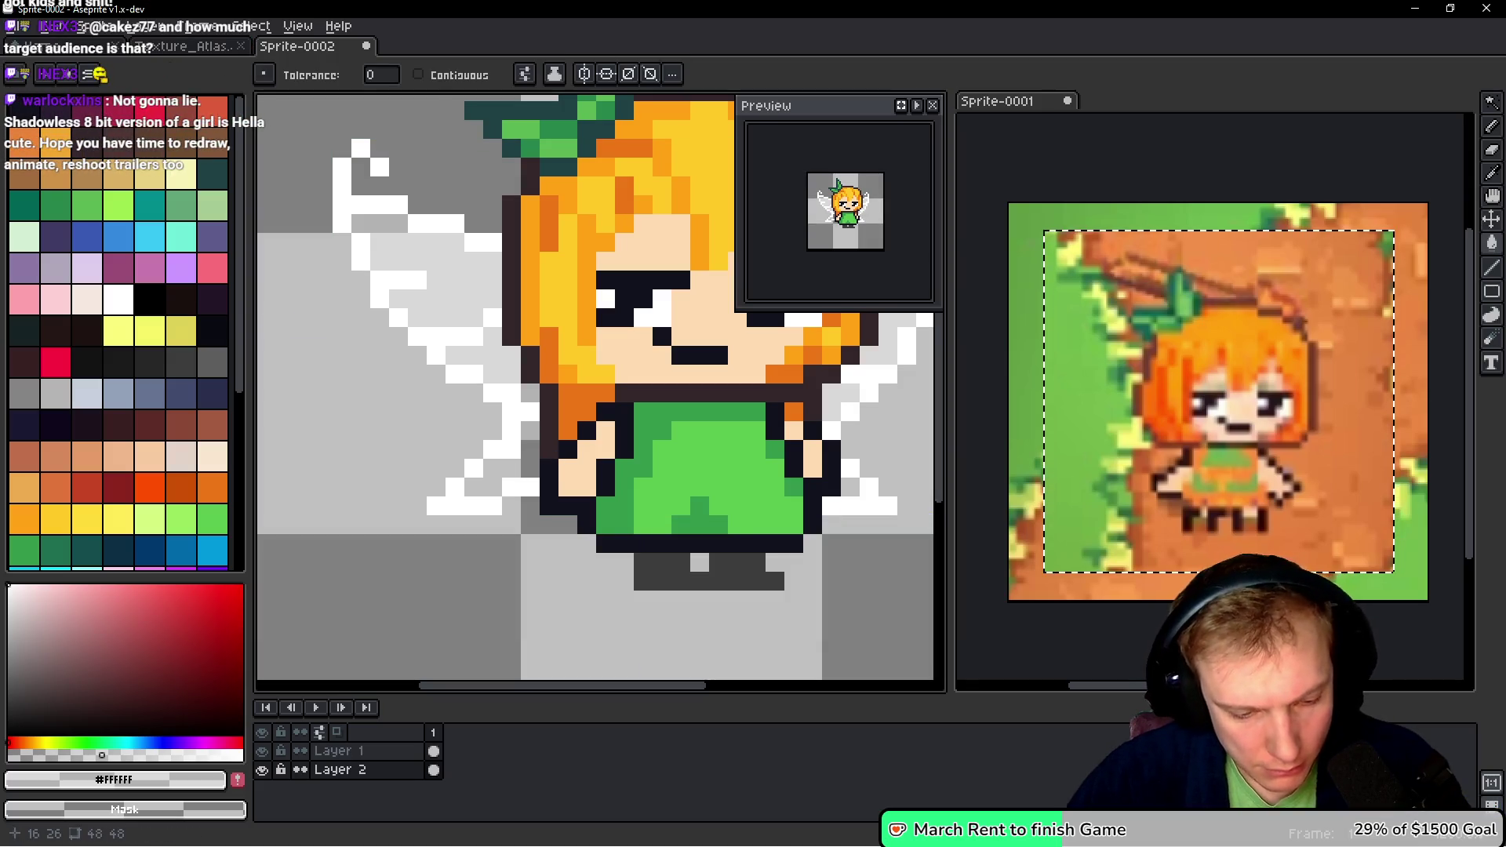
pyautogui.press('b')
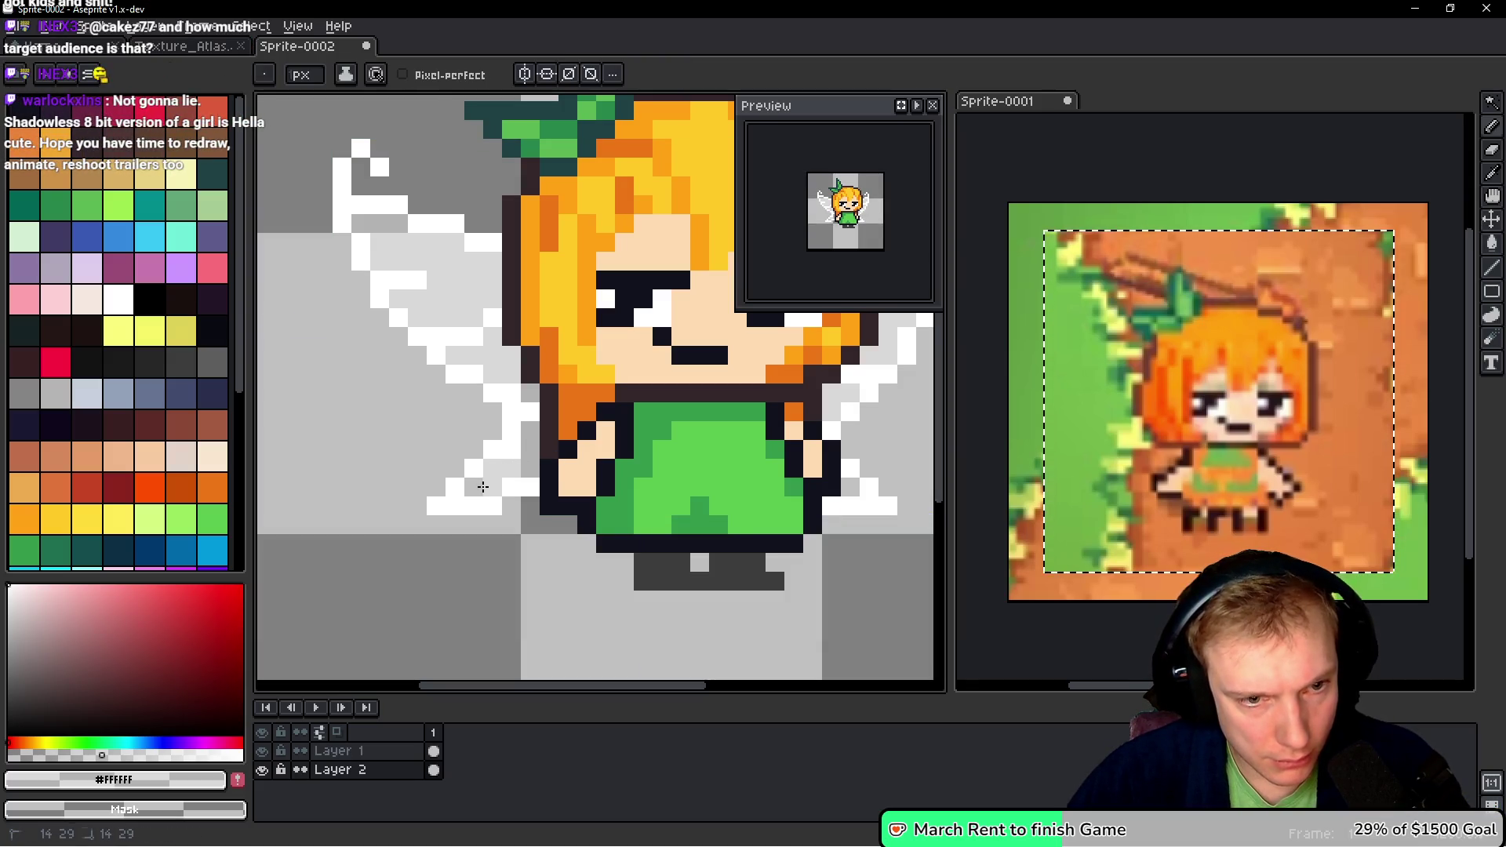
pyautogui.hscroll(3, 510, 486)
pyautogui.scroll(-6, 636, 474)
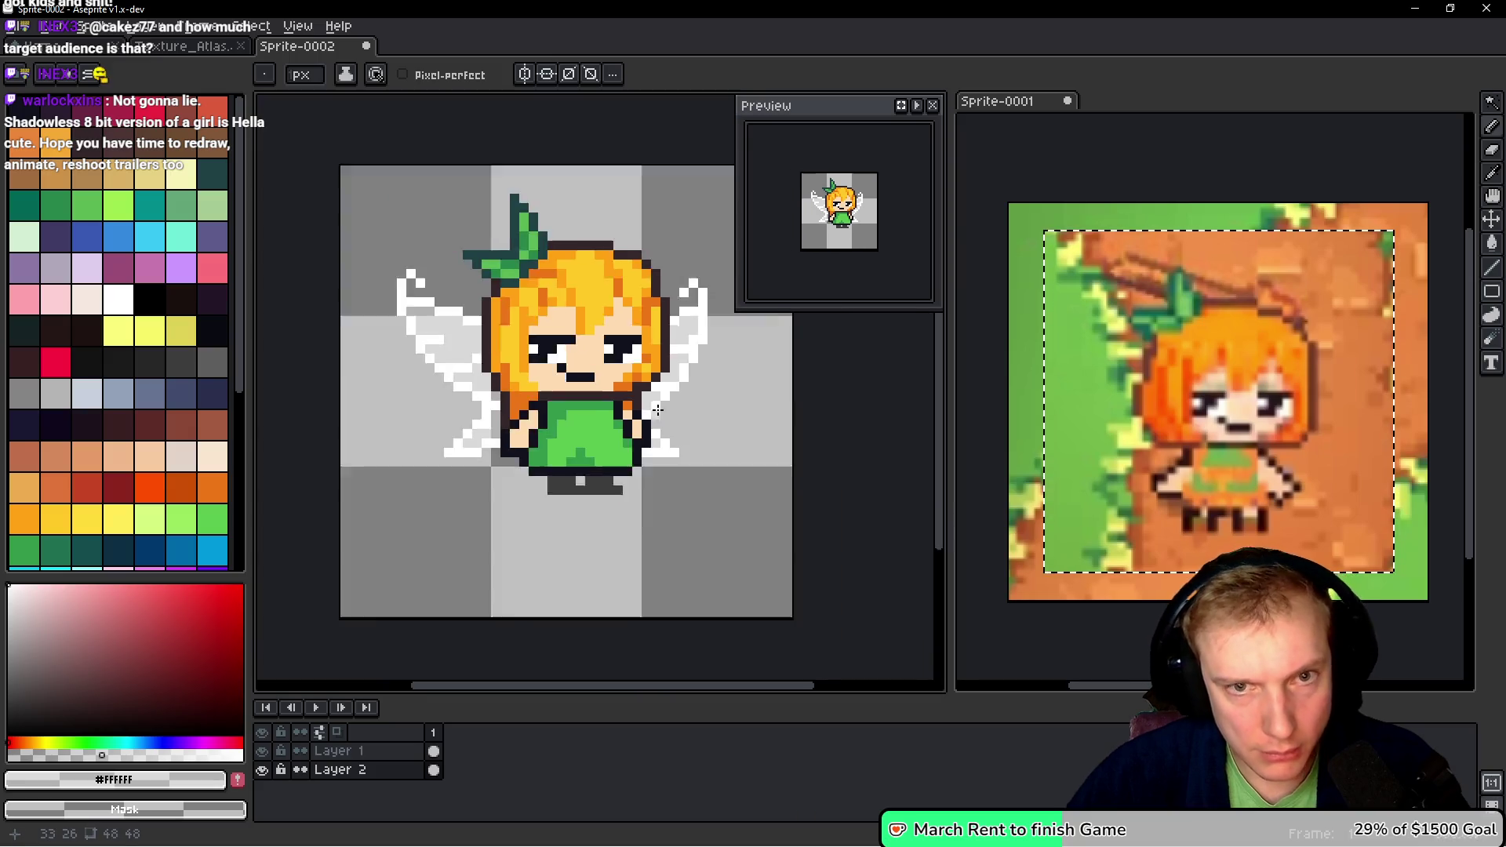
pyautogui.scroll(2, 674, 396)
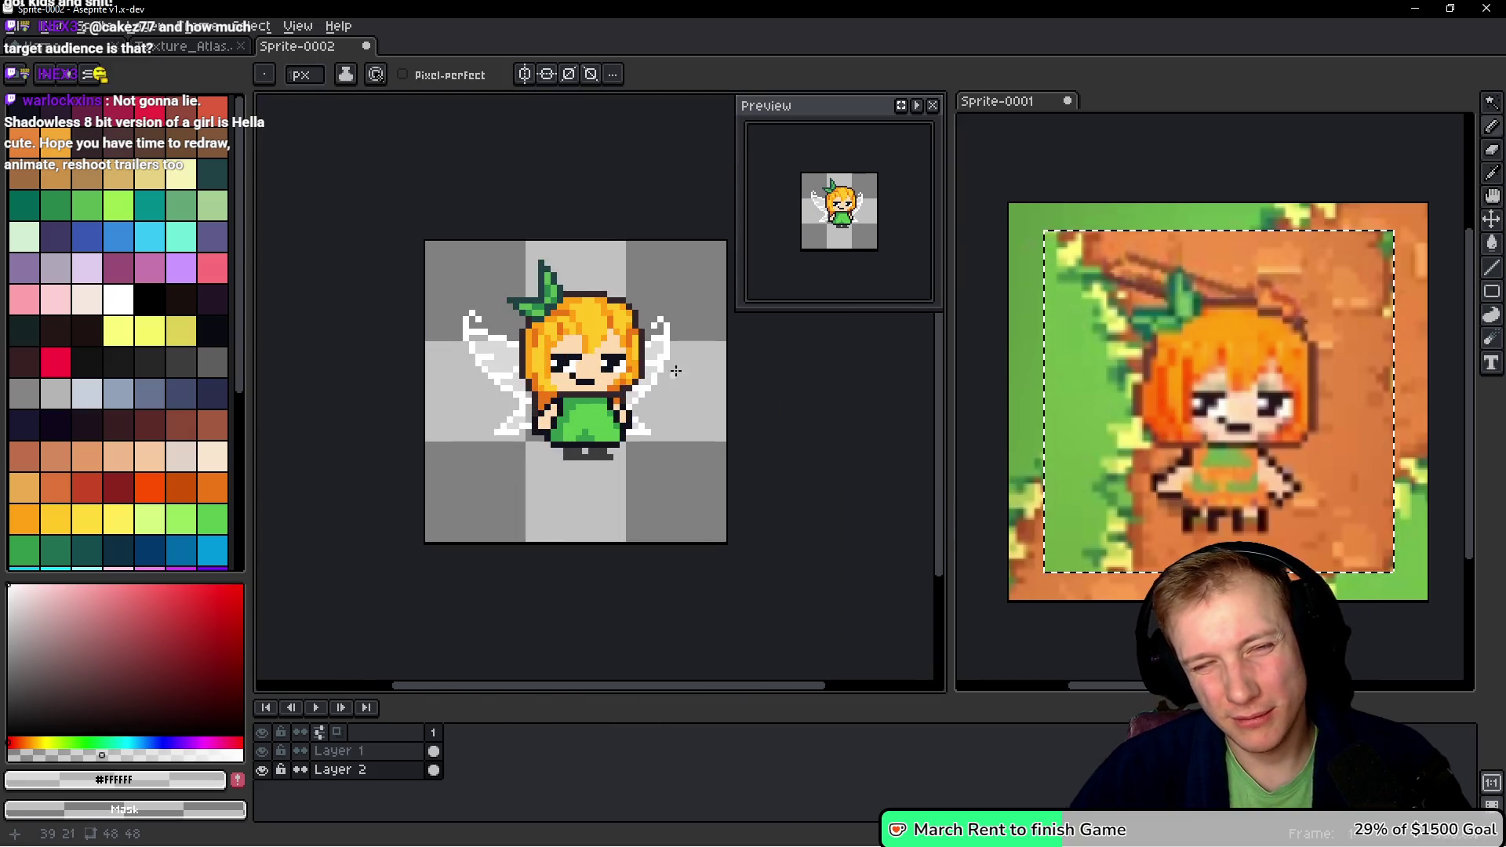
# - Lasso-select the fairy and apply Hue/Saturation H 88, S 47 to turn the wings light green
pyautogui.press('m')
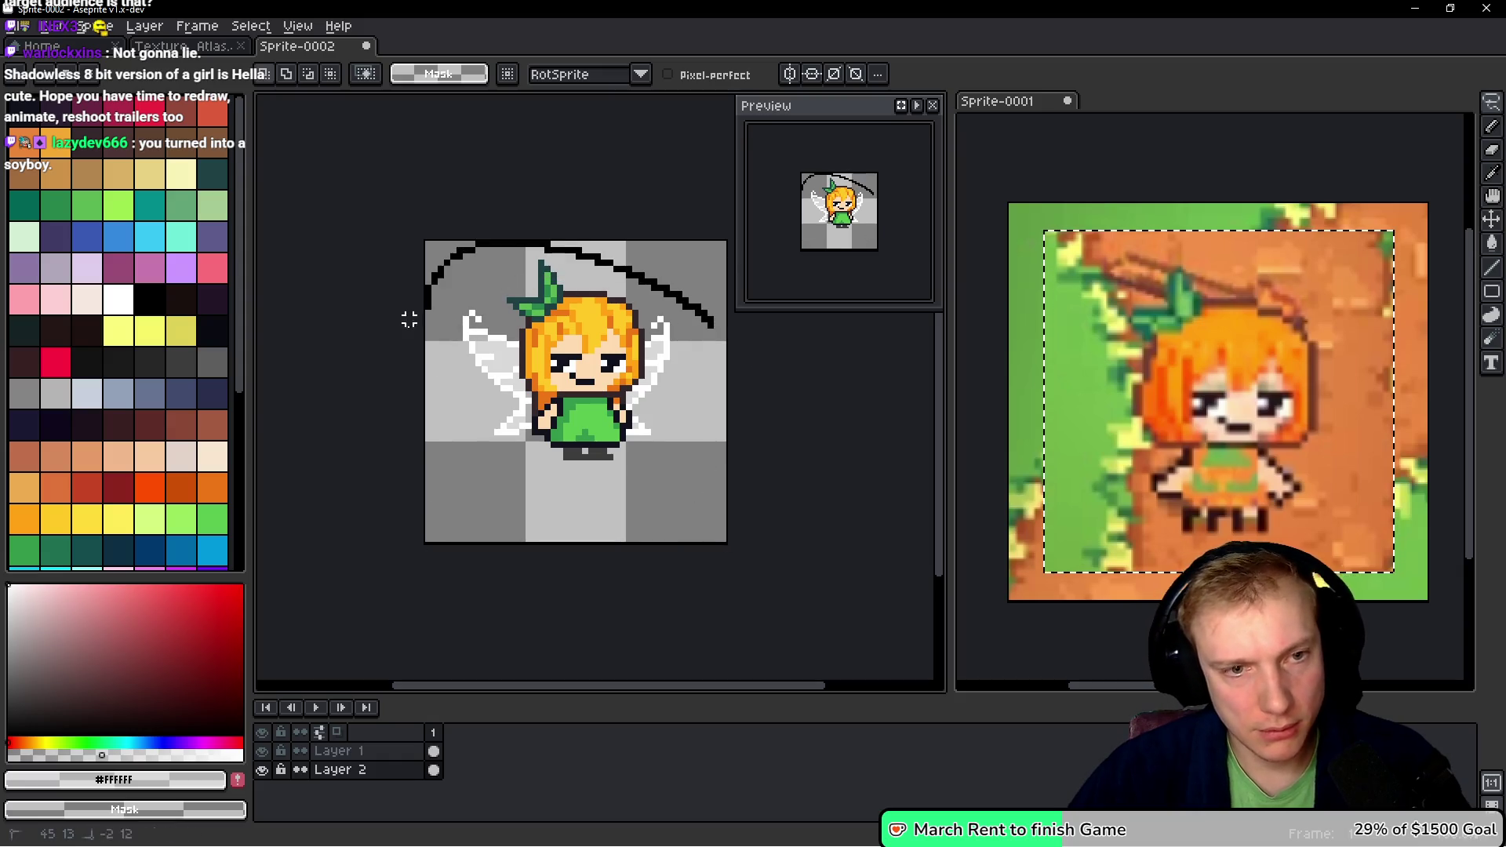
pyautogui.moveTo(408, 319); pyautogui.dragTo(722, 338)
pyautogui.hotkey('ctrl', 'u')
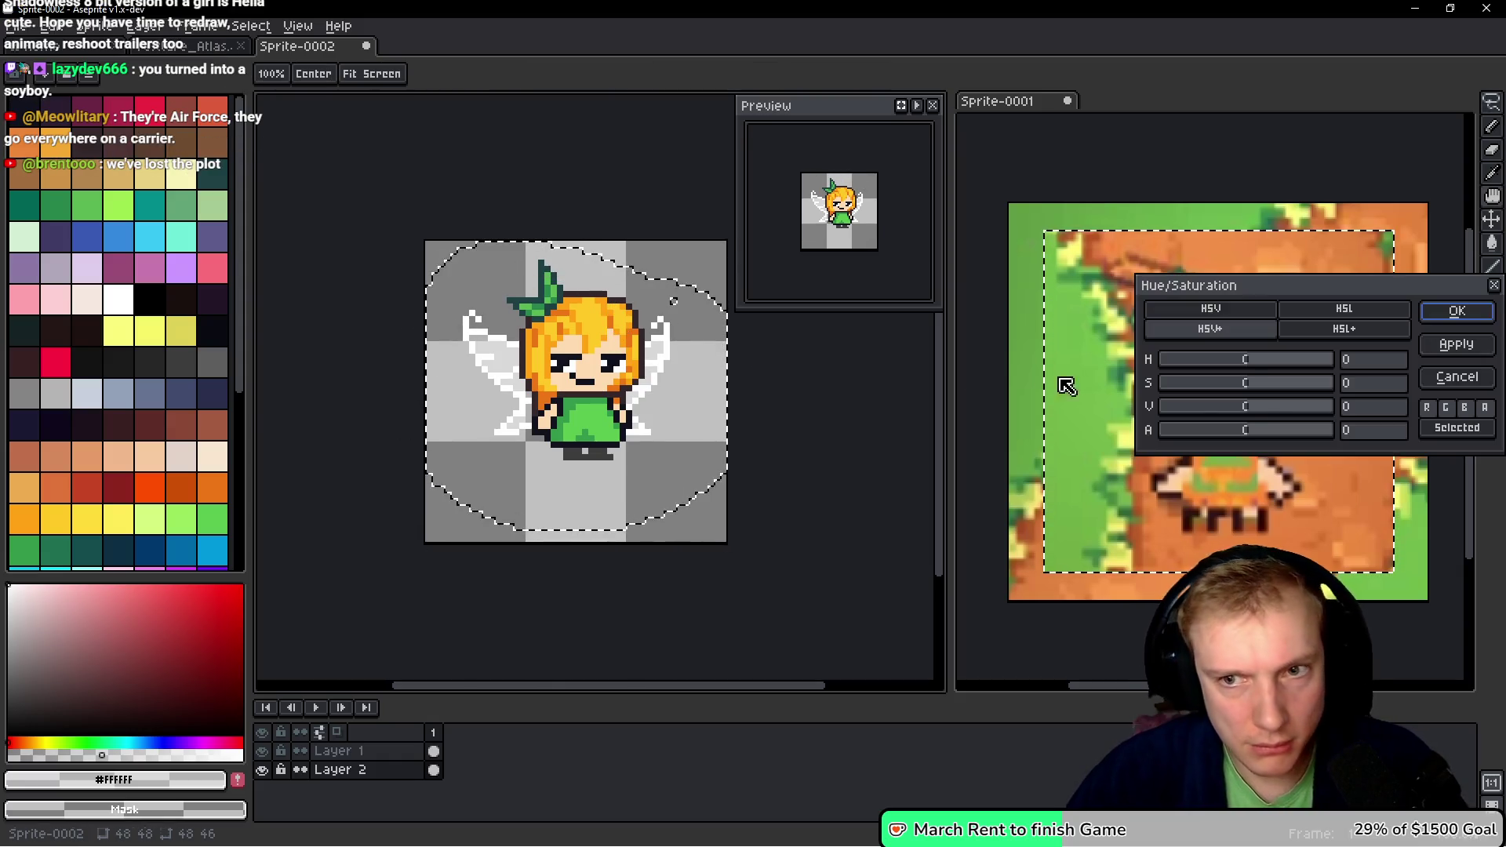
pyautogui.moveTo(1253, 364); pyautogui.dragTo(1396, 376)
pyautogui.moveTo(1261, 364); pyautogui.dragTo(1248, 366)
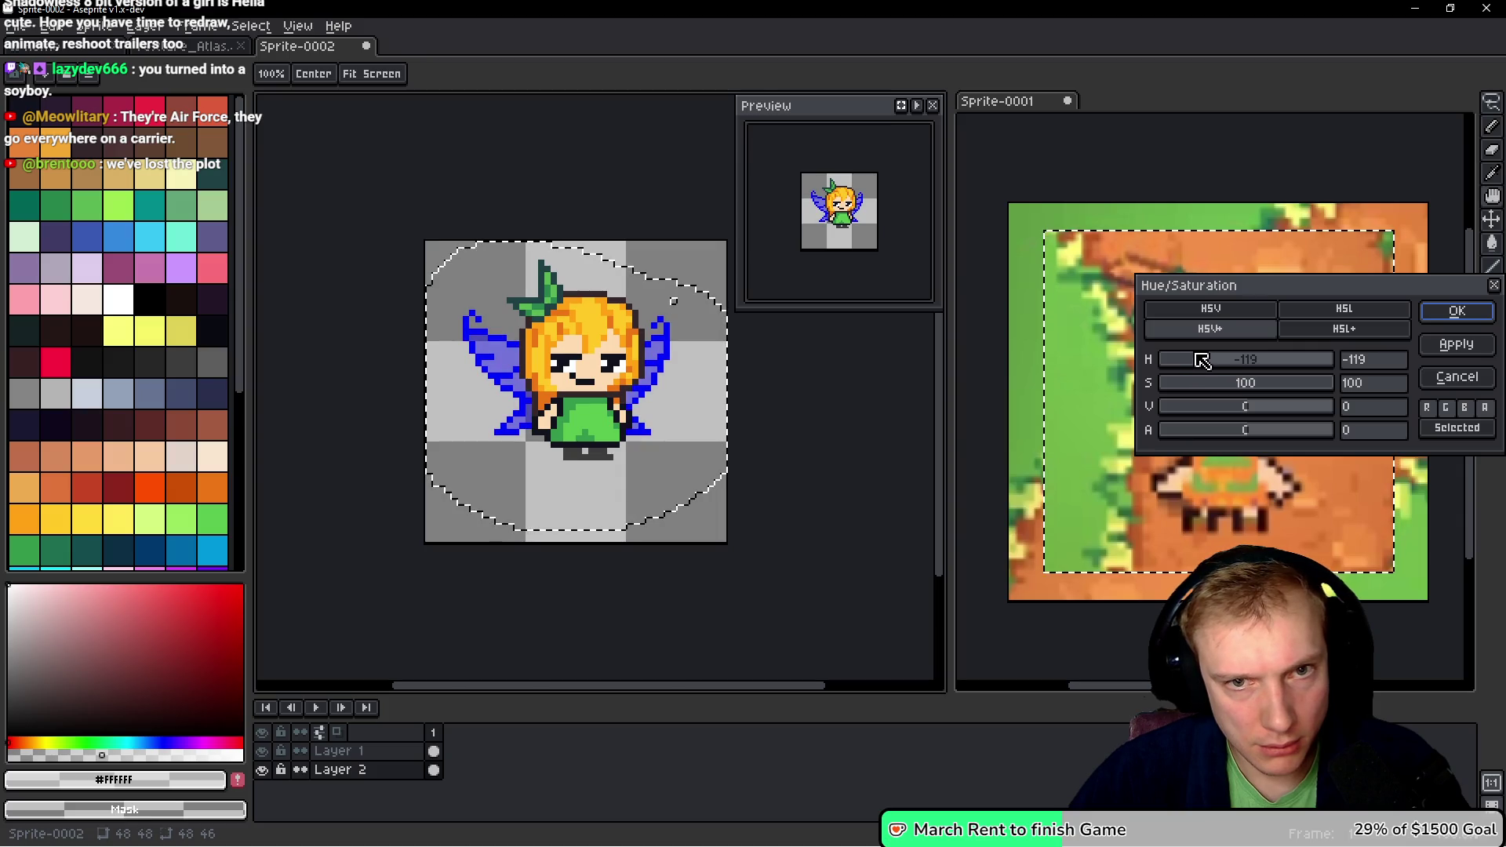
pyautogui.moveTo(1200, 360)
pyautogui.mouseDown()
pyautogui.moveTo(1180, 360)
pyautogui.moveTo(1310, 357)
pyautogui.moveTo(1294, 356)
pyautogui.mouseUp()
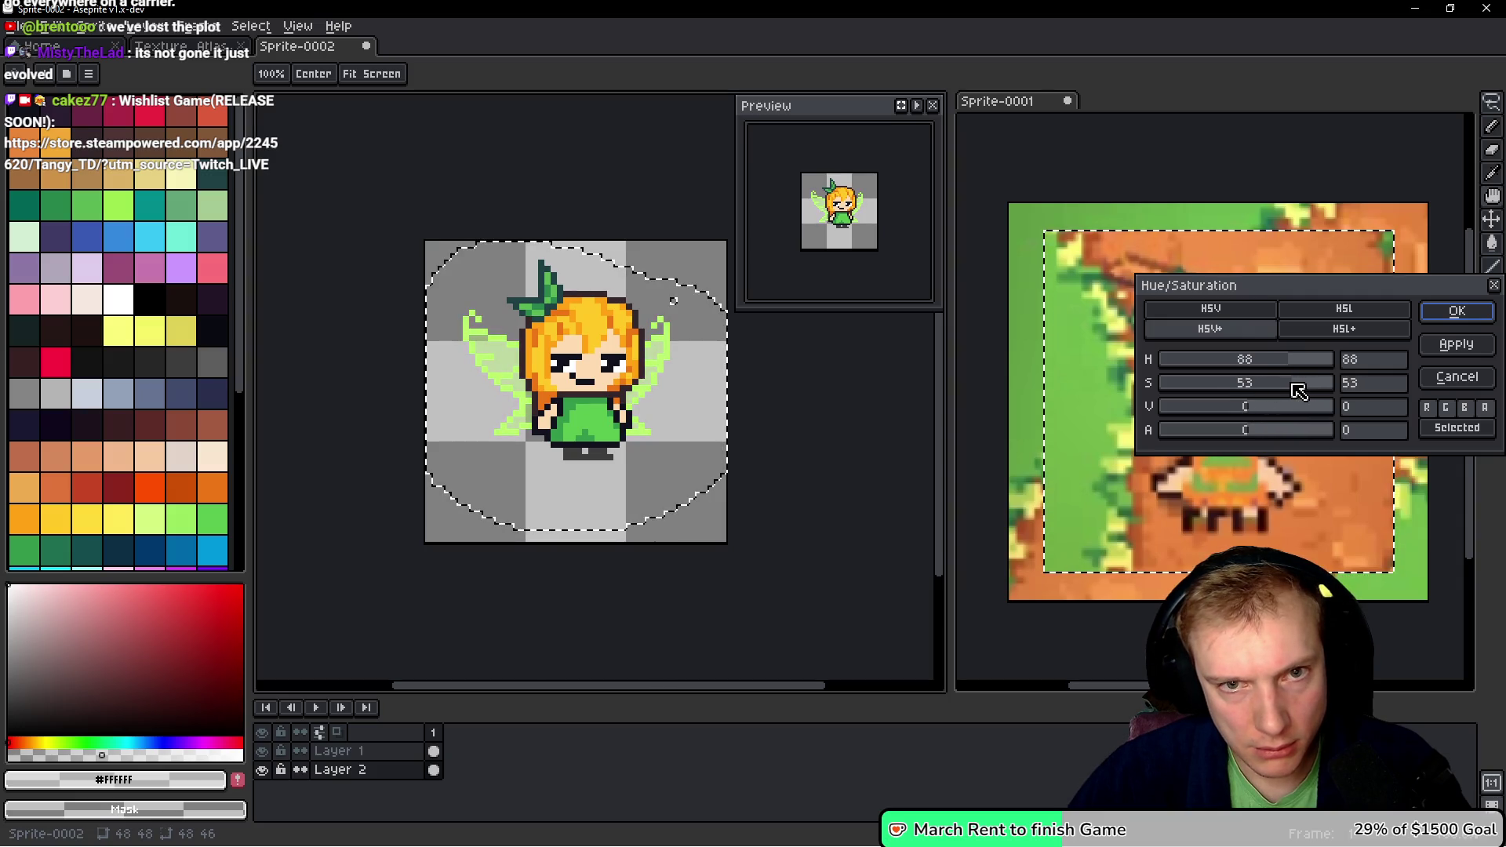
pyautogui.click(1457, 313)
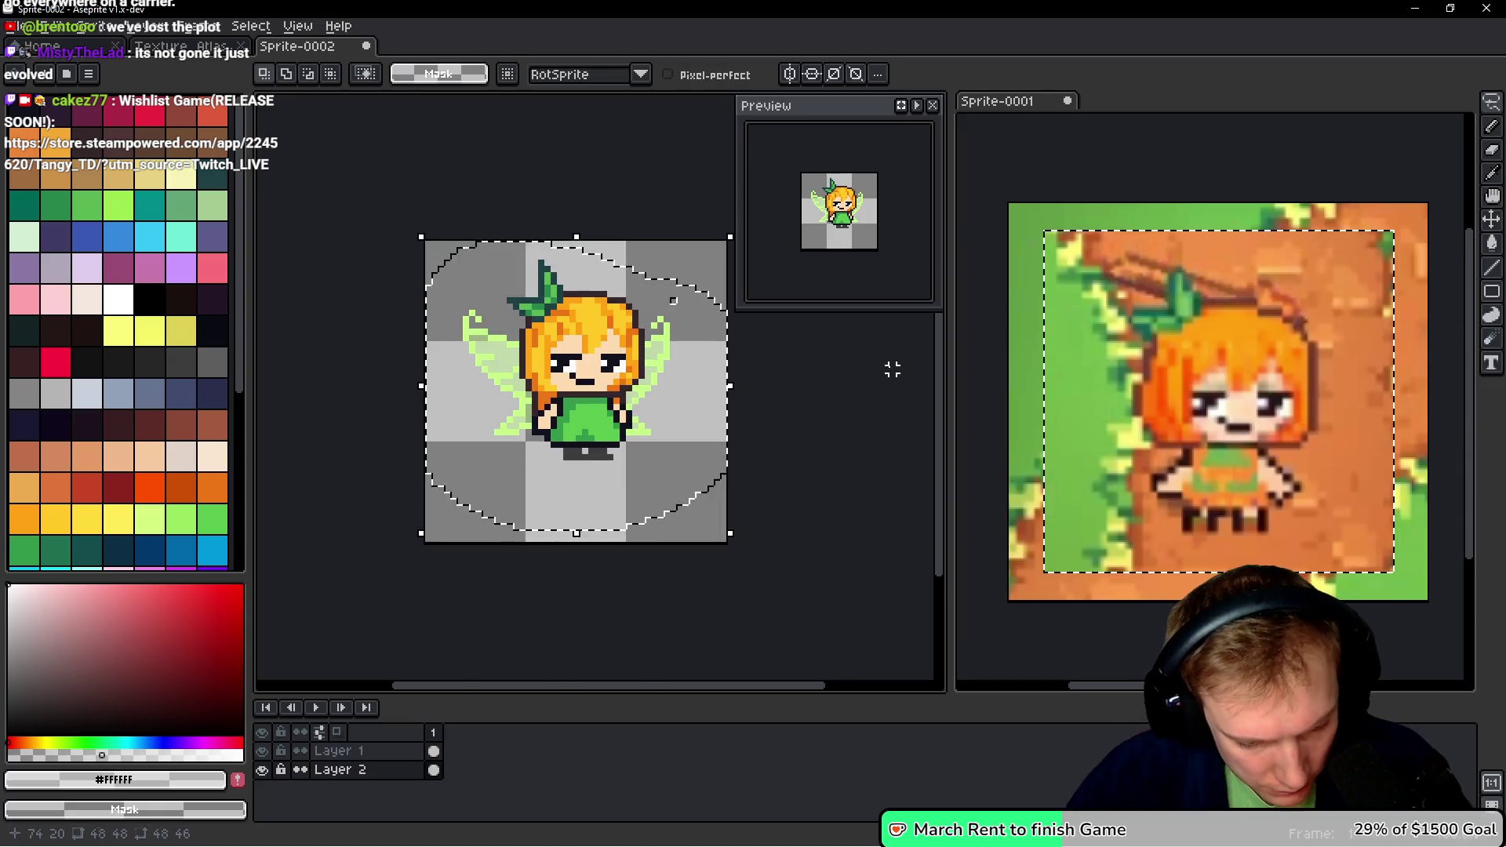
pyautogui.press('F9')
# - Apply a light blur to the selected green wings, then deselect with Ctrl+D
pyautogui.click(837, 485)
pyautogui.press('Return')
pyautogui.hotkey('ctrl', 'd')
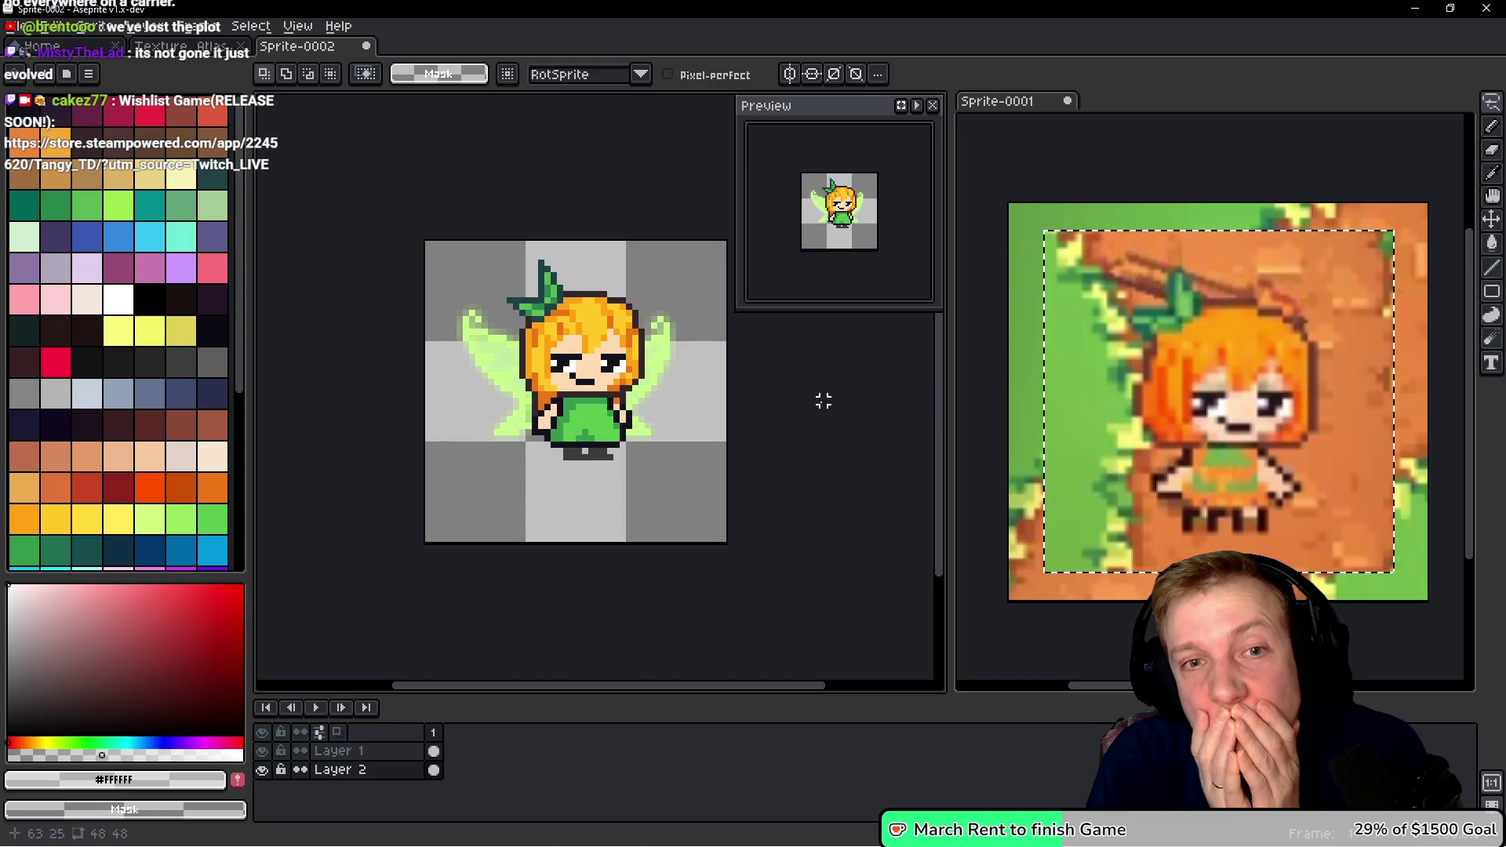
pyautogui.moveTo(779, 388); pyautogui.dragTo(746, 415)
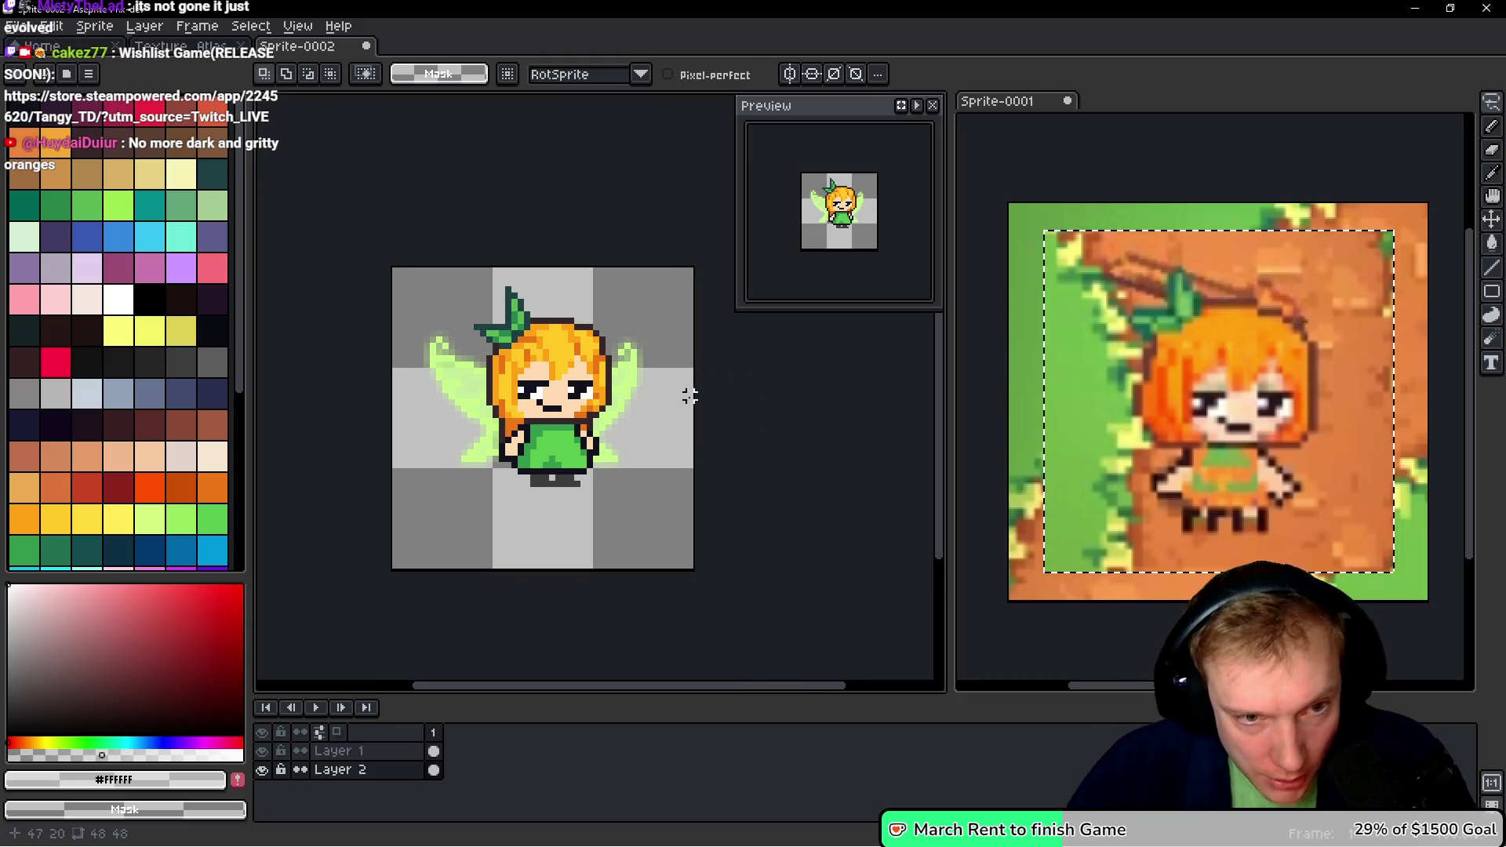
pyautogui.press('Up')
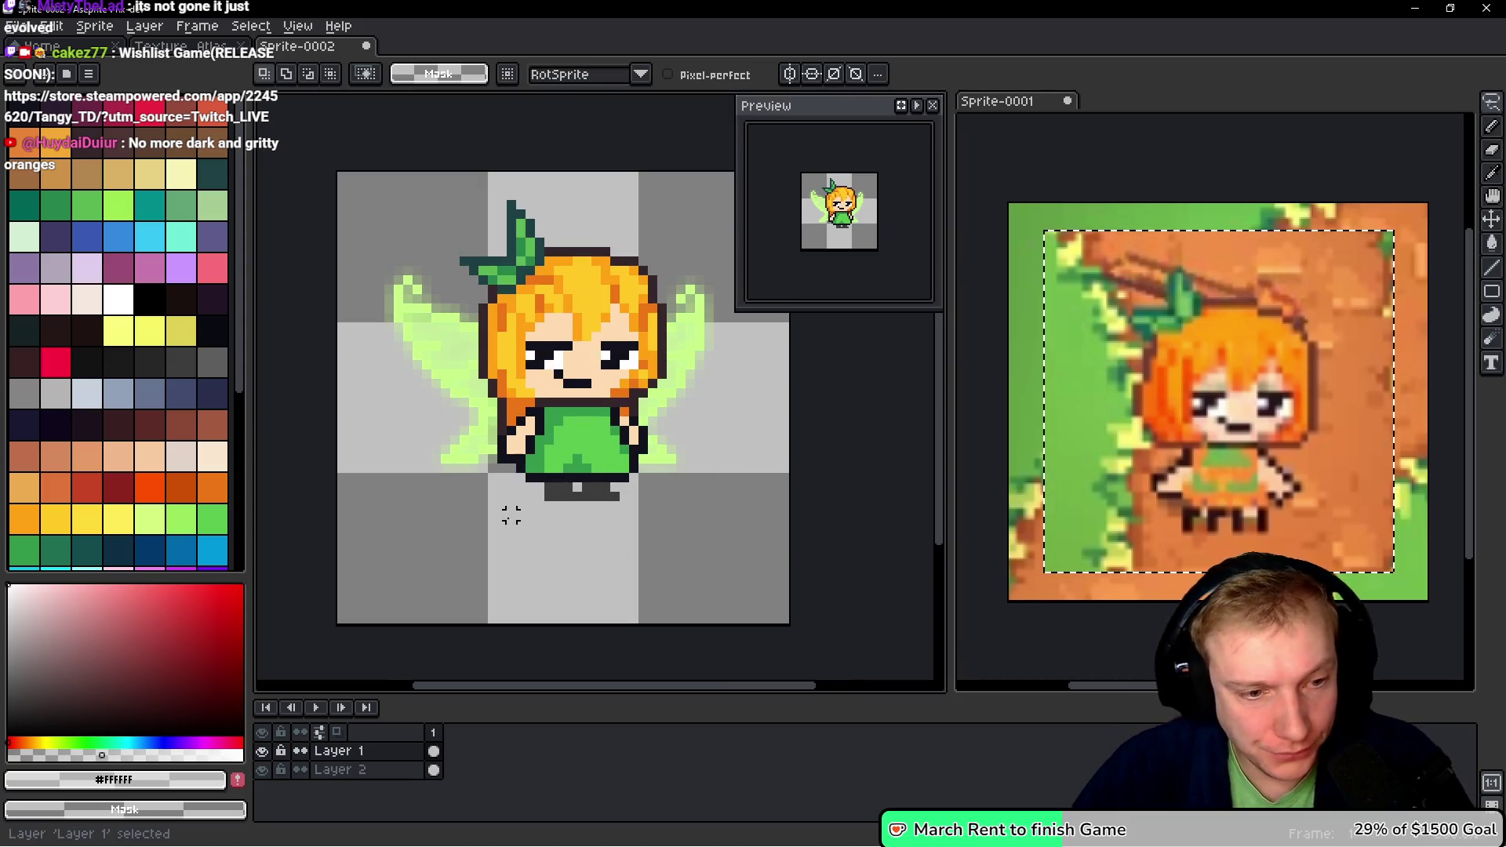
# - Split the dark grey feet into two legs, repainting and extending the left leg
pyautogui.scroll(2, 504, 511)
pyautogui.press('b')
pyautogui.keyDown('alt'); pyautogui.click(572, 494); pyautogui.keyUp('alt')
pyautogui.scroll(2, 634, 473)
pyautogui.rightClick(634, 473)
pyautogui.rightClick(784, 478)
pyautogui.rightClick(565, 442)
pyautogui.rightClick(565, 480)
pyautogui.moveTo(527, 481)
pyautogui.mouseDown()
pyautogui.moveTo(626, 447)
pyautogui.moveTo(605, 465)
pyautogui.mouseUp()
pyautogui.rightClick(639, 443)
pyautogui.moveTo(565, 518)
pyautogui.mouseDown()
pyautogui.moveTo(521, 518)
pyautogui.moveTo(491, 468)
pyautogui.mouseUp()
pyautogui.moveTo(745, 547); pyautogui.dragTo(689, 550)
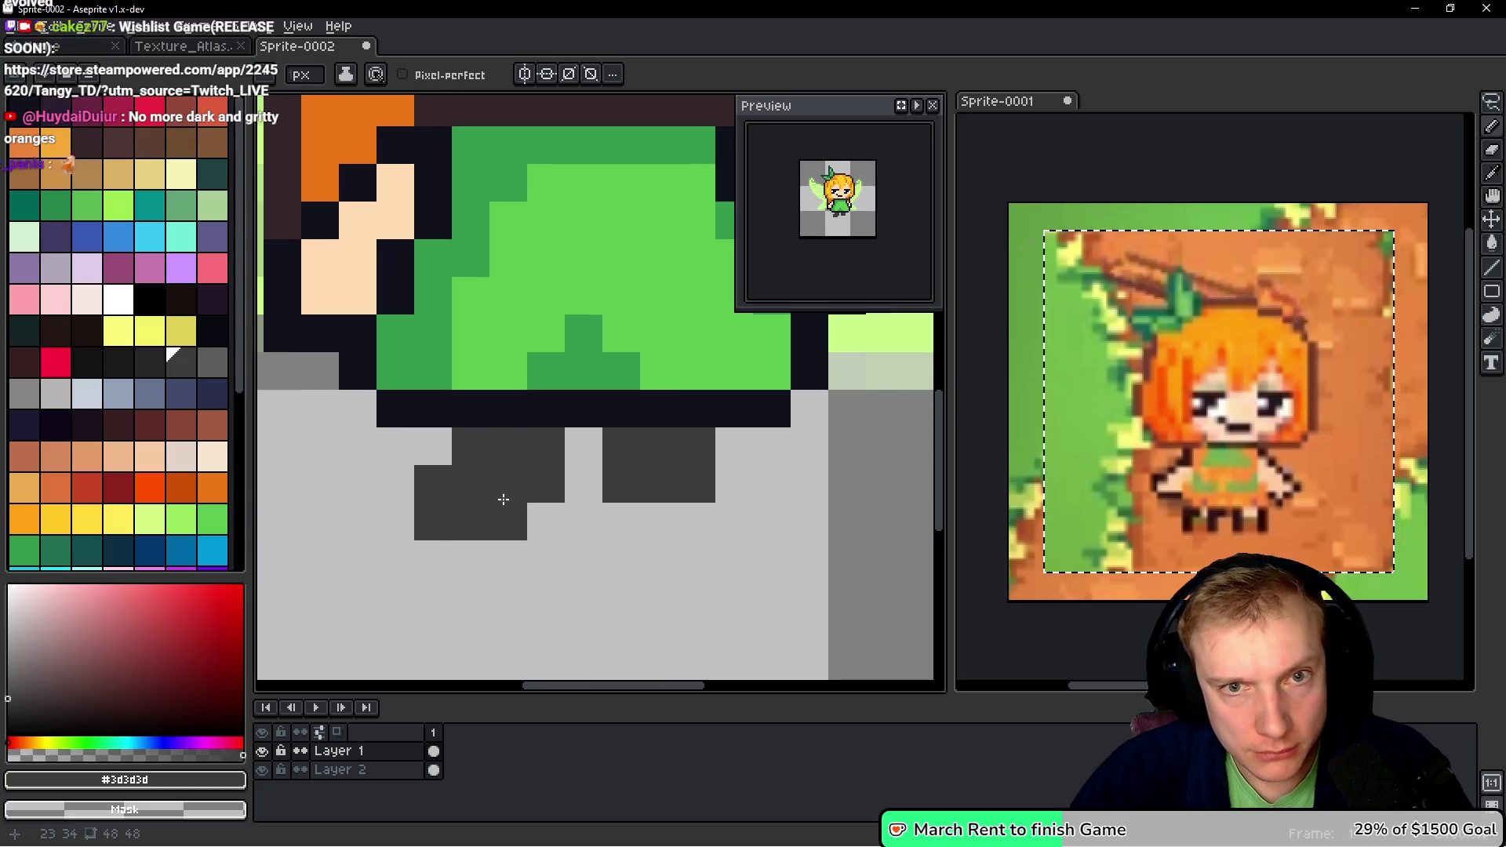
# - Reshape and widen the right leg in dark grey, erasing stray pixels
pyautogui.click(584, 521)
pyautogui.rightClick(583, 521)
pyautogui.rightClick(670, 457)
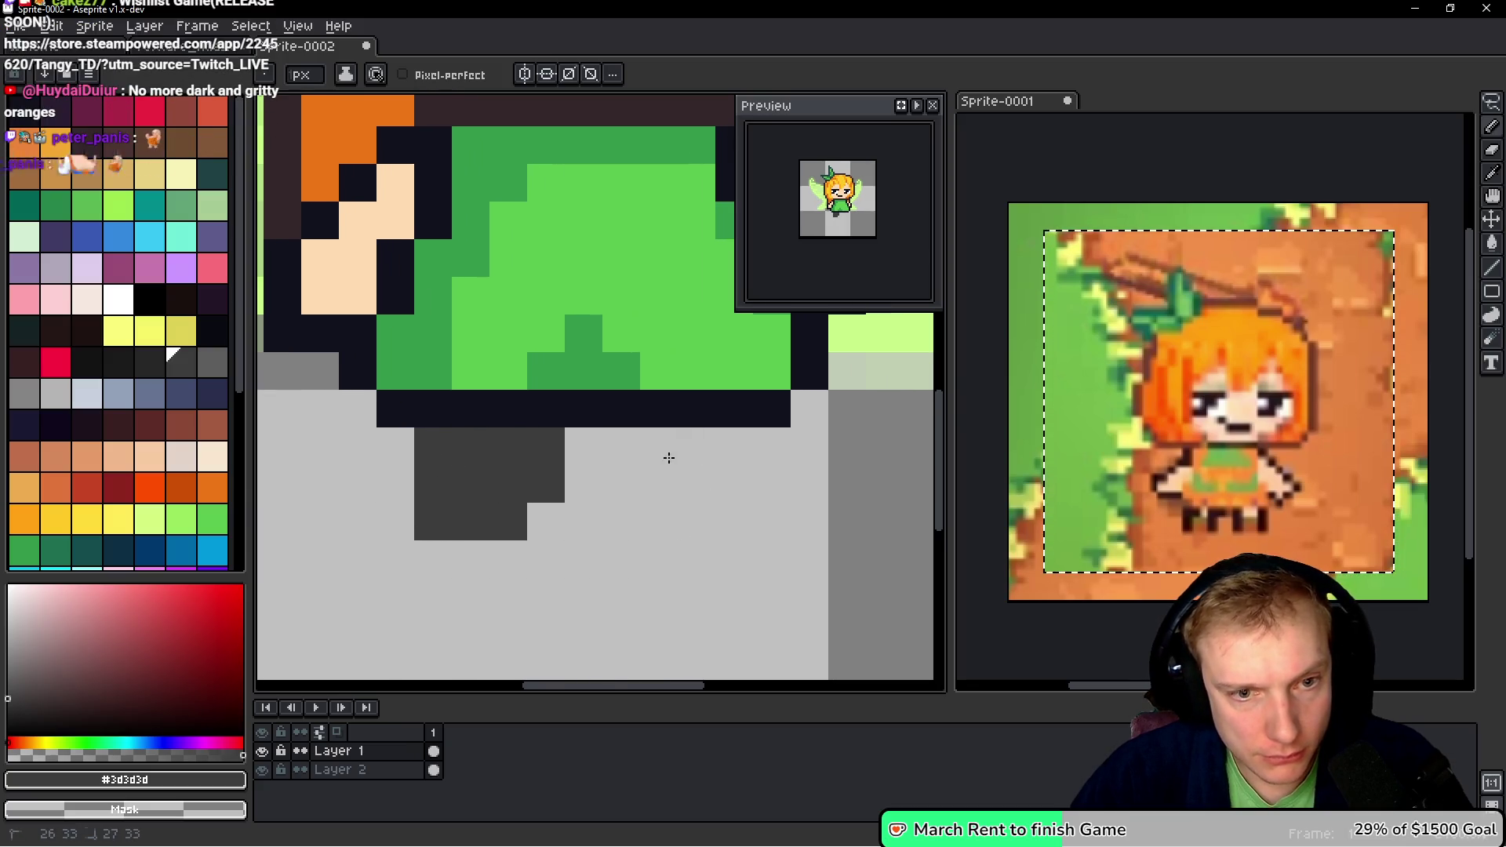
pyautogui.moveTo(620, 445); pyautogui.dragTo(722, 445)
pyautogui.moveTo(659, 482)
pyautogui.mouseDown()
pyautogui.moveTo(703, 528)
pyautogui.moveTo(666, 531)
pyautogui.mouseUp()
pyautogui.click(851, 545)
pyautogui.rightClick(852, 546)
pyautogui.click(808, 521)
pyautogui.rightClick(808, 521)
pyautogui.click(771, 521)
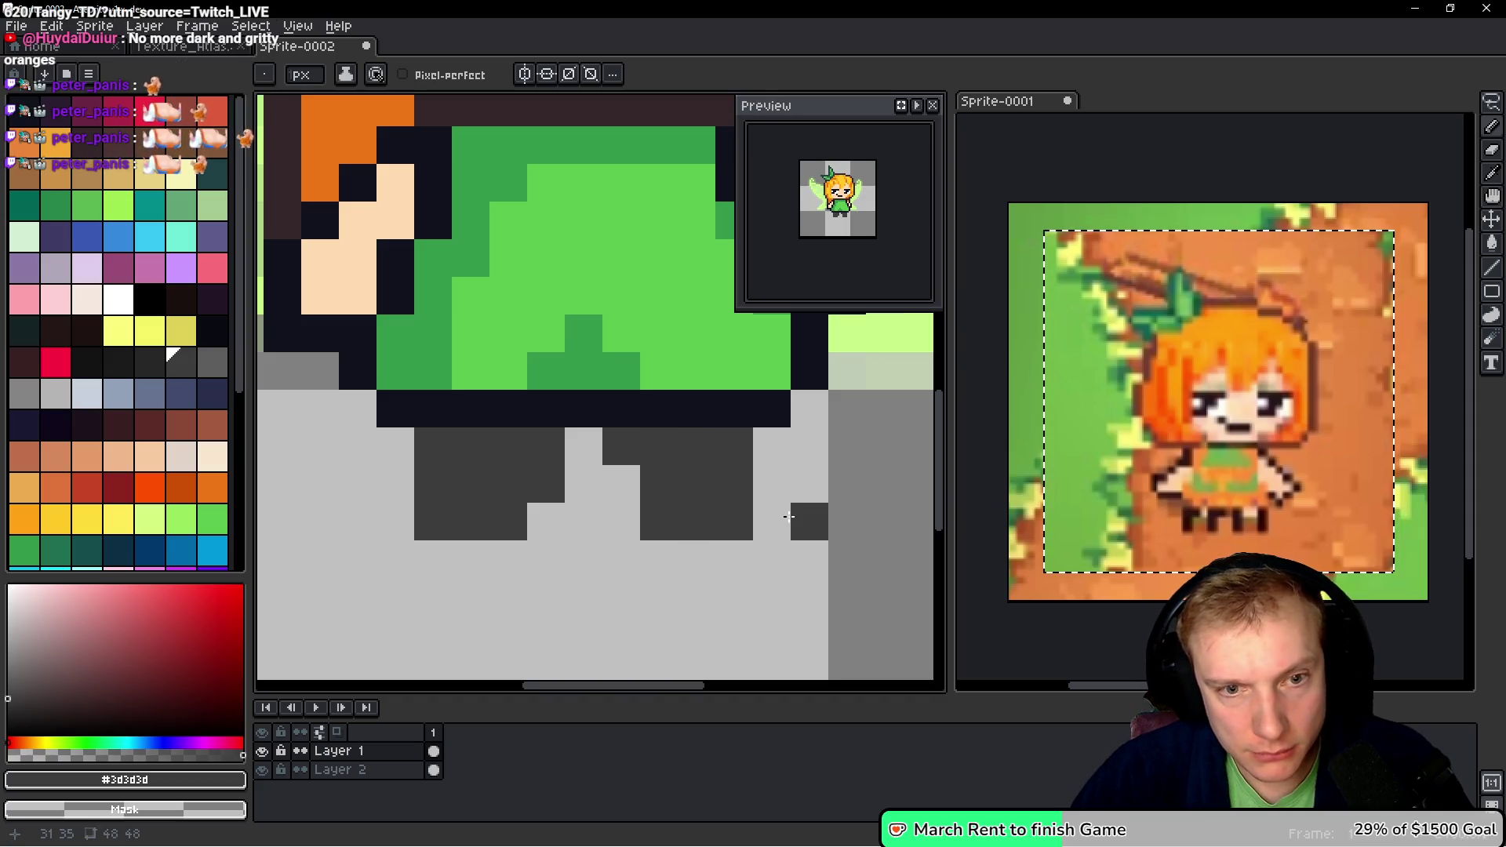
pyautogui.click(772, 483)
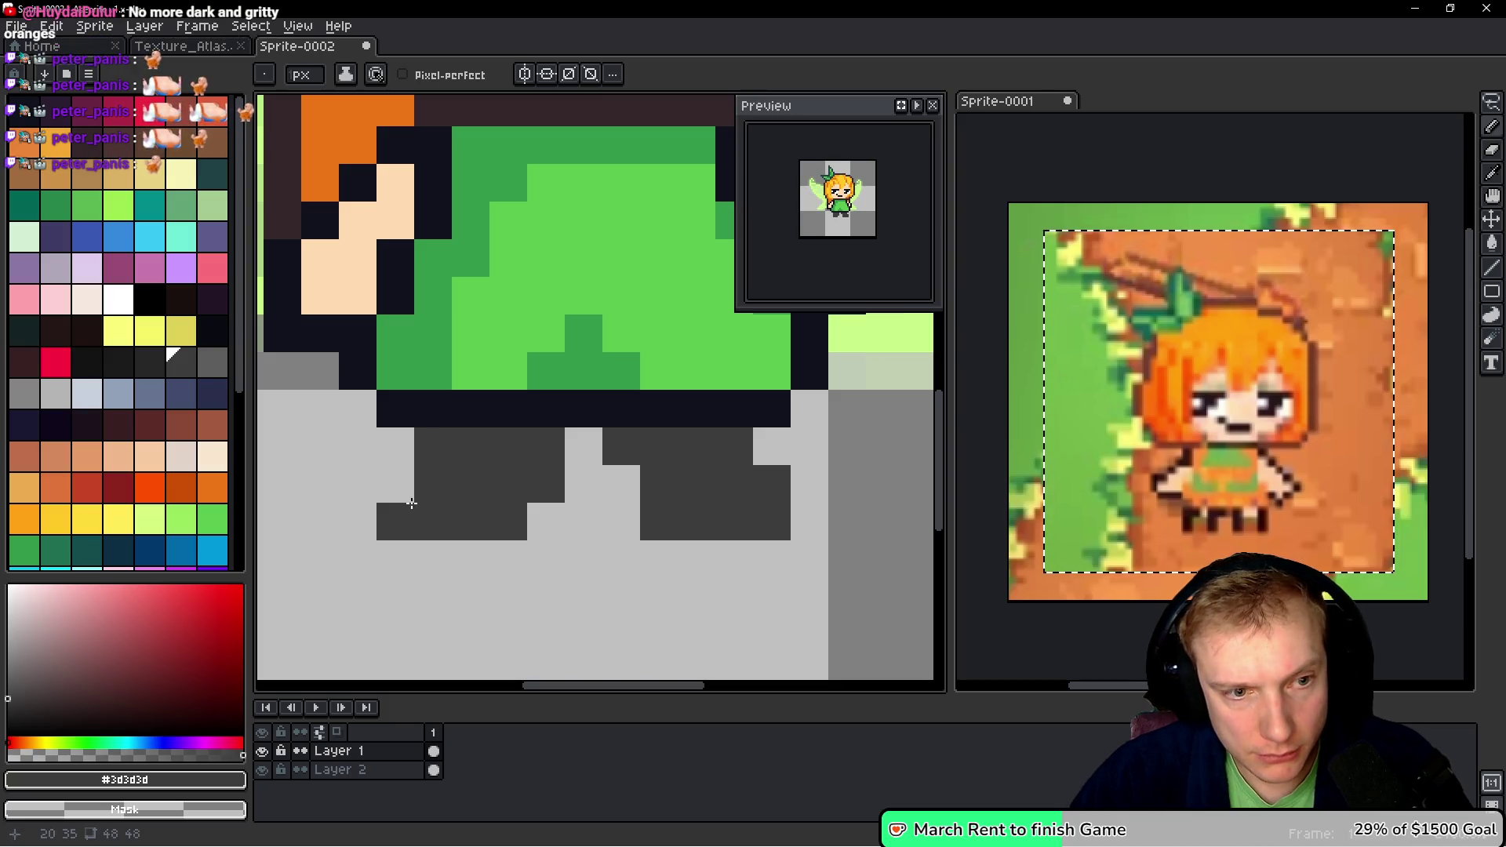
# - Widen the left leg and tidy the dark pixels at the leg bottoms
pyautogui.moveTo(396, 484); pyautogui.dragTo(401, 511)
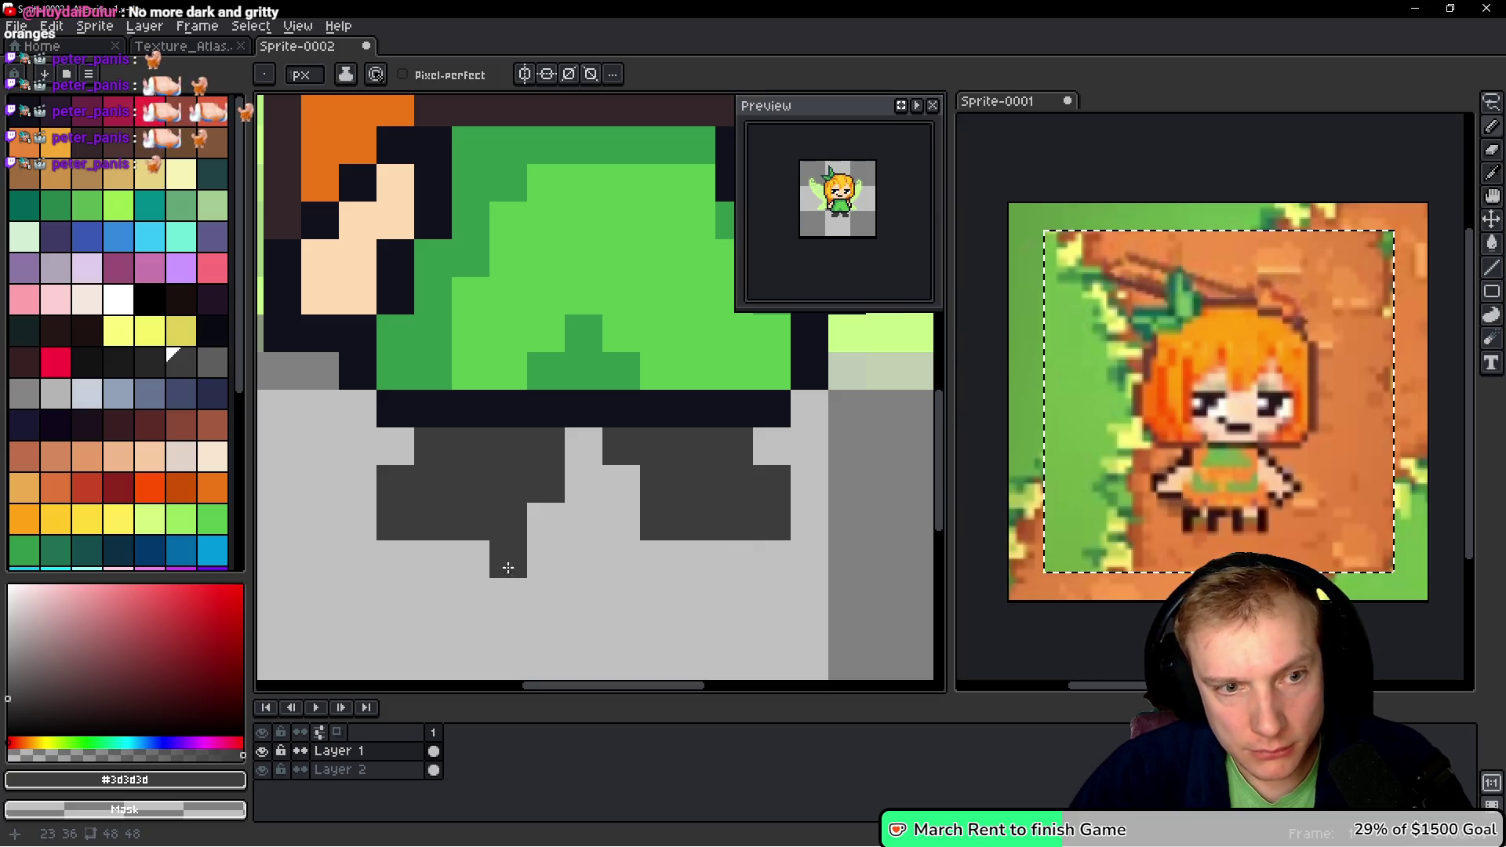
pyautogui.rightClick(548, 494)
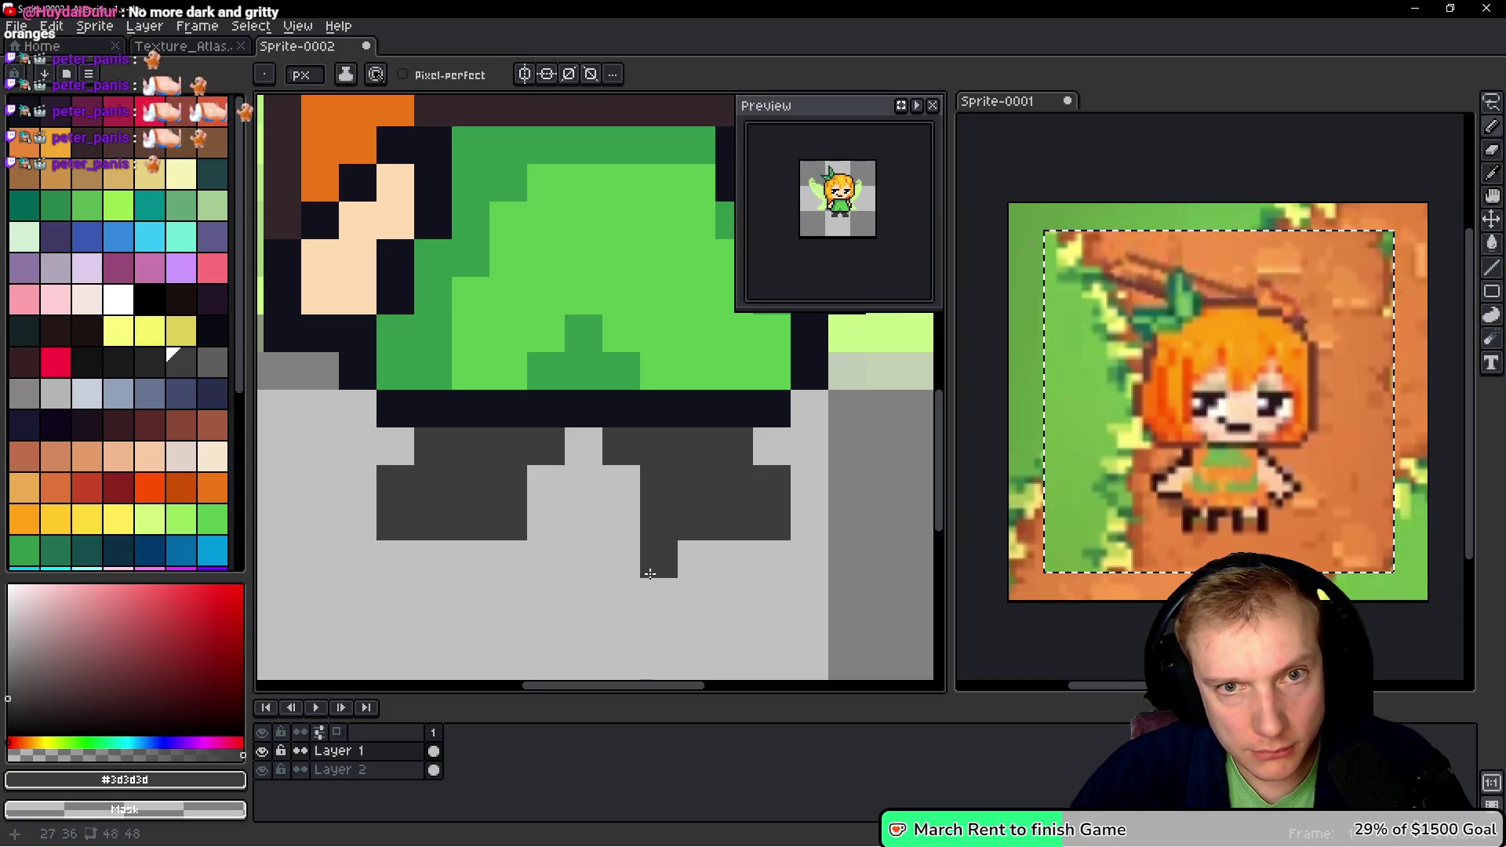
pyautogui.rightClick(651, 558)
pyautogui.click(772, 558)
pyautogui.scroll(-6, 785, 533)
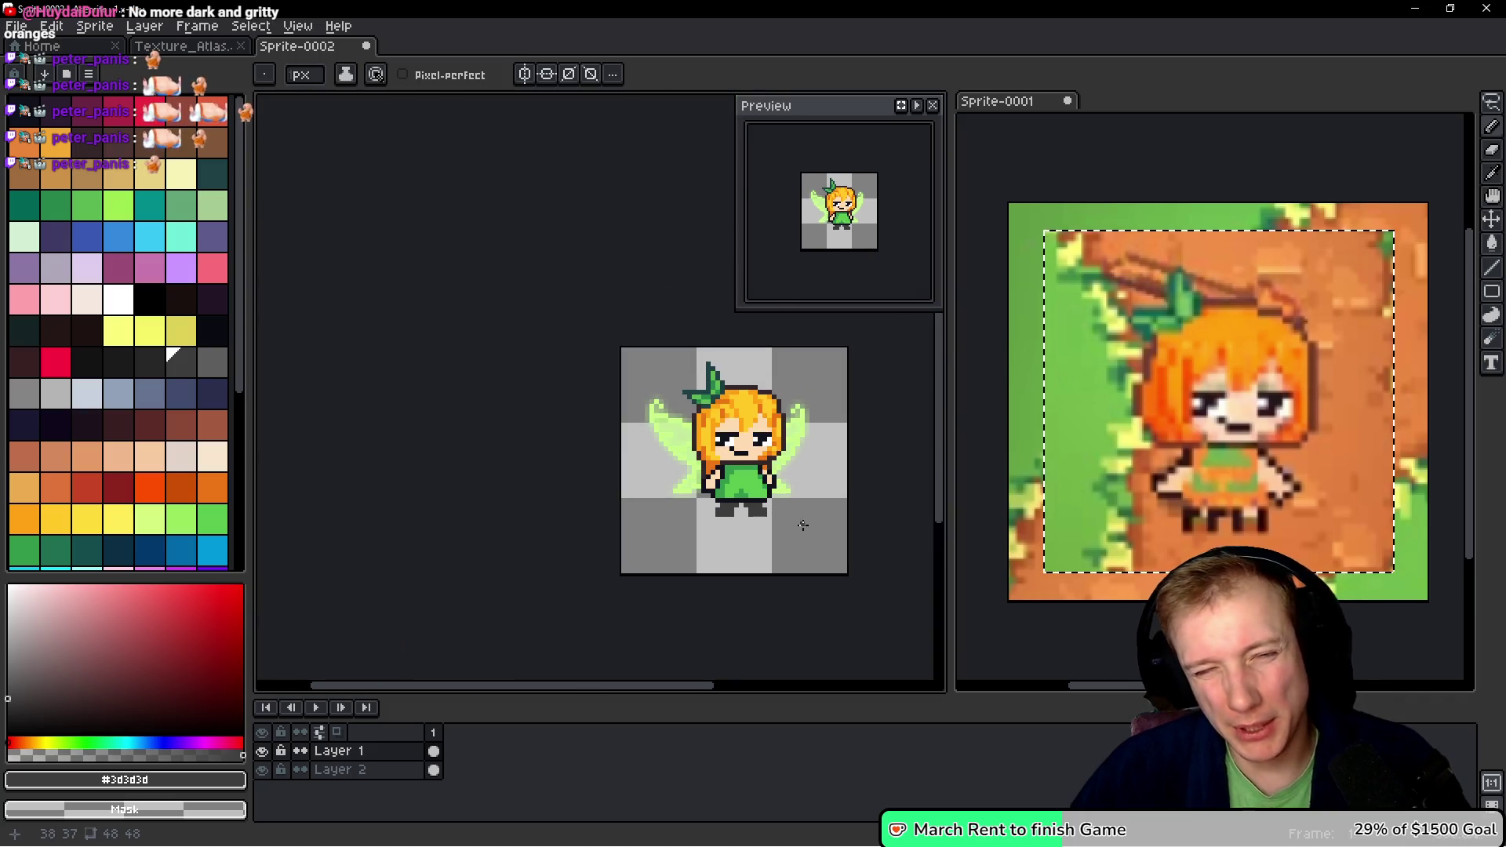
pyautogui.scroll(3, 809, 527)
pyautogui.scroll(5, 785, 518)
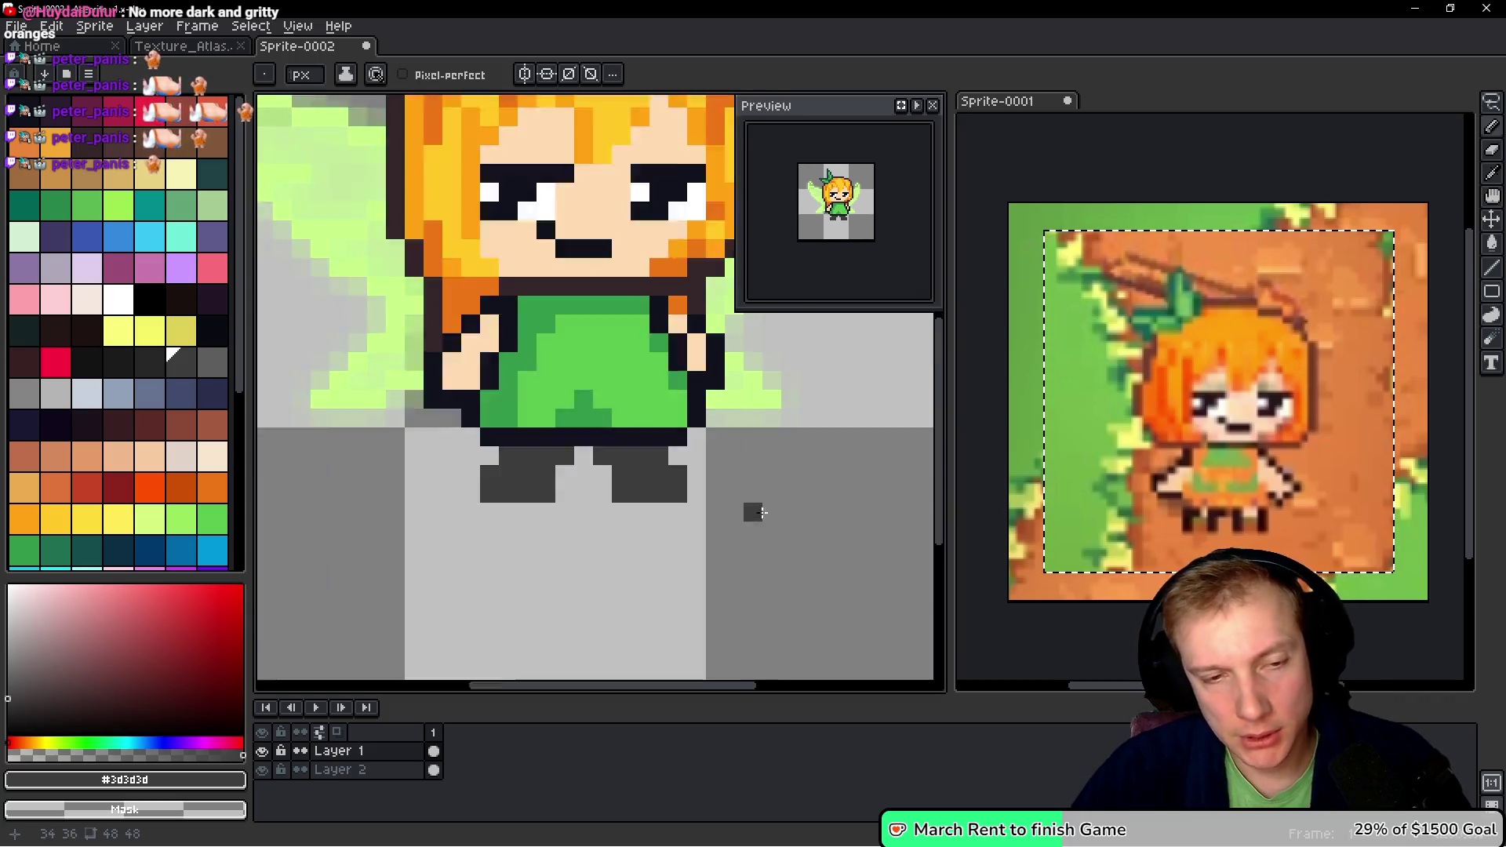
# - Pick near-black #10121c and outline the sides and bottoms of the legs
pyautogui.press('alt')
pyautogui.click(581, 372)
pyautogui.click(593, 399)
pyautogui.moveTo(630, 436)
pyautogui.mouseDown()
pyautogui.moveTo(630, 516)
pyautogui.moveTo(488, 511)
pyautogui.mouseUp()
pyautogui.moveTo(443, 427); pyautogui.dragTo(440, 474)
pyautogui.moveTo(404, 398)
pyautogui.mouseDown()
pyautogui.moveTo(367, 437)
pyautogui.moveTo(652, 458)
pyautogui.moveTo(617, 533)
pyautogui.moveTo(471, 542)
pyautogui.moveTo(466, 457)
pyautogui.mouseUp()
pyautogui.click(525, 411)
pyautogui.hotkey('ctrl', 'z')
pyautogui.click(504, 419)
# - Undo the rough near-black outline strokes on the legs
pyautogui.scroll(-5, 619, 457)
pyautogui.scroll(3, 674, 490)
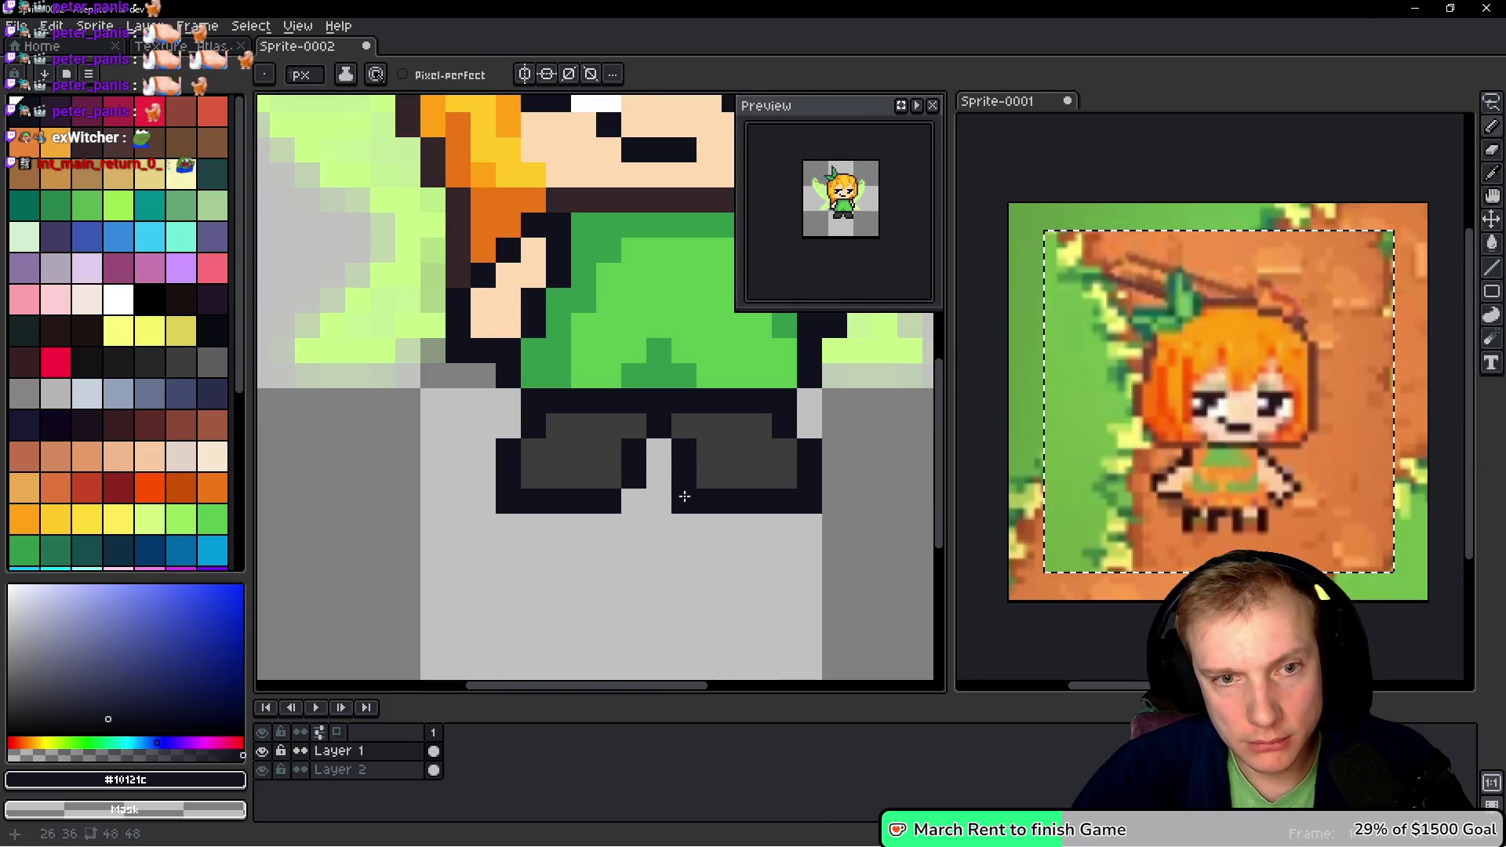
pyautogui.scroll(2, 767, 485)
pyautogui.press('space')
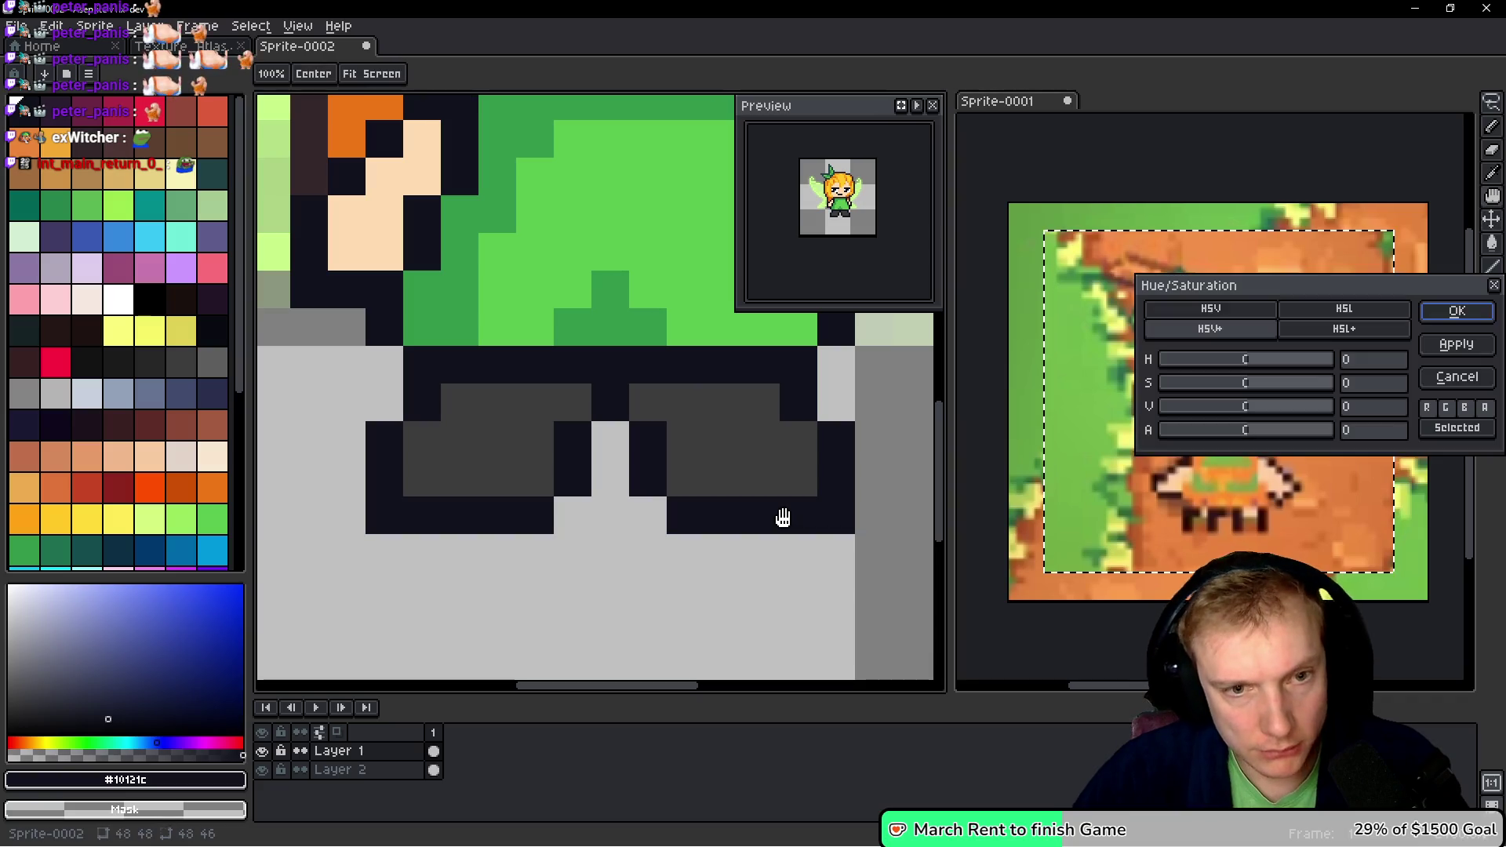
pyautogui.hotkey('ctrl', 'z')
pyautogui.hotkey('ctrl', 'z')
pyautogui.hotkey('ctrl', 'z')
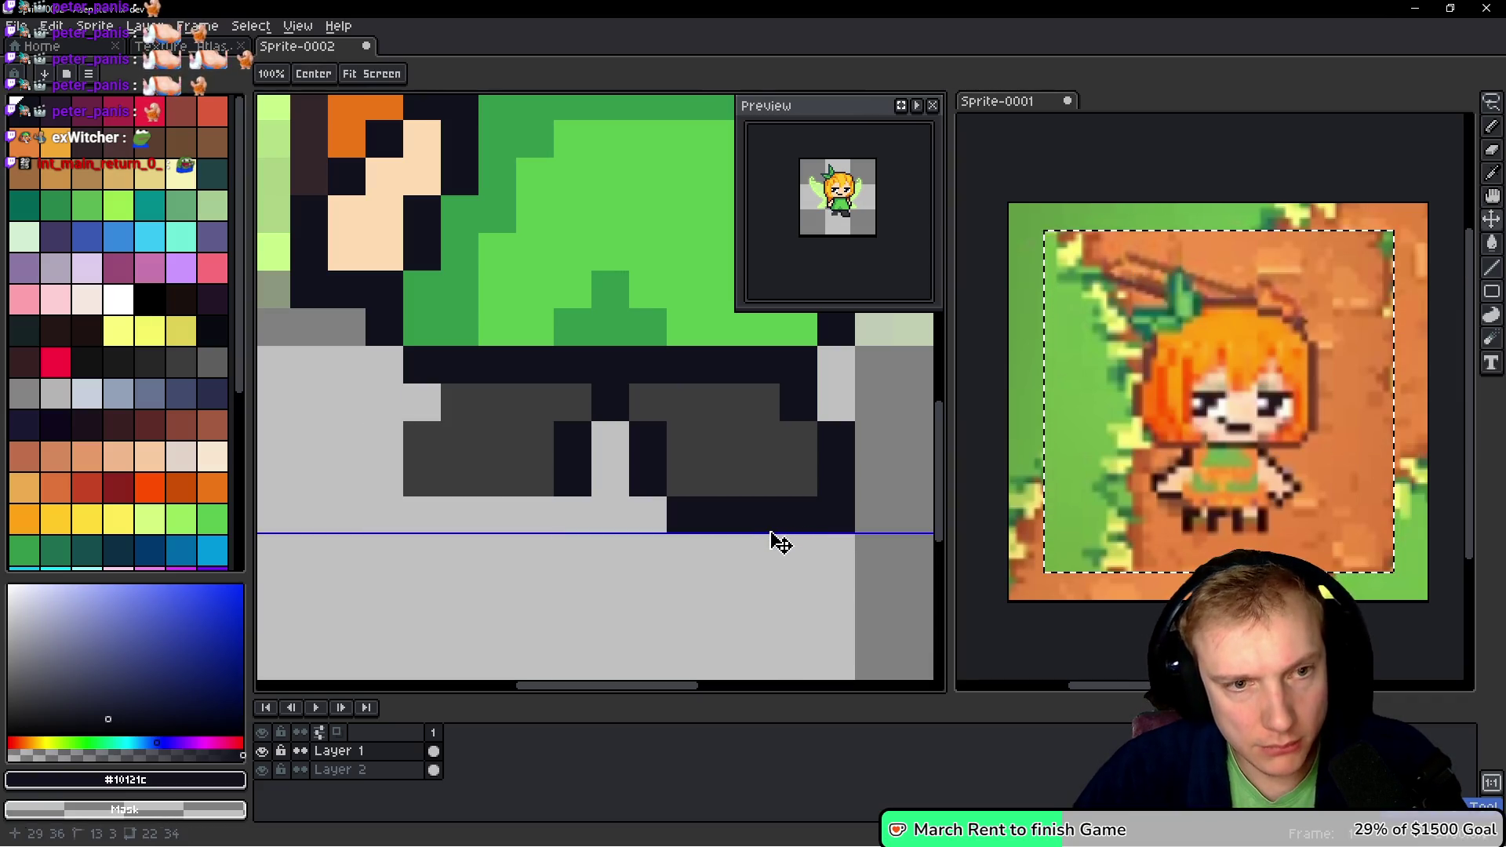
pyautogui.hotkey('ctrl', 'z')
pyautogui.hotkey('ctrl', 'z')
pyautogui.hotkey('ctrl', 'z')
# - Redraw clean #10121c outlines around the right and left feet
pyautogui.click(753, 404)
pyautogui.moveTo(753, 404)
pyautogui.mouseDown()
pyautogui.moveTo(797, 470)
pyautogui.moveTo(768, 485)
pyautogui.moveTo(699, 478)
pyautogui.moveTo(656, 446)
pyautogui.moveTo(684, 498)
pyautogui.mouseUp()
pyautogui.hotkey('ctrl', 'z')
pyautogui.moveTo(572, 403)
pyautogui.mouseDown()
pyautogui.moveTo(542, 481)
pyautogui.moveTo(431, 471)
pyautogui.moveTo(416, 431)
pyautogui.moveTo(504, 435)
pyautogui.mouseUp()
pyautogui.click(497, 478)
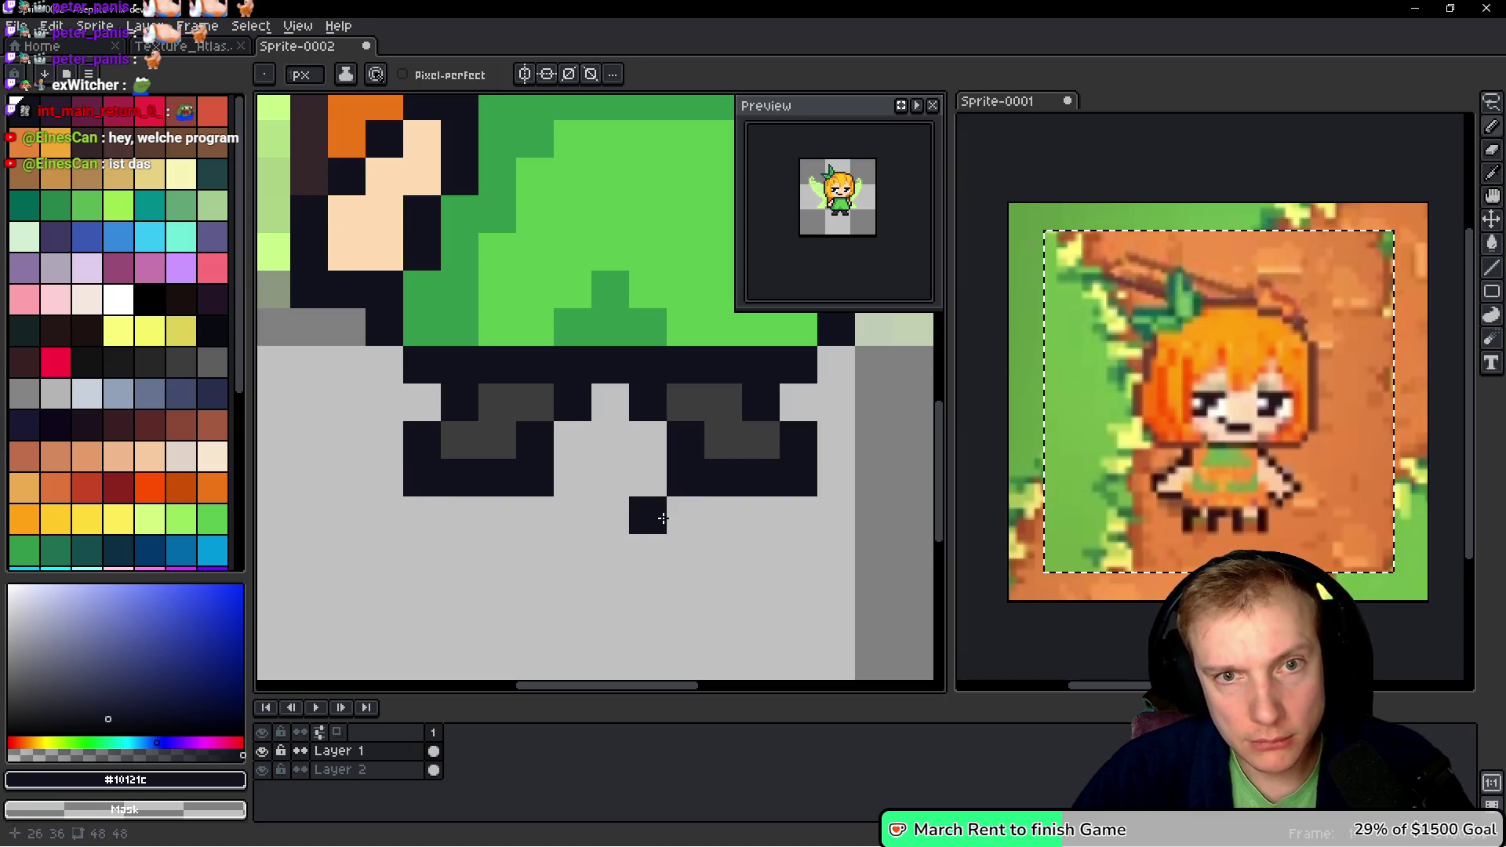
pyautogui.scroll(-9, 641, 500)
pyautogui.scroll(2, 615, 437)
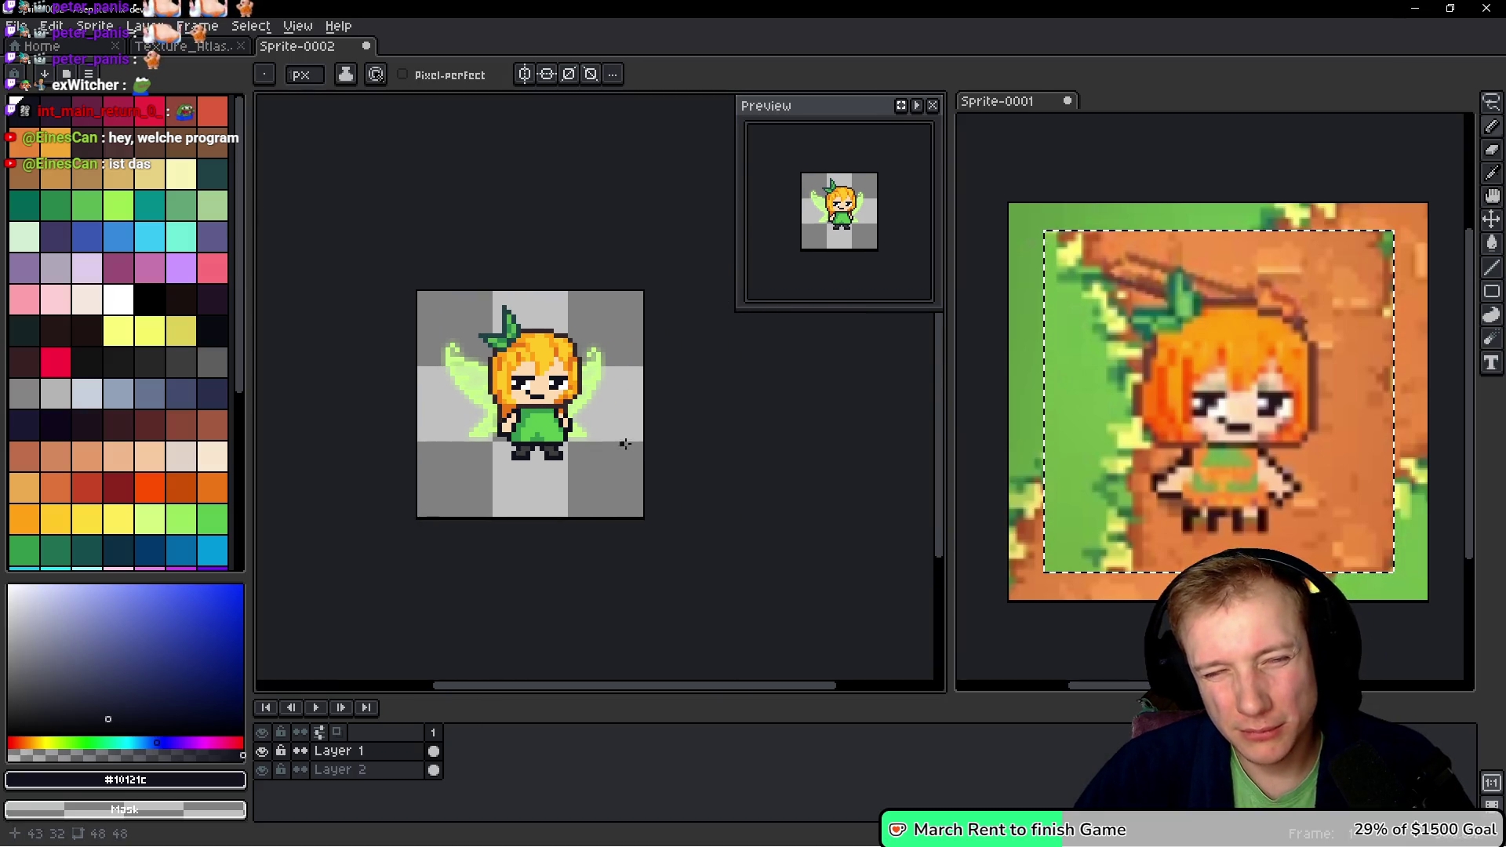
# - Switch from the fairy sprite to the Texture_Atlas document
pyautogui.scroll(1, 617, 444)
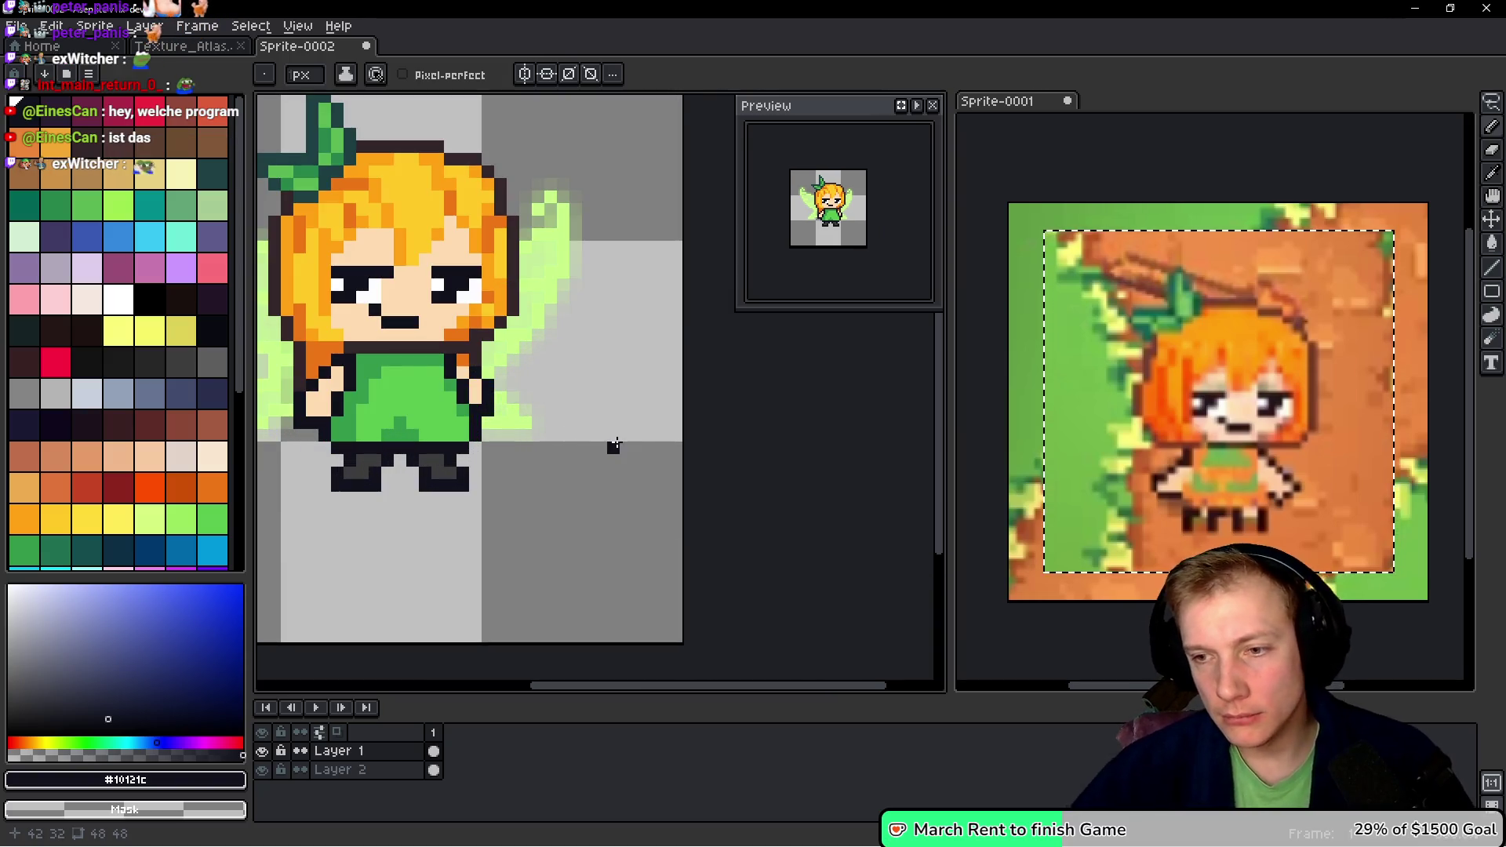
pyautogui.scroll(-2, 769, 406)
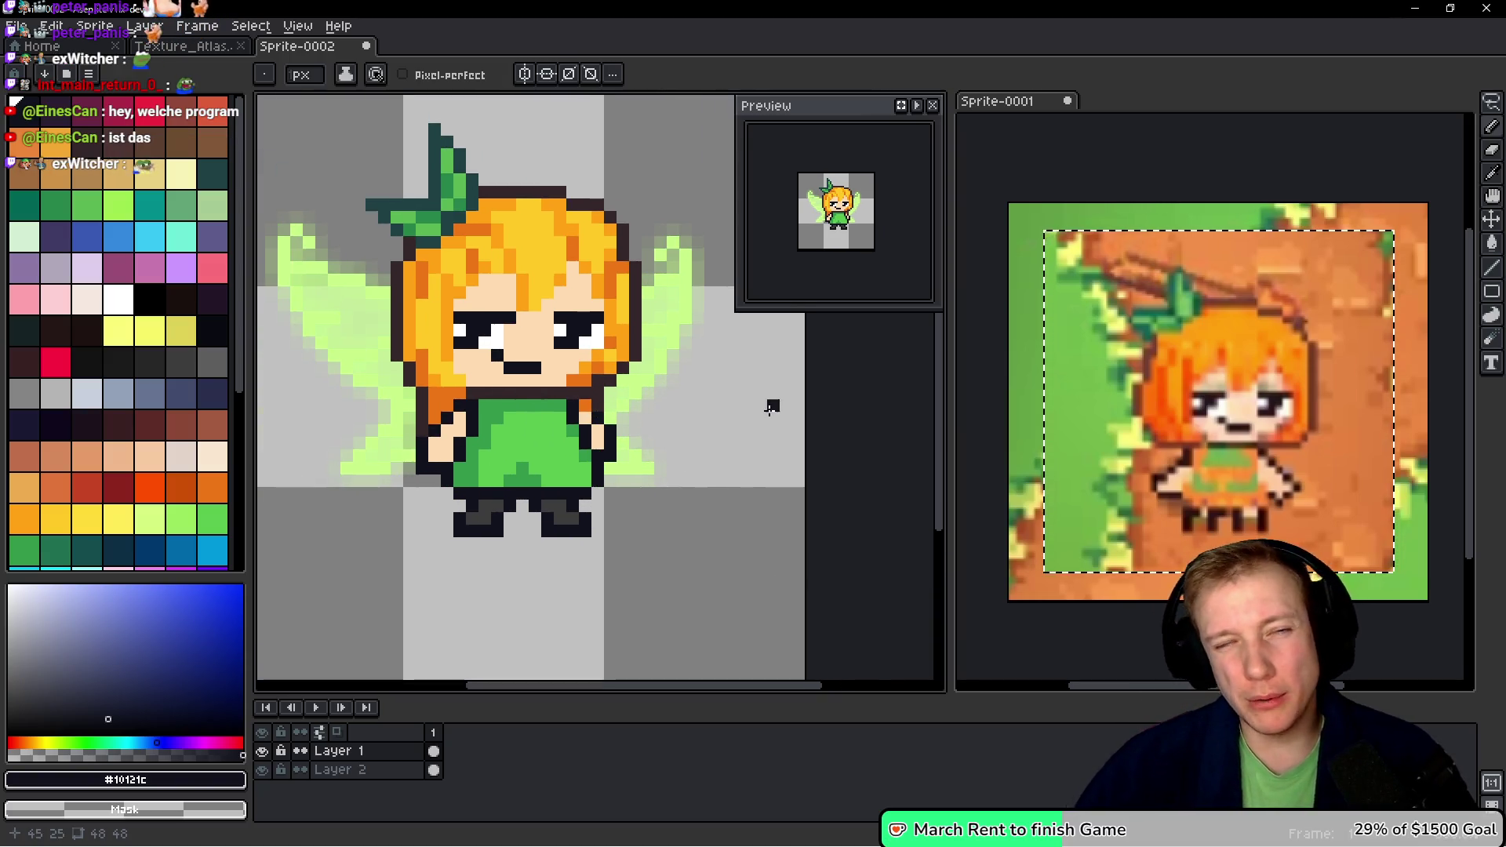
pyautogui.moveTo(770, 381); pyautogui.dragTo(683, 379)
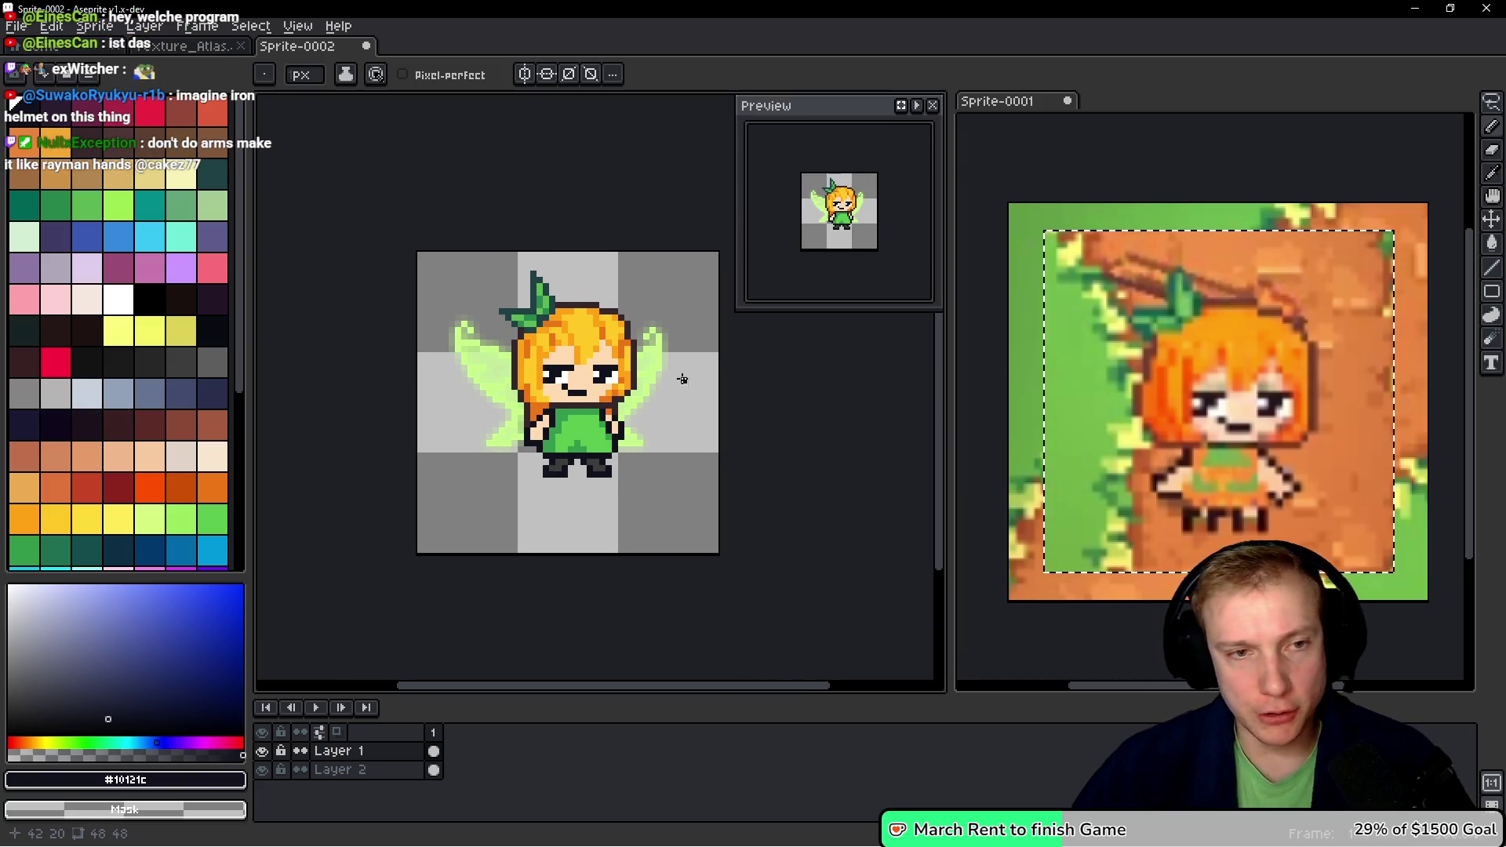
pyautogui.click(86, 48)
pyautogui.click(122, 49)
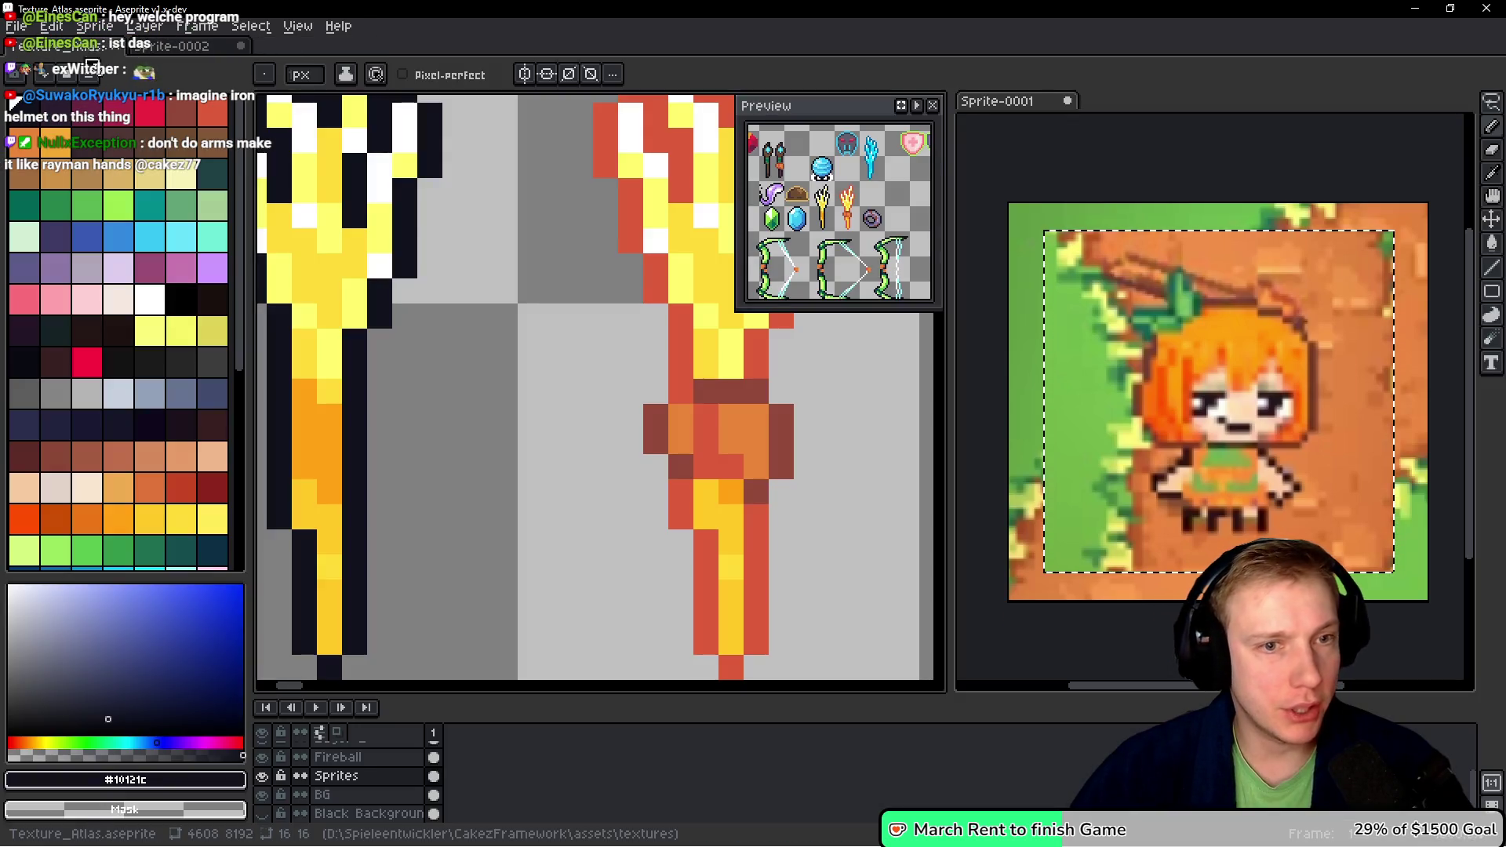
pyautogui.scroll(-6, 509, 449)
pyautogui.scroll(2, 508, 449)
# - Lasso-select the middle pumpkin sprite in the atlas and return to Sprite-0002
pyautogui.moveTo(508, 448)
pyautogui.mouseDown()
pyautogui.moveTo(502, 353)
pyautogui.moveTo(518, 408)
pyautogui.moveTo(503, 549)
pyautogui.mouseUp()
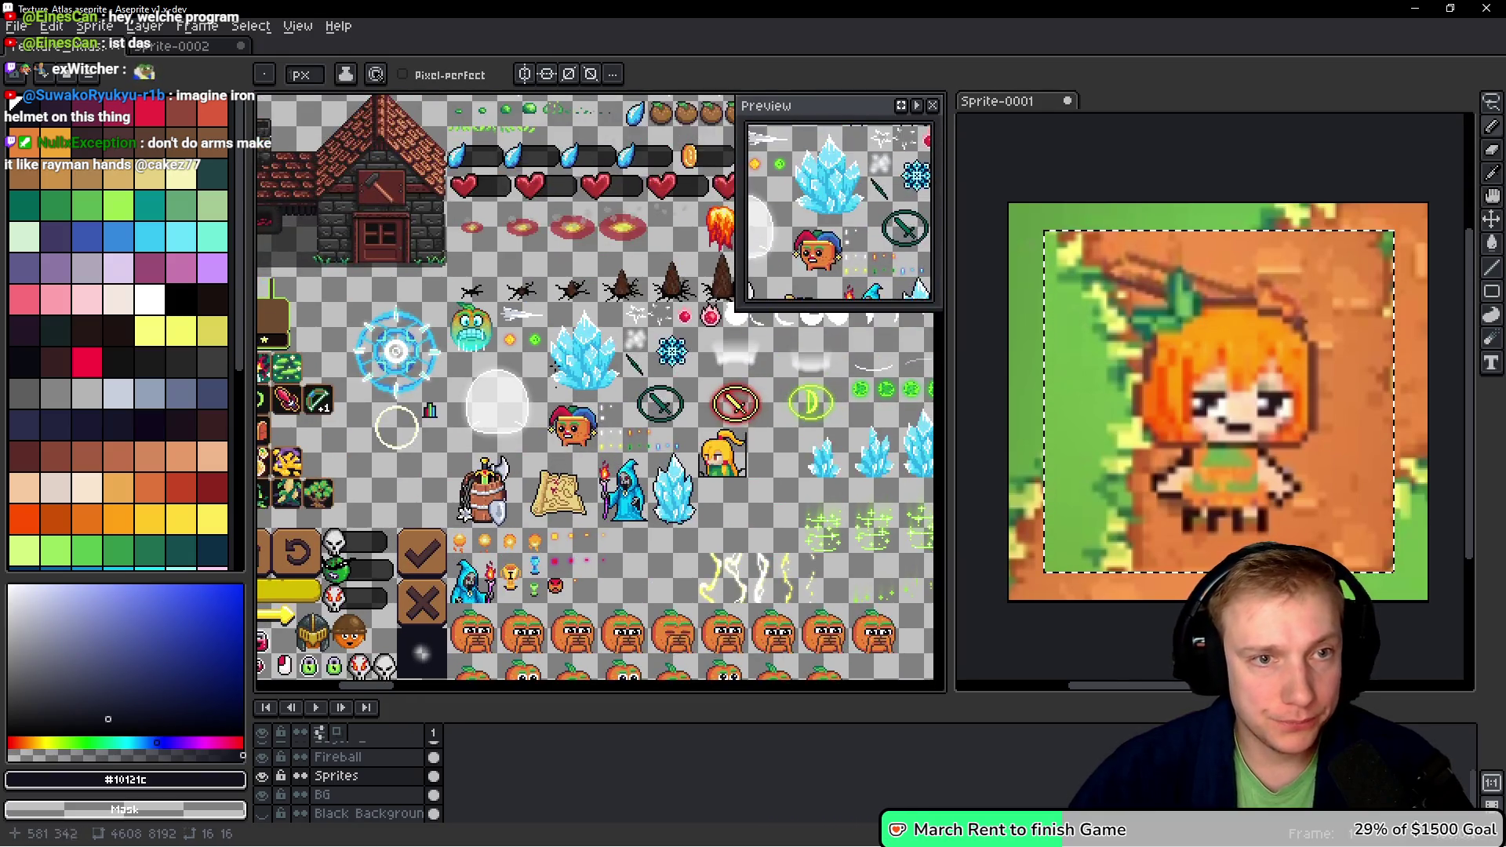
pyautogui.scroll(3, 571, 310)
pyautogui.press('q')
pyautogui.moveTo(615, 262)
pyautogui.mouseDown()
pyautogui.moveTo(424, 306)
pyautogui.moveTo(469, 469)
pyautogui.moveTo(616, 232)
pyautogui.moveTo(613, 258)
pyautogui.mouseUp()
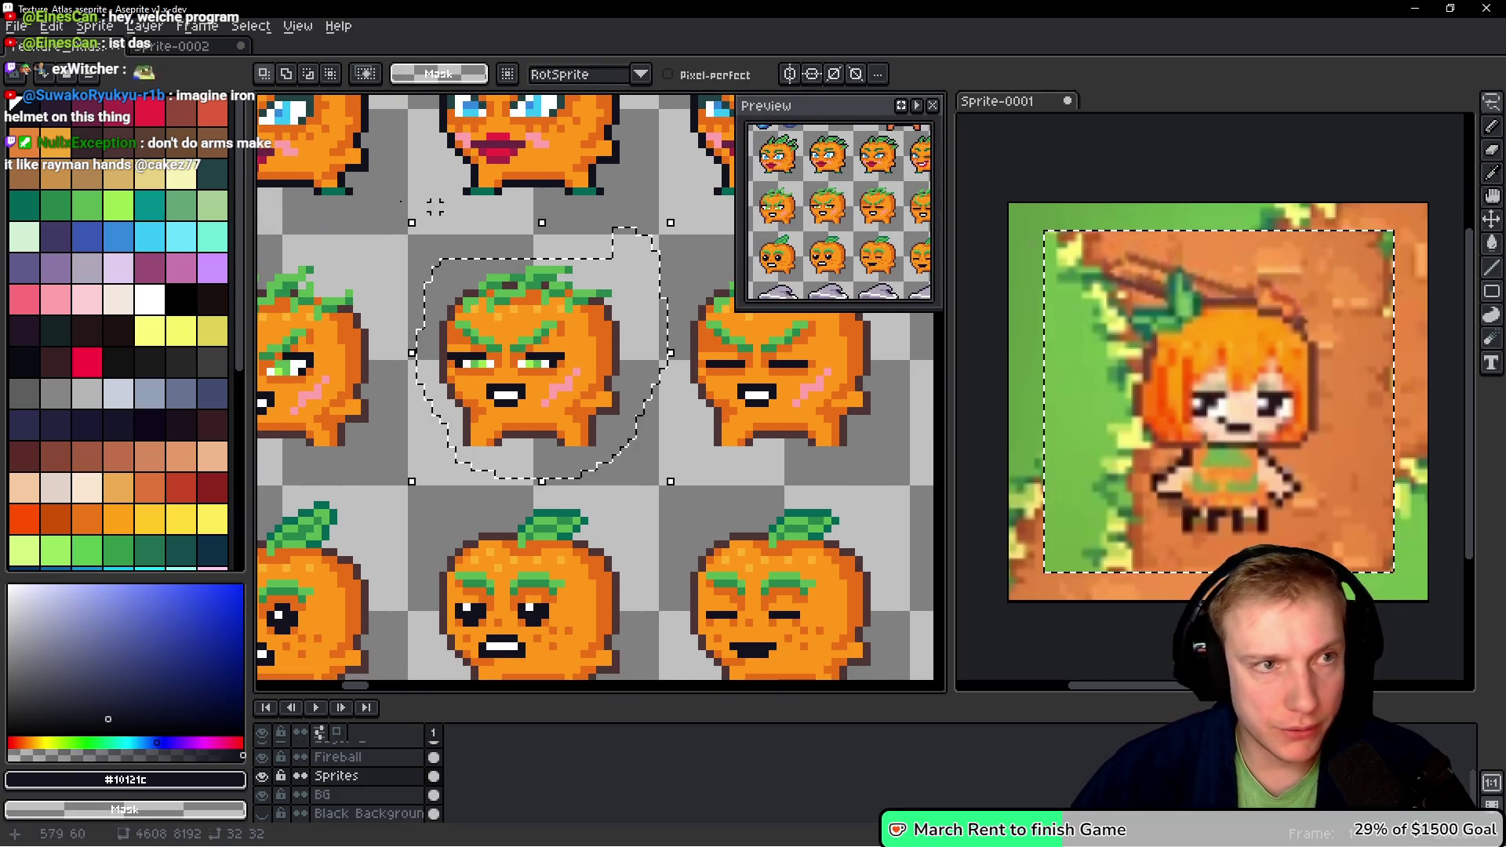
pyautogui.hotkey('ctrl', 'Tab')
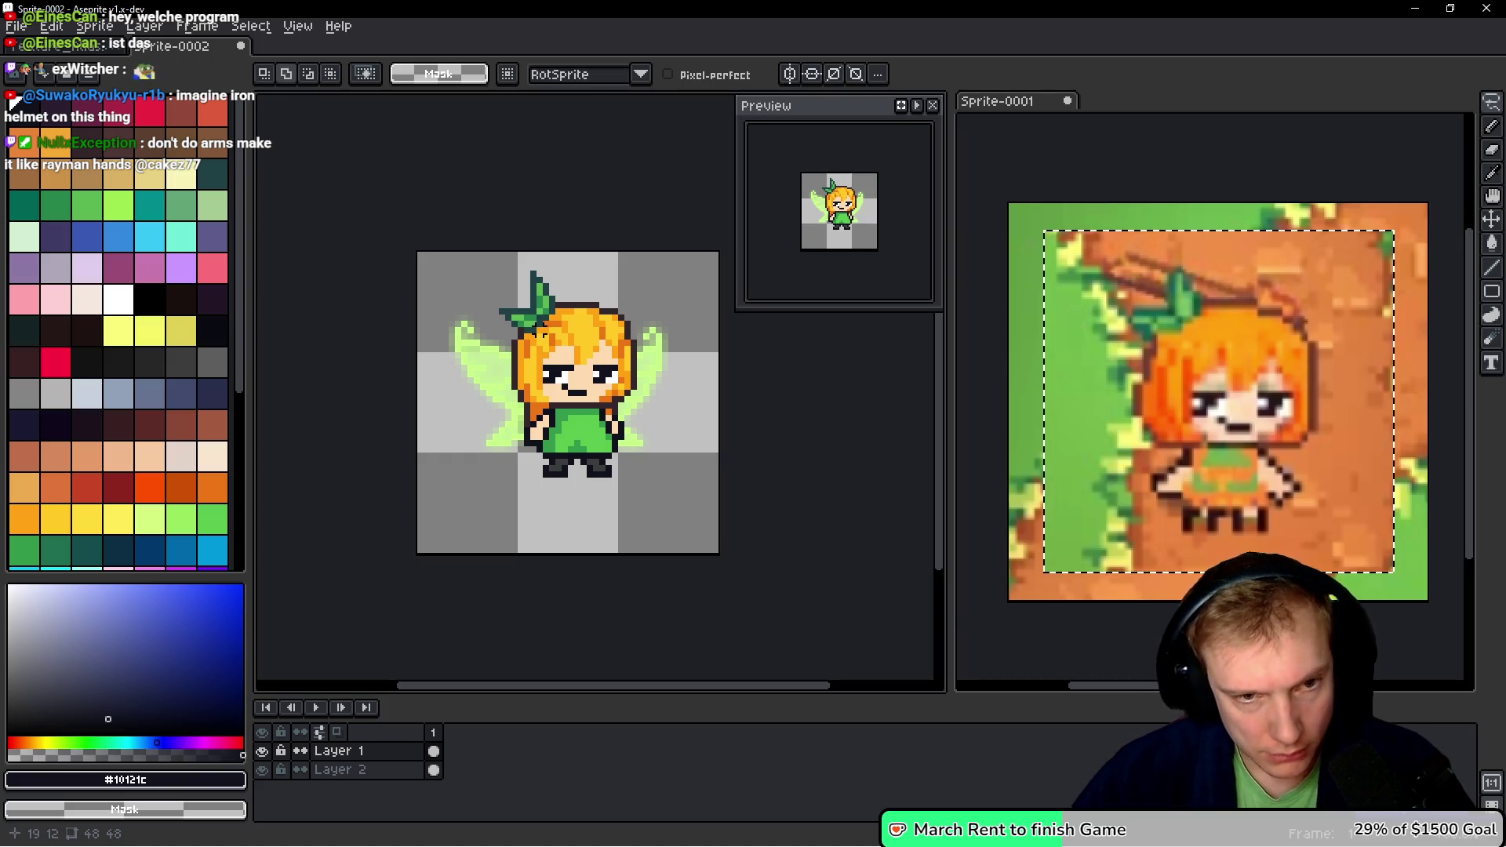
# - Add Layer 3 beneath Layer 2, then paste, nudge and discard the comparison pumpkin
pyautogui.hotkey('shift', 'n')
pyautogui.moveTo(392, 761); pyautogui.dragTo(396, 792)
pyautogui.hotkey('ctrl', 'v')
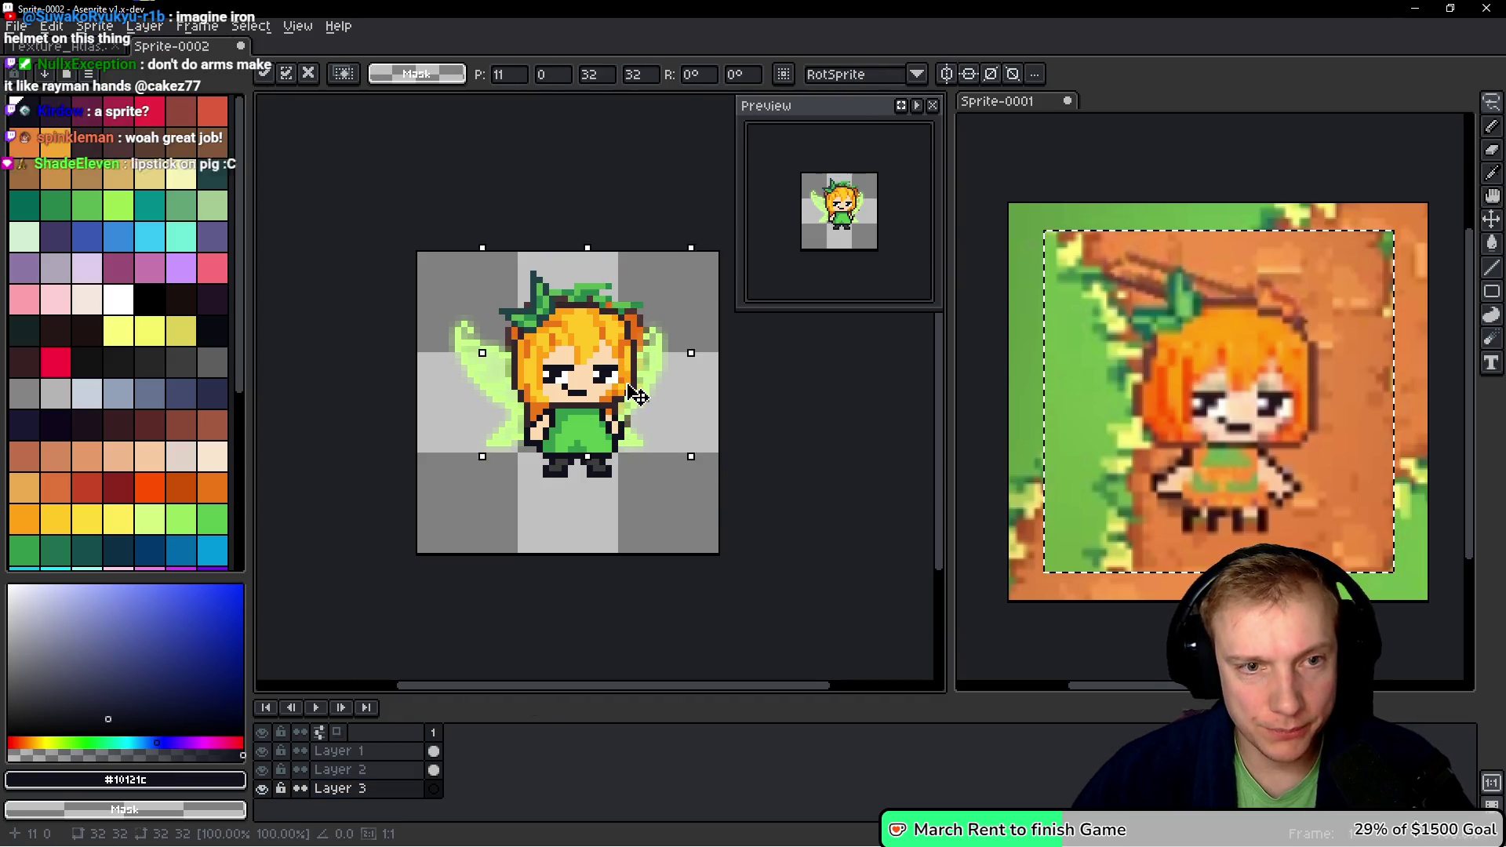
pyautogui.moveTo(628, 392)
pyautogui.mouseDown()
pyautogui.moveTo(662, 427)
pyautogui.moveTo(627, 396)
pyautogui.moveTo(629, 333)
pyautogui.moveTo(636, 398)
pyautogui.moveTo(608, 396)
pyautogui.moveTo(635, 419)
pyautogui.moveTo(637, 383)
pyautogui.moveTo(682, 374)
pyautogui.moveTo(600, 482)
pyautogui.moveTo(648, 496)
pyautogui.mouseUp()
pyautogui.press('Escape')
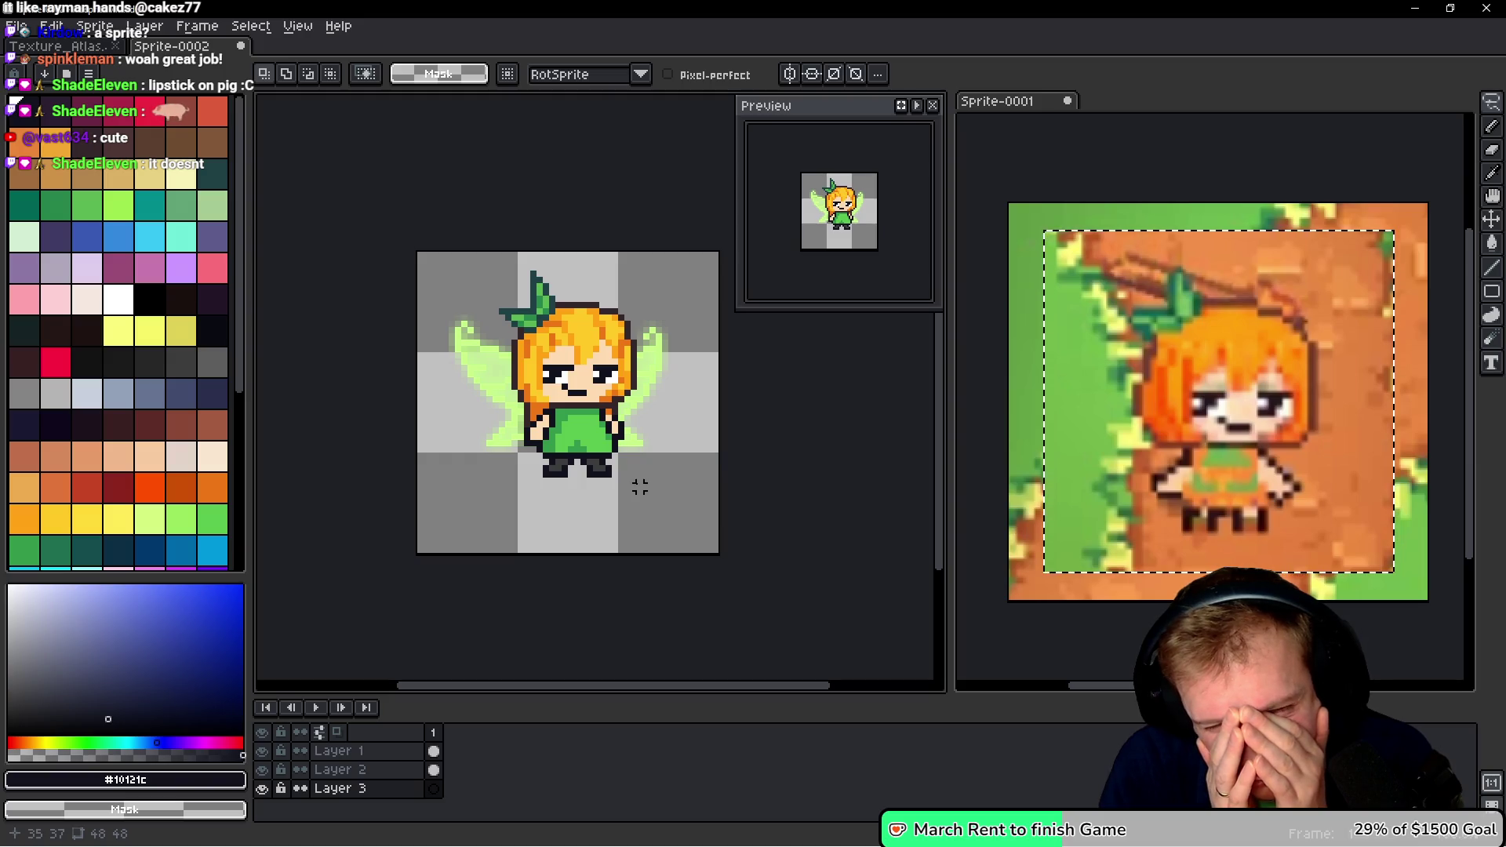
pyautogui.scroll(4, 639, 481)
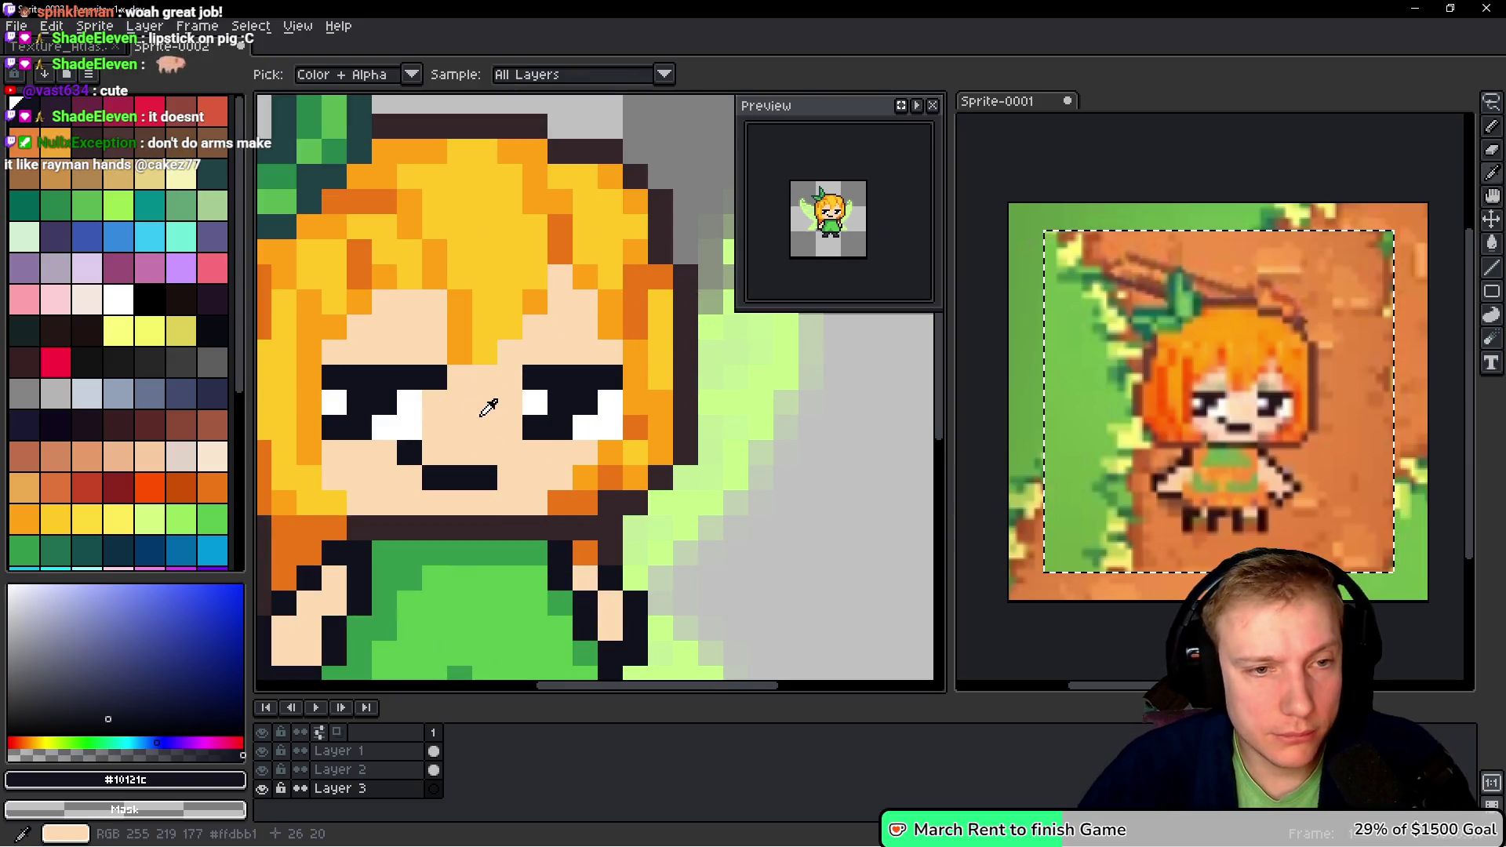
pyautogui.keyDown('alt'); pyautogui.click(423, 407); pyautogui.keyUp('alt')
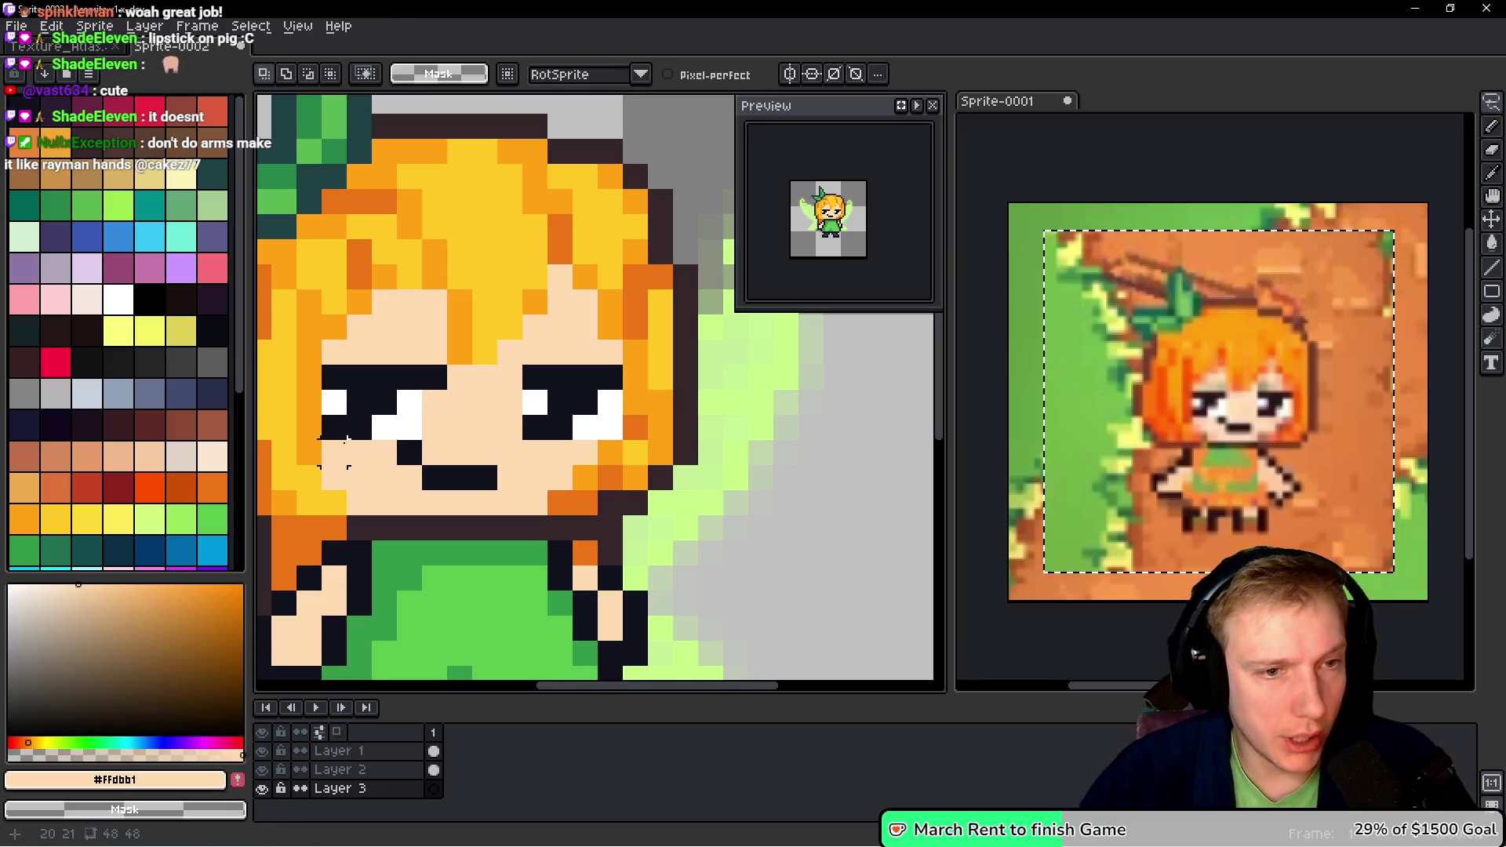
pyautogui.moveTo(345, 439); pyautogui.dragTo(441, 447)
pyautogui.click(63, 368)
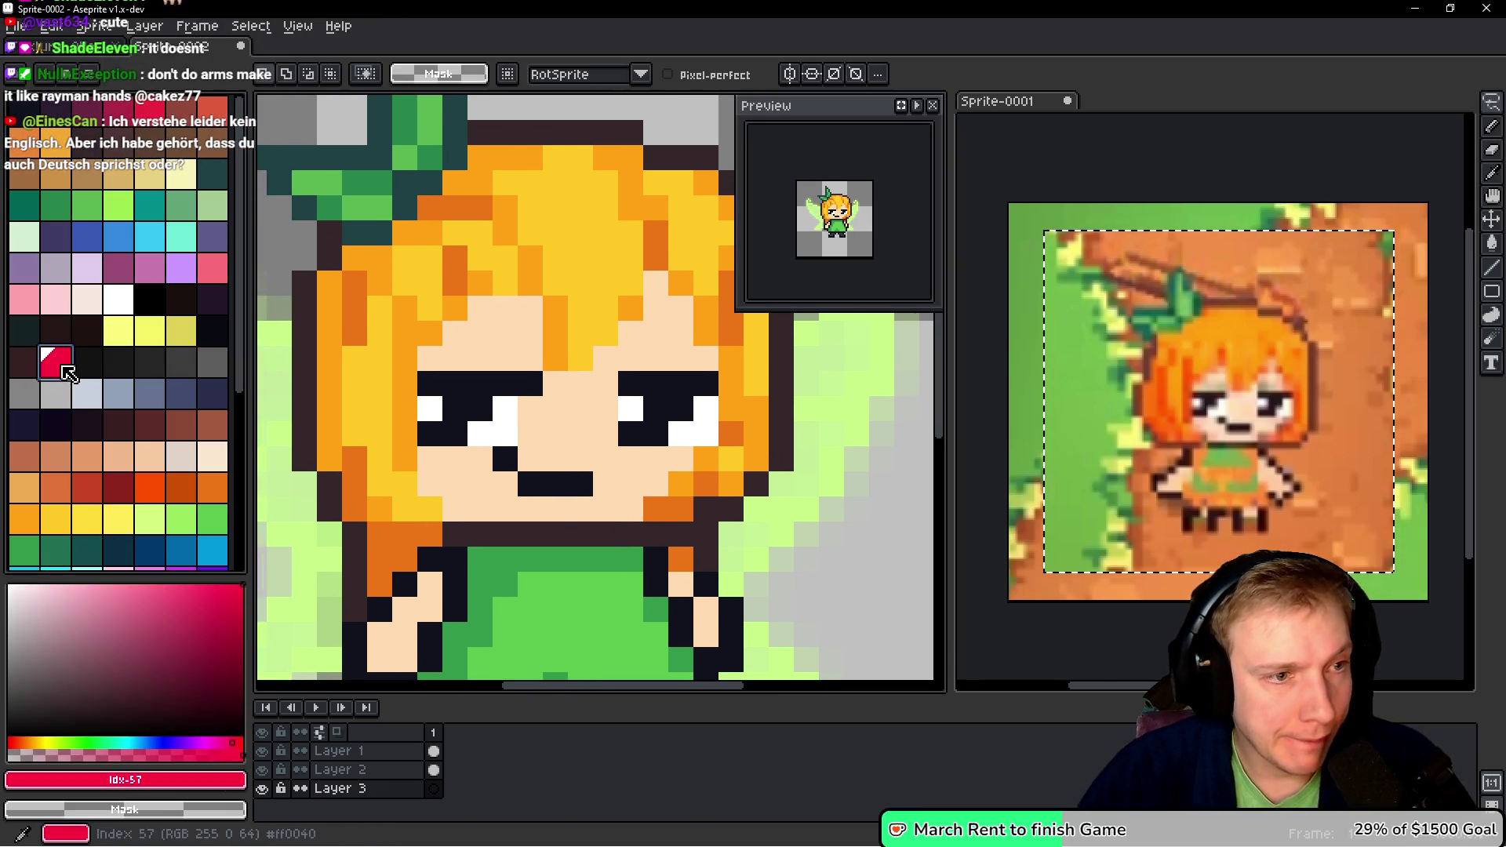
pyautogui.press('b')
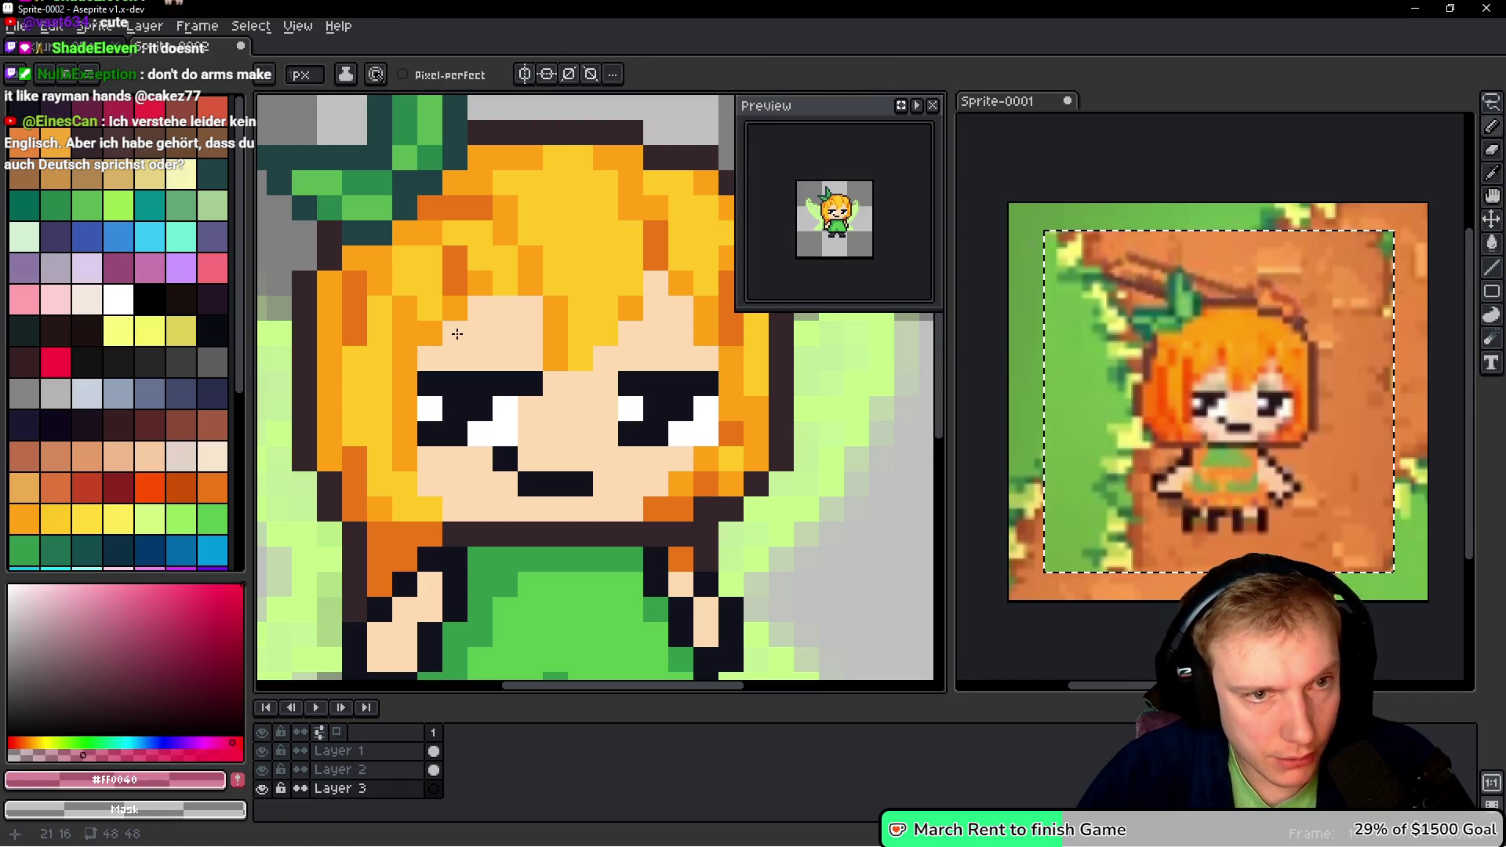
pyautogui.keyDown('alt'); pyautogui.click(521, 326); pyautogui.keyUp('alt')
pyautogui.keyDown('ctrl'); pyautogui.click(521, 309); pyautogui.keyUp('ctrl')
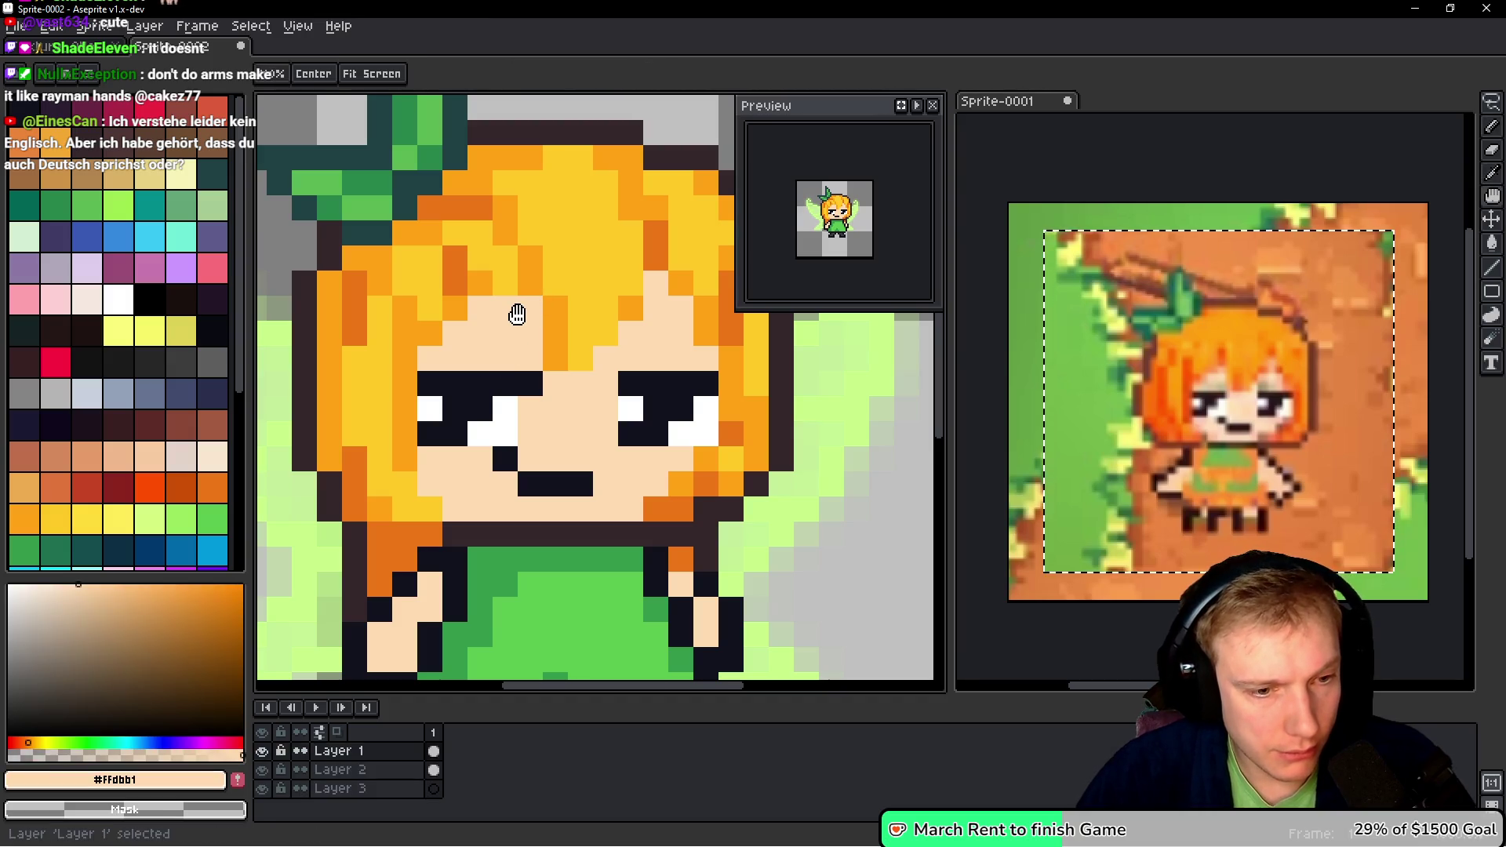
pyautogui.click(55, 362)
pyautogui.click(437, 357)
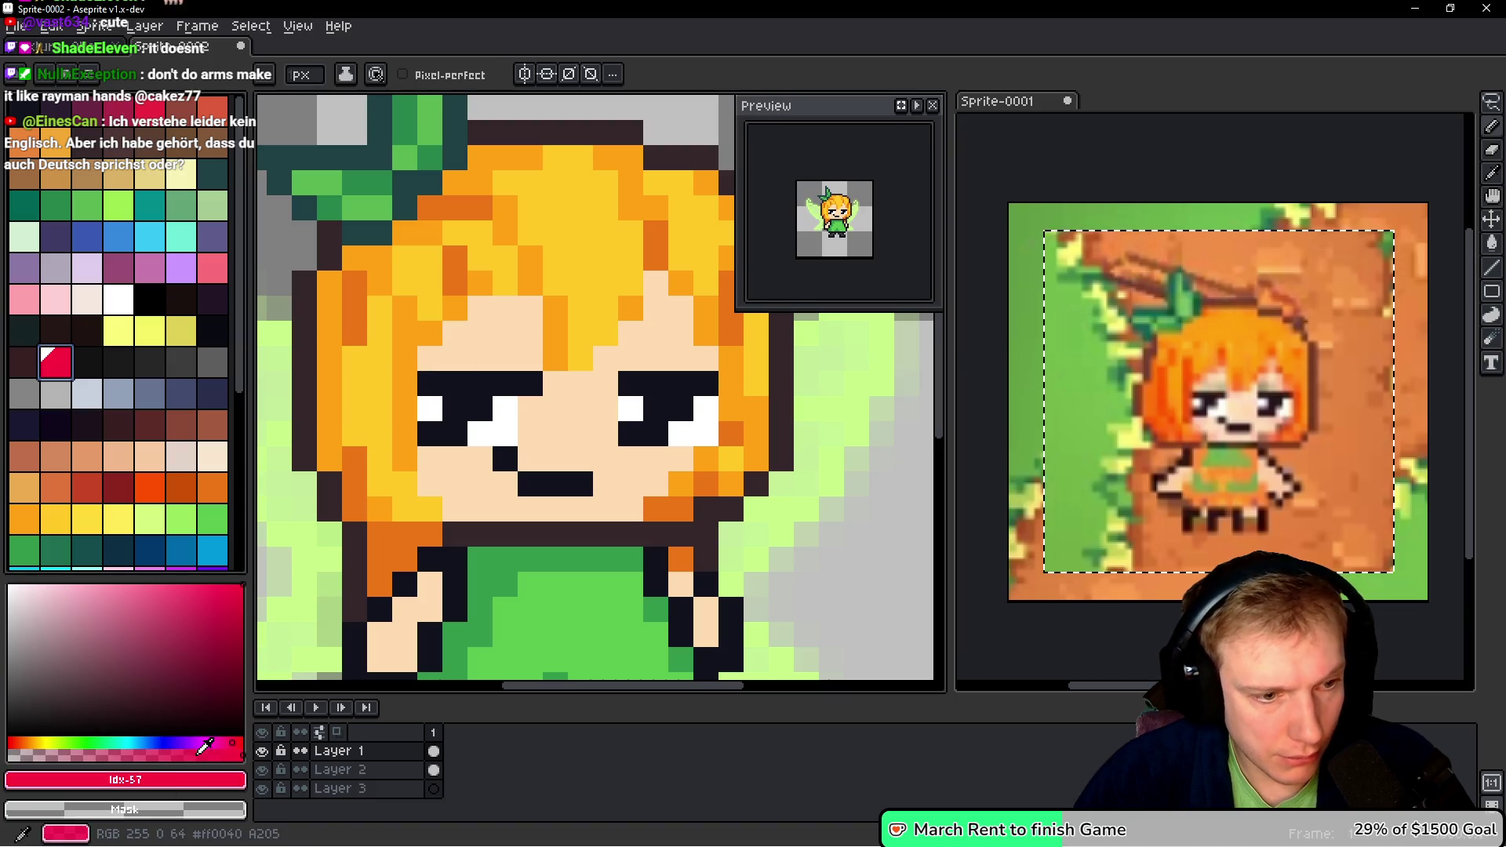
pyautogui.click(110, 755)
pyautogui.click(455, 337)
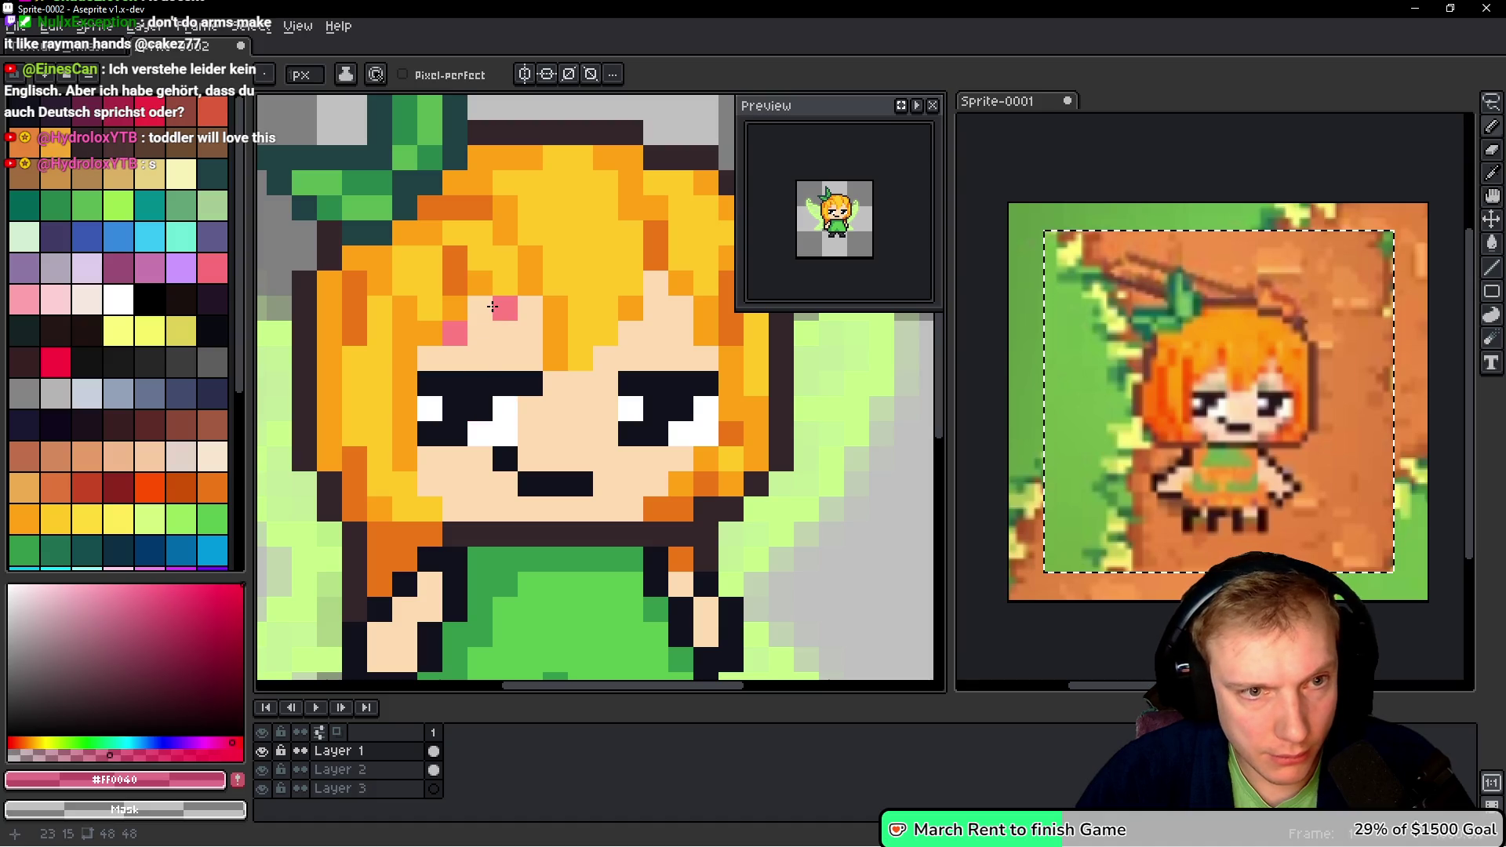
pyautogui.hotkey('ctrl', 'z')
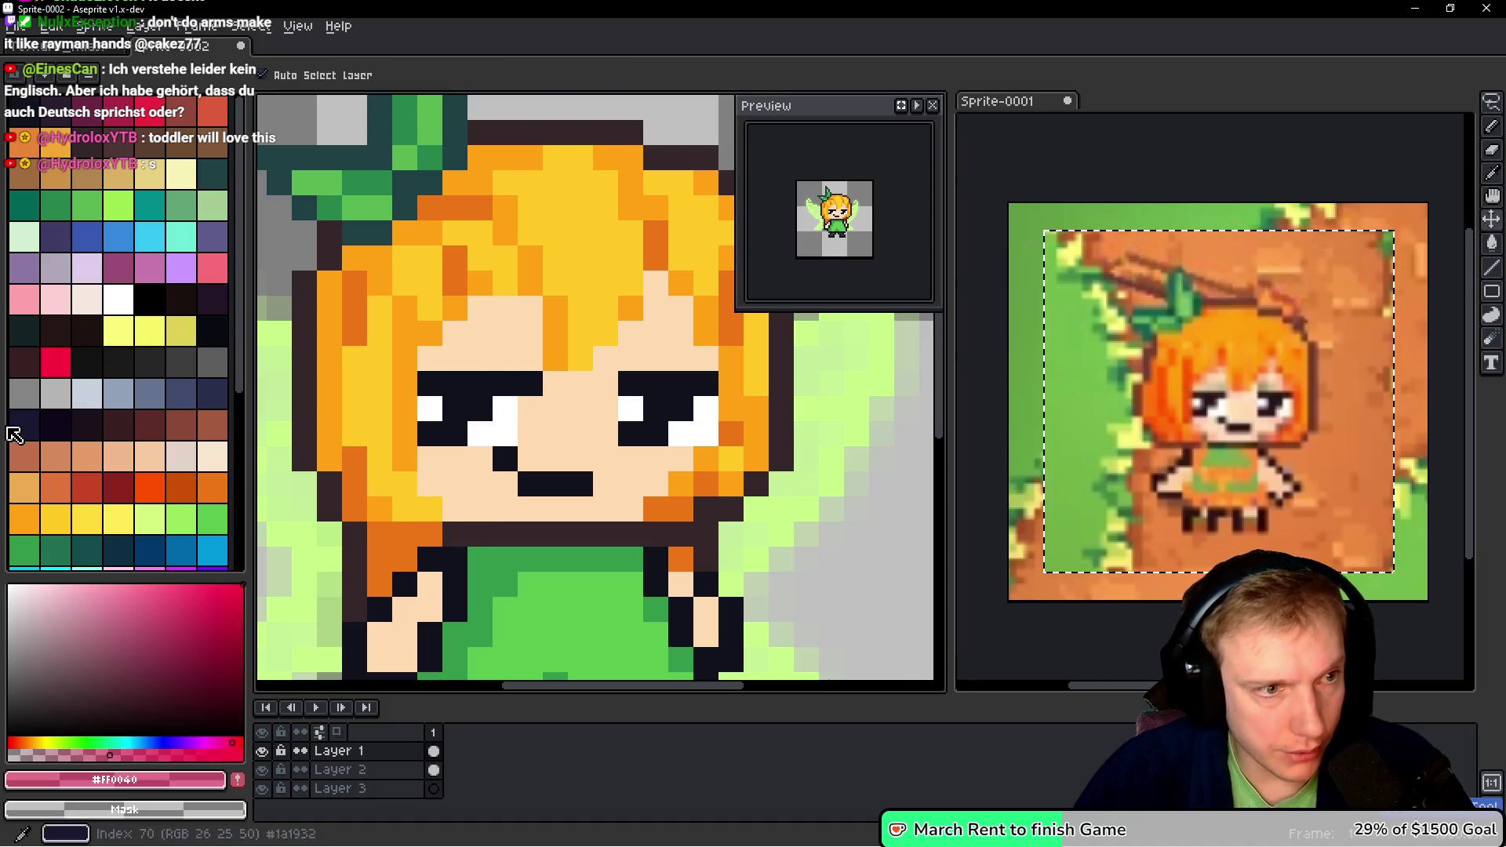
# - Try translucent blue, grey-blue, dark orange and teal pixels on the face and hair
pyautogui.press('b')
pyautogui.click(188, 430)
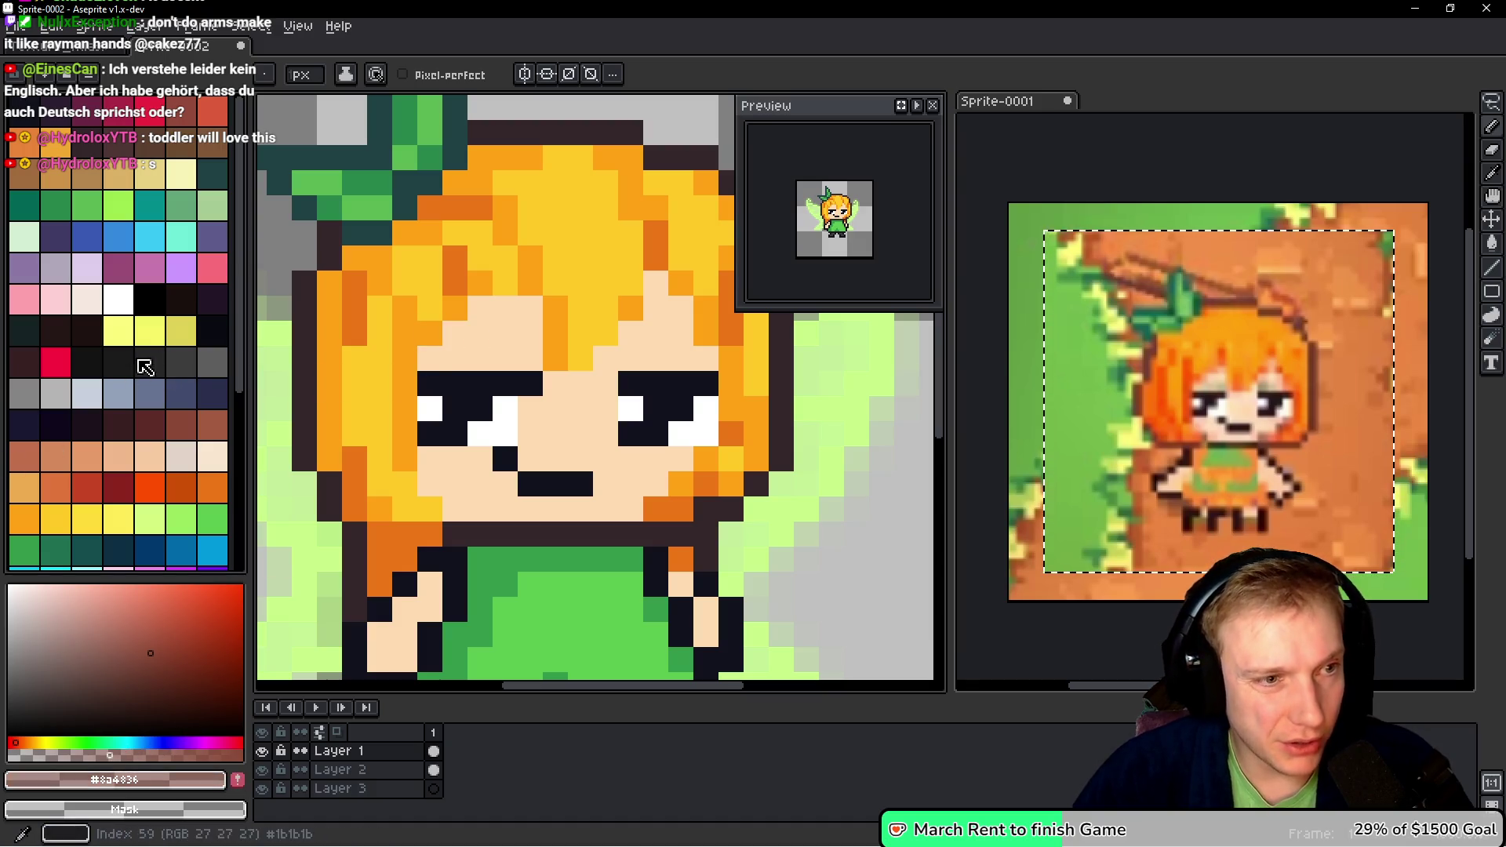
pyautogui.click(118, 236)
pyautogui.click(98, 755)
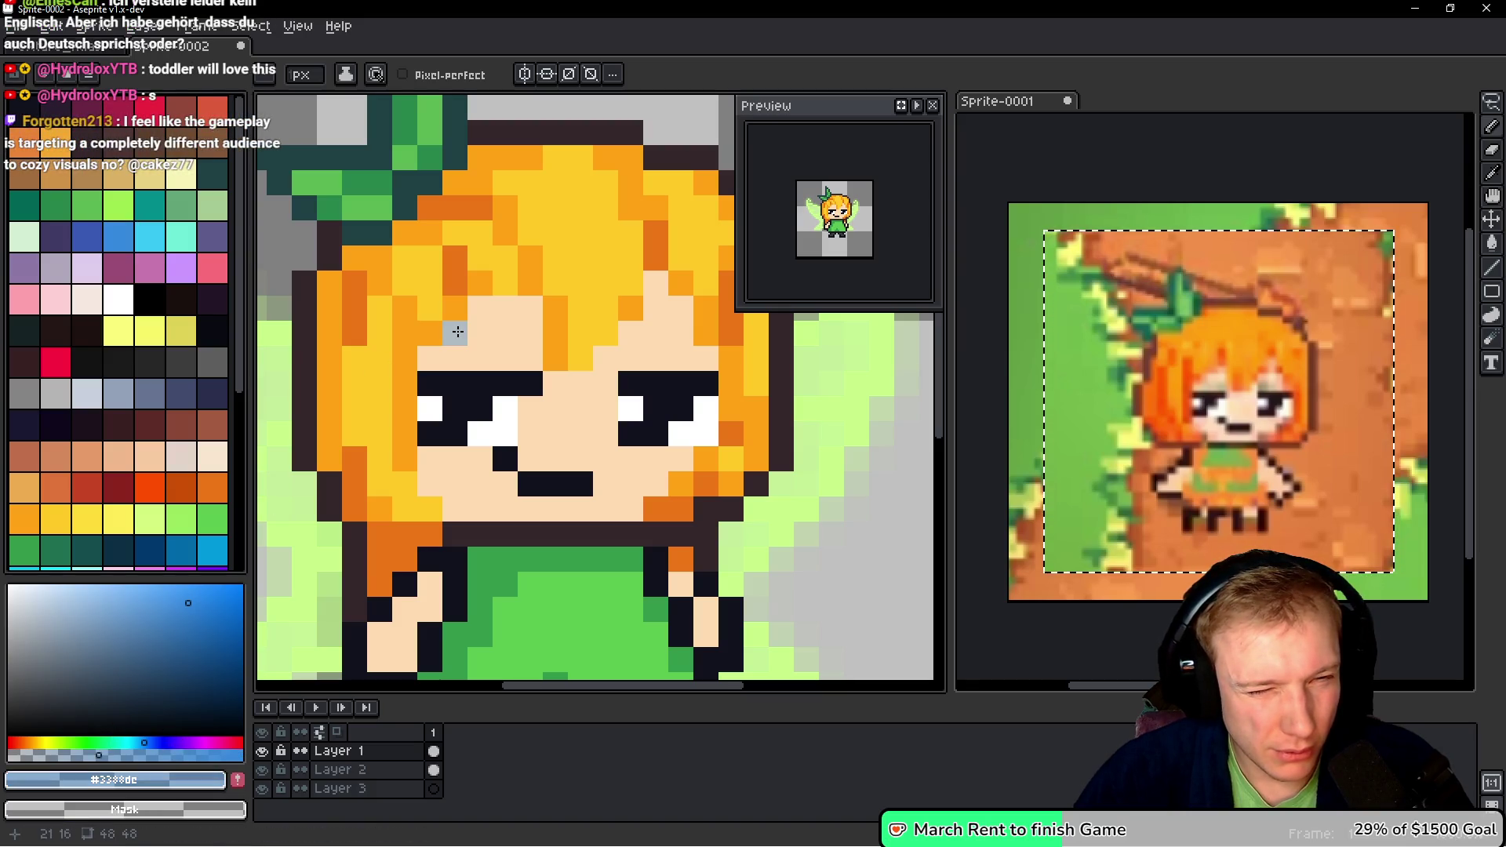
pyautogui.click(457, 332)
pyautogui.moveTo(494, 308)
pyautogui.mouseDown()
pyautogui.moveTo(506, 308)
pyautogui.moveTo(477, 311)
pyautogui.mouseUp()
pyautogui.keyDown('alt'); pyautogui.click(524, 355); pyautogui.keyUp('alt')
pyautogui.keyDown('alt'); pyautogui.click(458, 251); pyautogui.keyUp('alt')
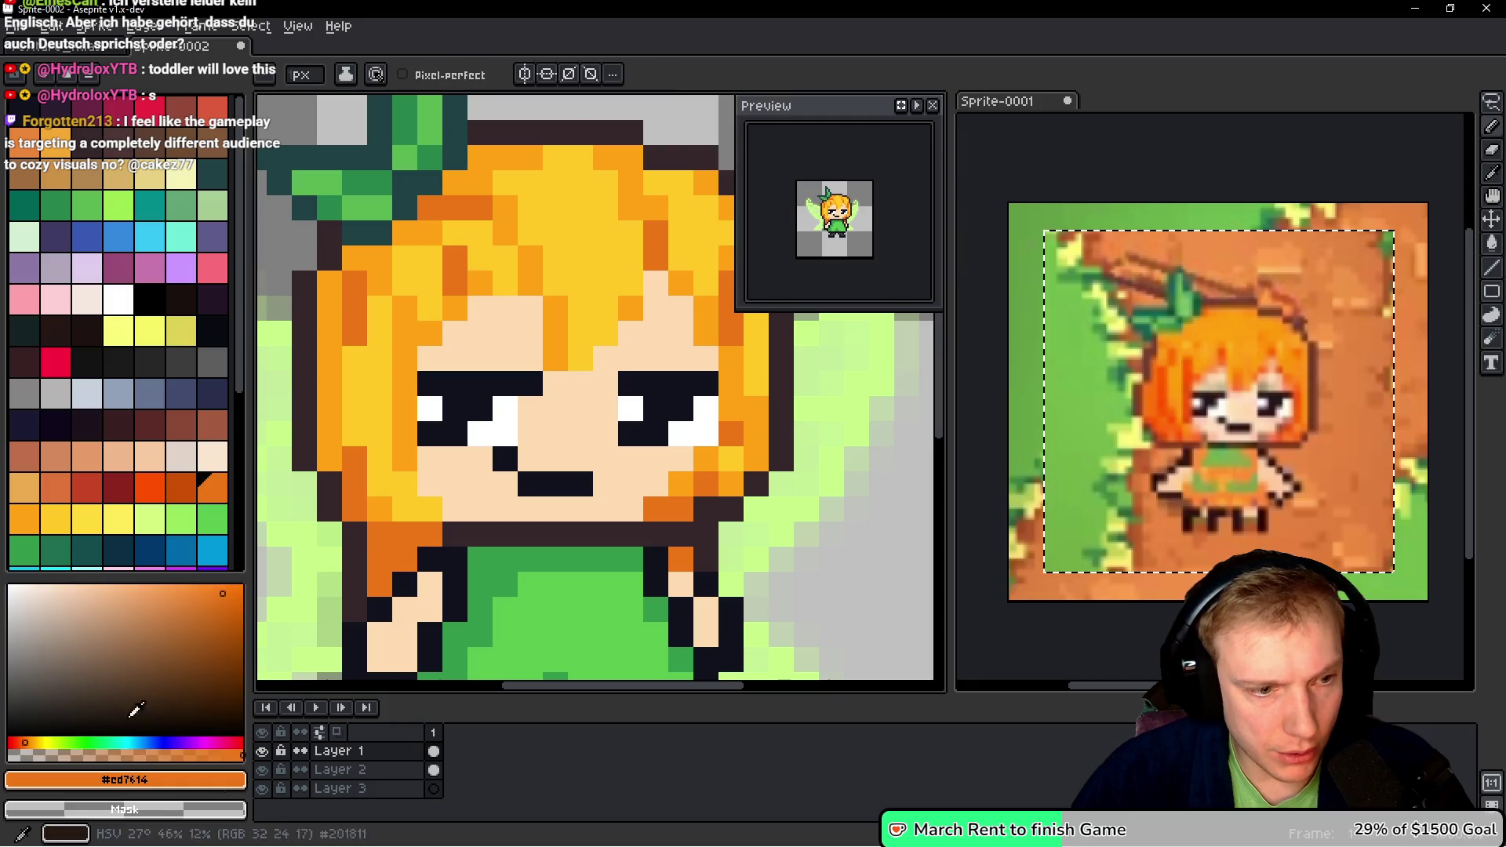
pyautogui.click(485, 310)
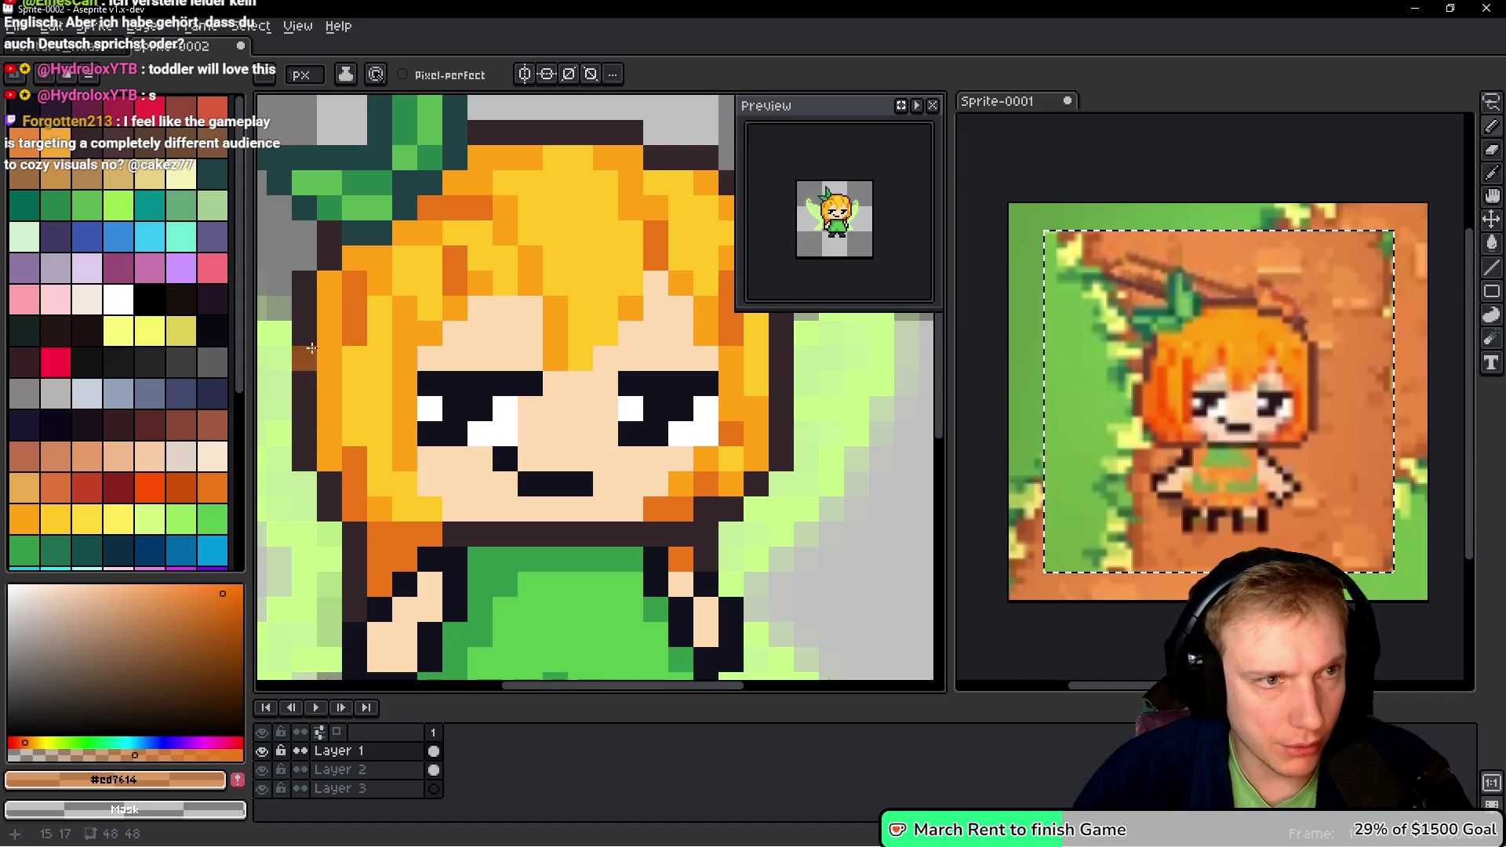
pyautogui.click(151, 207)
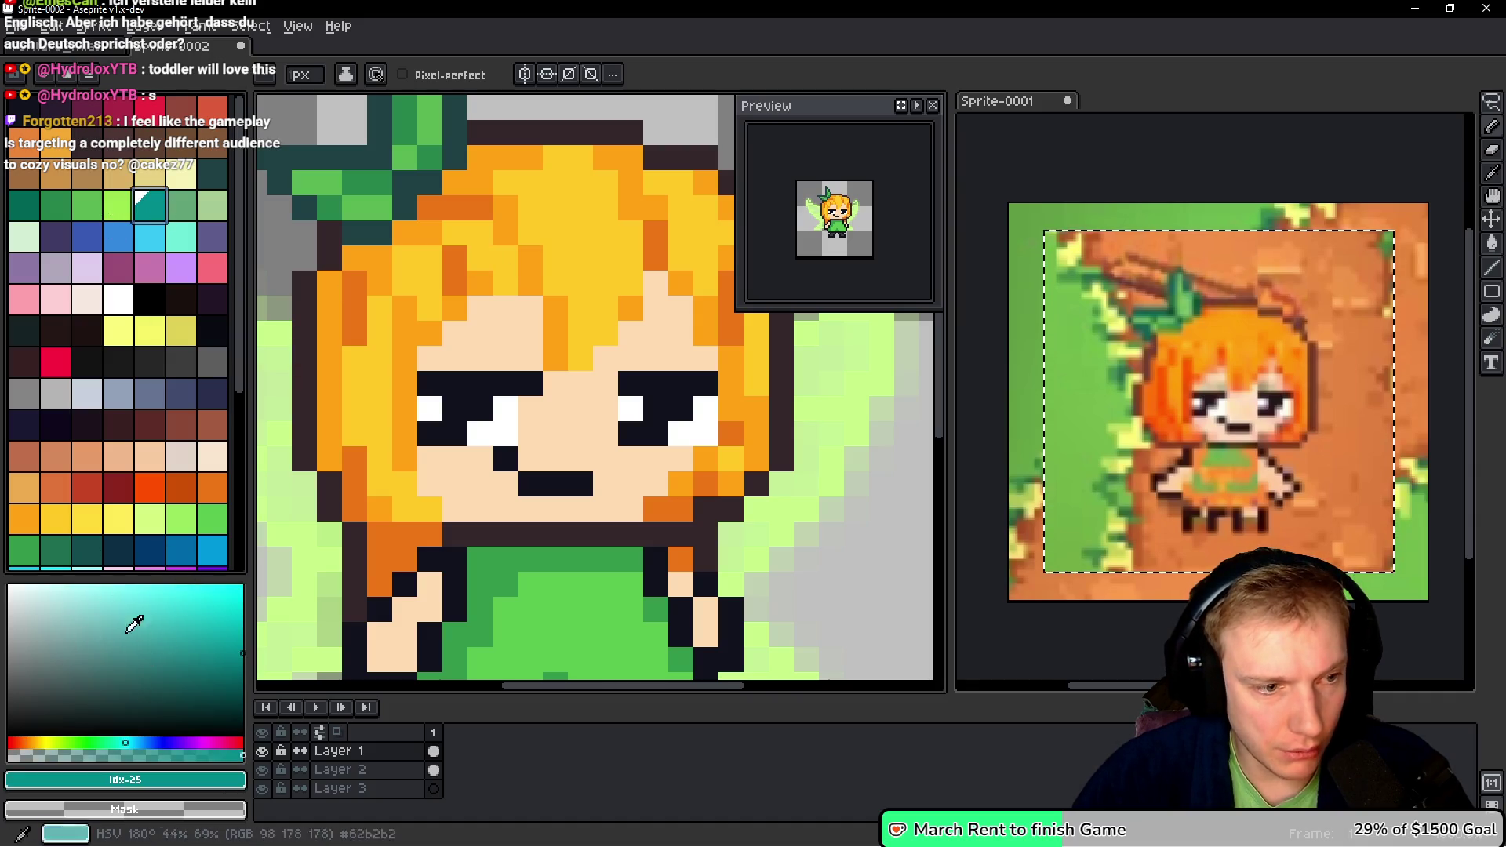
pyautogui.click(94, 755)
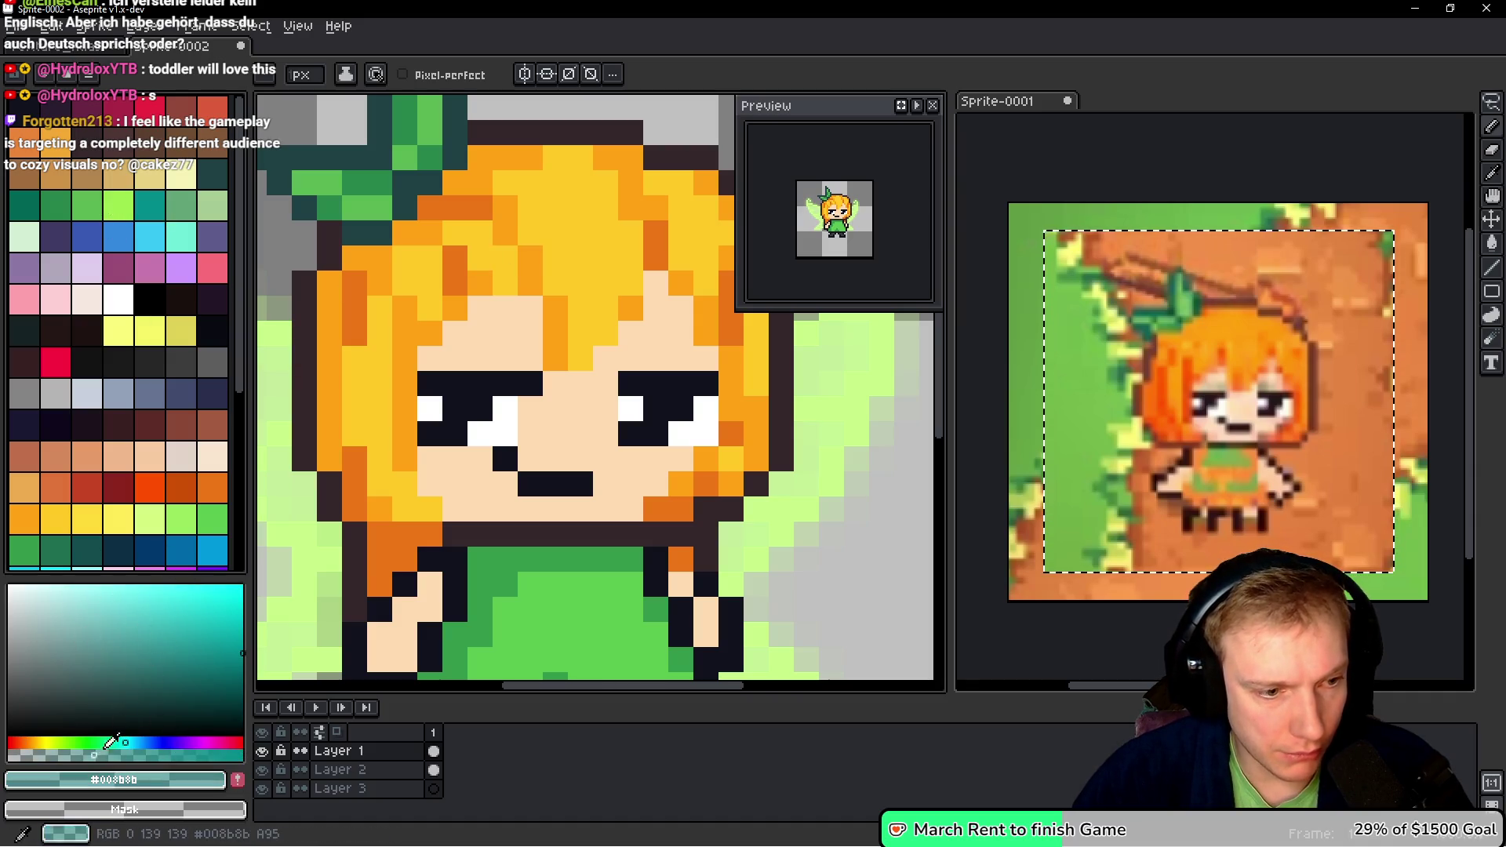
# - Mix a warmer tan from the skin colour and place a shadow pixel under the fringe
pyautogui.keyDown('alt'); pyautogui.click(477, 326); pyautogui.keyUp('alt')
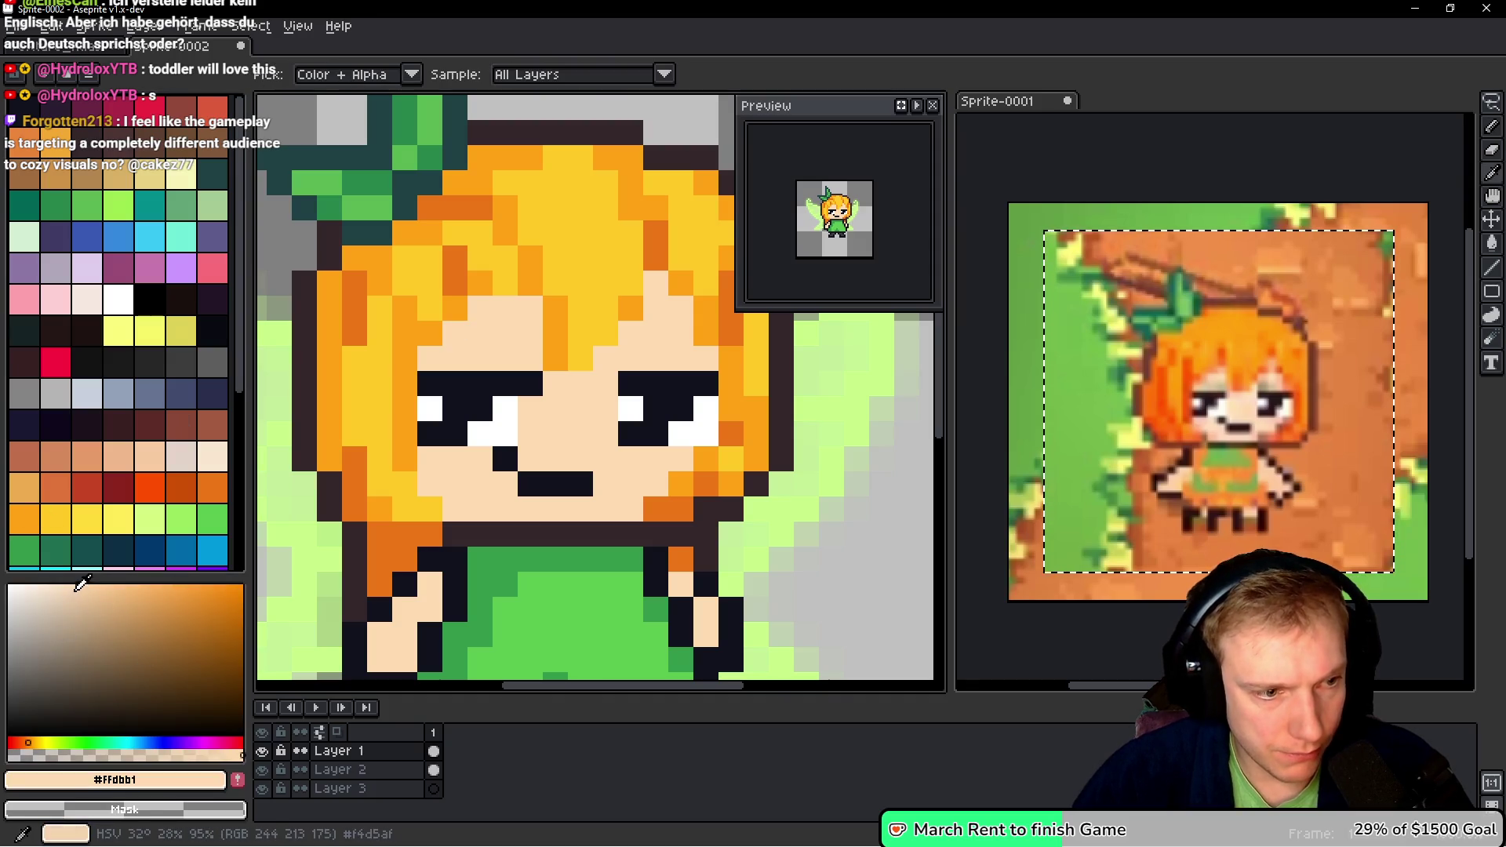
pyautogui.click(99, 616)
pyautogui.click(461, 331)
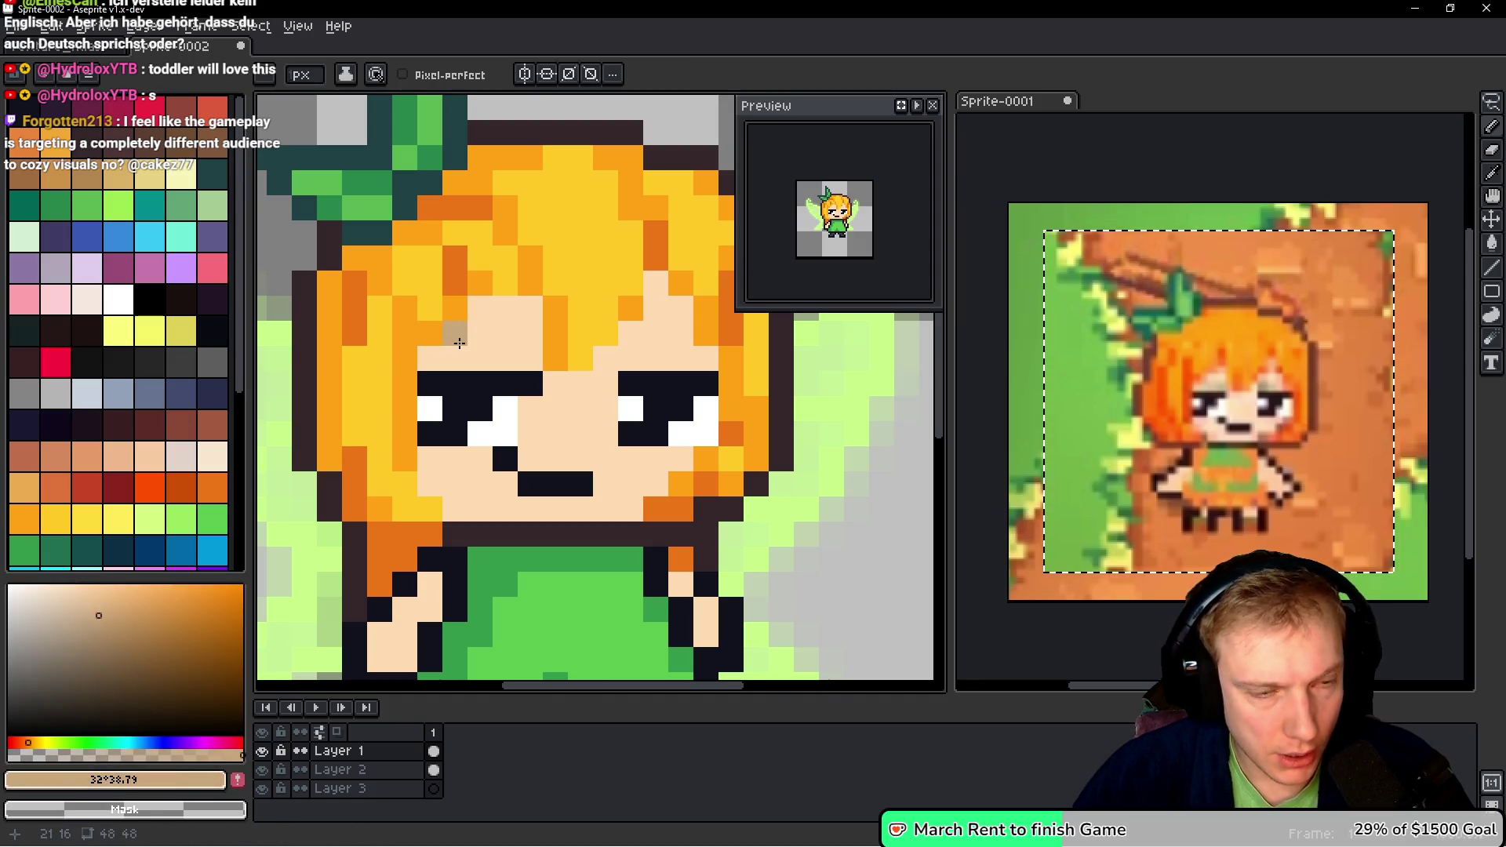
pyautogui.hotkey('ctrl', 'z')
pyautogui.moveTo(99, 616); pyautogui.dragTo(122, 596)
pyautogui.click(473, 378)
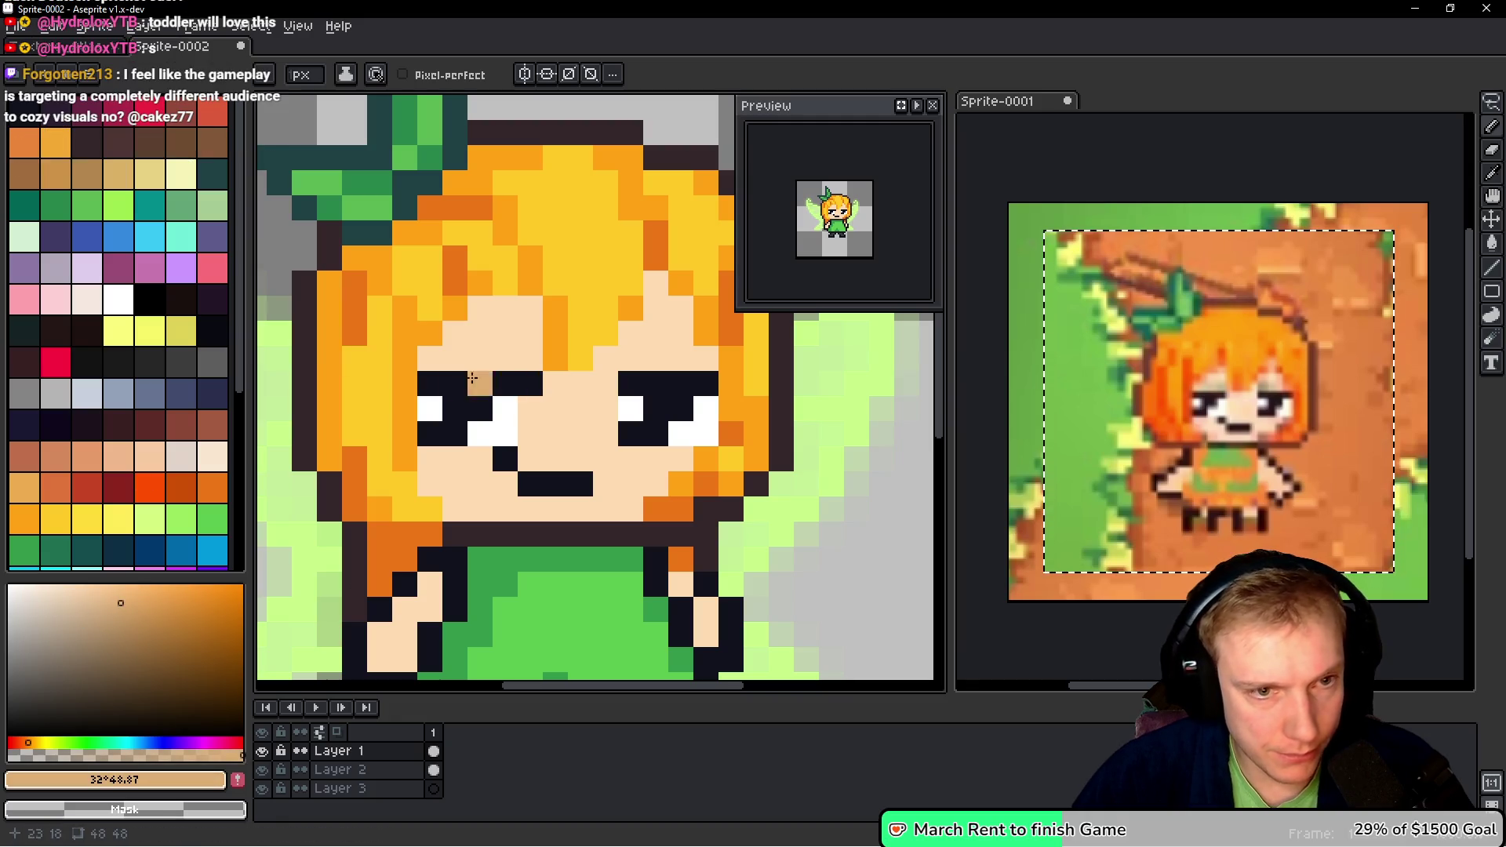
pyautogui.hotkey('ctrl', 'z')
pyautogui.click(453, 326)
pyautogui.hotkey('ctrl', 'z')
pyautogui.click(127, 597)
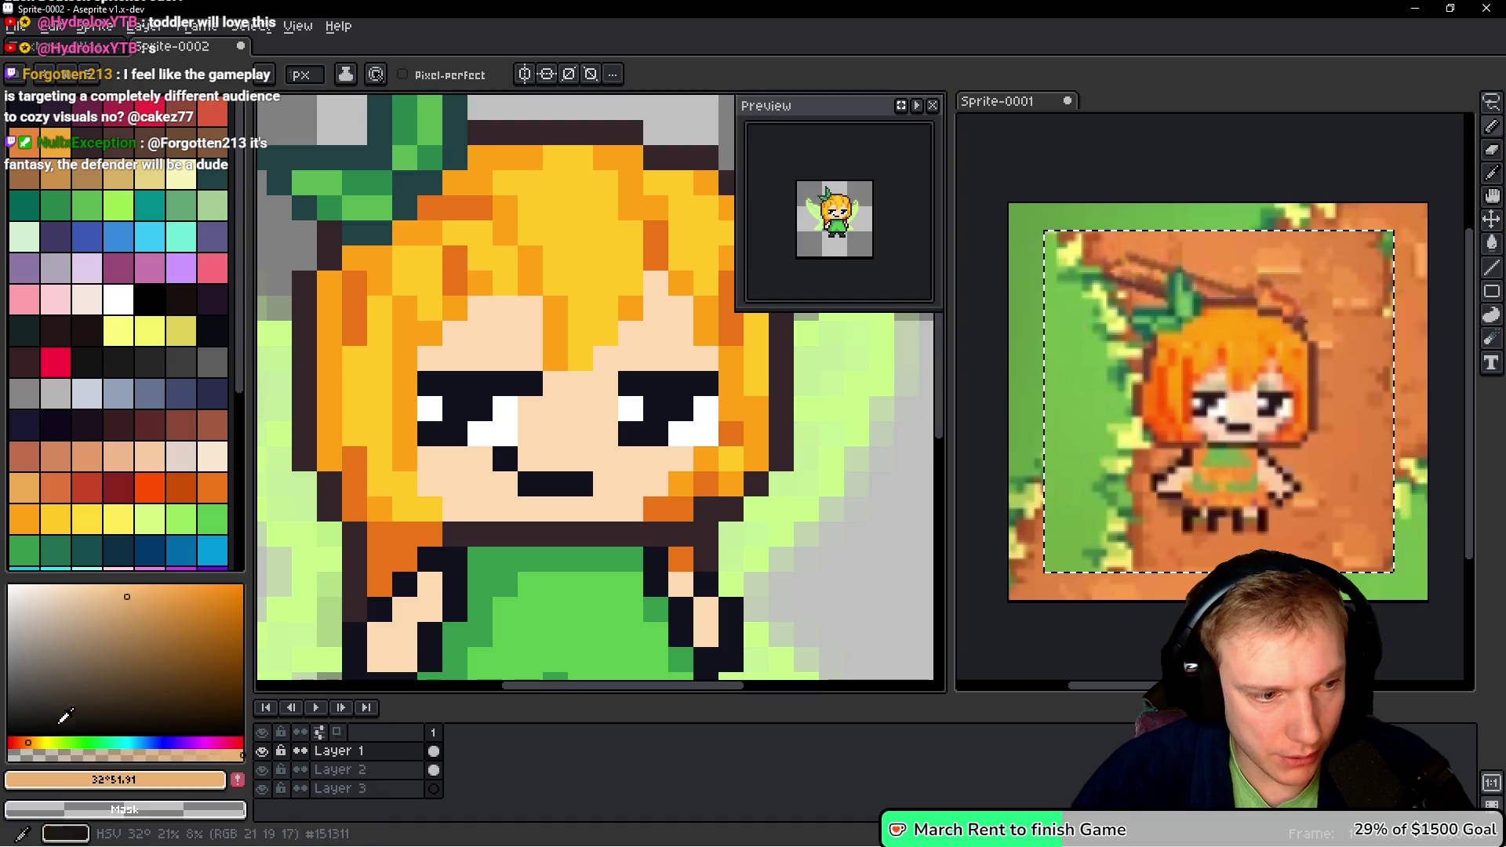
pyautogui.click(462, 330)
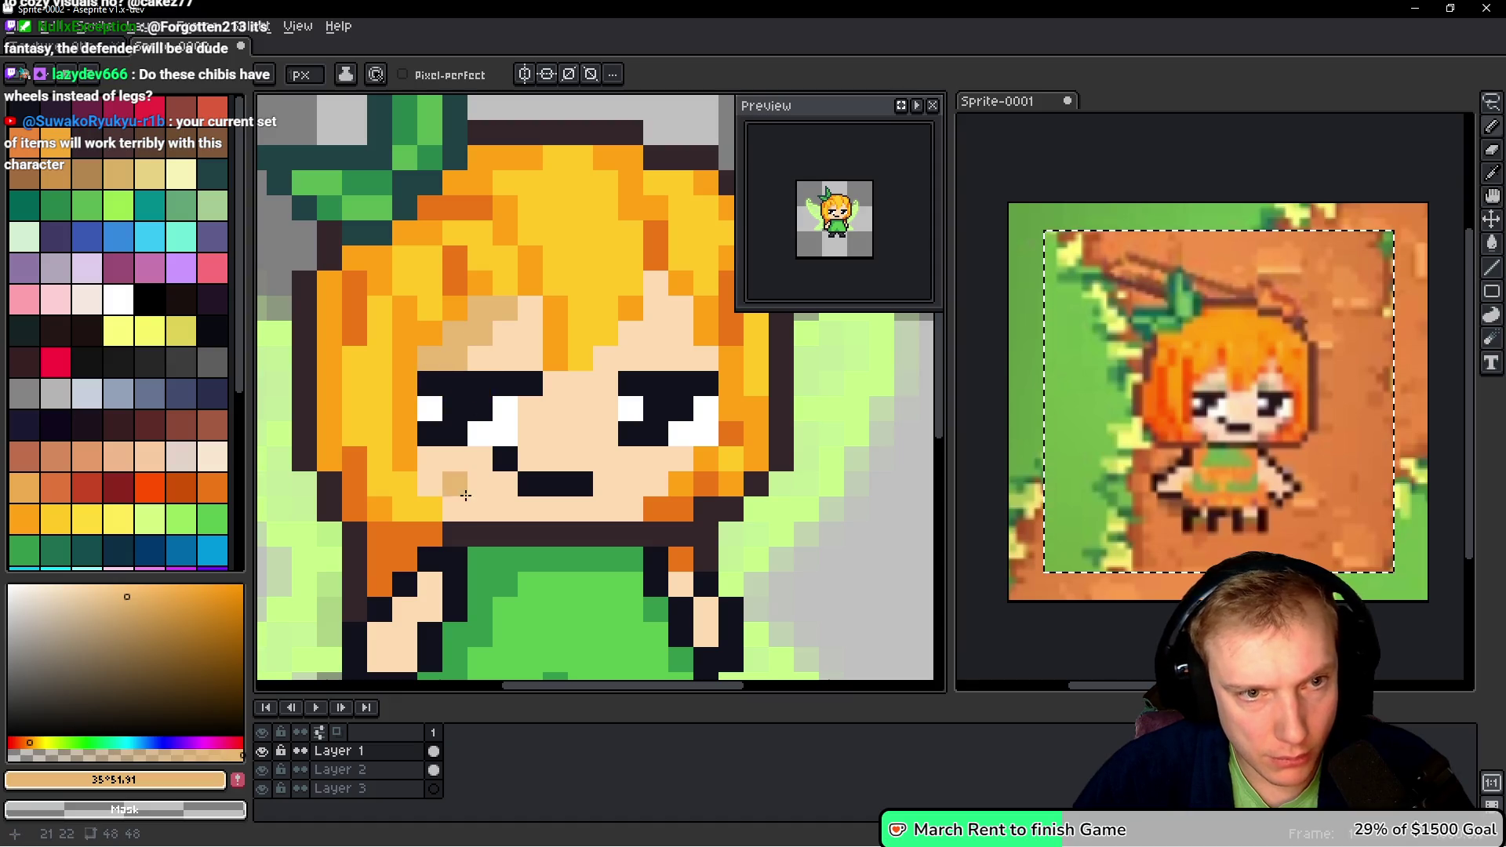
# - Shade the left cheek, beside the right eye and between the eyes with tan
pyautogui.moveTo(430, 484); pyautogui.dragTo(448, 476)
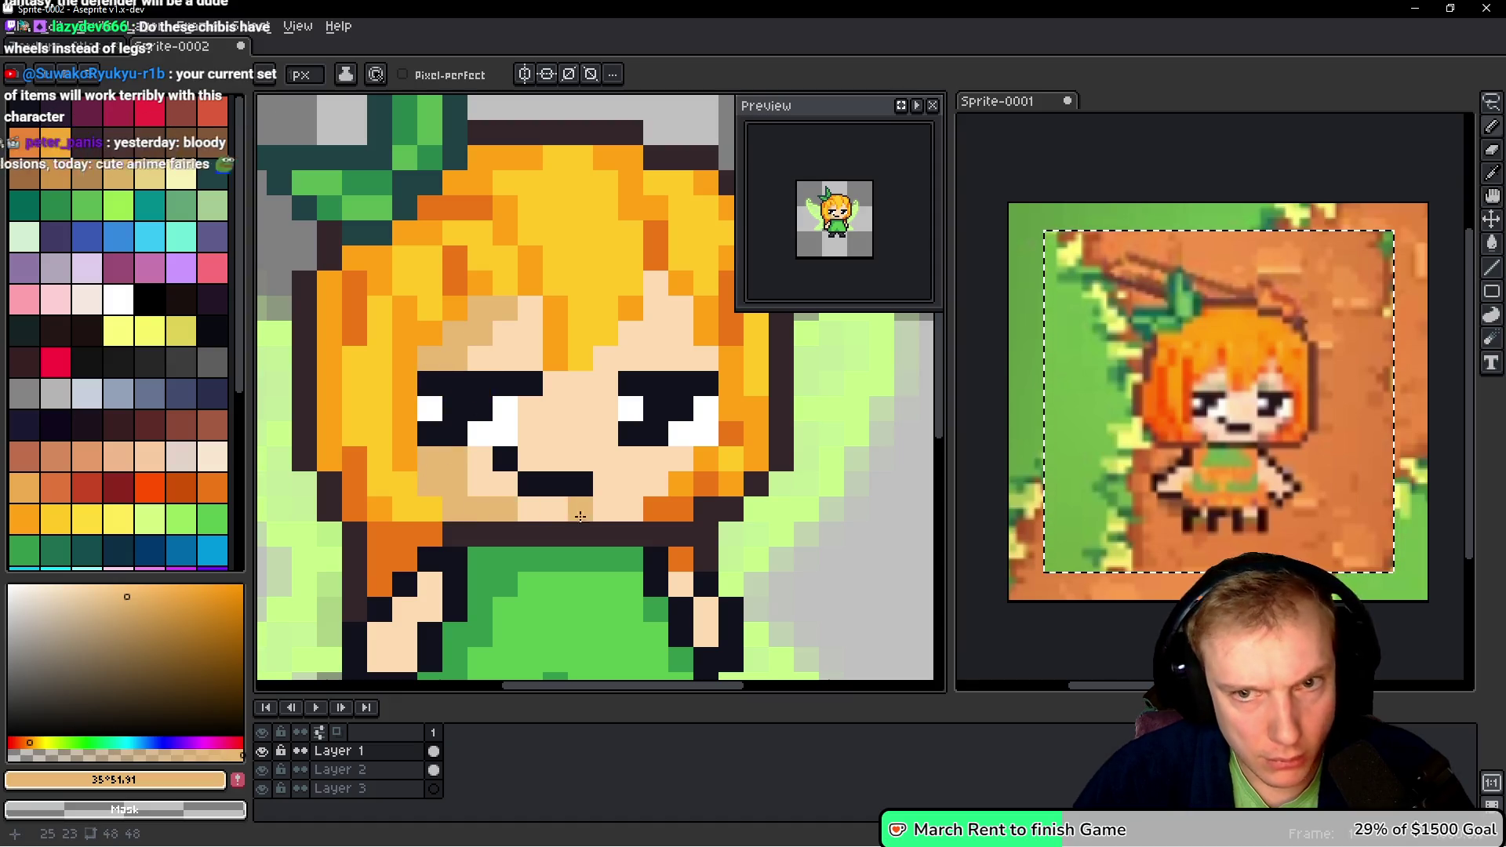
pyautogui.click(612, 433)
pyautogui.moveTo(620, 430); pyautogui.dragTo(525, 476)
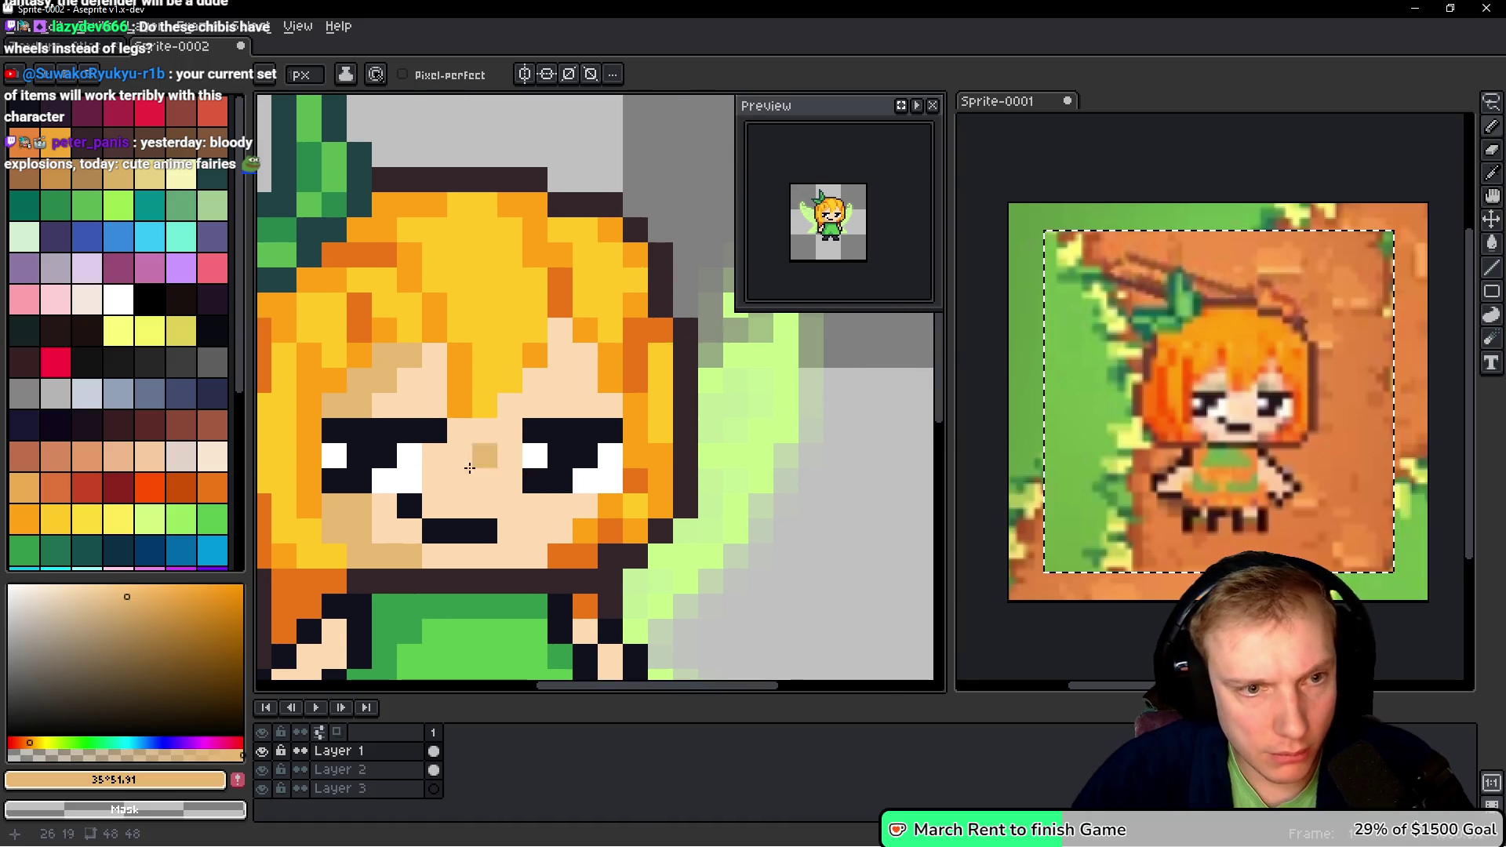
pyautogui.moveTo(460, 431); pyautogui.dragTo(477, 435)
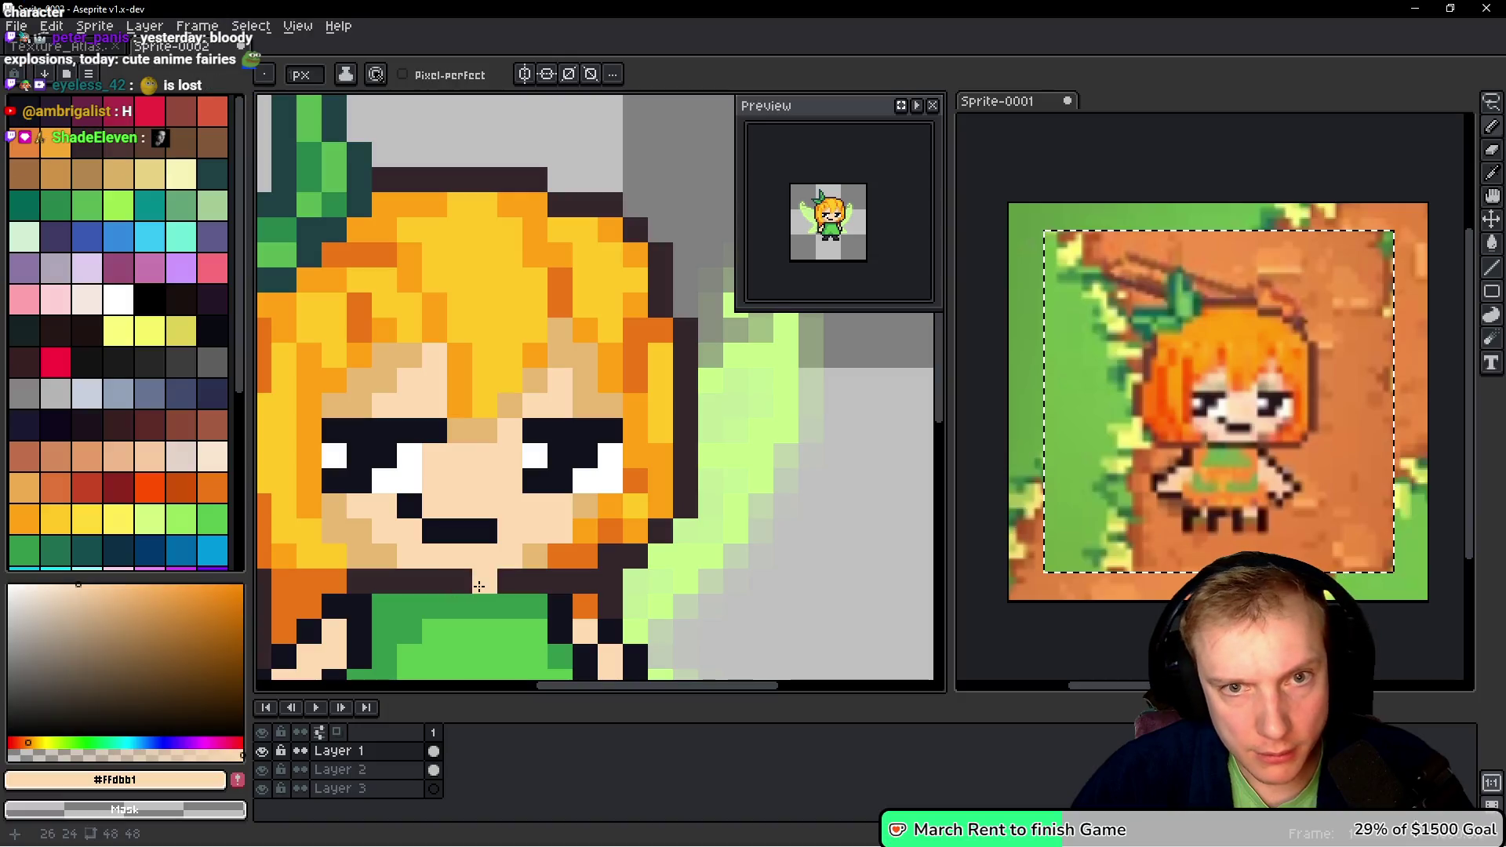
pyautogui.press('3')
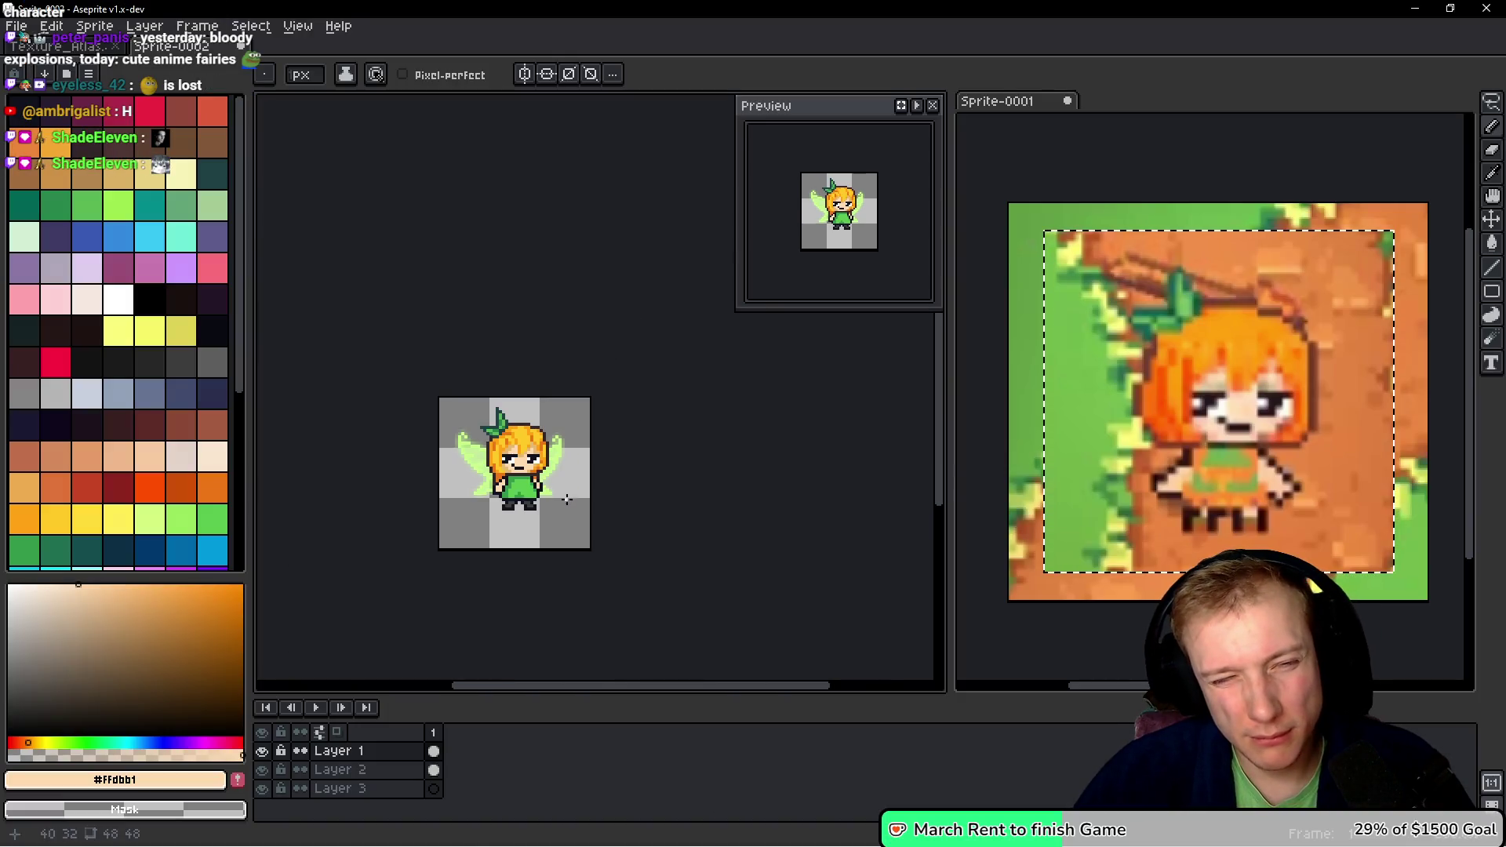
pyautogui.scroll(5, 526, 456)
pyautogui.keyDown('alt'); pyautogui.click(473, 384); pyautogui.keyUp('alt')
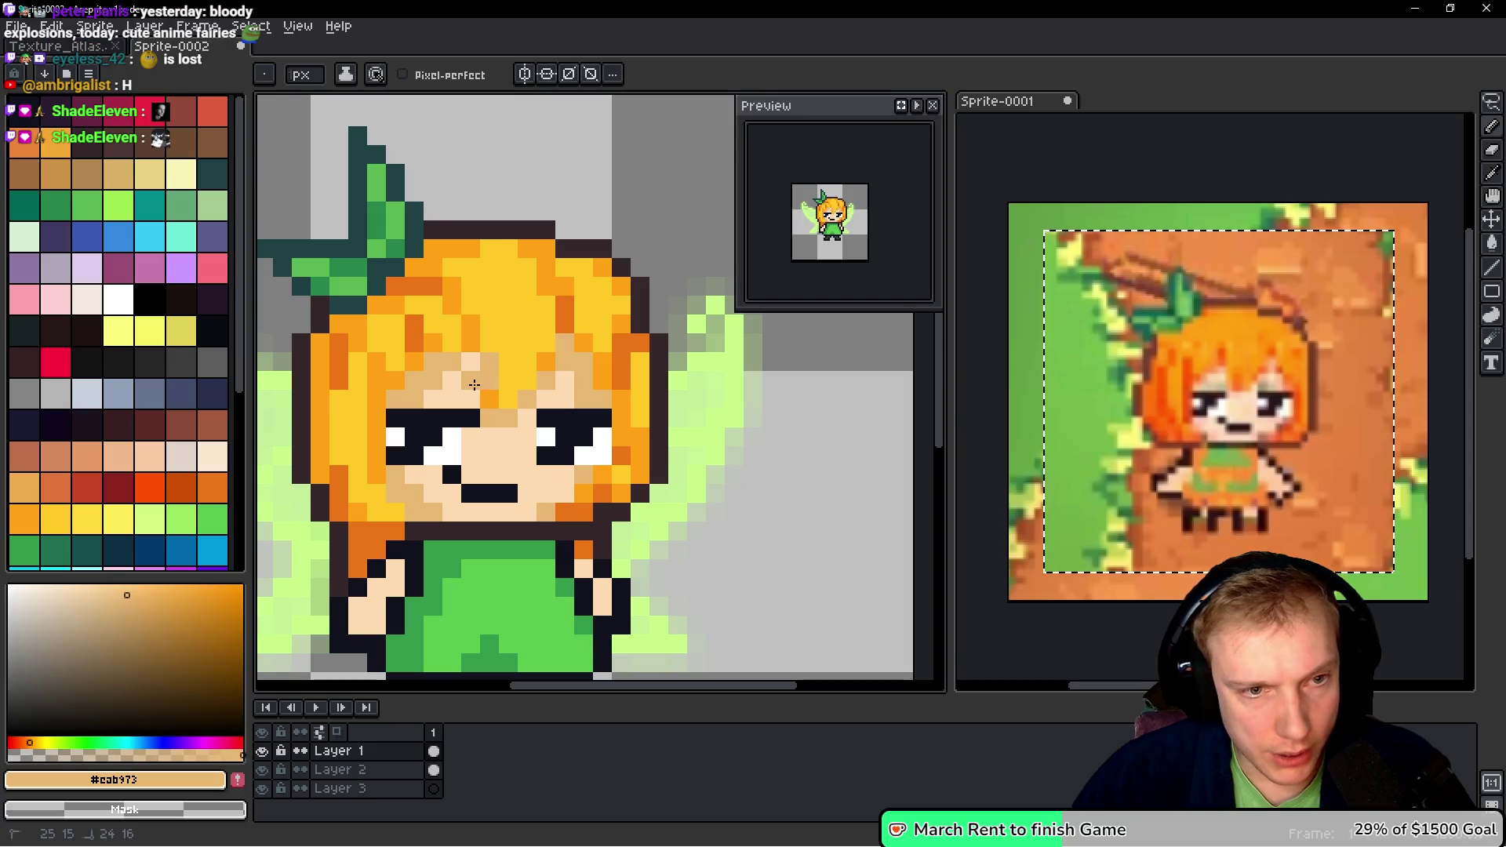
pyautogui.scroll(1, 469, 393)
pyautogui.click(445, 402)
# - Shade the fairy's right arm with the tan tone
pyautogui.keyDown('alt'); pyautogui.click(490, 463); pyautogui.keyUp('alt')
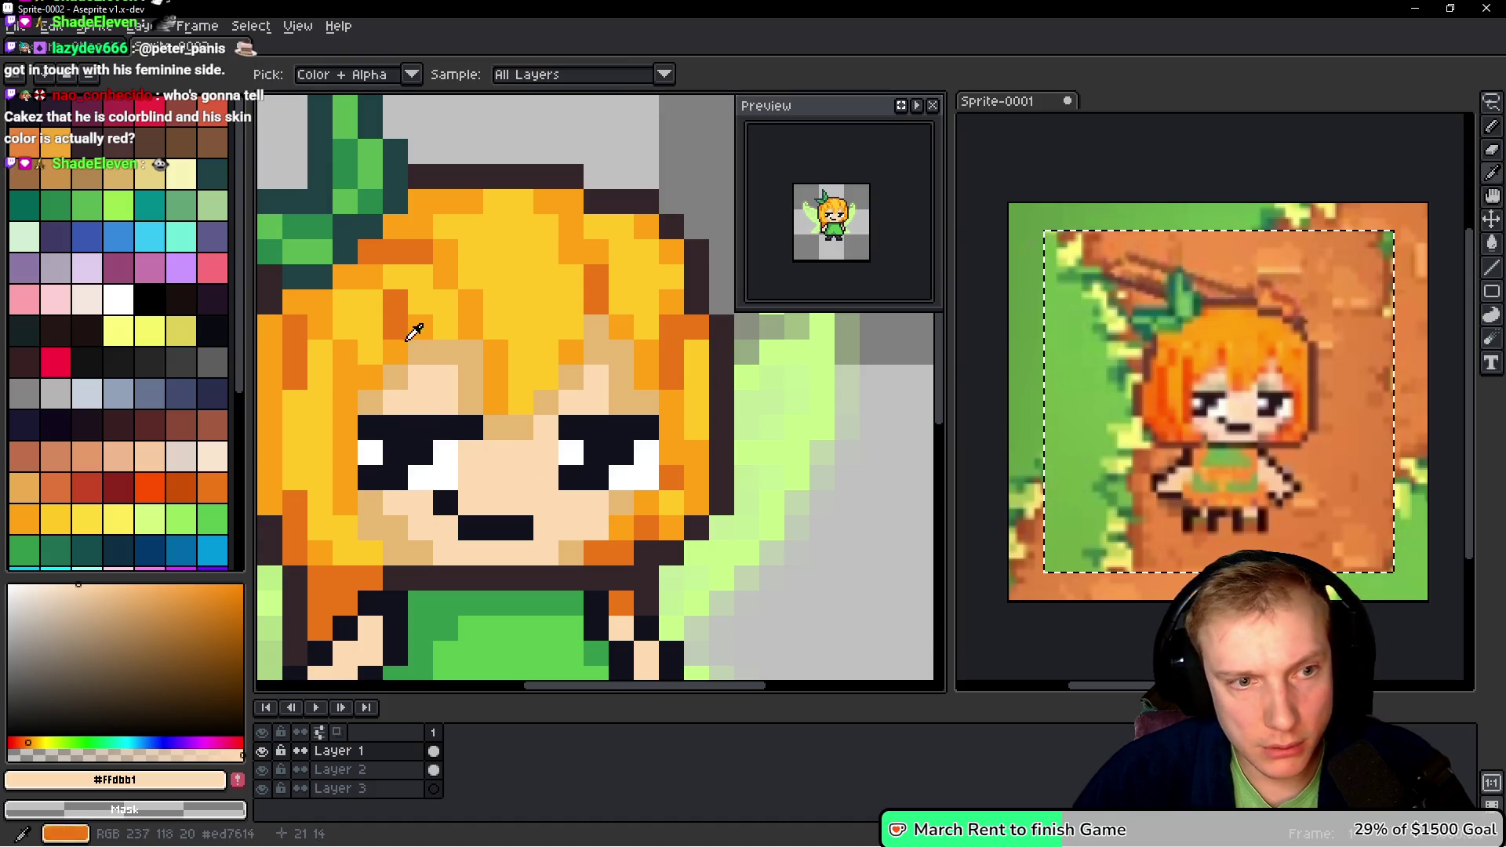
pyautogui.keyDown('alt'); pyautogui.click(416, 372); pyautogui.keyUp('alt')
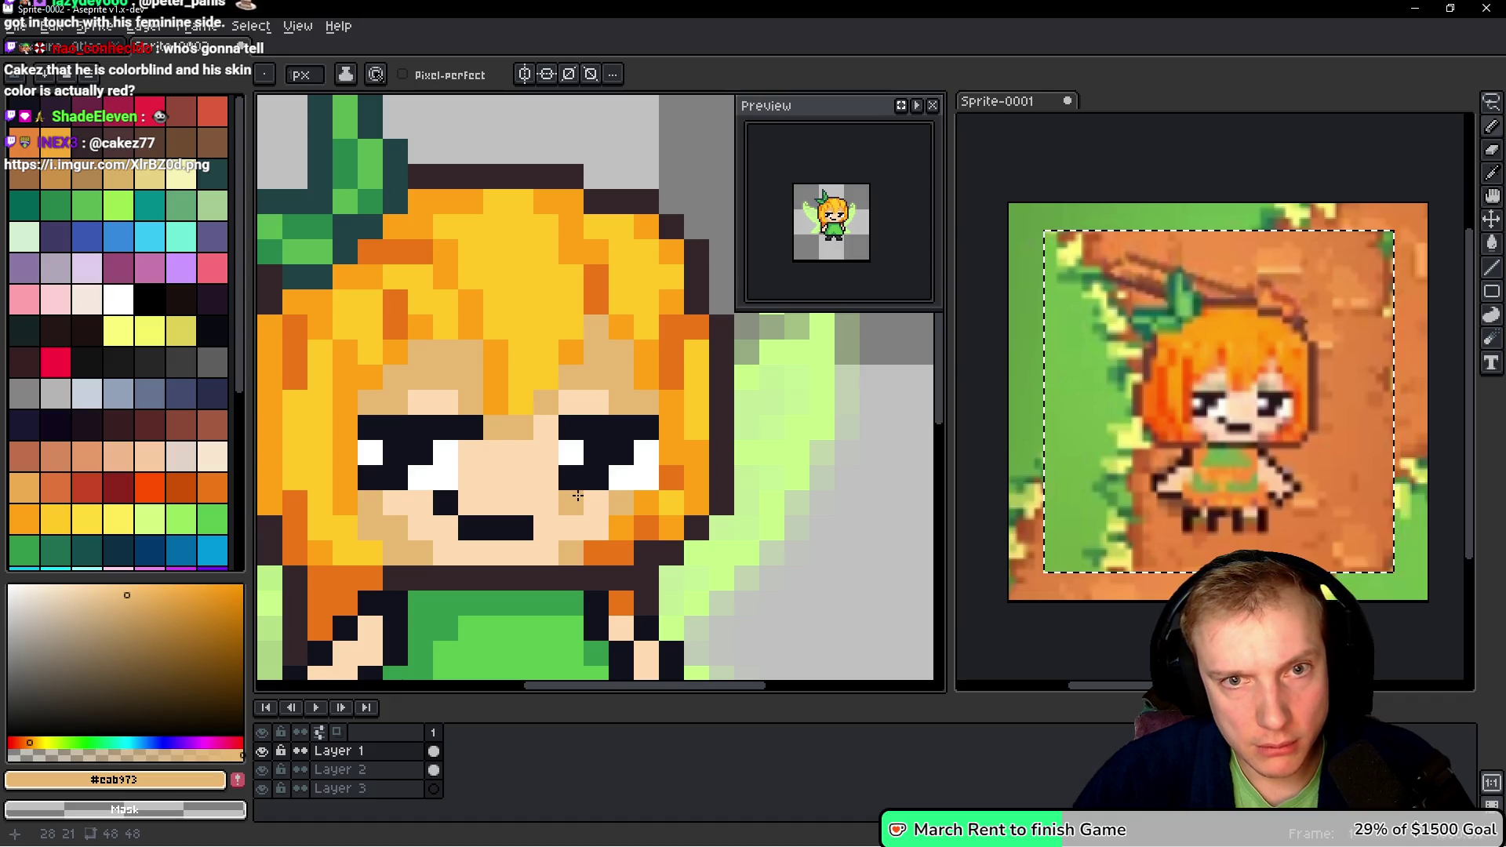
pyautogui.scroll(-5, 518, 522)
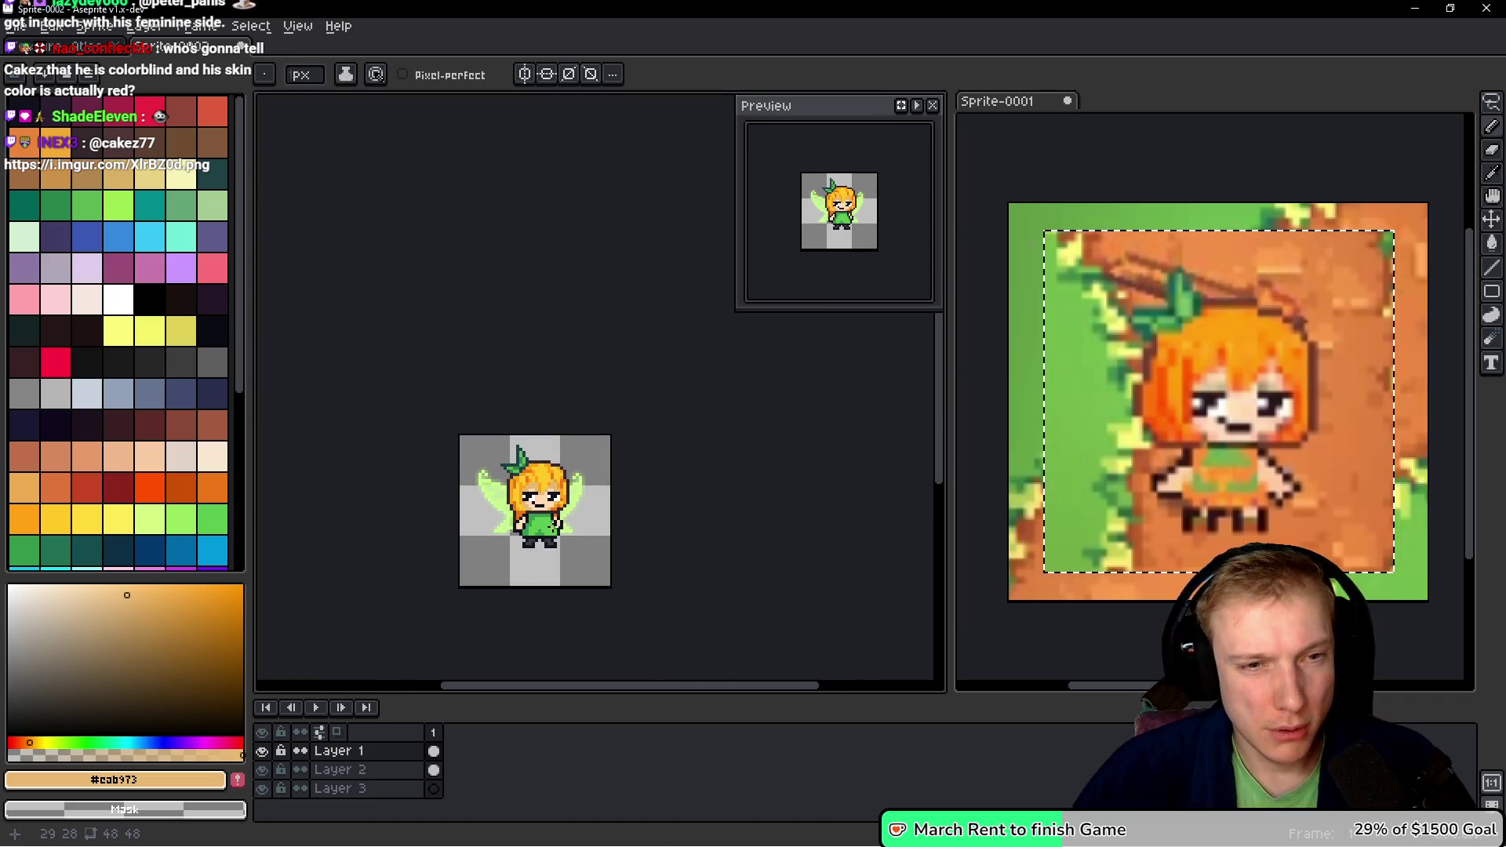
pyautogui.scroll(4, 552, 533)
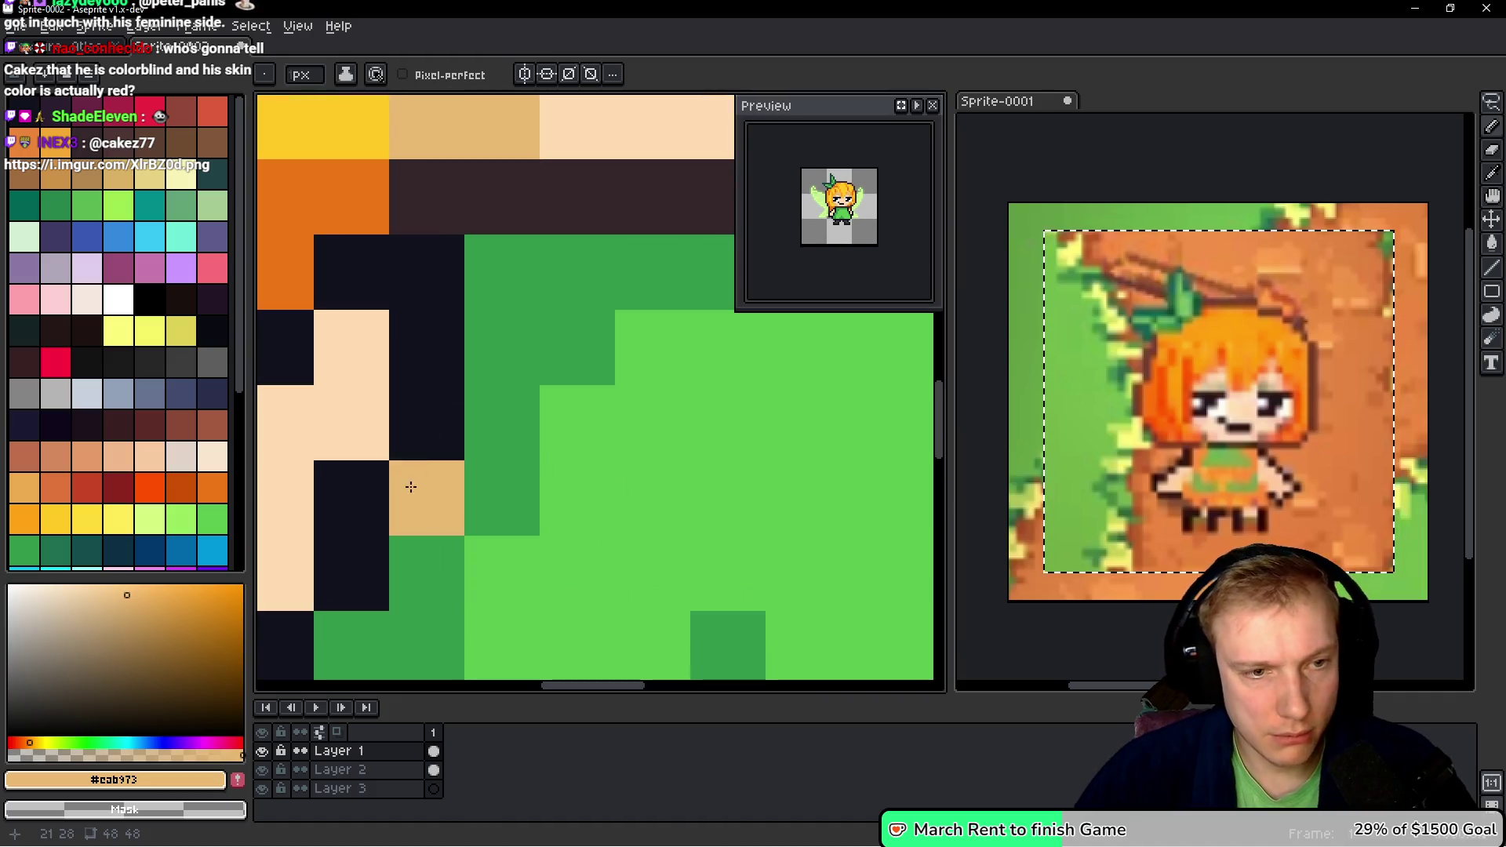
pyautogui.scroll(-2, 391, 446)
pyautogui.moveTo(656, 422); pyautogui.dragTo(656, 449)
pyautogui.scroll(-3, 541, 421)
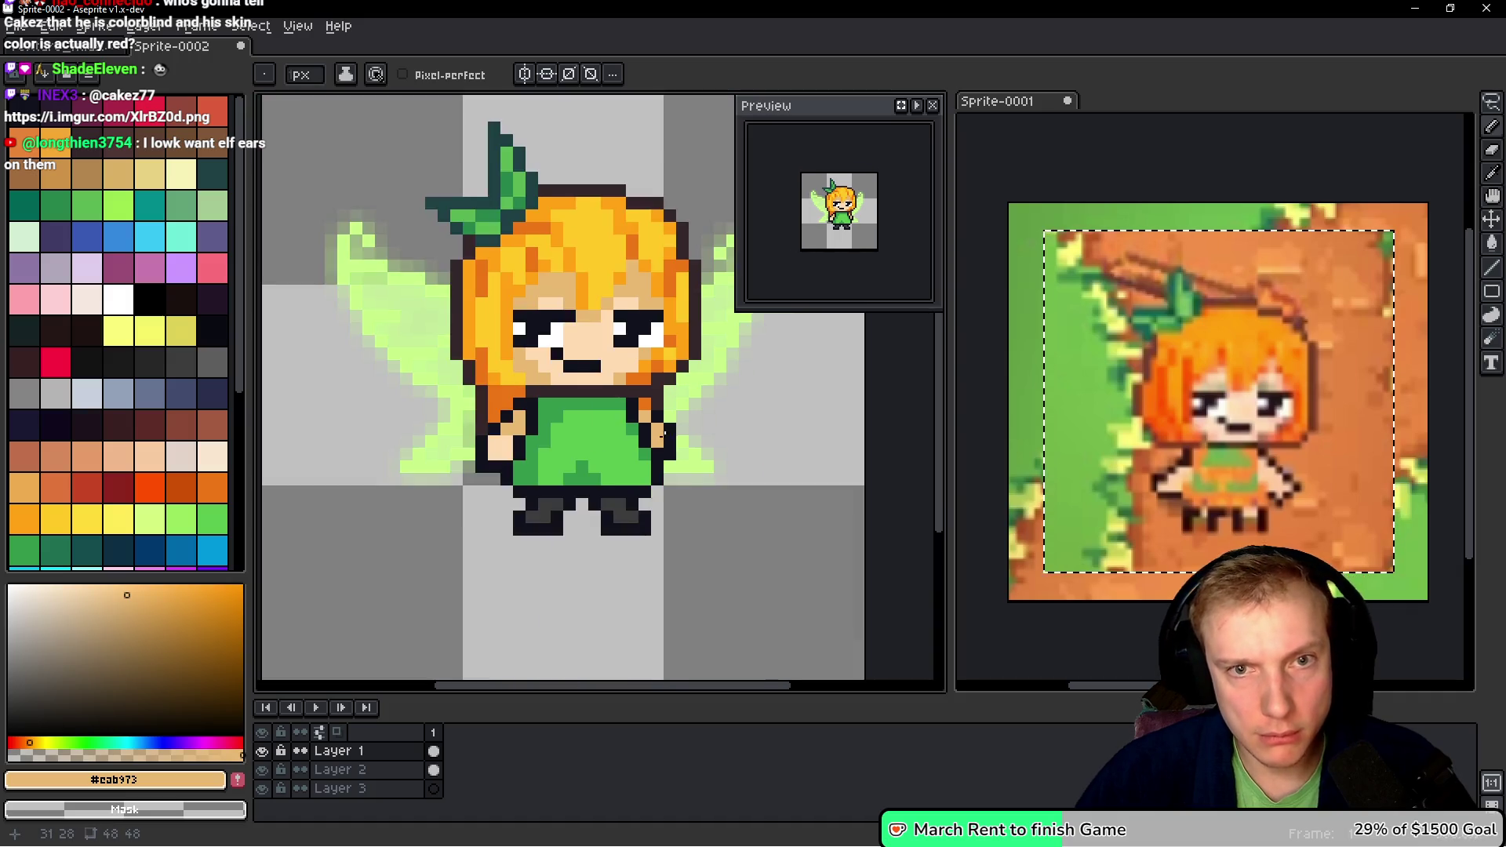
pyautogui.scroll(3, 481, 334)
pyautogui.moveTo(481, 334); pyautogui.dragTo(641, 308)
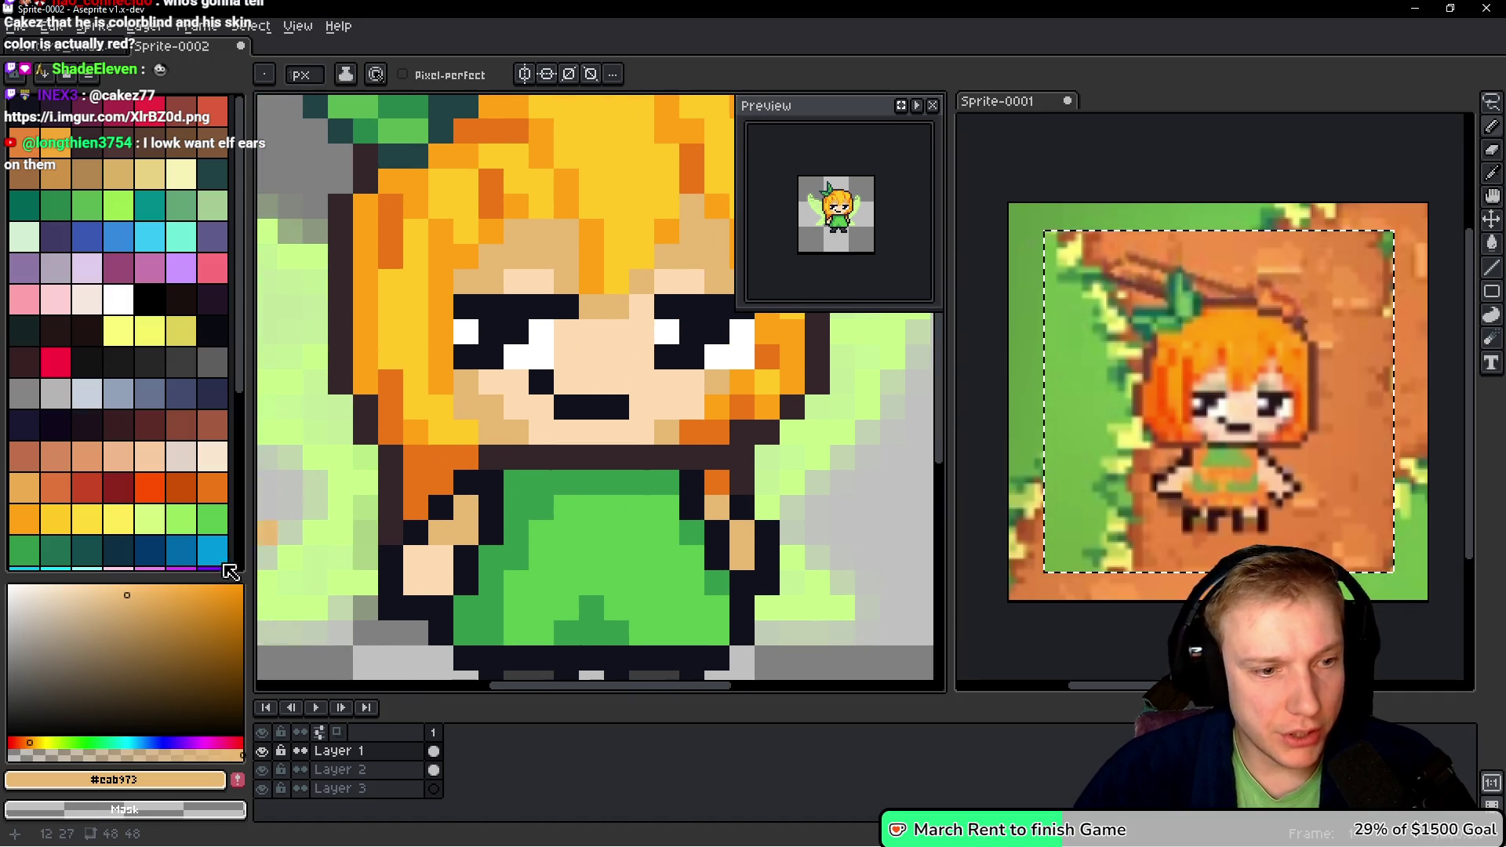
# - Pick a new skin shading shade, nudge its hue toward orange, and fill an area
pyautogui.click(78, 584)
pyautogui.click(101, 596)
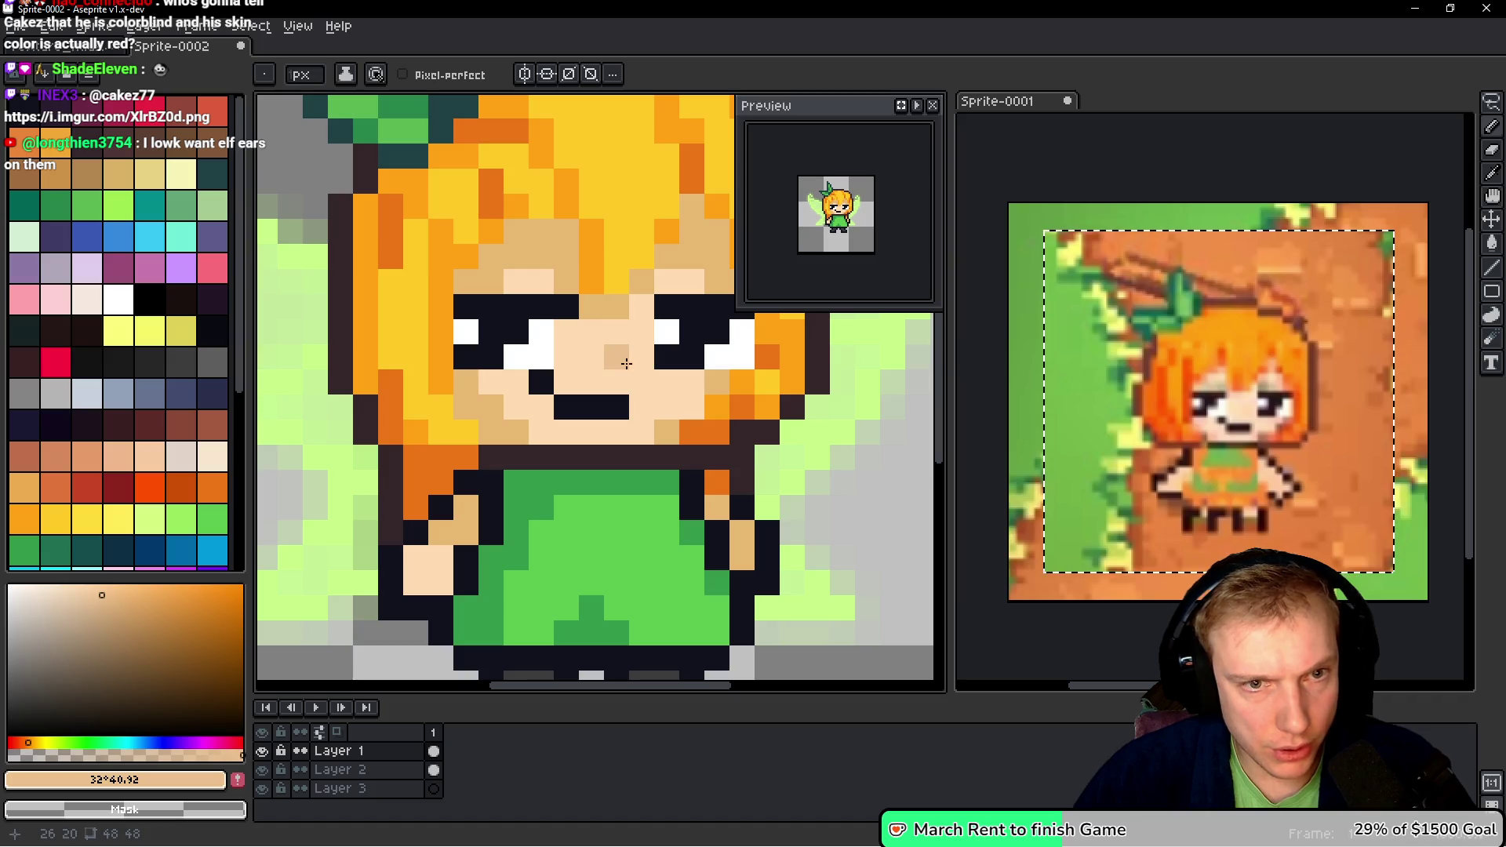
pyautogui.click(31, 743)
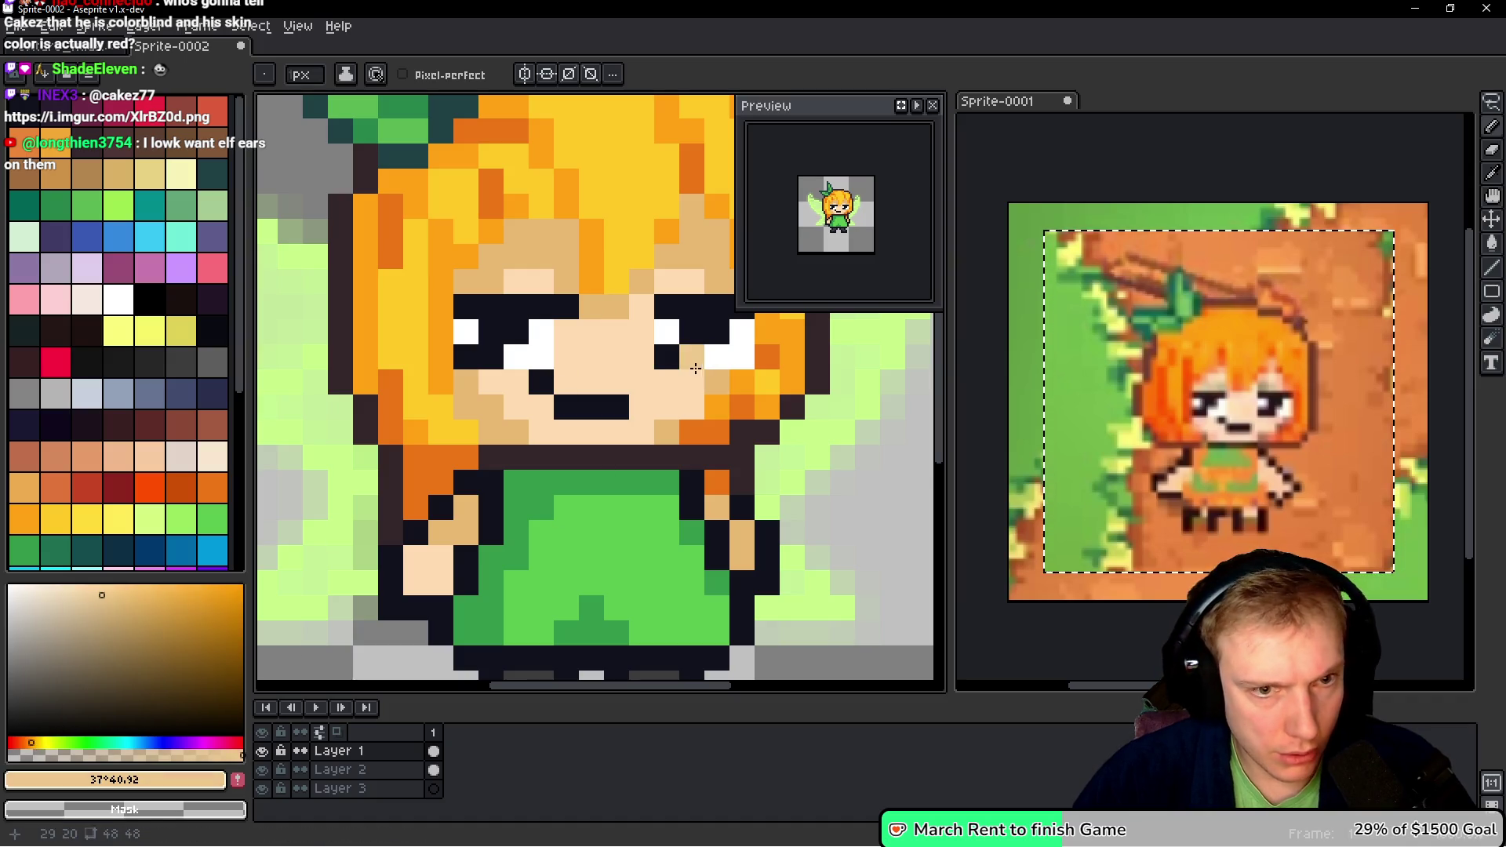
pyautogui.click(24, 743)
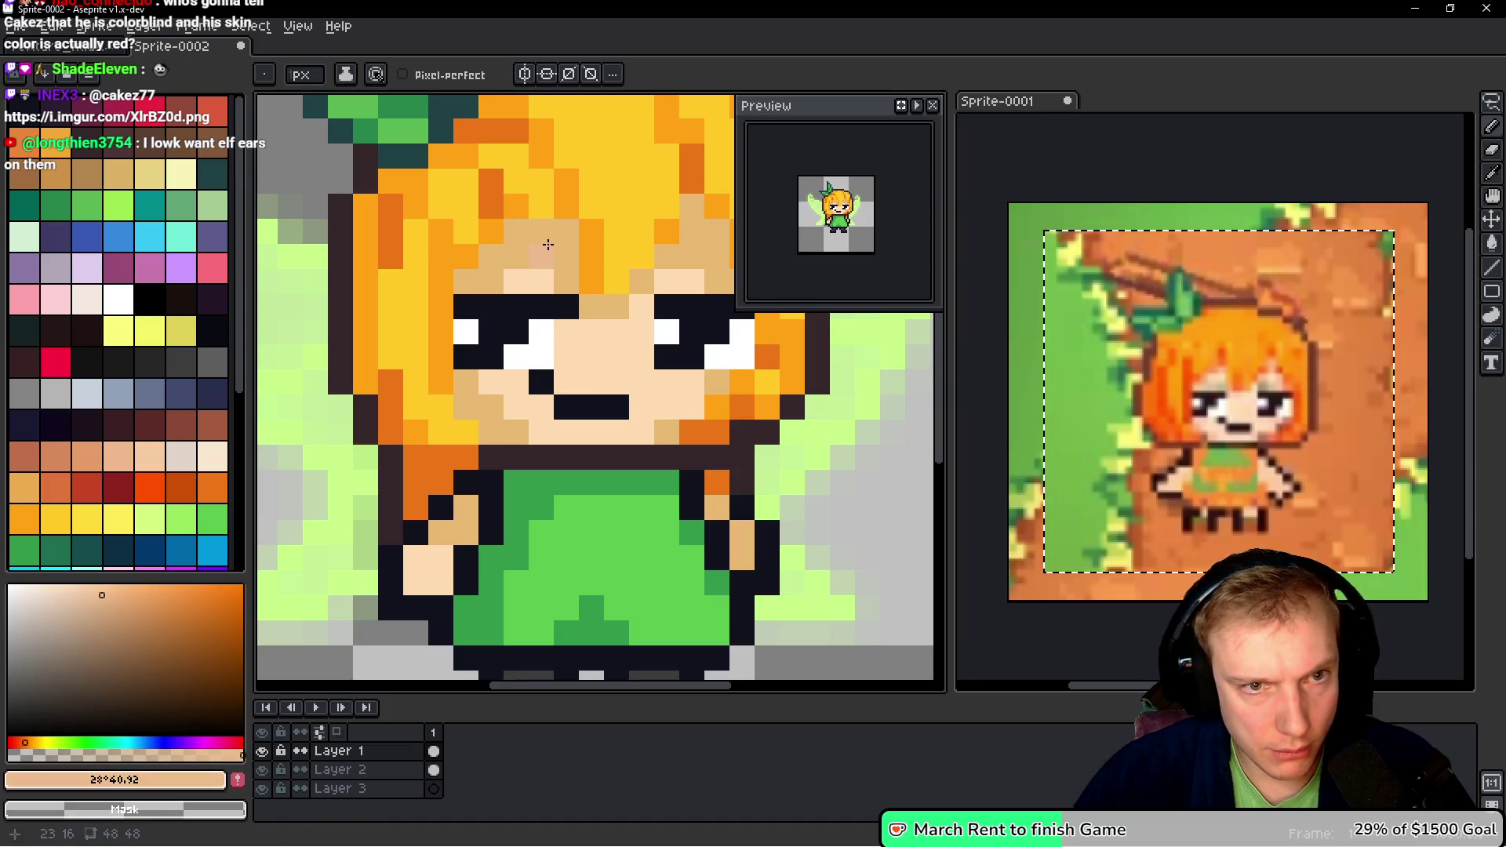
pyautogui.press('g')
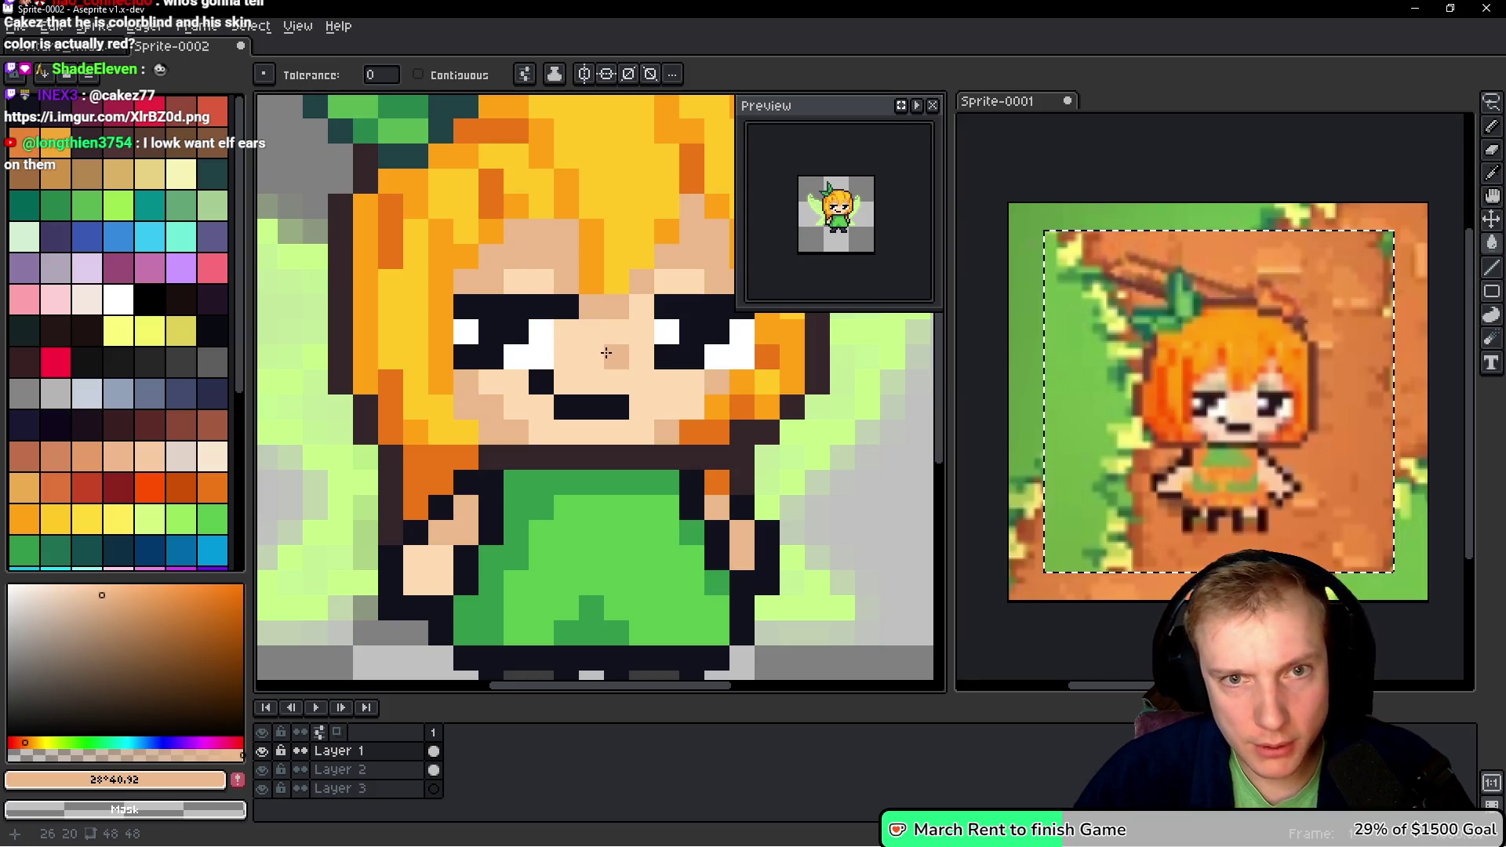
pyautogui.moveTo(622, 354); pyautogui.dragTo(552, 378)
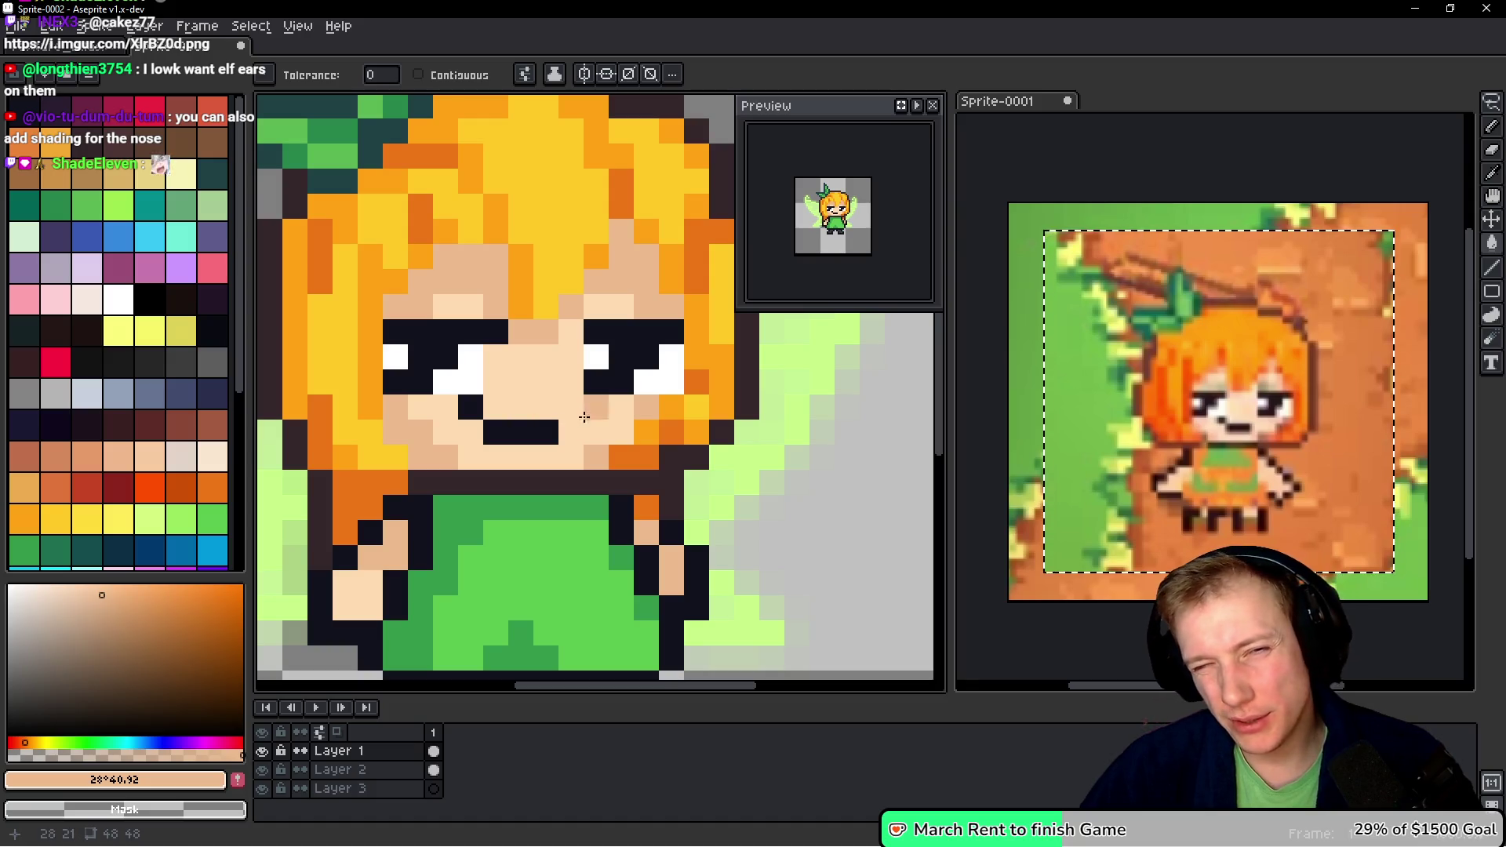
pyautogui.hotkey('alt', 'Tab')
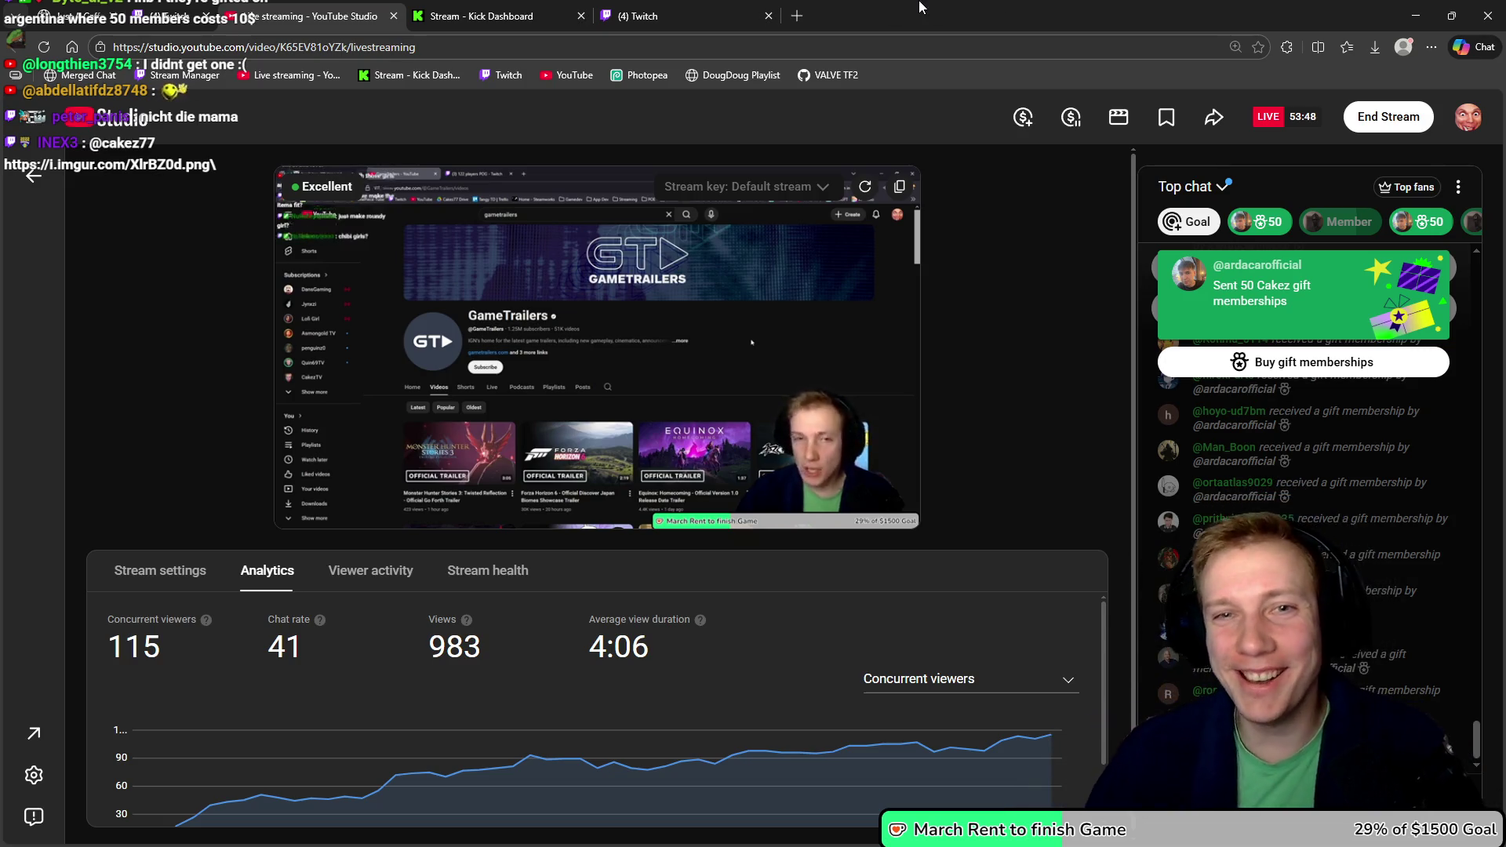
pyautogui.hotkey('alt', 'Tab')
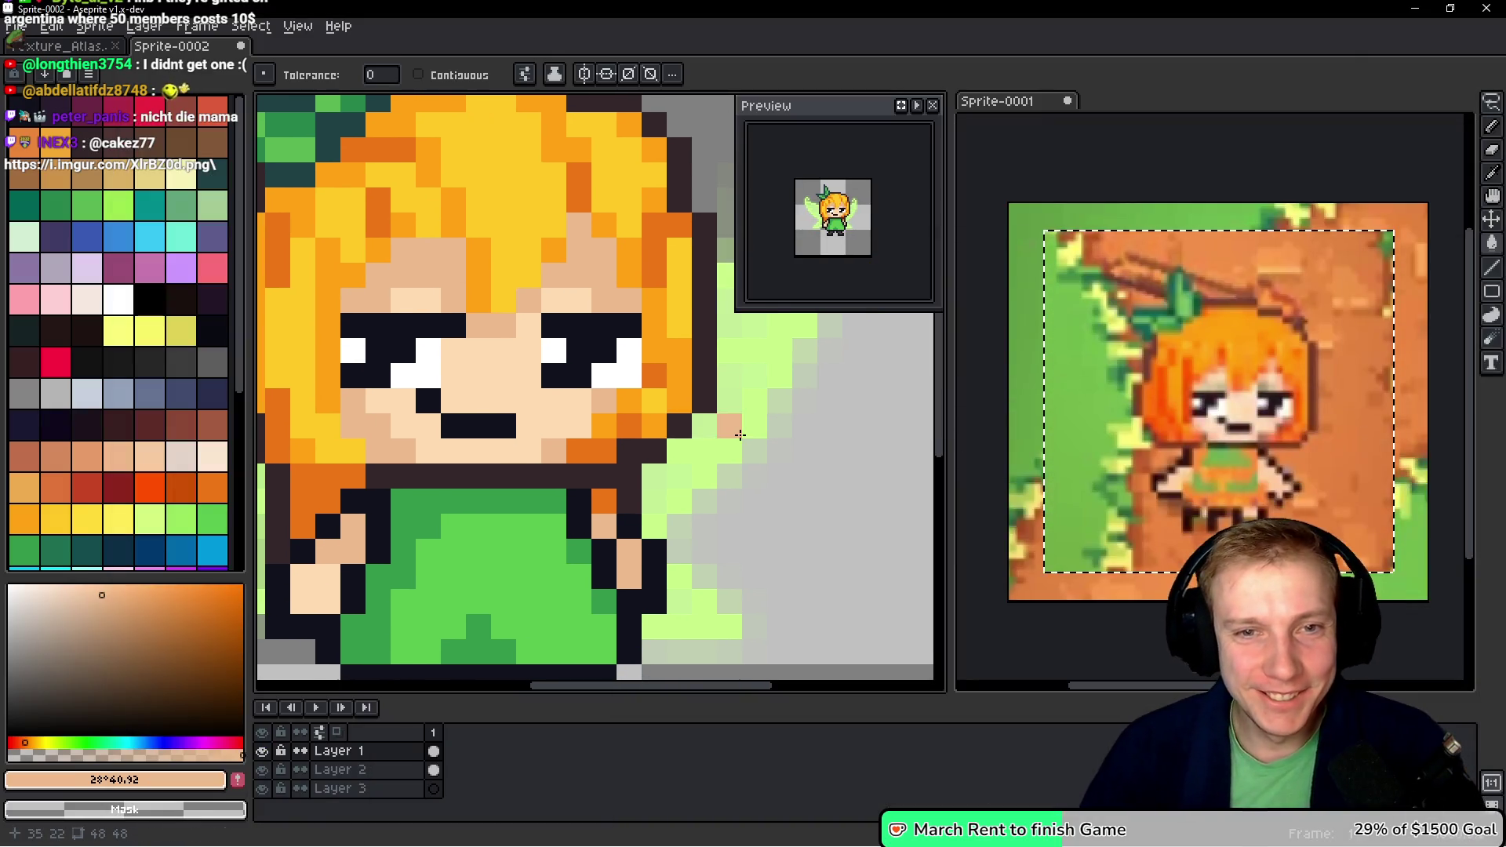
# - Save the sprite as Chibi_Archer.aseprite and make a flattened one-layer 48×48 copy
pyautogui.scroll(-3, 739, 435)
pyautogui.scroll(1, 644, 470)
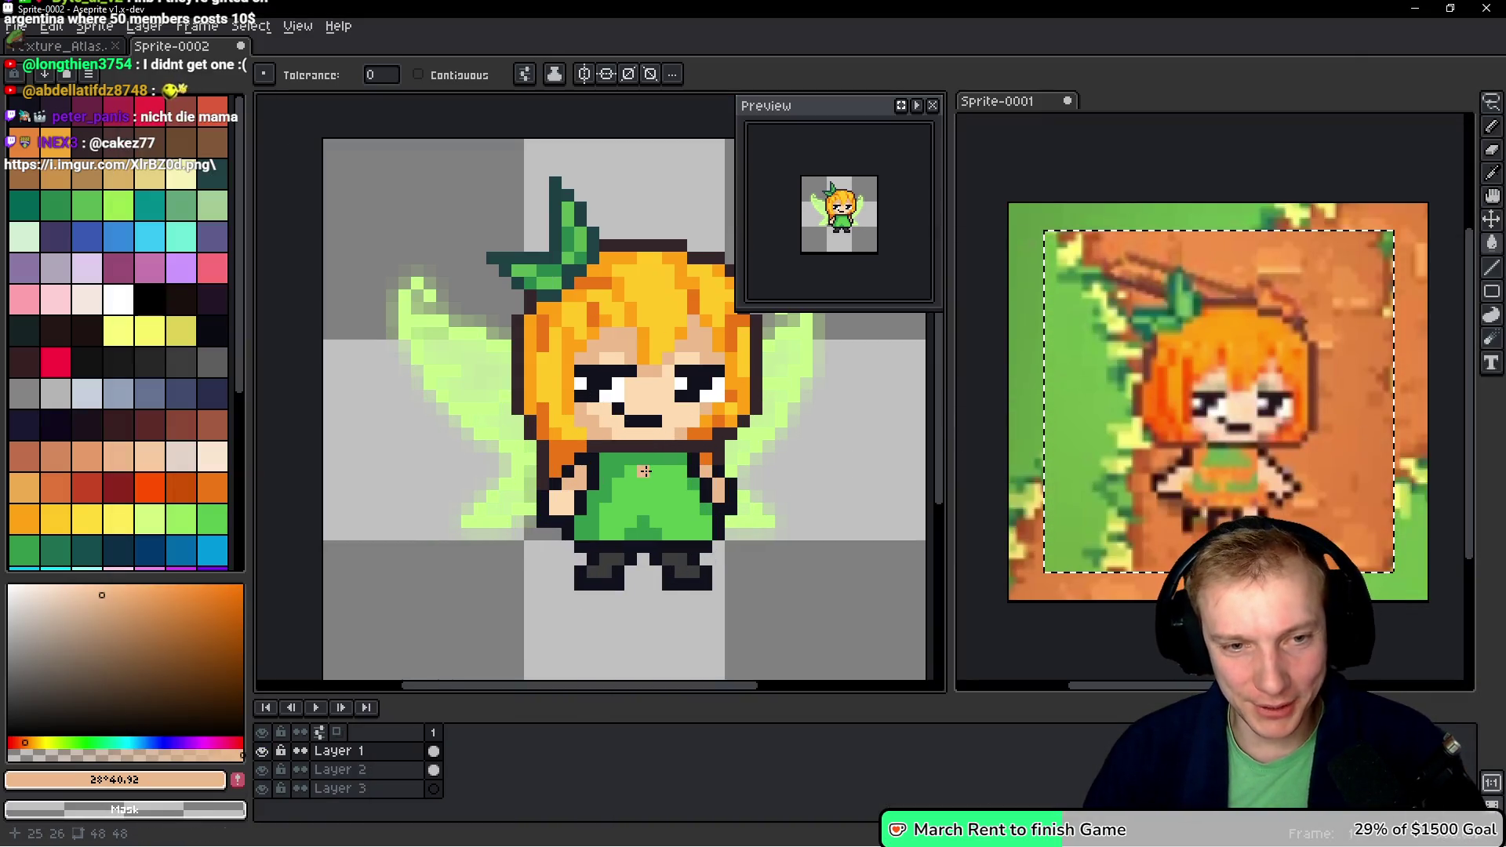
pyautogui.scroll(-1, 628, 400)
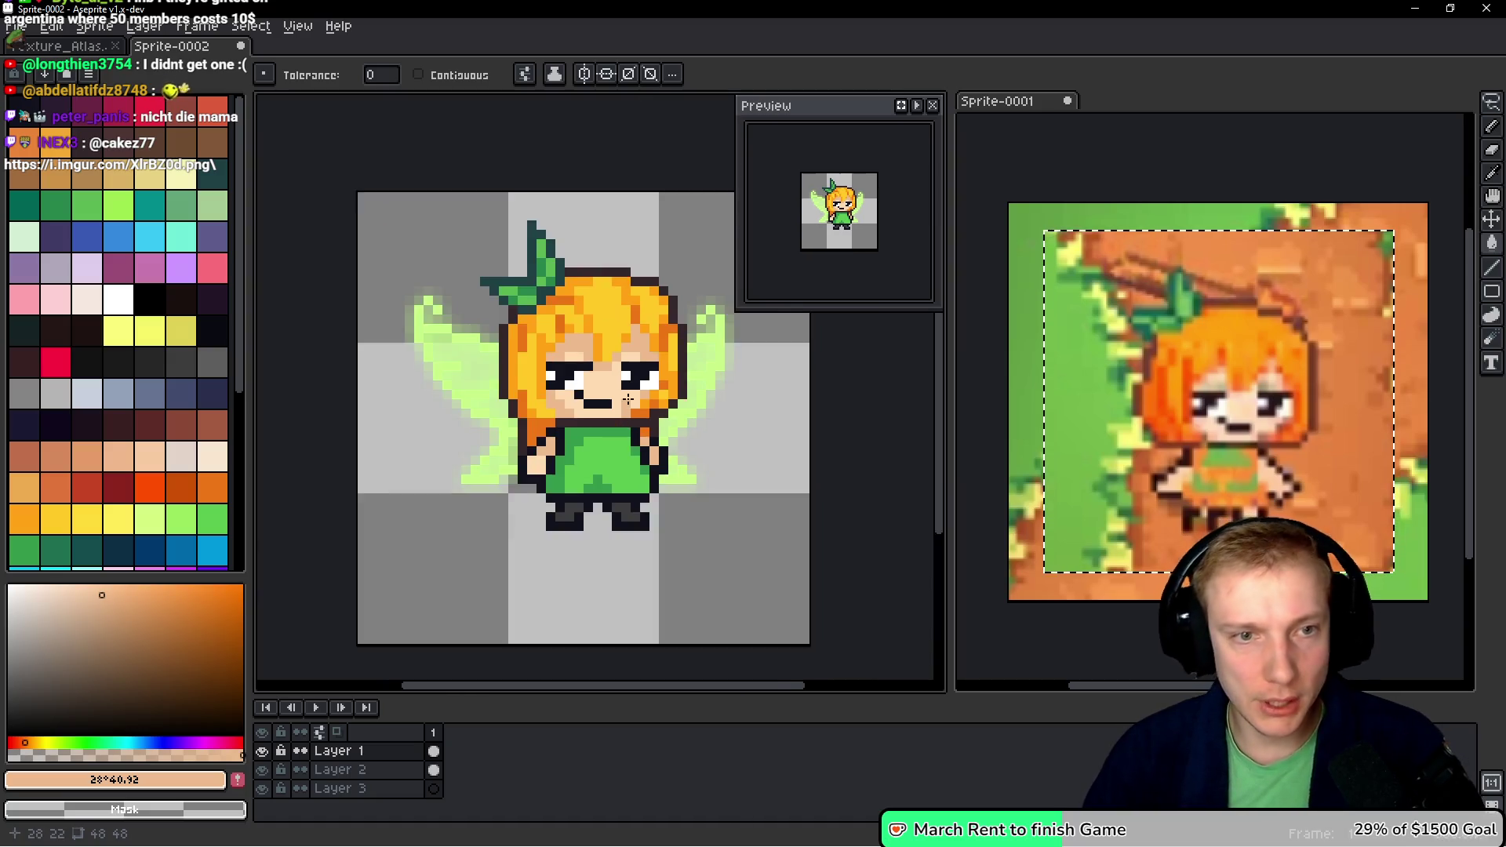
pyautogui.scroll(-2, 629, 399)
pyautogui.scroll(1, 538, 348)
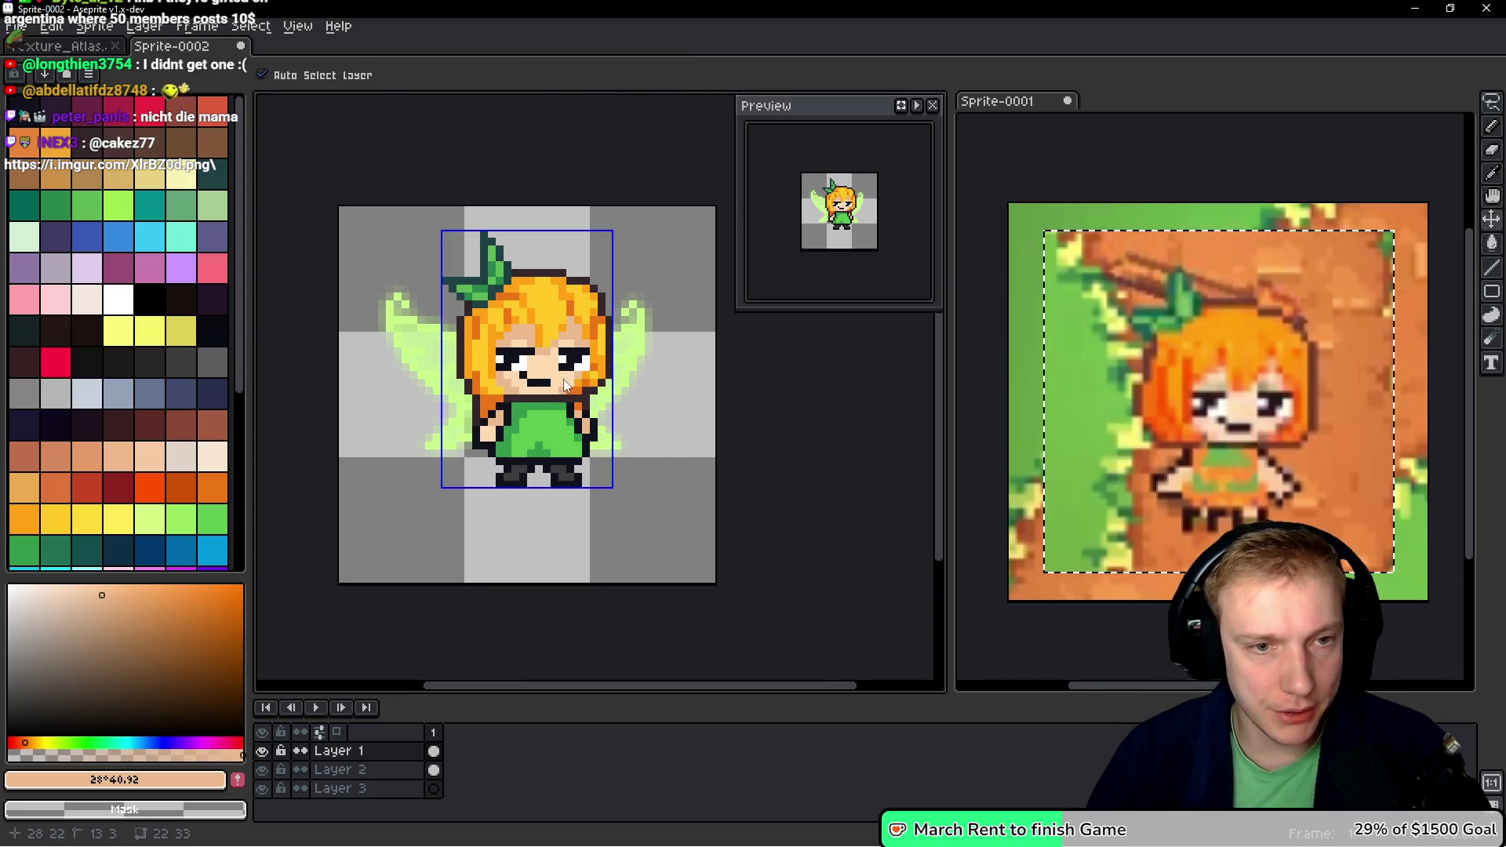
pyautogui.hotkey('ctrl', 's')
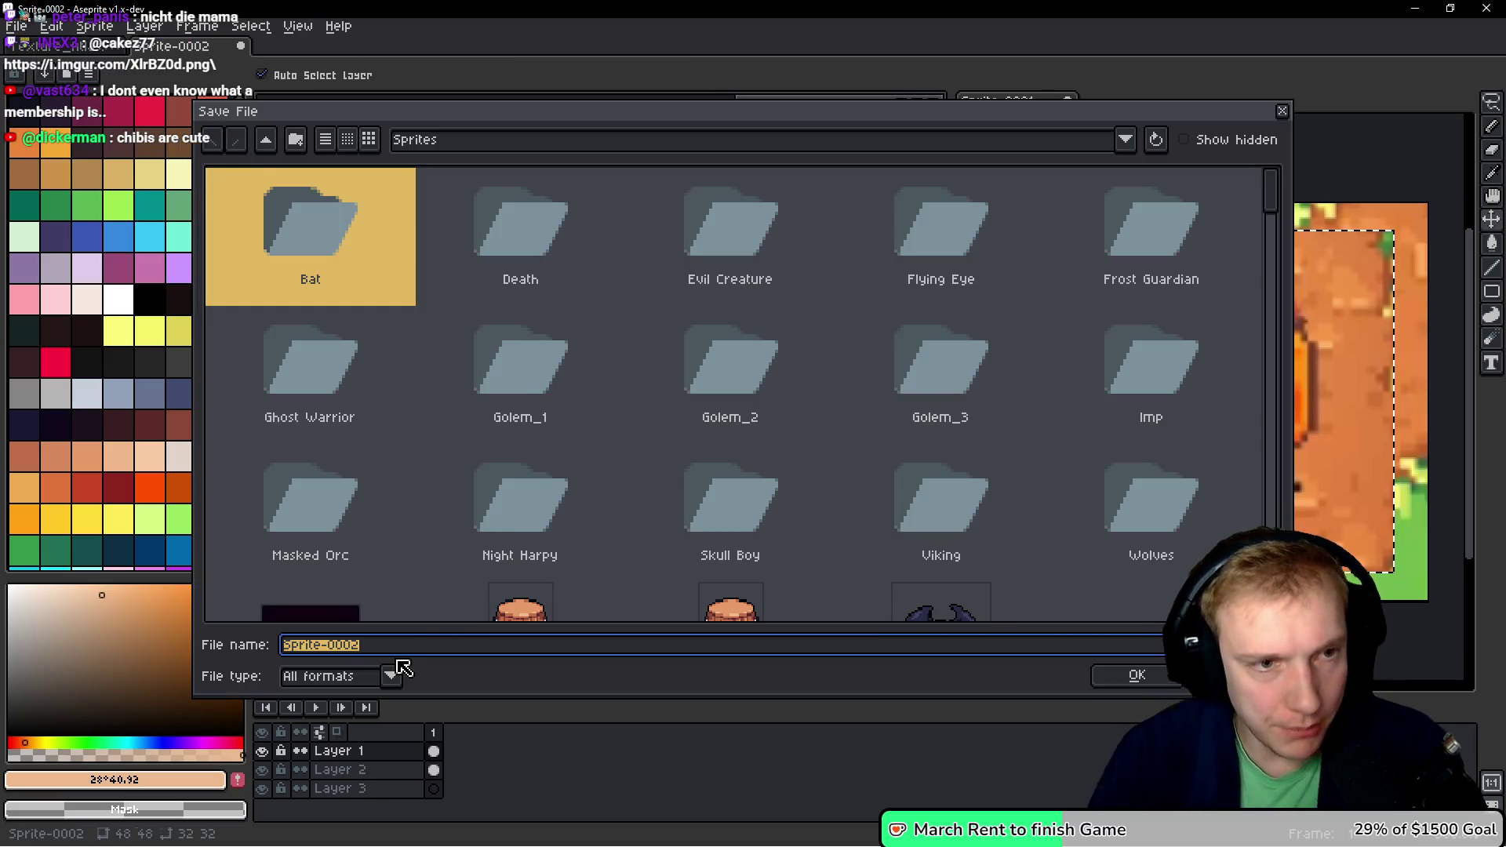
pyautogui.write('Chibi_Archer')
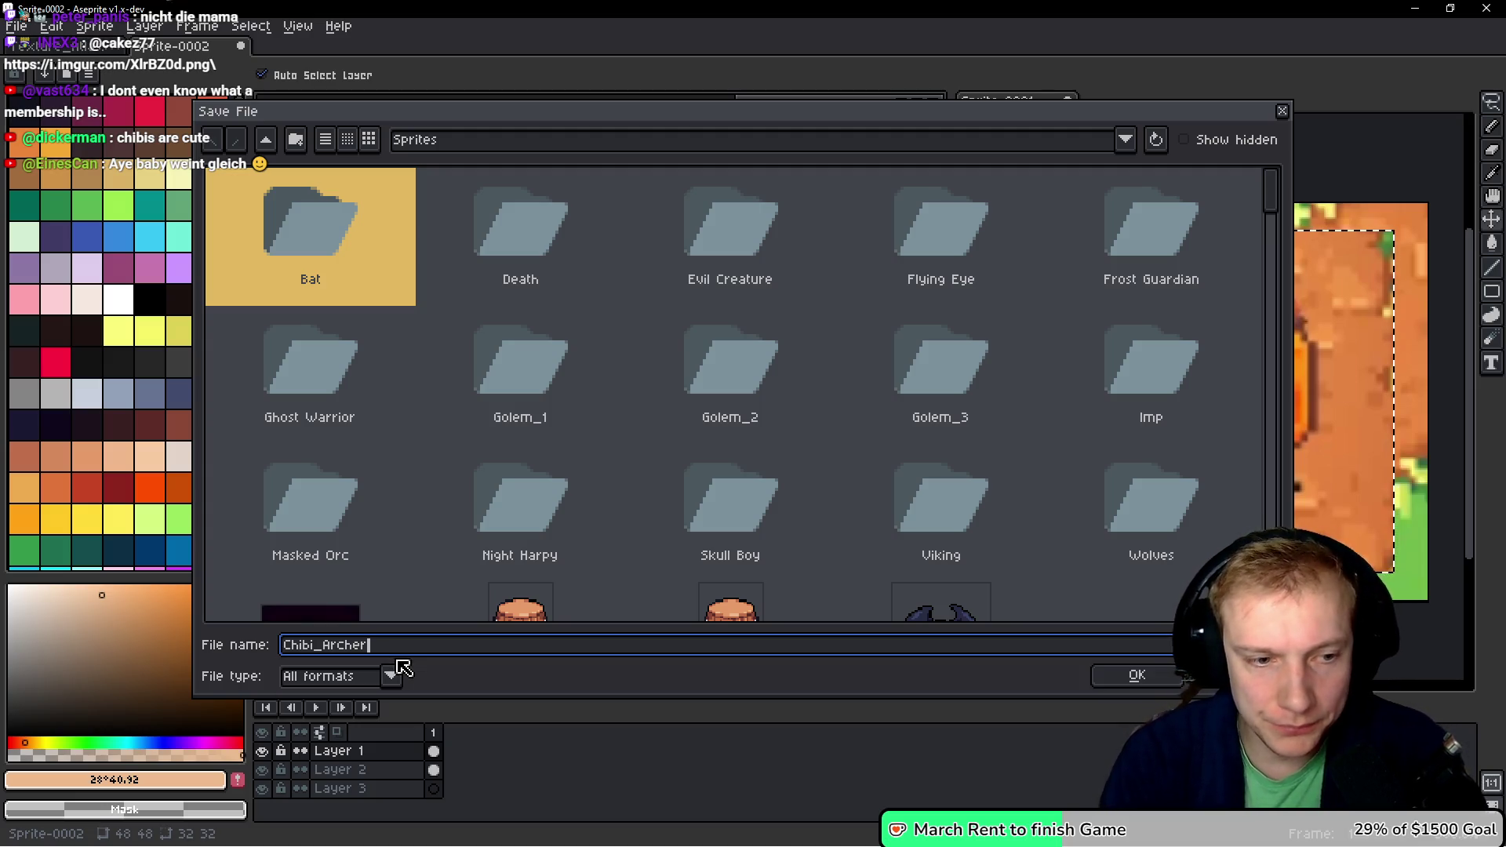
pyautogui.press('Return')
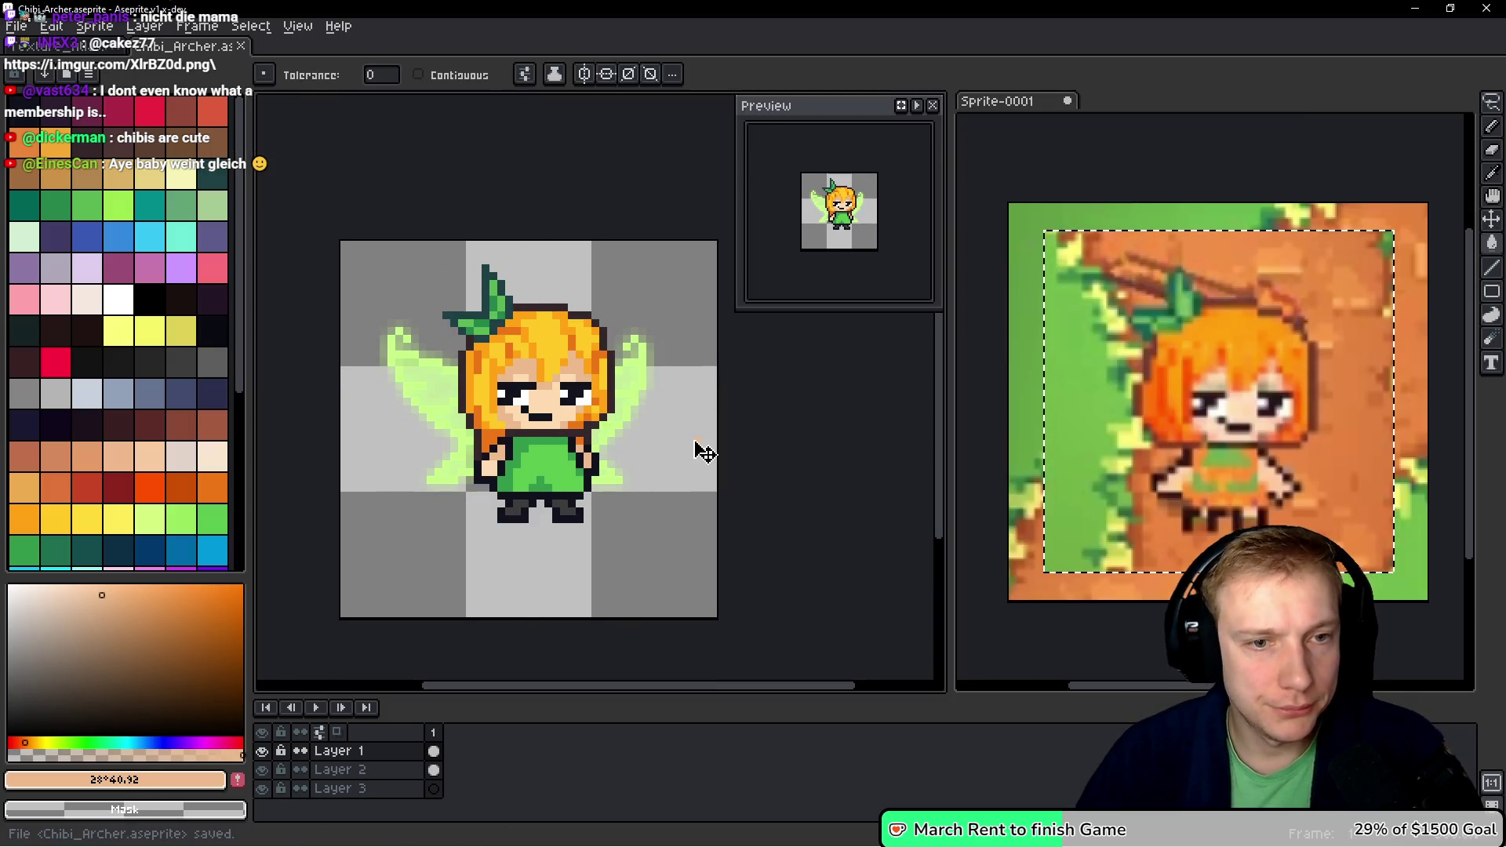
pyautogui.hotkey('ctrl', 'alt', 'n')
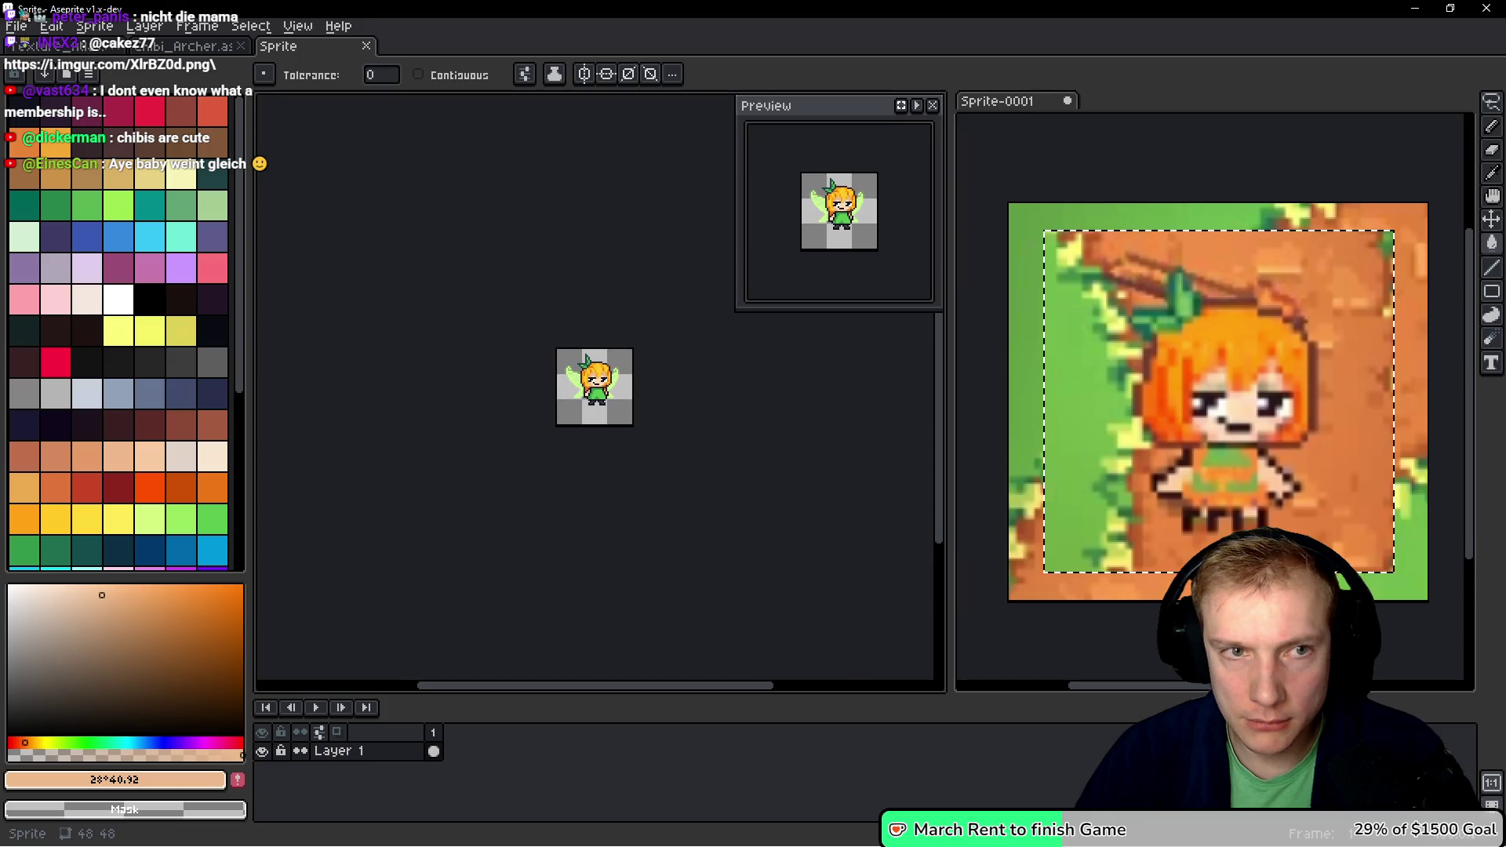
# - Close the flattened copy and reopen the Texture_Atlas sheet from recent files
pyautogui.hotkey('ctrl', 'w')
pyautogui.click(16, 26)
pyautogui.moveTo(141, 93)
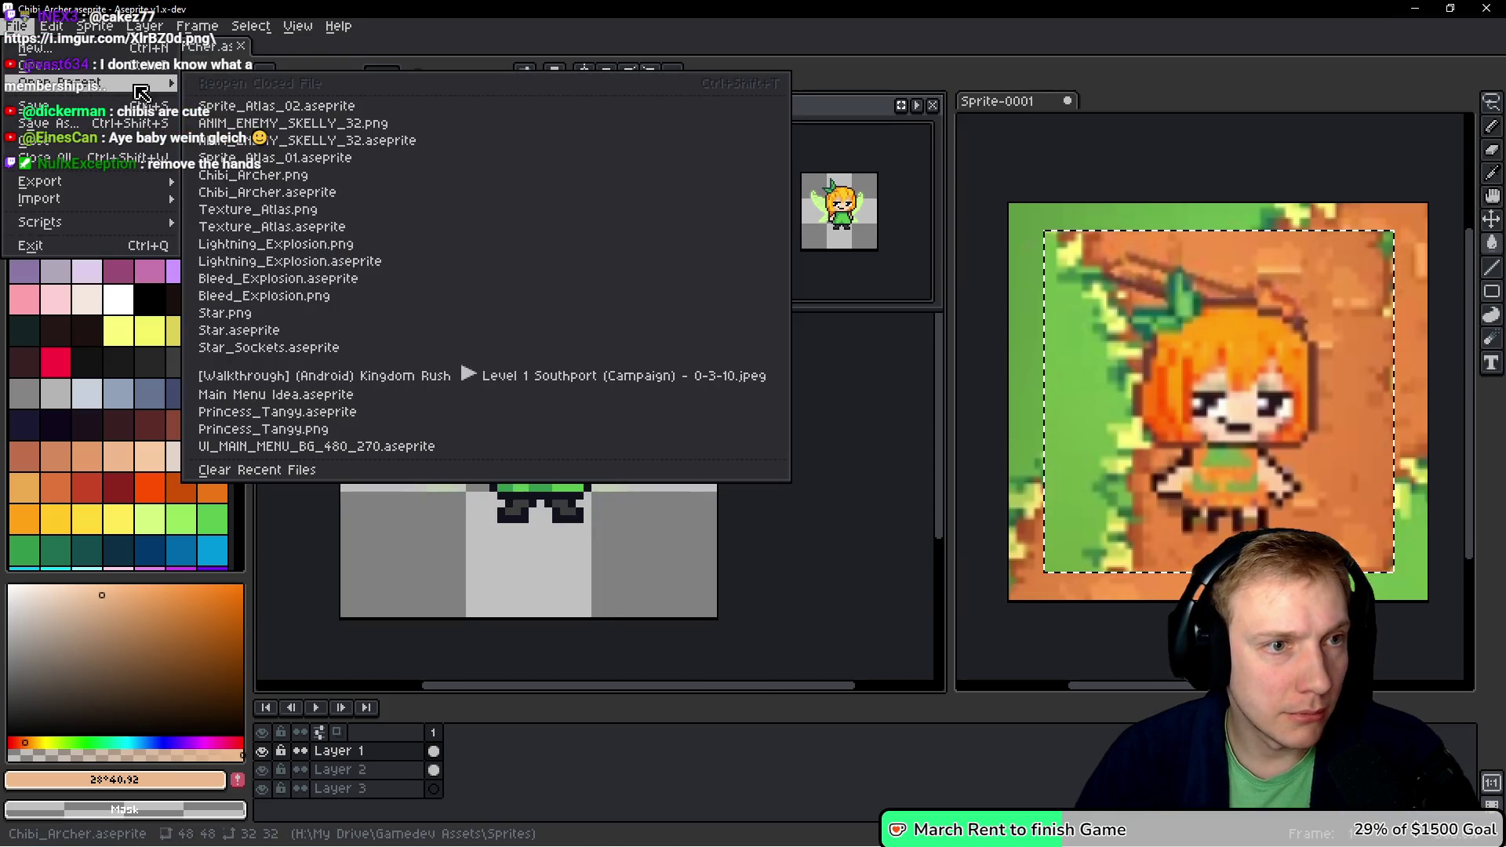
pyautogui.click(303, 175)
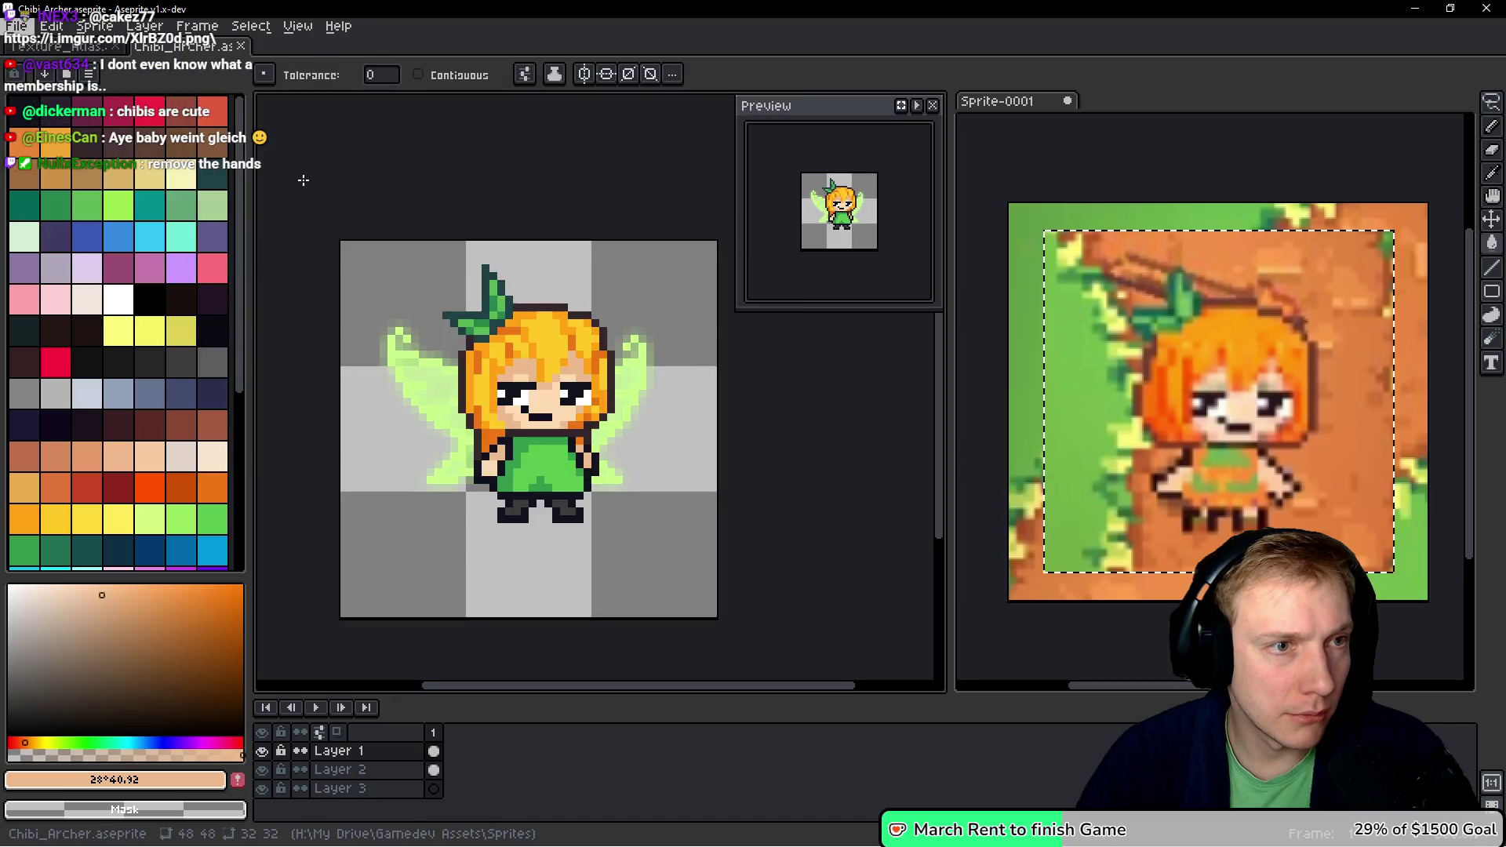
pyautogui.click(59, 46)
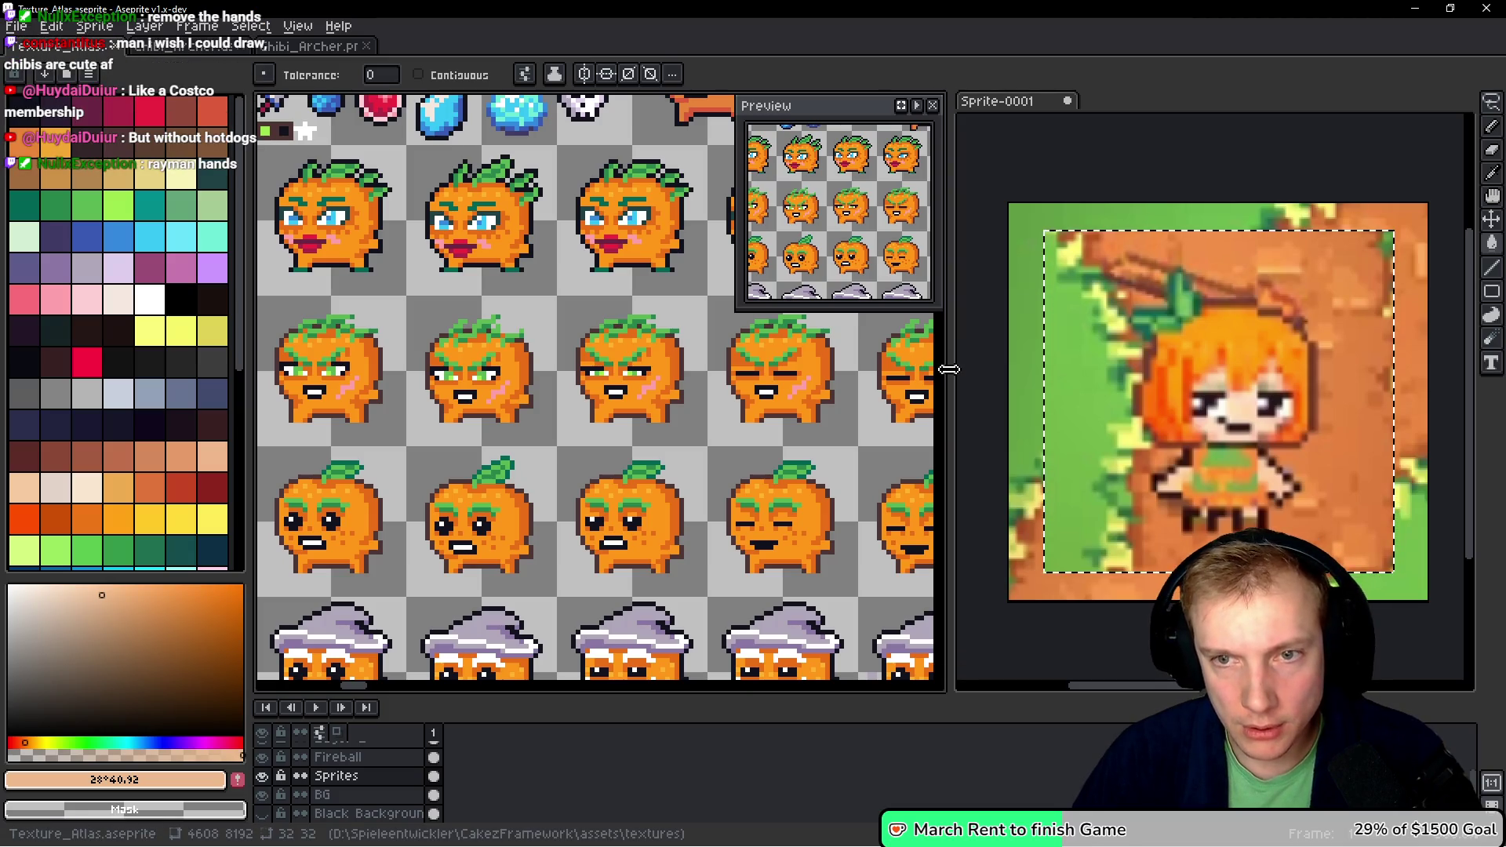
# - Move the preview off the atlas canvas and pan over to the NEW ENEMY text
pyautogui.moveTo(948, 369); pyautogui.dragTo(1162, 369)
pyautogui.scroll(-3, 863, 195)
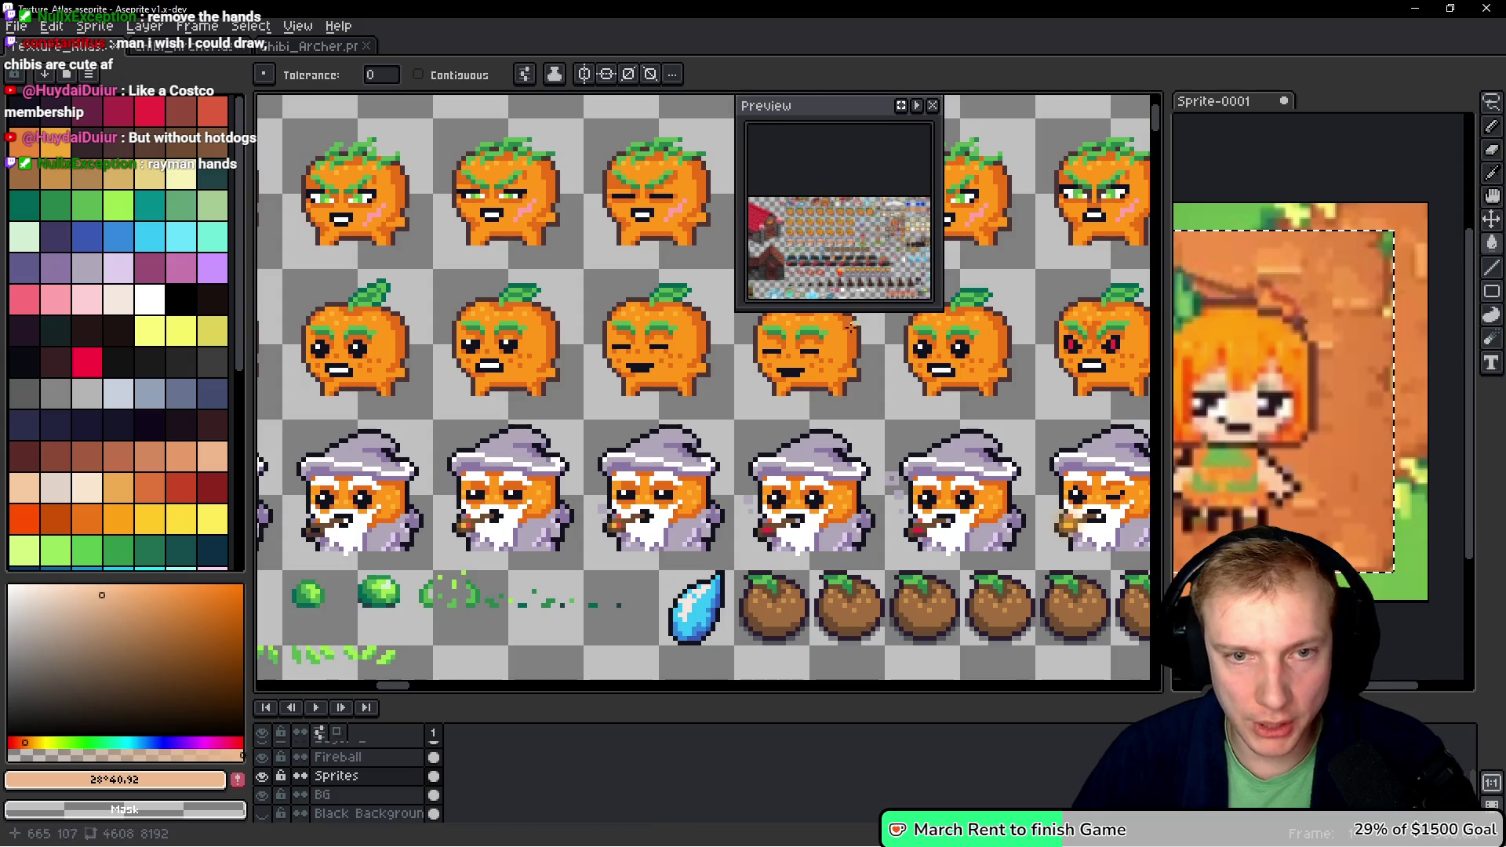
pyautogui.scroll(3, 836, 220)
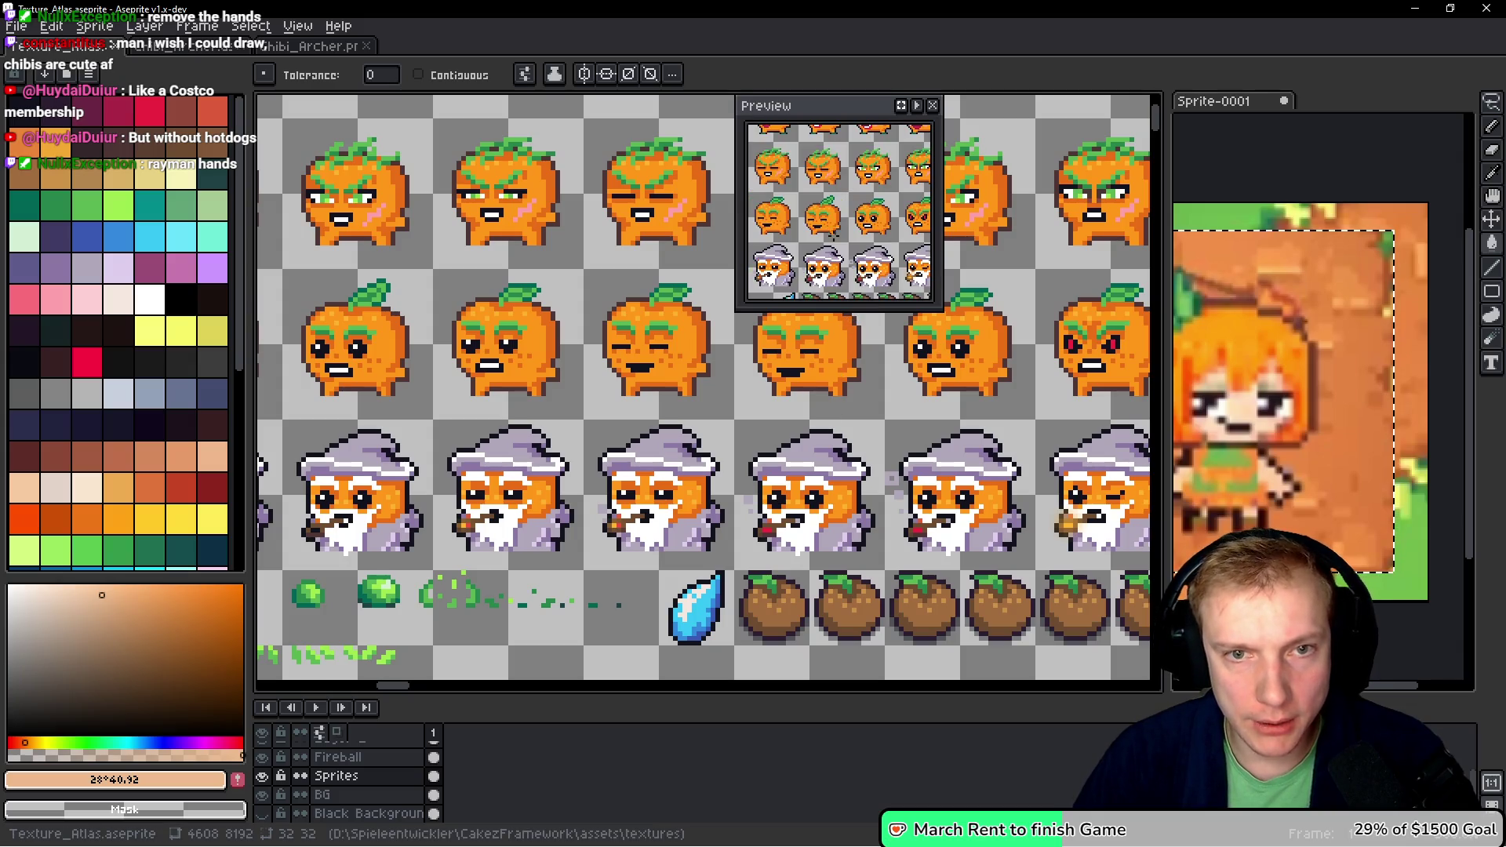
pyautogui.moveTo(842, 123)
pyautogui.mouseDown()
pyautogui.moveTo(1284, 118)
pyautogui.moveTo(1372, 102)
pyautogui.mouseUp()
pyautogui.scroll(-5, 1114, 377)
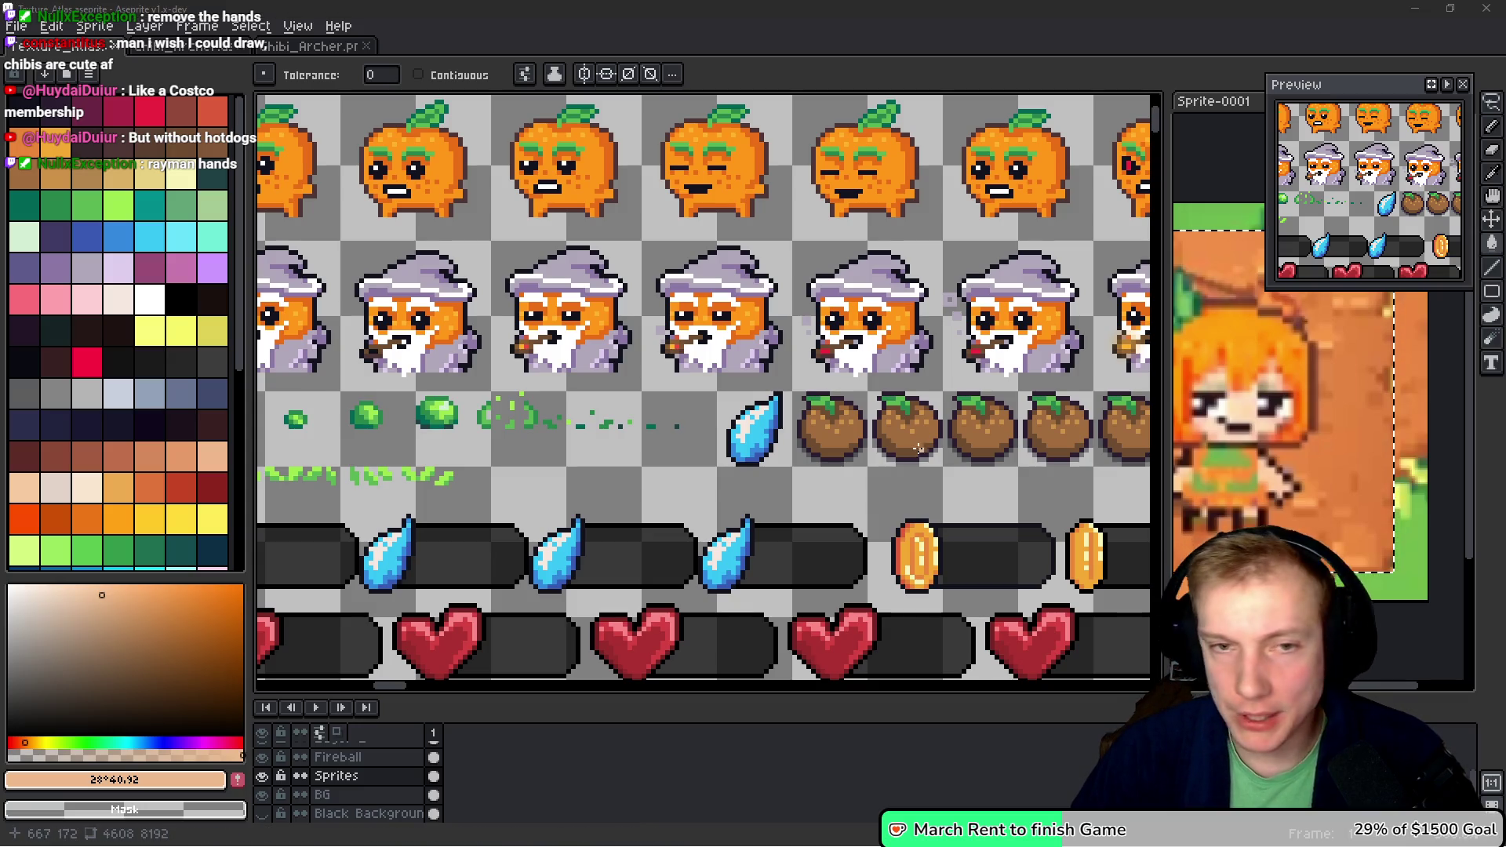
pyautogui.scroll(-2, 742, 307)
pyautogui.scroll(-5, 742, 307)
pyautogui.moveTo(742, 308); pyautogui.dragTo(660, 149)
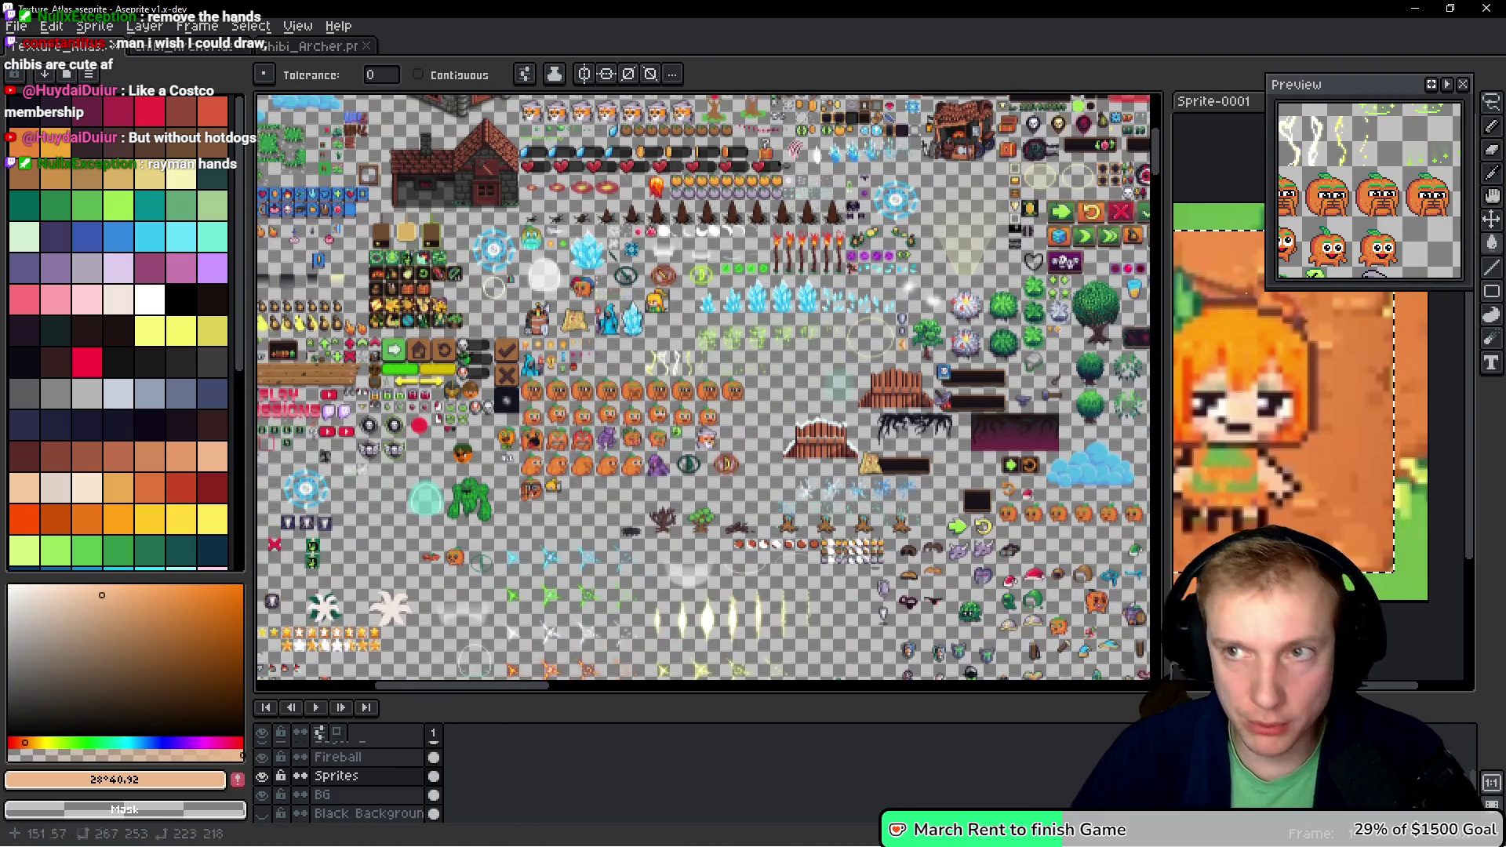
pyautogui.moveTo(793, 383); pyautogui.dragTo(741, 292)
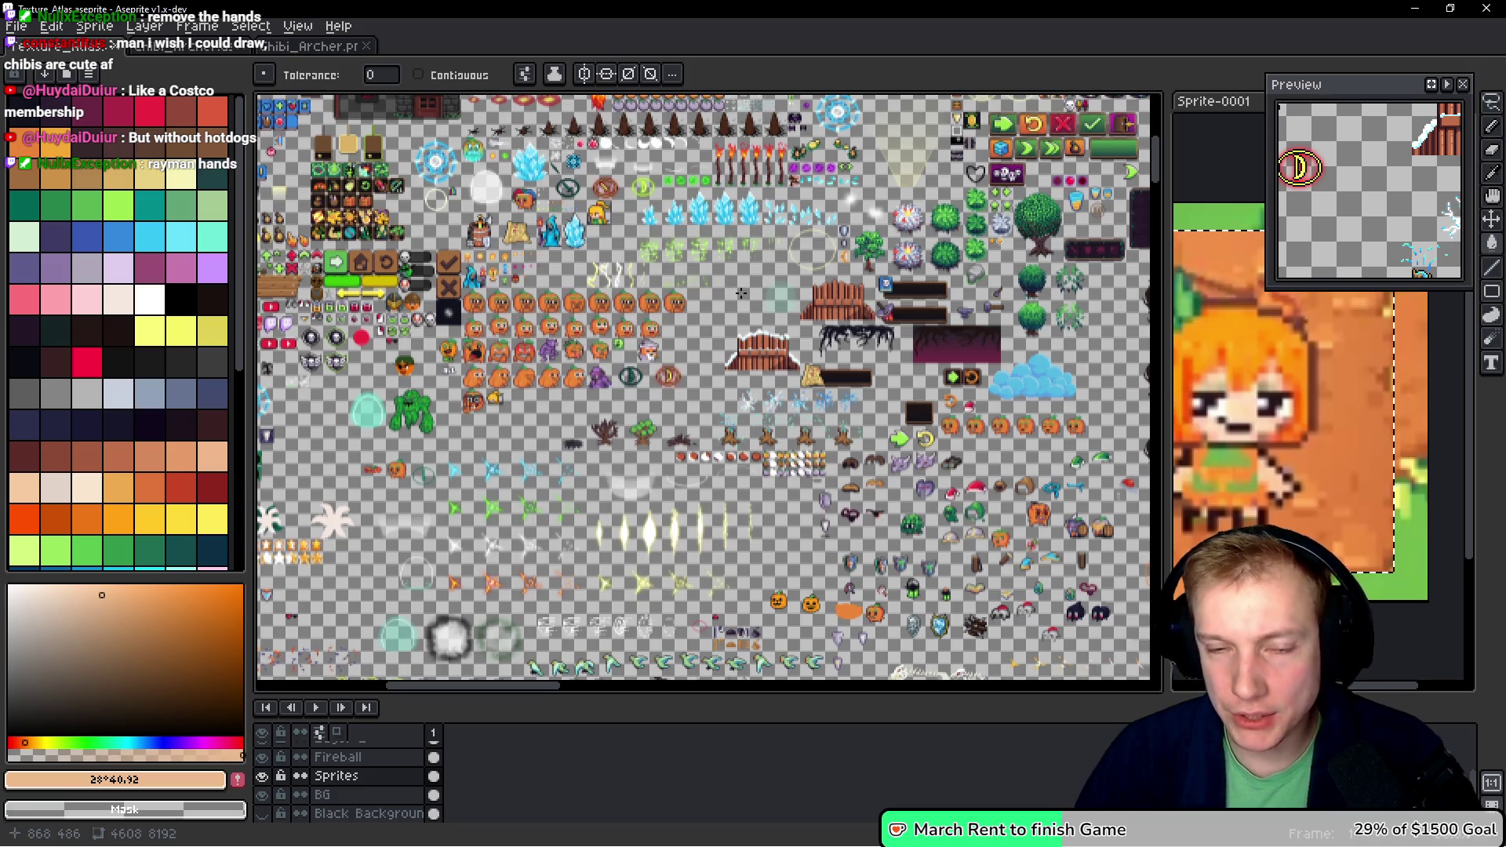
pyautogui.scroll(-5, 672, 420)
pyautogui.scroll(3, 710, 369)
pyautogui.scroll(-3, 710, 369)
pyautogui.scroll(1, 590, 474)
pyautogui.scroll(-4, 589, 474)
pyautogui.scroll(3, 706, 486)
pyautogui.scroll(4, 761, 493)
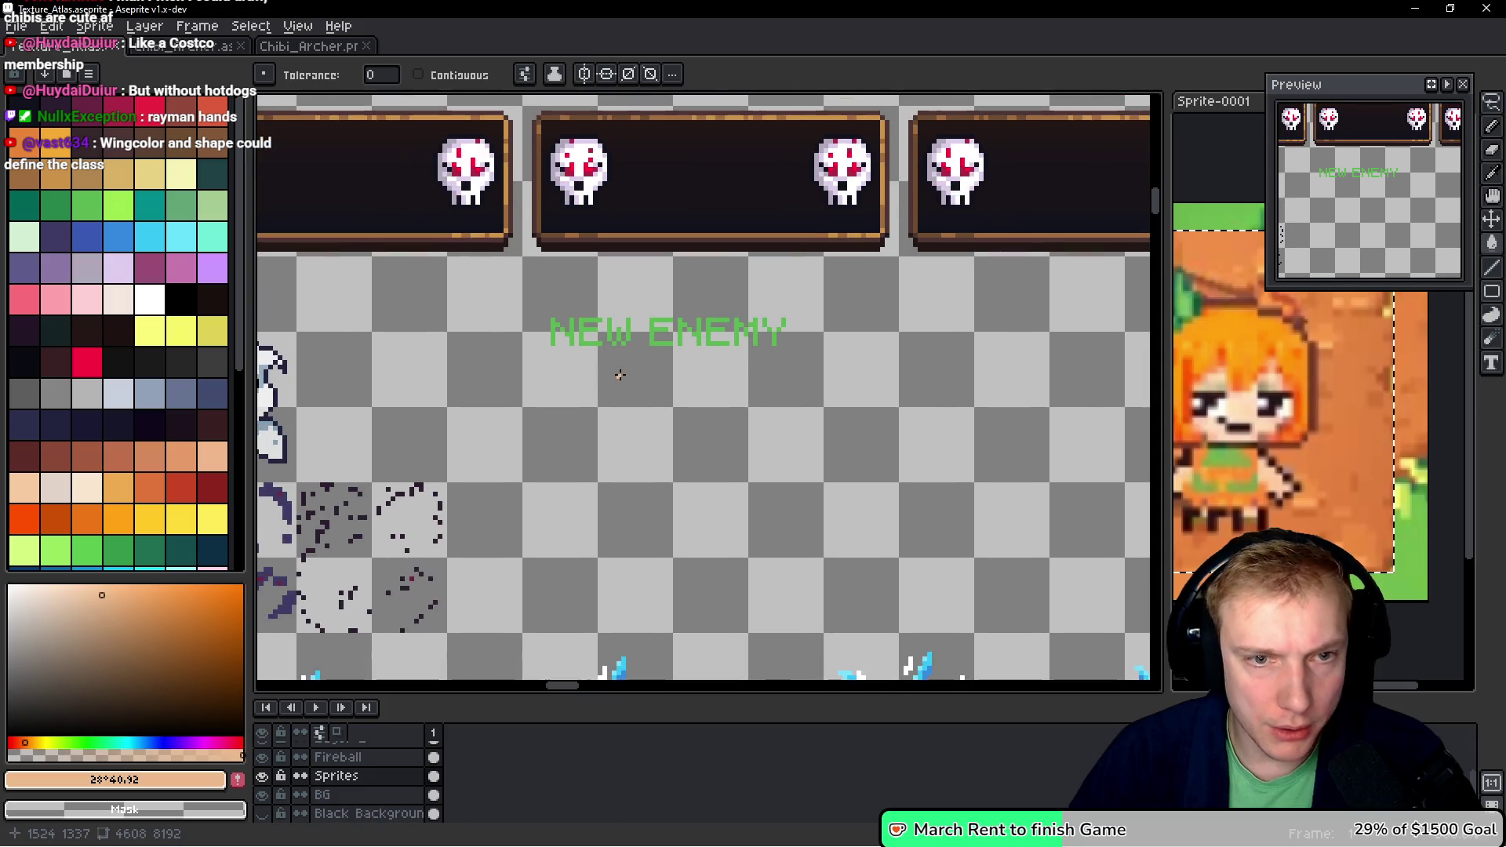
# - Lasso the NEW ENEMY text, then clear selections while stepping through Fireball, BG and Sprites layers
pyautogui.press('q')
pyautogui.moveTo(746, 298)
pyautogui.mouseDown()
pyautogui.moveTo(794, 303)
pyautogui.moveTo(710, 296)
pyautogui.mouseUp()
pyautogui.moveTo(820, 306)
pyautogui.mouseDown()
pyautogui.moveTo(585, 286)
pyautogui.moveTo(863, 345)
pyautogui.moveTo(824, 310)
pyautogui.moveTo(554, 286)
pyautogui.moveTo(792, 318)
pyautogui.moveTo(924, 363)
pyautogui.moveTo(793, 271)
pyautogui.moveTo(827, 337)
pyautogui.moveTo(733, 283)
pyautogui.moveTo(759, 264)
pyautogui.mouseUp()
pyautogui.hotkey('ctrl', 'd')
pyautogui.keyDown('ctrl'); pyautogui.click(697, 316); pyautogui.keyUp('ctrl')
pyautogui.hotkey('ctrl', 'd')
pyautogui.keyDown('ctrl'); pyautogui.click(788, 292); pyautogui.keyUp('ctrl')
pyautogui.hotkey('ctrl', 'd')
pyautogui.keyDown('ctrl'); pyautogui.click(790, 270); pyautogui.keyUp('ctrl')
# - Add two new empty layers, Layer 1 and Layer 2, to the atlas
pyautogui.hotkey('shift', 'n')
pyautogui.press('q')
pyautogui.hotkey('ctrl', 'd')
pyautogui.hotkey('shift', 'n')
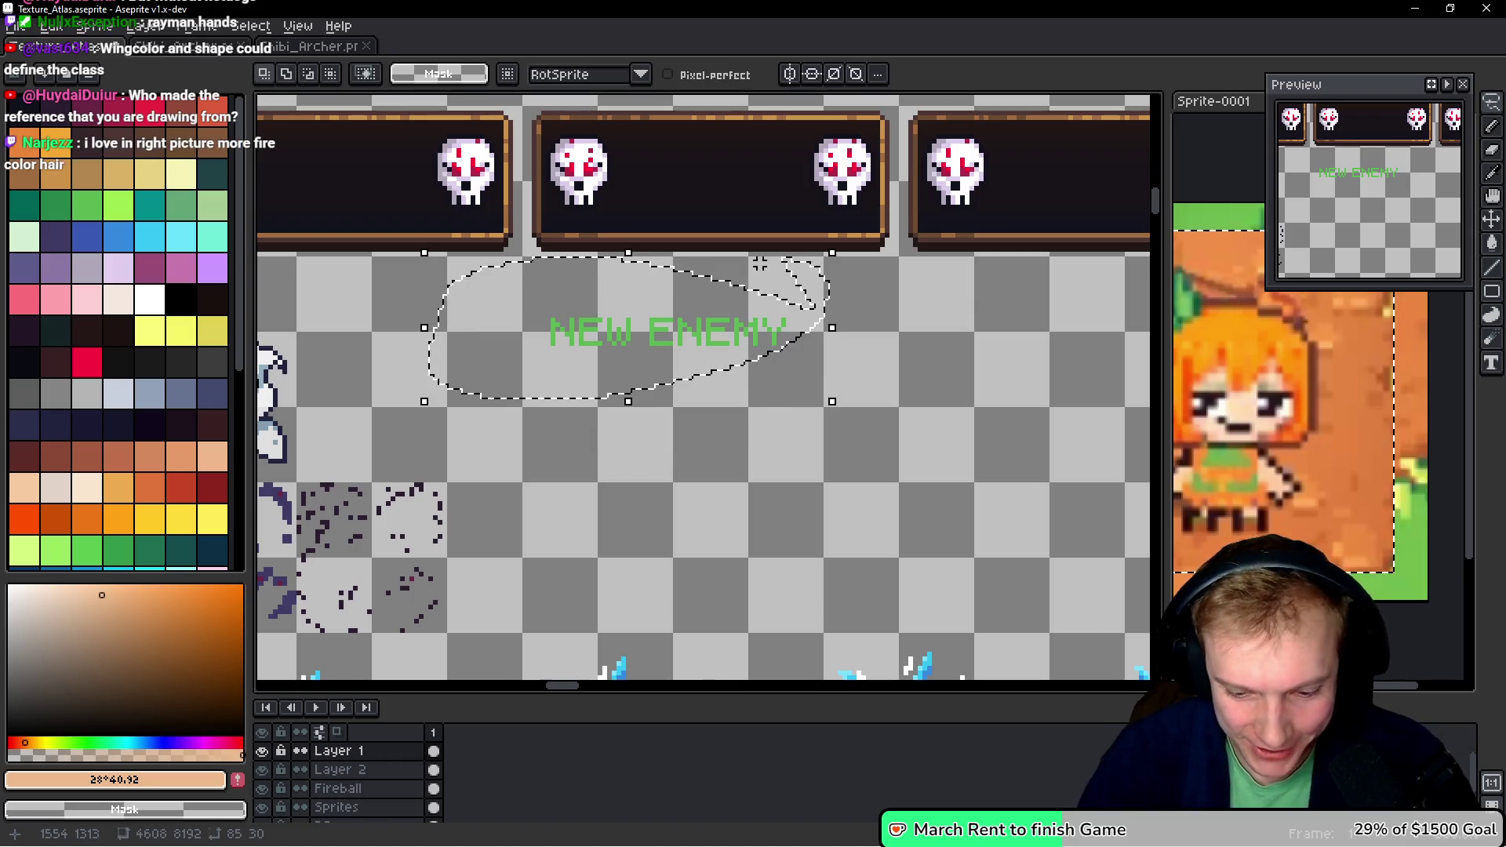
# - Cut the NEW ENEMY text and paste the fairy into the freed spot below the banners
pyautogui.hotkey('ctrl', 'x')
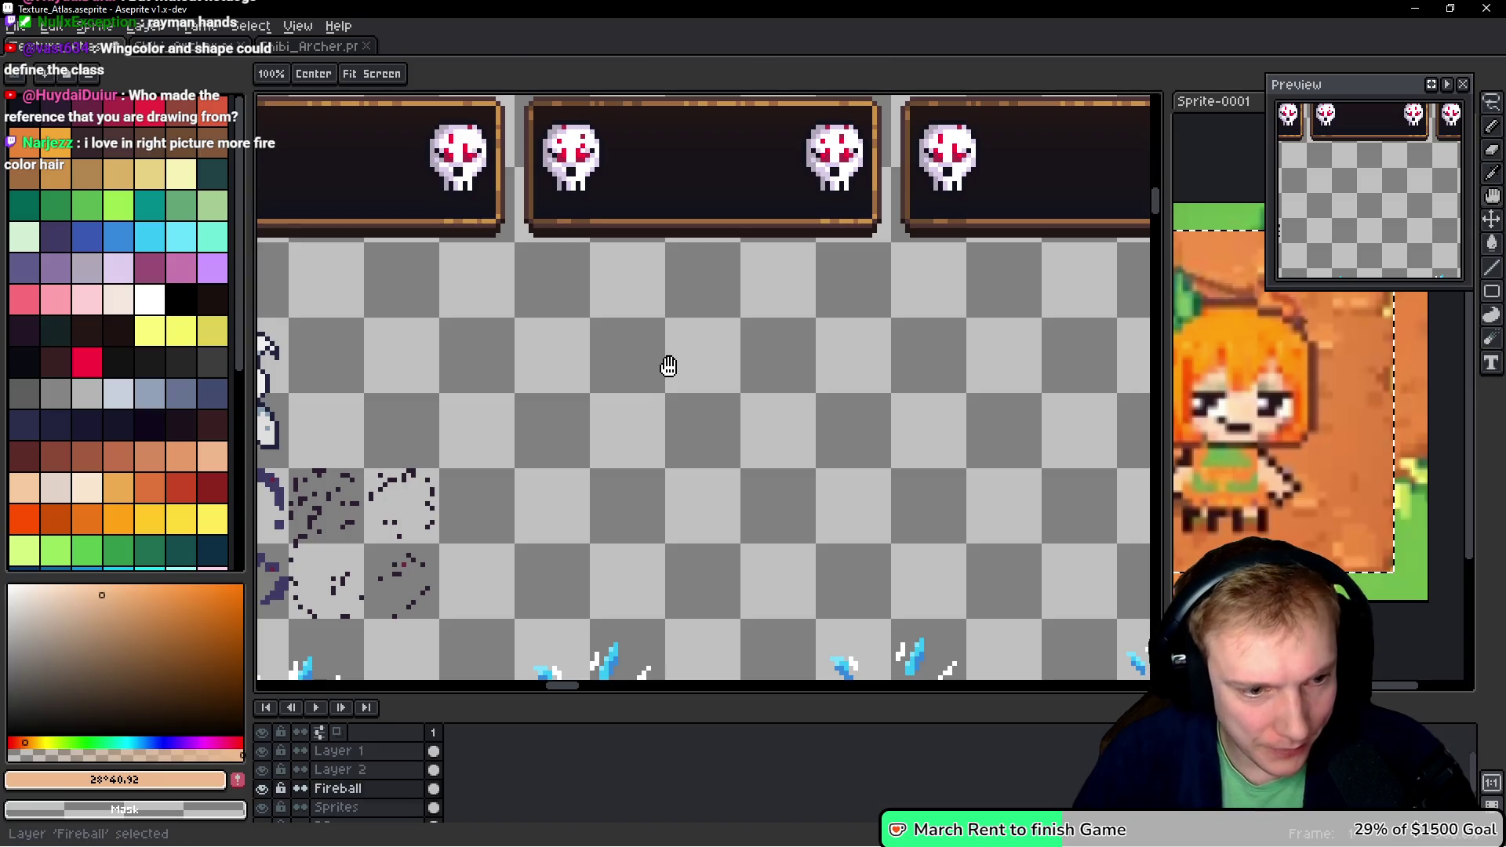
pyautogui.hotkey('ctrl', 'v')
pyautogui.moveTo(679, 374)
pyautogui.mouseDown()
pyautogui.moveTo(620, 337)
pyautogui.moveTo(627, 353)
pyautogui.mouseUp()
# - Save the Texture_Atlas and export its sprite sheet
pyautogui.hotkey('ctrl', 's')
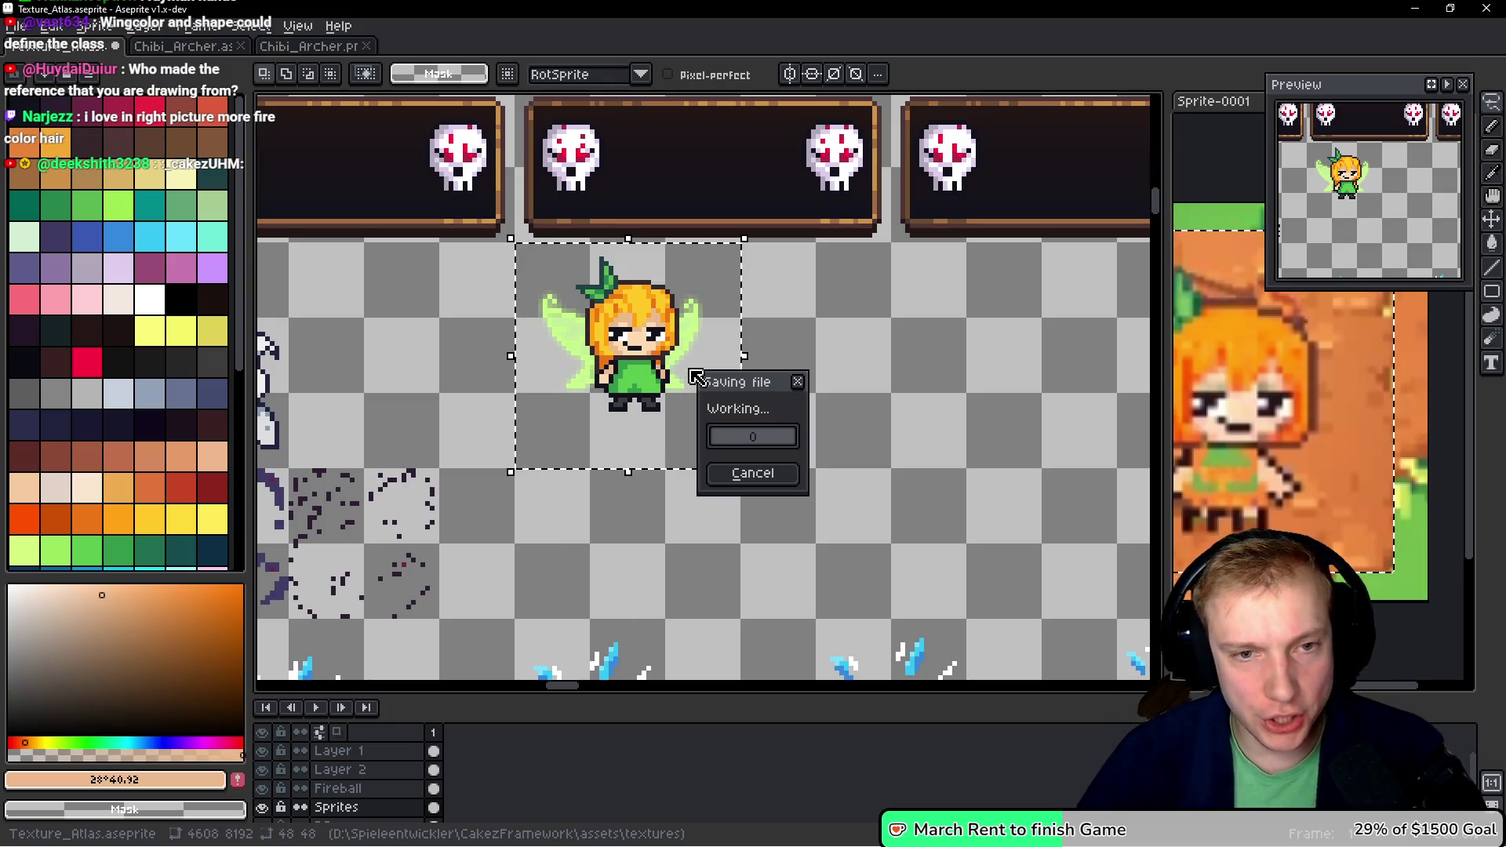
pyautogui.hotkey('ctrl', 'alt', 'v')
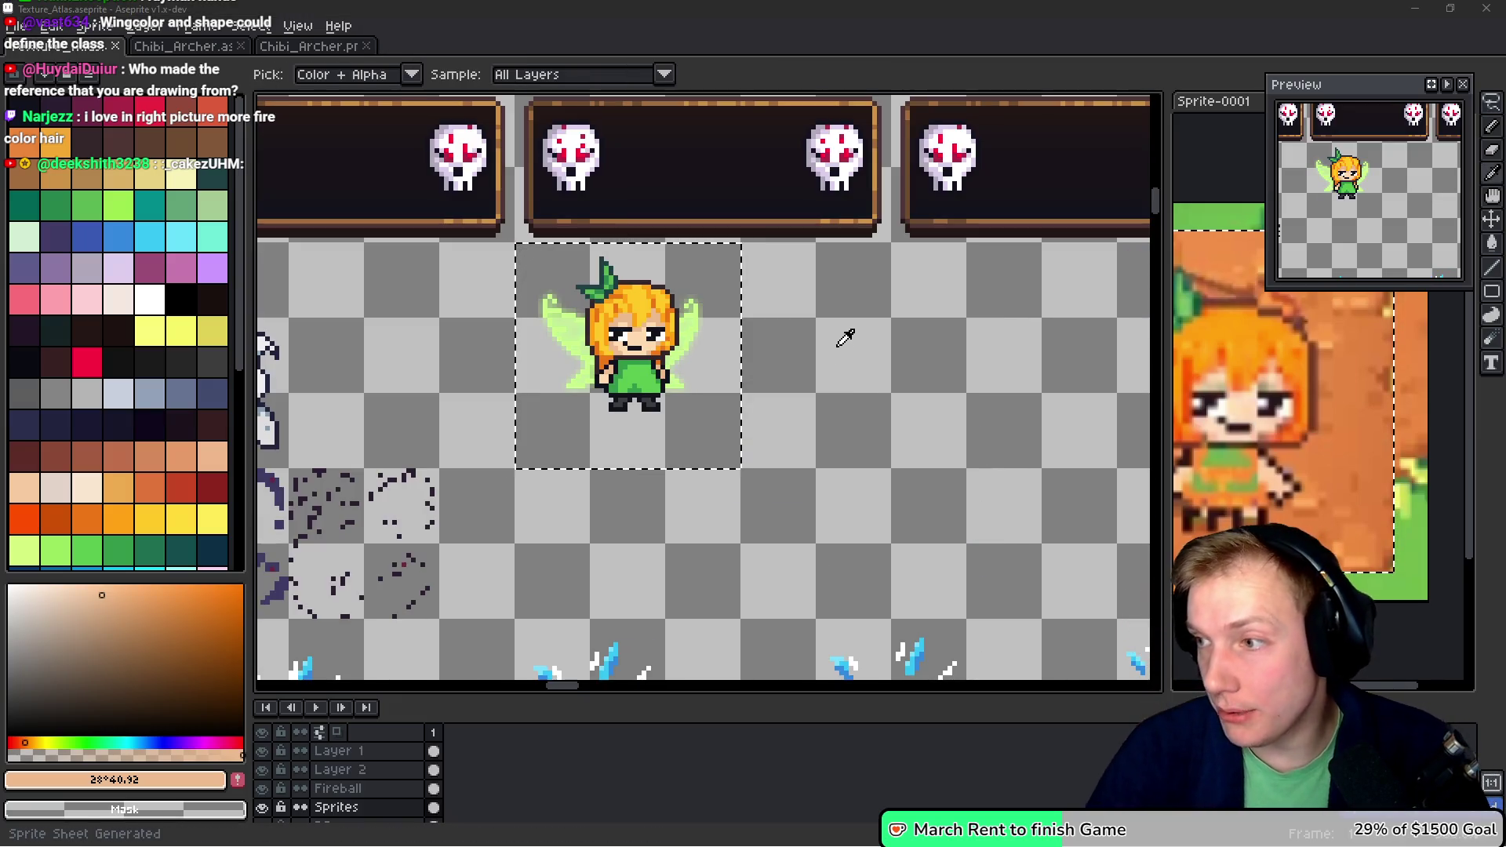
pyautogui.hotkey('alt', 'Tab')
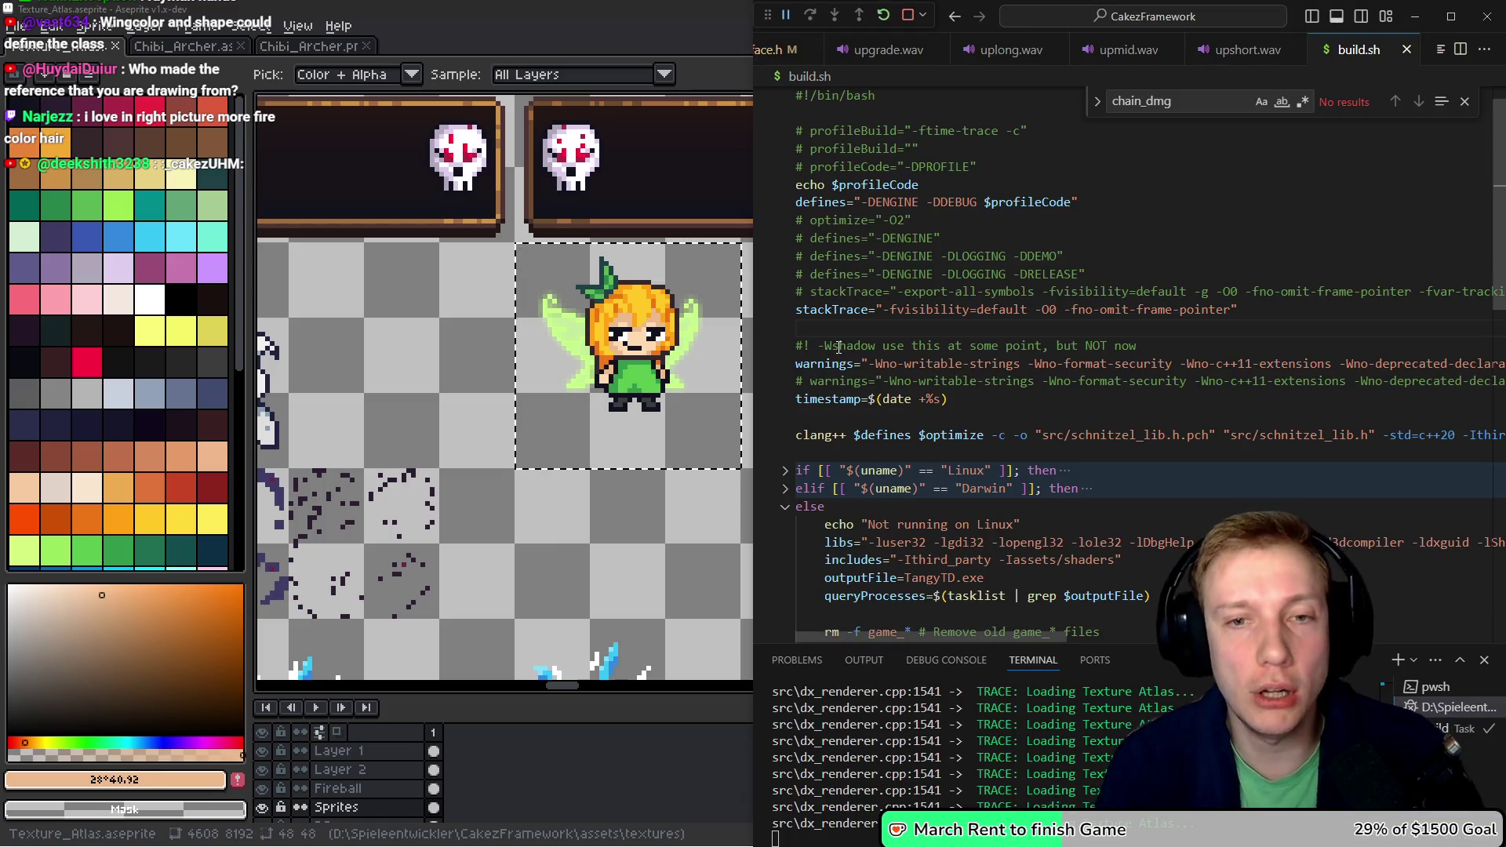
# - Walk the fairy hero along the Crossroads path in Tangy TD, then return to Aseprite
pyautogui.hotkey('ctrl', 'Tab')
pyautogui.hotkey('ctrl', 'Tab')
pyautogui.hotkey('ctrl', 'Tab')
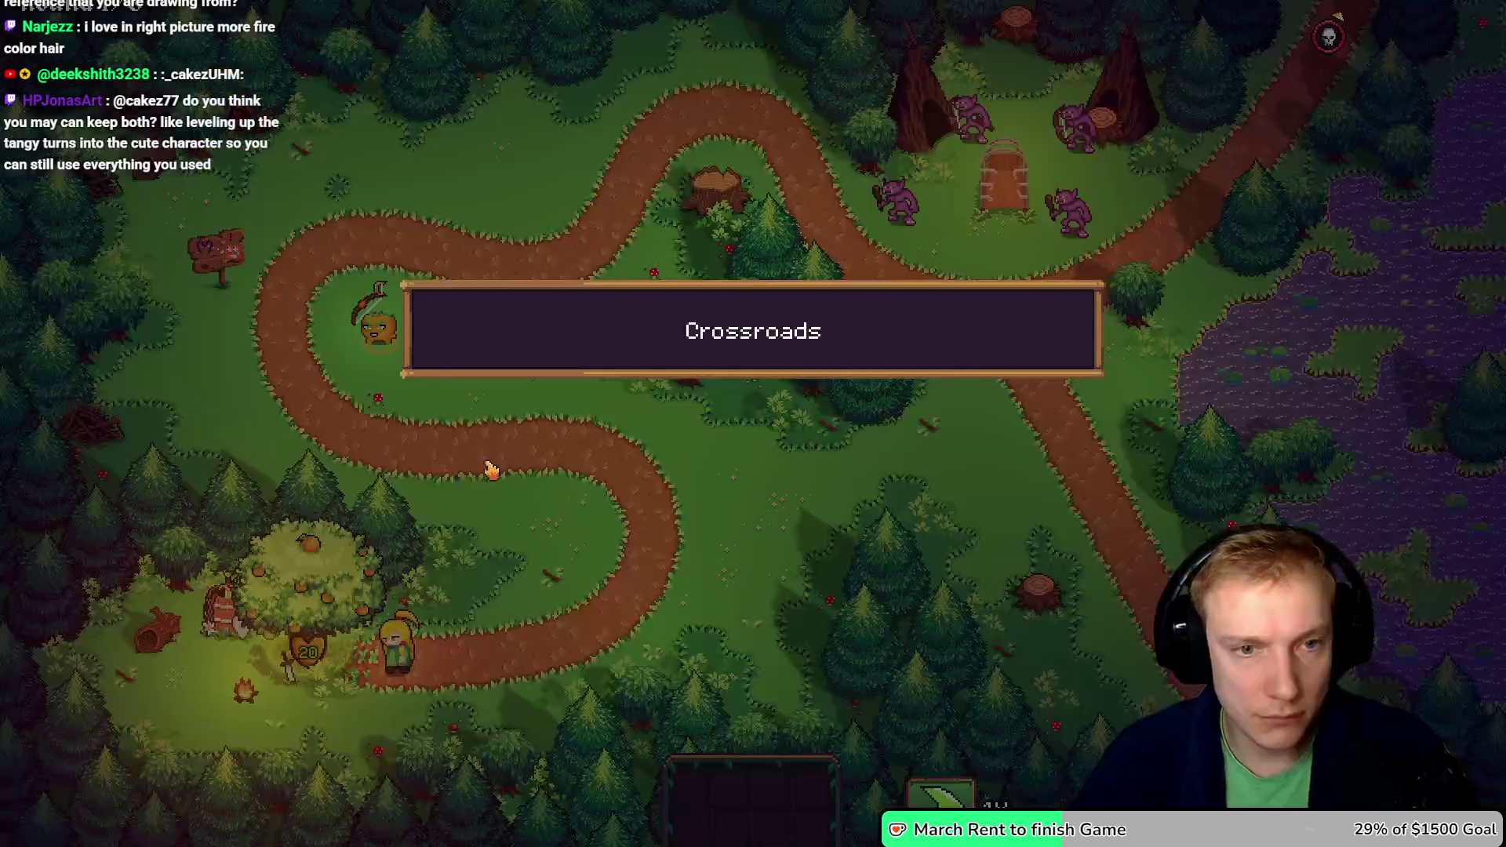
pyautogui.click(511, 392)
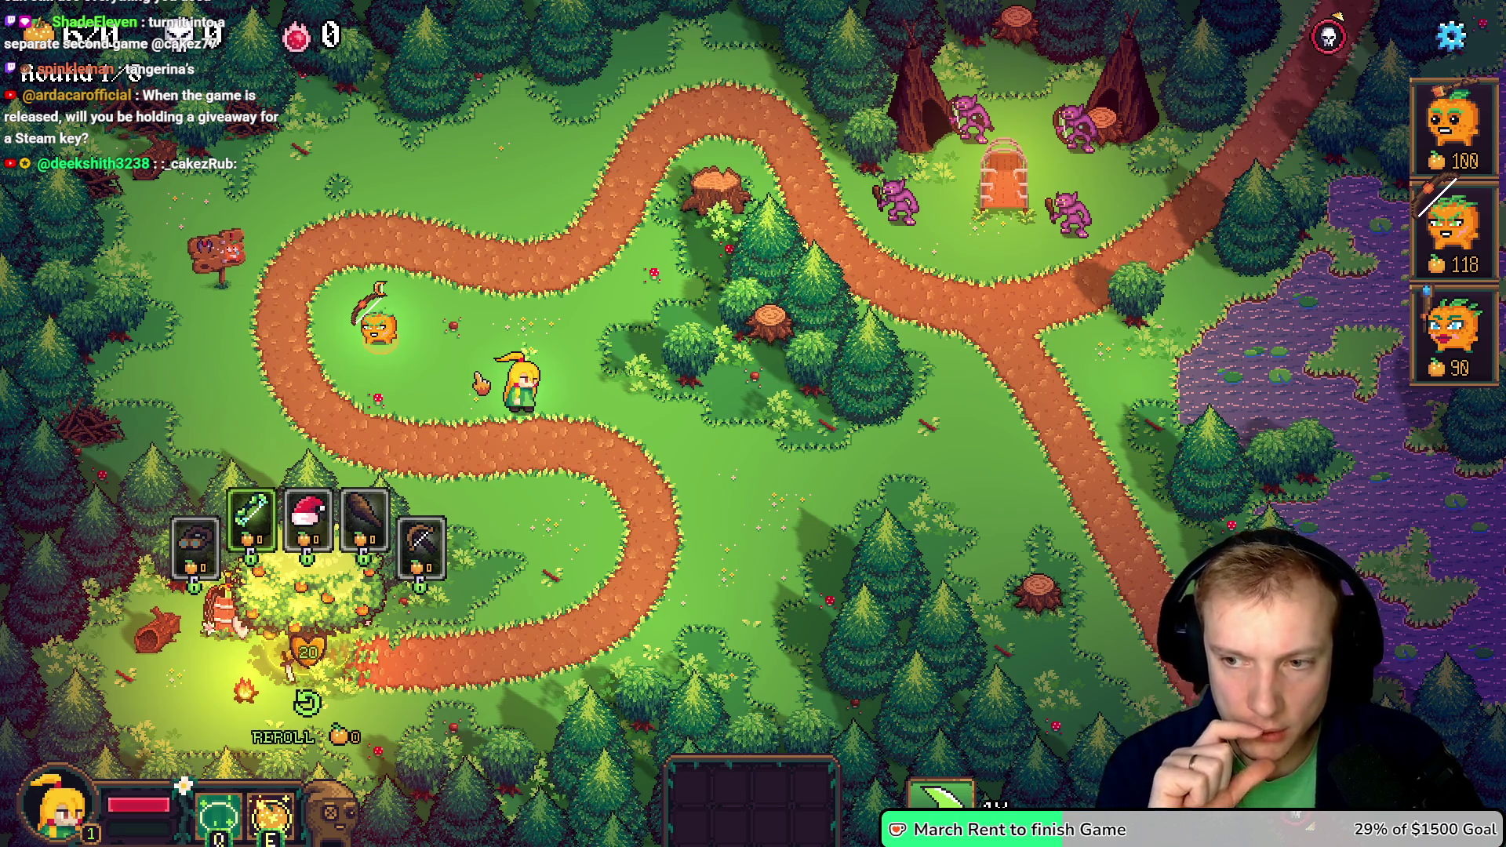
pyautogui.hotkey('alt', 'Tab')
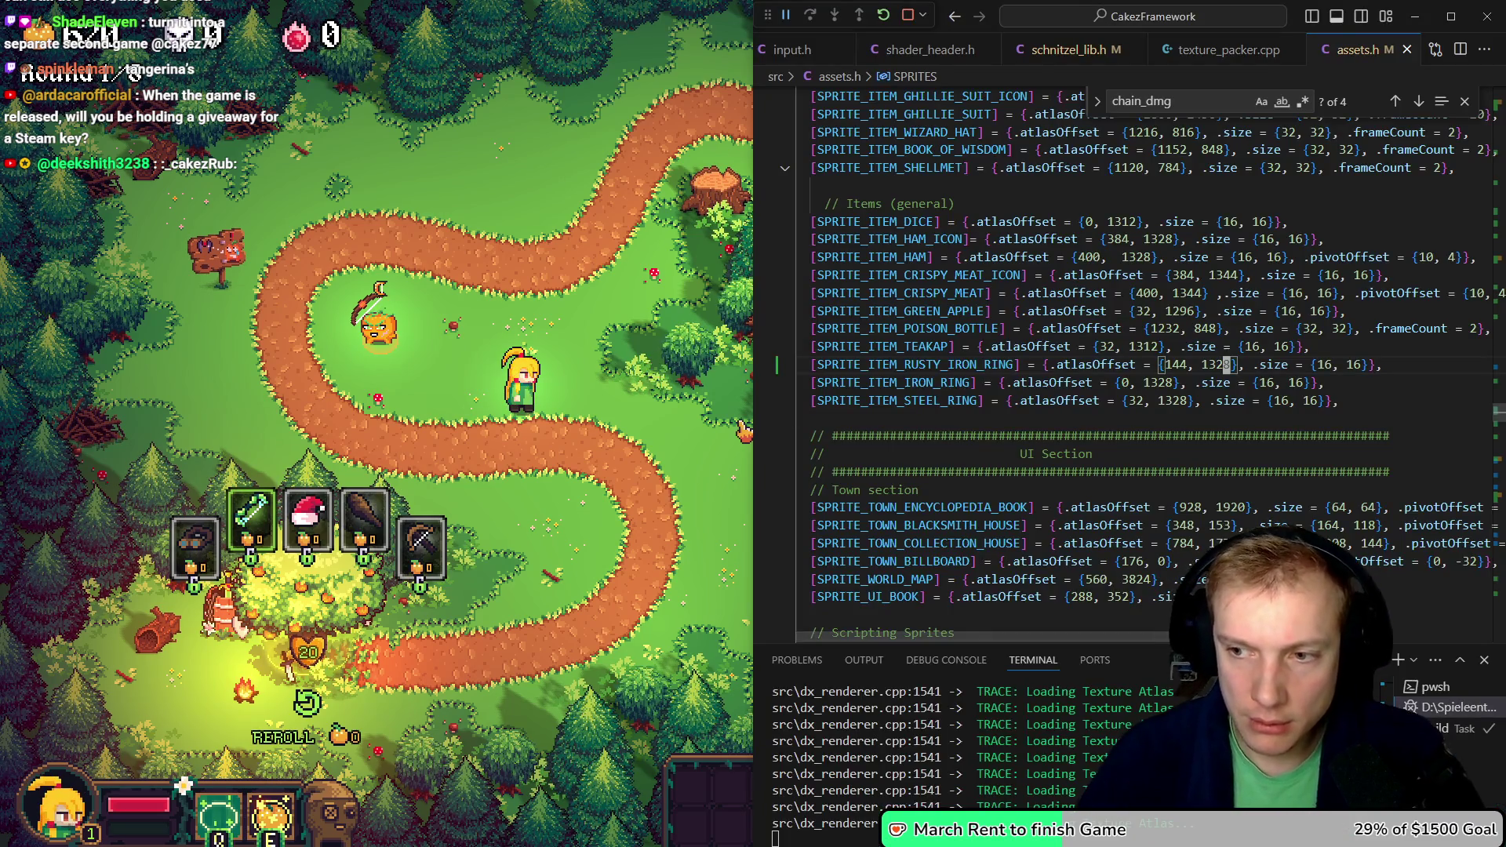
pyautogui.click(624, 402)
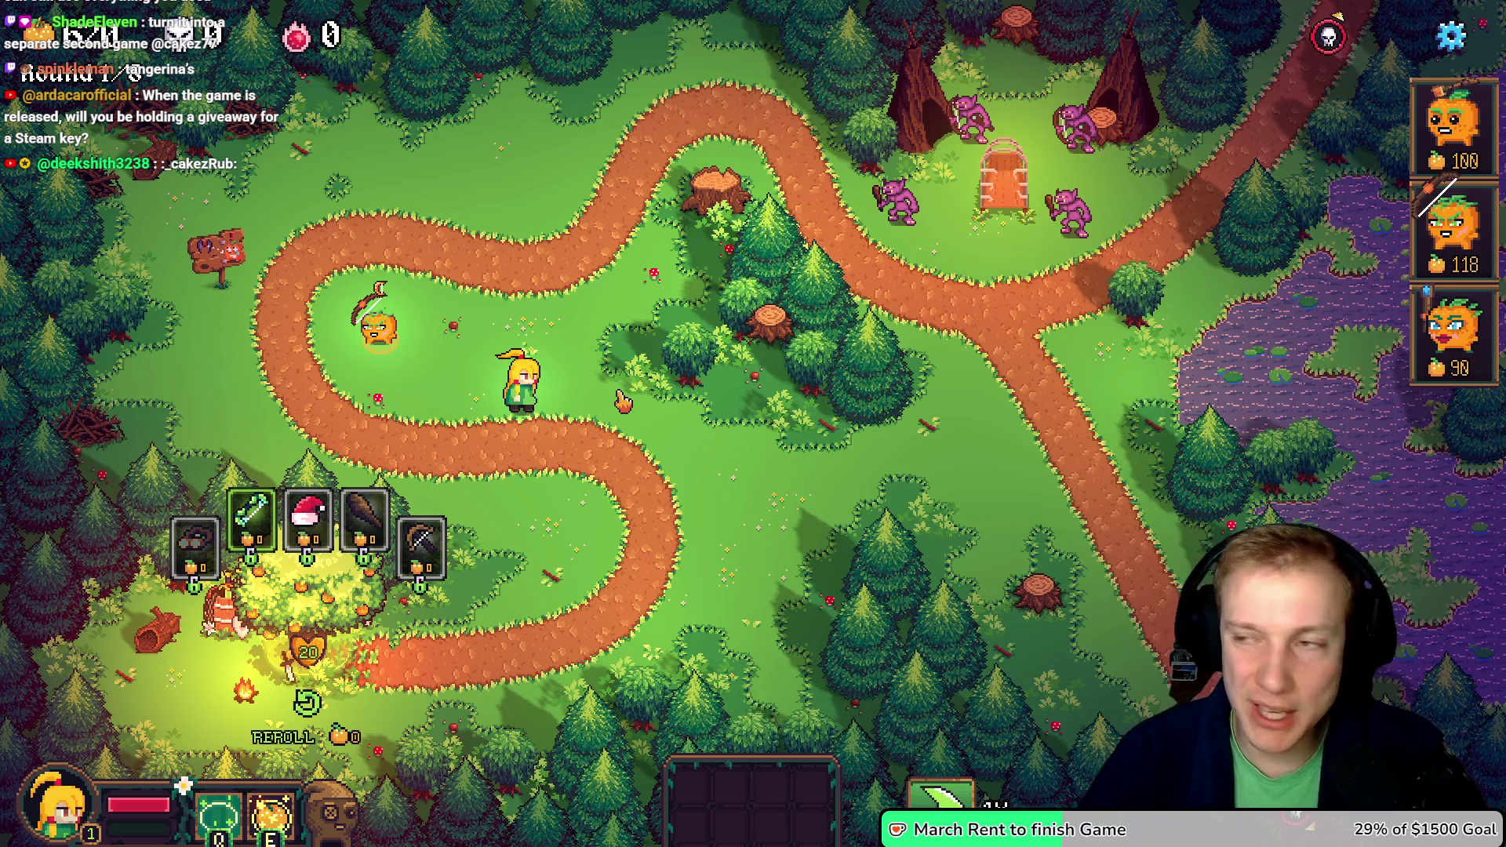
pyautogui.hotkey('alt', 'Tab')
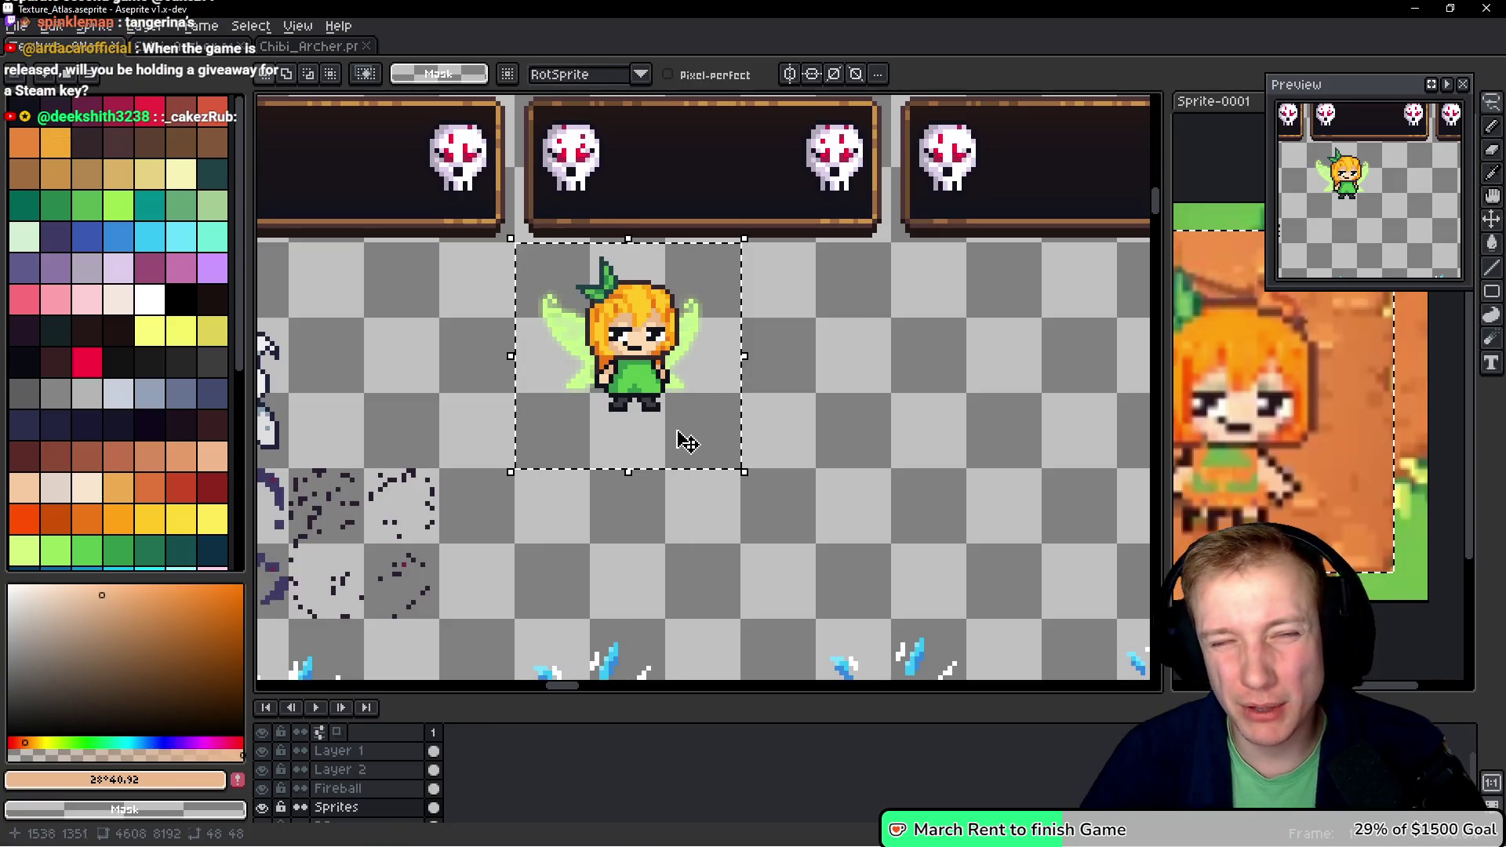
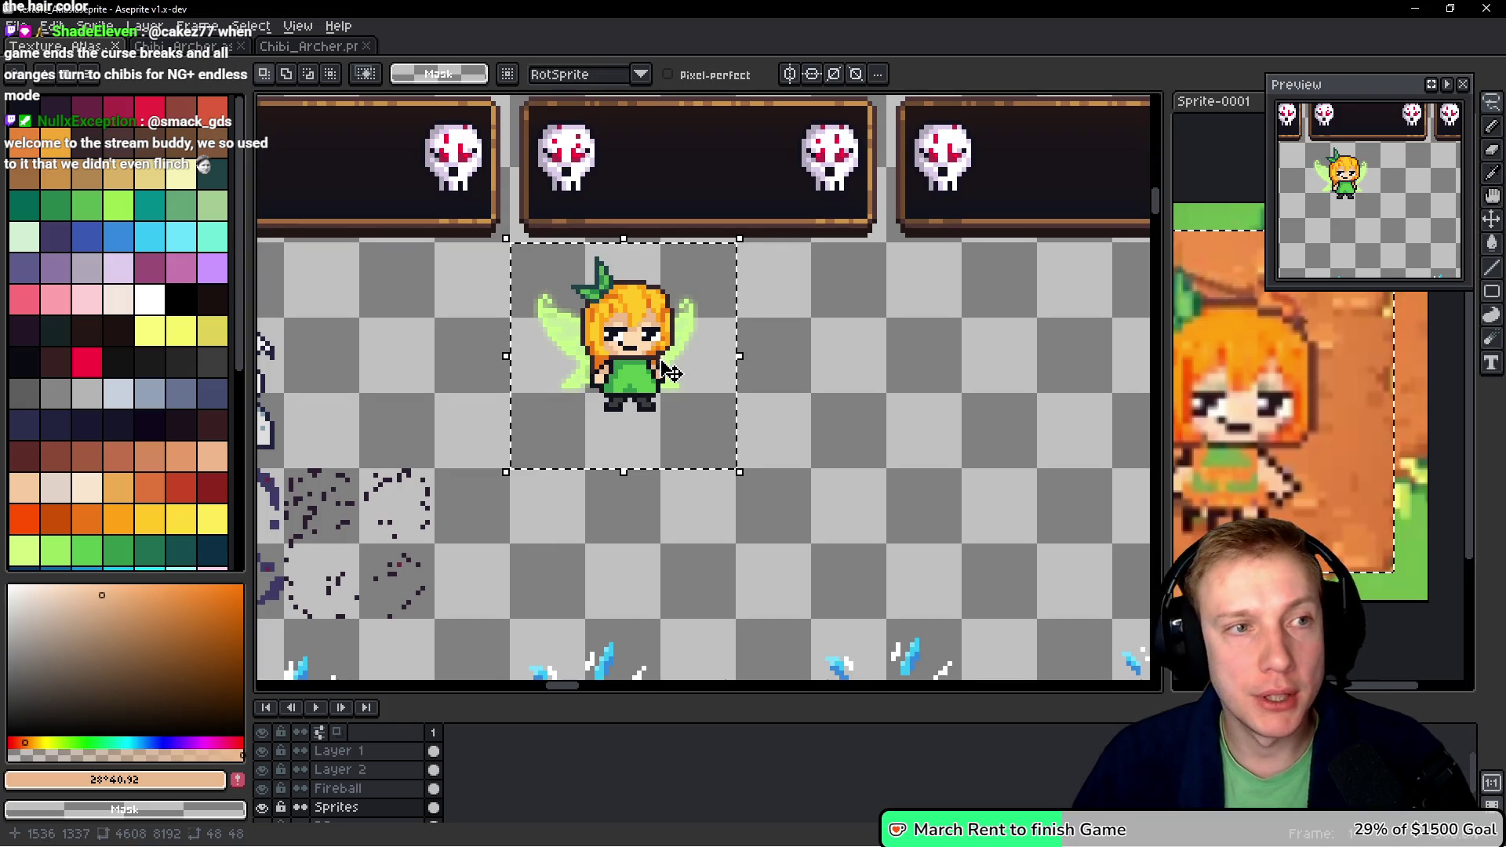
# - Save and re-export Texture_Atlas.aseprite, then bring up the Imgur age chart in the browser
pyautogui.hotkey('ctrl', 's')
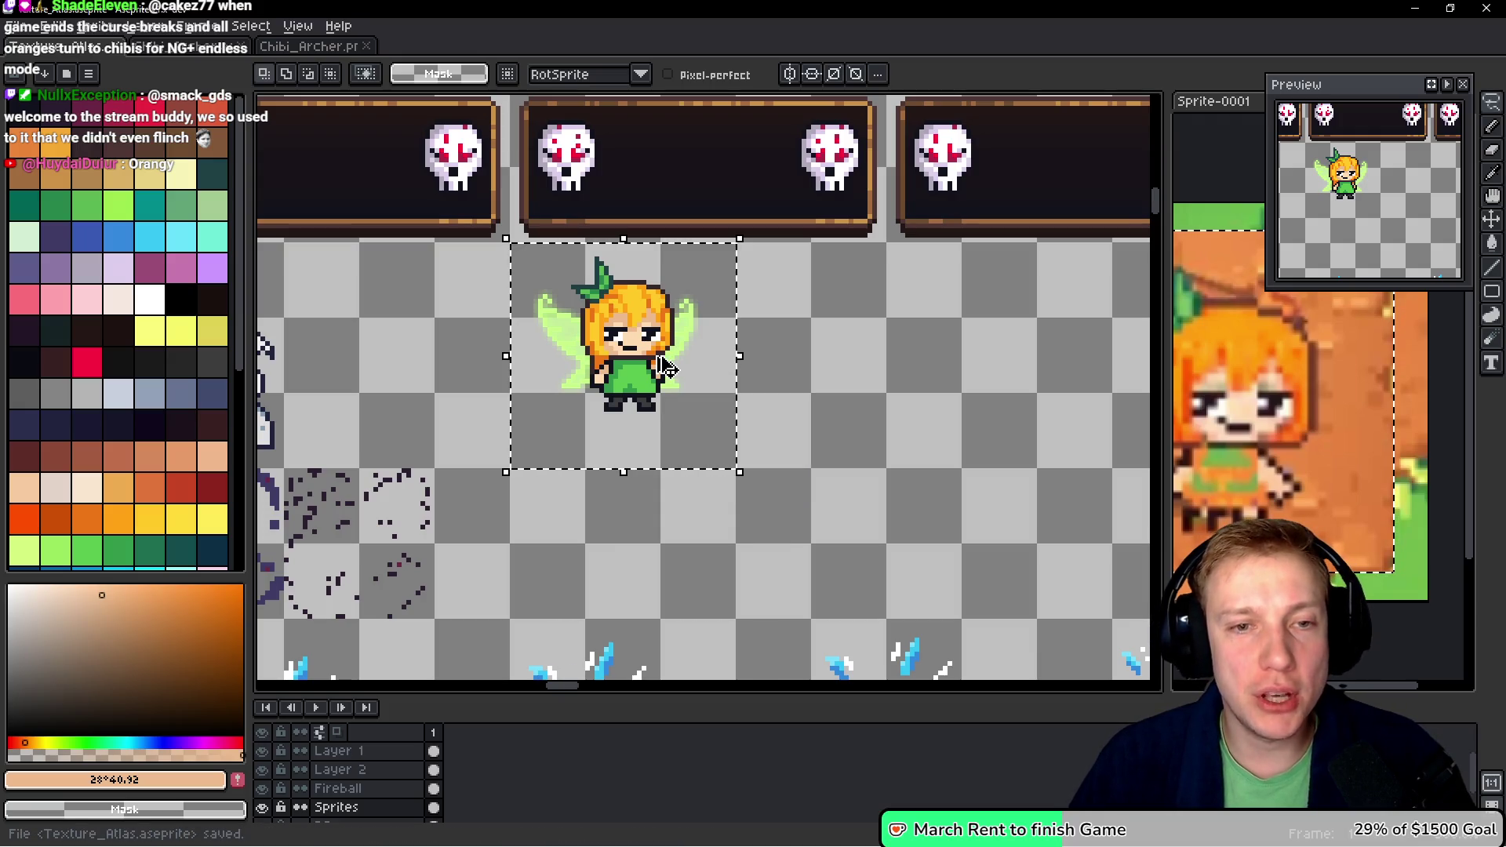
pyautogui.hotkey('ctrl', 'shift', 'v')
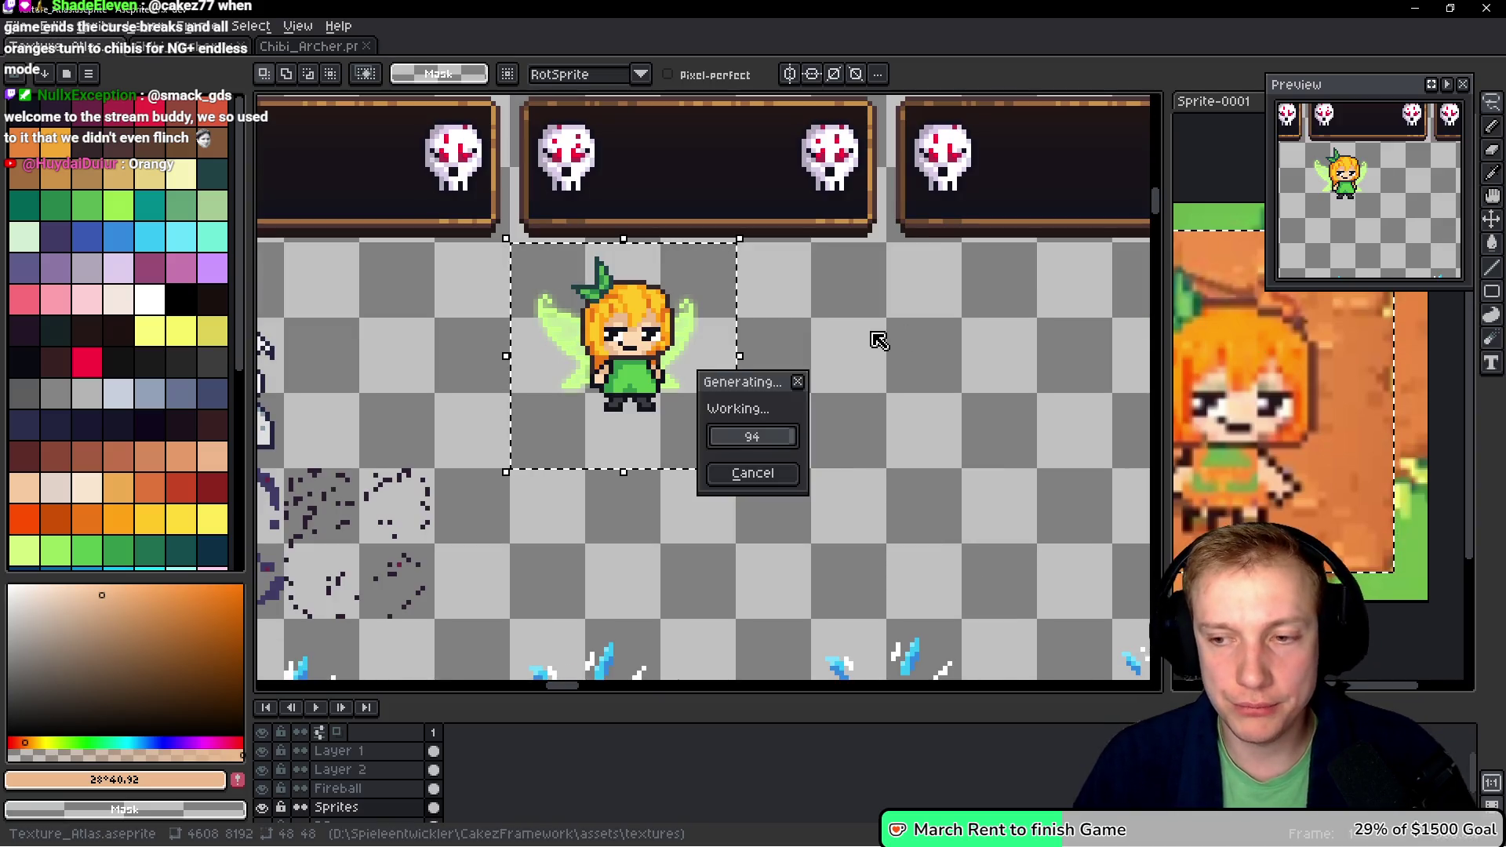
pyautogui.moveTo(808, 389); pyautogui.dragTo(844, 394)
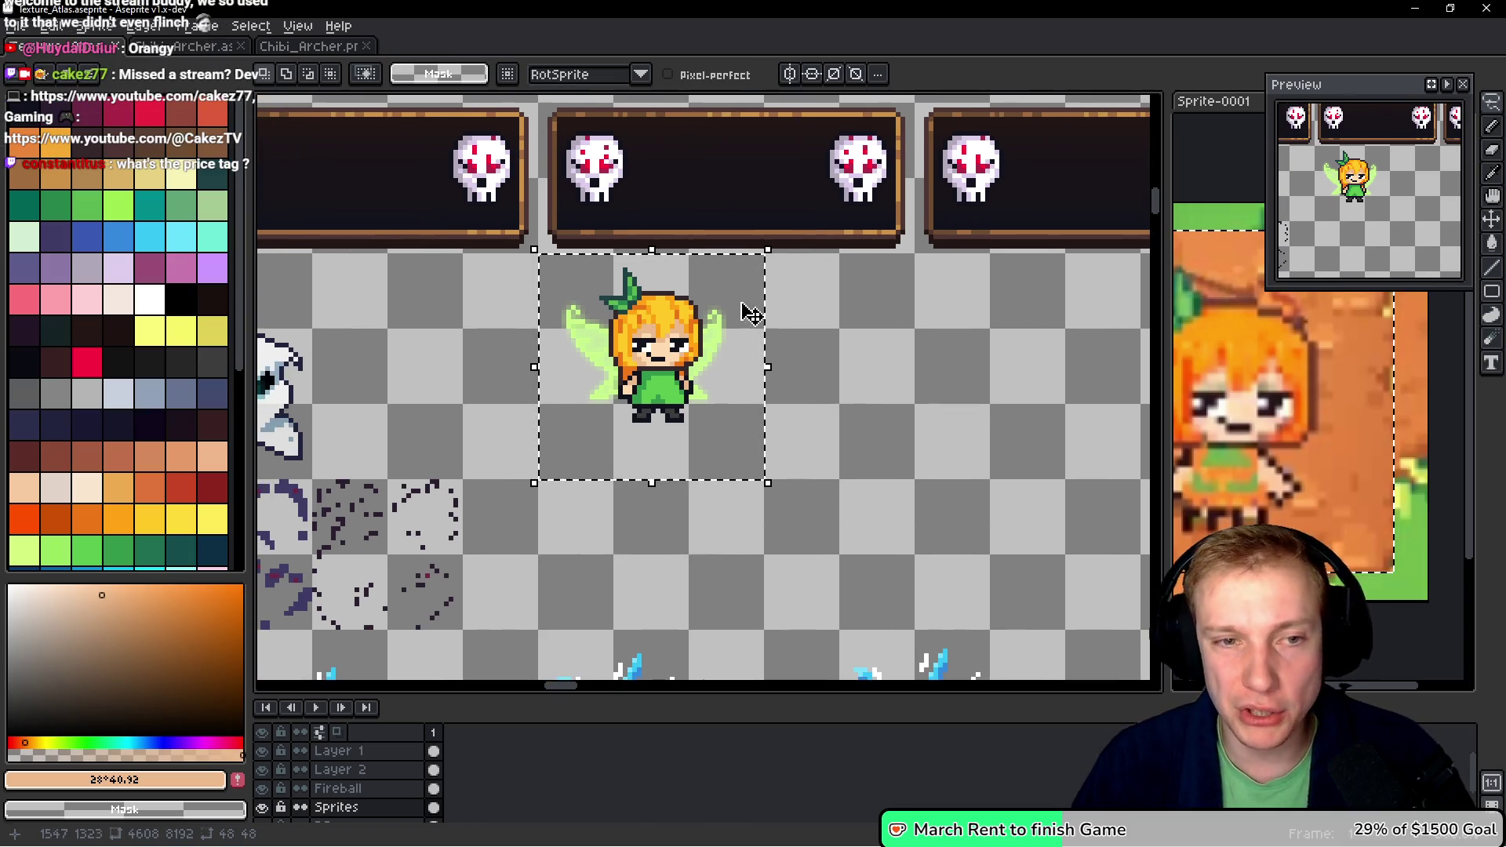
pyautogui.hotkey('ctrl', 's')
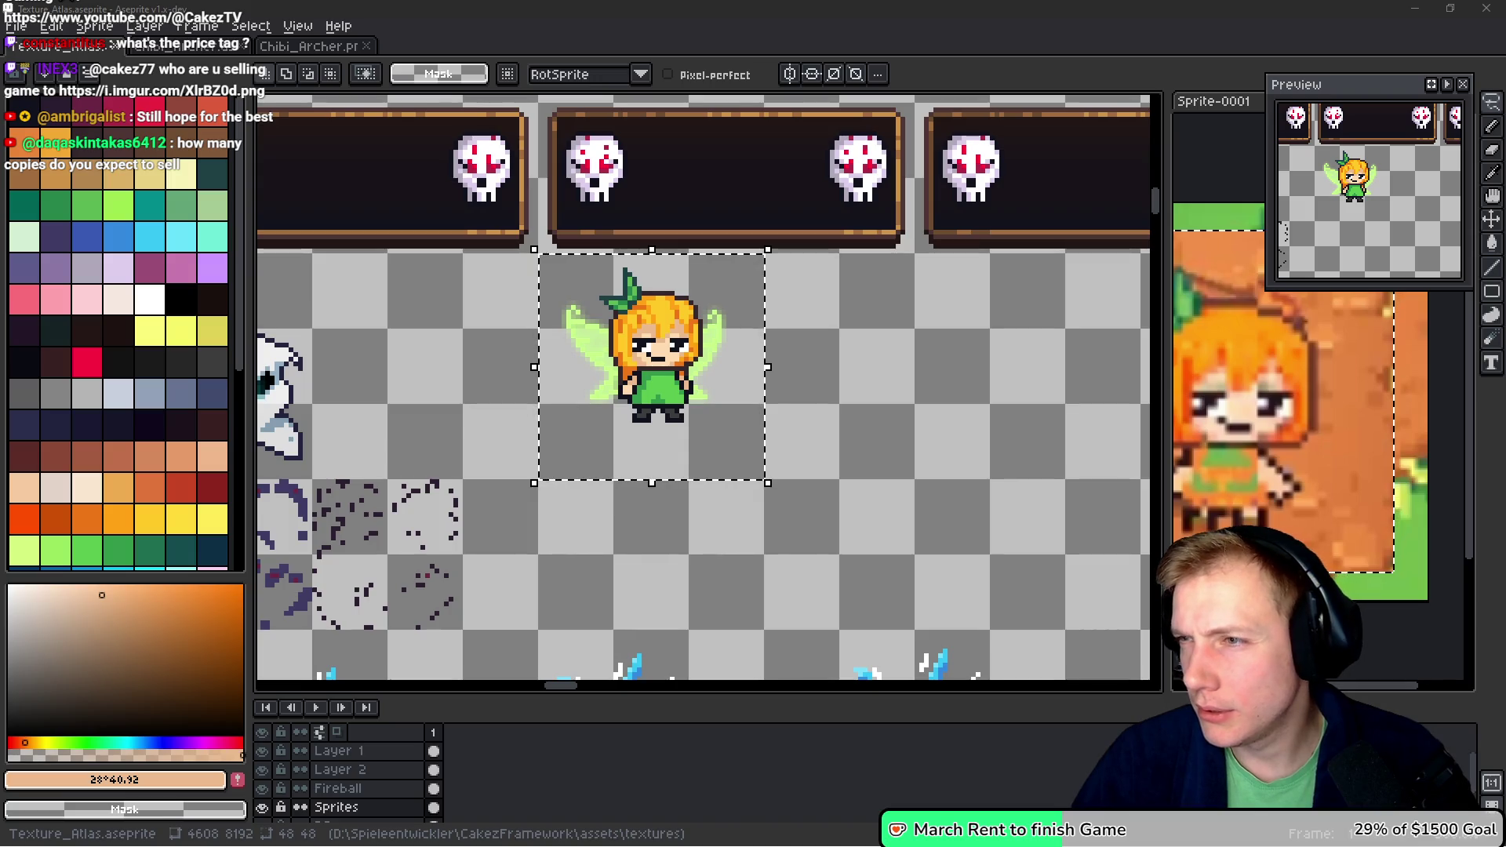
pyautogui.hotkey('alt', 'Tab')
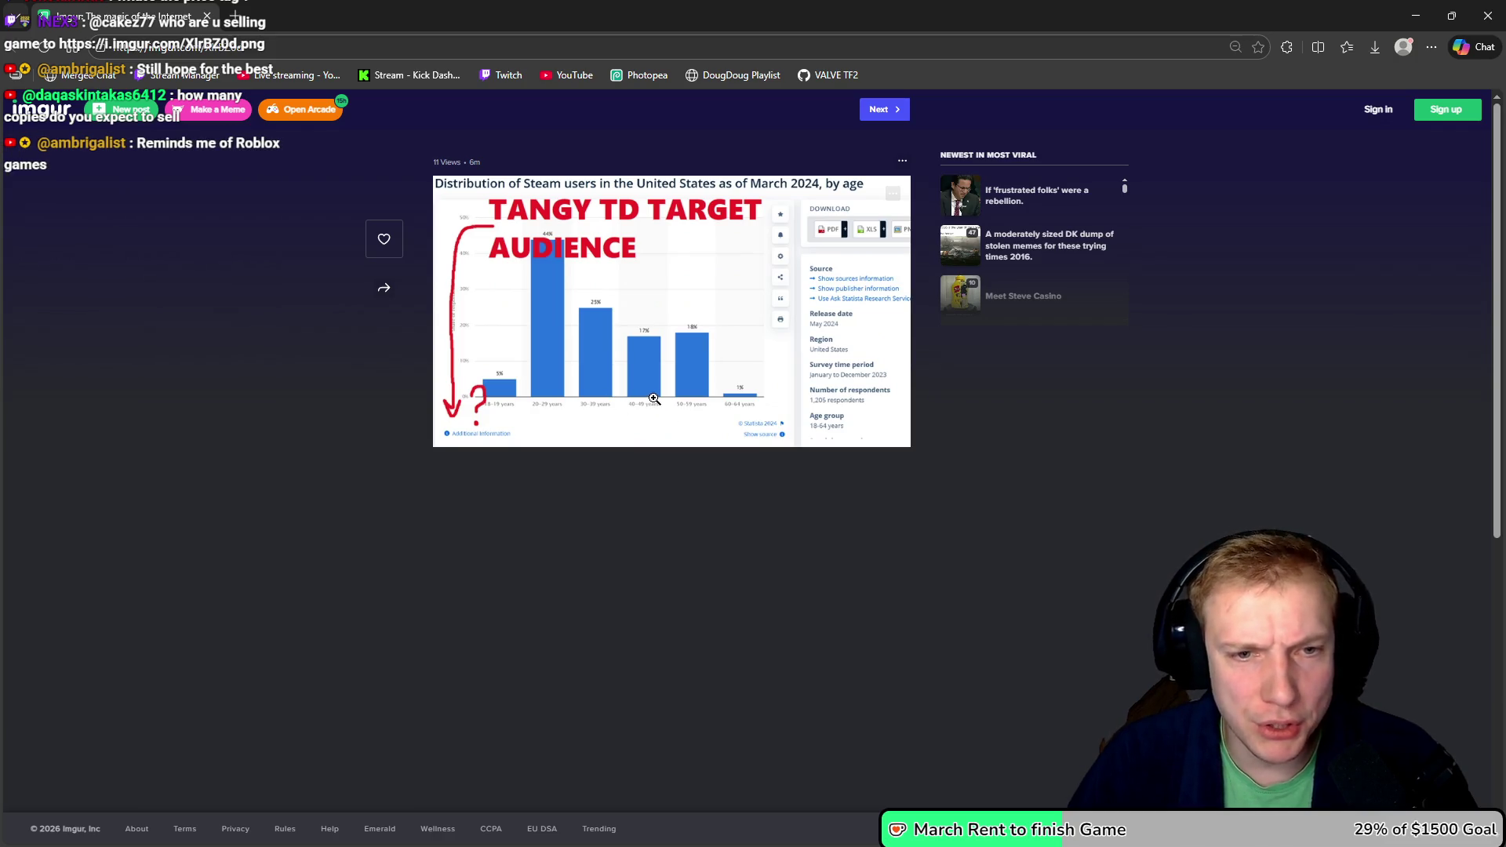
# - Close the Imgur page with the Steam-users-by-age chart to get back to Aseprite
pyautogui.click(207, 16)
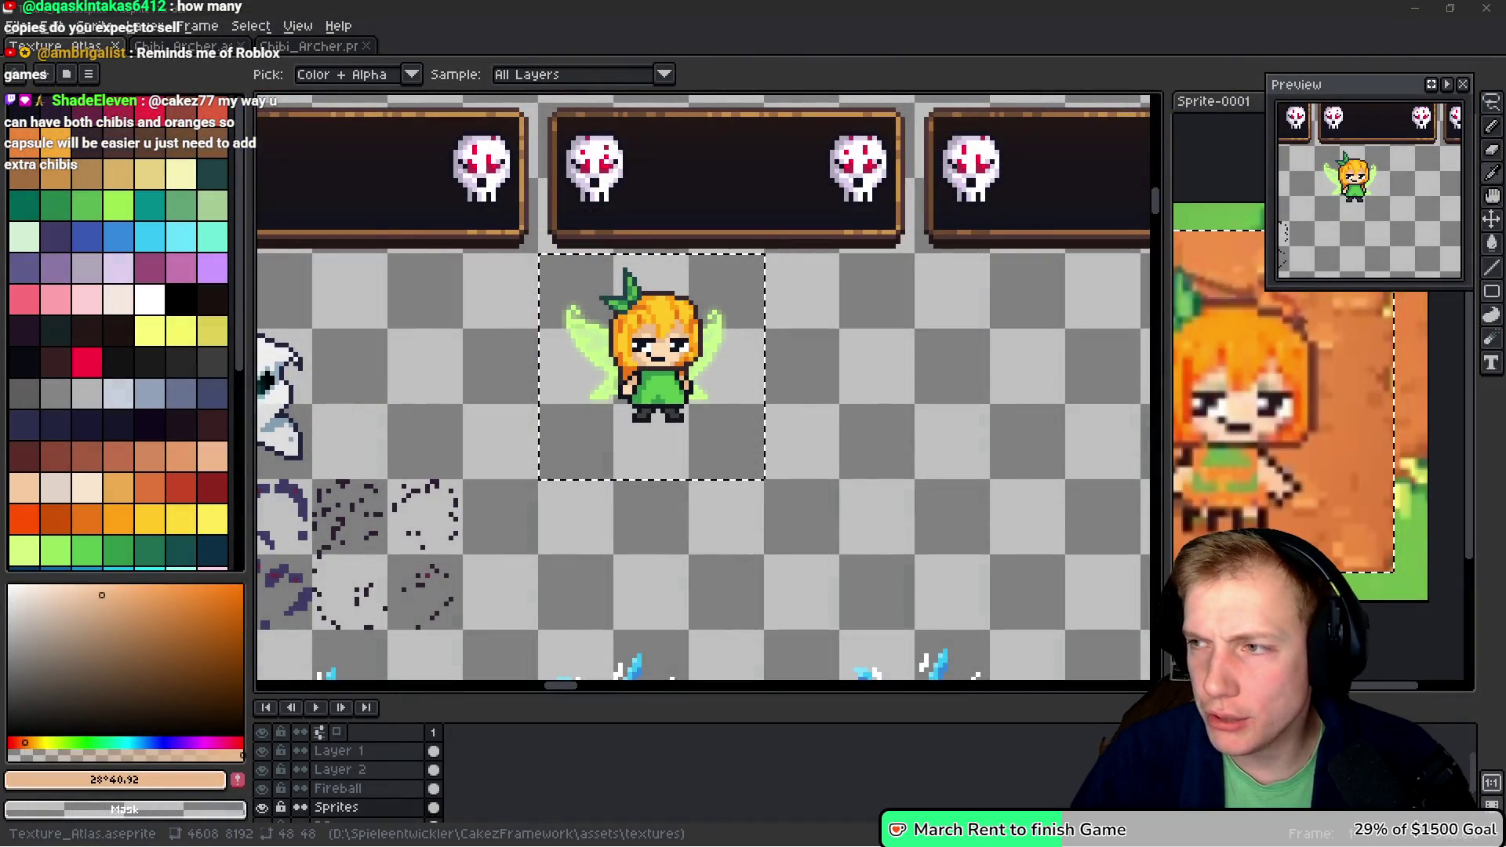
# - Duplicate the SPRITE_TANGY_DEFENDER_IDLE line in the Heroes sprite ID list of assets.h
pyautogui.hotkey('alt', 'Tab')
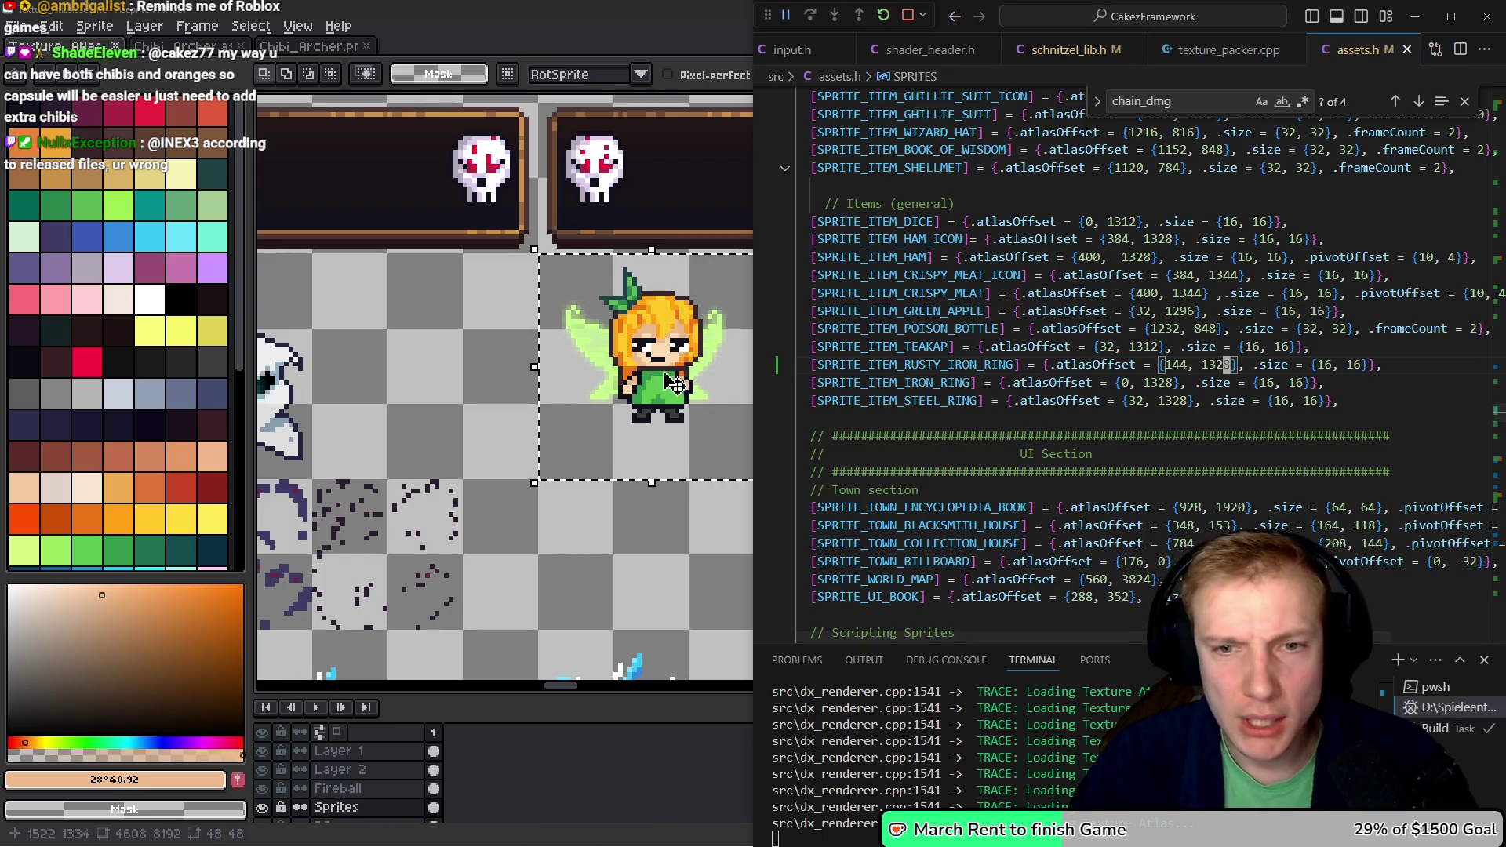
pyautogui.moveTo(893, 366)
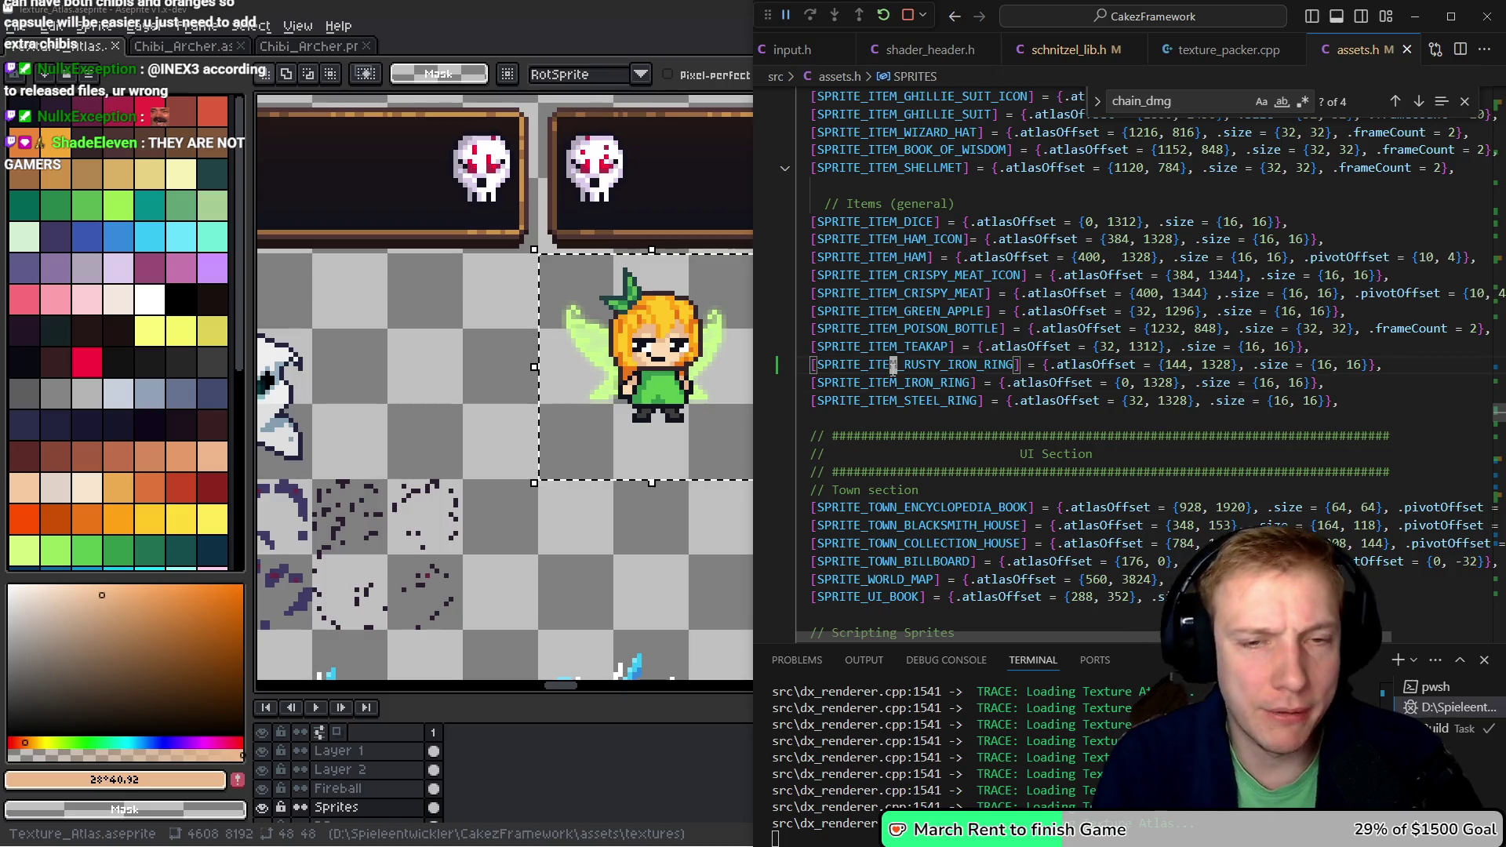
pyautogui.press('Down')
pyautogui.hotkey('shift', 'Right')
pyautogui.hotkey('shift', 'Right')
pyautogui.hotkey('shift', 'Right')
pyautogui.scroll(10, 893, 369)
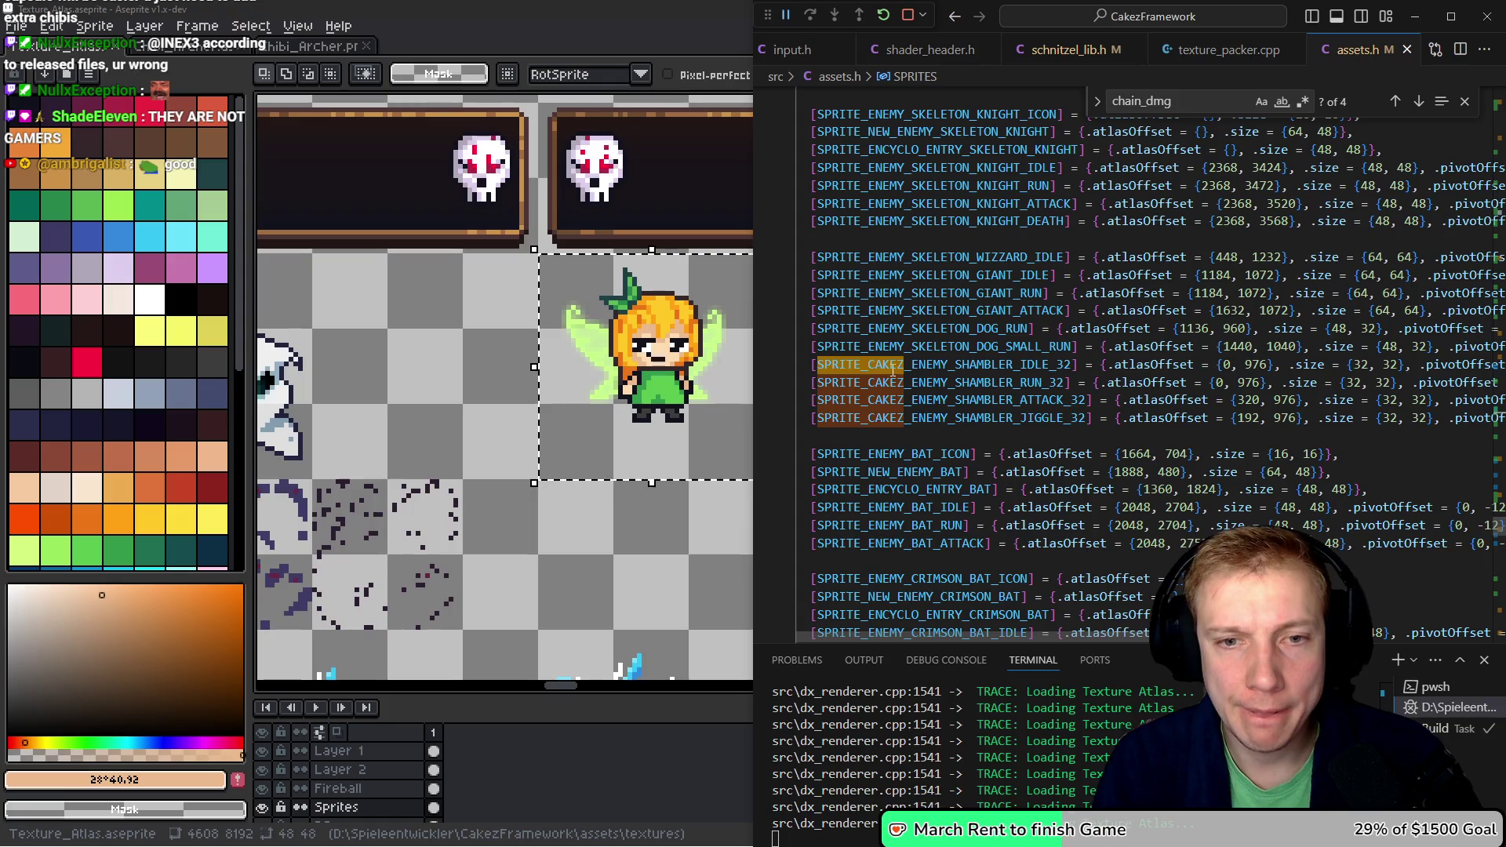
pyautogui.scroll(15, 892, 368)
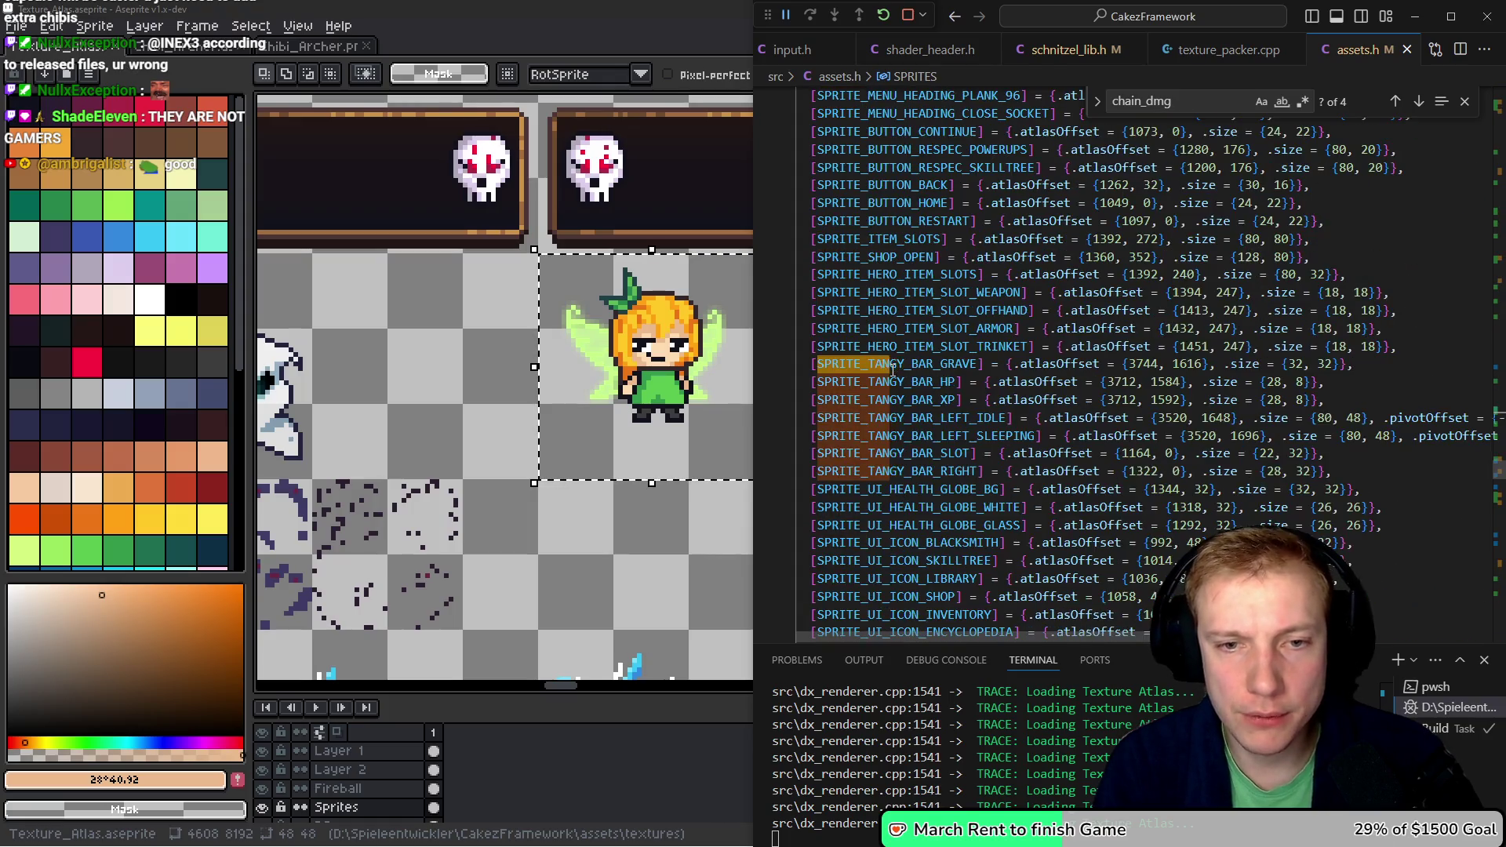
pyautogui.press('pageup')
pyautogui.press('pageup')
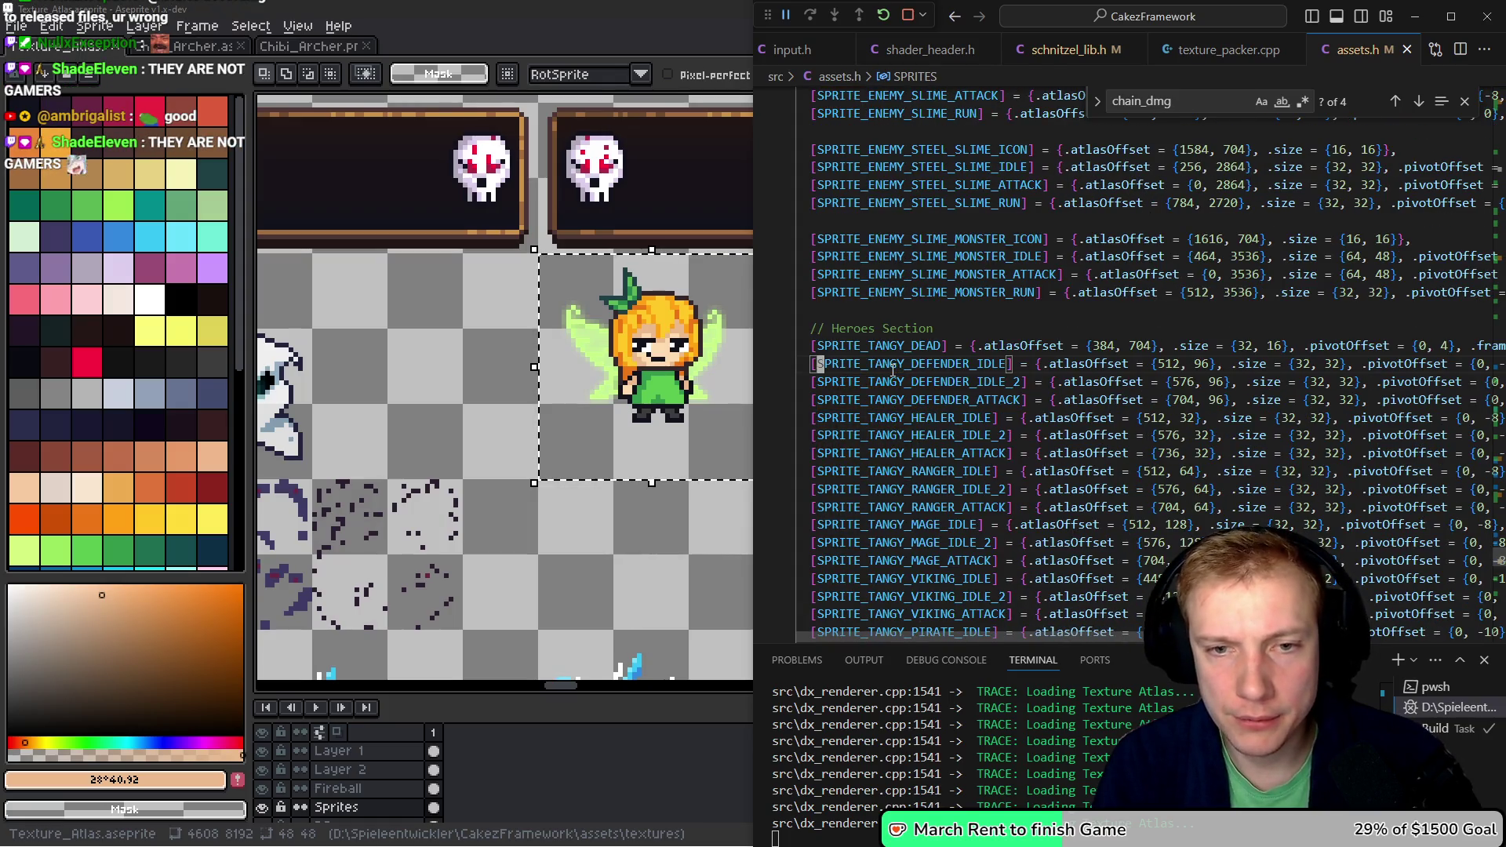
pyautogui.hotkey('shift', 'alt', 'Down')
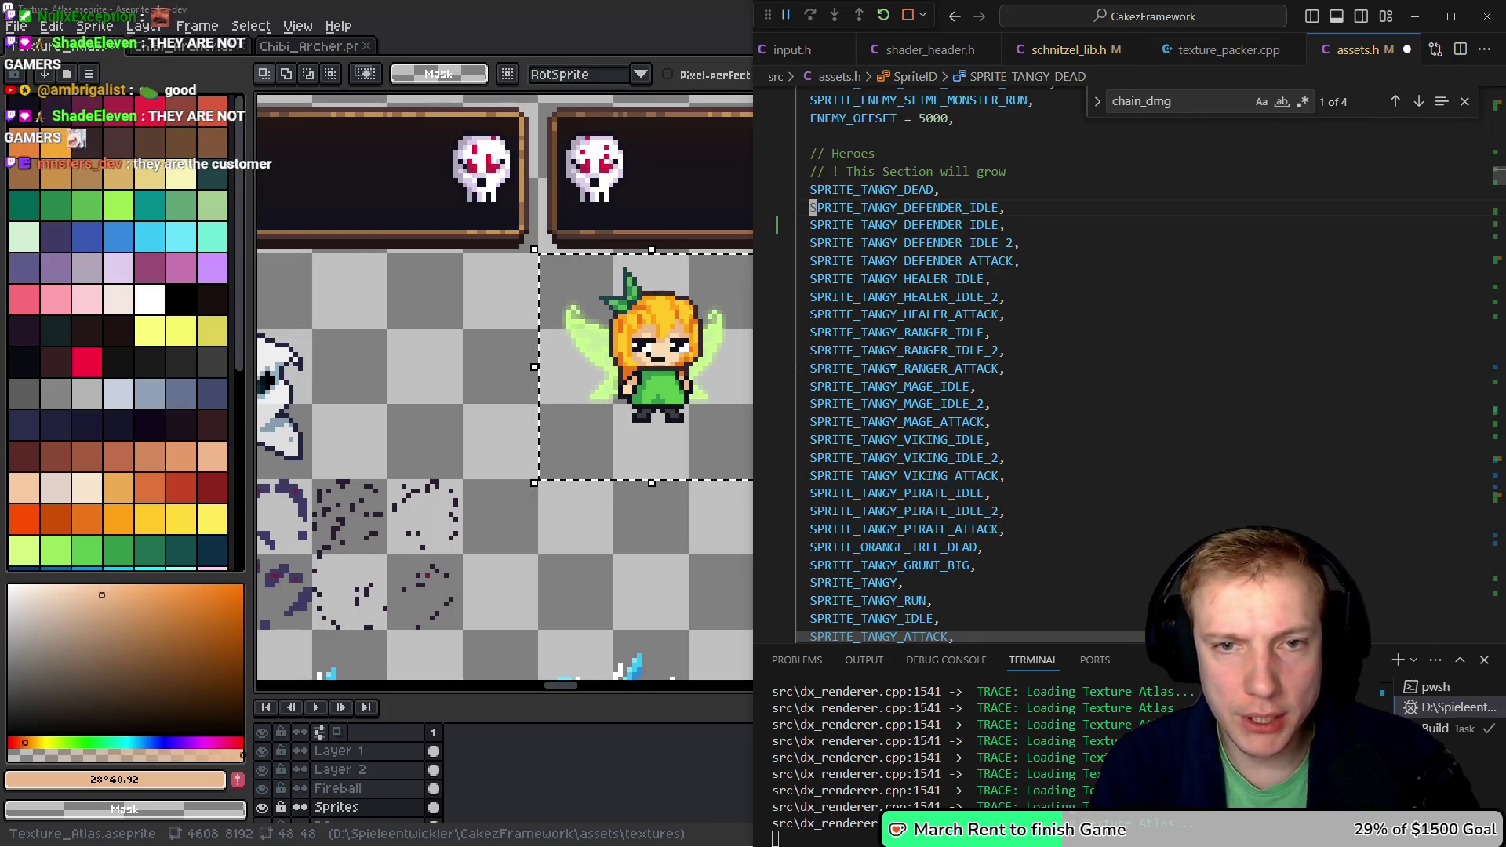
pyautogui.hotkey('ctrl', 'Right')
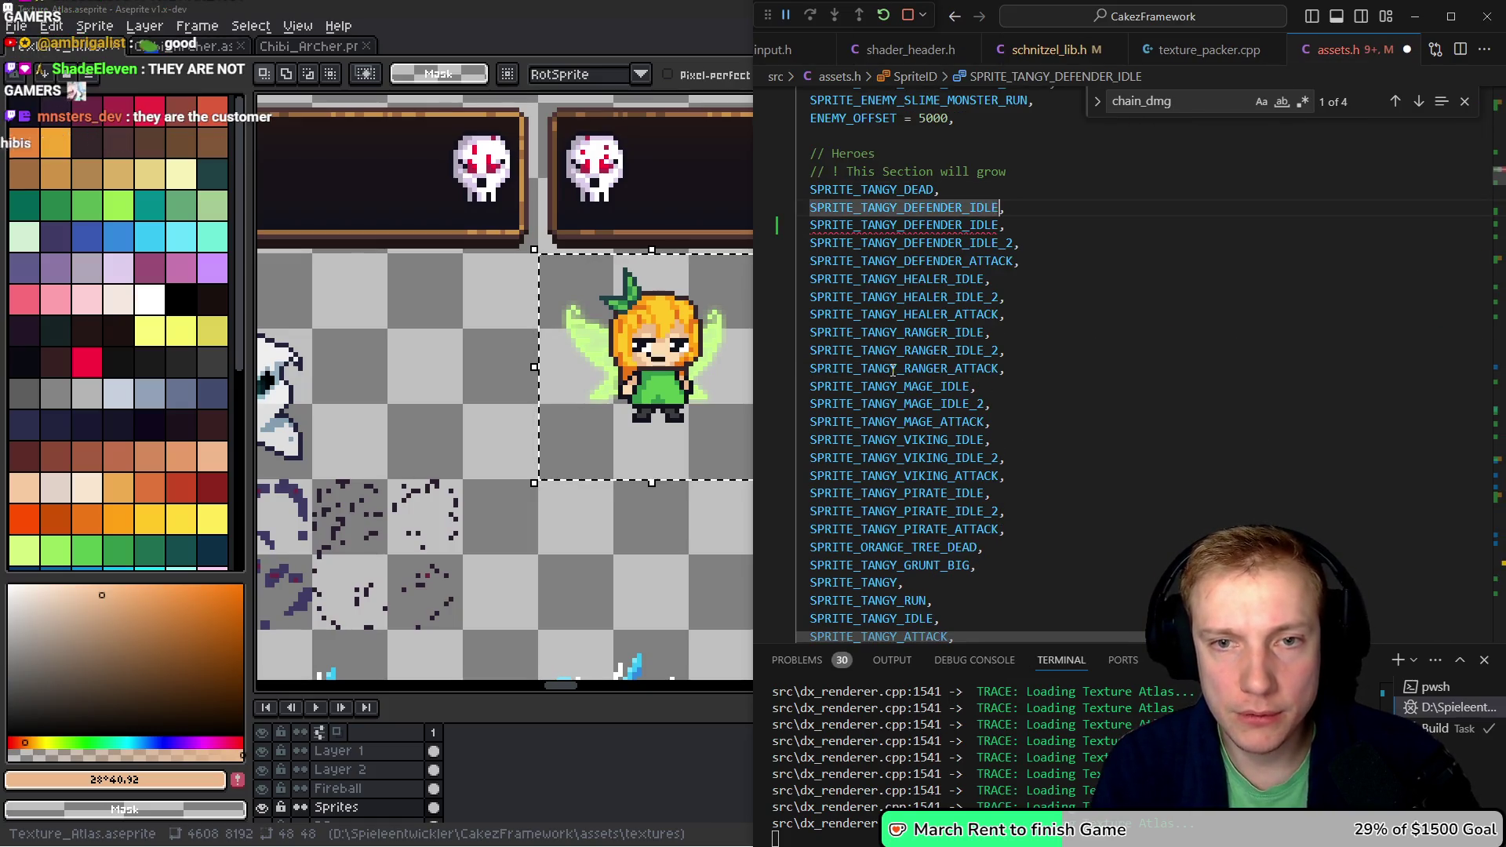
pyautogui.press('BackSpace')
pyautogui.press('BackSpace')
pyautogui.press('BackSpace')
pyautogui.write('2')
# - Rename the duplicated ID to SPRITE_CHIBI_DEFENDER and save assets.h
pyautogui.hotkey('ctrl', 's')
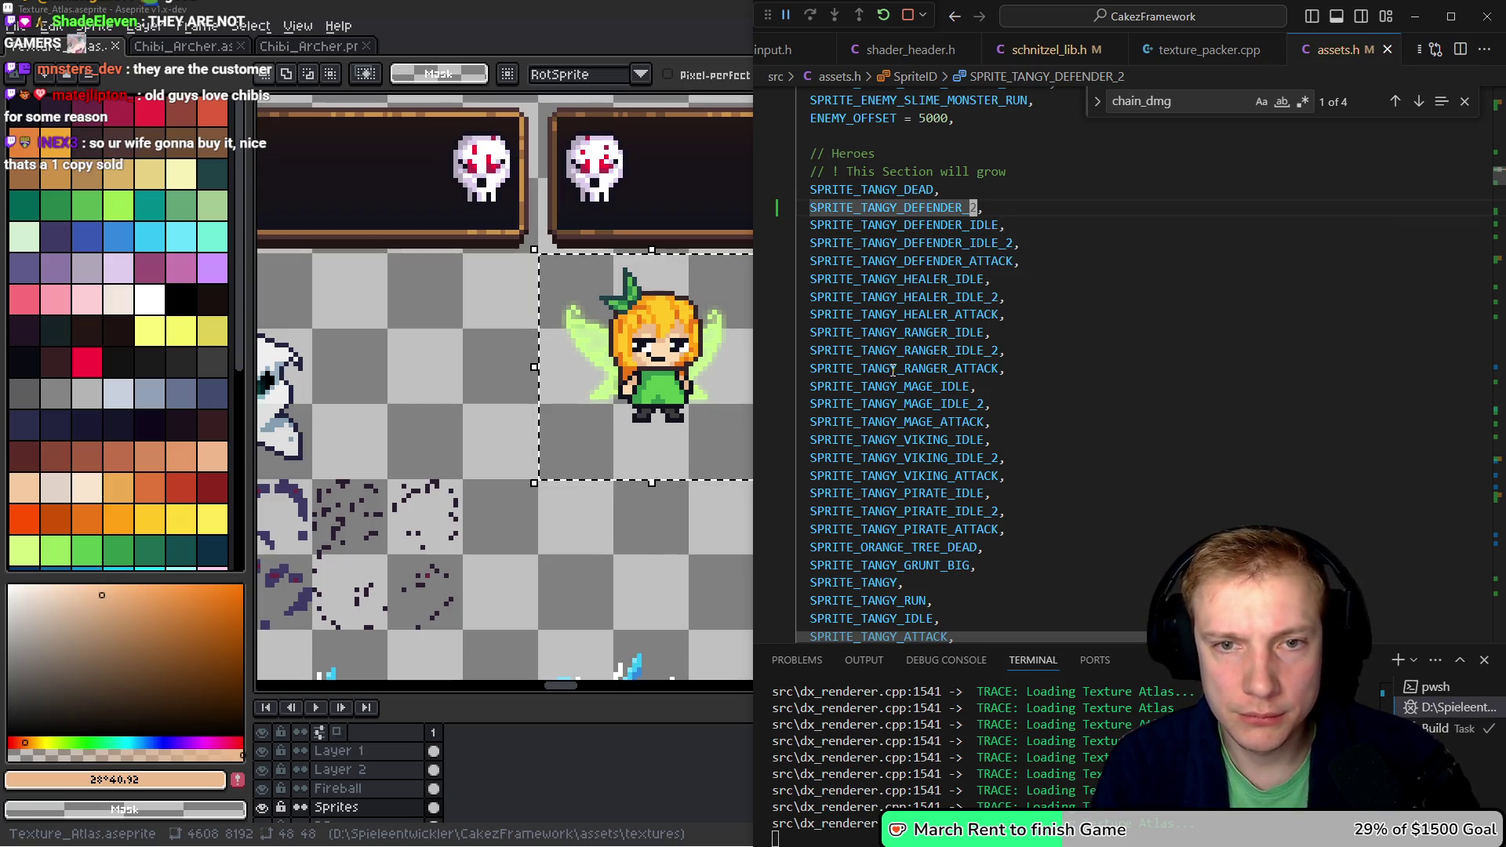
pyautogui.press('Left')
pyautogui.press('Left')
pyautogui.press('Left')
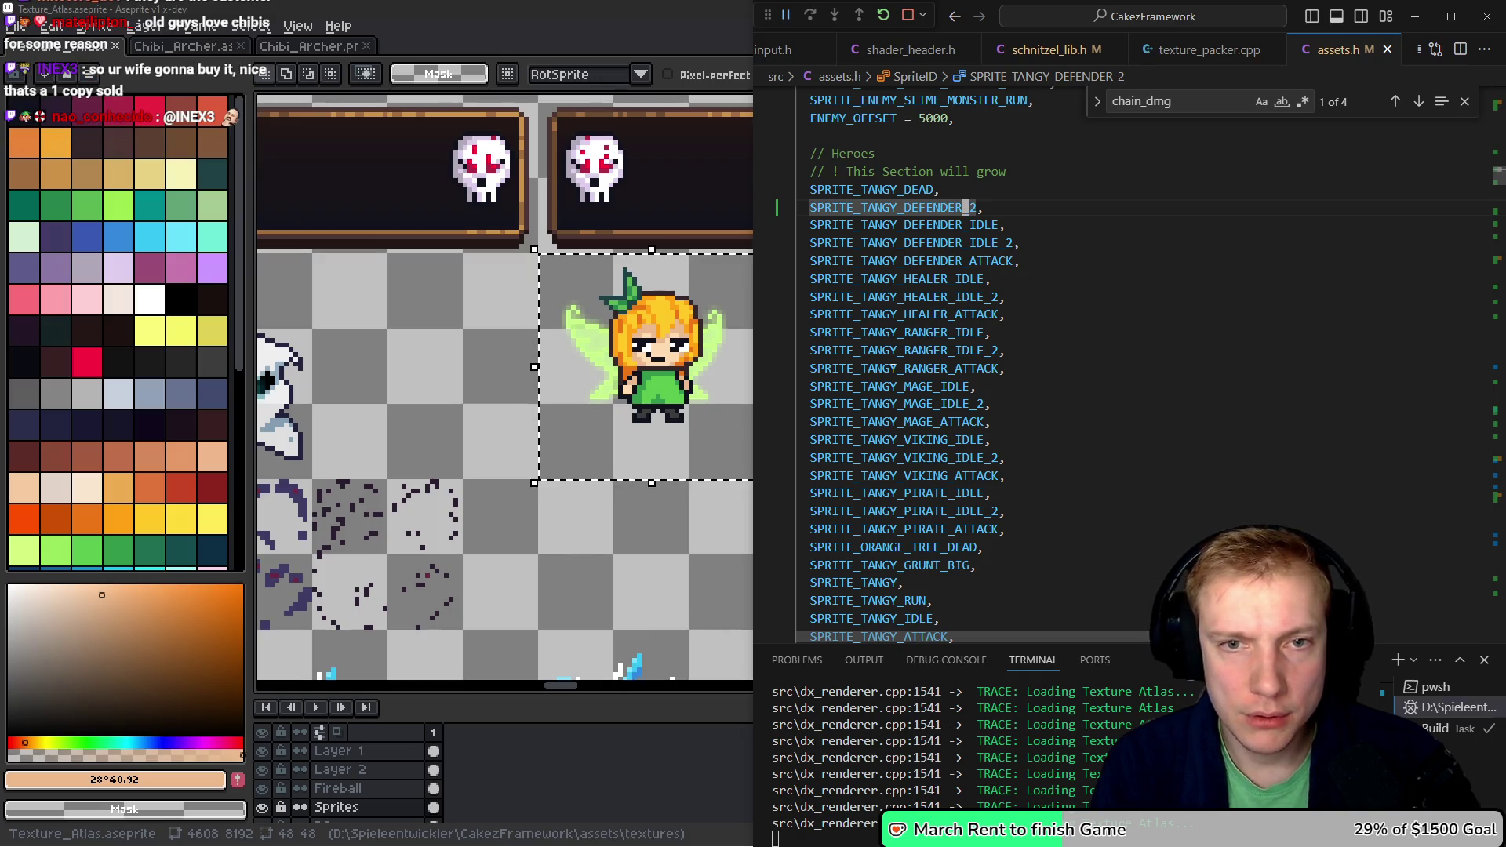
pyautogui.press('BackSpace')
pyautogui.press('BackSpace')
pyautogui.press('BackSpace')
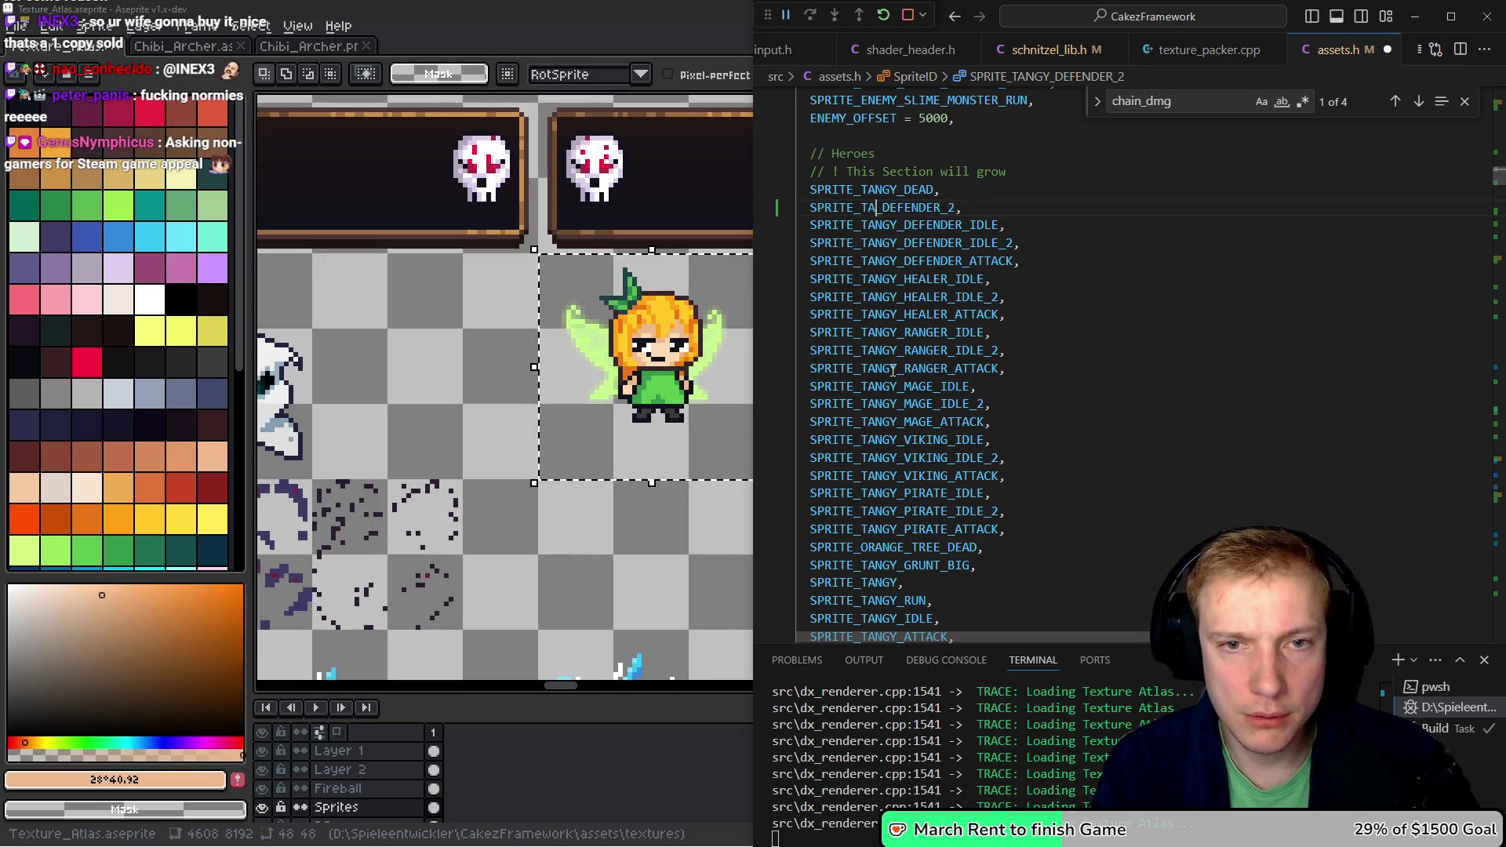
pyautogui.write('CHIBI')
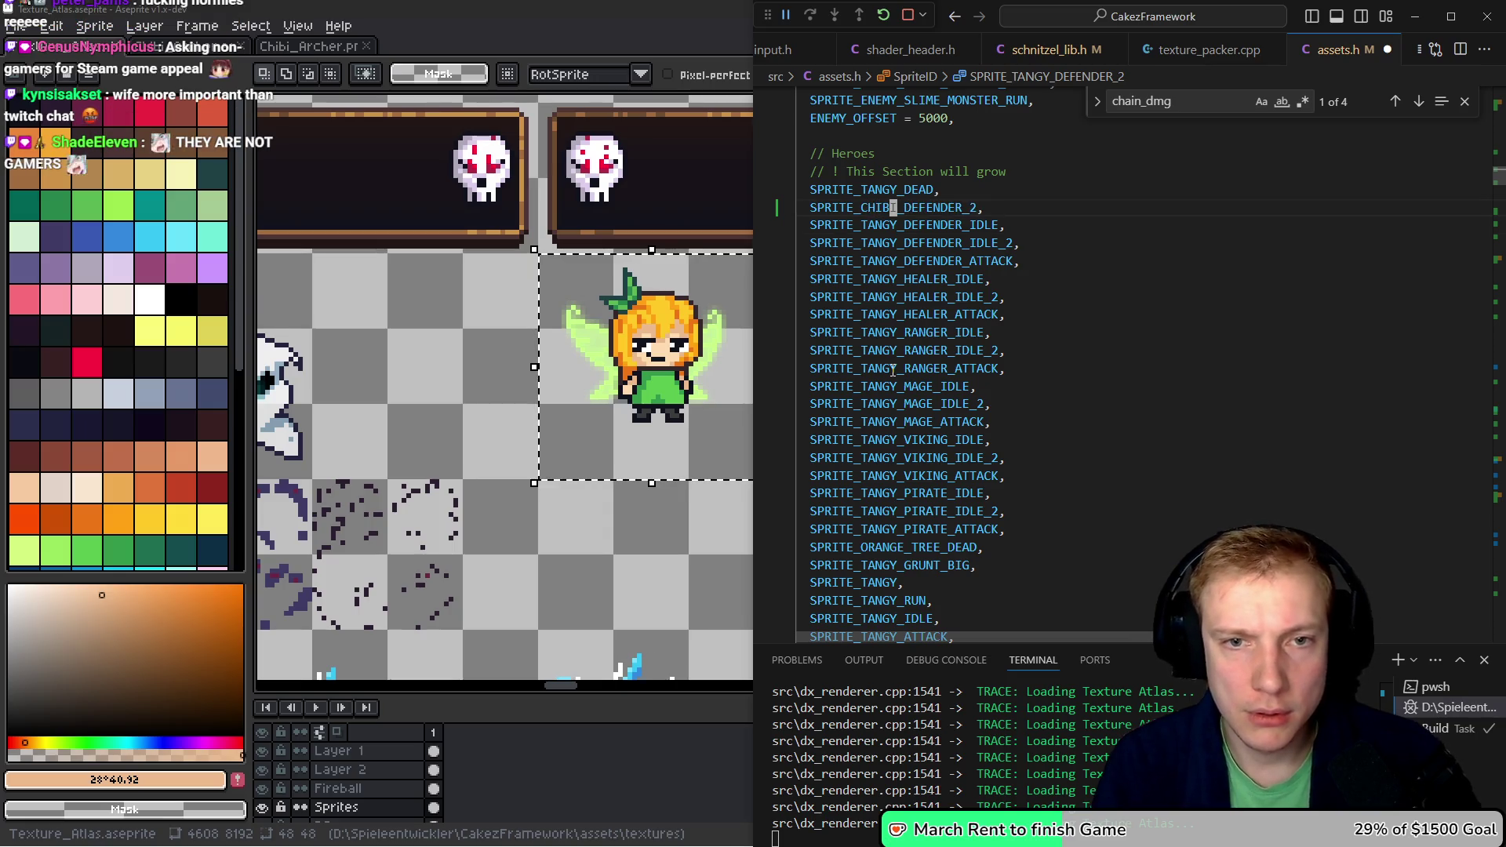
pyautogui.press('BackSpace')
pyautogui.press('BackSpace')
pyautogui.hotkey('ctrl', 's')
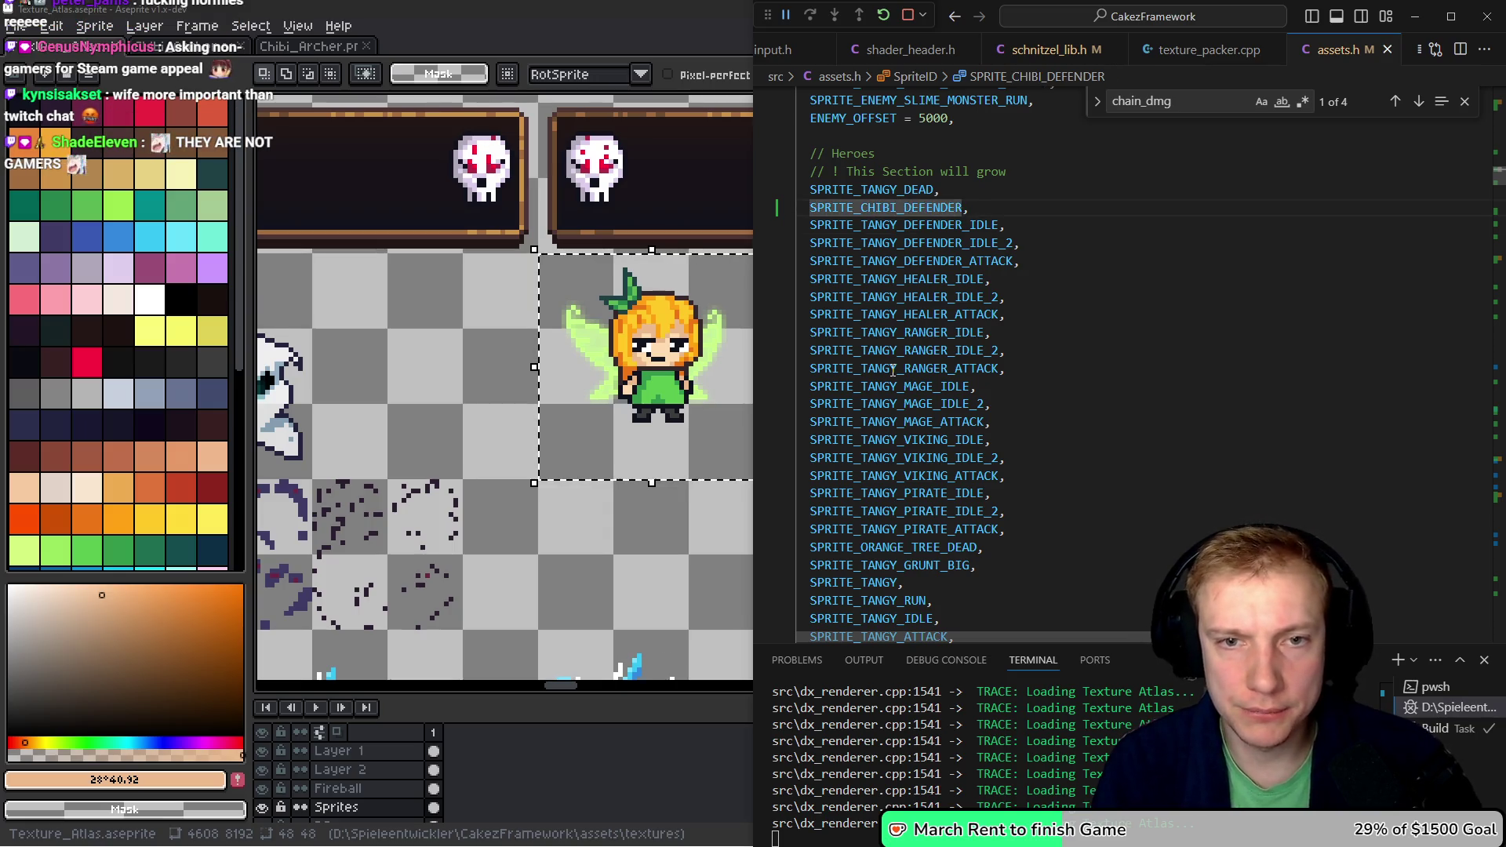
# - Add a '// Chibi Test' comment and begin '[SPRITE_CHIBI_DEFENDER] = {.atlasOffset' in the SPRITES array
pyautogui.press('Home')
pyautogui.press('Down')
pyautogui.press('Down')
pyautogui.hotkey('alt', 'Left')
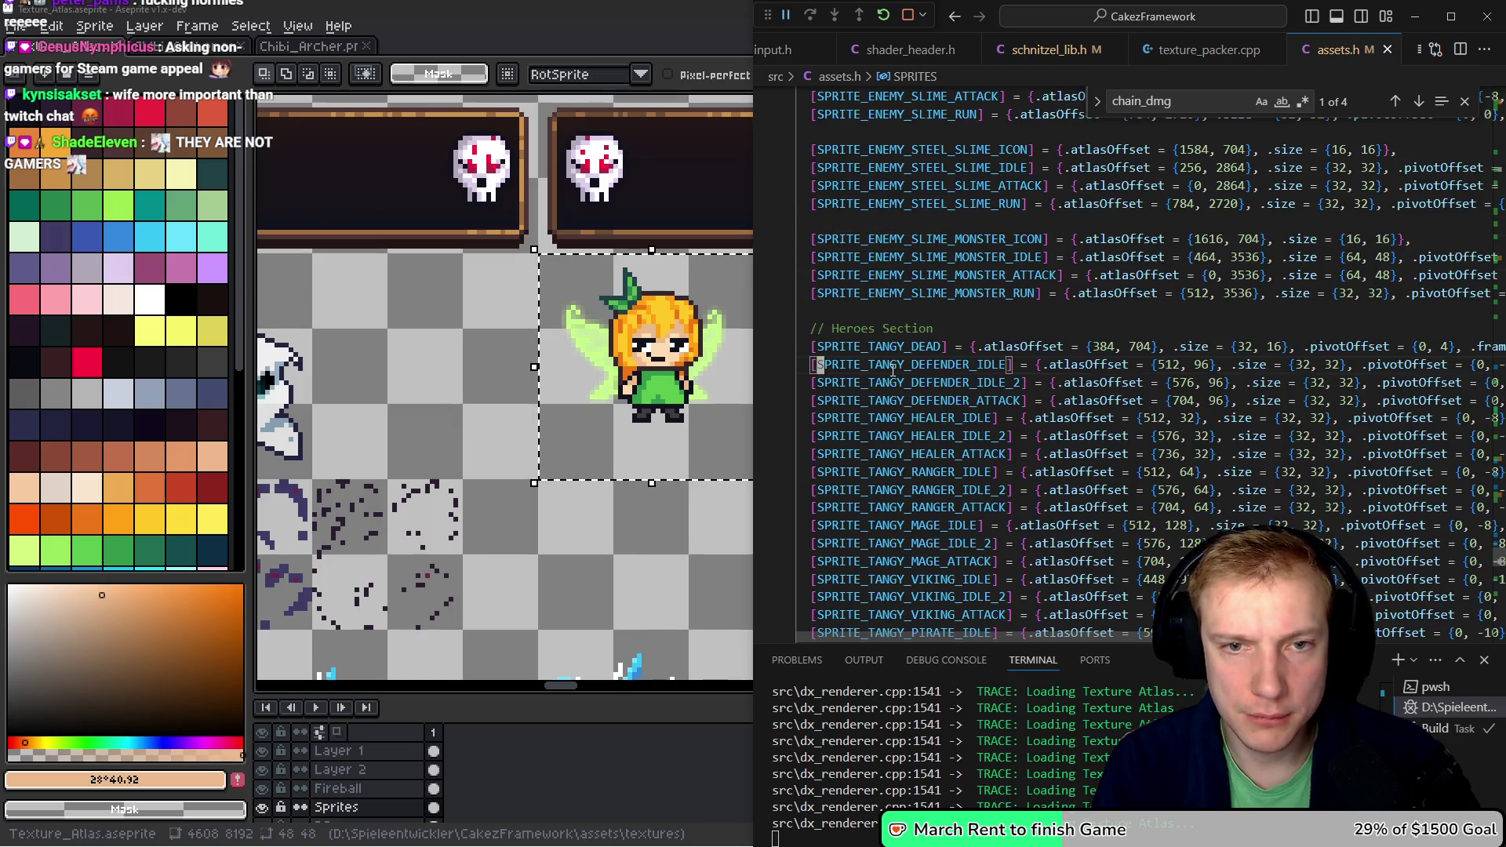
pyautogui.press('Return')
pyautogui.press('Return')
pyautogui.hotkey('ctrl', 'v')
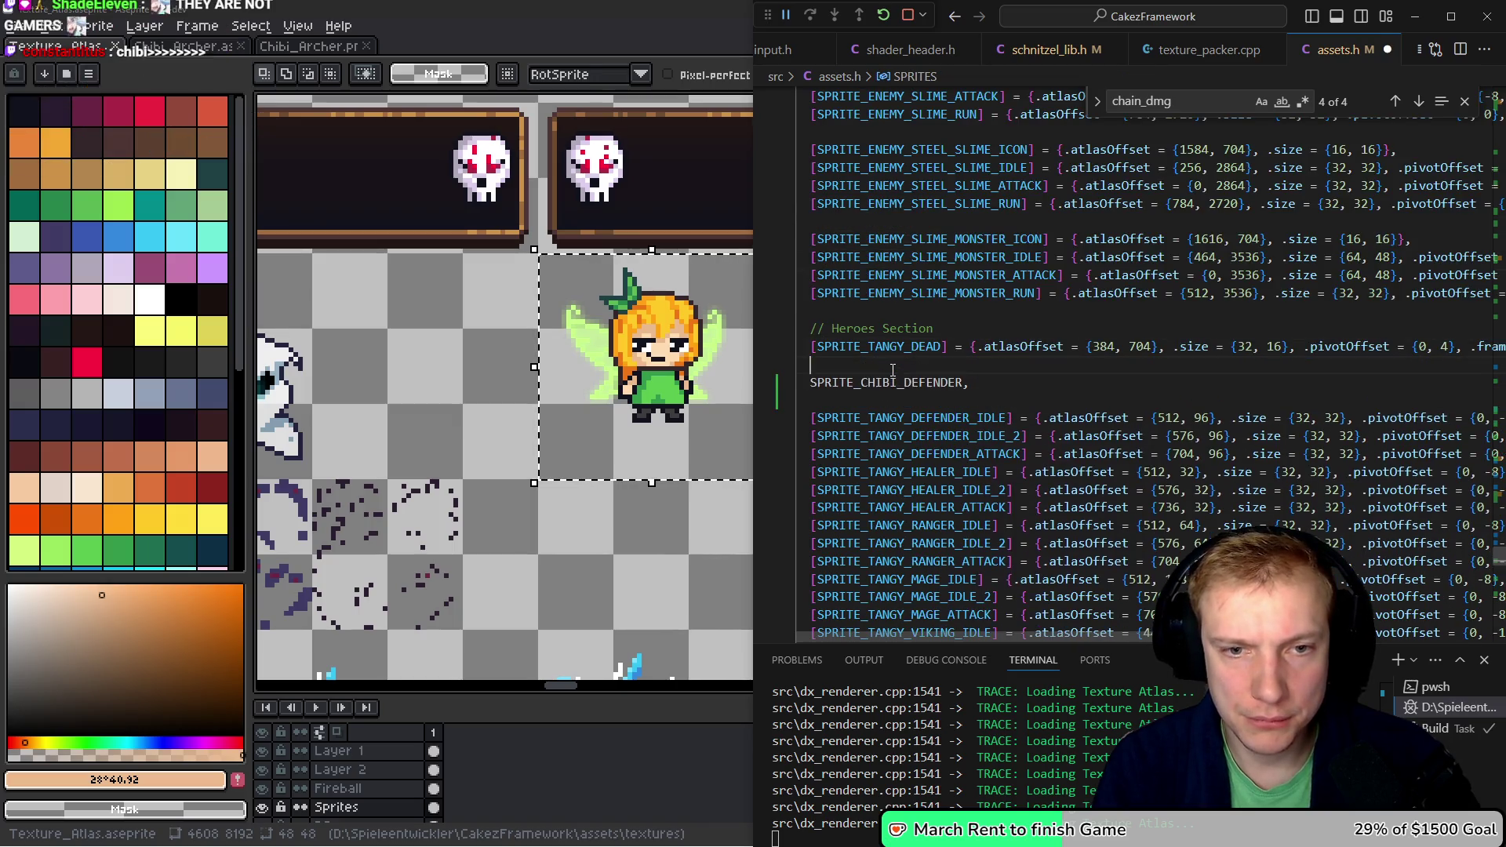
pyautogui.press('Return')
pyautogui.write('// ')
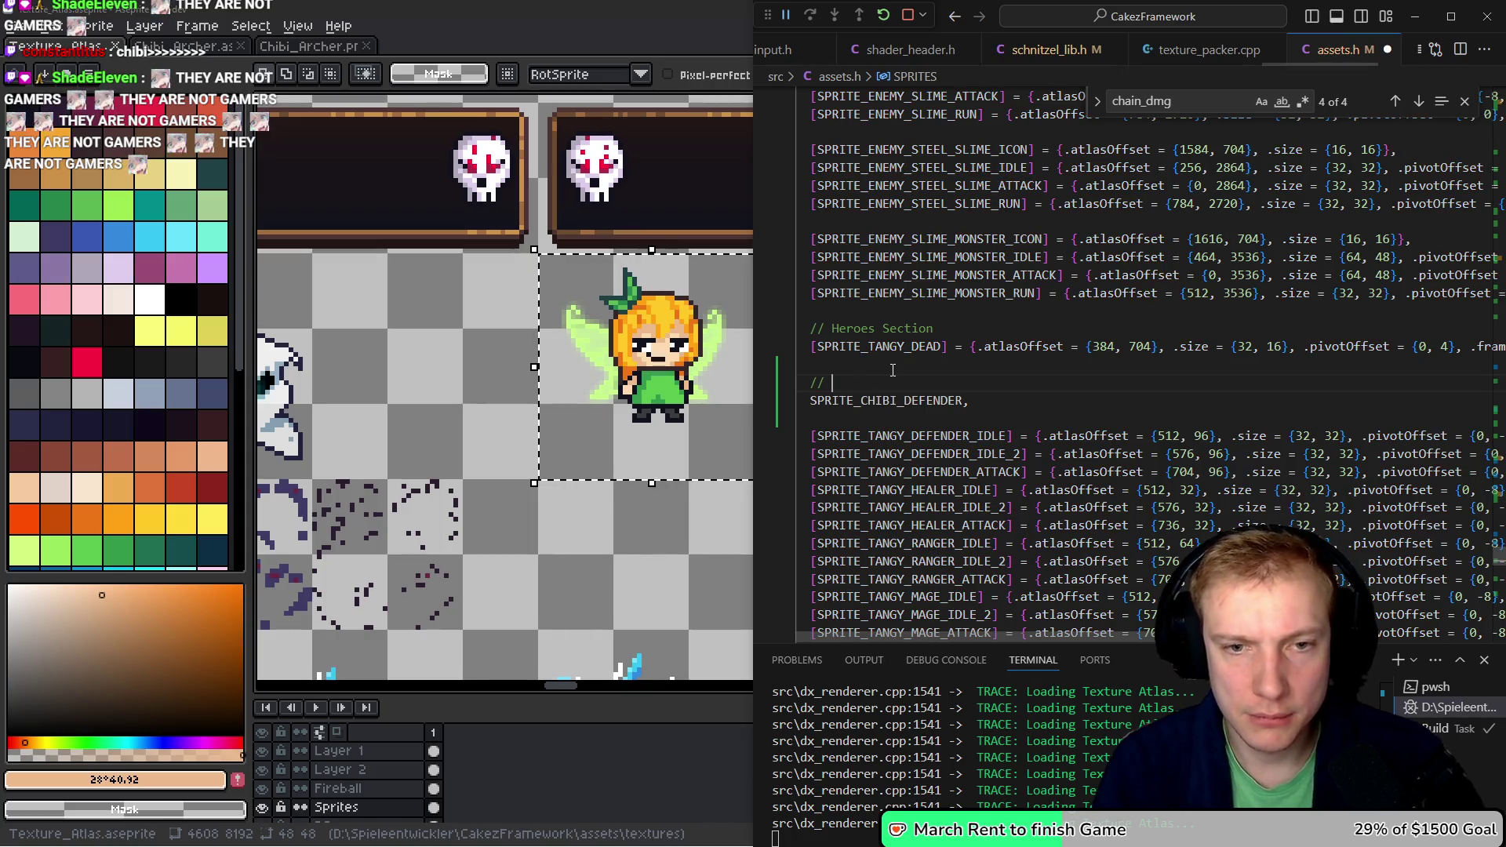
pyautogui.write('Chibi Test')
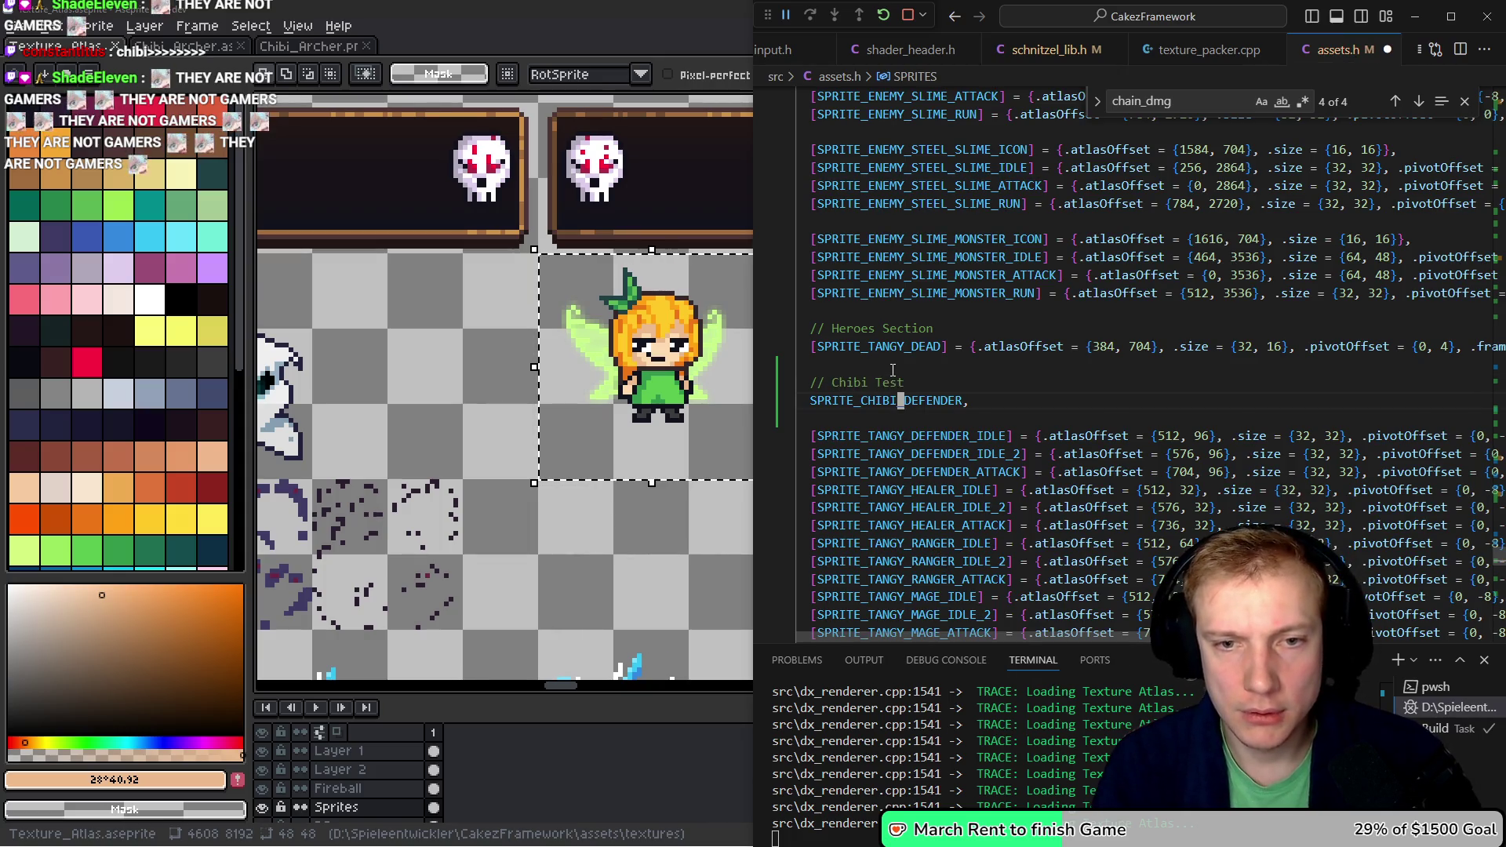
pyautogui.press('Down')
pyautogui.write('[')
pyautogui.hotkey('ctrl', 'Right')
pyautogui.write('] = {')
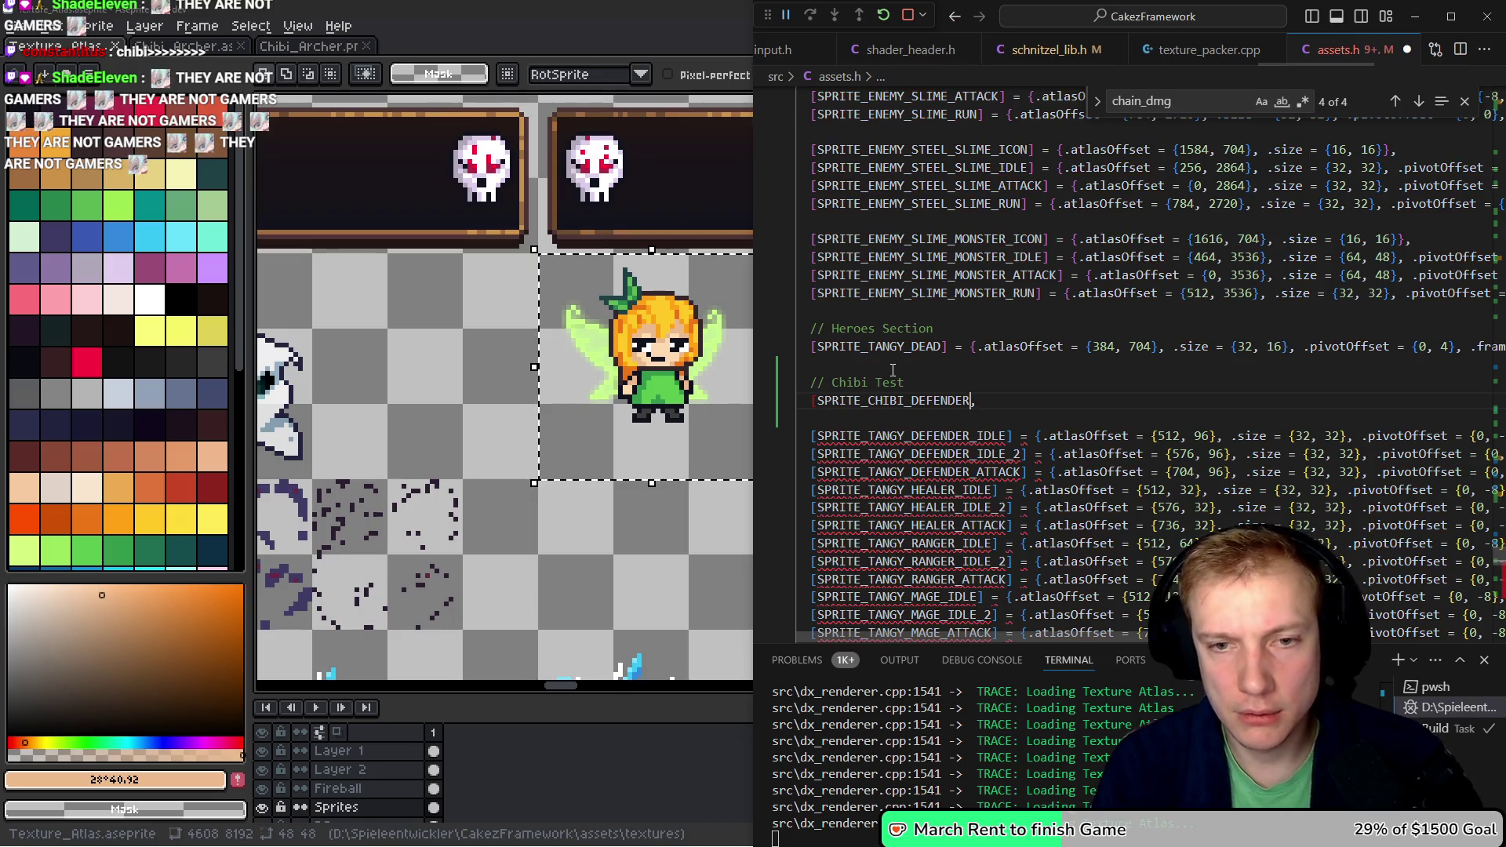
pyautogui.write('.a')
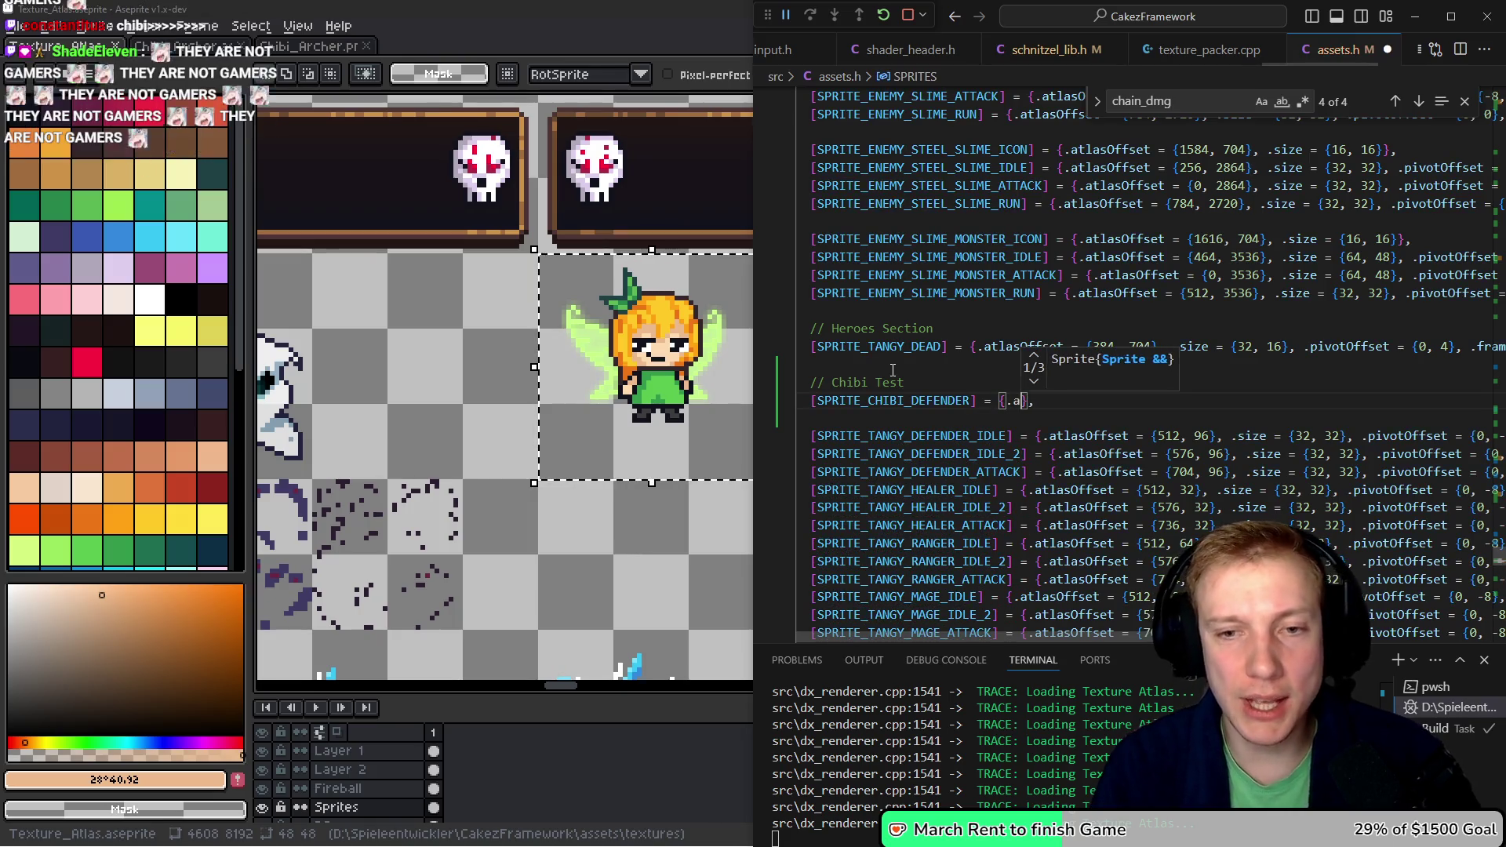
pyautogui.press('Tab')
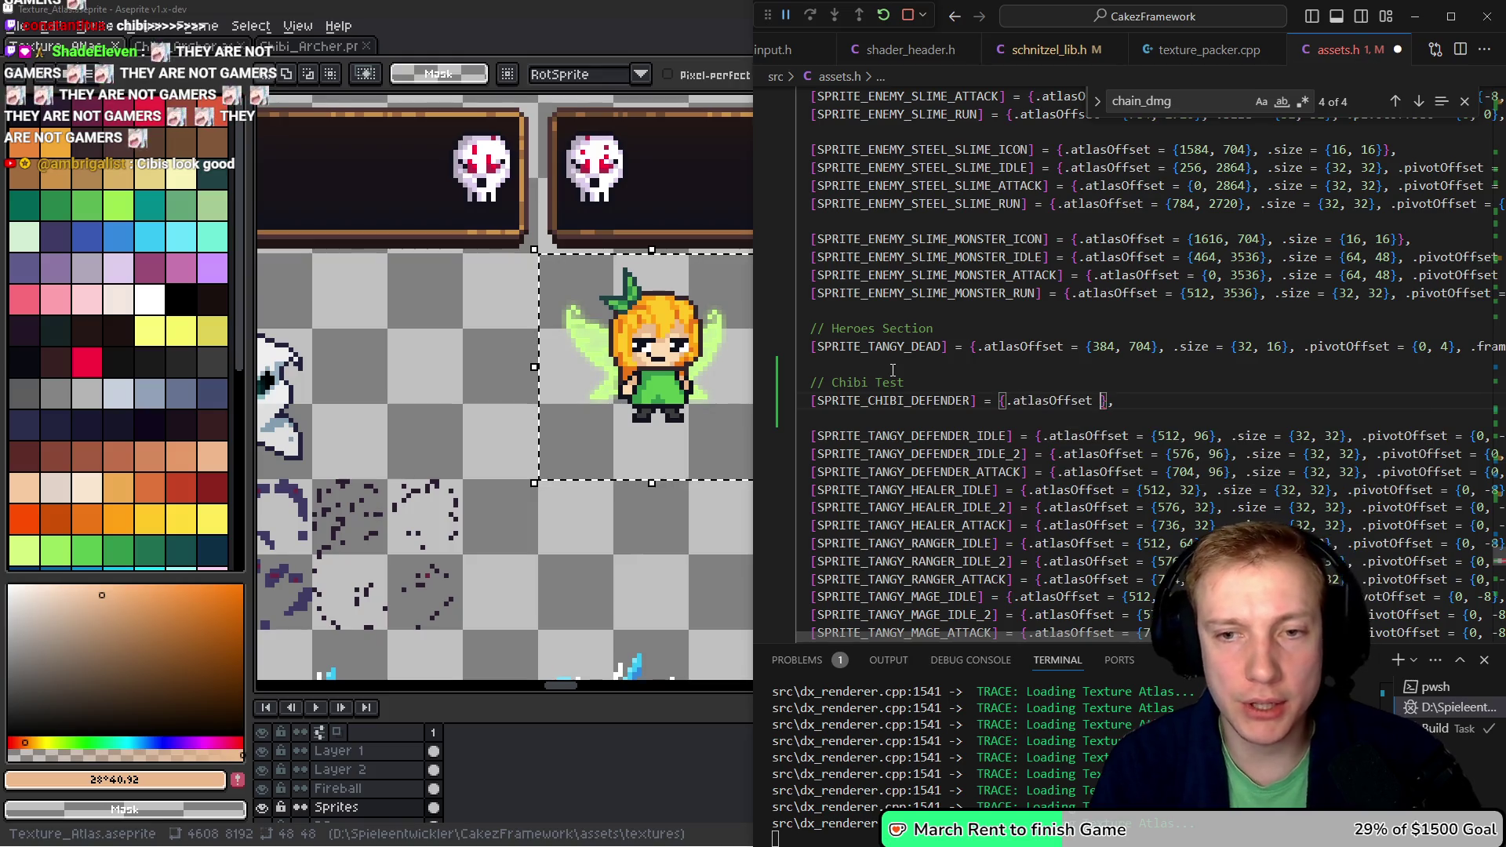
# - Enter atlasOffset {1504, 1312} and size {48, 48} for SPRITE_CHIBI_DEFENDER, checking the atlas in Aseprite
pyautogui.click(565, 298)
pyautogui.scroll(2, 560, 283)
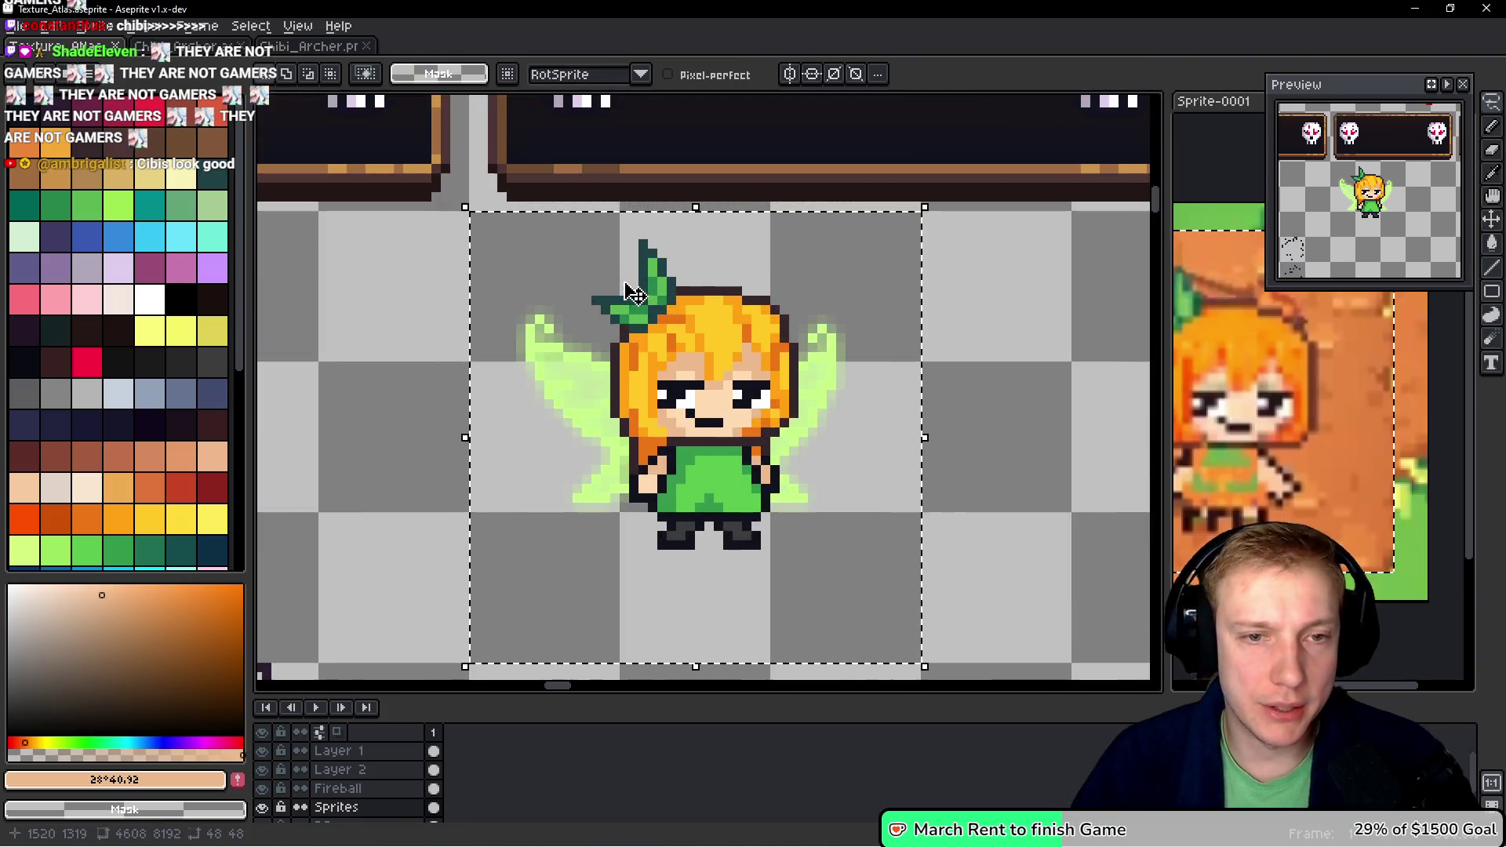
pyautogui.moveTo(557, 269); pyautogui.dragTo(578, 269)
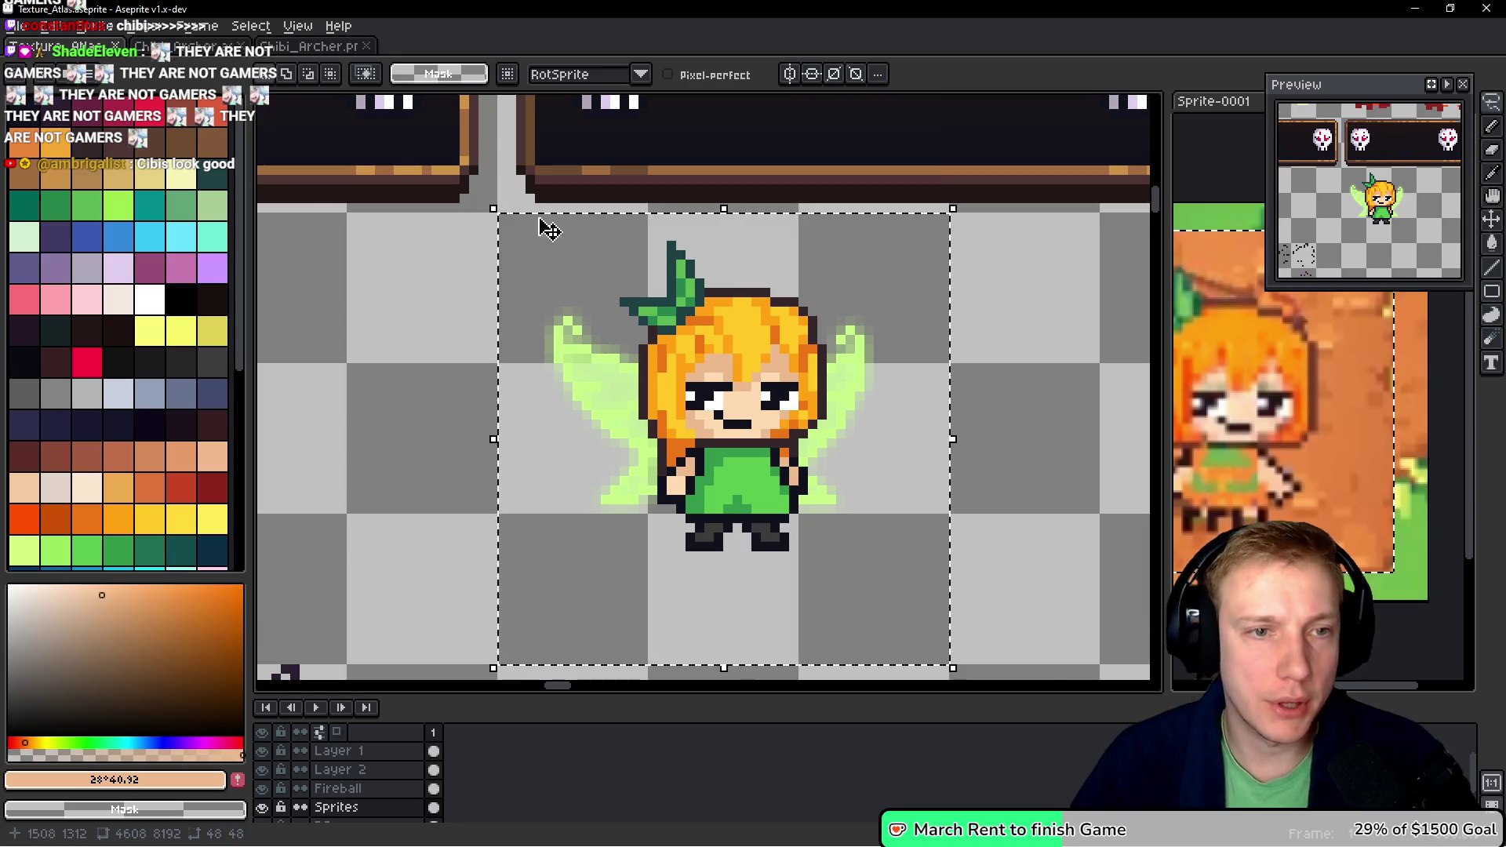
pyautogui.scroll(3, 548, 225)
pyautogui.hotkey('alt', 'Tab')
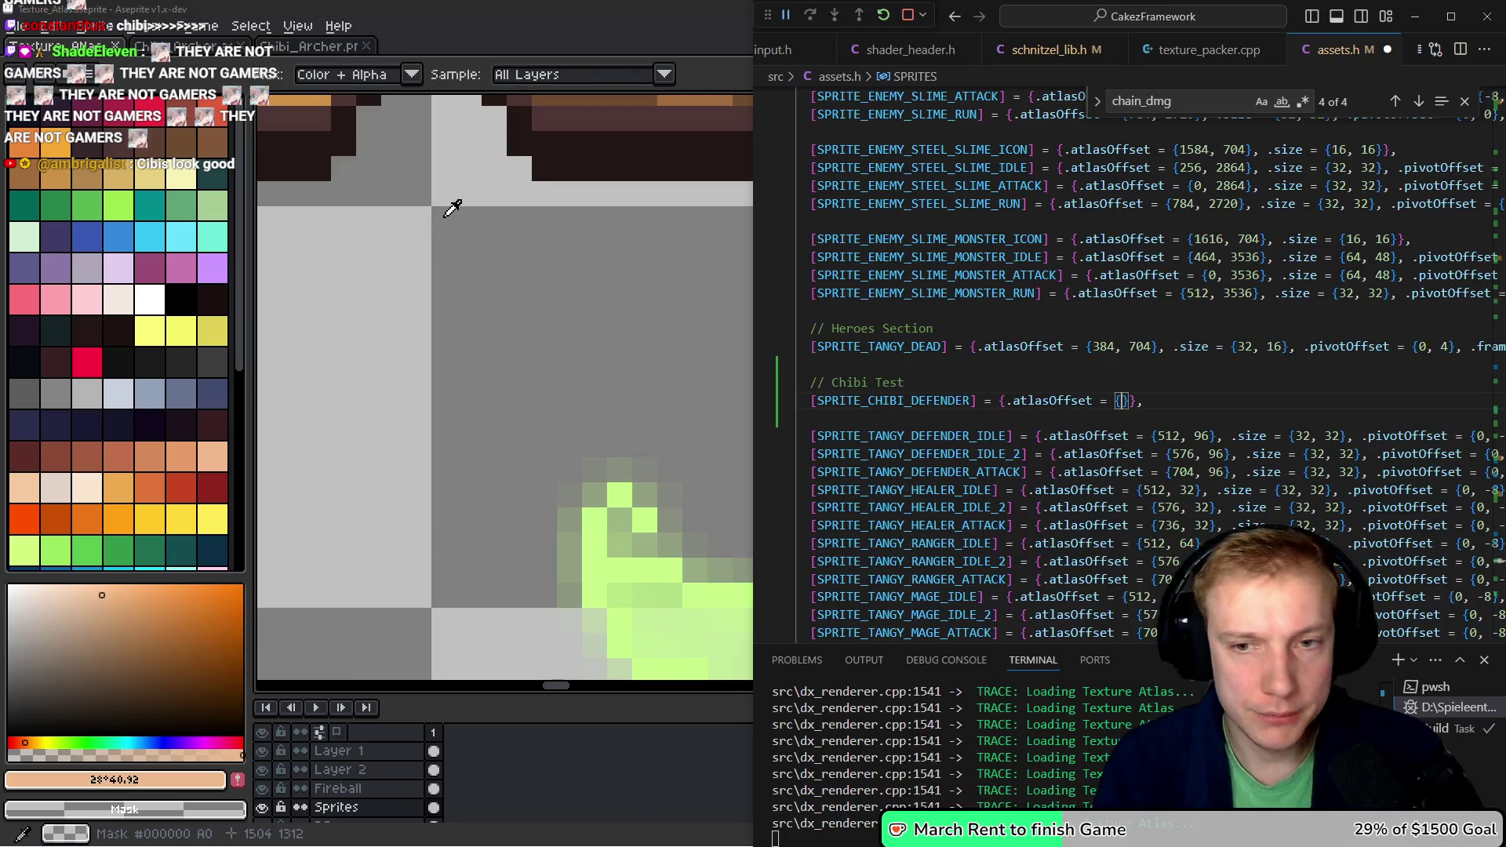
pyautogui.write('156')
pyautogui.write('4,')
pyautogui.hotkey('alt', 'Tab')
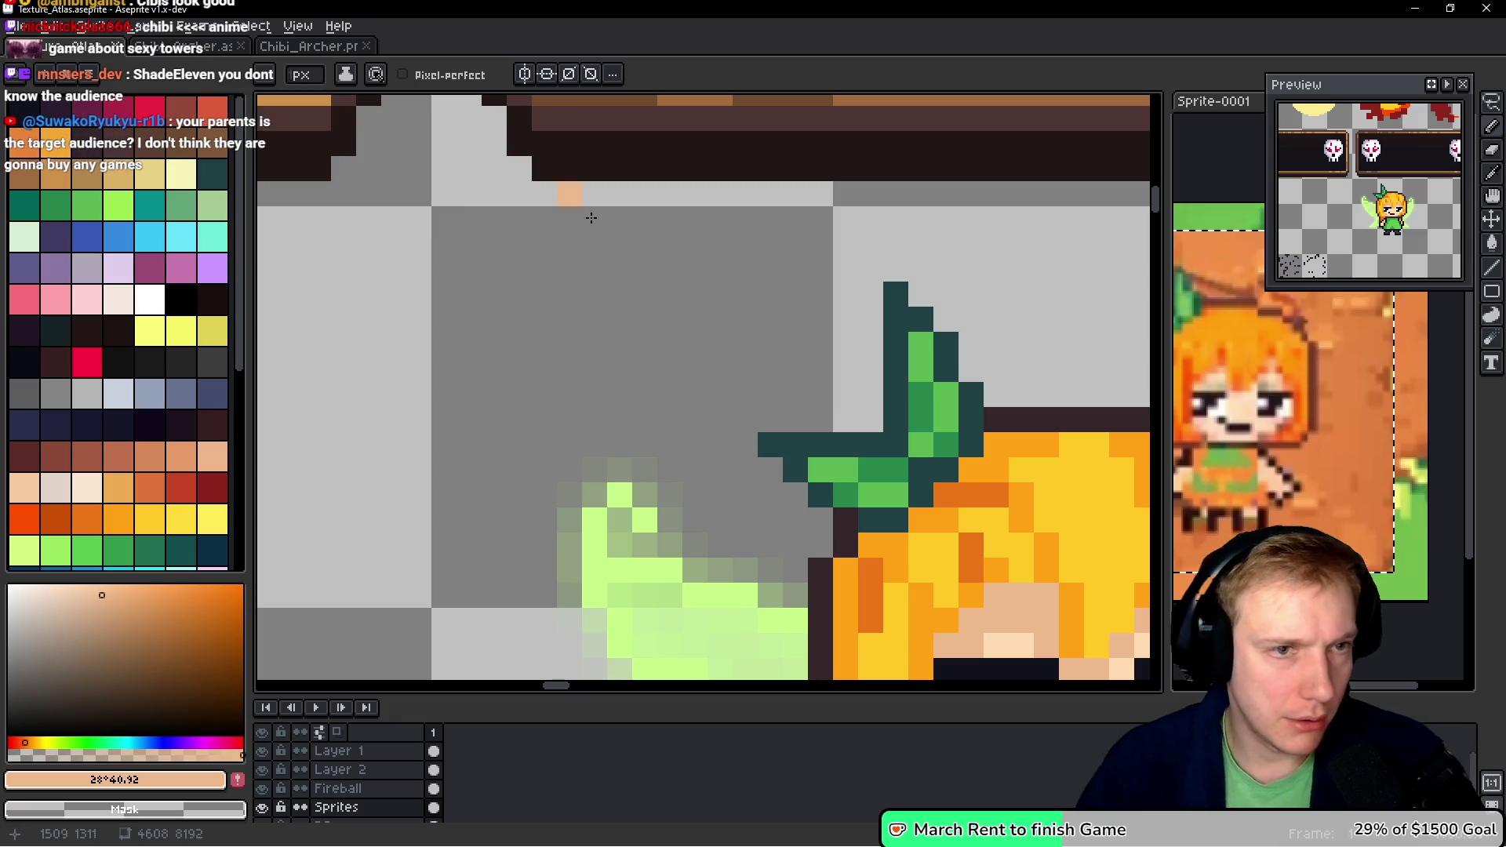
pyautogui.hotkey('alt', 'Tab')
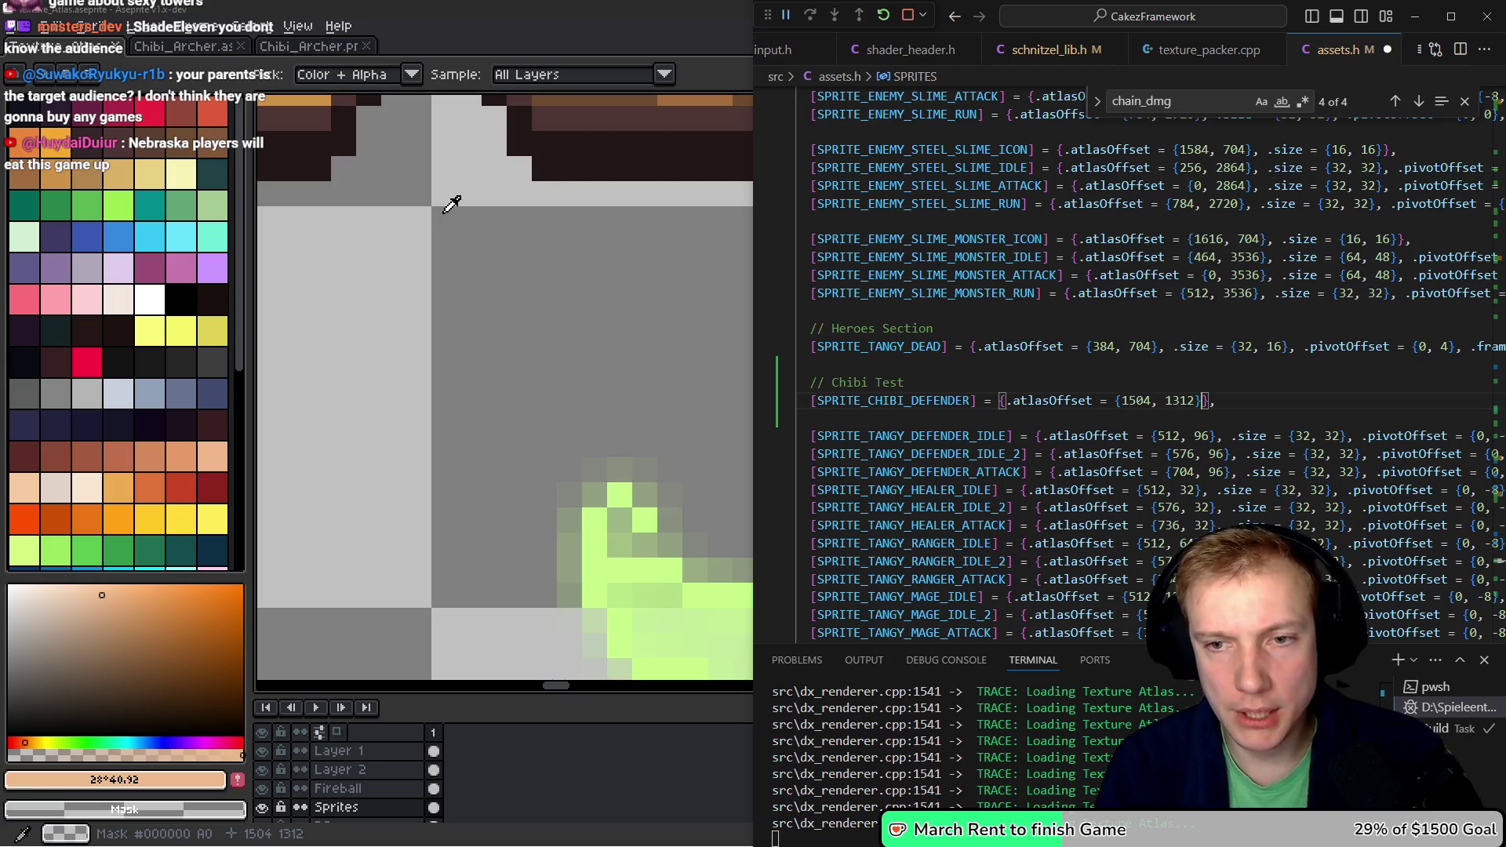
pyautogui.write(', .size = {')
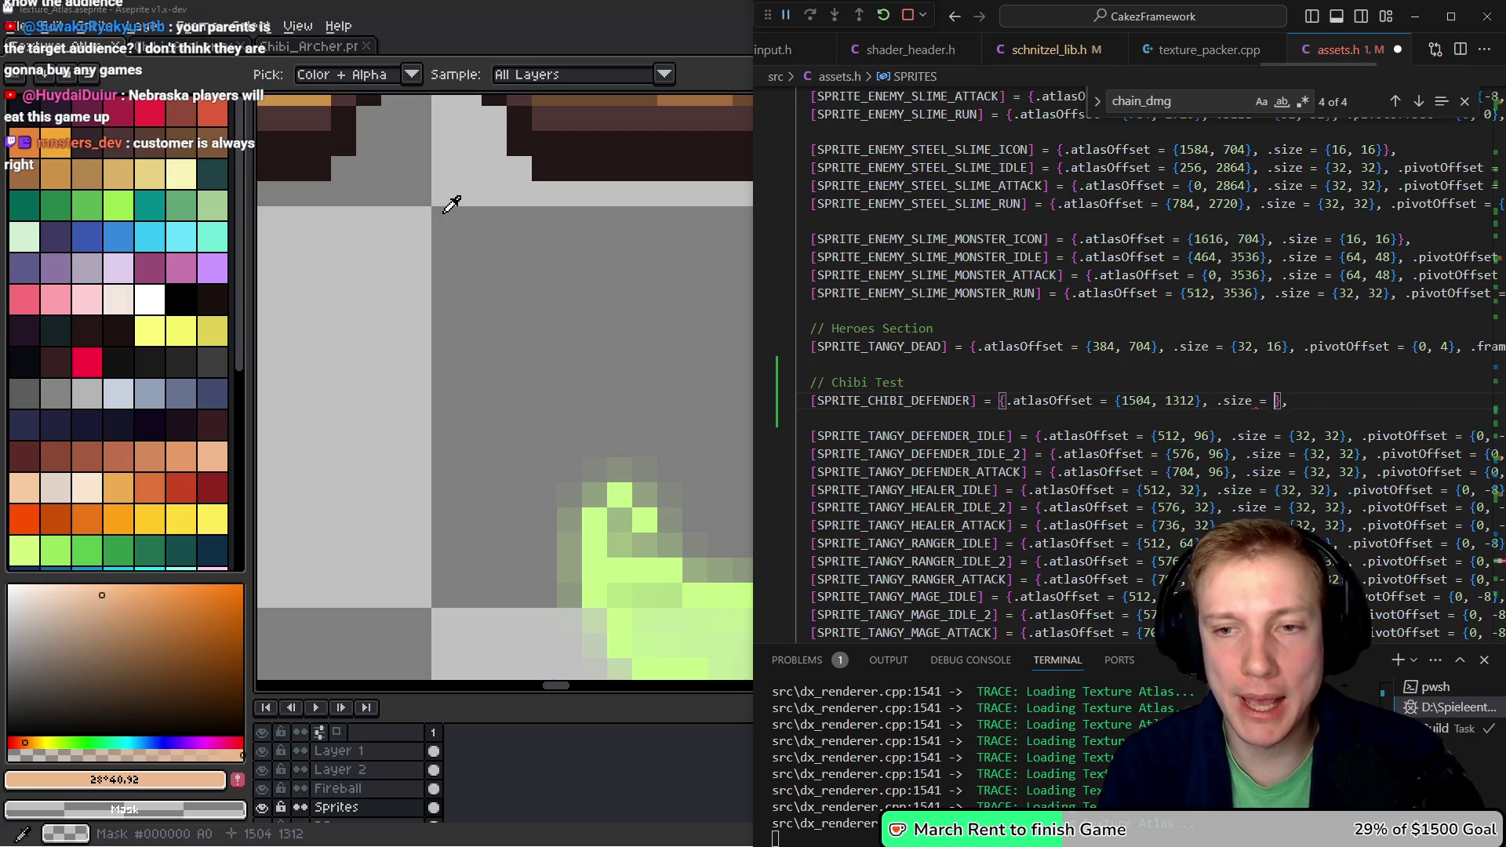
pyautogui.write('438')
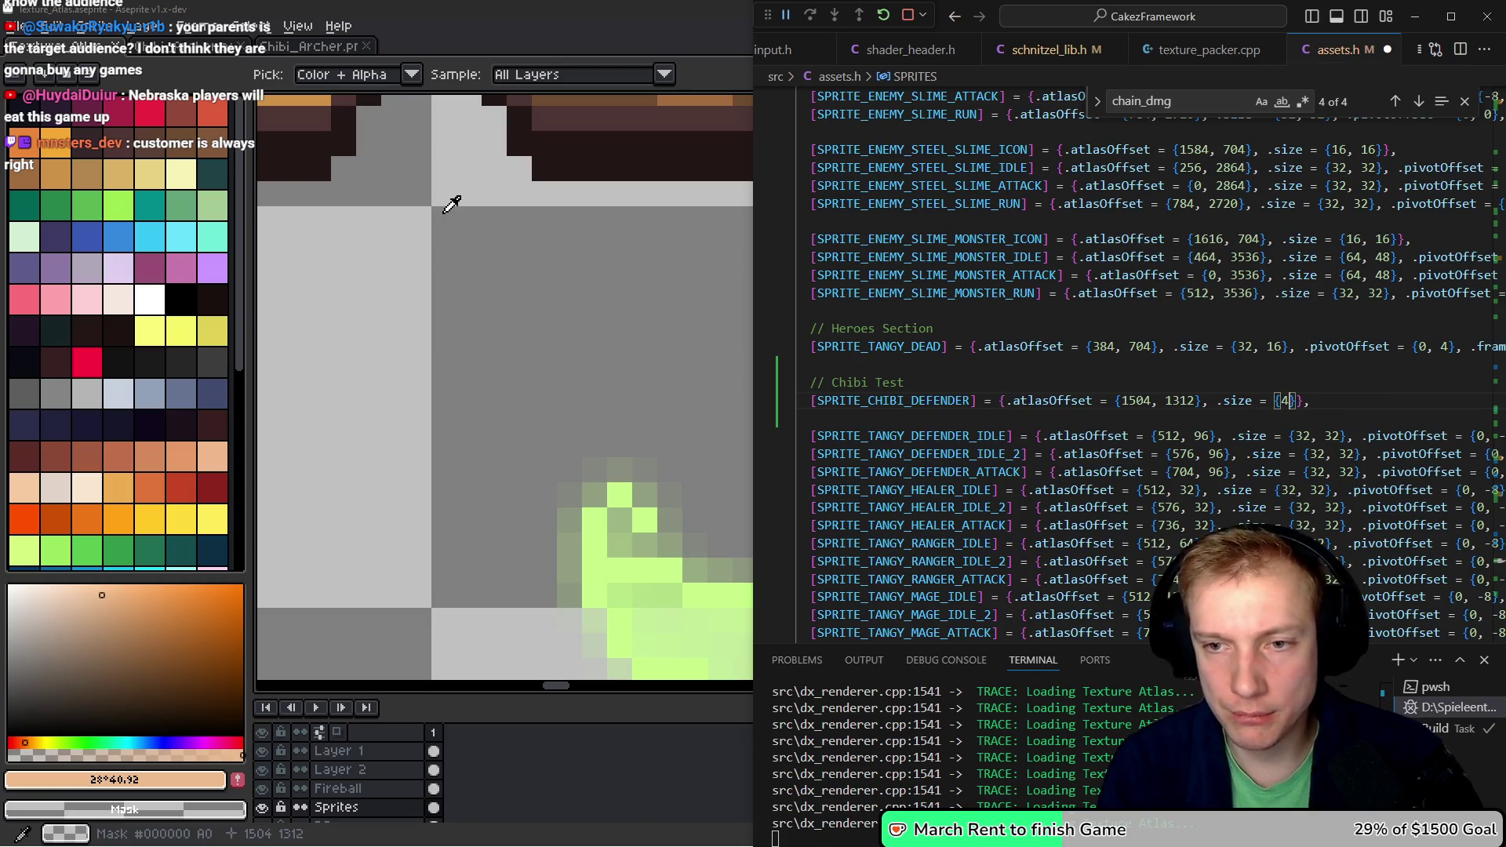
pyautogui.write('},')
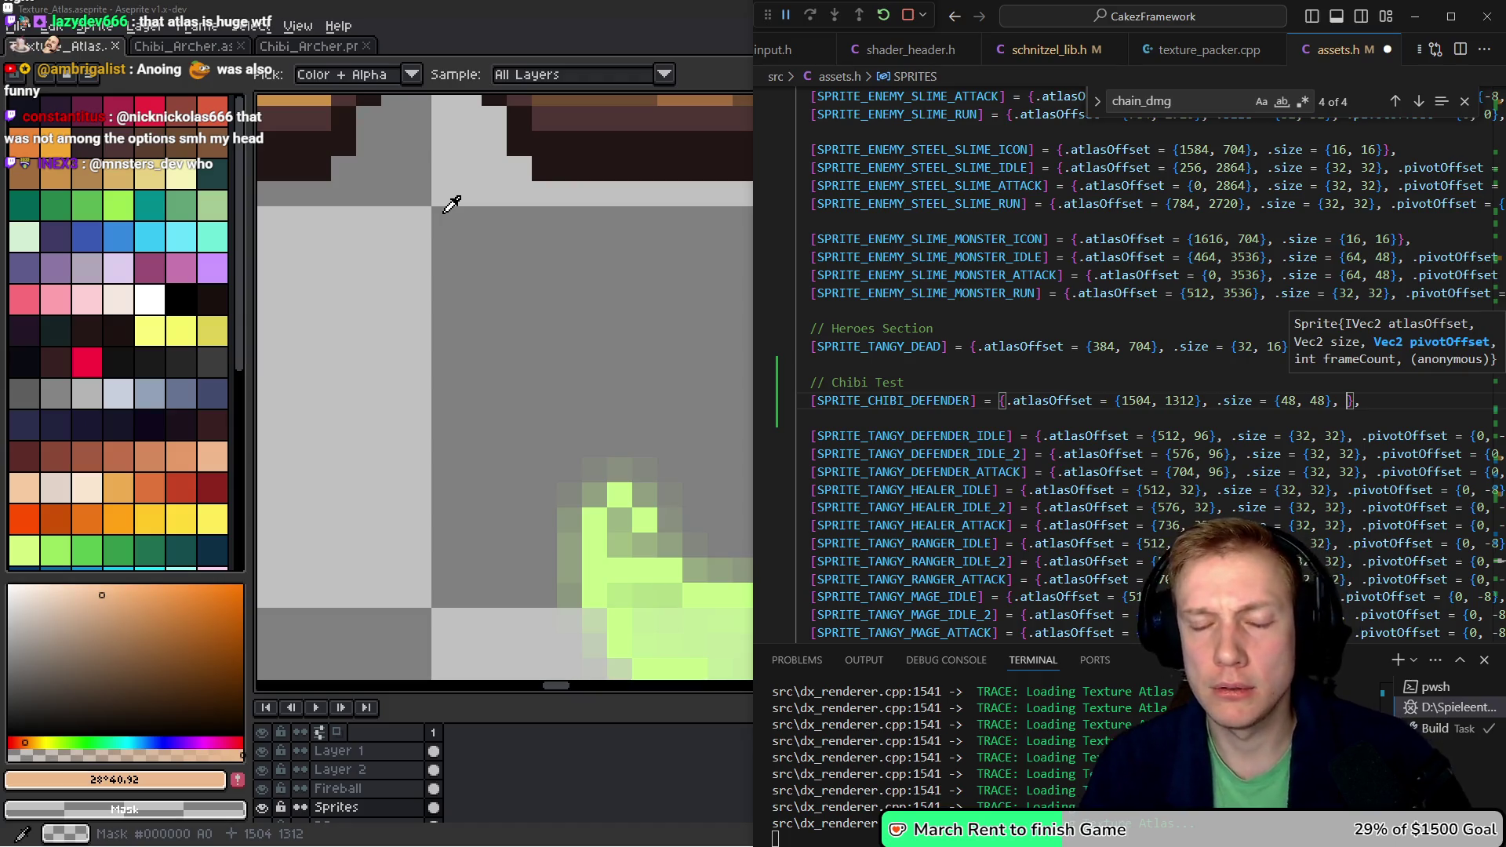
pyautogui.write('.pivotOffset = {0,')
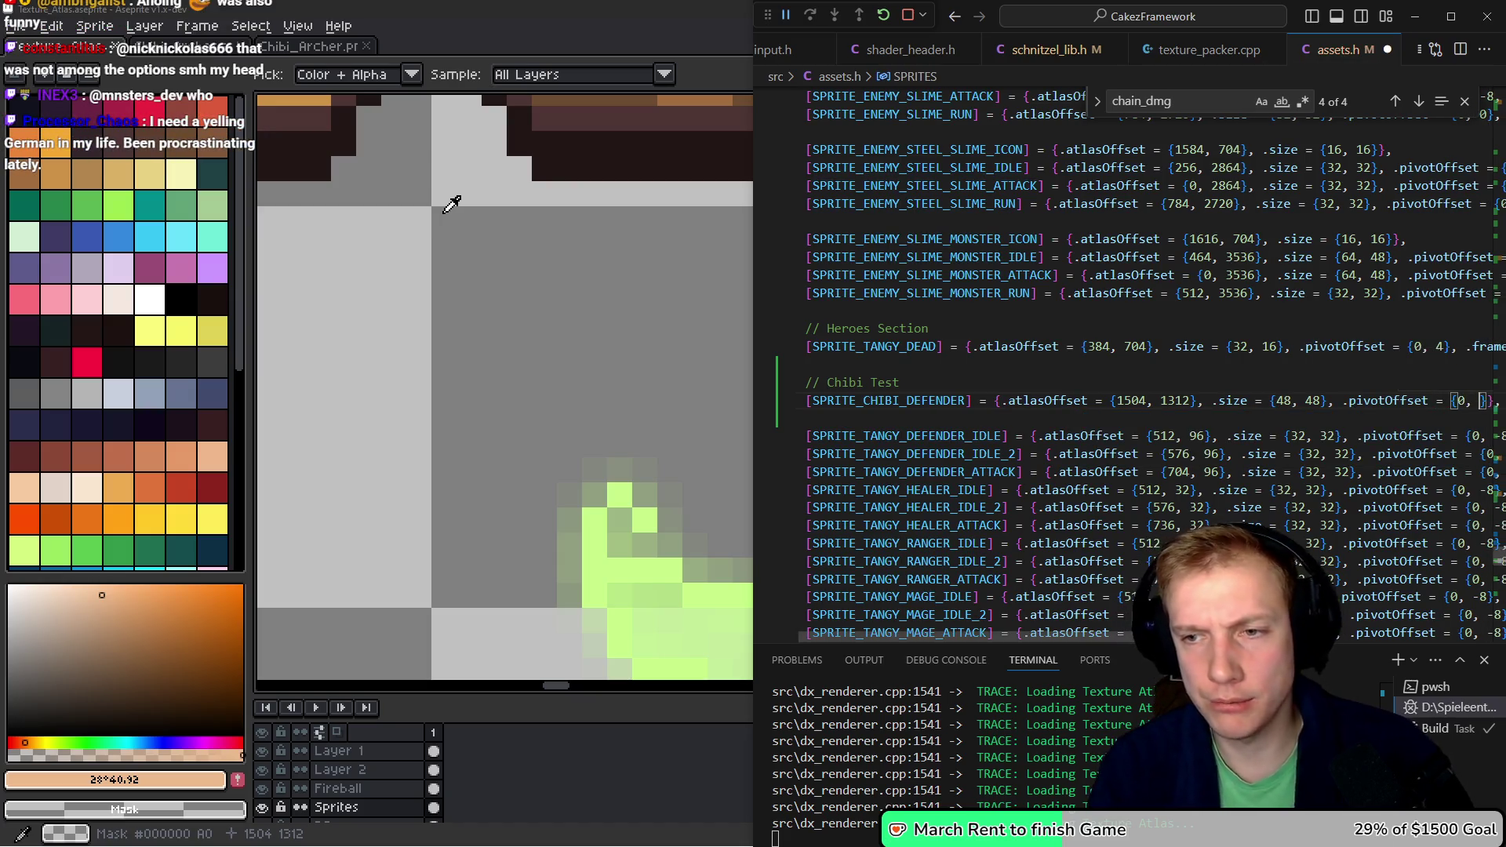
# - Measure the sprite with a selection in Aseprite and set .pivotOffset to {0, -10}
pyautogui.hotkey('alt', 'Tab')
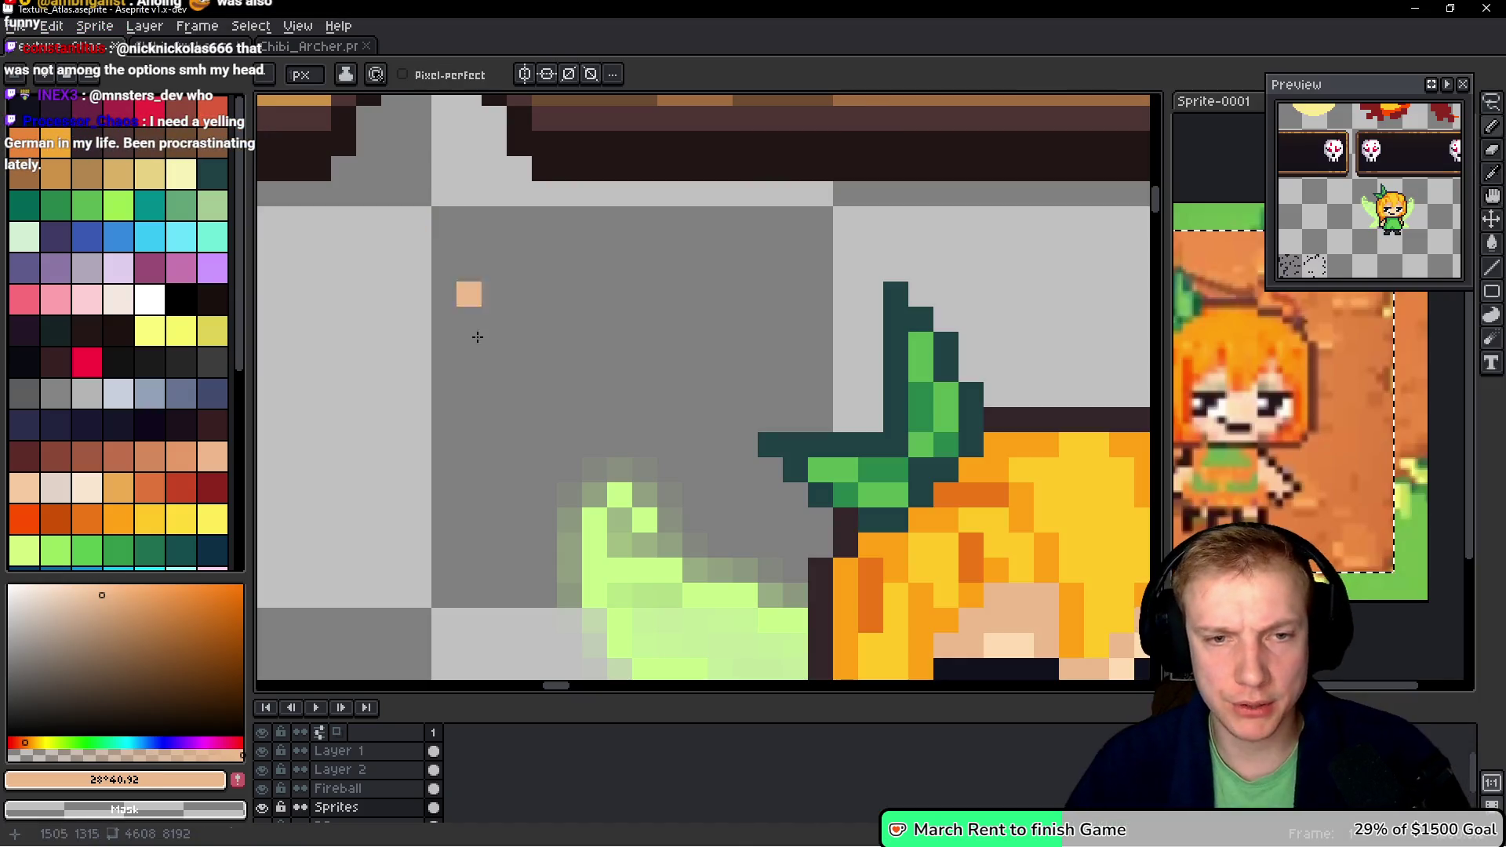
pyautogui.scroll(-2, 565, 334)
pyautogui.scroll(-1, 608, 298)
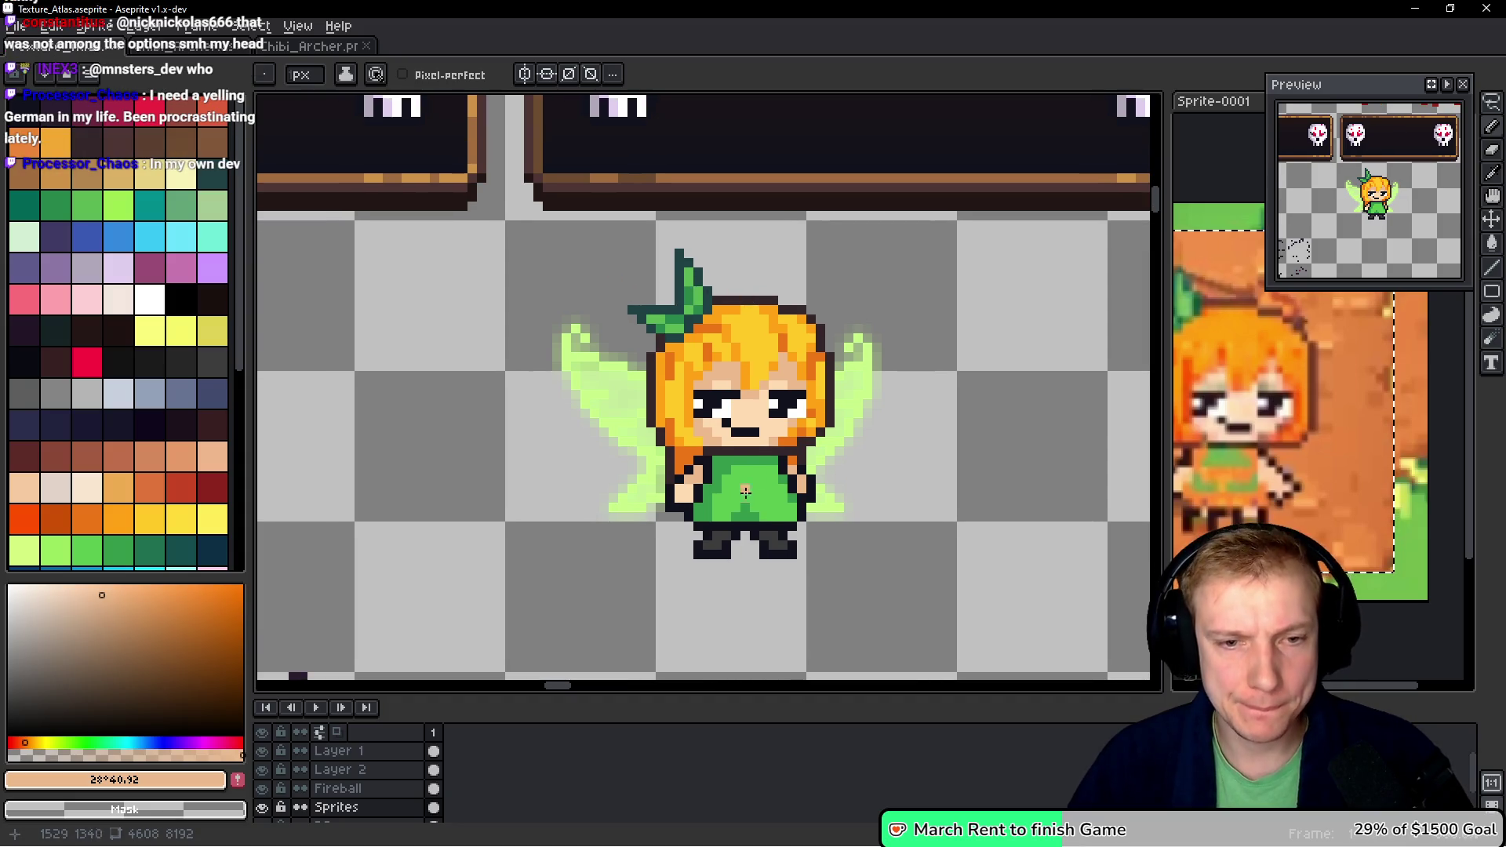
pyautogui.scroll(-2, 757, 437)
pyautogui.press('m')
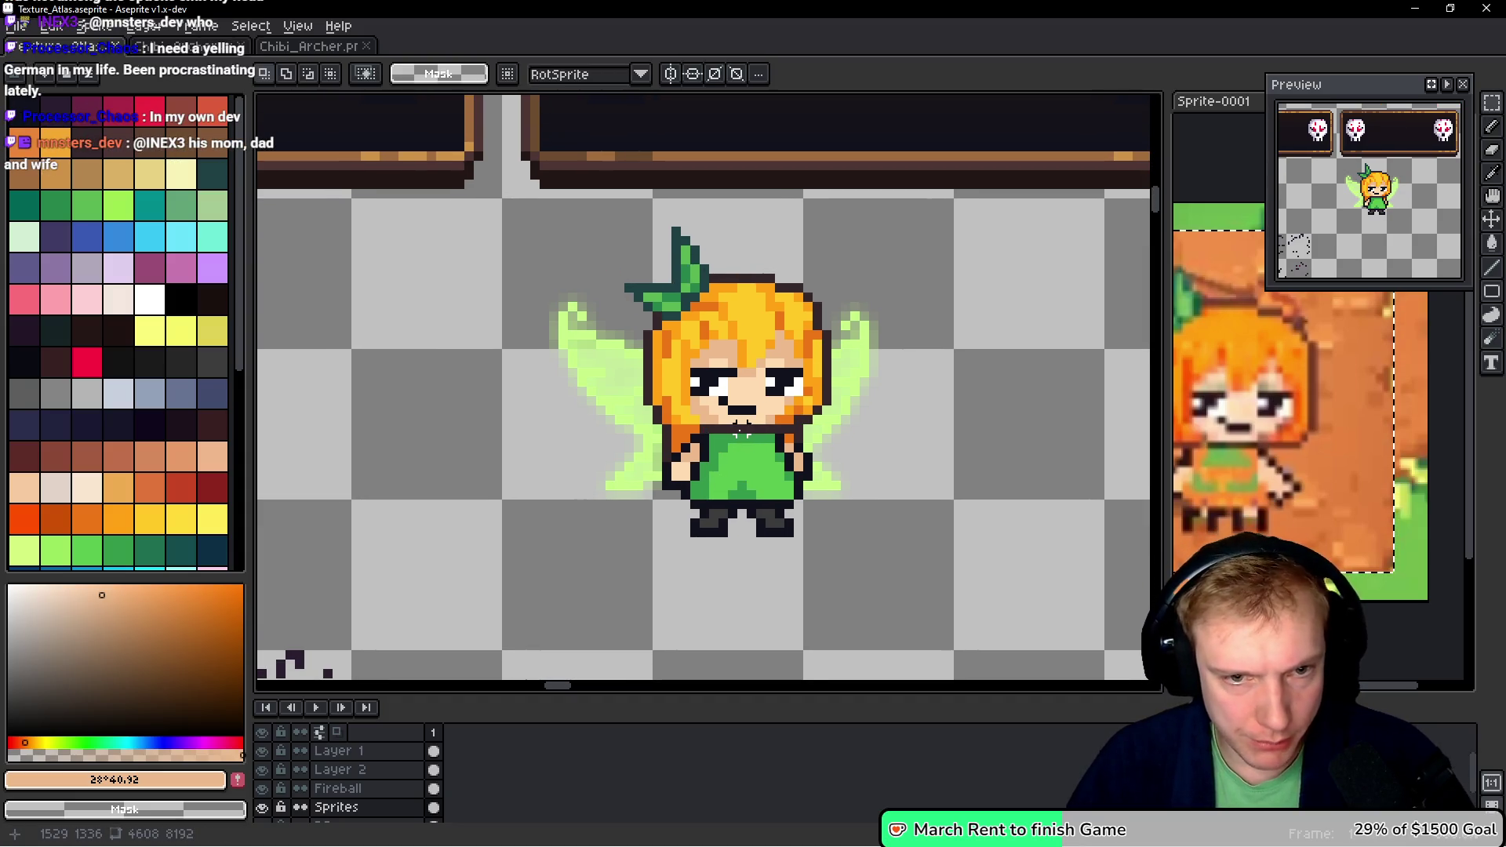
pyautogui.moveTo(740, 427); pyautogui.dragTo(743, 521)
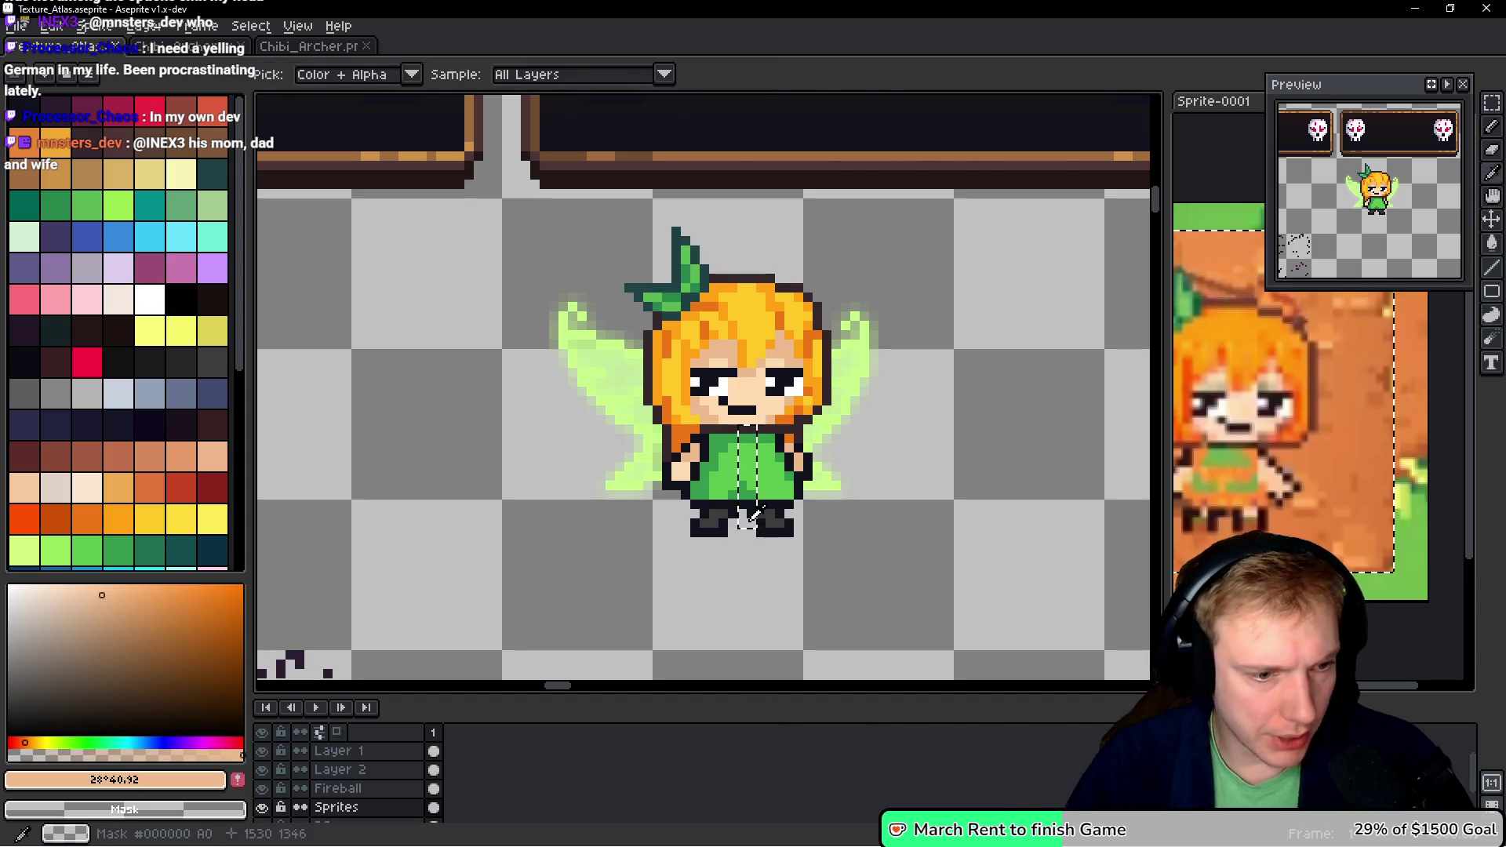
pyautogui.hotkey('alt', 'Tab')
pyautogui.write('-10')
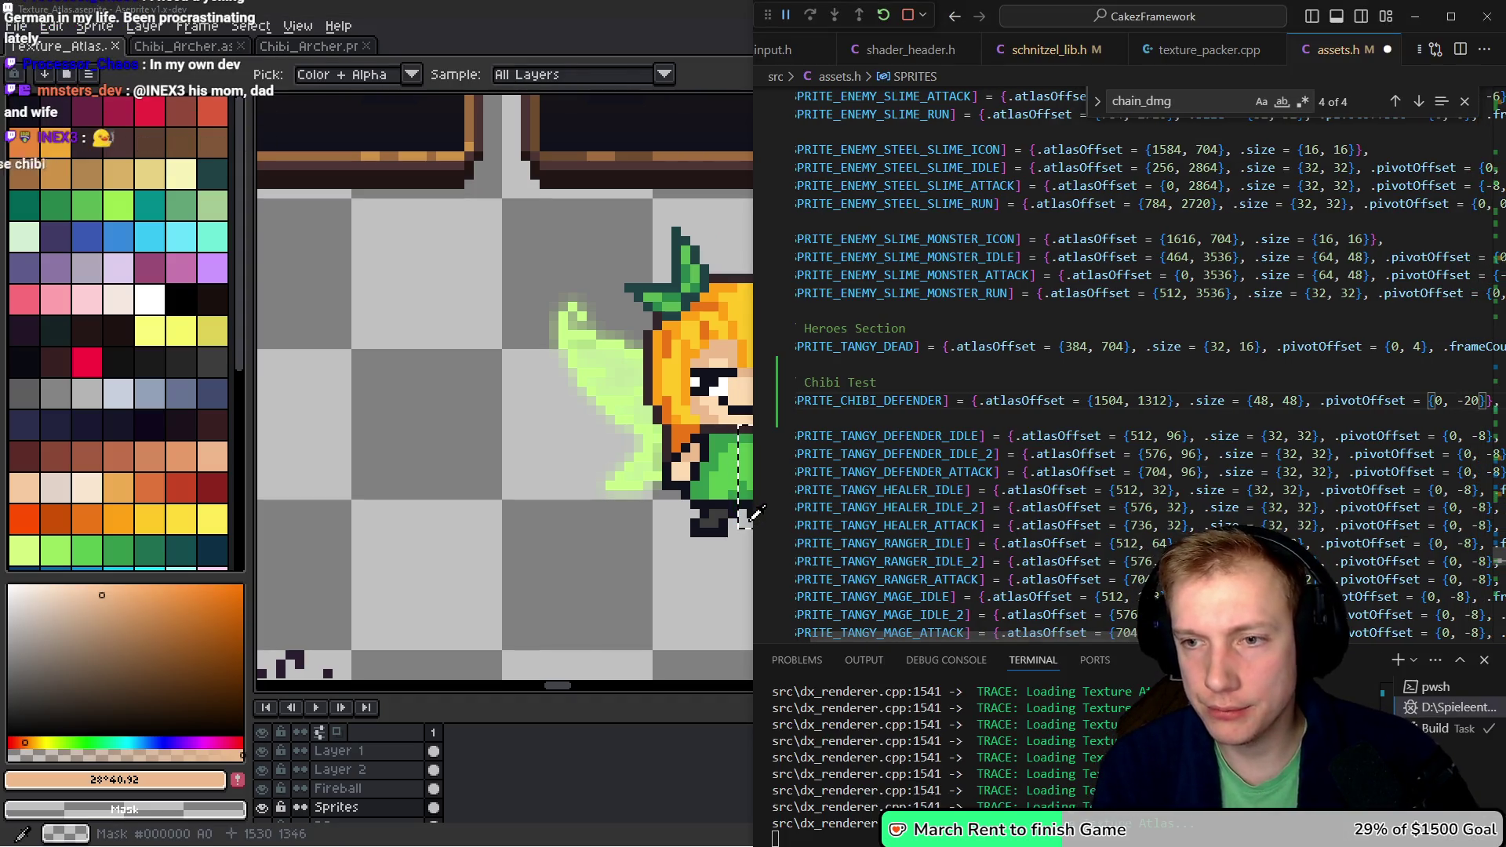
pyautogui.press('Home')
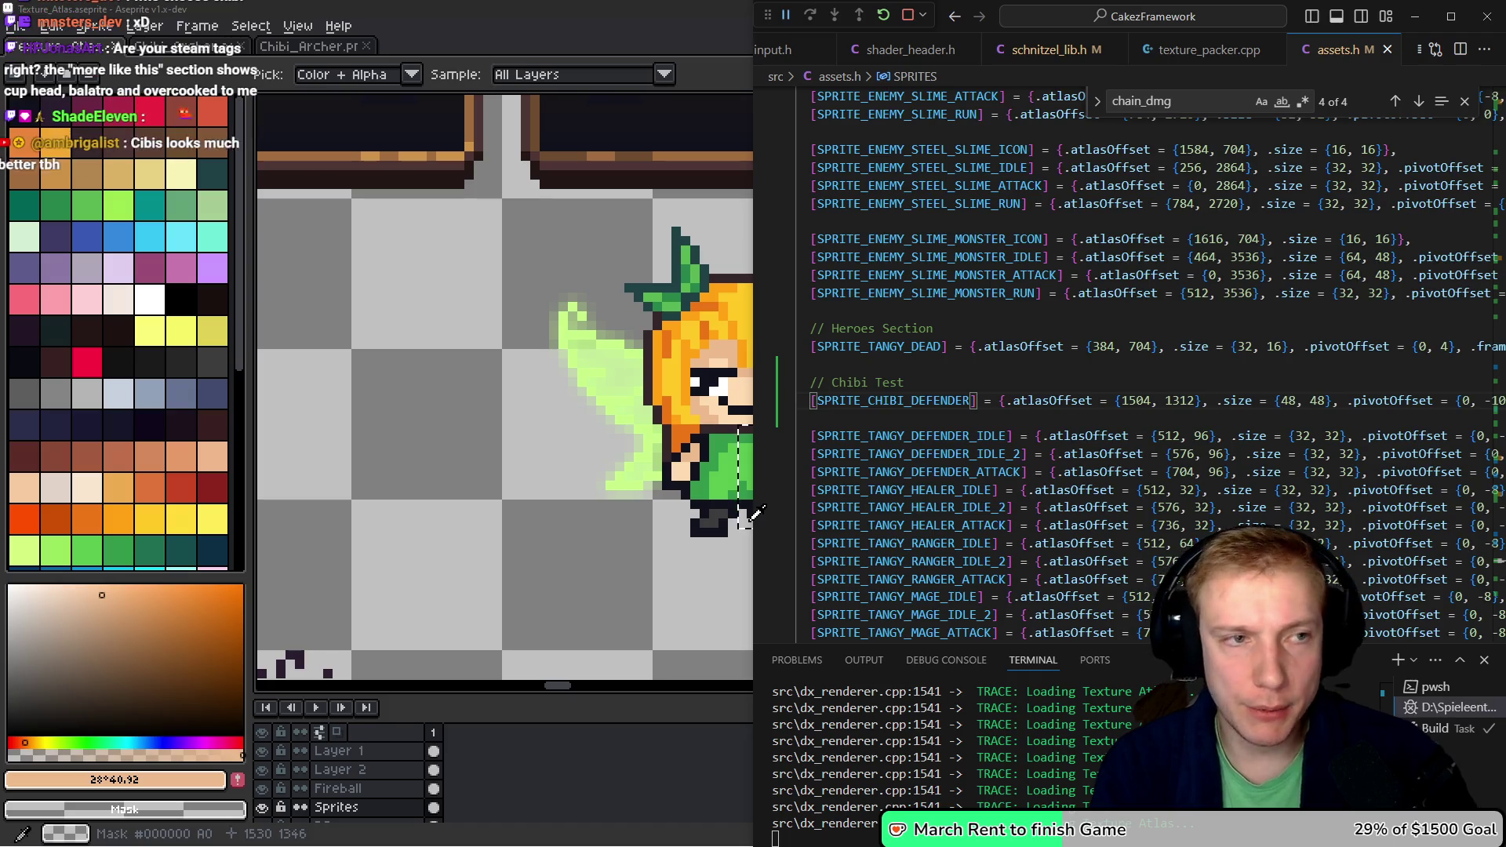
pyautogui.hotkey('ctrl', 'Tab')
pyautogui.hotkey('ctrl', 'Tab')
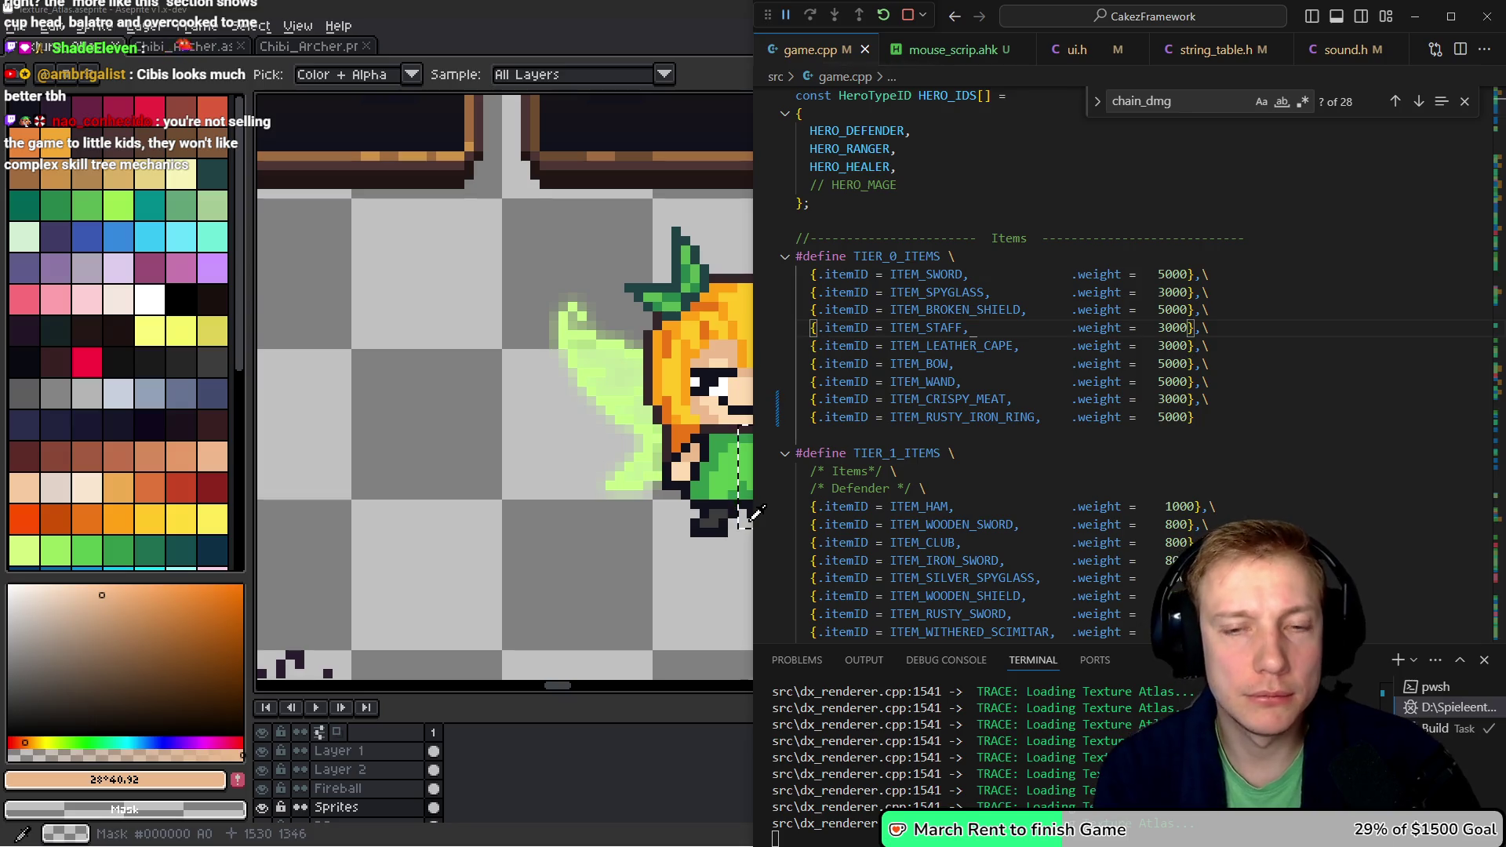
# - Paste SPRITE_CHIBI_DEFENDER below the goblin archer's animation lines and jump to its definition
pyautogui.hotkey('alt', 'Left')
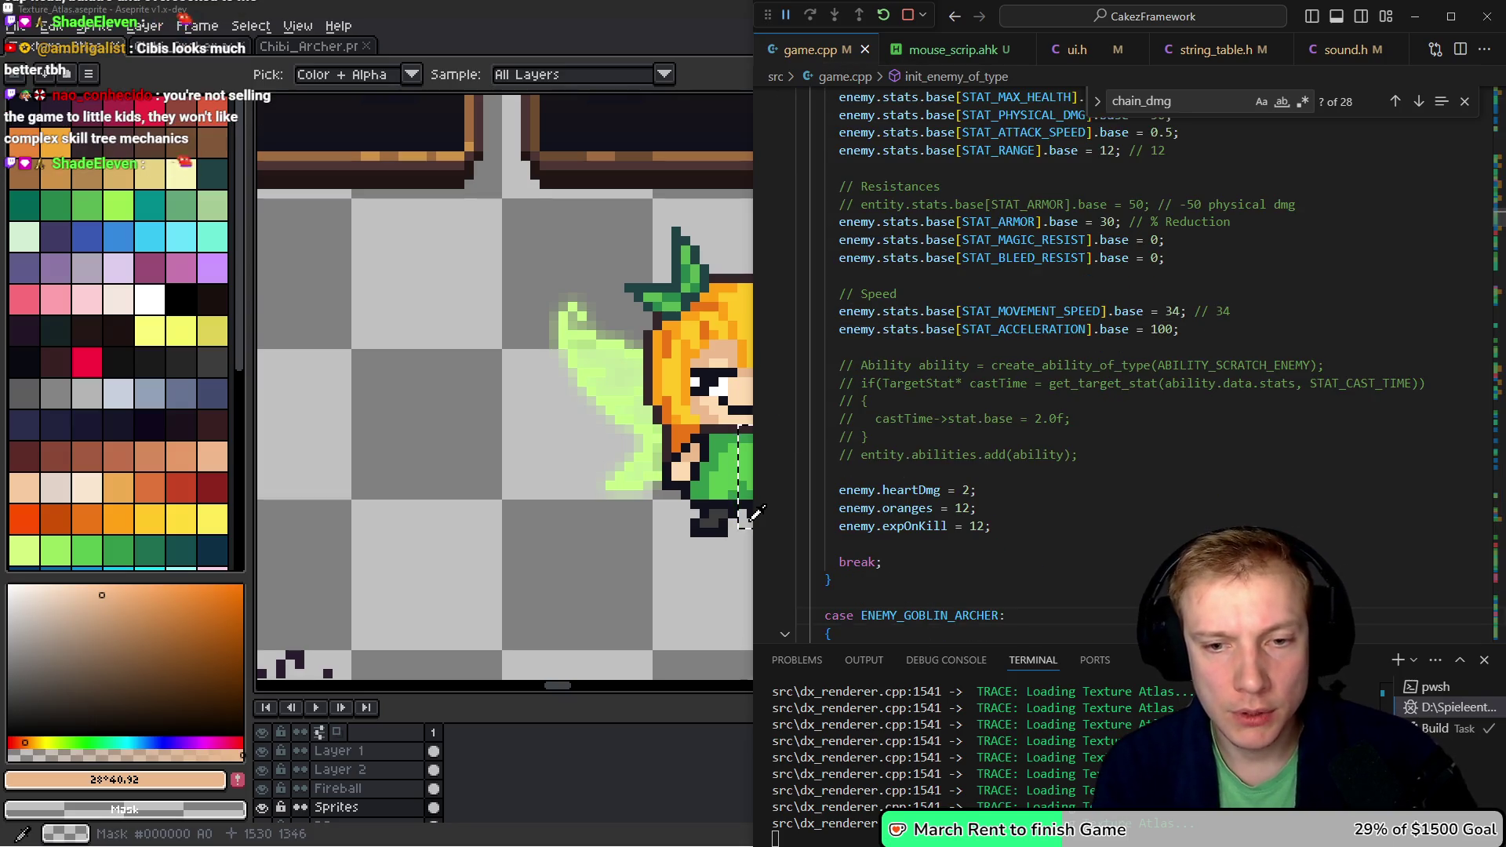
pyautogui.scroll(-6, 1072, 534)
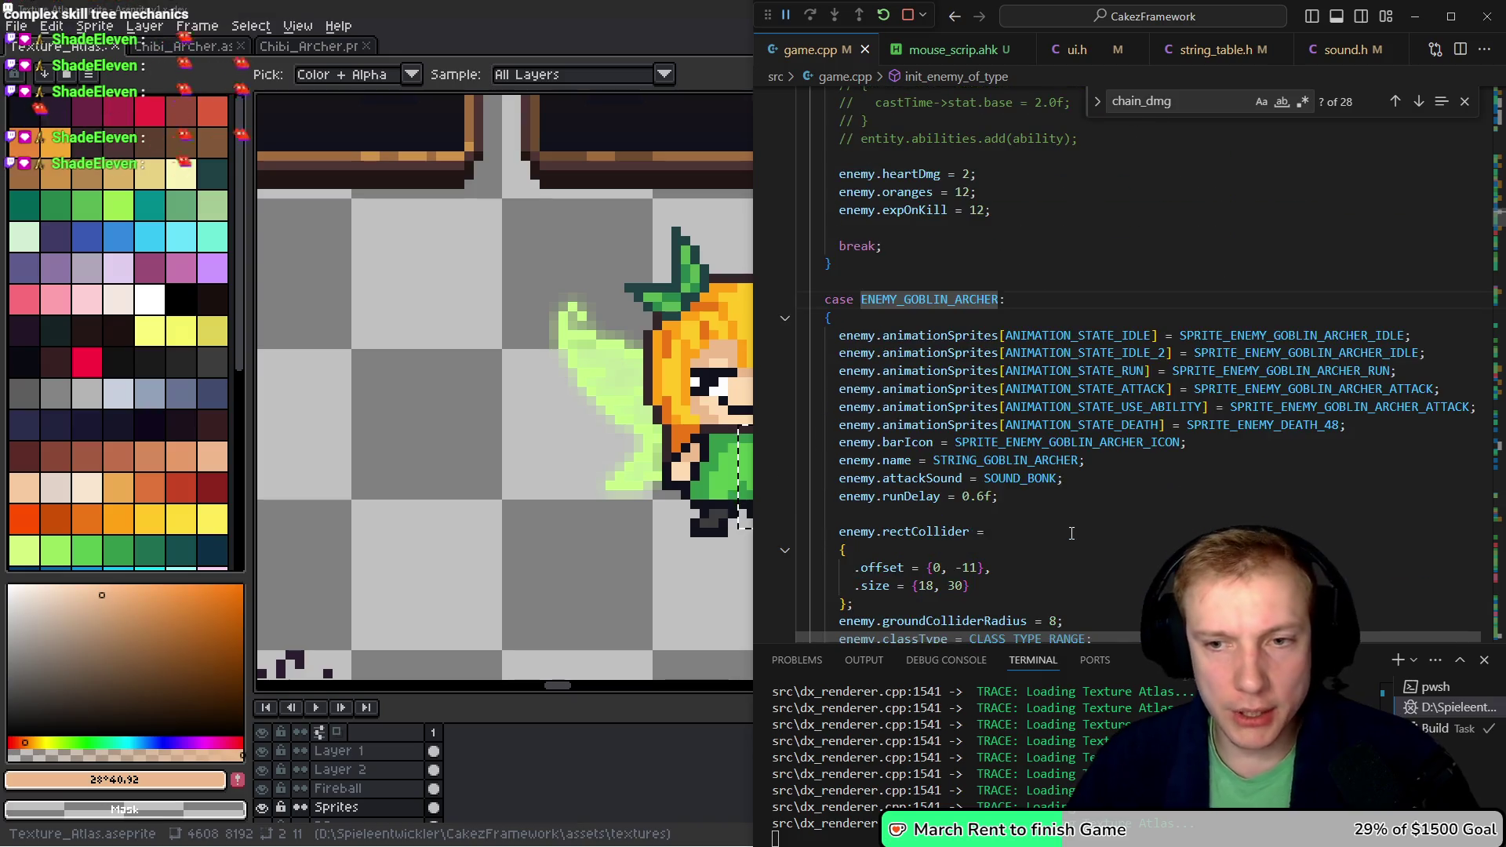
pyautogui.press('Down')
pyautogui.press('Down')
pyautogui.press('Down')
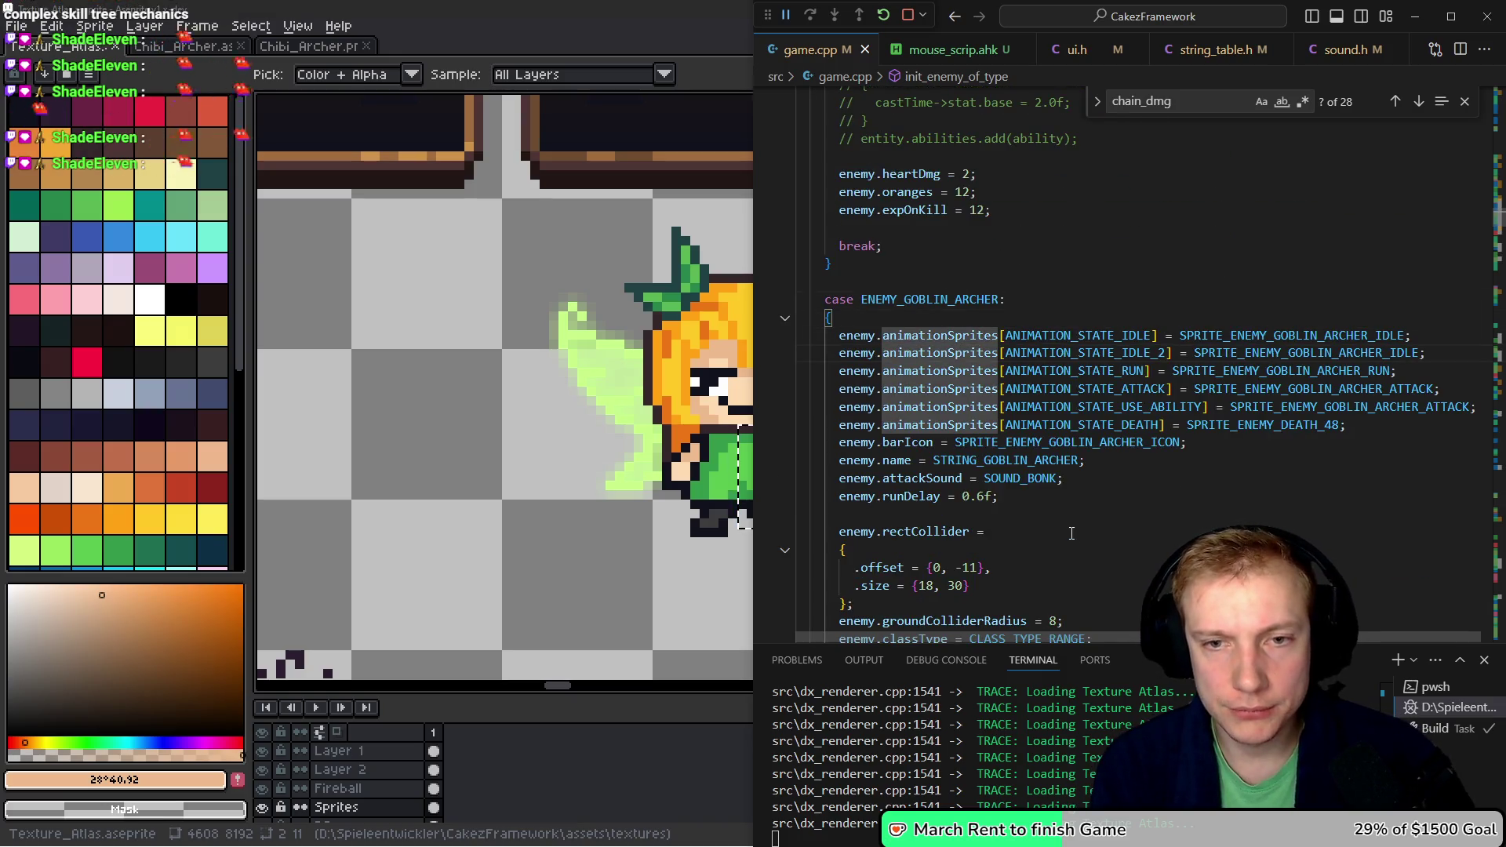
pyautogui.press('Down')
pyautogui.write('SPRITE_CHIBI_DEFENDER')
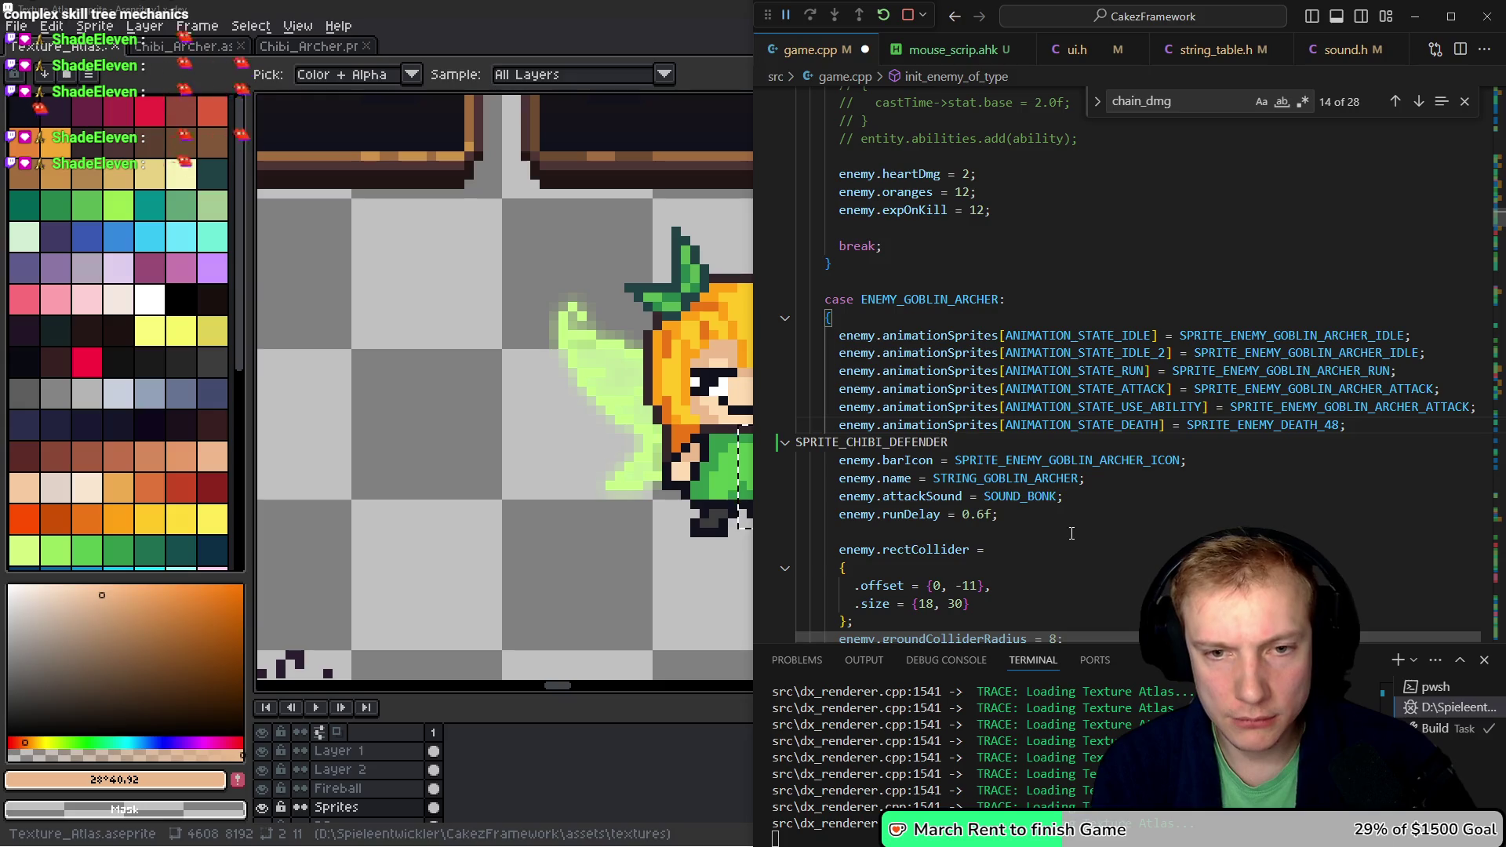
pyautogui.press('Down')
pyautogui.hotkey('shift', 'Home')
pyautogui.hotkey('ctrl', 'c')
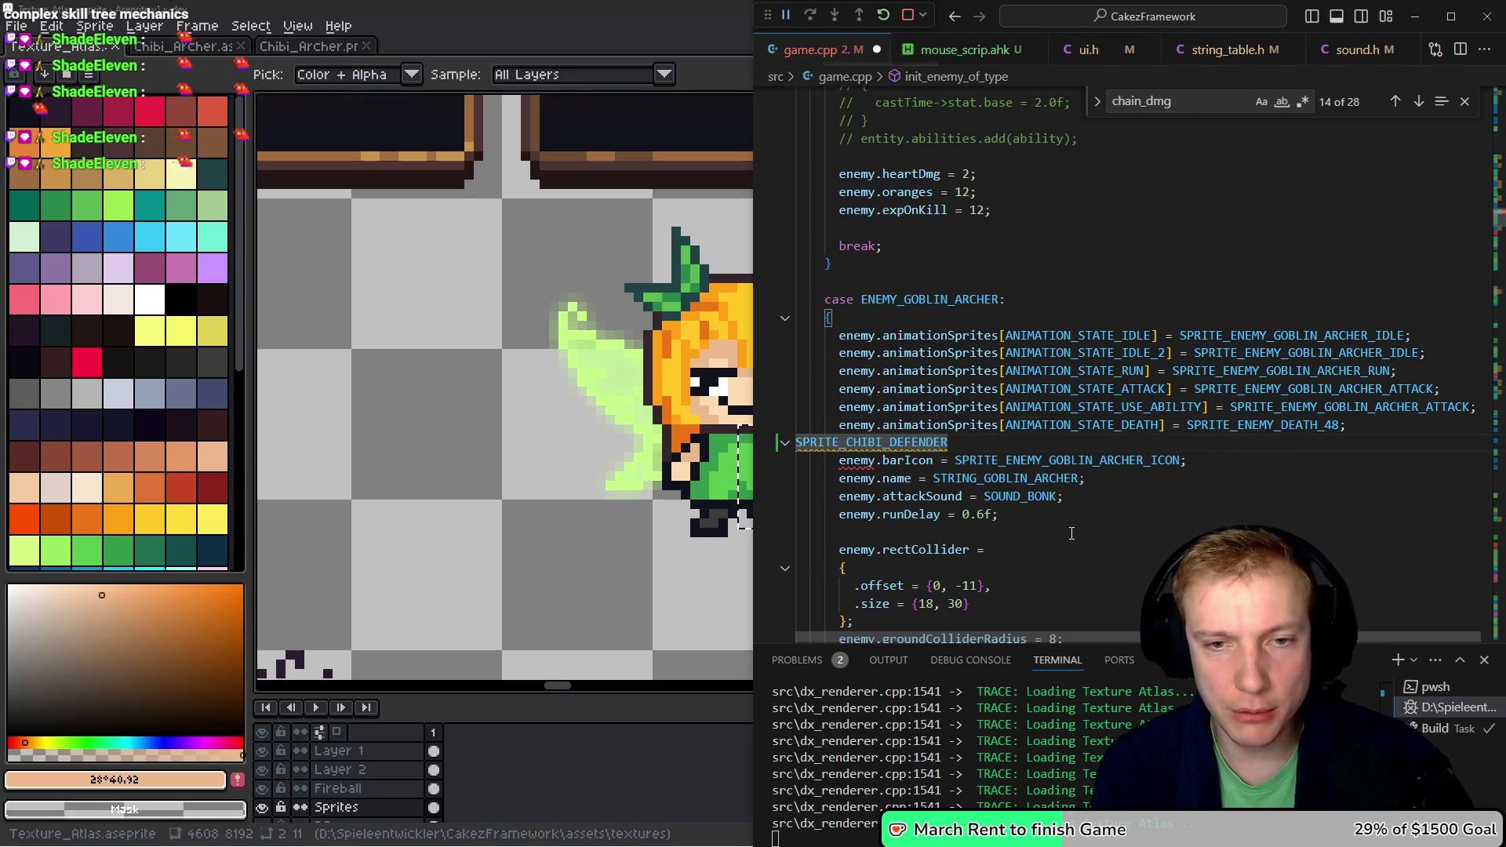
pyautogui.press('F12')
# - Rename the sprite ID to SPRITE_CHIBI_ARCHER in assets.h
pyautogui.press('Right')
pyautogui.press('BackSpace')
pyautogui.press('BackSpace')
pyautogui.press('BackSpace')
pyautogui.press('BackSpace')
pyautogui.press('BackSpace')
pyautogui.press('BackSpace')
pyautogui.write('HER')
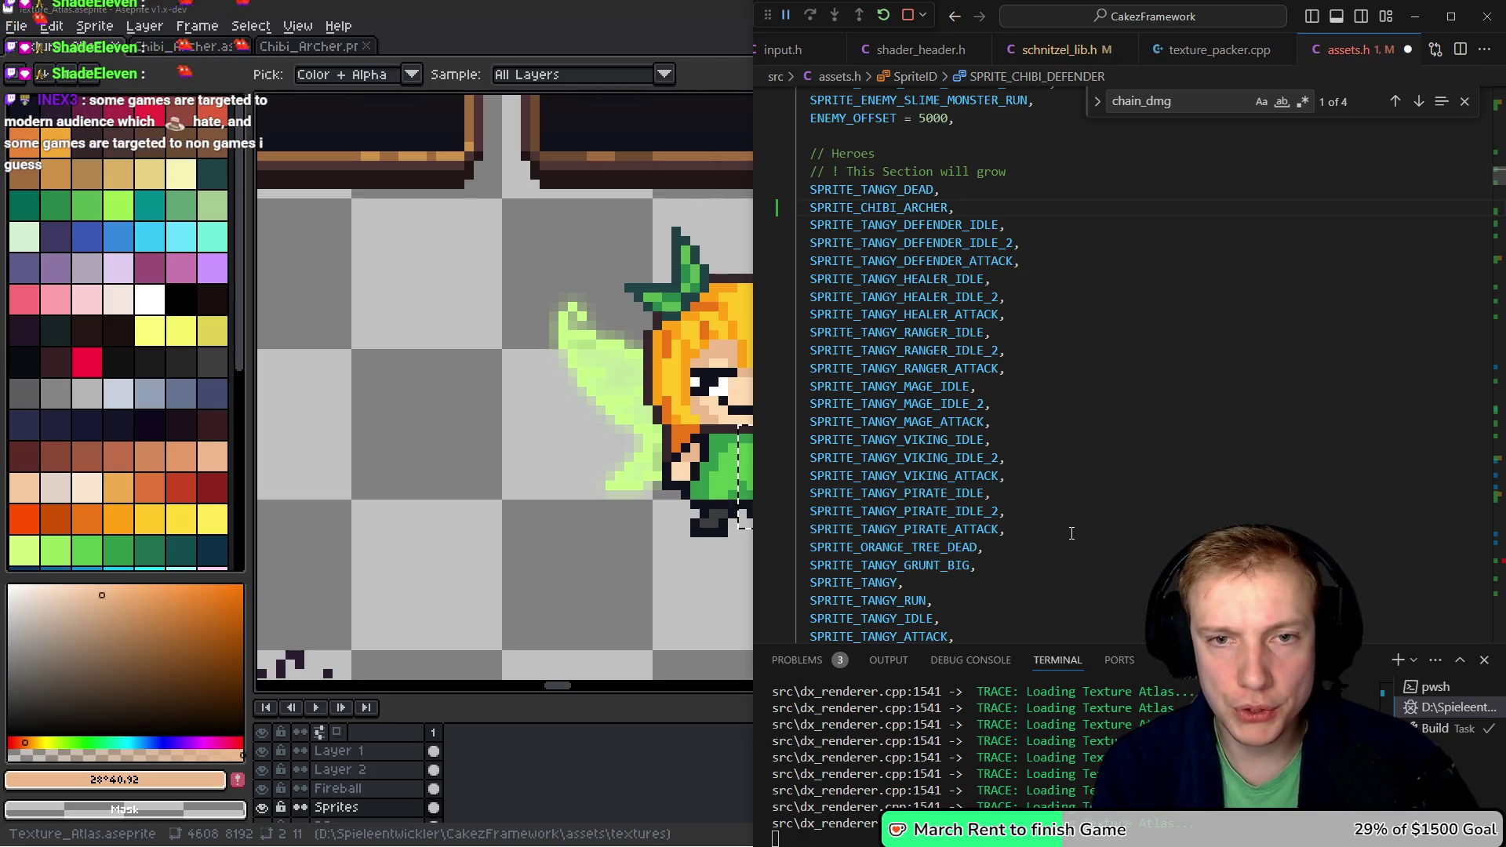
pyautogui.press('F8')
pyautogui.press('Escape')
pyautogui.press('BackSpace')
pyautogui.press('BackSpace')
pyautogui.press('BackSpace')
pyautogui.write('ARCHER')
# - Try a SPRITE_CHIBI_ARCHER line in the goblin archer setup, undo it, save, and move to HERO_RANGER
pyautogui.hotkey('ctrl', 'Tab')
pyautogui.hotkey('ctrl', 'v')
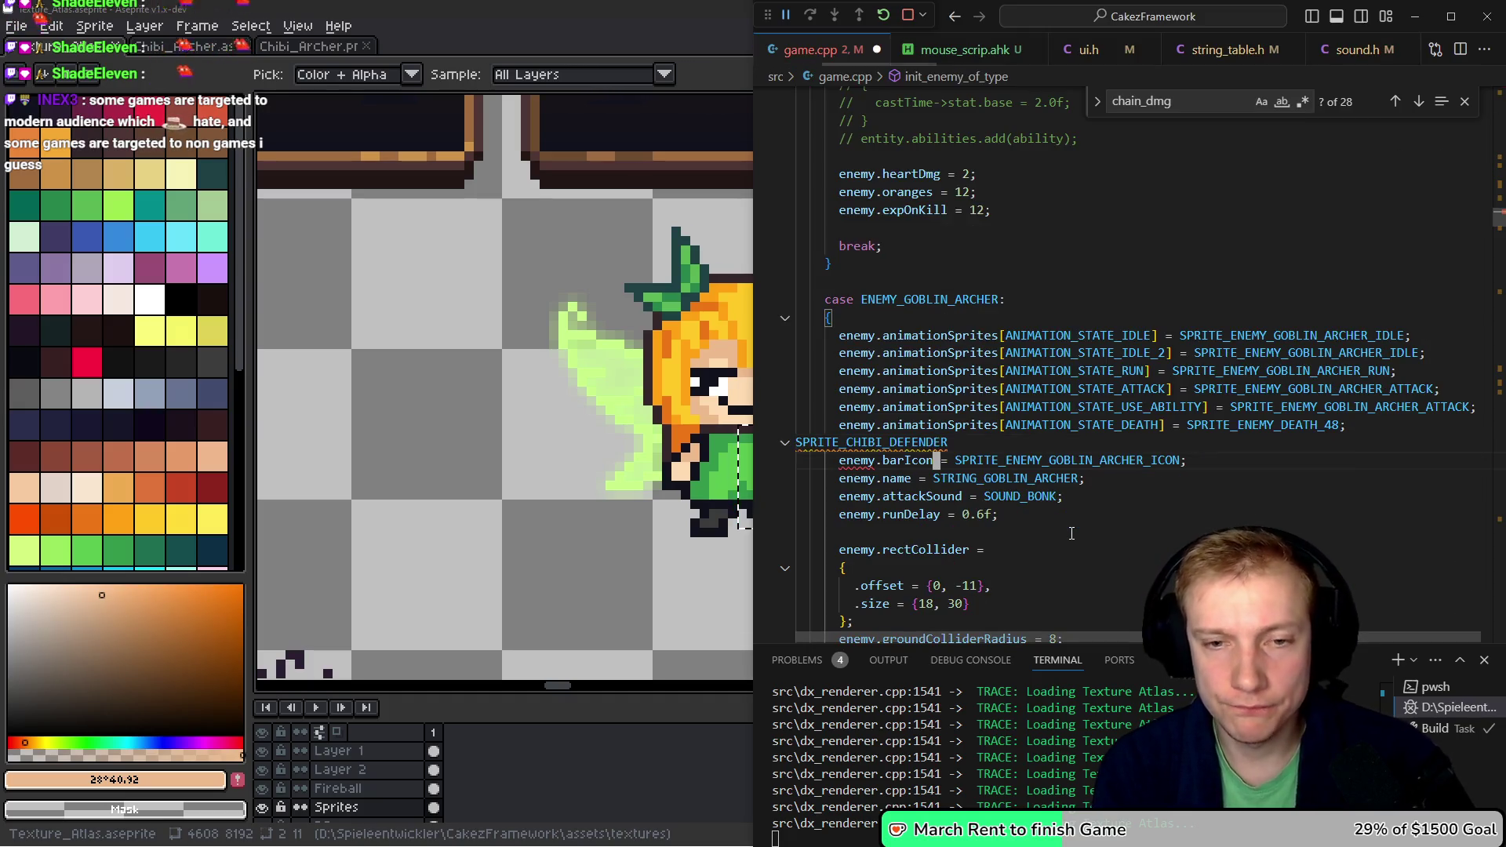
pyautogui.press('BackSpace')
pyautogui.press('BackSpace')
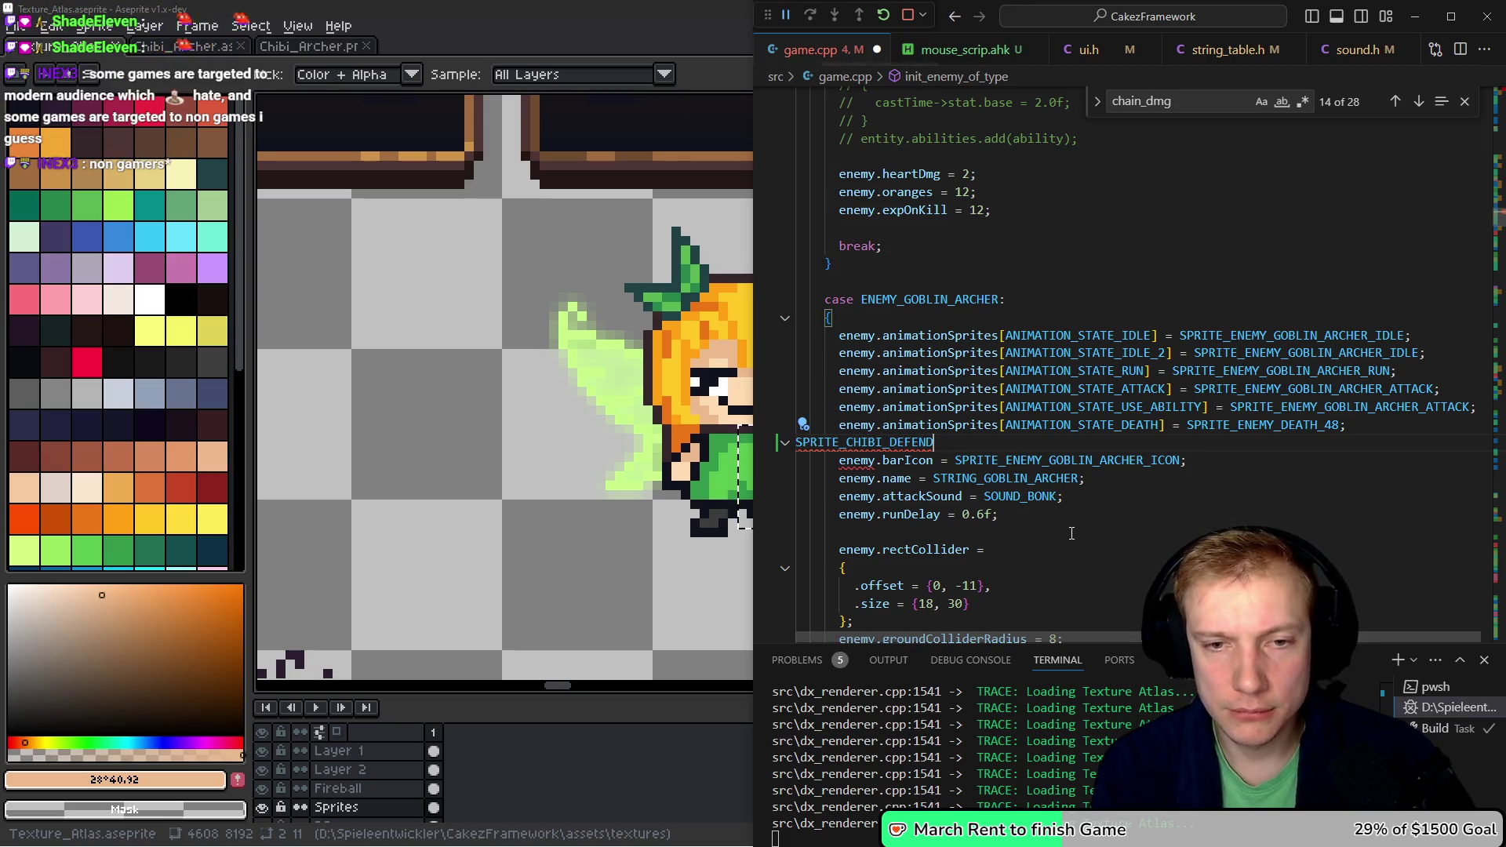
pyautogui.write('ARCHER')
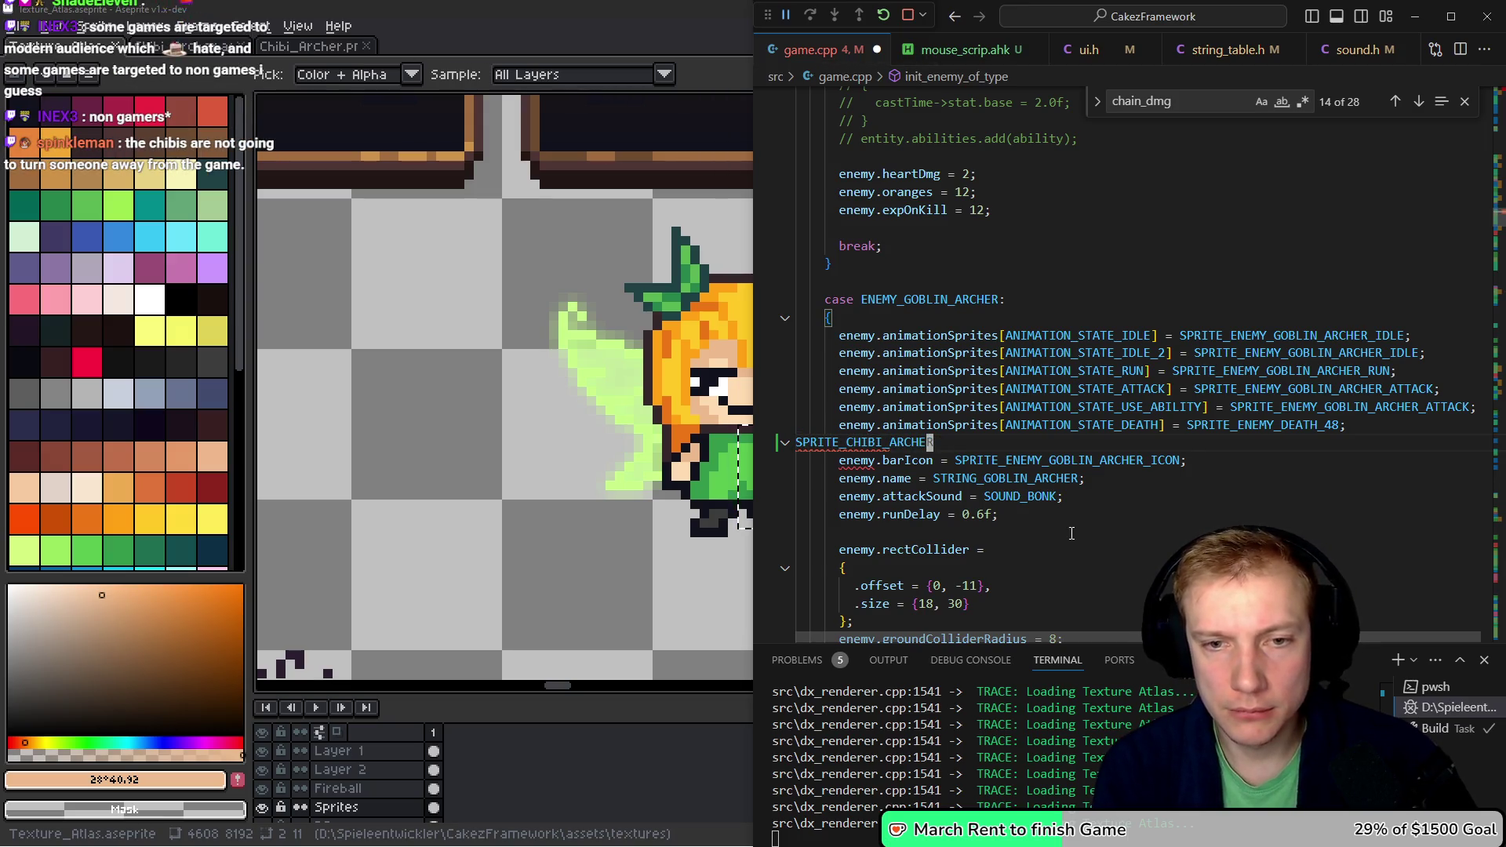
pyautogui.hotkey('ctrl', 'BackSpace')
pyautogui.press('BackSpace')
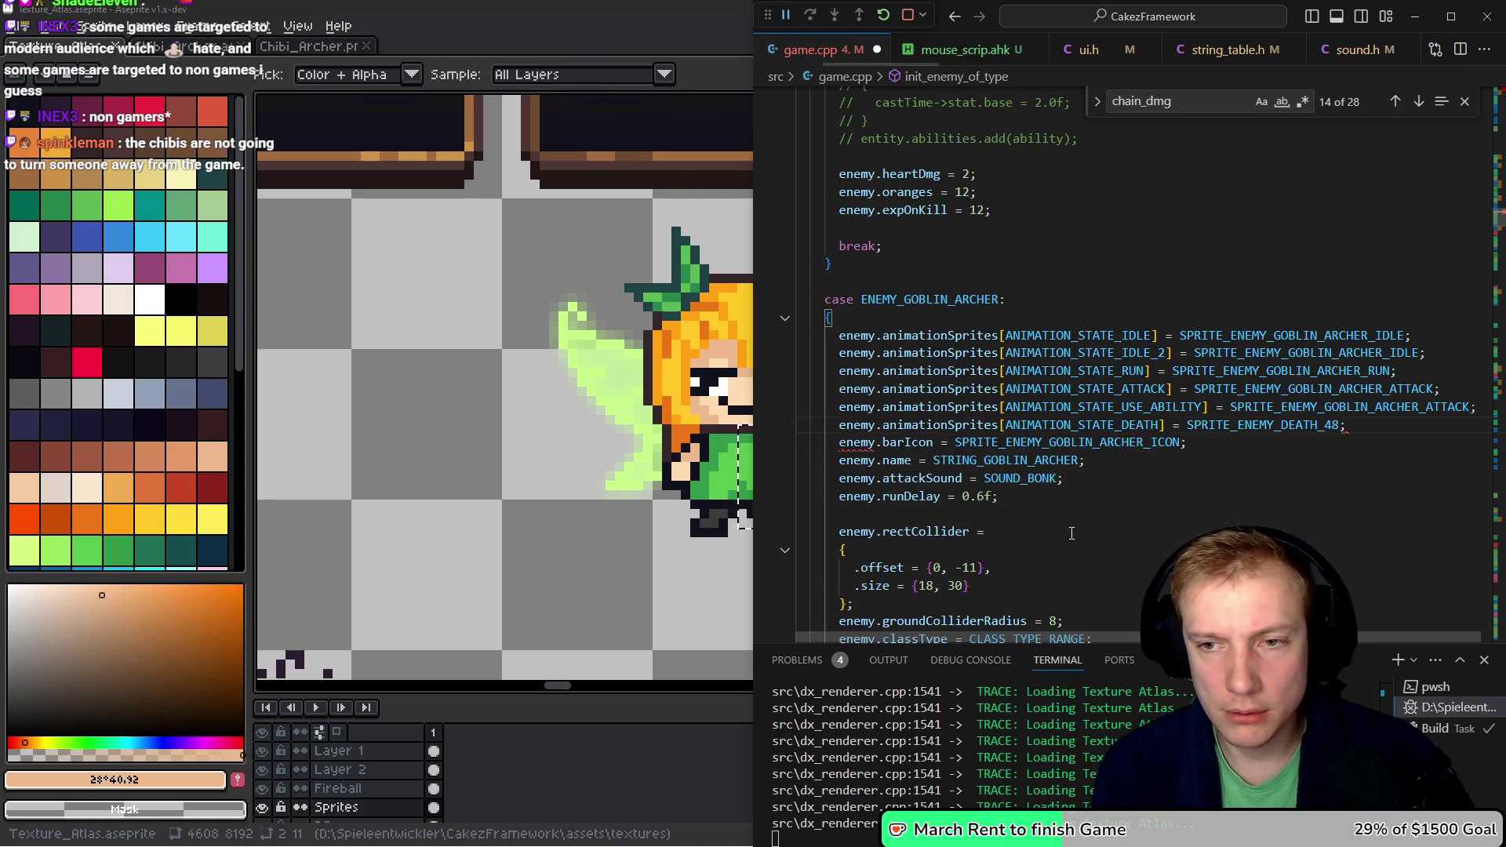
pyautogui.hotkey('ctrl', 'z')
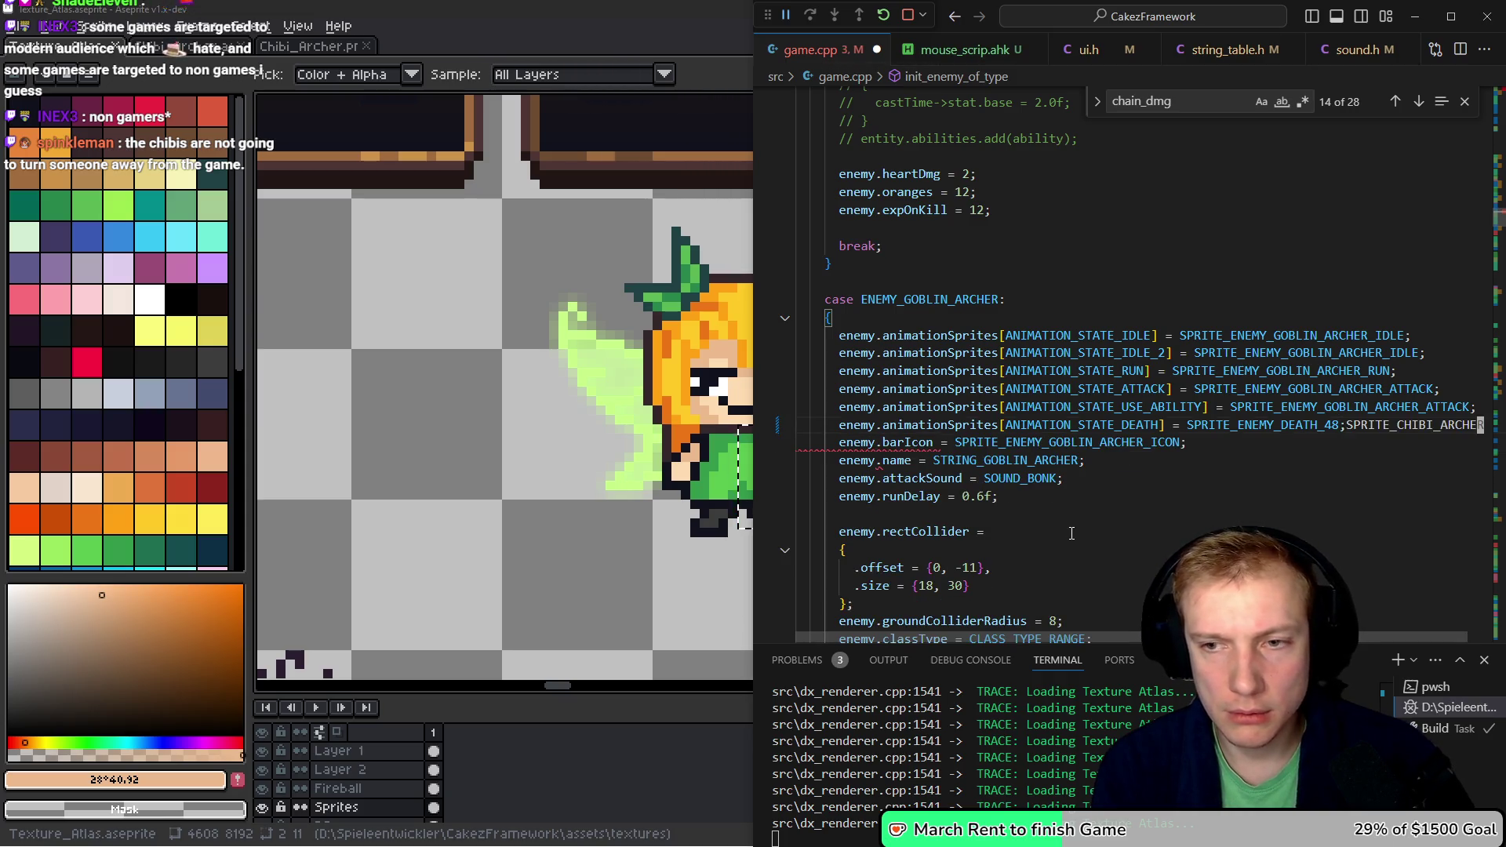
pyautogui.hotkey('ctrl', 'z')
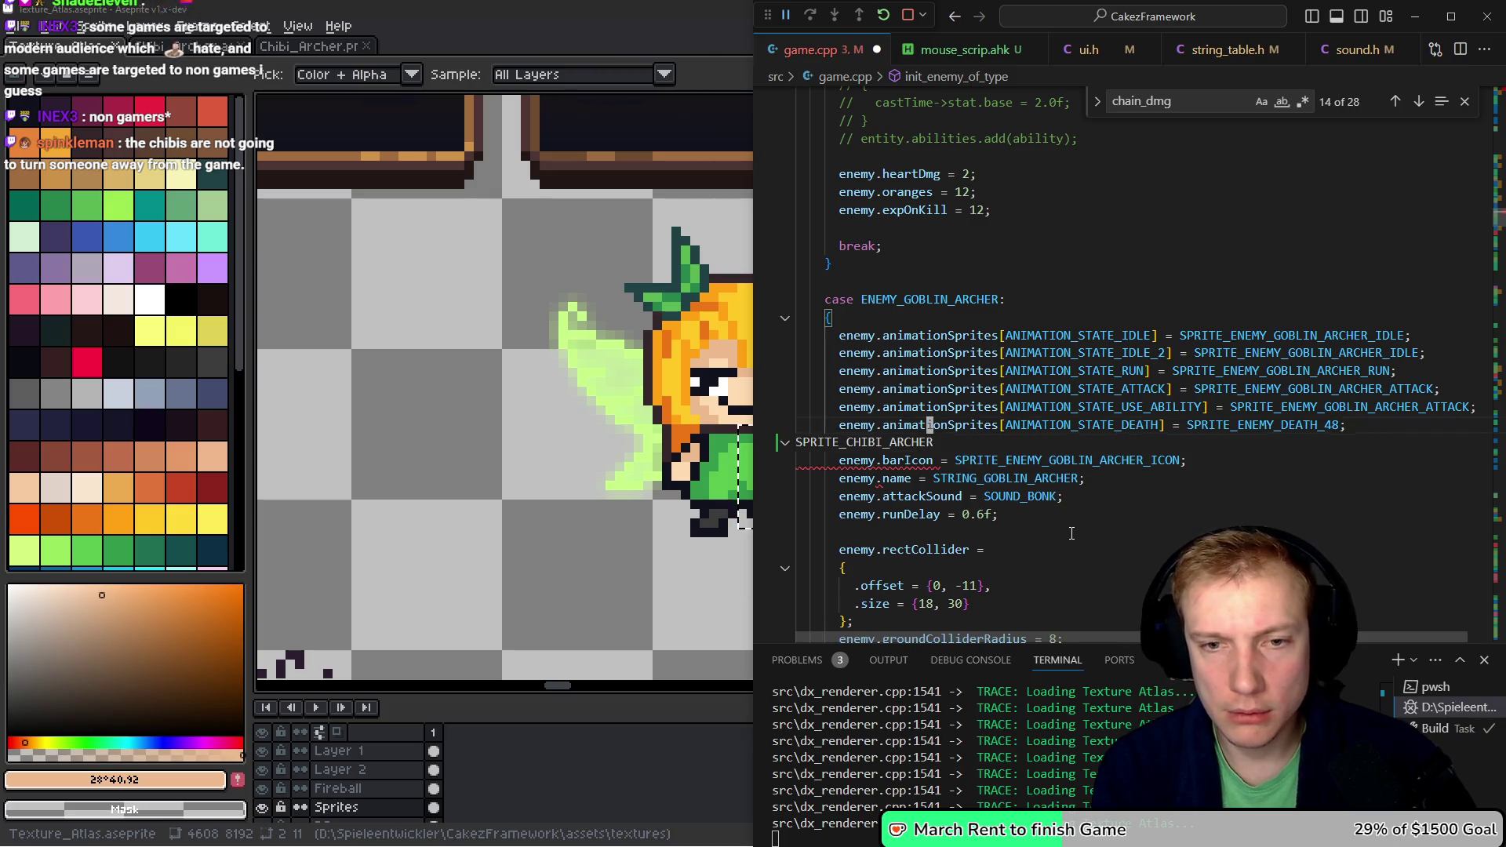
pyautogui.hotkey('shift', 'Up')
pyautogui.hotkey('shift', 'Up')
pyautogui.hotkey('shift', 'Up')
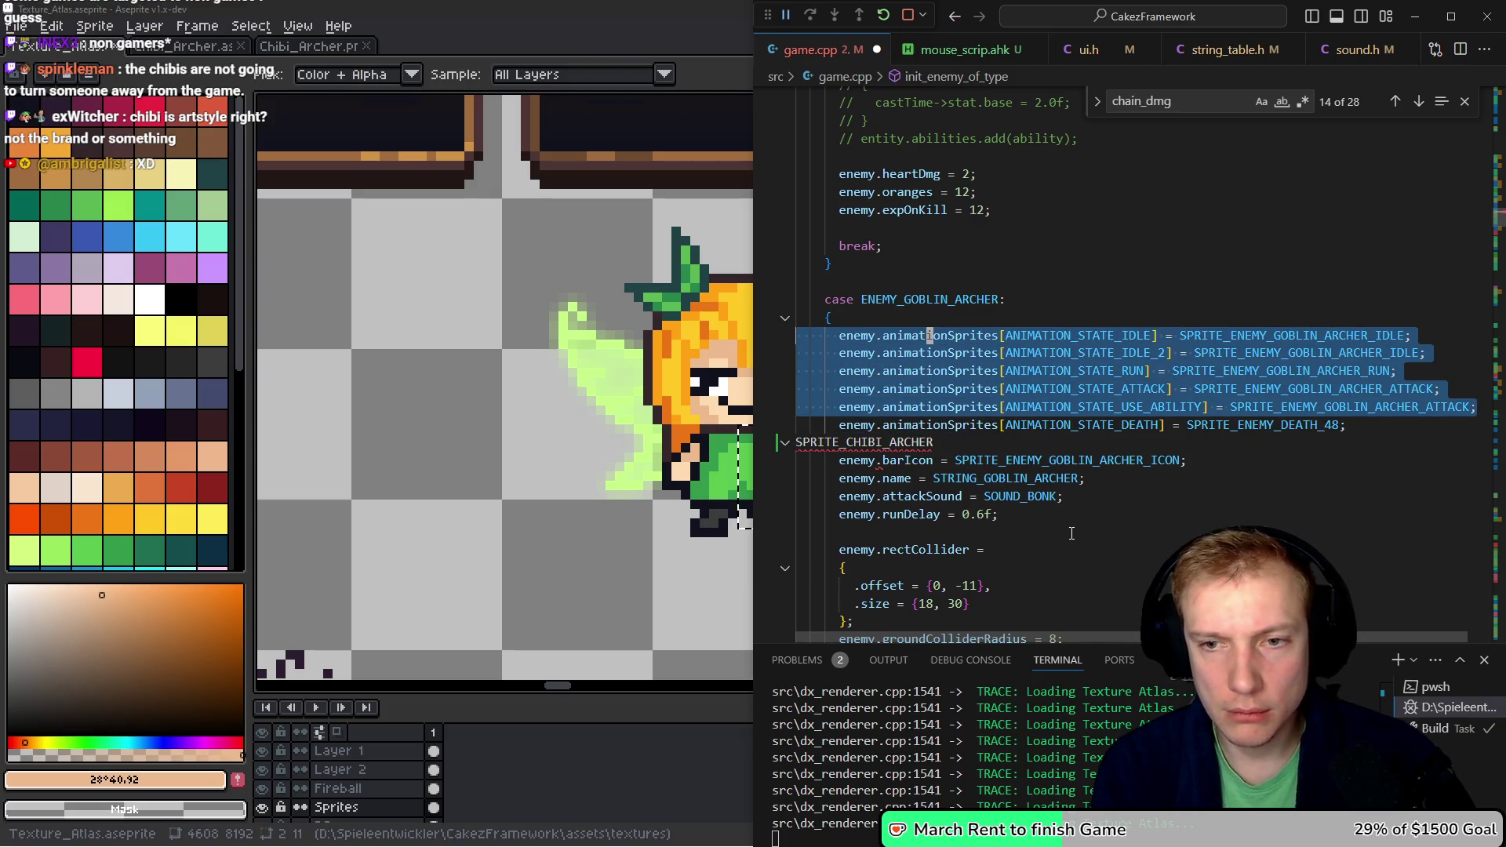
pyautogui.press('Left')
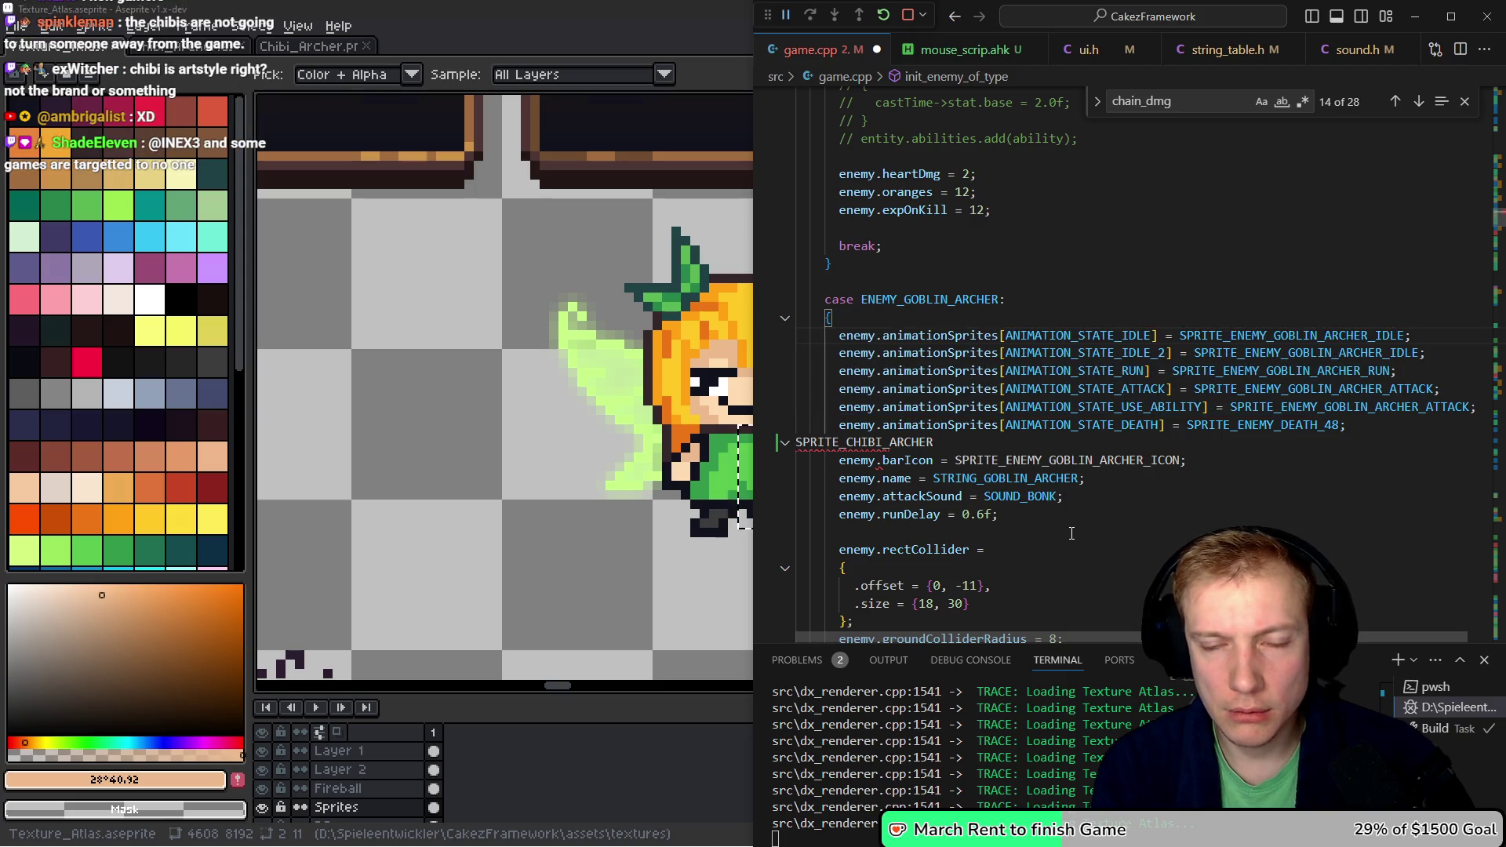
pyautogui.hotkey('ctrl', 'z')
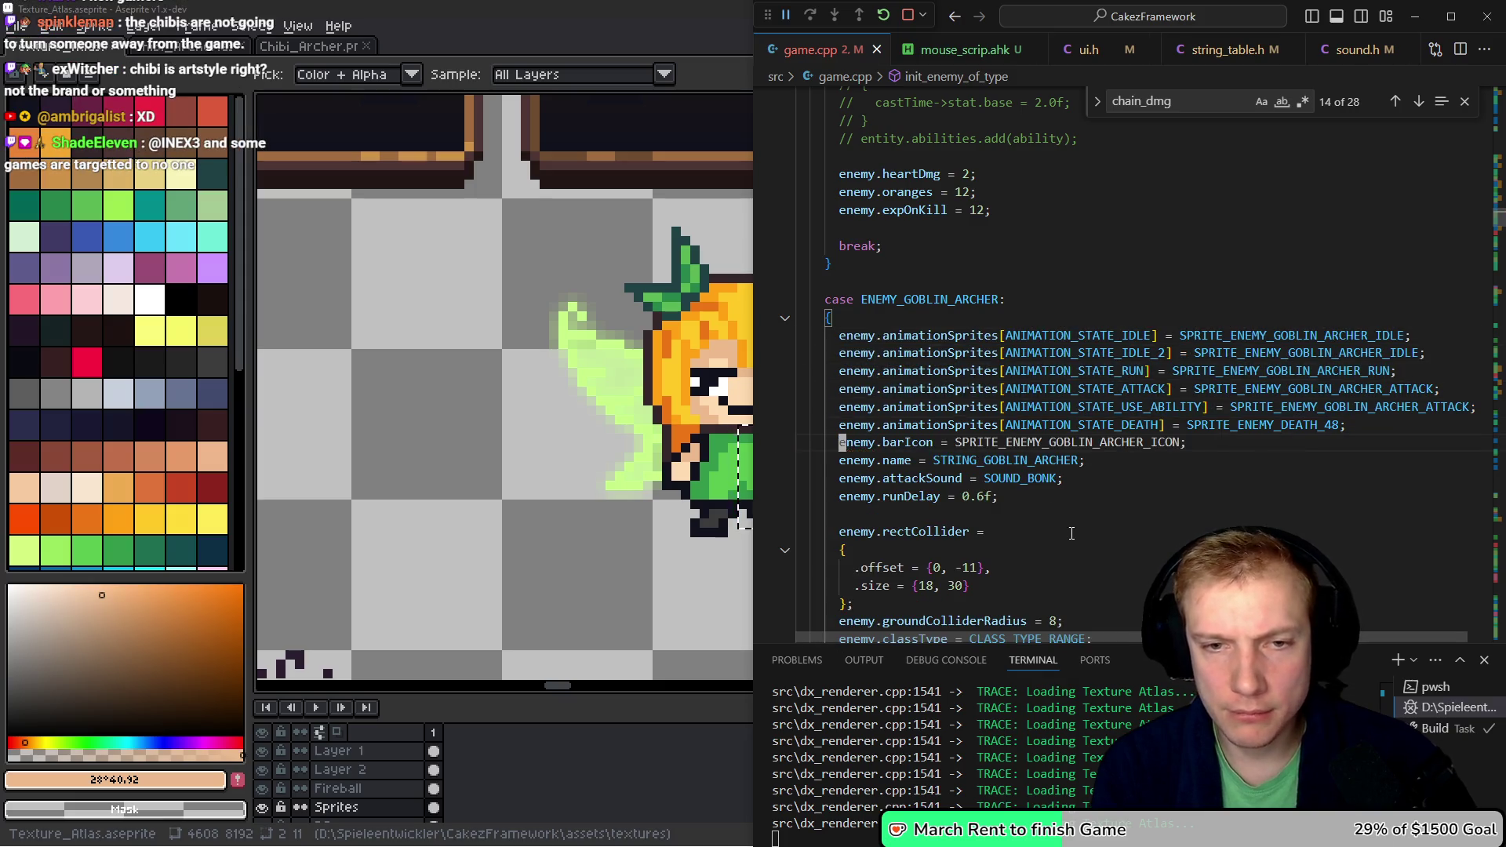
pyautogui.hotkey('ctrl', 's')
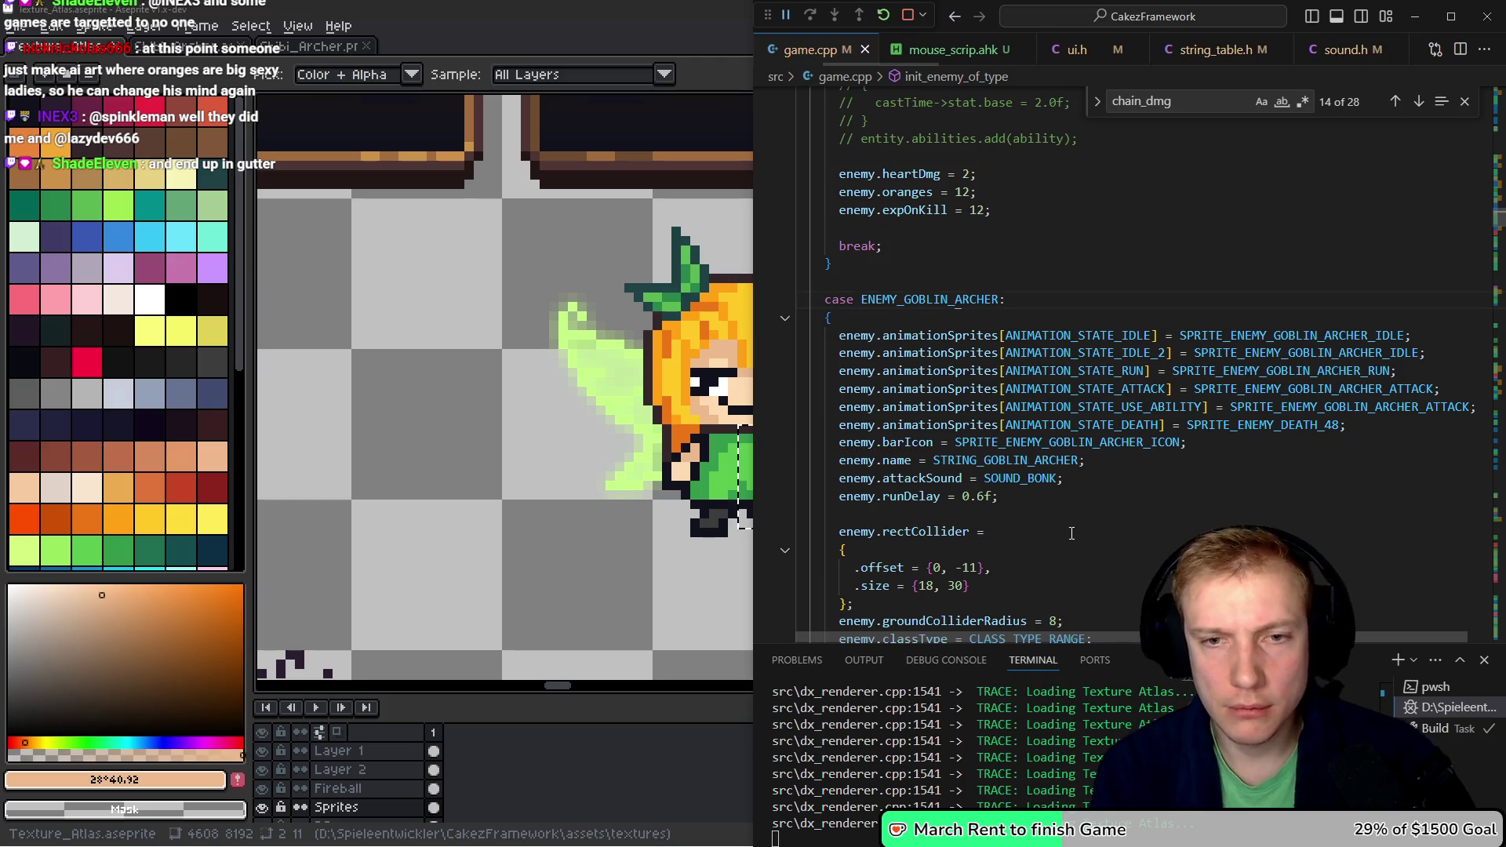
pyautogui.hotkey('alt', 'Left')
pyautogui.press('Down')
pyautogui.press('Down')
pyautogui.press('Down')
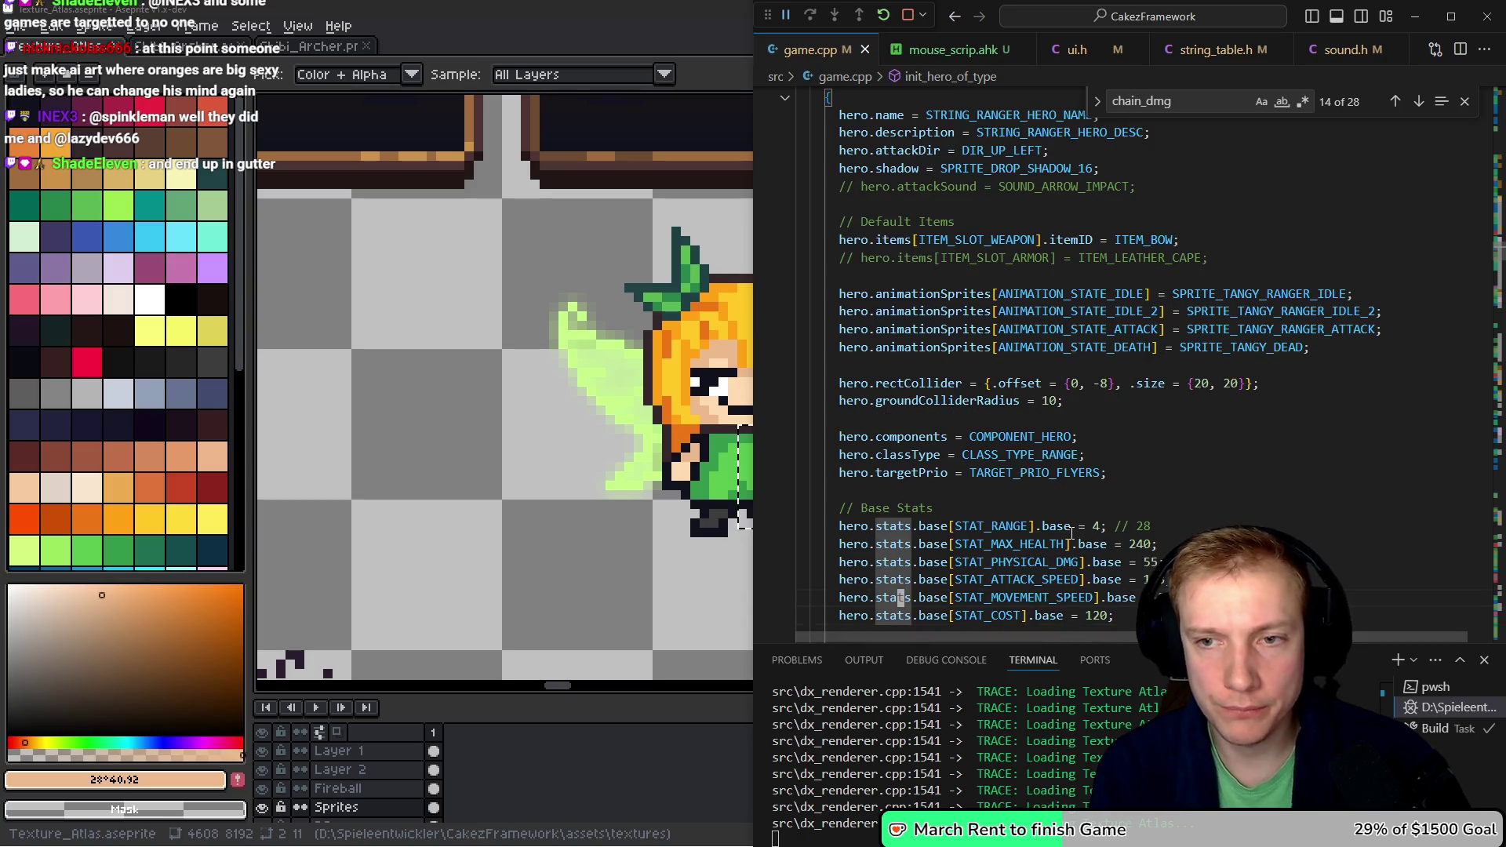
# - Duplicate the ranger's animation lines and swap idle, idle 2 and attack sprites to SPRITE_CHIBI_ARCHER
pyautogui.press('Up')
pyautogui.press('Up')
pyautogui.press('Up')
pyautogui.write('SPRITE_CHIBI_ARCHER')
pyautogui.hotkey('shift', 'Up')
pyautogui.hotkey('shift', 'Up')
pyautogui.hotkey('shift', 'Up')
pyautogui.press('Left')
pyautogui.hotkey('ctrl', 'v')
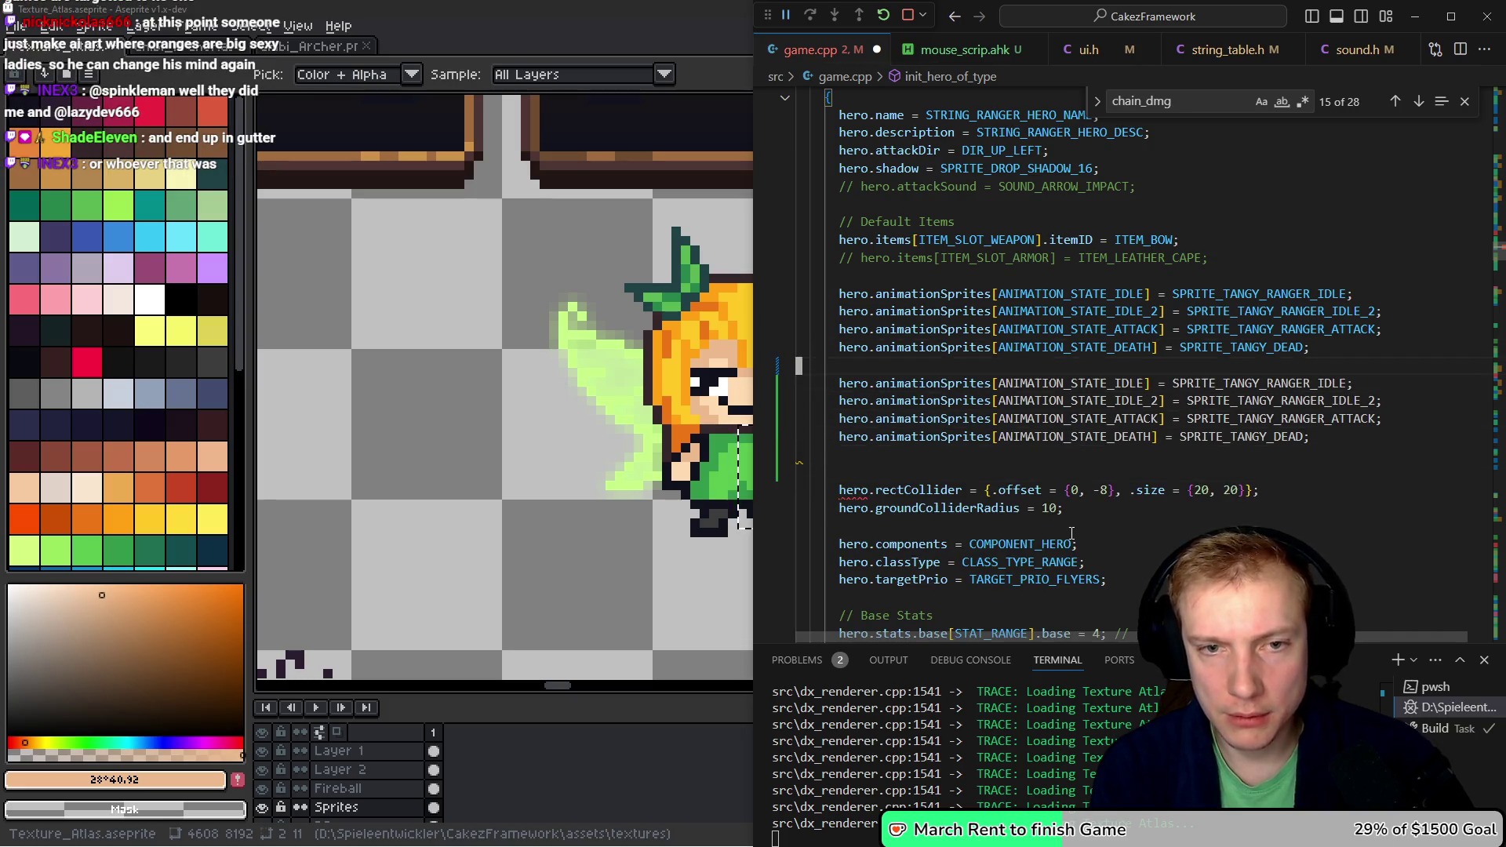
pyautogui.hotkey('ctrl', 'shift', 'Right')
pyautogui.write('SPRITE_CHIBI_ARCHER')
pyautogui.press('Up')
pyautogui.hotkey('ctrl', 'shift', 'Left')
pyautogui.write('SPRITE_CHIBI_ARCHER')
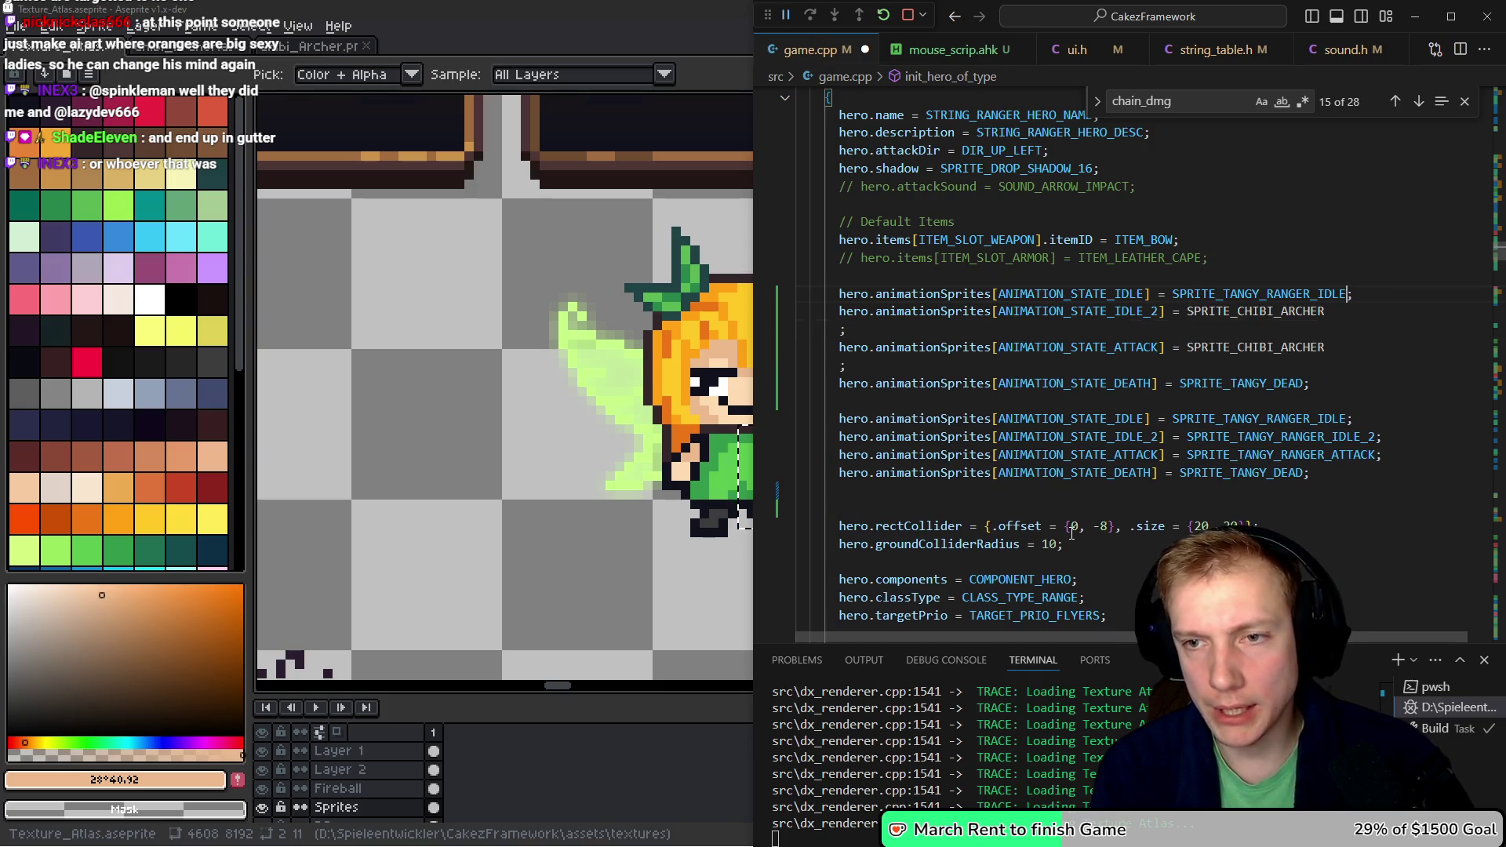
pyautogui.hotkey('ctrl', 'shift', 'Left')
pyautogui.write('SPRITE_CHIBI_ARCHER')
# - Fix the stray semicolons, comment out the old TANGY_RANGER lines, save game.cpp and start the build
pyautogui.press('BackSpace')
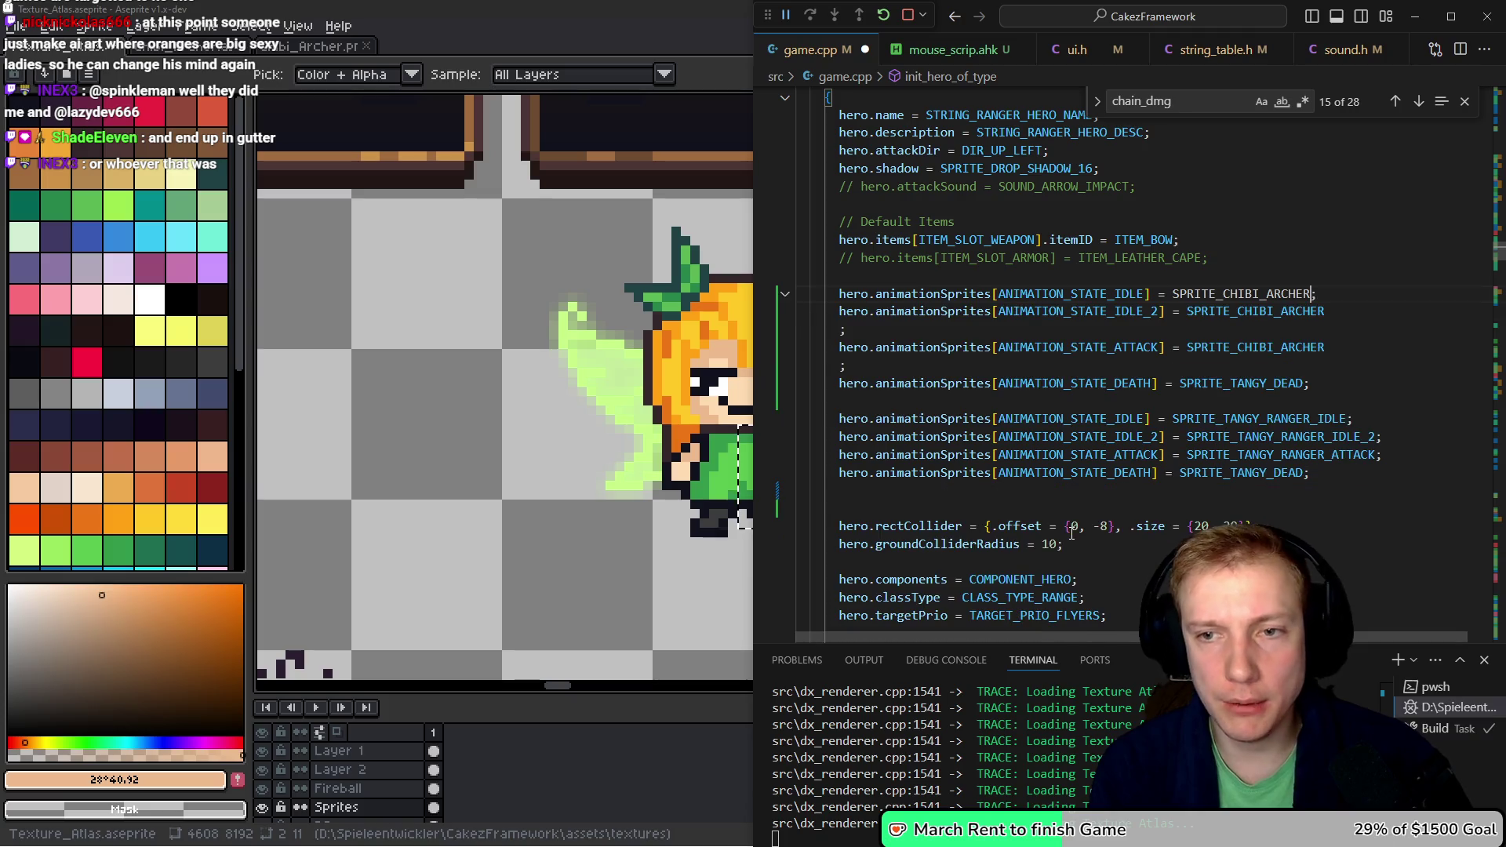
pyautogui.press('BackSpace')
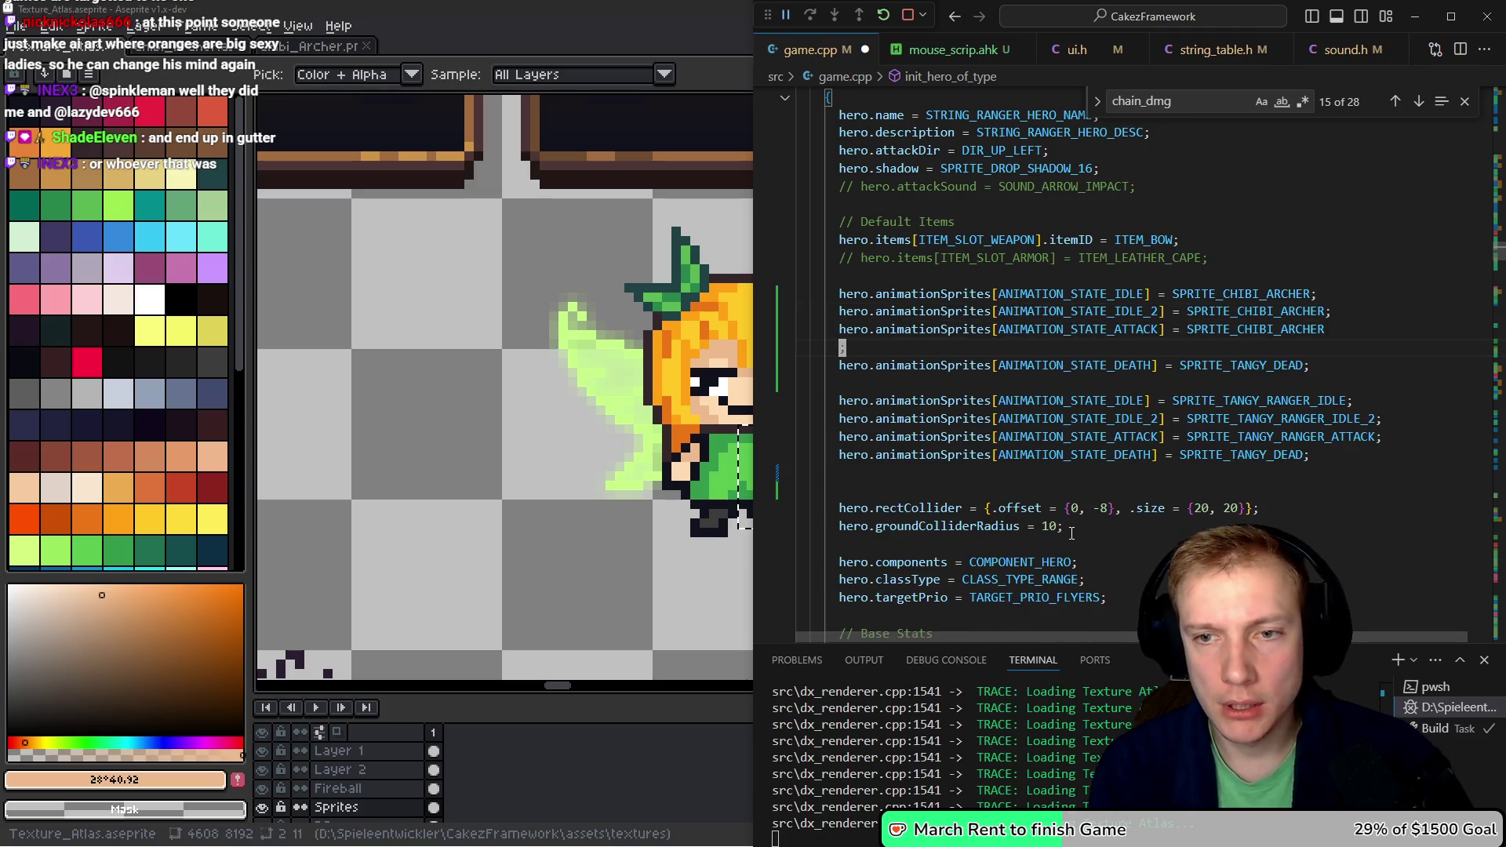
pyautogui.press('BackSpace')
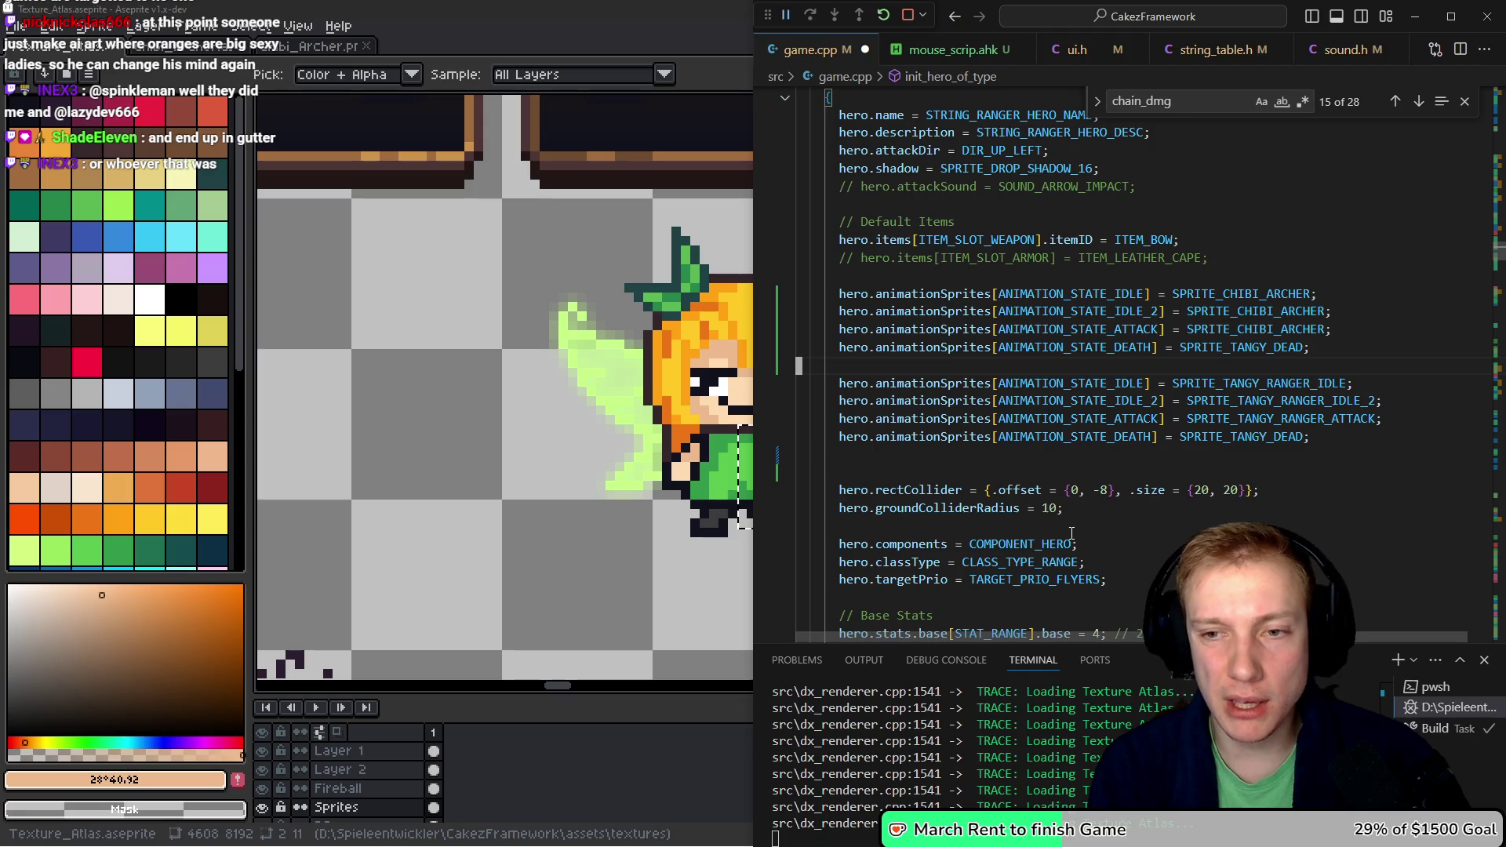
pyautogui.hotkey('shift', 'Down')
pyautogui.hotkey('shift', 'Down')
pyautogui.hotkey('shift', 'Down')
pyautogui.hotkey('ctrl', '/')
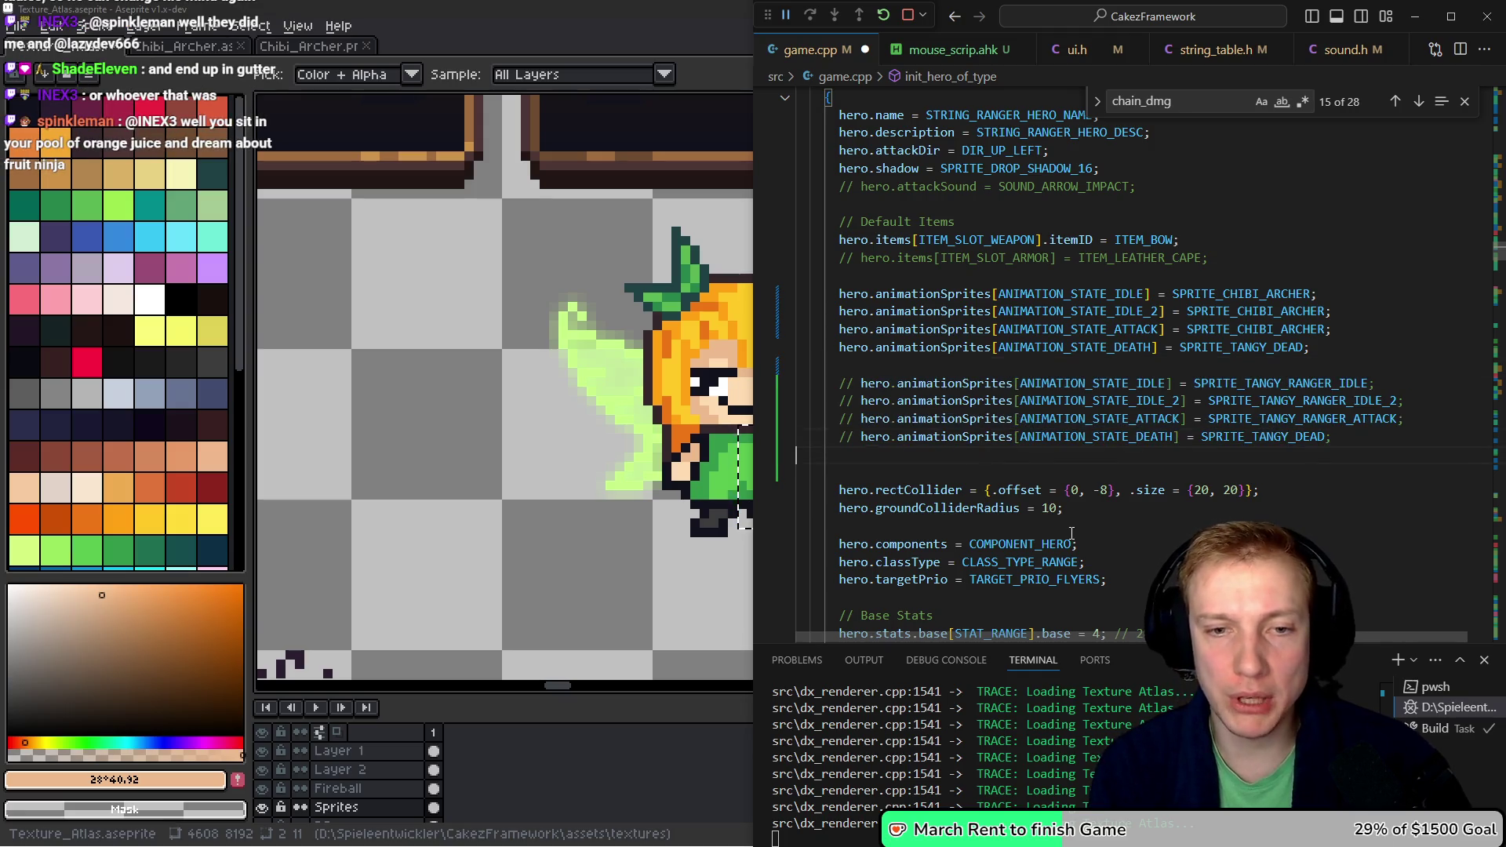
pyautogui.press('BackSpace')
pyautogui.hotkey('ctrl', 's')
pyautogui.hotkey('ctrl', 'shift', 'b')
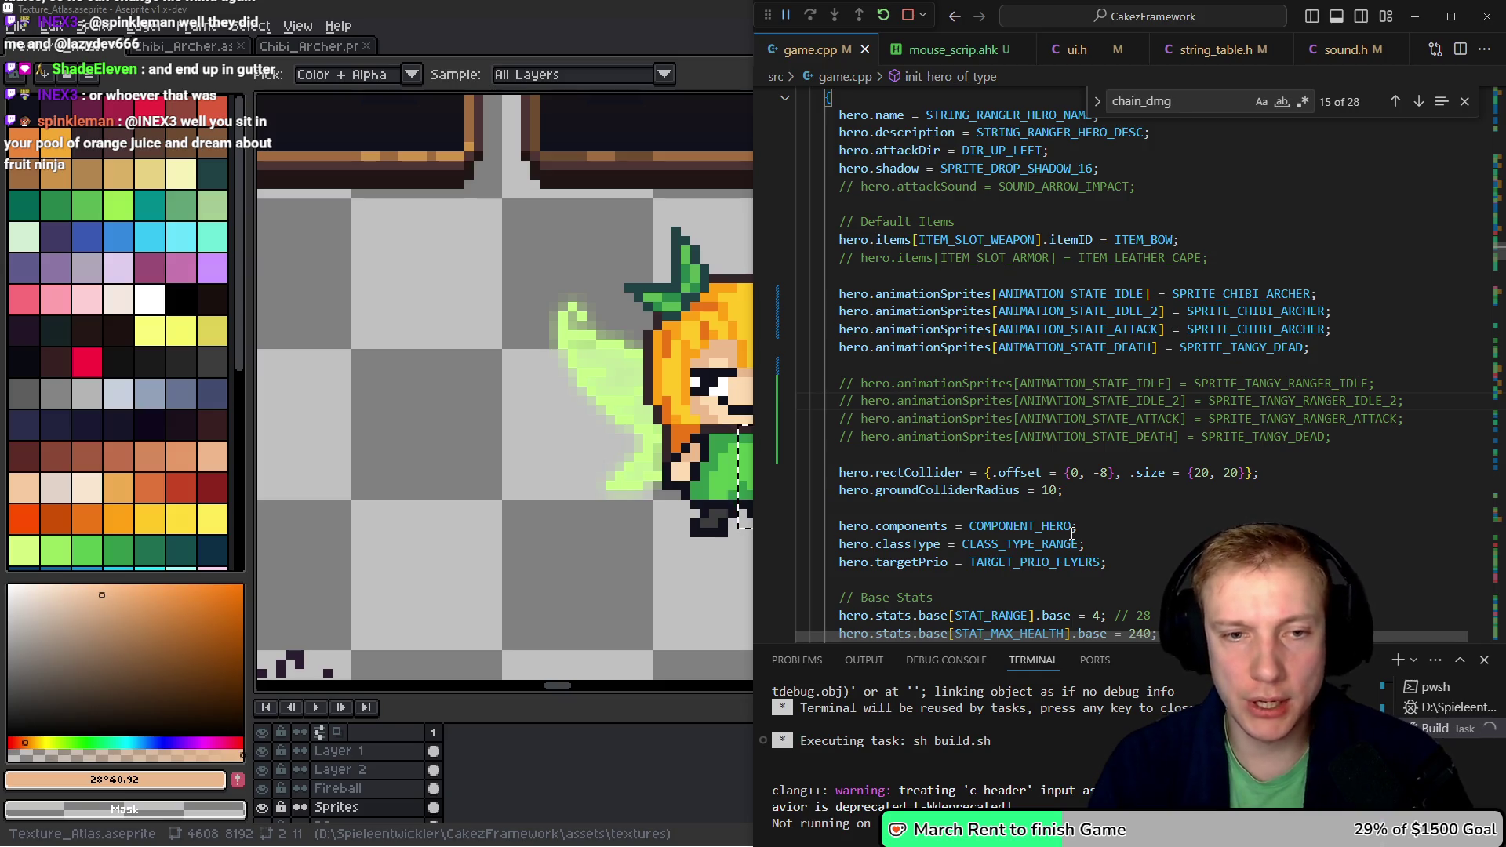
# - Restart the level from the Options menu to see the chibi archer as the ranger hero
pyautogui.moveTo(1020, 632)
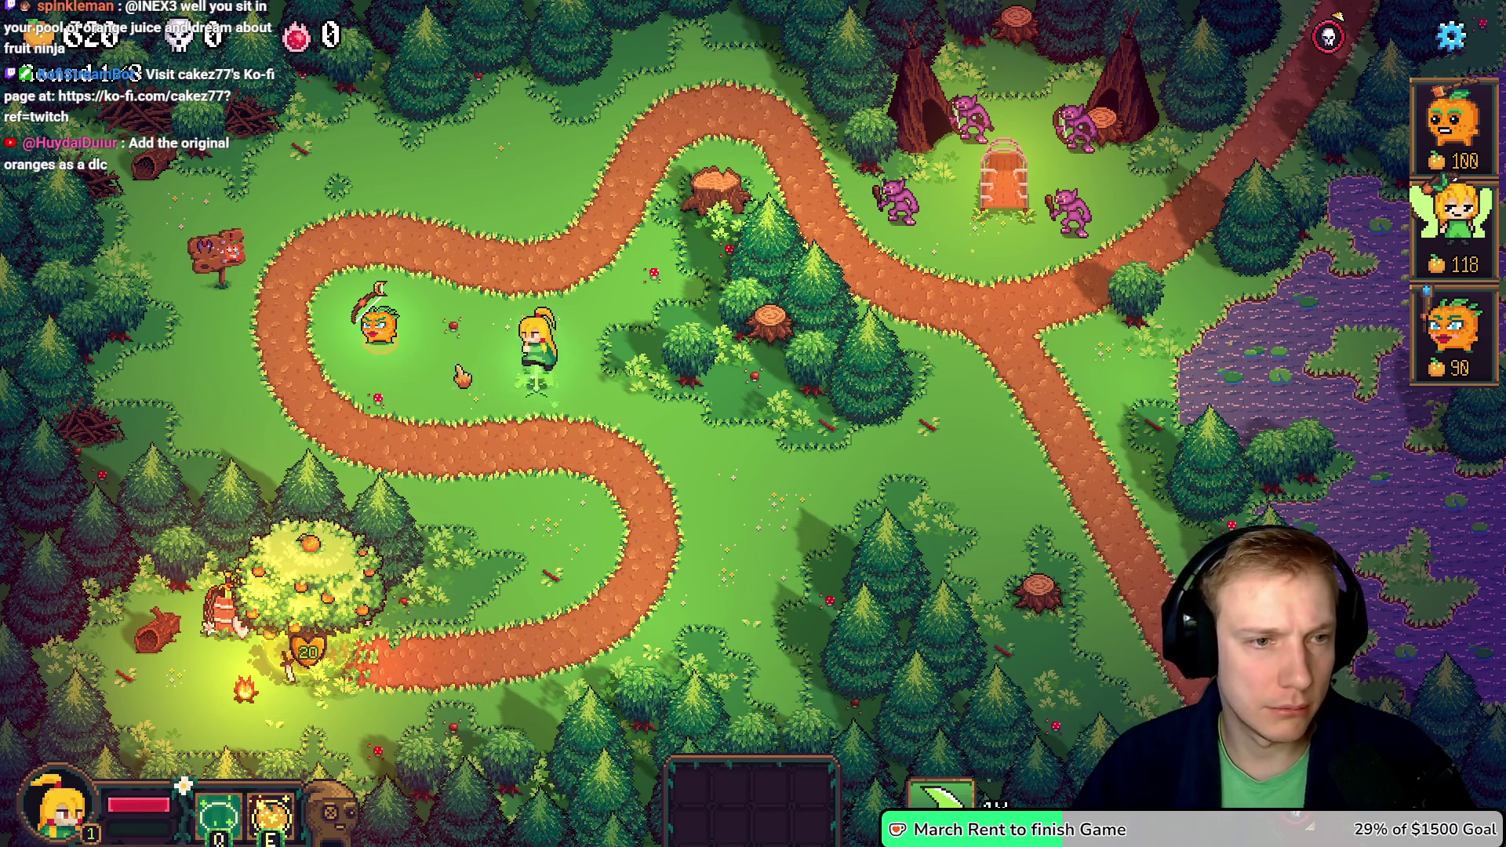
pyautogui.press('s')
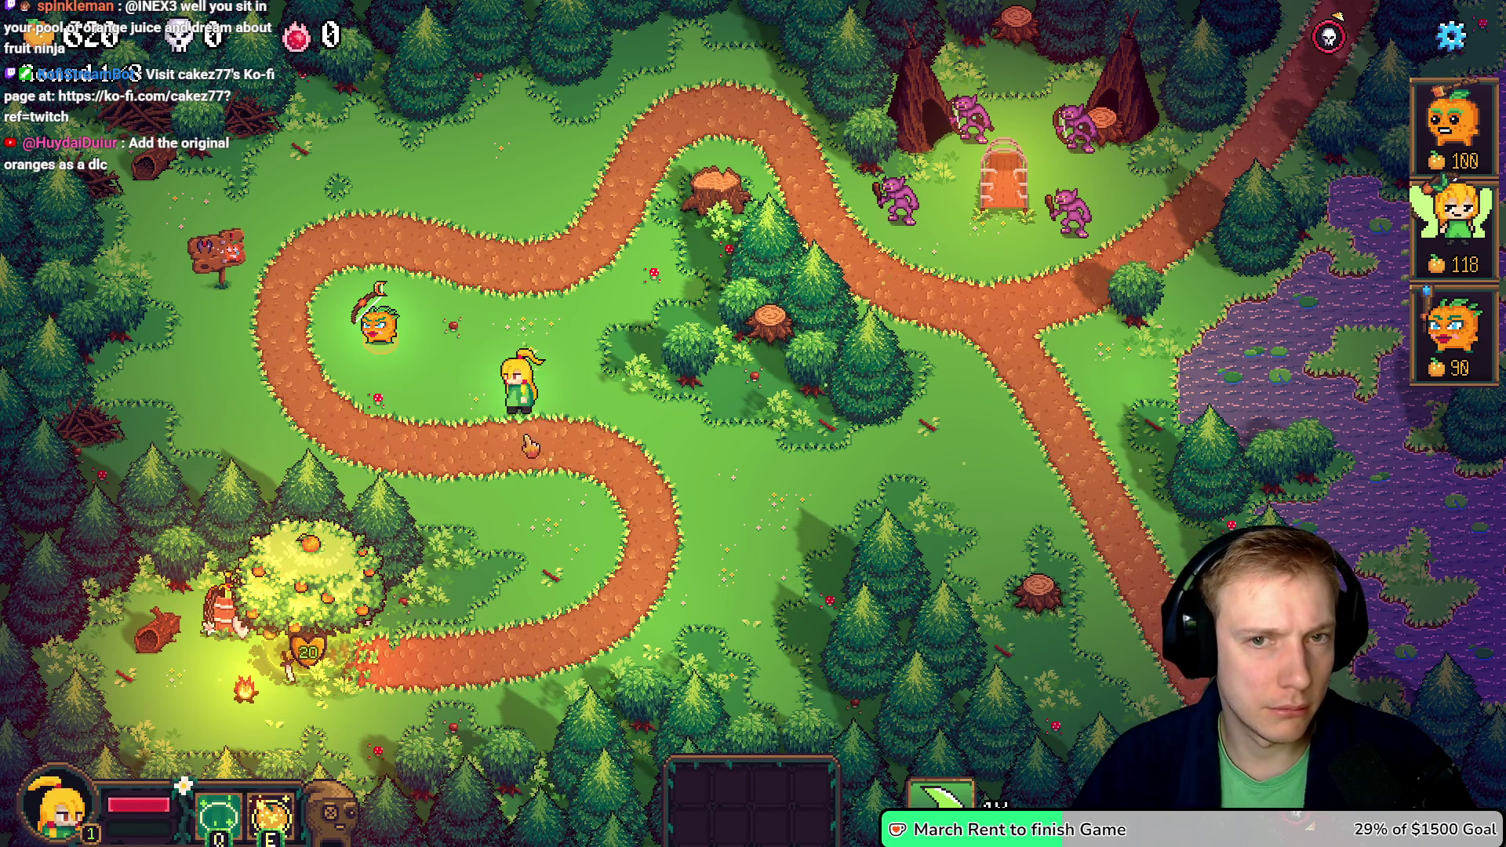
pyautogui.press('Escape')
pyautogui.click(863, 673)
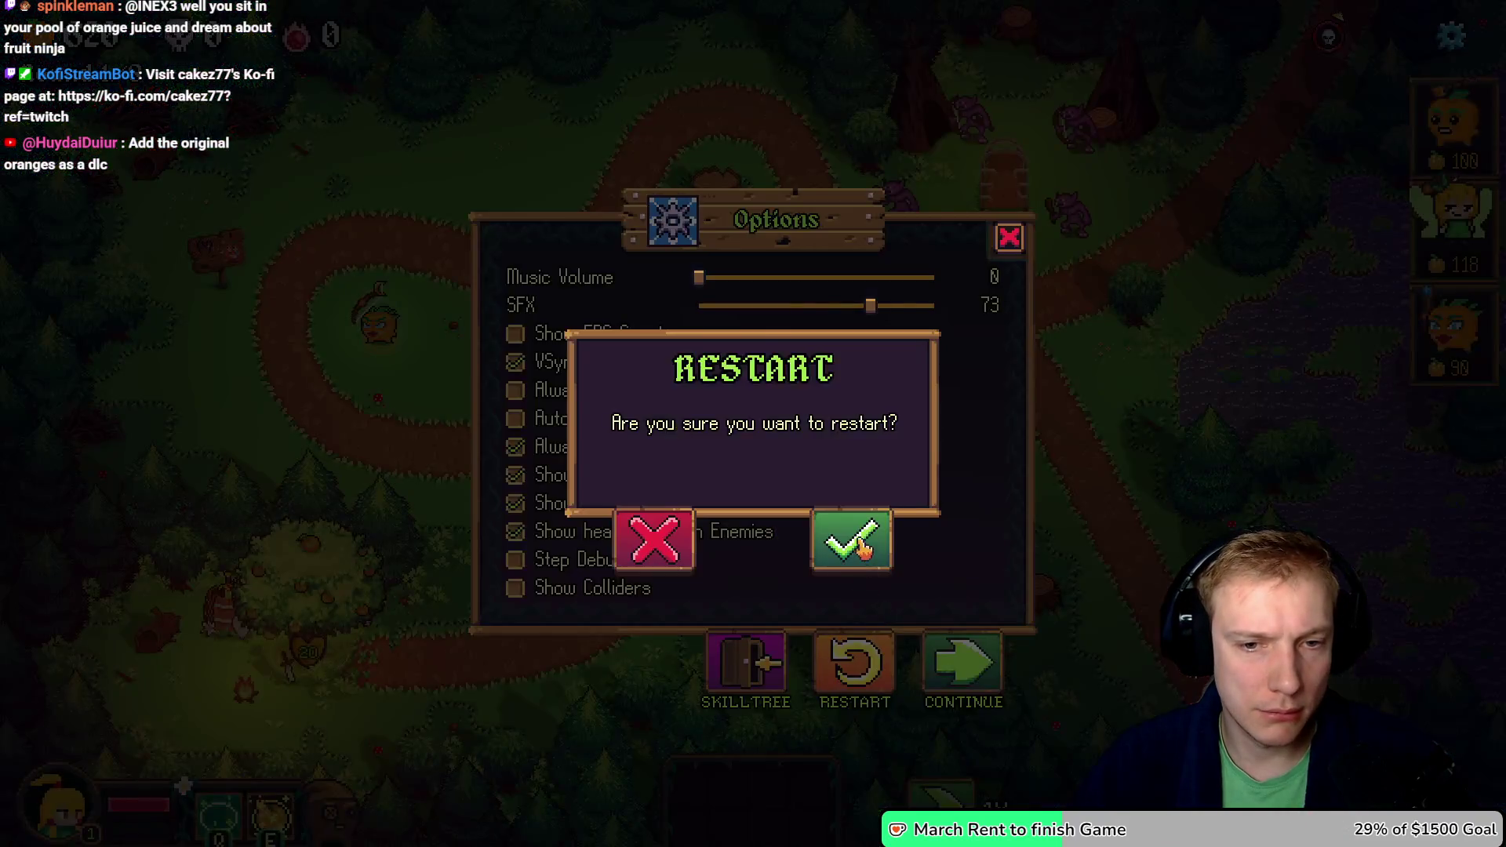
pyautogui.click(859, 545)
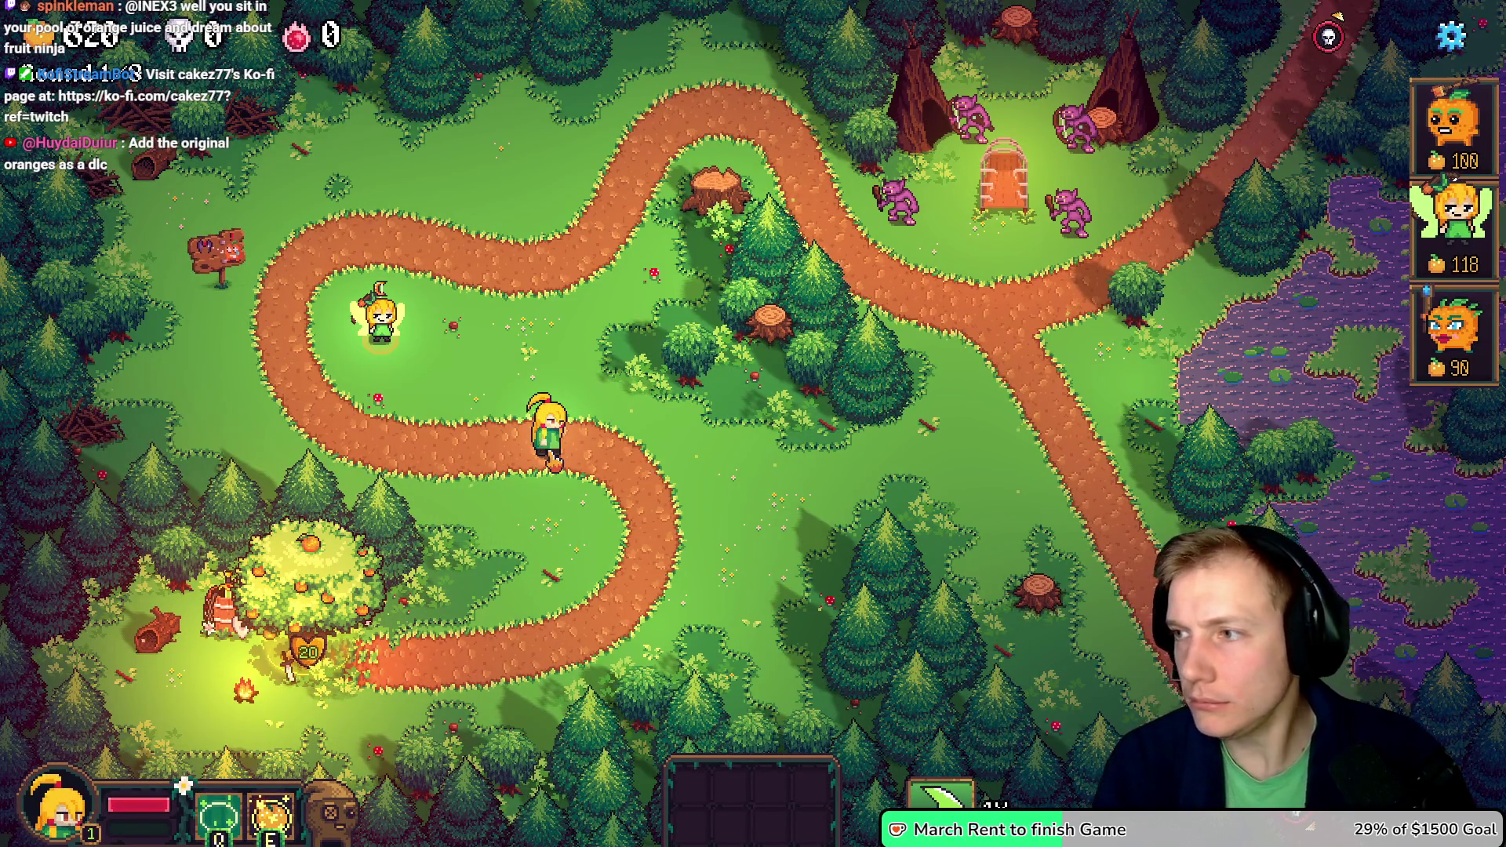
pyautogui.hotkey('alt', 'Tab')
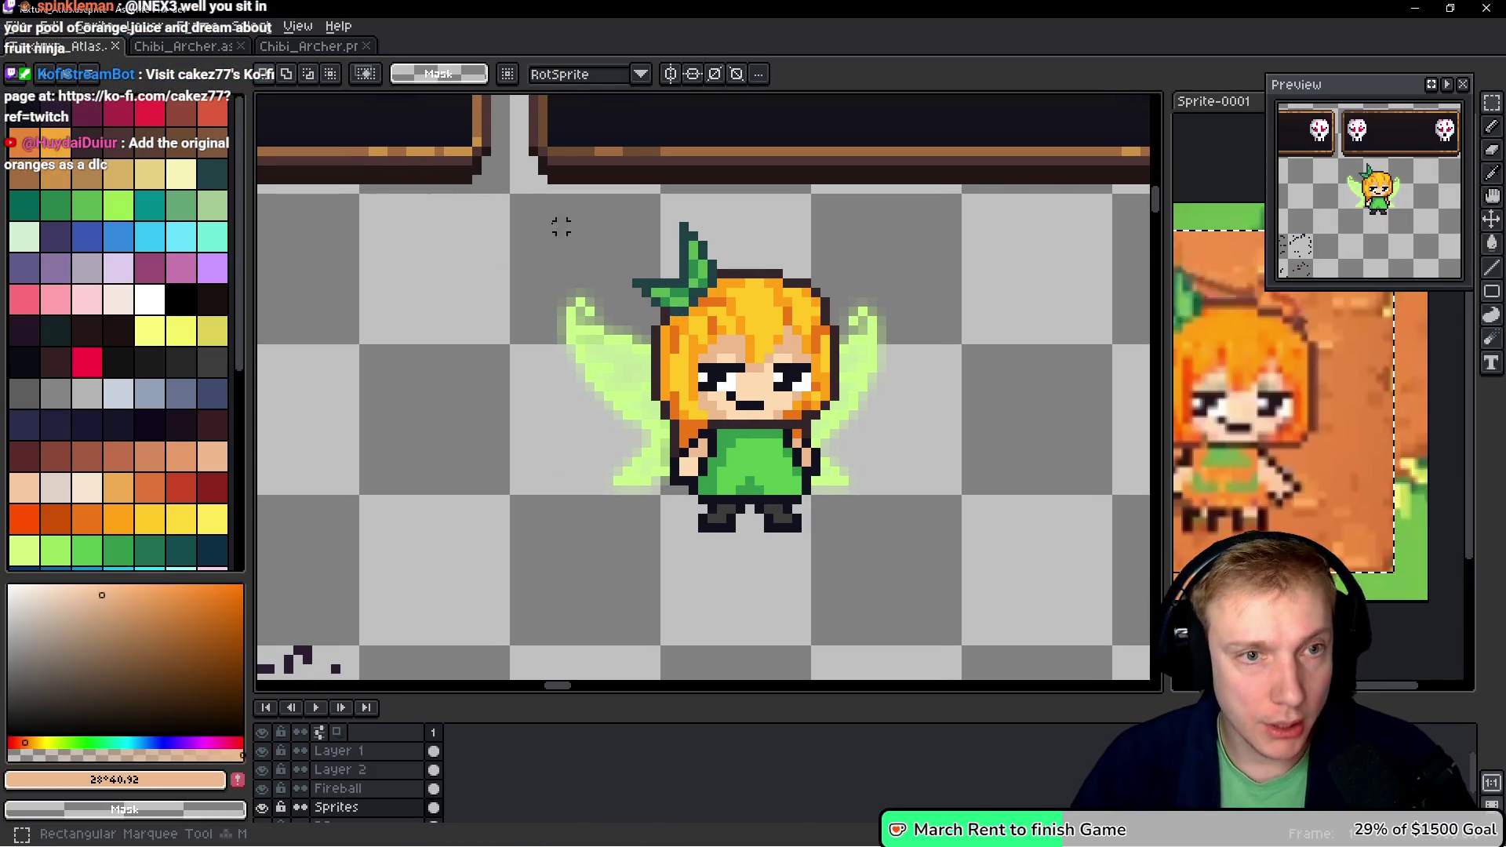
# - Flip the fairy sprite horizontally, save Texture_Atlas.aseprite and re-export the atlas
pyautogui.moveTo(515, 200)
pyautogui.mouseDown()
pyautogui.moveTo(673, 336)
pyautogui.moveTo(966, 661)
pyautogui.moveTo(952, 649)
pyautogui.mouseUp()
pyautogui.hotkey('shift', 'h')
pyautogui.hotkey('ctrl', 'd')
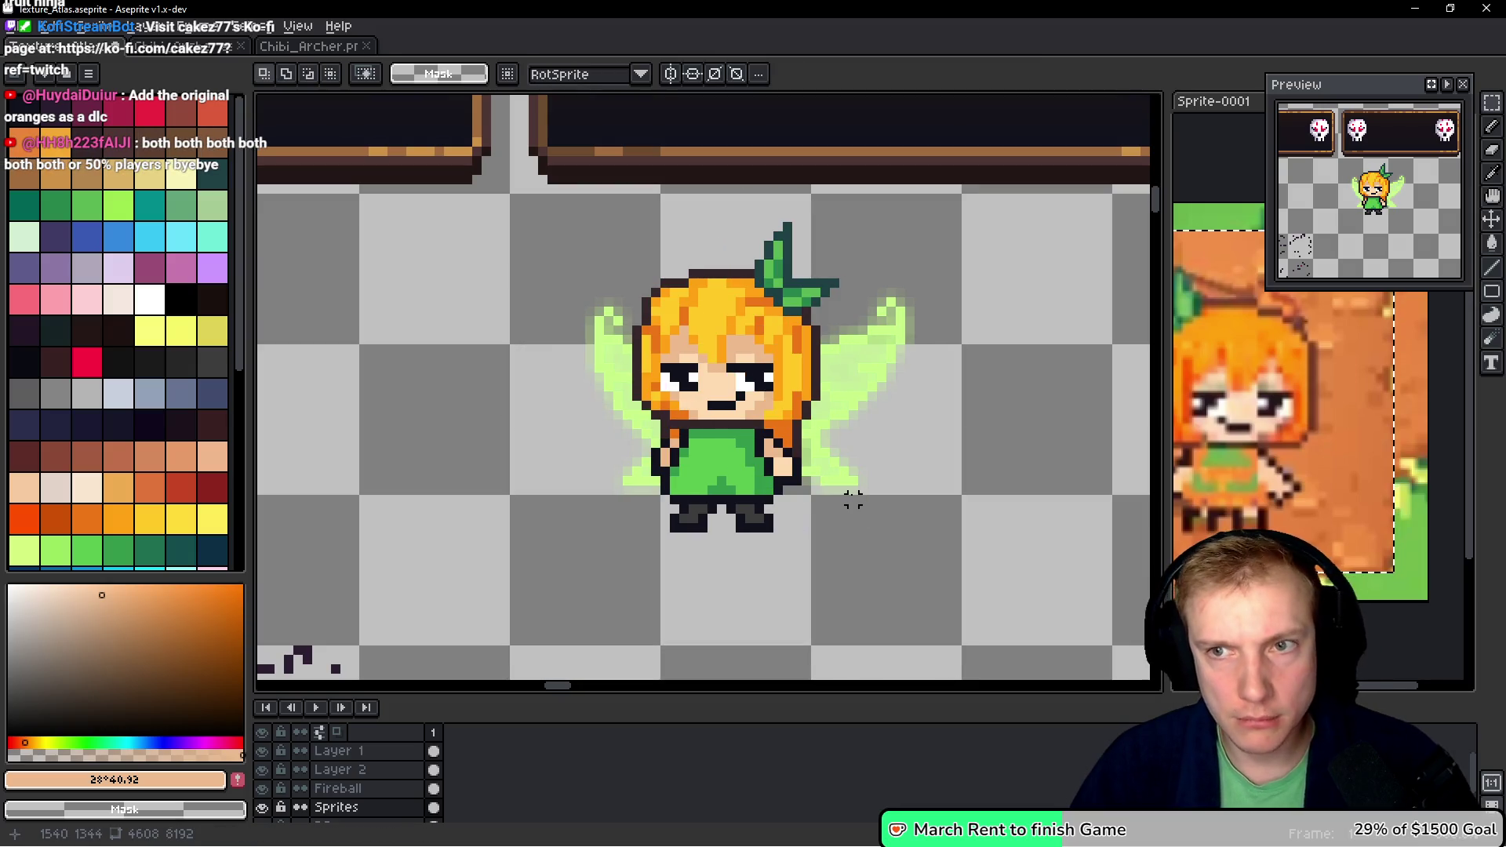
pyautogui.hotkey('ctrl', 's')
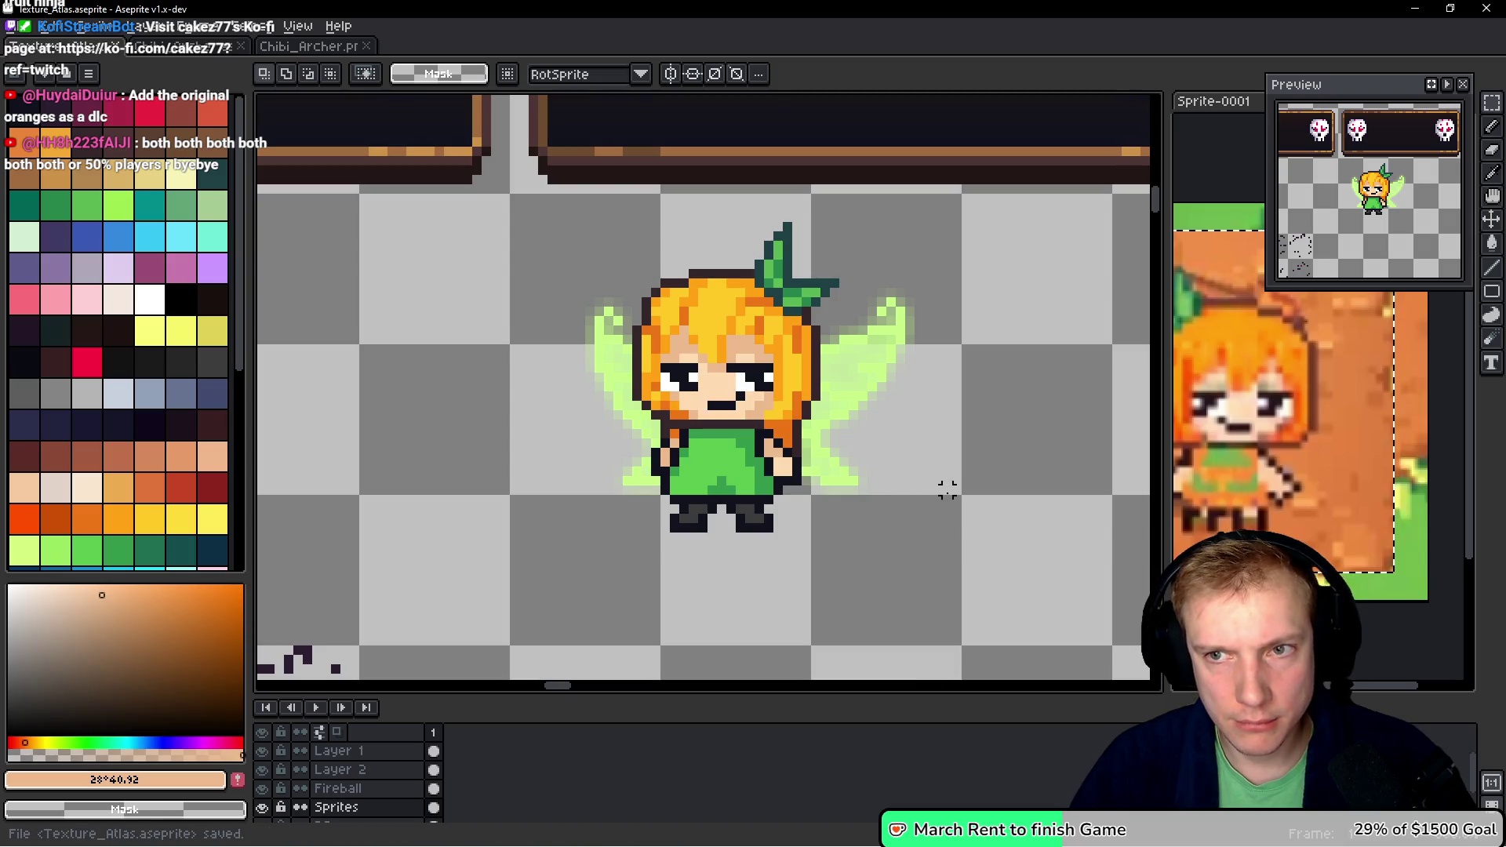
pyautogui.hotkey('ctrl', 'alt', 'v')
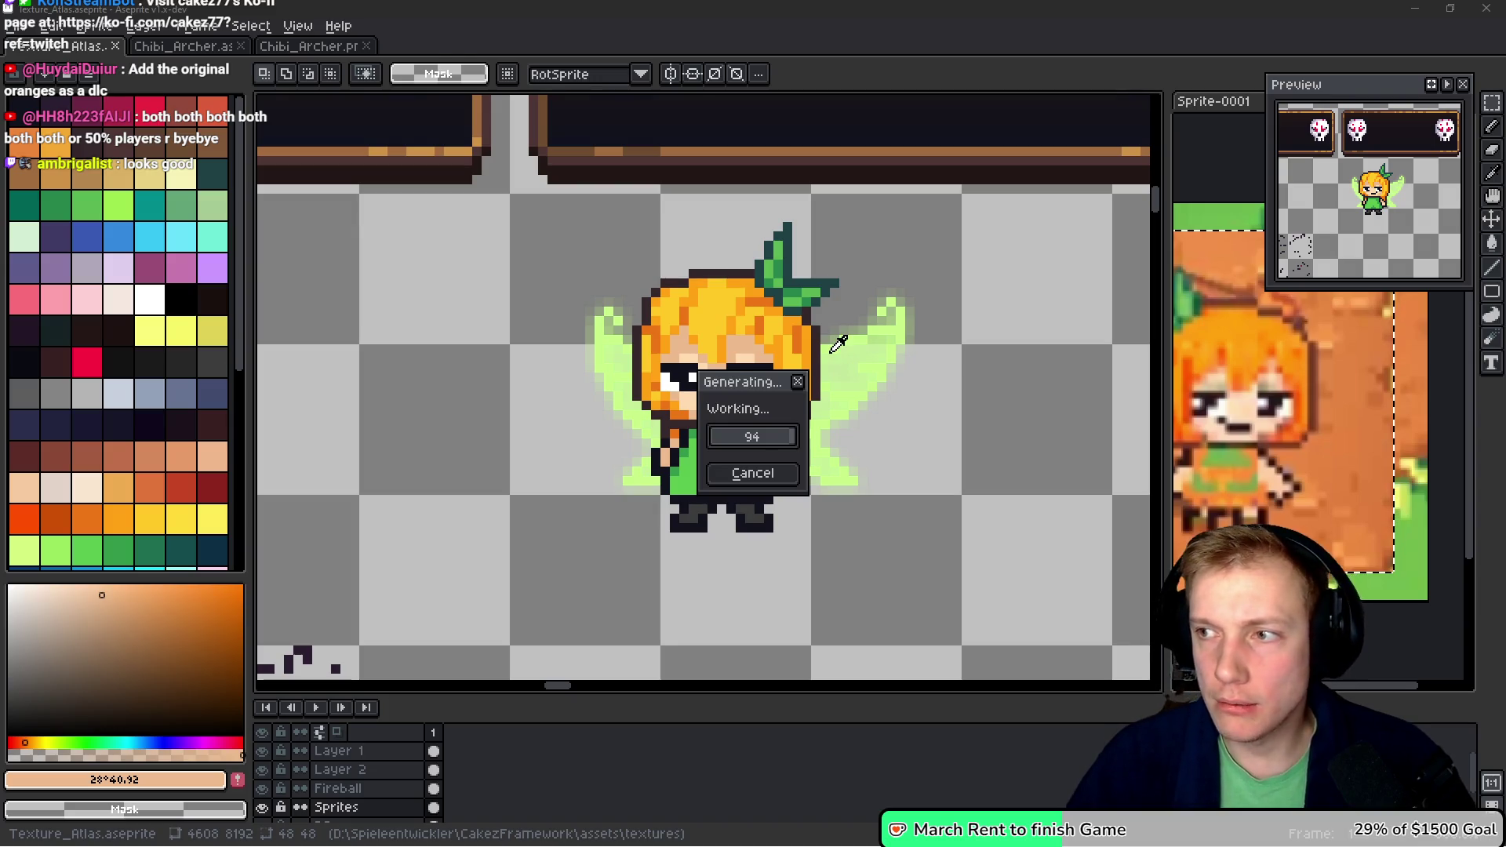
pyautogui.hotkey('alt', 'Tab')
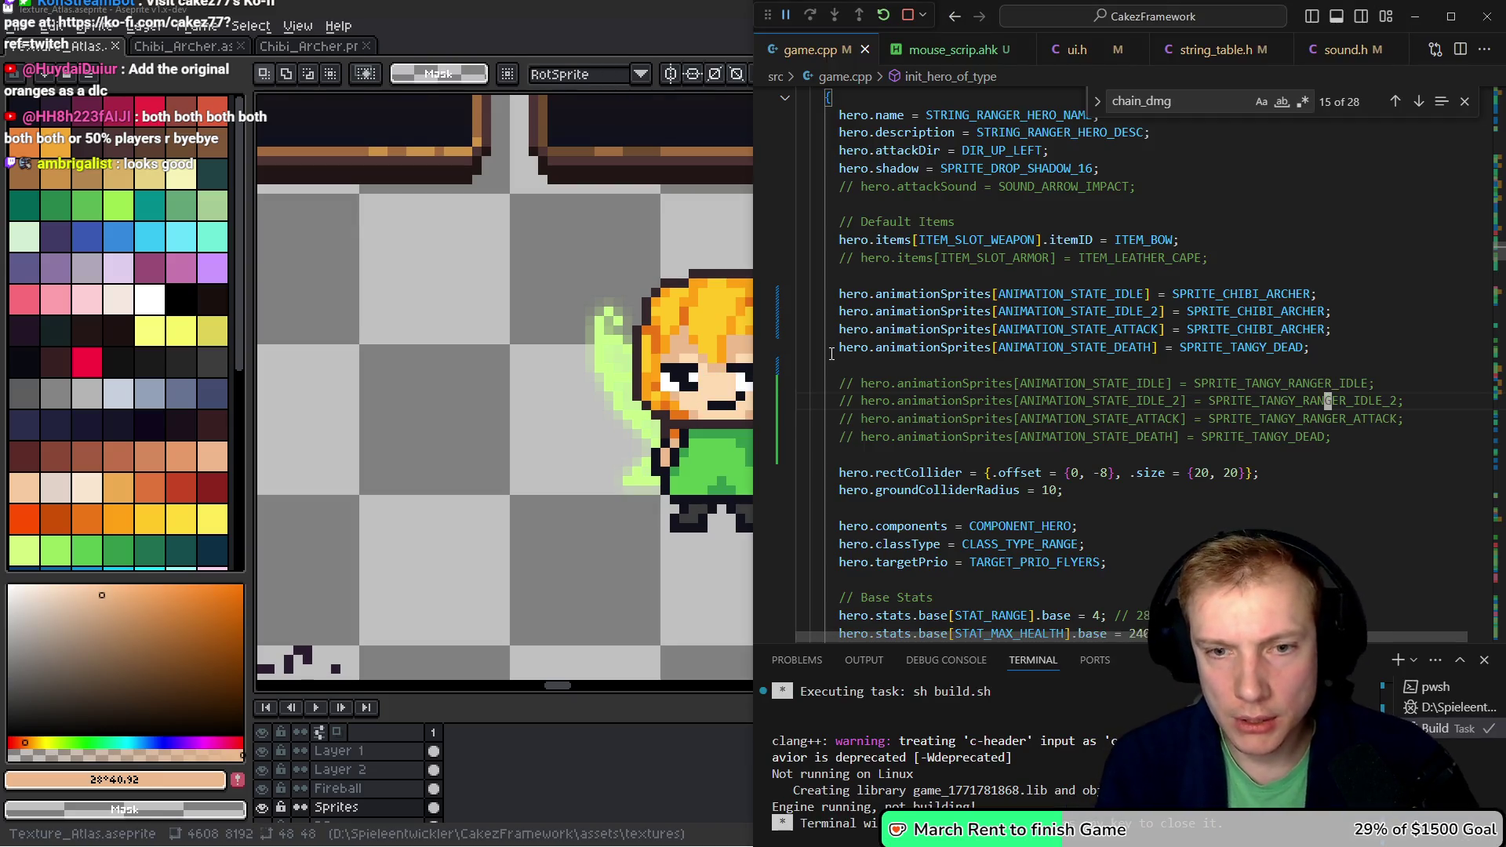
# - Insert 'hero.renderOptions |= RENDERING_OPTION_TRANSPARENT;' above hero.components, then return to the game
pyautogui.press('Down')
pyautogui.press('Down')
pyautogui.press('Down')
pyautogui.hotkey('ctrl', 'shift', 'Left')
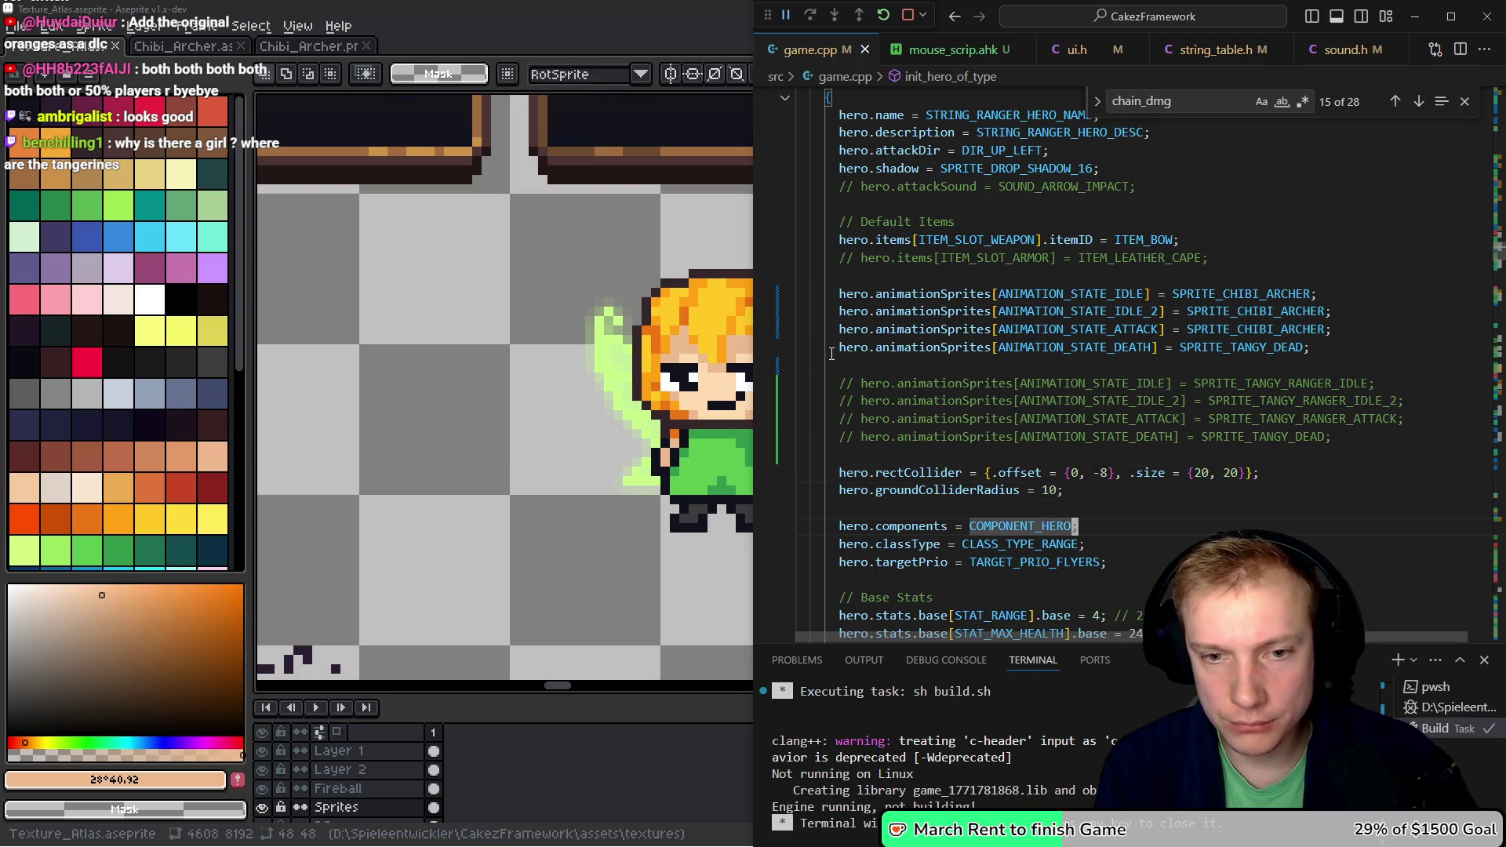
pyautogui.hotkey('ctrl', 'shift', 'Return')
pyautogui.write('hero.re')
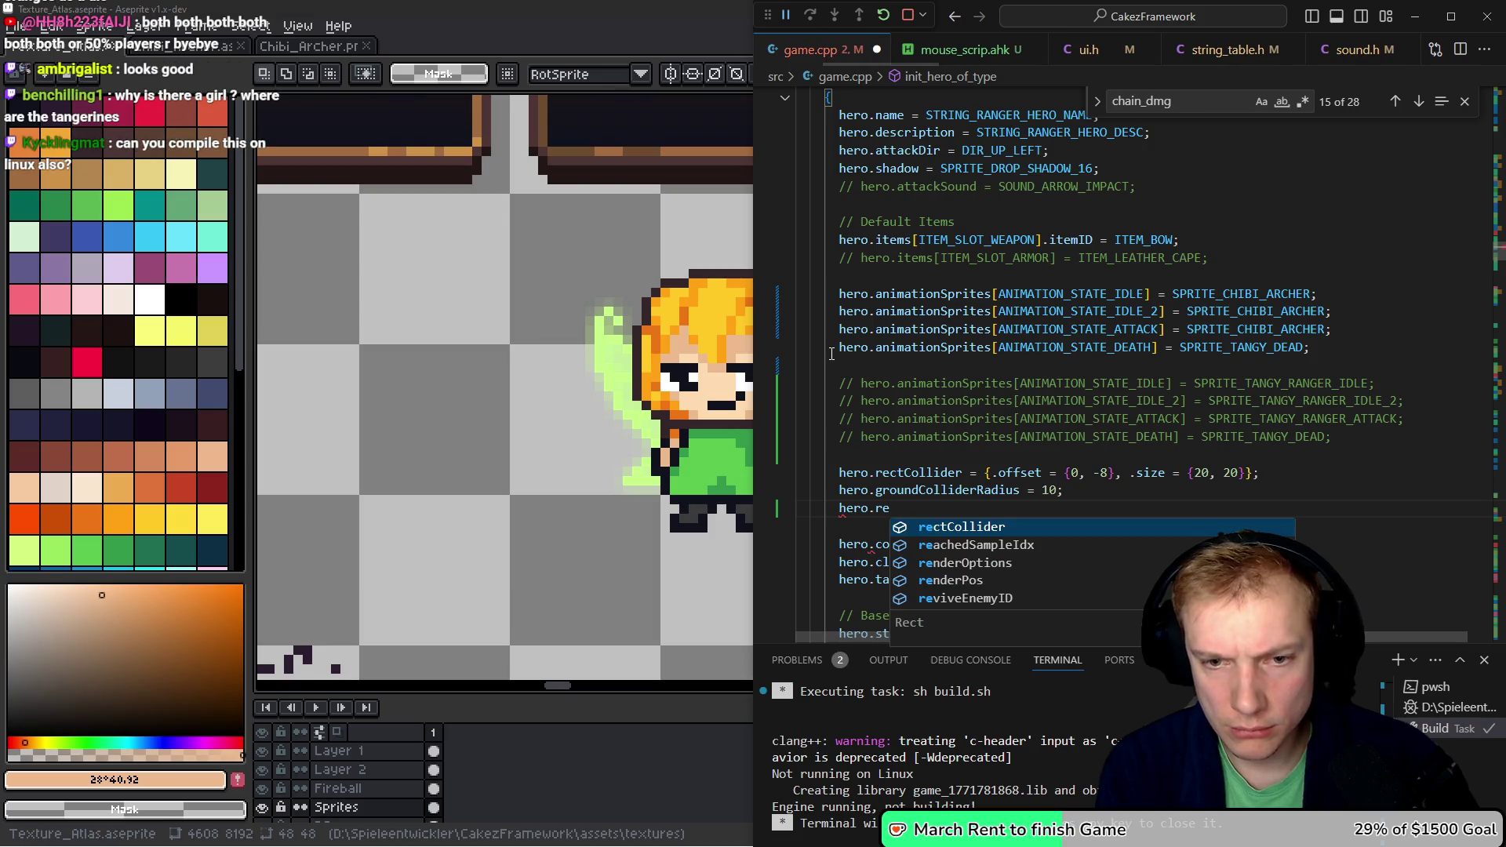
pyautogui.press('Down')
pyautogui.press('Down')
pyautogui.press('Tab')
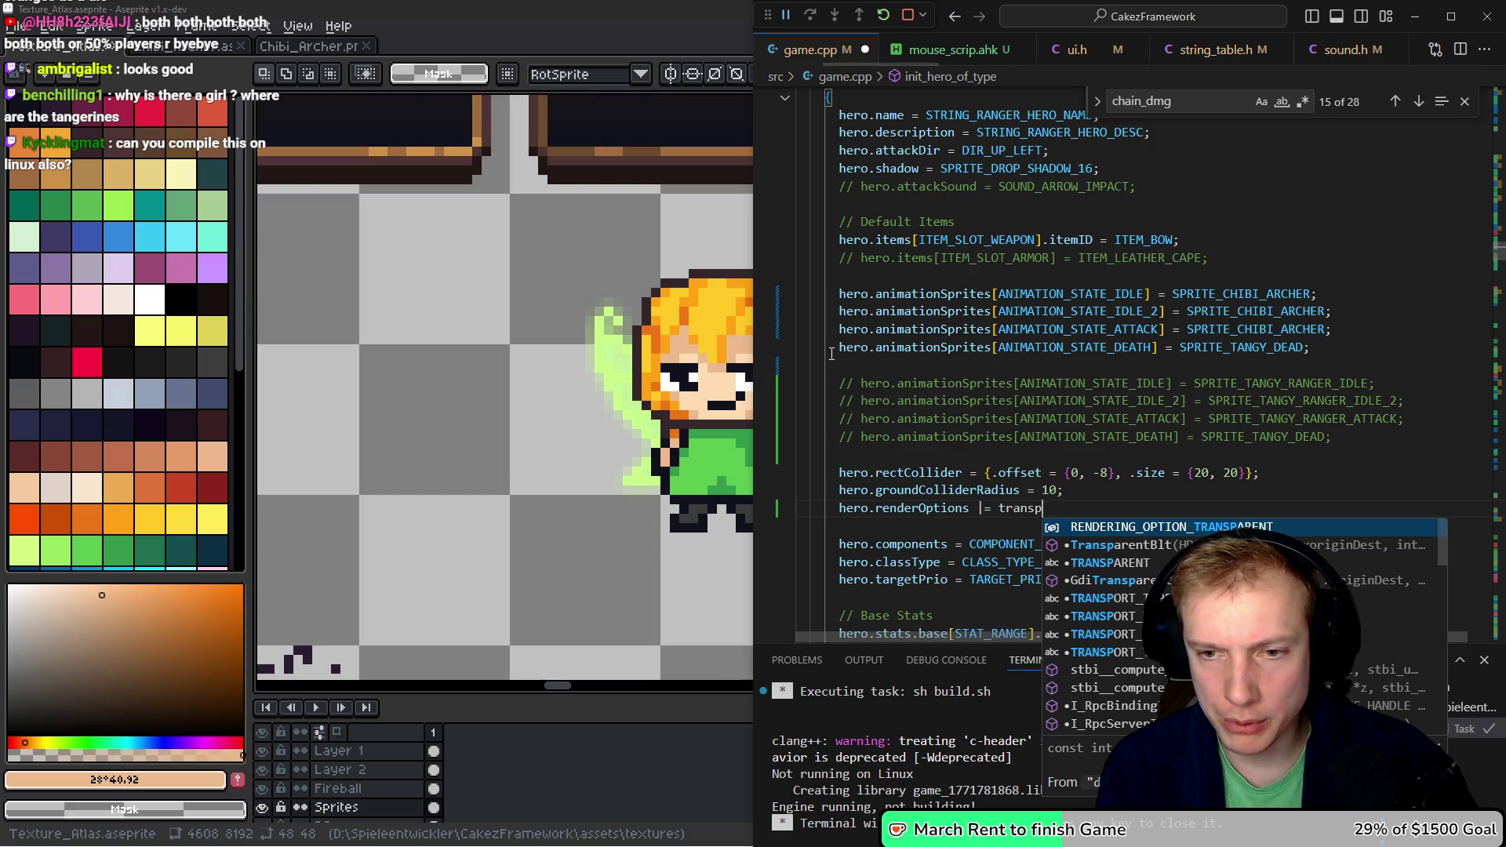
pyautogui.press('Tab')
pyautogui.hotkey('alt', 'Tab')
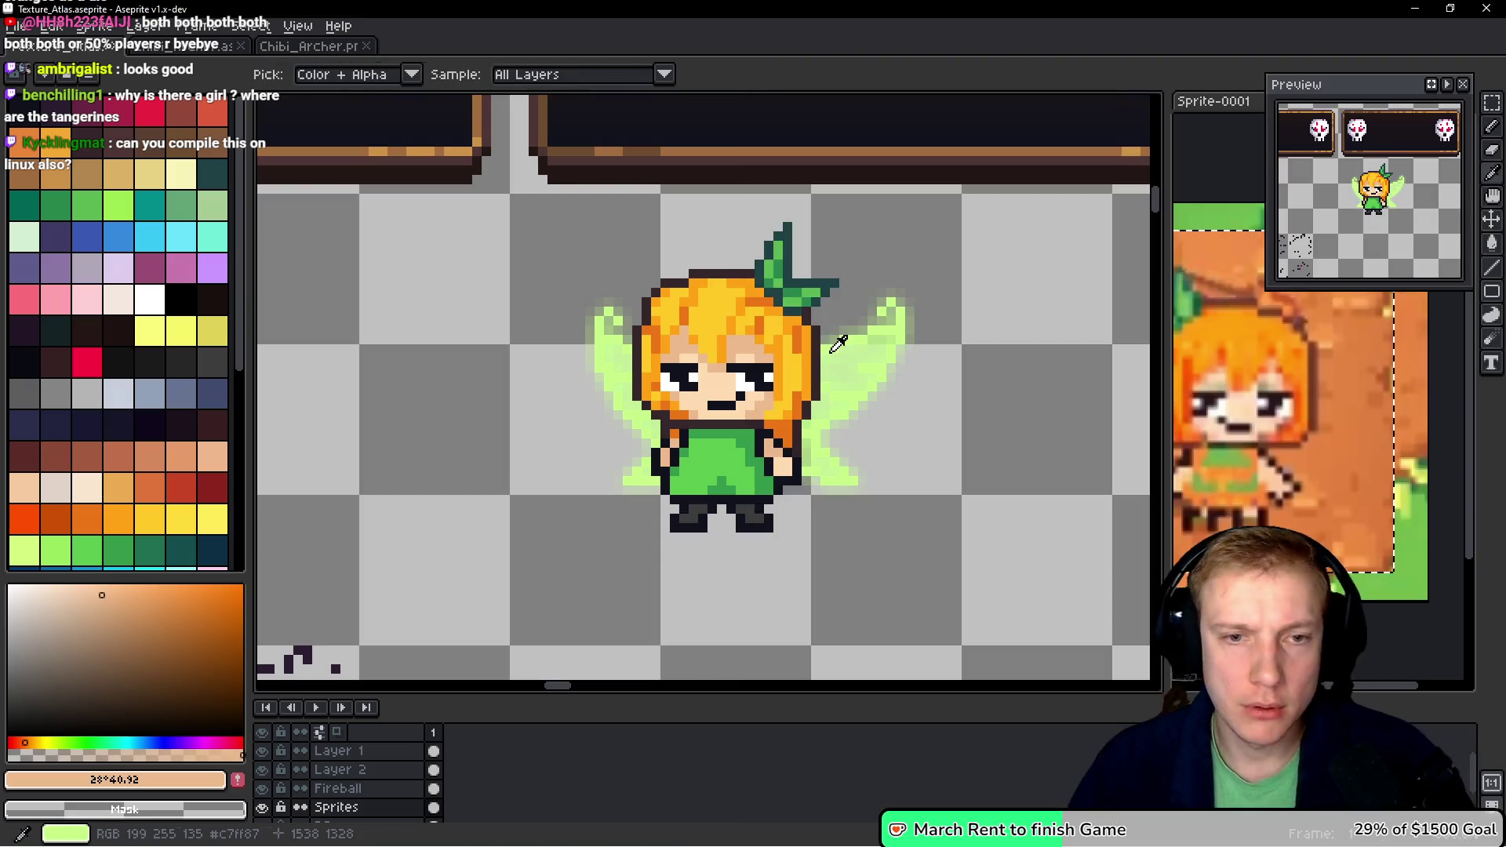
pyautogui.hotkey('alt', 'Tab')
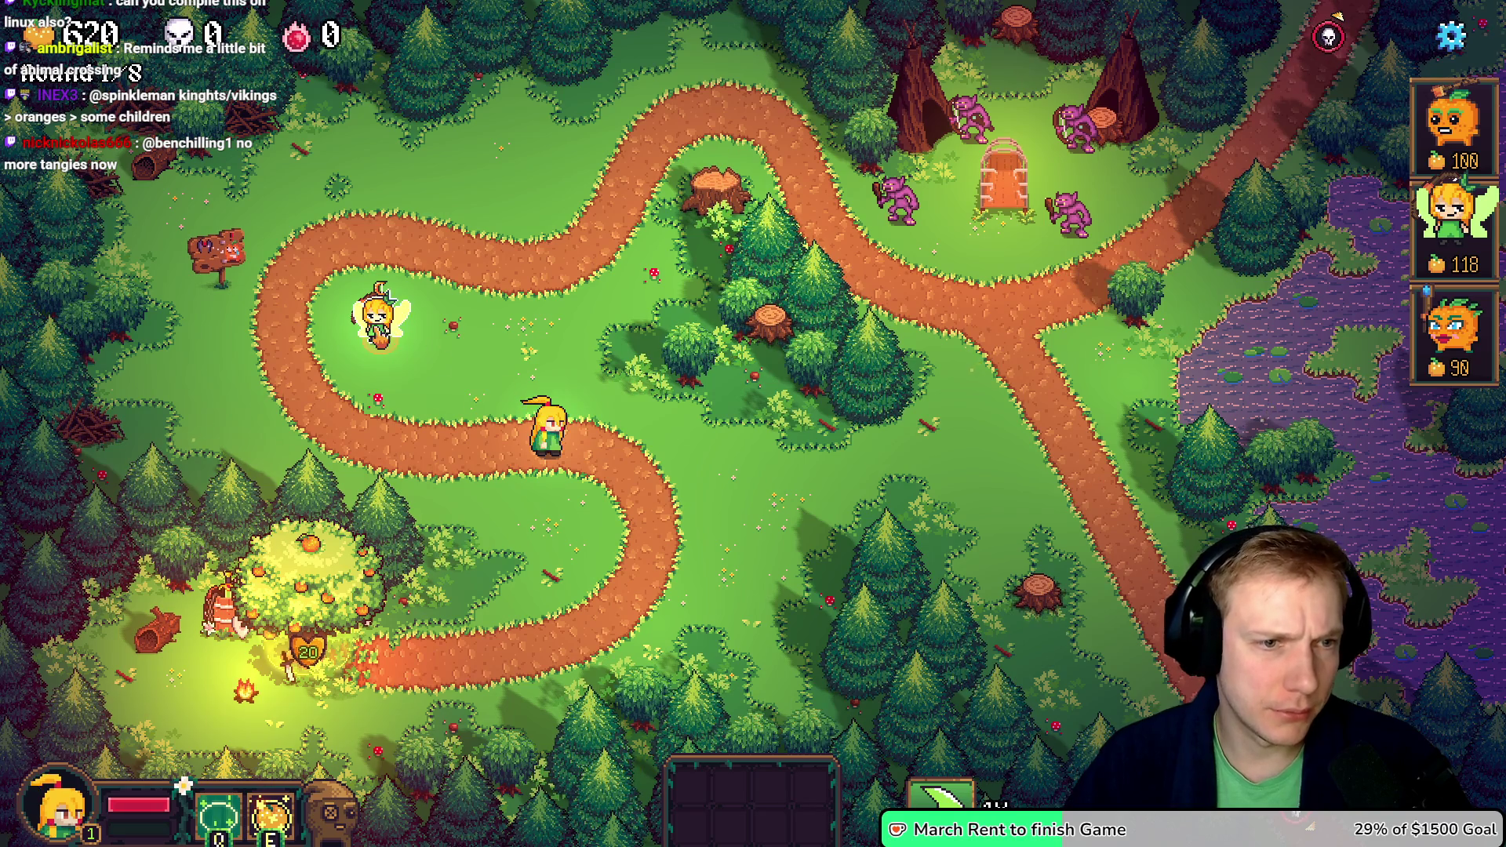
# - Walk the hero toward the fairy tower, restart the Crossroads level, then open assets.h
pyautogui.hotkey('w', 'a')
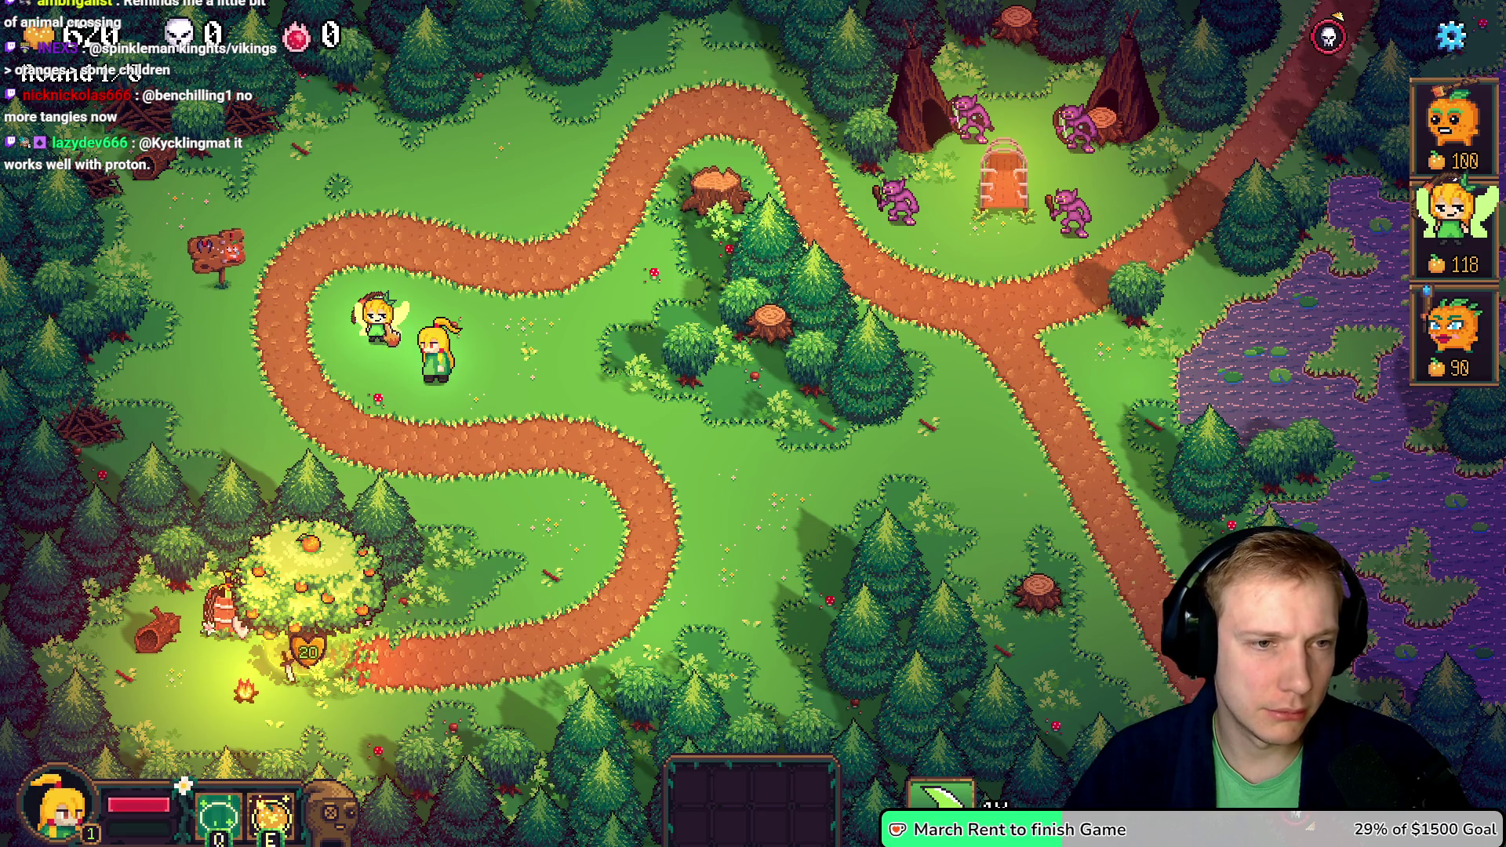
pyautogui.hotkey('alt', 'Tab')
pyautogui.hotkey('alt', 'Tab')
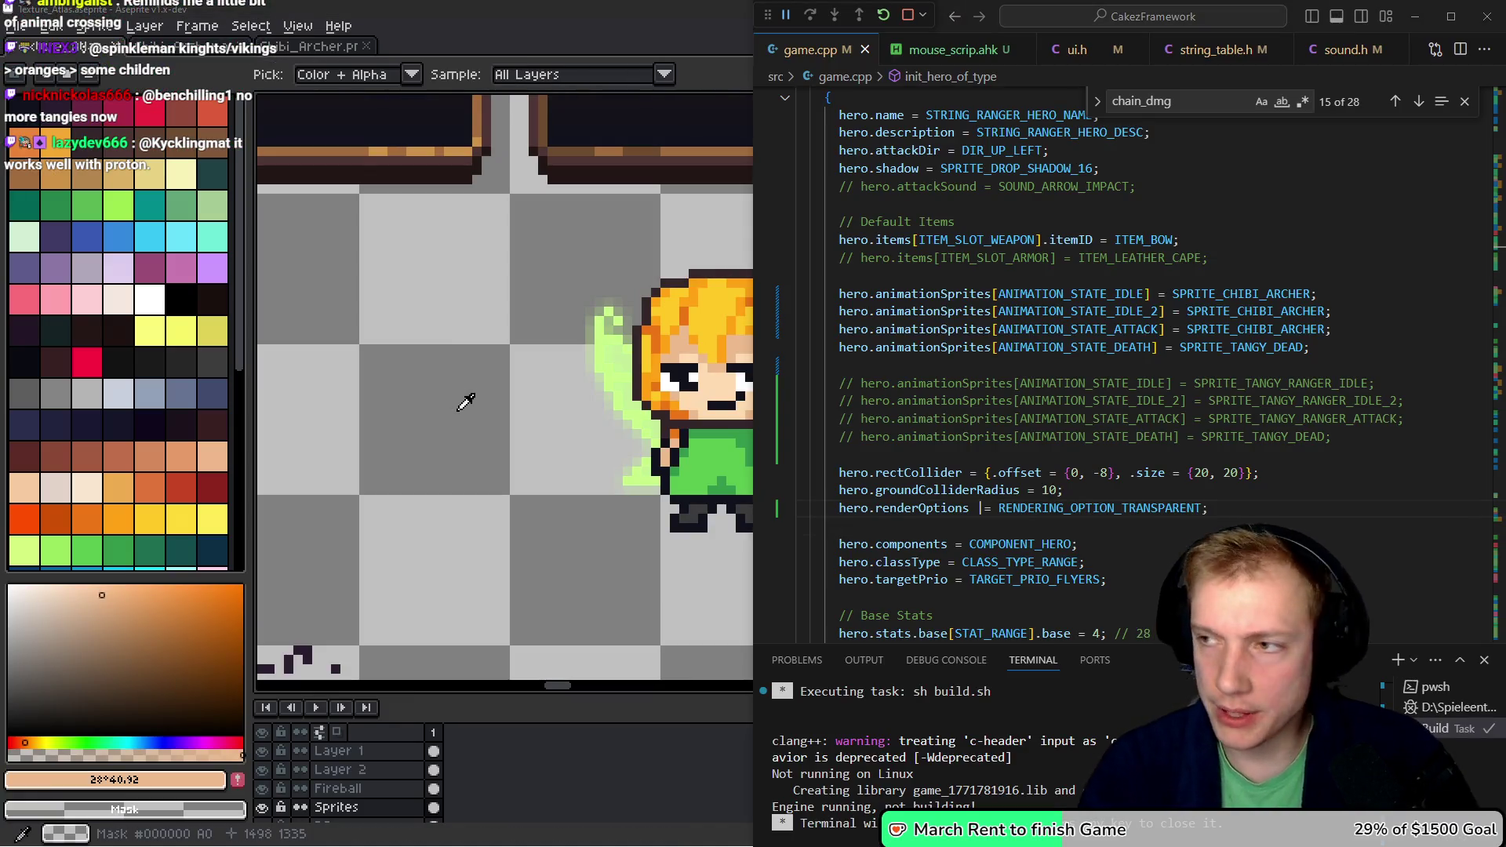
pyautogui.hotkey('alt', 'Tab')
pyautogui.press('r')
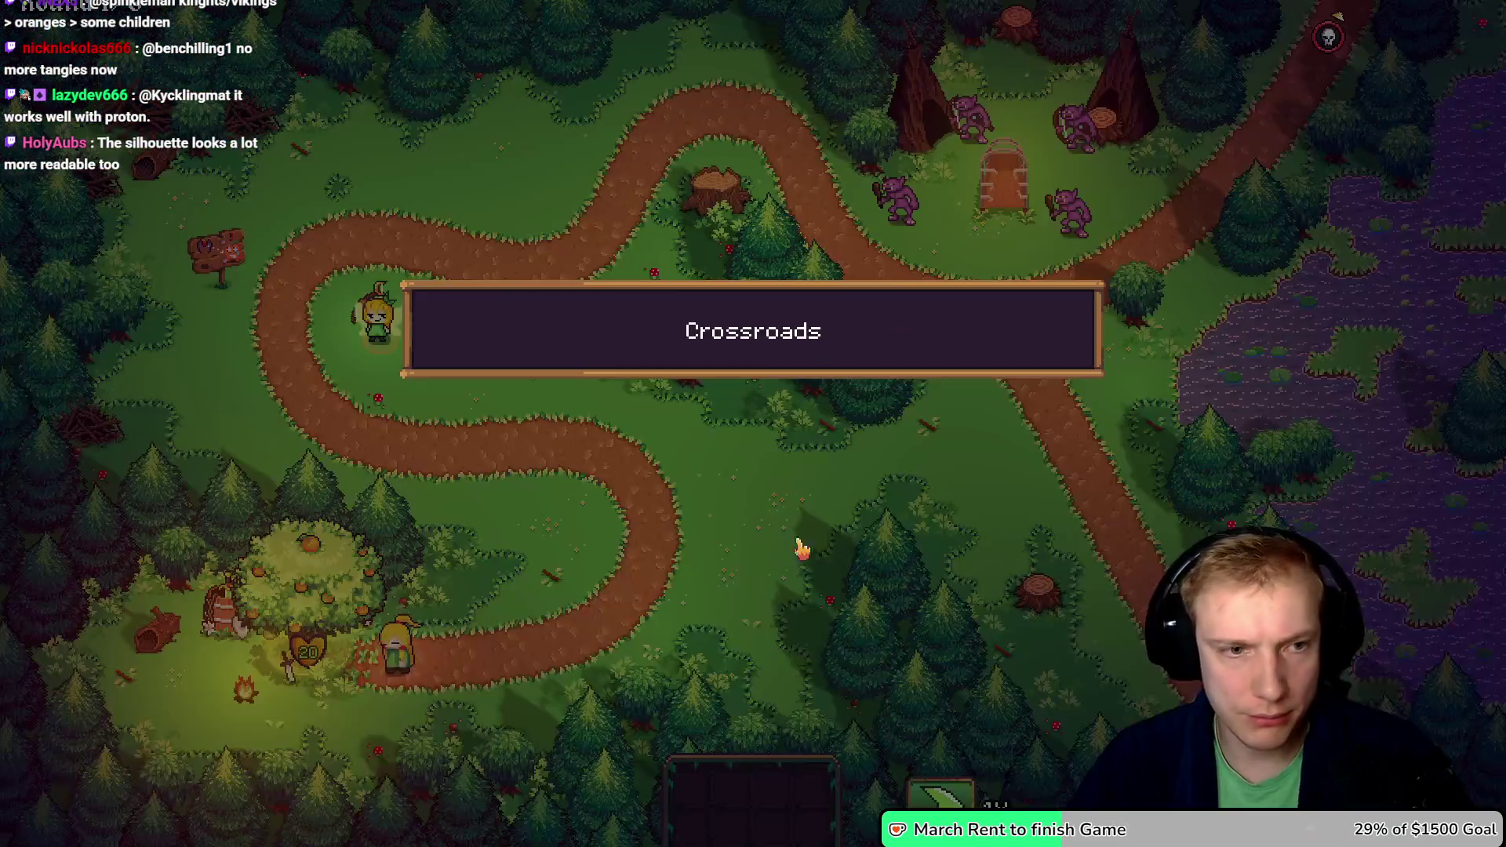
pyautogui.press('w')
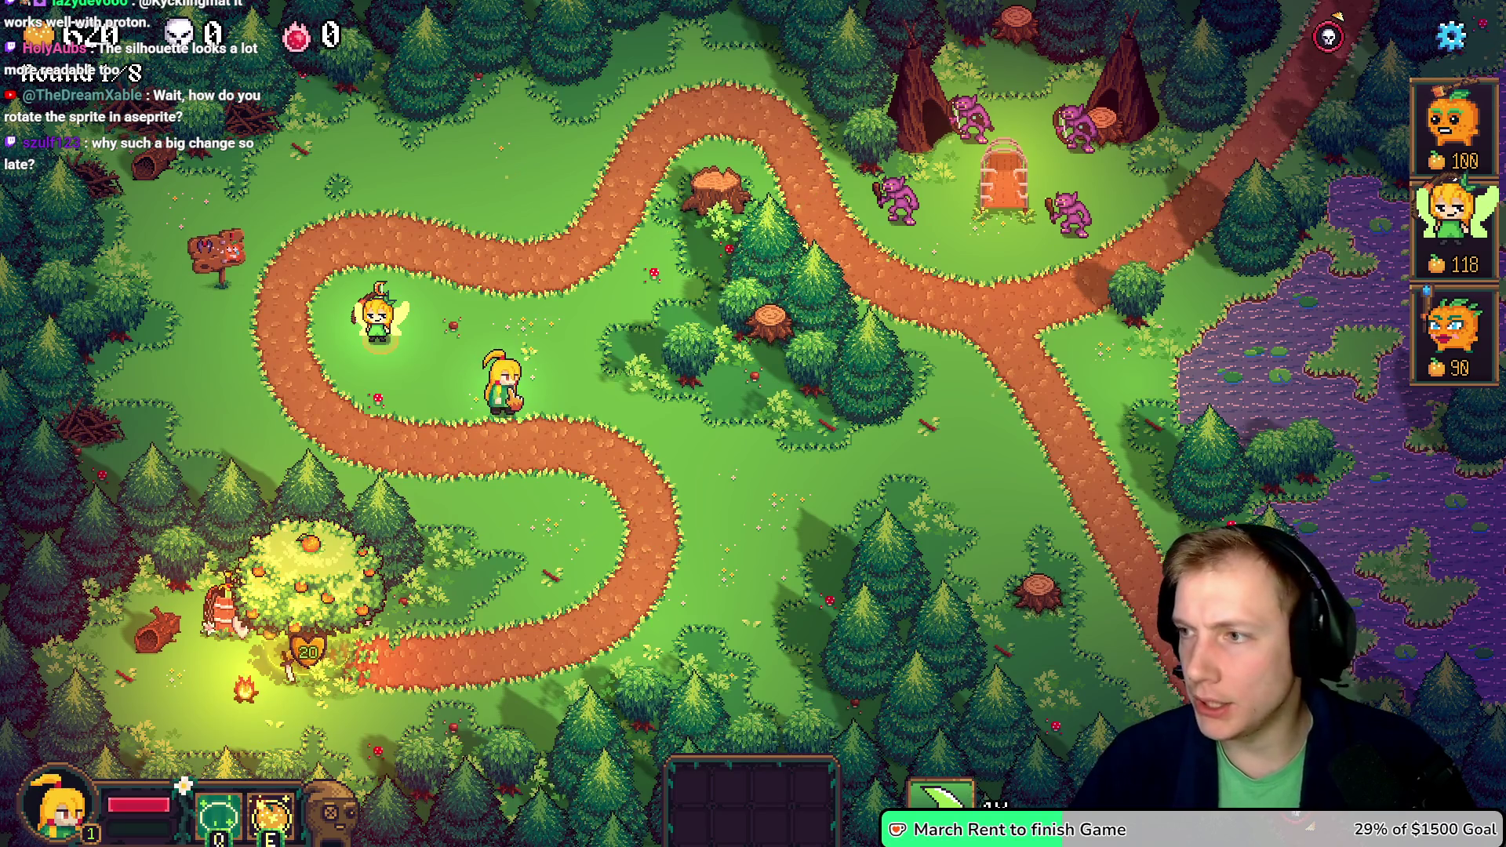
pyautogui.hotkey('alt', 'Tab')
pyautogui.hotkey('ctrl', 'Tab')
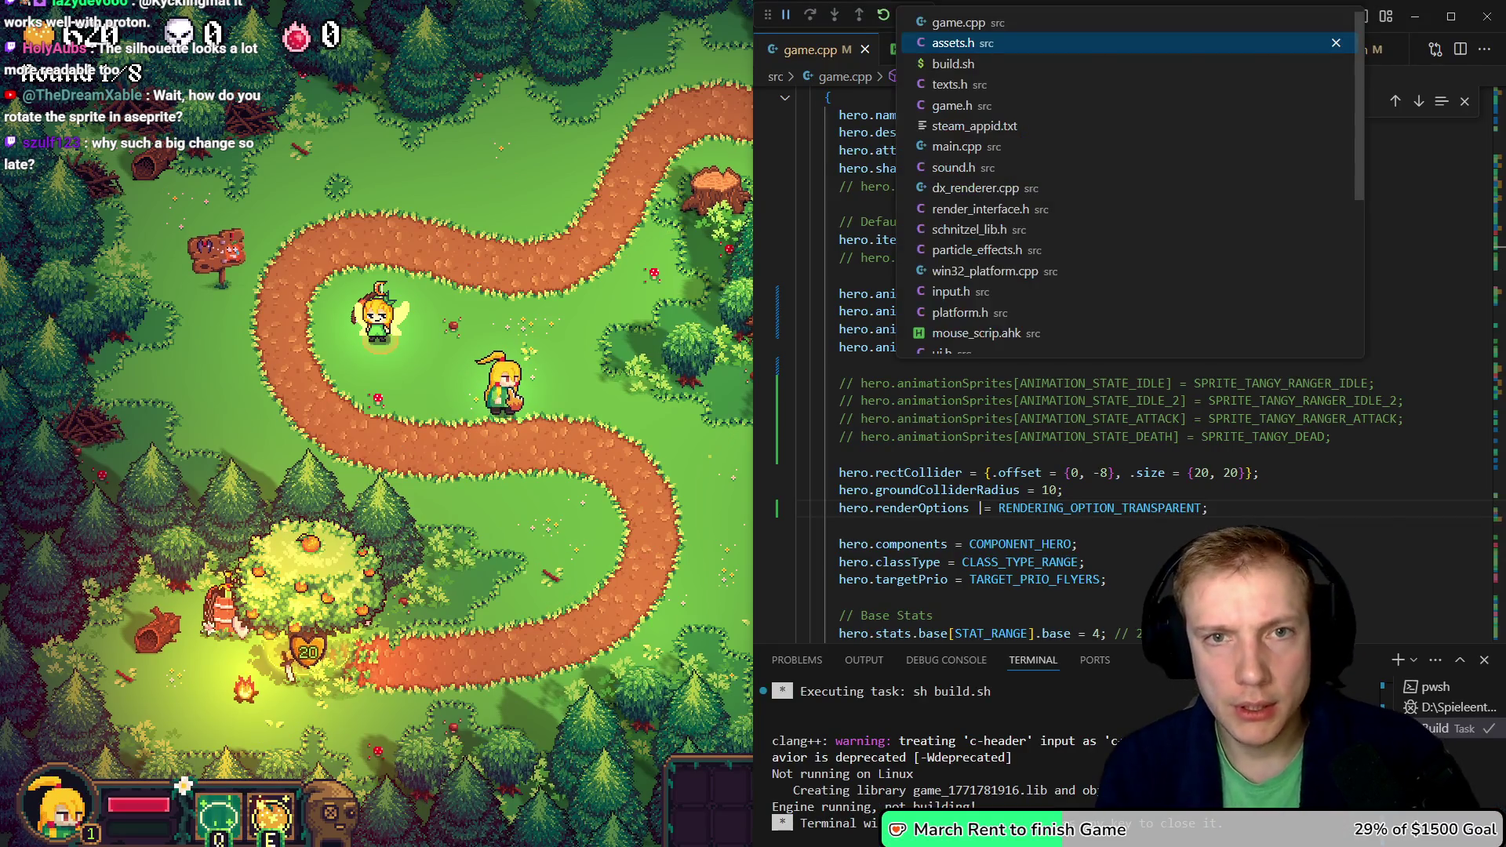
# - Set SPRITE_CHIBI_ARCHER's pivot offset to {1, -10} in assets.h, then save and rebuild
pyautogui.click(1466, 208)
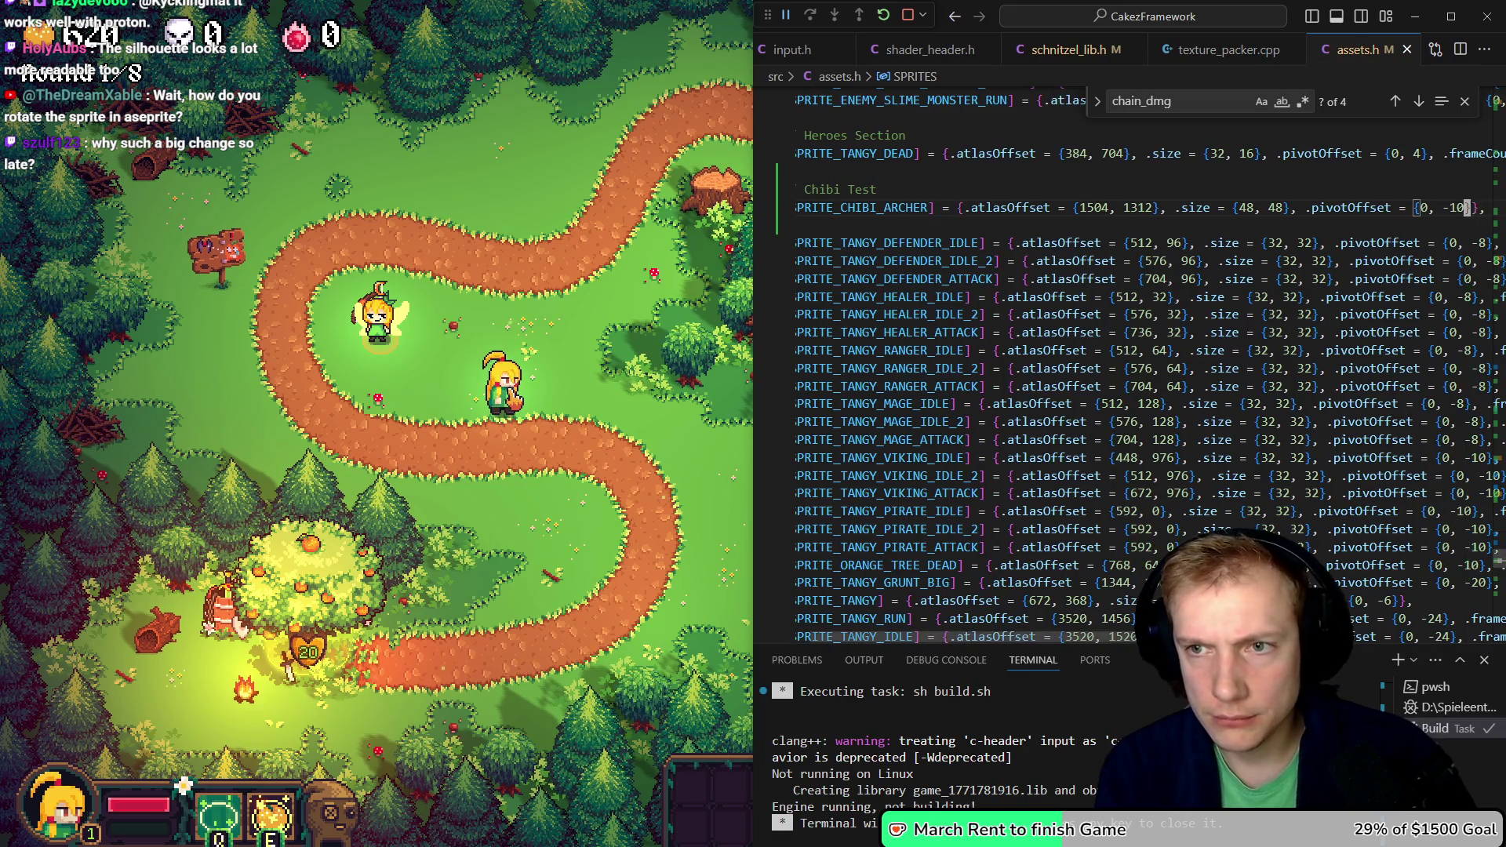
pyautogui.write('1')
pyautogui.hotkey('ctrl', 's')
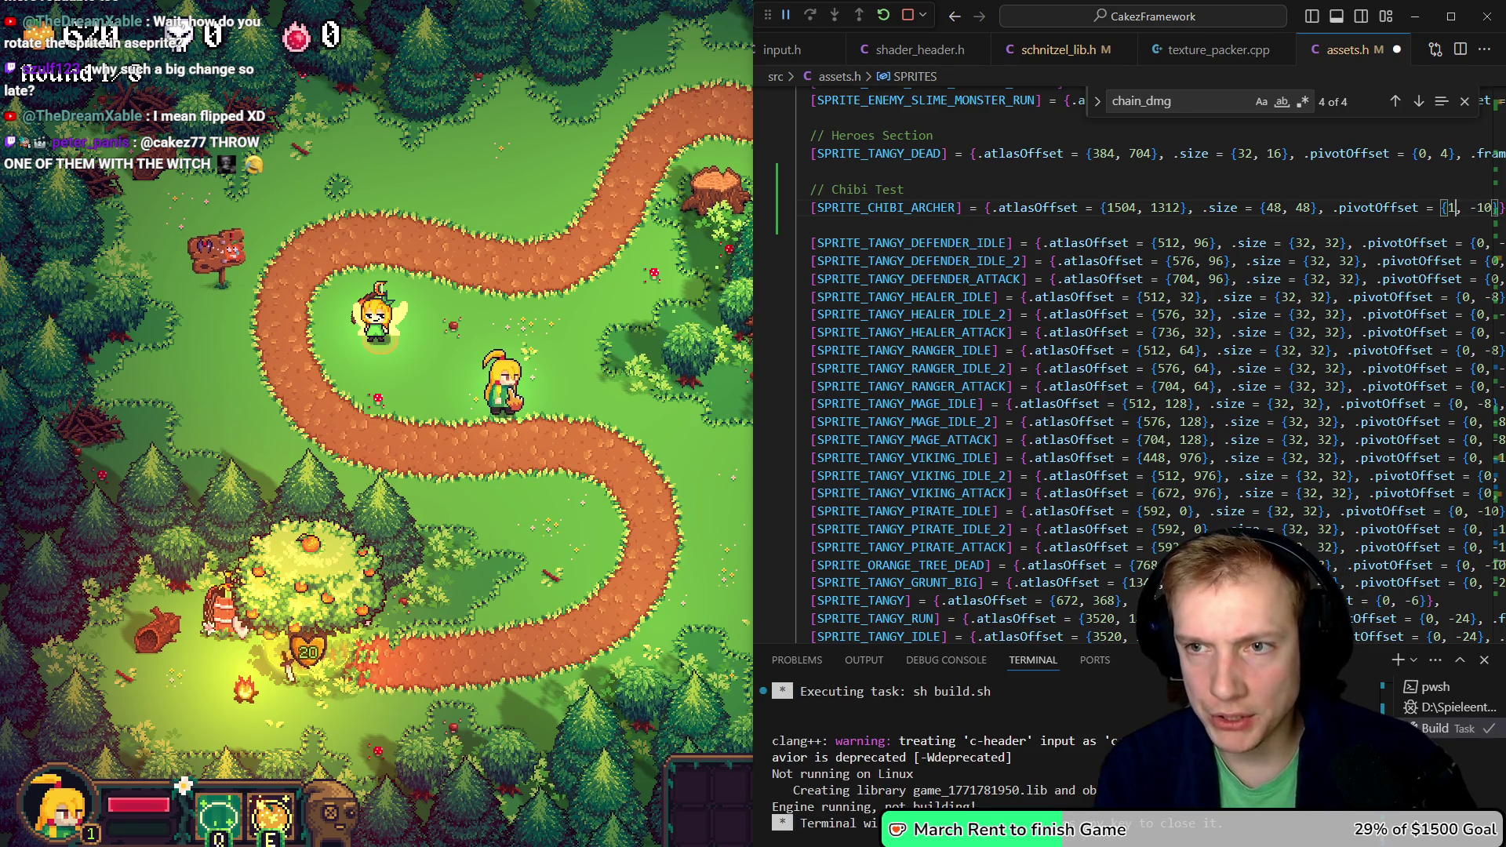
pyautogui.hotkey('ctrl', 'shift', 'b')
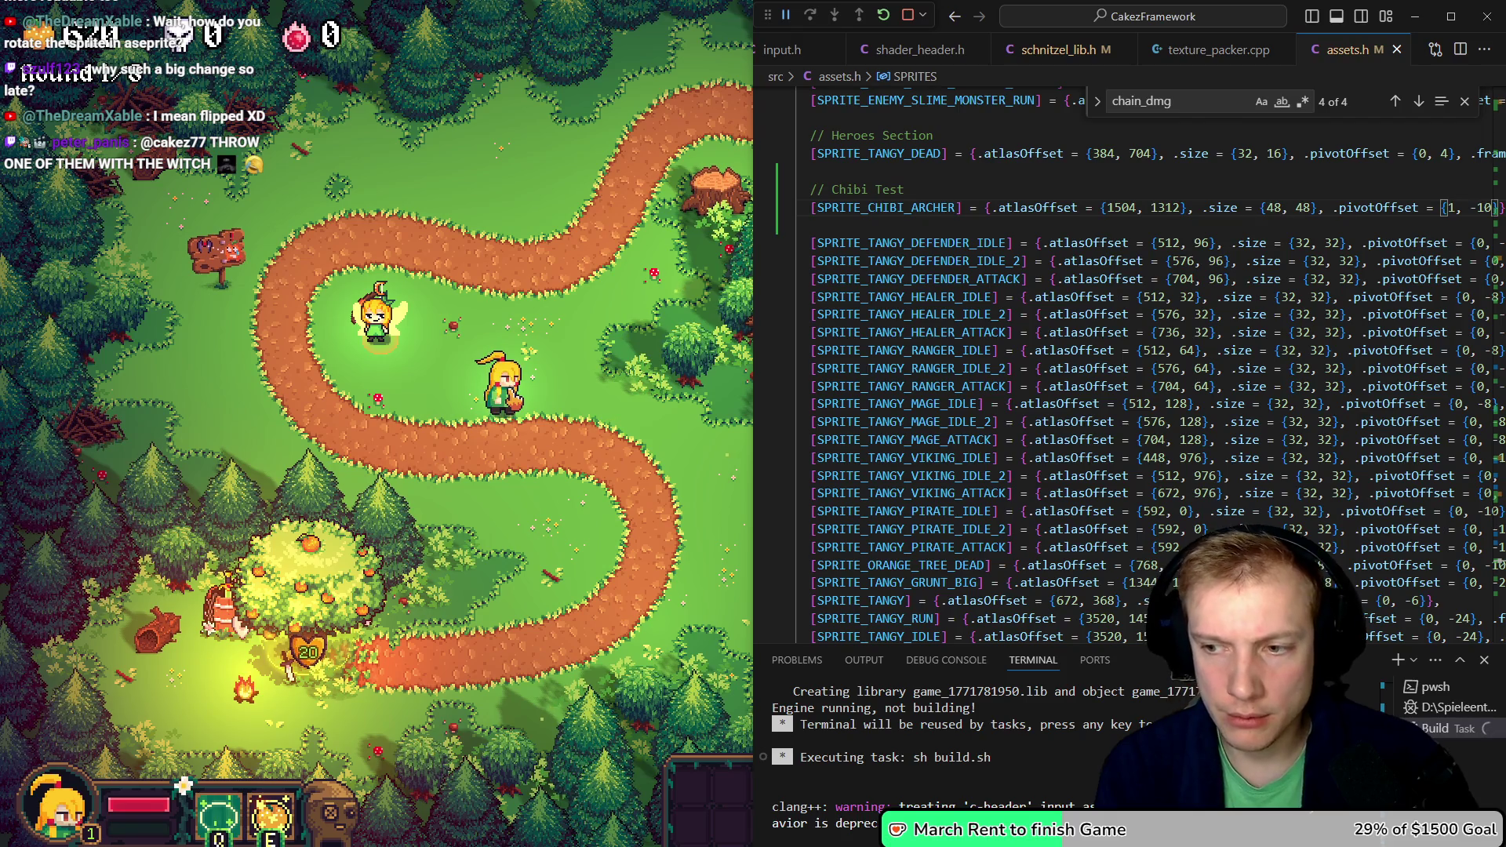
pyautogui.write('1')
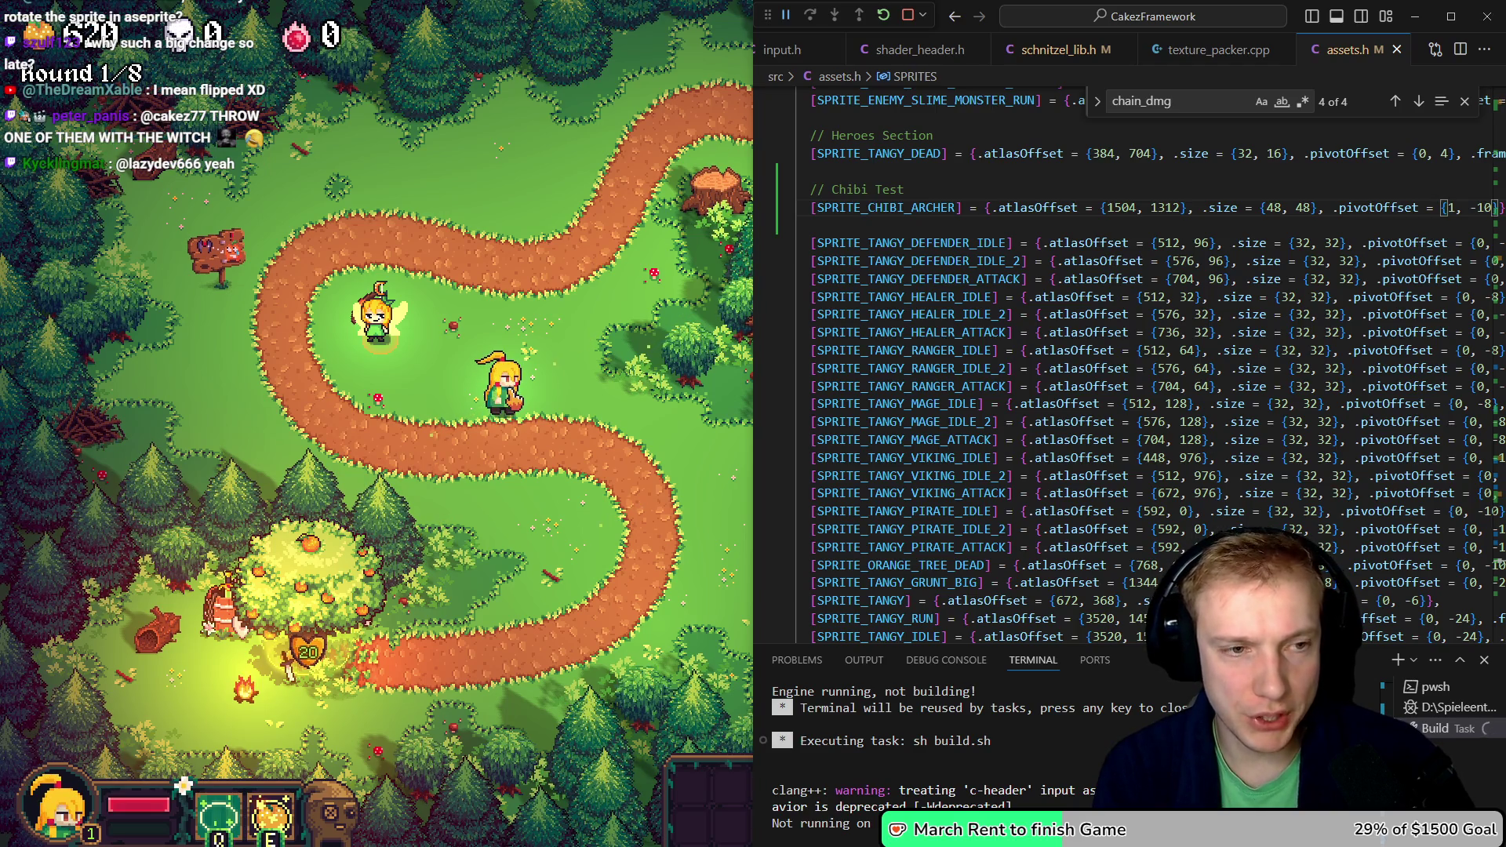
# - In game.cpp, pick out the RENDERING_OPTION_TRANSPARENT flag and navigate to the update_hero function
pyautogui.hotkey('ctrl', 'Tab')
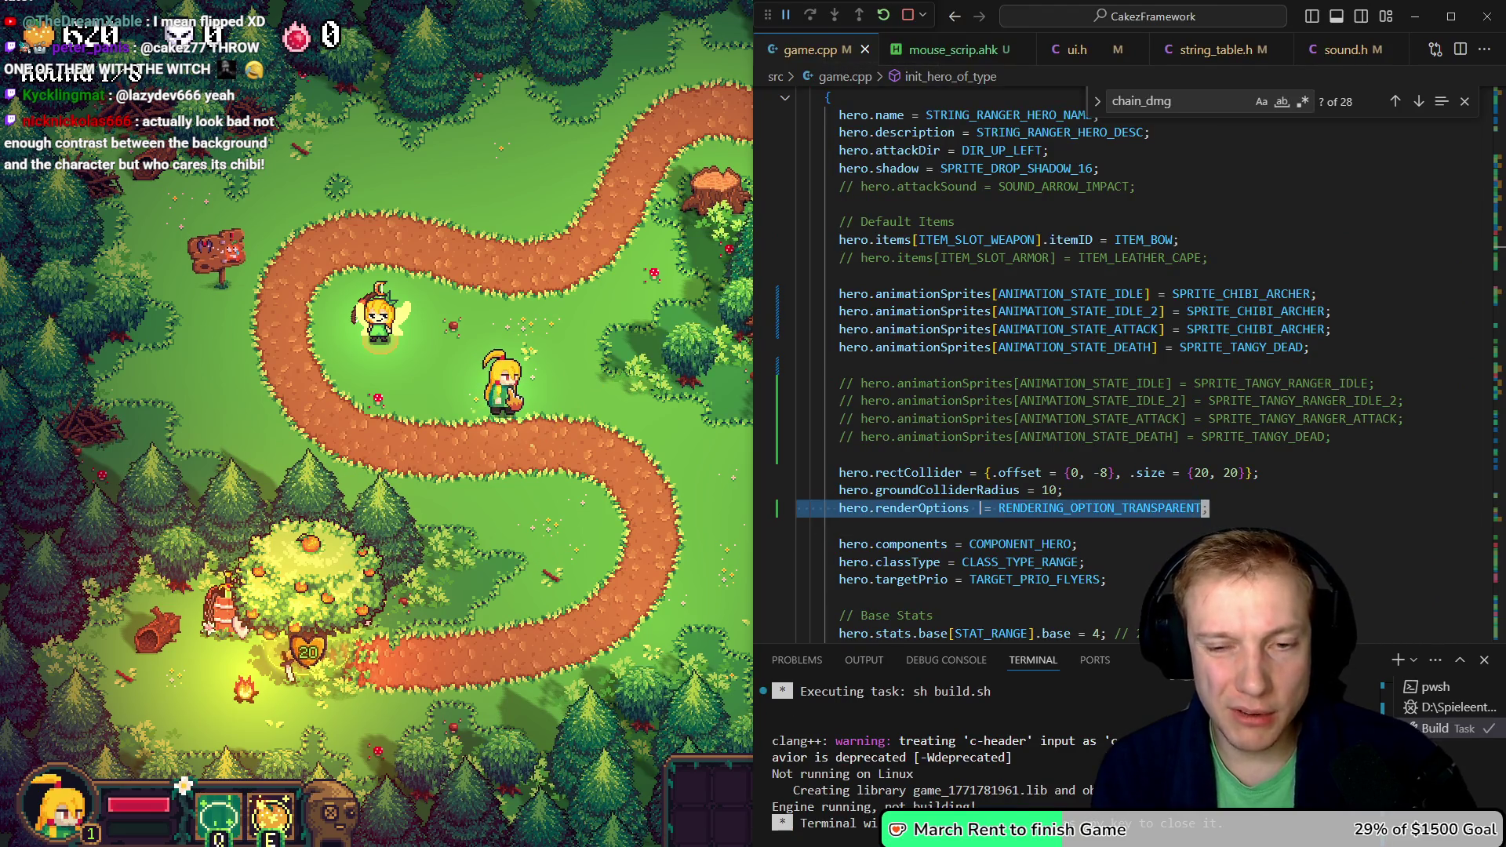
pyautogui.doubleClick(1098, 507)
pyautogui.scroll(-12, 1098, 361)
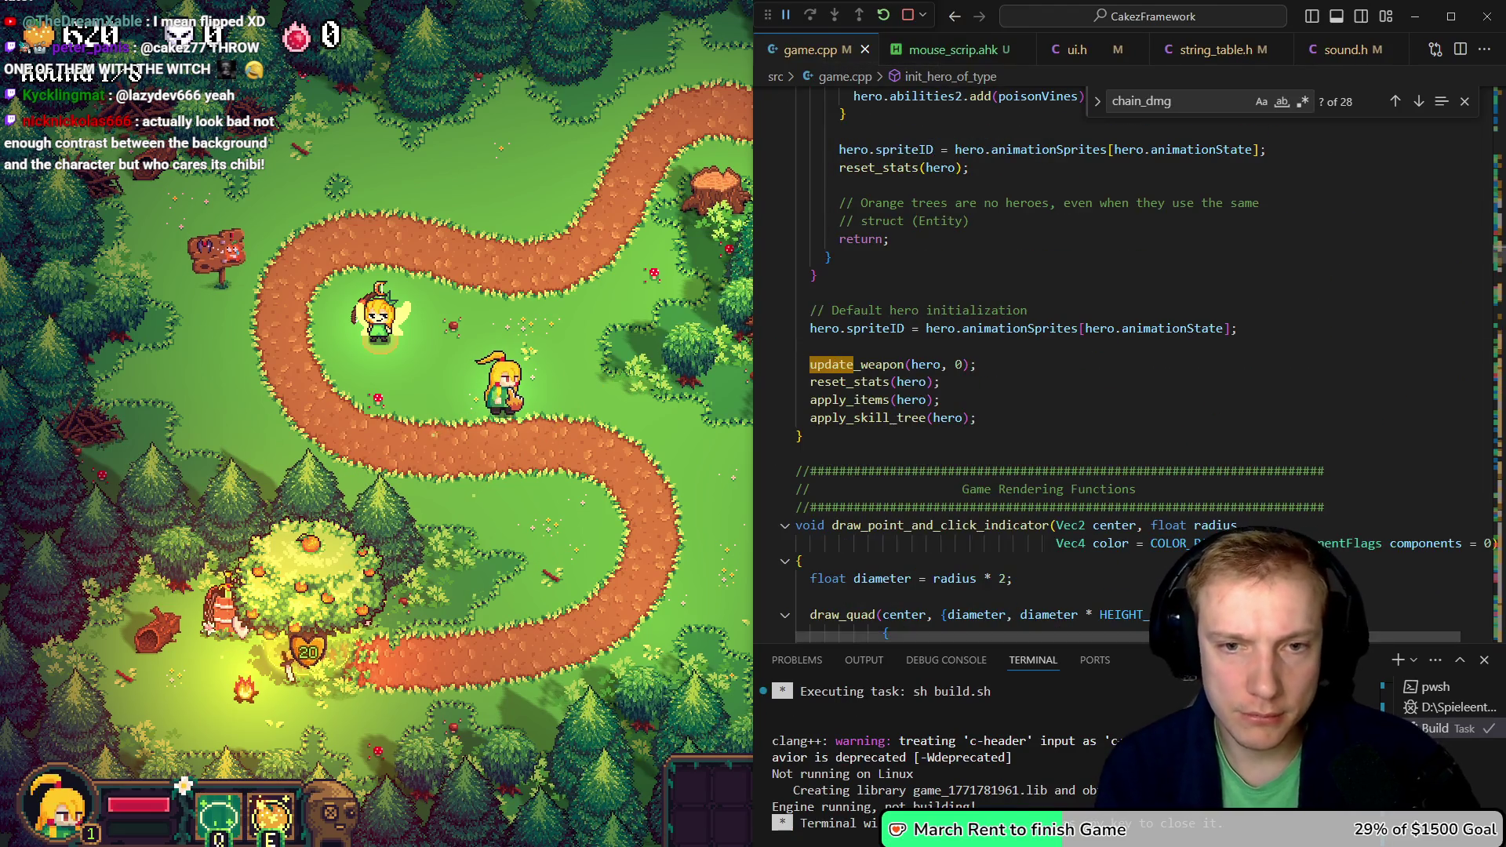
pyautogui.hotkey('alt', 'Left')
pyautogui.press('Down')
pyautogui.press('Down')
pyautogui.press('Down')
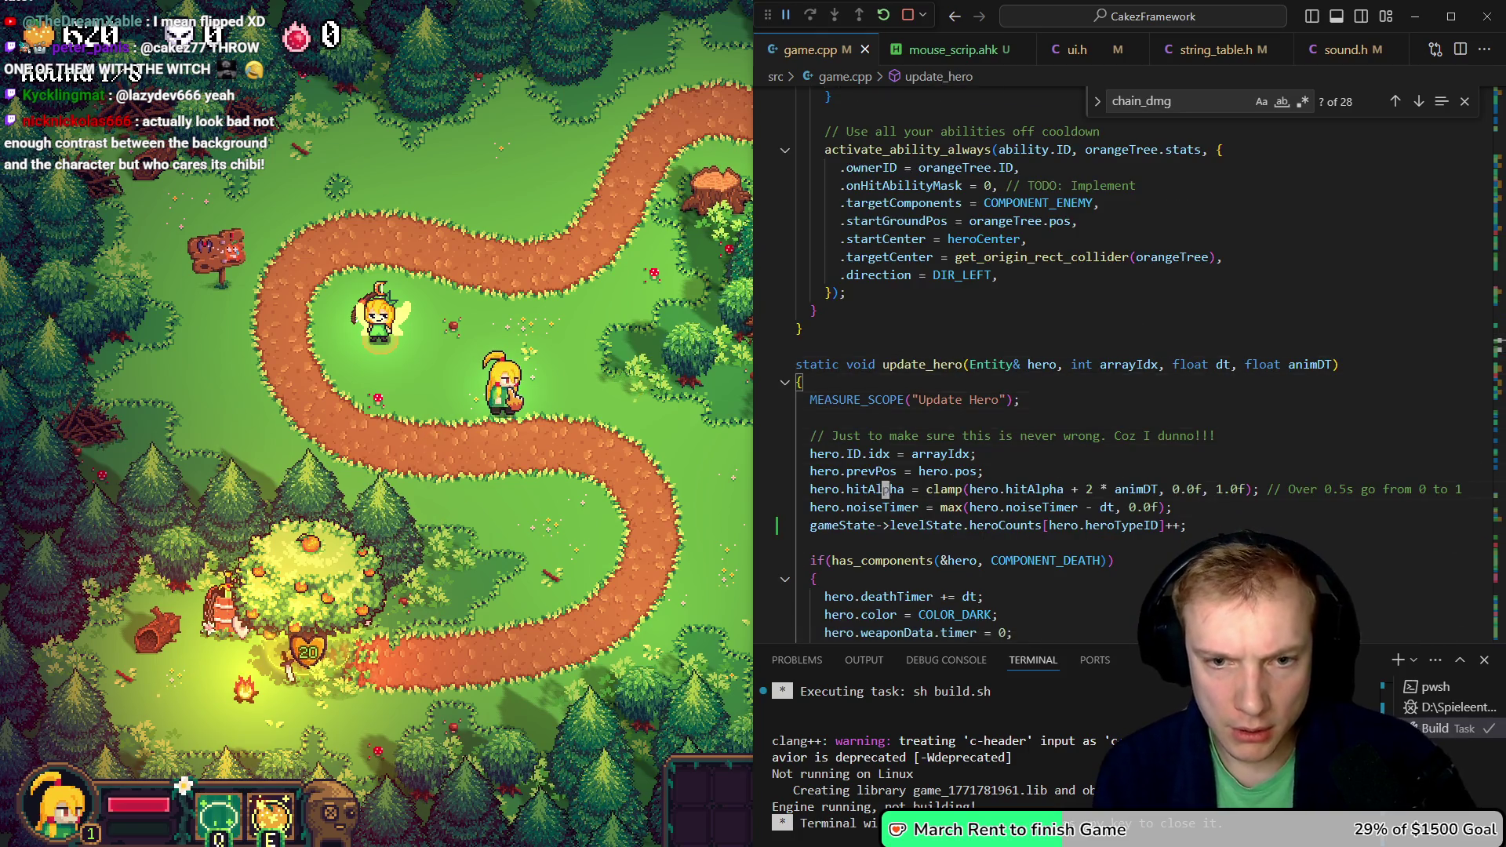
pyautogui.scroll(1, 919, 394)
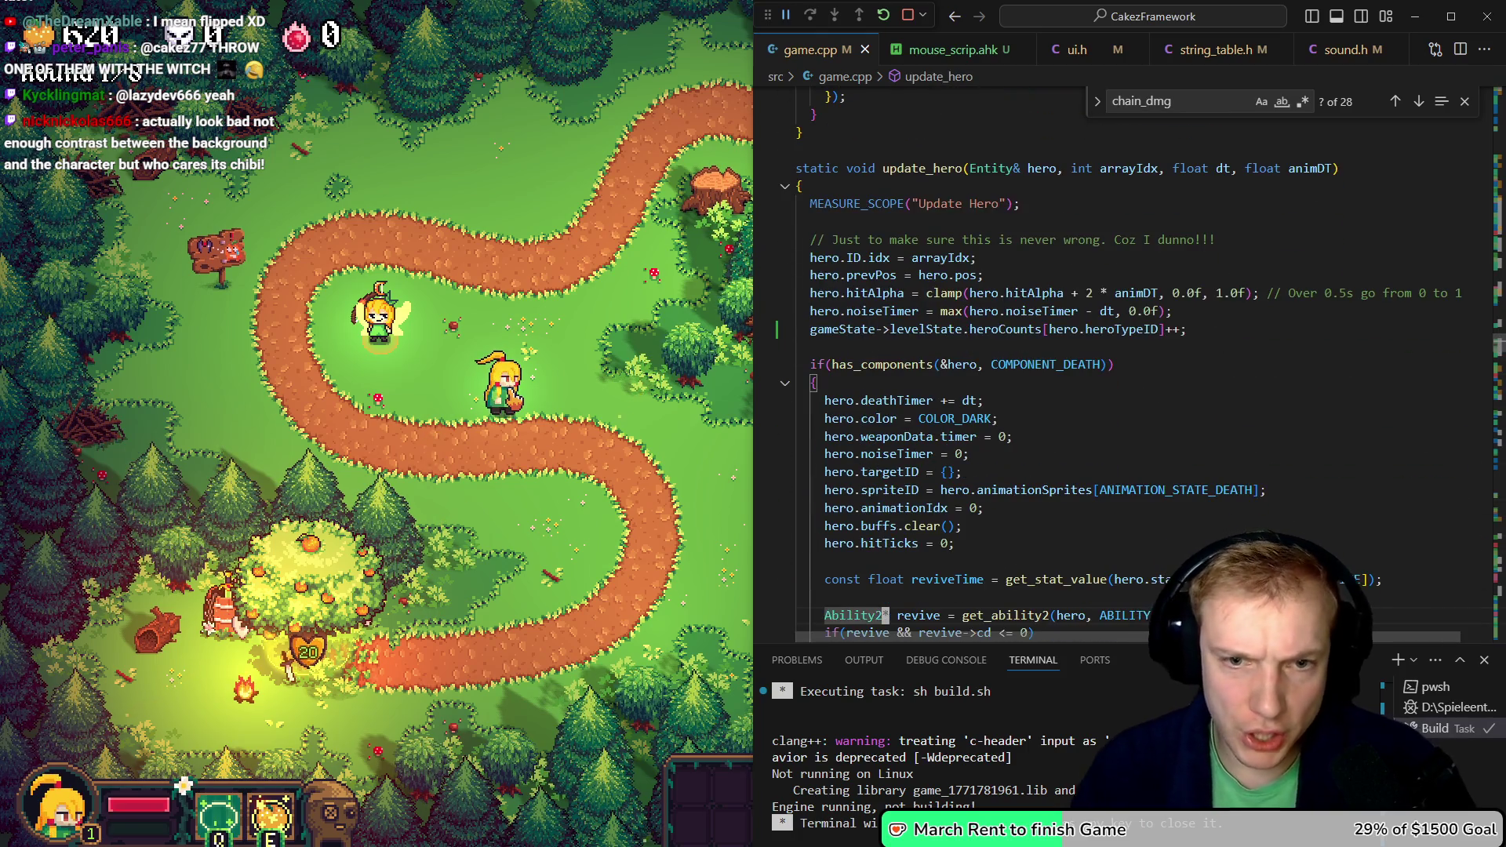
# - Fold away the hero death and being-thrown blocks in update_hero
pyautogui.click(784, 383)
pyautogui.scroll(-2, 920, 393)
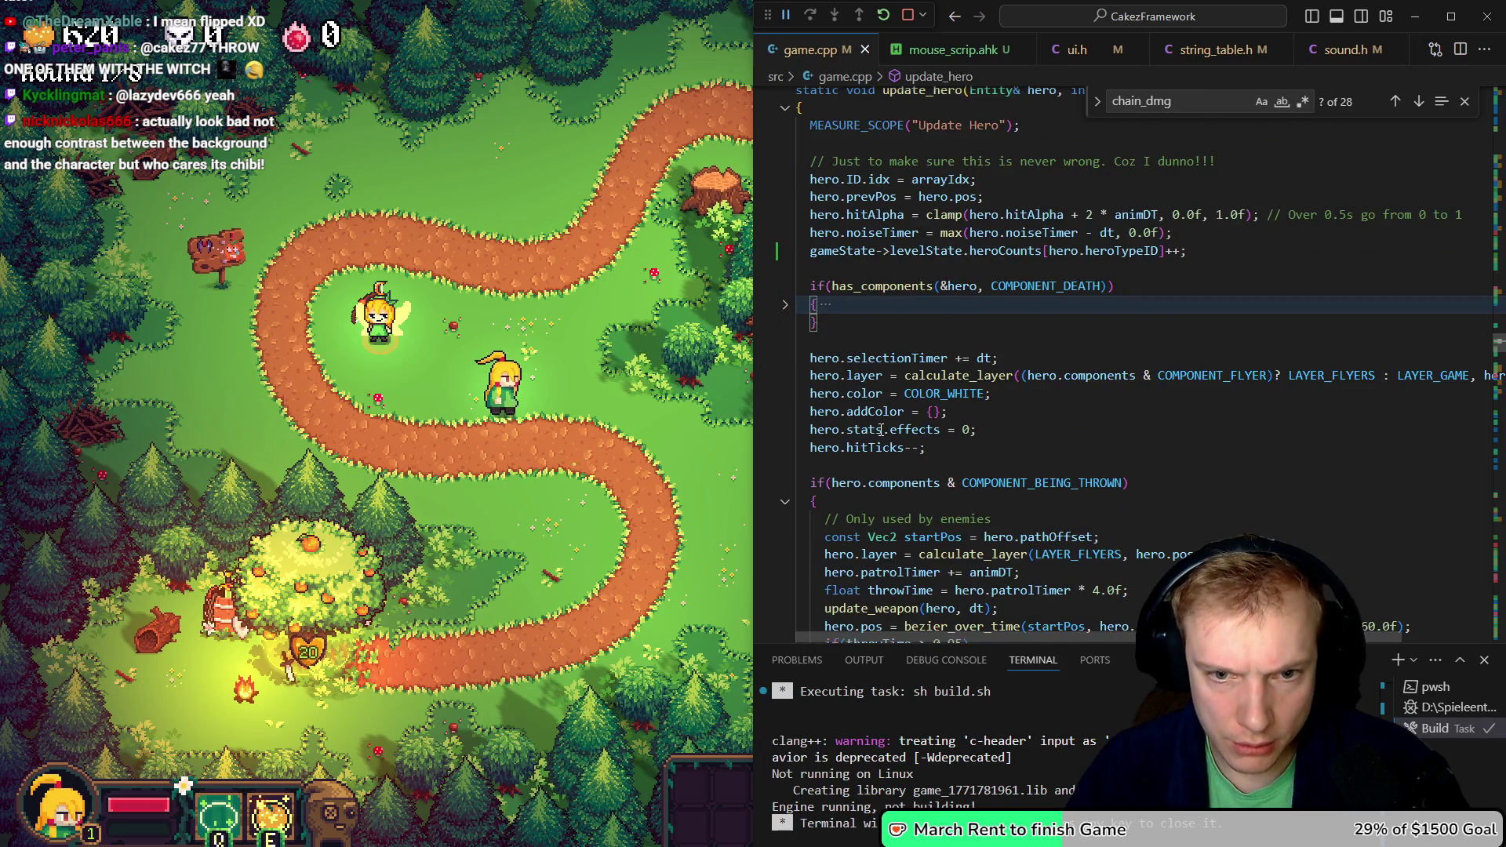
pyautogui.scroll(-3, 882, 430)
pyautogui.click(784, 382)
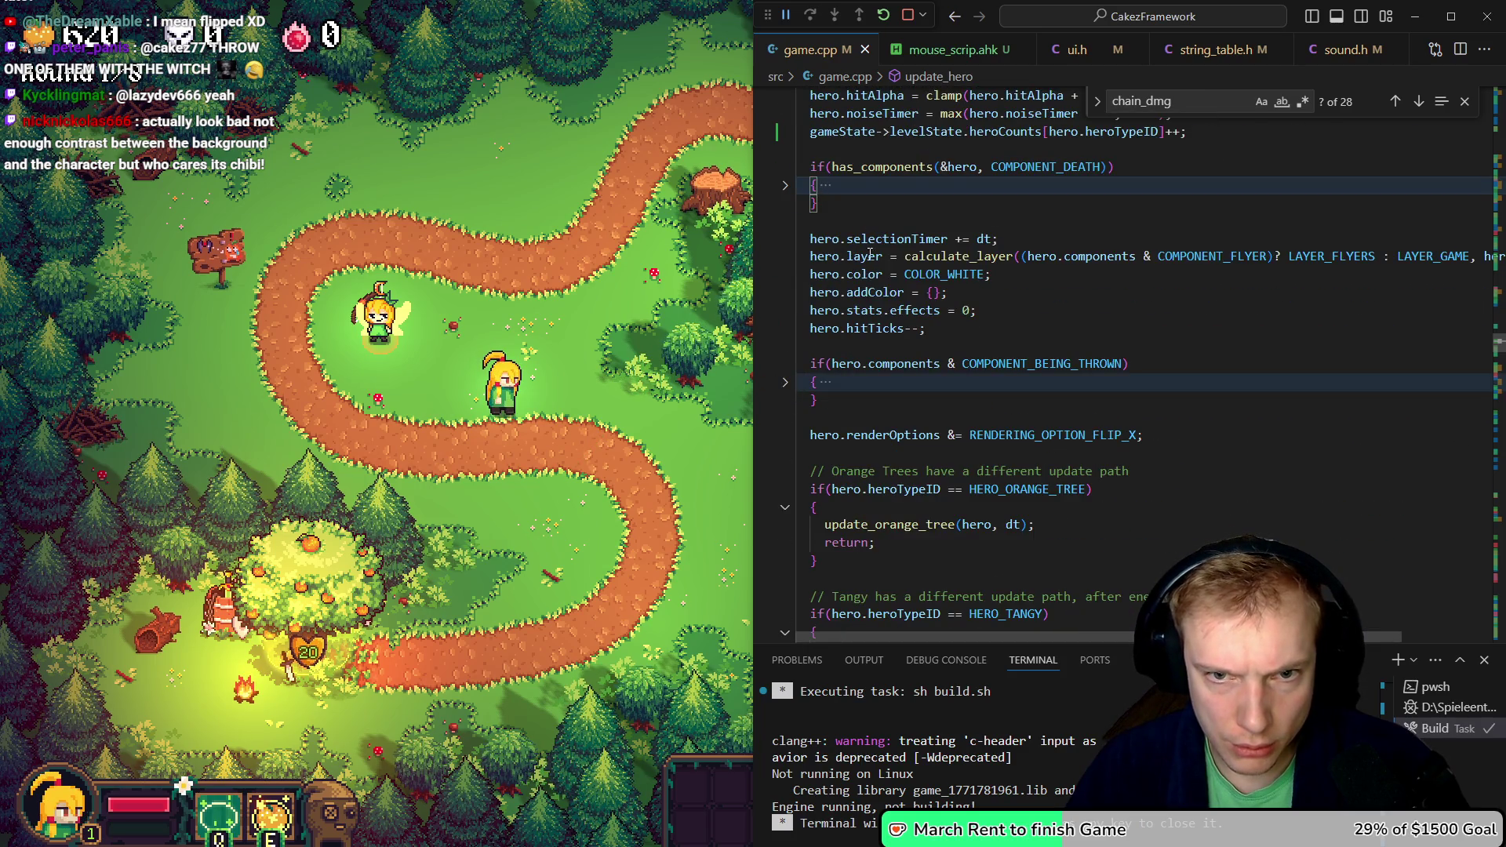
pyautogui.scroll(-10, 981, 351)
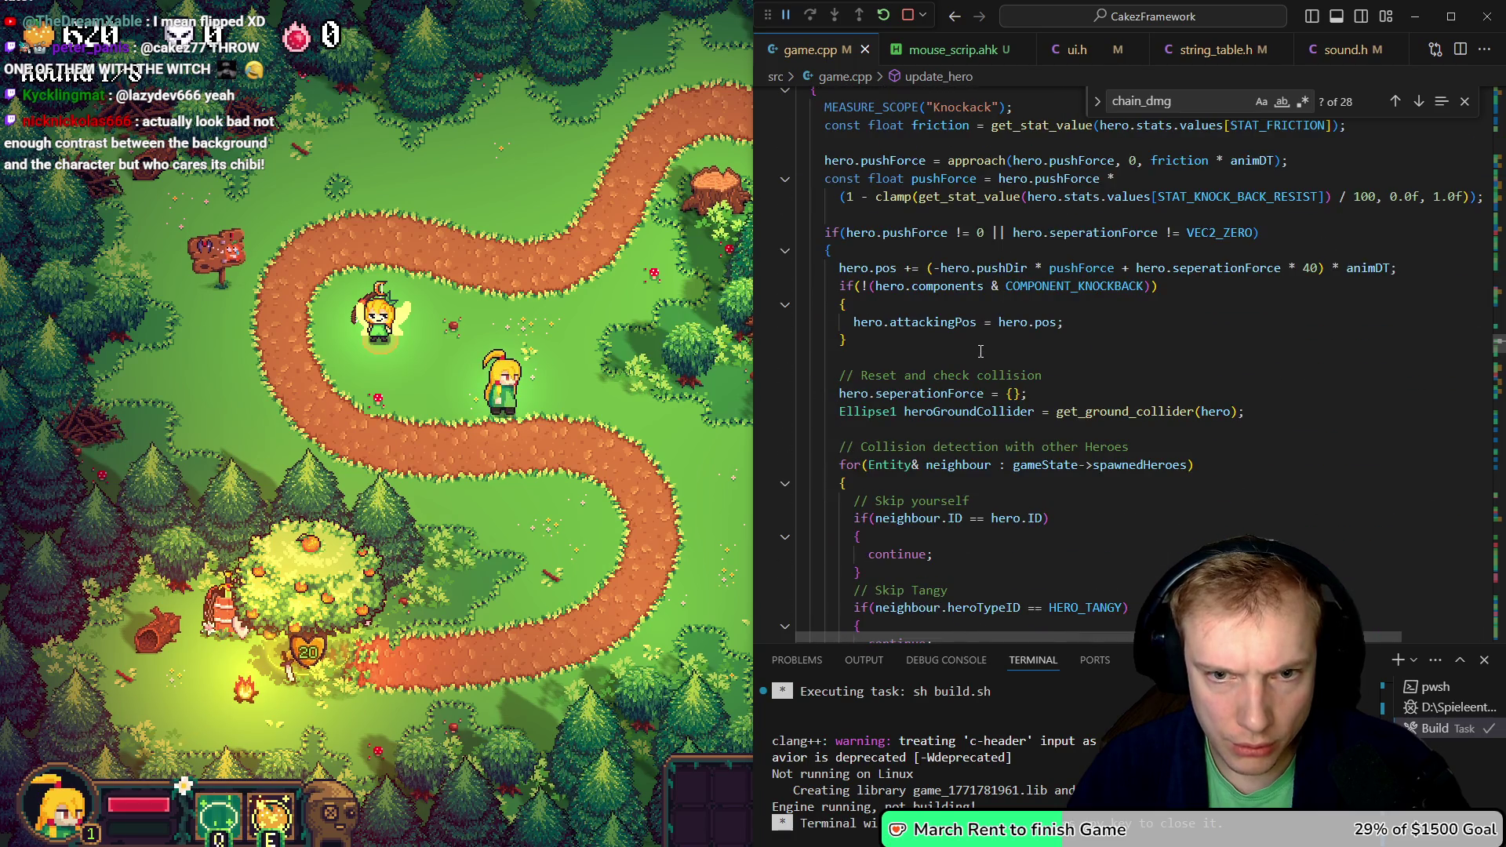
pyautogui.scroll(10, 980, 351)
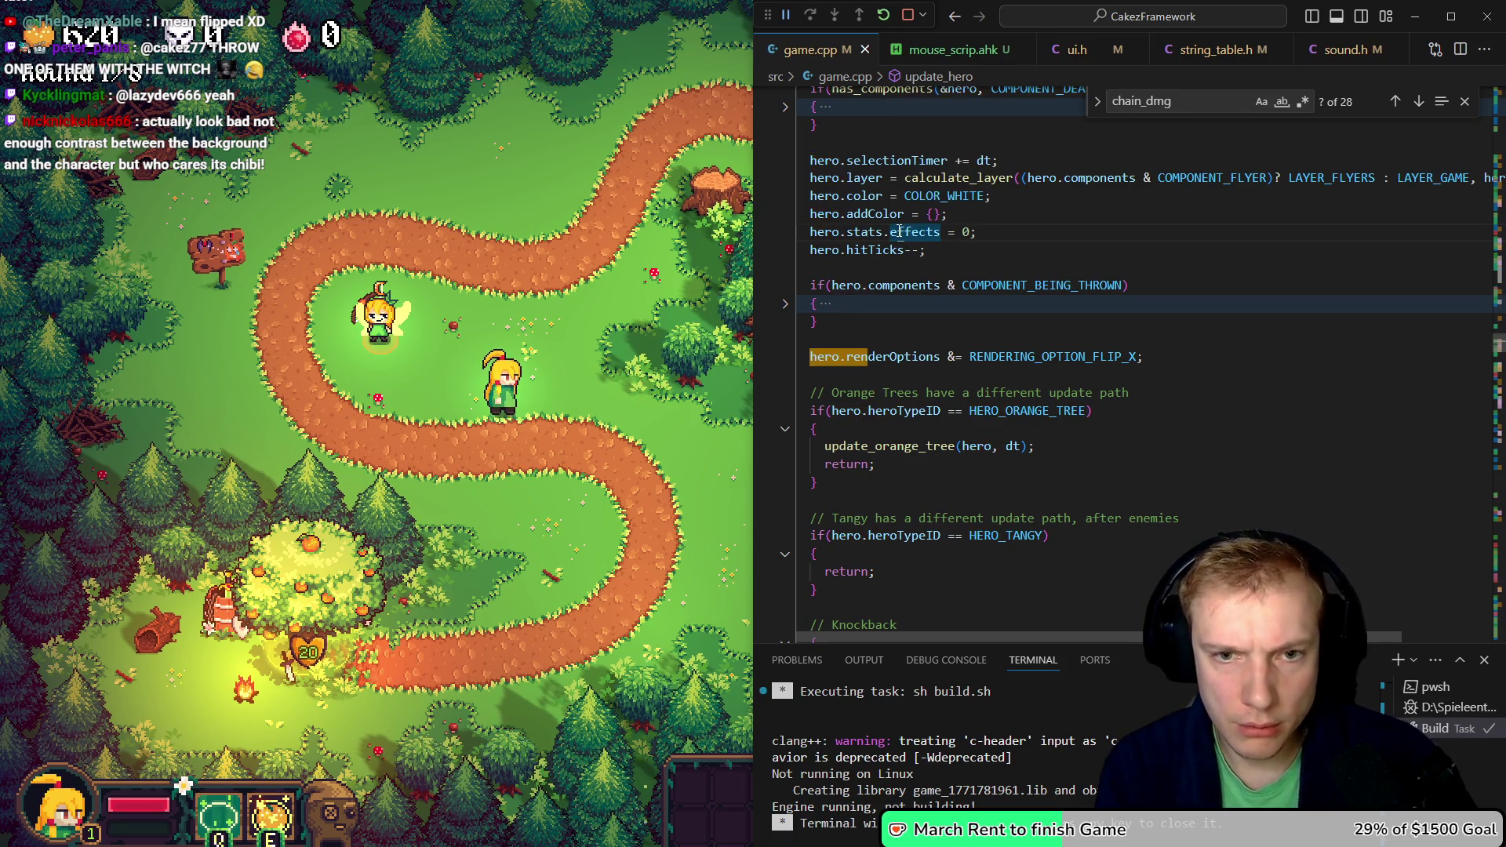
# - Append | RENDERING_OPTION_TRANSPARENT to the hero renderOptions line, save game.cpp and rebuild
pyautogui.press('Home')
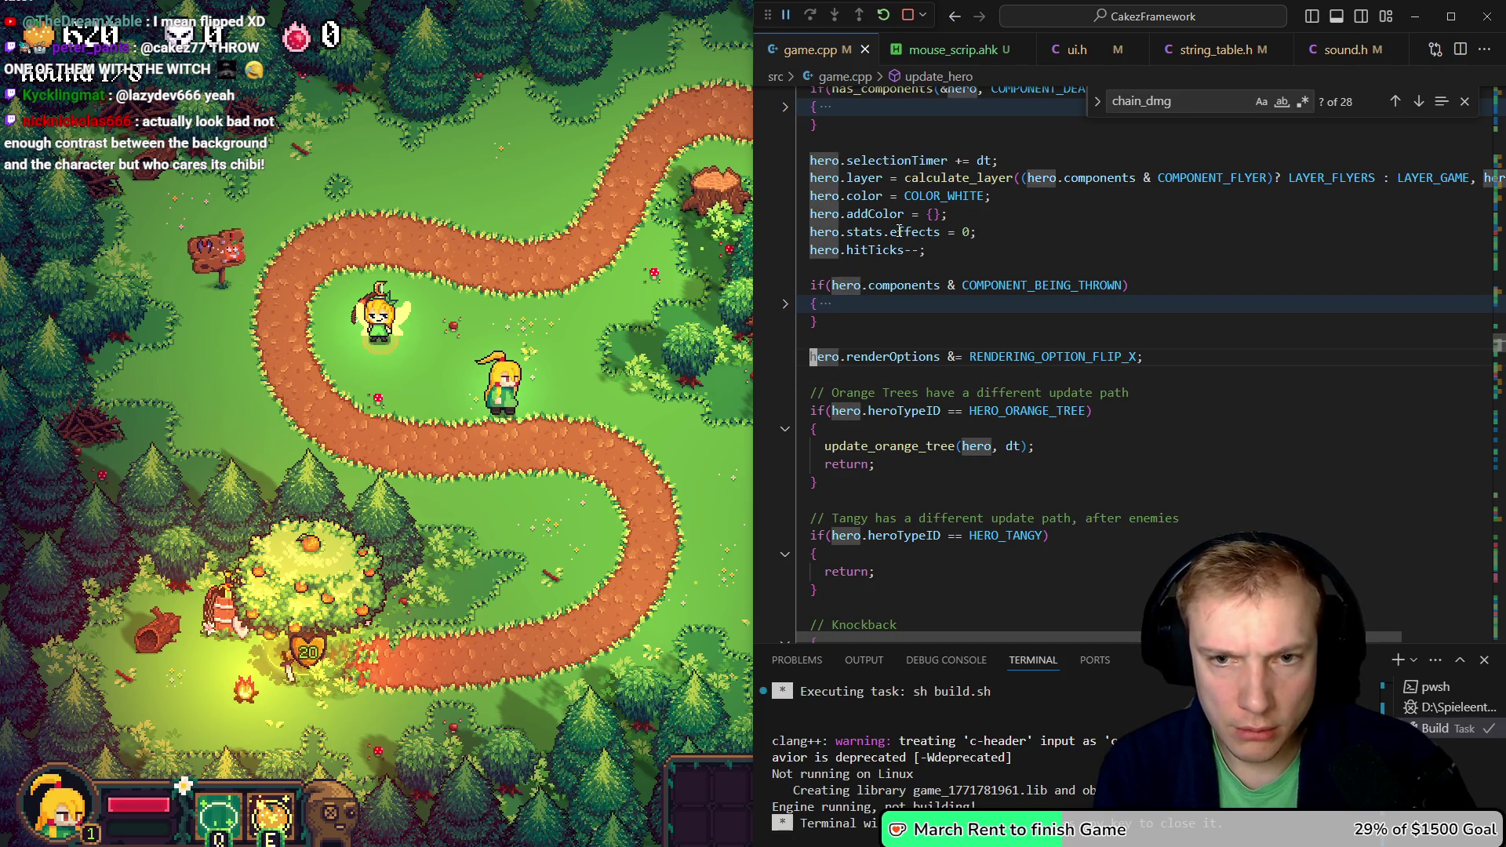
pyautogui.press('End')
pyautogui.hotkey('shift', 'Home')
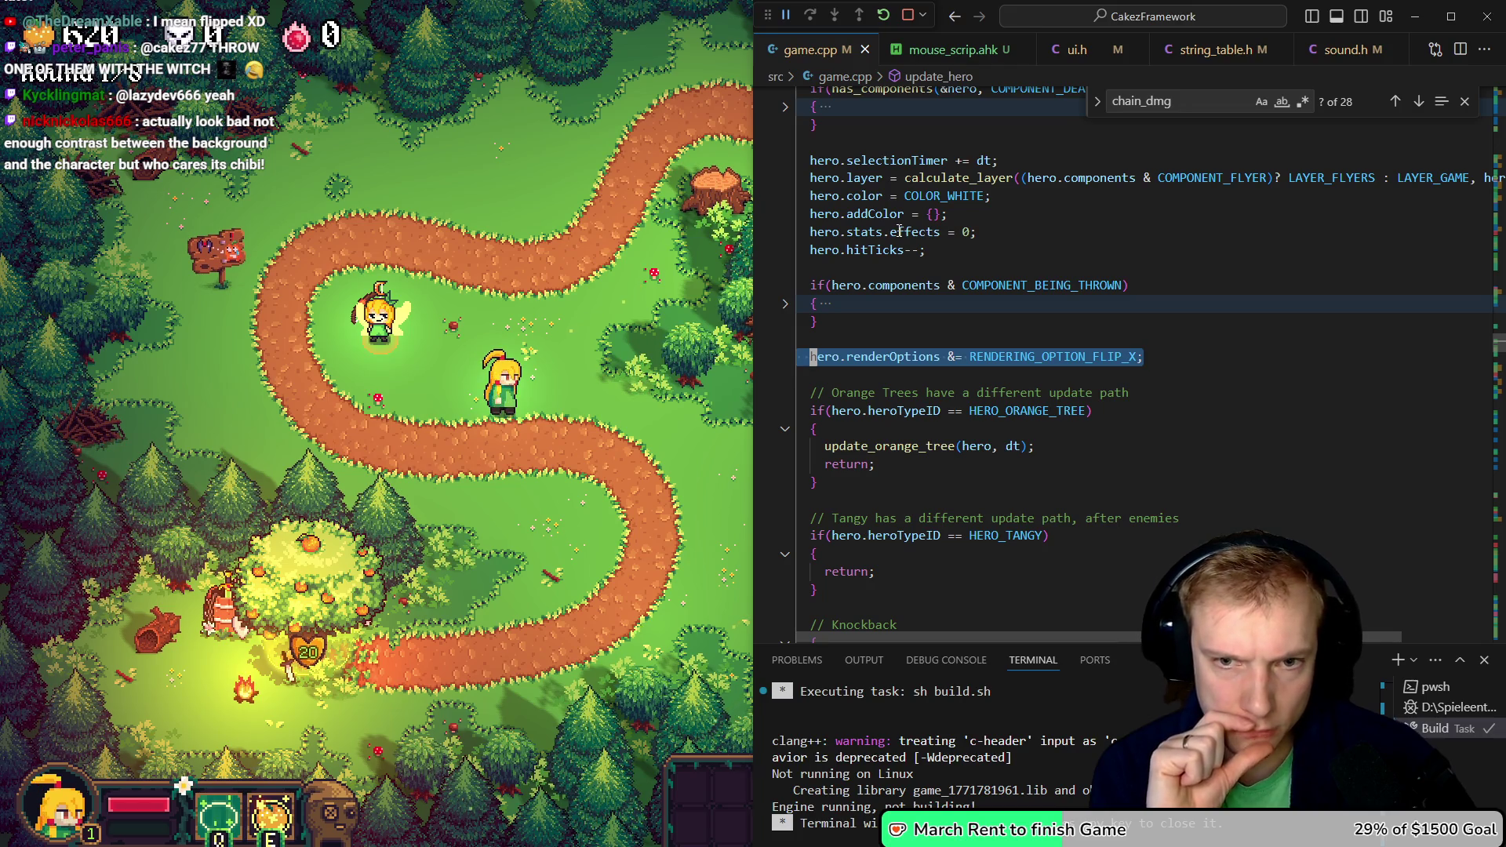
pyautogui.press('End')
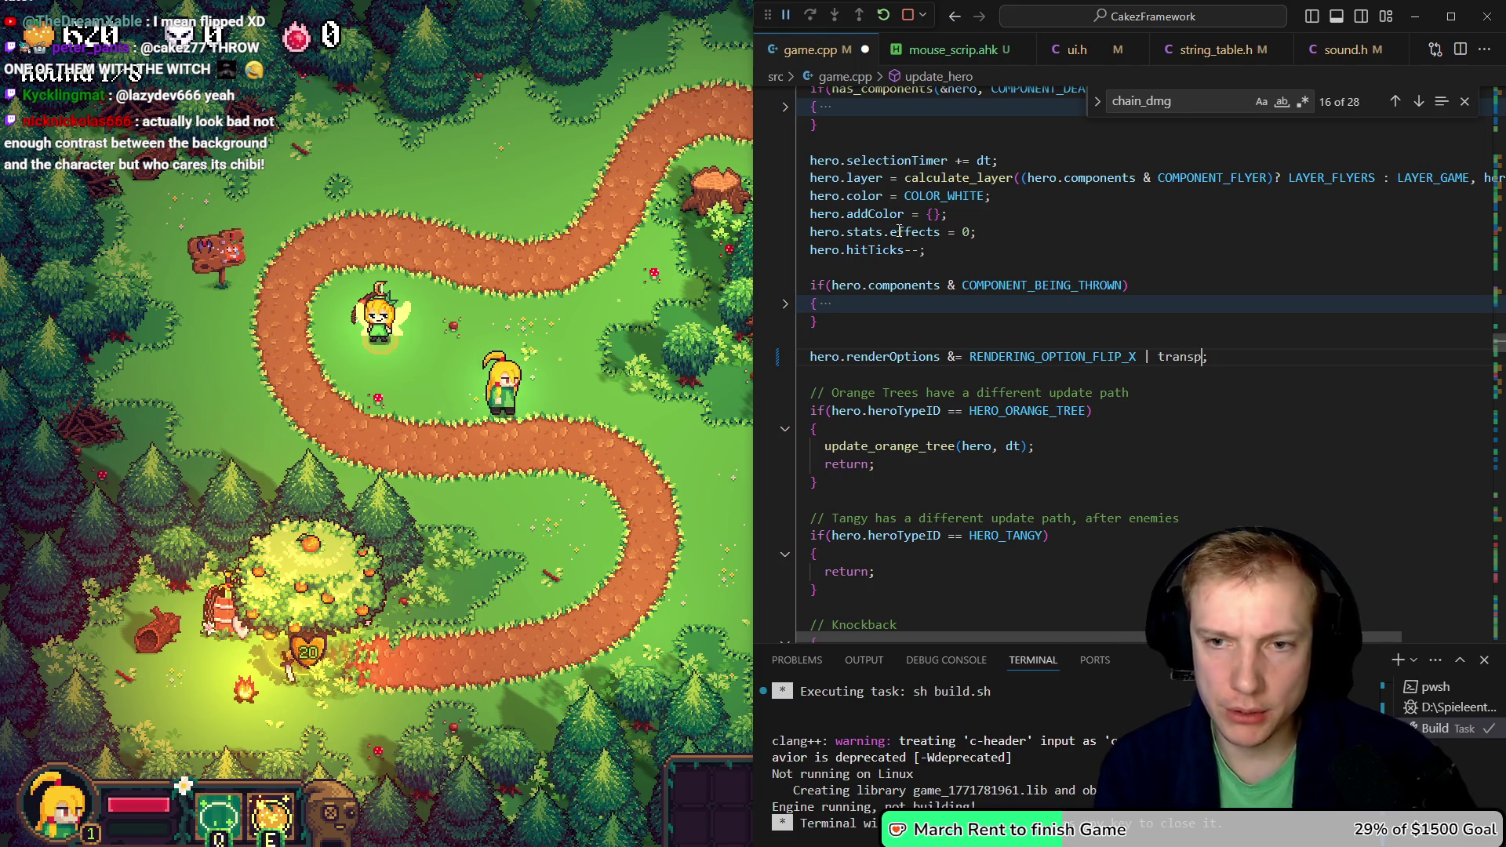
pyautogui.hotkey('ctrl', 'space')
pyautogui.press('Tab')
pyautogui.hotkey('ctrl', 's')
pyautogui.hotkey('ctrl', 'shift', 'b')
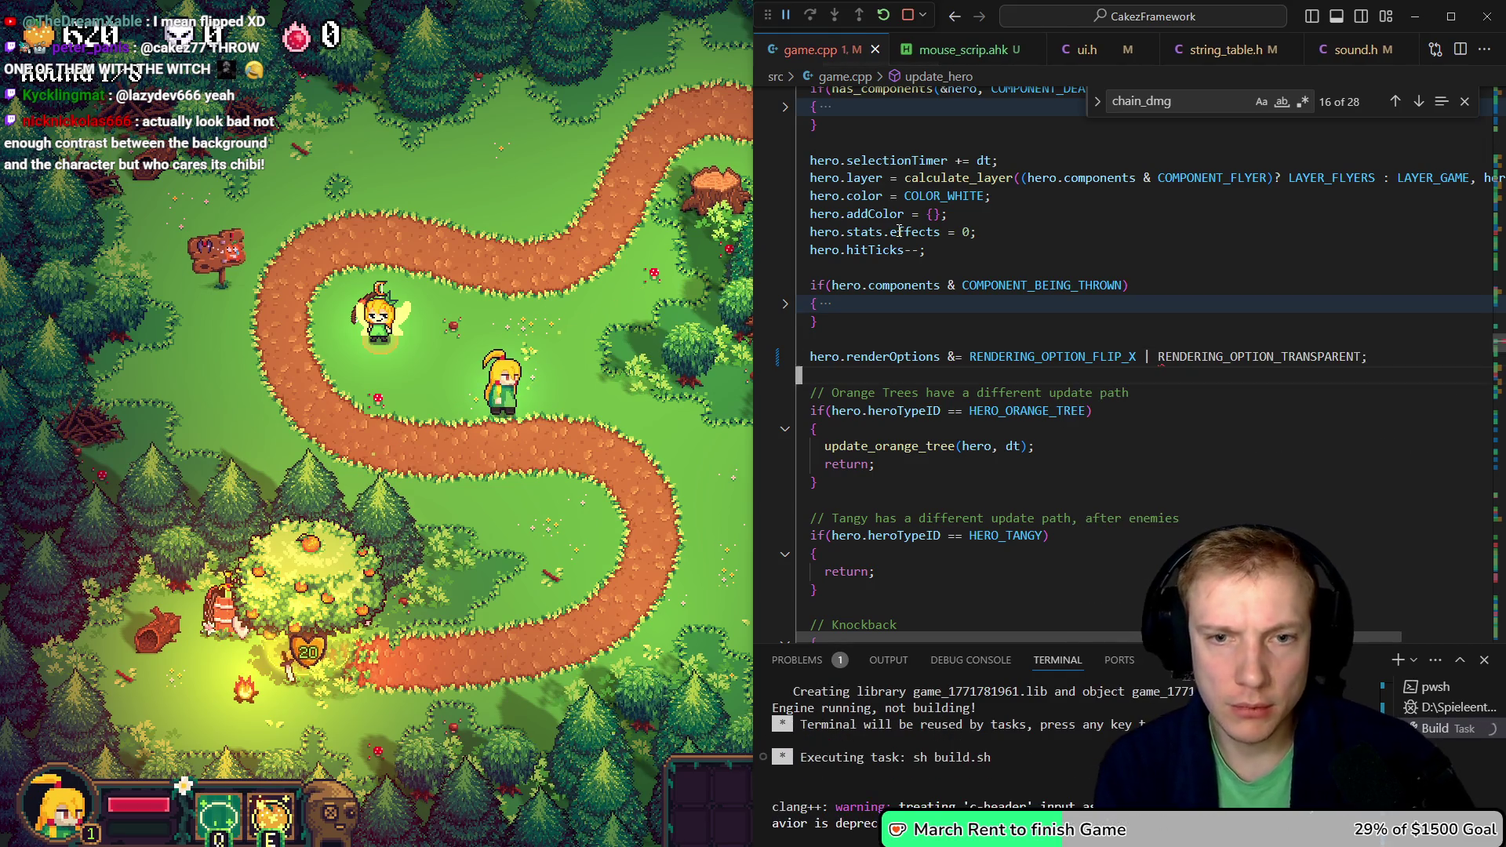
# - Select the parts of the hero renderOptions line after 'hero' to review the edit
pyautogui.press('Home')
pyautogui.hotkey('ctrl', 'shift', 'Right')
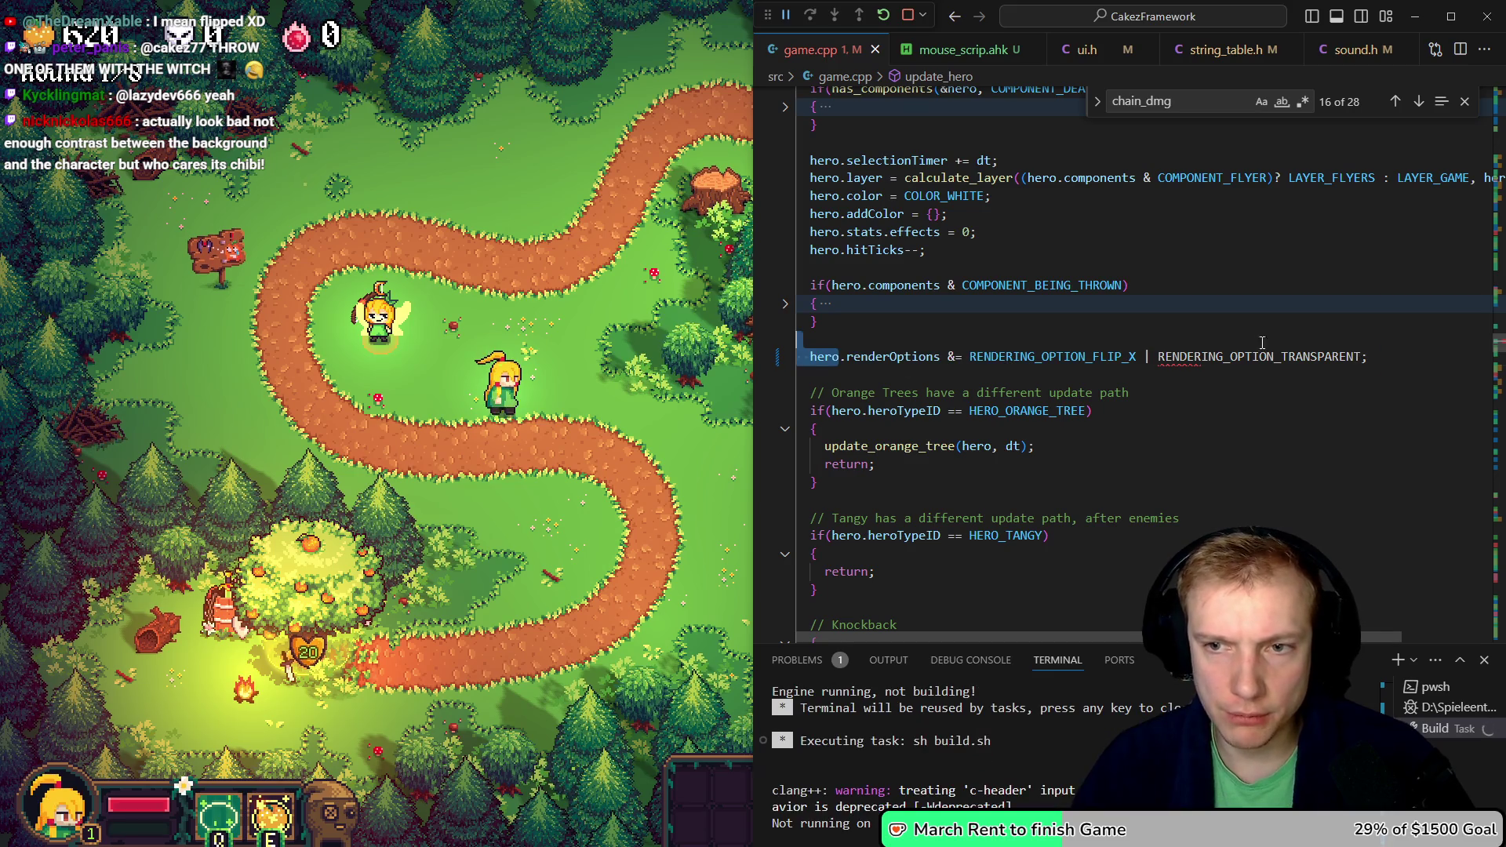
pyautogui.press('Right')
pyautogui.hotkey('shift', 'End')
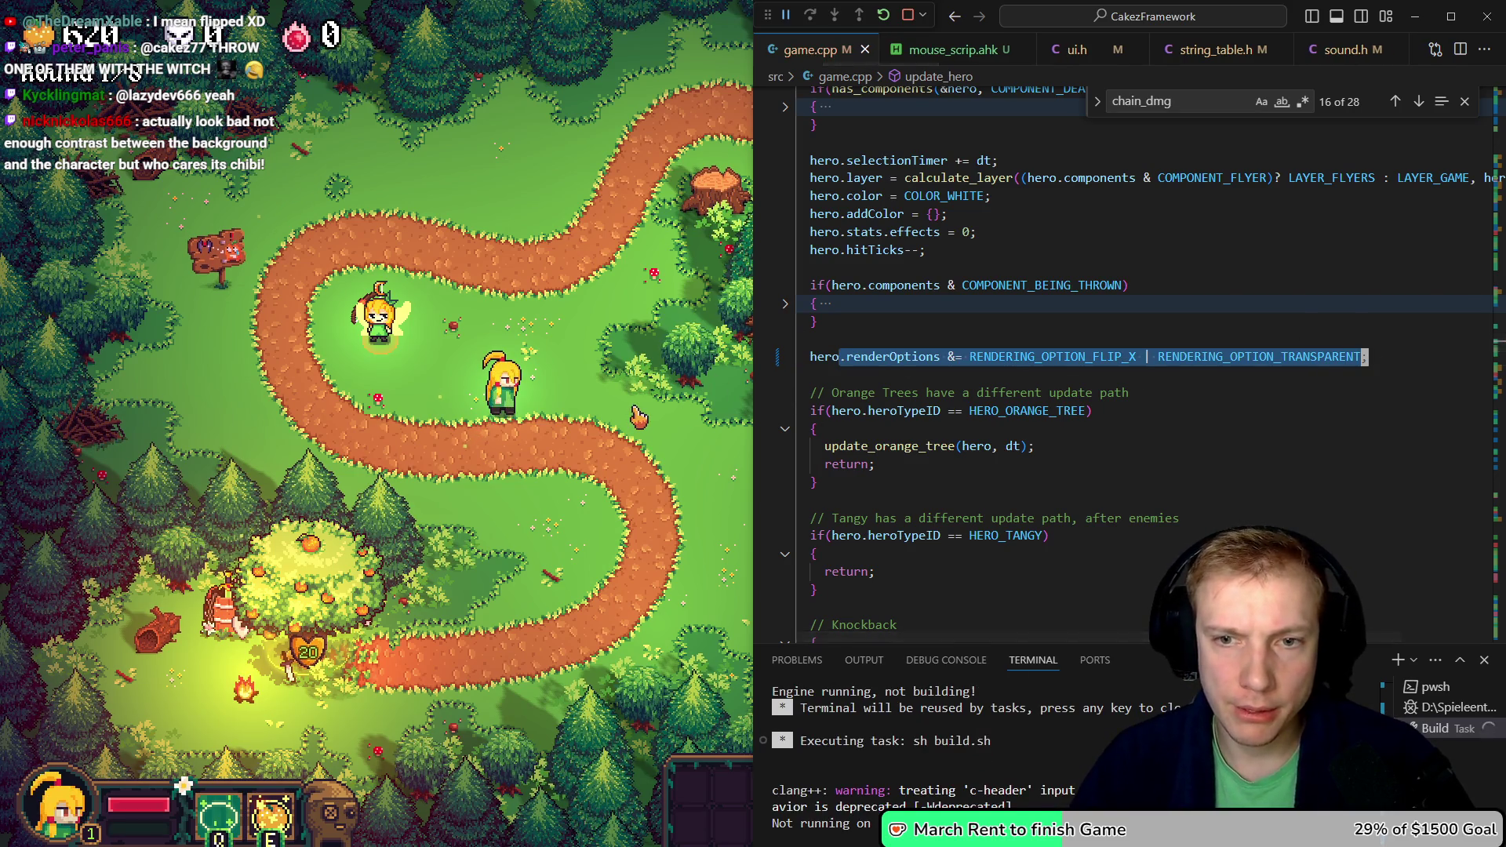
# - Restart the Crossroads level from the game's options menu, confirming the restart
pyautogui.click(637, 416)
pyautogui.press('Escape')
pyautogui.click(855, 666)
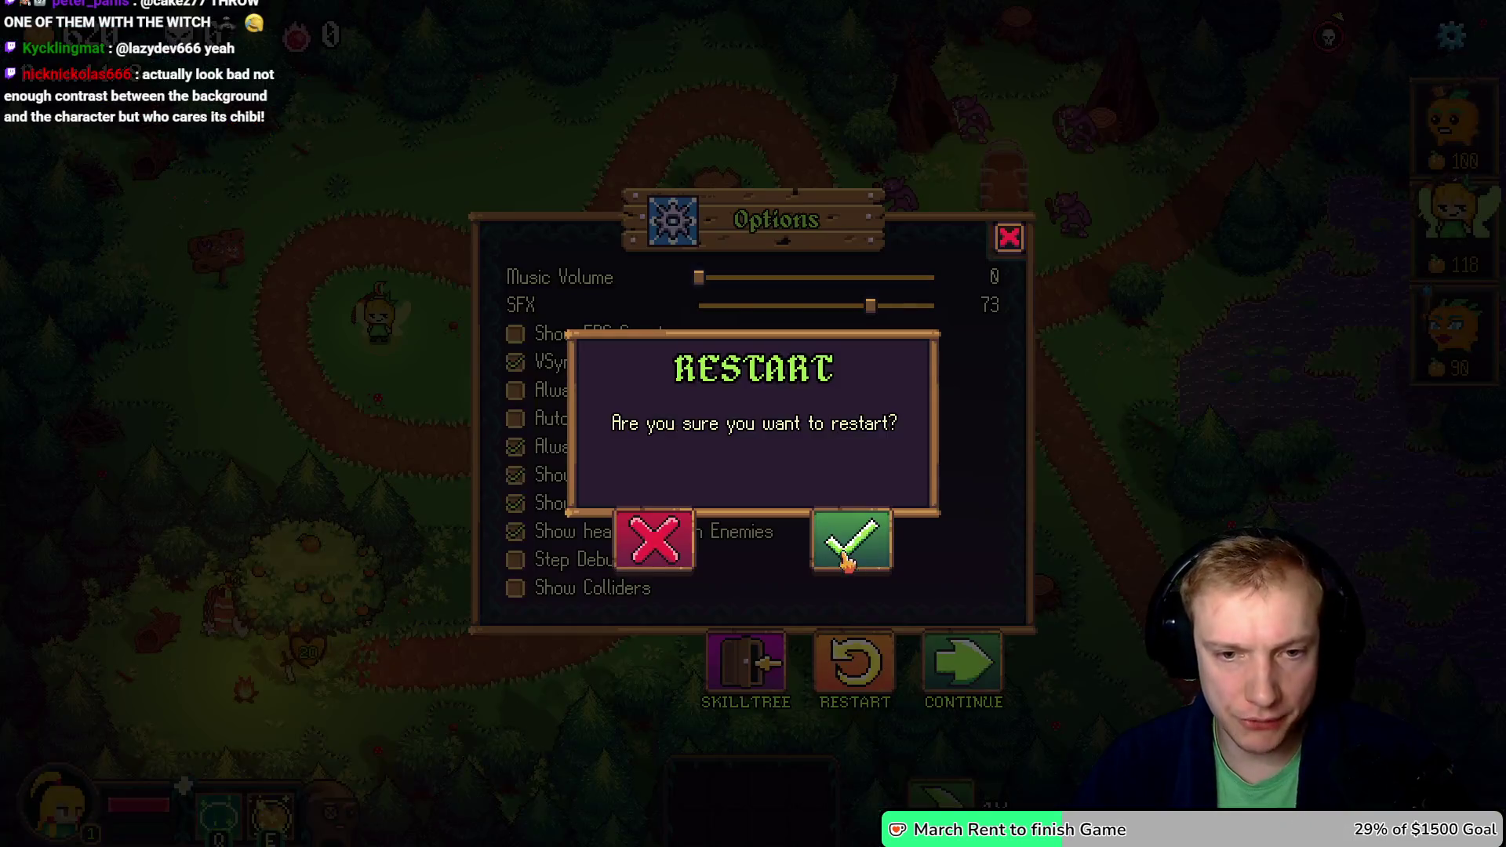
pyautogui.click(852, 542)
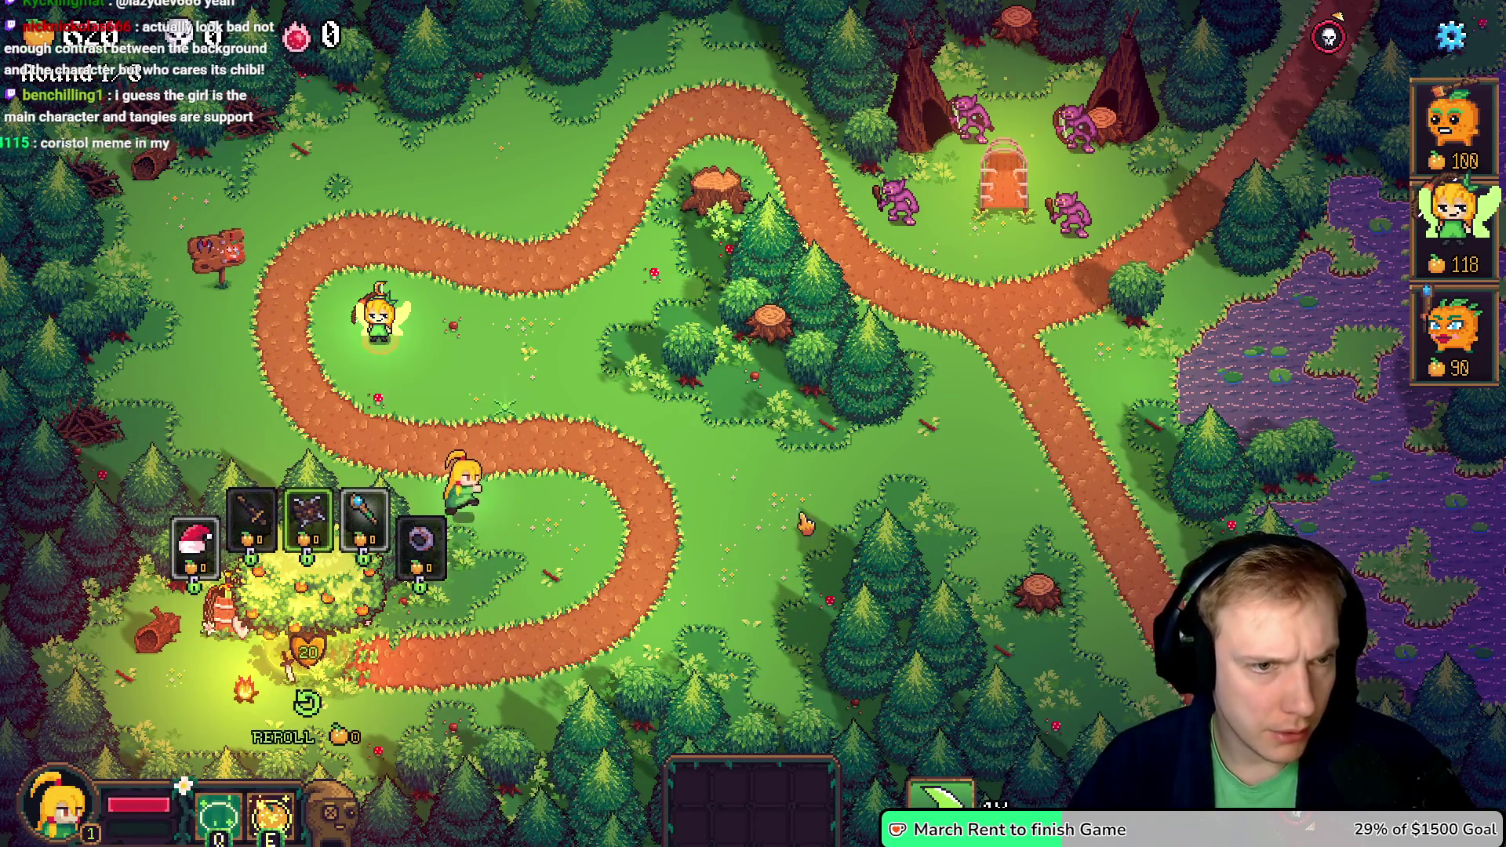
pyautogui.press('Escape')
pyautogui.click(855, 667)
pyautogui.click(851, 541)
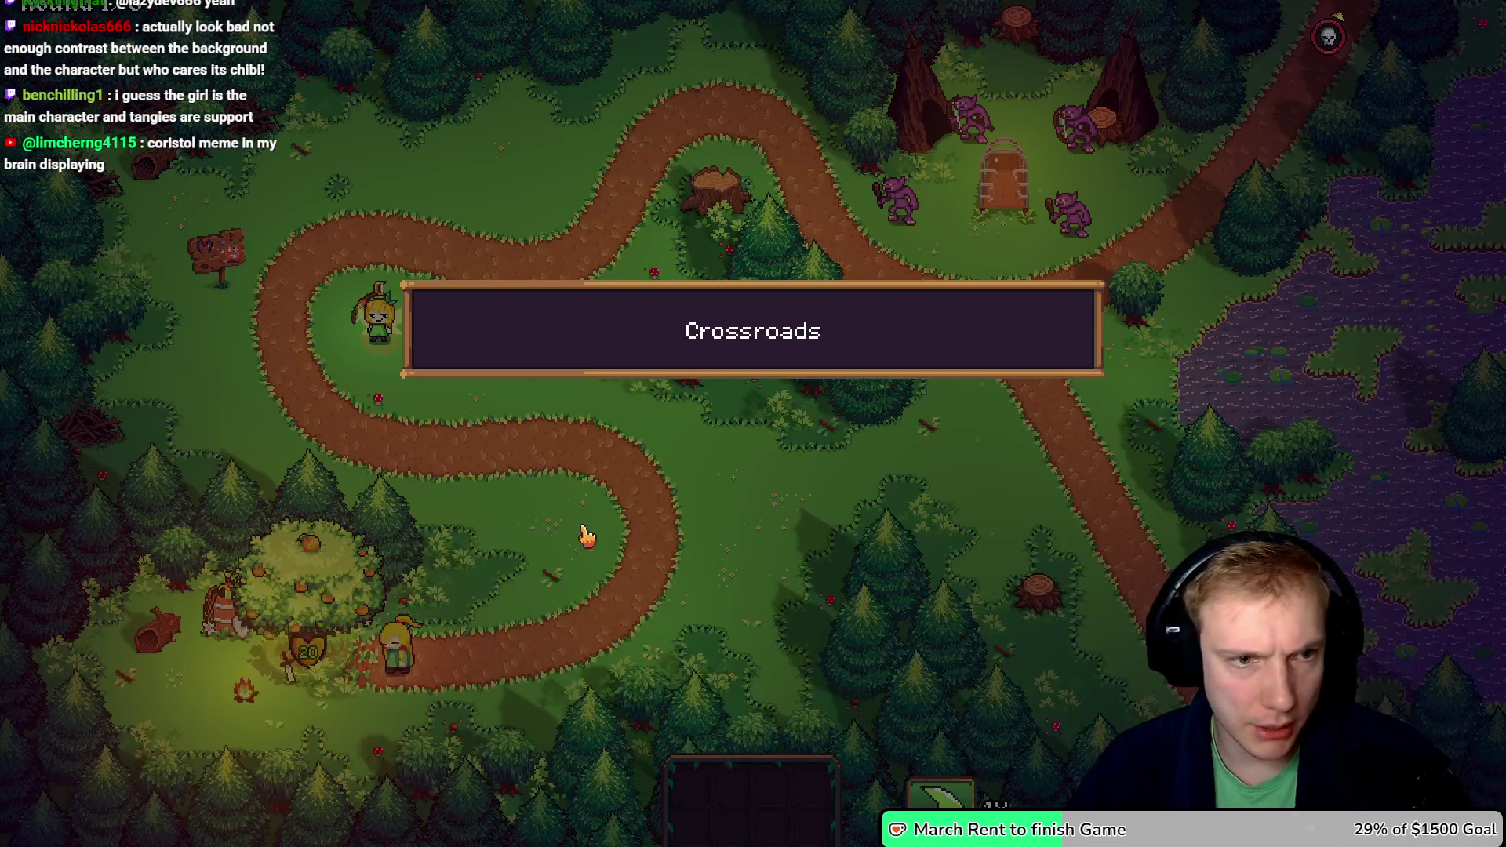
# - Walk the hero along the path to the stump and open the orange tree's item shop
pyautogui.rightClick(512, 401)
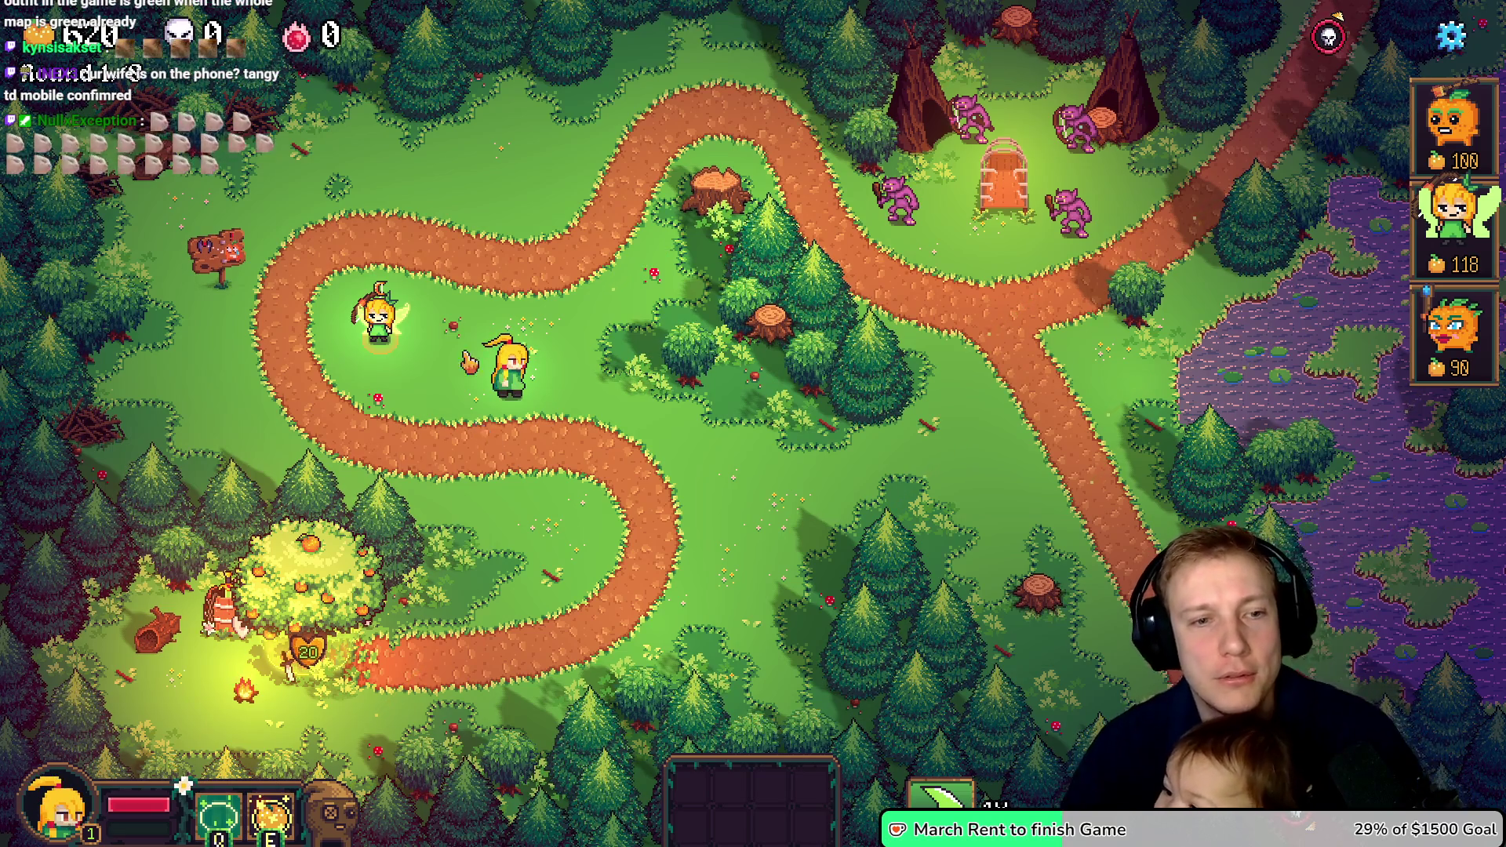
pyautogui.press('a')
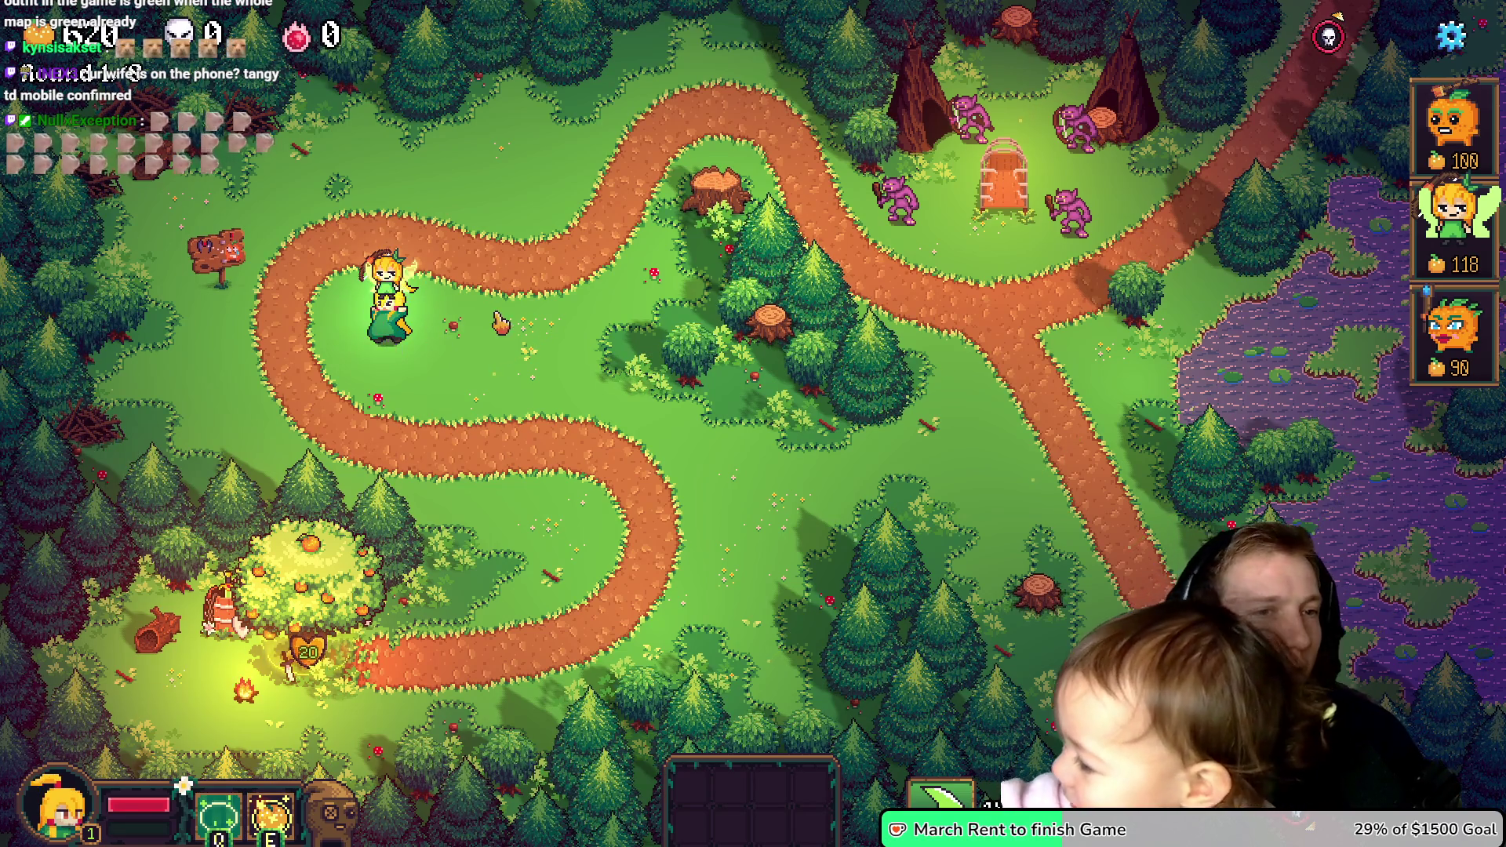
pyautogui.press('d')
pyautogui.press('w')
pyautogui.press('a')
pyautogui.press('d')
pyautogui.press('w')
pyautogui.press('d')
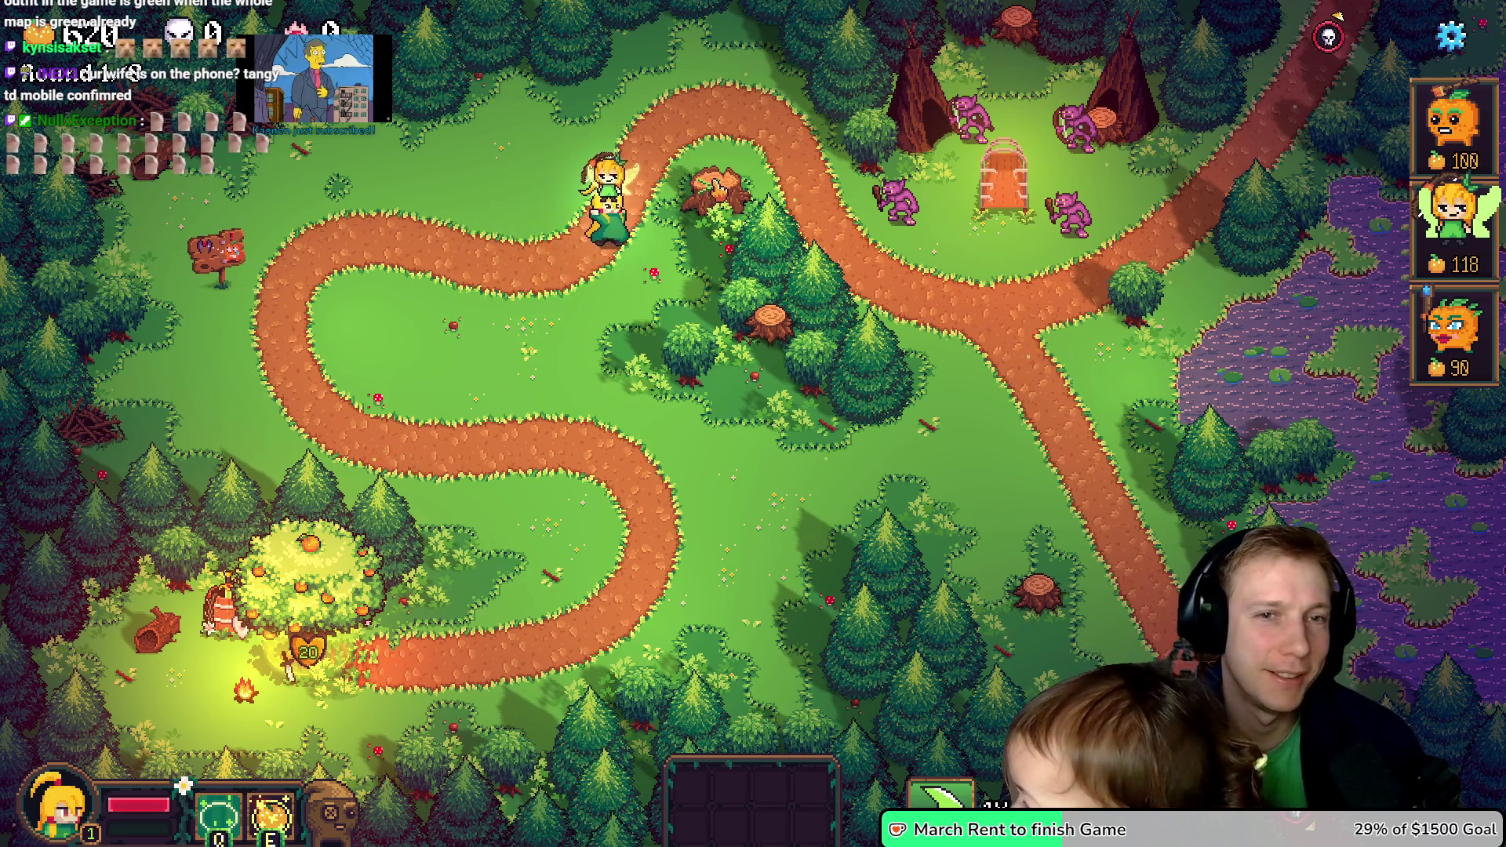
pyautogui.press('s')
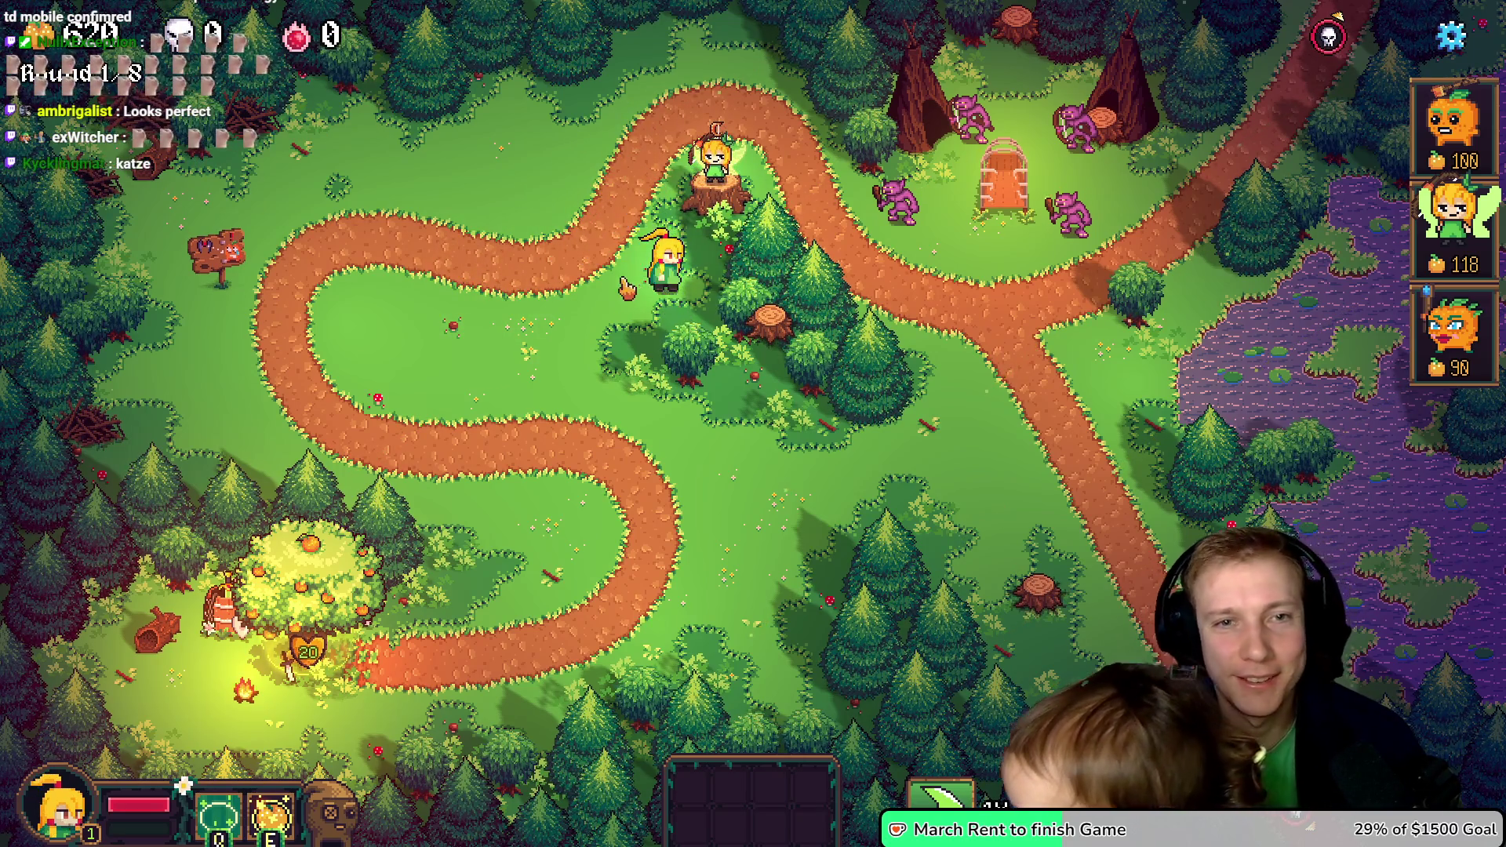
pyautogui.press('a')
pyautogui.press('s')
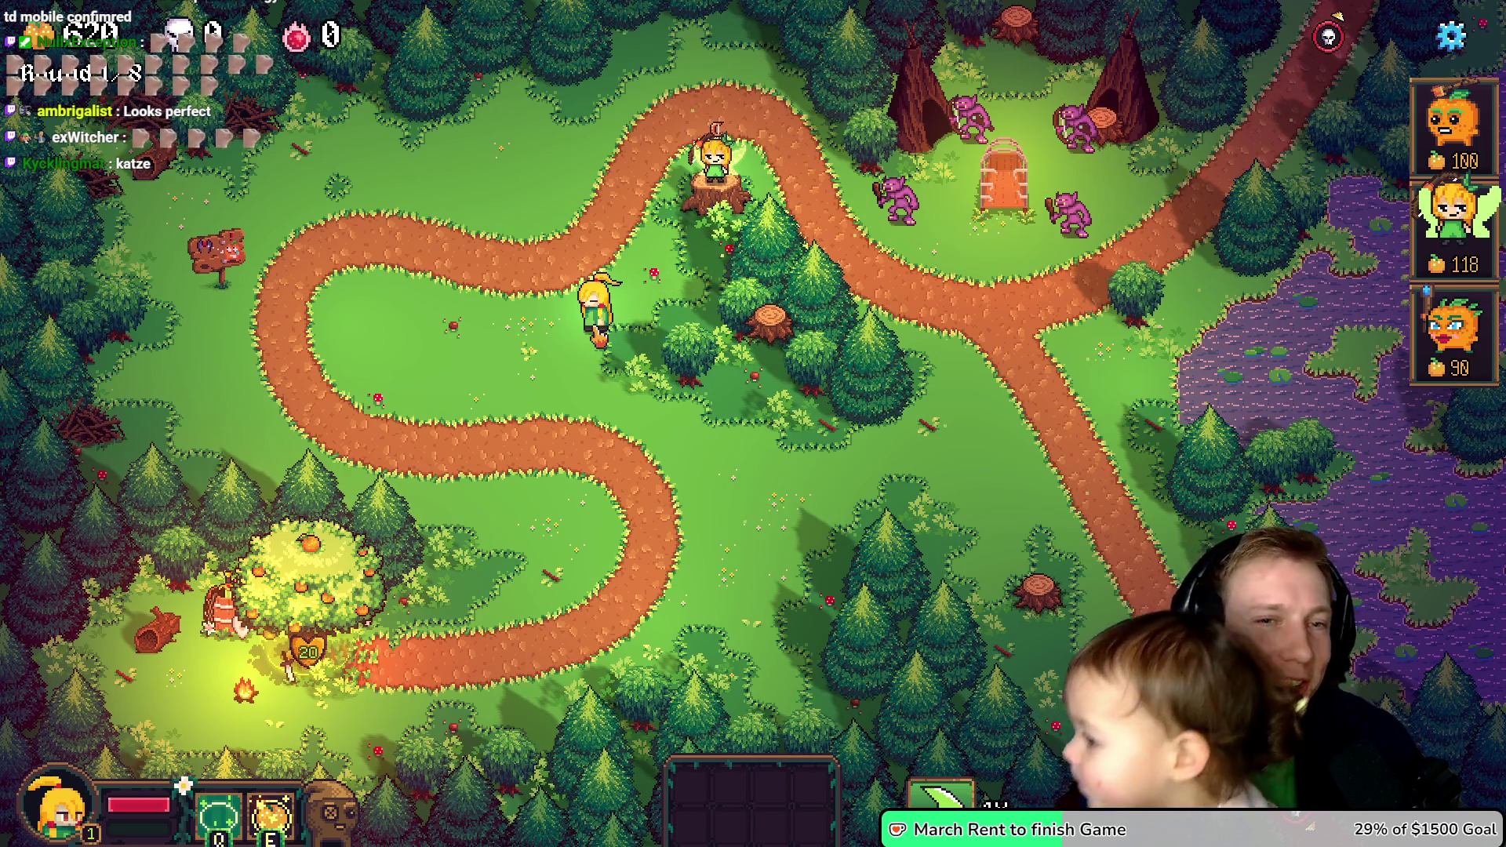
pyautogui.press('w')
pyautogui.press('d')
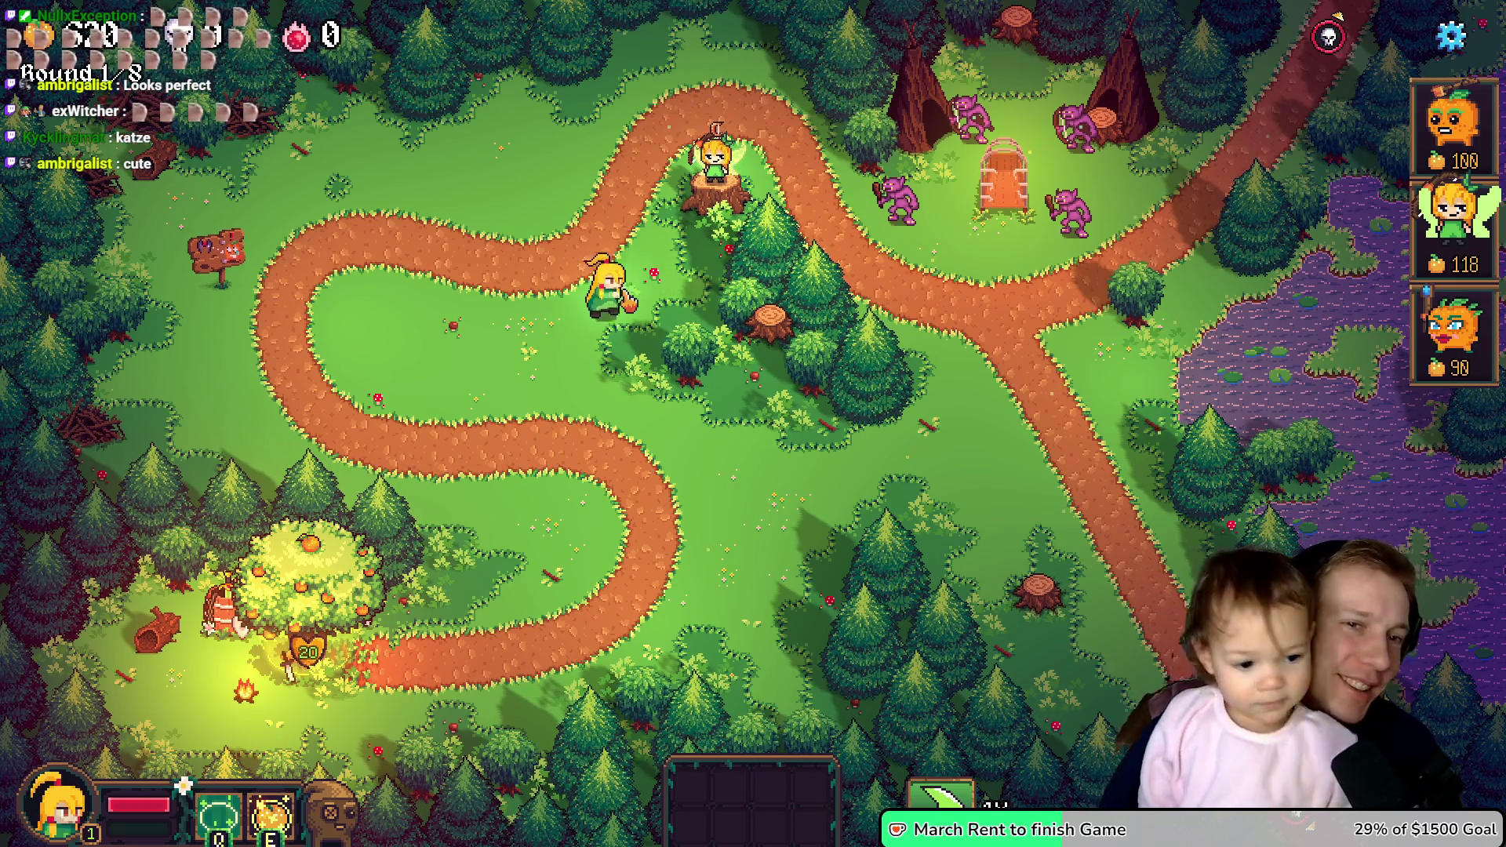
pyautogui.click(353, 584)
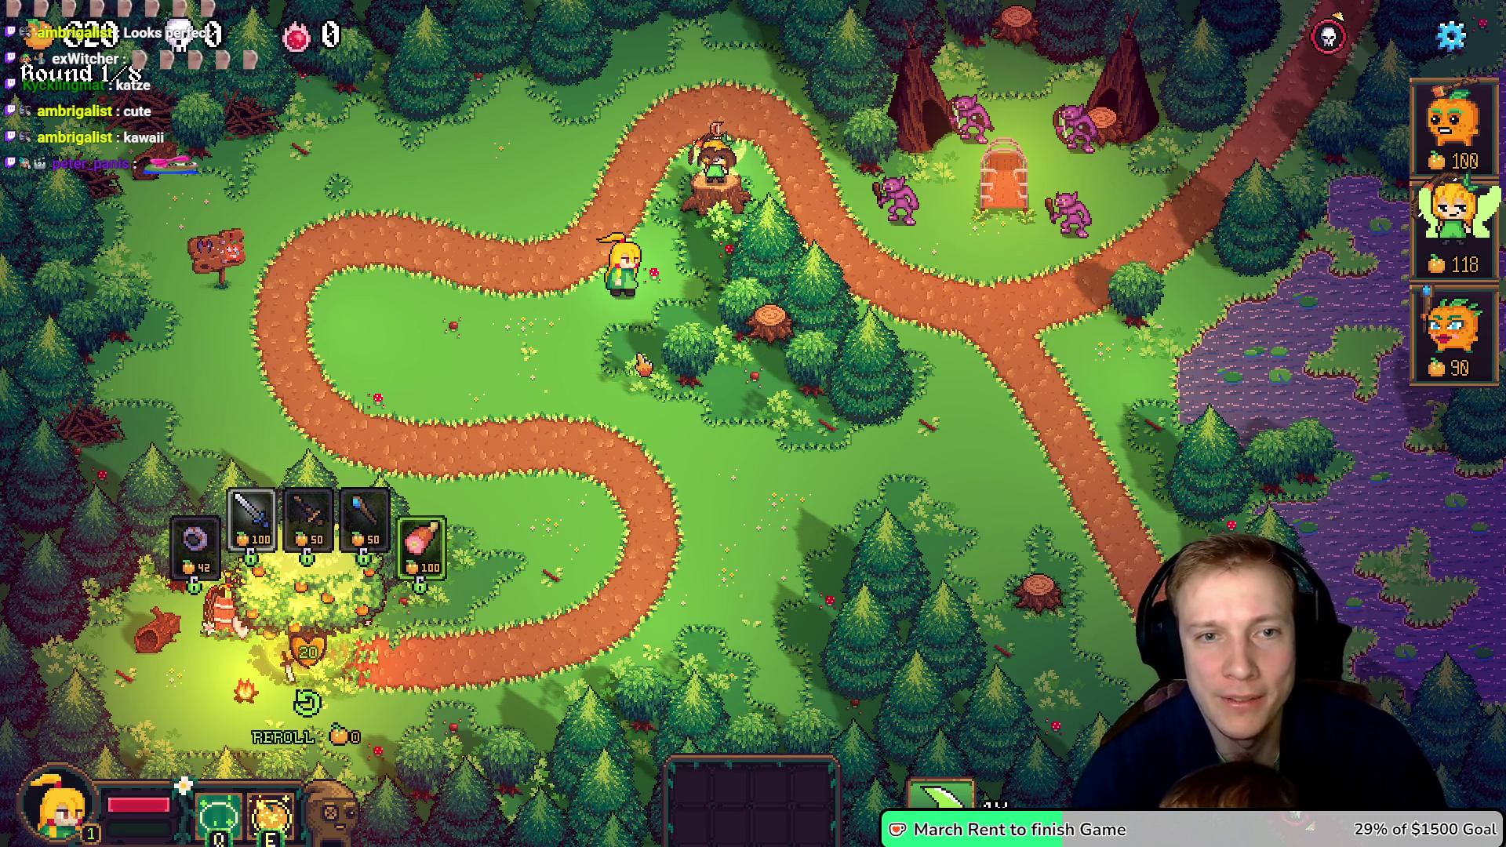
pyautogui.hotkey('alt', 'Tab')
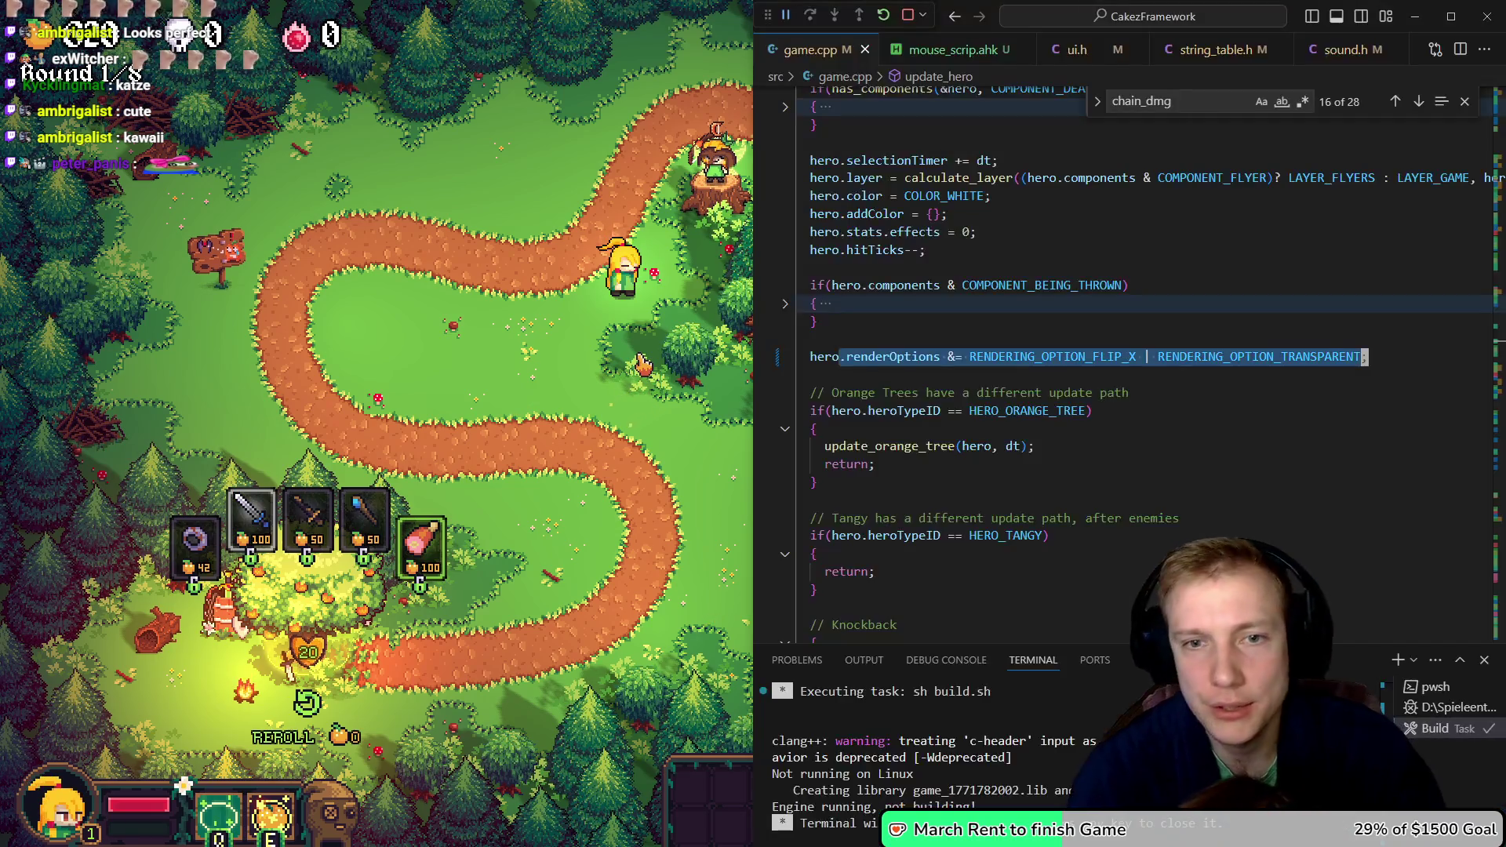
# - Open assets.h and reach the SPRITE_ITEM_LEATHER_HELM entry: atlasOffset {992, 688}, size {32, 32}, frameCount 2
pyautogui.hotkey('ctrl', 'p')
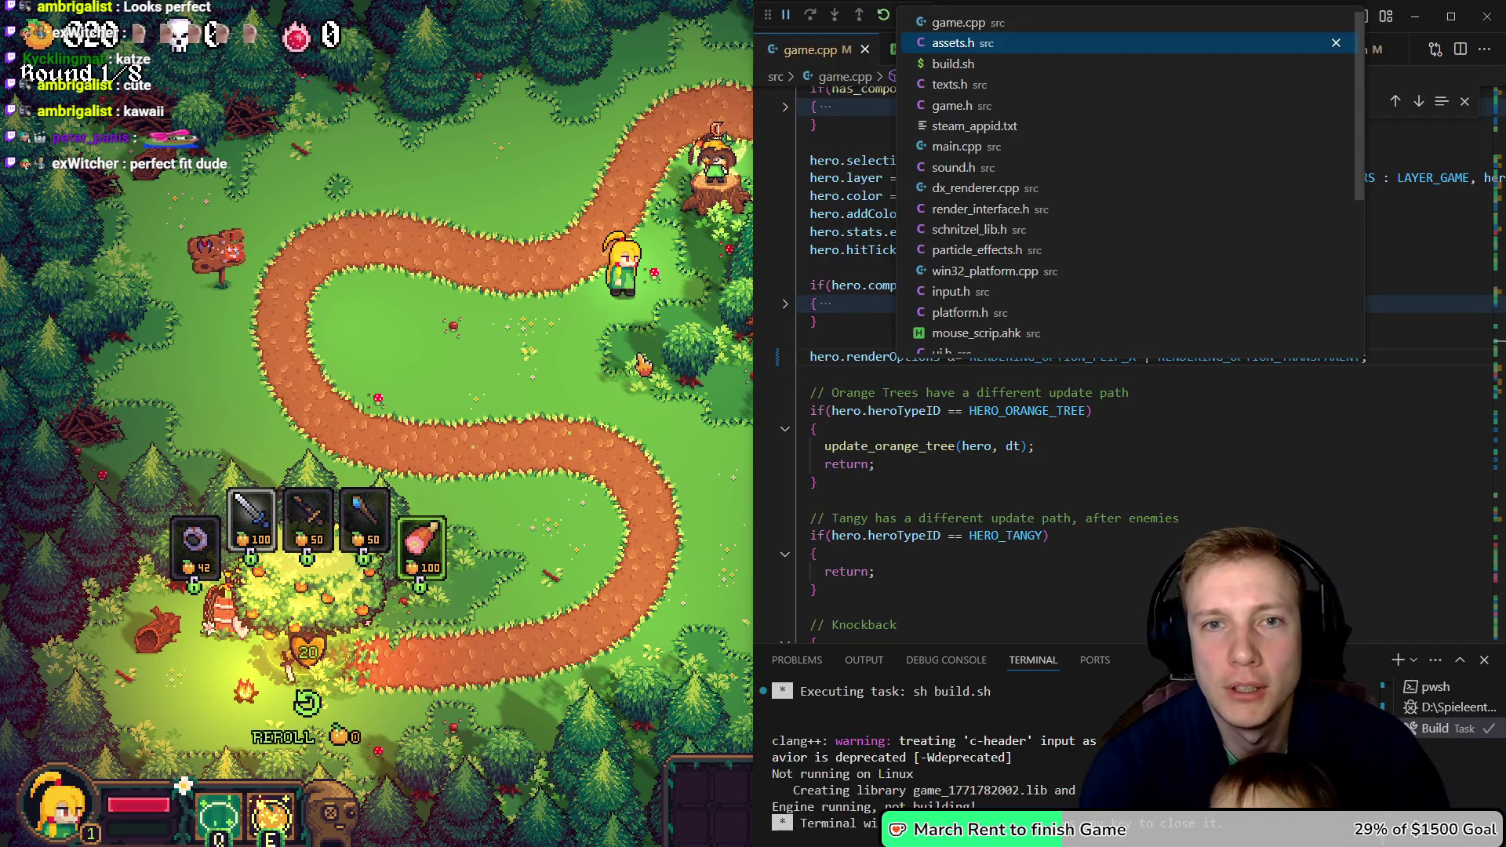
pyautogui.press('Return')
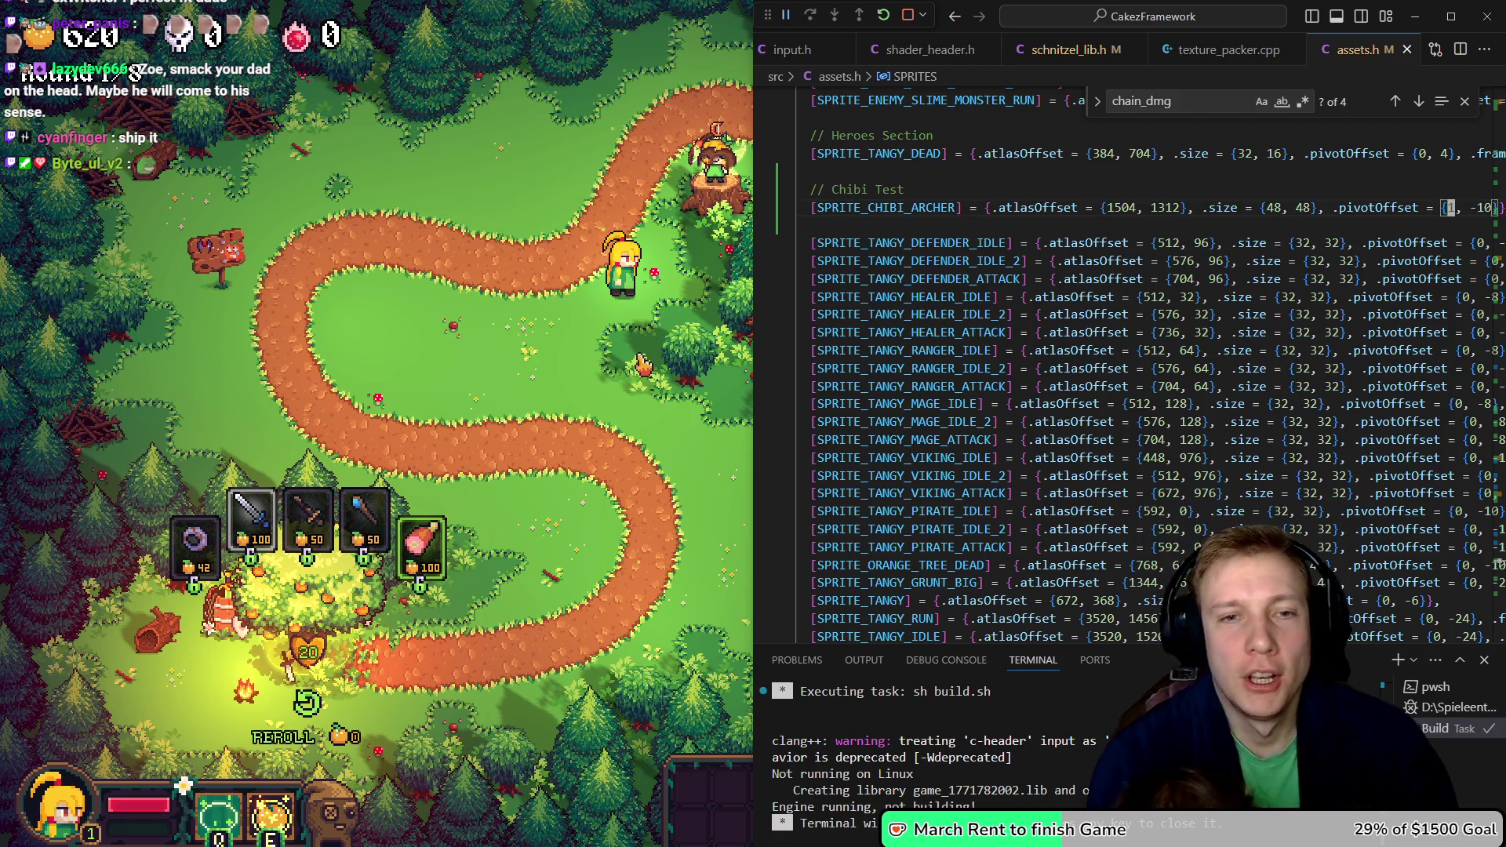
pyautogui.hotkey('shift', 'Right')
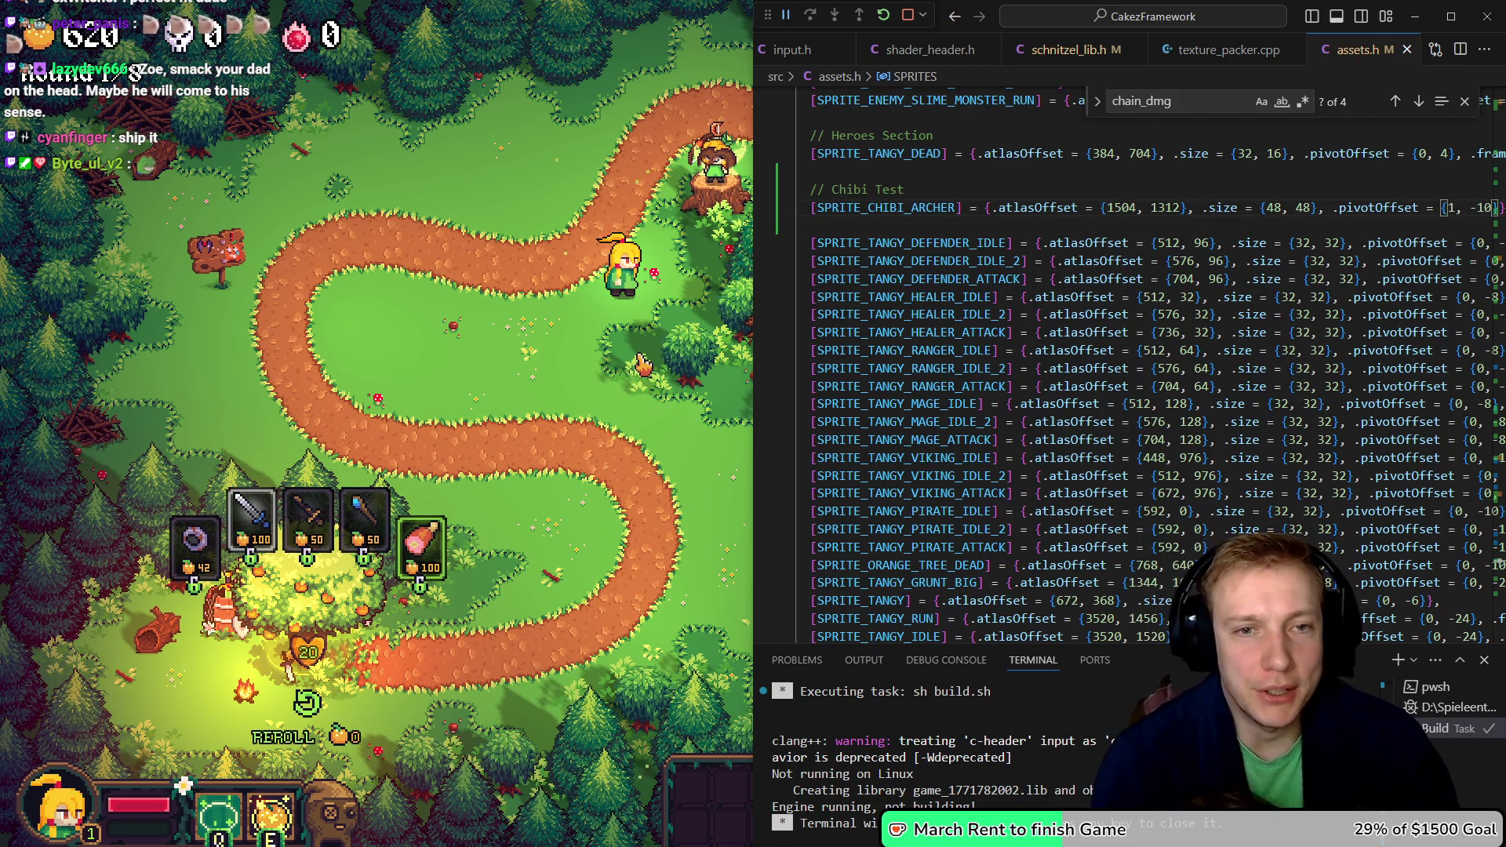
pyautogui.hotkey('alt', 'Left')
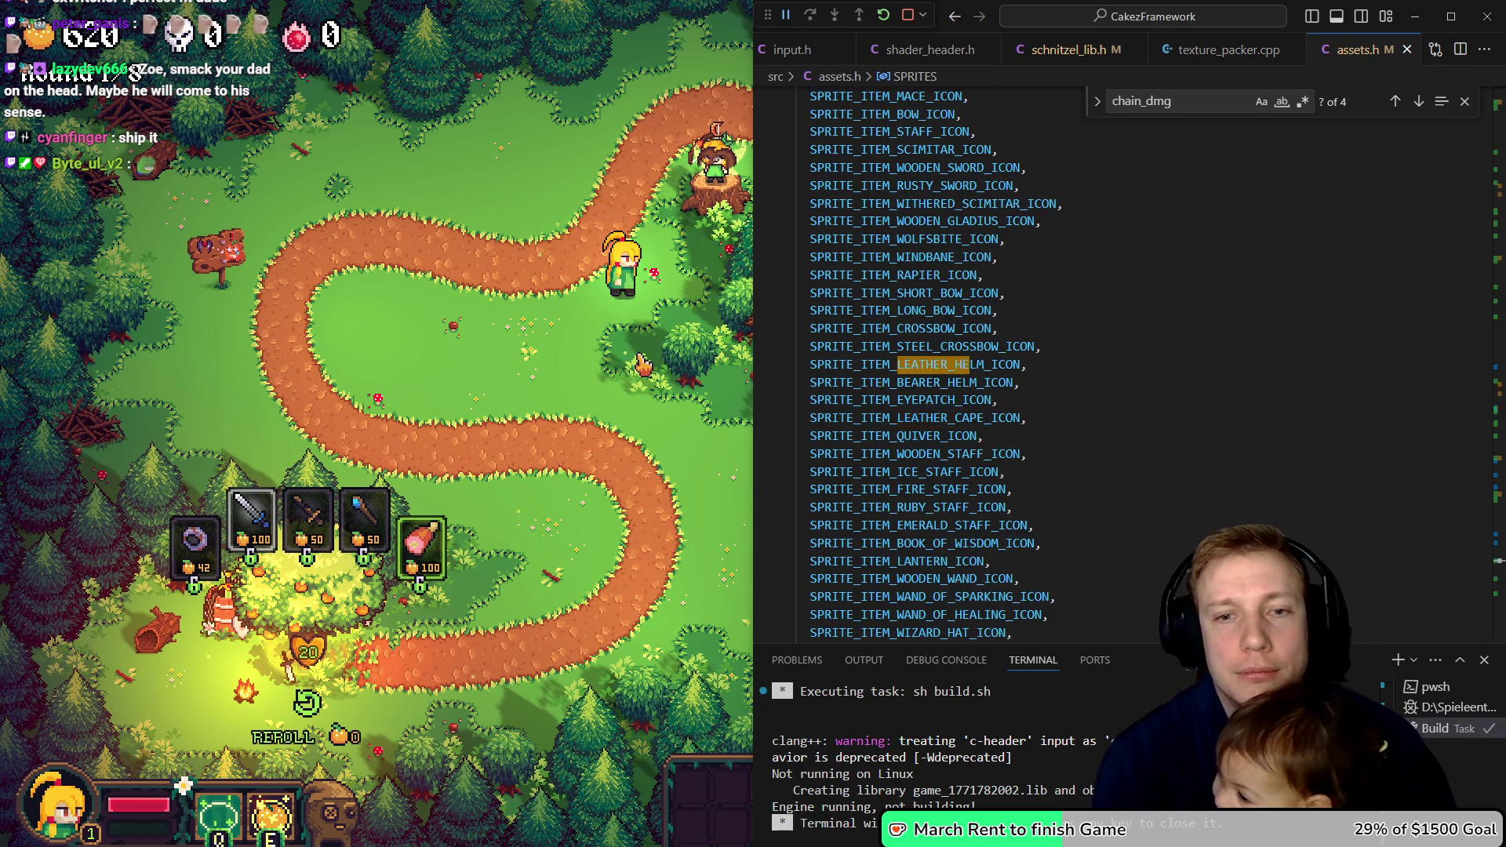
pyautogui.hotkey('alt', 'Right')
pyautogui.hotkey('alt', 'Left')
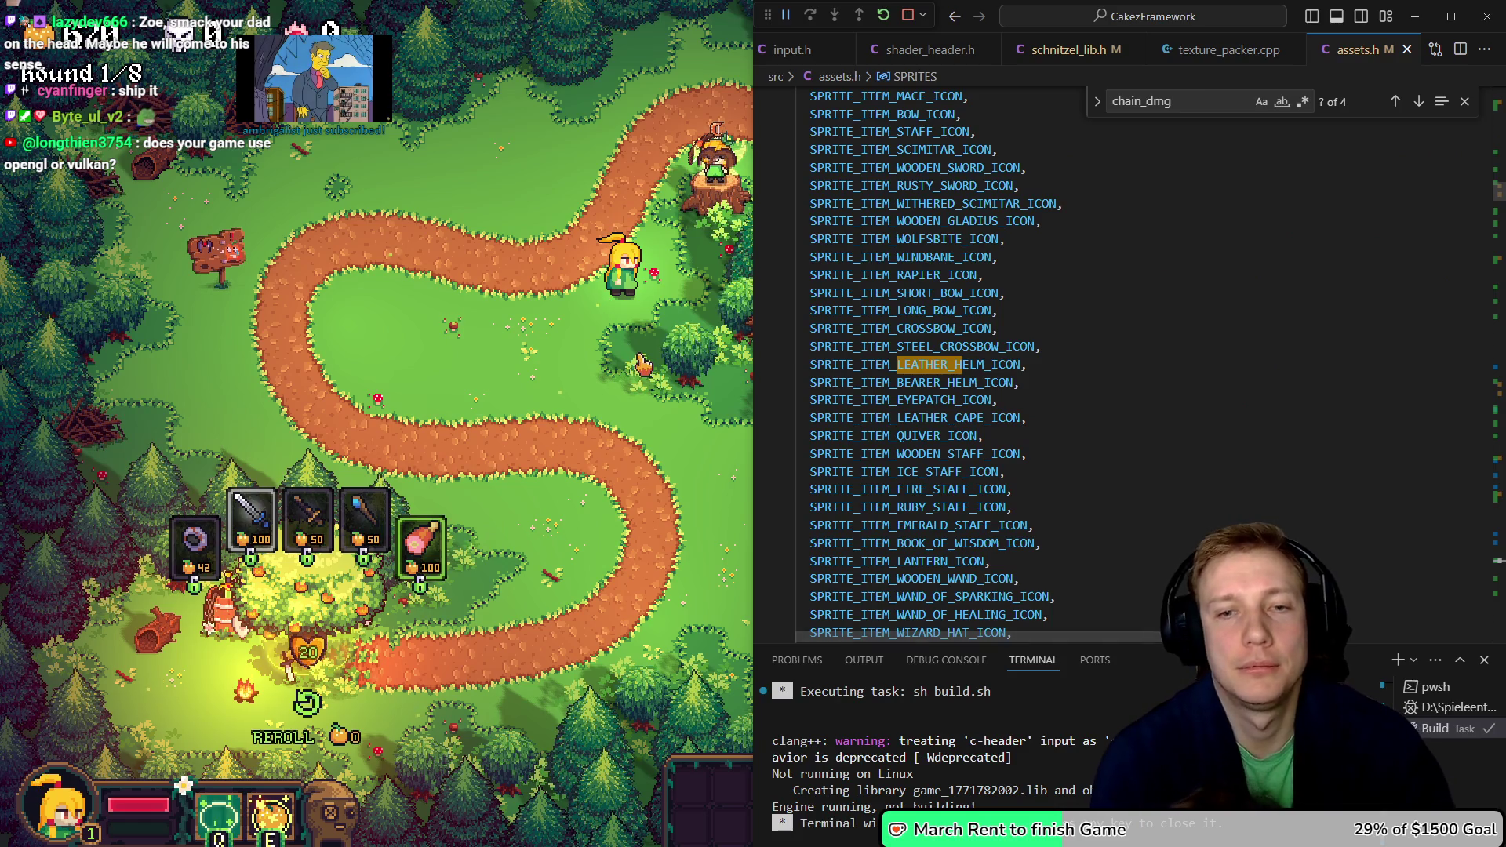
pyautogui.hotkey('alt', 'Left')
pyautogui.hotkey('alt', 'Left')
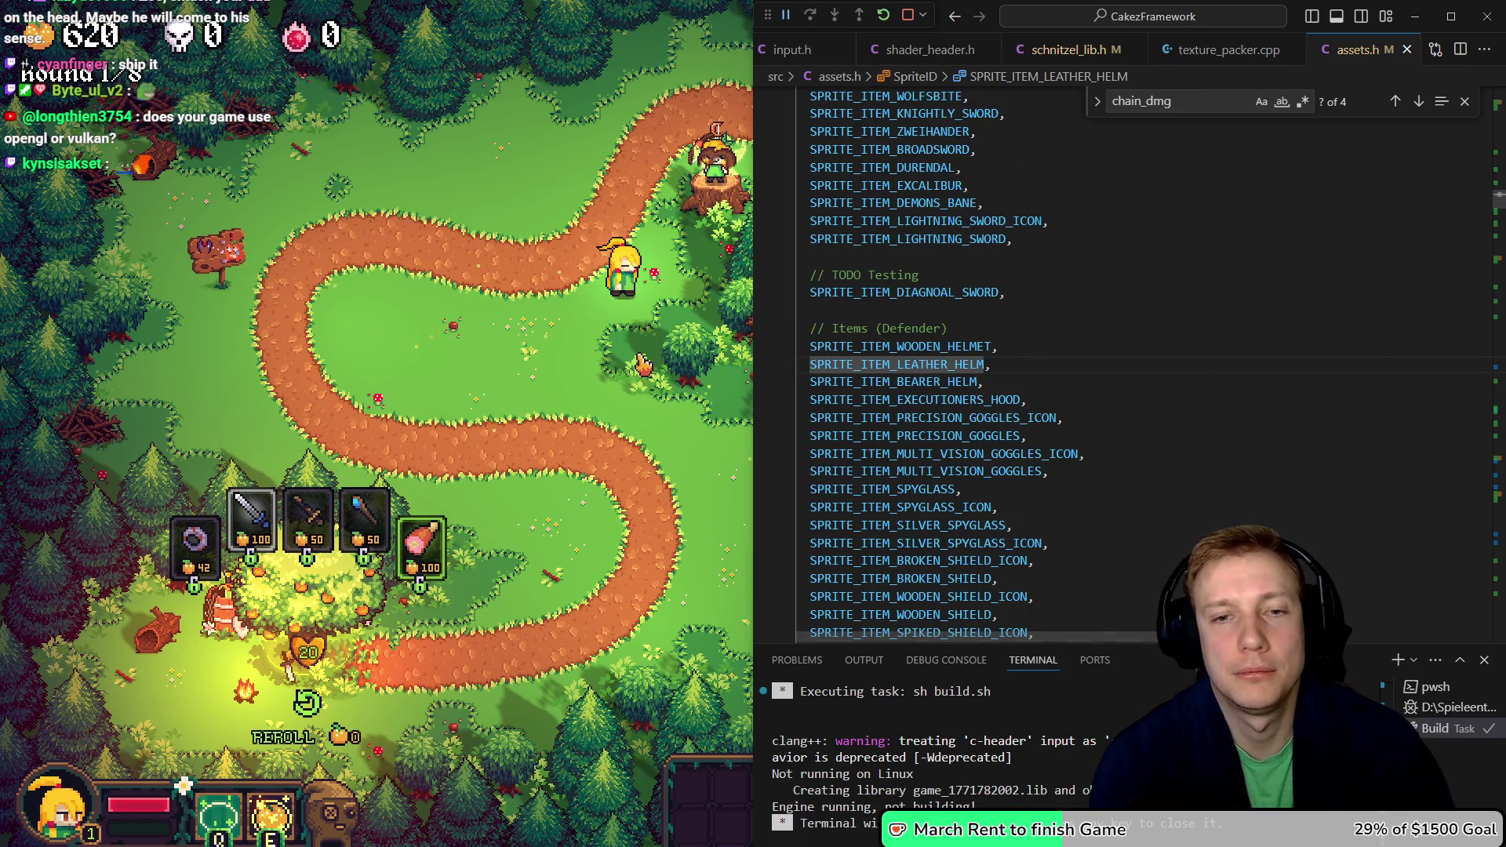
pyautogui.click(1022, 363)
pyautogui.click(1364, 363)
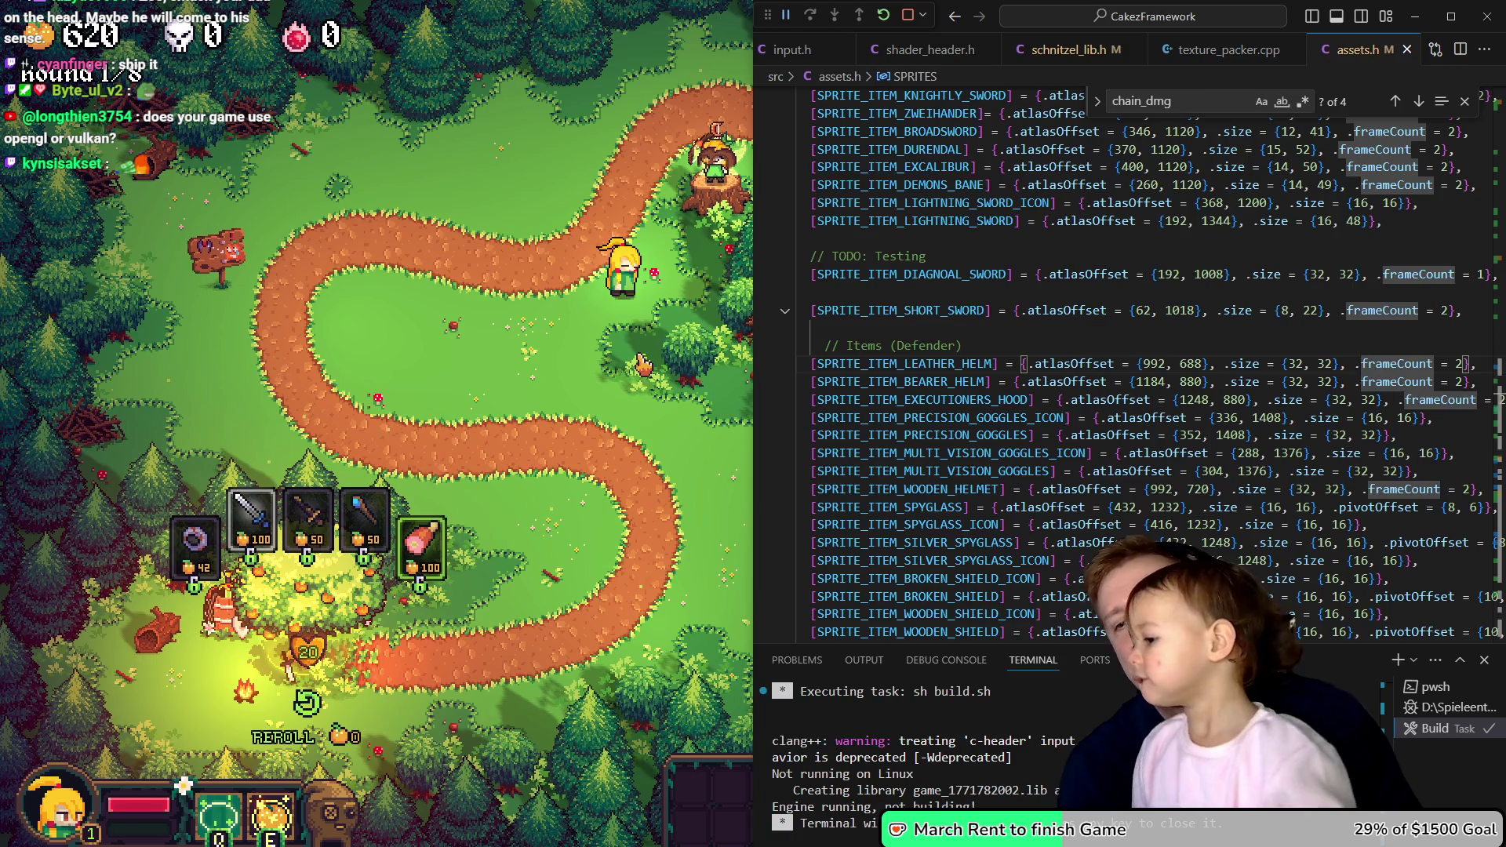
# - Add a pivotOffset to the leather helm sprite, trying {0, -8} then settling on {0, -5}, and save
pyautogui.click(1357, 363)
pyautogui.write('.pivotOffset')
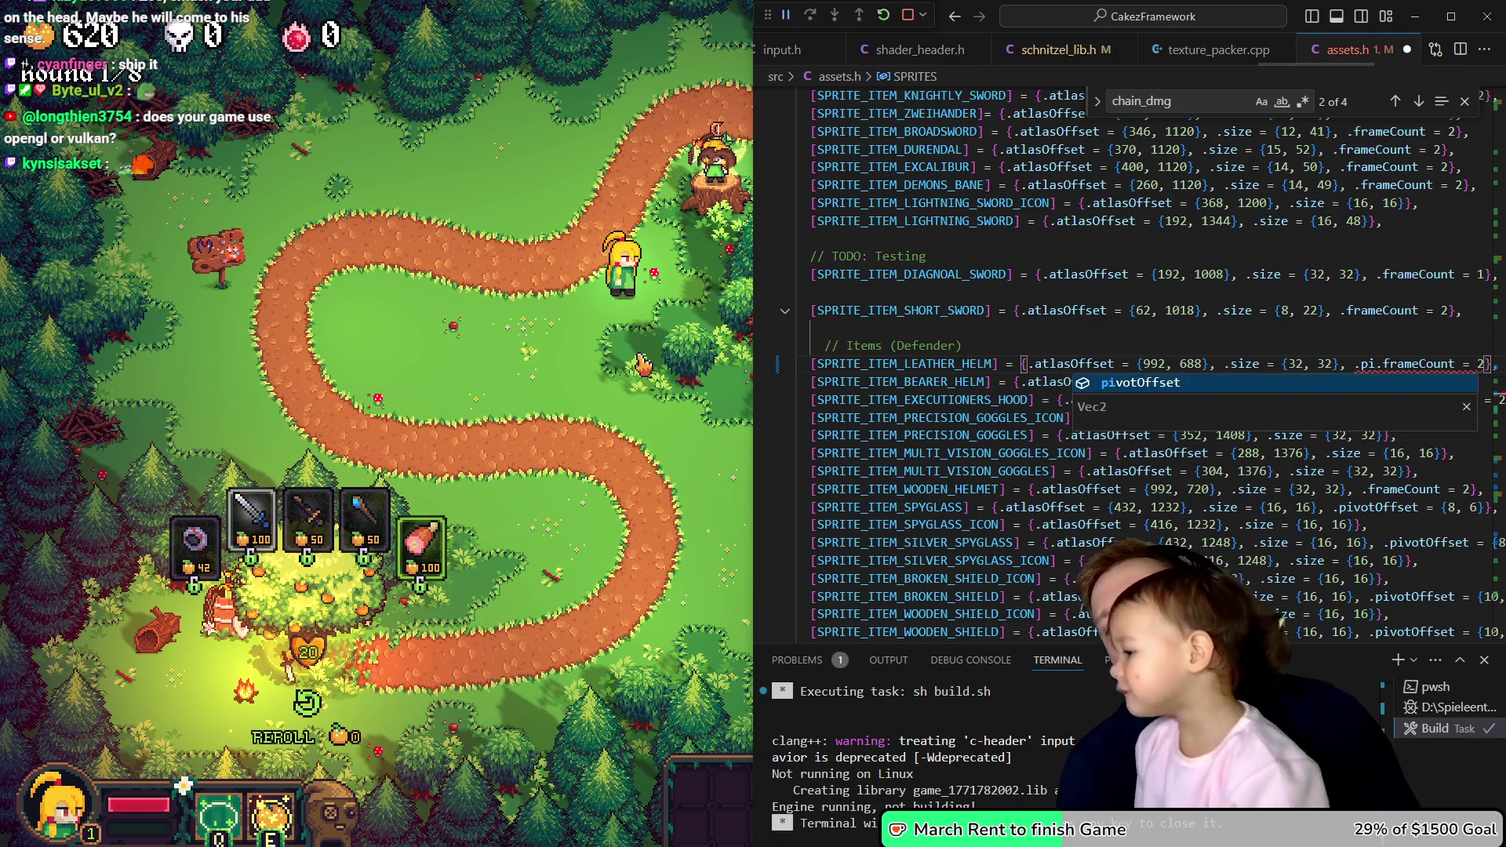
pyautogui.write(' ={')
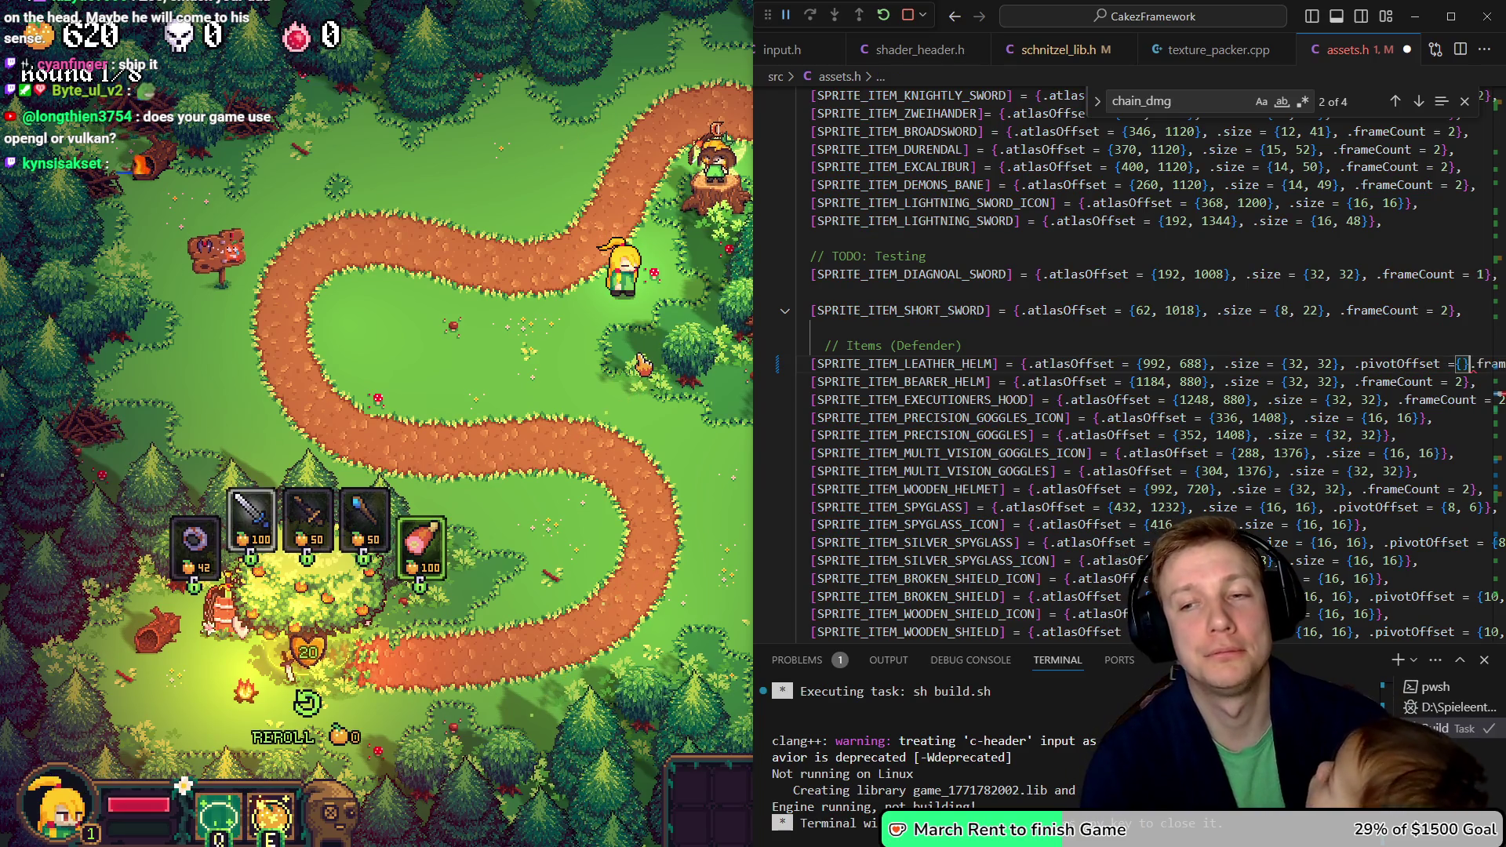
pyautogui.press('Right')
pyautogui.write(',')
pyautogui.press('Left')
pyautogui.press('Left')
pyautogui.press('Left')
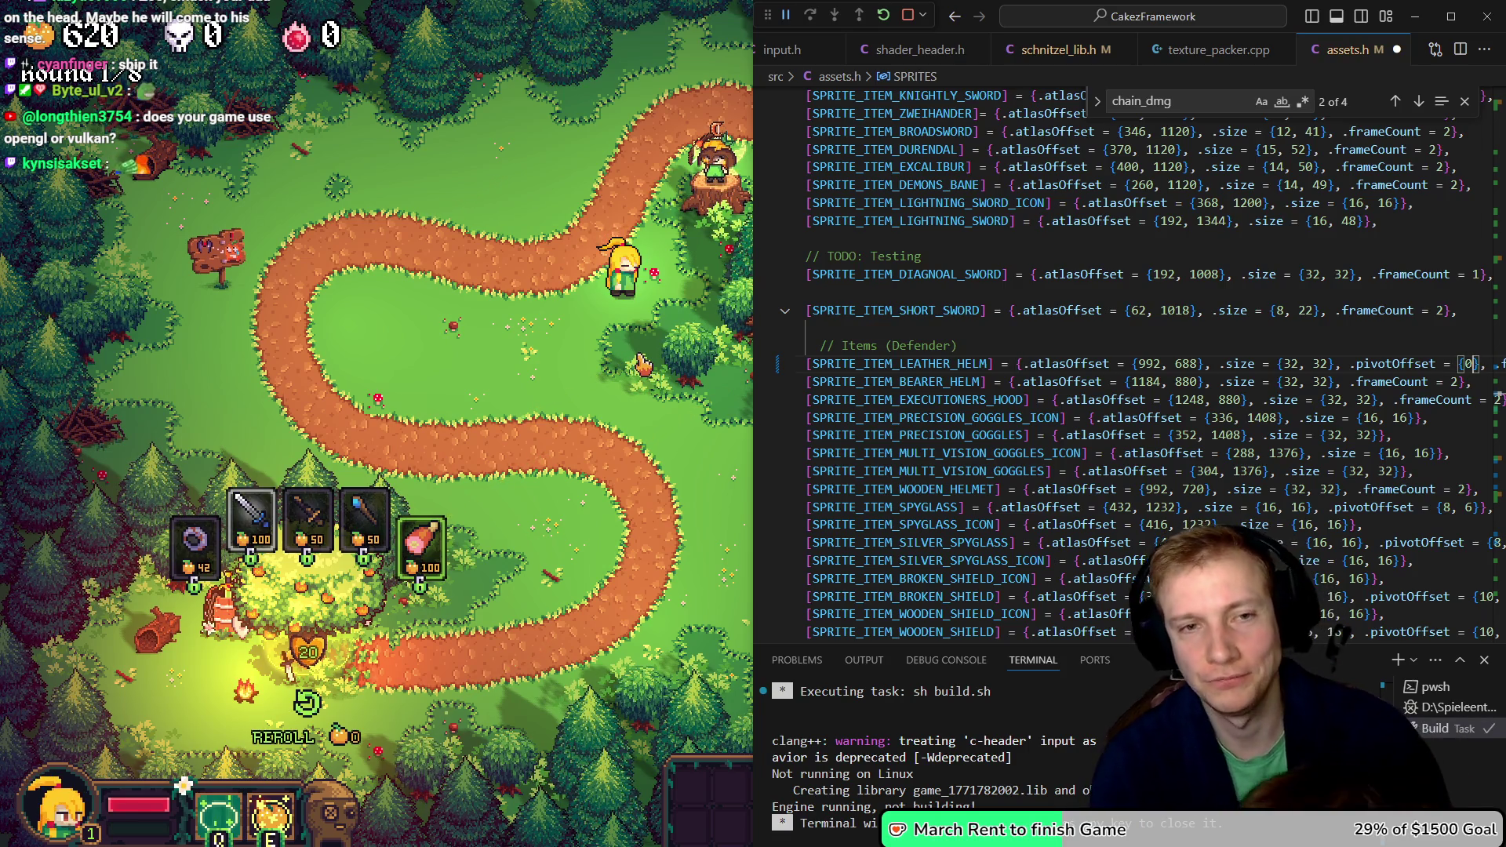
pyautogui.write(', ')
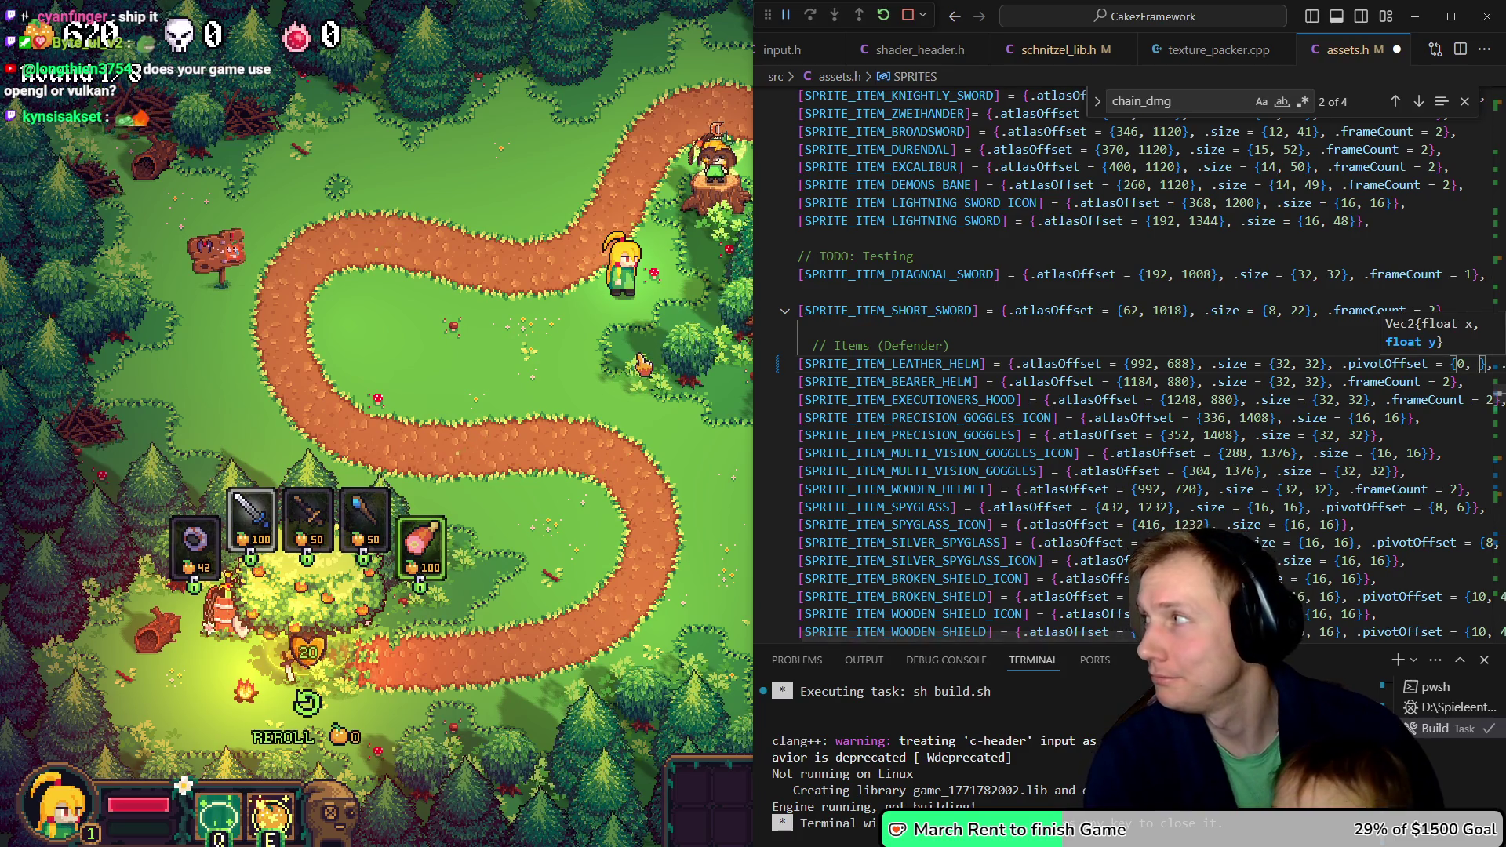
pyautogui.write('-8')
pyautogui.hotkey('ctrl', 's')
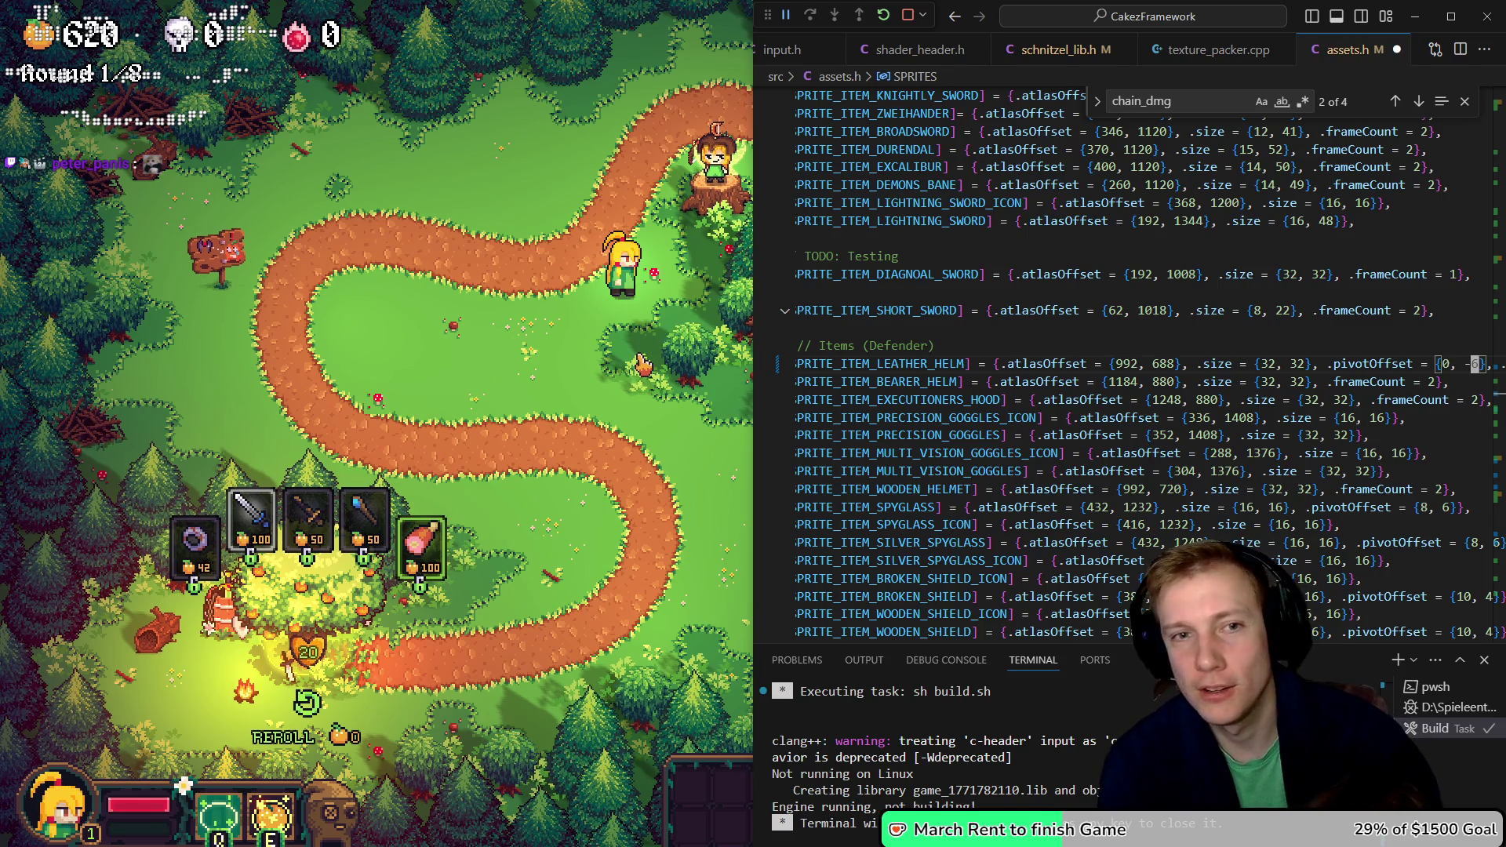
pyautogui.hotkey('ctrl', 's')
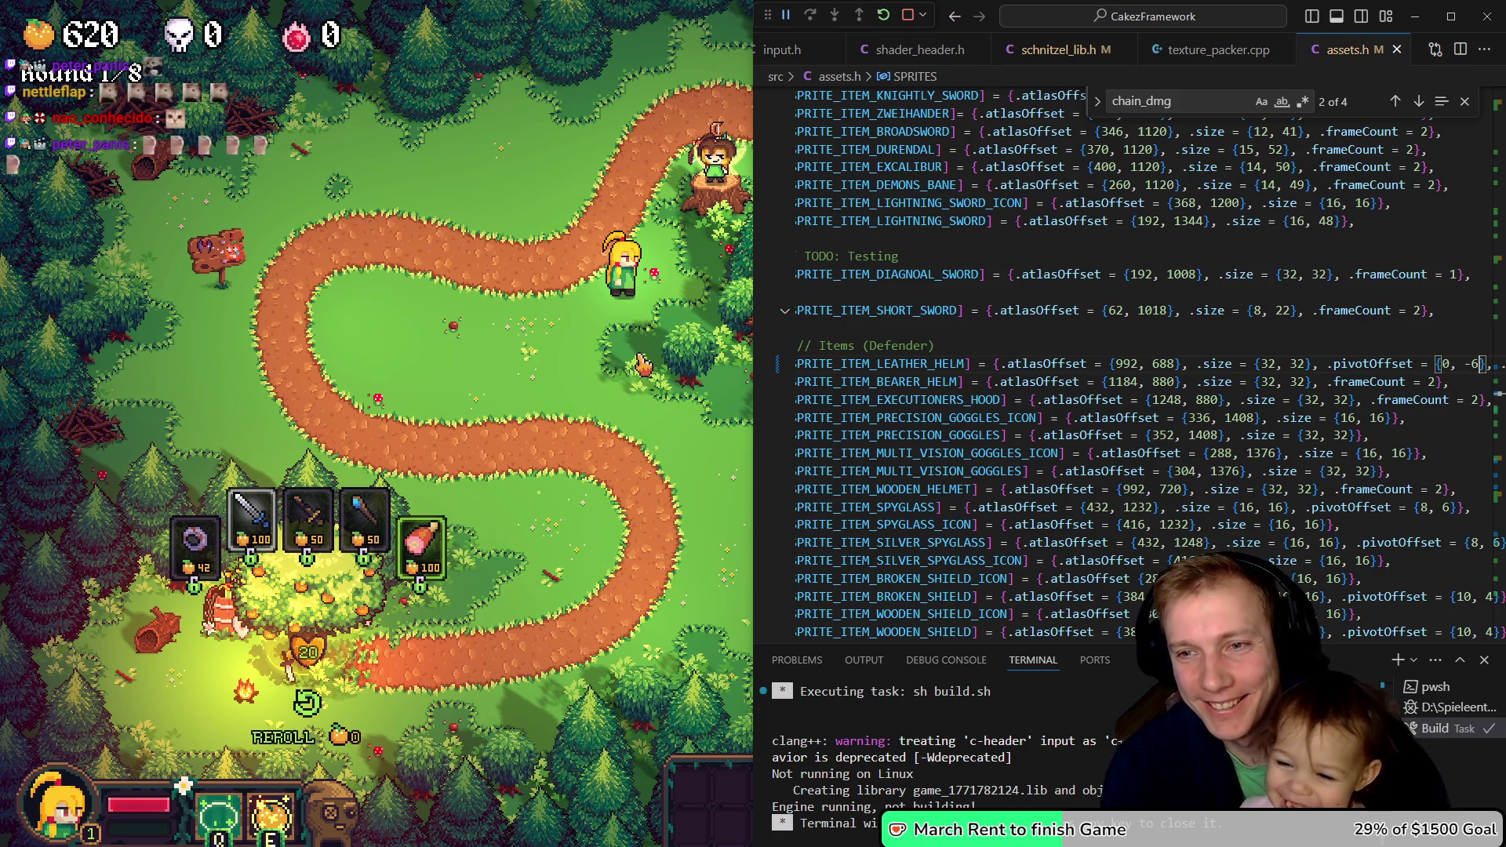
# - Rebuild, check the helm on the hero in the running game, then return to the Aseprite atlas
pyautogui.hotkey('ctrl', 'shift', 'b')
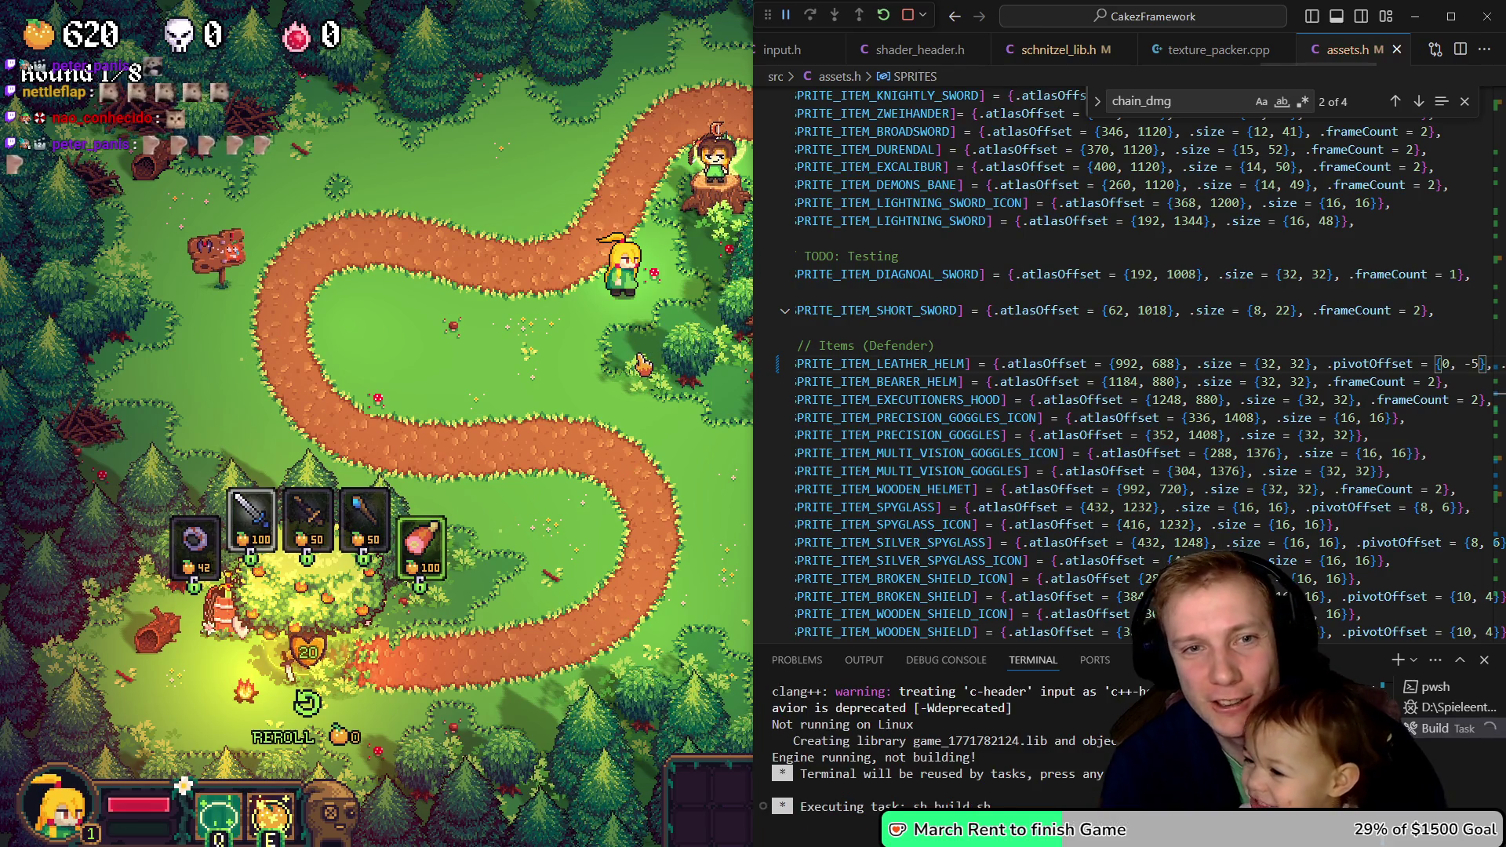
pyautogui.hotkey('alt', 'Tab')
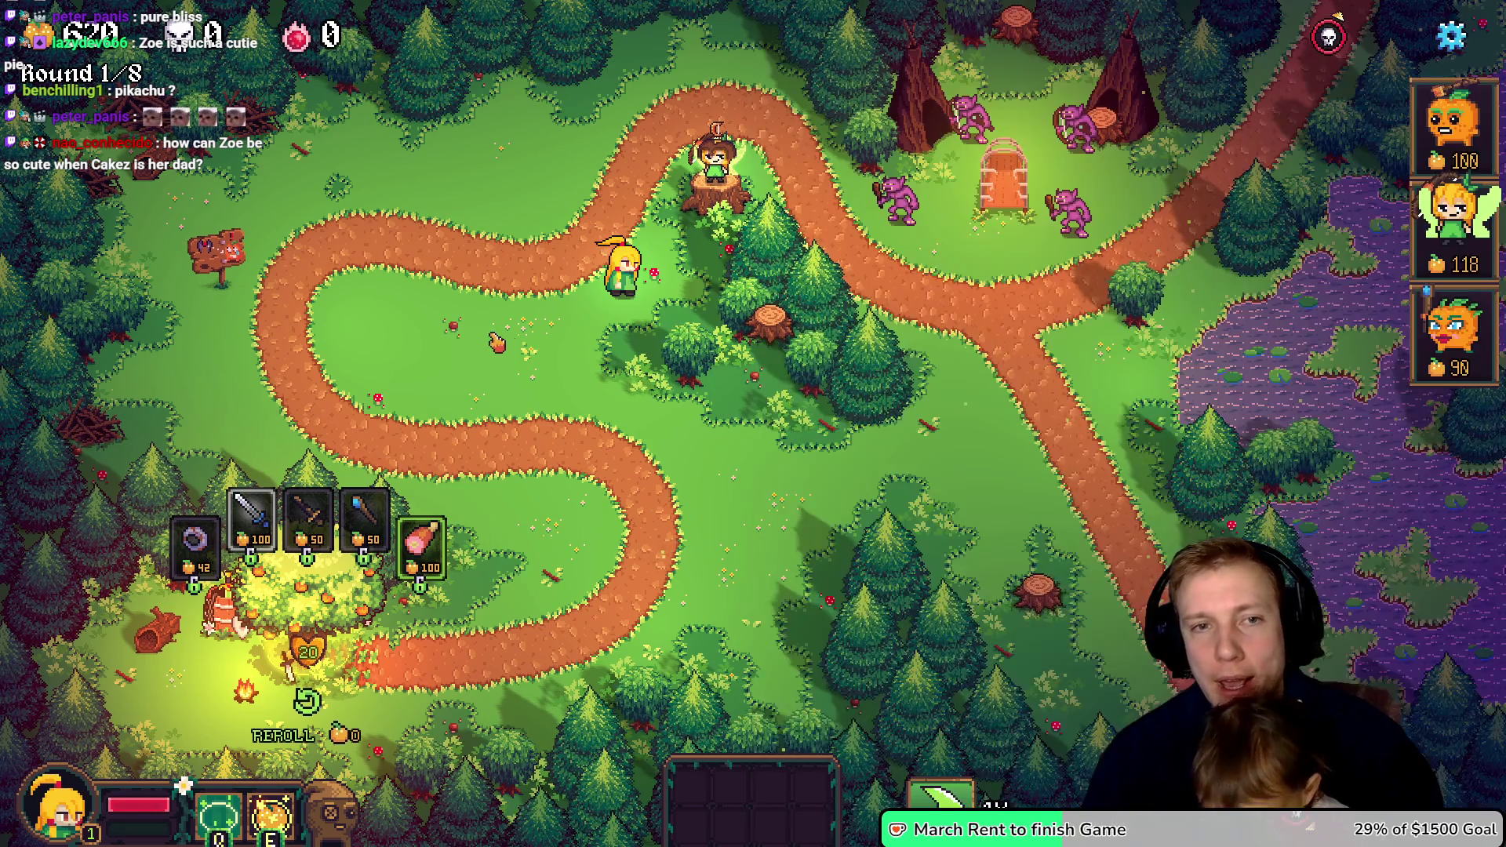
pyautogui.press('a')
pyautogui.press('s')
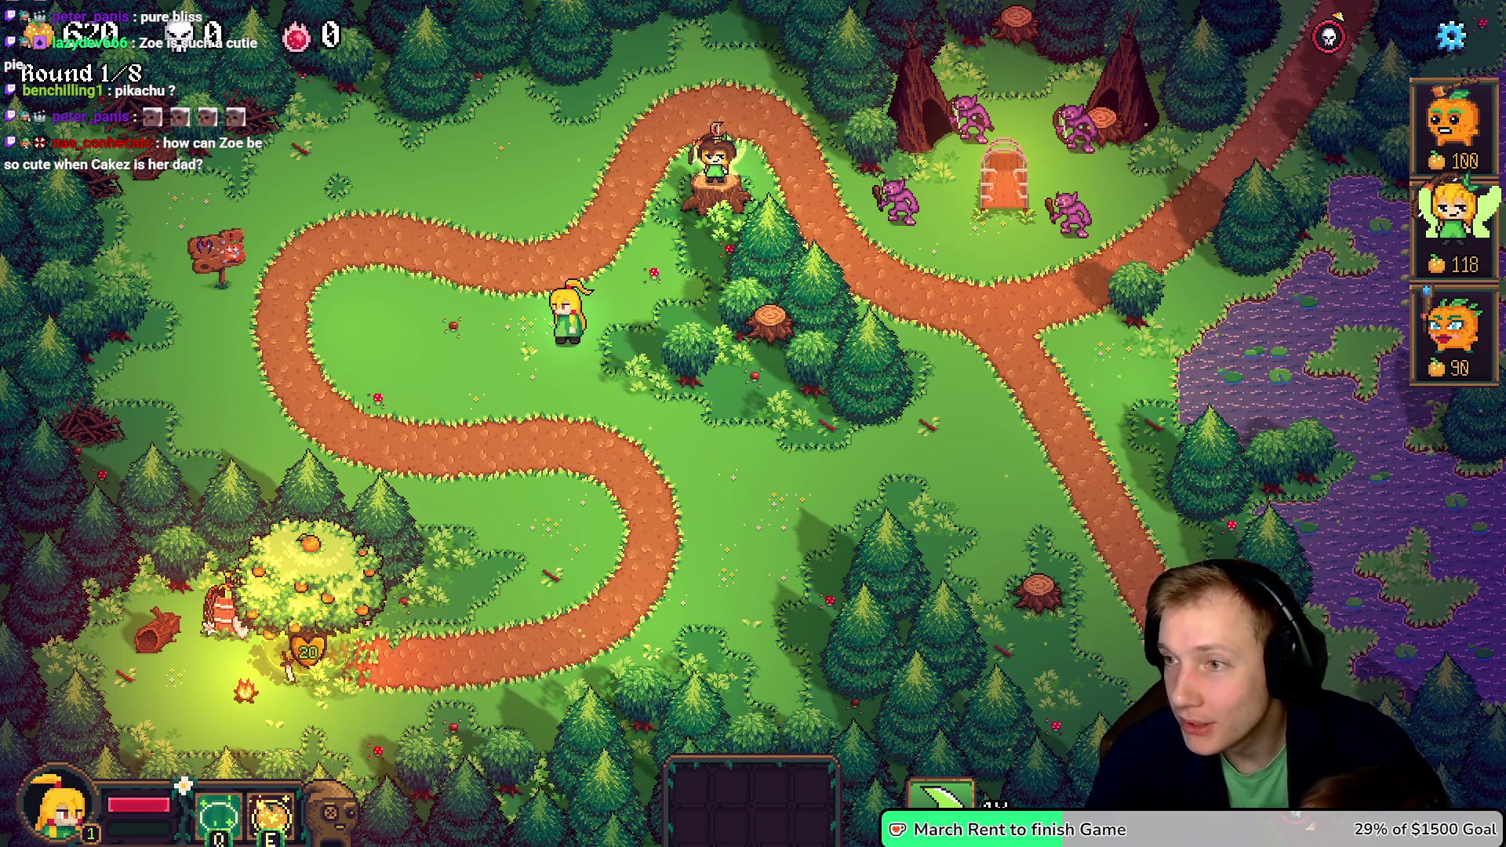
pyautogui.hotkey('alt', 'Tab')
pyautogui.scroll(-4, 950, 446)
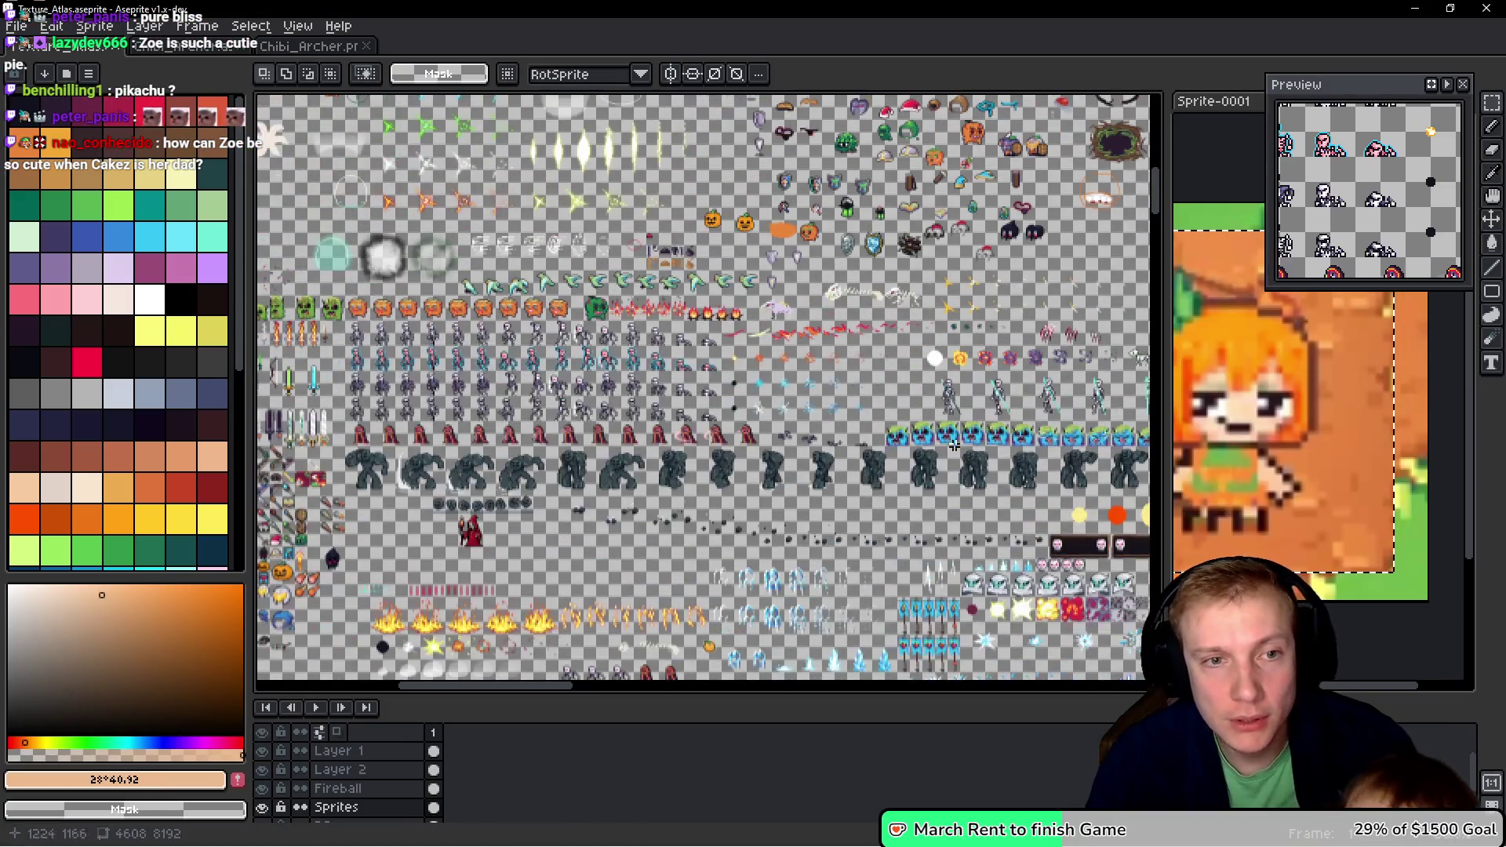
# - Find the brown hair sprites in Texture_Atlas and marquee-select the dark brown hair piece
pyautogui.scroll(5, 569, 308)
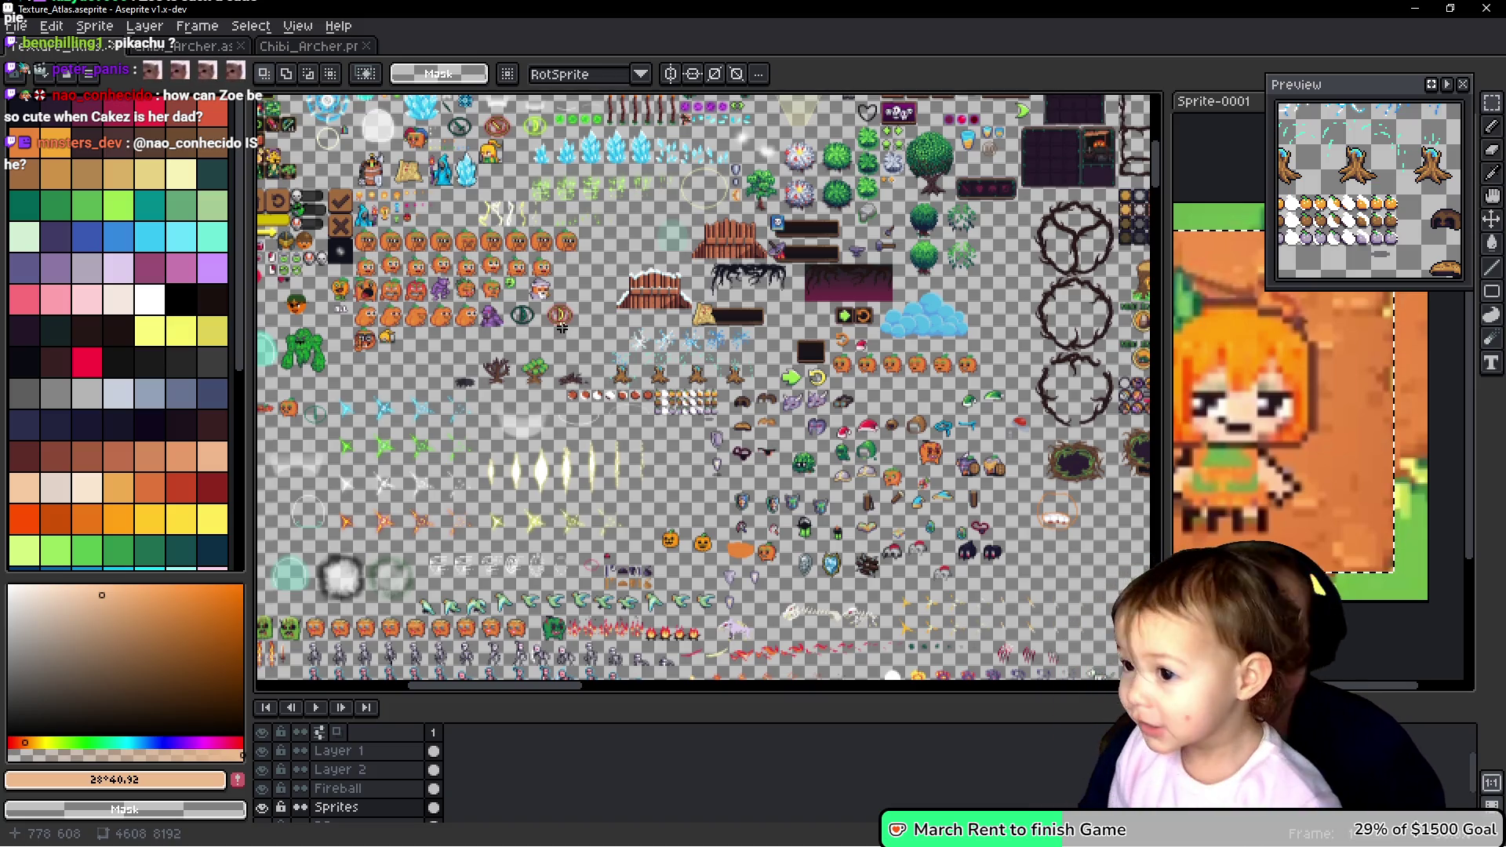
pyautogui.hscroll(-5, 444, 332)
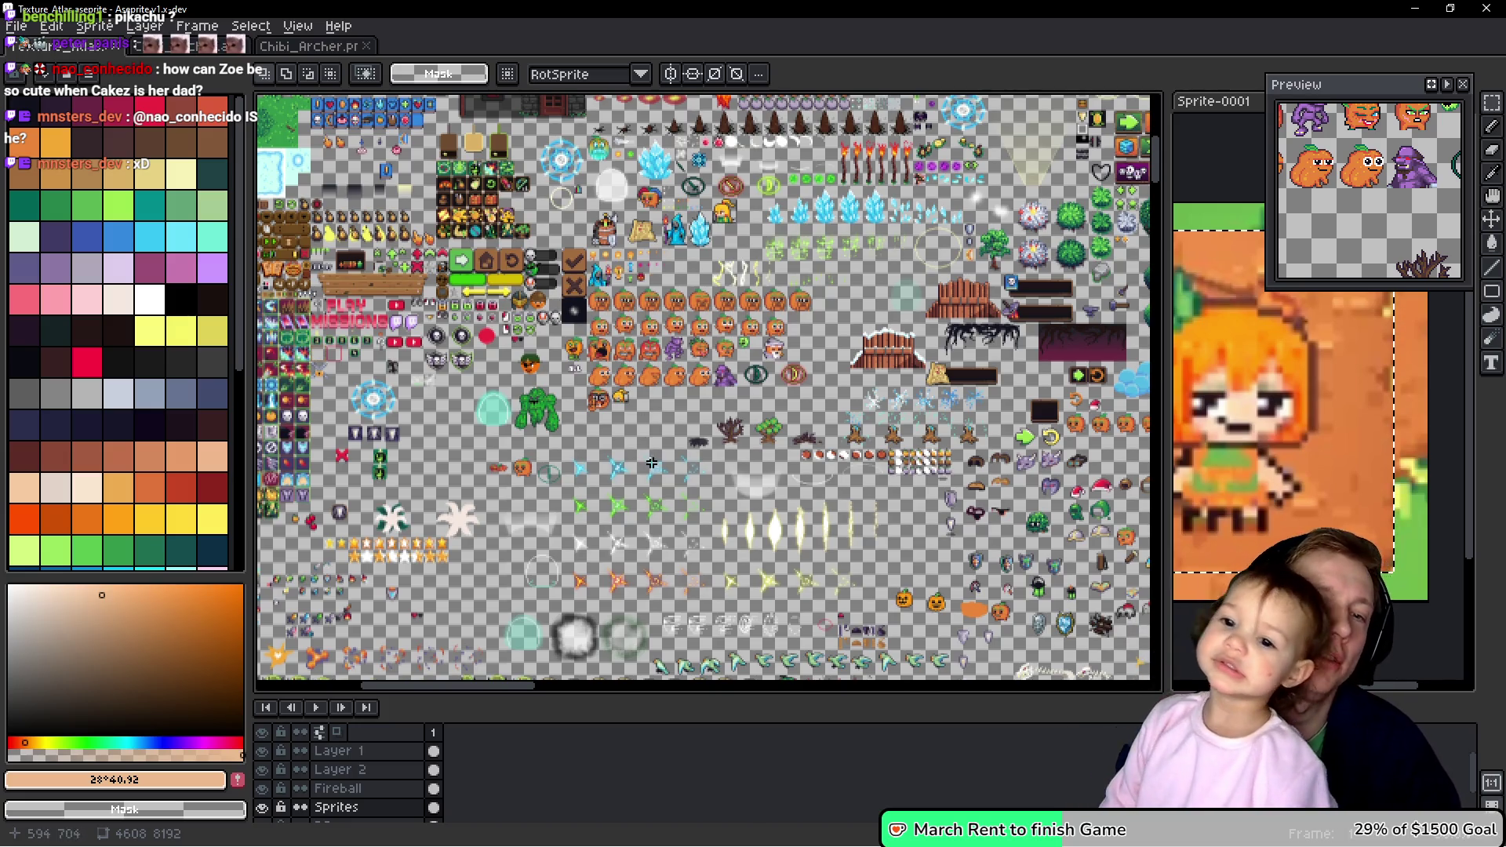
pyautogui.scroll(5, 652, 464)
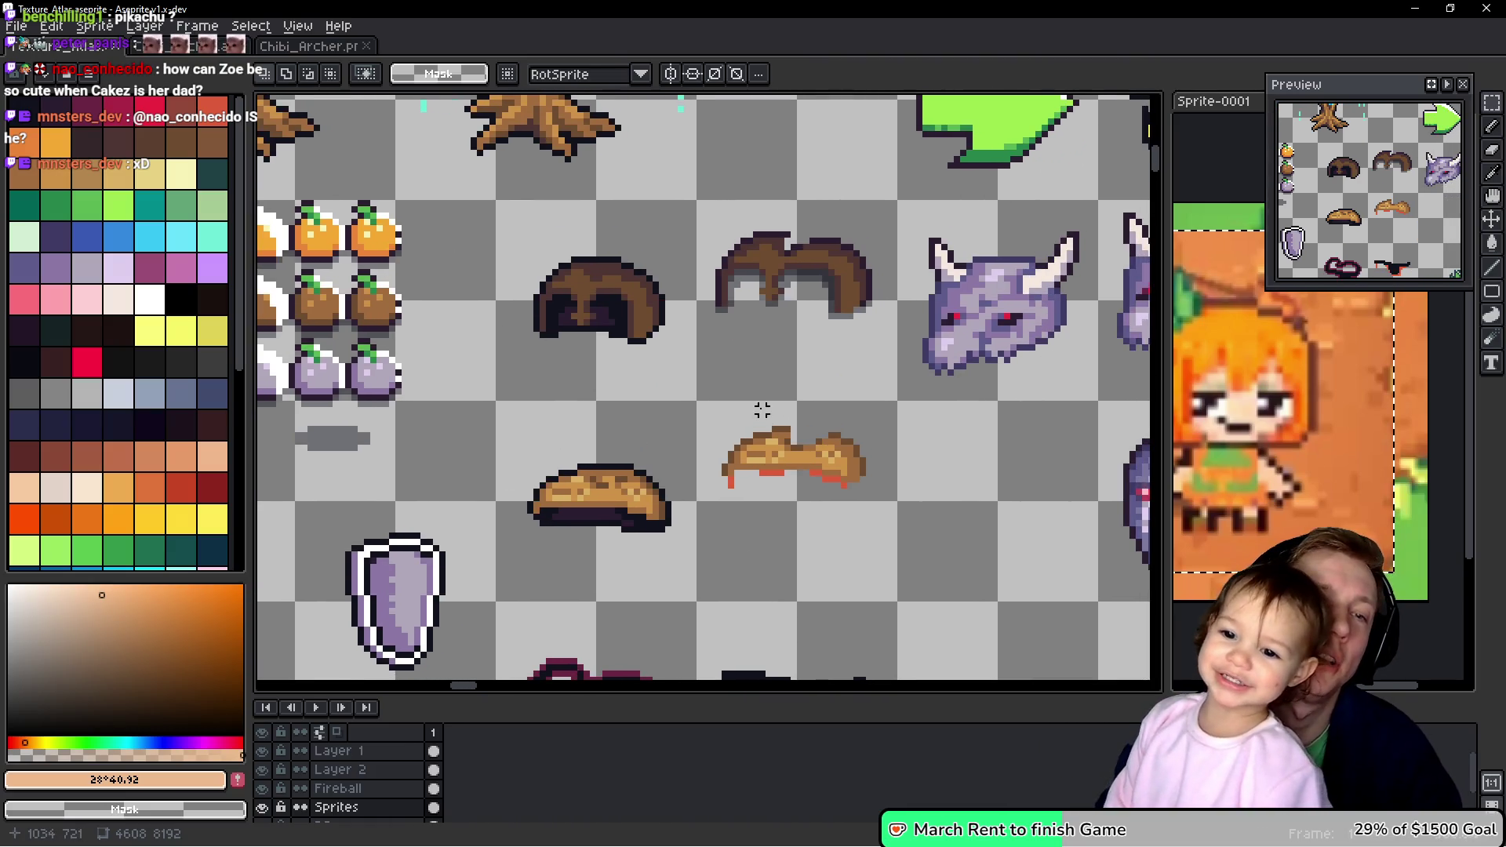
pyautogui.moveTo(774, 353); pyautogui.dragTo(711, 365)
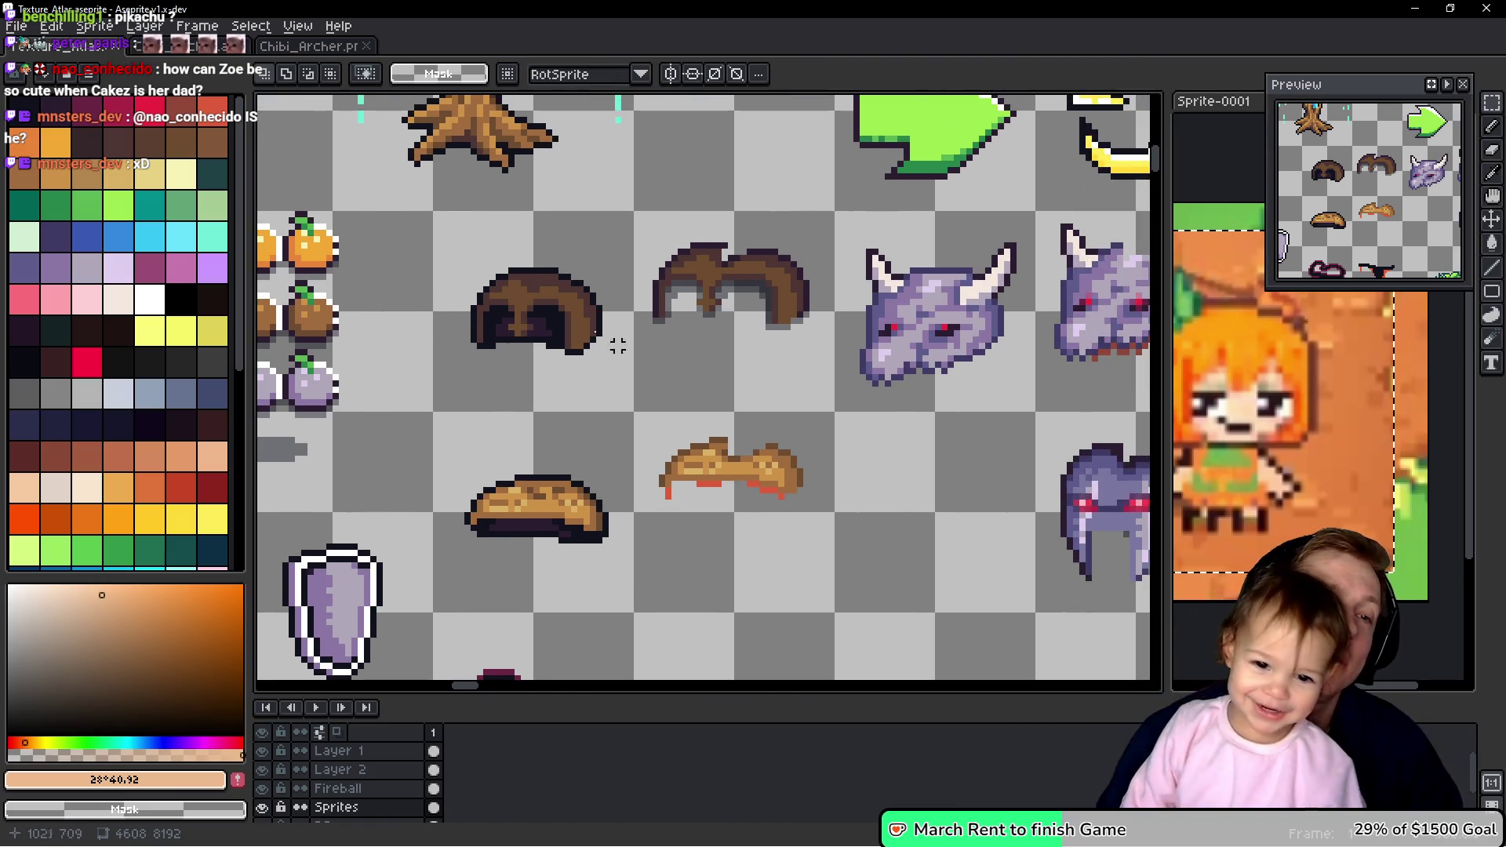
pyautogui.moveTo(454, 246); pyautogui.dragTo(625, 403)
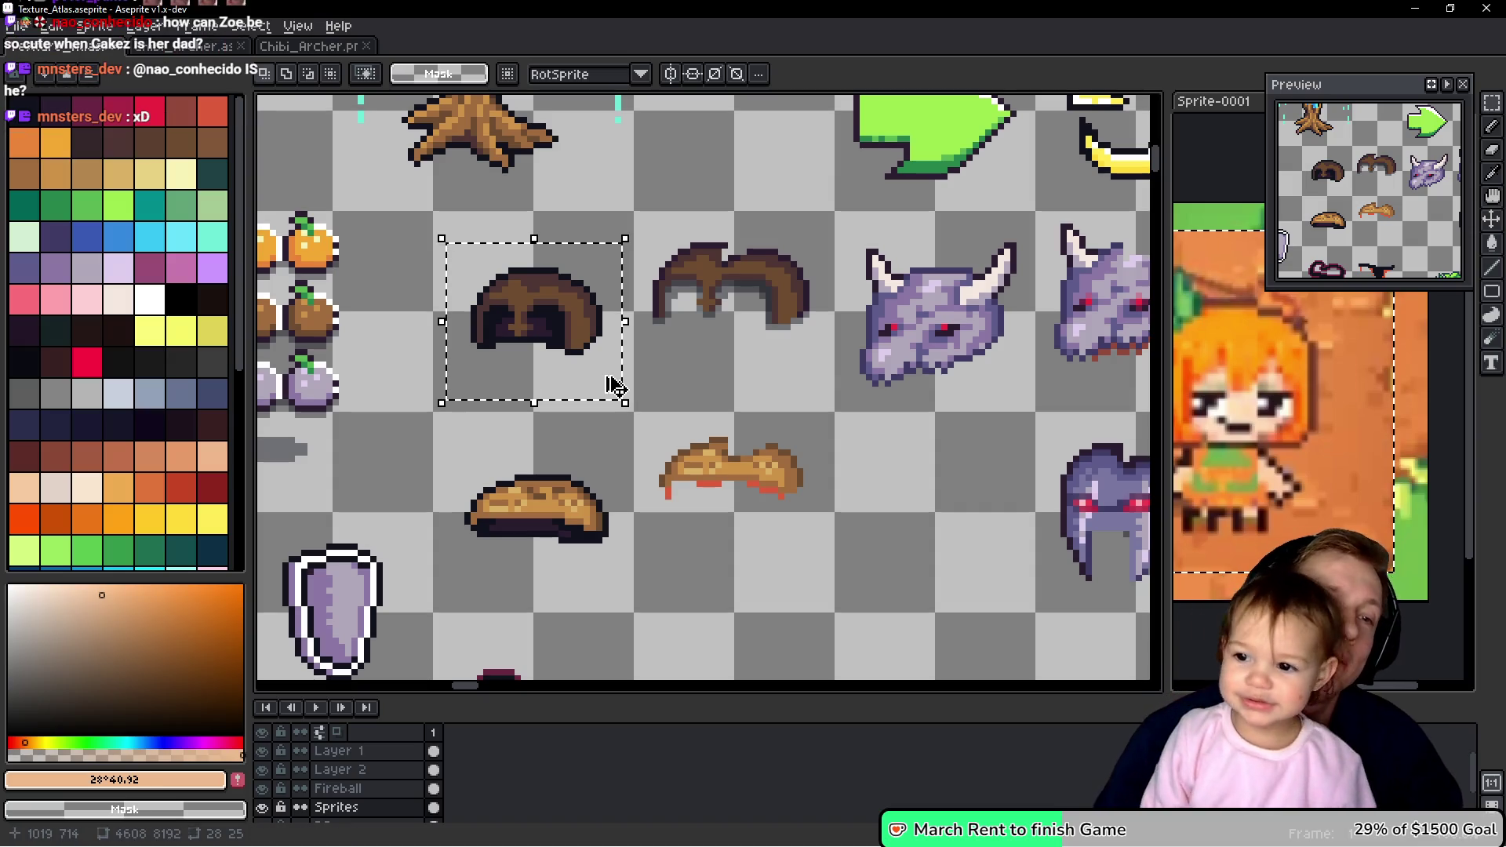
pyautogui.scroll(-5, 612, 386)
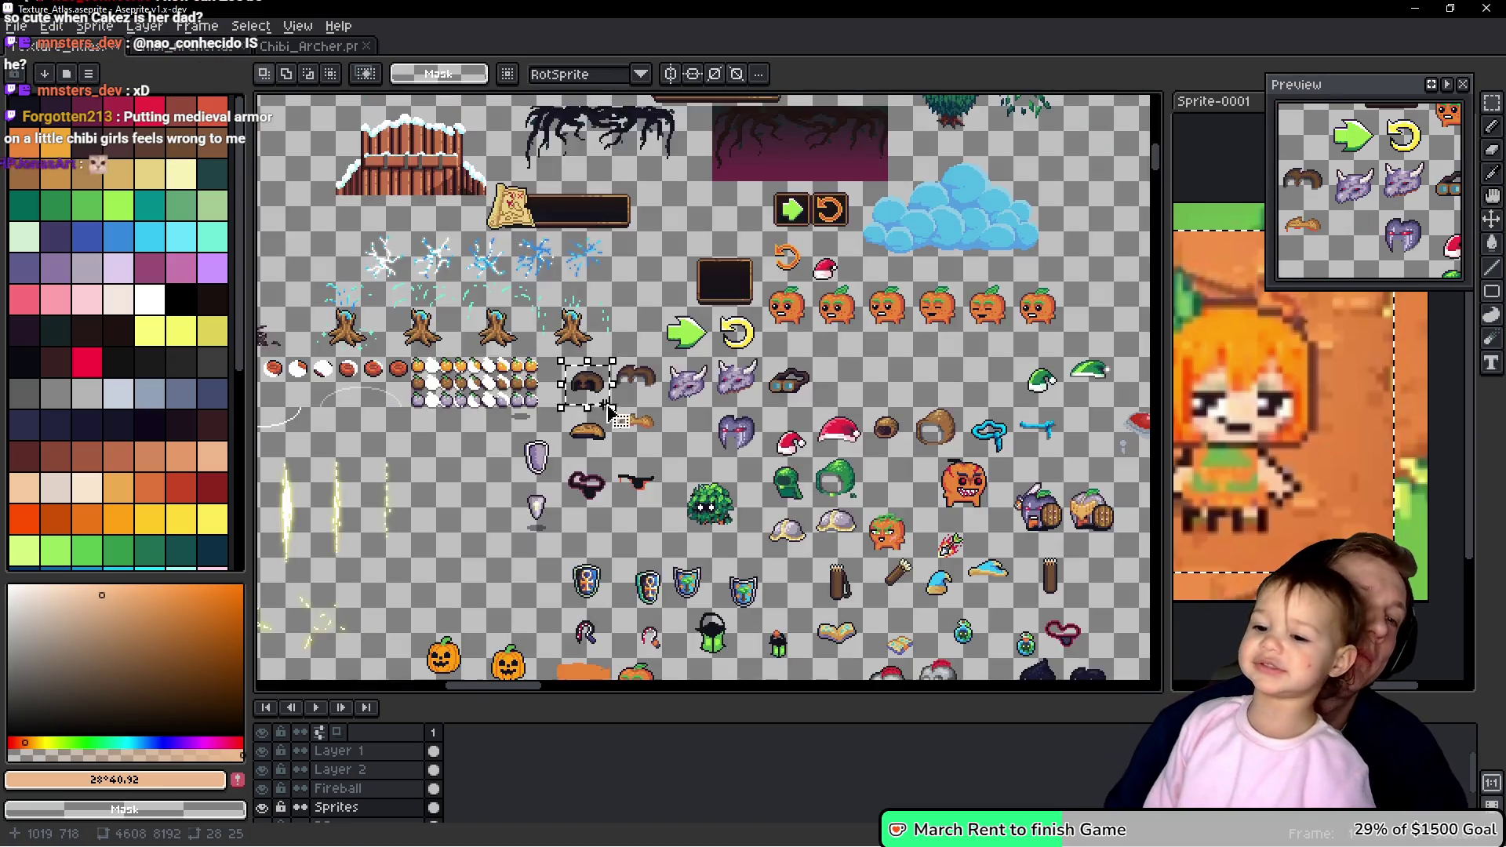
pyautogui.moveTo(611, 407); pyautogui.dragTo(605, 192)
pyautogui.moveTo(705, 541); pyautogui.dragTo(700, 343)
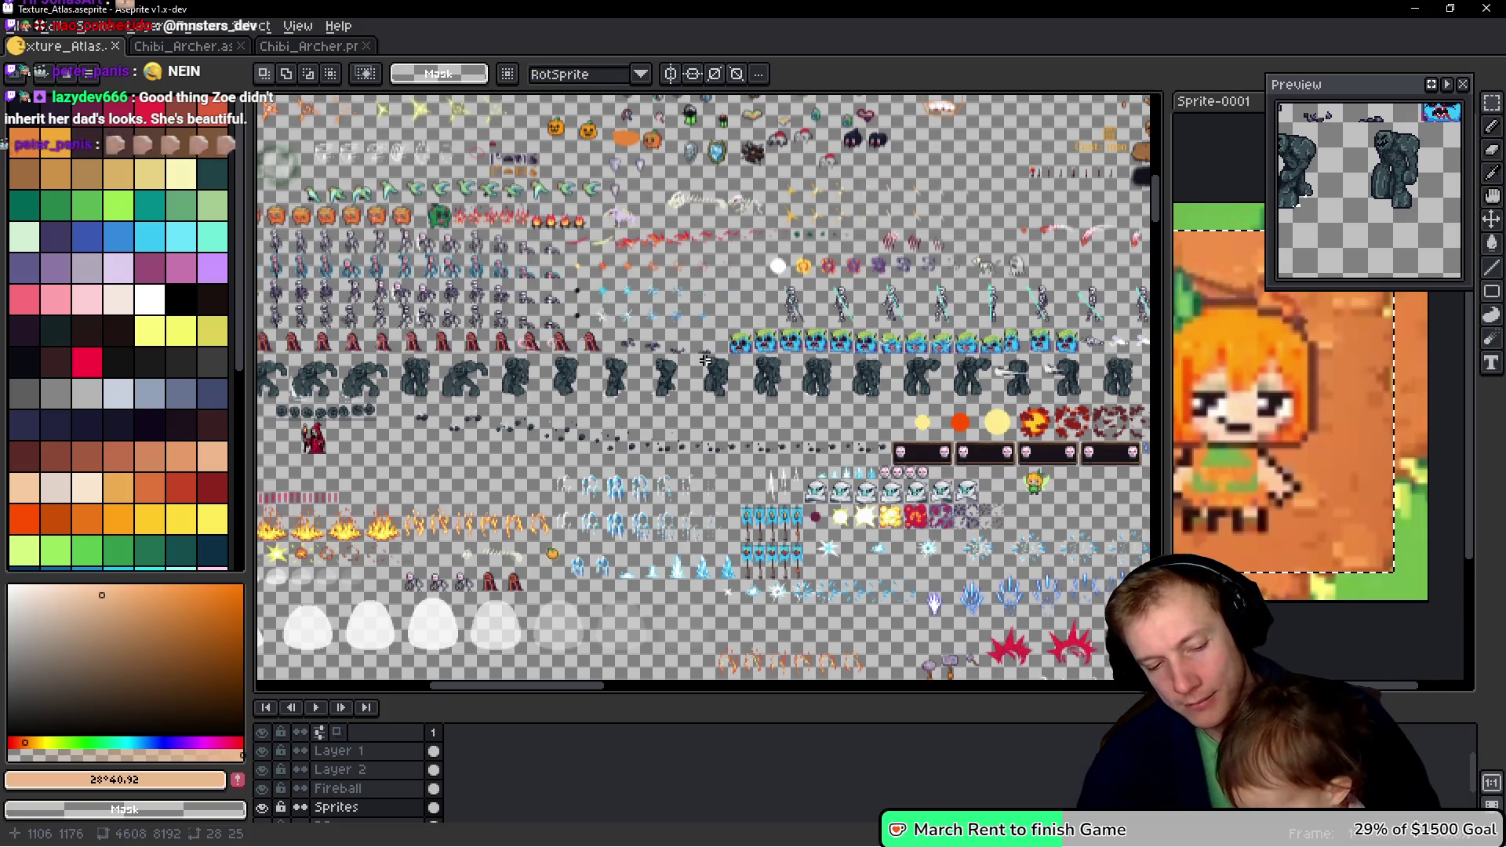
pyautogui.scroll(-3, 702, 360)
pyautogui.hscroll(3, 702, 360)
pyautogui.scroll(4, 699, 360)
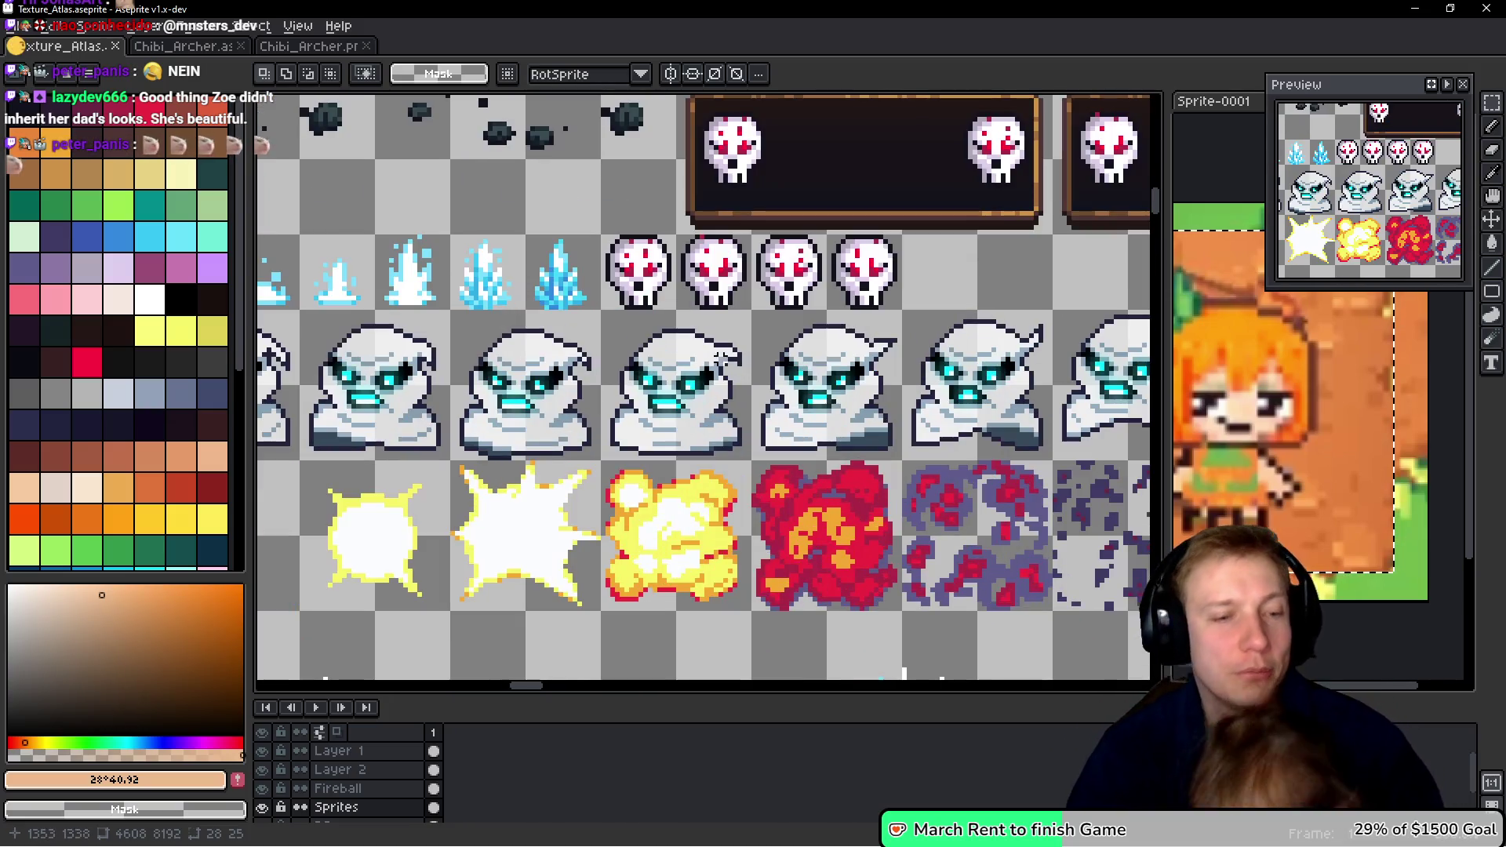
# - Paste the dark brown hair piece, position it on the fairy archer's head, and commit it
pyautogui.scroll(-5, 773, 313)
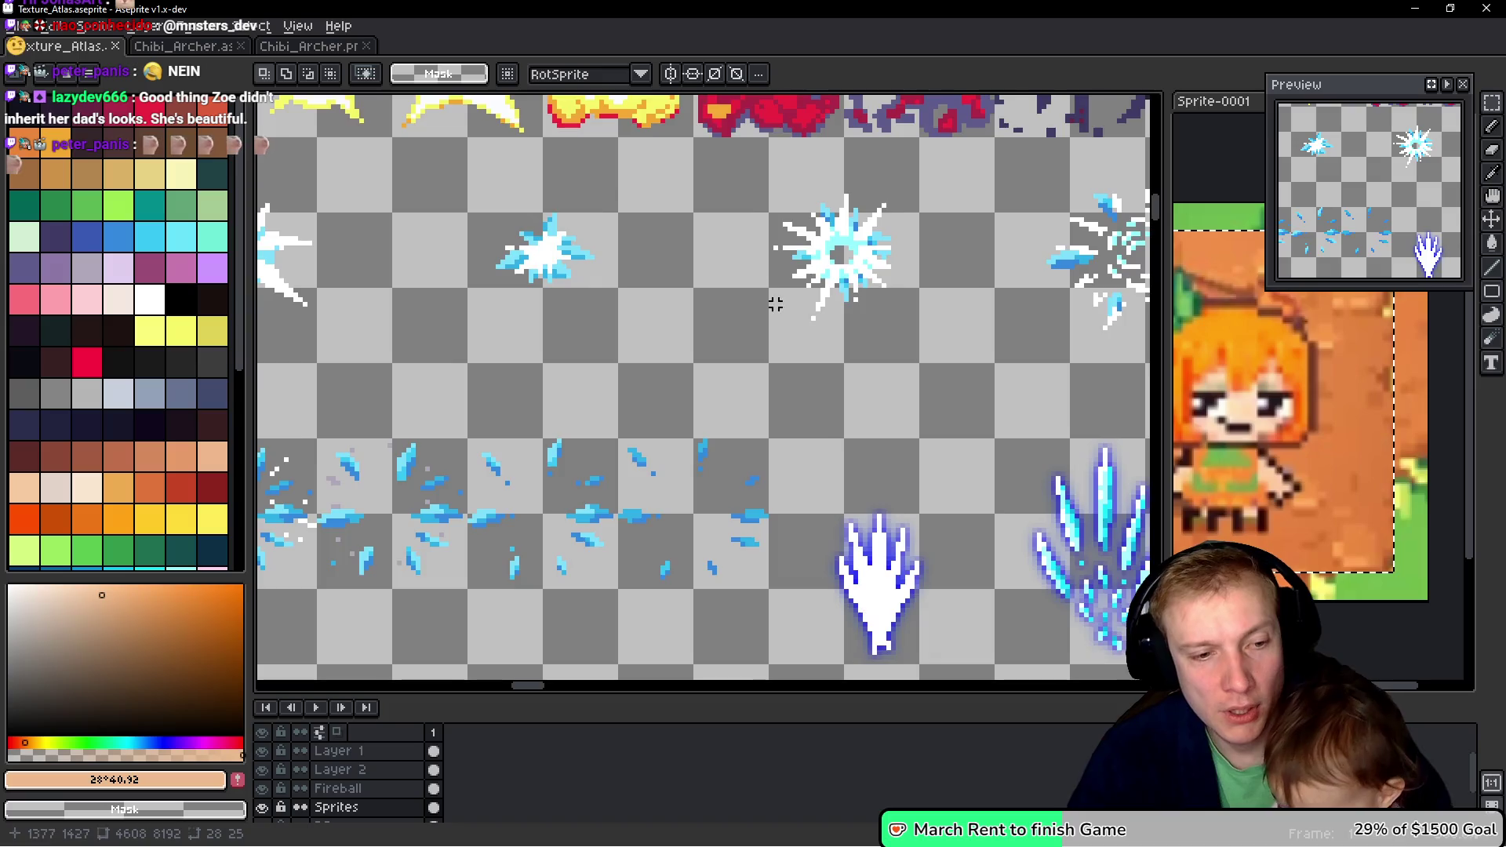
pyautogui.scroll(-3, 773, 303)
pyautogui.scroll(2, 832, 251)
pyautogui.hscroll(3, 831, 251)
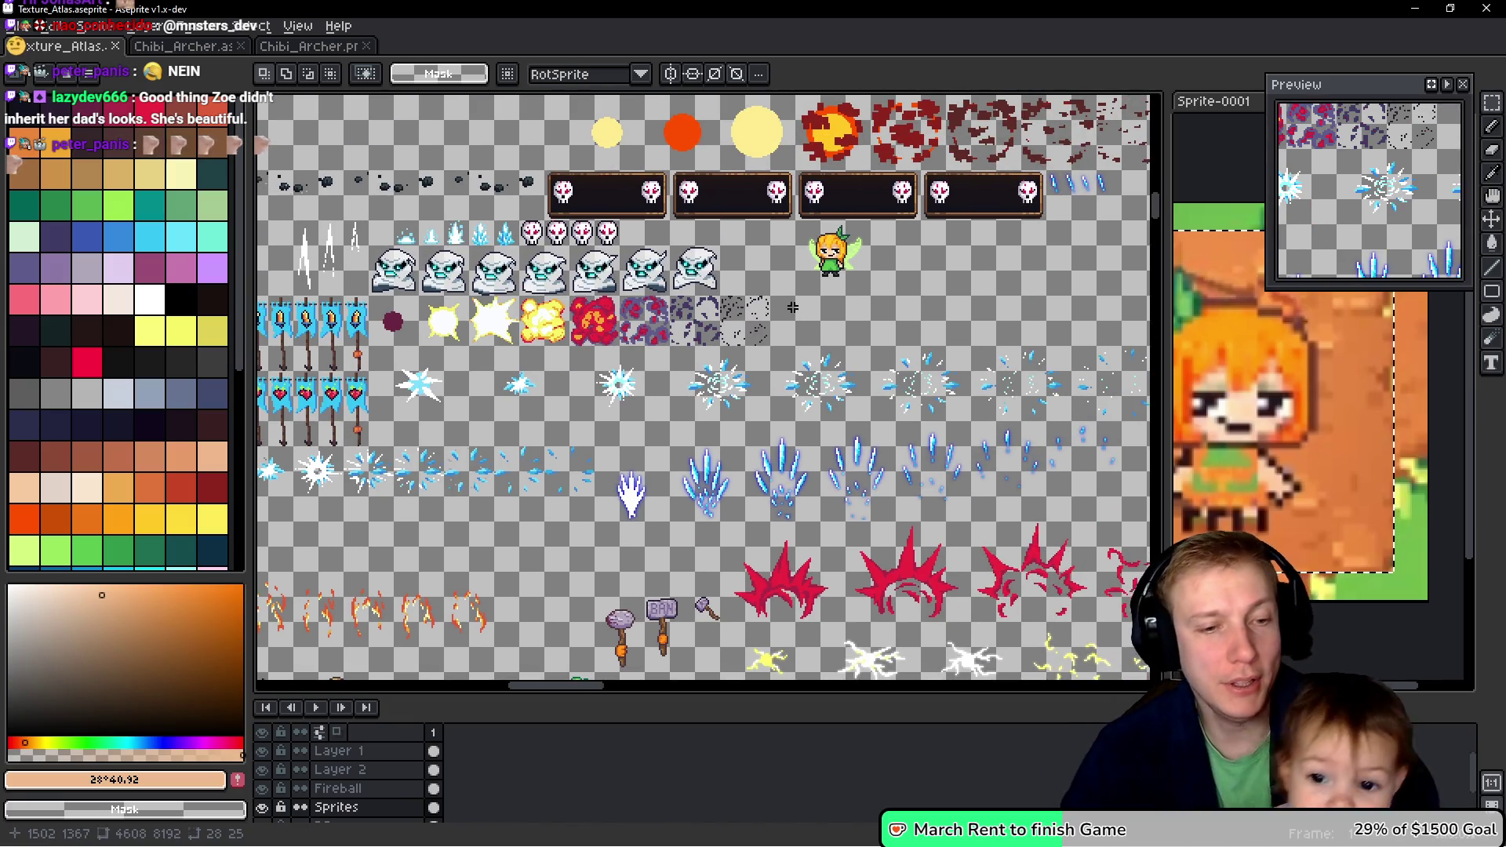
pyautogui.press('h')
pyautogui.scroll(3, 834, 326)
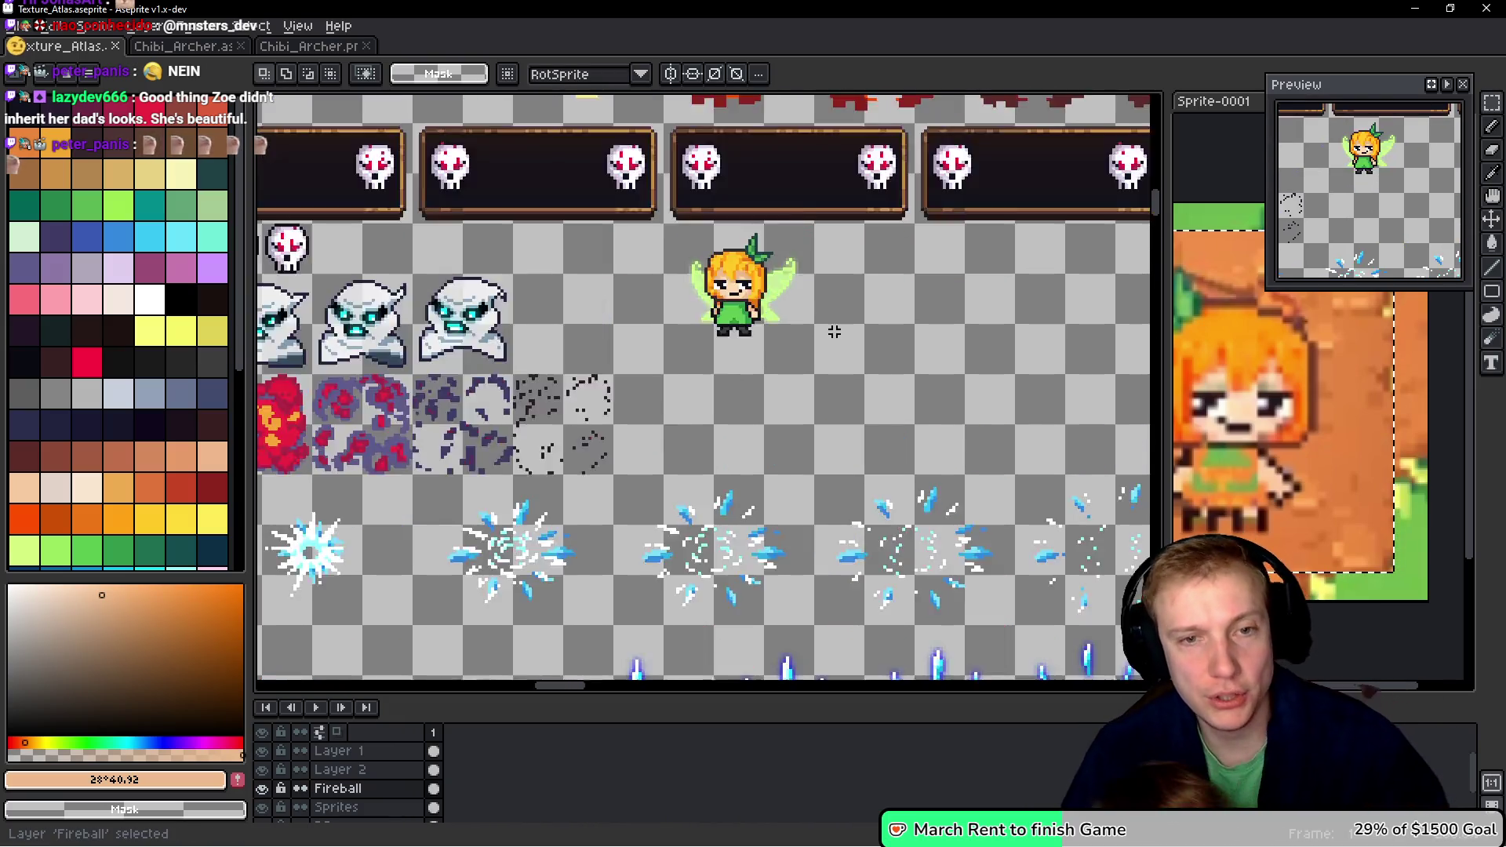
pyautogui.hotkey('ctrl', 'v')
pyautogui.moveTo(730, 399); pyautogui.dragTo(715, 253)
pyautogui.scroll(3, 710, 249)
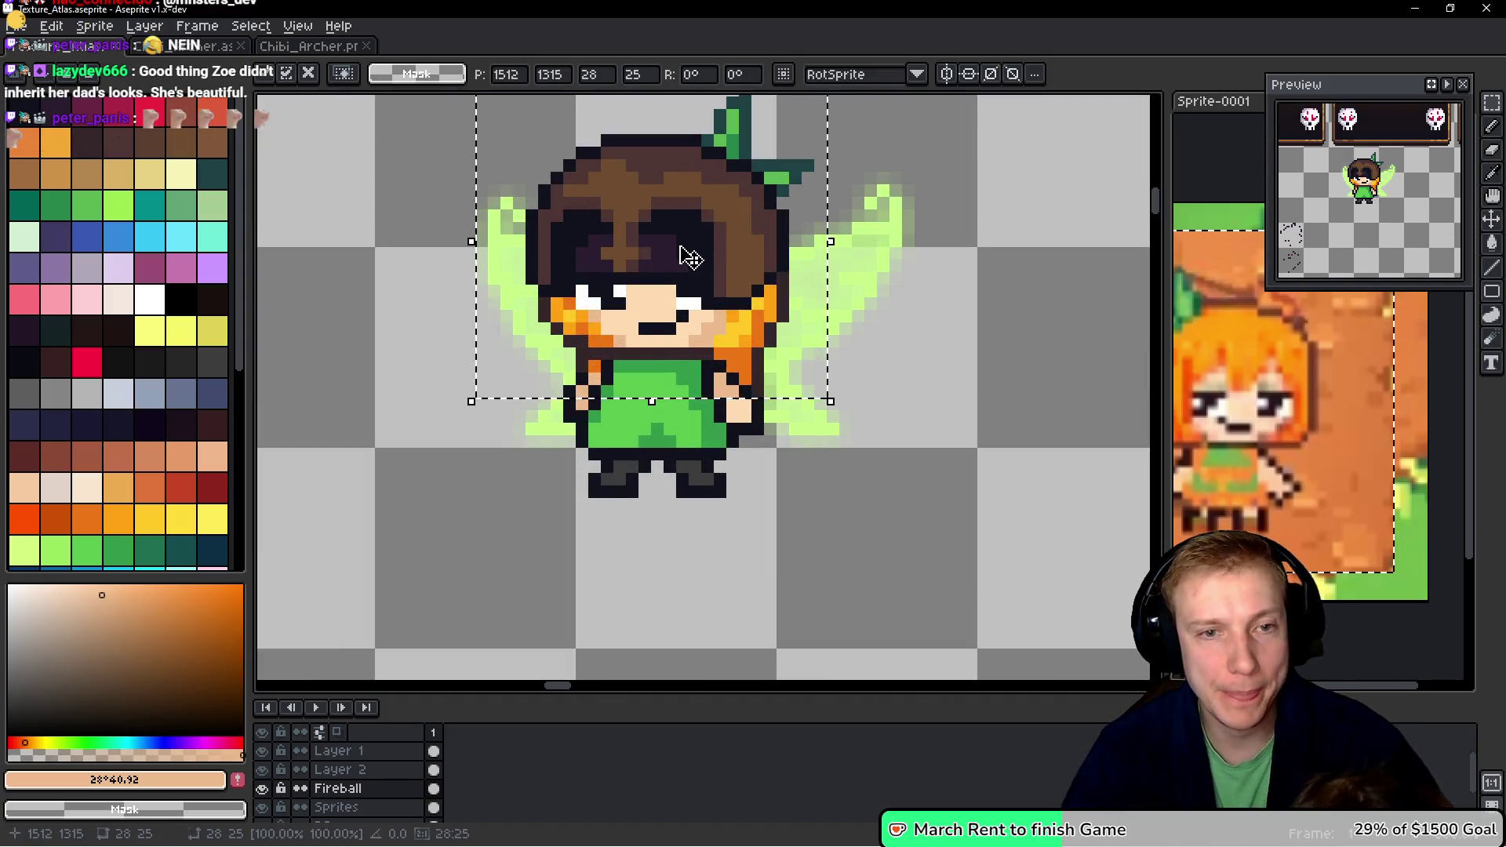
pyautogui.scroll(2, 687, 267)
pyautogui.press('Return')
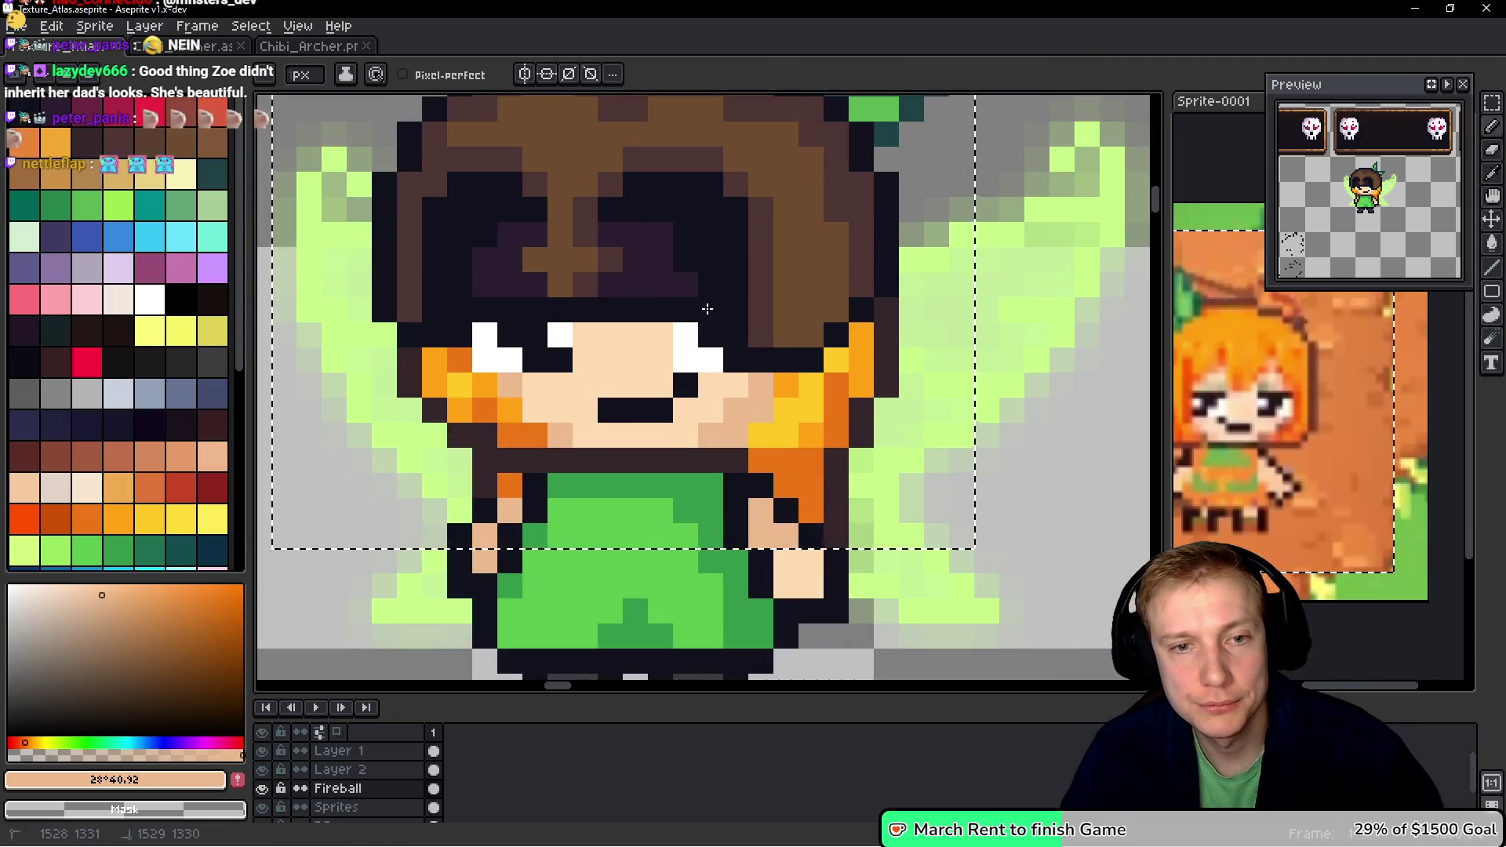
# - Paint peach and orange pixels into the hair beside the eyes and an orange strand down the left side
pyautogui.click(694, 286)
pyautogui.click(636, 298)
pyautogui.click(610, 306)
pyautogui.click(585, 310)
pyautogui.click(509, 286)
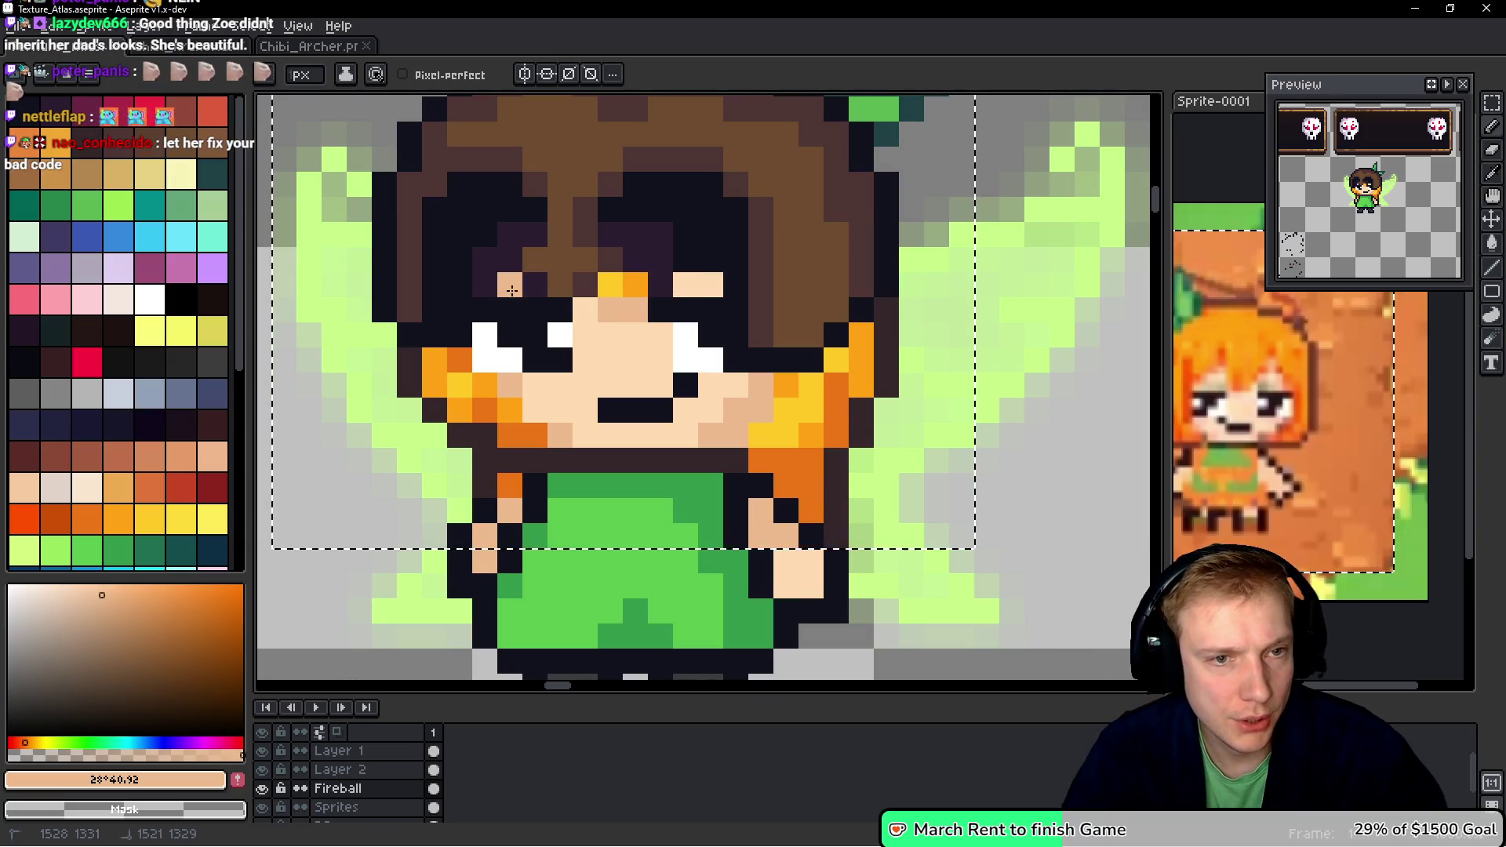
pyautogui.click(535, 286)
pyautogui.click(484, 286)
pyautogui.click(485, 261)
pyautogui.click(509, 260)
pyautogui.click(510, 233)
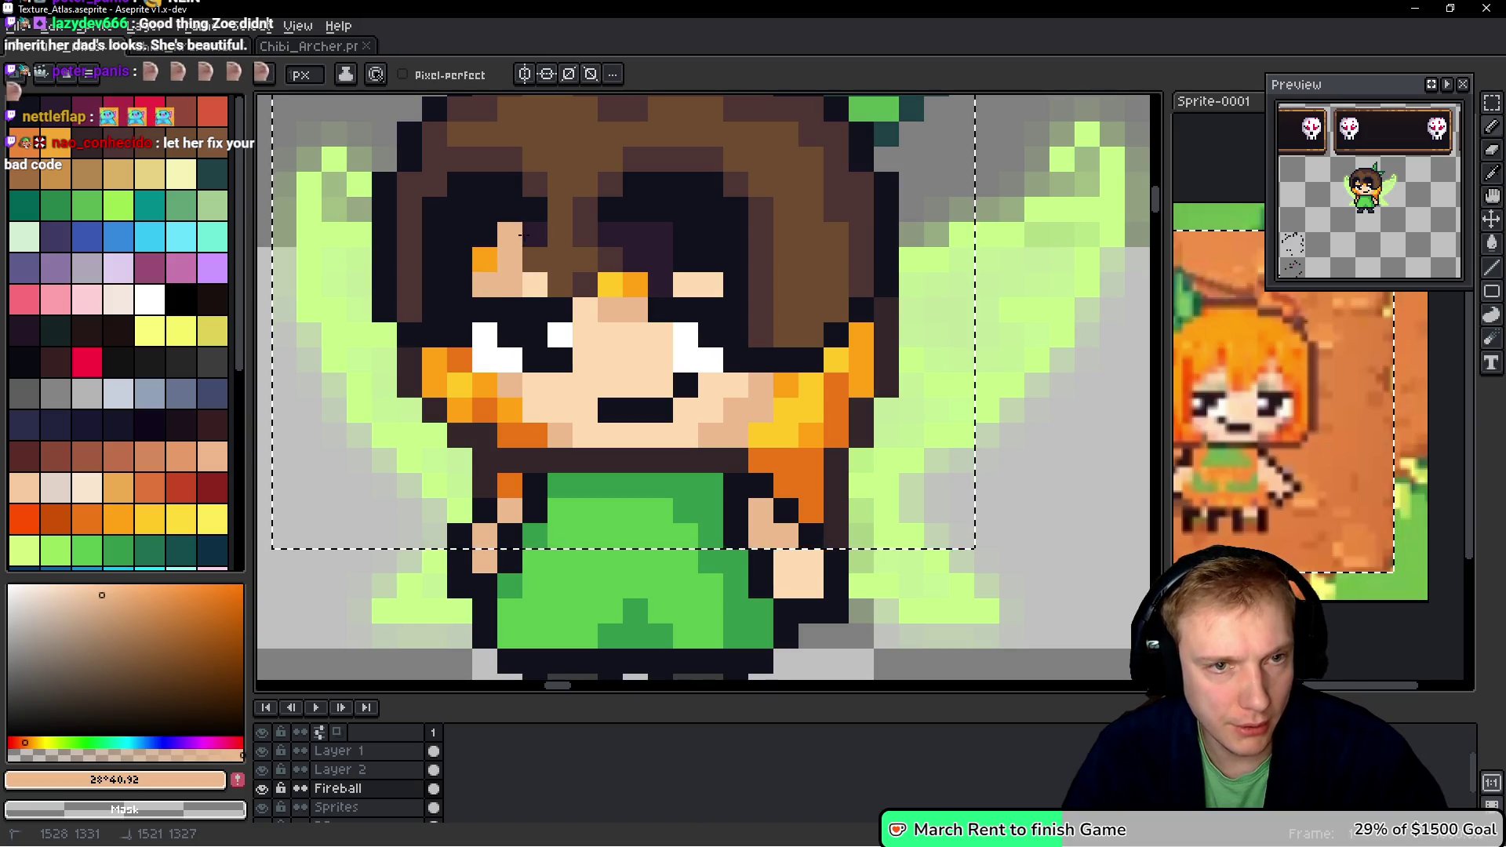
pyautogui.click(510, 209)
pyautogui.click(485, 209)
pyautogui.click(485, 234)
pyautogui.click(460, 234)
pyautogui.moveTo(460, 236); pyautogui.dragTo(460, 338)
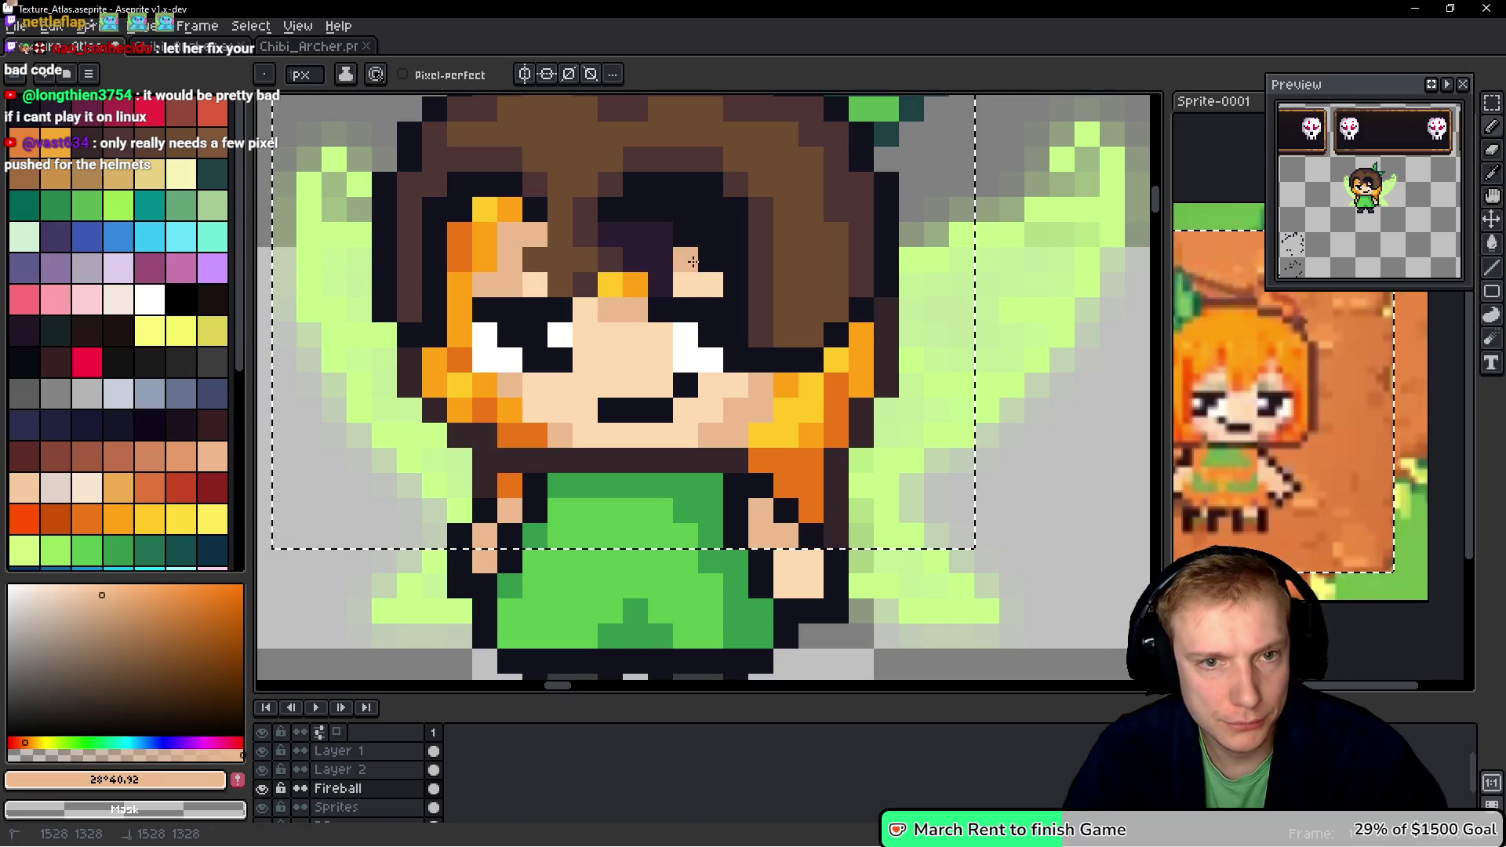
# - Repaint the dark brown hair above the right eye with peach and orange pixels
pyautogui.click(711, 260)
pyautogui.click(711, 234)
pyautogui.click(686, 233)
pyautogui.click(685, 209)
pyautogui.click(711, 209)
pyautogui.click(660, 209)
pyautogui.click(634, 212)
pyautogui.click(636, 234)
pyautogui.click(635, 260)
pyautogui.click(661, 234)
pyautogui.click(660, 259)
pyautogui.click(660, 284)
pyautogui.click(613, 236)
pyautogui.scroll(-2, 692, 258)
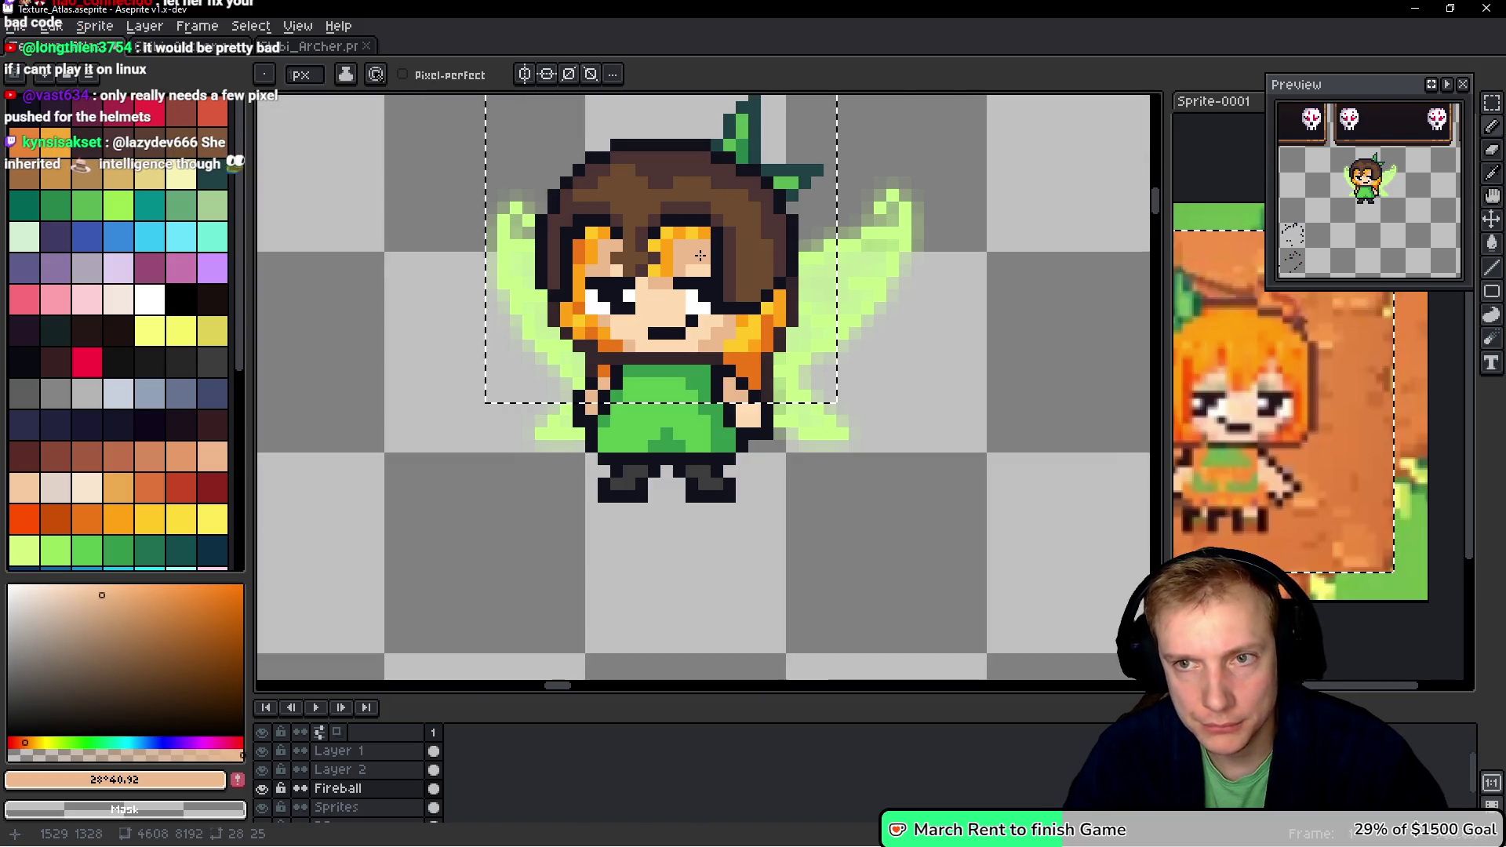
# - Lasso the fairy's head and shift it one pixel down and one pixel left
pyautogui.press('m')
pyautogui.hotkey('ctrl', 'd')
pyautogui.moveTo(787, 219)
pyautogui.mouseDown()
pyautogui.moveTo(597, 110)
pyautogui.moveTo(863, 369)
pyautogui.moveTo(784, 224)
pyautogui.mouseUp()
pyautogui.moveTo(698, 258); pyautogui.dragTo(689, 262)
pyautogui.moveTo(820, 229)
pyautogui.mouseDown()
pyautogui.moveTo(667, 202)
pyautogui.moveTo(642, 292)
pyautogui.moveTo(792, 227)
pyautogui.mouseUp()
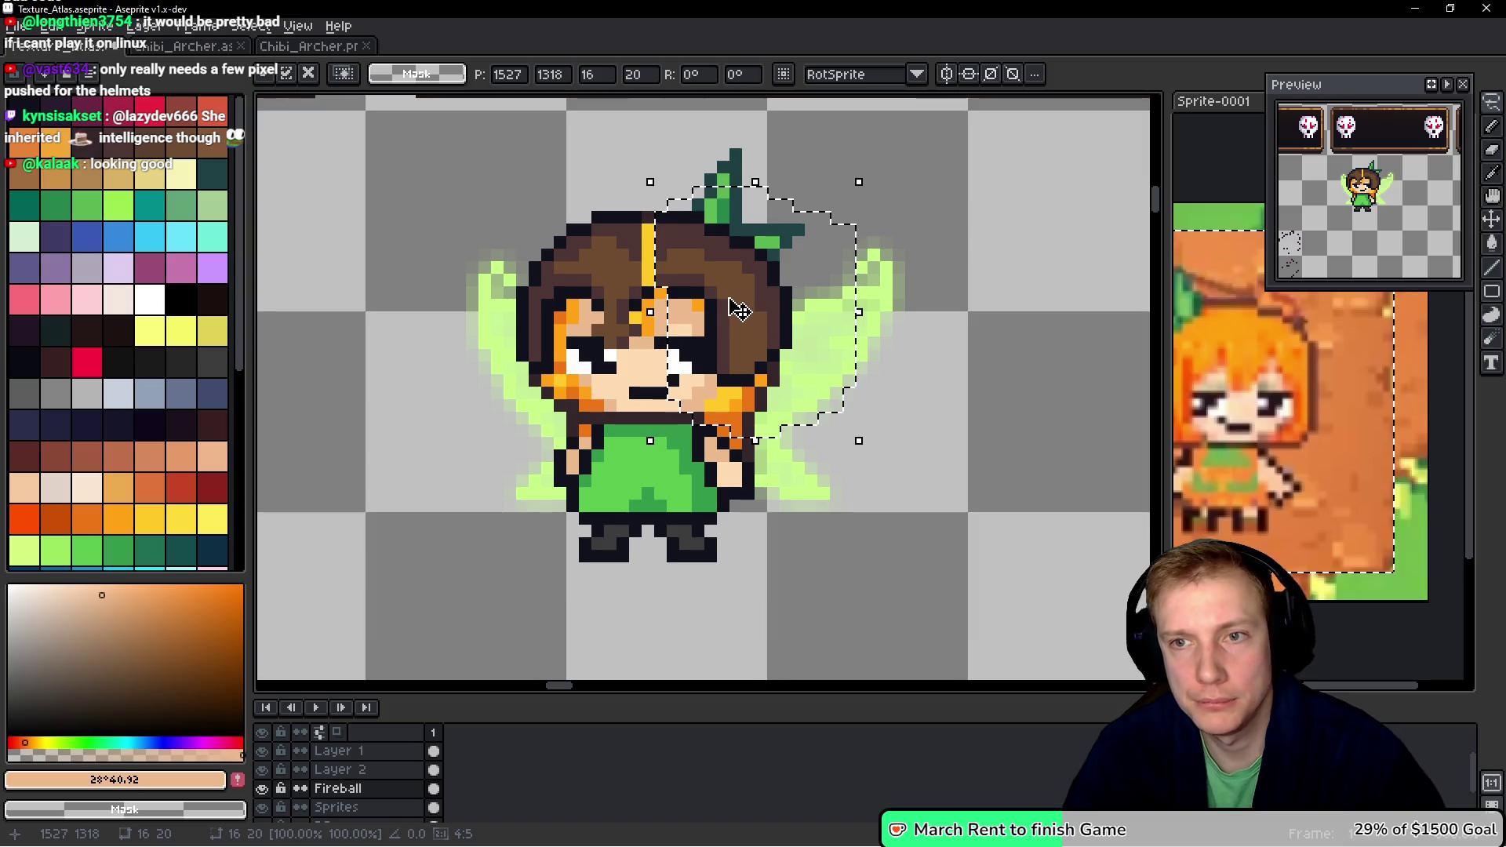
pyautogui.scroll(3, 719, 303)
# - With the Pencil, paint the stray yellow and peach pixels around the eye dark
pyautogui.press('b')
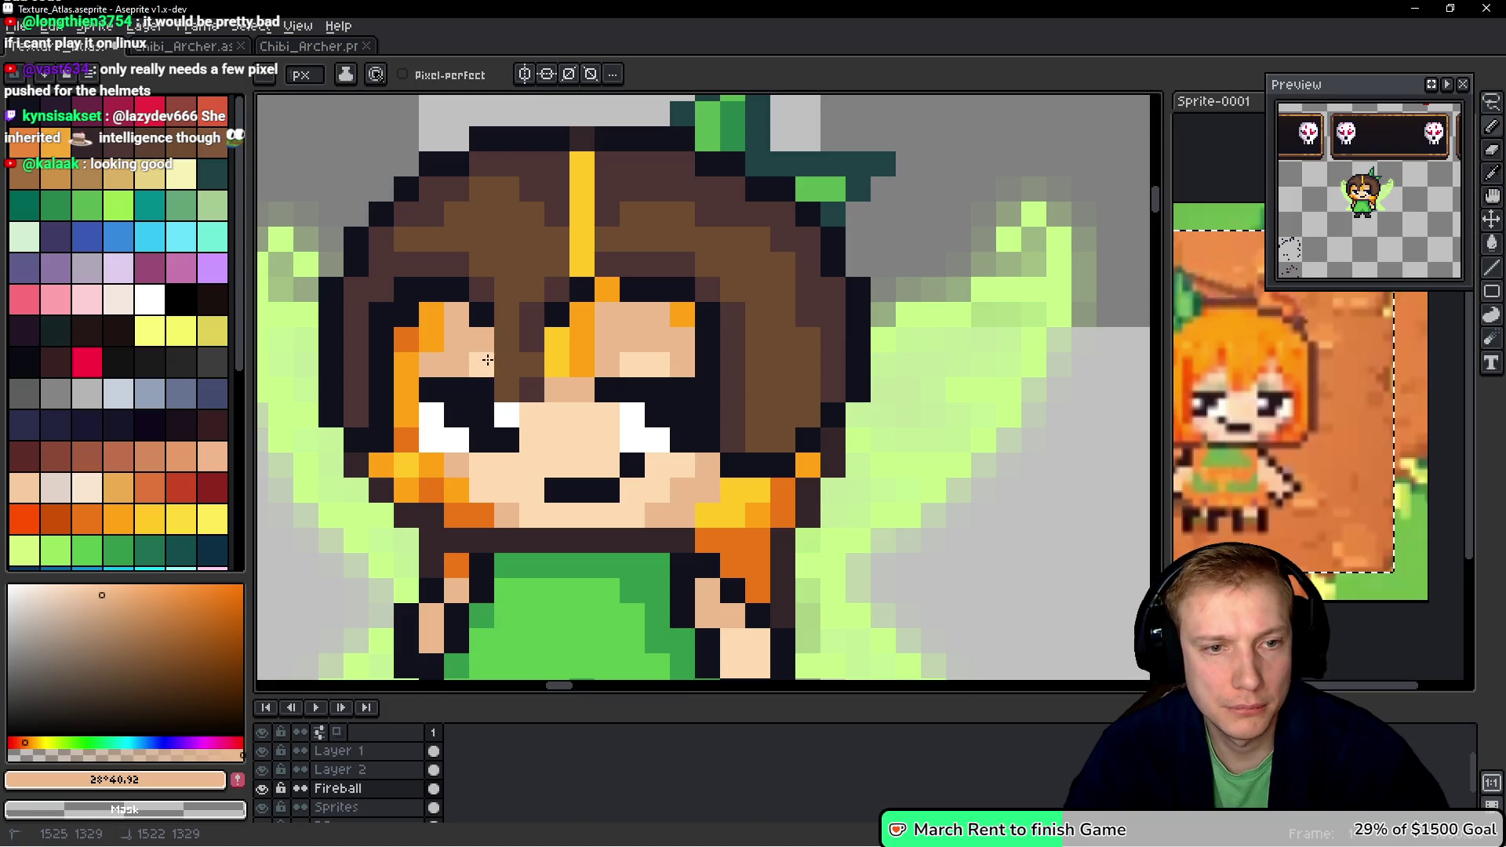
pyautogui.keyDown('alt'); pyautogui.click(542, 357); pyautogui.keyUp('alt')
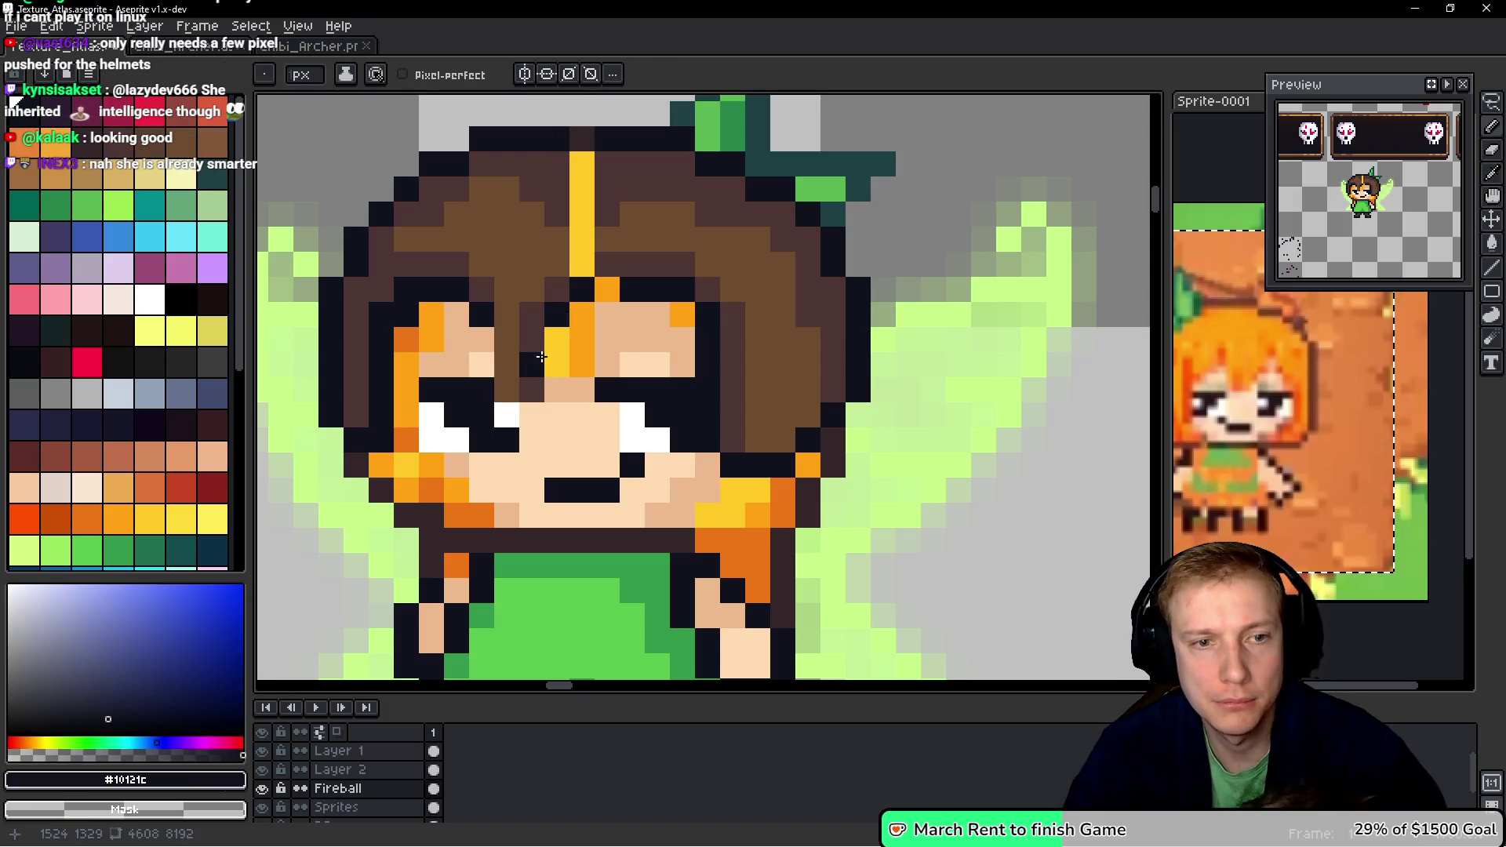
pyautogui.click(556, 363)
pyautogui.keyDown('alt'); pyautogui.click(560, 314); pyautogui.keyUp('alt')
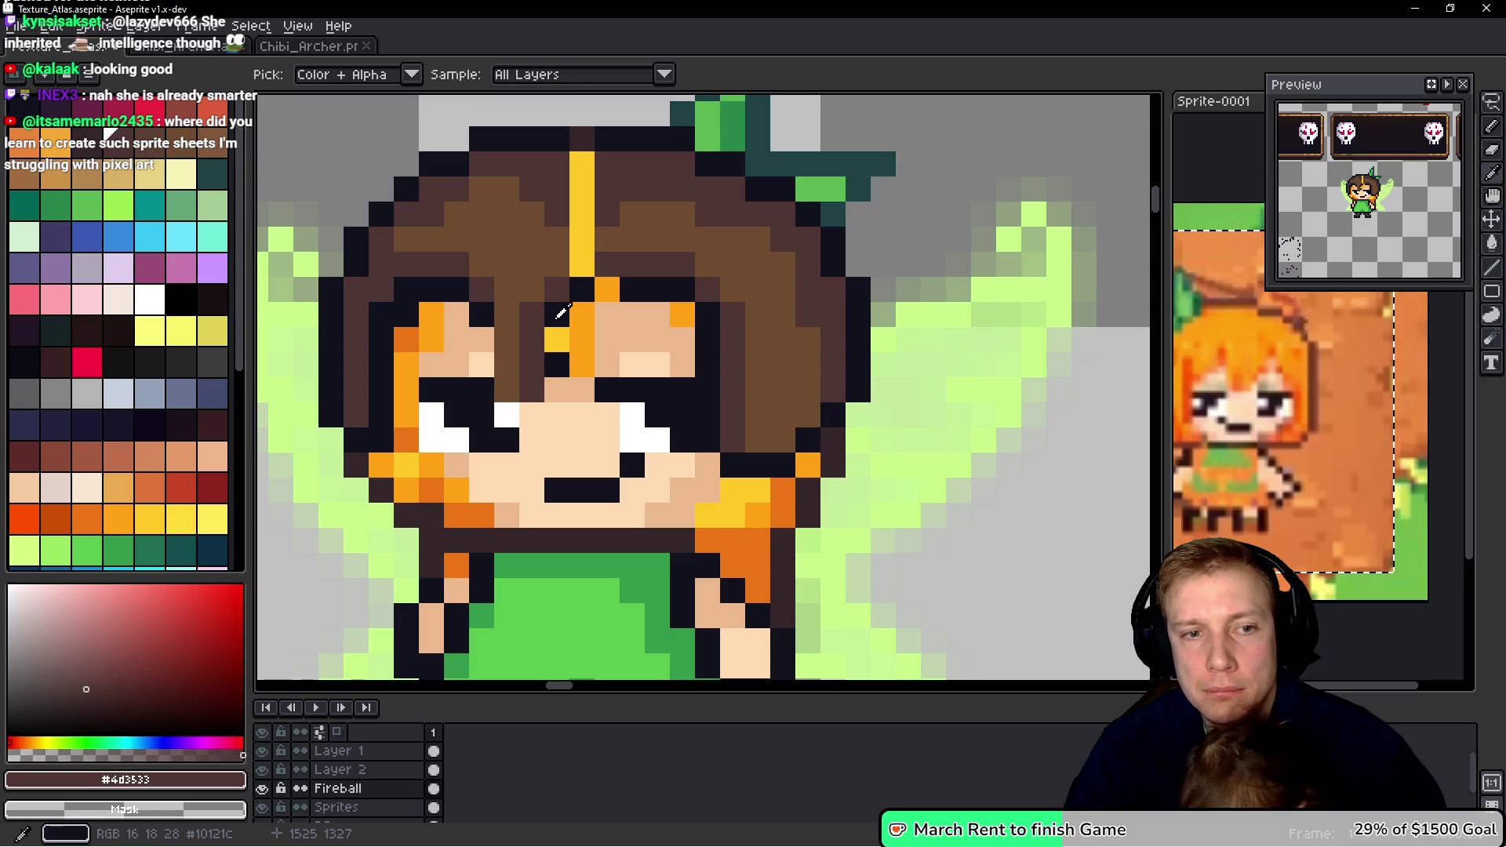
pyautogui.keyDown('alt'); pyautogui.click(557, 363); pyautogui.keyUp('alt')
pyautogui.click(556, 340)
pyautogui.click(539, 392)
pyautogui.click(539, 407)
pyautogui.moveTo(506, 340)
pyautogui.mouseDown()
pyautogui.moveTo(481, 340)
pyautogui.moveTo(482, 385)
pyautogui.mouseUp()
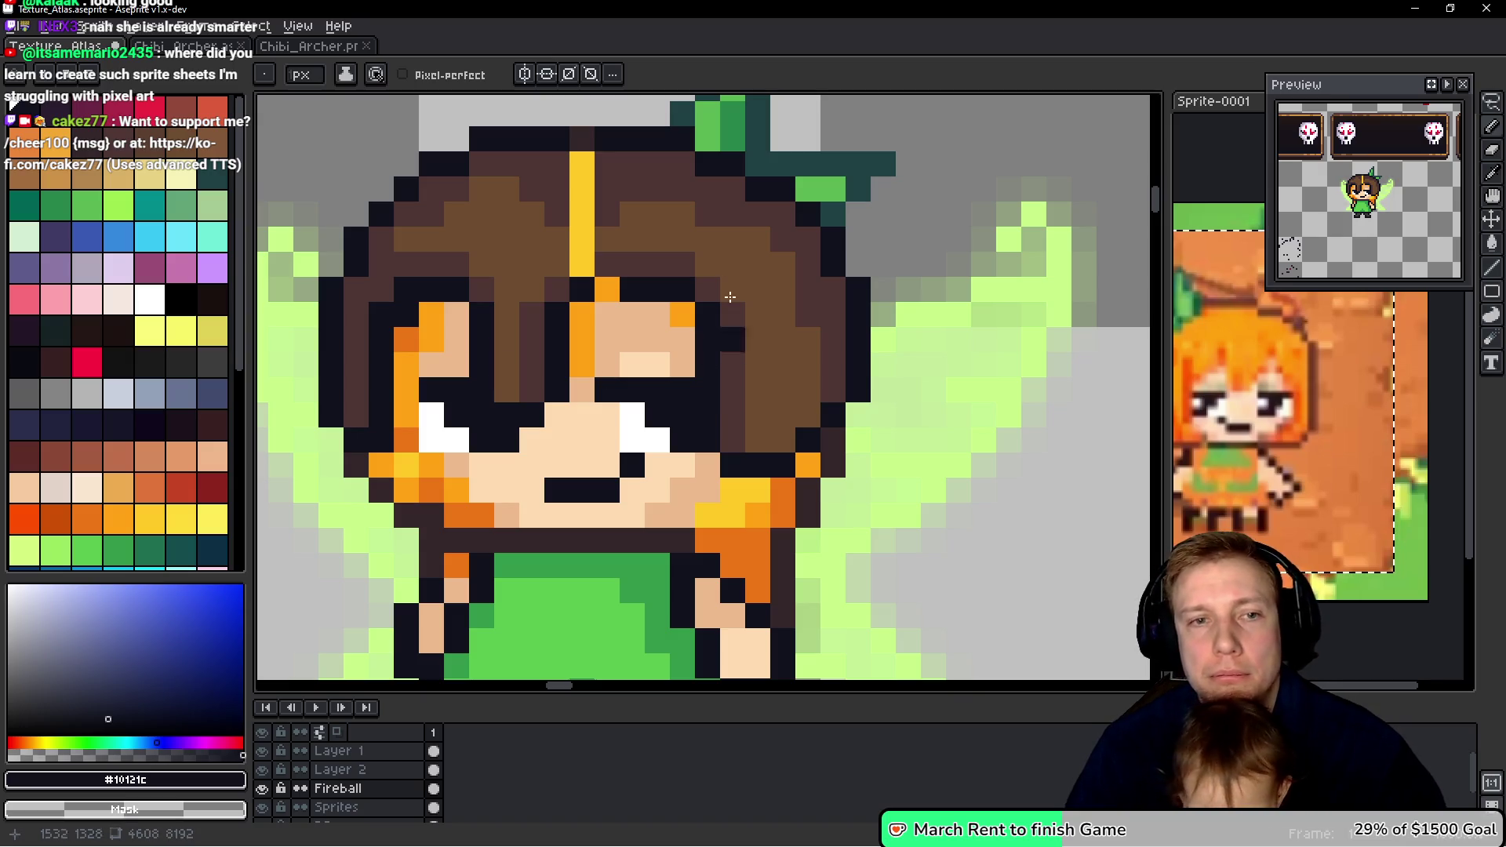
# - Paint the yellow hair stripe brown and add lighter brown shading
pyautogui.keyDown('alt'); pyautogui.click(620, 188); pyautogui.keyUp('alt')
pyautogui.moveTo(581, 216)
pyautogui.mouseDown()
pyautogui.moveTo(581, 163)
pyautogui.moveTo(561, 243)
pyautogui.mouseUp()
pyautogui.keyDown('alt'); pyautogui.click(548, 136); pyautogui.keyUp('alt')
pyautogui.click(581, 141)
pyautogui.keyDown('alt'); pyautogui.click(521, 195); pyautogui.keyUp('alt')
# - Eyedrop the hair browns and outline colour, then outline the hair's right edge dark
pyautogui.press('alt')
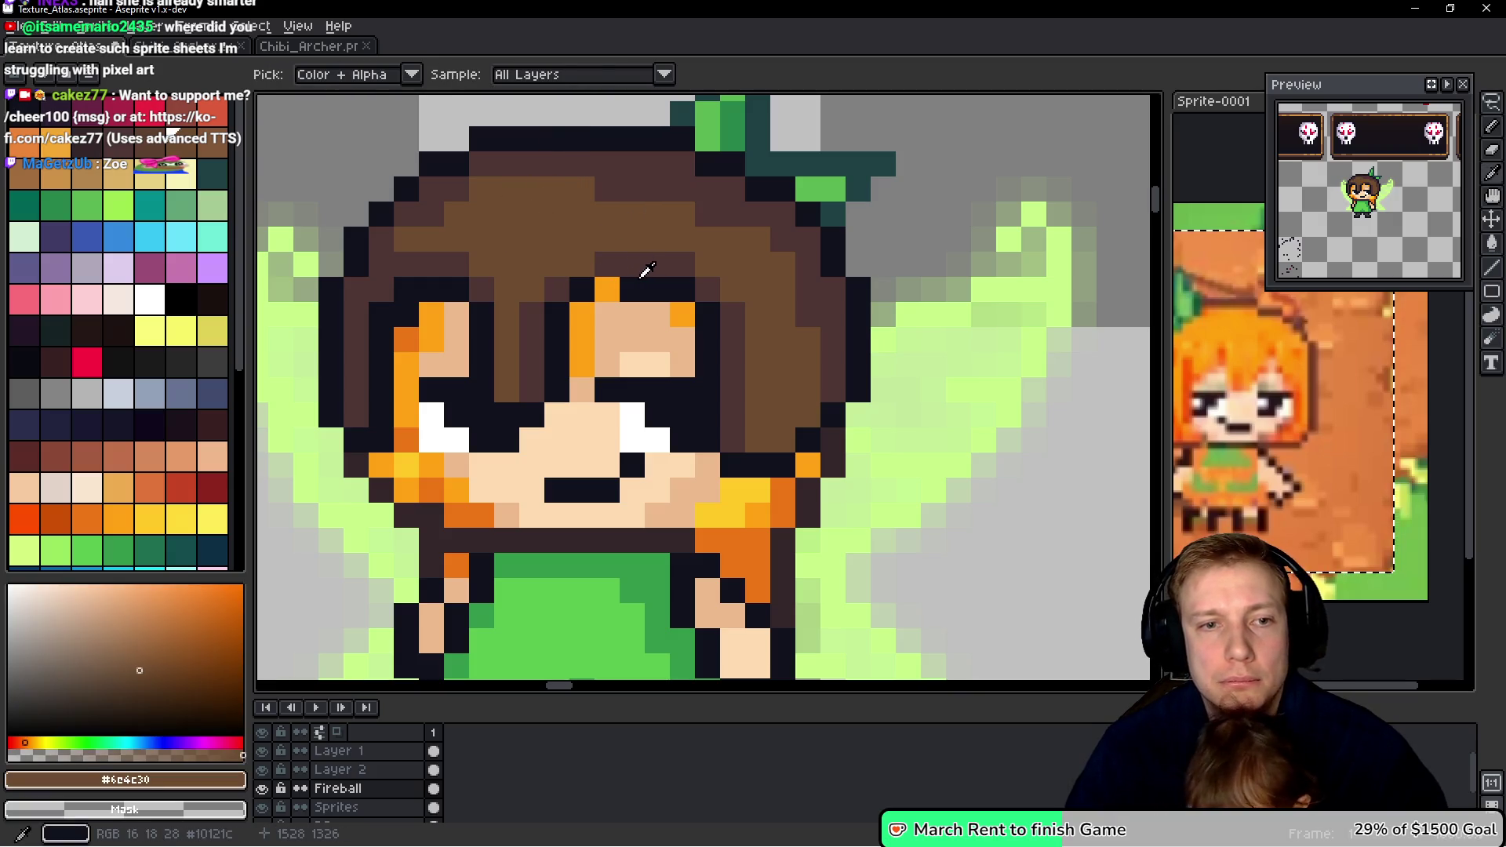
pyautogui.keyDown('alt'); pyautogui.click(644, 273); pyautogui.keyUp('alt')
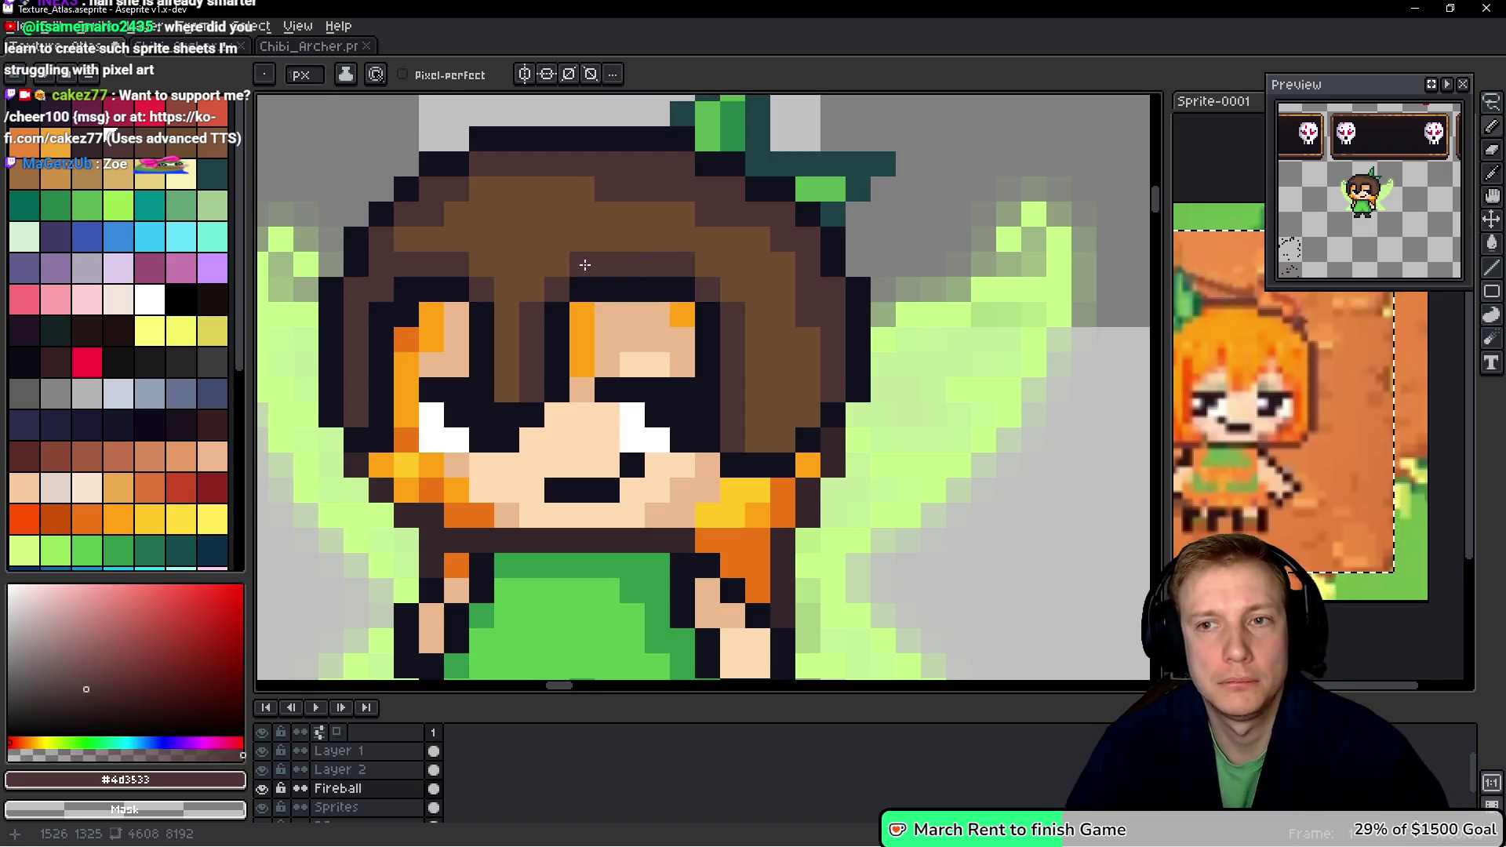
pyautogui.keyDown('alt'); pyautogui.click(604, 228); pyautogui.keyUp('alt')
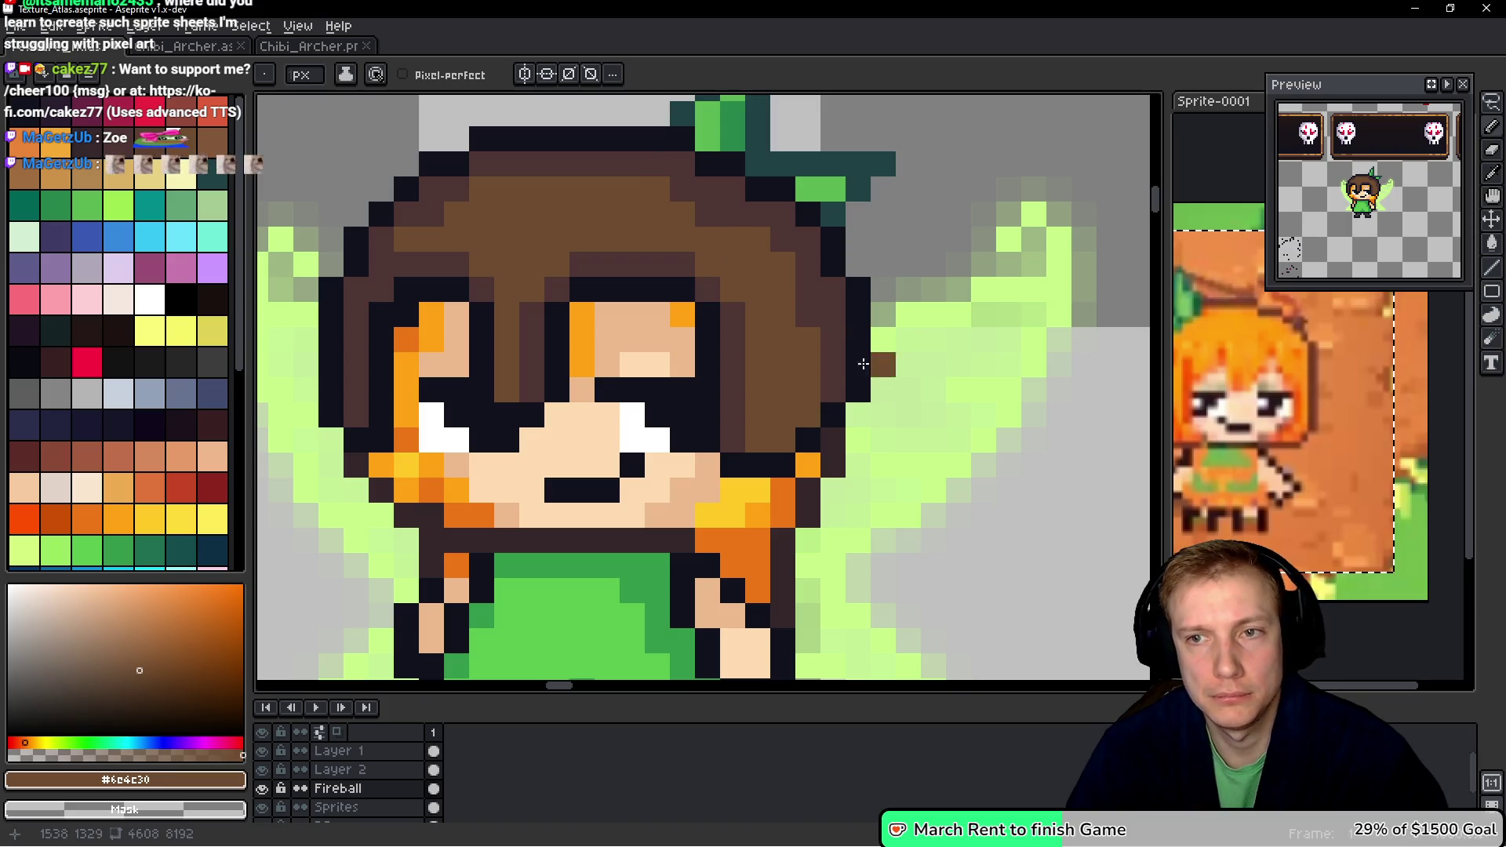
pyautogui.keyDown('alt'); pyautogui.click(809, 439); pyautogui.keyUp('alt')
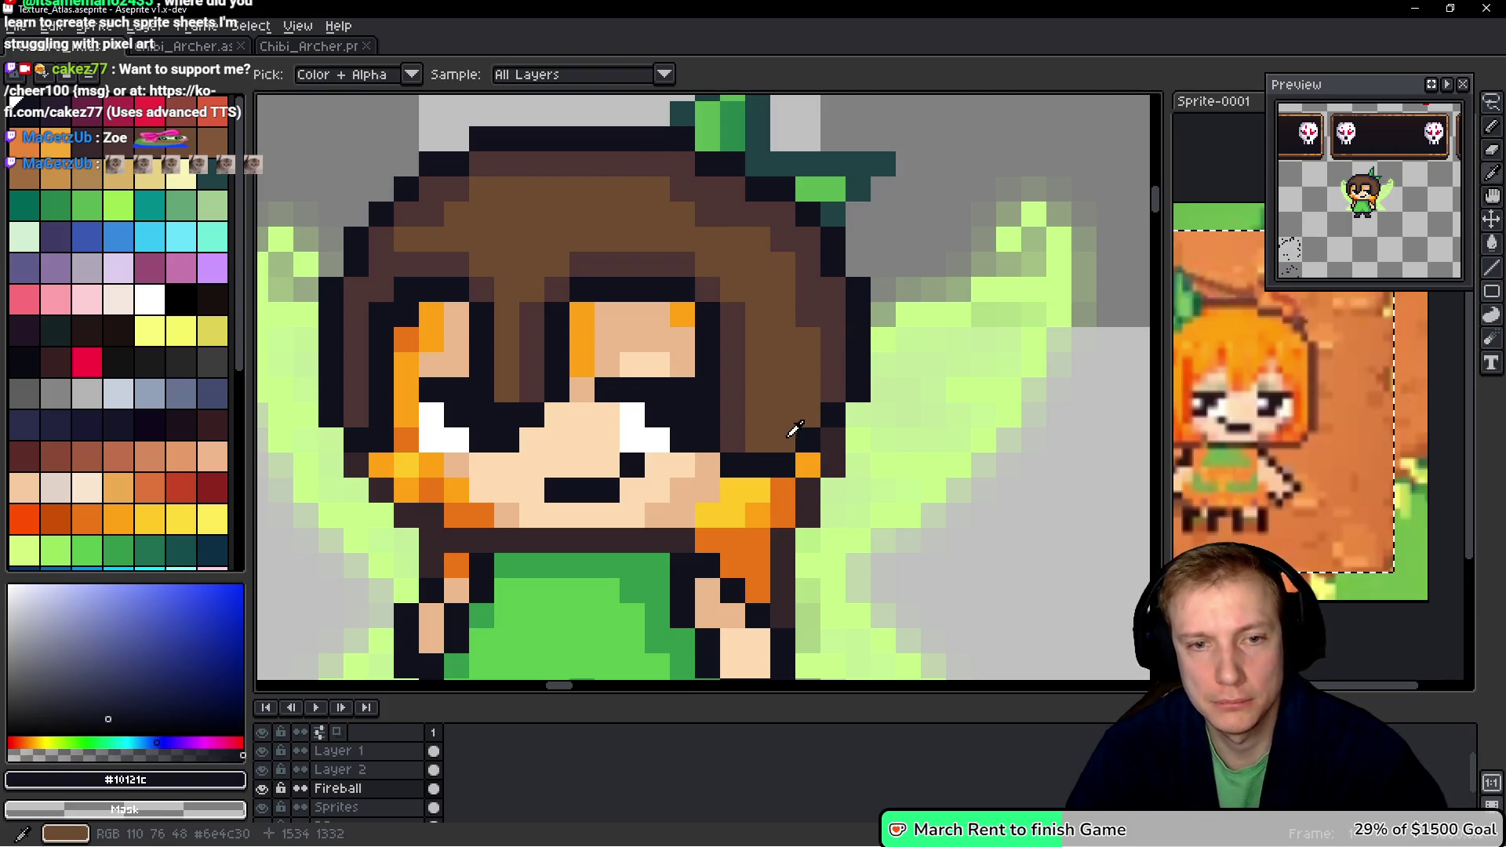
pyautogui.moveTo(833, 440); pyautogui.dragTo(859, 440)
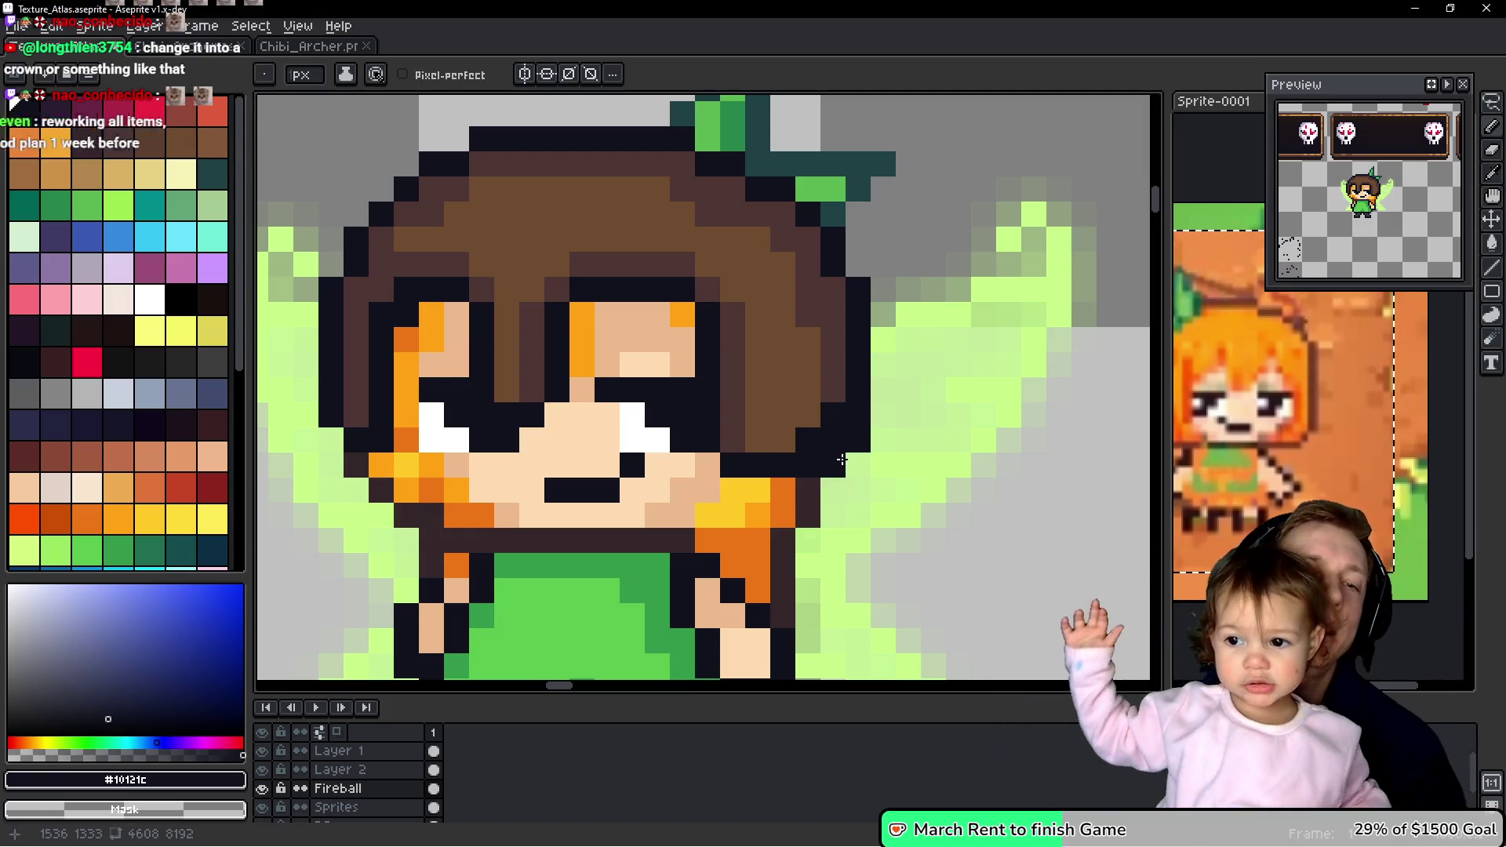
pyautogui.keyDown('alt'); pyautogui.click(833, 415); pyautogui.keyUp('alt')
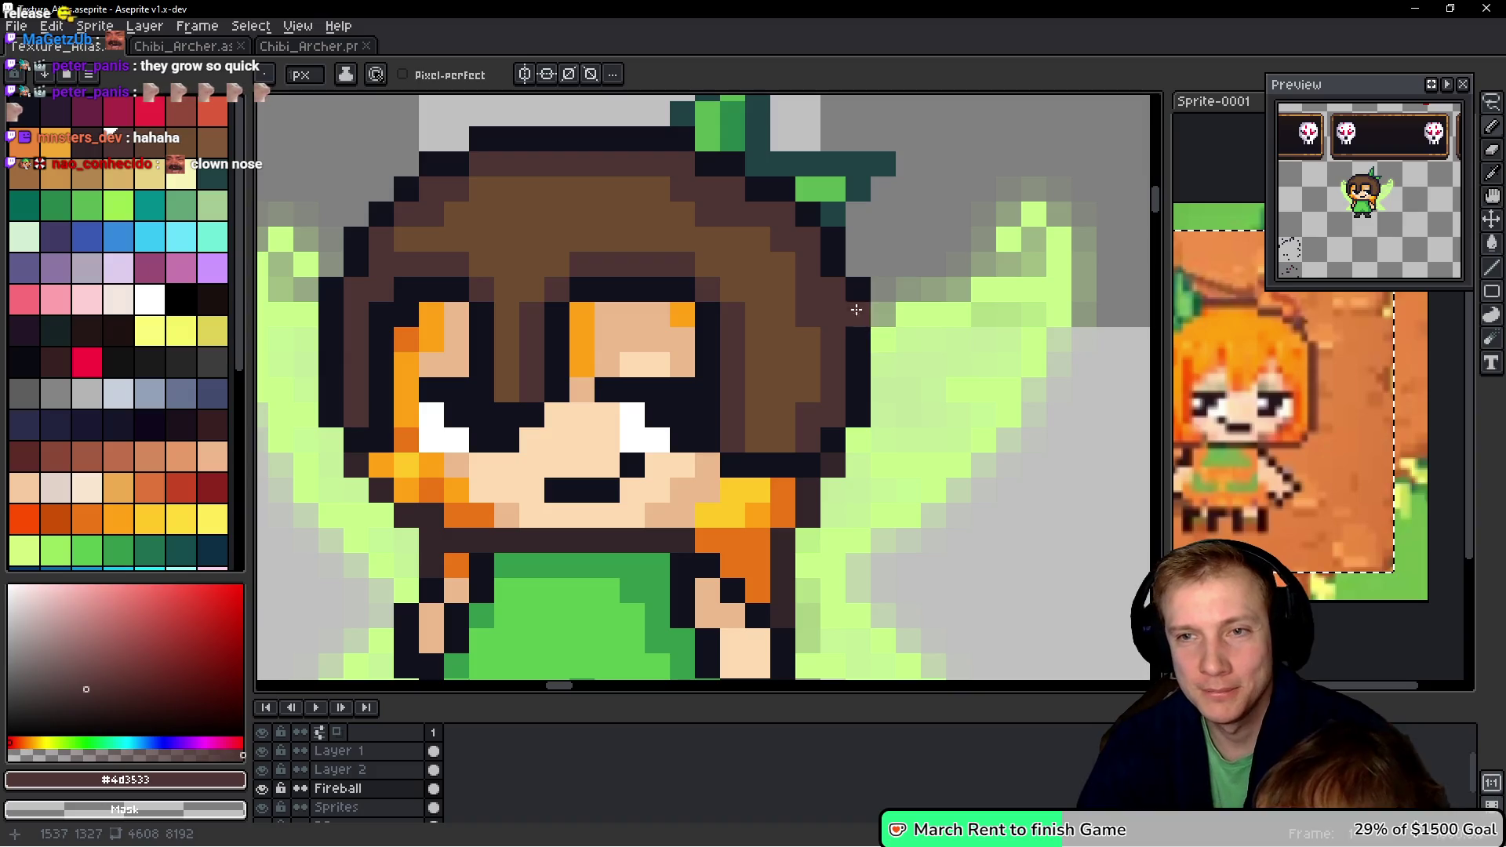
pyautogui.scroll(-1, 837, 308)
# - Lasso the hair and wings, move them one pixel right, and commit
pyautogui.press('q')
pyautogui.moveTo(895, 125)
pyautogui.mouseDown()
pyautogui.moveTo(678, 118)
pyautogui.moveTo(494, 491)
pyautogui.moveTo(1051, 267)
pyautogui.mouseUp()
pyautogui.click(762, 308)
pyautogui.moveTo(765, 297); pyautogui.dragTo(773, 313)
pyautogui.press('Return')
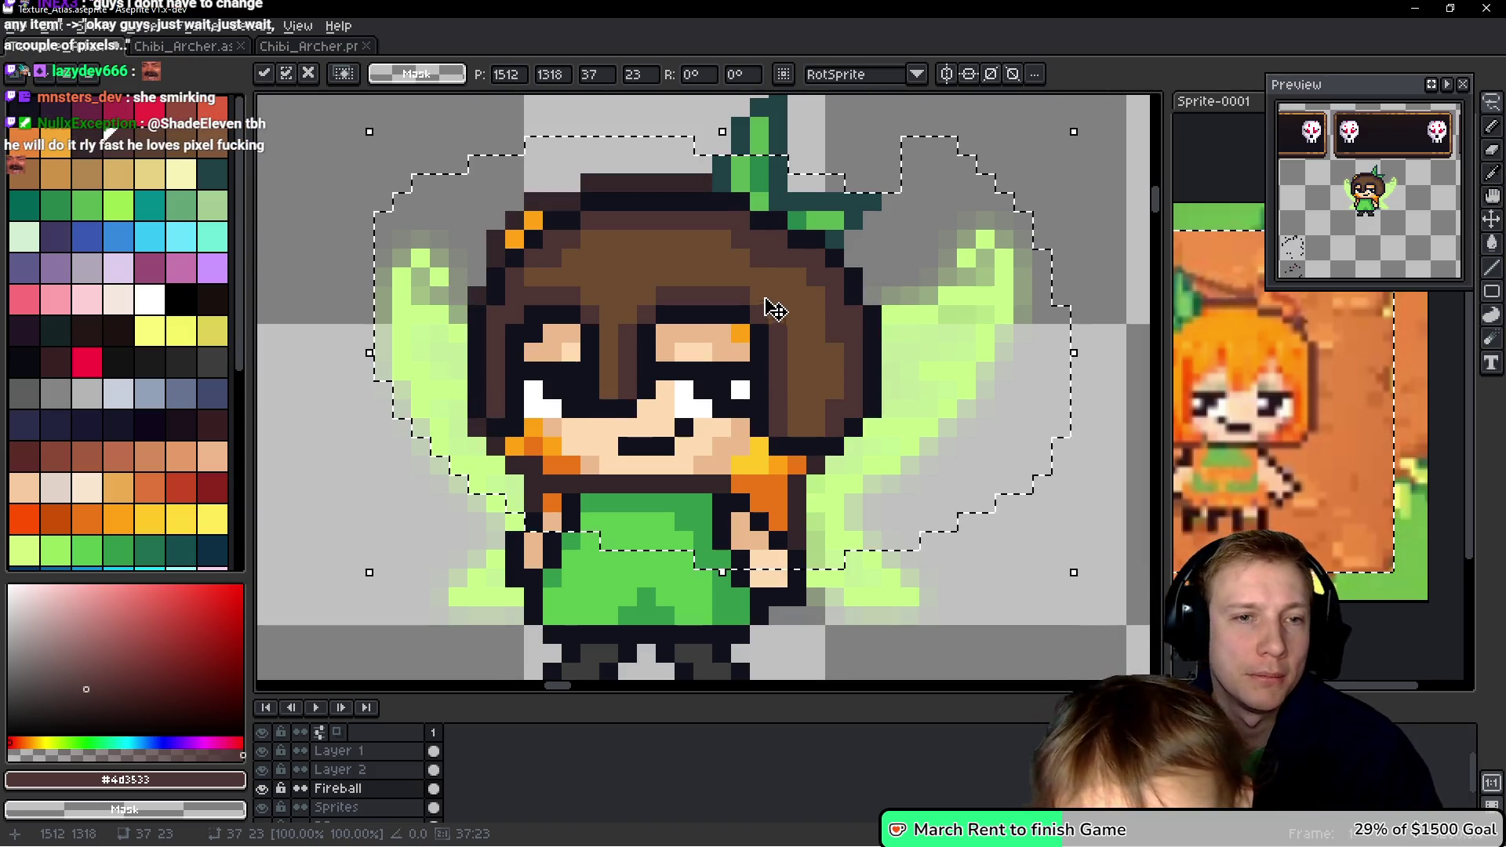
pyautogui.hotkey('ctrl', 'd')
pyautogui.press('b')
# - Lasso the hair and raise it one pixel higher on the head
pyautogui.moveTo(746, 125)
pyautogui.mouseDown()
pyautogui.moveTo(431, 250)
pyautogui.moveTo(457, 312)
pyautogui.moveTo(564, 270)
pyautogui.moveTo(866, 308)
pyautogui.moveTo(922, 193)
pyautogui.mouseUp()
pyautogui.moveTo(721, 211)
pyautogui.mouseDown()
pyautogui.moveTo(729, 222)
pyautogui.moveTo(746, 192)
pyautogui.moveTo(715, 205)
pyautogui.moveTo(722, 236)
pyautogui.mouseUp()
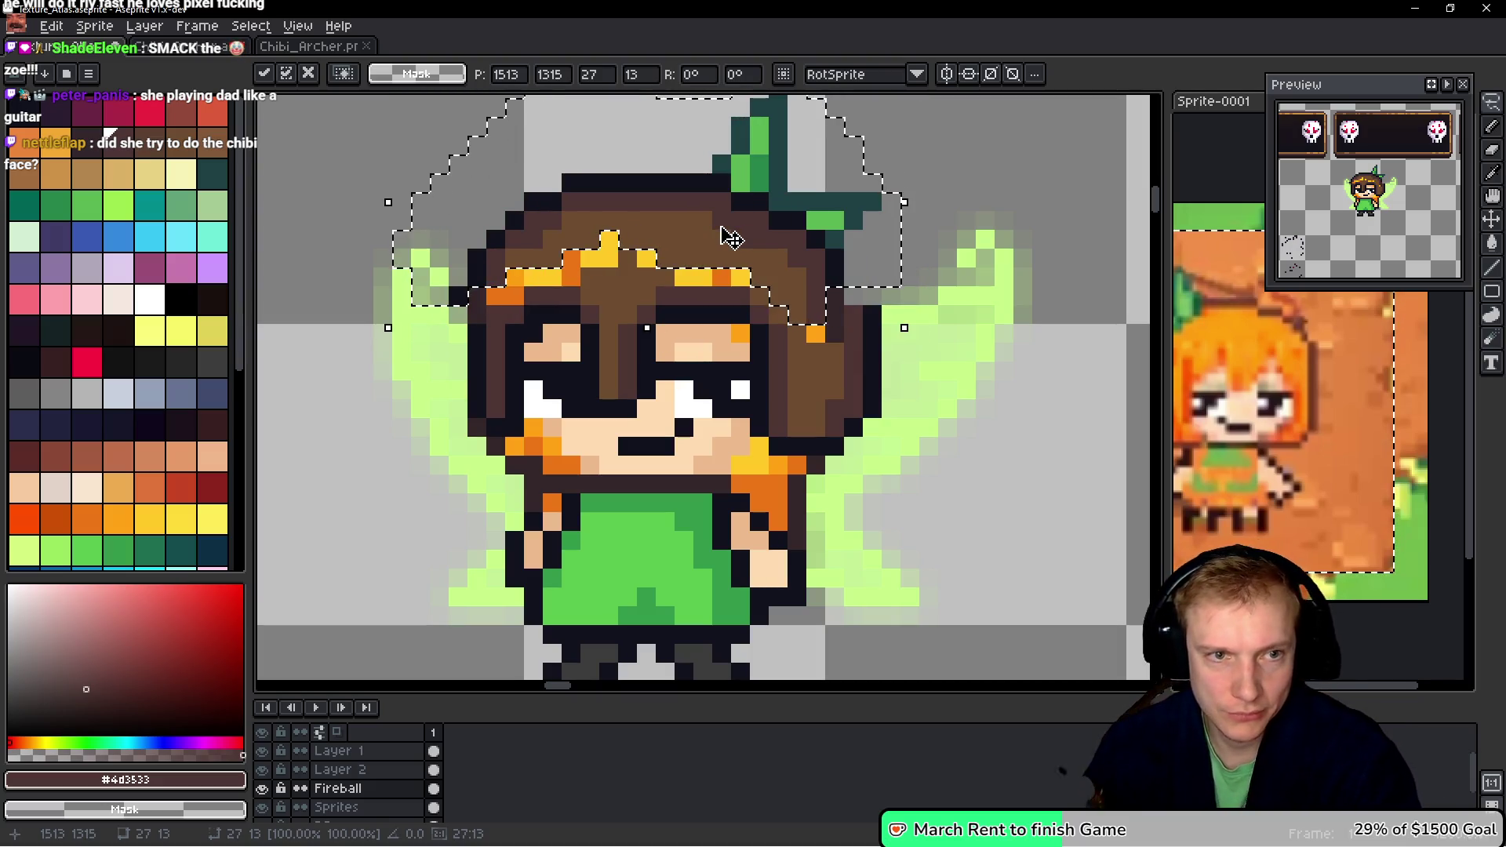
pyautogui.hotkey('ctrl', 'd')
# - Eyedrop the hair brown and paint the orange forehead streaks brown
pyautogui.press('b')
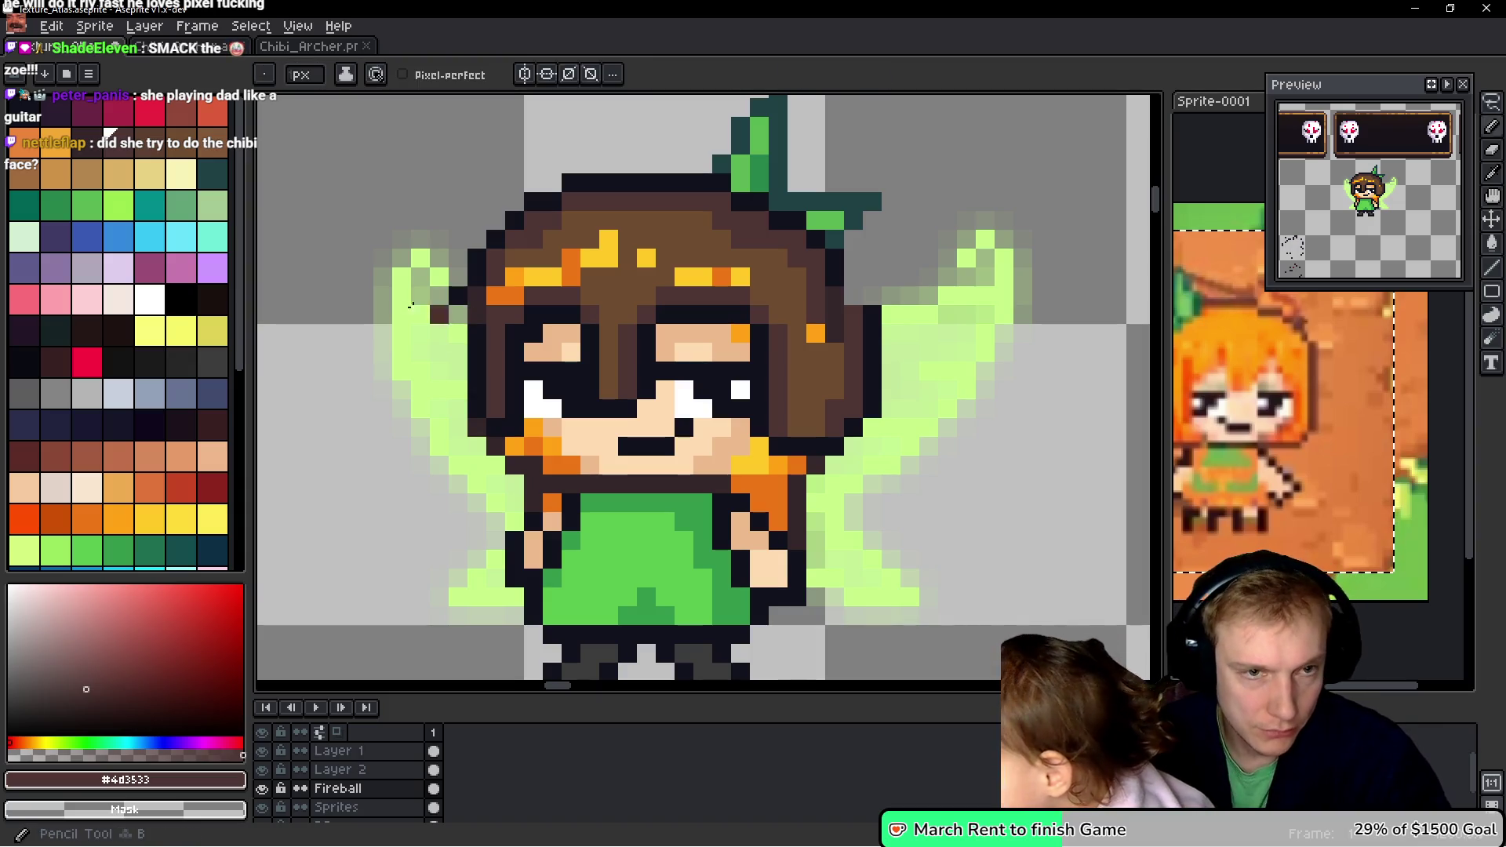
pyautogui.keyDown('alt'); pyautogui.click(494, 262); pyautogui.keyUp('alt')
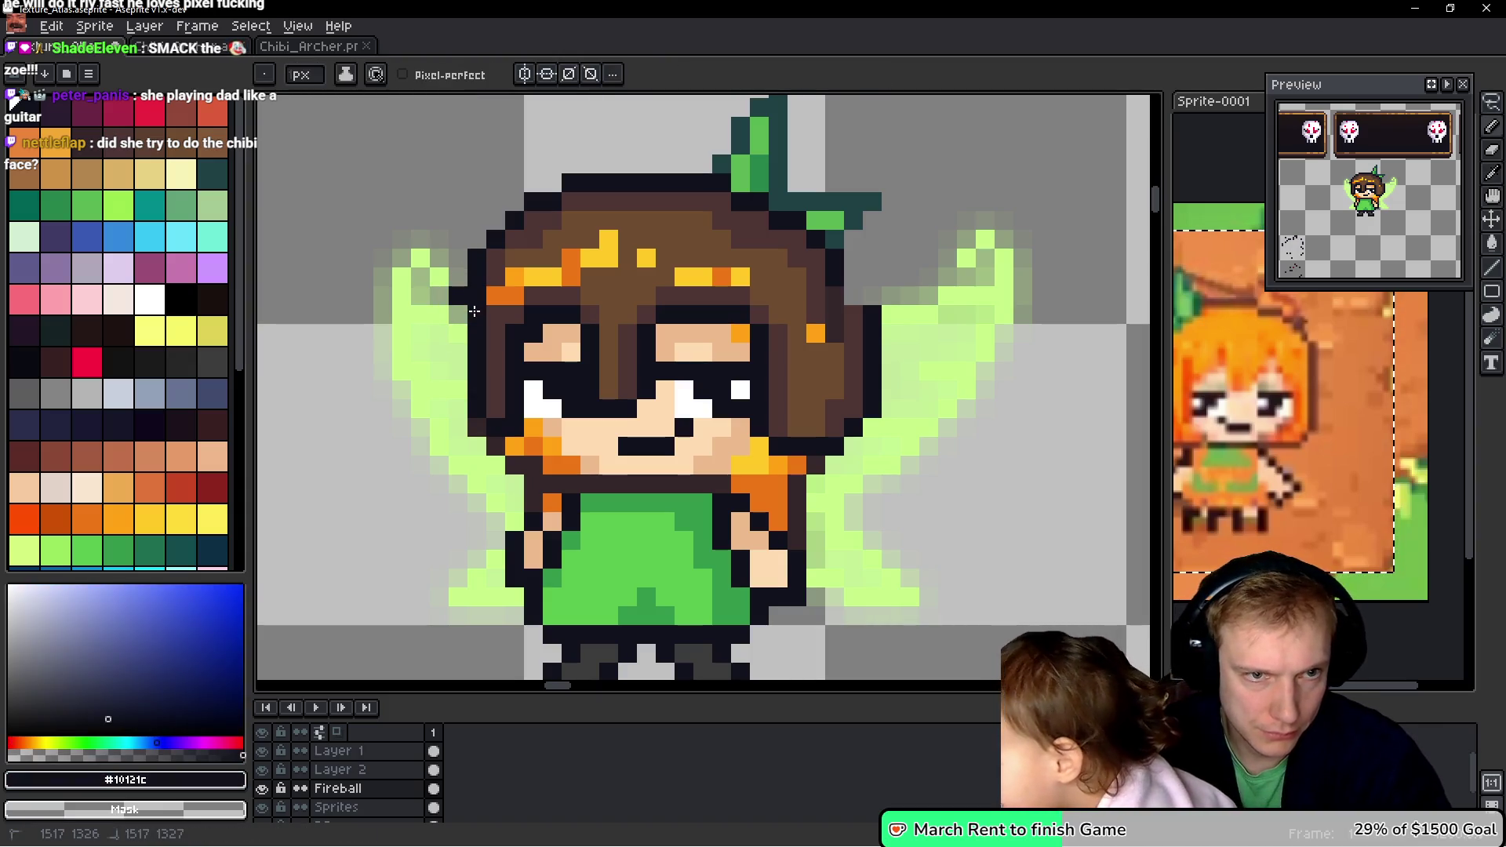
pyautogui.press('alt')
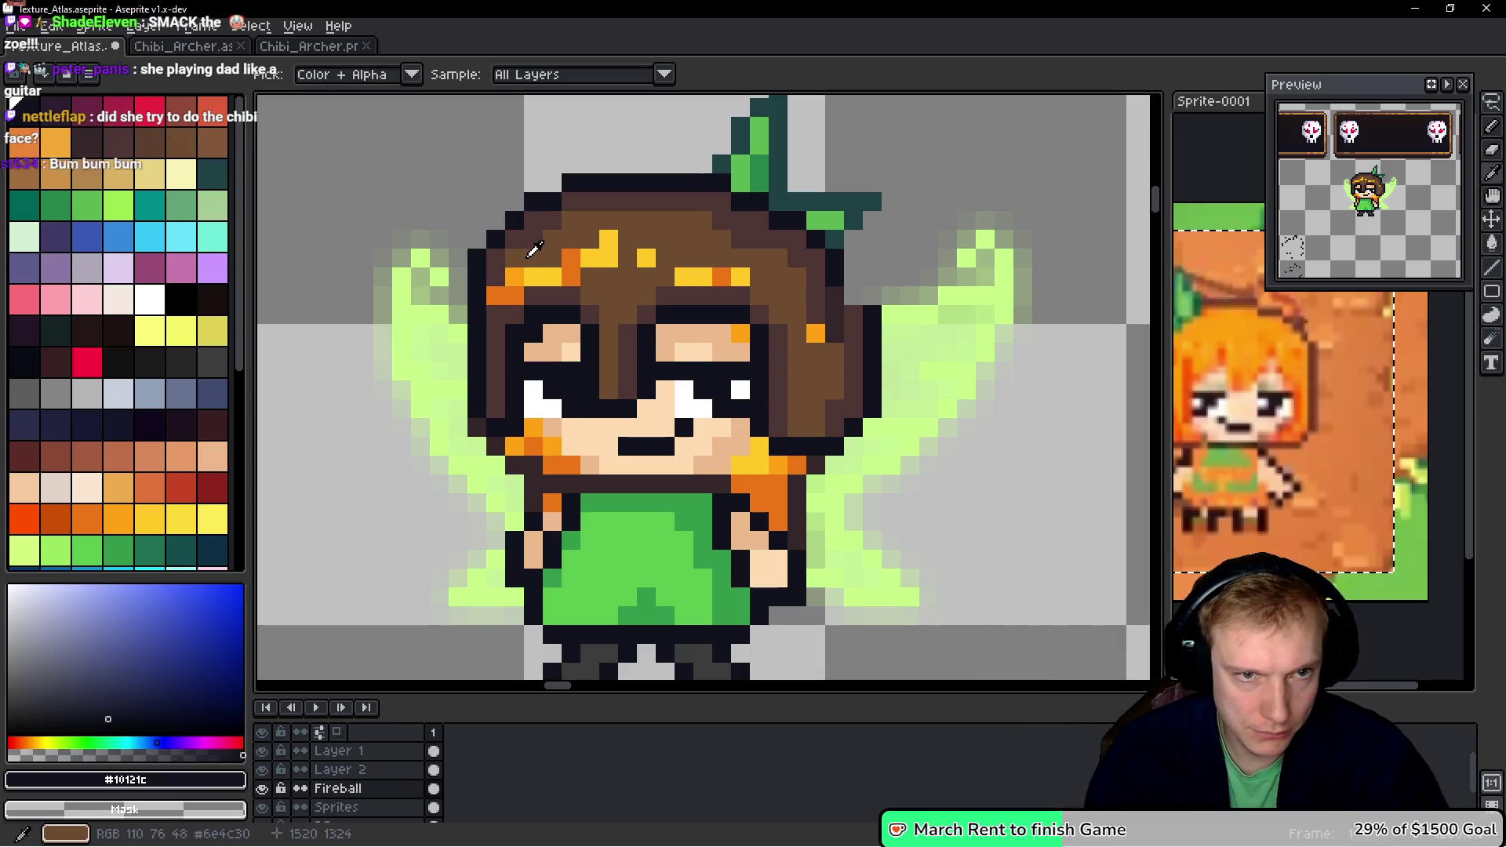
pyautogui.keyDown('alt'); pyautogui.click(533, 250); pyautogui.keyUp('alt')
pyautogui.click(514, 276)
pyautogui.moveTo(539, 276); pyautogui.dragTo(567, 264)
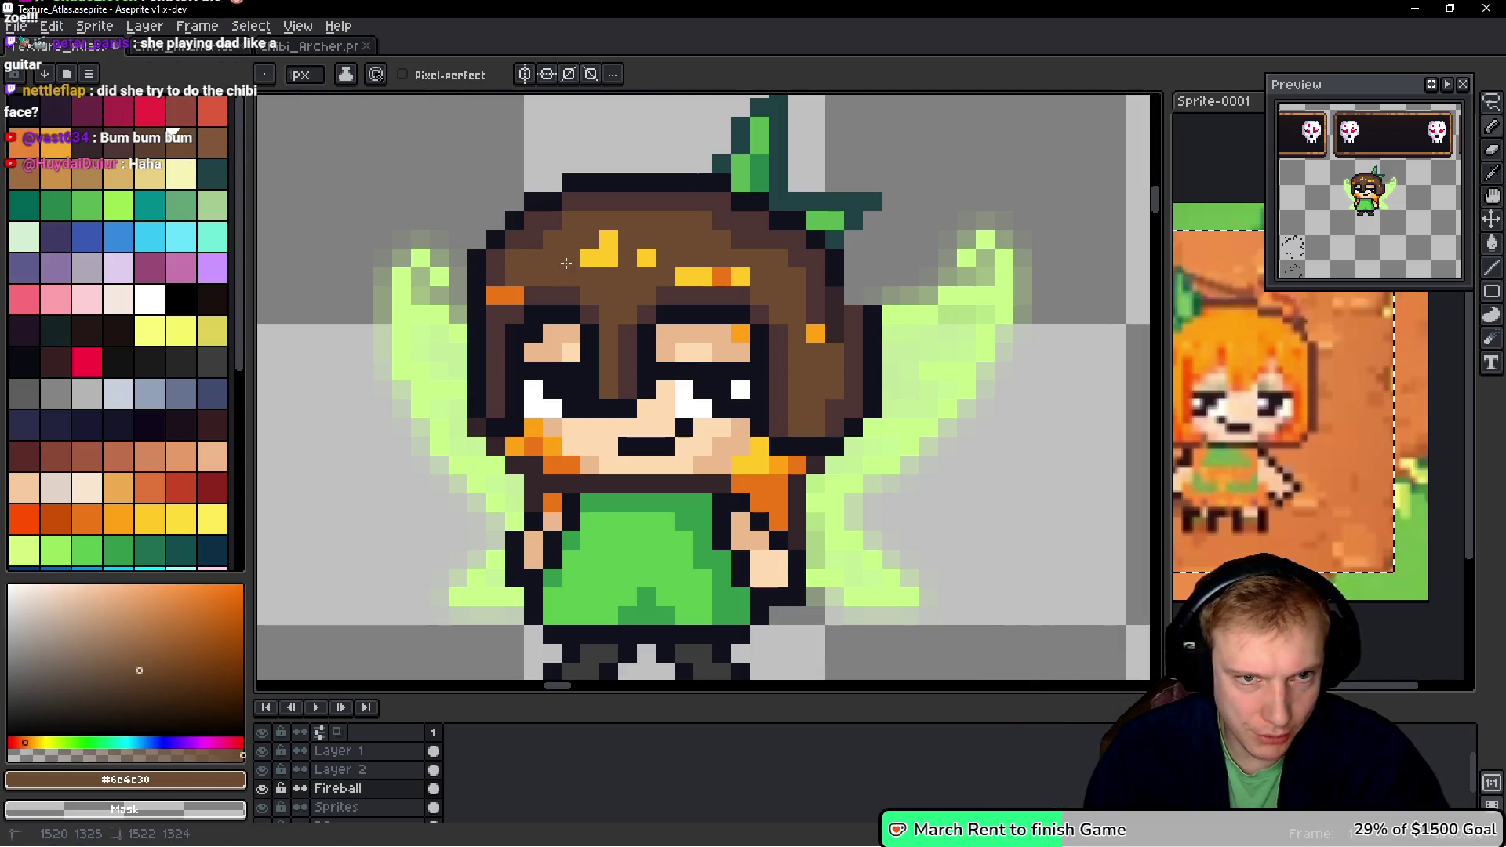
pyautogui.moveTo(685, 270); pyautogui.dragTo(756, 275)
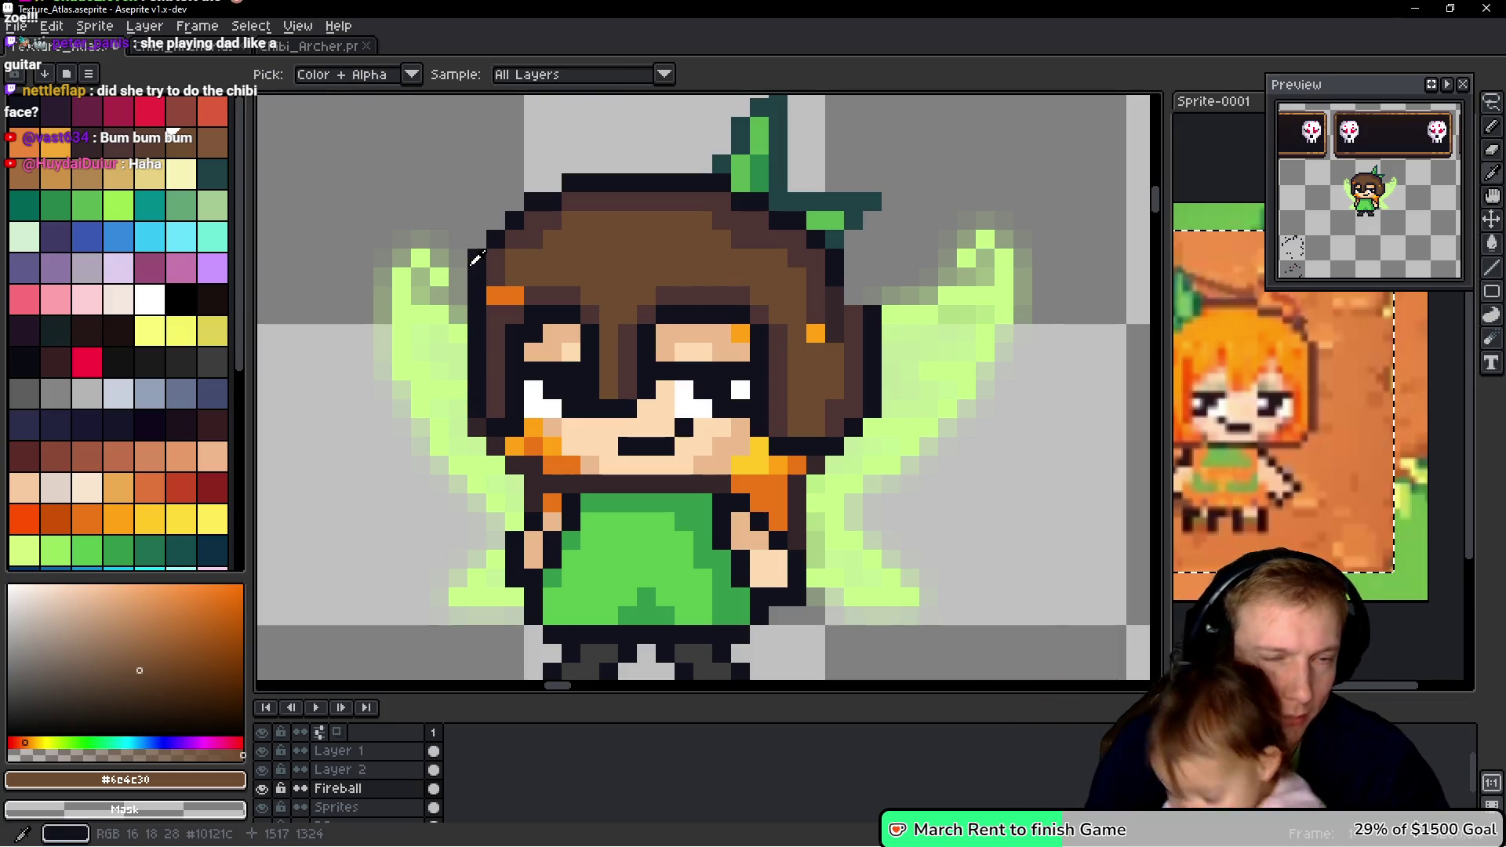
# - Repaint the remaining orange forehead pixels and extend the peach skin beside the left eye
pyautogui.keyDown('alt'); pyautogui.click(495, 259); pyautogui.keyUp('alt')
pyautogui.keyDown('alt'); pyautogui.click(494, 259); pyautogui.keyUp('alt')
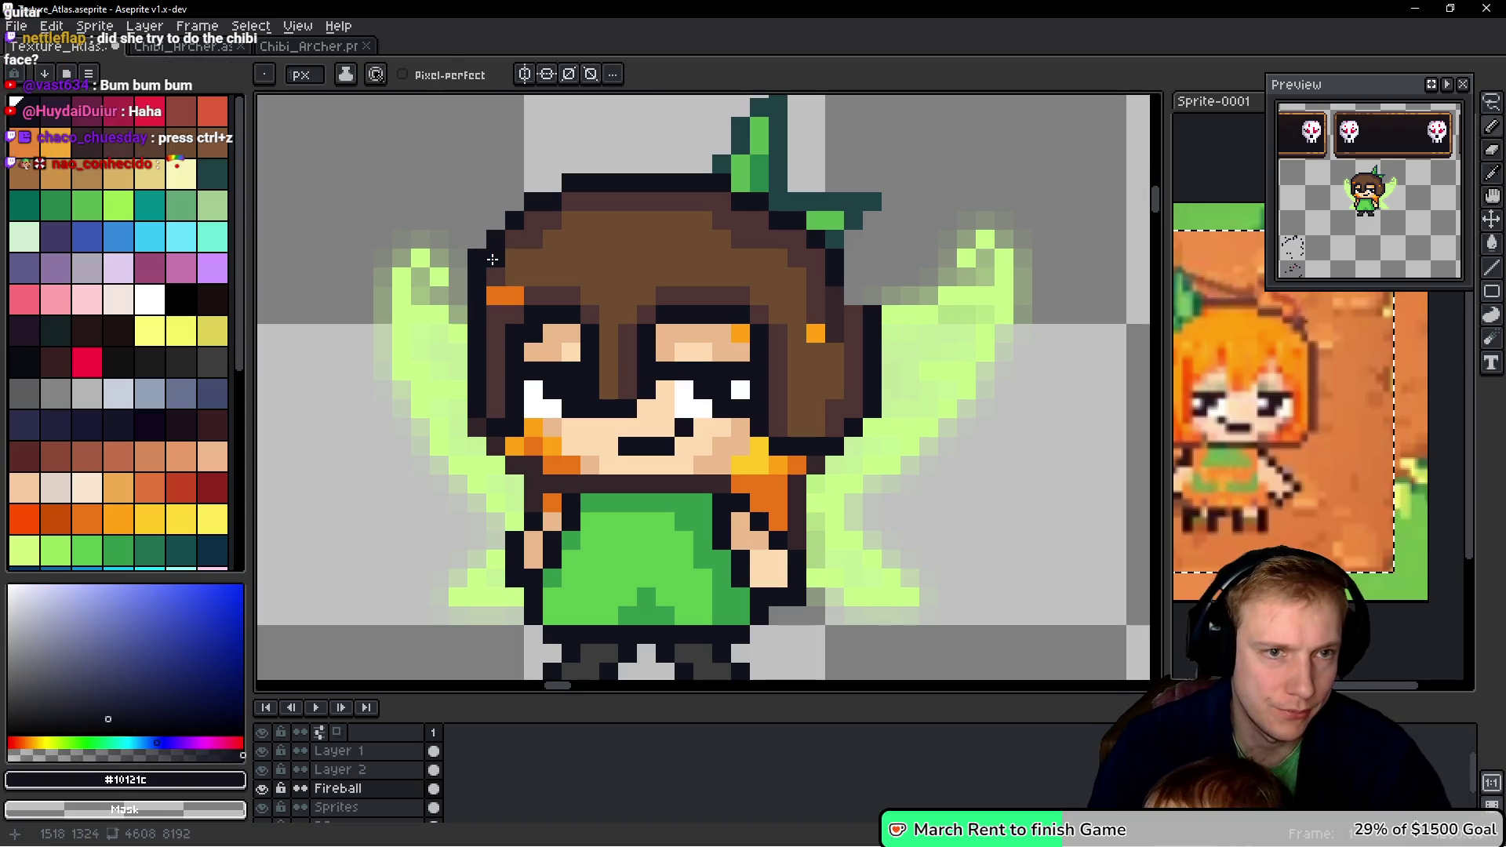
pyautogui.keyDown('alt'); pyautogui.click(494, 313); pyautogui.keyUp('alt')
pyautogui.click(494, 295)
pyautogui.keyDown('alt'); pyautogui.click(514, 269); pyautogui.keyUp('alt')
pyautogui.click(534, 297)
pyautogui.press('alt')
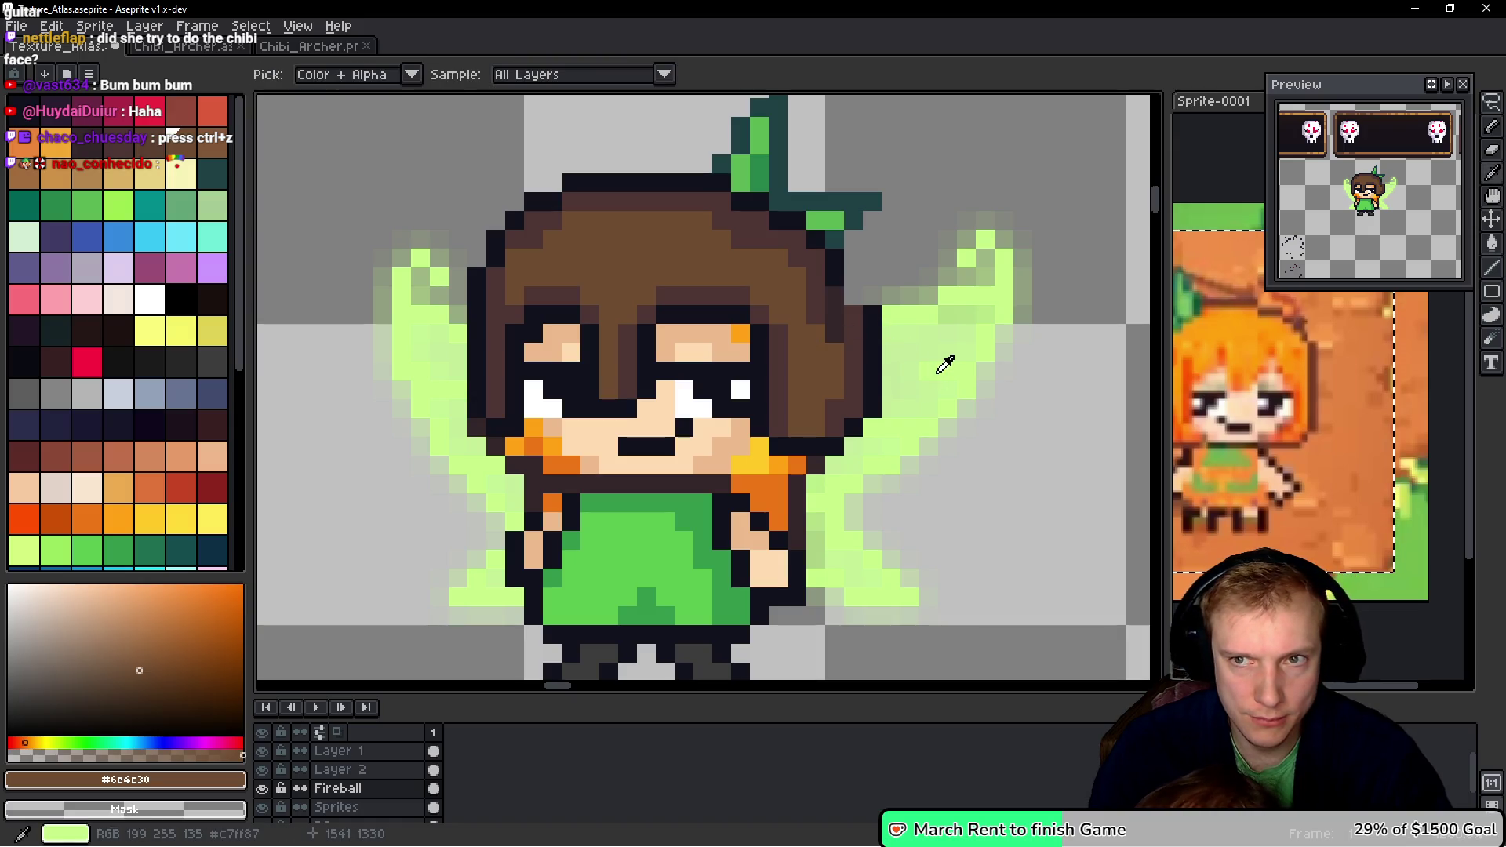
pyautogui.keyDown('alt'); pyautogui.click(565, 339); pyautogui.keyUp('alt')
pyautogui.moveTo(590, 332); pyautogui.dragTo(590, 352)
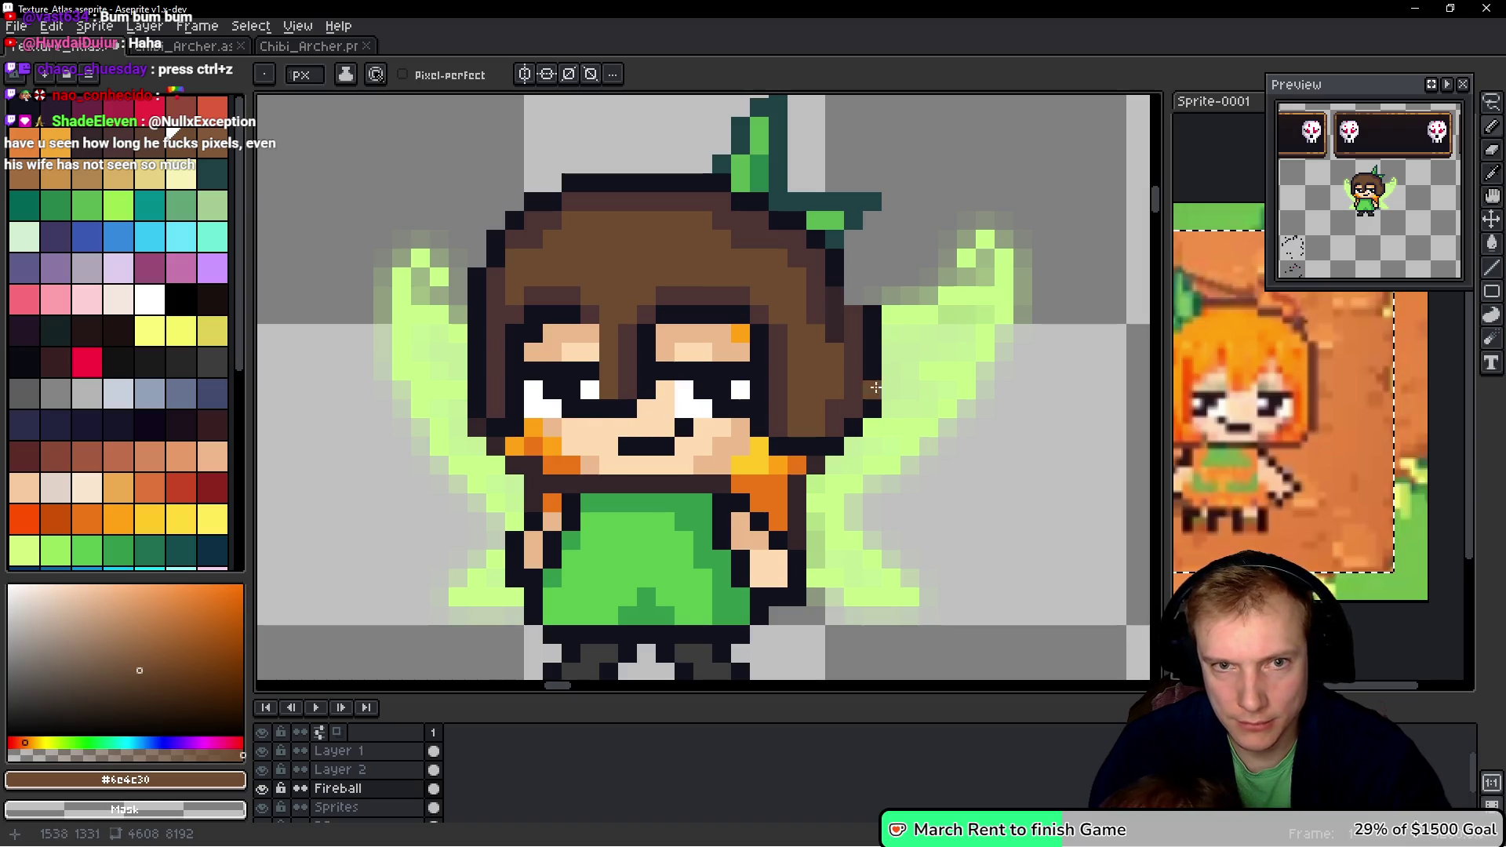
# - Redraw the dark outline along the hair's right side, removing the extra dark column
pyautogui.keyDown('alt'); pyautogui.click(848, 264); pyautogui.keyUp('alt')
pyautogui.moveTo(853, 307); pyautogui.dragTo(853, 350)
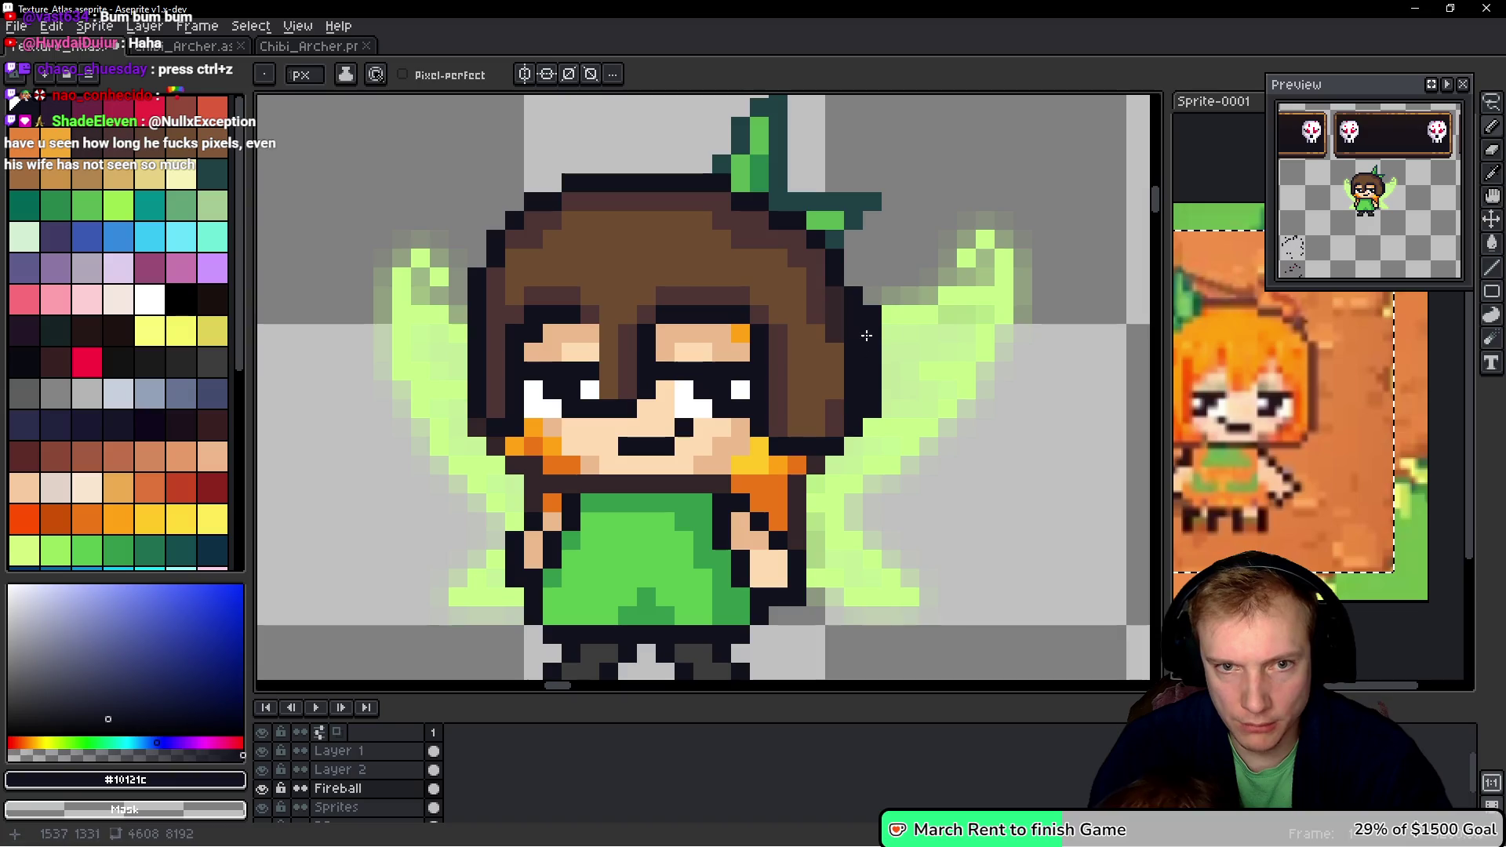
pyautogui.moveTo(877, 290); pyautogui.dragTo(871, 465)
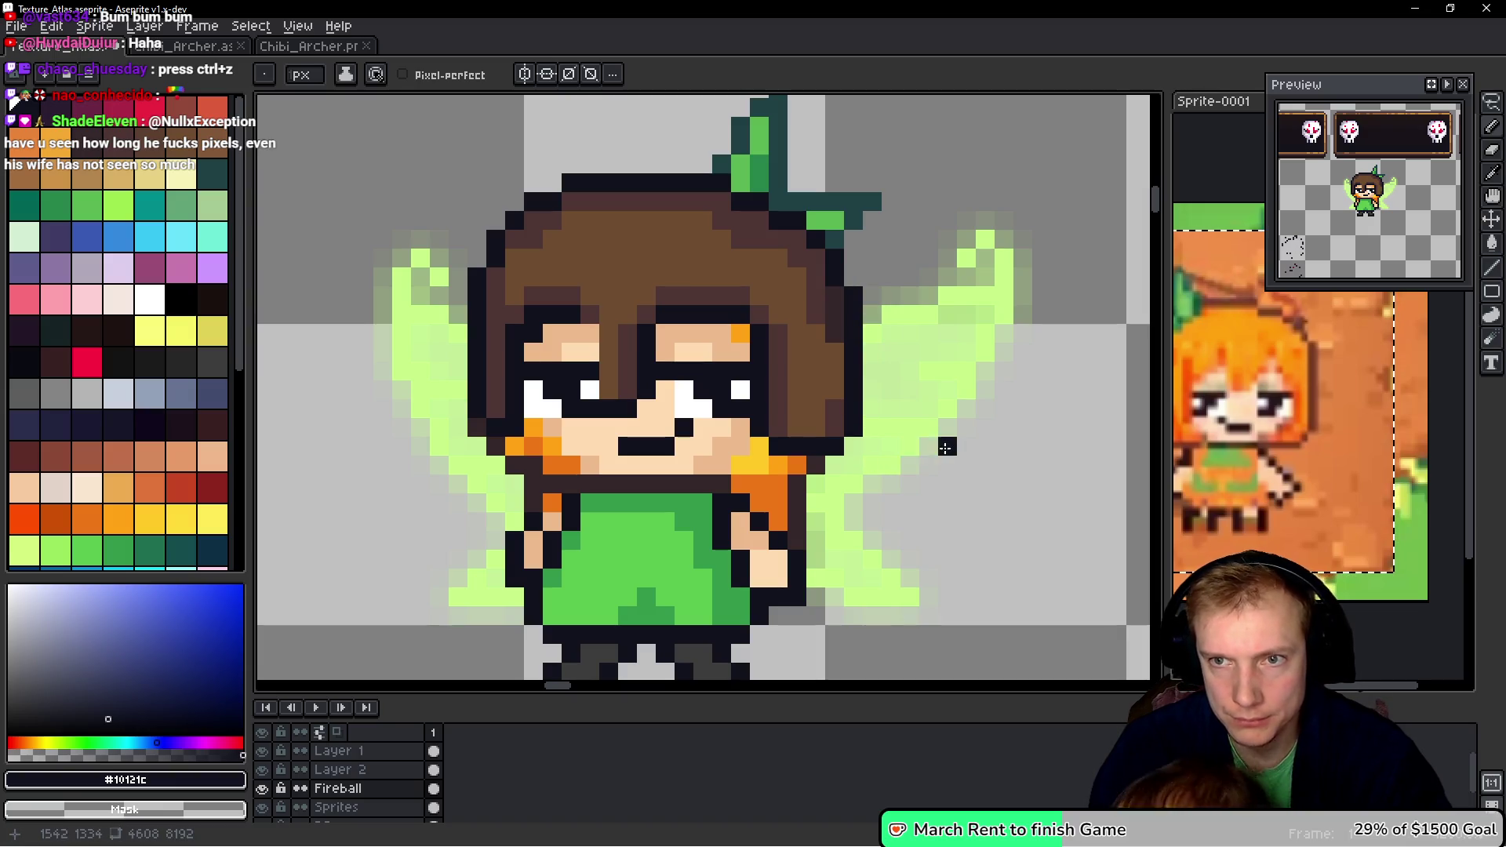
pyautogui.keyDown('alt'); pyautogui.click(834, 375); pyautogui.keyUp('alt')
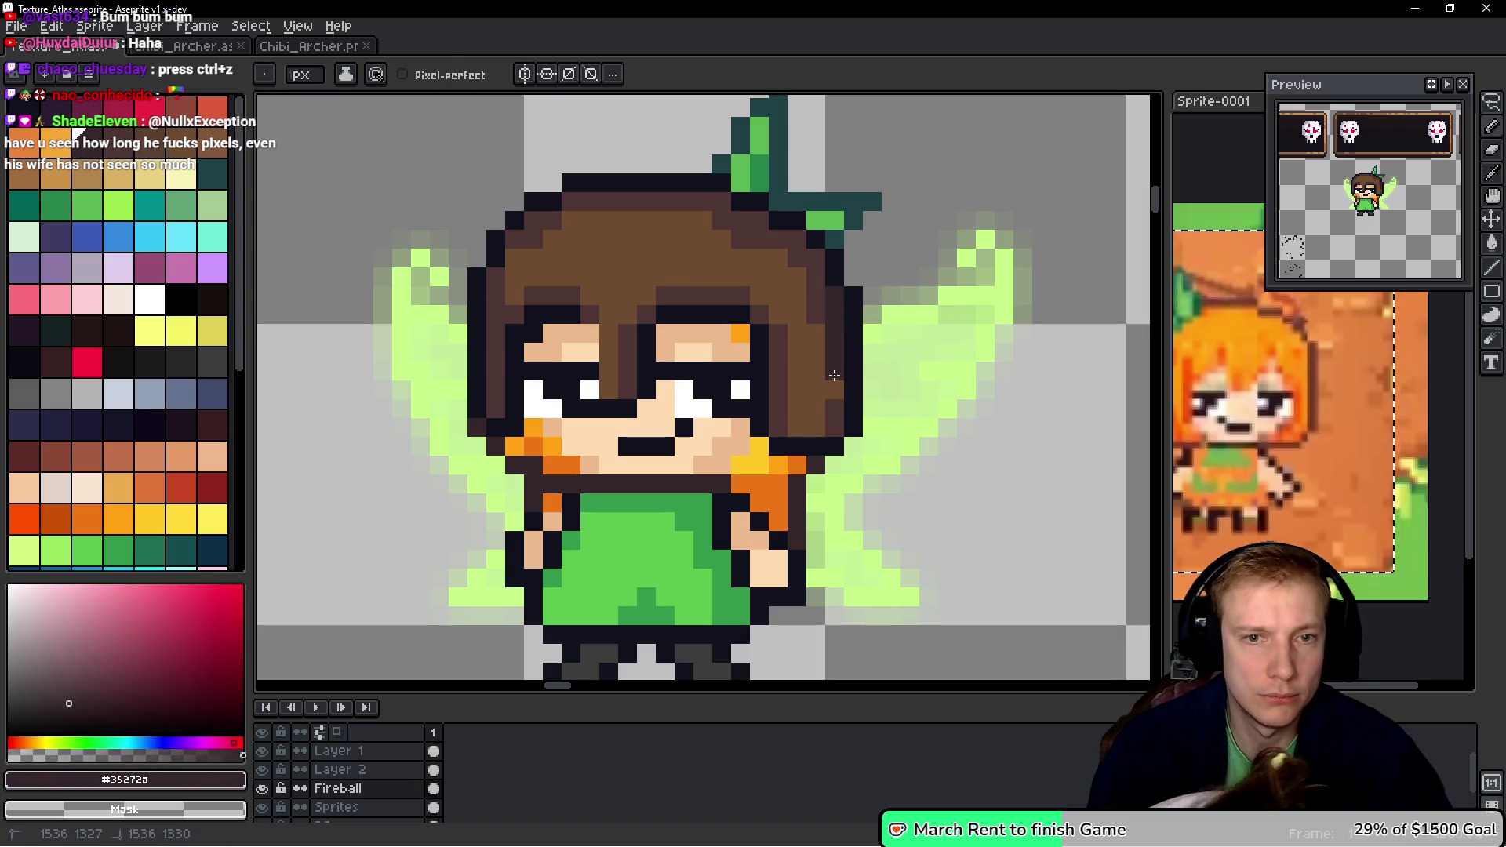
pyautogui.keyDown('alt'); pyautogui.click(816, 388); pyautogui.keyUp('alt')
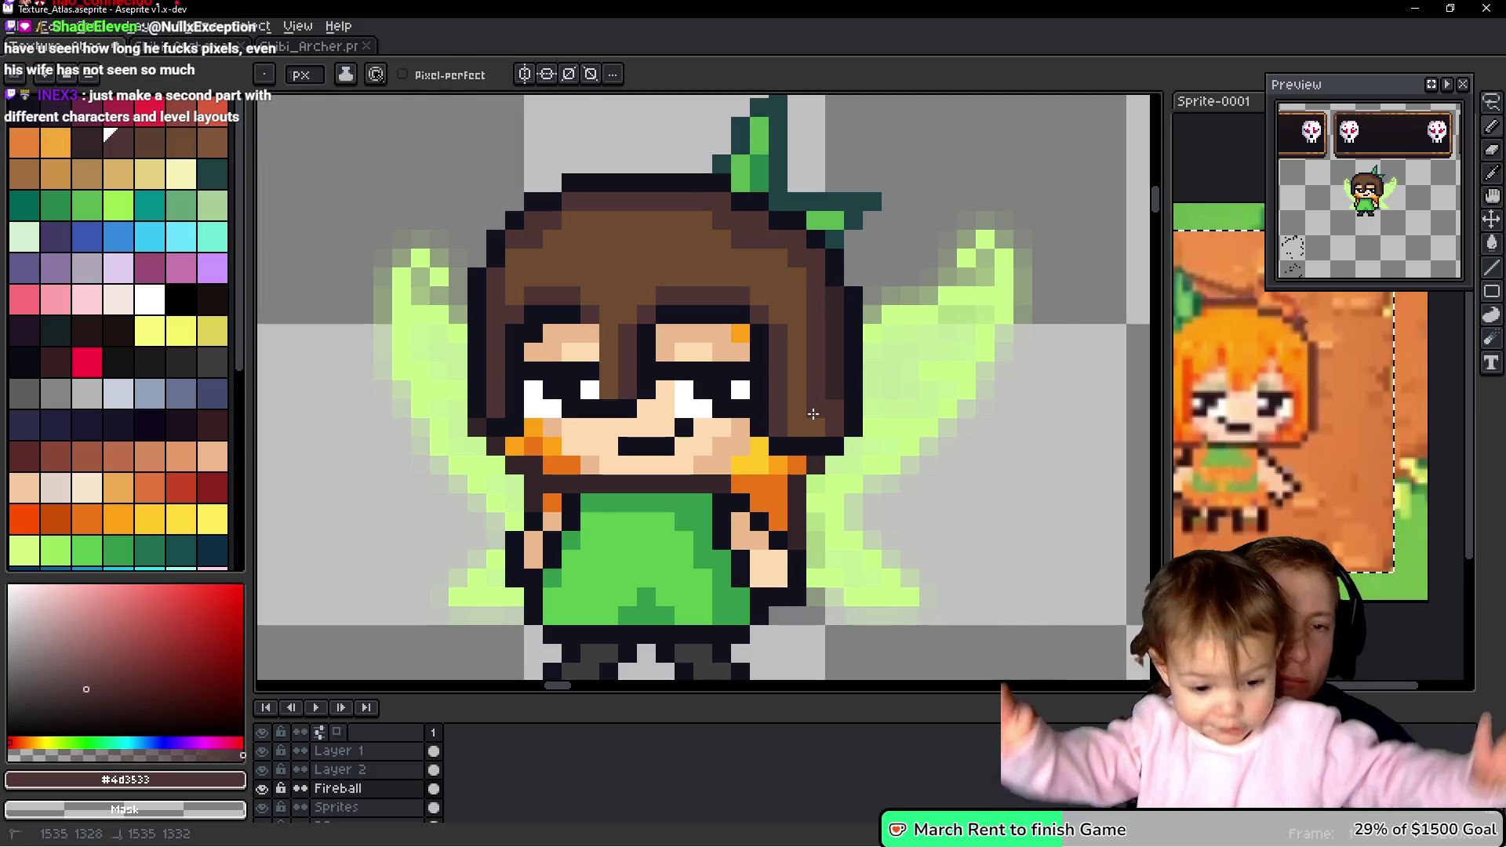
pyautogui.keyDown('alt'); pyautogui.click(792, 275); pyautogui.keyUp('alt')
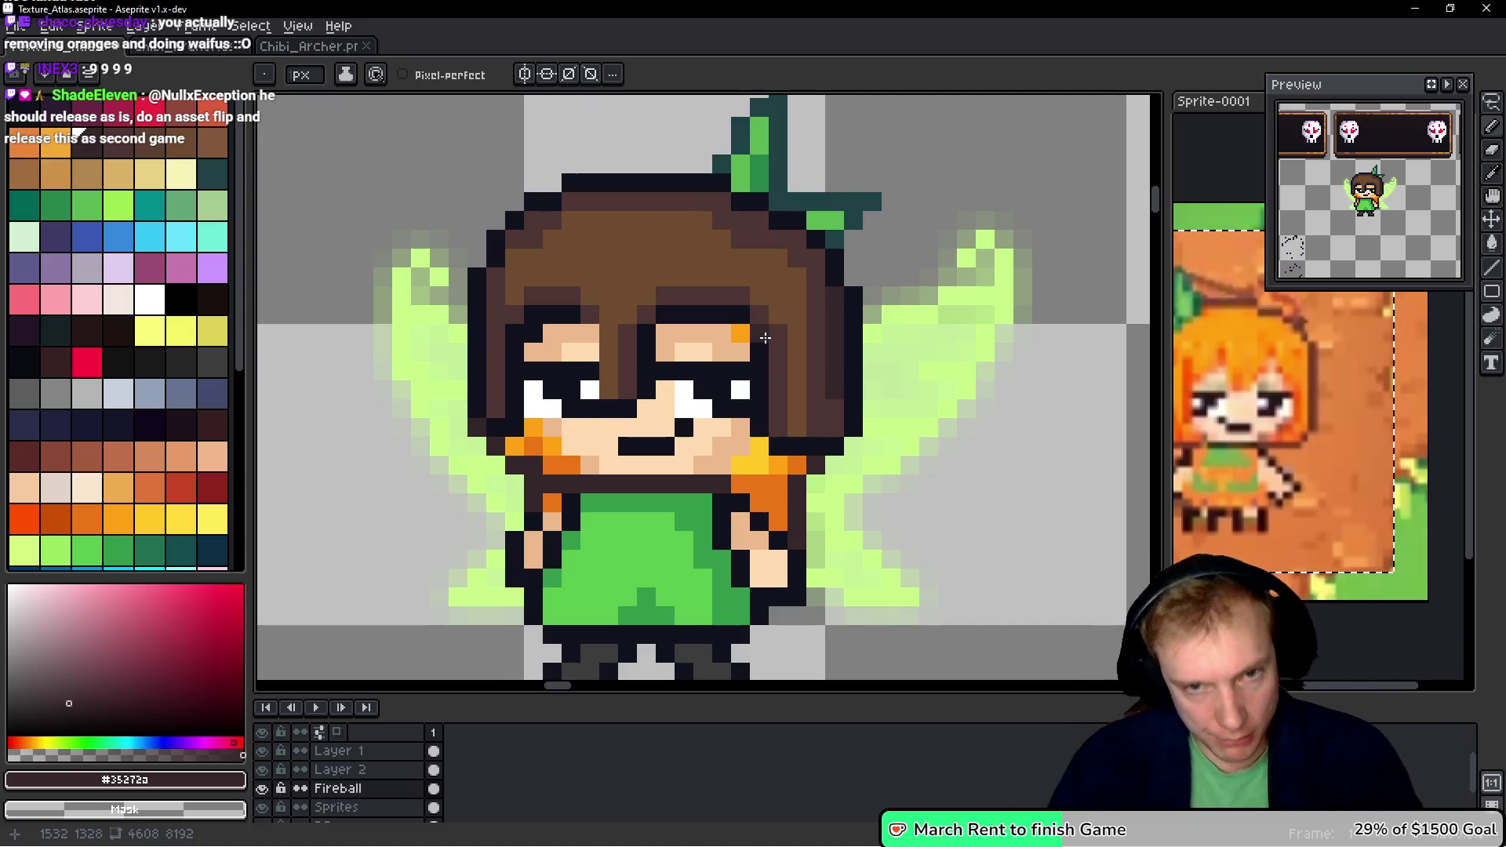
# - Eyedrop the hair brown and paint dark pixels along the hair's right side
pyautogui.scroll(1, 763, 337)
pyautogui.press('i')
pyautogui.press('b')
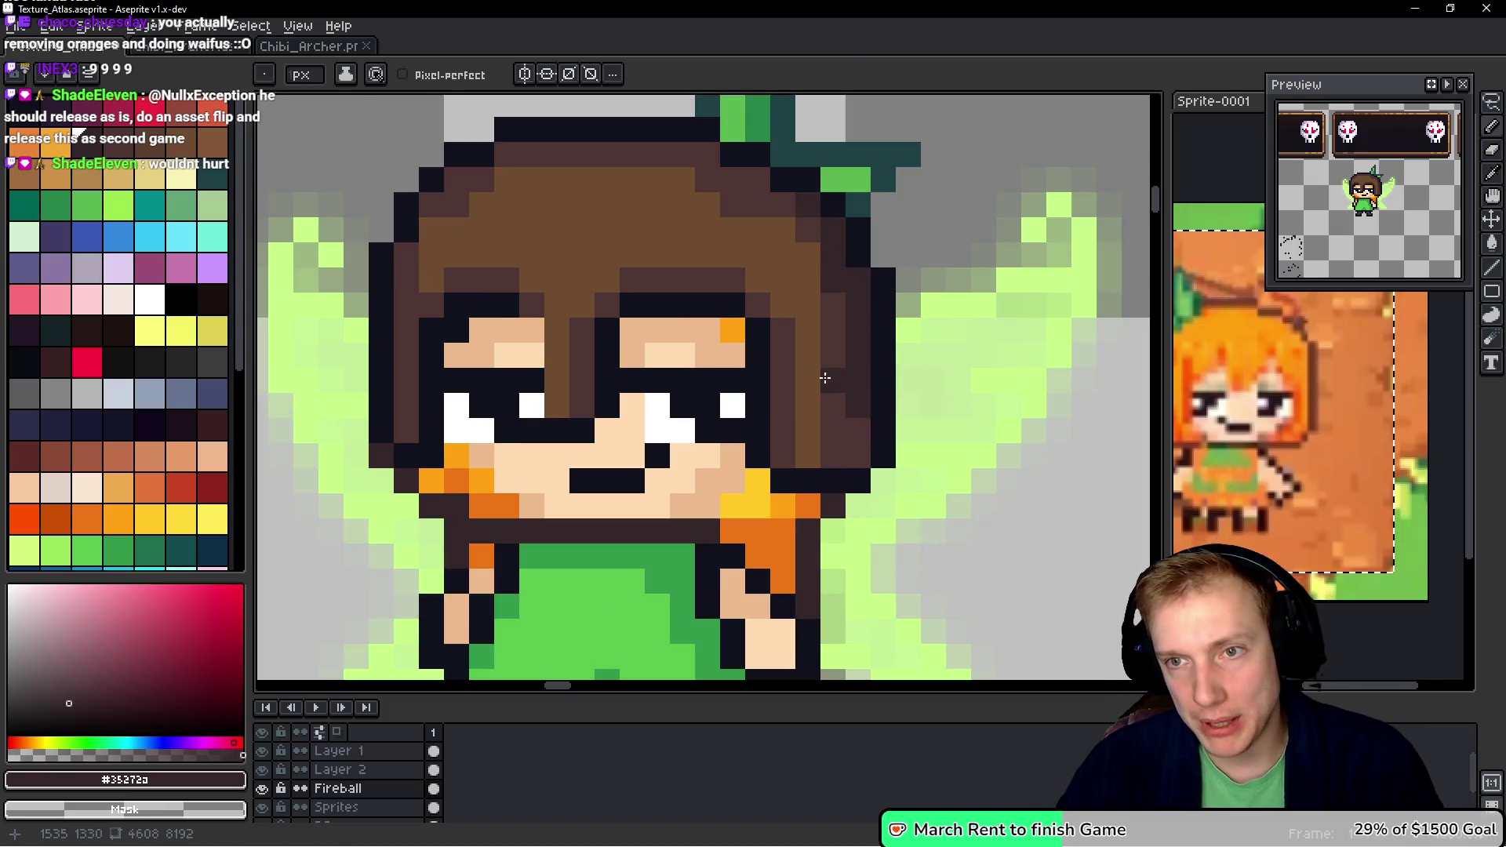
pyautogui.keyDown('alt'); pyautogui.click(733, 201); pyautogui.keyUp('alt')
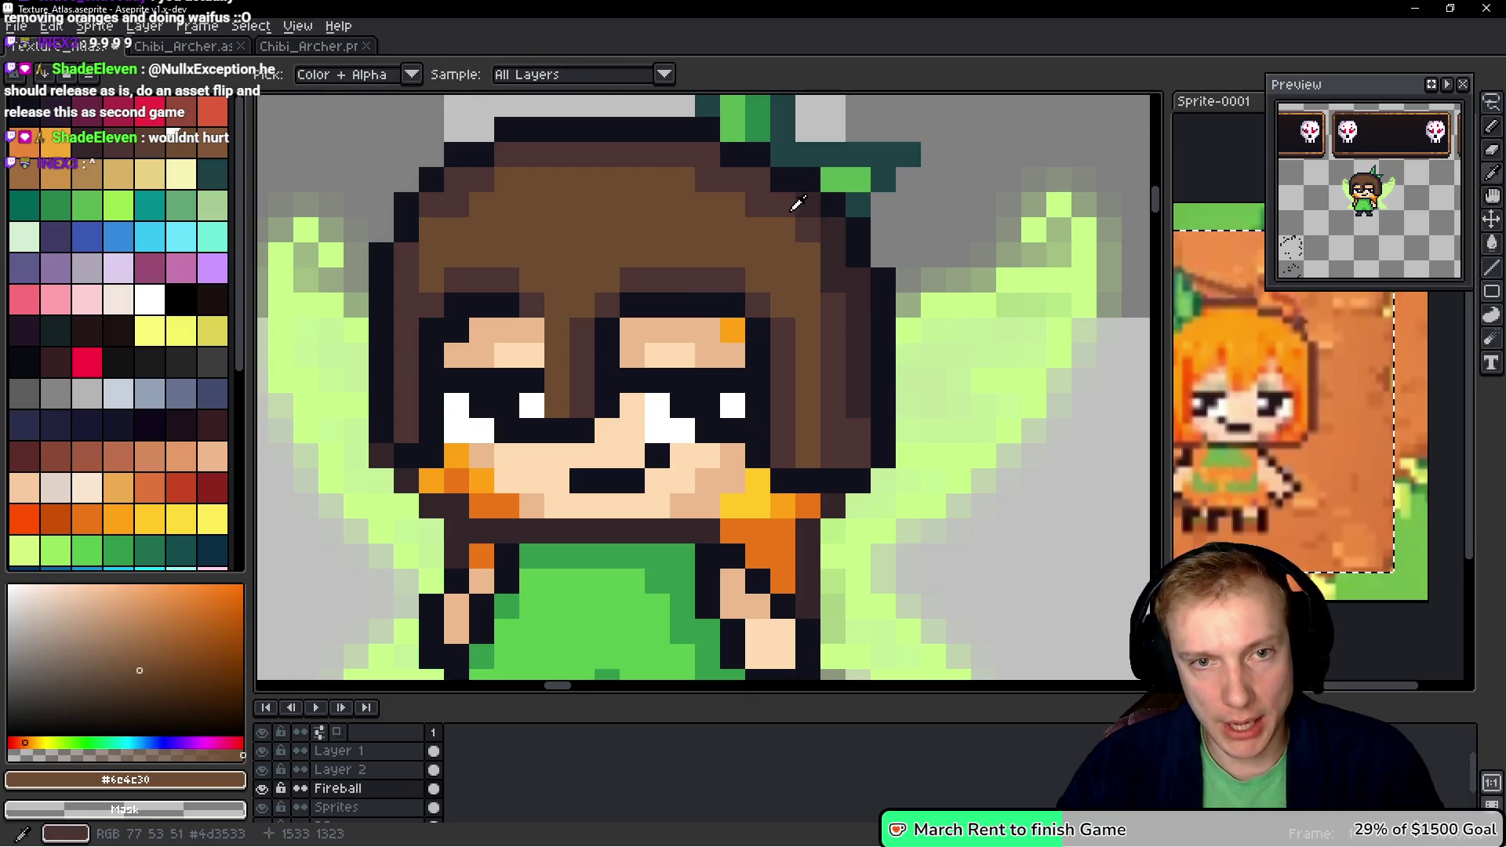
pyautogui.keyDown('alt'); pyautogui.click(847, 302); pyautogui.keyUp('alt')
pyautogui.moveTo(857, 416); pyautogui.dragTo(849, 469)
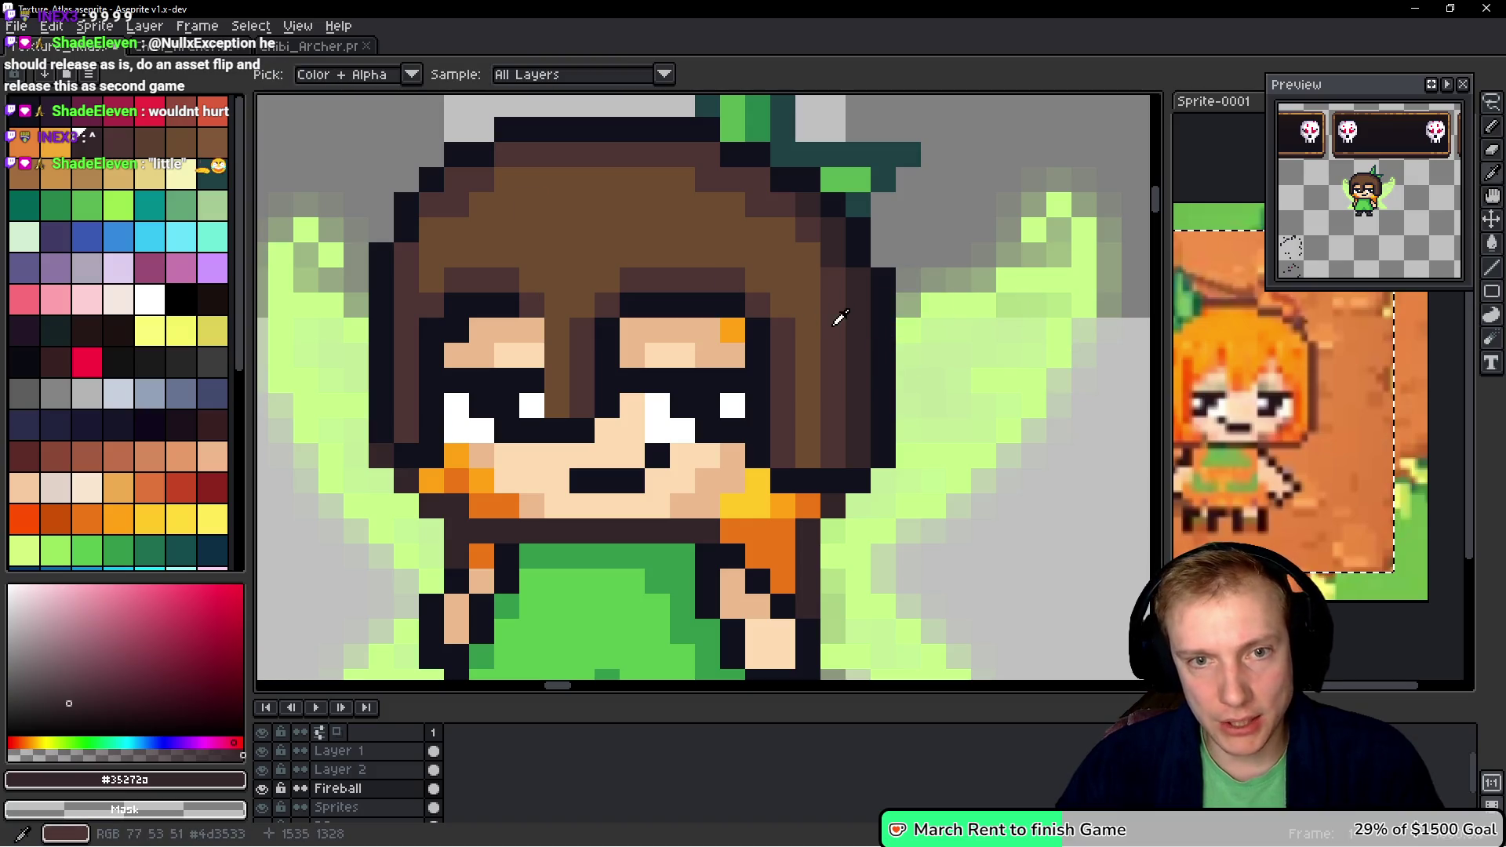
# - Repaint the right hair column darker brown, add a black outline pixel, and restore wing green
pyautogui.keyDown('alt'); pyautogui.click(854, 291); pyautogui.keyUp('alt')
pyautogui.moveTo(855, 291); pyautogui.dragTo(853, 432)
pyautogui.moveTo(831, 269); pyautogui.dragTo(830, 228)
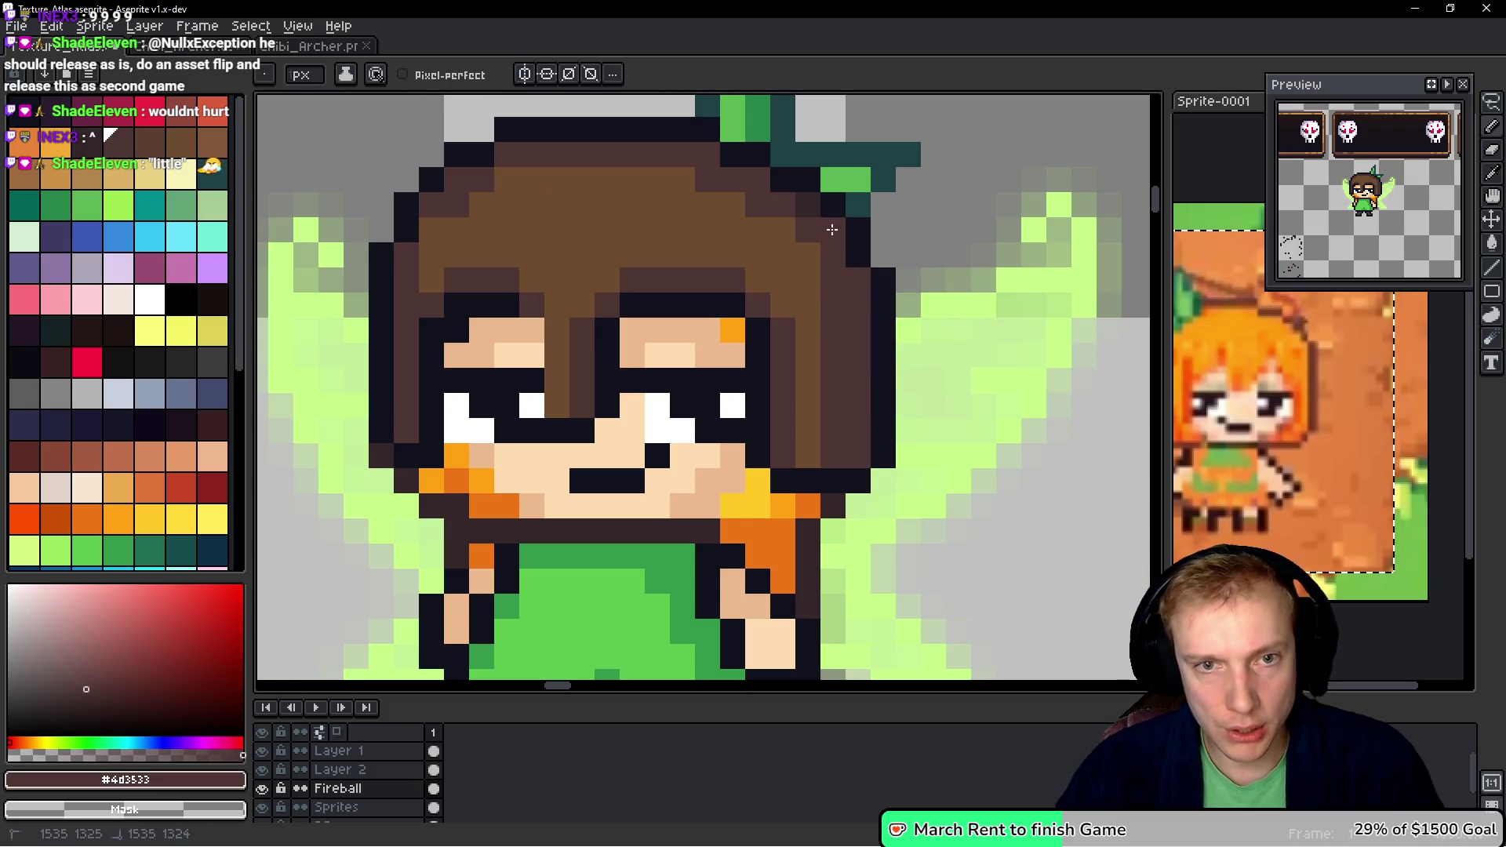
pyautogui.moveTo(824, 290)
pyautogui.mouseDown()
pyautogui.moveTo(810, 259)
pyautogui.moveTo(825, 291)
pyautogui.mouseUp()
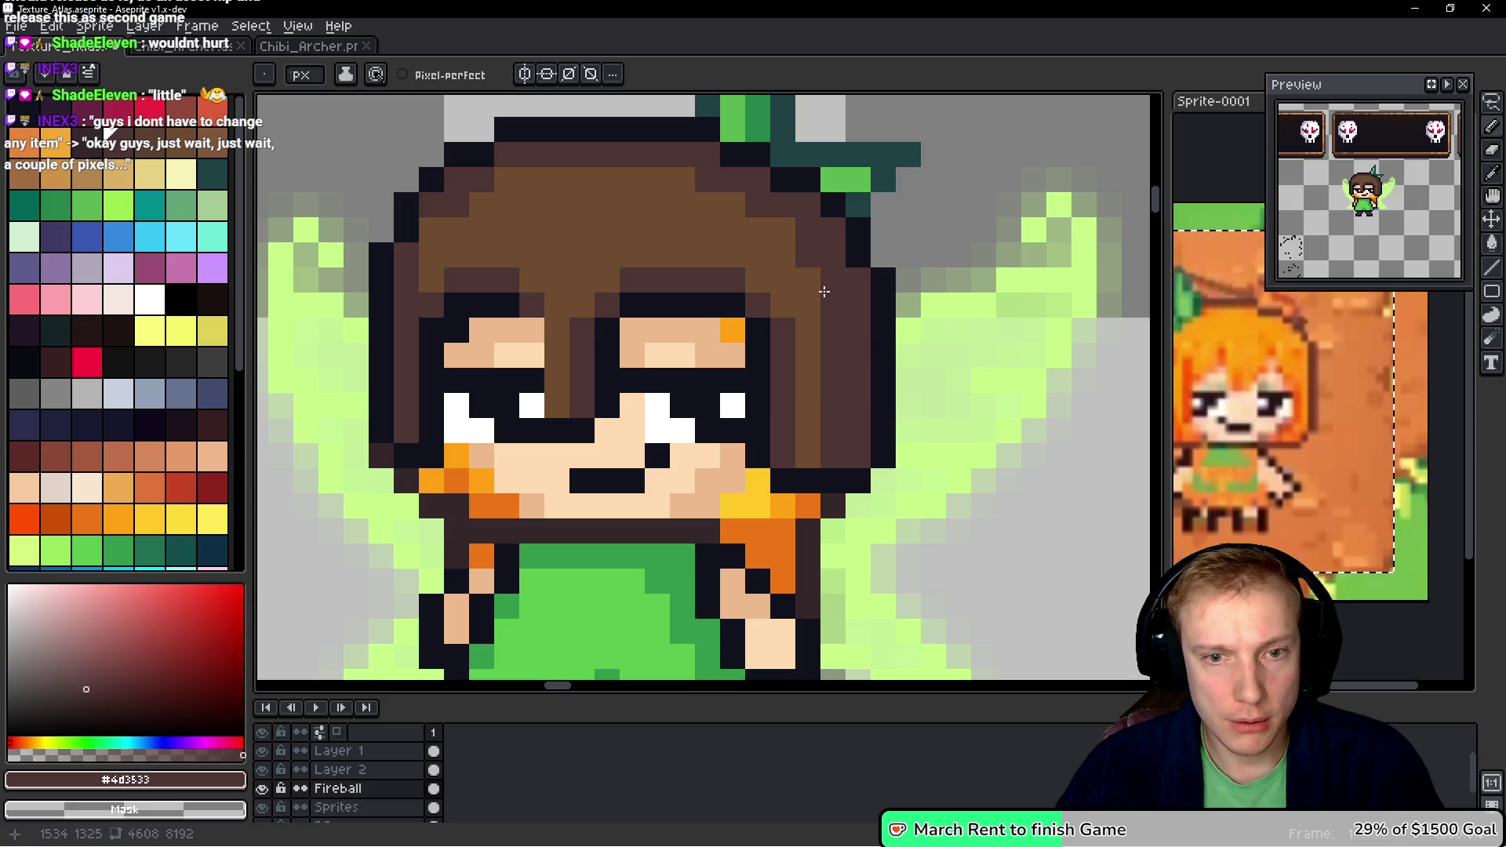
pyautogui.keyDown('alt'); pyautogui.click(891, 394); pyautogui.keyUp('alt')
pyautogui.click(859, 451)
pyautogui.rightClick(881, 459)
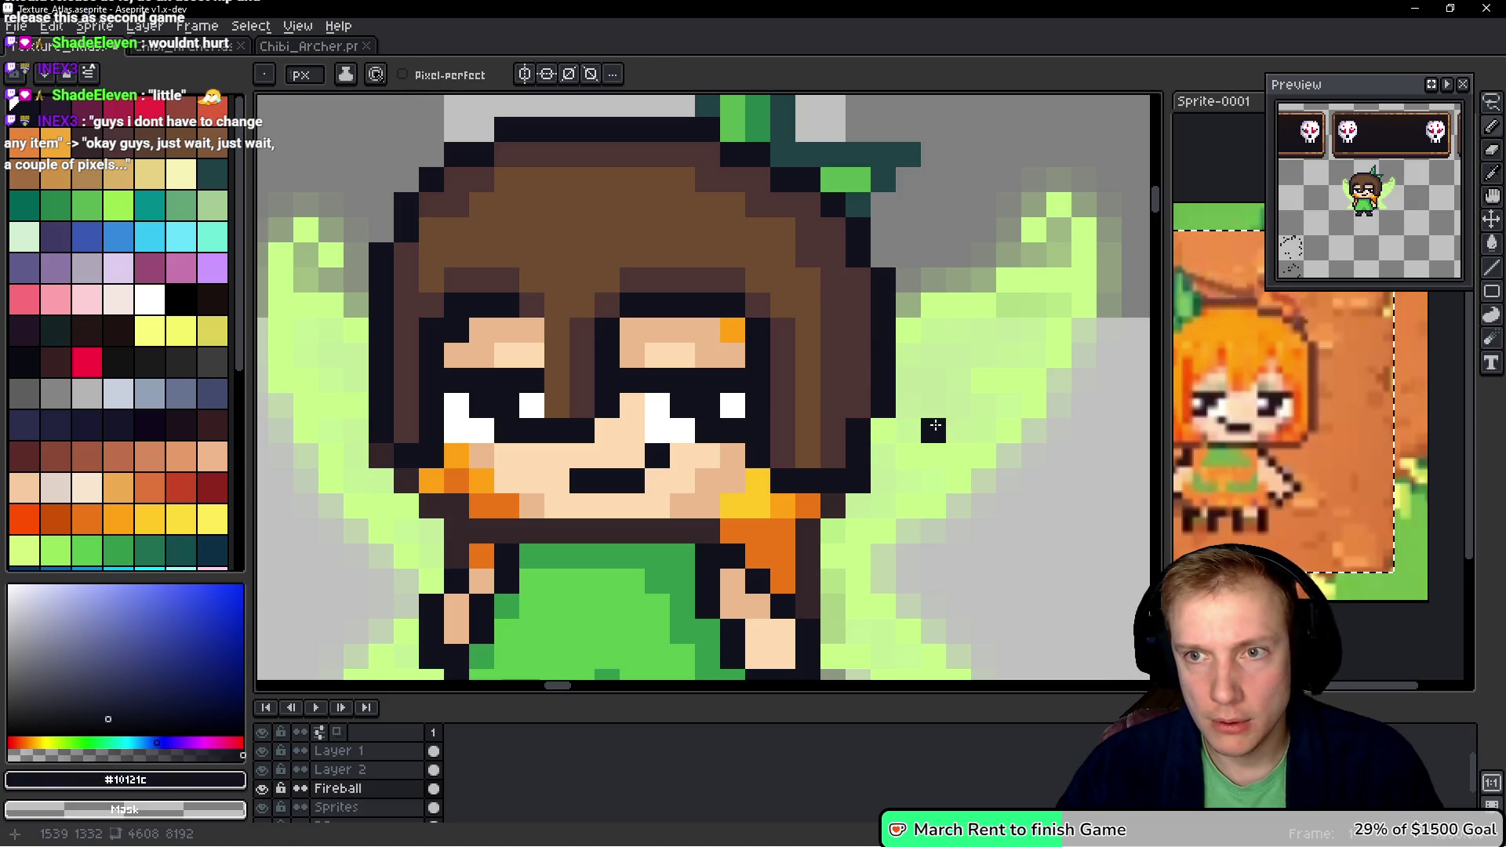
# - Repaint the hair's top-left outline and darken its left outline to near-black
pyautogui.scroll(-5, 955, 447)
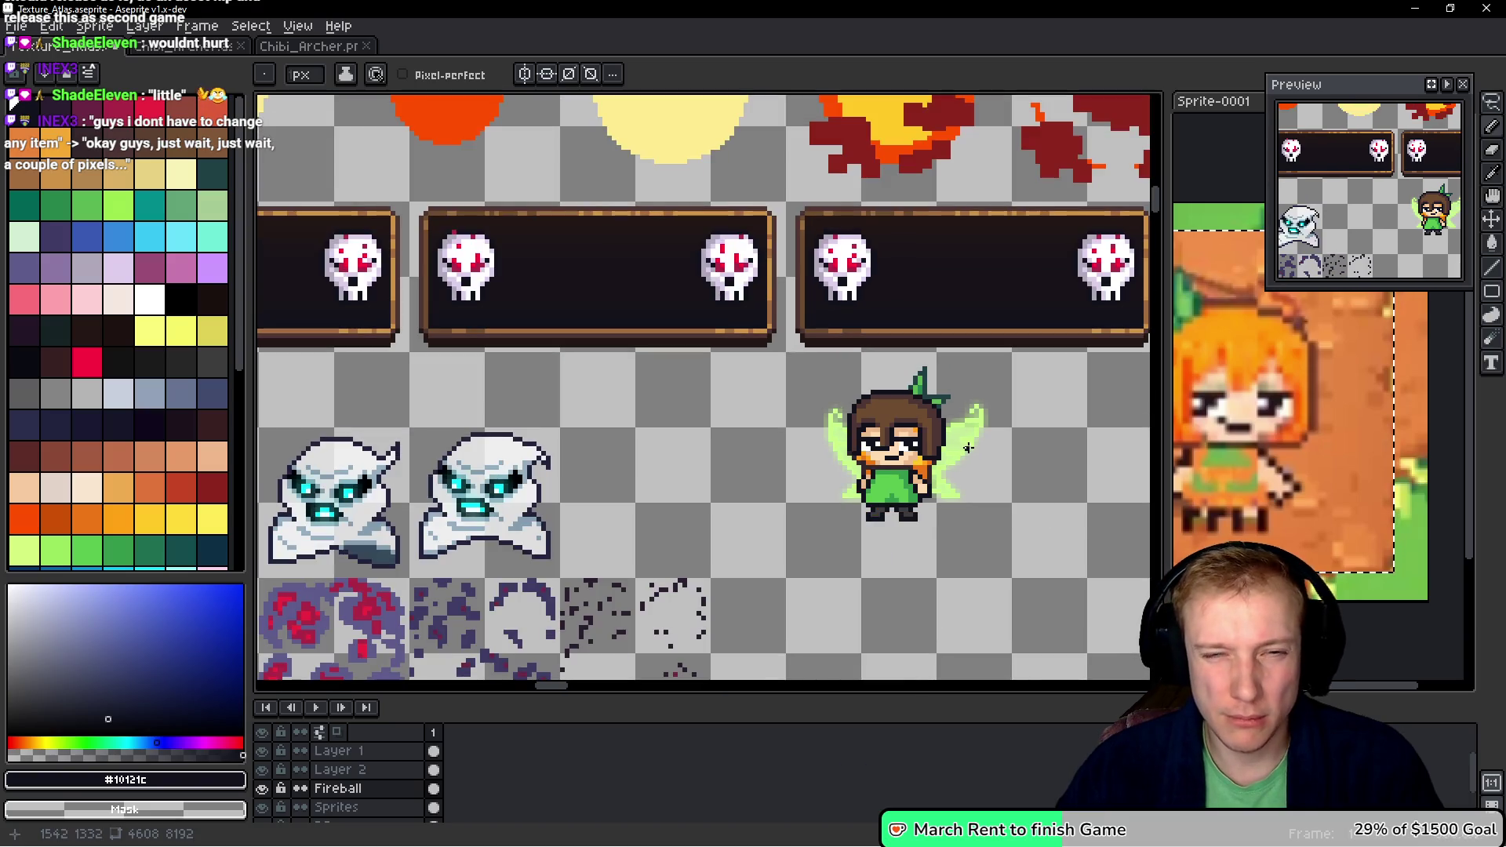
pyautogui.scroll(5, 968, 448)
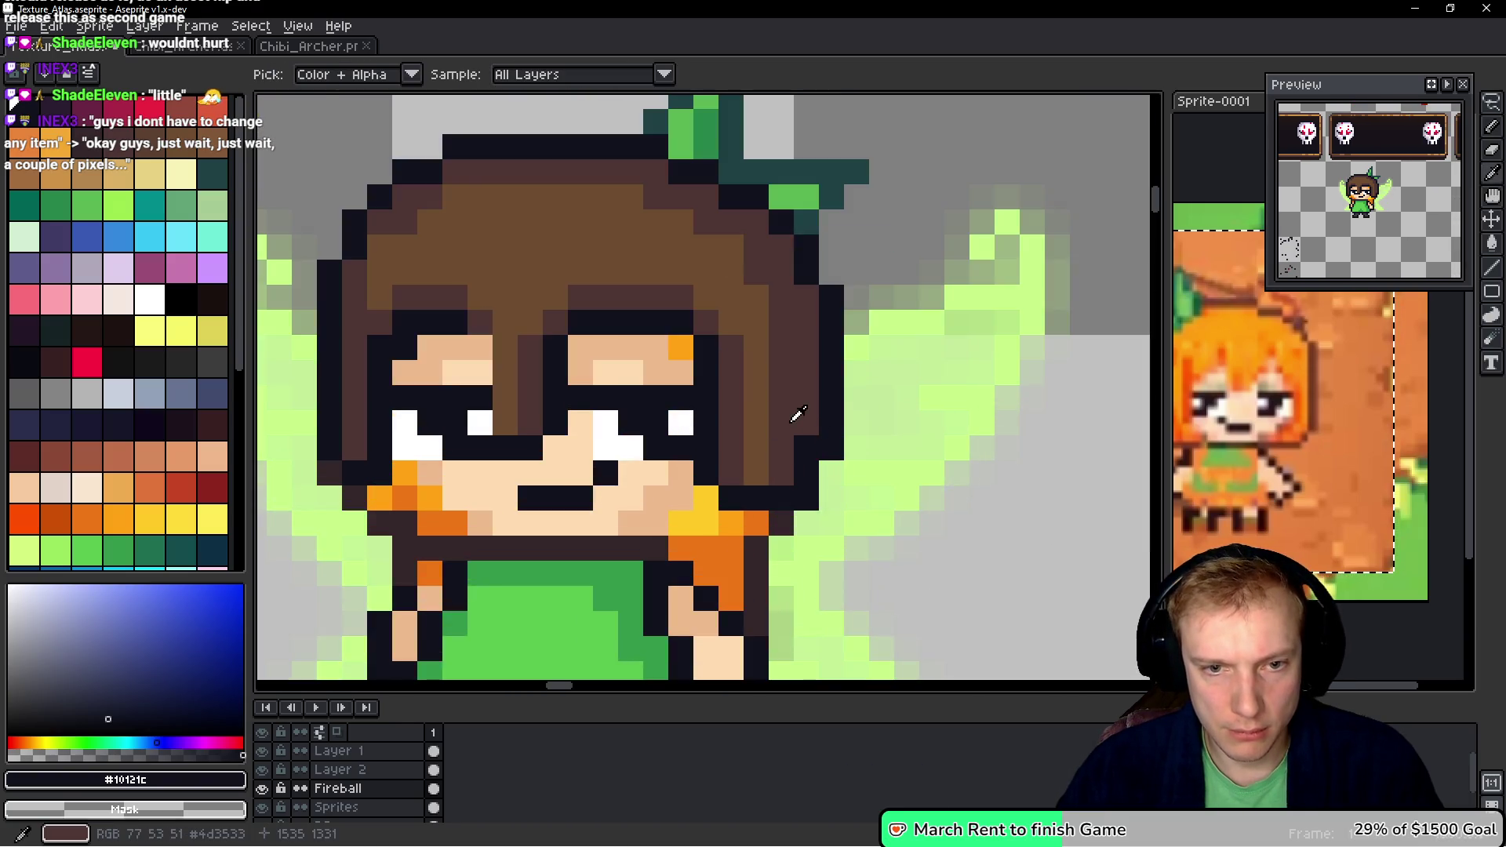
pyautogui.keyDown('alt'); pyautogui.click(796, 414); pyautogui.keyUp('alt')
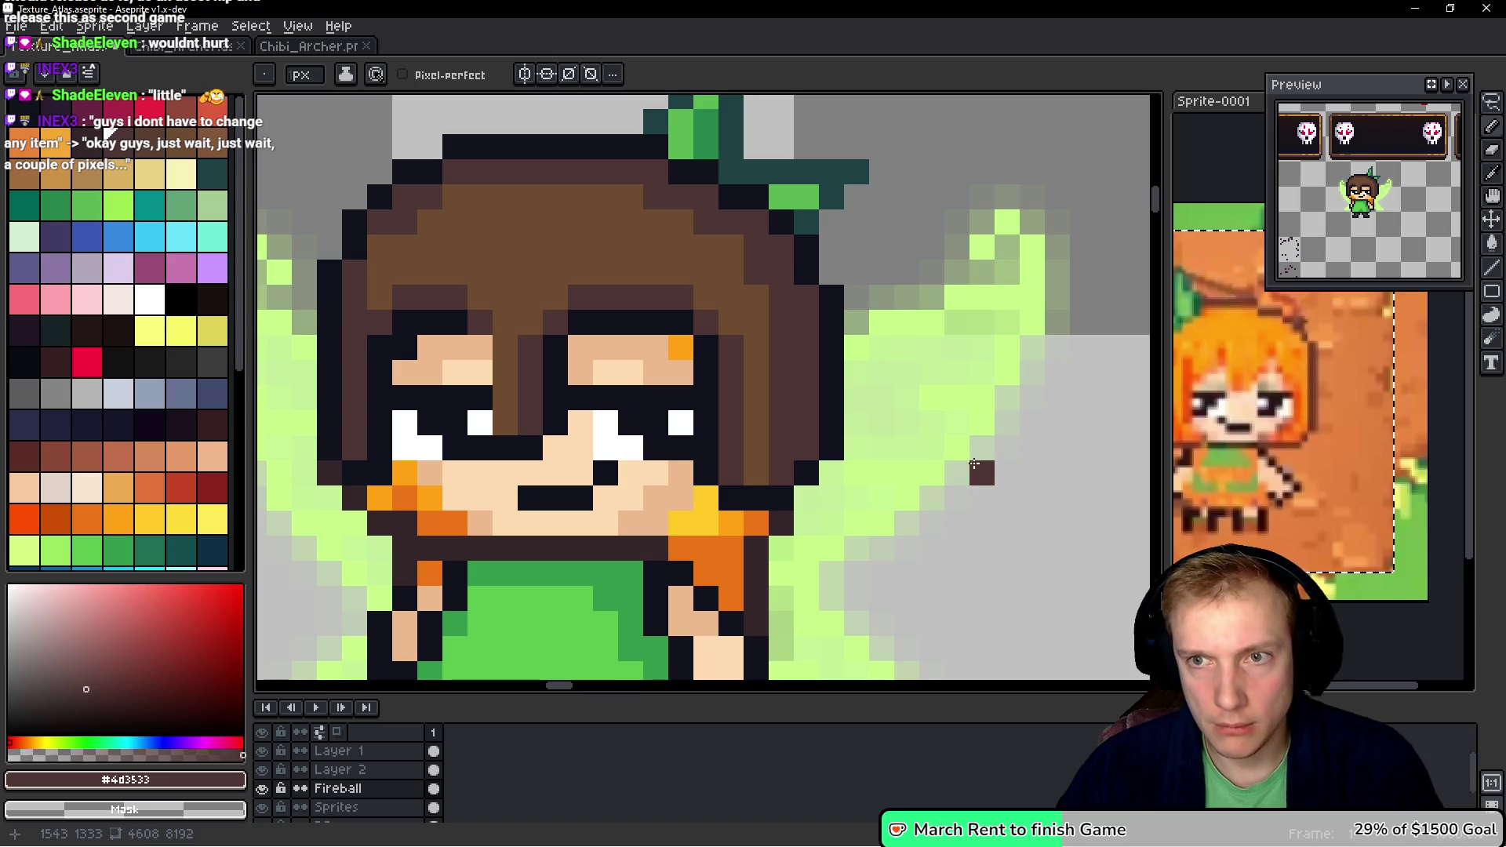
pyautogui.hscroll(-3, 820, 376)
pyautogui.moveTo(651, 177)
pyautogui.mouseDown()
pyautogui.moveTo(581, 291)
pyautogui.moveTo(542, 316)
pyautogui.moveTo(579, 304)
pyautogui.moveTo(586, 258)
pyautogui.moveTo(696, 176)
pyautogui.mouseUp()
pyautogui.keyDown('alt'); pyautogui.click(548, 357); pyautogui.keyUp('alt')
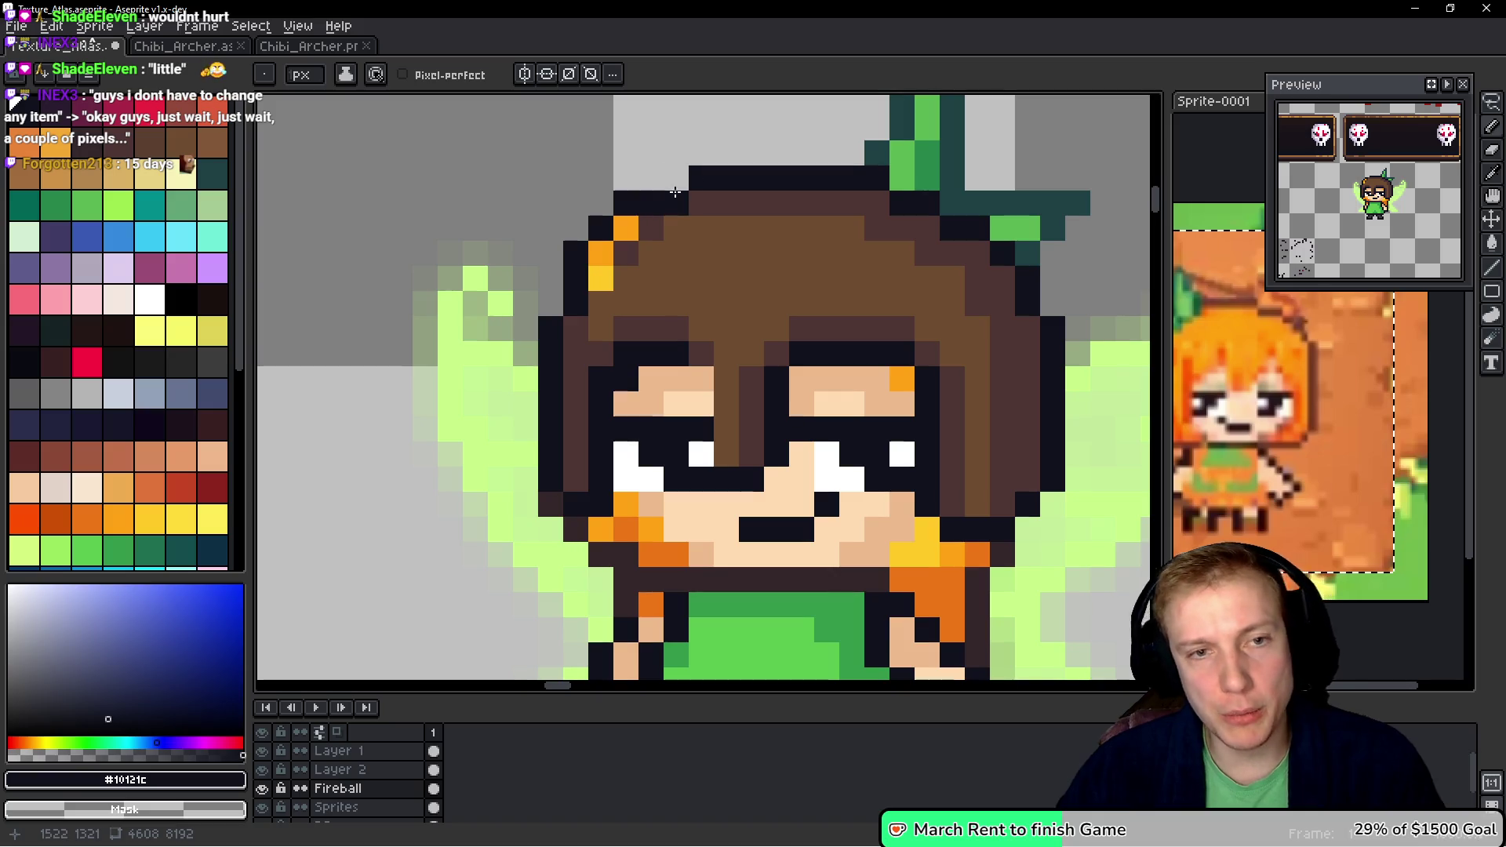
pyautogui.click(743, 259)
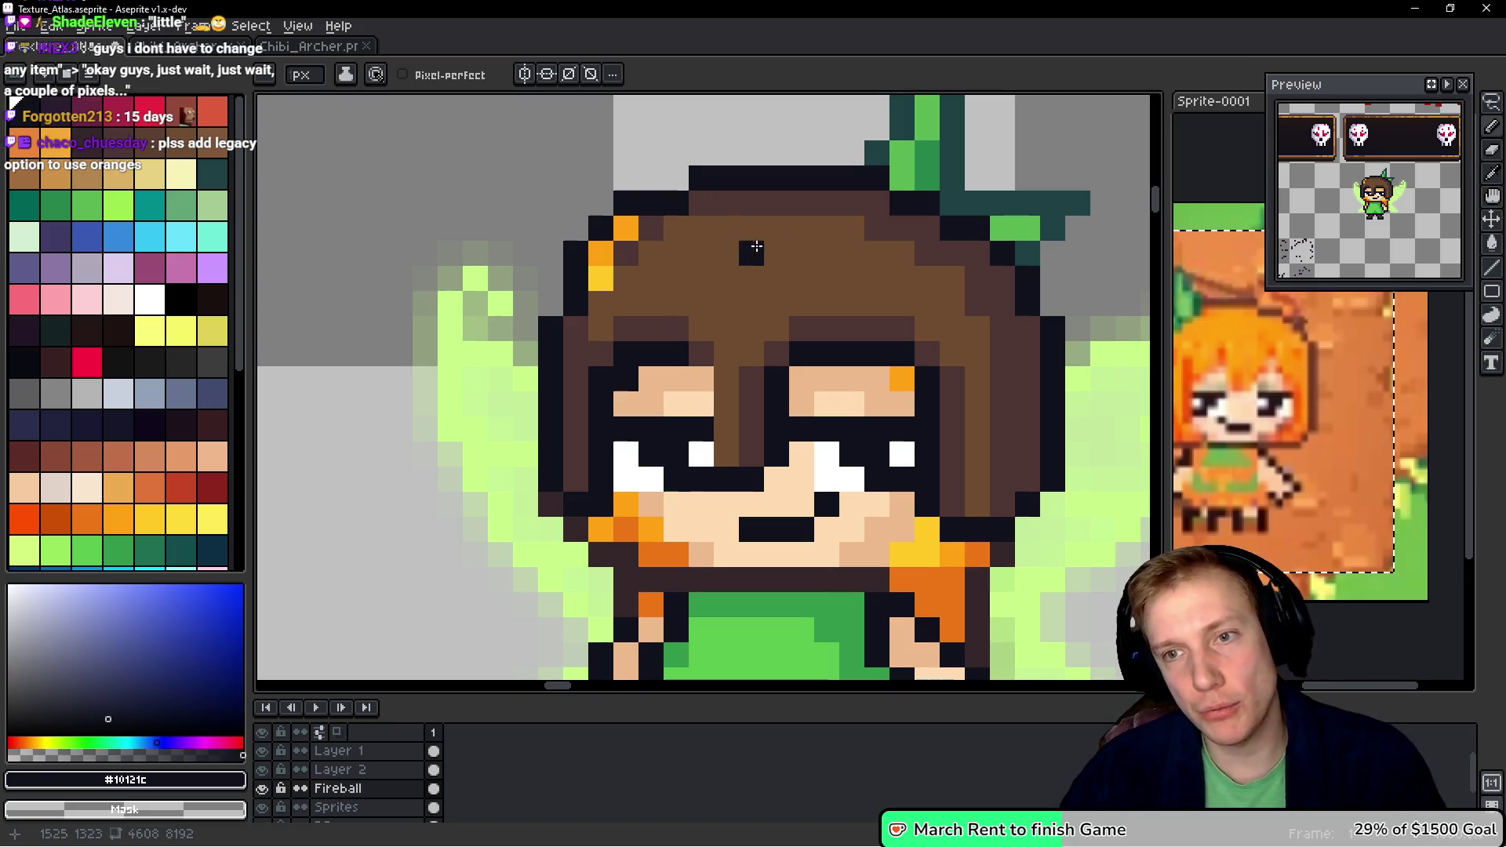
pyautogui.hotkey('ctrl', 'z')
# - Cover the orange pixels on the hair's left edge with brown and darken the top row
pyautogui.keyDown('alt'); pyautogui.click(716, 245); pyautogui.keyUp('alt')
pyautogui.click(628, 229)
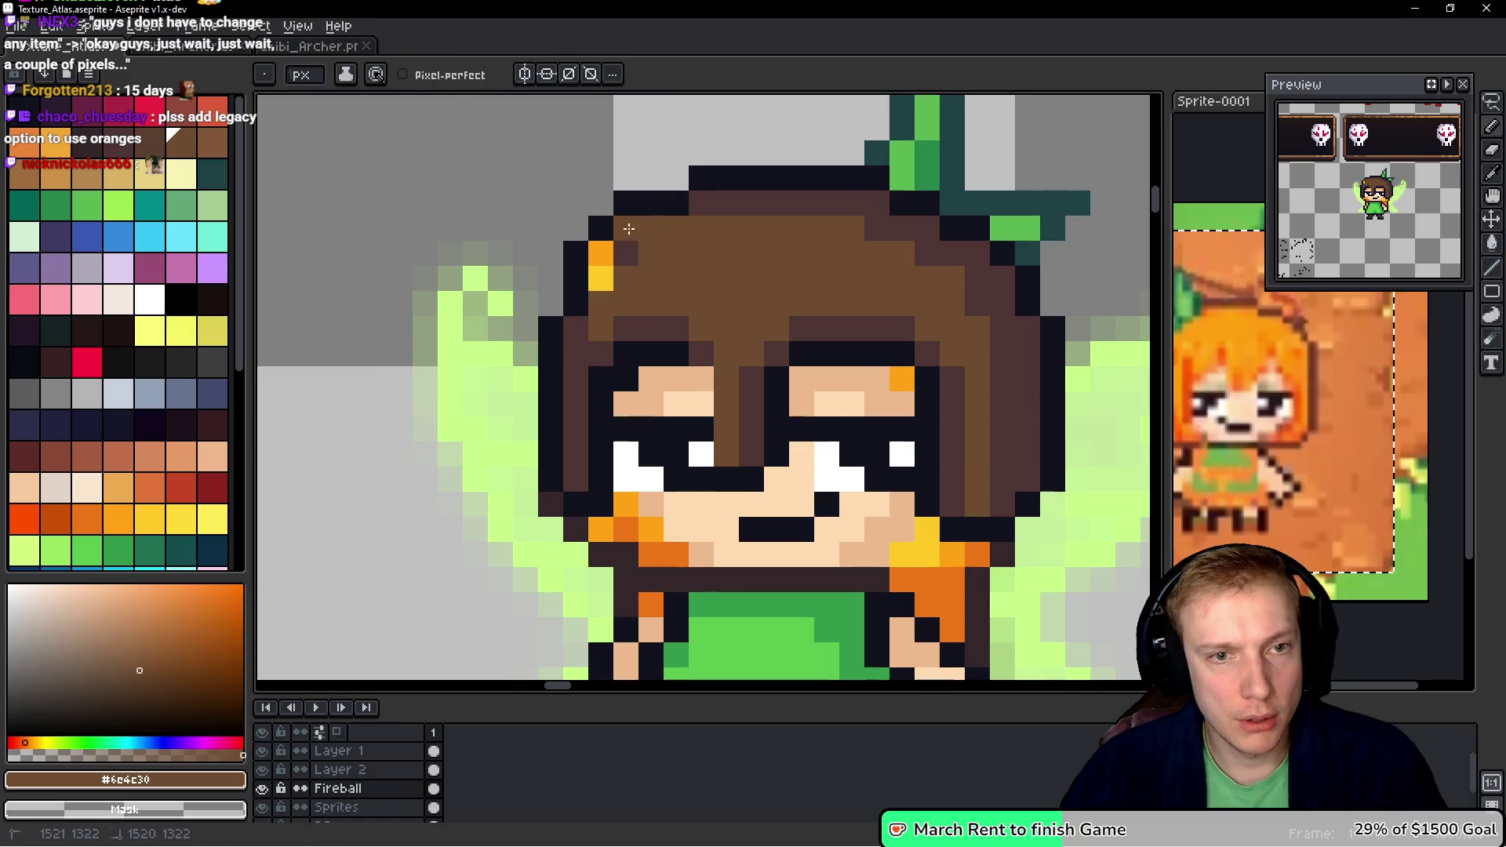
pyautogui.click(625, 253)
pyautogui.moveTo(601, 252); pyautogui.dragTo(607, 299)
pyautogui.keyDown('alt'); pyautogui.click(578, 329); pyautogui.keyUp('alt')
pyautogui.moveTo(650, 229); pyautogui.dragTo(630, 229)
pyautogui.click(651, 279)
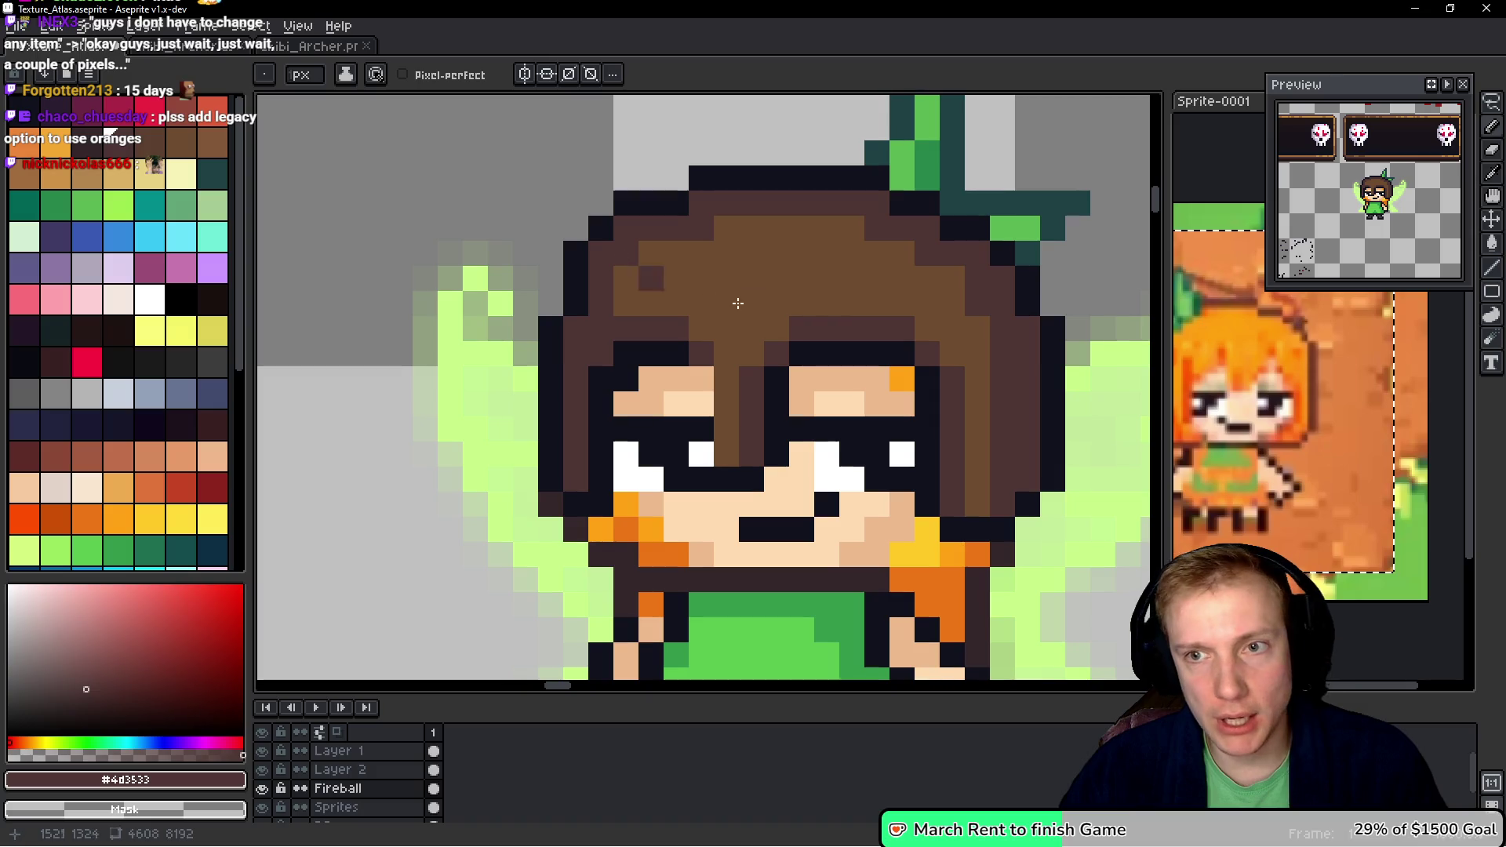
pyautogui.click(996, 263)
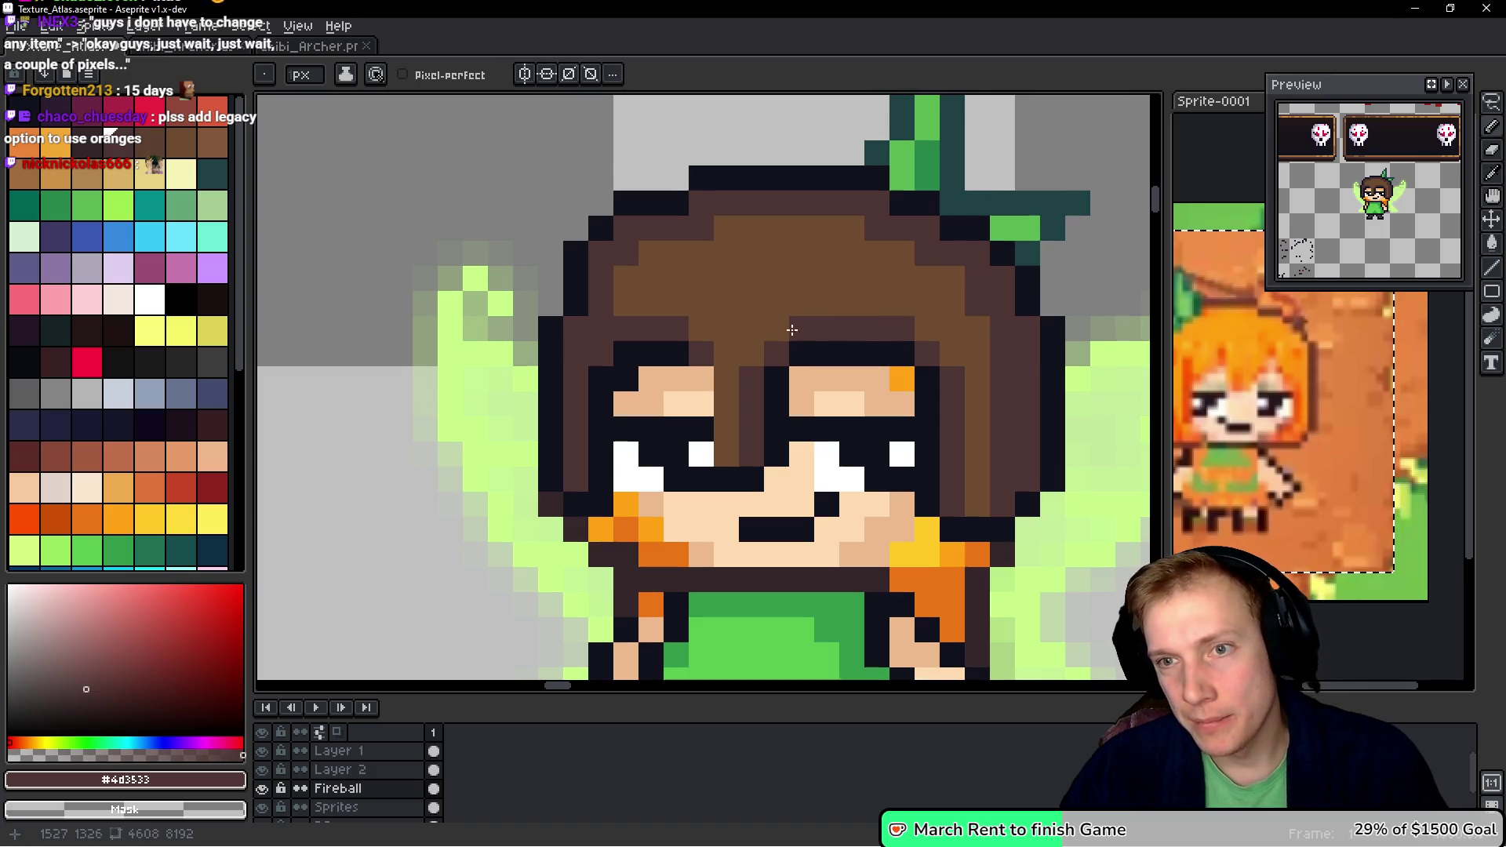
# - Add a near-black outline pixel atop the hair
pyautogui.keyDown('alt'); pyautogui.click(558, 309); pyautogui.keyUp('alt')
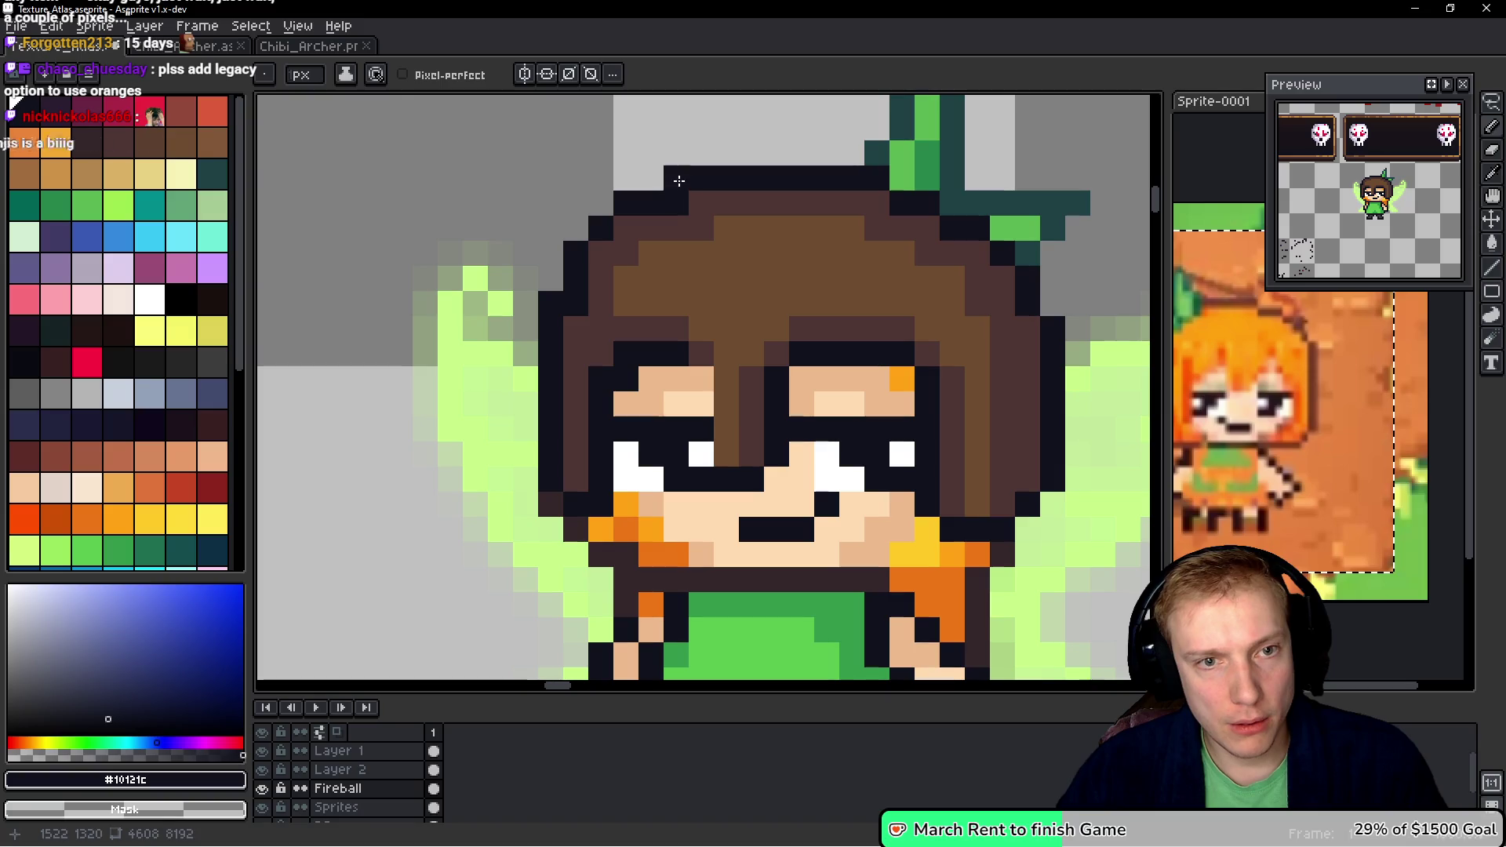
pyautogui.click(676, 179)
pyautogui.keyDown('alt'); pyautogui.click(679, 222); pyautogui.keyUp('alt')
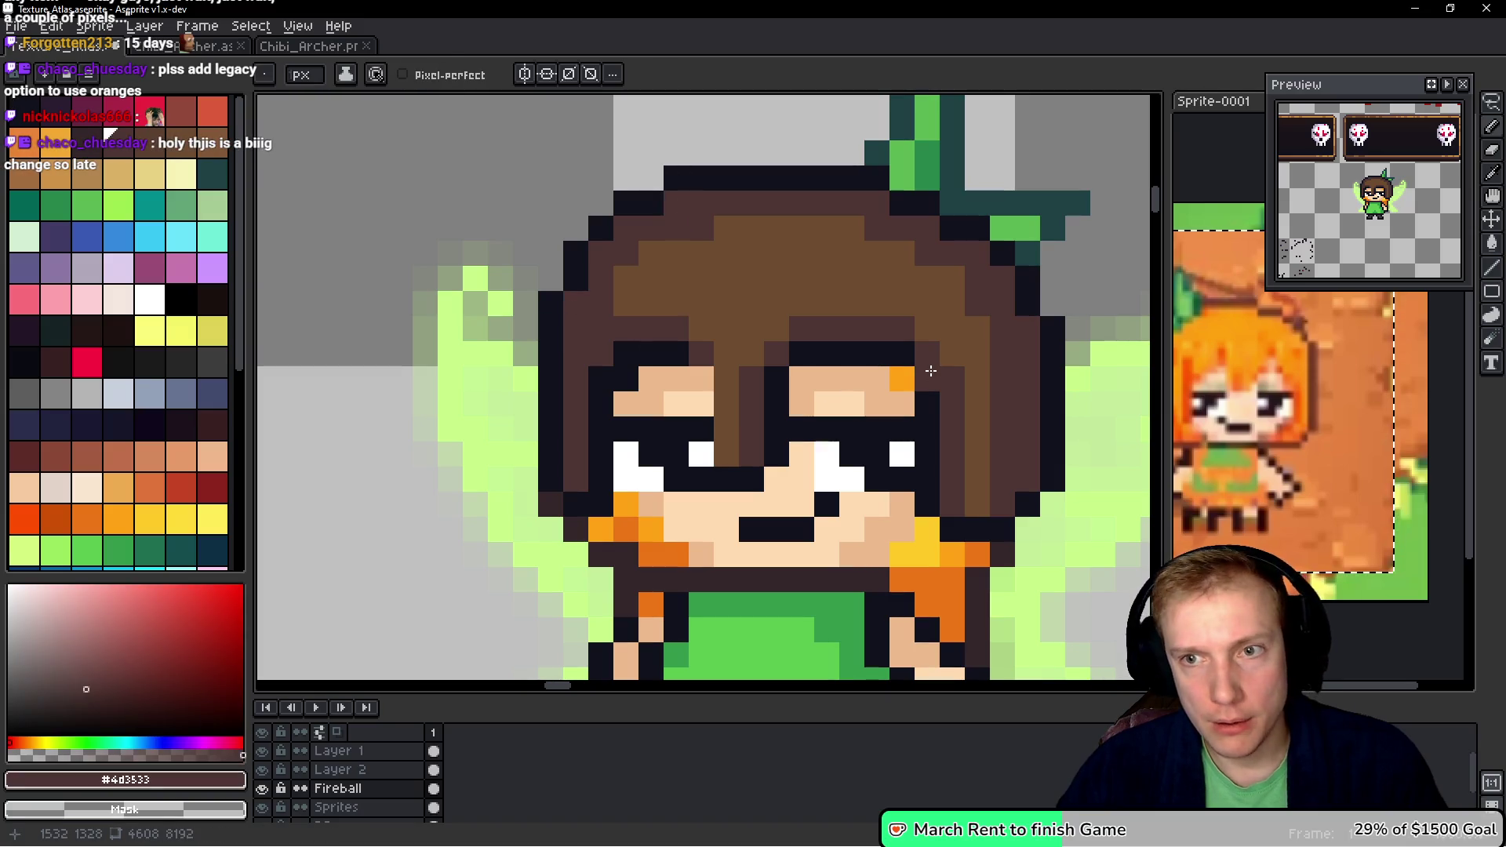
pyautogui.scroll(-2, 953, 312)
pyautogui.scroll(-1, 981, 330)
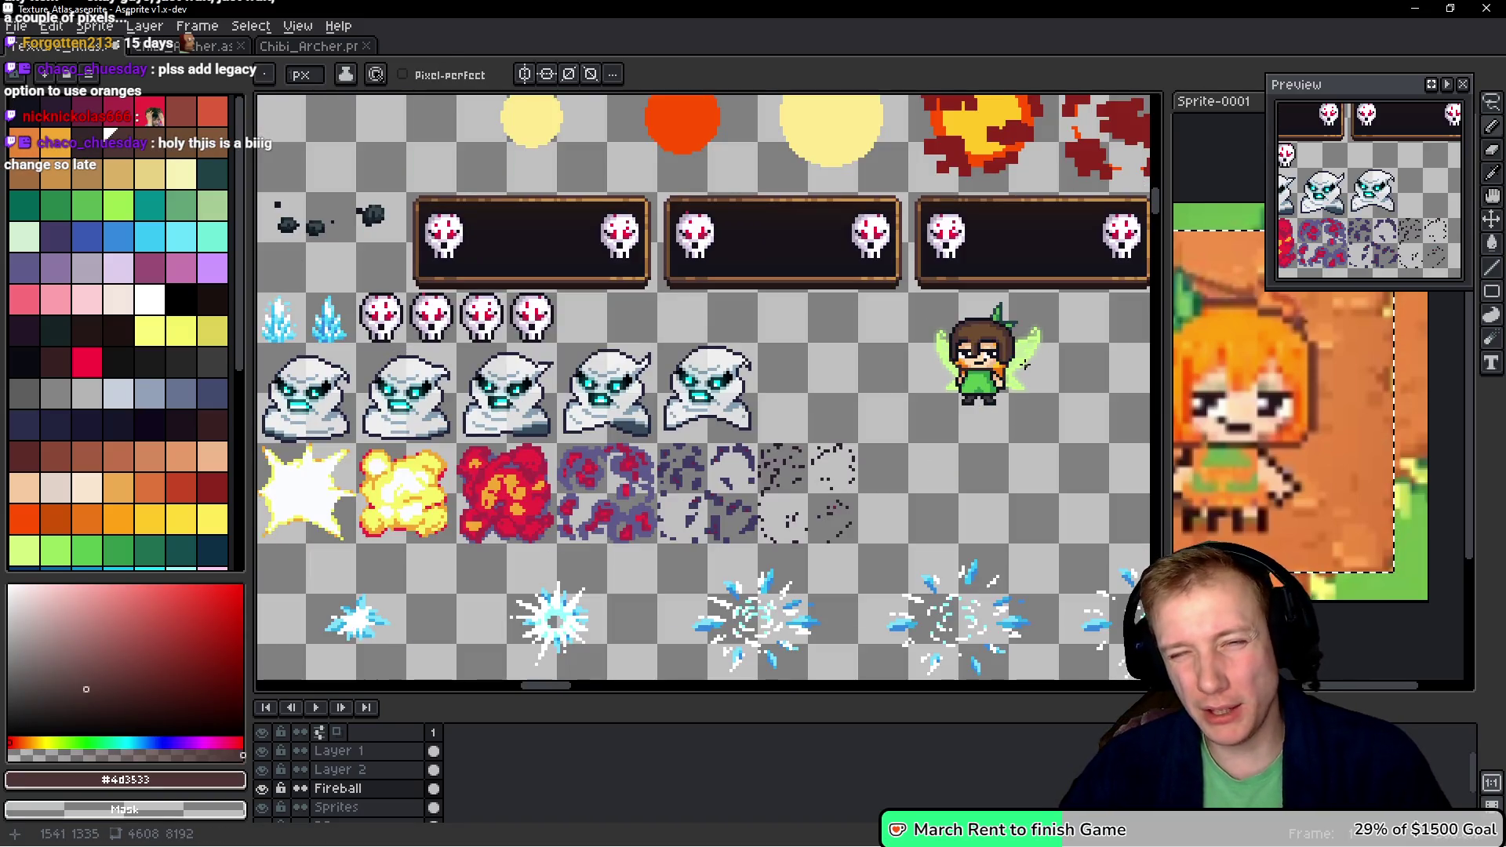
# - Lasso the brown hair on the fairy sprite and cut it off
pyautogui.scroll(1, 1004, 337)
pyautogui.moveTo(1023, 342); pyautogui.dragTo(926, 326)
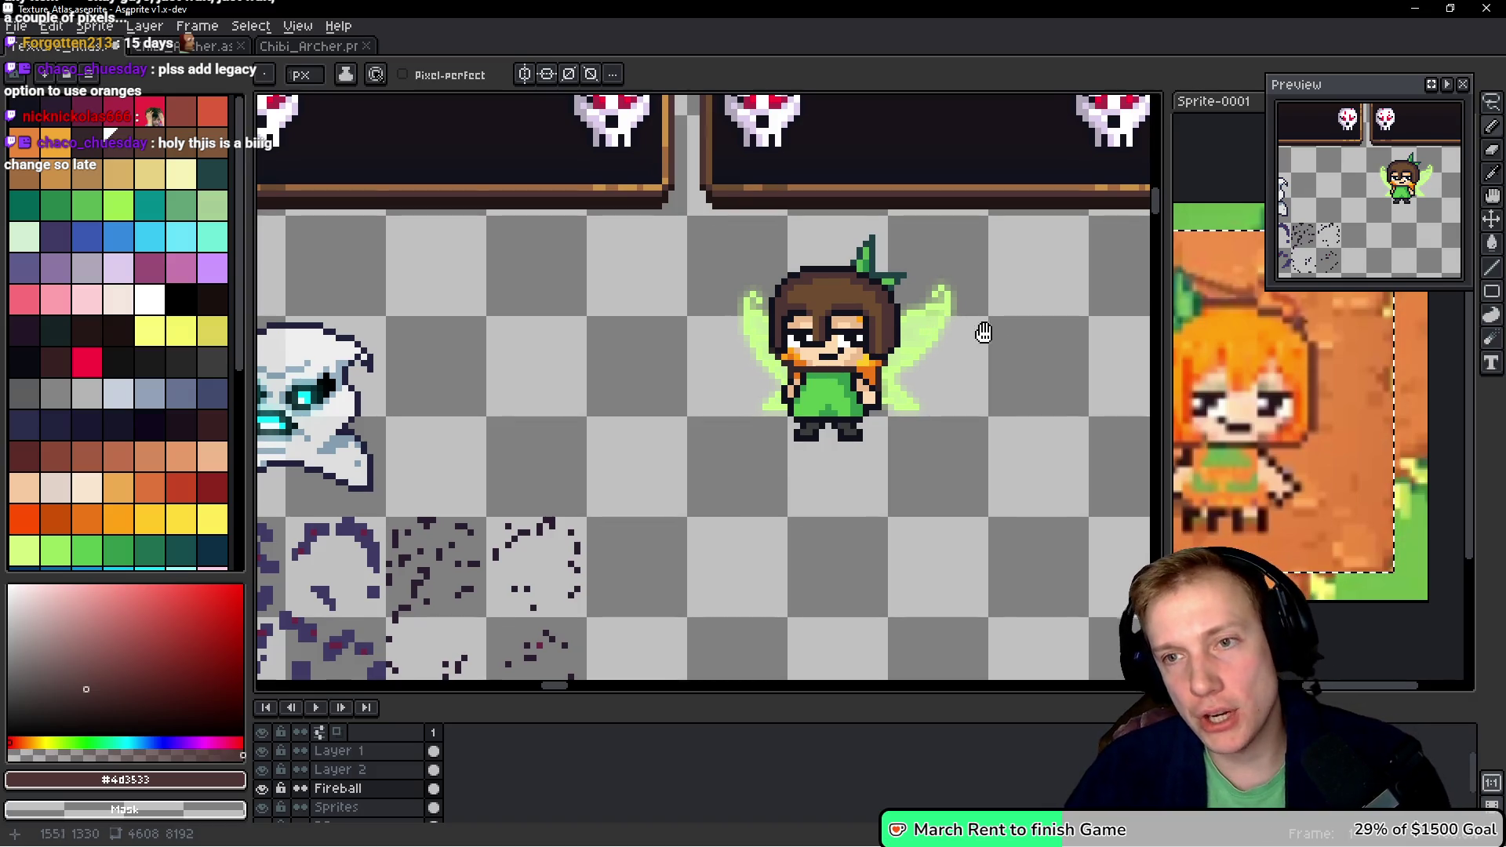
pyautogui.scroll(1, 980, 329)
pyautogui.scroll(1, 888, 339)
pyautogui.press('q')
pyautogui.moveTo(902, 294)
pyautogui.mouseDown()
pyautogui.moveTo(623, 392)
pyautogui.moveTo(896, 216)
pyautogui.mouseUp()
pyautogui.press('Delete')
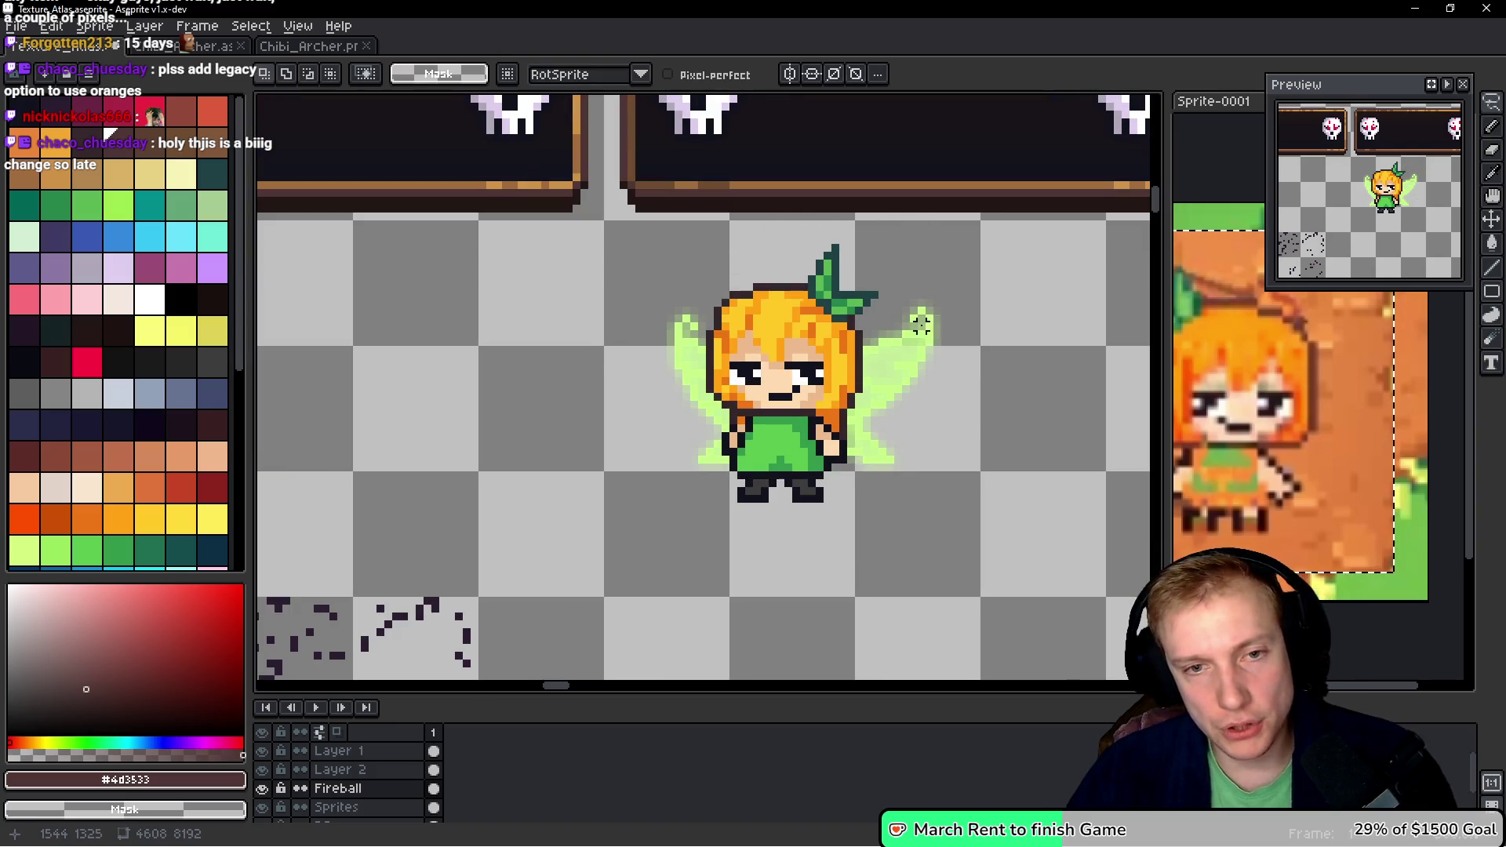
# - Paste the brown hair into the empty atlas slot beside the tree and commit it
pyautogui.scroll(-2, 946, 309)
pyautogui.scroll(-2, 965, 481)
pyautogui.scroll(-3, 965, 482)
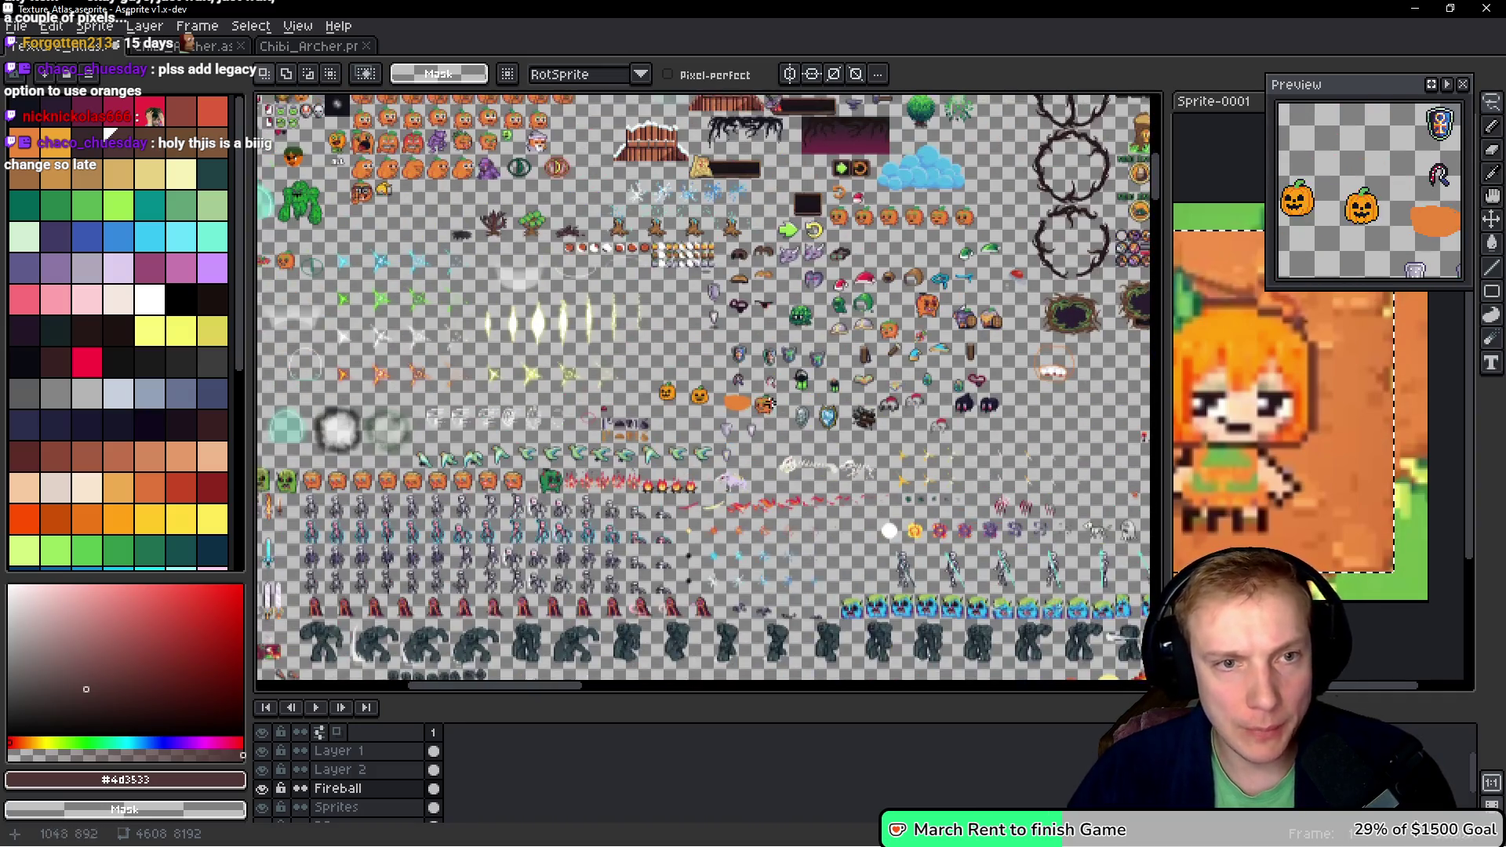
pyautogui.scroll(1, 813, 278)
pyautogui.scroll(4, 813, 278)
pyautogui.hotkey('ctrl', 'v')
pyautogui.moveTo(735, 510)
pyautogui.mouseDown()
pyautogui.moveTo(706, 286)
pyautogui.moveTo(696, 296)
pyautogui.mouseUp()
pyautogui.press('Return')
pyautogui.scroll(-2, 755, 196)
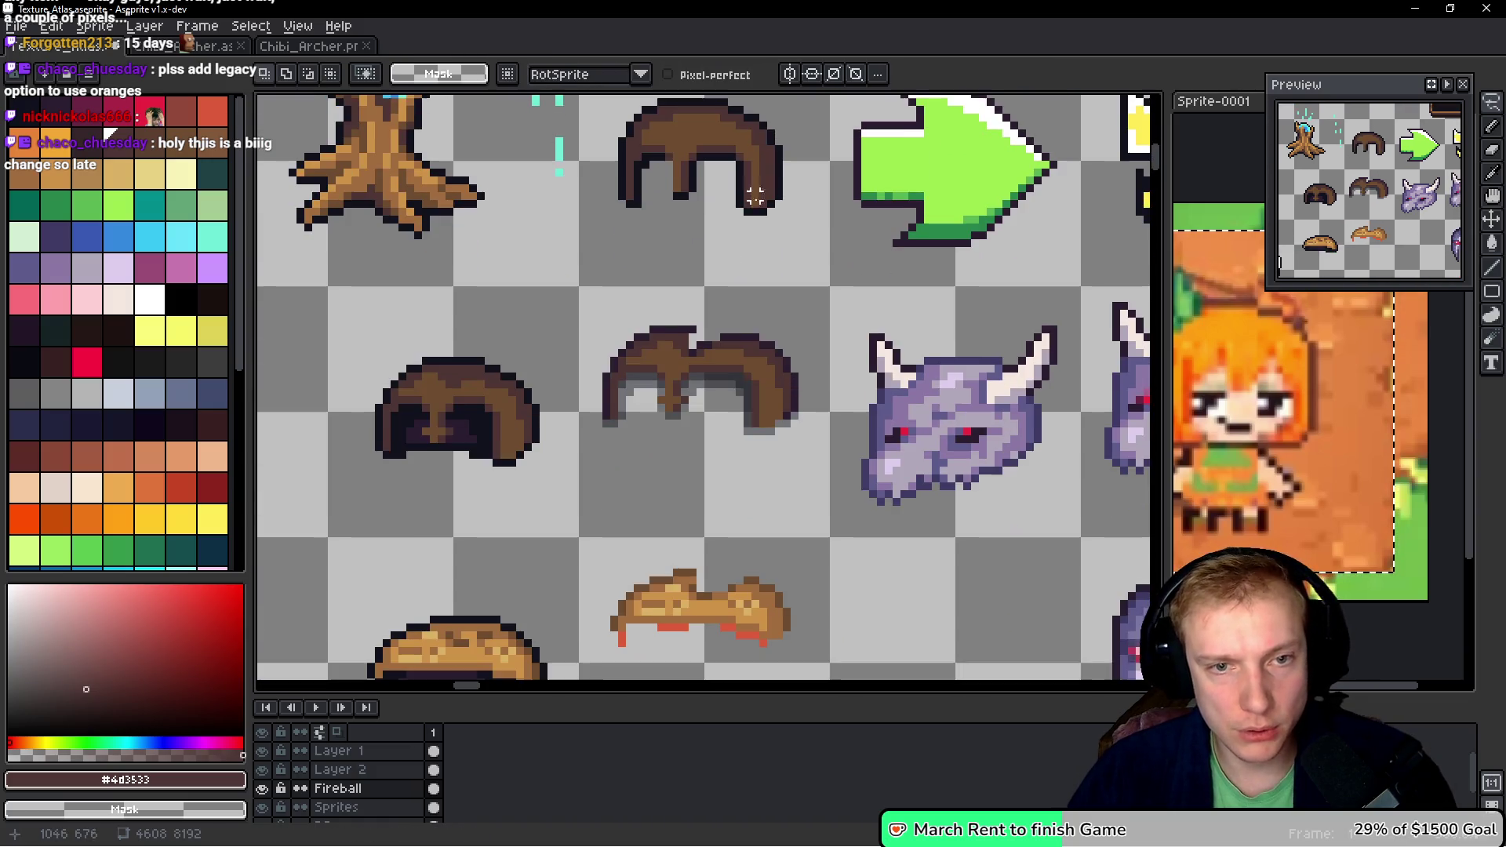
# - Select the brown hair sprite and the area around the purple helmet, then deselect
pyautogui.scroll(2, 785, 329)
pyautogui.hscroll(1, 673, 286)
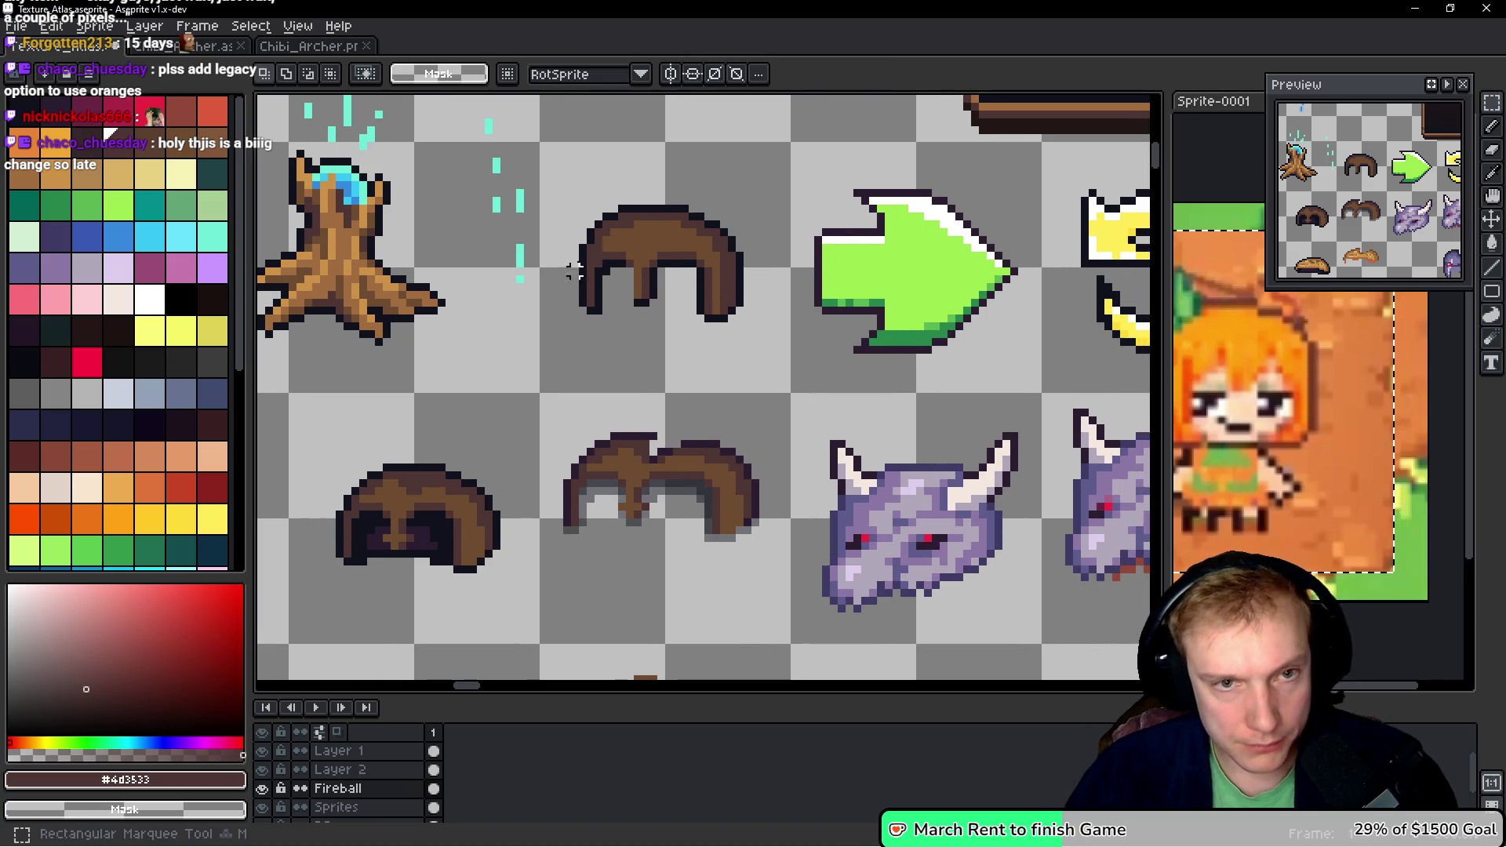
pyautogui.moveTo(543, 146)
pyautogui.mouseDown()
pyautogui.moveTo(661, 335)
pyautogui.moveTo(746, 390)
pyautogui.moveTo(785, 388)
pyautogui.mouseUp()
pyautogui.scroll(-3, 892, 364)
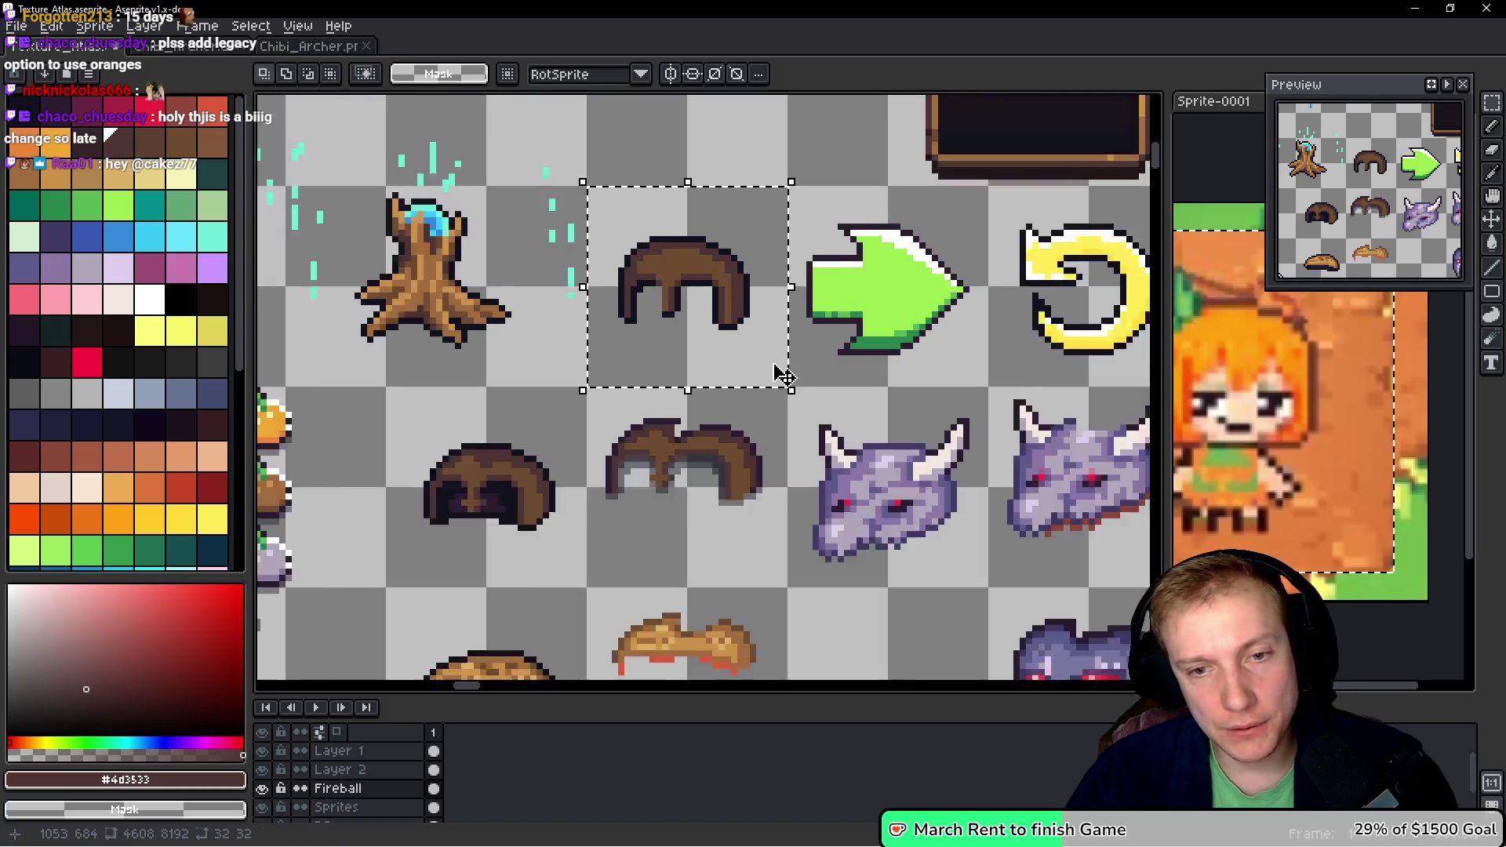
pyautogui.scroll(-3, 892, 364)
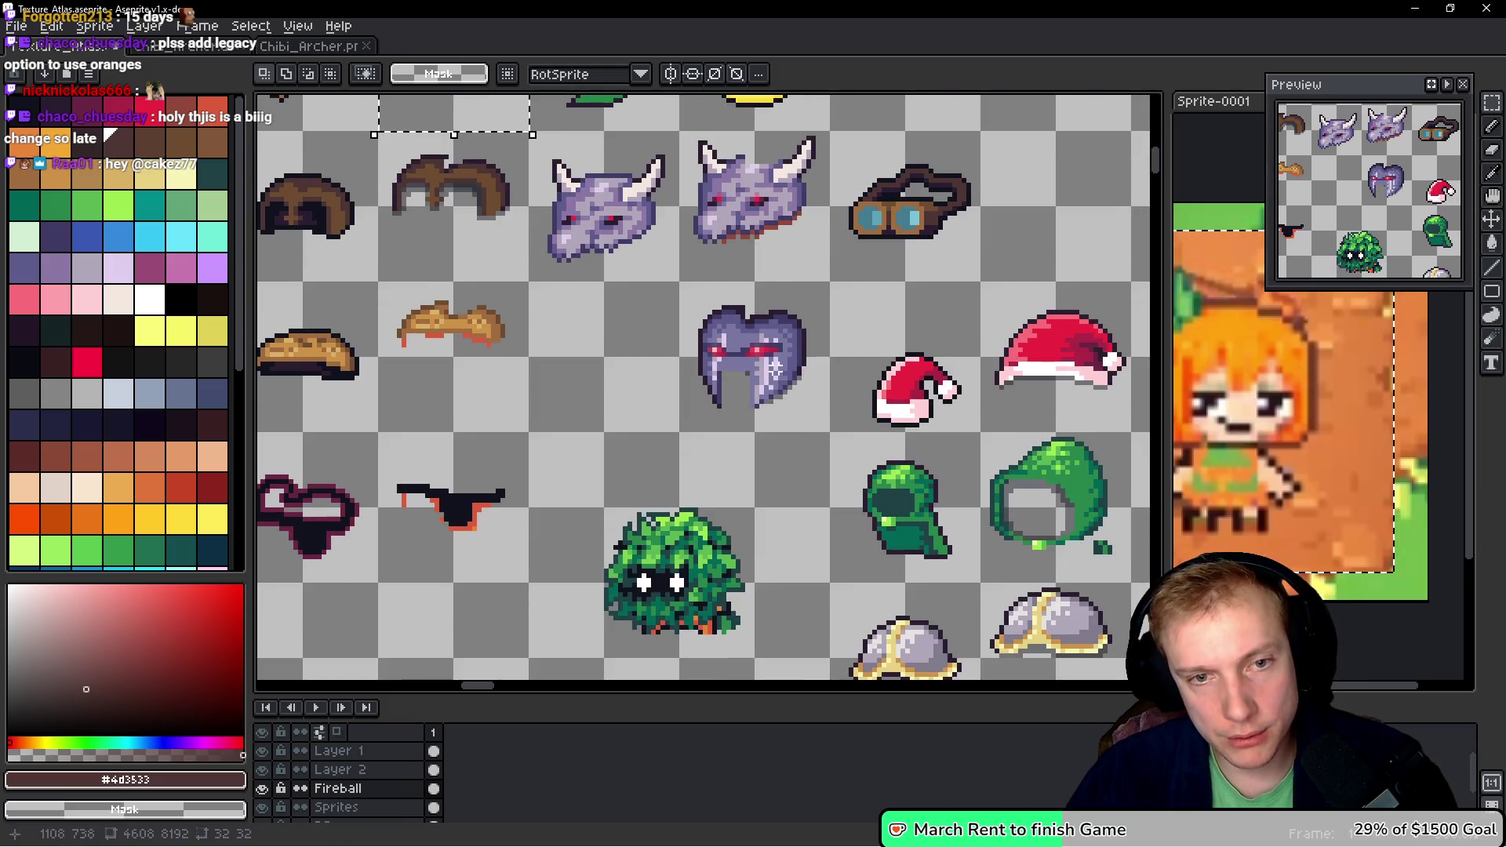
pyautogui.scroll(2, 757, 422)
pyautogui.click(755, 422)
pyautogui.moveTo(853, 396)
pyautogui.mouseDown()
pyautogui.moveTo(746, 527)
pyautogui.moveTo(790, 512)
pyautogui.moveTo(713, 541)
pyautogui.mouseUp()
pyautogui.click(800, 471)
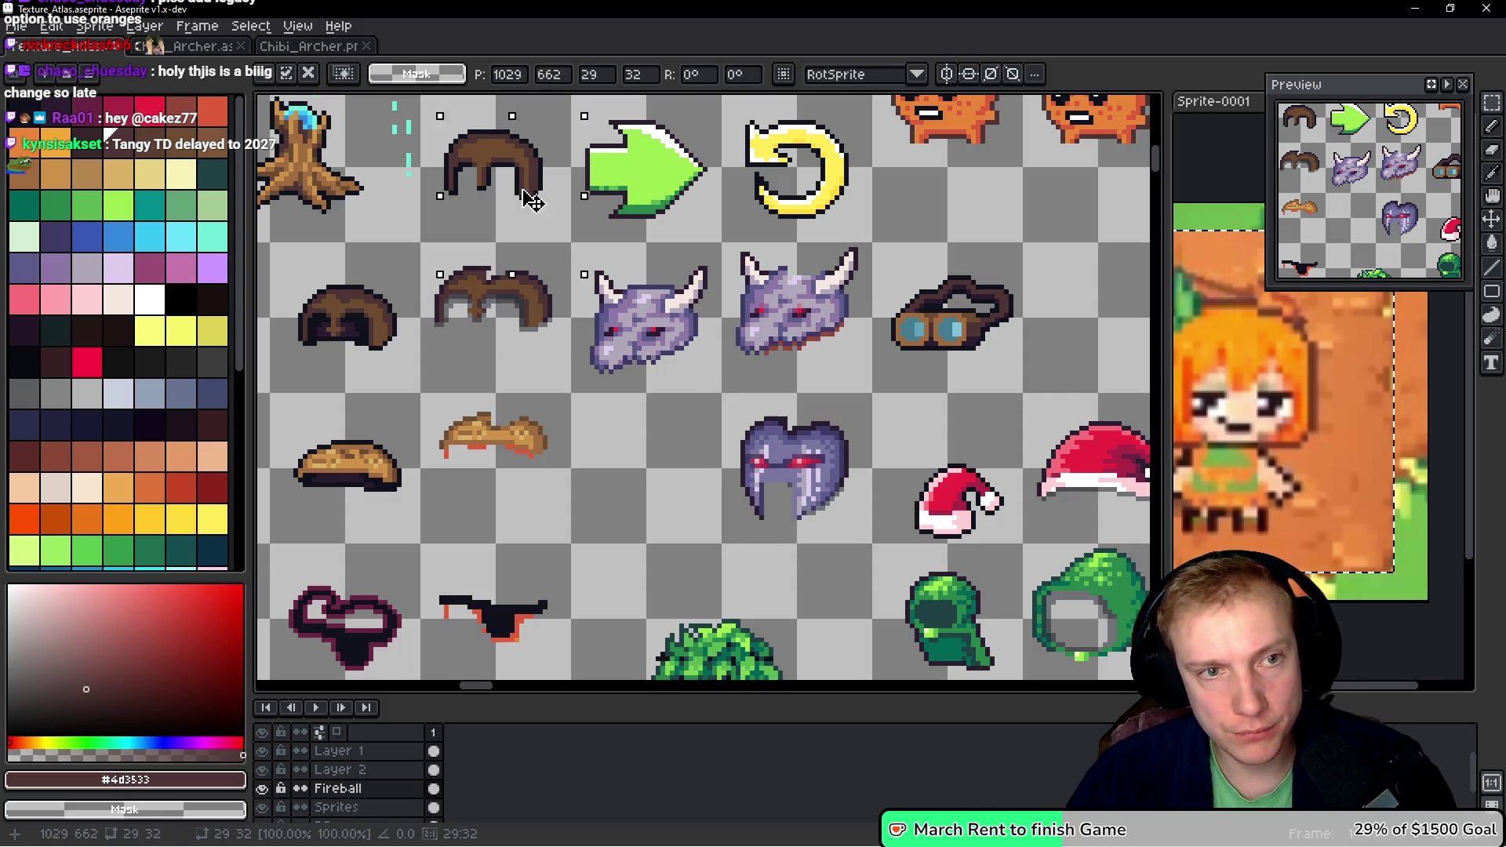
pyautogui.hotkey('ctrl', 'd')
# - On the Sprites layer, move the wing-shaped hair up into the brown hair's slot
pyautogui.scroll(2, 615, 267)
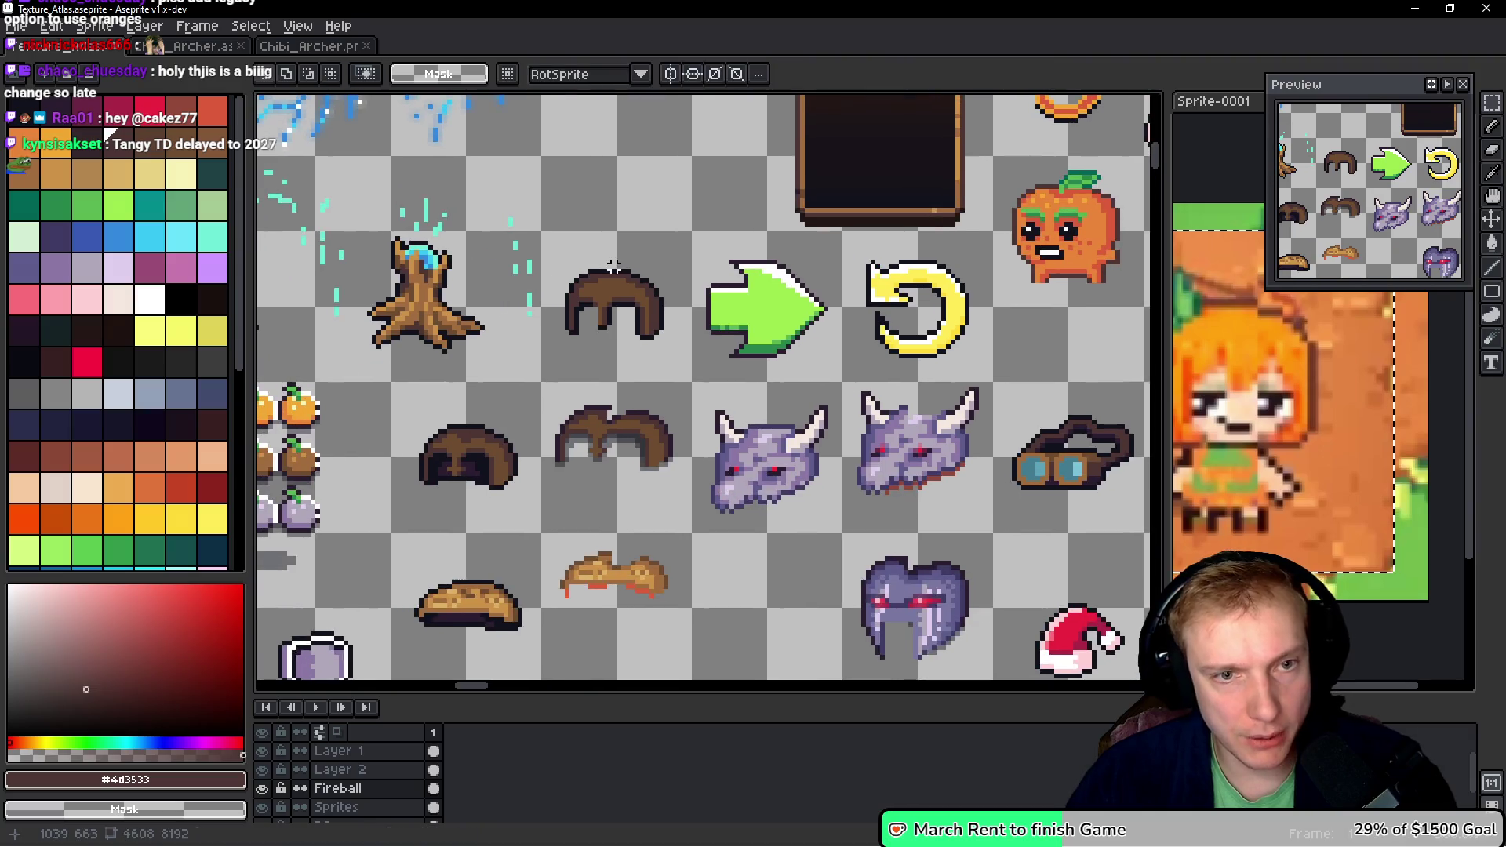
pyautogui.scroll(2, 604, 422)
pyautogui.keyDown('ctrl'); pyautogui.click(554, 376); pyautogui.keyUp('ctrl')
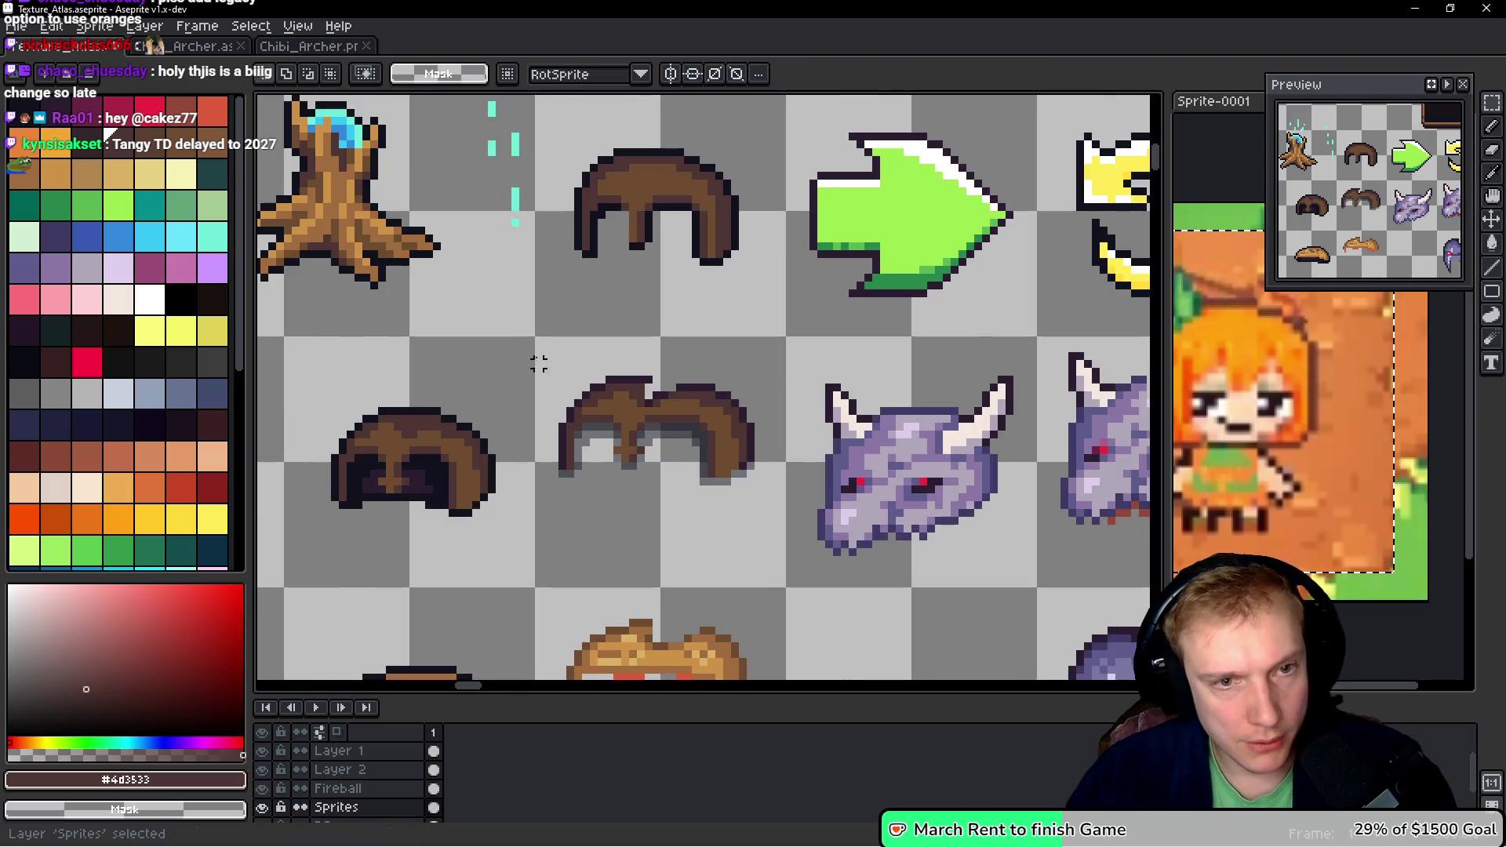
pyautogui.moveTo(538, 339)
pyautogui.mouseDown()
pyautogui.moveTo(747, 565)
pyautogui.moveTo(785, 575)
pyautogui.mouseUp()
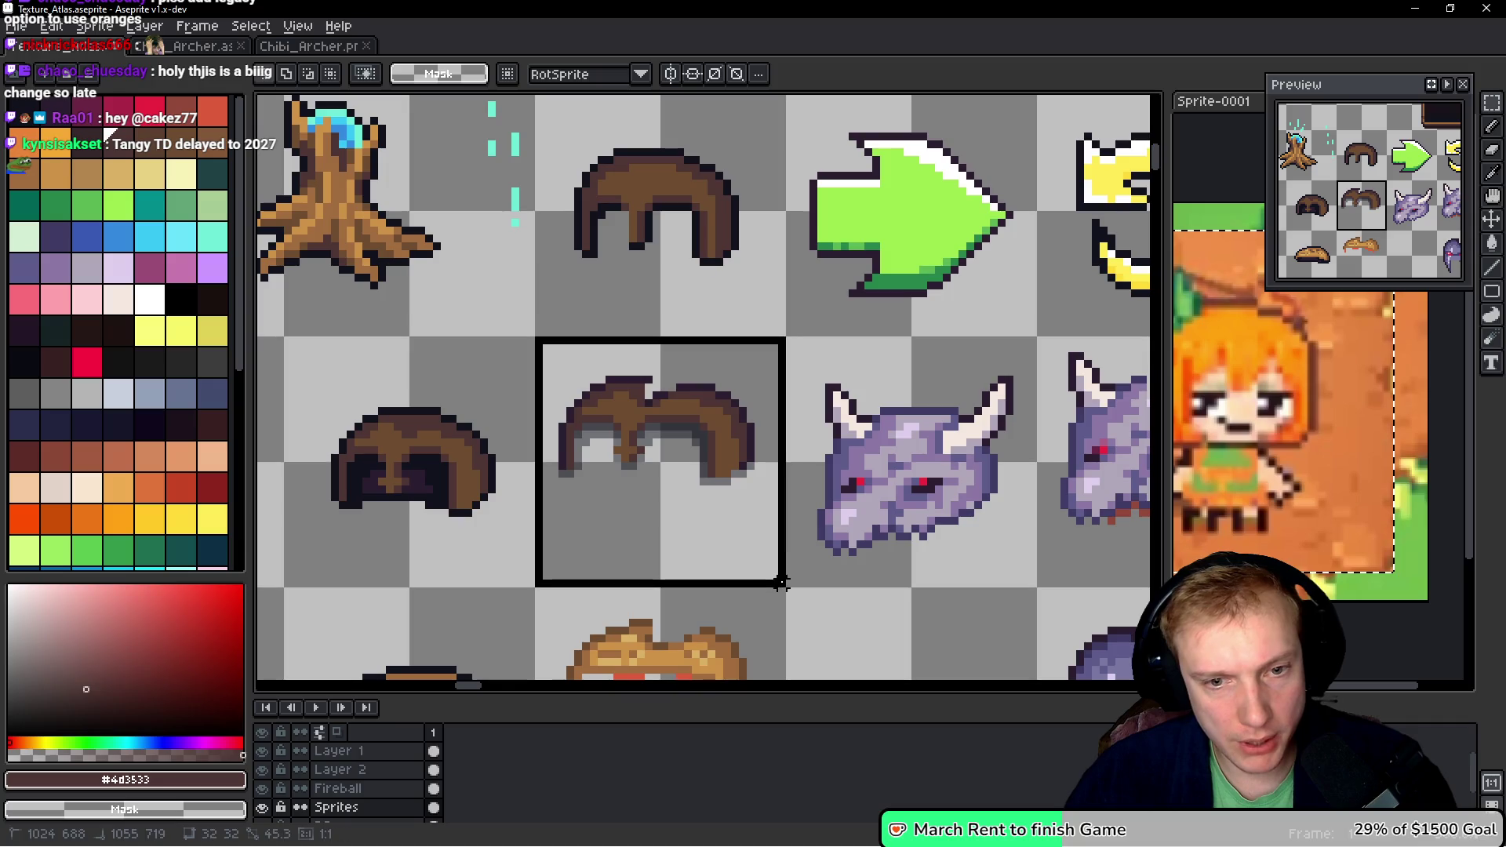
pyautogui.scroll(1, 632, 487)
pyautogui.moveTo(632, 487)
pyautogui.mouseDown()
pyautogui.moveTo(639, 349)
pyautogui.moveTo(700, 292)
pyautogui.mouseUp()
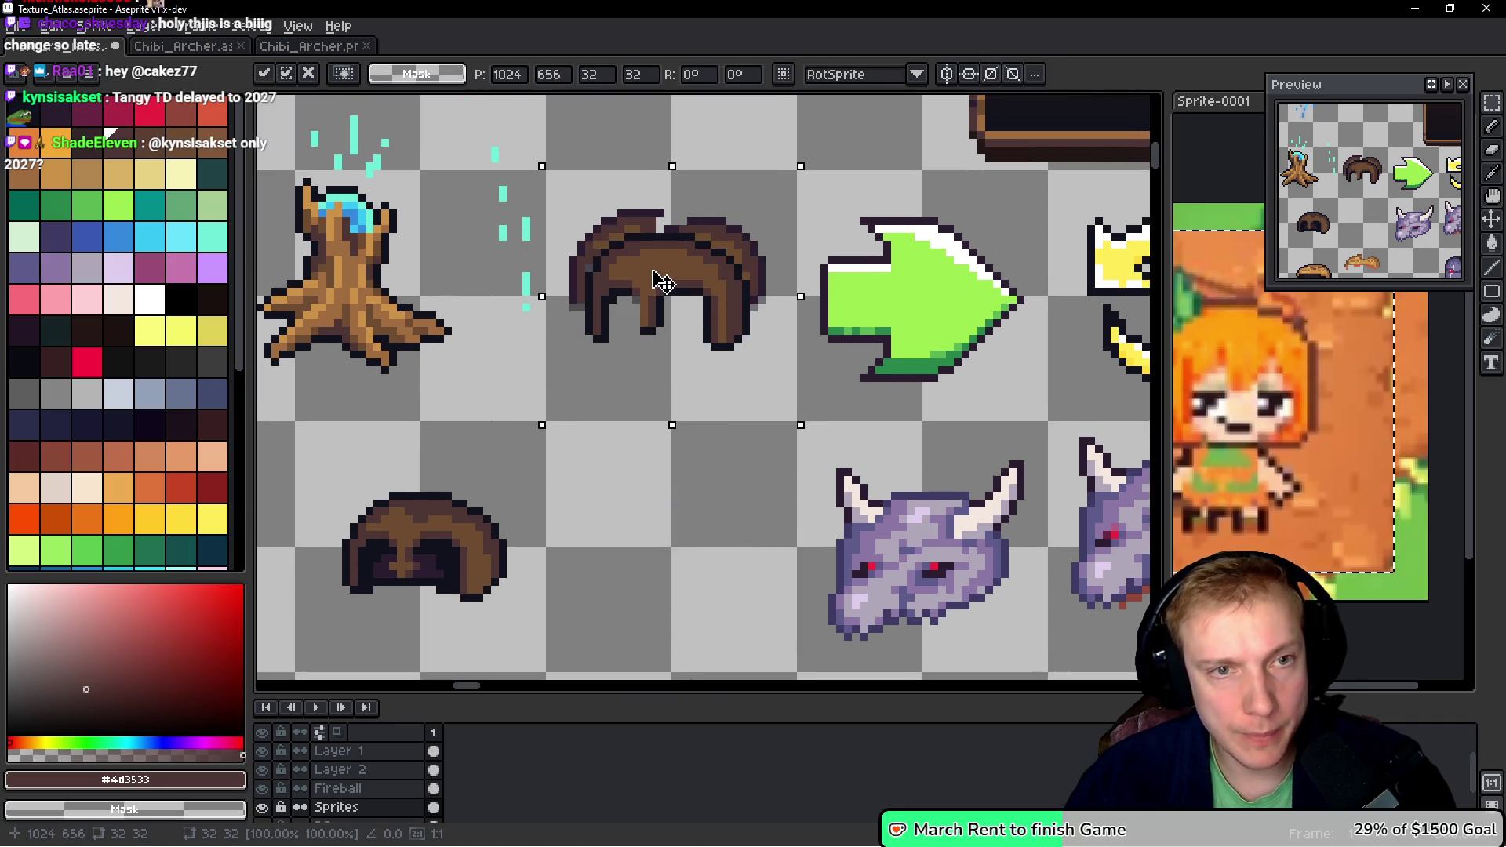
pyautogui.hotkey('ctrl', 'd')
# - On the Fireball layer, move the brown hair lower in its slot and save Texture_Atlas.aseprite
pyautogui.keyDown('ctrl'); pyautogui.click(700, 292); pyautogui.keyUp('ctrl')
pyautogui.hotkey('shift', 'm')
pyautogui.moveTo(558, 182)
pyautogui.mouseDown()
pyautogui.moveTo(757, 404)
pyautogui.moveTo(817, 417)
pyautogui.mouseUp()
pyautogui.moveTo(696, 332); pyautogui.dragTo(695, 574)
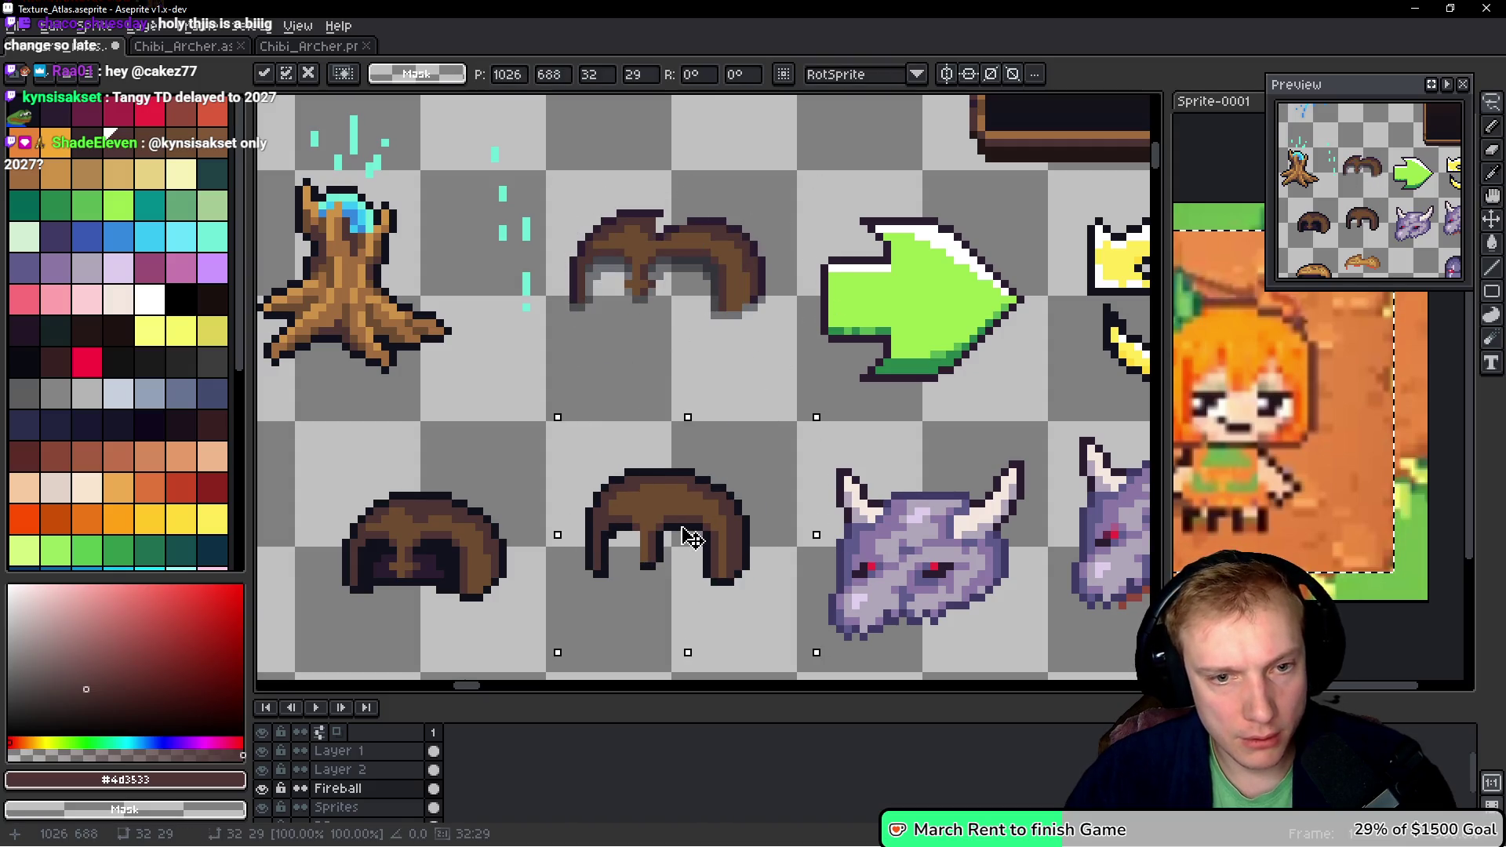
pyautogui.moveTo(691, 512); pyautogui.dragTo(644, 358)
pyautogui.scroll(-3, 742, 416)
pyautogui.hotkey('ctrl', 'd')
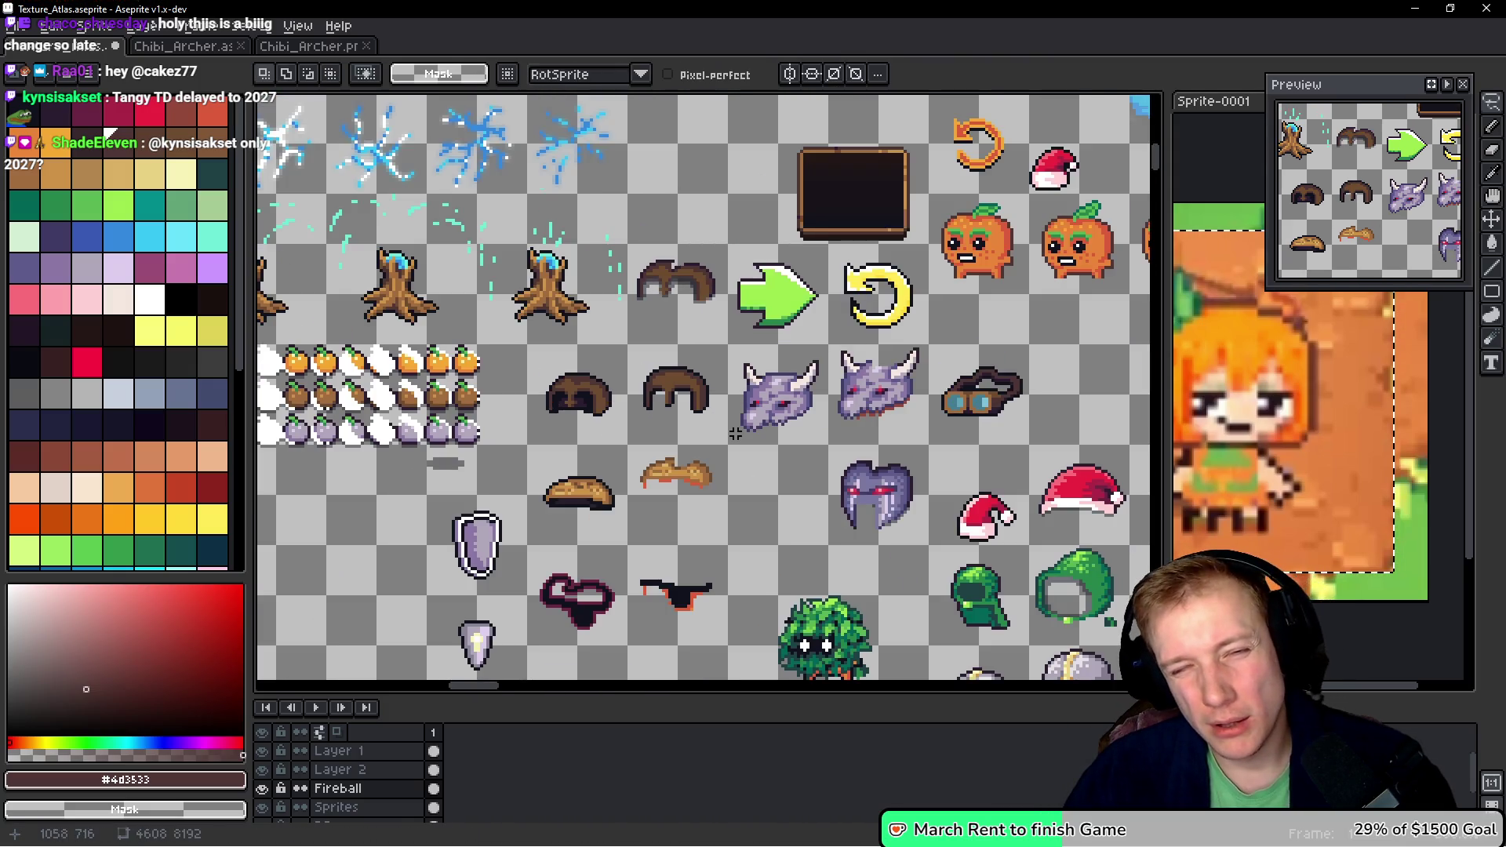
pyautogui.hotkey('ctrl', 's')
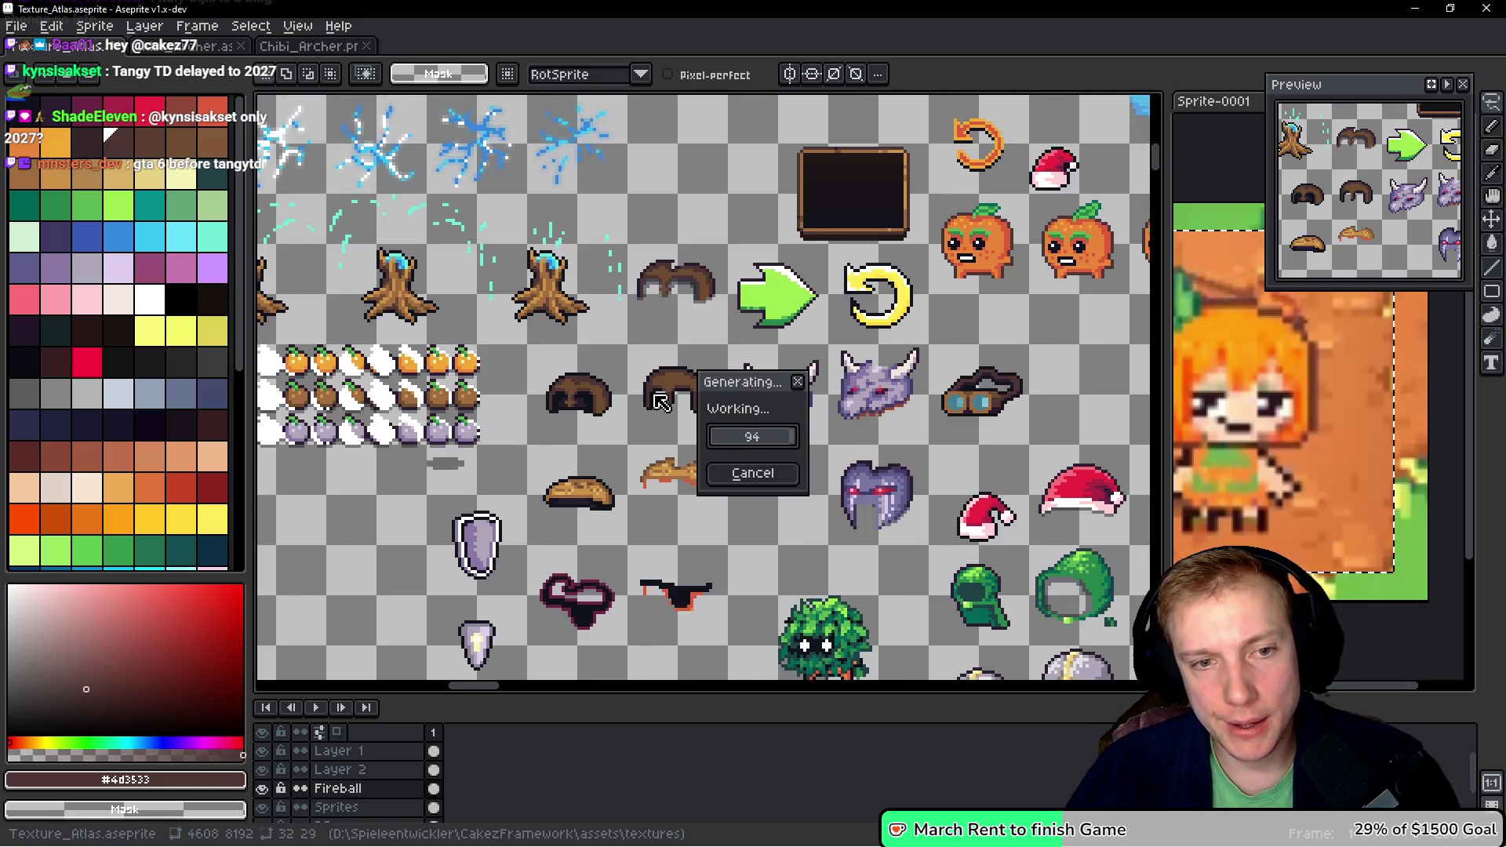
# - Look over the other sprites in the atlas and save the texture atlas again
pyautogui.moveTo(783, 434); pyautogui.dragTo(768, 344)
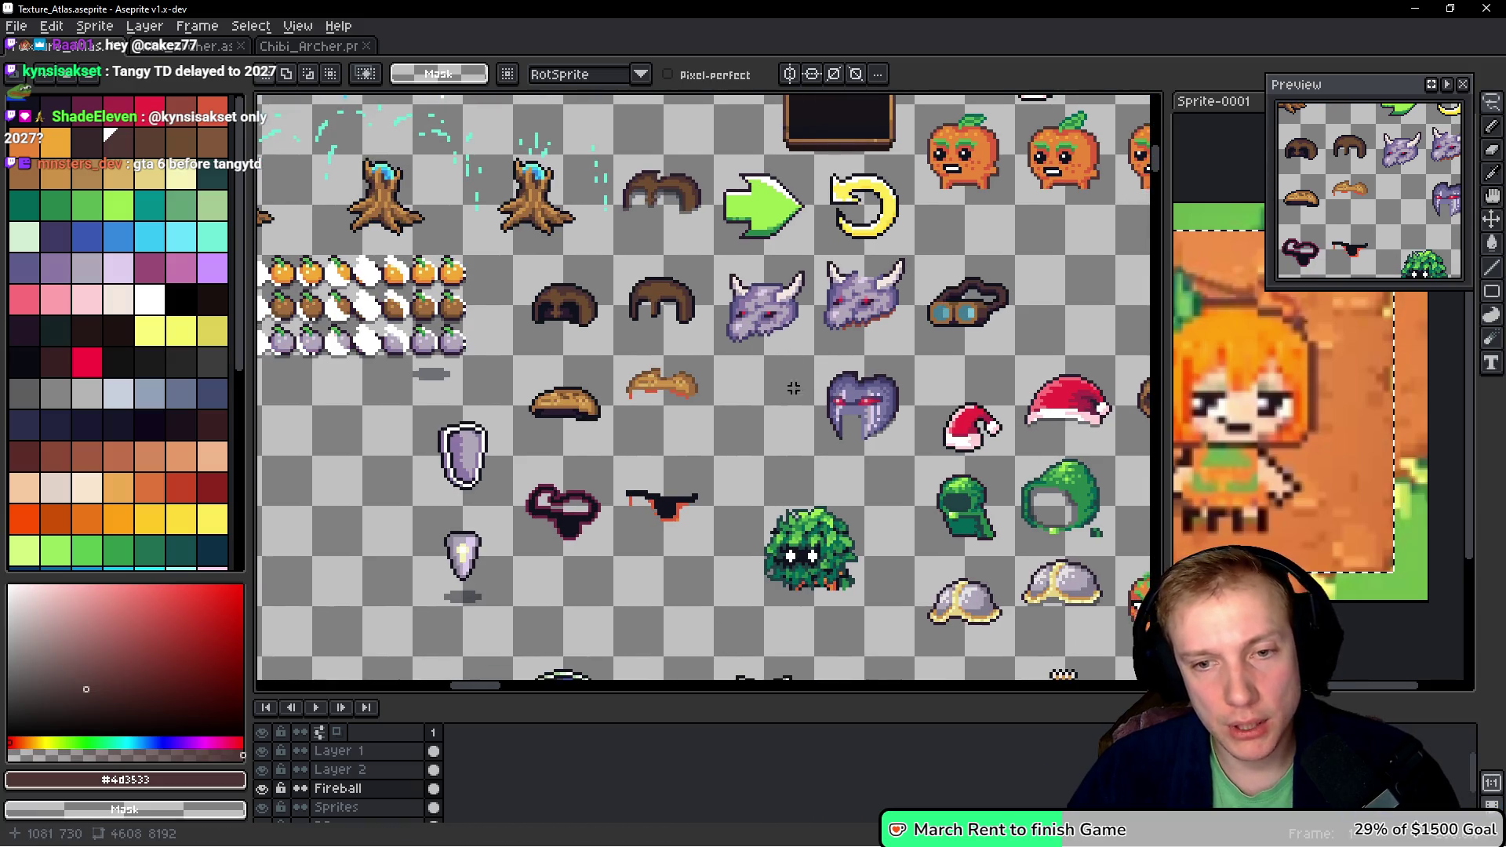
pyautogui.hscroll(3, 793, 388)
pyautogui.scroll(-2, 793, 388)
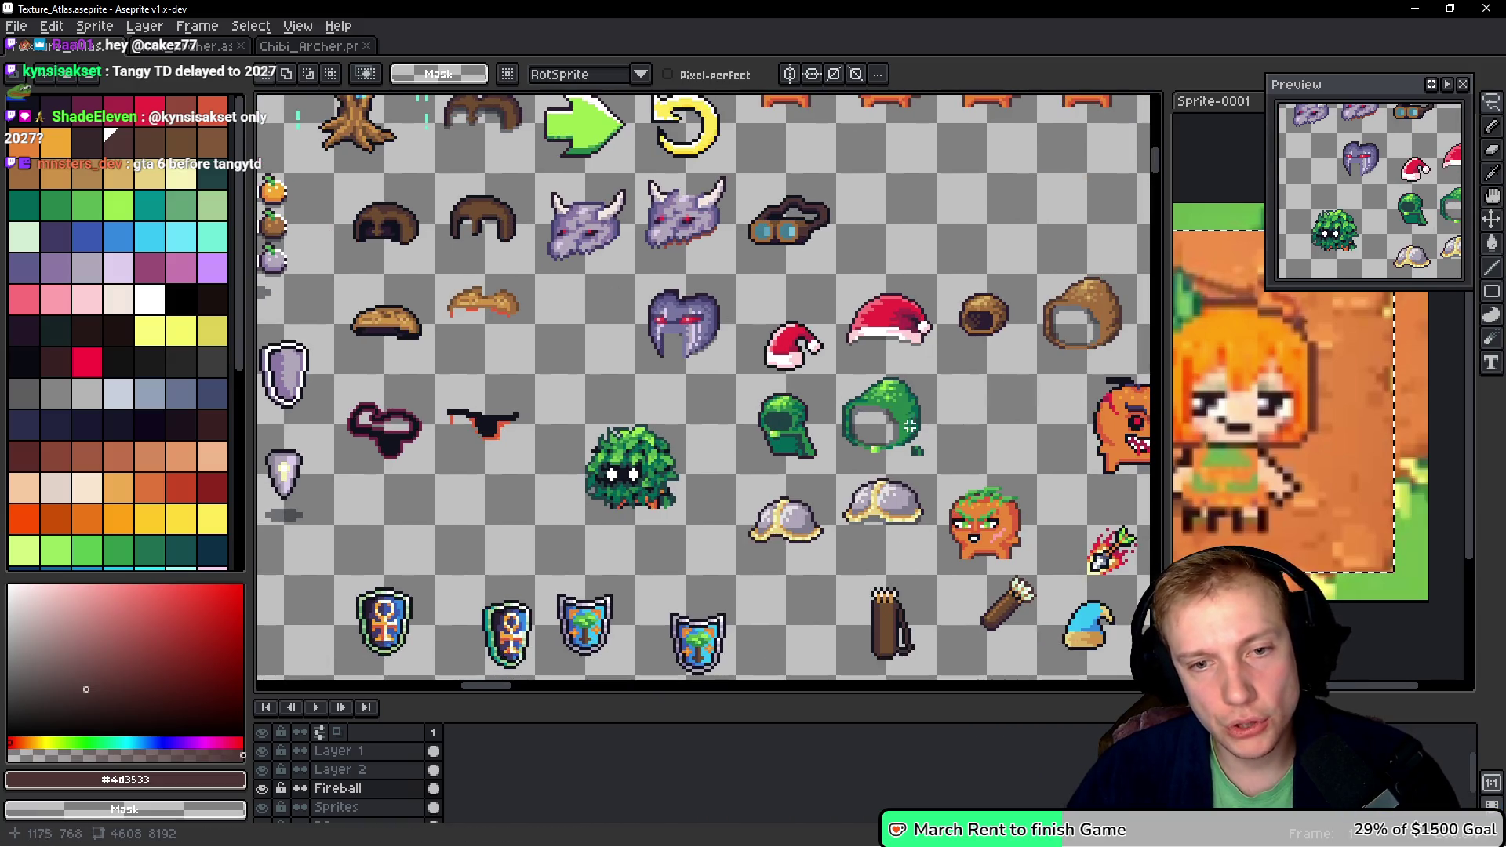
pyautogui.hscroll(2, 784, 313)
pyautogui.scroll(-1, 784, 314)
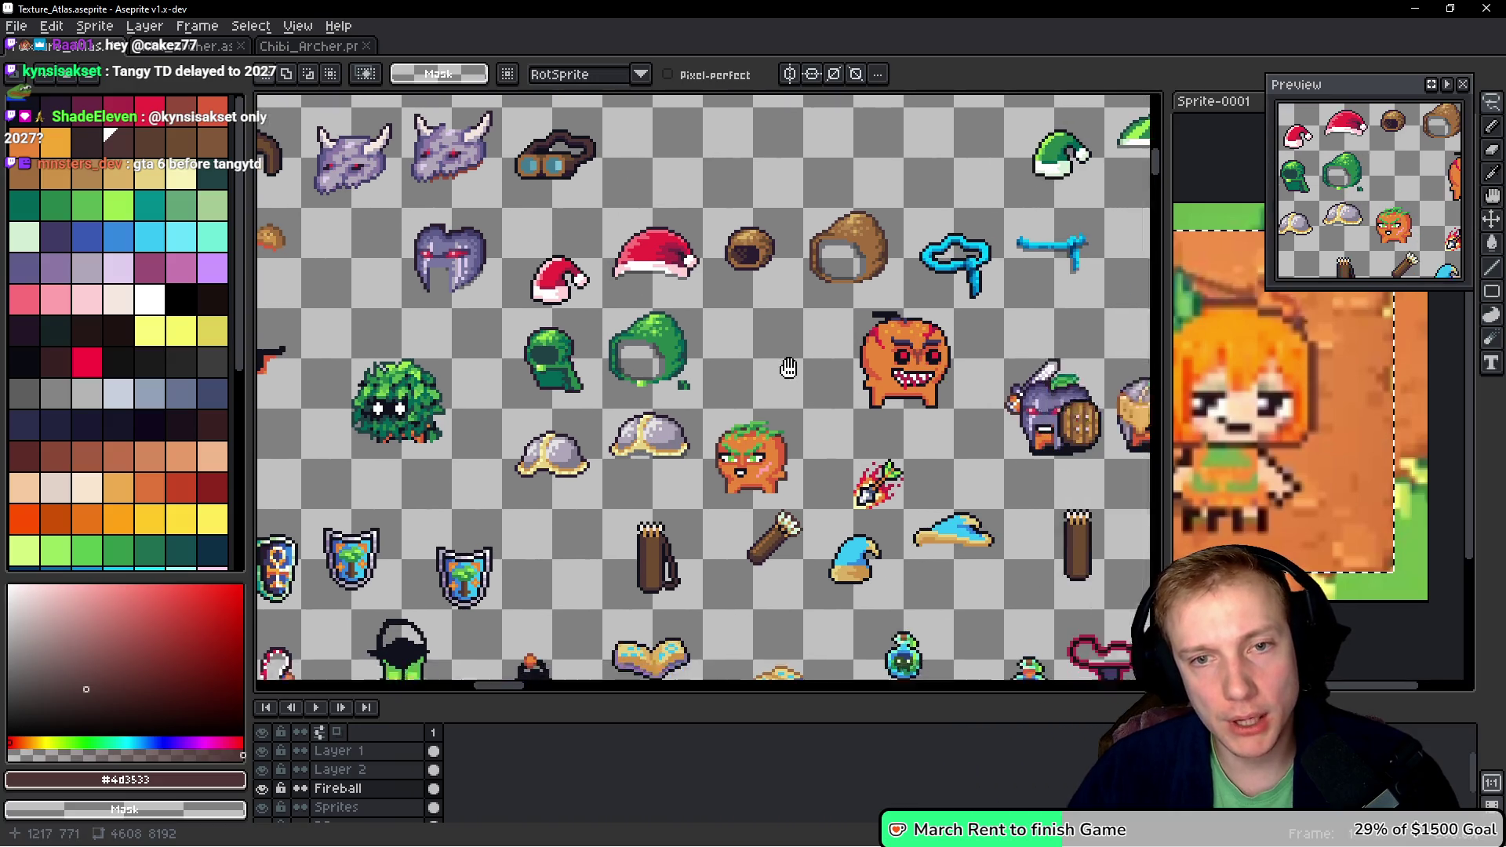
pyautogui.hscroll(4, 725, 231)
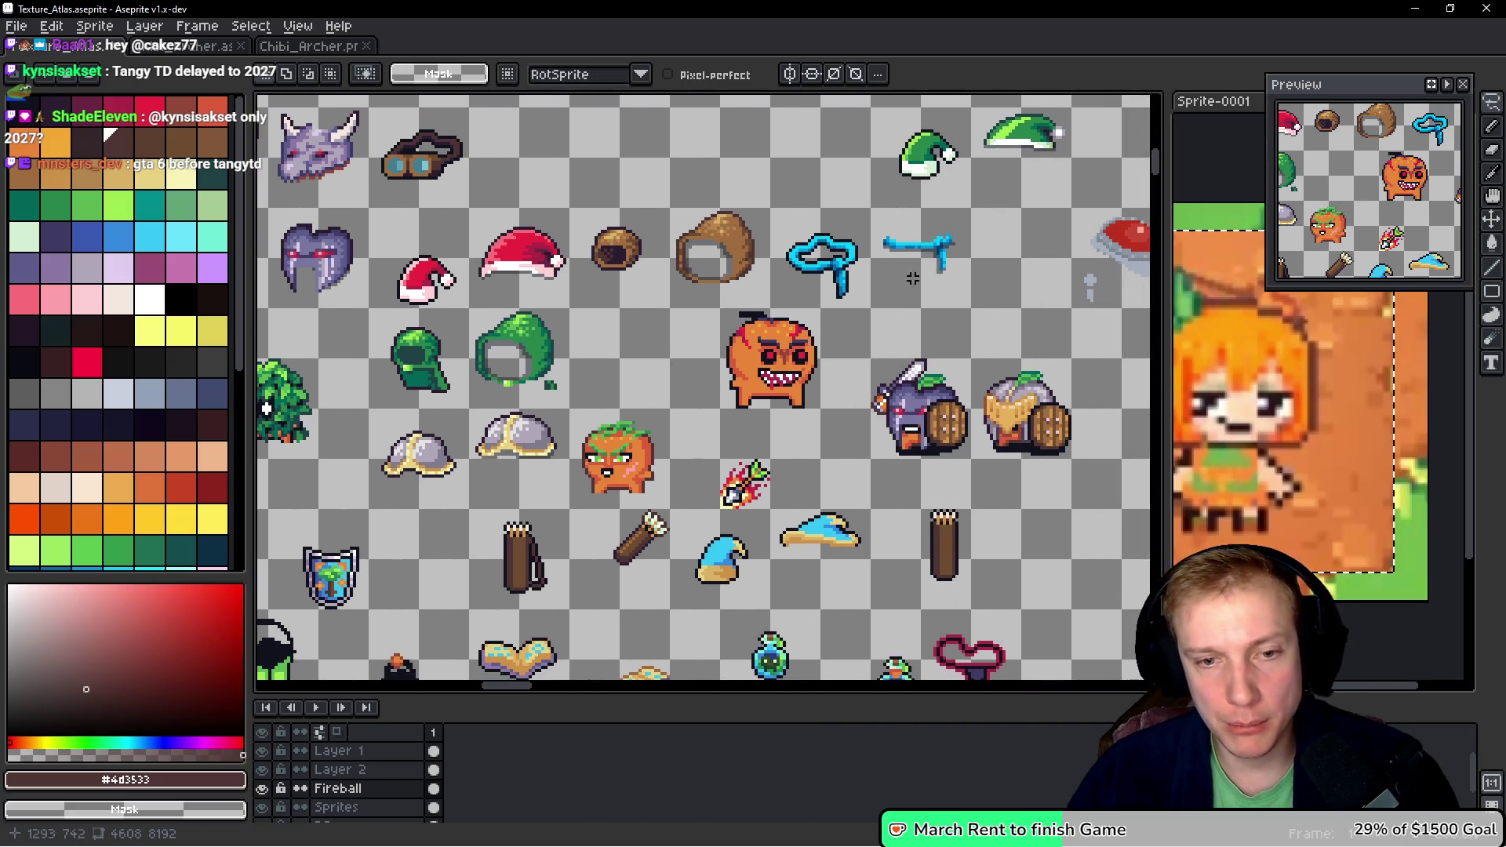
pyautogui.scroll(-2, 912, 278)
pyautogui.hscroll(-1, 942, 275)
pyautogui.scroll(-2, 926, 363)
pyautogui.hscroll(3, 918, 408)
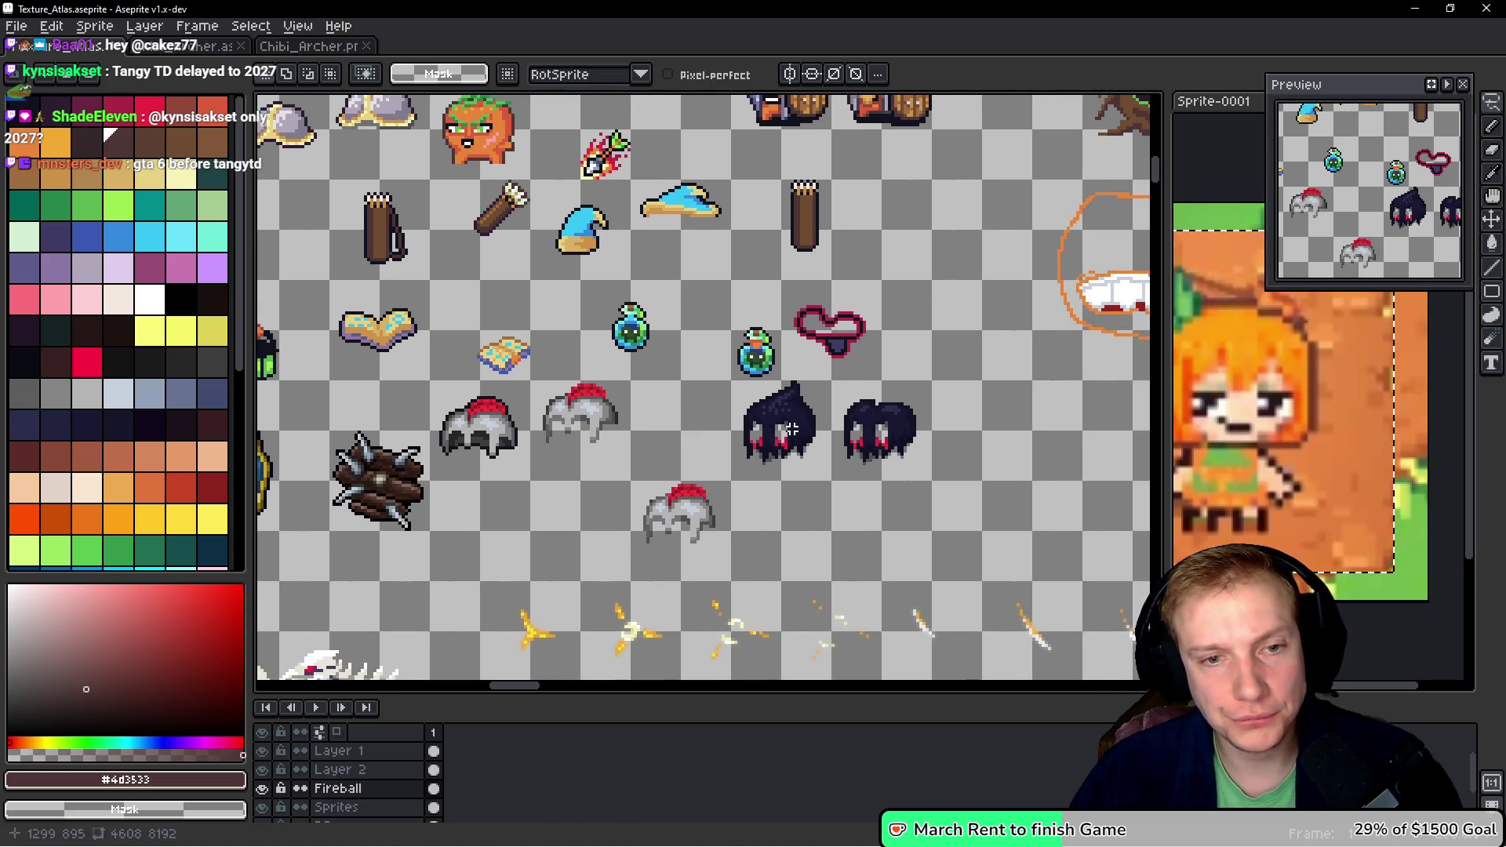
pyautogui.hscroll(-4, 792, 429)
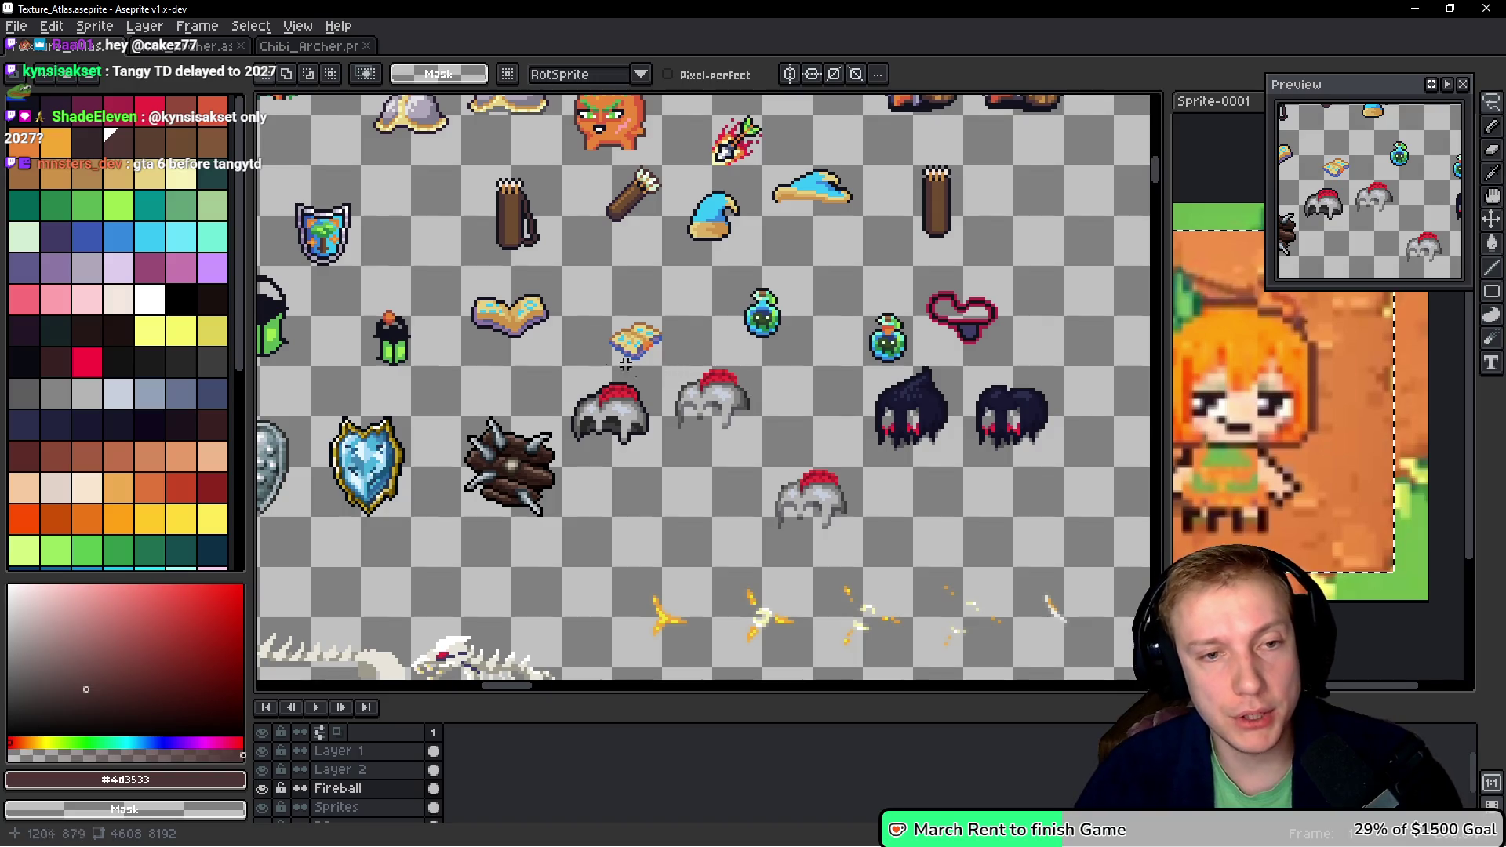
pyautogui.hscroll(-5, 625, 364)
pyautogui.scroll(2, 625, 364)
pyautogui.hscroll(-4, 600, 297)
pyautogui.scroll(2, 600, 297)
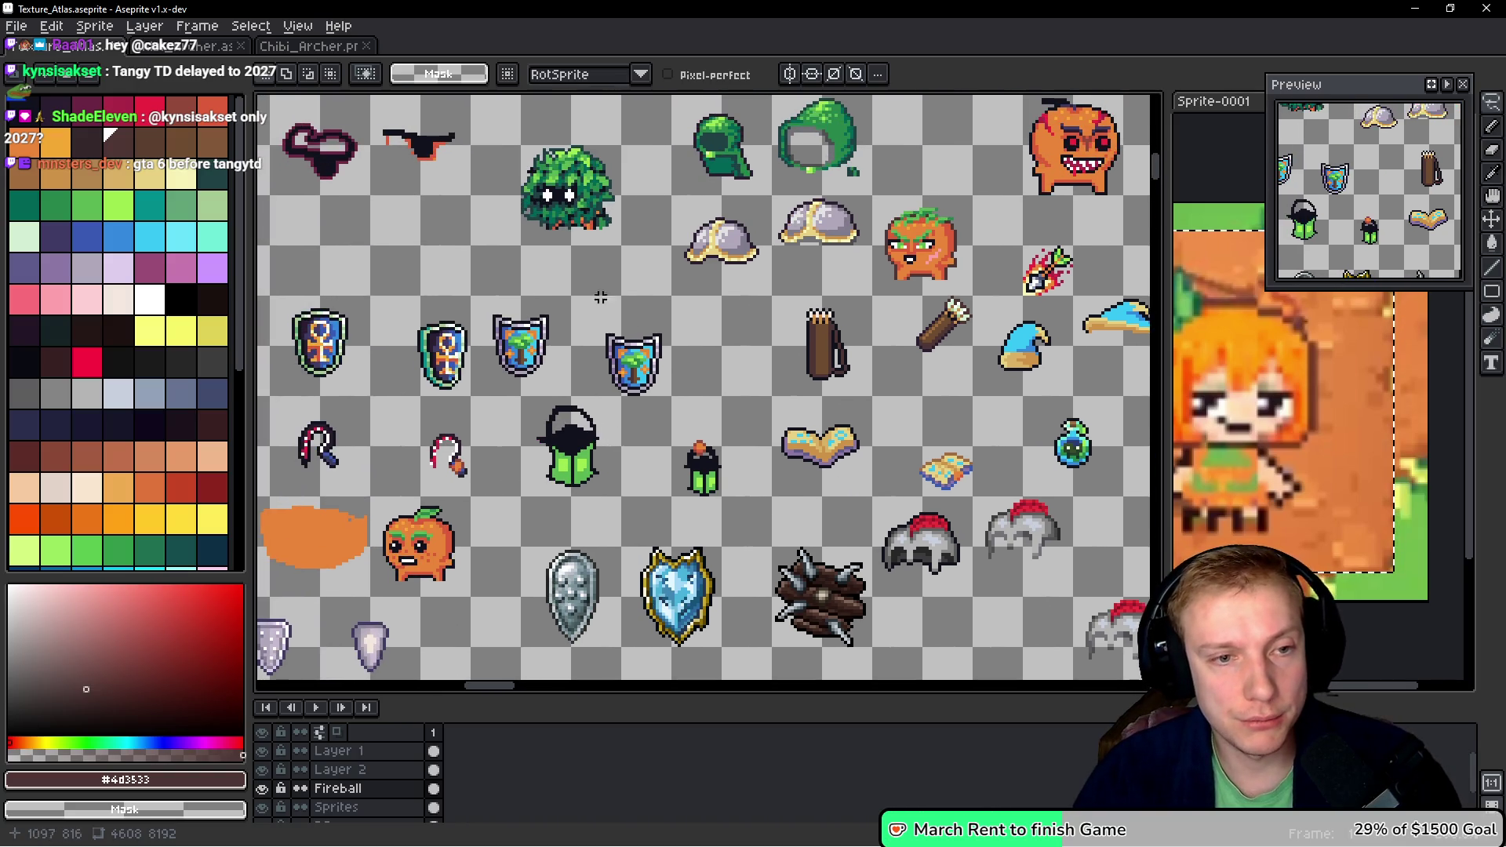
pyautogui.scroll(2, 628, 341)
pyautogui.hscroll(1, 627, 341)
pyautogui.hotkey('ctrl', 's')
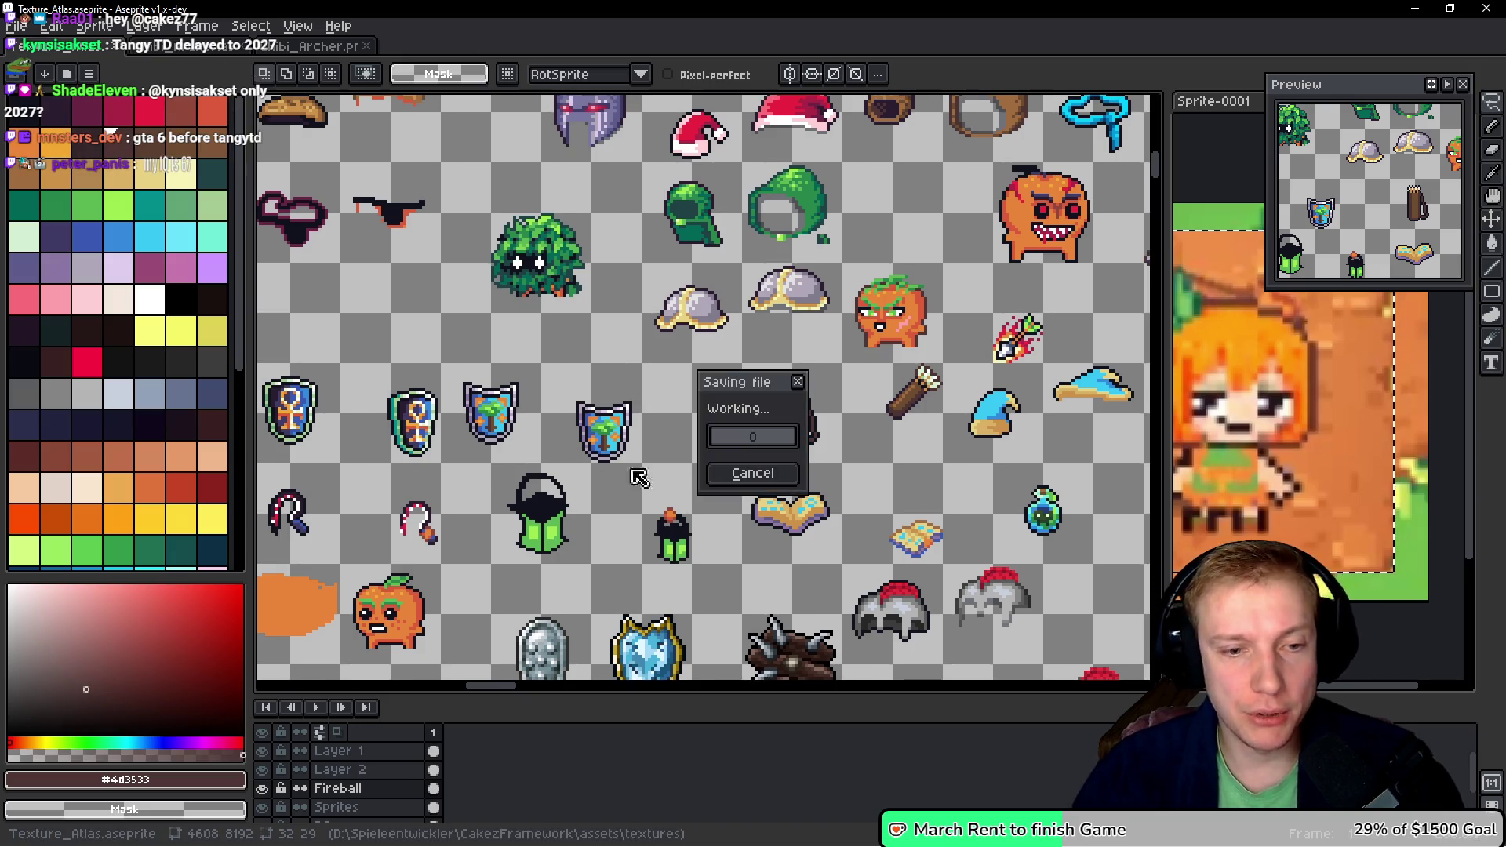
# - Bring the purple barrel creature into view, pick the eyedropper, then switch to the running game
pyautogui.hotkey('ctrl', 'alt', 'v')
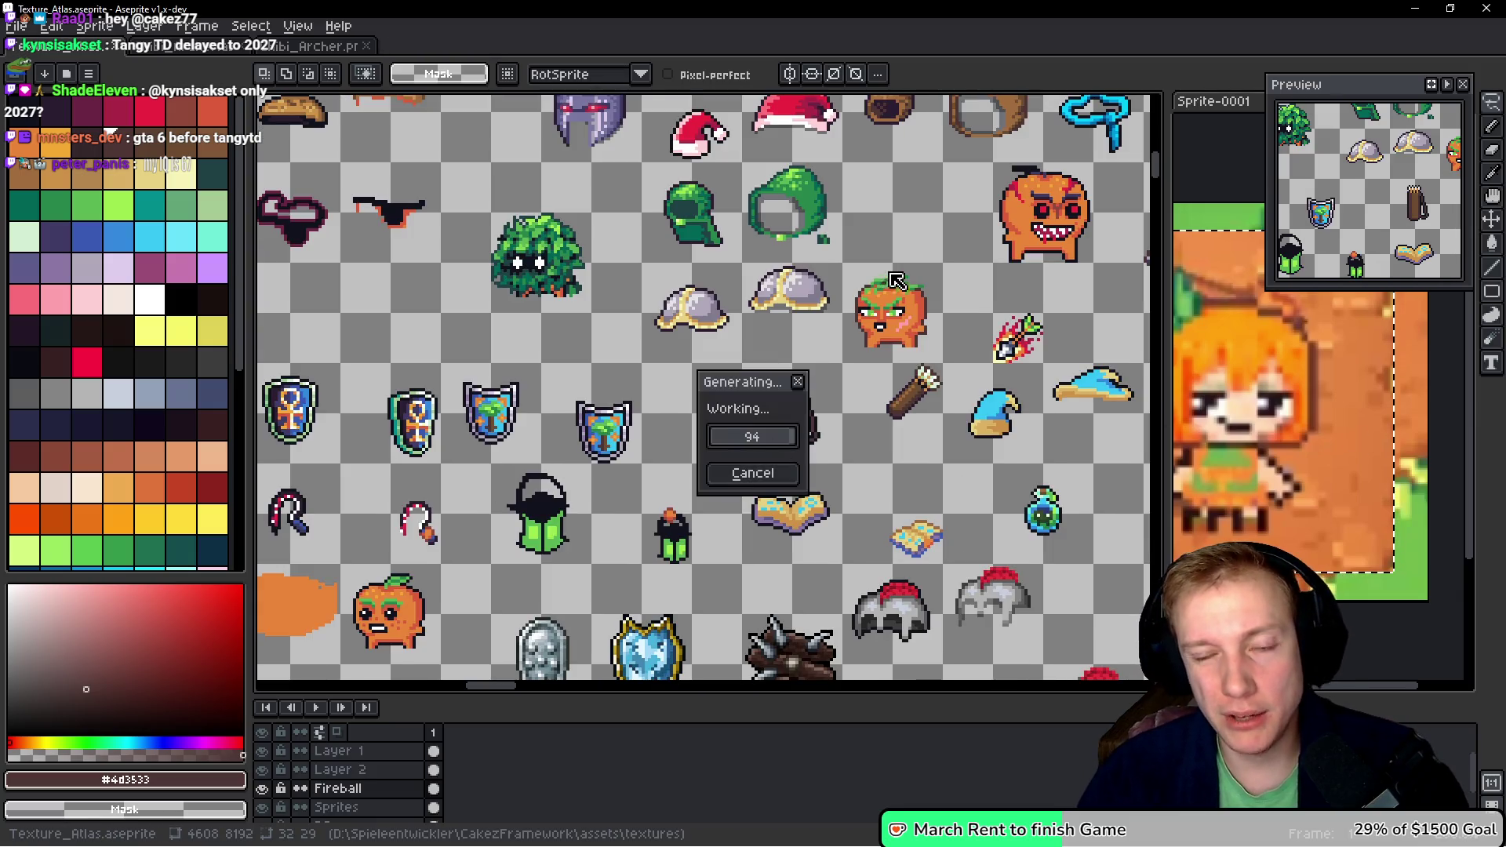
pyautogui.moveTo(906, 243)
pyautogui.mouseDown()
pyautogui.moveTo(852, 244)
pyautogui.moveTo(604, 416)
pyautogui.moveTo(598, 342)
pyautogui.moveTo(550, 337)
pyautogui.mouseUp()
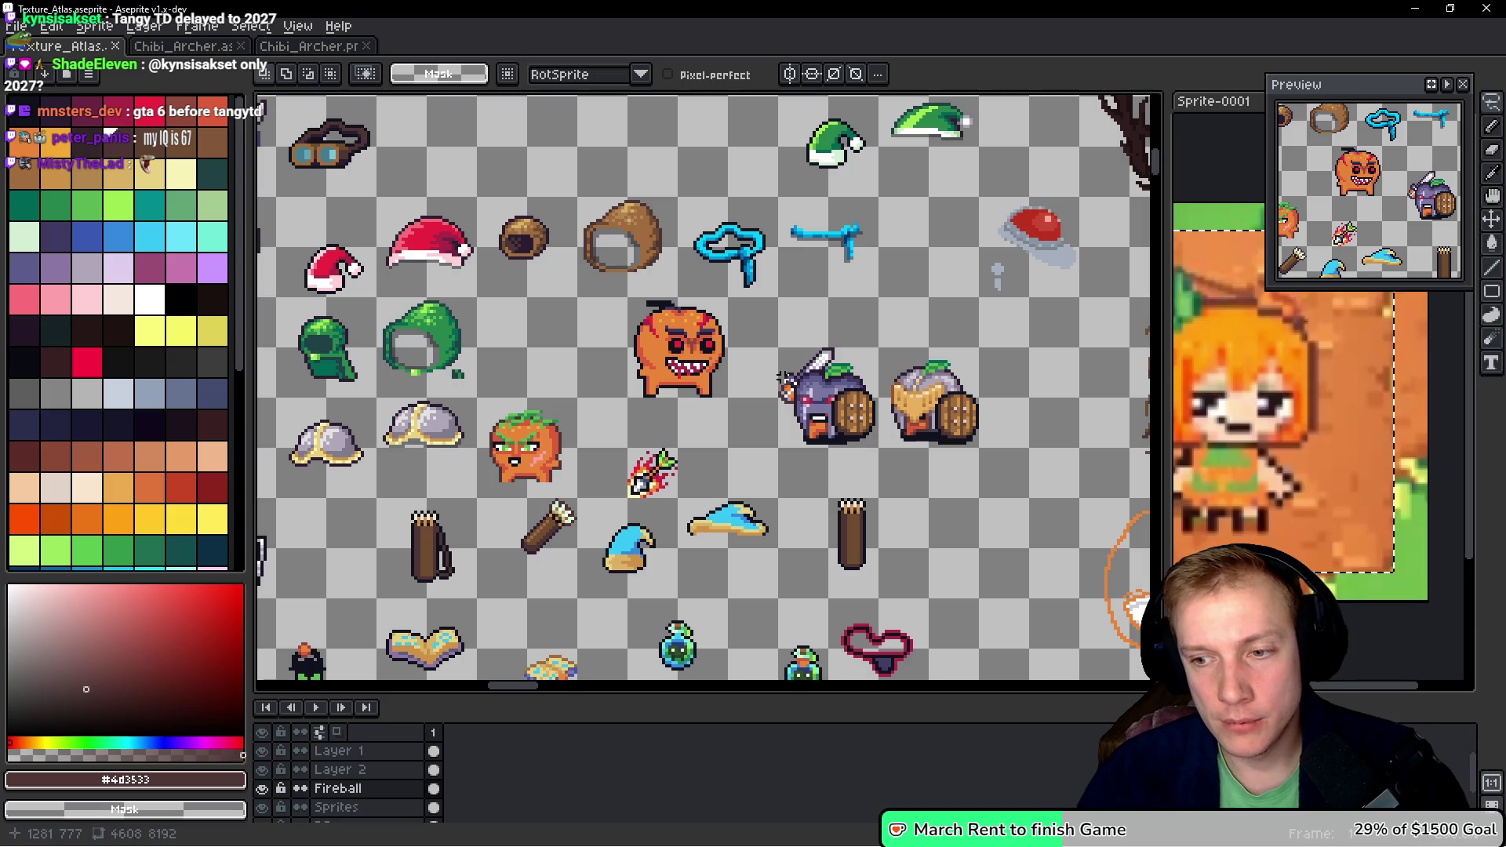
pyautogui.scroll(3, 808, 378)
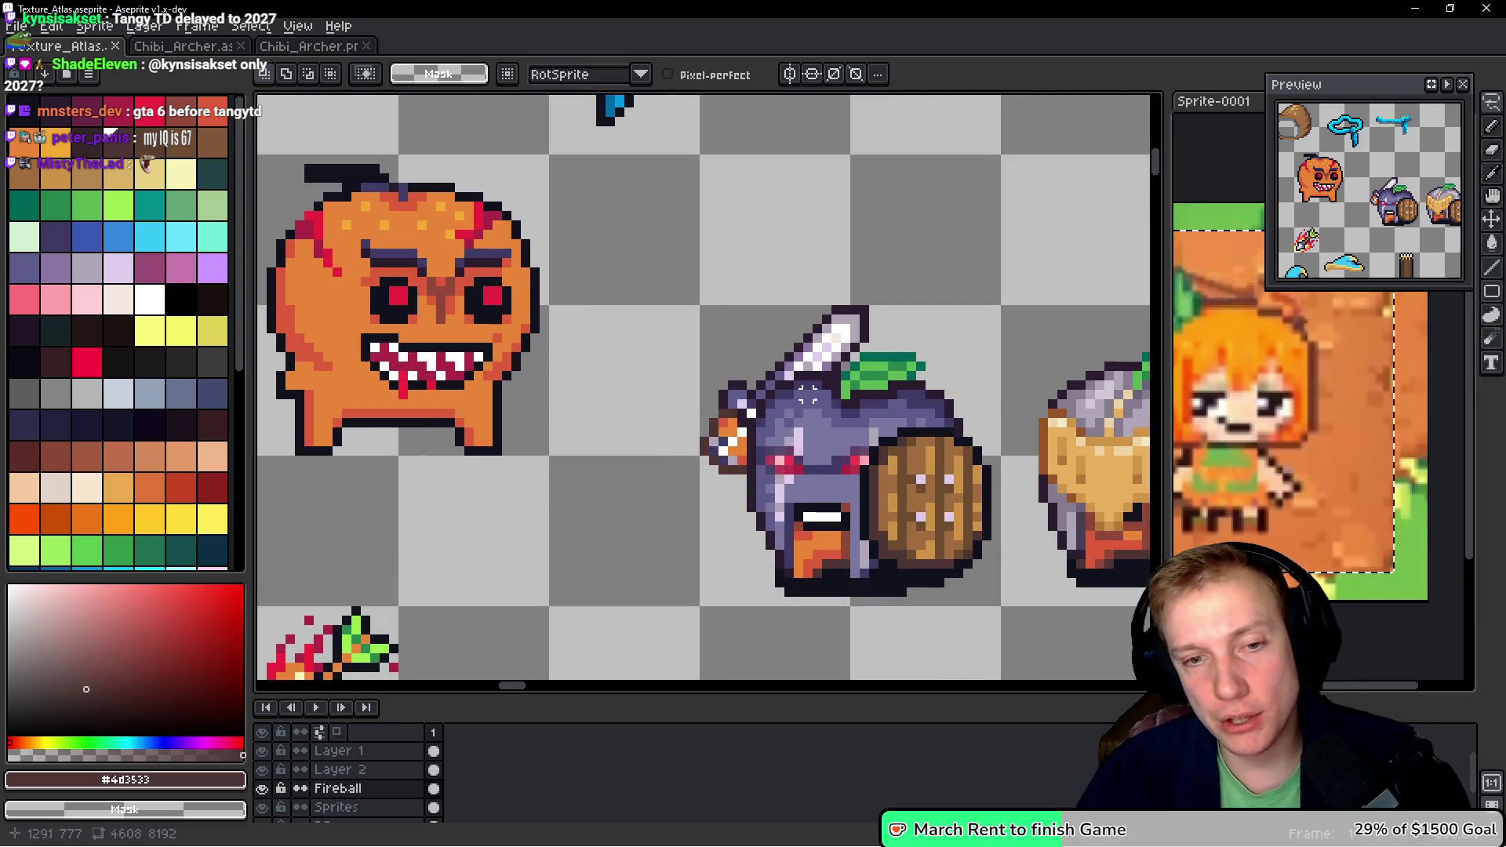
pyautogui.moveTo(666, 413); pyautogui.dragTo(576, 275)
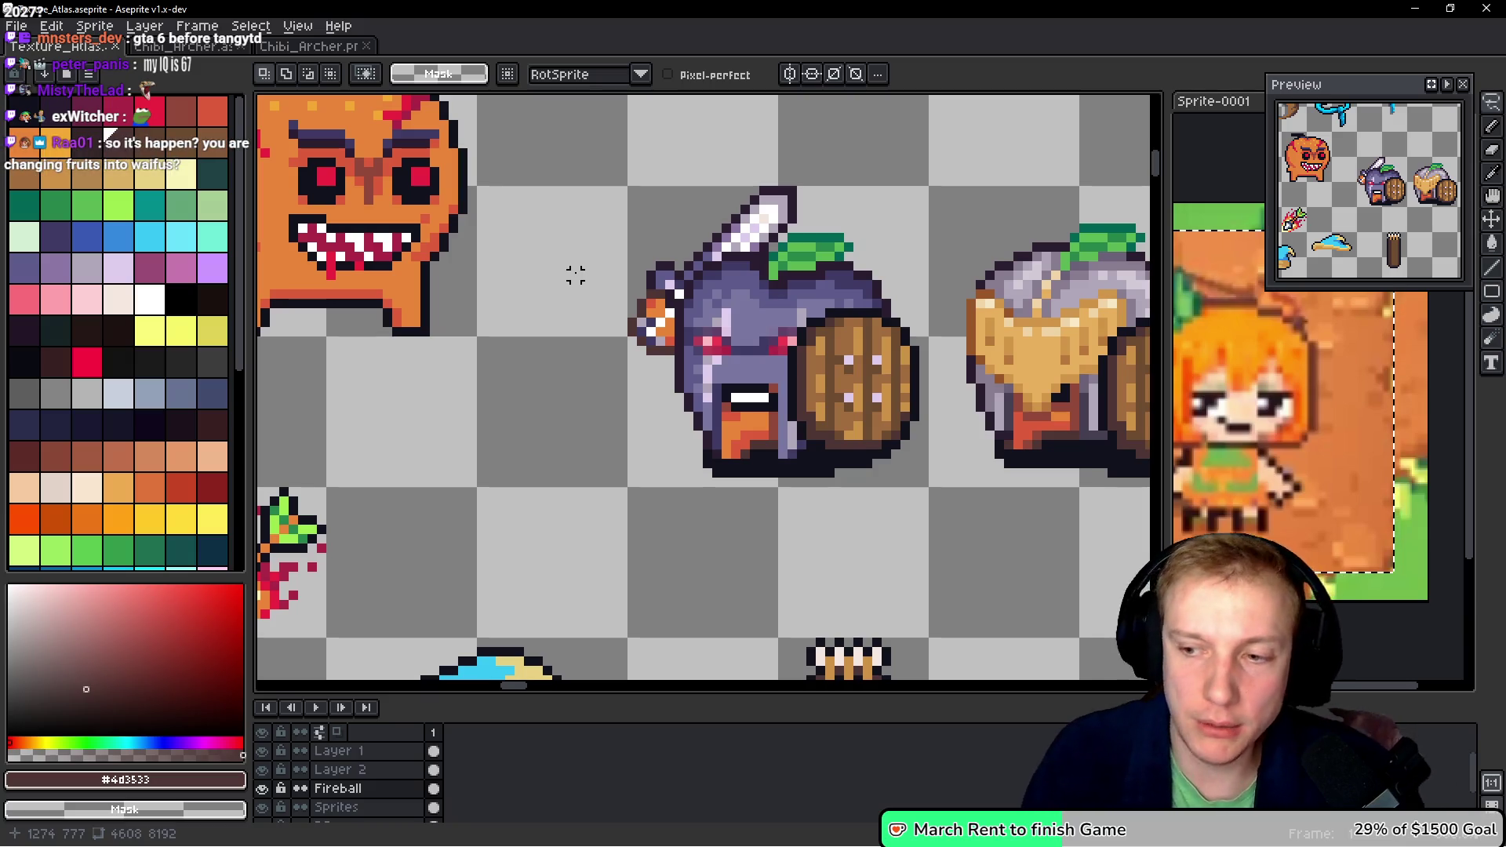
pyautogui.press('i')
pyautogui.hotkey('alt', 'Tab')
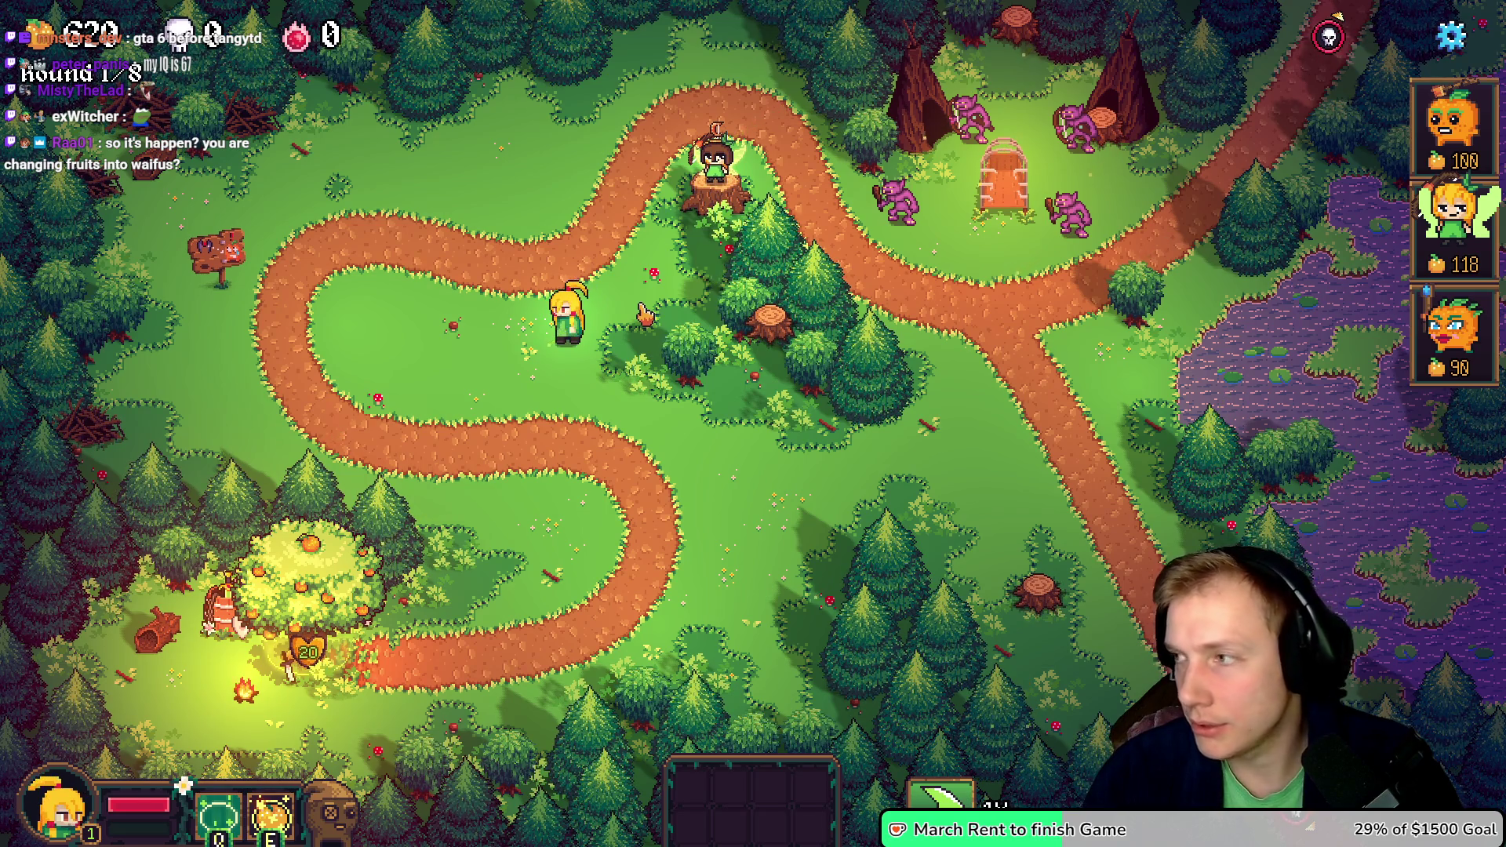
# - In assets.h, try helm offset -8, then settle on pivotOffset {0, -7} and save to rebuild
pyautogui.hotkey('alt', 'Tab')
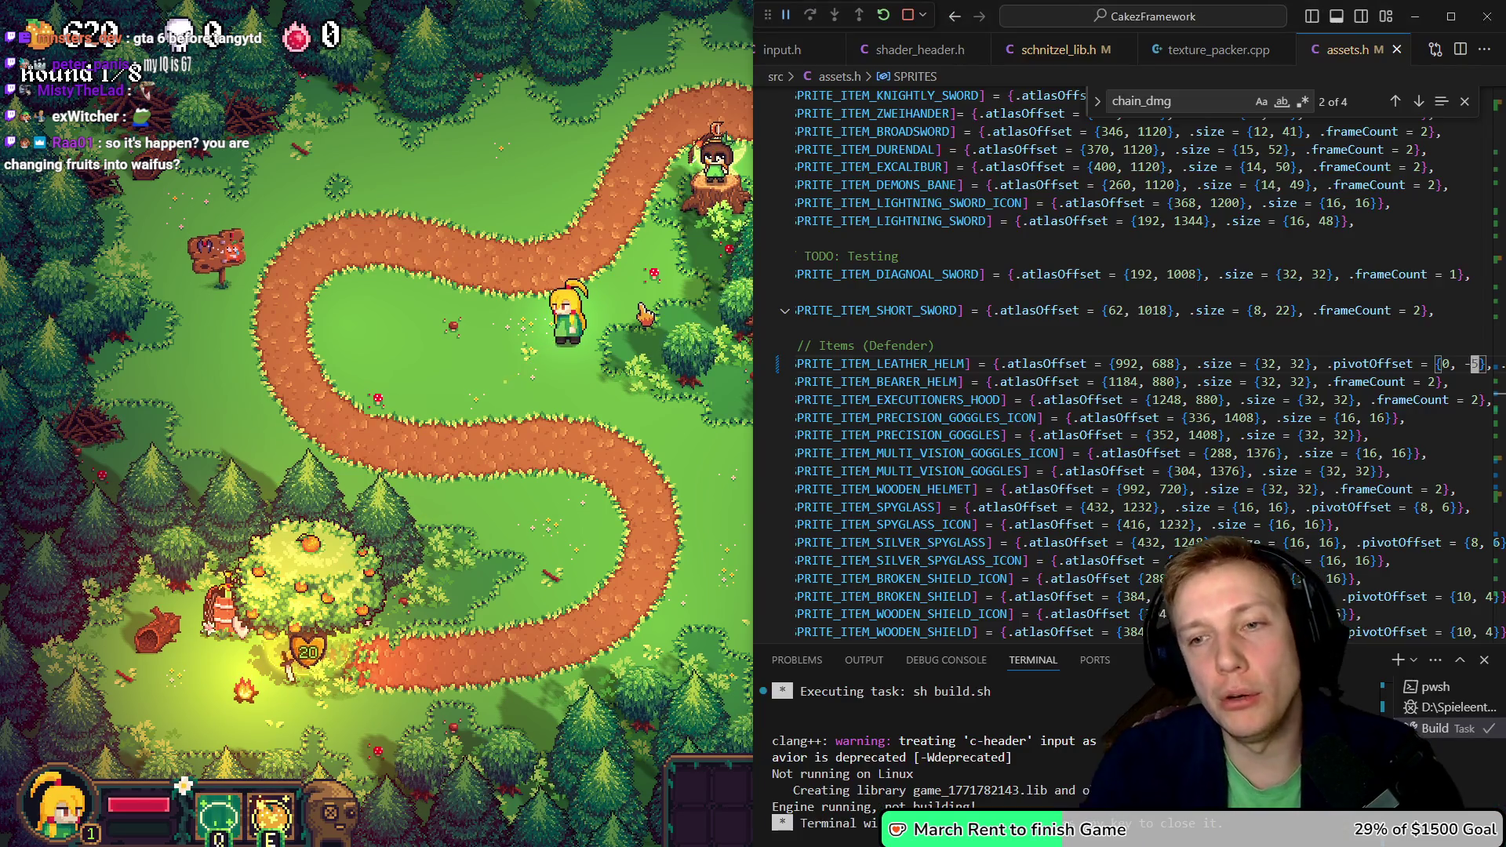
pyautogui.write('8')
pyautogui.hotkey('ctrl', 's')
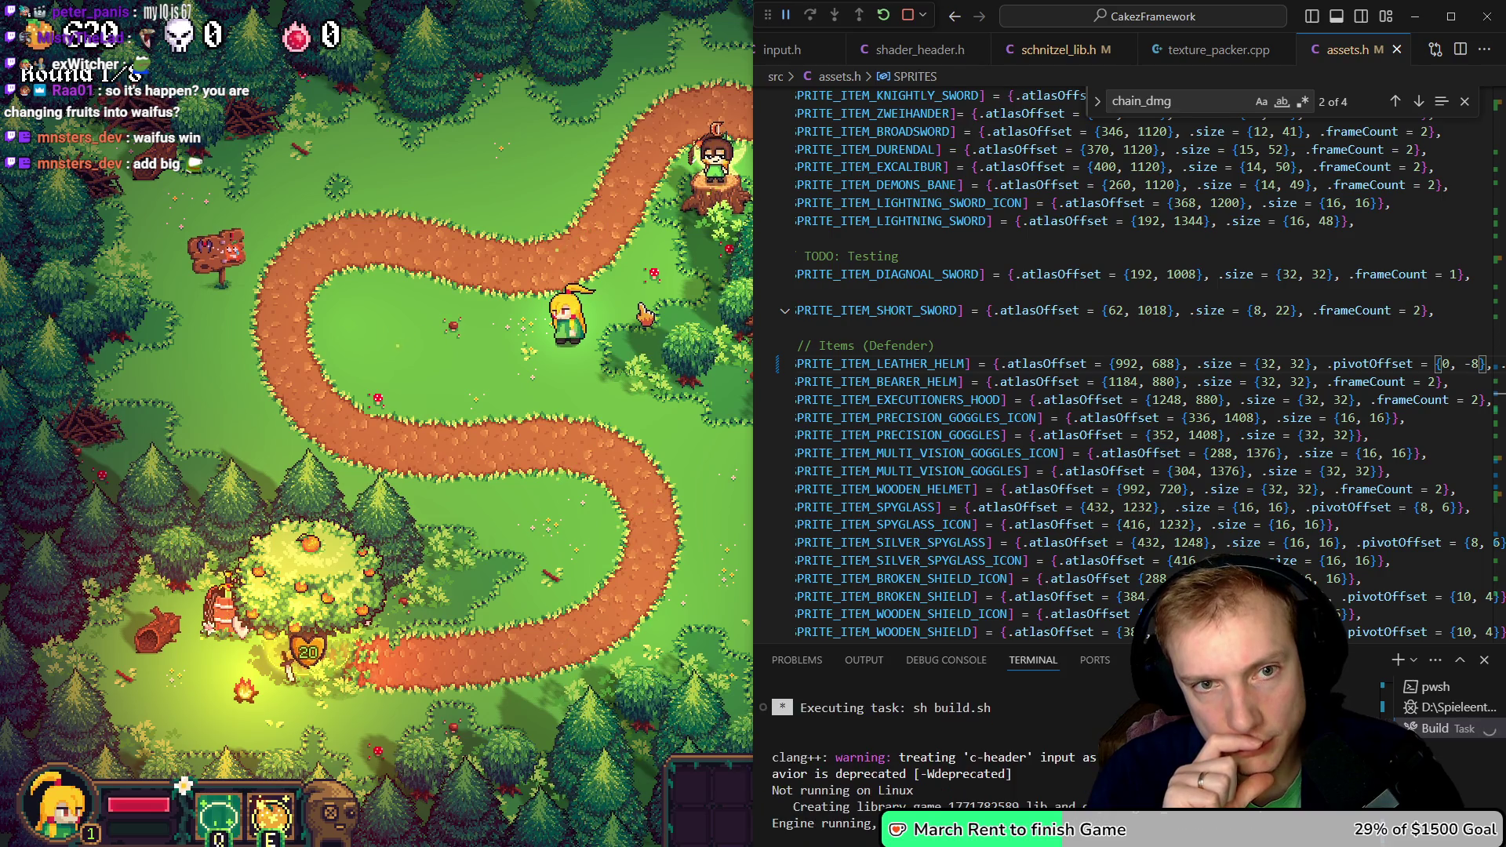
pyautogui.press('BackSpace')
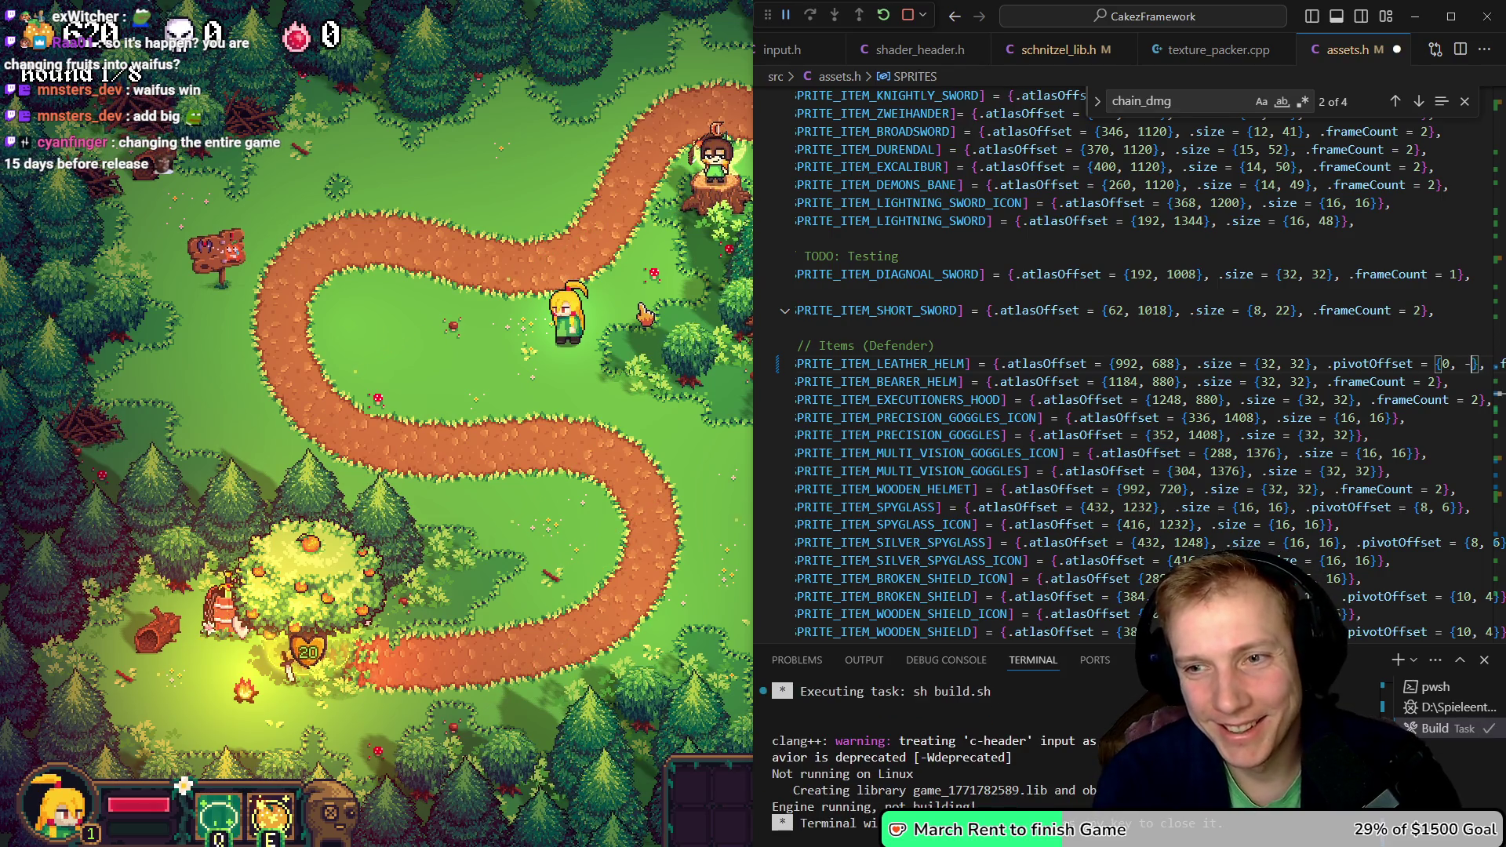
pyautogui.write('7')
pyautogui.hotkey('ctrl', 's')
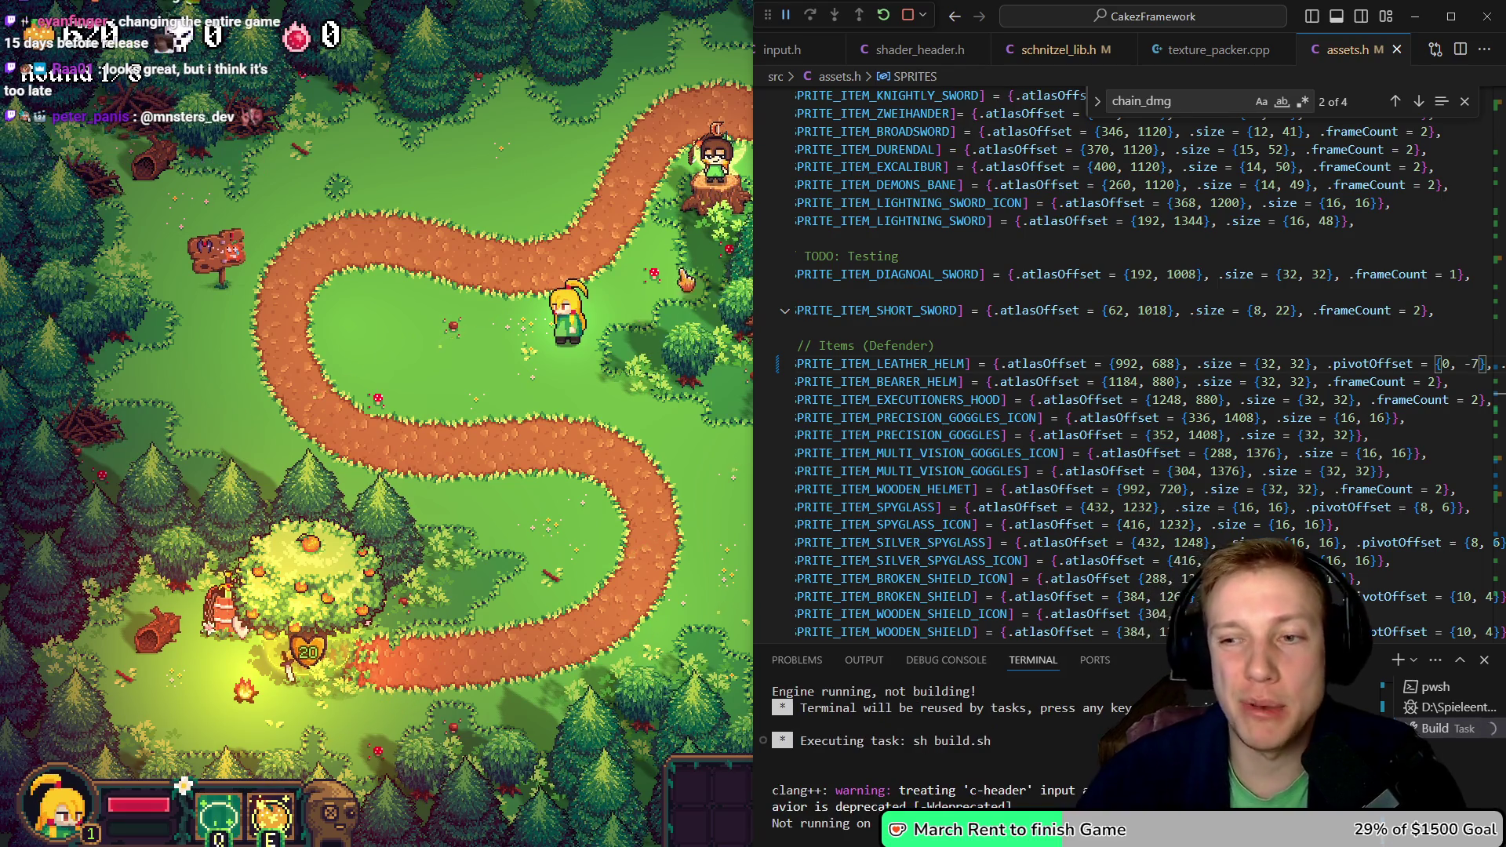
# - Back in the game, walk the player up the map and pause it with the Options menu
pyautogui.hotkey('shift', 'Left')
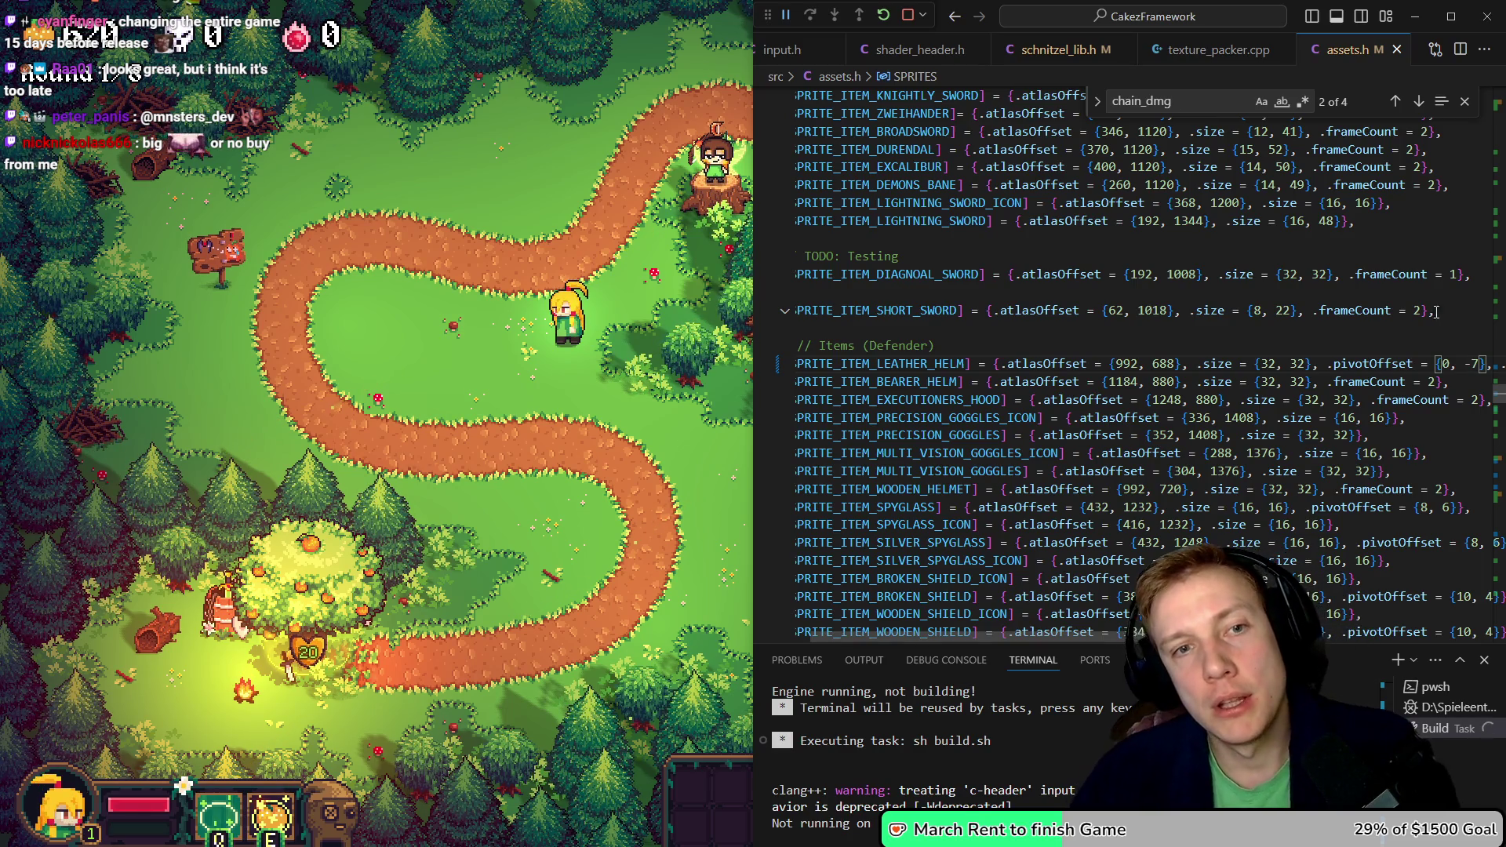
pyautogui.click(673, 257)
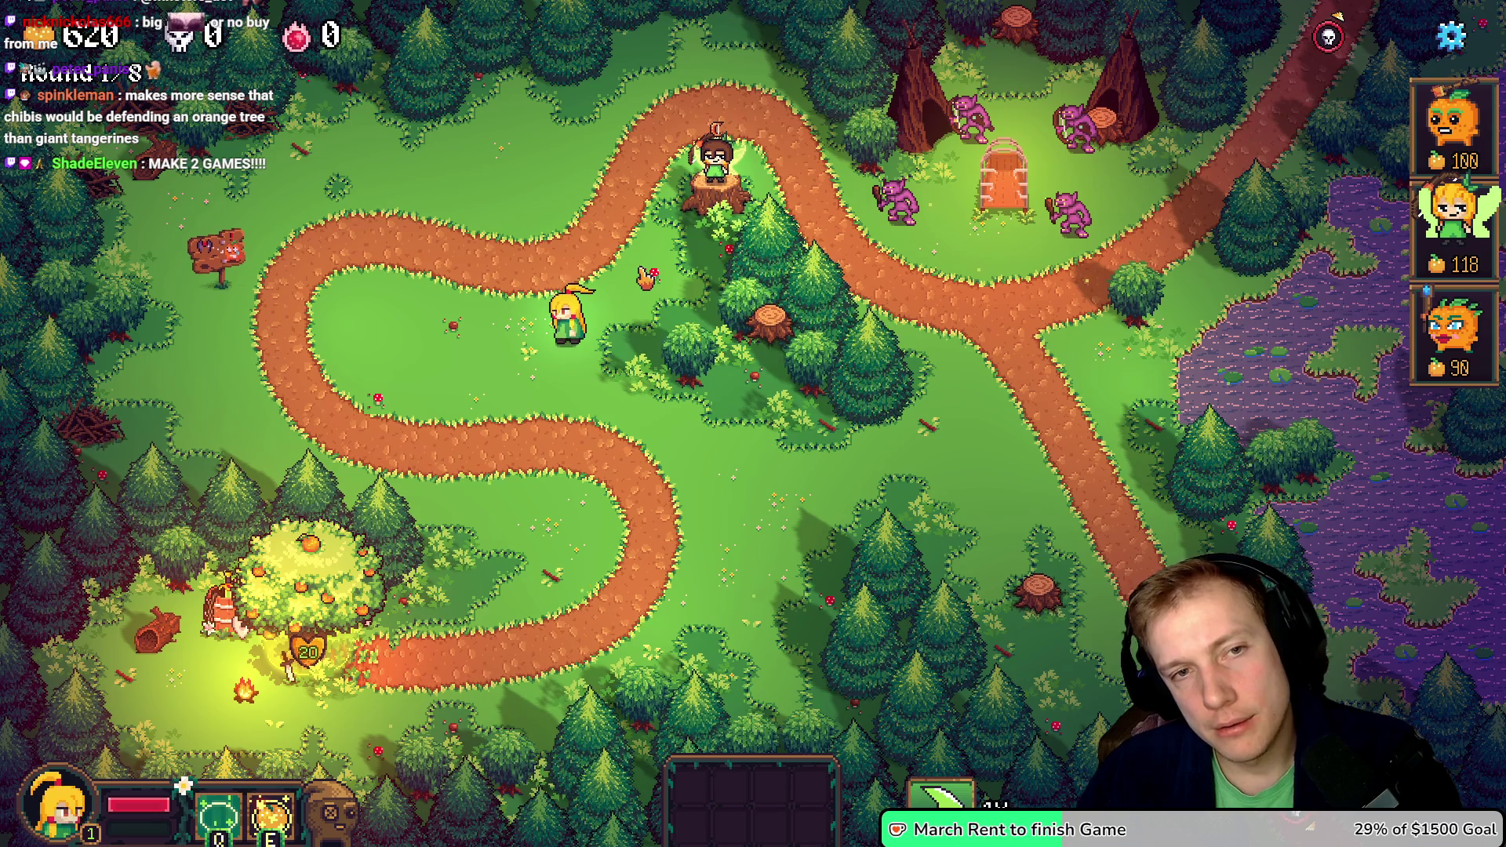
pyautogui.click(645, 298)
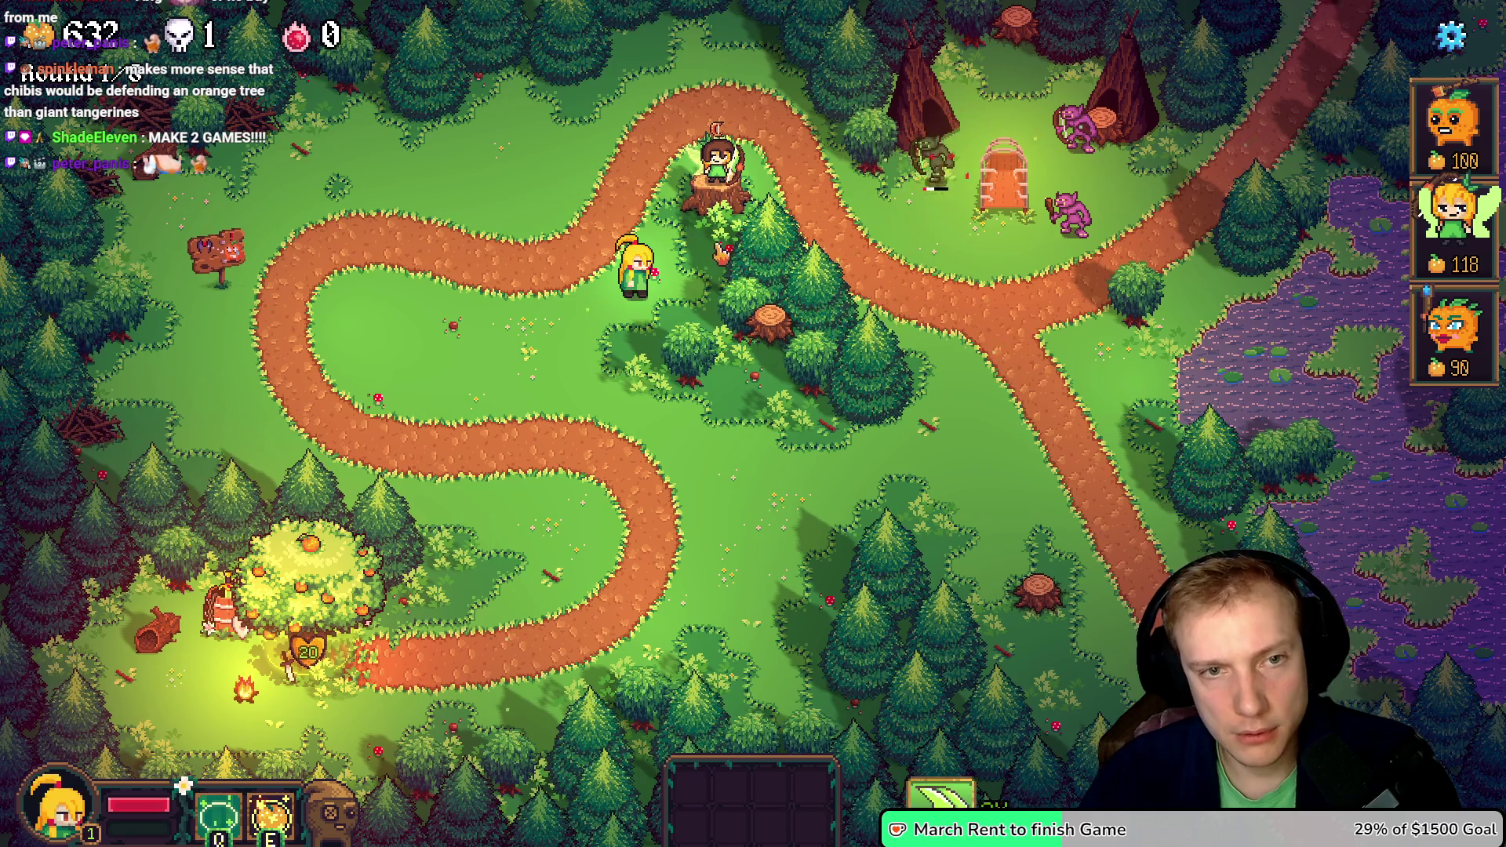
pyautogui.press('Escape')
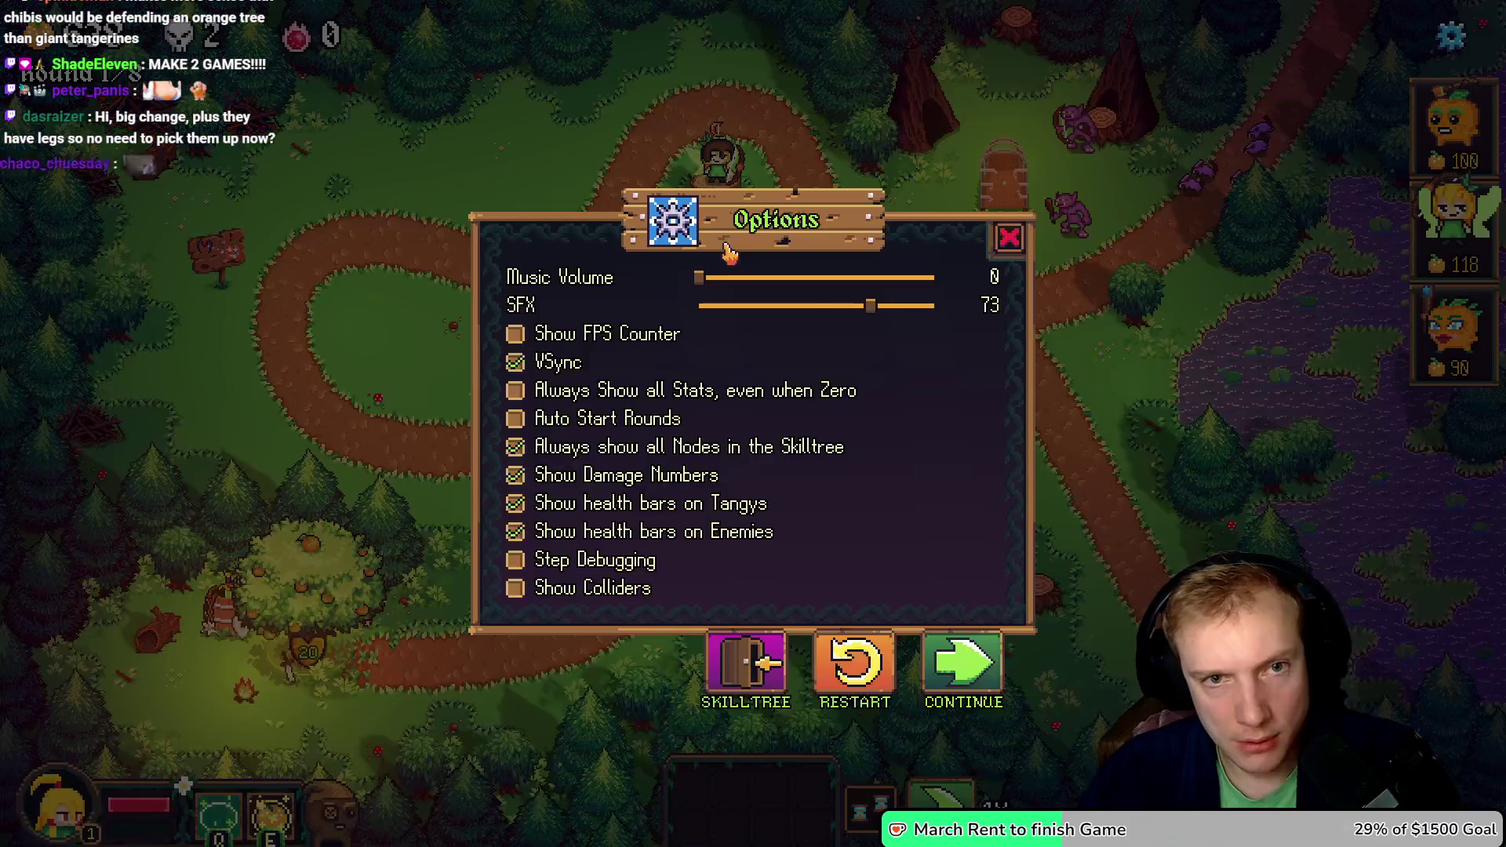
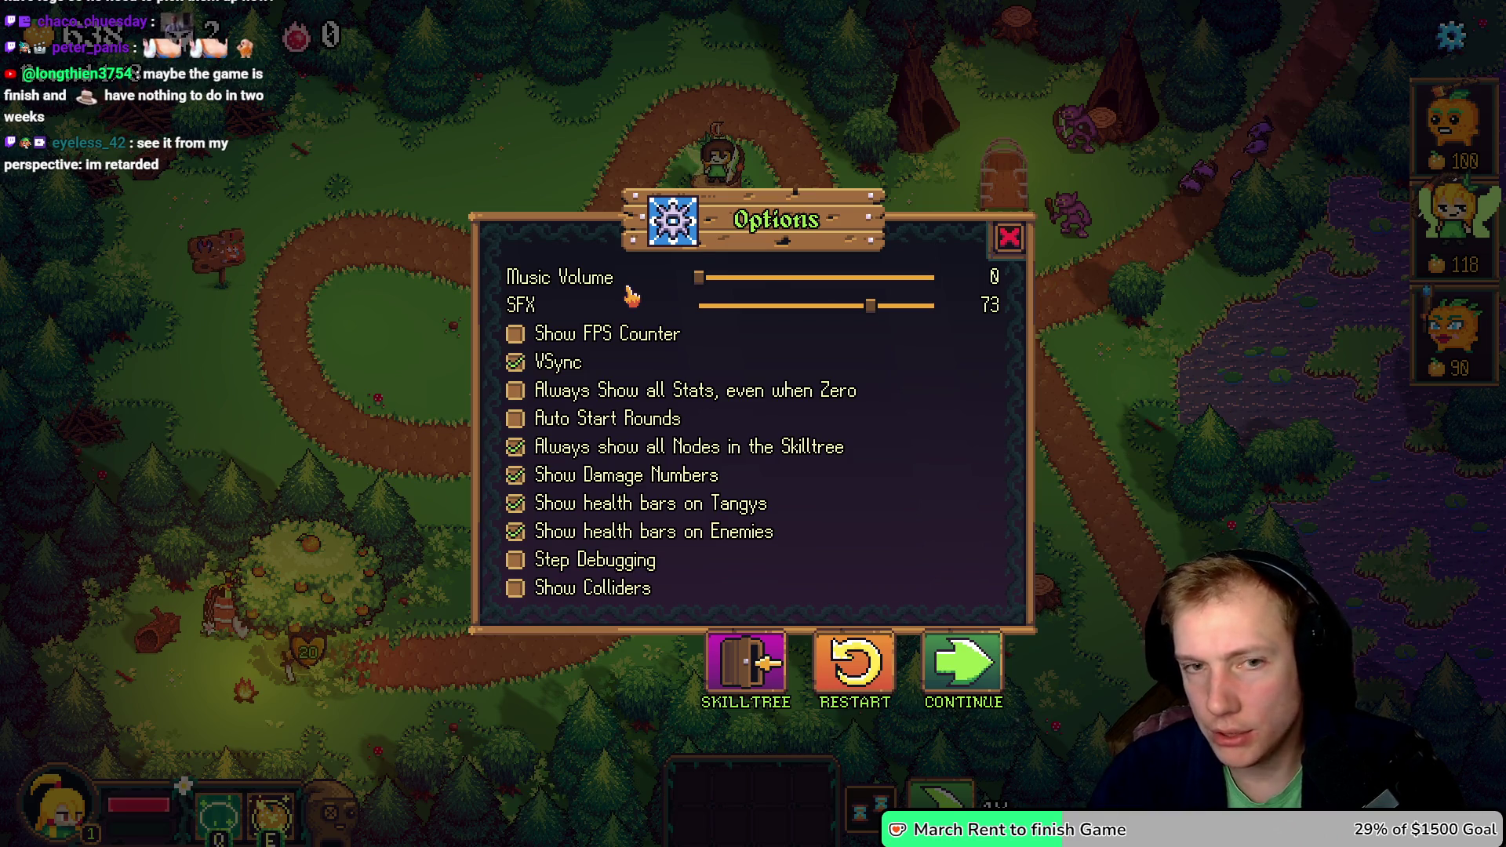
# - In the texture atlas, marquee-select the fairy archer sprite, nudge it right and commit the move
pyautogui.hotkey('alt', 'Tab')
pyautogui.scroll(-5, 797, 353)
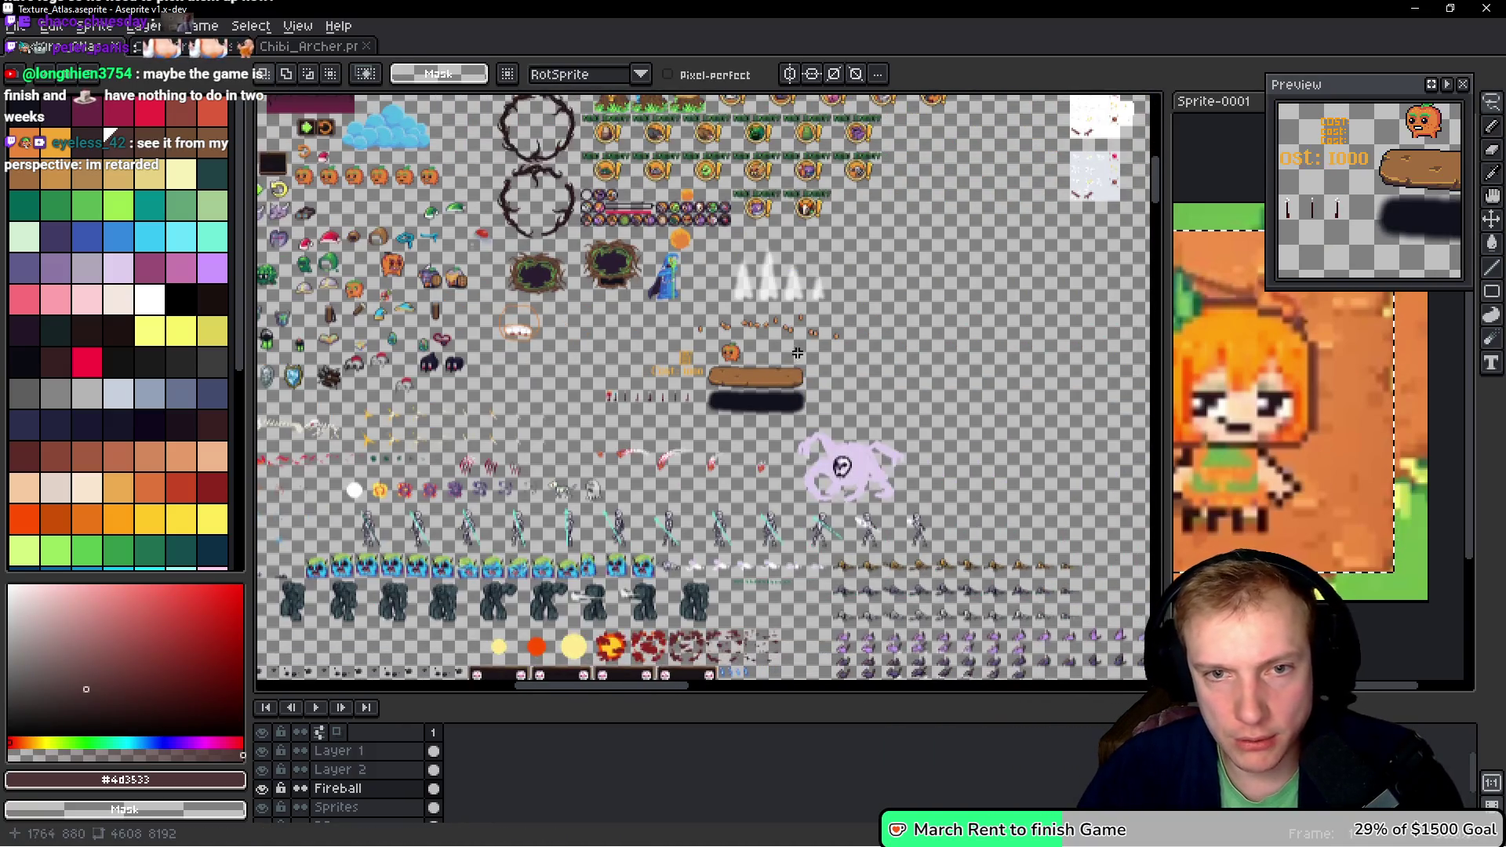
pyautogui.scroll(-5, 797, 353)
pyautogui.scroll(6, 848, 319)
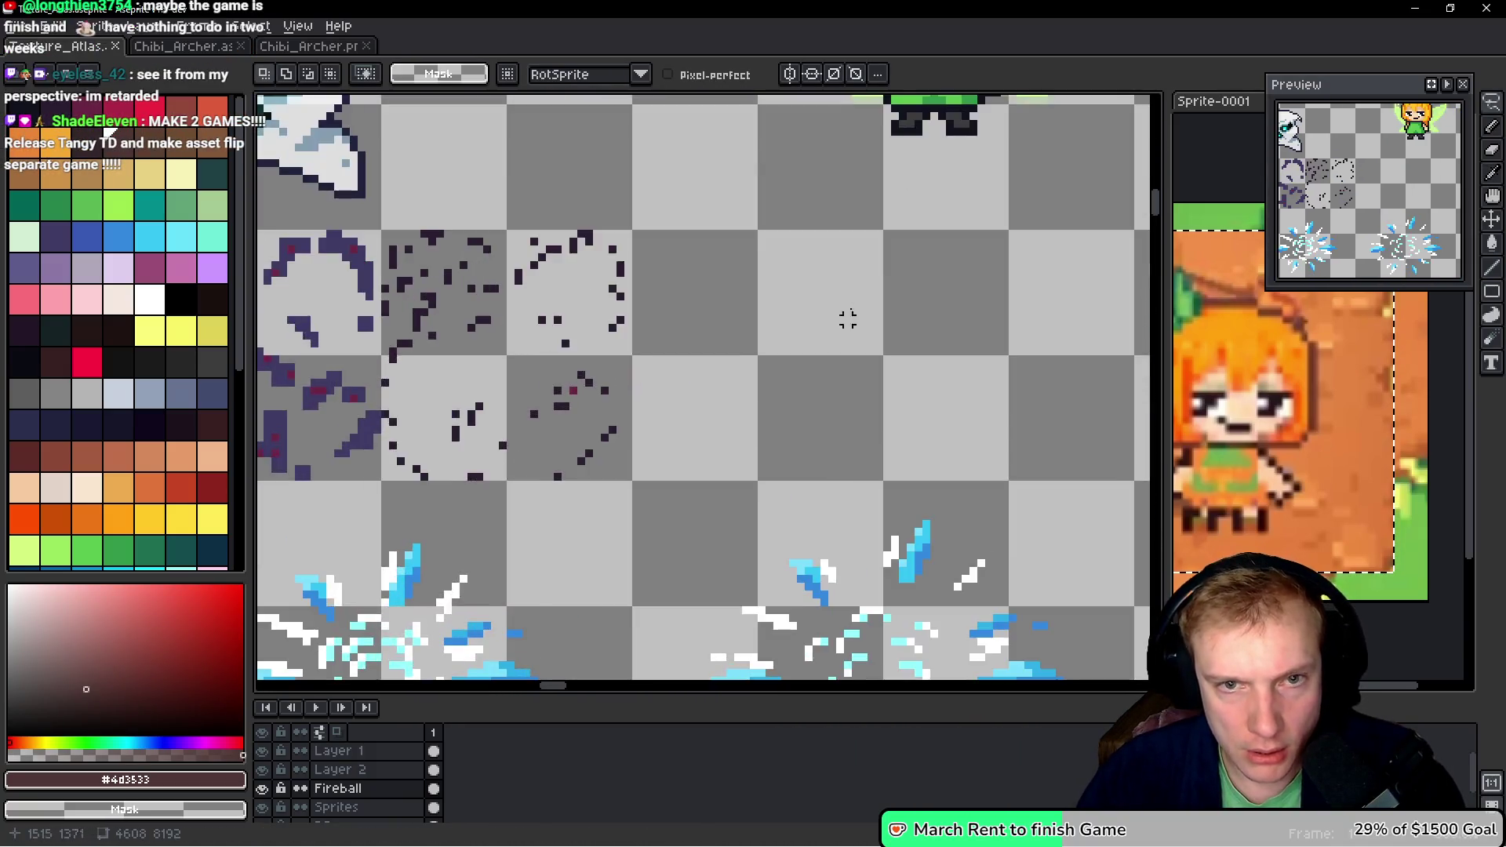
pyautogui.moveTo(848, 319); pyautogui.dragTo(731, 428)
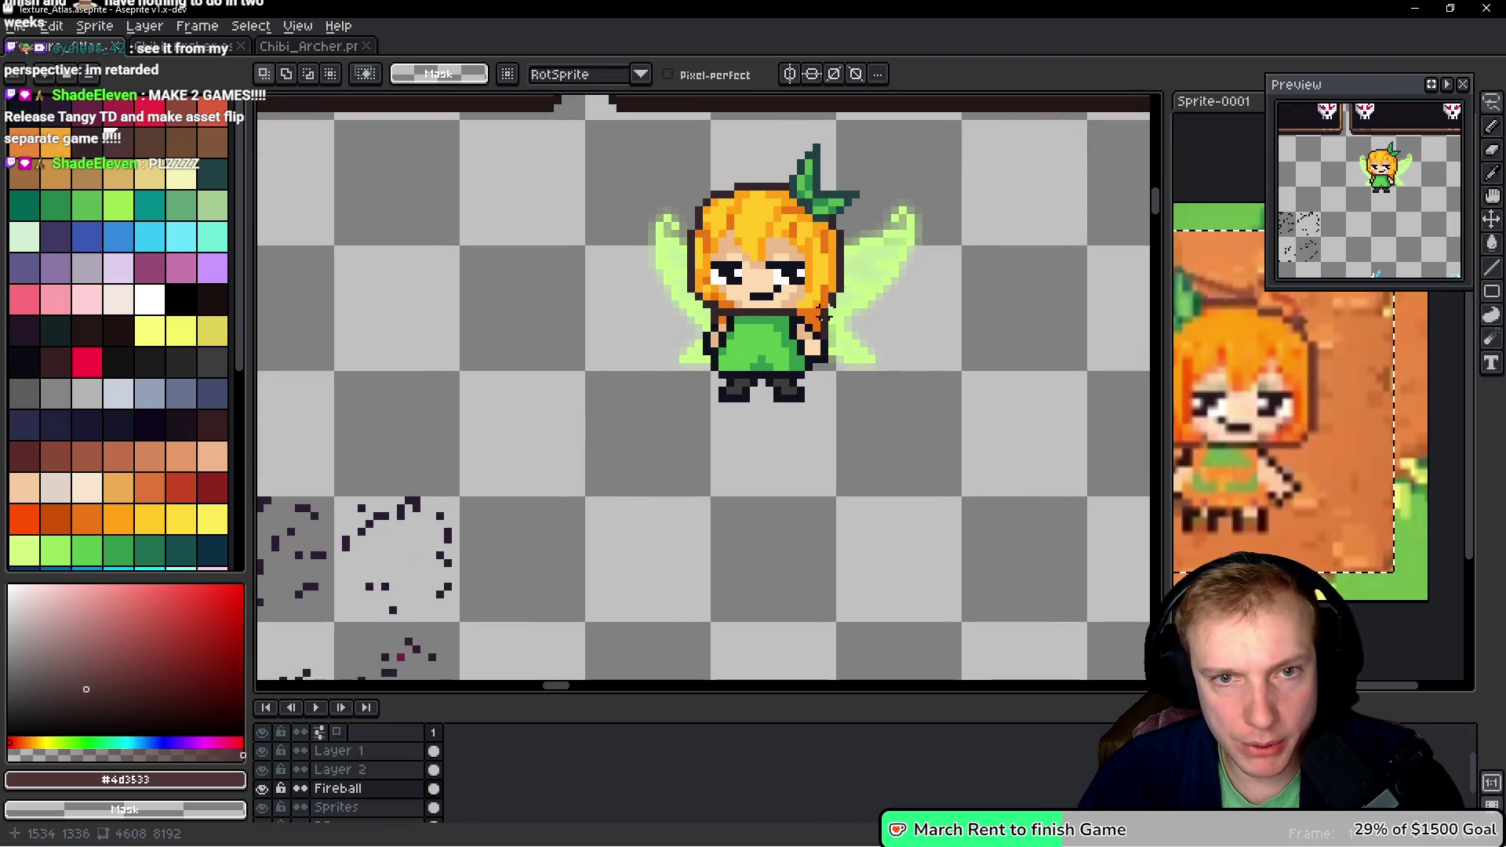
pyautogui.moveTo(832, 438); pyautogui.dragTo(806, 461)
pyautogui.press('m')
pyautogui.moveTo(594, 500)
pyautogui.mouseDown()
pyautogui.moveTo(737, 309)
pyautogui.moveTo(931, 149)
pyautogui.mouseUp()
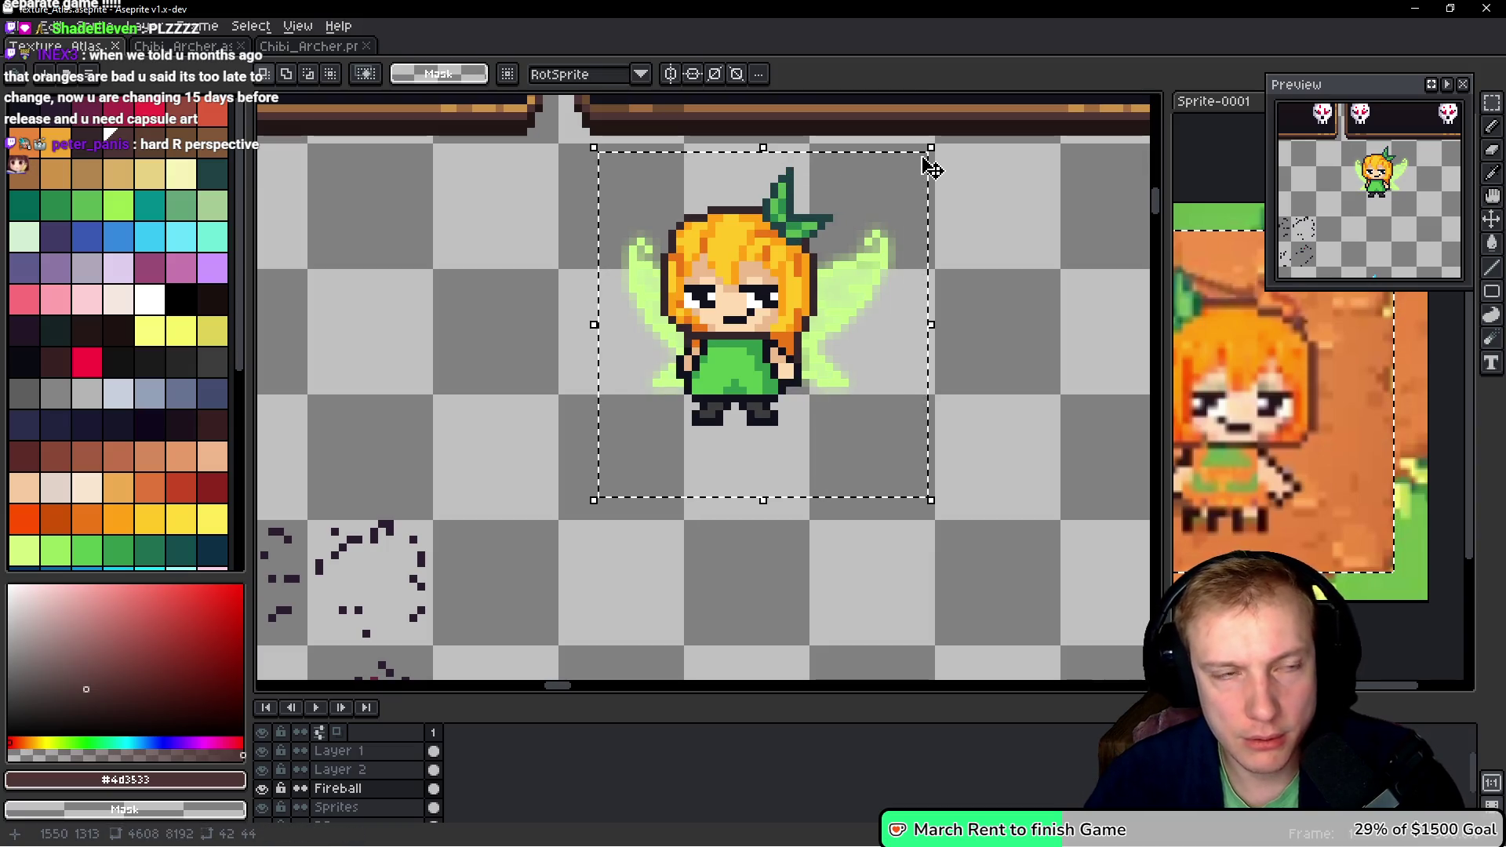
pyautogui.press('Right')
pyautogui.press('Return')
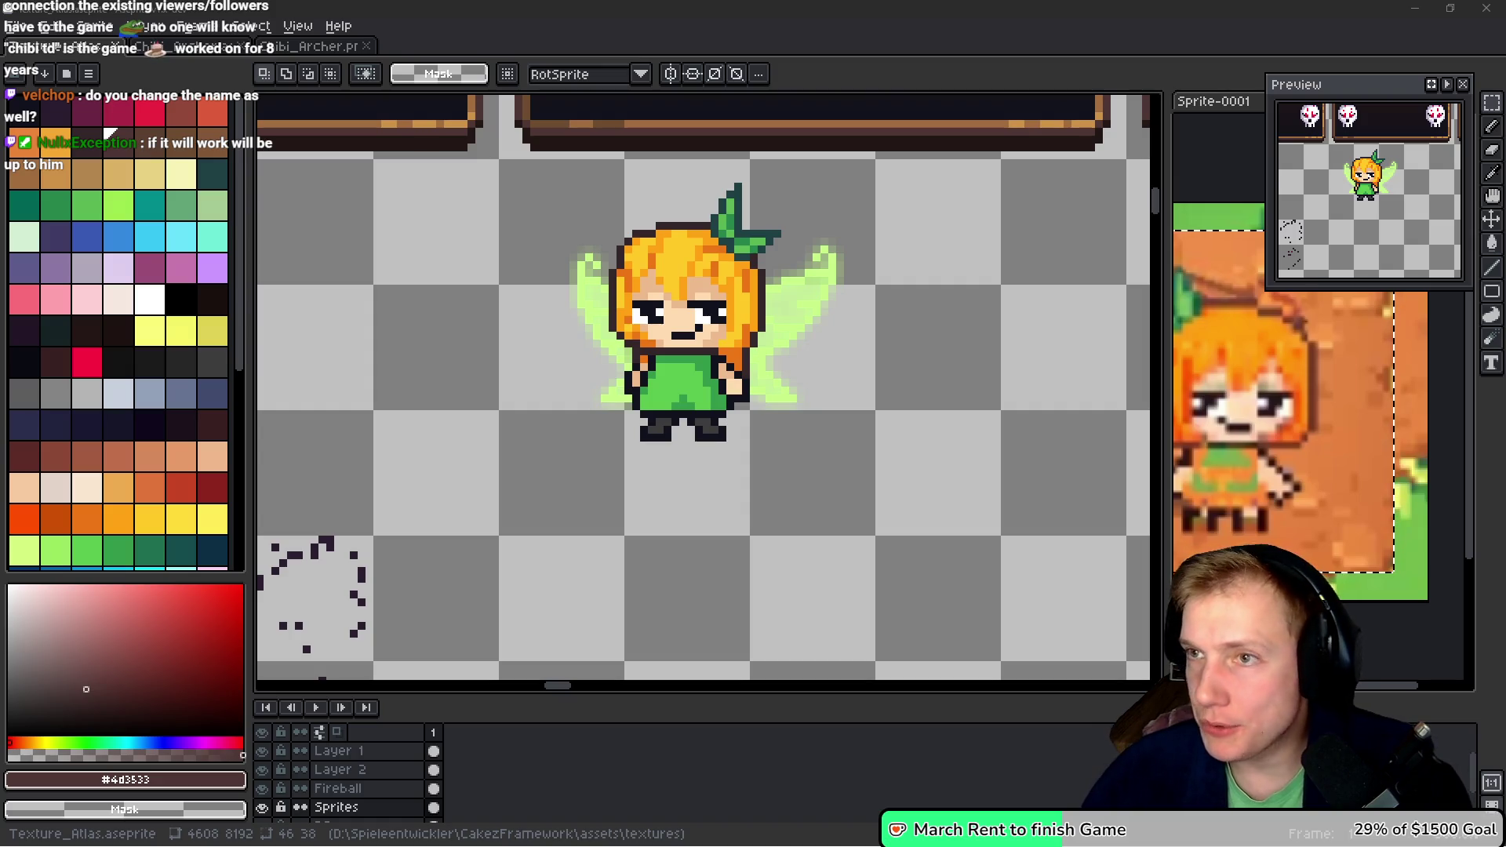
pyautogui.hscroll(1, 907, 292)
pyautogui.press('i')
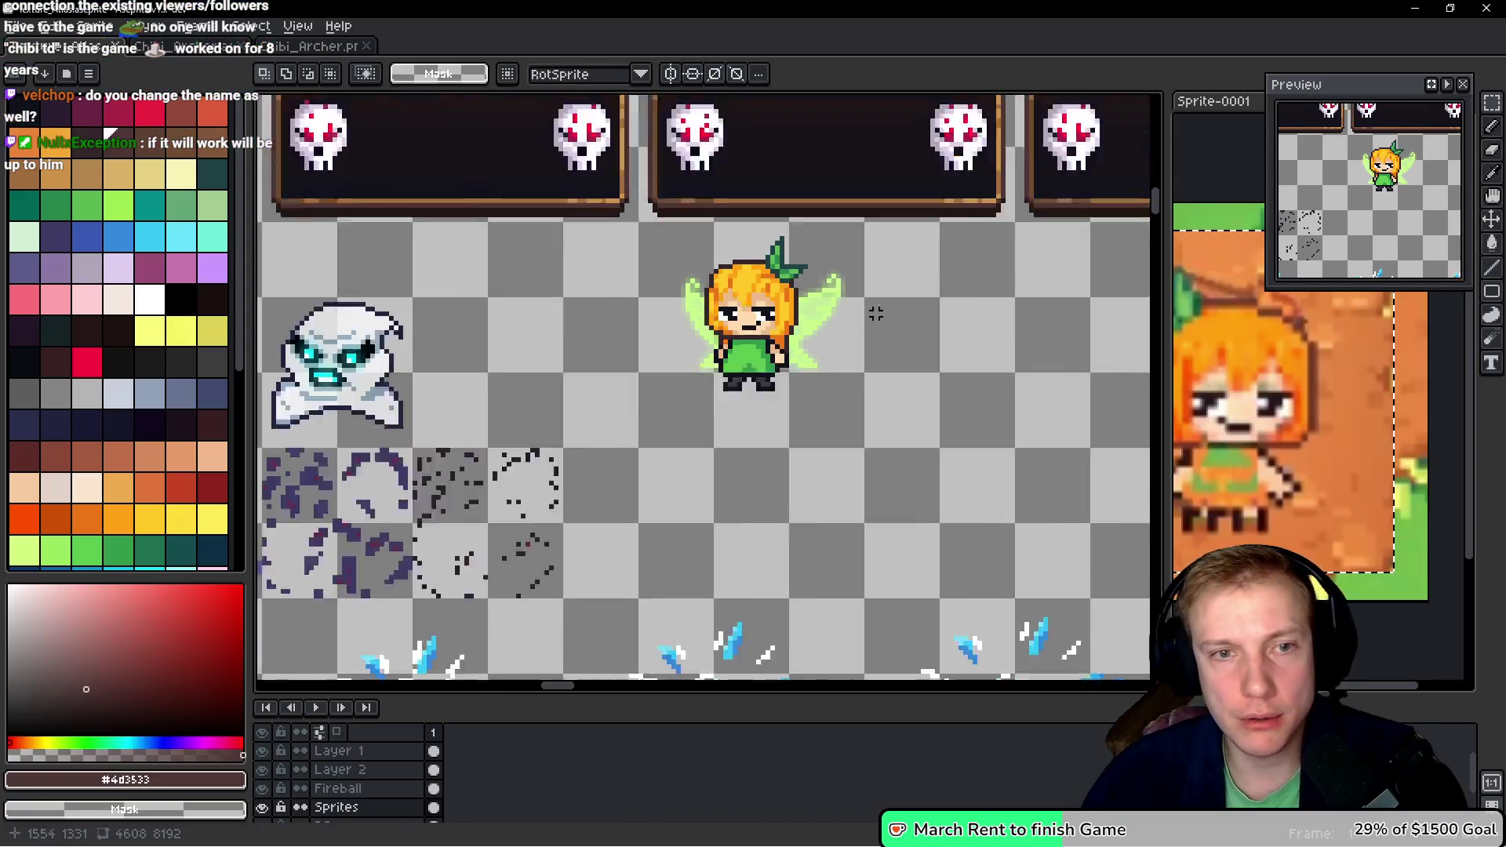
# - Select the middle hair sprite, check it in the running game, and drop the selection
pyautogui.scroll(-5, 875, 314)
pyautogui.scroll(4, 695, 167)
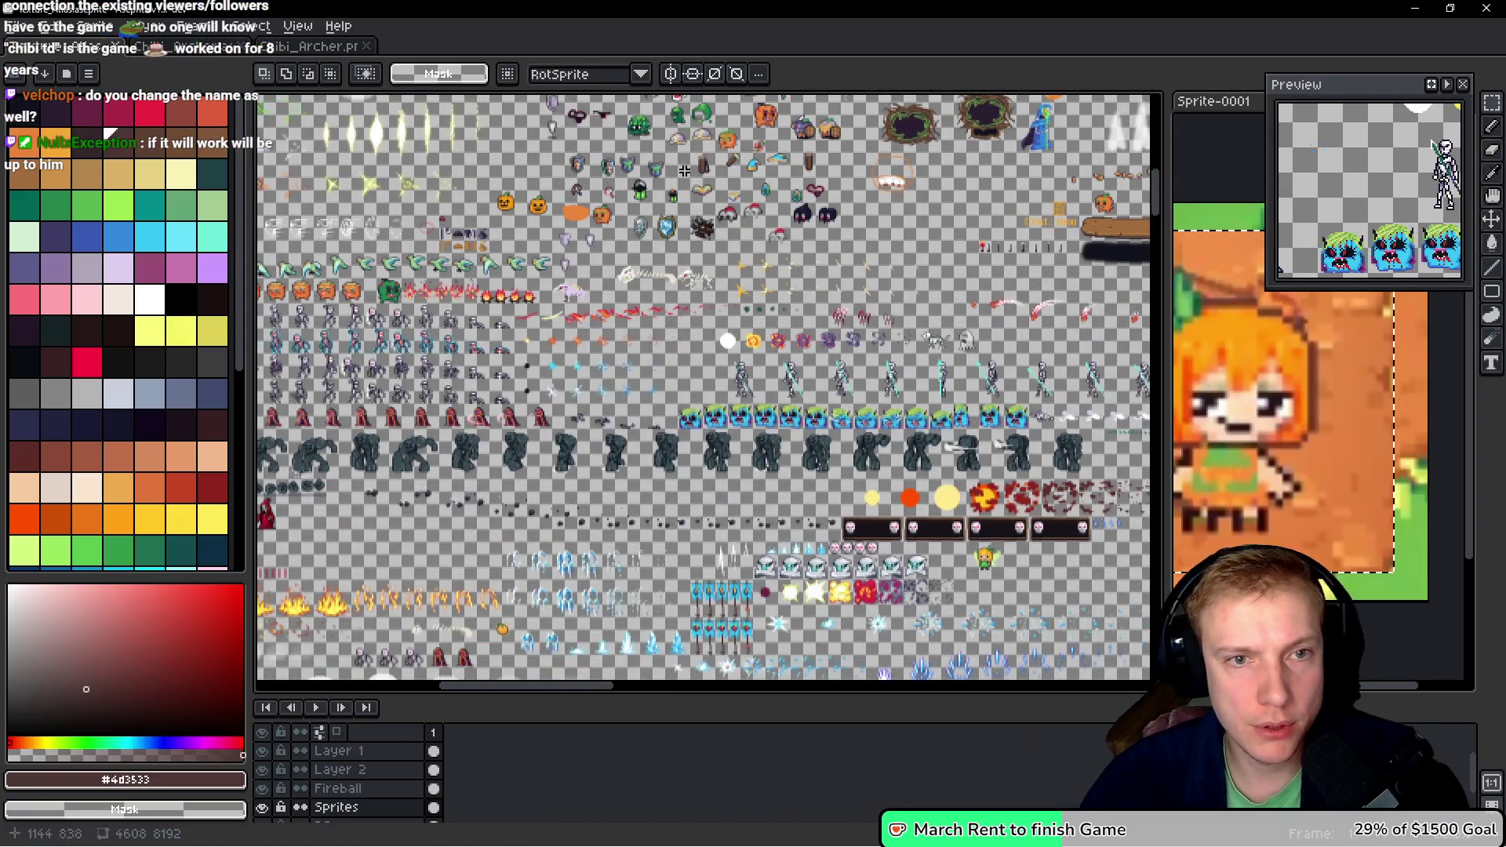
pyautogui.scroll(1, 695, 167)
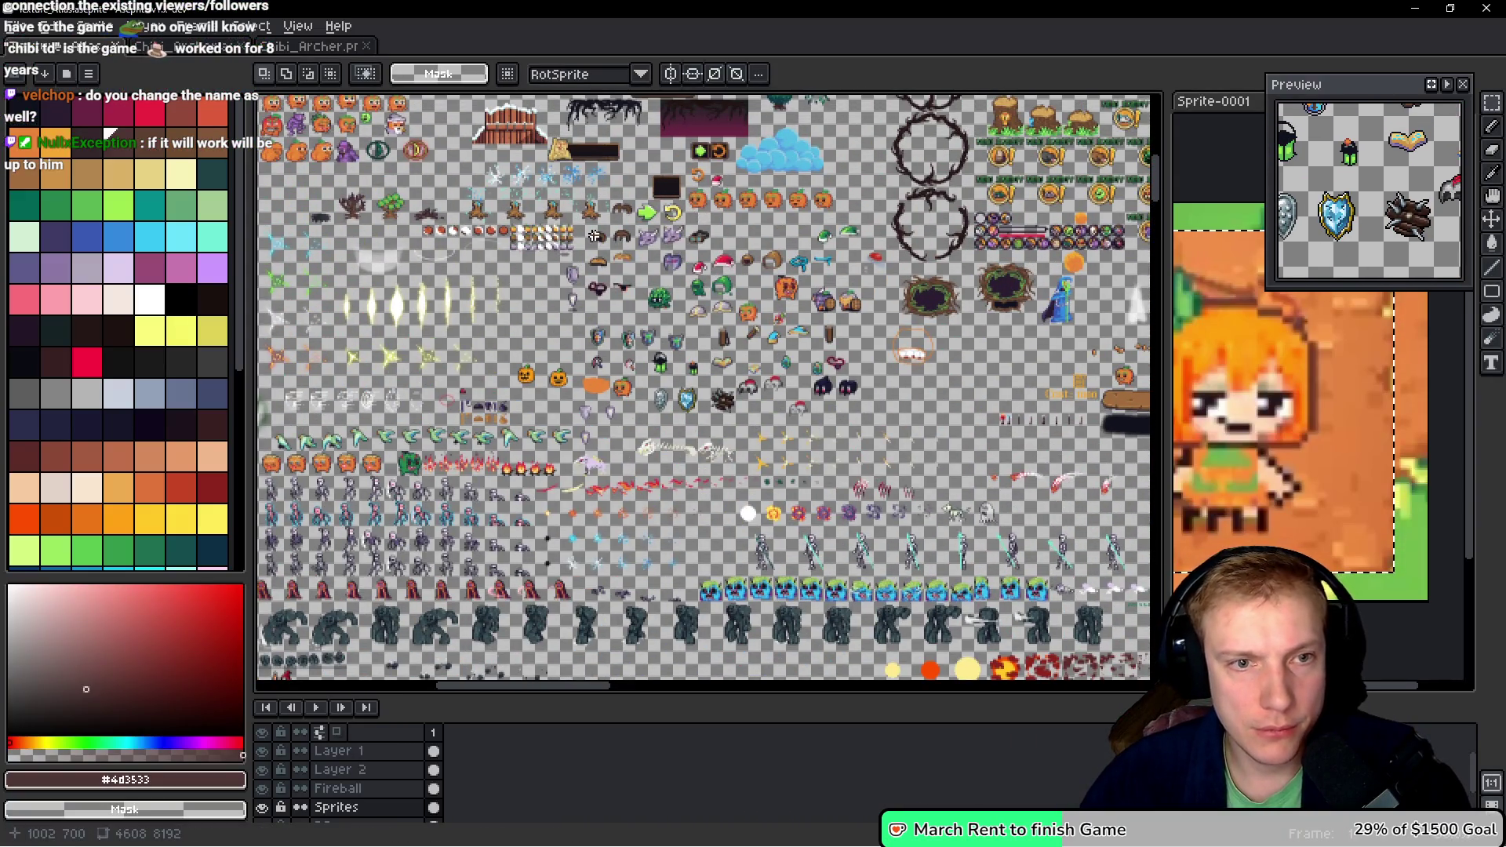
pyautogui.scroll(4, 594, 235)
pyautogui.scroll(2, 663, 294)
pyautogui.moveTo(613, 392)
pyautogui.mouseDown()
pyautogui.moveTo(851, 179)
pyautogui.moveTo(875, 179)
pyautogui.mouseUp()
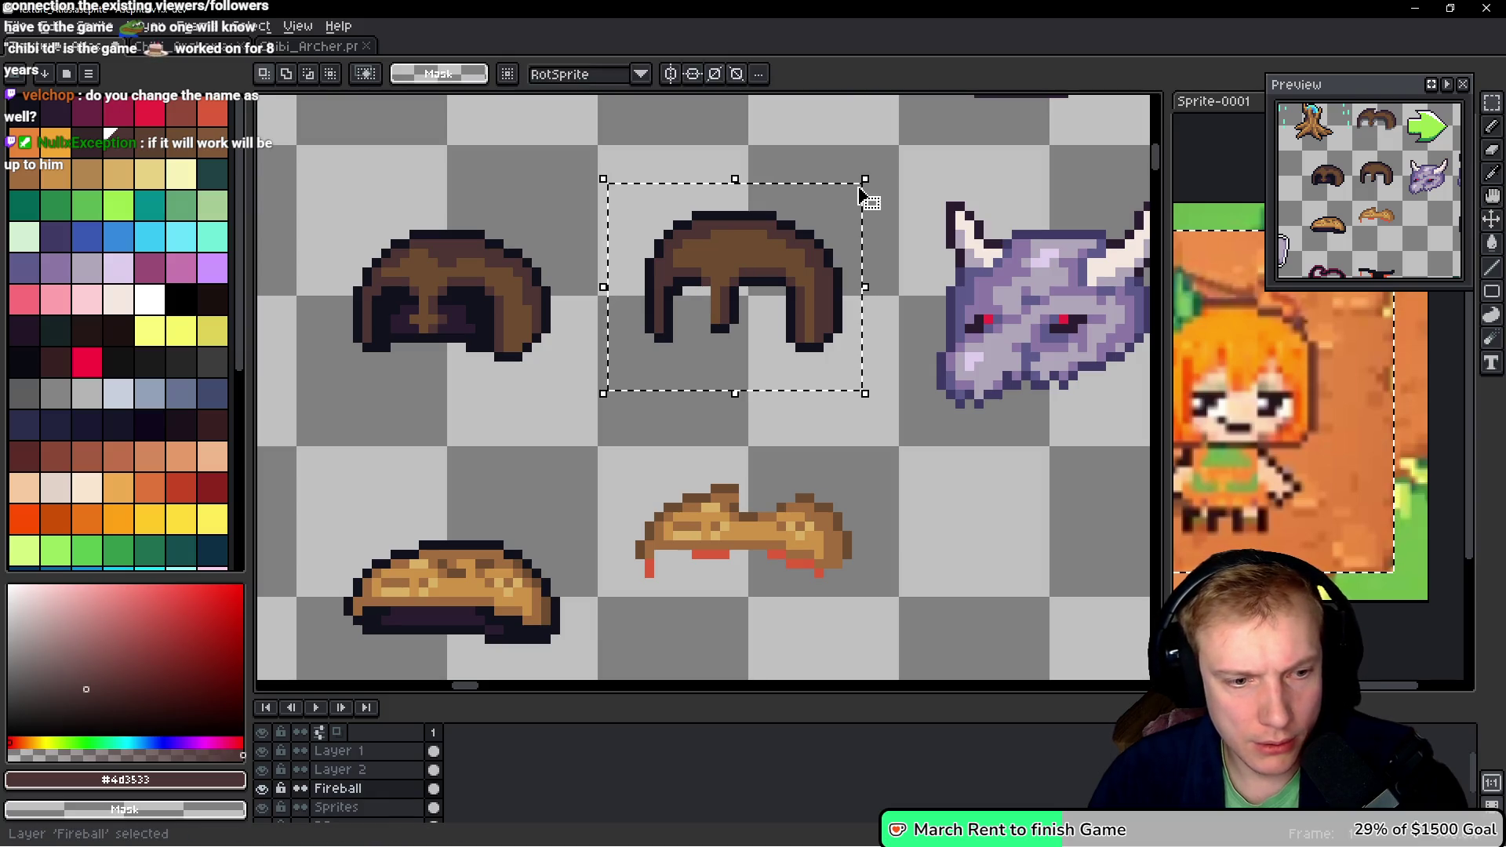
pyautogui.hotkey('ctrl', 'z')
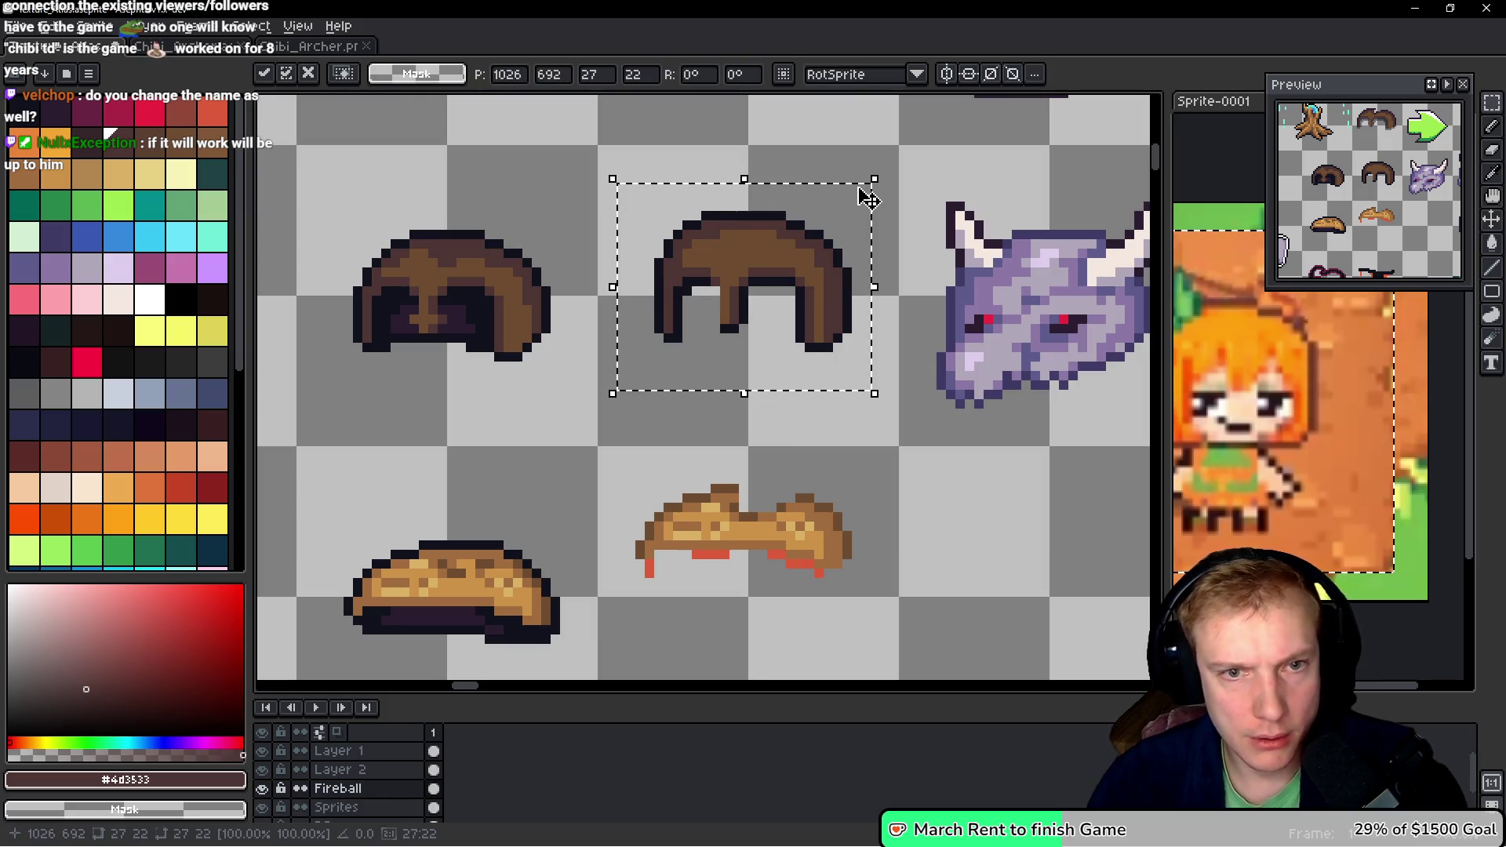
pyautogui.hotkey('alt', 'Tab')
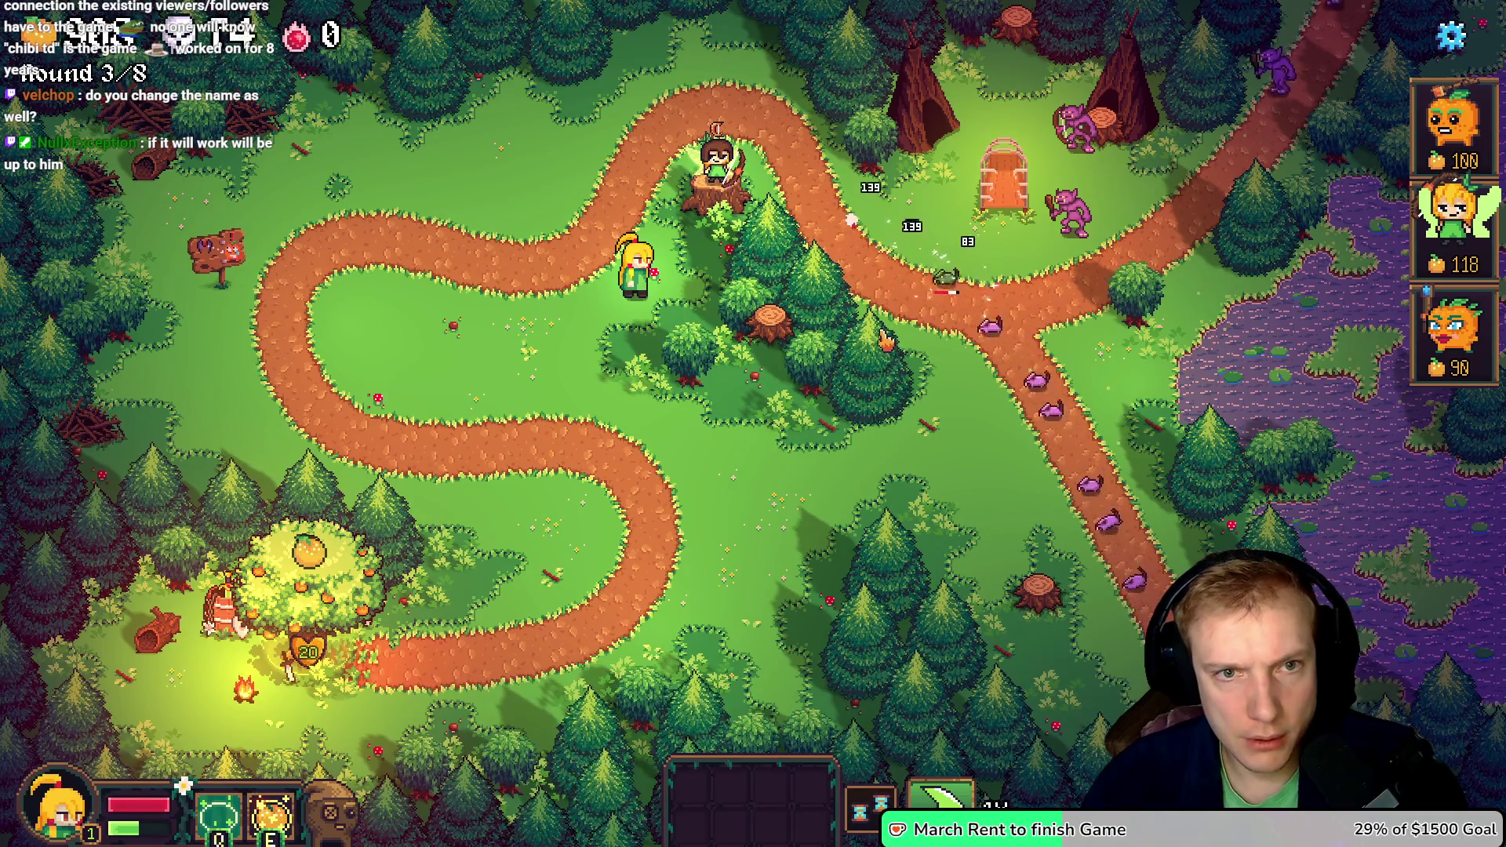
pyautogui.hotkey('alt', 'Tab')
pyautogui.press('Return')
pyautogui.scroll(3, 769, 314)
# - Shift the hair's right strand one pixel outward and paint the outline gap dark
pyautogui.moveTo(779, 469)
pyautogui.mouseDown()
pyautogui.moveTo(885, 308)
pyautogui.moveTo(882, 208)
pyautogui.mouseUp()
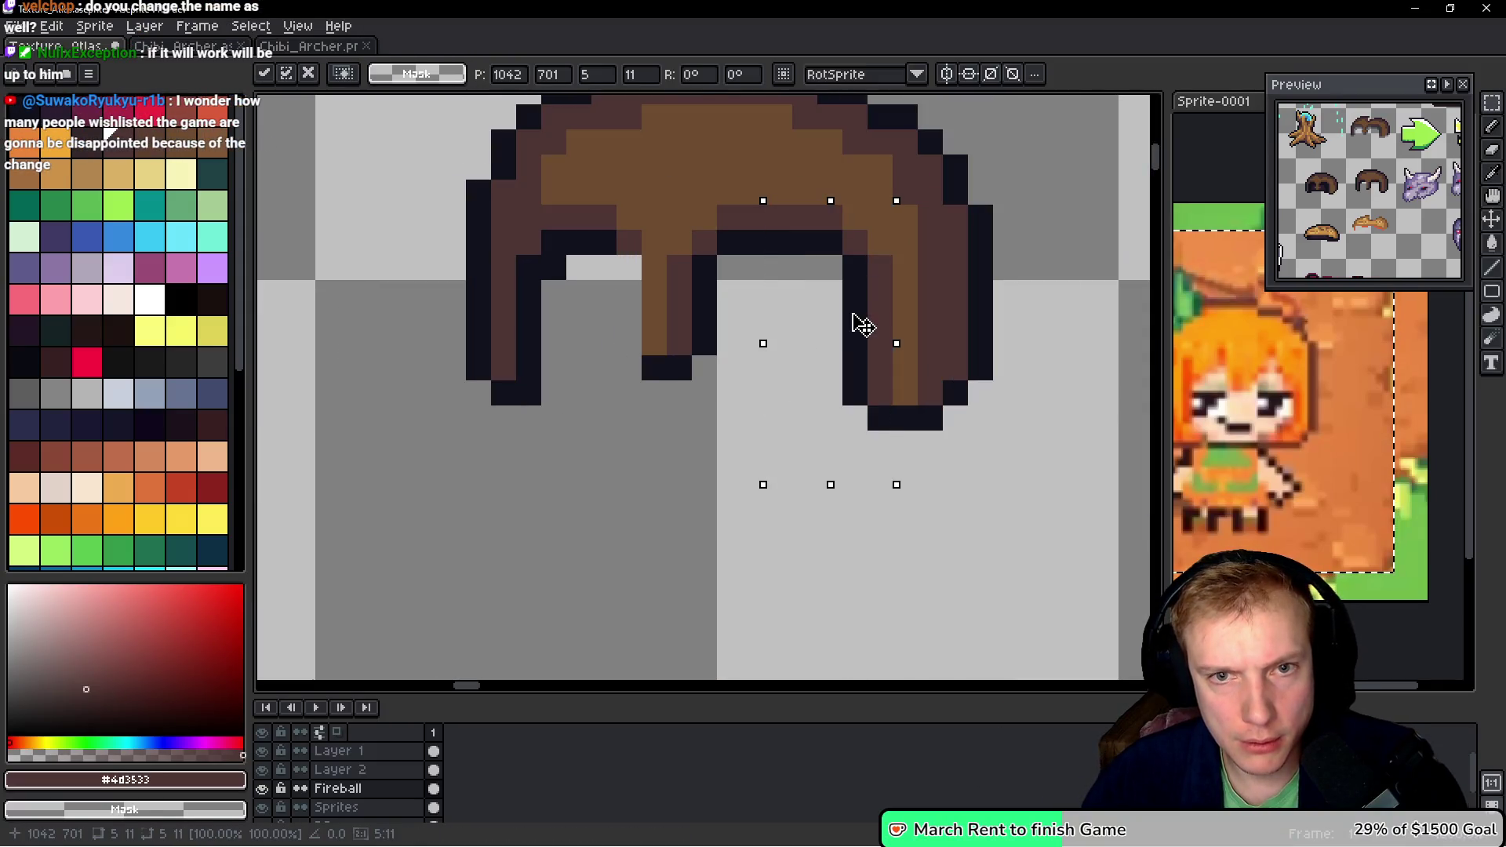
pyautogui.press('Right')
pyautogui.press('Return')
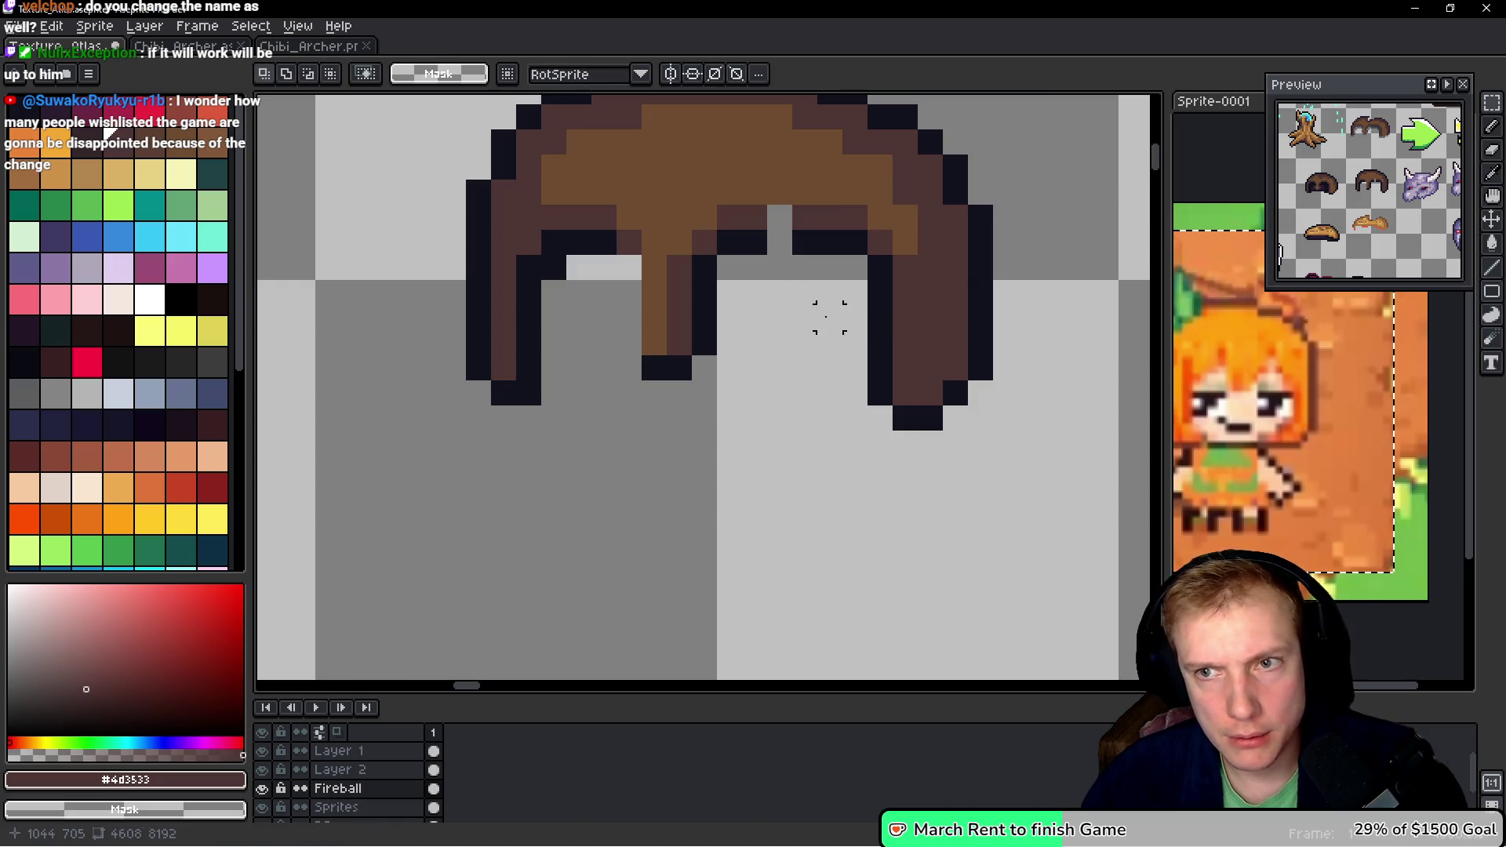
pyautogui.press('b')
pyautogui.click(773, 215)
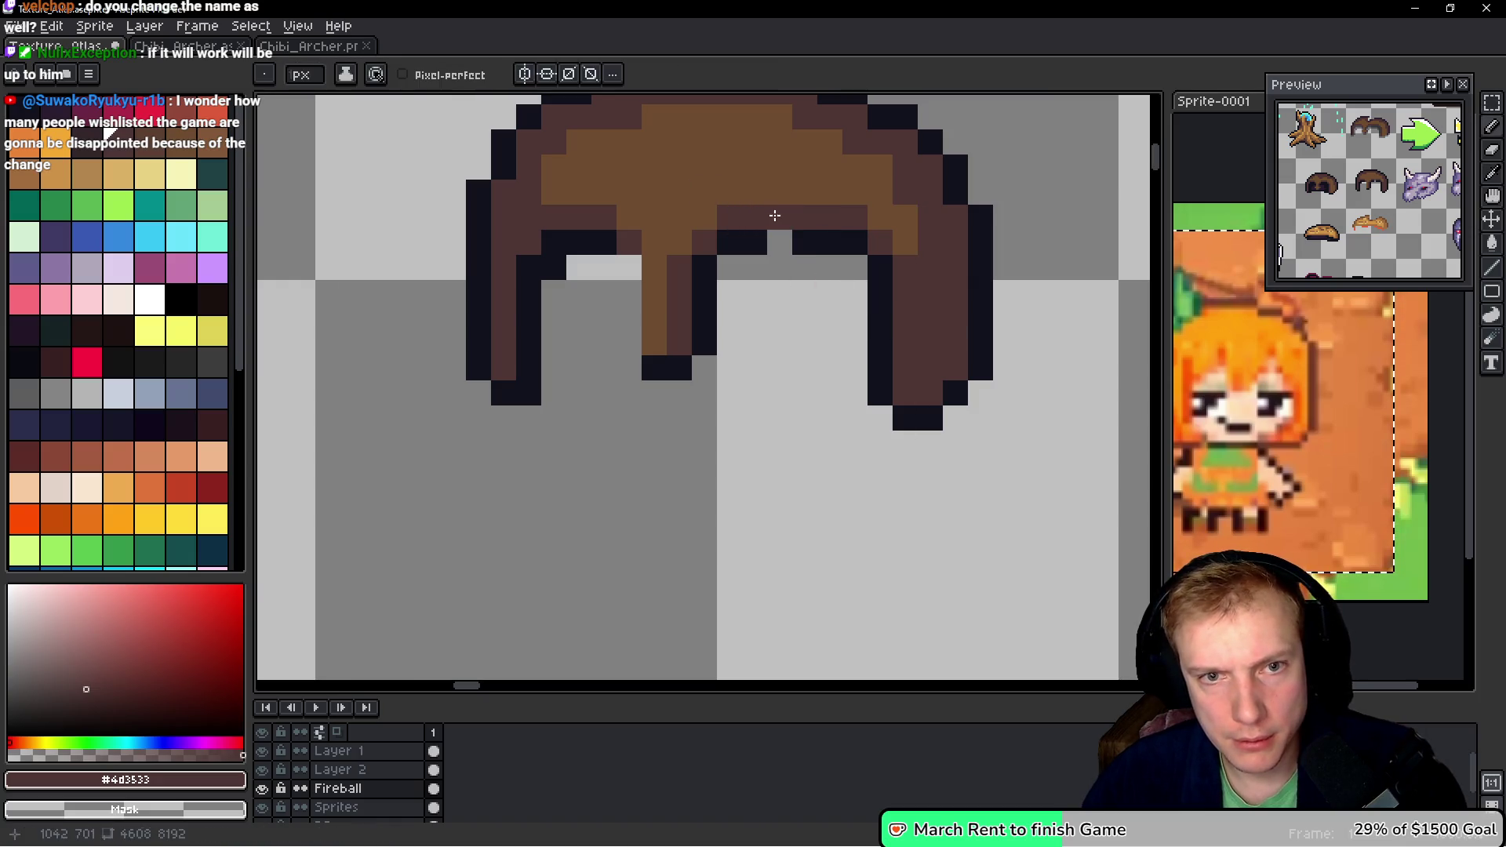
pyautogui.keyDown('alt'); pyautogui.click(818, 234); pyautogui.keyUp('alt')
pyautogui.click(780, 242)
# - Save Texture_Atlas.aseprite and re-export the sprite sheet
pyautogui.hotkey('ctrl', 's')
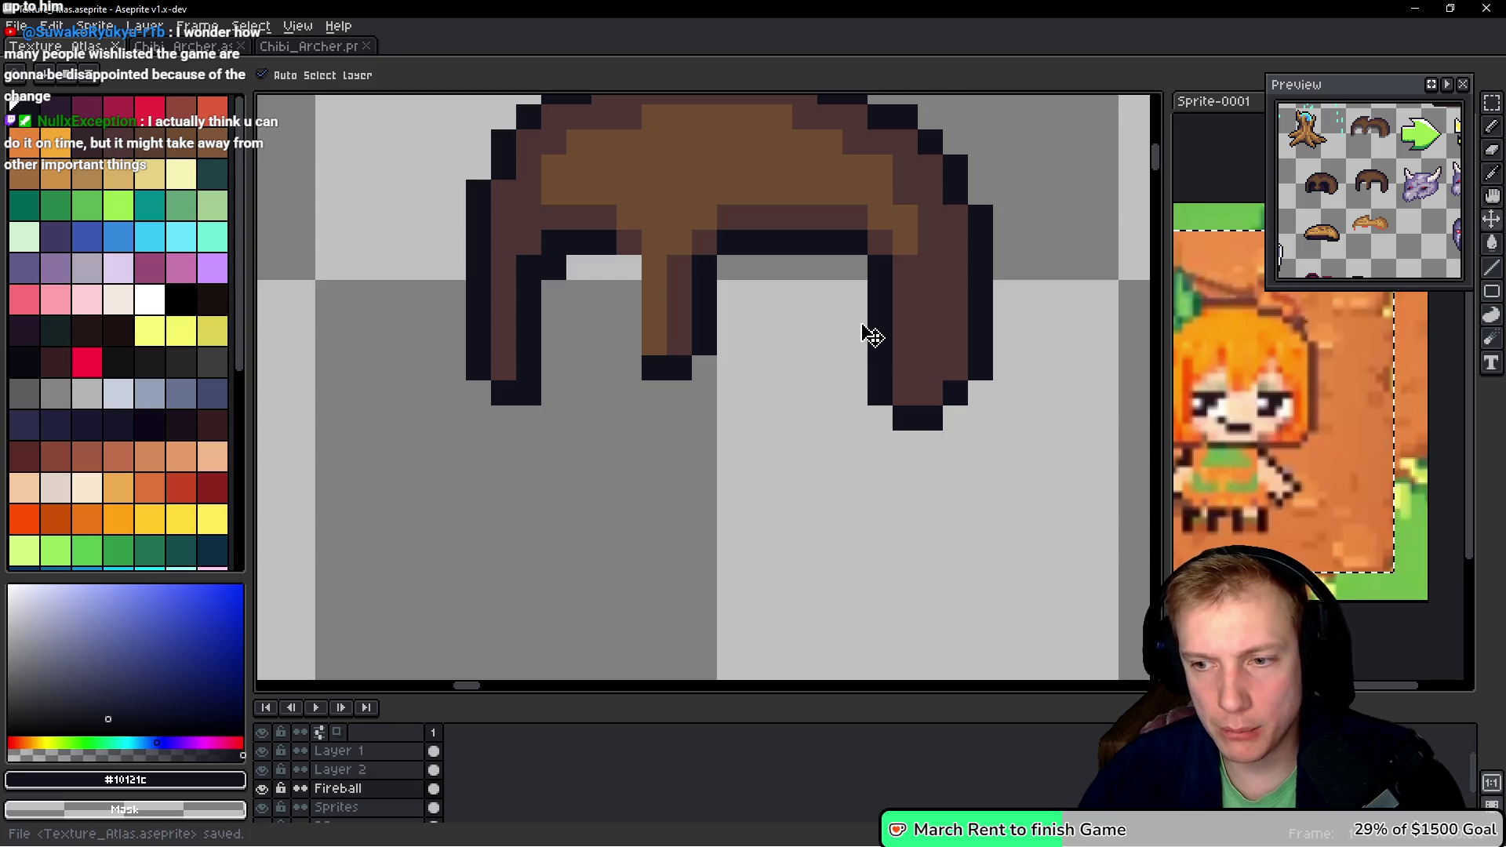
pyautogui.hotkey('ctrl', 'e')
pyautogui.click(737, 414)
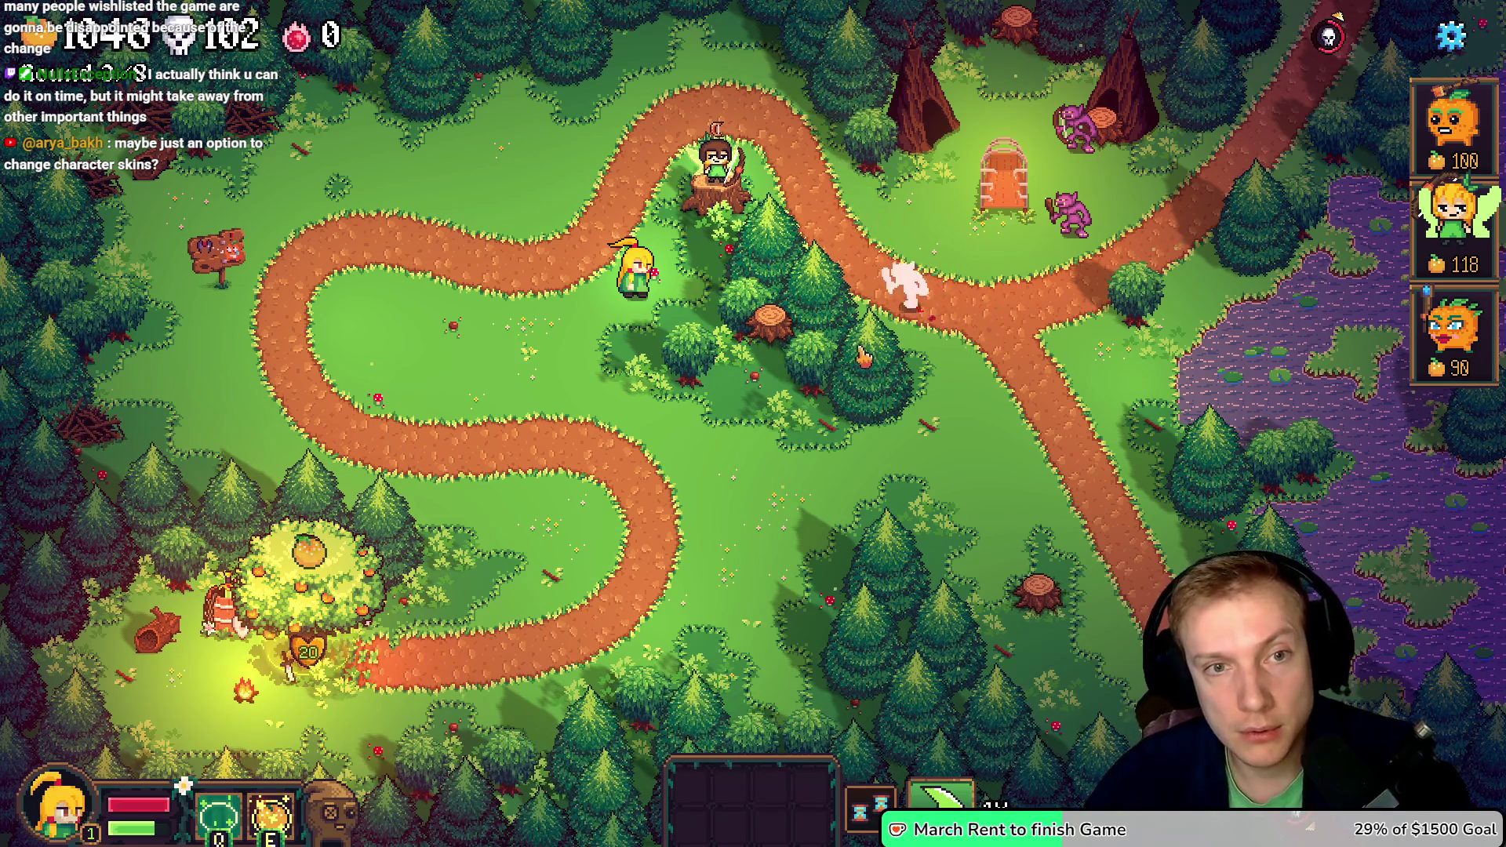
# - Paint a dark brown pixel block on the hair sprite and save the atlas
pyautogui.hotkey('alt', 'Tab')
pyautogui.scroll(1, 827, 255)
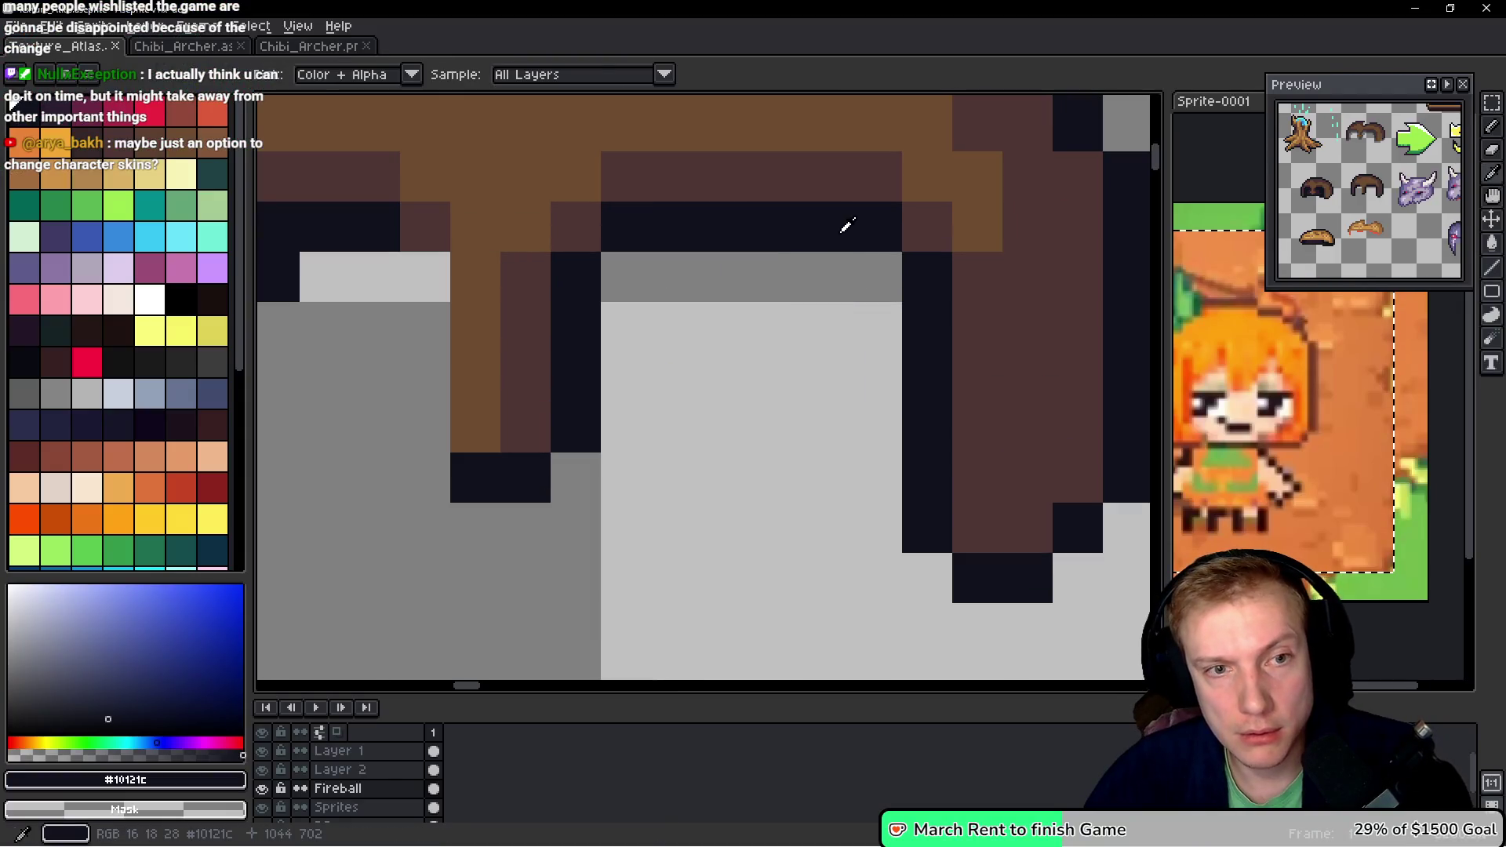
pyautogui.keyDown('alt'); pyautogui.click(925, 269); pyautogui.keyUp('alt')
pyautogui.click(875, 227)
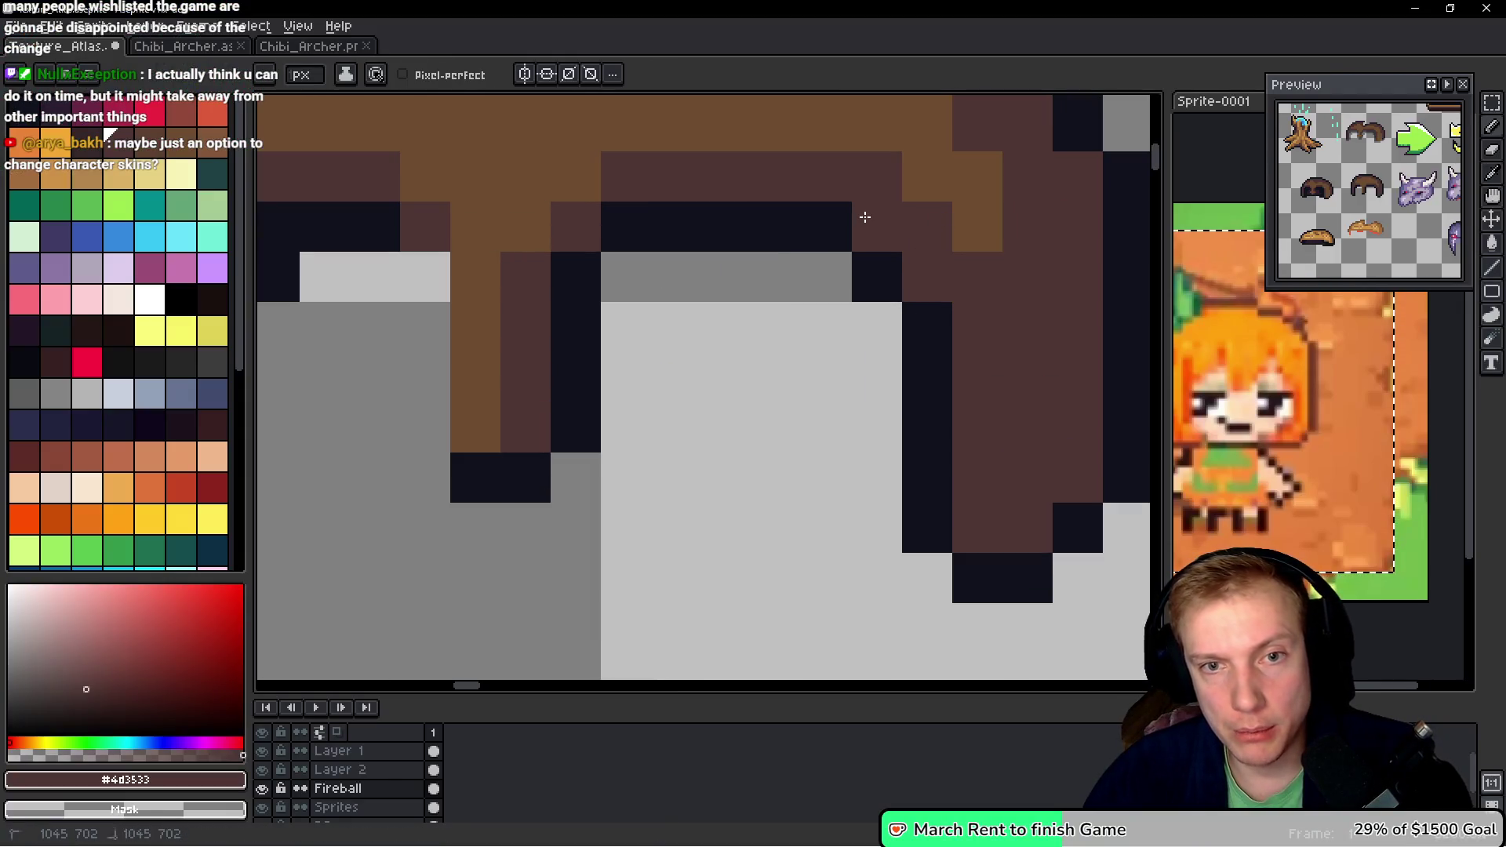
pyautogui.hotkey('ctrl', 's')
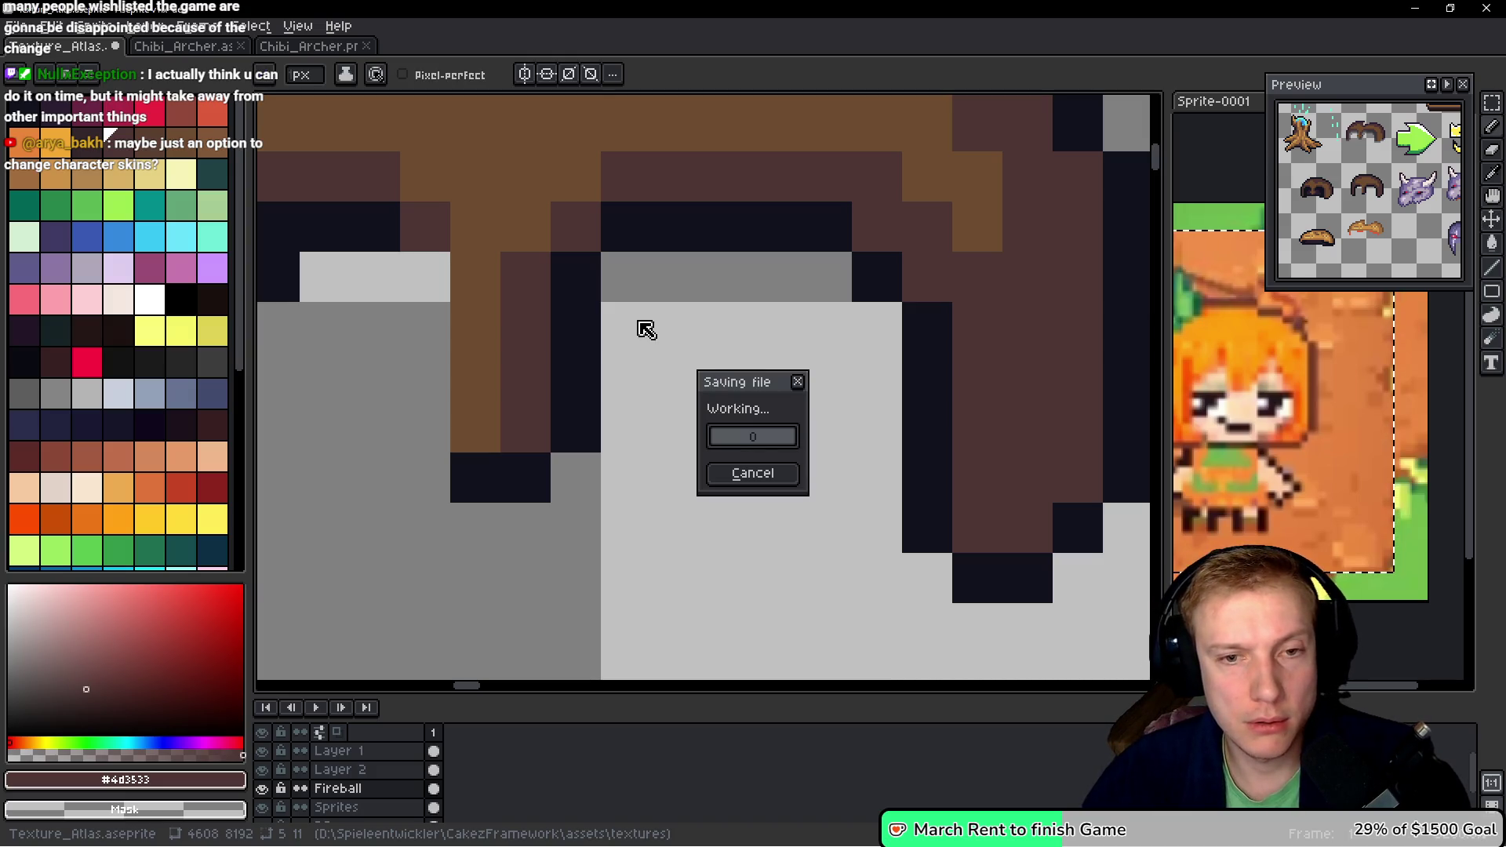
# - Paint the hair's inner strand light brown, undoing stray pixels along the way
pyautogui.hscroll(-4, 716, 322)
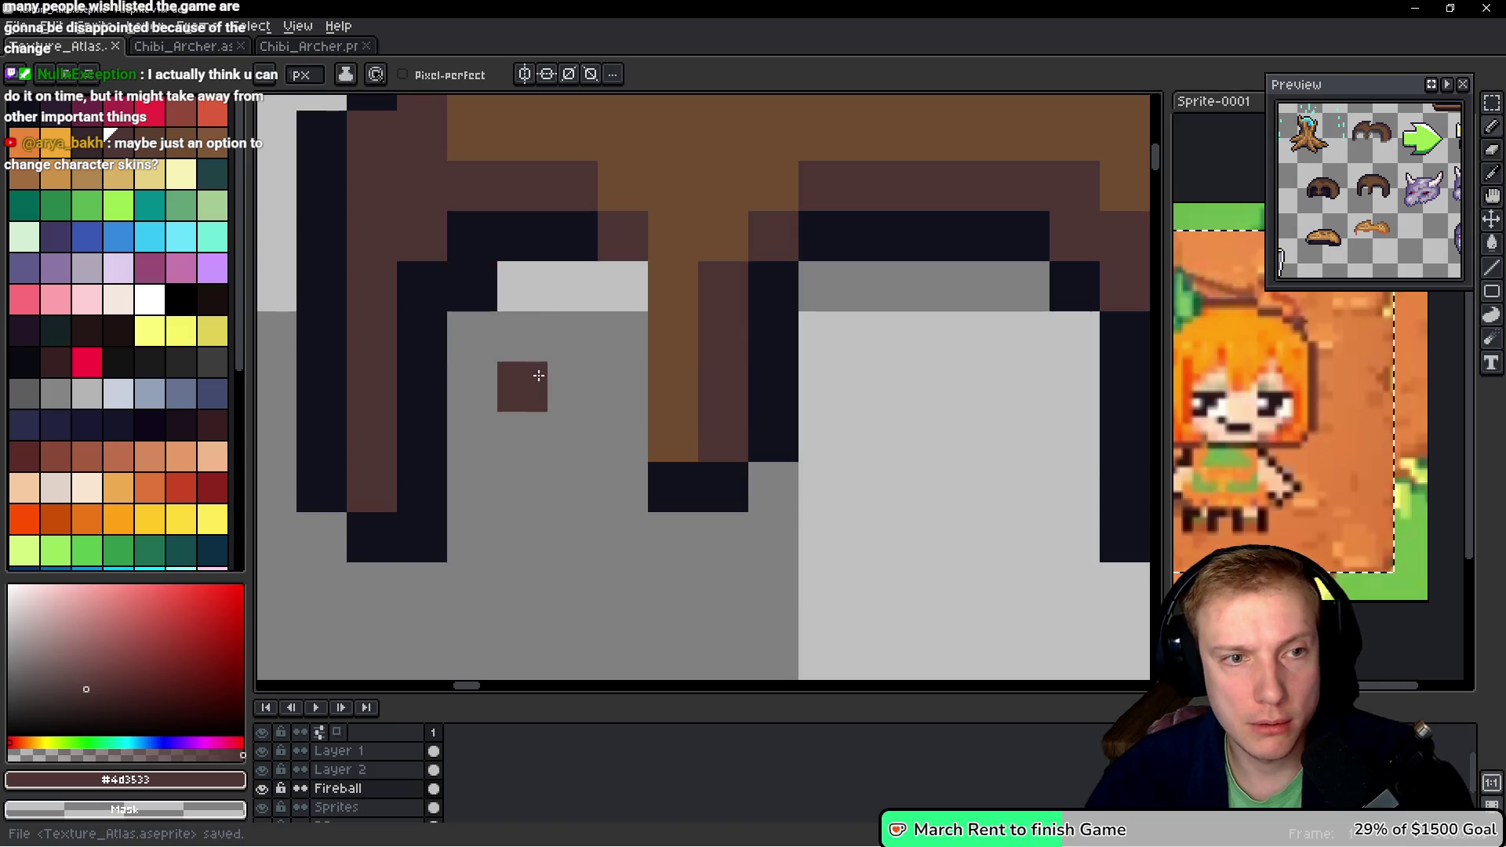
pyautogui.click(471, 234)
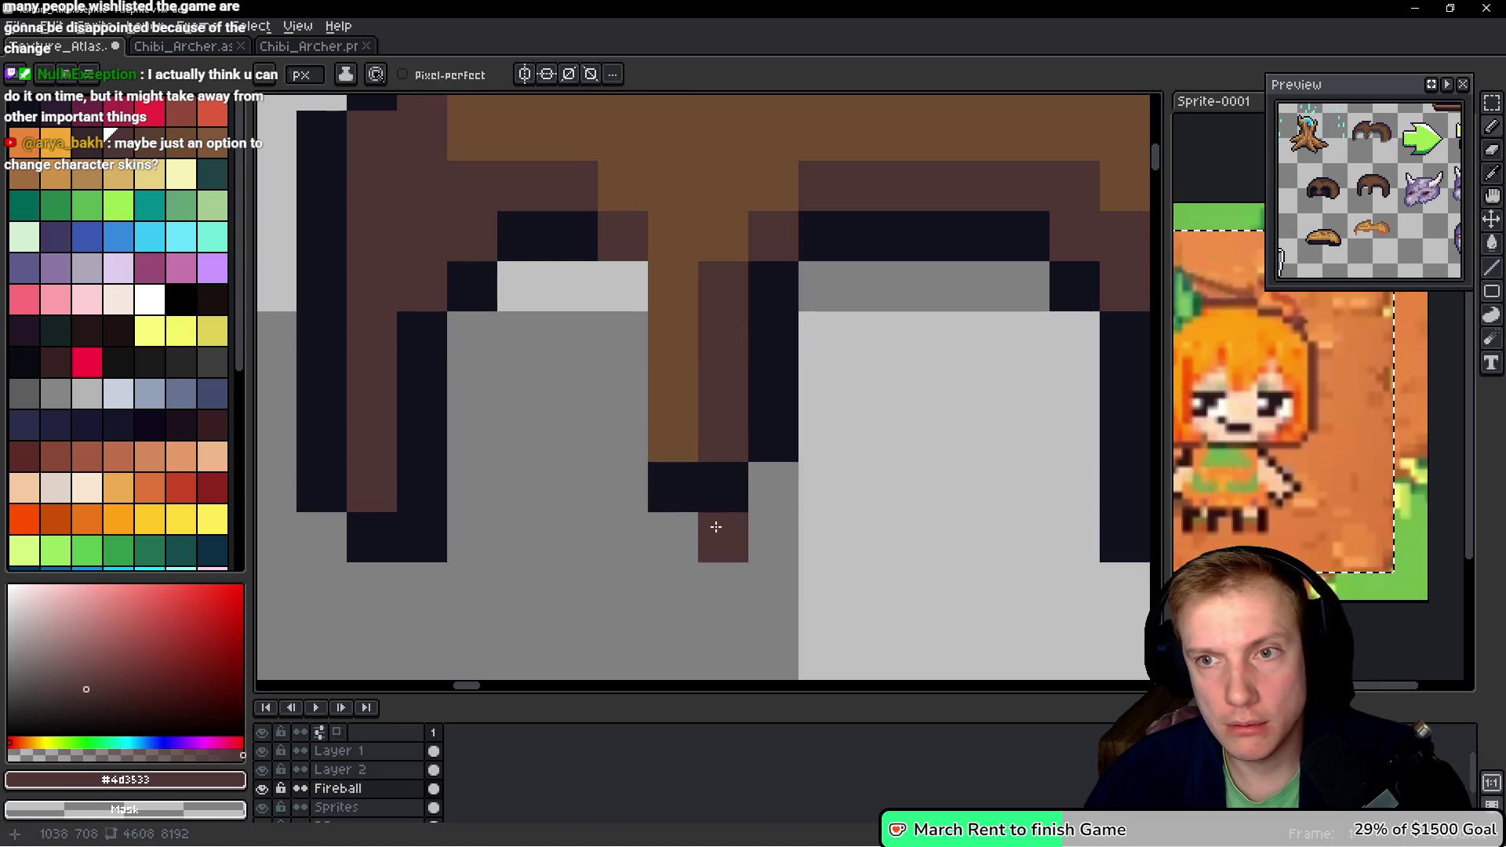
pyautogui.hotkey('ctrl', 'z')
pyautogui.keyDown('alt'); pyautogui.click(477, 223); pyautogui.keyUp('alt')
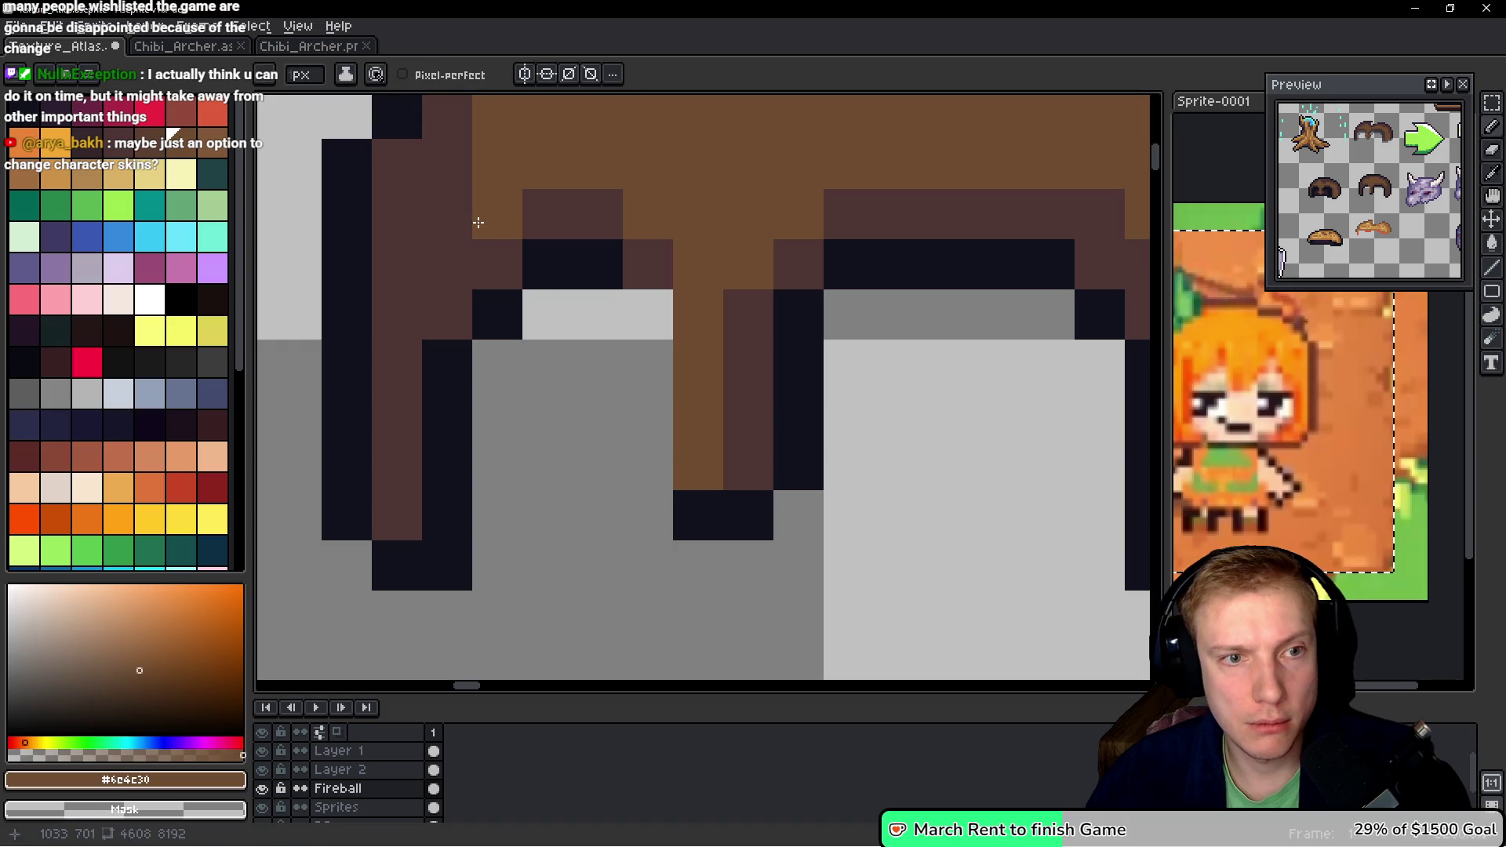
pyautogui.click(447, 269)
pyautogui.click(487, 295)
pyautogui.hotkey('ctrl', 'z')
pyautogui.click(539, 295)
pyautogui.hotkey('ctrl', 'z')
pyautogui.click(439, 220)
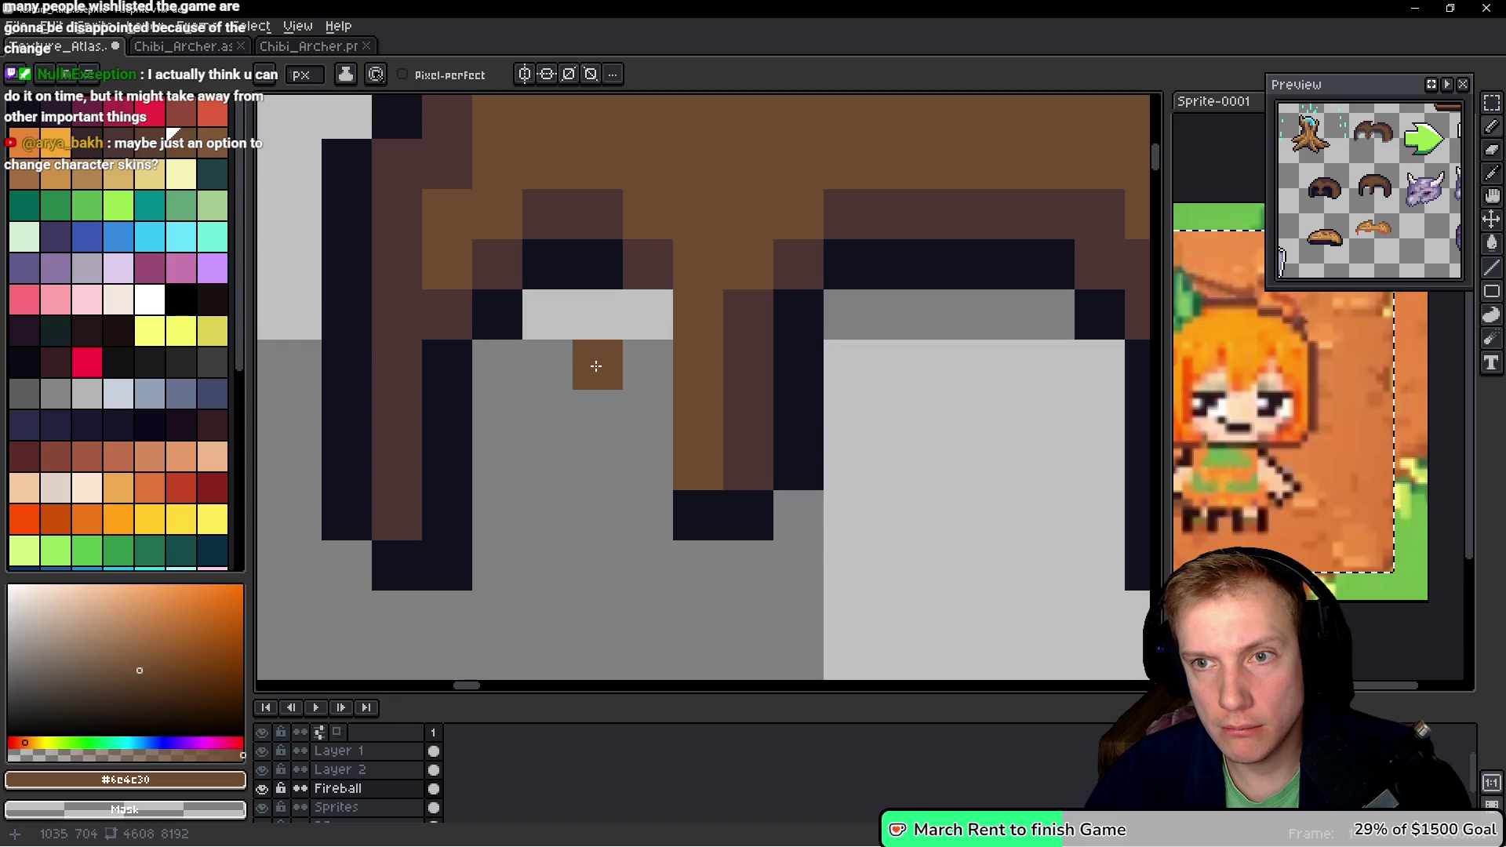
# - Lighten several dark hair pixels and repaint one hair block dark brown
pyautogui.scroll(5, 596, 366)
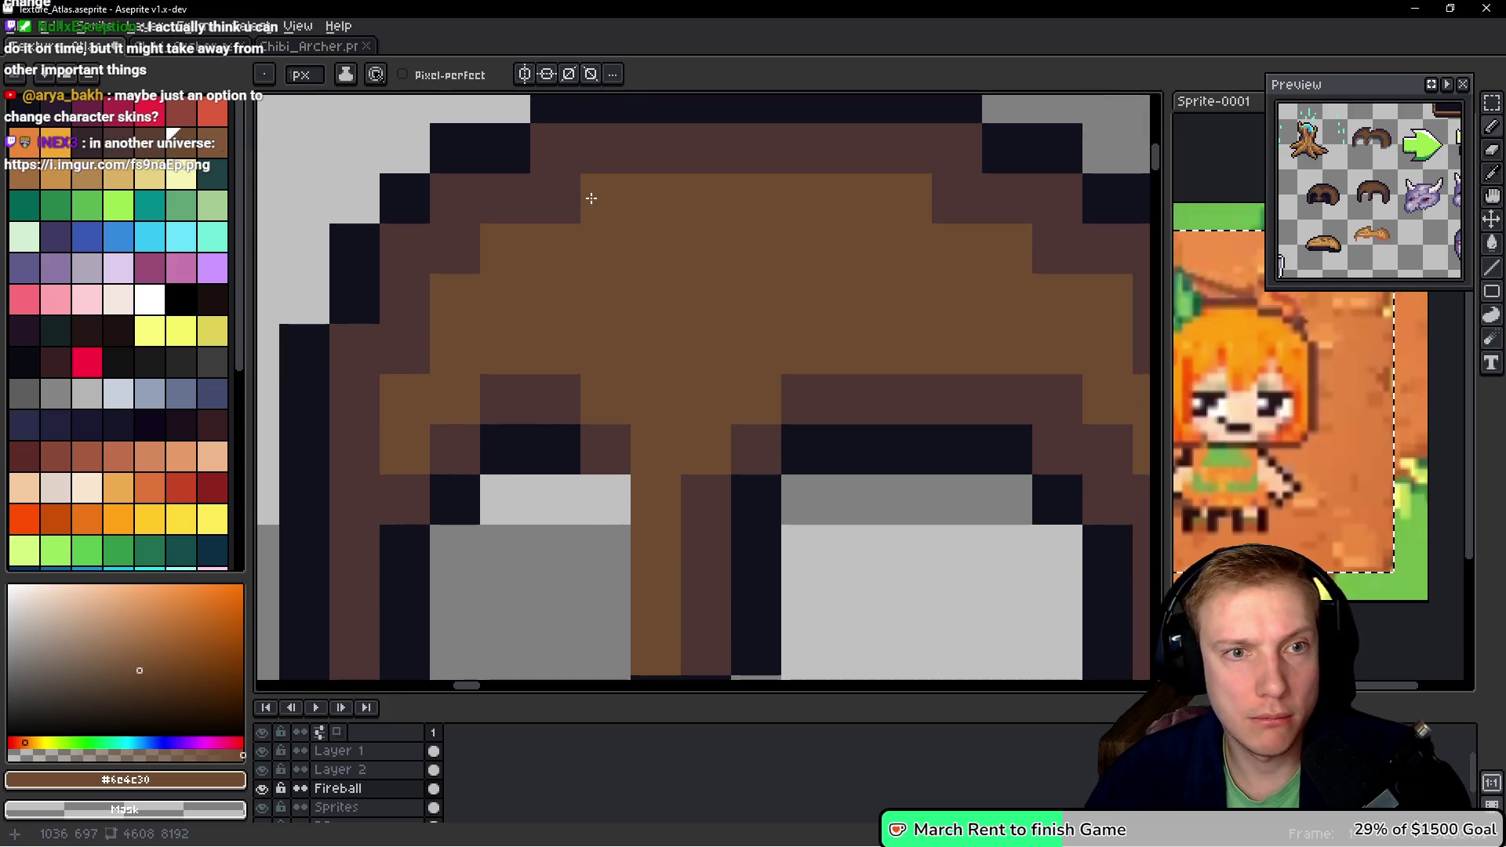
pyautogui.click(404, 349)
pyautogui.click(556, 199)
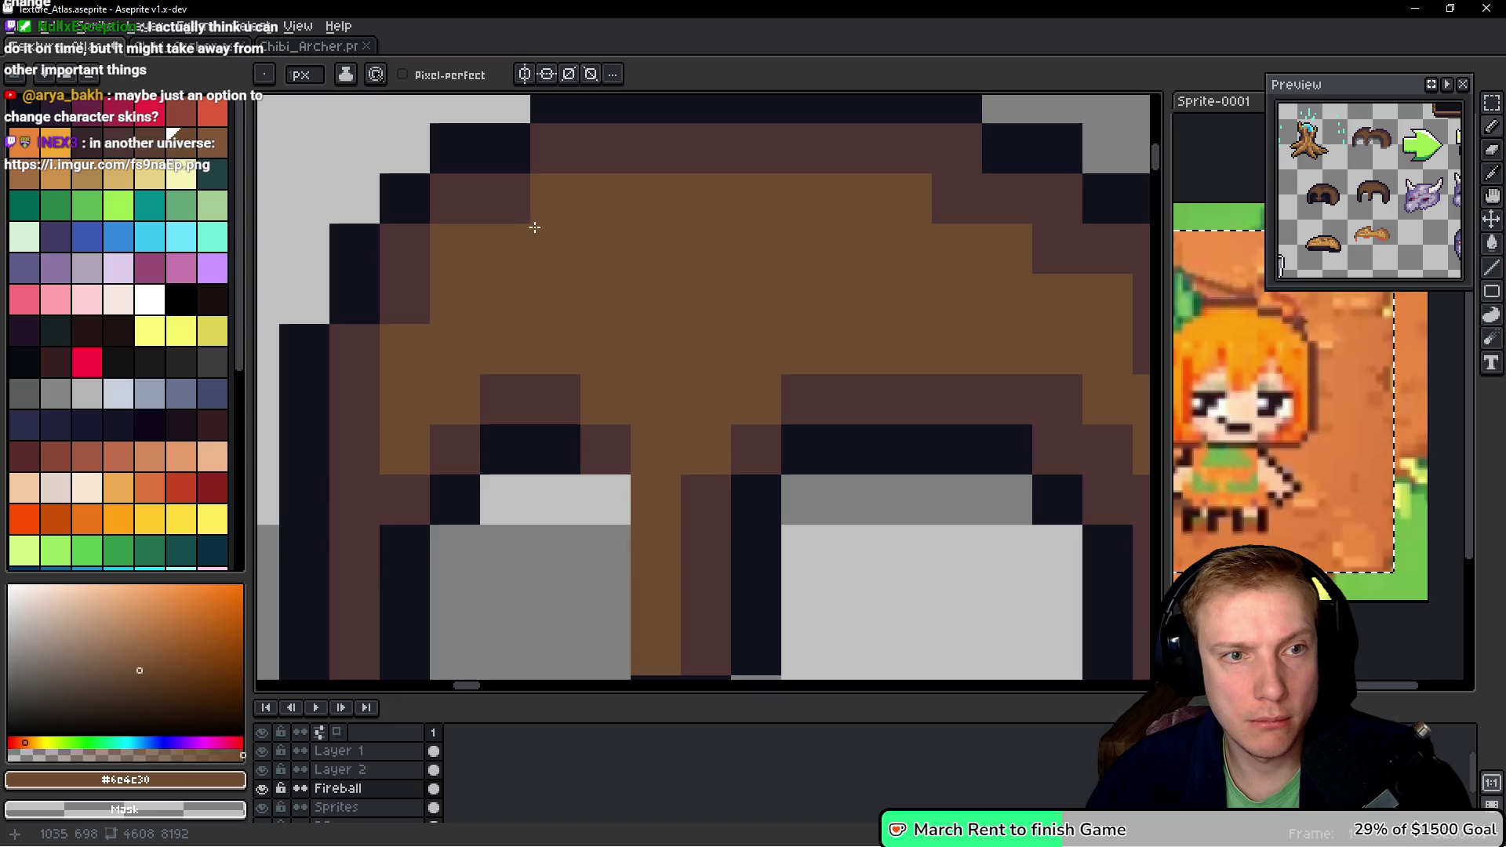
pyautogui.click(505, 199)
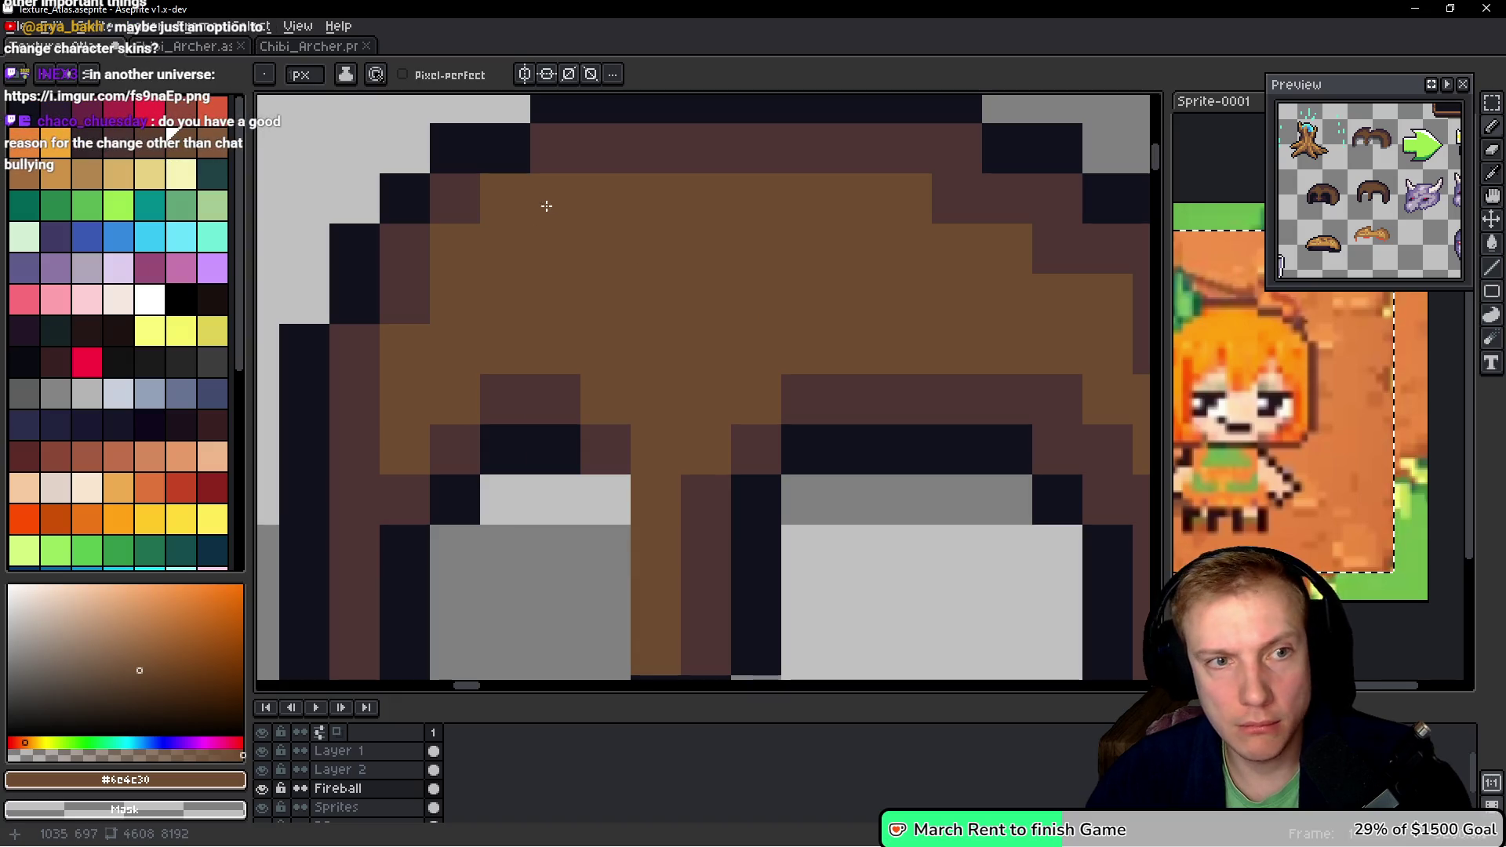
pyautogui.keyDown('alt'); pyautogui.click(474, 196); pyautogui.keyUp('alt')
pyautogui.click(489, 277)
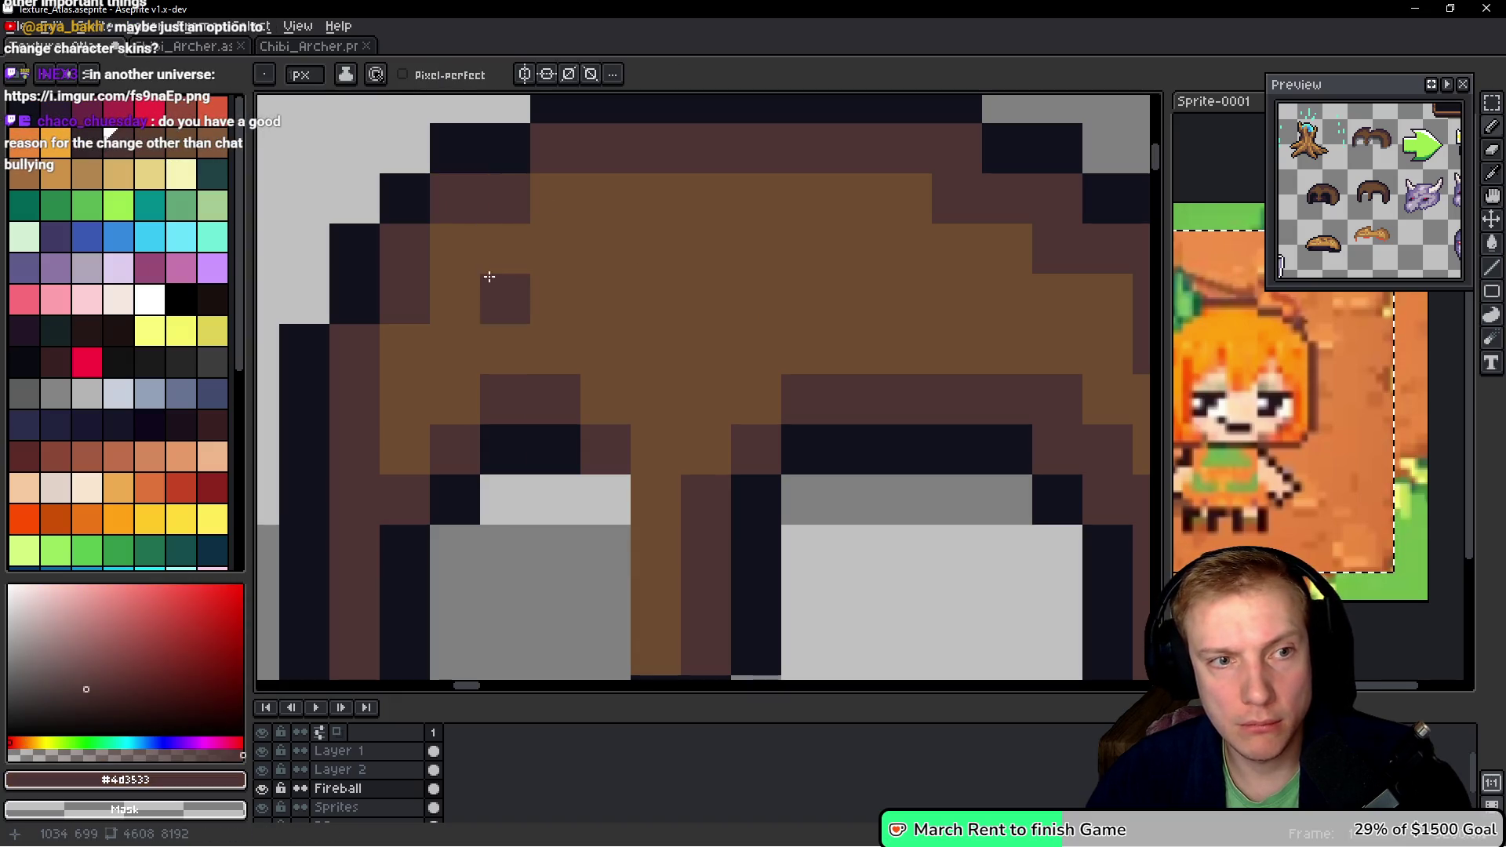
pyautogui.keyDown('alt'); pyautogui.click(399, 373); pyautogui.keyUp('alt')
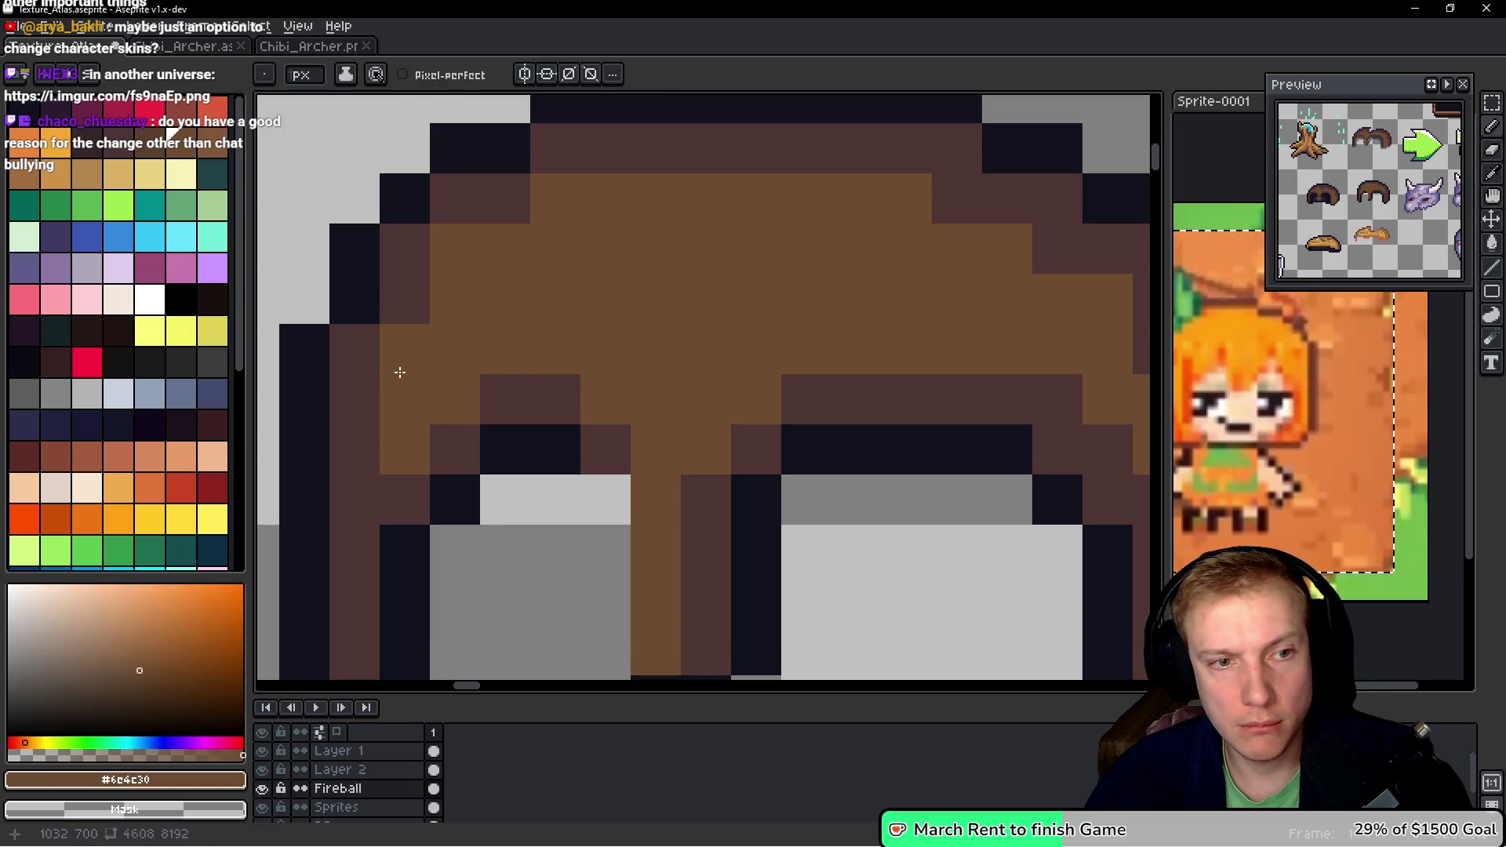
pyautogui.keyDown('alt'); pyautogui.click(471, 193); pyautogui.keyUp('alt')
# - Draw a light-brown column down the right hair strand, save, and start the sprite sheet export
pyautogui.moveTo(668, 359)
pyautogui.mouseDown()
pyautogui.moveTo(474, 228)
pyautogui.moveTo(357, 195)
pyautogui.mouseUp()
pyautogui.keyDown('alt'); pyautogui.click(850, 228); pyautogui.keyUp('alt')
pyautogui.moveTo(851, 314); pyautogui.dragTo(859, 511)
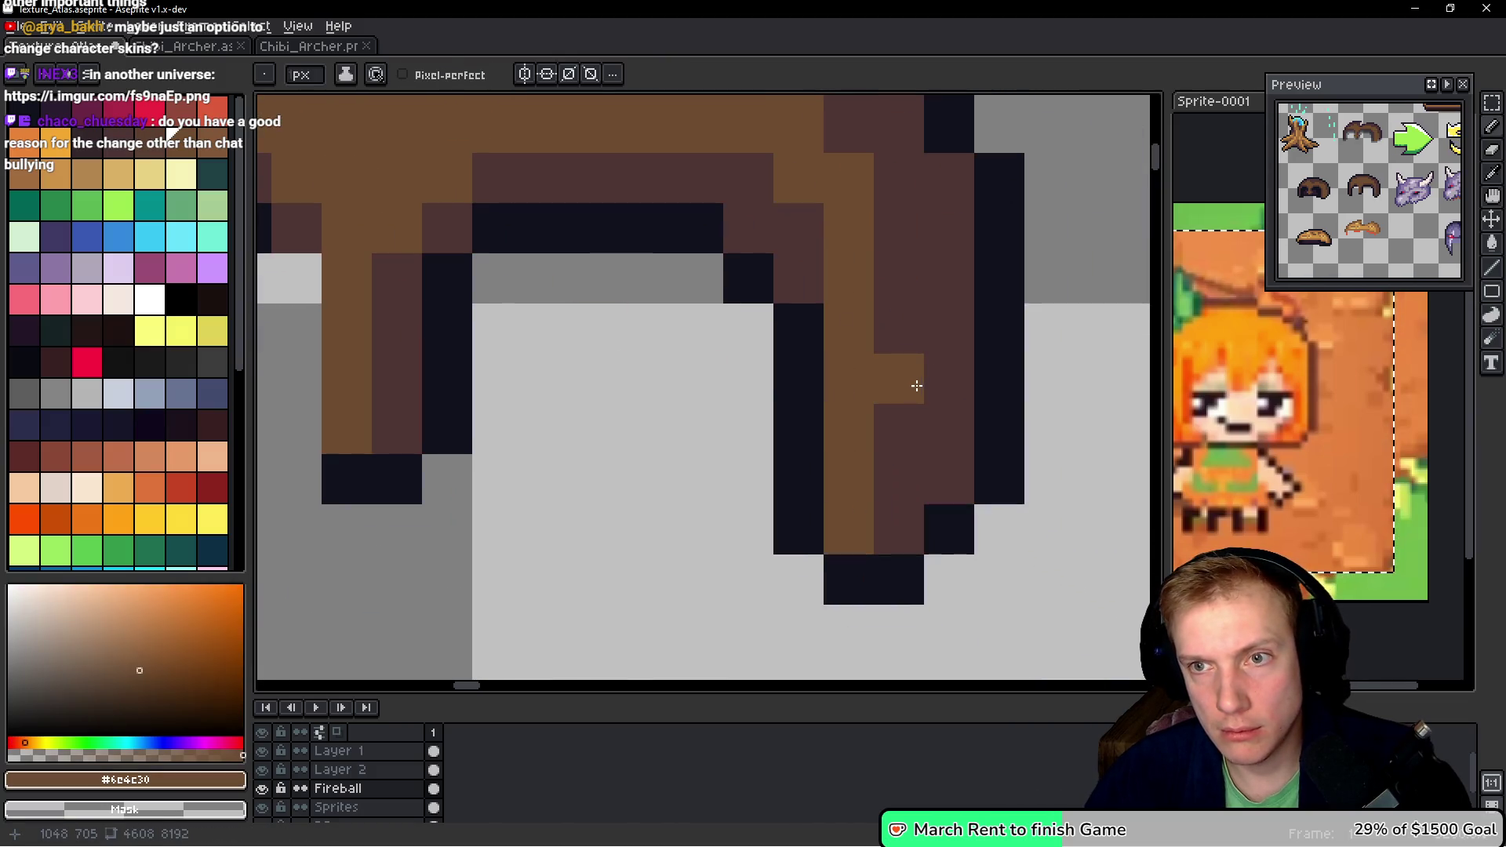
pyautogui.scroll(-1, 908, 411)
pyautogui.hotkey('ctrl', 's')
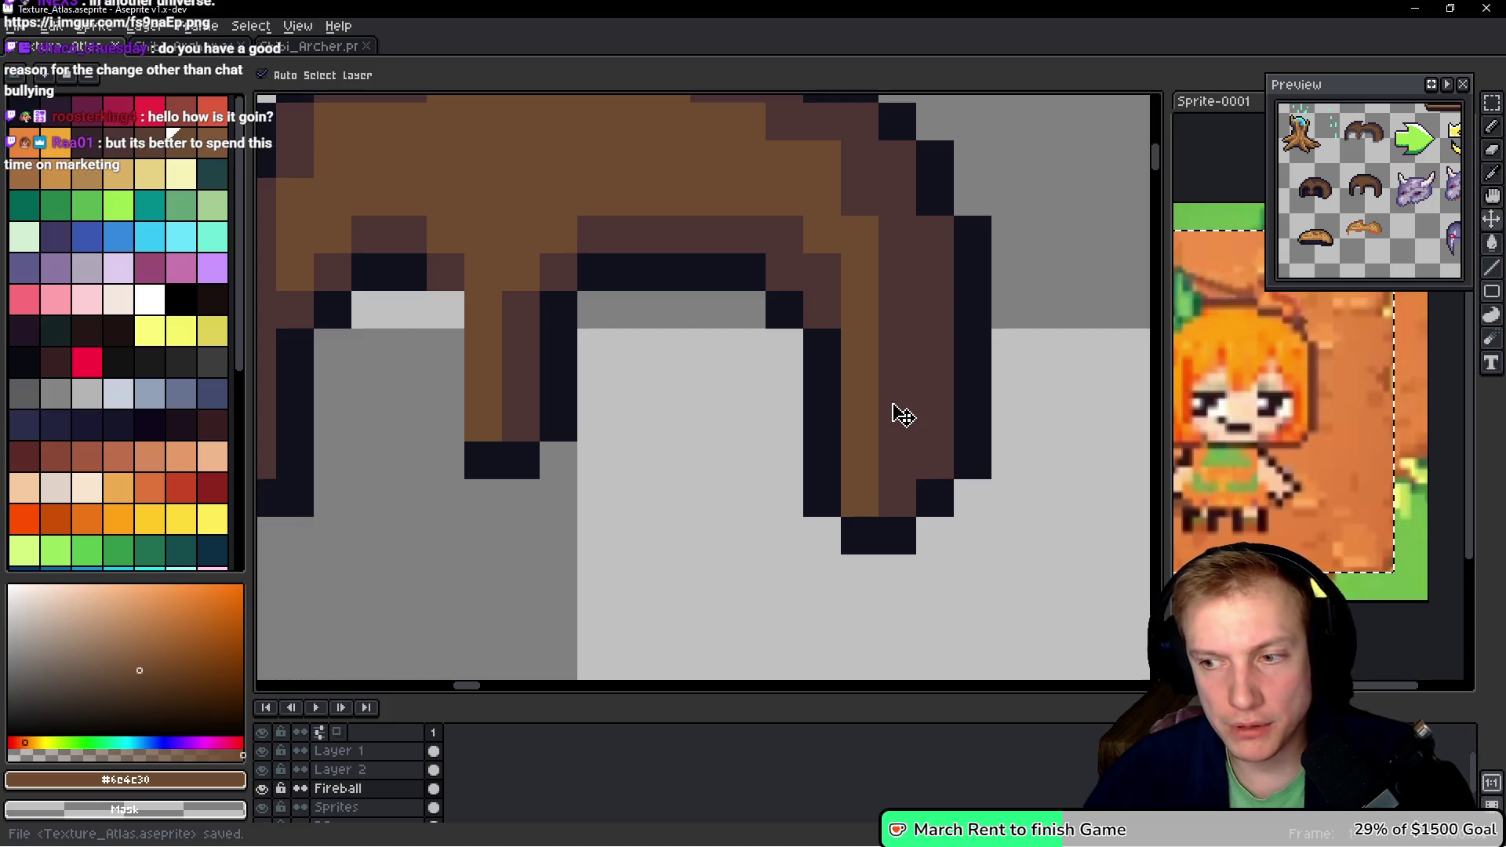
pyautogui.hotkey('ctrl', 'e')
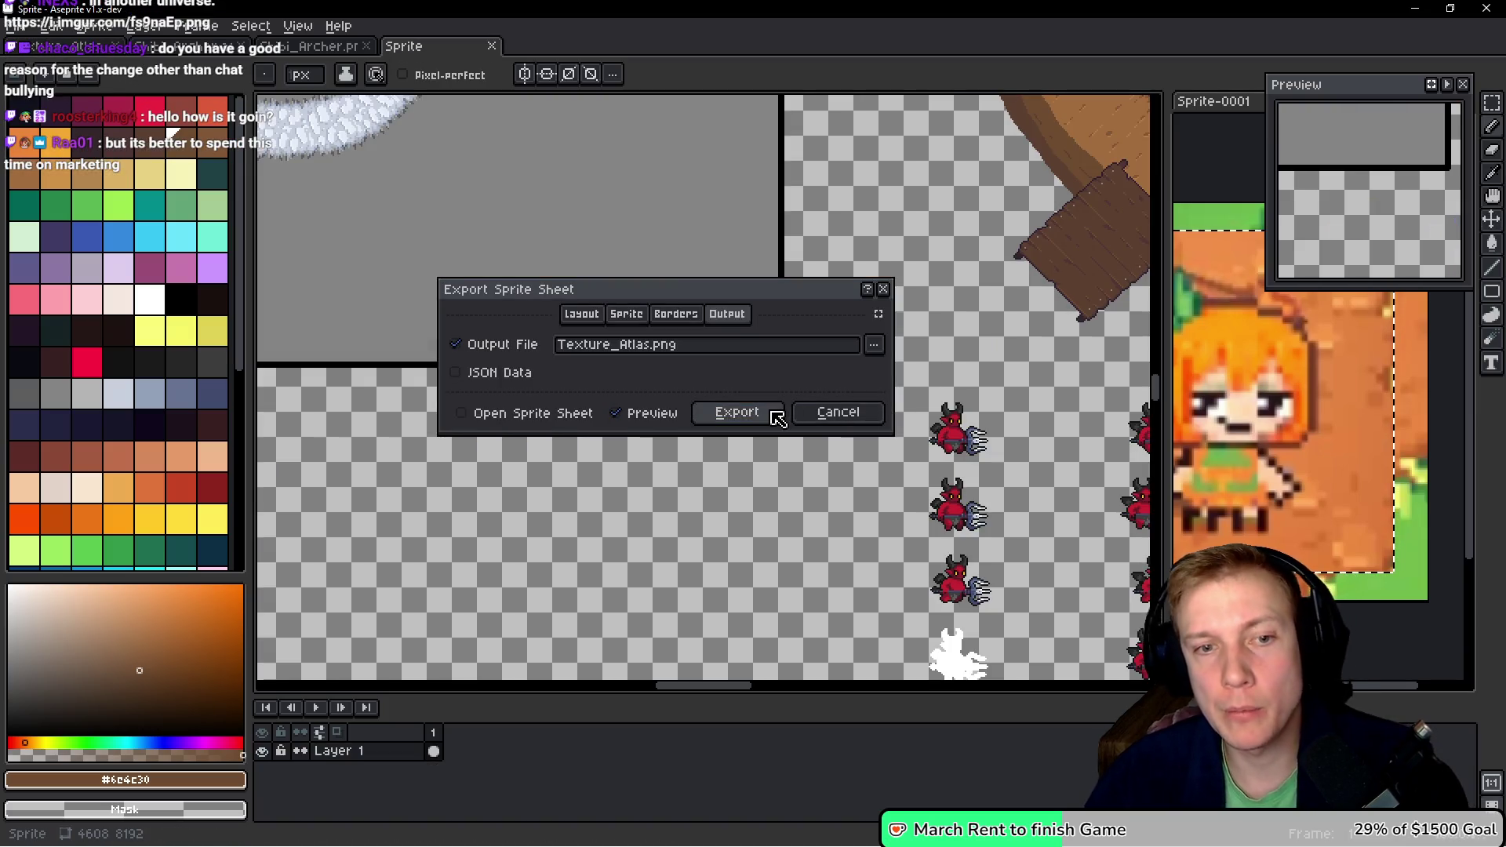
# - Export the sprite sheet as Texture_Atlas.png and close the Imgur browser window
pyautogui.click(773, 415)
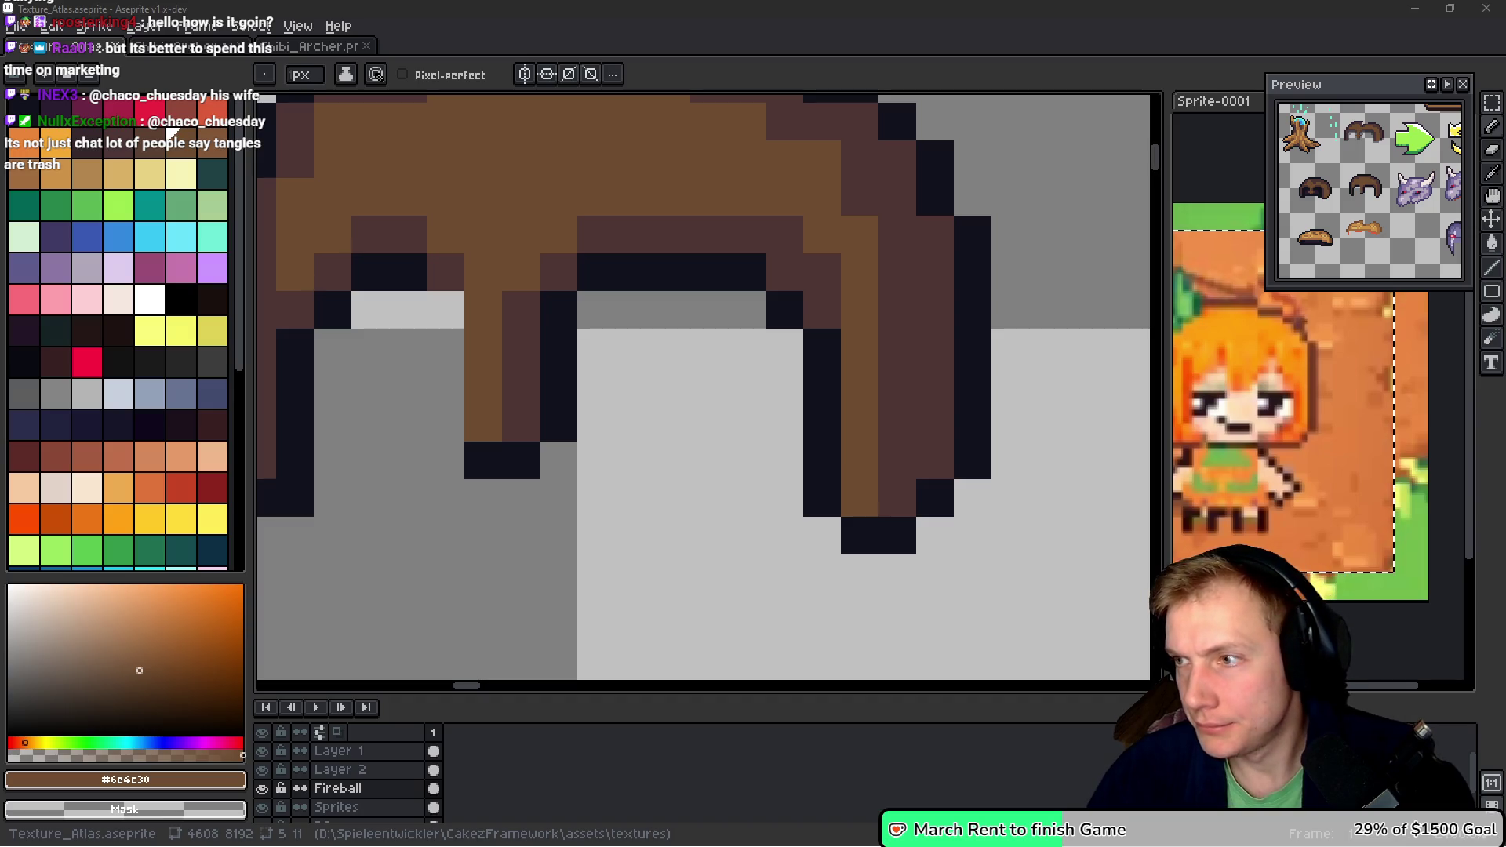
pyautogui.hotkey('alt', 'Tab')
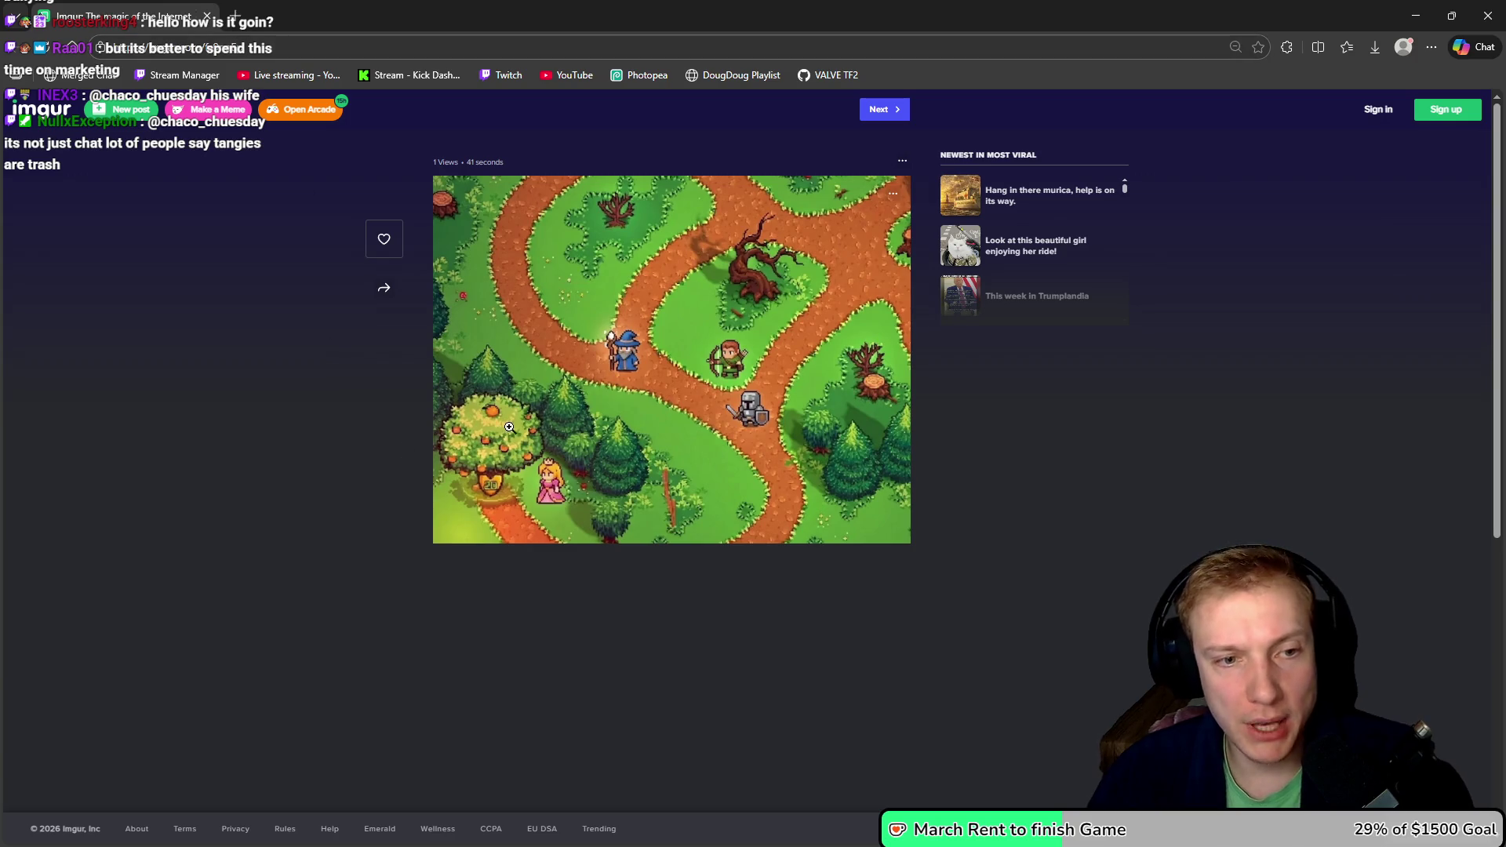
pyautogui.click(207, 15)
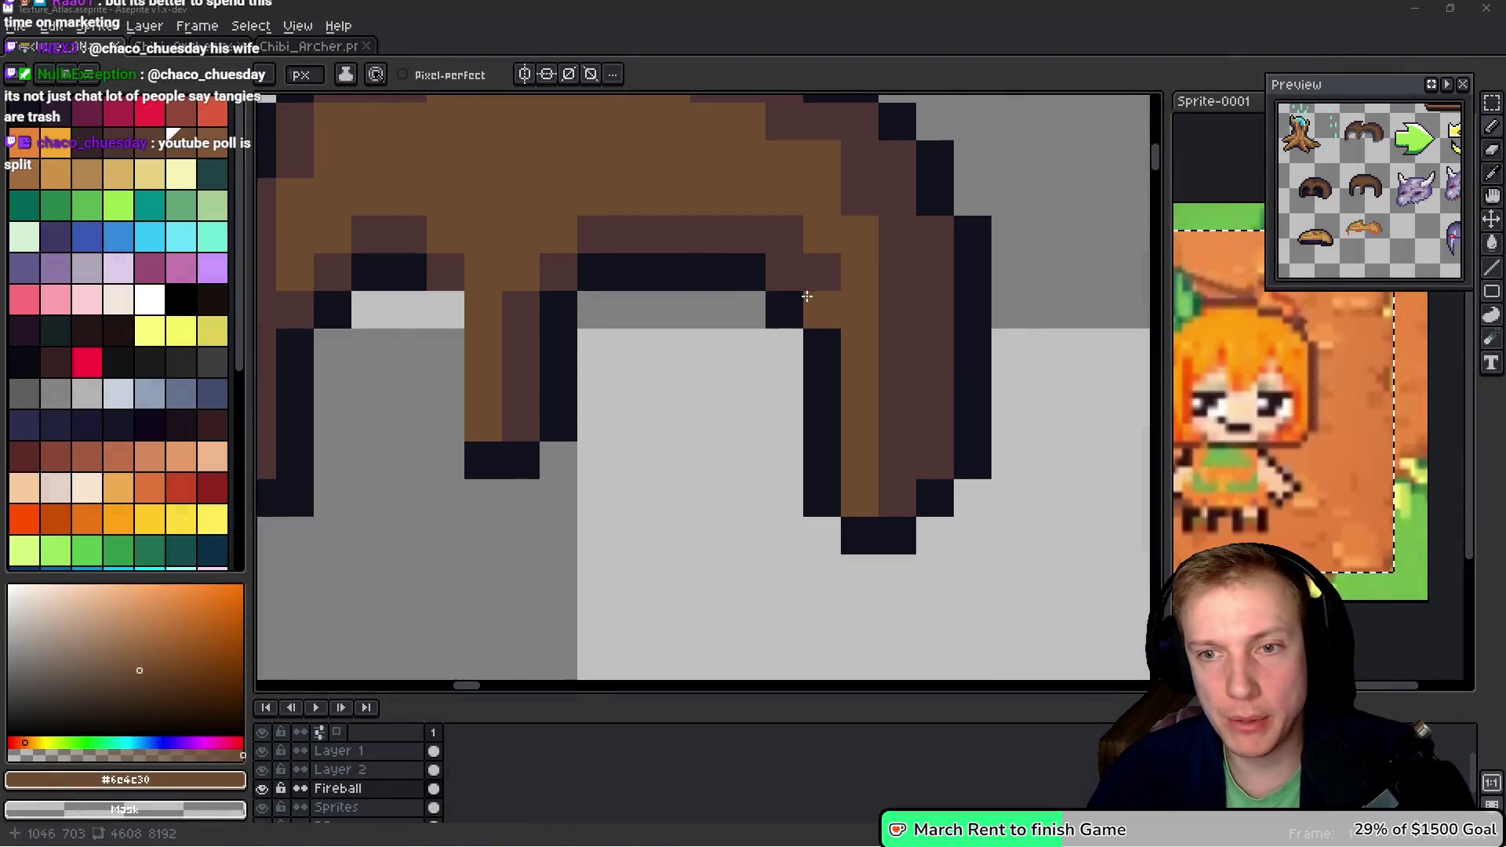
pyautogui.scroll(-3, 777, 276)
# - Pause the tower-defense game, then bring up the Chibi_Archer fairy document in Aseprite
pyautogui.hotkey('alt', 'Tab')
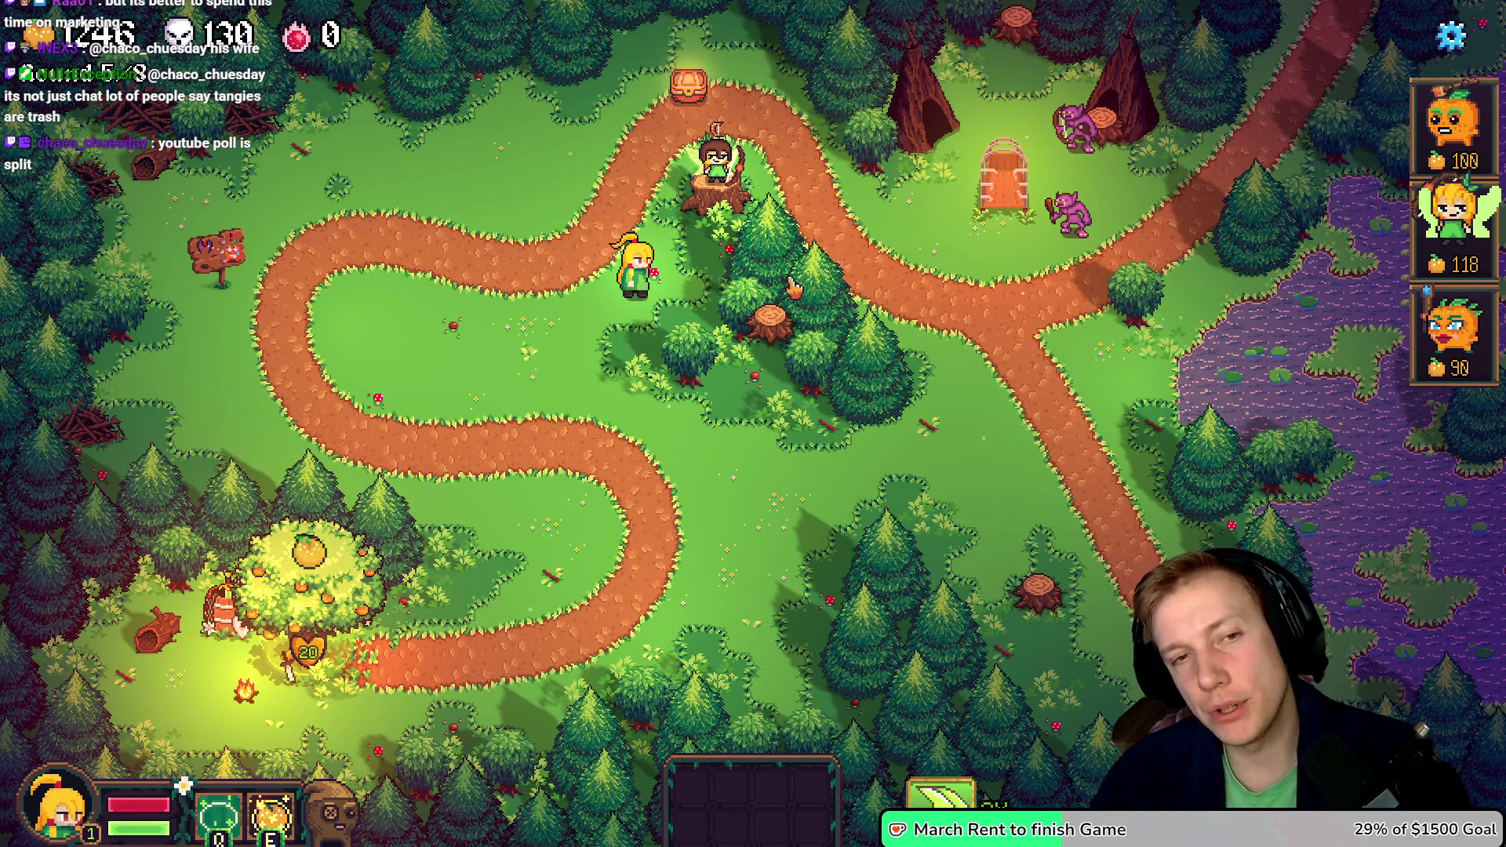
pyautogui.press('Escape')
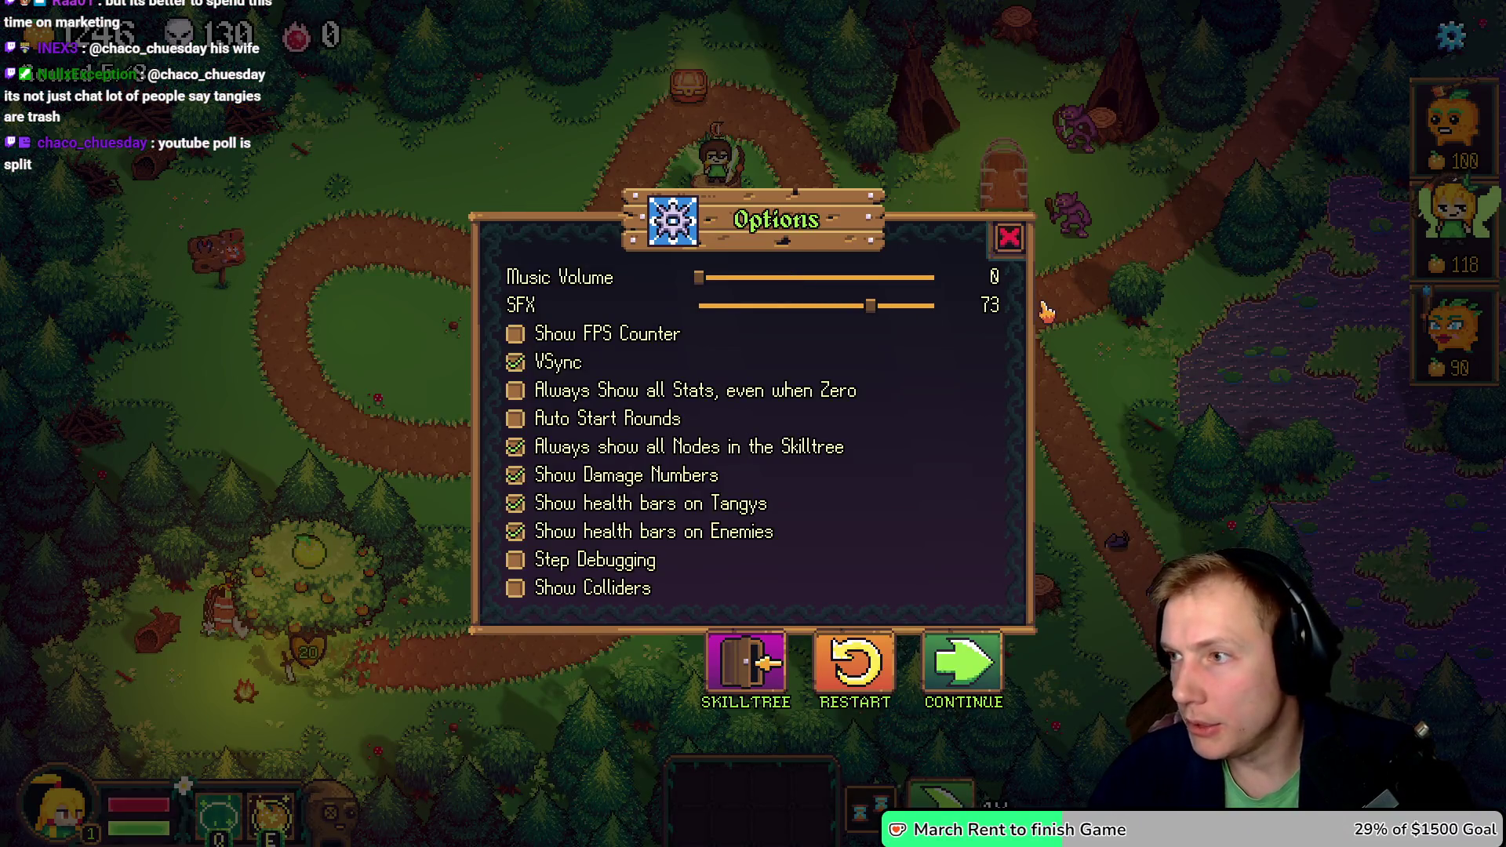
pyautogui.hotkey('alt', 'Tab')
pyautogui.click(314, 46)
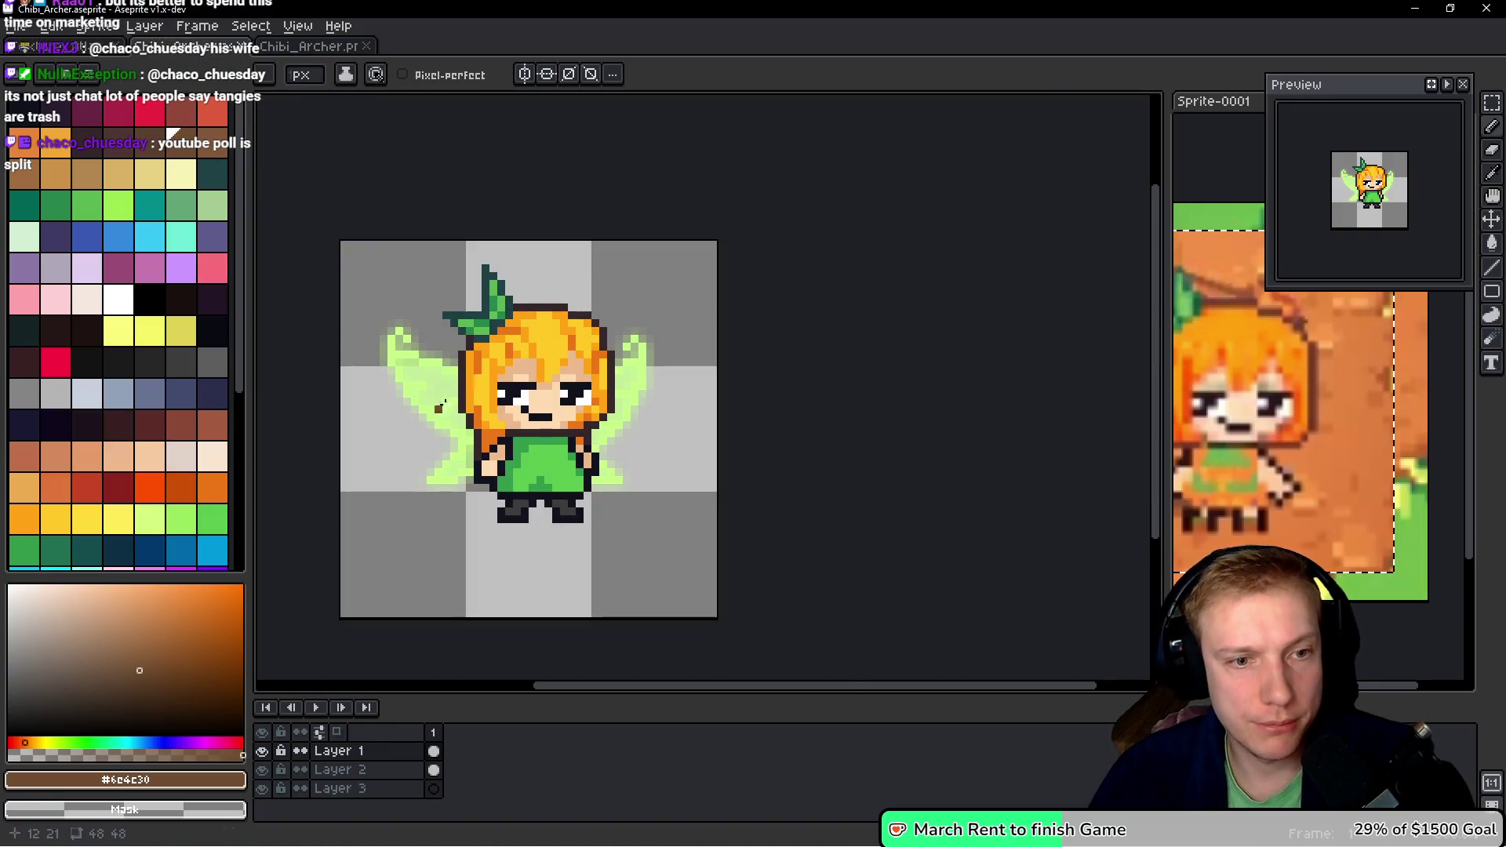
# - Switch to the Texture_Atlas document and zoom in on the fairy's face
pyautogui.scroll(3, 439, 408)
pyautogui.scroll(-2, 439, 408)
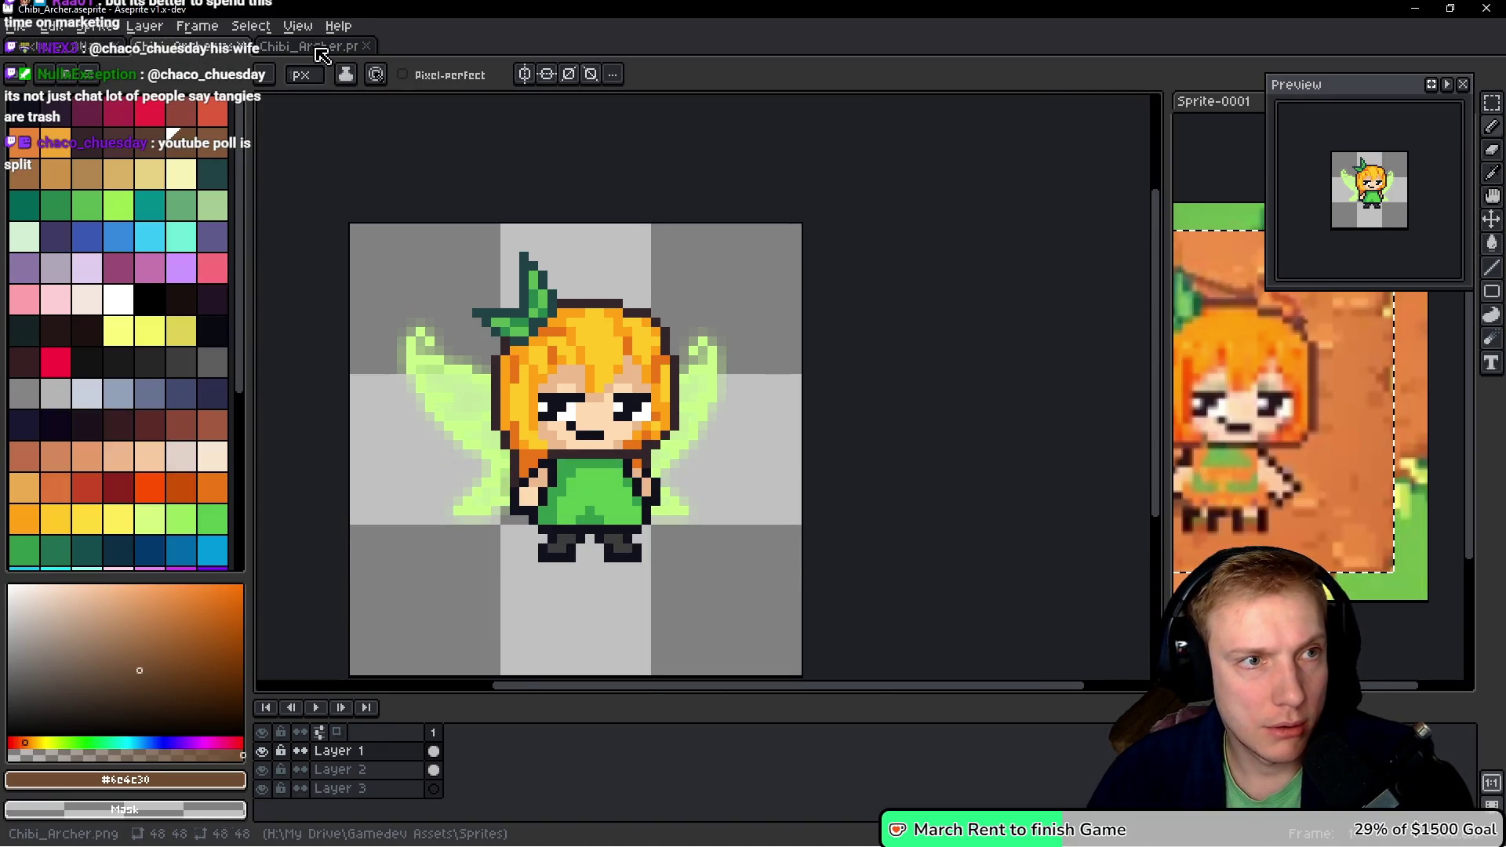
pyautogui.click(196, 46)
pyautogui.click(71, 46)
pyautogui.scroll(-3, 855, 443)
pyautogui.moveTo(855, 444); pyautogui.dragTo(853, 205)
pyautogui.scroll(2, 855, 236)
pyautogui.scroll(1, 853, 205)
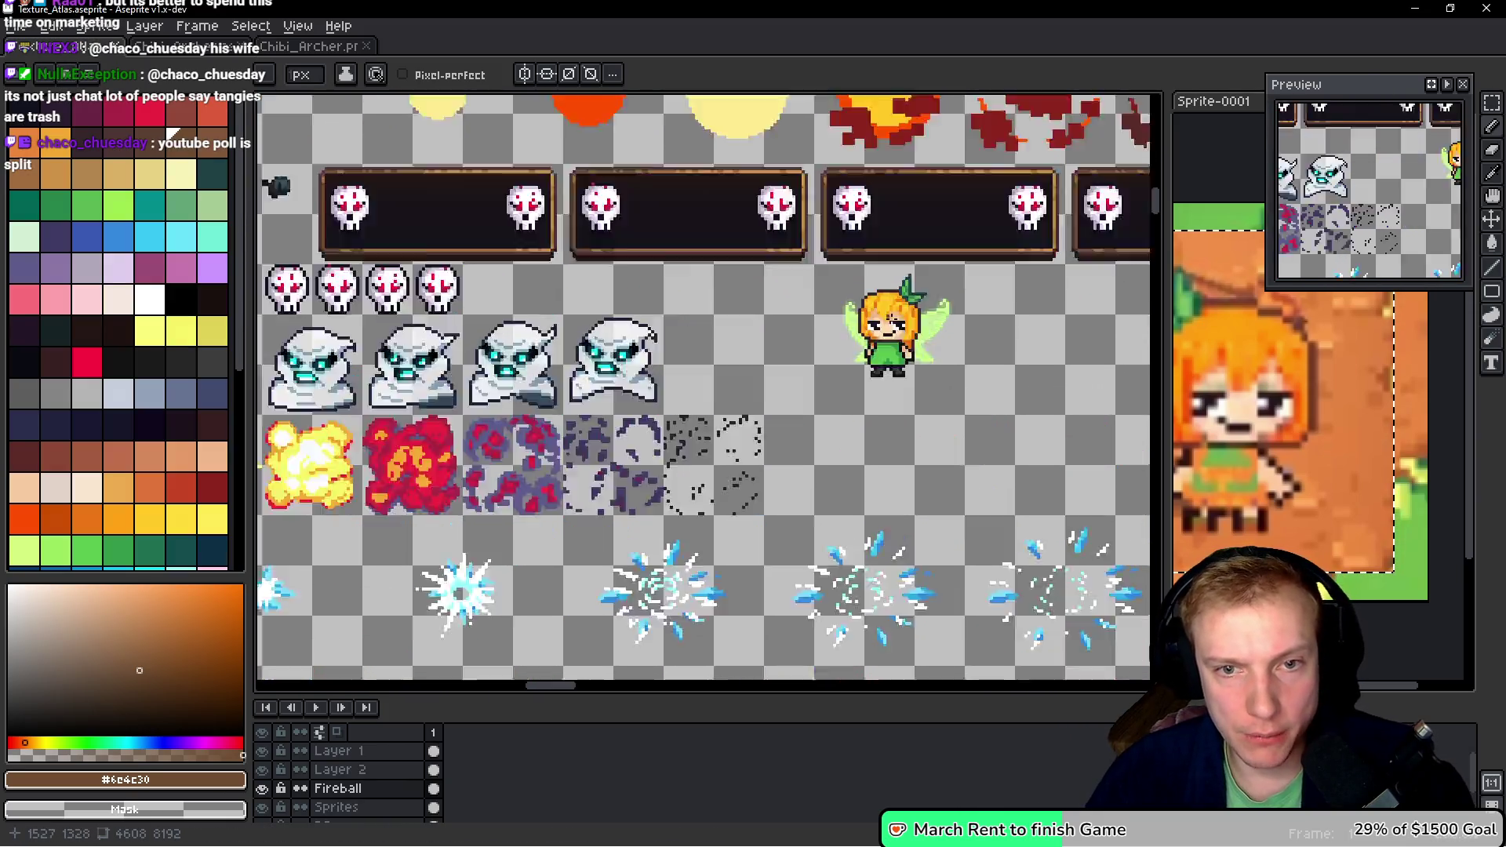
pyautogui.scroll(5, 889, 317)
# - Extend the fairy's left eye upward with dark pixels, darkening a stray white pixel
pyautogui.keyDown('alt'); pyautogui.click(708, 312); pyautogui.keyUp('alt')
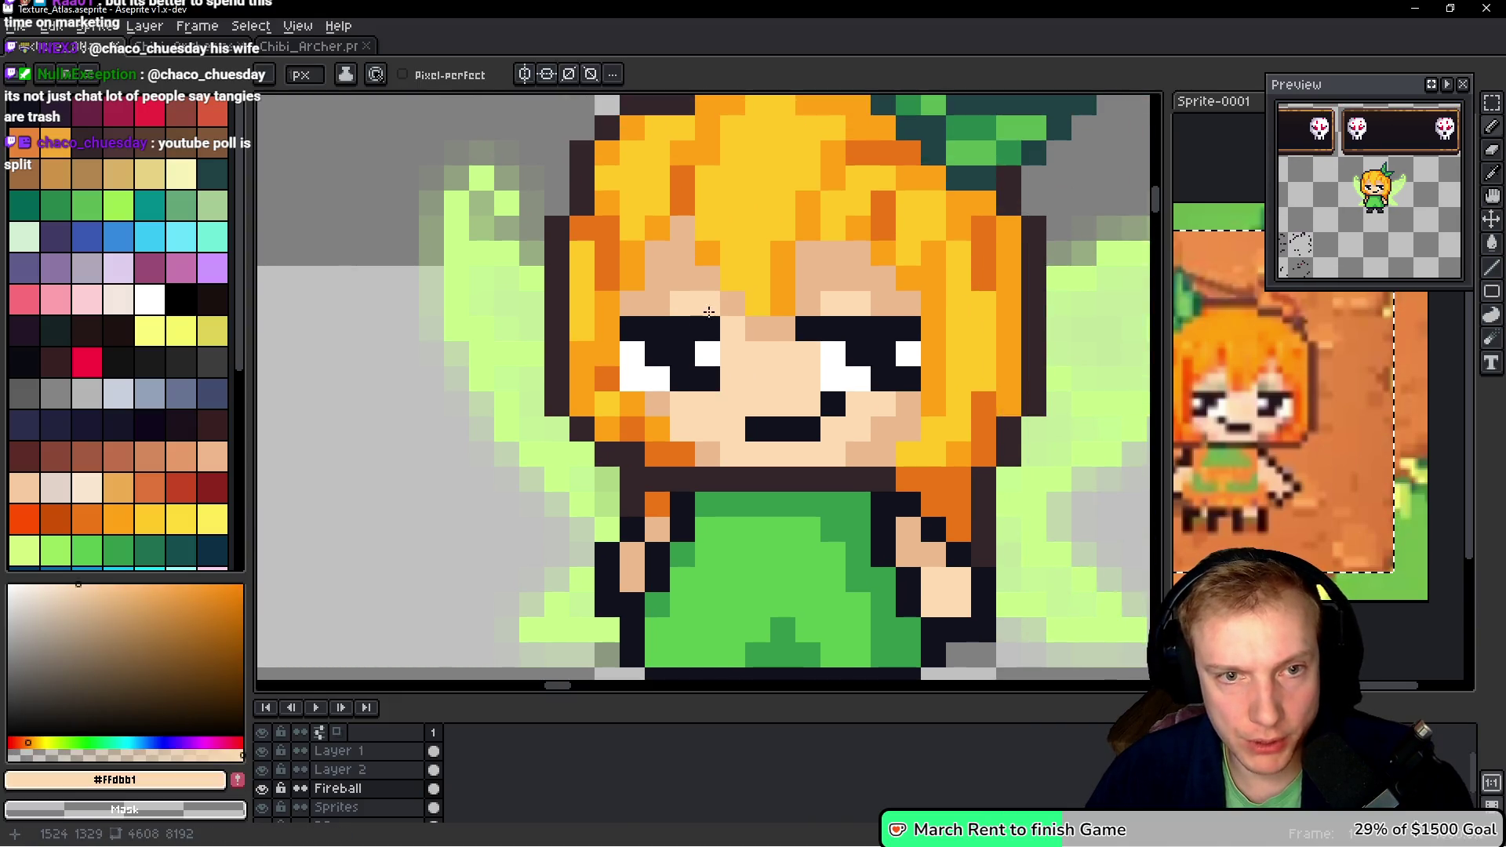
pyautogui.keyDown('alt'); pyautogui.click(706, 321); pyautogui.keyUp('alt')
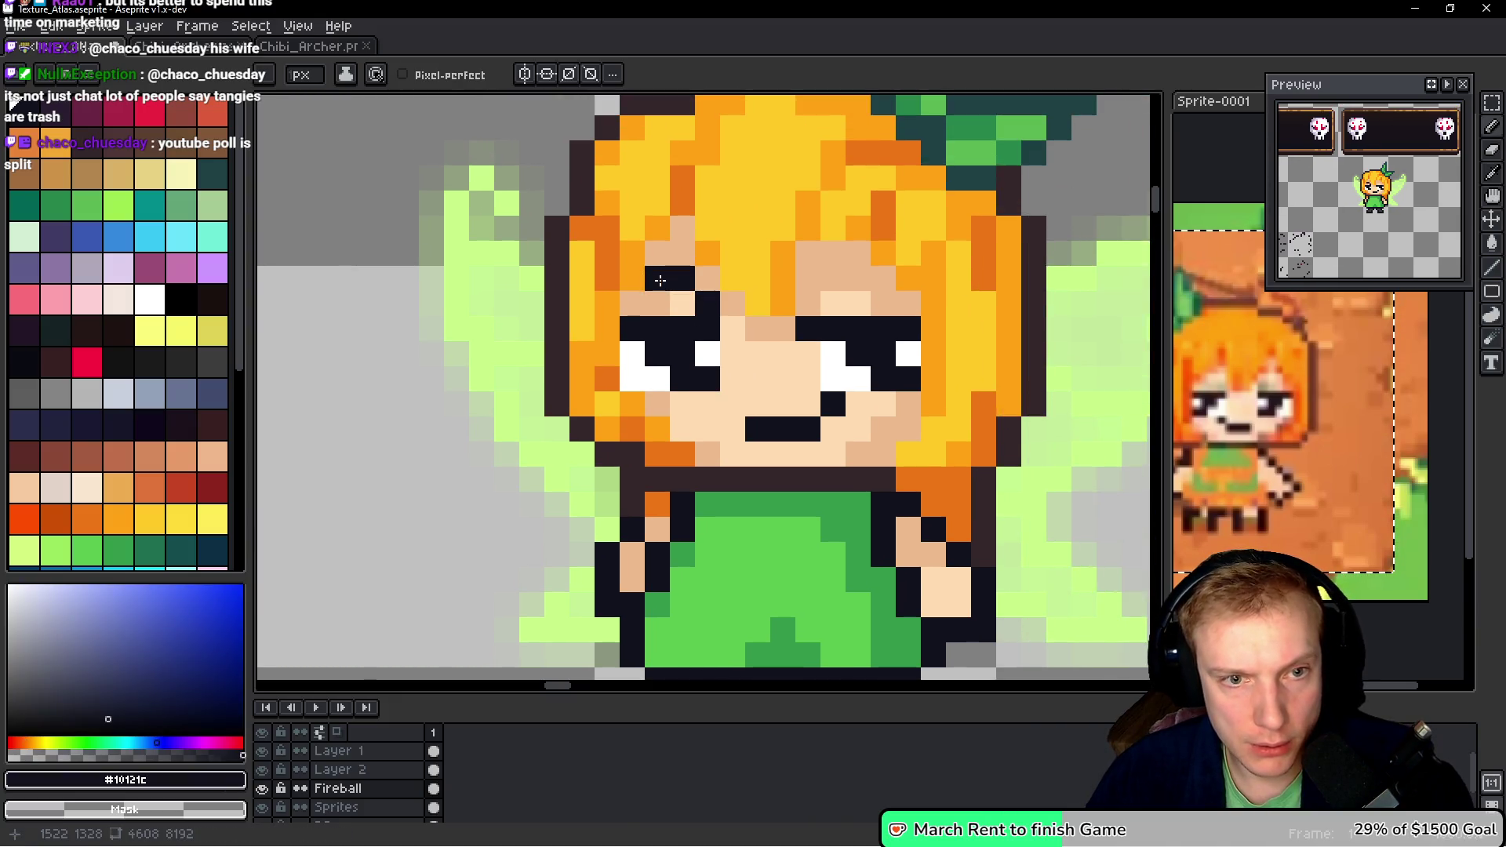
pyautogui.press('alt')
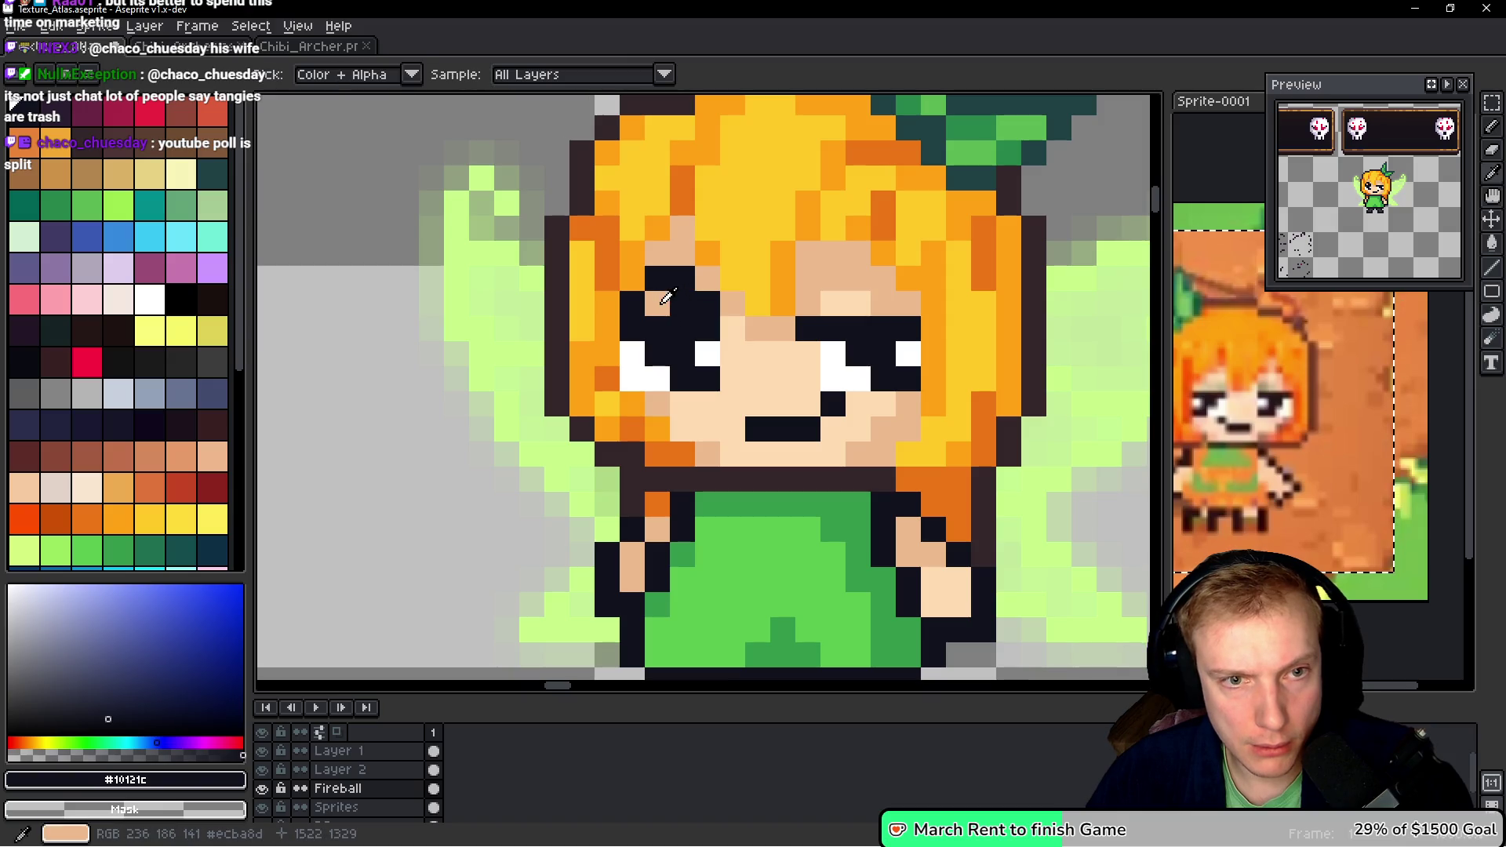
pyautogui.keyDown('alt'); pyautogui.click(707, 355); pyautogui.keyUp('alt')
pyautogui.click(651, 308)
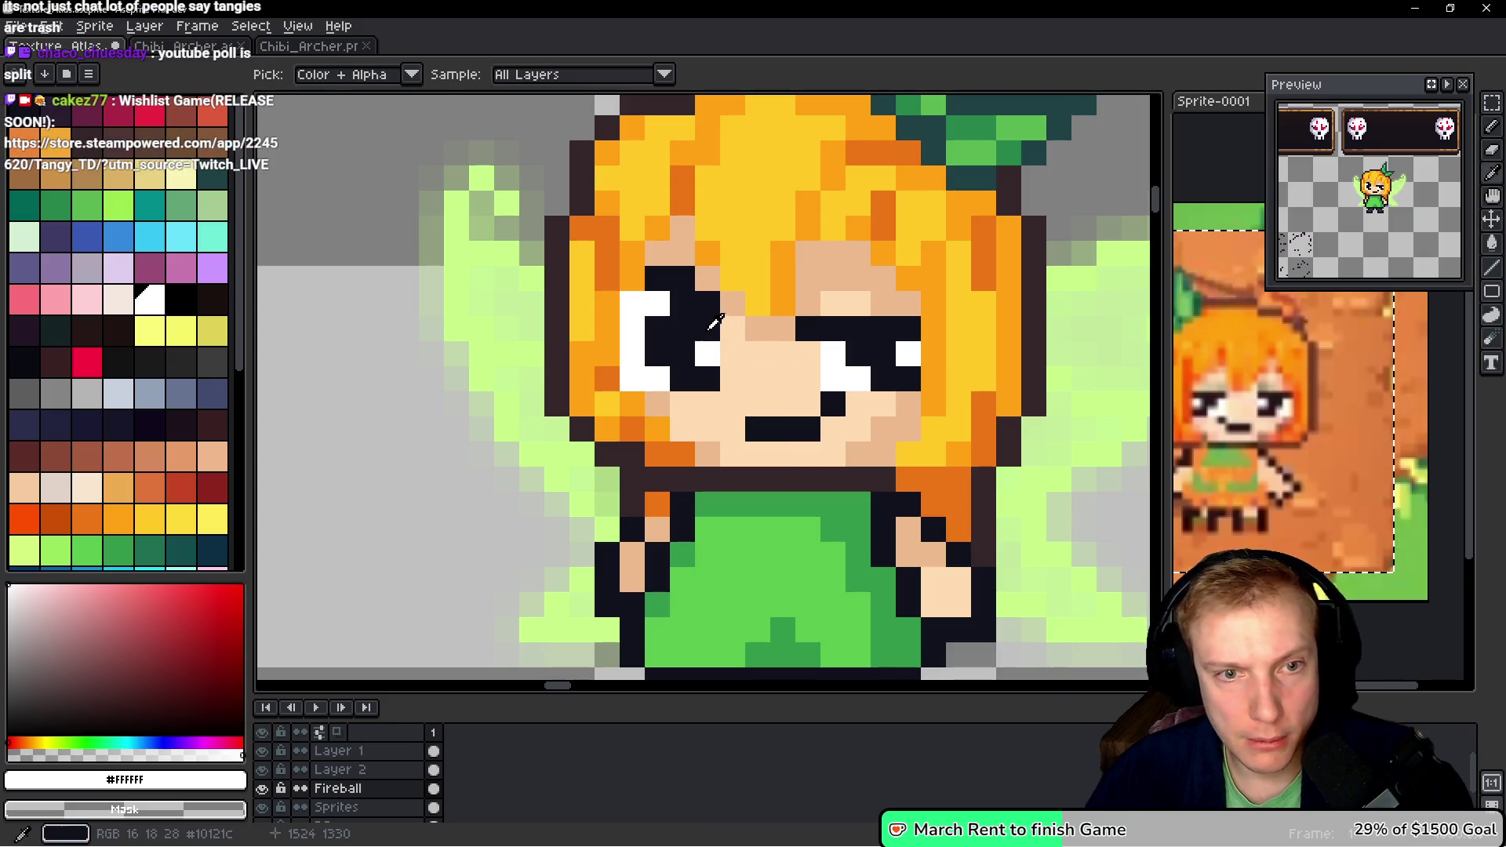
pyautogui.keyDown('alt'); pyautogui.click(668, 363); pyautogui.keyUp('alt')
pyautogui.click(702, 354)
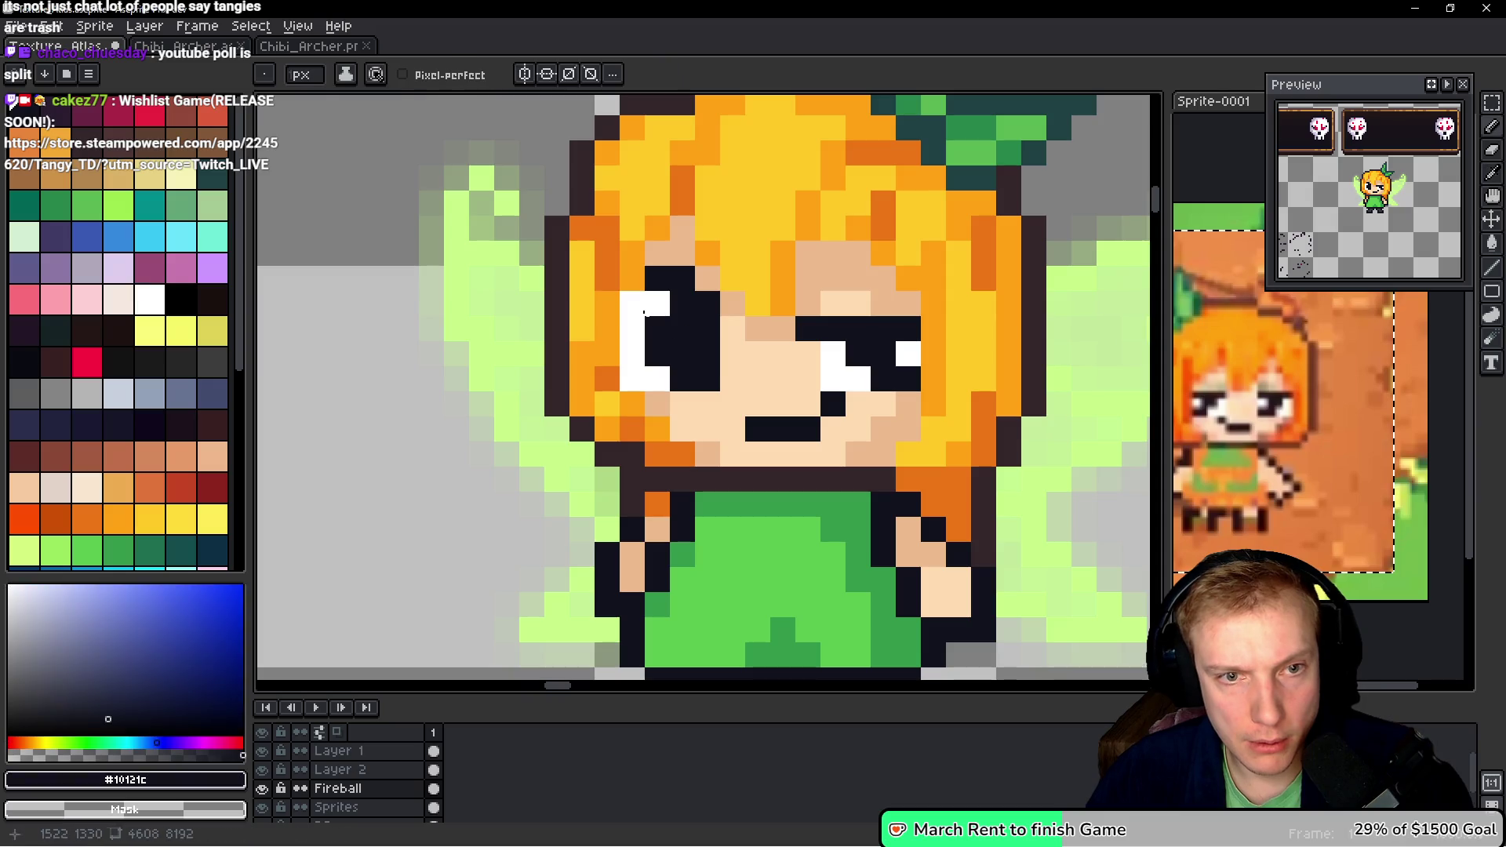
pyautogui.click(690, 290)
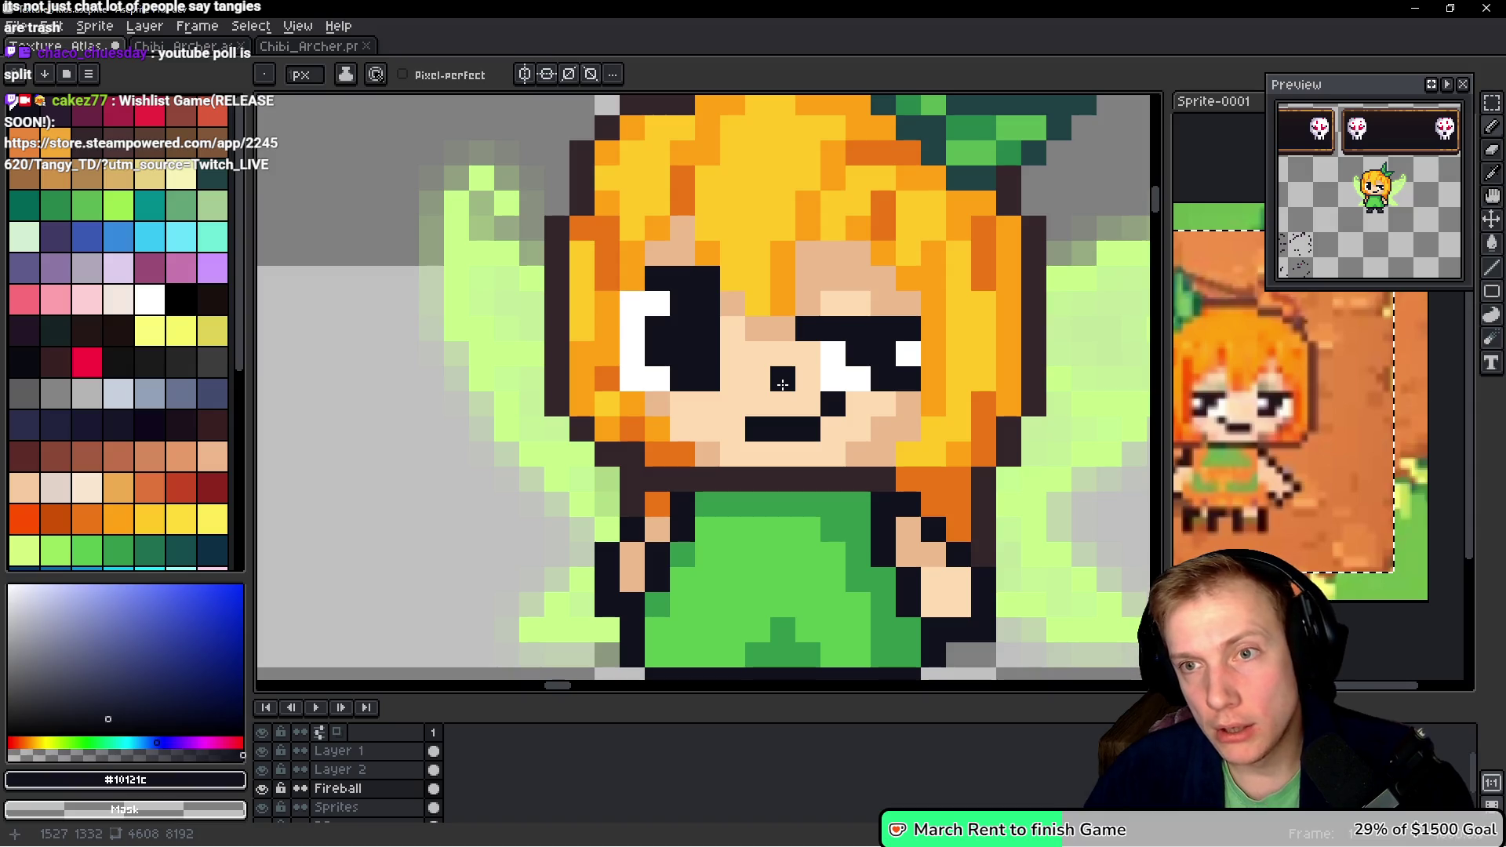
pyautogui.press('i')
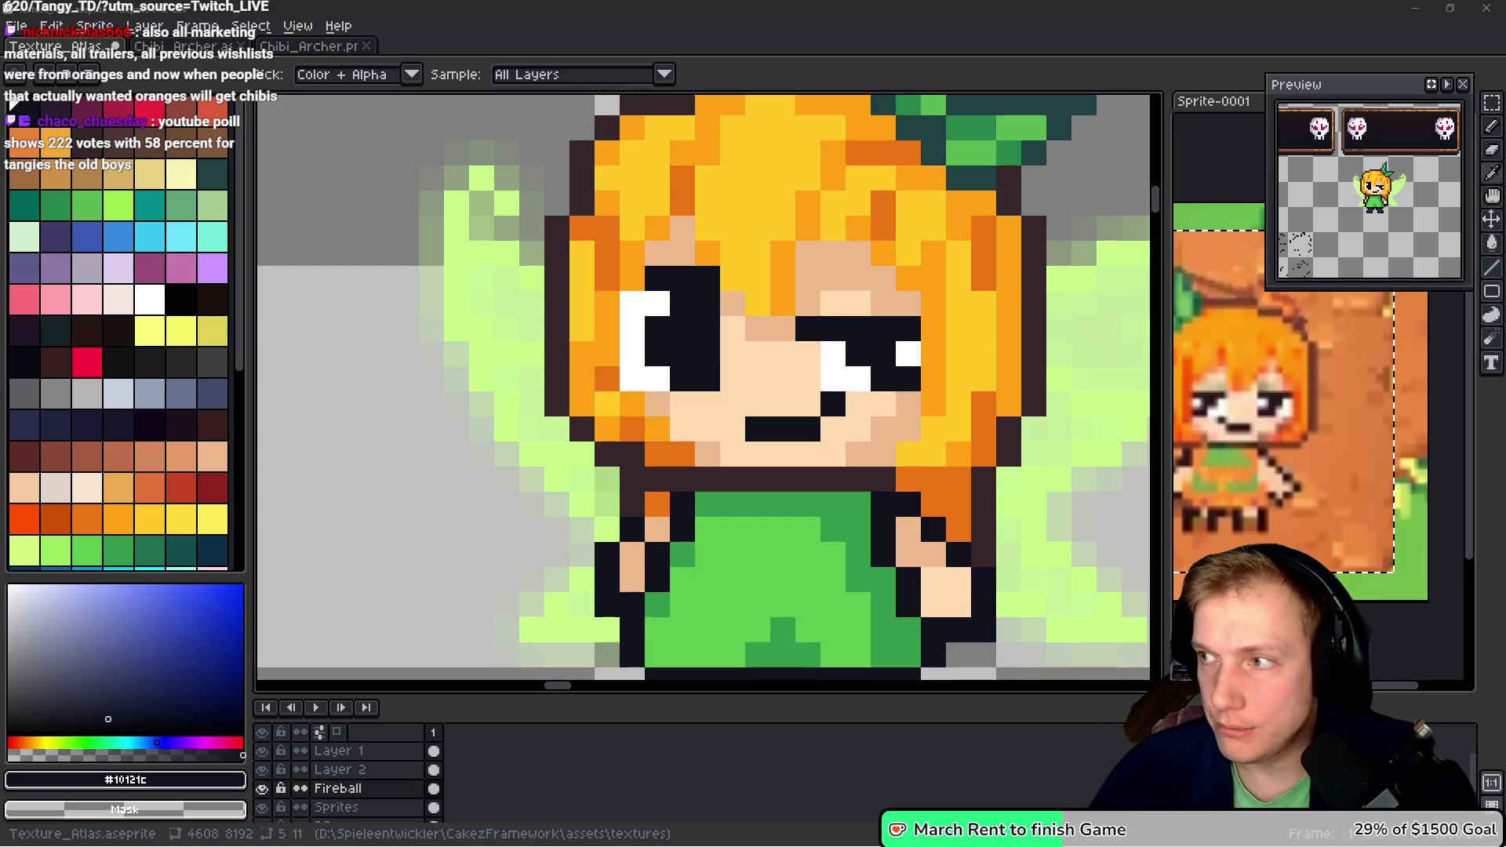
pyautogui.hotkey('alt', 'Tab')
# - Search Google for 'relic gu', choose Relic Guardian - Tower Defense, and open its Steam page
pyautogui.click(392, 145)
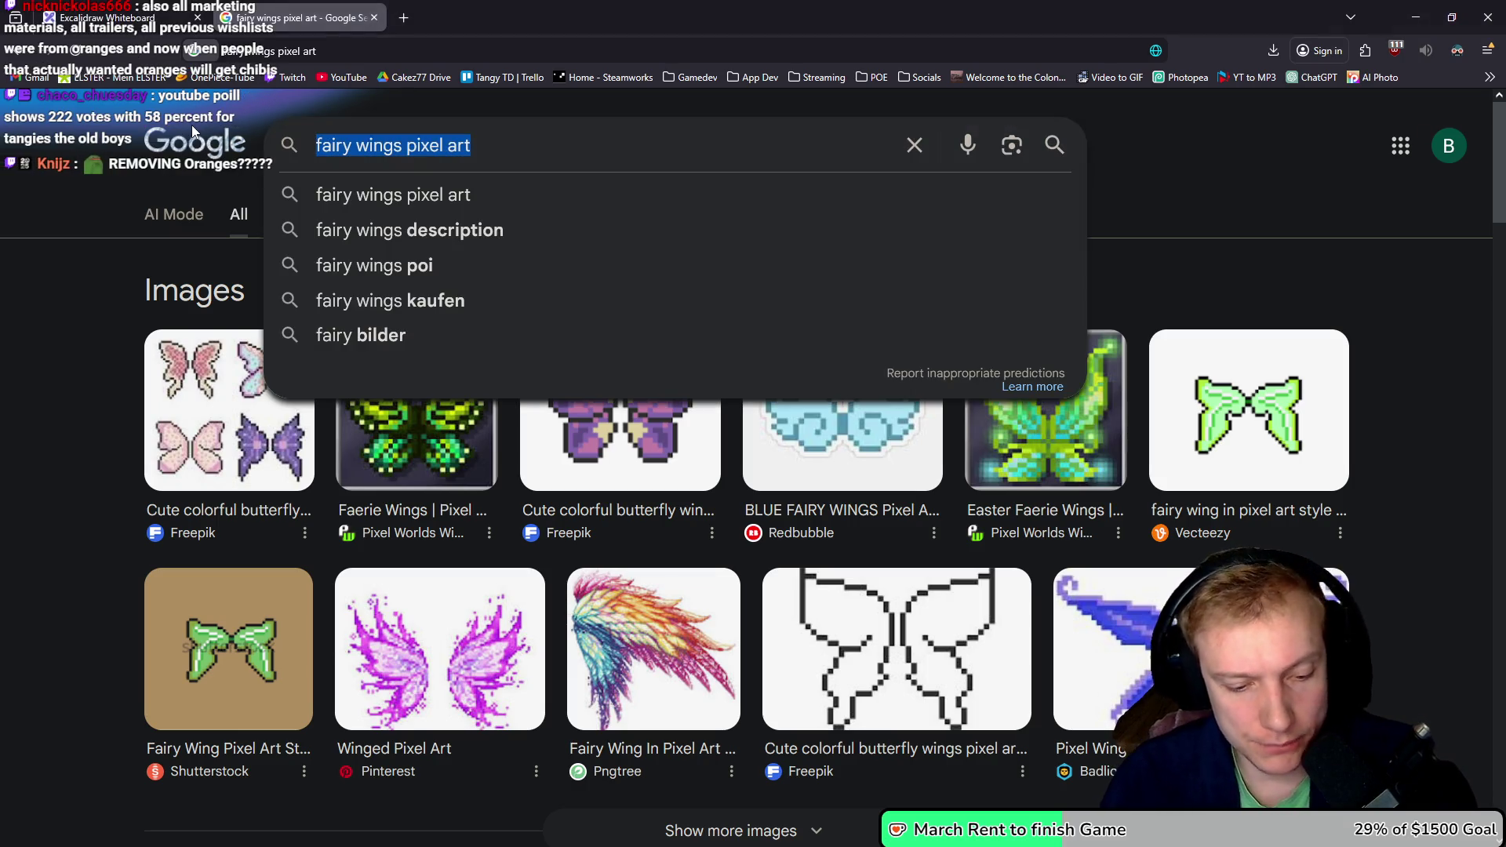
pyautogui.write('relic gu')
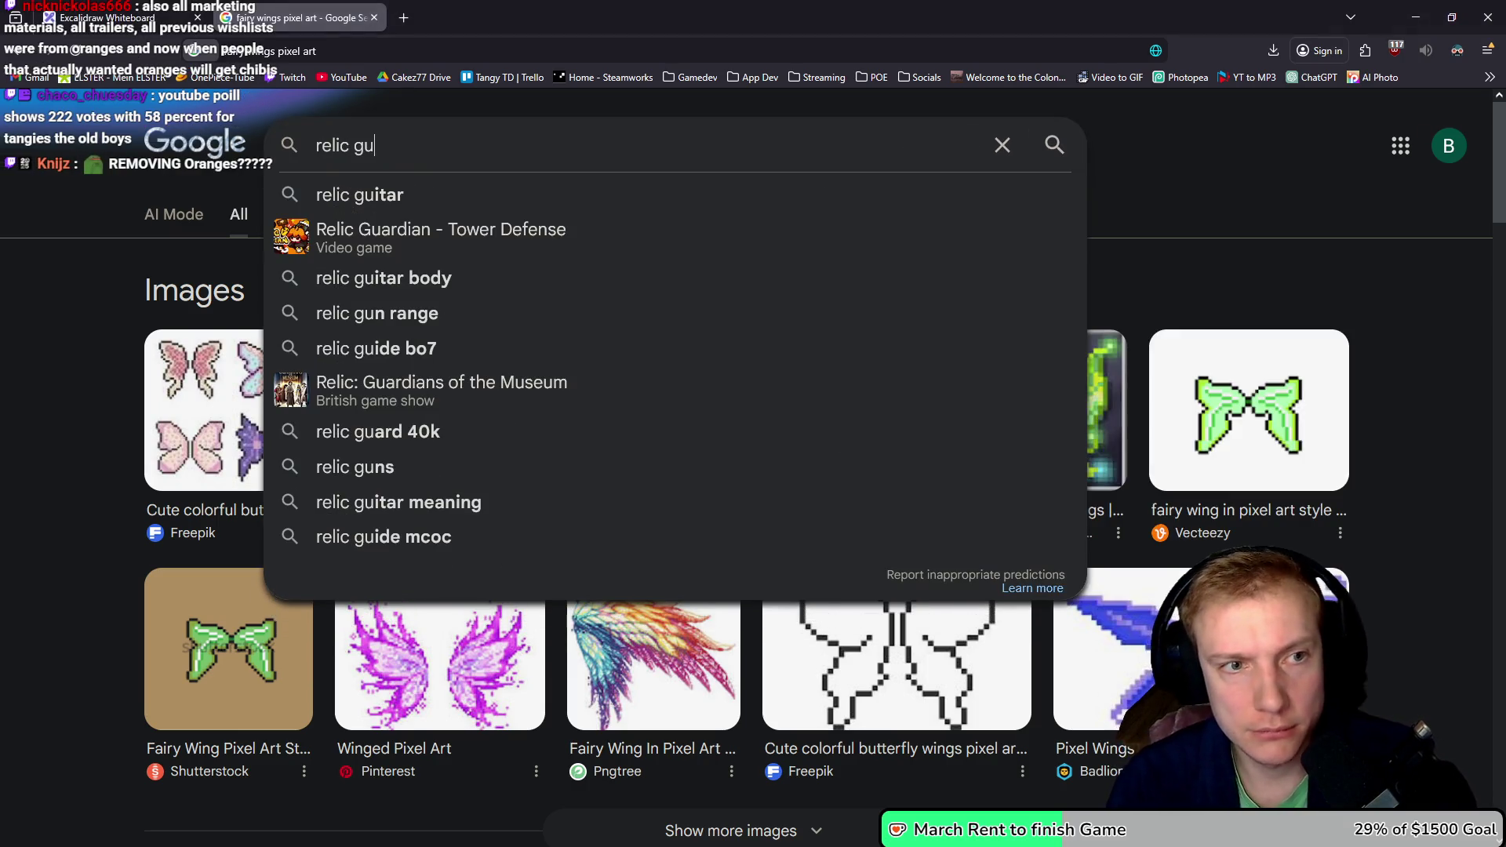
pyautogui.press('Down')
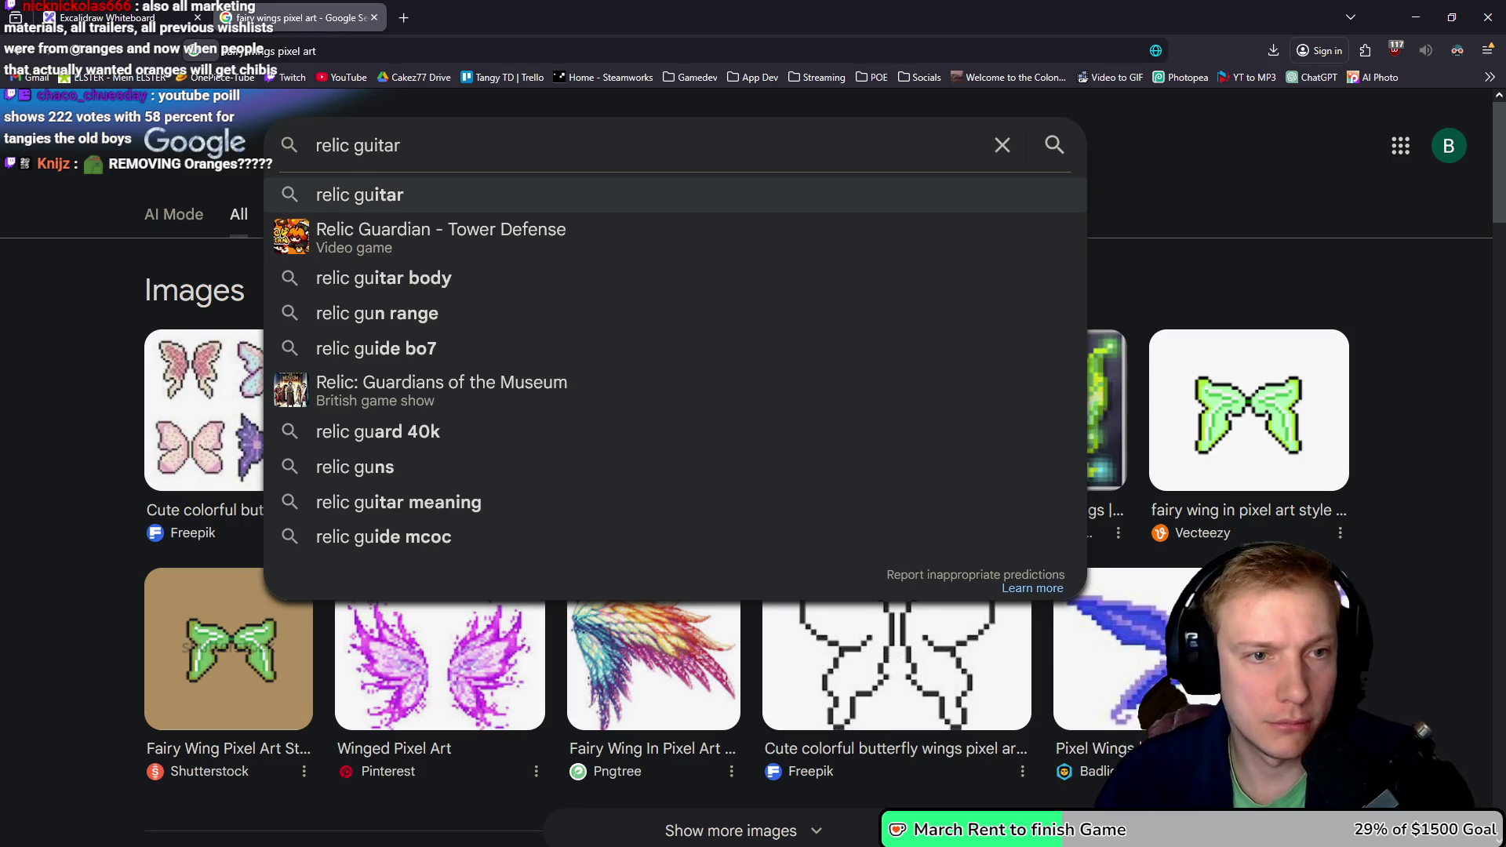
pyautogui.press('Down')
pyautogui.press('Return')
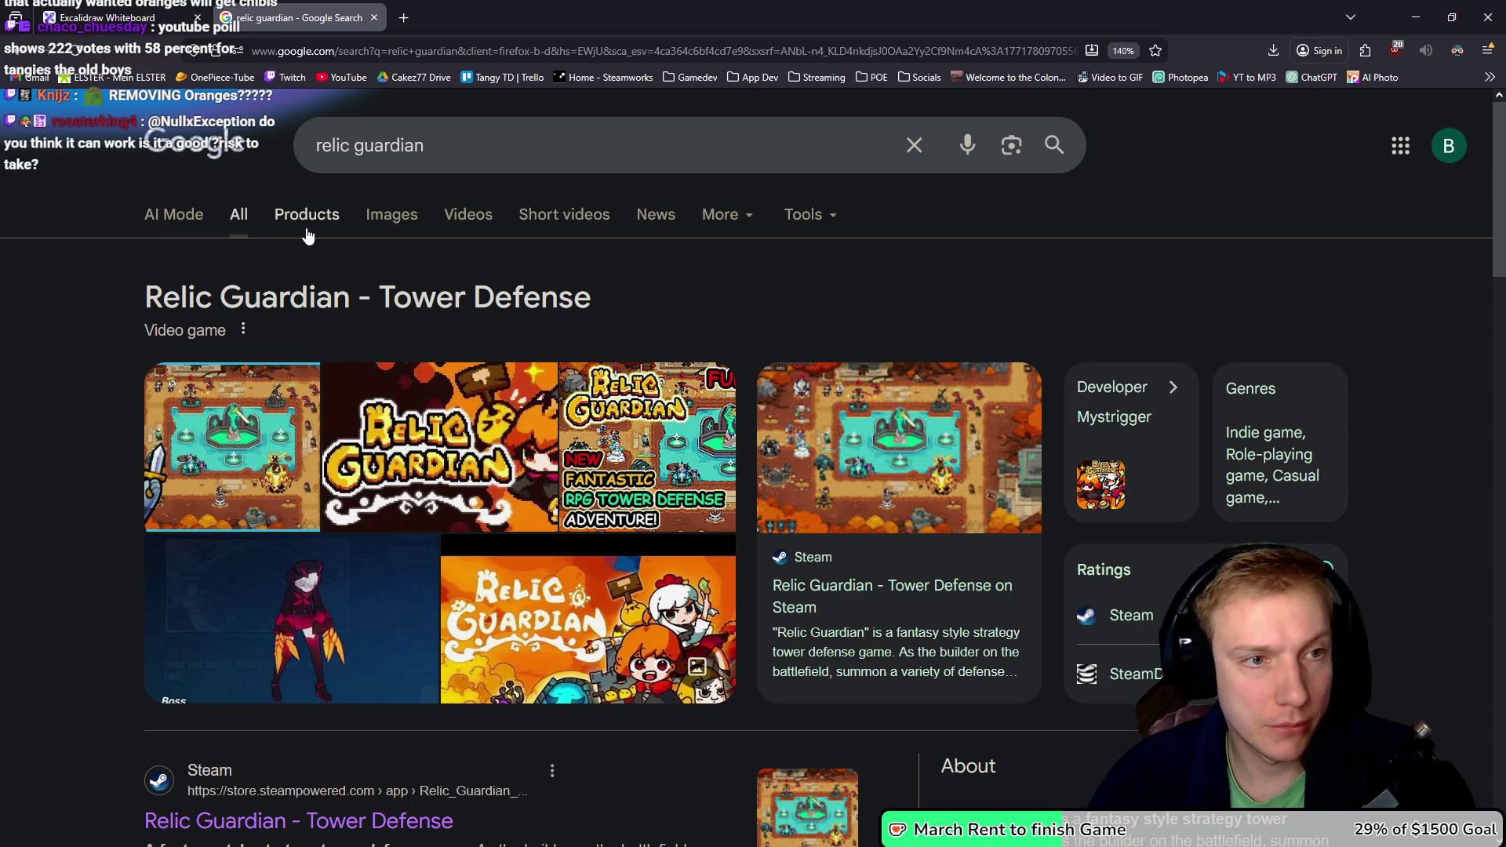
pyautogui.scroll(-5, 250, 480)
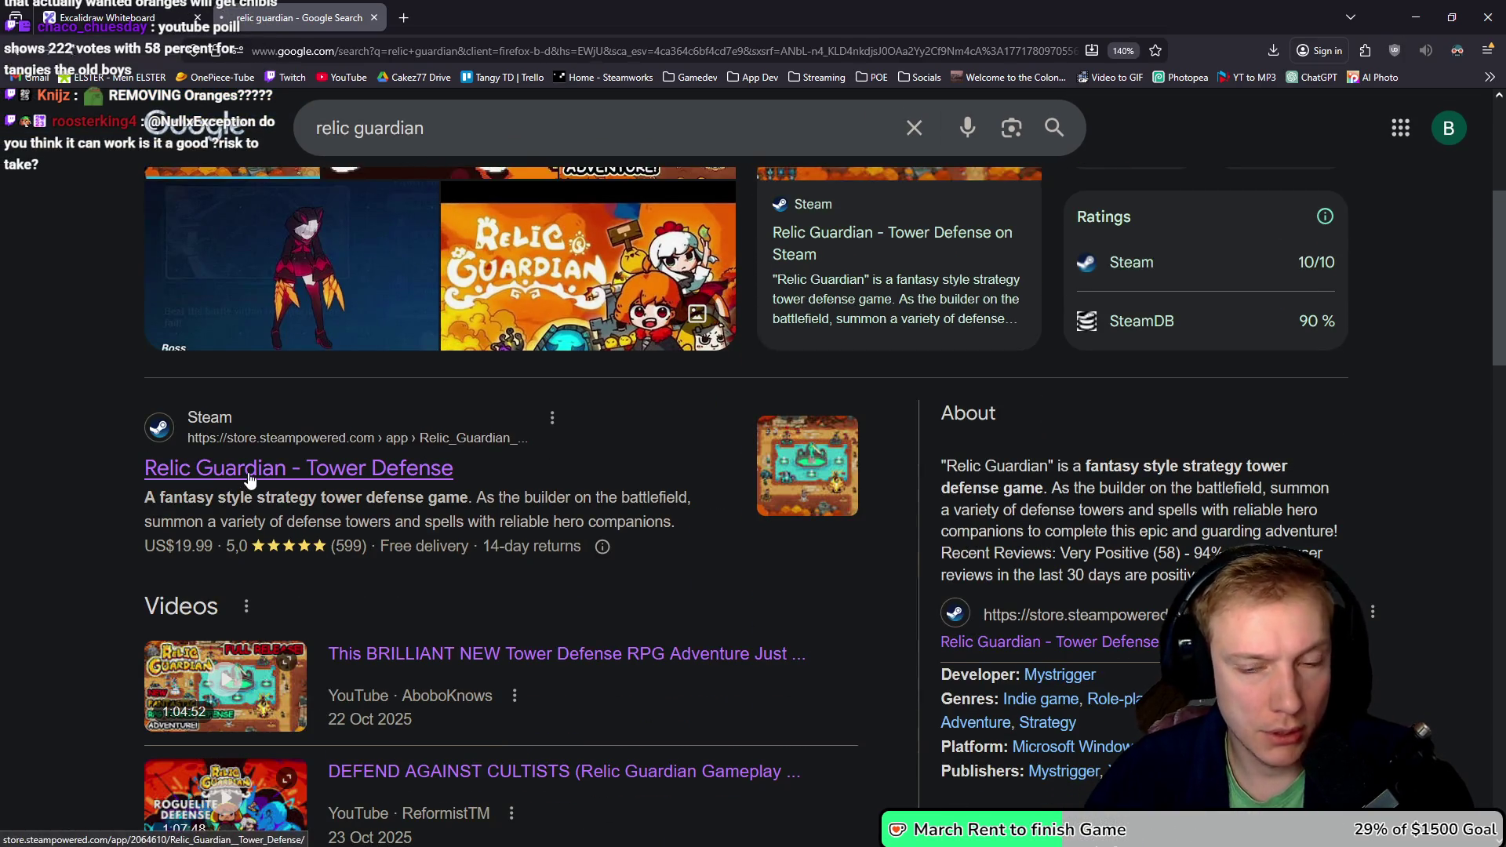
pyautogui.click(309, 483)
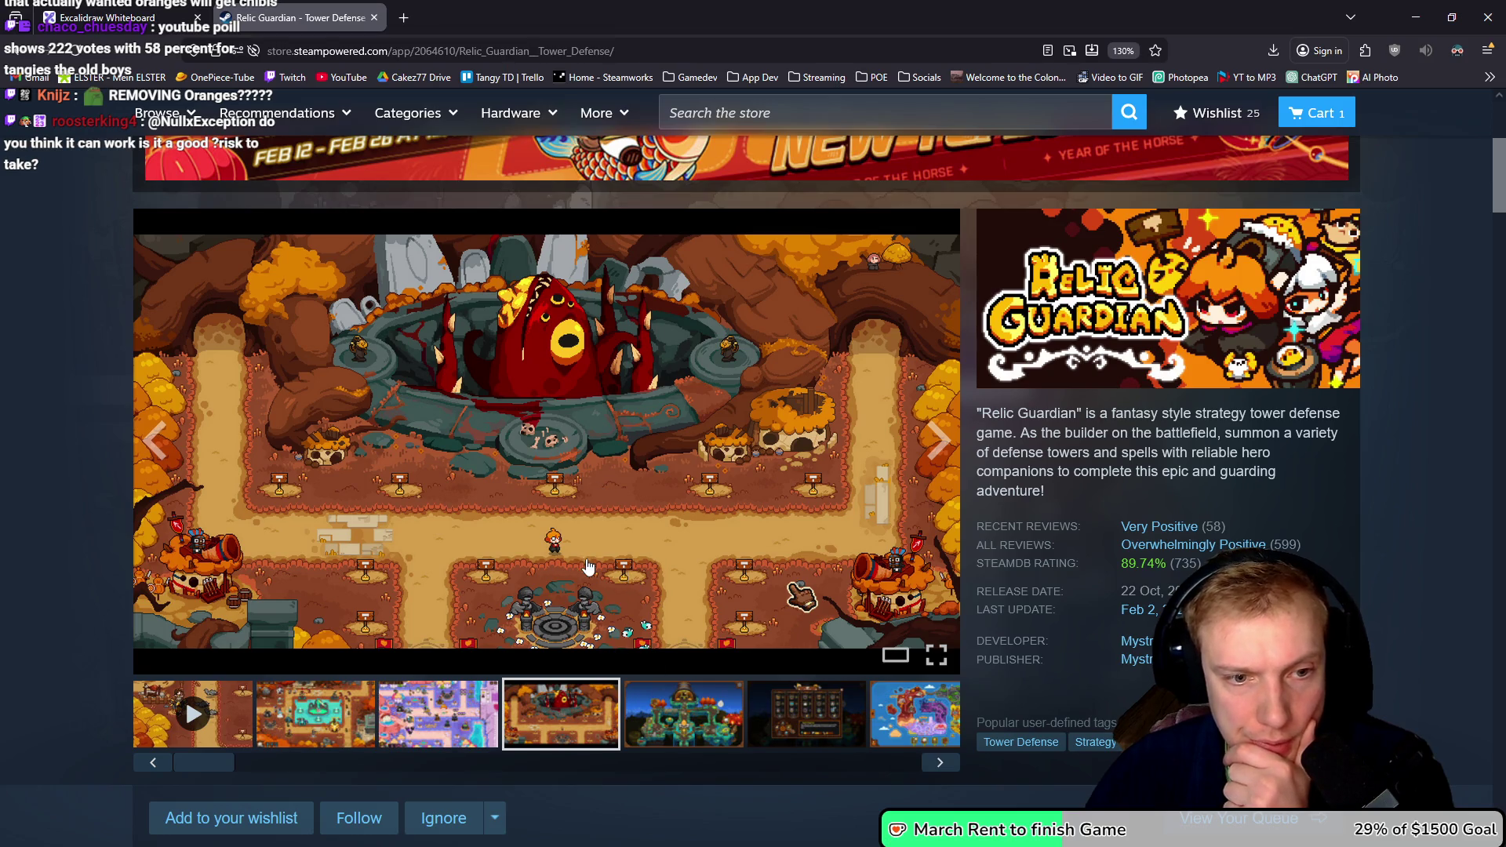
# - Browse the Steam gallery enlarged, advancing to screenshot 5 of 10
pyautogui.click(682, 708)
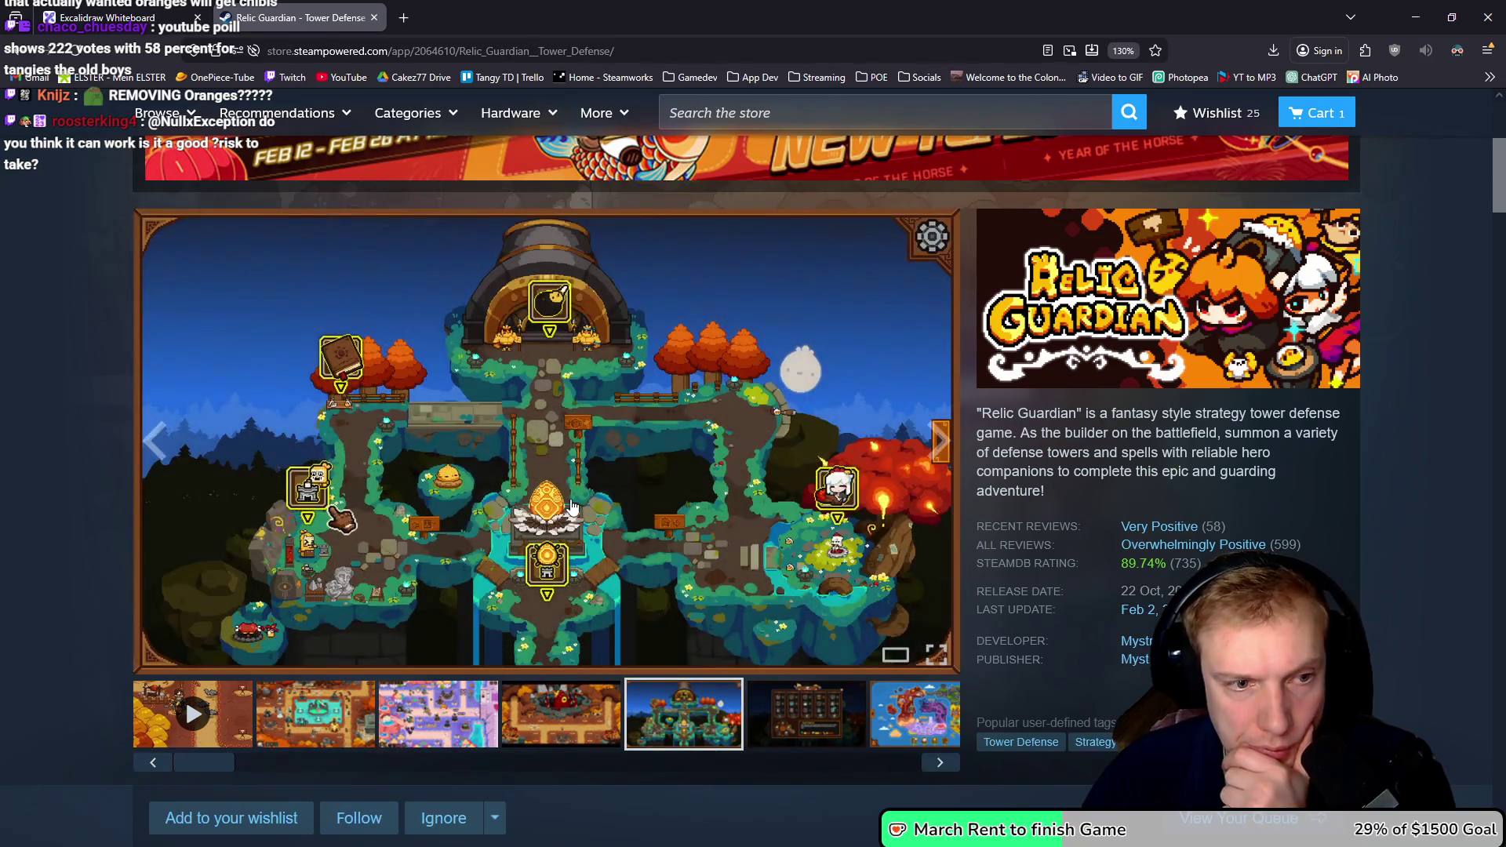
pyautogui.scroll(-2, 569, 523)
pyautogui.click(437, 601)
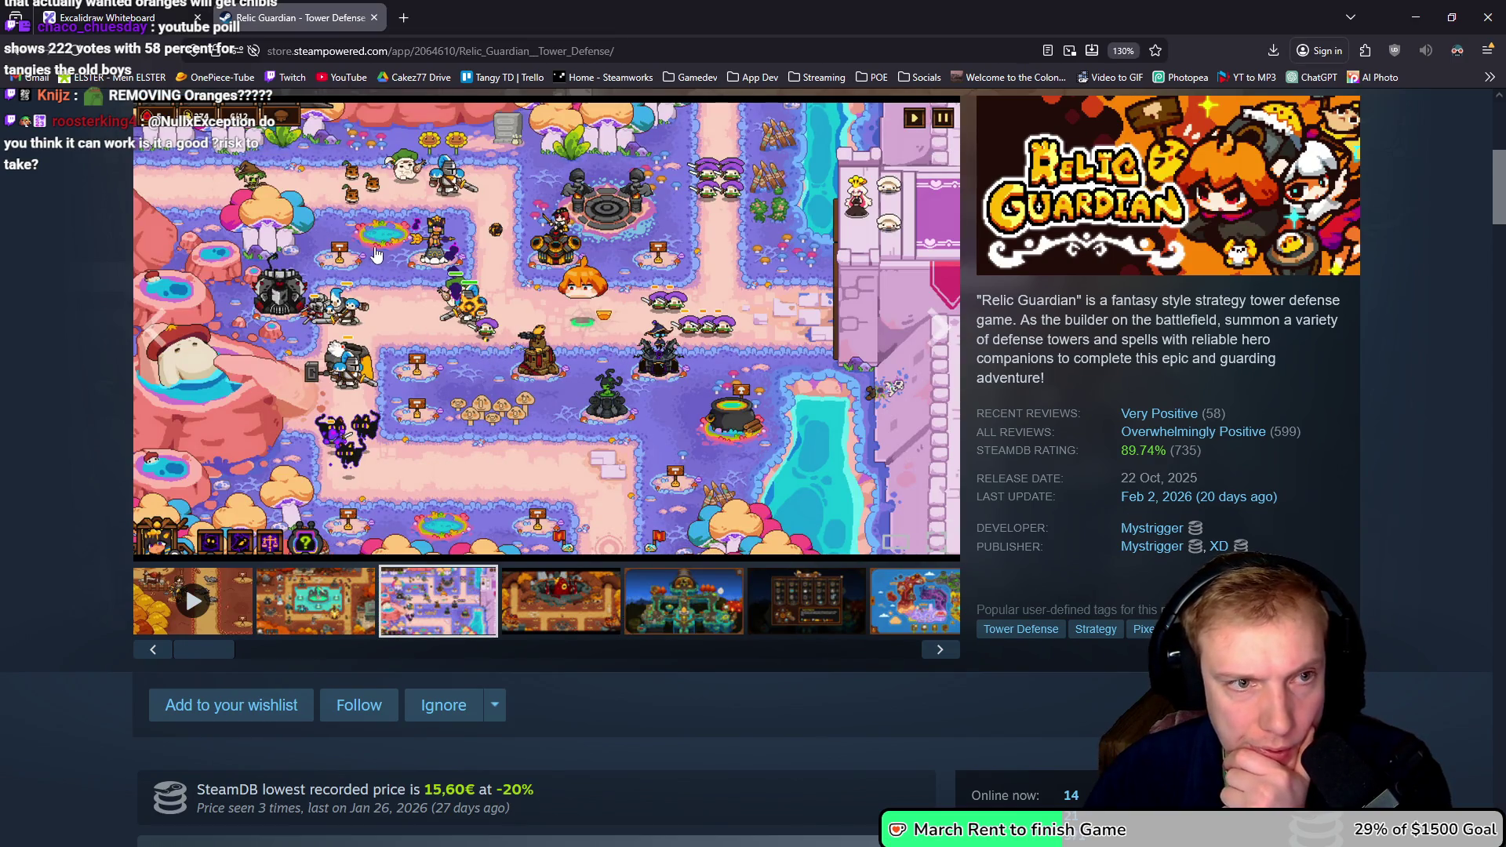
pyautogui.click(558, 227)
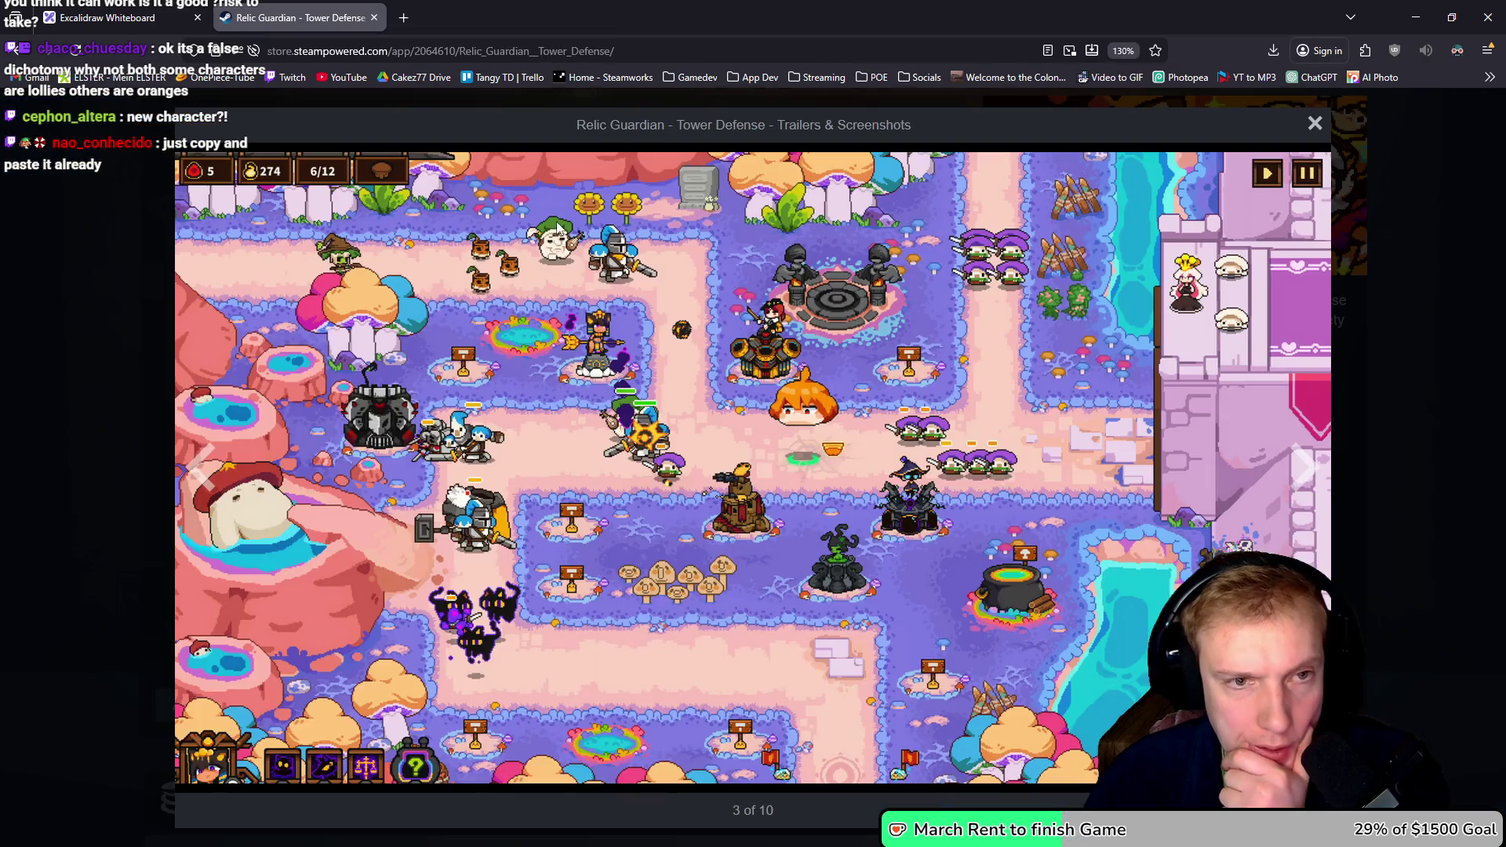
pyautogui.rightClick(775, 325)
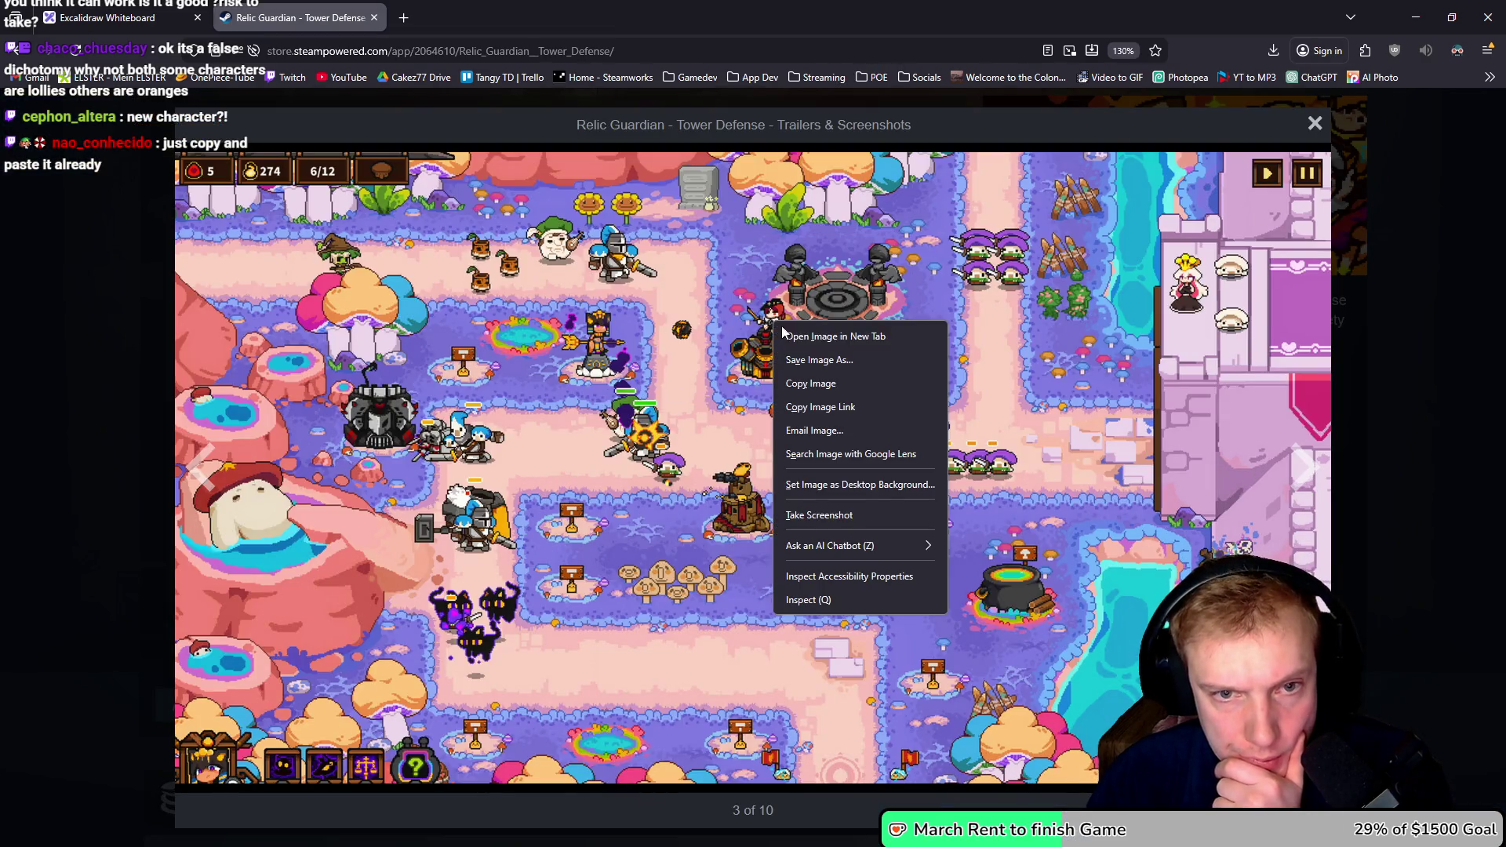
pyautogui.click(1358, 459)
pyautogui.click(830, 390)
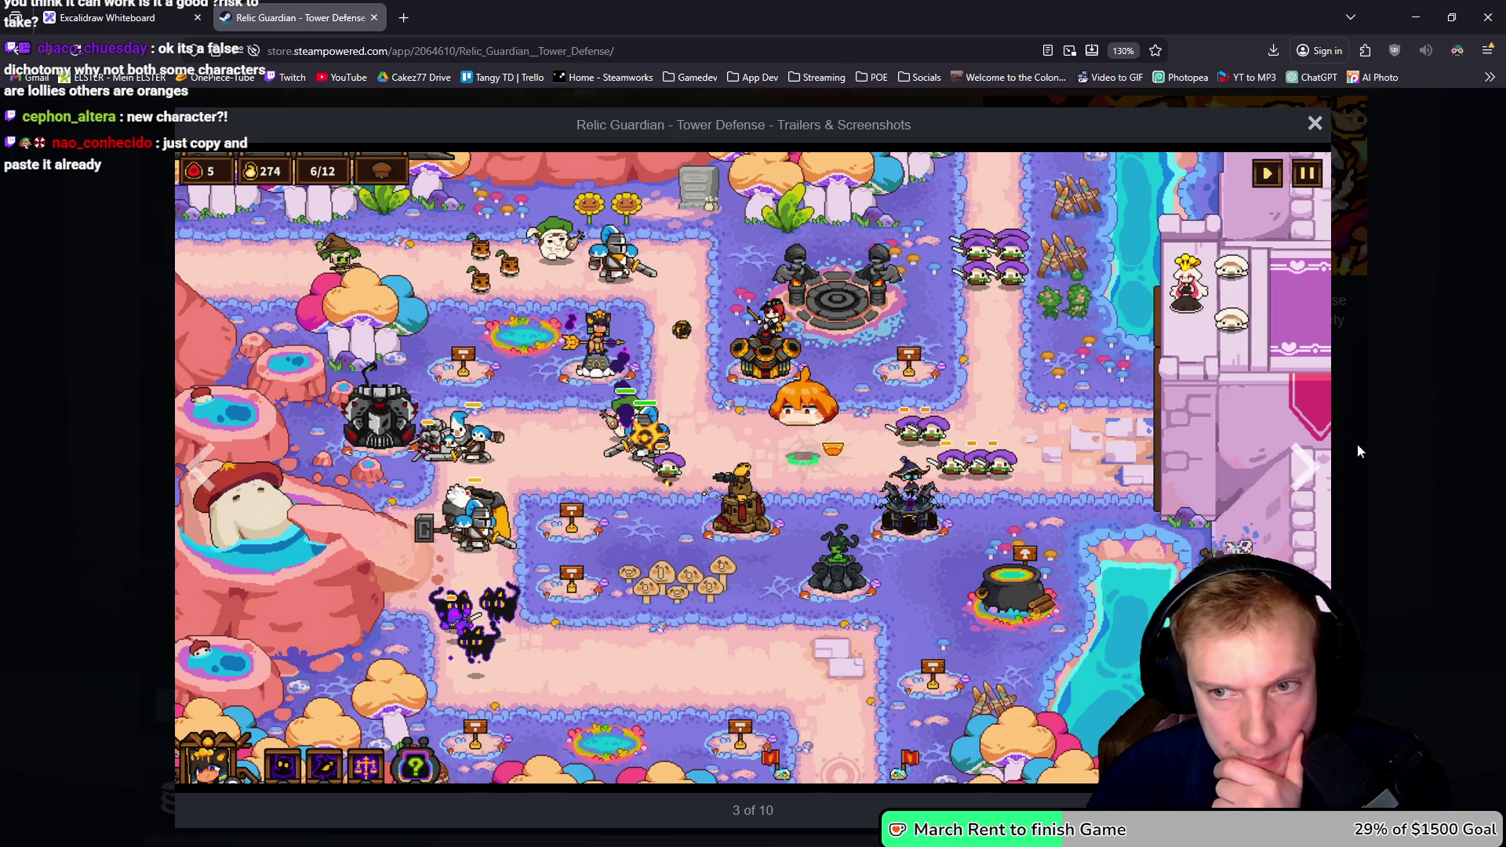
pyautogui.click(1310, 468)
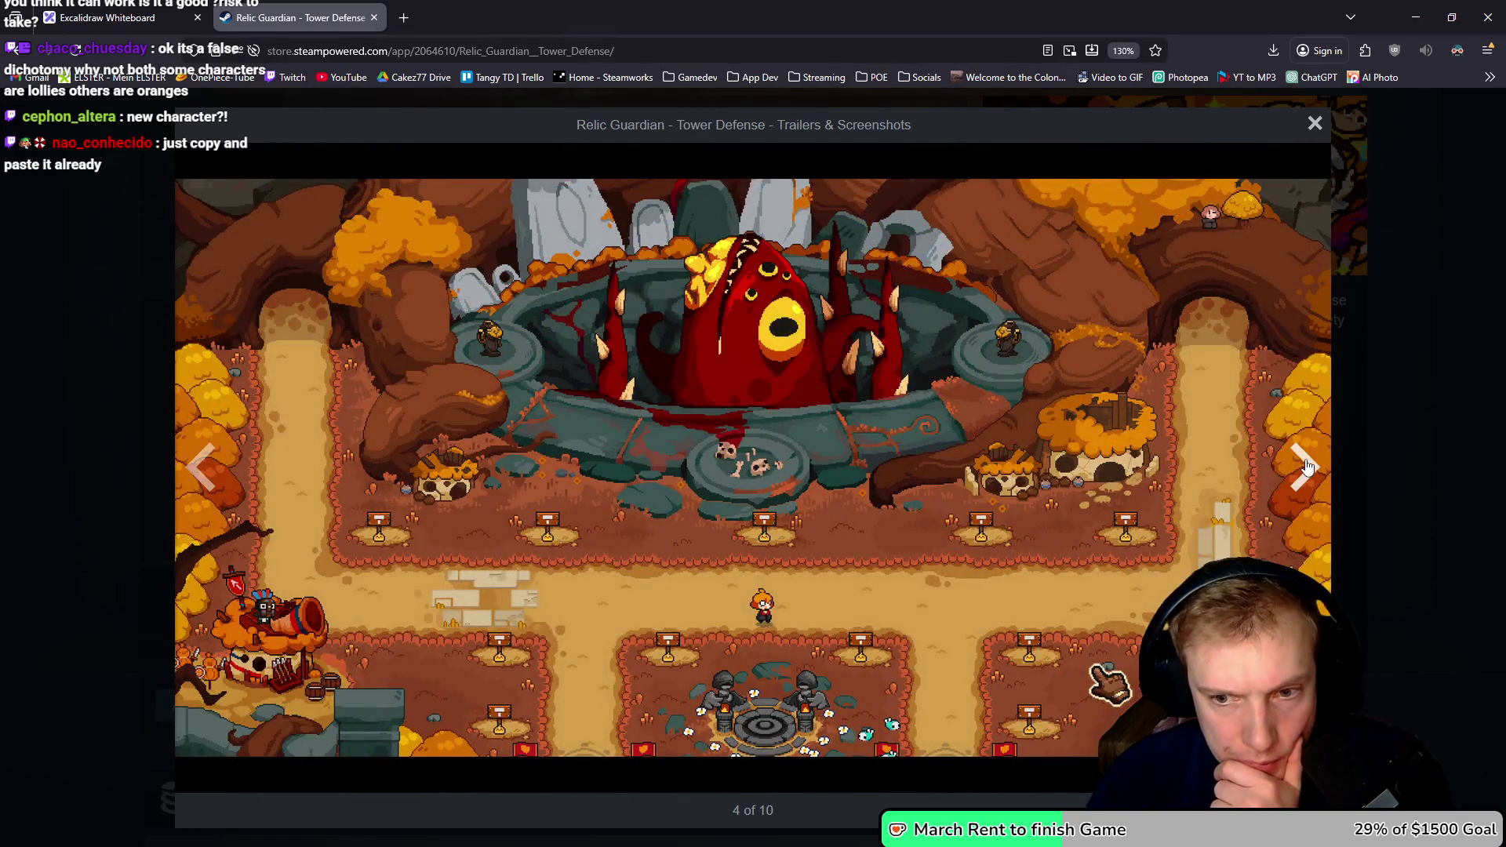
pyautogui.click(1306, 466)
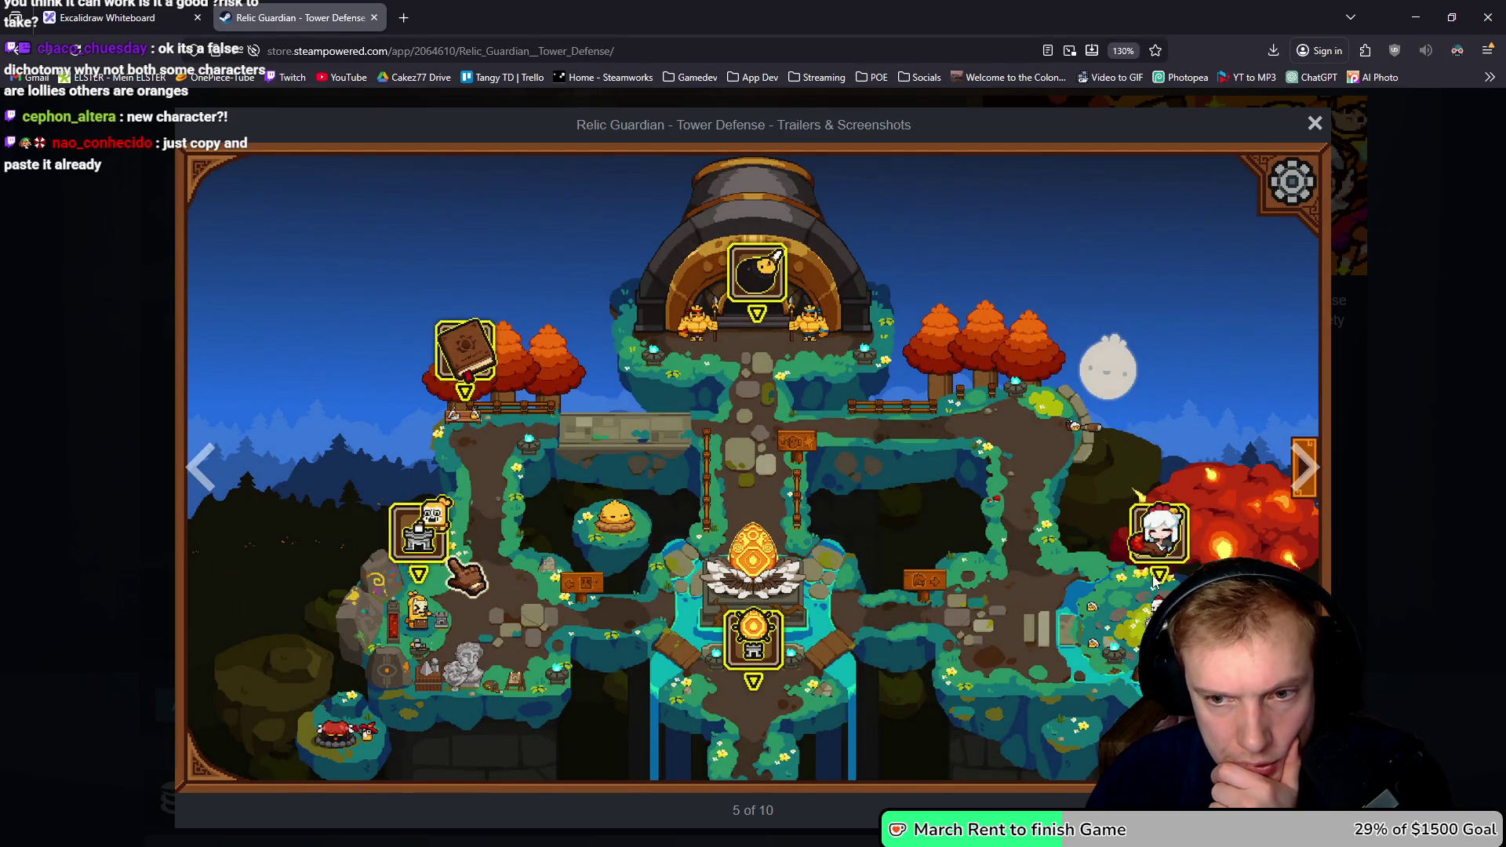
# - Open screenshot 5 full size in a new tab and snip a region of the map
pyautogui.rightClick(1053, 559)
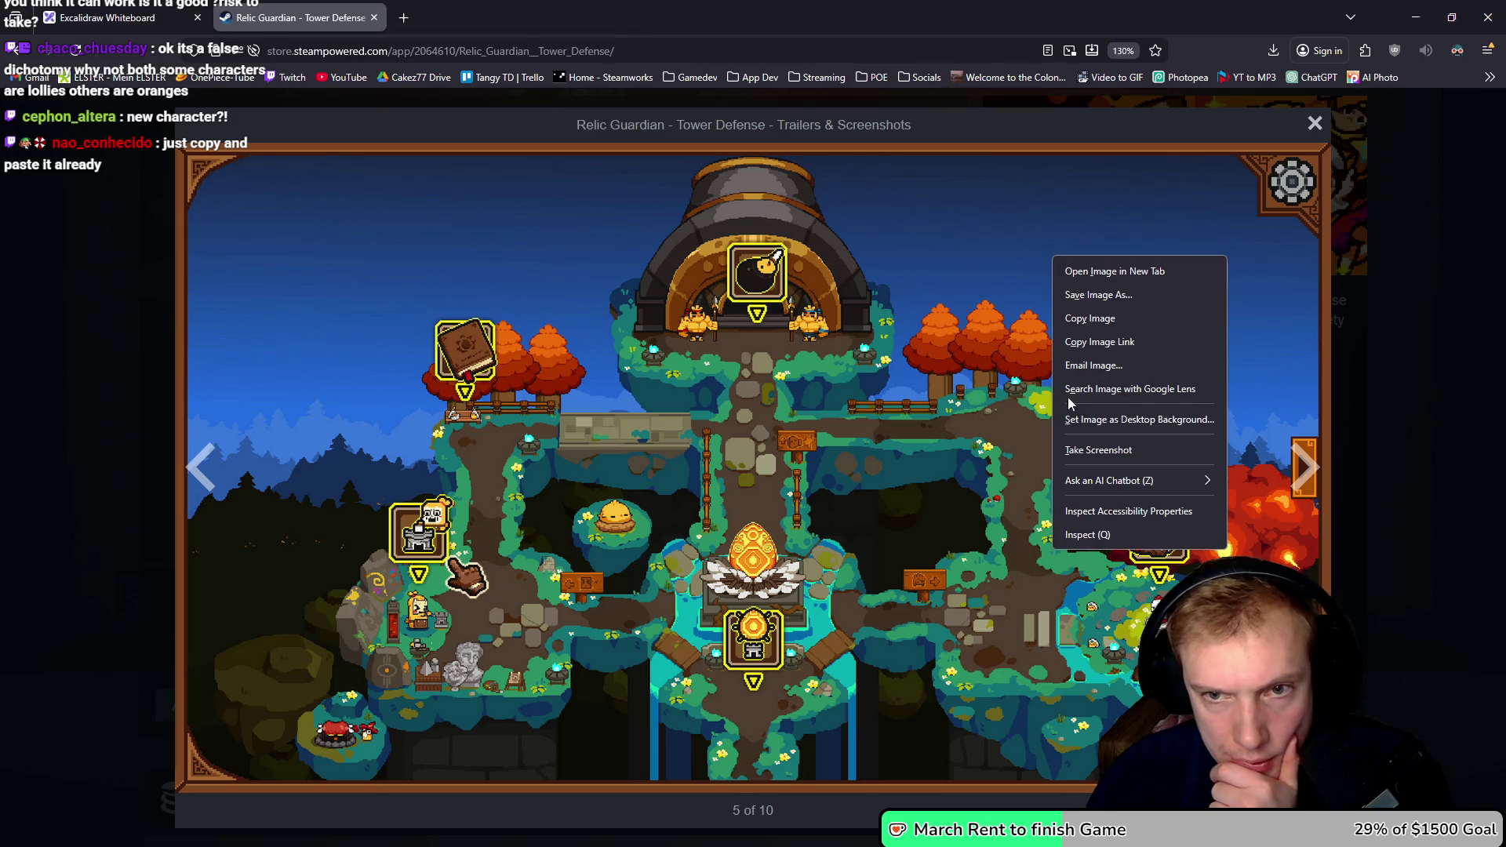
pyautogui.click(1083, 268)
pyautogui.click(443, 12)
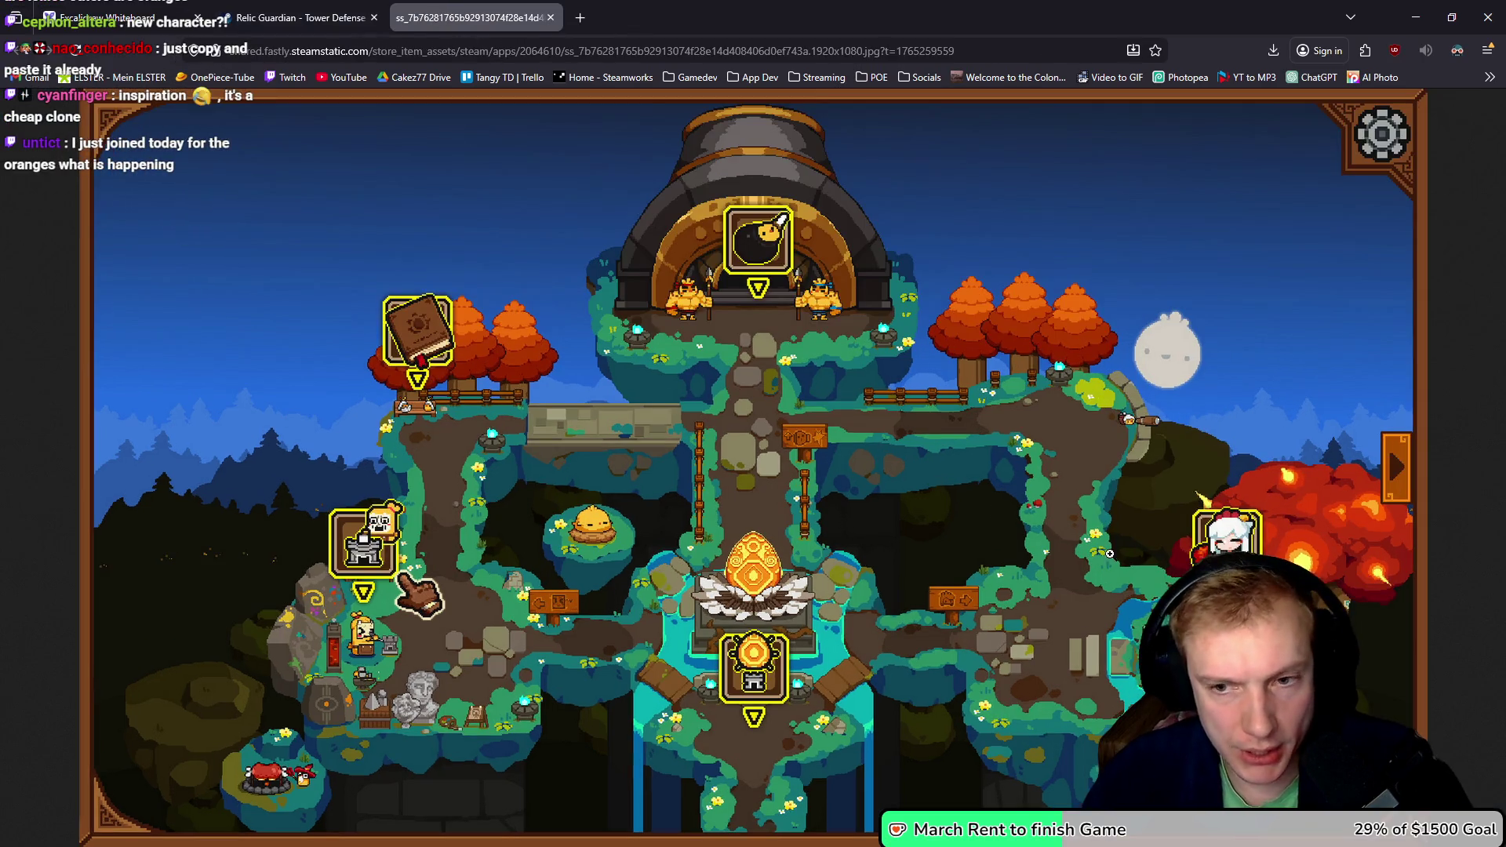
pyautogui.click(1193, 562)
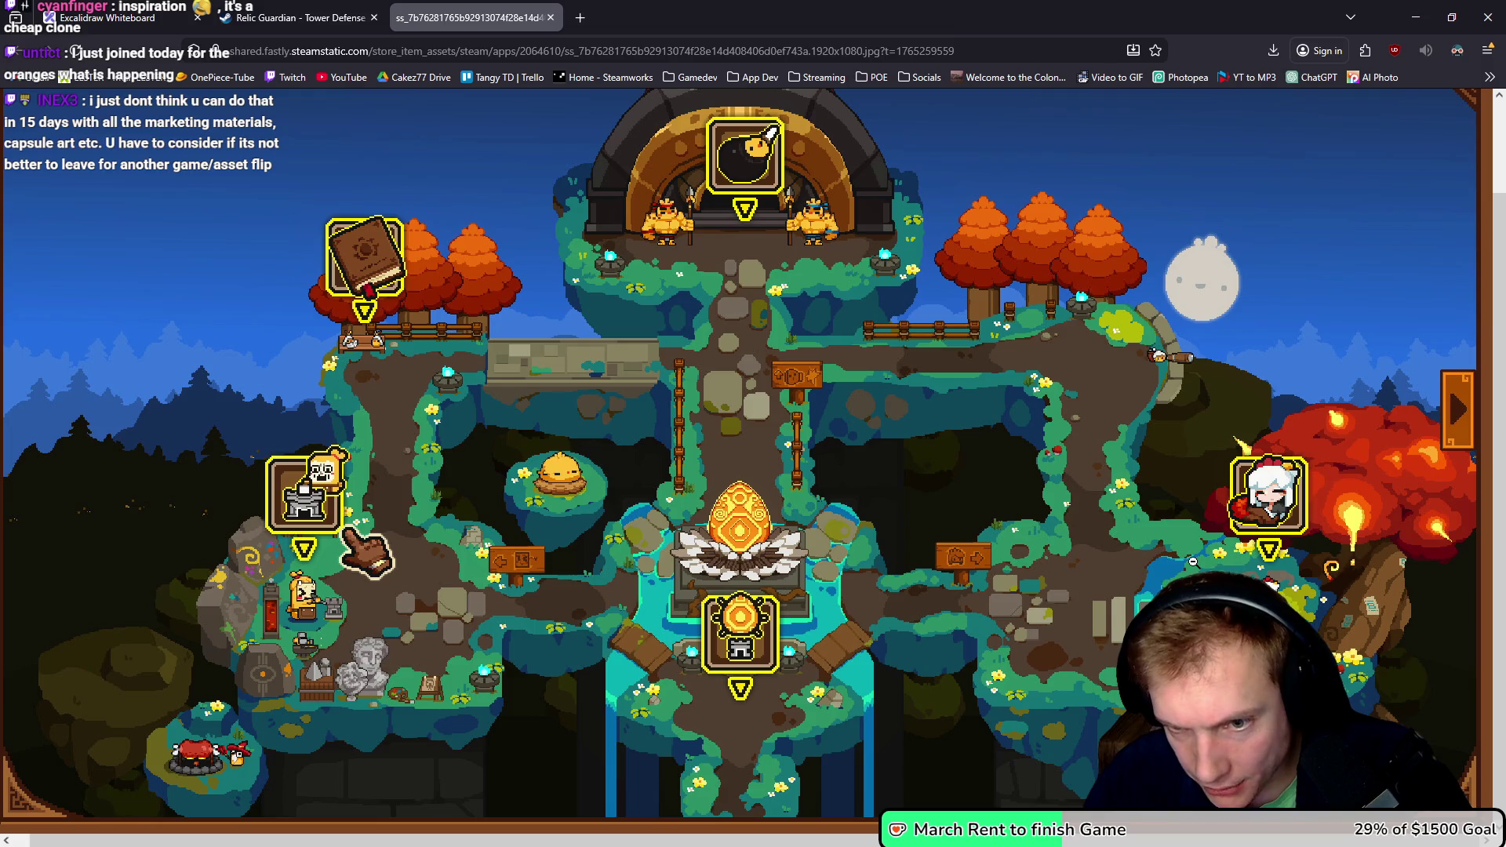
pyautogui.press('super+shift+s')
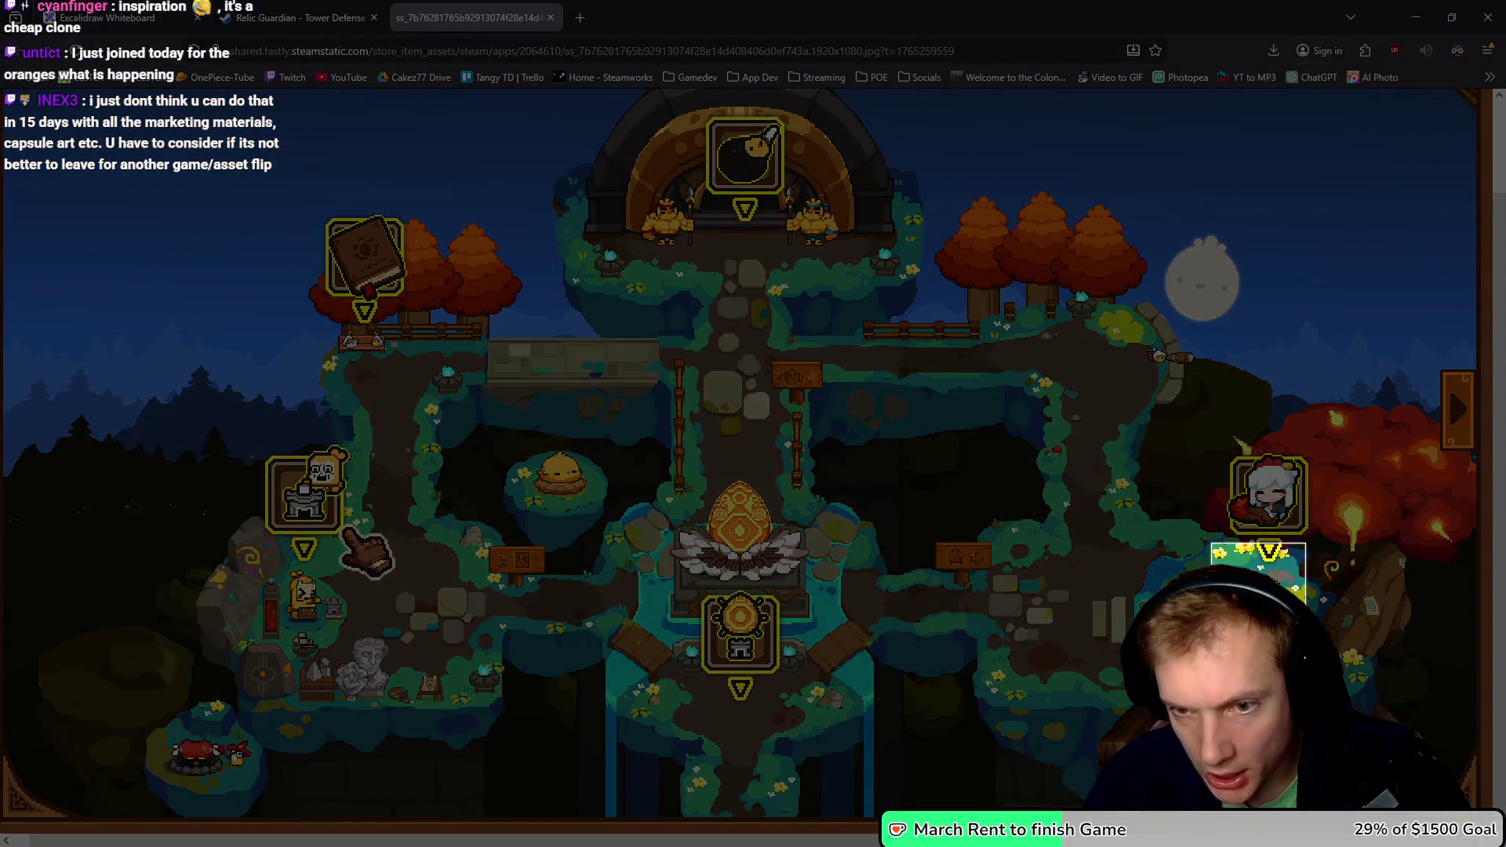
pyautogui.hotkey('ctrl', '1')
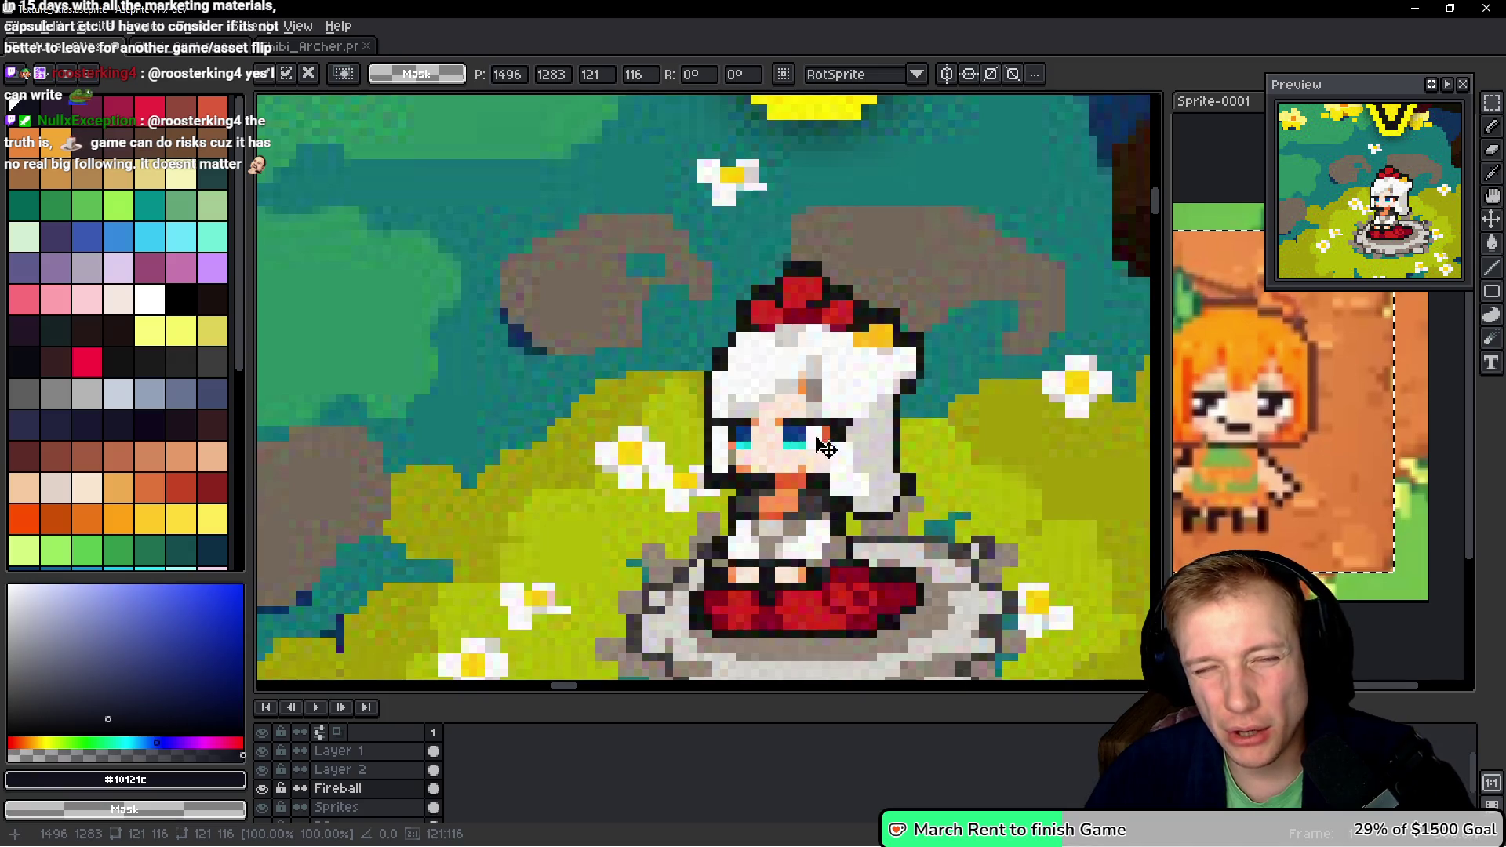
# - Rearrange the documents so Texture_Atlas sits in the main view, with Sprite-0001 alongside
pyautogui.moveTo(110, 46)
pyautogui.mouseDown()
pyautogui.moveTo(901, 233)
pyautogui.moveTo(1230, 105)
pyautogui.moveTo(1214, 109)
pyautogui.mouseUp()
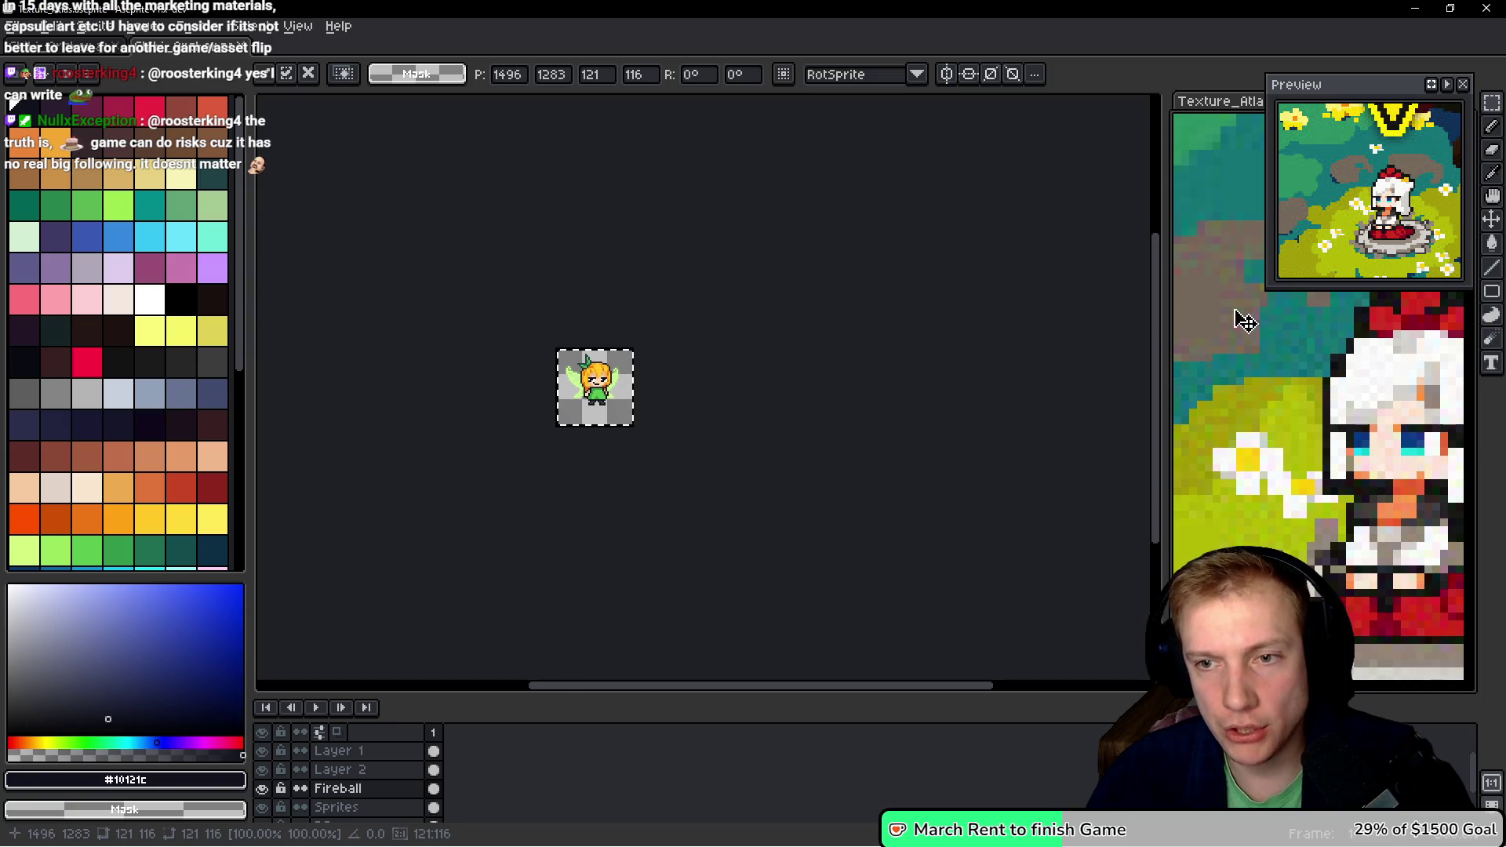
pyautogui.scroll(2, 1235, 314)
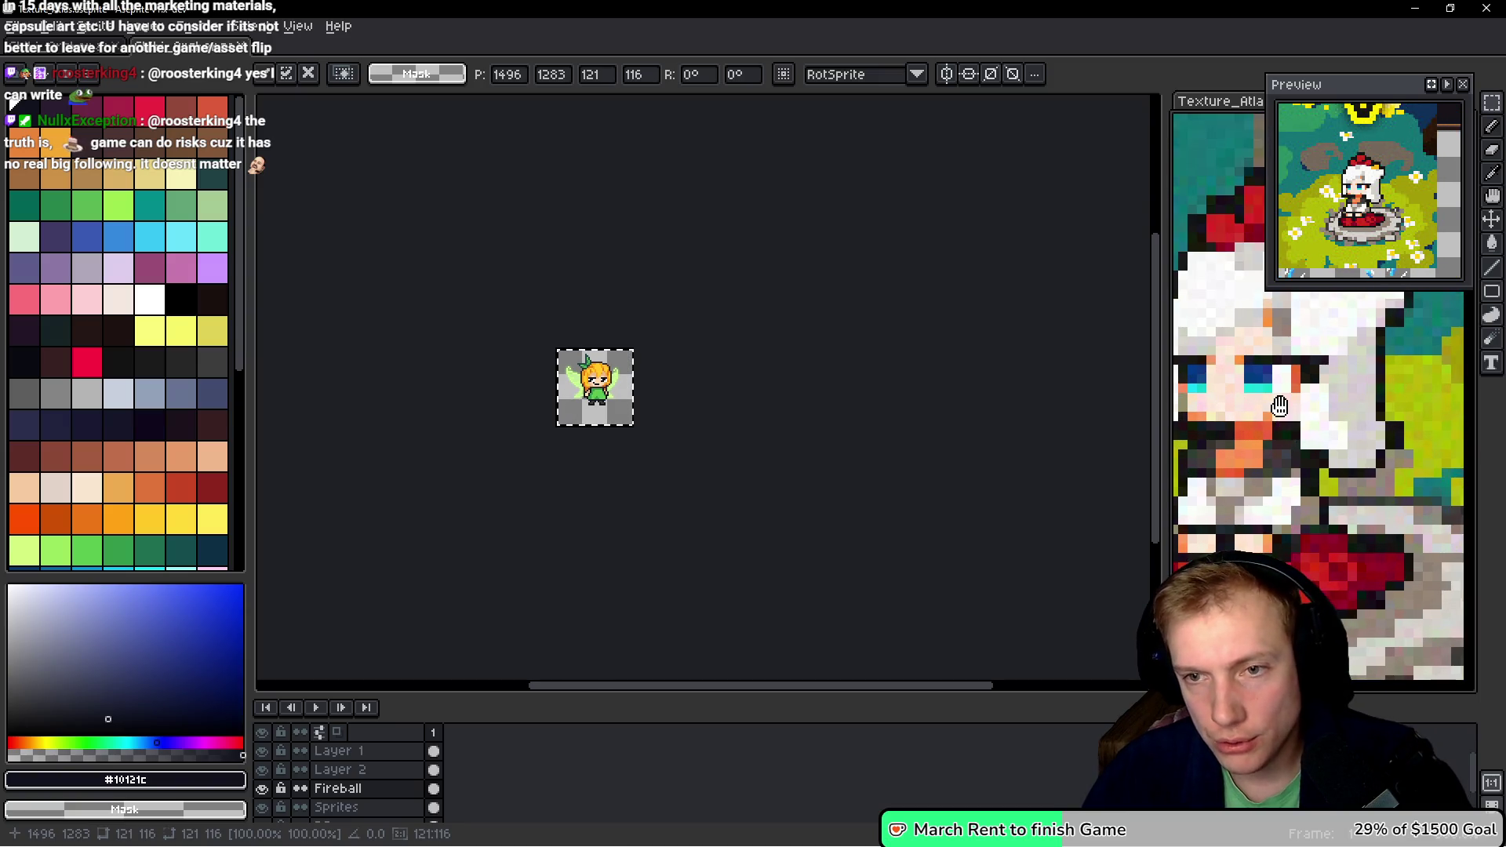
pyautogui.scroll(4, 582, 397)
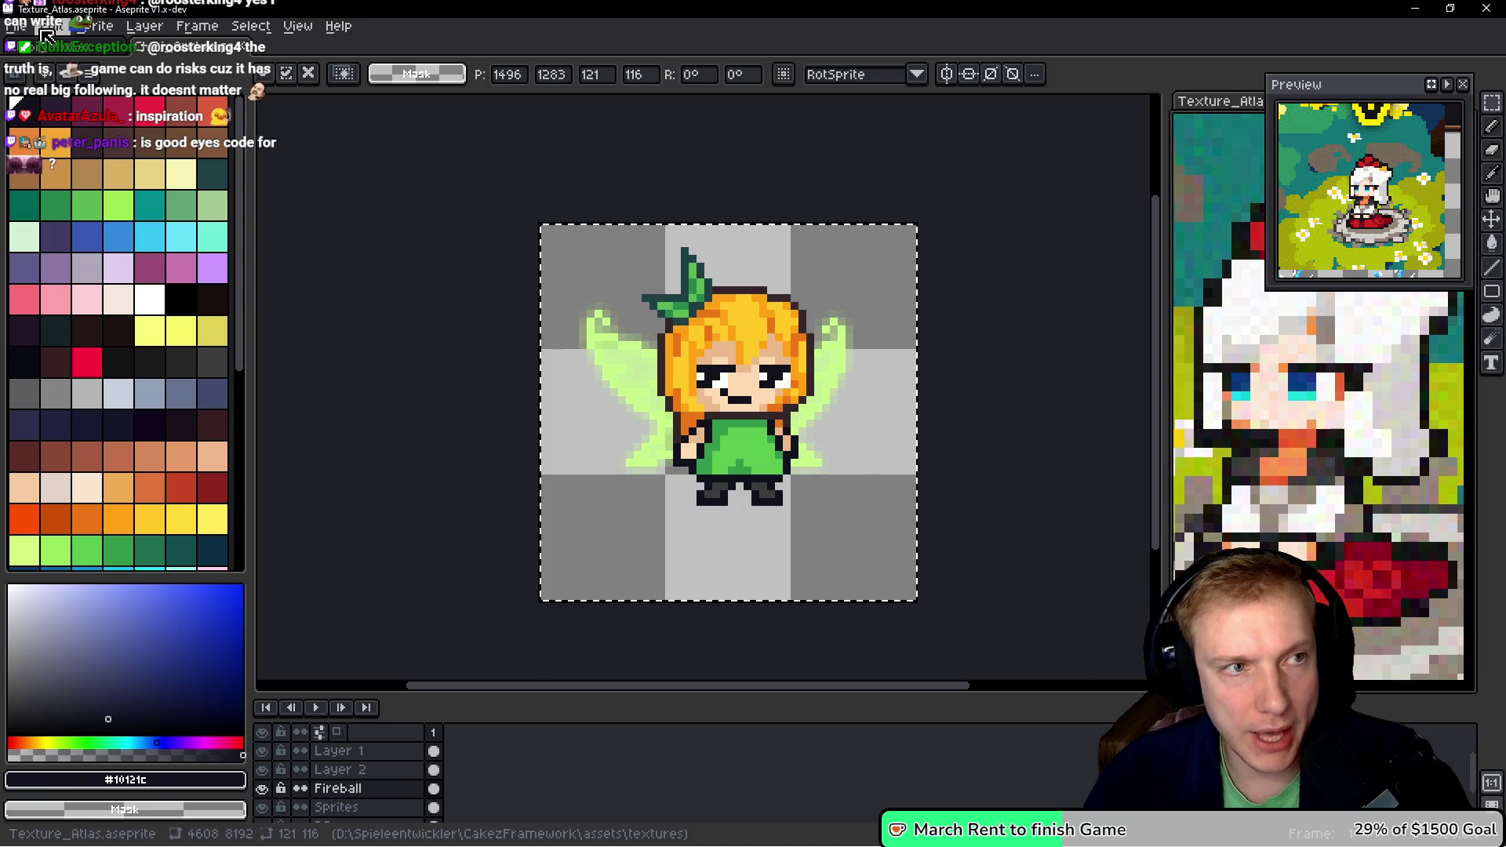
pyautogui.click(44, 33)
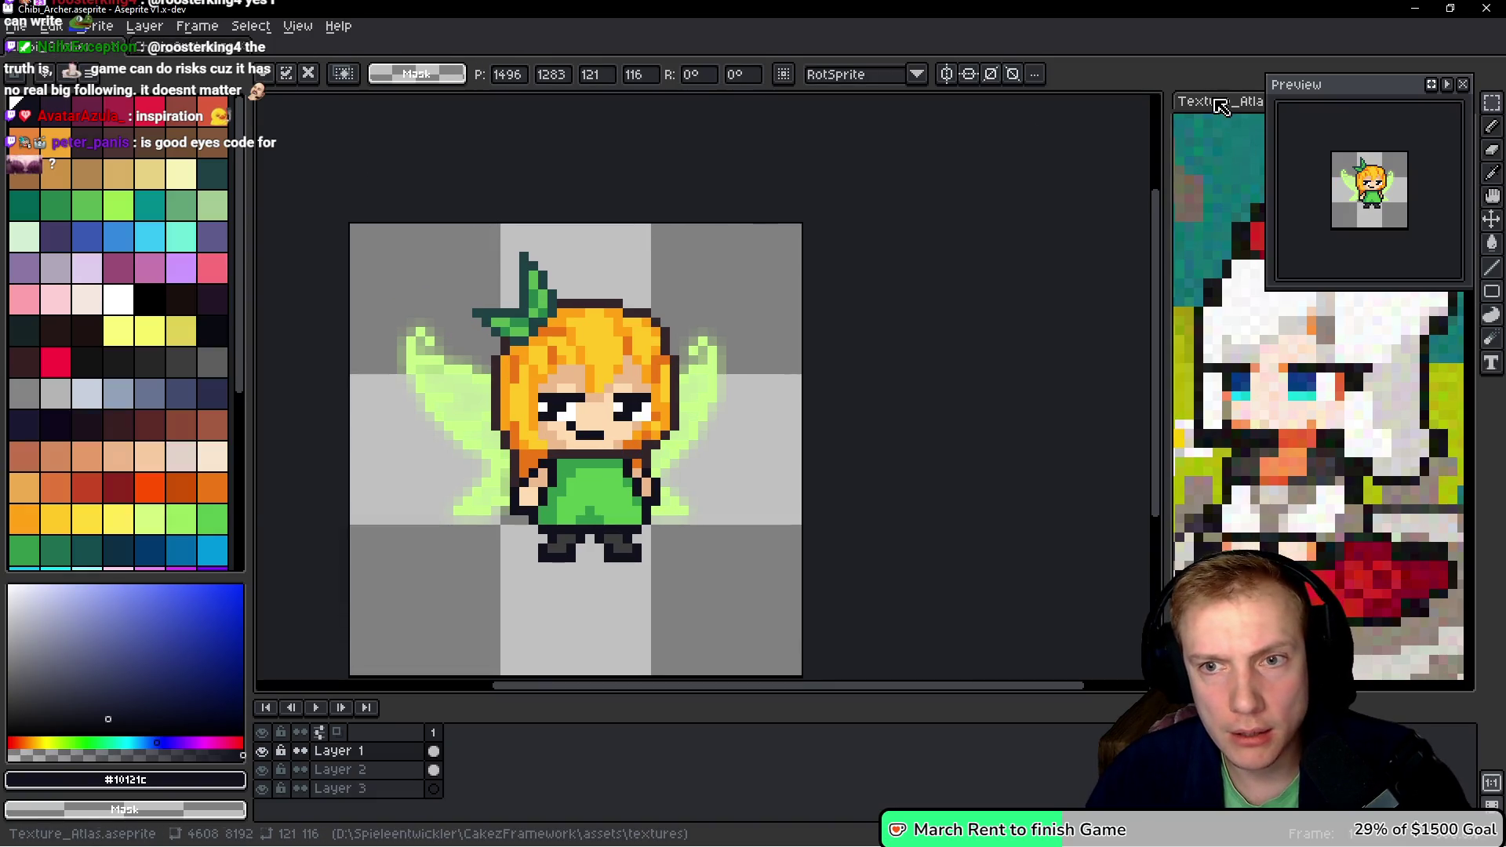
pyautogui.scroll(-2, 1267, 373)
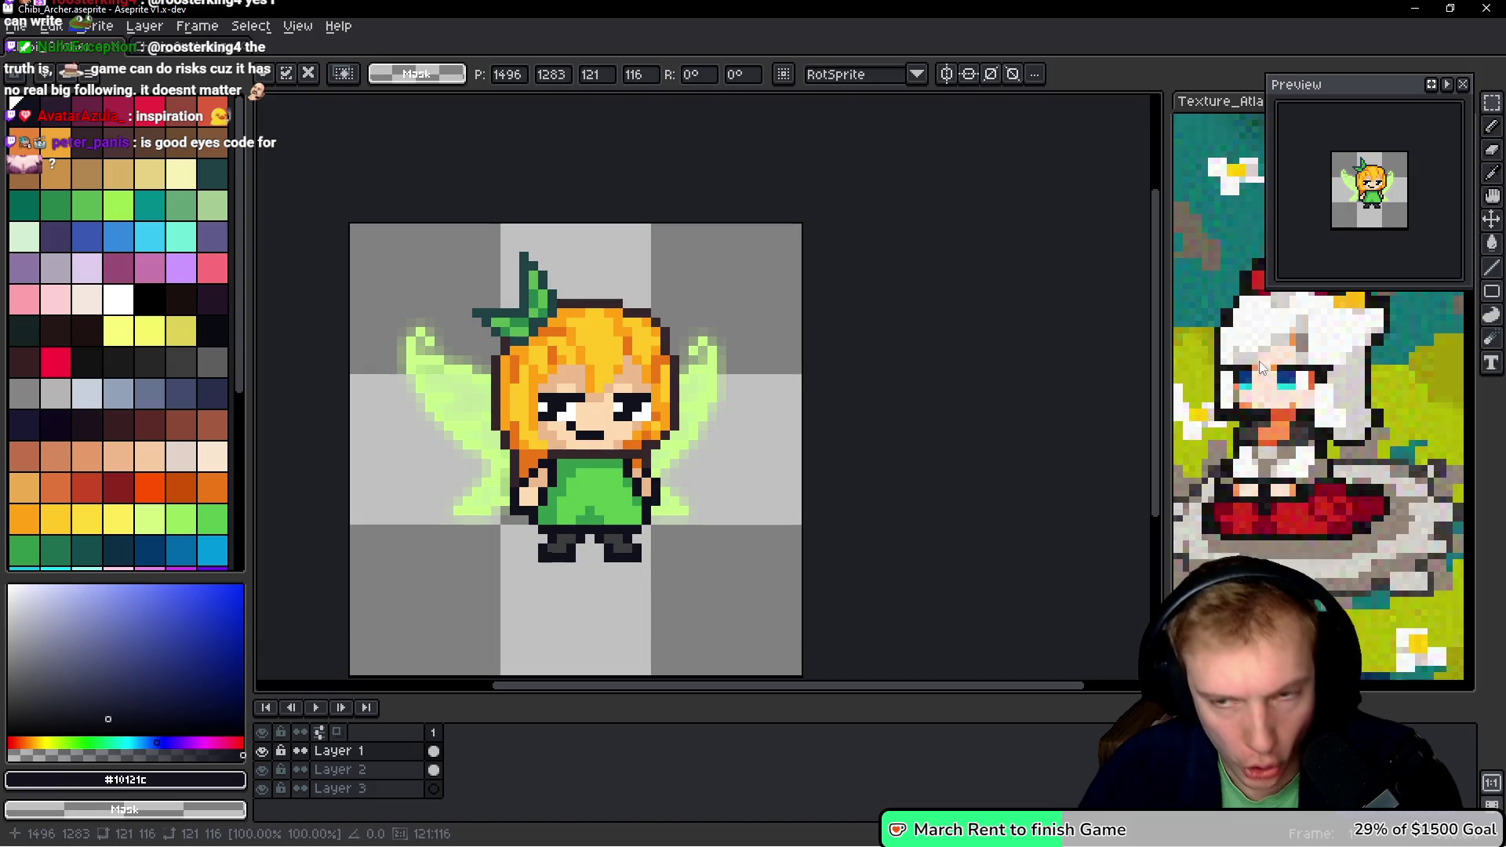
pyautogui.click(1260, 369)
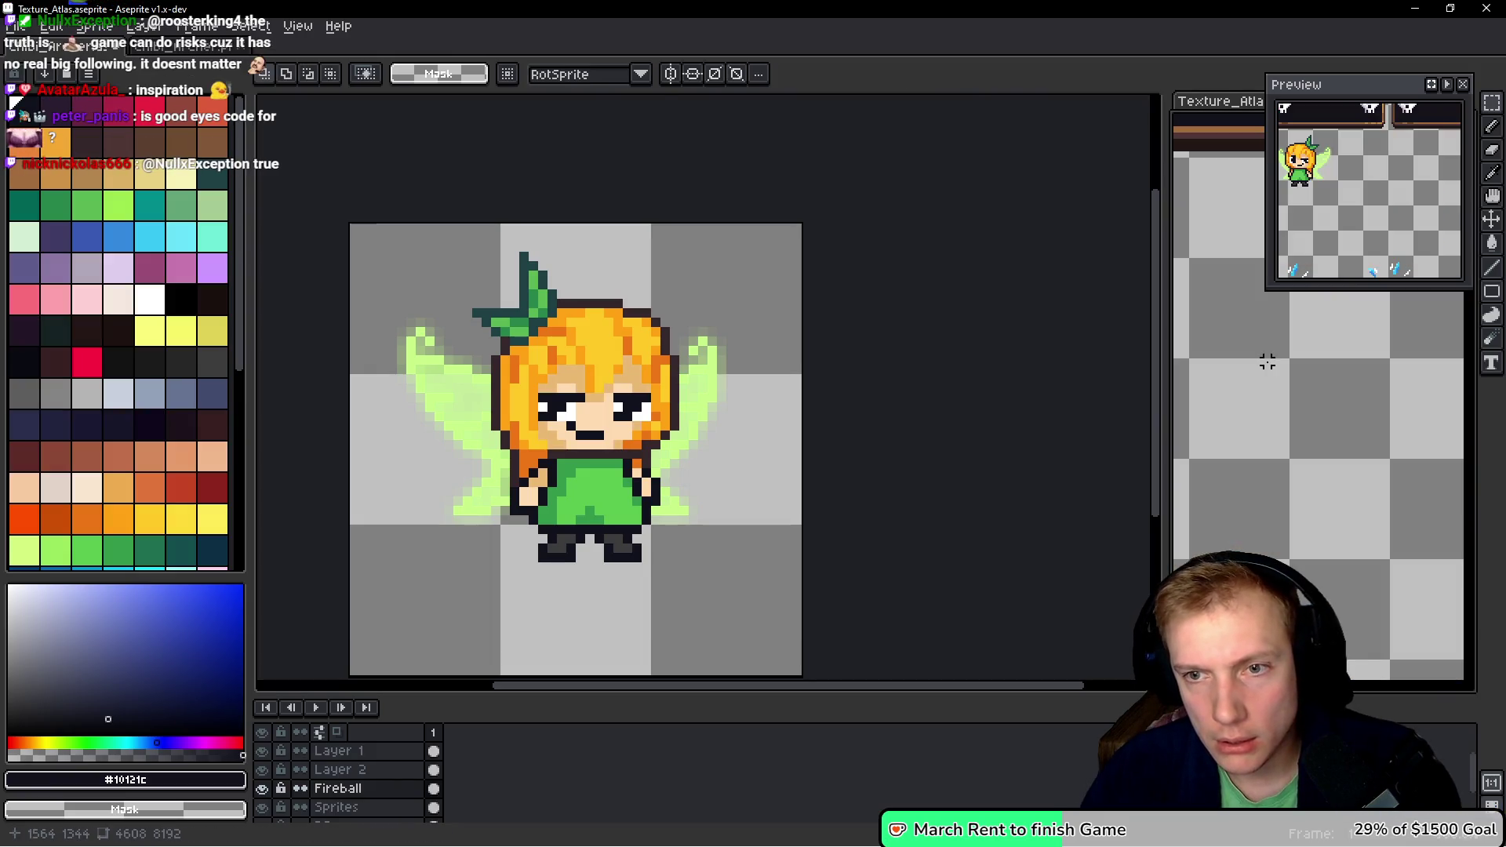
pyautogui.scroll(-3, 1266, 360)
pyautogui.moveTo(1236, 102); pyautogui.dragTo(196, 45)
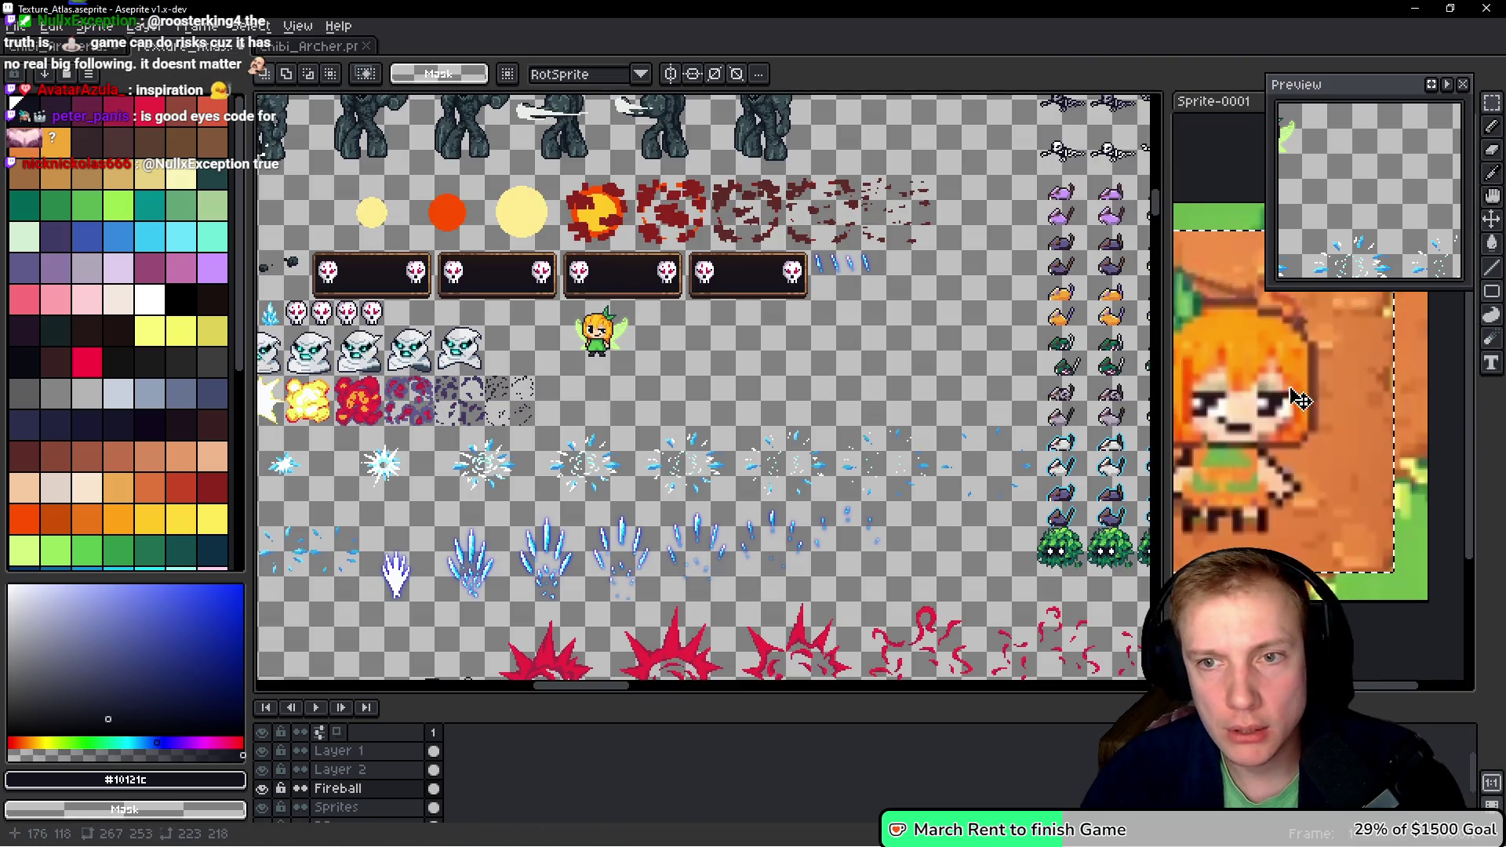
pyautogui.click(1300, 400)
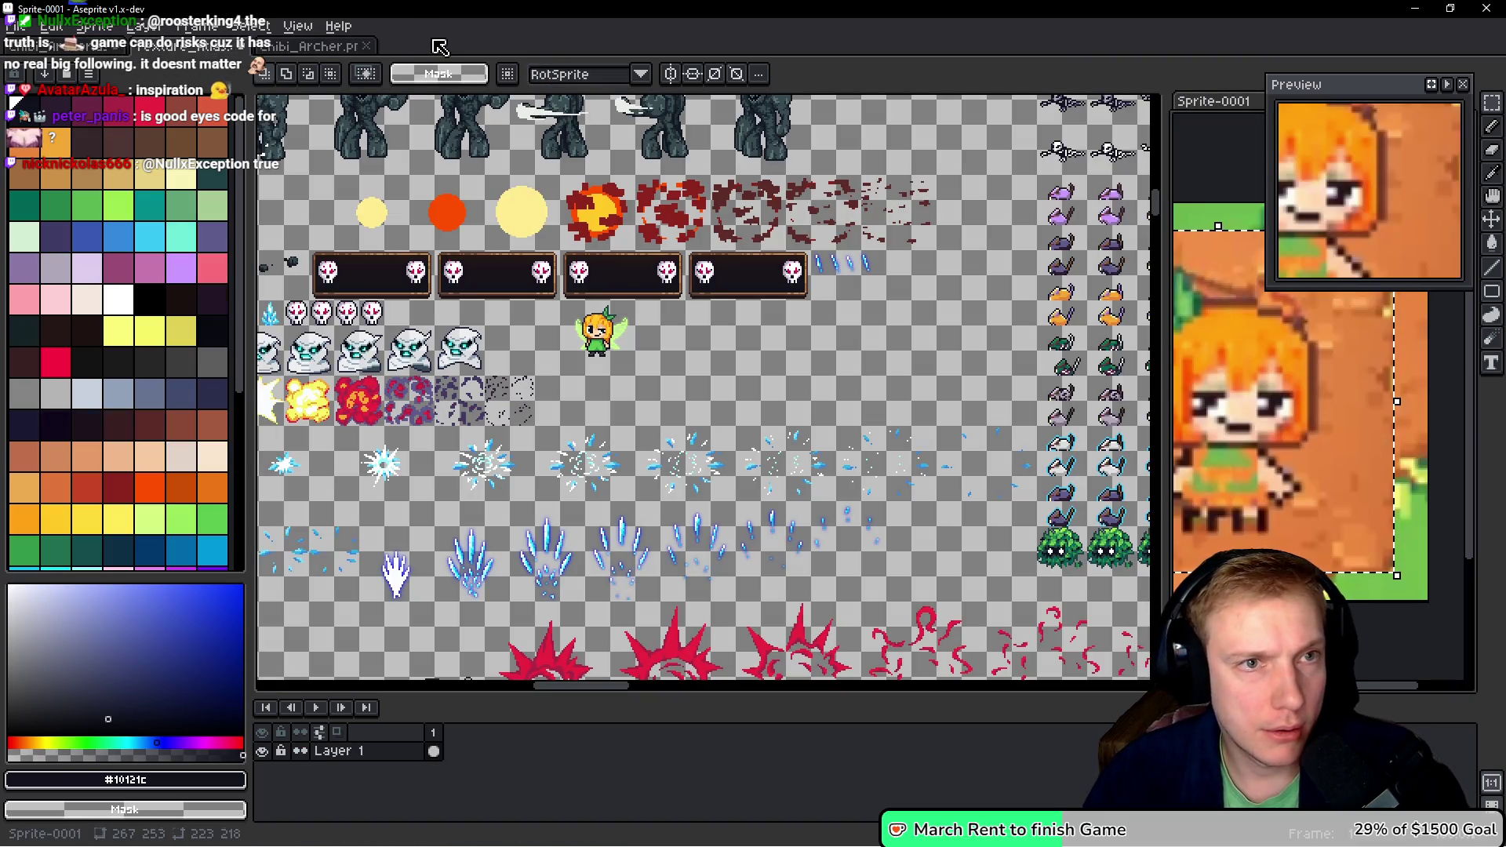
# - Create a new sprite from the captured screenshot and place it in the side view
pyautogui.hotkey('ctrl', 'n')
pyautogui.press('Return')
pyautogui.hotkey('ctrl', 'v')
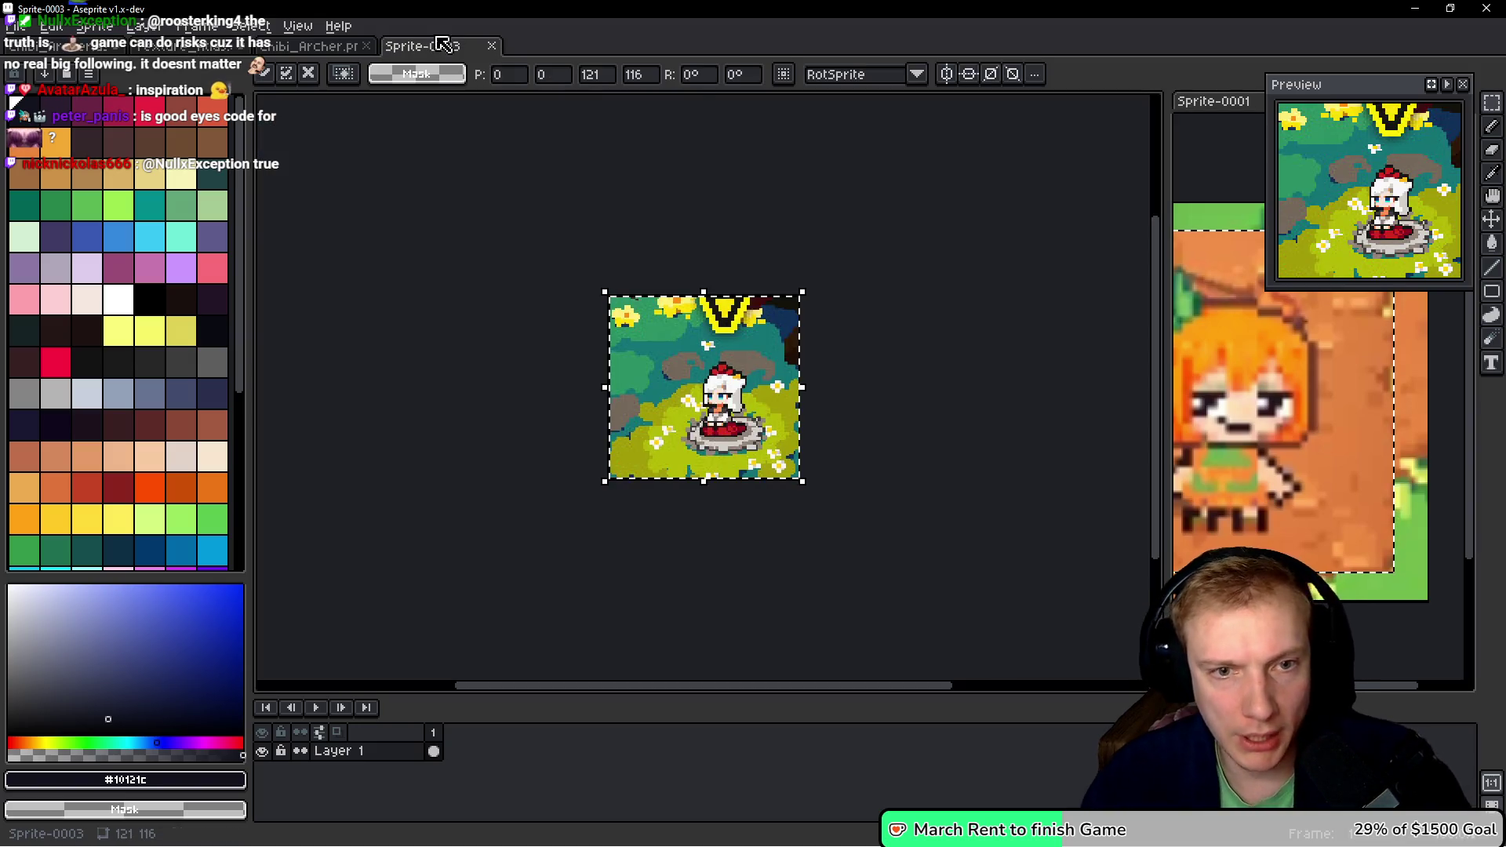
pyautogui.moveTo(444, 52)
pyautogui.mouseDown()
pyautogui.moveTo(1223, 110)
pyautogui.moveTo(1191, 102)
pyautogui.mouseUp()
pyautogui.scroll(4, 1318, 415)
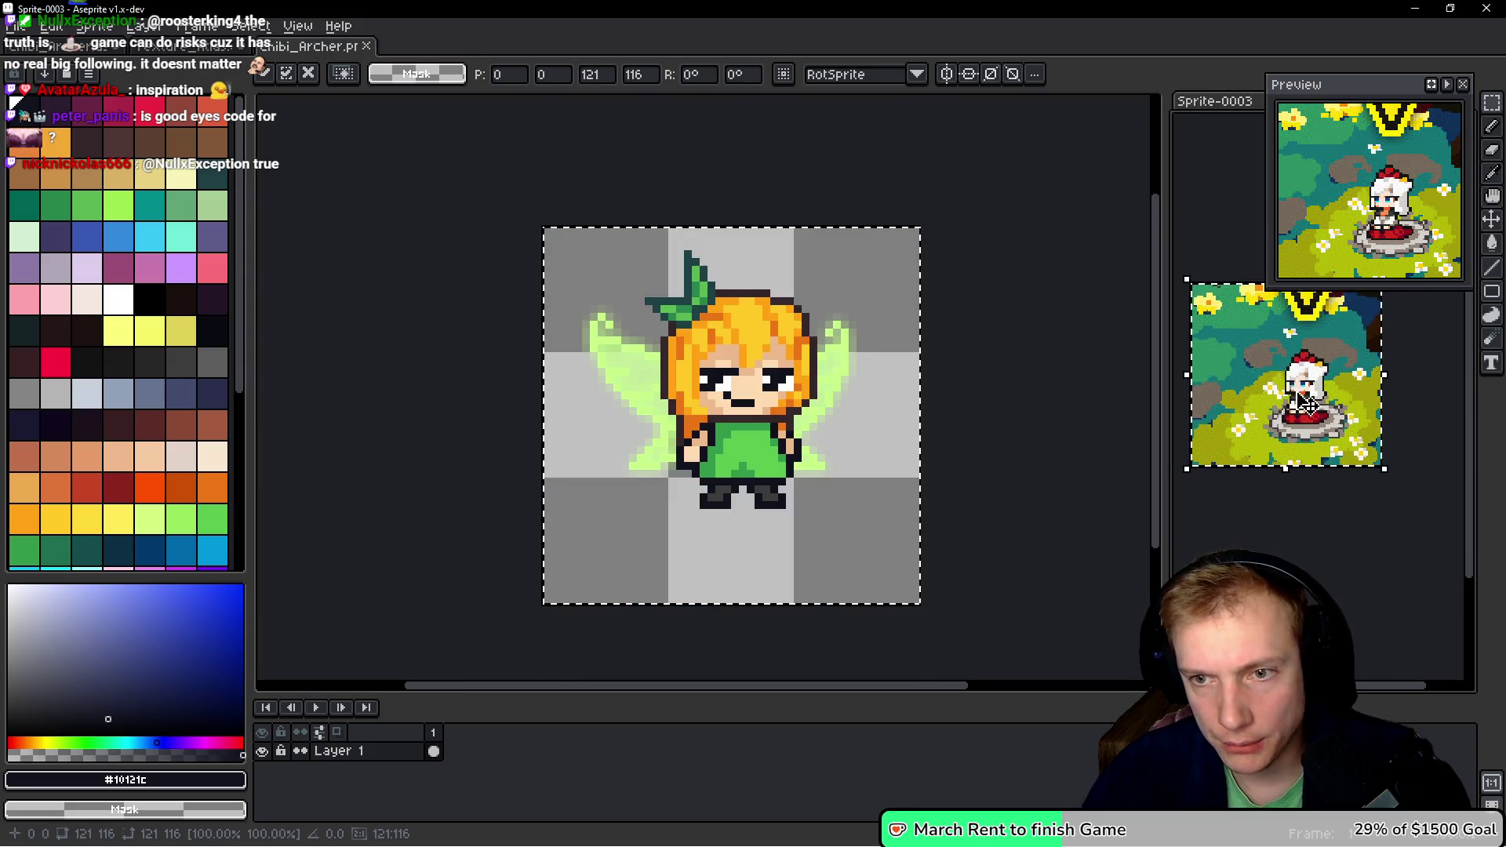
pyautogui.scroll(2, 1318, 451)
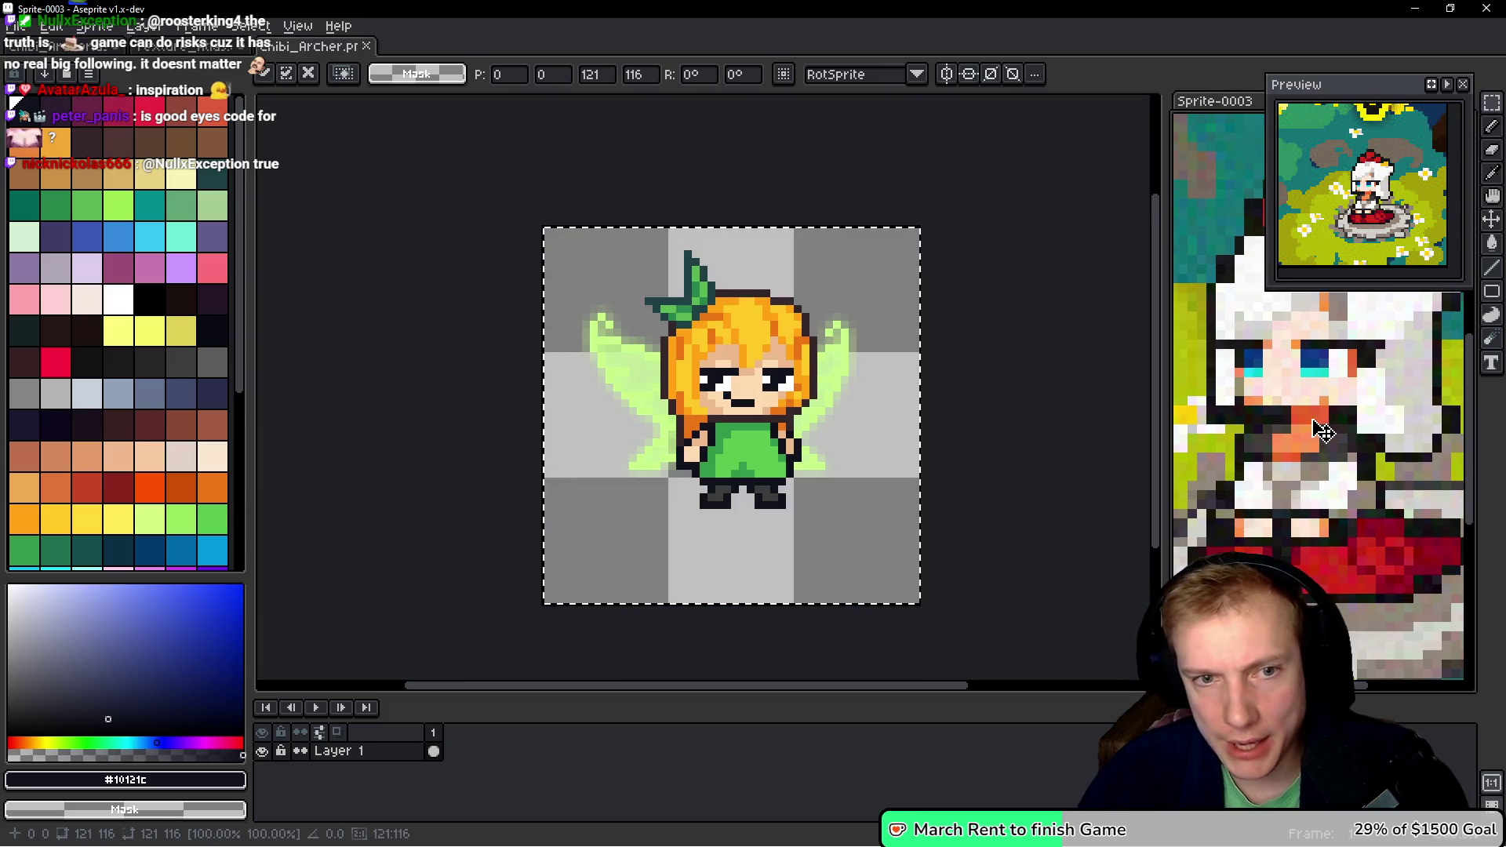
pyautogui.scroll(1, 735, 405)
pyautogui.scroll(-2, 735, 405)
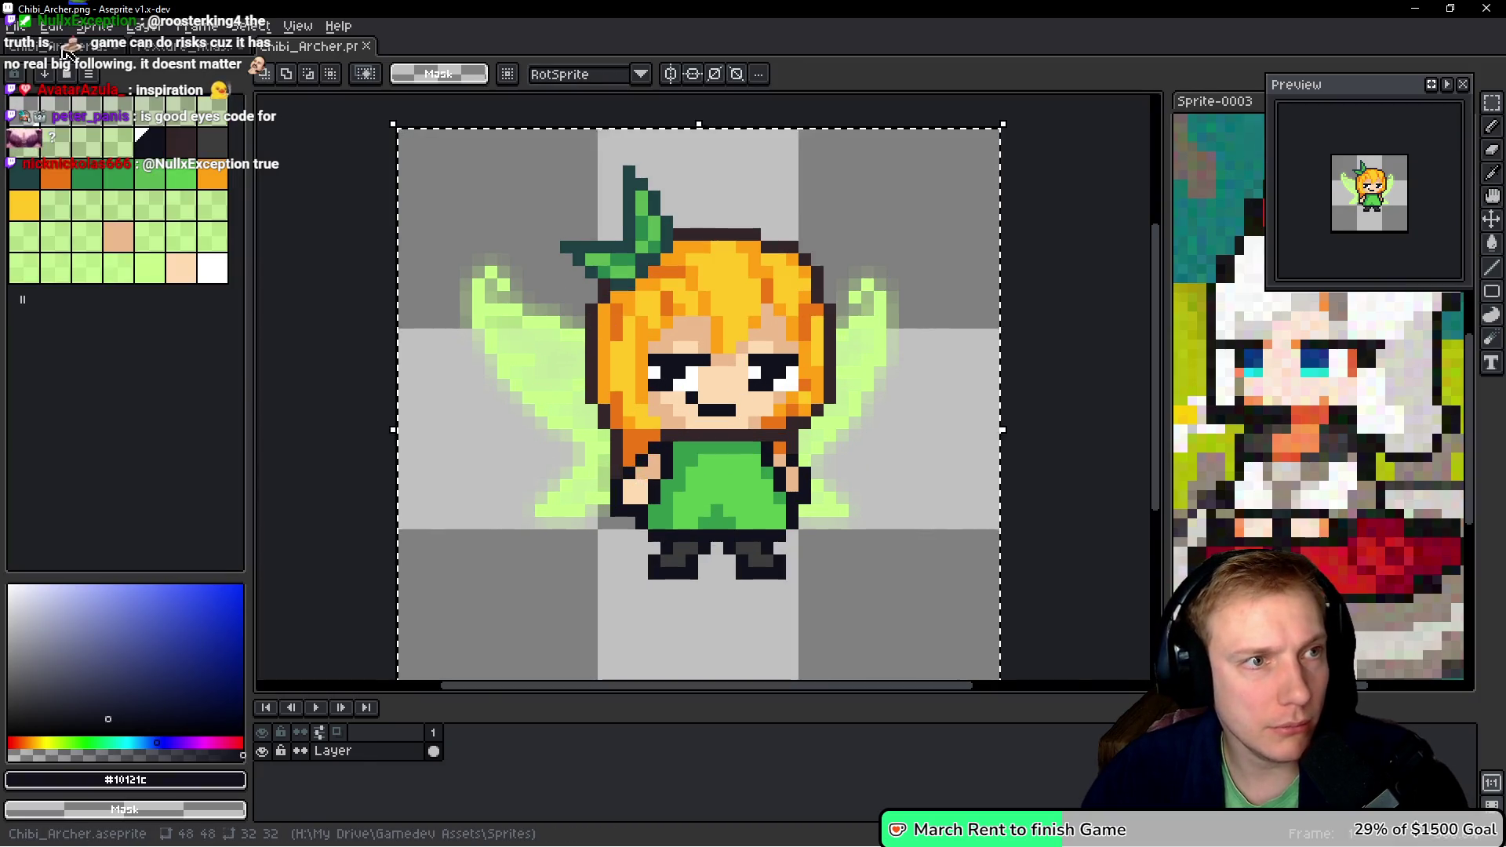
# - Paste the fairy chibi into the texture atlas
pyautogui.hotkey('ctrl', 'Tab')
pyautogui.hotkey('ctrl', 'v')
pyautogui.scroll(-2, 606, 361)
pyautogui.scroll(3, 606, 361)
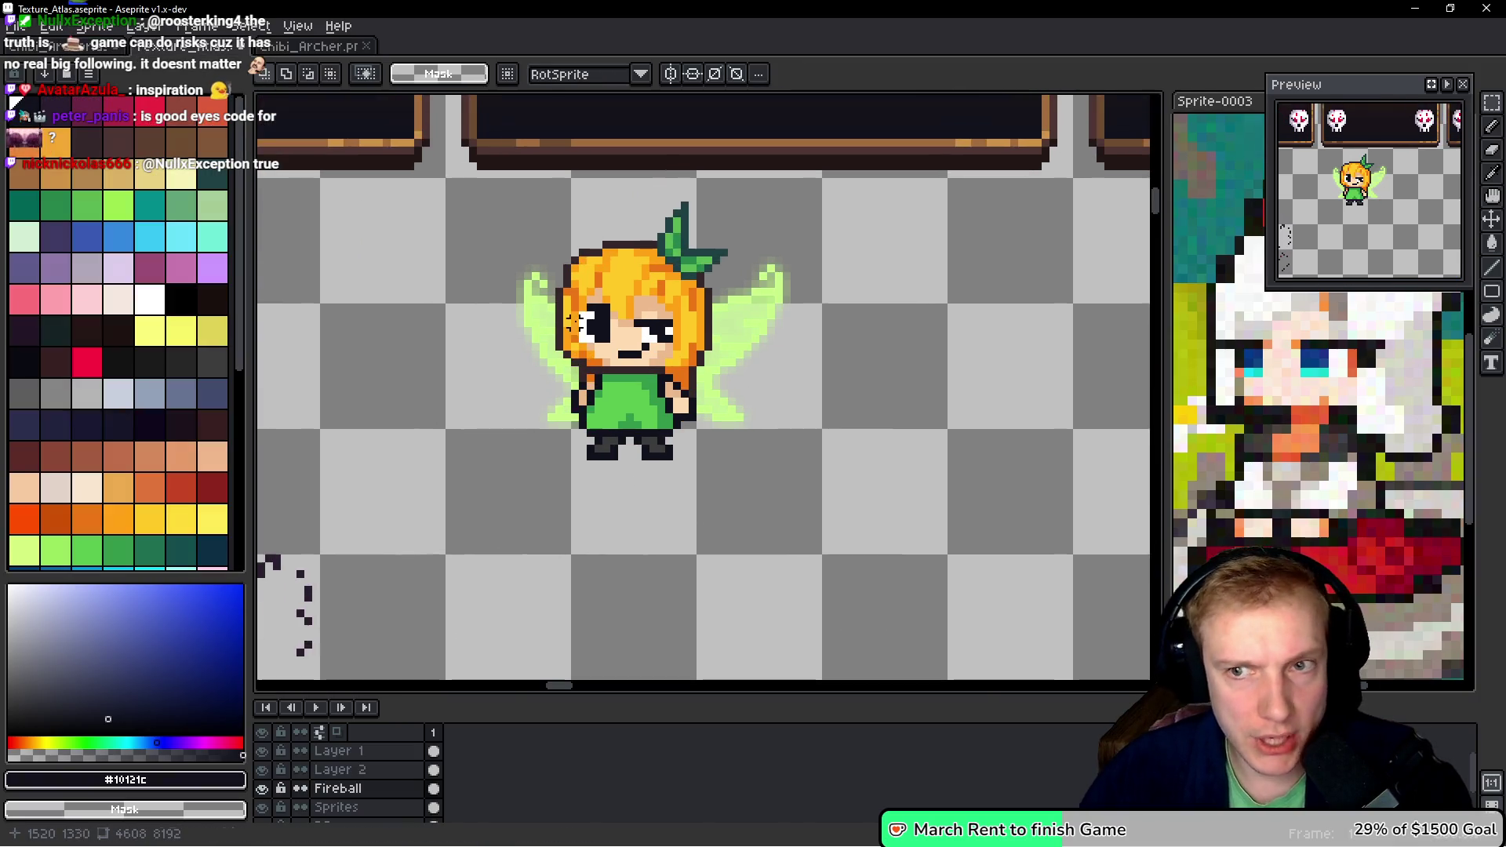
# - Paint over the fairy's old eyes and mouth with the skin tone sampled from her face
pyautogui.scroll(2, 592, 272)
pyautogui.scroll(1, 593, 275)
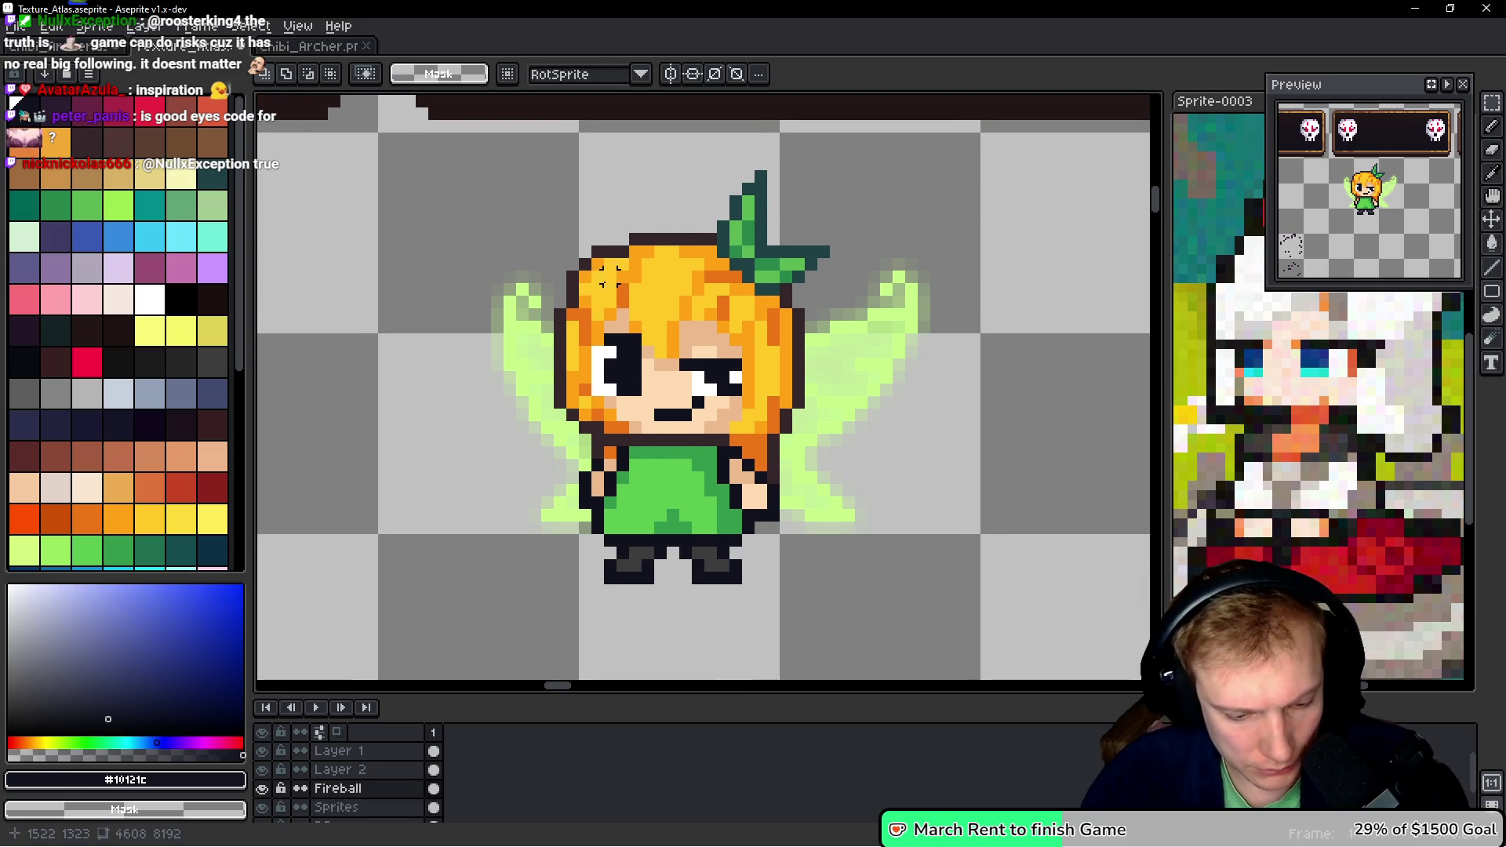
pyautogui.press('i')
pyautogui.scroll(1, 596, 289)
pyautogui.click(623, 284)
pyautogui.press('b')
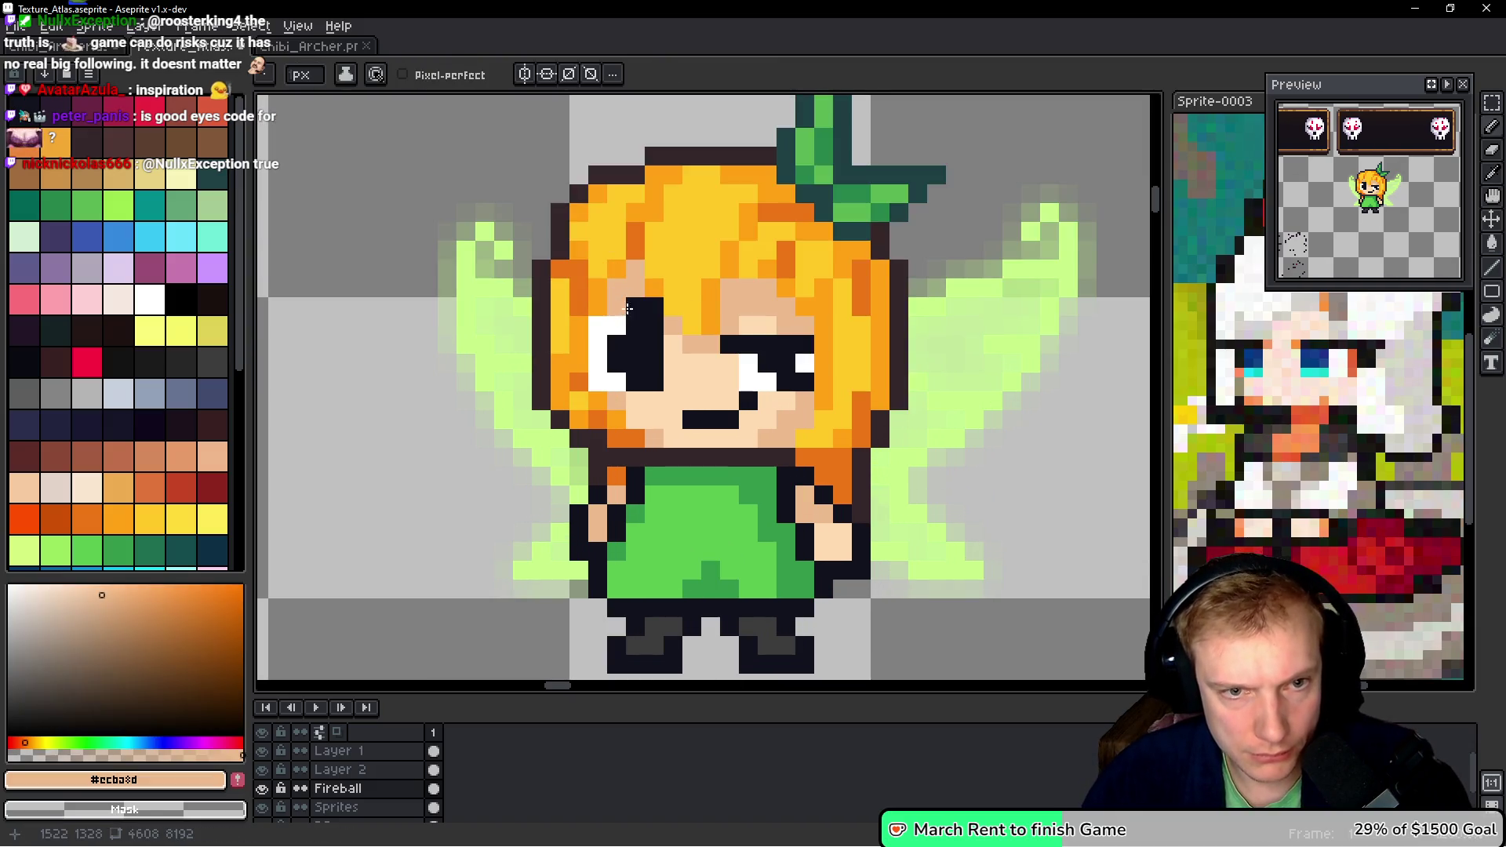
pyautogui.moveTo(651, 314)
pyautogui.mouseDown()
pyautogui.moveTo(601, 325)
pyautogui.moveTo(636, 359)
pyautogui.moveTo(784, 345)
pyautogui.moveTo(804, 365)
pyautogui.moveTo(777, 369)
pyautogui.mouseUp()
pyautogui.keyDown('alt'); pyautogui.click(667, 390); pyautogui.keyUp('alt')
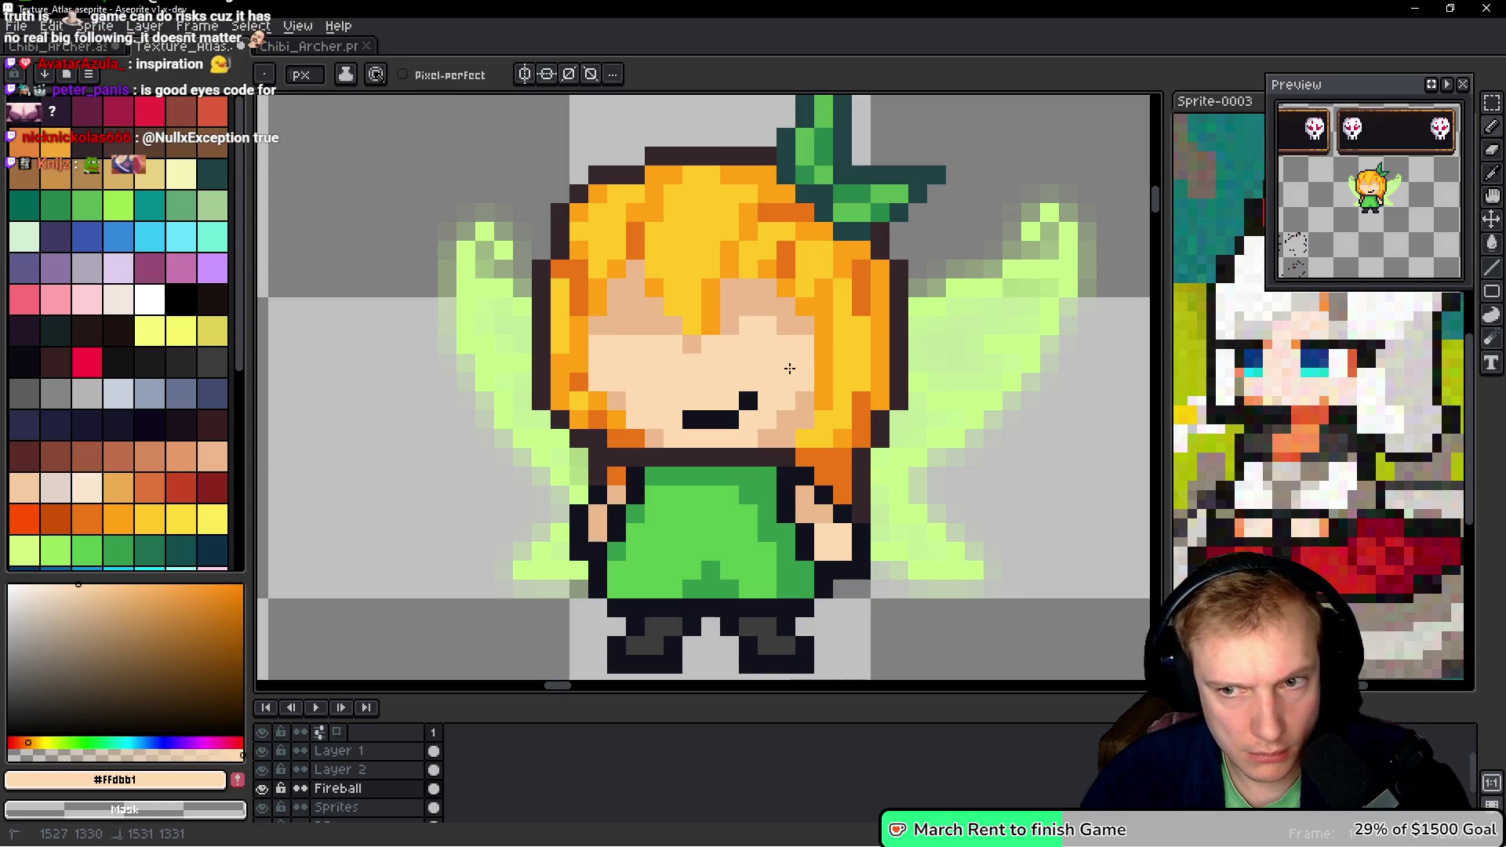
pyautogui.moveTo(676, 396); pyautogui.dragTo(683, 407)
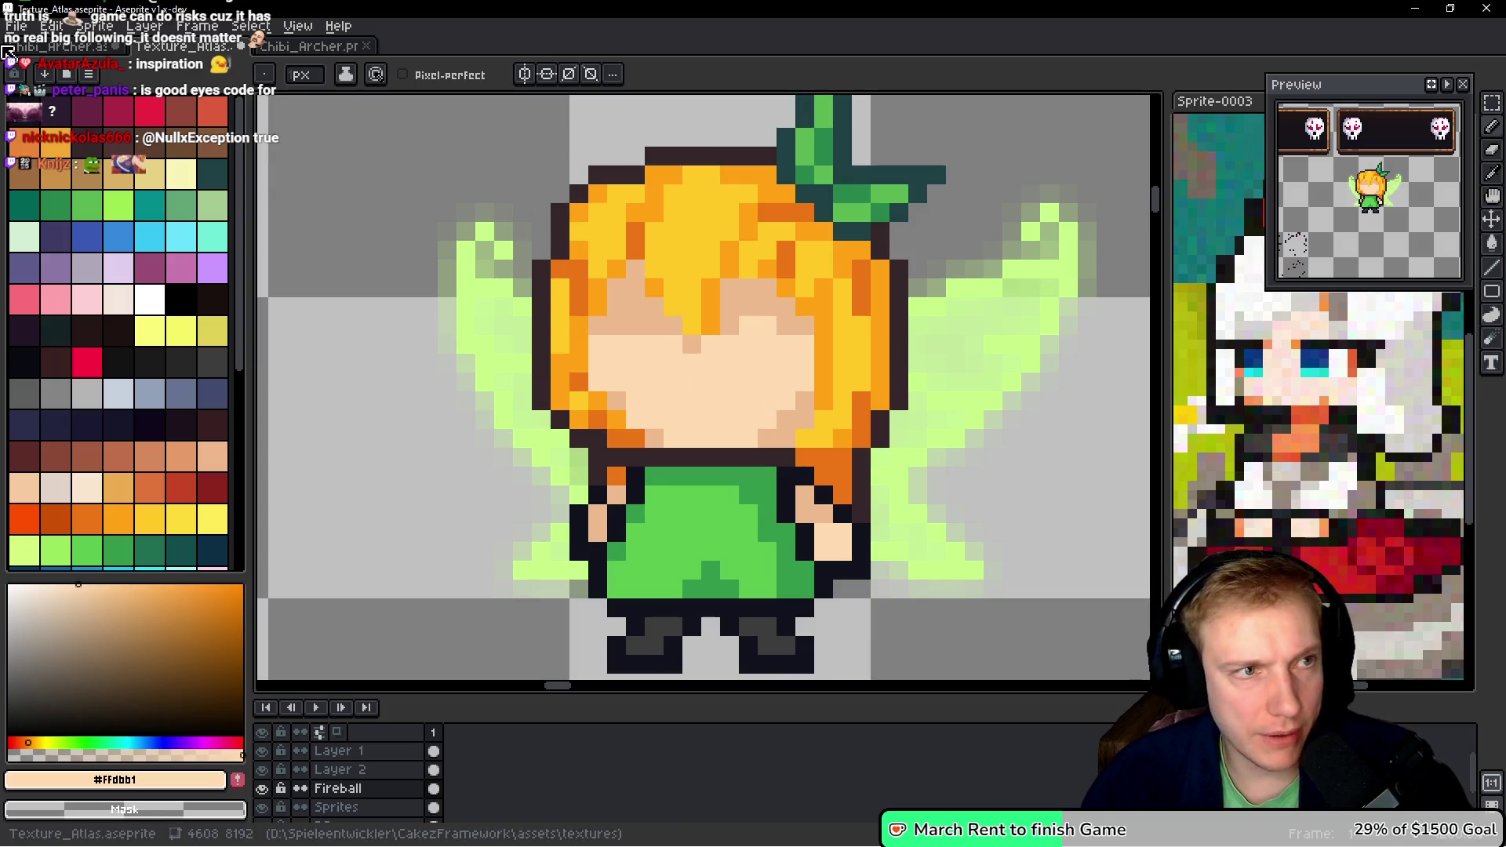
# - Draw the closed left eye as a dark horizontal line
pyautogui.press('x')
pyautogui.click(636, 418)
pyautogui.hotkey('ctrl', 'z')
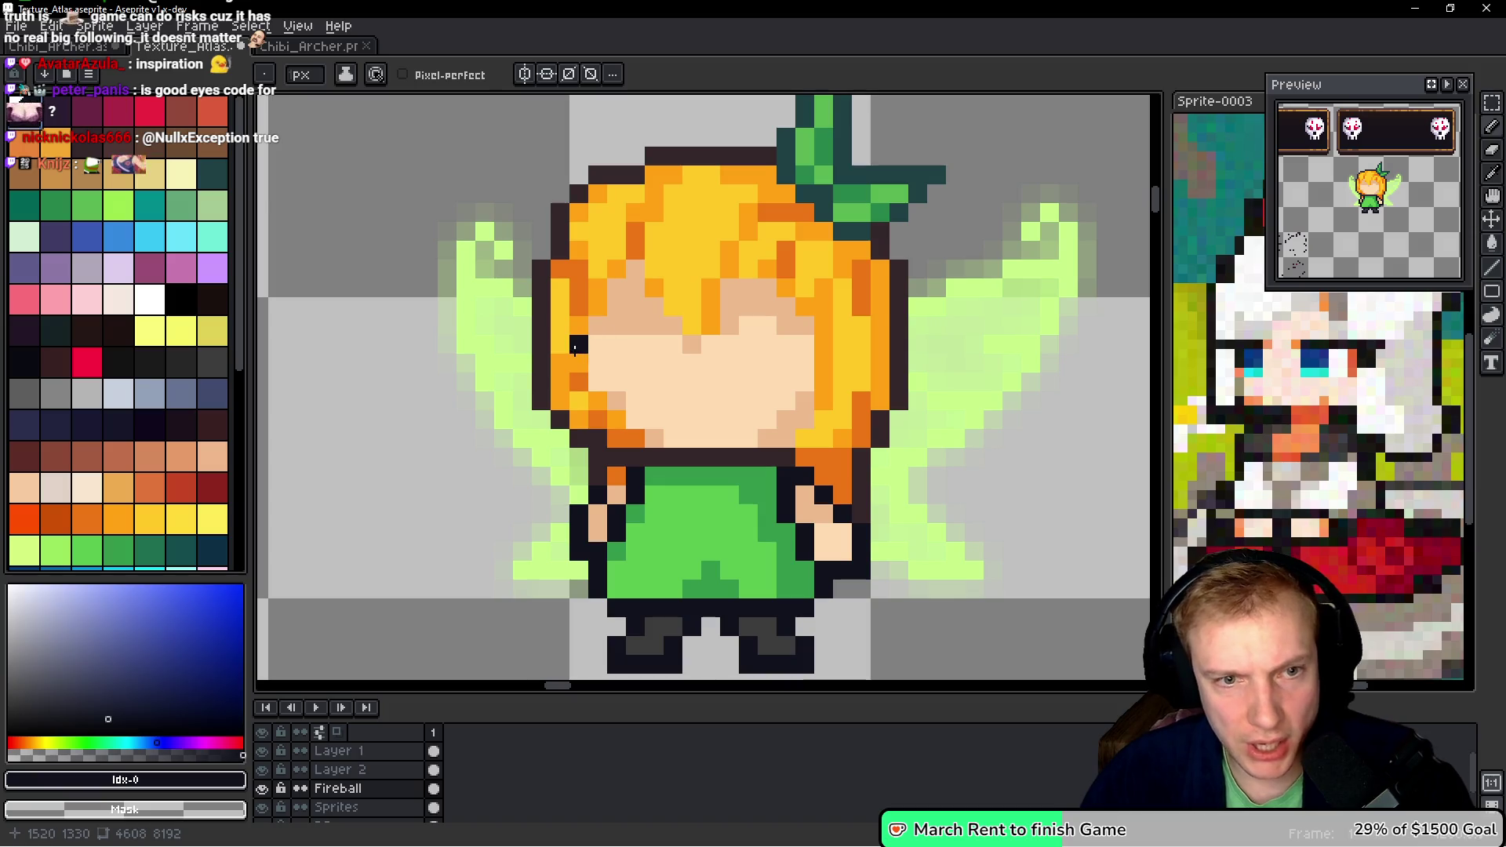
pyautogui.click(741, 369)
pyautogui.moveTo(579, 344); pyautogui.dragTo(654, 344)
pyautogui.hotkey('ctrl', 'z')
# - Draw the closed right eye as a dark line, extending its outer end one pixel down
pyautogui.click(730, 363)
pyautogui.hotkey('ctrl', 'z')
pyautogui.click(722, 345)
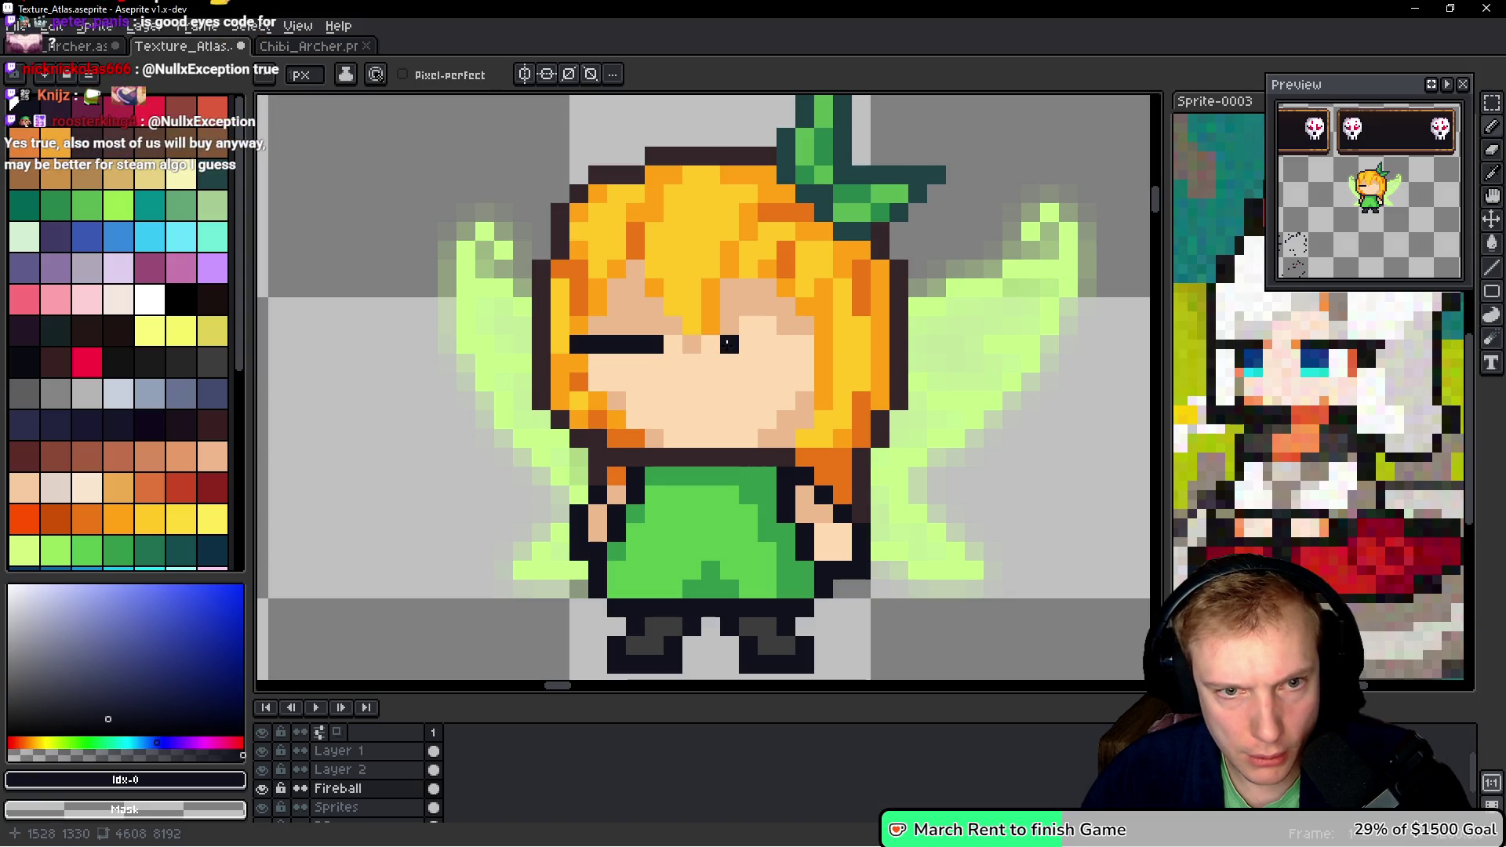
pyautogui.moveTo(730, 344); pyautogui.dragTo(828, 344)
pyautogui.click(803, 363)
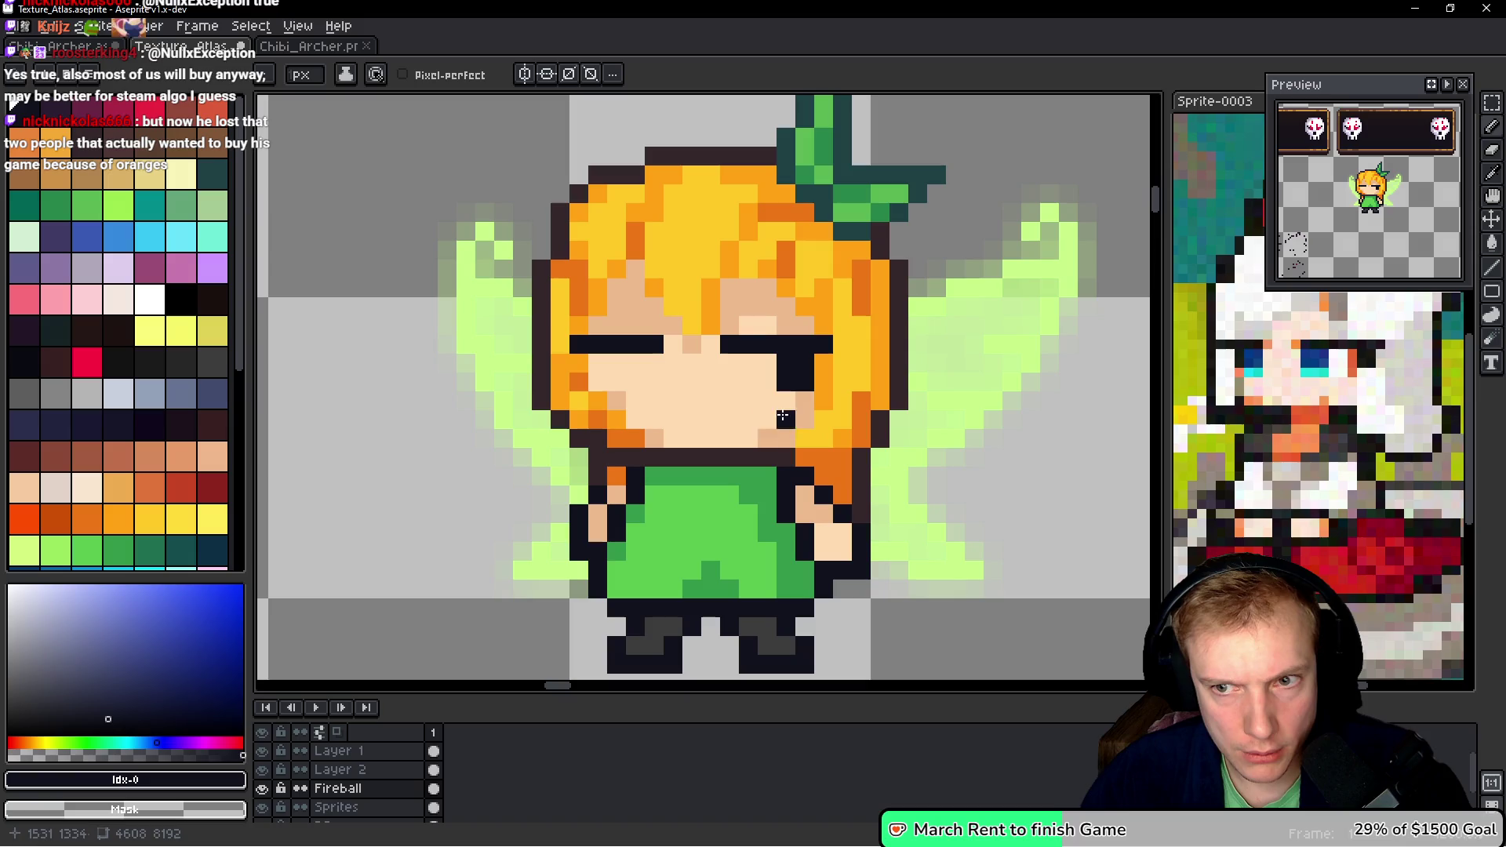
pyautogui.keyDown('alt'); pyautogui.click(785, 369); pyautogui.keyUp('alt')
pyautogui.keyDown('alt'); pyautogui.click(798, 391); pyautogui.keyUp('alt')
pyautogui.moveTo(841, 345); pyautogui.dragTo(785, 383)
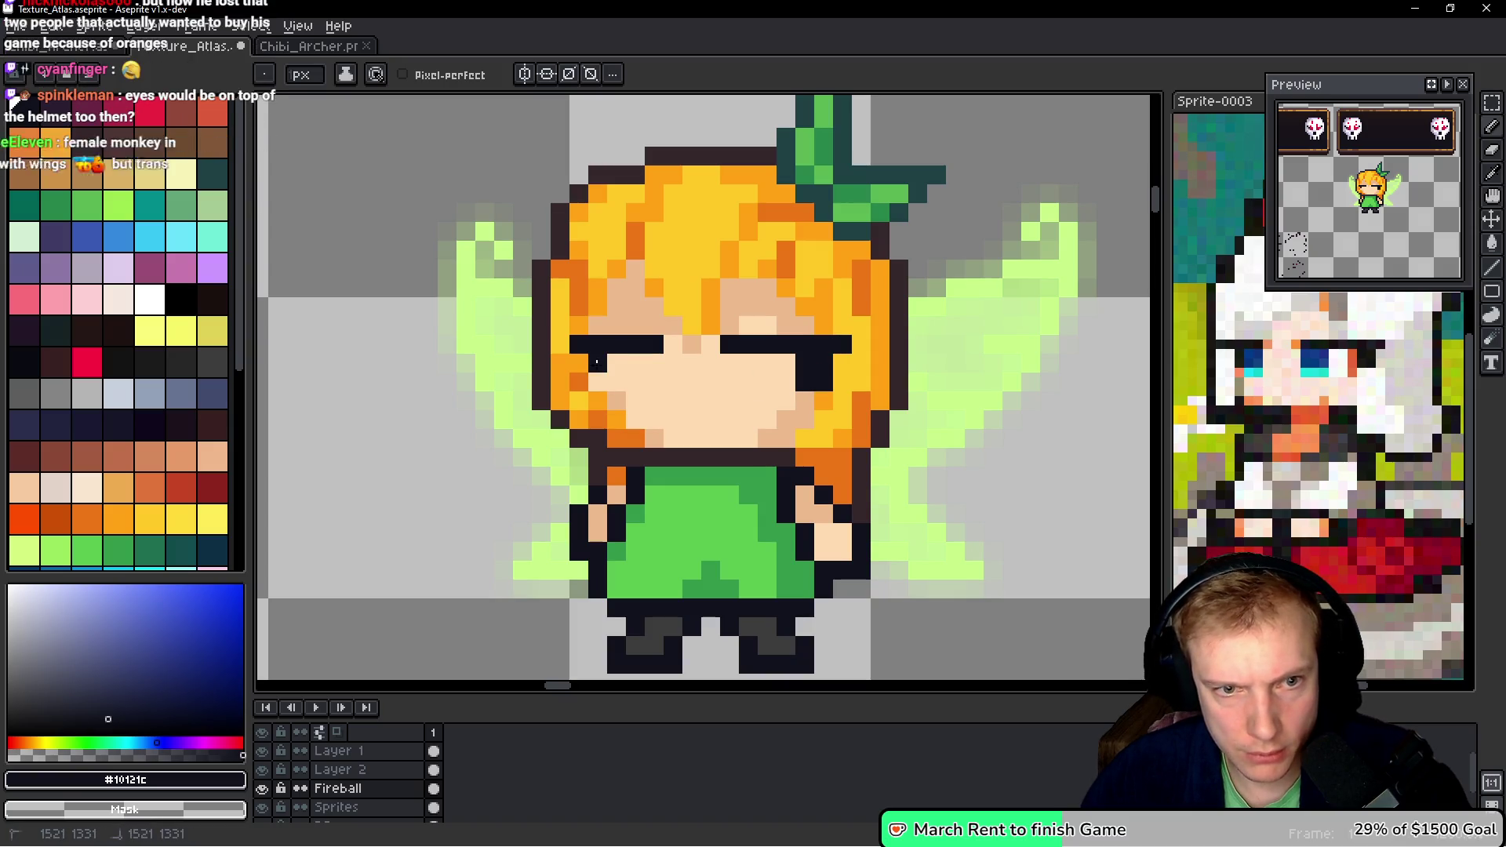
# - Paint cyan tears beneath the fairy's closed eyes
pyautogui.click(149, 235)
pyautogui.click(506, 381)
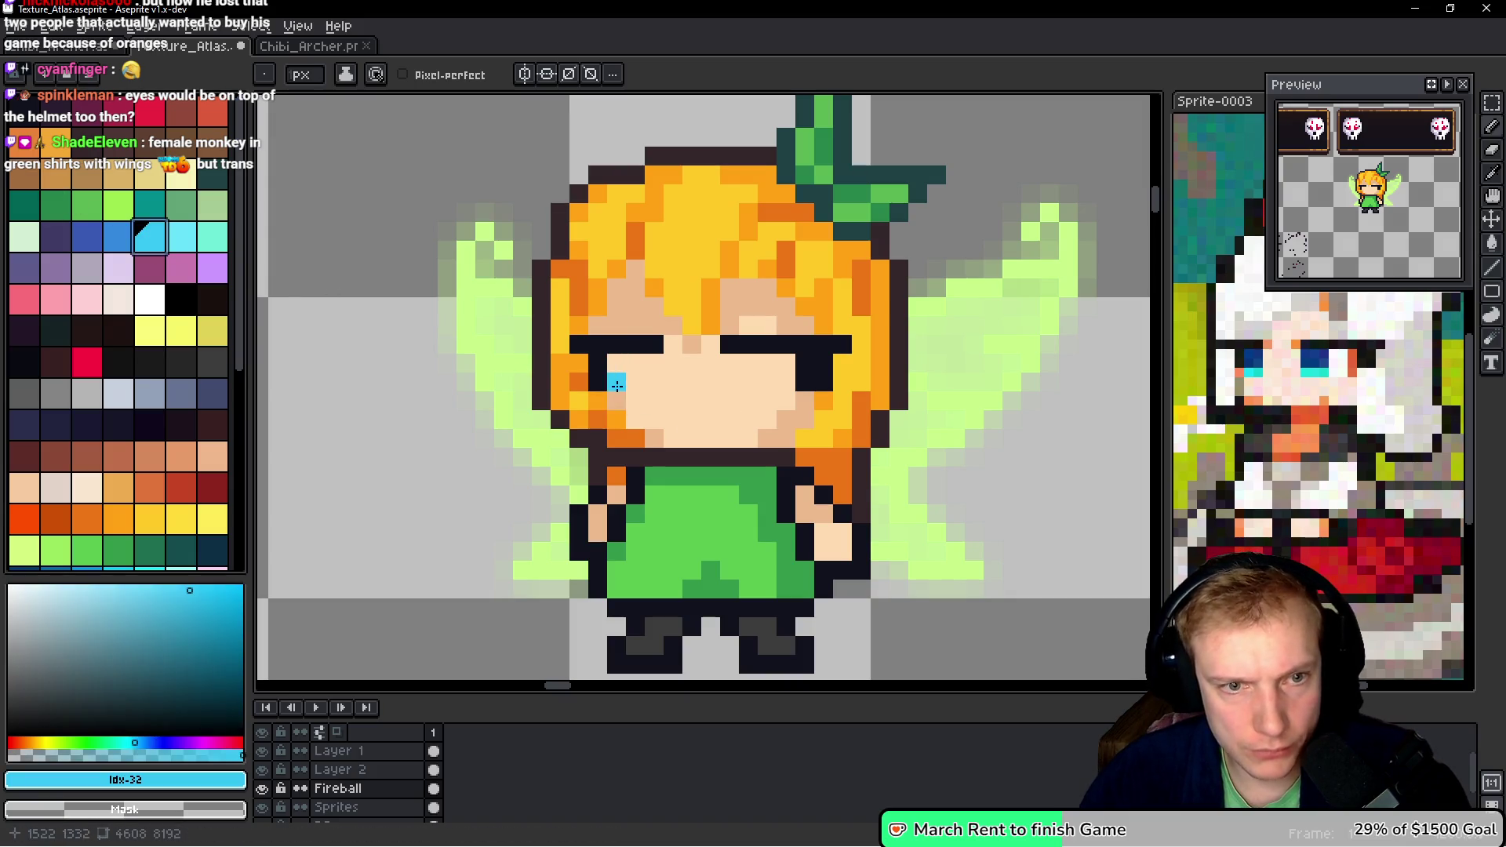
pyautogui.moveTo(619, 396); pyautogui.dragTo(640, 426)
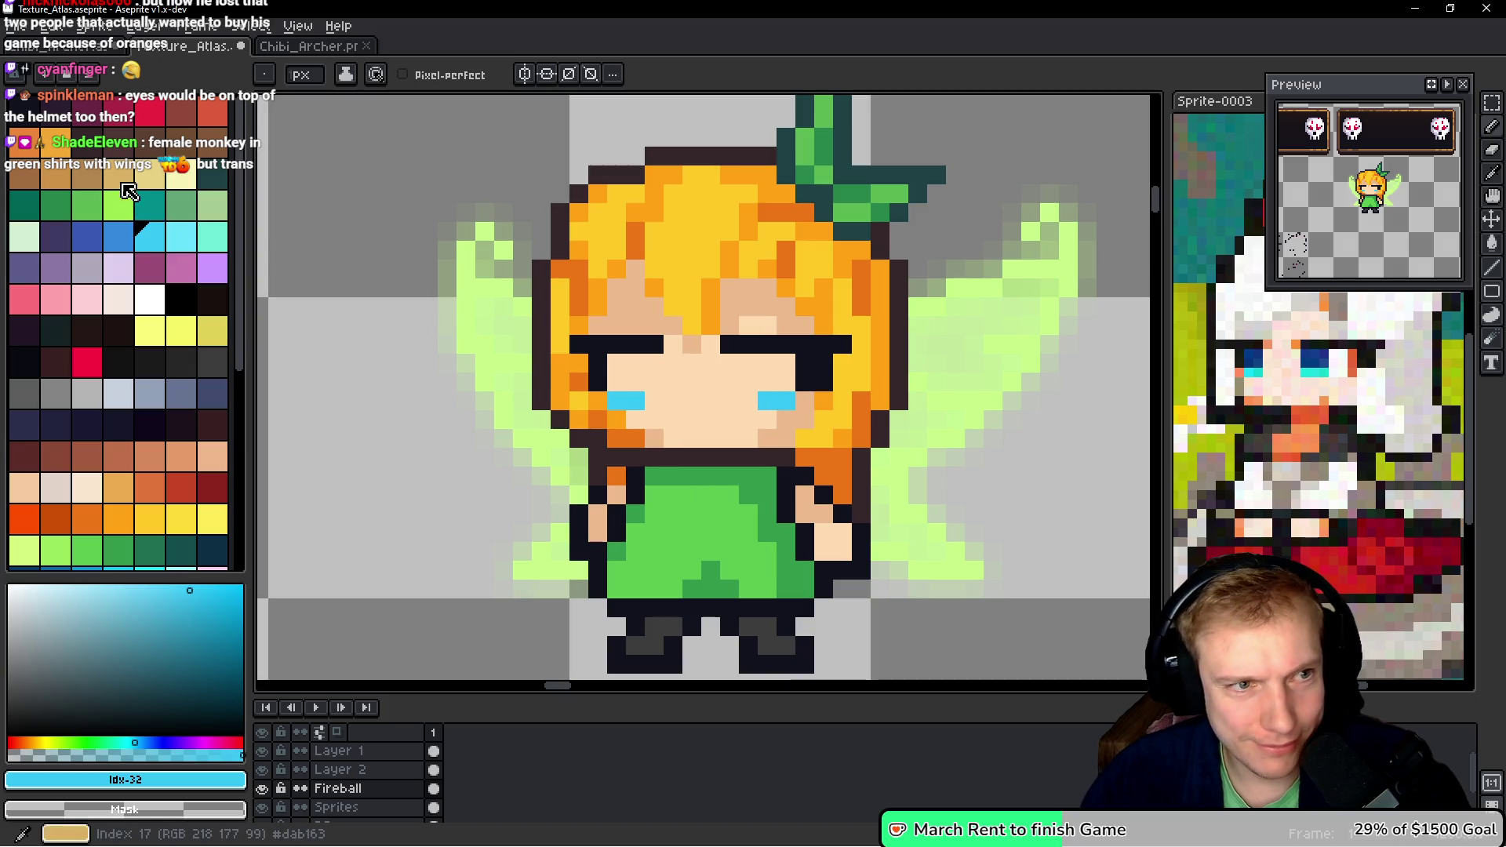
# - Add a white highlight to the right eye, then cover it and the right tear with skin
pyautogui.click(150, 299)
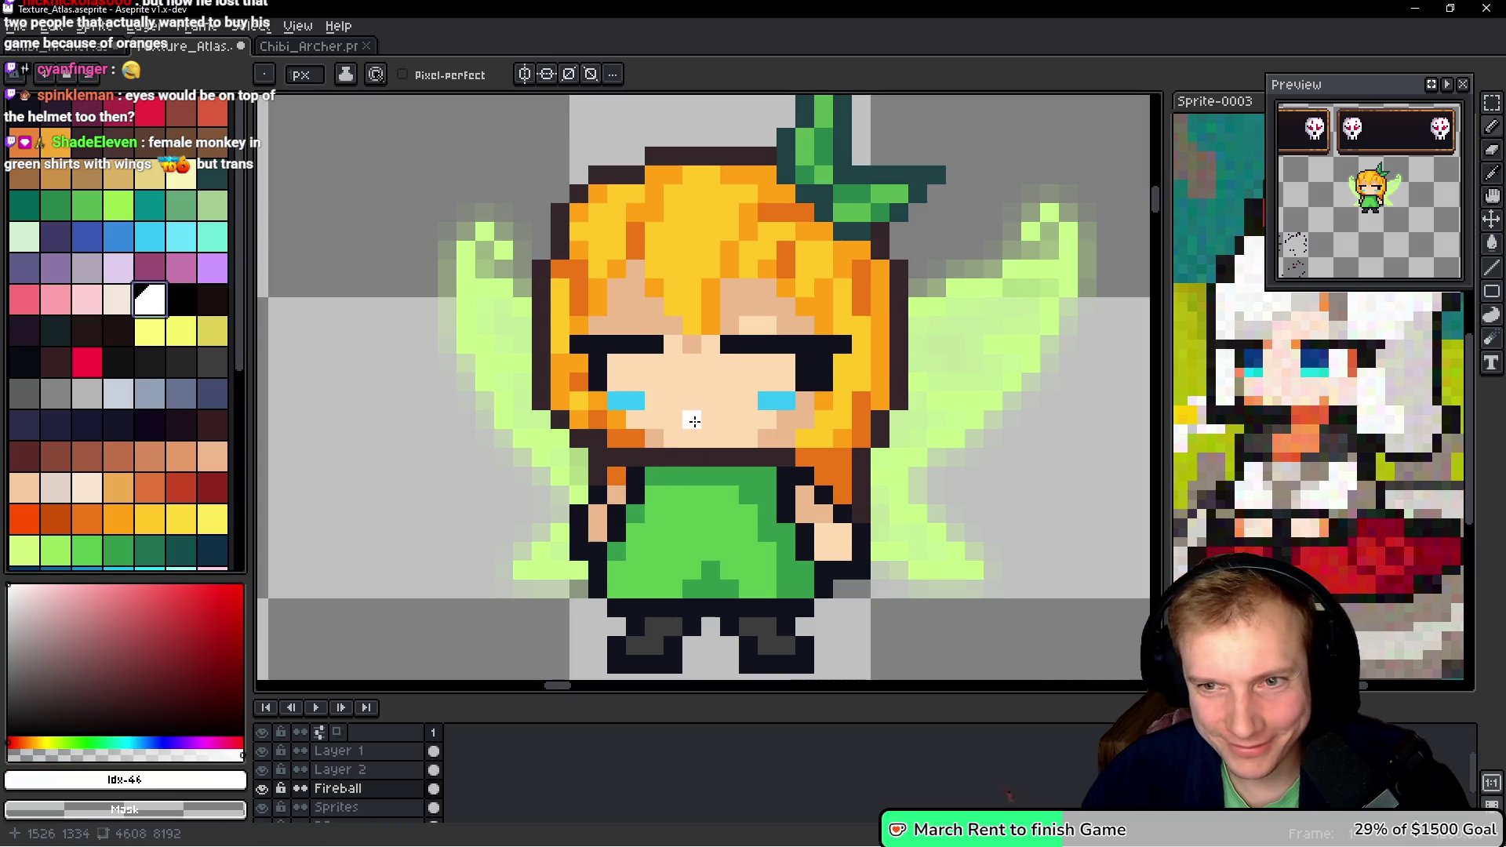
pyautogui.moveTo(750, 370); pyautogui.dragTo(737, 378)
pyautogui.keyDown('alt'); pyautogui.click(710, 393); pyautogui.keyUp('alt')
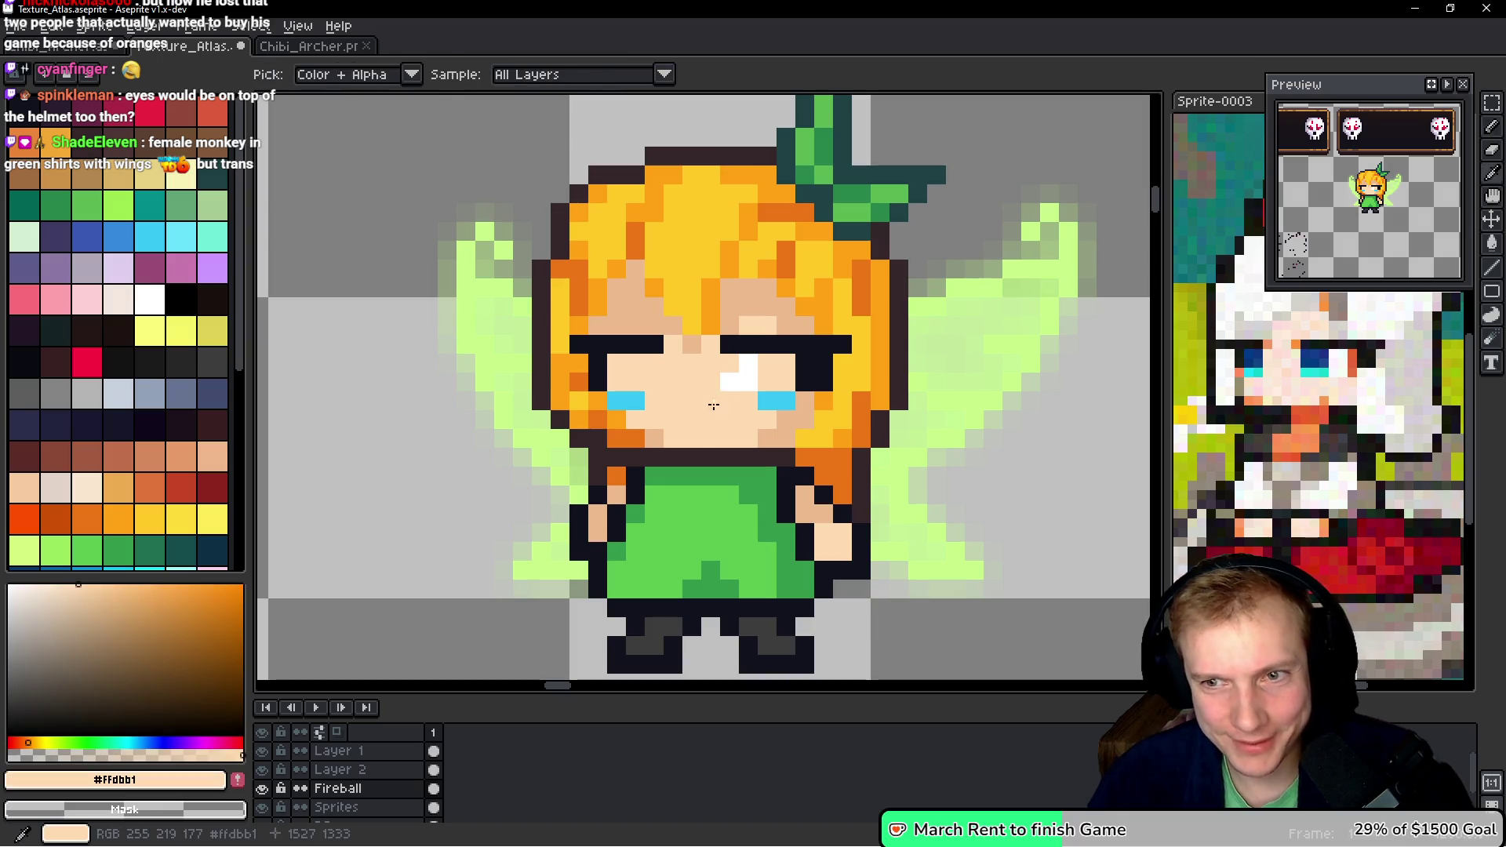
pyautogui.click(748, 364)
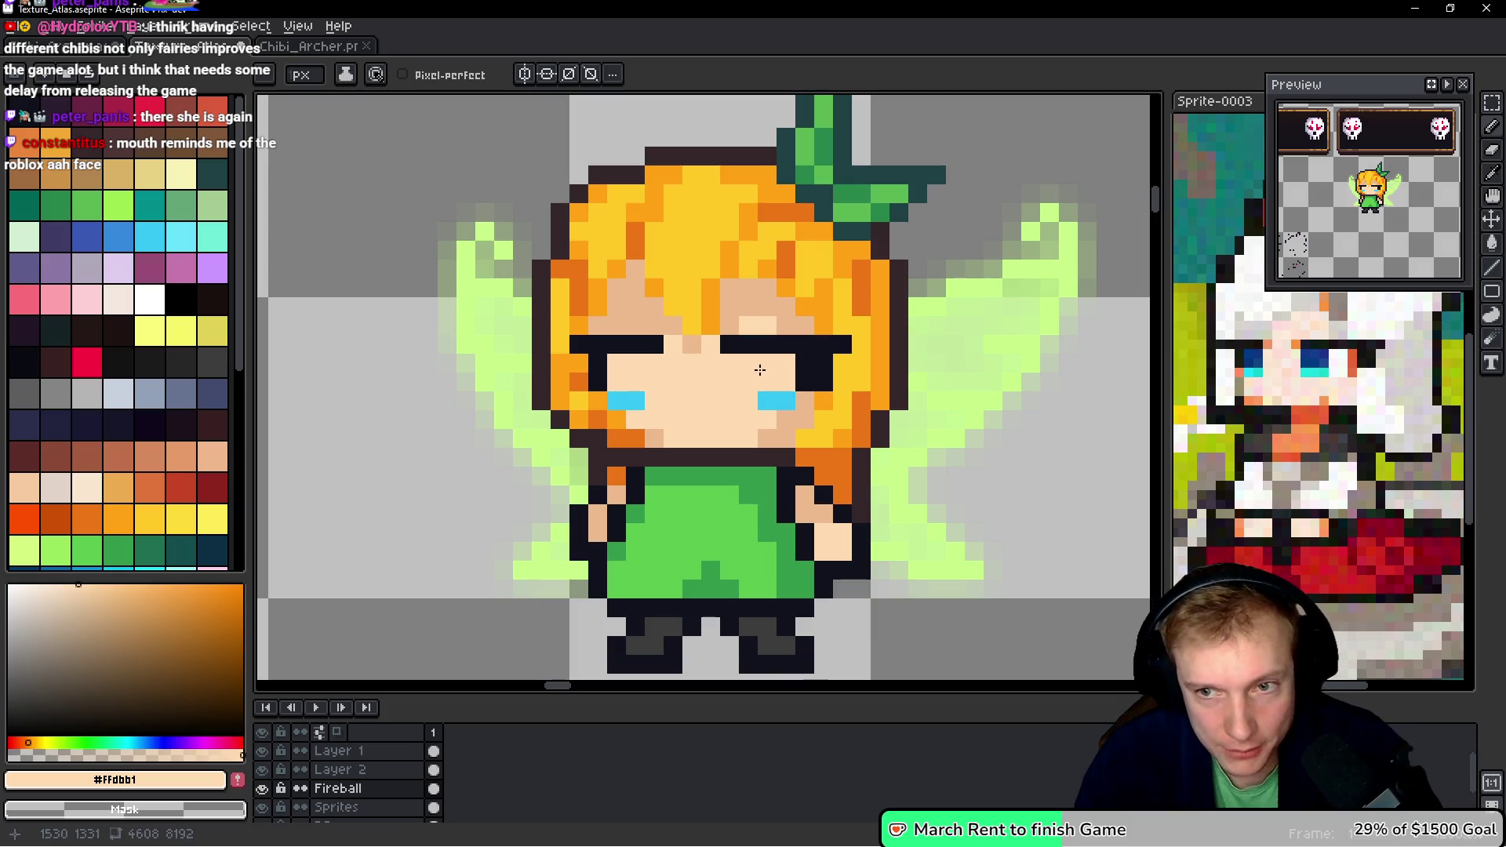
pyautogui.moveTo(761, 401); pyautogui.dragTo(791, 401)
pyautogui.press('alt')
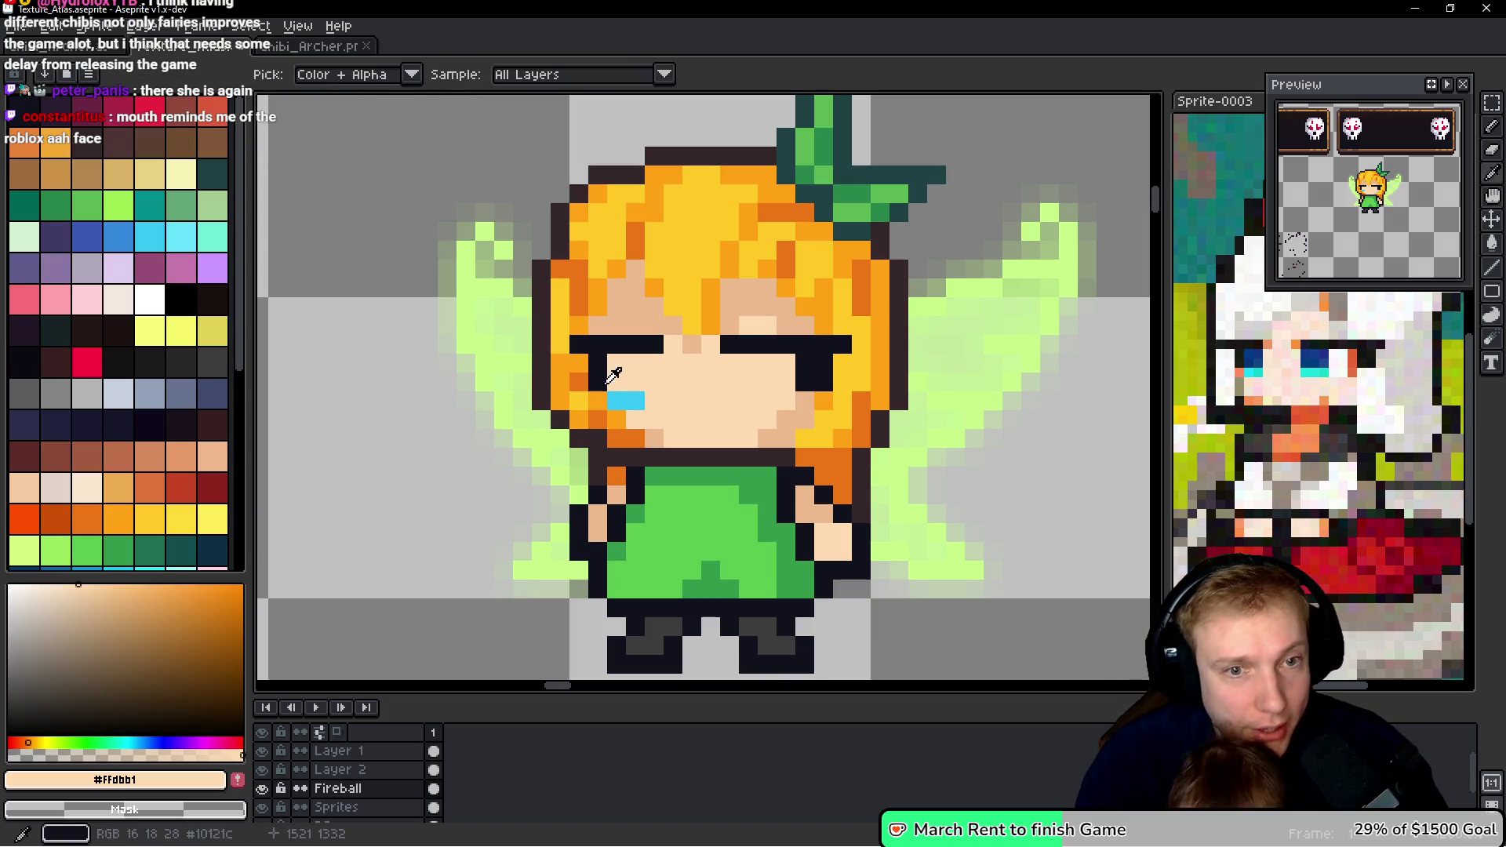
pyautogui.keyDown('alt'); pyautogui.click(628, 402); pyautogui.keyUp('alt')
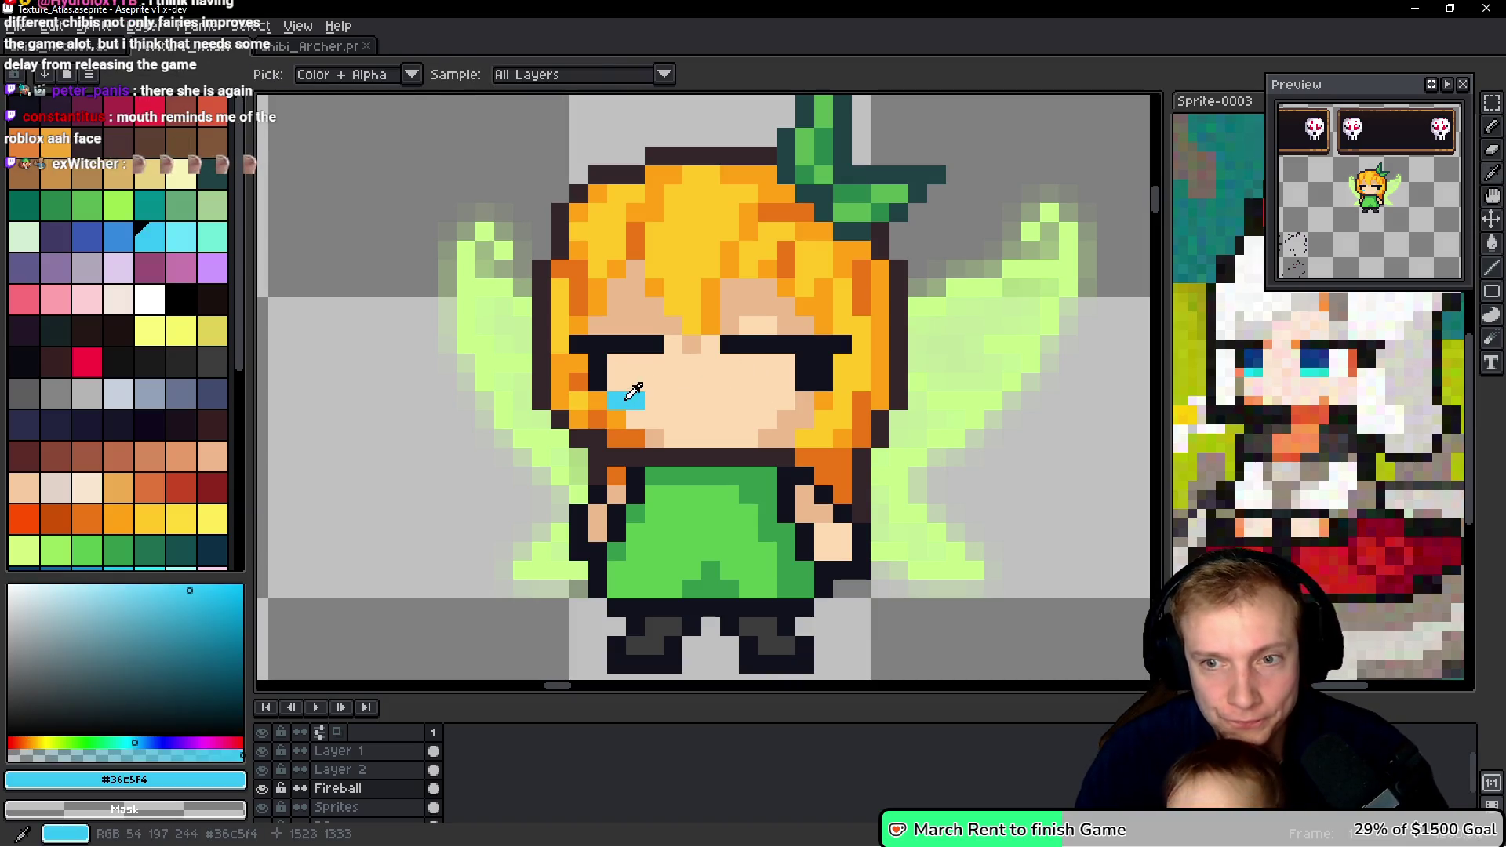
# - Redraw the right tear as two blue pixels and fill both eyes with blue
pyautogui.click(729, 400)
pyautogui.click(749, 401)
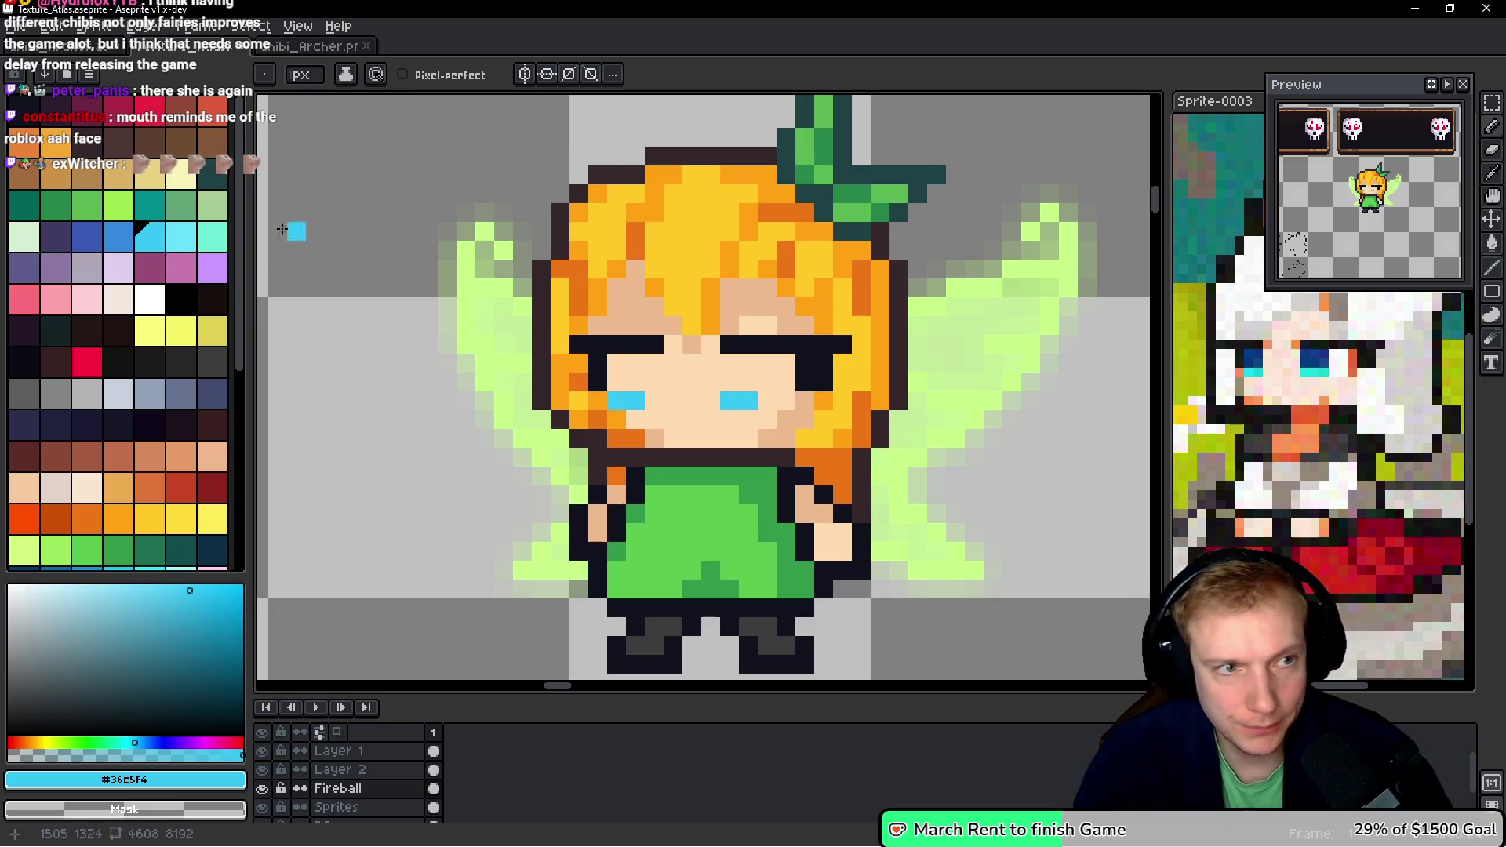
pyautogui.click(88, 246)
pyautogui.moveTo(617, 362); pyautogui.dragTo(632, 372)
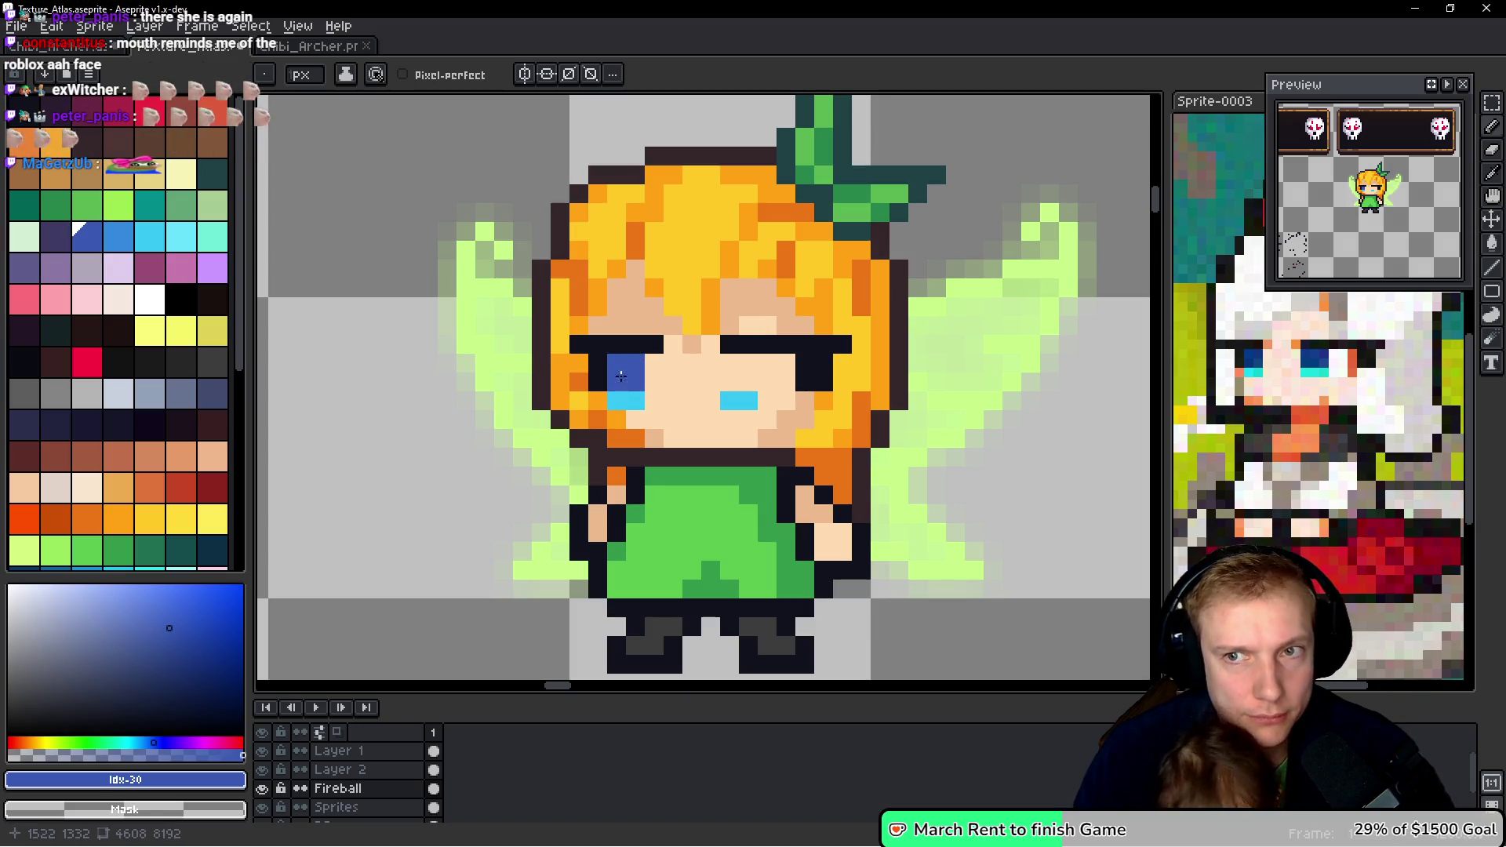
pyautogui.click(615, 379)
pyautogui.press(']')
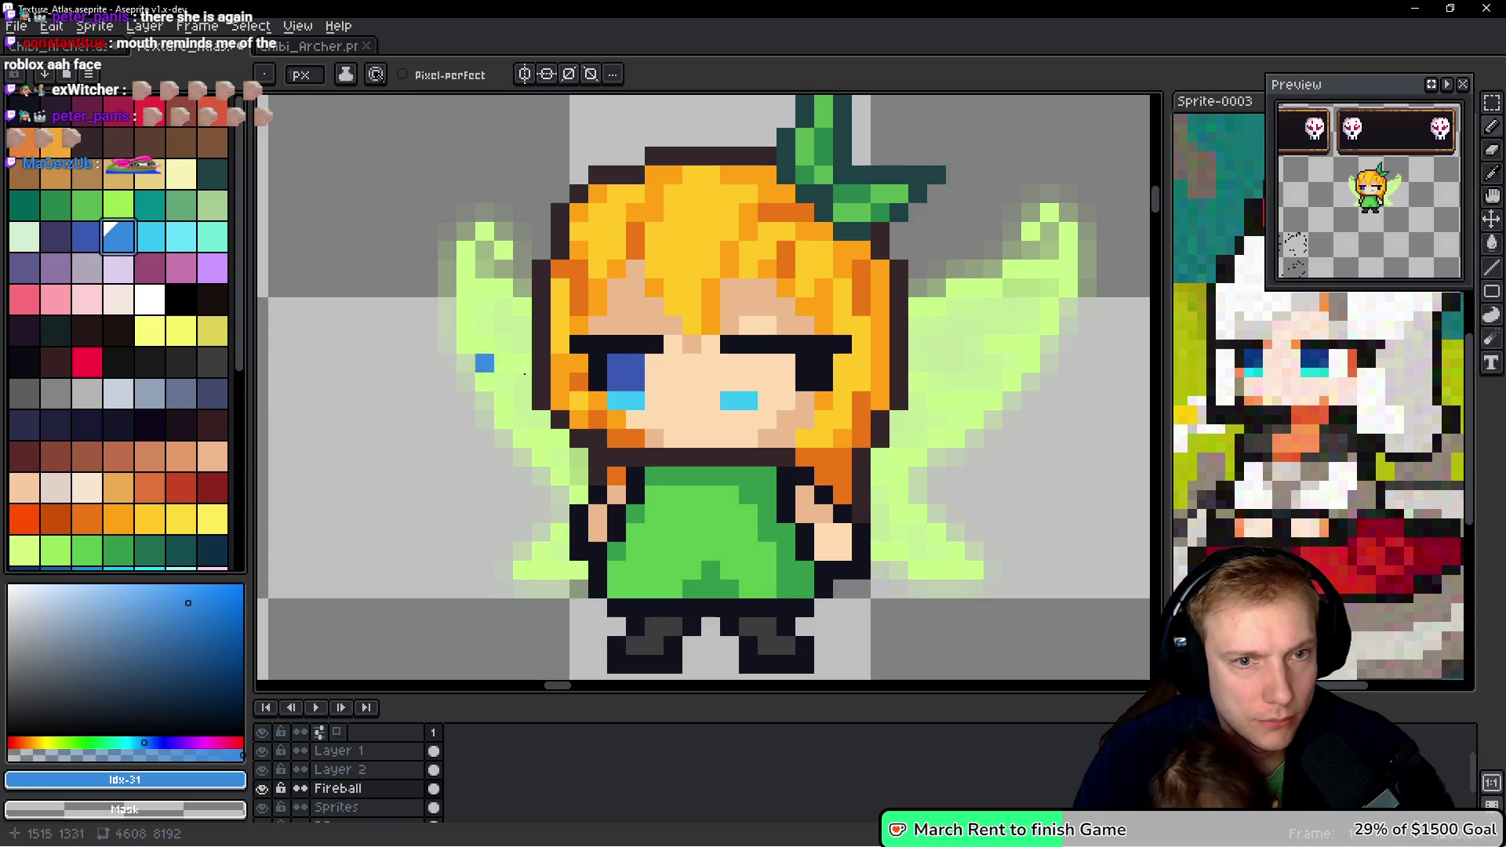
pyautogui.click(632, 366)
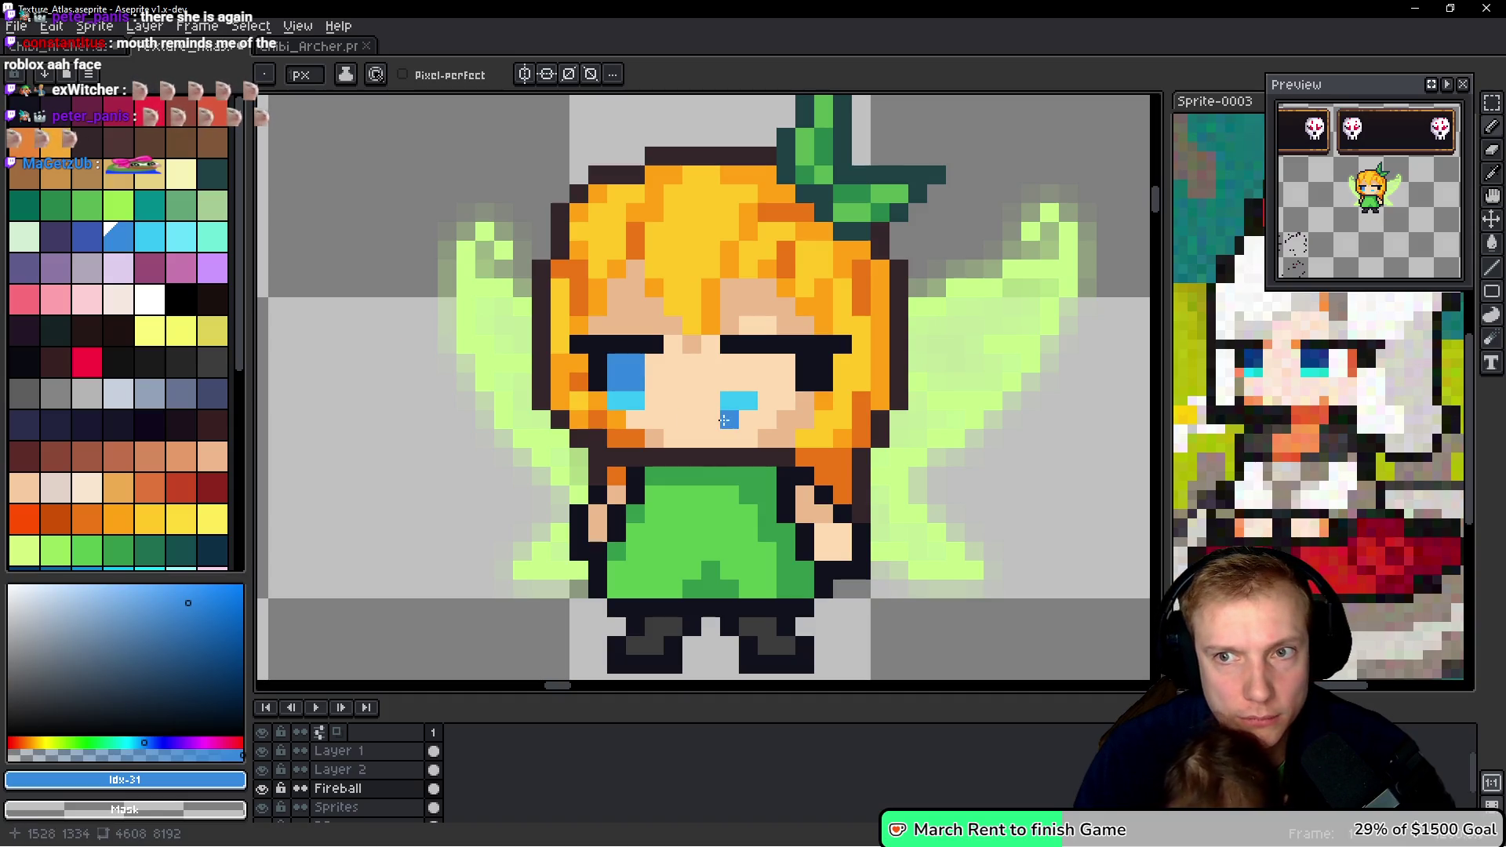
pyautogui.moveTo(730, 363); pyautogui.dragTo(741, 380)
pyautogui.click(746, 381)
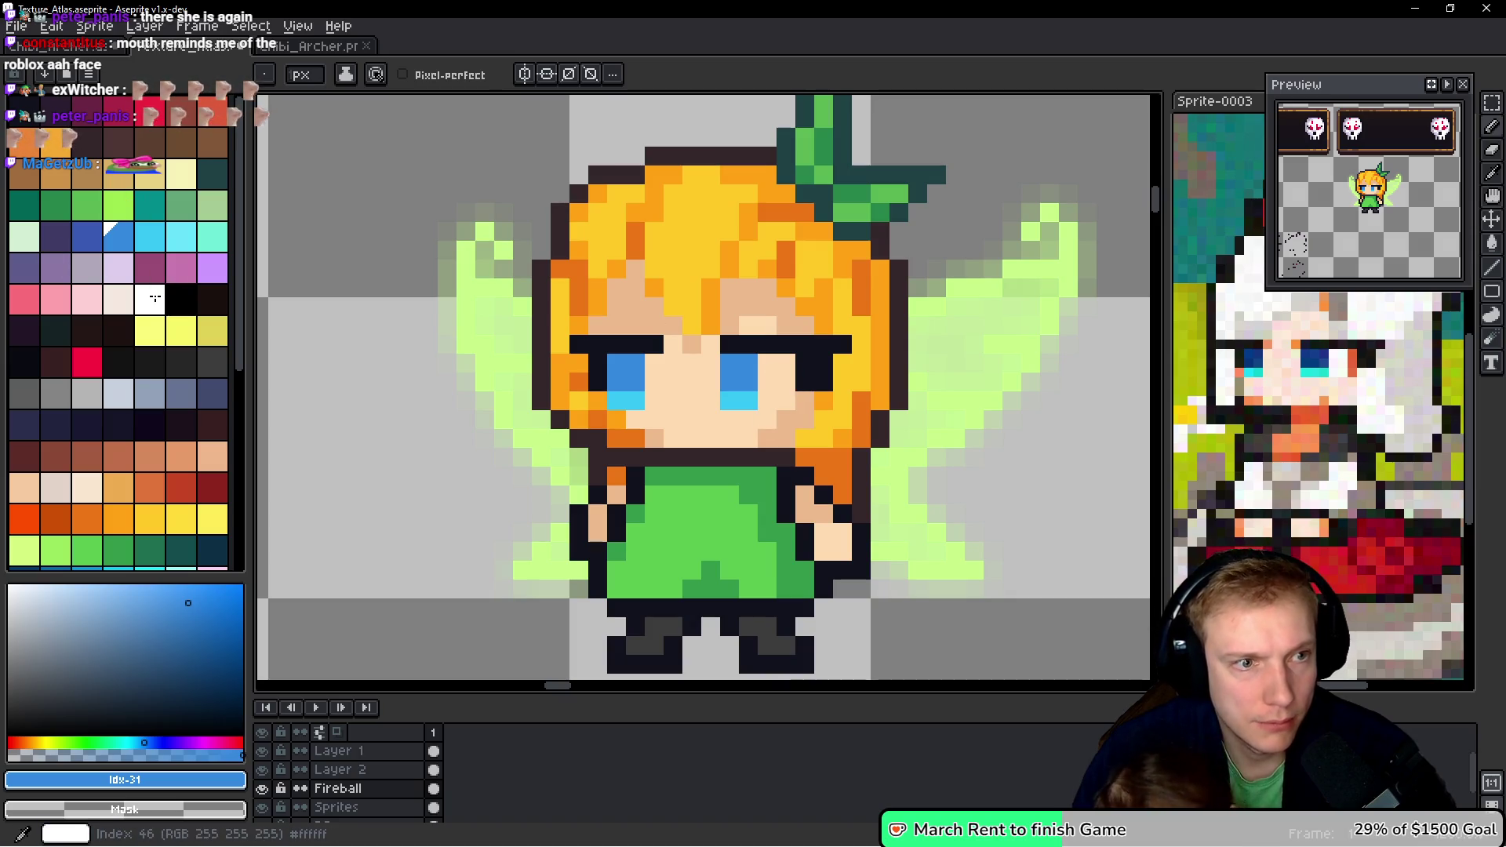
# - Add a white highlight pixel in the right eye, one pixel further right
pyautogui.click(149, 299)
pyautogui.click(756, 367)
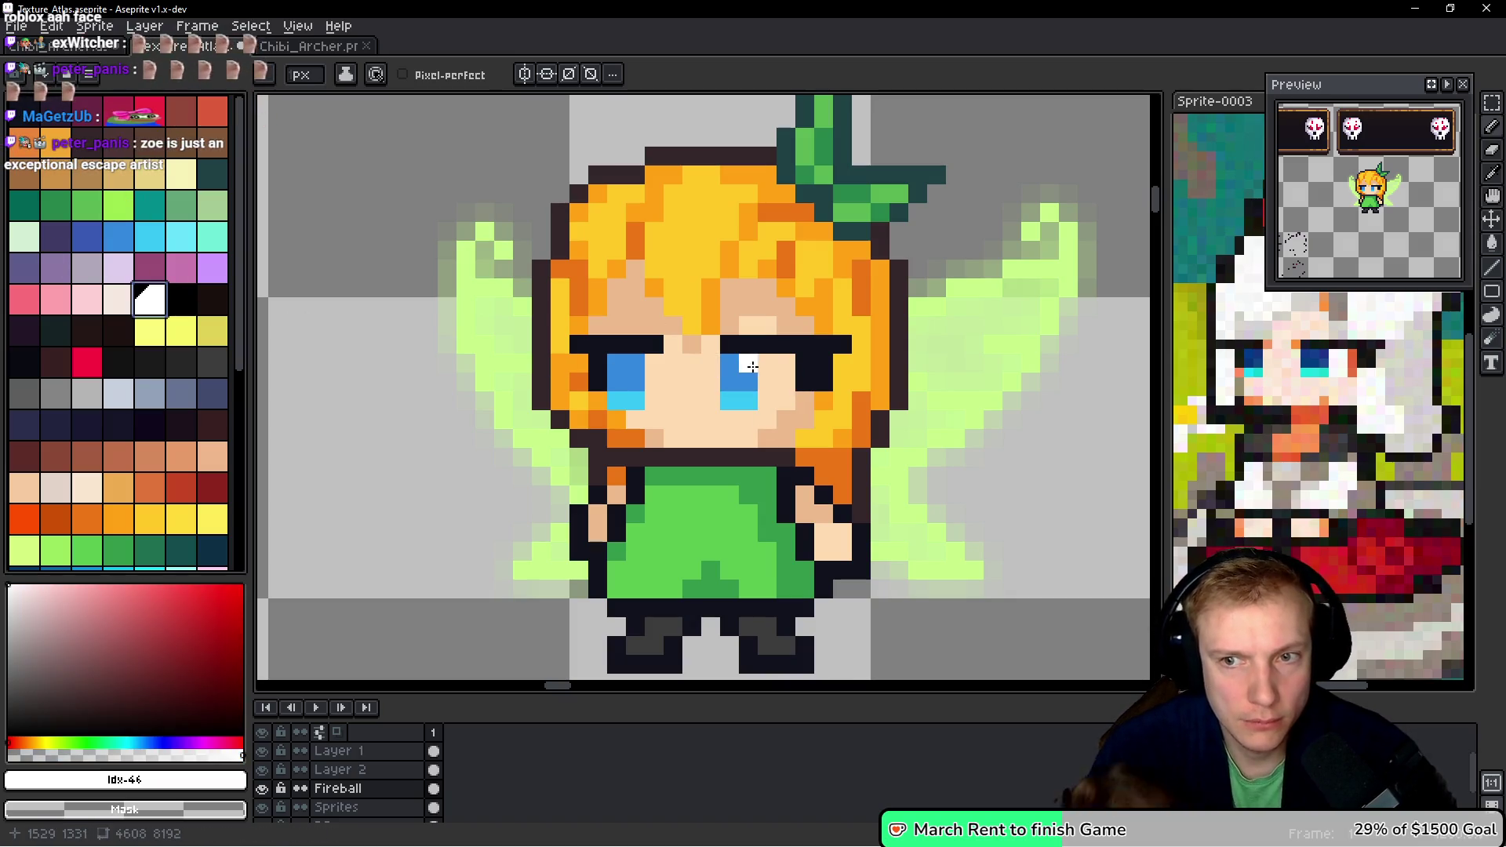
pyautogui.hotkey('ctrl', 'z')
pyautogui.click(775, 372)
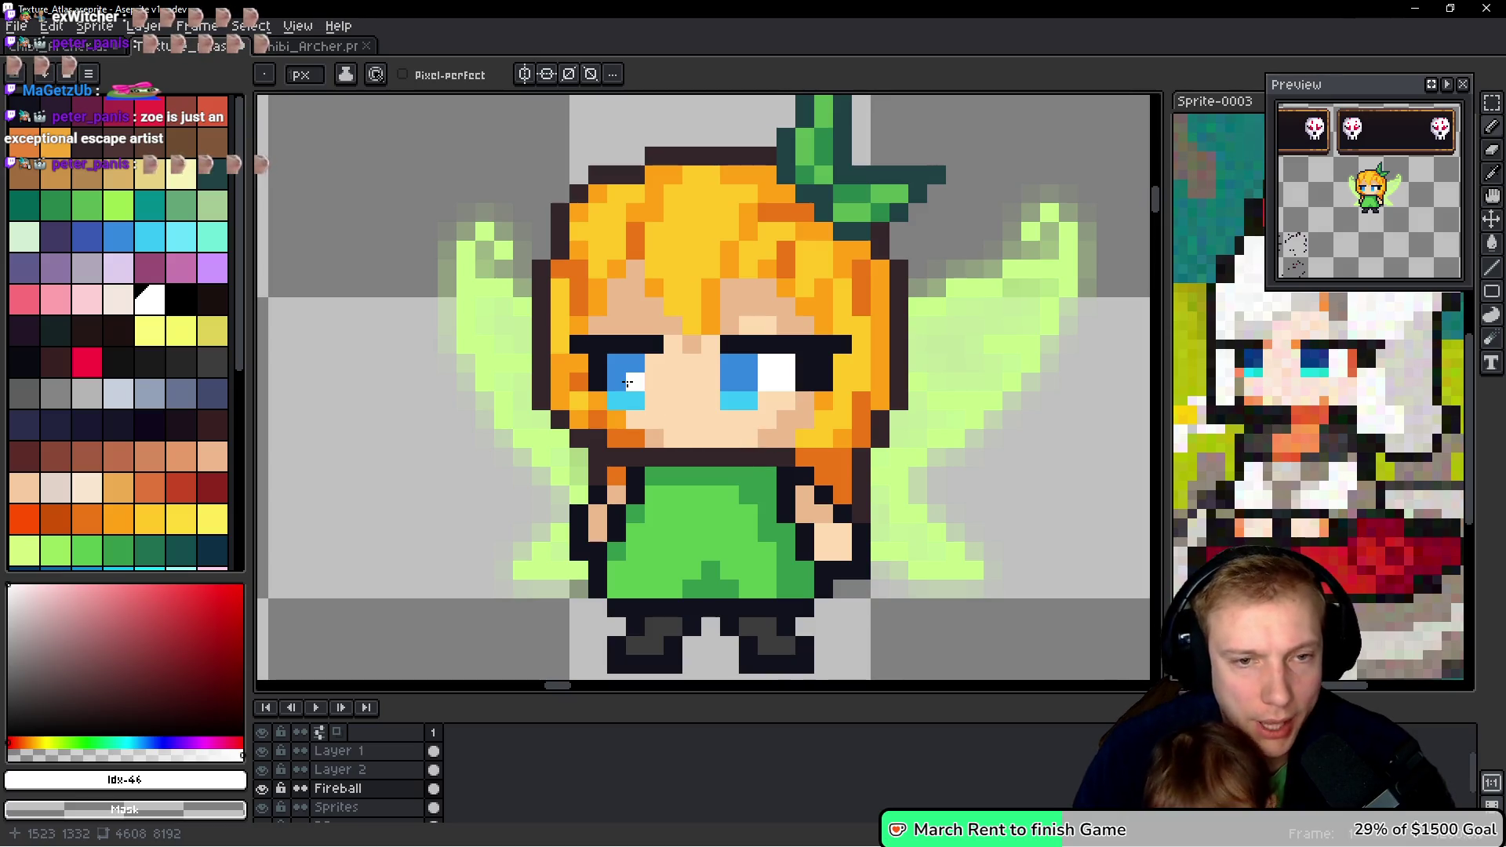
pyautogui.keyDown('alt'); pyautogui.click(768, 393); pyautogui.keyUp('alt')
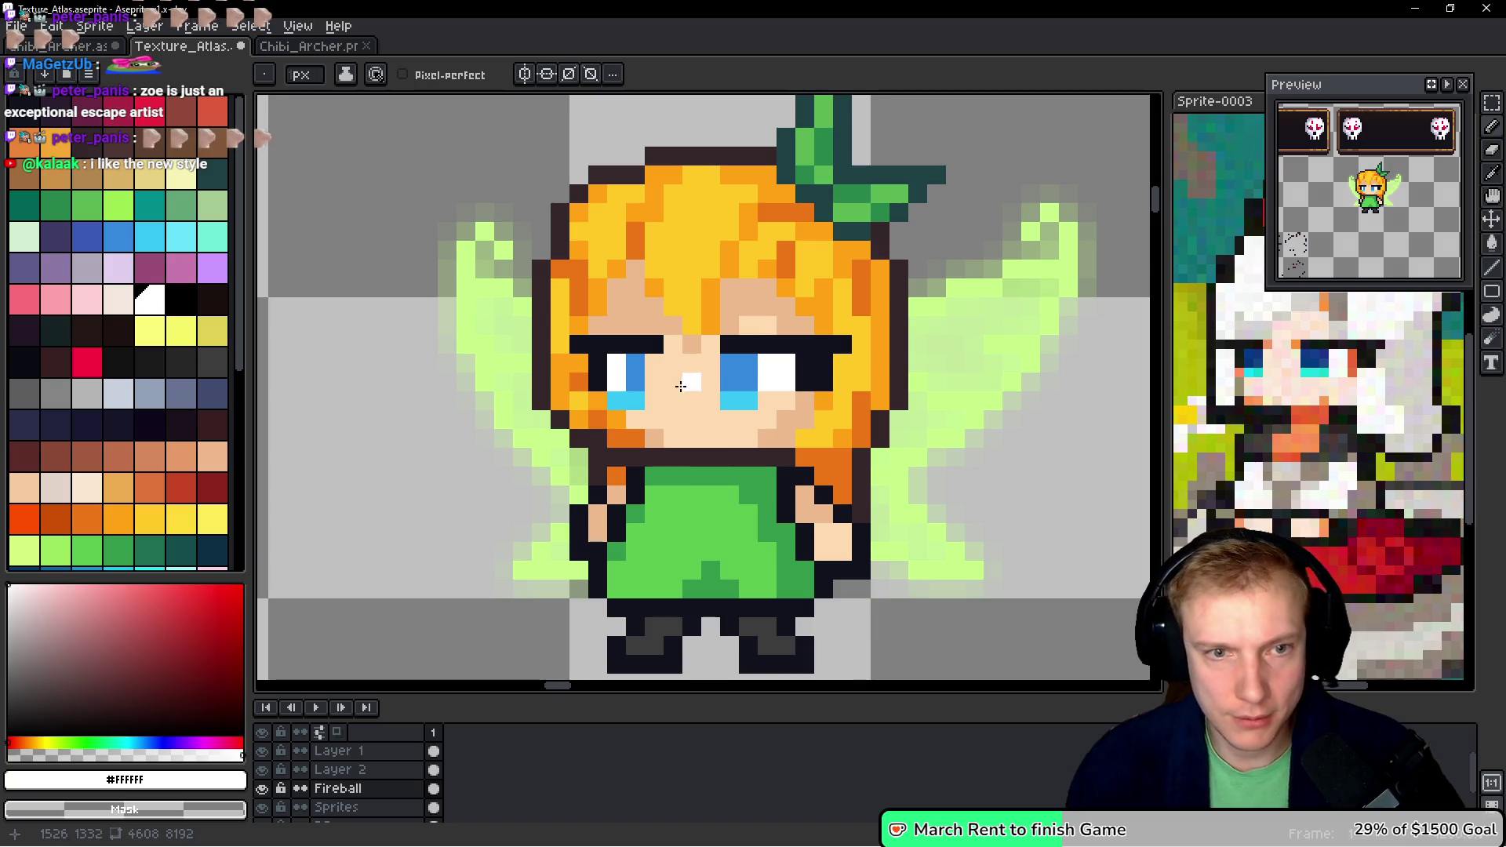
pyautogui.press('alt')
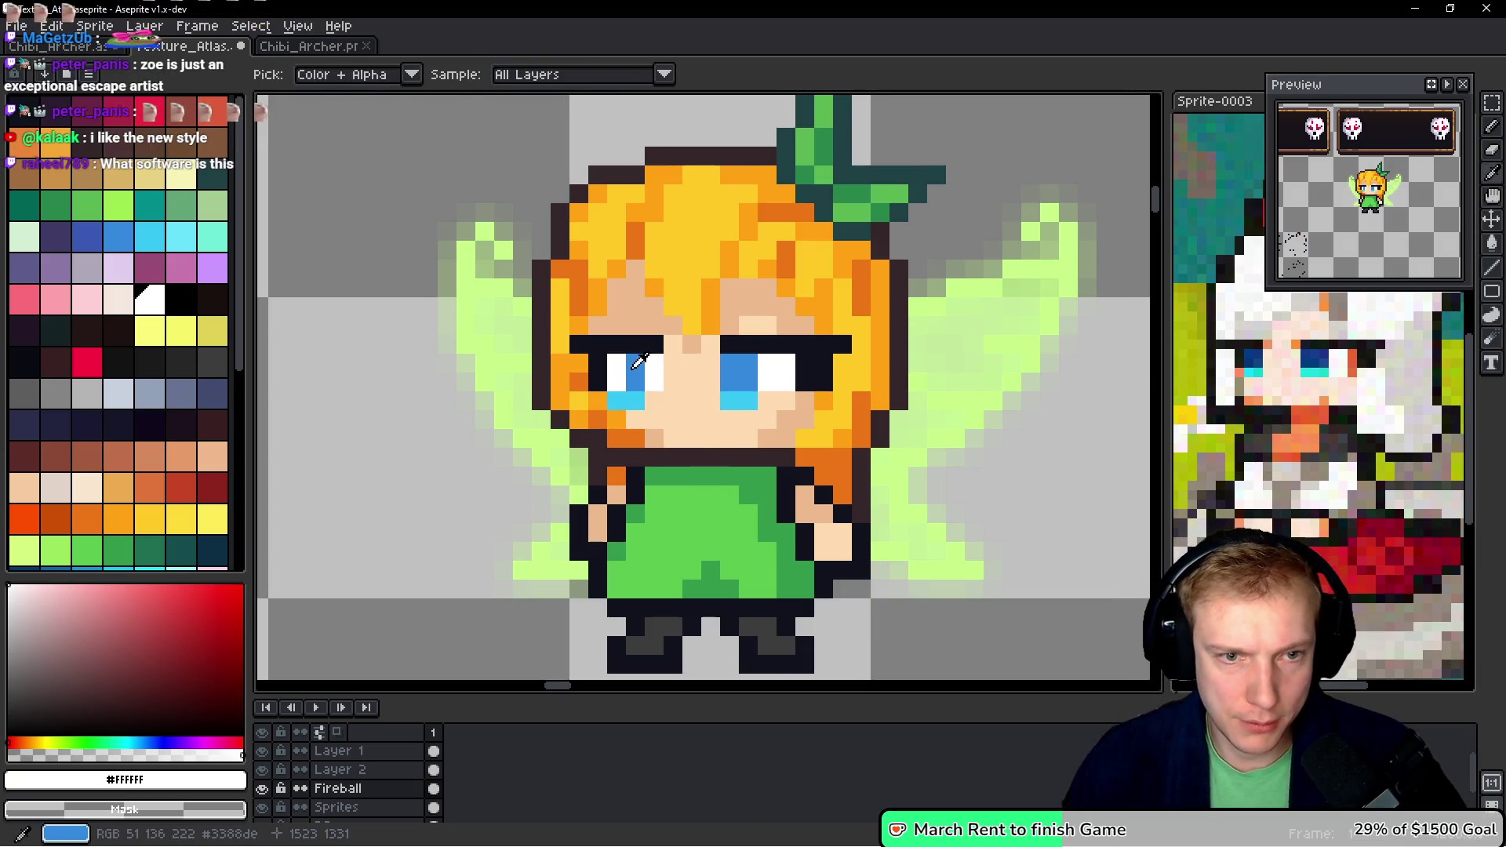
# - Repaint the left eye's first two columns blue and touch up the light-blue tear pixels
pyautogui.keyDown('alt'); pyautogui.click(638, 360); pyautogui.keyUp('alt')
pyautogui.moveTo(617, 363); pyautogui.dragTo(616, 381)
pyautogui.keyDown('alt'); pyautogui.click(638, 369); pyautogui.keyUp('alt')
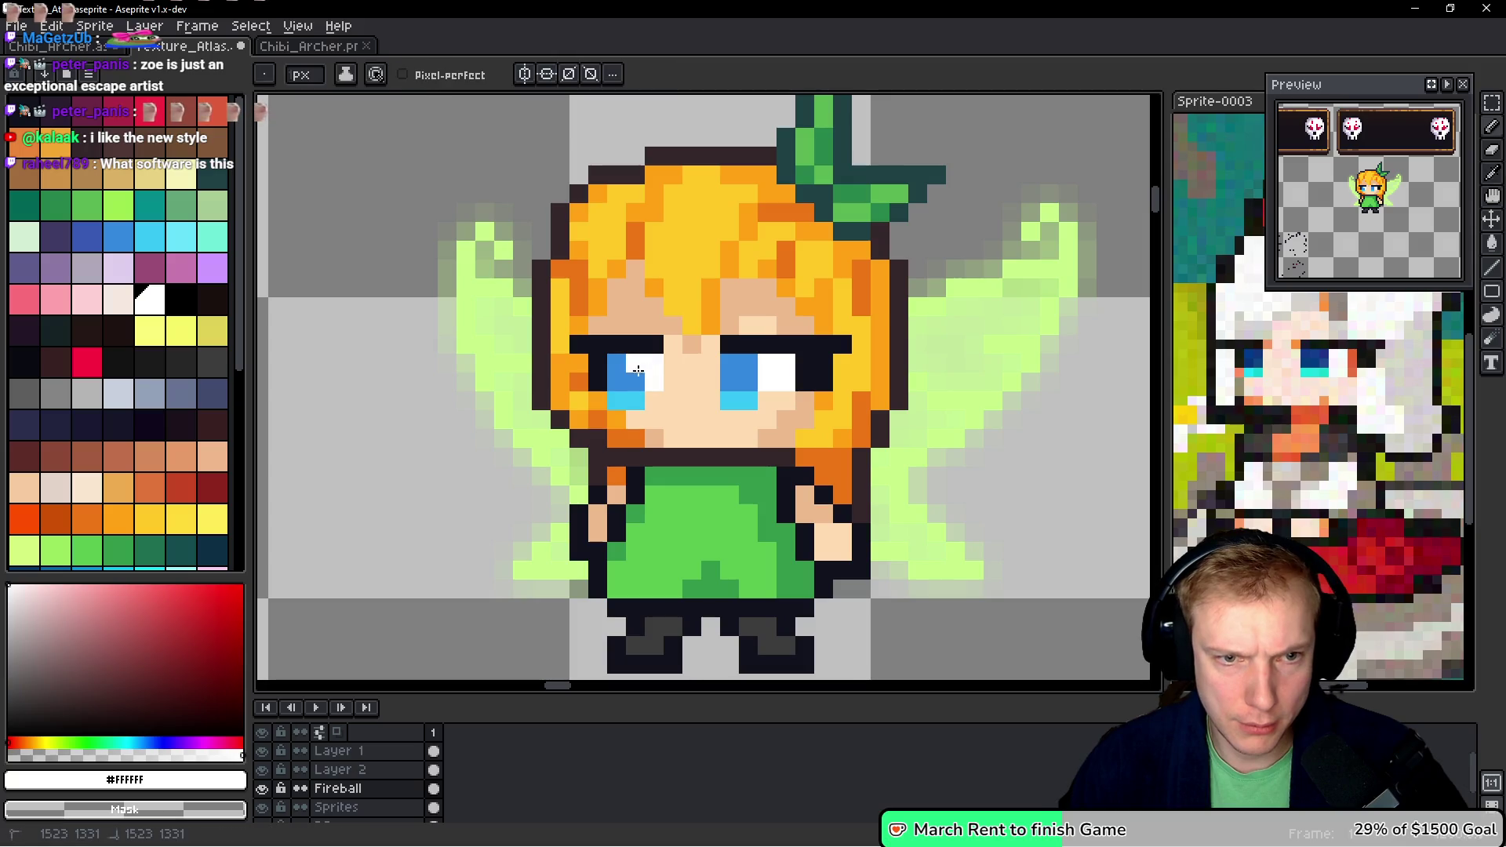
pyautogui.click(635, 400)
pyautogui.keyDown('alt'); pyautogui.click(727, 438); pyautogui.keyUp('alt')
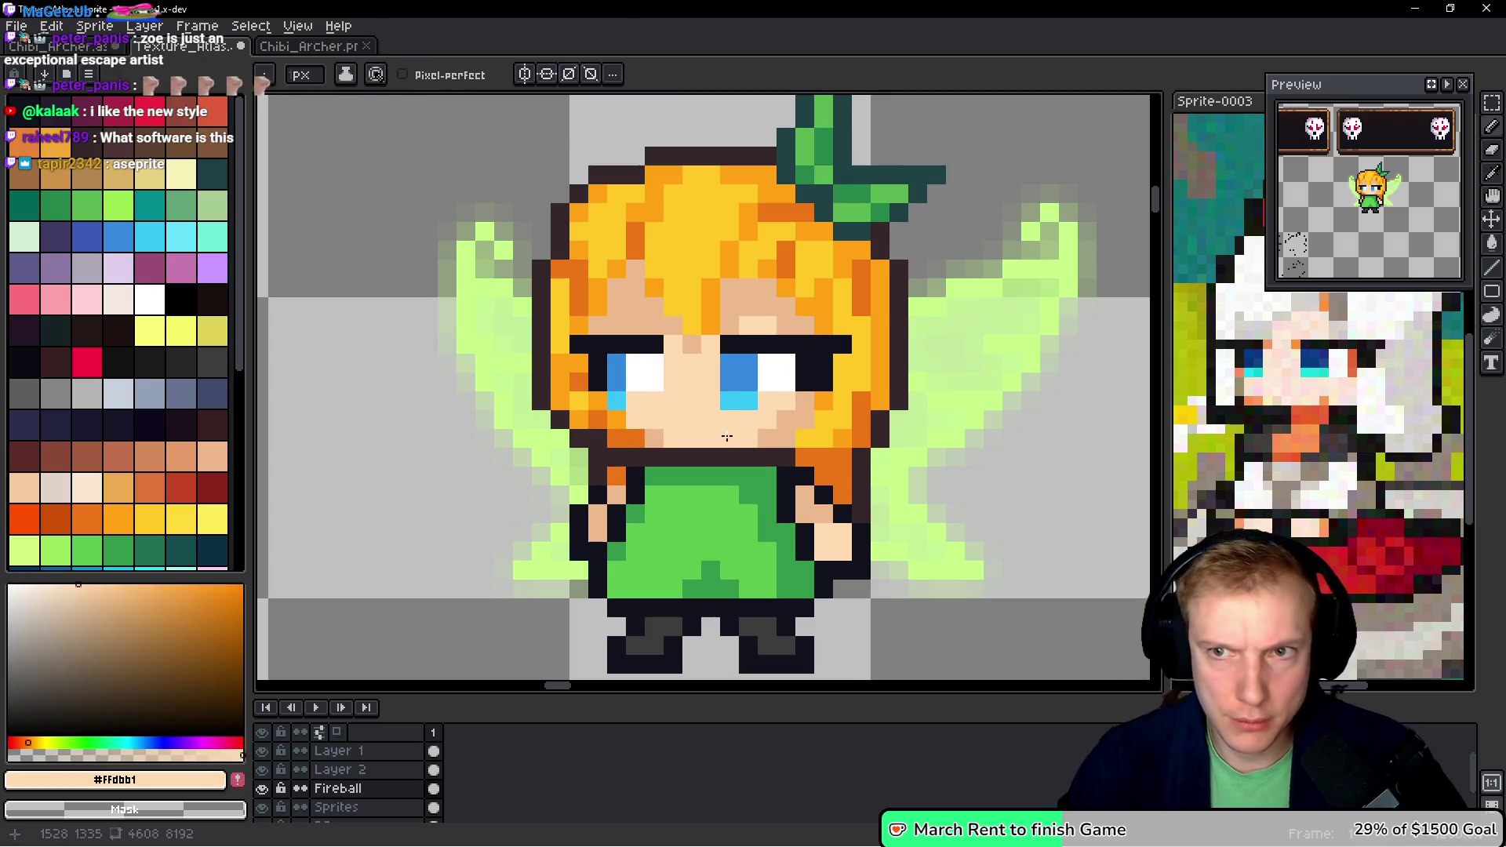
pyautogui.keyDown('alt'); pyautogui.click(617, 373); pyautogui.keyUp('alt')
pyautogui.moveTo(634, 363); pyautogui.dragTo(630, 377)
pyautogui.keyDown('alt'); pyautogui.click(626, 401); pyautogui.keyUp('alt')
pyautogui.click(695, 437)
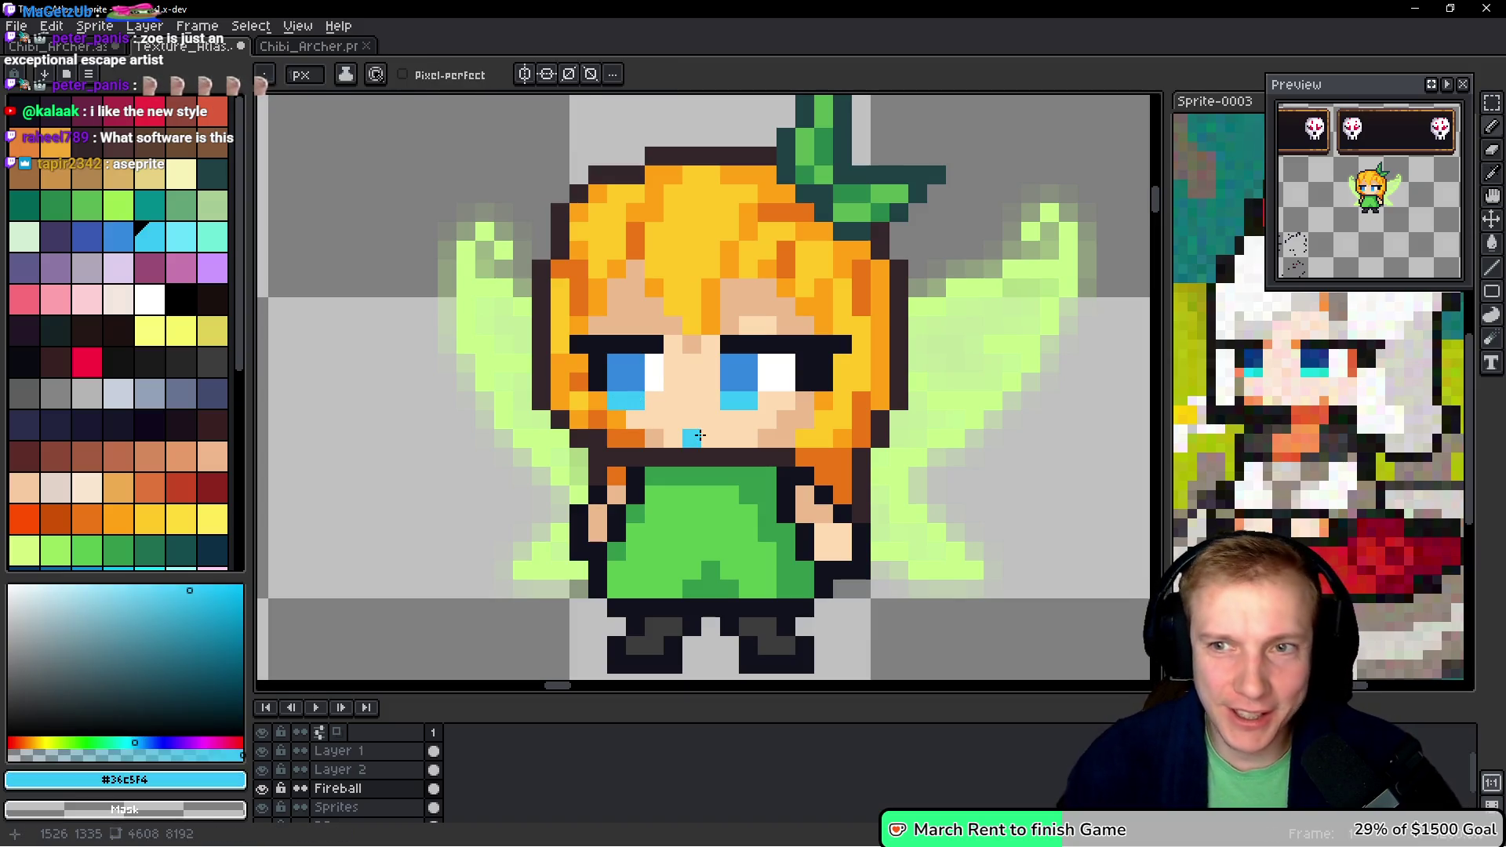
pyautogui.hotkey('ctrl', 'z')
pyautogui.click(763, 420)
# - Paint skin over the tears under both eyes and beside each eye's outer corner
pyautogui.scroll(-3, 760, 428)
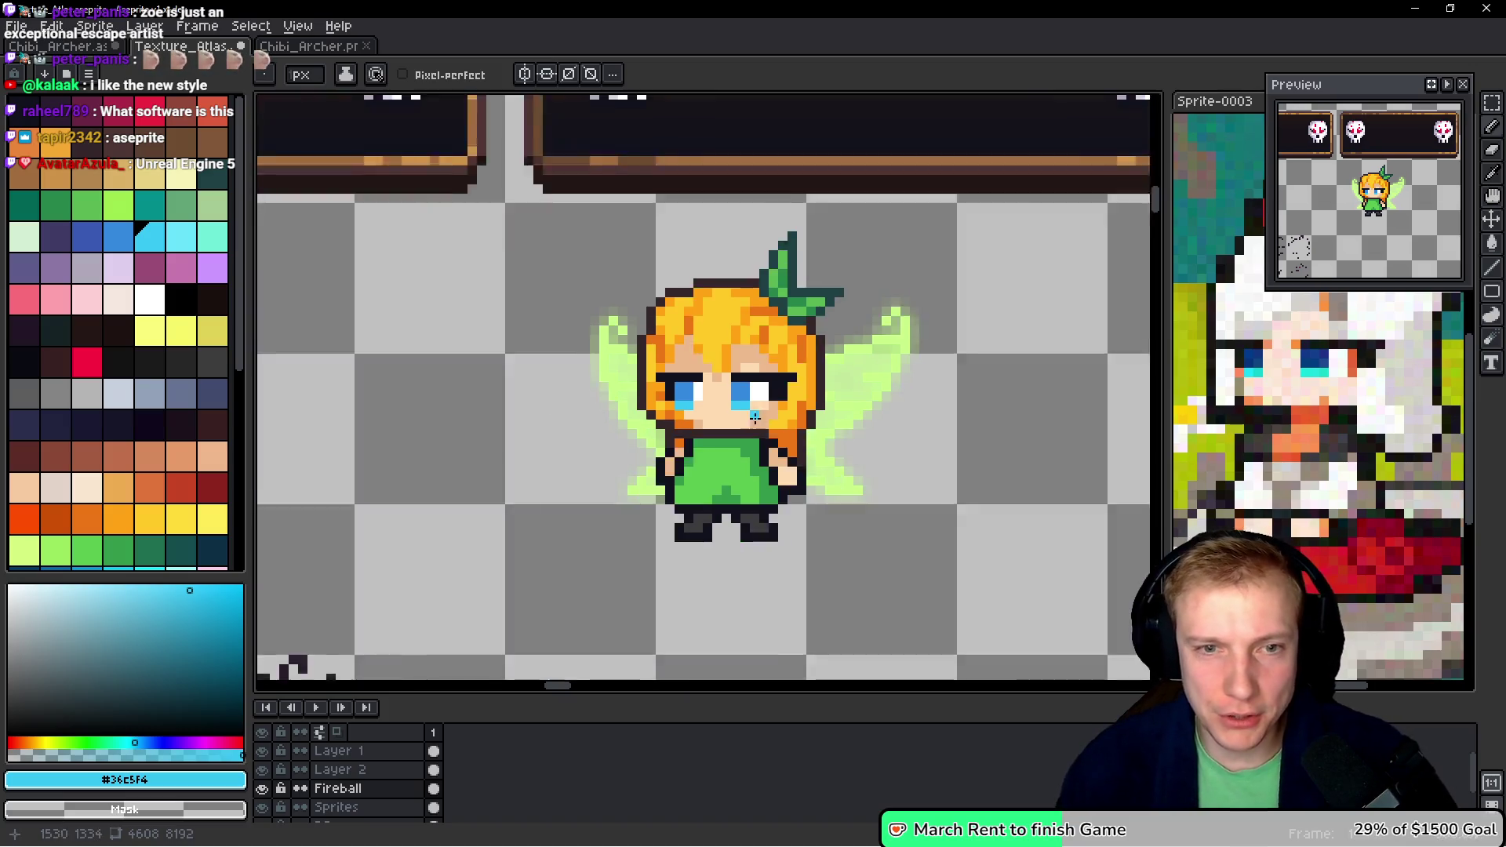
pyautogui.scroll(-2, 778, 440)
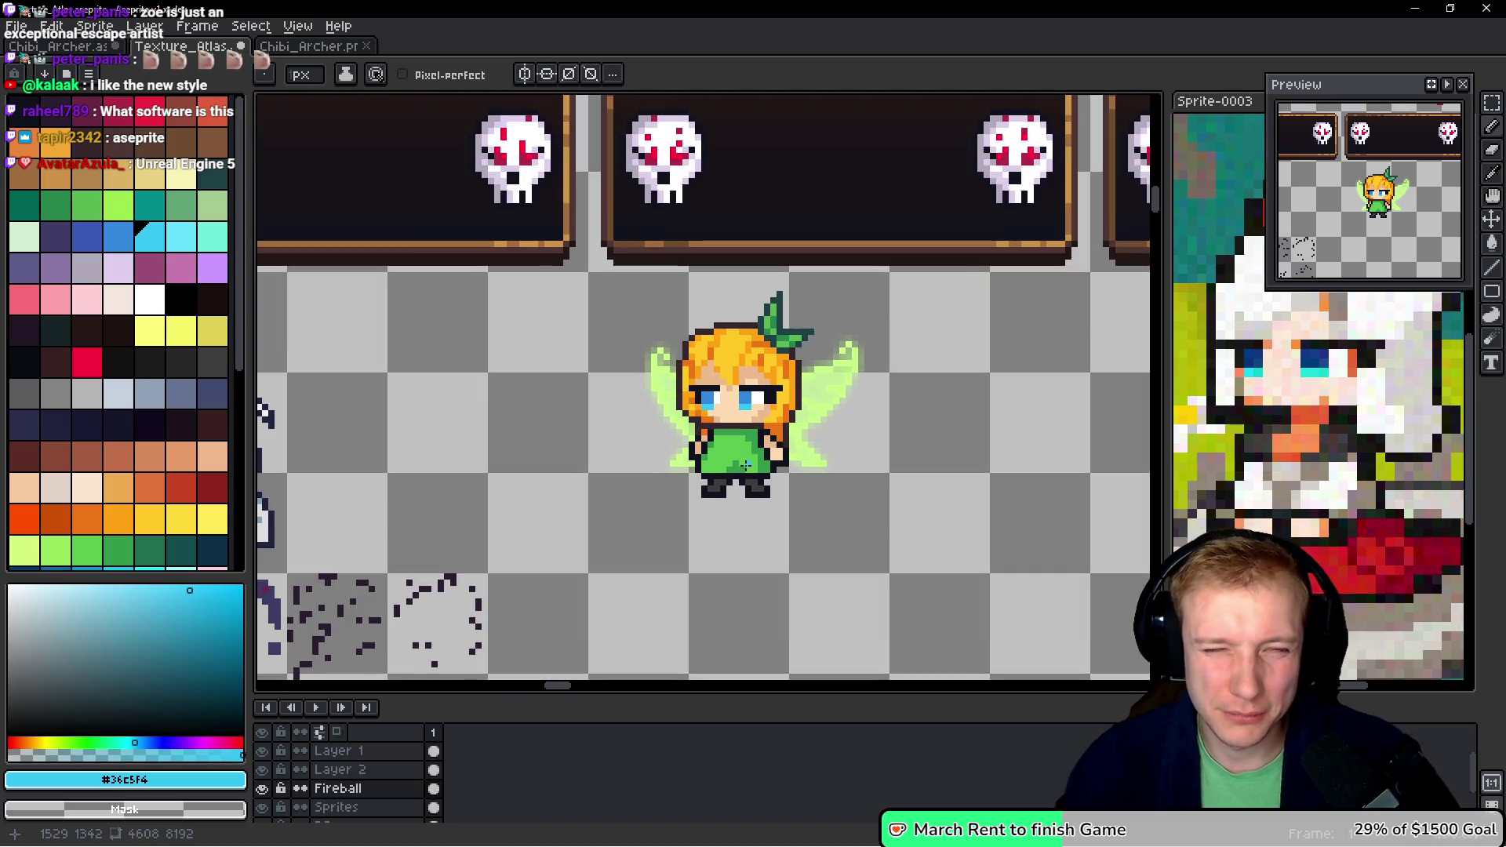
pyautogui.scroll(4, 746, 465)
pyautogui.keyDown('alt'); pyautogui.click(792, 393); pyautogui.keyUp('alt')
pyautogui.click(792, 393)
pyautogui.moveTo(692, 389); pyautogui.dragTo(673, 388)
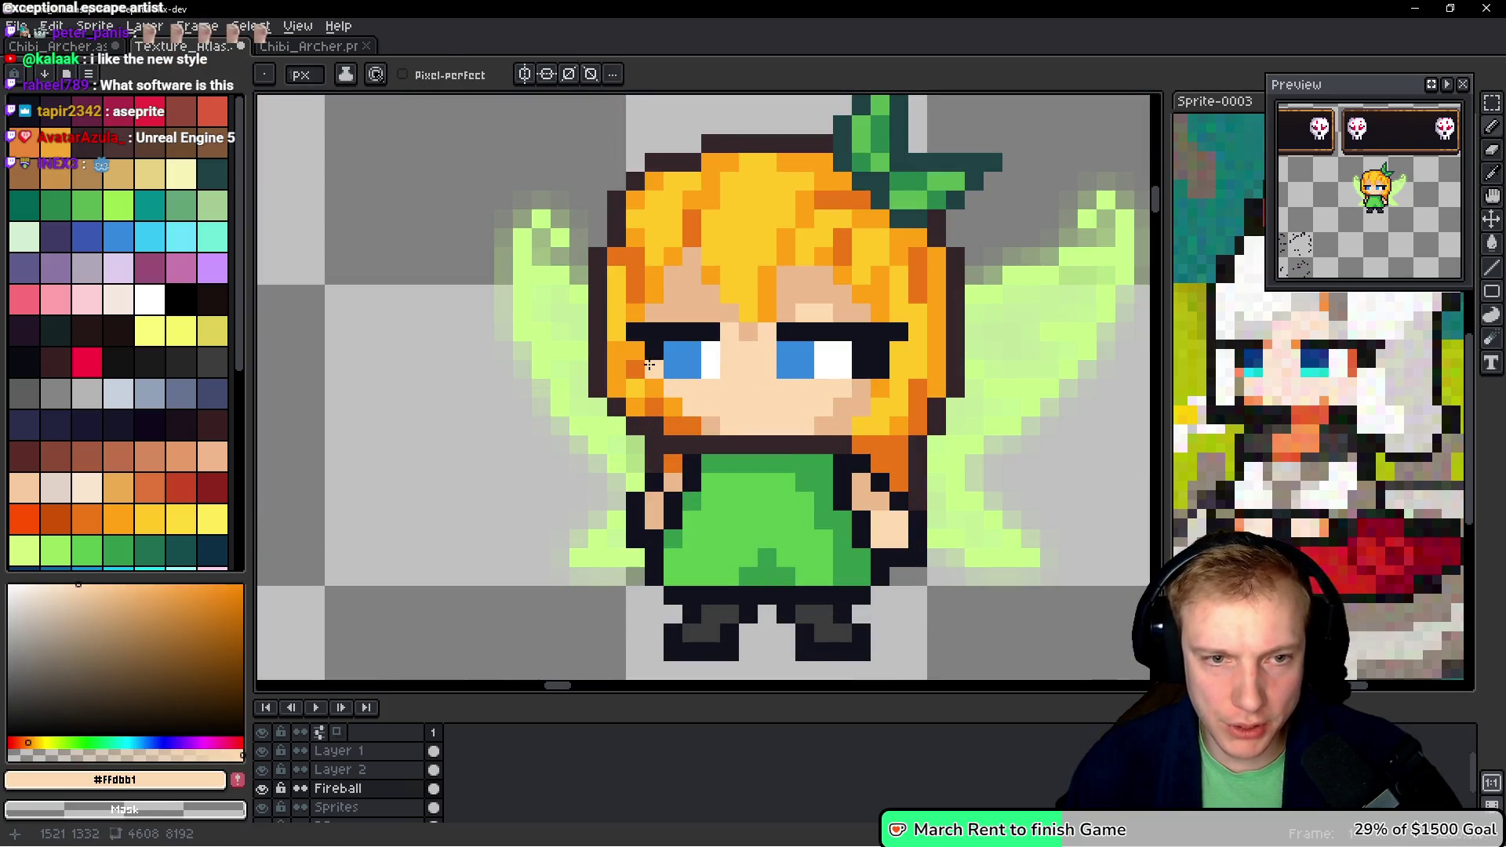
pyautogui.click(649, 365)
pyautogui.click(881, 370)
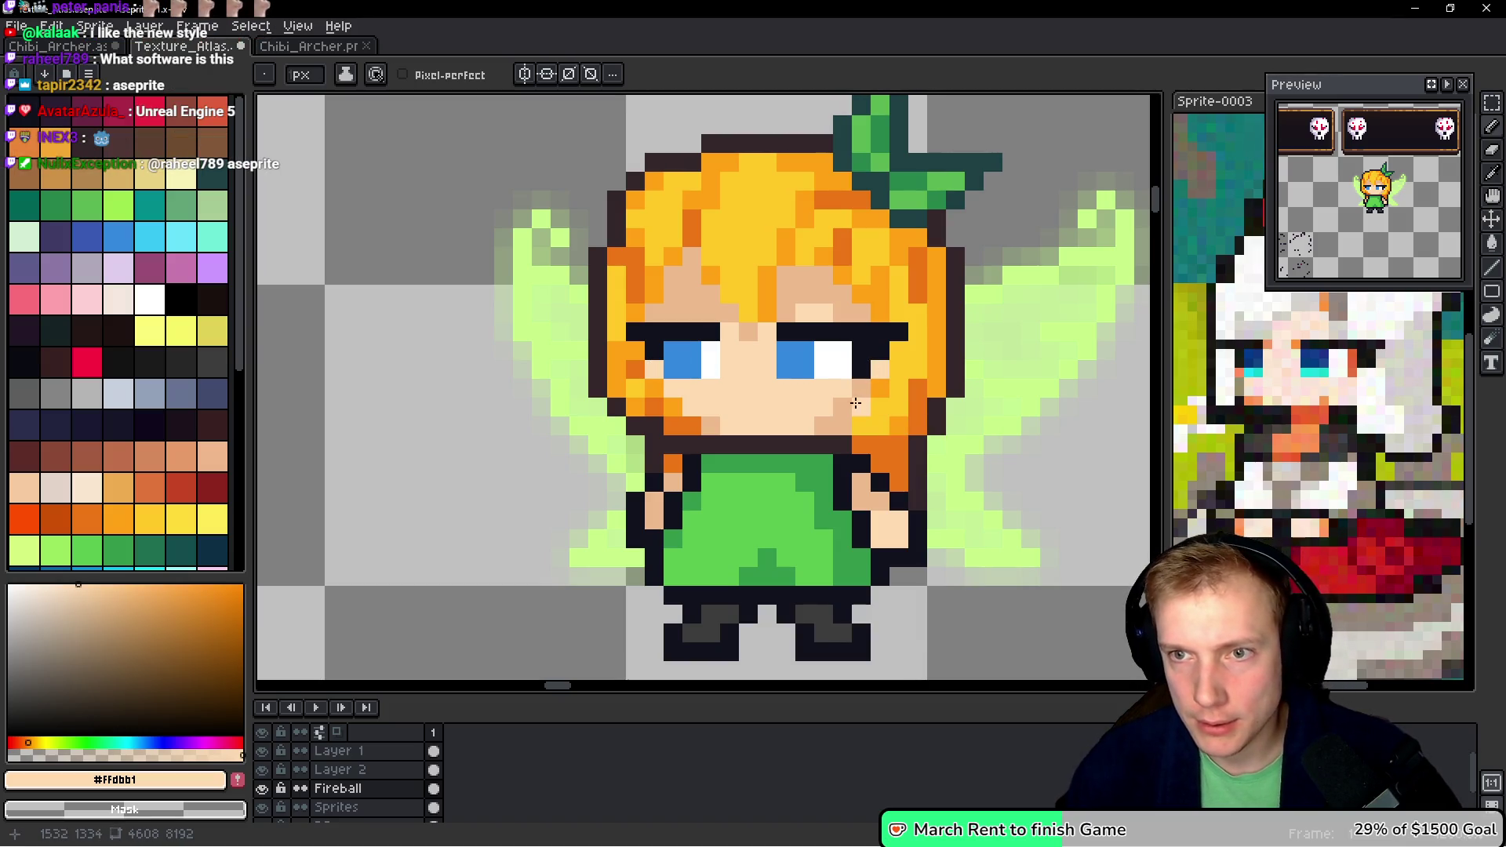
# - Add a light-cyan highlight pixel at the top-left of each eye
pyautogui.press('i')
pyautogui.click(682, 357)
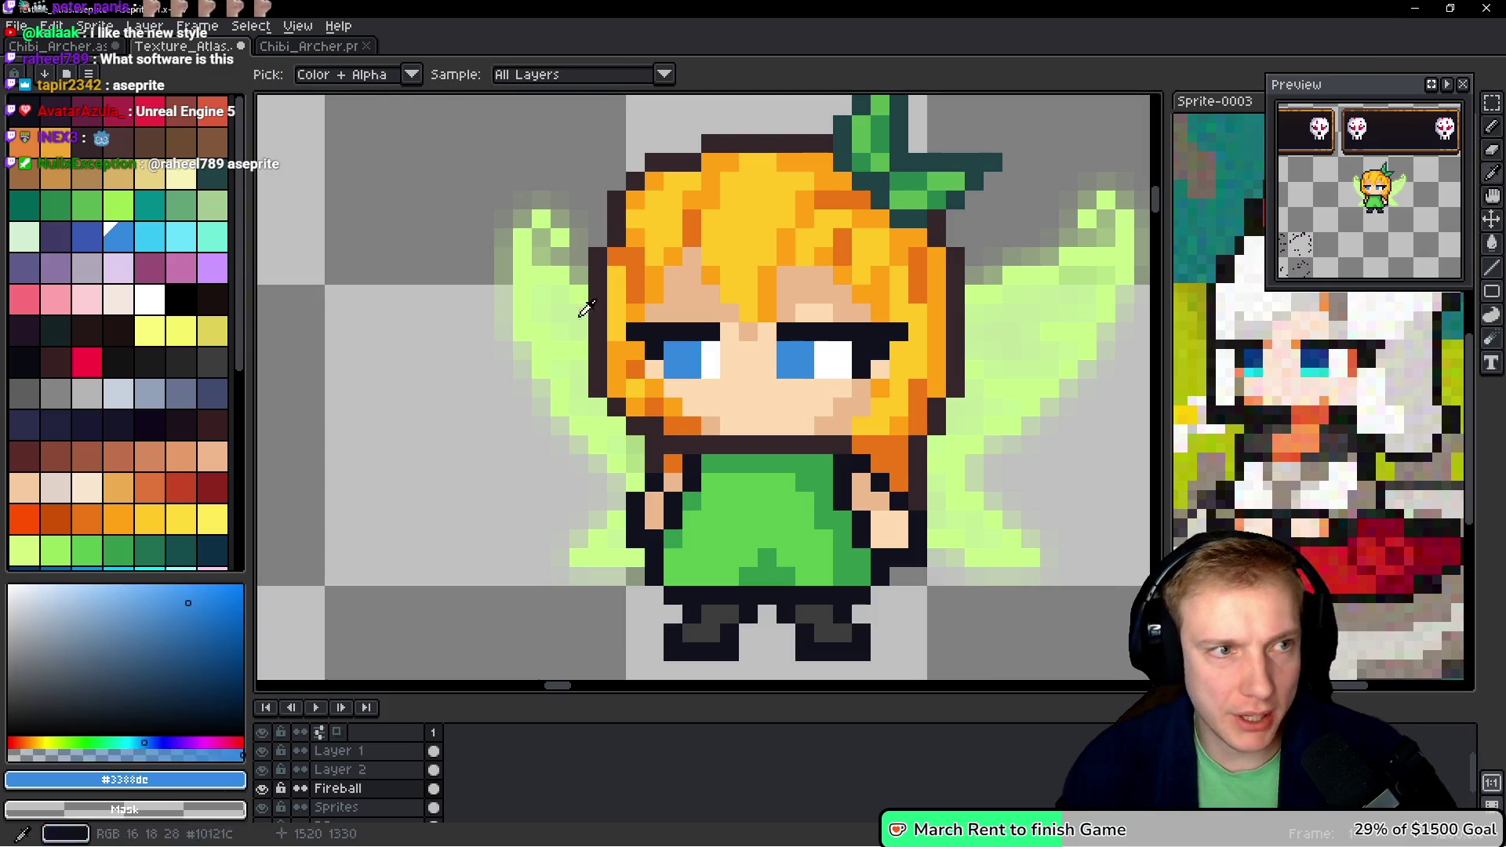
pyautogui.click(180, 233)
pyautogui.press('b')
pyautogui.click(674, 351)
pyautogui.click(786, 350)
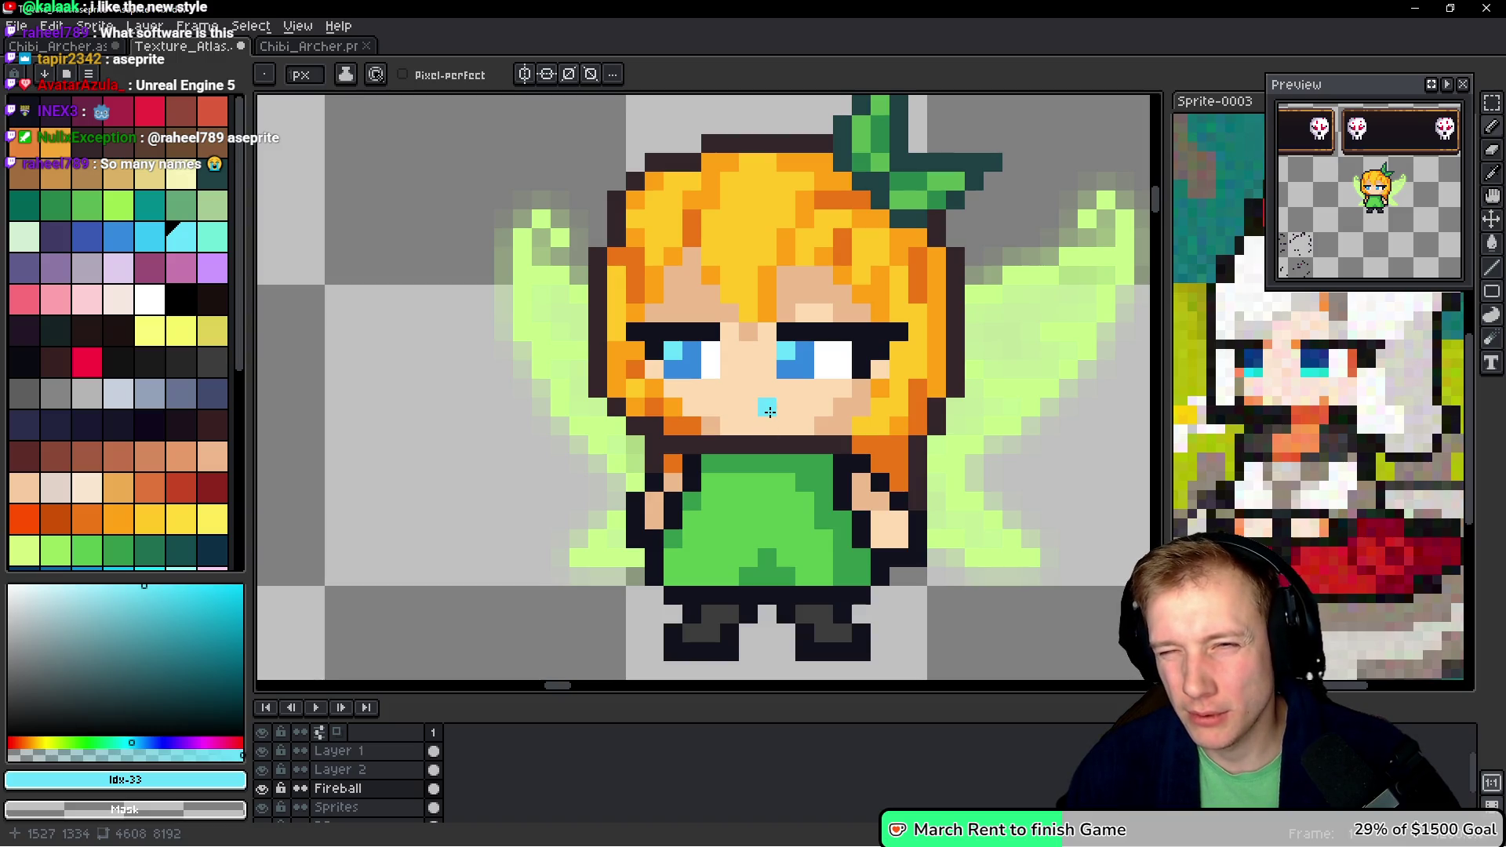
pyautogui.keyDown('alt'); pyautogui.click(880, 369); pyautogui.keyUp('alt')
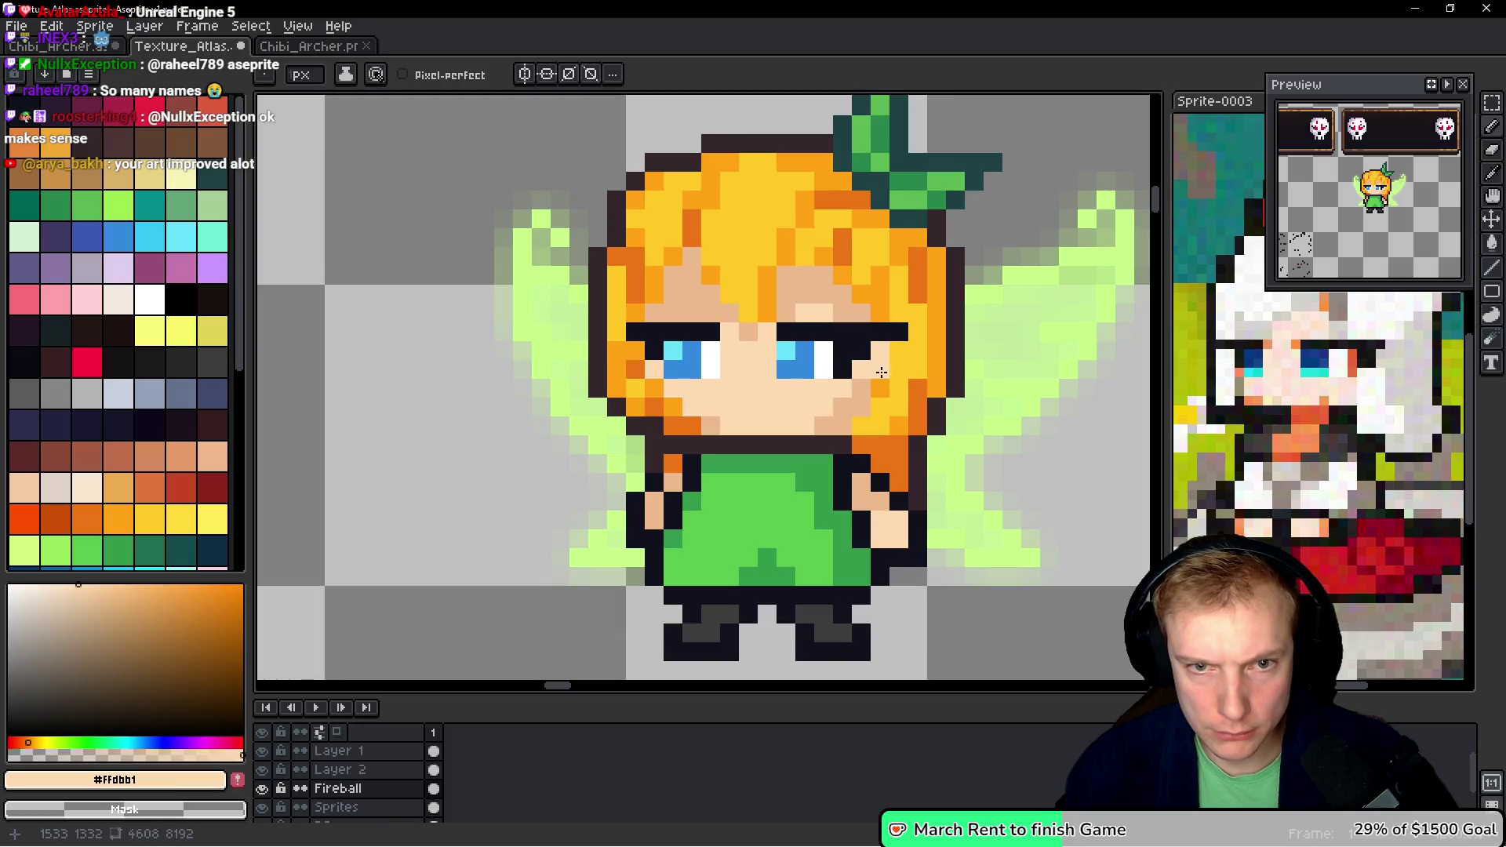
pyautogui.keyDown('alt'); pyautogui.click(899, 338); pyautogui.keyUp('alt')
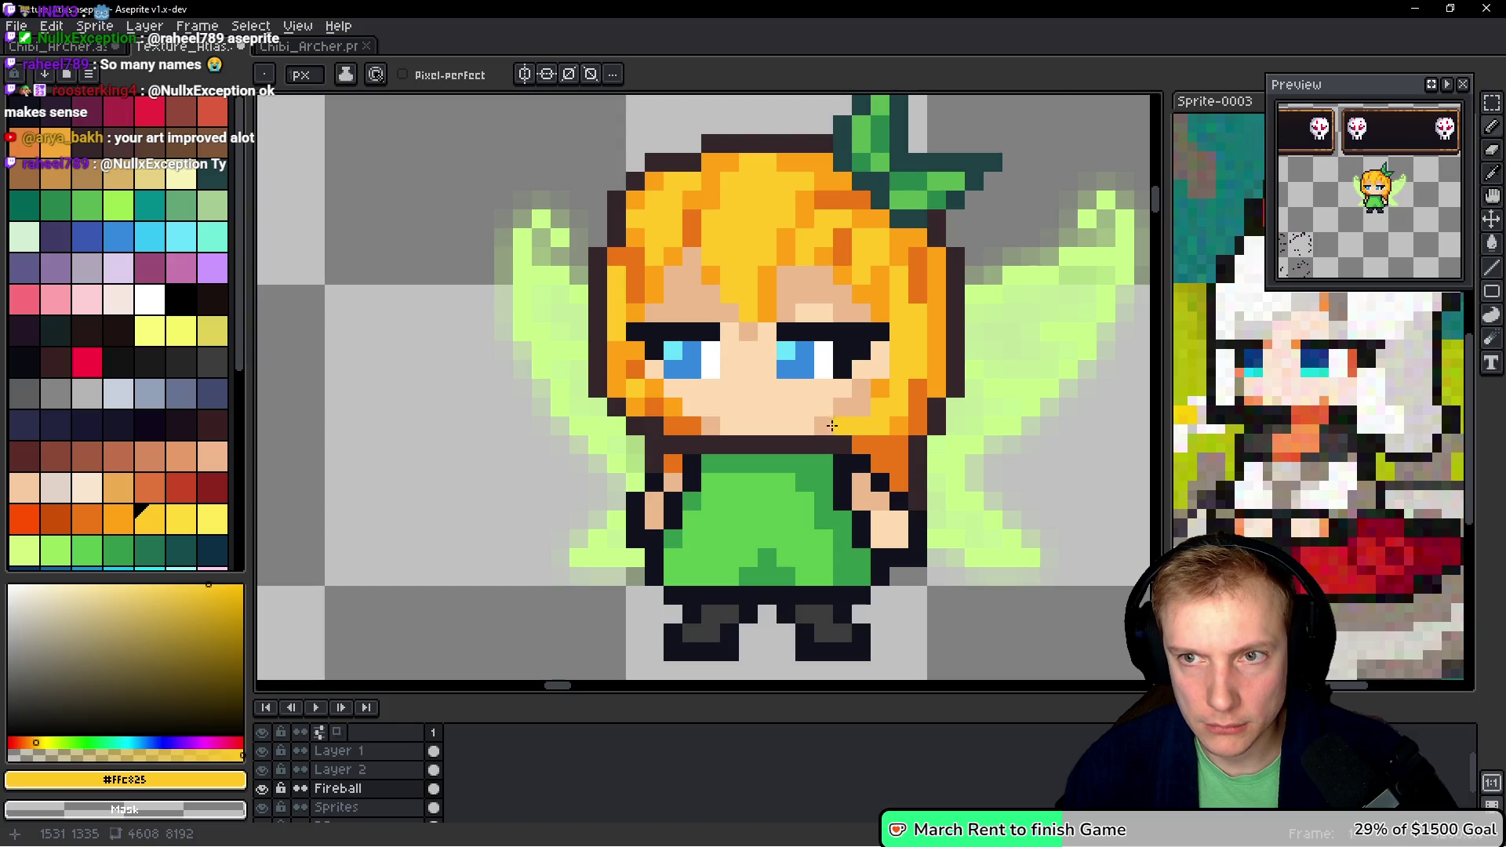
pyautogui.scroll(-8, 797, 376)
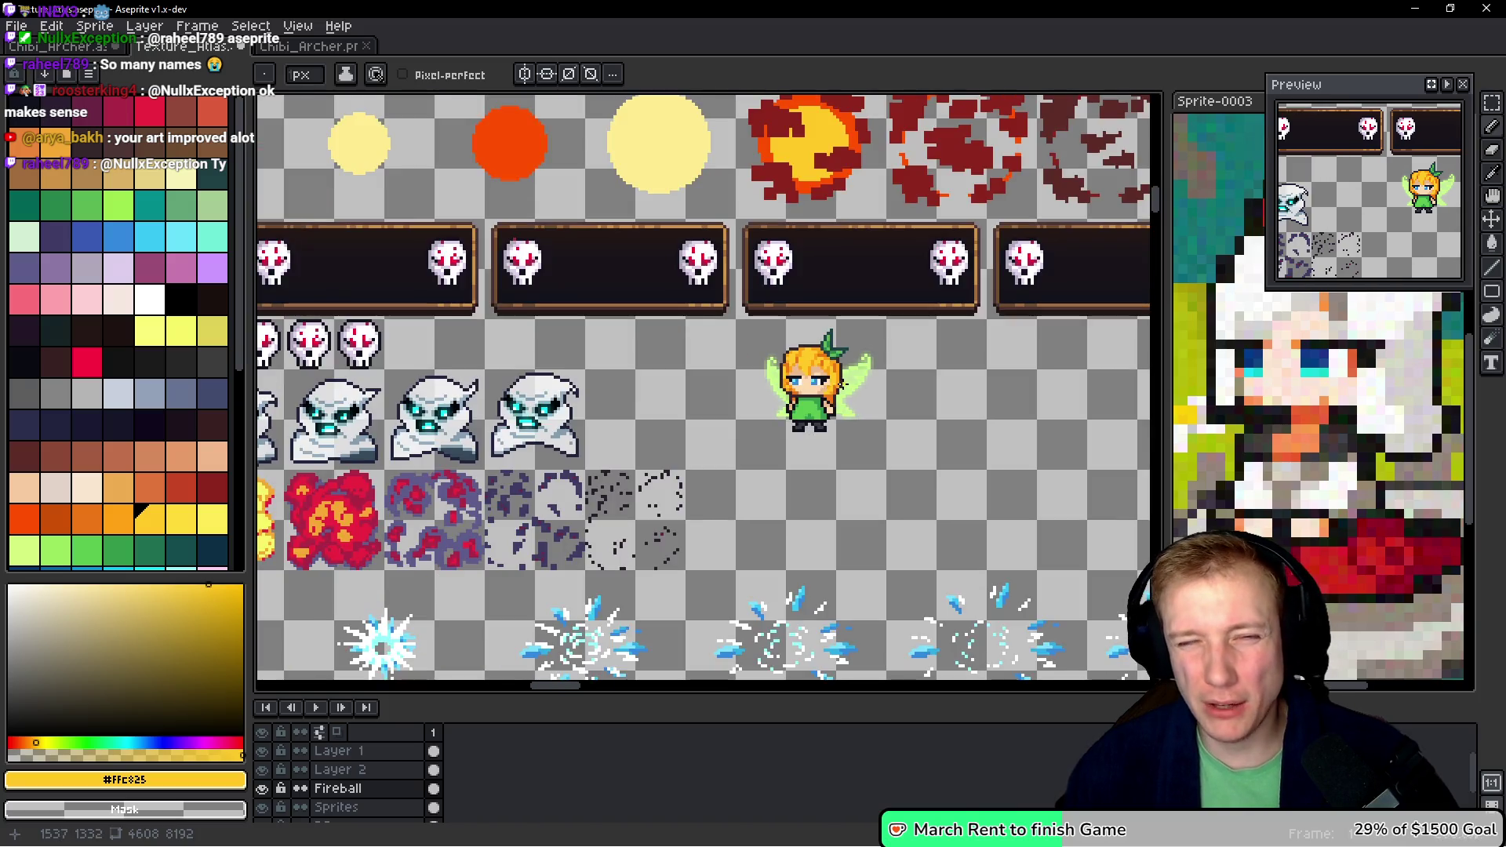
# - Save Texture_Atlas.aseprite
pyautogui.scroll(4, 842, 385)
pyautogui.hotkey('ctrl', 's')
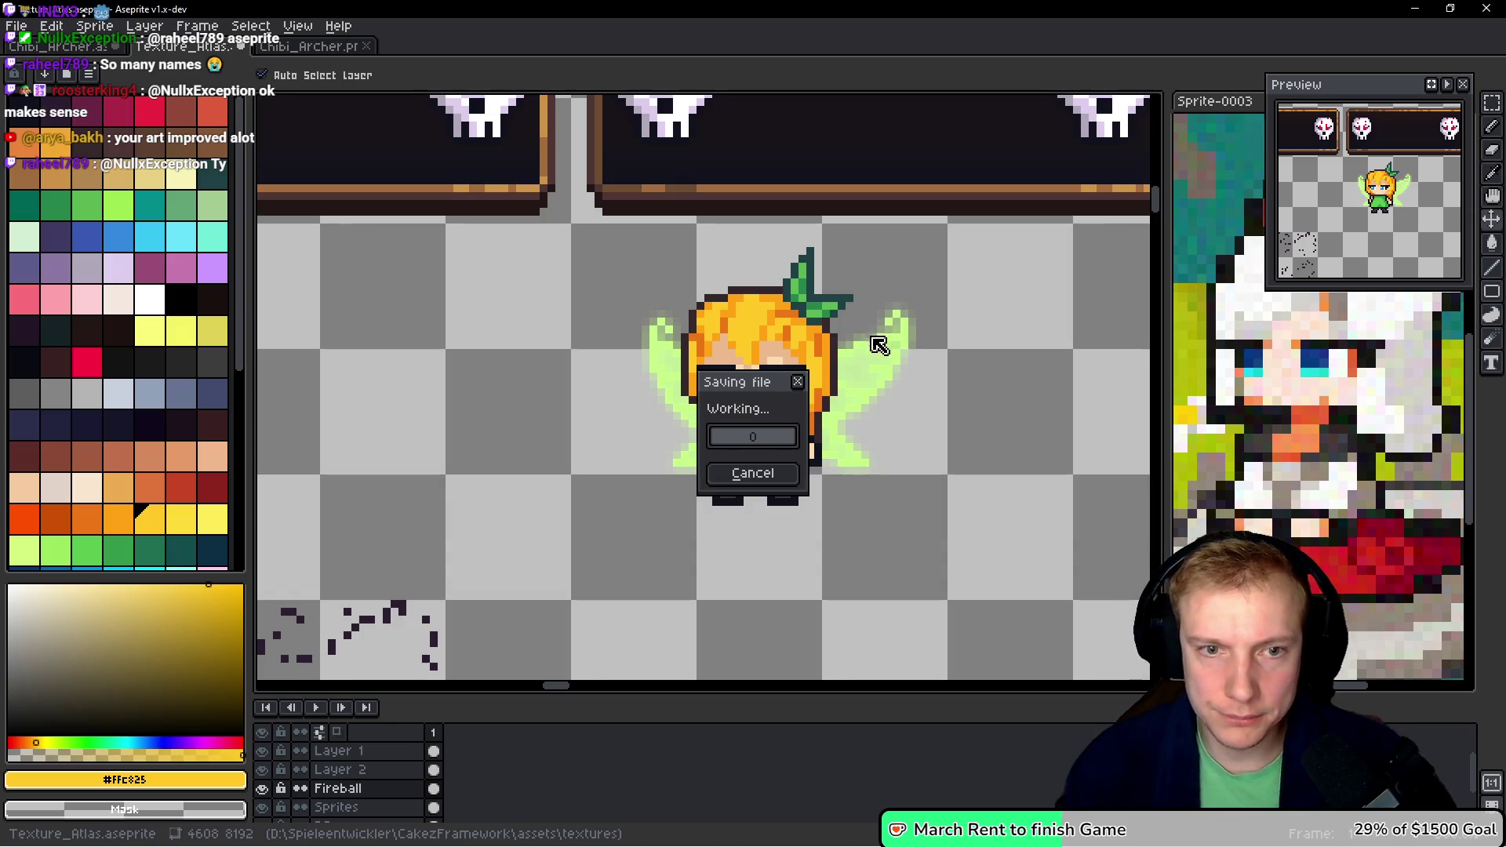
pyautogui.scroll(3, 840, 366)
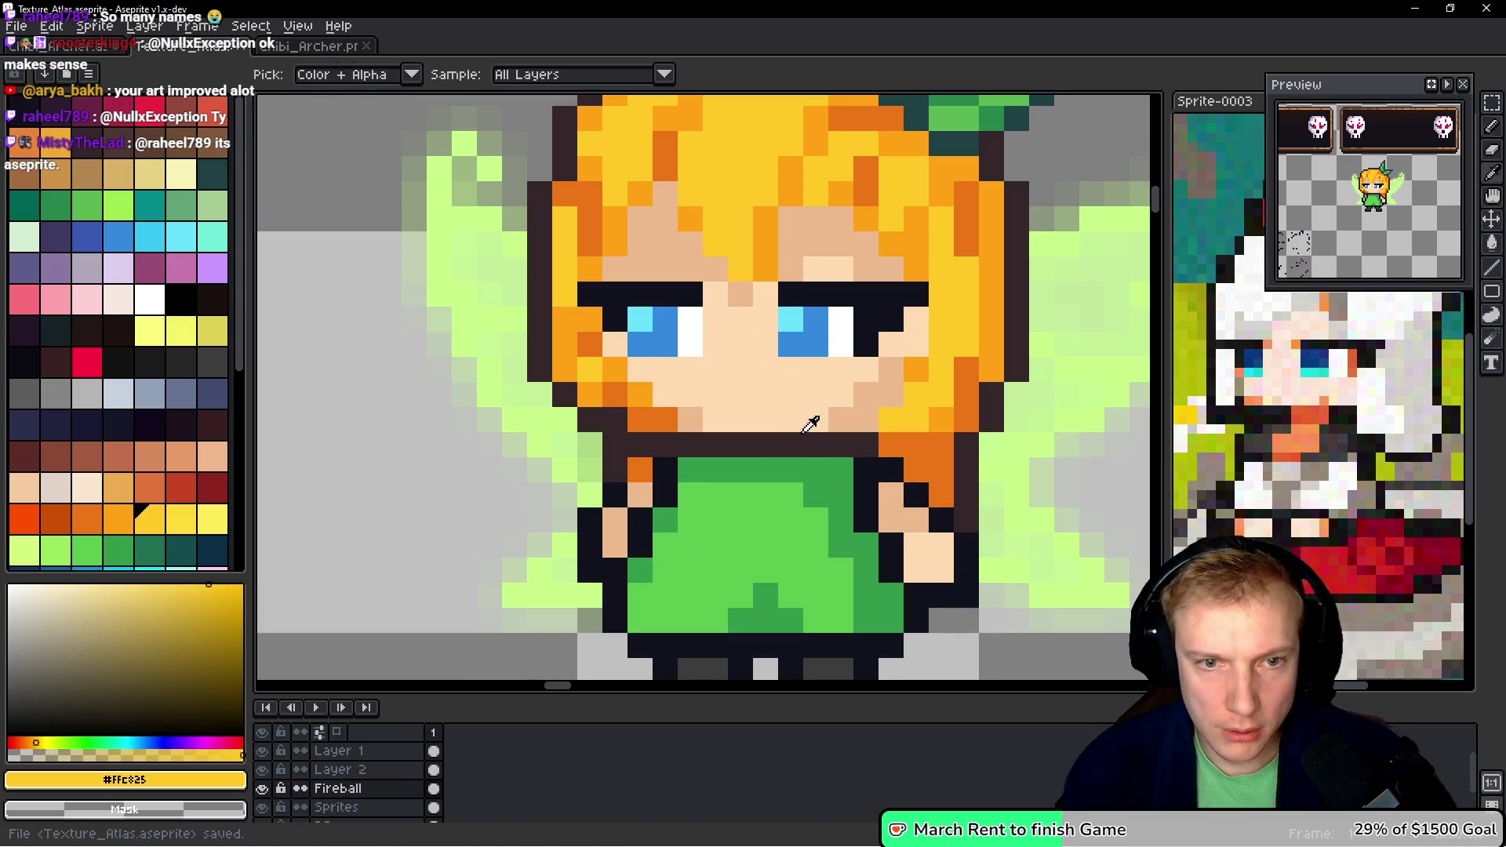
pyautogui.keyDown('alt'); pyautogui.click(803, 402); pyautogui.keyUp('alt')
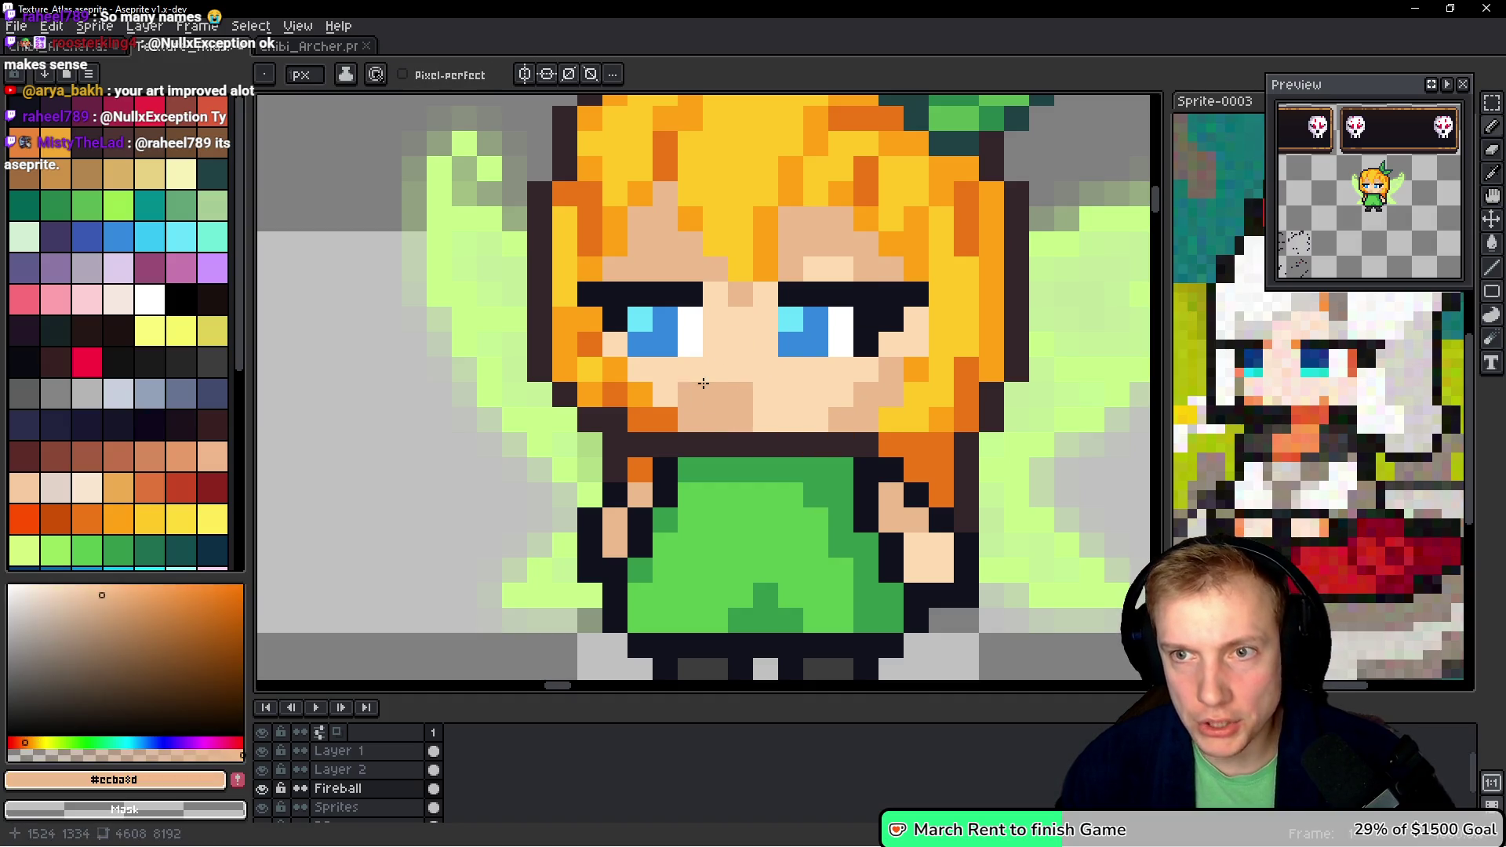
pyautogui.scroll(-4, 704, 383)
# - Re-export the atlas sprite sheet from the Export Sprite Sheet dialog
pyautogui.hotkey('ctrl', 'e')
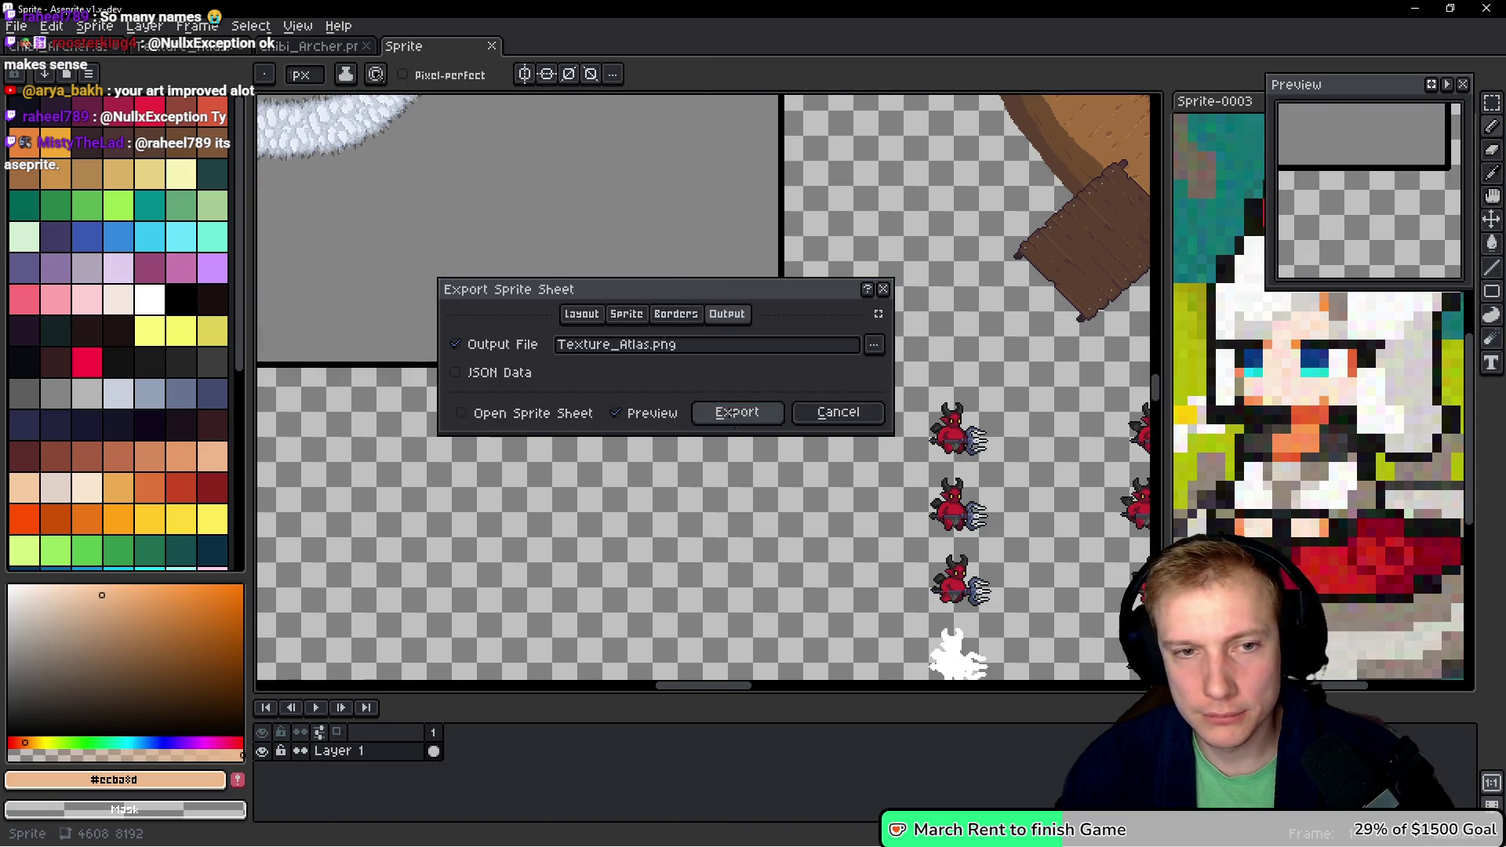
pyautogui.click(736, 416)
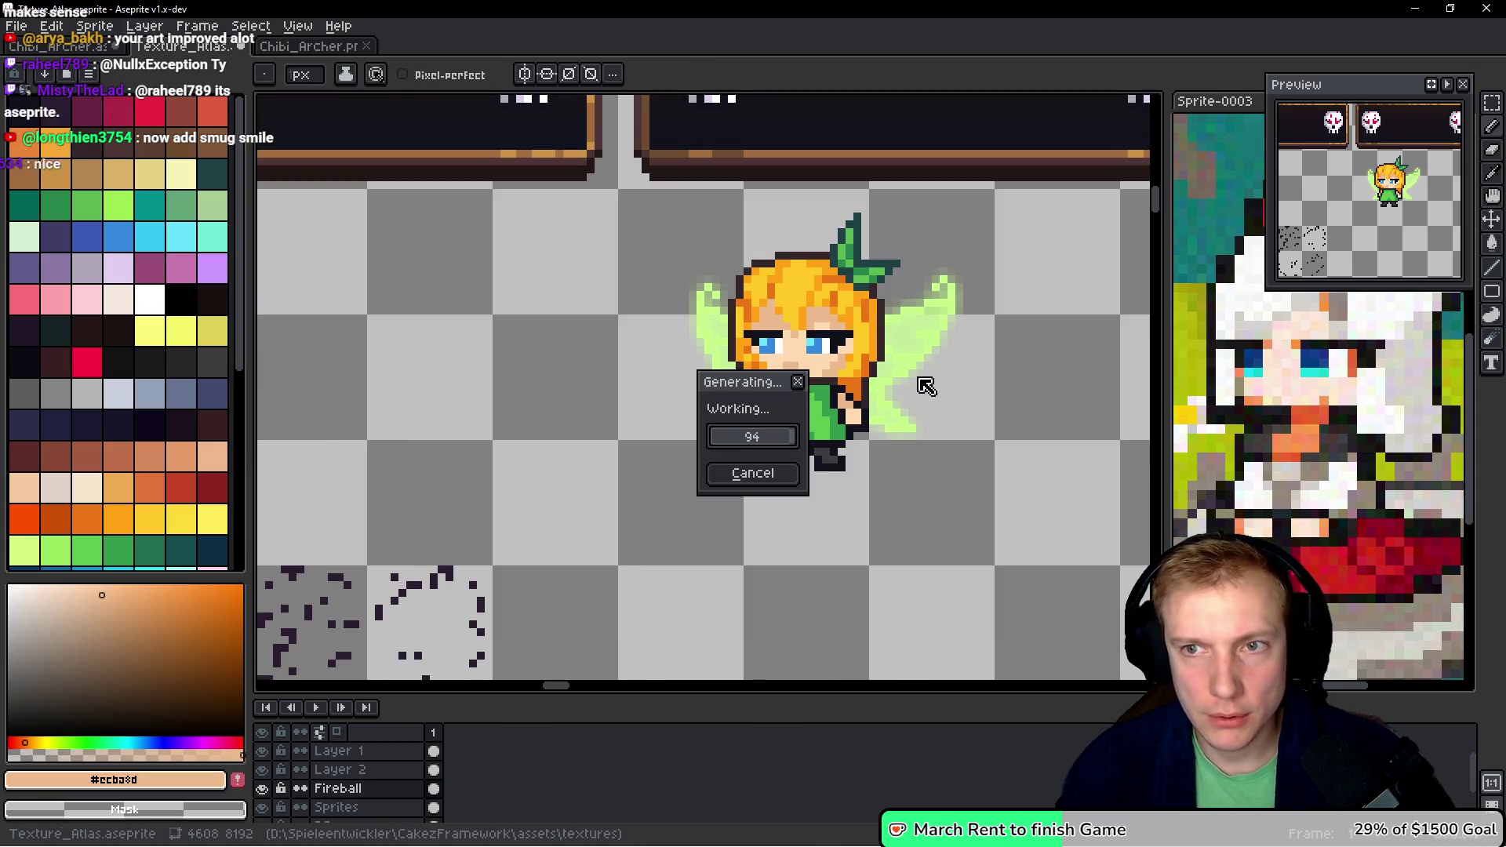
pyautogui.press('alt')
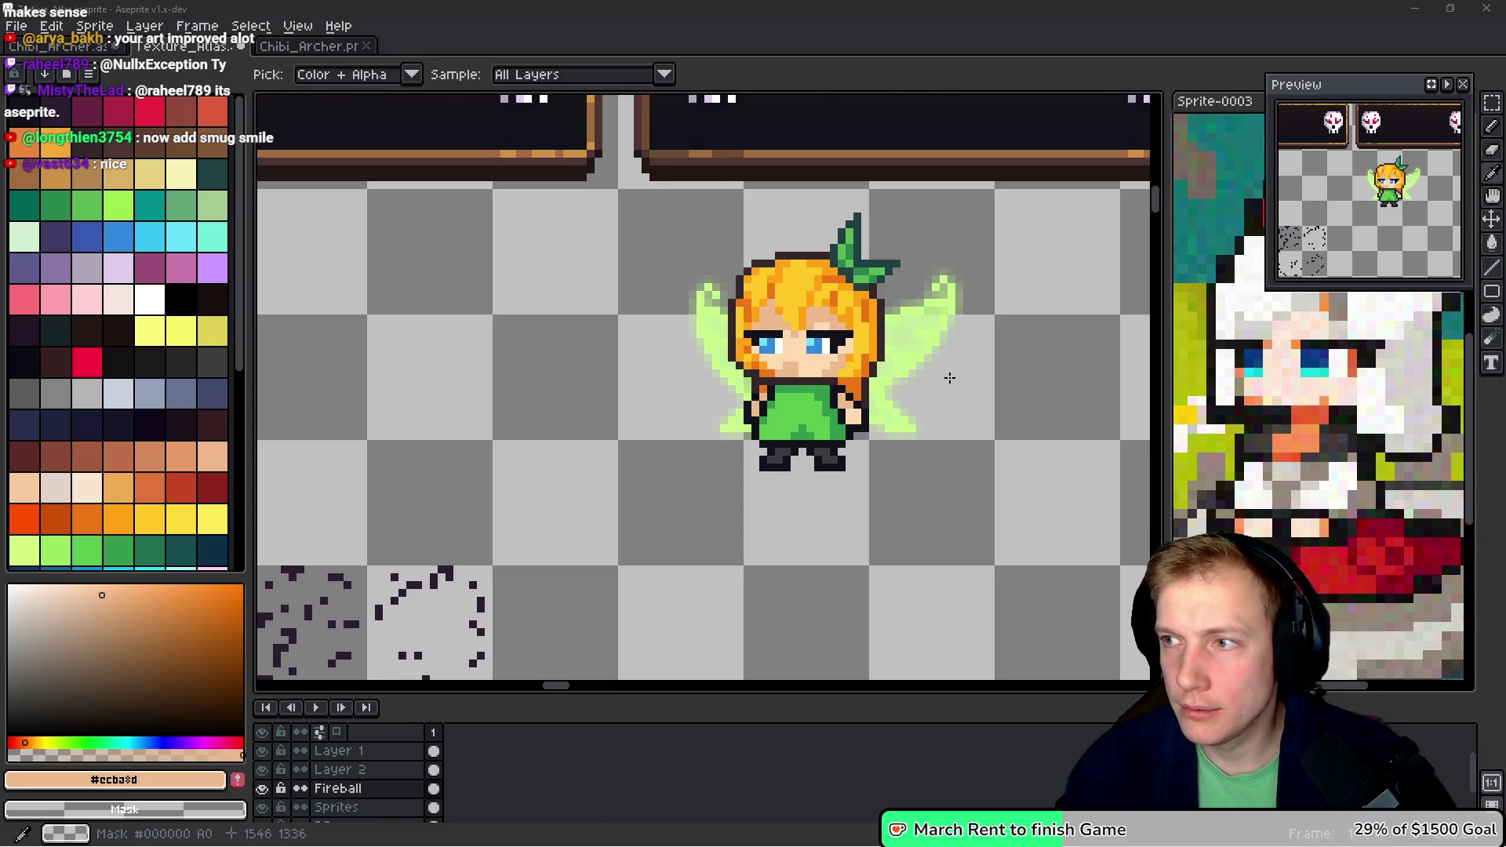
# - Check the updated fairy in the running game, then zoom back to the brown hair sprite
pyautogui.hotkey('alt', 'Tab')
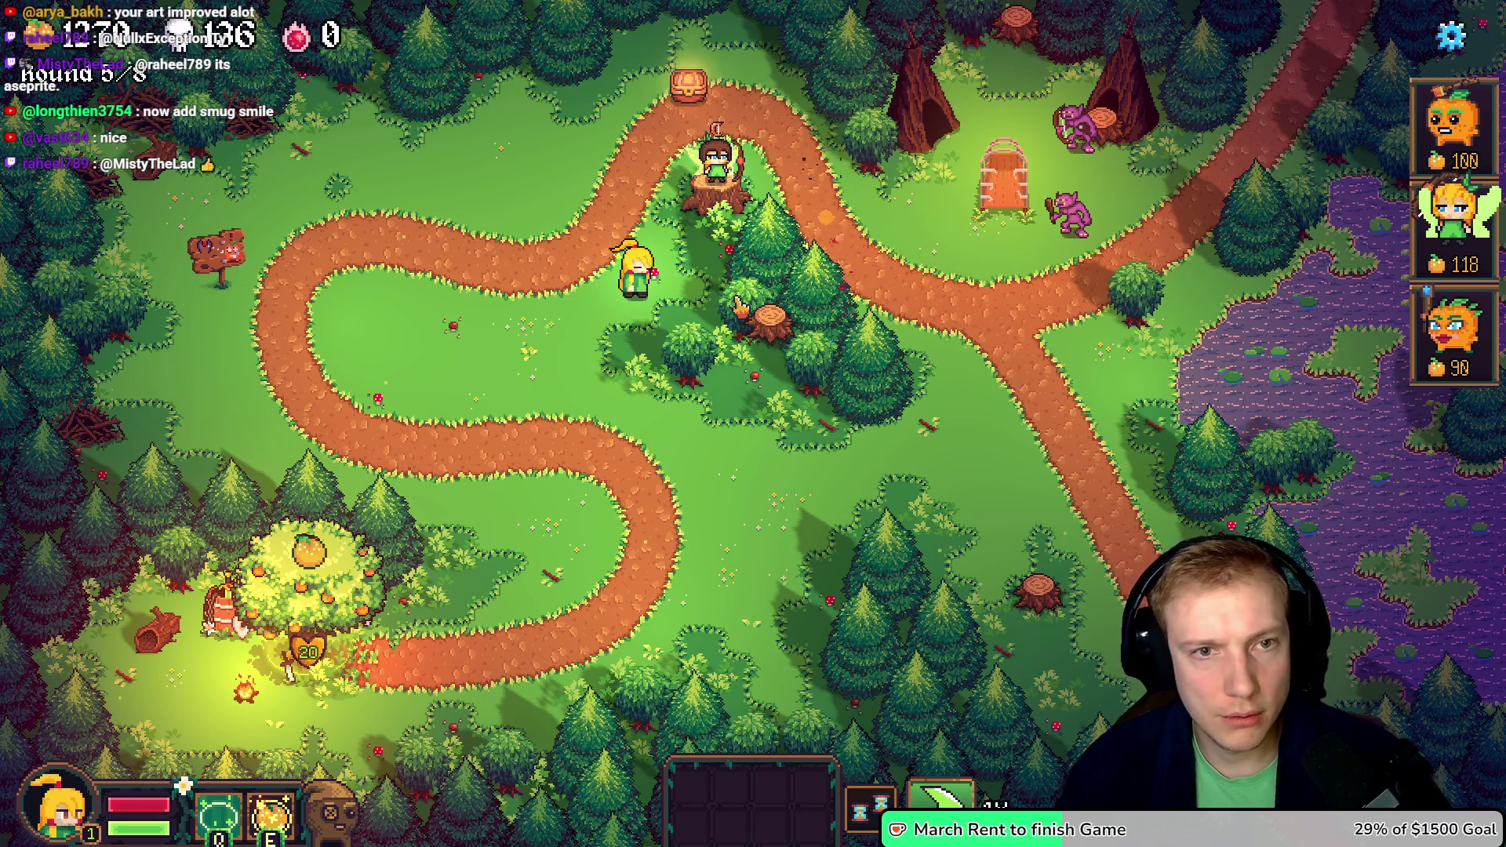
pyautogui.press('Escape')
pyautogui.hotkey('alt', 'Tab')
pyautogui.scroll(-5, 639, 262)
pyautogui.scroll(10, 792, 298)
pyautogui.scroll(5, 518, 211)
pyautogui.scroll(2, 563, 218)
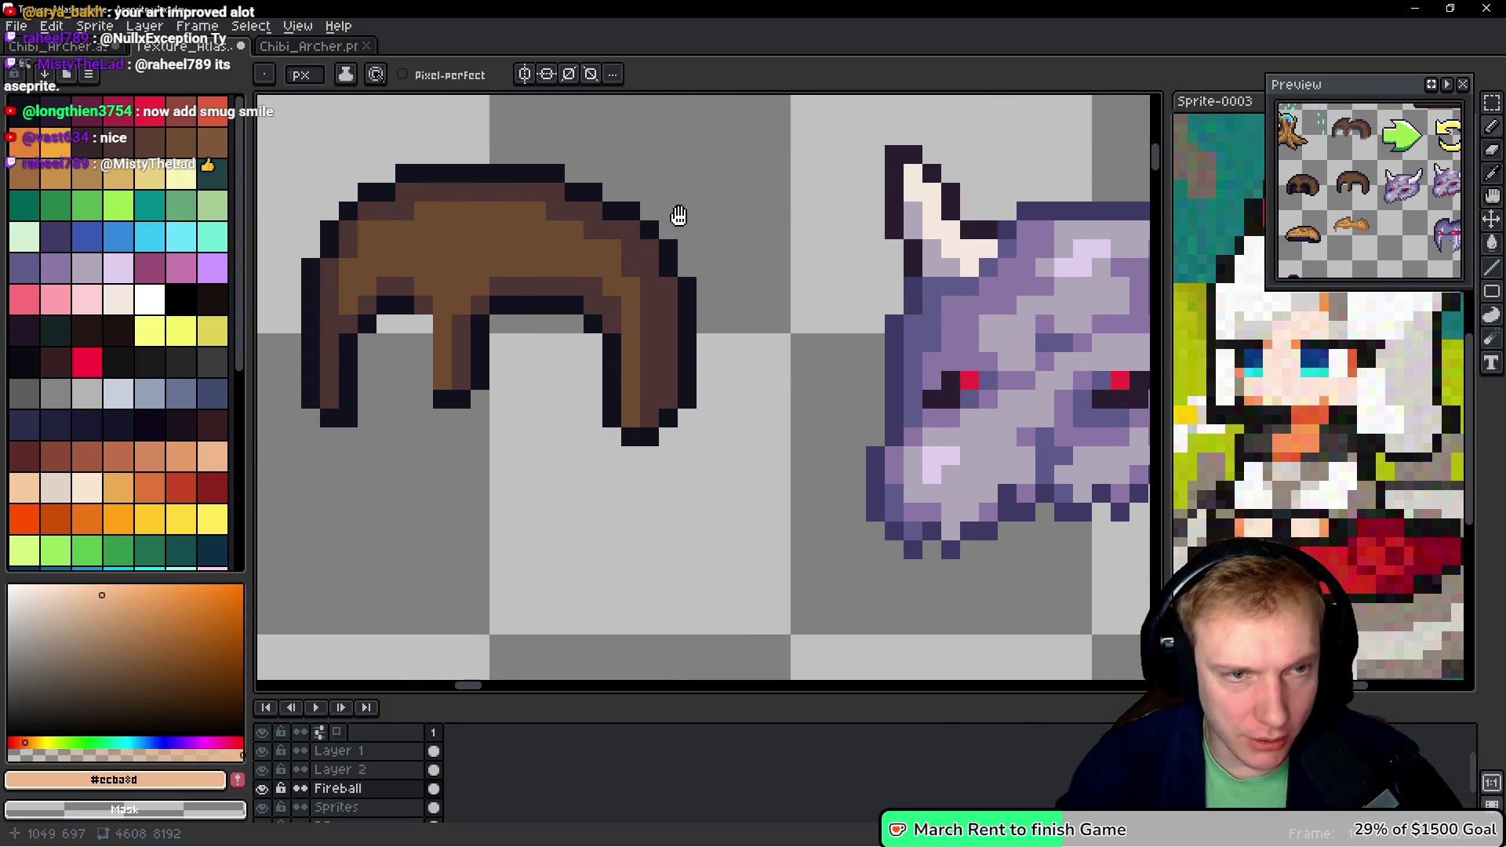
# - Shift the right half of the brown hair one pixel left and save the atlas
pyautogui.press('q')
pyautogui.moveTo(674, 153)
pyautogui.mouseDown()
pyautogui.moveTo(540, 155)
pyautogui.moveTo(559, 416)
pyautogui.moveTo(646, 158)
pyautogui.mouseUp()
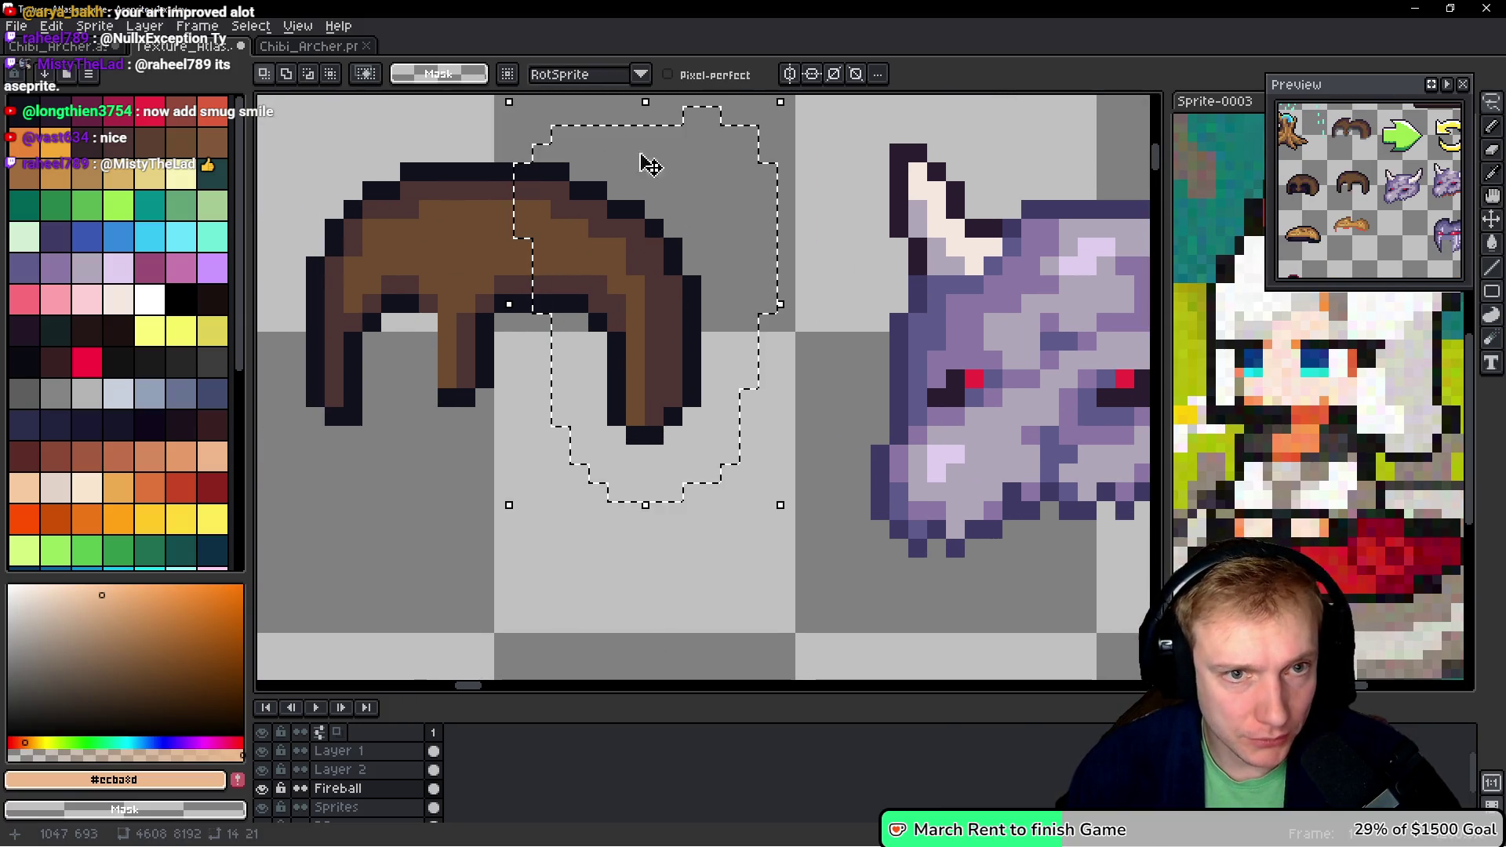
pyautogui.moveTo(702, 298); pyautogui.dragTo(682, 296)
pyautogui.hotkey('ctrl', 'd')
pyautogui.hotkey('ctrl', 's')
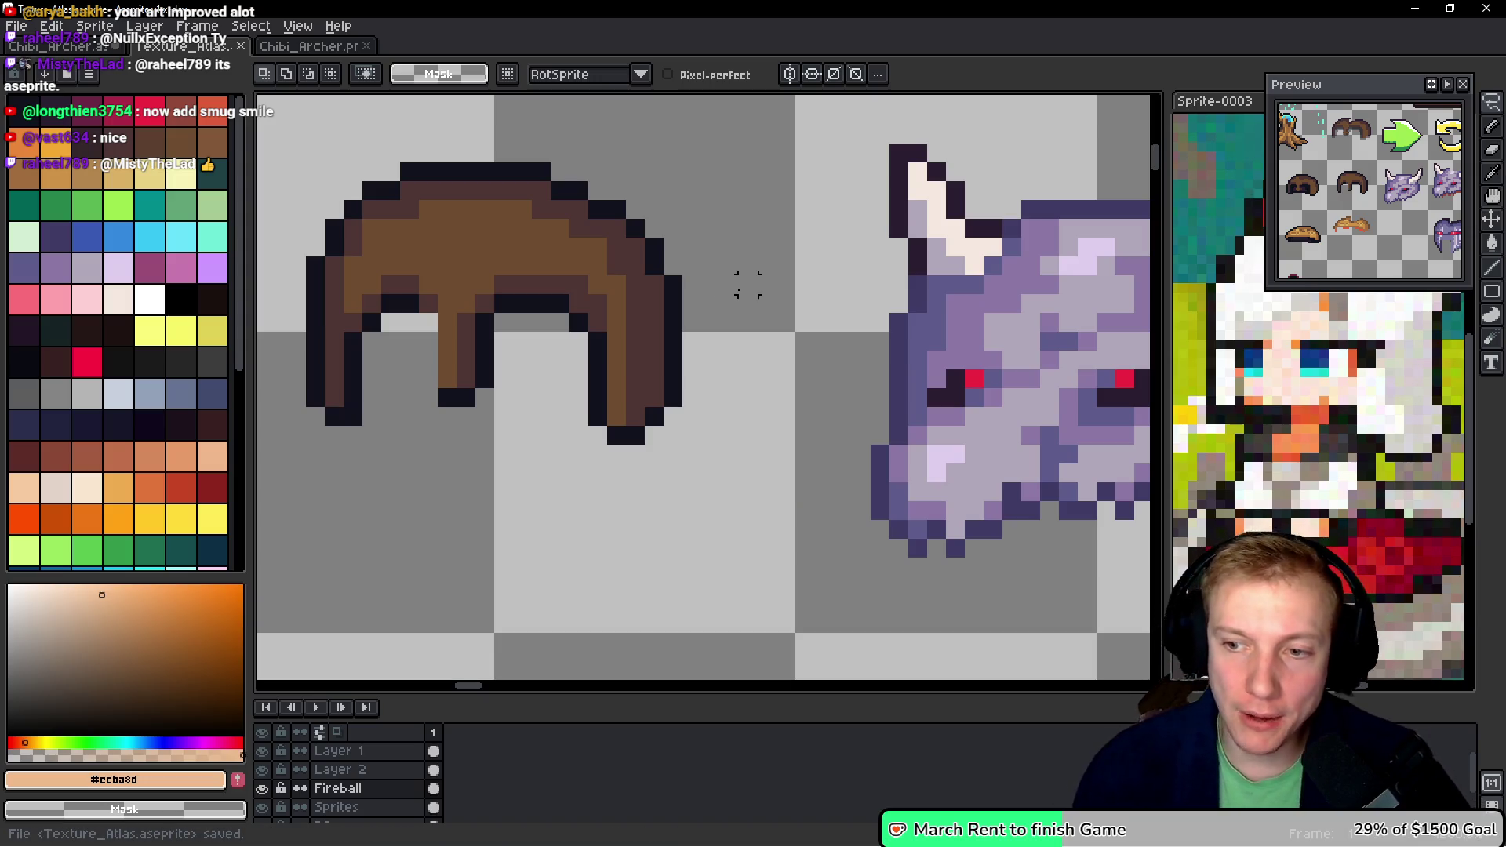
# - Export the sprite sheet as Texture_Atlas.png and check it briefly in the game
pyautogui.hotkey('ctrl', 'e')
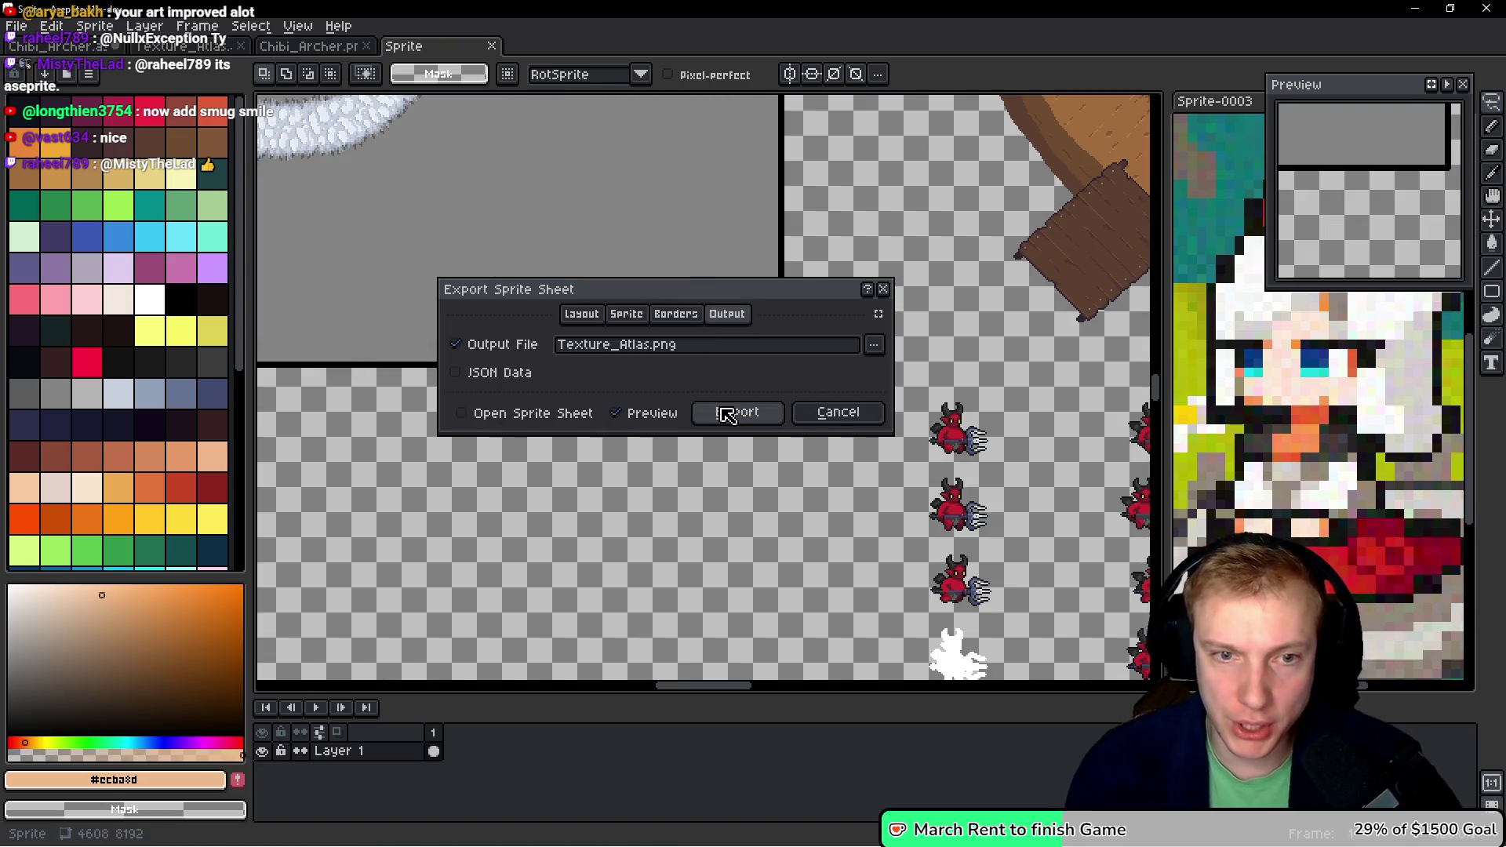
pyautogui.click(727, 413)
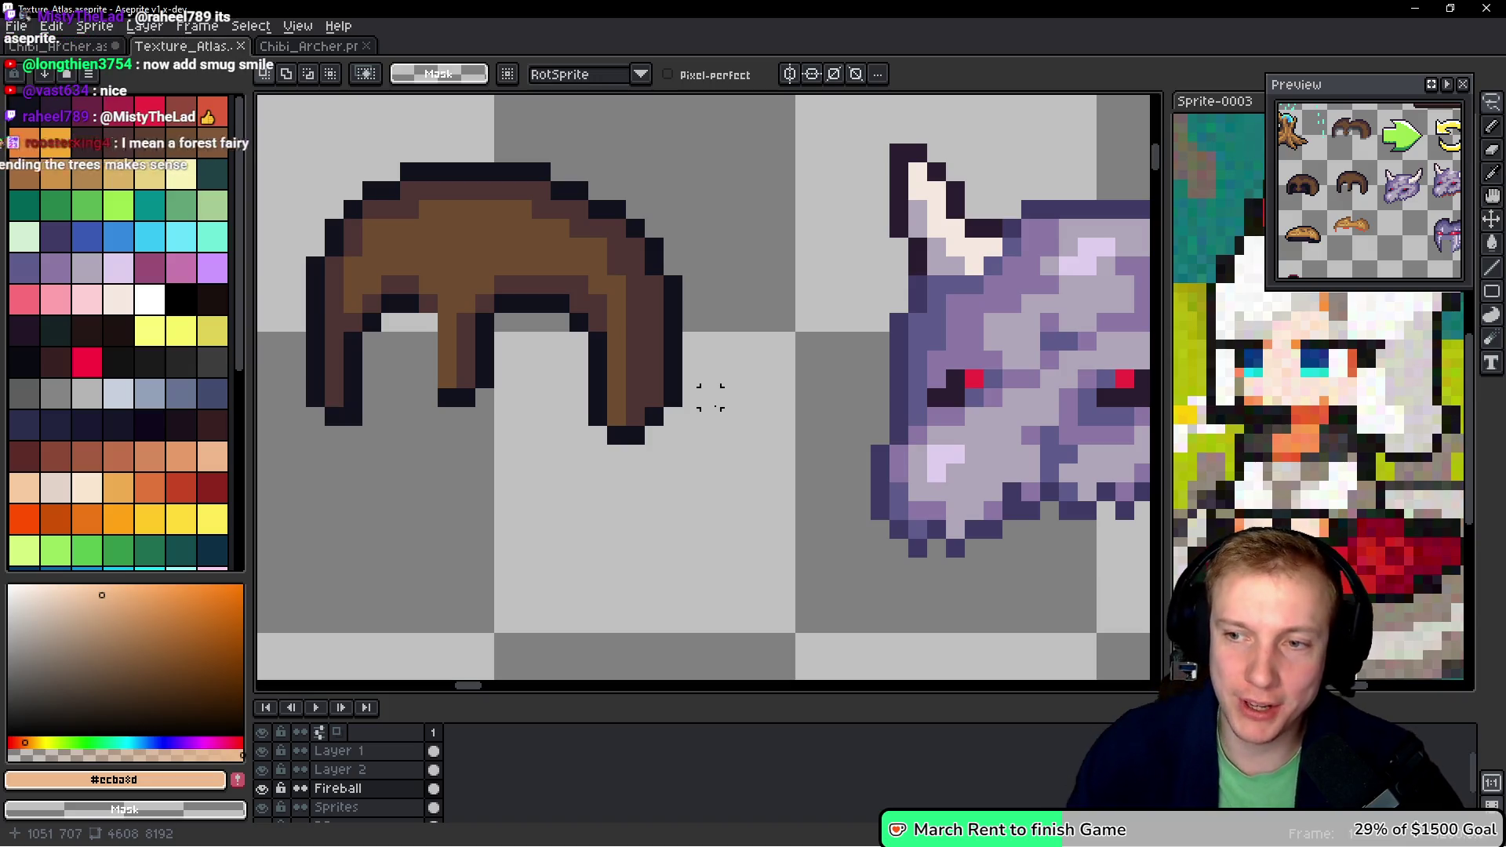
pyautogui.press('i')
pyautogui.hotkey('alt', 'Tab')
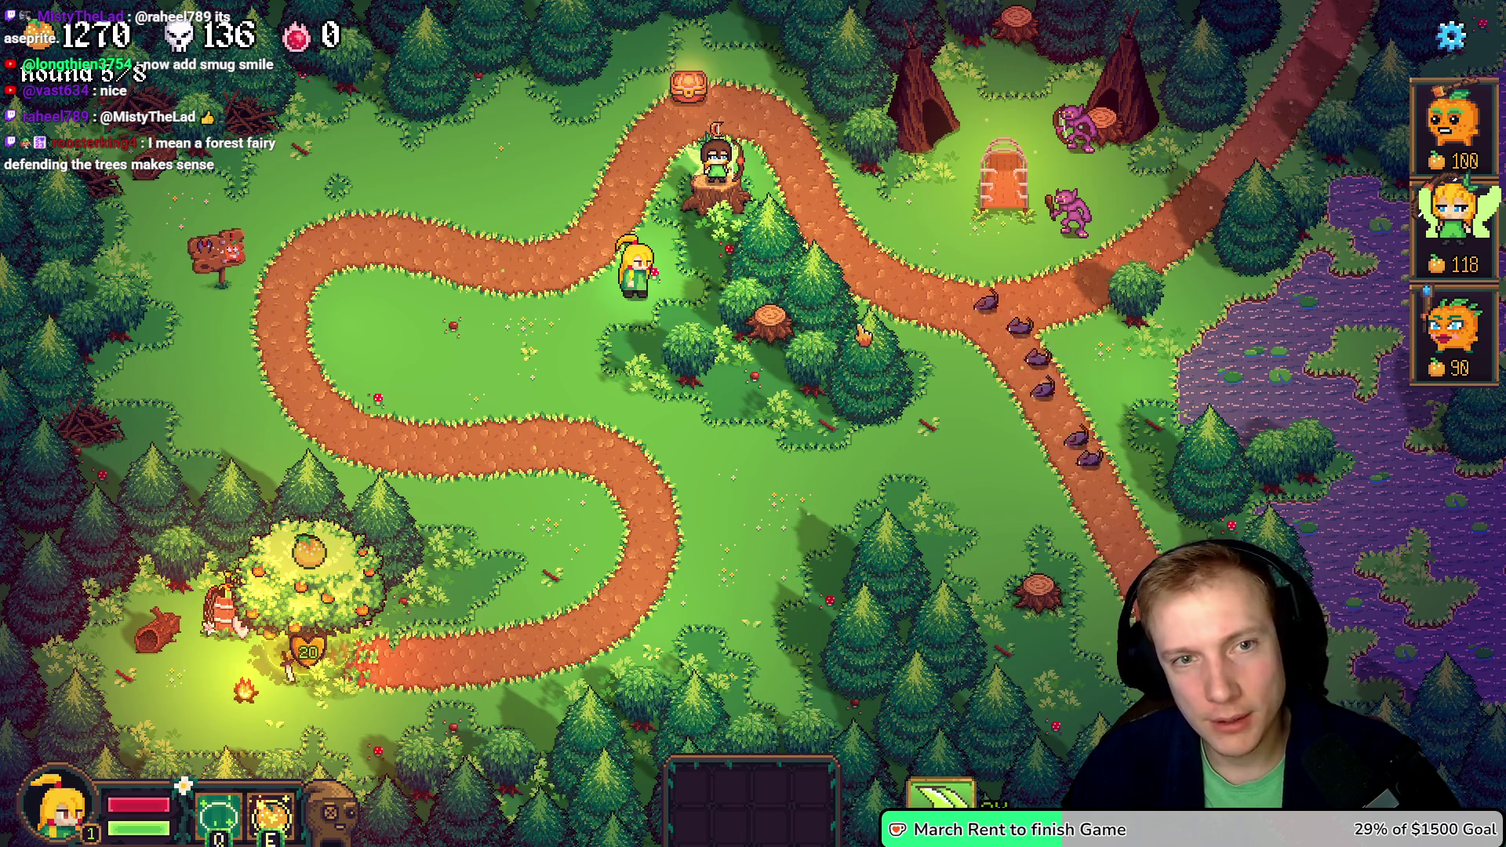
pyautogui.hotkey('alt', 'Tab')
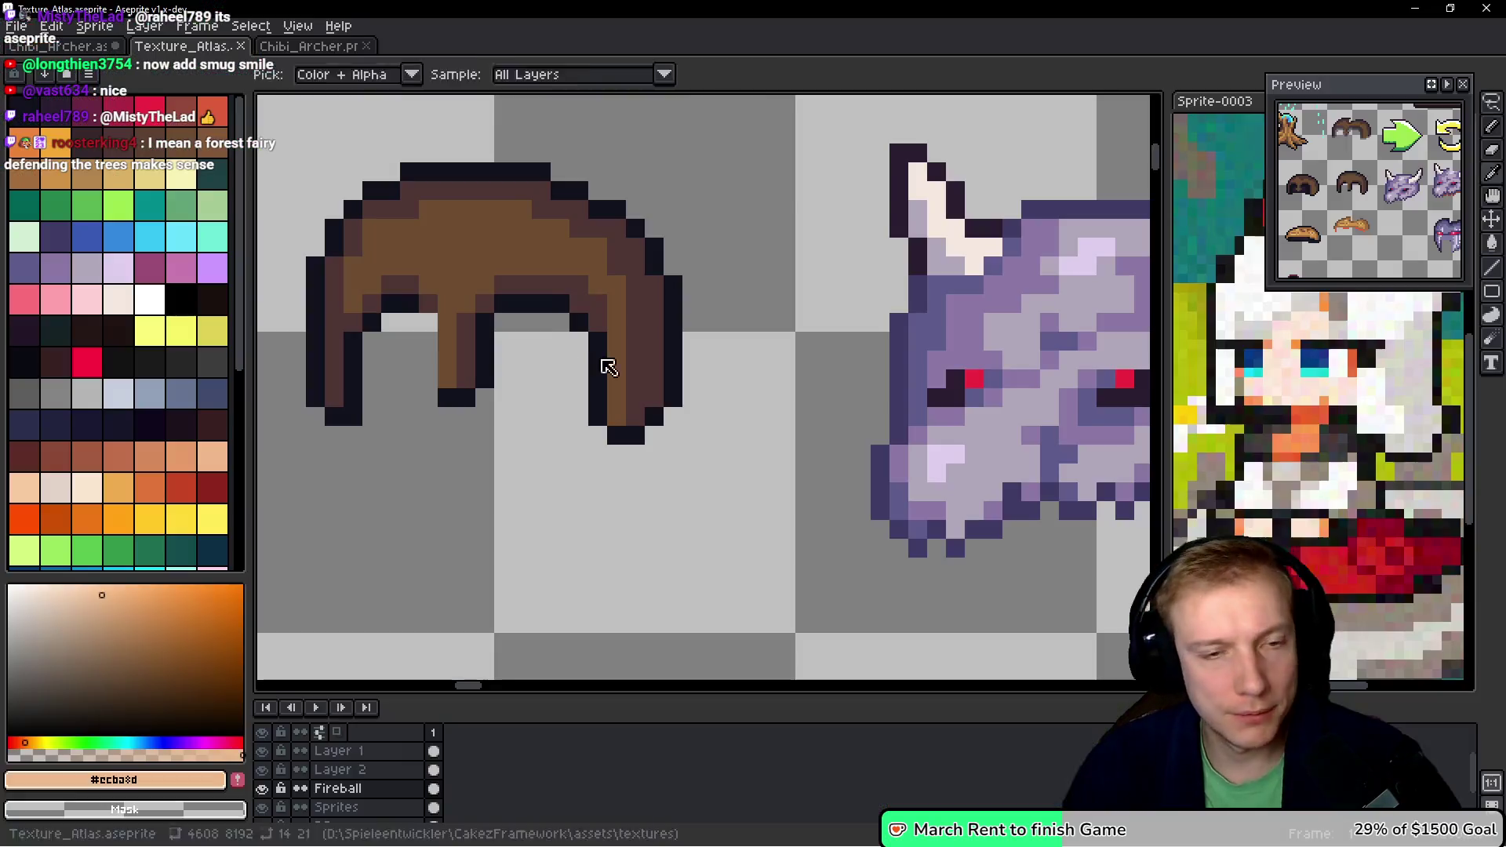
# - Sample the dark outline colour and darken the grey rows under the hair band
pyautogui.scroll(2, 482, 360)
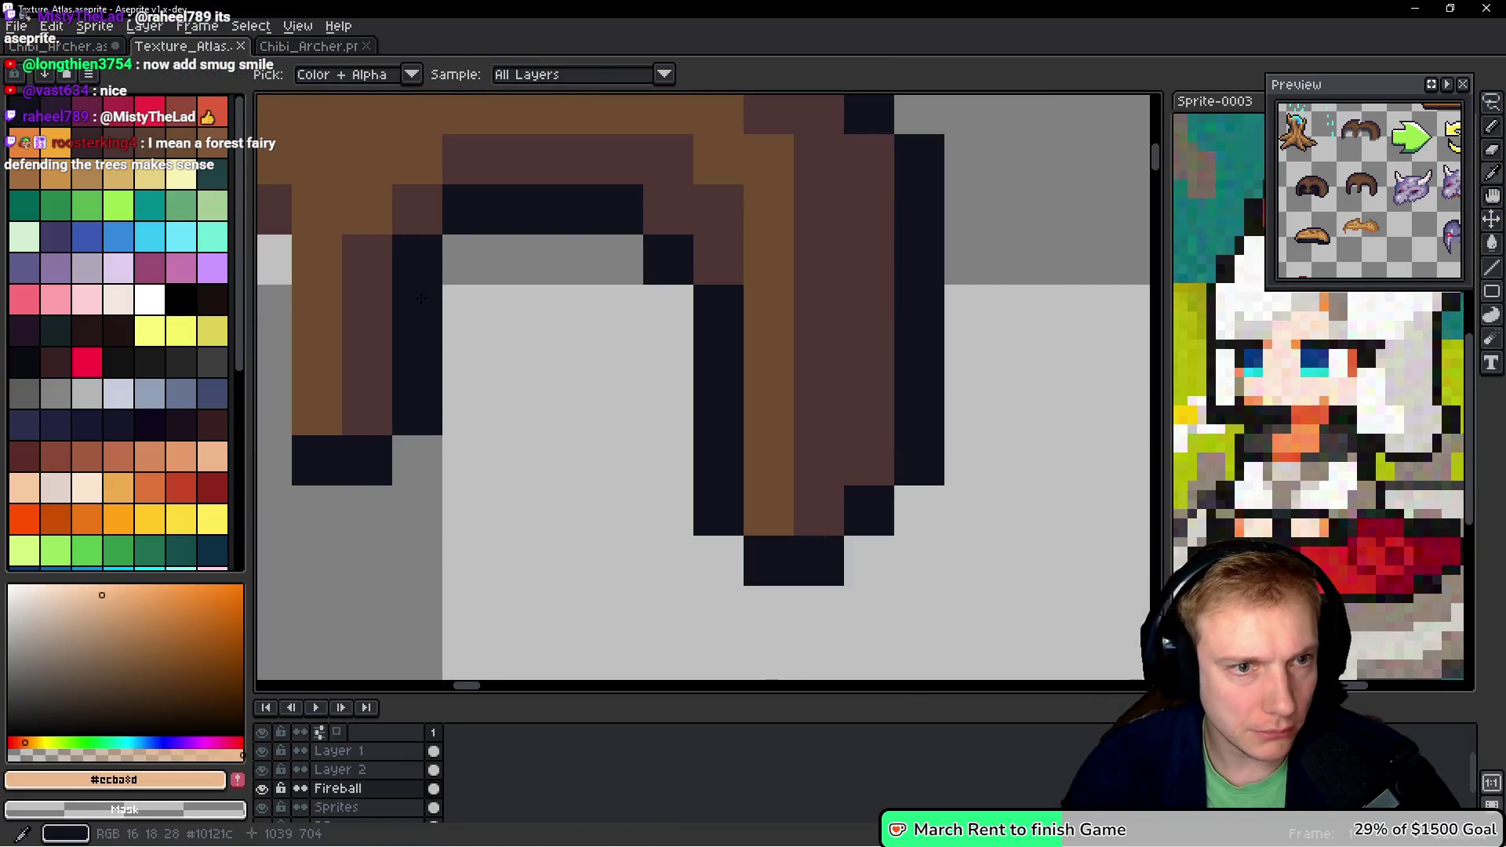
pyautogui.keyDown('alt'); pyautogui.click(436, 323); pyautogui.keyUp('alt')
pyautogui.scroll(-5, 470, 502)
pyautogui.scroll(3, 607, 512)
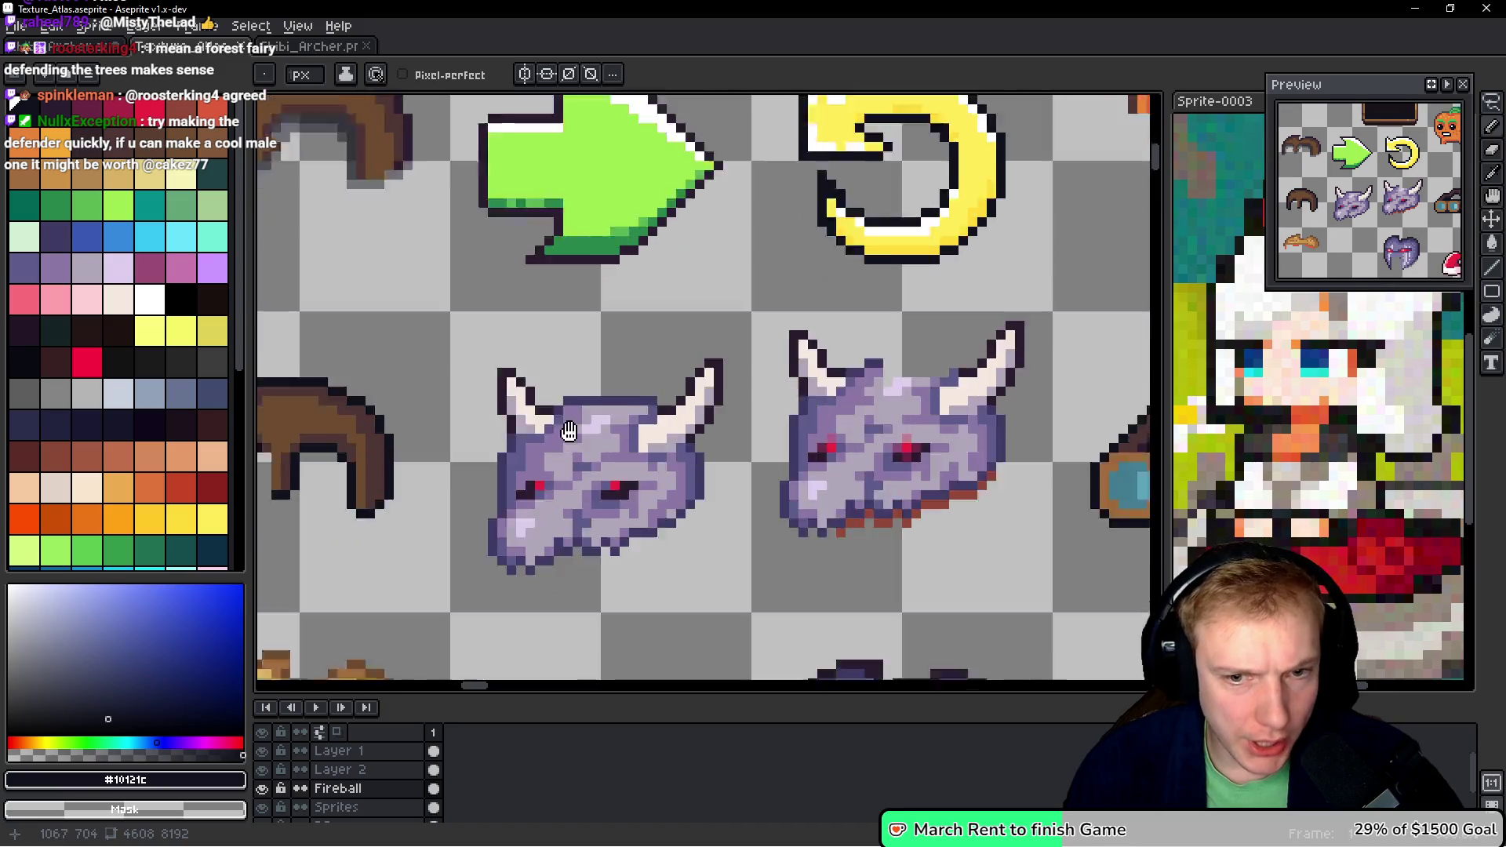
pyautogui.moveTo(860, 420)
pyautogui.mouseDown()
pyautogui.moveTo(652, 345)
pyautogui.moveTo(392, 291)
pyautogui.mouseUp()
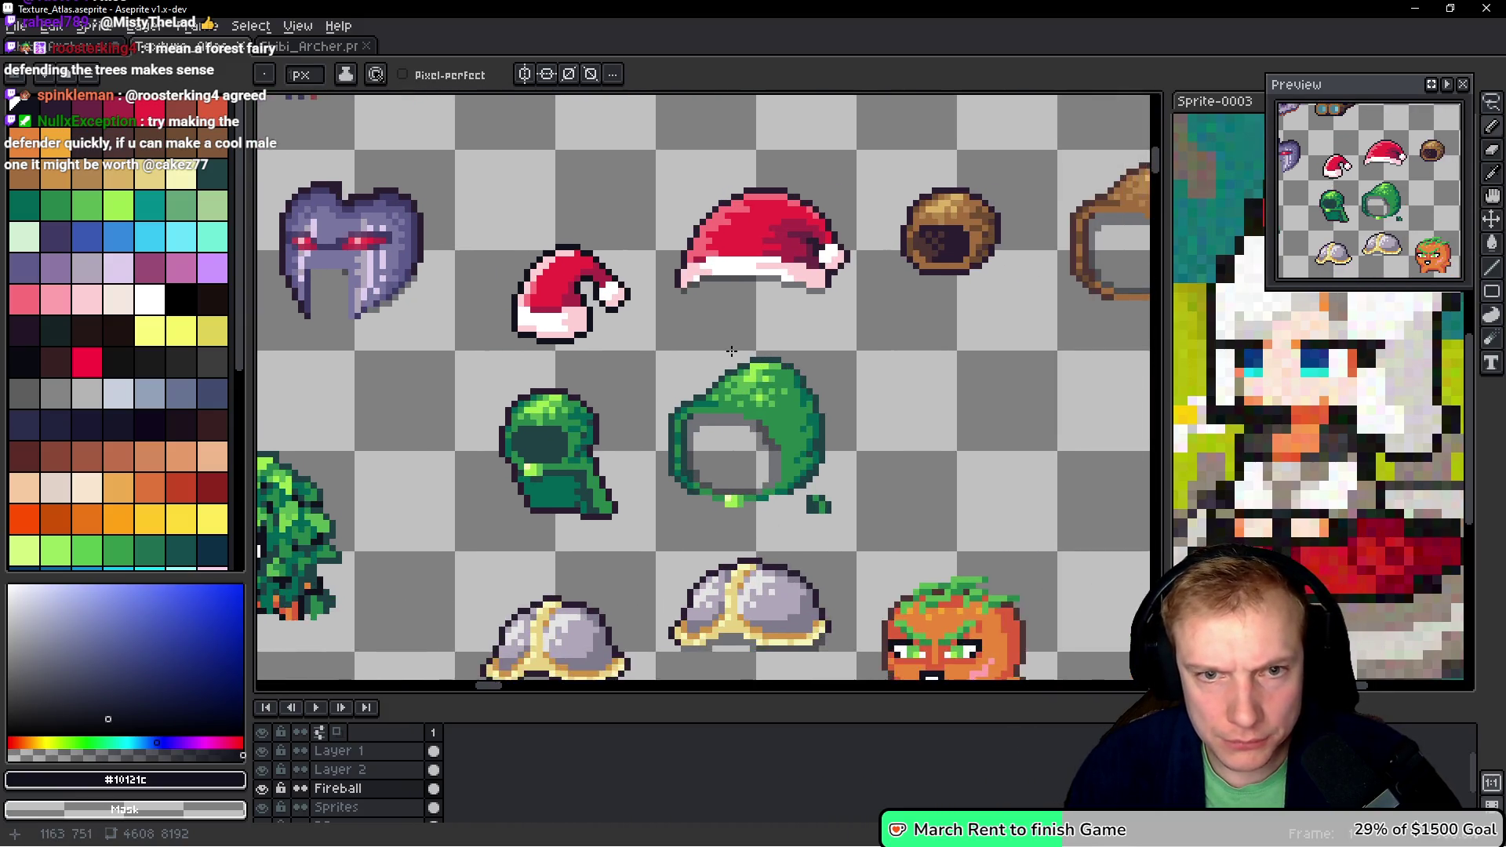
pyautogui.scroll(2, 765, 318)
pyautogui.keyDown('alt'); pyautogui.click(765, 318); pyautogui.keyUp('alt')
pyautogui.scroll(-1, 714, 349)
pyautogui.scroll(-2, 714, 349)
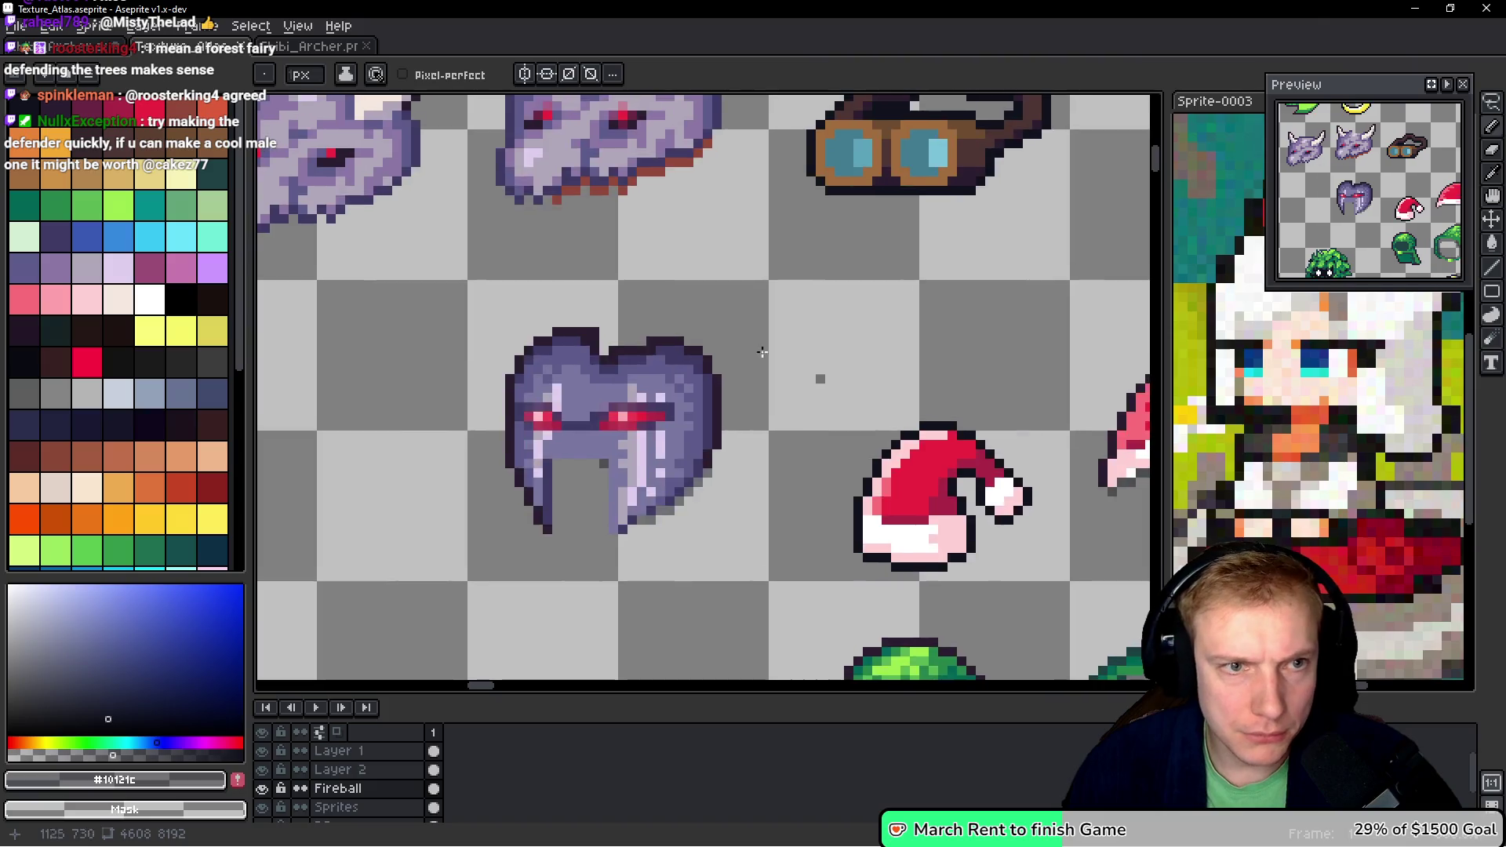
pyautogui.scroll(6, 550, 354)
pyautogui.moveTo(550, 354); pyautogui.dragTo(681, 350)
pyautogui.moveTo(731, 398)
pyautogui.mouseDown()
pyautogui.moveTo(731, 447)
pyautogui.moveTo(681, 397)
pyautogui.mouseUp()
# - Shade the remaining grey pixels under the hair, including the right strand's underside
pyautogui.moveTo(662, 552); pyautogui.dragTo(670, 425)
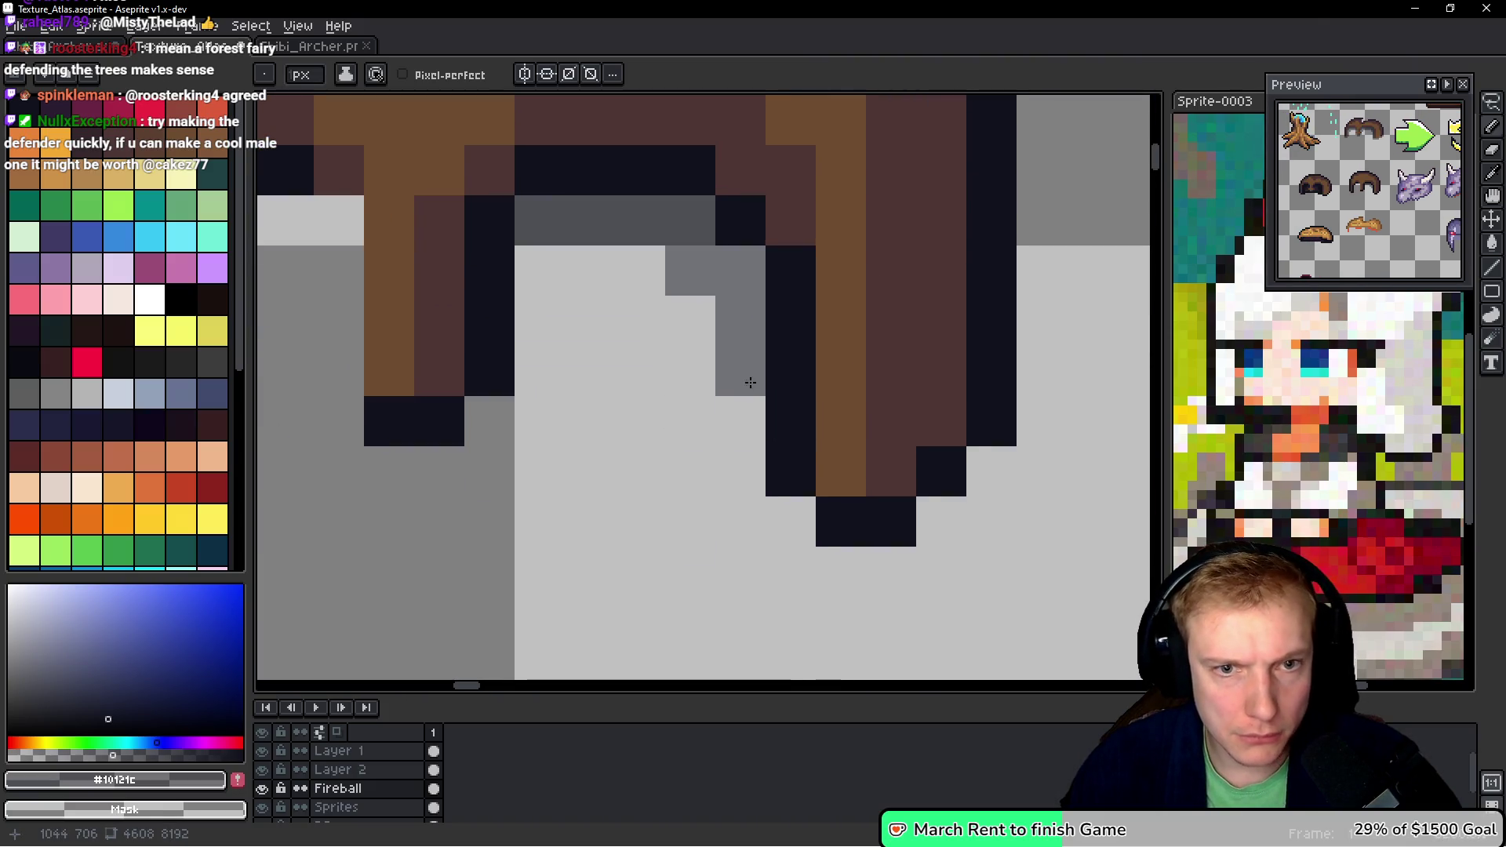
pyautogui.moveTo(544, 385); pyautogui.dragTo(806, 412)
pyautogui.moveTo(600, 247); pyautogui.dragTo(600, 395)
pyautogui.moveTo(549, 248); pyautogui.dragTo(502, 248)
pyautogui.moveTo(549, 306)
pyautogui.mouseDown()
pyautogui.moveTo(501, 306)
pyautogui.moveTo(461, 350)
pyautogui.moveTo(466, 396)
pyautogui.mouseUp()
pyautogui.moveTo(902, 298)
pyautogui.mouseDown()
pyautogui.moveTo(837, 303)
pyautogui.moveTo(800, 340)
pyautogui.mouseUp()
# - Save the atlas and re-export its sprite sheet as Texture_Atlas.png
pyautogui.hotkey('ctrl', 's')
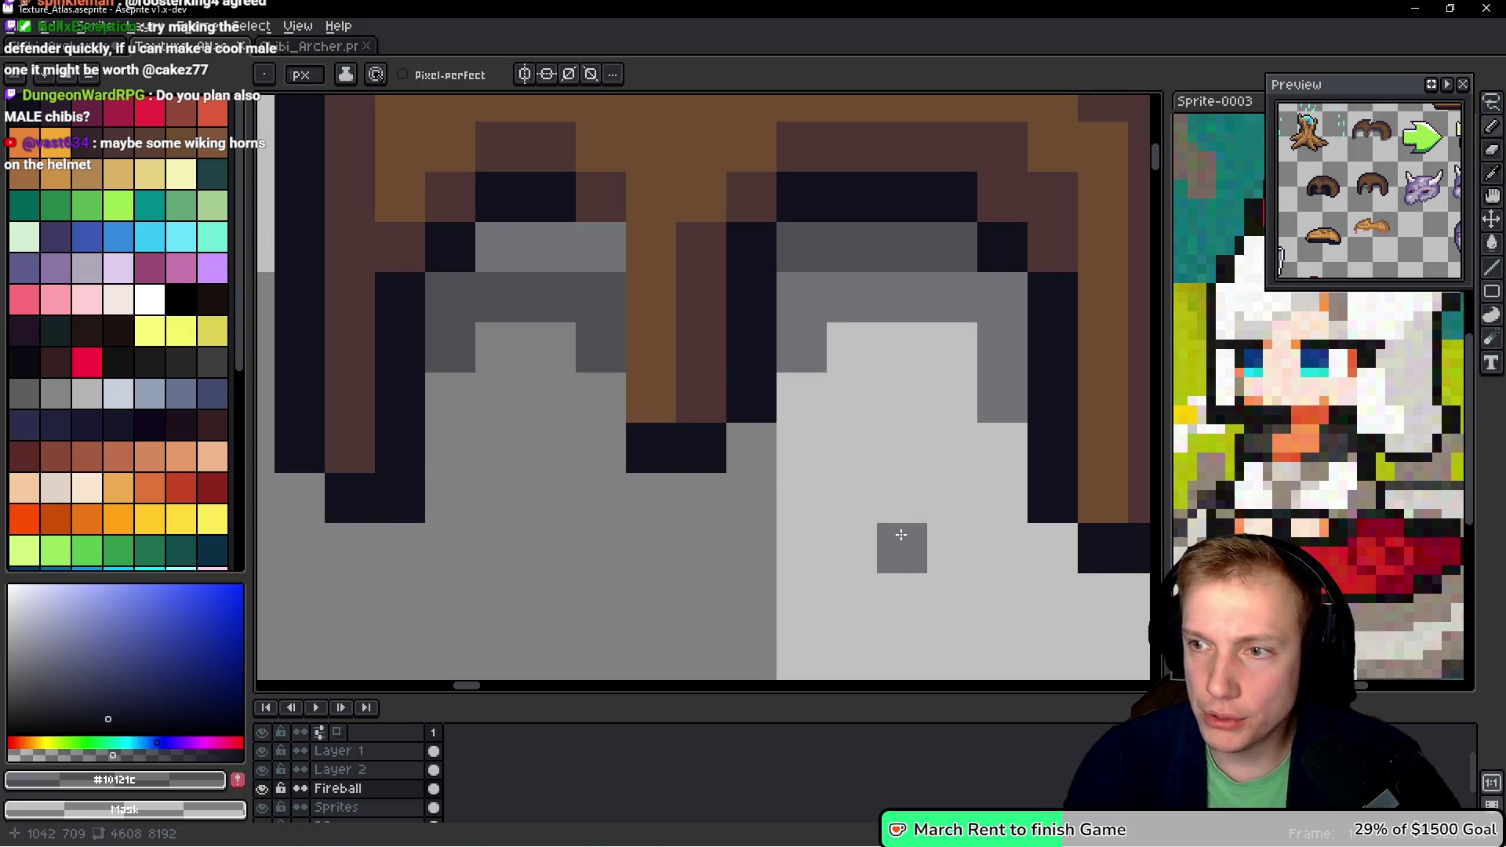
pyautogui.hotkey('ctrl', 'e')
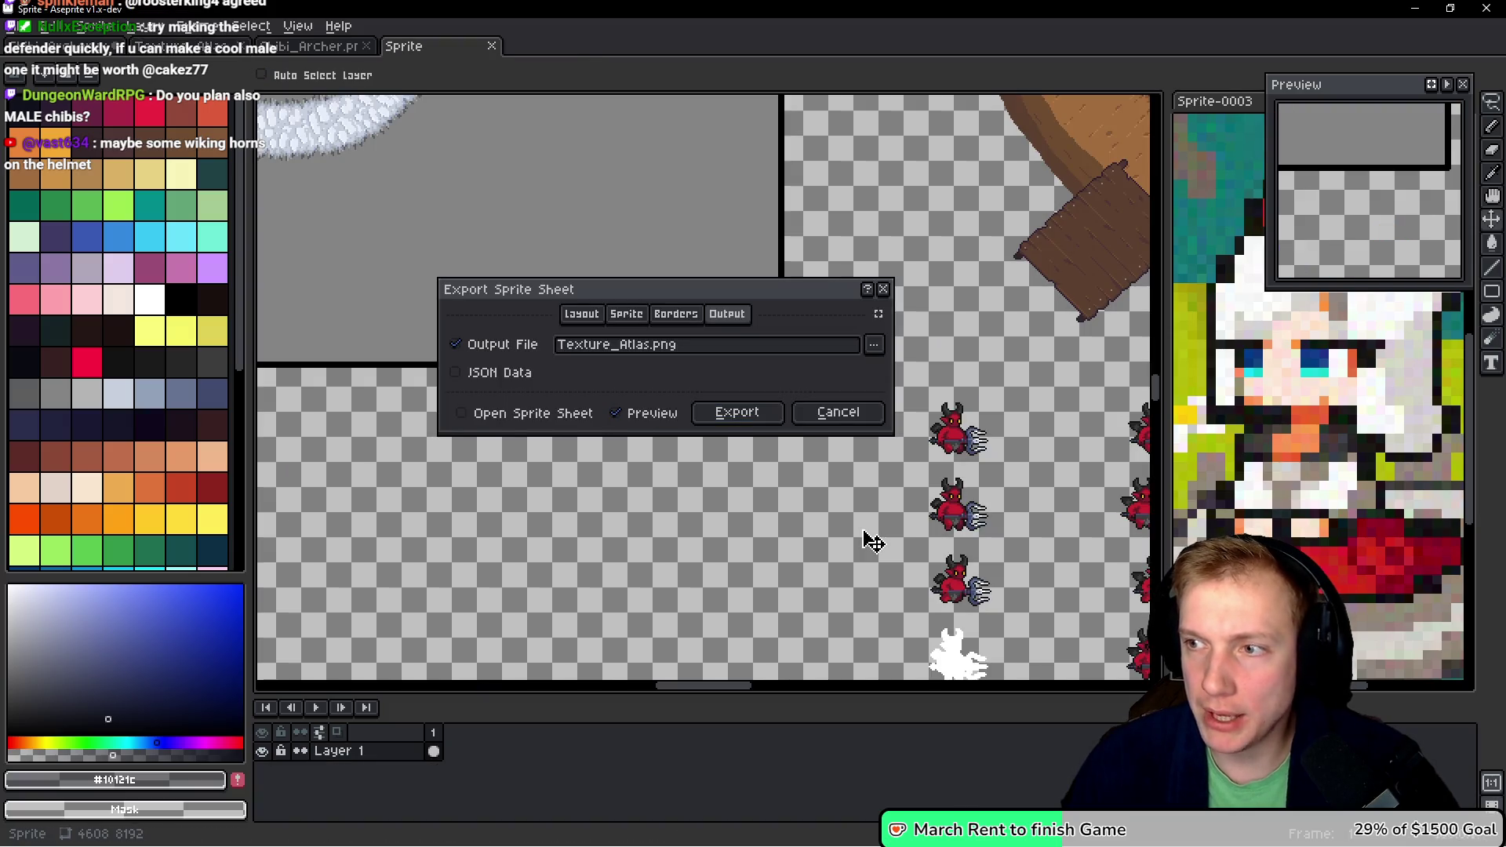
pyautogui.press('b')
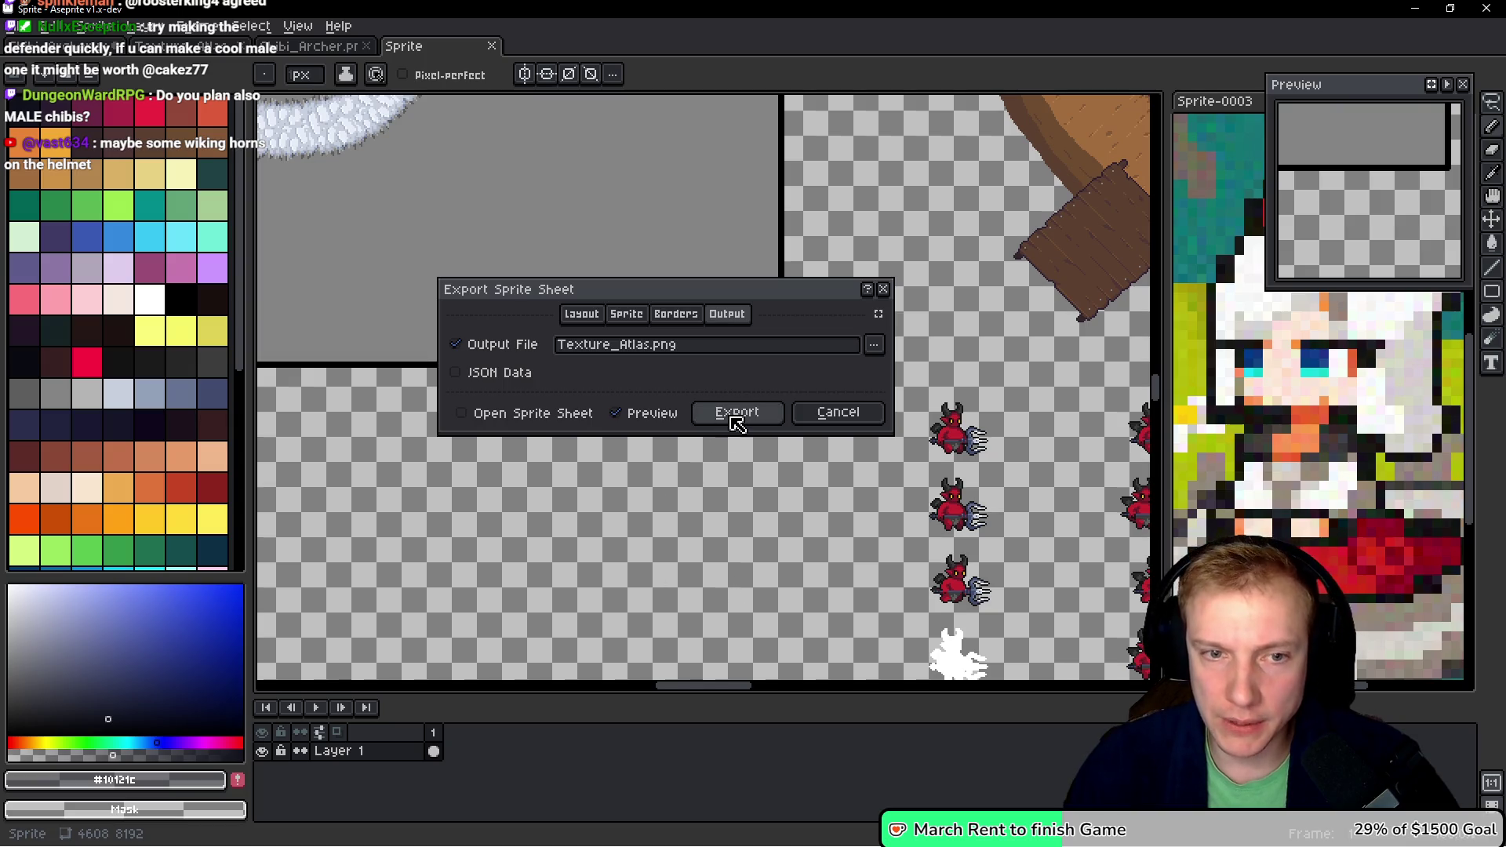
pyautogui.click(737, 413)
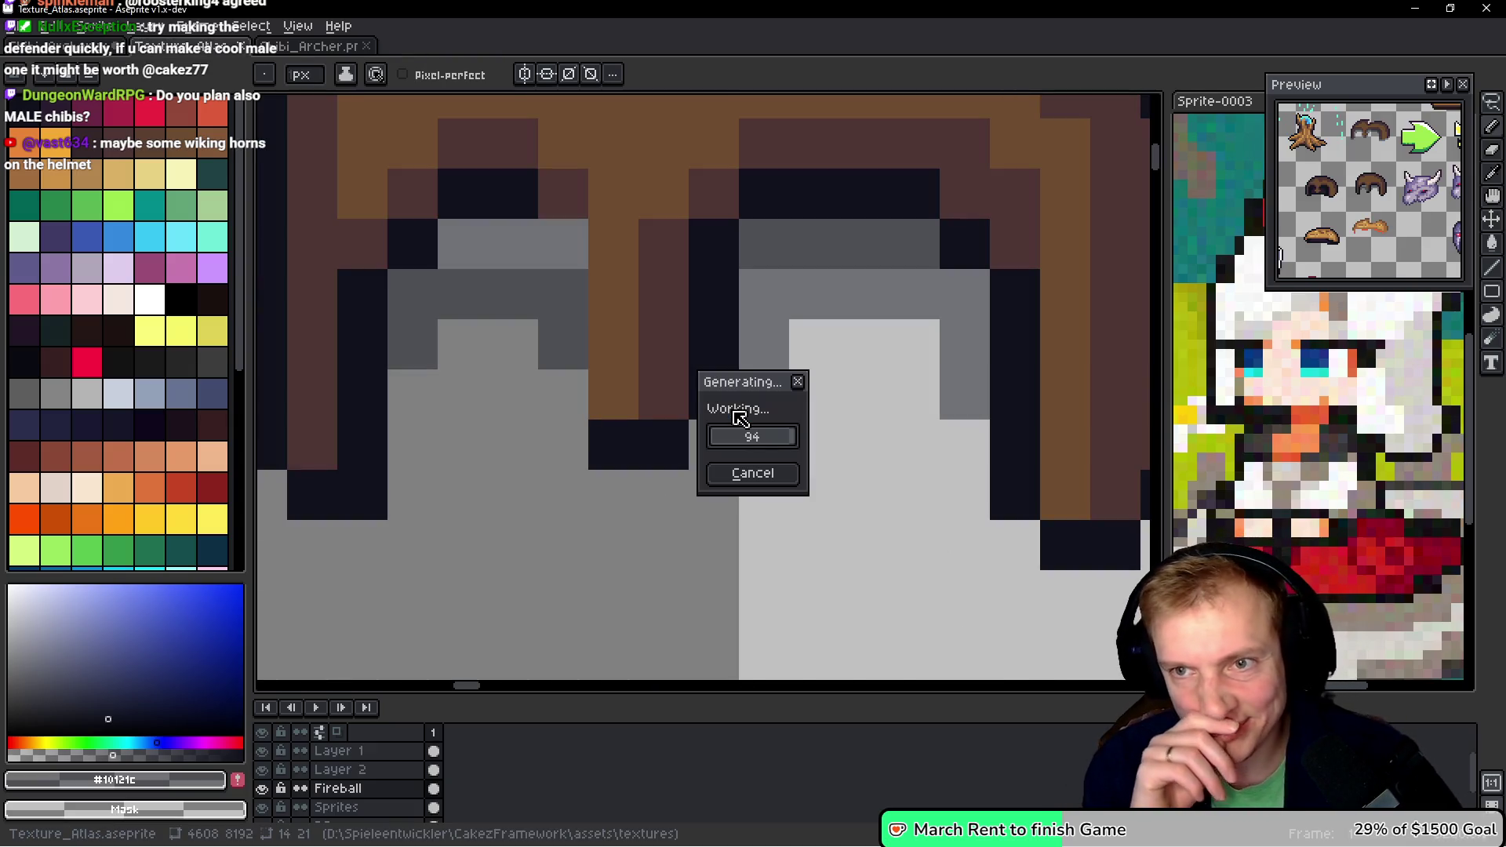
pyautogui.press('i')
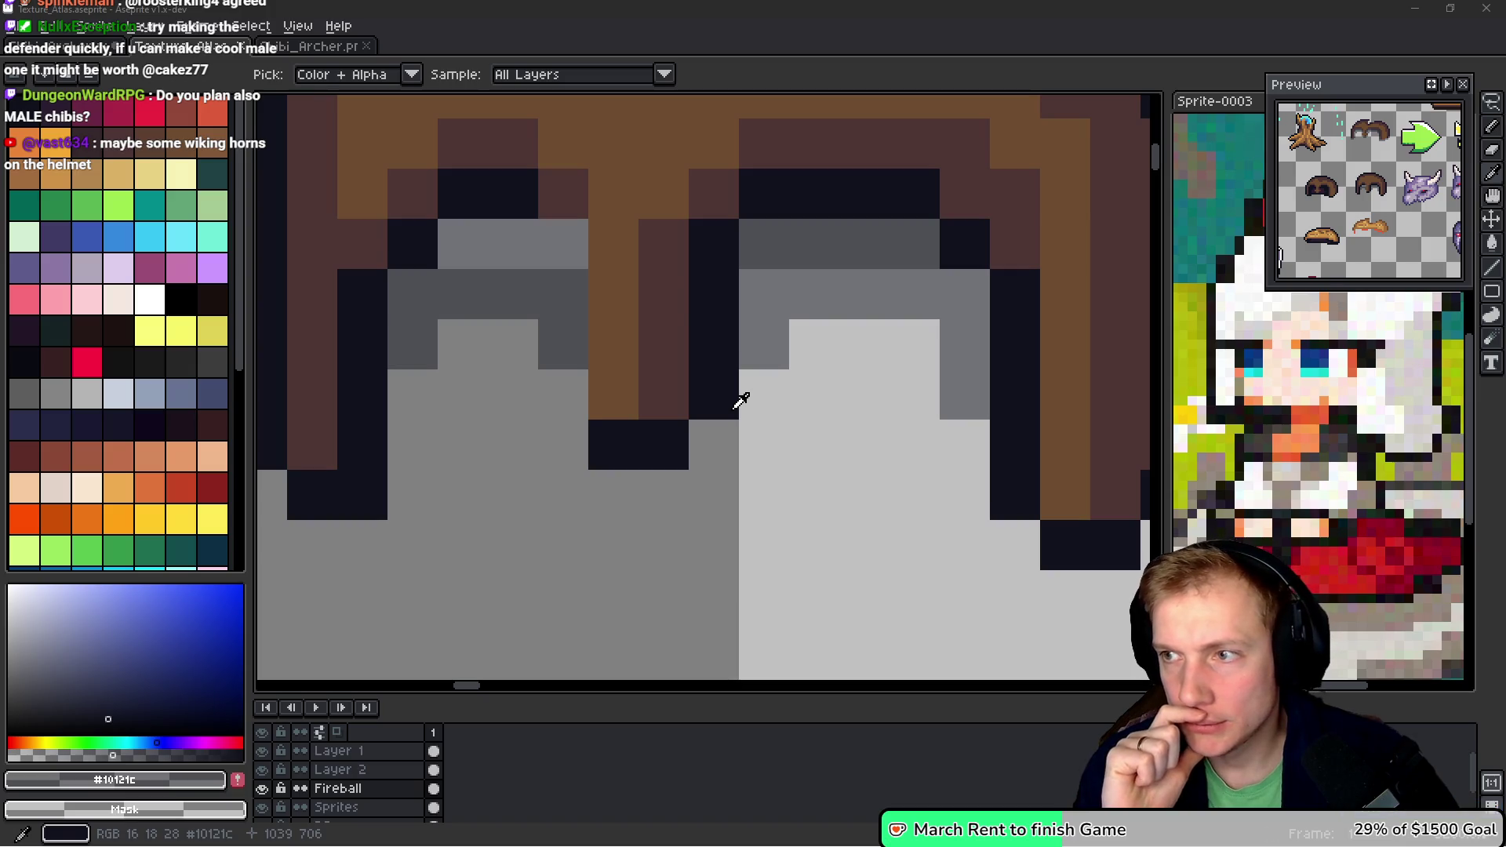
pyautogui.hotkey('alt', 'Tab')
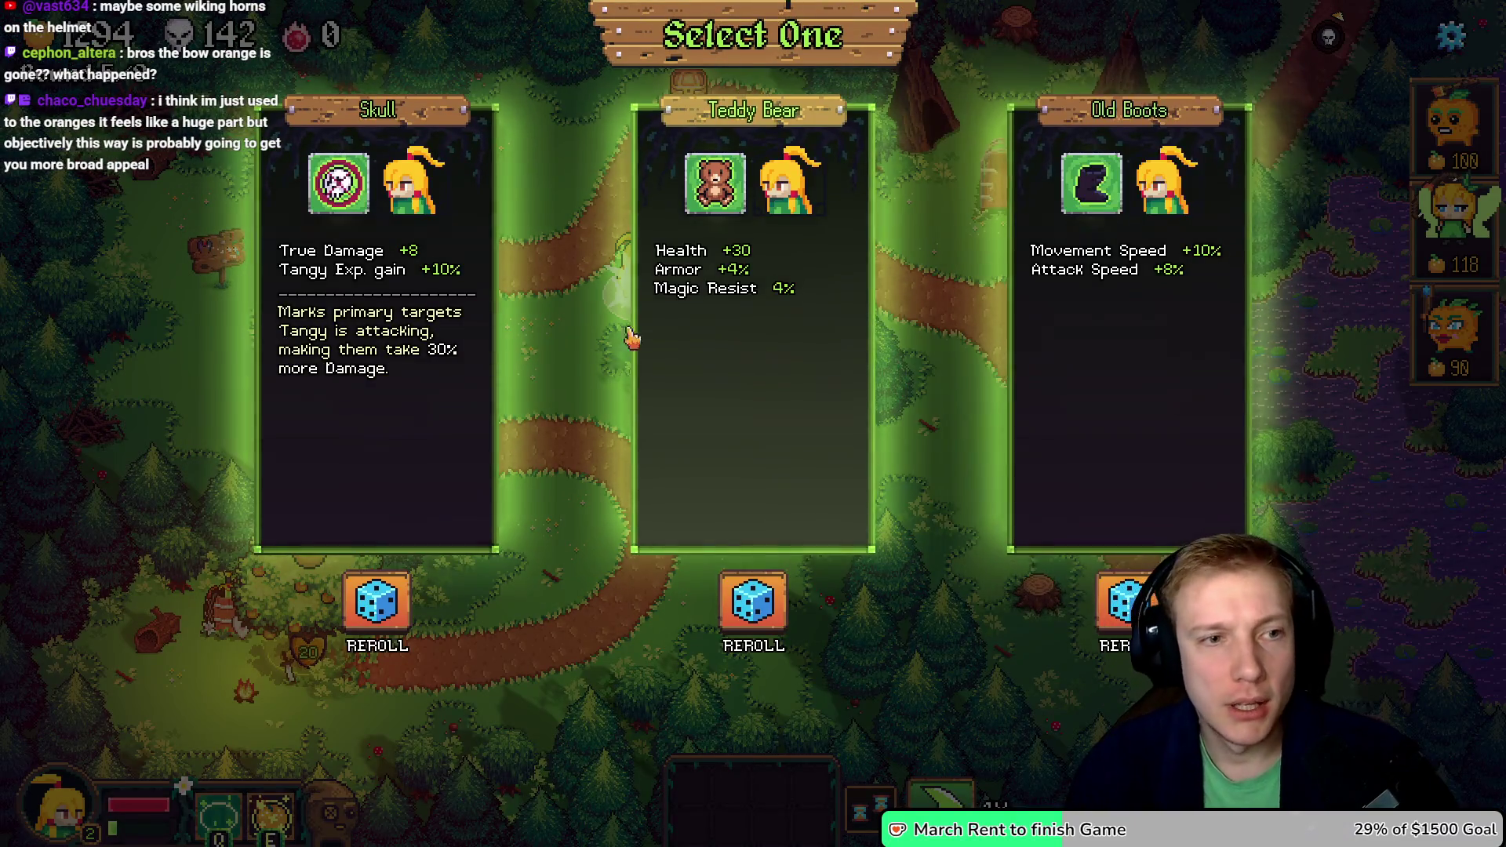
# - Take the Skull upgrade card and play the level to a three-star Mission Complete
pyautogui.click(376, 338)
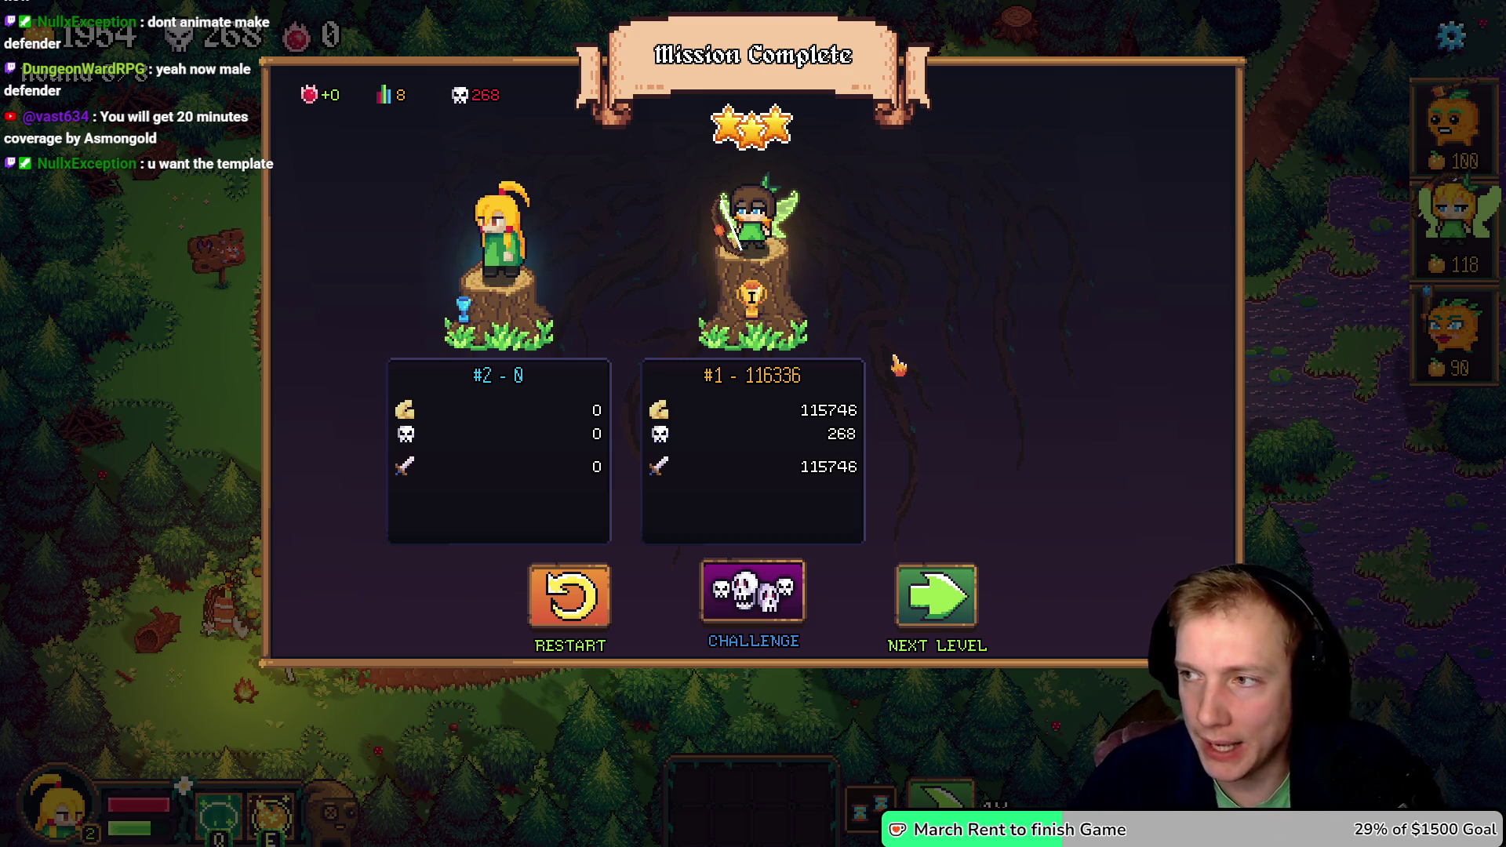
pyautogui.hotkey('alt', 'Tab')
pyautogui.scroll(-10, 957, 343)
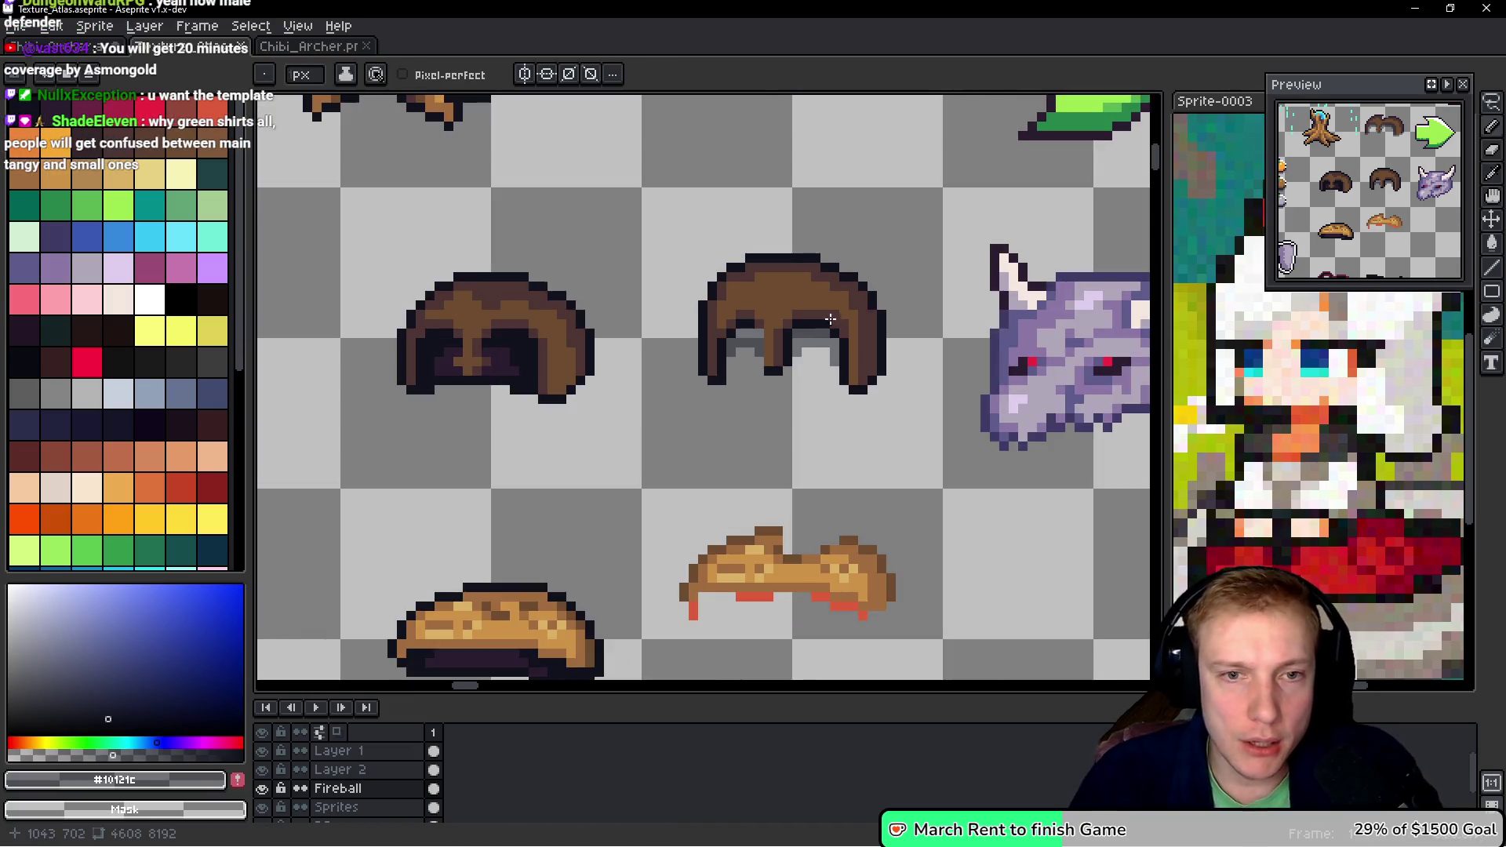
# - Compare Chibi_Archer.png, the layered Chibi_Archer.aseprite and the atlas, ending on Chibi_Archer.aseprite
pyautogui.scroll(2, 812, 282)
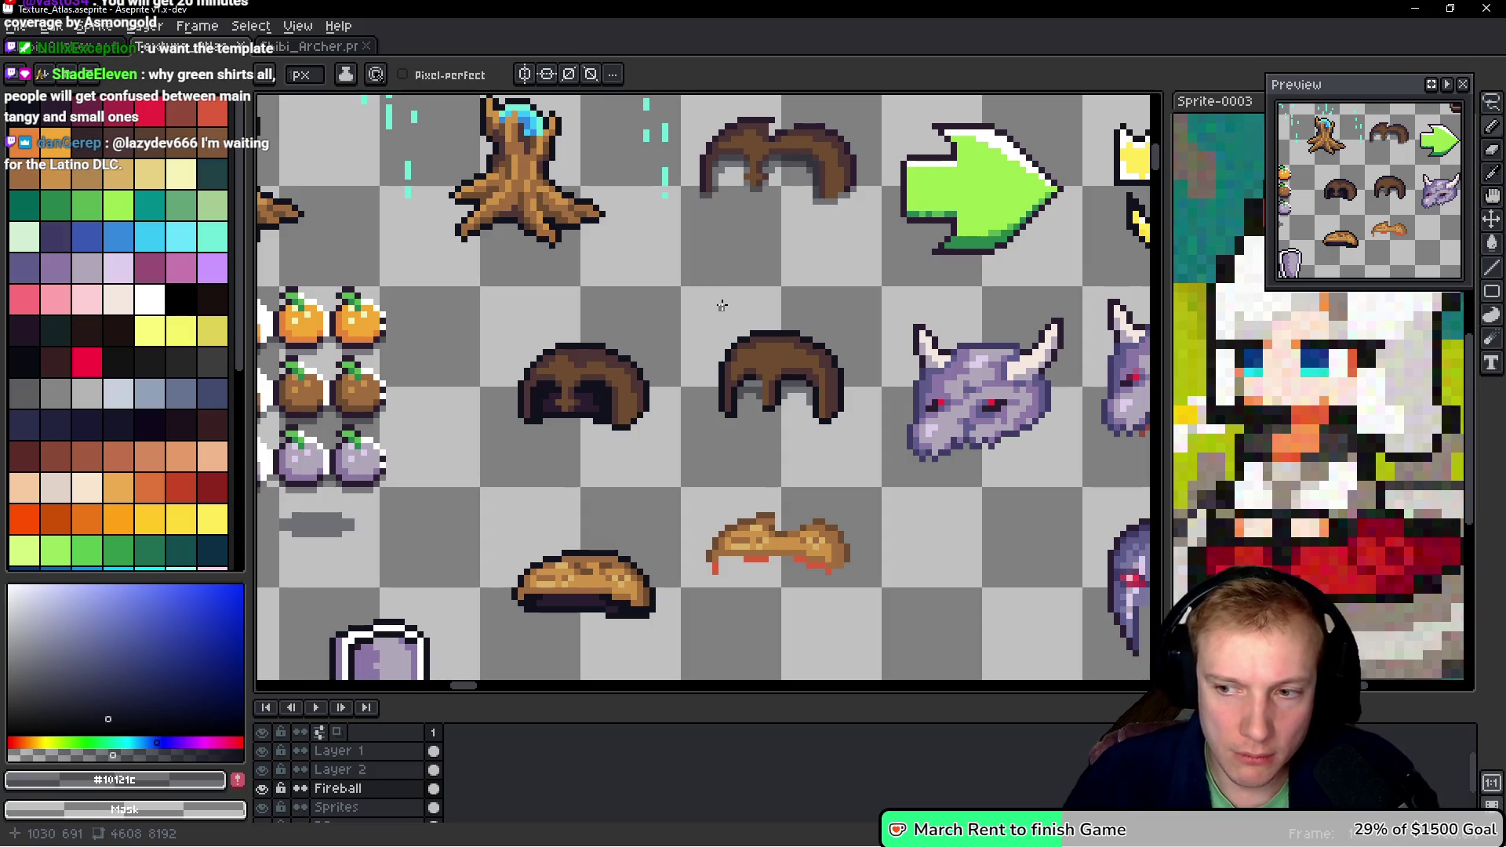
pyautogui.click(313, 46)
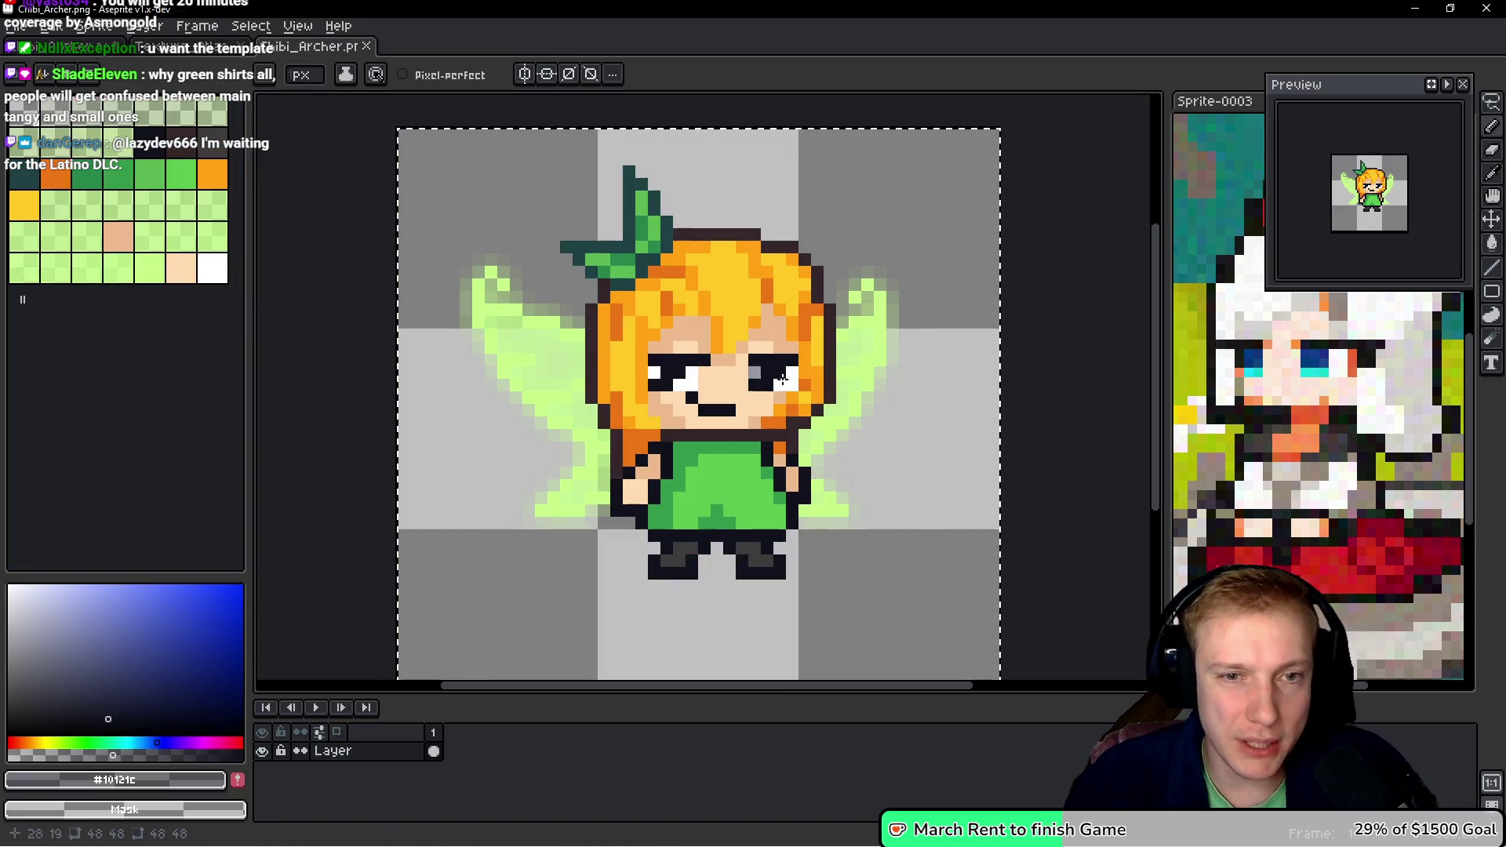
pyautogui.scroll(2, 822, 346)
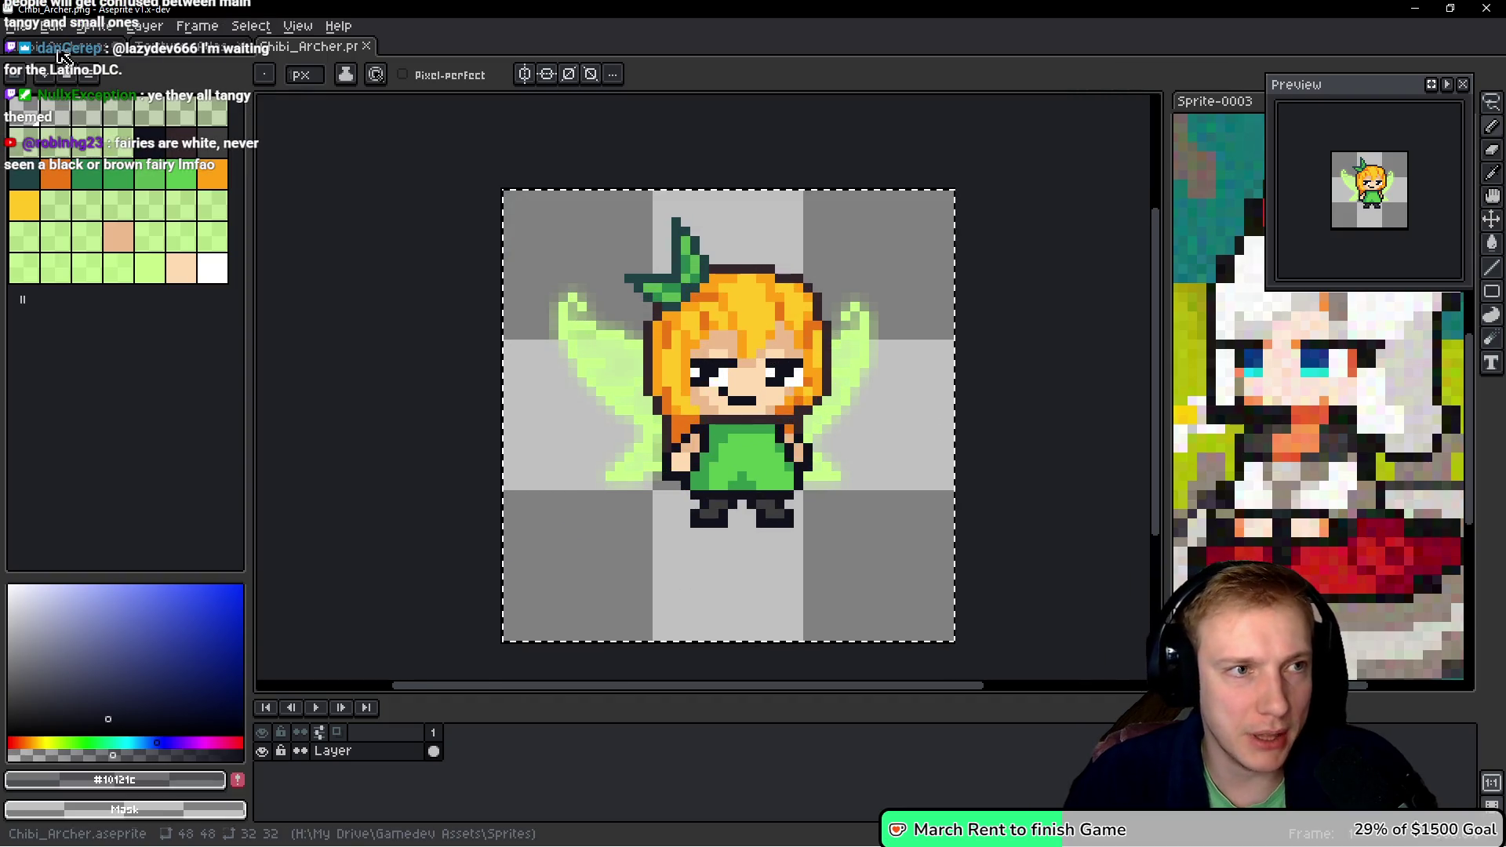
pyautogui.click(62, 47)
pyautogui.scroll(-2, 714, 341)
pyautogui.hscroll(-2, 714, 342)
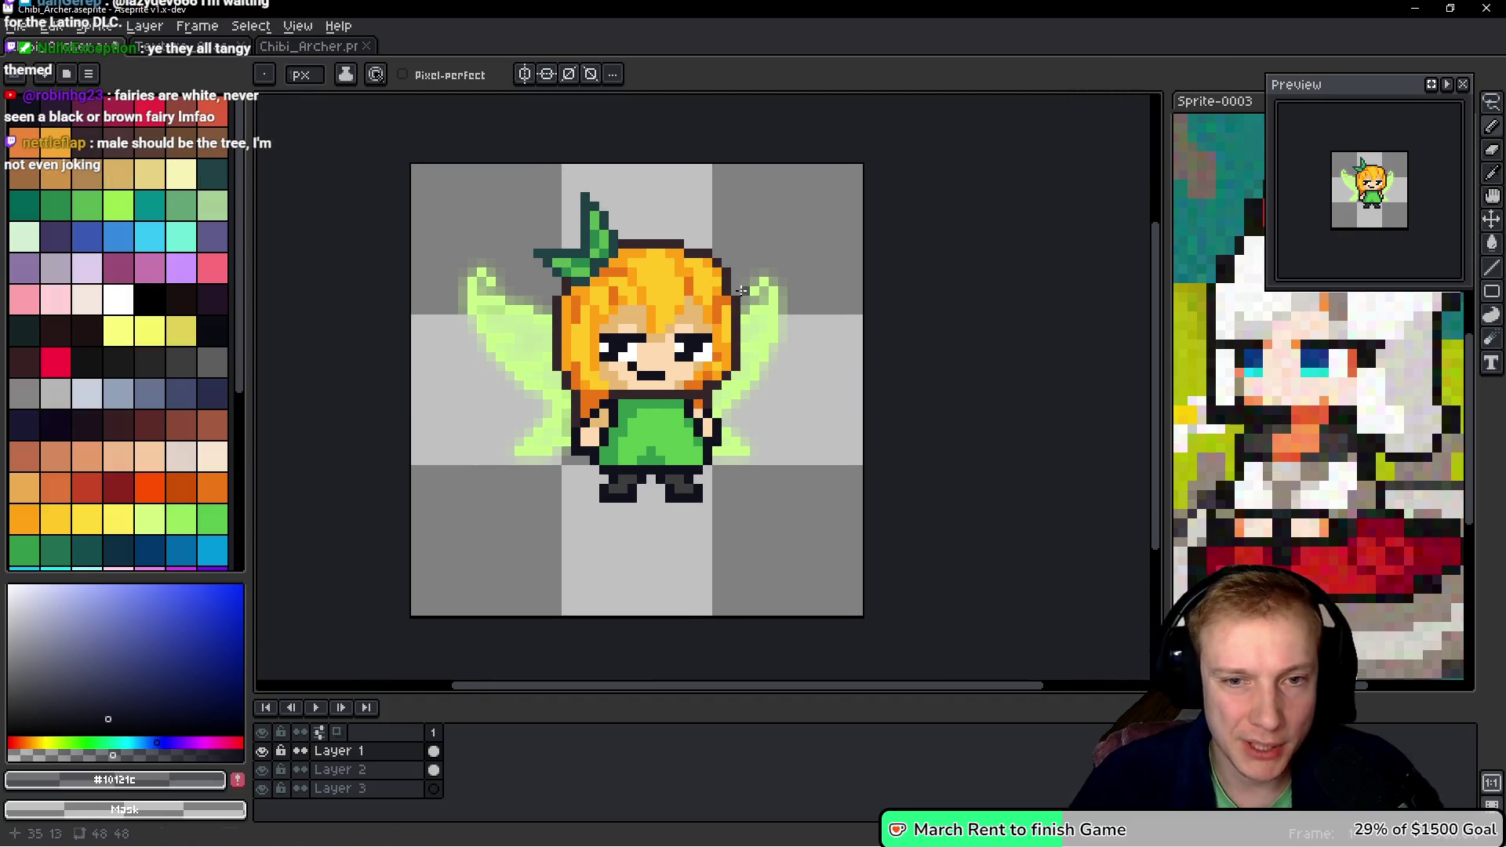
pyautogui.scroll(1, 694, 277)
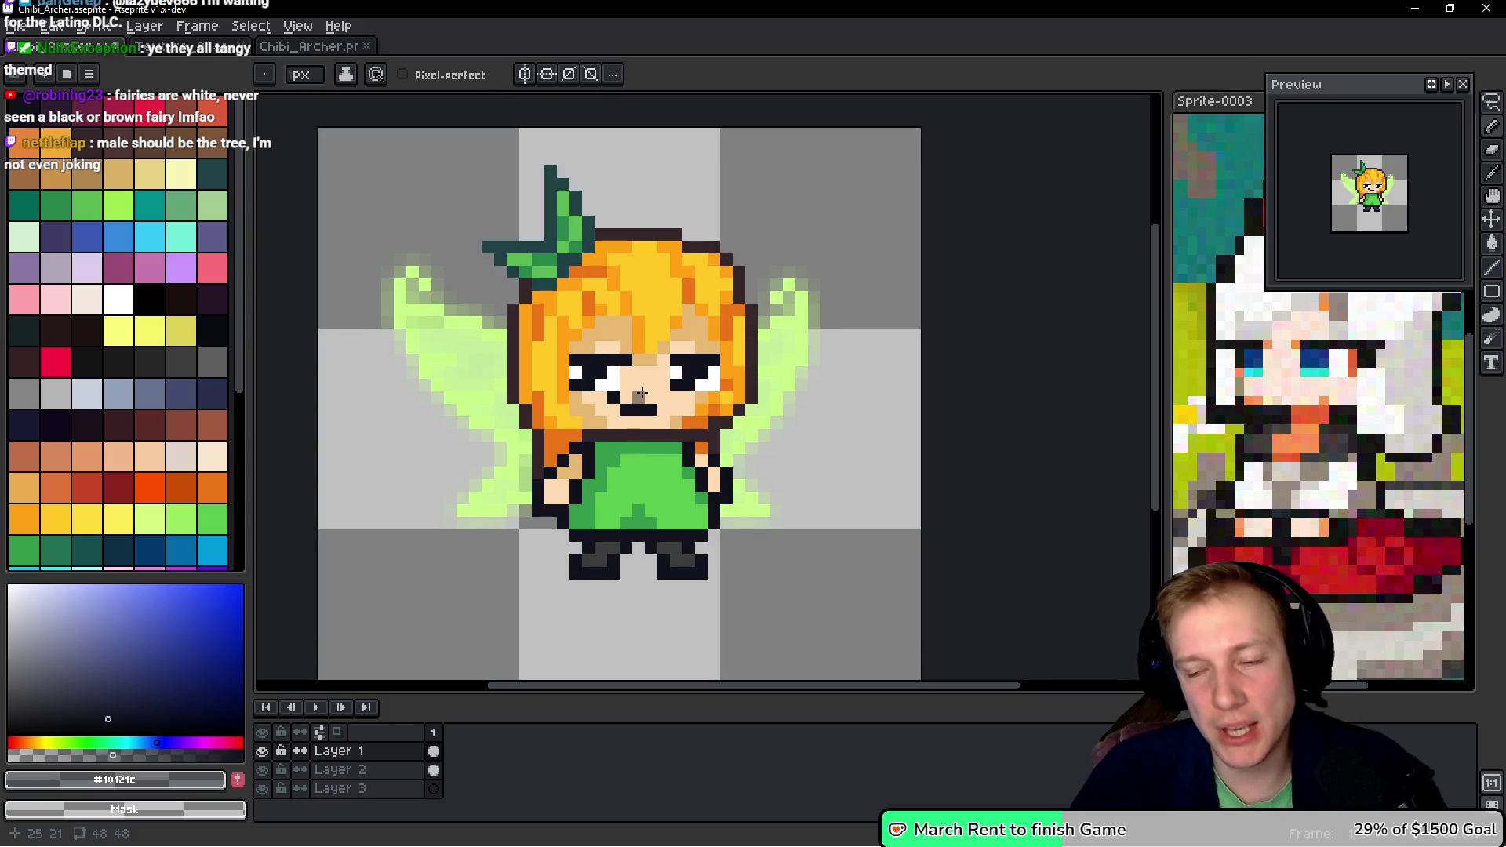
pyautogui.scroll(1, 642, 393)
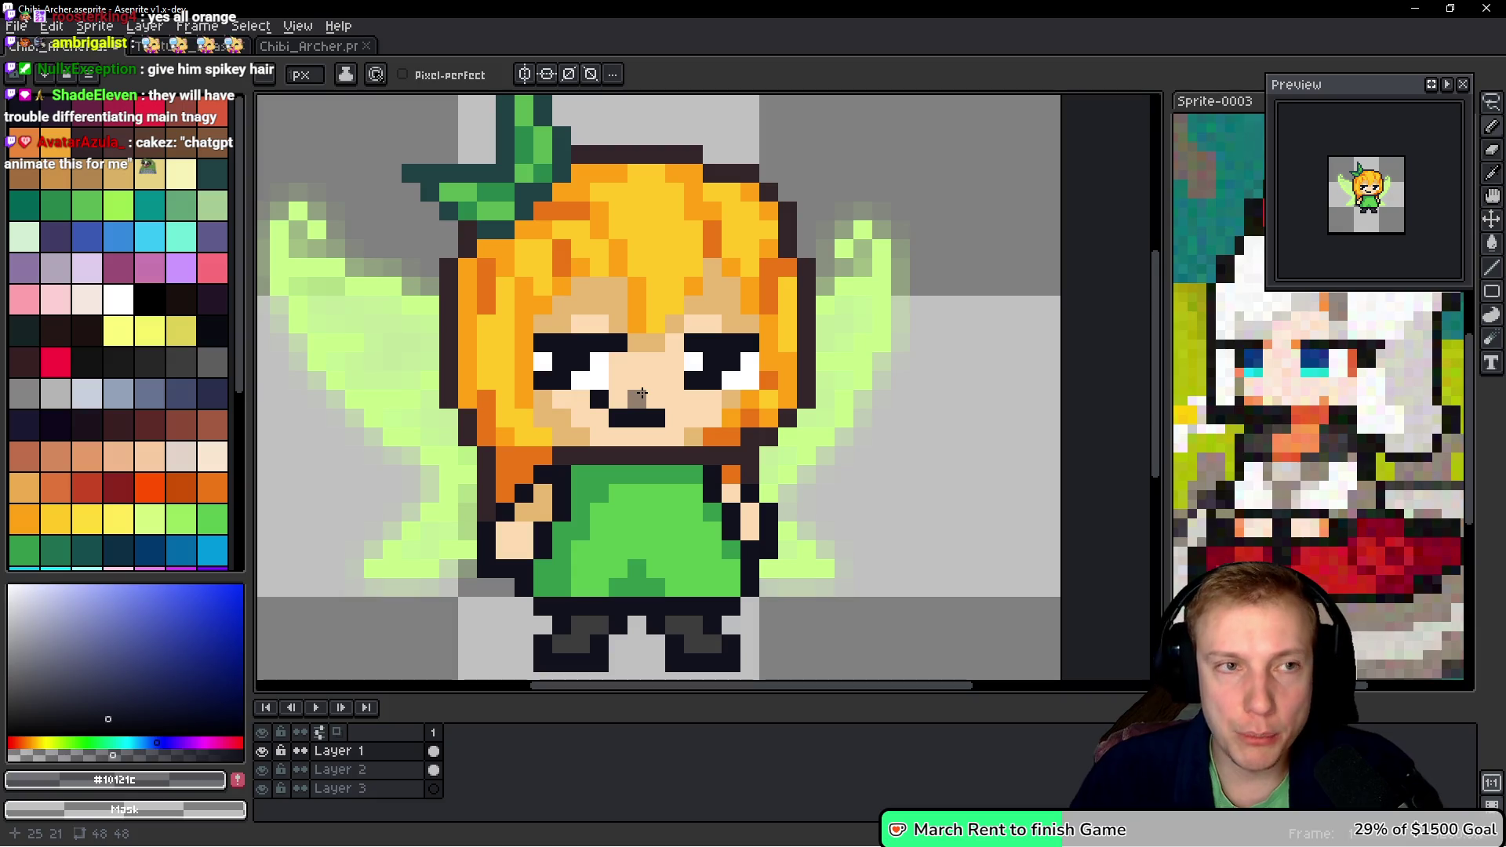
pyautogui.click(188, 45)
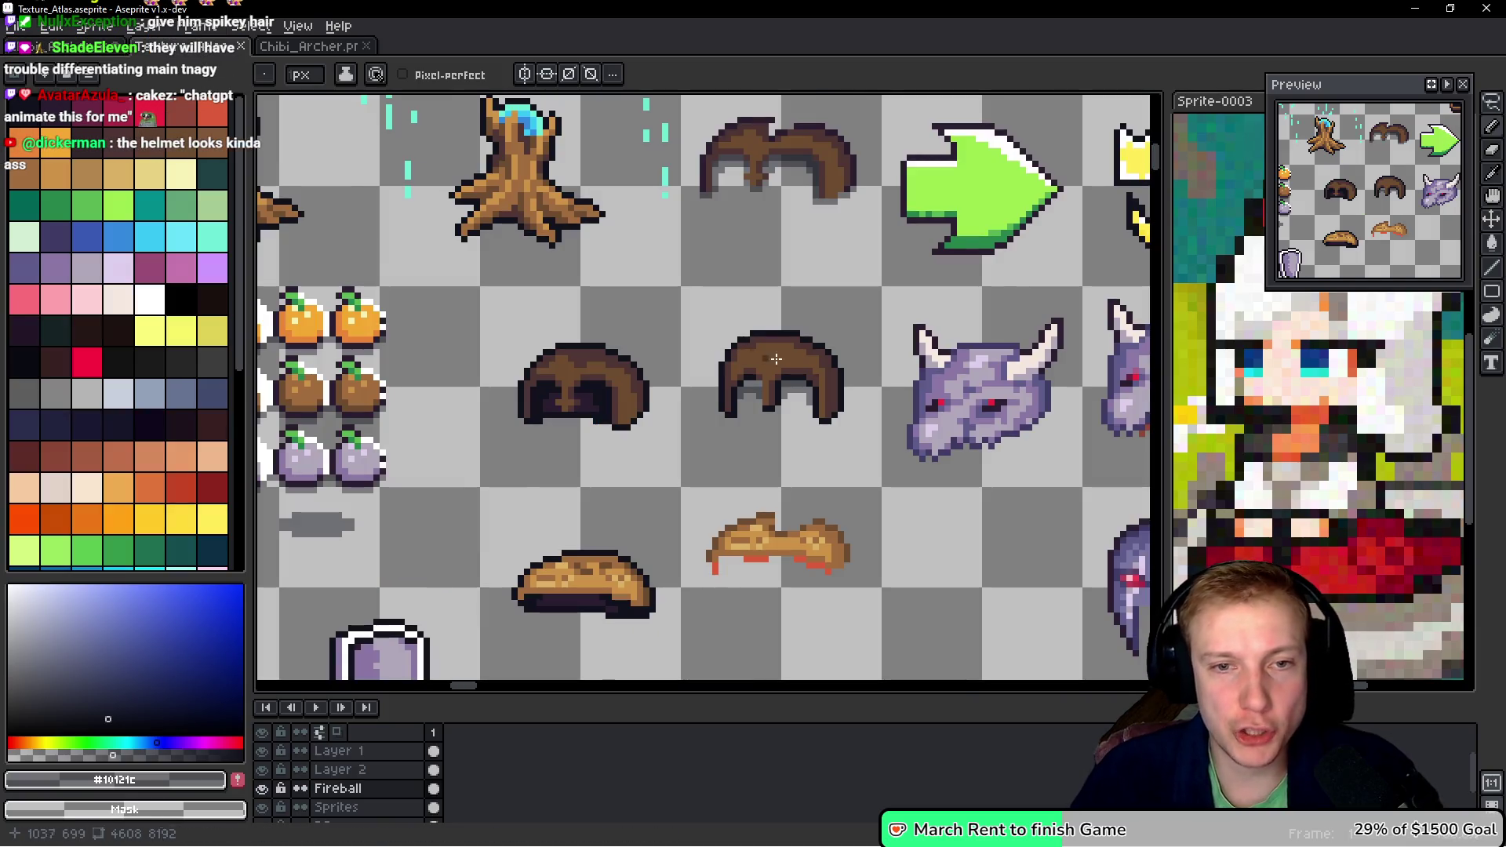
pyautogui.scroll(2, 731, 289)
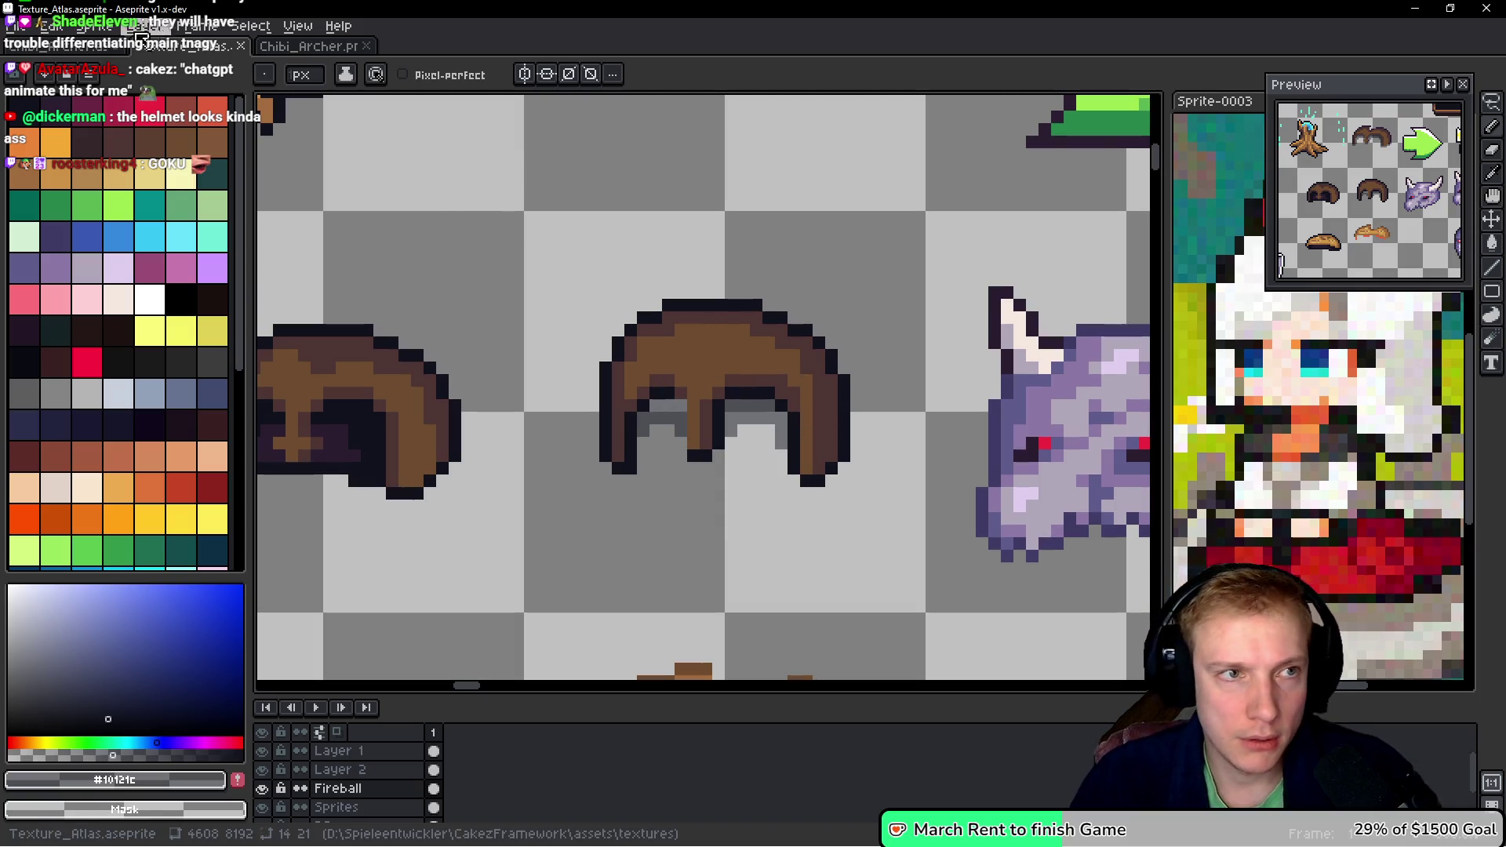
pyautogui.hotkey('ctrl', 'Tab')
pyautogui.scroll(-2, 665, 288)
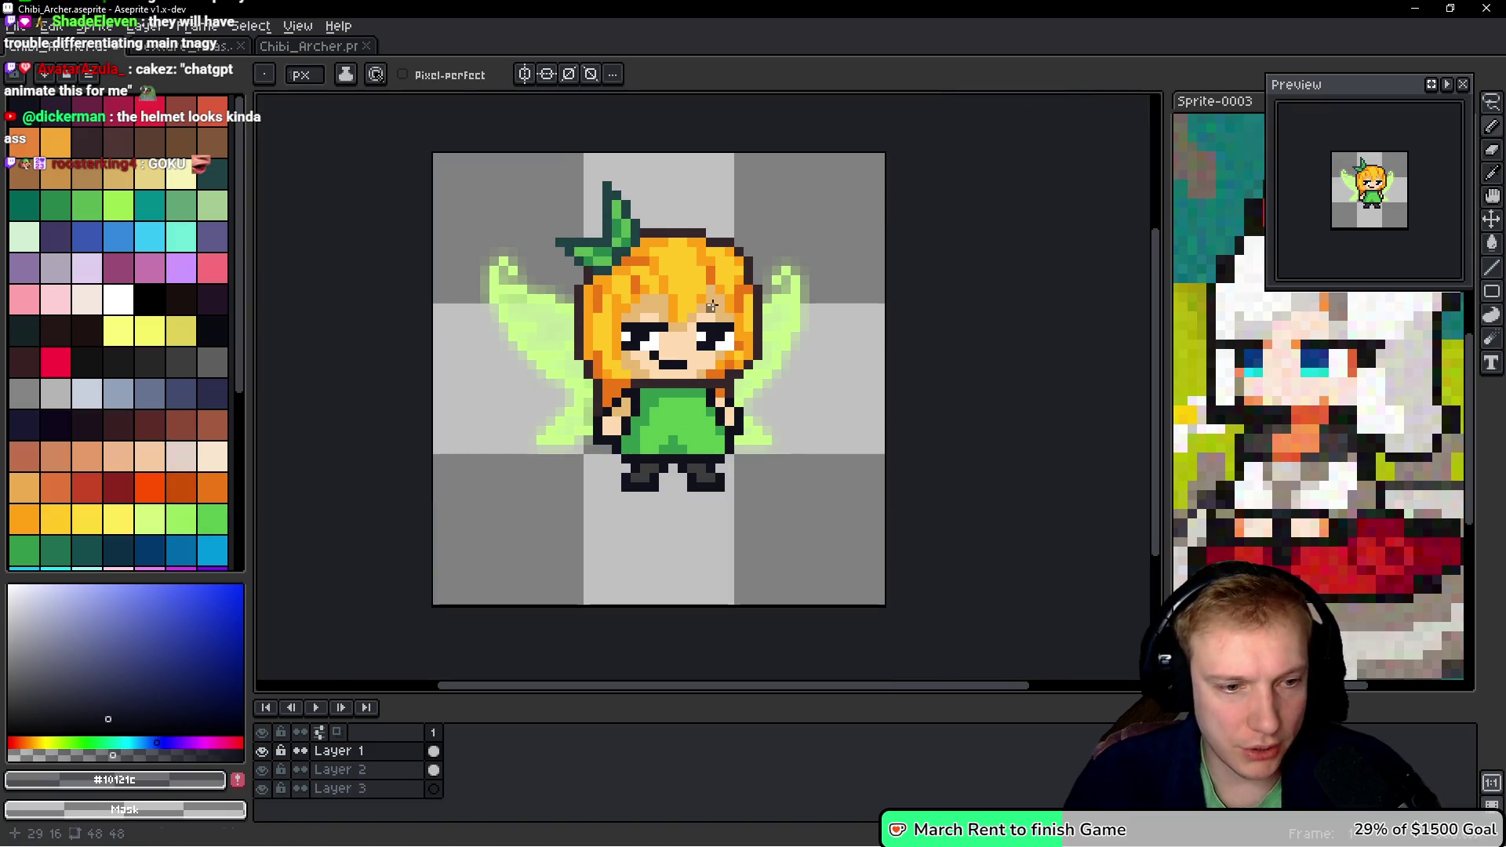
pyautogui.scroll(1, 694, 307)
pyautogui.click(262, 769)
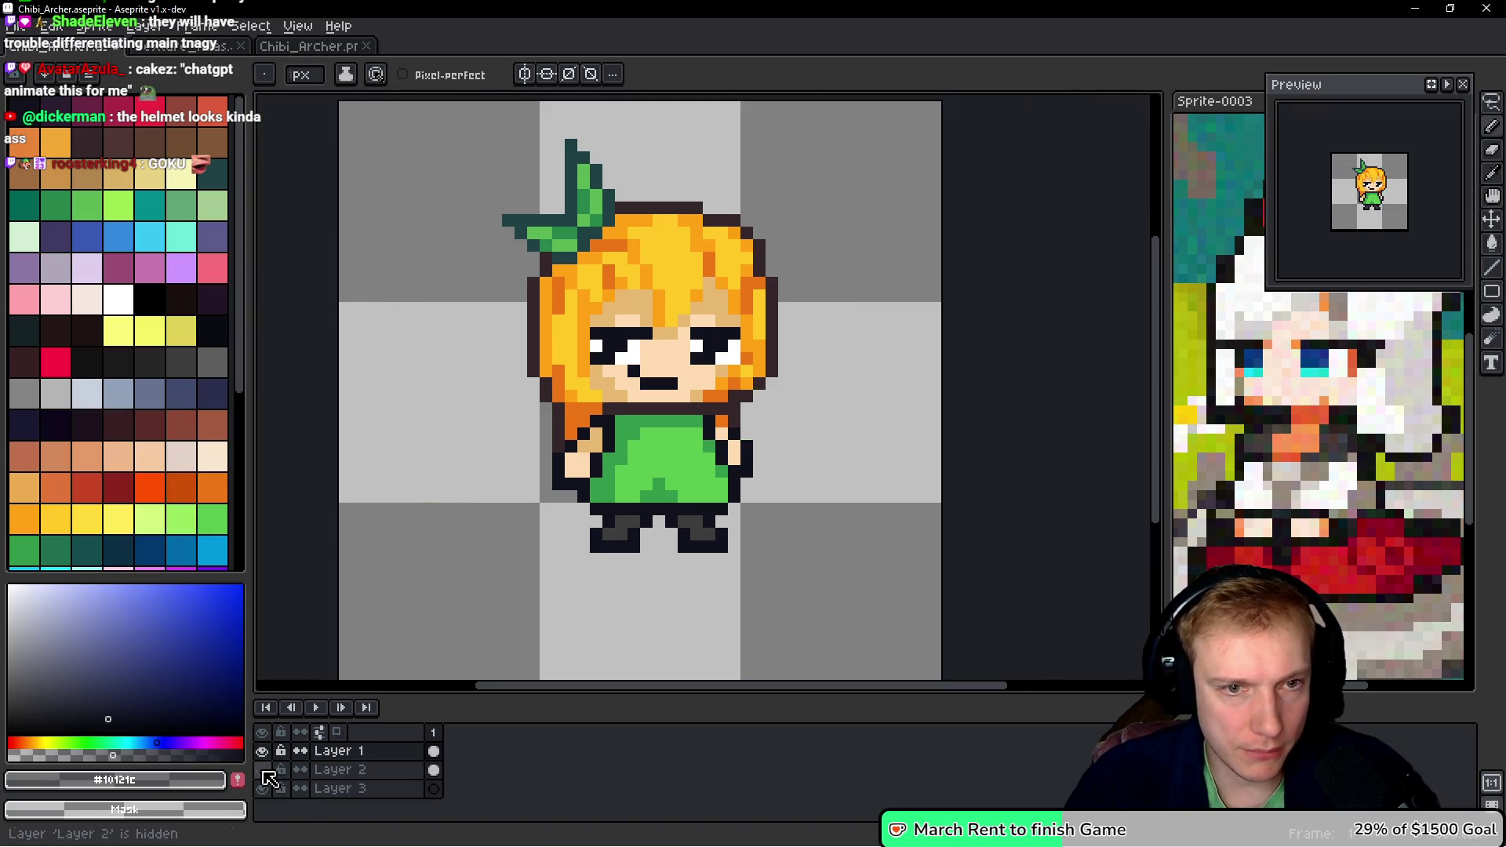
pyautogui.click(262, 769)
pyautogui.doubleClick(366, 770)
pyautogui.write('Fairy Wind')
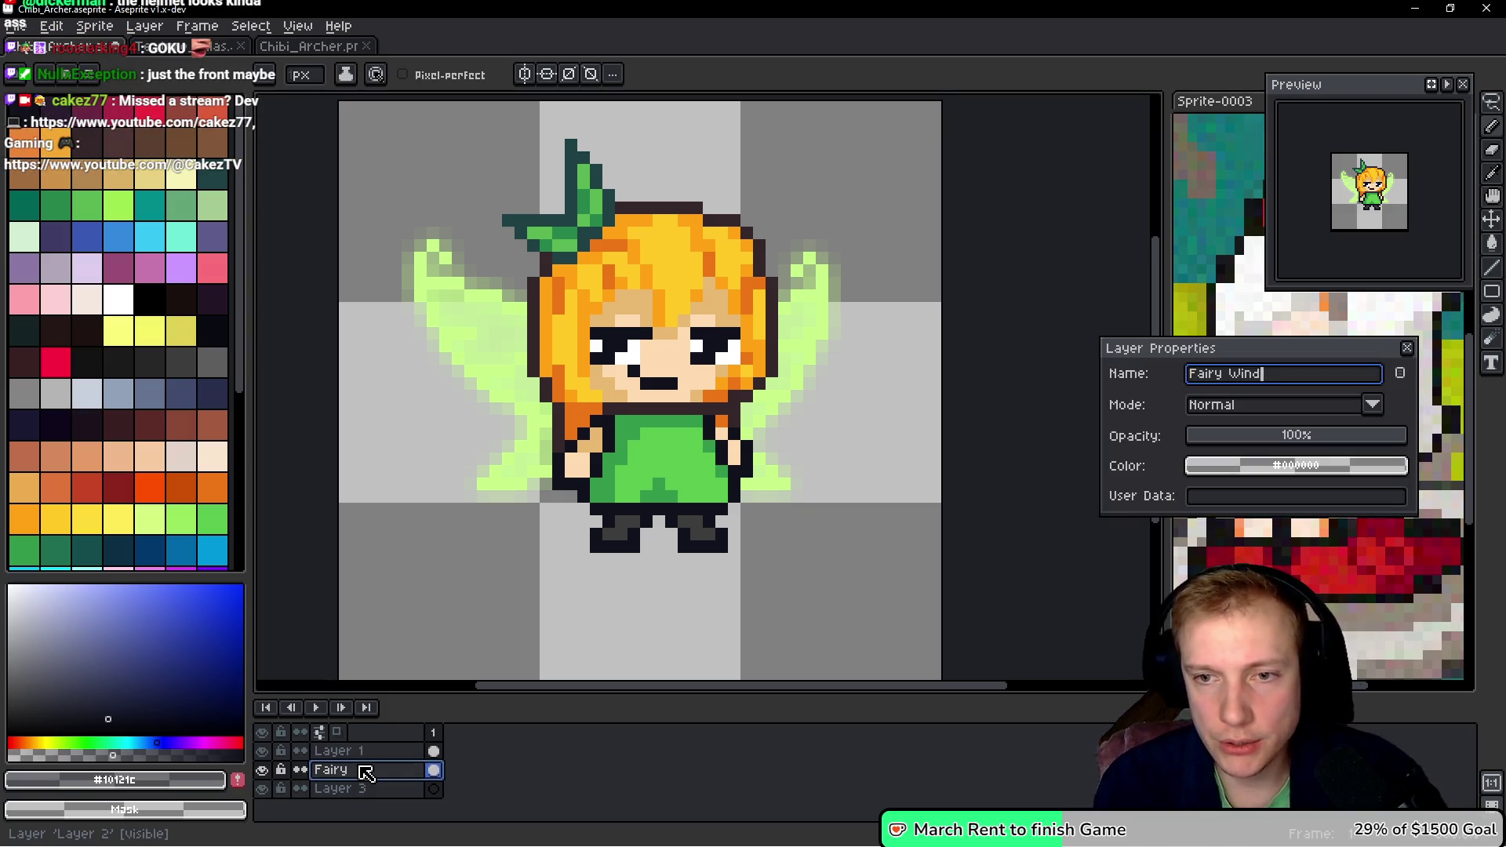
pyautogui.press('BackSpace')
pyautogui.write('gs')
pyautogui.press('Return')
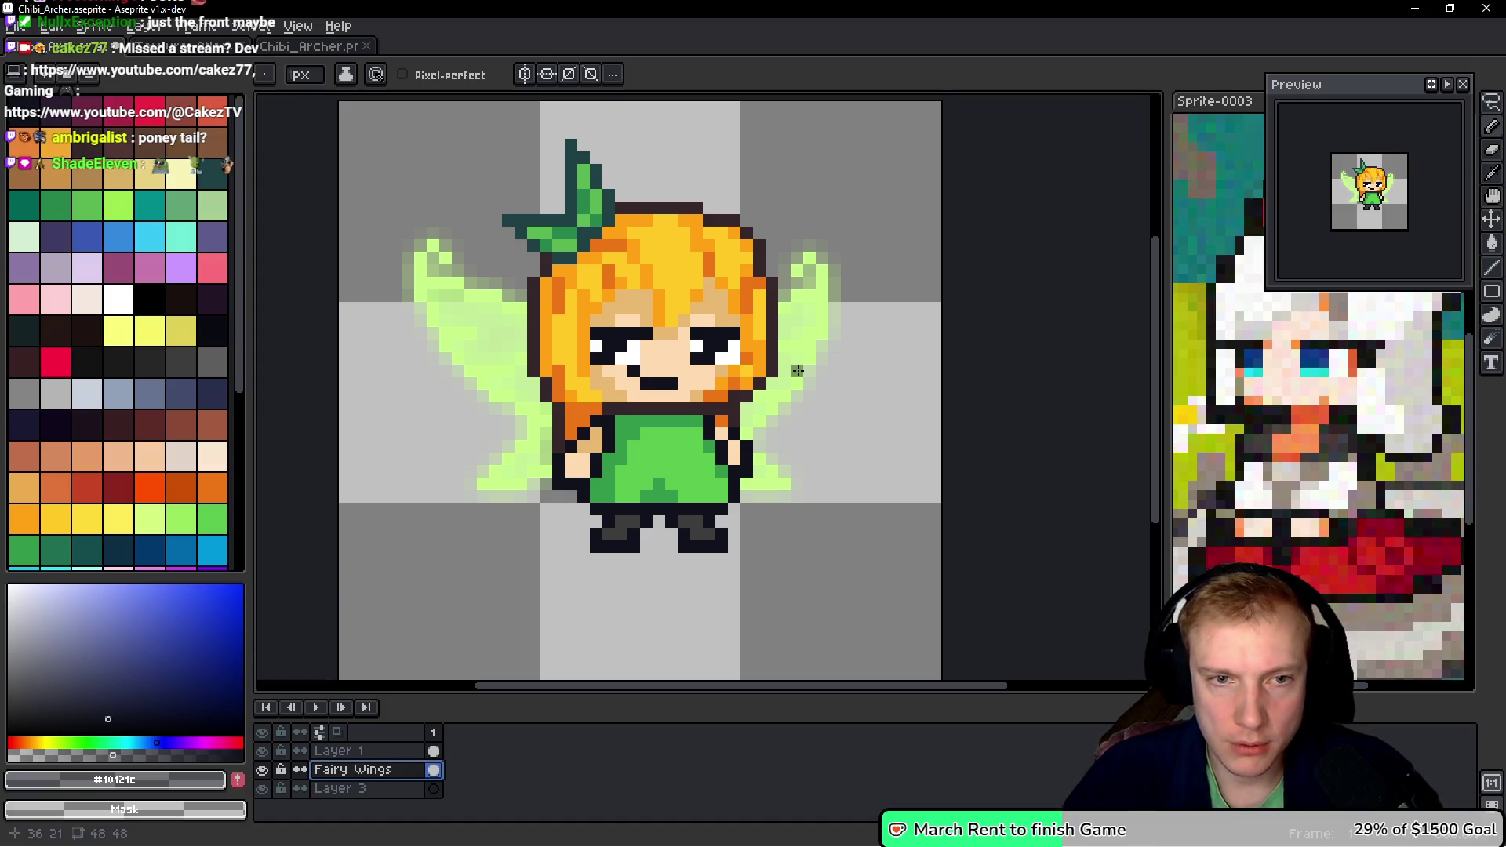
pyautogui.doubleClick(354, 752)
pyautogui.write('Archer')
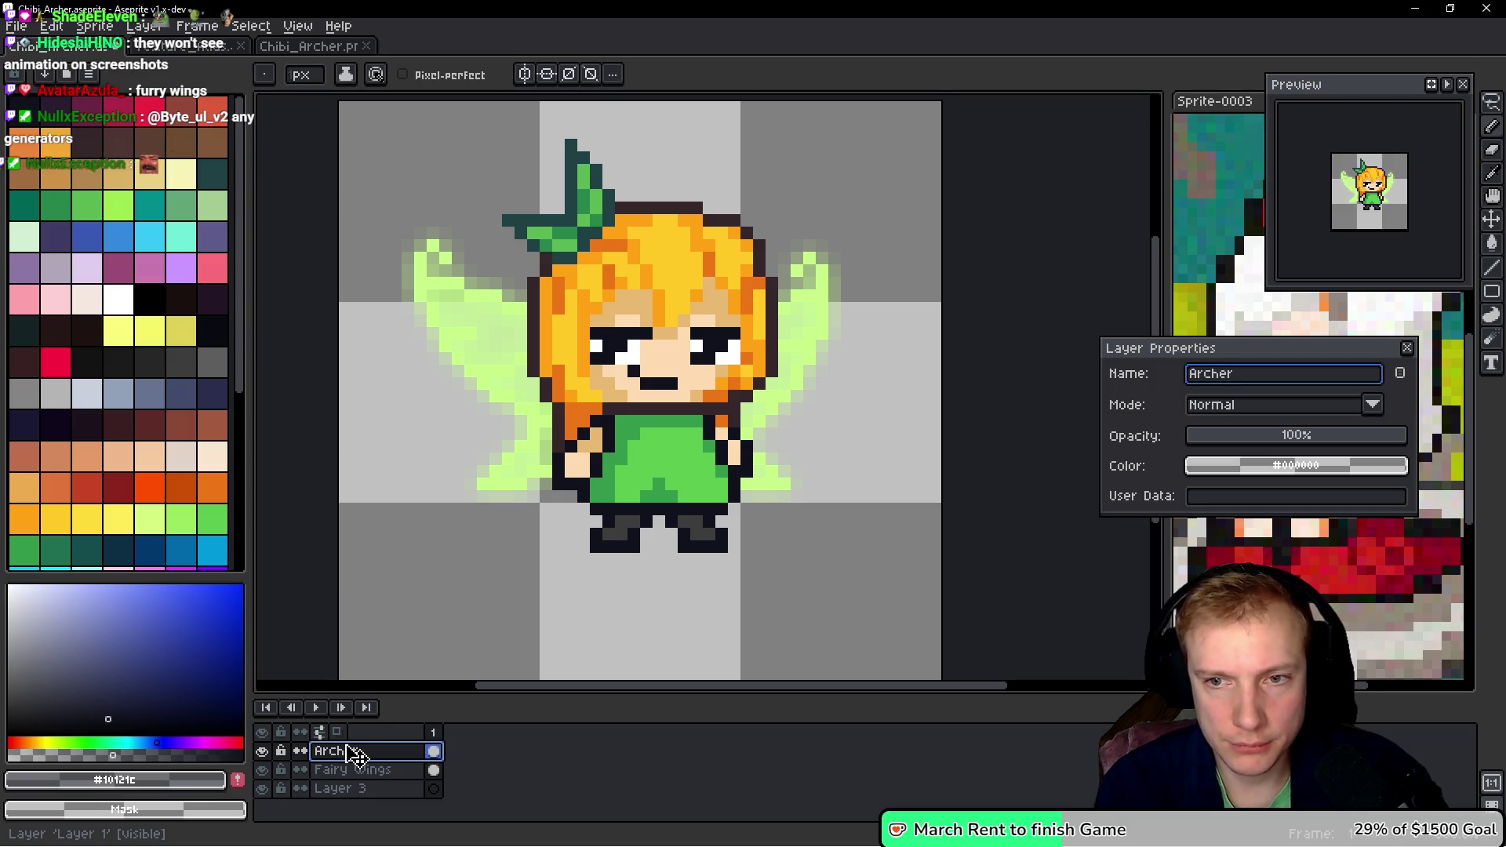
pyautogui.press('Return')
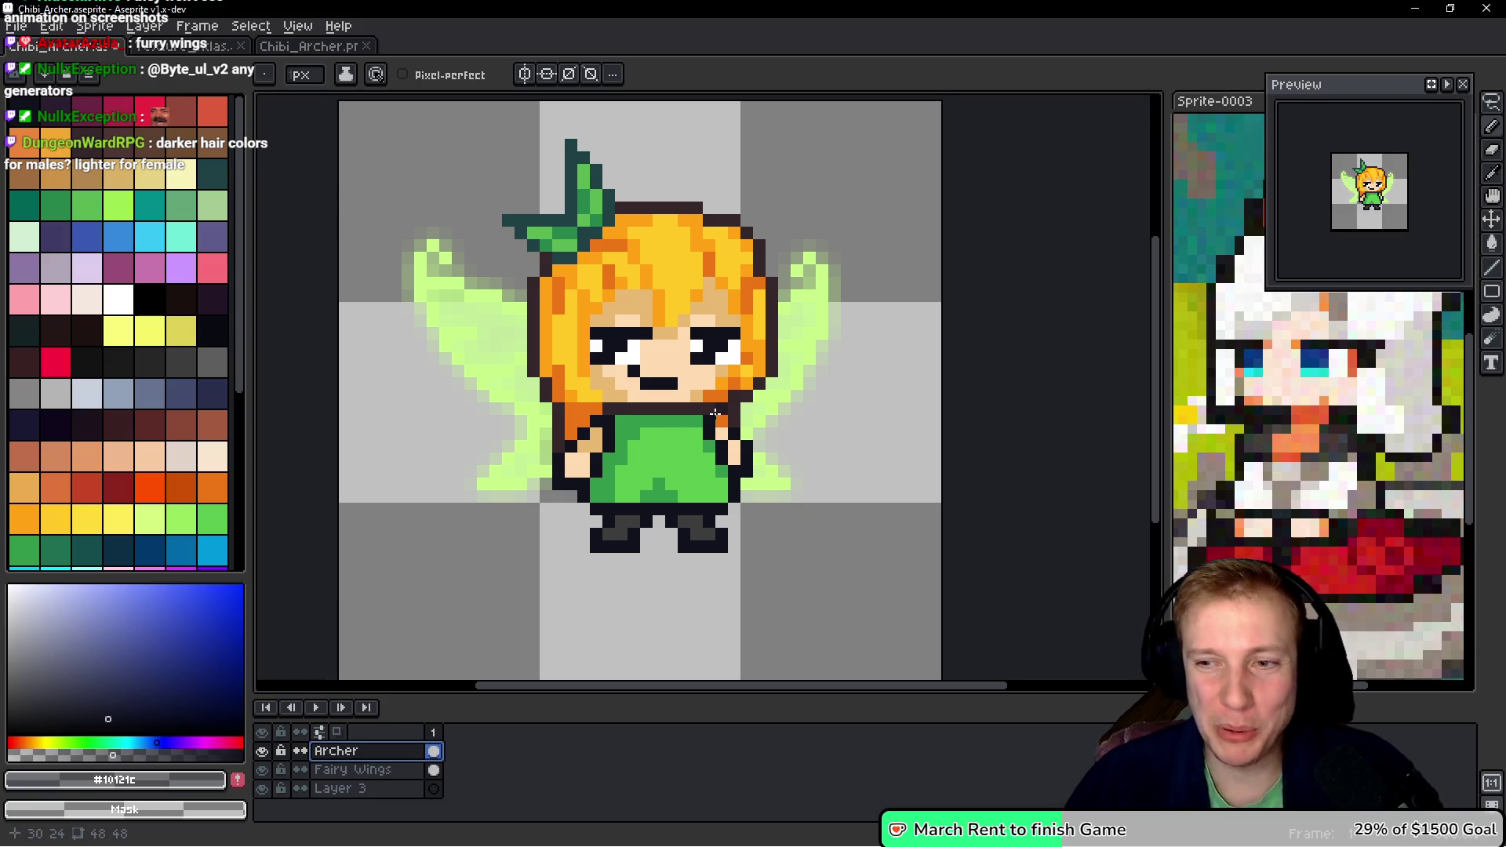
pyautogui.moveTo(884, 356); pyautogui.dragTo(844, 407)
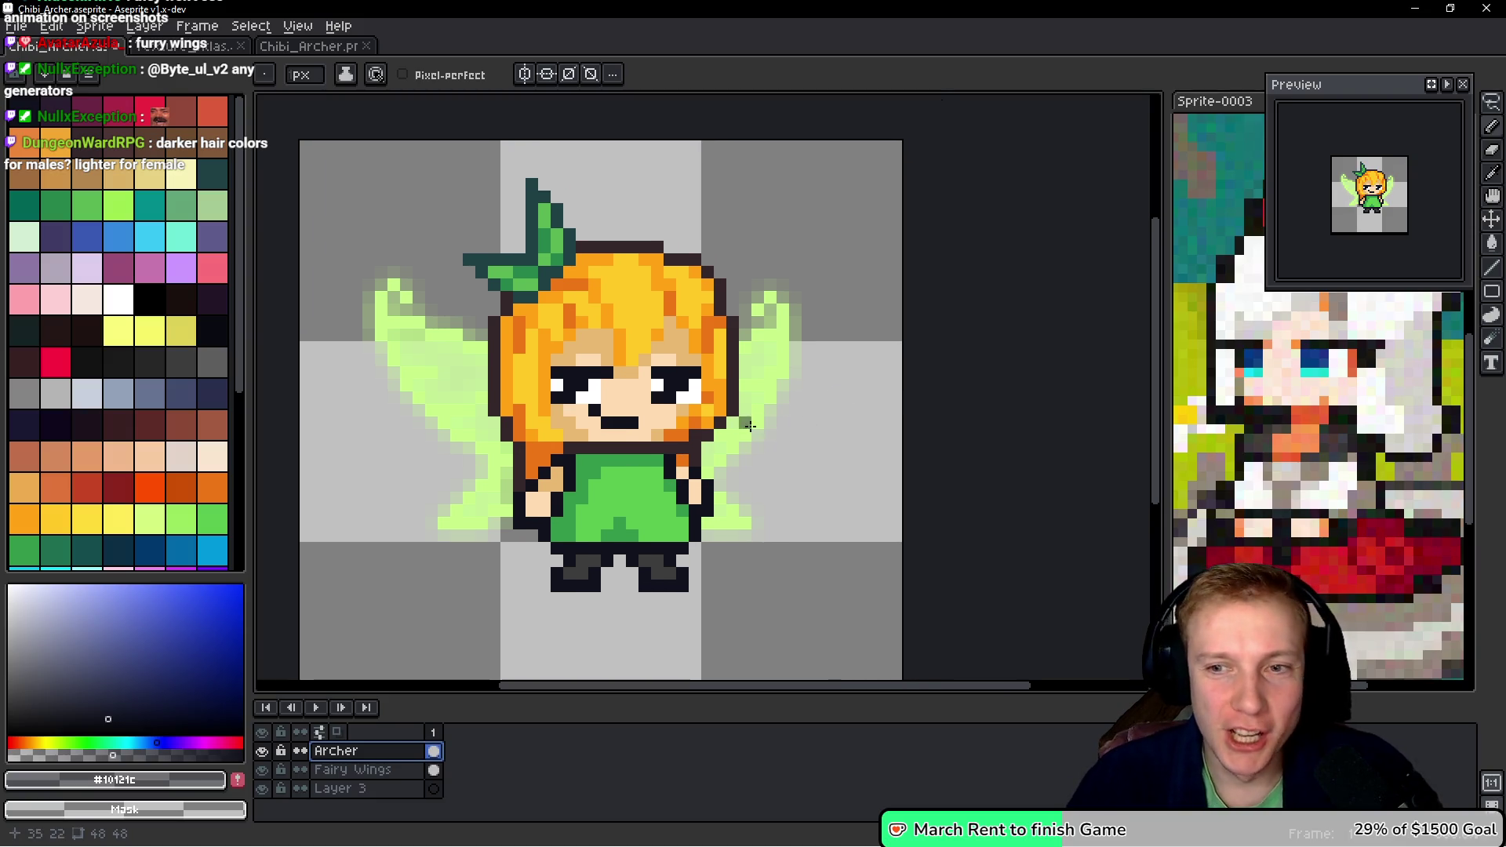
pyautogui.scroll(-3, 748, 382)
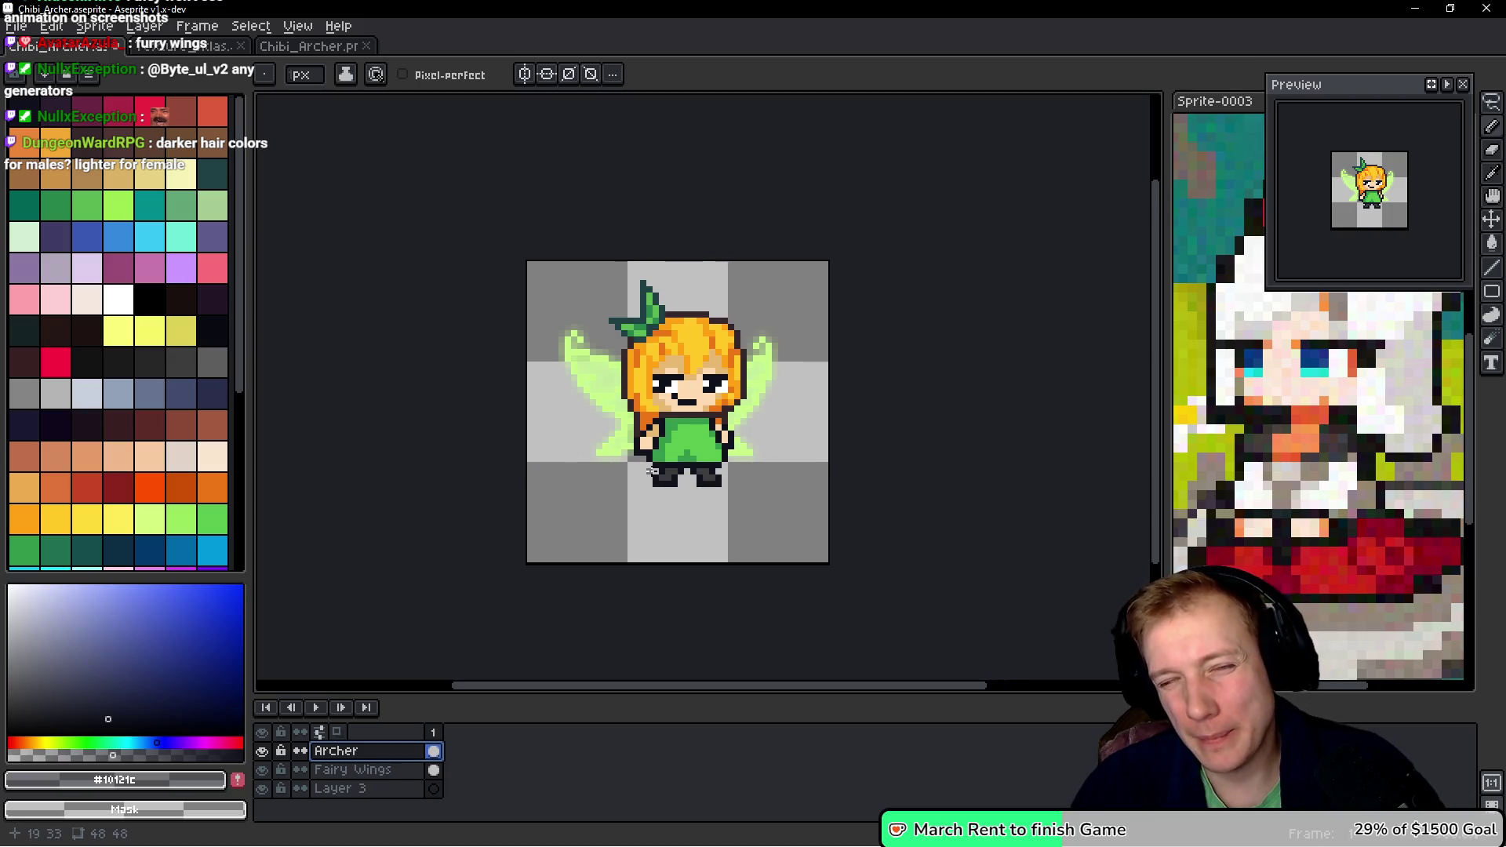
pyautogui.scroll(2, 651, 470)
pyautogui.scroll(-1, 652, 471)
pyautogui.moveTo(711, 423); pyautogui.dragTo(634, 456)
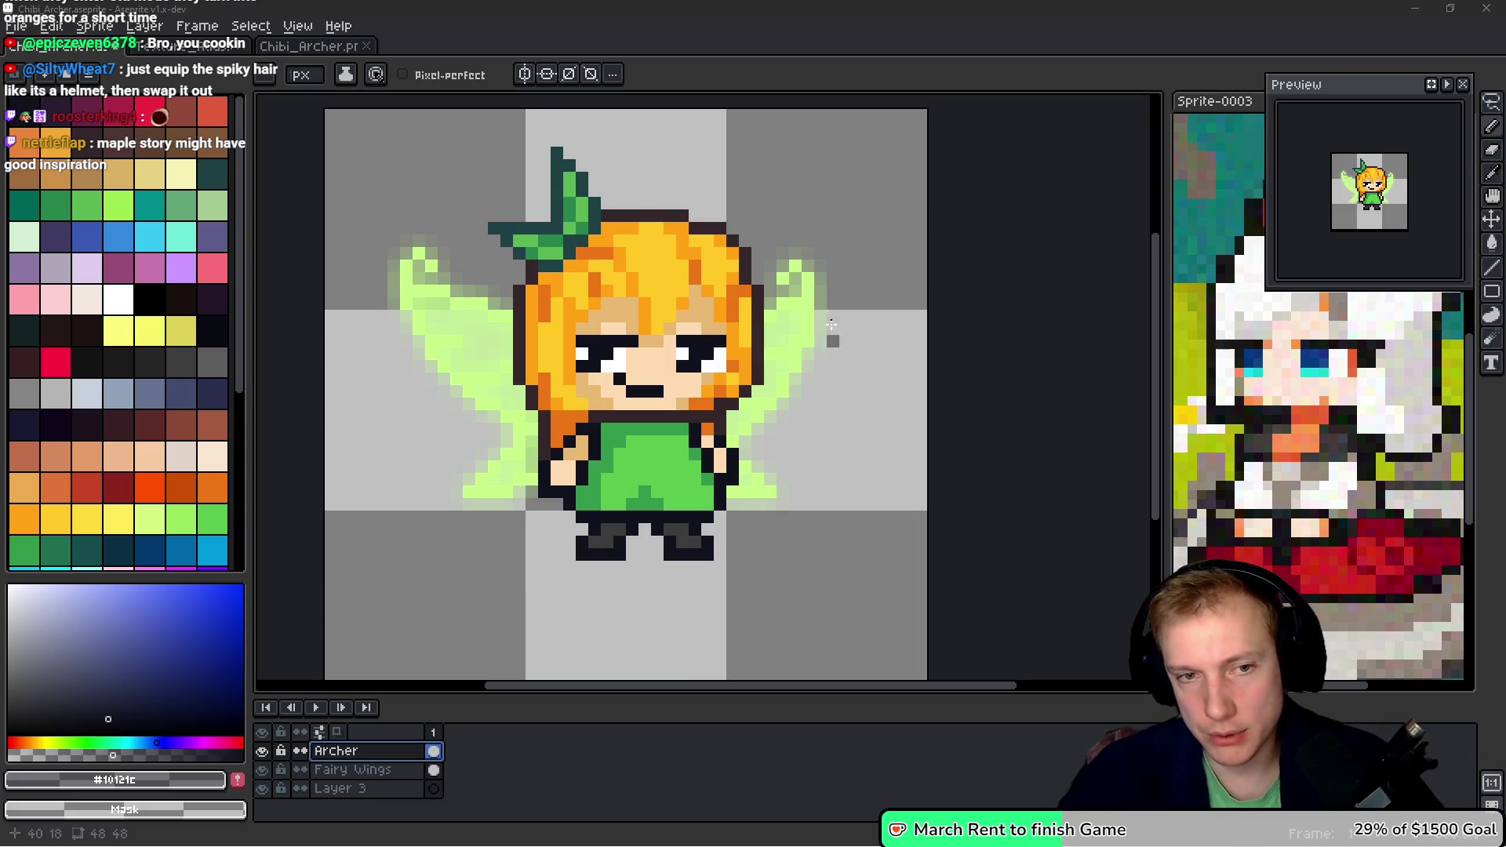
# - Pan the canvas to recentre the view on the fairy sprite
pyautogui.moveTo(717, 316); pyautogui.dragTo(720, 356)
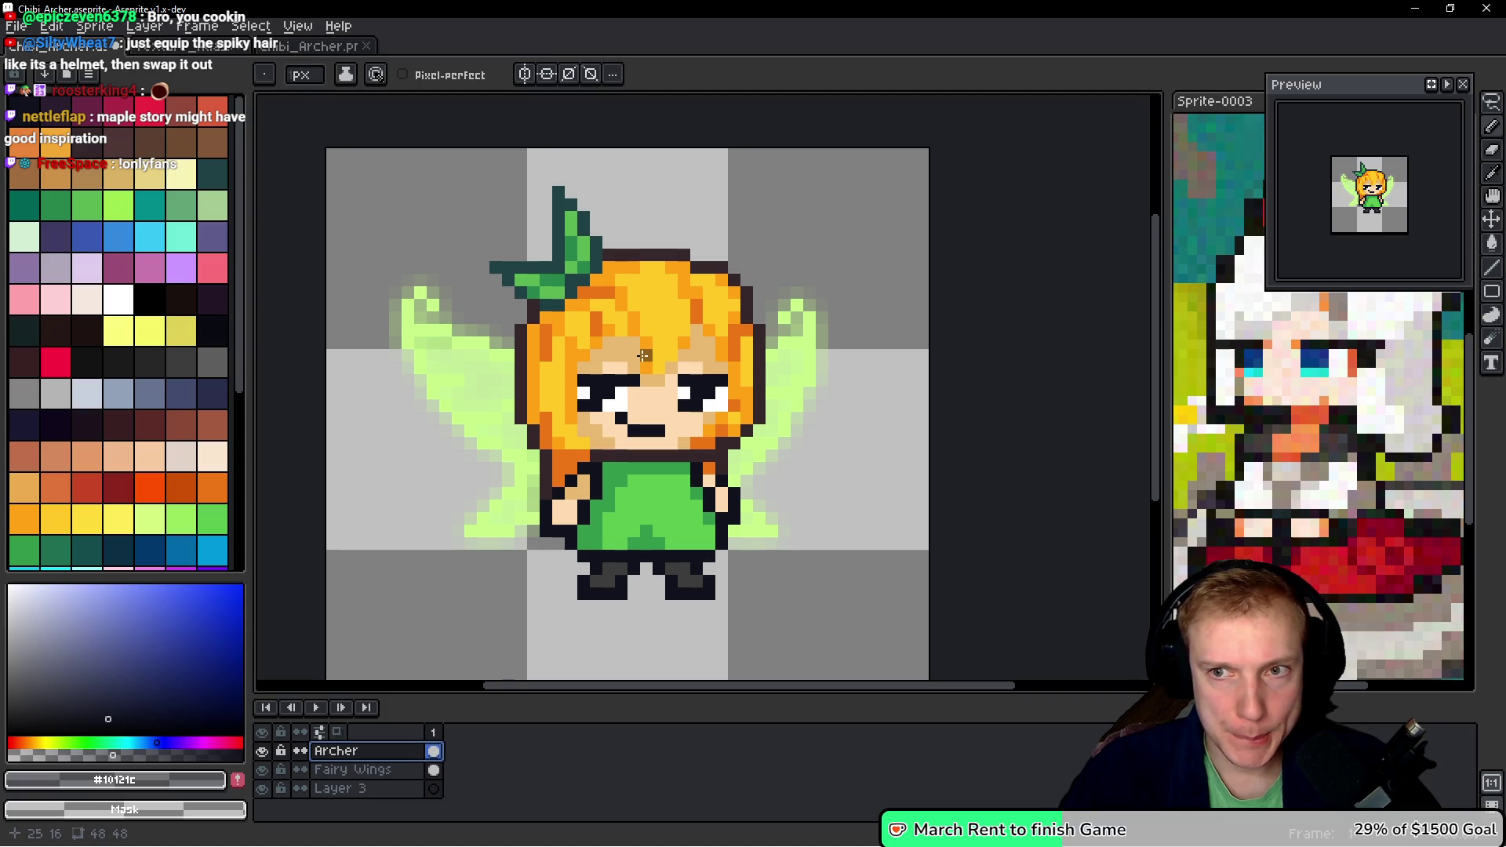
pyautogui.moveTo(684, 357); pyautogui.dragTo(699, 371)
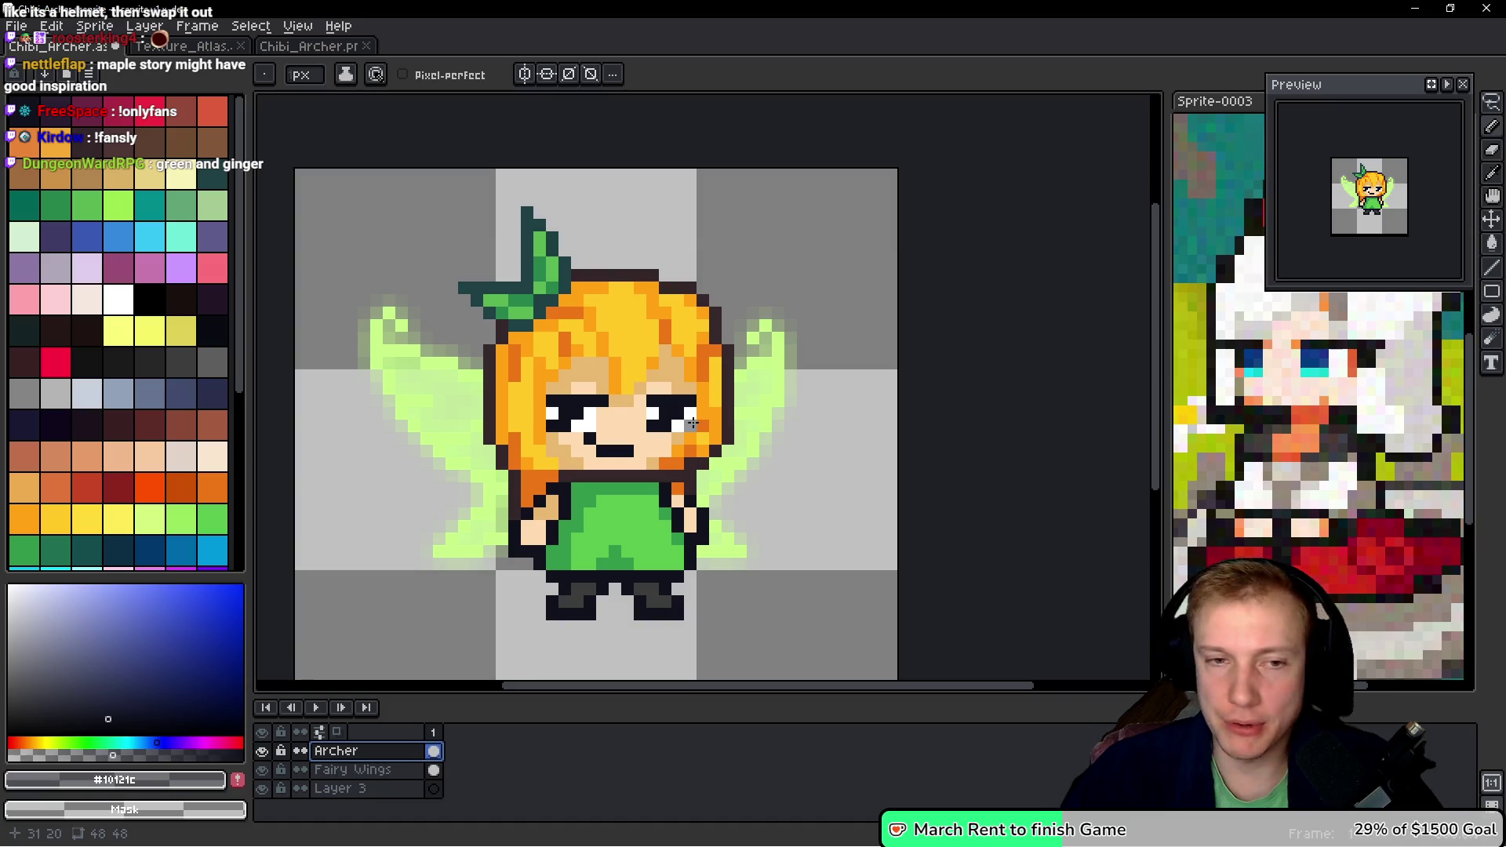
pyautogui.press('space')
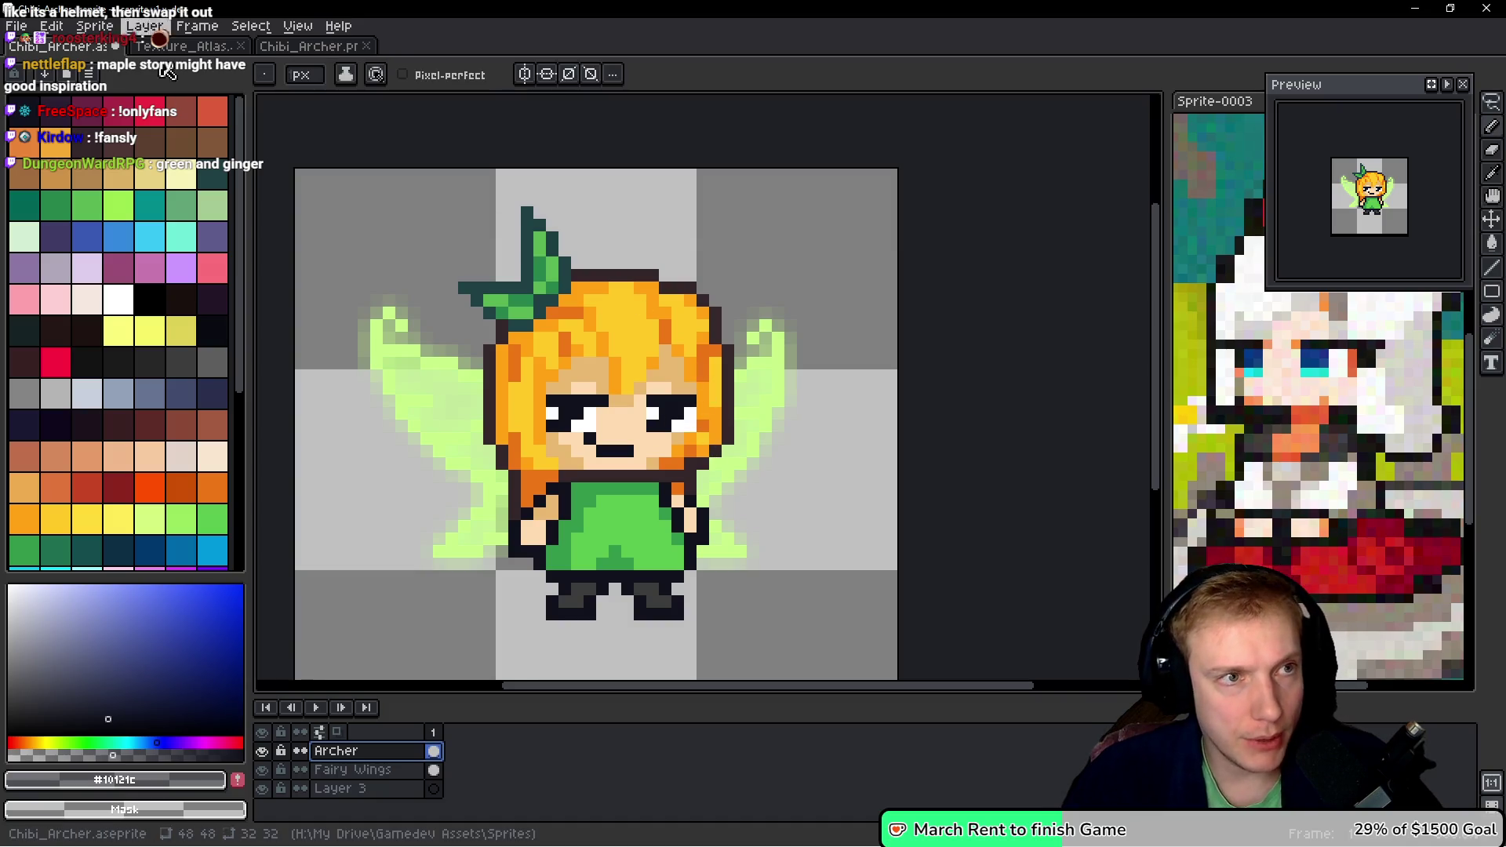
# - Switch to the Texture_Atlas file and zoom in on the green fairy's face
pyautogui.click(182, 46)
pyautogui.scroll(-5, 785, 377)
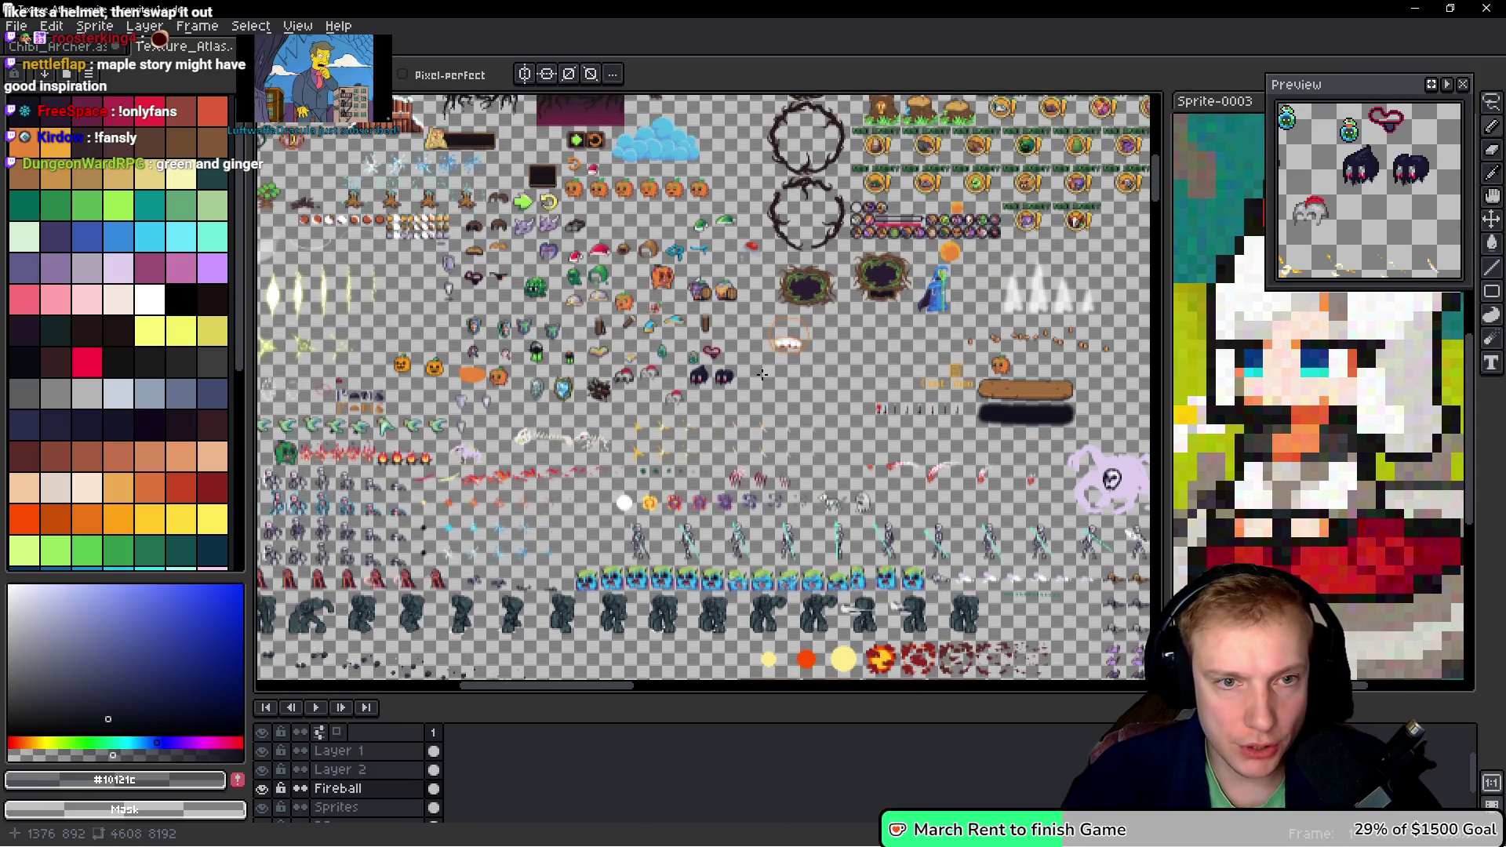
pyautogui.scroll(3, 785, 377)
pyautogui.scroll(-4, 786, 377)
pyautogui.moveTo(901, 378)
pyautogui.mouseDown()
pyautogui.moveTo(575, 328)
pyautogui.moveTo(625, 110)
pyautogui.moveTo(871, 251)
pyautogui.moveTo(840, 343)
pyautogui.mouseUp()
pyautogui.scroll(4, 815, 299)
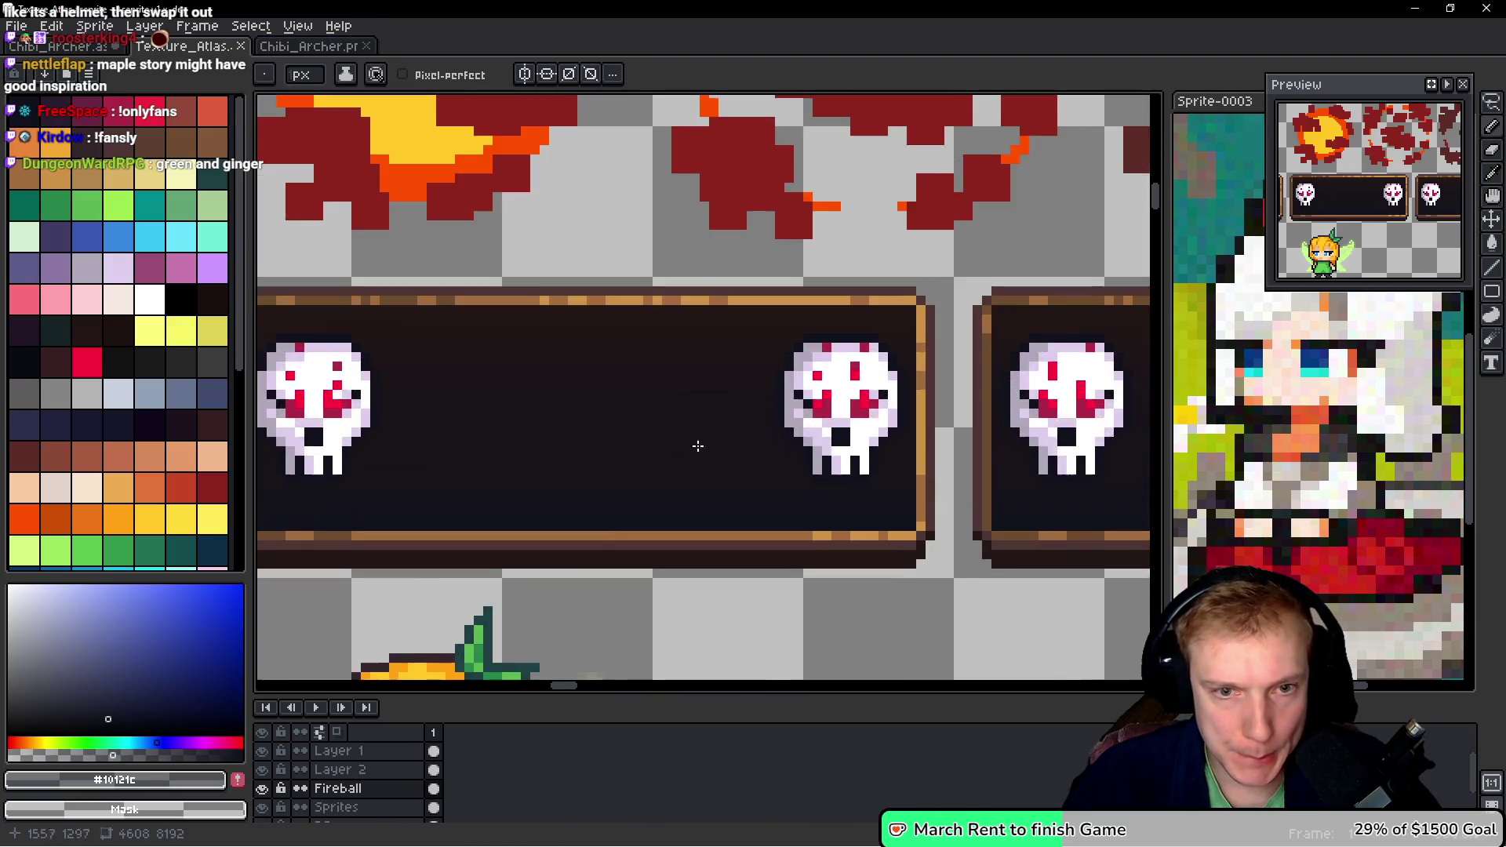
pyautogui.moveTo(696, 444); pyautogui.dragTo(696, 142)
pyautogui.scroll(2, 765, 433)
pyautogui.moveTo(765, 433); pyautogui.dragTo(764, 339)
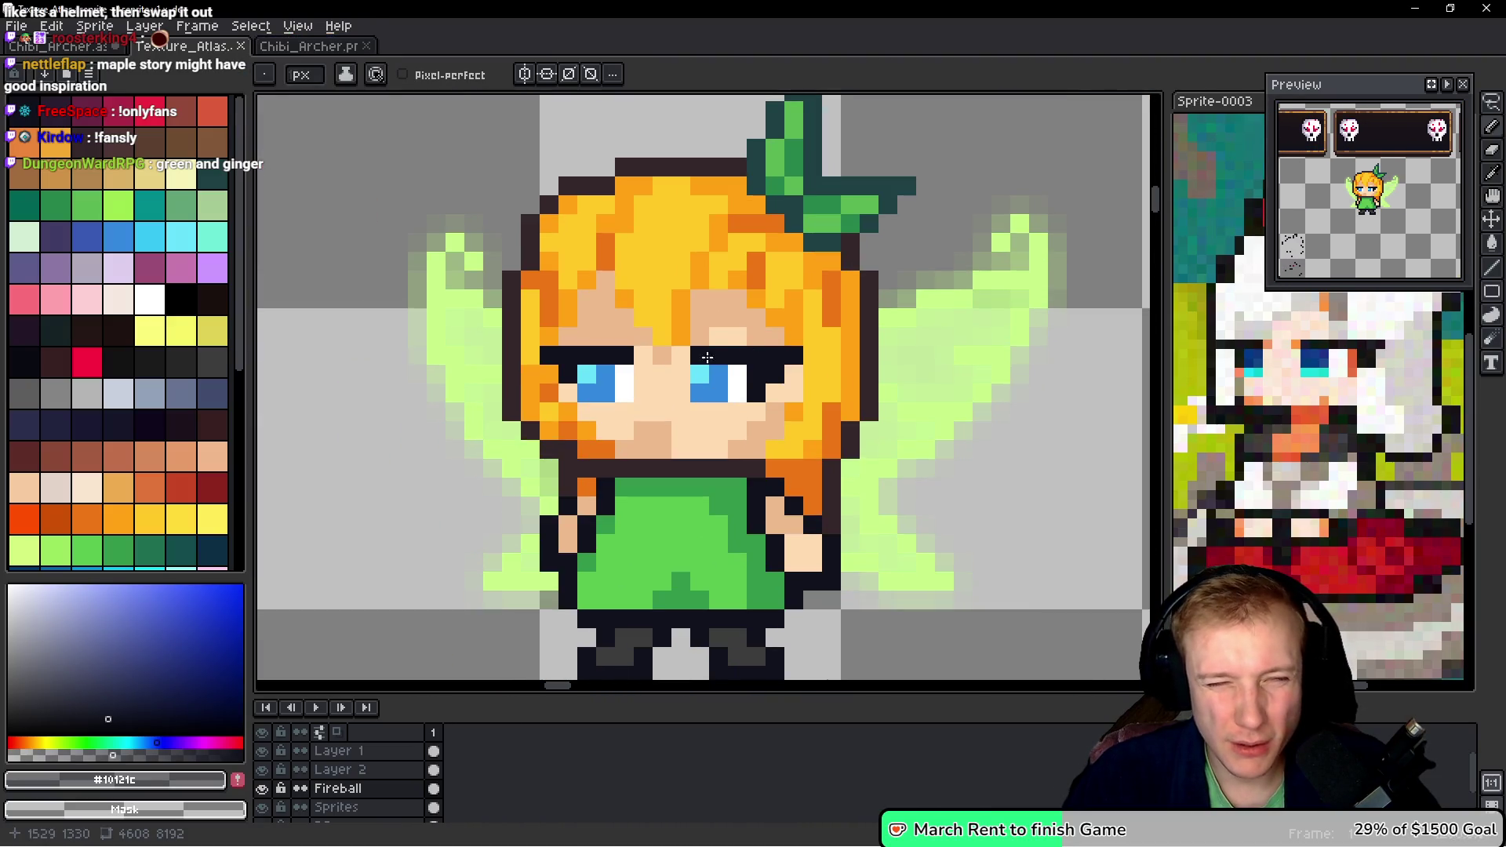
# - Undo back to the atlas fairy's original blue-eyed face
pyautogui.press('m')
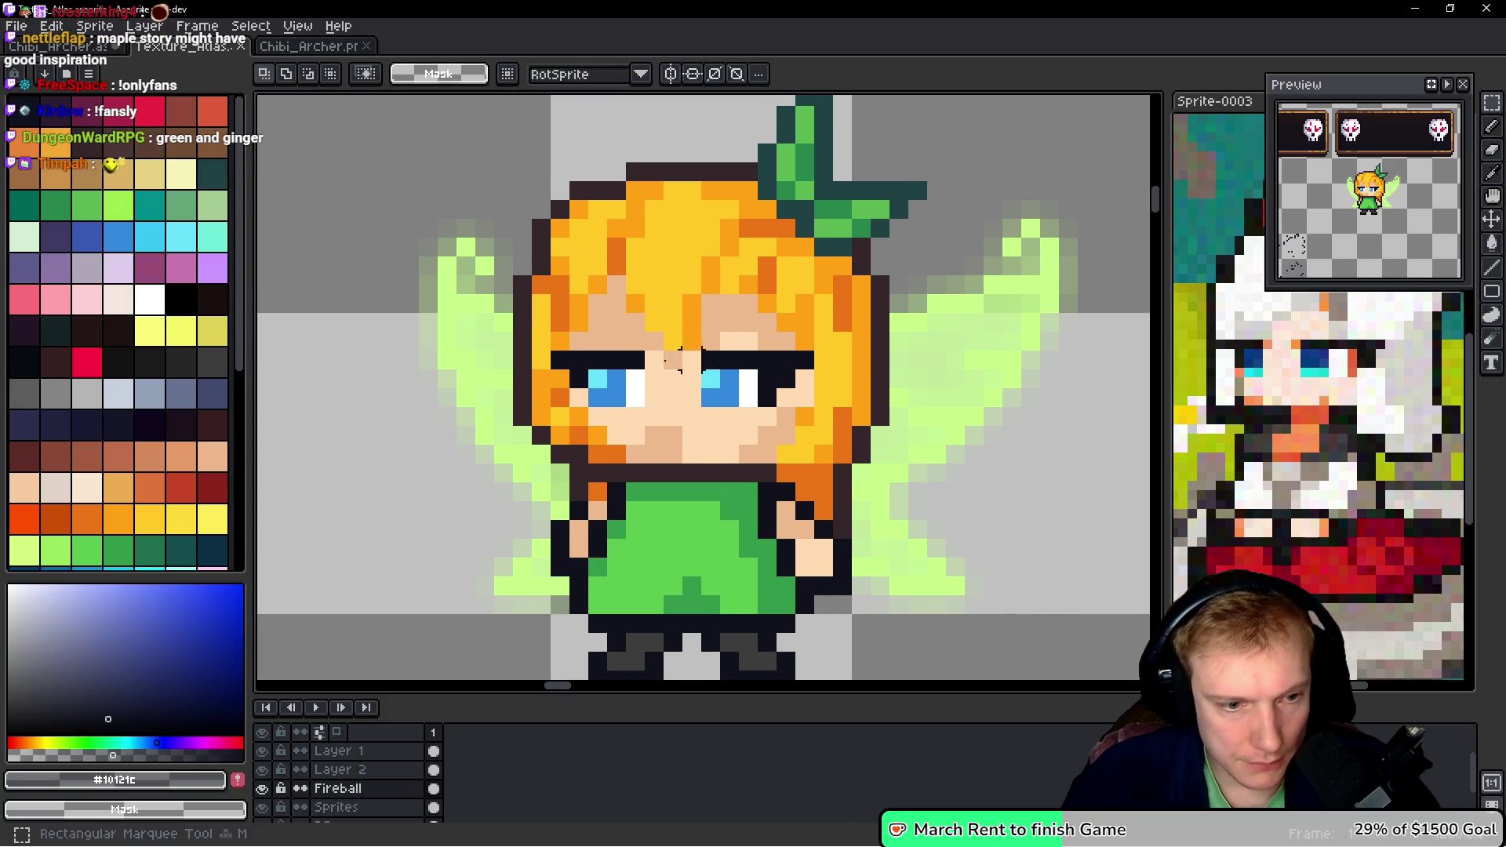
pyautogui.click(263, 789)
pyautogui.click(263, 789)
pyautogui.click(263, 789)
pyautogui.click(263, 789)
pyautogui.press('b')
pyautogui.hotkey('ctrl', 'z')
pyautogui.hotkey('ctrl', 'z')
pyautogui.hotkey('ctrl', 'z')
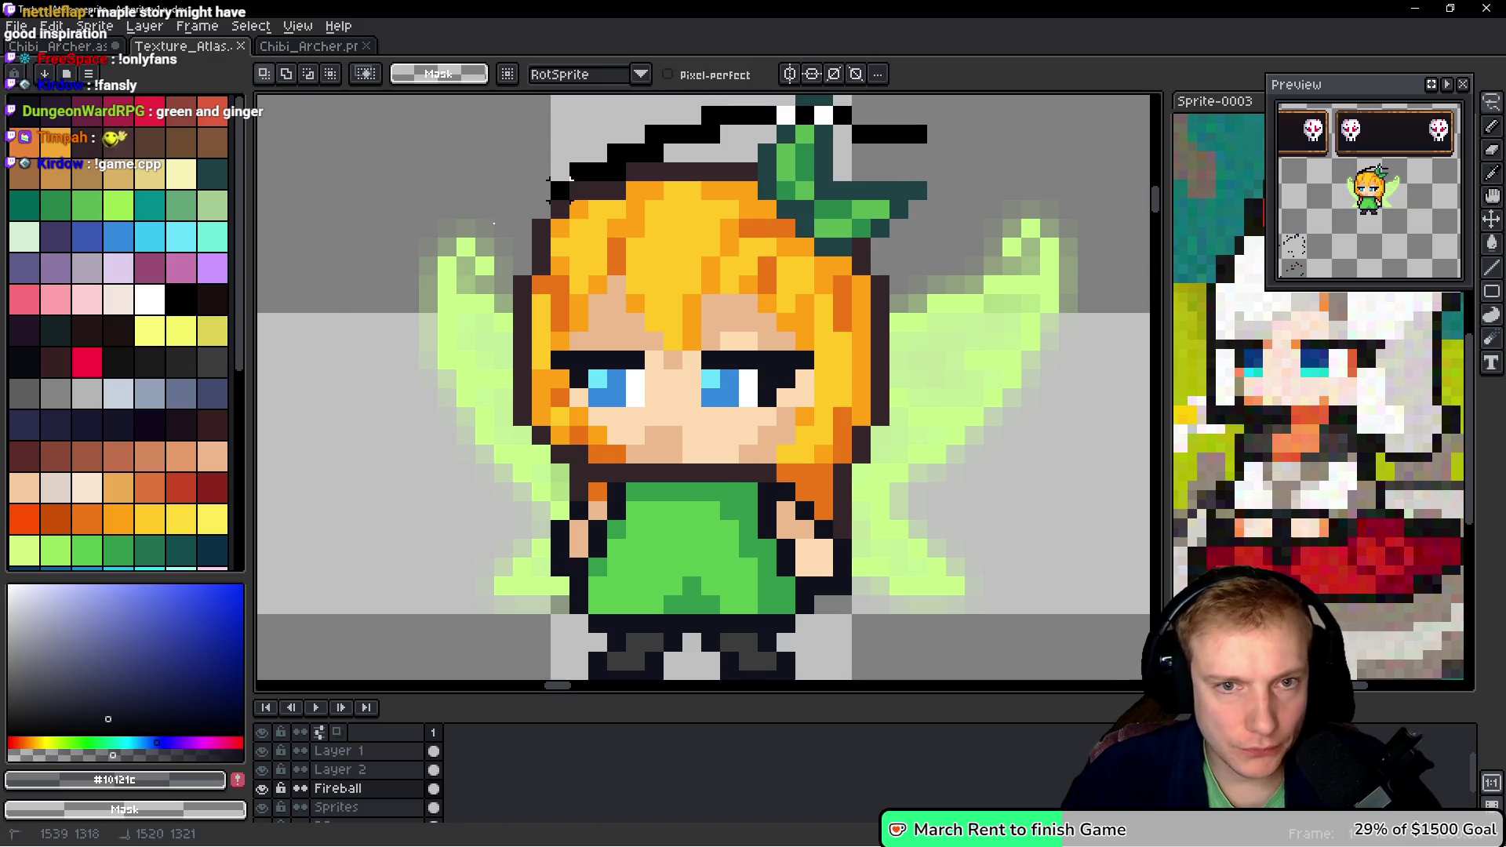
pyautogui.hotkey('ctrl', 'z')
pyautogui.hotkey('ctrl', 'z')
pyautogui.hotkey('ctrl', 'z')
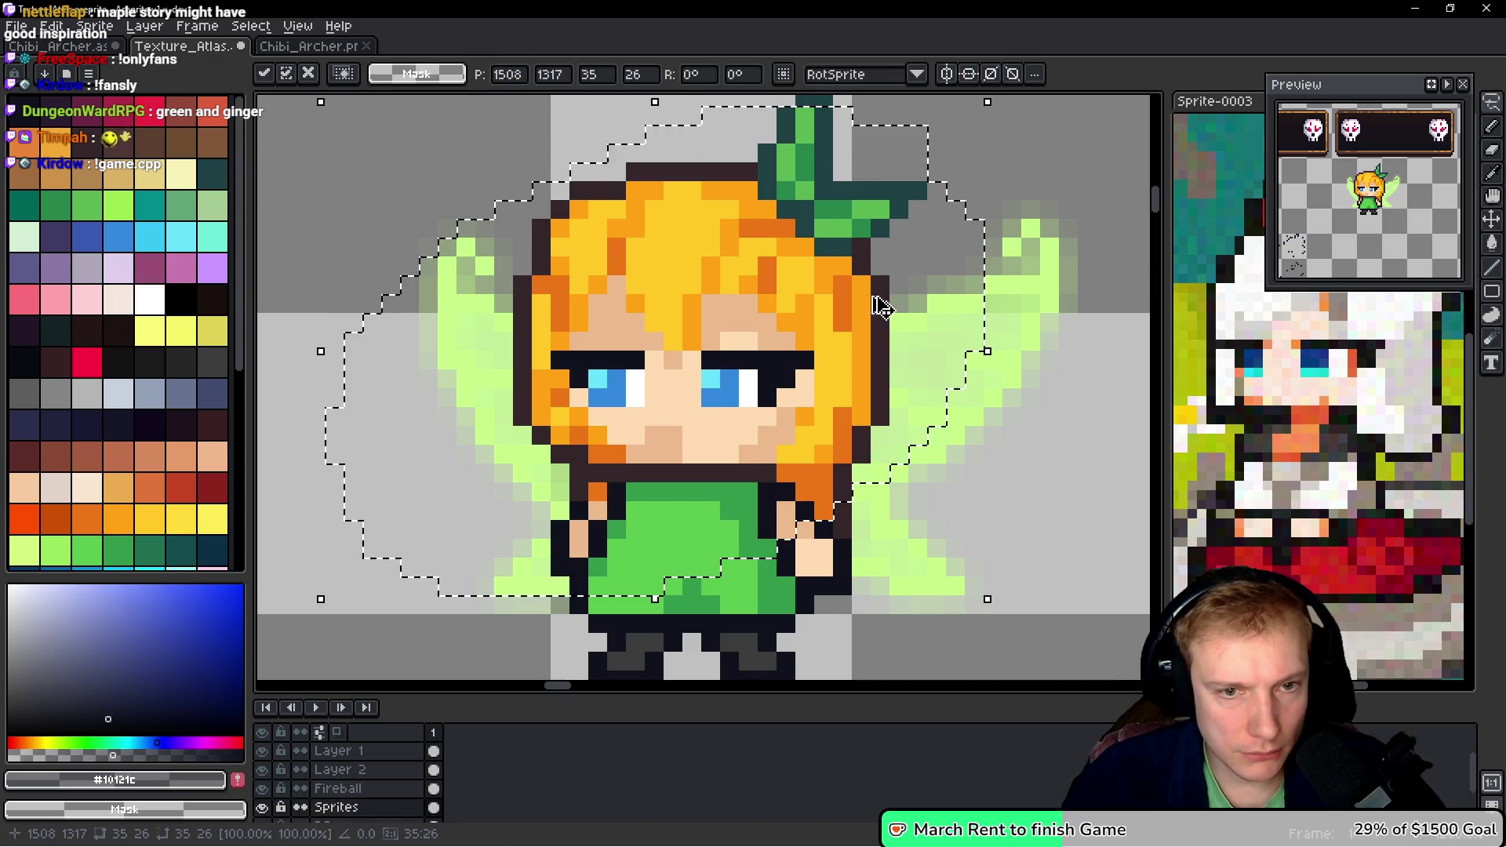
# - Select the atlas fairy's face and fringe, then paste it into Chibi_Archer
pyautogui.press('m')
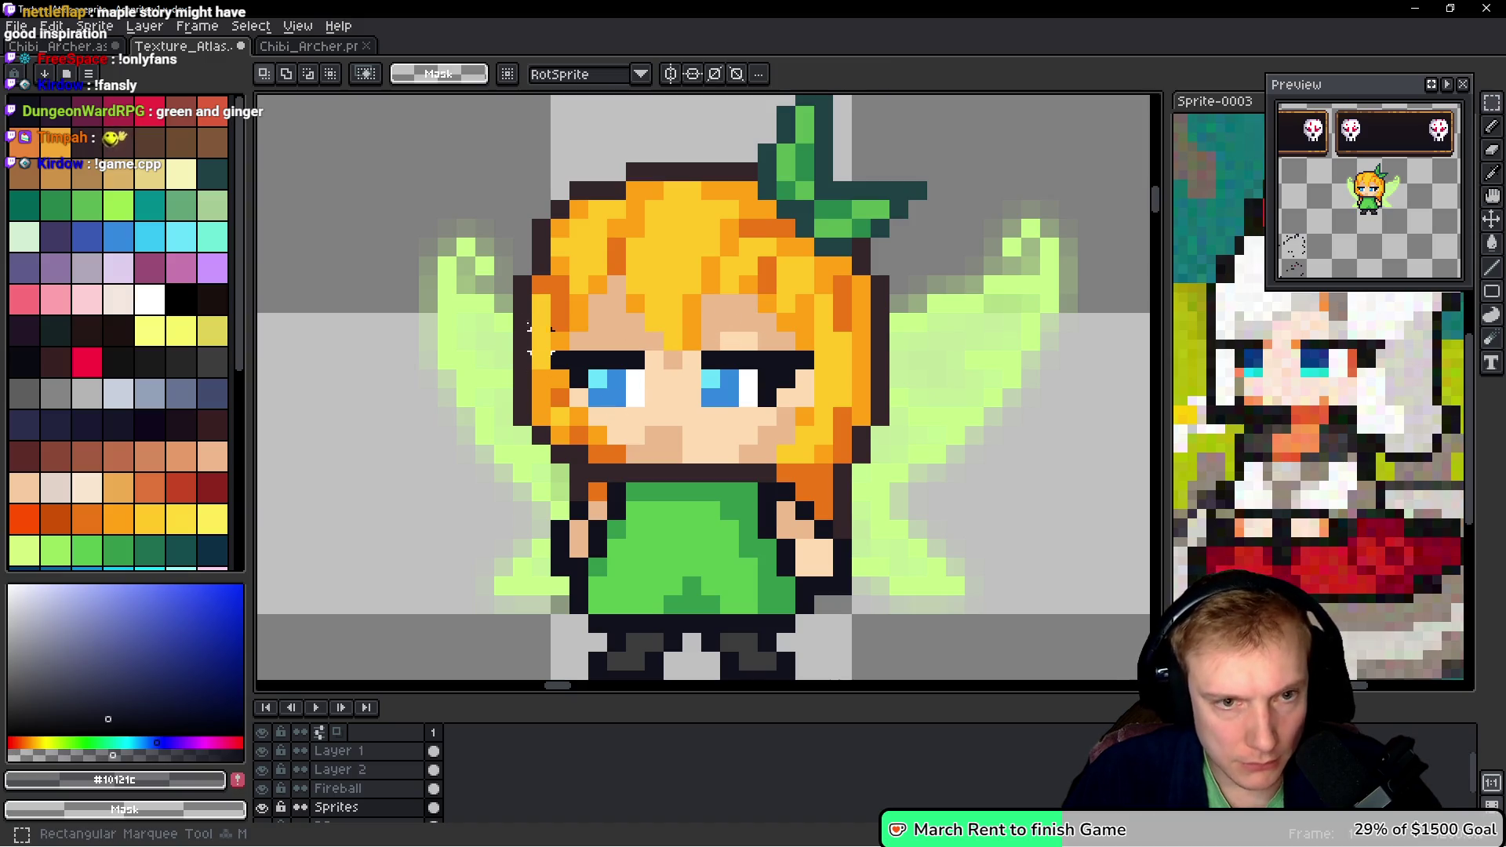
pyautogui.moveTo(514, 276)
pyautogui.mouseDown()
pyautogui.moveTo(760, 452)
pyautogui.moveTo(852, 462)
pyautogui.mouseUp()
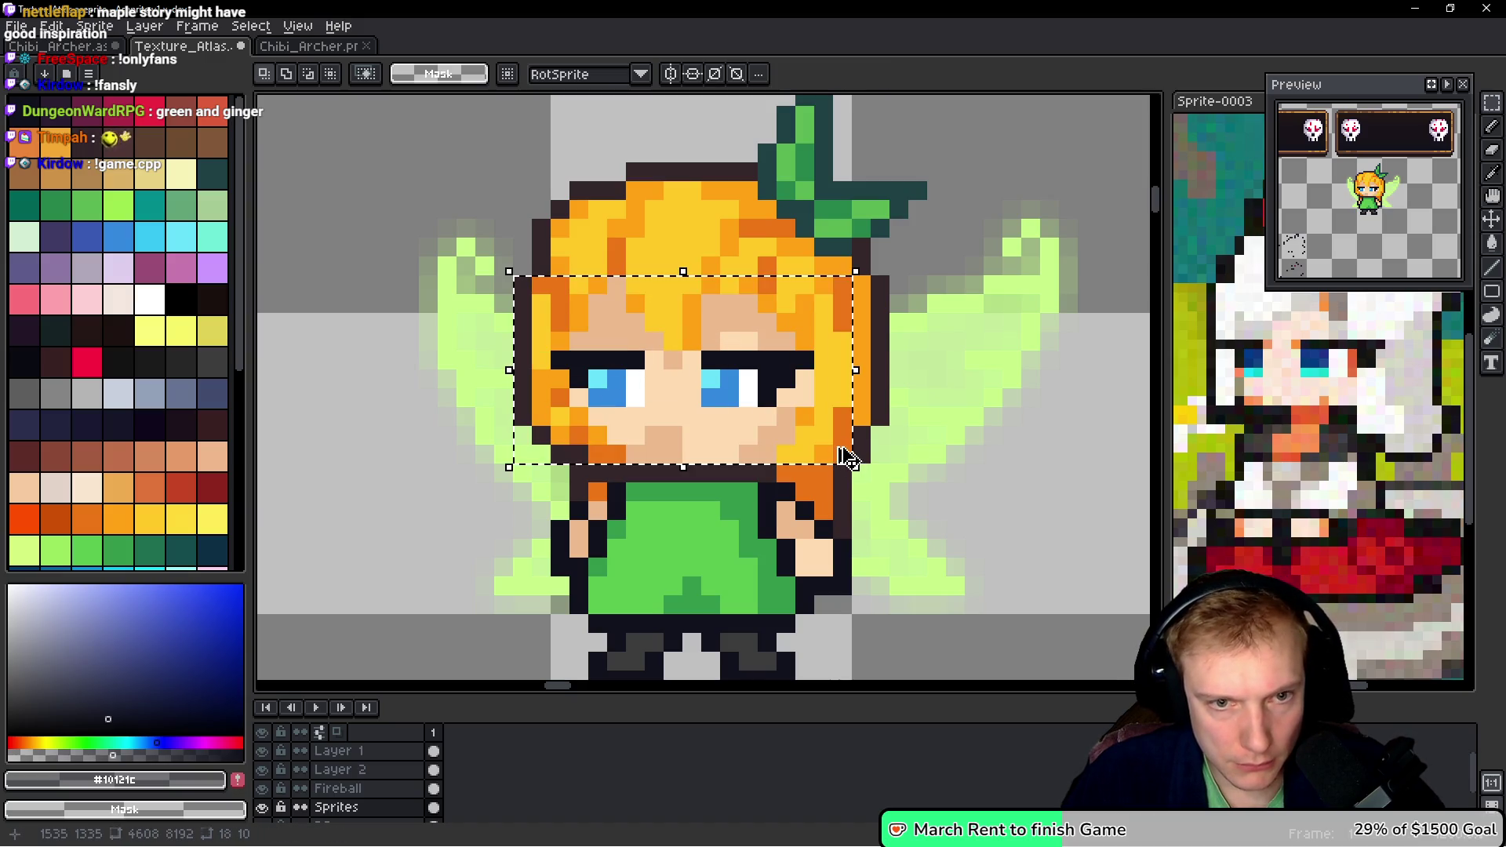
pyautogui.hotkey('ctrl', 'd')
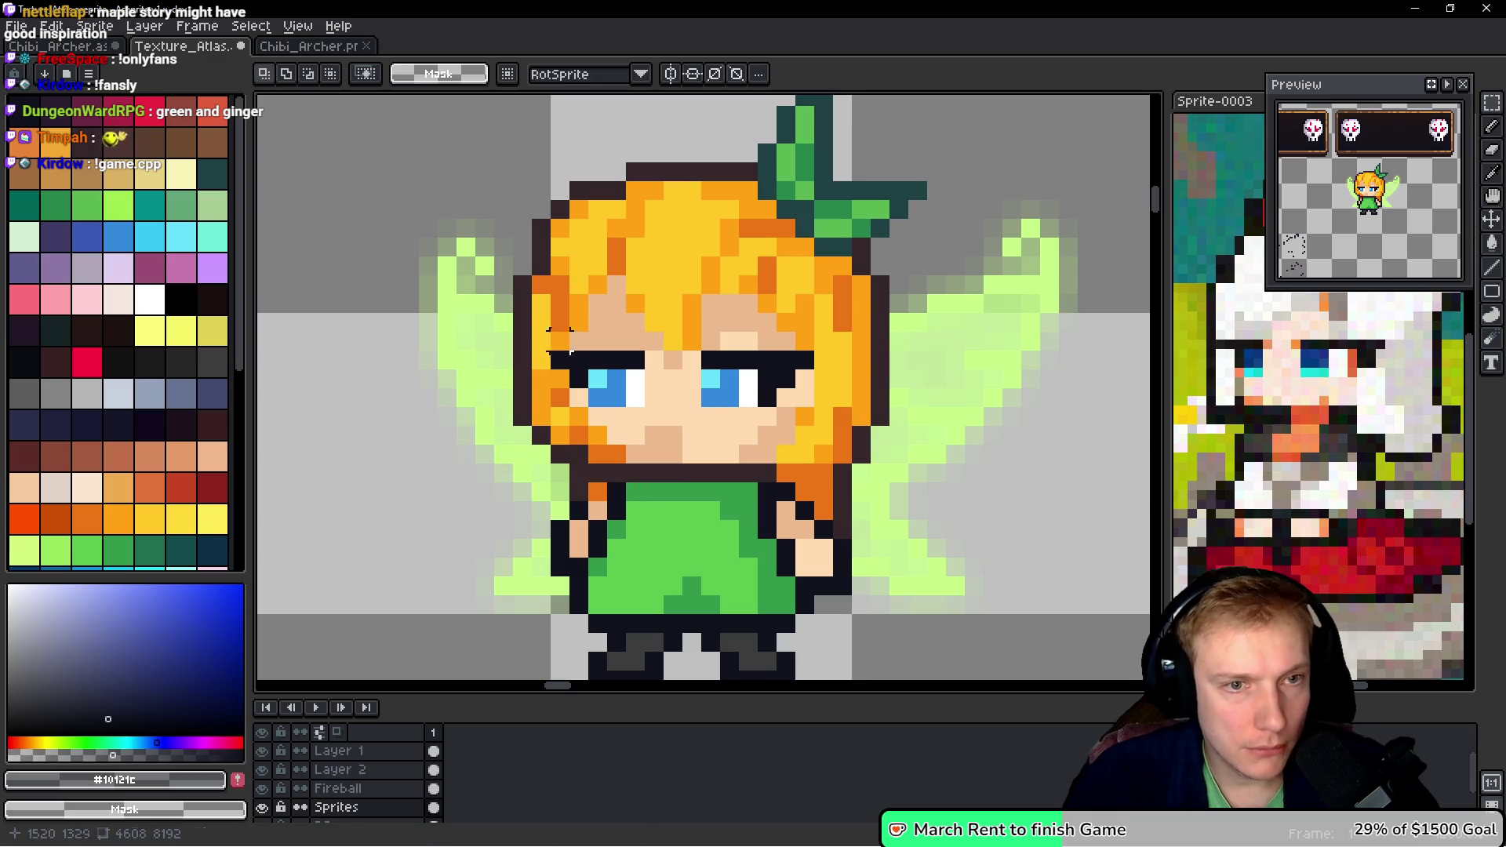
pyautogui.press('b')
pyautogui.moveTo(682, 284)
pyautogui.mouseDown()
pyautogui.moveTo(522, 314)
pyautogui.moveTo(580, 424)
pyautogui.moveTo(796, 428)
pyautogui.moveTo(718, 274)
pyautogui.moveTo(706, 278)
pyautogui.mouseUp()
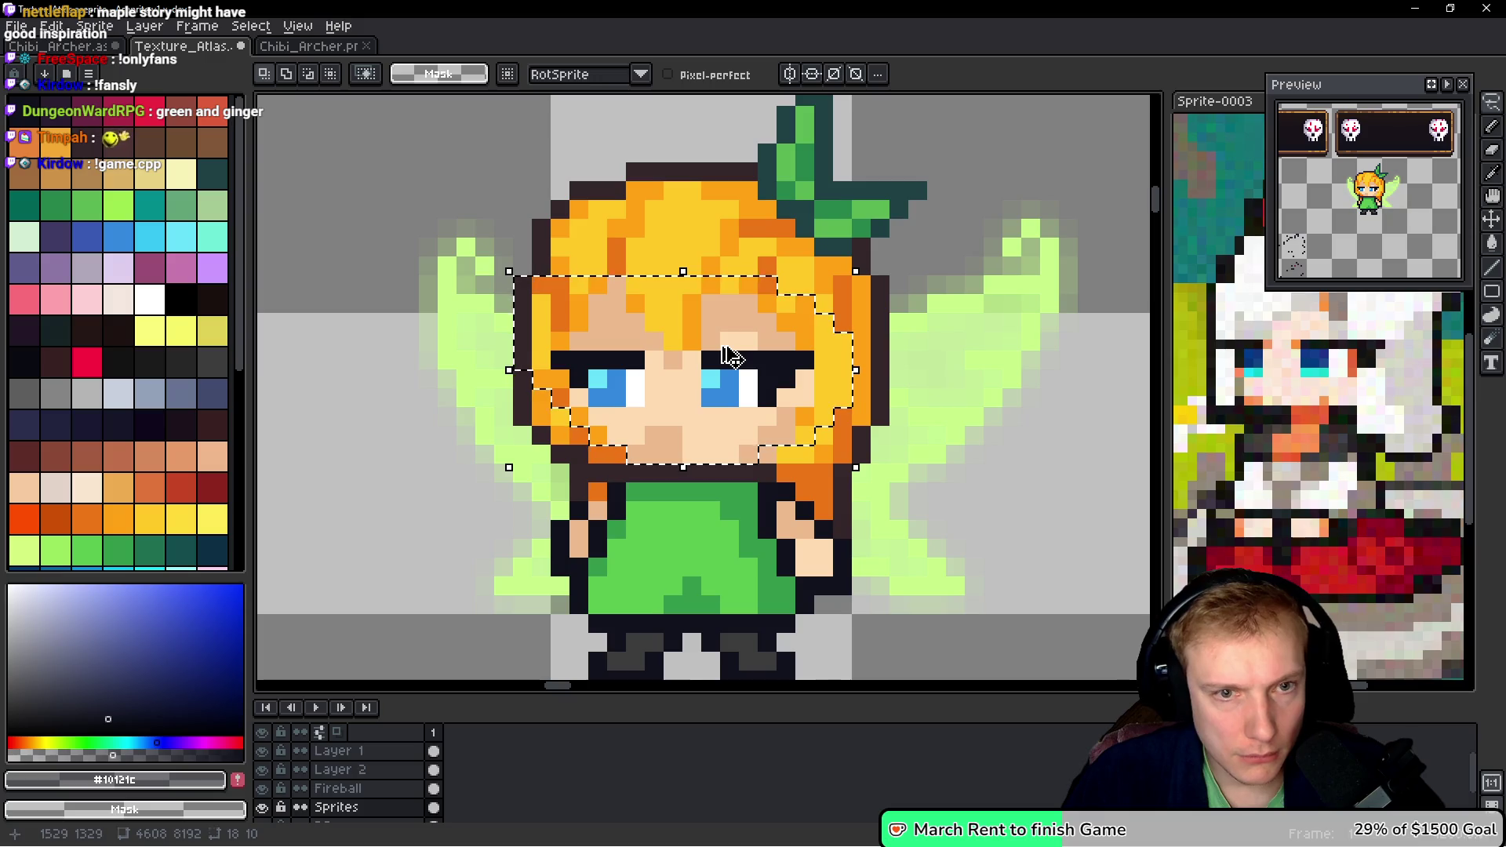
pyautogui.click(308, 46)
pyautogui.hotkey('ctrl', 'v')
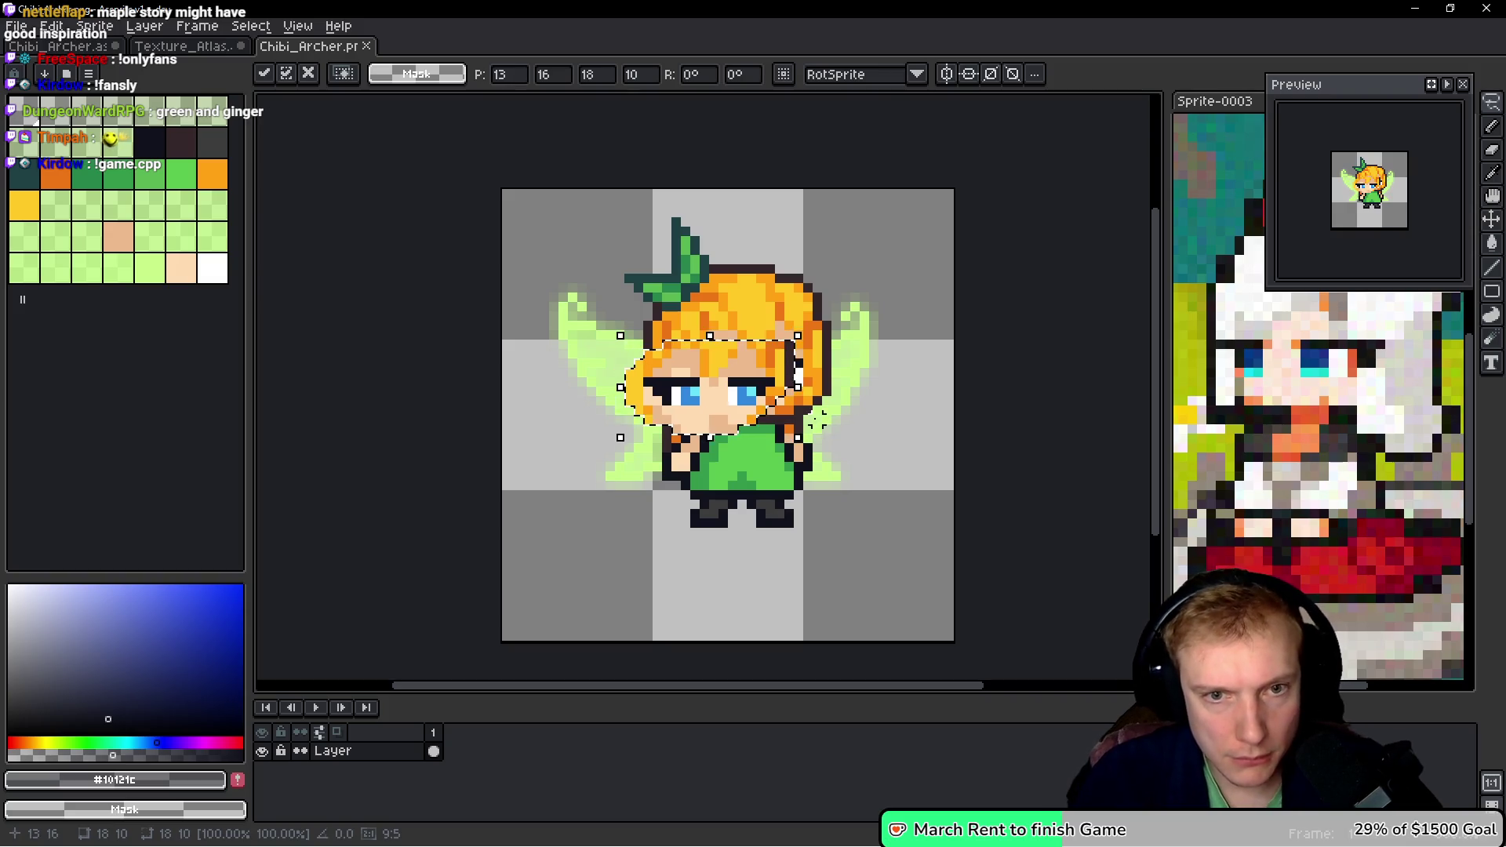
# - Move the pasted blue-eyed face up one pixel and commit it in place
pyautogui.press('Up')
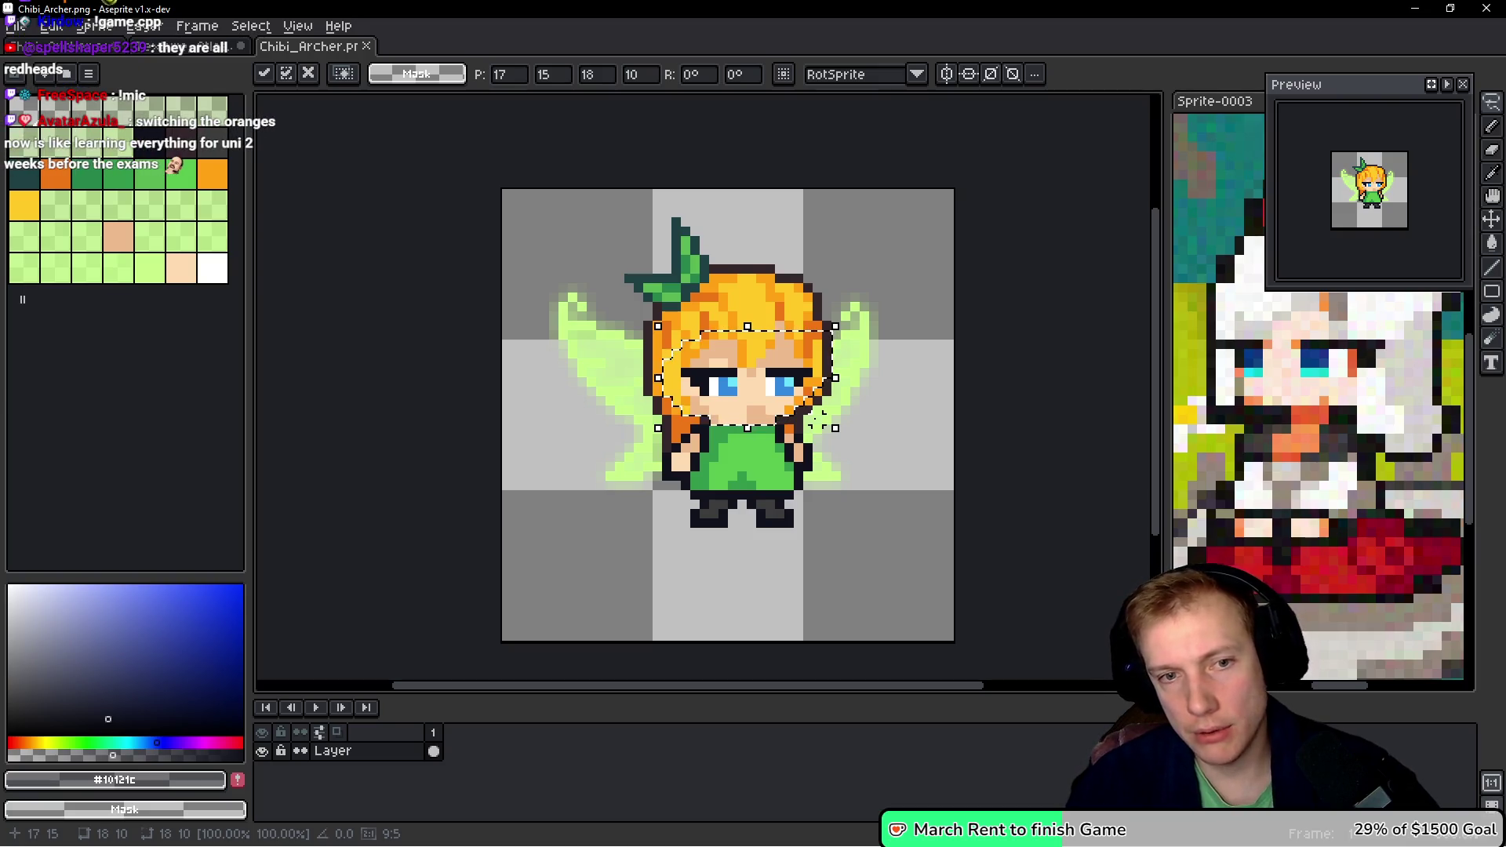
pyautogui.hotkey('ctrl', 'd')
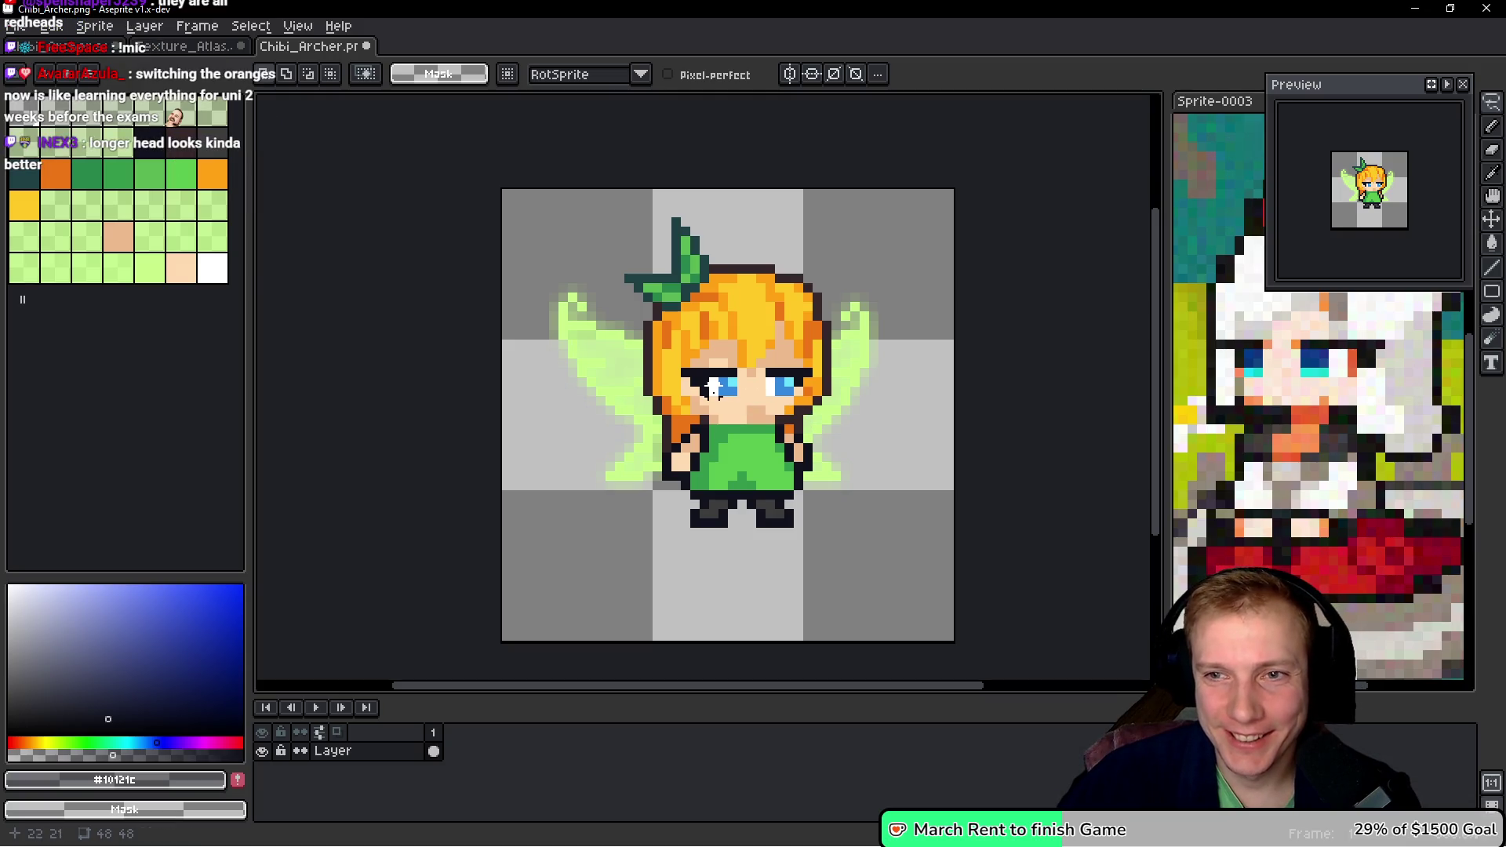
# - Sample the yellow hair colour and paint the strand beside the left cheek yellow
pyautogui.scroll(4, 712, 386)
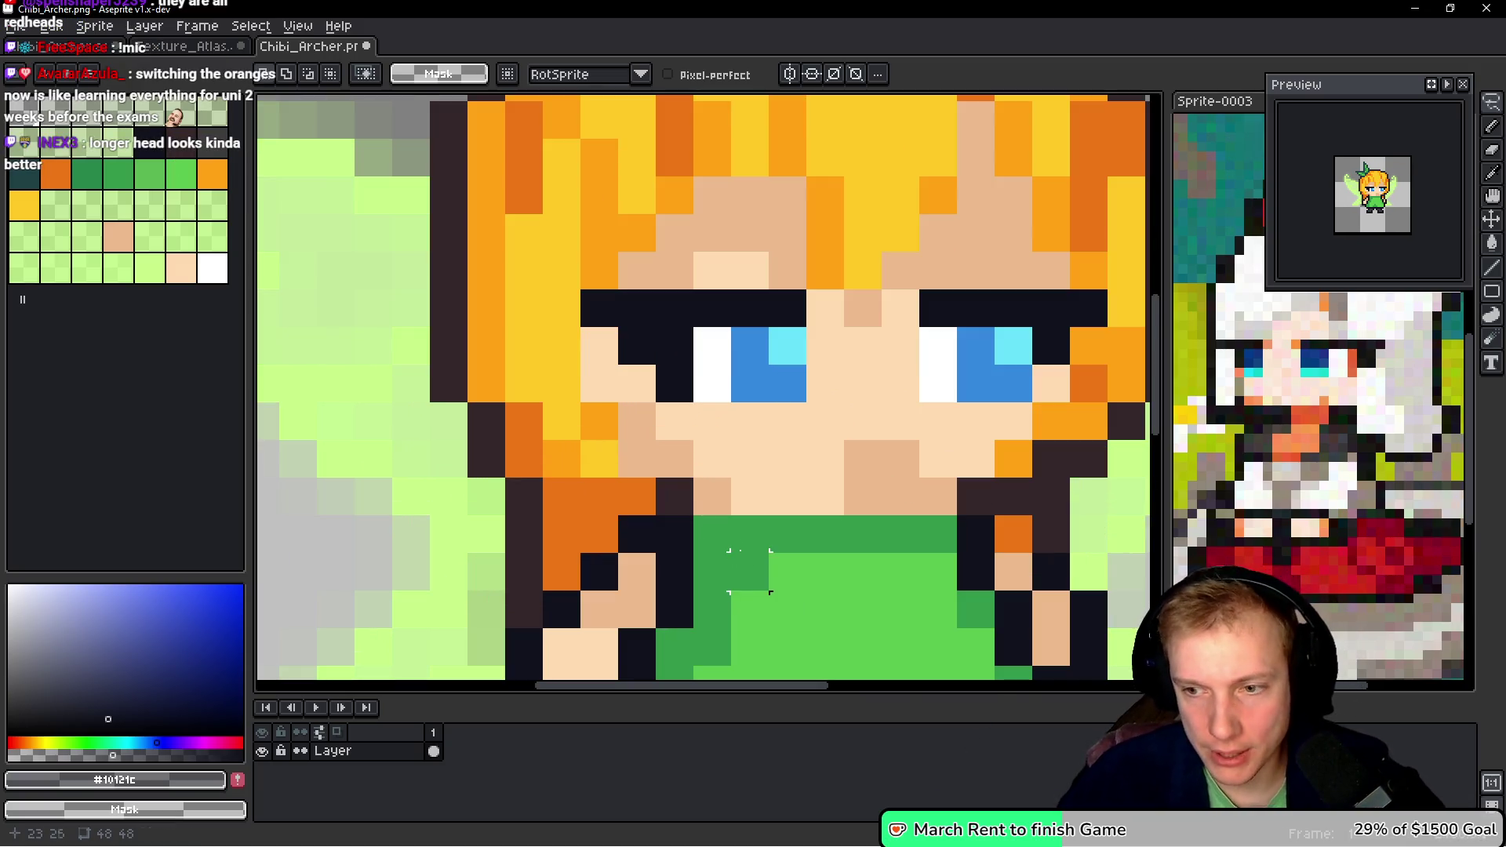
pyautogui.scroll(-3, 750, 571)
pyautogui.moveTo(697, 479); pyautogui.dragTo(665, 436)
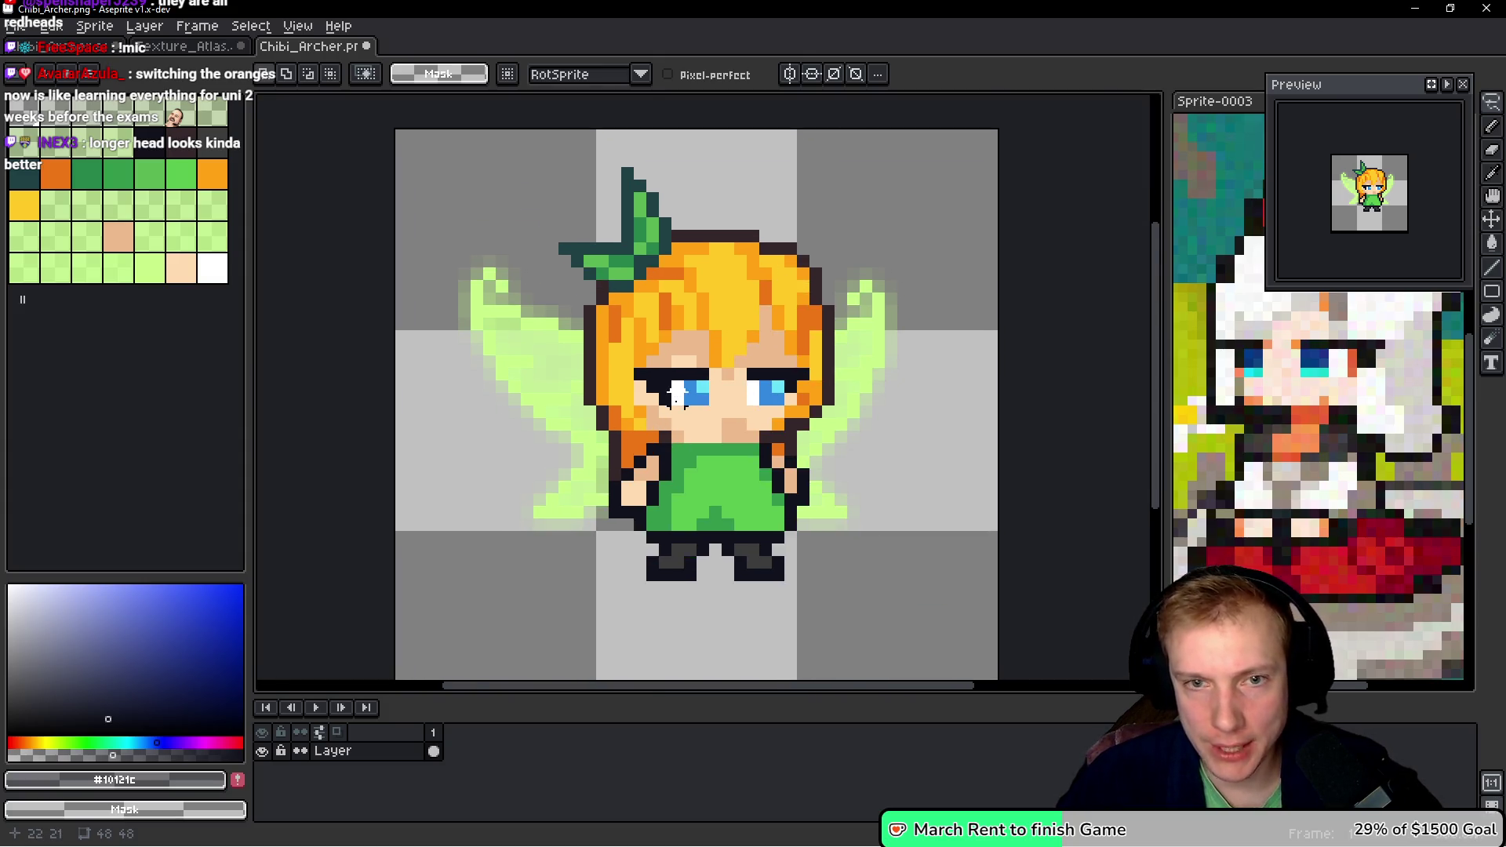
pyautogui.scroll(2, 676, 394)
pyautogui.press('i')
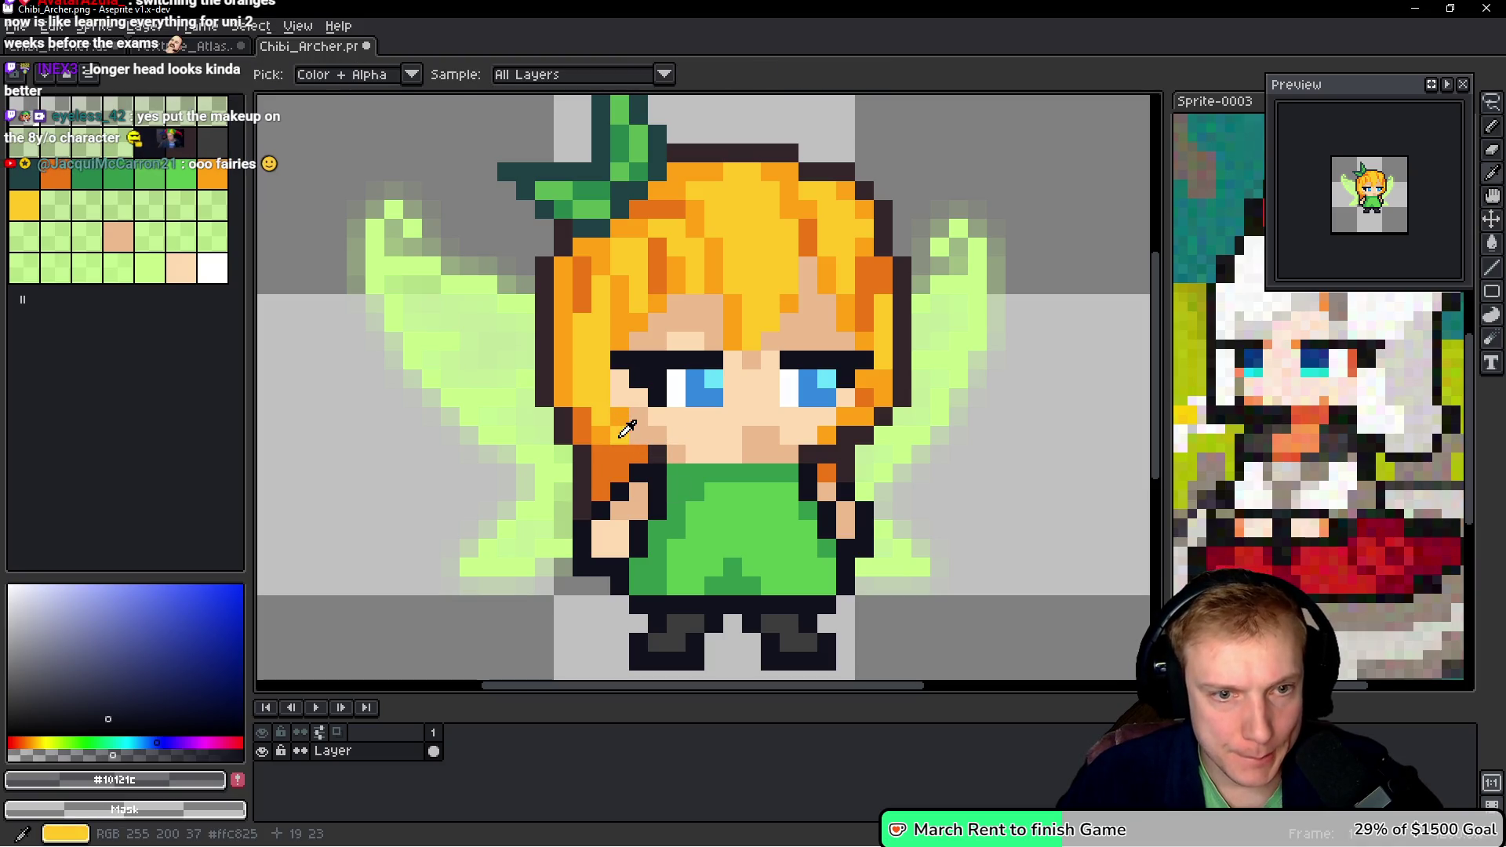
pyautogui.keyDown('alt'); pyautogui.click(626, 430); pyautogui.keyUp('alt')
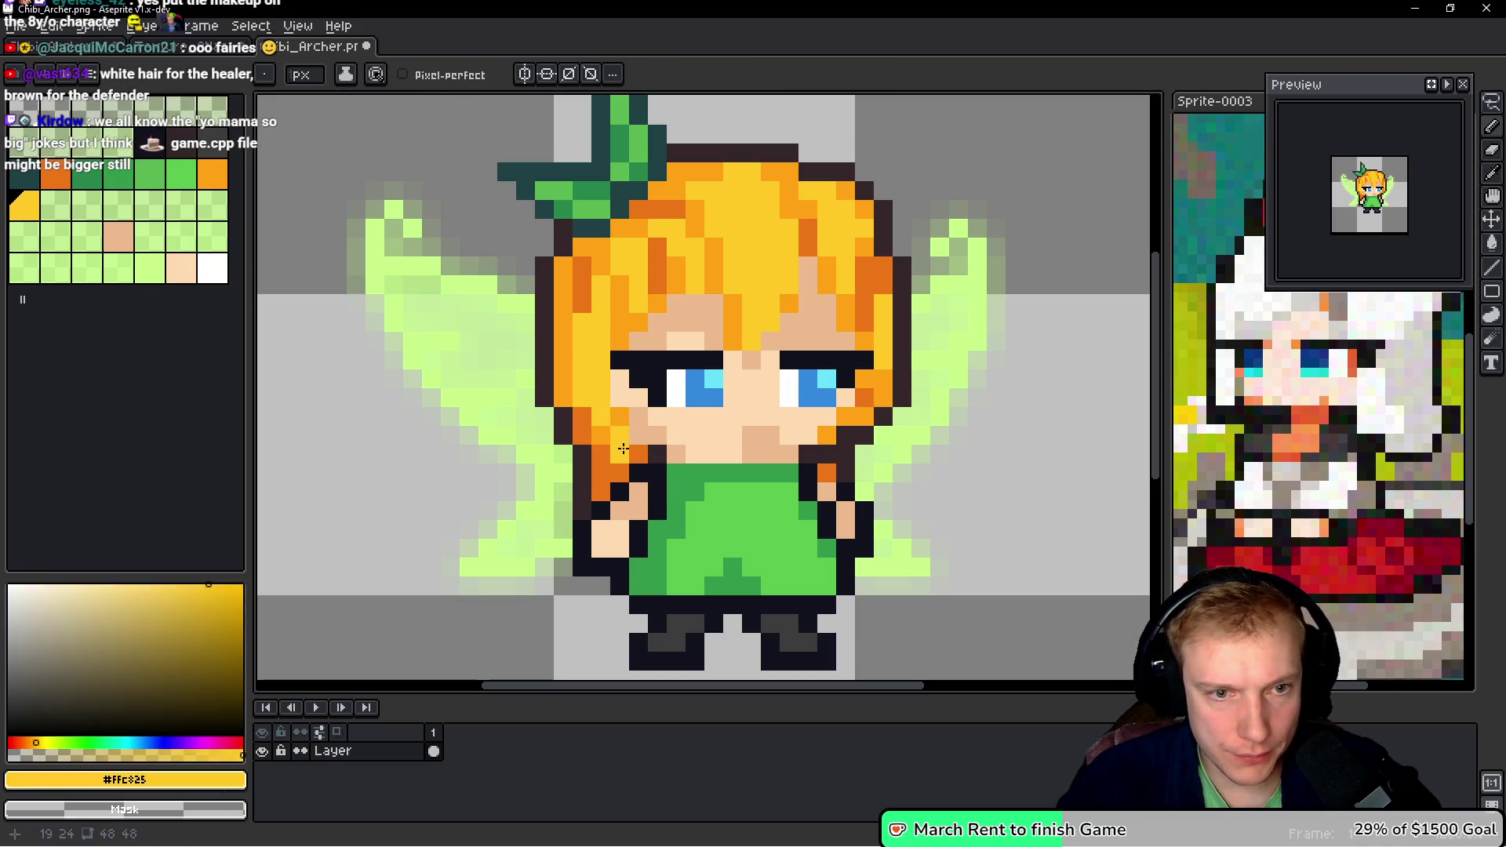
pyautogui.moveTo(634, 442); pyautogui.dragTo(634, 449)
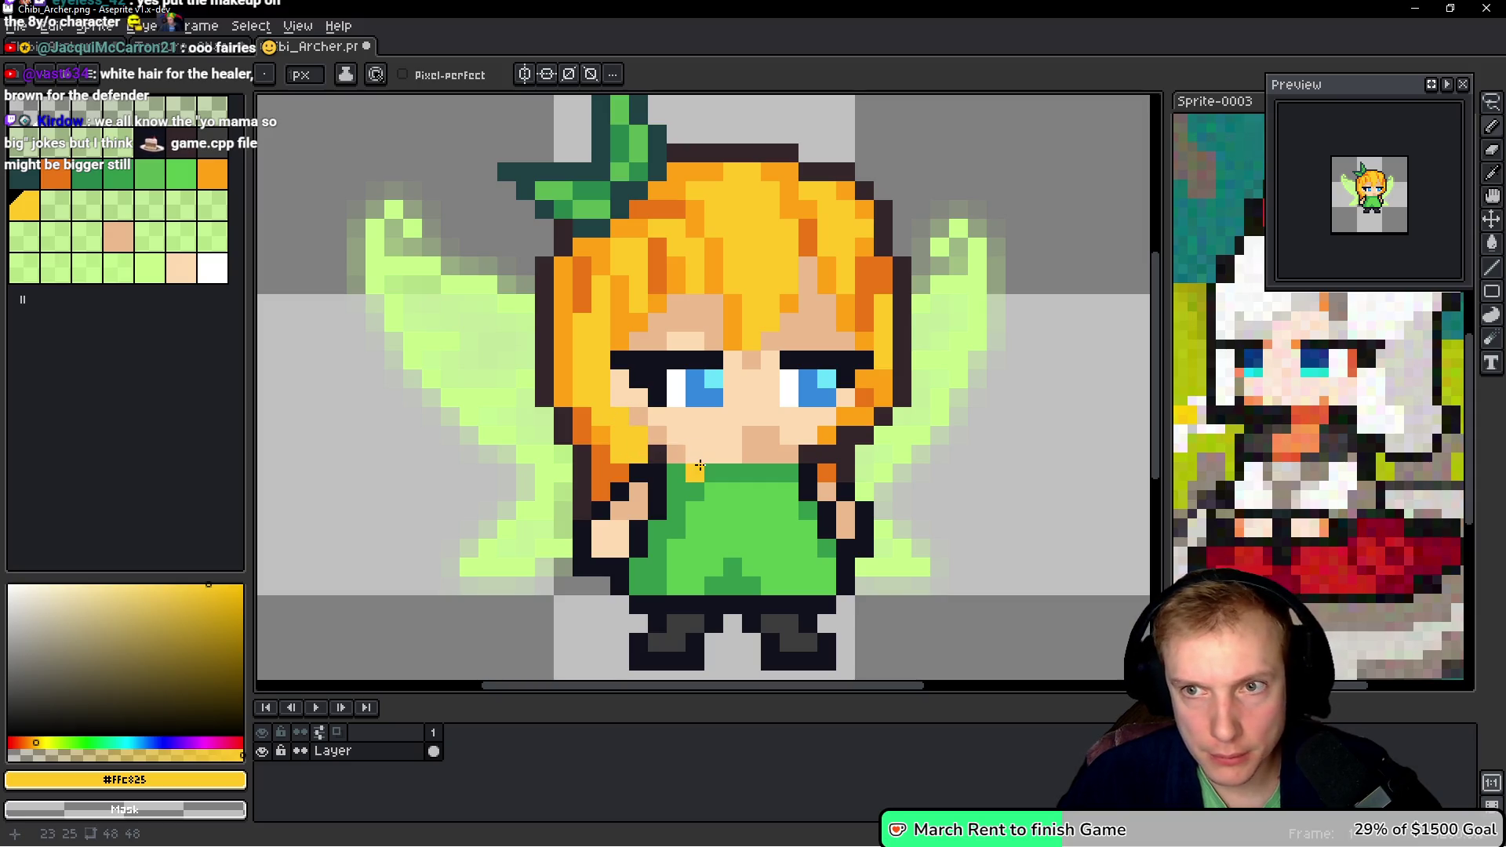
# - Sample the orange hair and darker skin tones, then darken skin beside the left eye and nose
pyautogui.keyDown('alt'); pyautogui.click(614, 447); pyautogui.keyUp('alt')
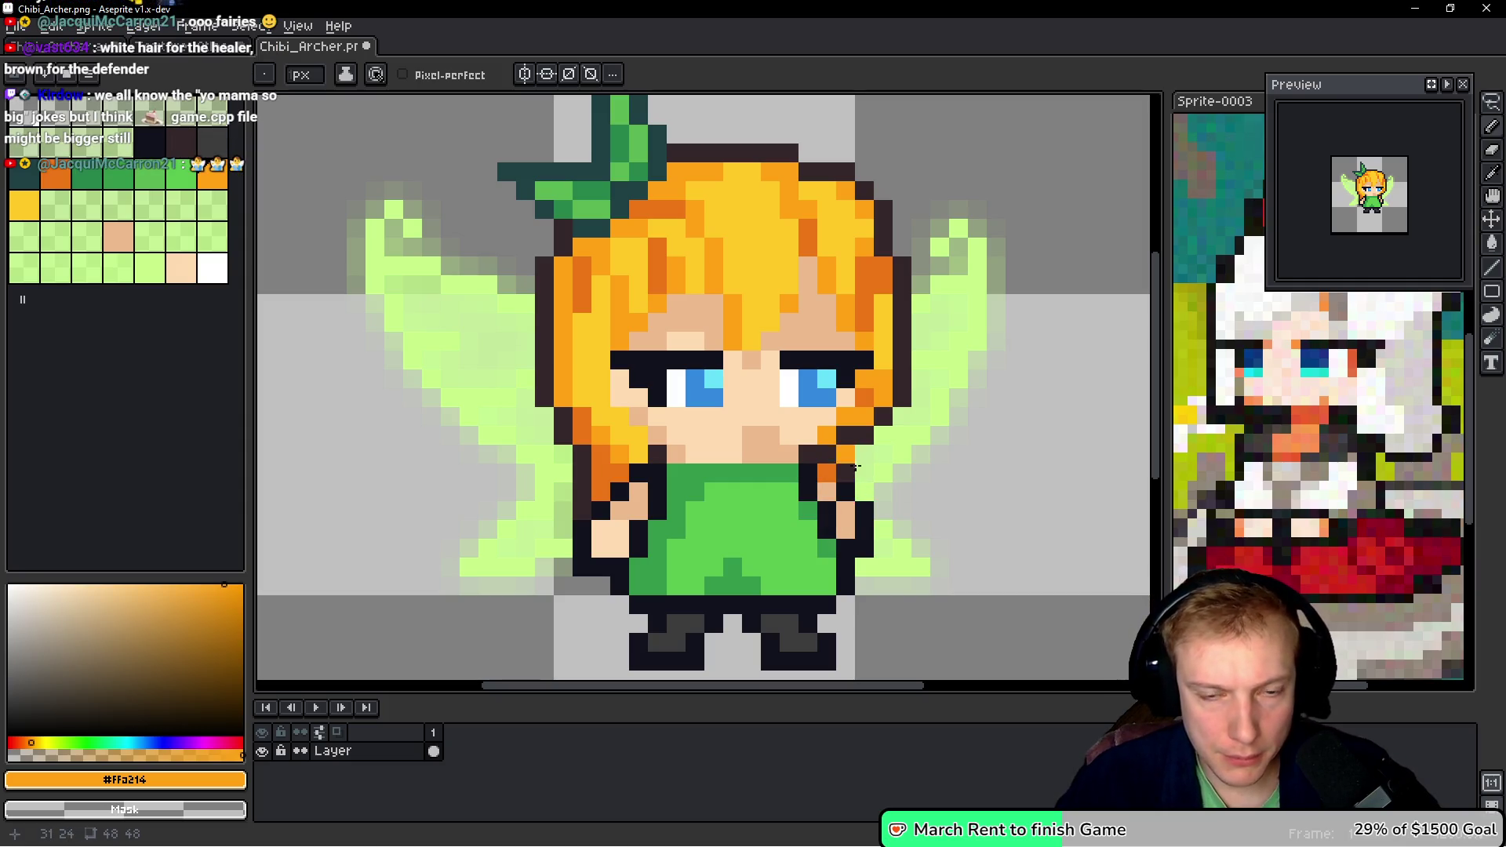
pyautogui.scroll(-3, 990, 534)
pyautogui.scroll(6, 669, 405)
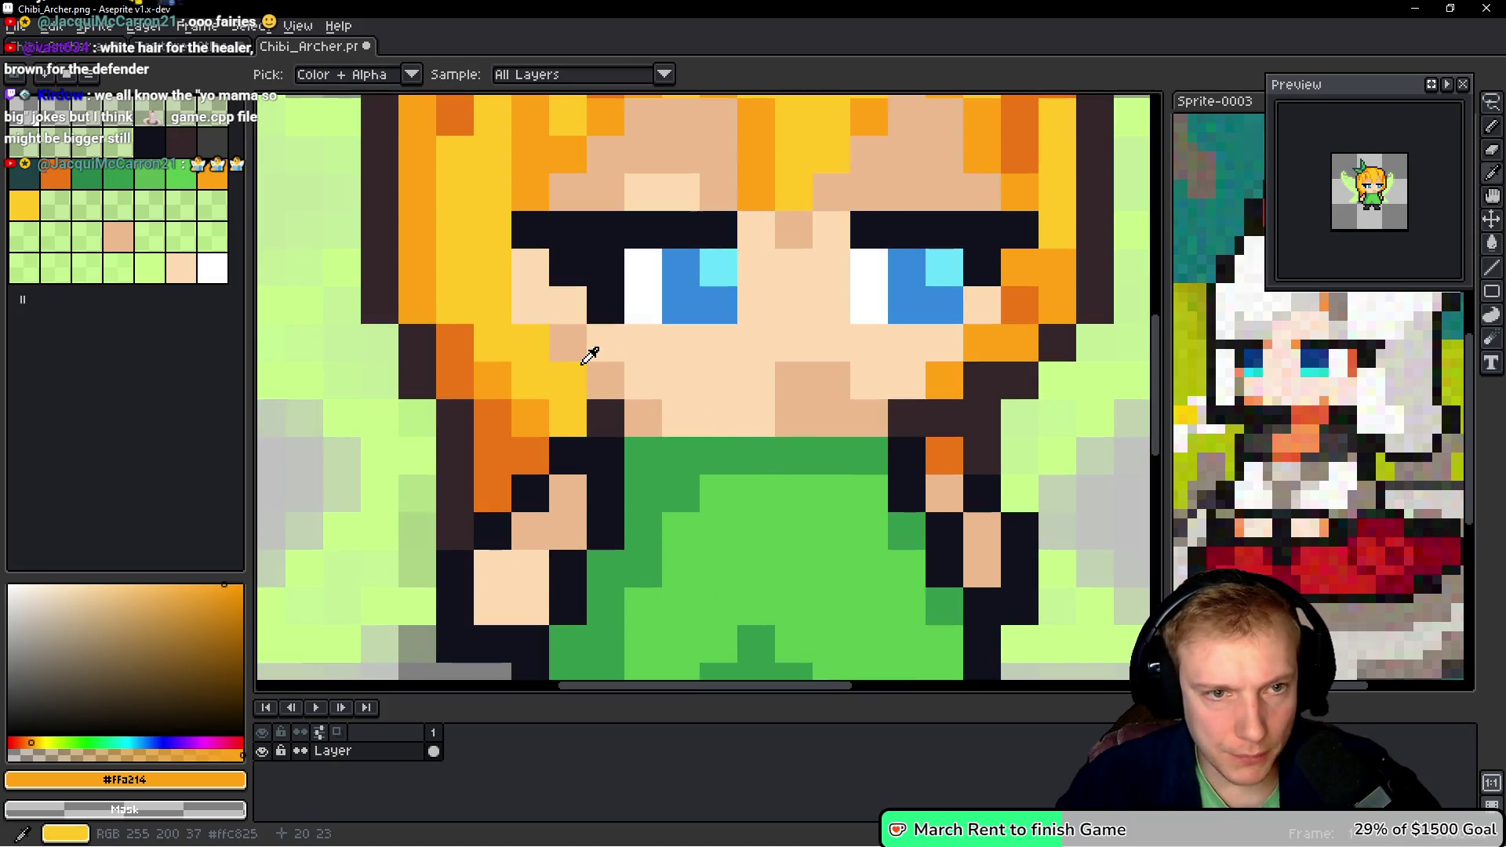
pyautogui.keyDown('alt'); pyautogui.click(585, 349); pyautogui.keyUp('alt')
pyautogui.moveTo(520, 267); pyautogui.dragTo(556, 301)
pyautogui.click(675, 414)
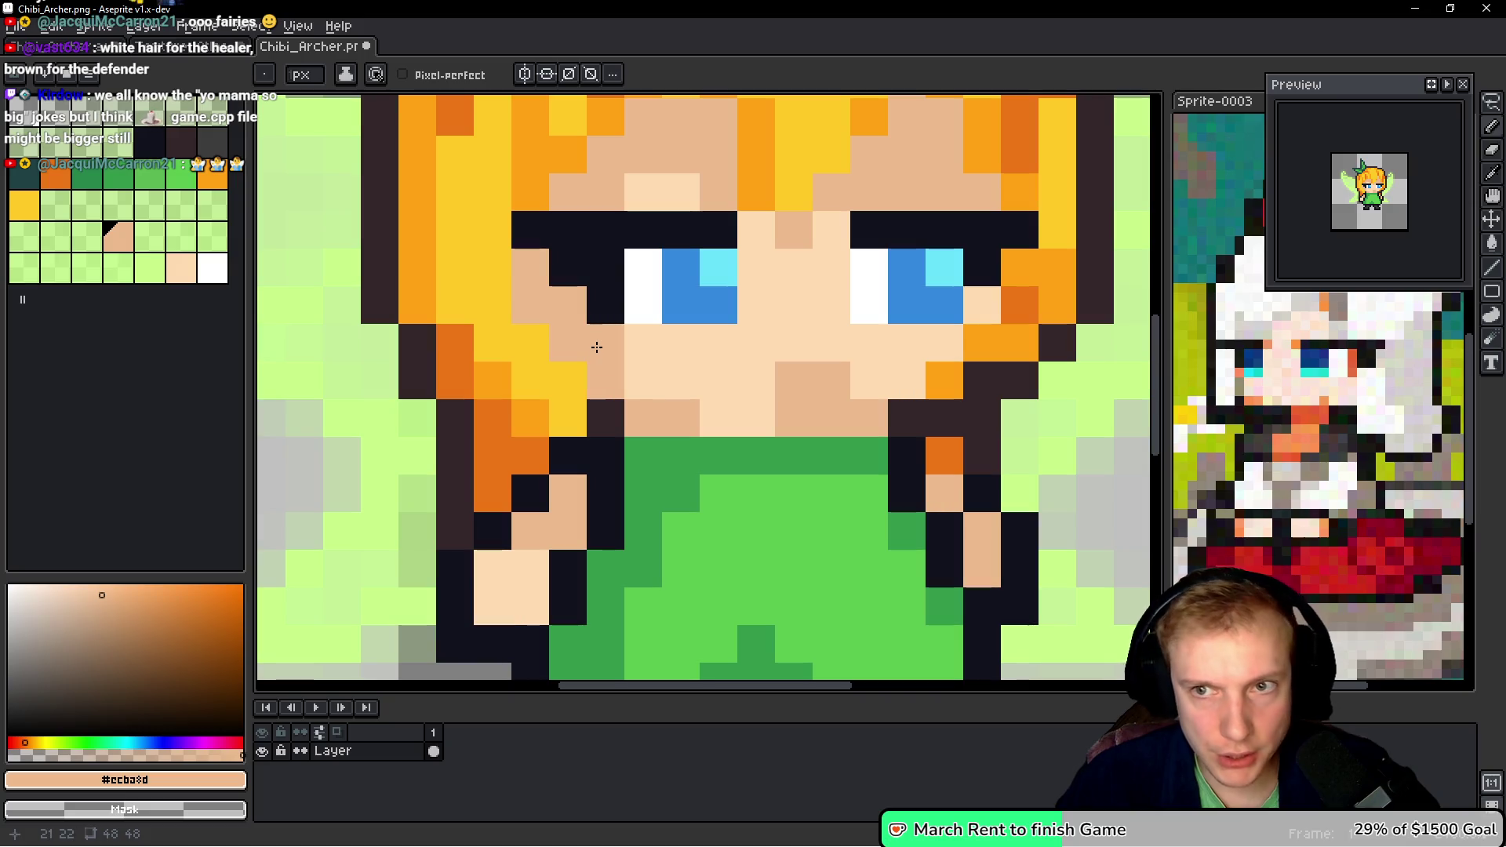
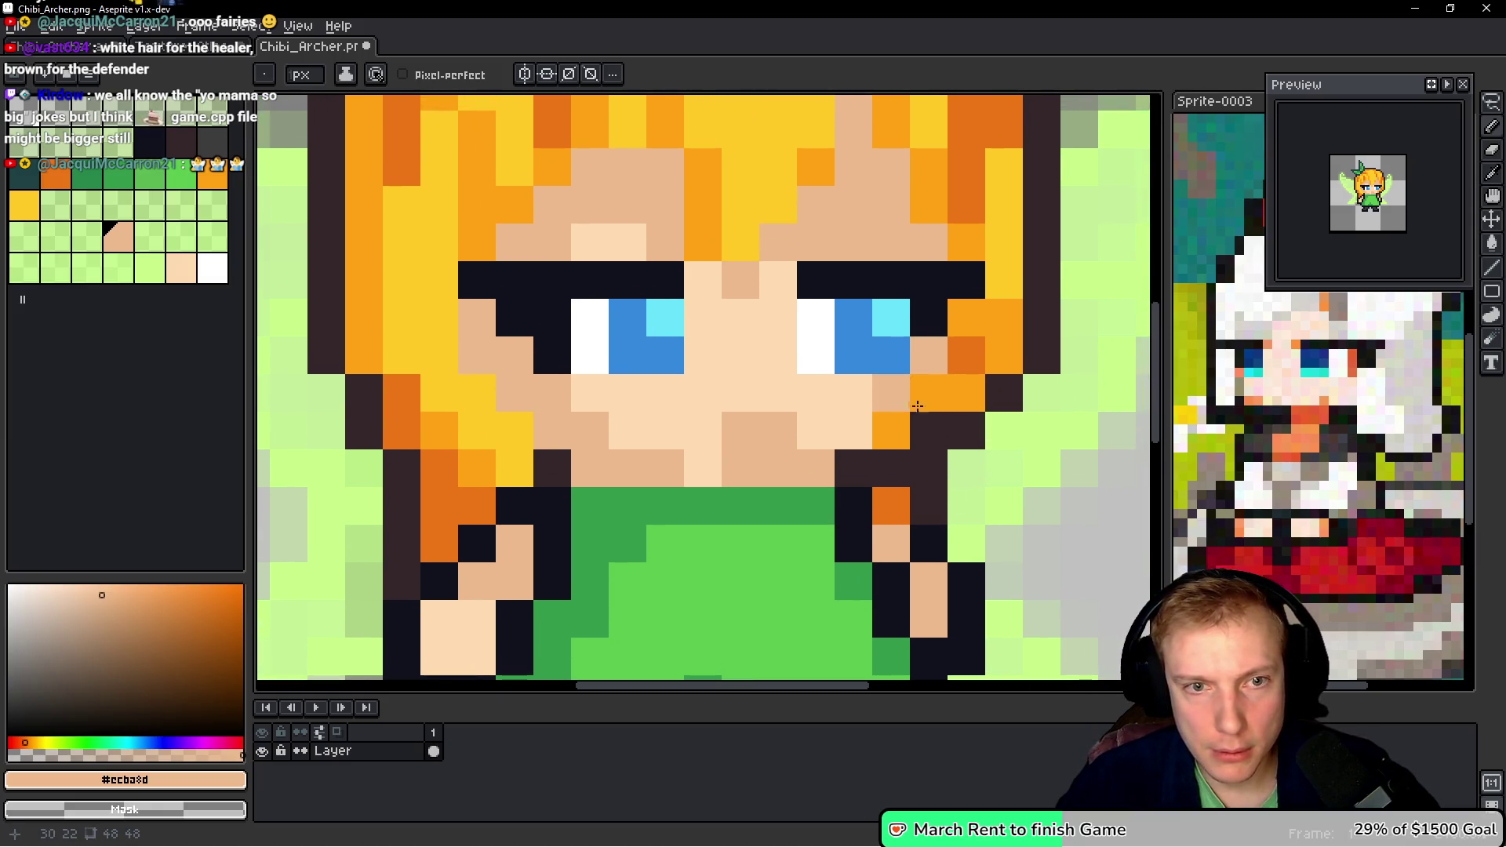
# - Zoom in on the head and lasso-select the fairy's face and hair fringe
pyautogui.scroll(-5, 917, 405)
pyautogui.scroll(3, 958, 437)
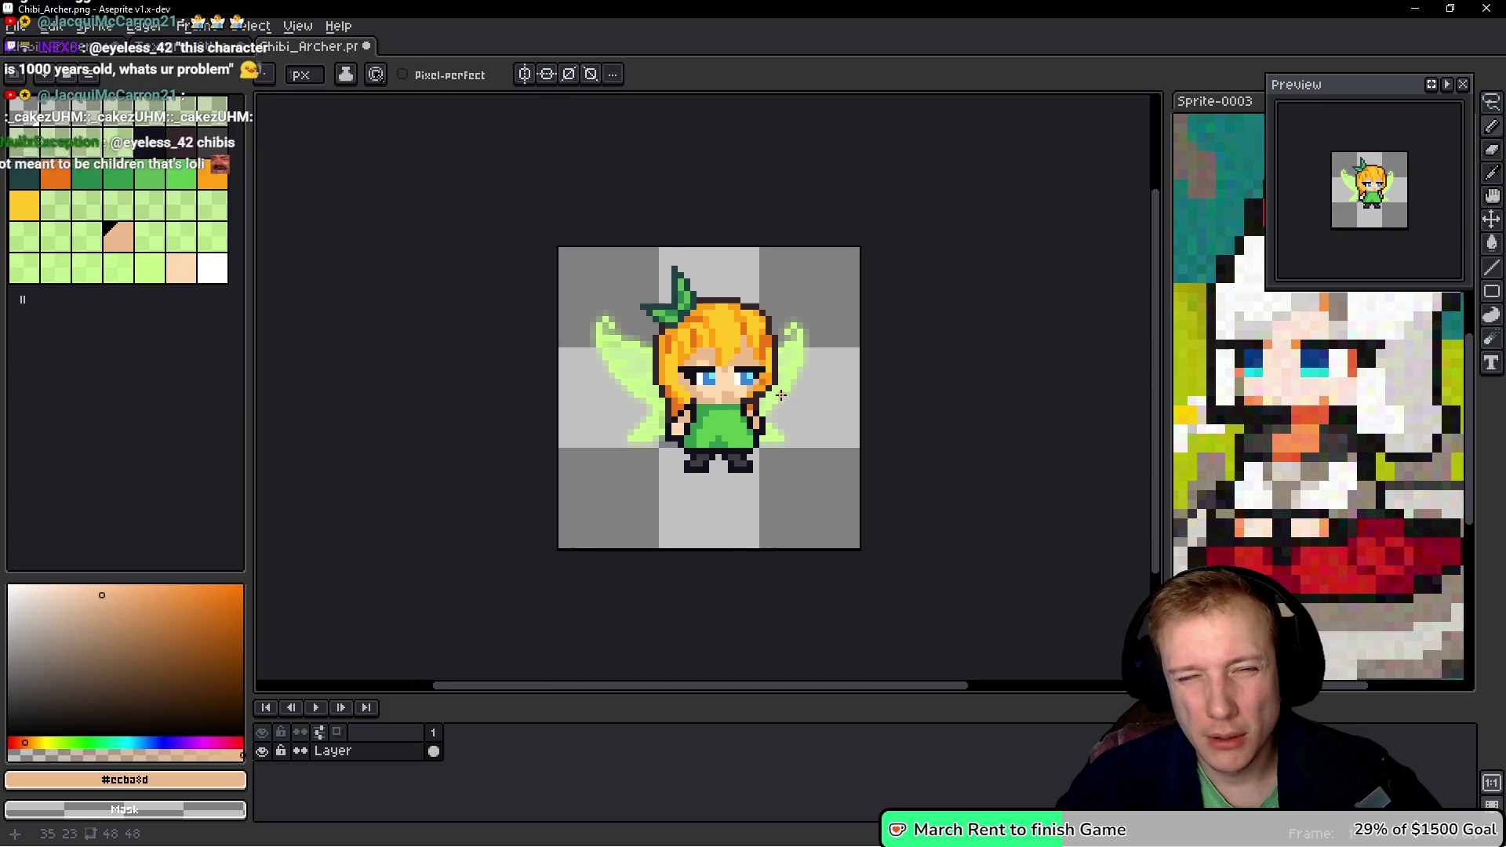
pyautogui.scroll(1, 782, 395)
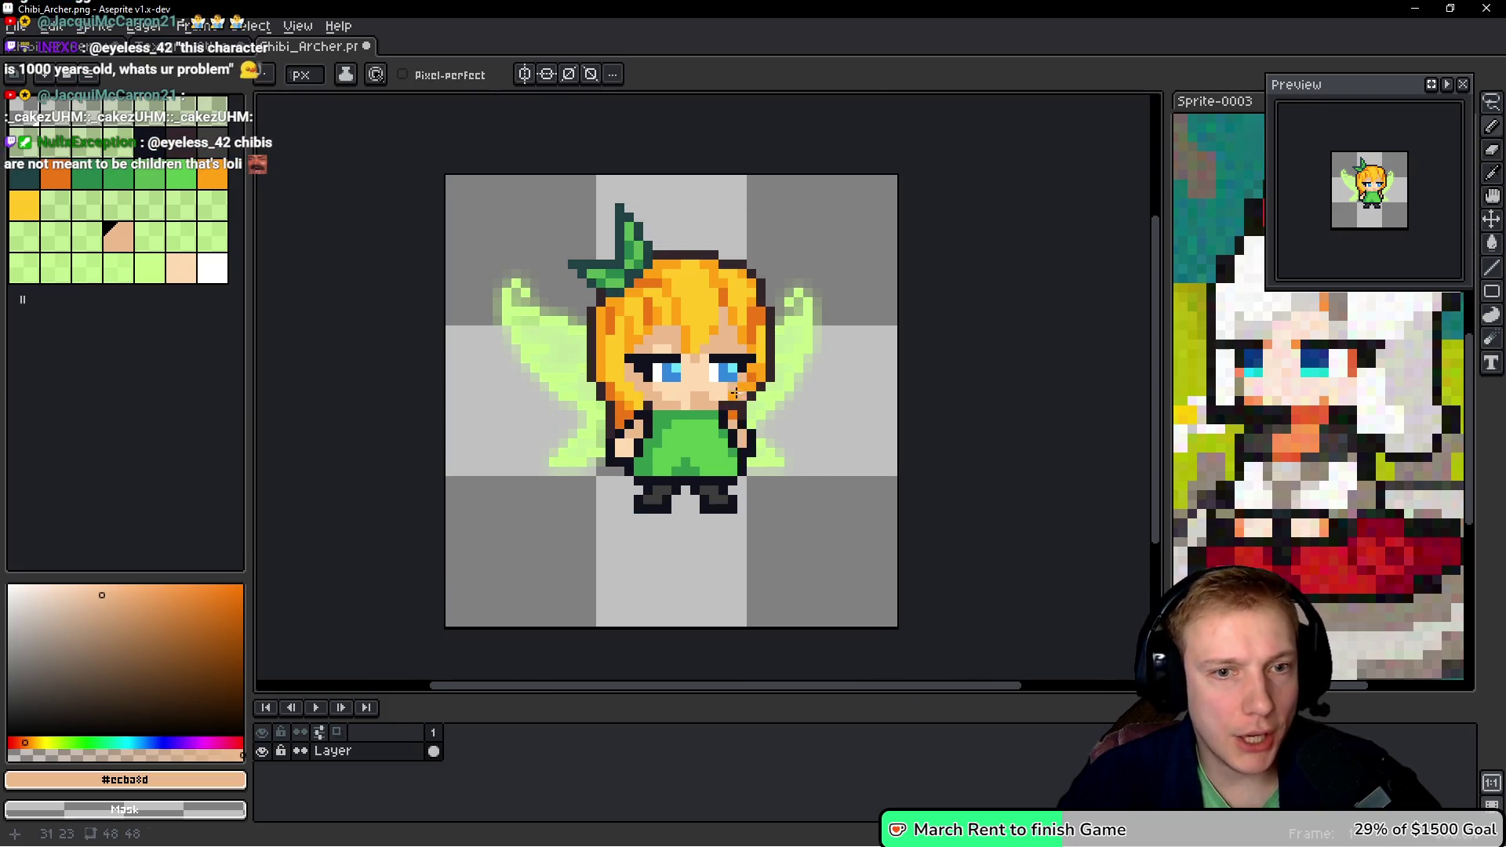
pyautogui.scroll(1, 681, 345)
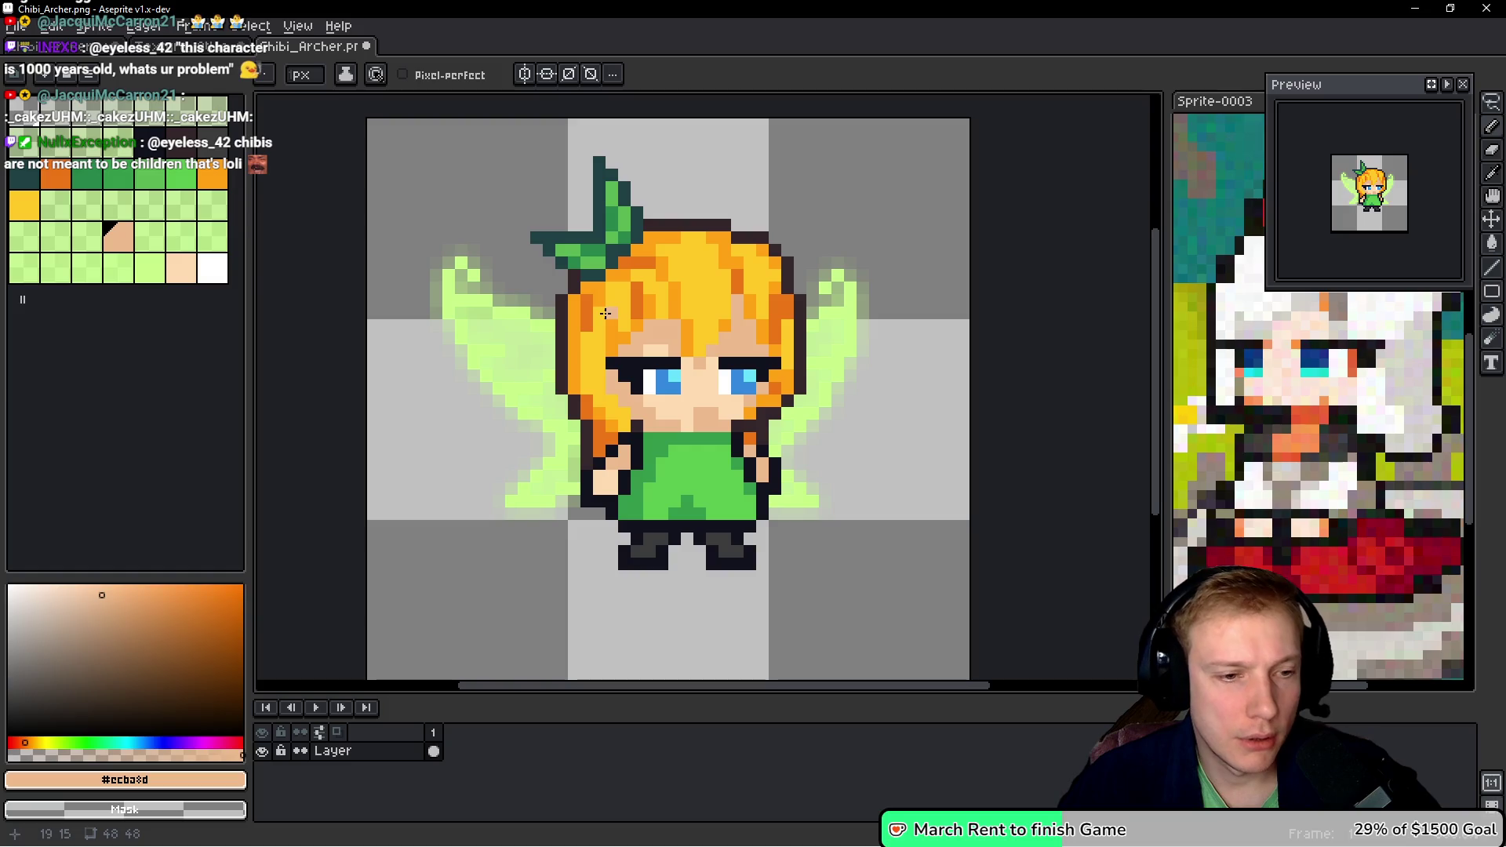
pyautogui.scroll(1, 747, 343)
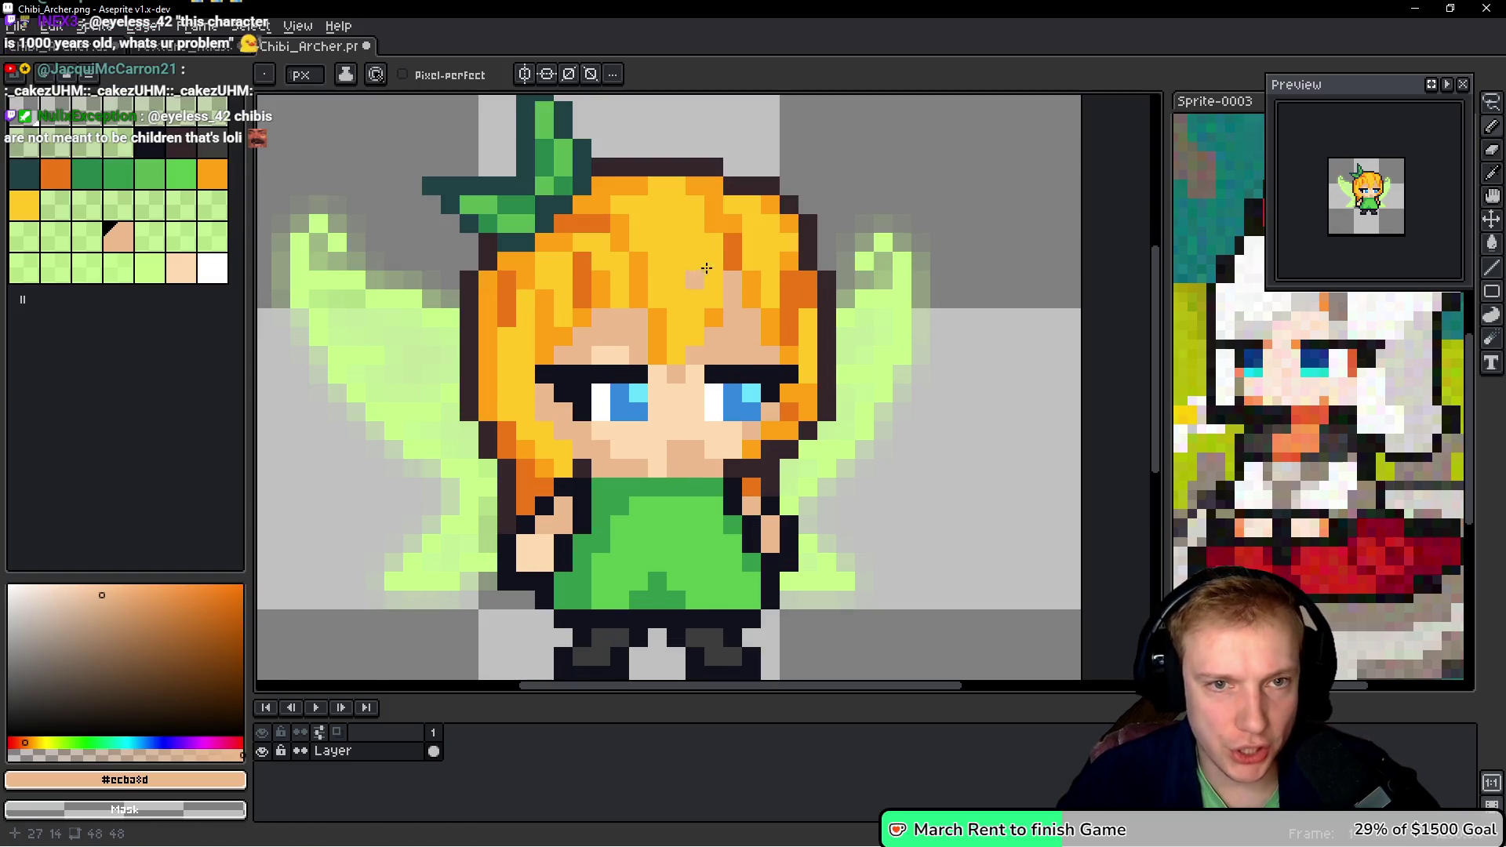
pyautogui.press('q')
pyautogui.moveTo(808, 241); pyautogui.dragTo(809, 312)
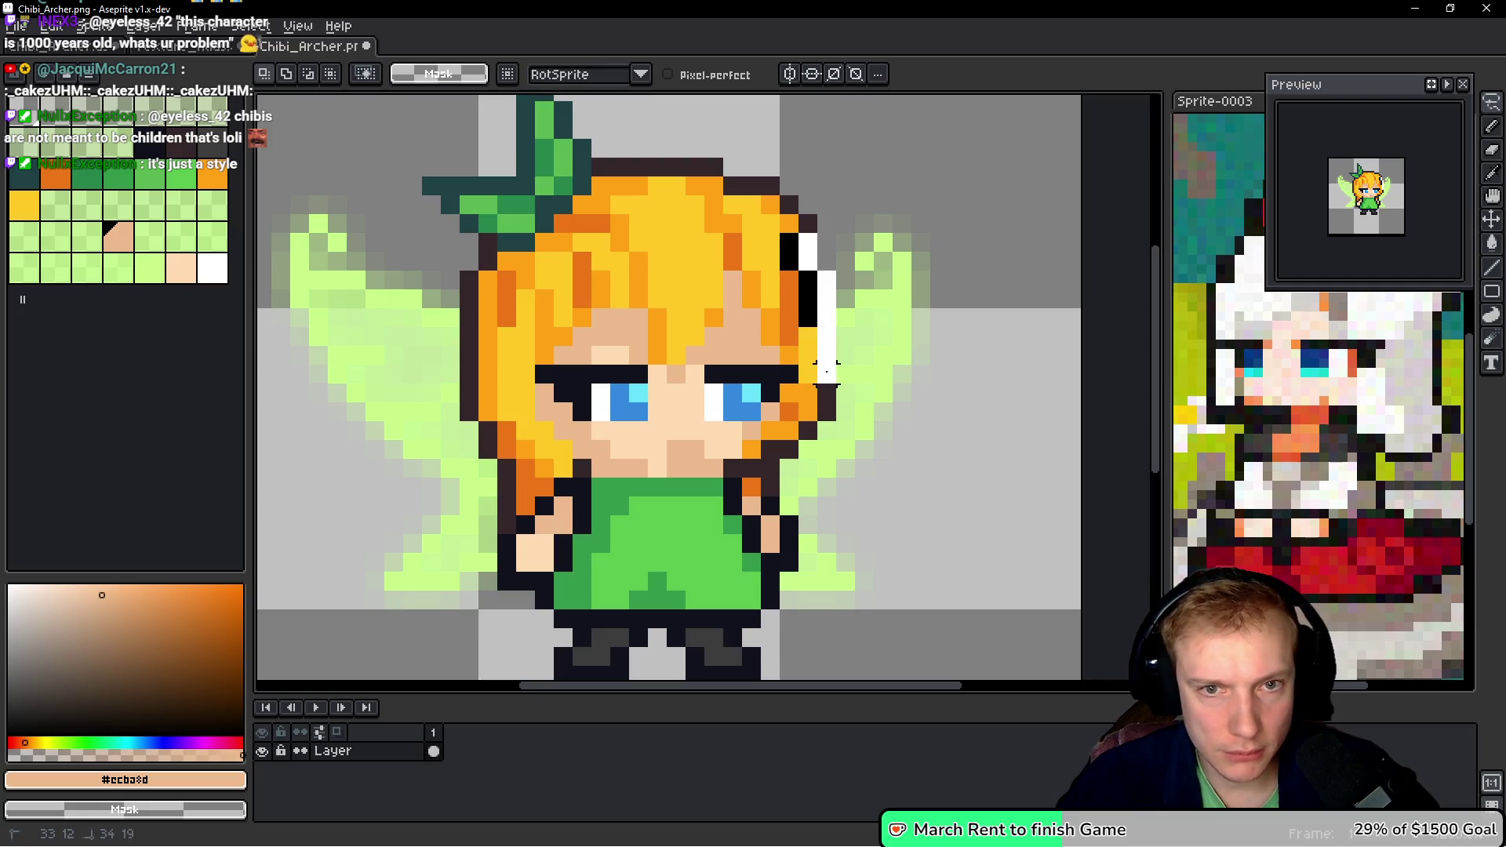
pyautogui.moveTo(825, 407)
pyautogui.mouseDown()
pyautogui.moveTo(790, 455)
pyautogui.moveTo(600, 485)
pyautogui.moveTo(542, 483)
pyautogui.moveTo(514, 456)
pyautogui.moveTo(502, 384)
pyautogui.moveTo(525, 298)
pyautogui.moveTo(765, 284)
pyautogui.moveTo(804, 309)
pyautogui.mouseUp()
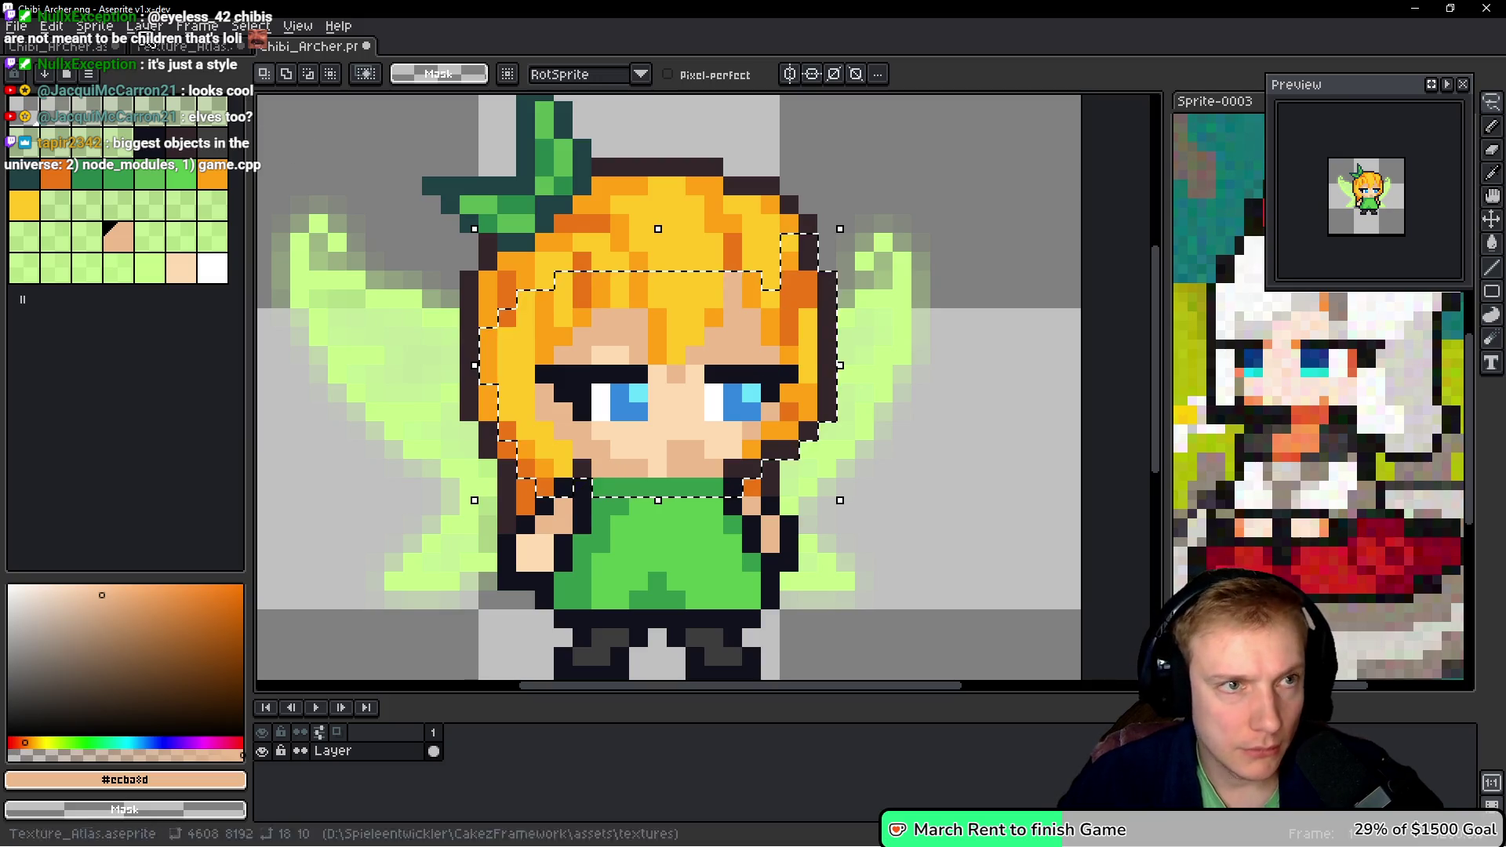
# - Paste the blue-eyed face into Chibi_Archer.aseprite and position it on the fairy's head
pyautogui.click(75, 47)
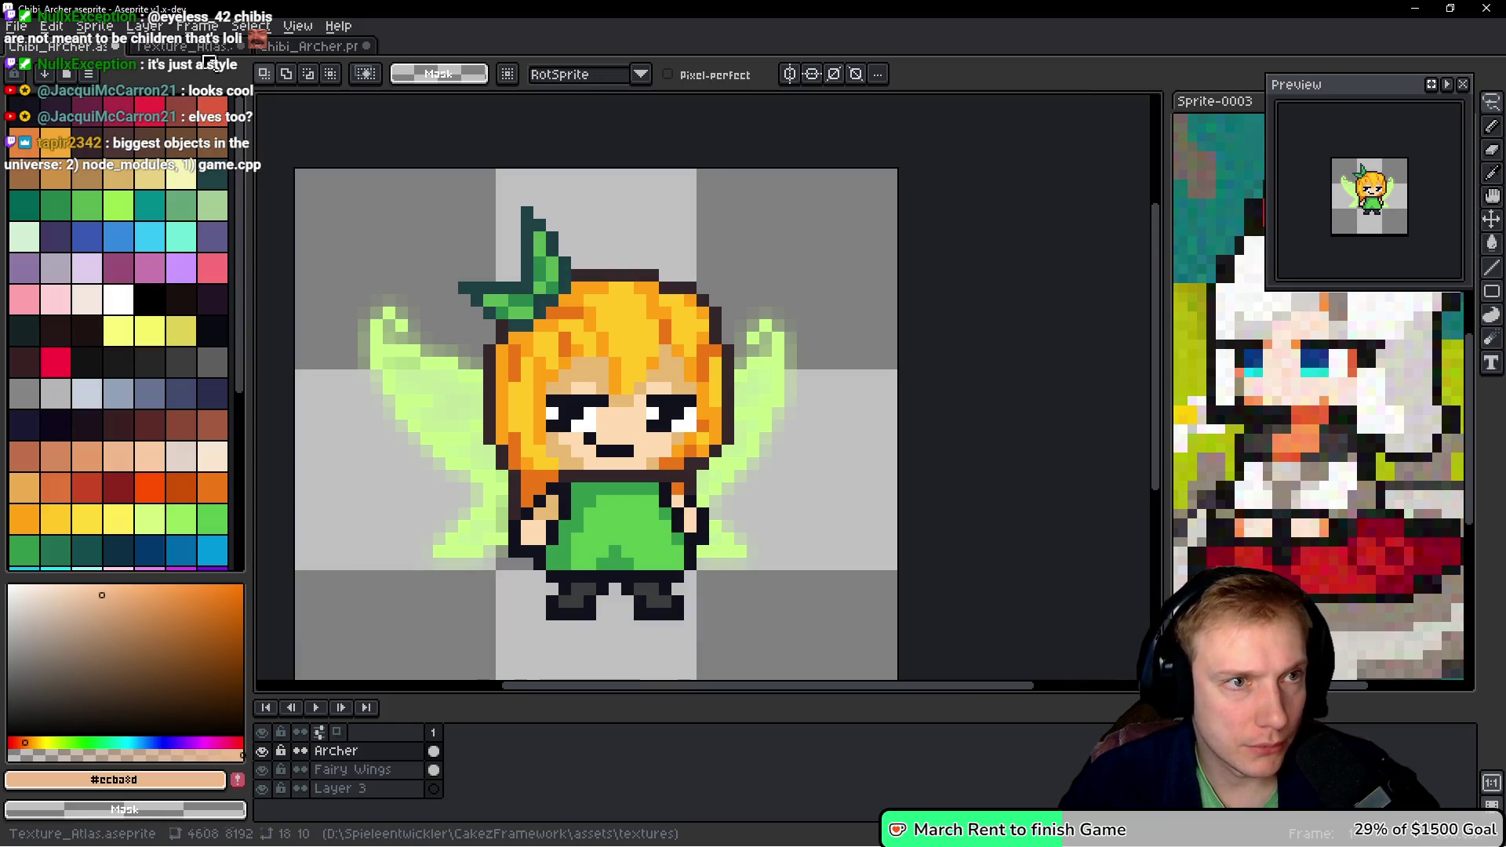
pyautogui.click(207, 47)
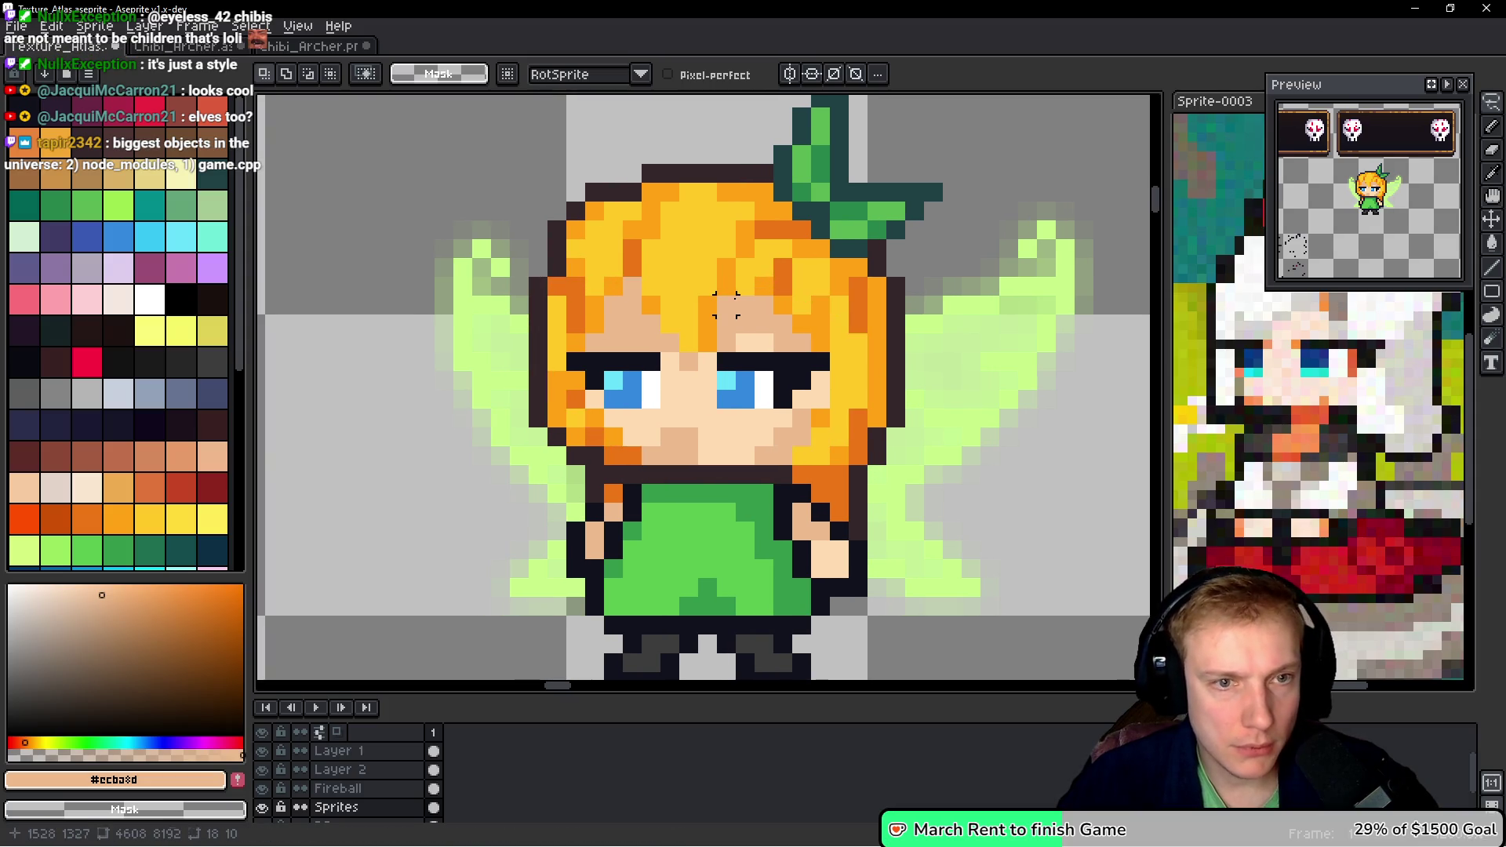
pyautogui.hotkey('ctrl', 'Tab')
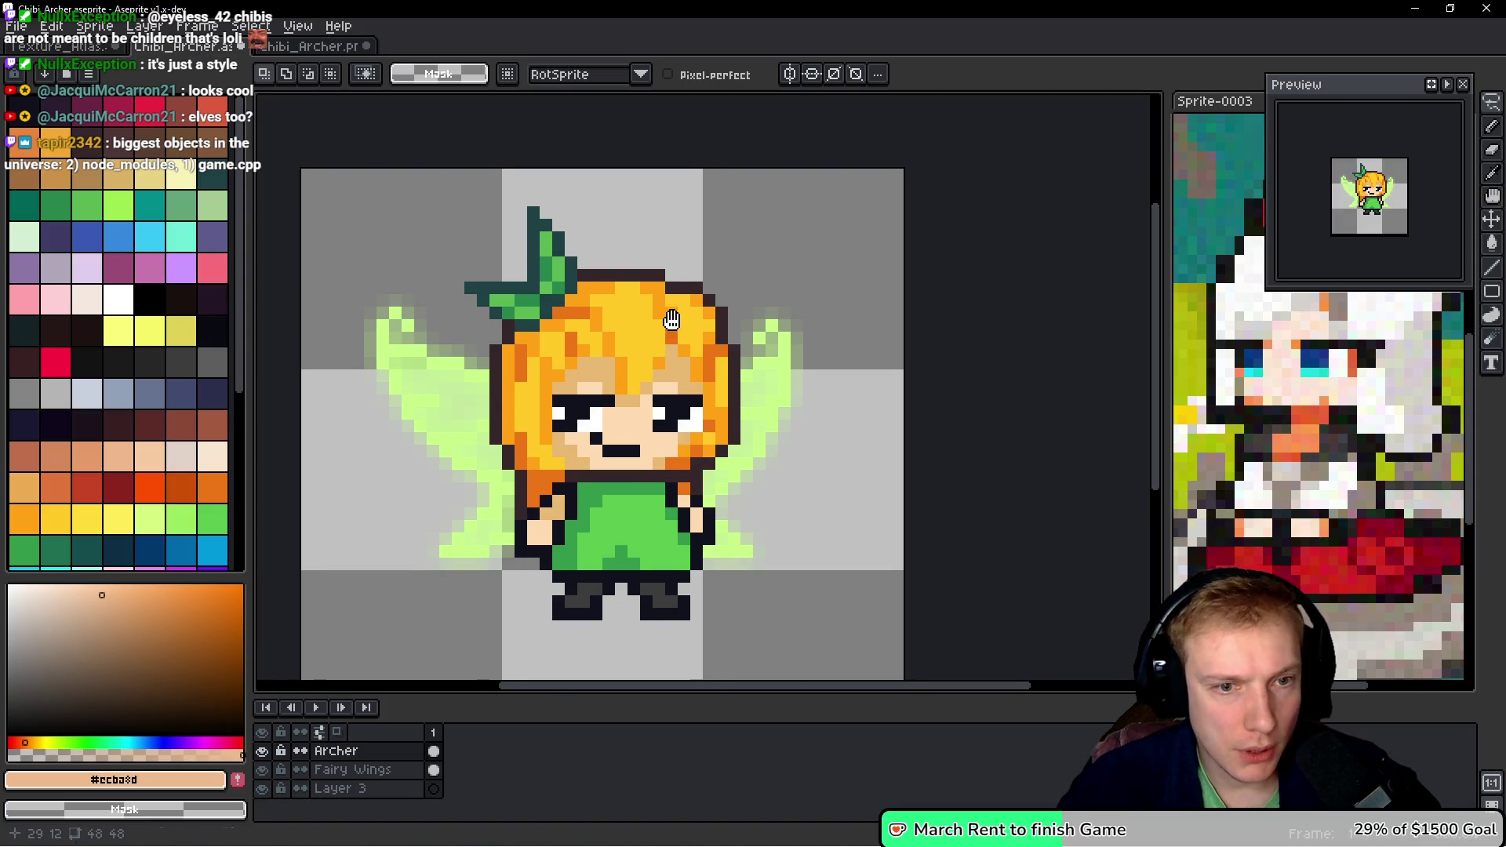
pyautogui.hotkey('ctrl', 'v')
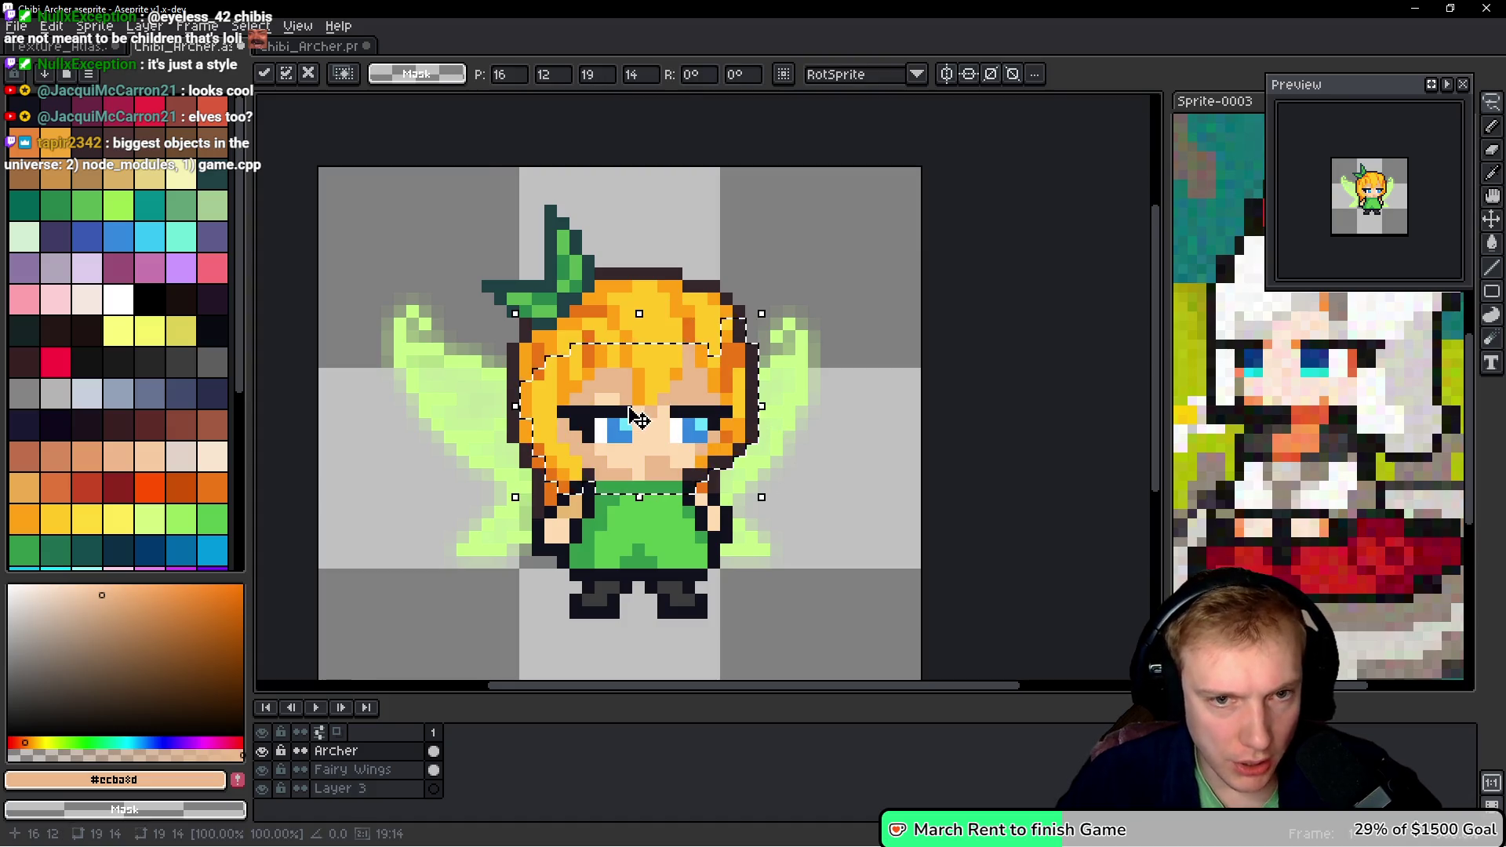
pyautogui.scroll(2, 665, 431)
pyautogui.moveTo(666, 431)
pyautogui.mouseDown()
pyautogui.moveTo(685, 471)
pyautogui.moveTo(704, 663)
pyautogui.moveTo(628, 498)
pyautogui.moveTo(934, 506)
pyautogui.moveTo(977, 423)
pyautogui.moveTo(615, 431)
pyautogui.moveTo(659, 382)
pyautogui.moveTo(648, 391)
pyautogui.mouseUp()
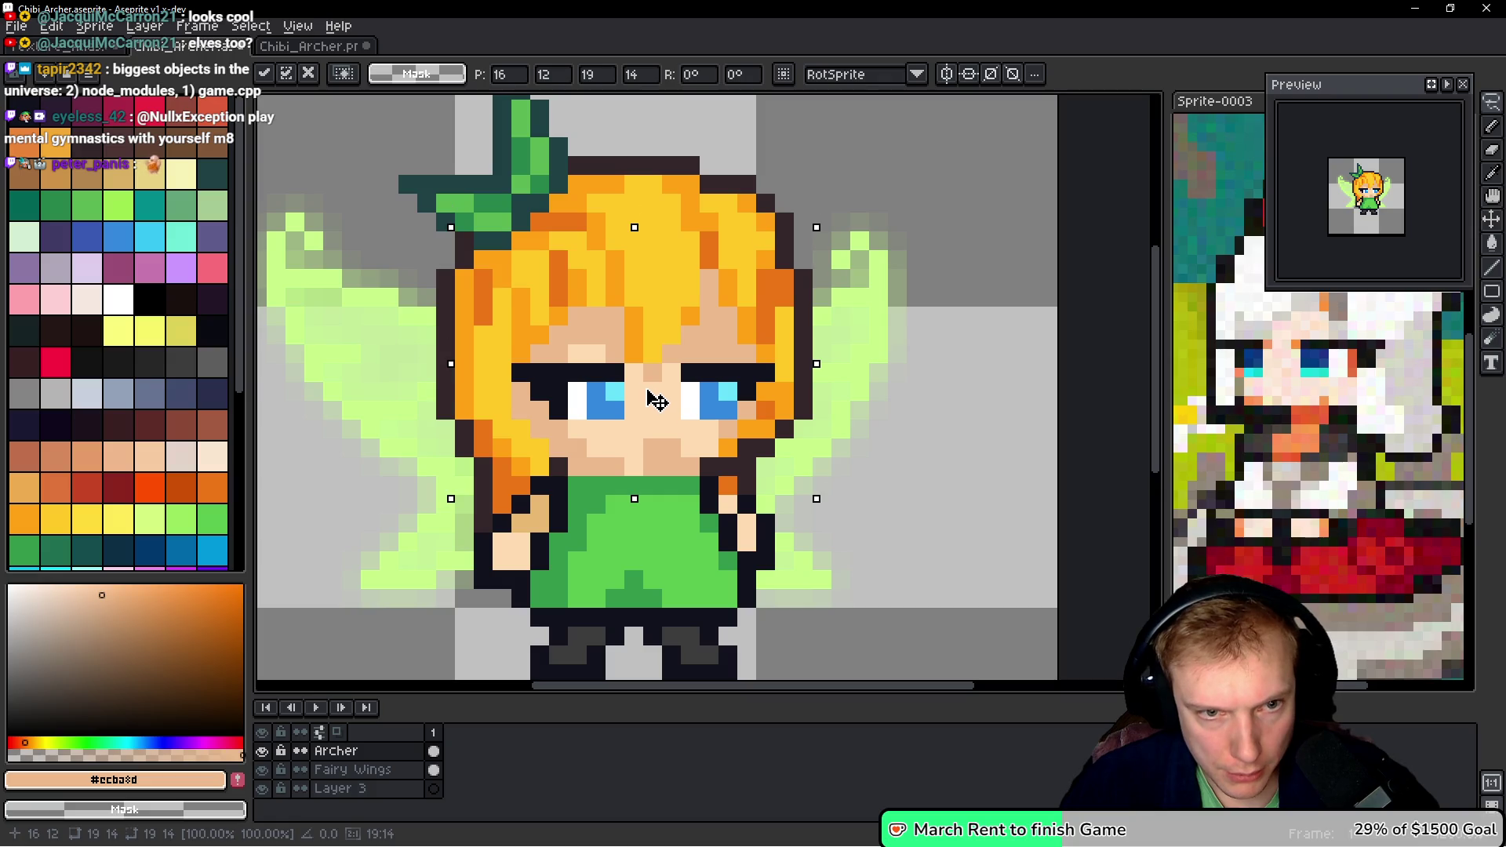
pyautogui.hotkey('ctrl', 'd')
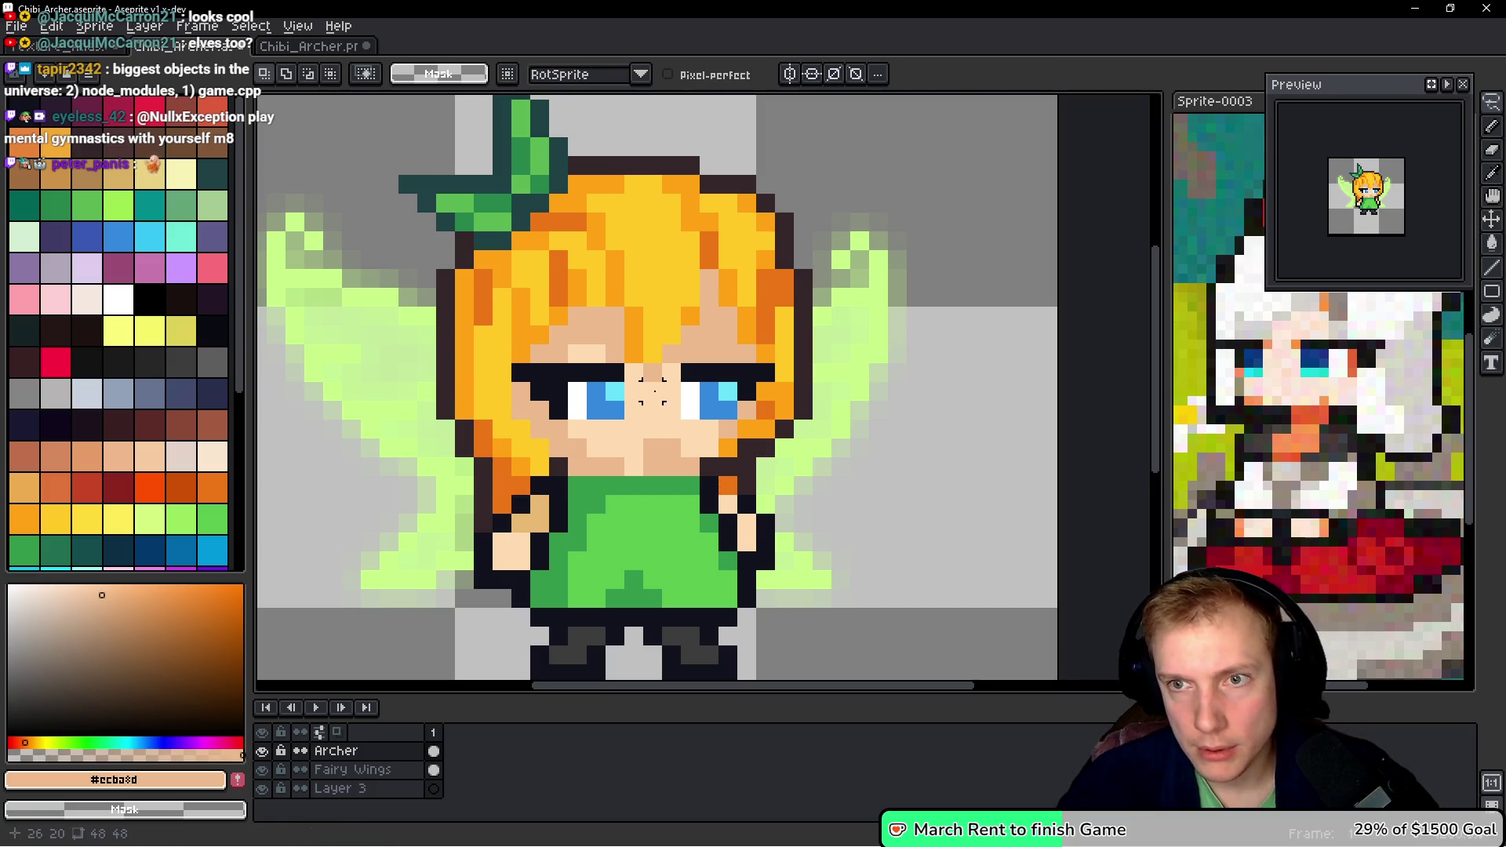
pyautogui.scroll(-3, 663, 394)
pyautogui.scroll(1, 694, 389)
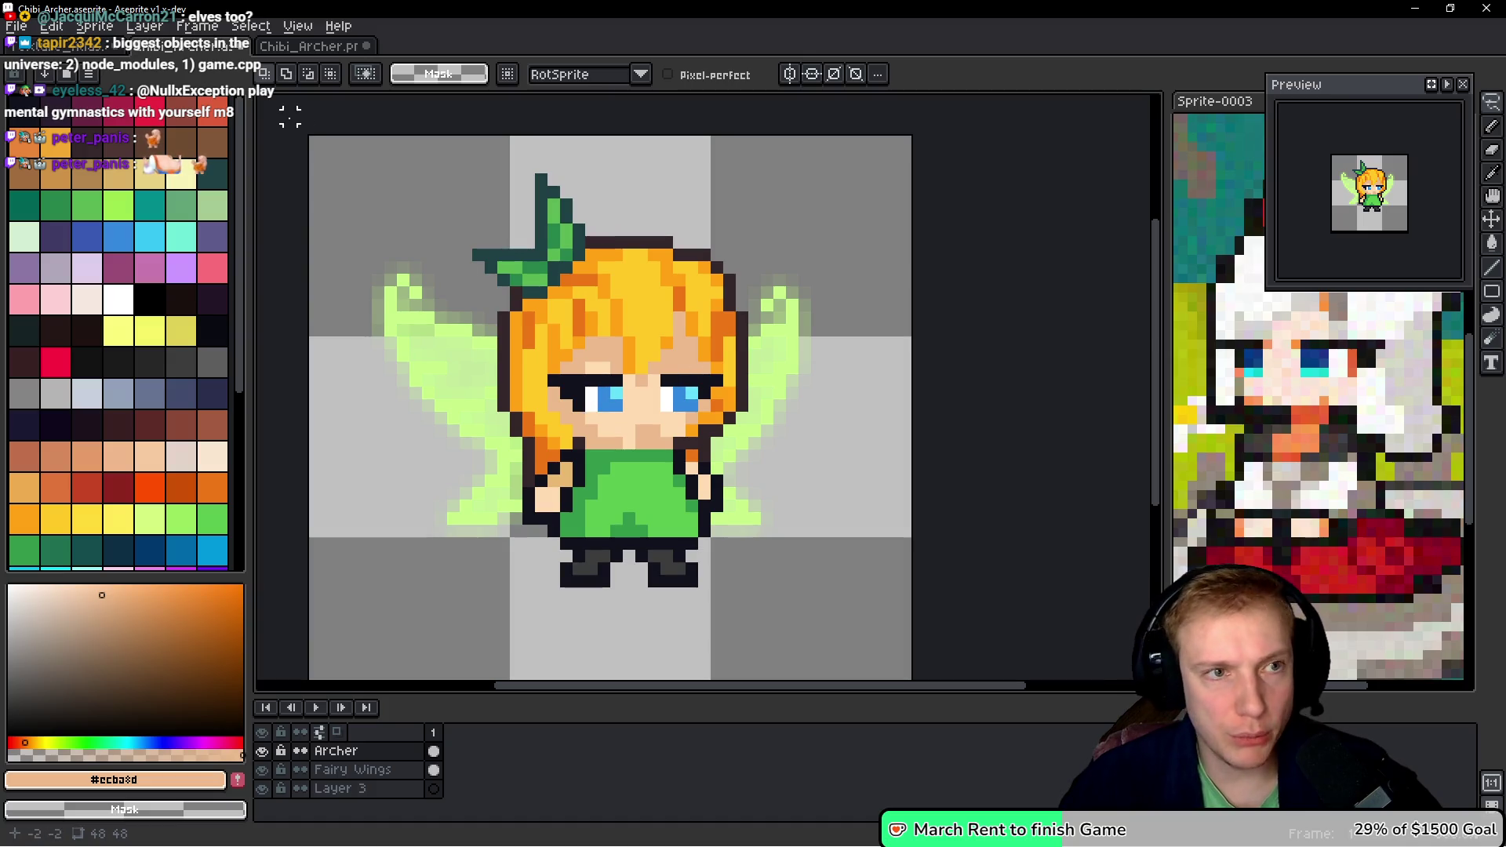
# - Save Chibi_Archer.aseprite, export its sprite sheet, and close the PNG copy without saving
pyautogui.click(307, 47)
pyautogui.scroll(-1, 716, 306)
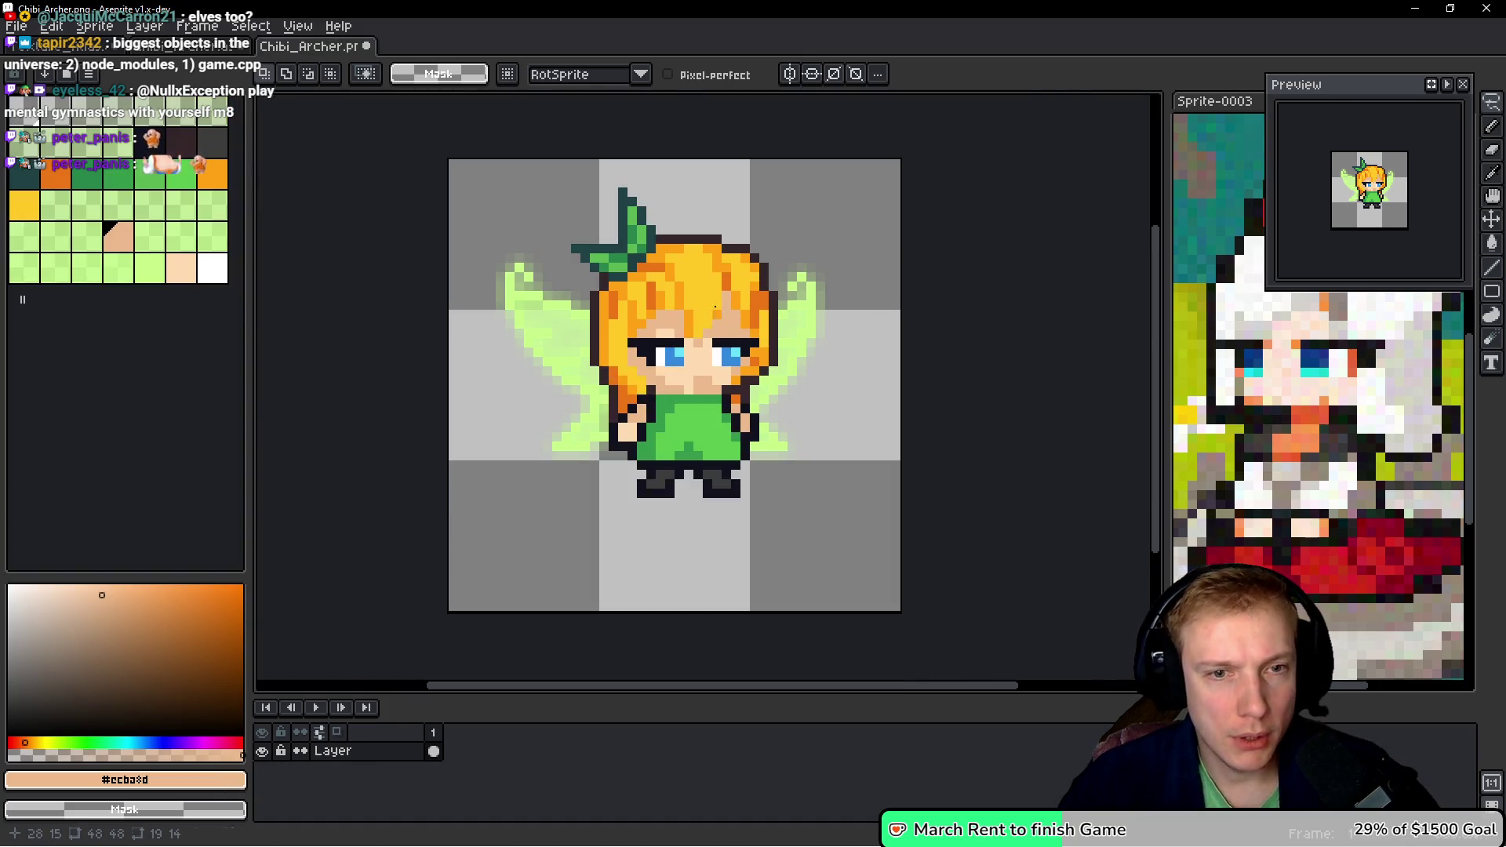
pyautogui.hotkey('ctrl', 'shift', 'Tab')
pyautogui.hotkey('ctrl', 's')
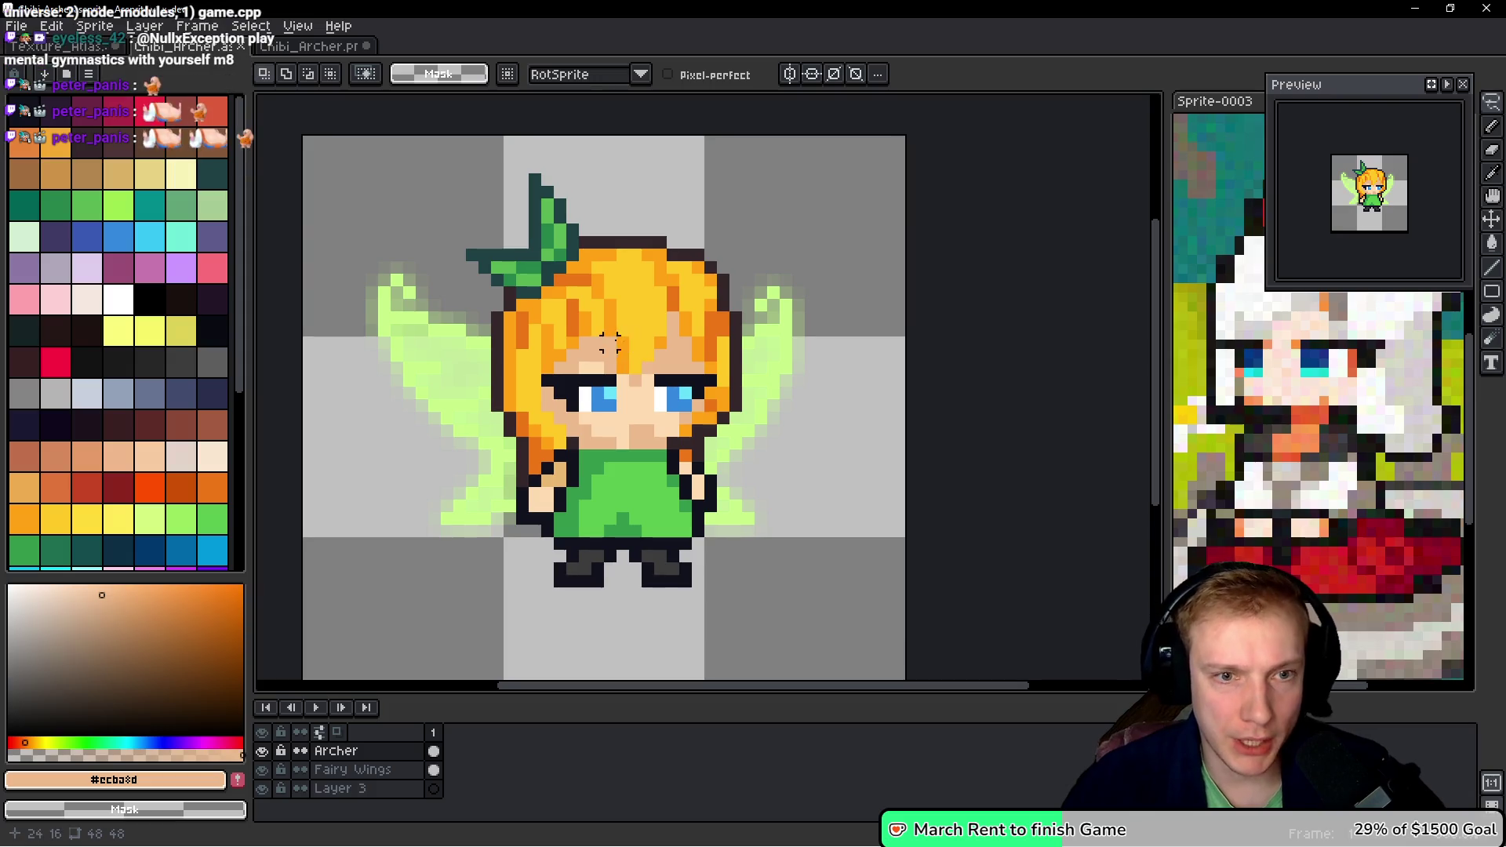
pyautogui.hotkey('ctrl', 'e')
pyautogui.click(736, 414)
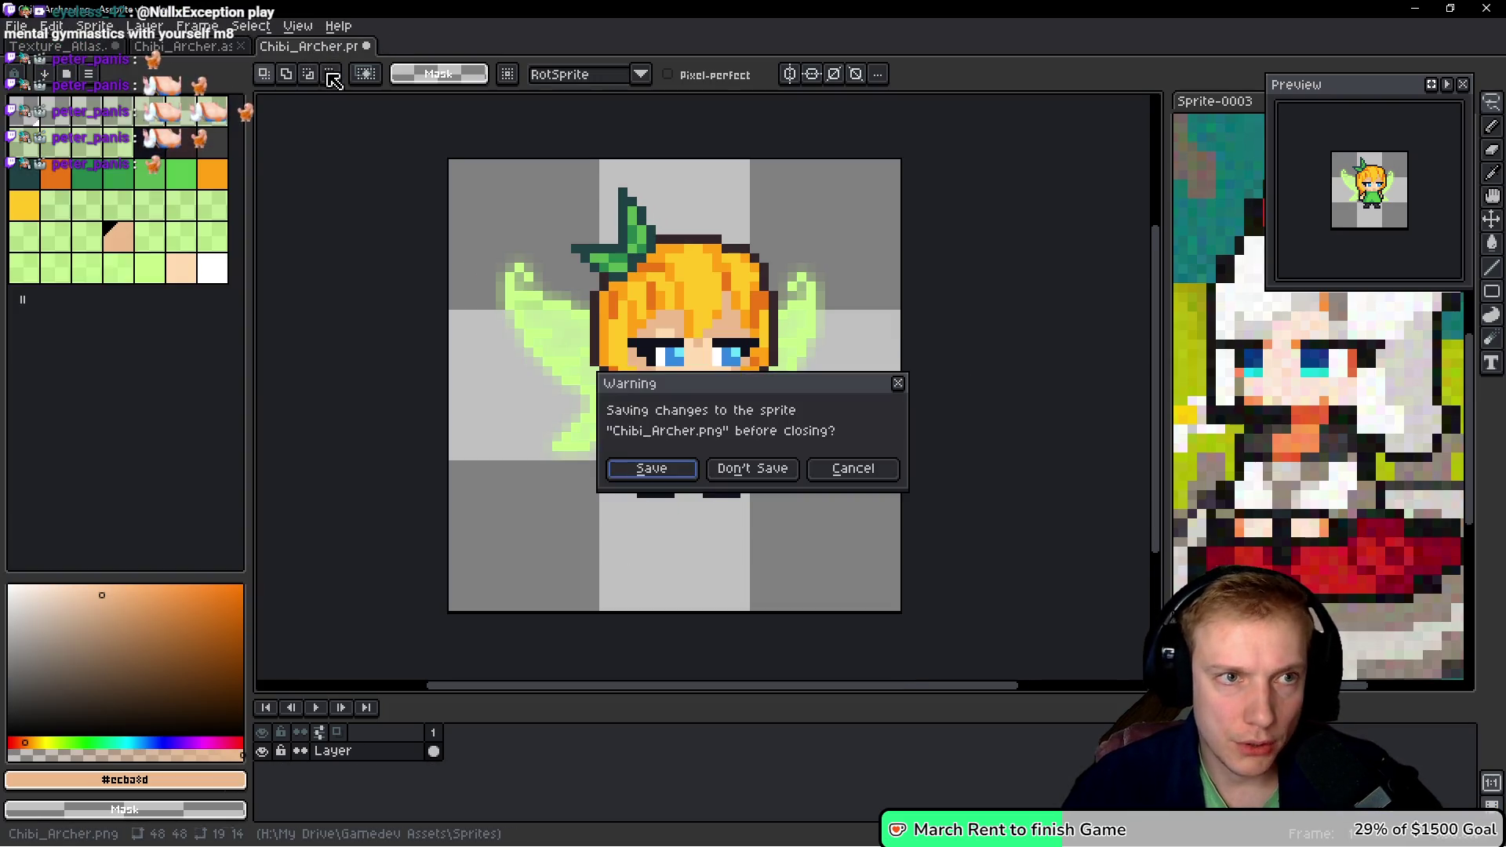
pyautogui.hotkey('ctrl', 'w')
pyautogui.click(725, 469)
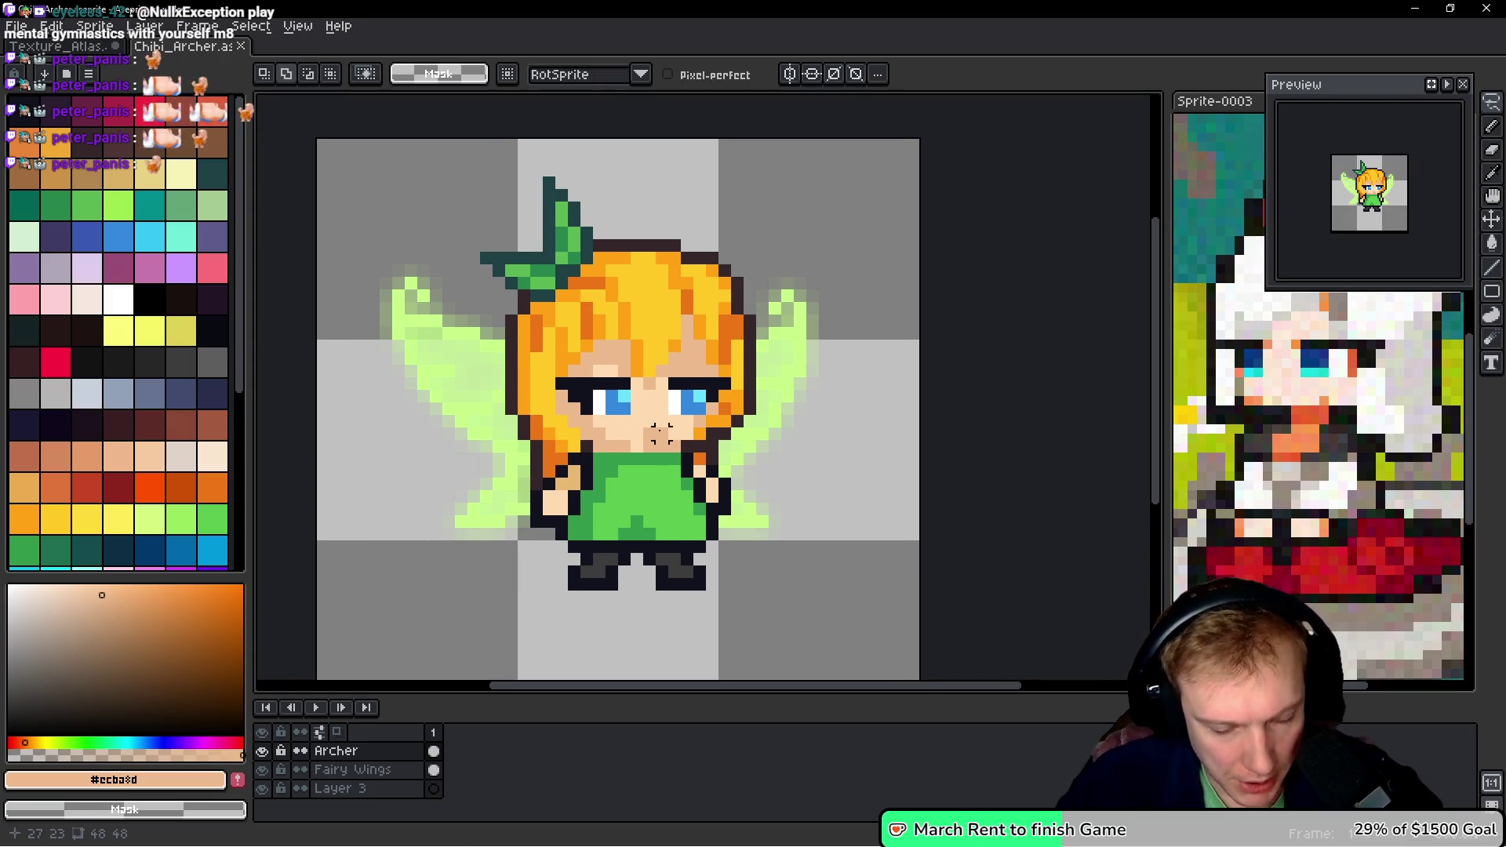
# - Add a new empty layer, reselect the Archer layer and undo a stray tunic stroke
pyautogui.hotkey('shift', 'n')
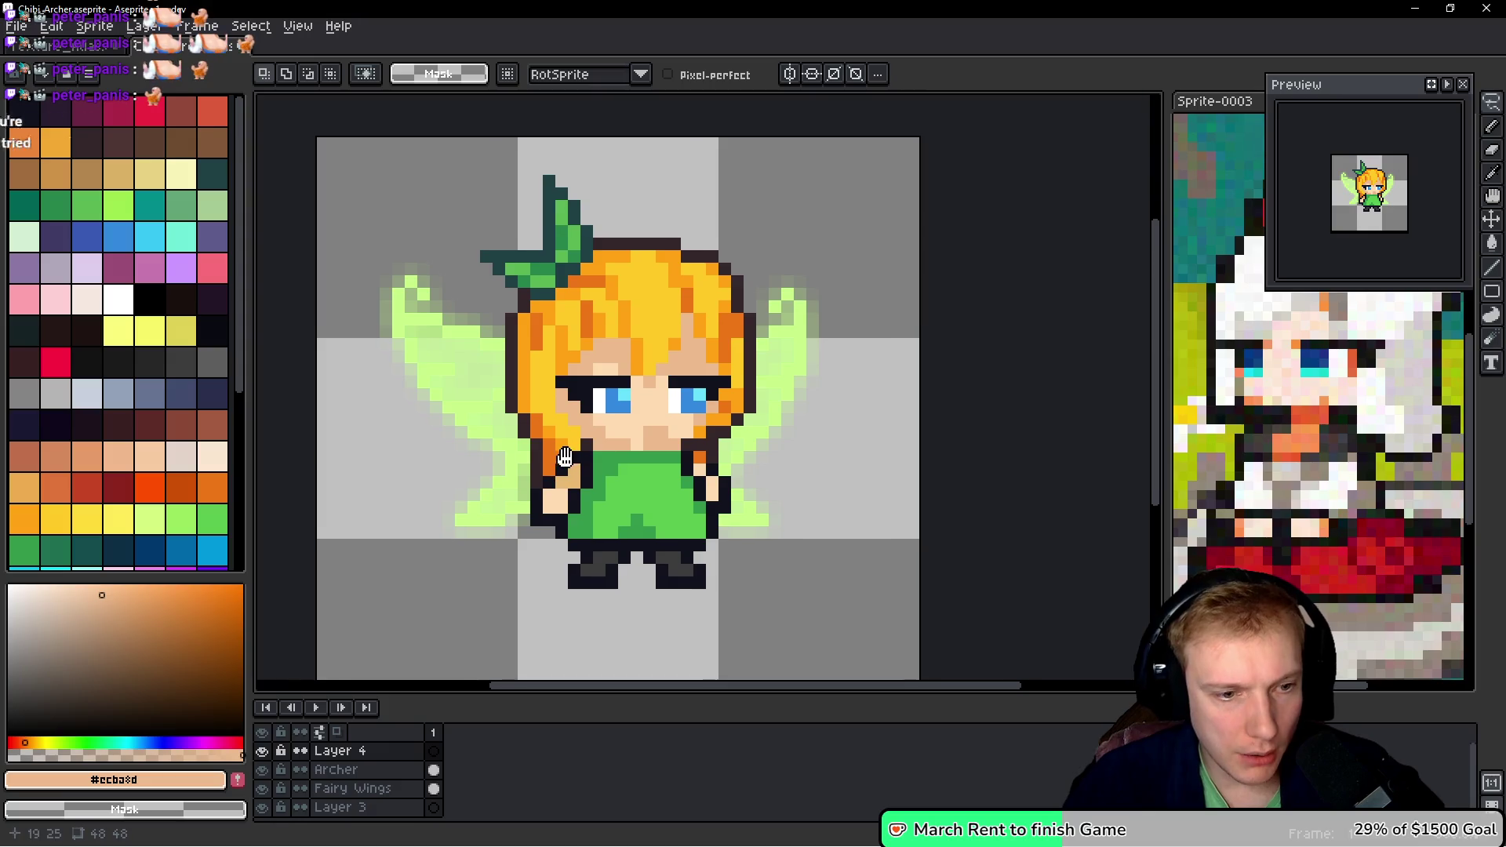
pyautogui.keyDown('ctrl'); pyautogui.click(601, 382); pyautogui.keyUp('ctrl')
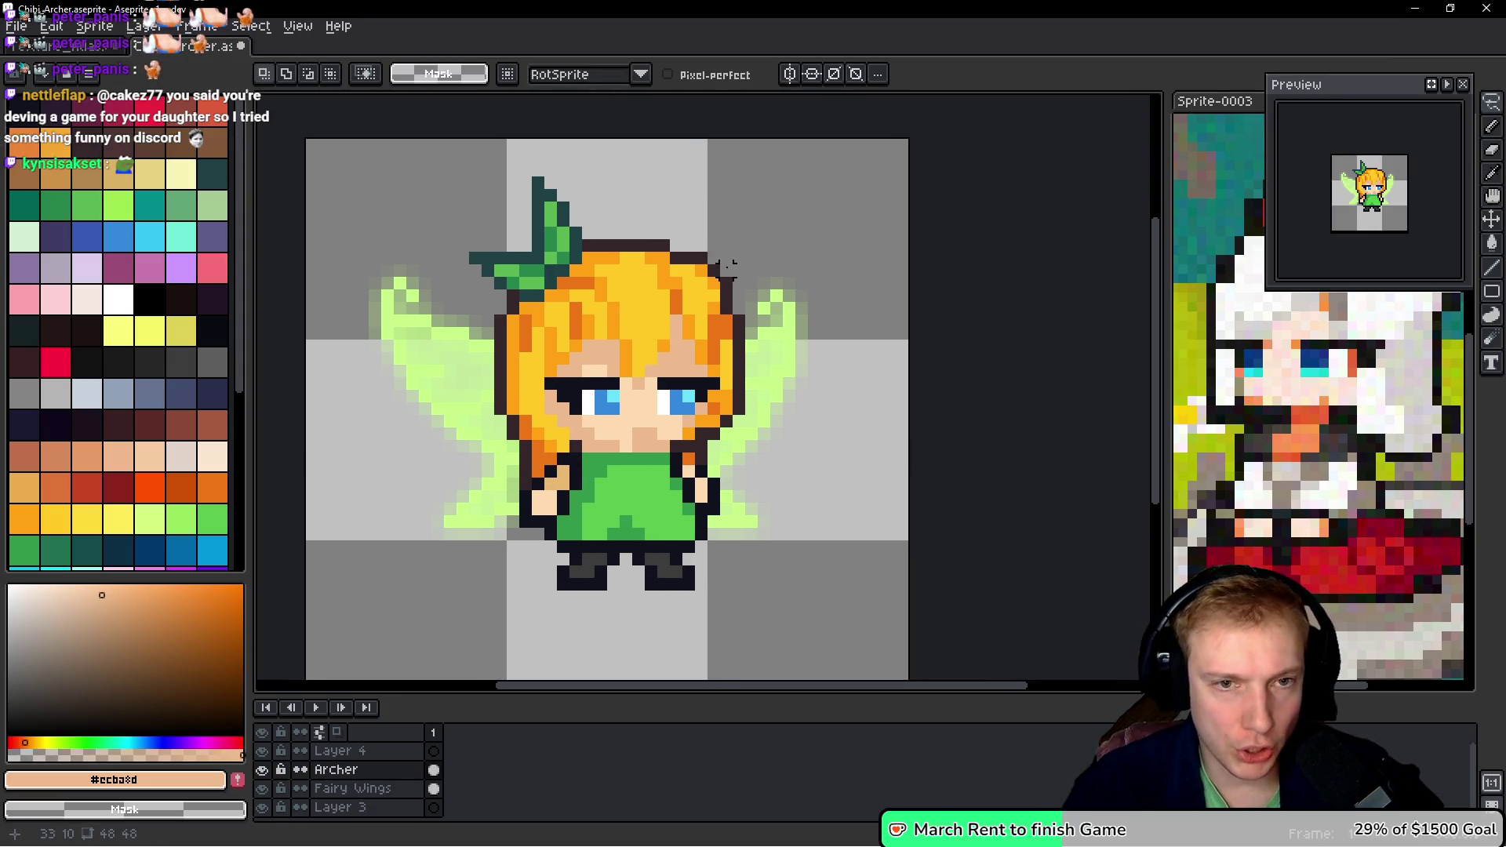
pyautogui.scroll(3, 681, 445)
pyautogui.moveTo(681, 445); pyautogui.dragTo(685, 437)
pyautogui.moveTo(793, 382)
pyautogui.mouseDown()
pyautogui.moveTo(439, 382)
pyautogui.moveTo(380, 483)
pyautogui.mouseUp()
pyautogui.hotkey('ctrl', 'z')
pyautogui.hotkey('ctrl', 'z')
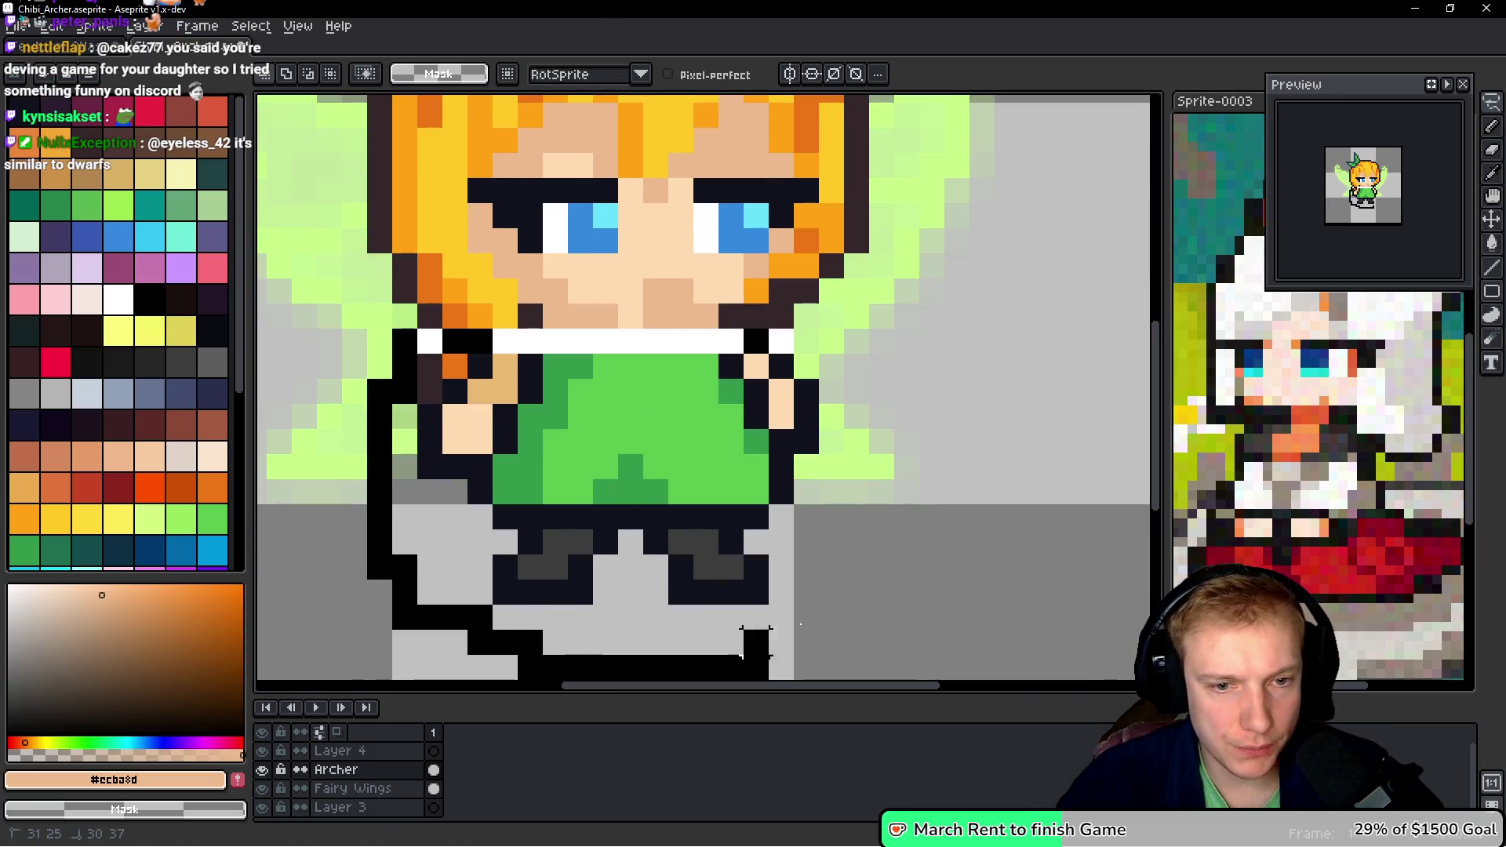
# - Undo the stray arm pixels and rename Layer 4 to 'Defender'
pyautogui.hotkey('alt', 'Up')
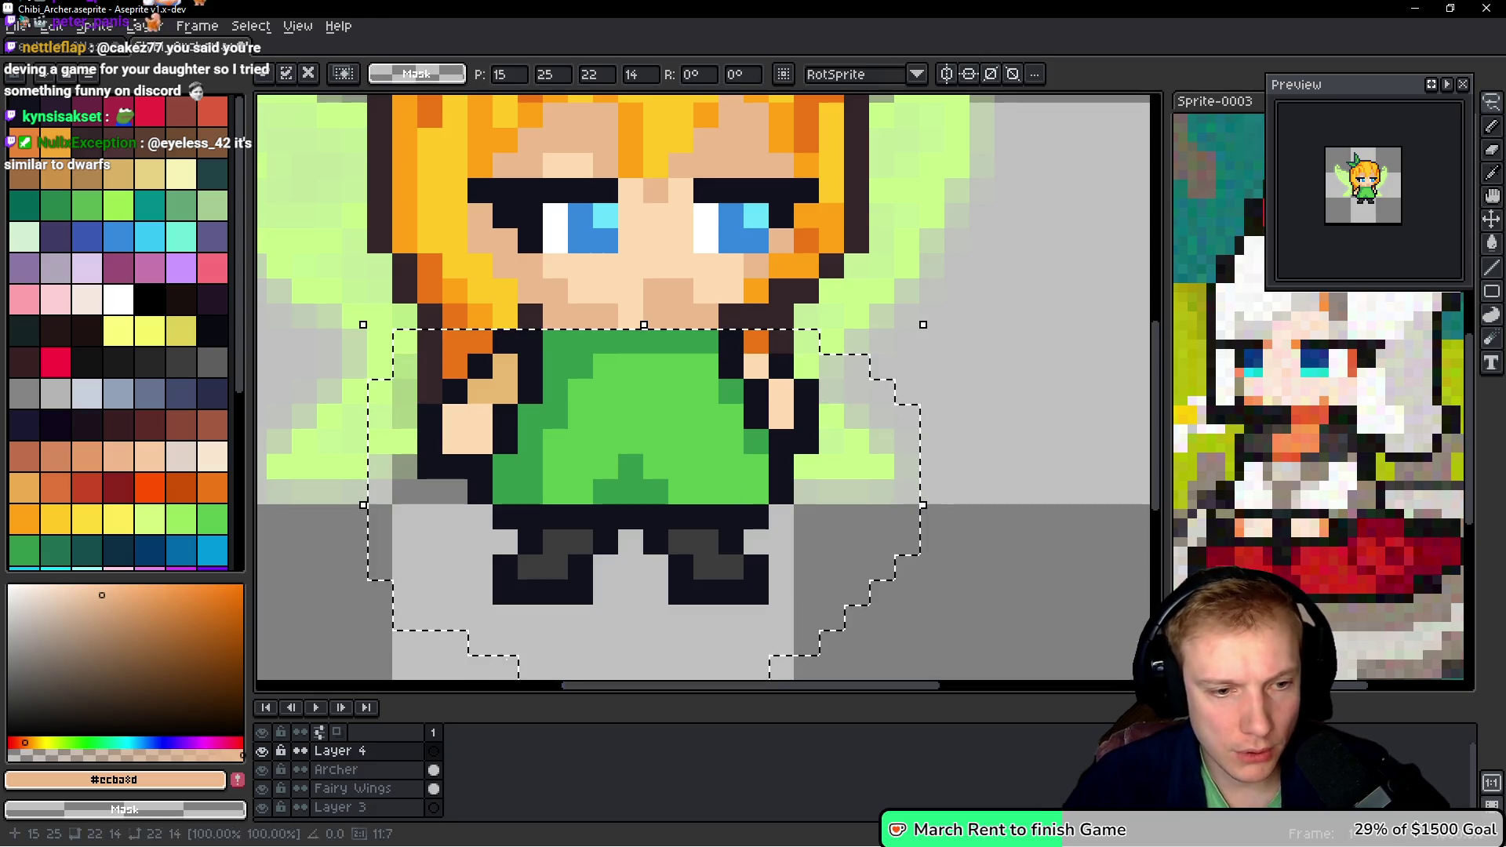
pyautogui.doubleClick(363, 752)
pyautogui.write('Defender')
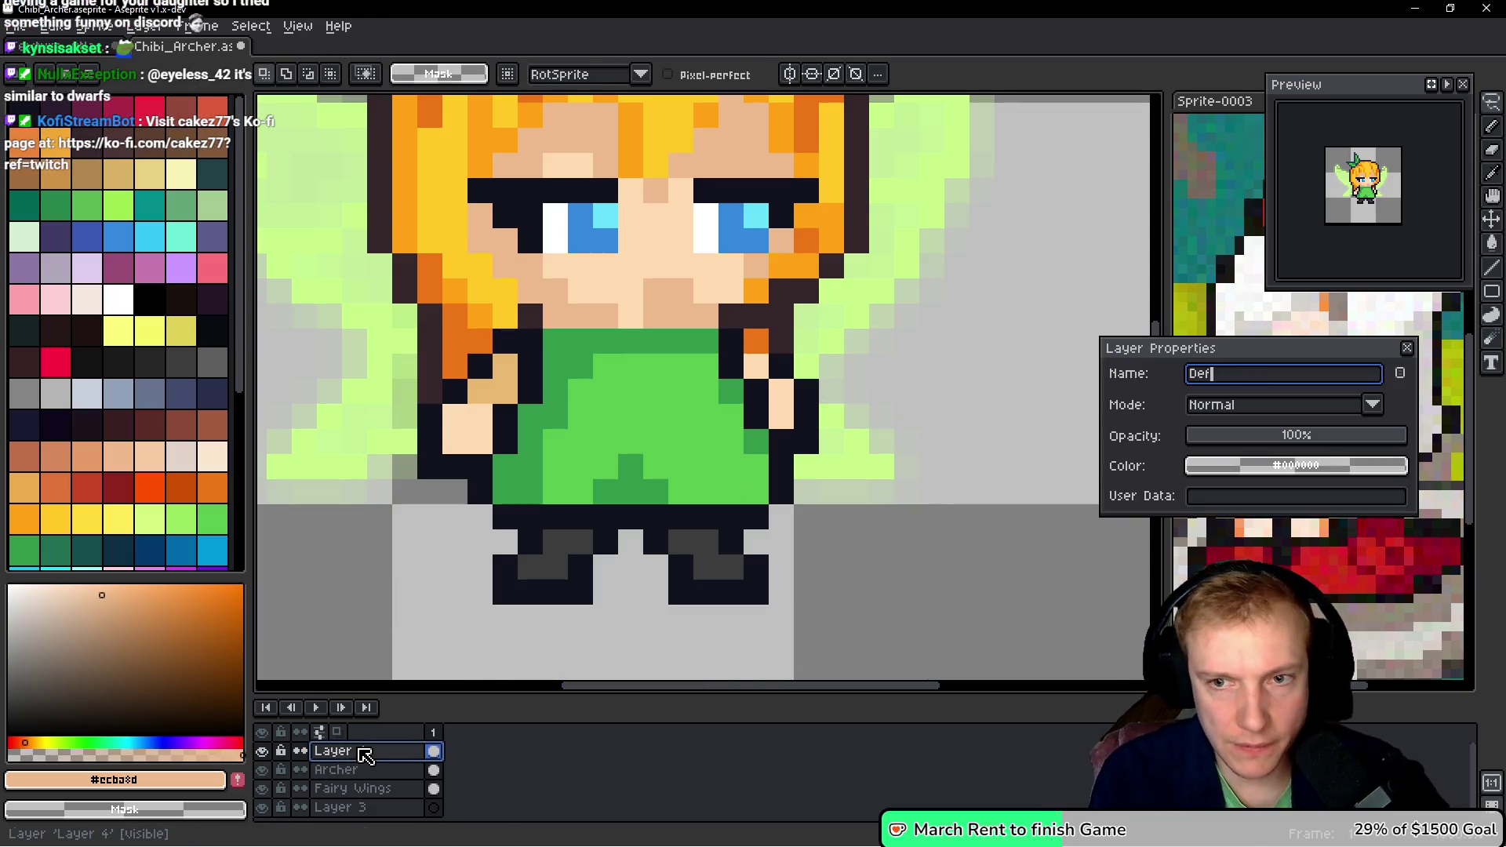
pyautogui.press('Return')
pyautogui.scroll(-3, 579, 541)
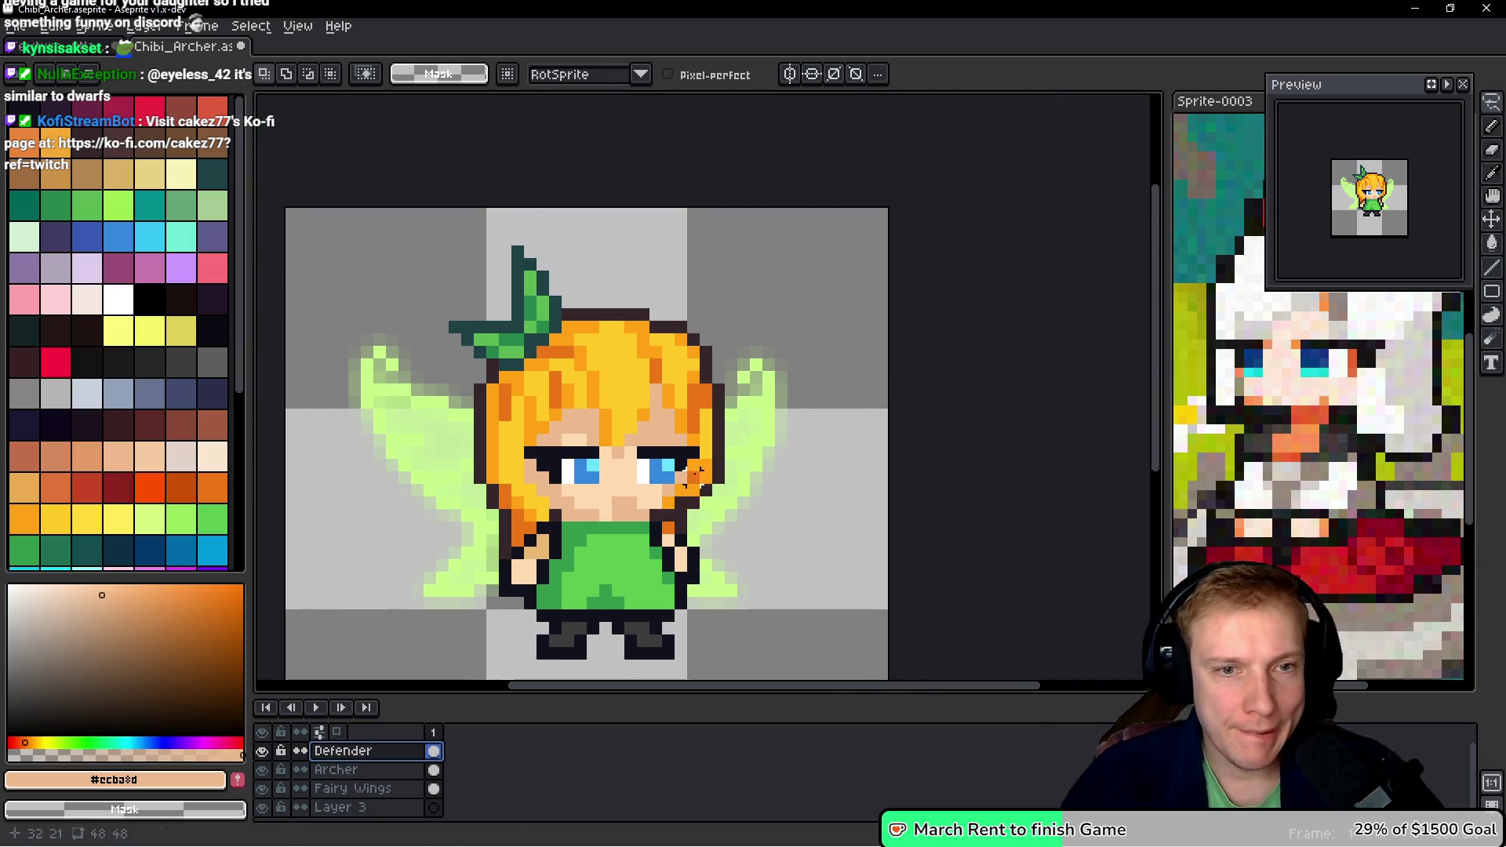
pyautogui.hotkey('alt', 'Down')
# - Copy the fairy without the leaf bow from Archer into Defender, then hide Archer
pyautogui.press('m')
pyautogui.moveTo(721, 290)
pyautogui.mouseDown()
pyautogui.moveTo(565, 283)
pyautogui.moveTo(490, 330)
pyautogui.moveTo(680, 262)
pyautogui.moveTo(624, 279)
pyautogui.mouseUp()
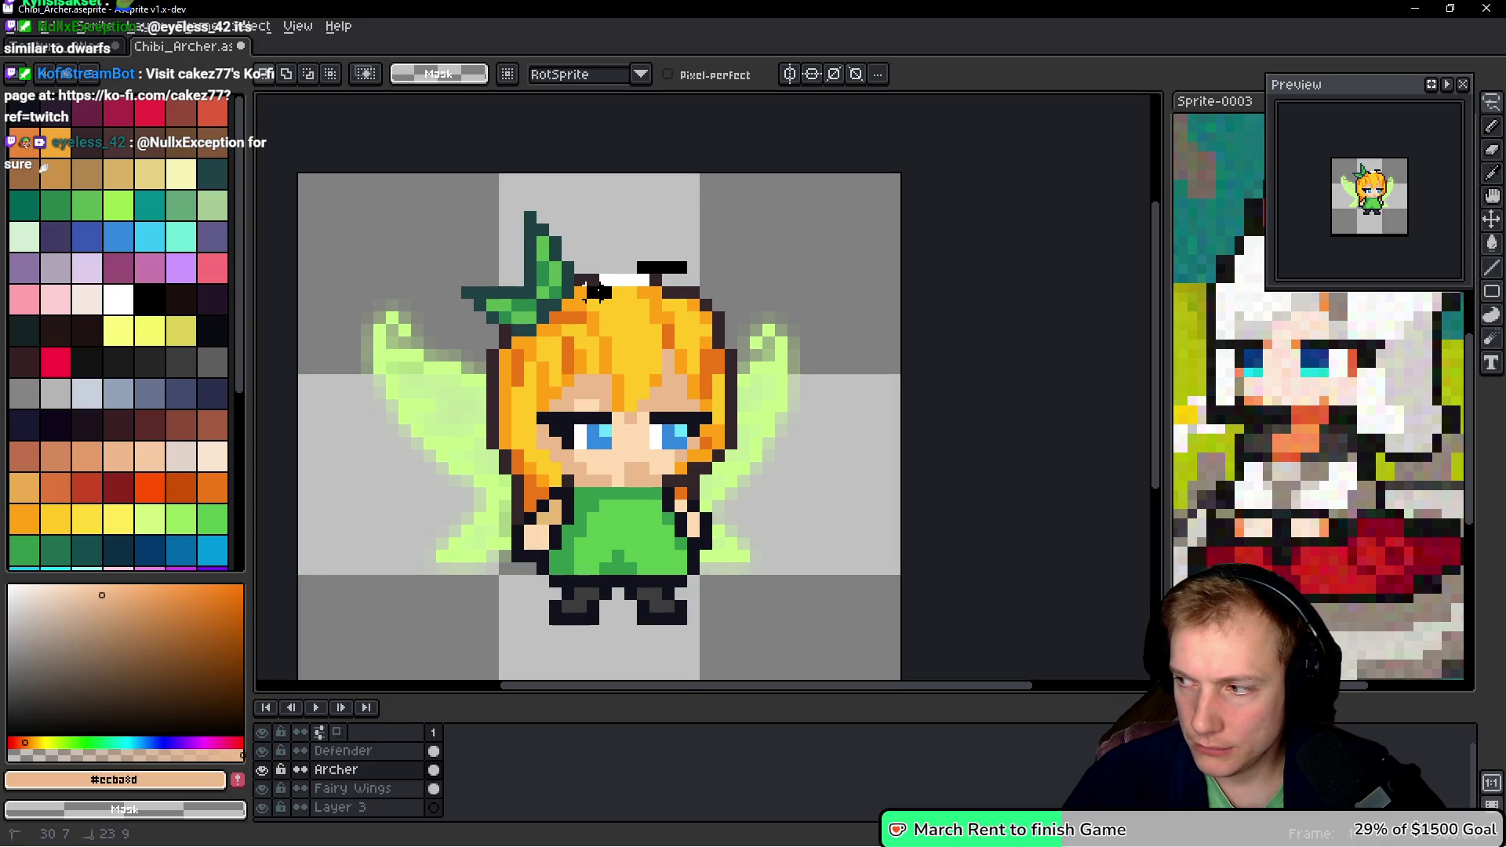
pyautogui.moveTo(568, 292)
pyautogui.mouseDown()
pyautogui.moveTo(483, 361)
pyautogui.moveTo(488, 467)
pyautogui.moveTo(709, 490)
pyautogui.moveTo(816, 357)
pyautogui.mouseUp()
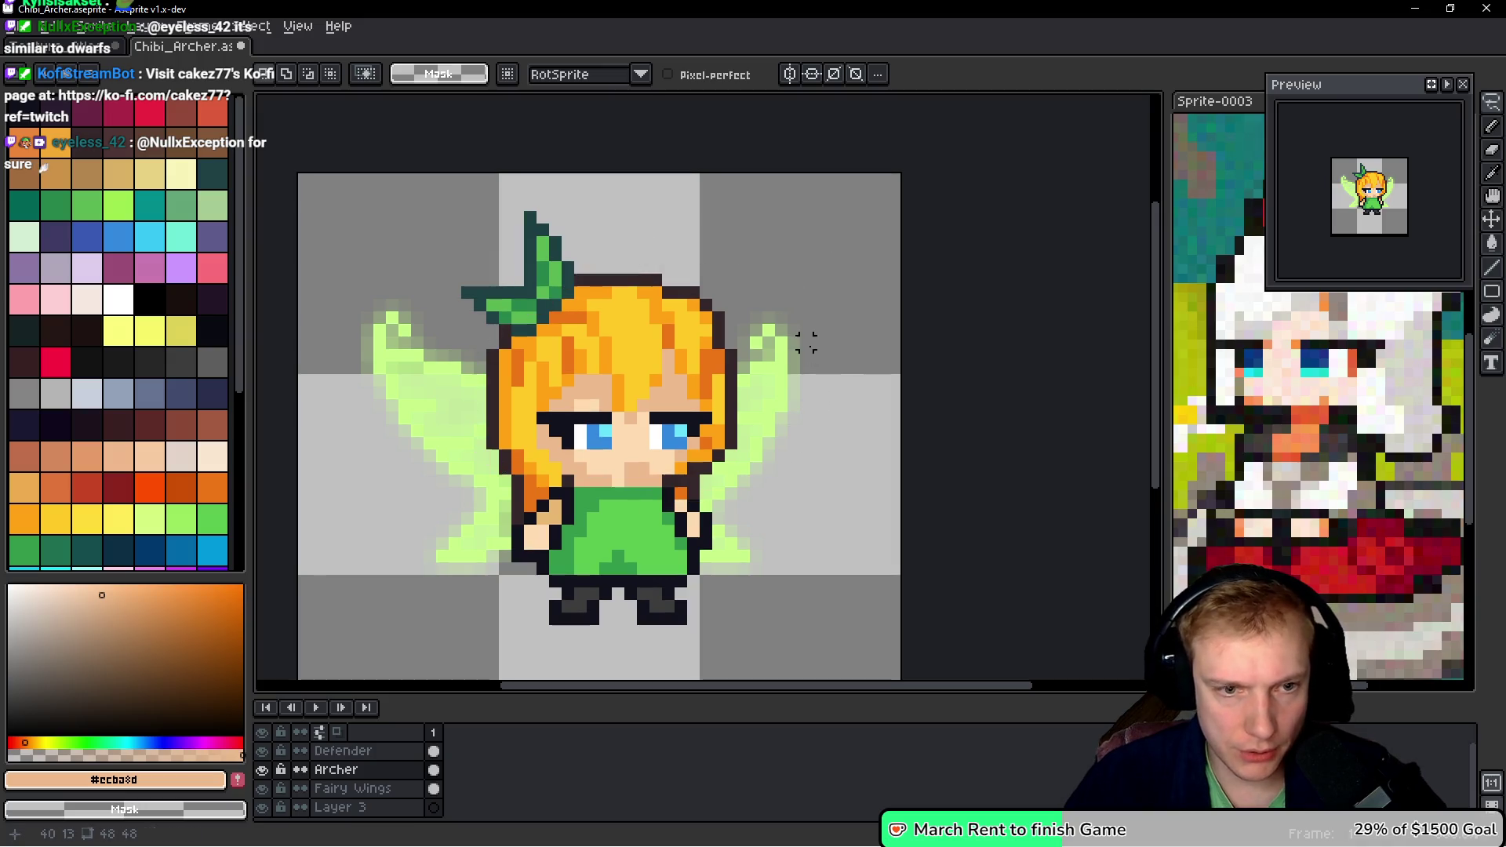
pyautogui.keyDown('ctrl'); pyautogui.click(812, 339); pyautogui.keyUp('ctrl')
pyautogui.click(836, 388)
pyautogui.hotkey('ctrl', 'd')
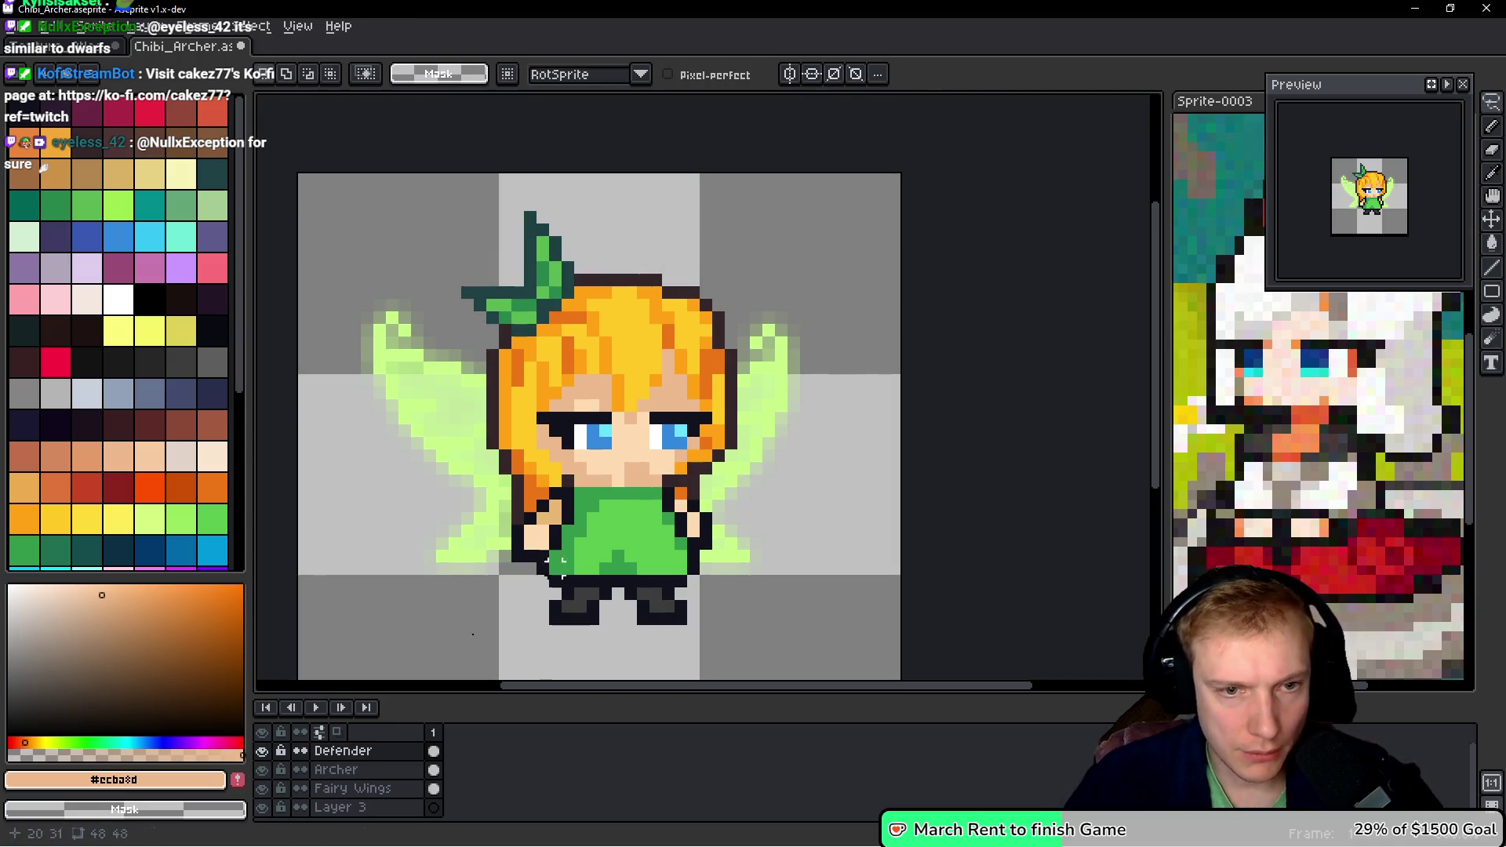
pyautogui.click(262, 770)
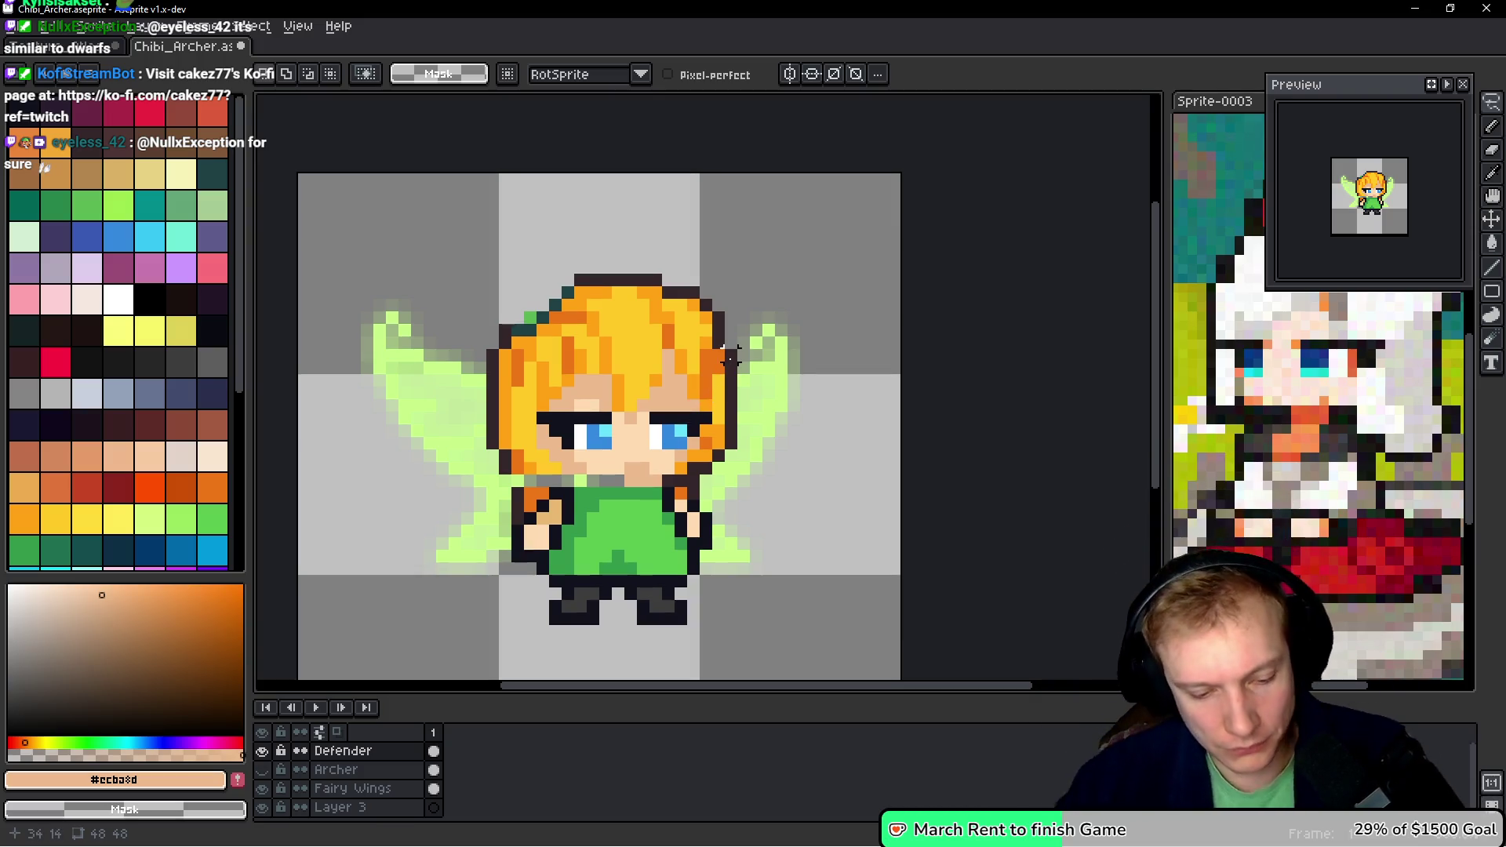
# - Paint over the old eyes with the skin tones #ffdbb1 and #ecba8d
pyautogui.press('b')
pyautogui.scroll(3, 625, 428)
pyautogui.keyDown('alt'); pyautogui.click(687, 411); pyautogui.keyUp('alt')
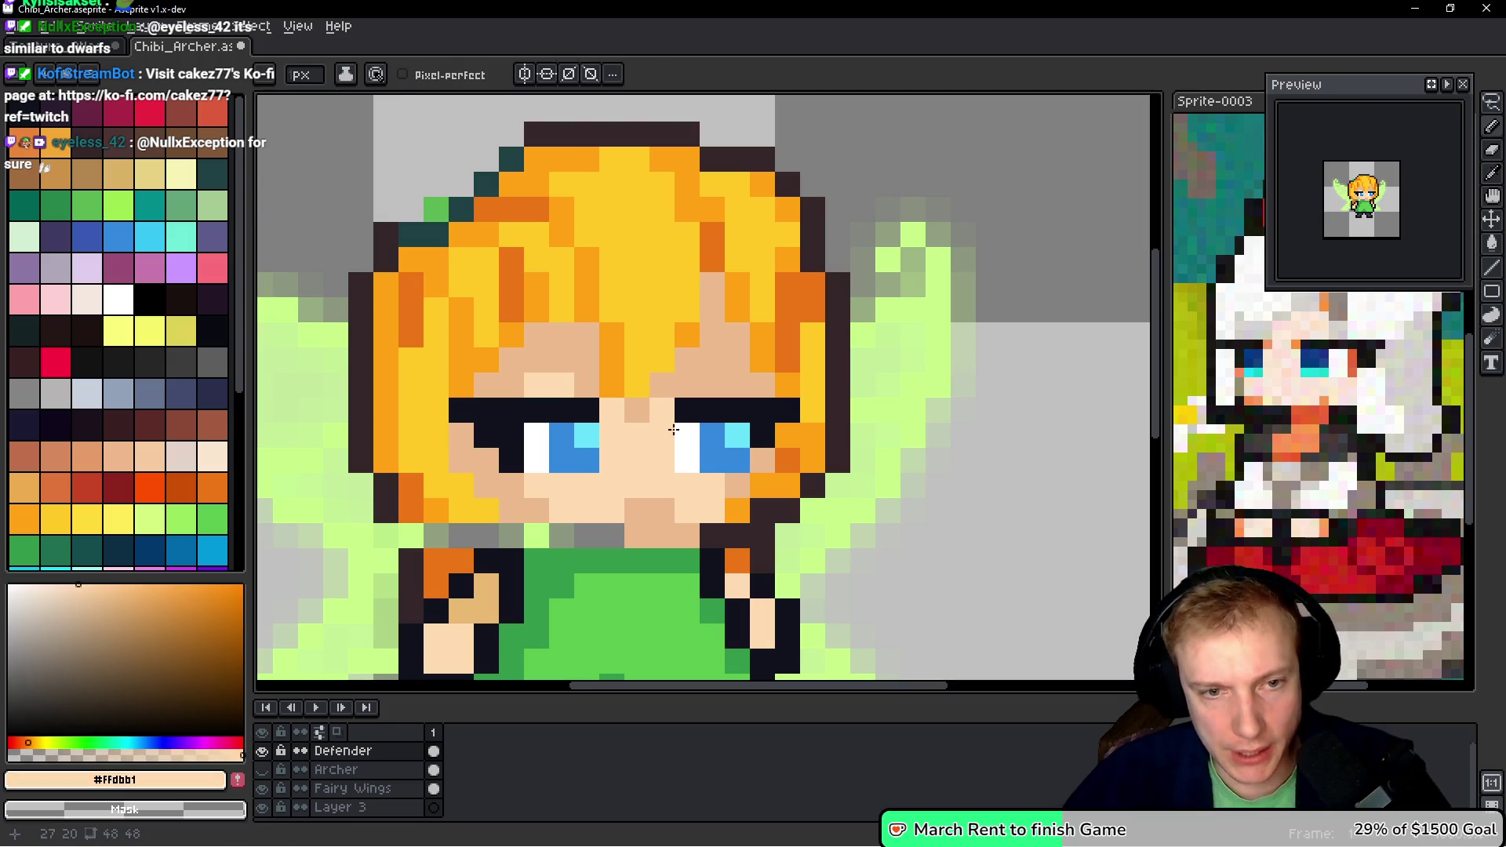
pyautogui.click(712, 410)
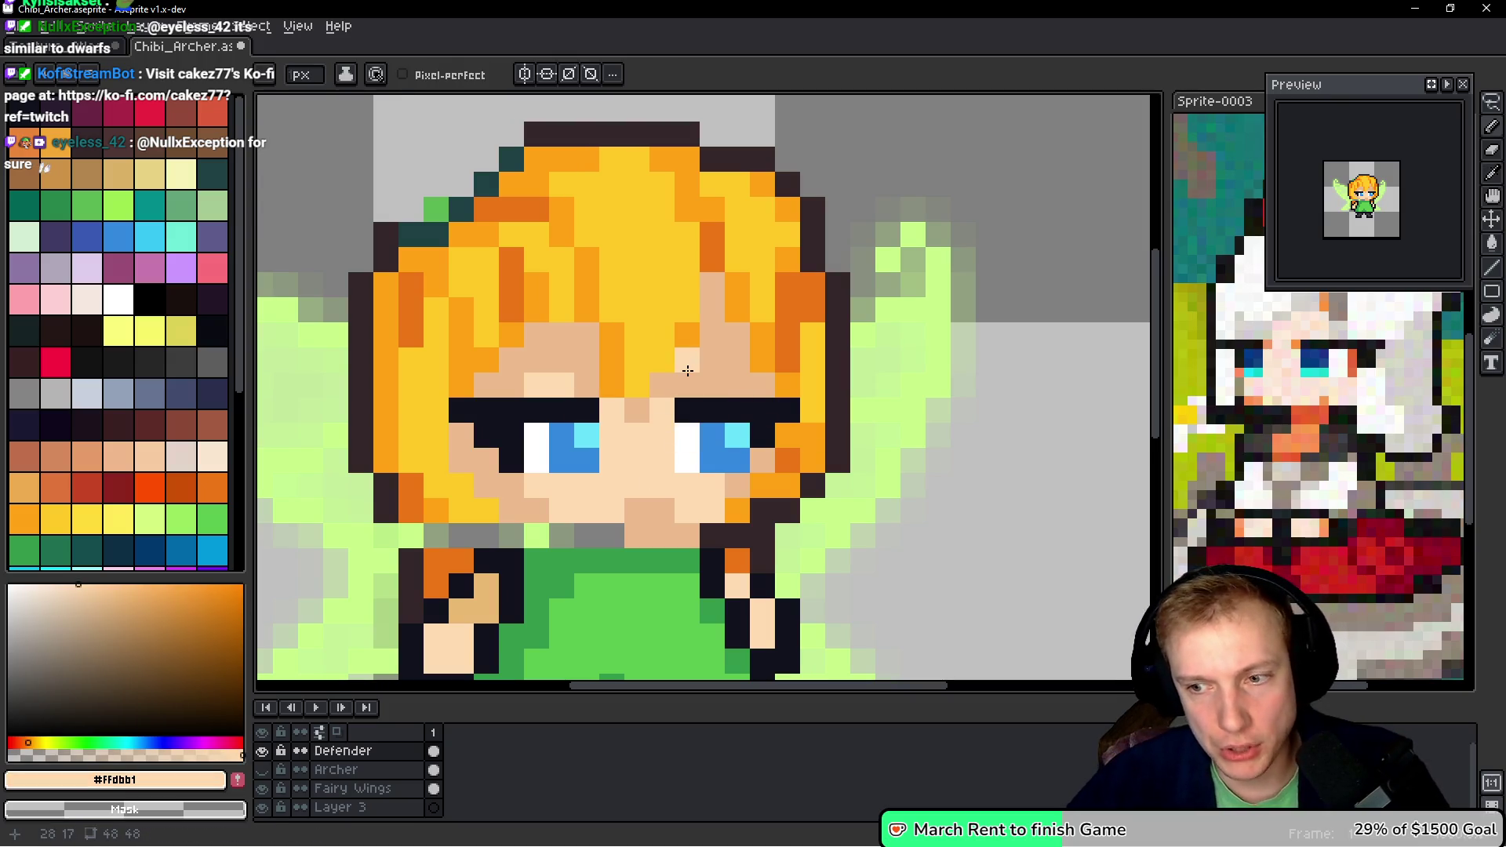
pyautogui.click(687, 437)
pyautogui.keyDown('alt'); pyautogui.click(675, 423); pyautogui.keyUp('alt')
pyautogui.keyDown('alt'); pyautogui.click(662, 435); pyautogui.keyUp('alt')
pyautogui.moveTo(687, 460); pyautogui.dragTo(765, 417)
pyautogui.click(787, 408)
pyautogui.moveTo(588, 428)
pyautogui.mouseDown()
pyautogui.moveTo(578, 465)
pyautogui.moveTo(541, 419)
pyautogui.moveTo(513, 451)
pyautogui.moveTo(487, 428)
pyautogui.mouseUp()
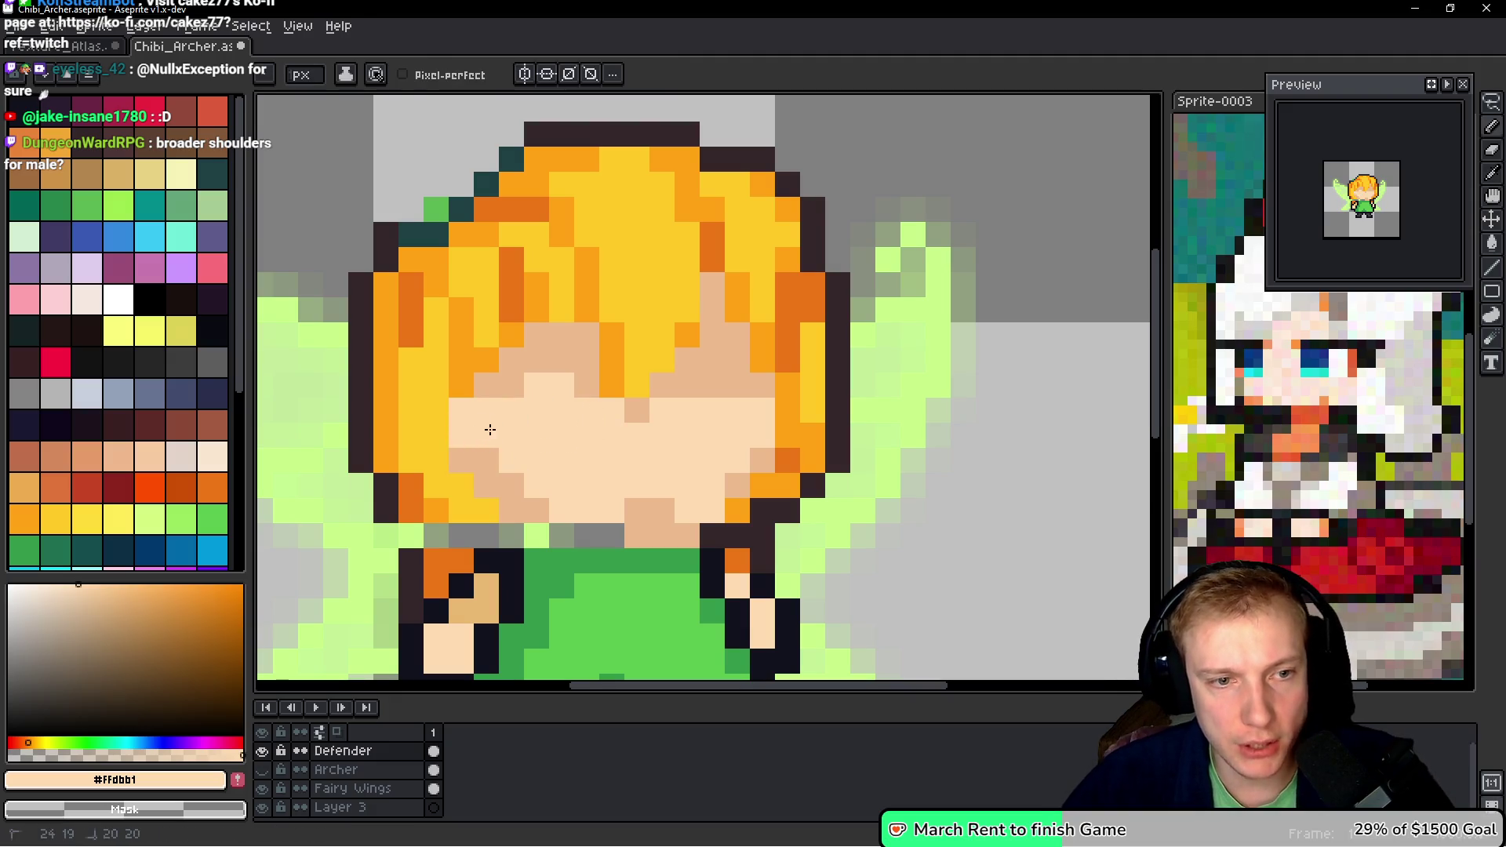
pyautogui.keyDown('alt'); pyautogui.click(482, 401); pyautogui.keyUp('alt')
pyautogui.click(470, 427)
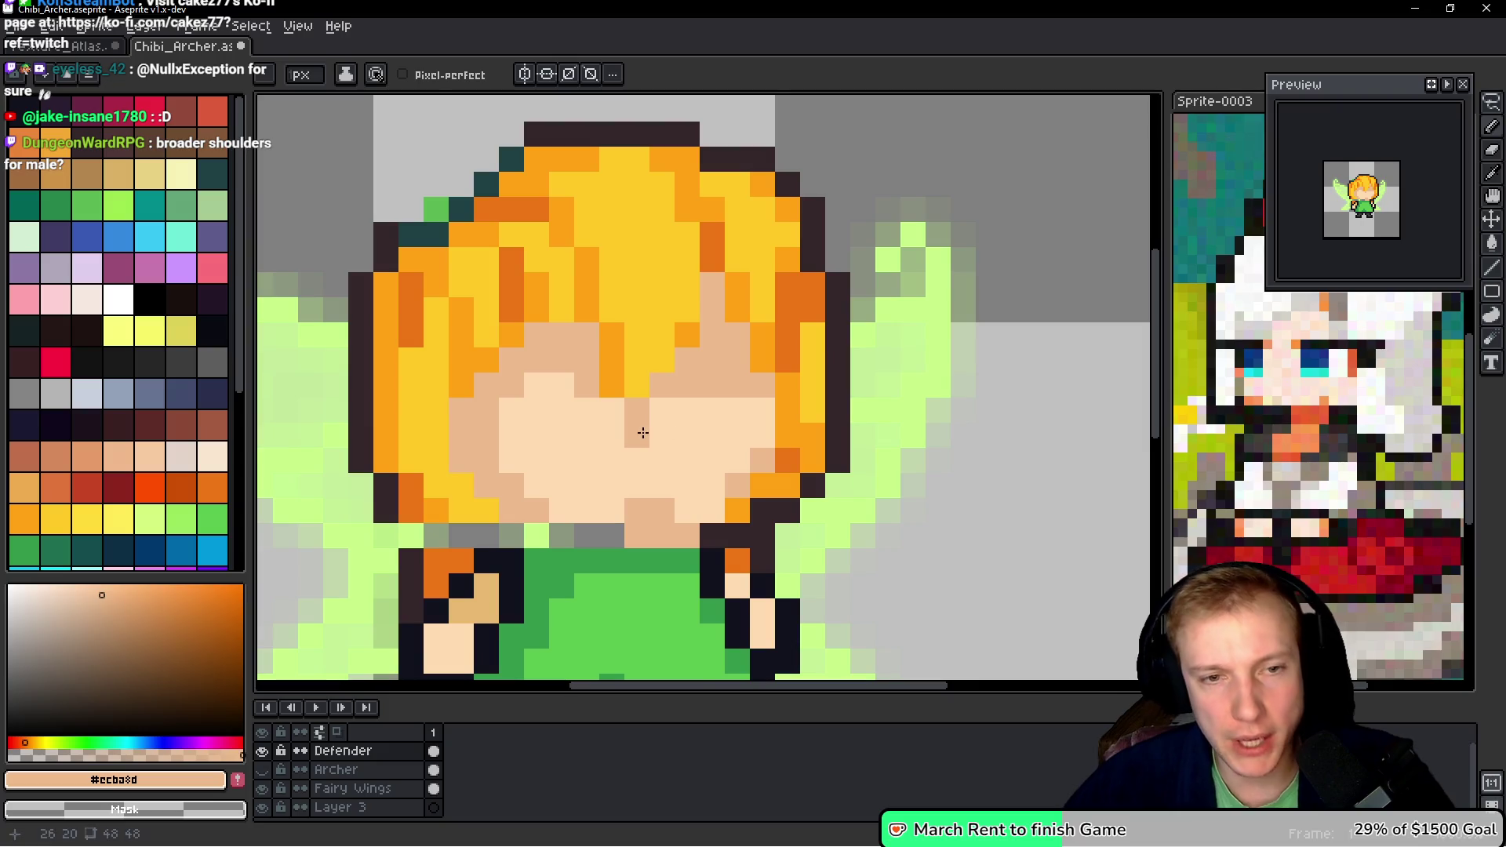
pyautogui.scroll(-5, 631, 432)
pyautogui.scroll(4, 627, 423)
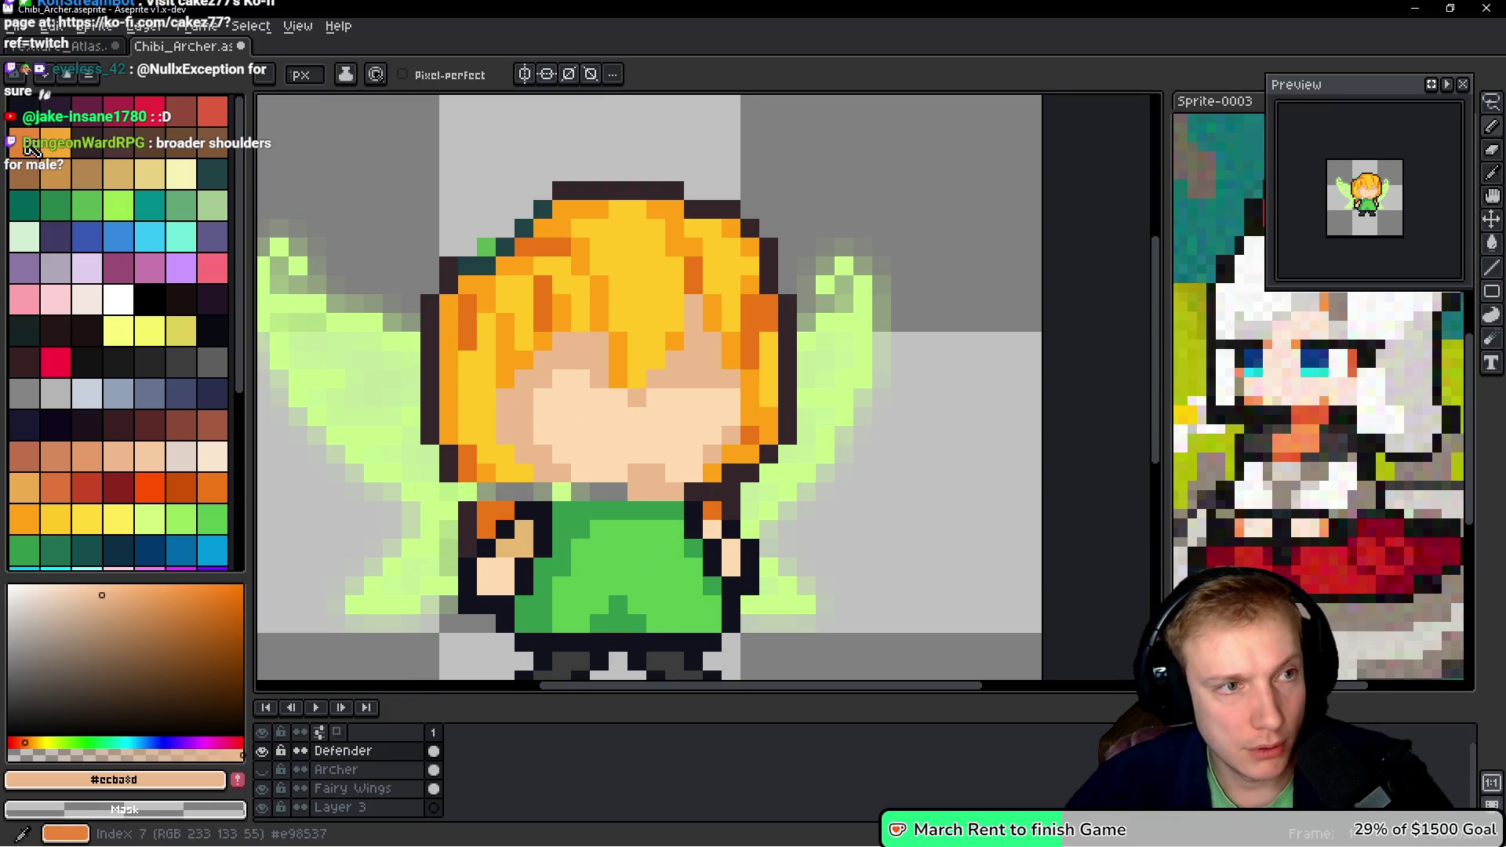
# - Place dark outline pixels for the left and right eyes on the face
pyautogui.press('x')
pyautogui.scroll(3, 647, 482)
pyautogui.click(649, 488)
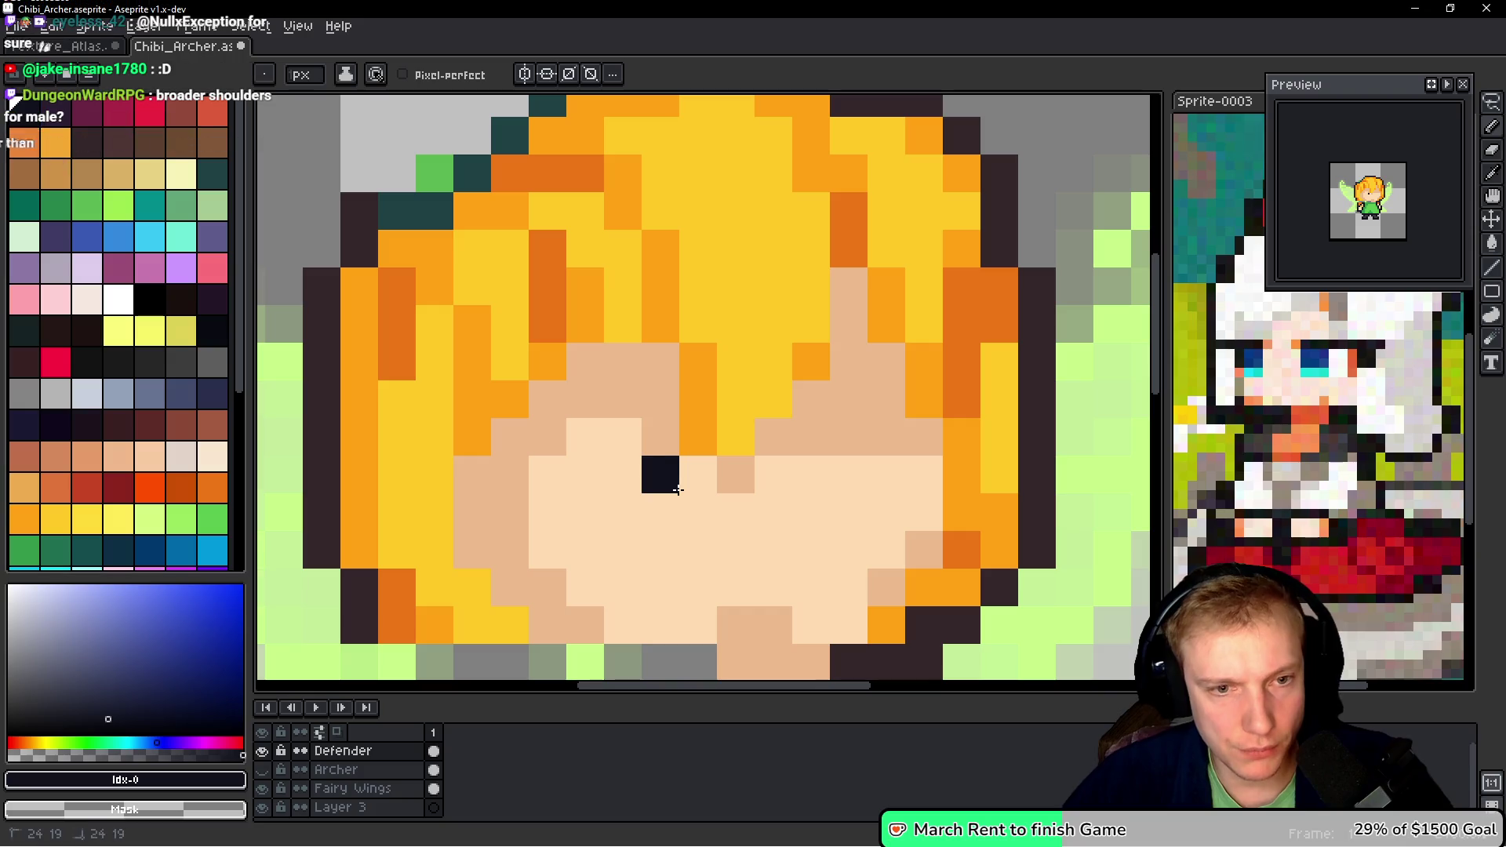
pyautogui.click(623, 475)
pyautogui.click(586, 437)
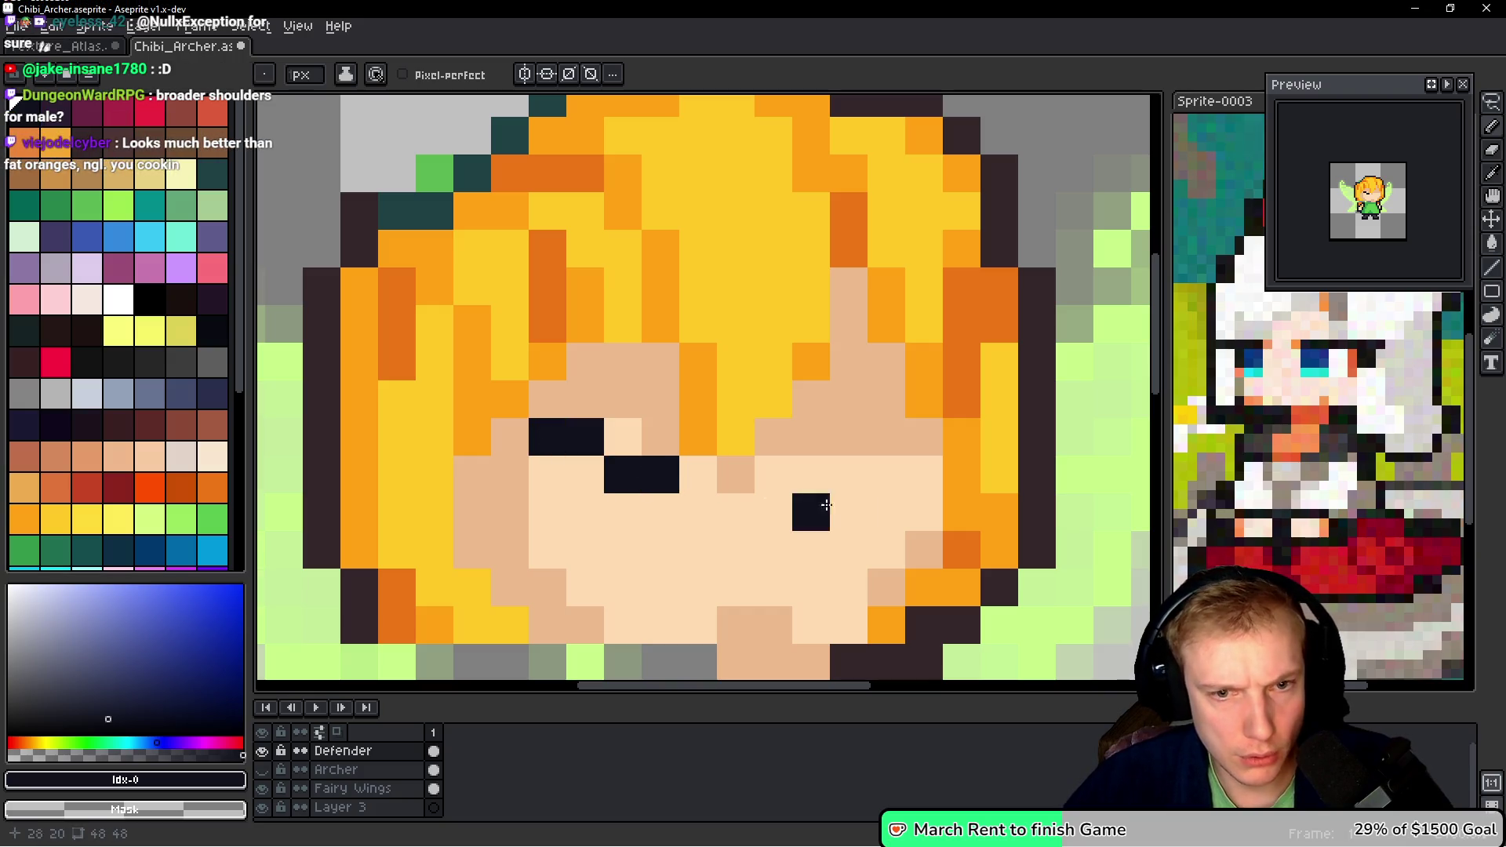
pyautogui.click(774, 475)
pyautogui.click(811, 475)
pyautogui.click(849, 437)
pyautogui.click(891, 444)
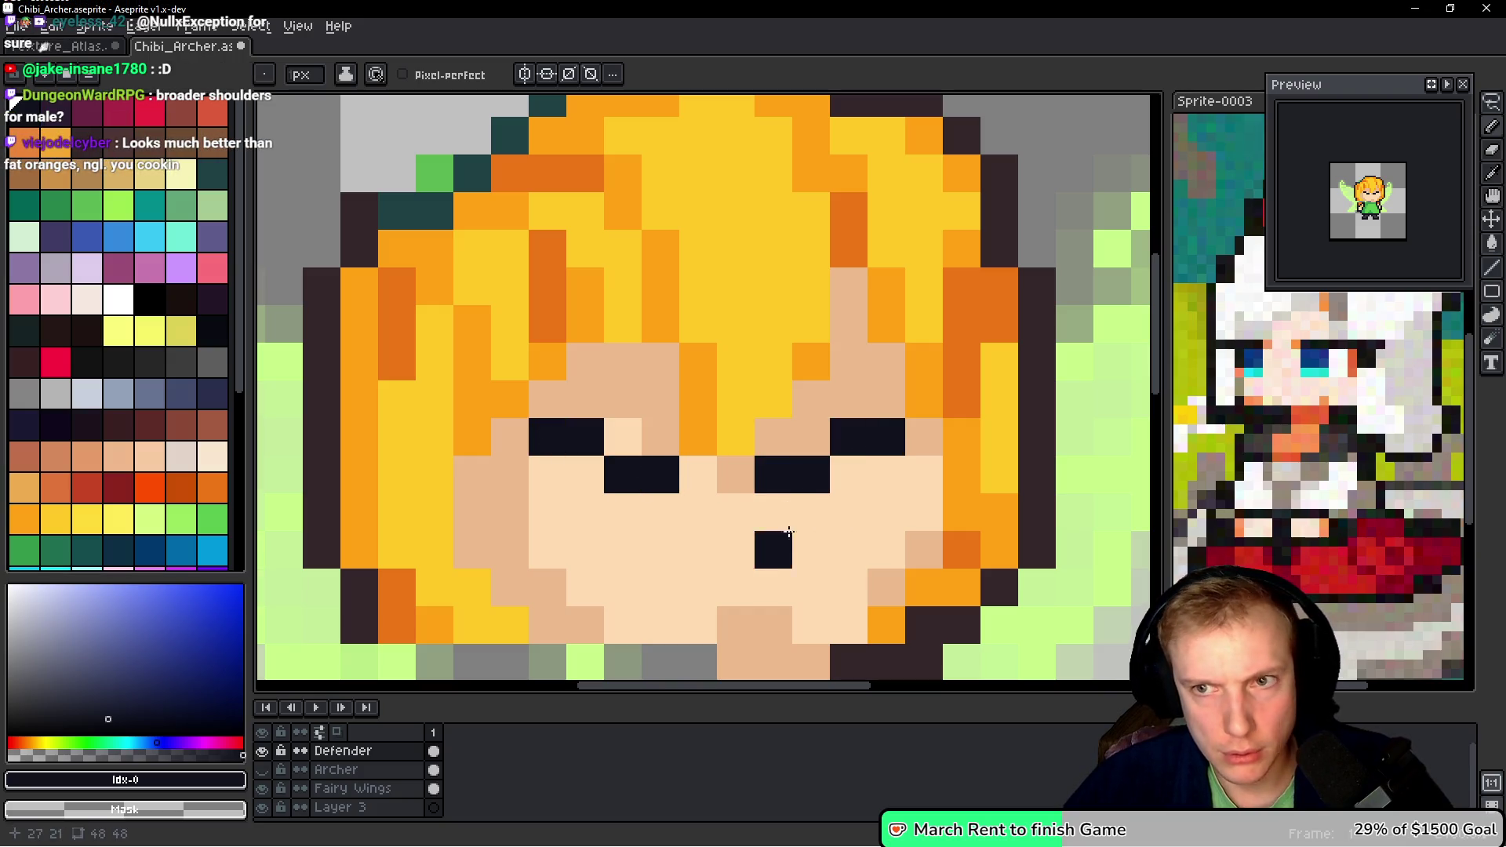
pyautogui.scroll(-5, 906, 476)
pyautogui.scroll(-1, 906, 476)
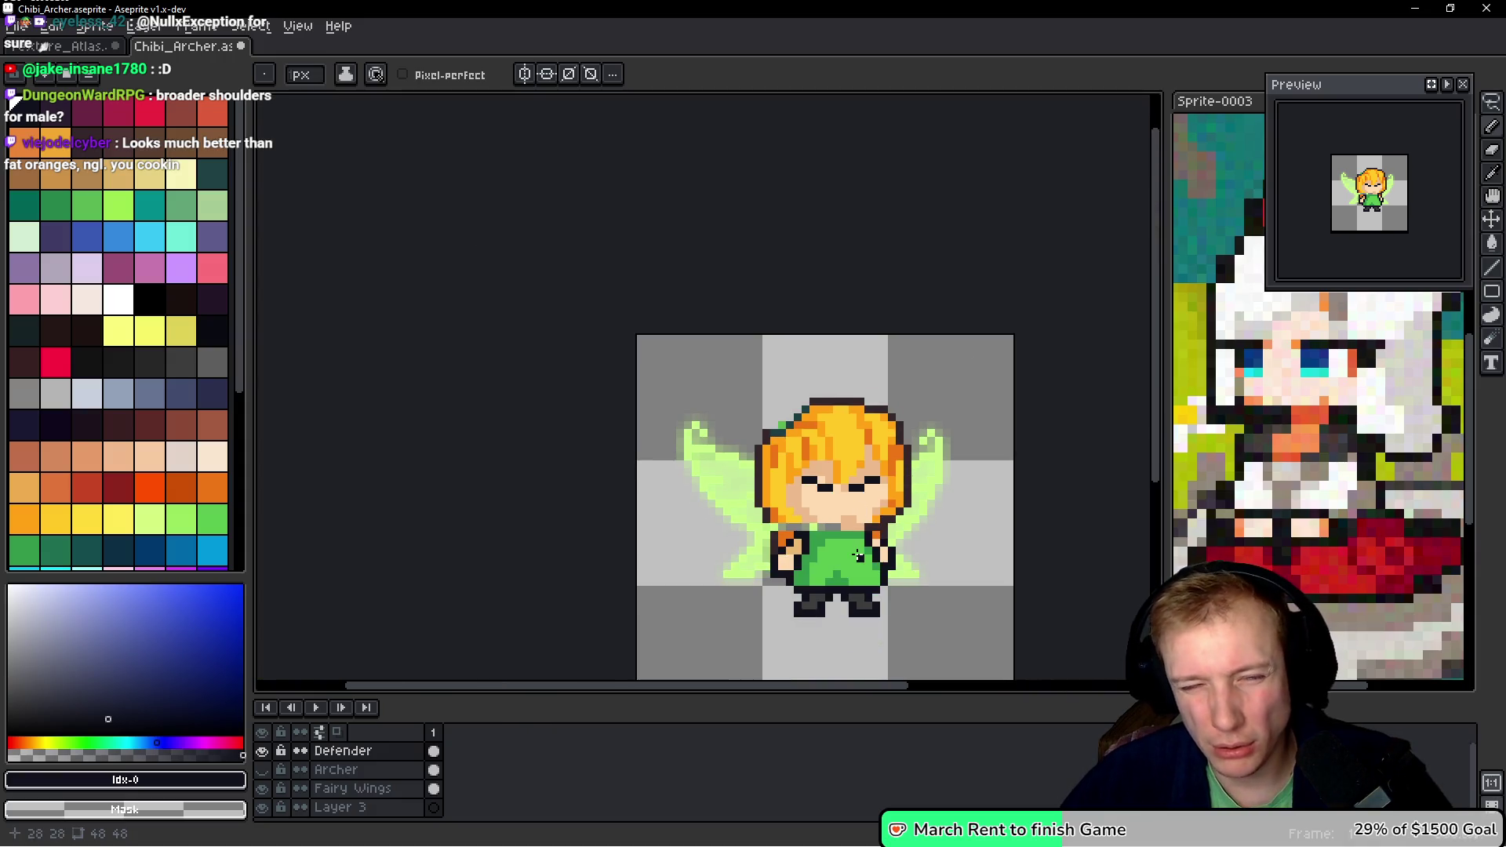
pyautogui.scroll(1, 794, 448)
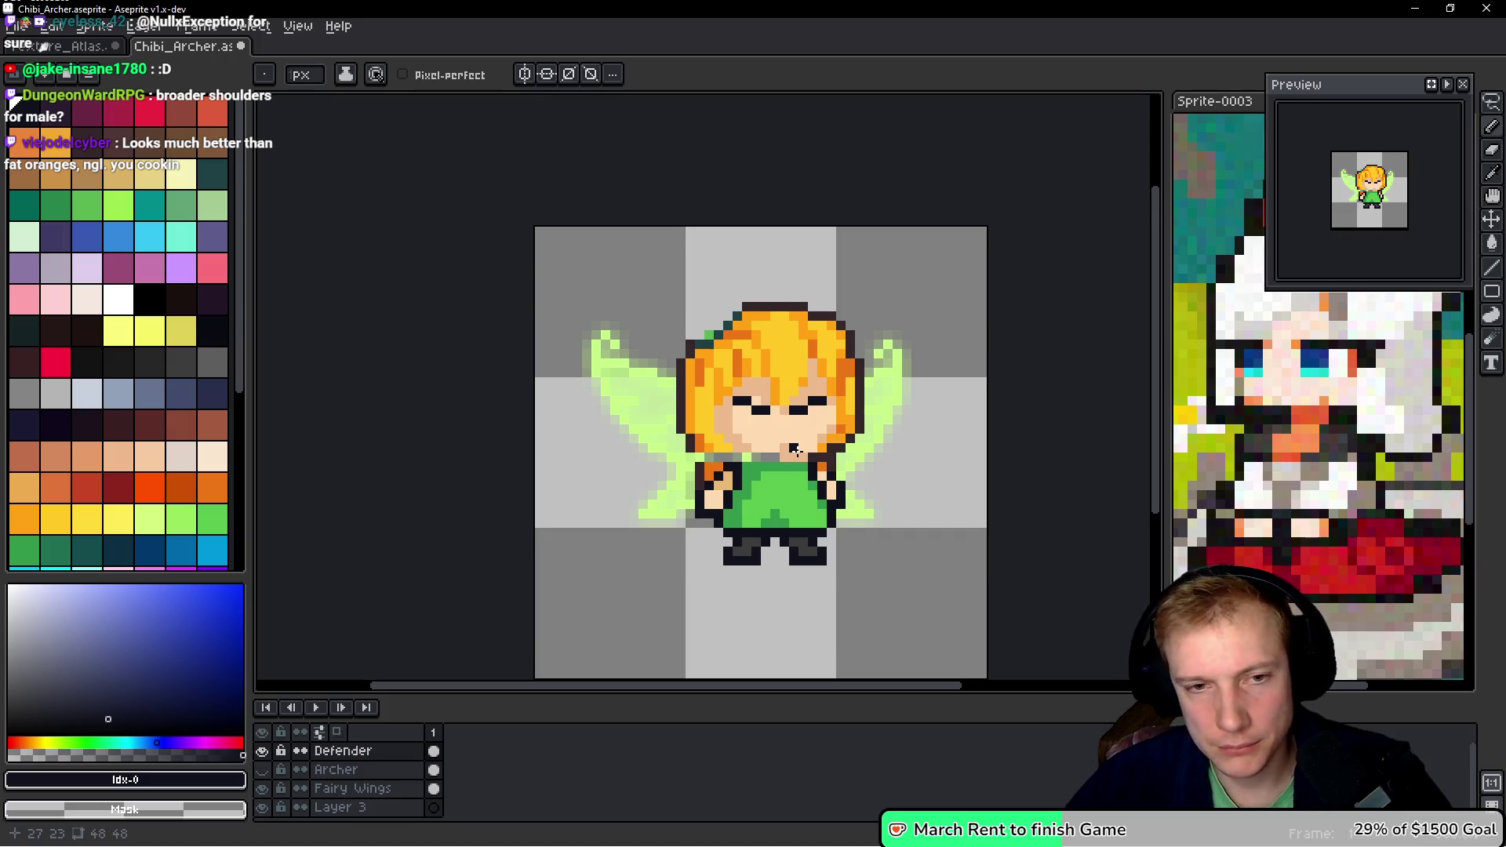
pyautogui.scroll(1, 794, 448)
# - Touch up the left brow and mouth, then paint skin over the mouth and brows
pyautogui.click(117, 299)
pyautogui.scroll(2, 651, 407)
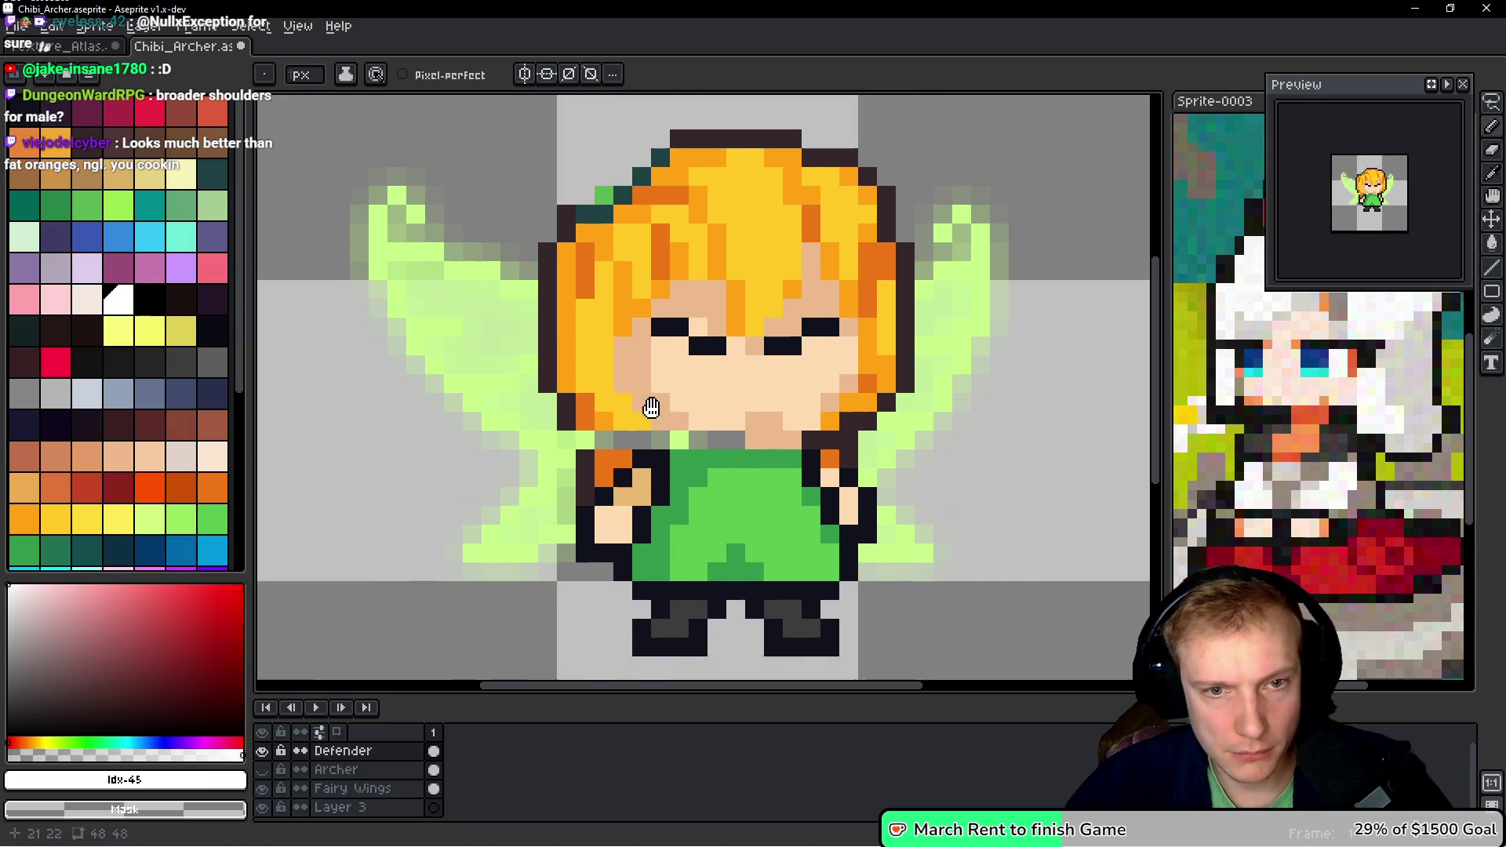
pyautogui.moveTo(652, 407); pyautogui.dragTo(630, 407)
pyautogui.keyDown('alt'); pyautogui.click(615, 332); pyautogui.keyUp('alt')
pyautogui.moveTo(599, 333); pyautogui.dragTo(605, 354)
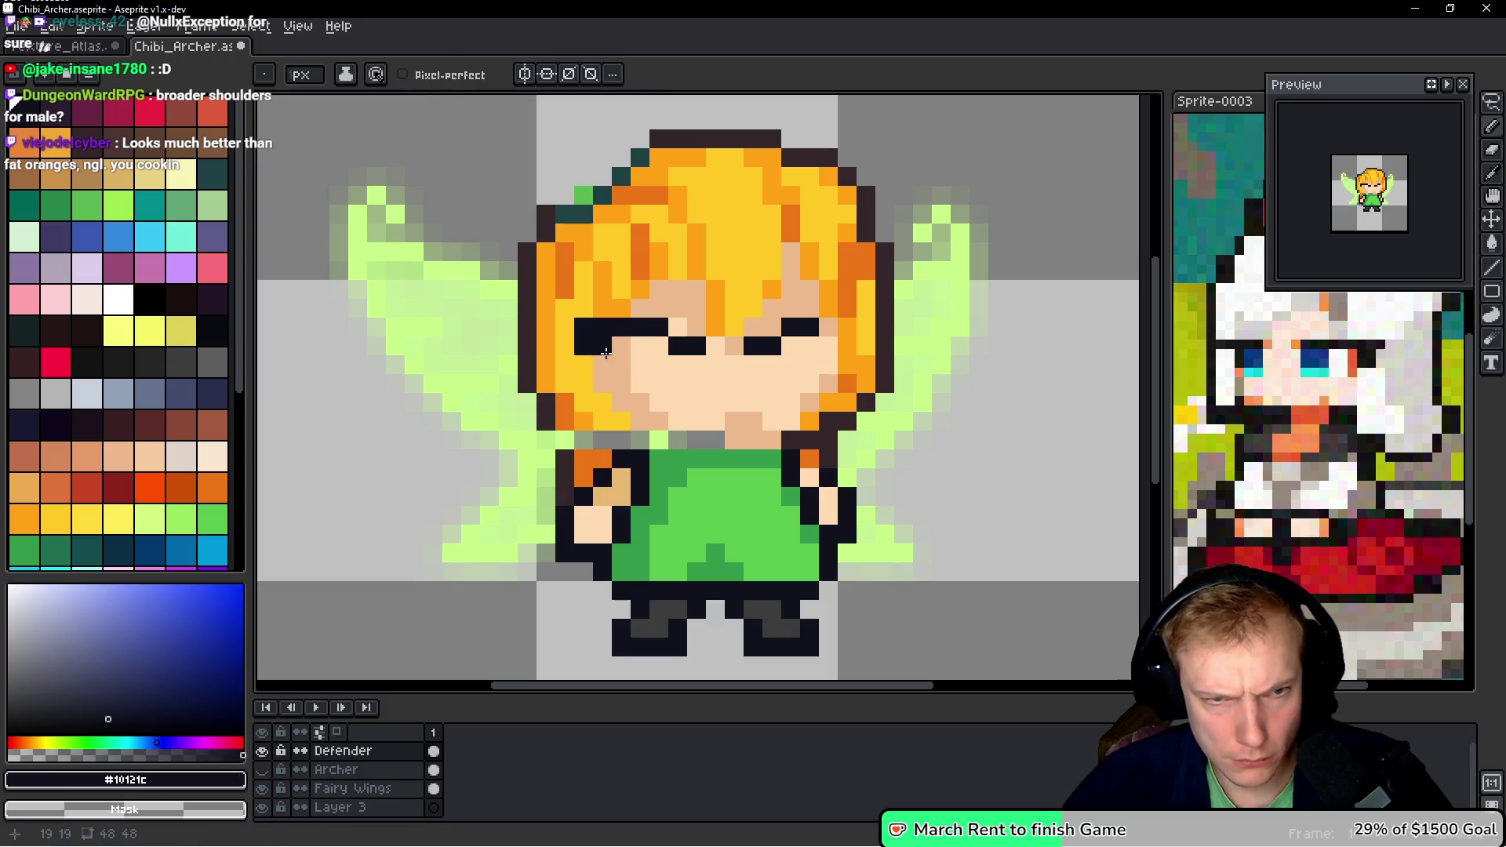
pyautogui.hotkey('ctrl', 'z')
pyautogui.click(609, 330)
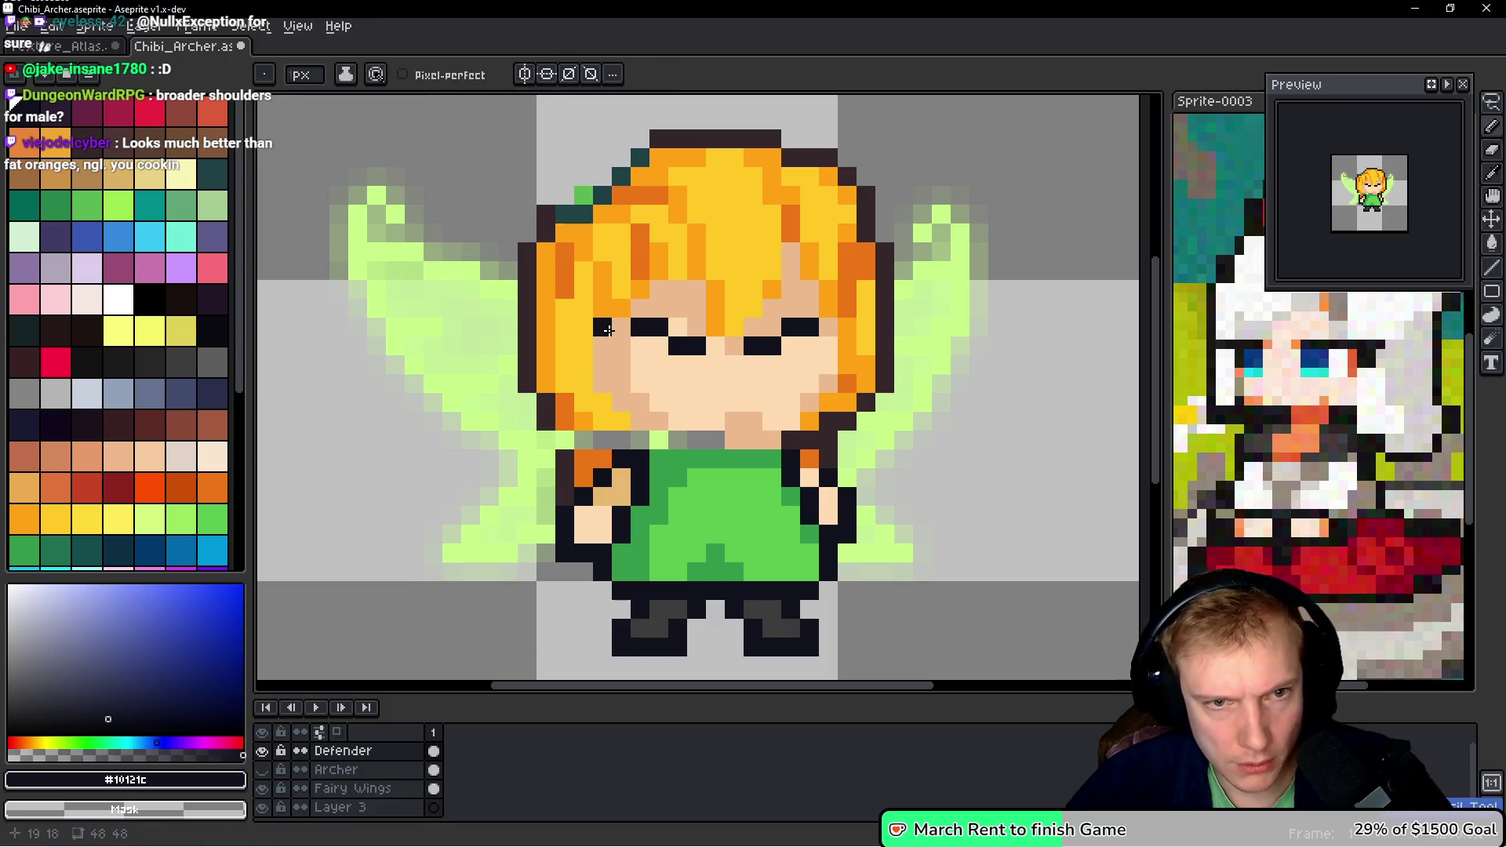
pyautogui.click(753, 382)
pyautogui.keyDown('alt'); pyautogui.click(769, 377); pyautogui.keyUp('alt')
pyautogui.moveTo(772, 382); pyautogui.dragTo(784, 343)
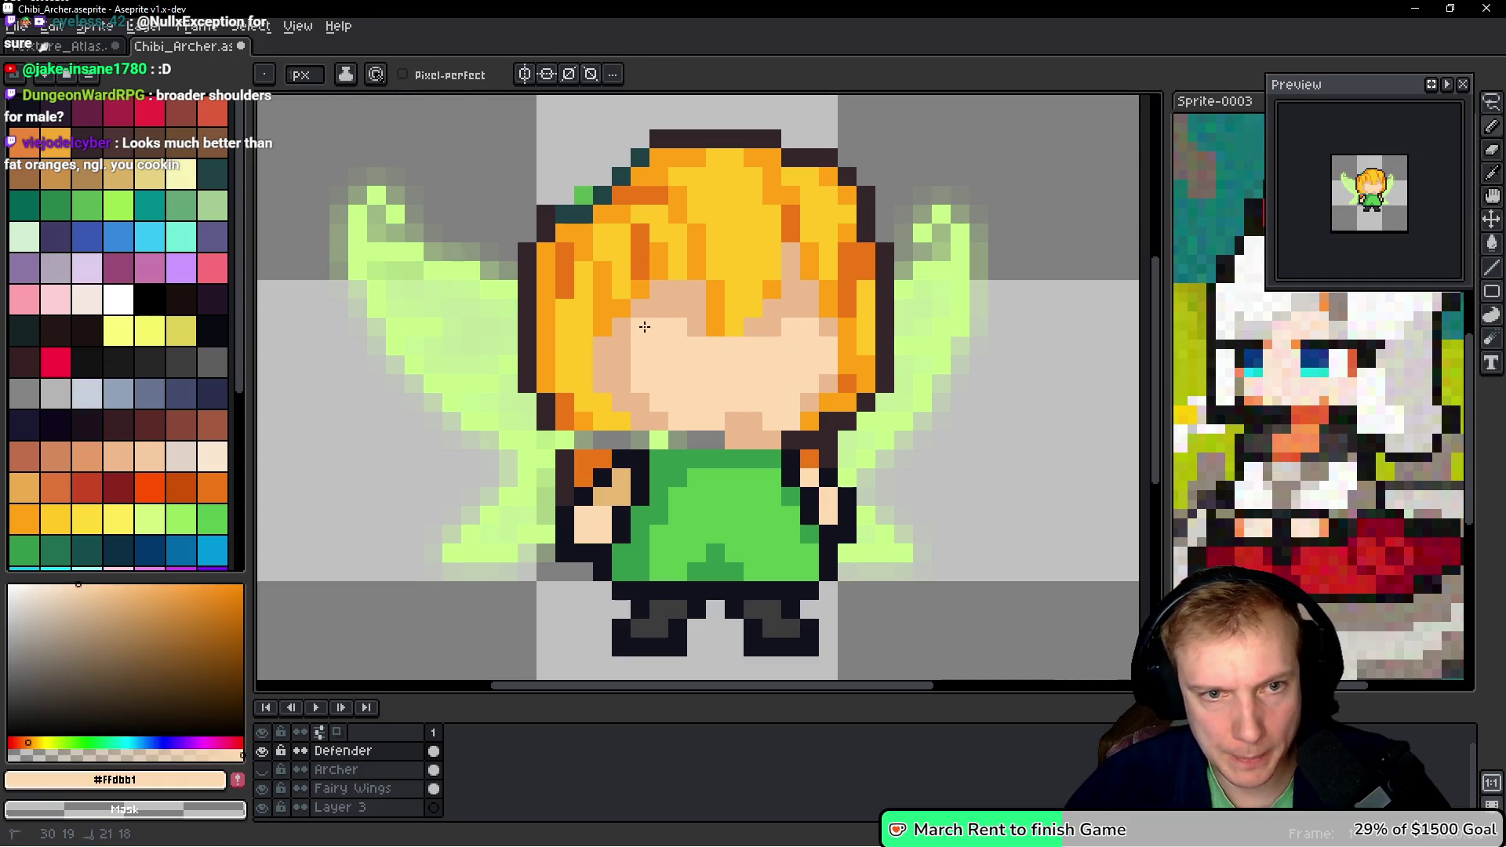
# - On a new layer, draw dark outlines for both eyes
pyautogui.hotkey('shift', 'ctrl', 'n')
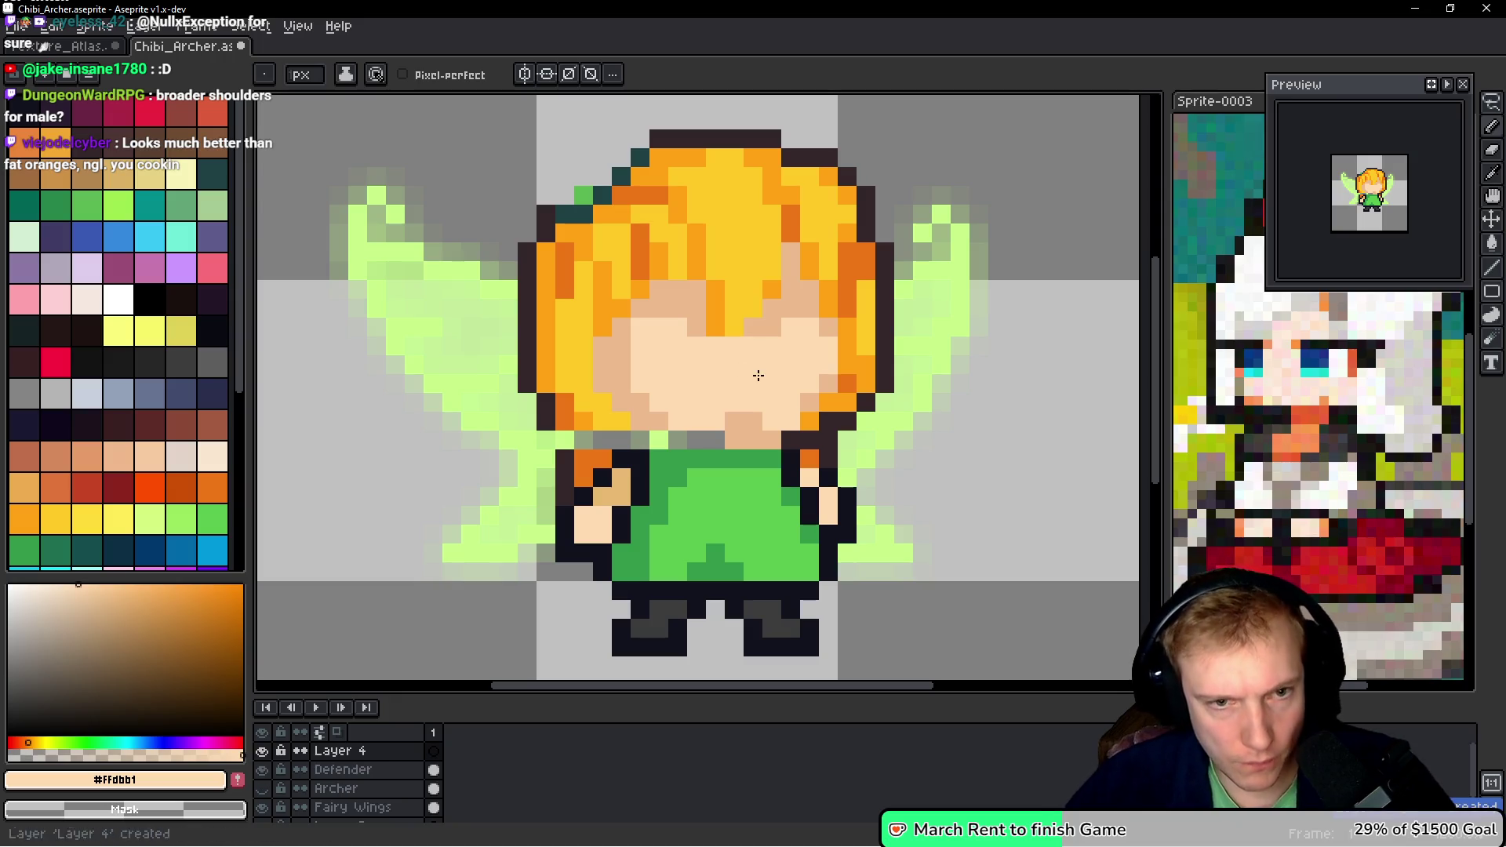
pyautogui.click(17, 116)
pyautogui.scroll(1, 667, 352)
pyautogui.moveTo(681, 316)
pyautogui.mouseDown()
pyautogui.moveTo(565, 315)
pyautogui.moveTo(581, 342)
pyautogui.mouseUp()
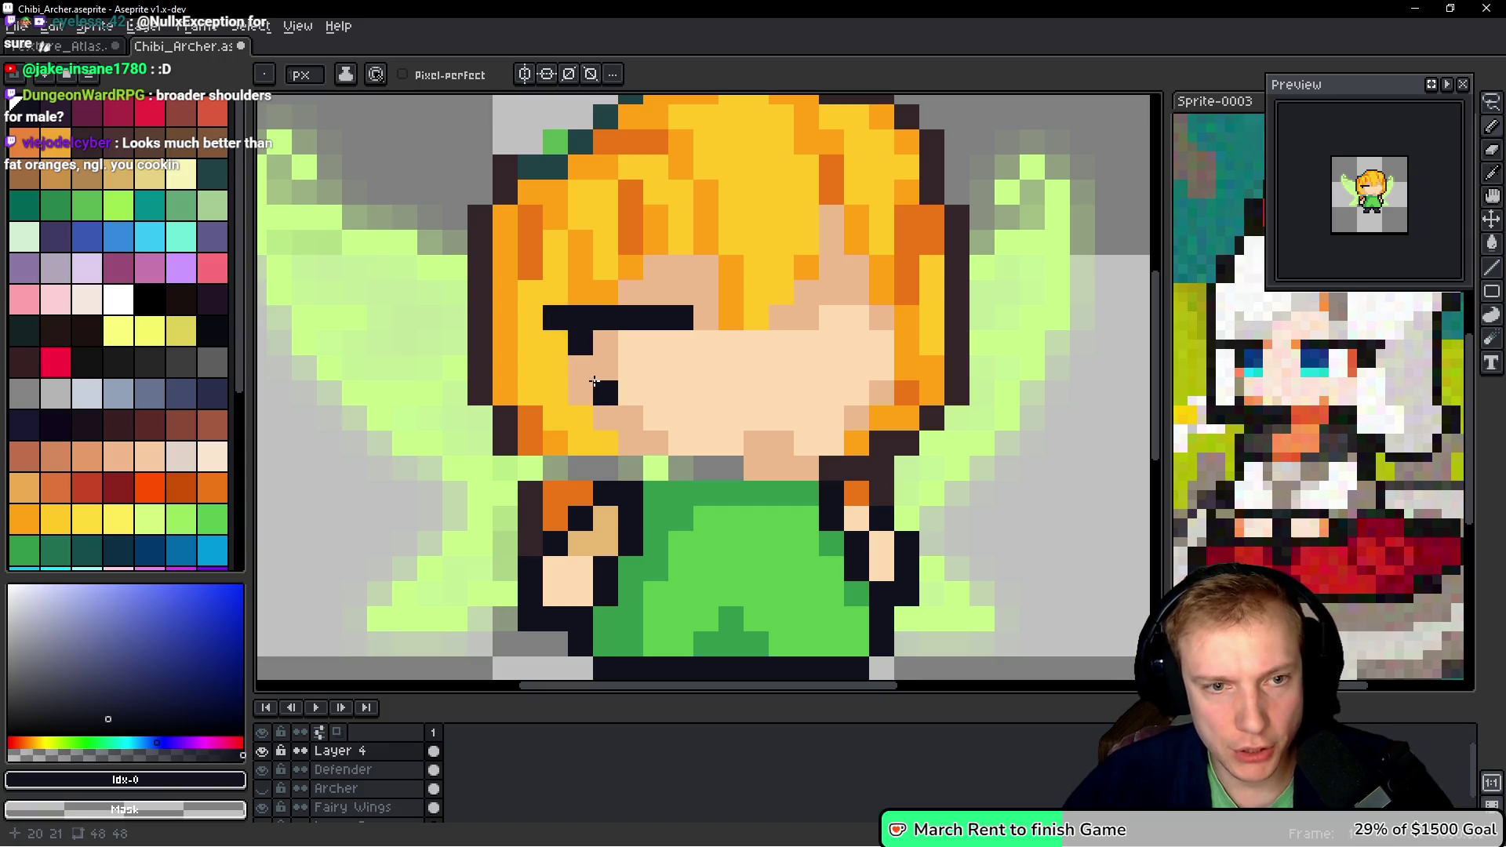
pyautogui.click(681, 342)
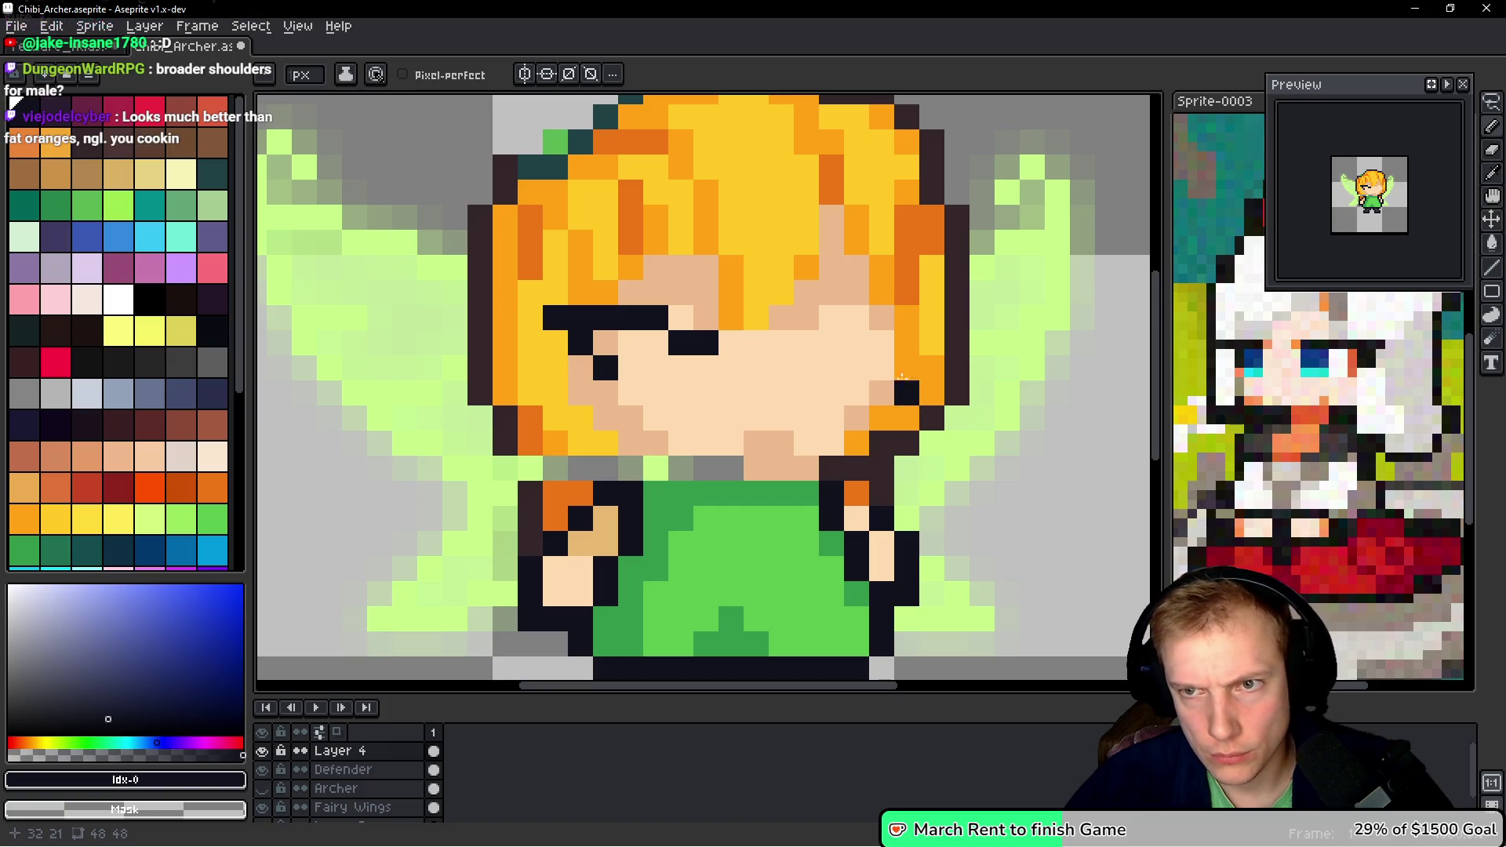
pyautogui.press('e')
pyautogui.moveTo(731, 357)
pyautogui.mouseDown()
pyautogui.moveTo(596, 333)
pyautogui.moveTo(602, 322)
pyautogui.mouseUp()
pyautogui.moveTo(707, 318)
pyautogui.mouseDown()
pyautogui.moveTo(605, 318)
pyautogui.moveTo(606, 369)
pyautogui.mouseUp()
pyautogui.click(706, 343)
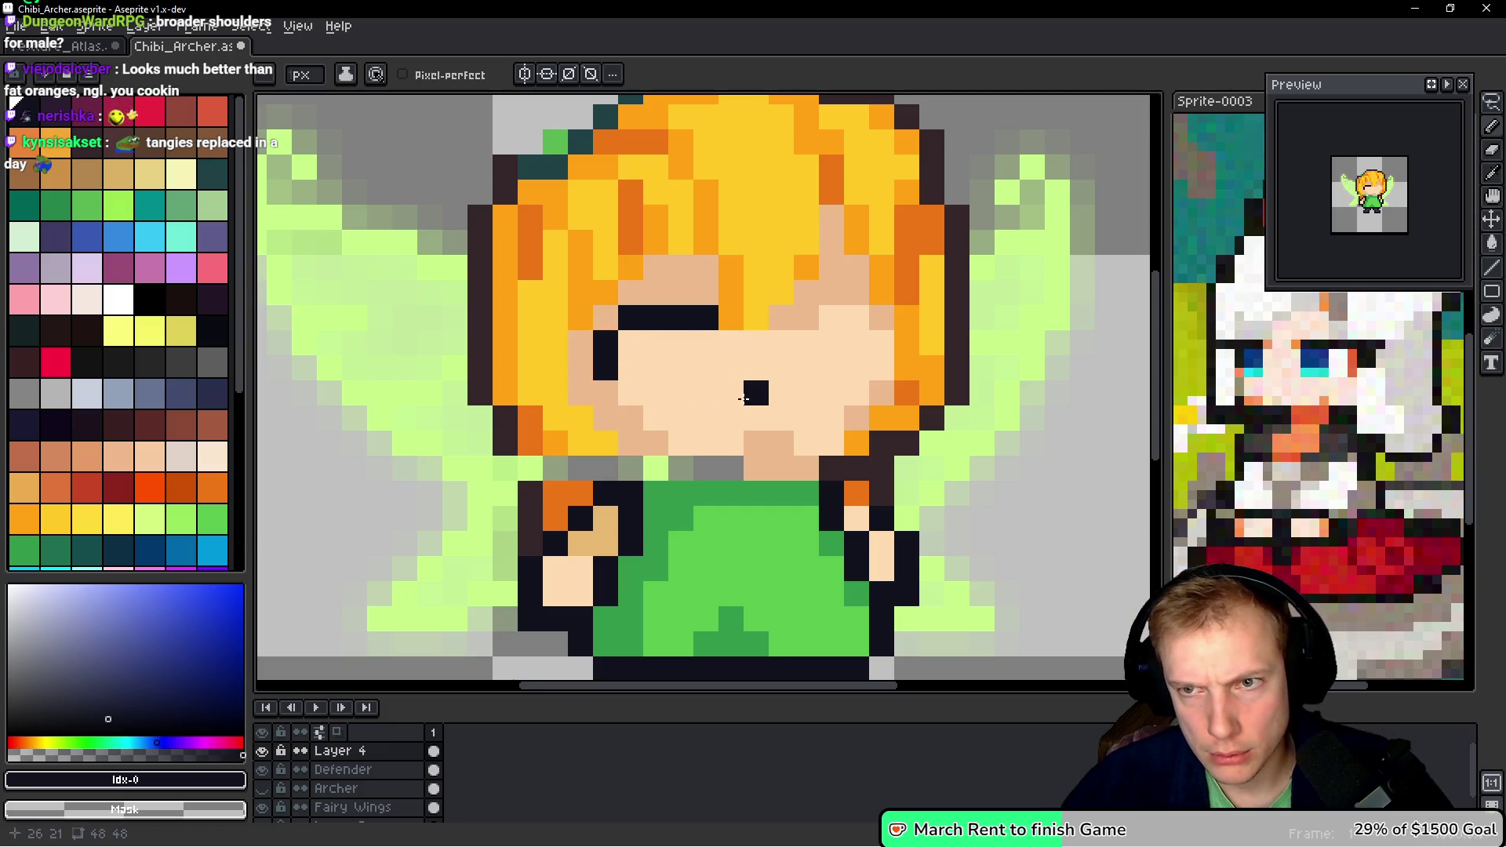
pyautogui.moveTo(832, 322)
pyautogui.mouseDown()
pyautogui.moveTo(882, 343)
pyautogui.moveTo(882, 368)
pyautogui.mouseUp()
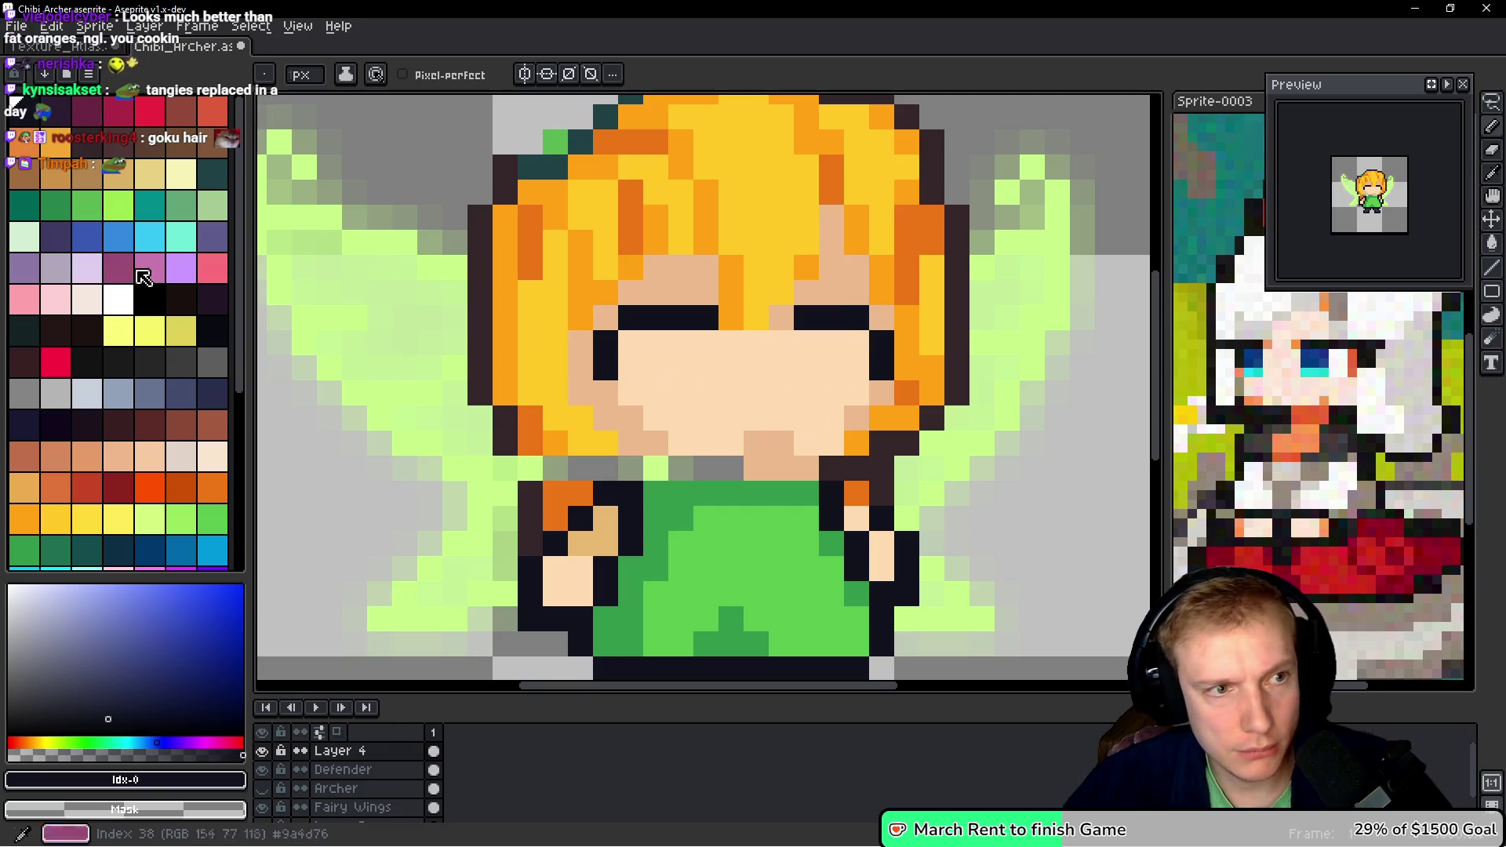
# - Fill both eyes with white and add 2x2 dark pupils
pyautogui.click(119, 299)
pyautogui.moveTo(681, 342)
pyautogui.mouseDown()
pyautogui.moveTo(656, 342)
pyautogui.moveTo(678, 363)
pyautogui.moveTo(699, 346)
pyautogui.moveTo(686, 387)
pyautogui.mouseUp()
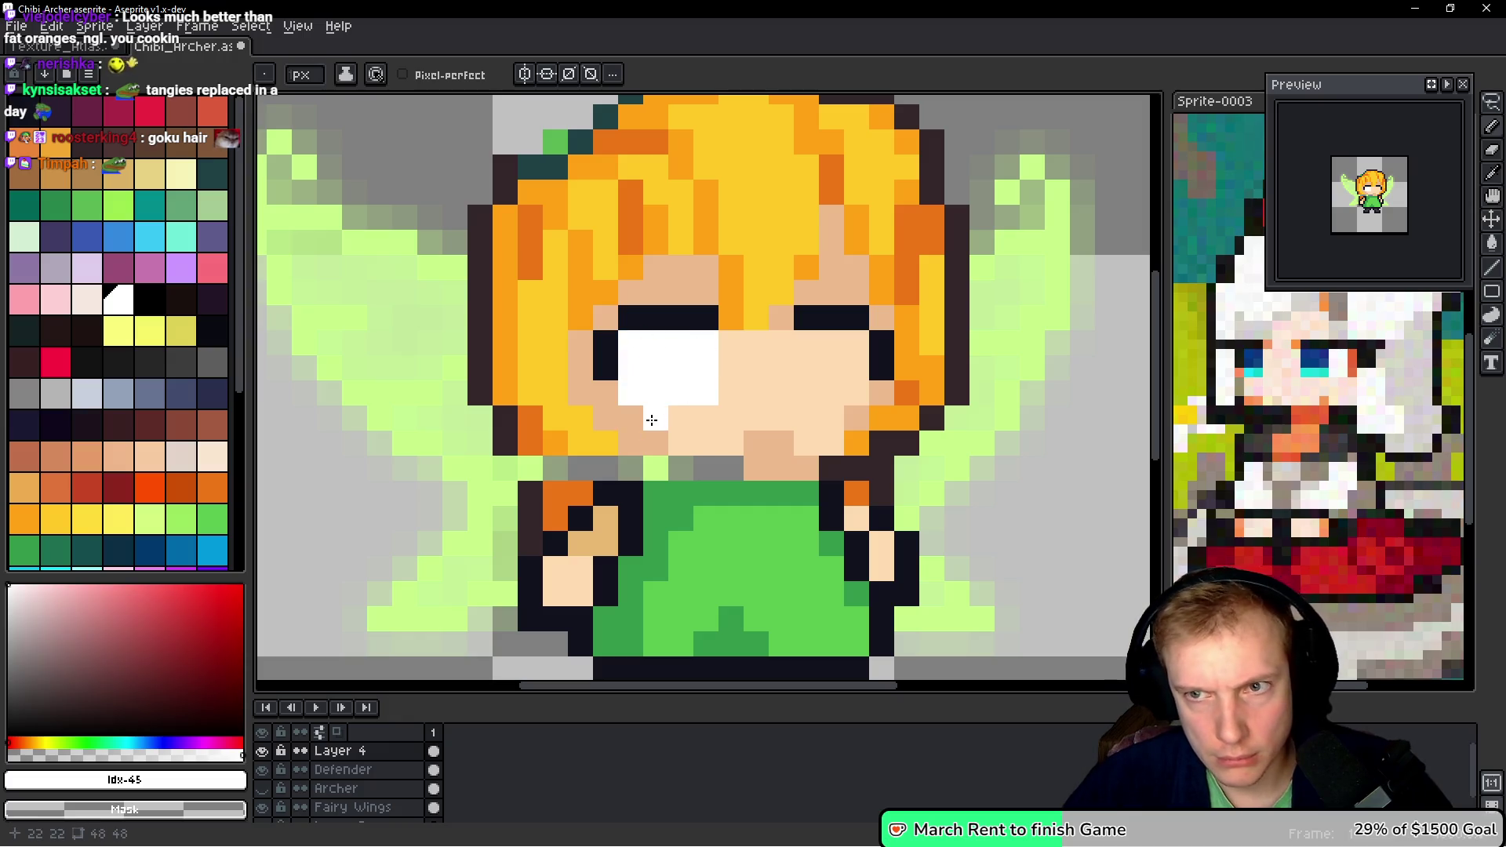
pyautogui.rightClick(721, 402)
pyautogui.moveTo(830, 342)
pyautogui.mouseDown()
pyautogui.moveTo(806, 343)
pyautogui.moveTo(840, 362)
pyautogui.moveTo(850, 393)
pyautogui.mouseUp()
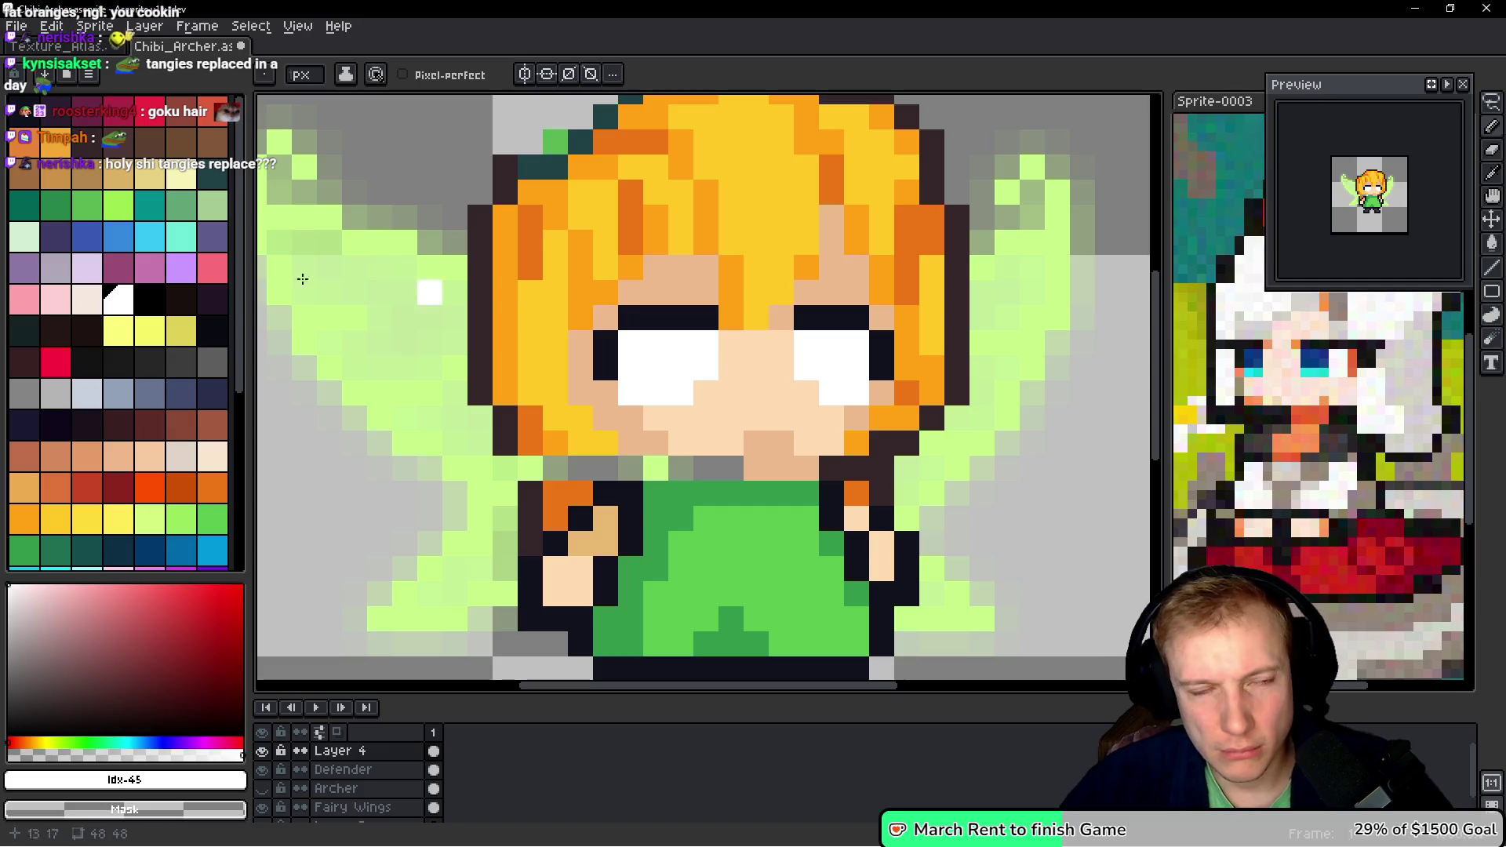
pyautogui.press('x')
pyautogui.moveTo(664, 342)
pyautogui.mouseDown()
pyautogui.moveTo(681, 342)
pyautogui.moveTo(668, 368)
pyautogui.mouseUp()
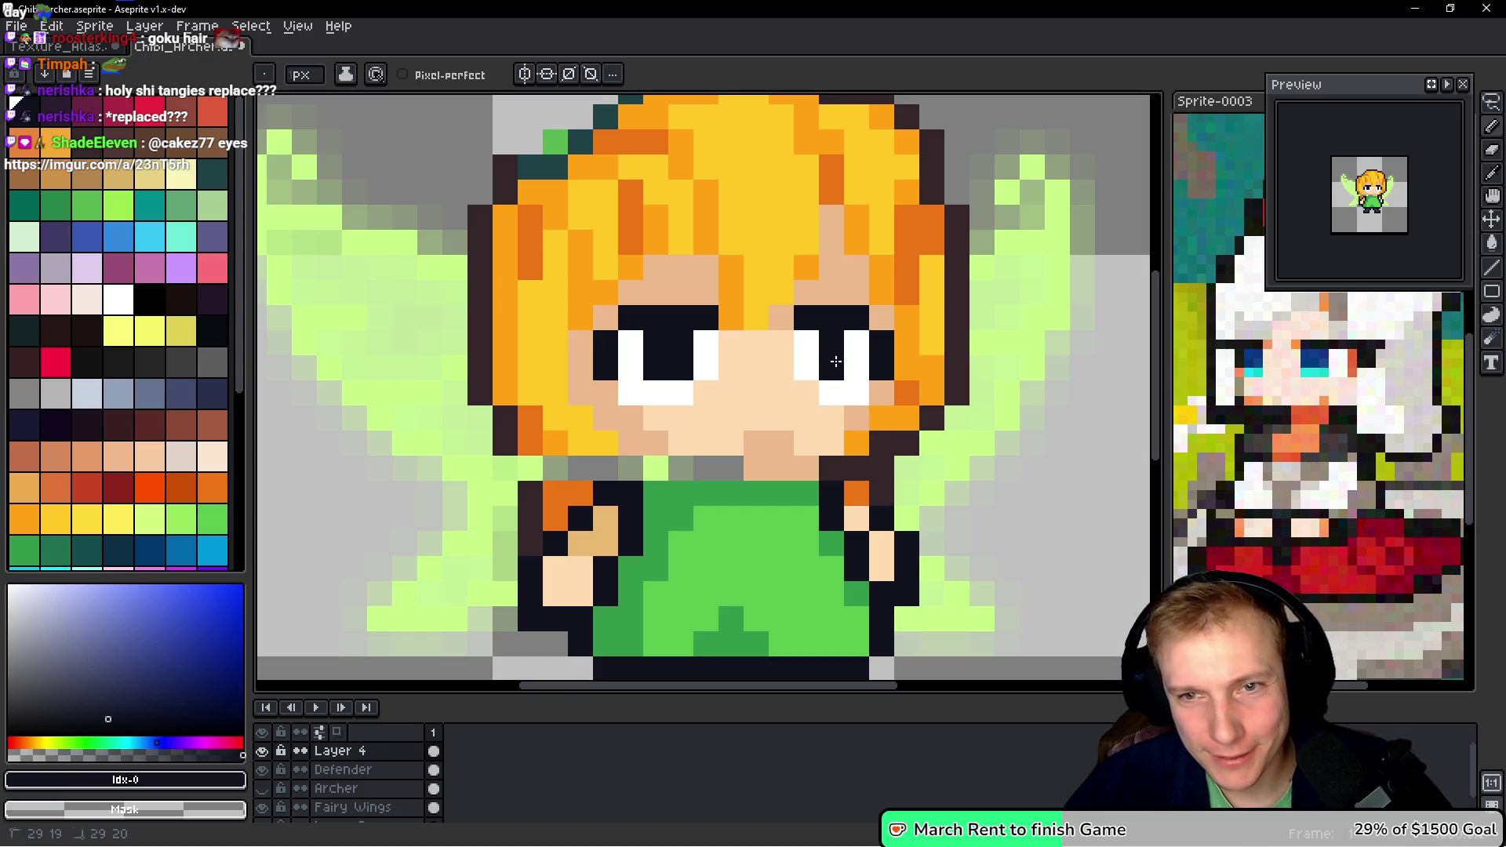
pyautogui.moveTo(806, 342); pyautogui.dragTo(809, 368)
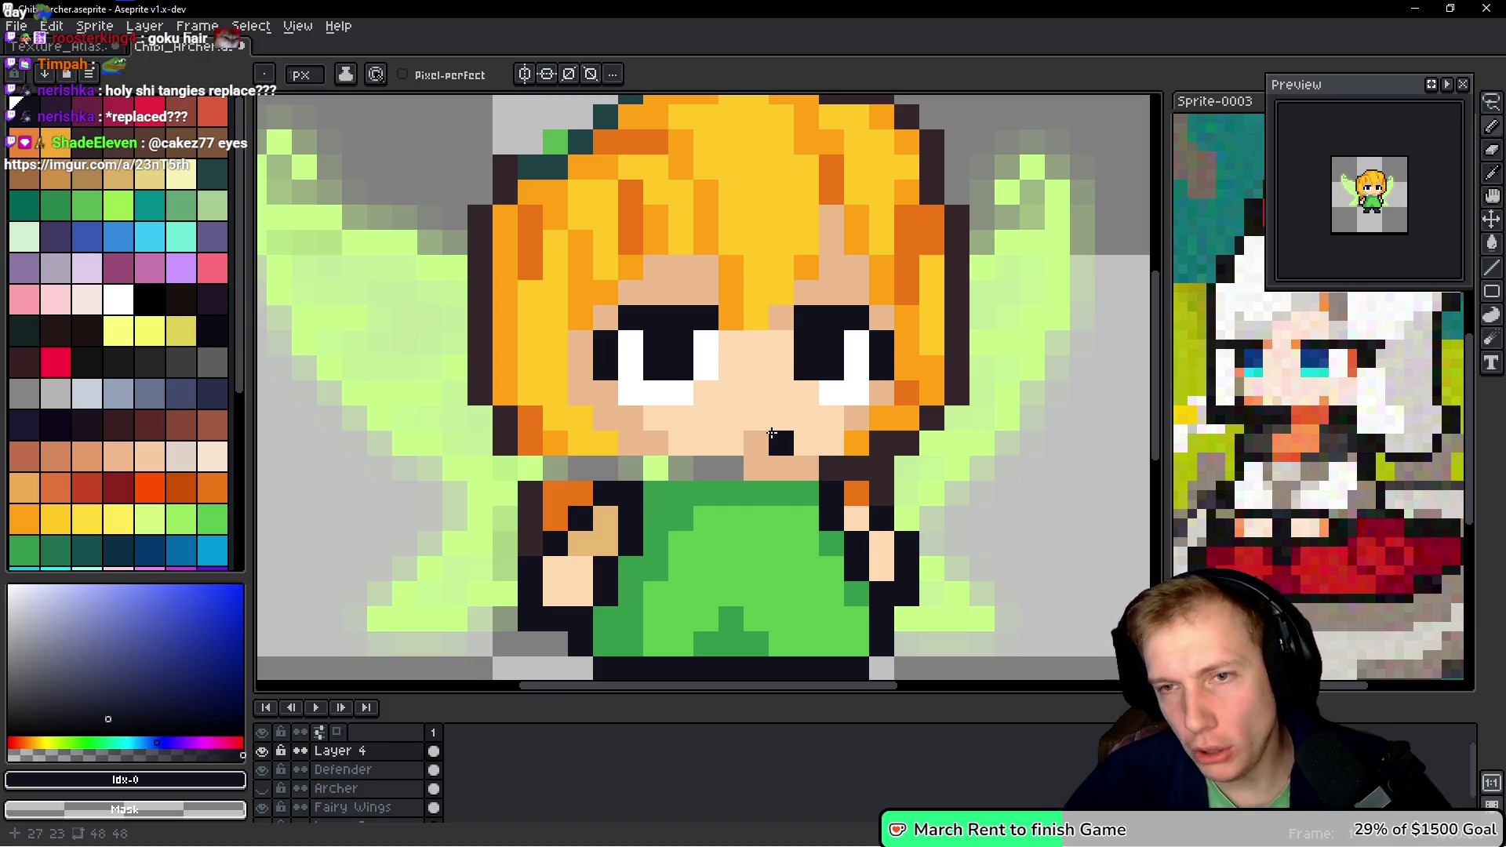
# - Extend the eye outlines by a pixel and remove a stray dark pixel under the left eye
pyautogui.scroll(-5, 772, 433)
pyautogui.scroll(5, 745, 288)
pyautogui.press('i')
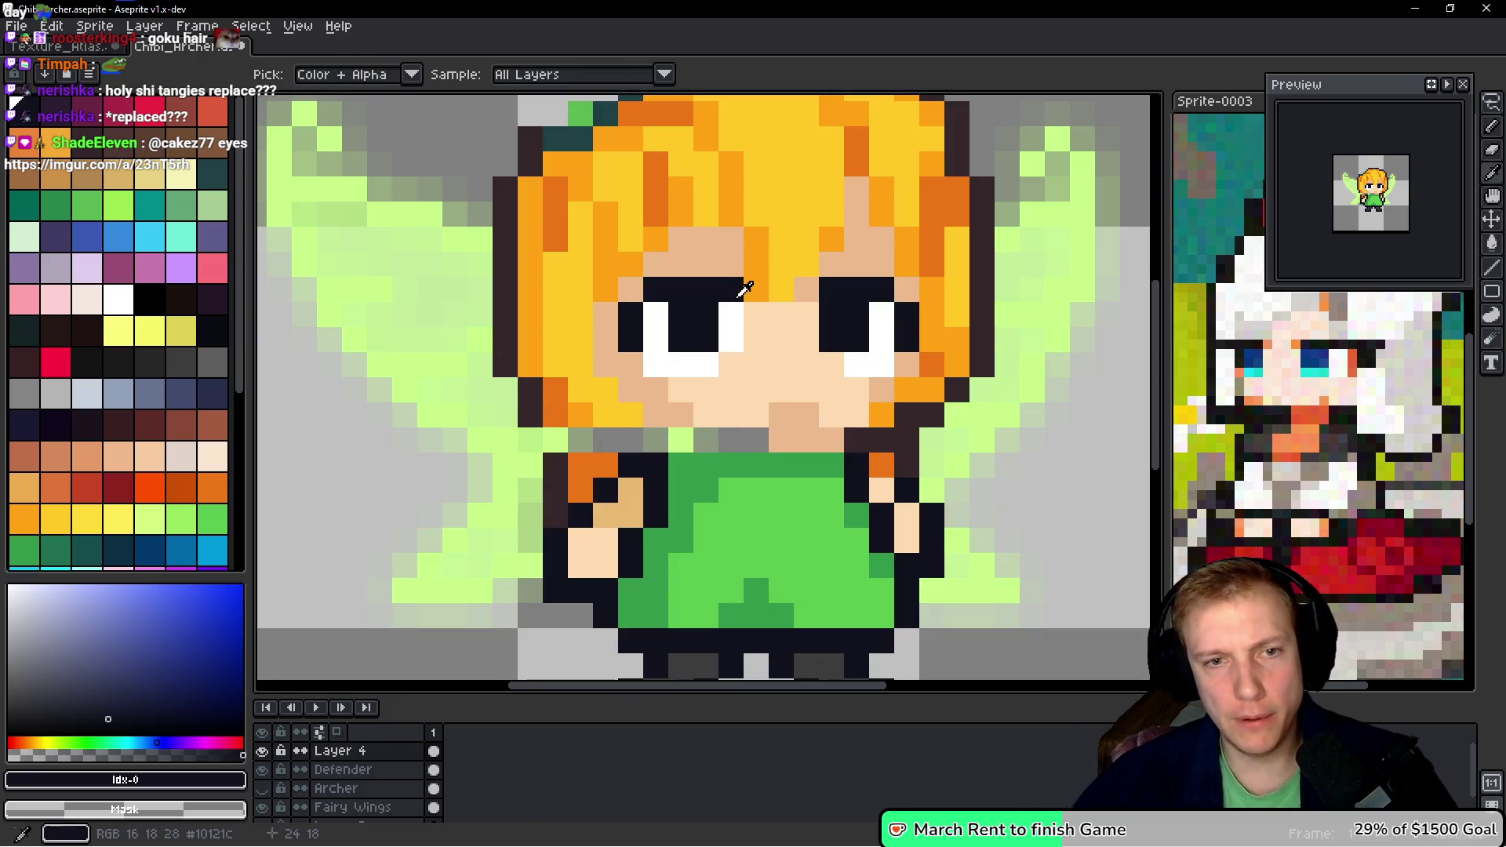
pyautogui.press('b')
pyautogui.click(632, 286)
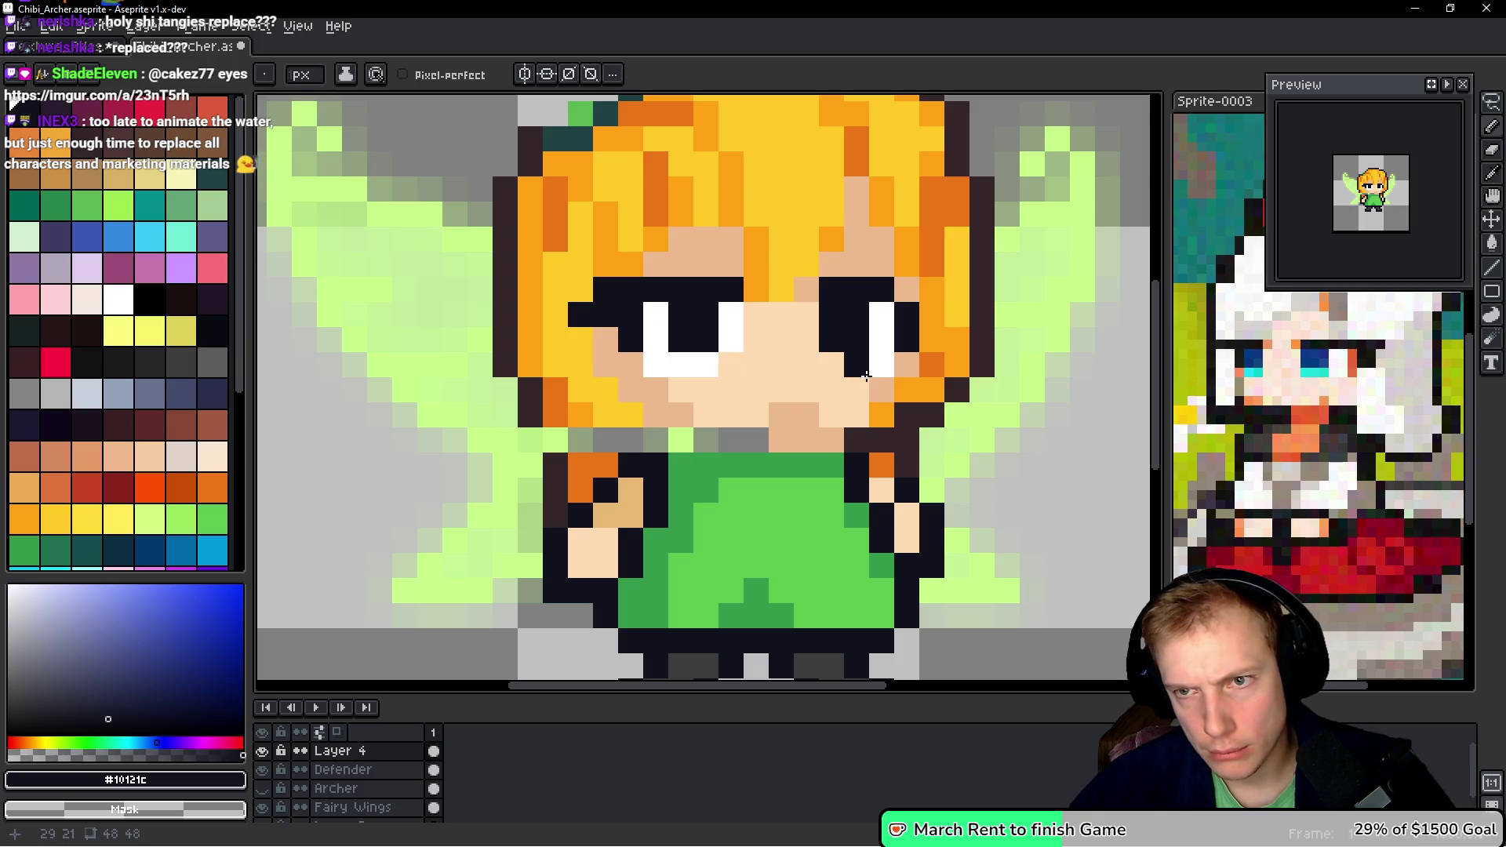
pyautogui.click(932, 290)
pyautogui.click(907, 291)
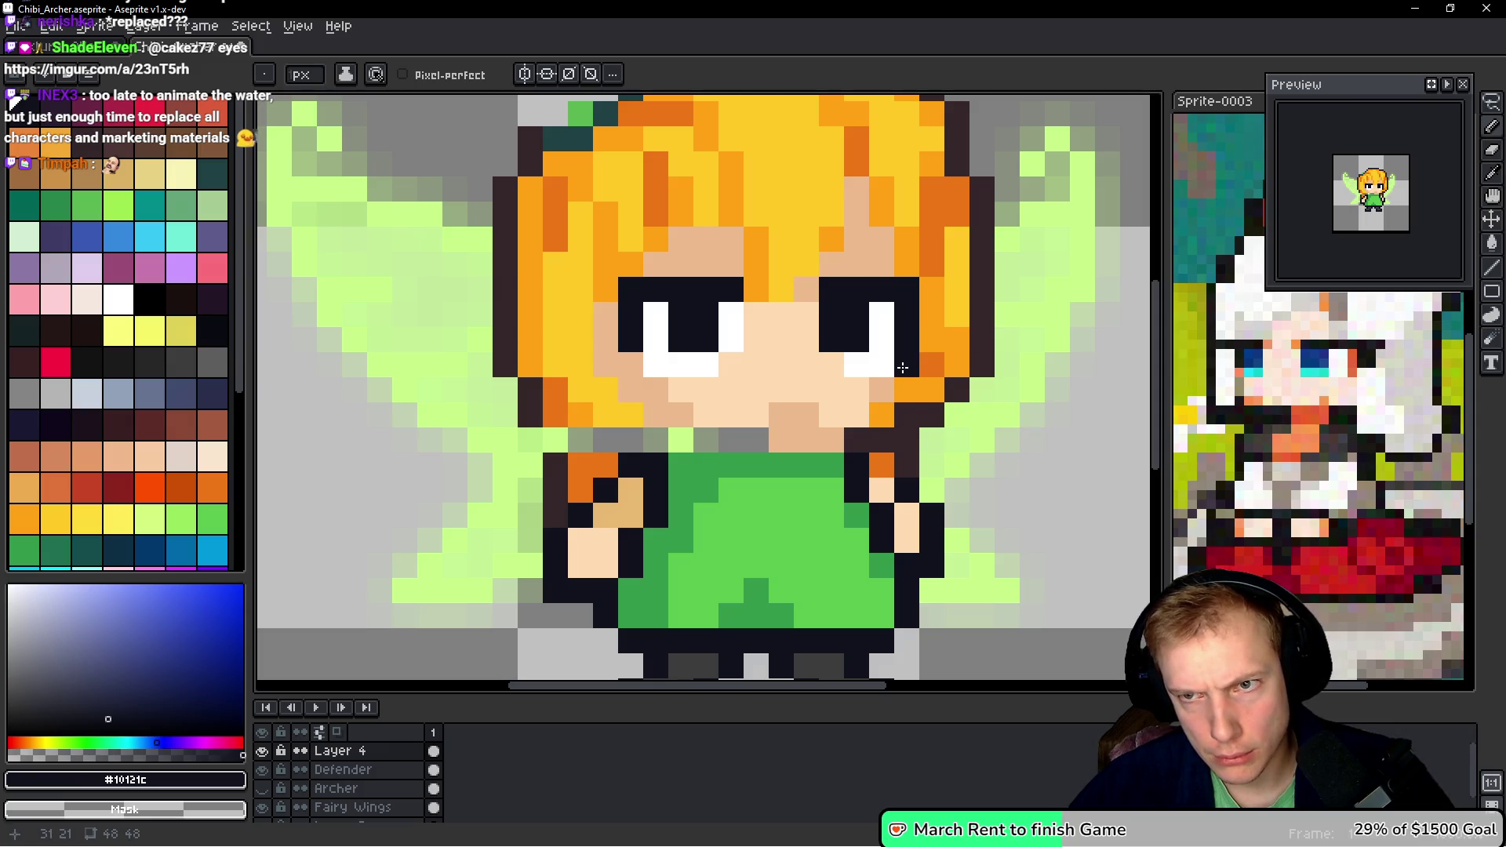
pyautogui.click(882, 391)
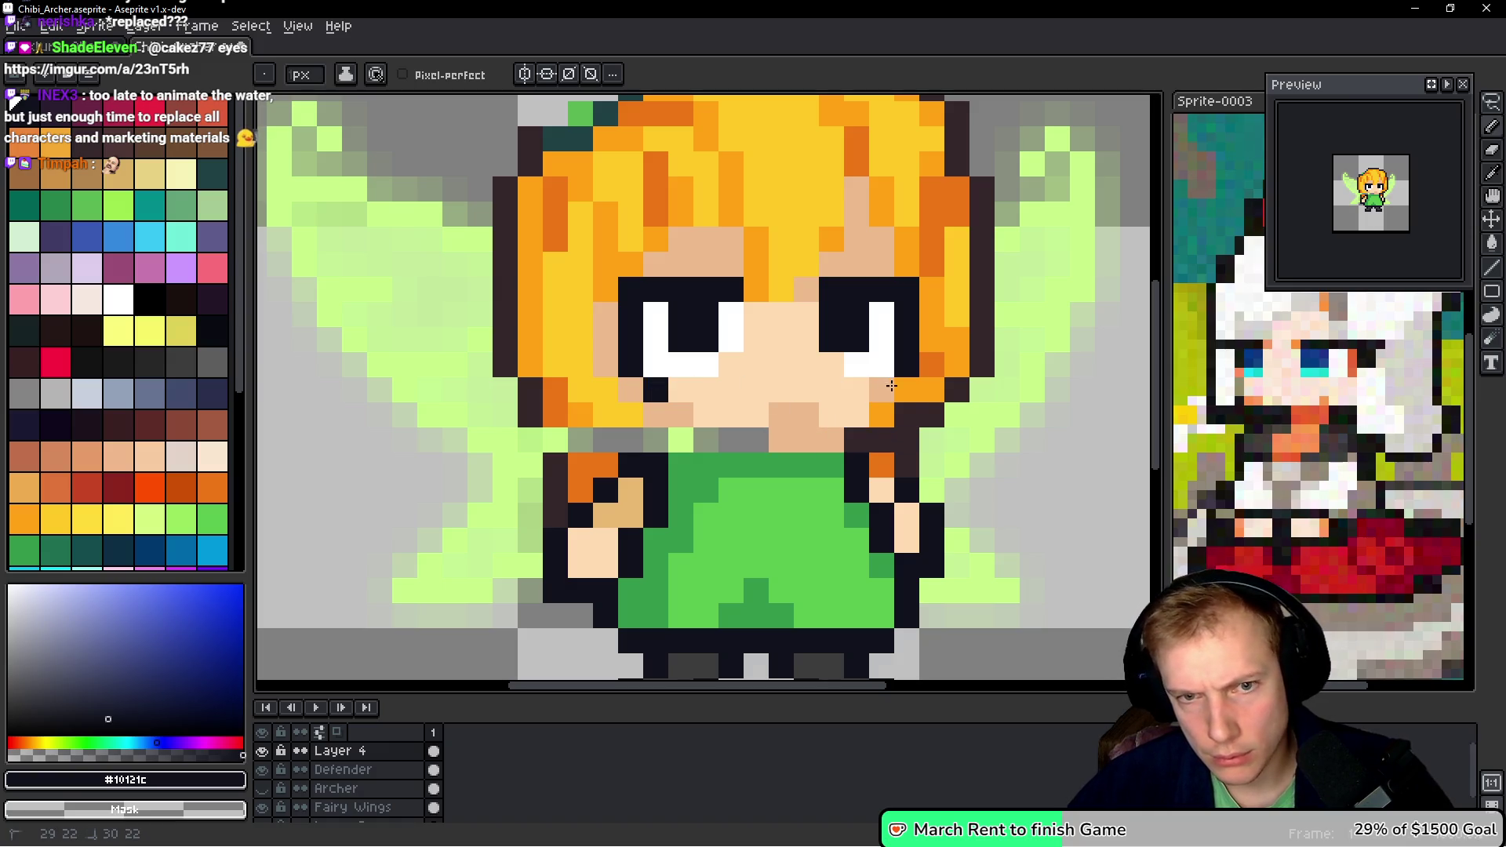
pyautogui.rightClick(656, 390)
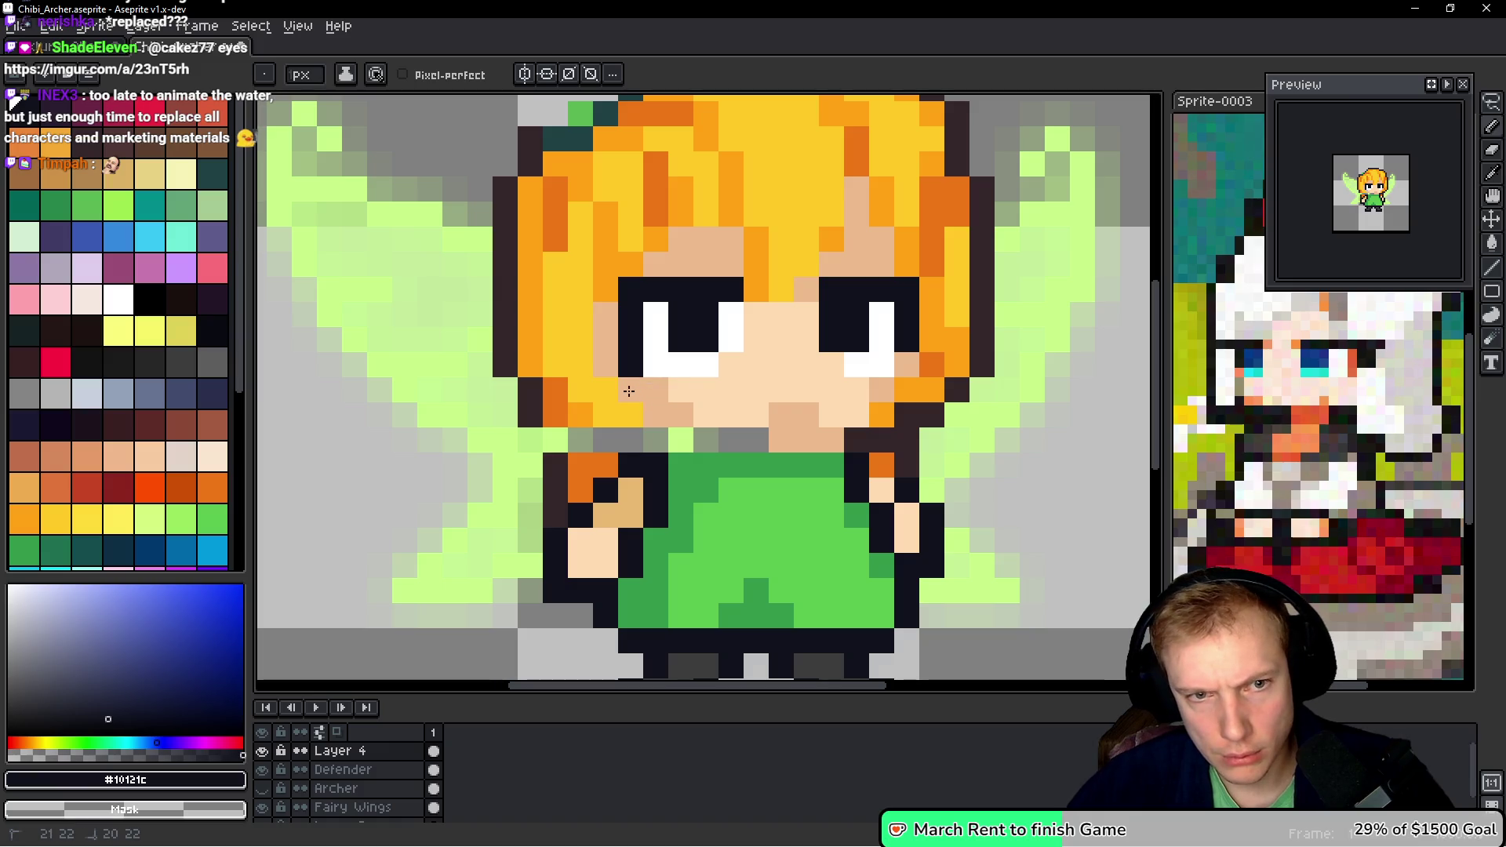
# - Add a white highlight pixel to each pupil and choose crimson
pyautogui.keyDown('alt'); pyautogui.click(656, 365); pyautogui.keyUp('alt')
pyautogui.click(706, 314)
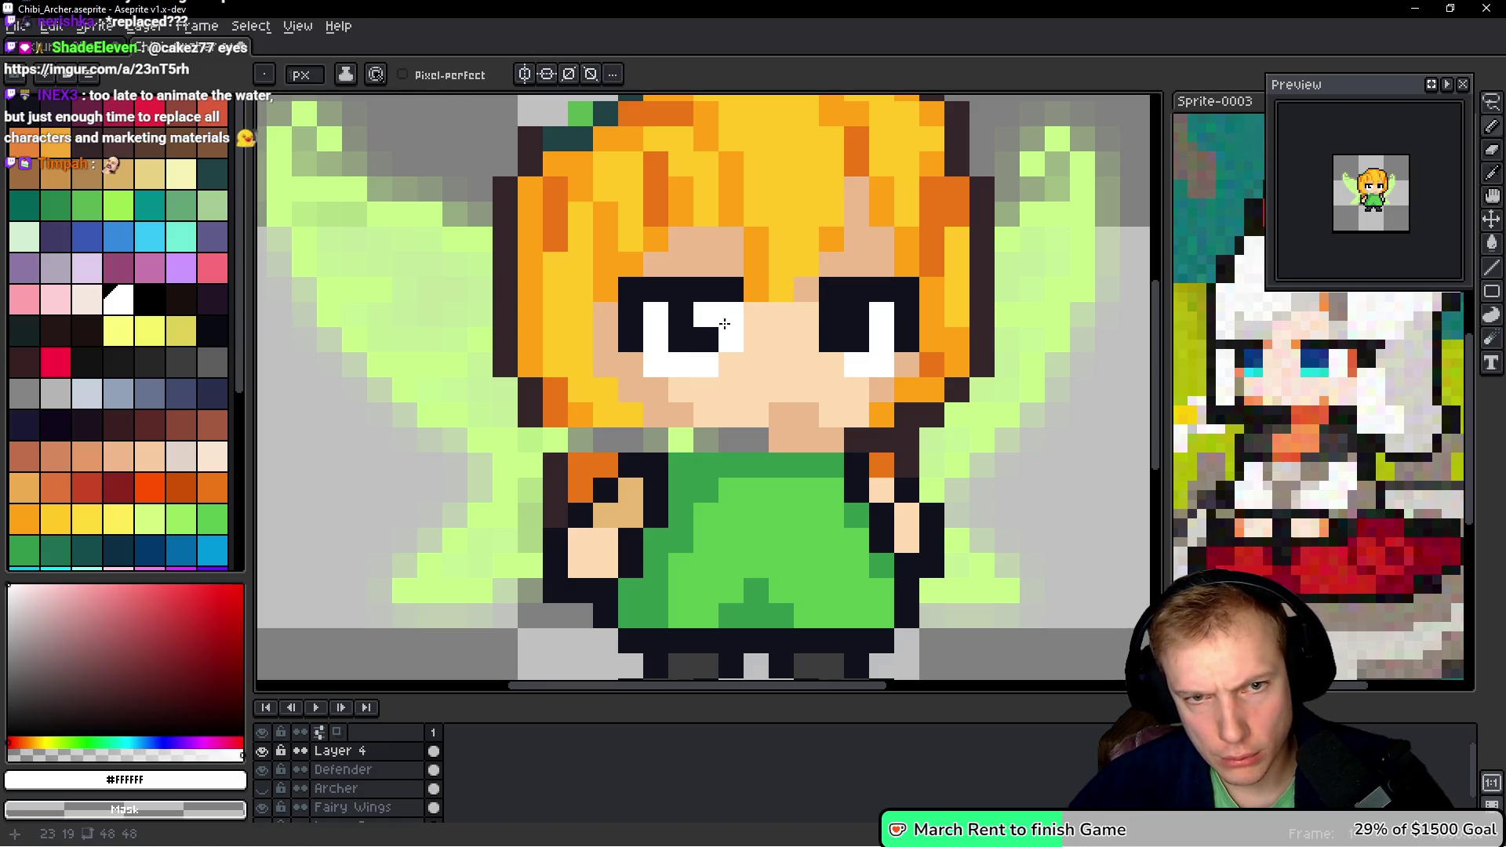
pyautogui.click(840, 316)
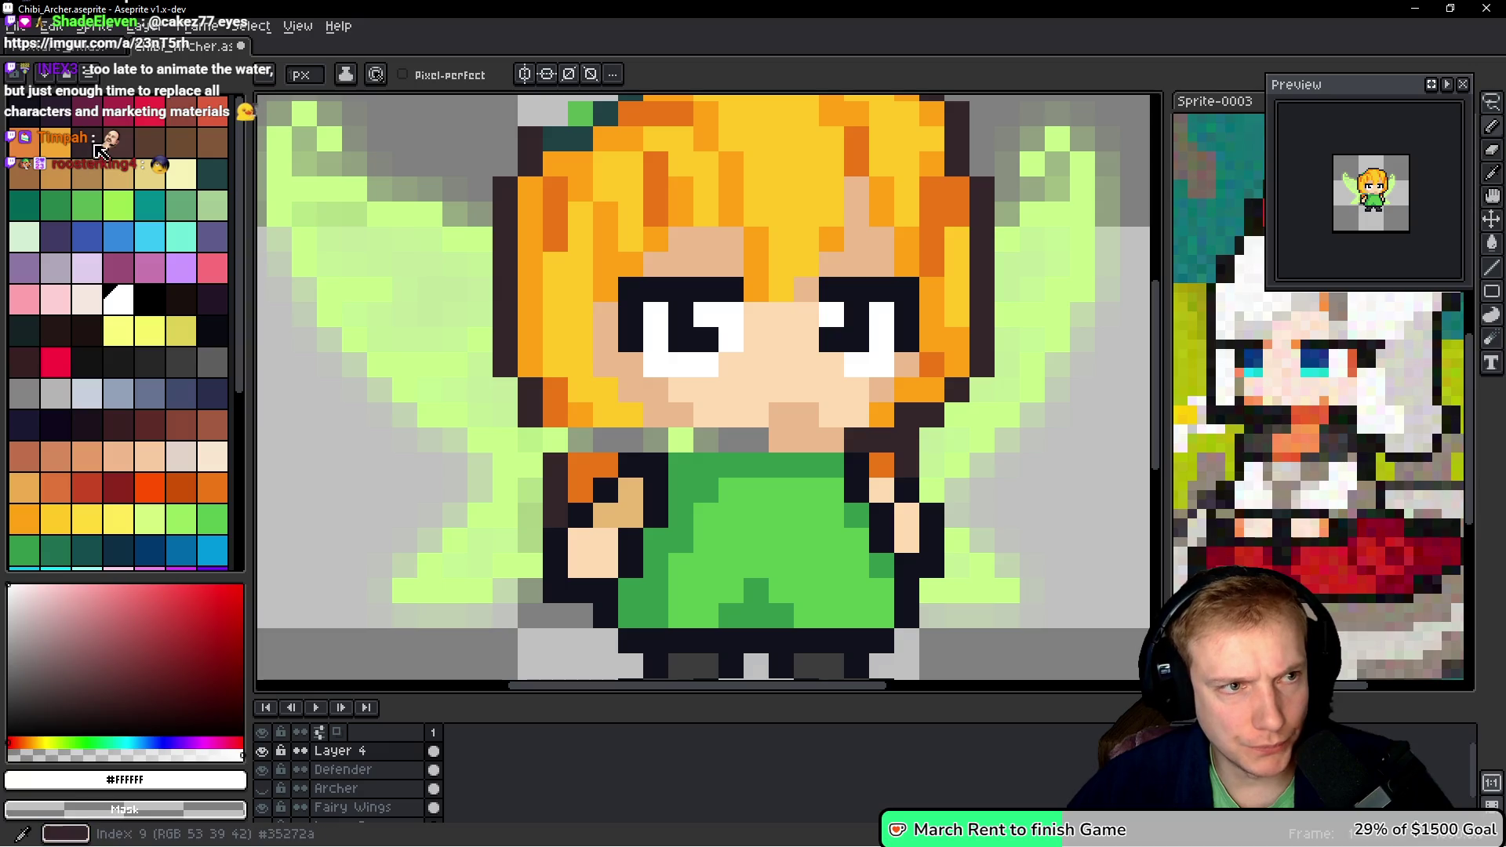
pyautogui.click(117, 110)
# - Colour the irises crimson, then recolour the left eye with blue-grey shades
pyautogui.click(692, 314)
pyautogui.moveTo(692, 314); pyautogui.dragTo(684, 324)
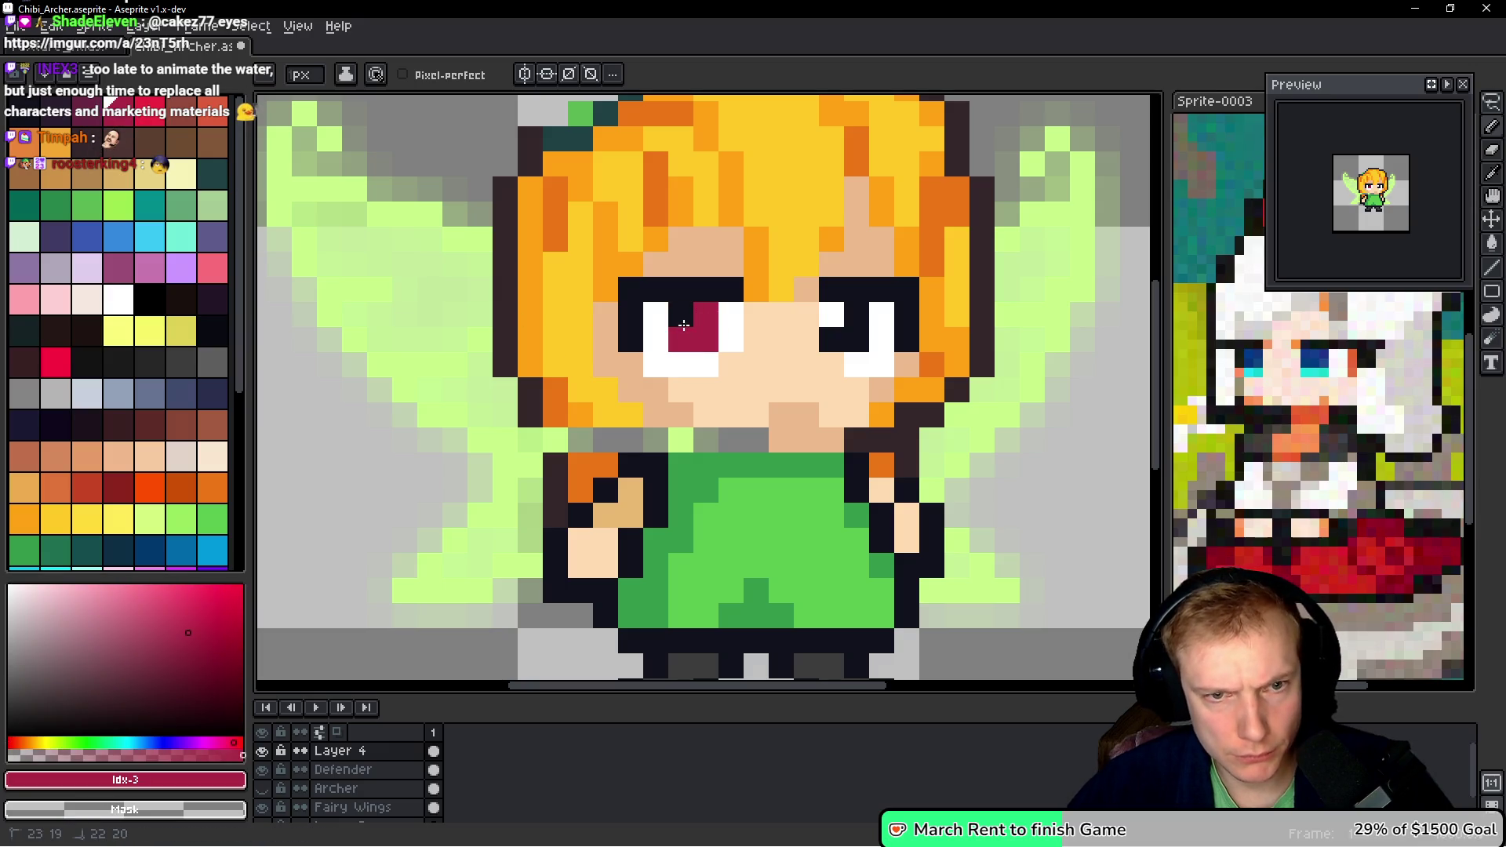
pyautogui.moveTo(860, 321); pyautogui.dragTo(835, 331)
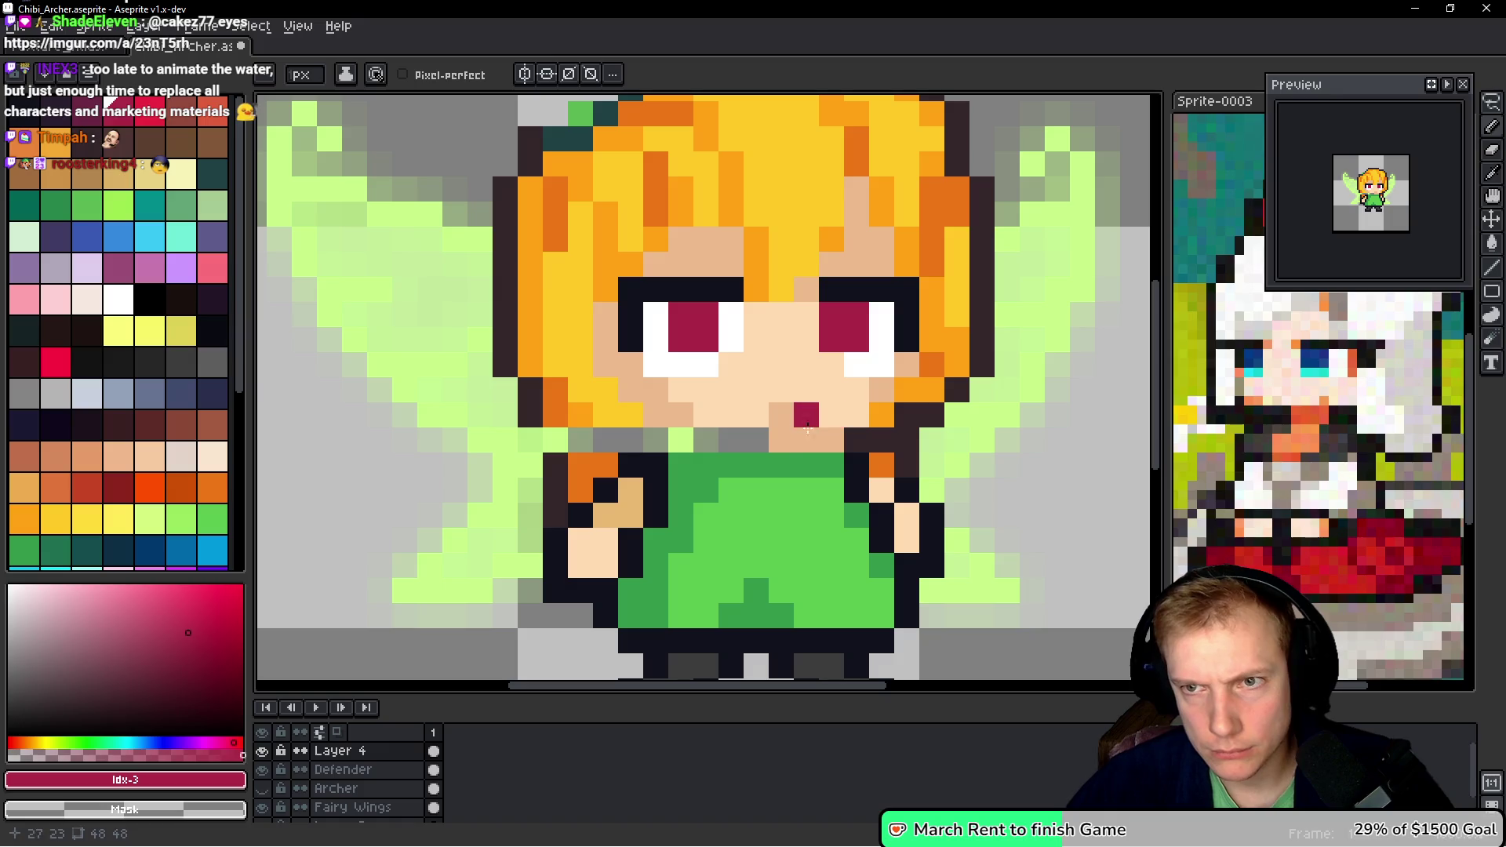
pyautogui.click(181, 394)
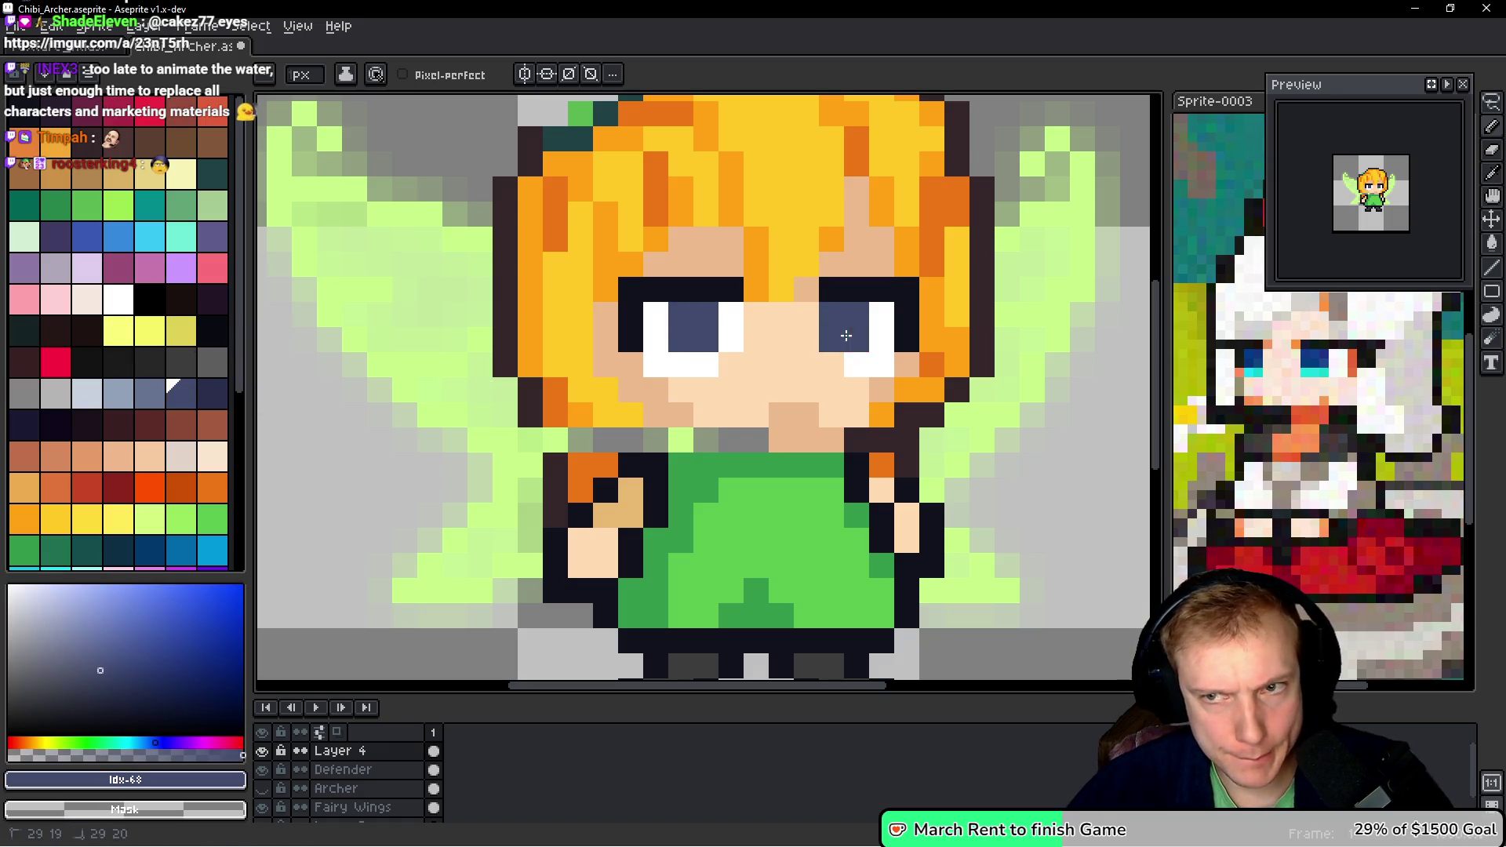
pyautogui.click(126, 411)
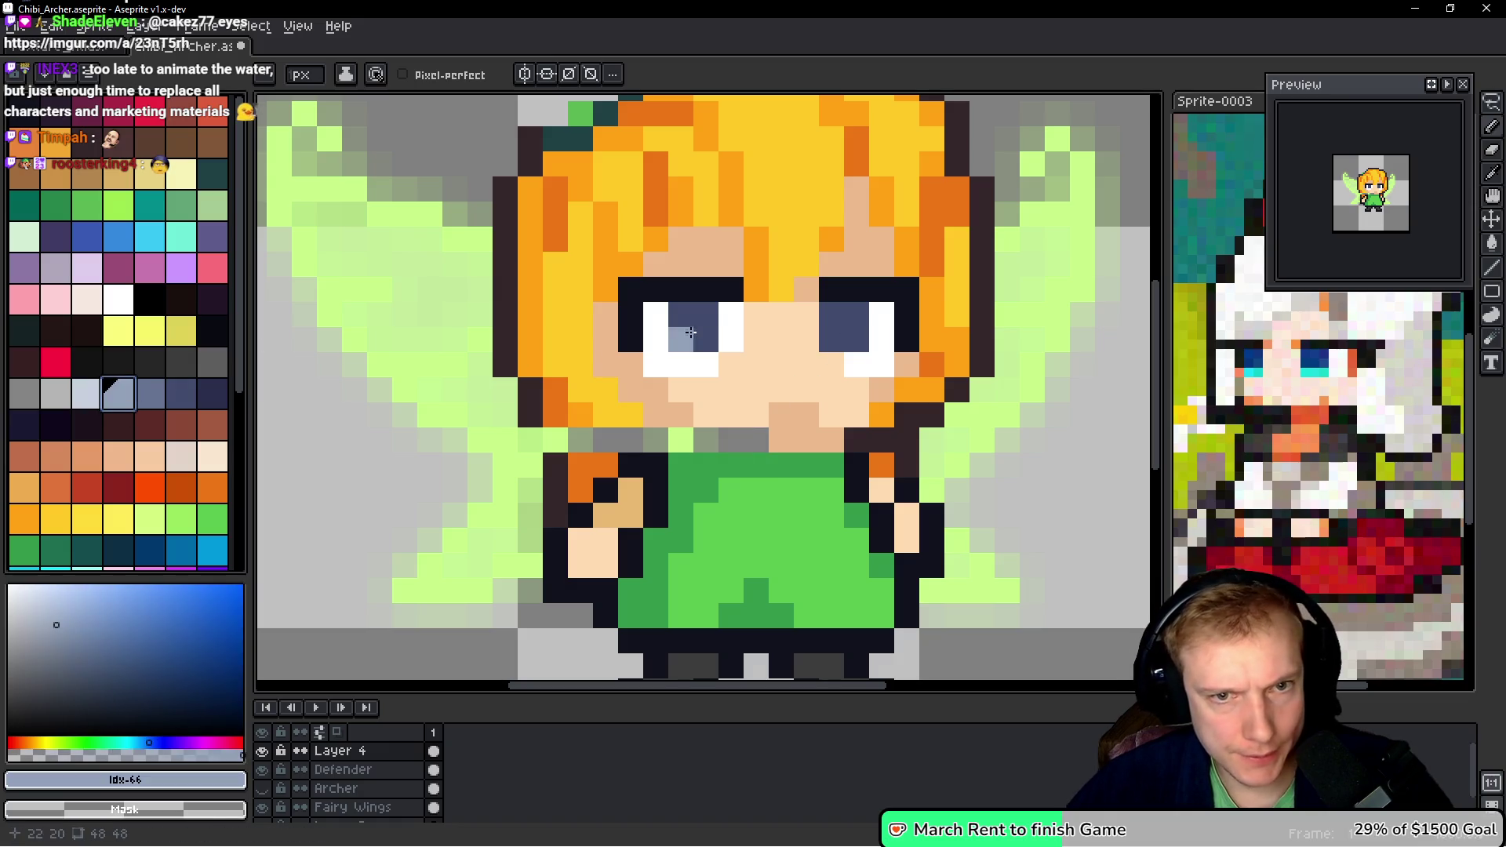
pyautogui.click(706, 314)
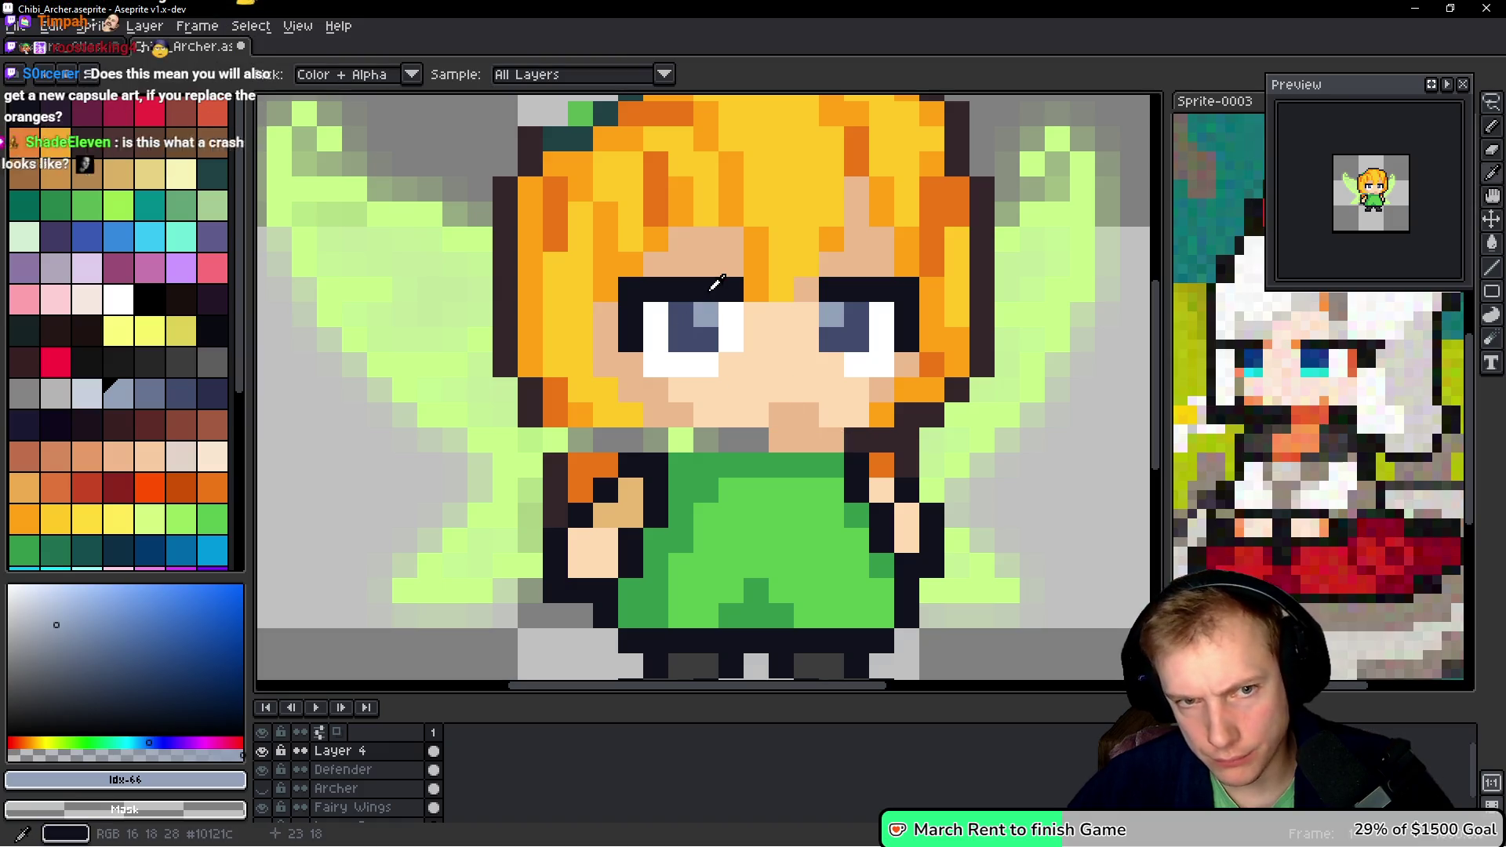
# - Pick the dark outline colour and thicken both eyebrows with dark pixels
pyautogui.keyDown('alt'); pyautogui.click(604, 280); pyautogui.keyUp('alt')
pyautogui.moveTo(629, 270); pyautogui.dragTo(593, 271)
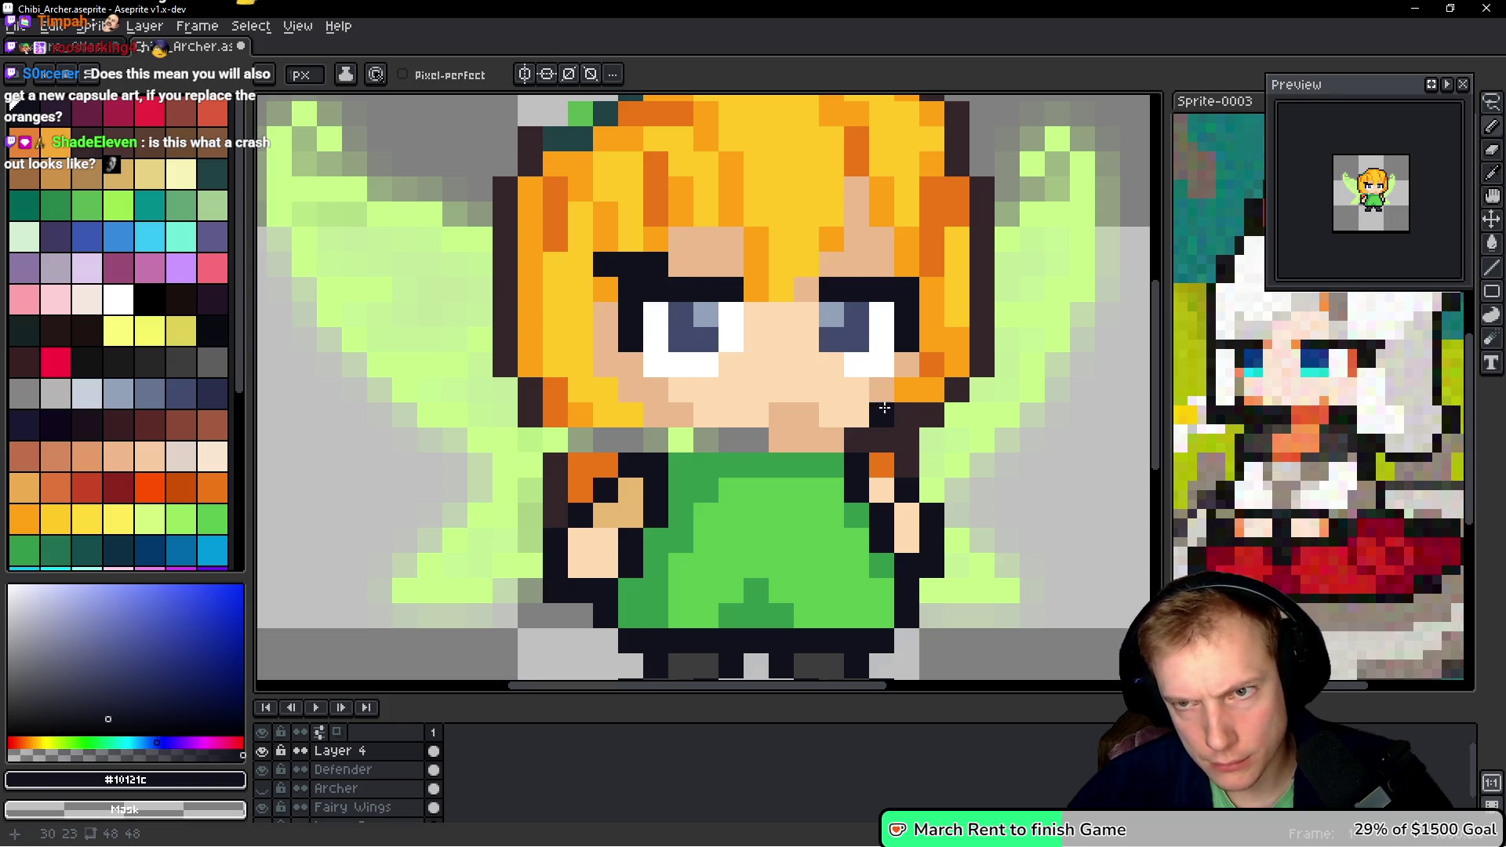
pyautogui.click(892, 262)
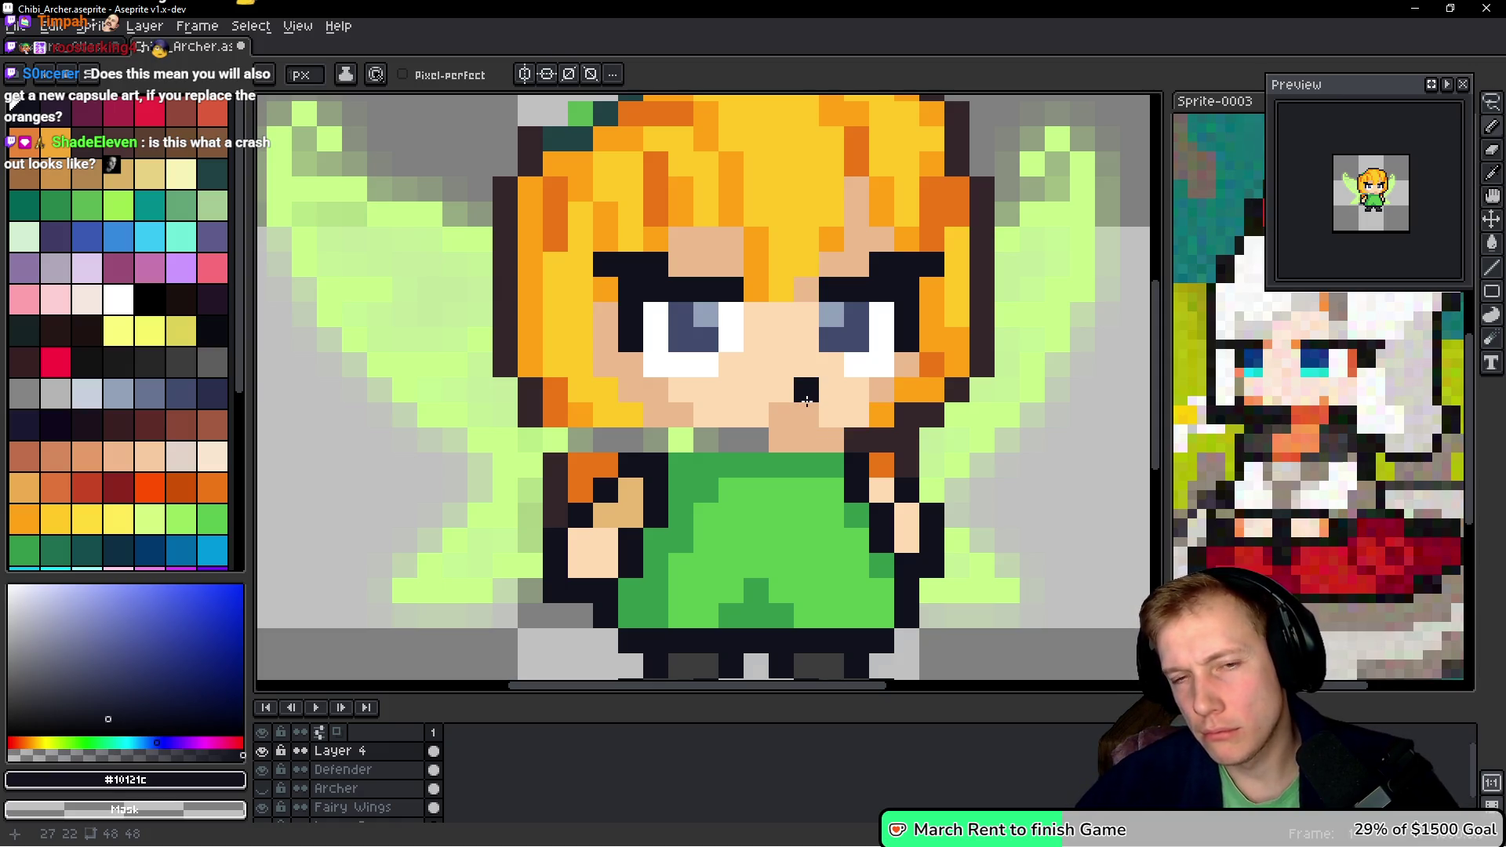
pyautogui.scroll(-7, 807, 402)
pyautogui.scroll(6, 808, 457)
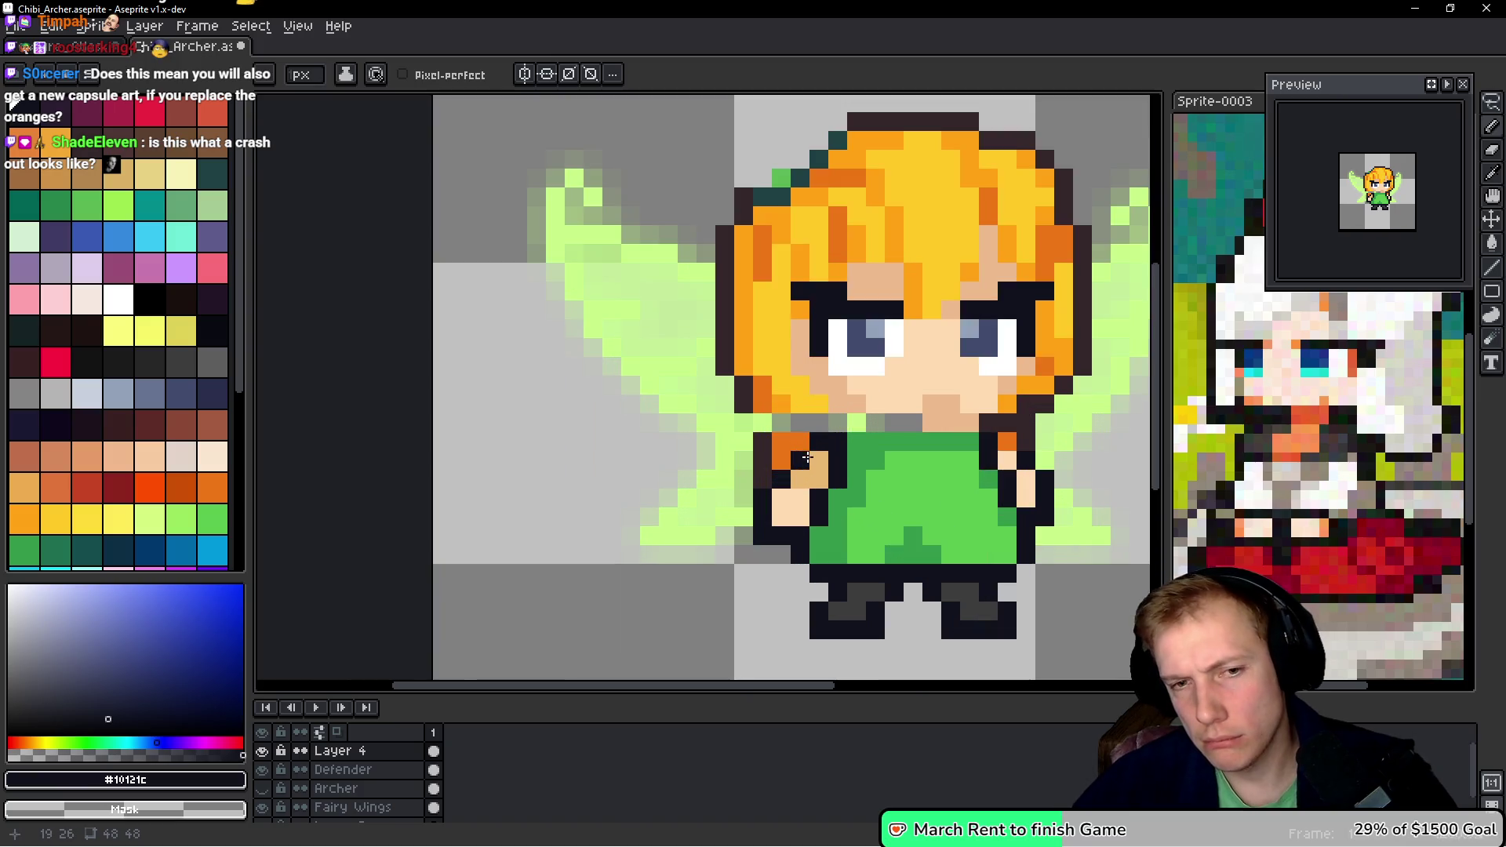
# - Add brown shadow pixels on the face and under the chin
pyautogui.hscroll(2, 807, 456)
pyautogui.keyDown('alt'); pyautogui.click(807, 387); pyautogui.keyUp('alt')
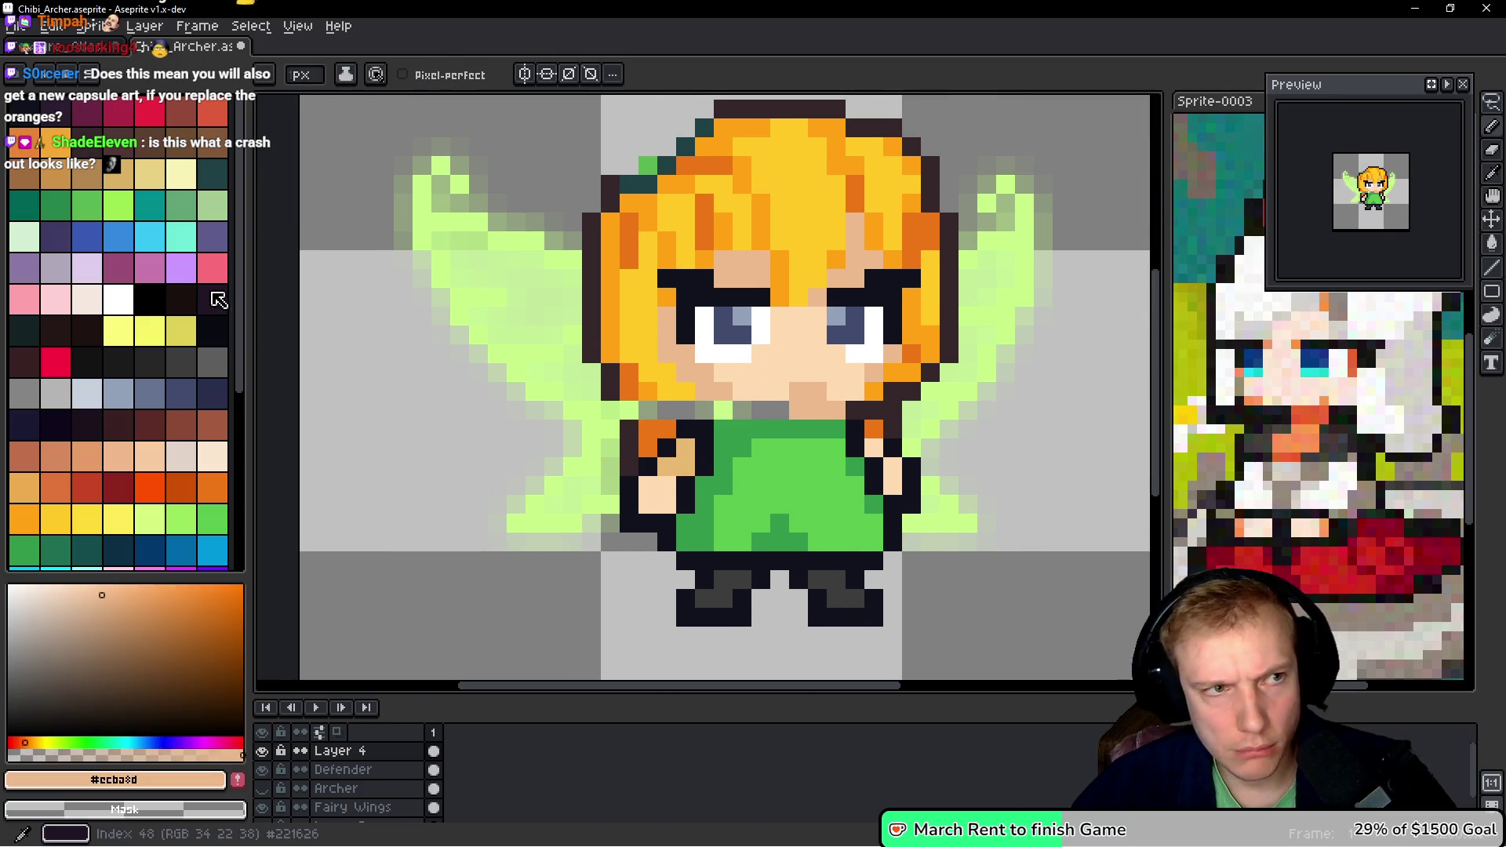
pyautogui.click(212, 149)
pyautogui.click(808, 398)
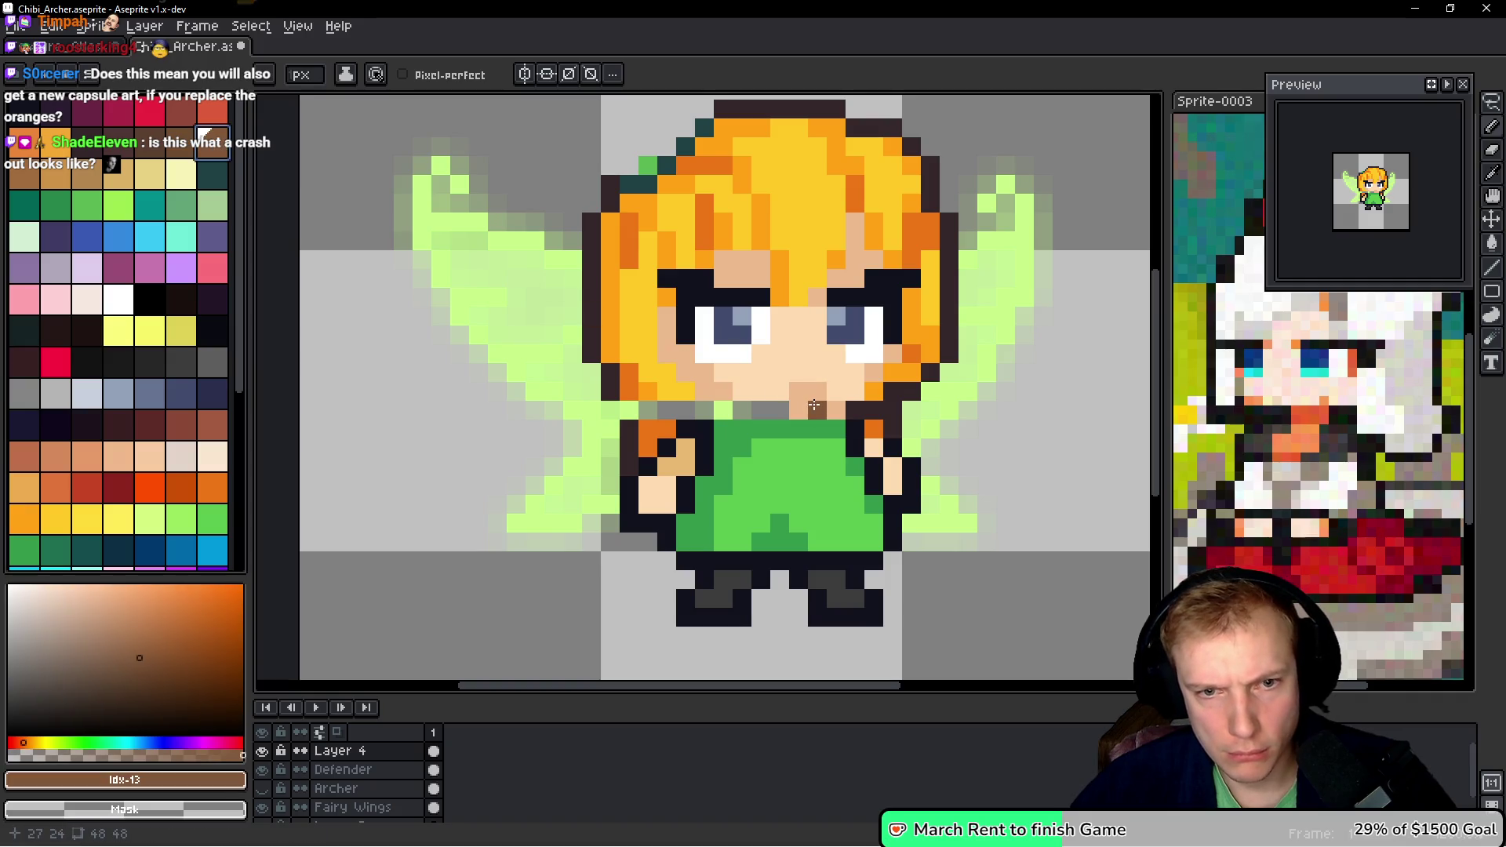
pyautogui.click(24, 174)
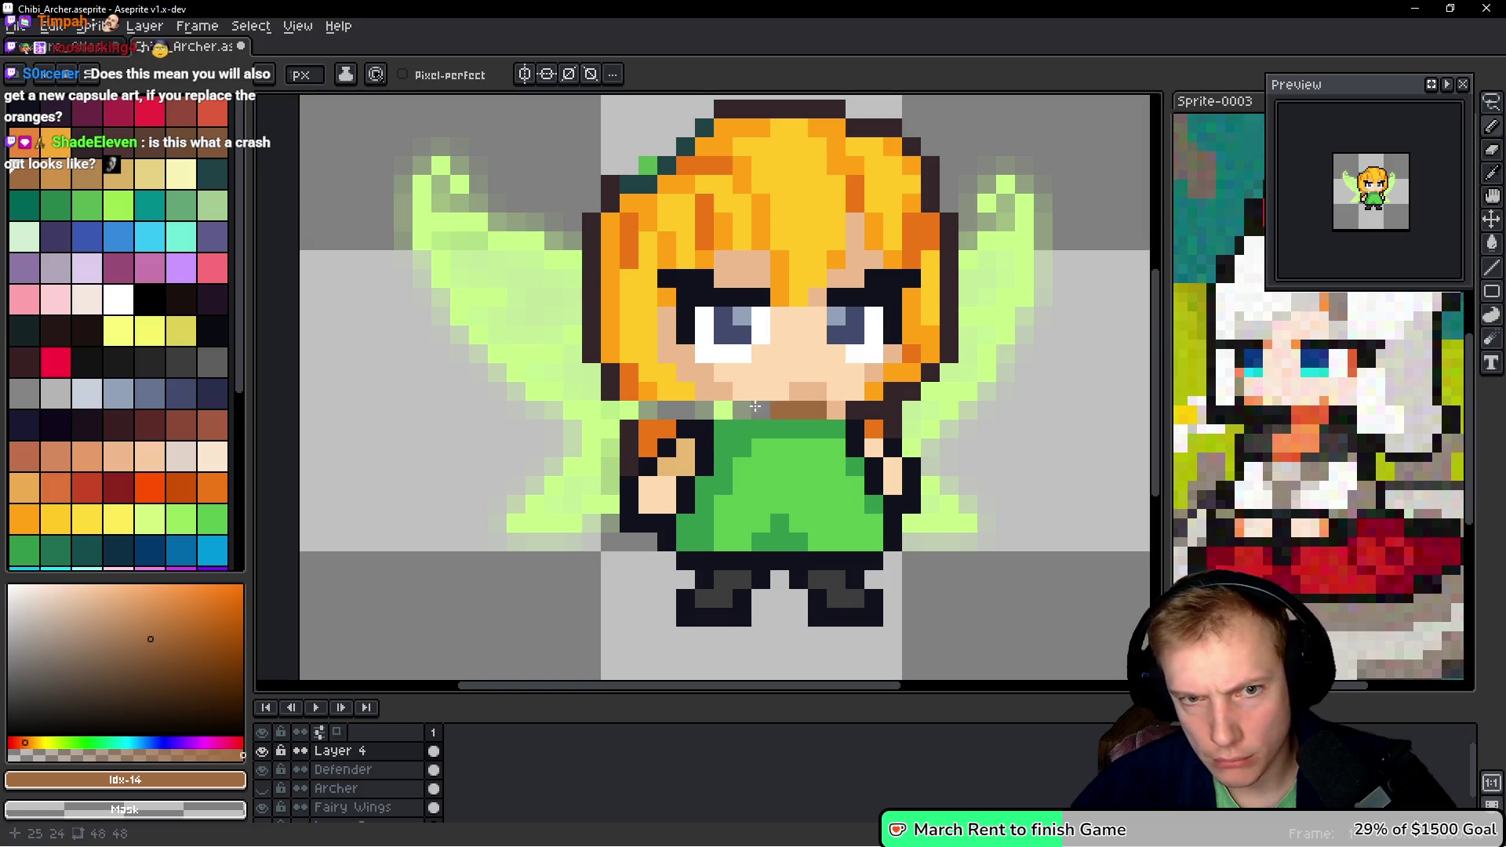
# - Repaint the grey chin pixels light skin and add darker skin pixels on the face and tunic top
pyautogui.keyDown('alt'); pyautogui.click(774, 362); pyautogui.keyUp('alt')
pyautogui.moveTo(772, 410); pyautogui.dragTo(742, 411)
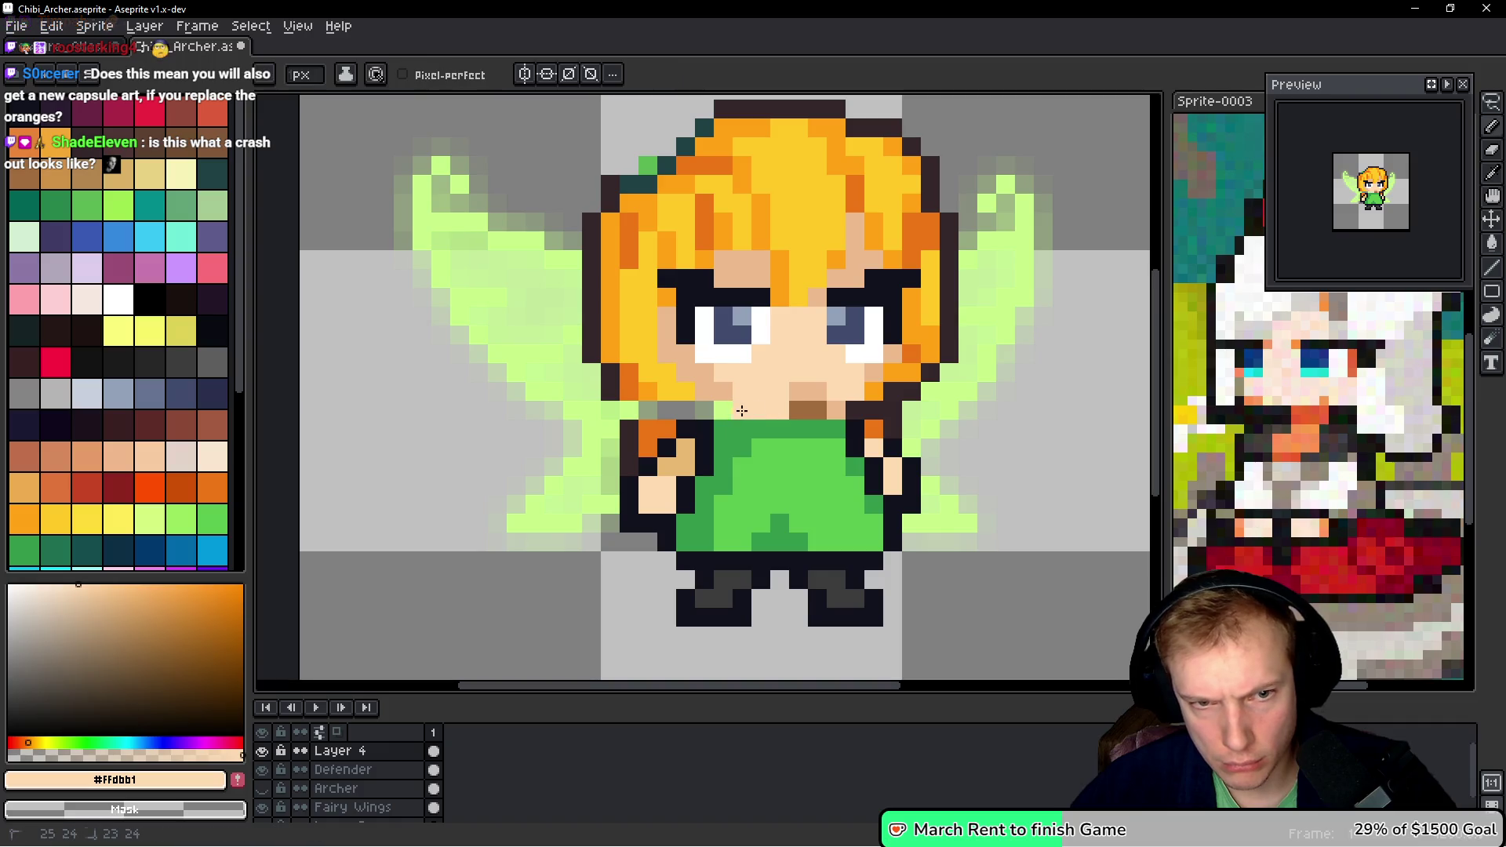
pyautogui.keyDown('alt'); pyautogui.click(731, 410); pyautogui.keyUp('alt')
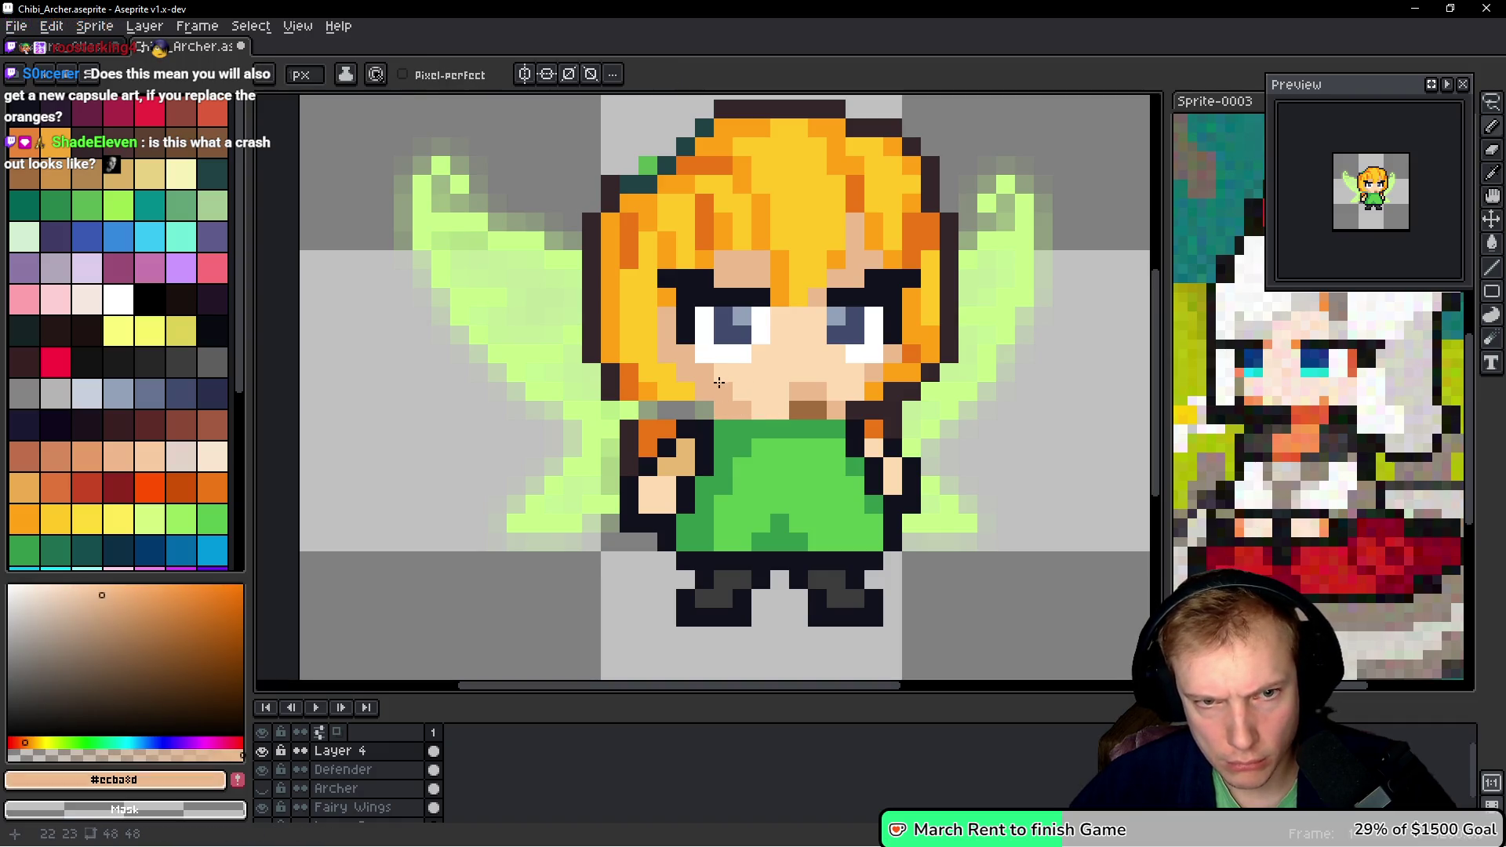
pyautogui.click(720, 382)
pyautogui.click(817, 447)
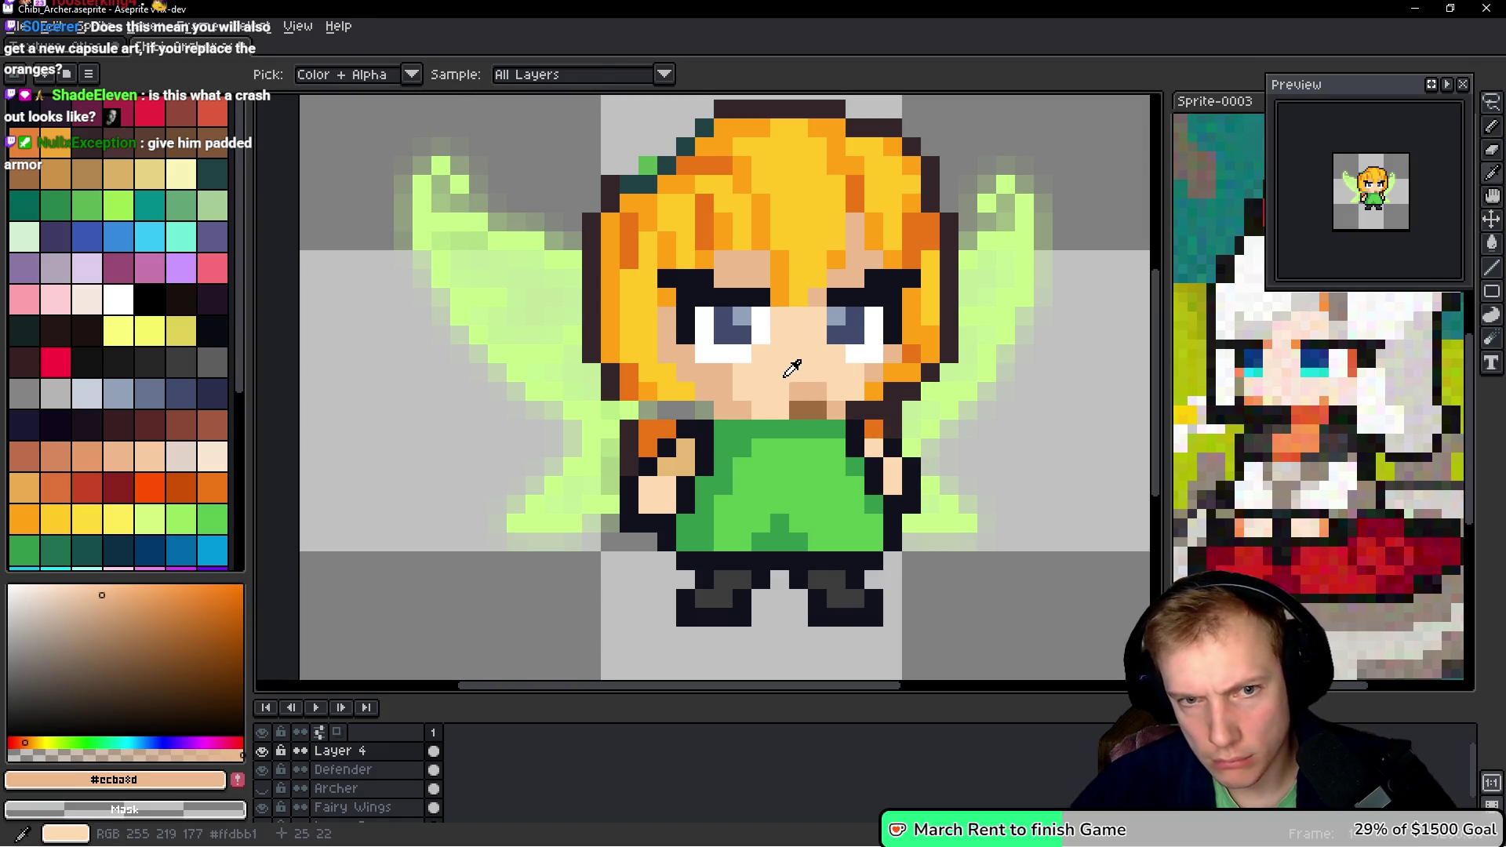
# - Turn the orange shoulder pixel into light skin
pyautogui.keyDown('alt'); pyautogui.click(822, 389); pyautogui.keyUp('alt')
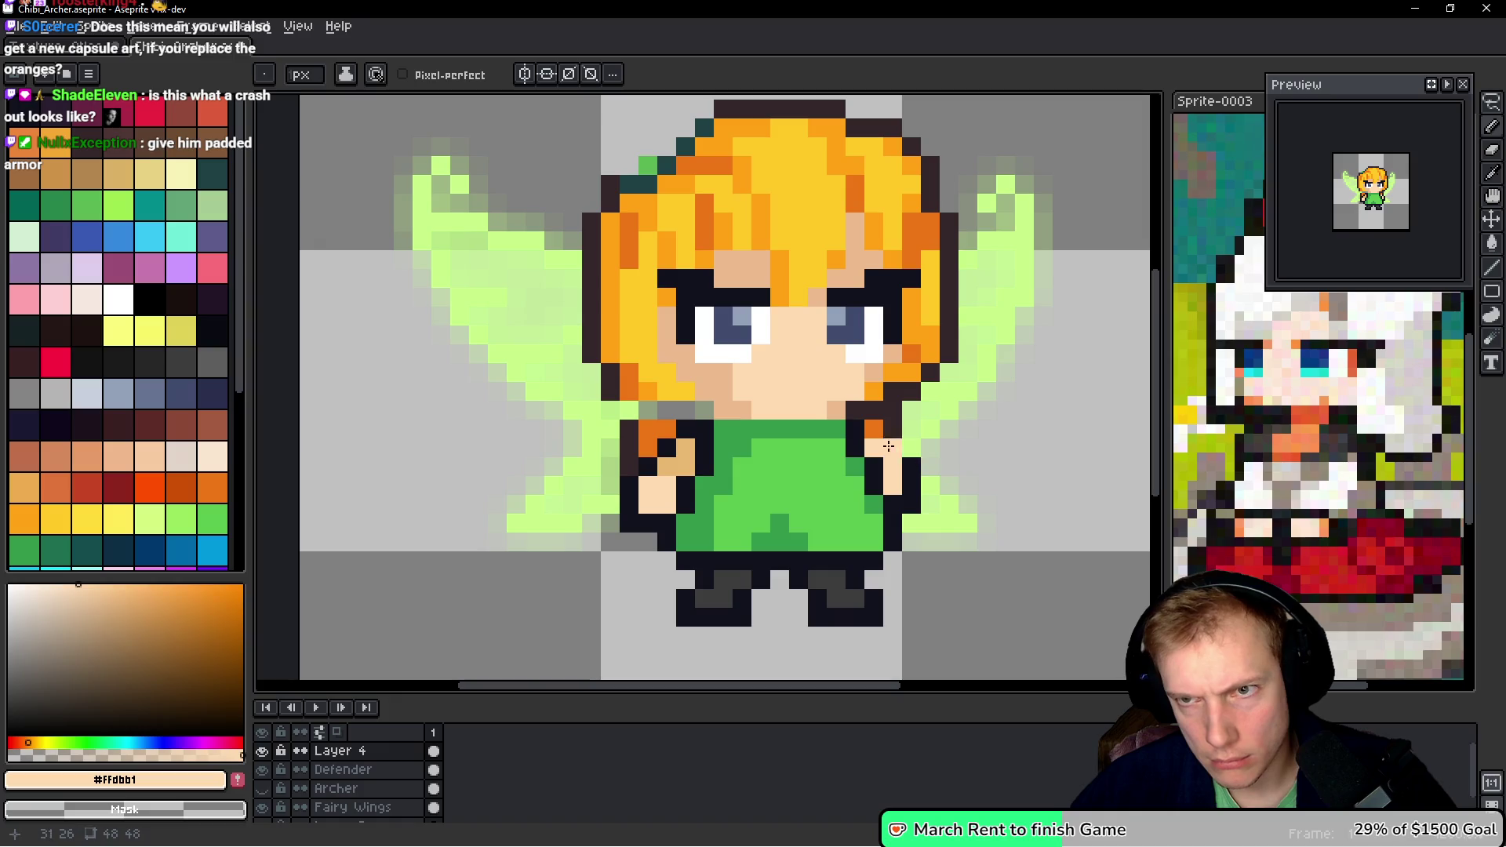
pyautogui.click(866, 424)
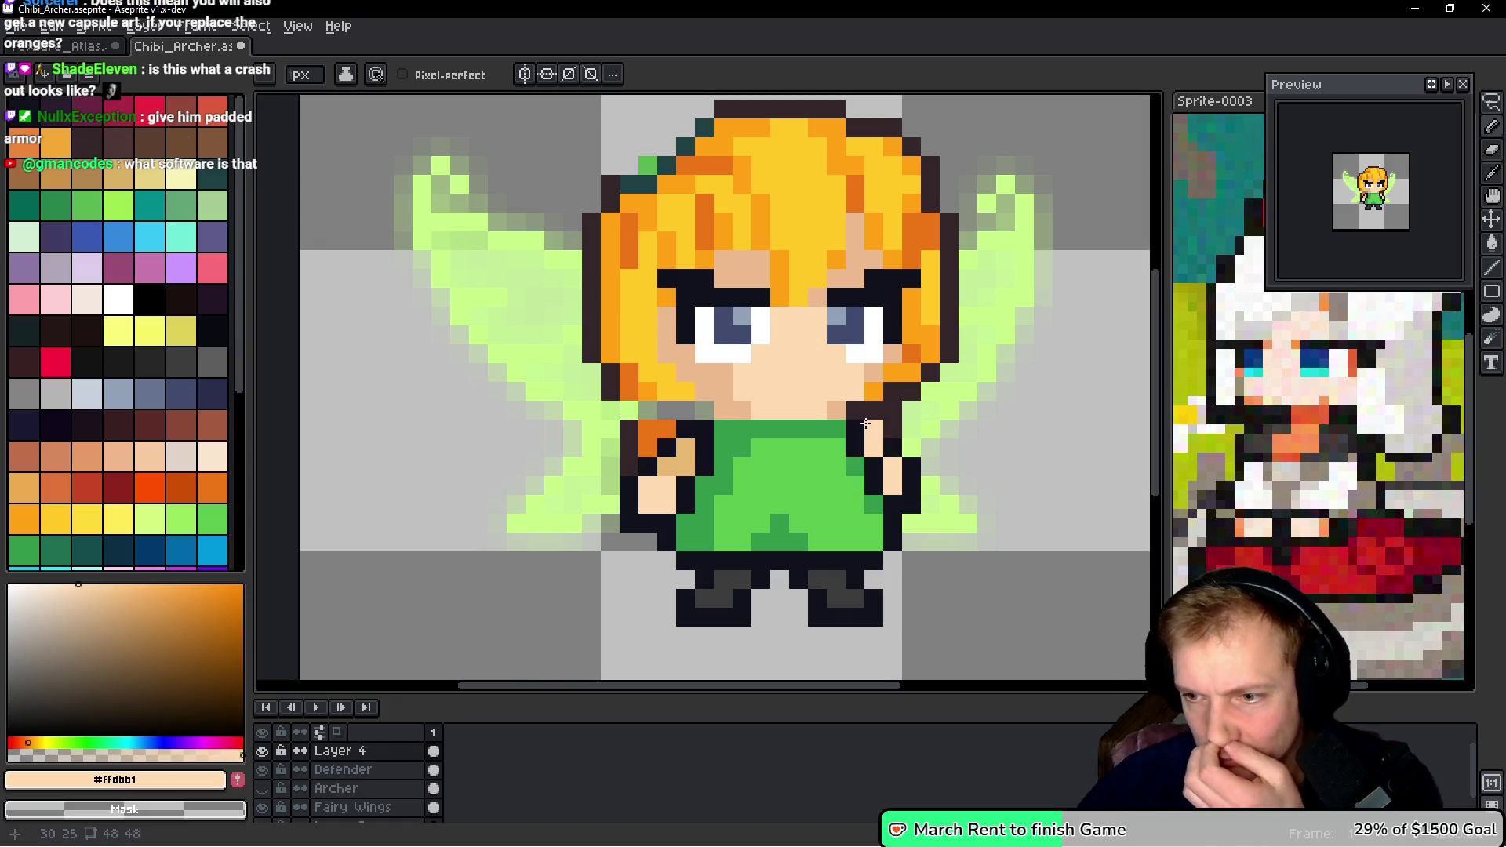
pyautogui.scroll(-1, 867, 424)
pyautogui.scroll(2, 869, 382)
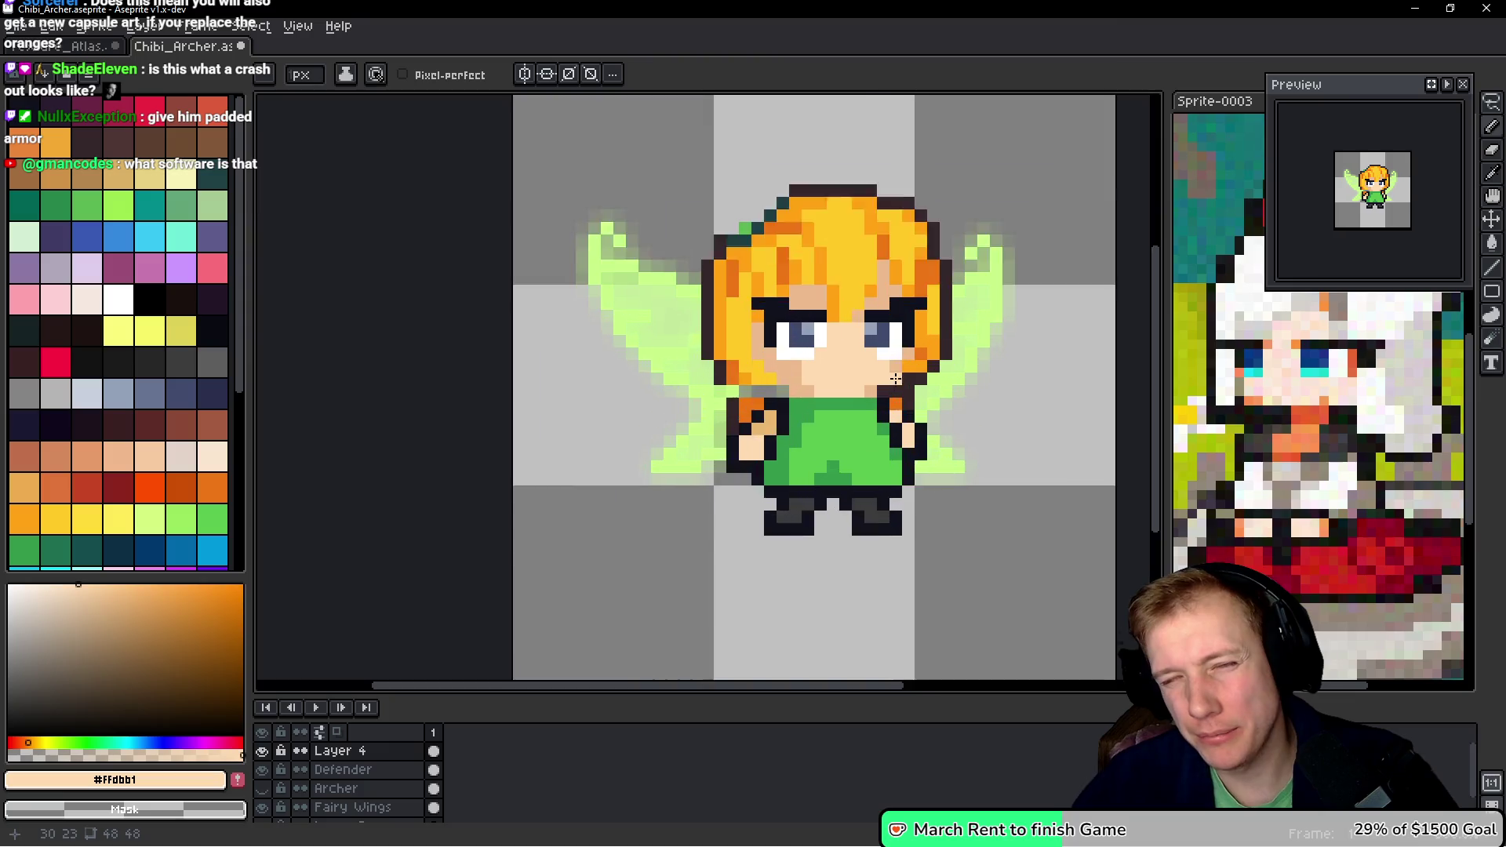
pyautogui.scroll(1, 869, 382)
pyautogui.scroll(-1, 783, 367)
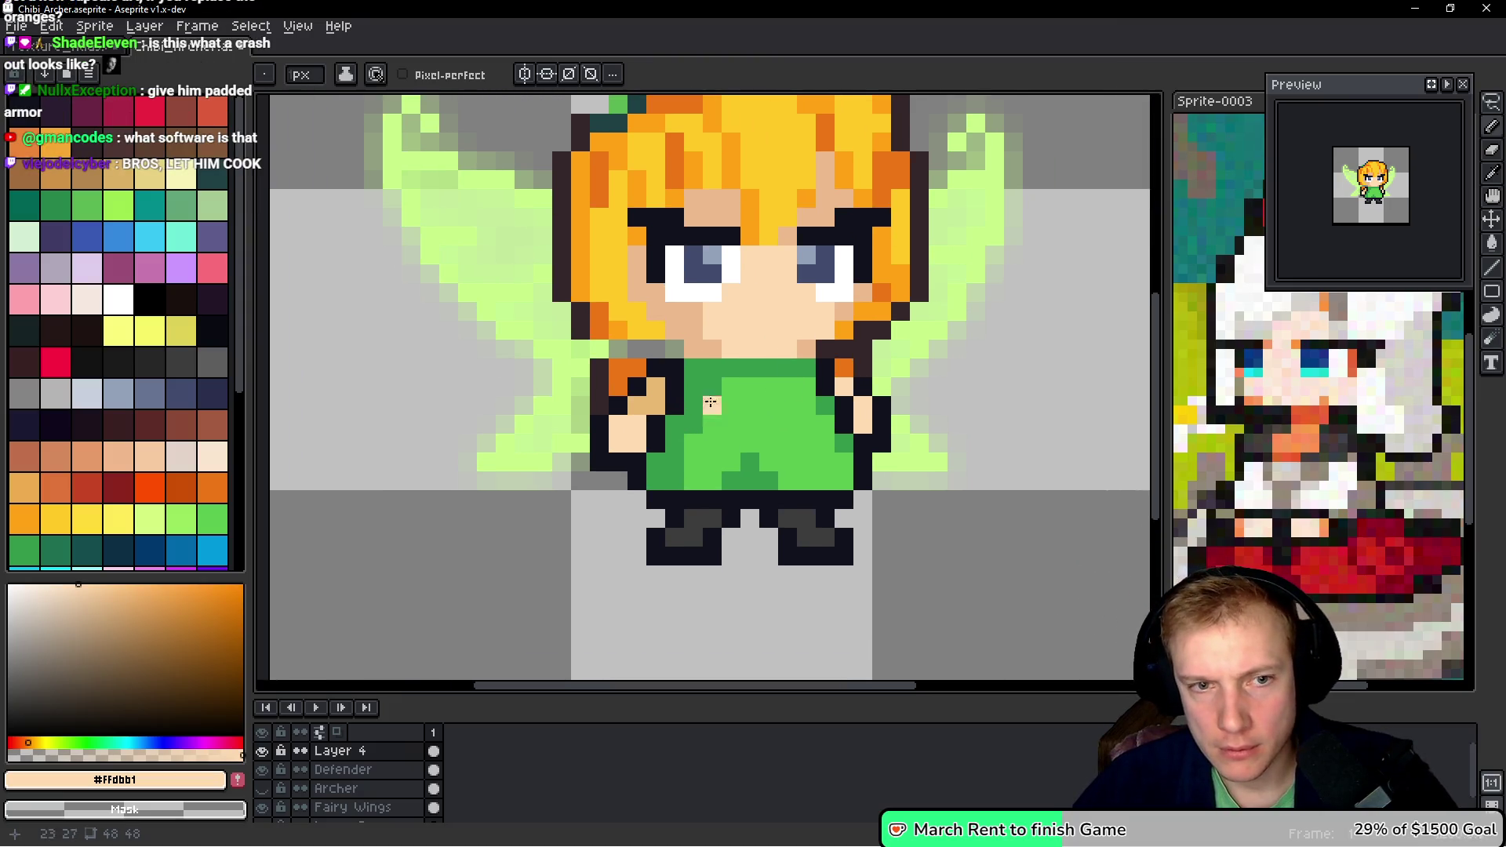
# - Paint a shoulder pixel tunic green and reselect Layer 4
pyautogui.keyDown('alt'); pyautogui.click(702, 375); pyautogui.keyUp('alt')
pyautogui.click(657, 363)
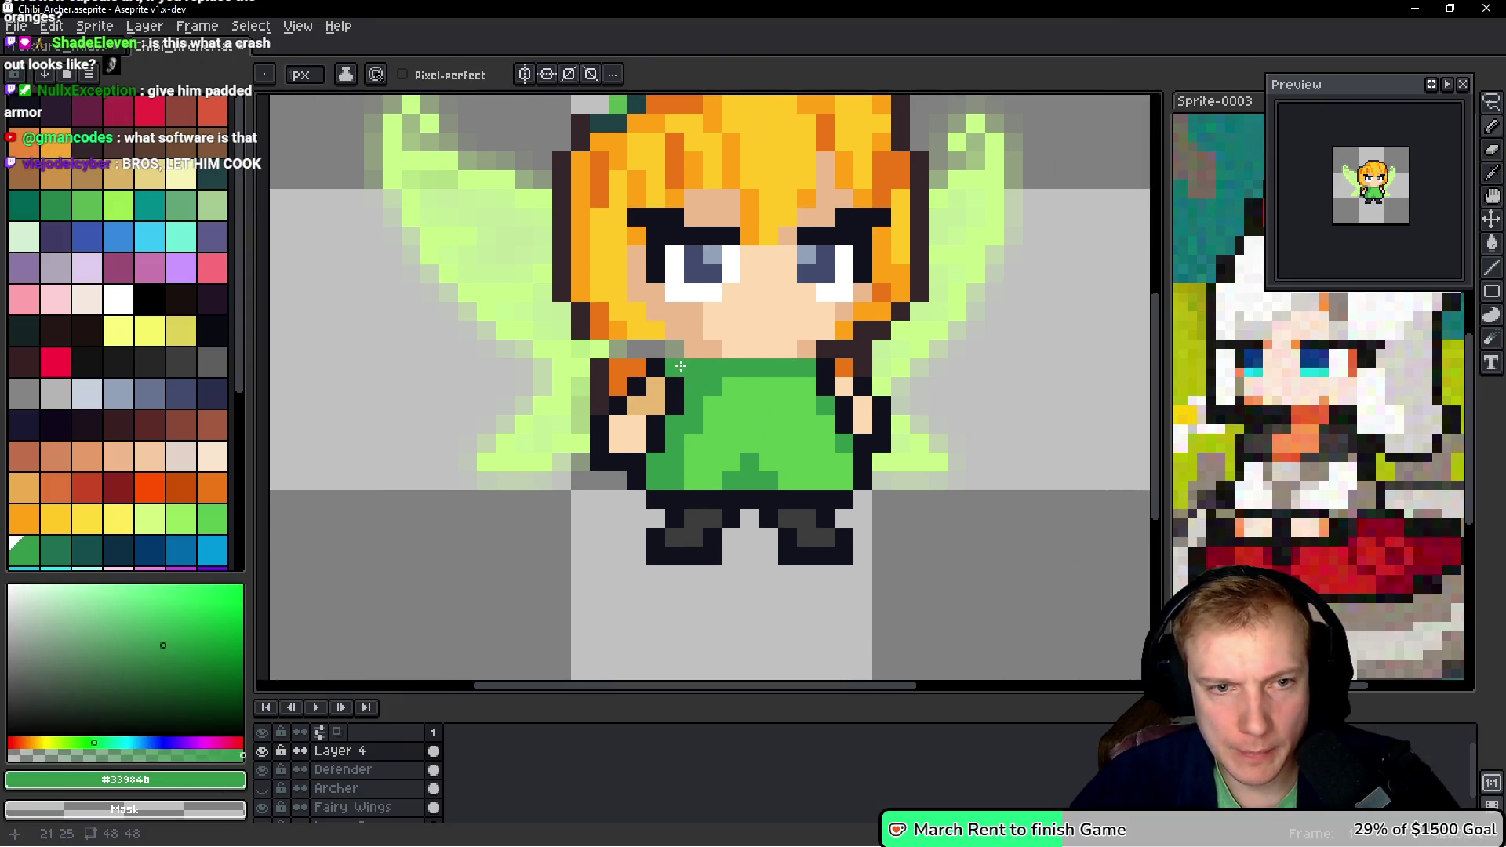
pyautogui.keyDown('ctrl'); pyautogui.click(613, 359); pyautogui.keyUp('ctrl')
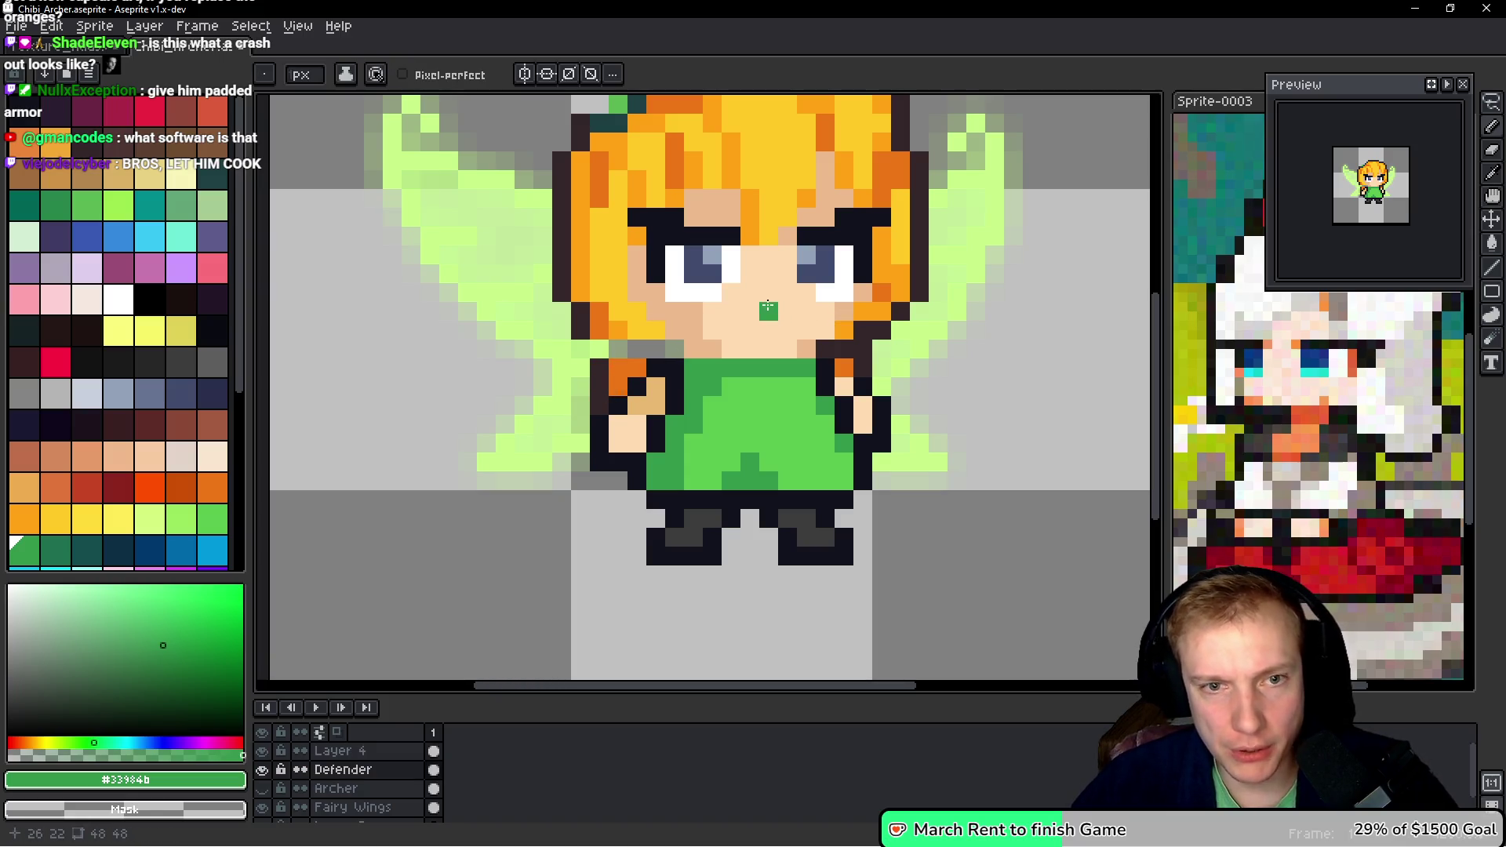
pyautogui.keyDown('ctrl'); pyautogui.click(768, 322); pyautogui.keyUp('ctrl')
pyautogui.press('q')
pyautogui.moveTo(824, 310)
pyautogui.mouseDown()
pyautogui.moveTo(749, 292)
pyautogui.moveTo(694, 345)
pyautogui.moveTo(863, 363)
pyautogui.mouseUp()
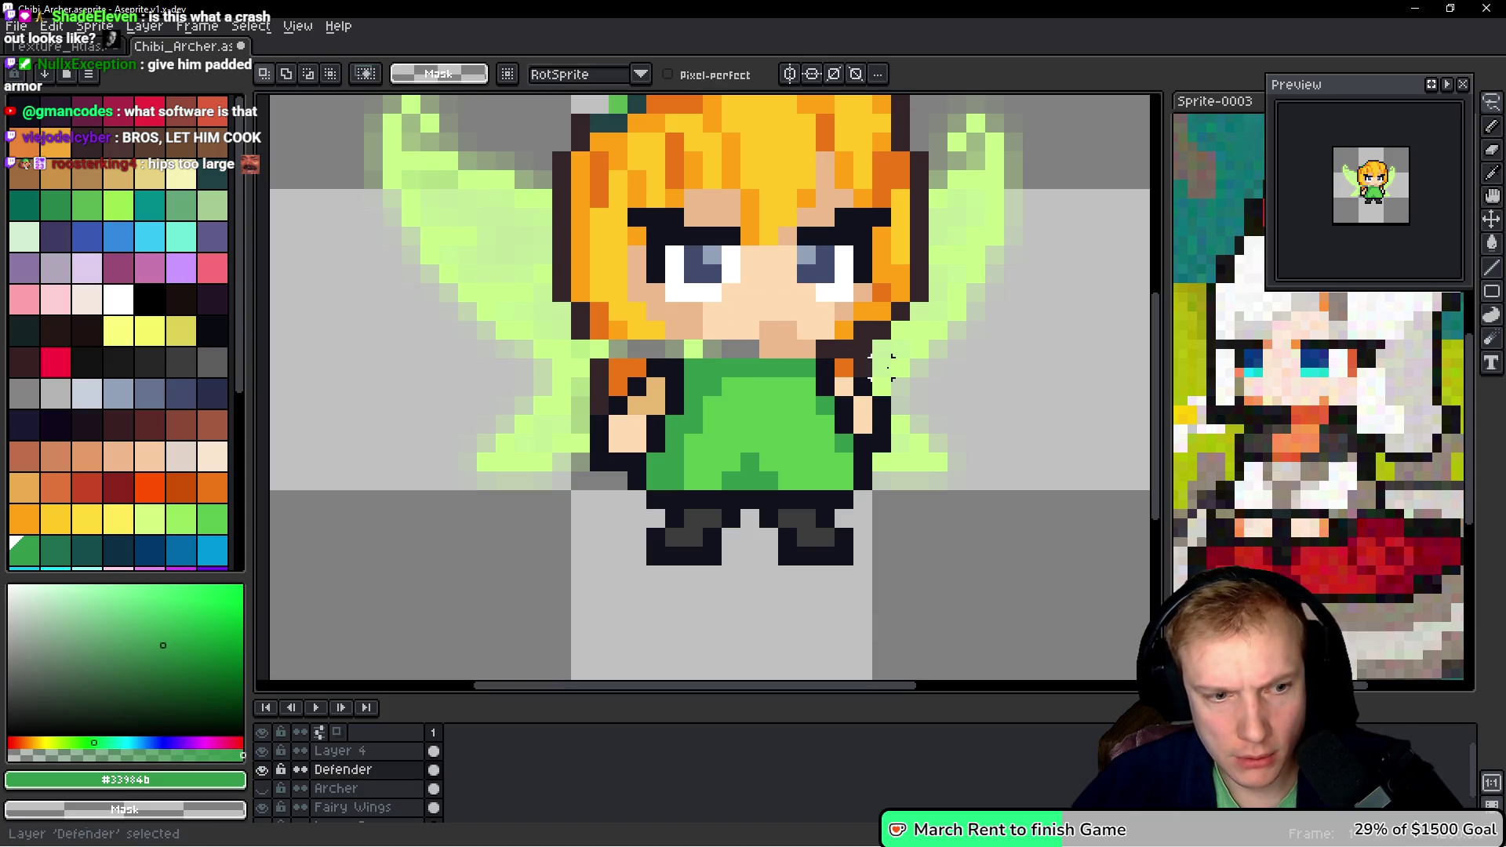
pyautogui.keyDown('ctrl'); pyautogui.click(713, 404); pyautogui.keyUp('ctrl')
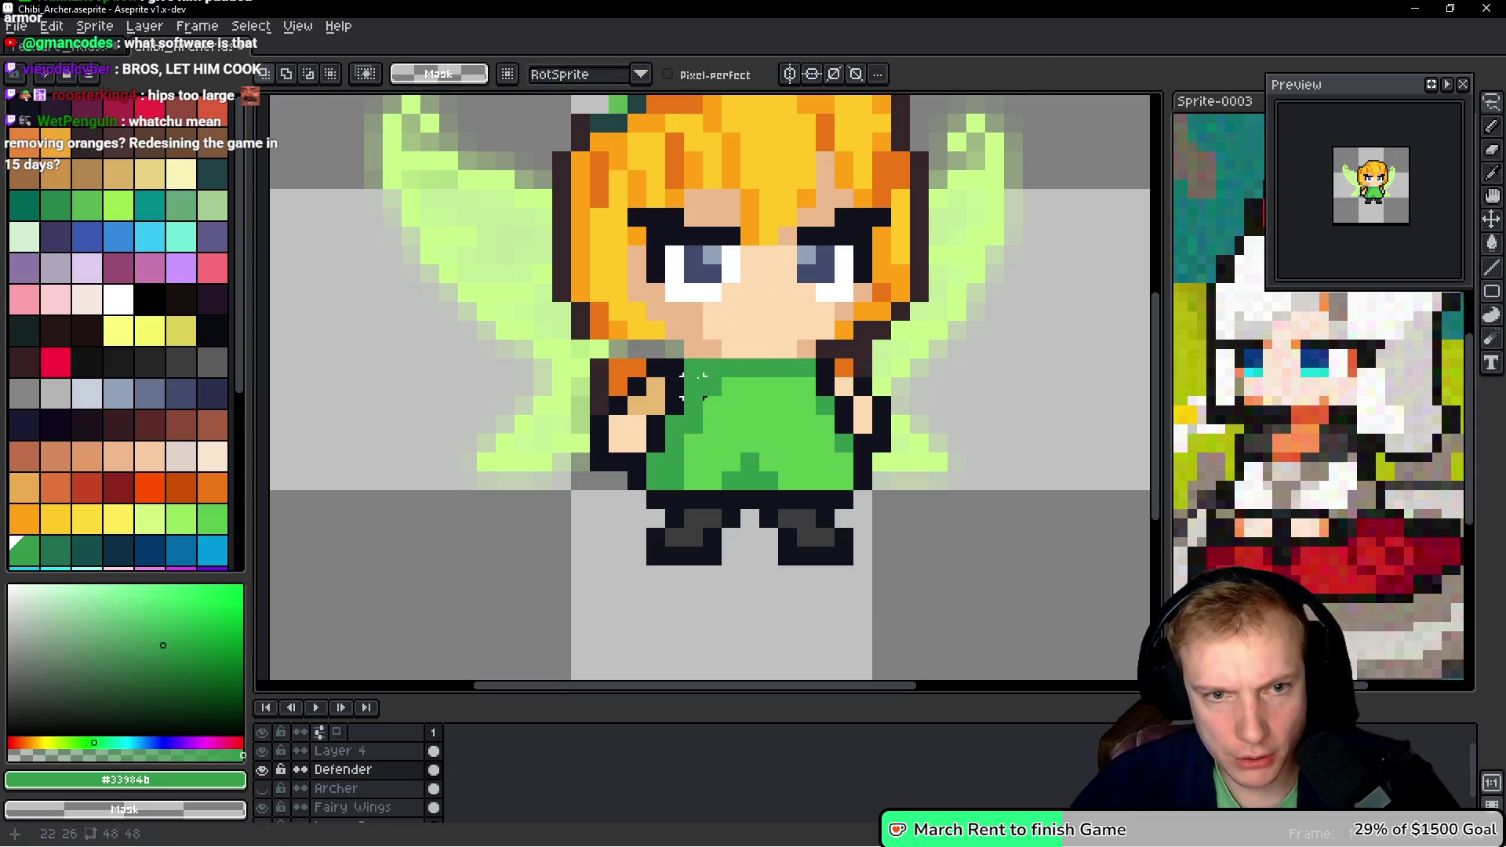
pyautogui.press('b')
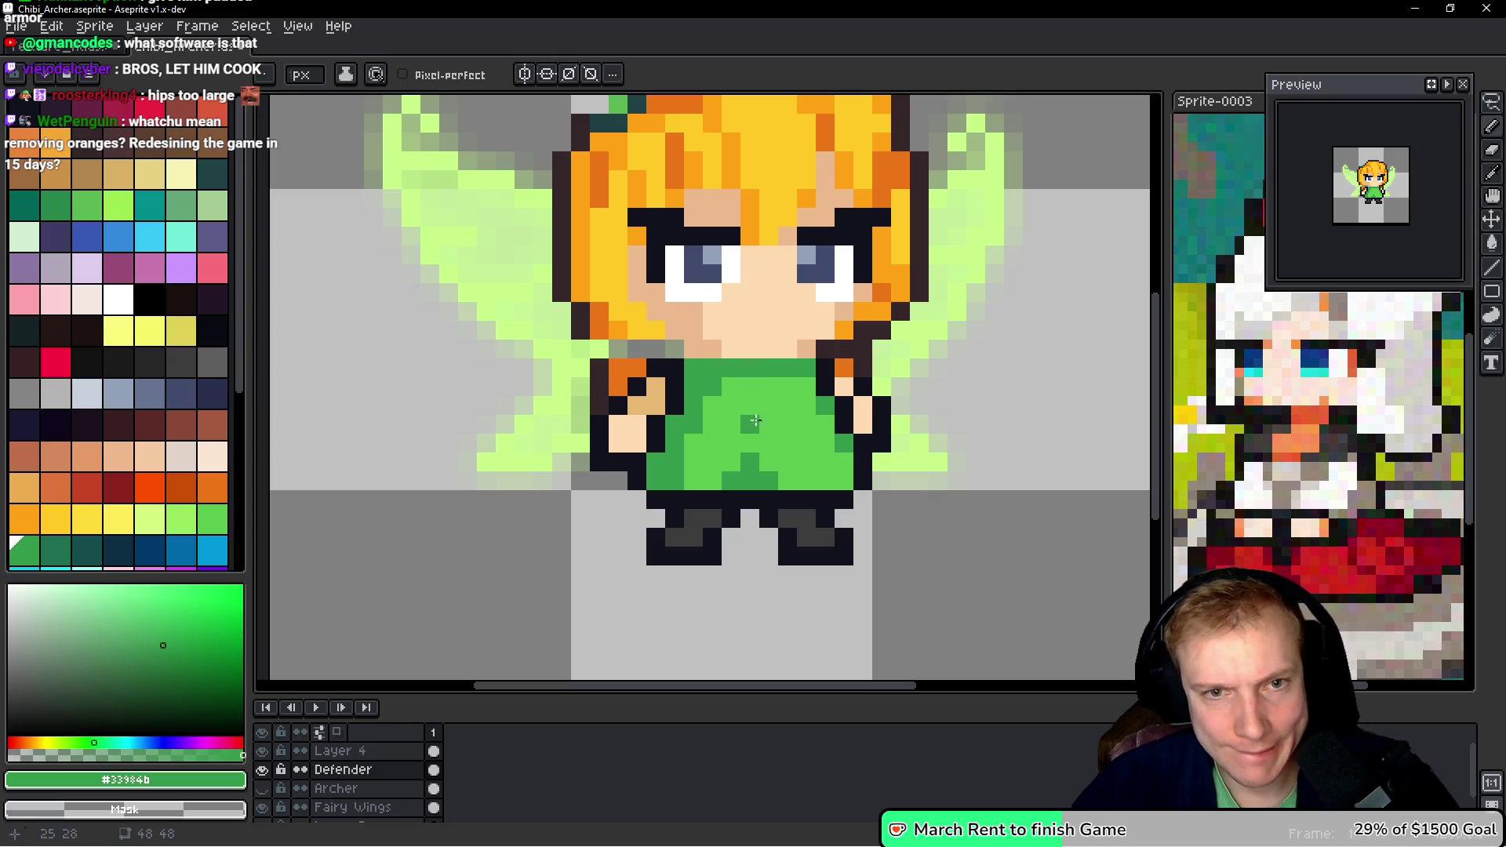
pyautogui.scroll(-2, 730, 376)
pyautogui.scroll(1, 729, 377)
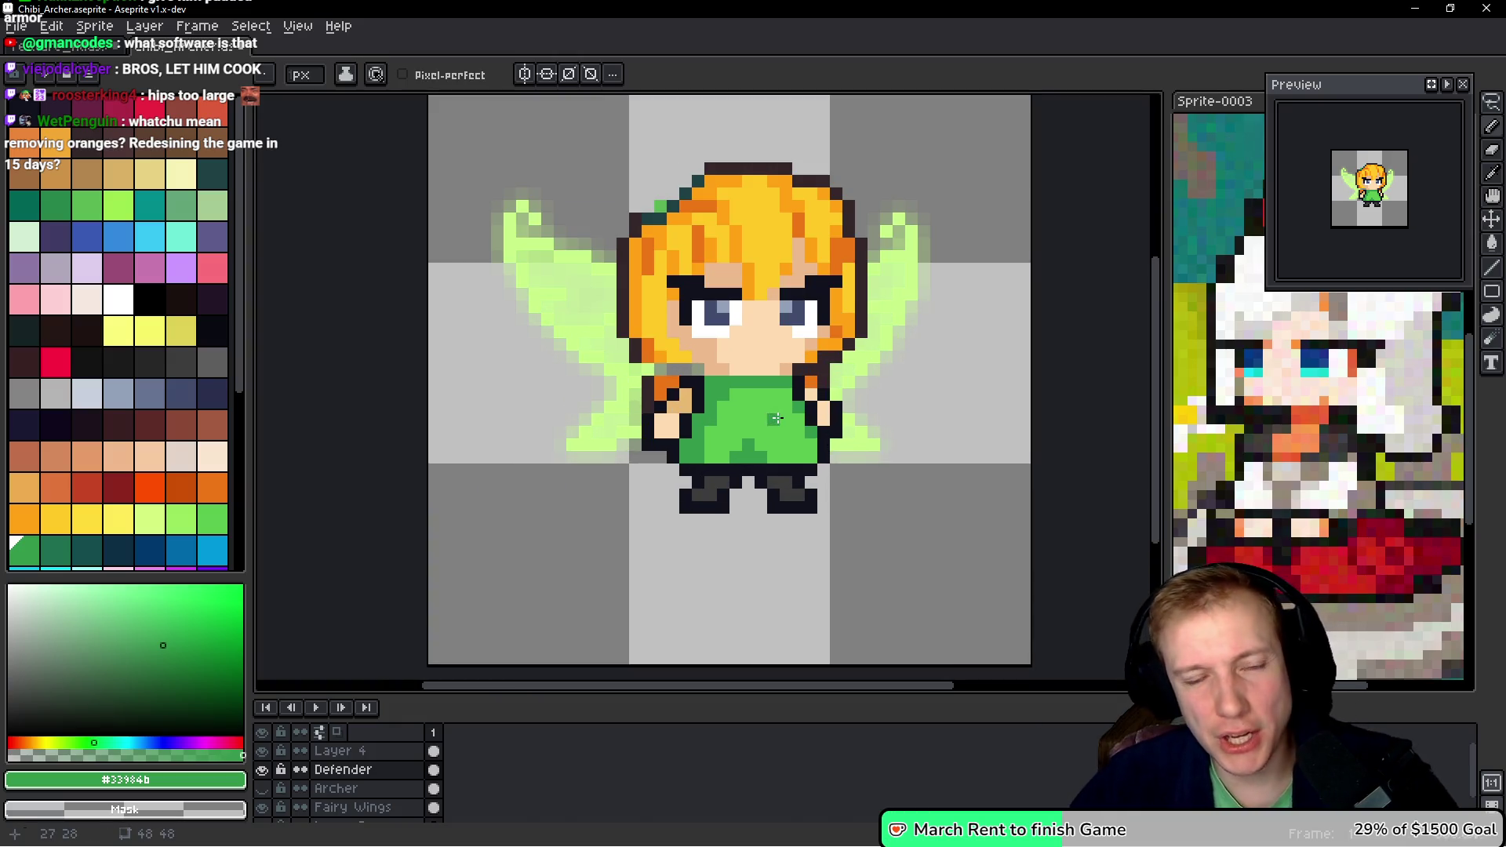
pyautogui.click(55, 268)
pyautogui.scroll(2, 725, 436)
pyautogui.press('g')
# - Bucket-fill the tunic grey-purple and its dark green trim blue-grey
pyautogui.click(725, 436)
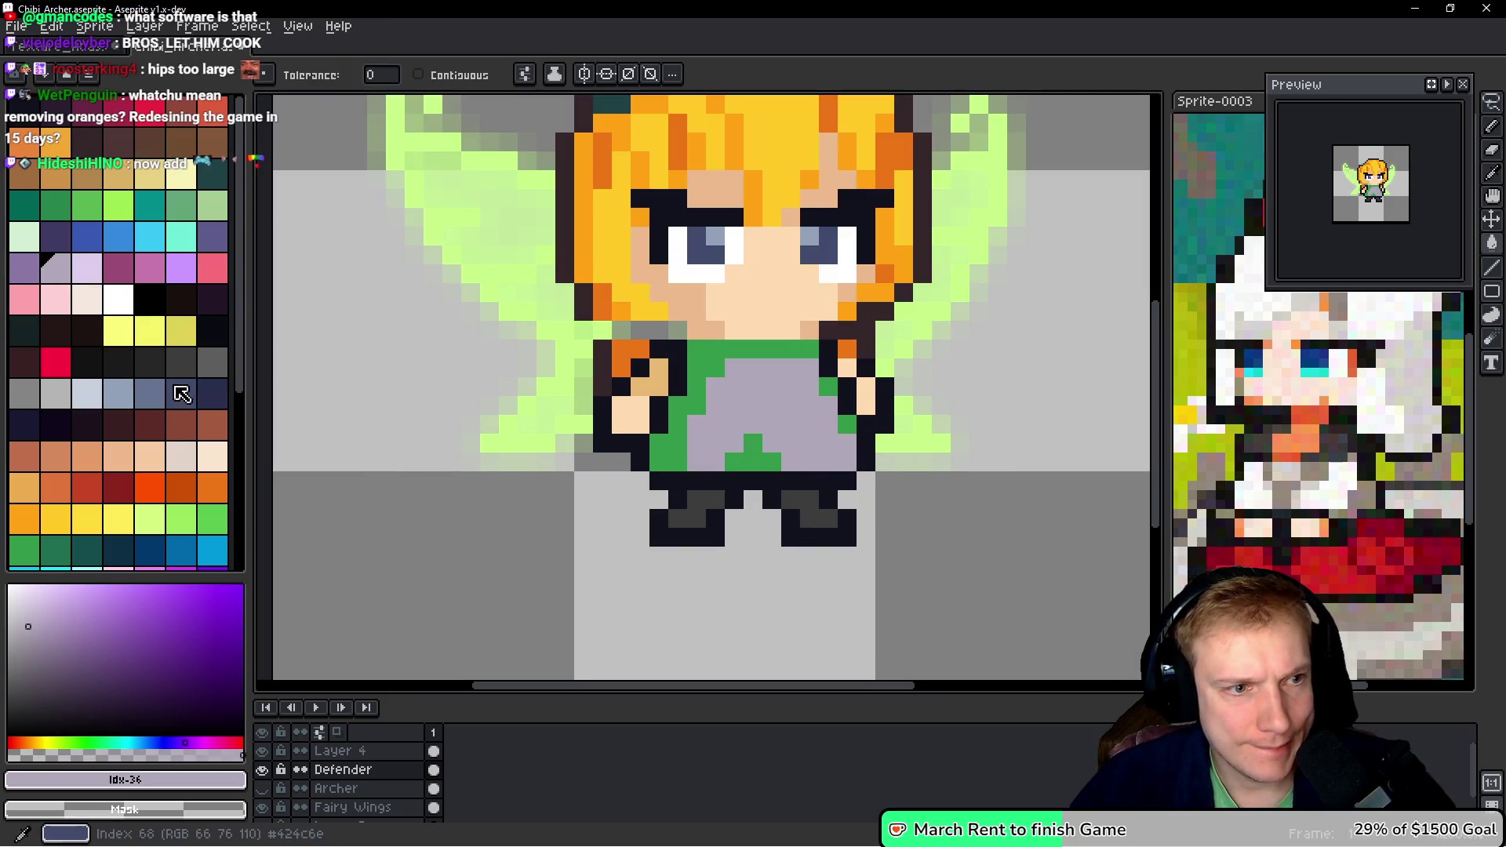
pyautogui.click(149, 392)
pyautogui.click(679, 359)
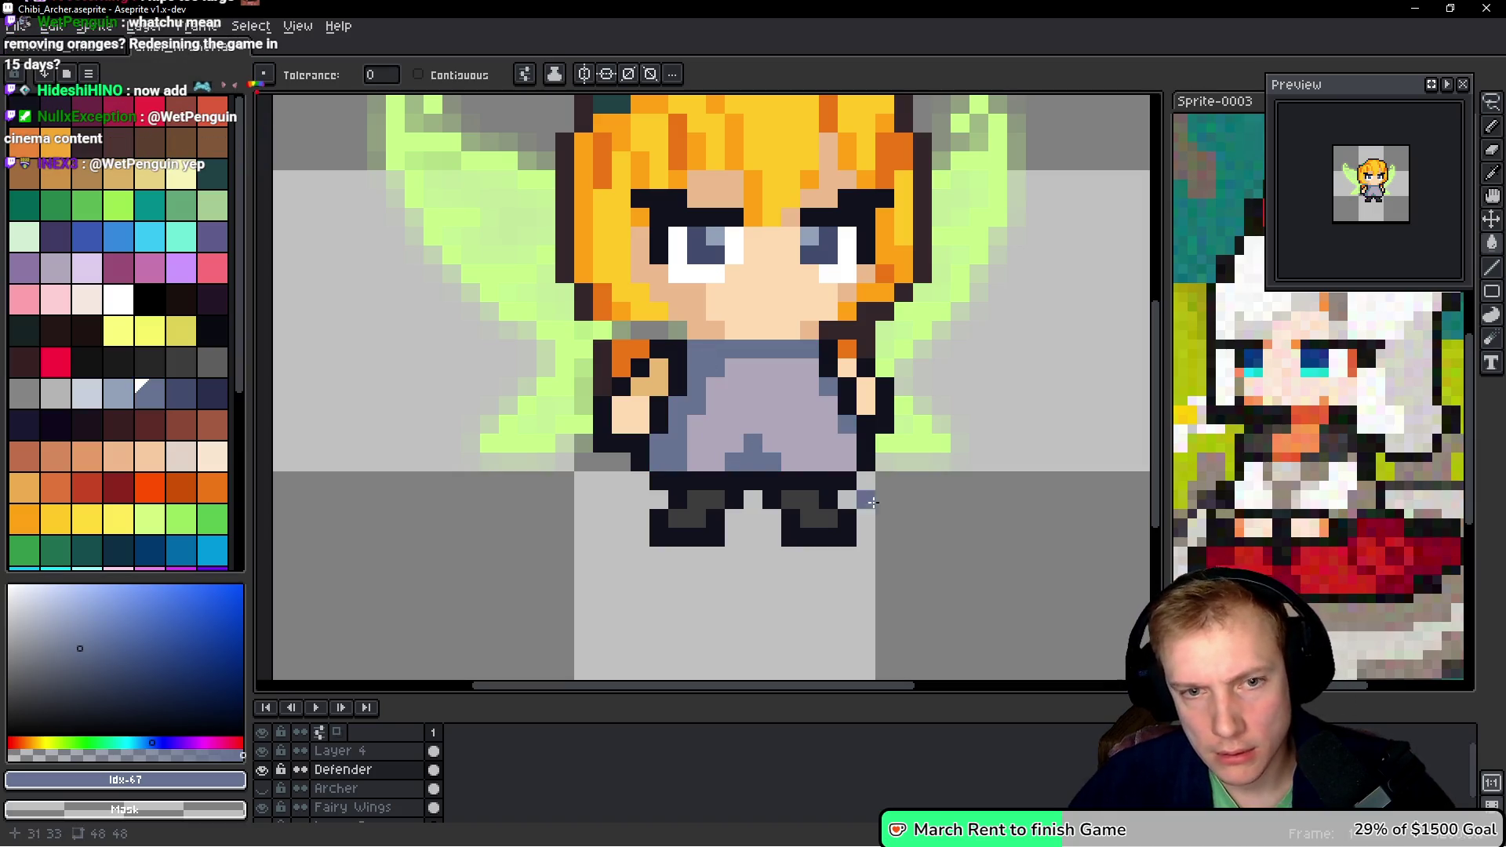
pyautogui.click(850, 430)
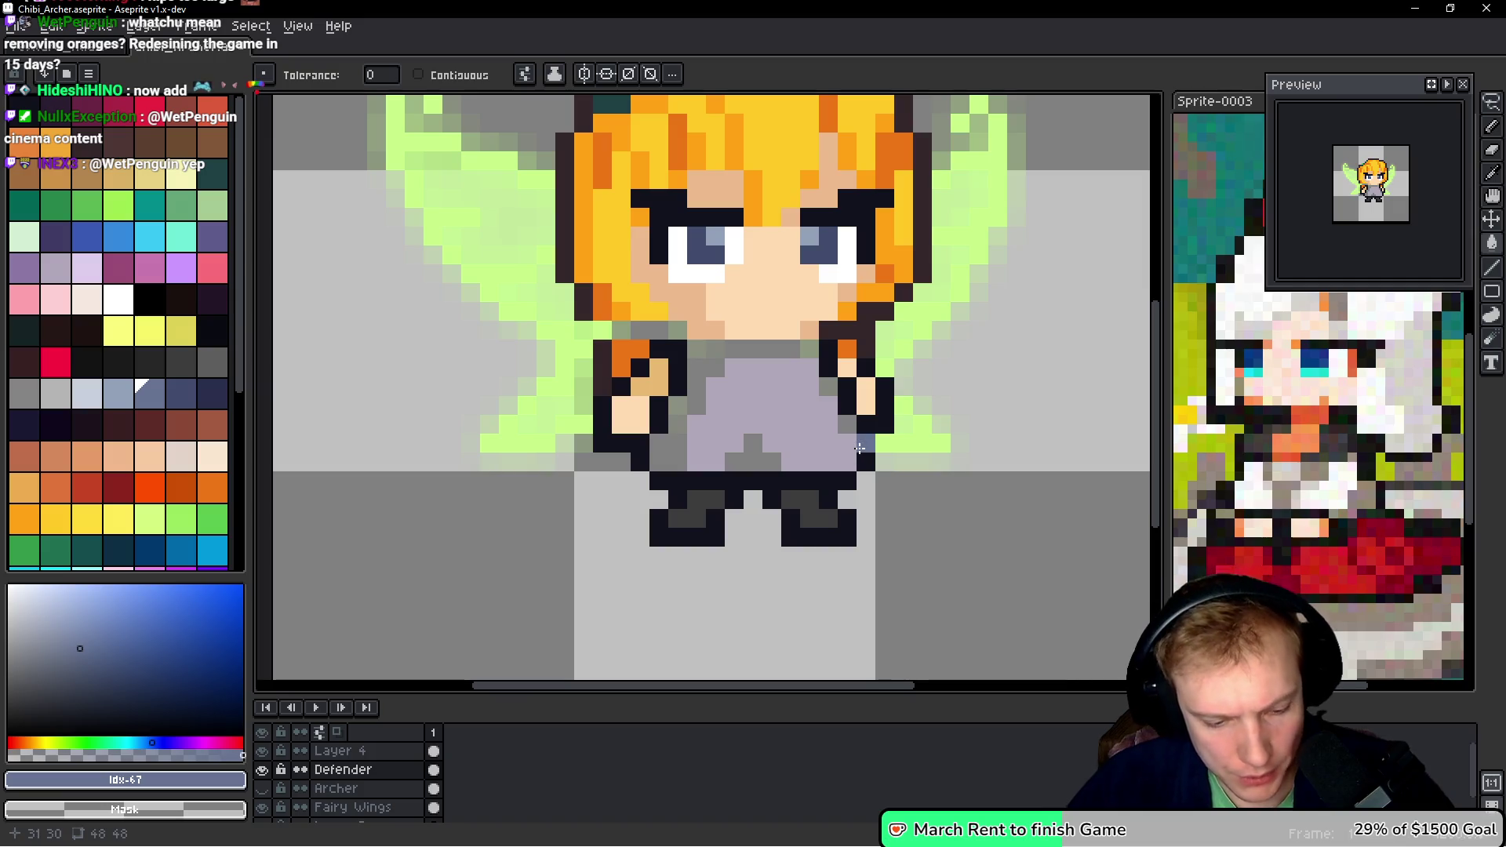
pyautogui.hotkey('ctrl', 'z')
# - Pencil a grey trim pixel, repaint the tunic's side column, and outline its right edge dark
pyautogui.press('b')
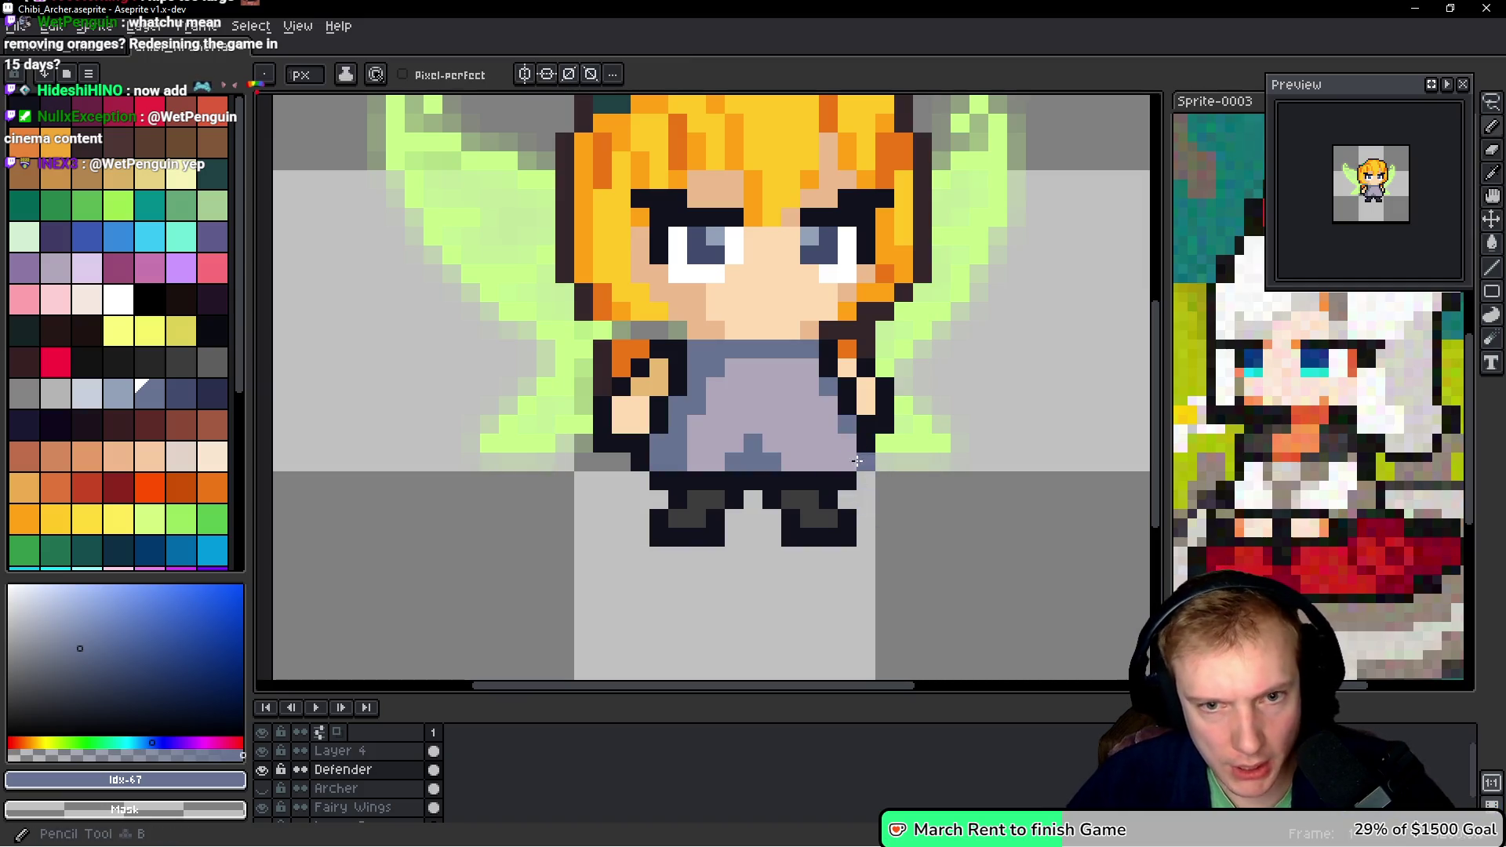
pyautogui.click(849, 425)
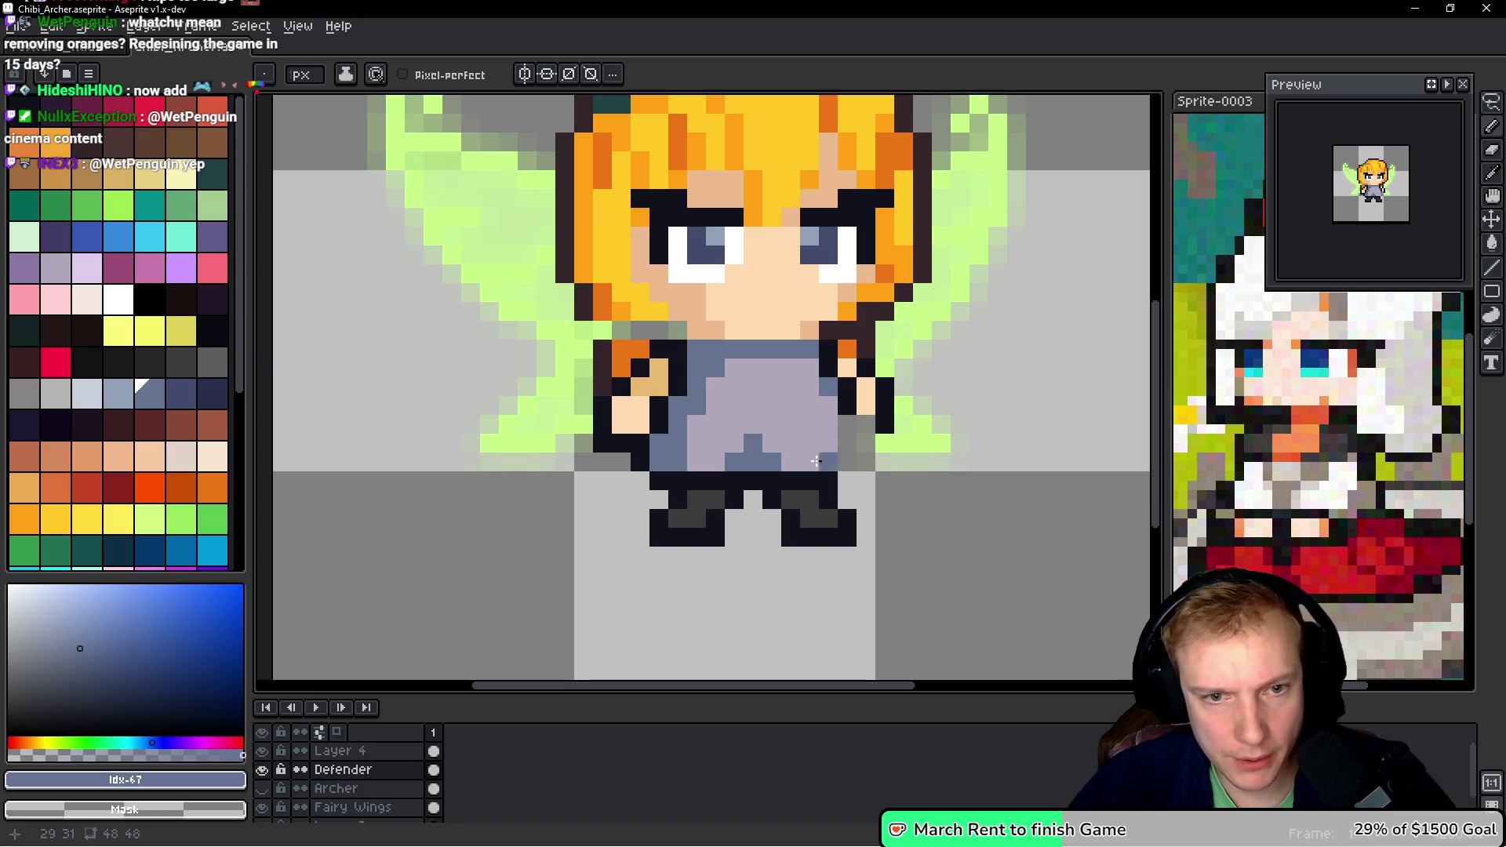
pyautogui.moveTo(668, 410); pyautogui.dragTo(653, 453)
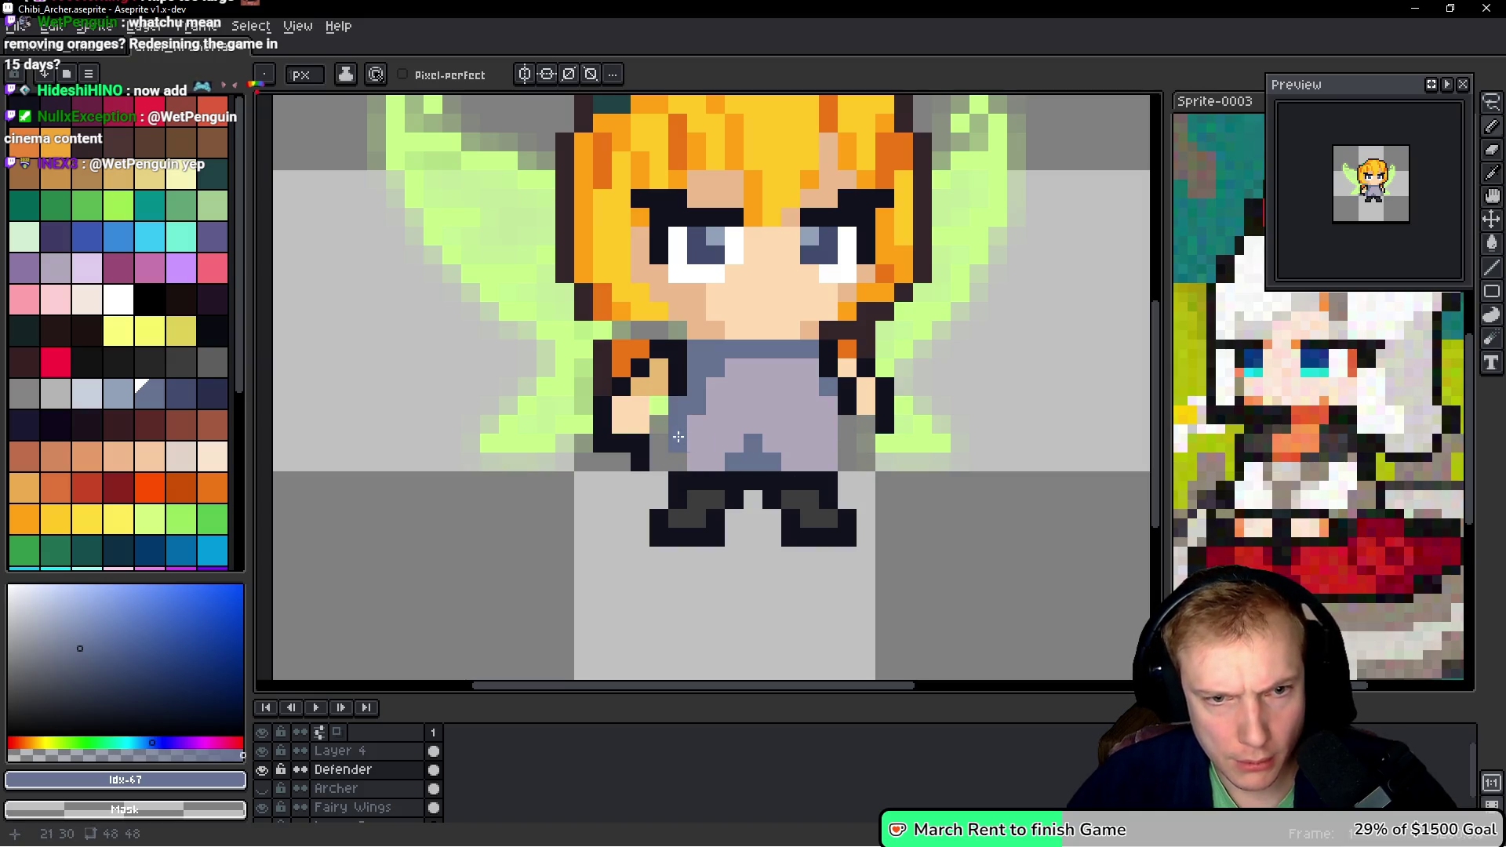
pyautogui.keyDown('alt'); pyautogui.click(677, 424); pyautogui.keyUp('alt')
pyautogui.click(678, 461)
pyautogui.click(792, 462)
pyautogui.moveTo(830, 390); pyautogui.dragTo(836, 474)
# - Erase both arms and paint blue-grey sleeves on both shoulders, covering leftover green pixels
pyautogui.moveTo(843, 407); pyautogui.dragTo(886, 384)
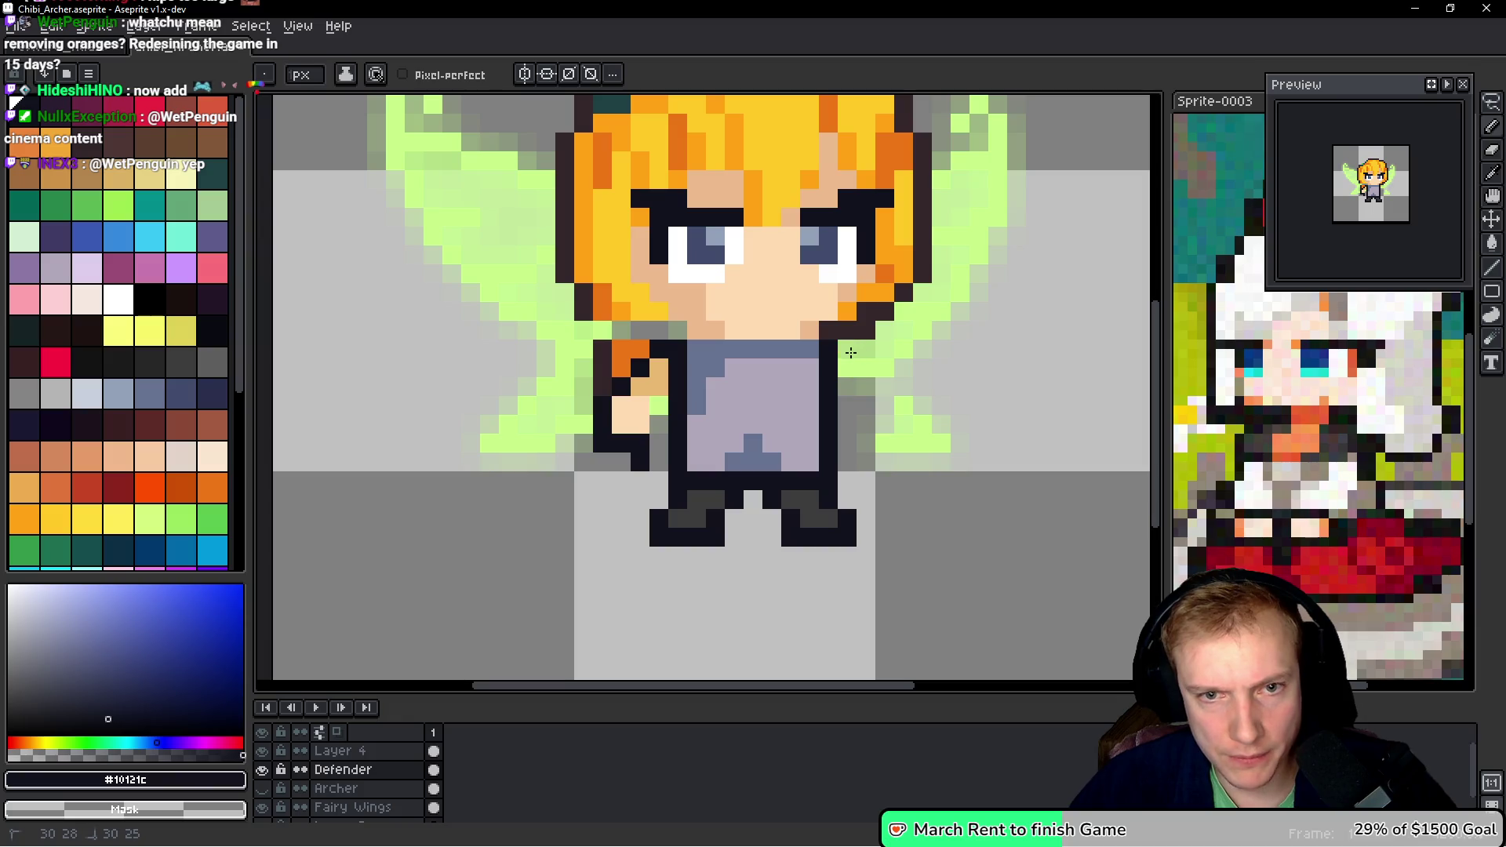
pyautogui.moveTo(642, 387)
pyautogui.mouseDown()
pyautogui.moveTo(663, 367)
pyautogui.moveTo(620, 388)
pyautogui.moveTo(659, 384)
pyautogui.moveTo(605, 423)
pyautogui.mouseUp()
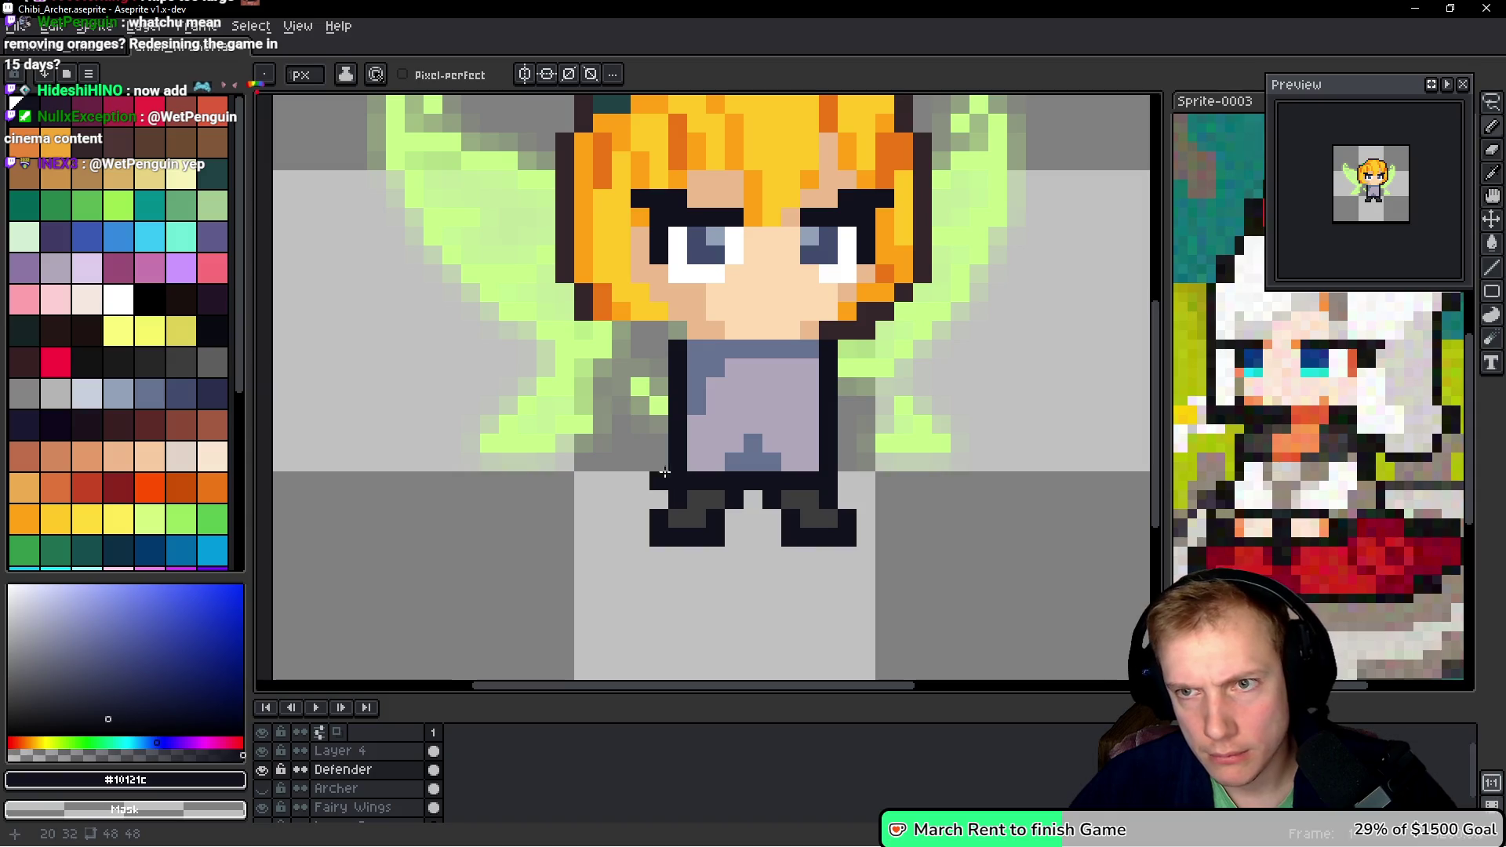
pyautogui.keyDown('alt'); pyautogui.click(712, 346); pyautogui.keyUp('alt')
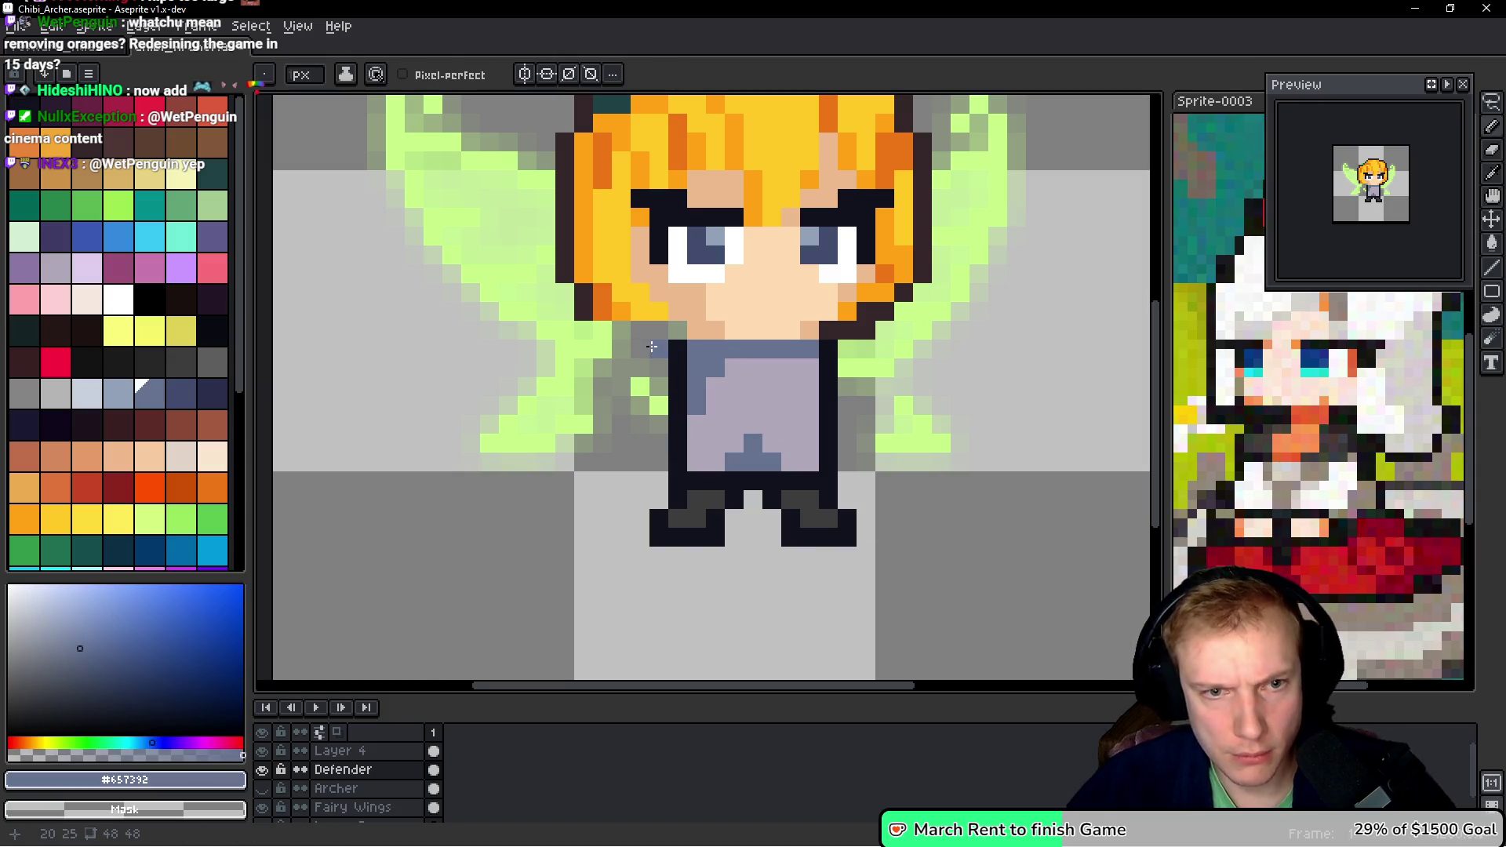
pyautogui.moveTo(649, 342); pyautogui.dragTo(655, 379)
pyautogui.moveTo(848, 348); pyautogui.dragTo(845, 382)
pyautogui.click(866, 368)
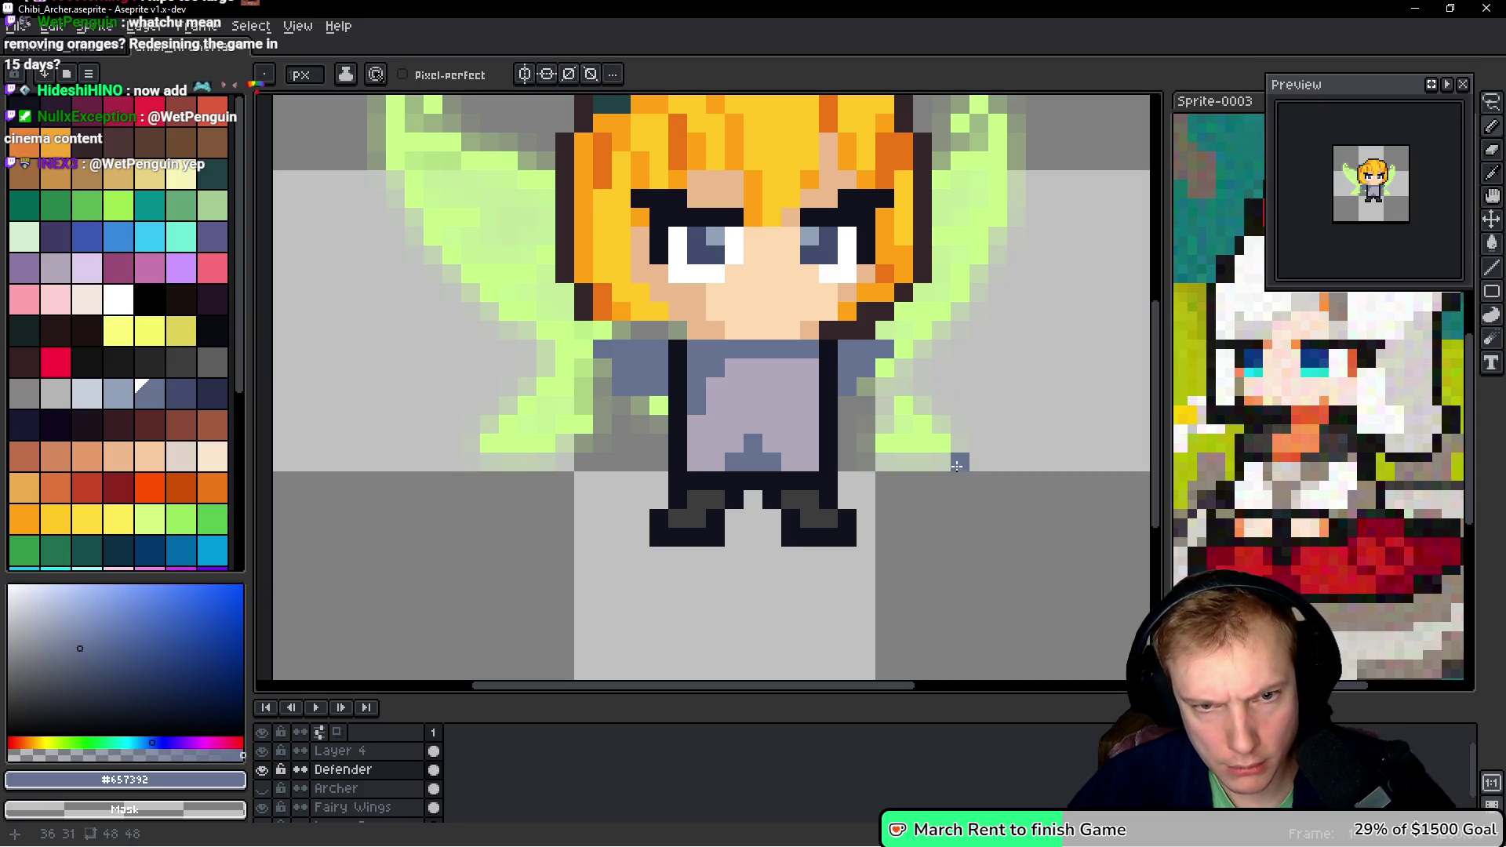
pyautogui.click(861, 388)
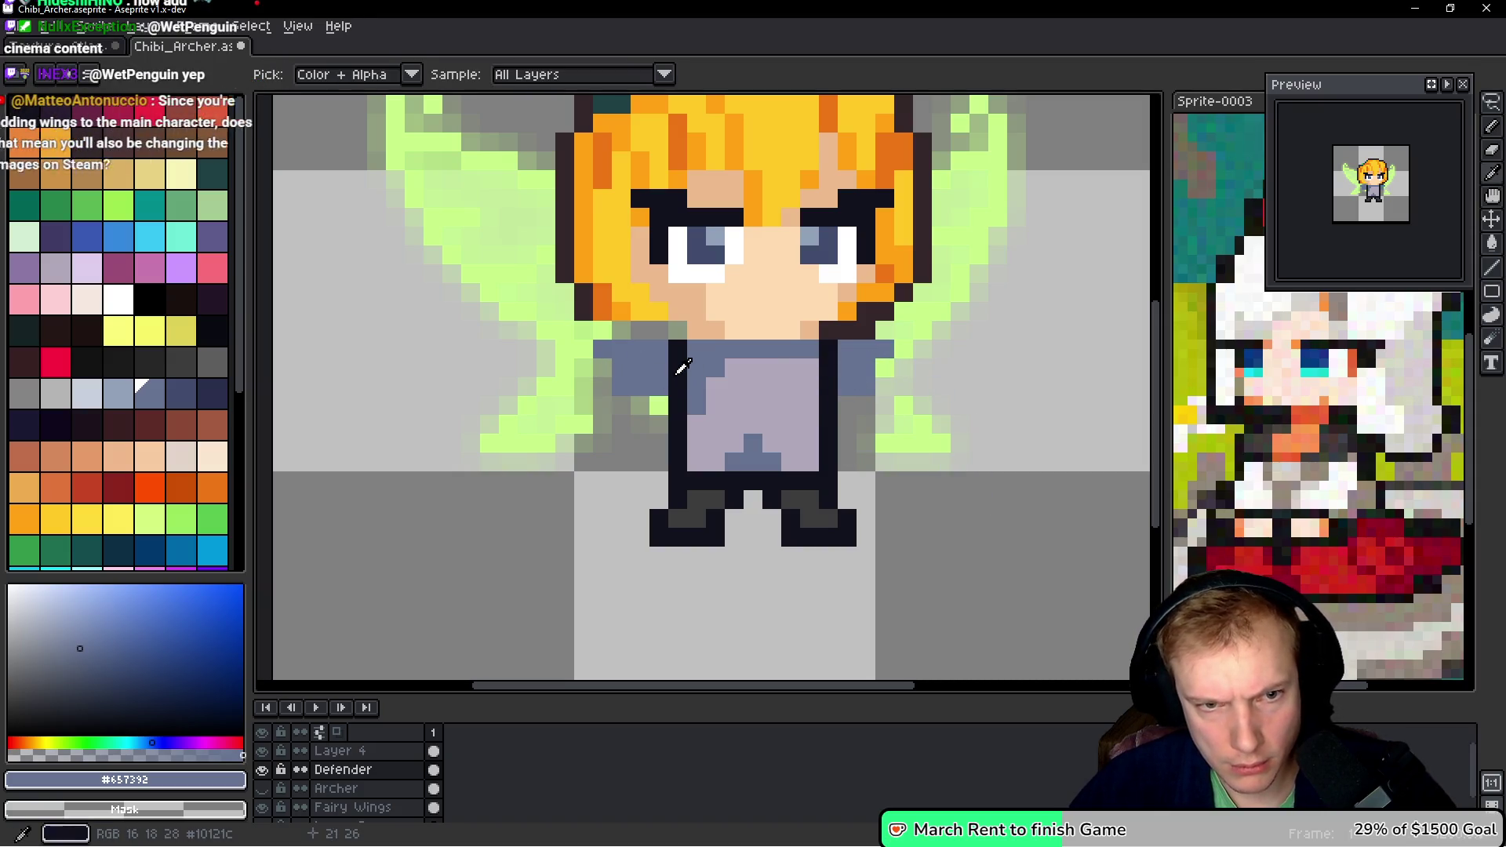
# - Outline the left sleeve underside and shoulder tops dark, then repaint the left shoulder blue-grey
pyautogui.keyDown('alt'); pyautogui.click(675, 363); pyautogui.keyUp('alt')
pyautogui.click(652, 399)
pyautogui.moveTo(652, 399)
pyautogui.mouseDown()
pyautogui.moveTo(605, 407)
pyautogui.moveTo(581, 349)
pyautogui.moveTo(679, 333)
pyautogui.mouseUp()
pyautogui.moveTo(902, 332)
pyautogui.mouseDown()
pyautogui.moveTo(885, 333)
pyautogui.moveTo(902, 350)
pyautogui.mouseUp()
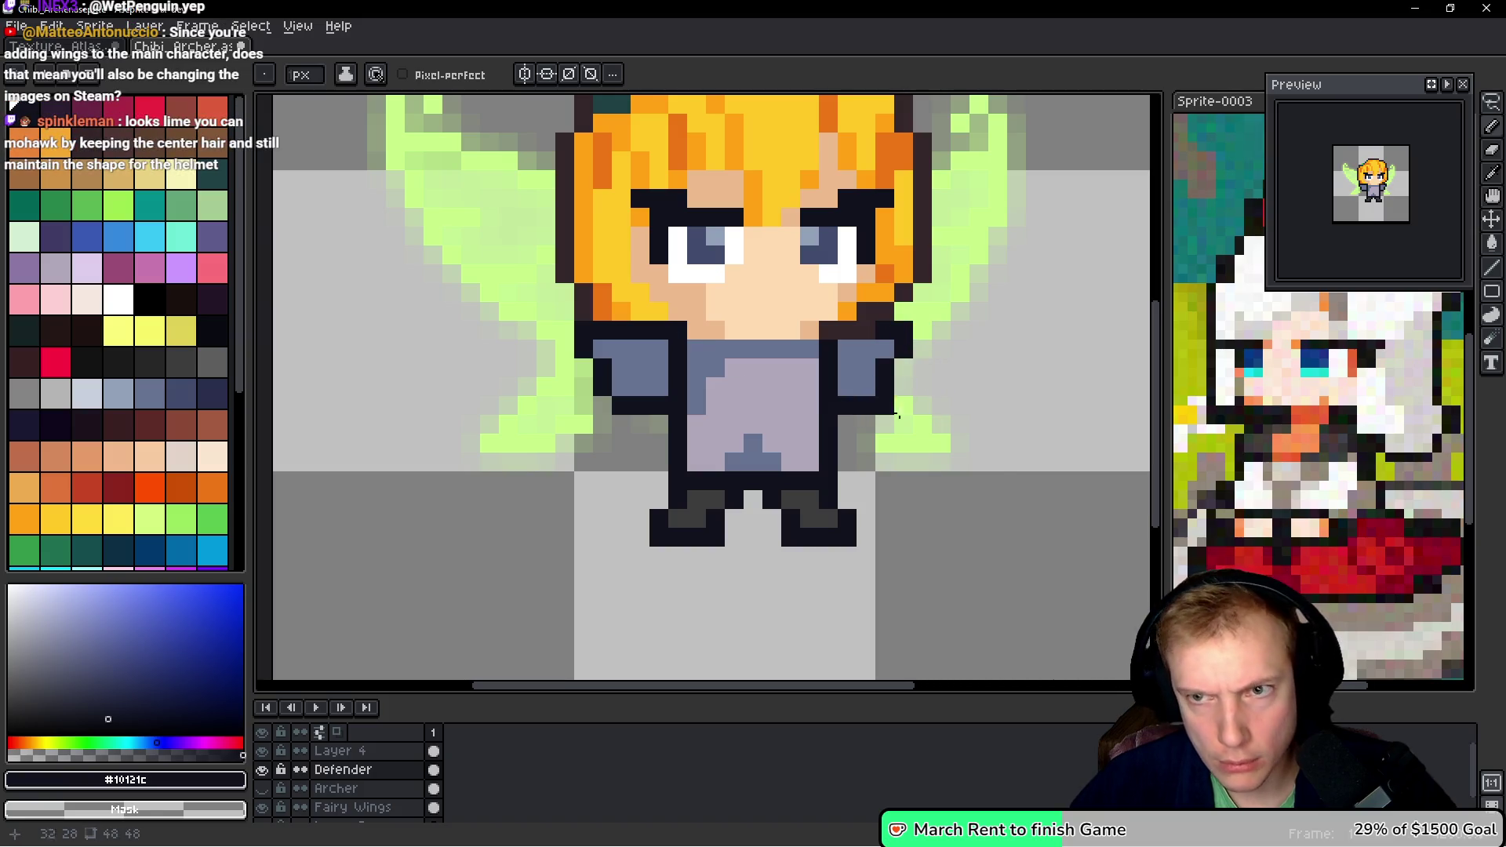
pyautogui.keyDown('alt'); pyautogui.click(679, 353); pyautogui.keyUp('alt')
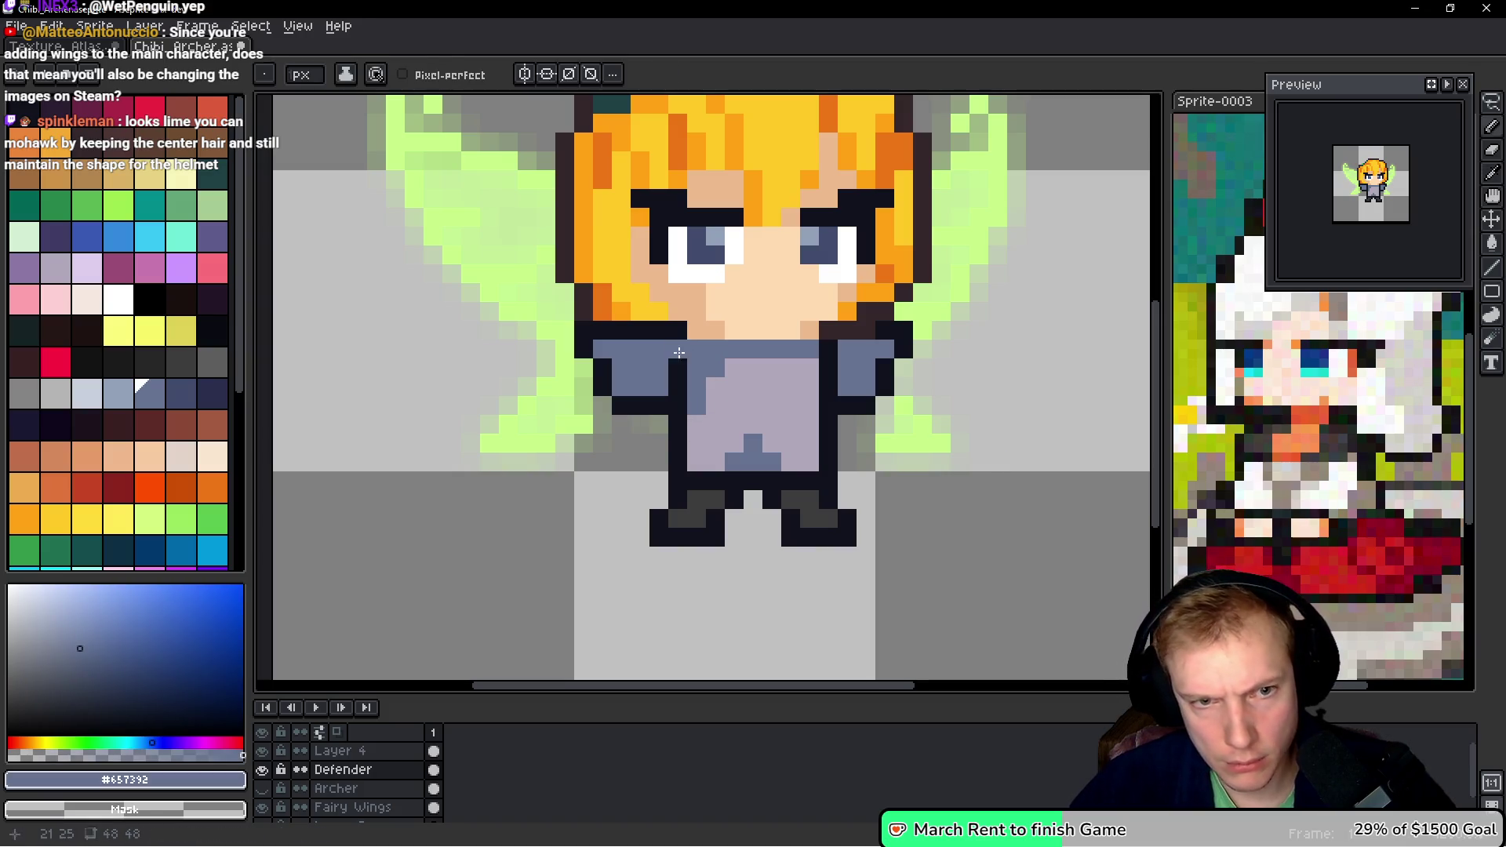
pyautogui.moveTo(679, 353); pyautogui.dragTo(679, 393)
# - Lasso-shift the left shoulder one pixel right and nudge the torso's right edge
pyautogui.press('q')
pyautogui.moveTo(619, 346)
pyautogui.mouseDown()
pyautogui.moveTo(571, 330)
pyautogui.moveTo(650, 383)
pyautogui.mouseUp()
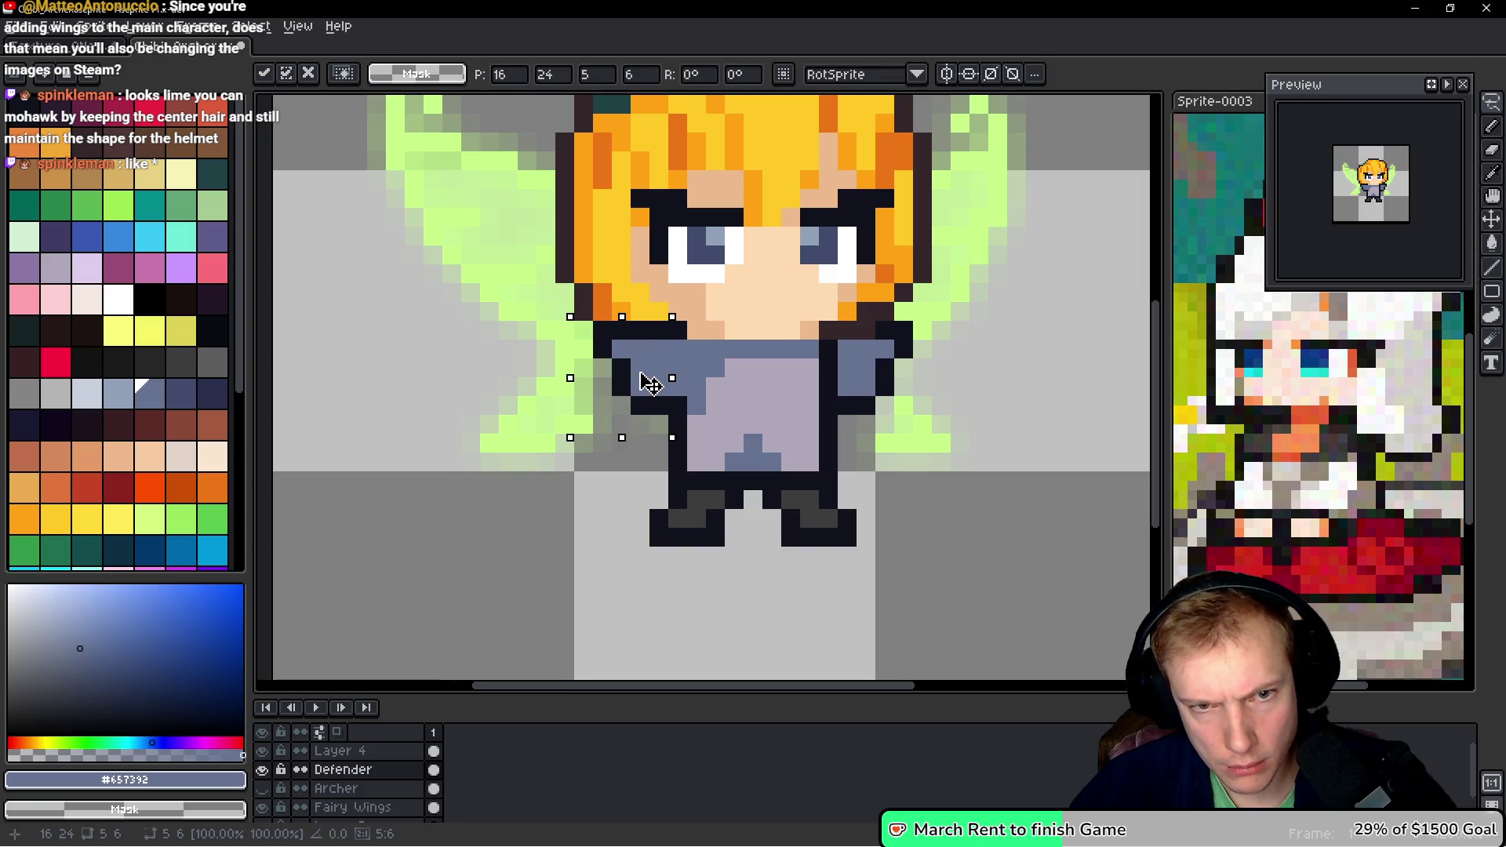
pyautogui.press('Return')
pyautogui.moveTo(904, 384)
pyautogui.mouseDown()
pyautogui.moveTo(863, 430)
pyautogui.moveTo(942, 347)
pyautogui.moveTo(873, 337)
pyautogui.moveTo(903, 386)
pyautogui.moveTo(895, 353)
pyautogui.mouseUp()
pyautogui.press('Return')
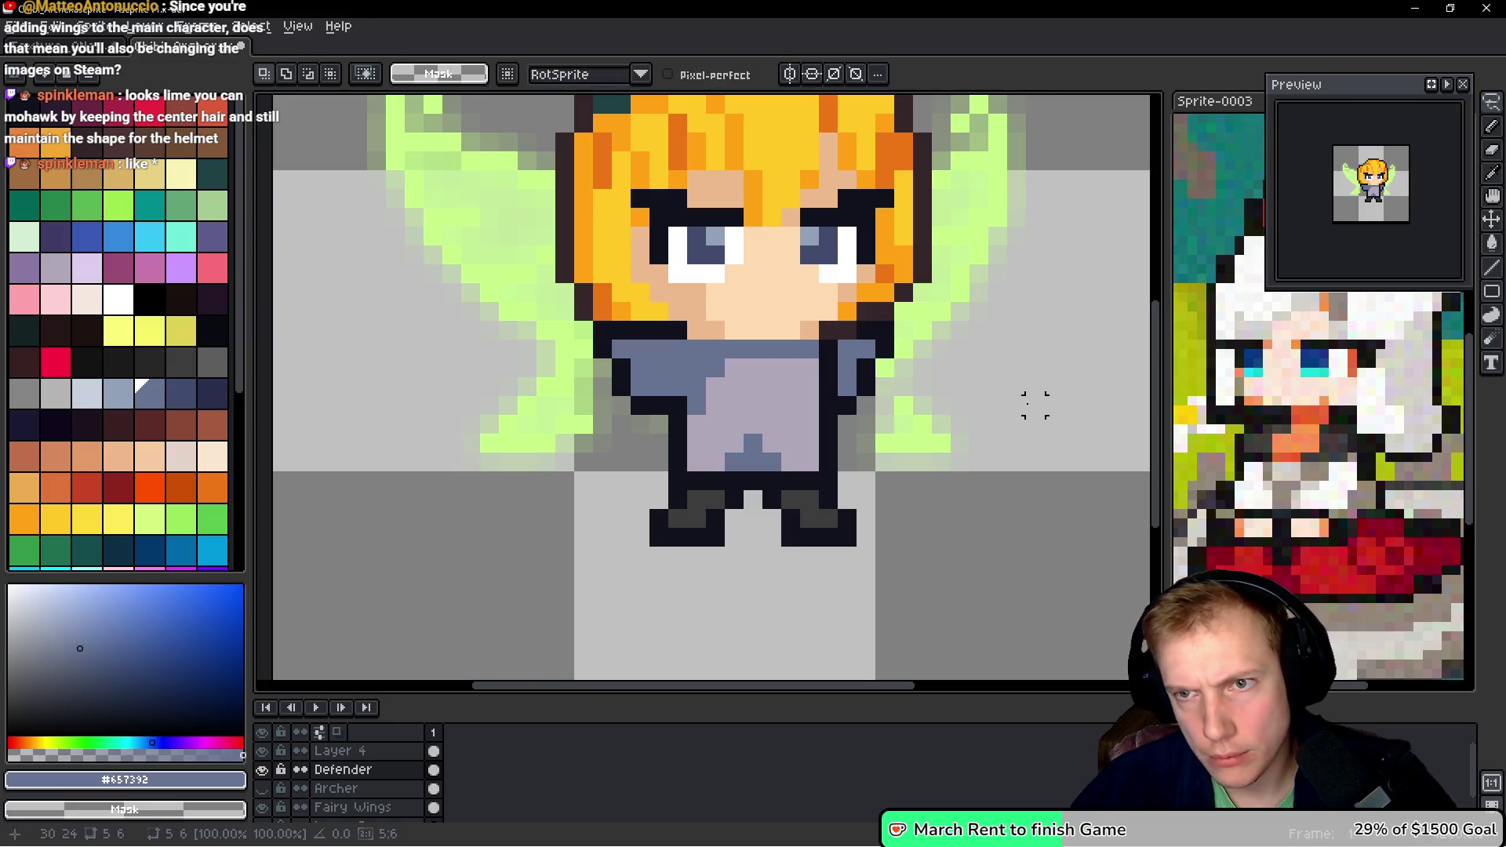
pyautogui.press('b')
# - Sample the torso colours and paint two torso pixels light purple
pyautogui.keyDown('alt'); pyautogui.click(780, 399); pyautogui.keyUp('alt')
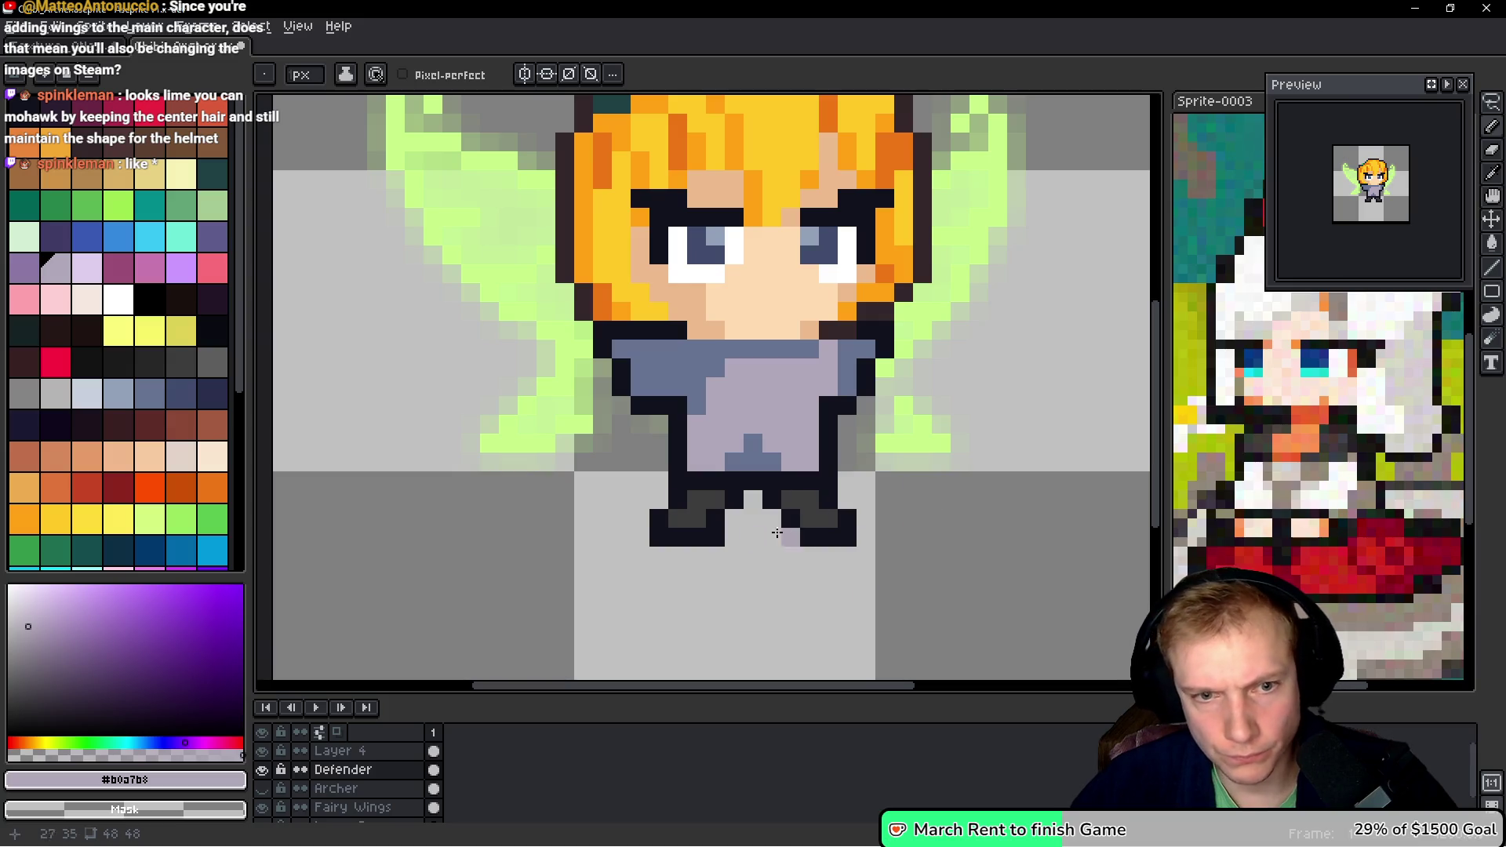
pyautogui.press('alt')
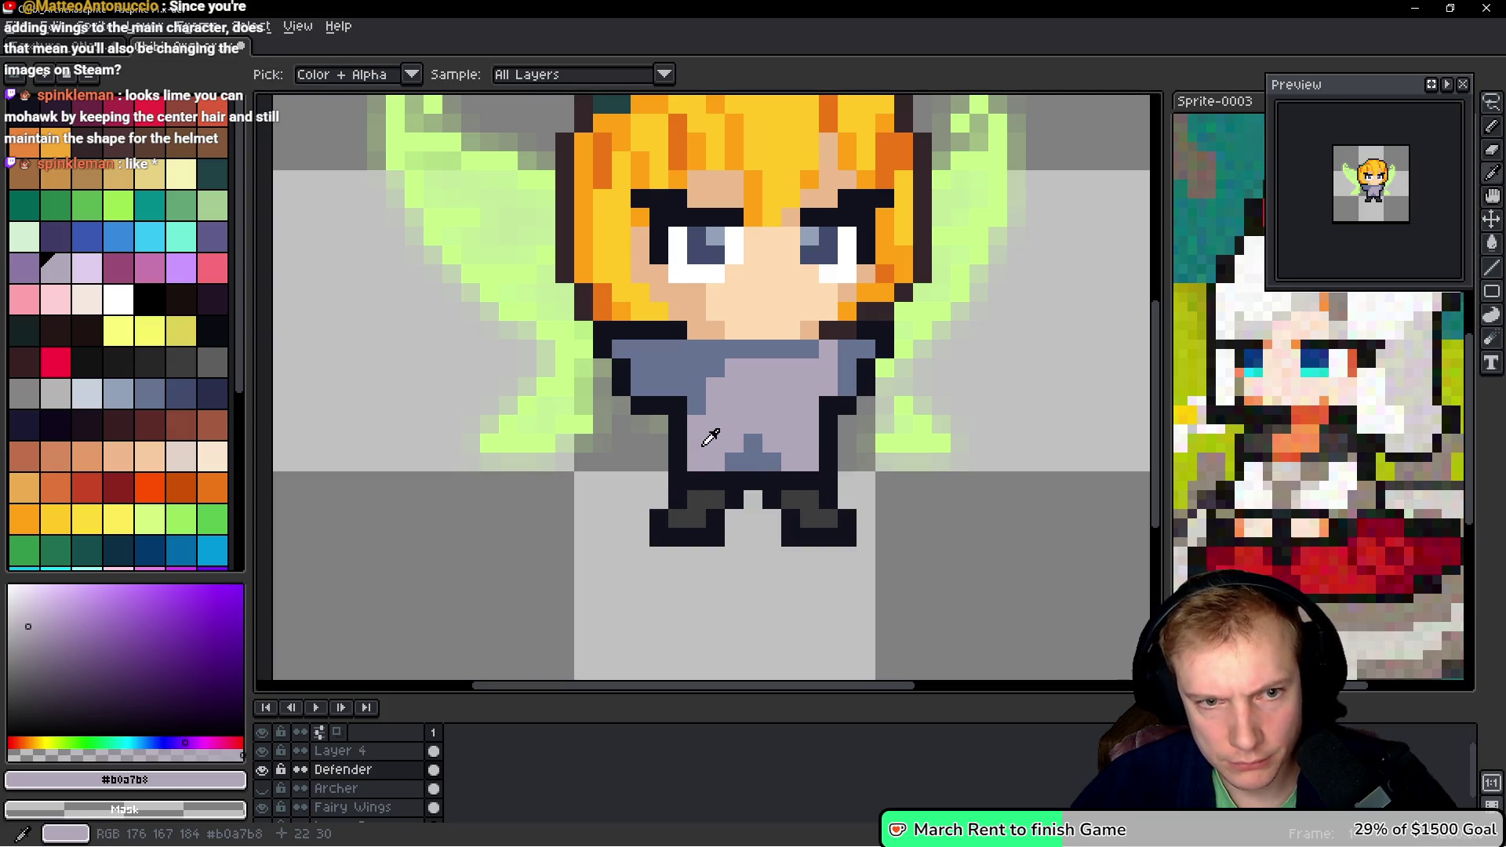
pyautogui.keyDown('alt'); pyautogui.click(692, 410); pyautogui.keyUp('alt')
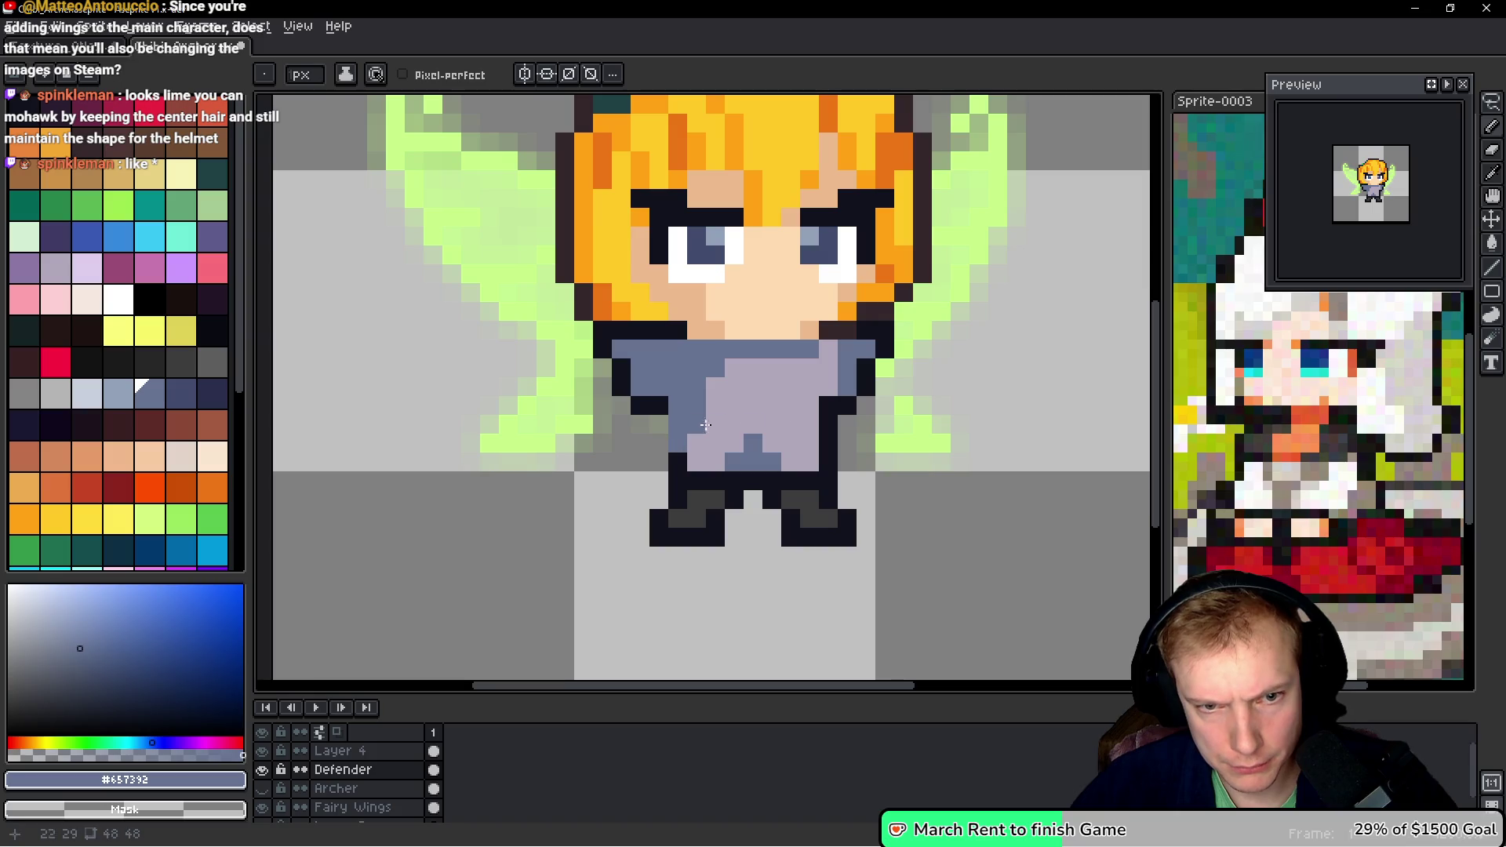
pyautogui.keyDown('alt'); pyautogui.click(657, 404); pyautogui.keyUp('alt')
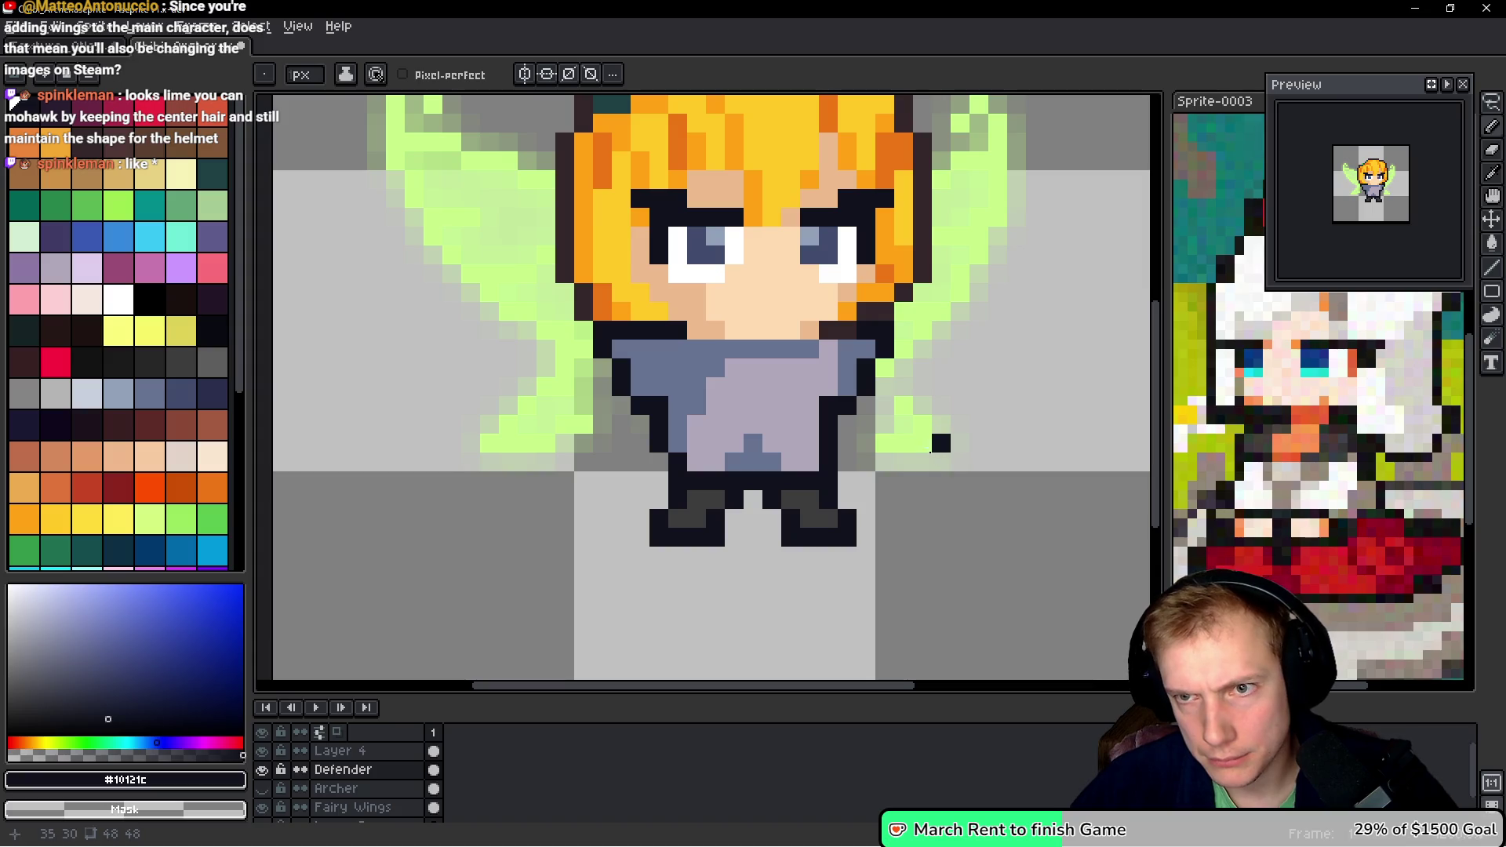
pyautogui.keyDown('alt'); pyautogui.click(711, 370); pyautogui.keyUp('alt')
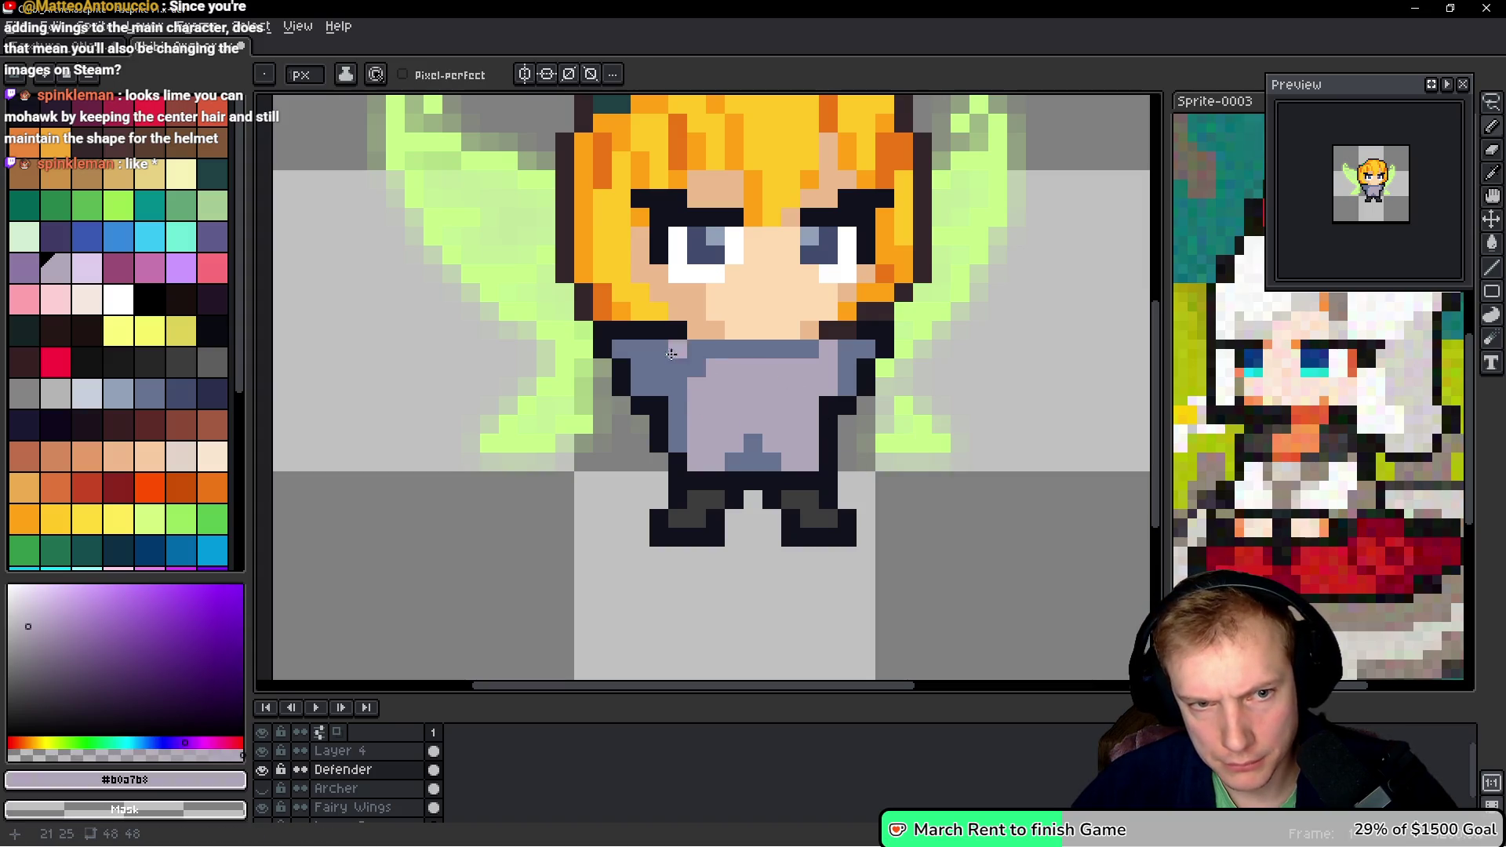
pyautogui.moveTo(658, 361)
pyautogui.mouseDown()
pyautogui.moveTo(689, 366)
pyautogui.moveTo(678, 386)
pyautogui.mouseUp()
# - Paint blue-grey fold shading down the middle, lower and right torso with light purple touch-ups
pyautogui.keyDown('alt'); pyautogui.click(757, 345); pyautogui.keyUp('alt')
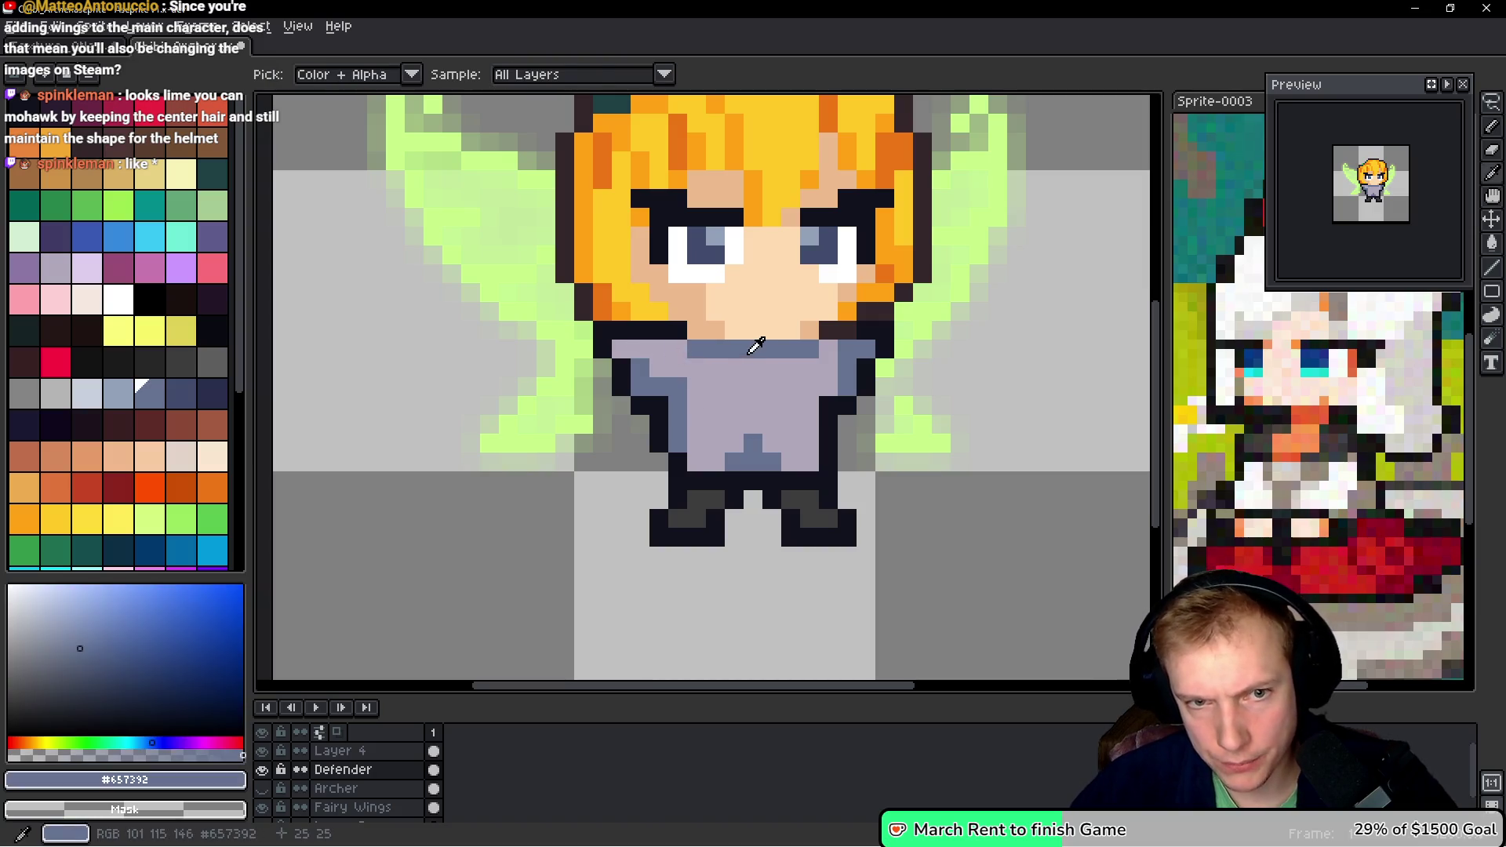
pyautogui.moveTo(772, 369); pyautogui.dragTo(772, 389)
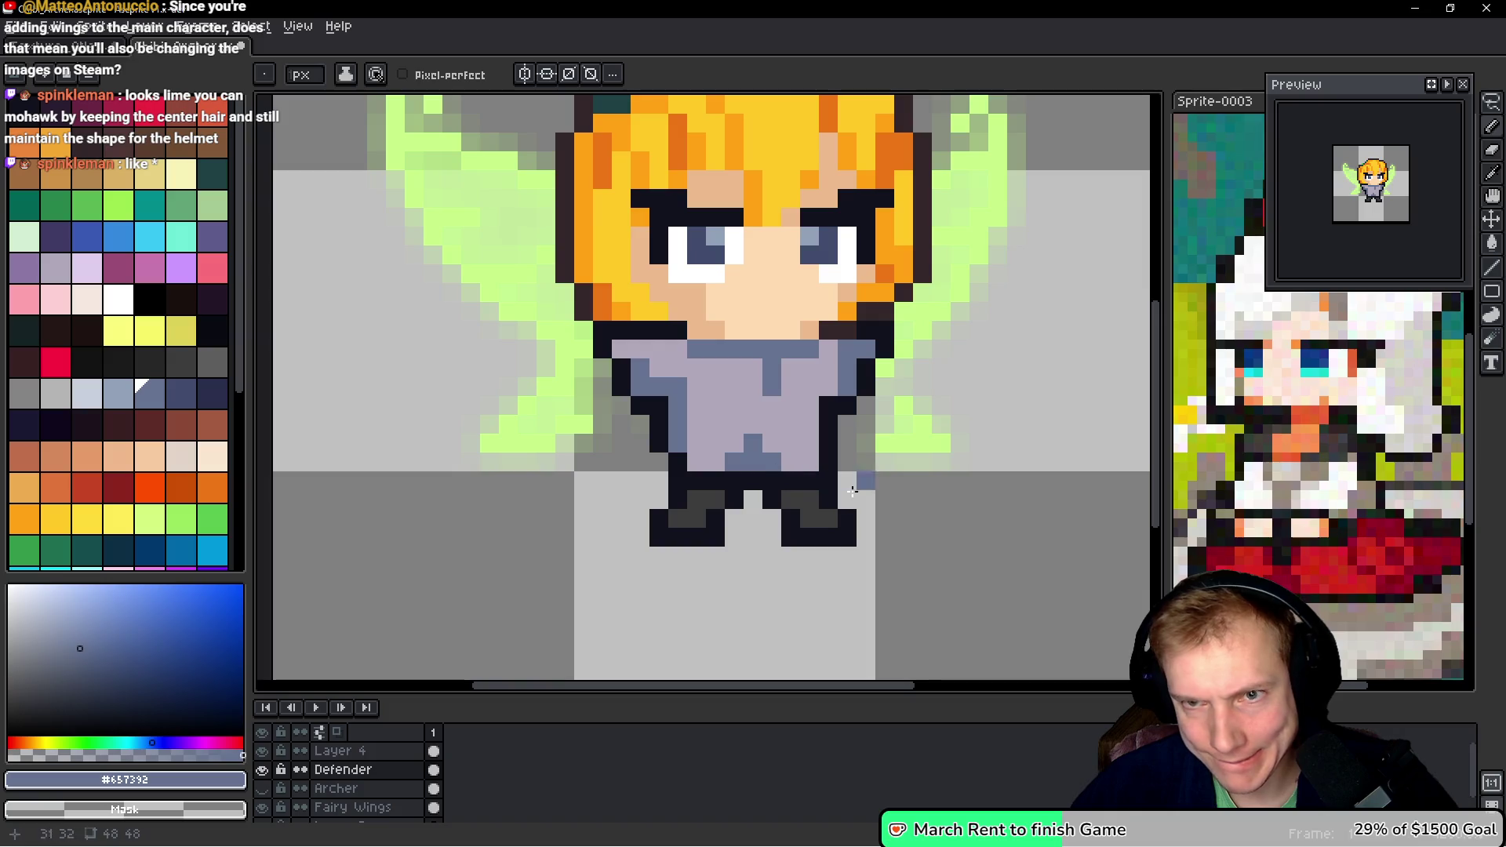
pyautogui.click(759, 422)
pyautogui.moveTo(771, 424)
pyautogui.mouseDown()
pyautogui.moveTo(734, 424)
pyautogui.moveTo(723, 464)
pyautogui.moveTo(772, 465)
pyautogui.moveTo(695, 462)
pyautogui.mouseUp()
pyautogui.click(735, 444)
pyautogui.keyDown('alt'); pyautogui.click(733, 403); pyautogui.keyUp('alt')
pyautogui.click(751, 444)
pyautogui.keyDown('alt'); pyautogui.click(763, 424); pyautogui.keyUp('alt')
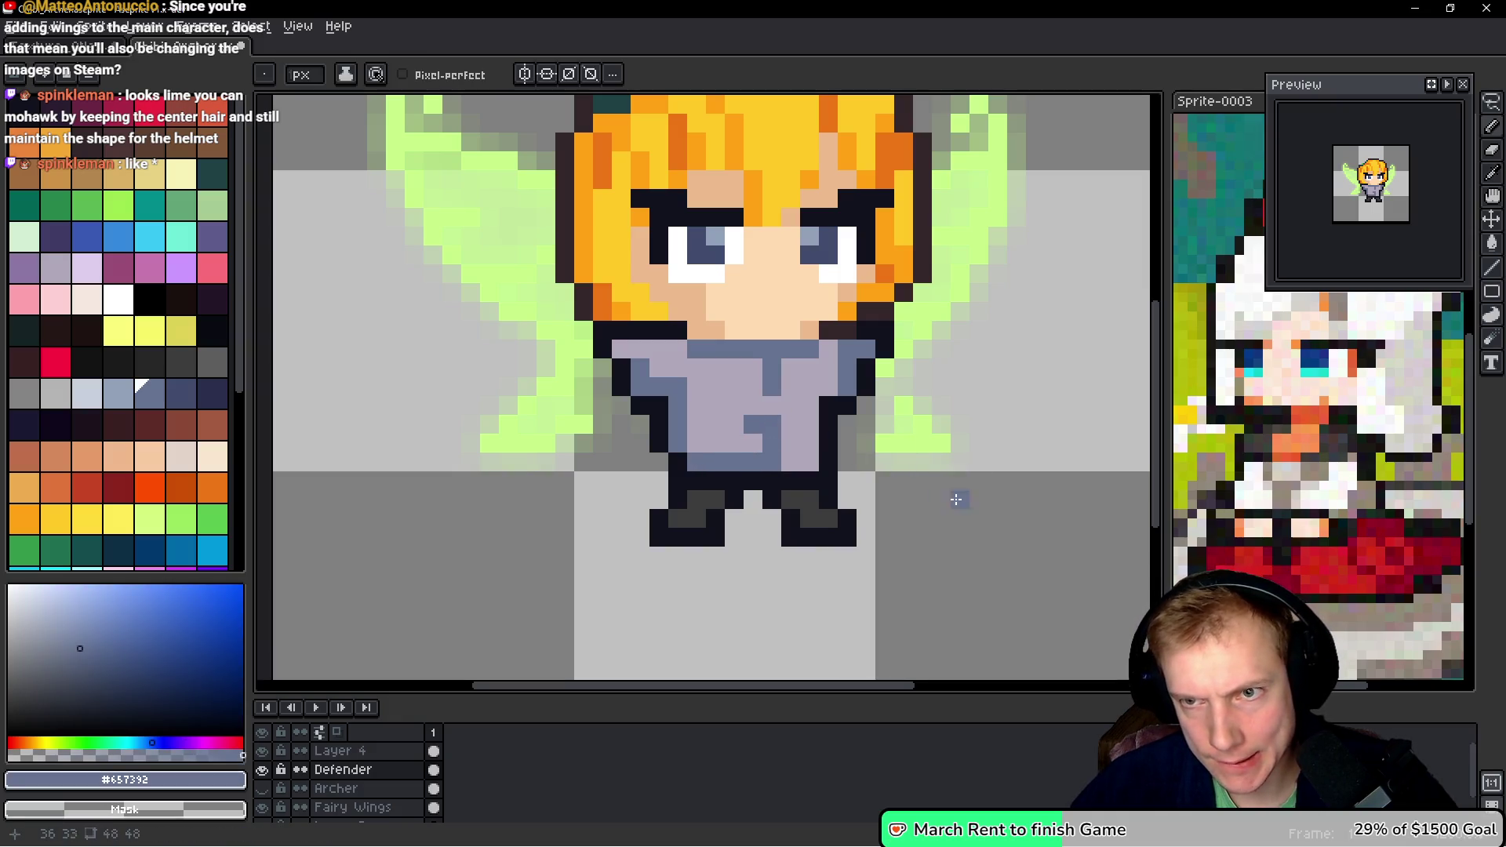
pyautogui.click(812, 421)
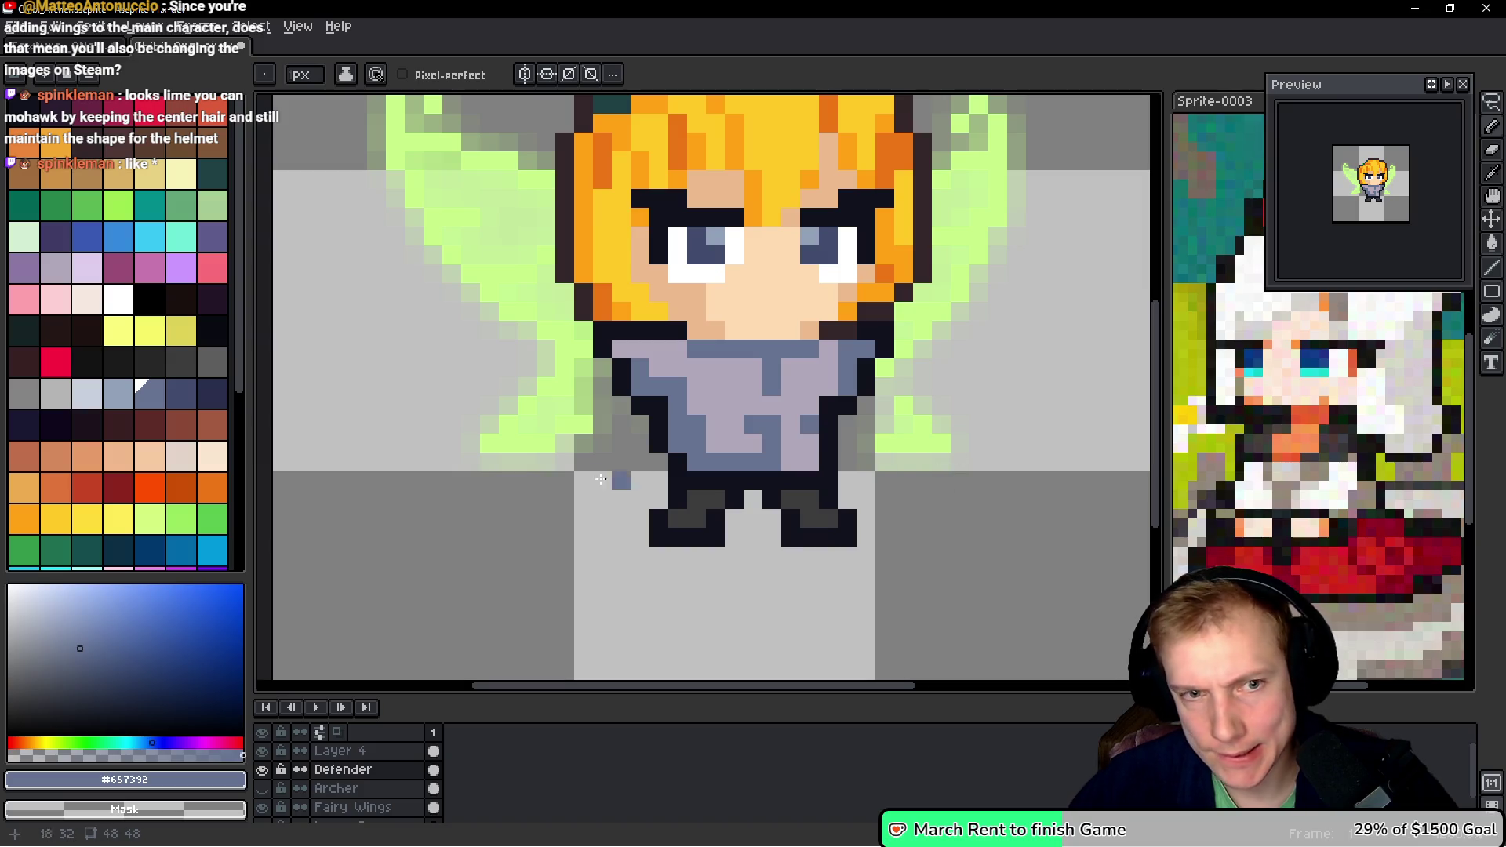
# - Paint skin-tone arms and hands on both sides of the torso
pyautogui.keyDown('alt'); pyautogui.click(753, 294); pyautogui.keyUp('alt')
pyautogui.moveTo(623, 406)
pyautogui.mouseDown()
pyautogui.moveTo(642, 425)
pyautogui.moveTo(640, 463)
pyautogui.mouseUp()
pyautogui.click(637, 460)
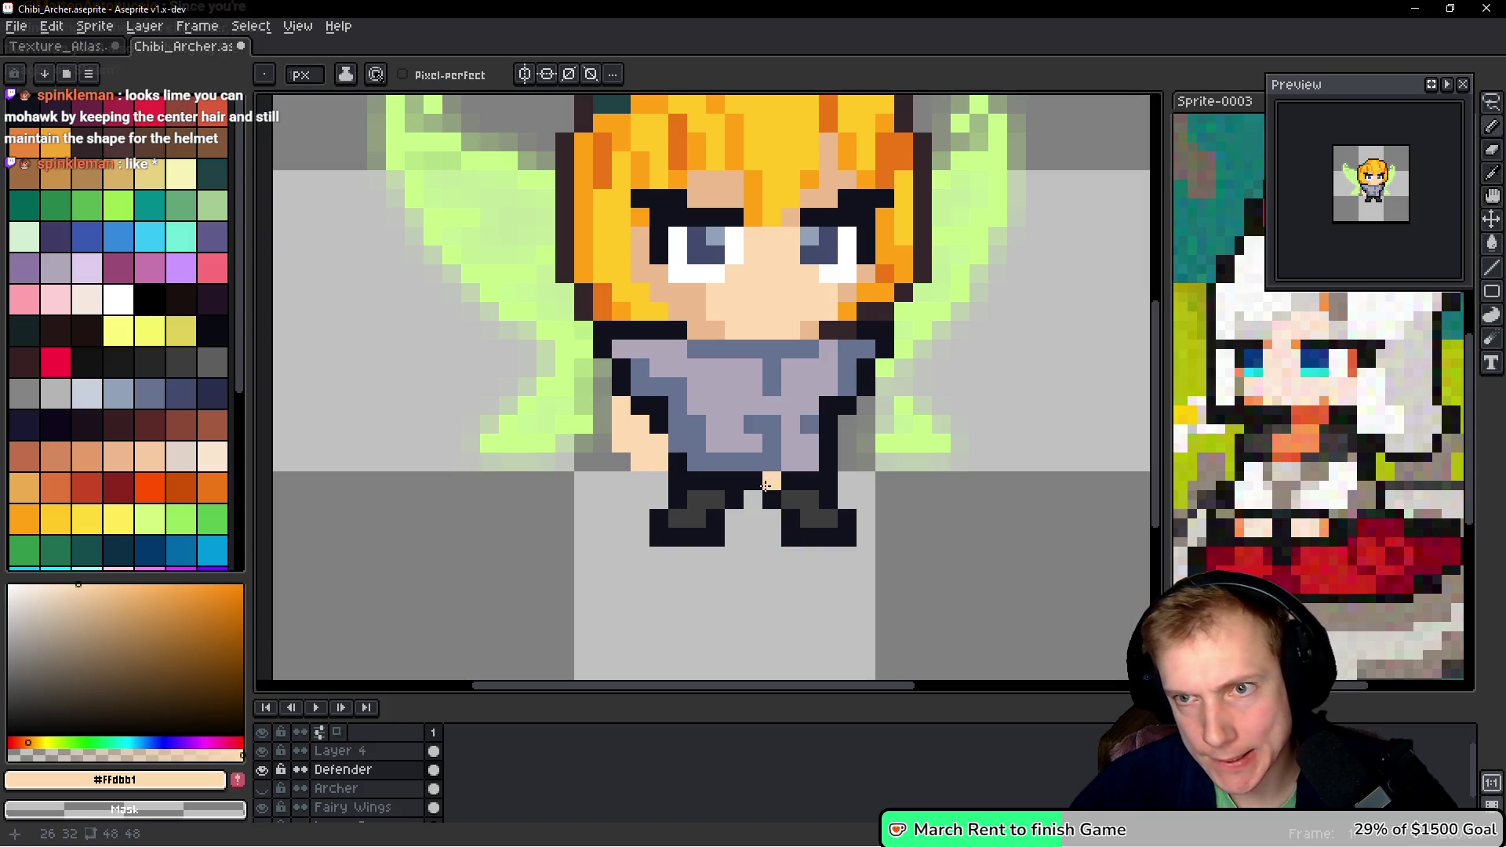
pyautogui.click(848, 429)
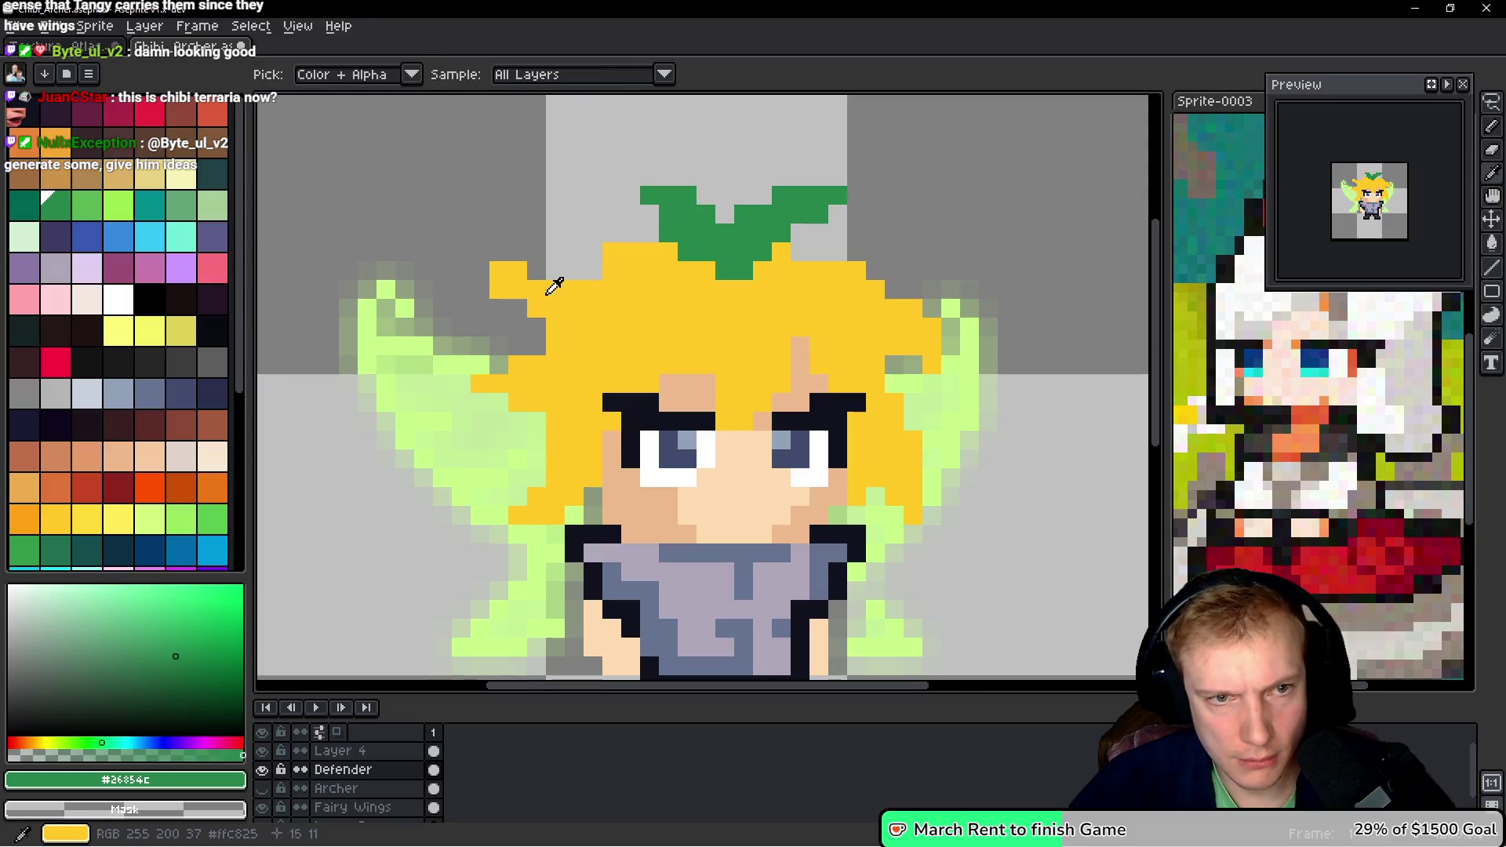
# - Erase the stray yellow hair pixel and add a yellow pixel near the right wing
pyautogui.click(535, 277)
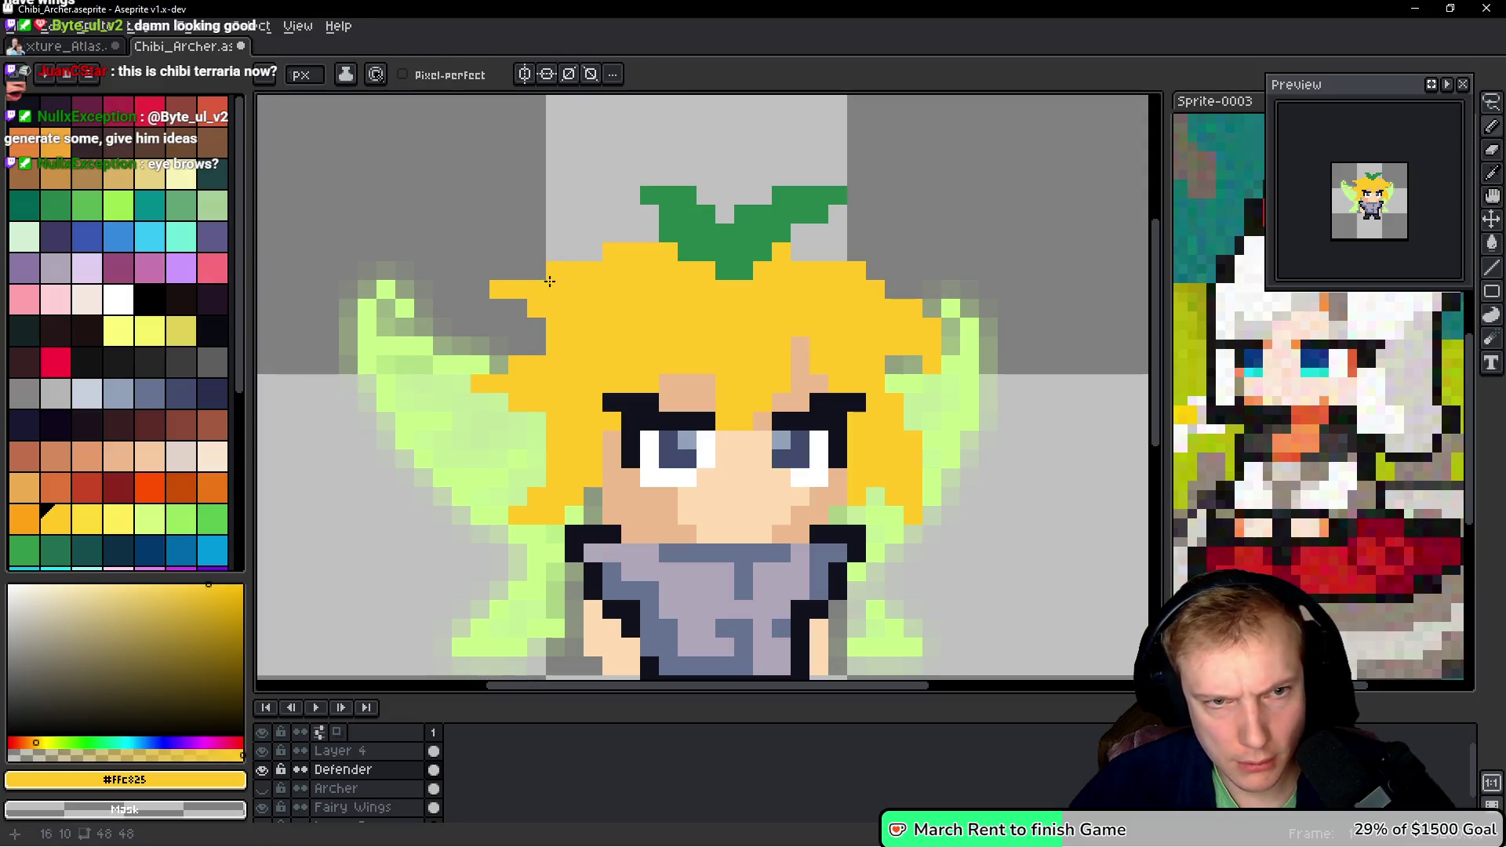
pyautogui.scroll(-3, 752, 361)
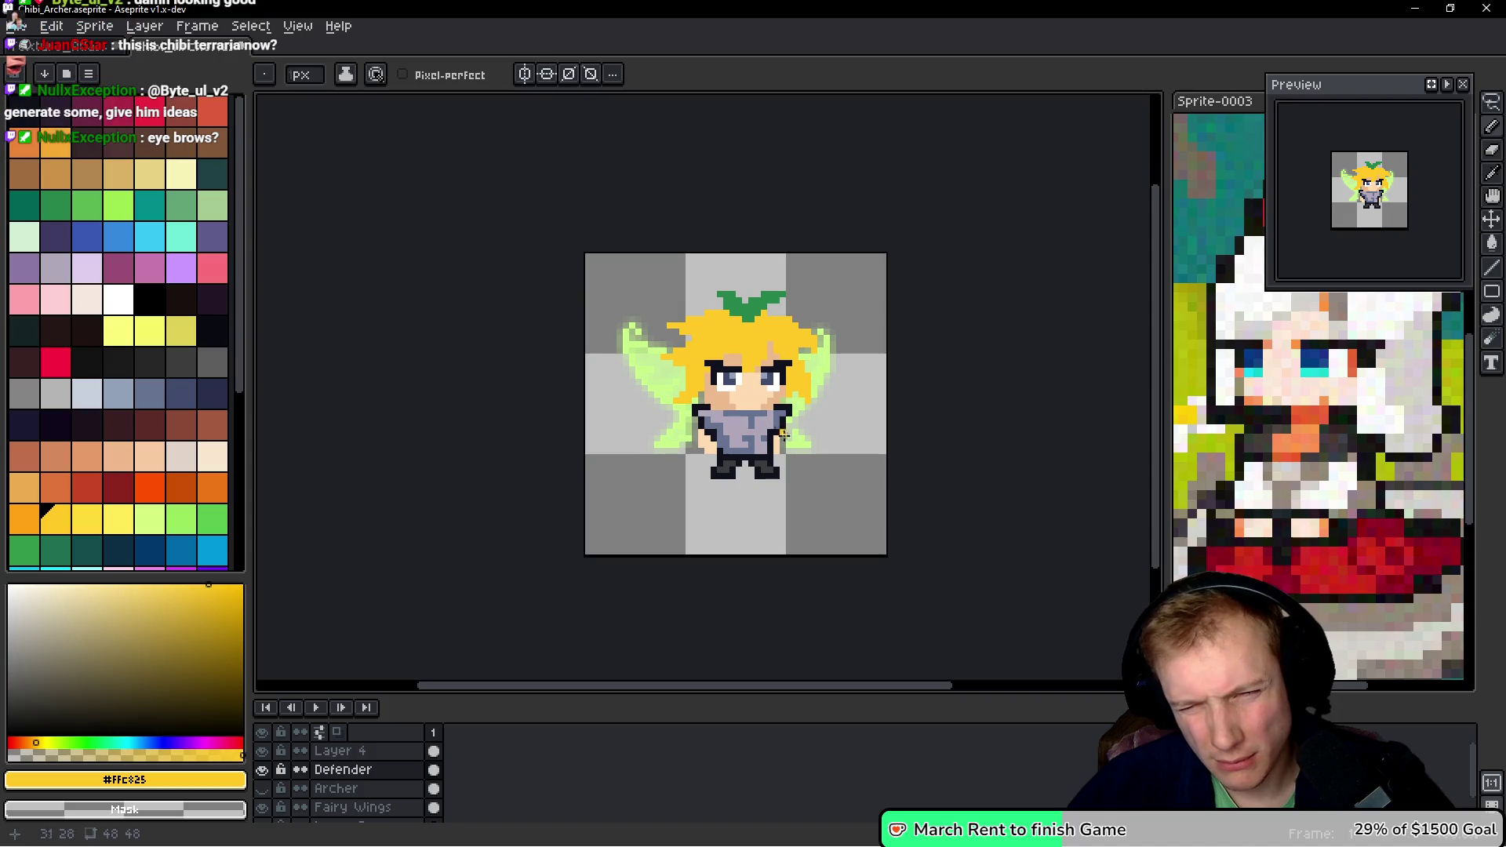
pyautogui.scroll(3, 810, 324)
pyautogui.click(811, 324)
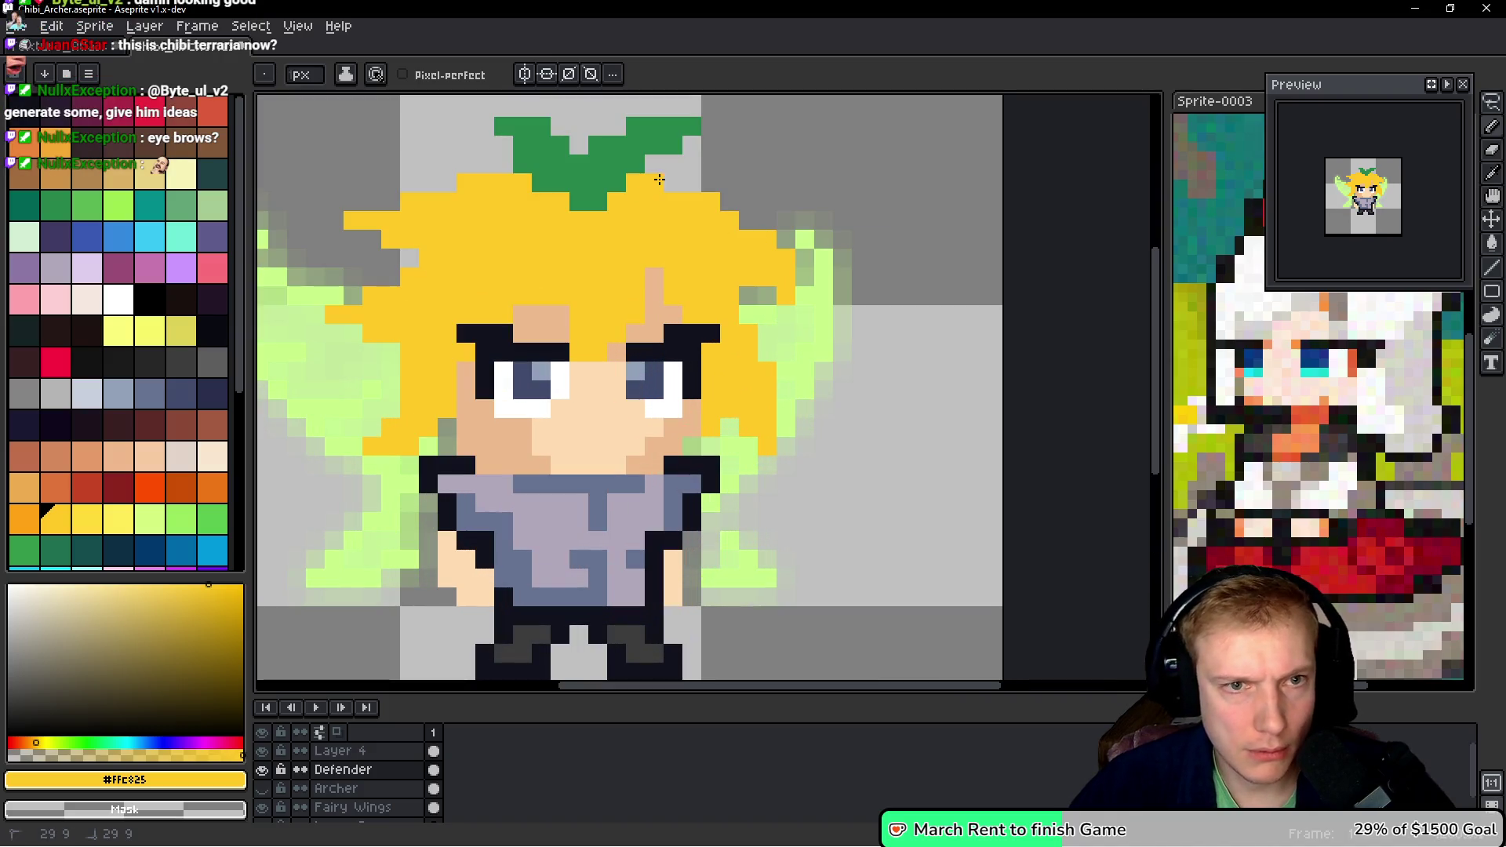
pyautogui.scroll(-3, 822, 294)
pyautogui.scroll(3, 810, 309)
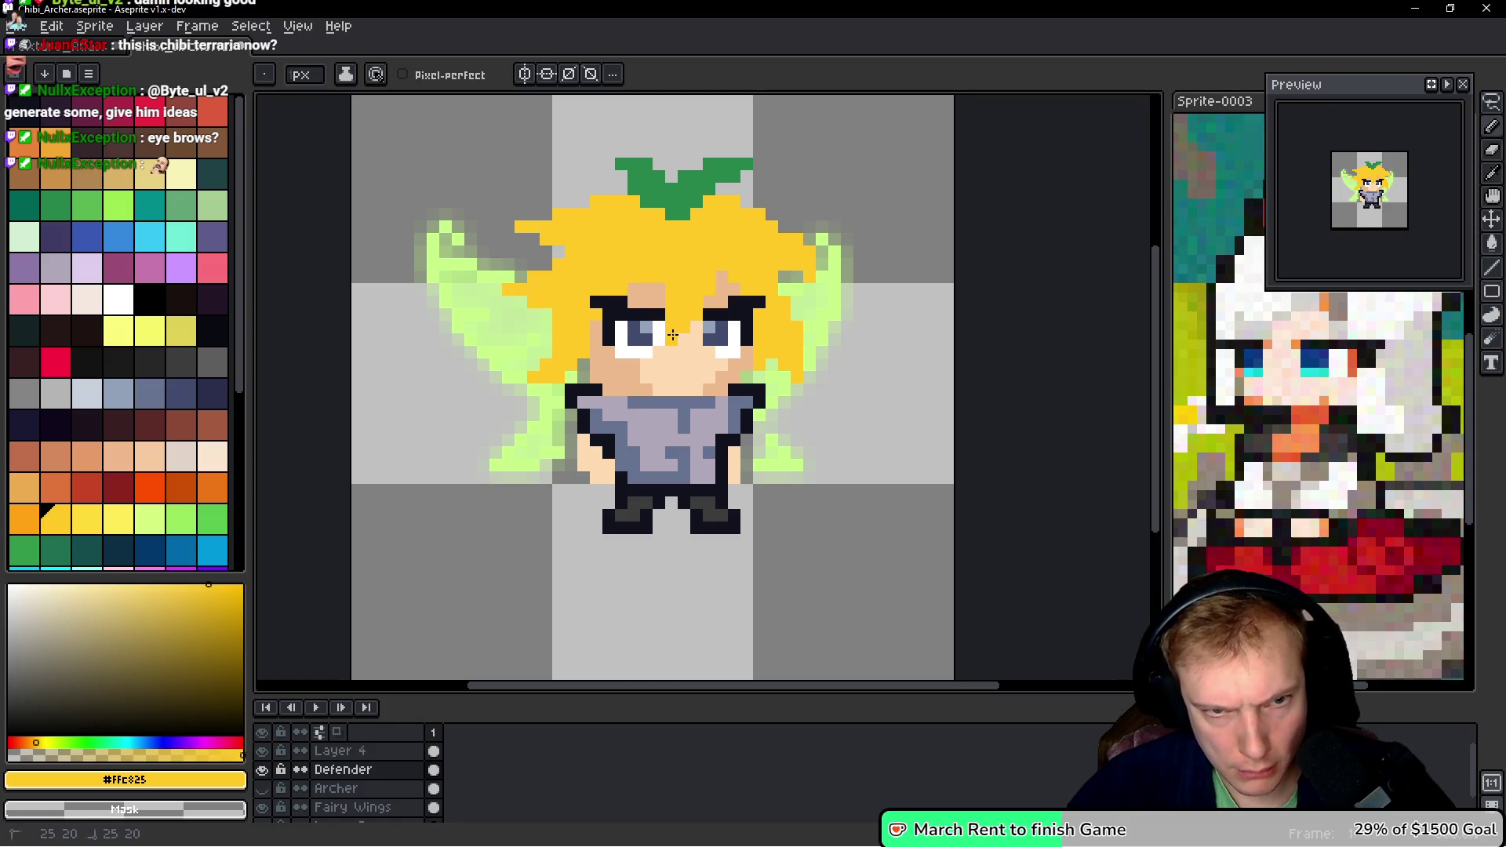
# - Try and undo a grey forehead mark, then sample the skin and hair yellow colours
pyautogui.moveTo(661, 298); pyautogui.dragTo(672, 324)
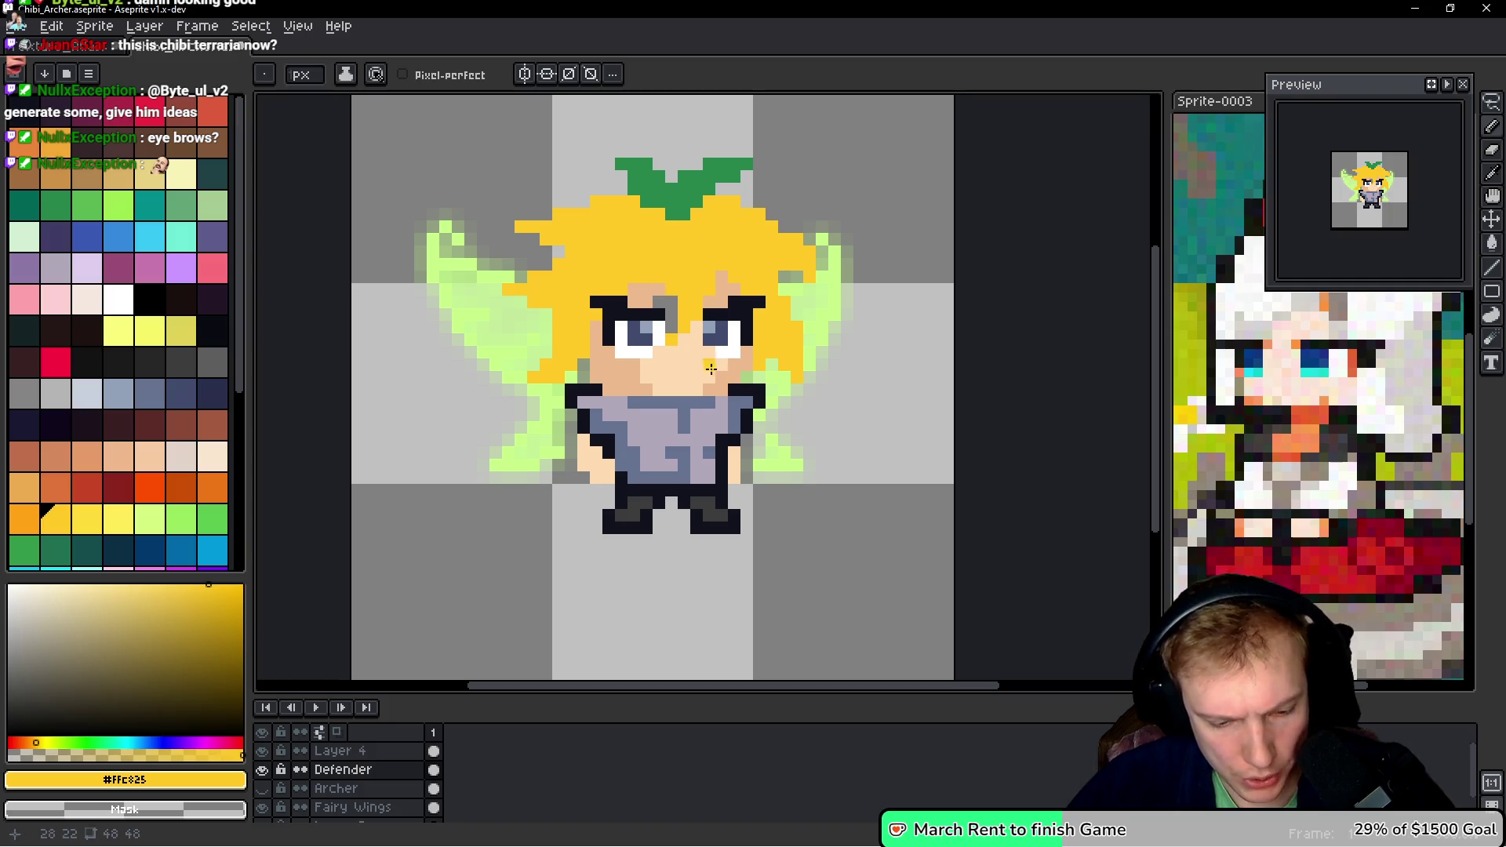
pyautogui.hotkey('ctrl', 'z')
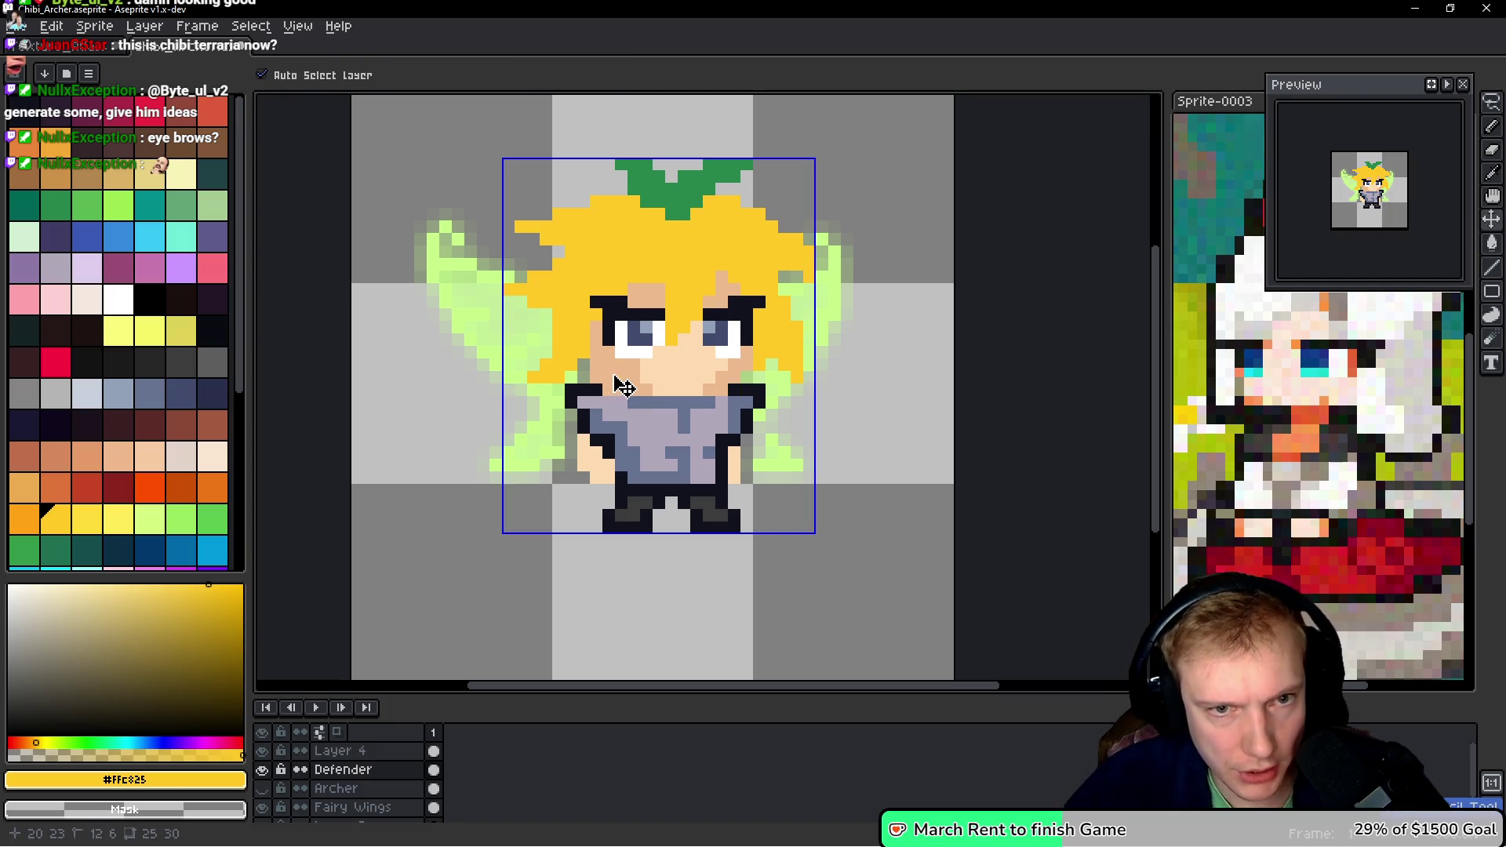
pyautogui.keyDown('alt'); pyautogui.click(655, 298); pyautogui.keyUp('alt')
pyautogui.scroll(1, 655, 298)
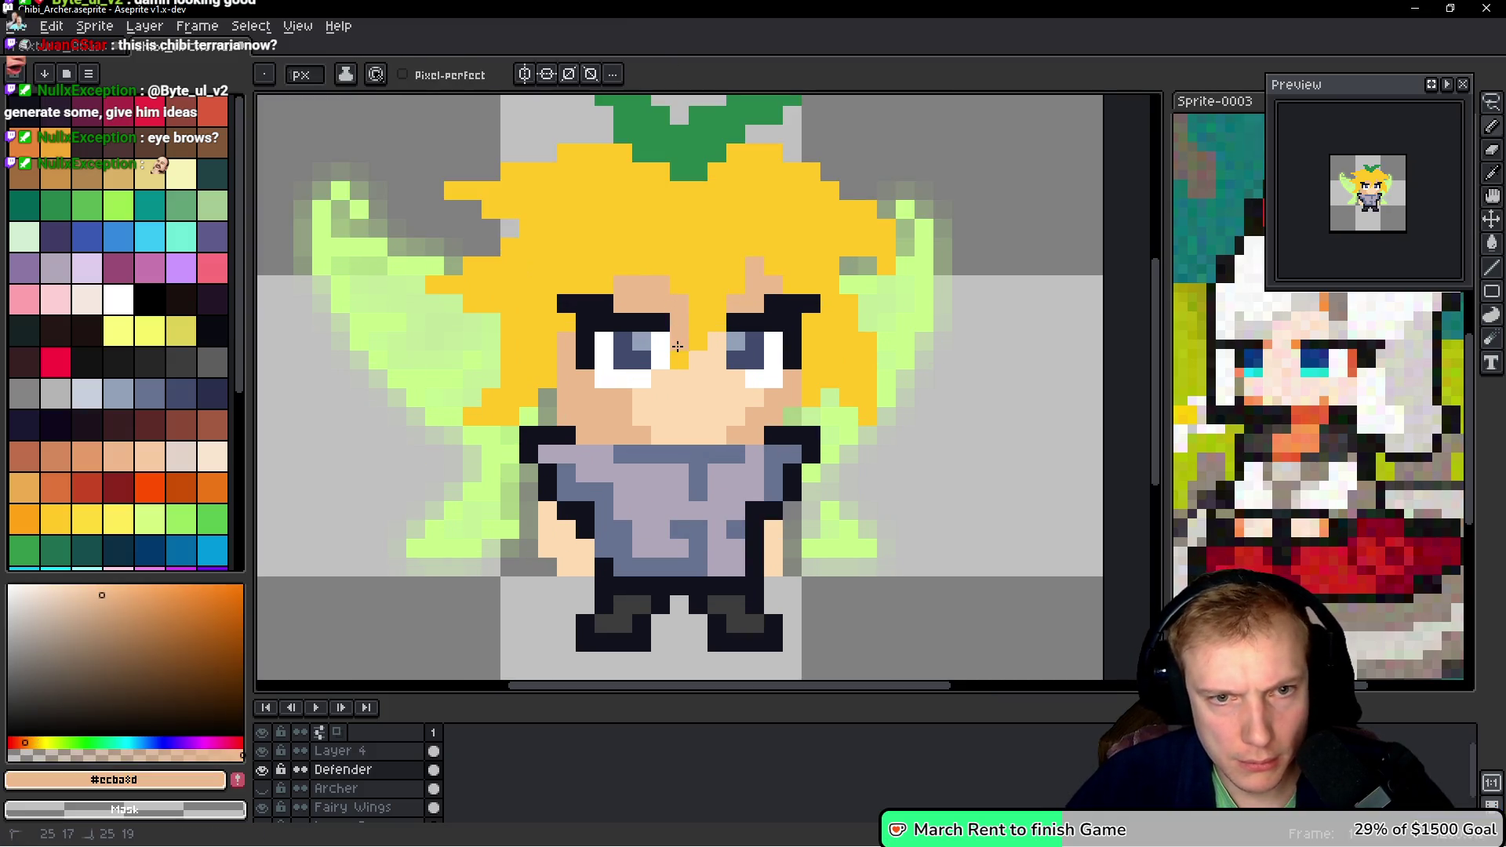
pyautogui.keyDown('alt'); pyautogui.click(723, 321); pyautogui.keyUp('alt')
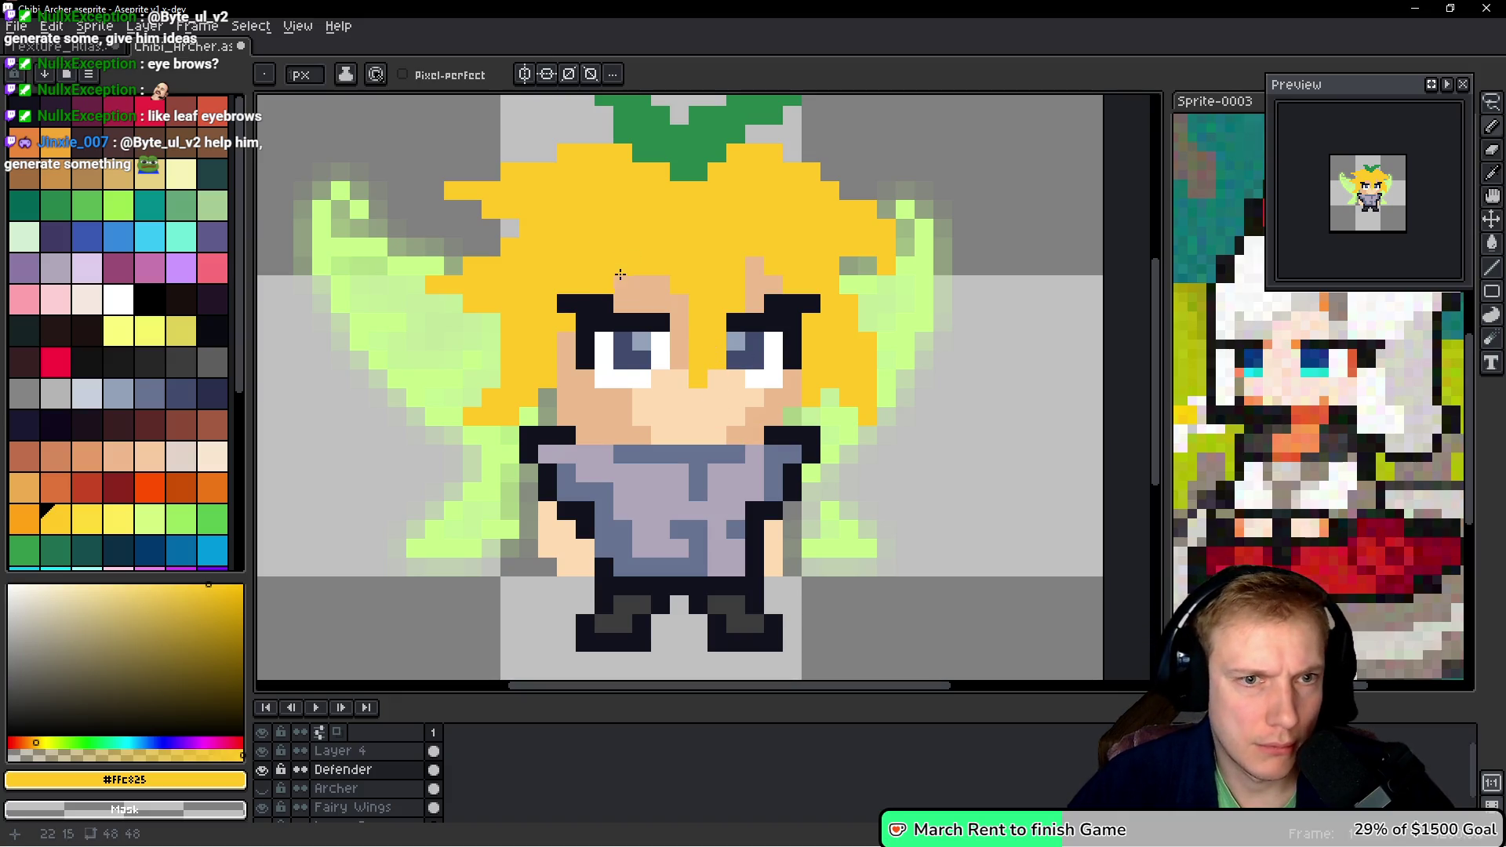
pyautogui.keyDown('alt'); pyautogui.click(632, 282); pyautogui.keyUp('alt')
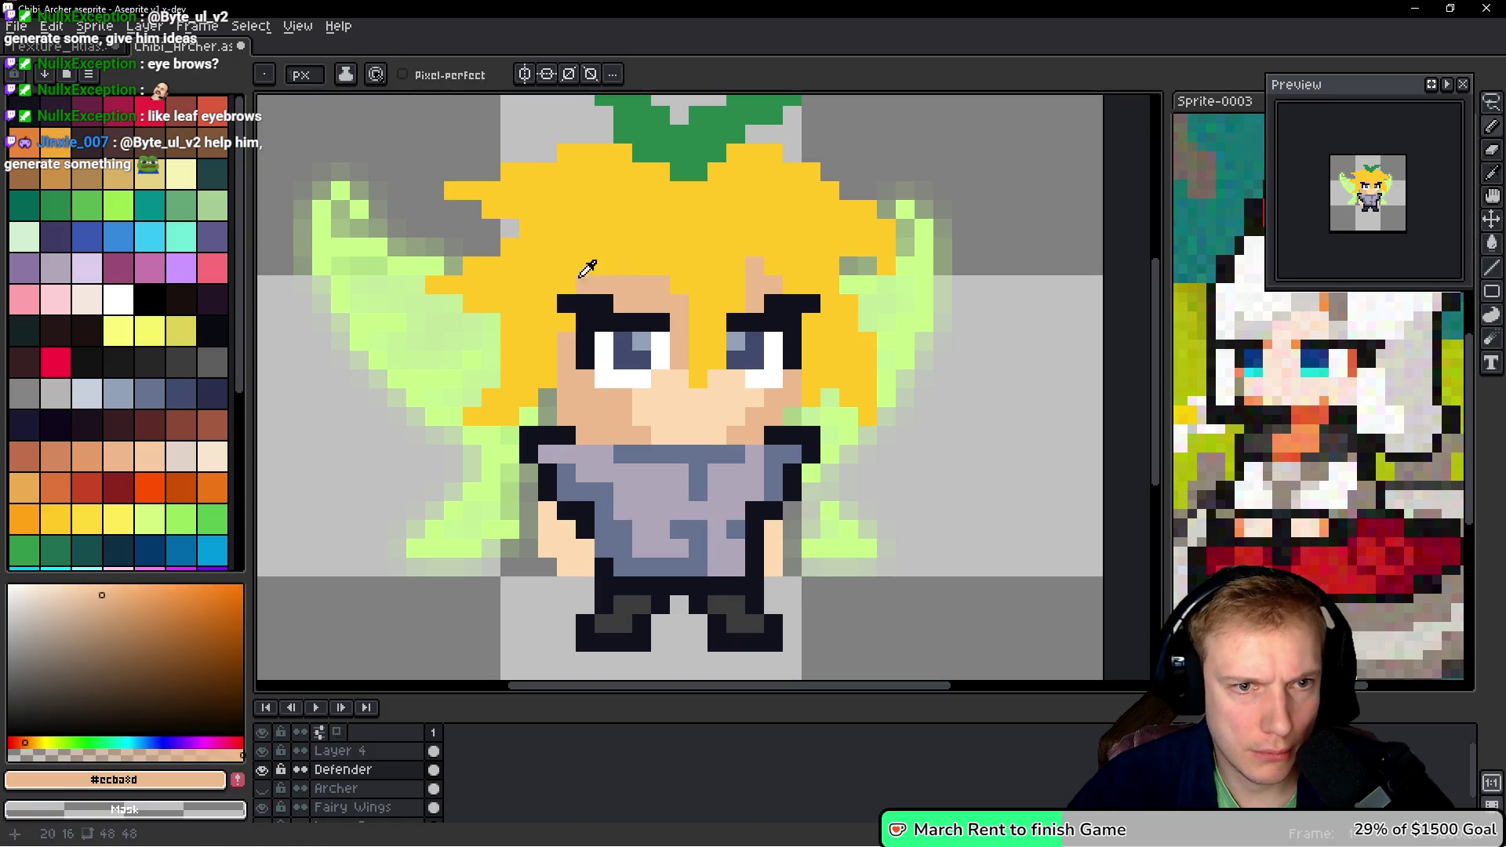
pyautogui.keyDown('alt'); pyautogui.click(587, 269); pyautogui.keyUp('alt')
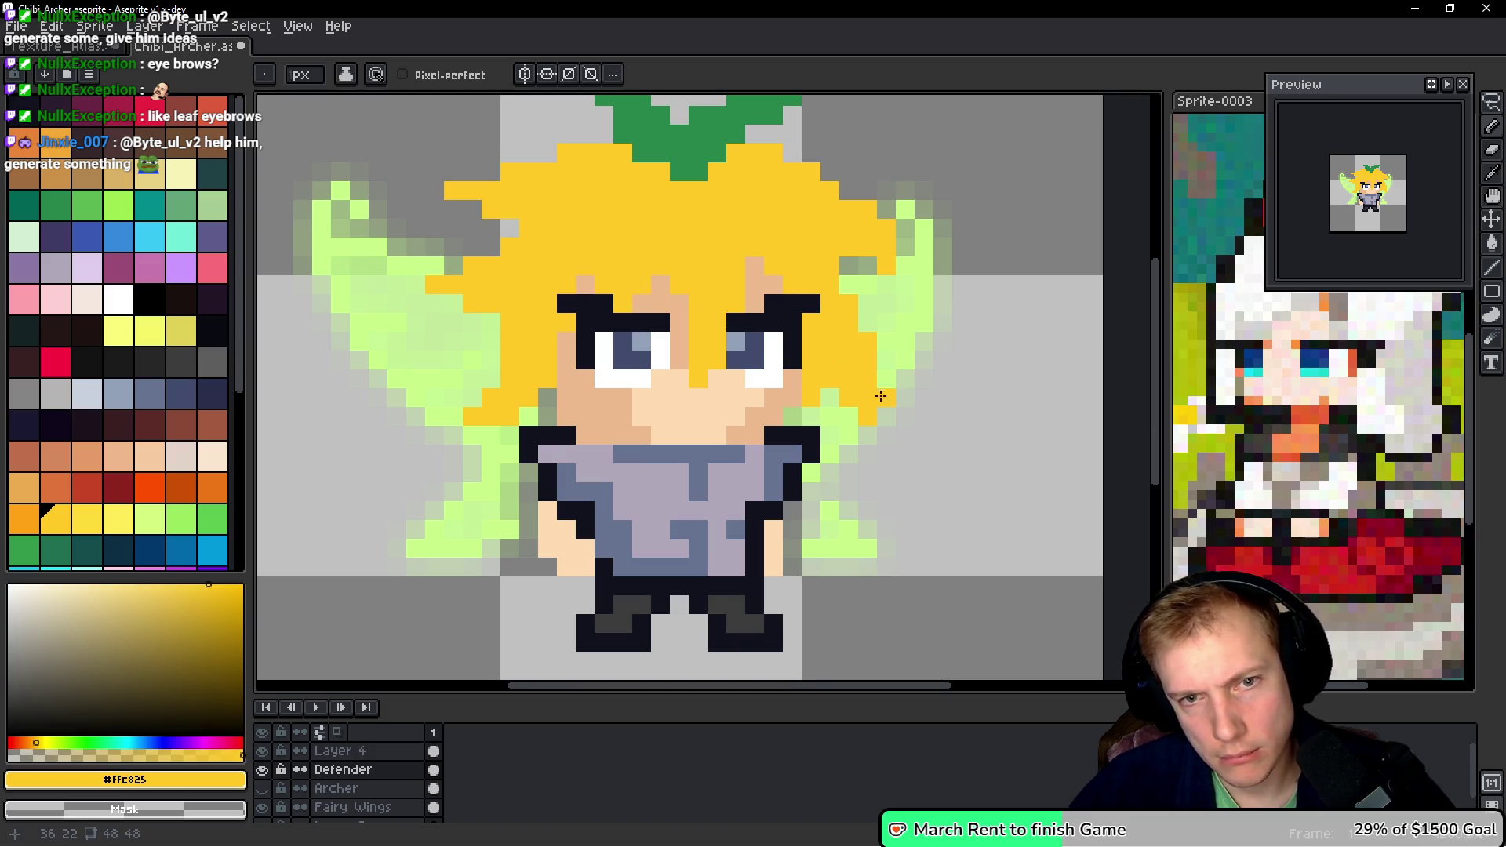
# - Add two dark outline pixels on the right cheek and a dark mouth pixel
pyautogui.scroll(-8, 881, 396)
pyautogui.scroll(4, 899, 352)
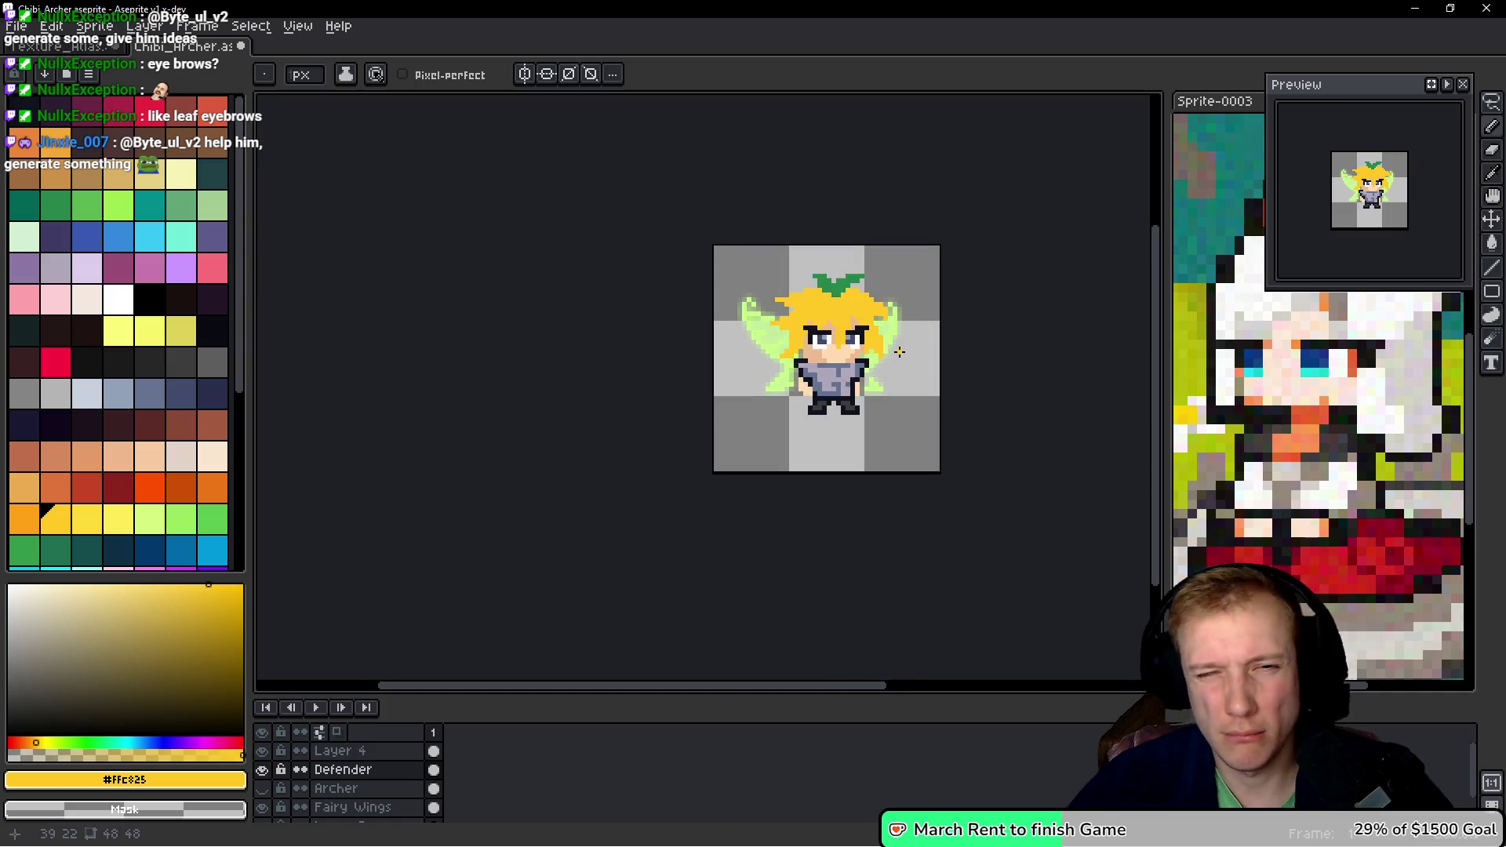
pyautogui.scroll(5, 890, 378)
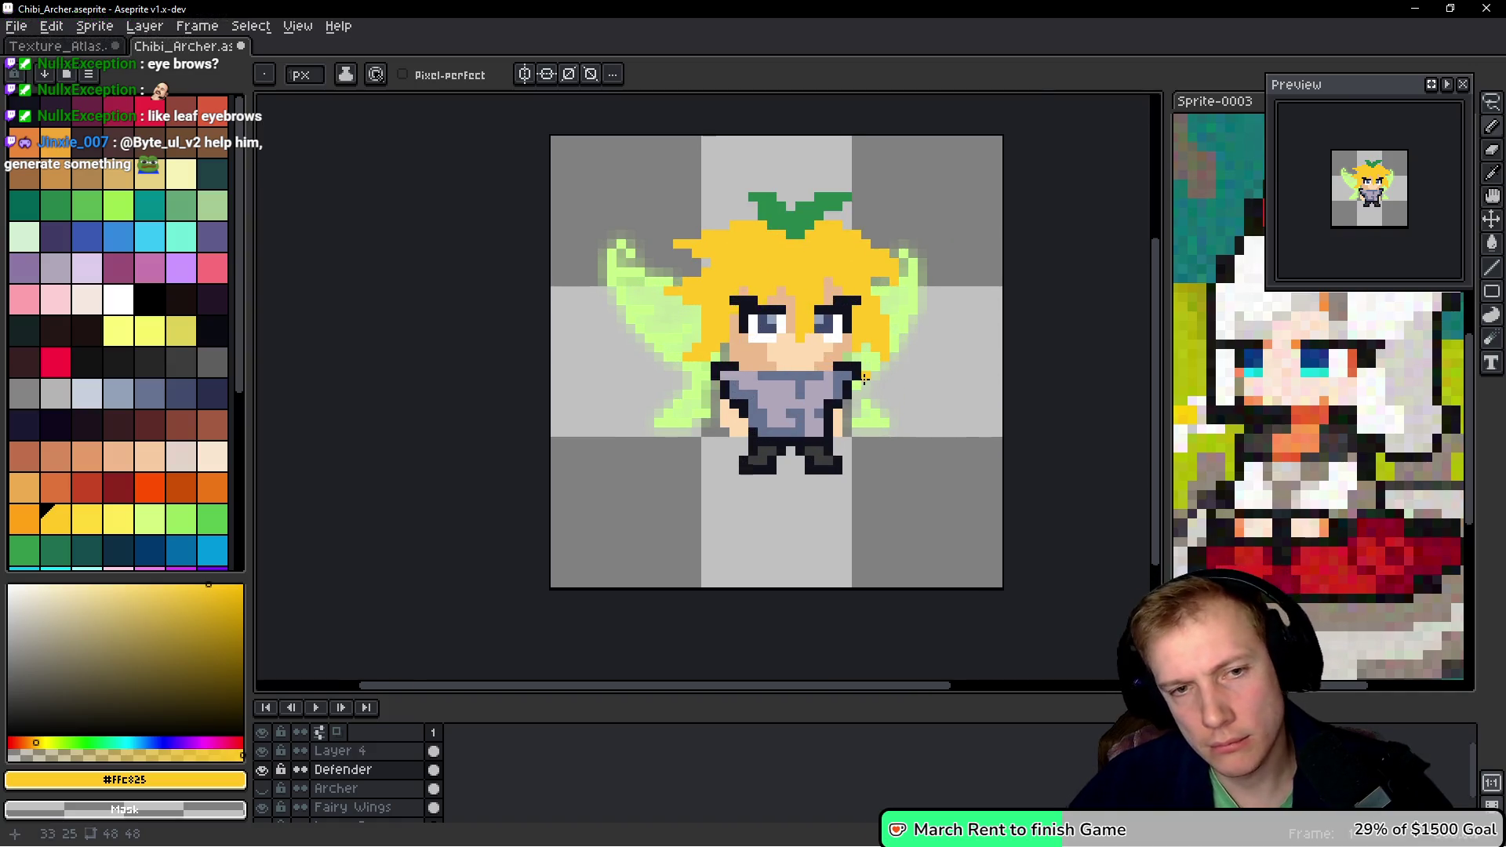
pyautogui.scroll(-4, 861, 410)
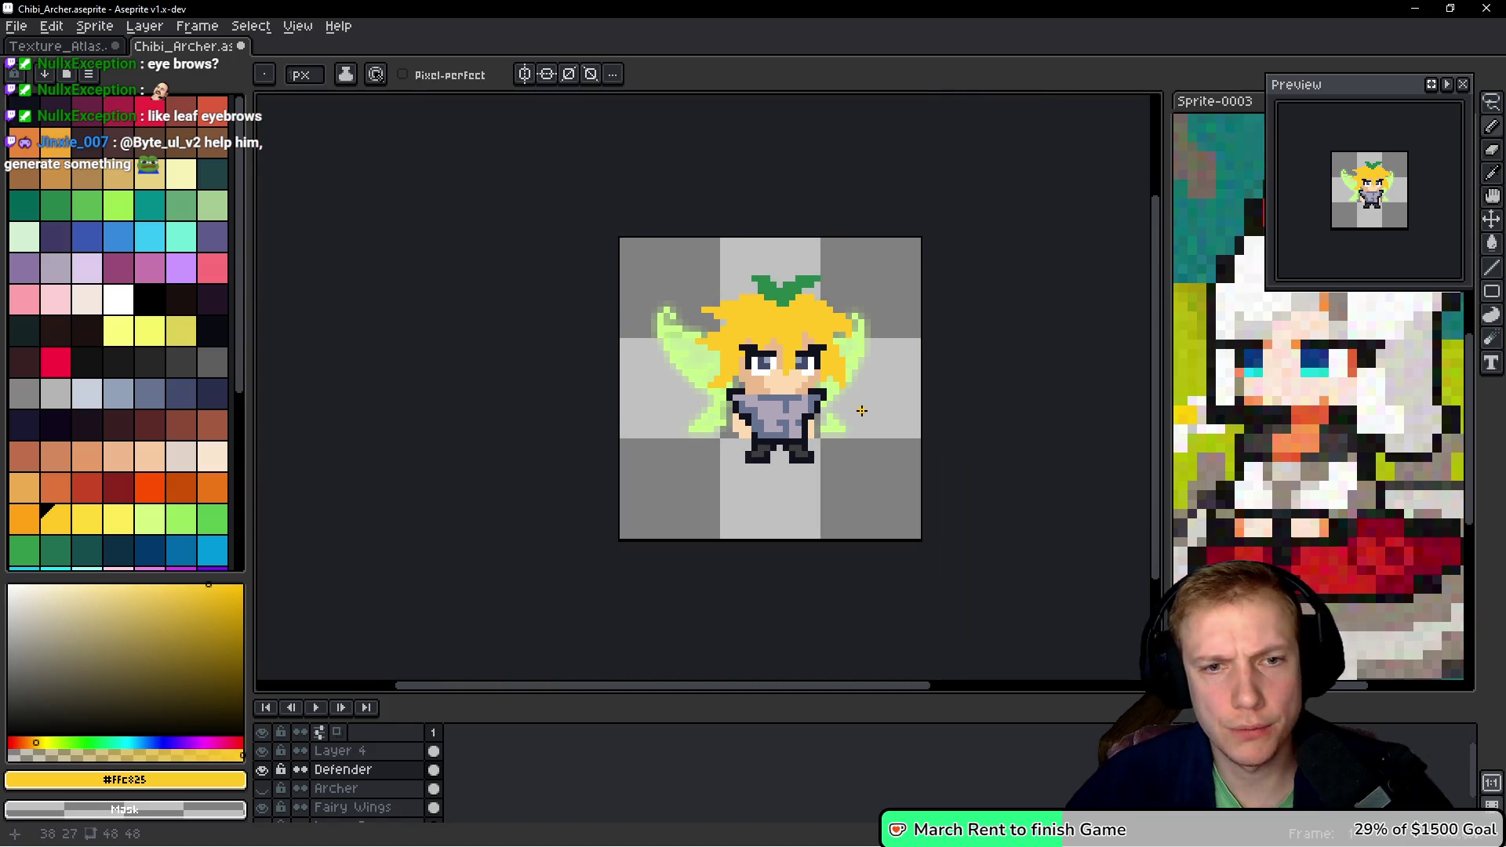
pyautogui.scroll(4, 861, 410)
pyautogui.keyDown('alt'); pyautogui.click(651, 506); pyautogui.keyUp('alt')
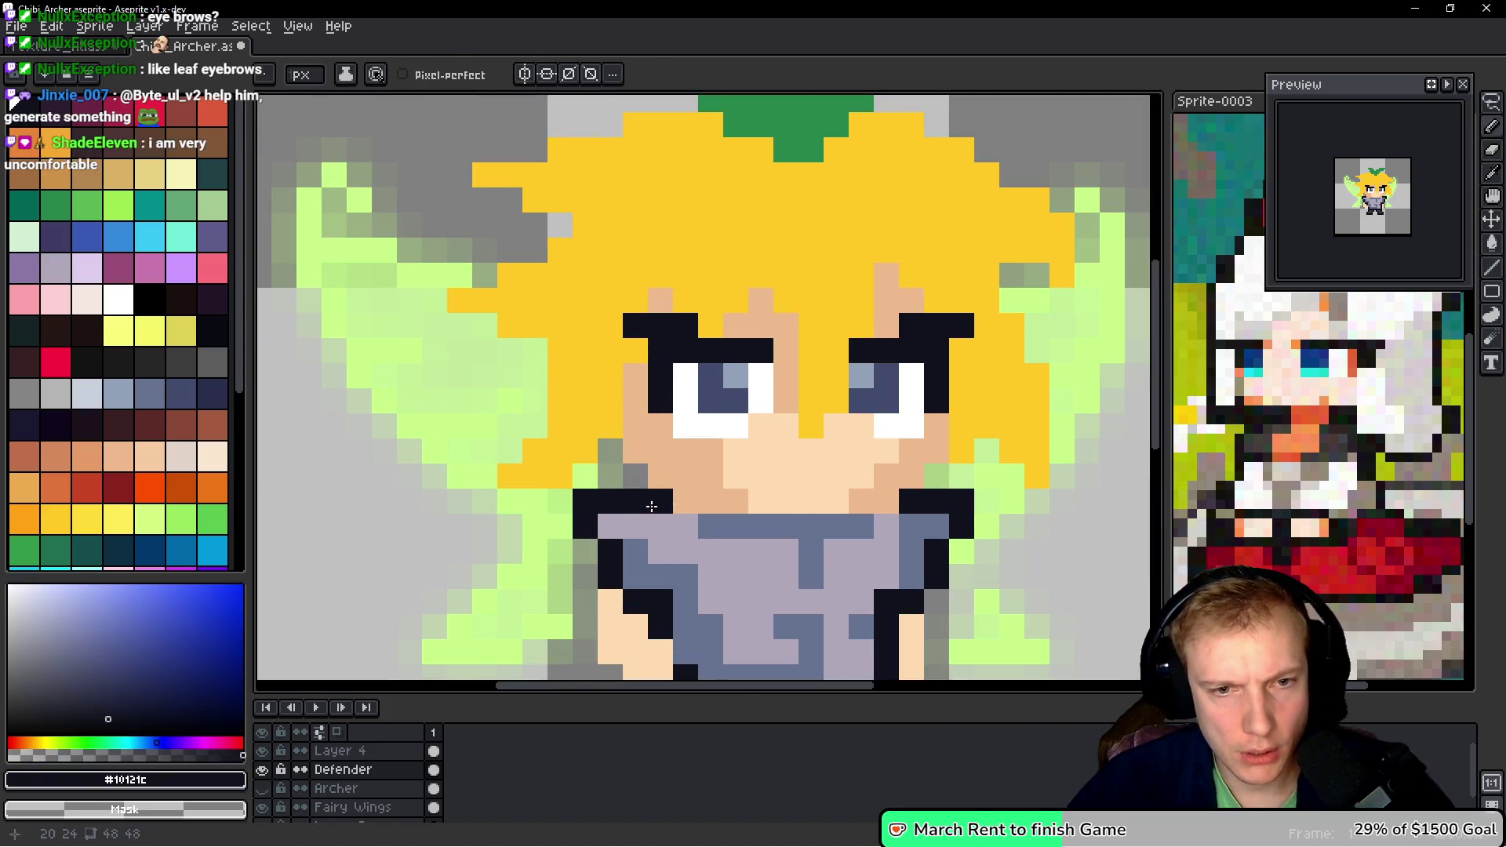
pyautogui.click(937, 476)
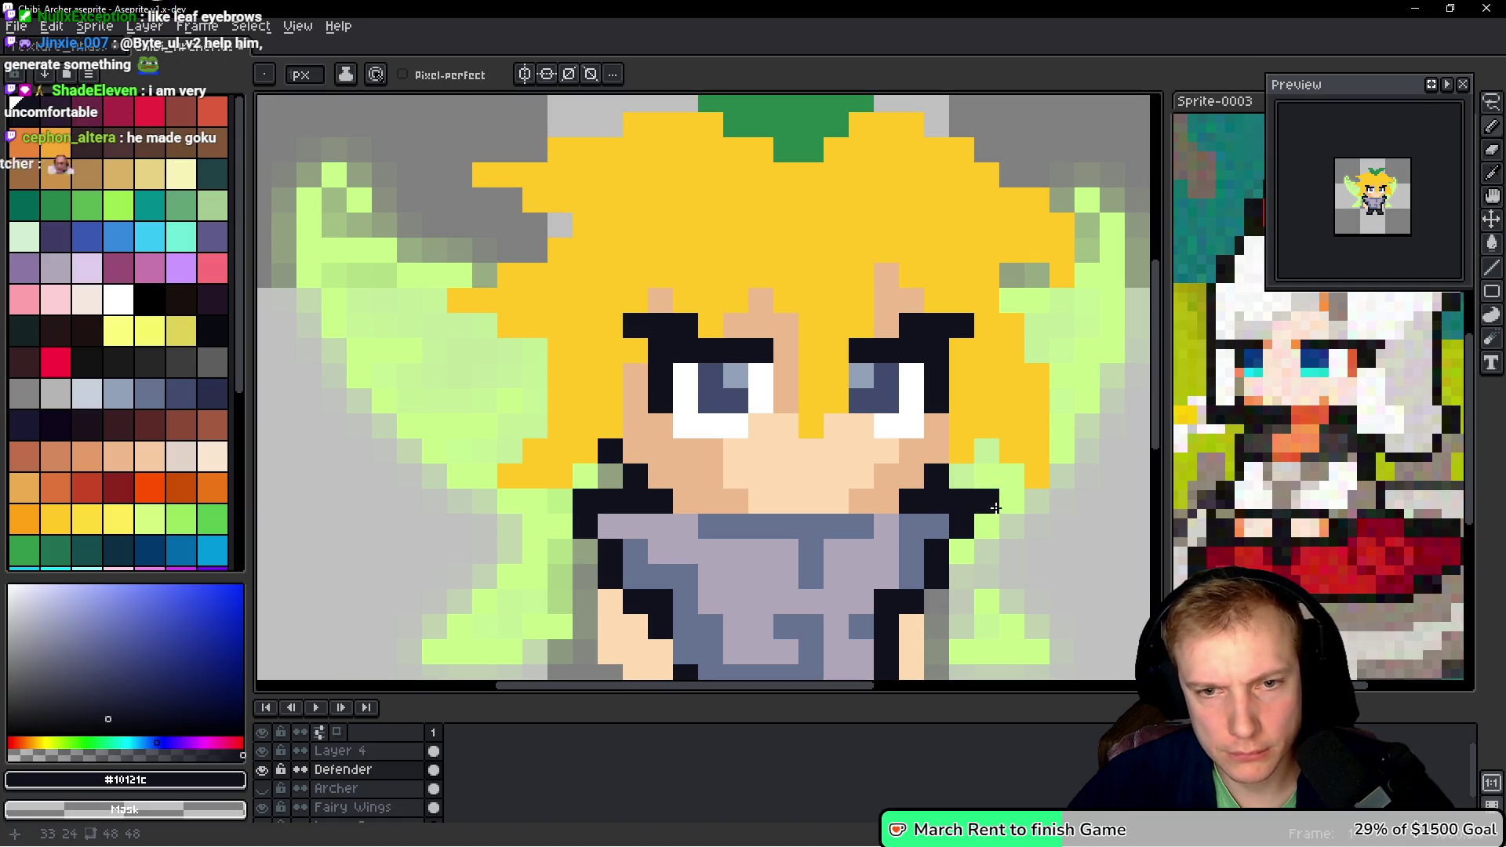
pyautogui.click(962, 476)
pyautogui.click(786, 500)
# - Eyedrop the hair yellow #ffc825 as the drawing colour and clear upper-left hair pixels
pyautogui.moveTo(789, 508); pyautogui.dragTo(779, 424)
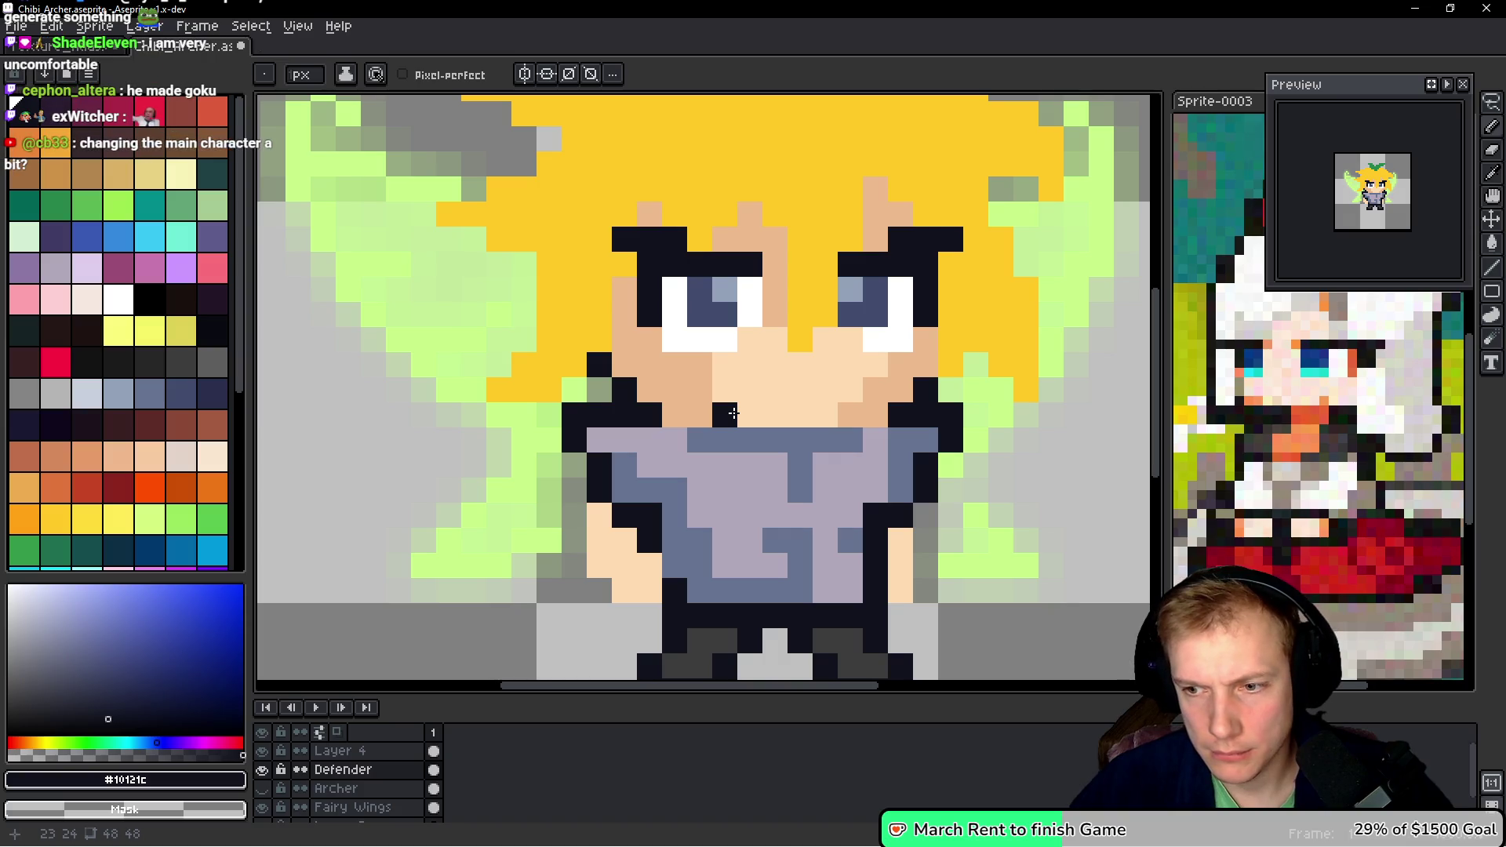
pyautogui.scroll(-4, 779, 410)
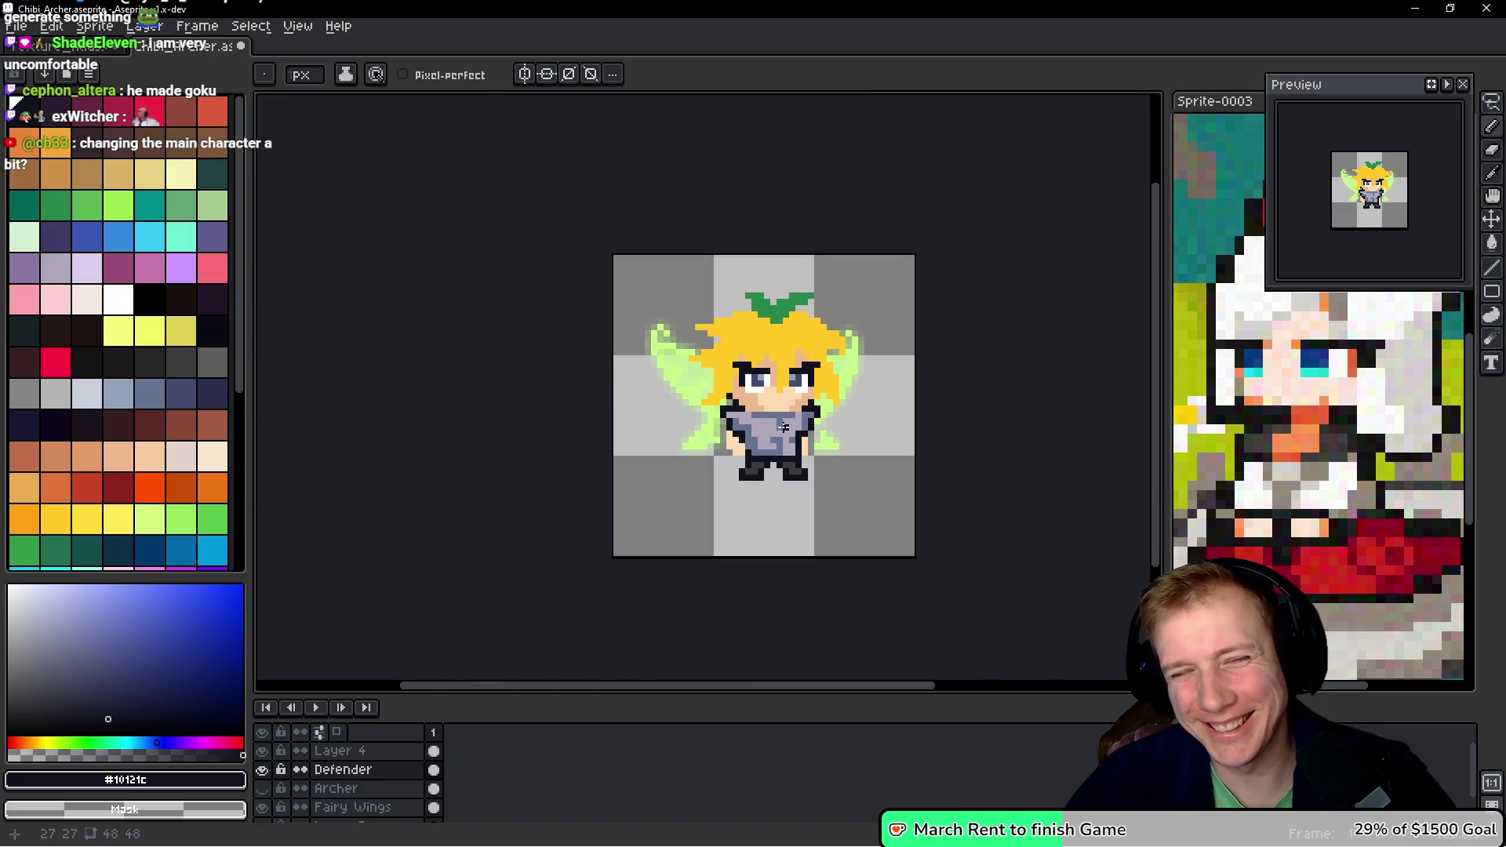
pyautogui.scroll(3, 783, 426)
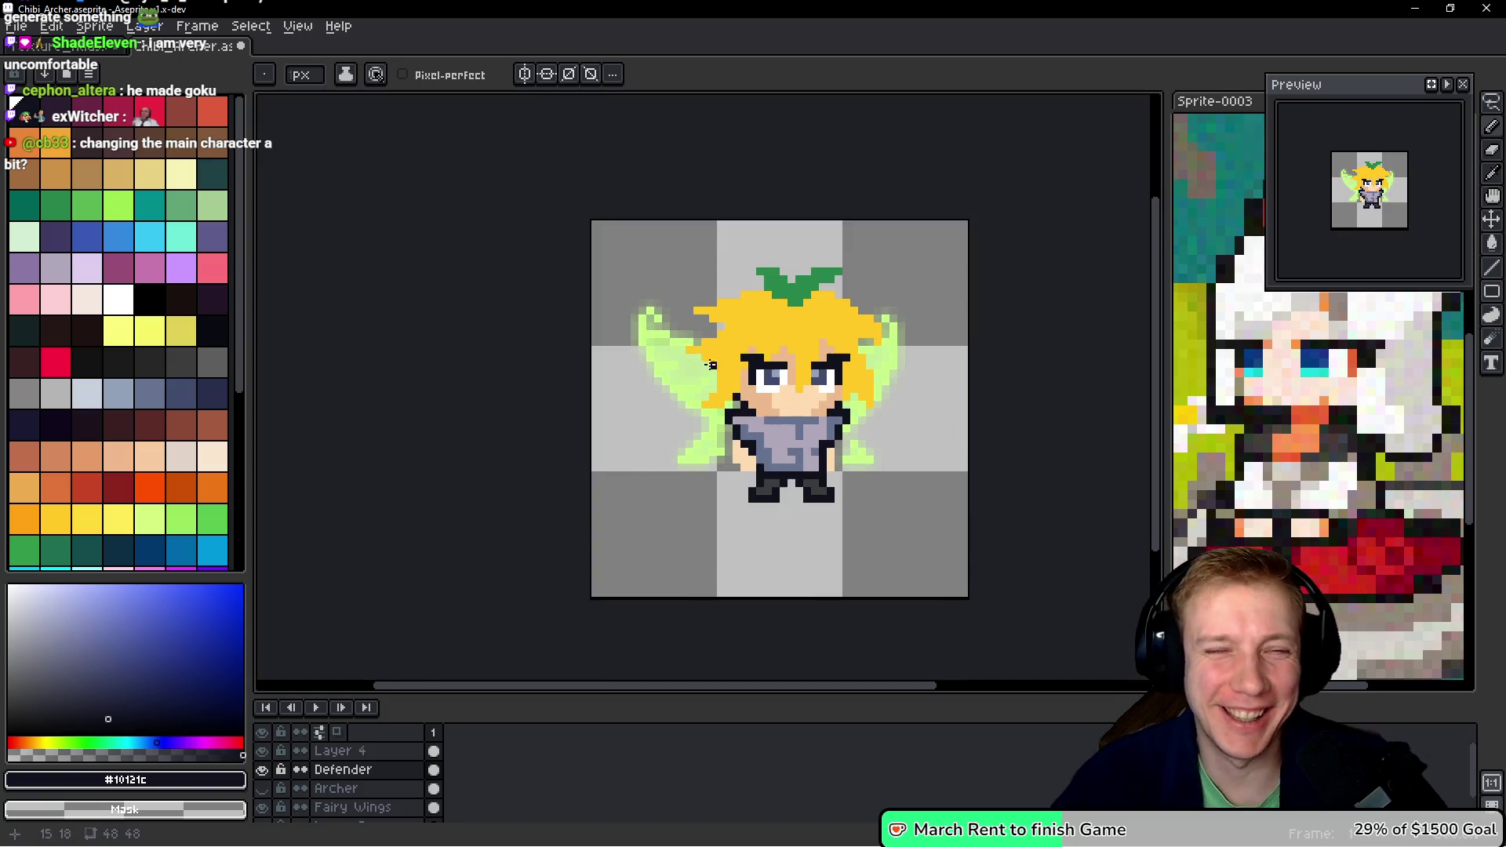
pyautogui.press('alt')
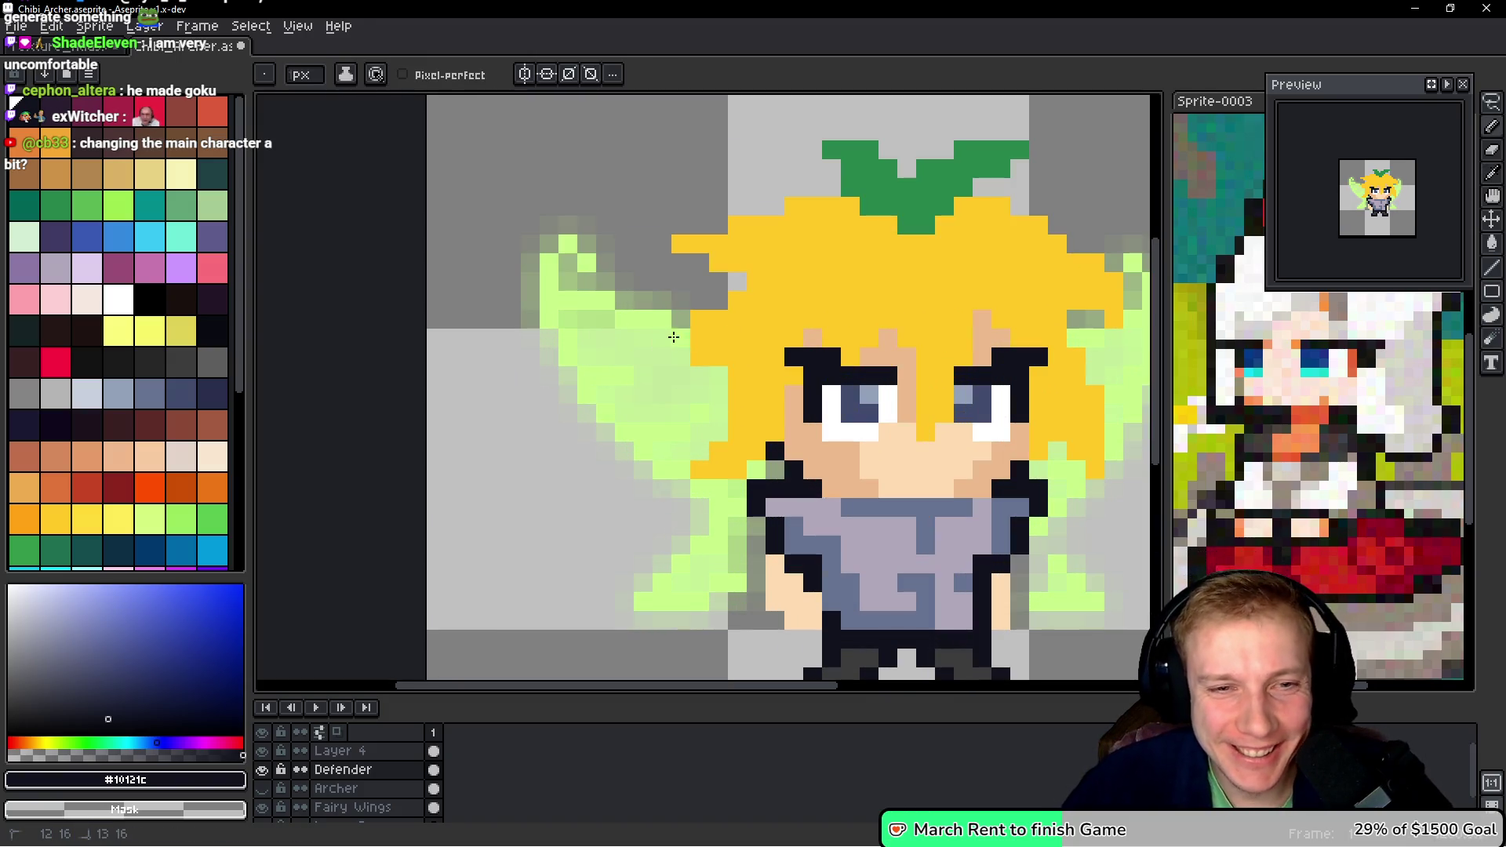
pyautogui.keyDown('alt'); pyautogui.click(720, 353); pyautogui.keyUp('alt')
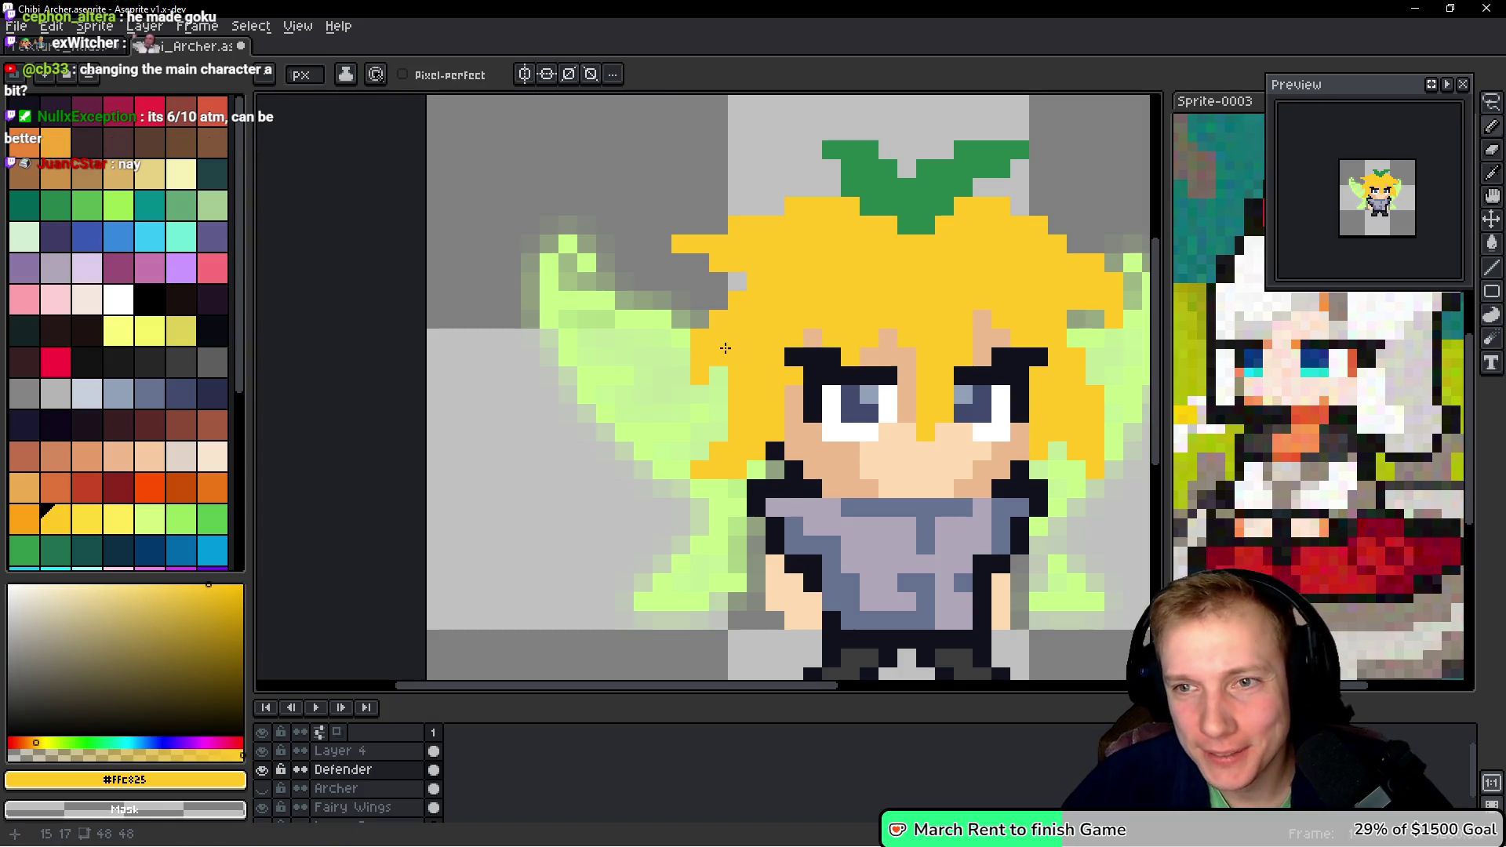
pyautogui.moveTo(720, 335); pyautogui.dragTo(676, 362)
# - Trim the upper-left hair spike by erasing stray pixels and deleting a lassoed chunk
pyautogui.moveTo(683, 292); pyautogui.dragTo(636, 271)
pyautogui.click(723, 255)
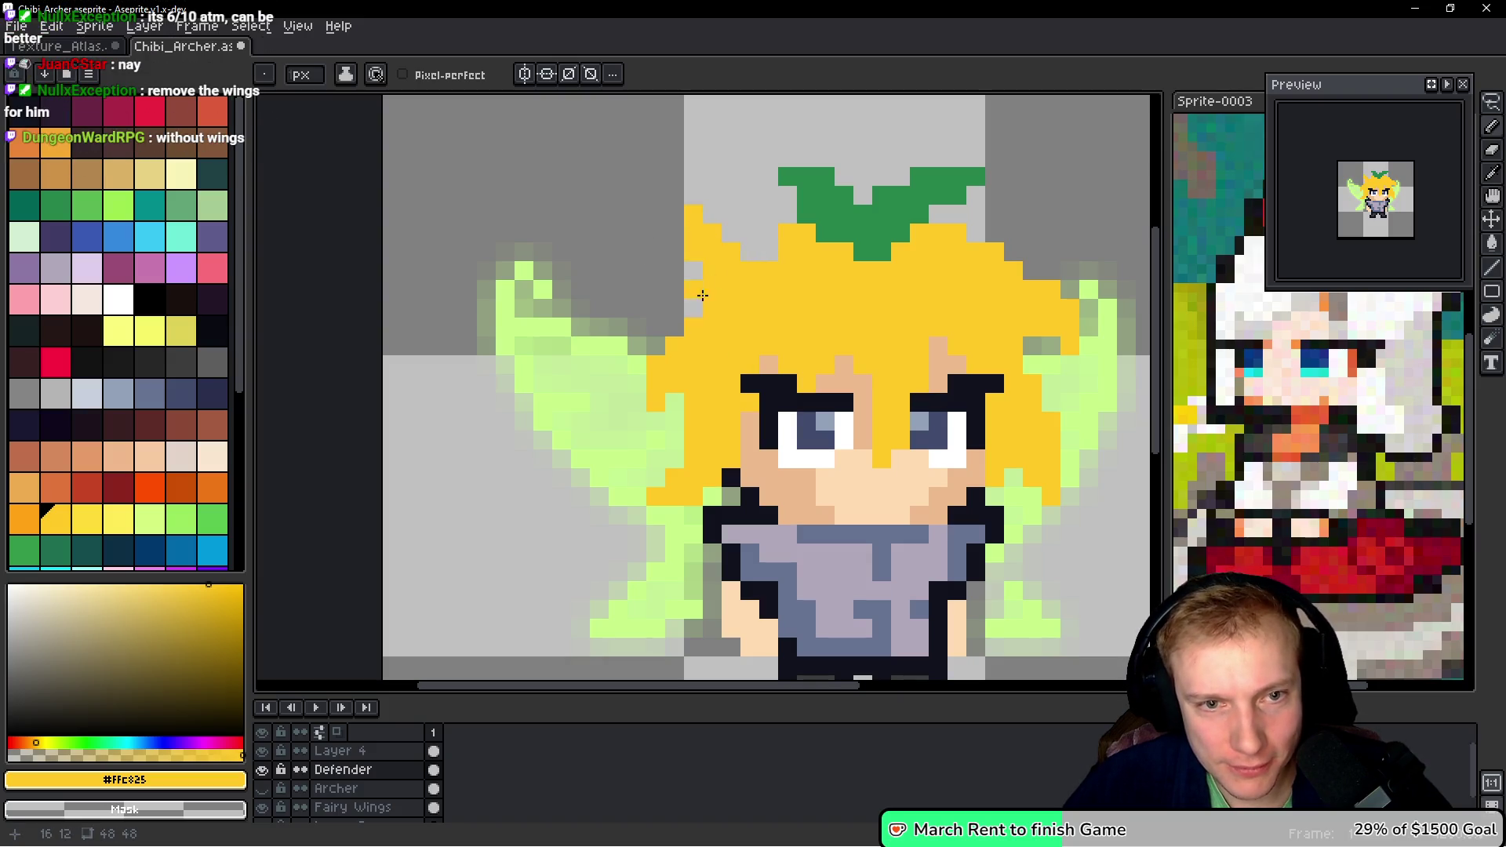
pyautogui.press('q')
pyautogui.moveTo(738, 221)
pyautogui.mouseDown()
pyautogui.moveTo(656, 232)
pyautogui.moveTo(719, 269)
pyautogui.mouseUp()
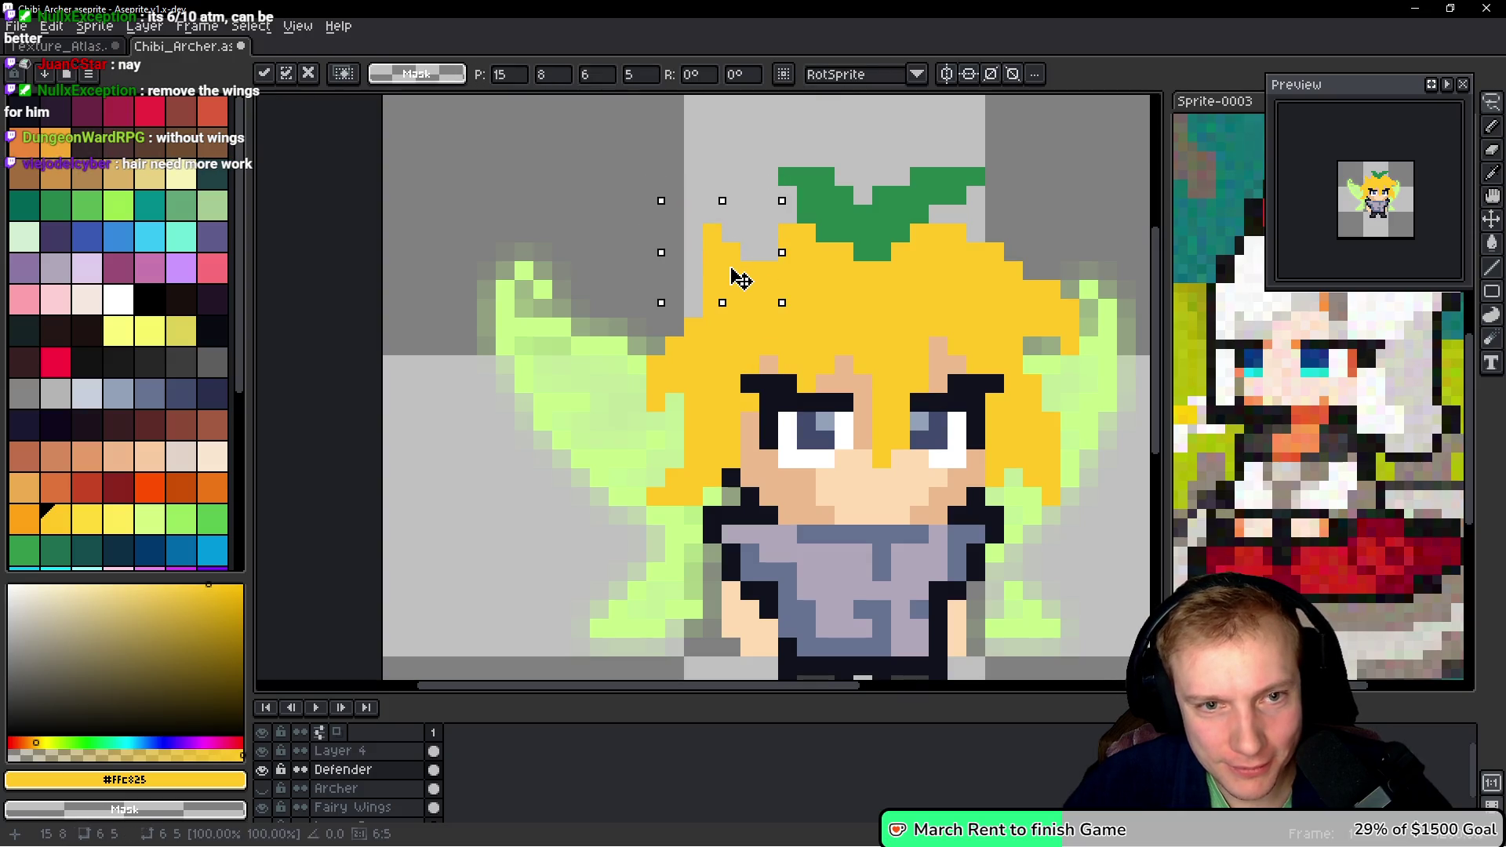
pyautogui.press('Delete')
pyautogui.hotkey('ctrl', 'd')
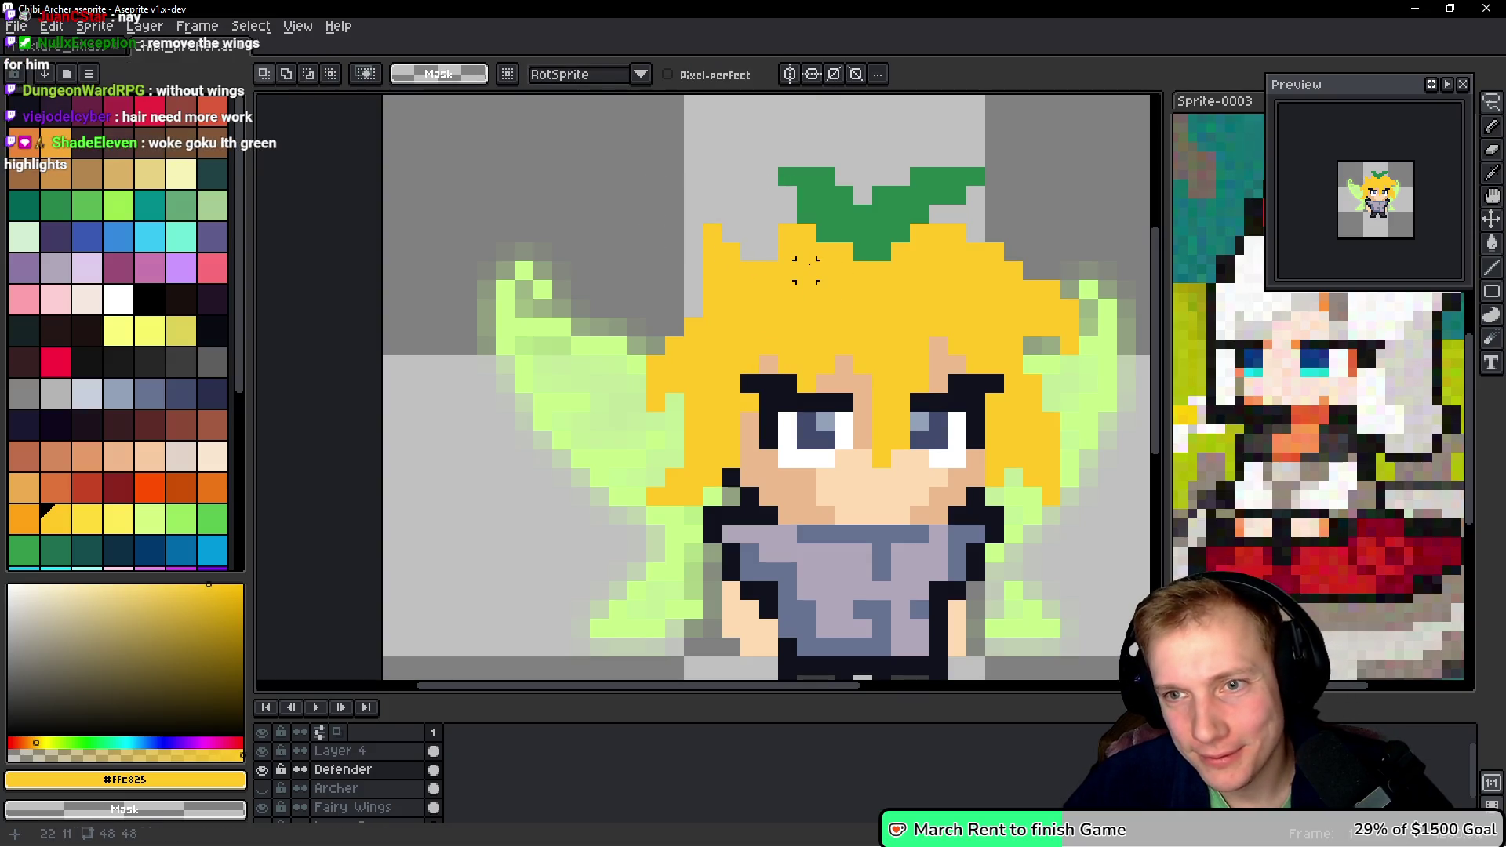
pyautogui.hscroll(2, 785, 275)
pyautogui.press('b')
# - Erase the right part of the green leaves and nudge the remaining leaf one pixel left and down
pyautogui.press('q')
pyautogui.moveTo(874, 124)
pyautogui.mouseDown()
pyautogui.moveTo(816, 140)
pyautogui.moveTo(729, 208)
pyautogui.moveTo(749, 235)
pyautogui.moveTo(781, 250)
pyautogui.moveTo(823, 196)
pyautogui.moveTo(816, 143)
pyautogui.mouseUp()
pyautogui.moveTo(791, 223); pyautogui.dragTo(780, 211)
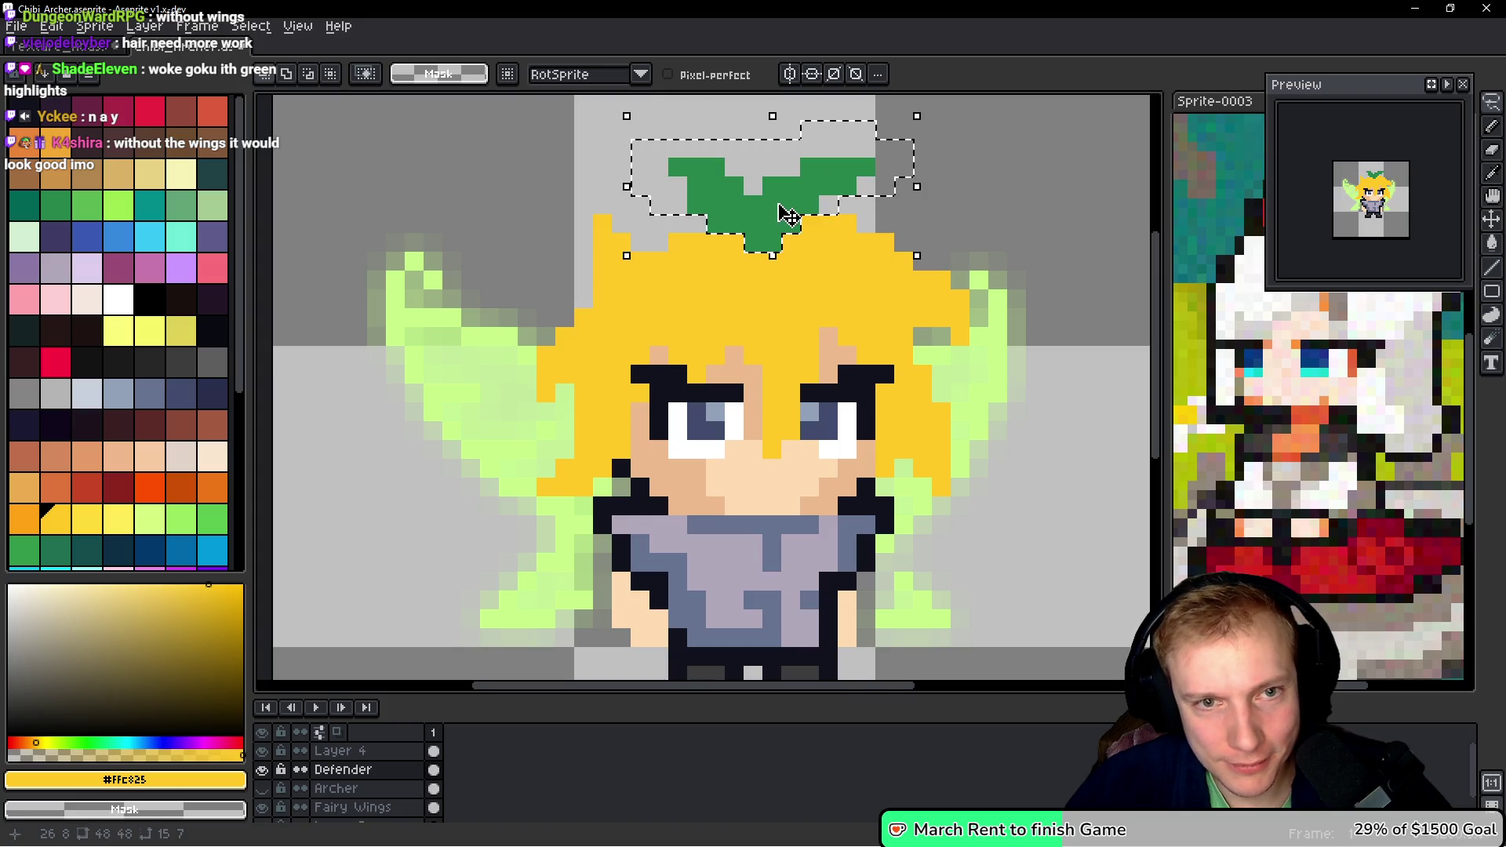
pyautogui.scroll(-6, 785, 208)
pyautogui.scroll(5, 793, 203)
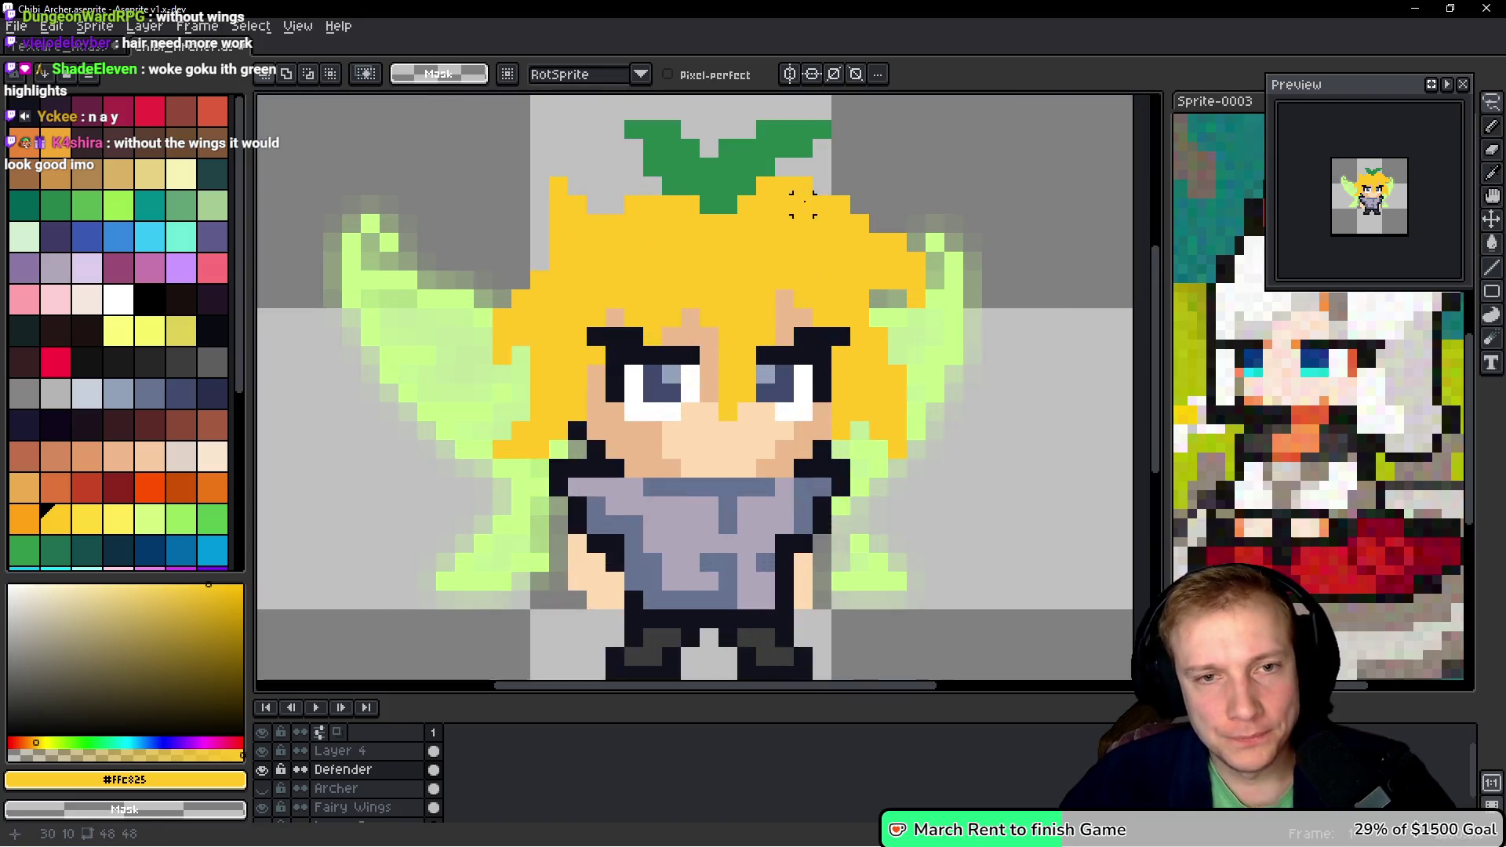
pyautogui.press('e')
pyautogui.moveTo(673, 236)
pyautogui.mouseDown()
pyautogui.moveTo(866, 256)
pyautogui.moveTo(679, 313)
pyautogui.moveTo(717, 313)
pyautogui.moveTo(656, 337)
pyautogui.moveTo(611, 312)
pyautogui.mouseUp()
pyautogui.keyDown('alt'); pyautogui.click(628, 294); pyautogui.keyUp('alt')
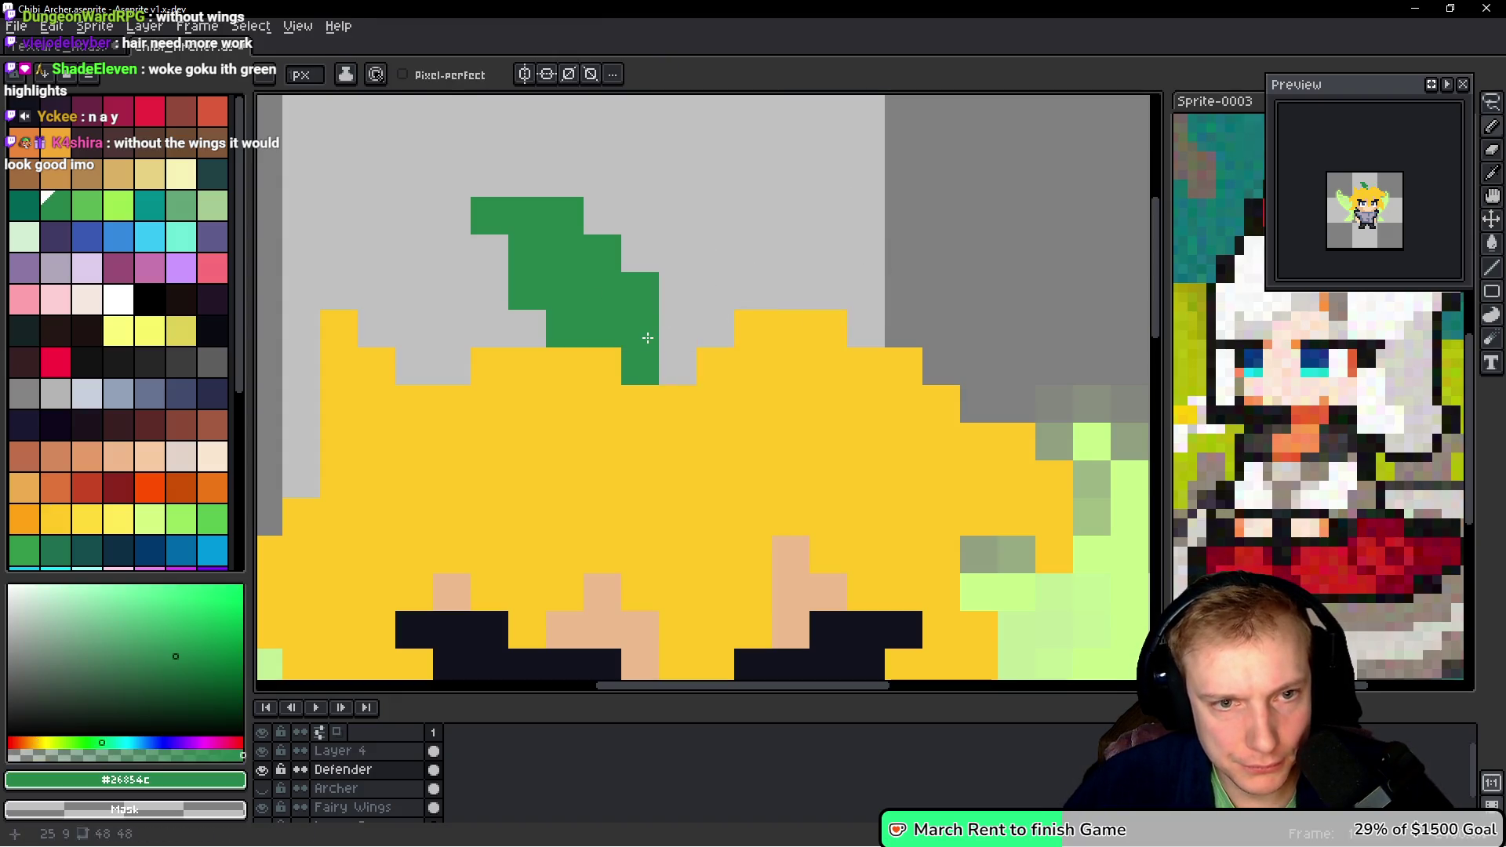
pyautogui.press('m')
pyautogui.moveTo(698, 235)
pyautogui.mouseDown()
pyautogui.moveTo(565, 251)
pyautogui.moveTo(527, 290)
pyautogui.moveTo(644, 369)
pyautogui.mouseUp()
pyautogui.moveTo(649, 310)
pyautogui.mouseDown()
pyautogui.moveTo(611, 348)
pyautogui.moveTo(619, 360)
pyautogui.moveTo(671, 281)
pyautogui.mouseUp()
pyautogui.hotkey('ctrl', 'd')
pyautogui.press('b')
# - Select the upper-left hair spike, drop it unchanged, and undo the recent hair edits
pyautogui.scroll(-3, 537, 302)
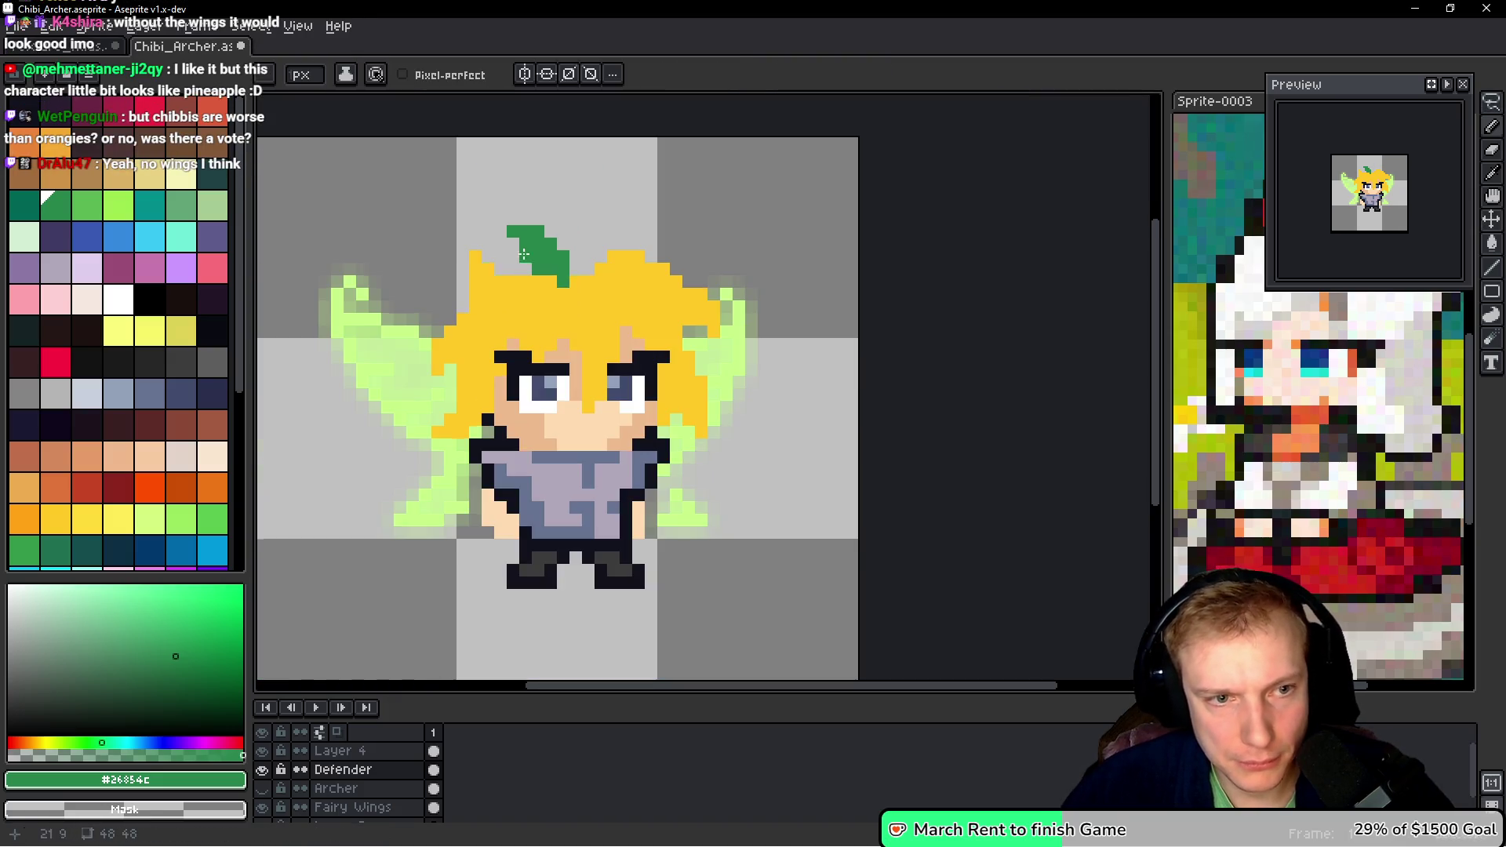
pyautogui.scroll(3, 497, 265)
pyautogui.scroll(-2, 497, 265)
pyautogui.press('q')
pyautogui.moveTo(522, 292)
pyautogui.mouseDown()
pyautogui.moveTo(470, 267)
pyautogui.moveTo(492, 345)
pyautogui.moveTo(504, 336)
pyautogui.mouseUp()
pyautogui.click(531, 346)
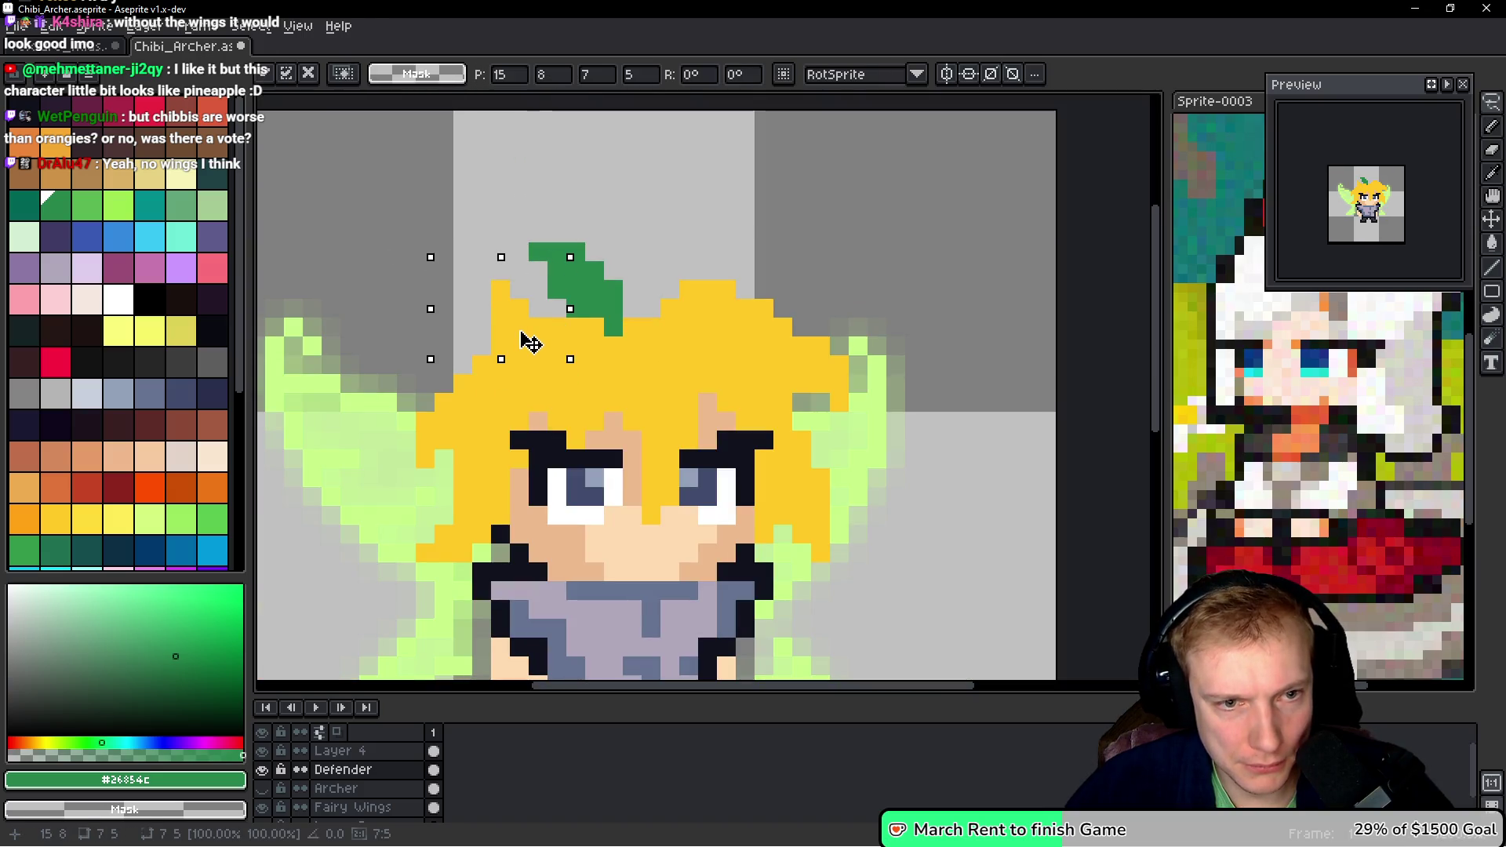
pyautogui.click(594, 326)
pyautogui.scroll(-5, 593, 326)
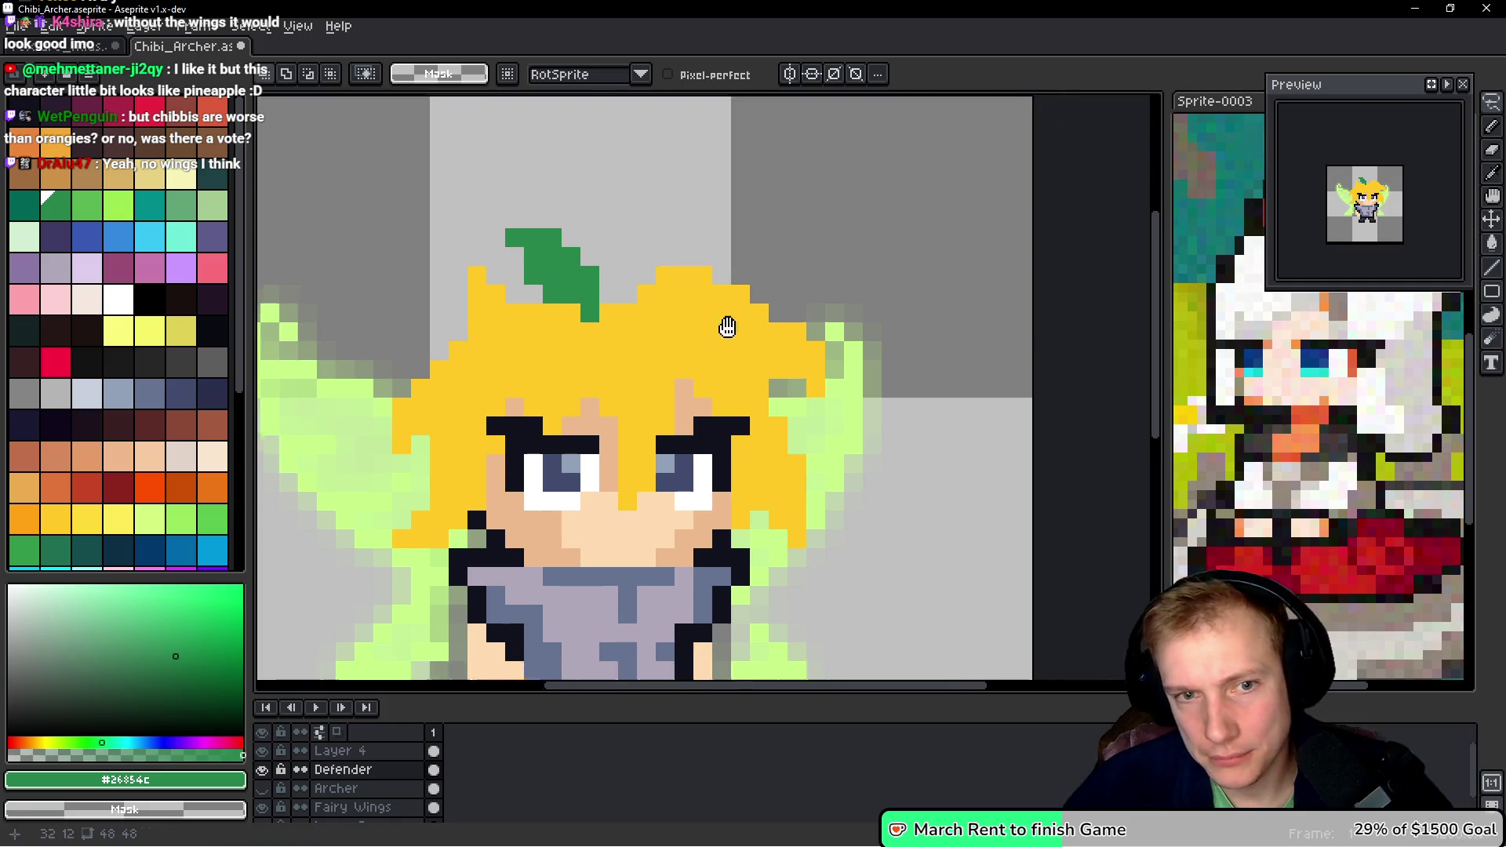
pyautogui.scroll(5, 657, 246)
pyautogui.press('b')
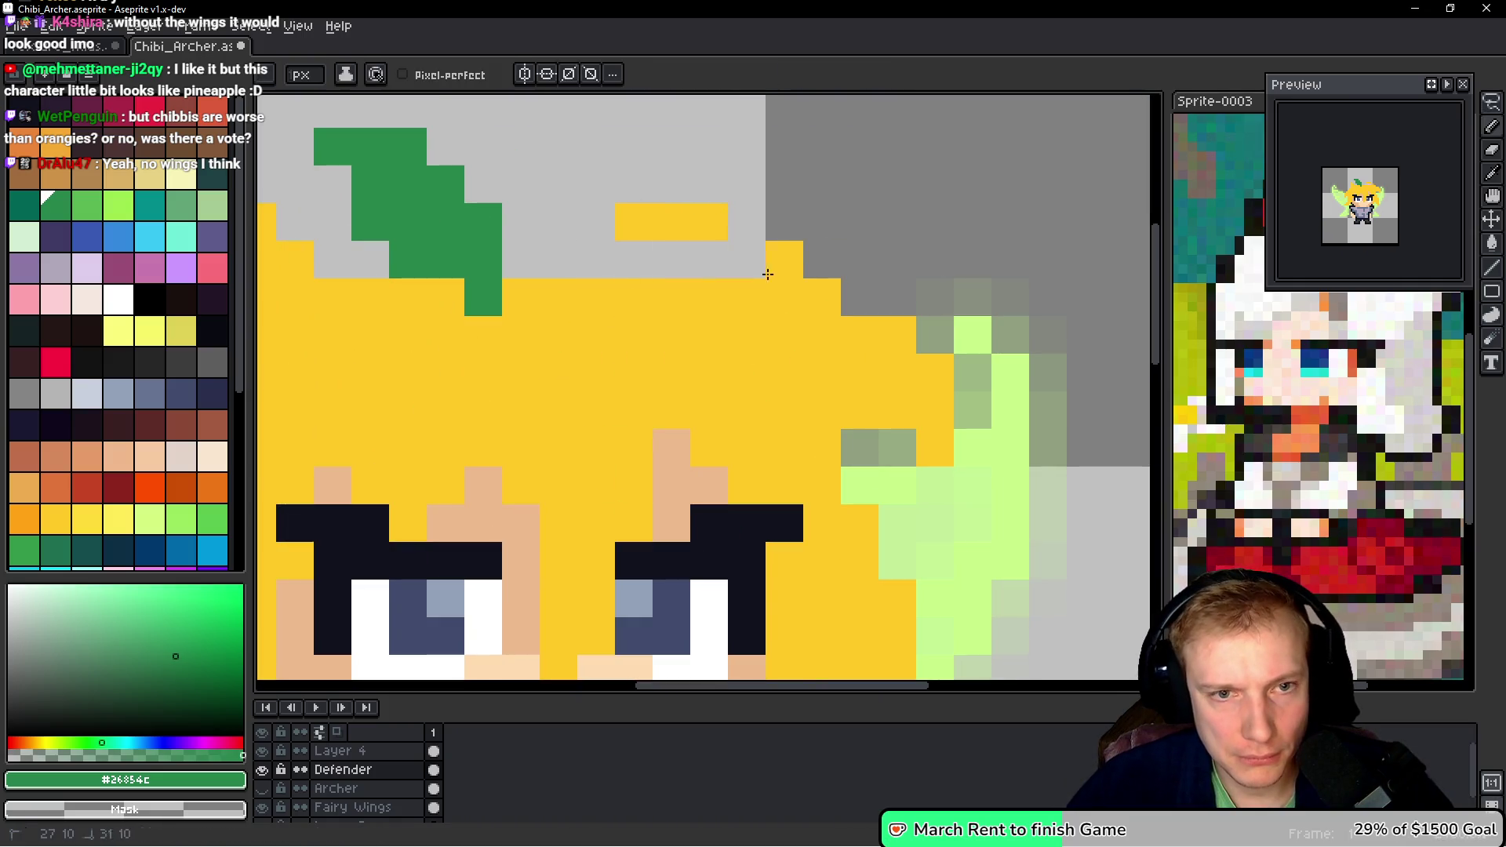
pyautogui.hotkey('ctrl', 'z')
pyautogui.hotkey('ctrl', 'z')
pyautogui.hotkey('ctrl', 'z')
# - Add hair-yellow pixels along the top-right hair edge and shift that spike one pixel left
pyautogui.press('i')
pyautogui.click(594, 322)
pyautogui.press('b')
pyautogui.moveTo(746, 222)
pyautogui.mouseDown()
pyautogui.moveTo(716, 312)
pyautogui.moveTo(824, 169)
pyautogui.moveTo(672, 251)
pyautogui.mouseUp()
pyautogui.press('q')
pyautogui.moveTo(781, 259); pyautogui.dragTo(746, 271)
pyautogui.click(822, 296)
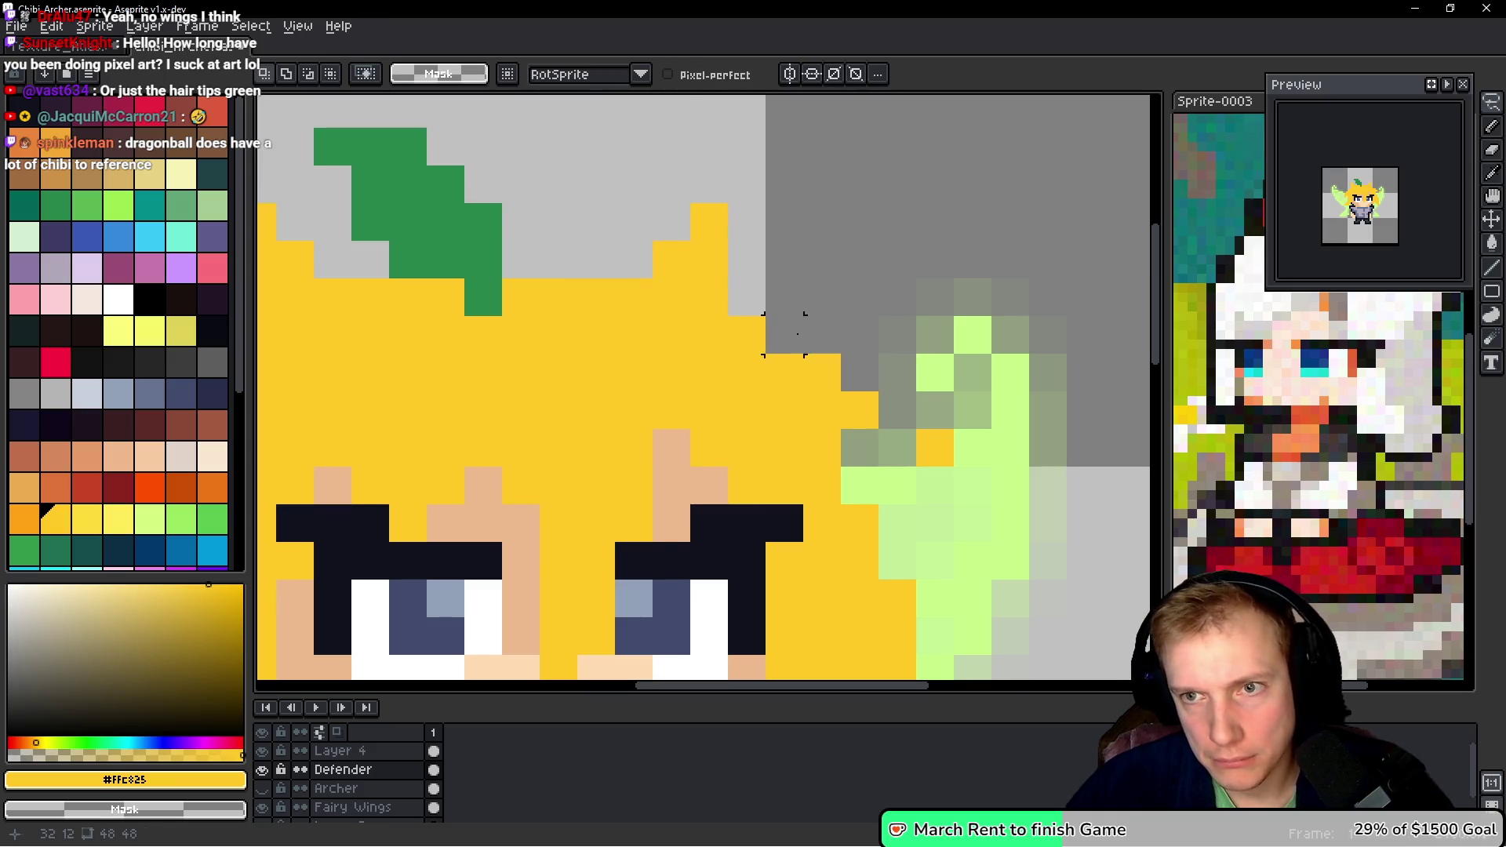
pyautogui.scroll(-3, 822, 297)
pyautogui.press('b')
# - Extend the leaf to the right in green #26854c as a second lobe, tidying its edge pixels
pyautogui.keyDown('alt'); pyautogui.click(659, 273); pyautogui.keyUp('alt')
pyautogui.scroll(3, 659, 274)
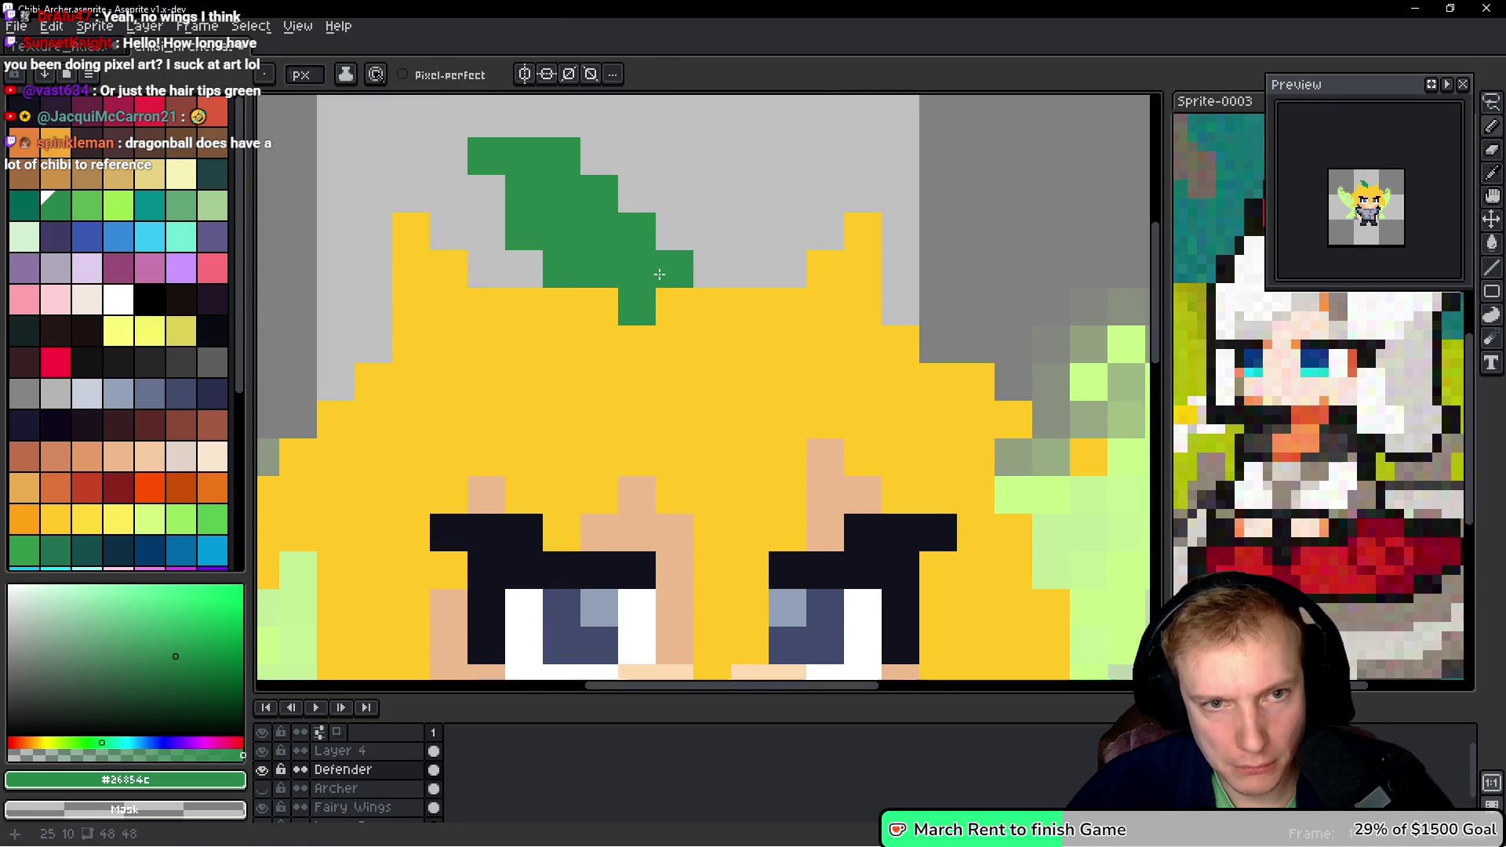
pyautogui.moveTo(674, 279)
pyautogui.mouseDown()
pyautogui.moveTo(738, 263)
pyautogui.moveTo(737, 233)
pyautogui.mouseUp()
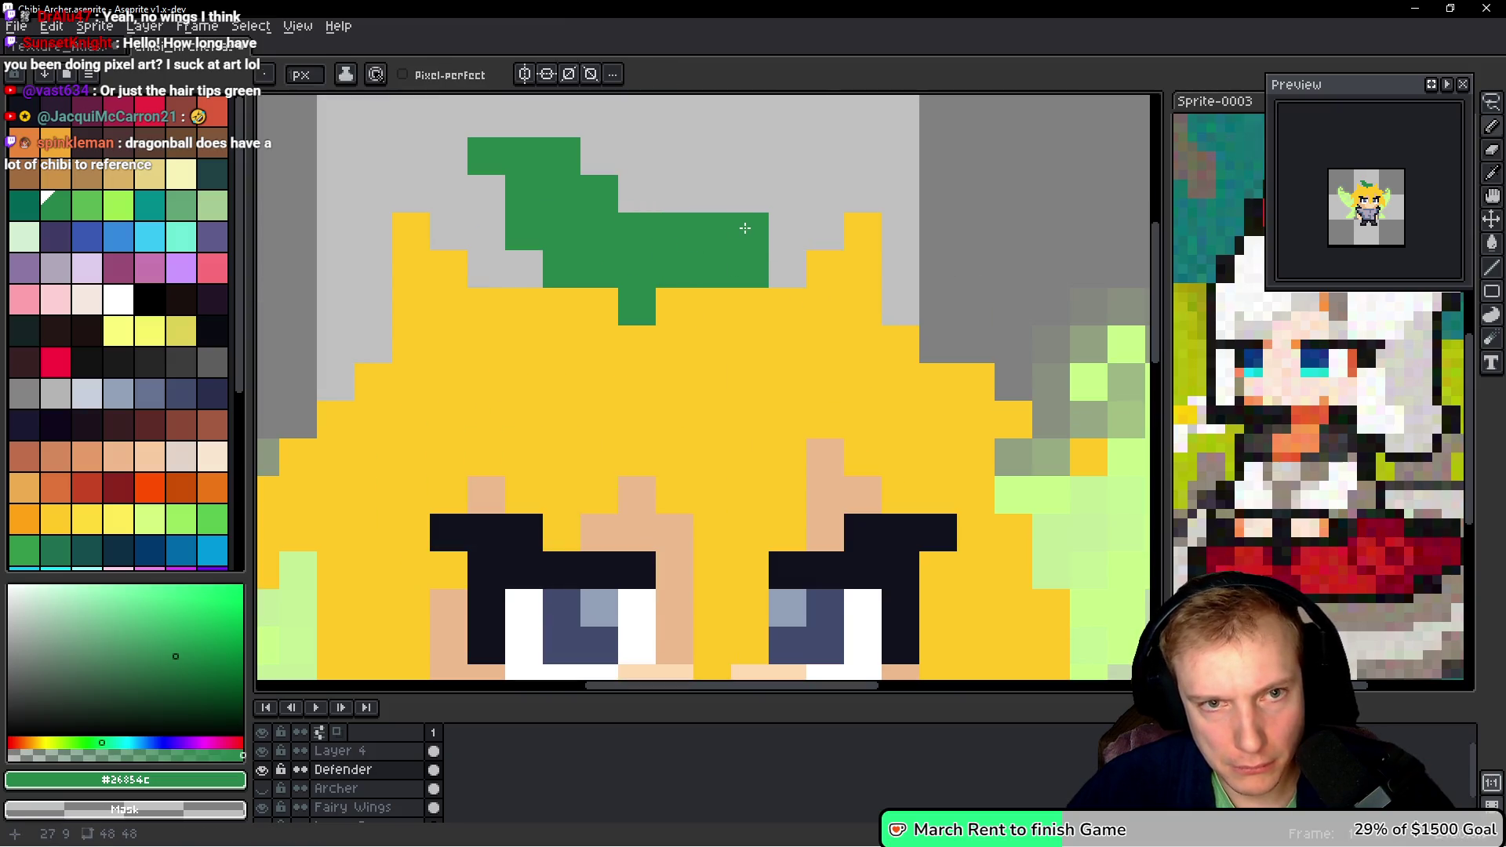
pyautogui.rightClick(676, 232)
pyautogui.click(787, 232)
pyautogui.click(683, 291)
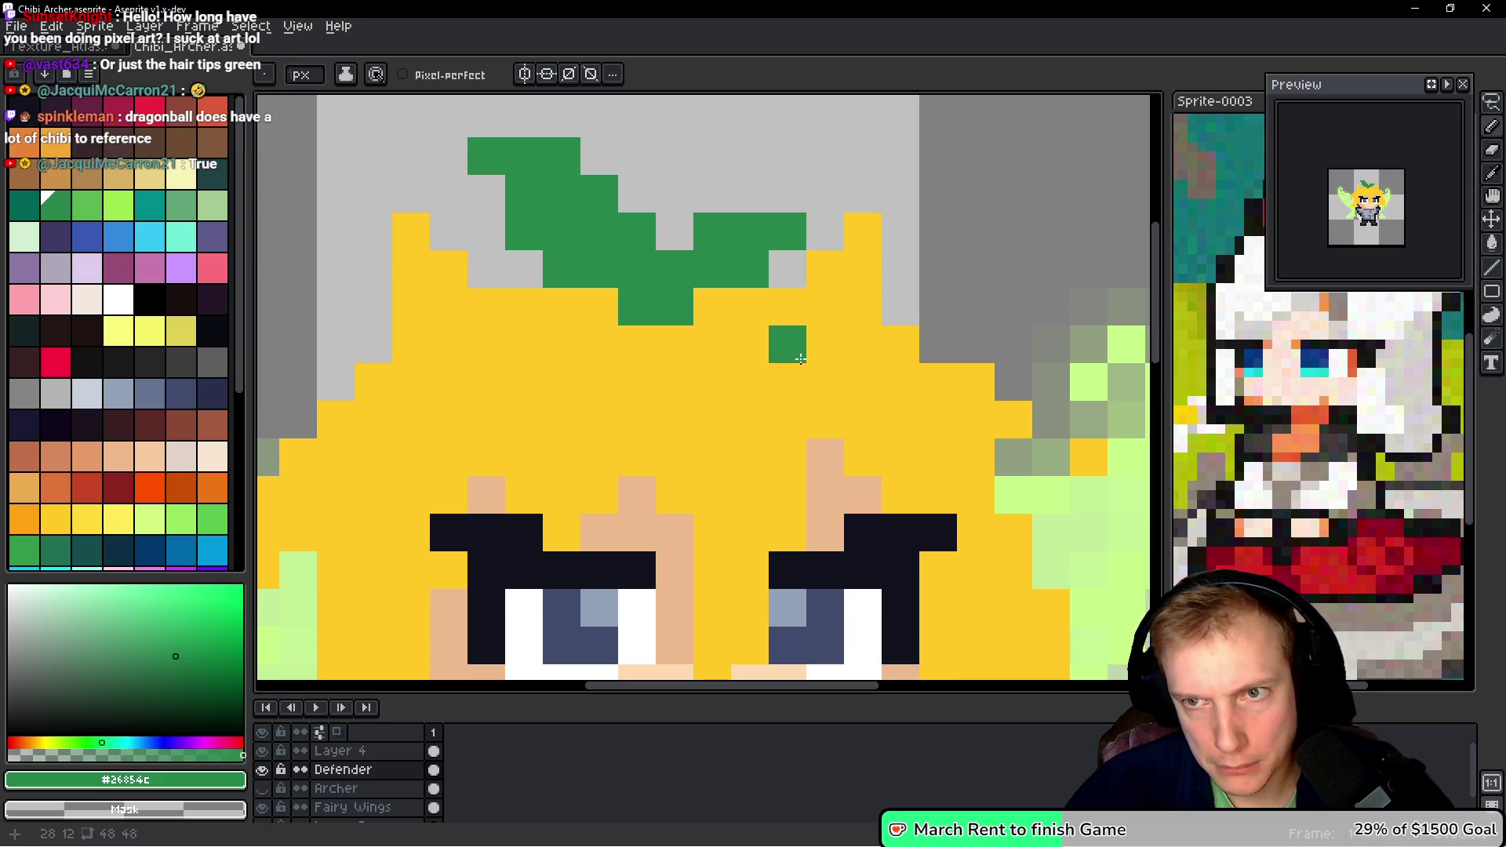
# - Erase the right-edge hair column so the wing shows beneath it
pyautogui.scroll(-6, 787, 346)
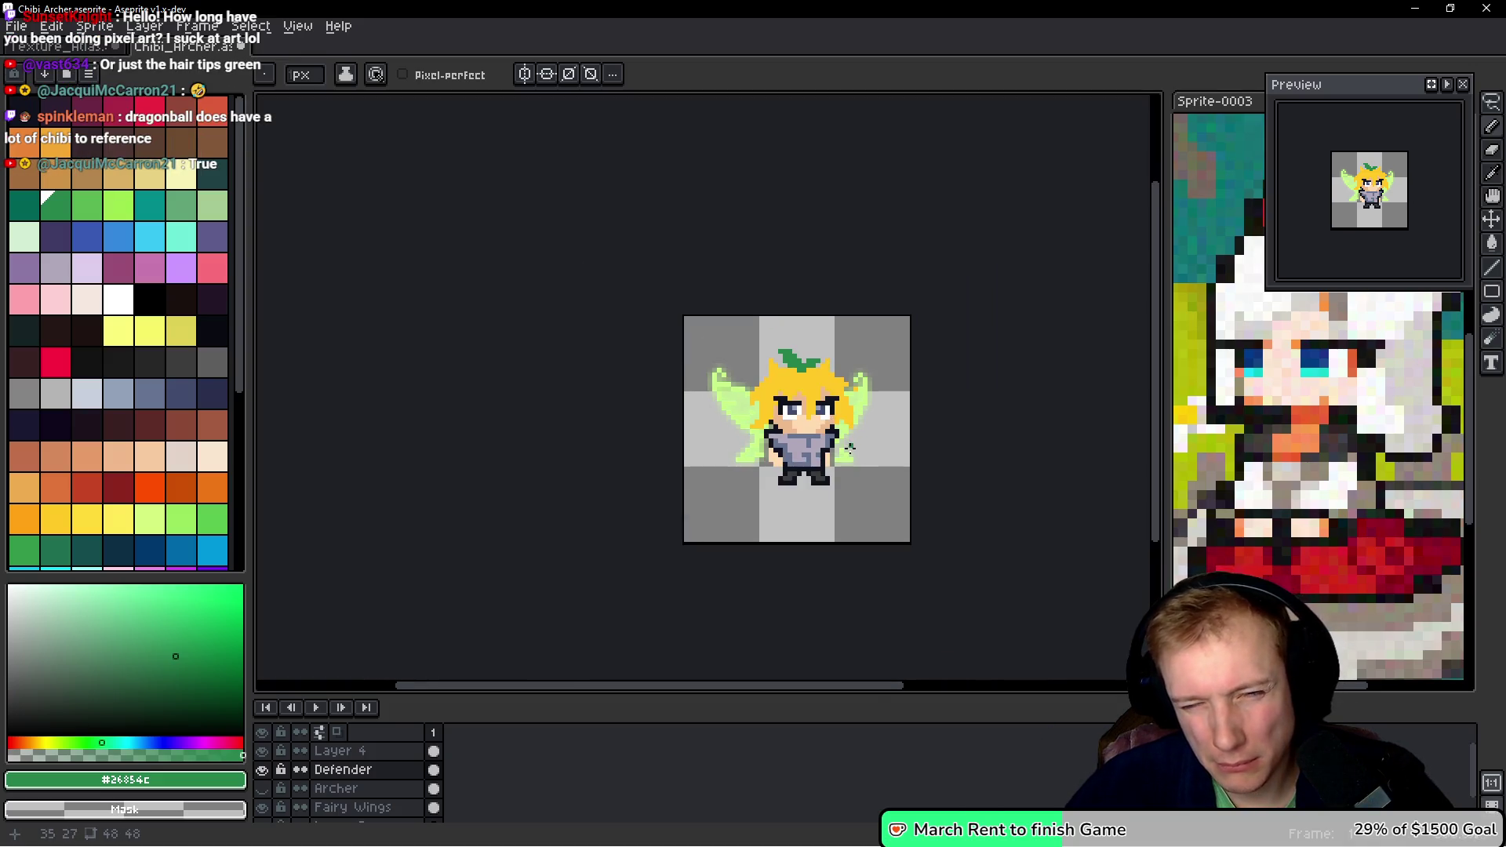
pyautogui.scroll(4, 853, 392)
pyautogui.scroll(1, 879, 338)
pyautogui.scroll(-1, 907, 373)
pyautogui.moveTo(804, 335); pyautogui.dragTo(803, 435)
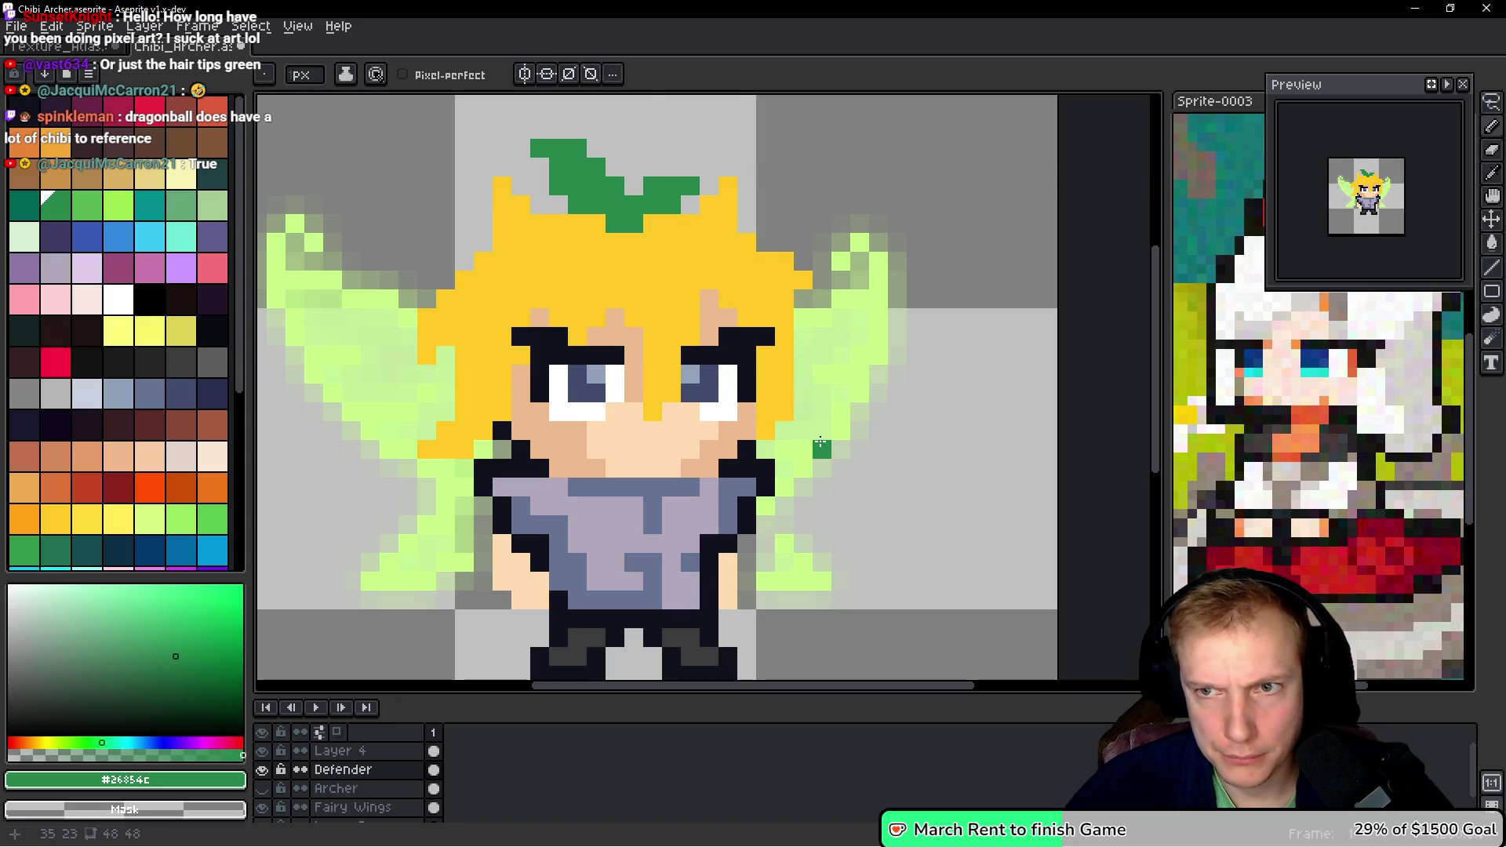
pyautogui.scroll(3, 820, 444)
pyautogui.keyDown('alt'); pyautogui.click(767, 340); pyautogui.keyUp('alt')
# - Paint a yellow hair strand down beside the right cheek, correcting its edge pixels against the wing green
pyautogui.moveTo(767, 339); pyautogui.dragTo(776, 453)
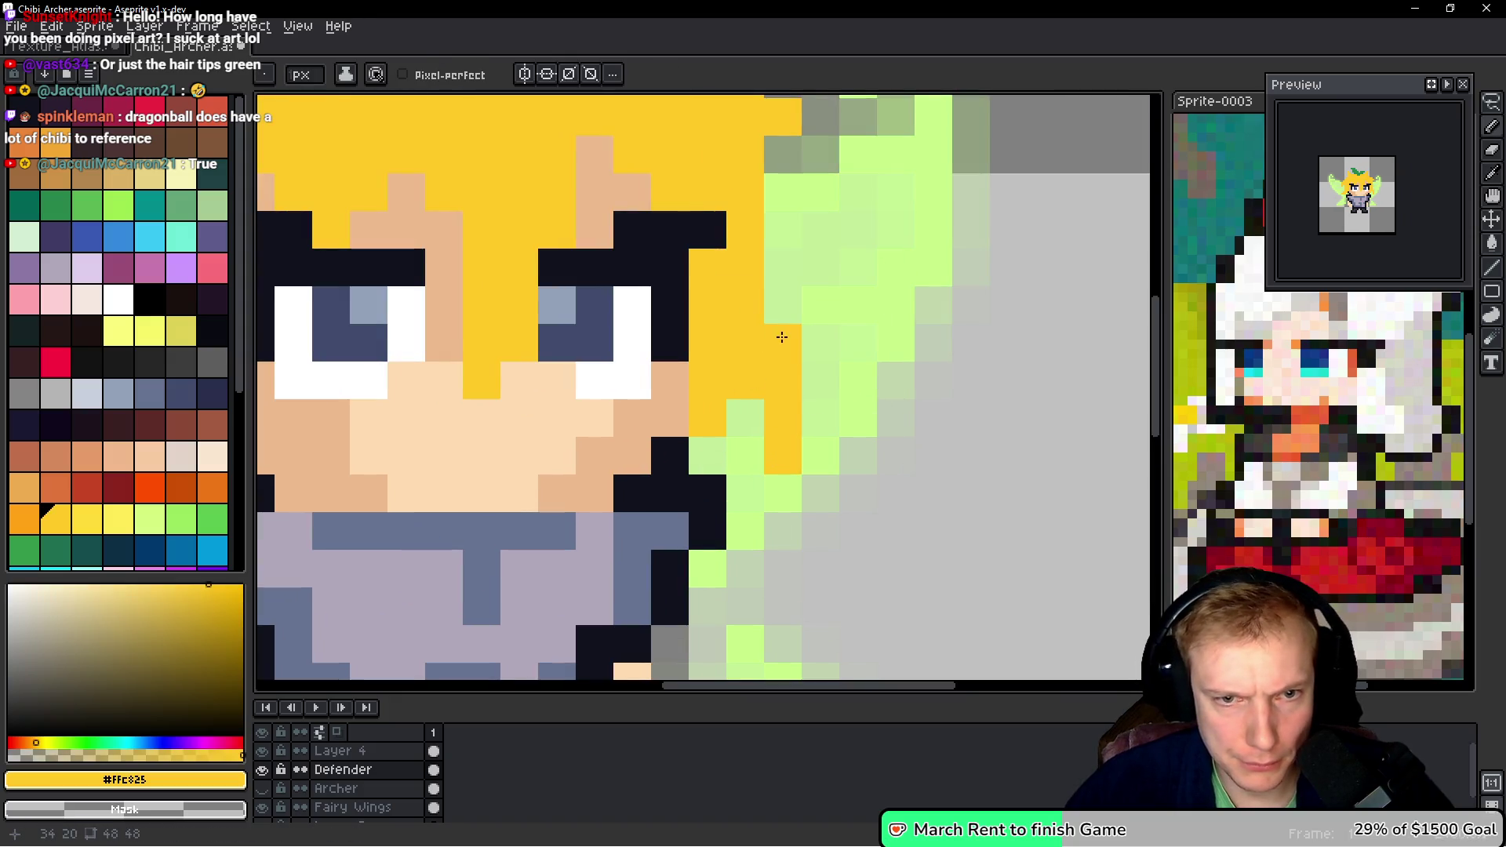
pyautogui.click(753, 411)
pyautogui.rightClick(782, 450)
pyautogui.click(820, 419)
pyautogui.rightClick(745, 419)
pyautogui.click(709, 441)
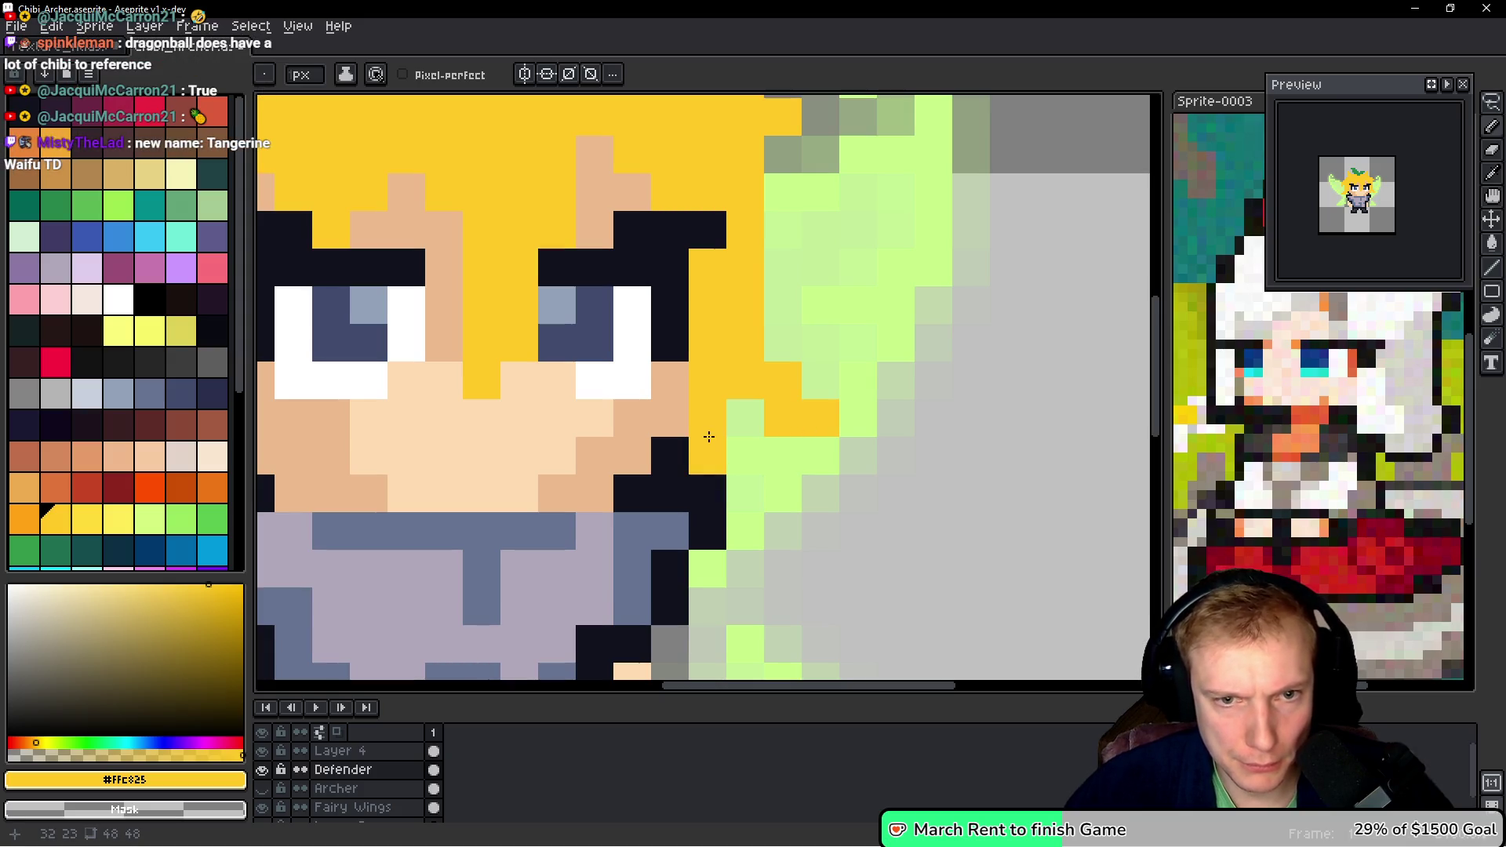
pyautogui.rightClick(709, 436)
pyautogui.click(773, 343)
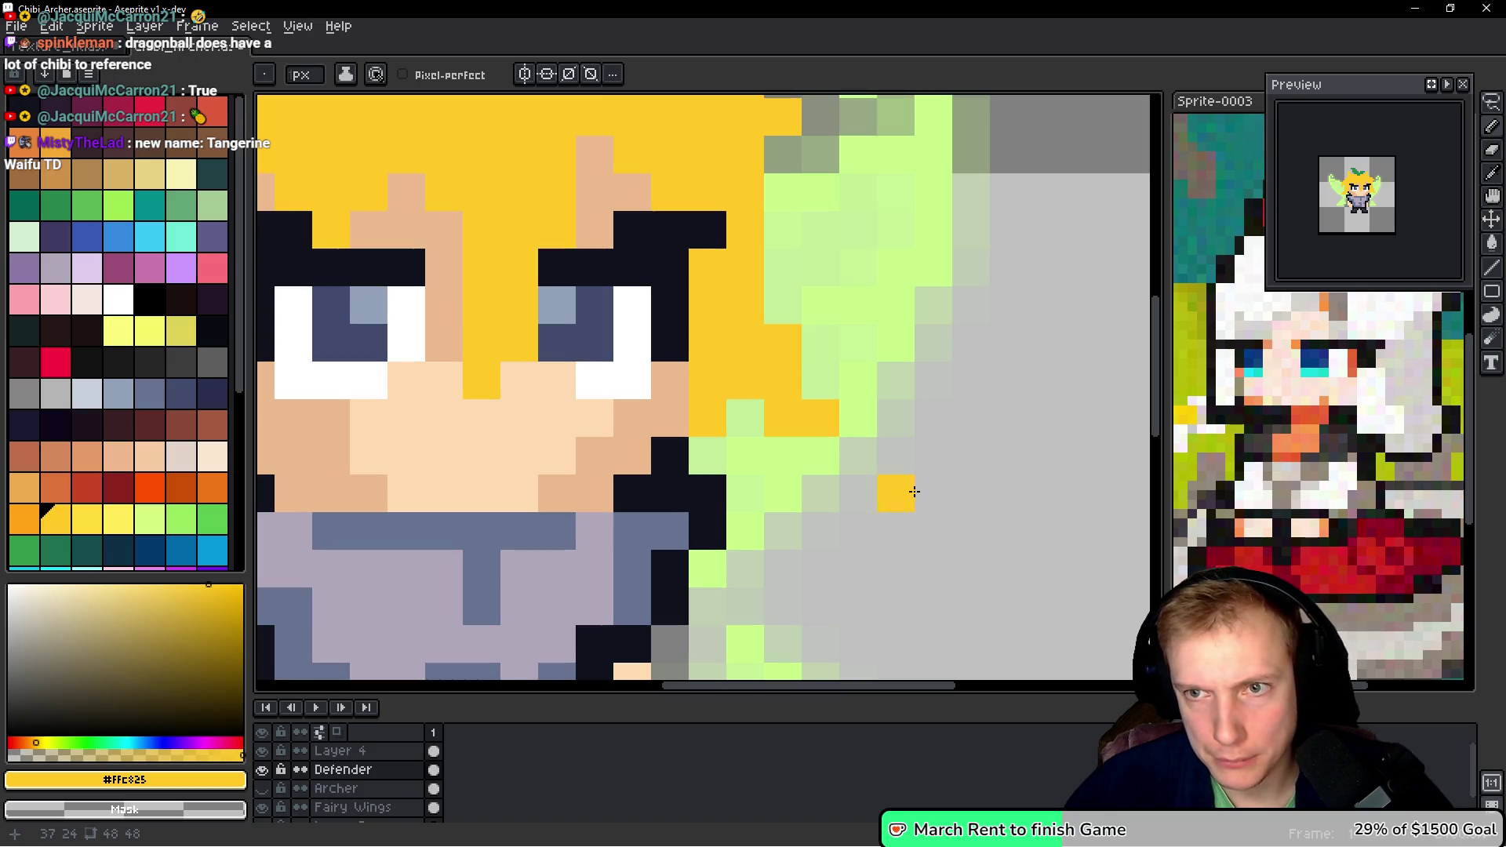
pyautogui.scroll(-3, 711, 448)
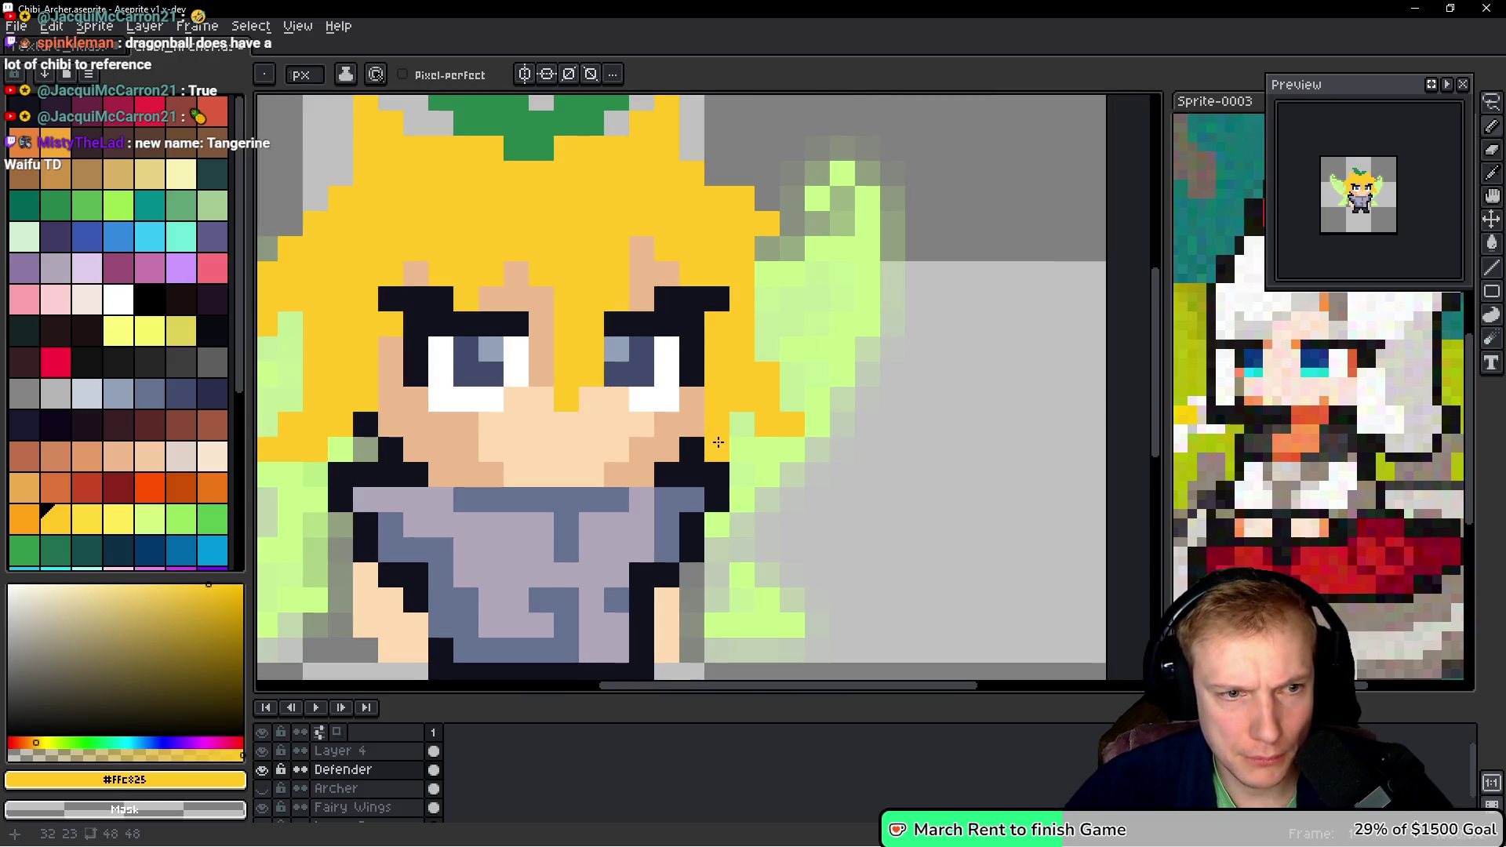
pyautogui.scroll(-3, 604, 455)
pyautogui.scroll(6, 604, 455)
pyautogui.rightClick(604, 455)
pyautogui.click(612, 392)
pyautogui.scroll(-8, 706, 392)
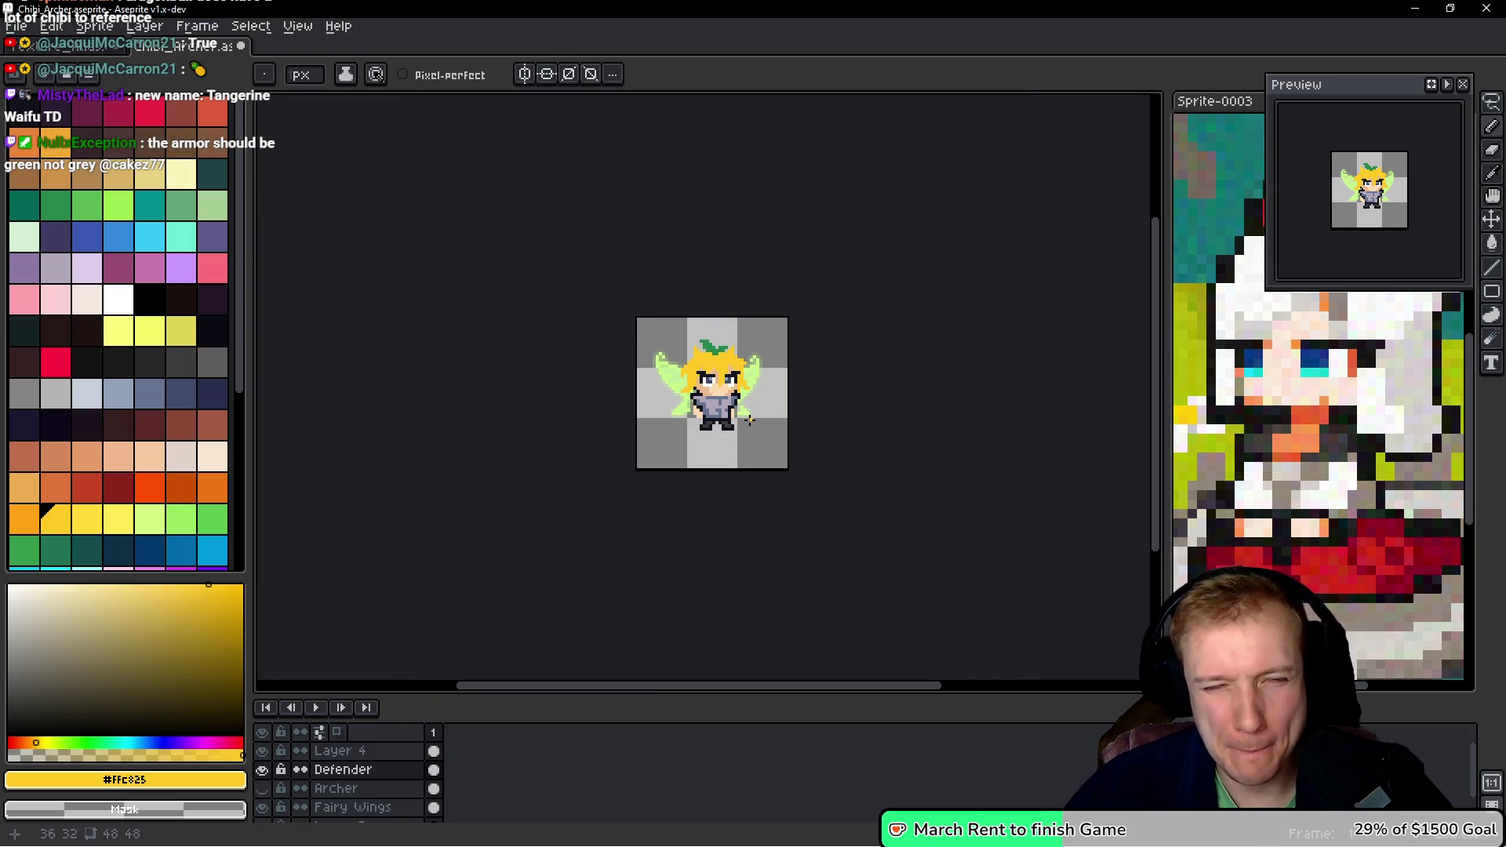
pyautogui.scroll(1, 749, 420)
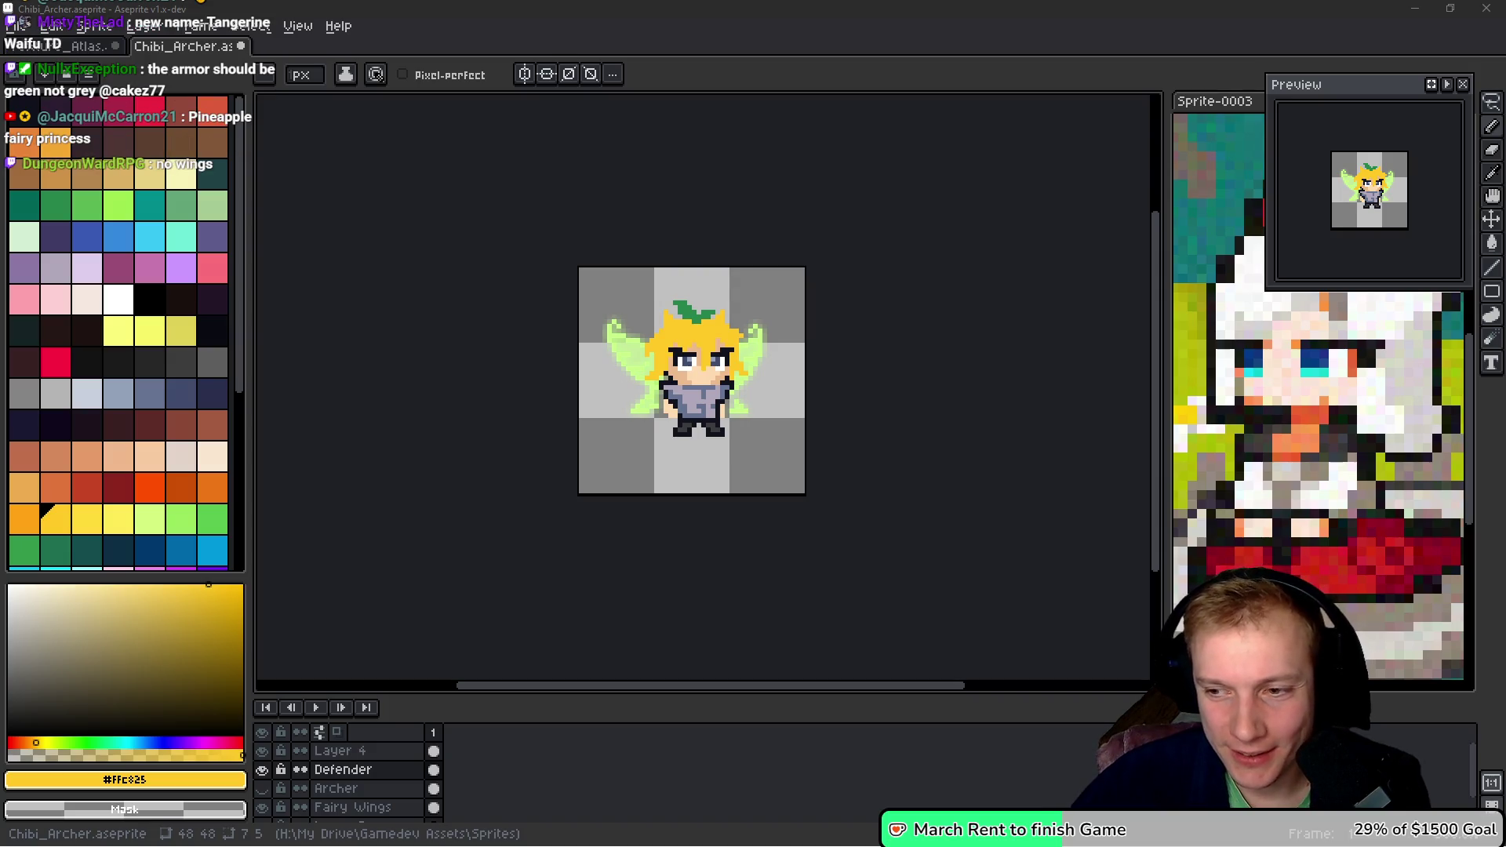
# - Touch up the tunic's top pixels in blue-grey and lavender, including one collar pixel
pyautogui.scroll(4, 696, 360)
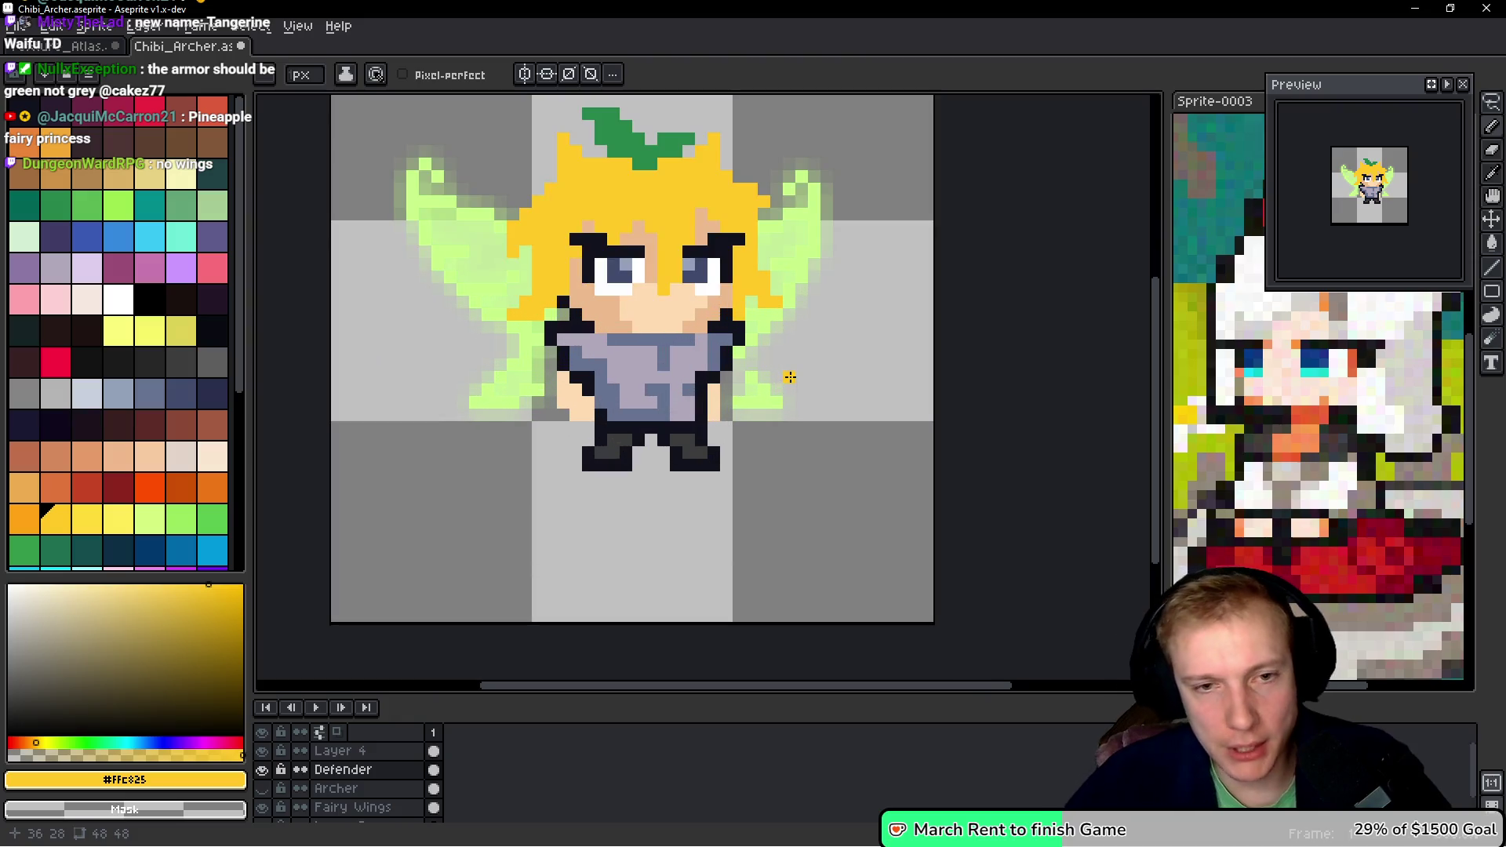
pyautogui.press('q')
pyautogui.moveTo(825, 363)
pyautogui.mouseDown()
pyautogui.moveTo(812, 303)
pyautogui.moveTo(600, 310)
pyautogui.moveTo(887, 334)
pyautogui.mouseUp()
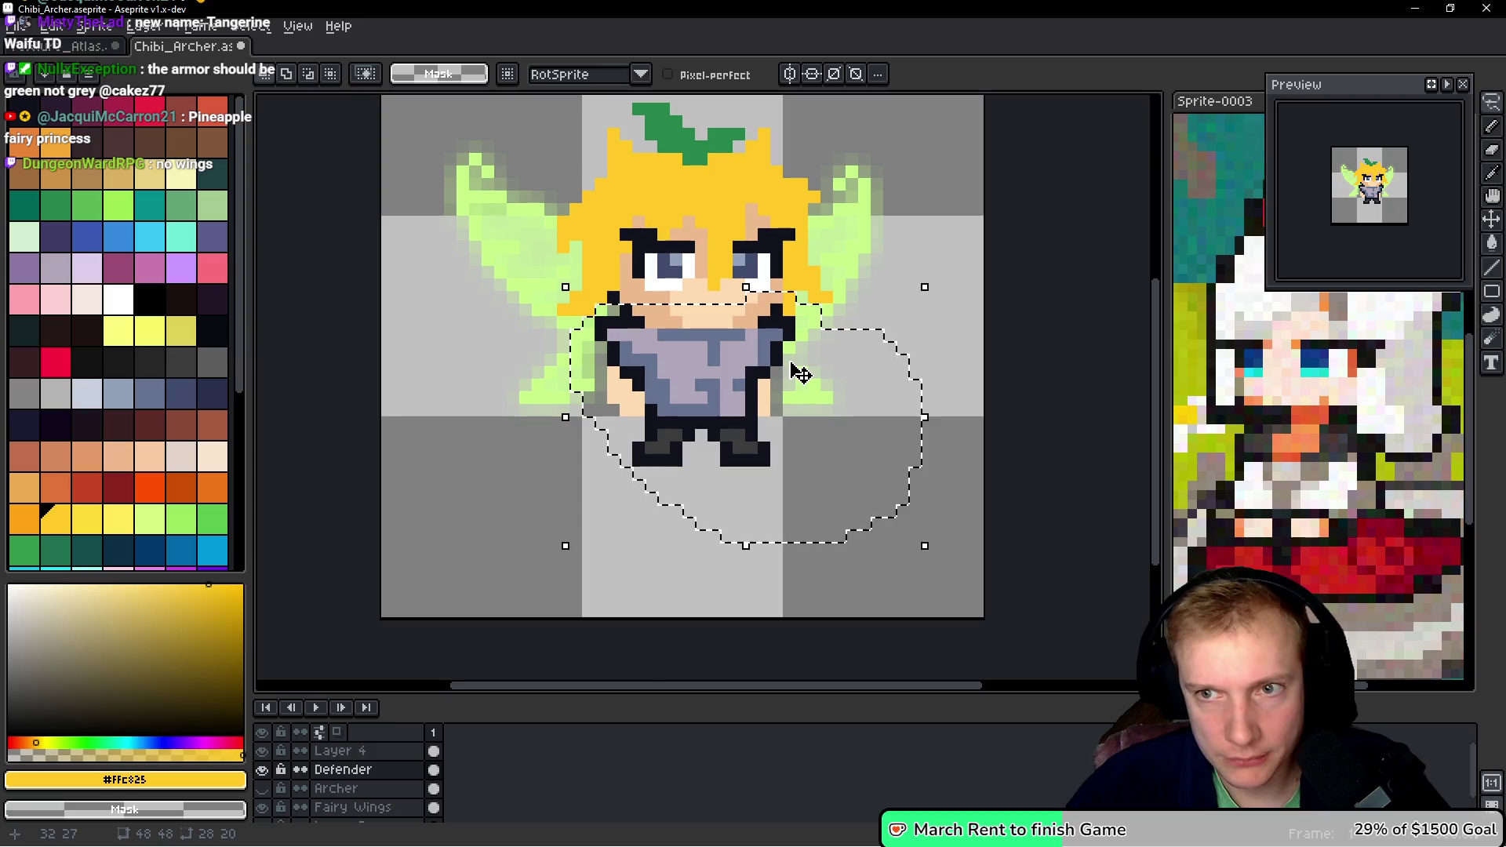
pyautogui.hotkey('ctrl', 'd')
pyautogui.scroll(3, 772, 387)
pyautogui.keyDown('alt'); pyautogui.click(760, 436); pyautogui.keyUp('alt')
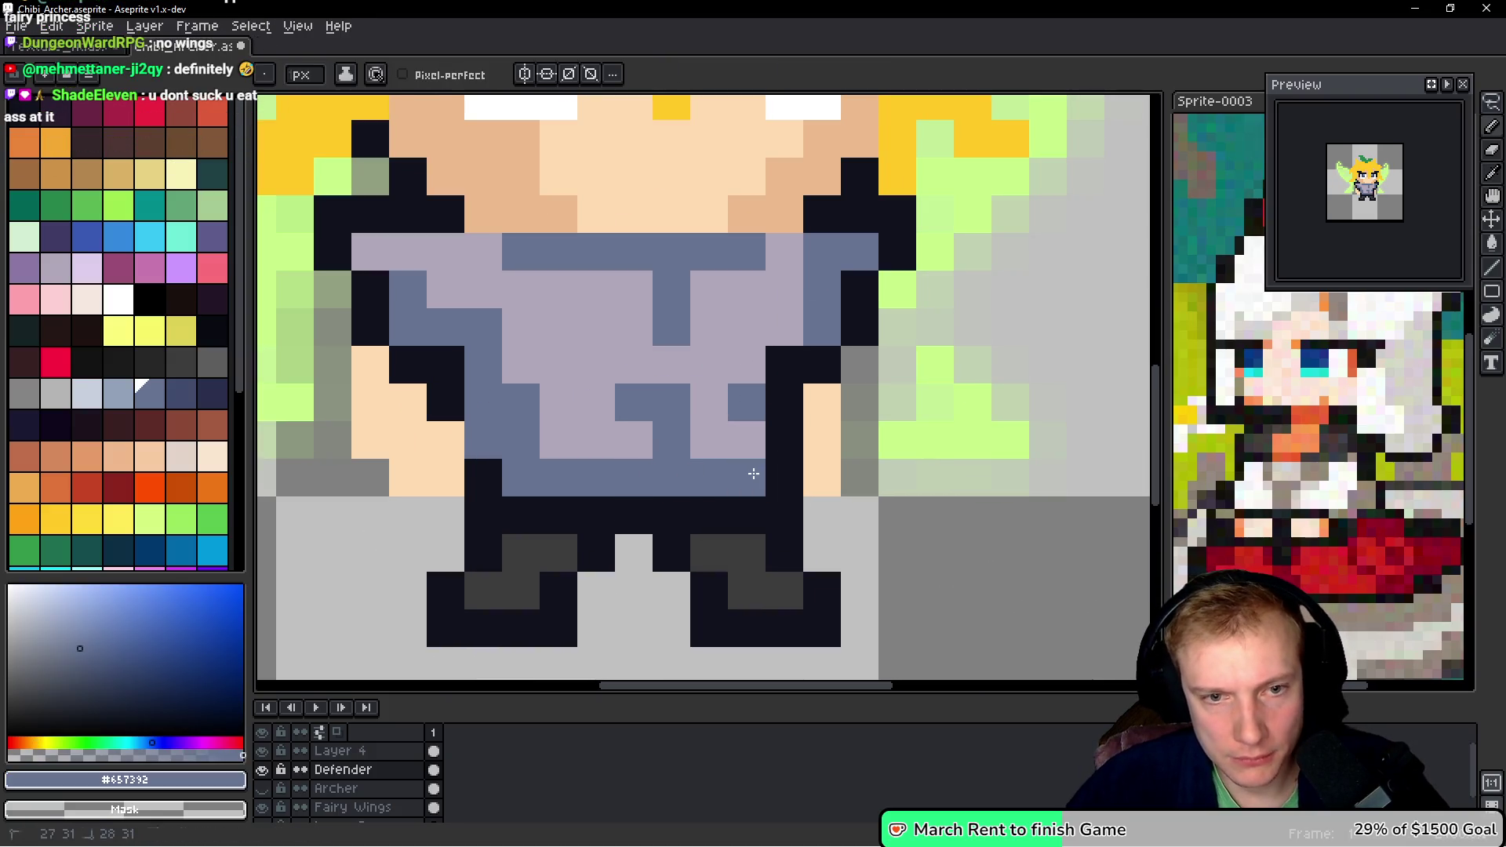
pyautogui.moveTo(640, 366); pyautogui.dragTo(751, 391)
pyautogui.click(756, 312)
pyautogui.click(578, 273)
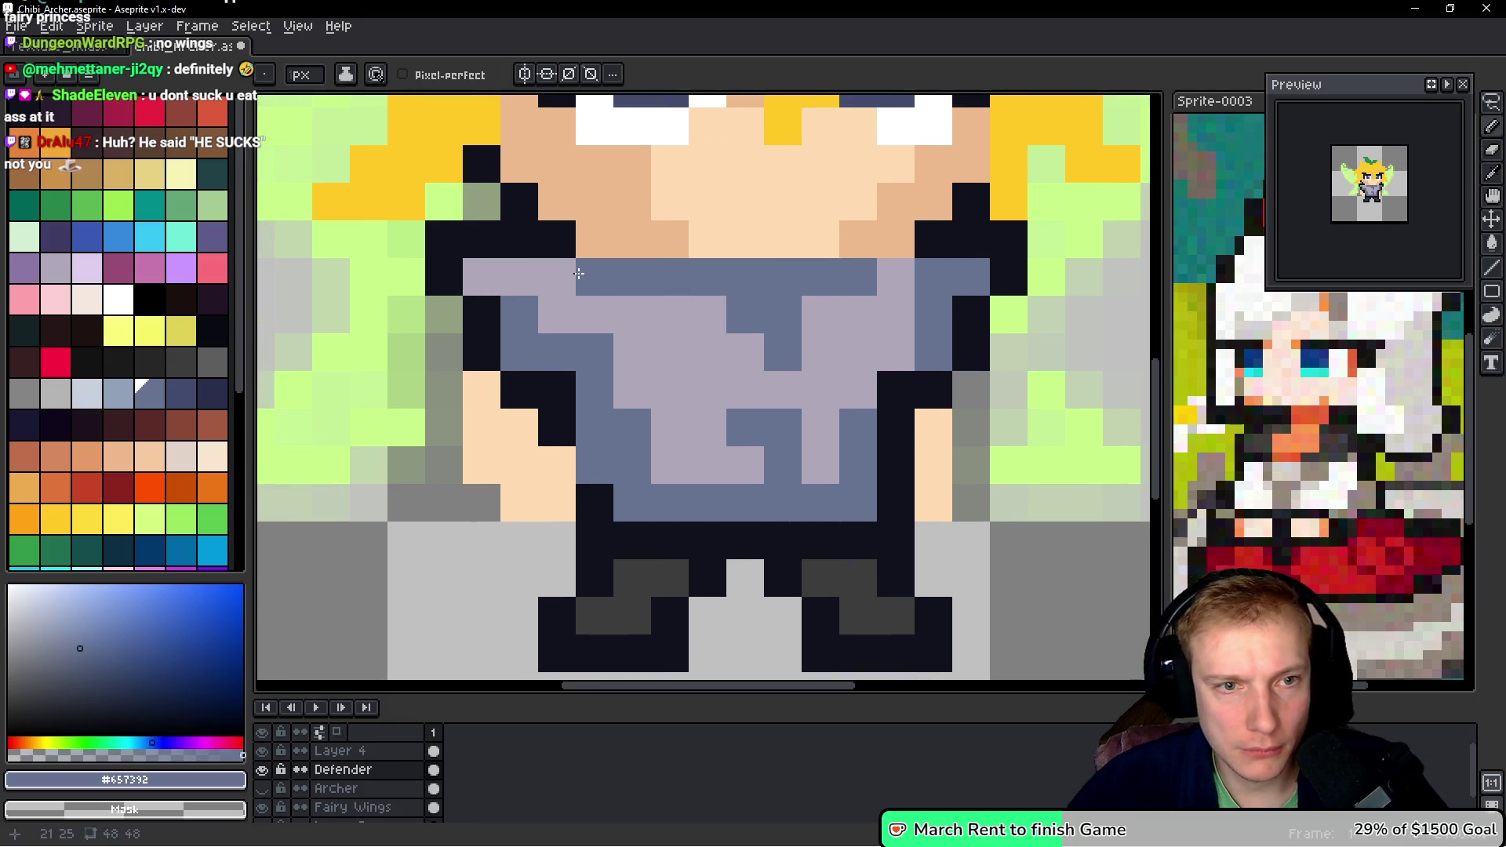
pyautogui.hotkey('ctrl', 'z')
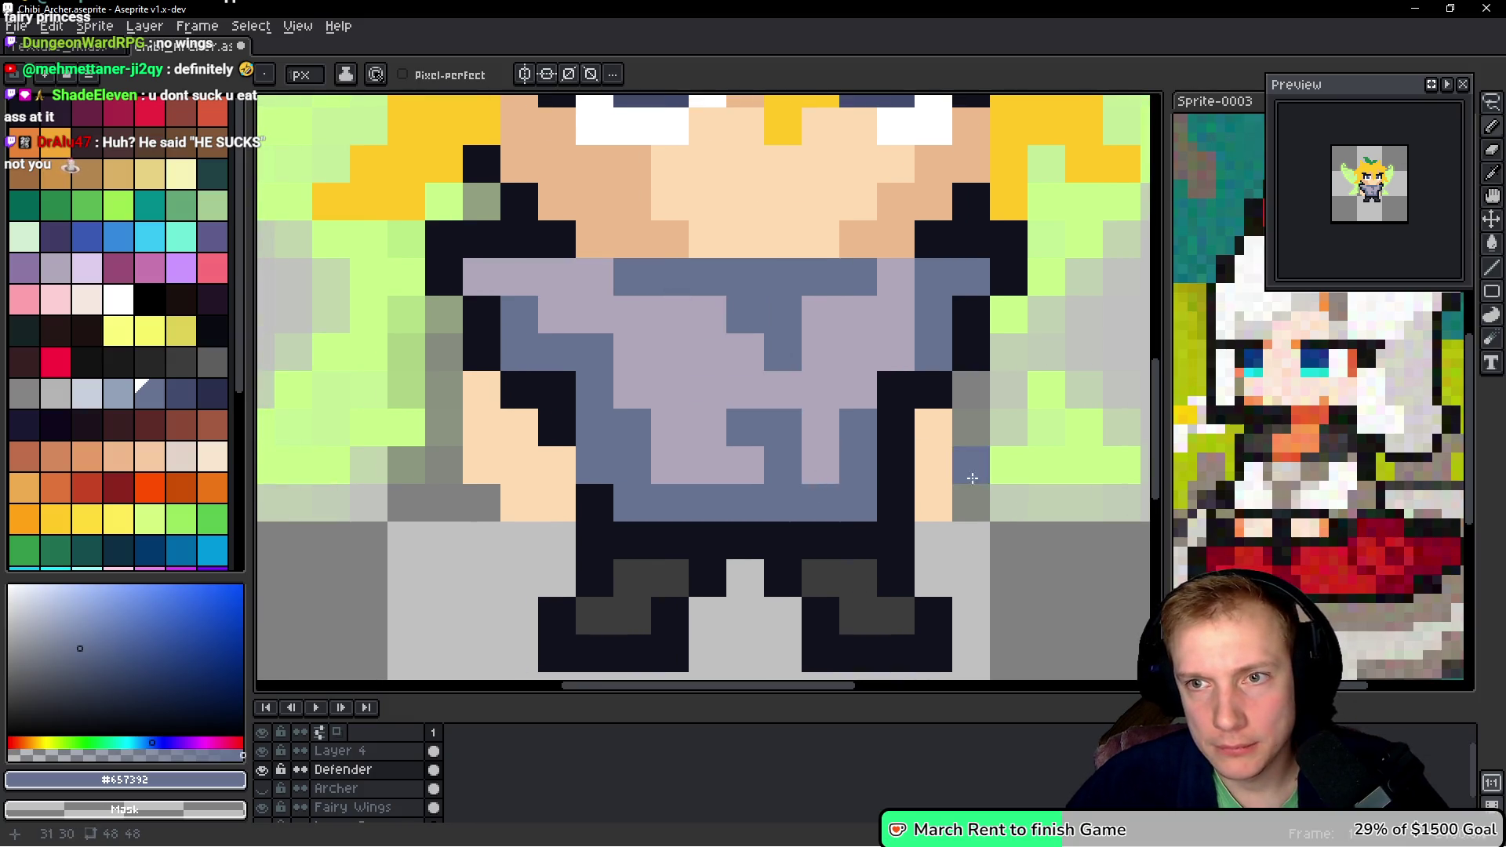
pyautogui.keyDown('alt'); pyautogui.click(881, 346); pyautogui.keyUp('alt')
pyautogui.click(932, 280)
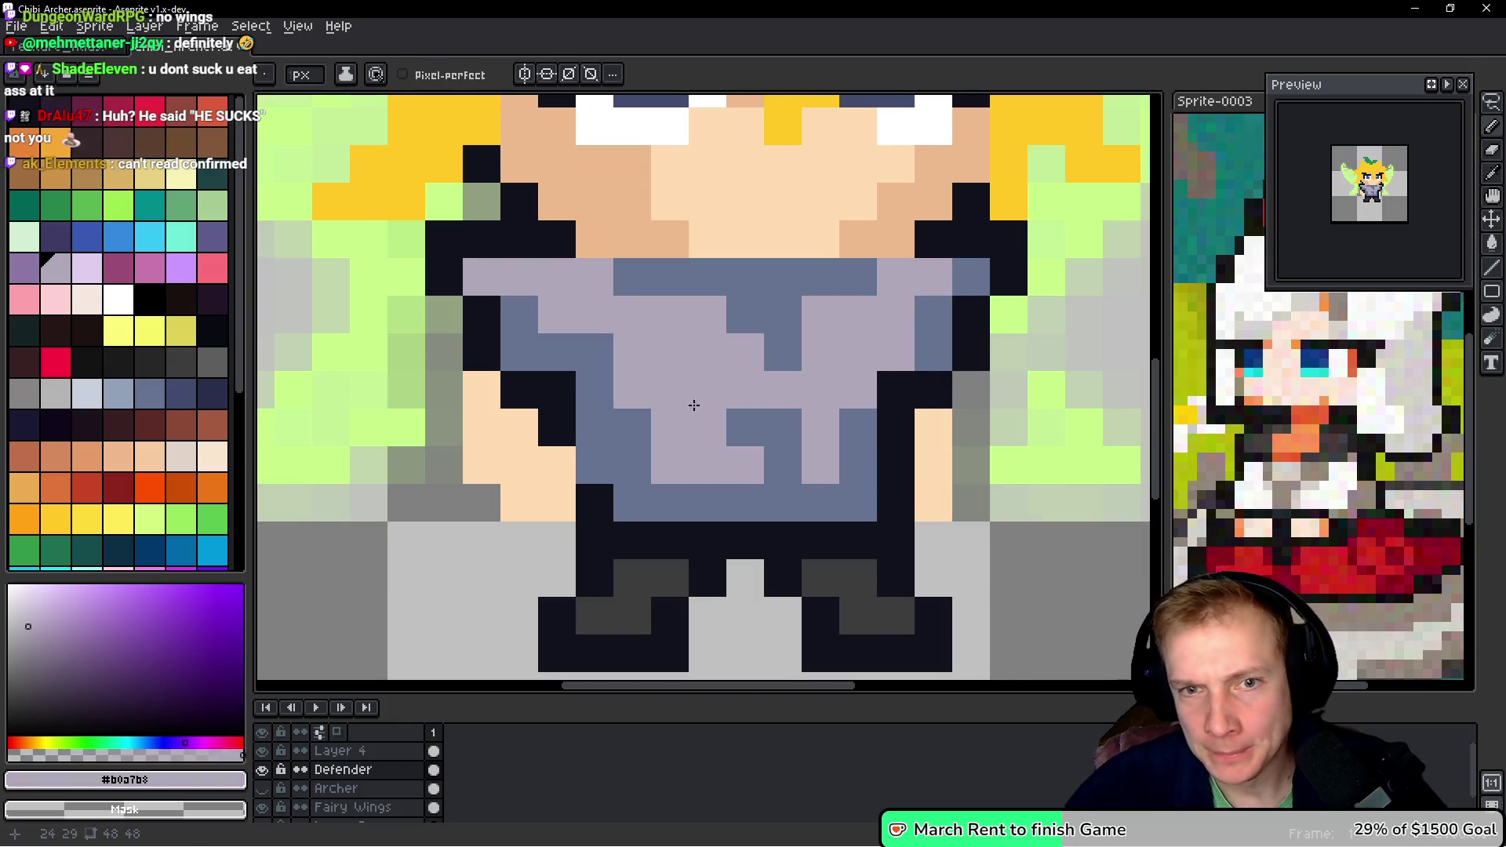
pyautogui.click(971, 278)
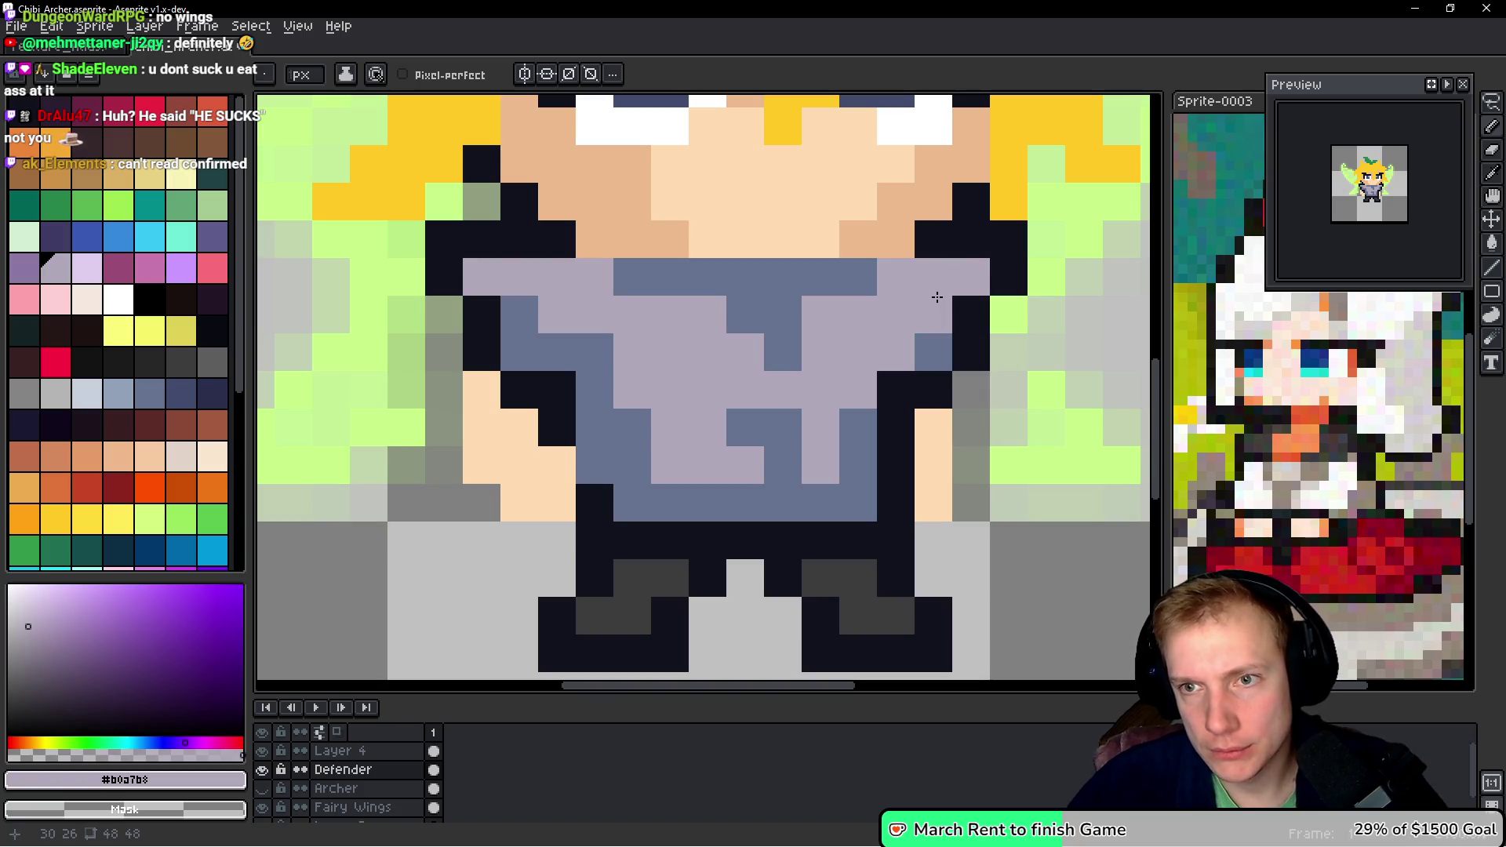
# - Shade the neck with a dark outline pixel and a tan stroke, plus a tan collar pixel
pyautogui.press('alt')
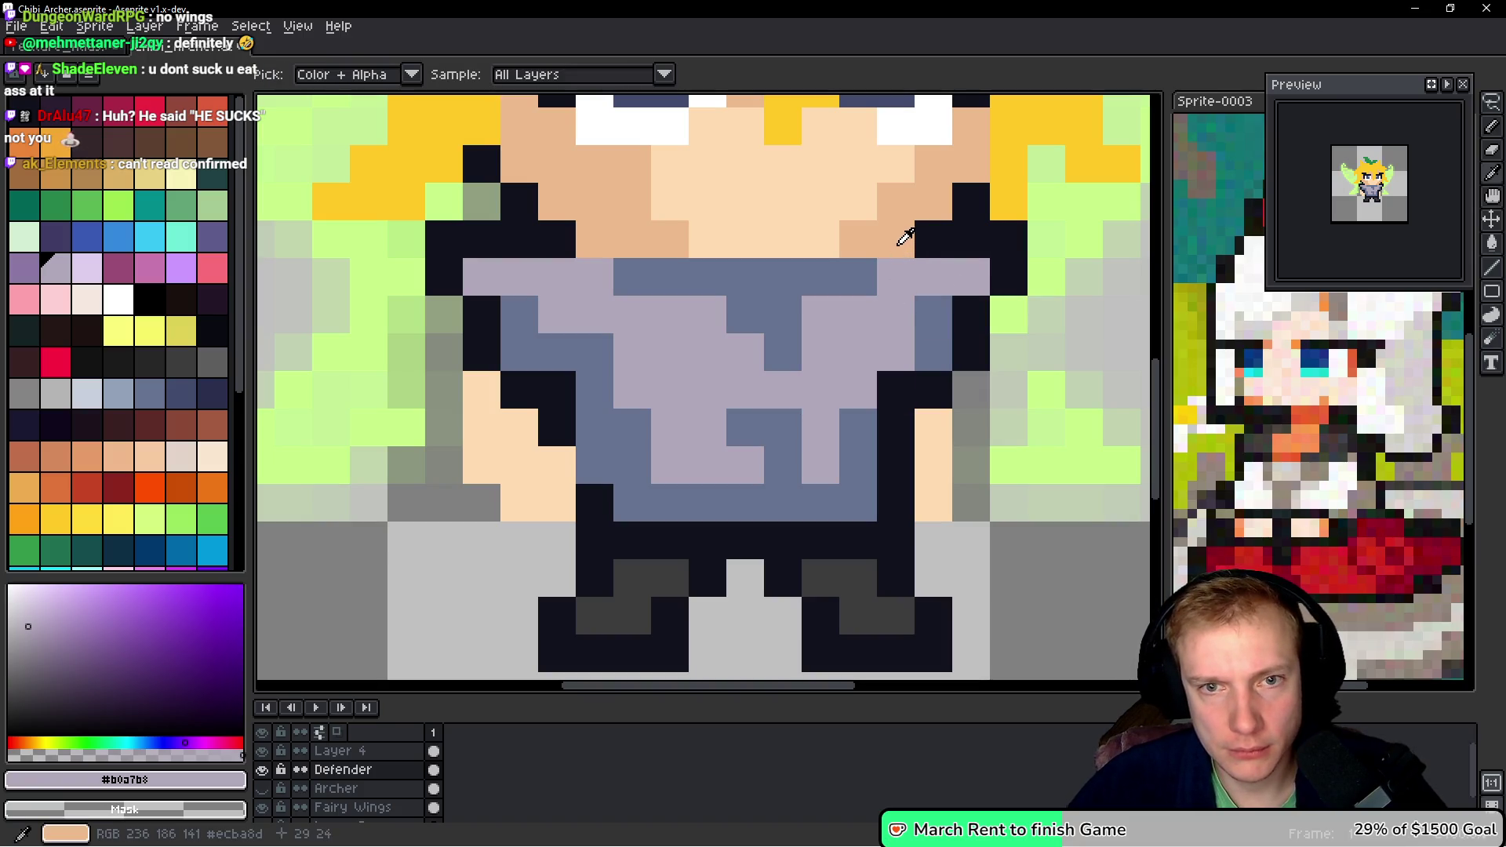
pyautogui.keyDown('alt'); pyautogui.click(942, 235); pyautogui.keyUp('alt')
pyautogui.click(903, 243)
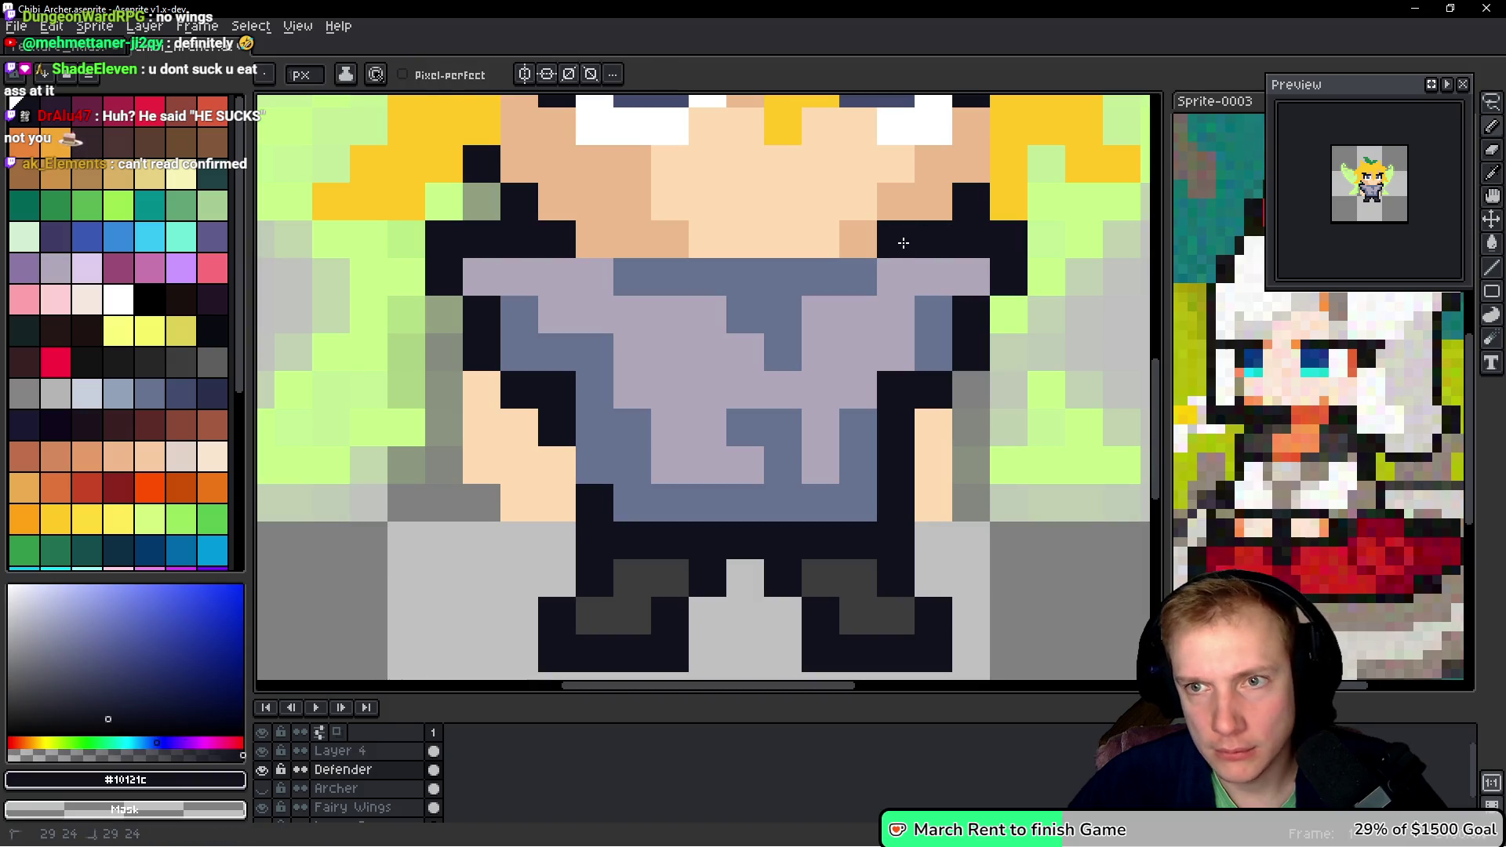
pyautogui.keyDown('alt'); pyautogui.click(857, 227); pyautogui.keyUp('alt')
pyautogui.moveTo(857, 235); pyautogui.dragTo(677, 238)
pyautogui.click(899, 310)
# - Enclose the character's body in a freehand lasso selection
pyautogui.scroll(-6, 885, 308)
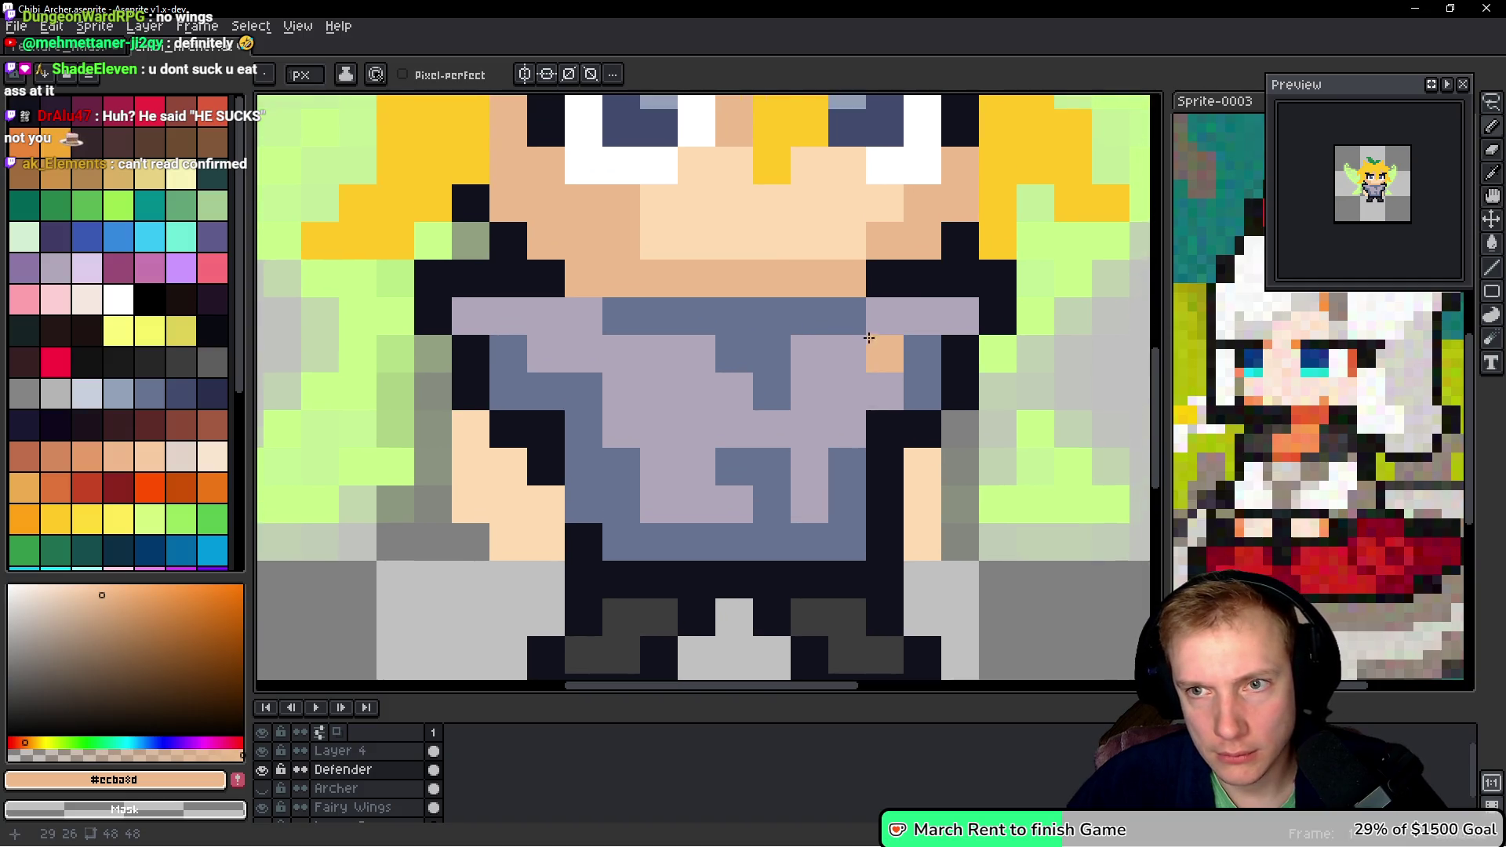
pyautogui.scroll(3, 876, 327)
pyautogui.press('m')
pyautogui.moveTo(705, 333); pyautogui.dragTo(701, 320)
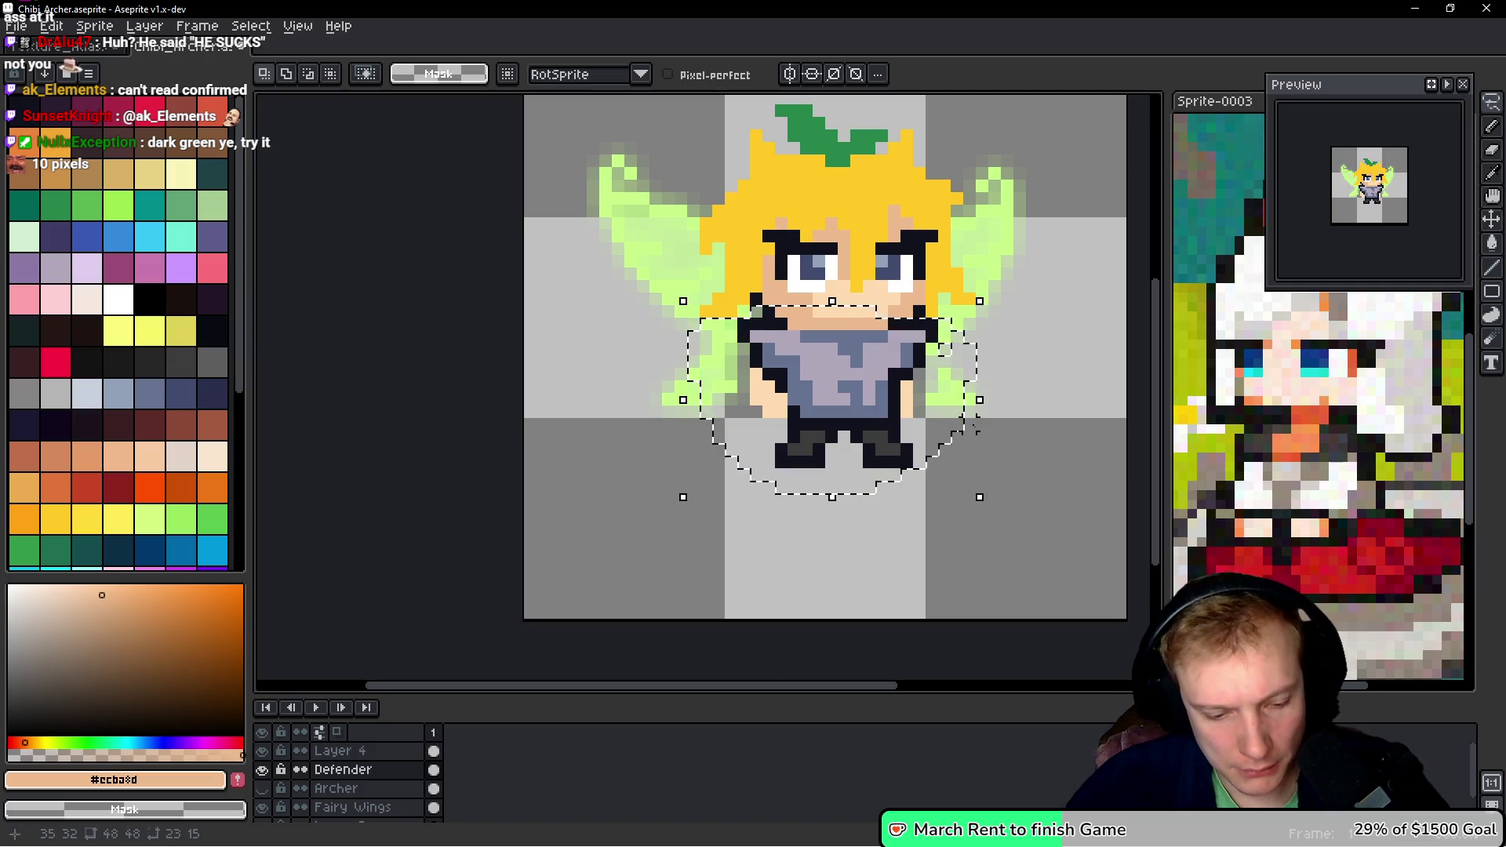
# - Fill all the shirt's light grey pixels with a light yellow-green using the non-contiguous bucket
pyautogui.press('w')
pyautogui.click(118, 206)
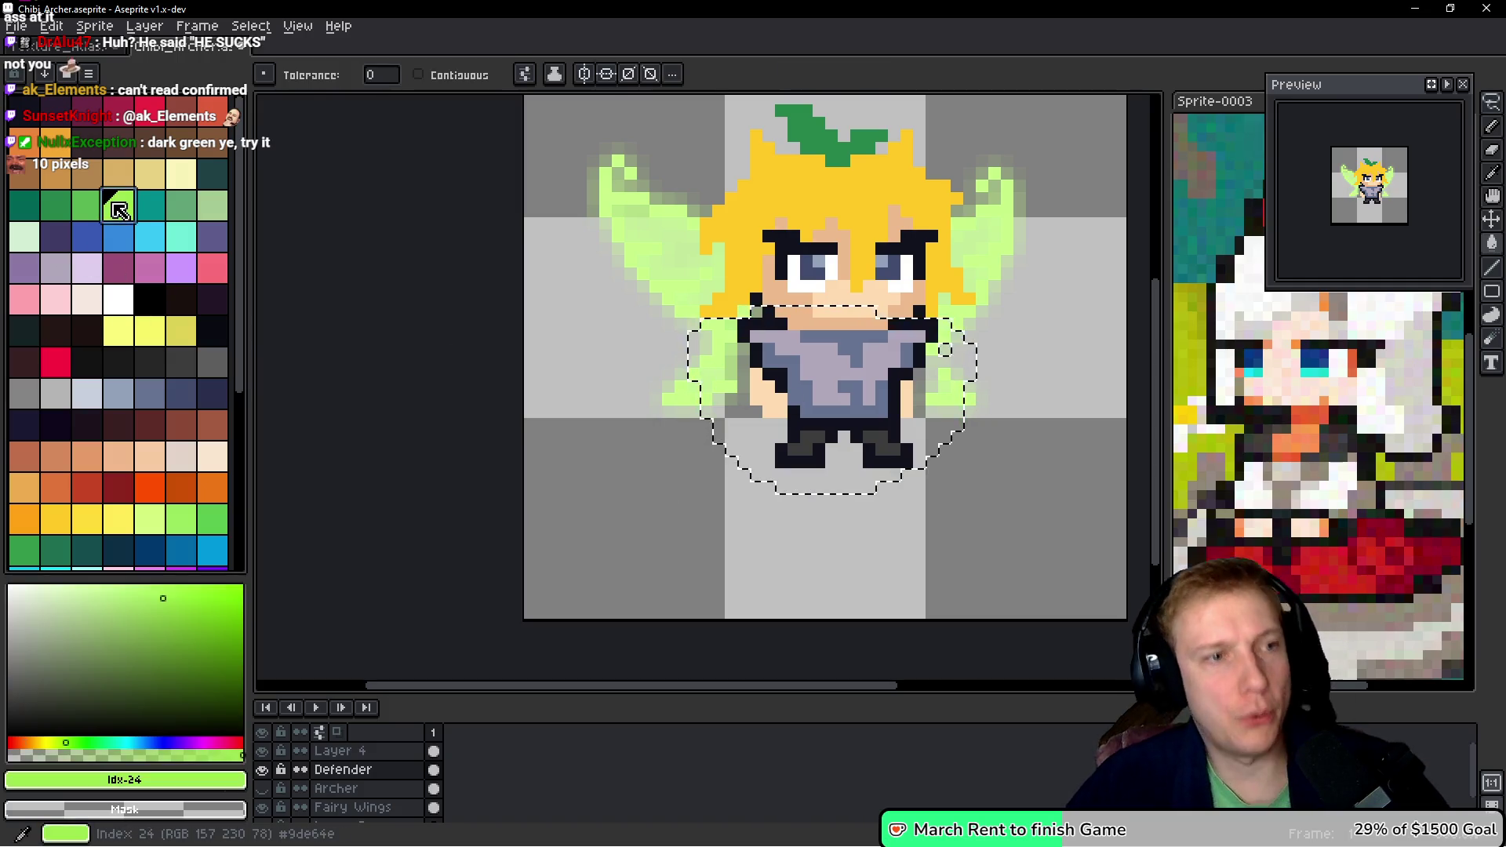
pyautogui.click(149, 520)
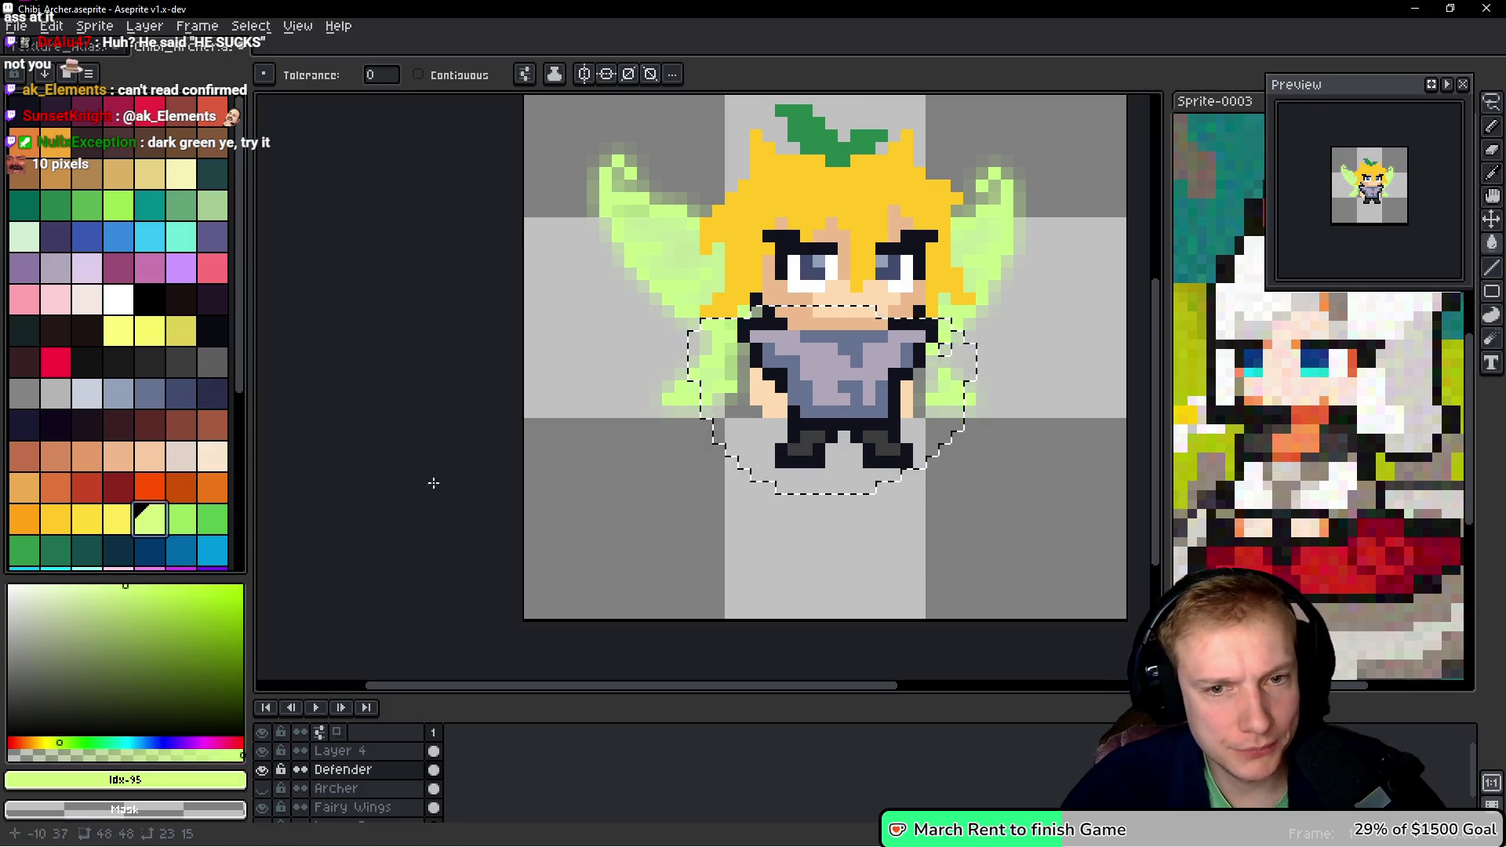
pyautogui.scroll(3, 712, 366)
pyautogui.click(932, 366)
pyautogui.scroll(-1, 932, 366)
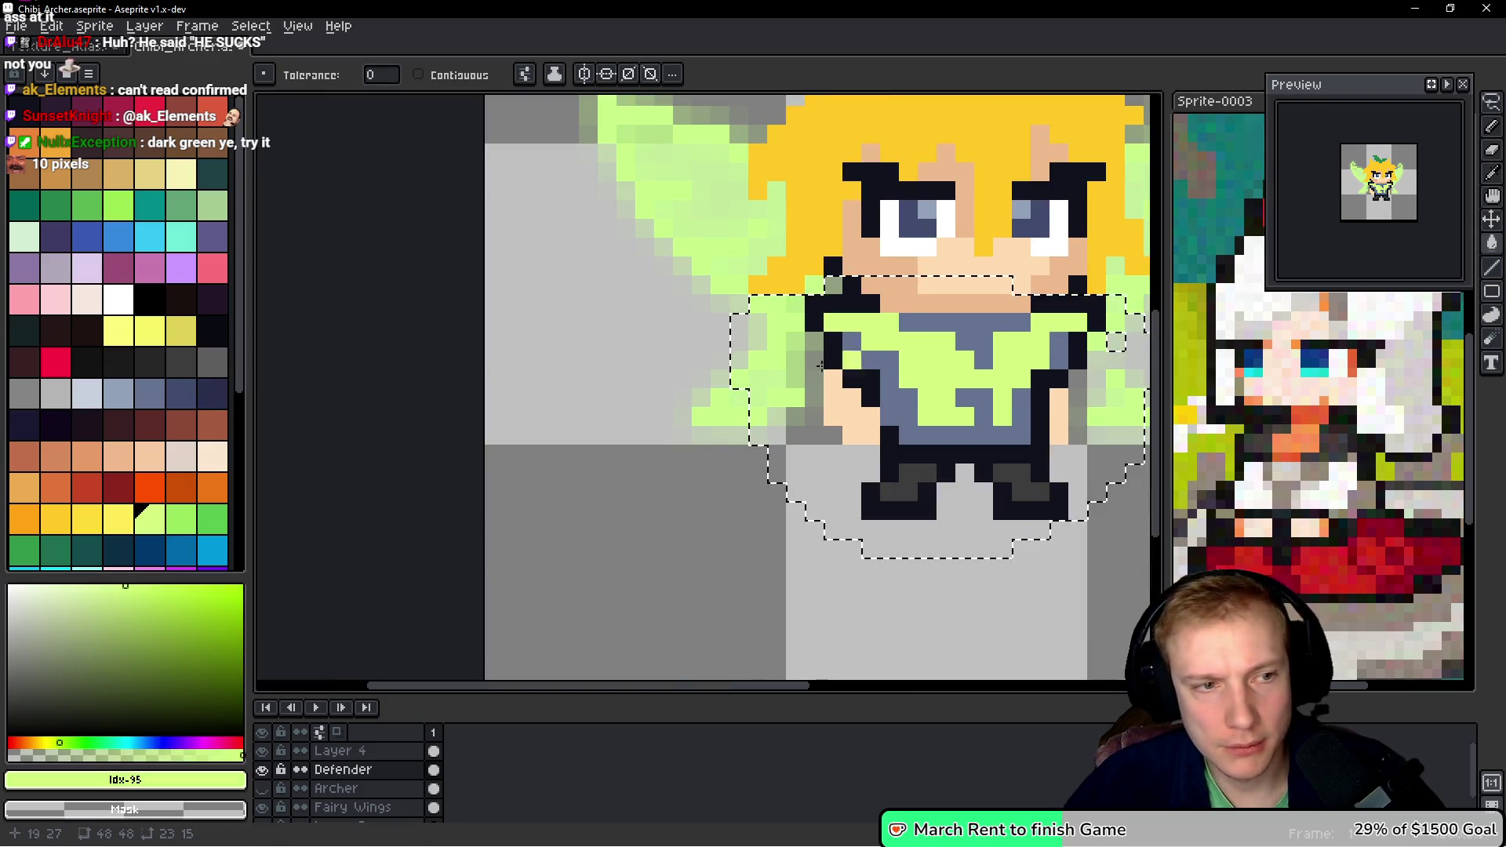
# - Fill the blue-grey shirt pixels with dark green and the lime pixels with medium green
pyautogui.click(55, 551)
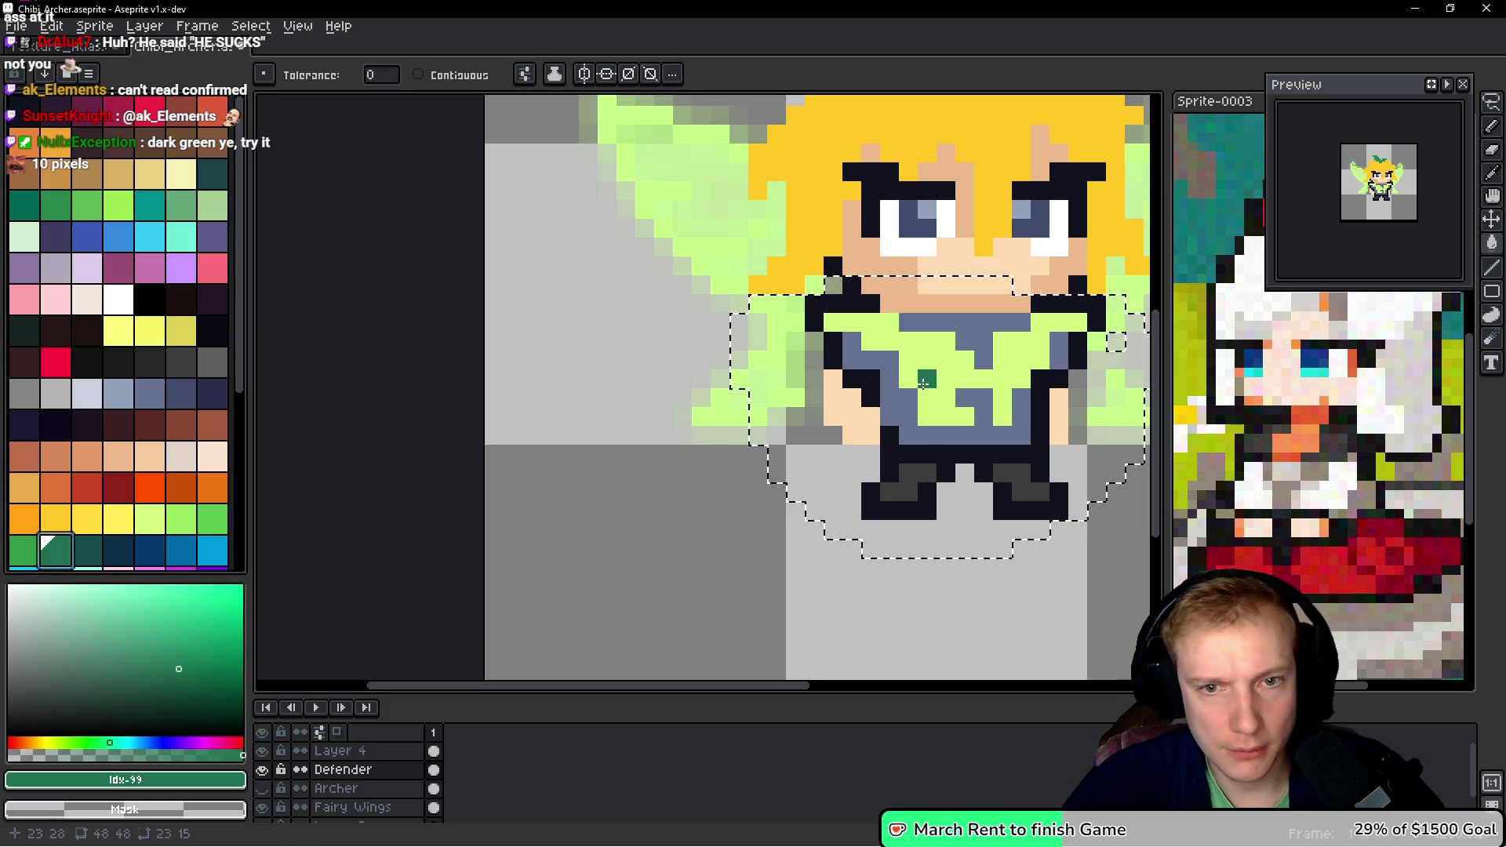
pyautogui.click(1004, 408)
pyautogui.click(24, 550)
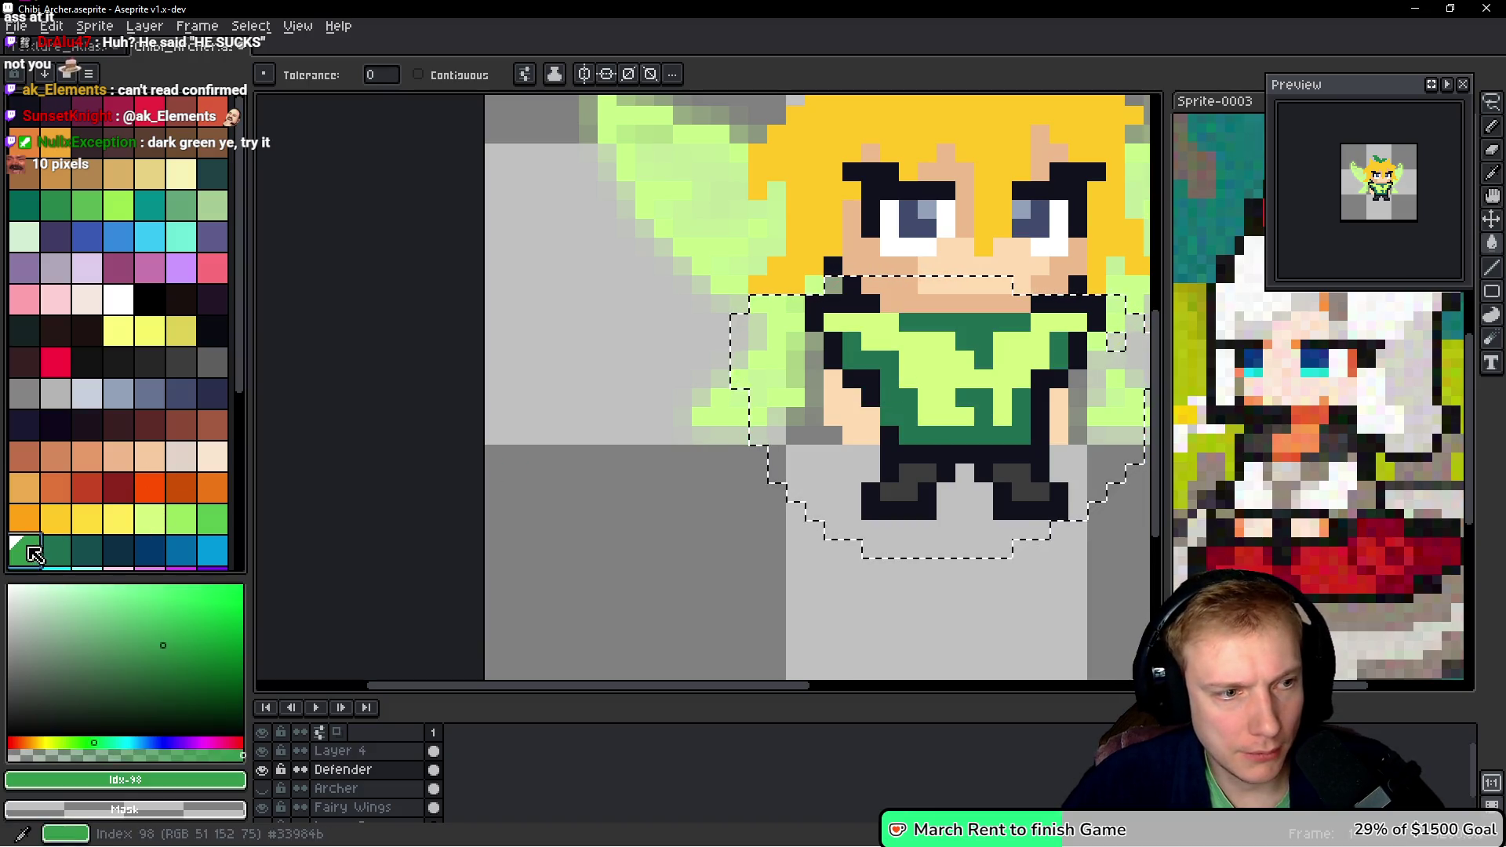
pyautogui.click(910, 434)
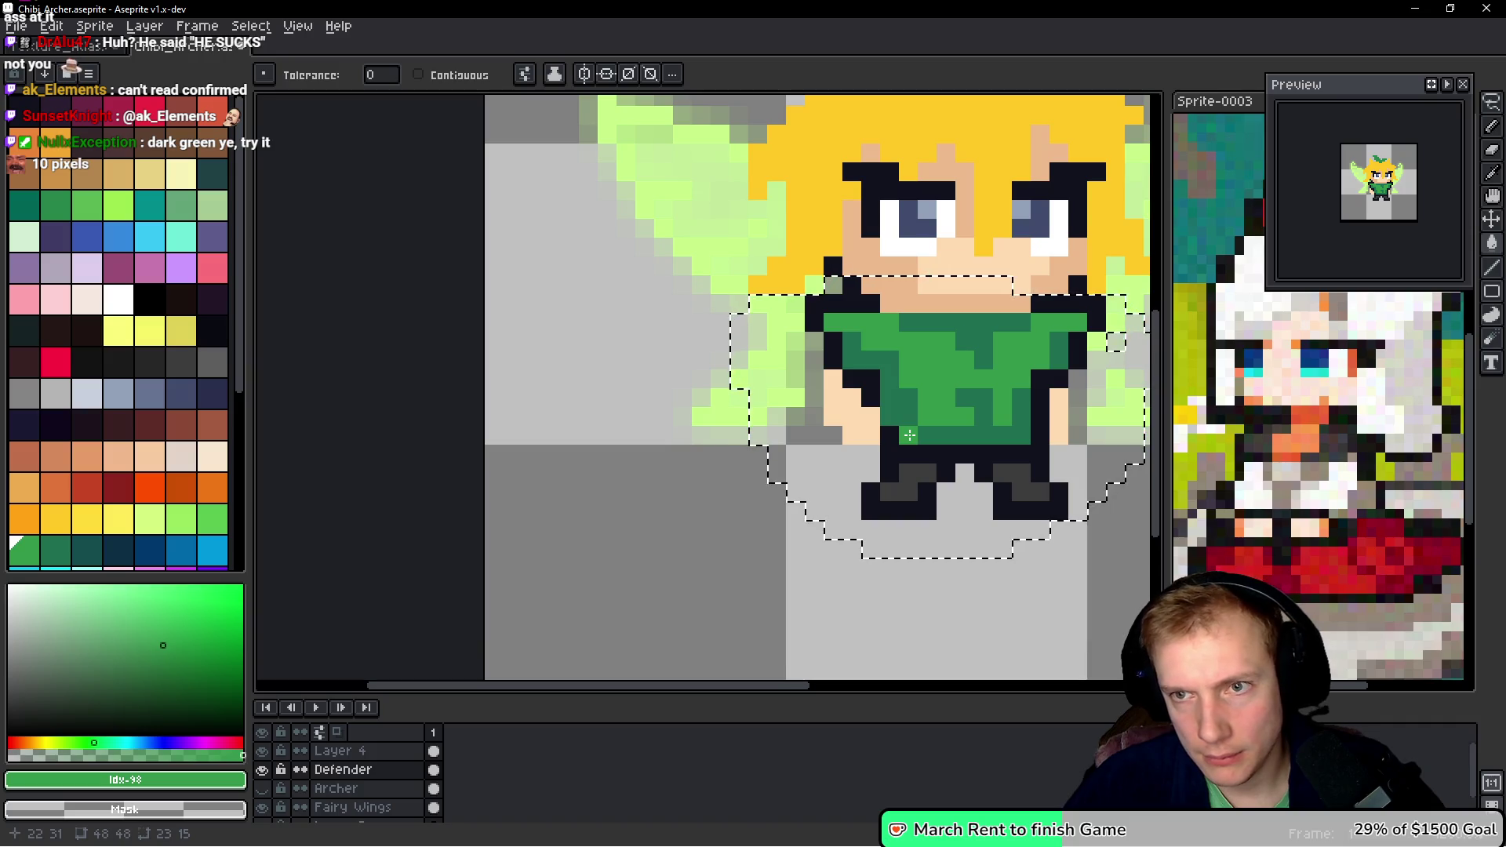
pyautogui.moveTo(909, 435); pyautogui.dragTo(776, 416)
pyautogui.scroll(-3, 775, 416)
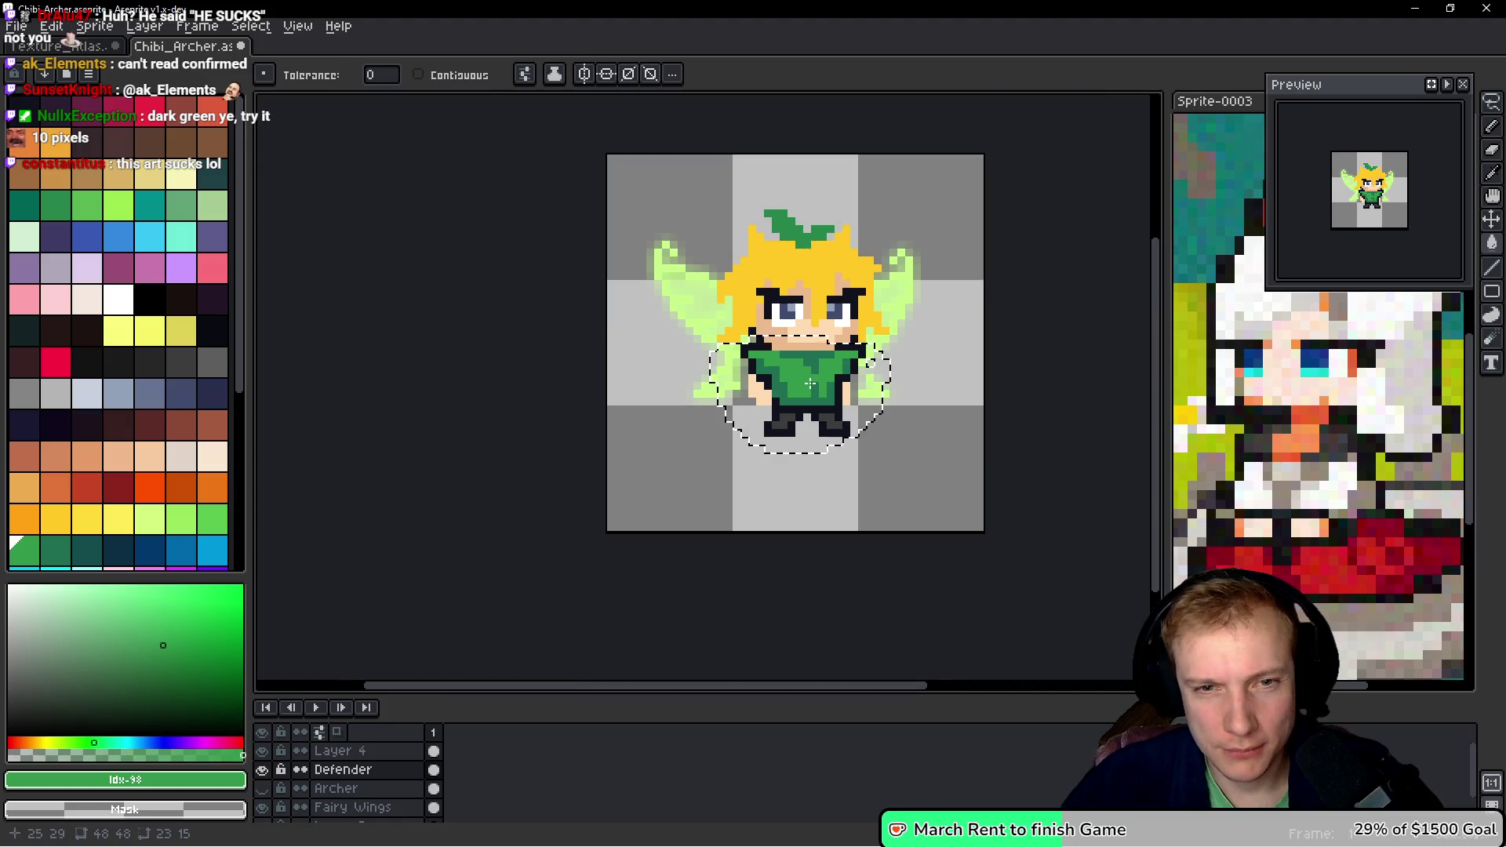
pyautogui.scroll(2, 817, 373)
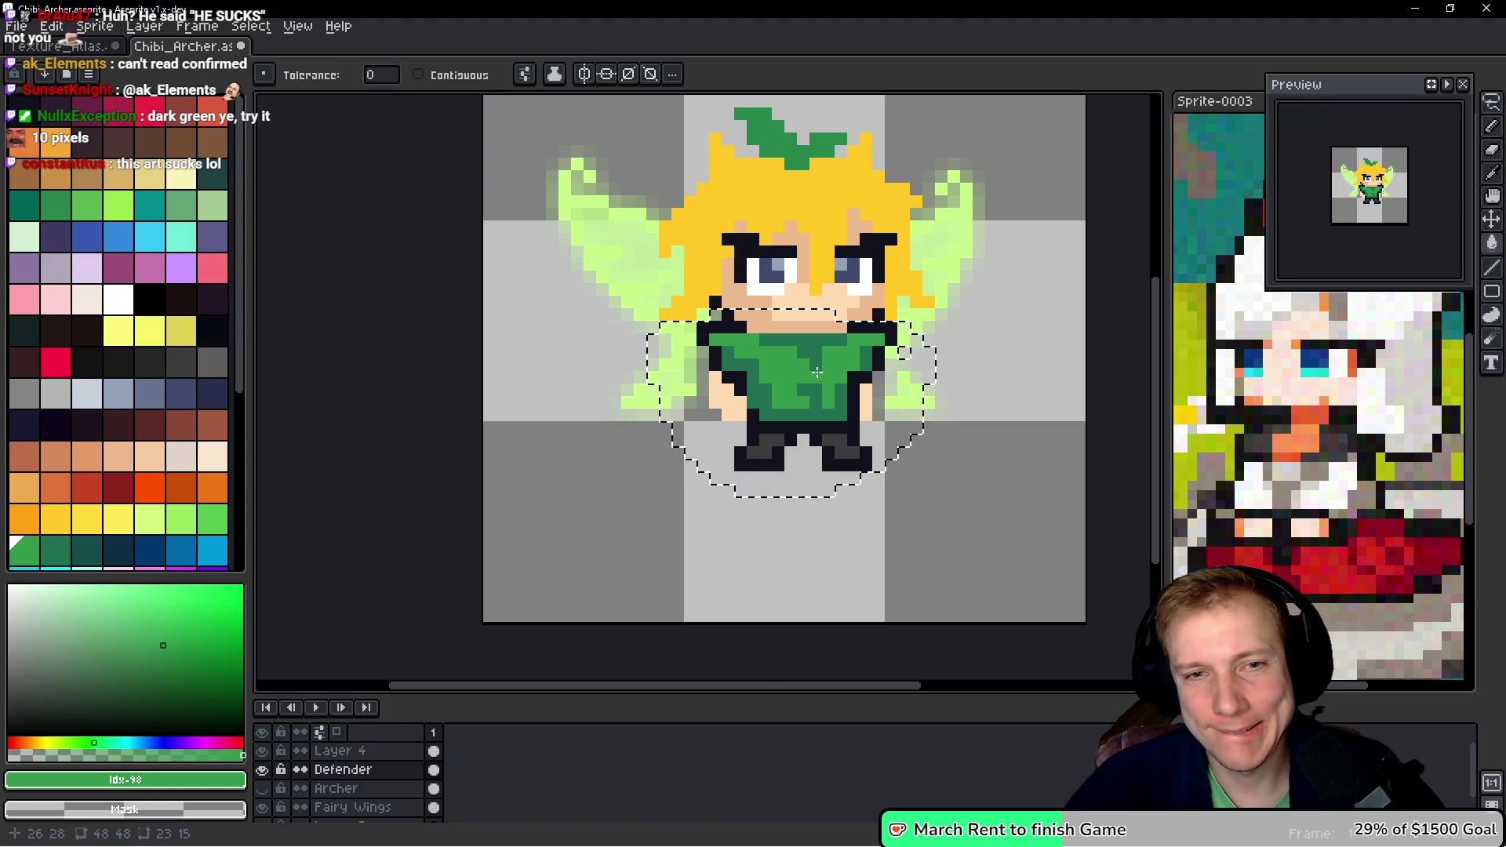
pyautogui.scroll(-1, 817, 373)
pyautogui.scroll(4, 816, 374)
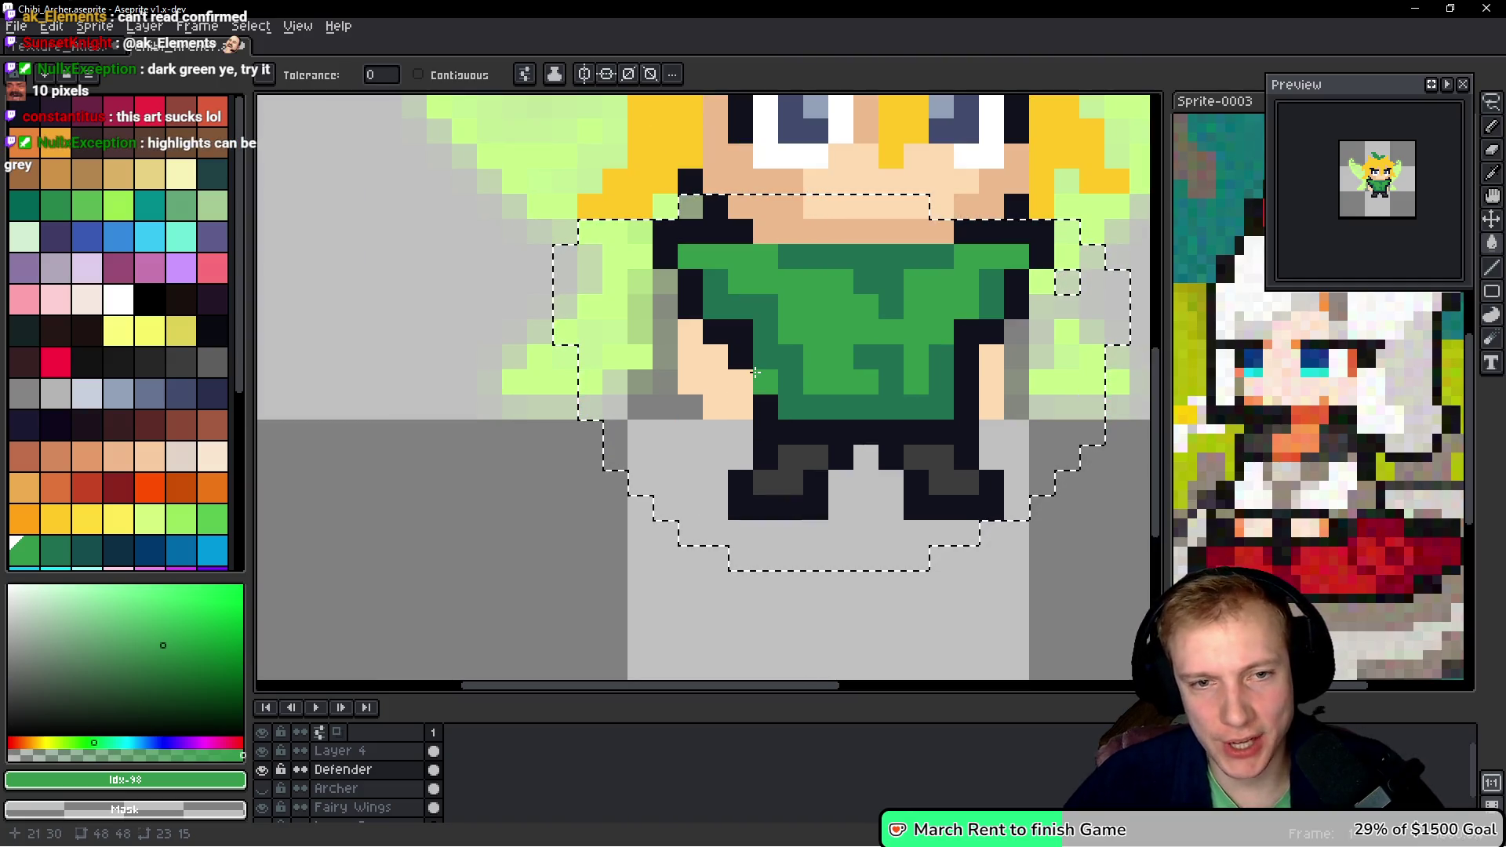
# - Extend the arm outline into the tunic and reshape the left arm's skin pixels
pyautogui.press('i')
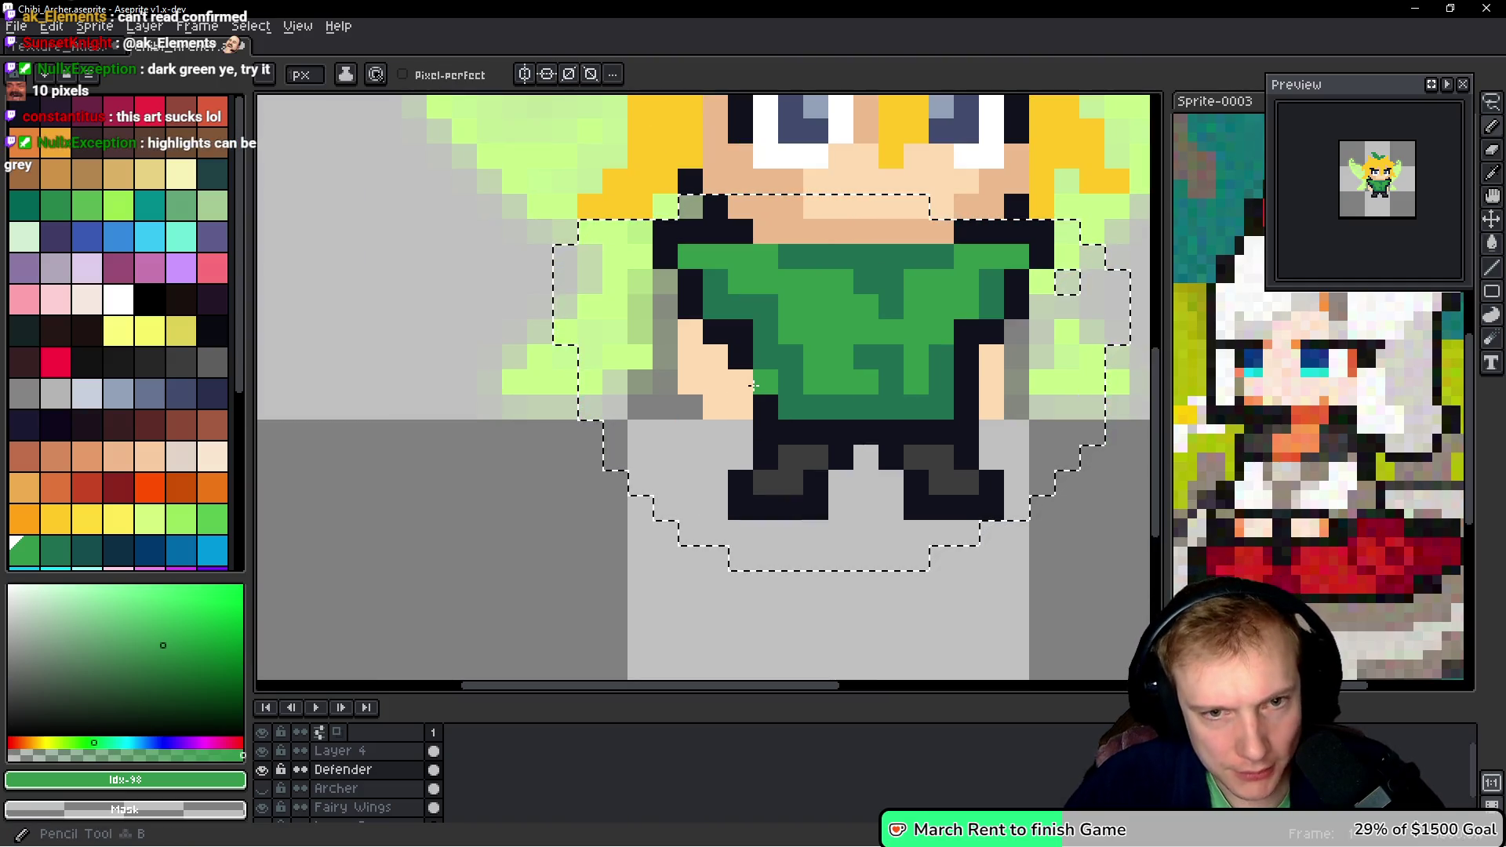
pyautogui.keyDown('alt'); pyautogui.click(746, 351); pyautogui.keyUp('alt')
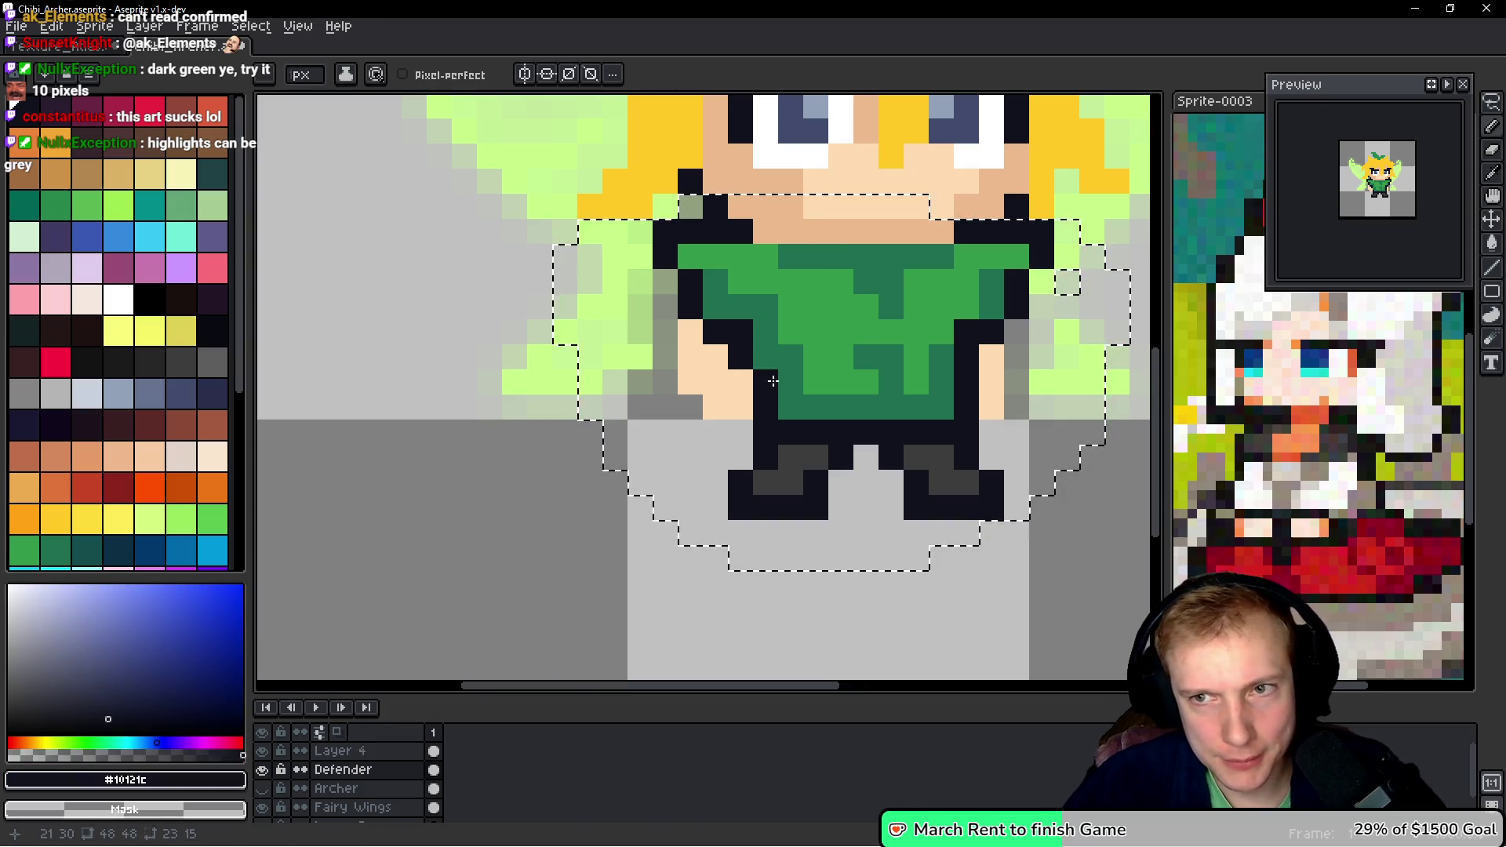
pyautogui.click(766, 358)
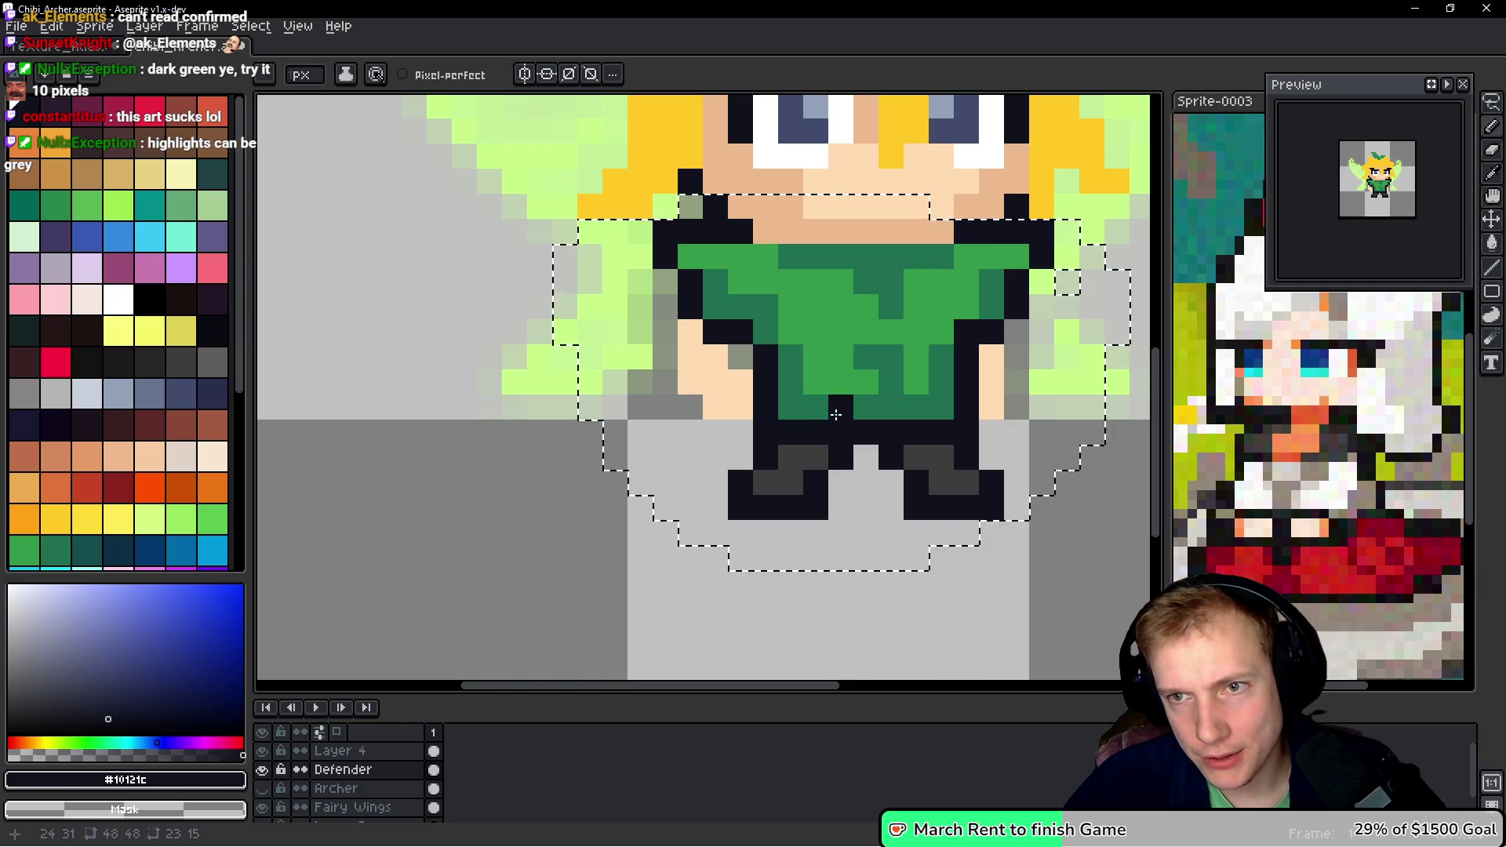
pyautogui.scroll(-3, 1024, 388)
pyautogui.scroll(2, 988, 391)
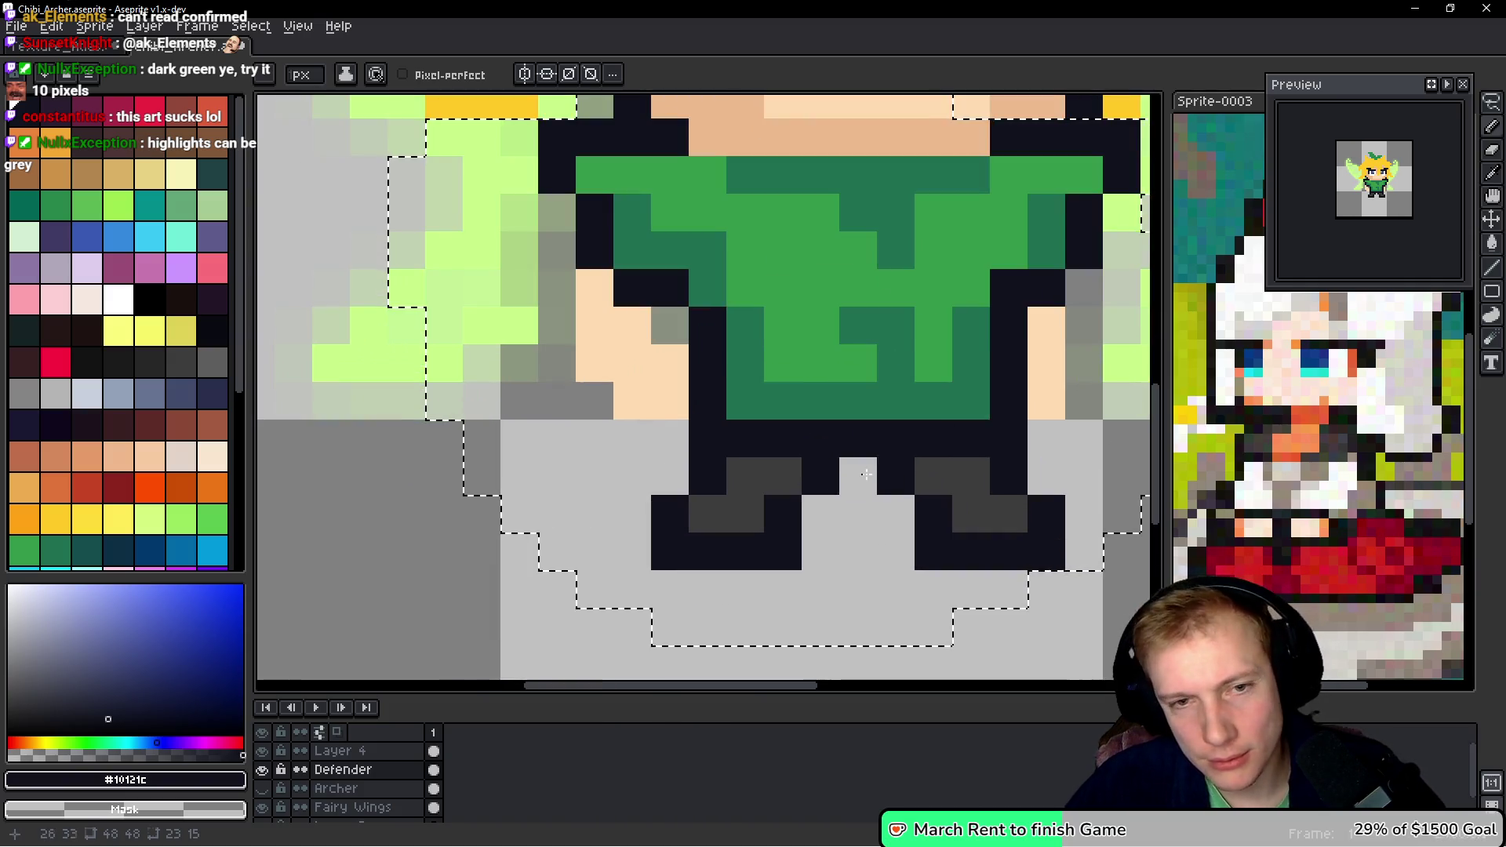
pyautogui.keyDown('alt'); pyautogui.click(629, 374); pyautogui.keyUp('alt')
pyautogui.moveTo(581, 368); pyautogui.dragTo(595, 287)
pyautogui.hotkey('ctrl', 'z')
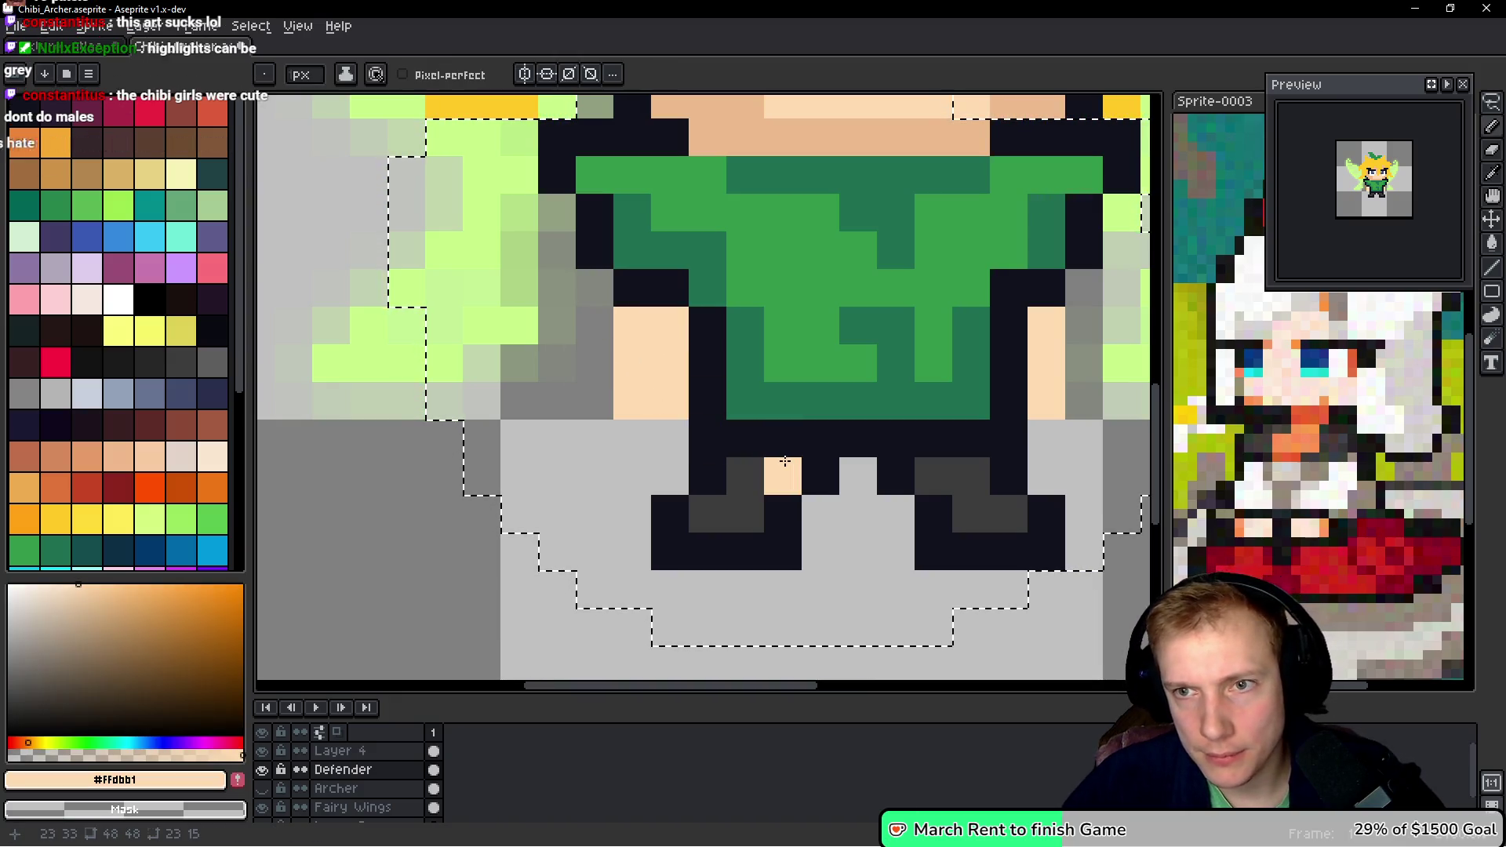
pyautogui.click(604, 323)
pyautogui.hotkey('ctrl', 'z')
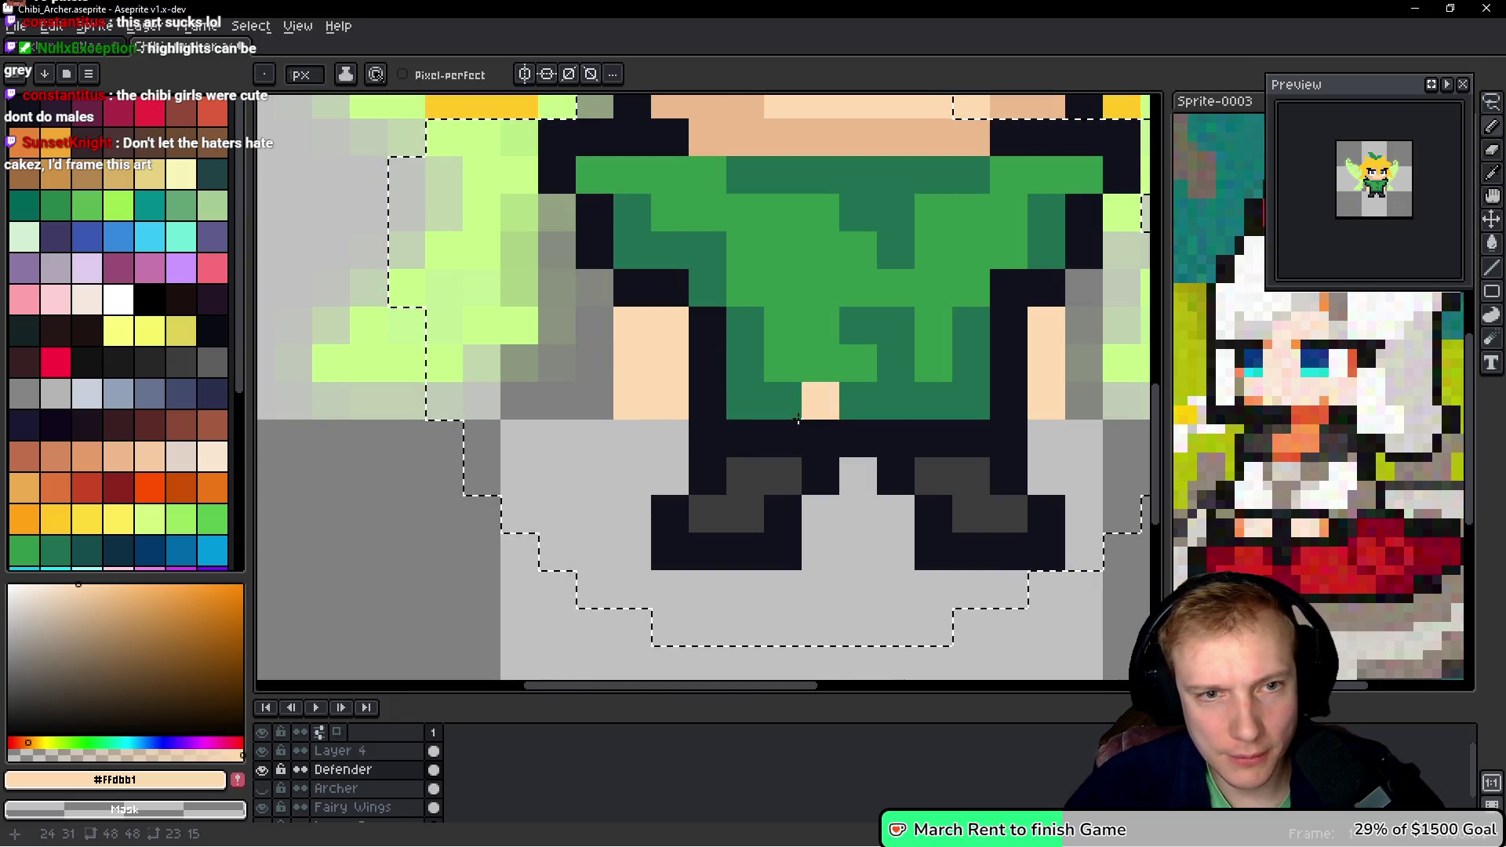
# - Add skin pixels below the tunic hem and clear stray skin pixels near the boot
pyautogui.scroll(-9, 738, 426)
pyautogui.scroll(9, 737, 426)
pyautogui.click(738, 426)
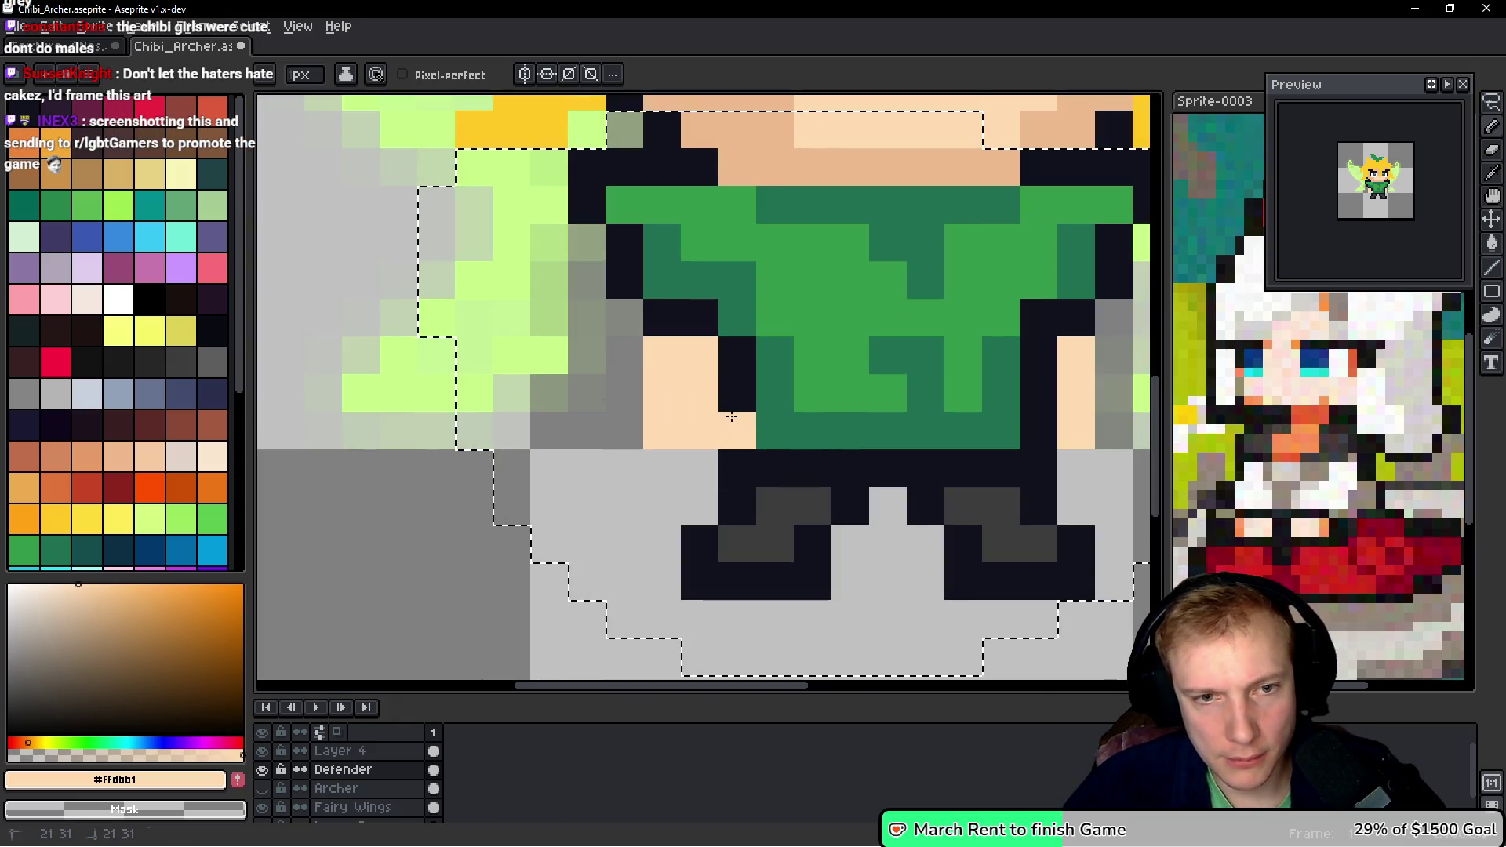
pyautogui.click(738, 392)
pyautogui.rightClick(662, 431)
pyautogui.click(763, 536)
pyautogui.hotkey('ctrl', 'z')
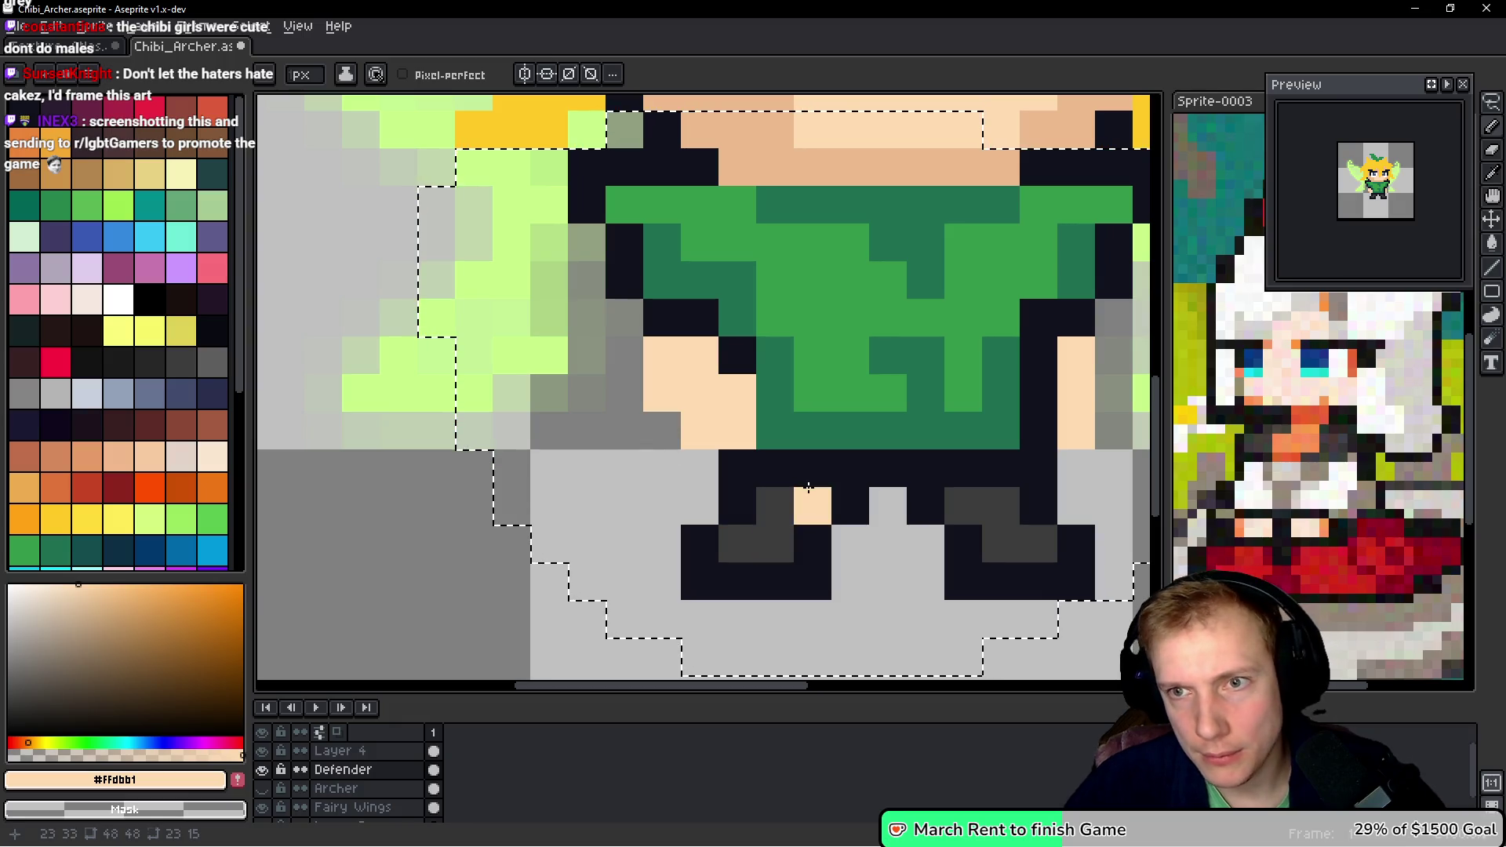
pyautogui.moveTo(907, 448); pyautogui.dragTo(904, 447)
pyautogui.scroll(-5, 904, 448)
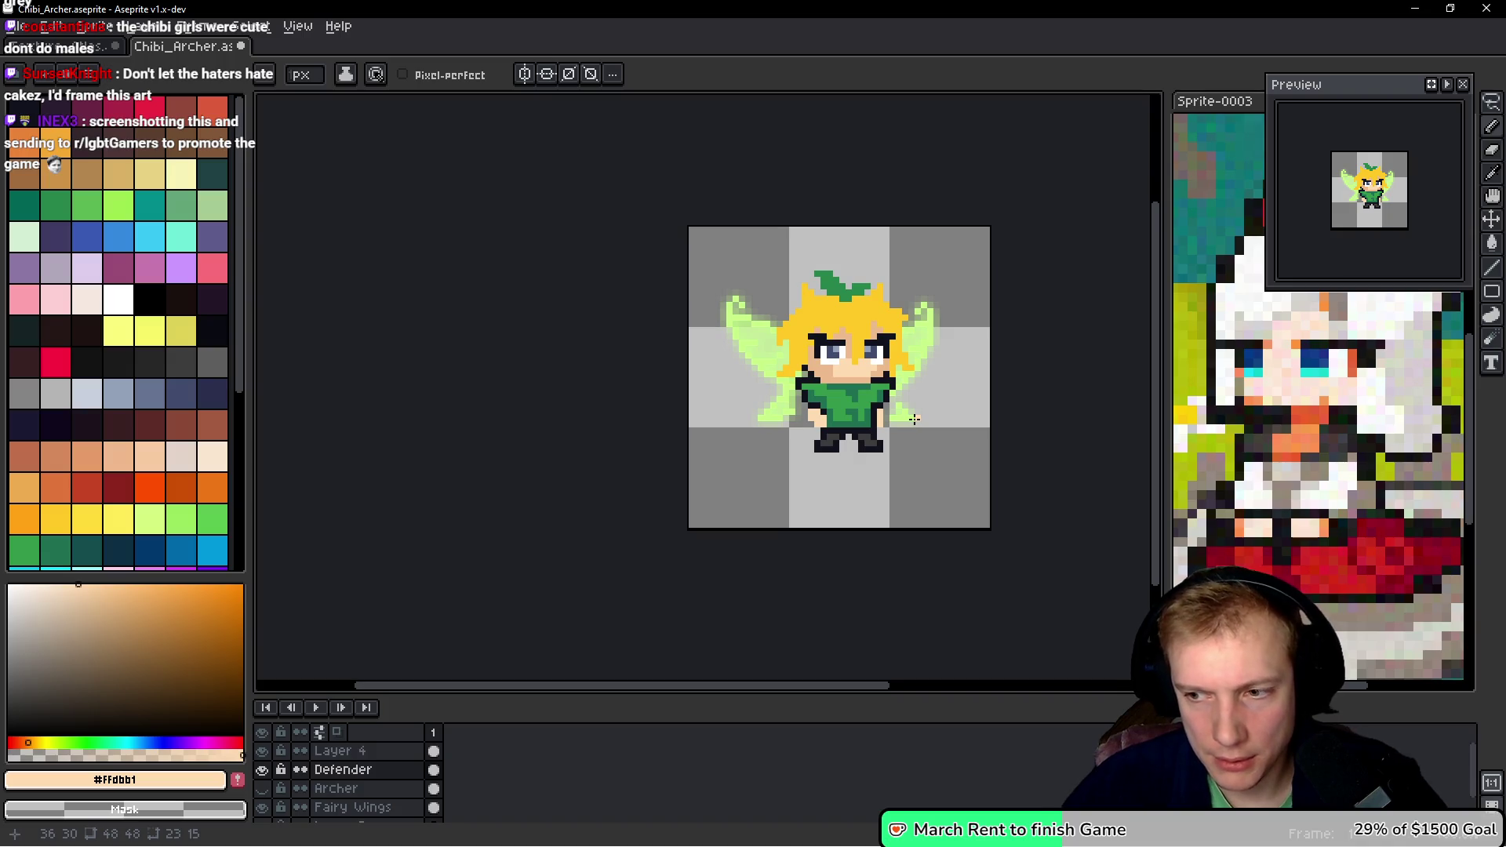
pyautogui.moveTo(958, 401); pyautogui.dragTo(808, 366)
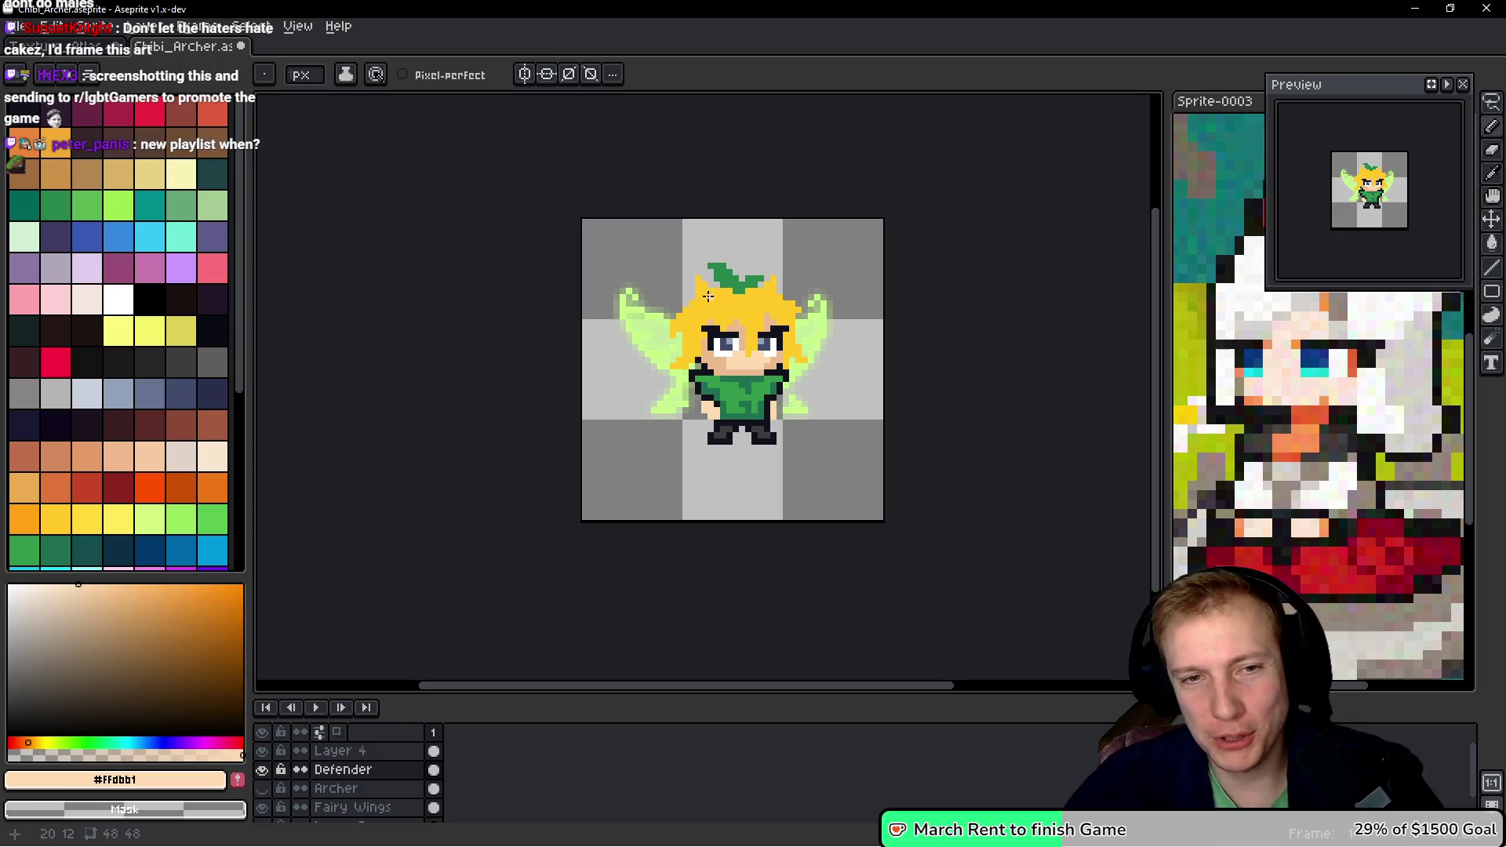
# - Fill the two grey gaps at the top of the hair outline with yellow #FFC825
pyautogui.scroll(4, 785, 321)
pyautogui.scroll(1, 812, 279)
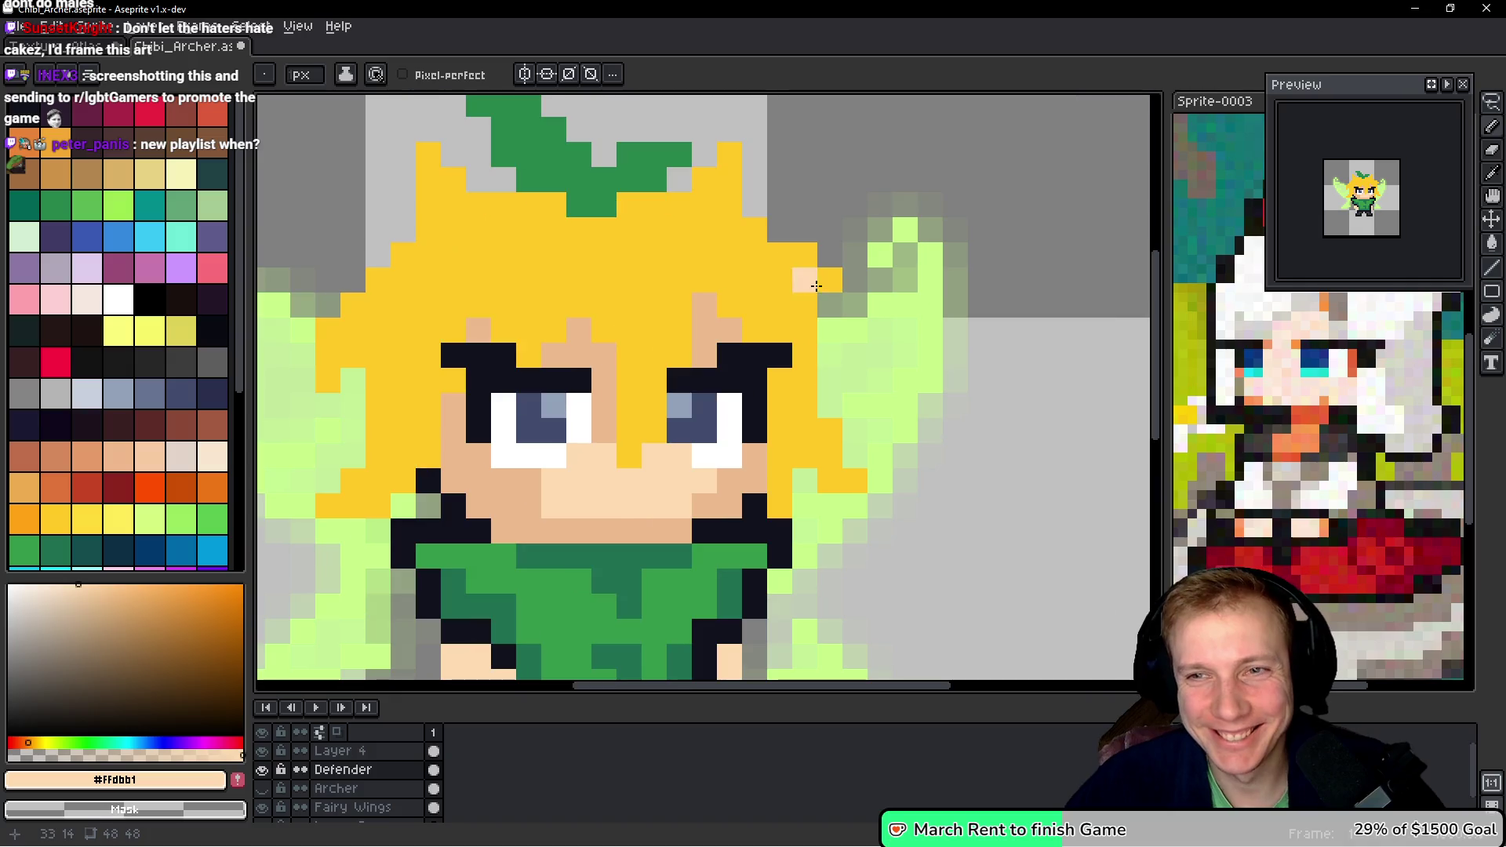
pyautogui.keyDown('alt'); pyautogui.click(831, 308); pyautogui.keyUp('alt')
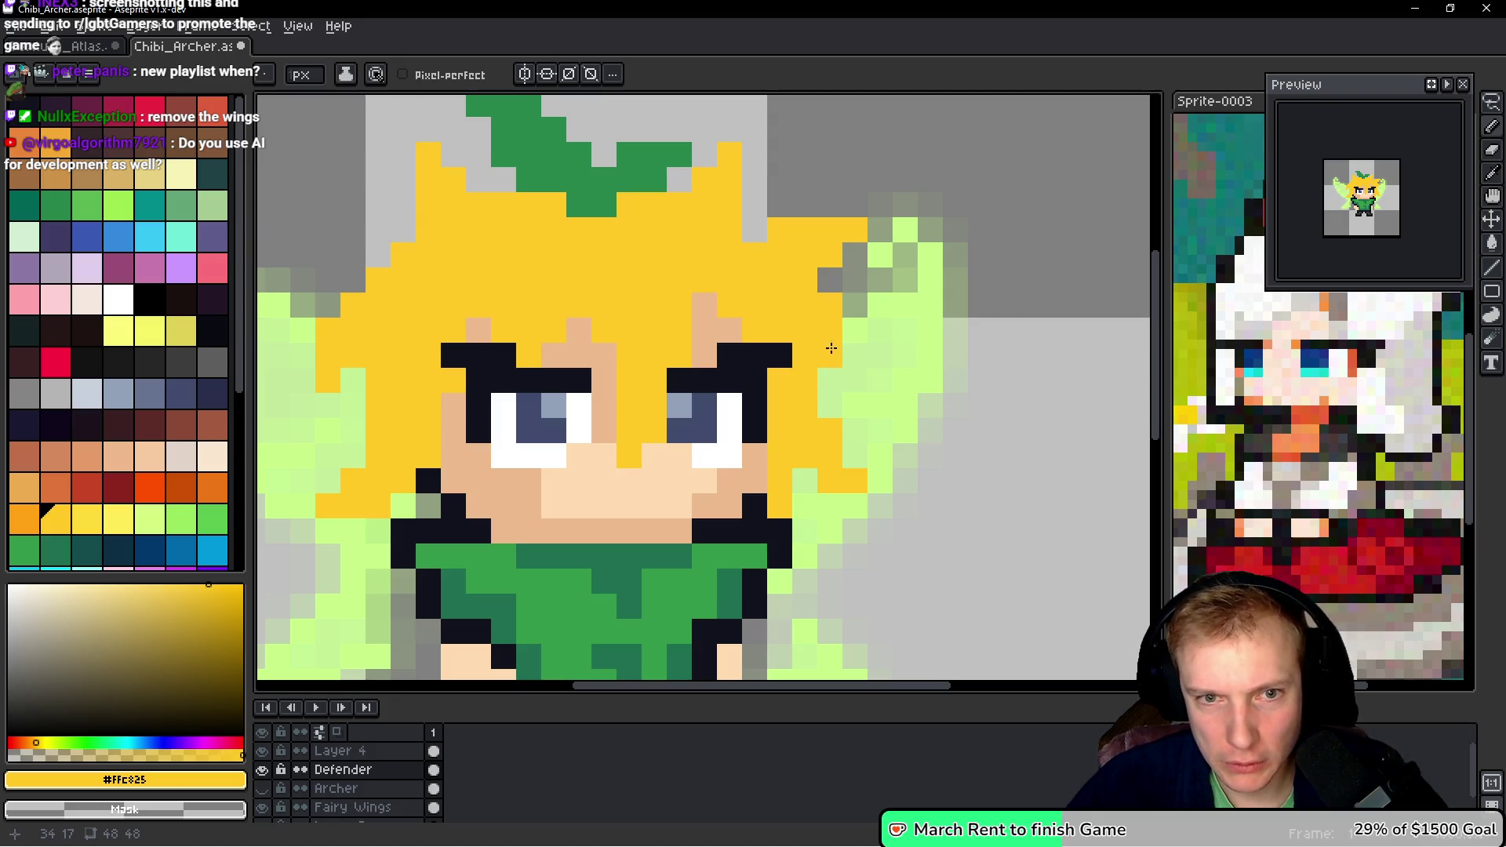
pyautogui.scroll(-6, 916, 349)
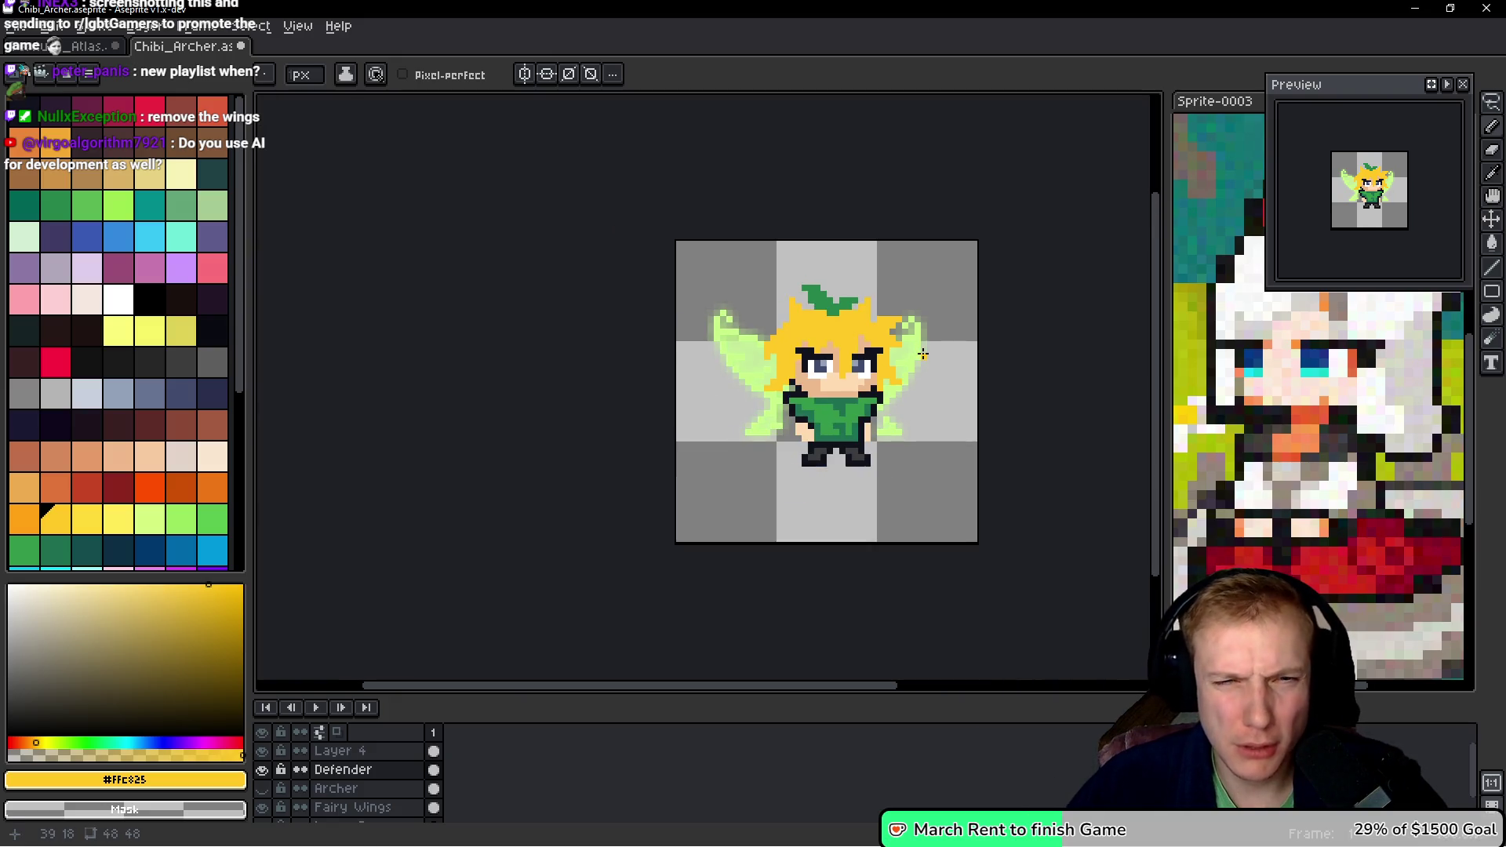
pyautogui.scroll(6, 836, 338)
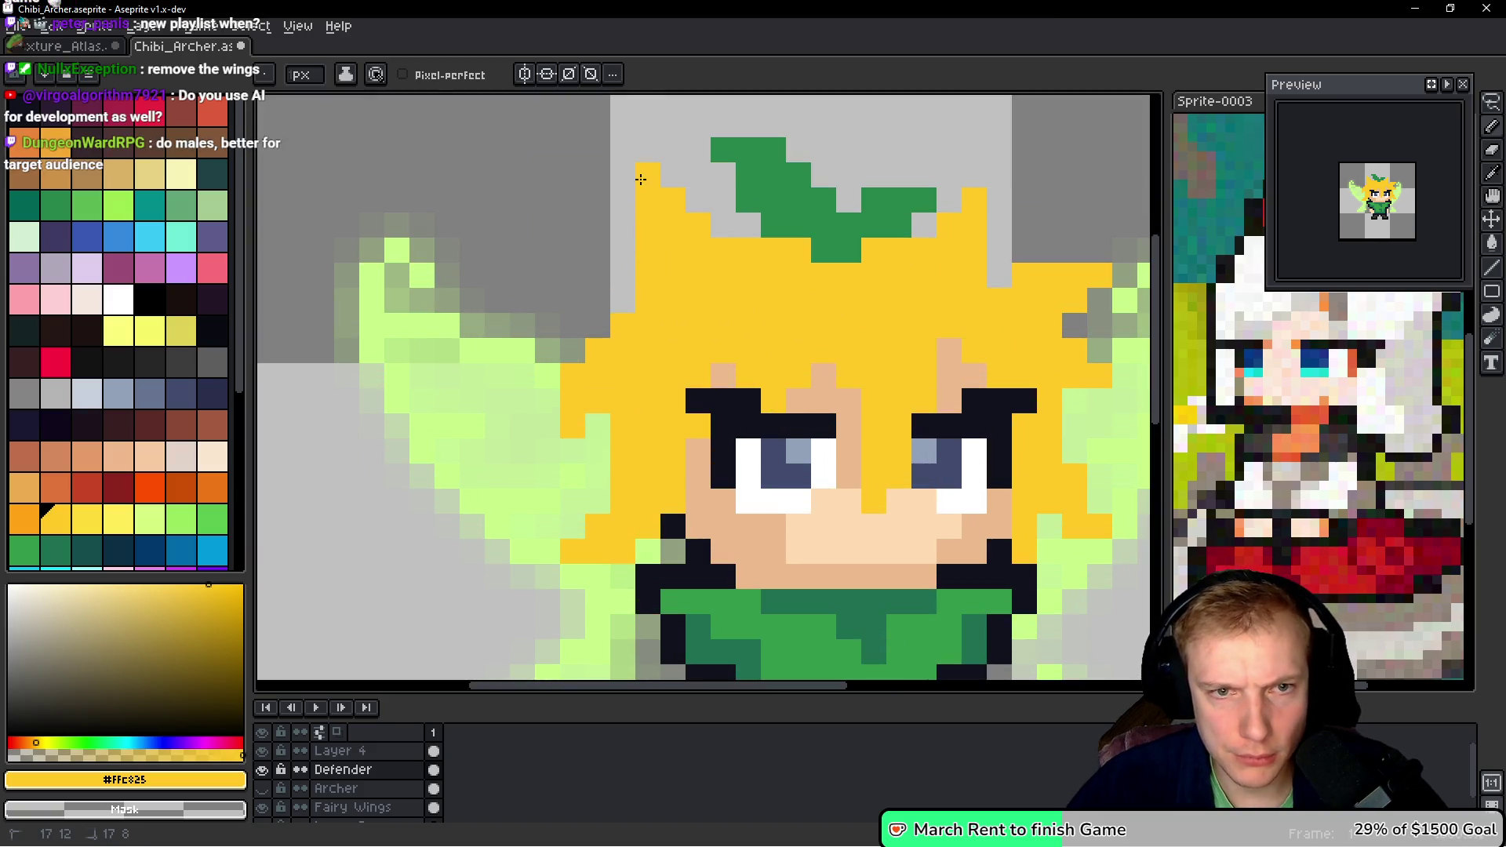
pyautogui.scroll(-6, 749, 342)
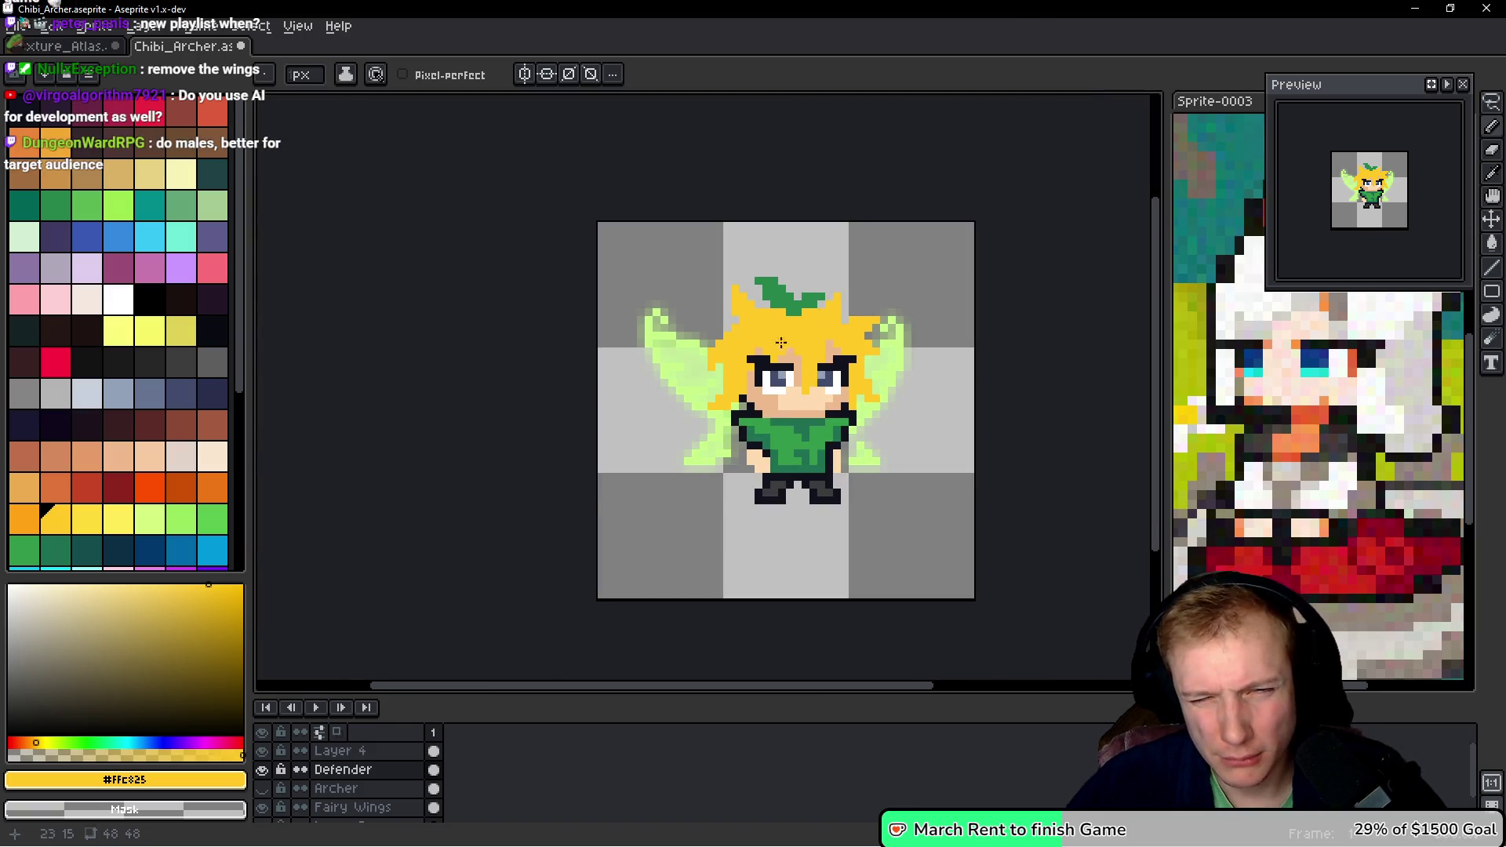
pyautogui.scroll(6, 781, 343)
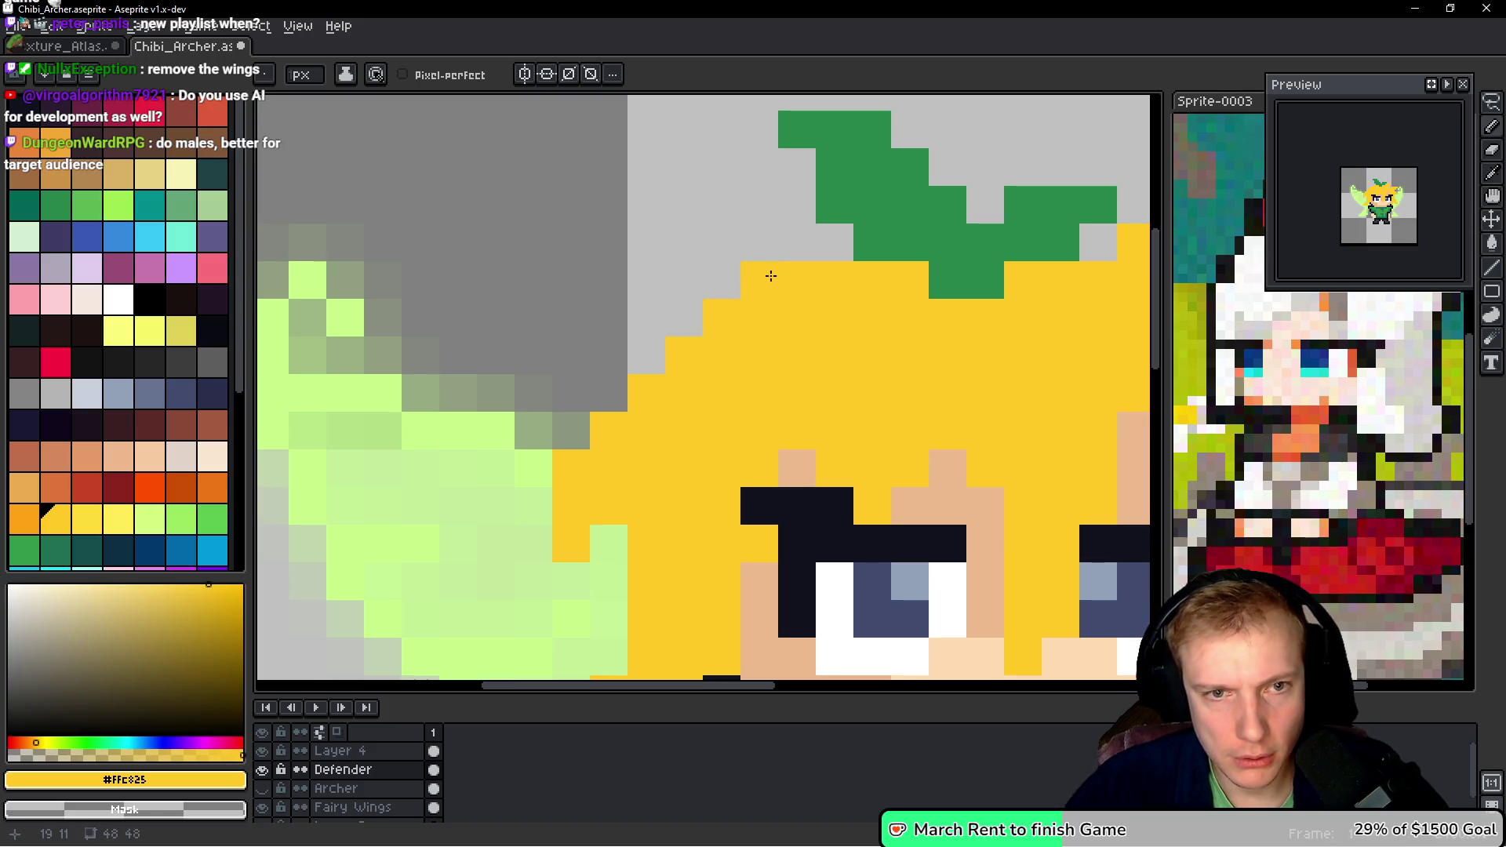
pyautogui.click(777, 251)
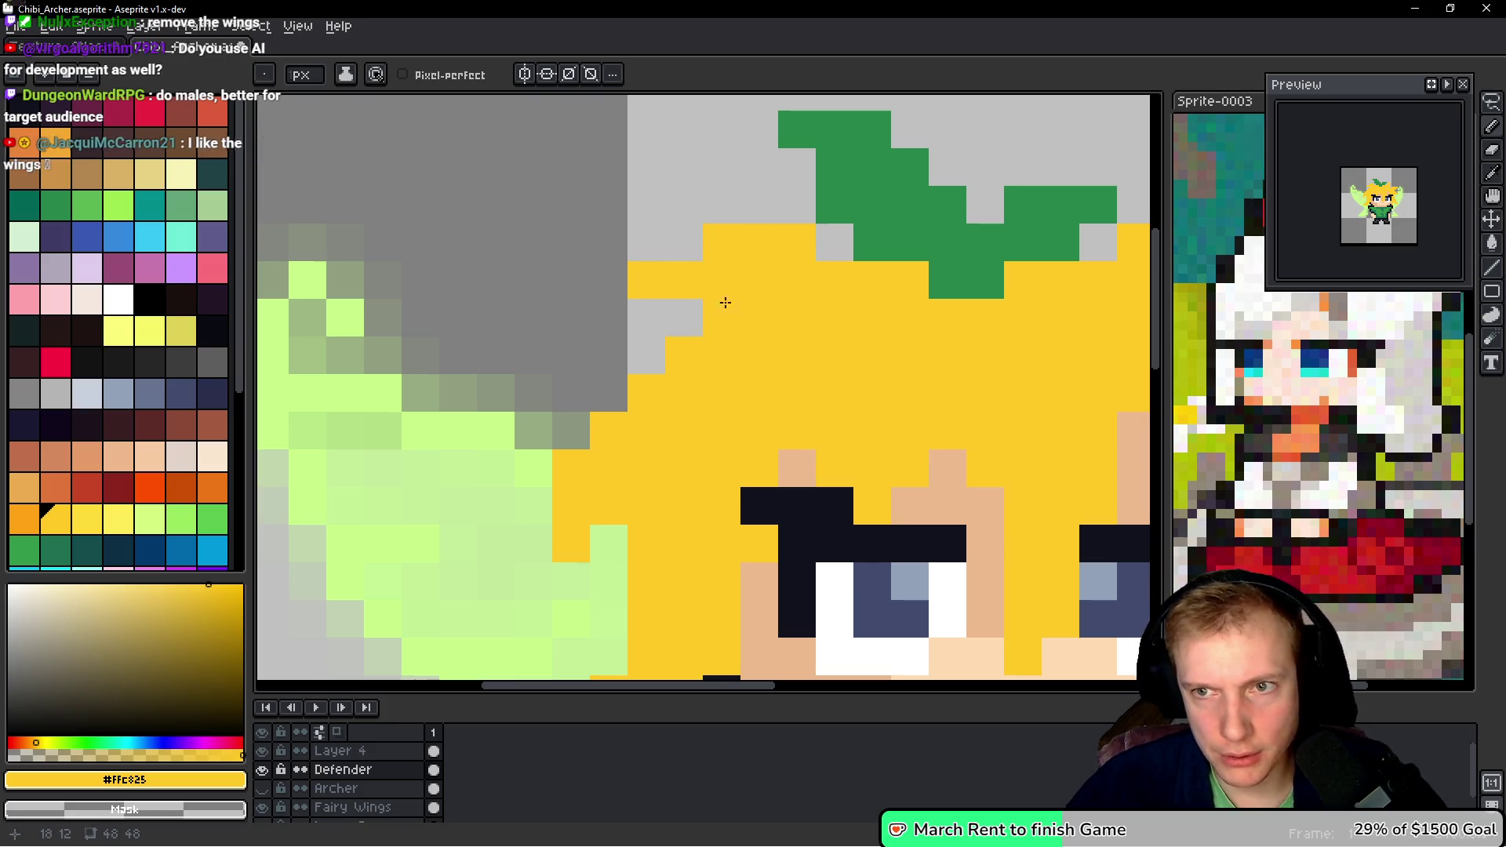
pyautogui.click(835, 255)
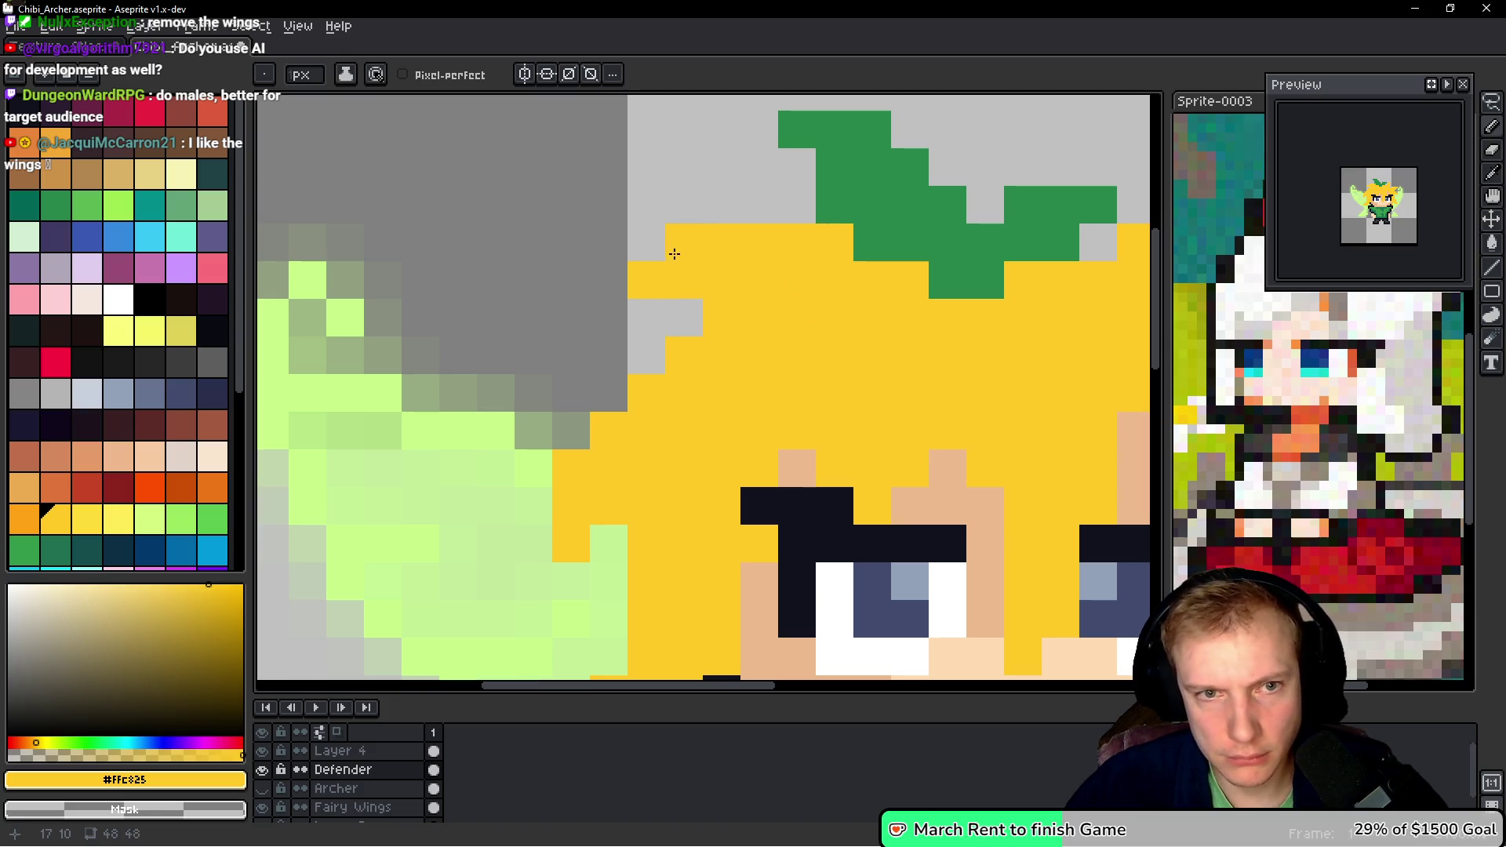
pyautogui.scroll(-2, 757, 312)
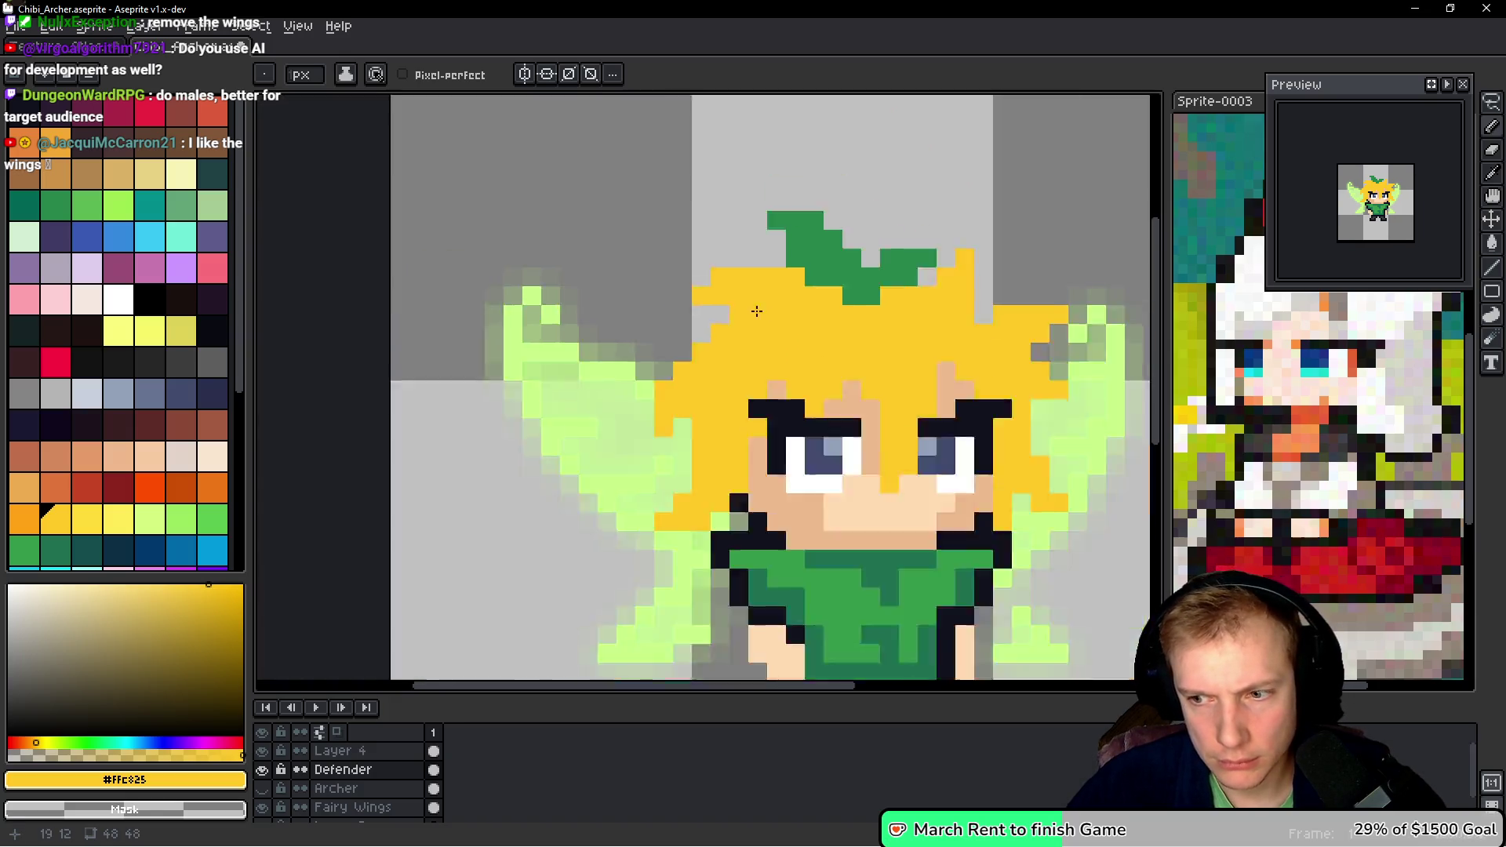
pyautogui.scroll(-4, 756, 312)
pyautogui.scroll(2, 823, 348)
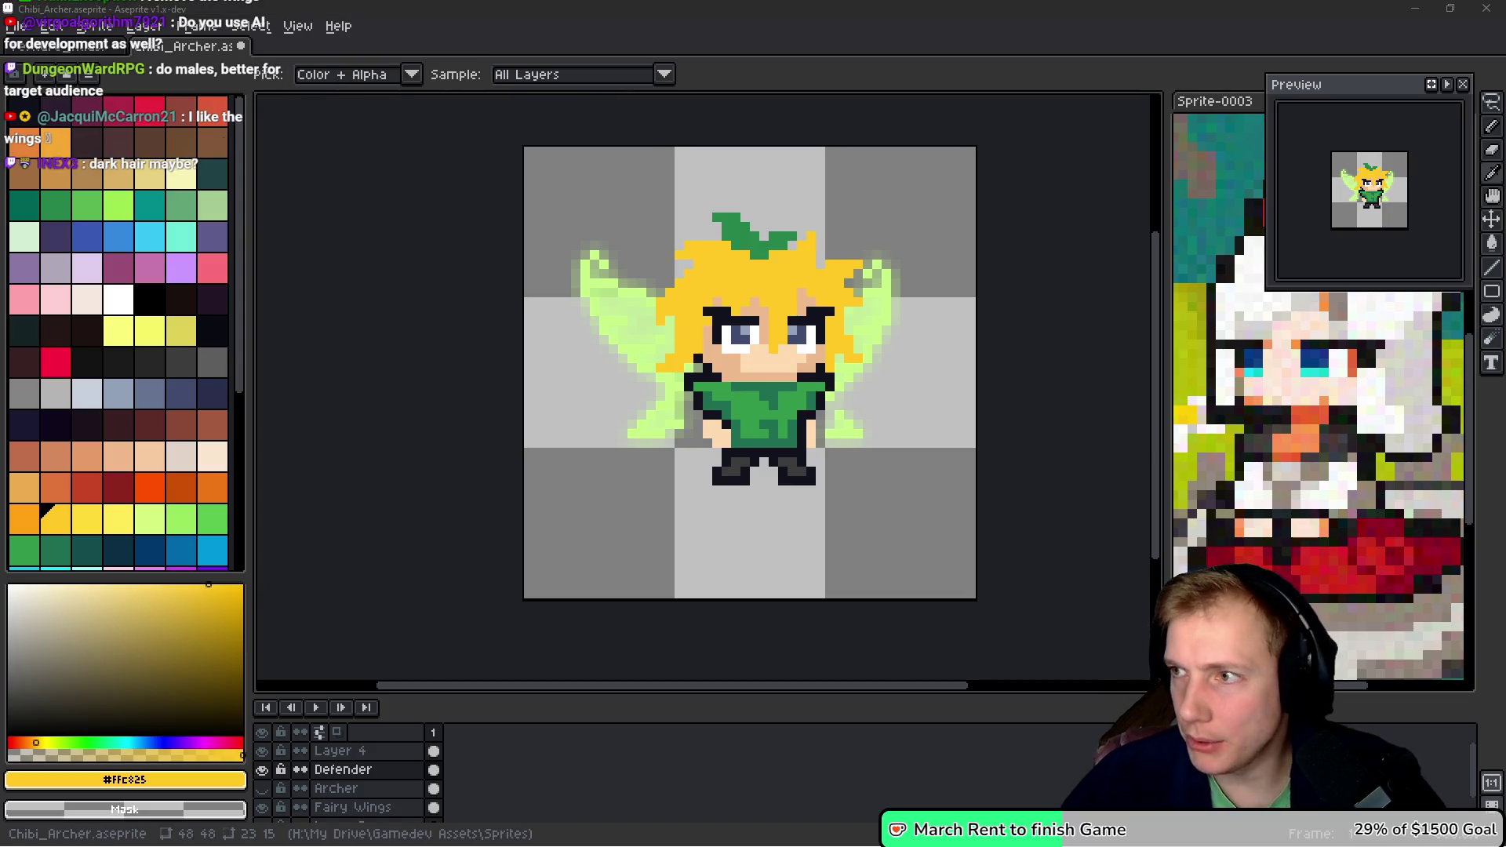
pyautogui.hotkey('alt', 'Tab')
pyautogui.click(439, 17)
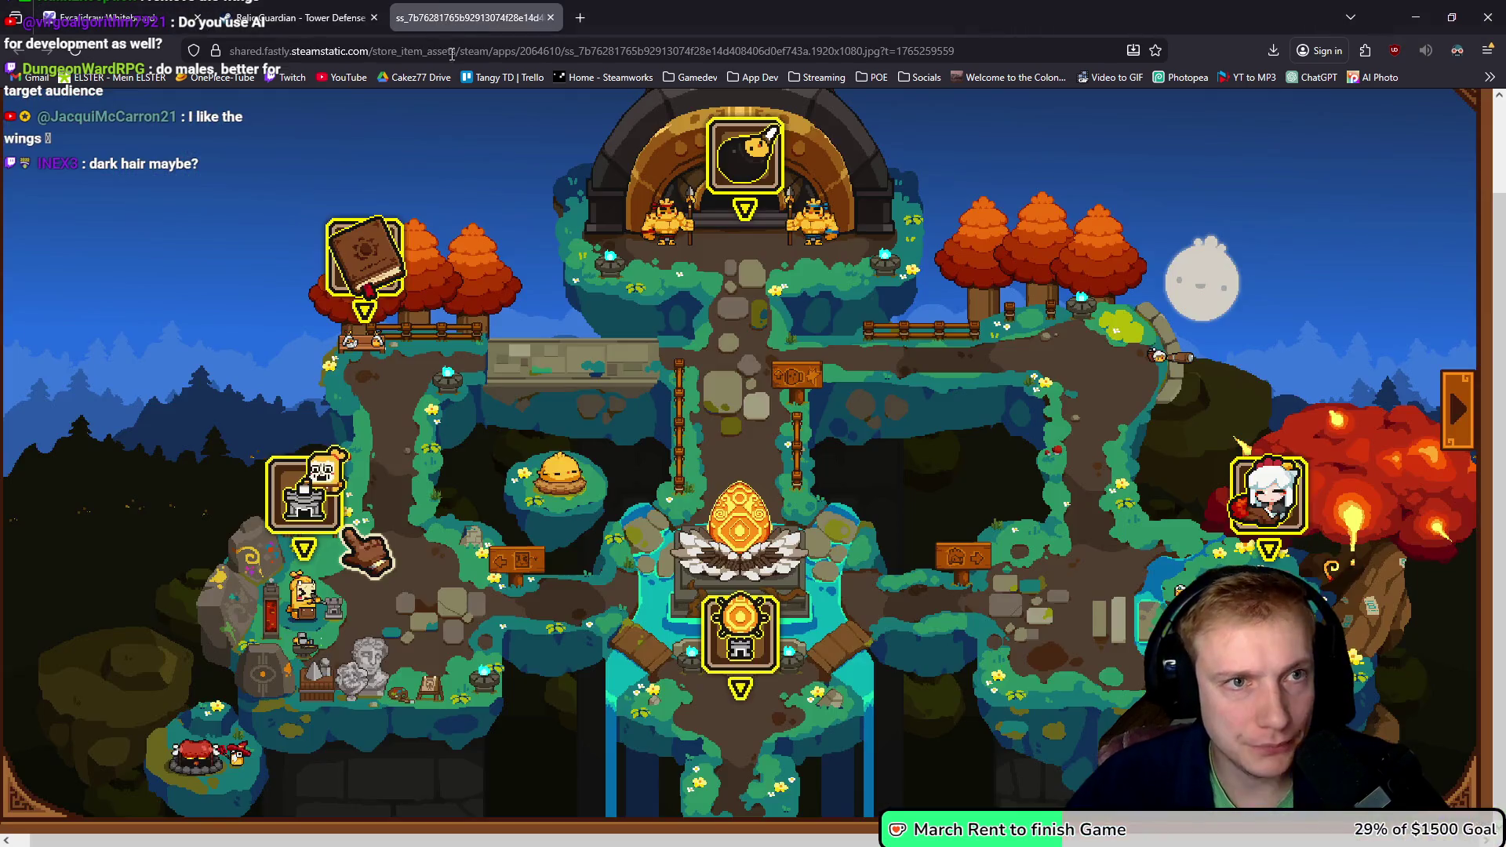
pyautogui.click(298, 17)
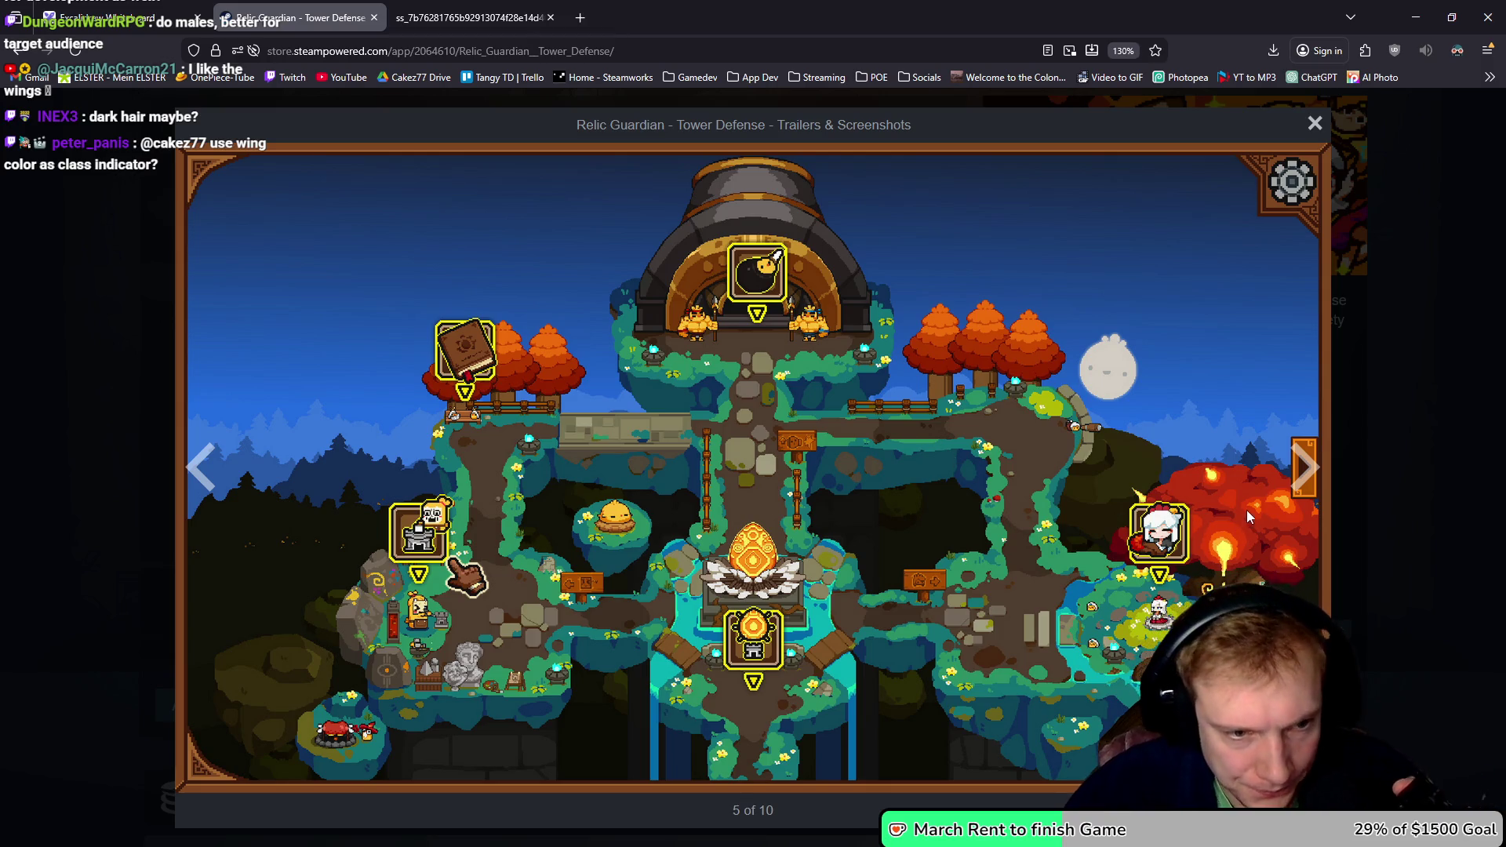
pyautogui.click(1305, 469)
pyautogui.click(1305, 467)
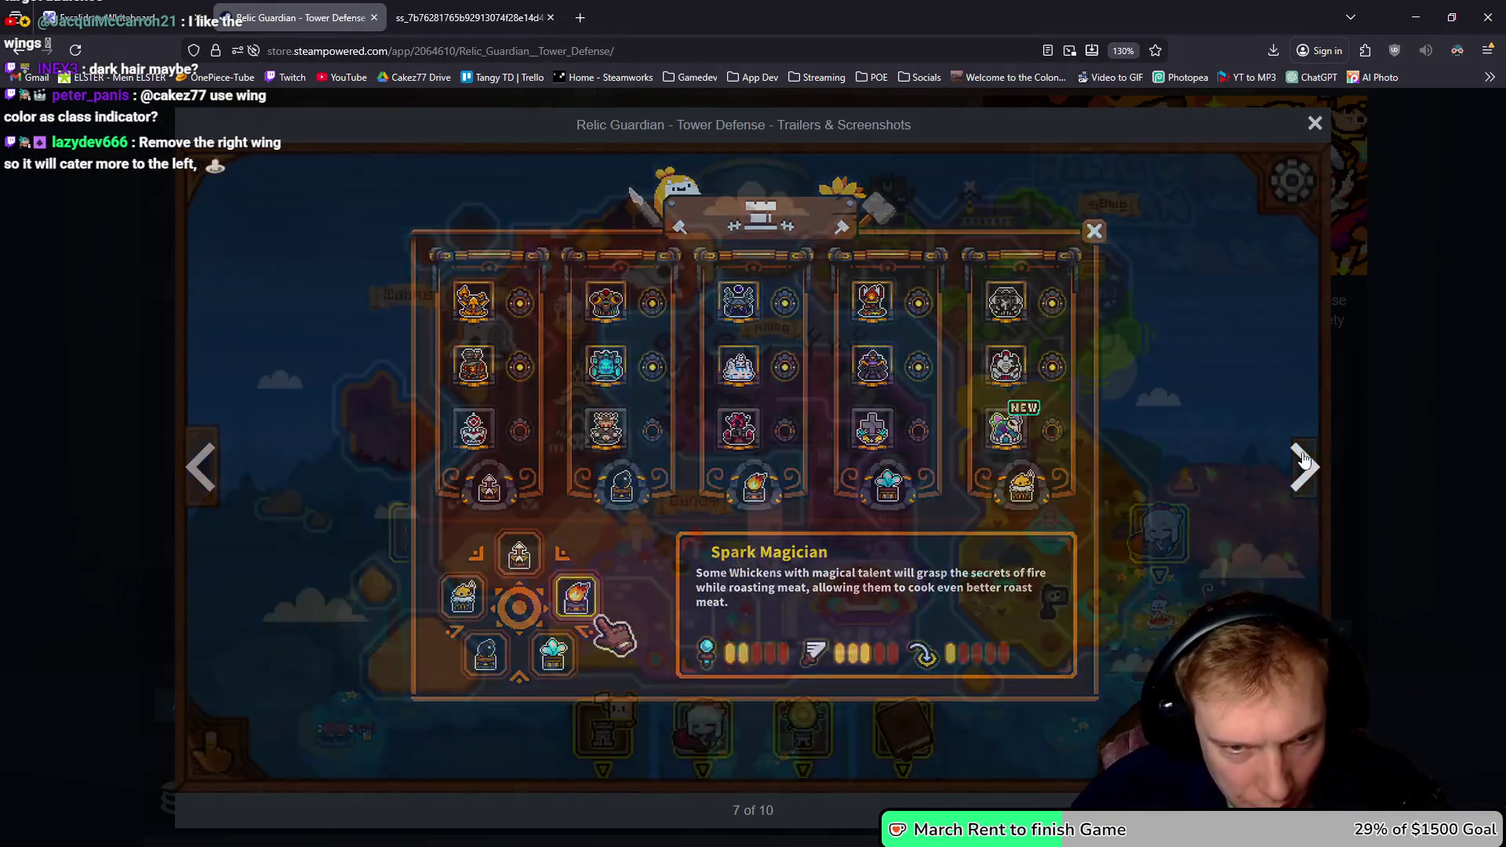
pyautogui.click(1303, 461)
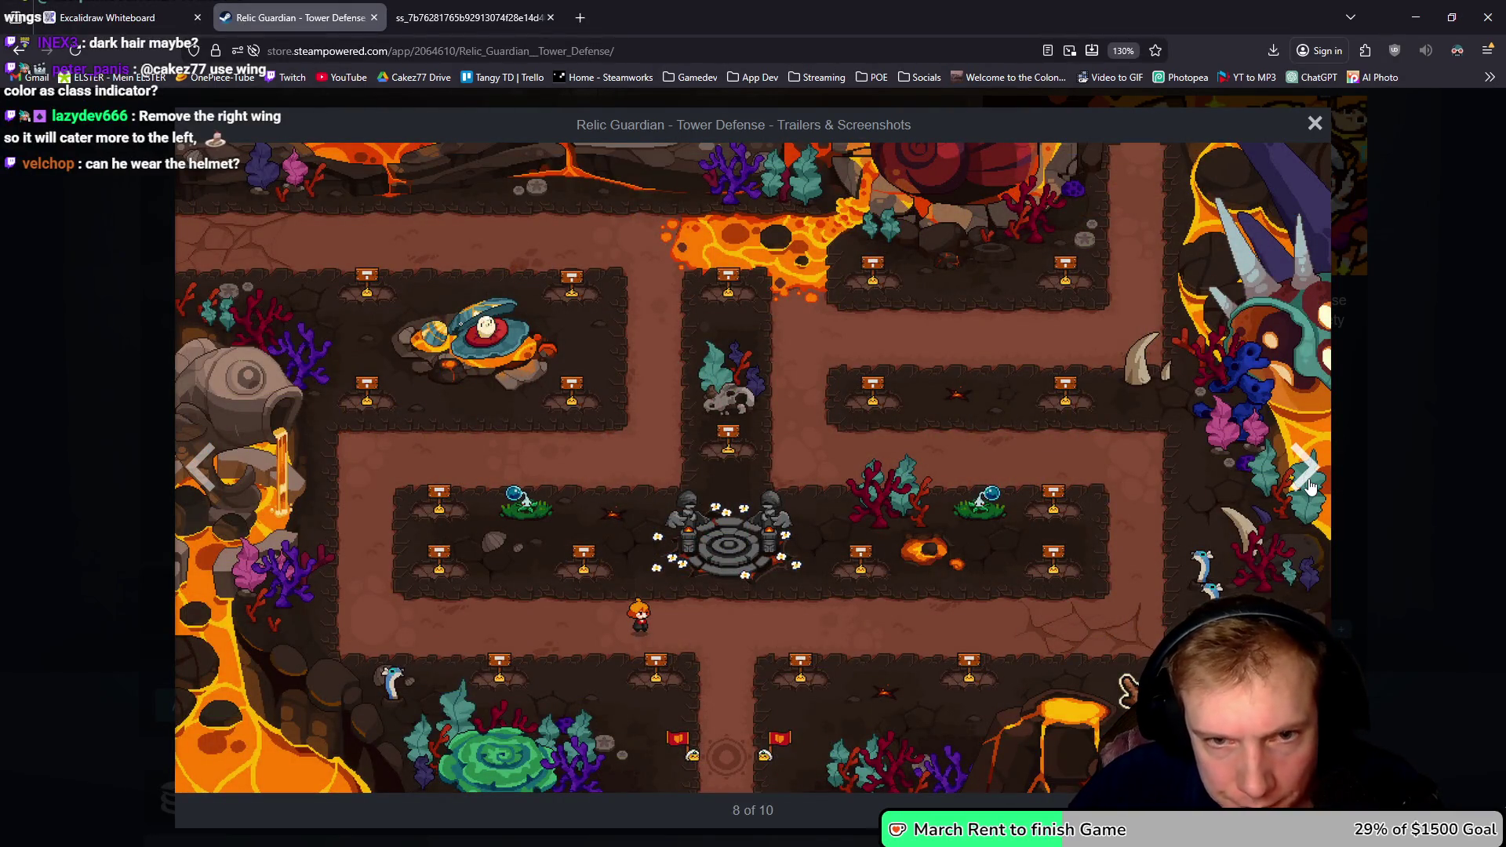
pyautogui.click(1306, 471)
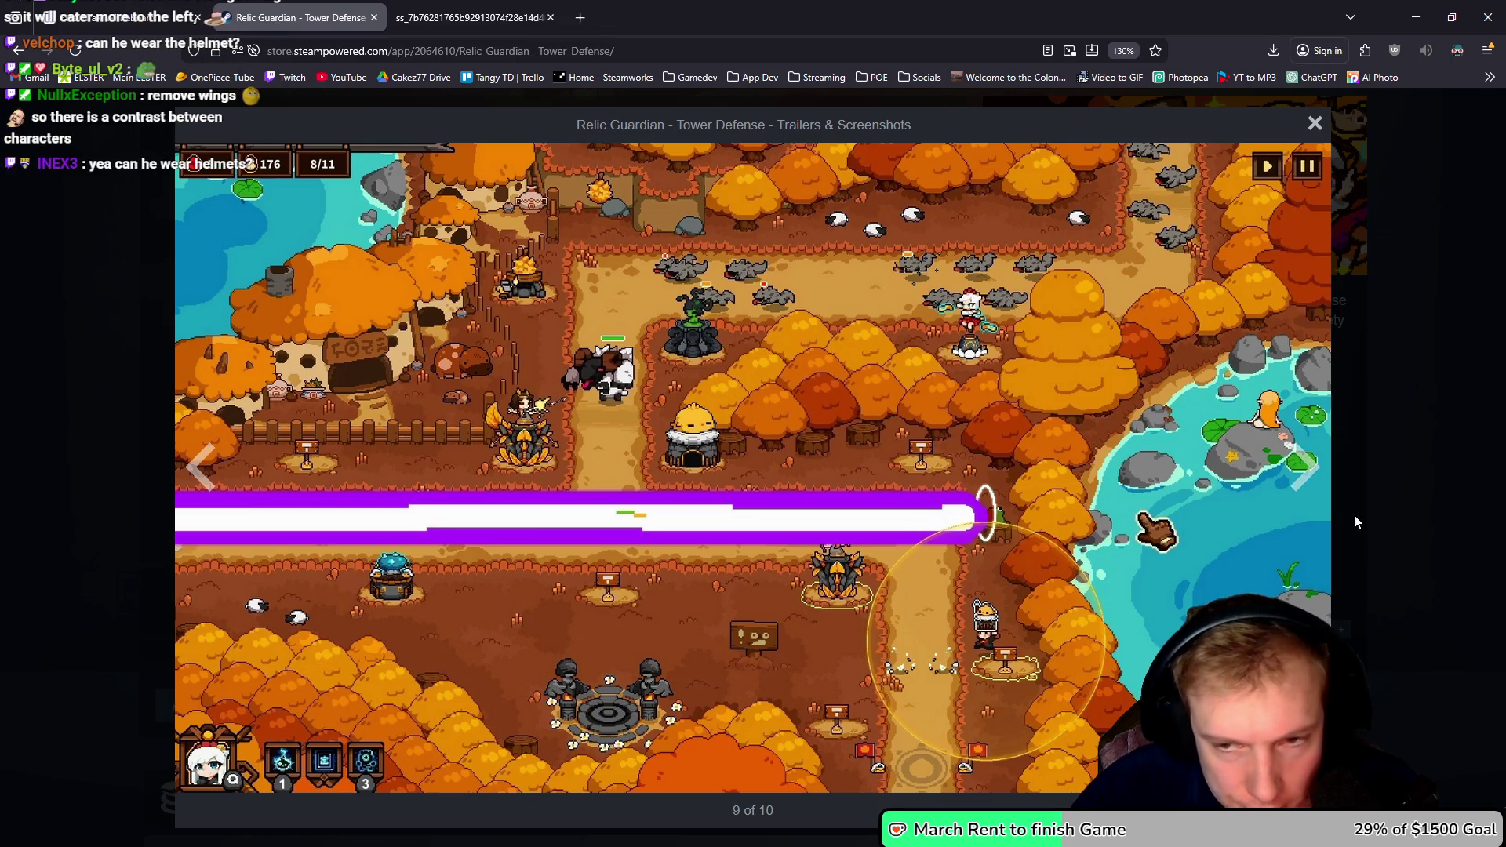
pyautogui.click(1260, 461)
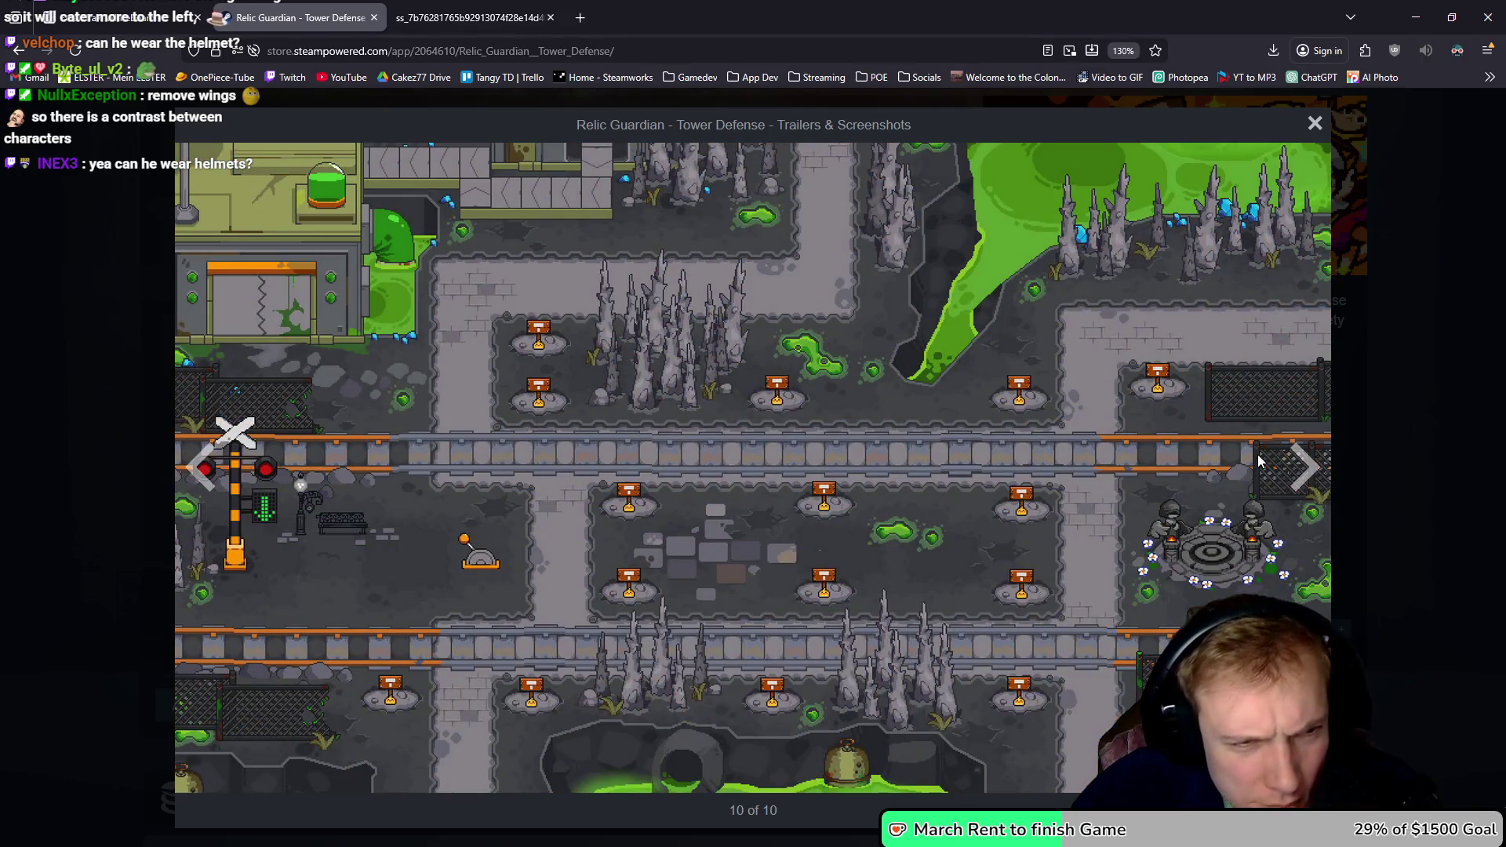
pyautogui.click(1305, 471)
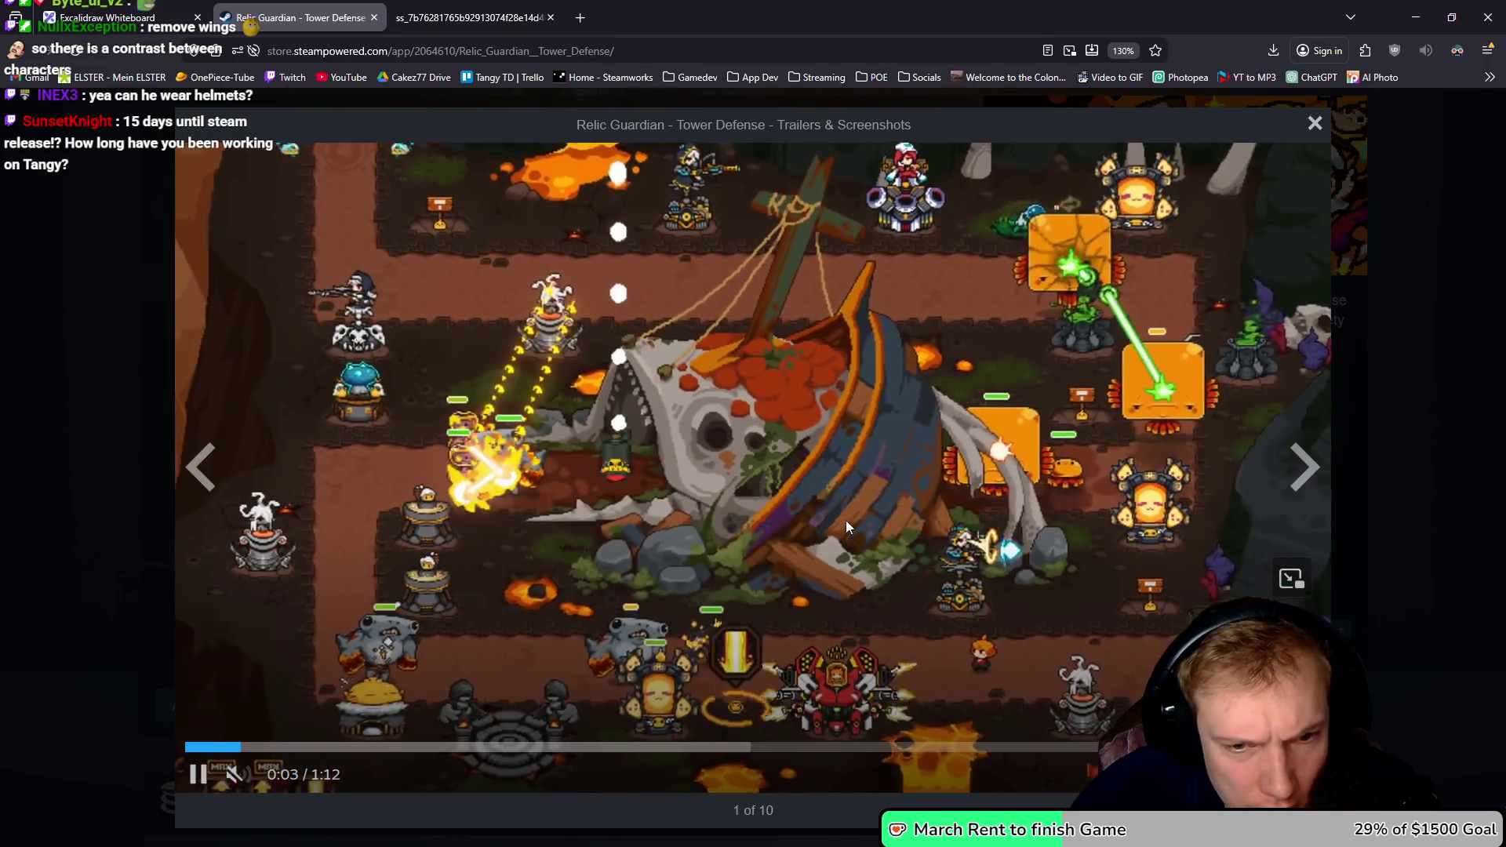
pyautogui.click(877, 510)
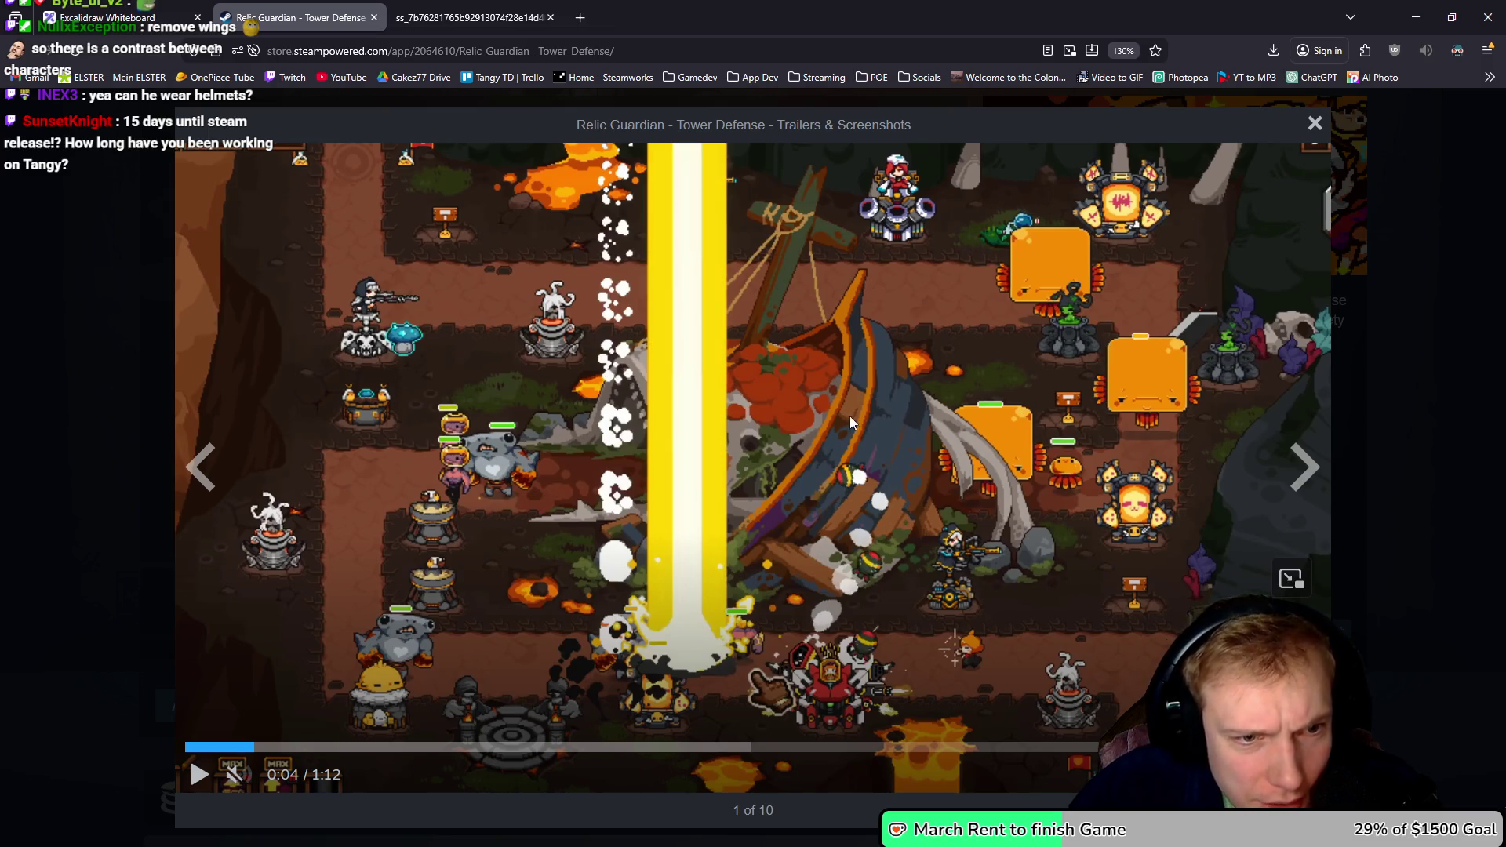
pyautogui.click(924, 425)
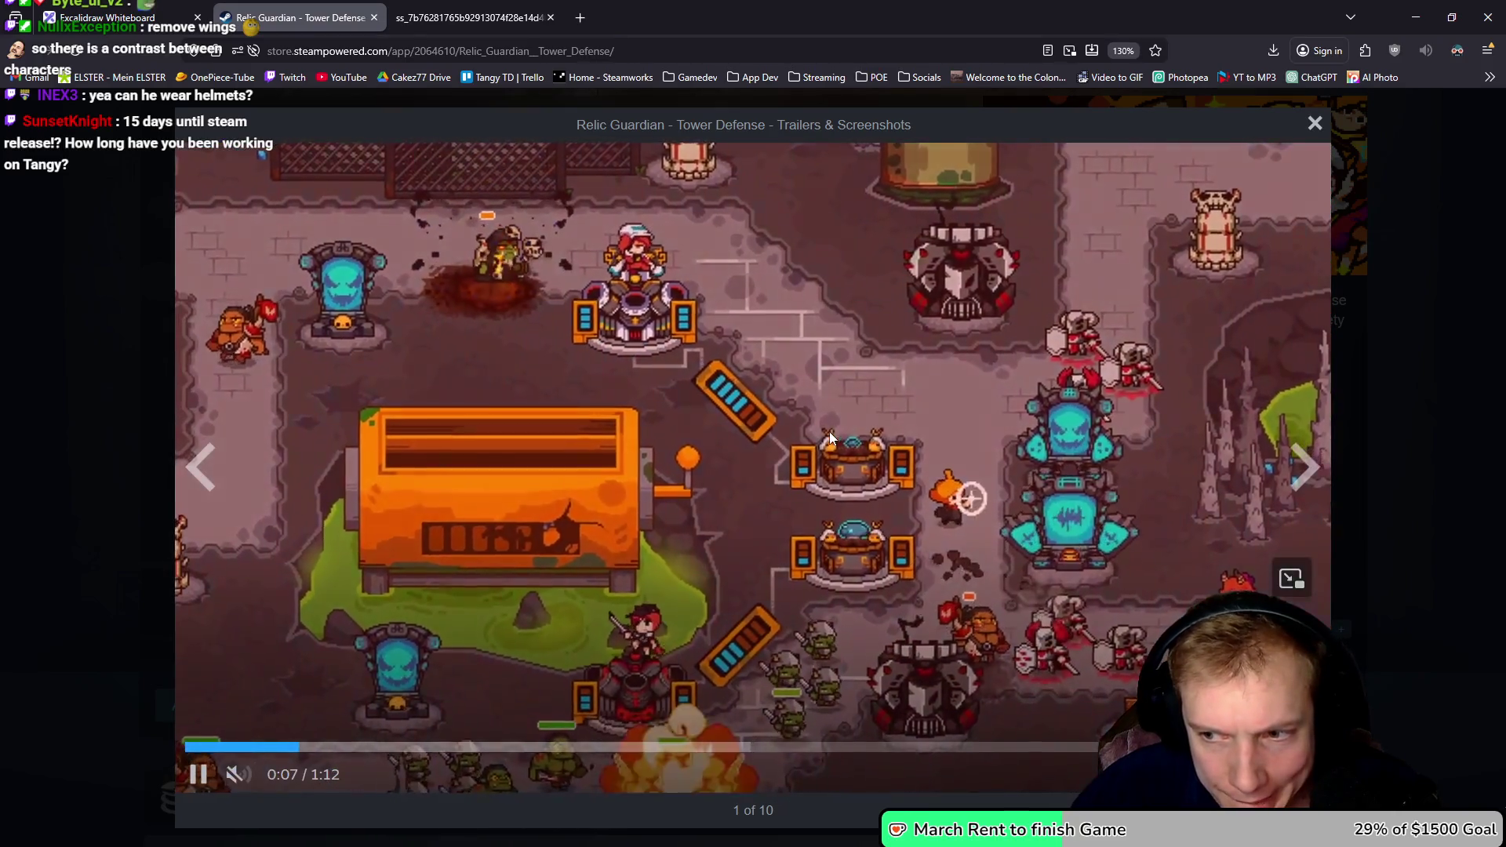
pyautogui.click(830, 431)
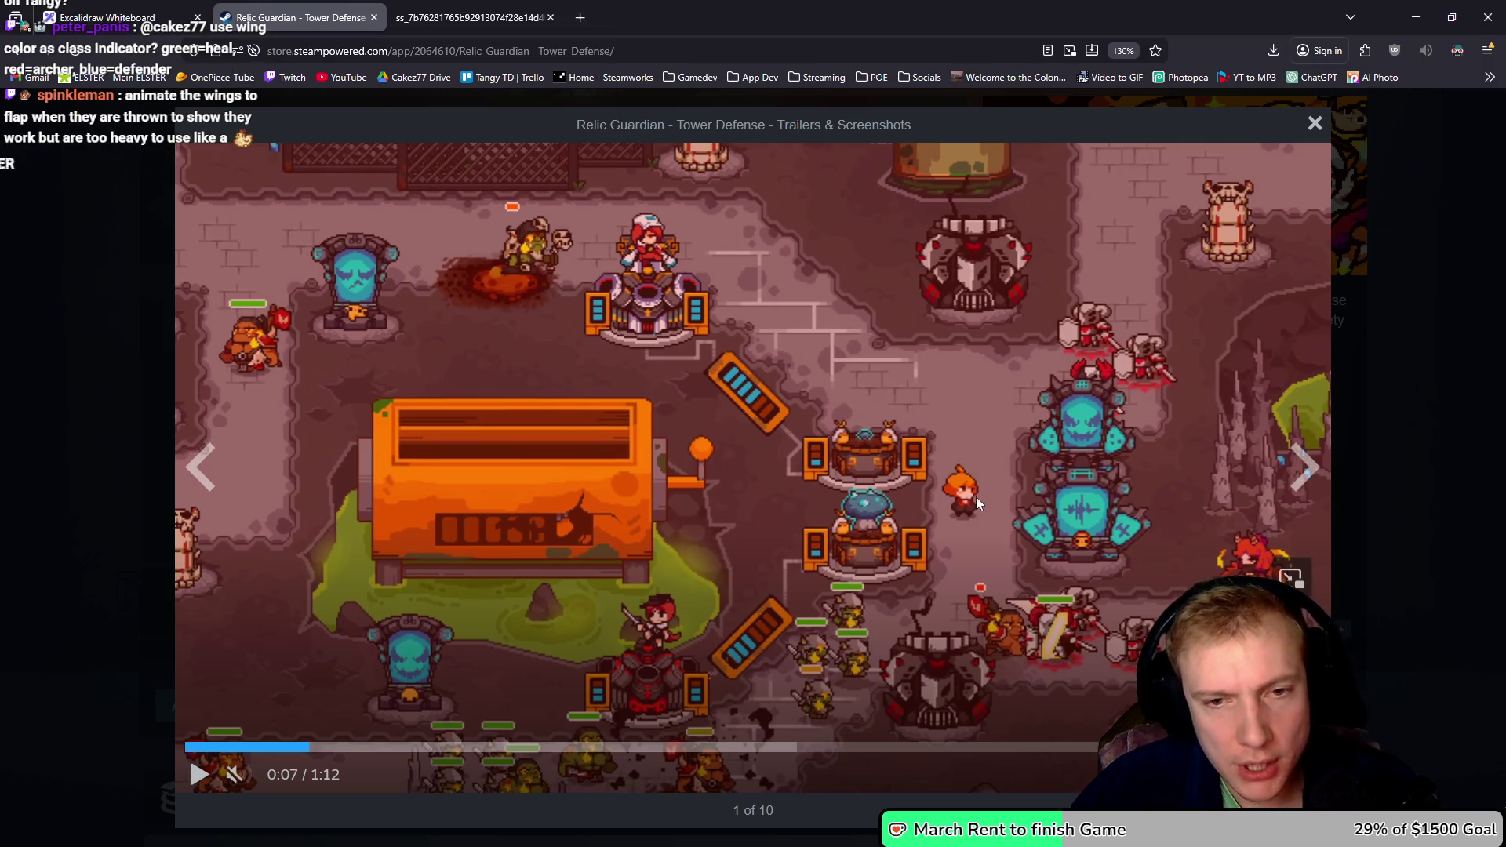
pyautogui.click(963, 464)
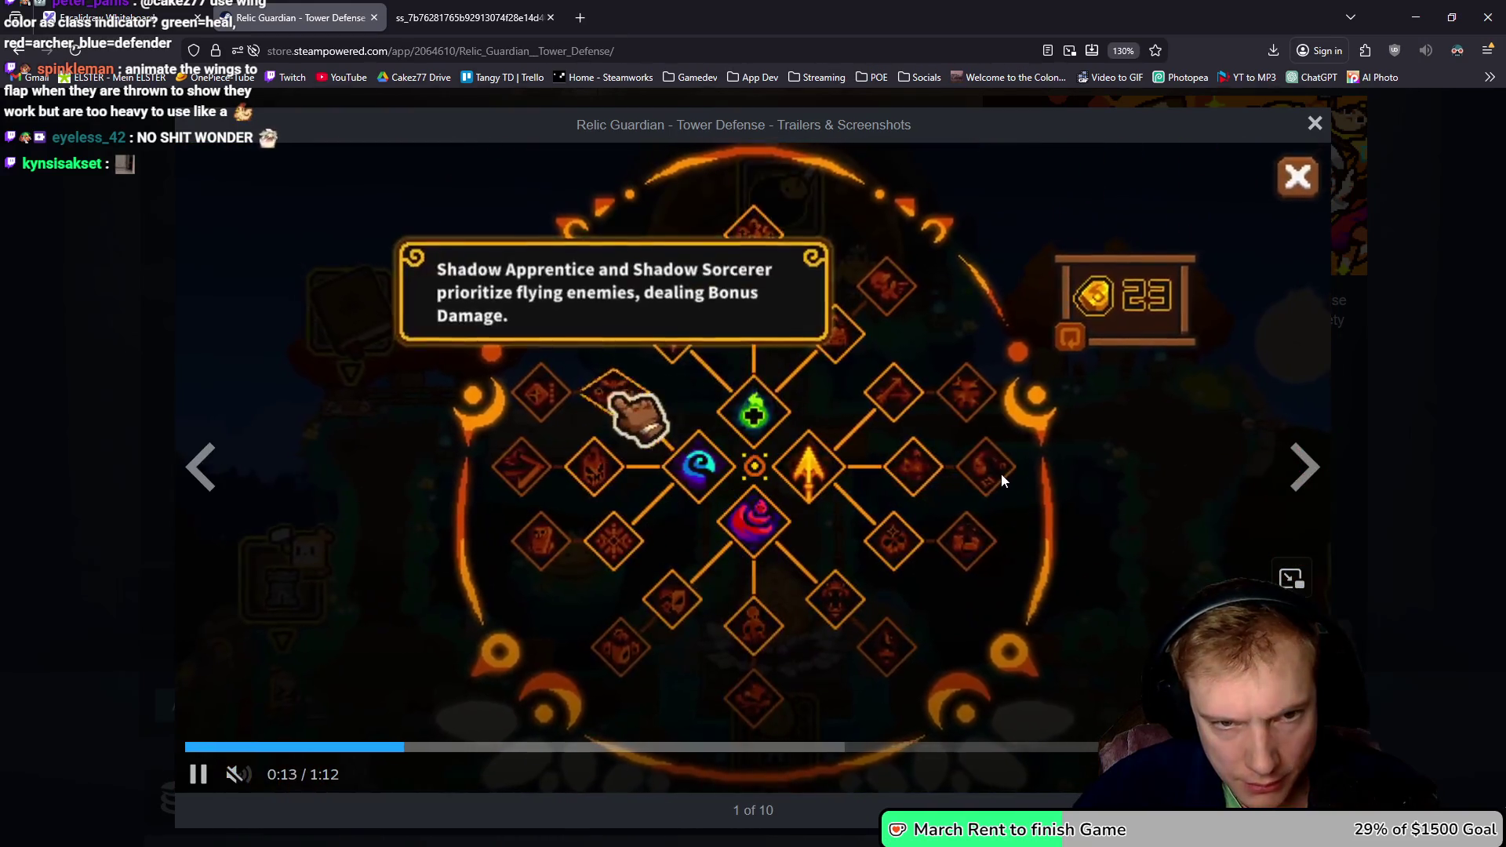
pyautogui.click(994, 484)
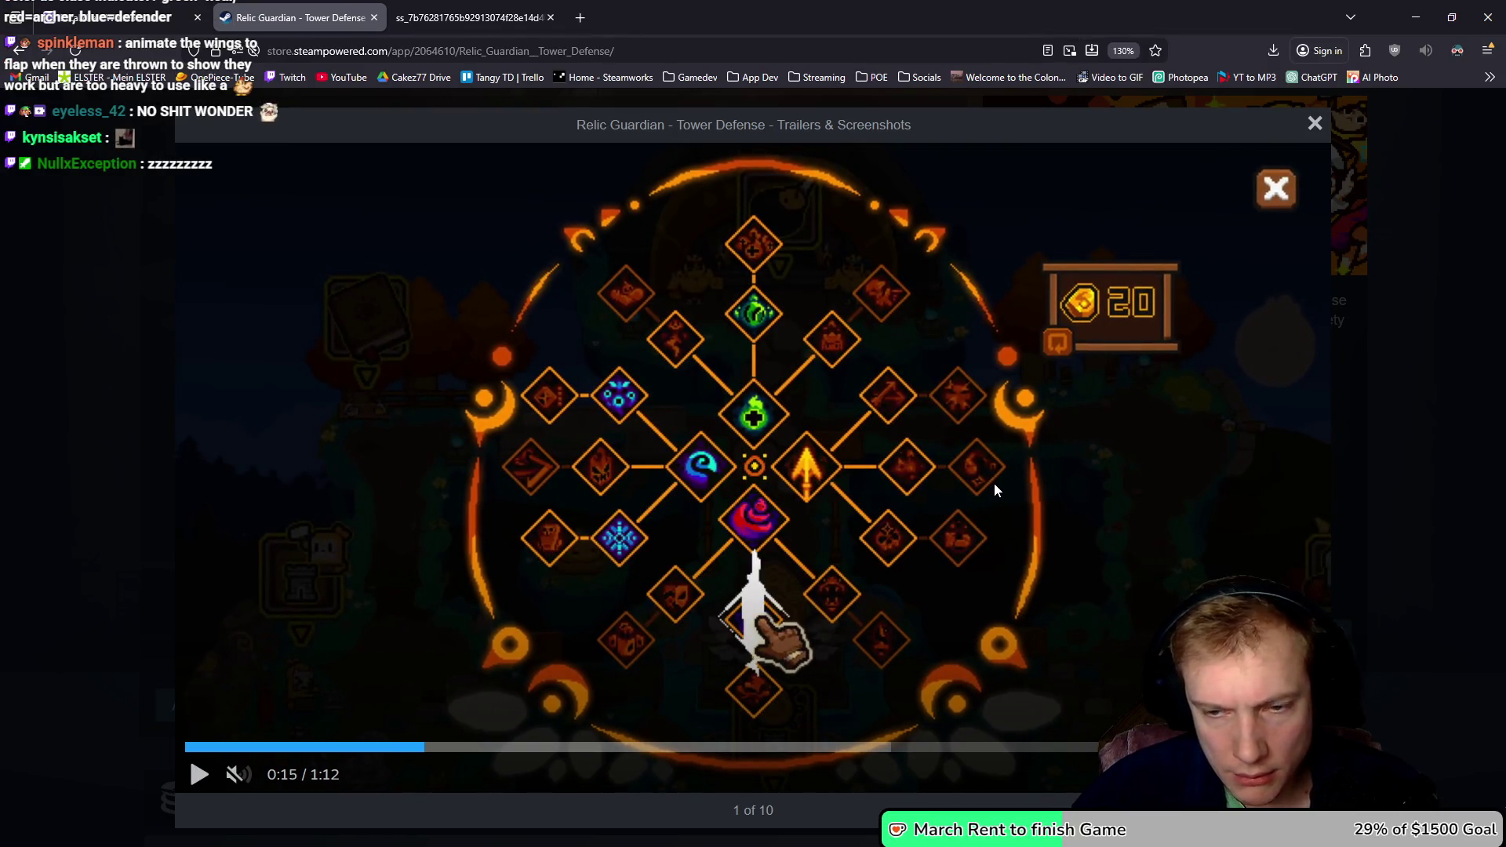
pyautogui.click(471, 17)
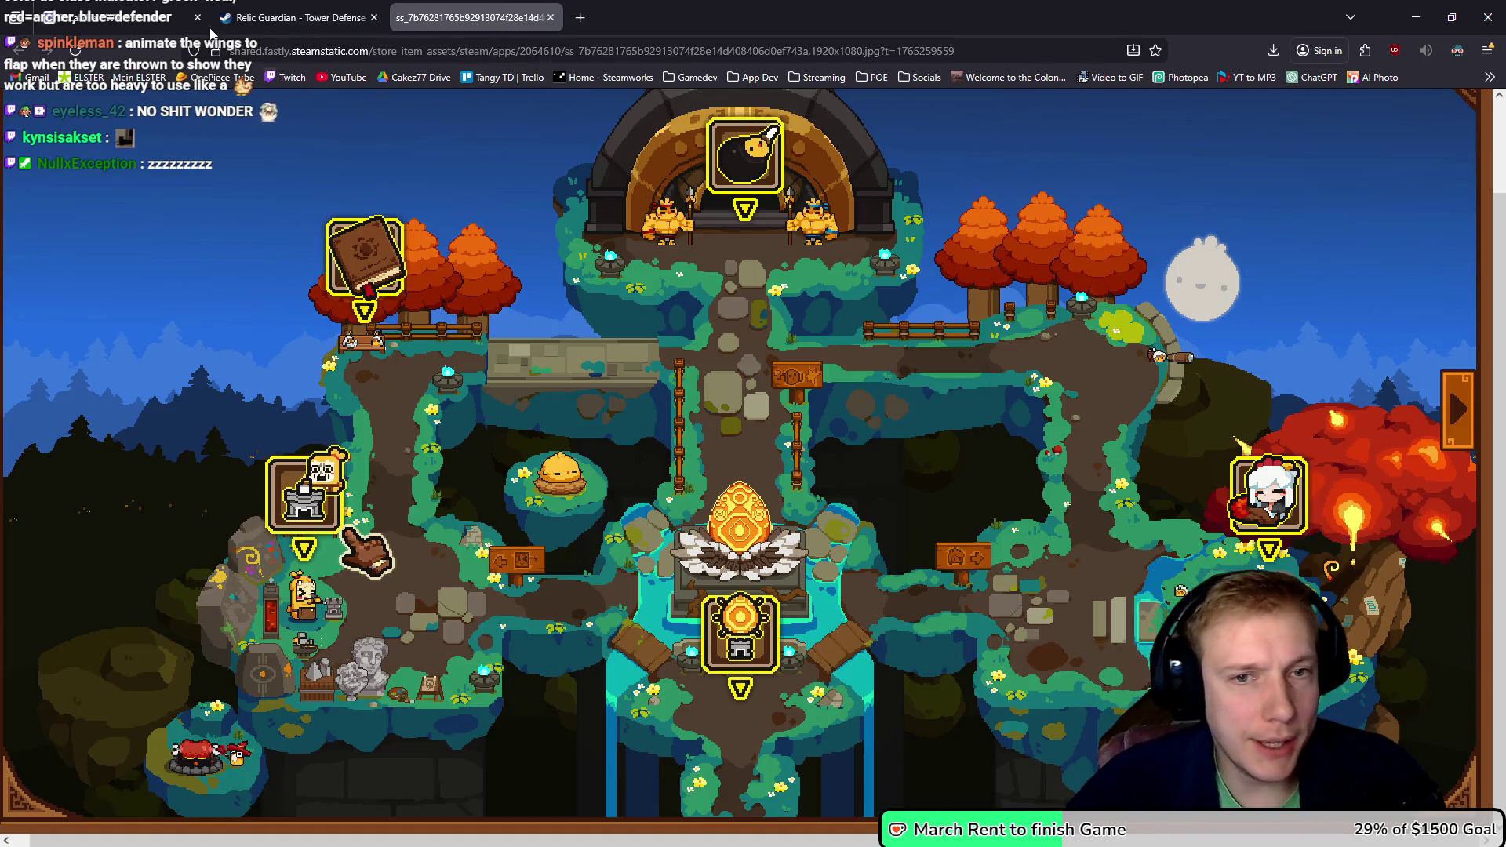
pyautogui.click(157, 15)
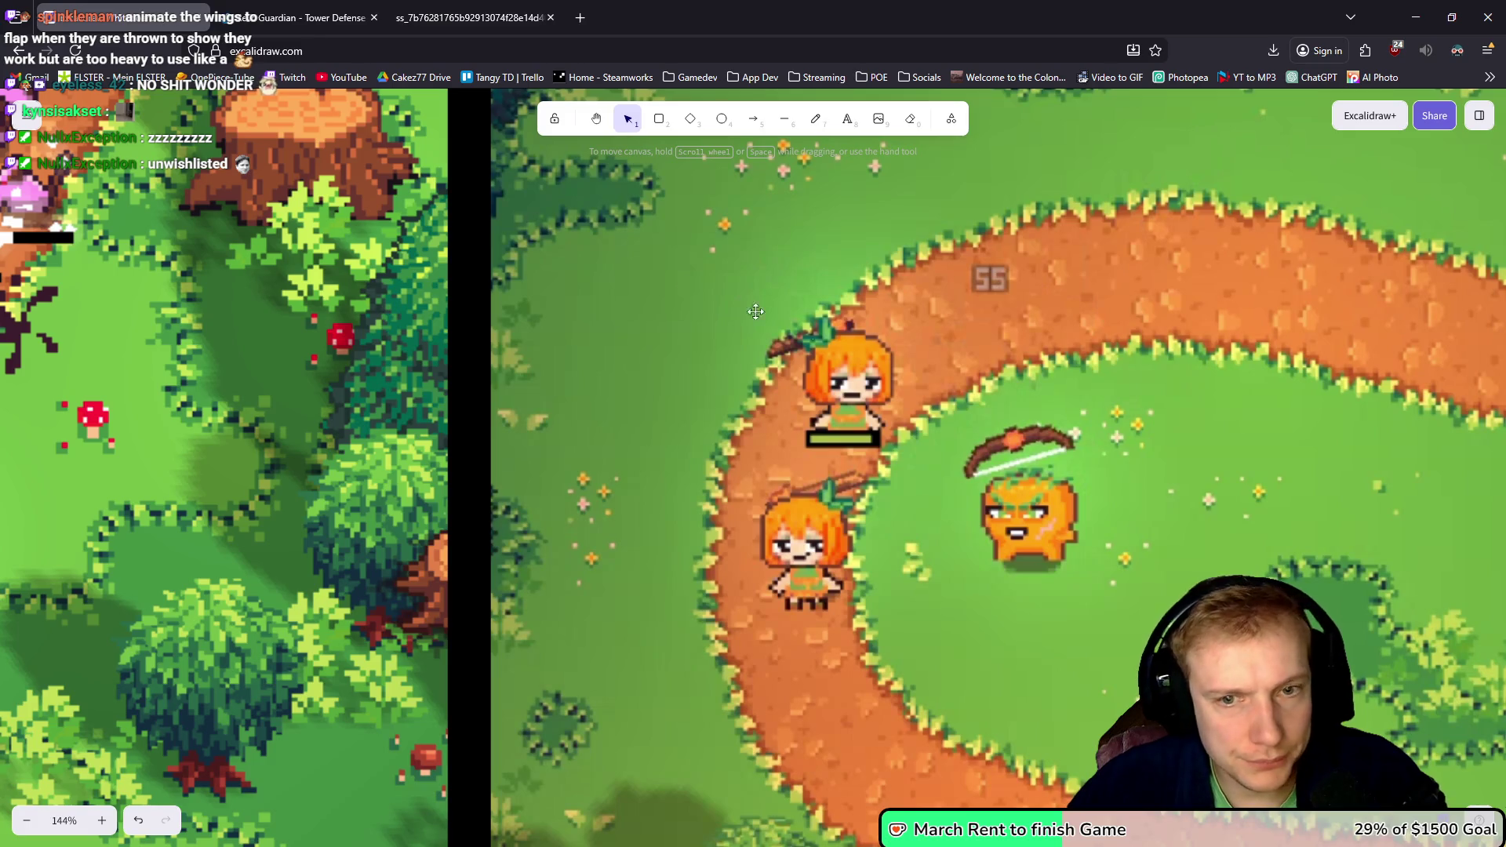
pyautogui.hscroll(-1, 922, 376)
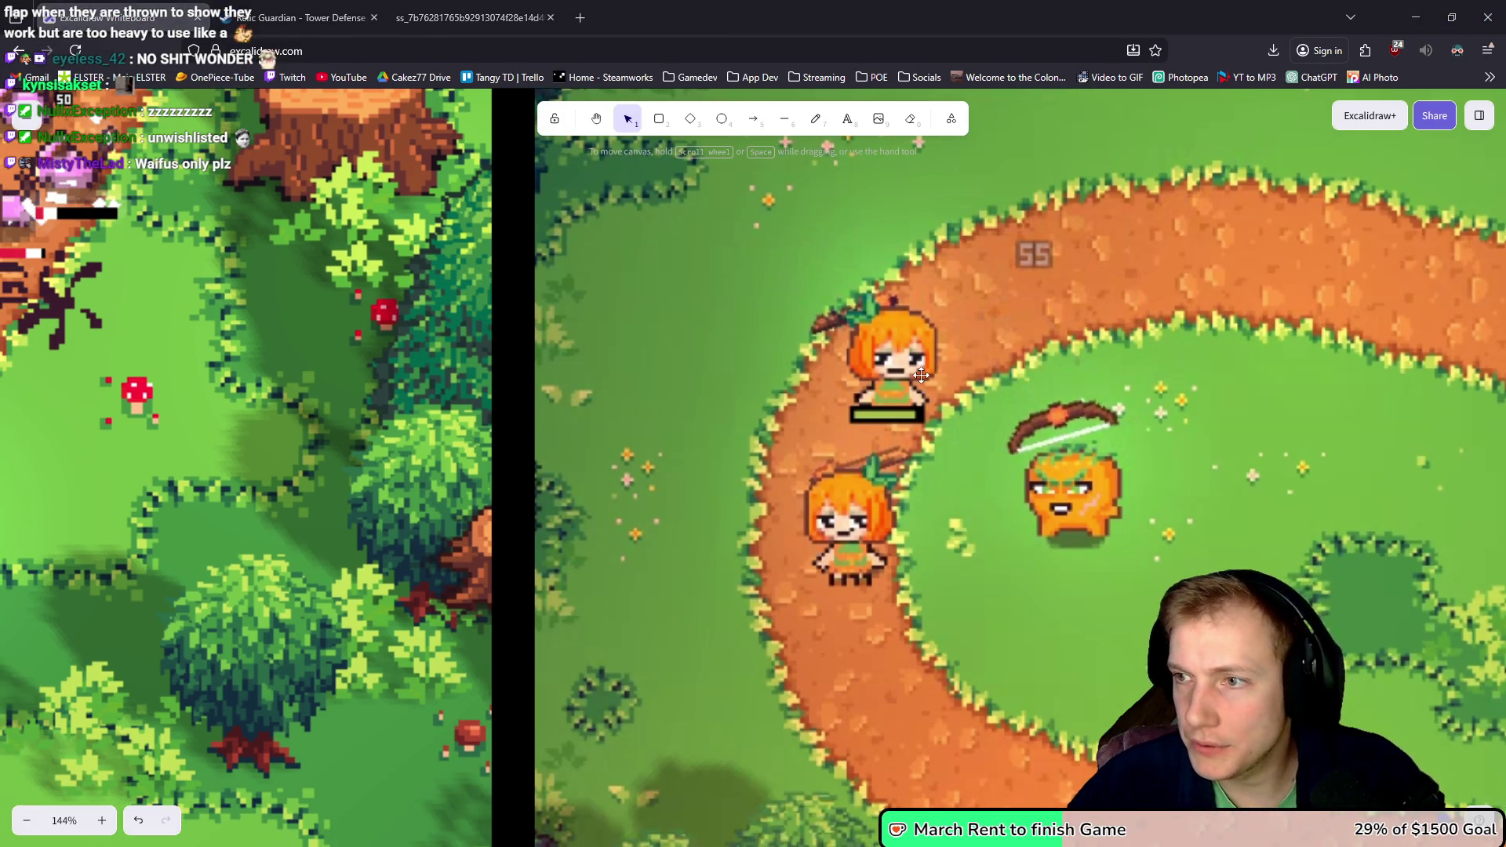
pyautogui.hotkey('alt', 'Tab')
pyautogui.scroll(-3, 900, 360)
pyautogui.scroll(3, 900, 359)
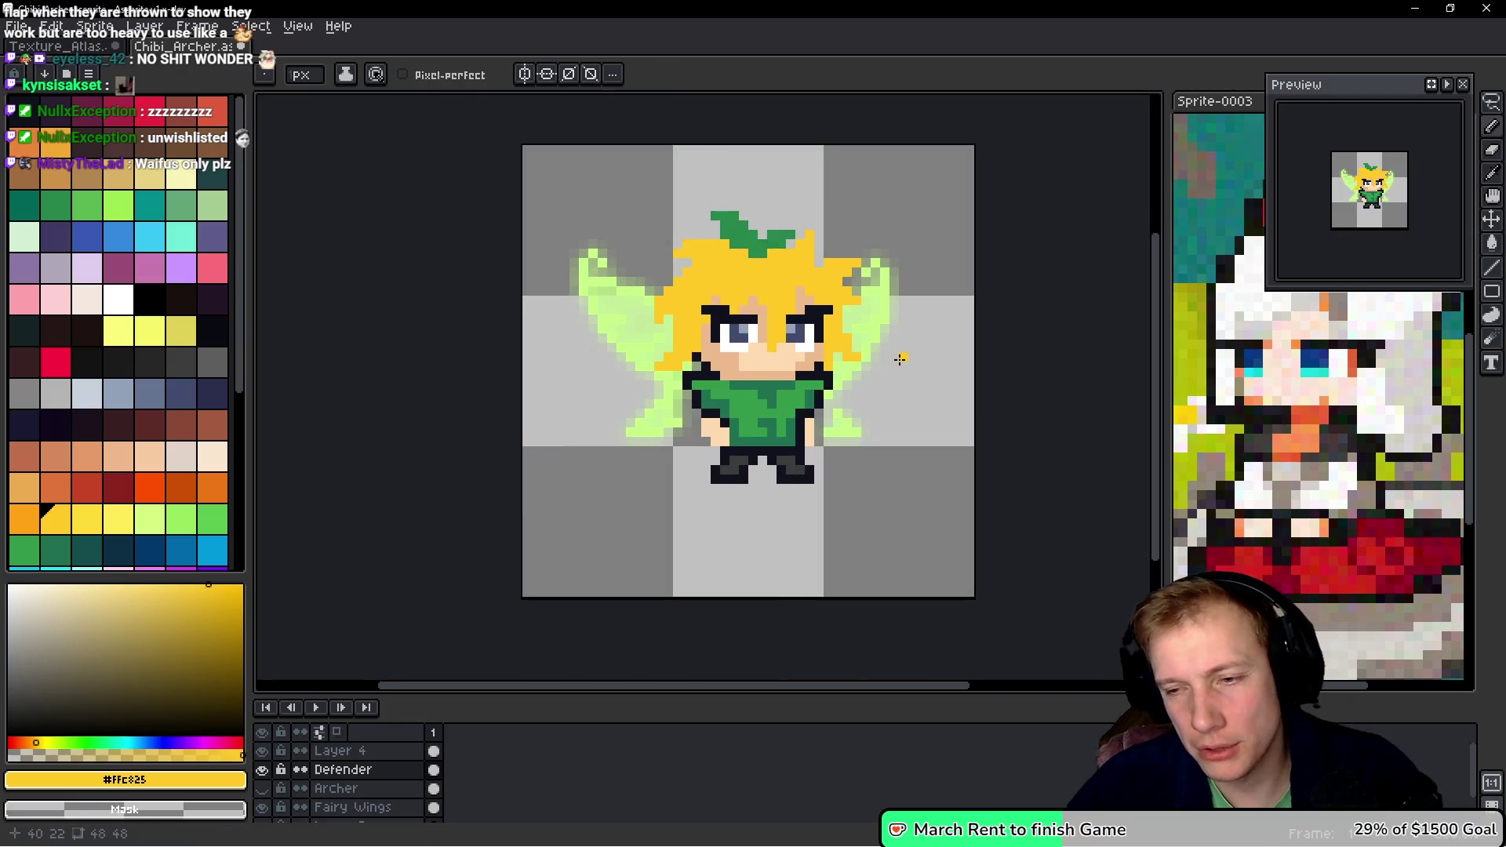
# - Toggle the Archer layer's visibility a few times to compare its green hat
pyautogui.scroll(-2, 900, 359)
pyautogui.scroll(3, 864, 345)
pyautogui.scroll(1, 864, 345)
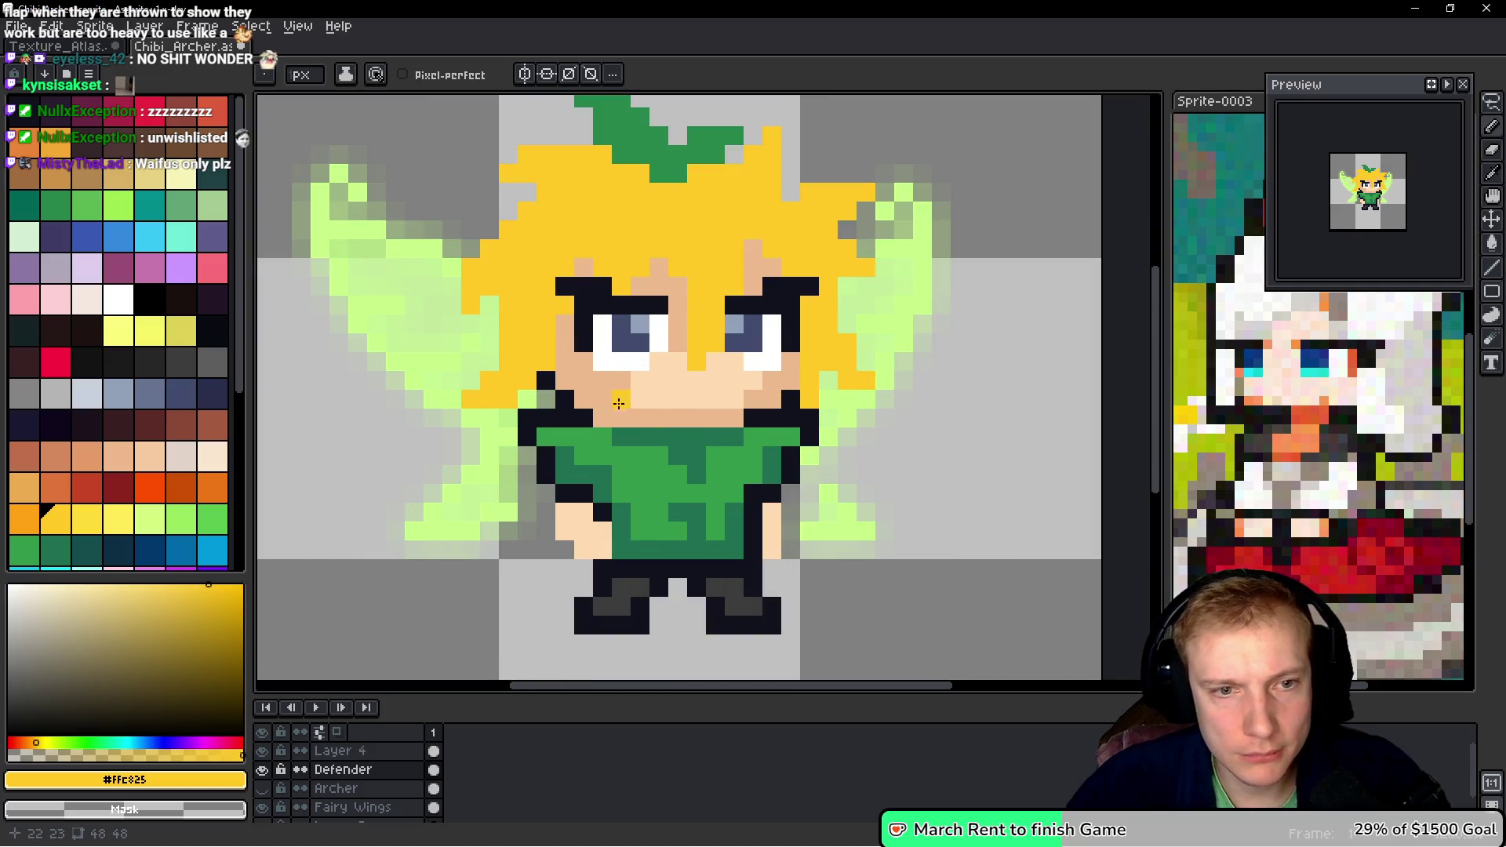
pyautogui.scroll(-3, 709, 403)
pyautogui.scroll(2, 695, 283)
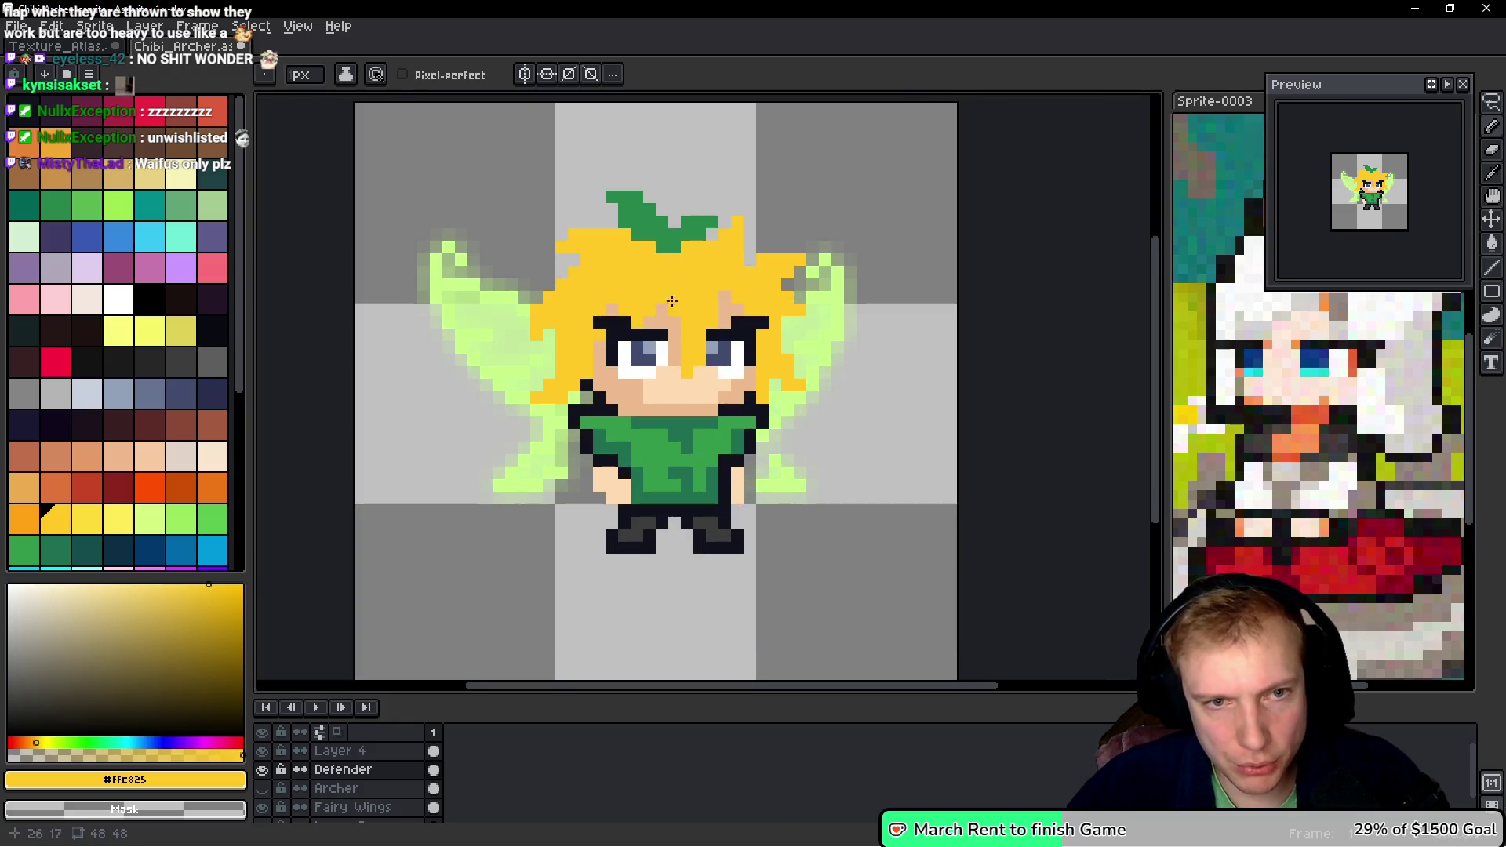
pyautogui.press('i')
pyautogui.press('b')
pyautogui.scroll(-2, 758, 342)
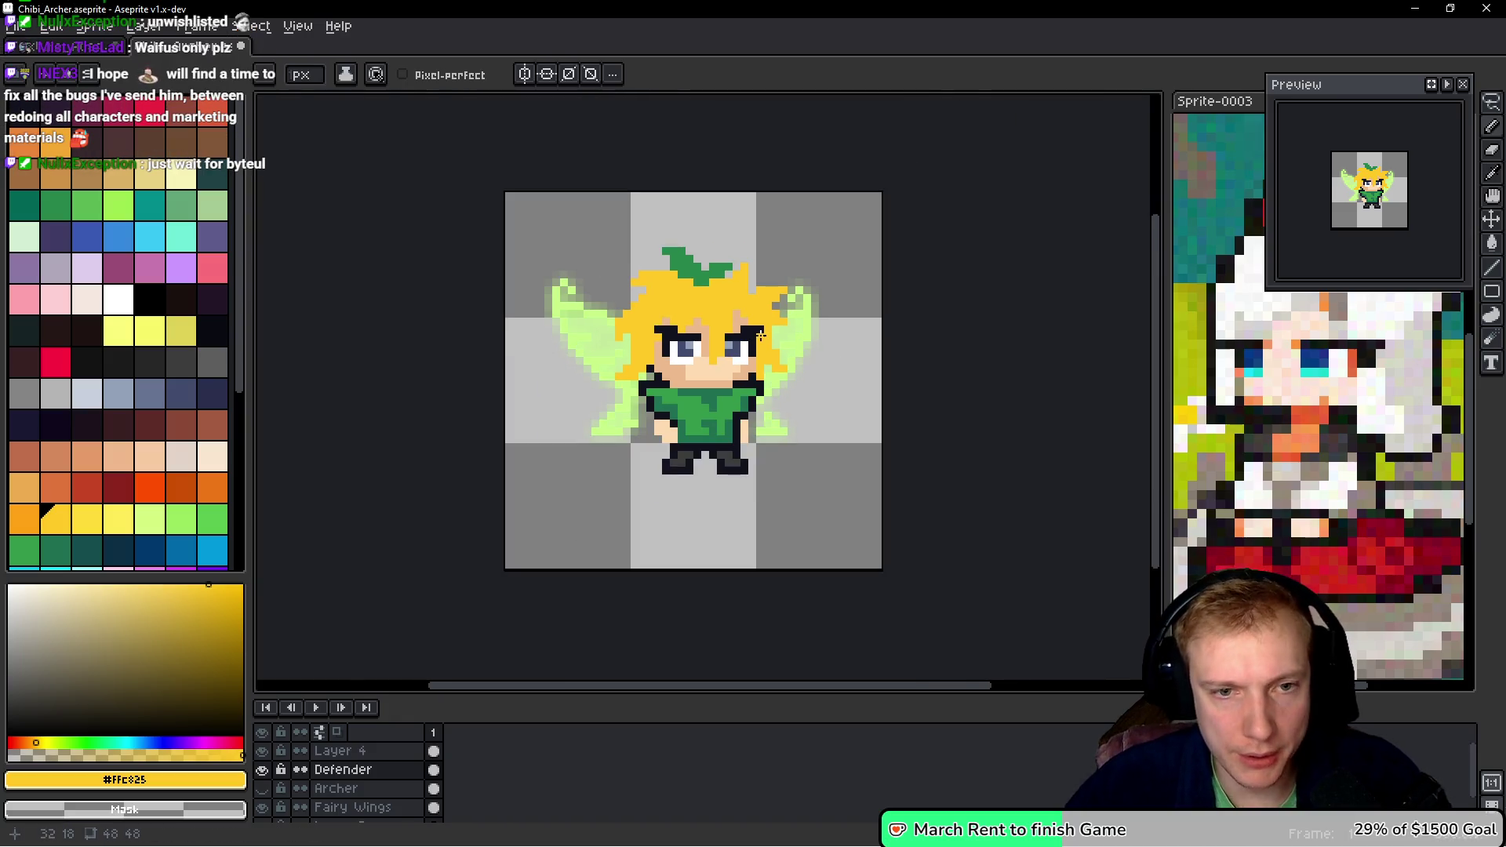
pyautogui.click(264, 790)
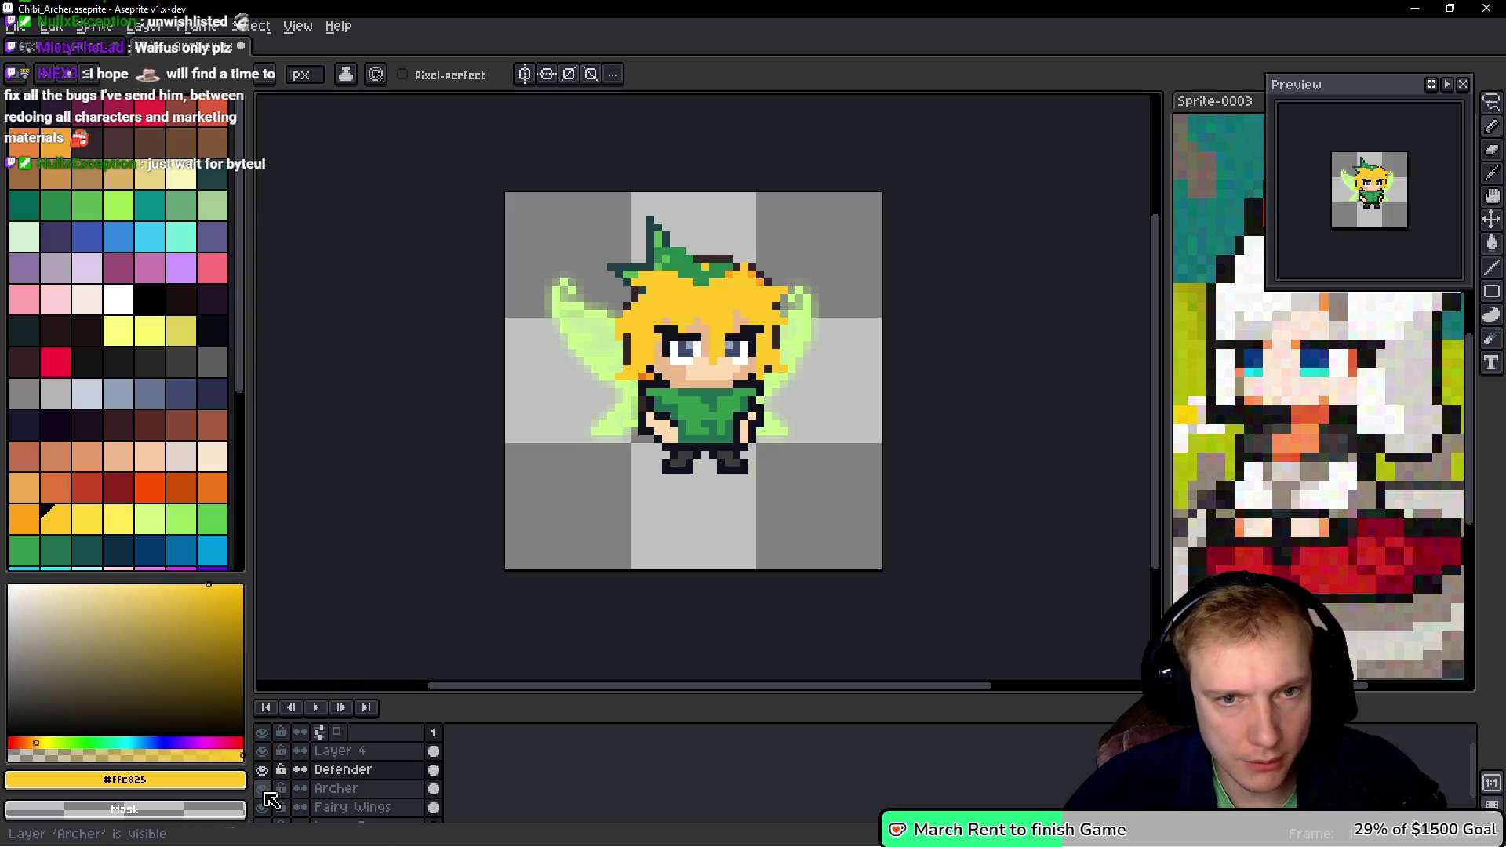
pyautogui.click(263, 790)
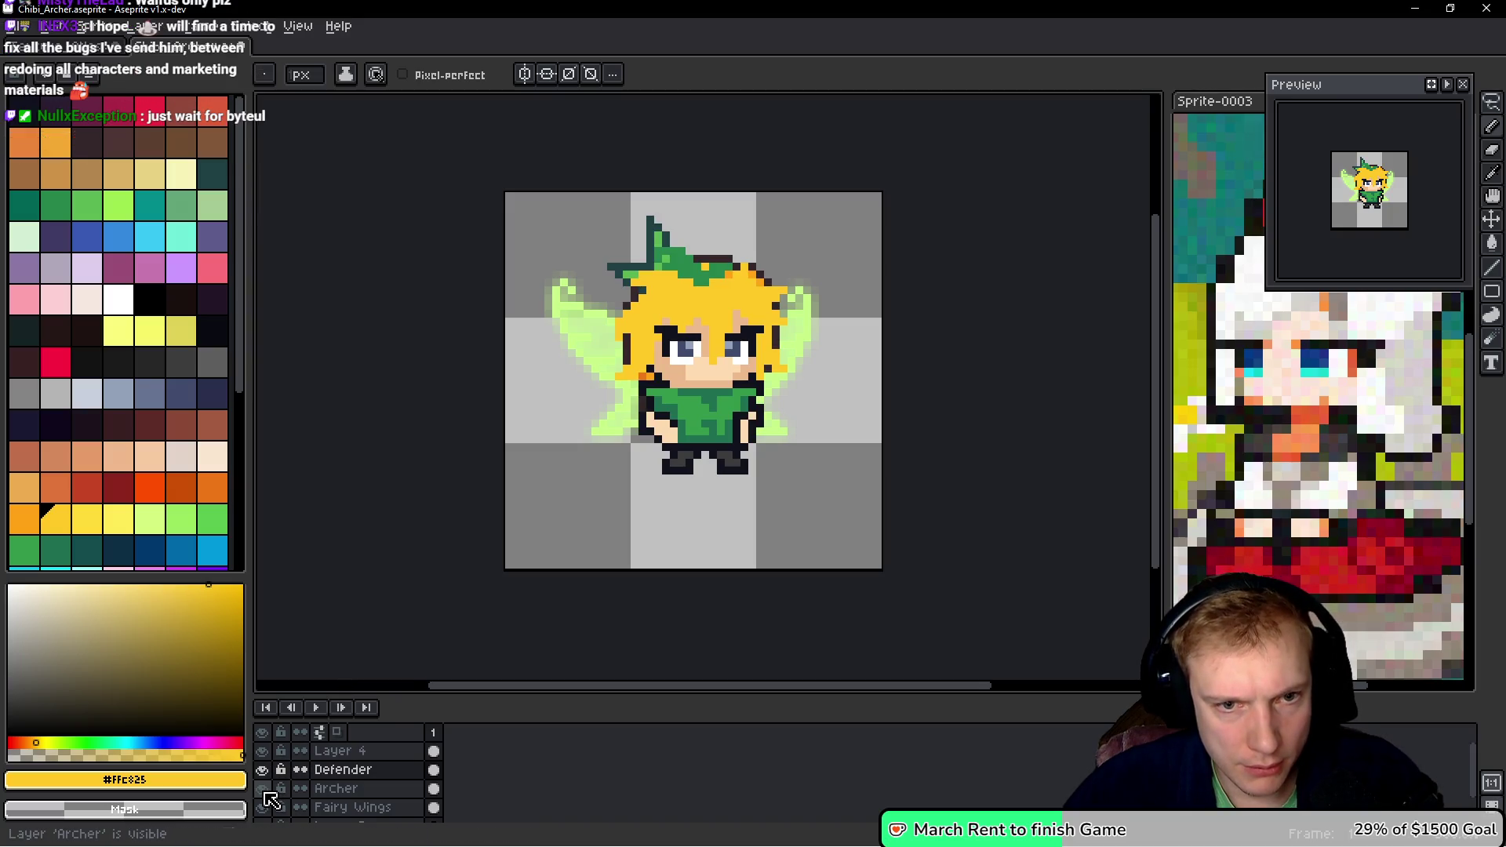
pyautogui.click(264, 790)
pyautogui.click(263, 790)
# - Flick the Defender layer on and off to compare, leaving it hidden
pyautogui.click(264, 752)
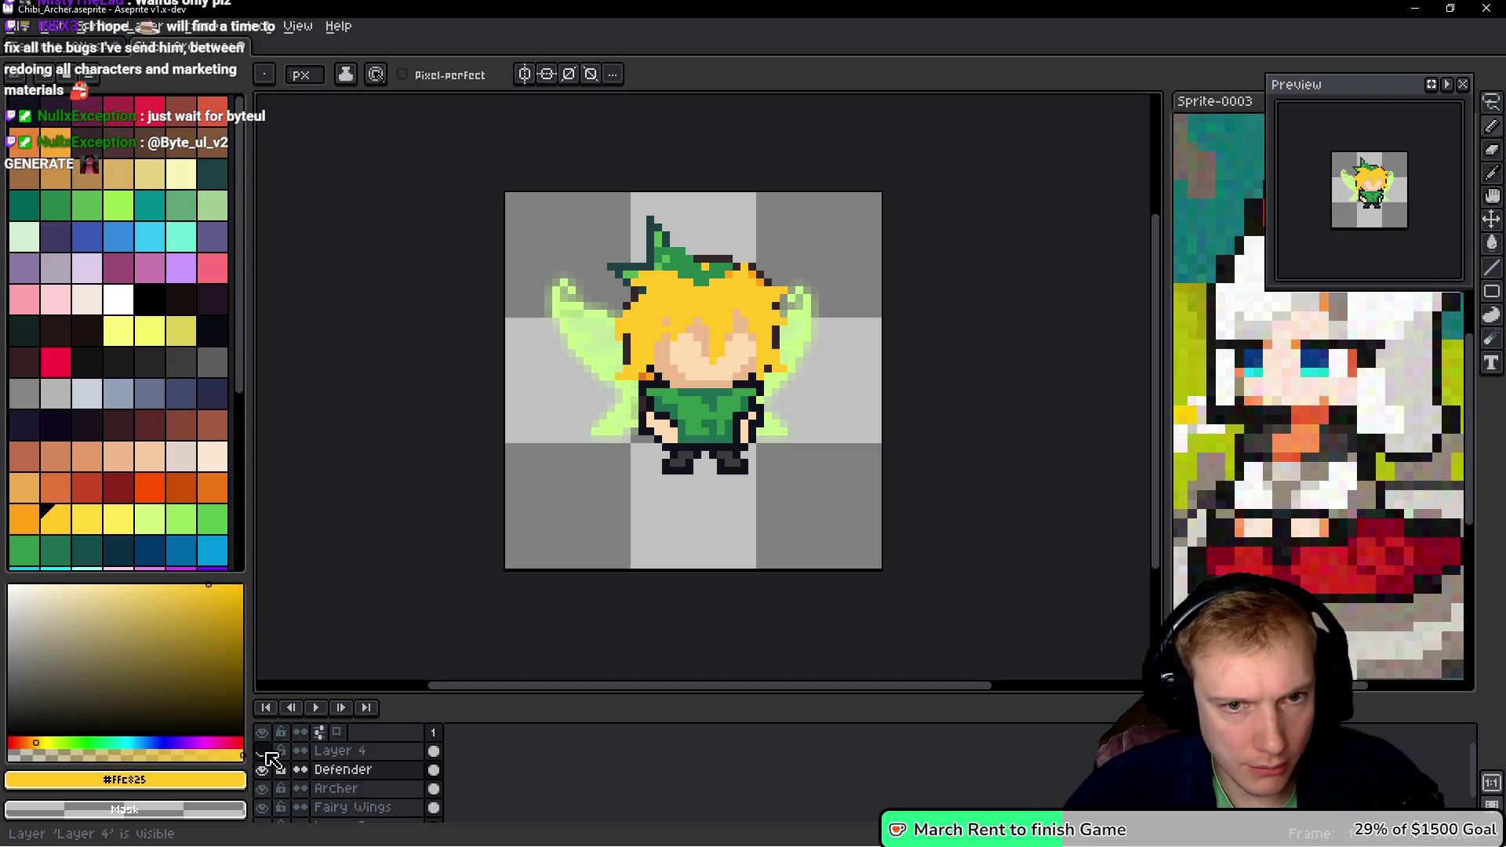
pyautogui.click(263, 771)
pyautogui.click(265, 773)
pyautogui.click(264, 773)
pyautogui.click(265, 772)
pyautogui.click(264, 772)
pyautogui.click(264, 773)
pyautogui.click(264, 773)
pyautogui.click(265, 772)
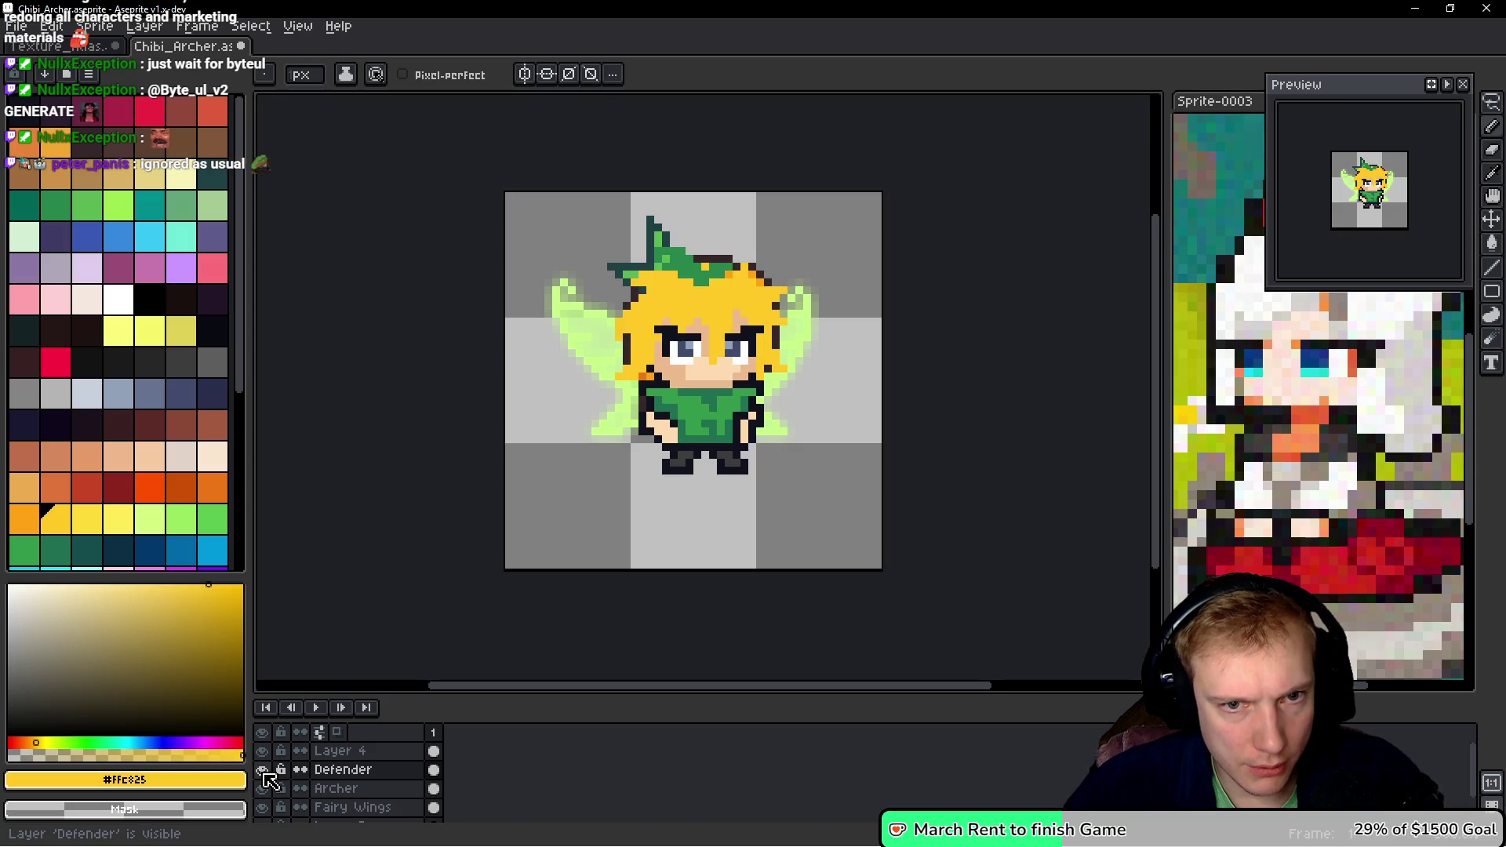
pyautogui.click(265, 773)
pyautogui.click(264, 773)
pyautogui.click(264, 773)
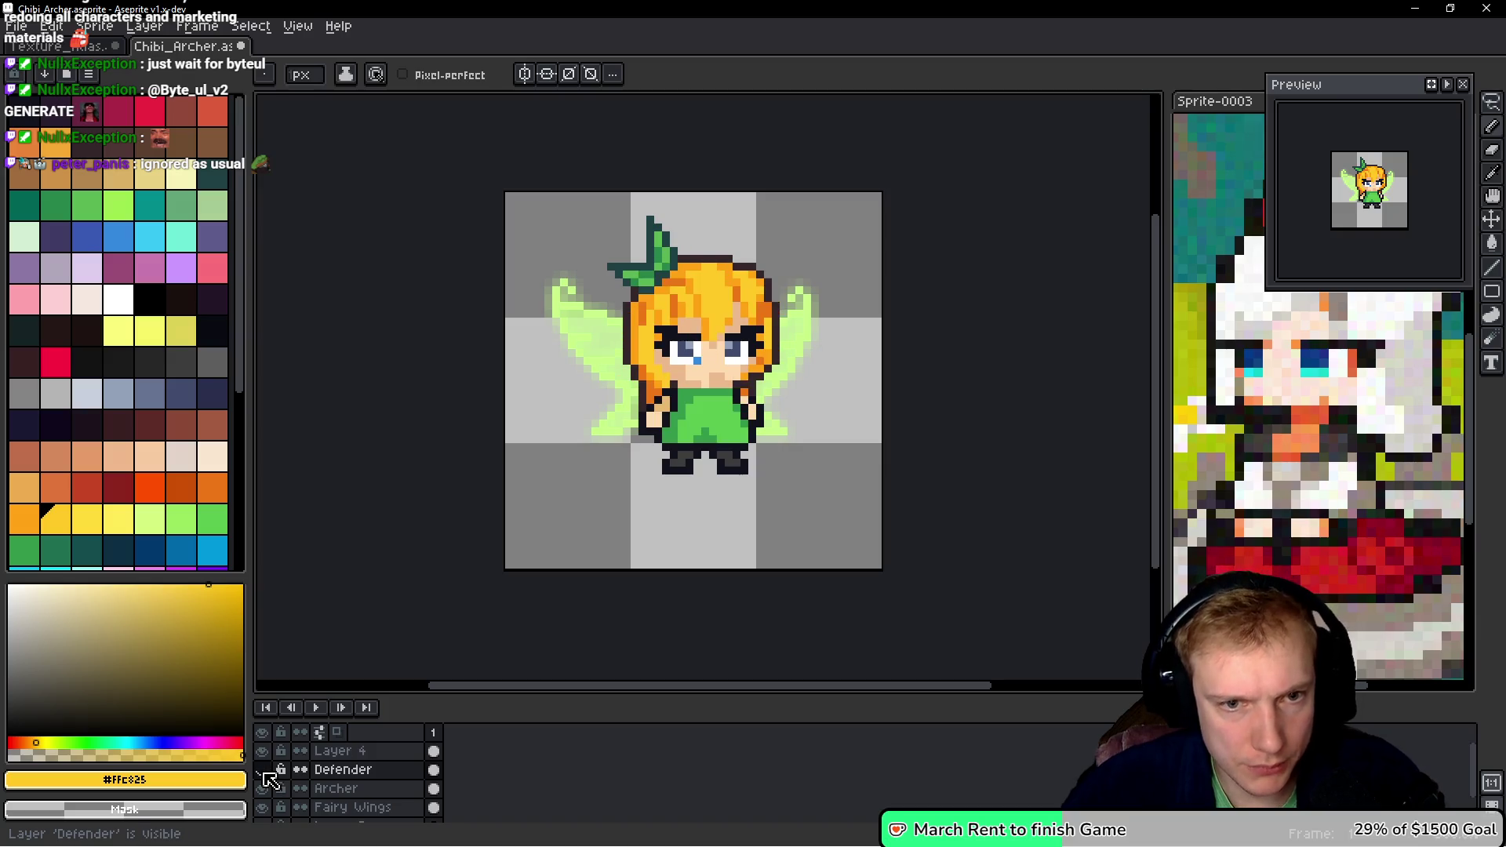
pyautogui.click(264, 772)
pyautogui.click(264, 773)
pyautogui.click(264, 773)
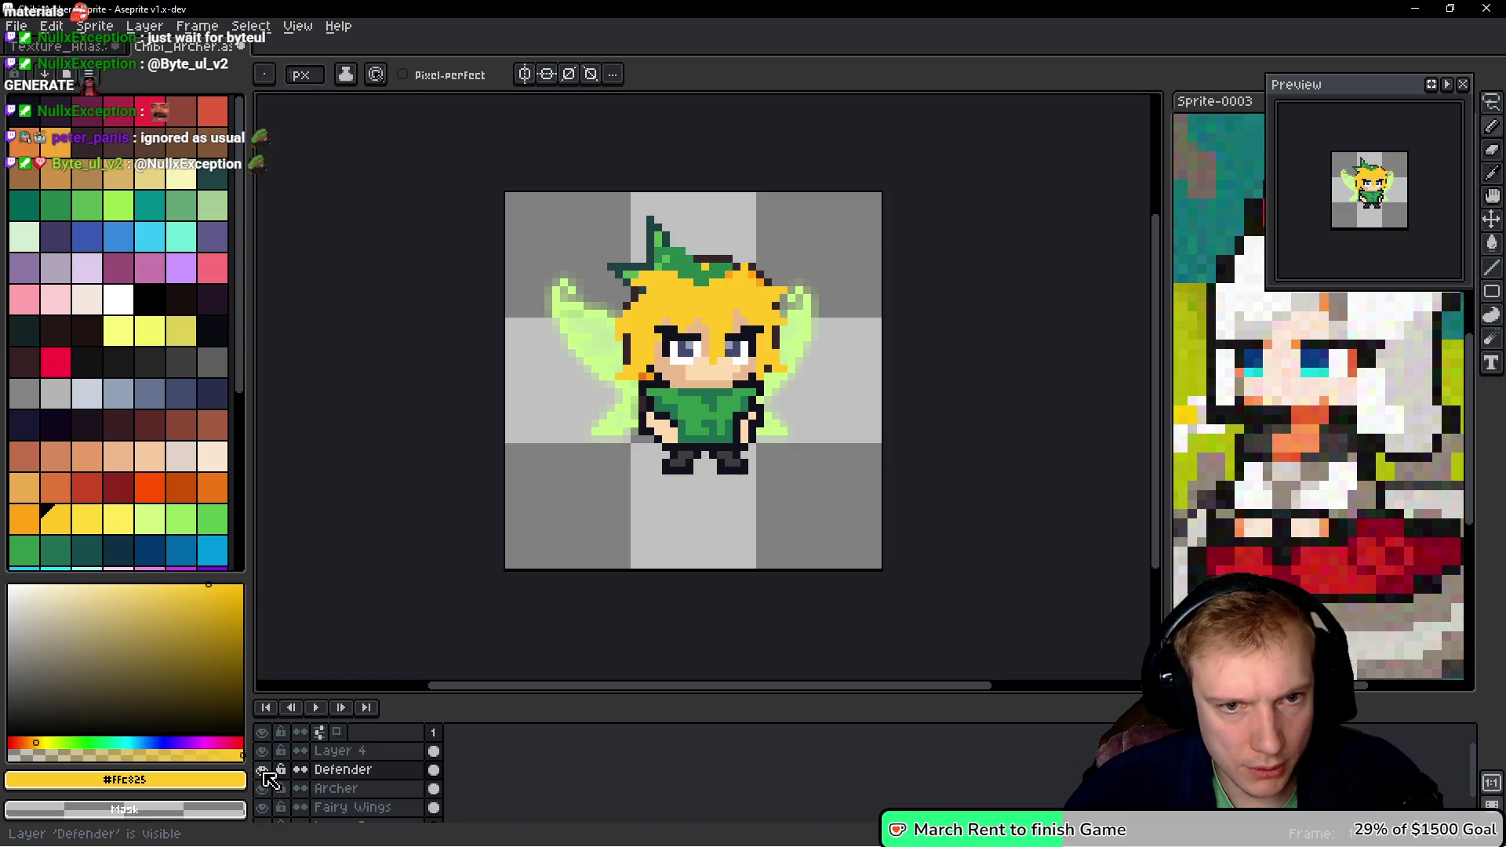
pyautogui.click(264, 772)
# - Briefly toggle Layer 4 and the Archer layer to check the eyes, keeping both visible
pyautogui.click(268, 758)
pyautogui.click(268, 757)
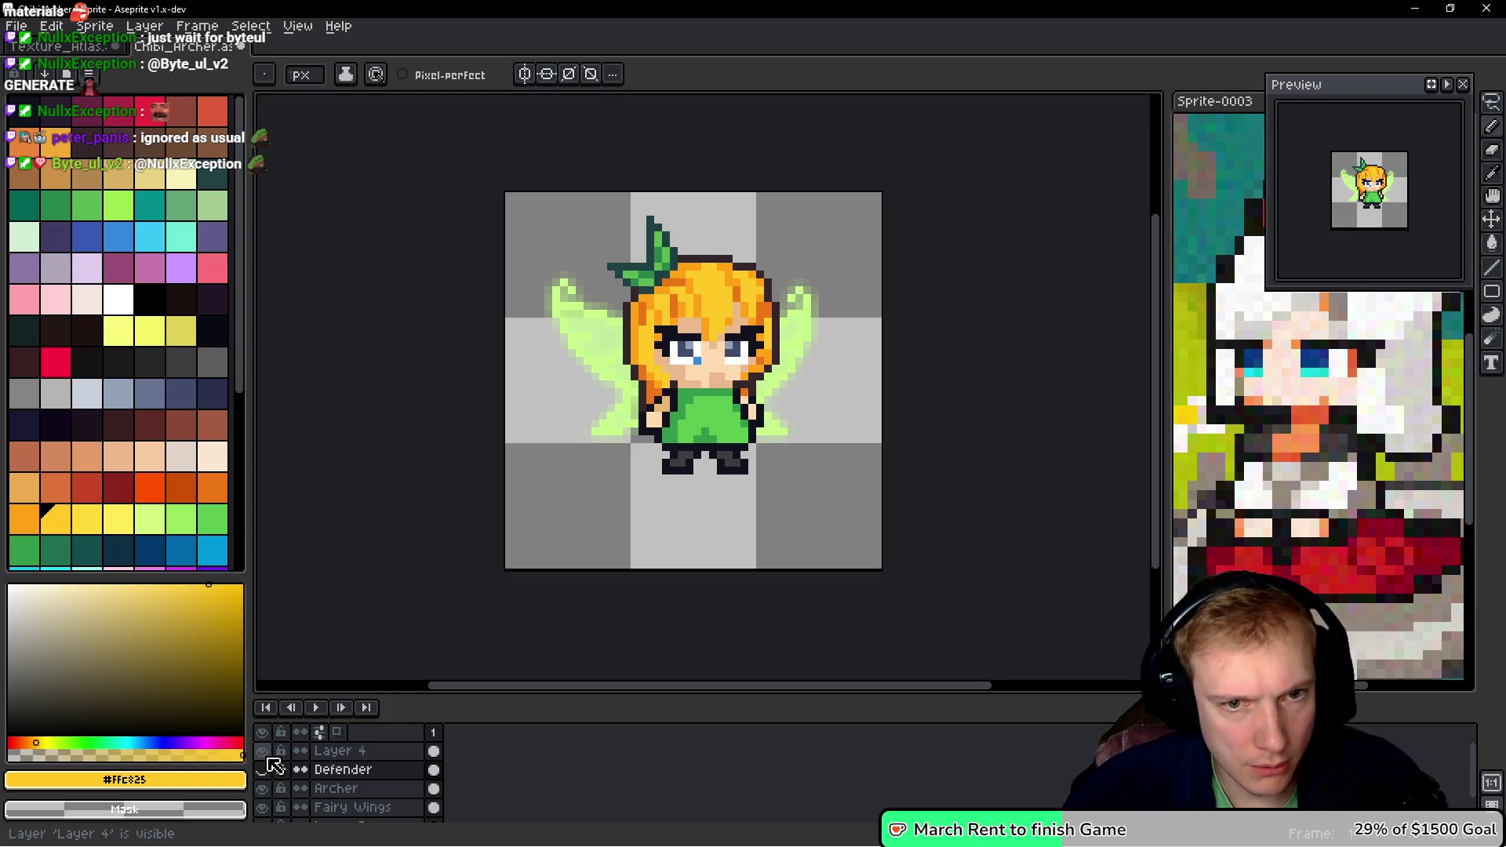
pyautogui.click(263, 790)
pyautogui.click(263, 790)
pyautogui.click(263, 790)
pyautogui.scroll(4, 706, 400)
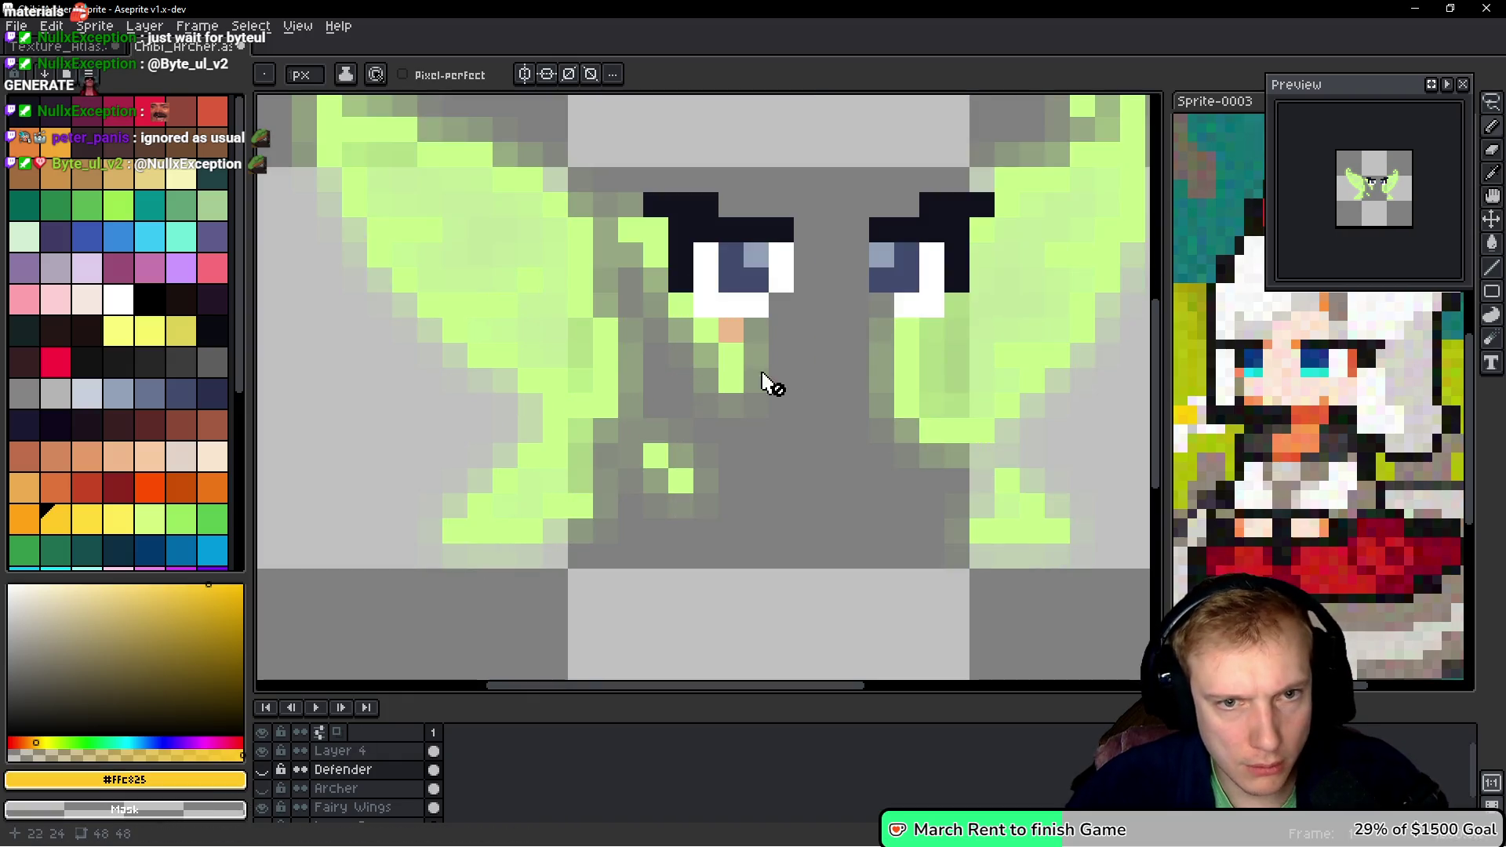
pyautogui.scroll(1, 730, 423)
pyautogui.hscroll(3, 640, 416)
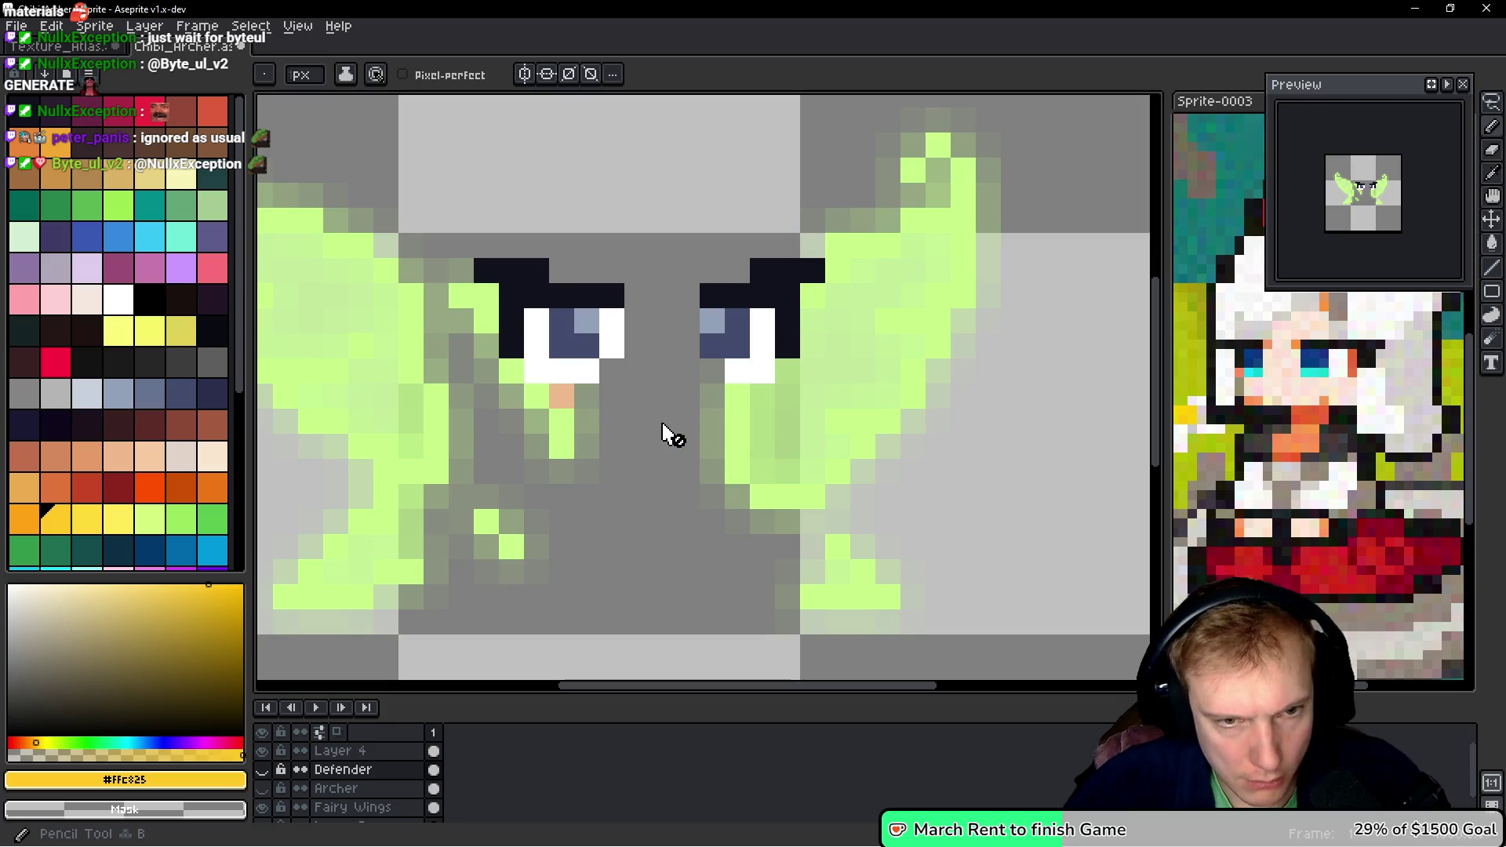
pyautogui.click(564, 404)
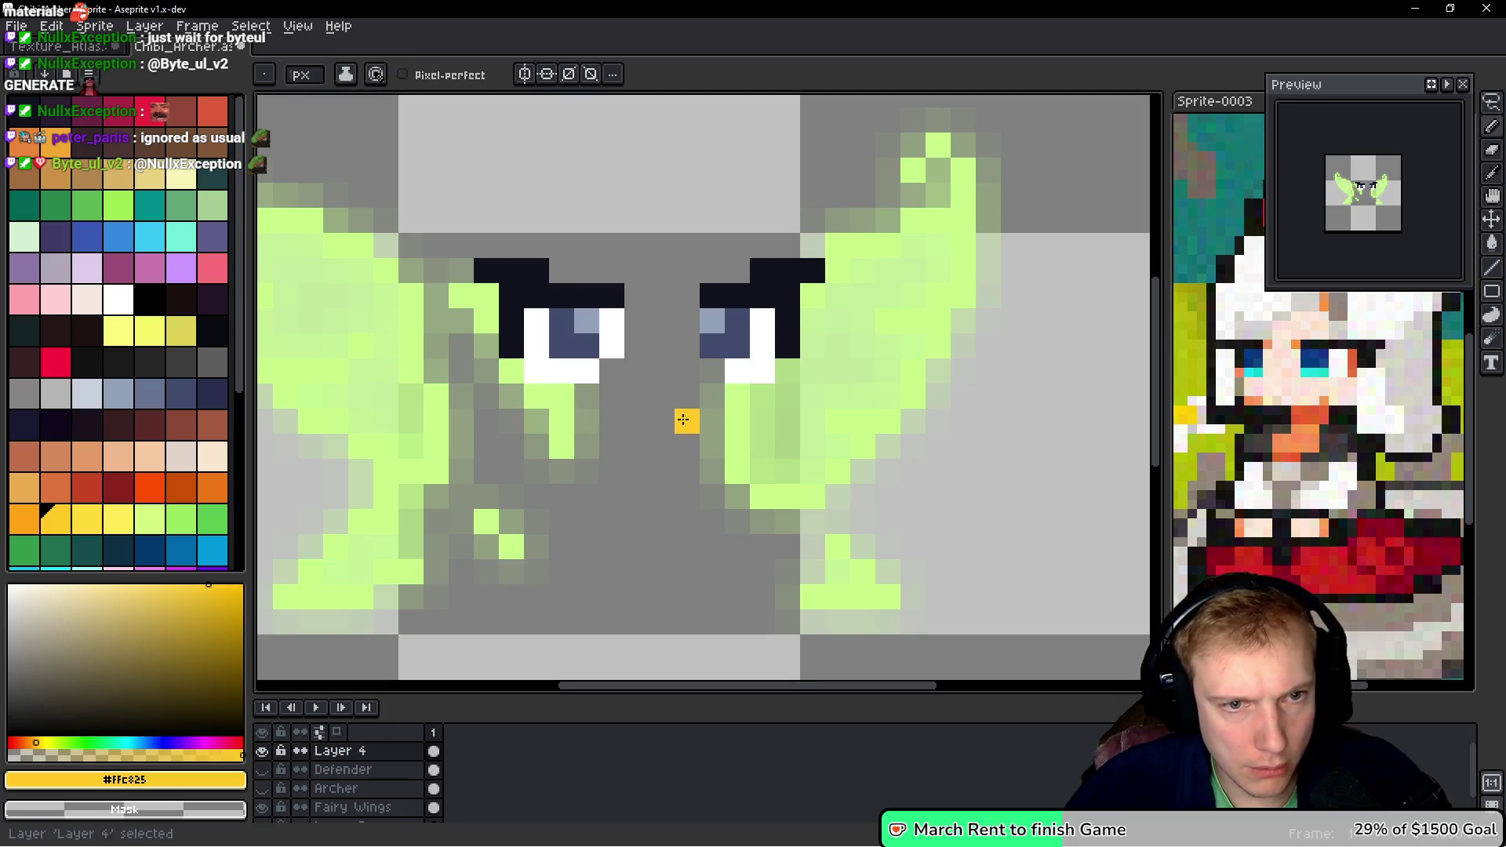
pyautogui.scroll(-4, 683, 420)
pyautogui.scroll(4, 684, 419)
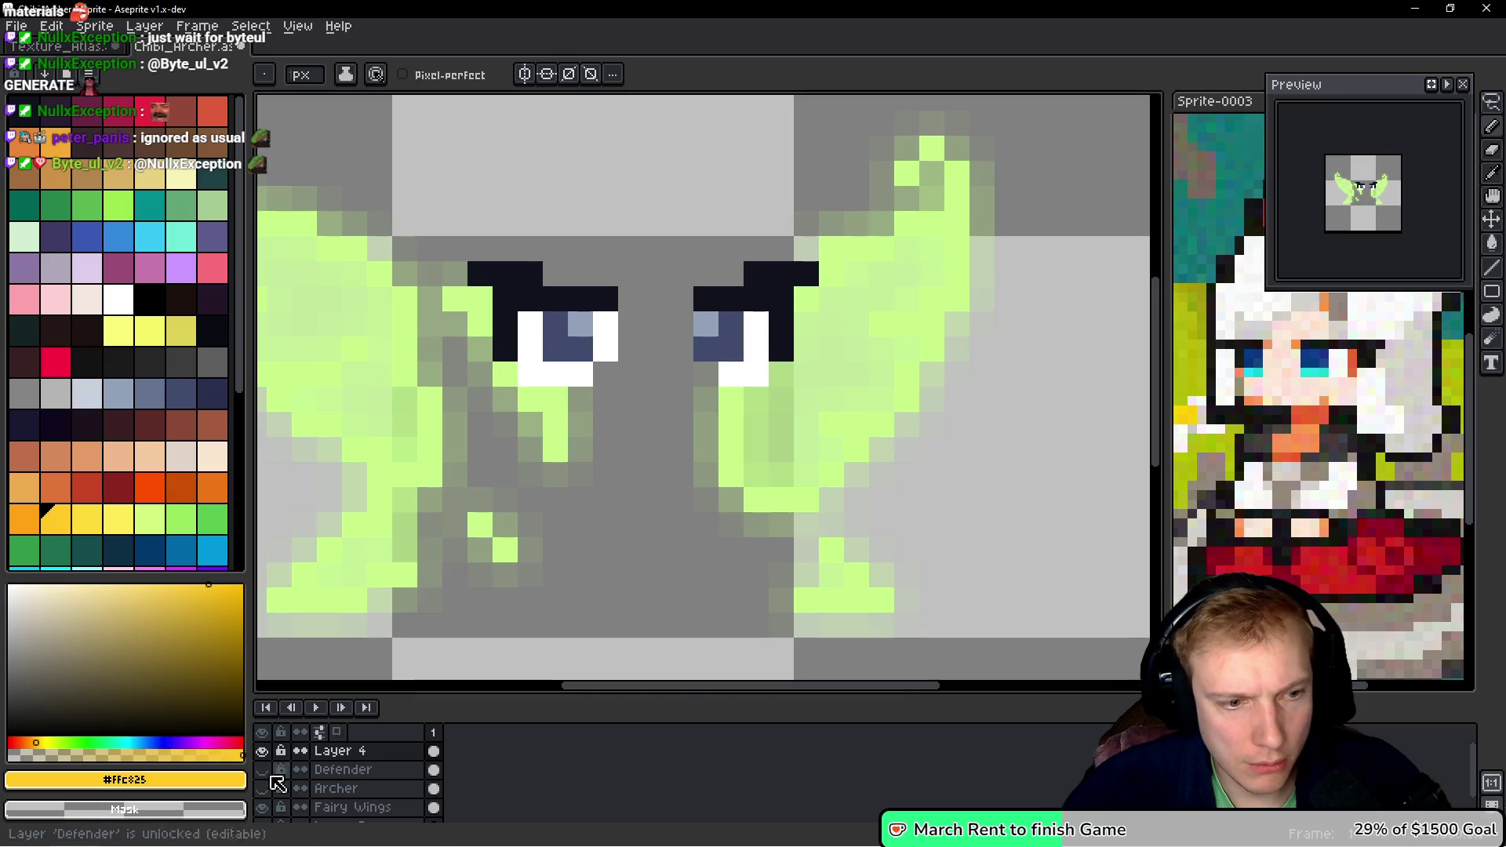
pyautogui.click(261, 770)
pyautogui.scroll(-5, 649, 426)
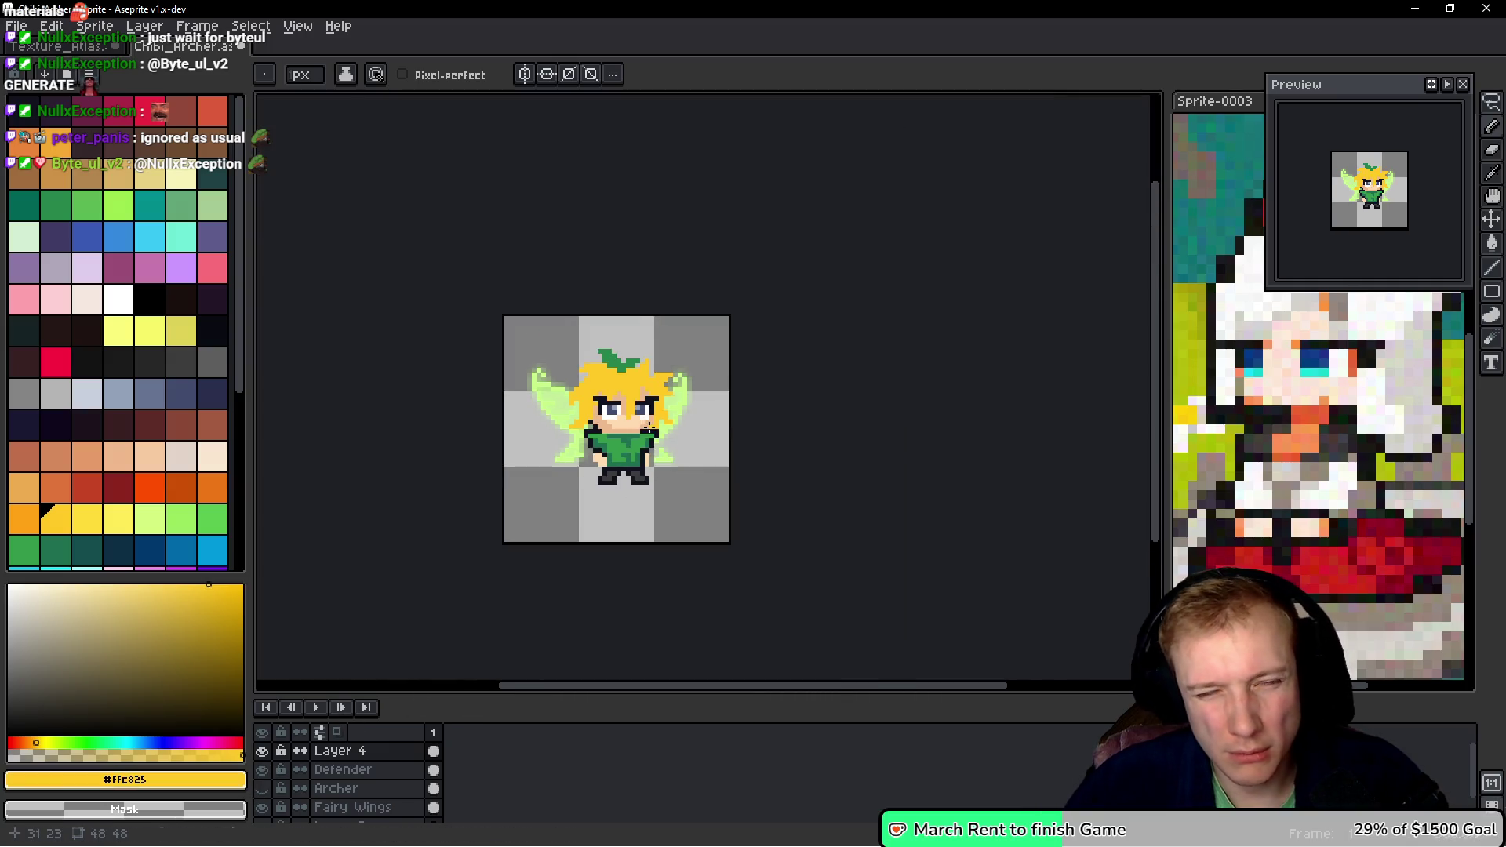
pyautogui.scroll(4, 649, 427)
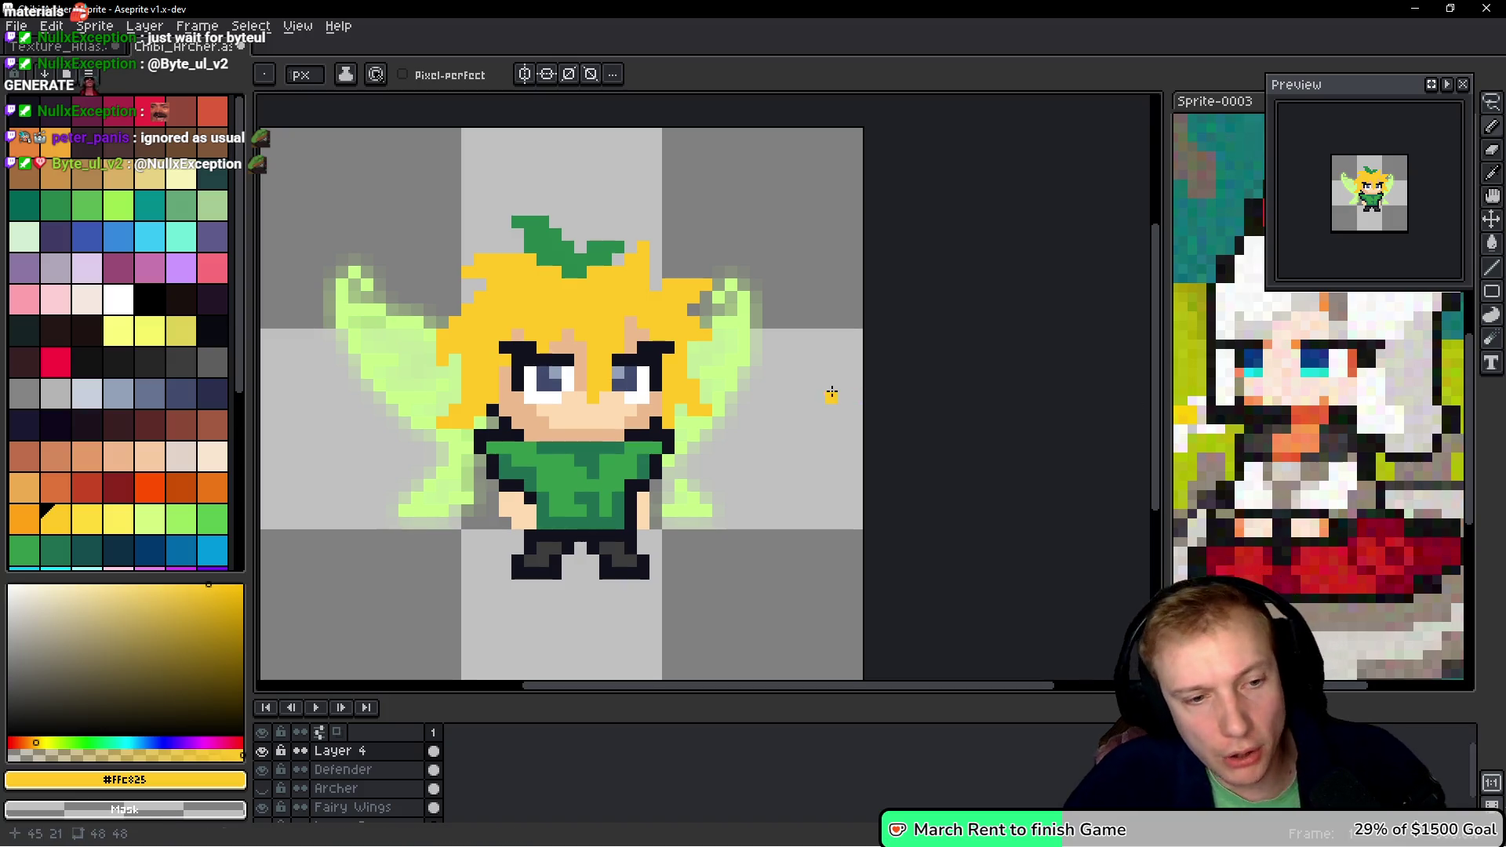
pyautogui.moveTo(831, 394); pyautogui.dragTo(844, 373)
pyautogui.press('Down')
pyautogui.press('Down')
pyautogui.press('Down')
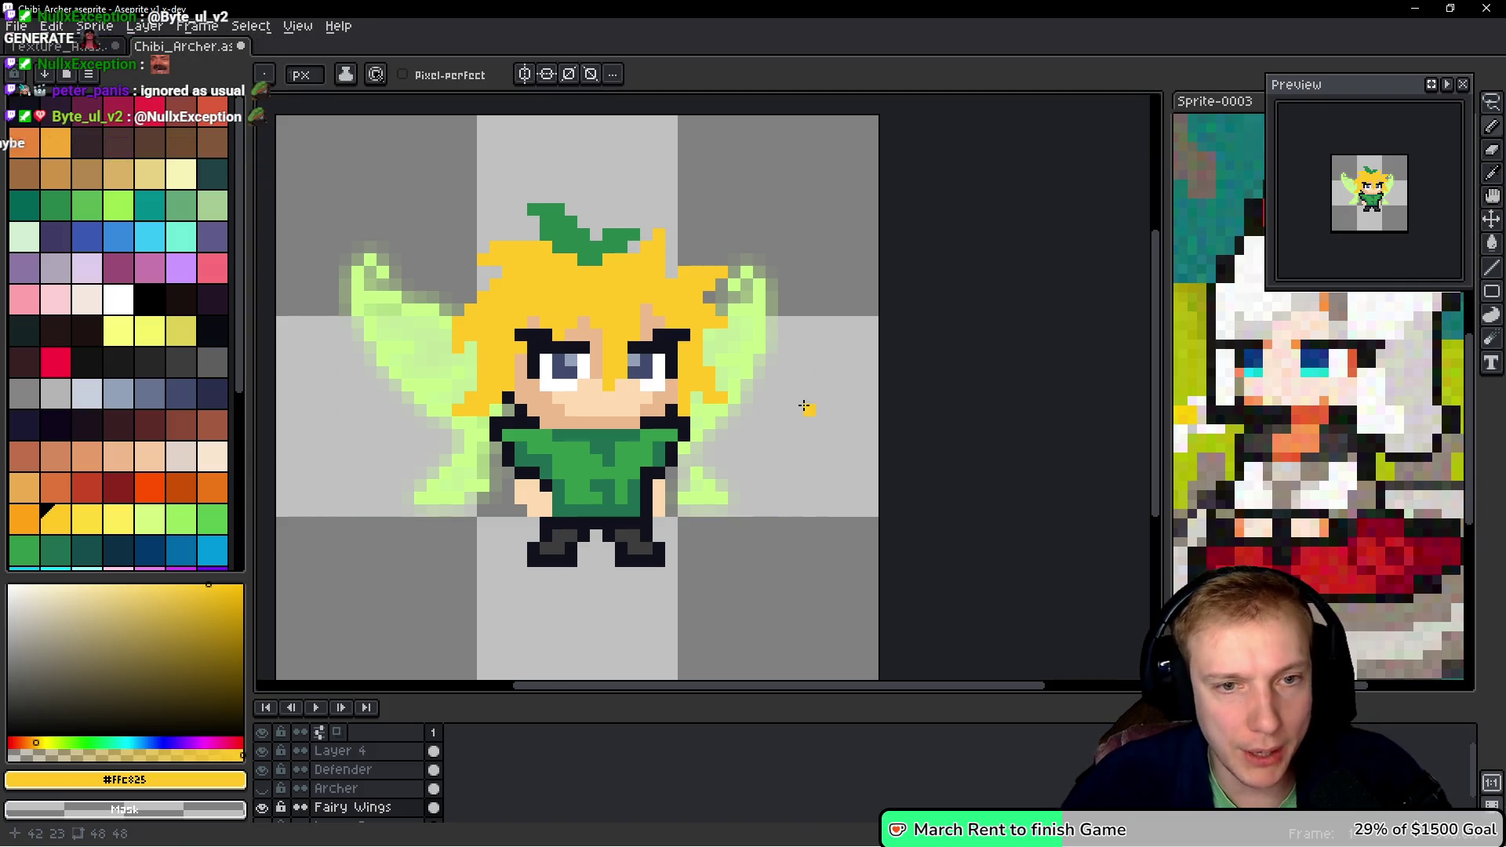
pyautogui.scroll(-1, 804, 406)
pyautogui.scroll(1, 799, 405)
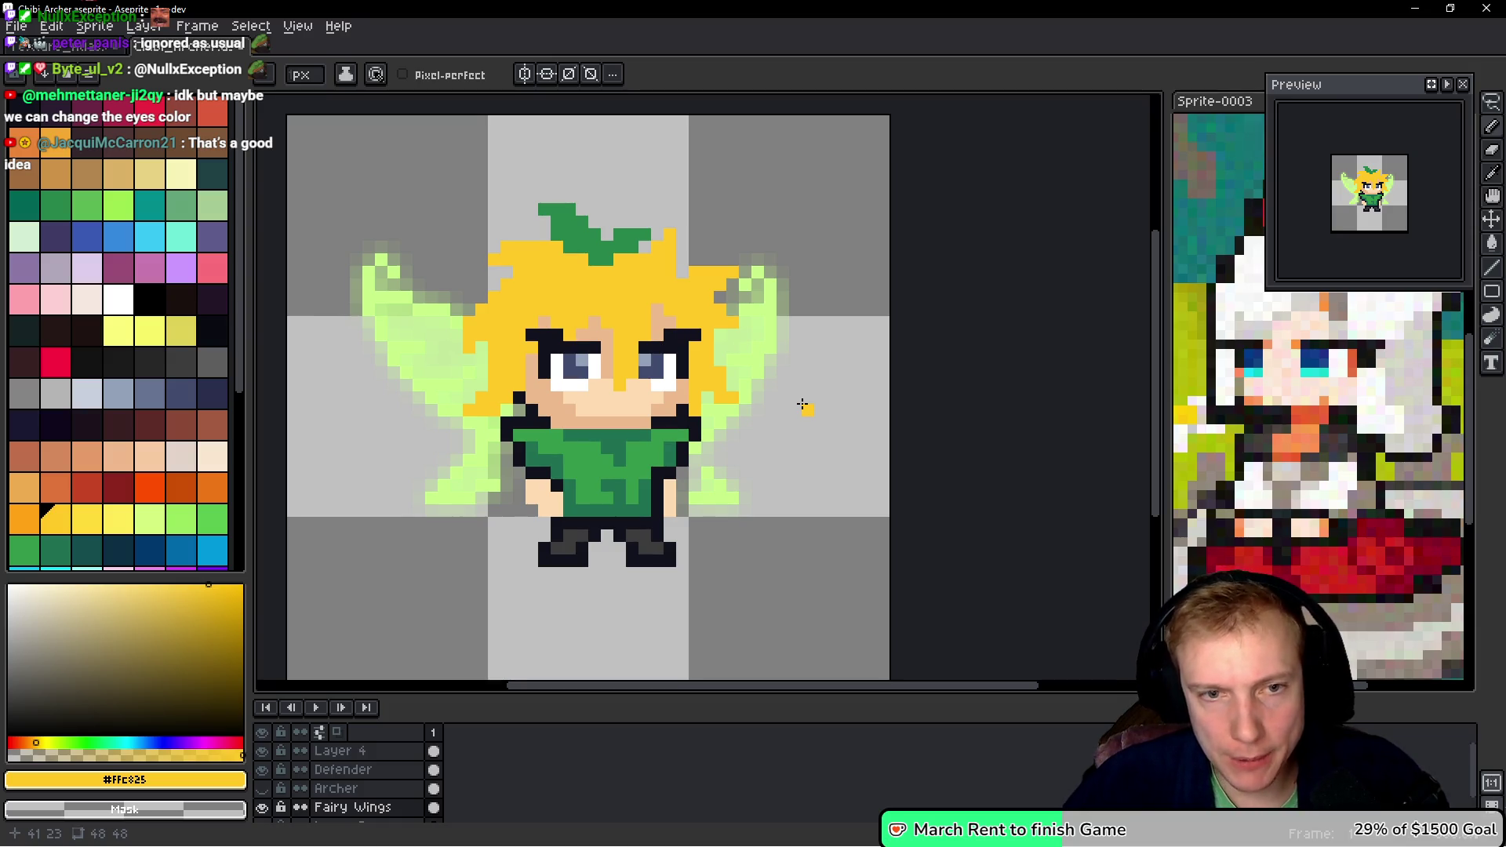
pyautogui.scroll(-1, 803, 405)
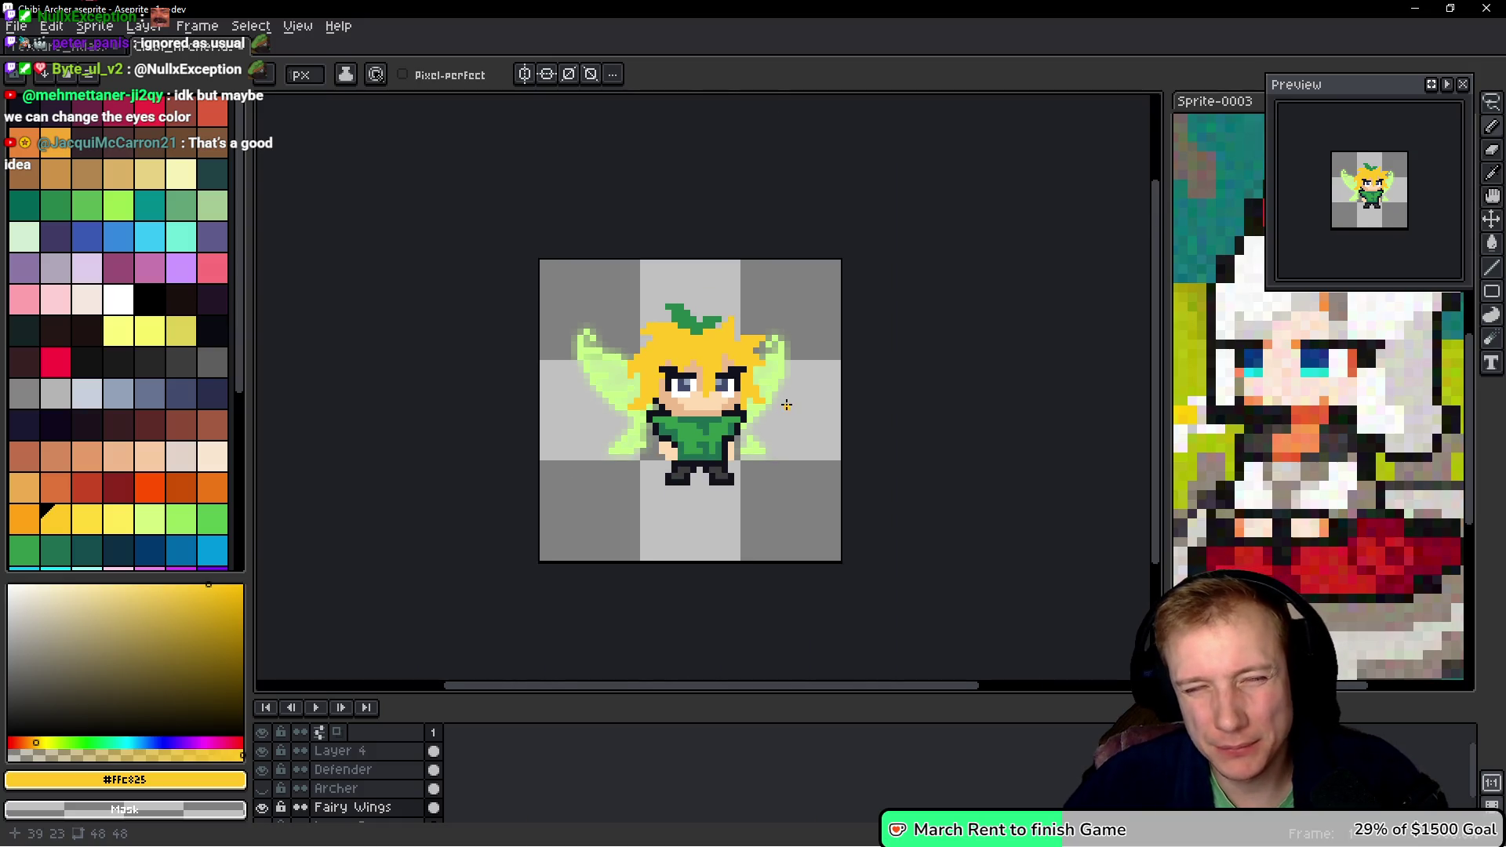
pyautogui.scroll(2, 731, 392)
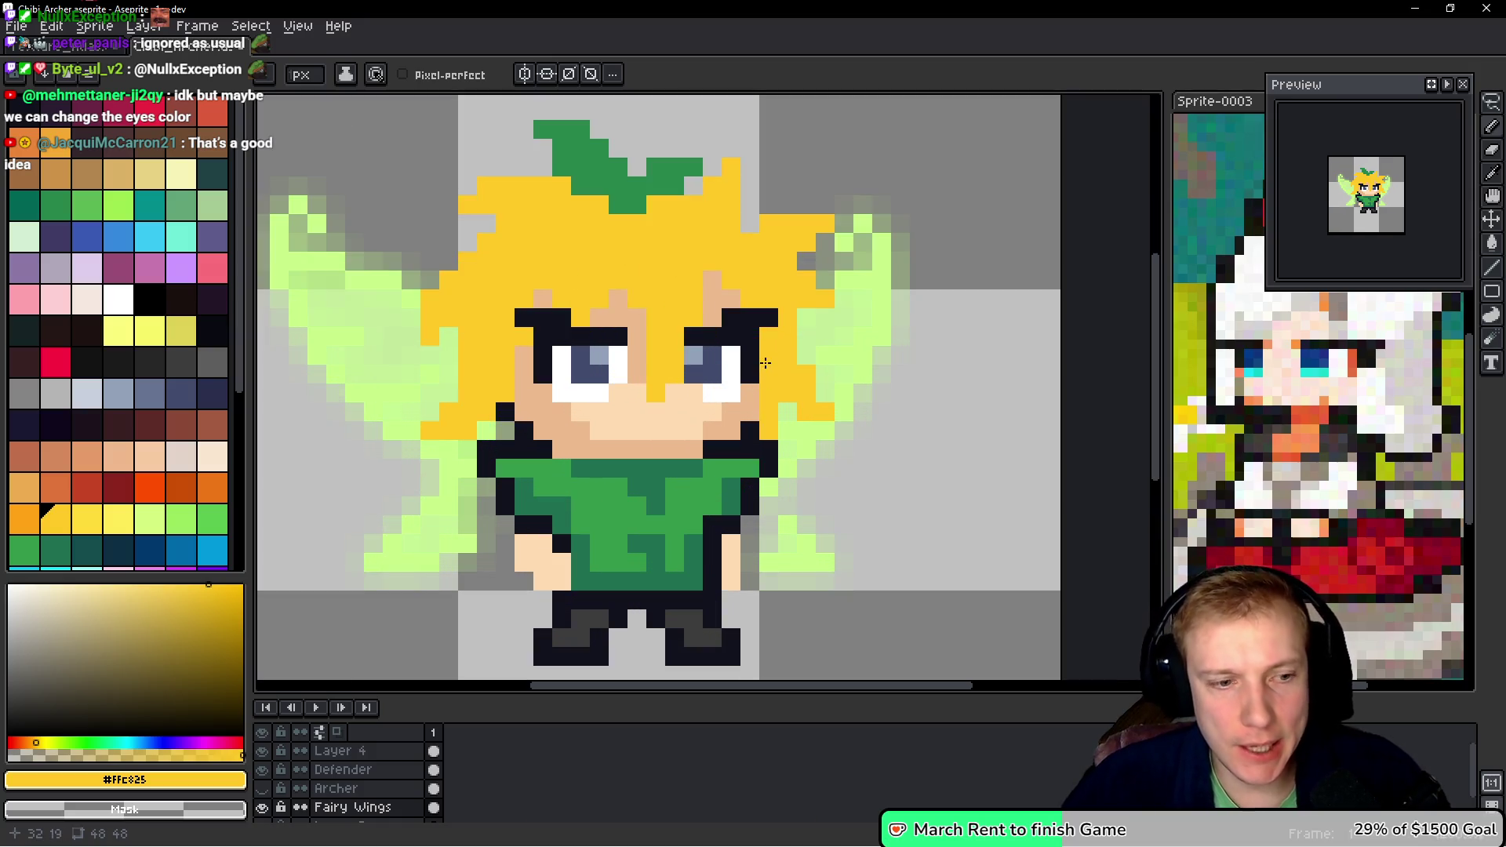
pyautogui.click(262, 788)
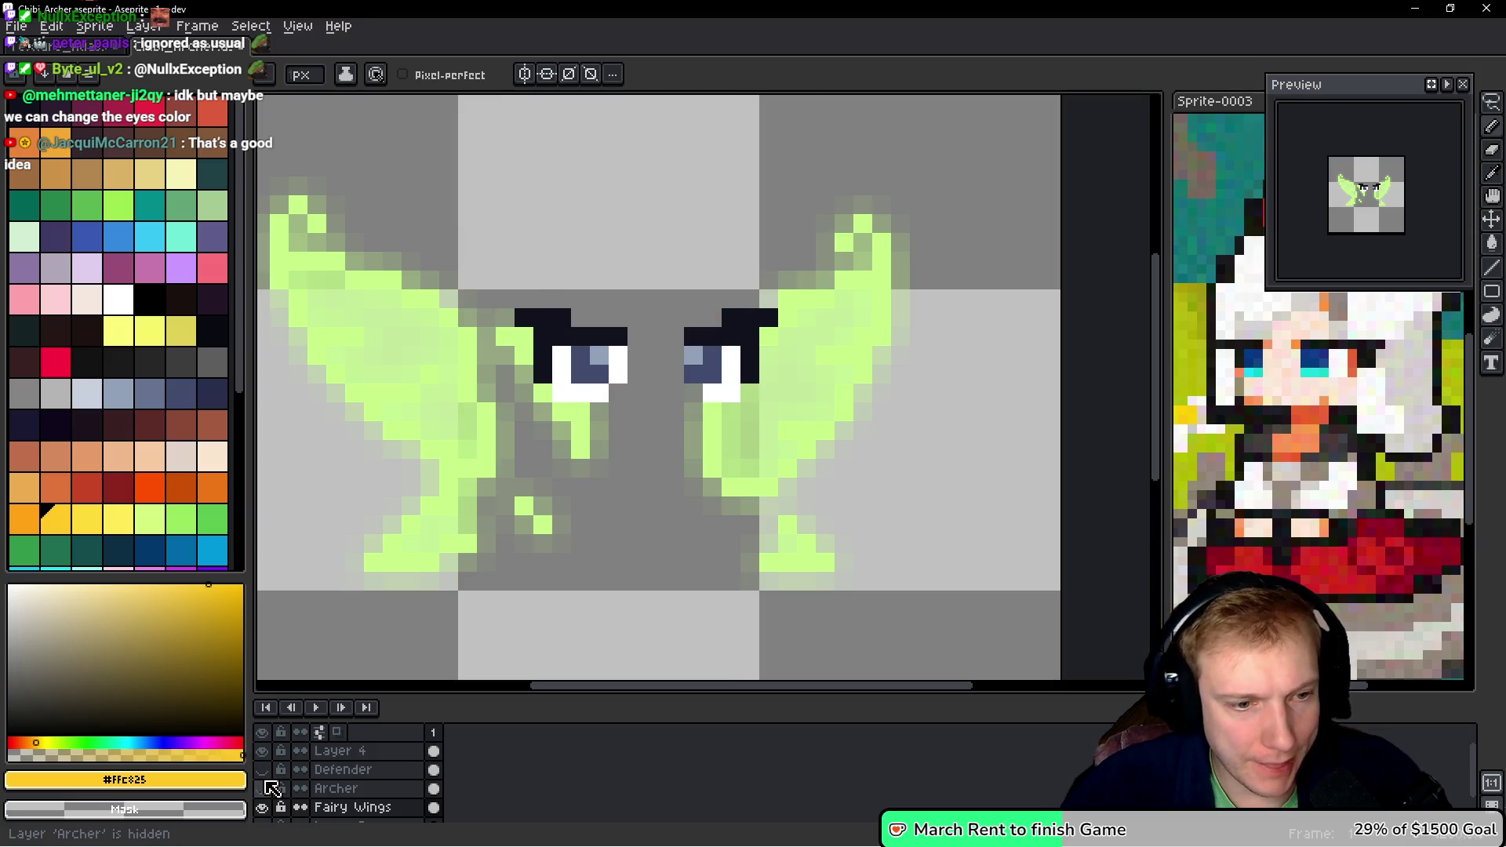
# - Sample orange #FFA214 from the Archer's hair, then paint orange strands into the Defender's hair
pyautogui.click(267, 789)
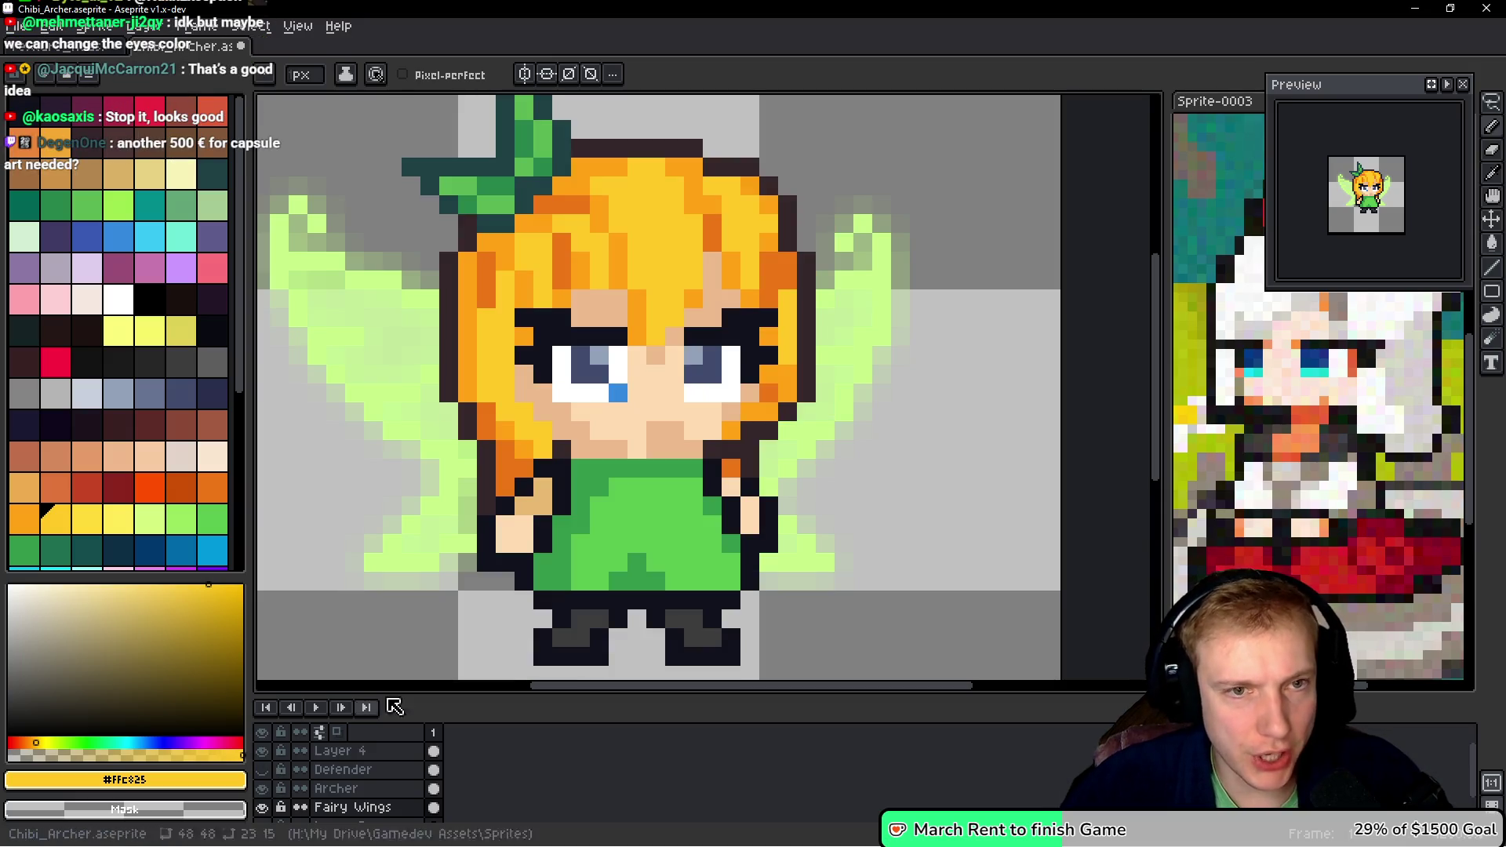
pyautogui.keyDown('alt'); pyautogui.click(627, 252); pyautogui.keyUp('alt')
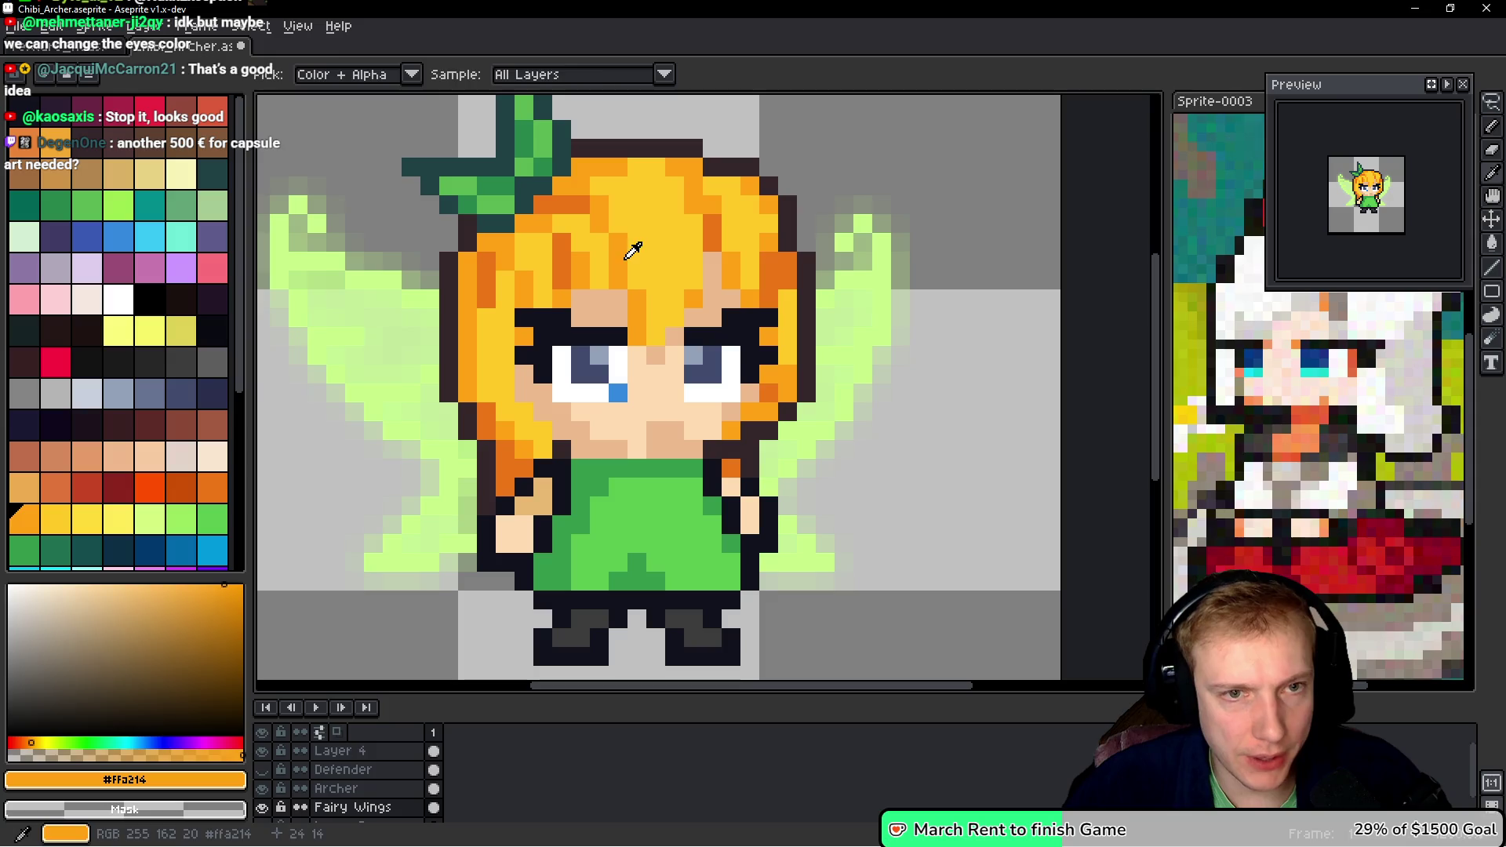
pyautogui.click(262, 771)
pyautogui.keyDown('ctrl'); pyautogui.click(659, 294); pyautogui.keyUp('ctrl')
pyautogui.click(637, 280)
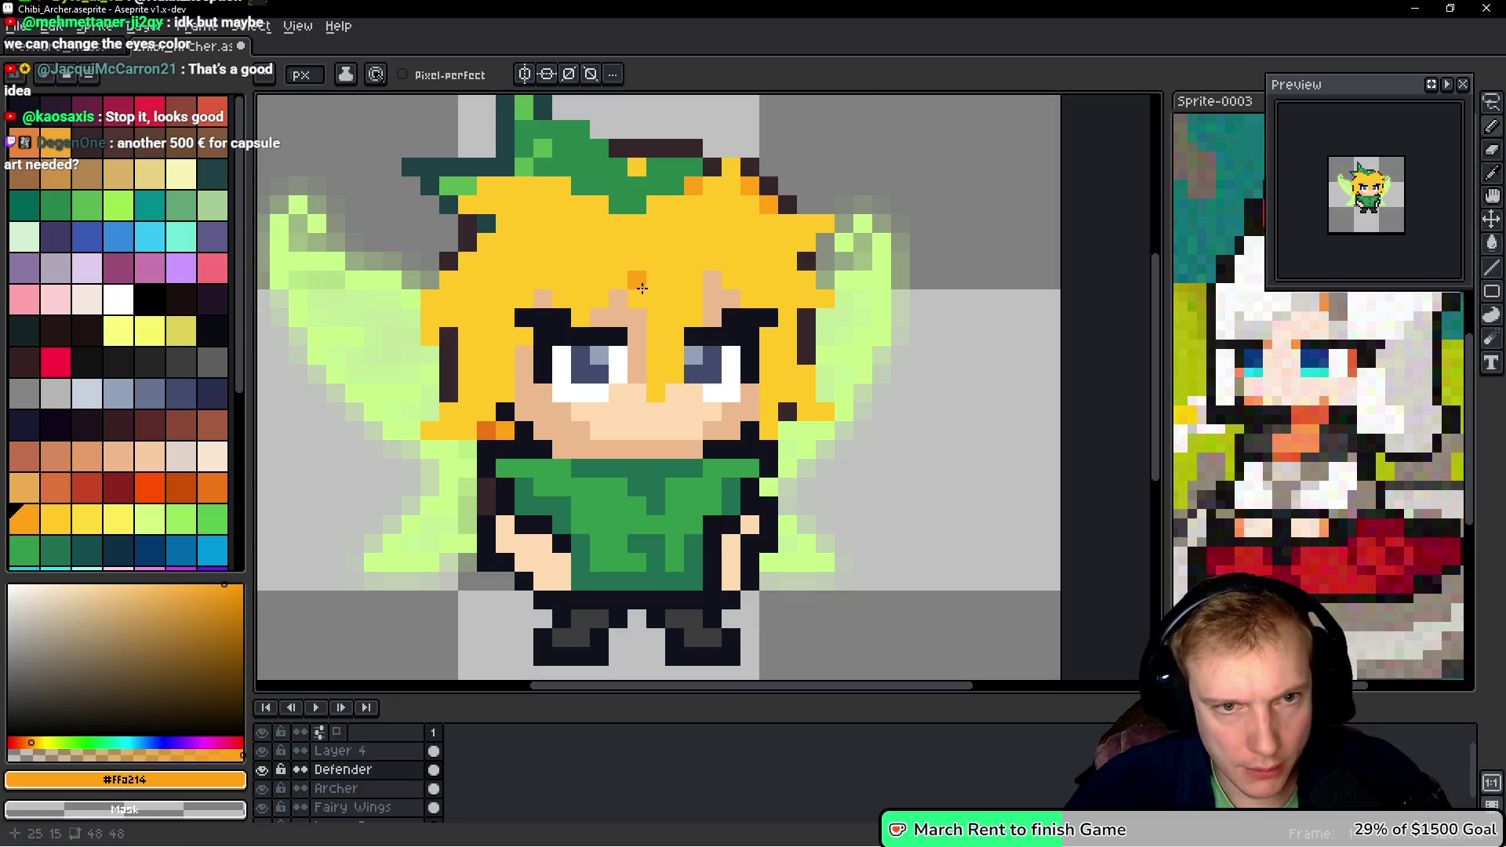
pyautogui.moveTo(621, 279); pyautogui.dragTo(619, 239)
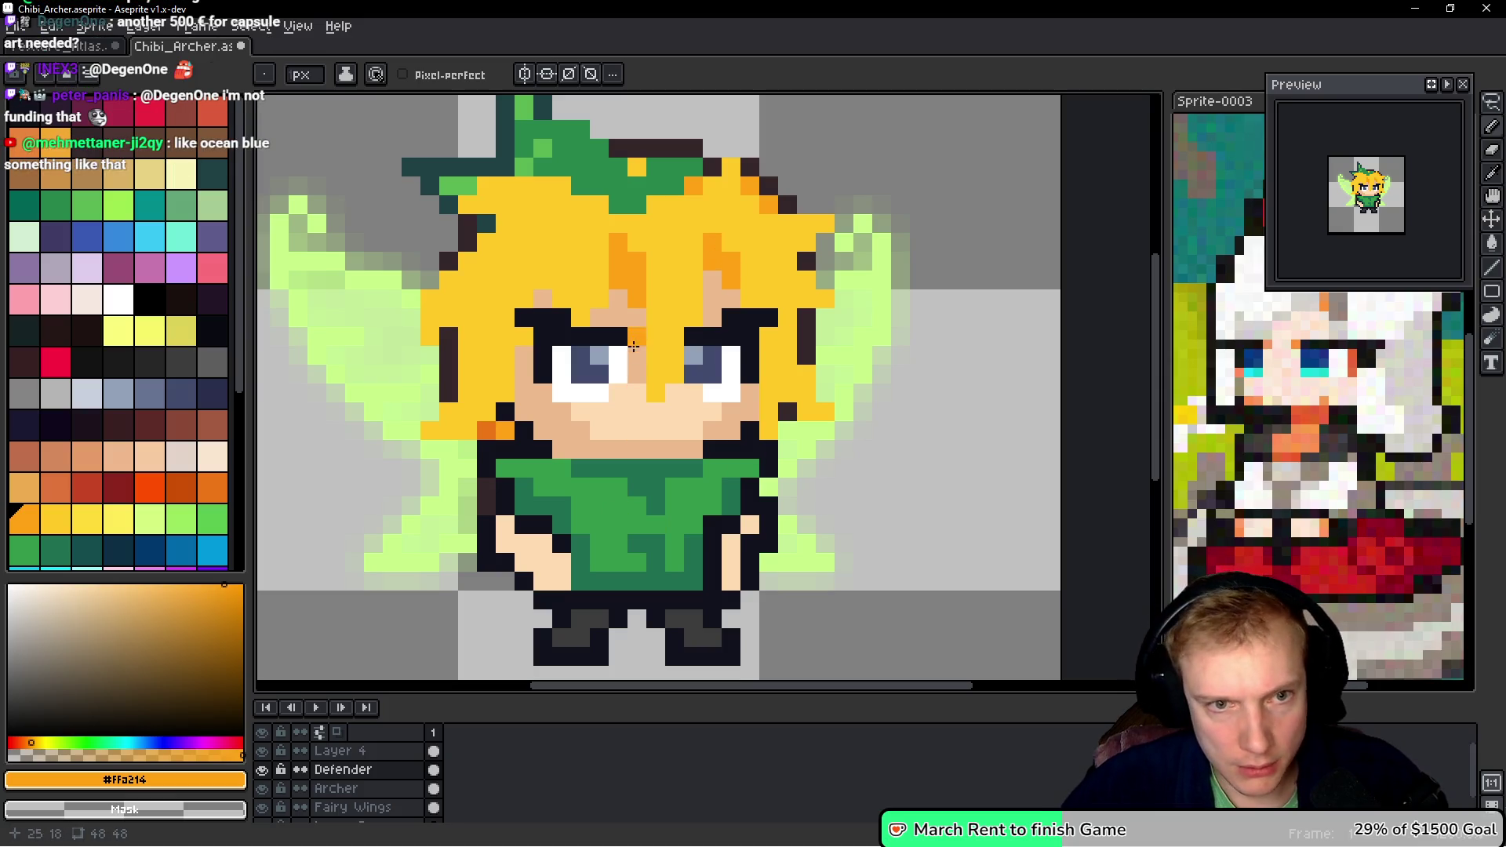
pyautogui.moveTo(651, 318); pyautogui.dragTo(656, 396)
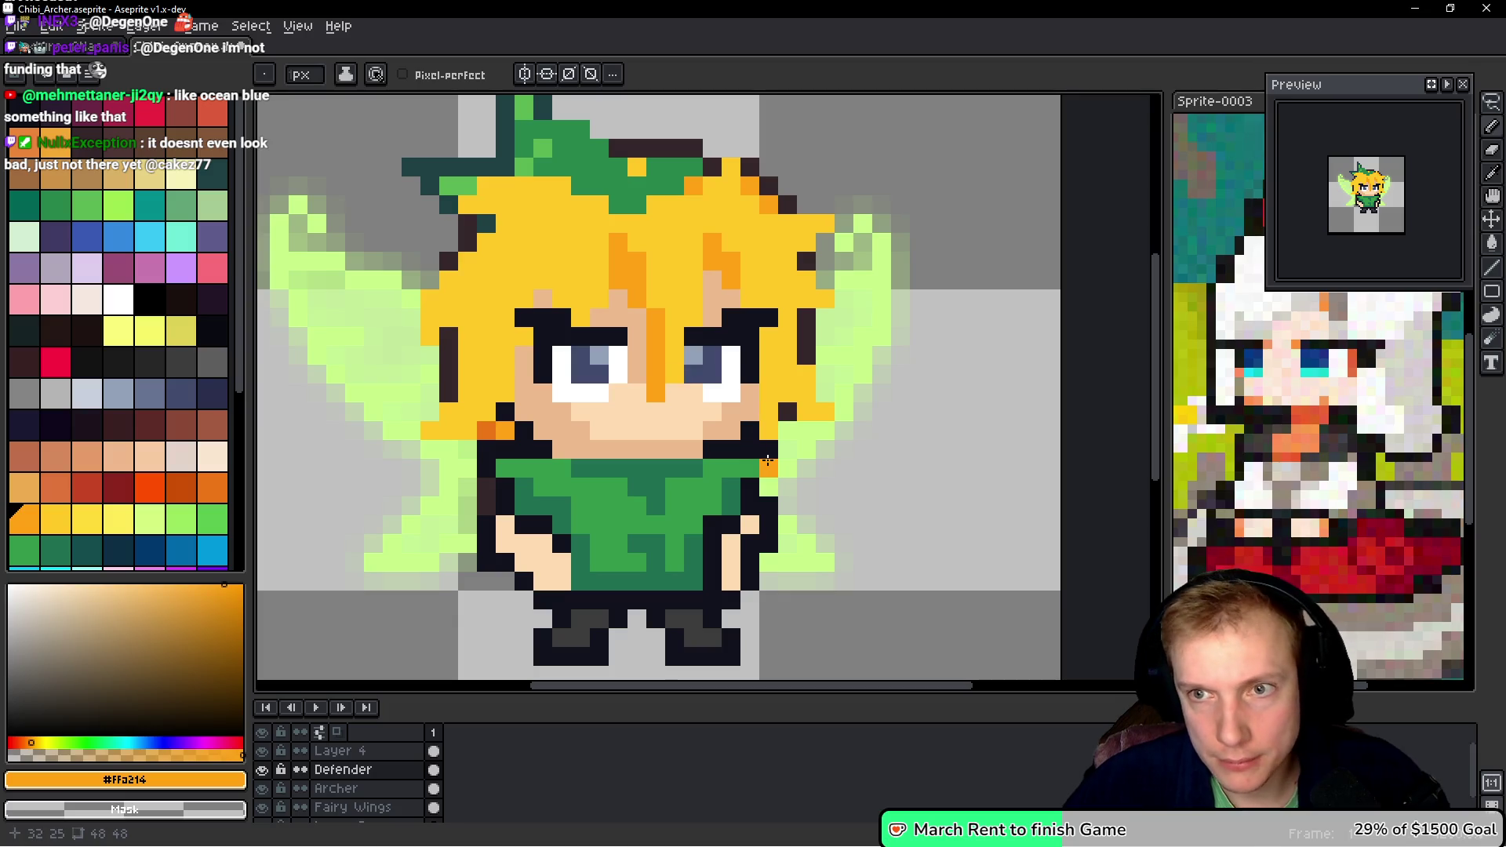
# - Correct strand and chin pixels with yellow #FFC825, then shade the left hair orange
pyautogui.keyDown('alt'); pyautogui.click(664, 393); pyautogui.keyUp('alt')
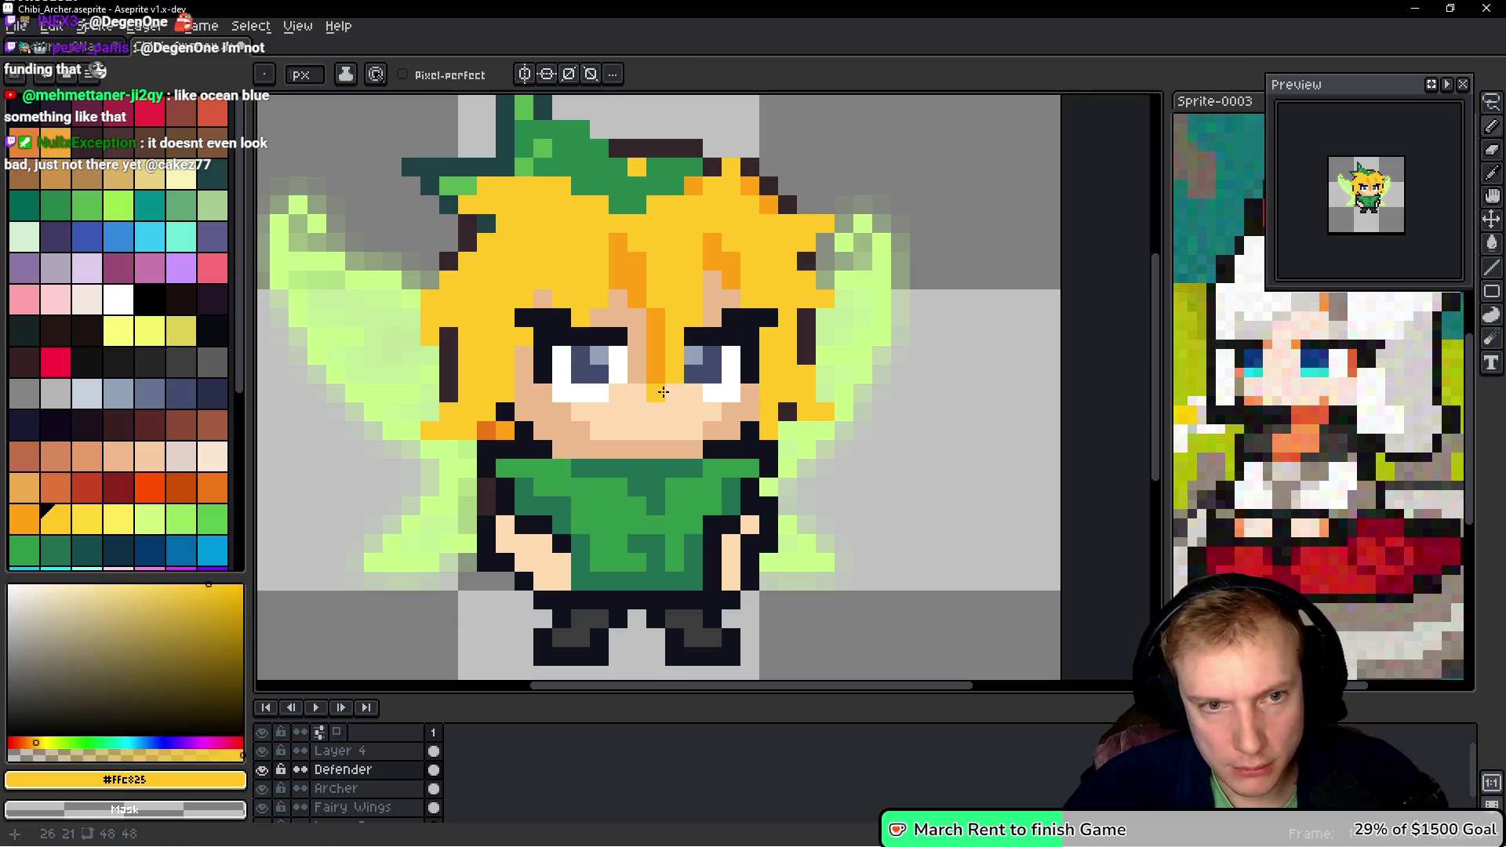
pyautogui.click(663, 376)
pyautogui.click(755, 445)
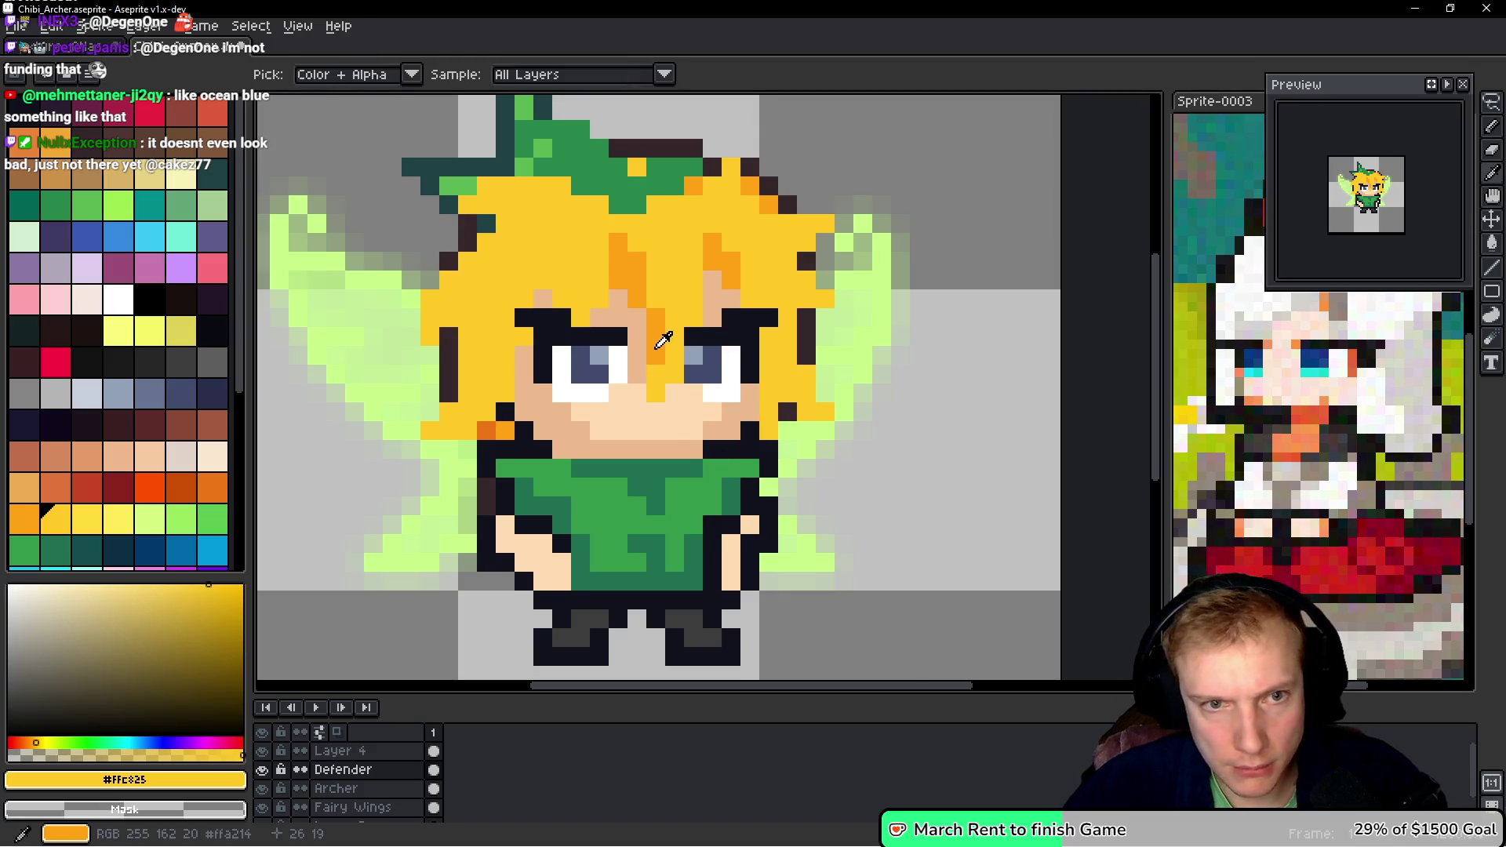
pyautogui.keyDown('alt'); pyautogui.click(663, 336); pyautogui.keyUp('alt')
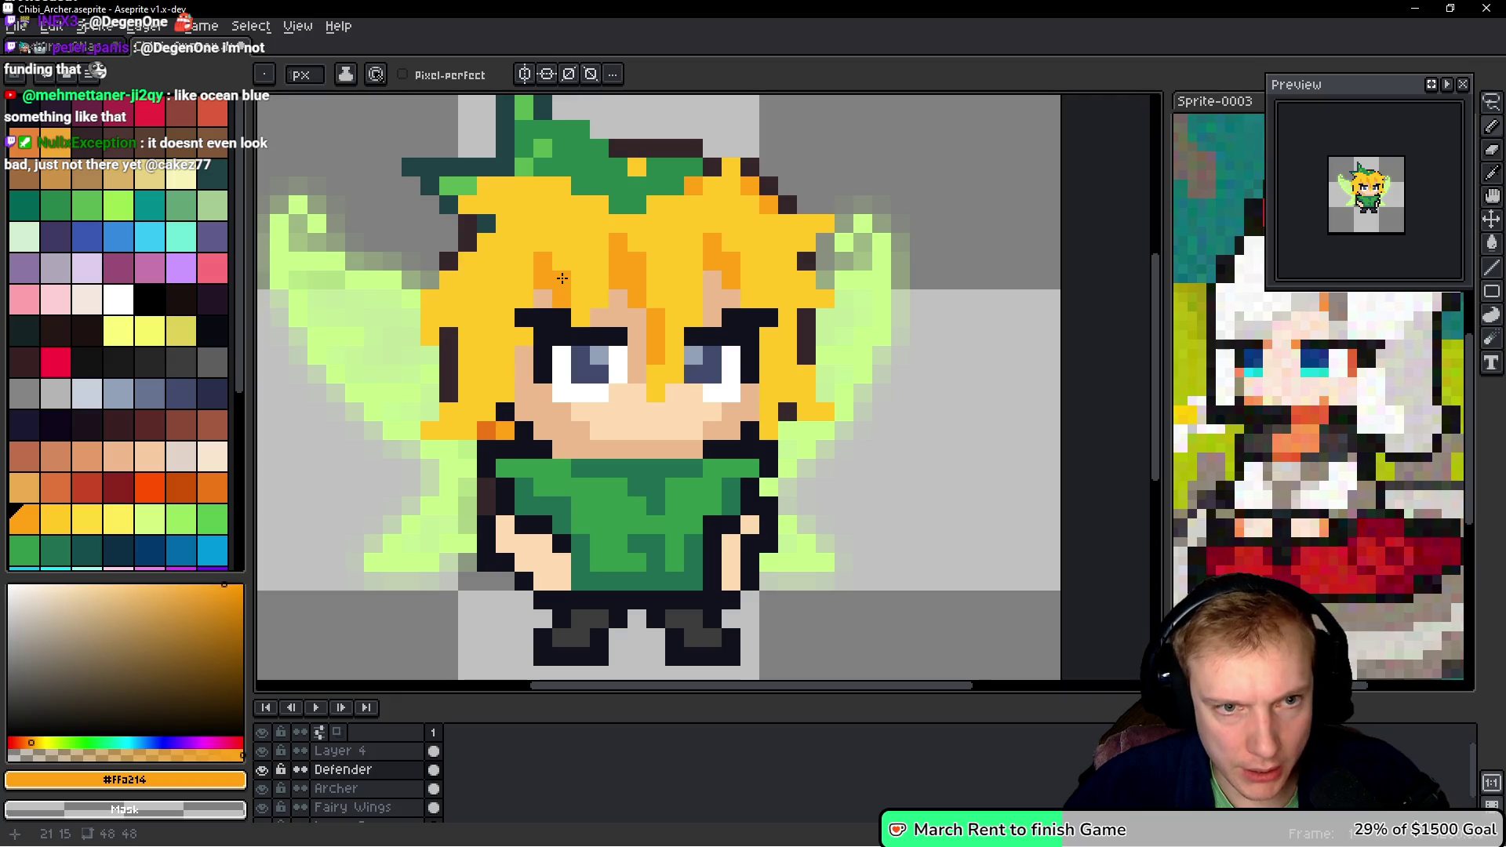
pyautogui.click(467, 324)
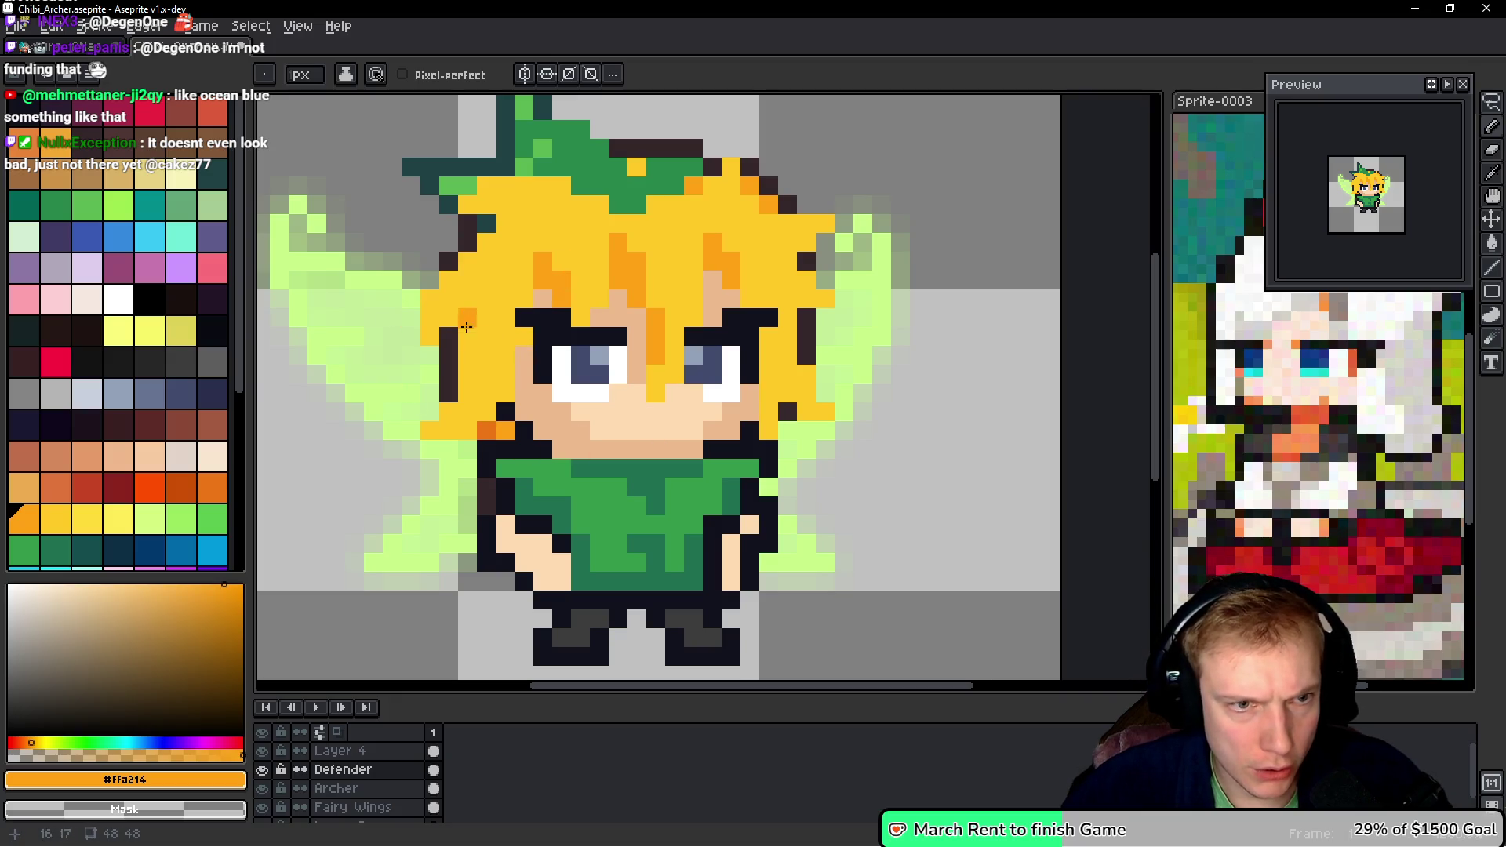
pyautogui.click(449, 318)
pyautogui.click(468, 299)
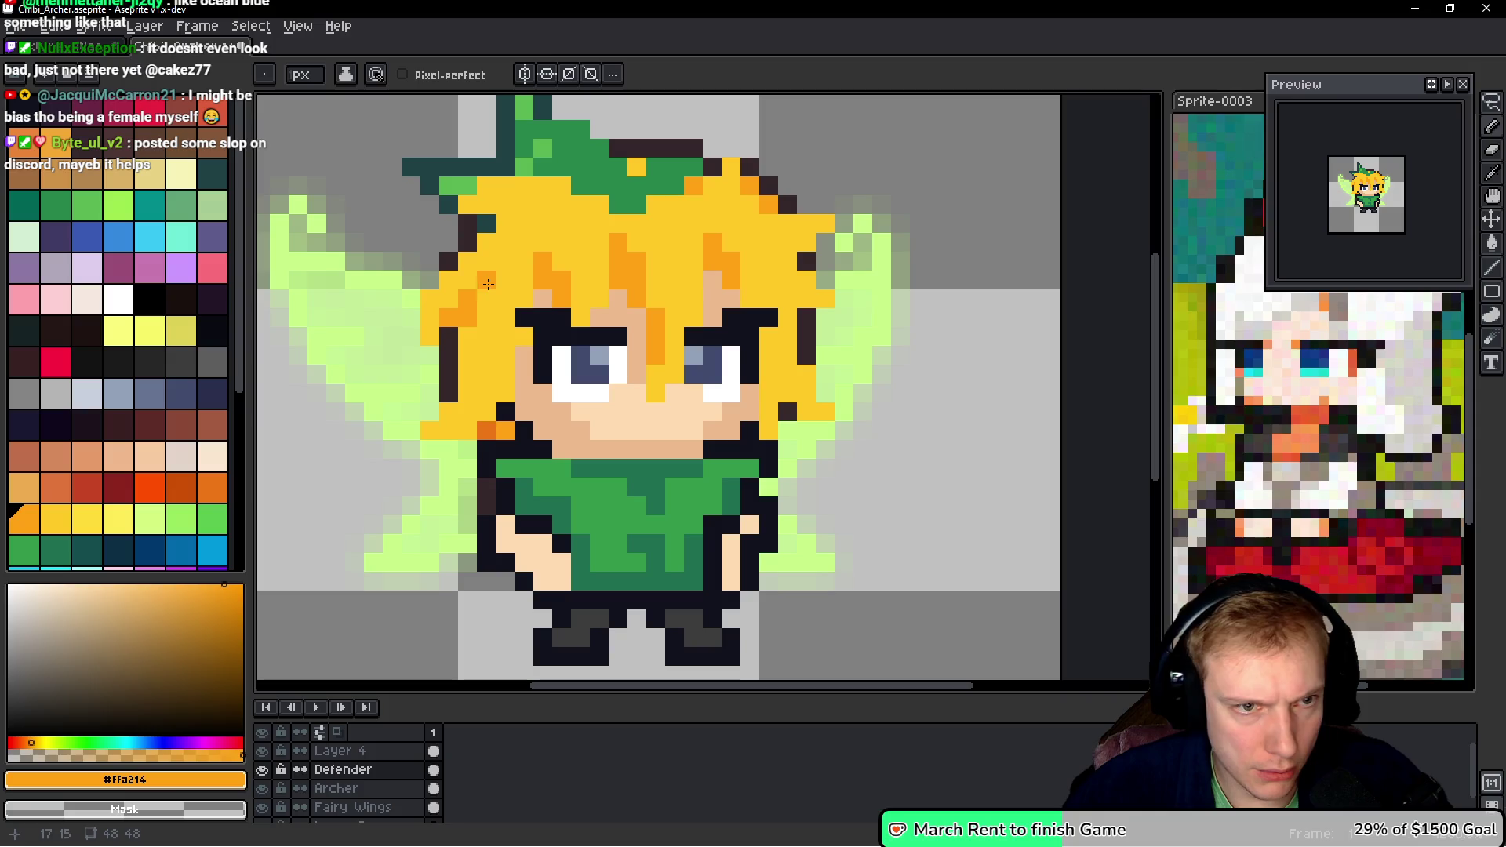
pyautogui.click(499, 284)
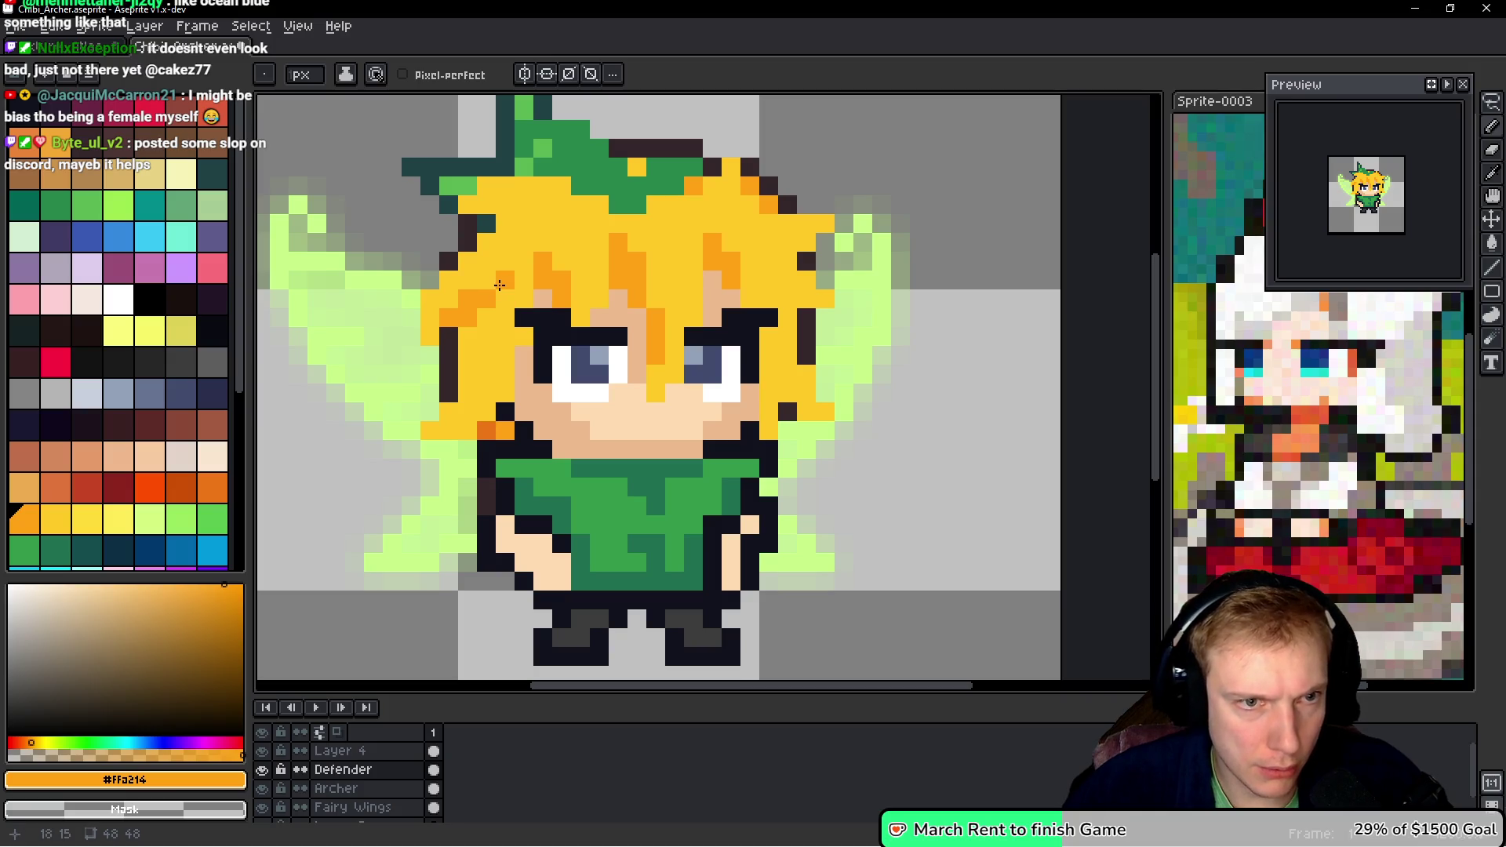
# - Extend orange shading down the left hair, near the chin and across the upper hair
pyautogui.moveTo(468, 337); pyautogui.dragTo(468, 359)
pyautogui.click(487, 412)
pyautogui.click(468, 430)
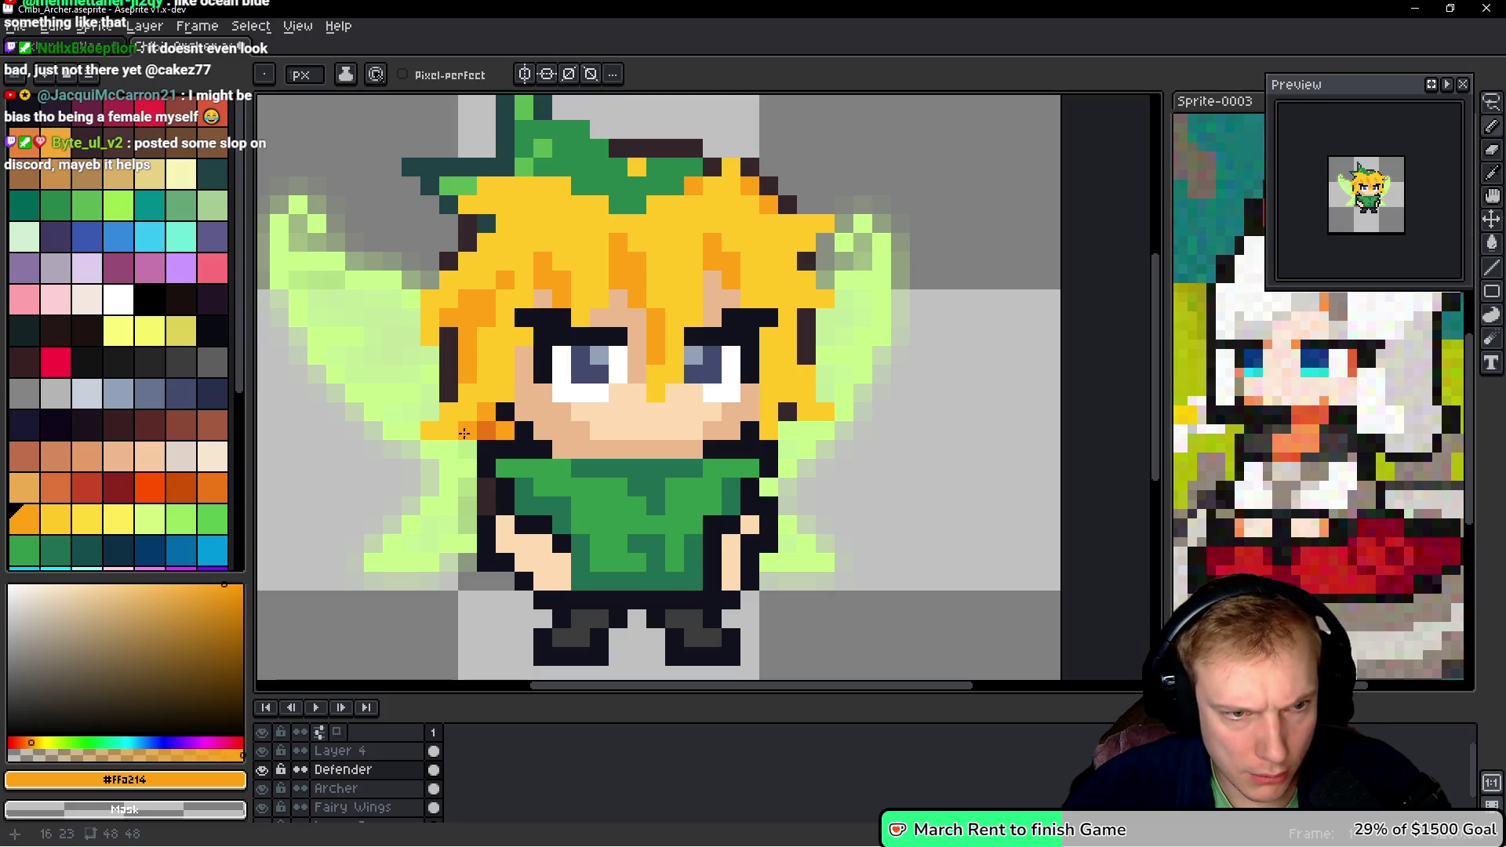
pyautogui.click(493, 428)
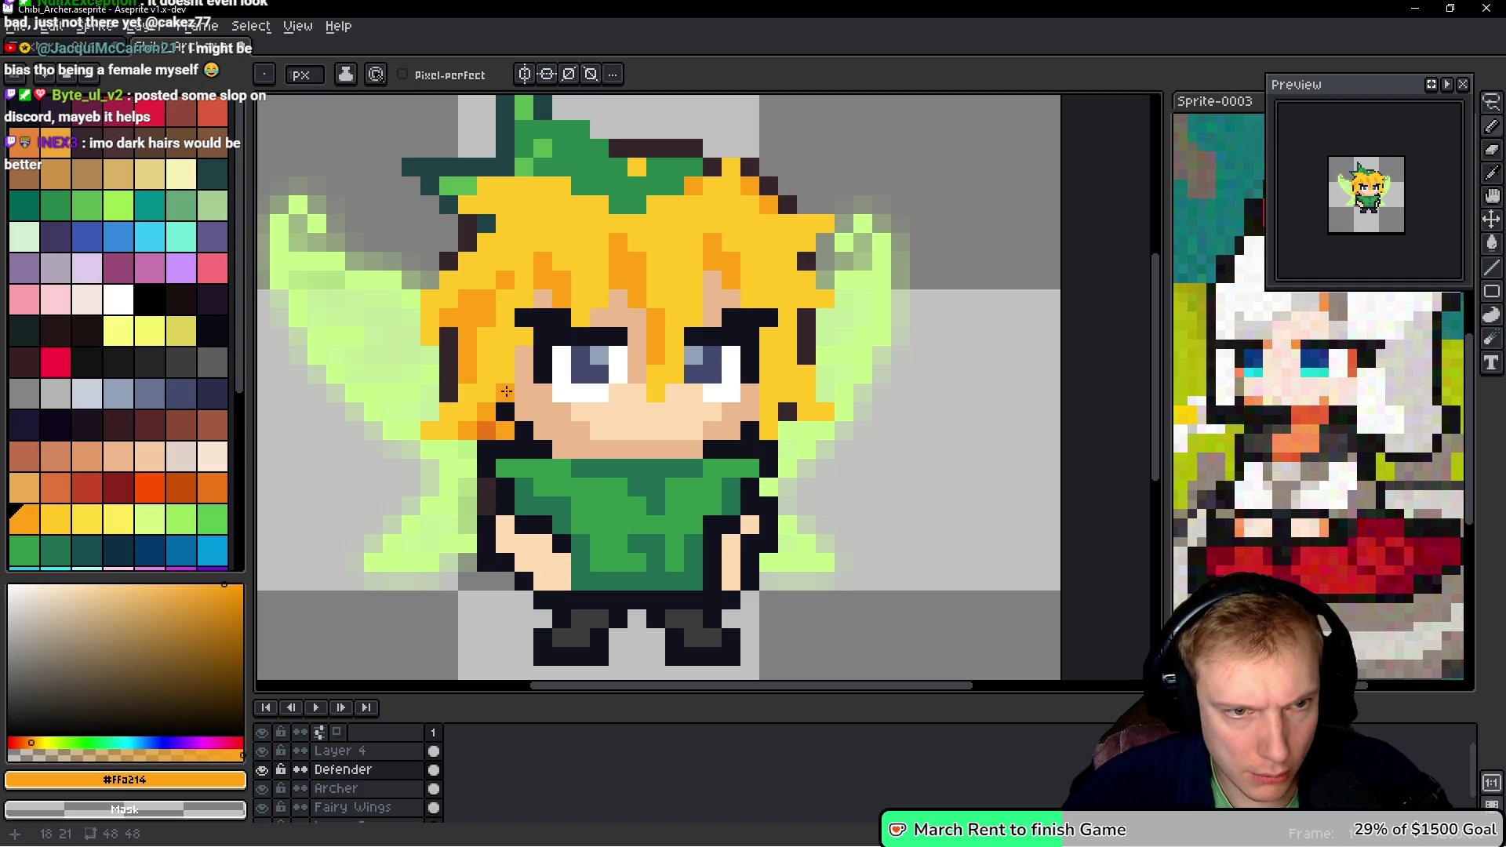
pyautogui.click(505, 364)
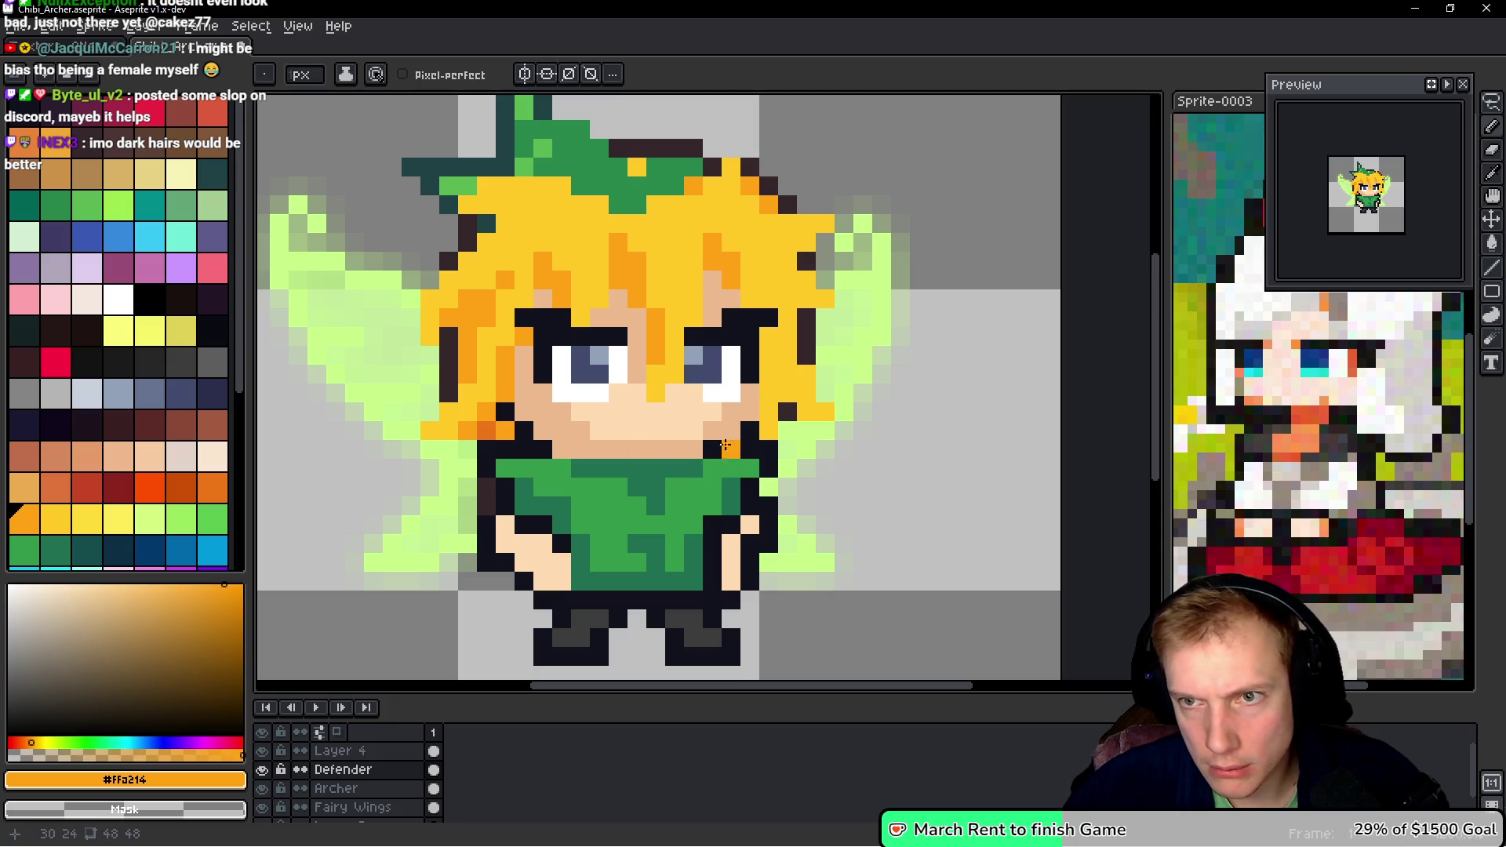
pyautogui.scroll(2, 549, 349)
pyautogui.moveTo(482, 338)
pyautogui.mouseDown()
pyautogui.moveTo(534, 335)
pyautogui.moveTo(514, 313)
pyautogui.moveTo(537, 316)
pyautogui.moveTo(552, 330)
pyautogui.moveTo(526, 352)
pyautogui.moveTo(540, 354)
pyautogui.mouseUp()
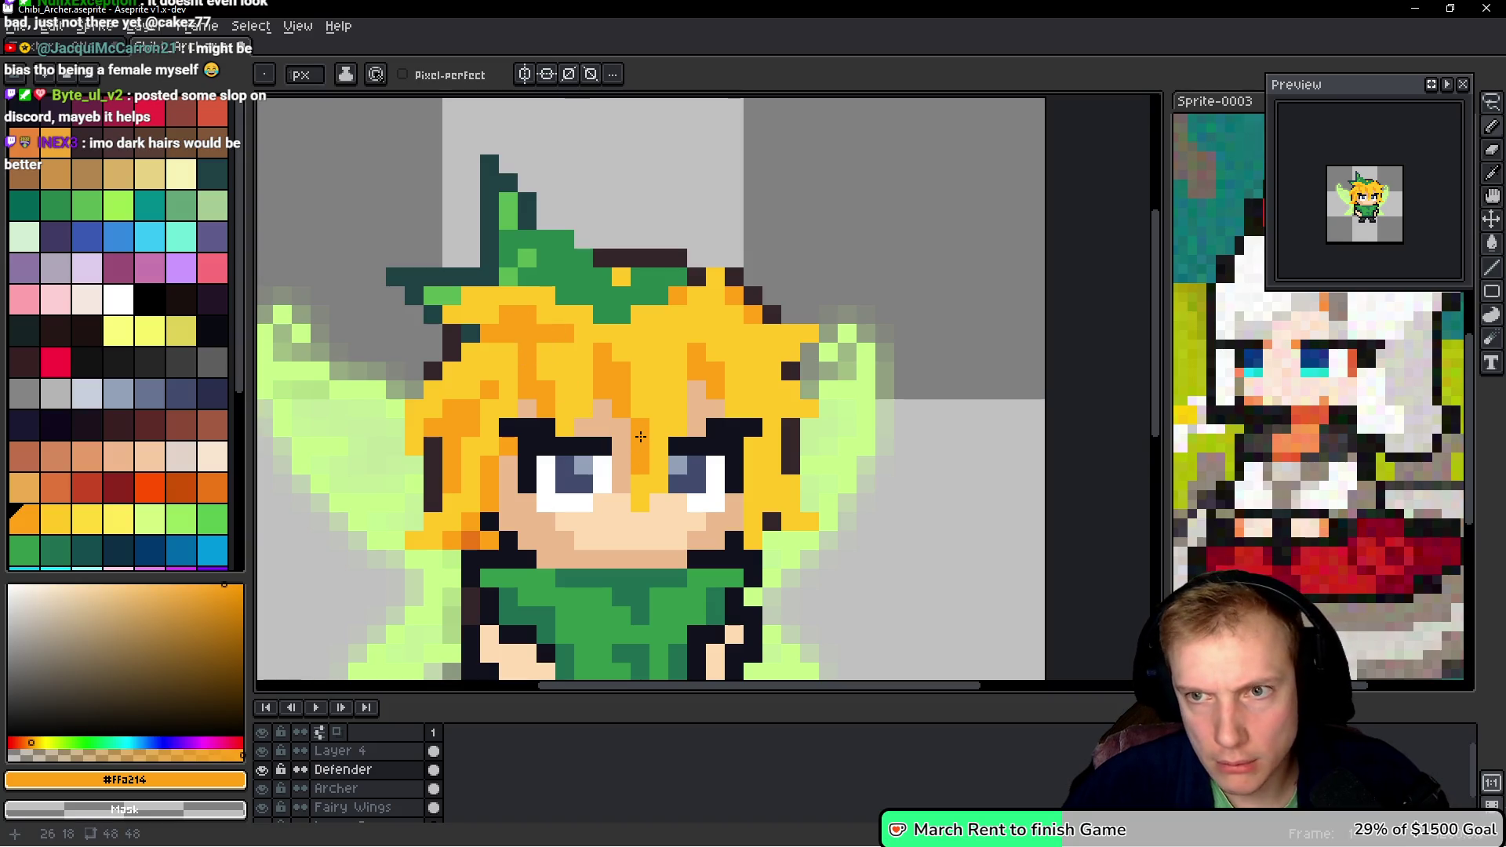
# - Repaint some upper hair pixels yellow #FFC825 and add orange pixels to the hair's top
pyautogui.keyDown('alt'); pyautogui.click(502, 368); pyautogui.keyUp('alt')
pyautogui.click(527, 335)
pyautogui.moveTo(532, 337); pyautogui.dragTo(567, 333)
pyautogui.click(546, 408)
pyautogui.keyDown('alt'); pyautogui.click(527, 312); pyautogui.keyUp('alt')
pyautogui.click(506, 333)
pyautogui.click(547, 332)
# - Shade a few more top hair pixels orange and hide the Archer layer
pyautogui.click(597, 337)
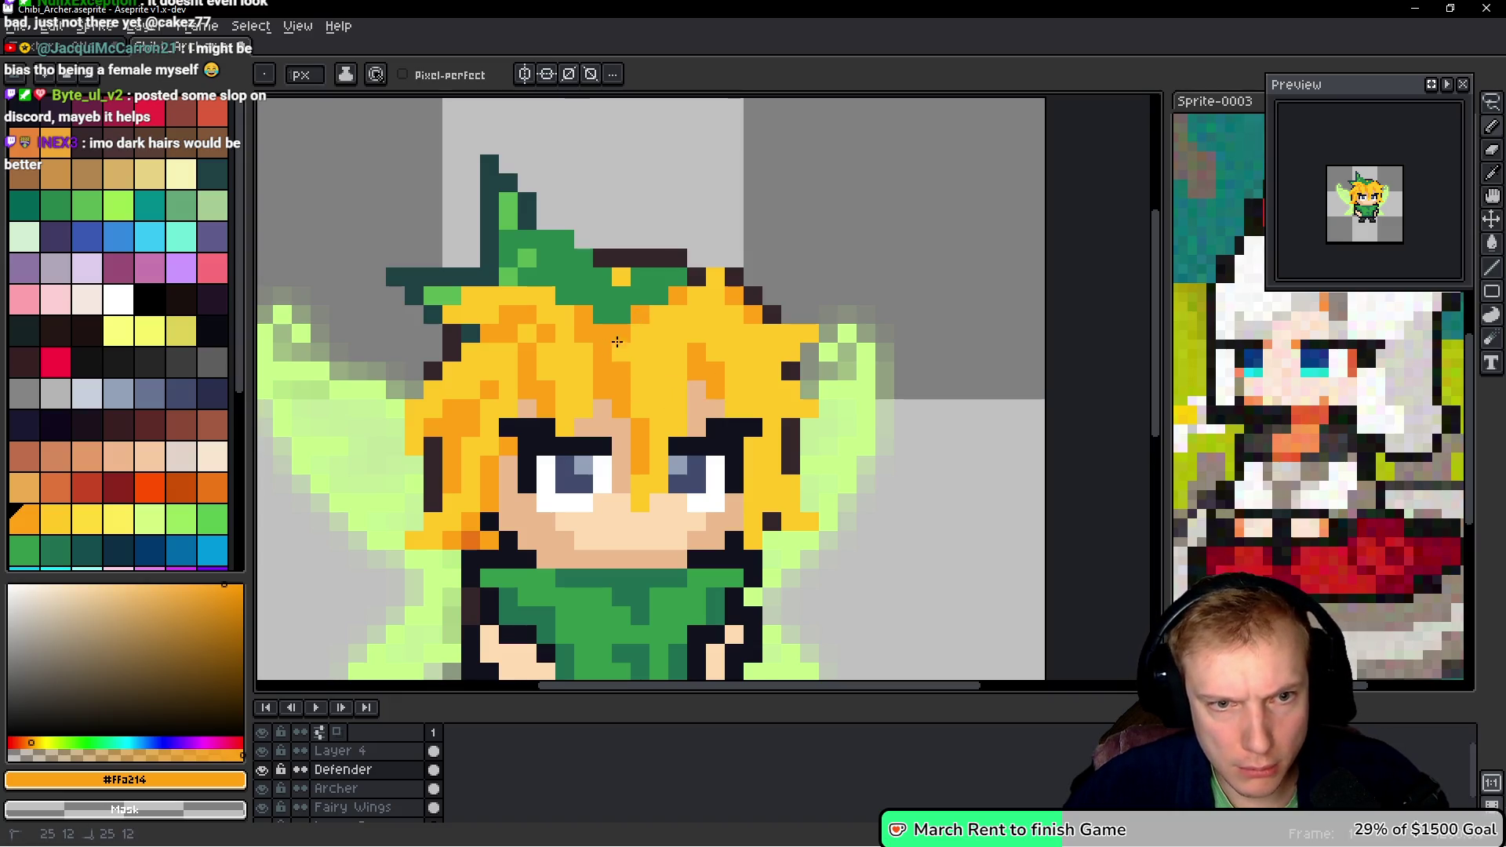
pyautogui.click(659, 316)
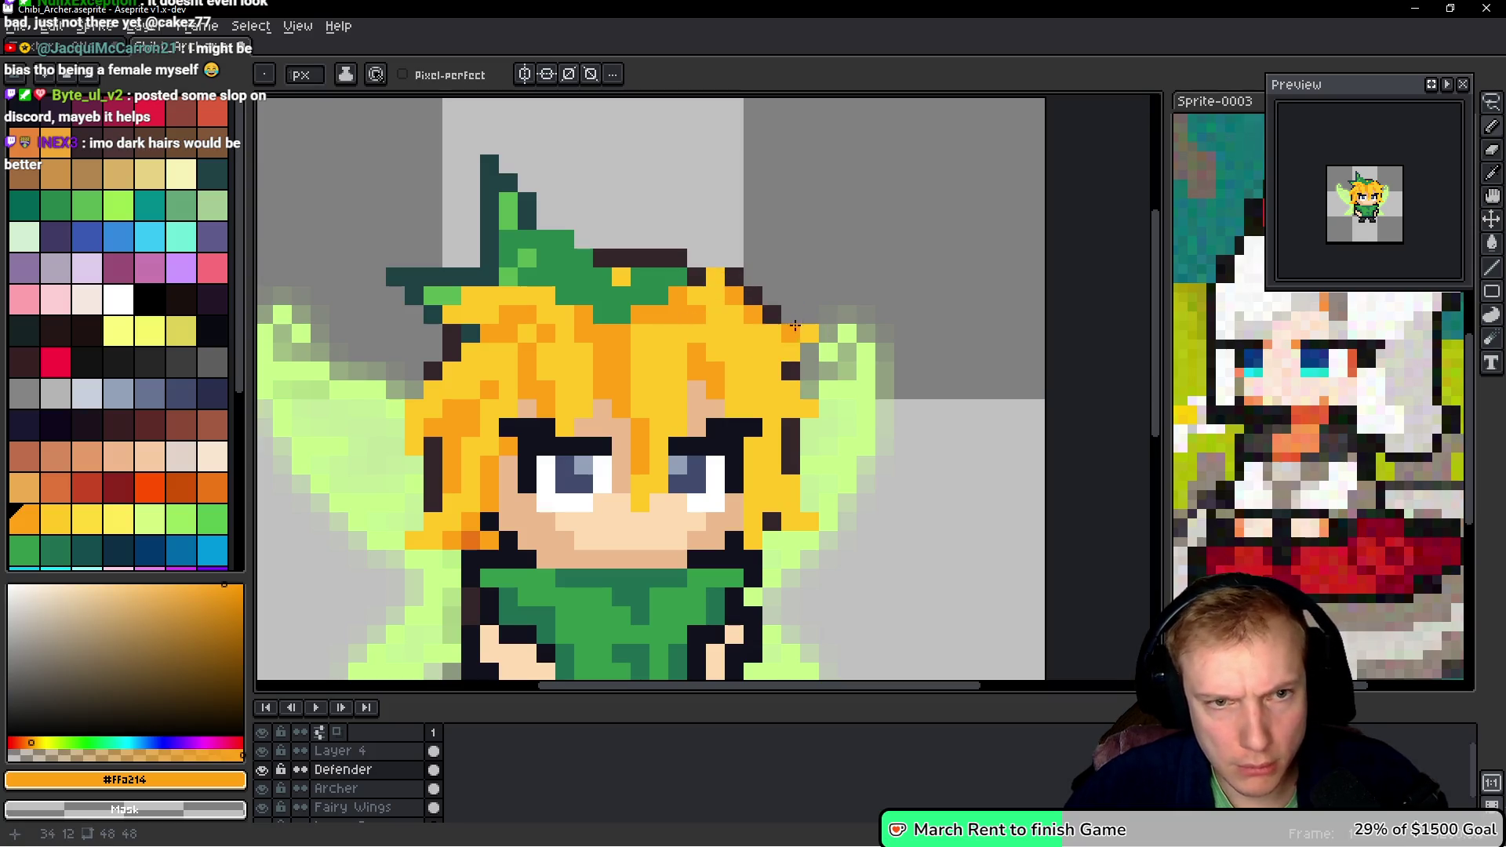
pyautogui.click(261, 788)
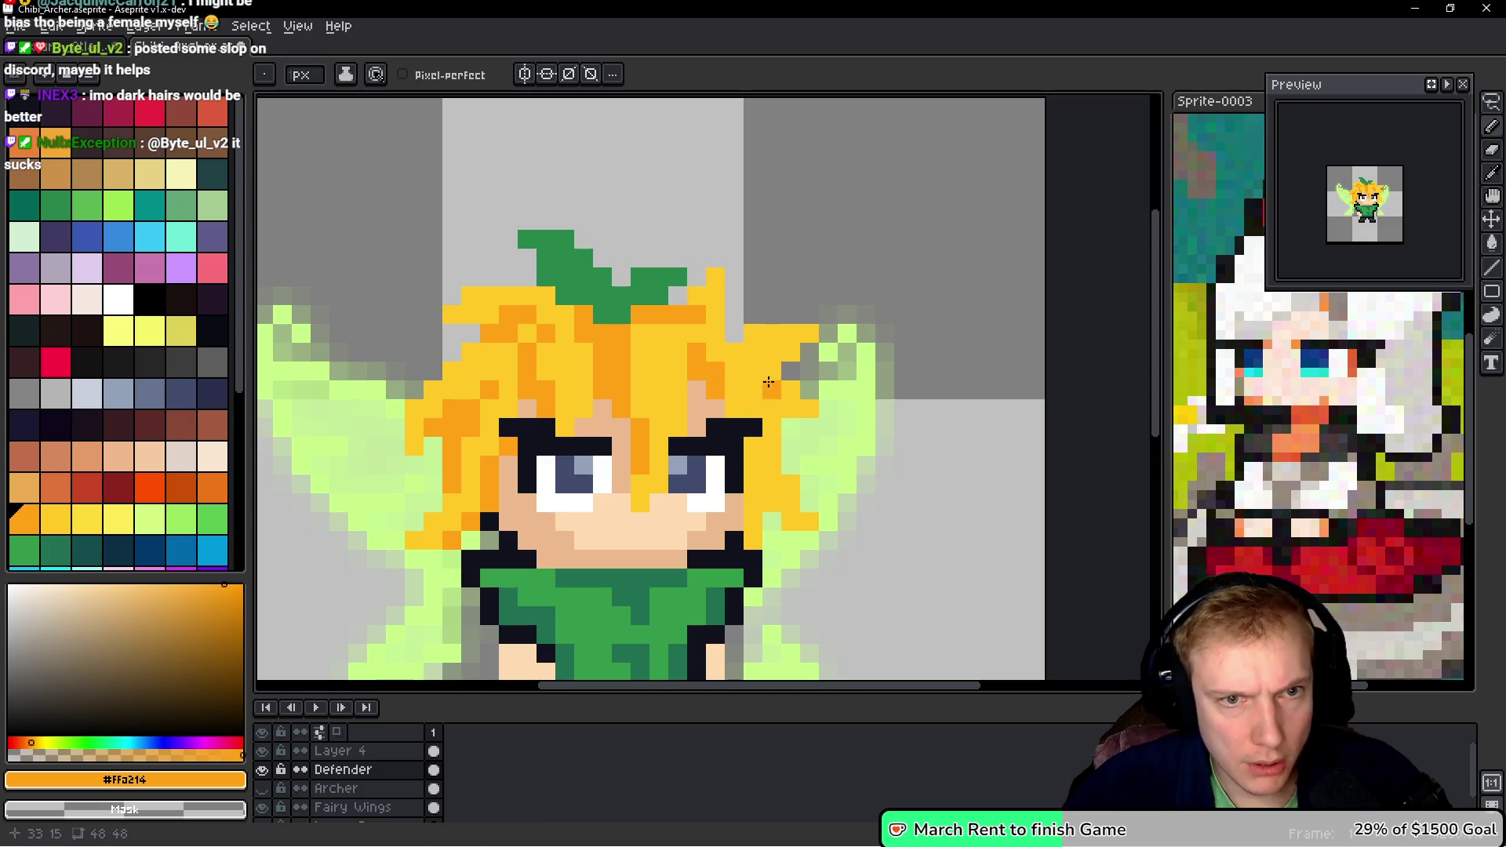
# - Add orange pixels to the right hair and beside the right eyebrow, undoing stray pixels
pyautogui.click(758, 364)
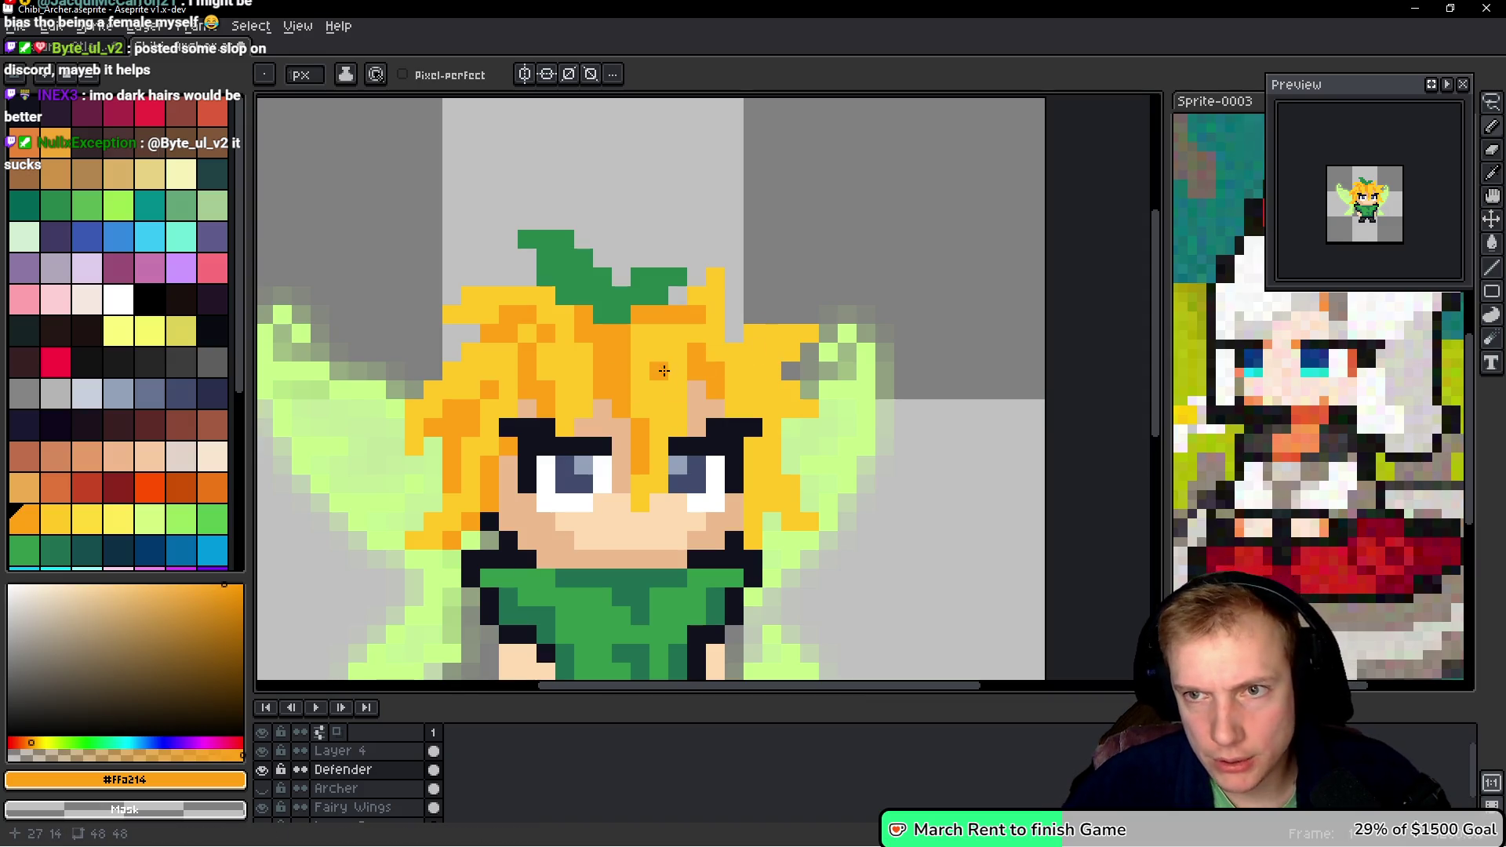
pyautogui.moveTo(818, 437); pyautogui.dragTo(749, 353)
pyautogui.click(750, 353)
pyautogui.scroll(1, 749, 353)
pyautogui.hotkey('ctrl', 'z')
pyautogui.click(663, 270)
pyautogui.click(688, 270)
pyautogui.click(711, 245)
pyautogui.click(686, 345)
pyautogui.click(636, 317)
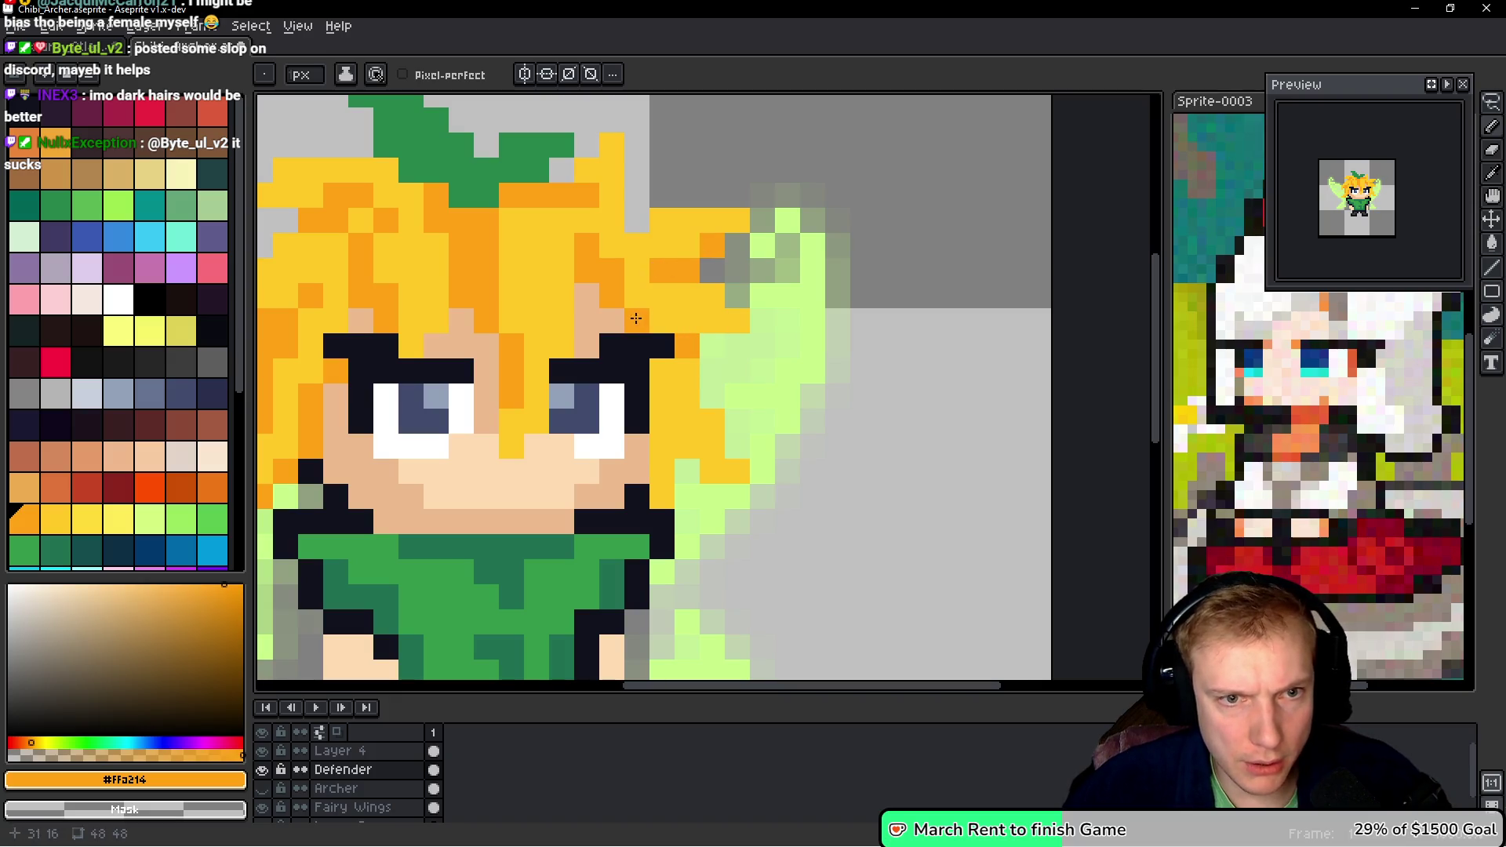
pyautogui.click(662, 321)
pyautogui.click(711, 396)
pyautogui.hotkey('ctrl', 'z')
# - Repaint pixels yellow, shade beside the right eye, and draw vertical and horizontal orange strands
pyautogui.keyDown('alt'); pyautogui.click(639, 252); pyautogui.keyUp('alt')
pyautogui.click(635, 292)
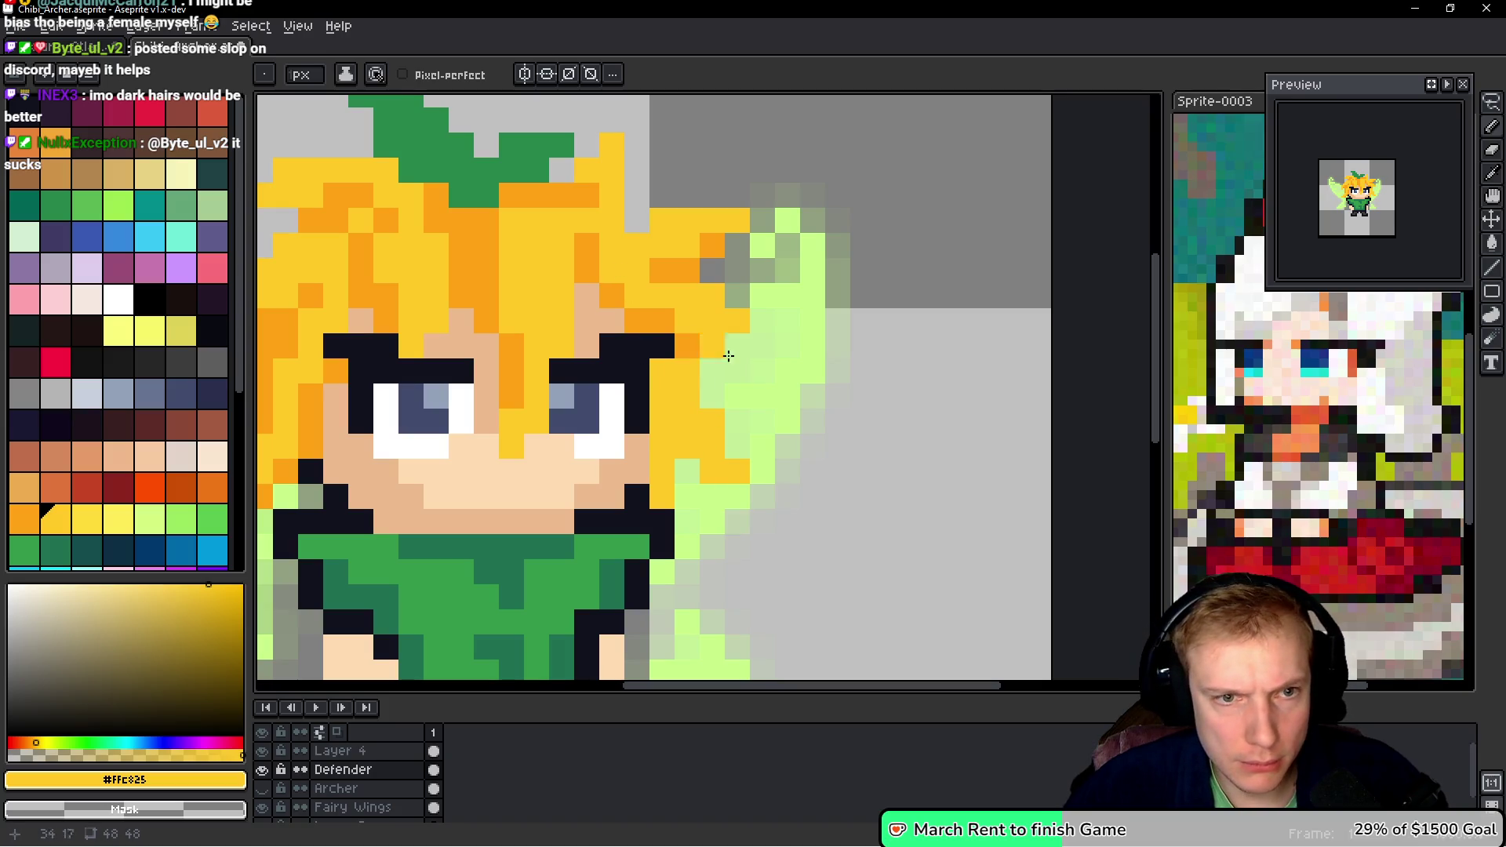
pyautogui.keyDown('alt'); pyautogui.click(656, 309); pyautogui.keyUp('alt')
pyautogui.click(662, 372)
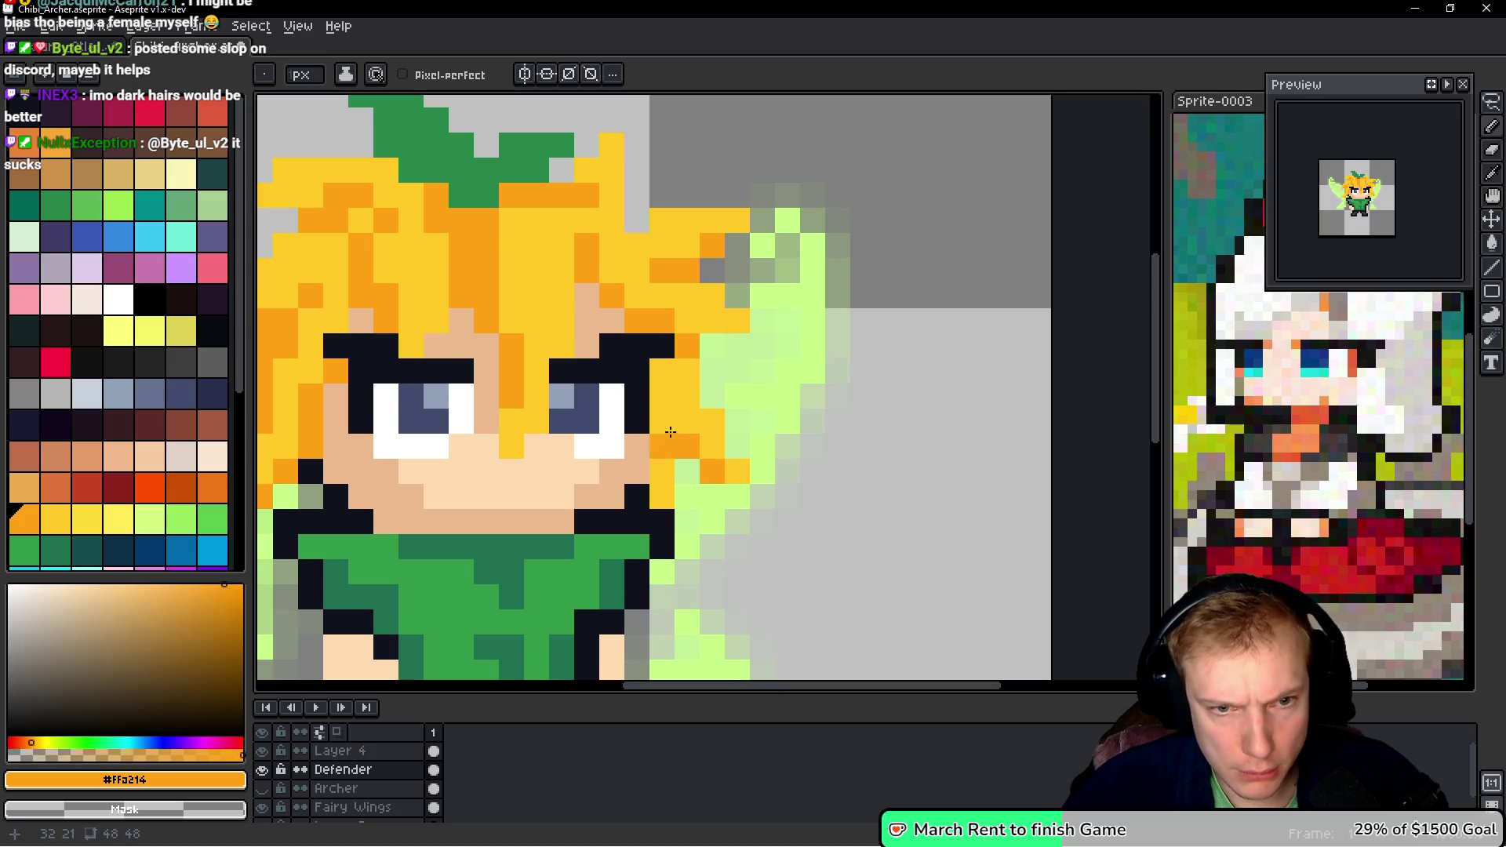
pyautogui.keyDown('shift'); pyautogui.click(660, 486); pyautogui.keyUp('shift')
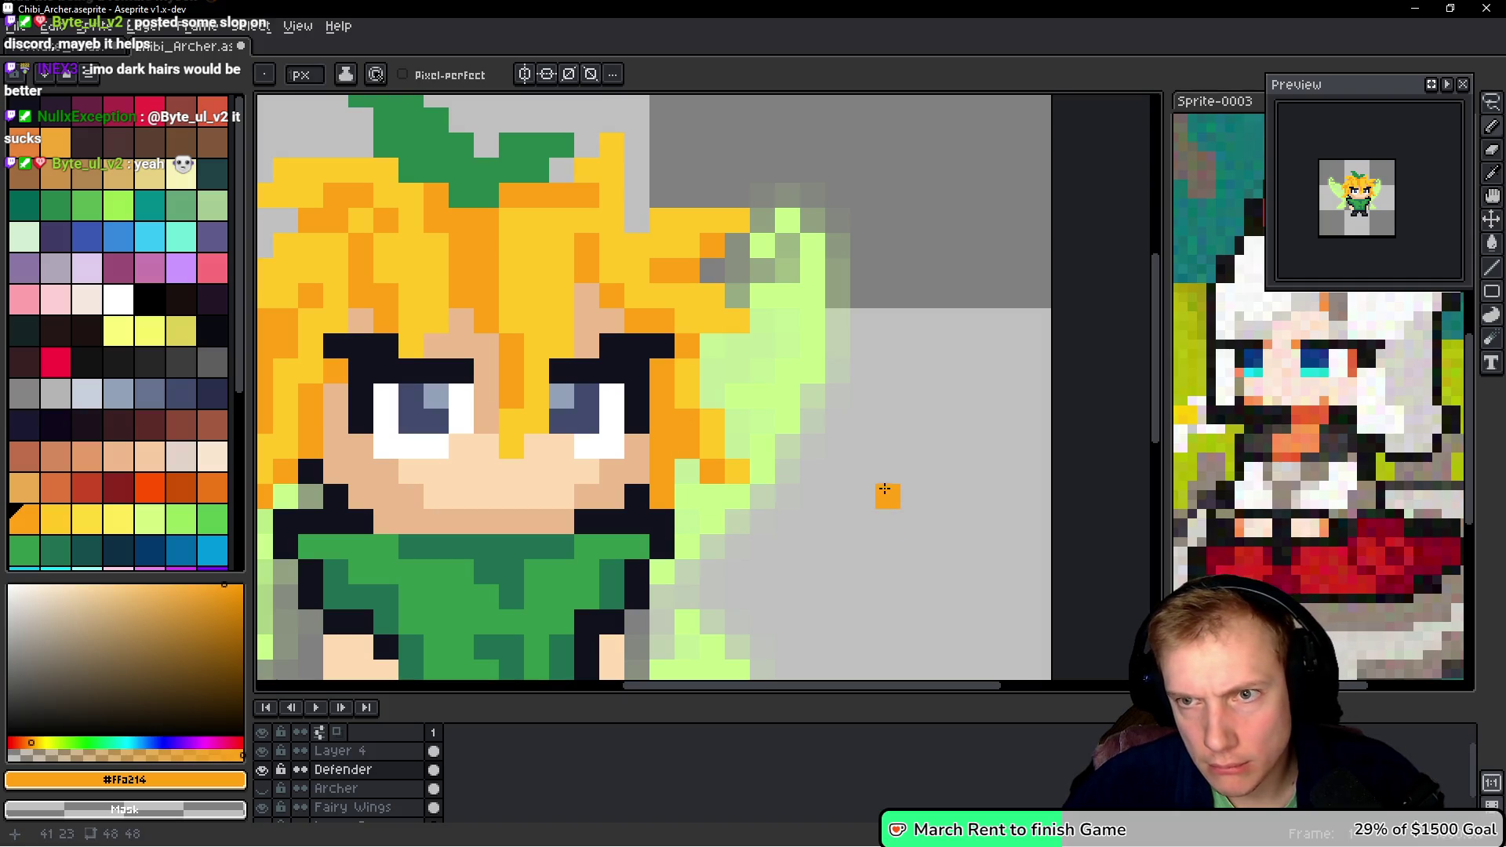
pyautogui.scroll(1, 791, 443)
pyautogui.scroll(1, 659, 349)
pyautogui.scroll(-3, 645, 316)
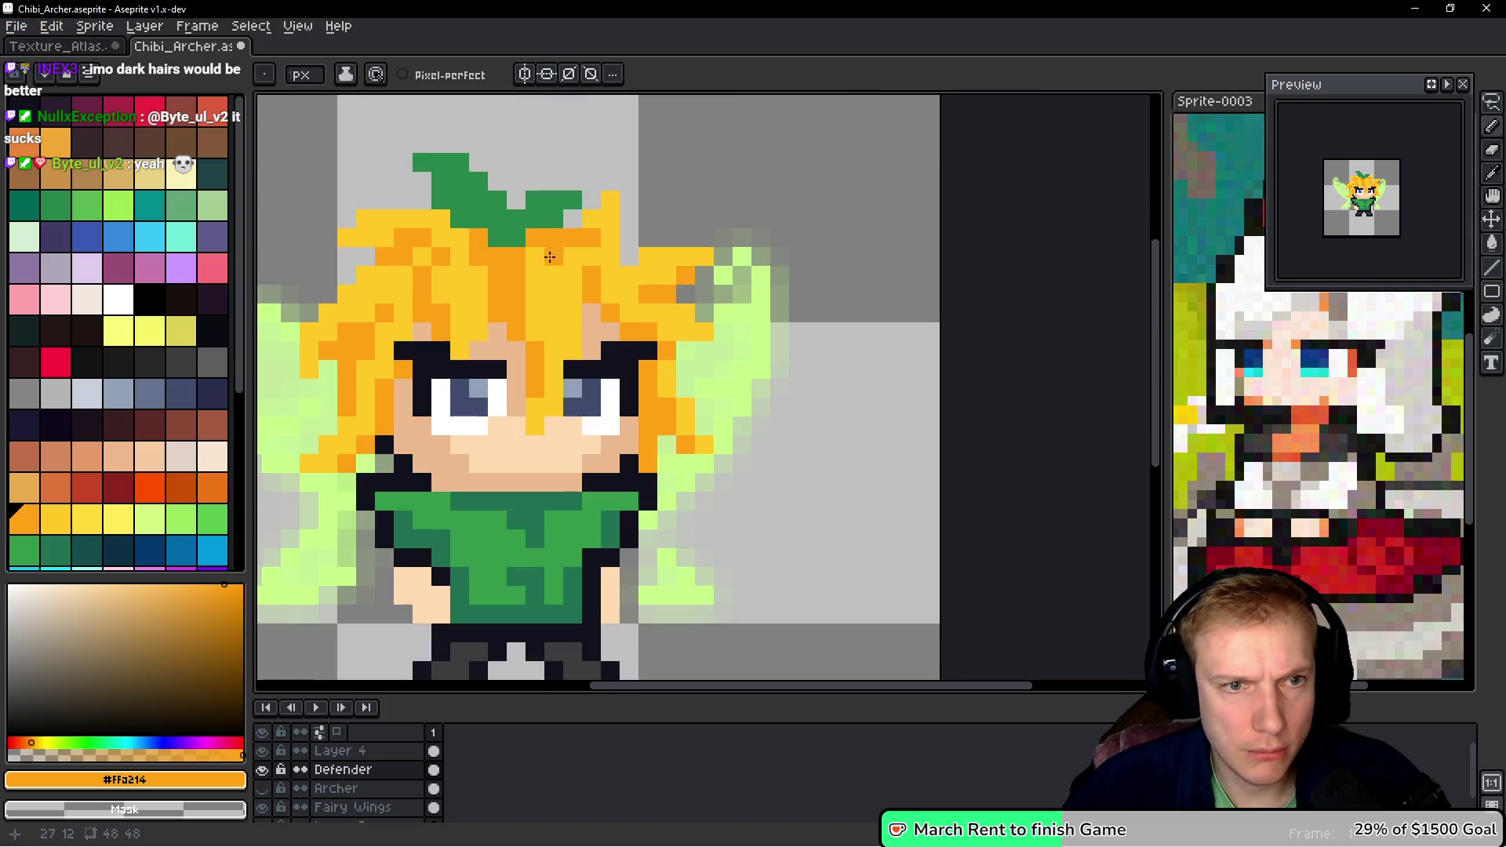
pyautogui.moveTo(591, 264); pyautogui.dragTo(448, 267)
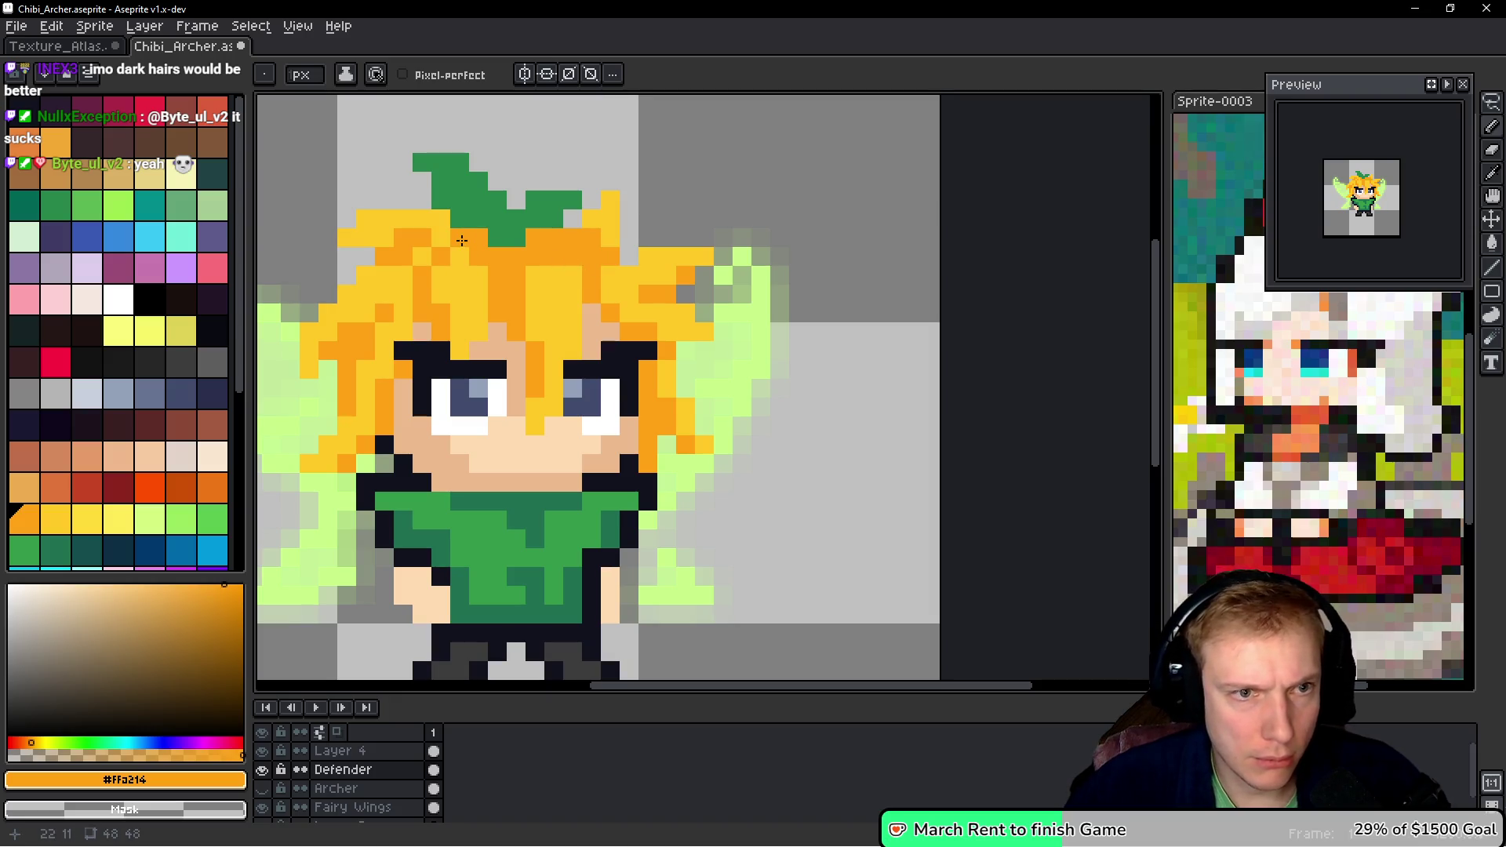
# - Sample the yellow and orange hair colours alternately to check the strand shading
pyautogui.keyDown('alt'); pyautogui.click(565, 283); pyautogui.keyUp('alt')
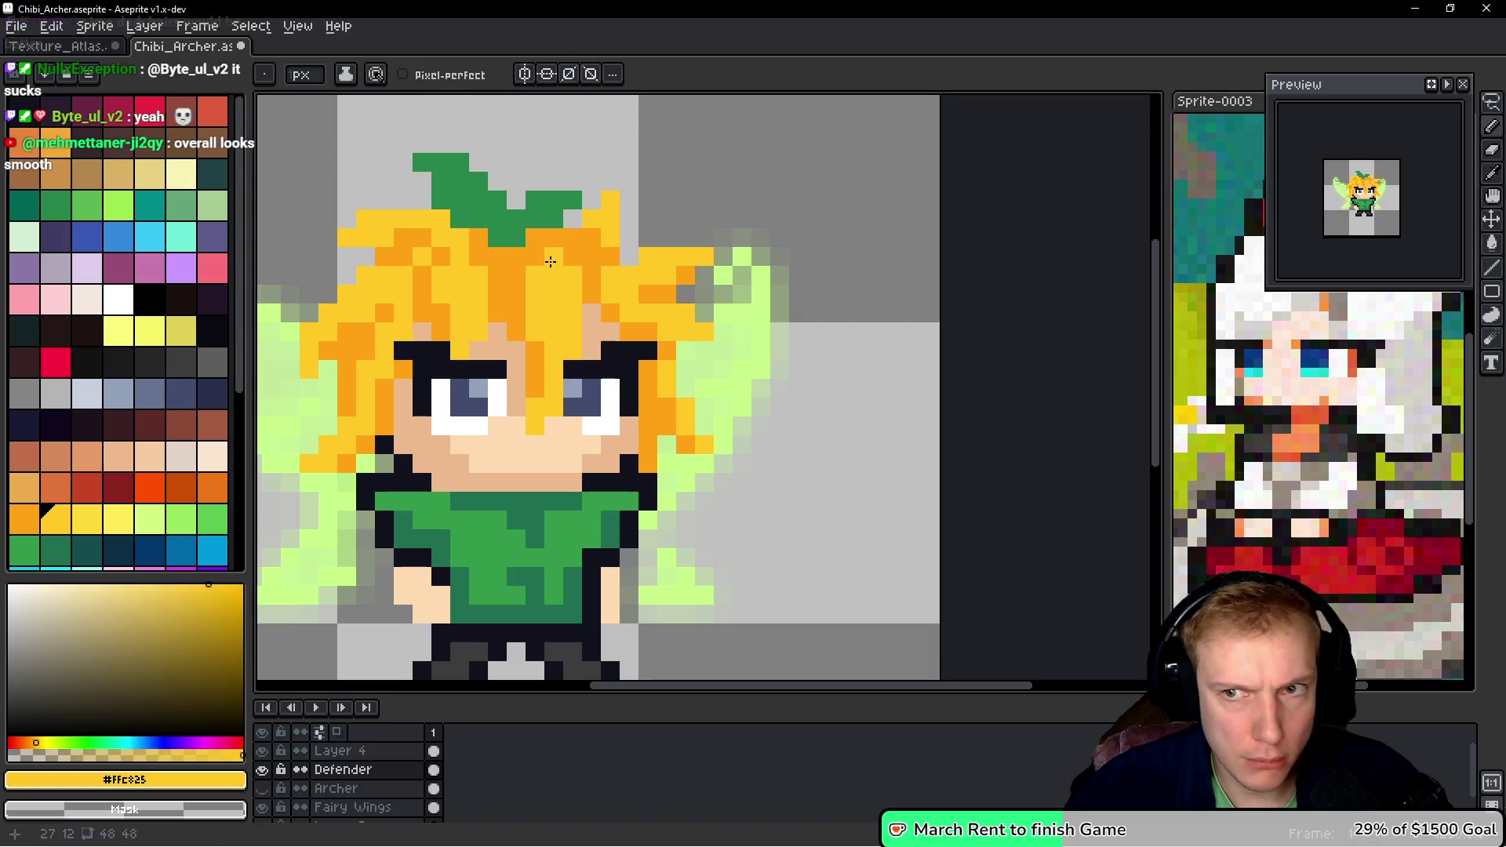
pyautogui.keyDown('alt'); pyautogui.click(531, 243); pyautogui.keyUp('alt')
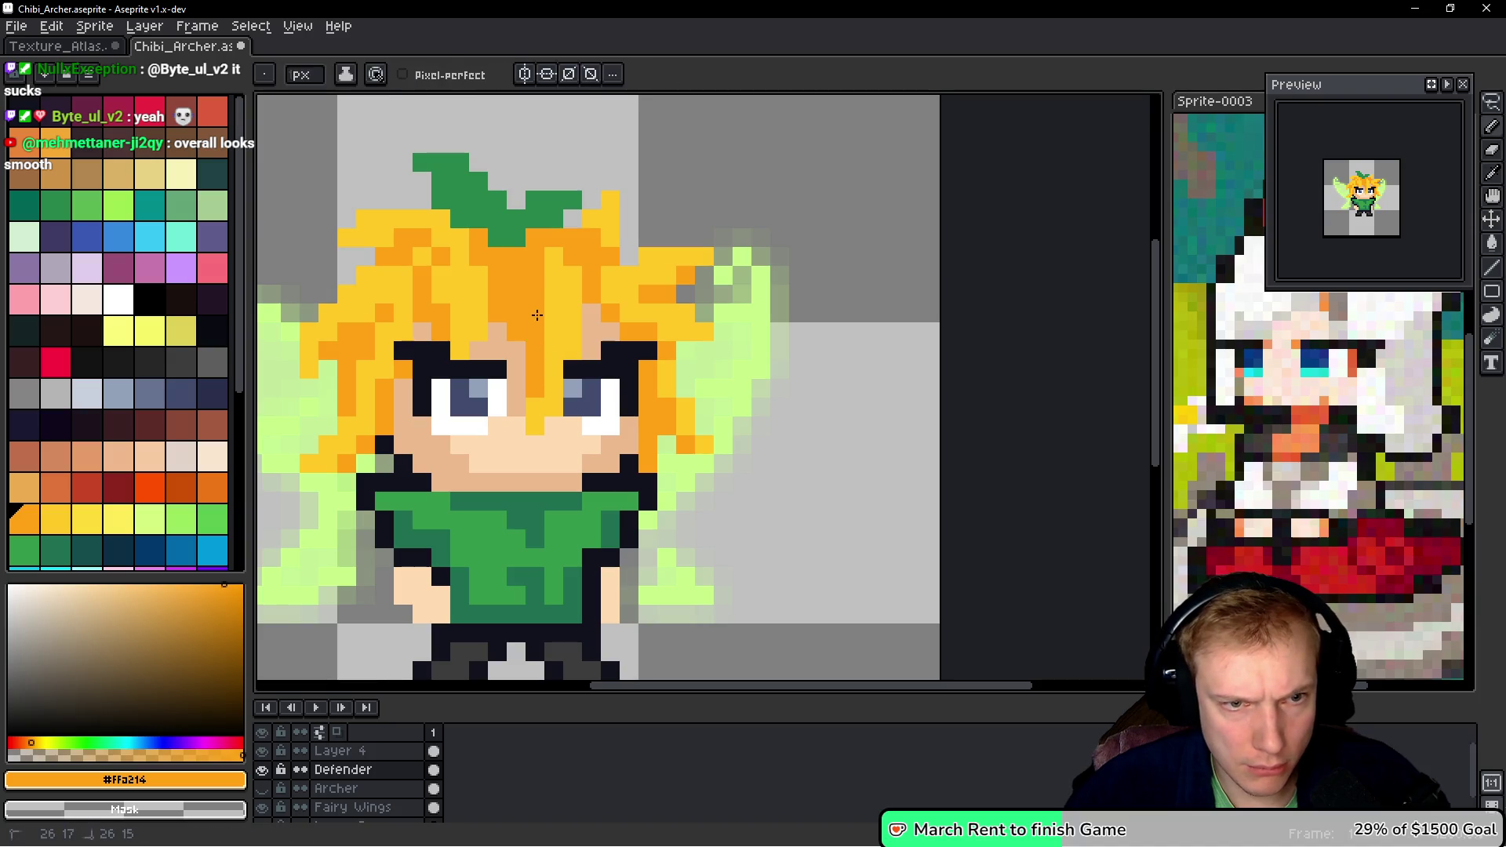
pyautogui.keyDown('alt'); pyautogui.click(553, 282); pyautogui.keyUp('alt')
pyautogui.keyDown('alt'); pyautogui.click(575, 282); pyautogui.keyUp('alt')
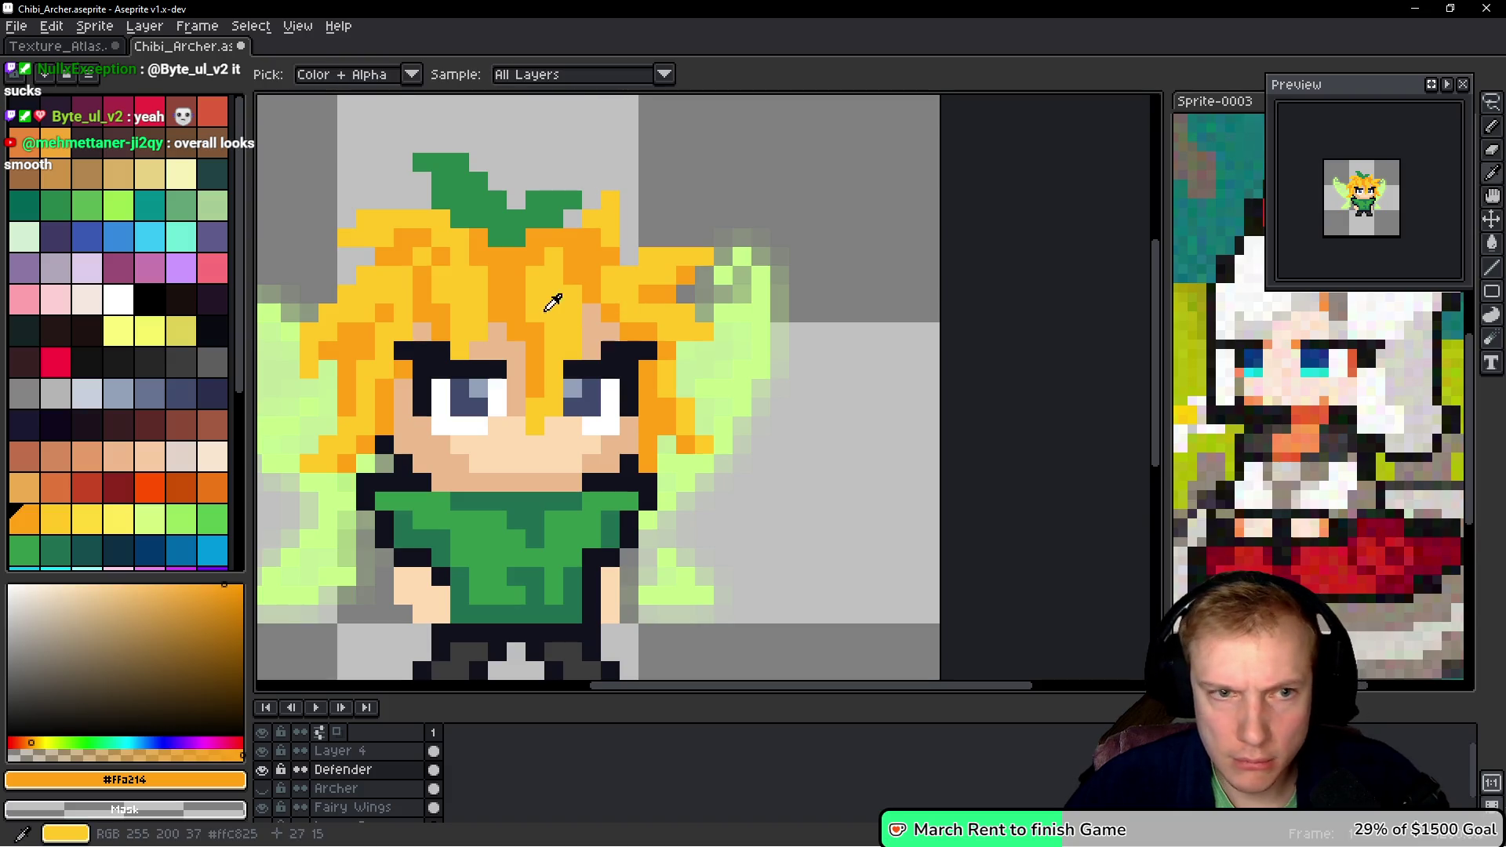
pyautogui.keyDown('alt'); pyautogui.click(568, 284); pyautogui.keyUp('alt')
pyautogui.press('alt')
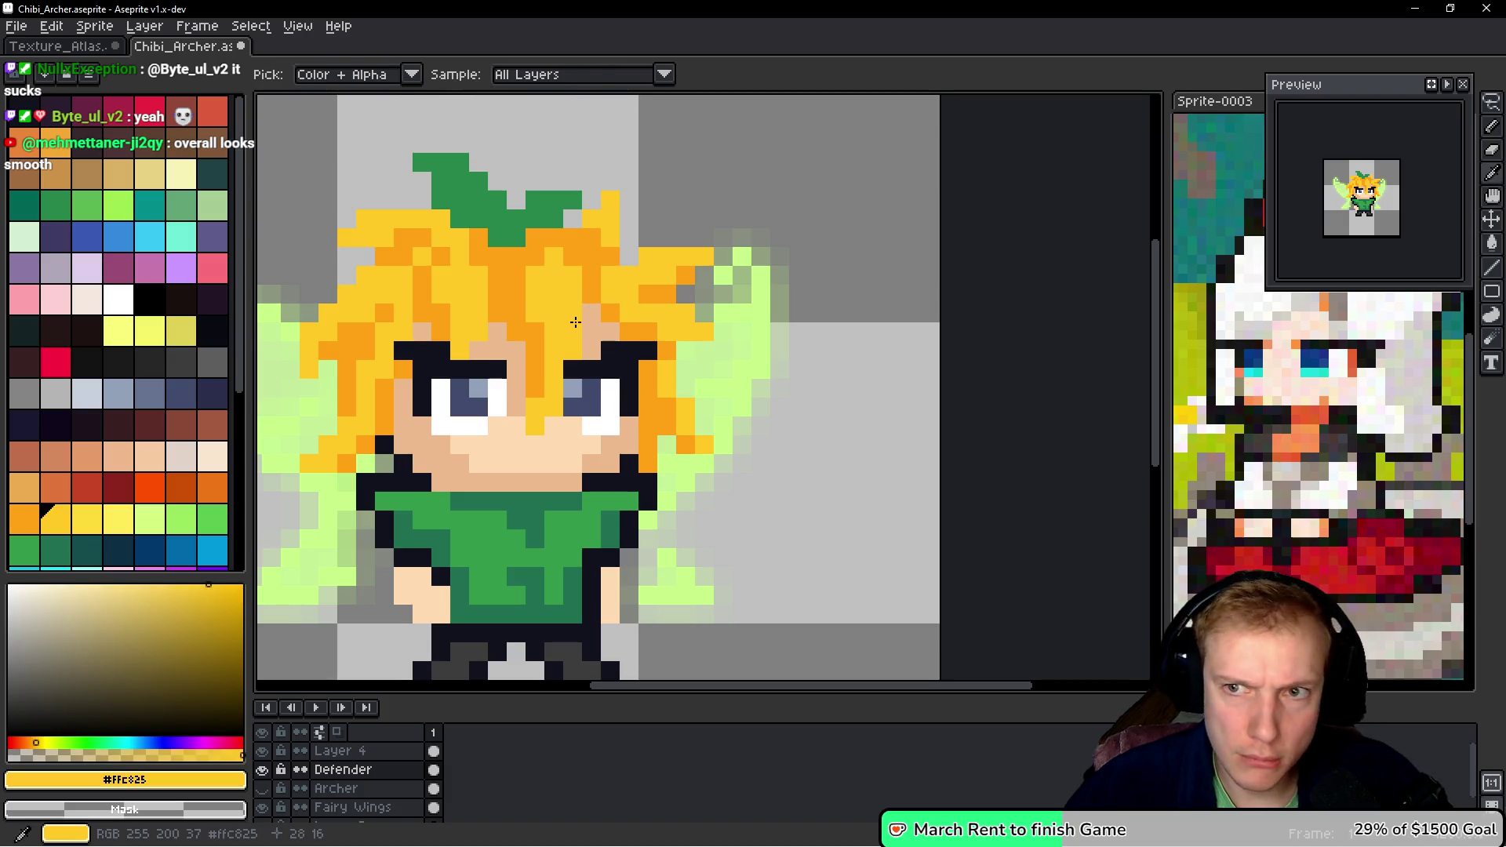
pyautogui.hscroll(-3, 710, 367)
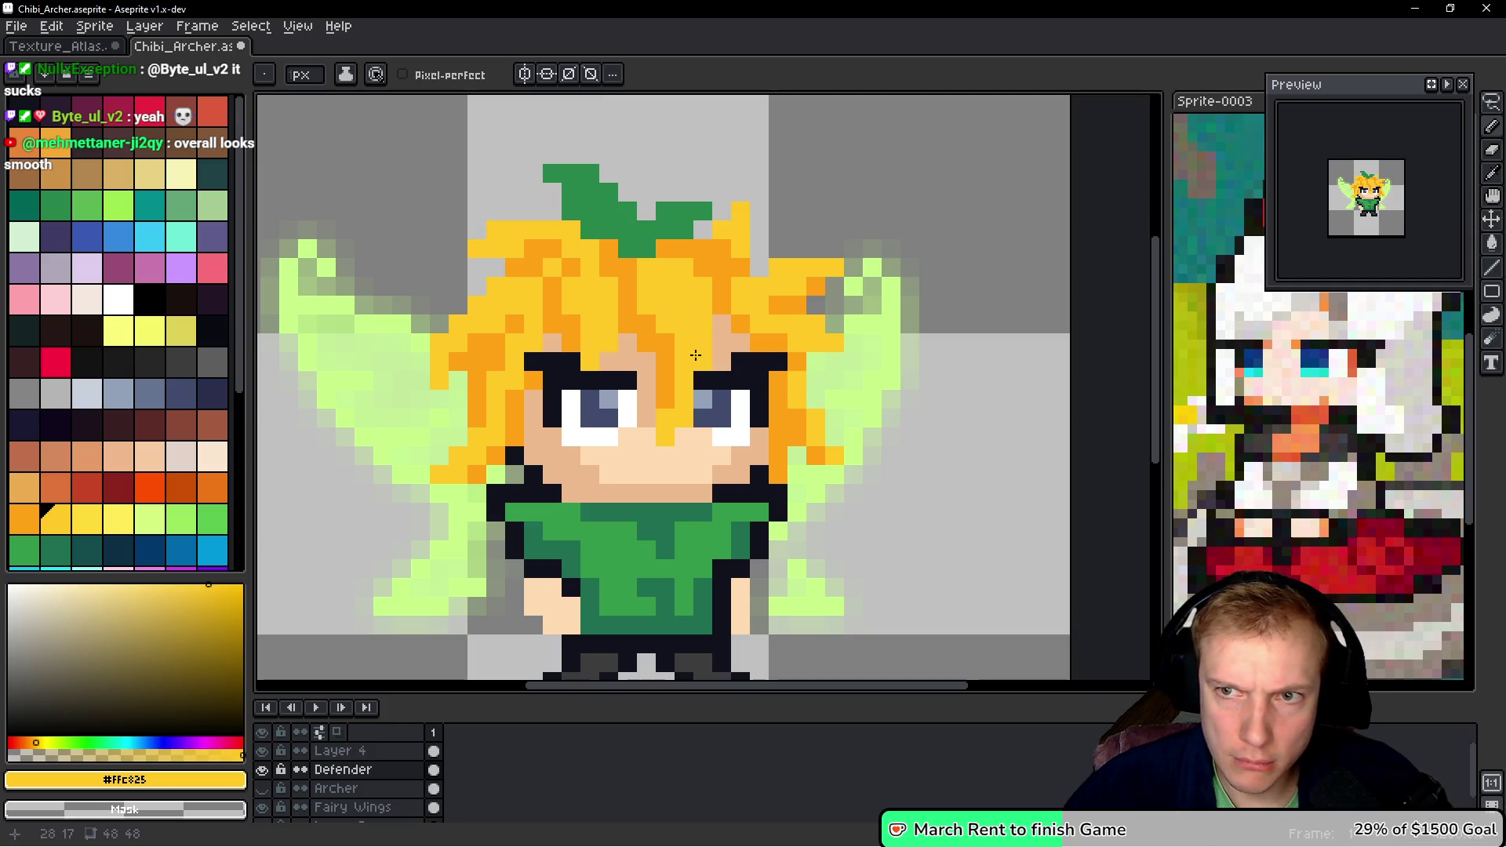
pyautogui.scroll(-4, 751, 365)
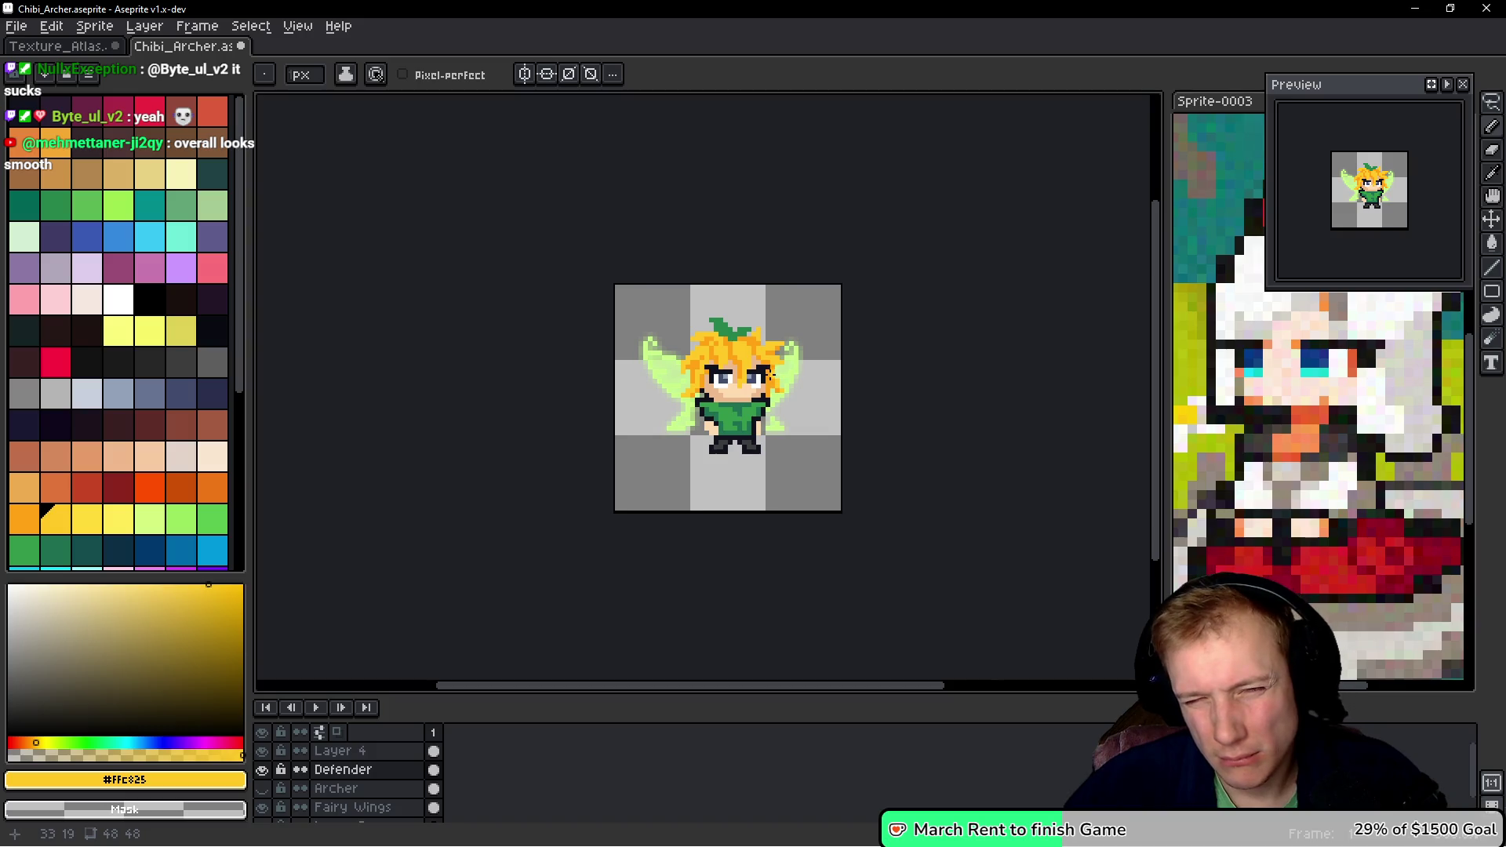
# - Lasso the hair and stretch it upward to make the spikes taller, then deselect
pyautogui.scroll(4, 771, 375)
pyautogui.keyDown('alt'); pyautogui.click(709, 370); pyautogui.keyUp('alt')
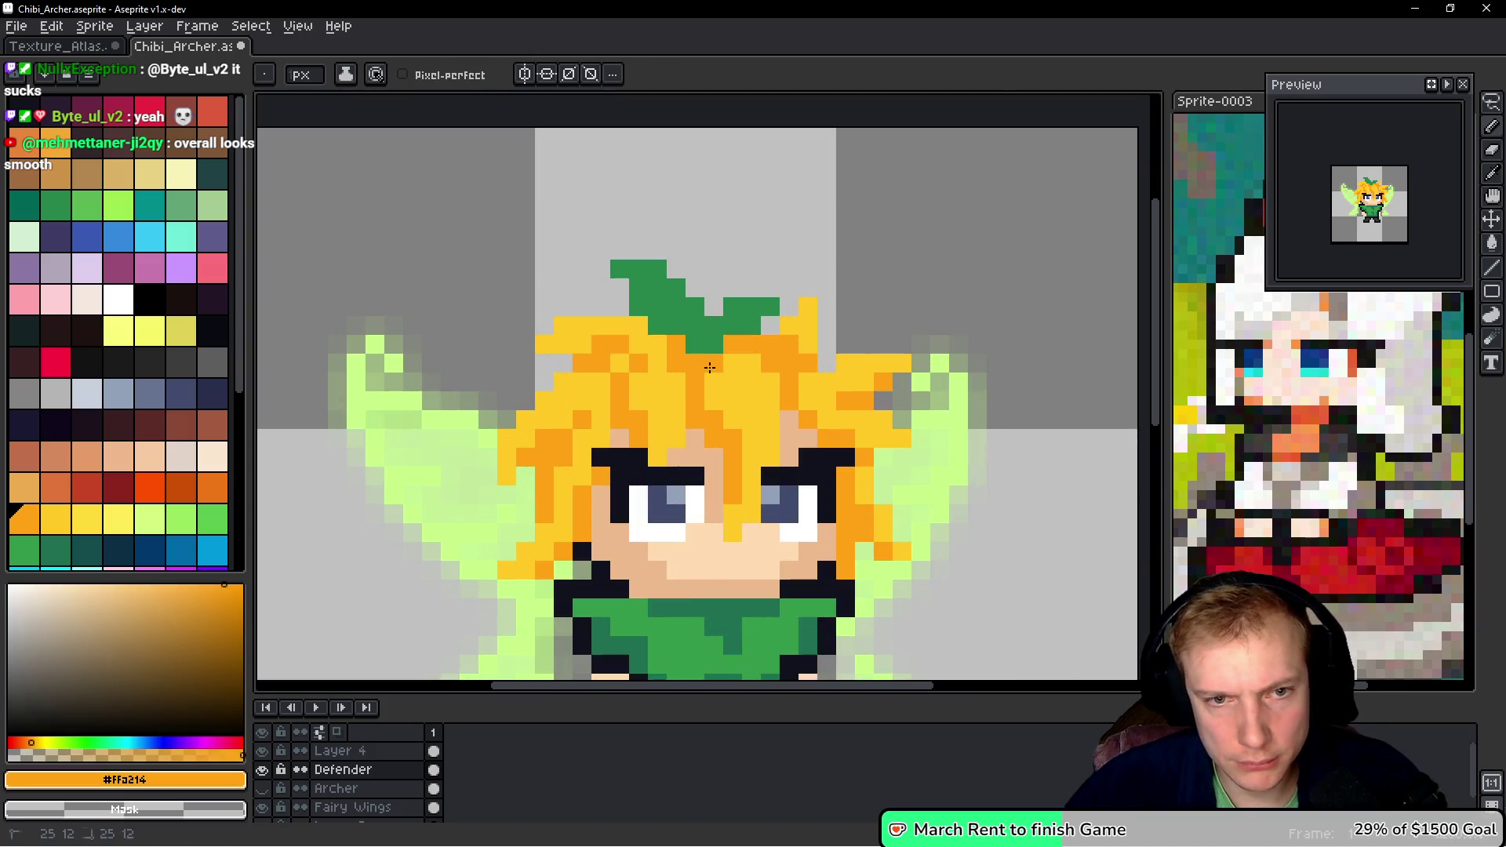
pyautogui.click(262, 789)
pyautogui.click(262, 789)
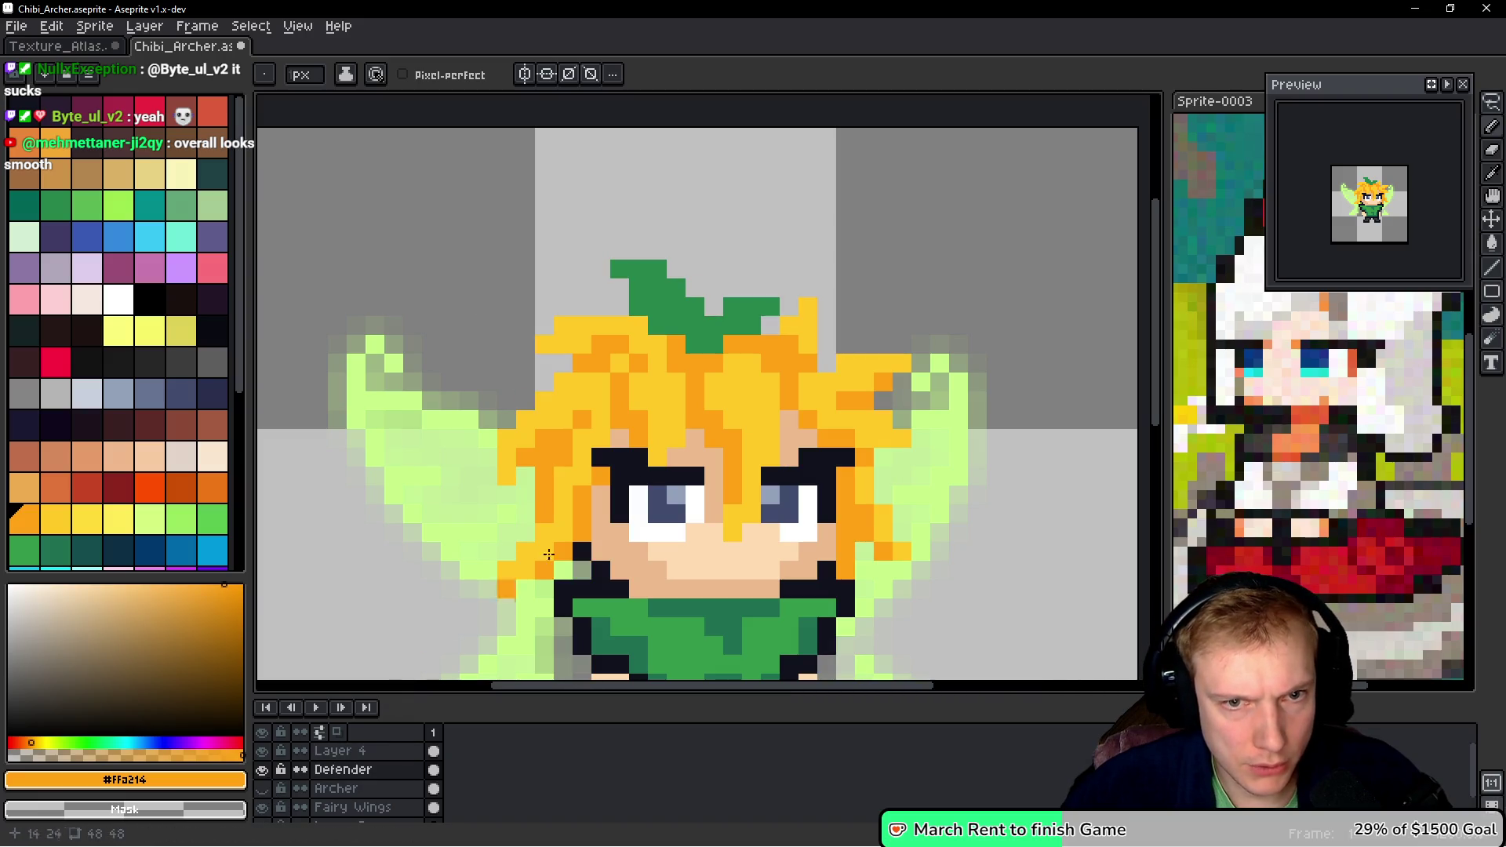
pyautogui.press('q')
pyautogui.moveTo(867, 267)
pyautogui.mouseDown()
pyautogui.moveTo(502, 306)
pyautogui.moveTo(724, 400)
pyautogui.moveTo(879, 376)
pyautogui.moveTo(863, 188)
pyautogui.mouseUp()
pyautogui.moveTo(724, 179); pyautogui.dragTo(741, 125)
pyautogui.press('Return')
pyautogui.hotkey('ctrl', 'd')
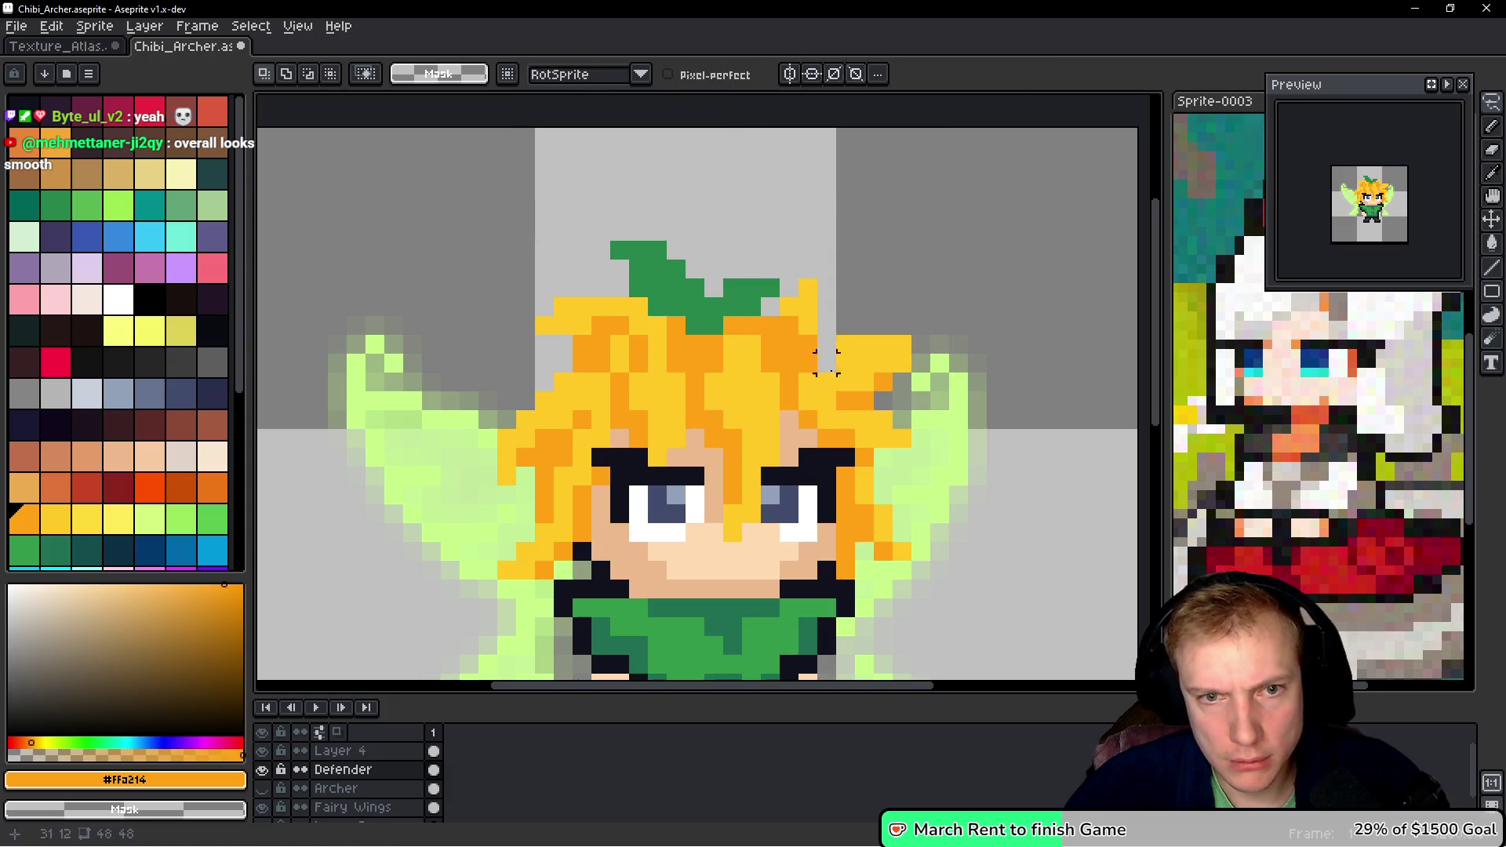
pyautogui.press('b')
# - Compare against the Archer hood by toggling its layer, leaving it hidden
pyautogui.keyDown('alt'); pyautogui.click(830, 362); pyautogui.keyUp('alt')
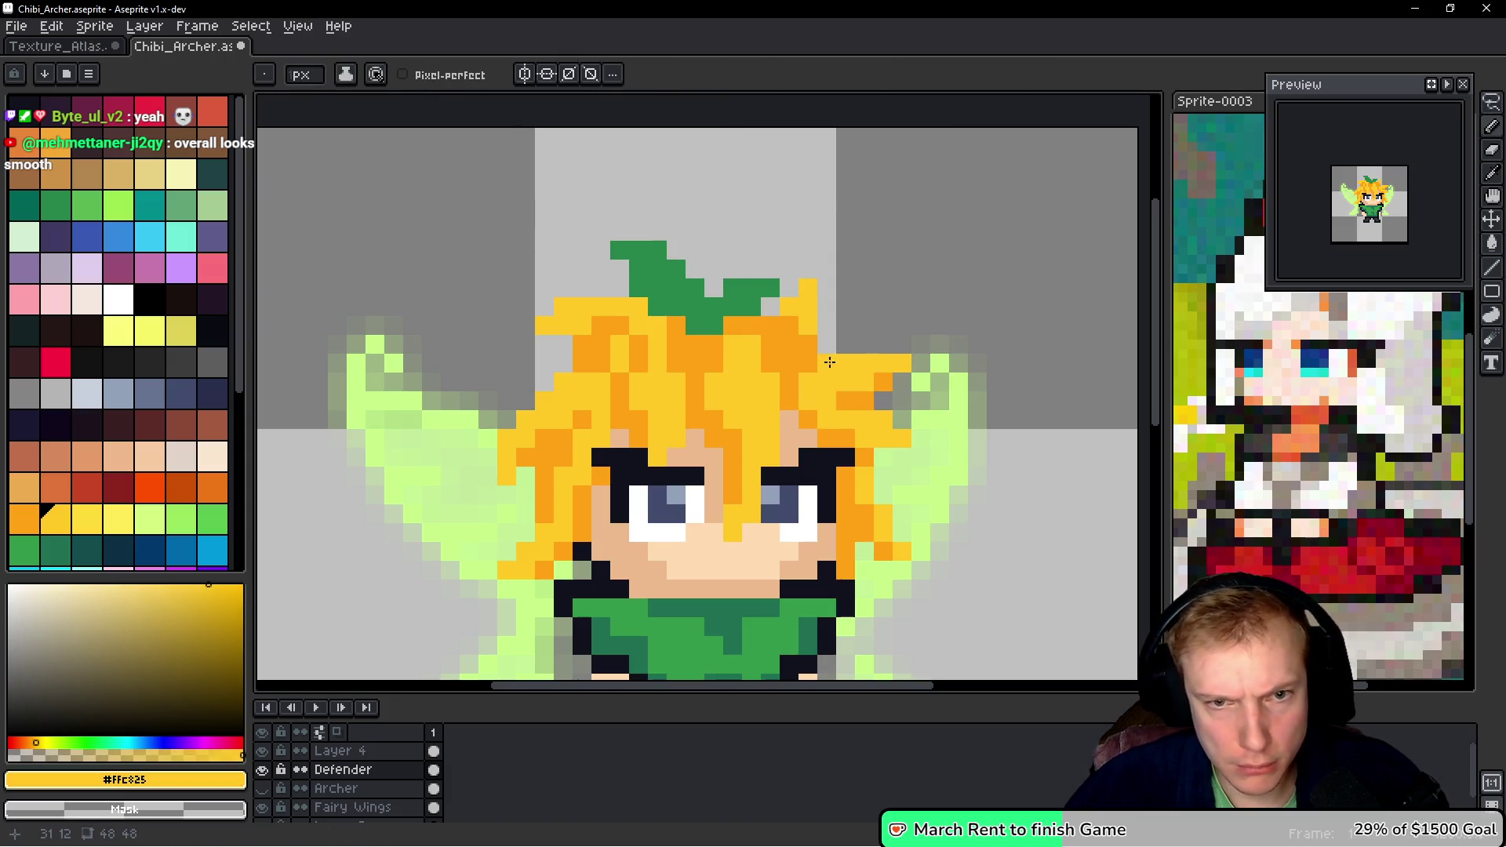
pyautogui.click(267, 790)
pyautogui.click(267, 789)
pyautogui.click(267, 789)
pyautogui.click(267, 789)
pyautogui.click(267, 790)
pyautogui.click(267, 789)
pyautogui.click(267, 789)
pyautogui.click(267, 789)
pyautogui.click(267, 789)
pyautogui.click(265, 790)
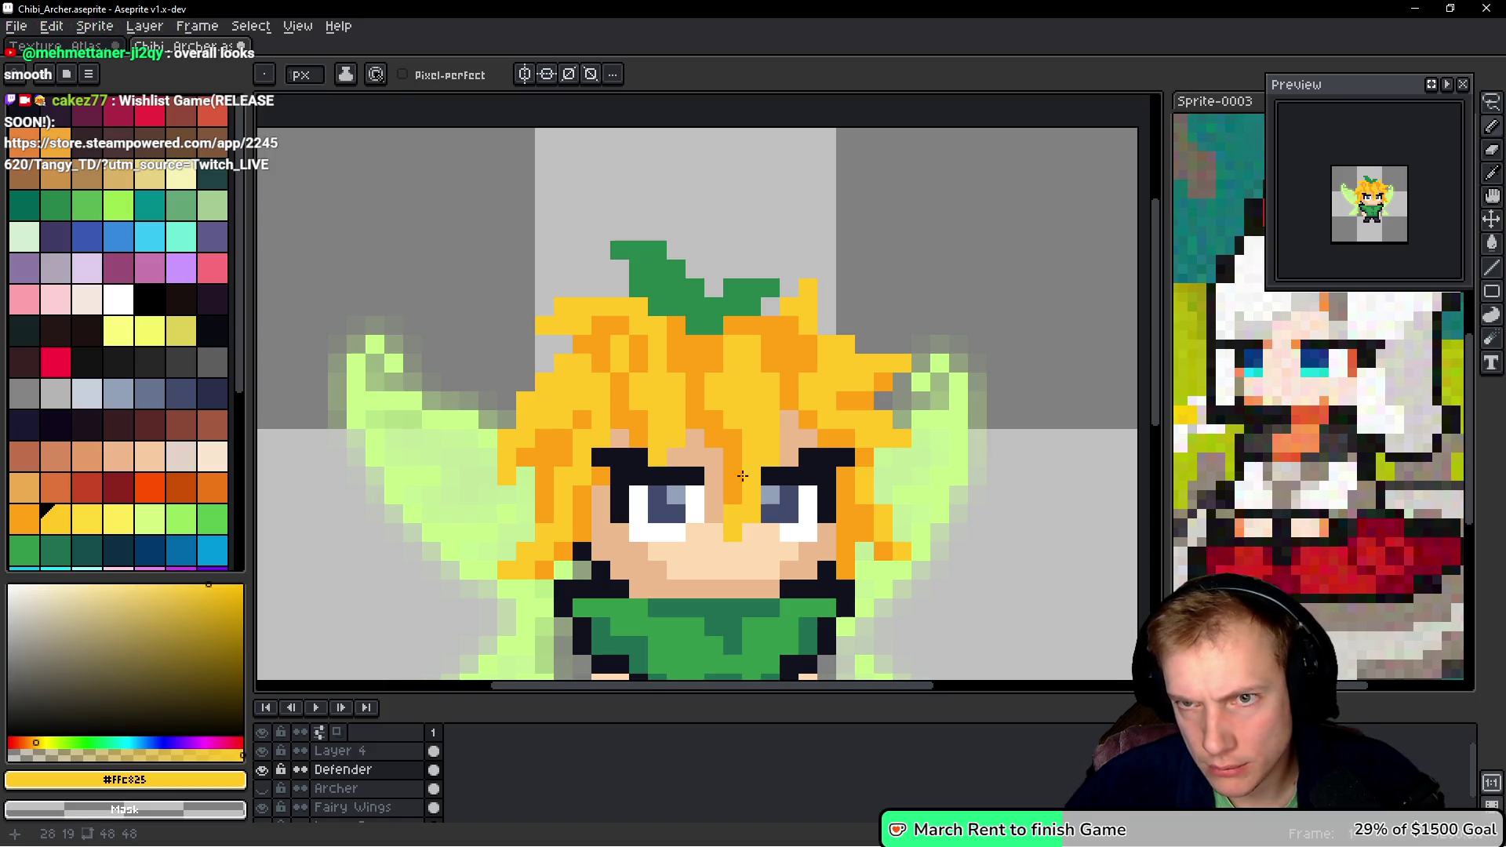
# - Retouch the new spike's strands, alternating orange and yellow hair colours picked from the canvas
pyautogui.press('alt')
pyautogui.press('alt')
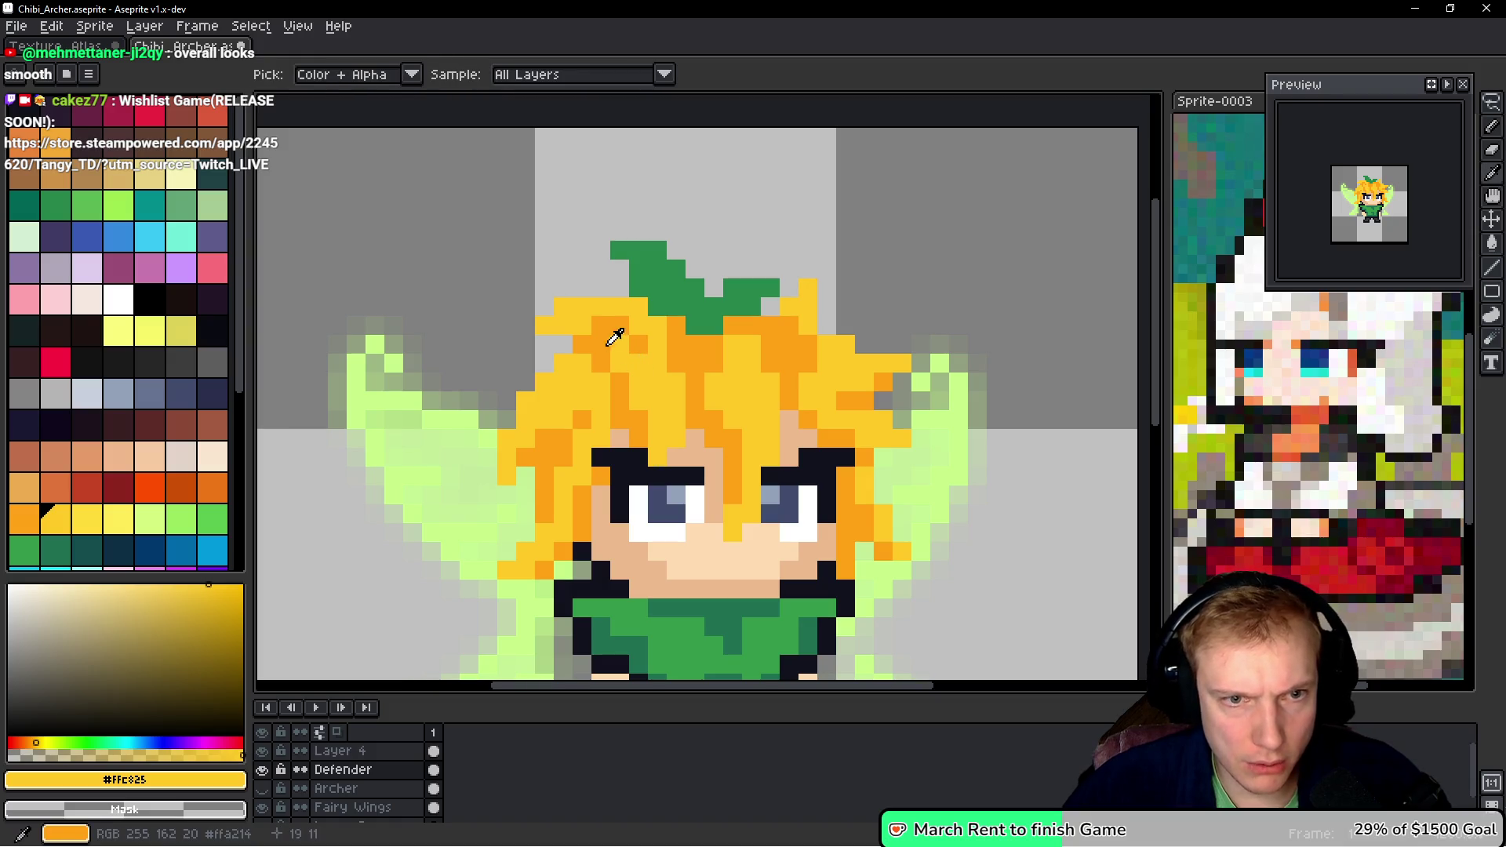
pyautogui.press('alt')
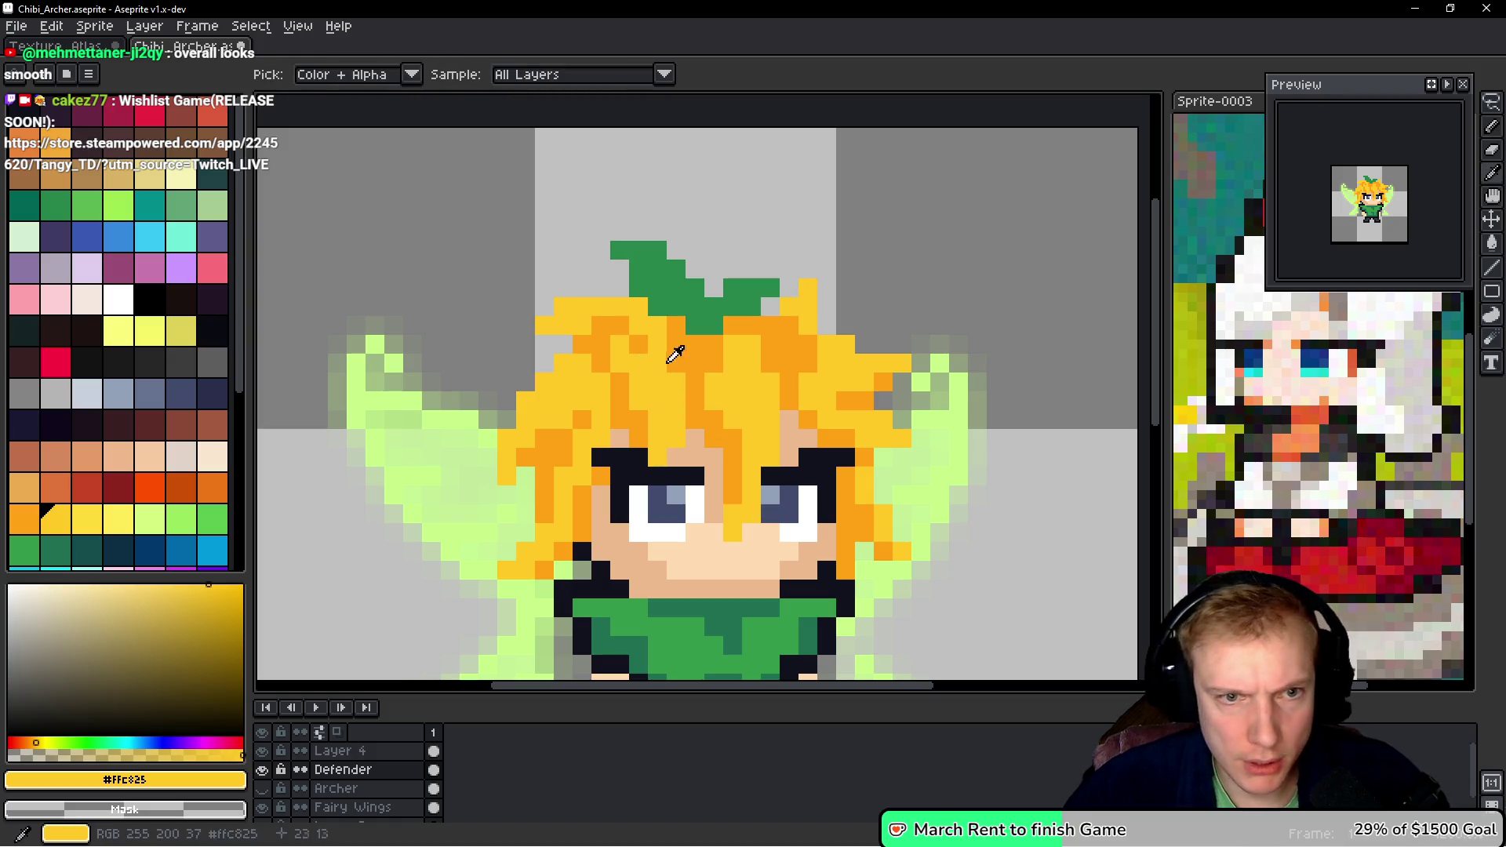
pyautogui.keyDown('alt'); pyautogui.click(655, 339); pyautogui.keyUp('alt')
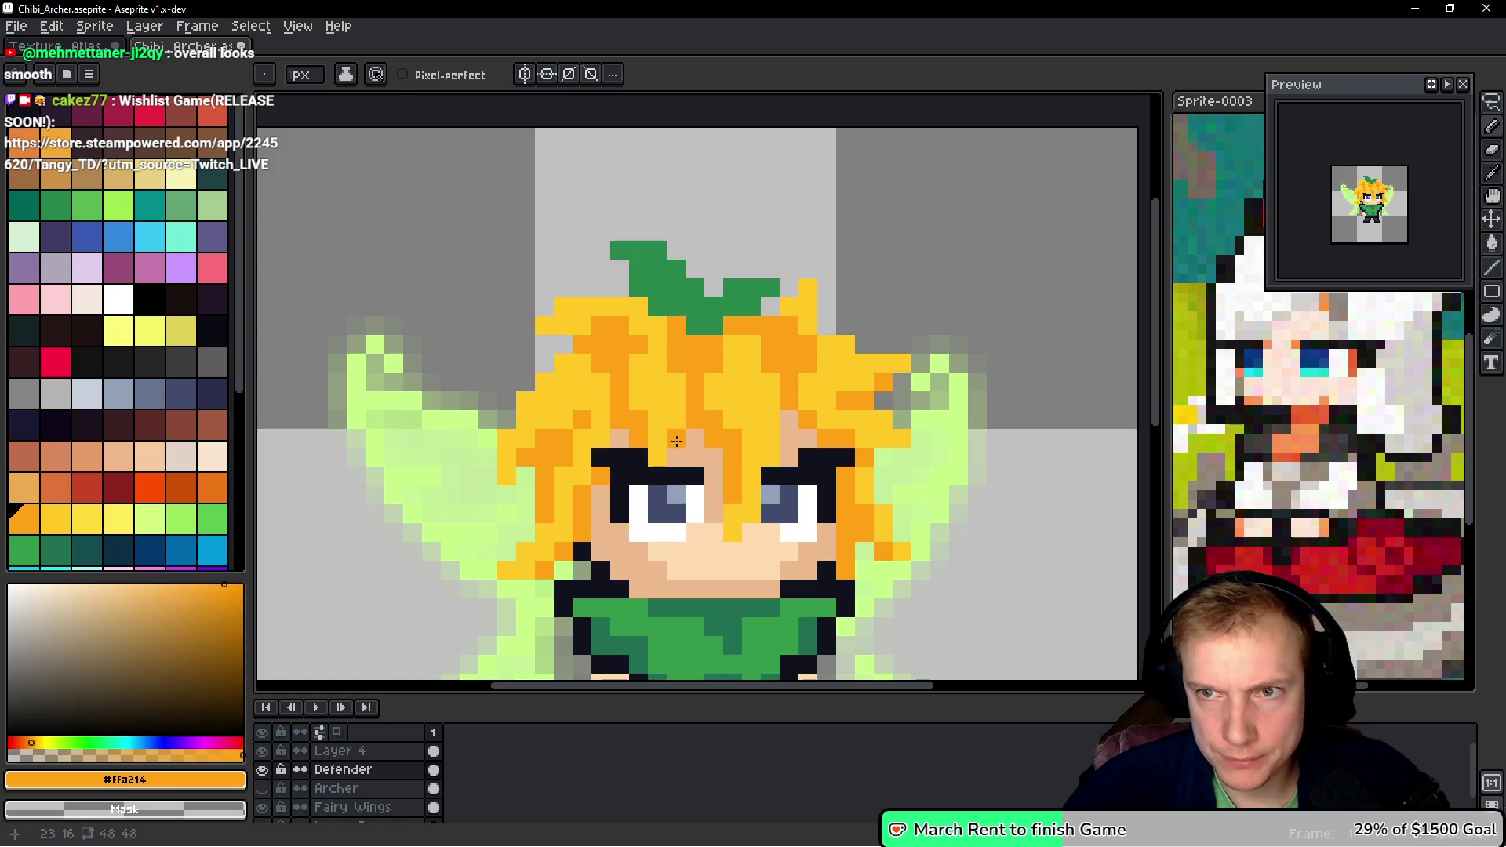
pyautogui.keyDown('alt'); pyautogui.click(616, 314); pyautogui.keyUp('alt')
pyautogui.press('alt')
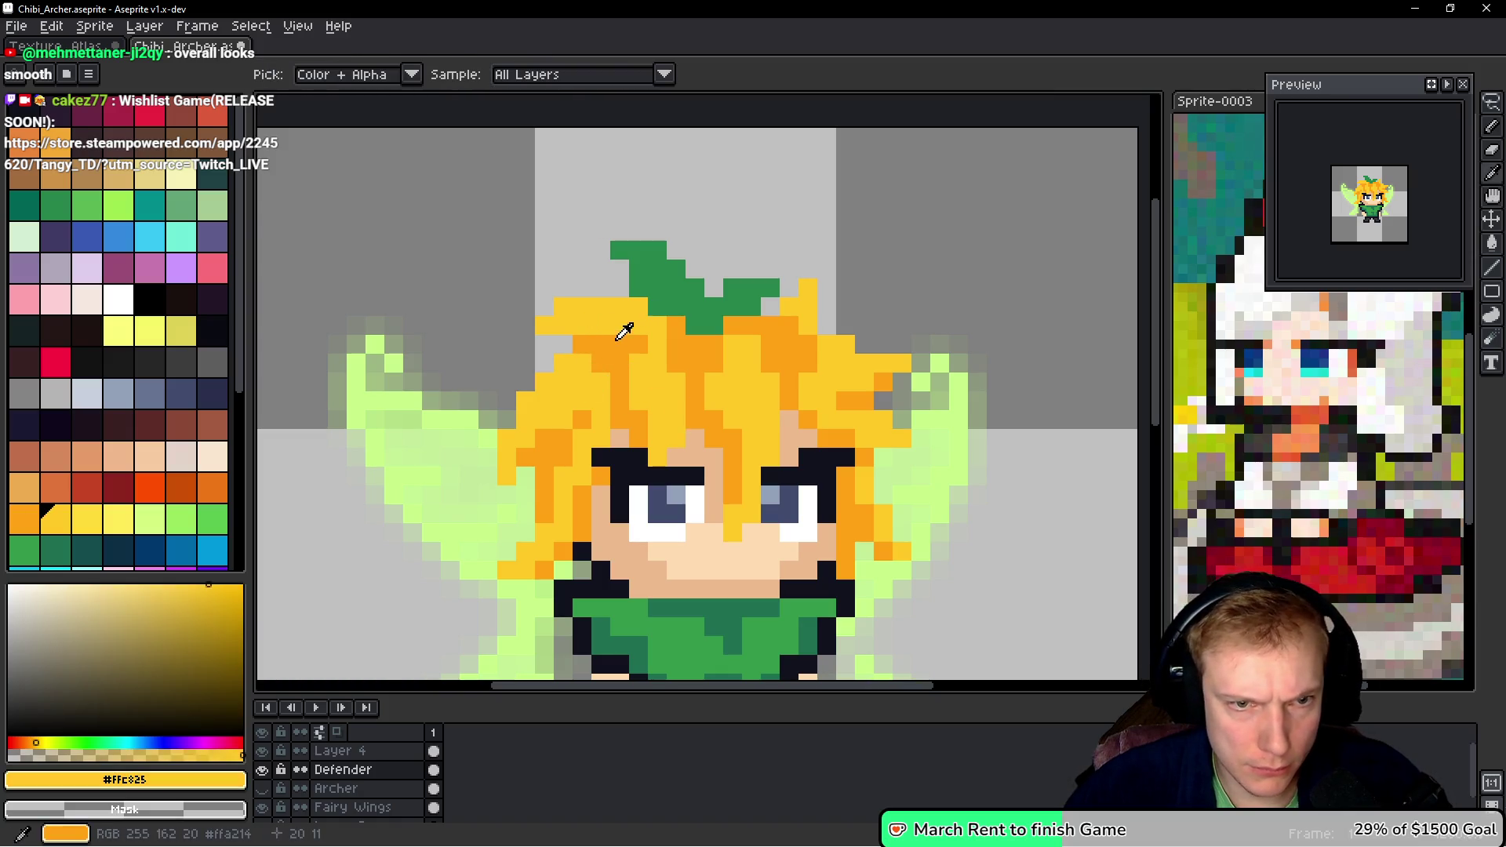
pyautogui.keyDown('alt'); pyautogui.click(624, 341); pyautogui.keyUp('alt')
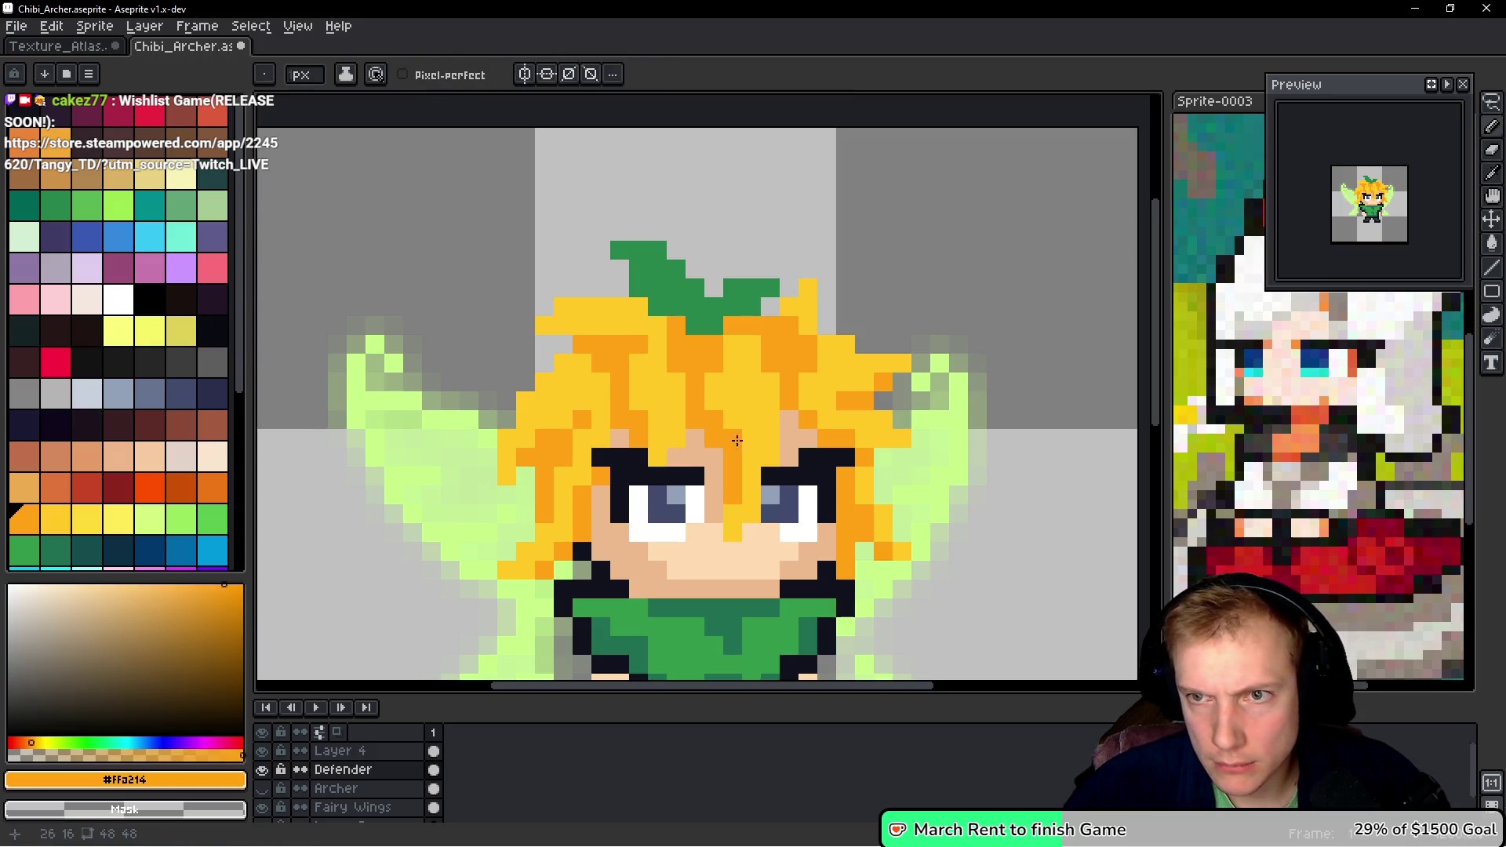
pyautogui.keyDown('alt'); pyautogui.click(838, 364); pyautogui.keyUp('alt')
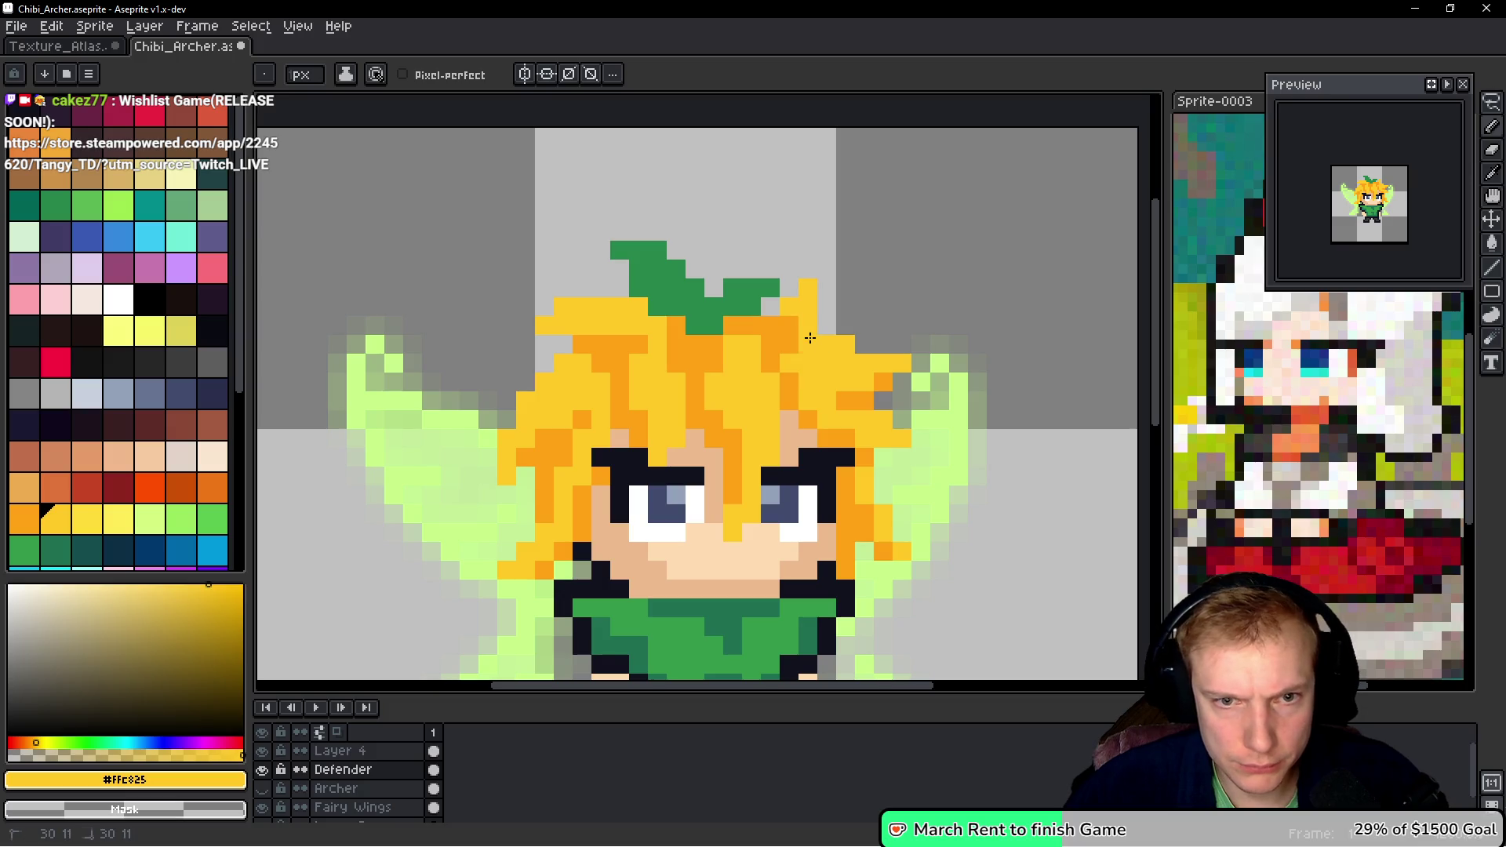
pyautogui.keyDown('alt'); pyautogui.click(797, 376); pyautogui.keyUp('alt')
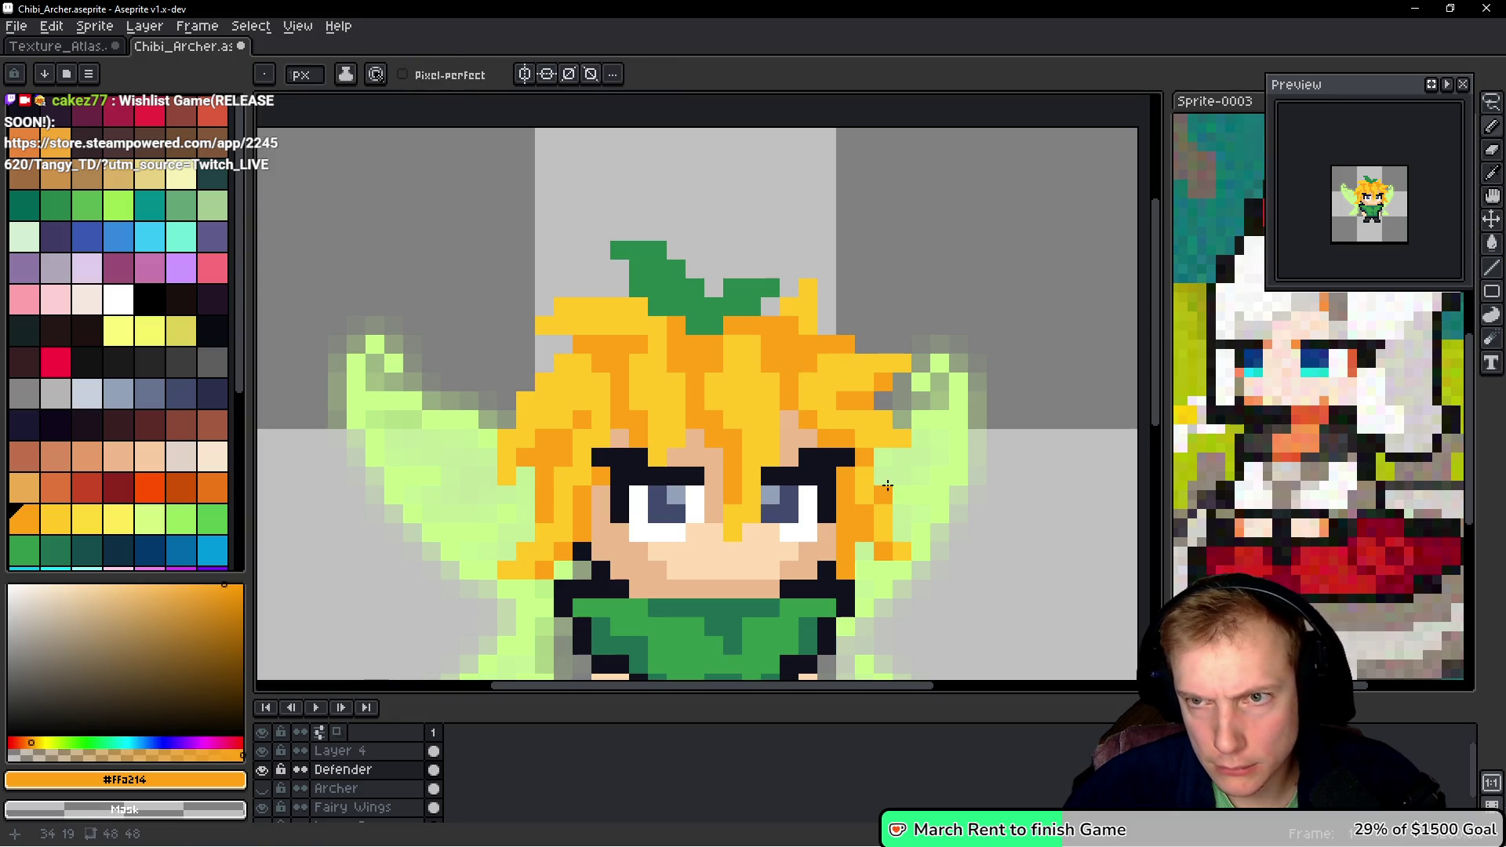
pyautogui.keyDown('alt'); pyautogui.click(807, 297); pyautogui.keyUp('alt')
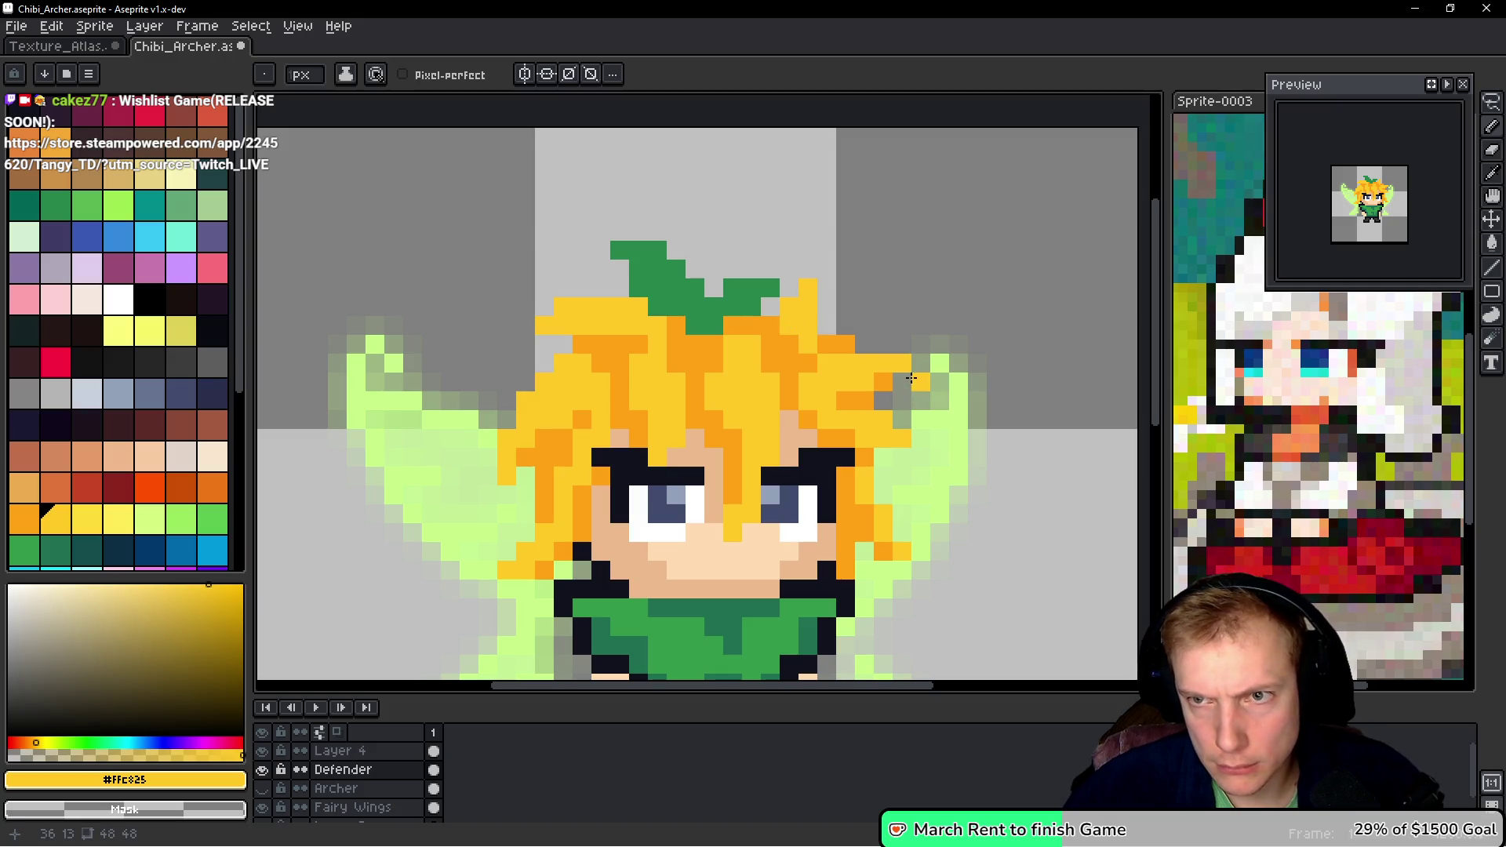
pyautogui.keyDown('alt'); pyautogui.click(800, 344); pyautogui.keyUp('alt')
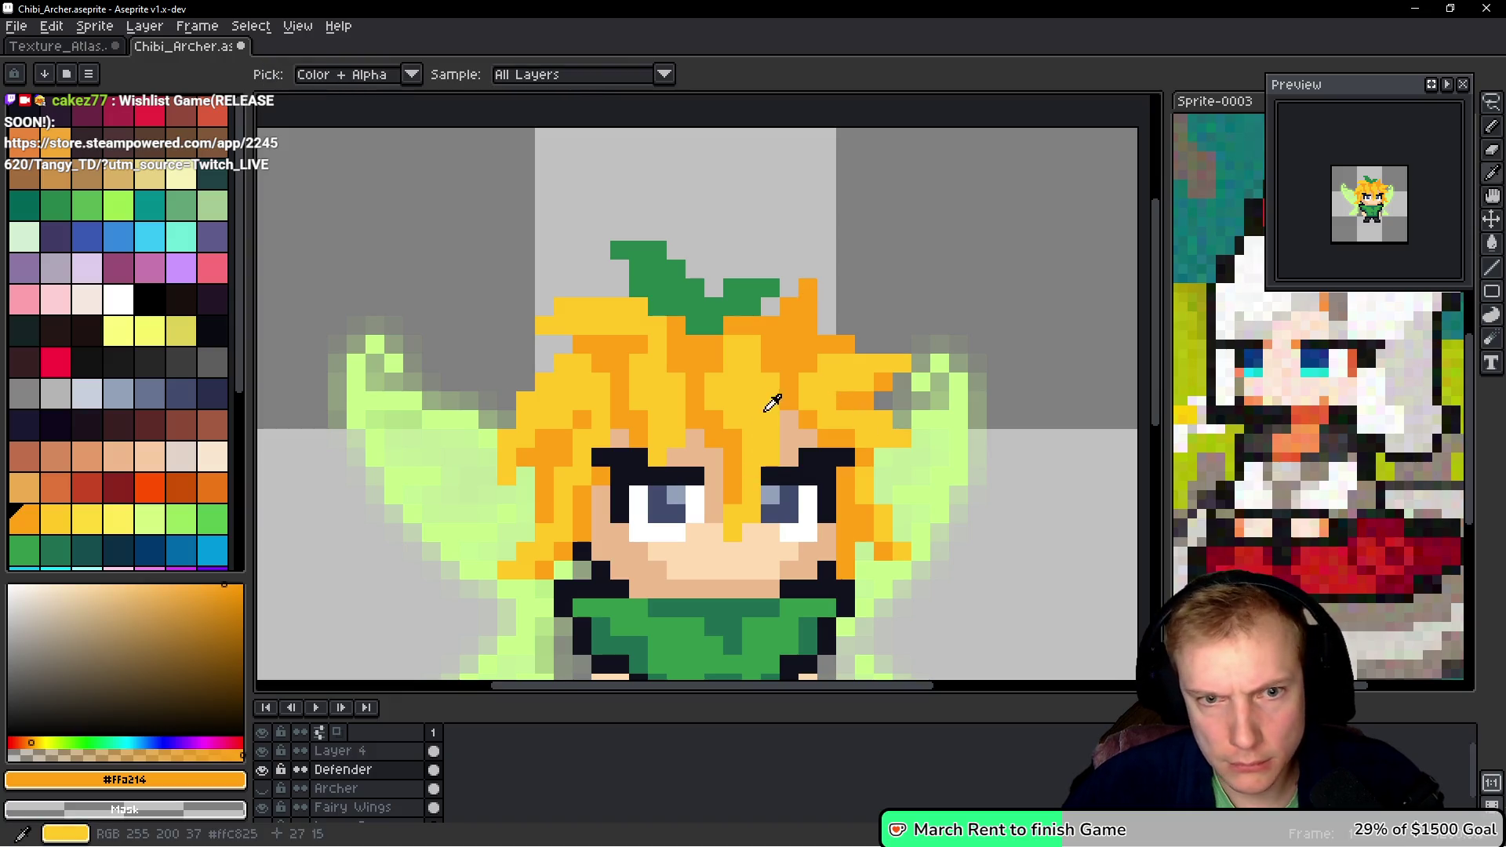
pyautogui.keyDown('alt'); pyautogui.click(767, 350); pyautogui.keyUp('alt')
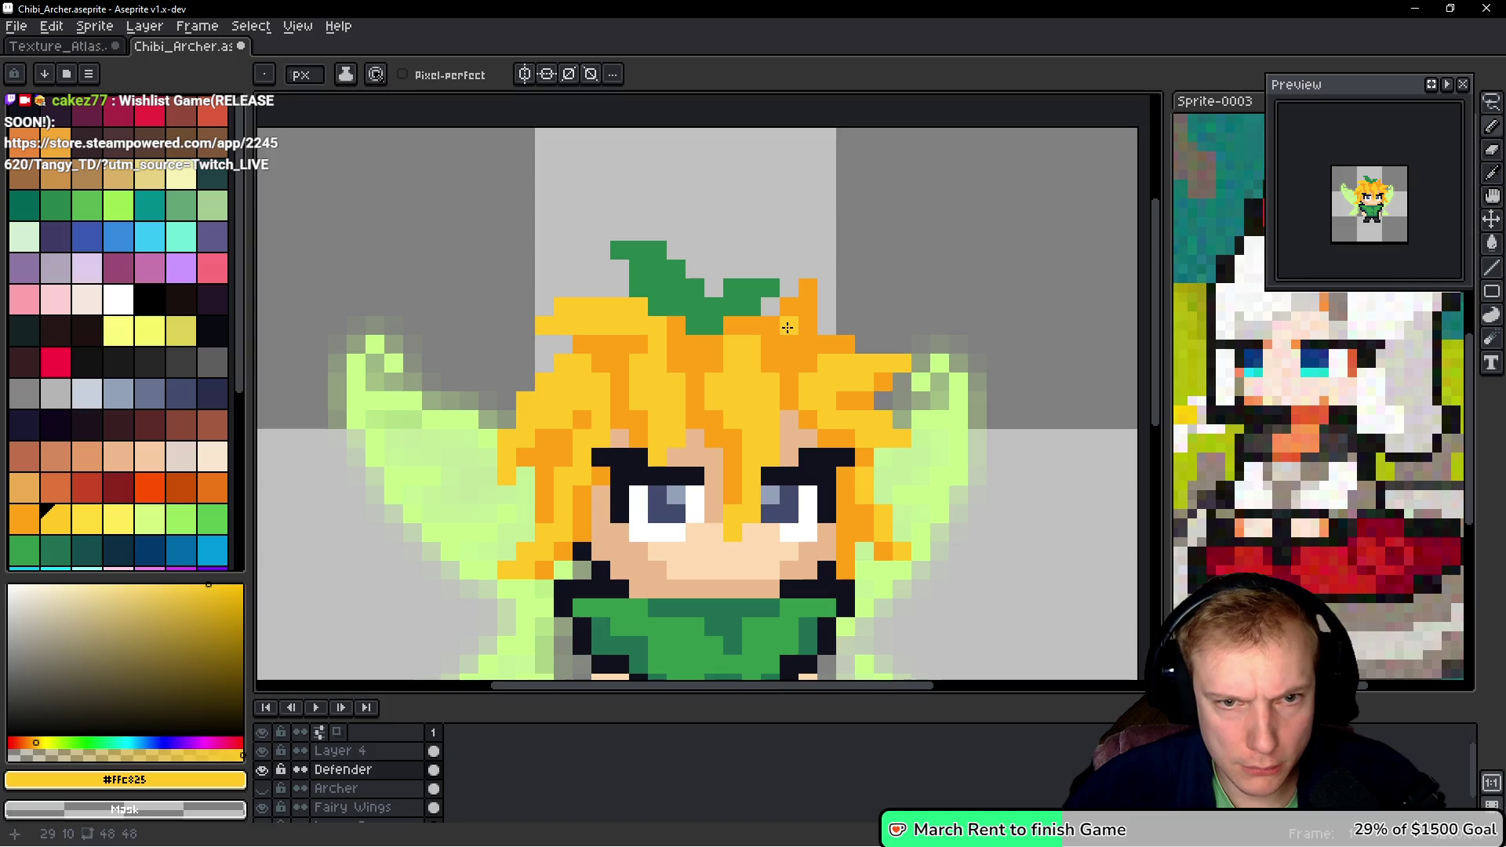
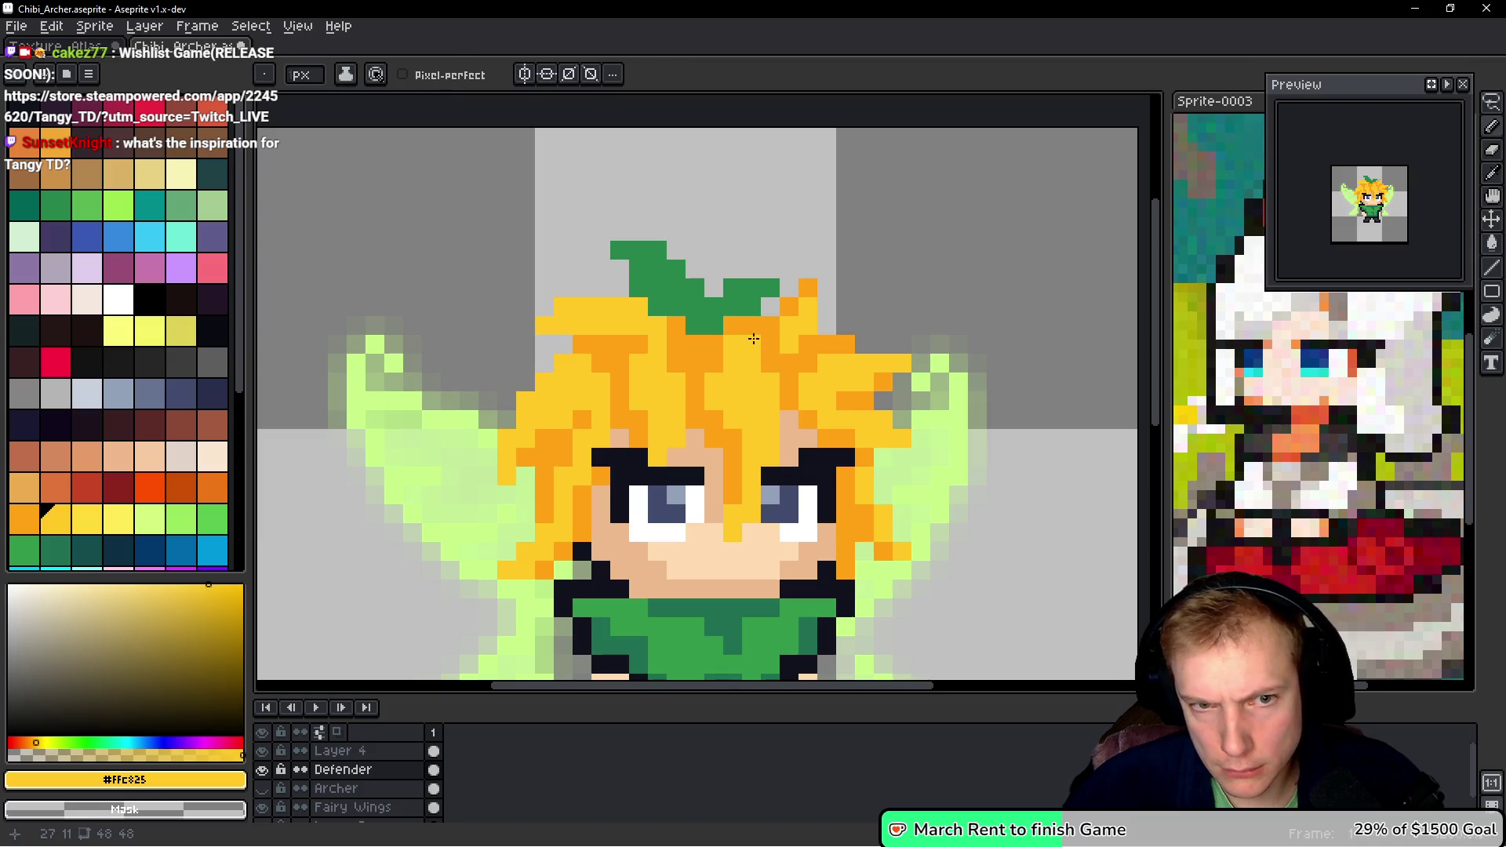
# - Sample the orange hair shade as the drawing colour and zoom around the sprite
pyautogui.keyDown('alt'); pyautogui.click(753, 339); pyautogui.keyUp('alt')
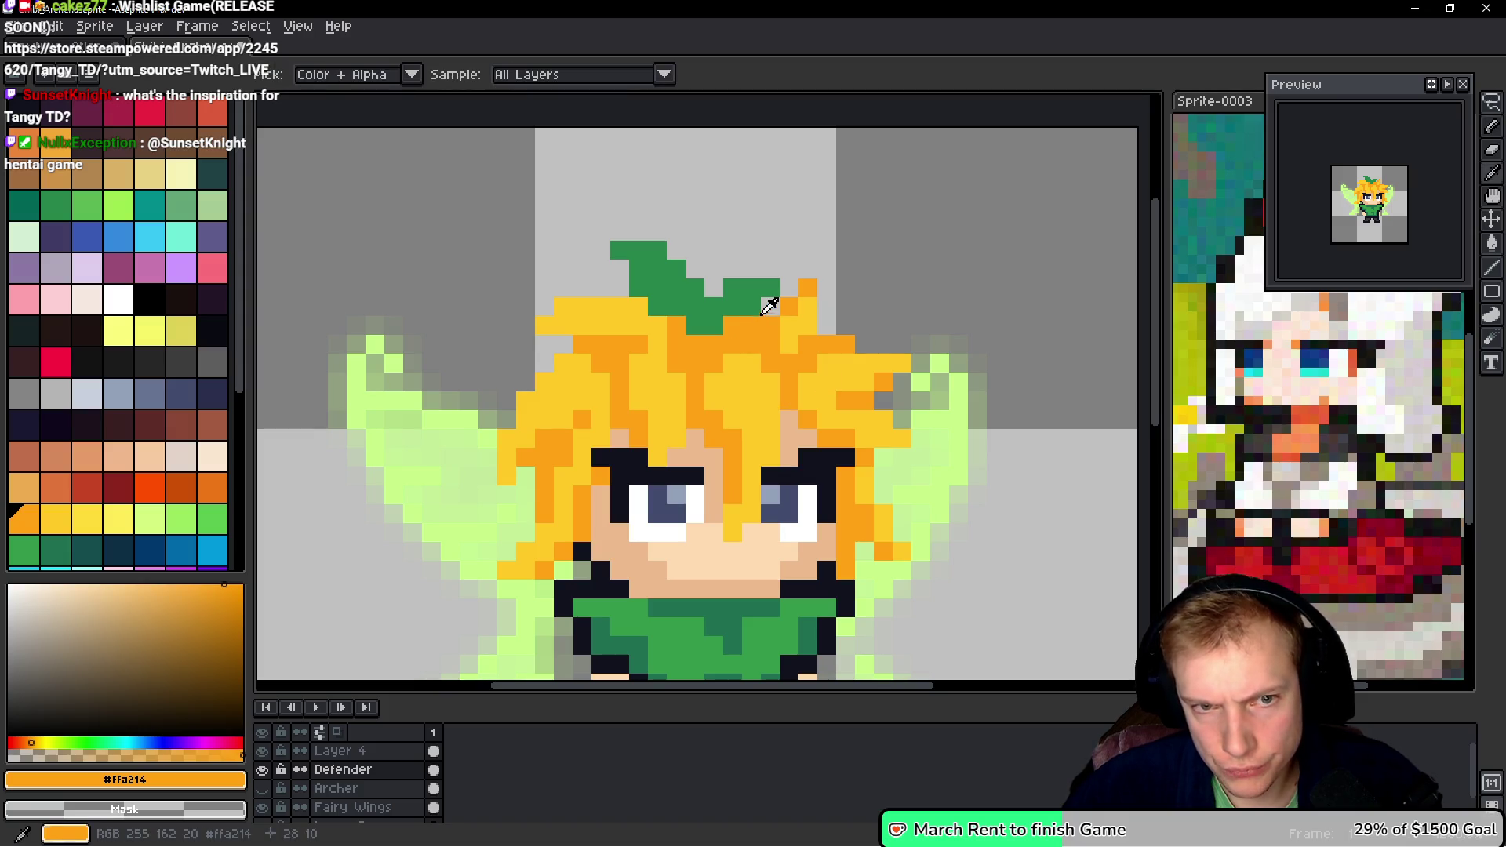
pyautogui.scroll(-10, 875, 308)
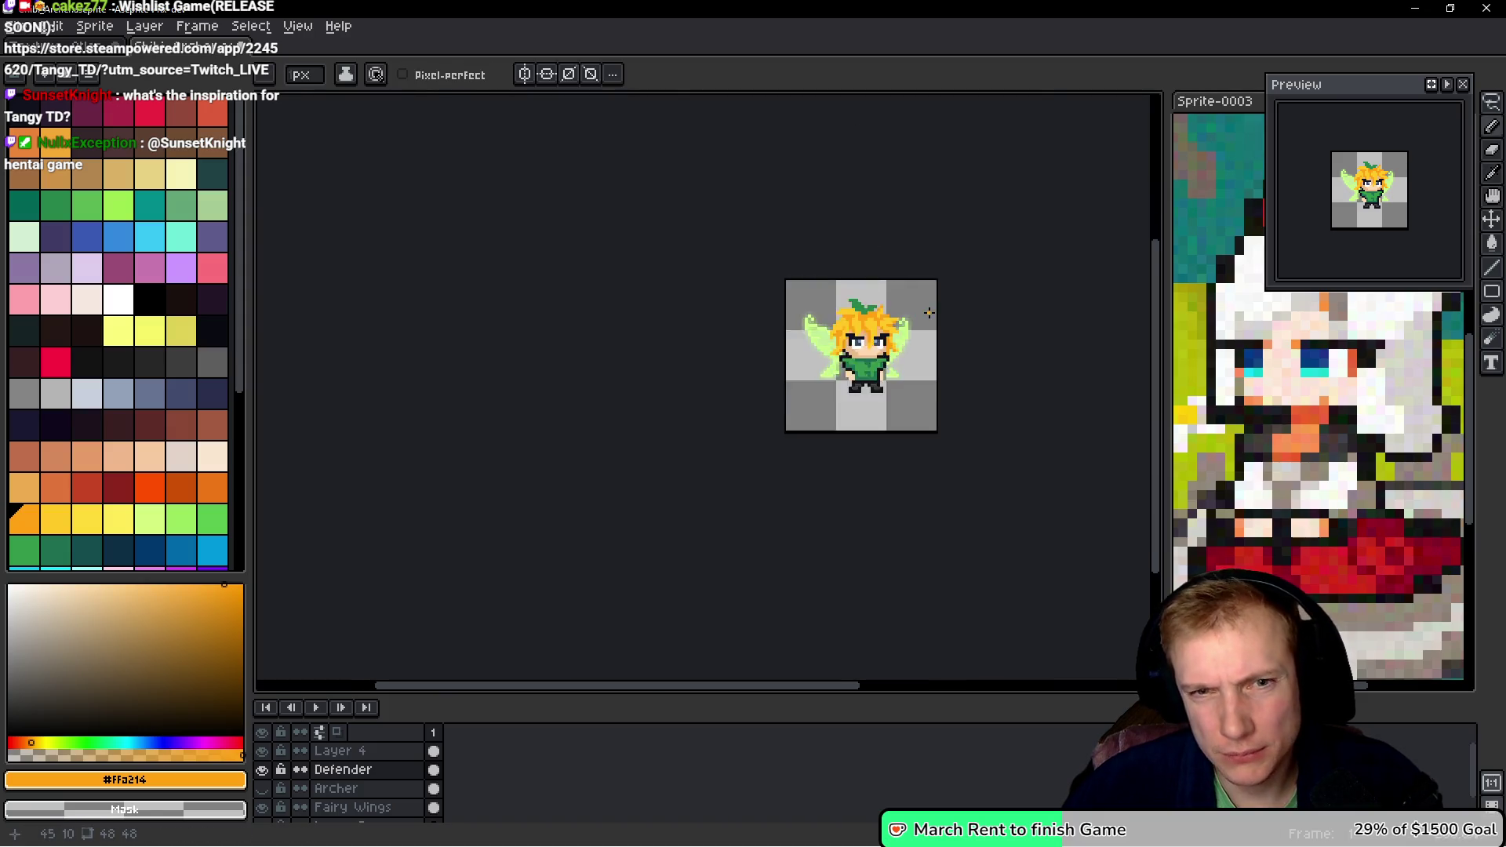
pyautogui.scroll(6, 867, 322)
pyautogui.scroll(2, 870, 337)
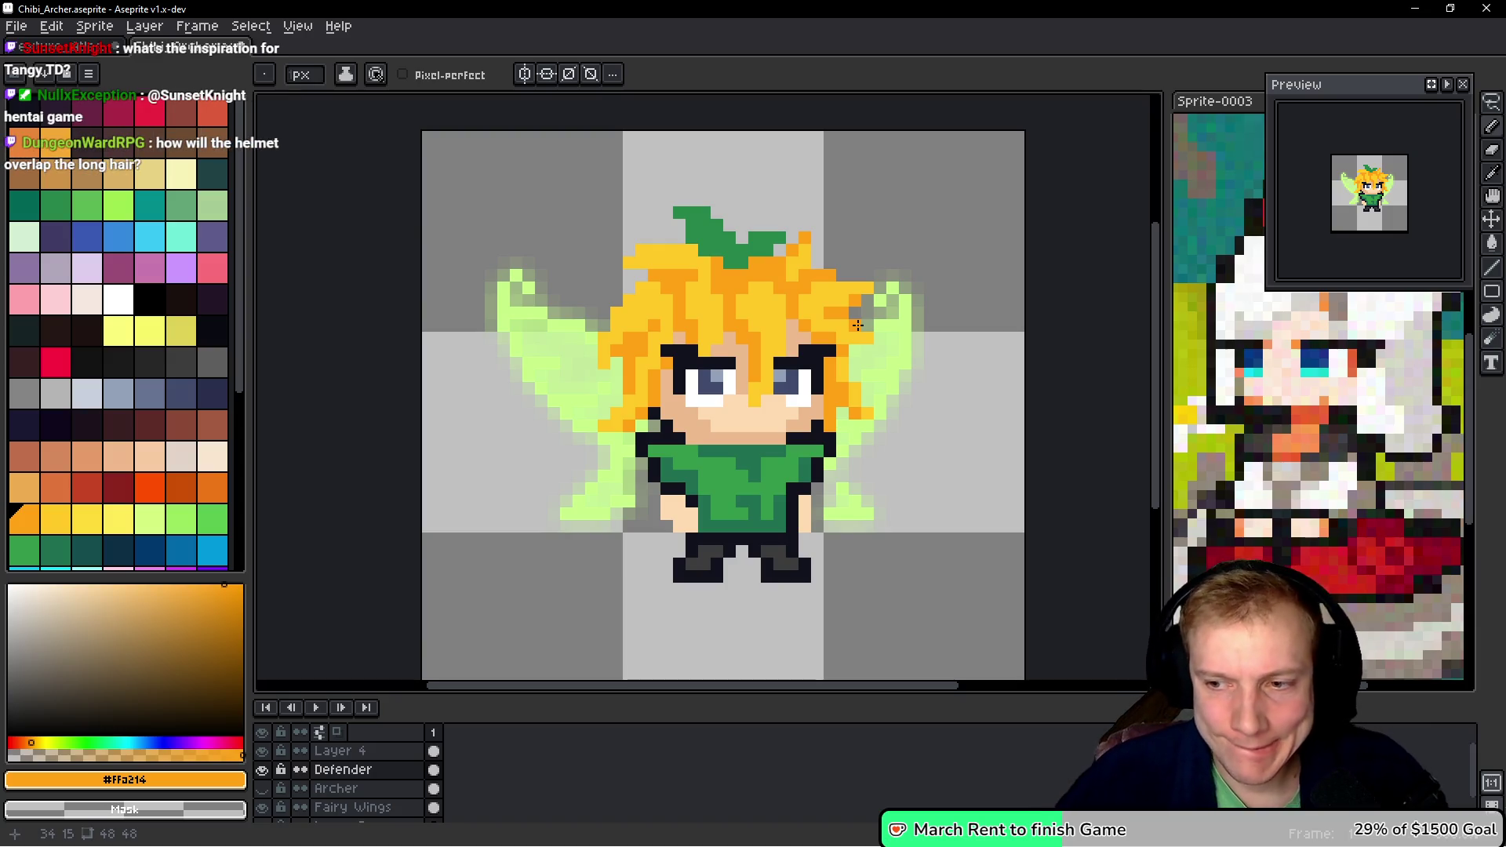
pyautogui.scroll(-3, 791, 308)
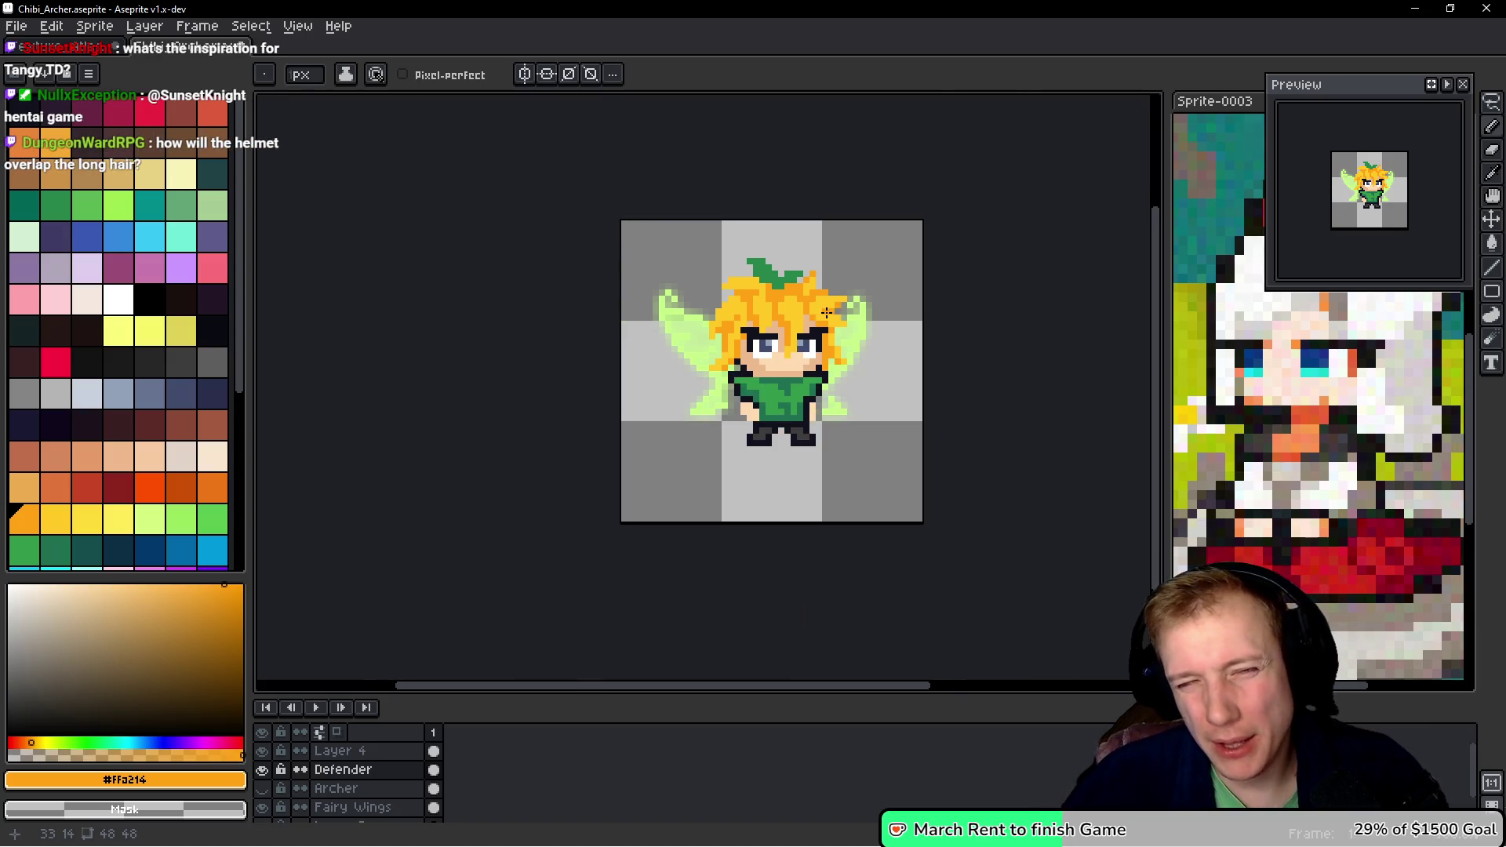
pyautogui.scroll(2, 823, 313)
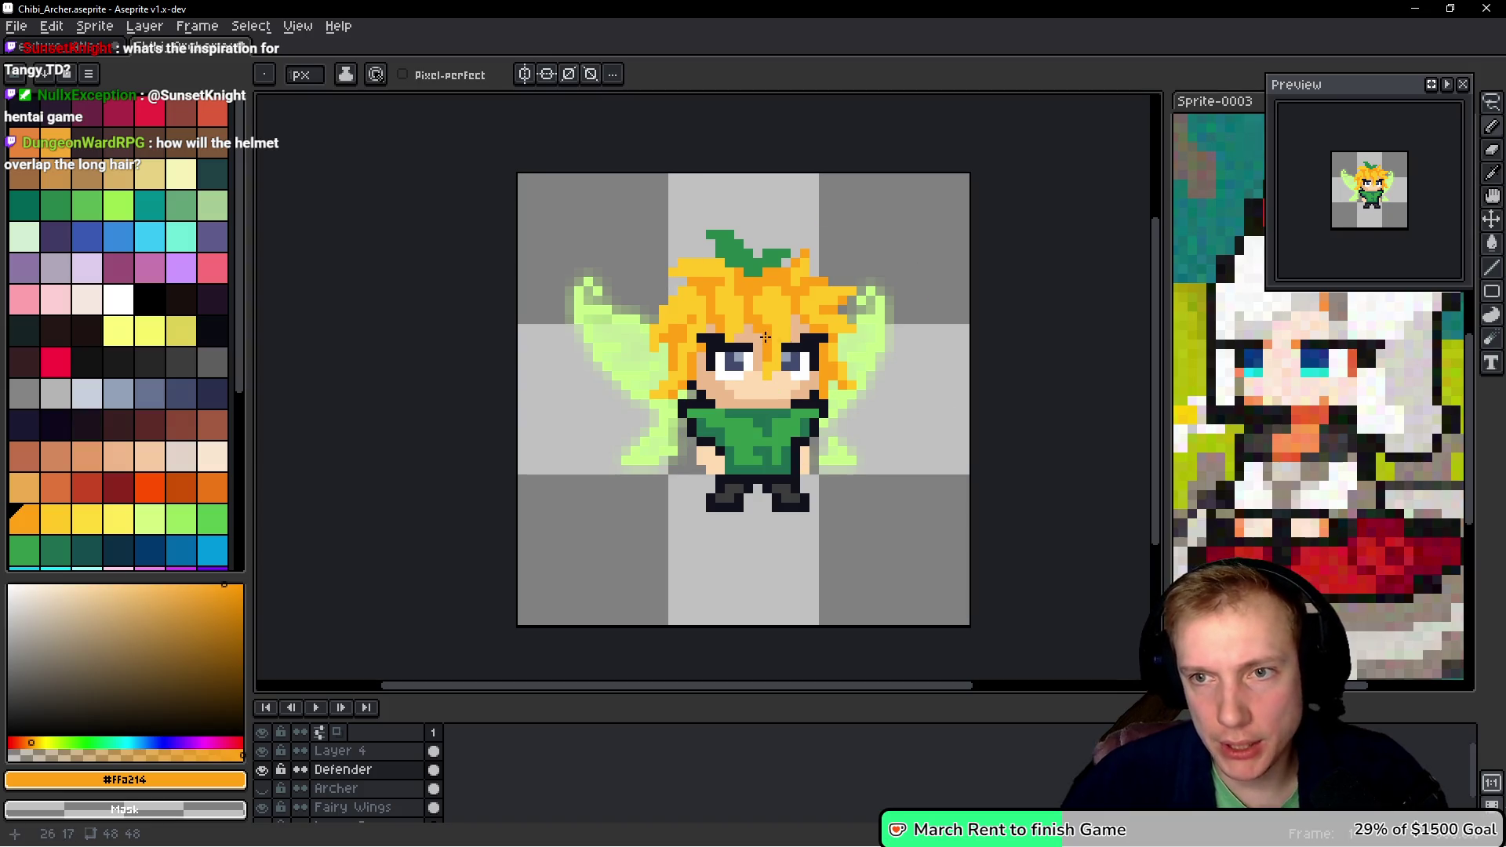
pyautogui.scroll(2, 707, 270)
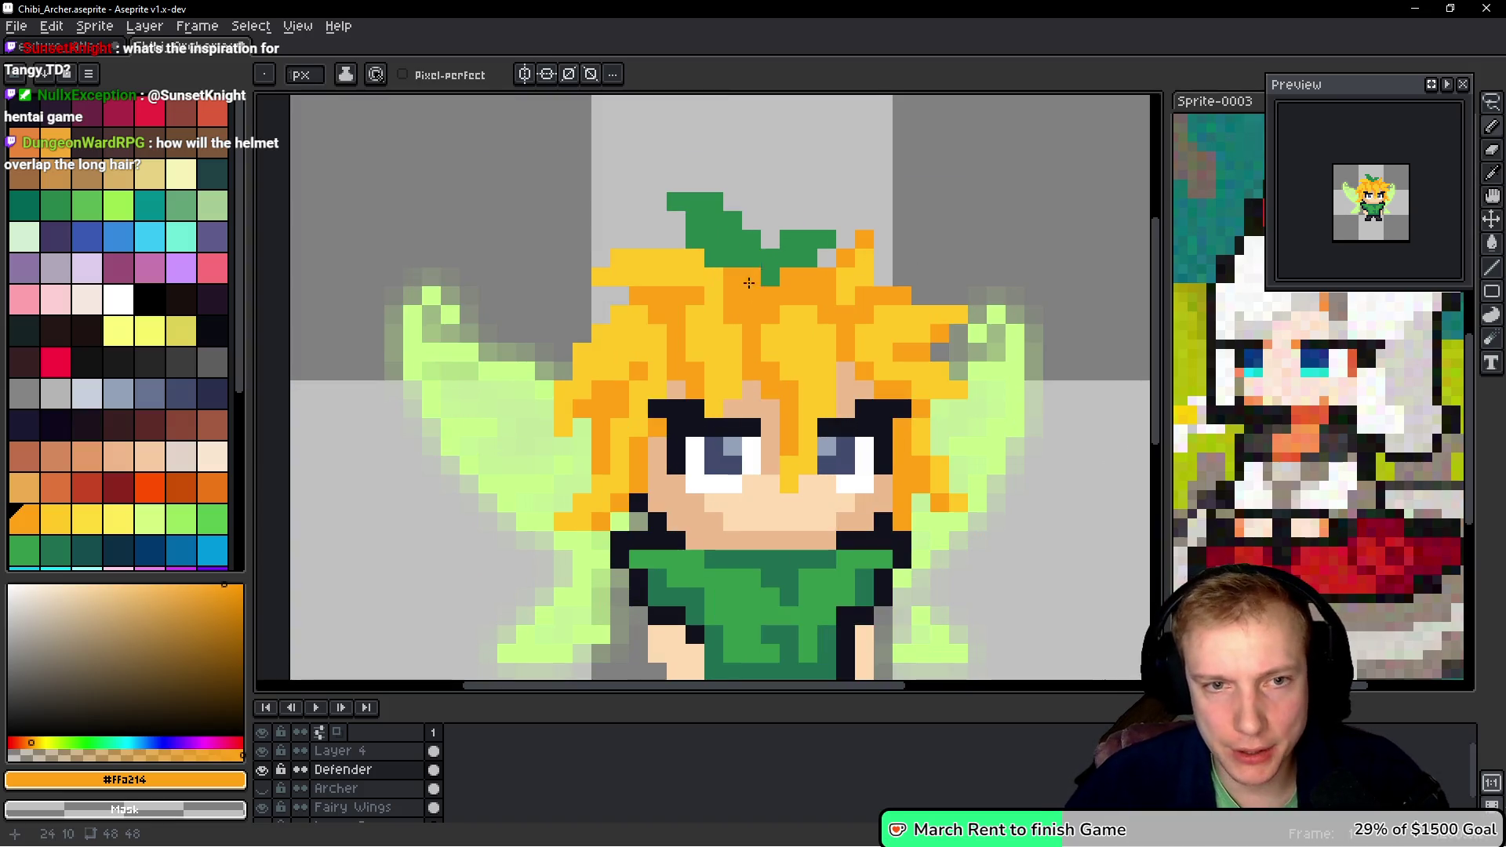
# - Show the pointed green hat layer and sample the dark outline colour #35272a from the hair
pyautogui.click(261, 770)
pyautogui.scroll(-3, 821, 398)
pyautogui.scroll(1, 821, 399)
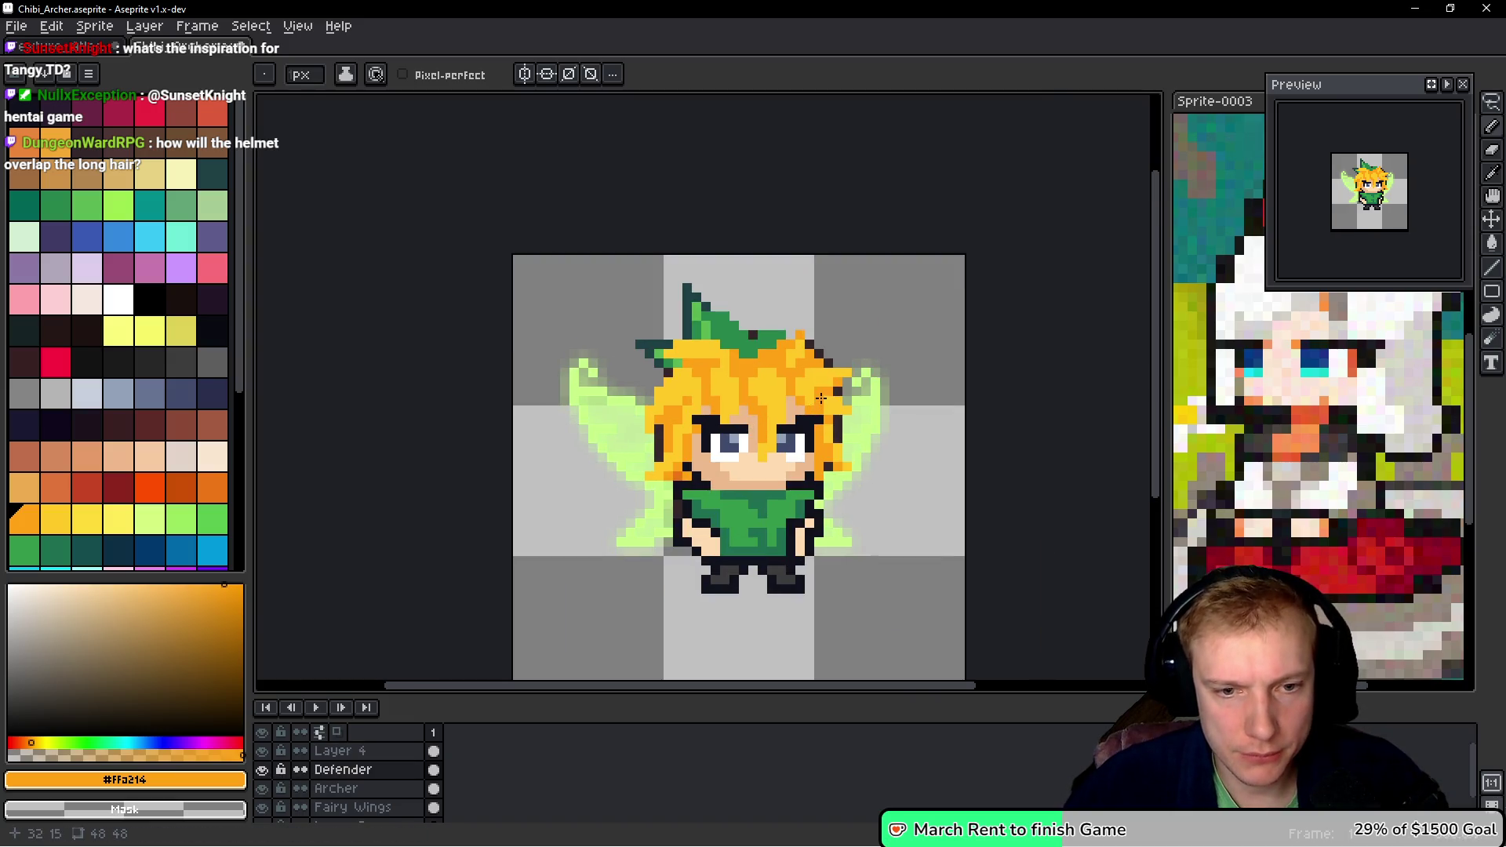
pyautogui.scroll(1, 821, 398)
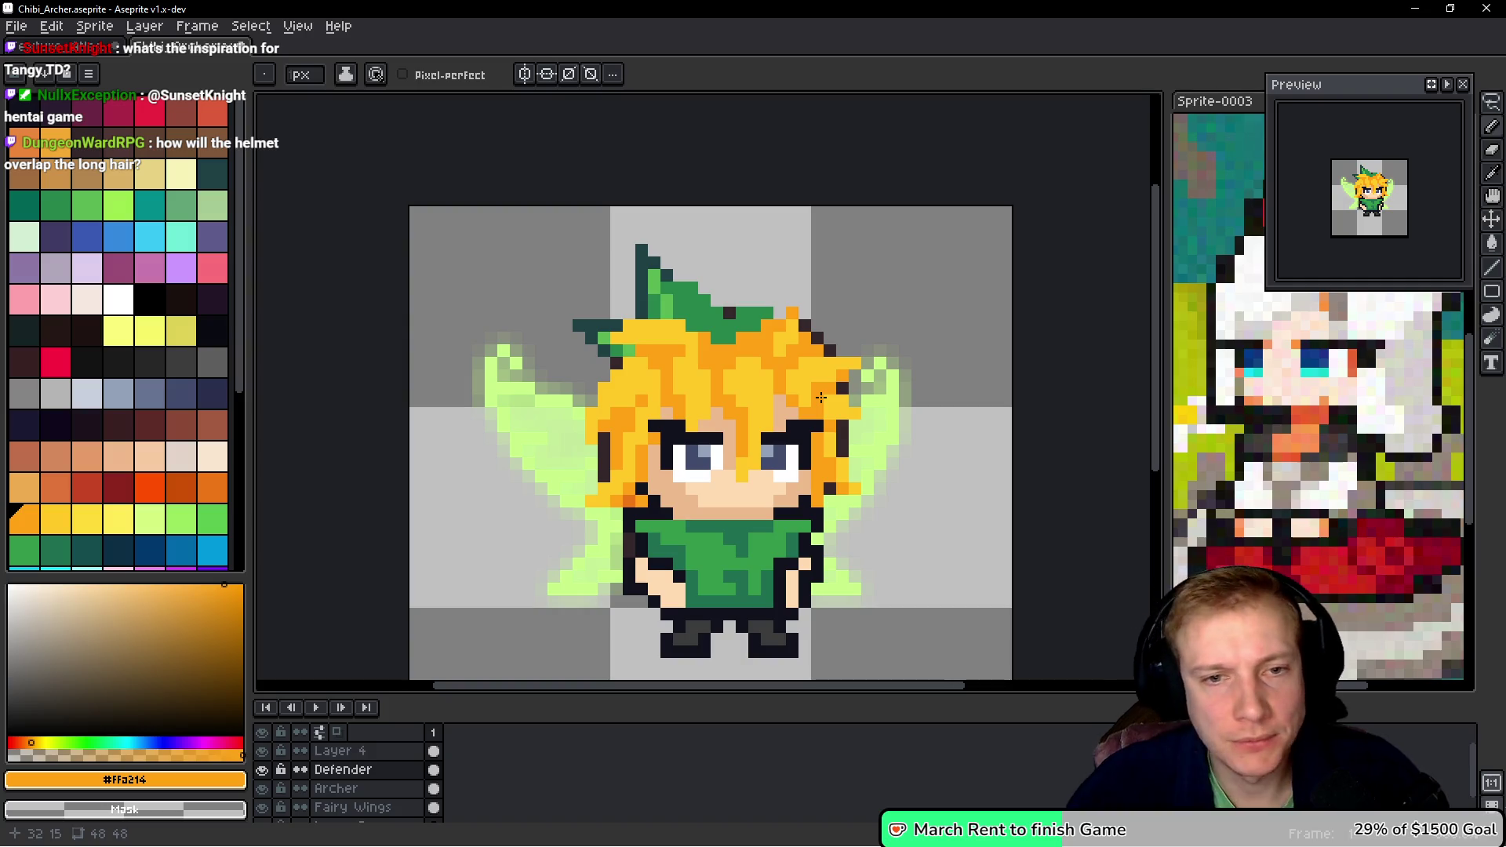
pyautogui.keyDown('alt'); pyautogui.click(817, 333); pyautogui.keyUp('alt')
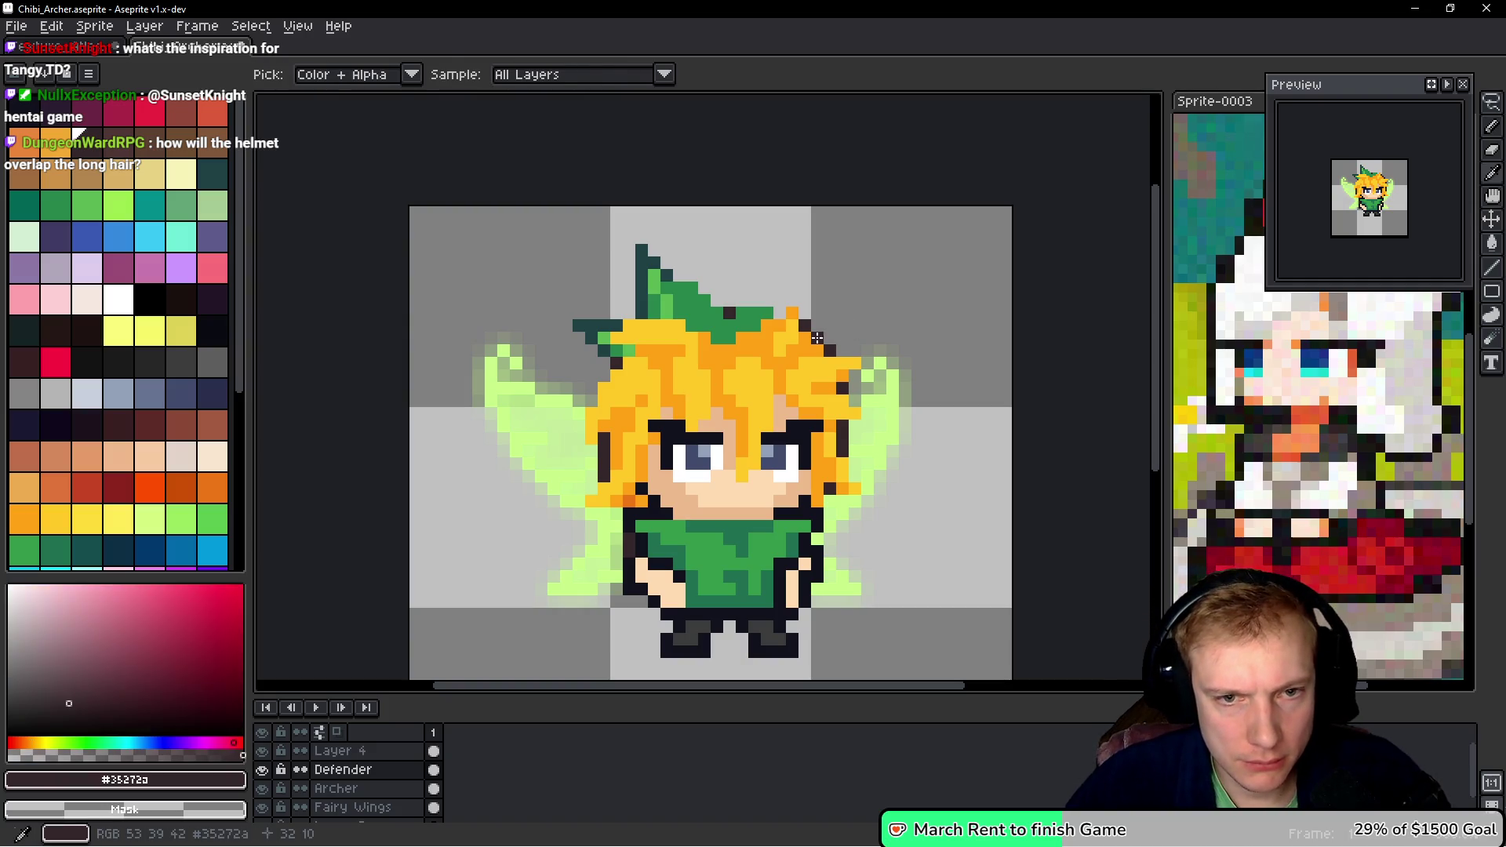
# - Hide the hat layer and start a dark outline along the hair's top edge
pyautogui.click(265, 790)
pyautogui.scroll(3, 816, 312)
pyautogui.moveTo(747, 356); pyautogui.dragTo(747, 254)
pyautogui.click(709, 282)
pyautogui.click(671, 320)
pyautogui.click(634, 357)
pyautogui.click(521, 319)
pyautogui.hscroll(-1, 556, 334)
pyautogui.hotkey('ctrl', 'z')
# - Outline the hair's right side and lower edge in the dark colour
pyautogui.moveTo(807, 393)
pyautogui.mouseDown()
pyautogui.moveTo(844, 430)
pyautogui.moveTo(995, 430)
pyautogui.mouseUp()
pyautogui.click(919, 506)
pyautogui.click(881, 544)
pyautogui.click(995, 543)
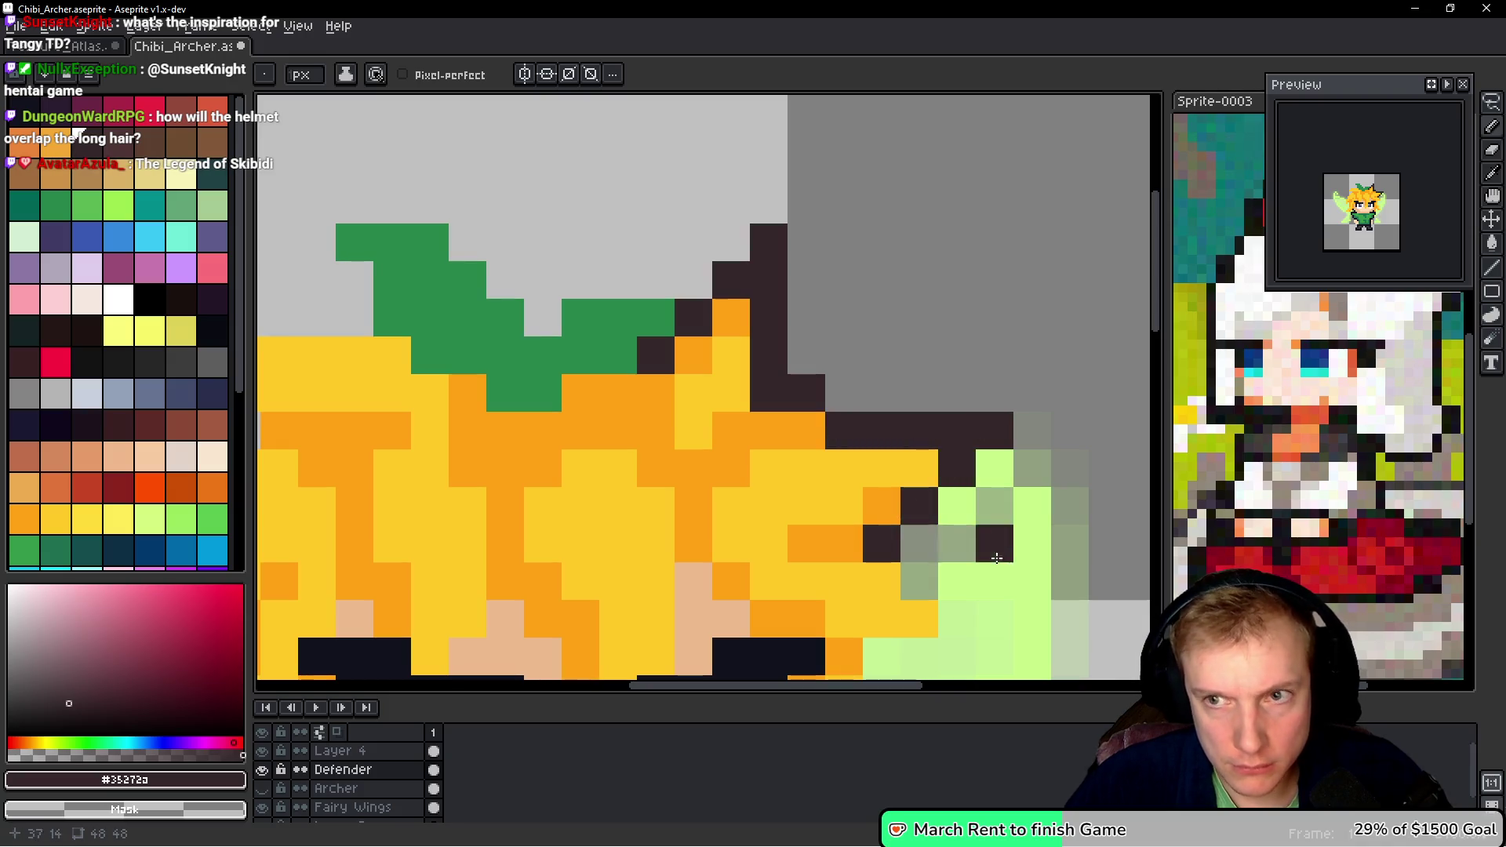
pyautogui.scroll(-3, 902, 424)
pyautogui.click(848, 439)
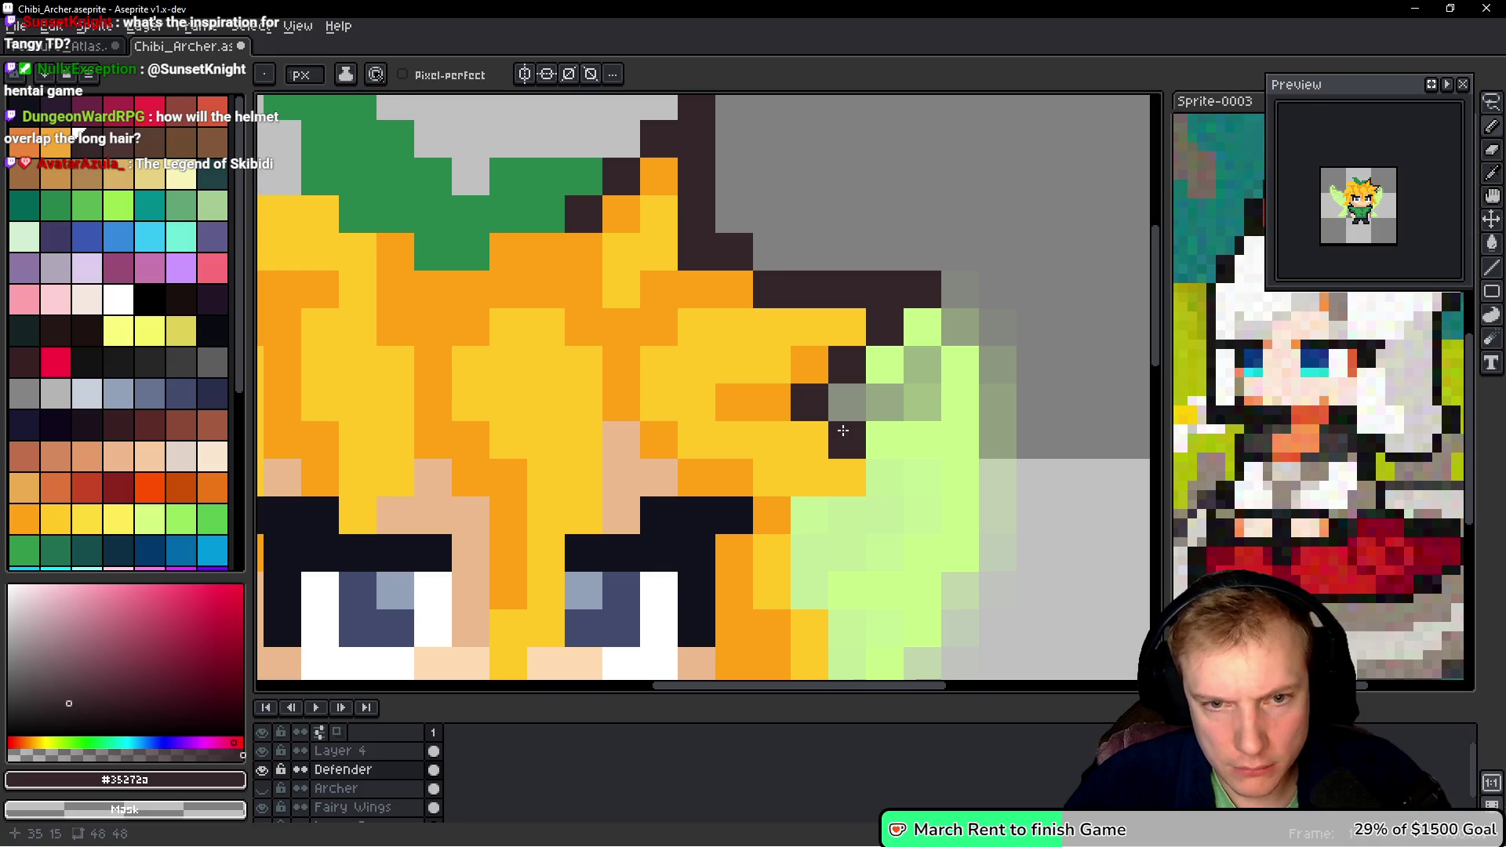
pyautogui.moveTo(885, 477)
pyautogui.mouseDown()
pyautogui.moveTo(902, 532)
pyautogui.moveTo(817, 524)
pyautogui.mouseUp()
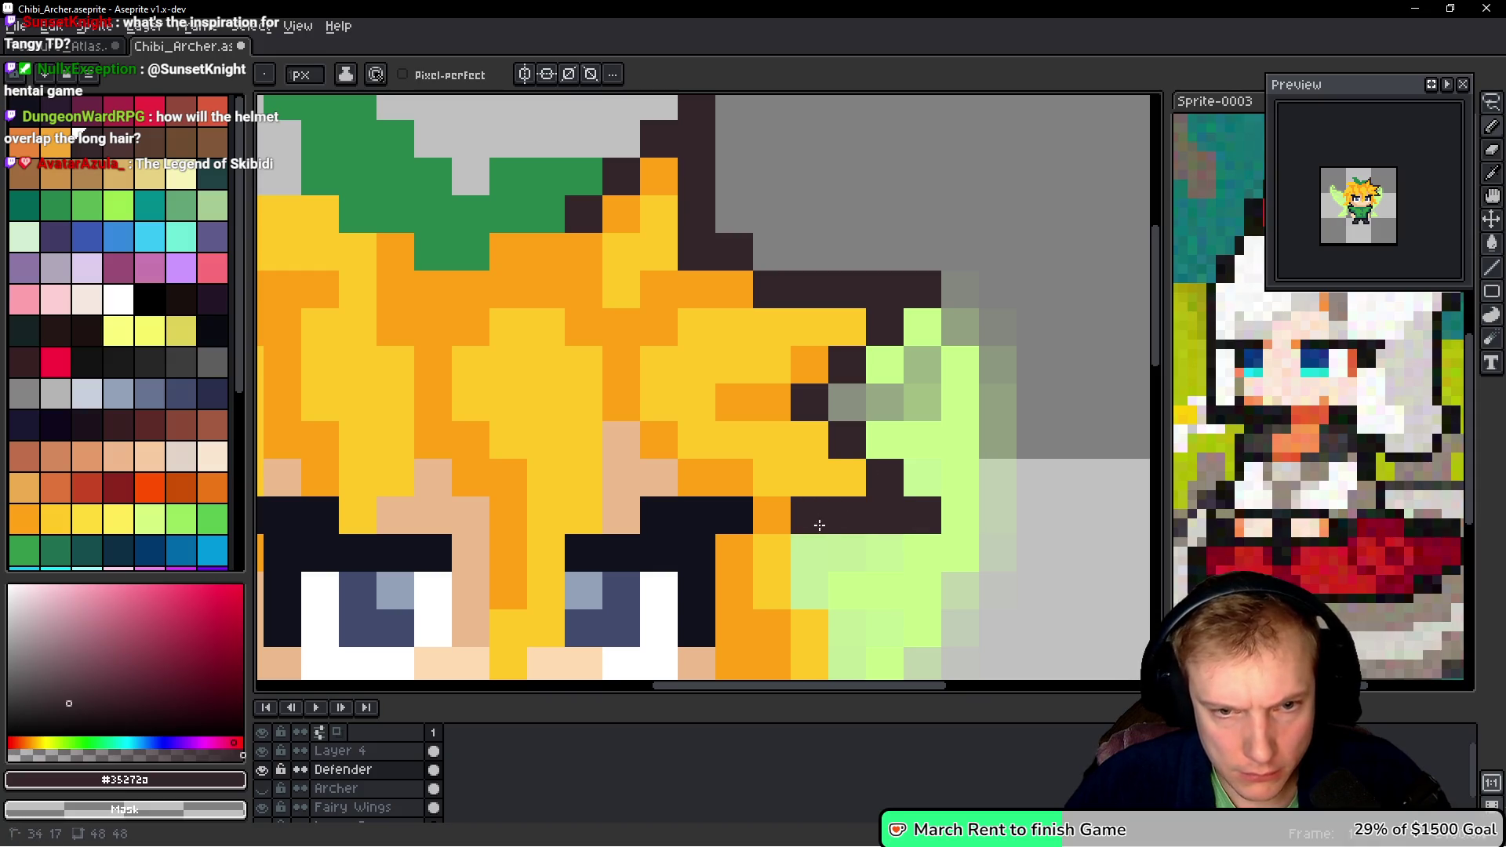
pyautogui.scroll(-3, 816, 524)
pyautogui.moveTo(792, 322)
pyautogui.mouseDown()
pyautogui.moveTo(789, 351)
pyautogui.moveTo(830, 431)
pyautogui.moveTo(903, 510)
pyautogui.moveTo(792, 512)
pyautogui.moveTo(755, 474)
pyautogui.moveTo(787, 532)
pyautogui.mouseUp()
# - Outline the hair's left edge and the row under the left strands
pyautogui.moveTo(259, 236)
pyautogui.mouseDown()
pyautogui.moveTo(649, 362)
pyautogui.moveTo(635, 623)
pyautogui.mouseUp()
pyautogui.moveTo(739, 340)
pyautogui.mouseDown()
pyautogui.moveTo(626, 339)
pyautogui.moveTo(530, 416)
pyautogui.moveTo(511, 448)
pyautogui.moveTo(581, 480)
pyautogui.moveTo(555, 523)
pyautogui.moveTo(621, 321)
pyautogui.moveTo(539, 453)
pyautogui.moveTo(541, 600)
pyautogui.moveTo(616, 516)
pyautogui.moveTo(617, 631)
pyautogui.moveTo(578, 549)
pyautogui.mouseUp()
pyautogui.moveTo(578, 549); pyautogui.dragTo(608, 282)
pyautogui.click(610, 396)
pyautogui.click(573, 435)
pyautogui.moveTo(572, 471)
pyautogui.mouseDown()
pyautogui.moveTo(677, 472)
pyautogui.moveTo(746, 431)
pyautogui.mouseUp()
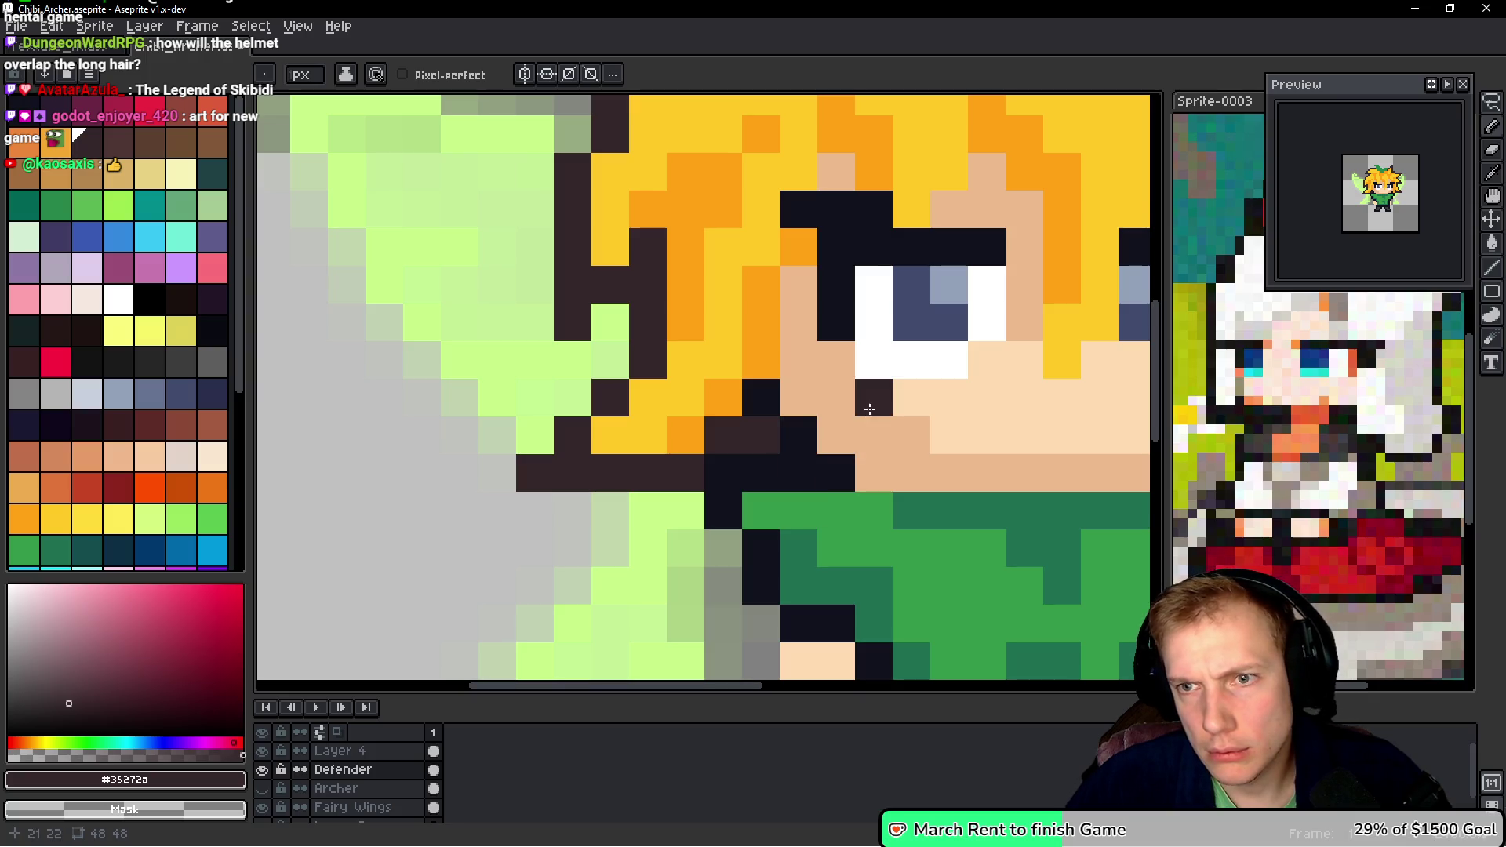
pyautogui.scroll(-6, 883, 404)
pyautogui.scroll(5, 894, 337)
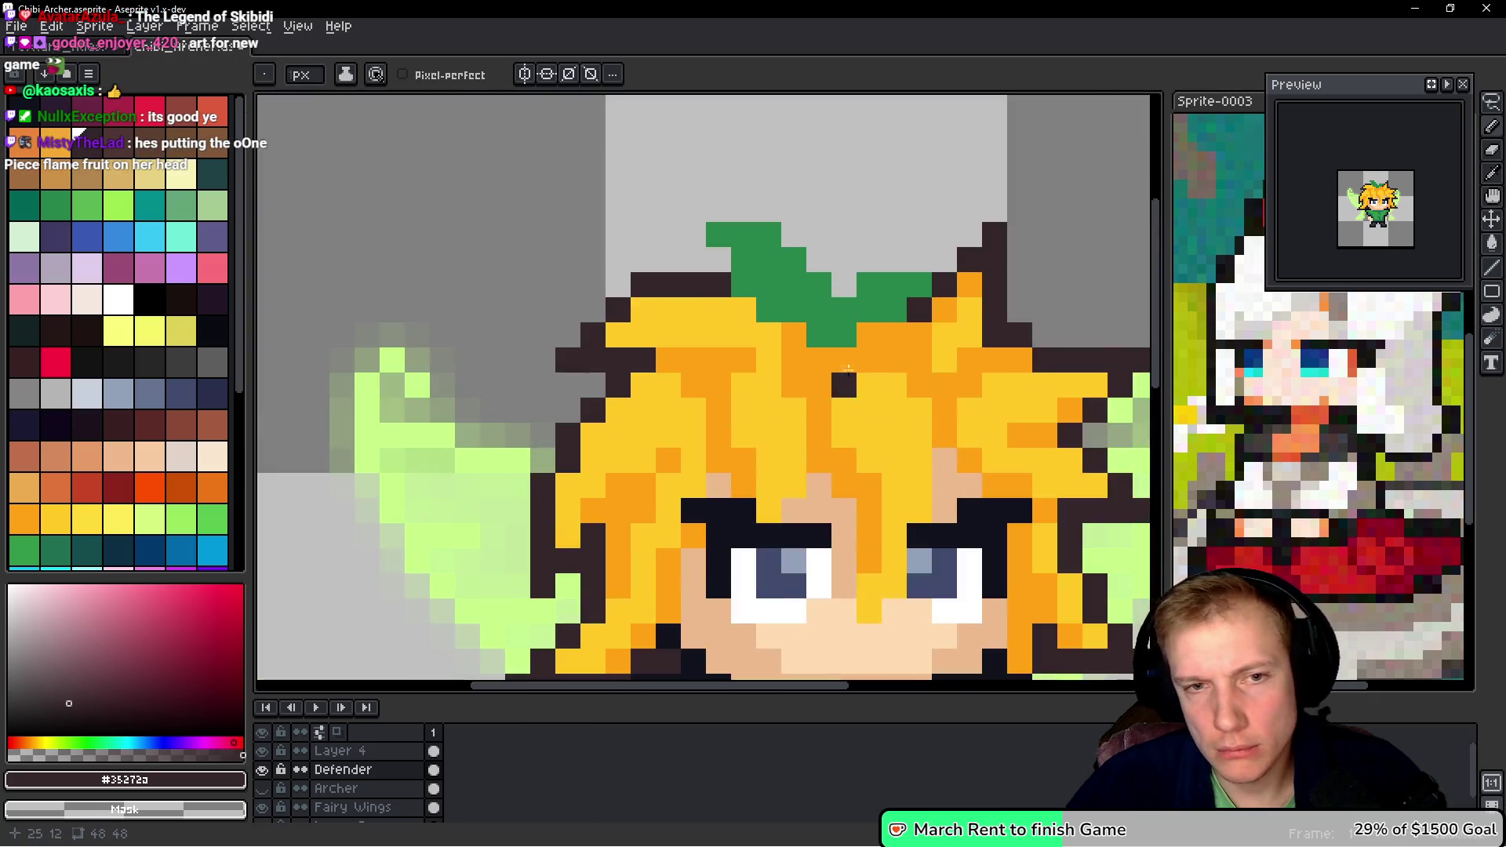
# - Paint a row of dark teal edging above the leaf
pyautogui.keyDown('alt'); pyautogui.click(783, 242); pyautogui.keyUp('alt')
pyautogui.click(211, 172)
pyautogui.moveTo(652, 205)
pyautogui.mouseDown()
pyautogui.moveTo(581, 136)
pyautogui.moveTo(722, 142)
pyautogui.moveTo(805, 165)
pyautogui.moveTo(841, 240)
pyautogui.moveTo(917, 203)
pyautogui.moveTo(991, 204)
pyautogui.mouseUp()
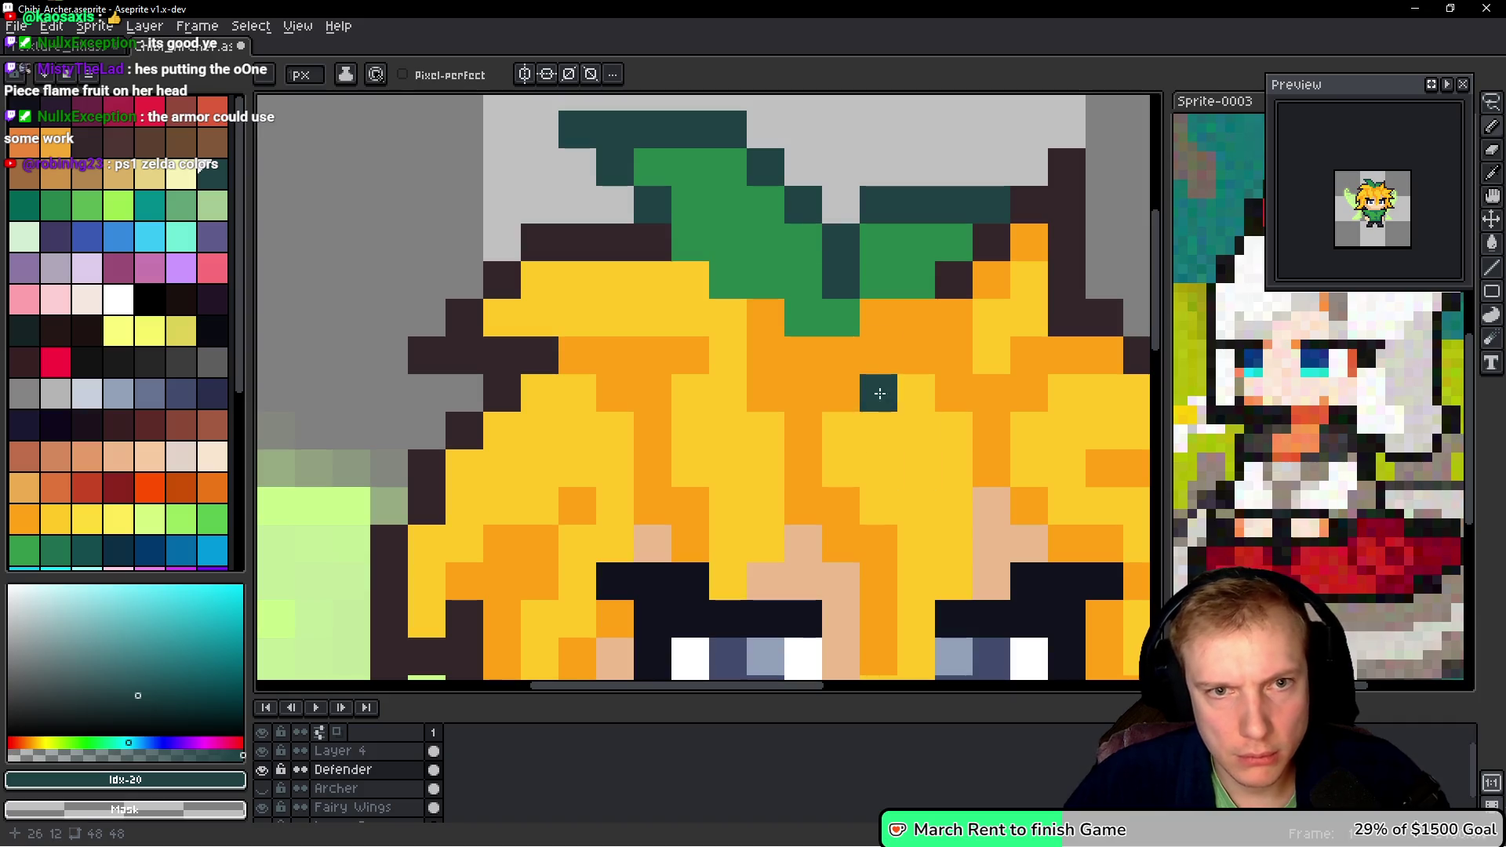
# - Paint light green #5ab552 highlights across the leaf
pyautogui.keyDown('alt'); pyautogui.click(746, 225); pyautogui.keyUp('alt')
pyautogui.click(101, 210)
pyautogui.moveTo(692, 169)
pyautogui.mouseDown()
pyautogui.moveTo(729, 174)
pyautogui.moveTo(753, 214)
pyautogui.mouseUp()
pyautogui.click(732, 241)
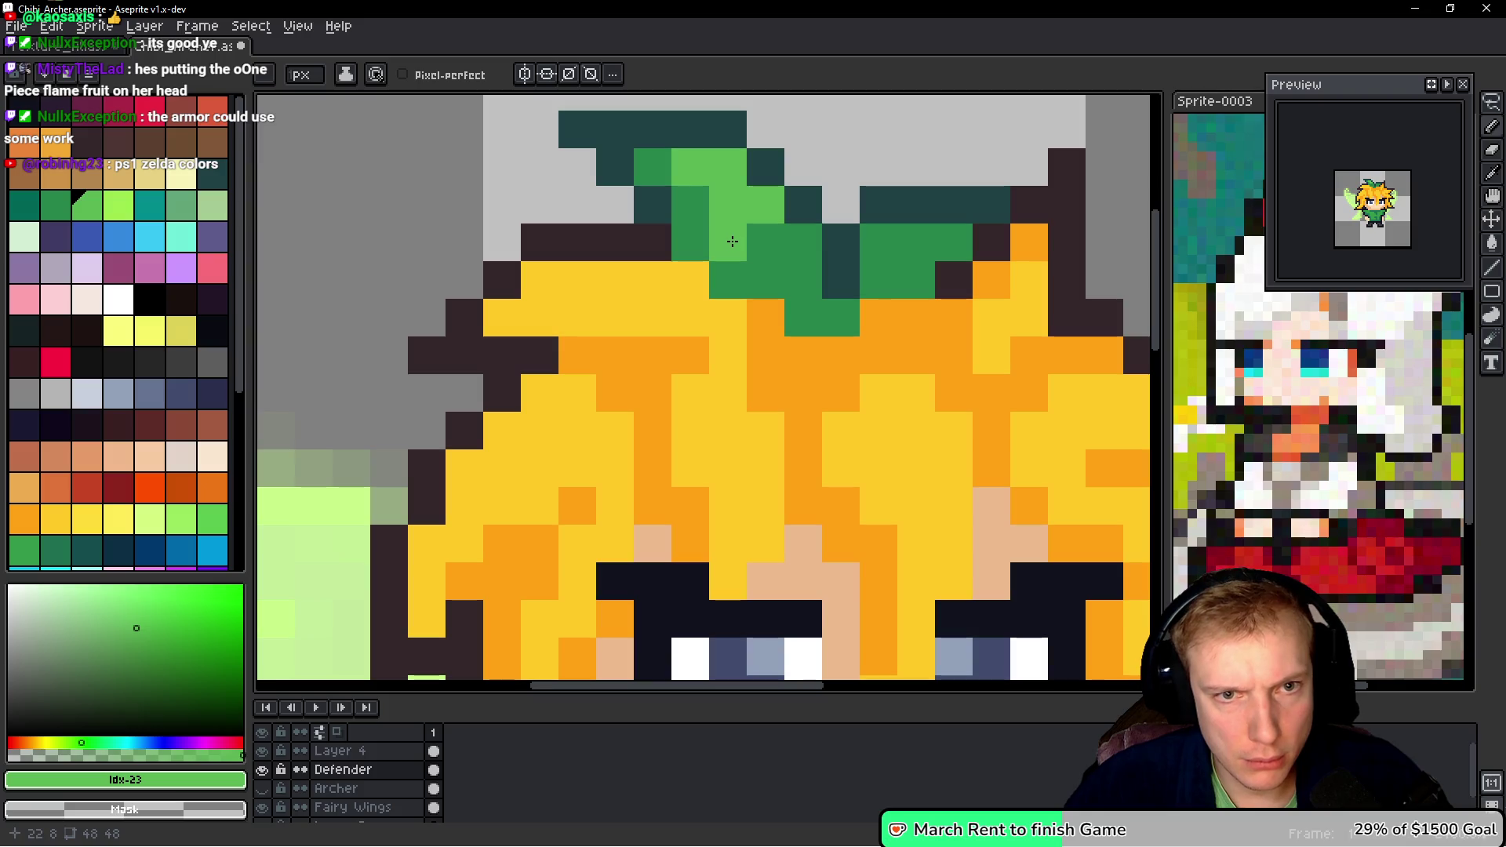
pyautogui.hotkey('ctrl', 'z')
pyautogui.click(690, 204)
pyautogui.click(728, 251)
pyautogui.hotkey('ctrl', 'z')
pyautogui.moveTo(727, 280); pyautogui.dragTo(758, 269)
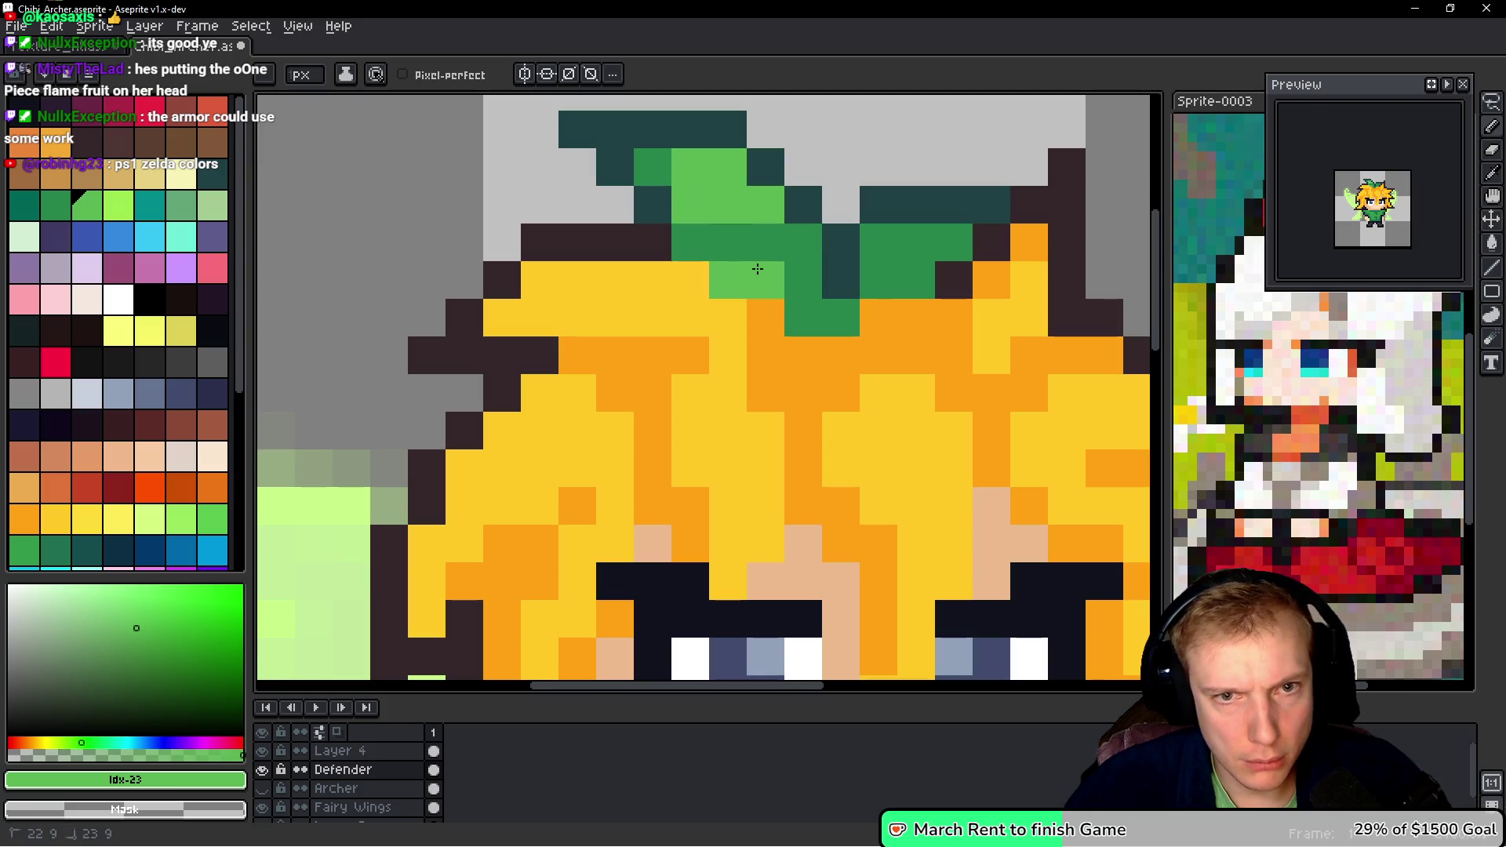
pyautogui.click(803, 242)
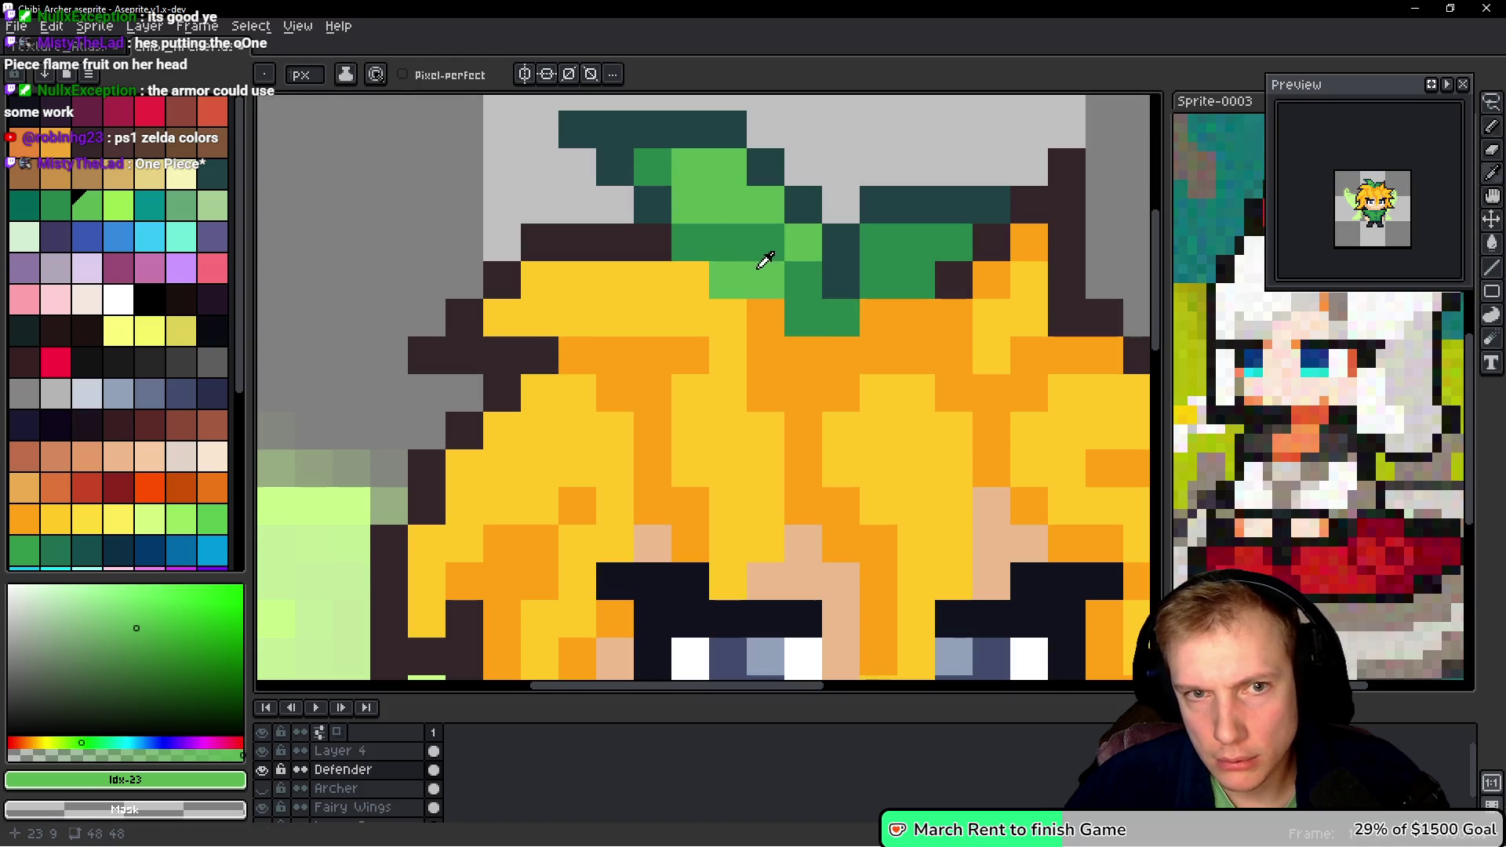
# - Repaint a leaf pixel dark green #26854c and lighten the leaf's right lobe
pyautogui.keyDown('alt'); pyautogui.click(761, 263); pyautogui.keyUp('alt')
pyautogui.click(690, 205)
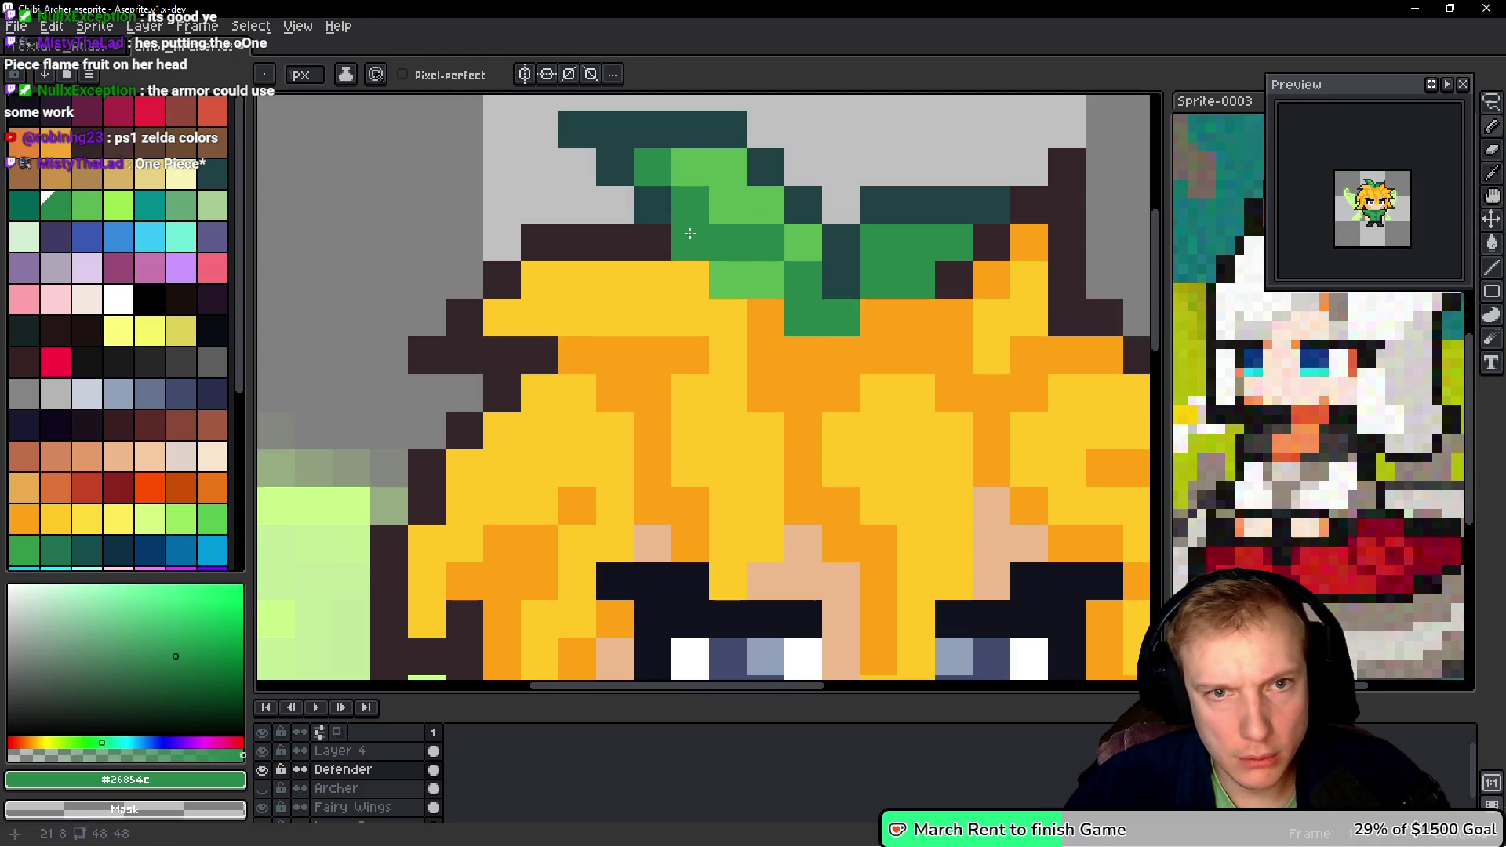
pyautogui.keyDown('alt'); pyautogui.click(746, 267); pyautogui.keyUp('alt')
pyautogui.click(687, 242)
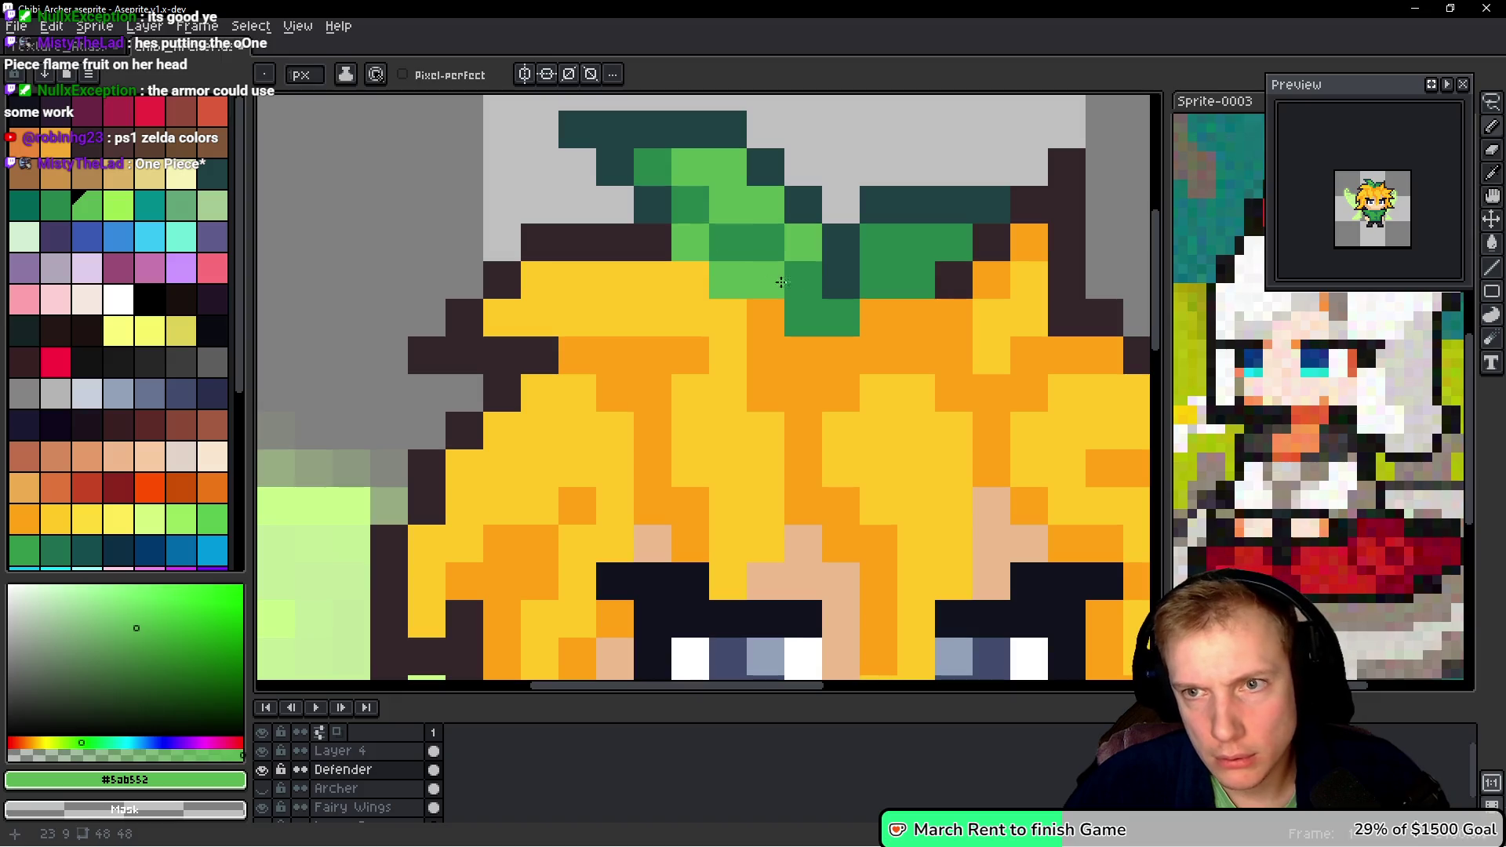
pyautogui.hscroll(3, 837, 319)
pyautogui.click(764, 282)
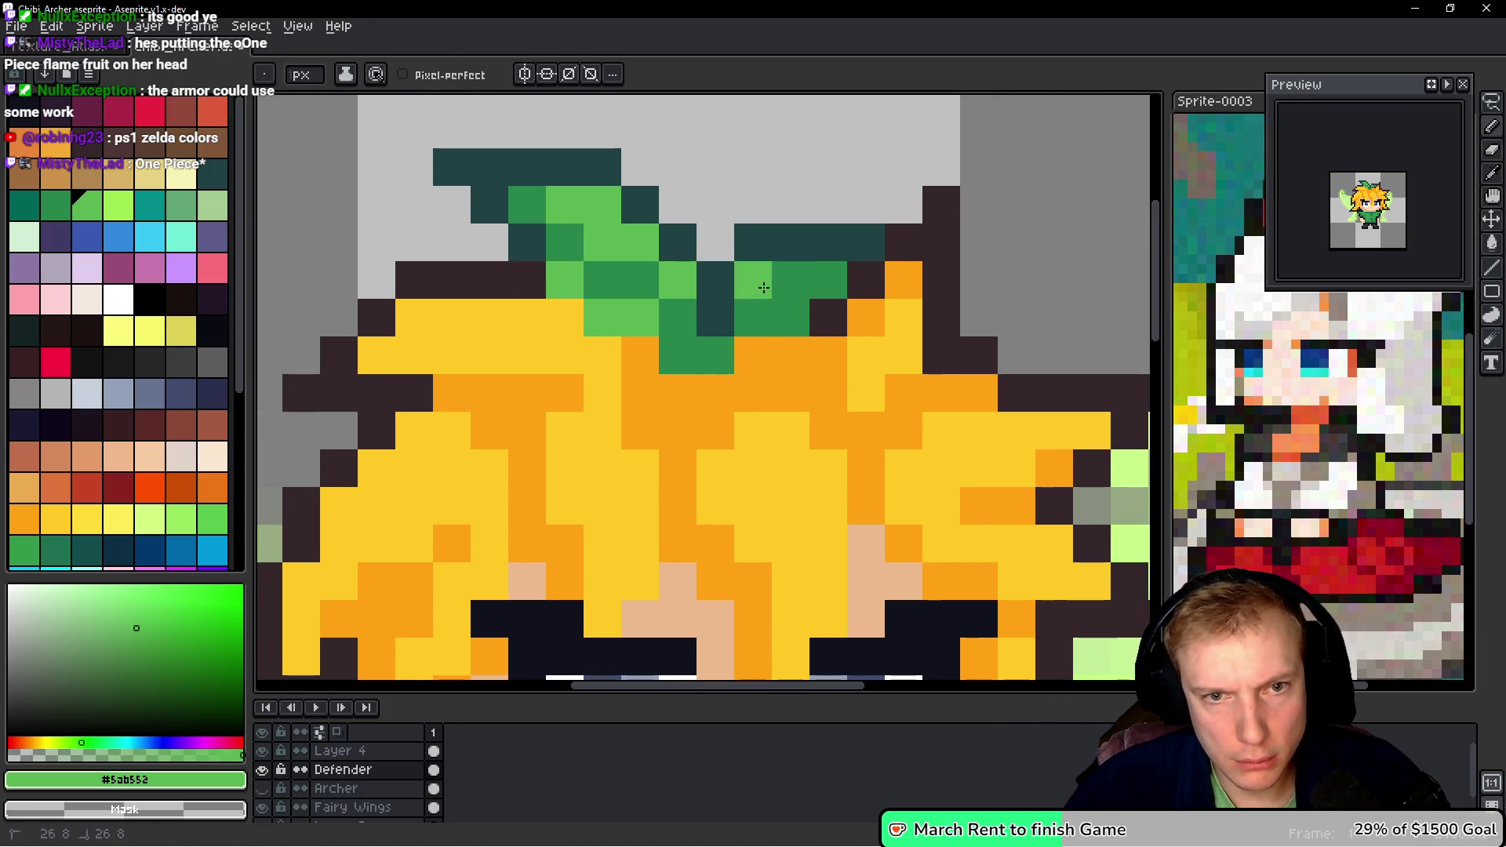
pyautogui.click(790, 282)
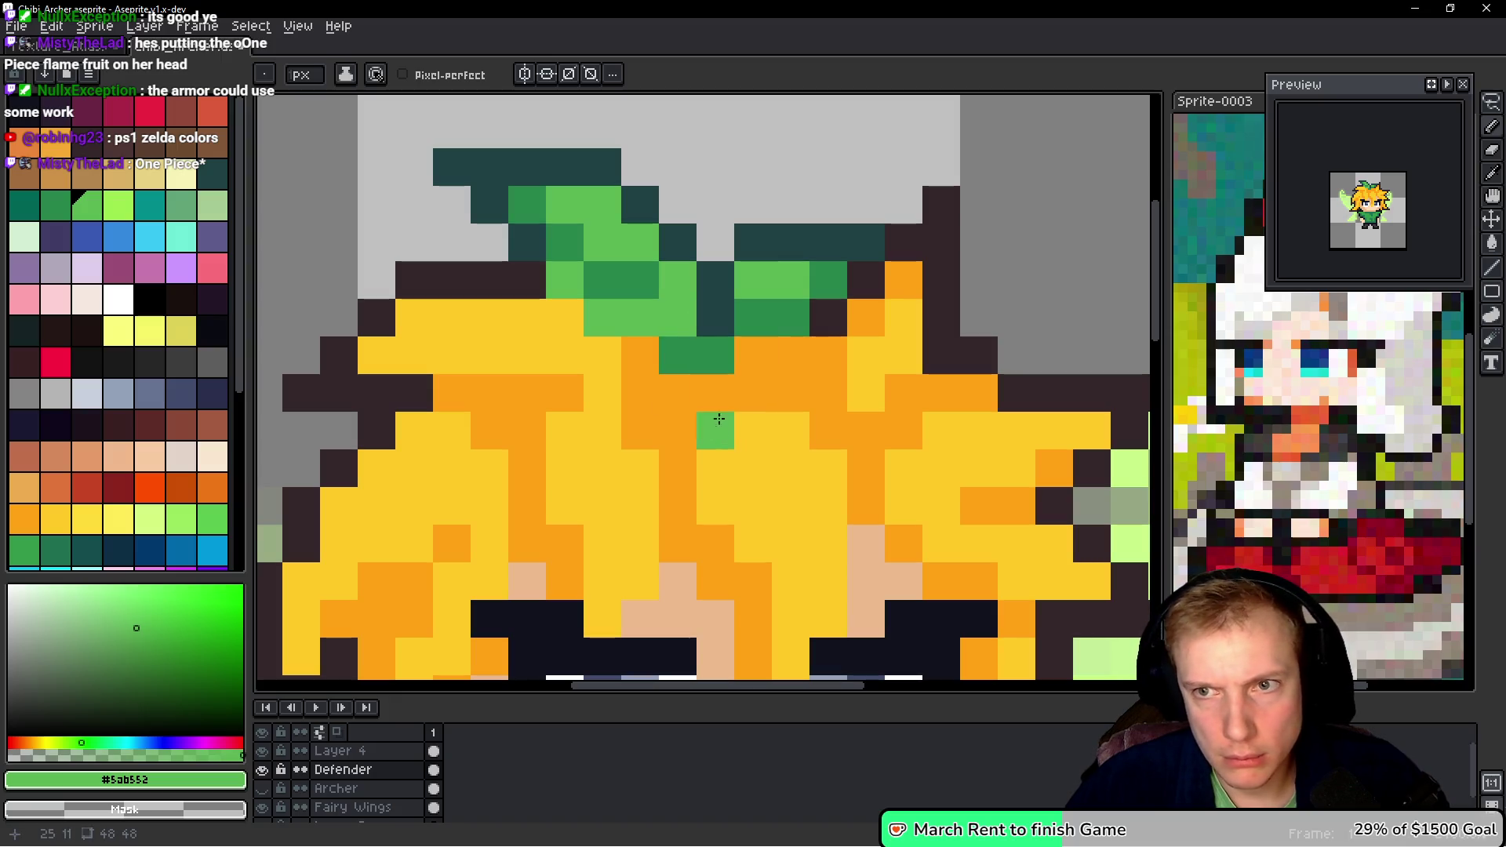
# - Recolour the leaf's left pixels in light and dark green
pyautogui.keyDown('alt'); pyautogui.click(648, 292); pyautogui.keyUp('alt')
pyautogui.click(650, 307)
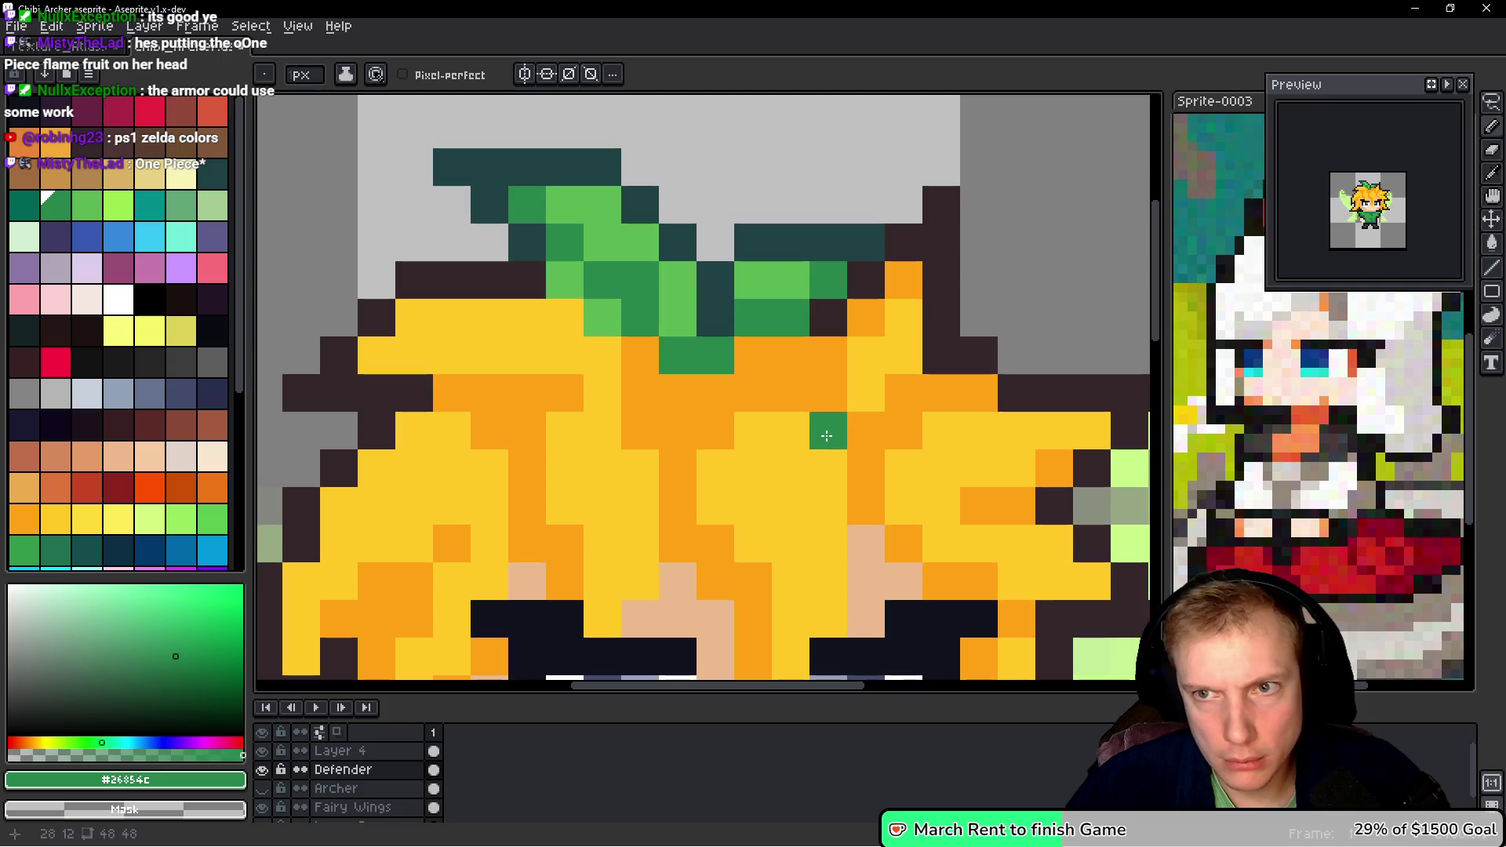
pyautogui.click(678, 317)
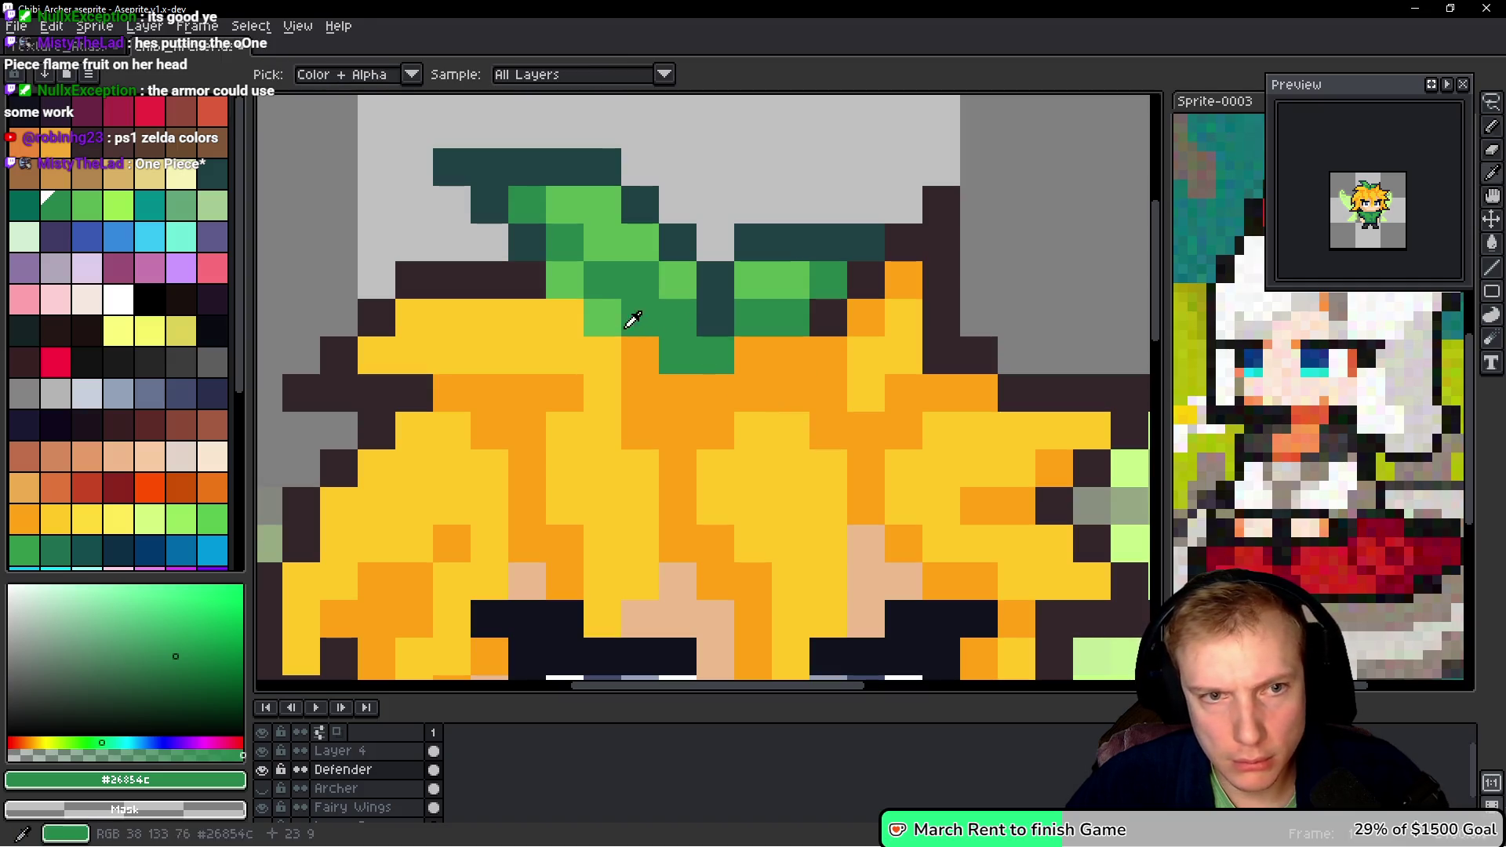
pyautogui.keyDown('alt'); pyautogui.click(644, 314); pyautogui.keyUp('alt')
pyautogui.click(601, 282)
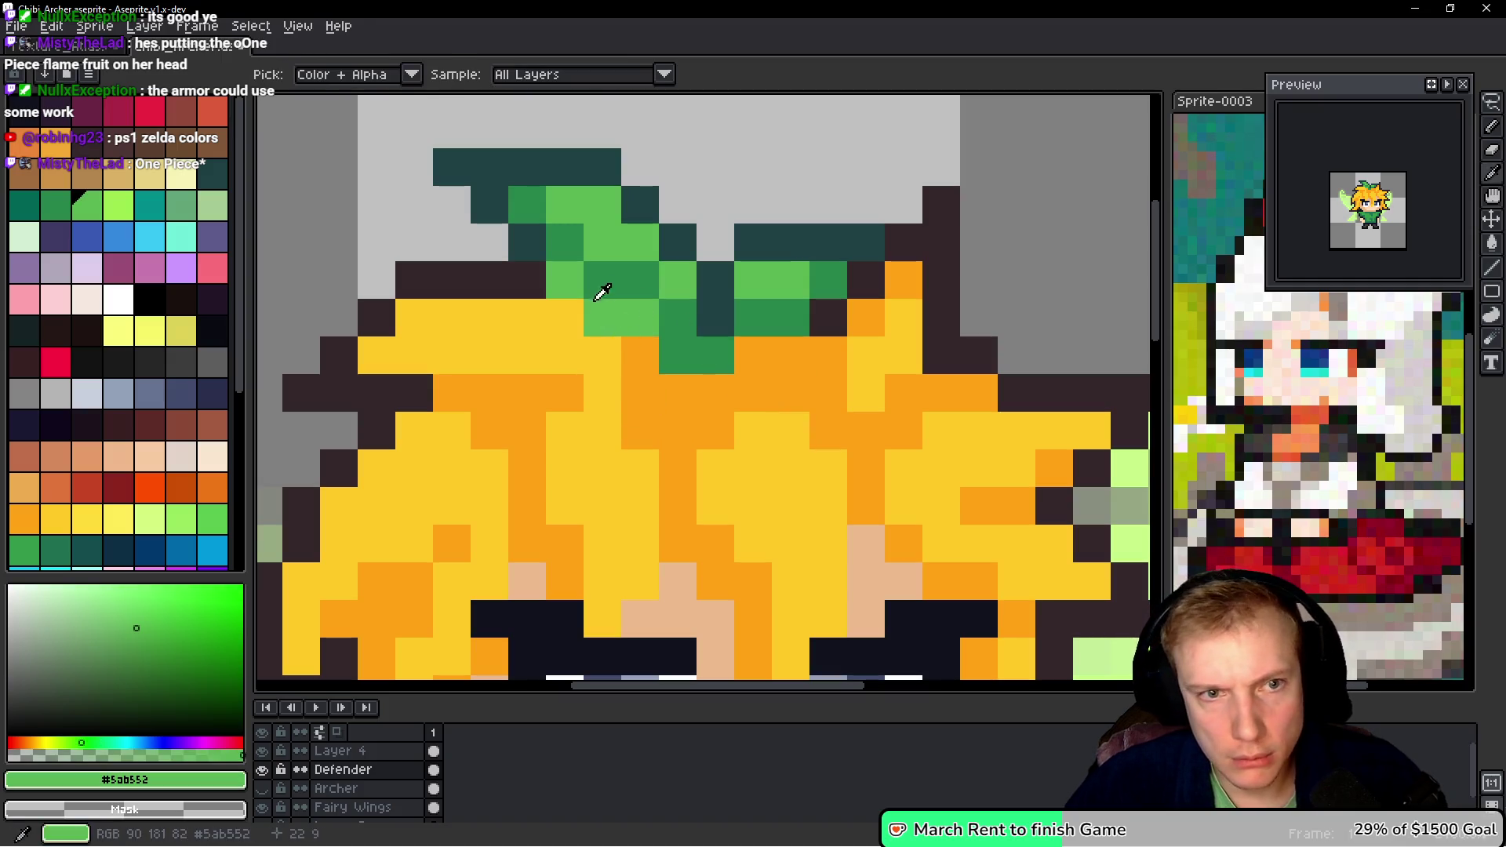
pyautogui.keyDown('alt'); pyautogui.click(631, 282); pyautogui.keyUp('alt')
pyautogui.click(603, 242)
pyautogui.keyDown('alt'); pyautogui.click(572, 266); pyautogui.keyUp('alt')
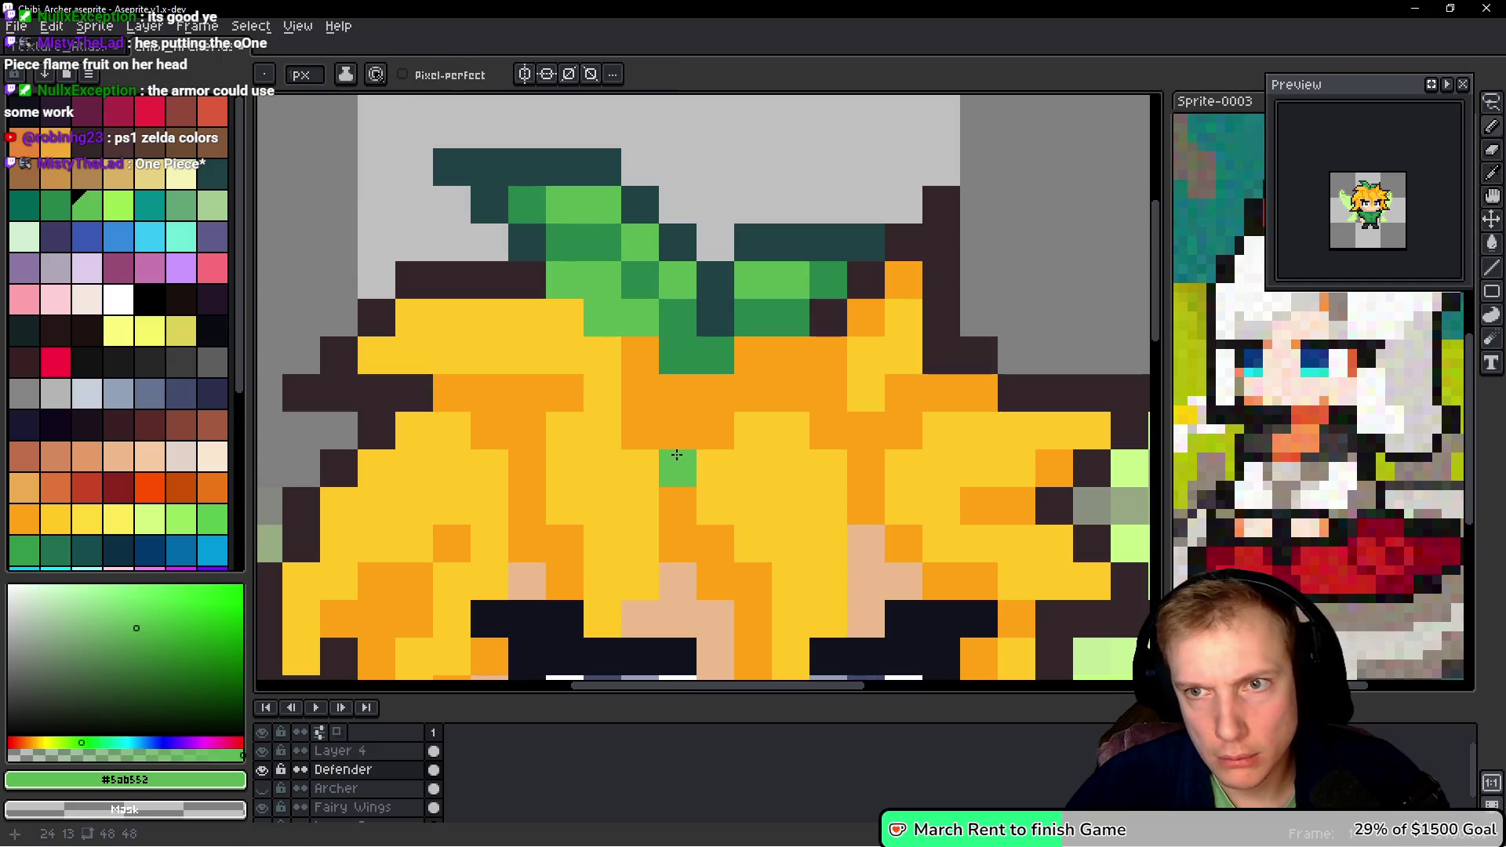
# - Darken the leaf pixel where it meets the hair and pick orange #ffa214
pyautogui.keyDown('alt'); pyautogui.click(612, 249); pyautogui.keyUp('alt')
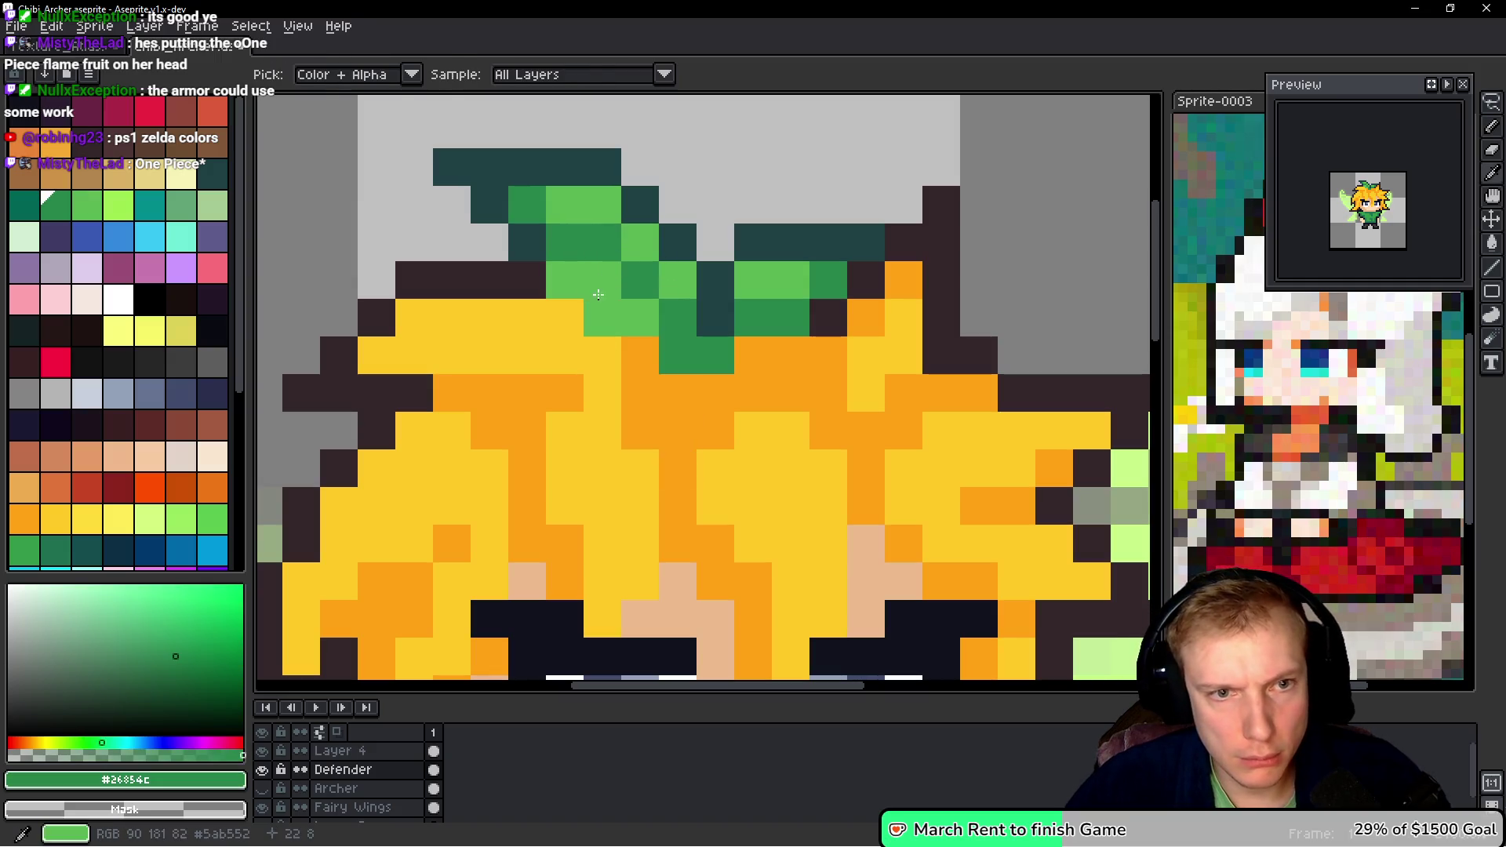
pyautogui.click(597, 291)
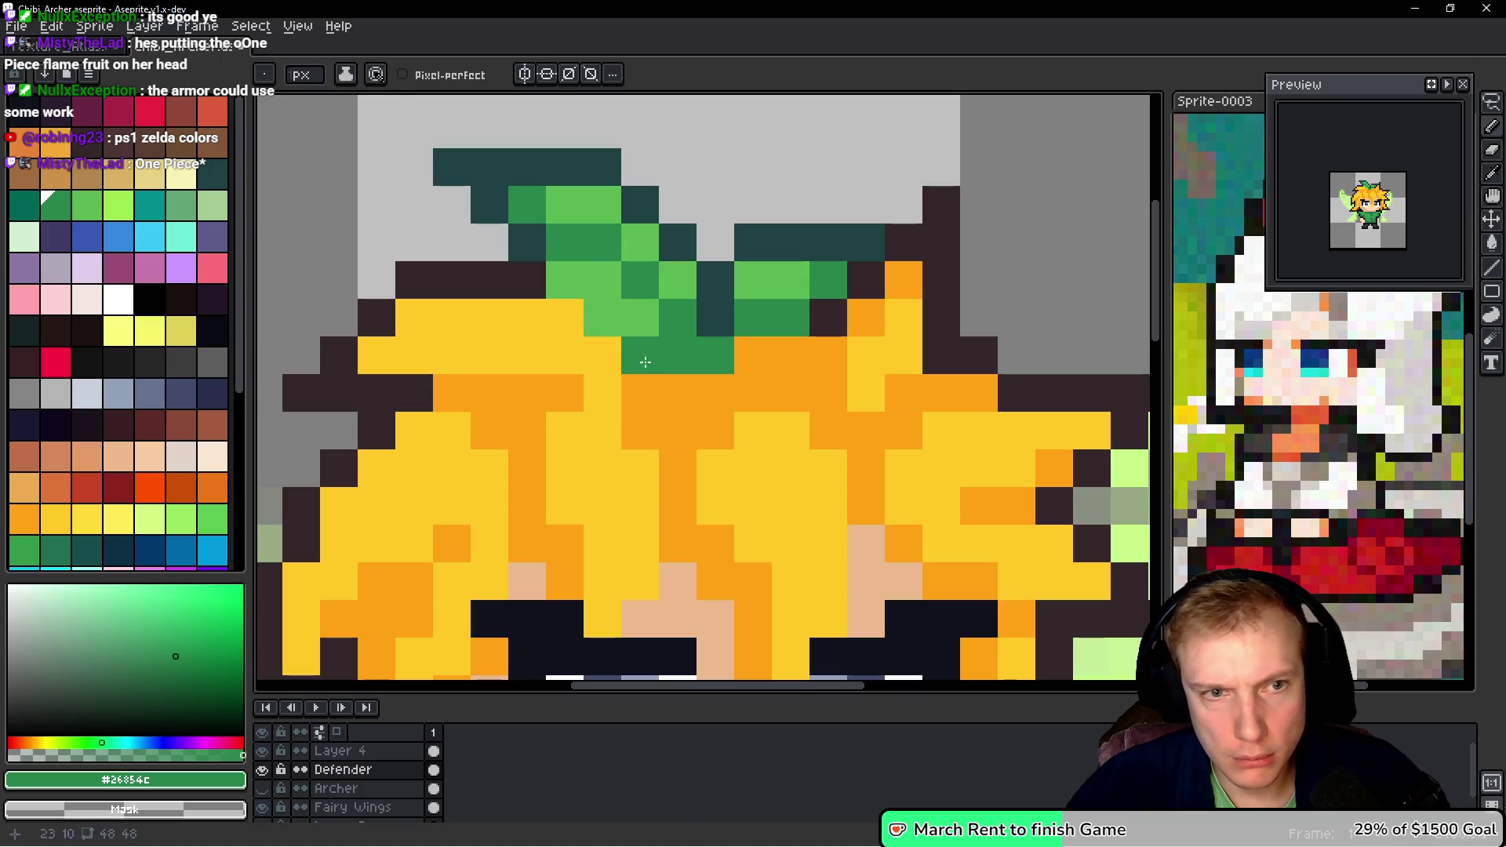
pyautogui.keyDown('alt'); pyautogui.click(630, 348); pyautogui.keyUp('alt')
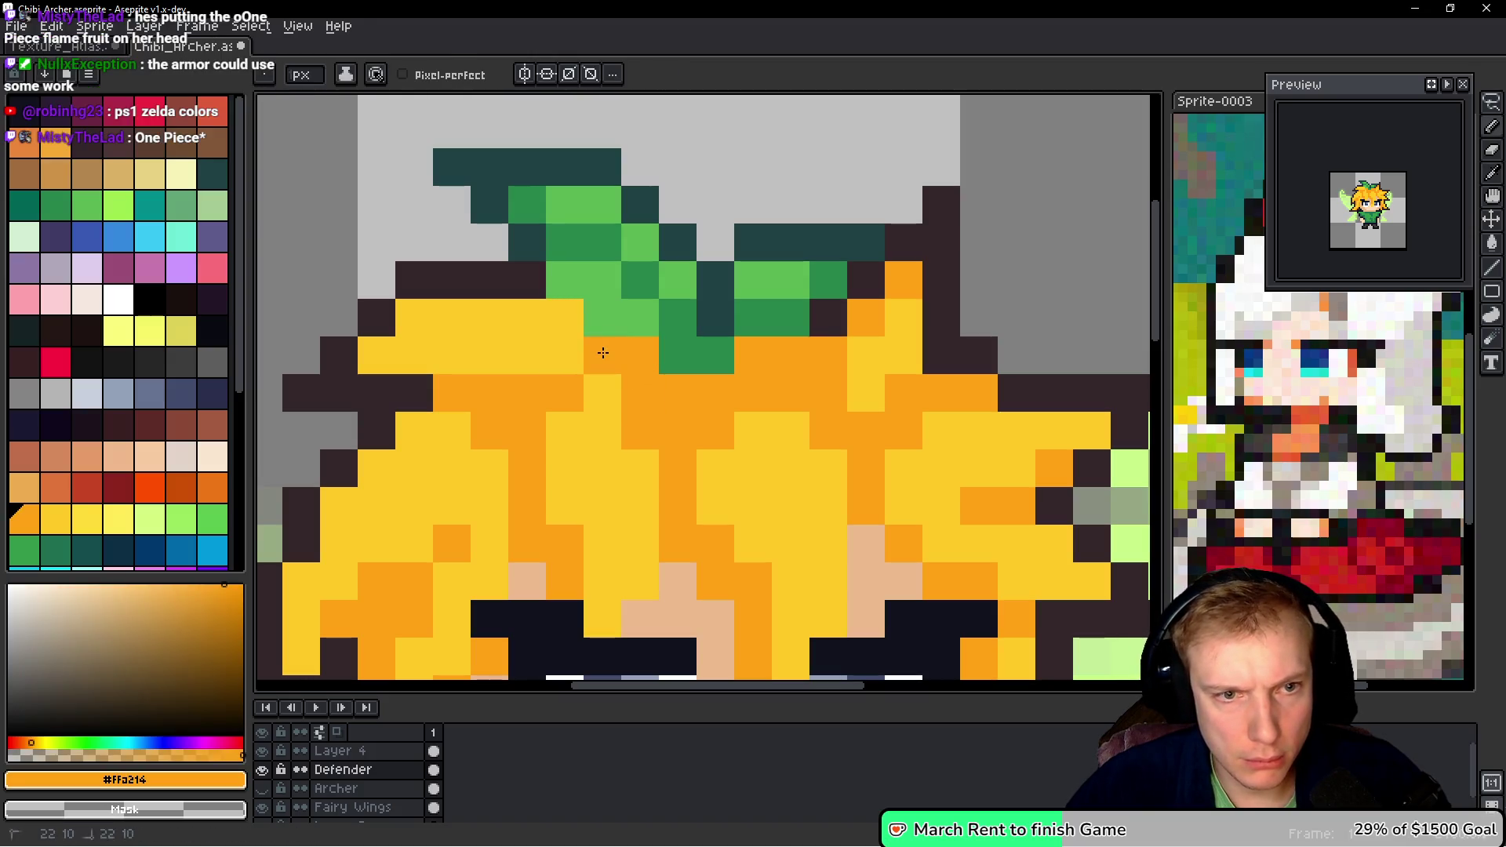
# - Paint two orange hair pixels under the leaf, then a dark orange #ed7614 strand down the hair
pyautogui.click(563, 328)
pyautogui.click(563, 354)
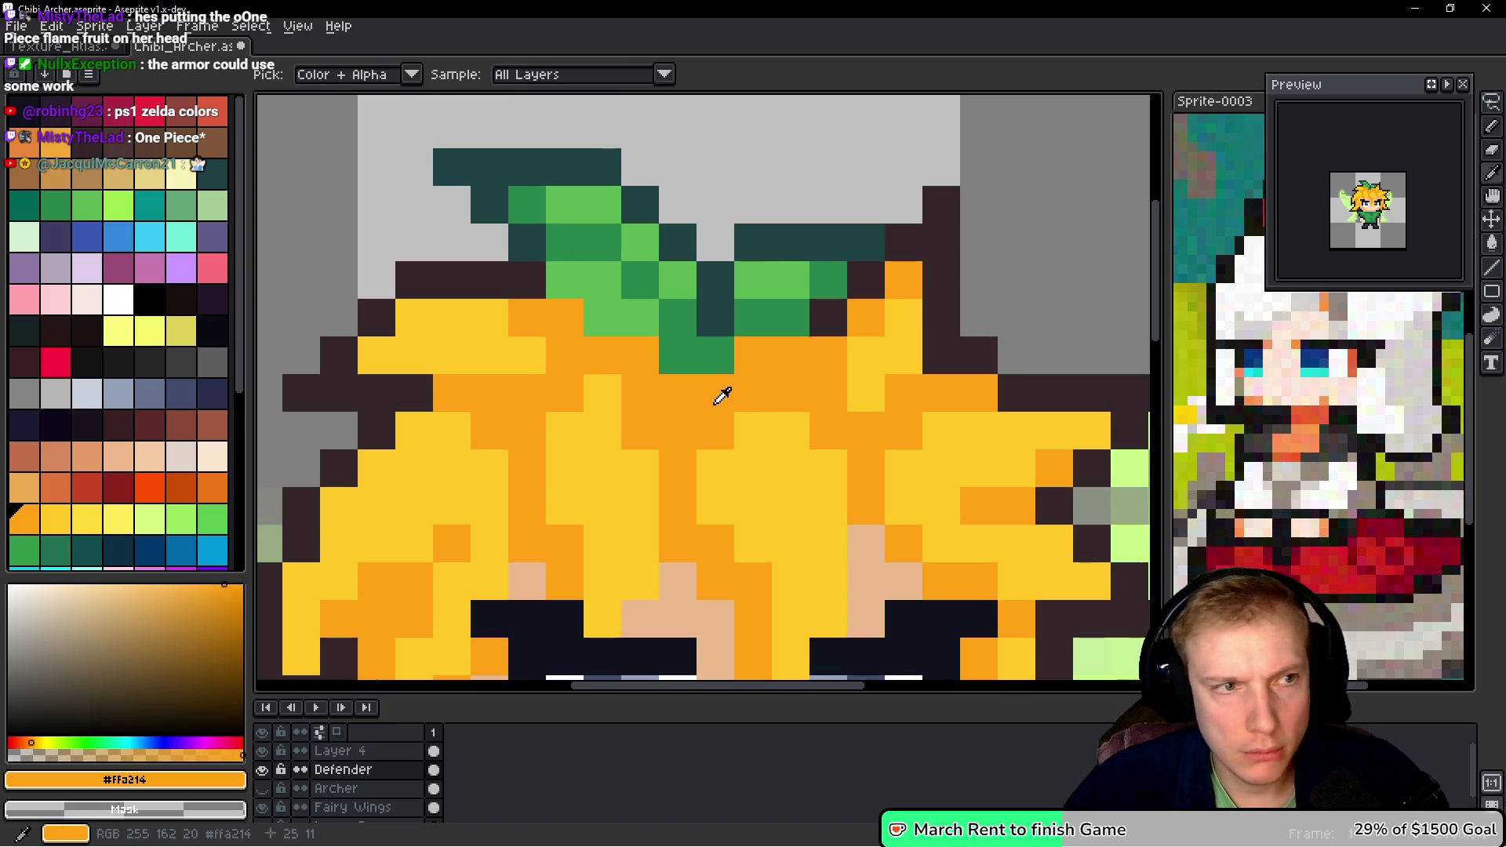
pyautogui.click(227, 493)
pyautogui.click(678, 391)
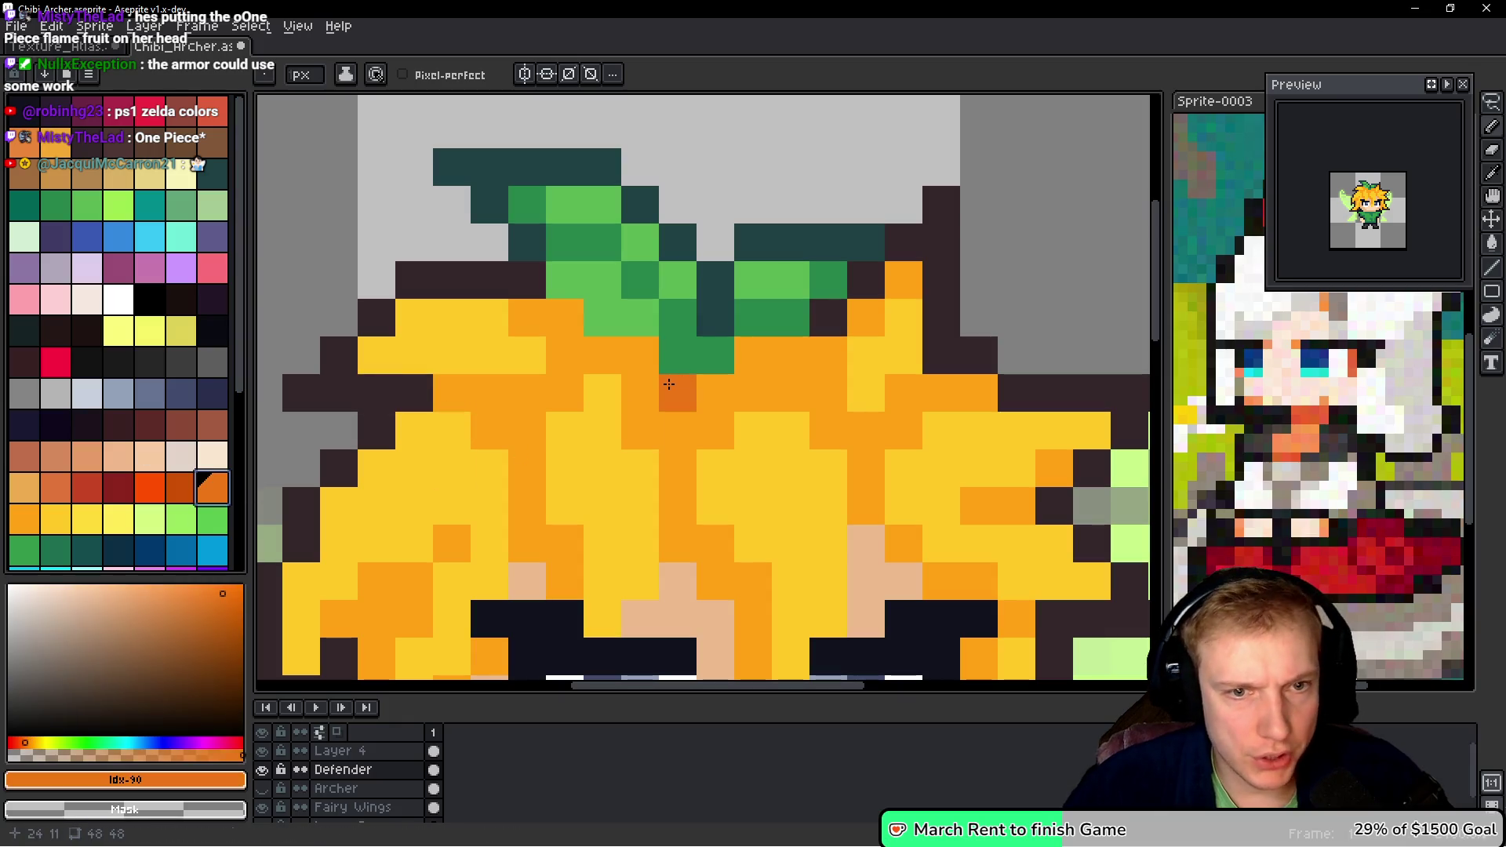
pyautogui.click(678, 431)
pyautogui.click(678, 471)
pyautogui.click(715, 392)
pyautogui.click(755, 355)
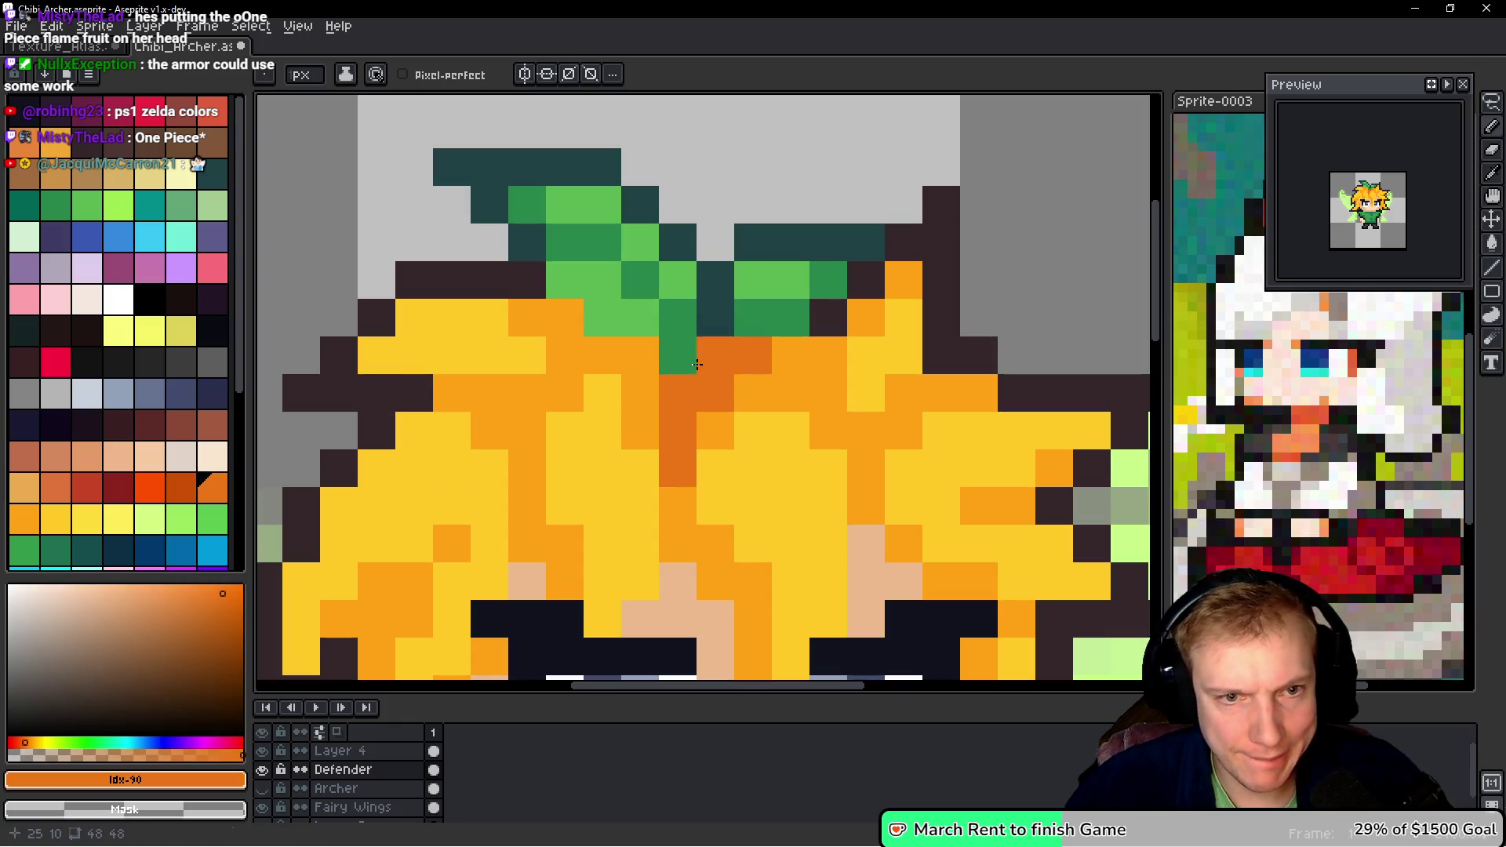
# - Shade more hair pixels dark orange, mainly on the left side
pyautogui.click(640, 356)
pyautogui.click(603, 356)
pyautogui.click(527, 431)
pyautogui.click(527, 393)
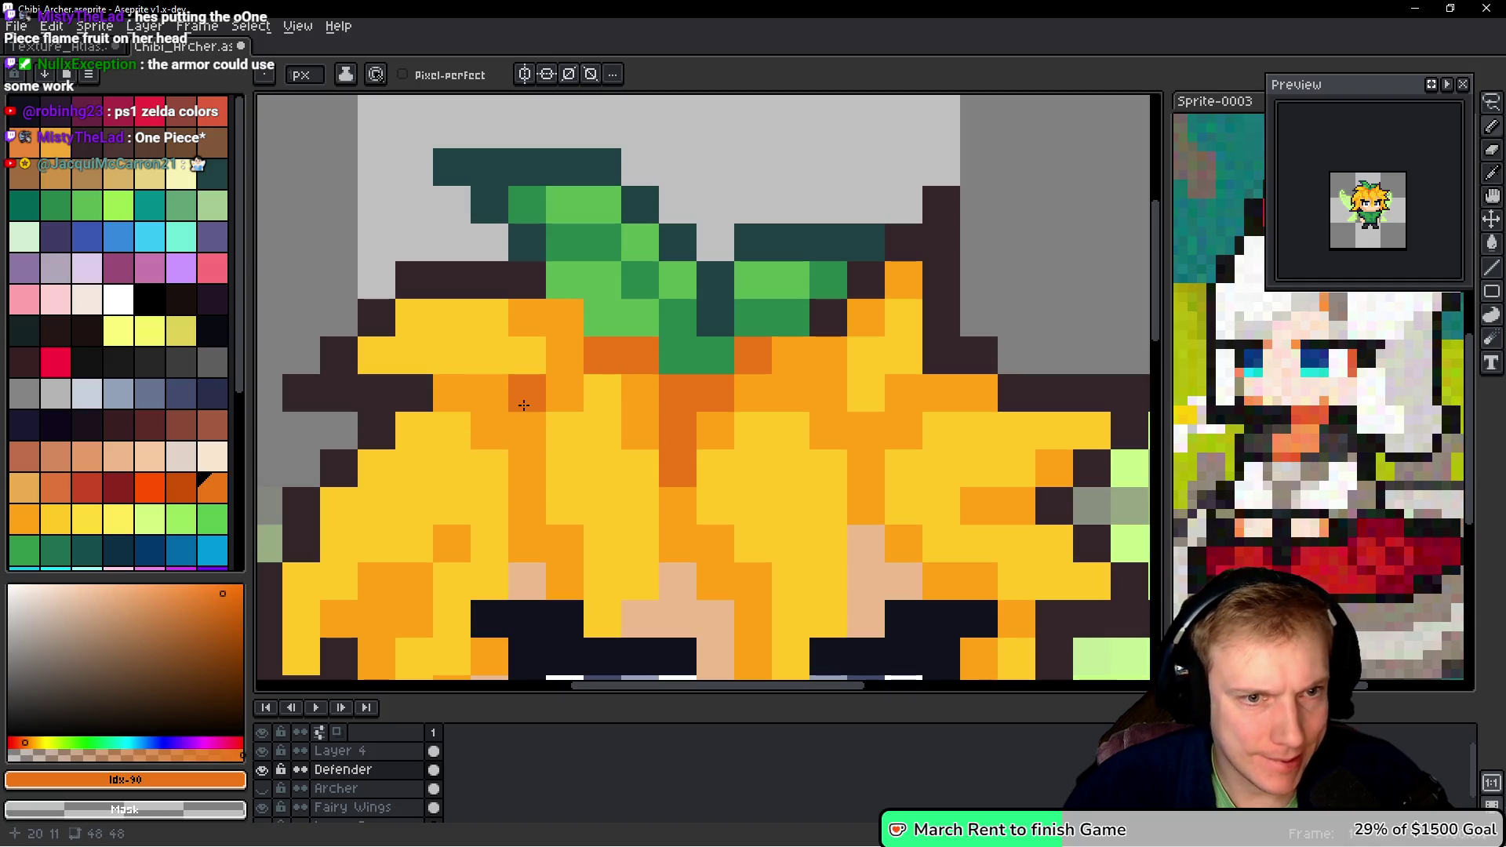
pyautogui.click(527, 468)
pyautogui.click(490, 393)
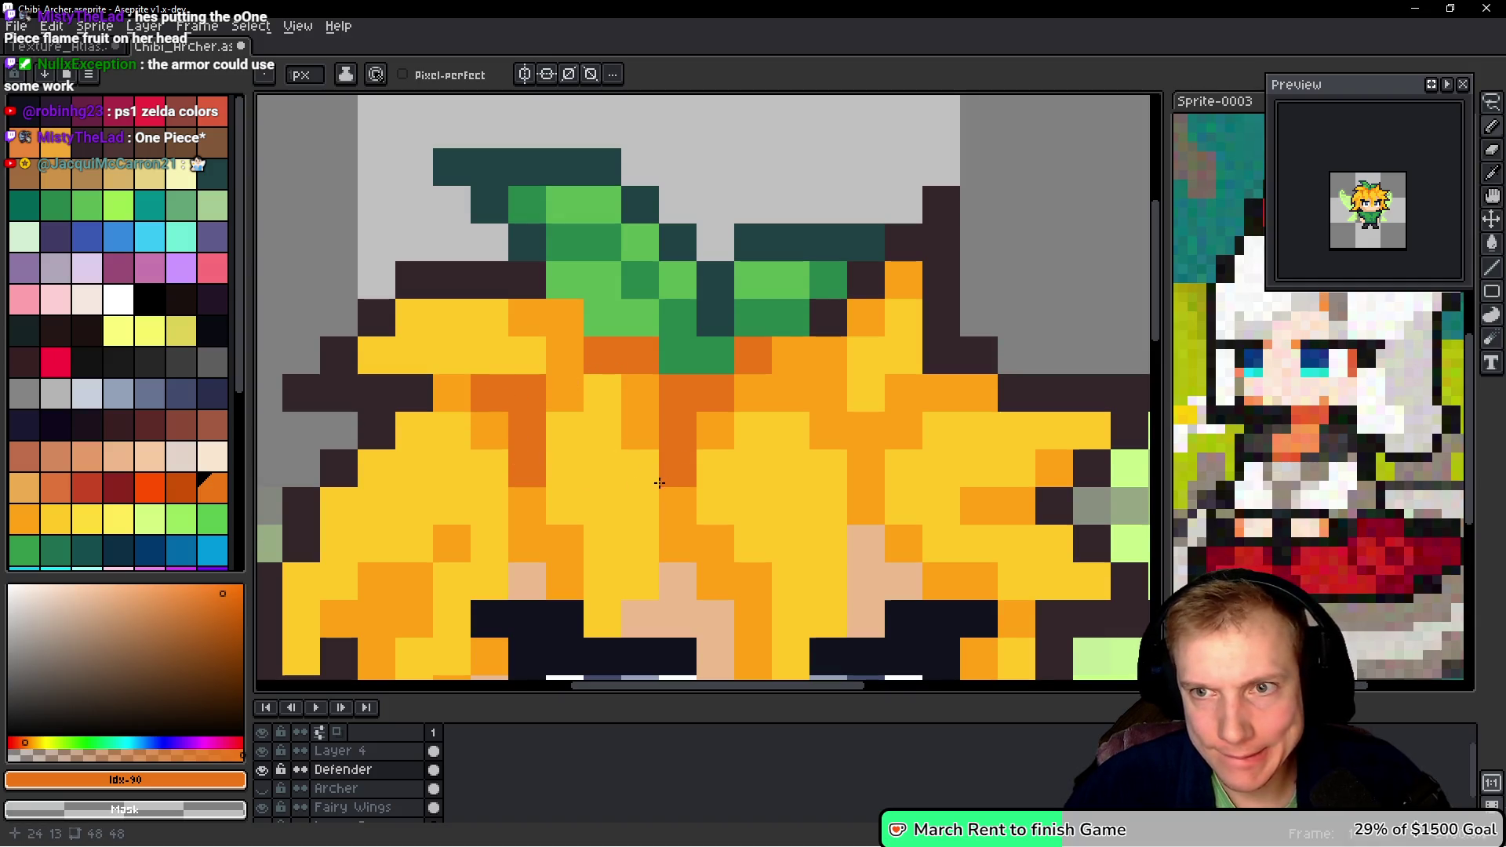
pyautogui.scroll(-1, 659, 483)
pyautogui.scroll(1, 711, 325)
pyautogui.click(711, 325)
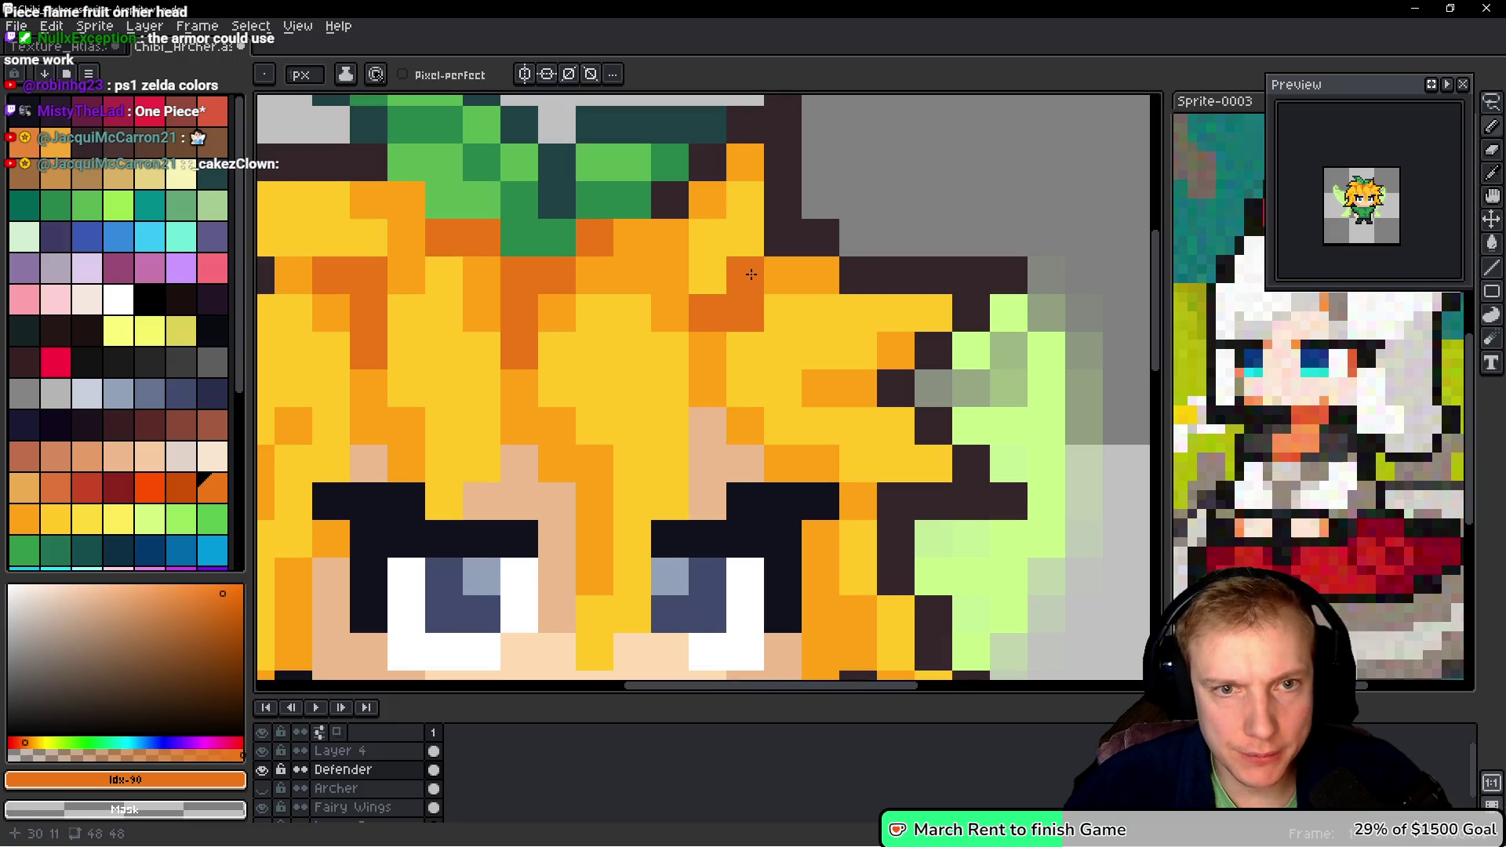
# - Add dark orange strands near the face and beside the eye
pyautogui.moveTo(758, 422); pyautogui.dragTo(717, 316)
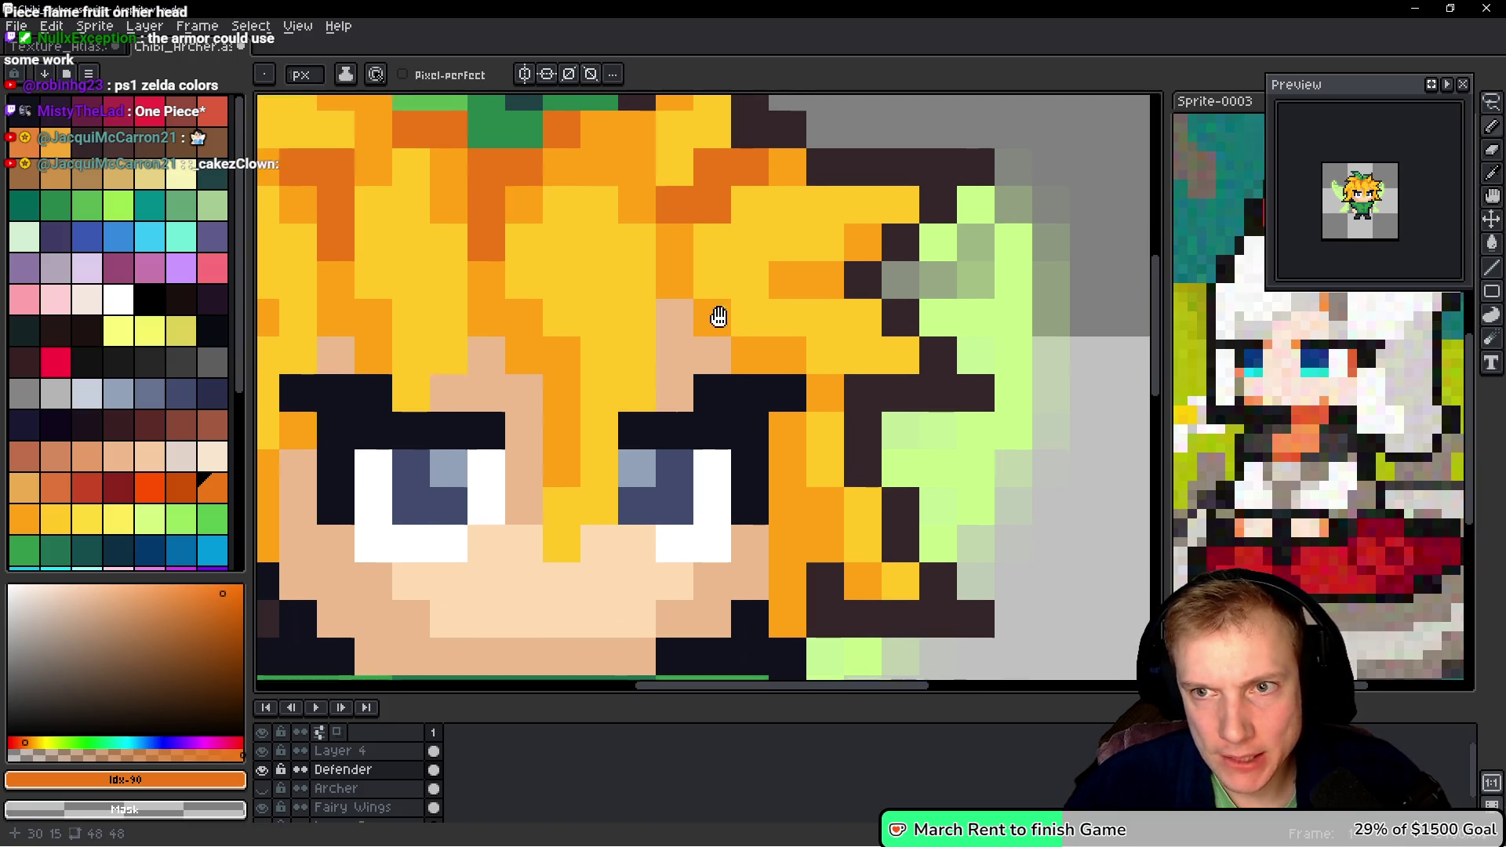
pyautogui.moveTo(344, 365)
pyautogui.mouseDown()
pyautogui.moveTo(564, 368)
pyautogui.moveTo(652, 273)
pyautogui.mouseUp()
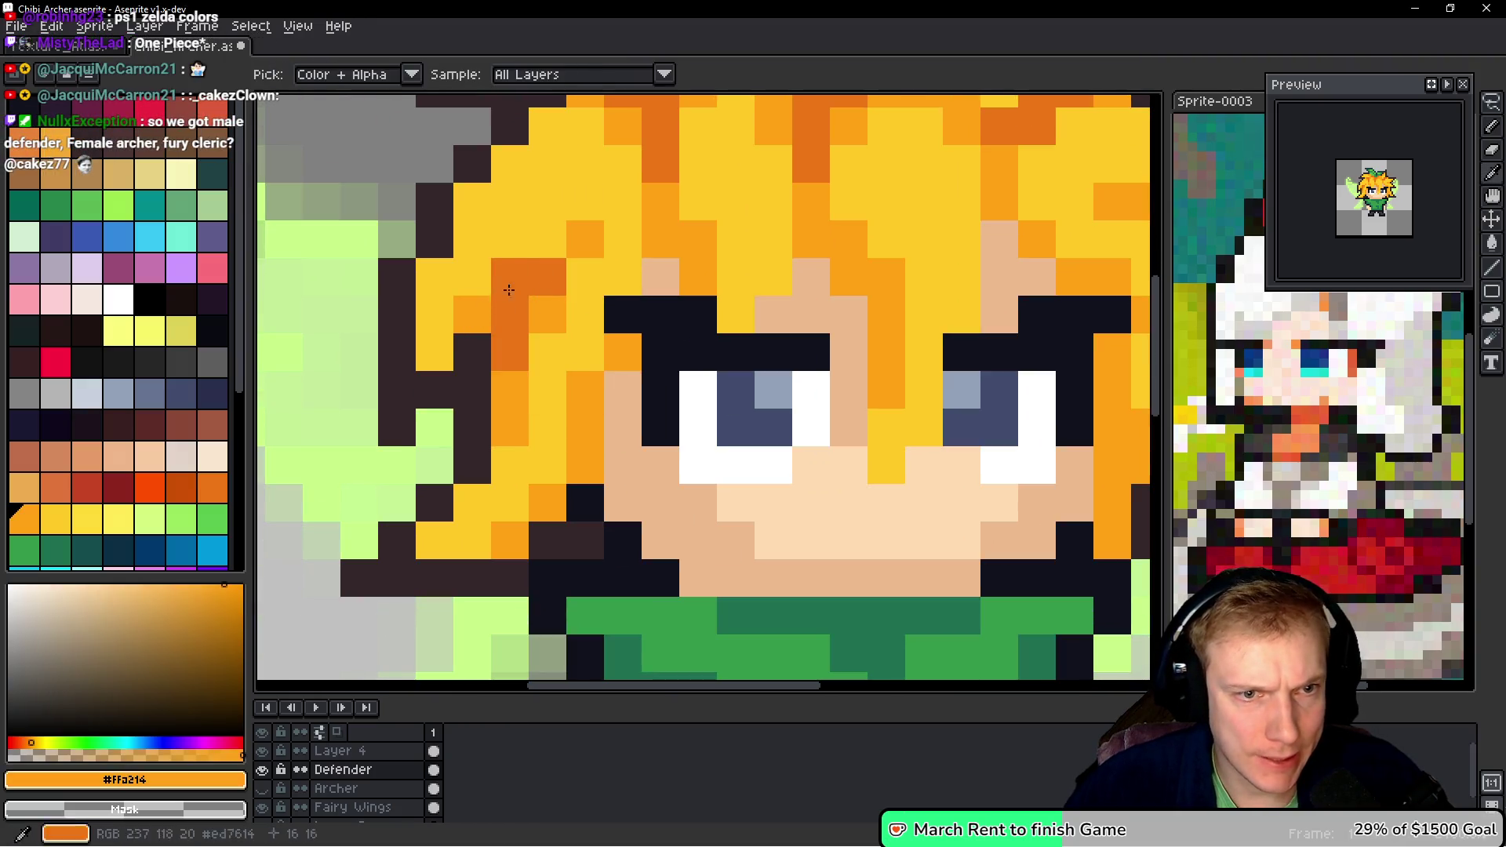
pyautogui.keyDown('alt'); pyautogui.click(521, 323); pyautogui.keyUp('alt')
pyautogui.click(603, 357)
pyautogui.scroll(-9, 605, 358)
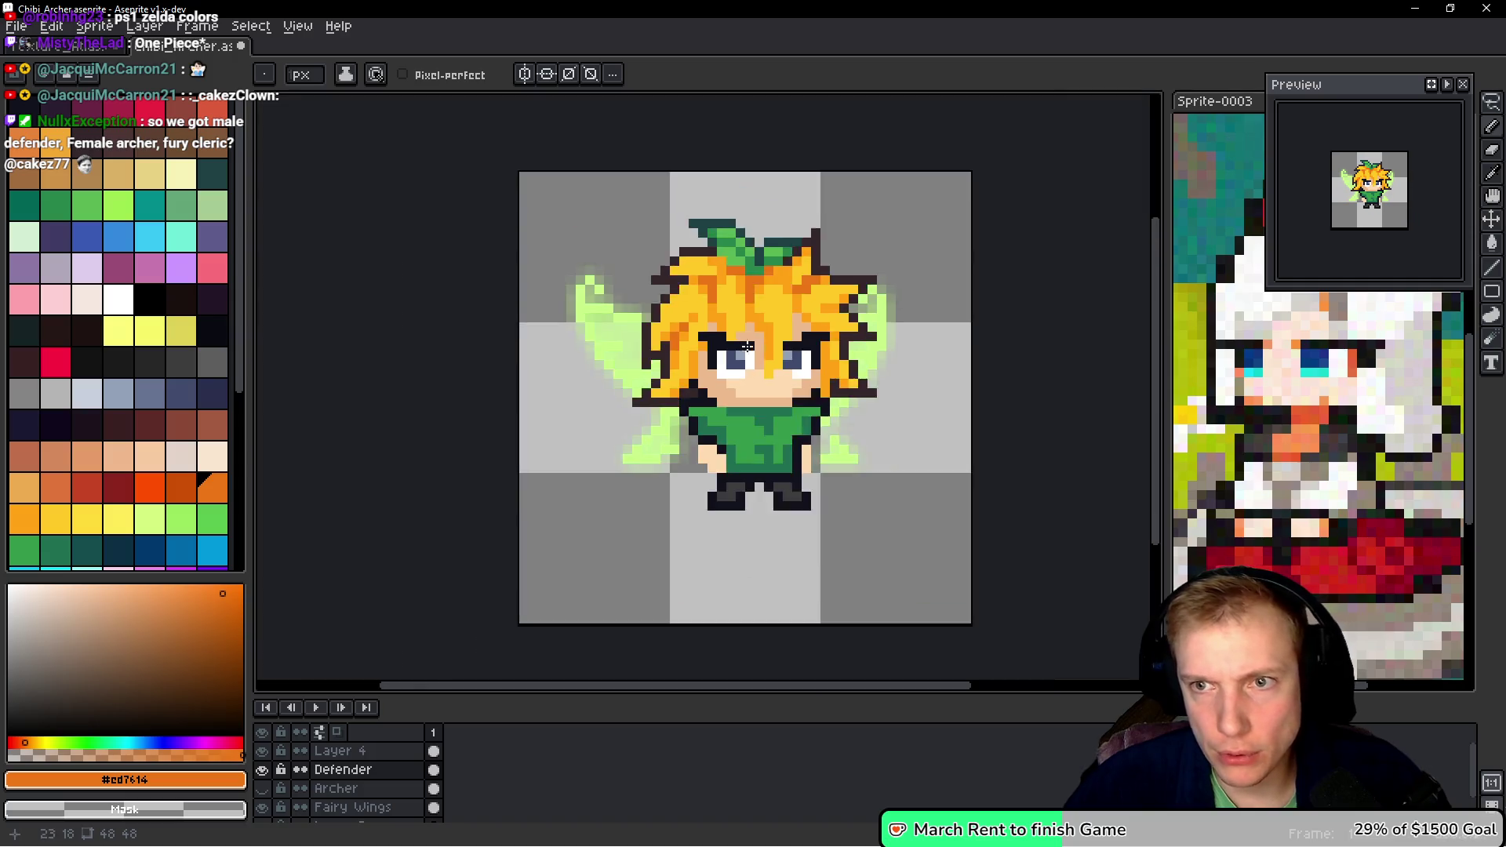
pyautogui.scroll(4, 803, 392)
pyautogui.scroll(2, 789, 332)
pyautogui.moveTo(773, 295)
pyautogui.mouseDown()
pyautogui.moveTo(773, 369)
pyautogui.moveTo(820, 363)
pyautogui.mouseUp()
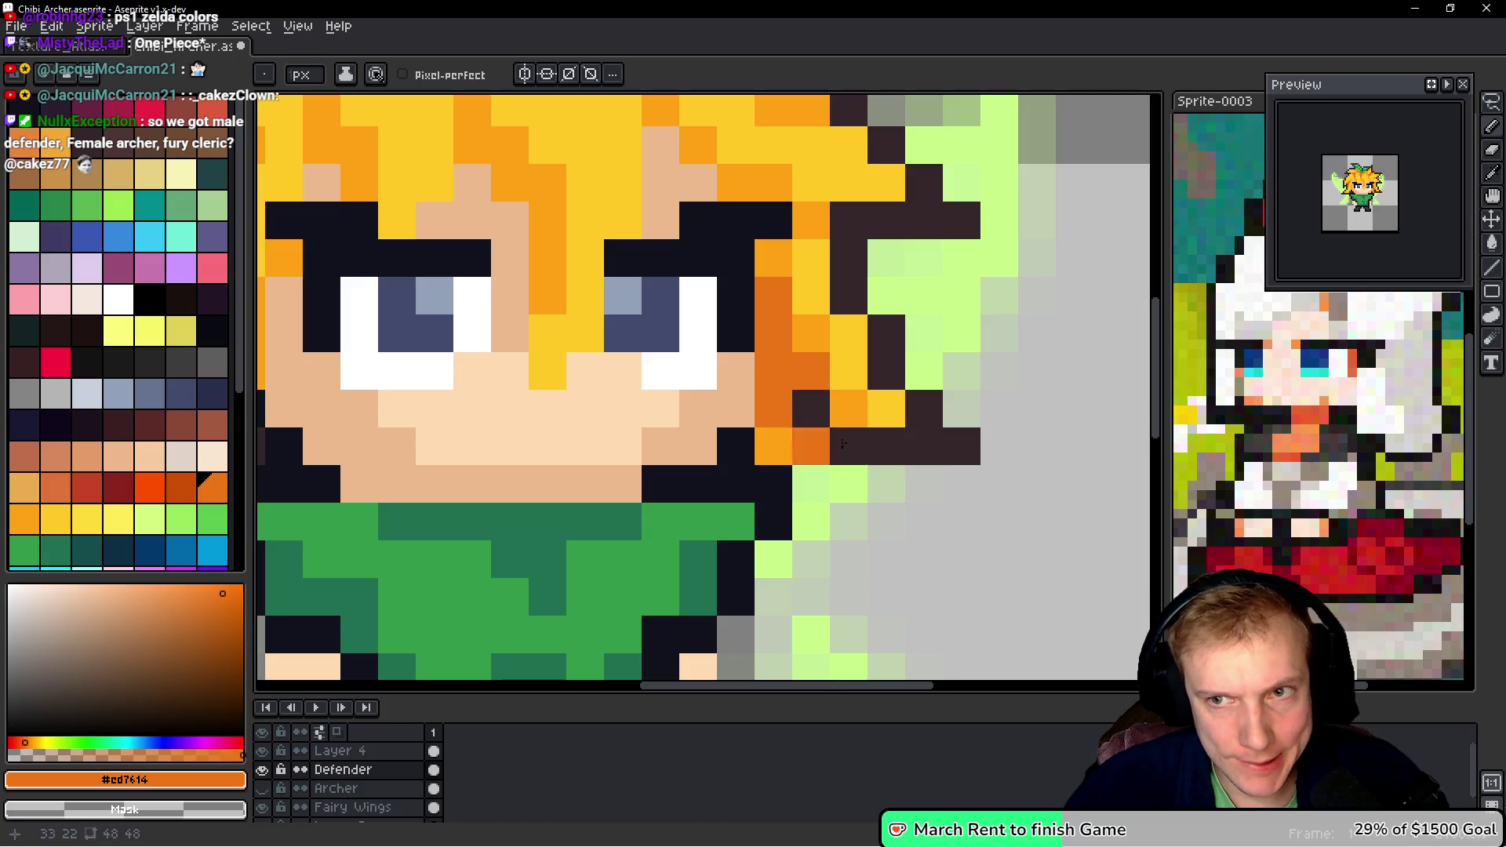
pyautogui.click(810, 446)
# - Darken a few pixels along the side of the hair
pyautogui.moveTo(259, 436); pyautogui.dragTo(567, 439)
pyautogui.moveTo(557, 338); pyautogui.dragTo(536, 383)
pyautogui.scroll(-8, 698, 439)
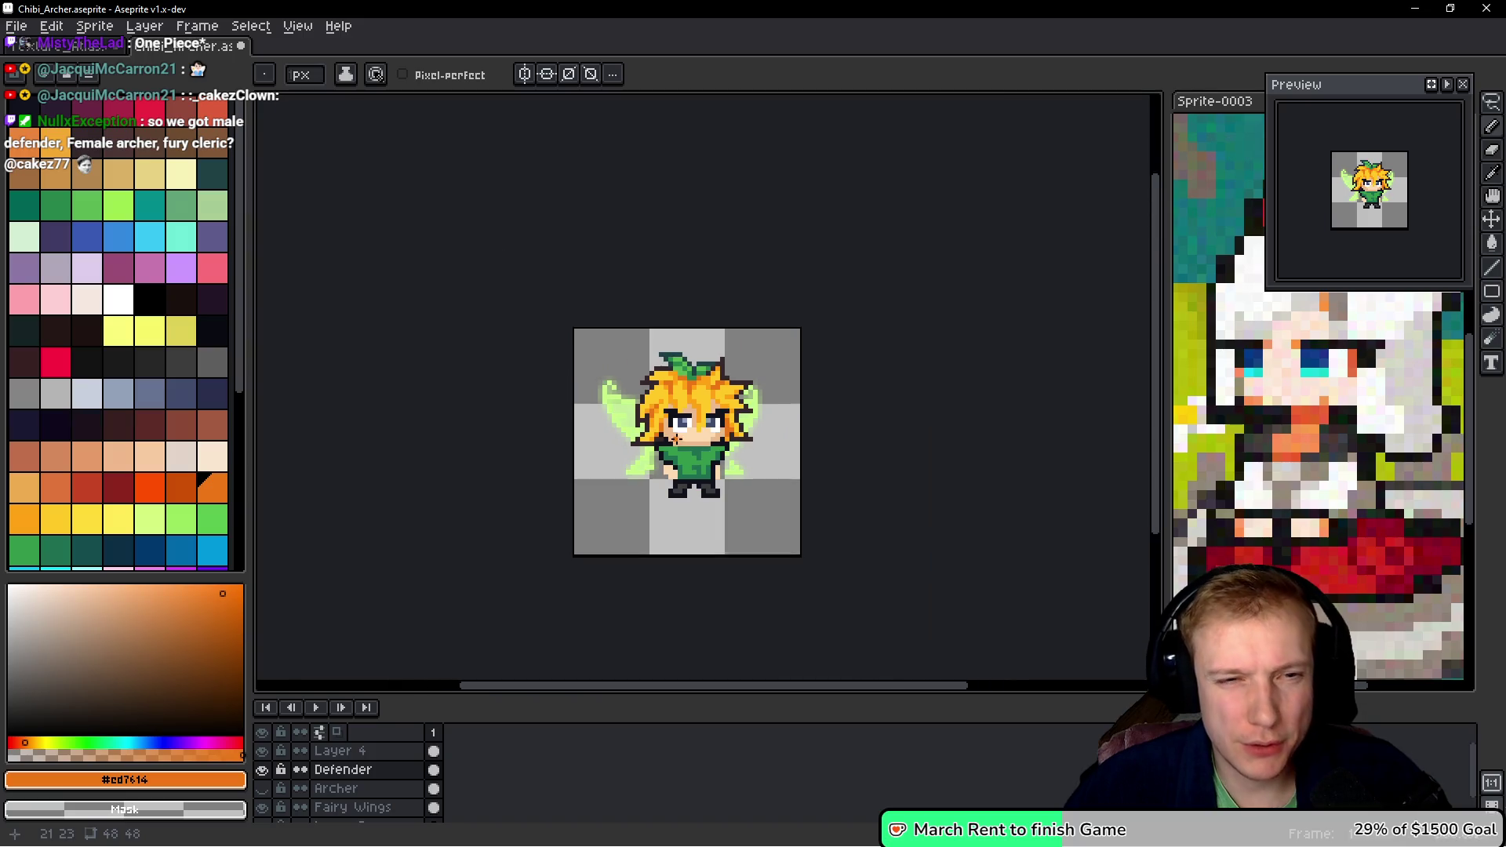
pyautogui.scroll(-3, 736, 443)
pyautogui.scroll(4, 722, 436)
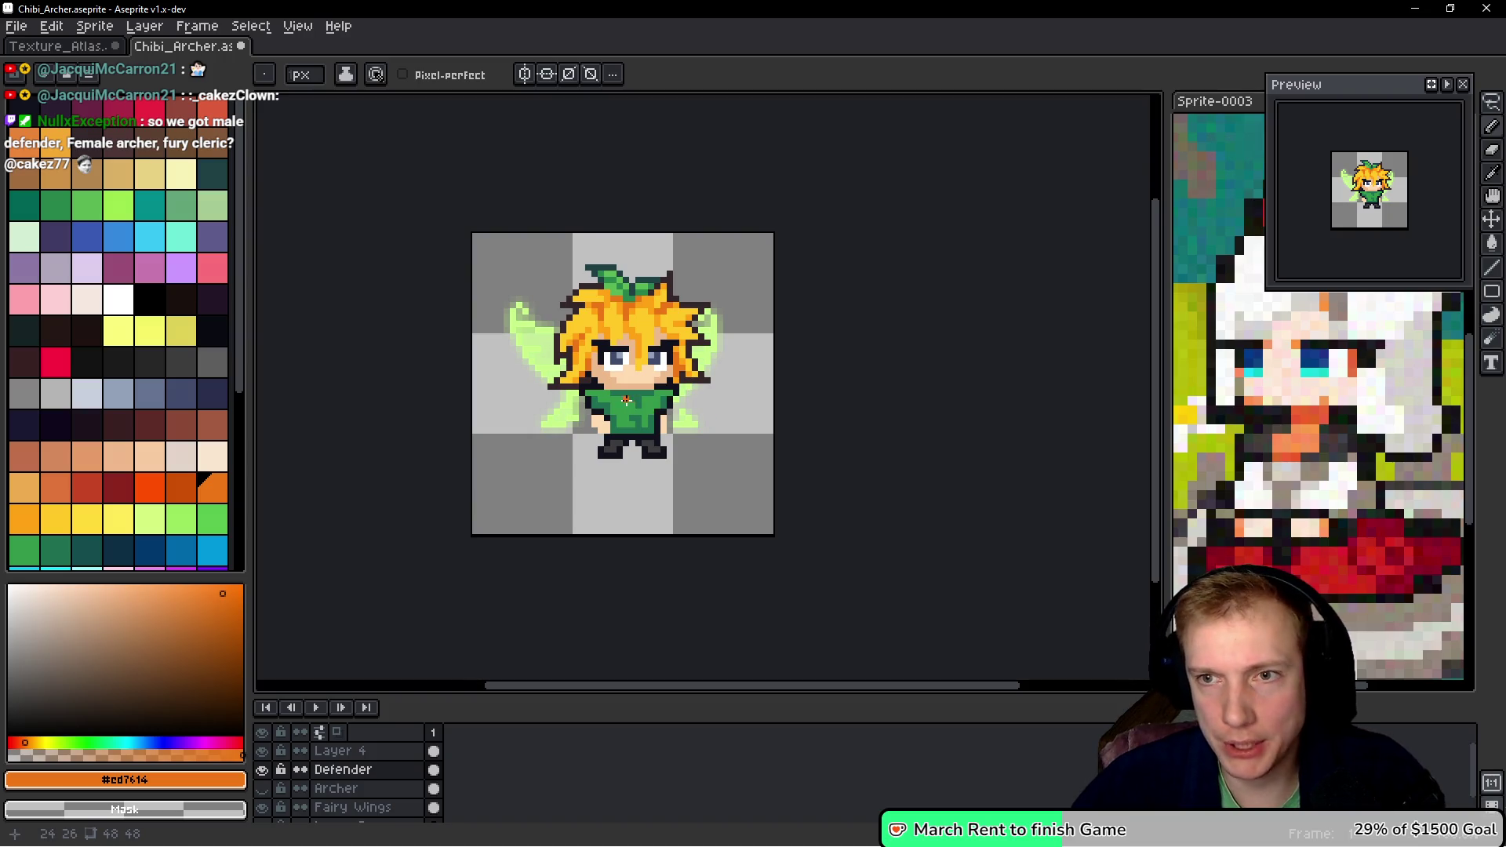
pyautogui.scroll(2, 626, 400)
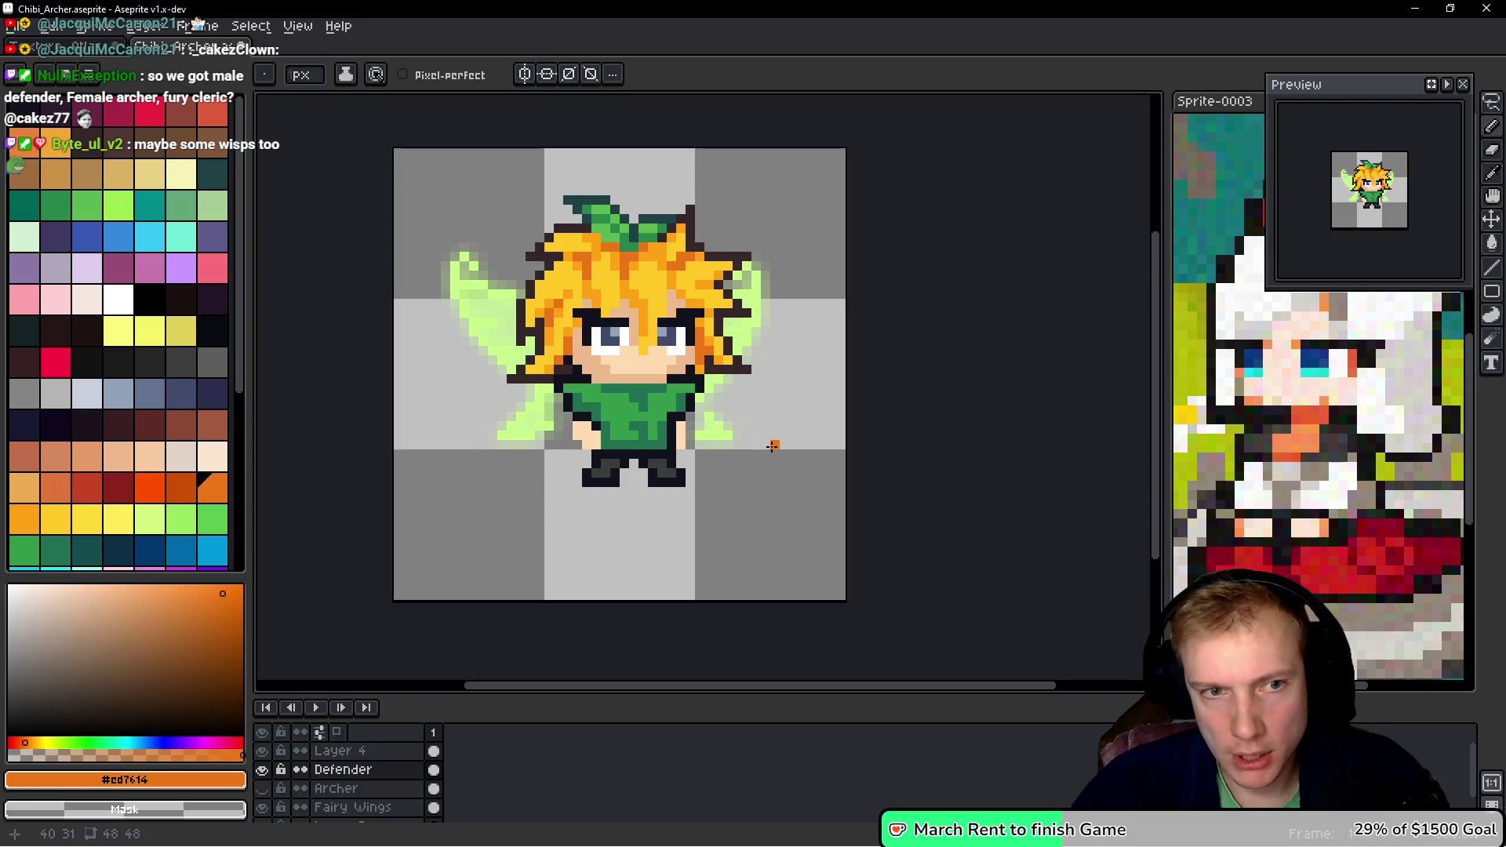
# - Add a new Layer 5 above Fairy Wings and move the Archer layer below it
pyautogui.keyDown('ctrl'); pyautogui.click(706, 471); pyautogui.keyUp('ctrl')
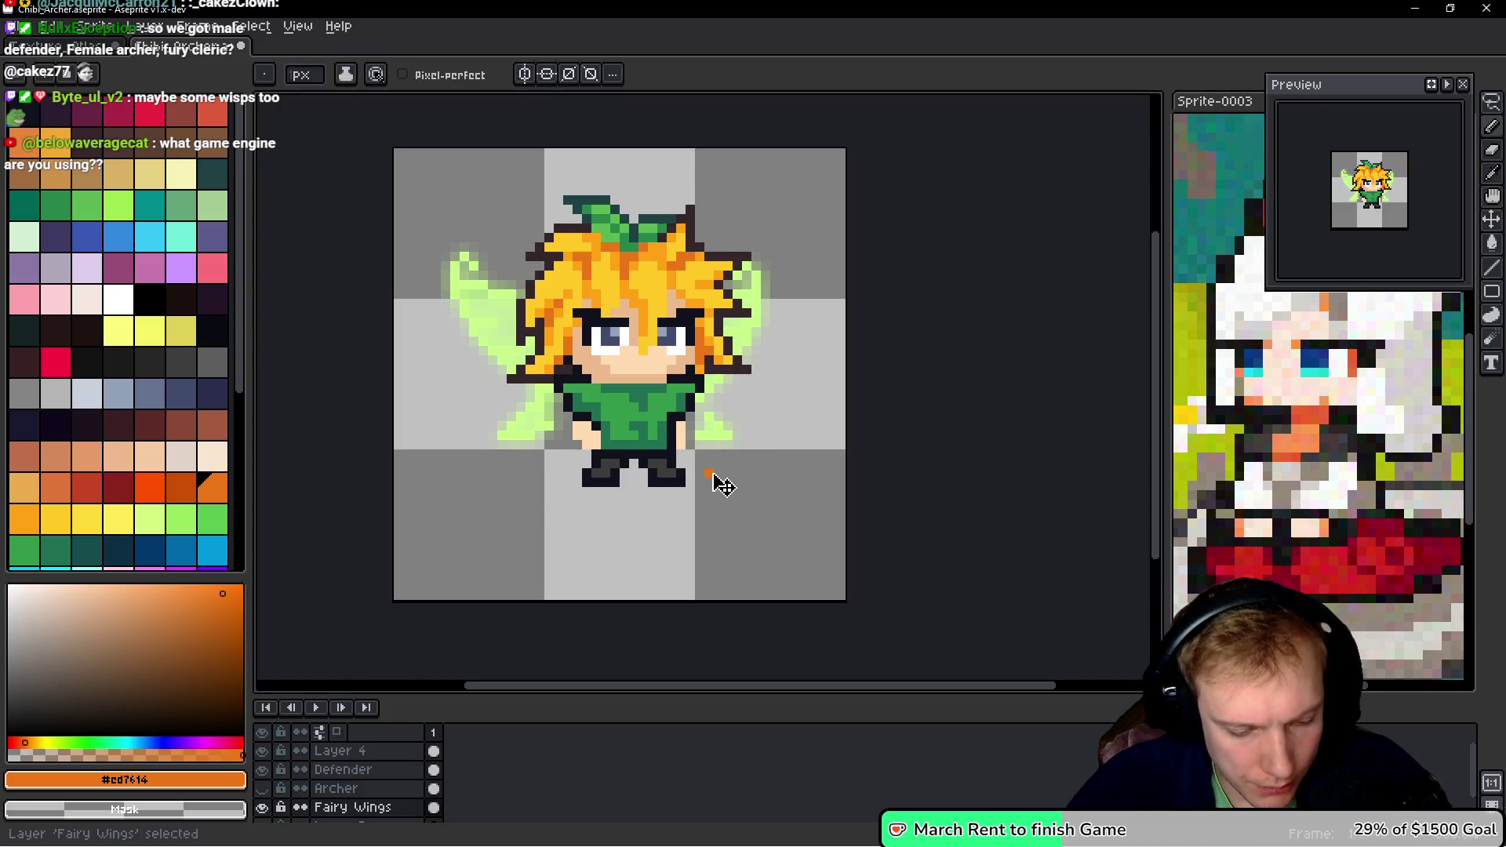
pyautogui.press('space')
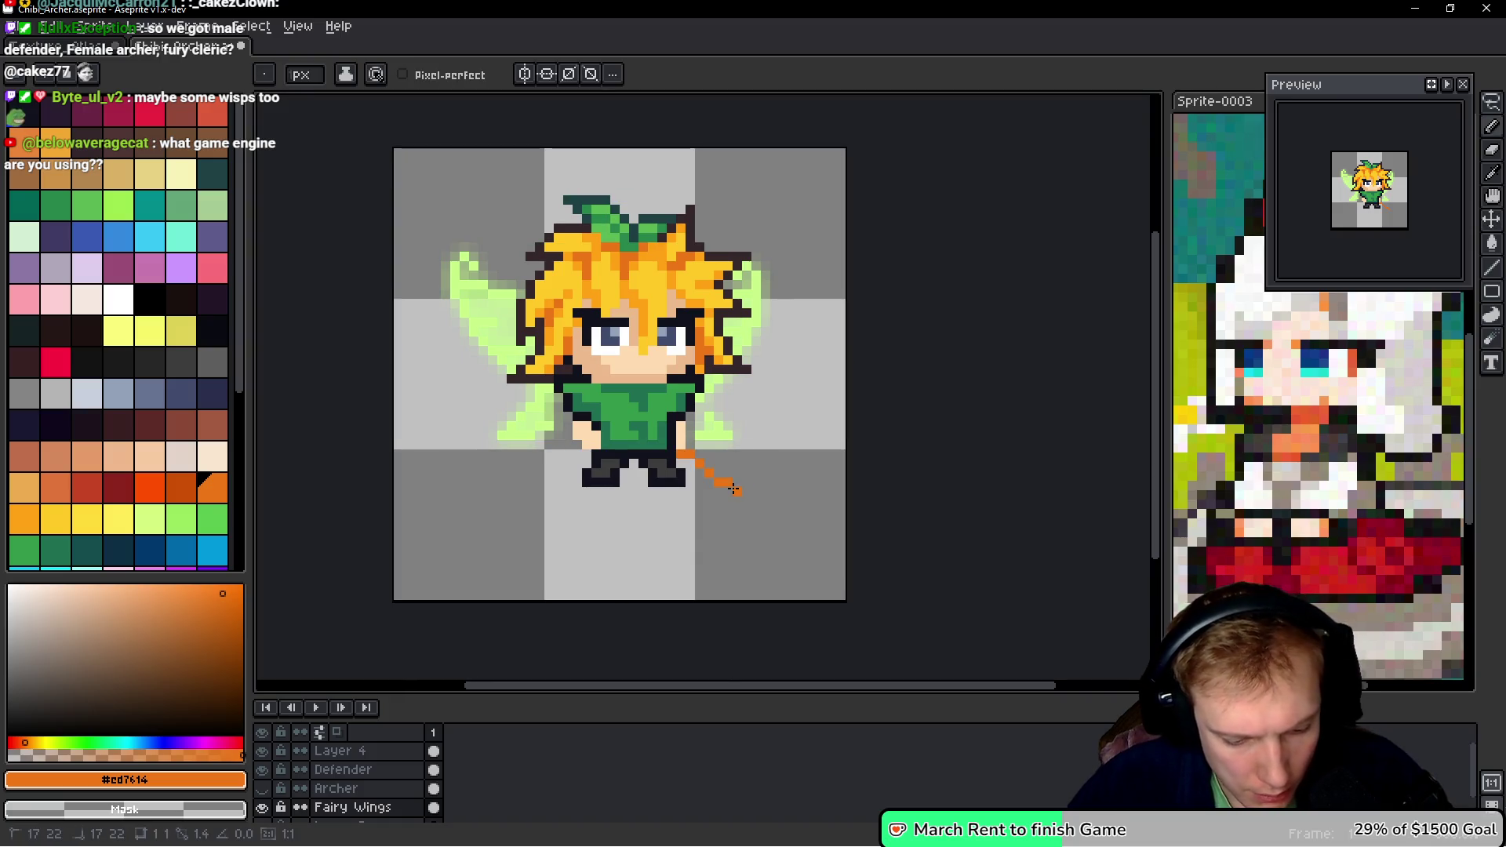
pyautogui.hotkey('shift', 'n')
pyautogui.scroll(-2, 377, 769)
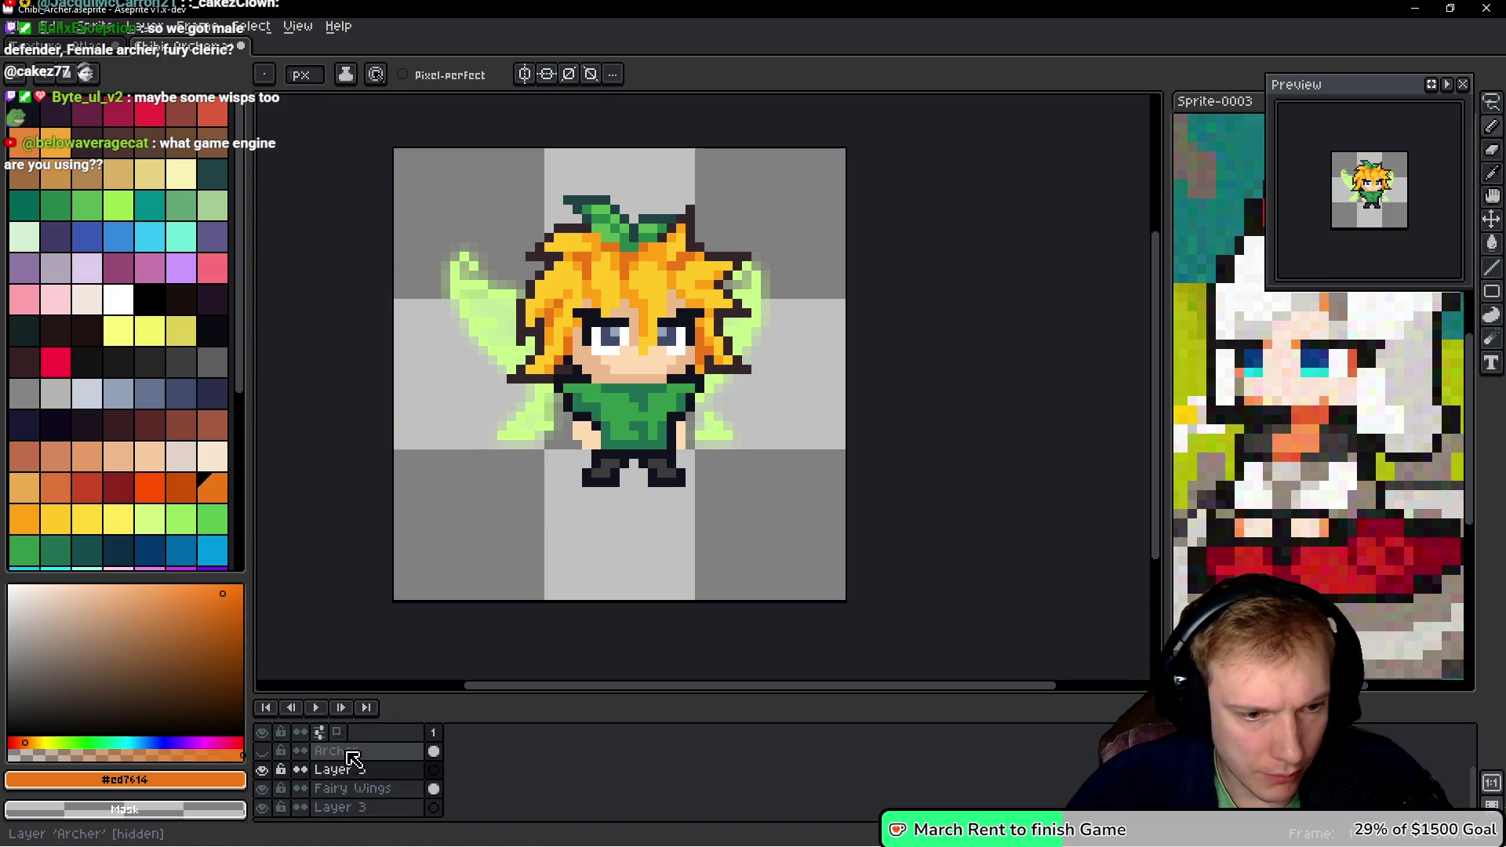
pyautogui.click(352, 759)
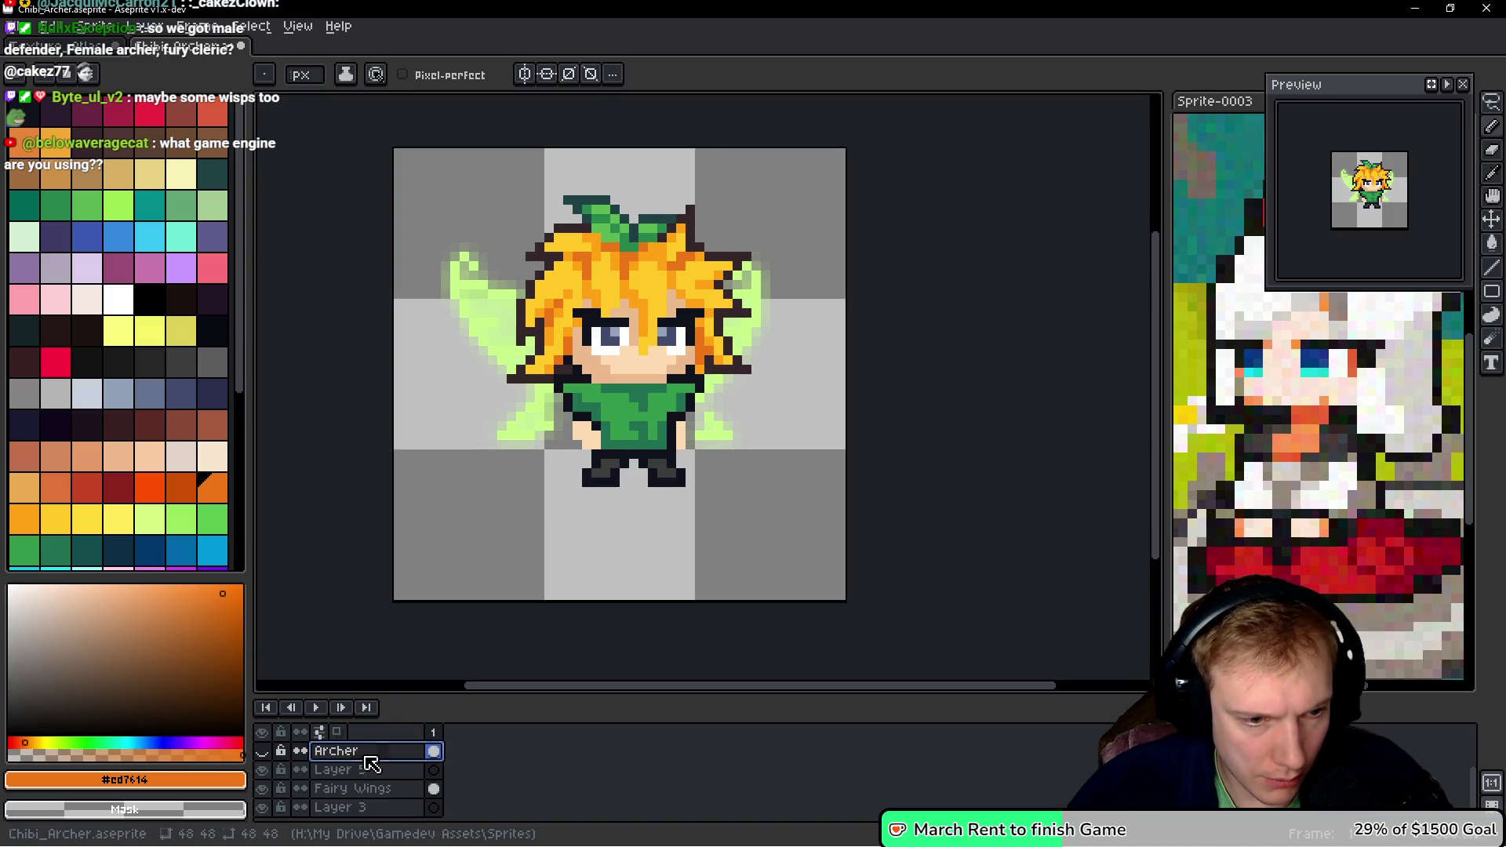
pyautogui.moveTo(370, 762); pyautogui.dragTo(375, 785)
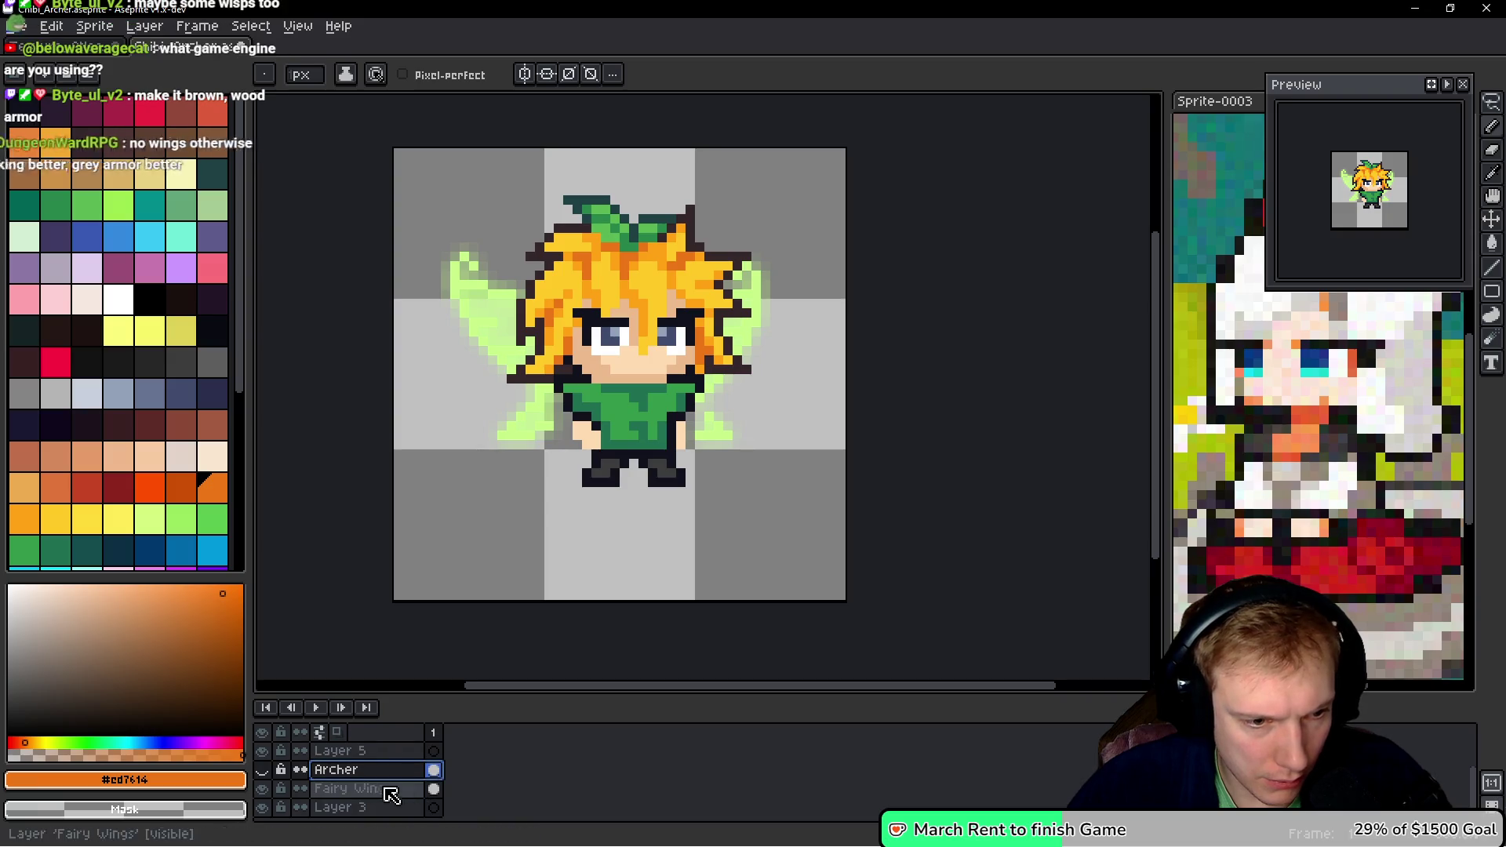
# - Select all of Layer 5 with the Rectangular Marquee and hide the Fairy Wings layer
pyautogui.click(353, 752)
pyautogui.press('m')
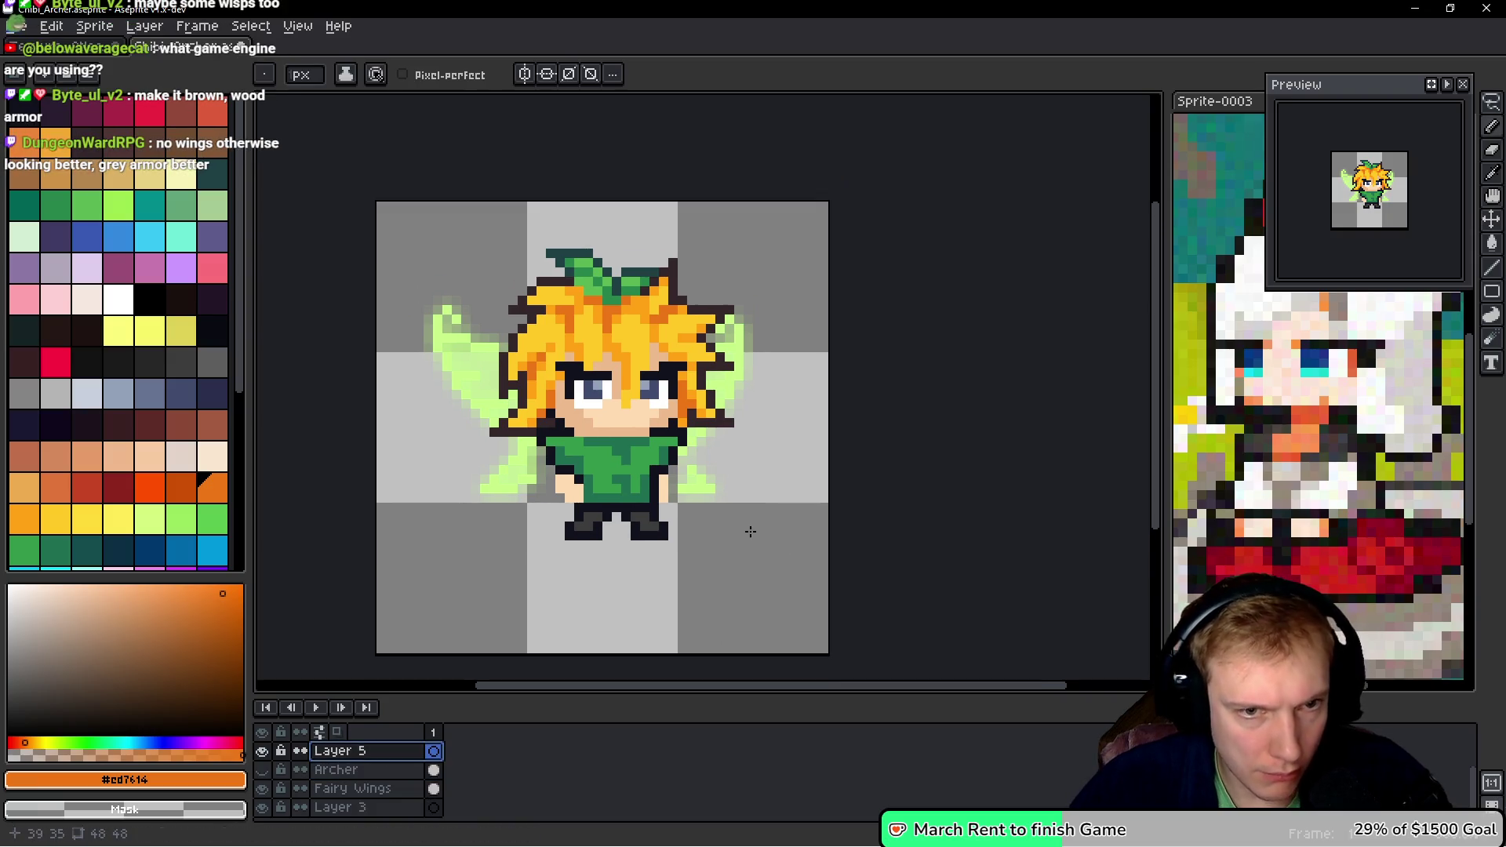
pyautogui.hotkey('ctrl', 'a')
pyautogui.click(262, 788)
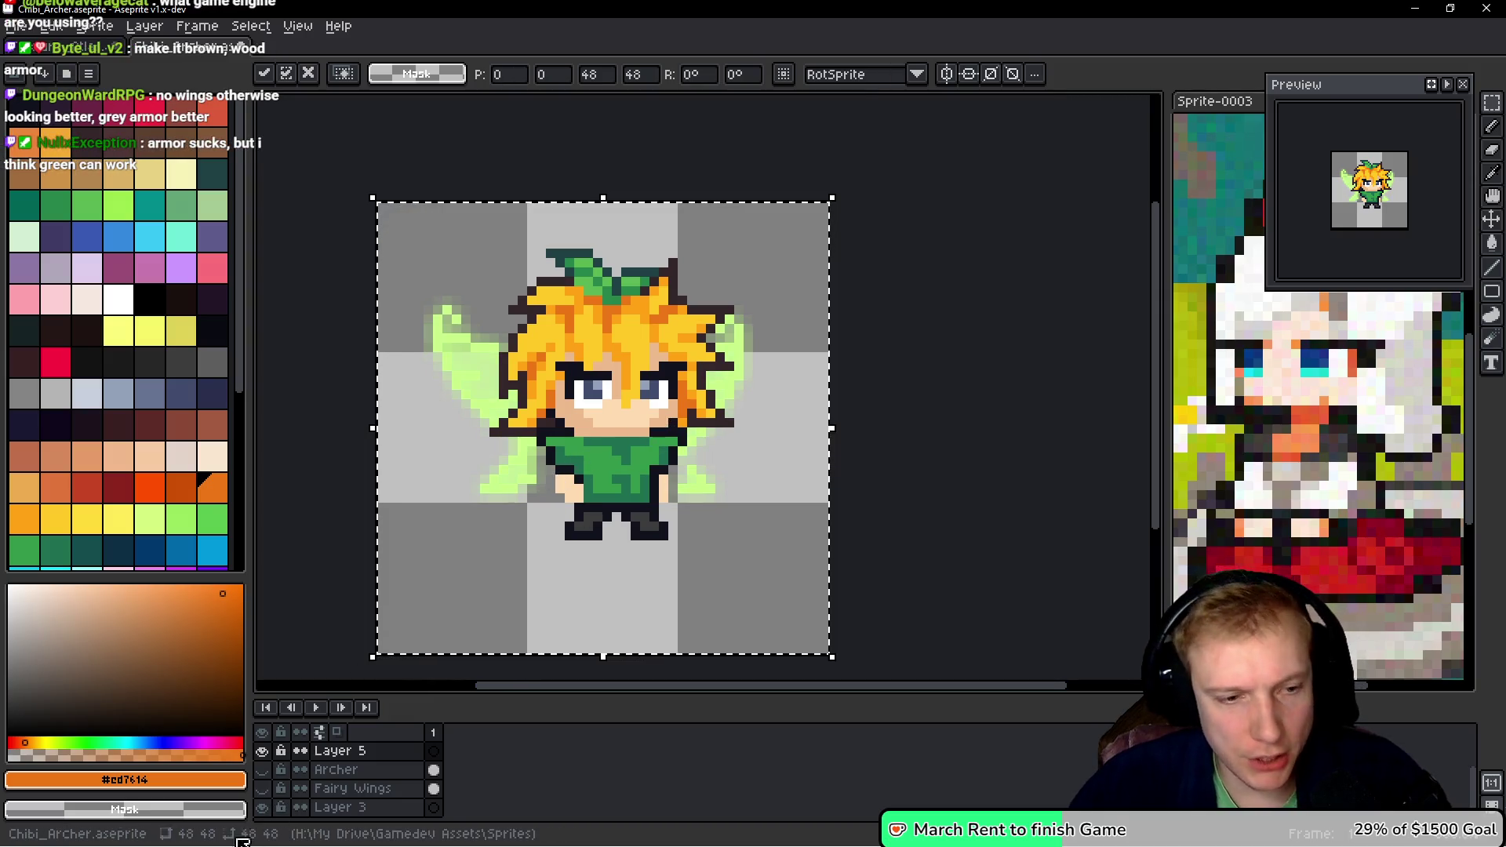
# - Erase the faint stray pixels at the Layer 5 wing tip with a Paint Bucket right-click
pyautogui.scroll(3, 457, 420)
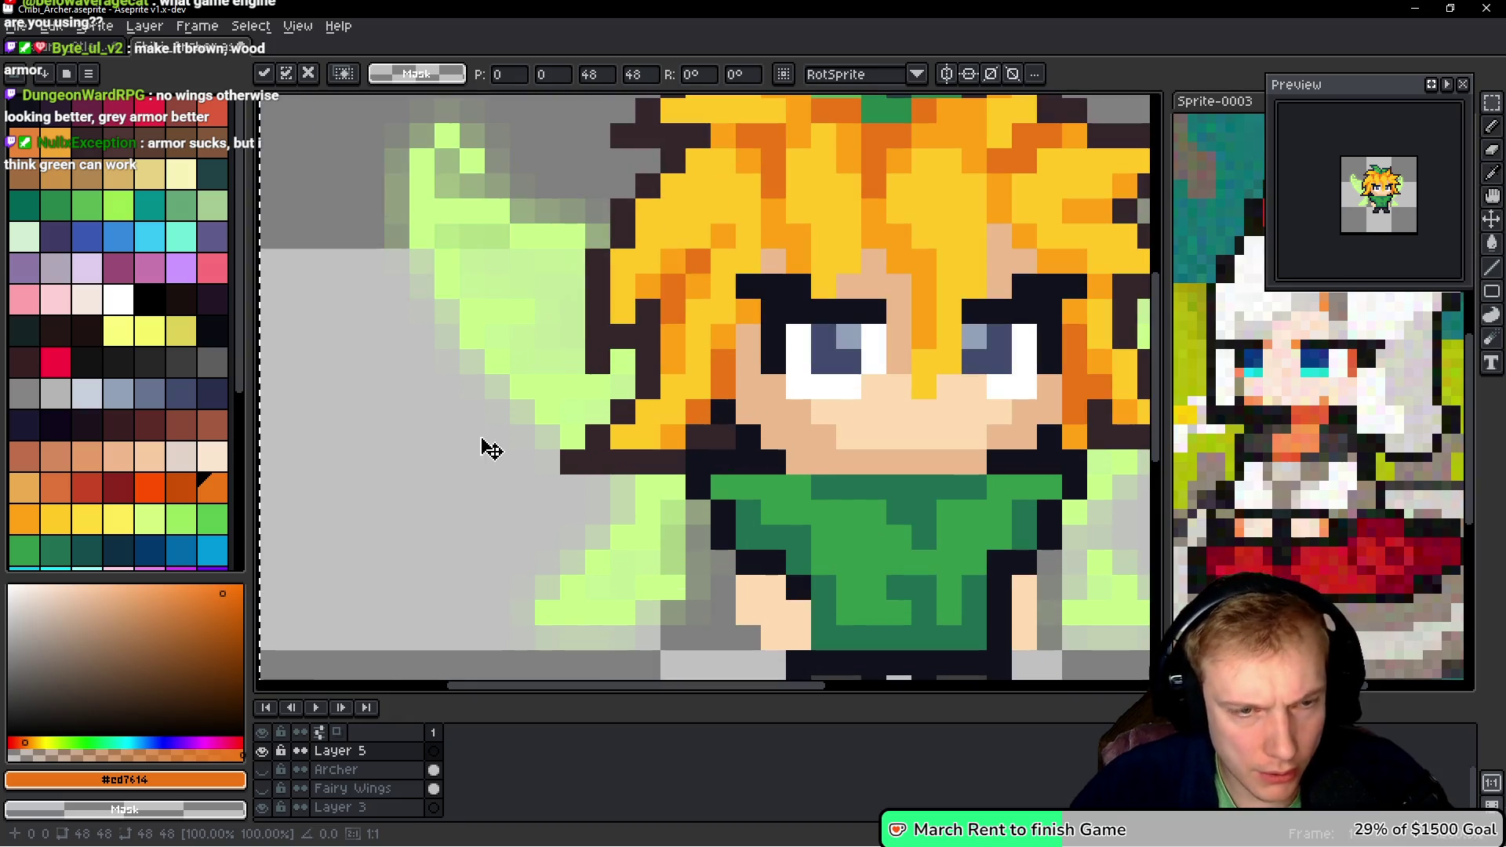
pyautogui.press('g')
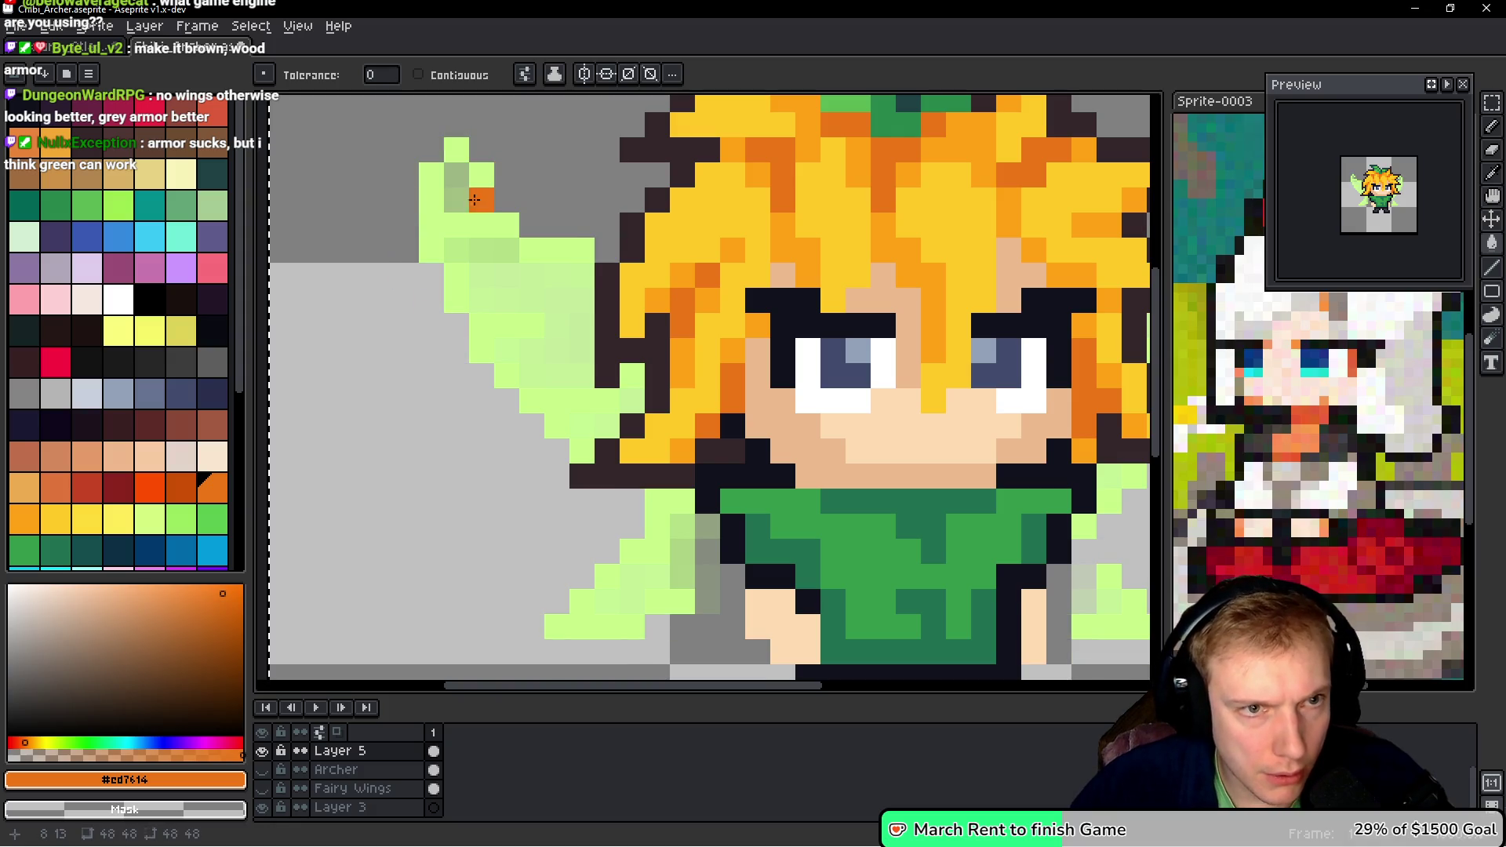
pyautogui.rightClick(466, 191)
pyautogui.scroll(-2, 683, 518)
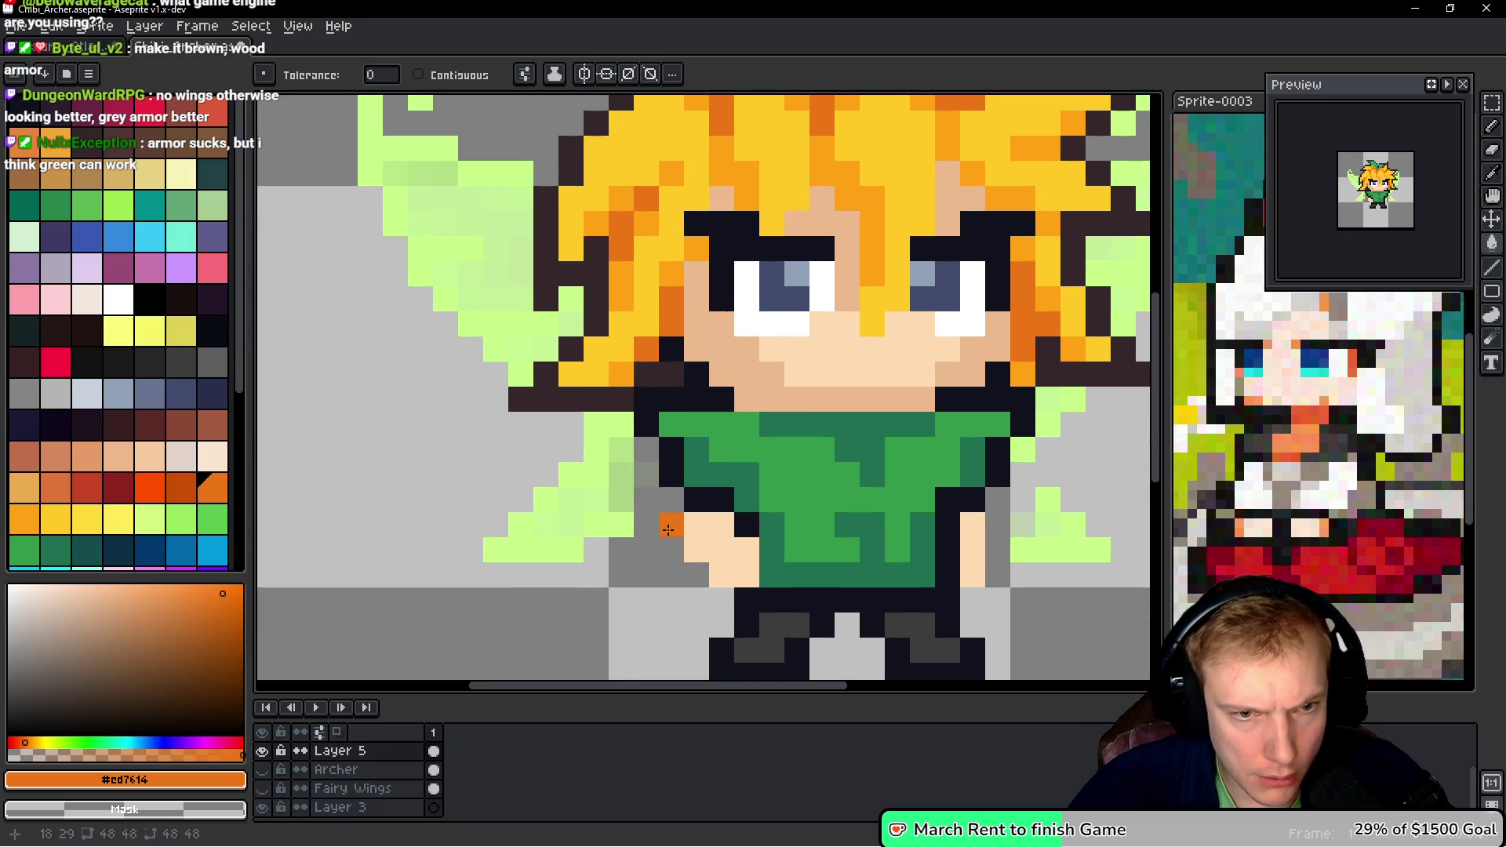
pyautogui.scroll(-1, 654, 486)
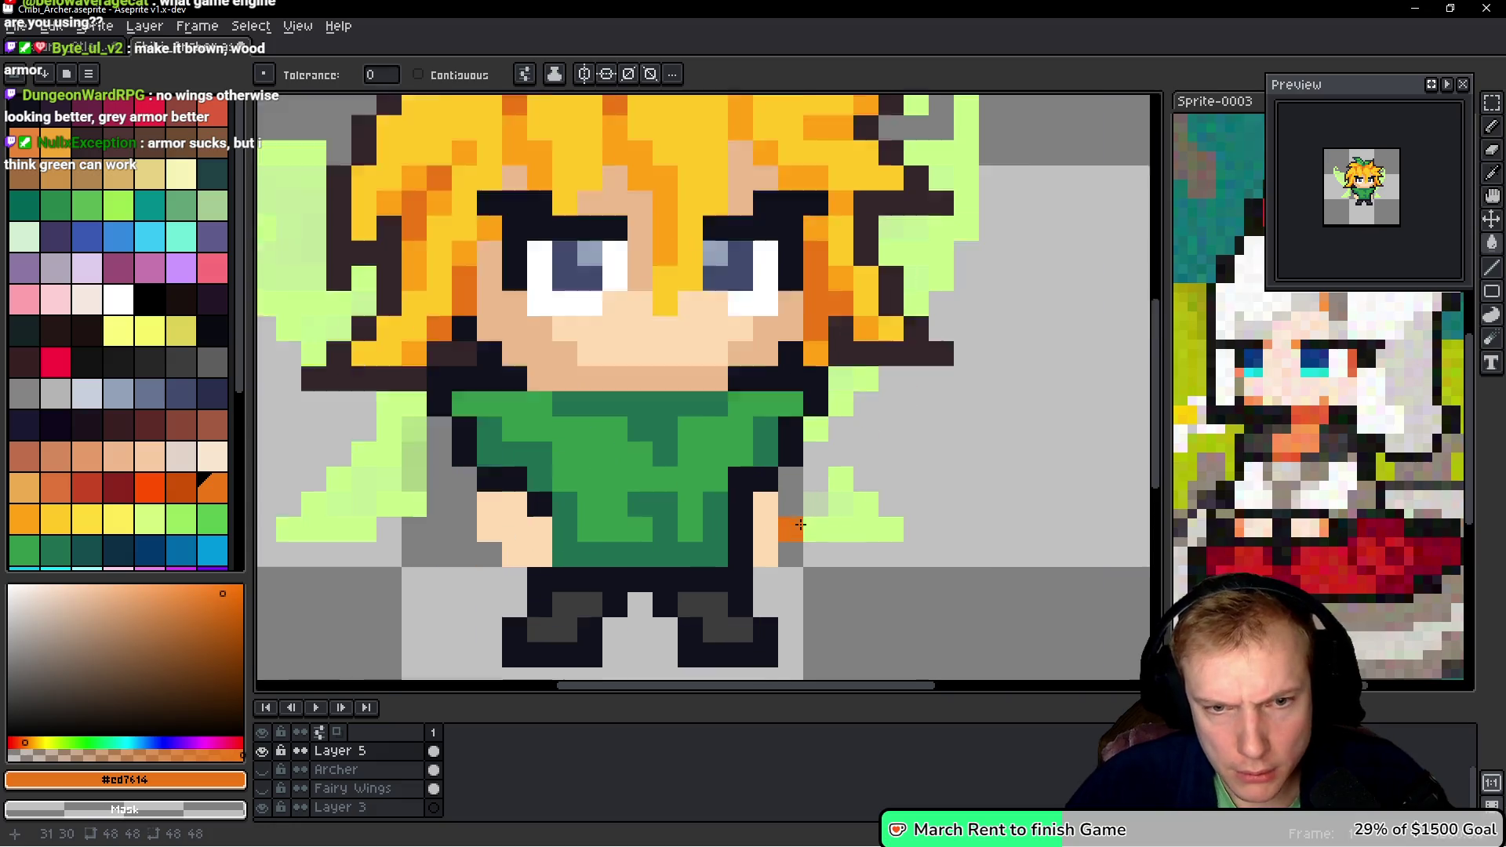
pyautogui.scroll(1, 817, 494)
pyautogui.scroll(-3, 820, 564)
pyautogui.scroll(-1, 820, 565)
pyautogui.scroll(3, 863, 514)
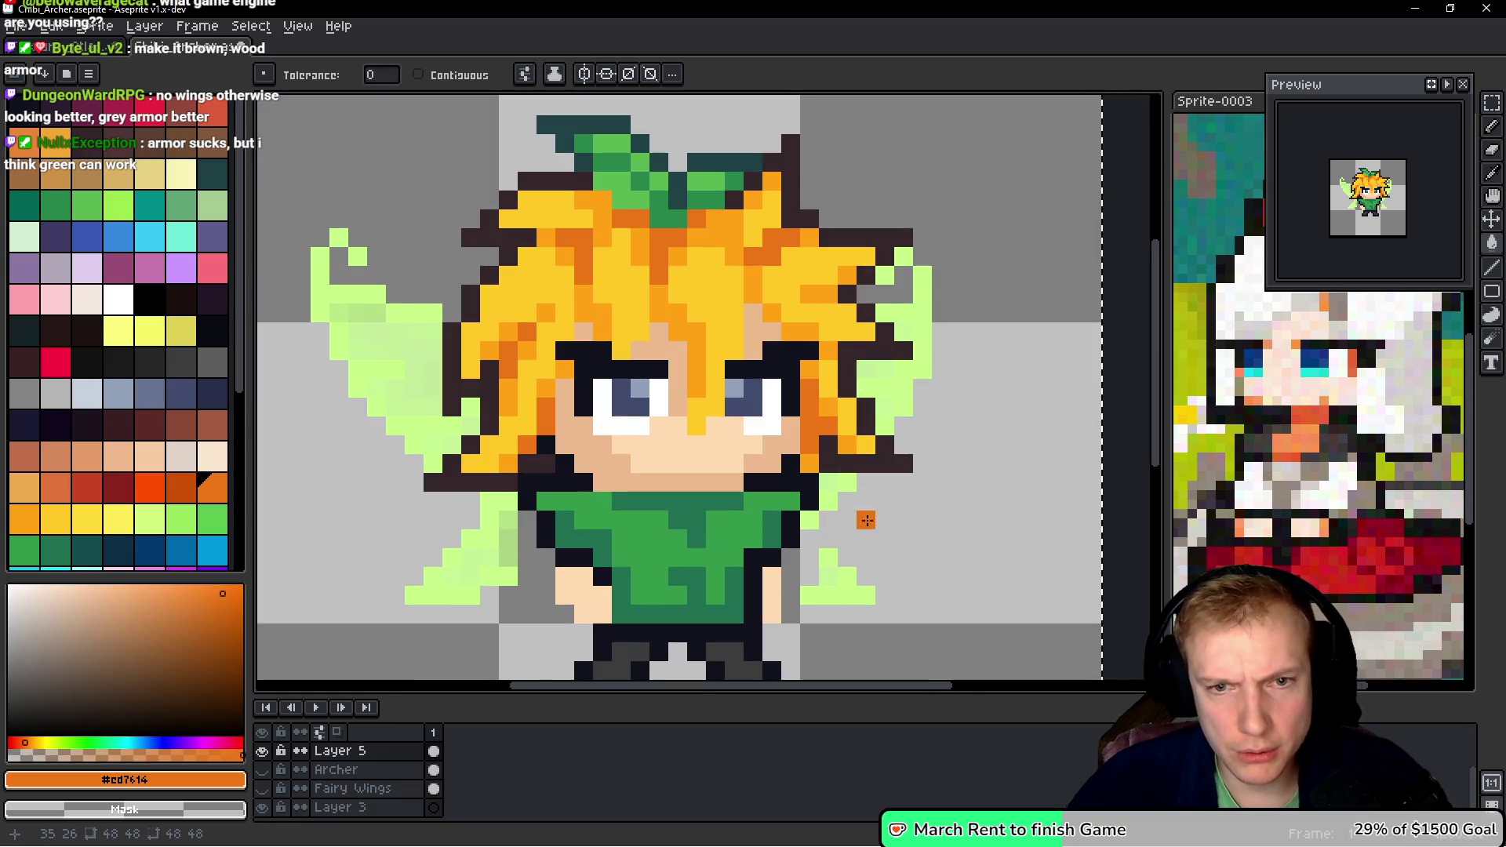
pyautogui.scroll(-3, 871, 506)
pyautogui.scroll(4, 823, 522)
pyautogui.scroll(1, 314, 769)
# - Hide the Defender and Layer 4 eyes to inspect the wings, then show Defender again
pyautogui.click(264, 771)
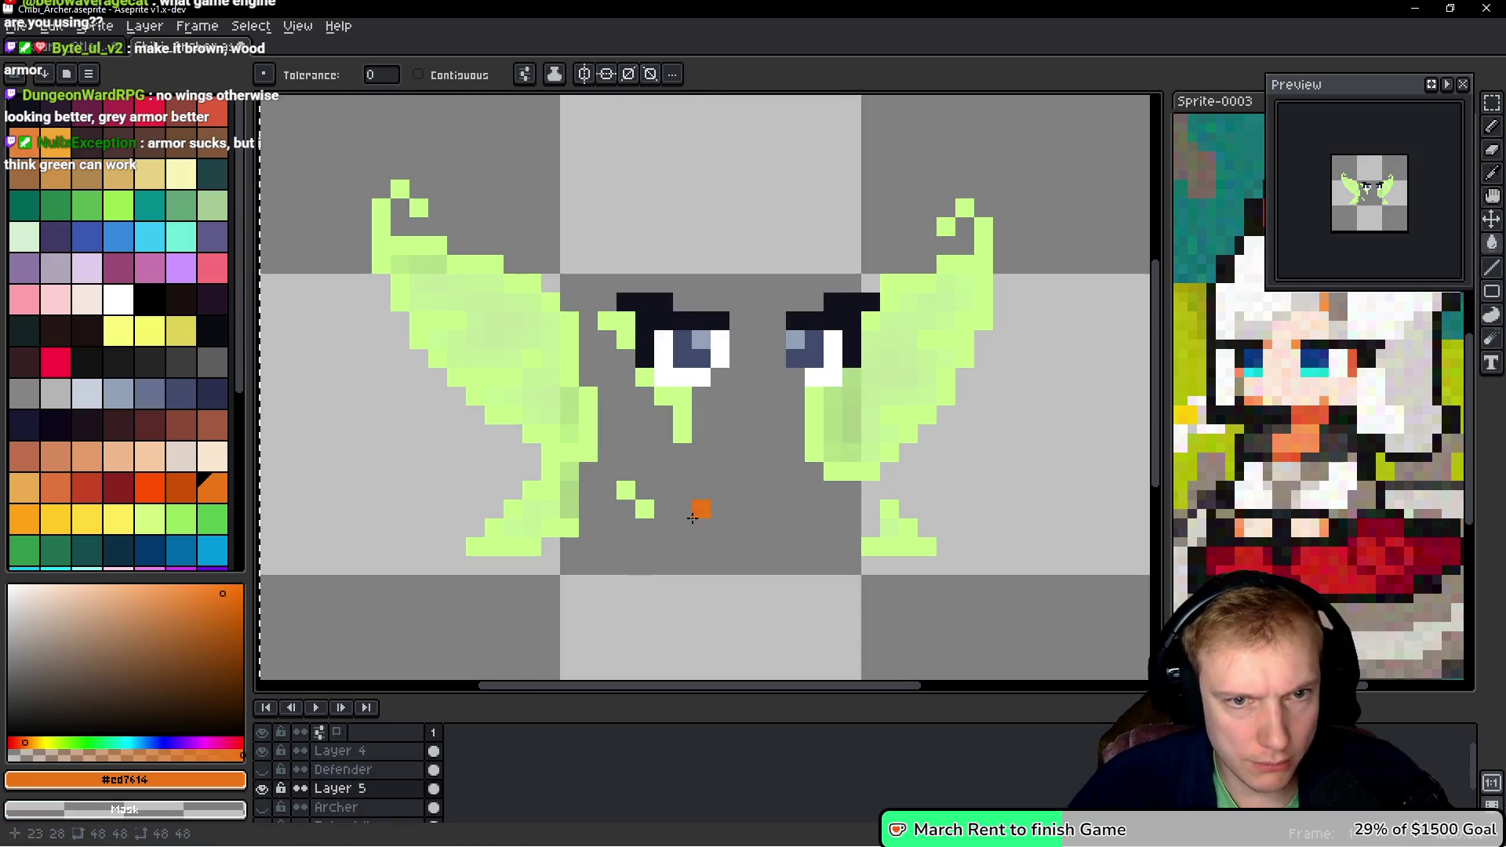
pyautogui.click(262, 753)
pyautogui.scroll(-2, 699, 522)
pyautogui.scroll(2, 730, 453)
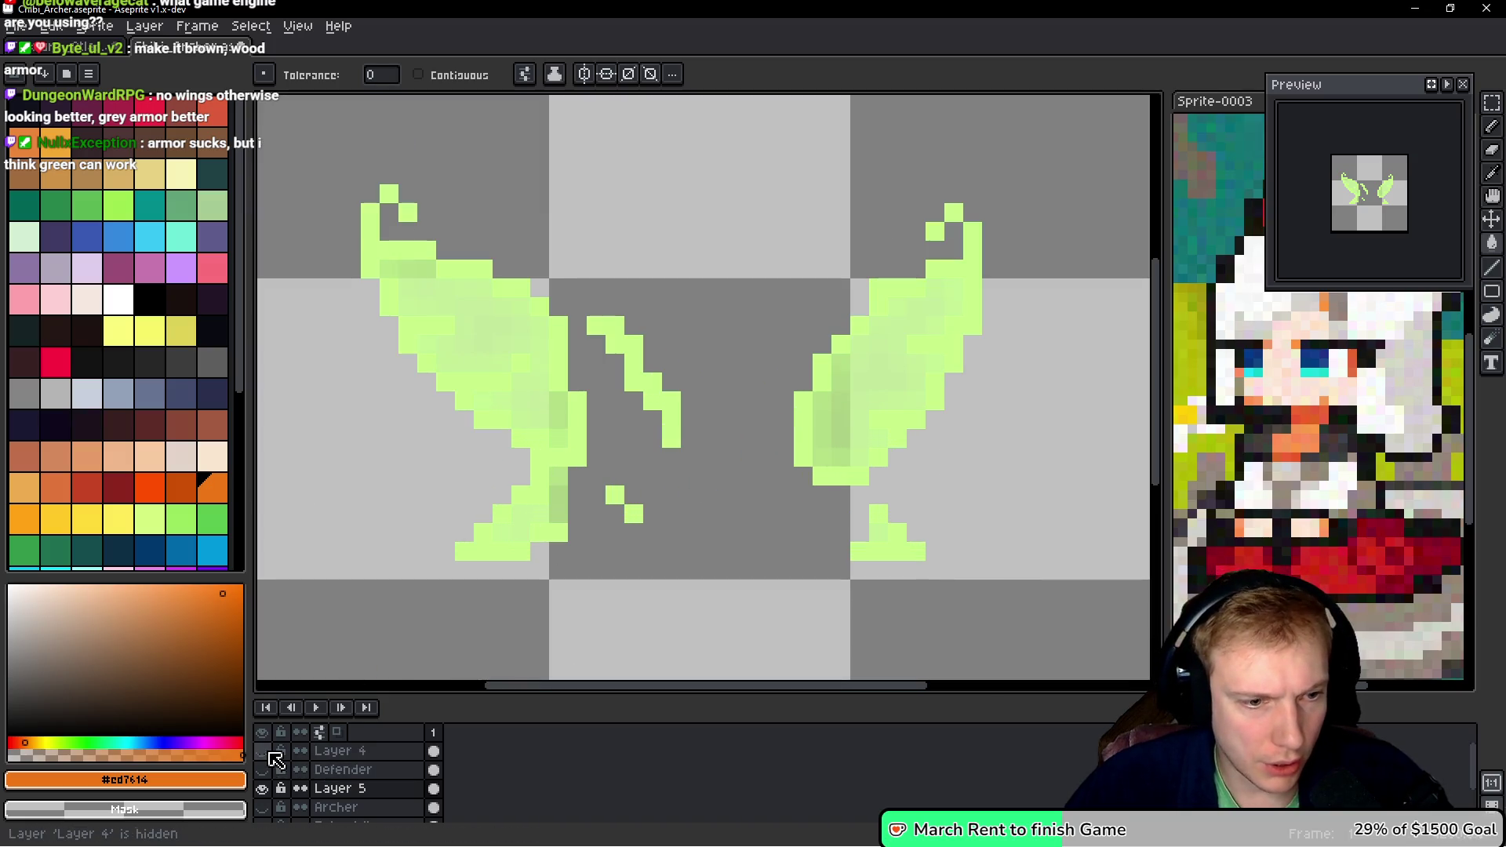
pyautogui.click(263, 769)
pyautogui.scroll(2, 557, 575)
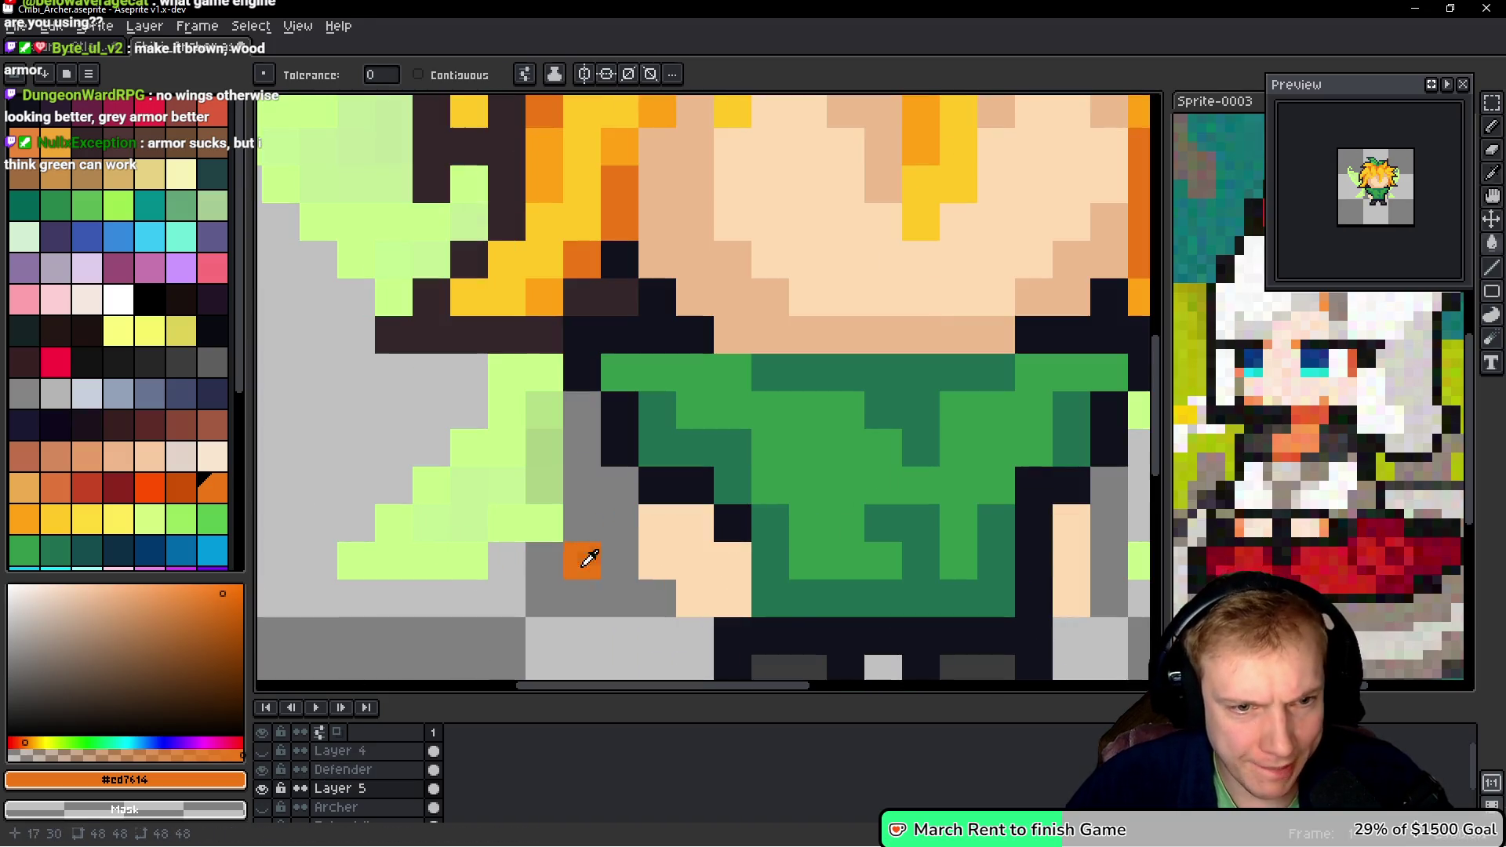
# - Fill the grey gaps beside the arm with light green #C7FF87 pixels, undoing an accidental background fill
pyautogui.keyDown('alt'); pyautogui.click(600, 487); pyautogui.keyUp('alt')
pyautogui.click(614, 489)
pyautogui.press('v')
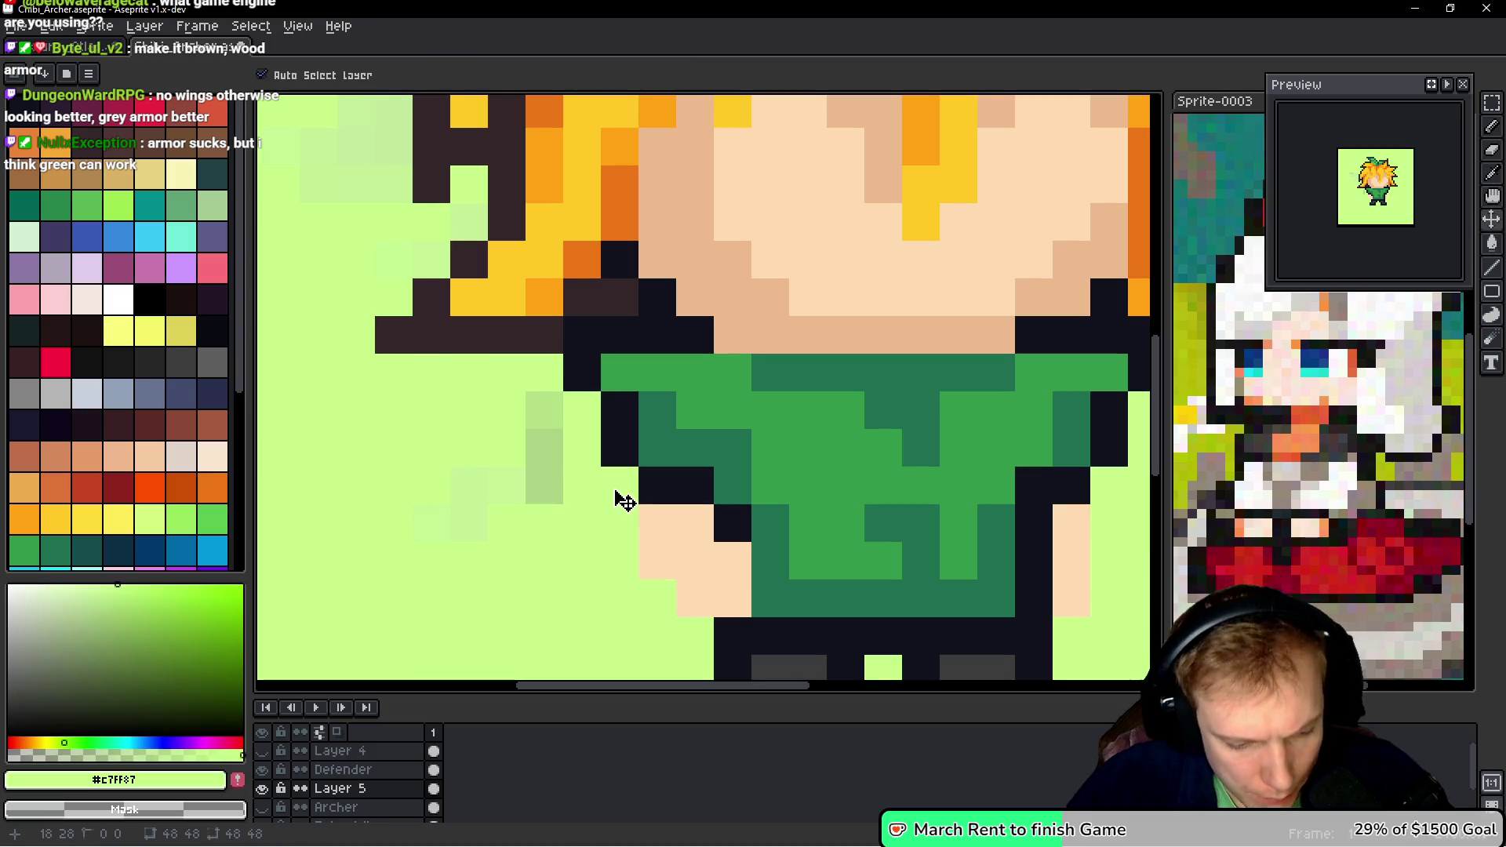
pyautogui.hotkey('ctrl', 'z')
pyautogui.press('b')
pyautogui.click(616, 488)
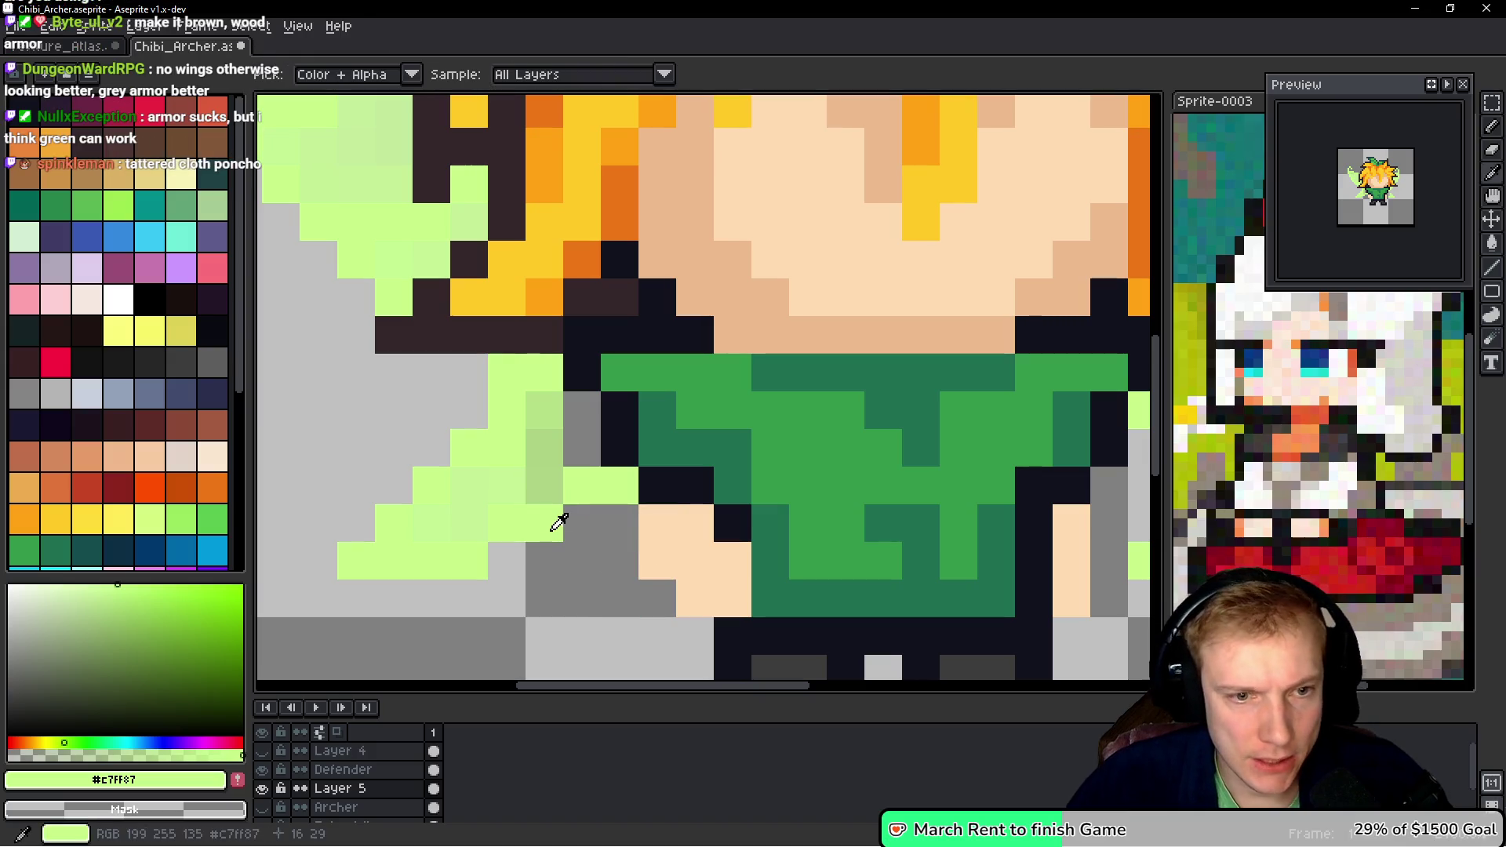
pyautogui.click(575, 523)
# - Paint the column of pixels beside the arm in light green
pyautogui.press('i')
pyautogui.press('b')
pyautogui.moveTo(582, 410); pyautogui.dragTo(582, 494)
pyautogui.scroll(-6, 766, 486)
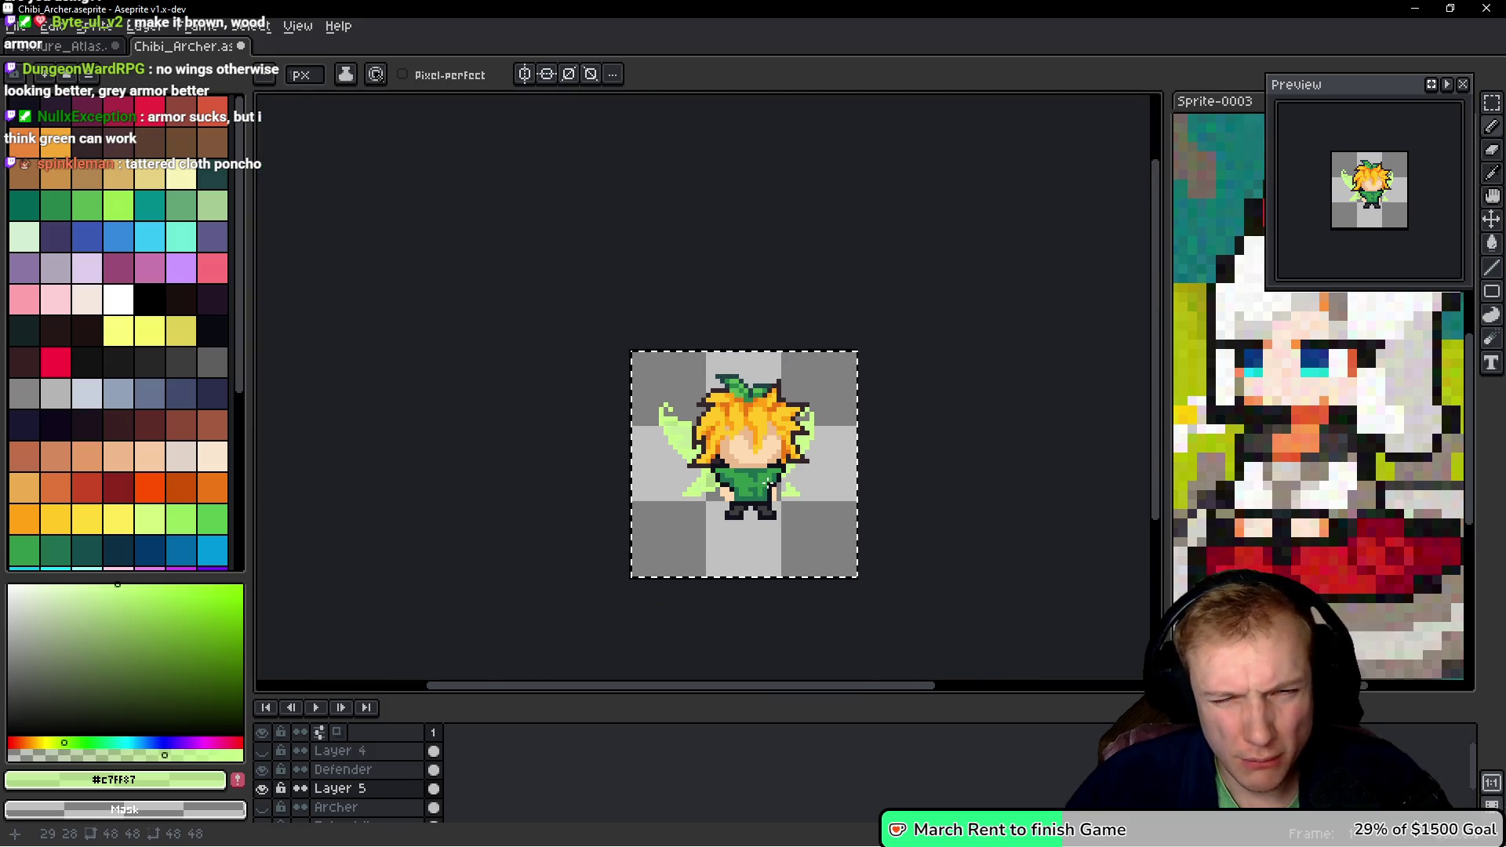
pyautogui.scroll(5, 770, 482)
# - Sample the semi-transparent wing colour near the right wing to check the shading
pyautogui.keyDown('alt'); pyautogui.click(837, 455); pyautogui.keyUp('alt')
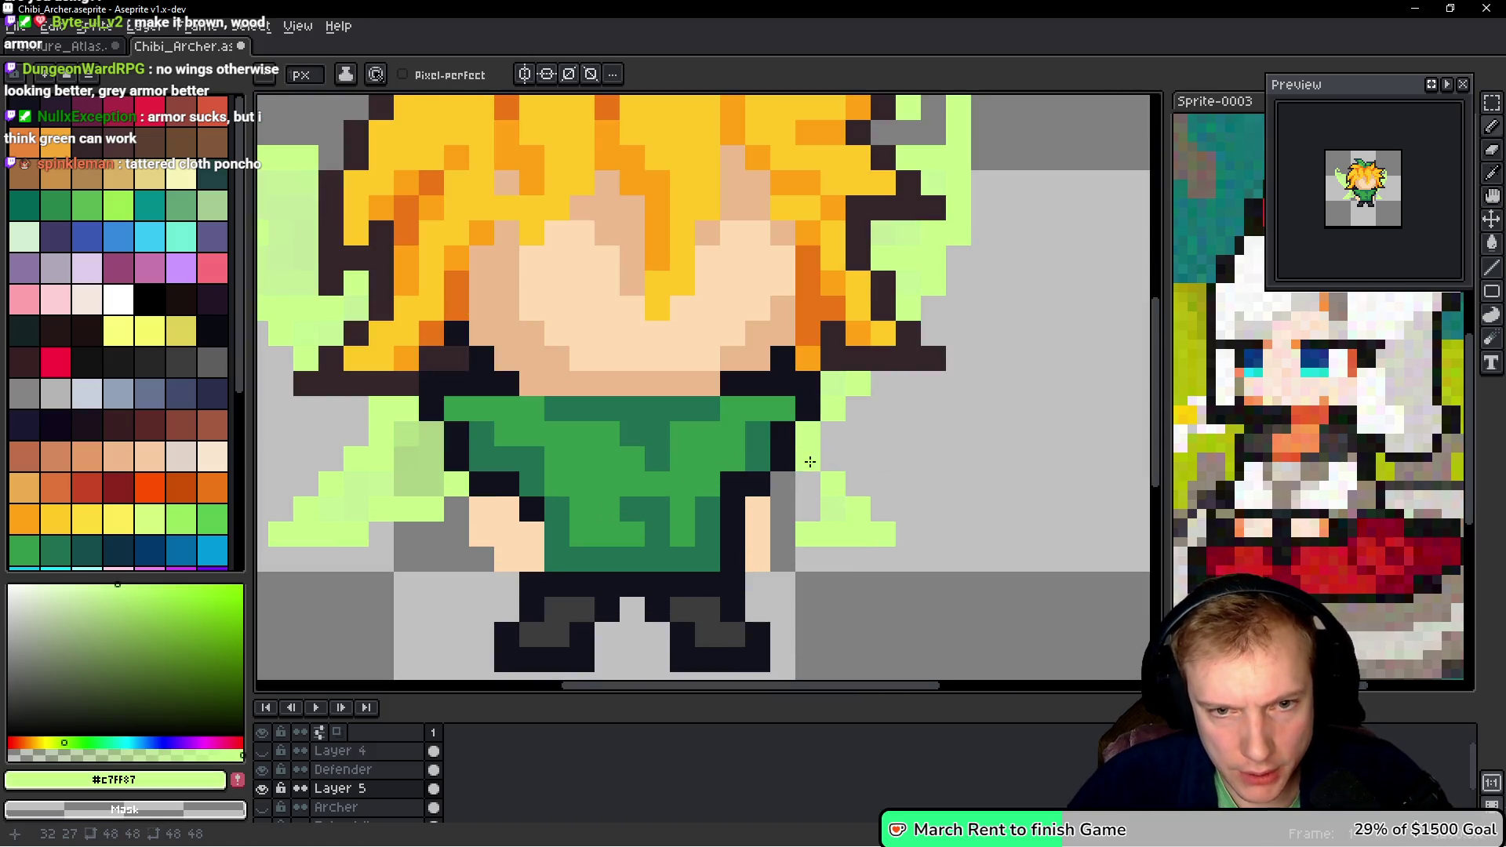
pyautogui.keyDown('alt'); pyautogui.click(837, 493); pyautogui.keyUp('alt')
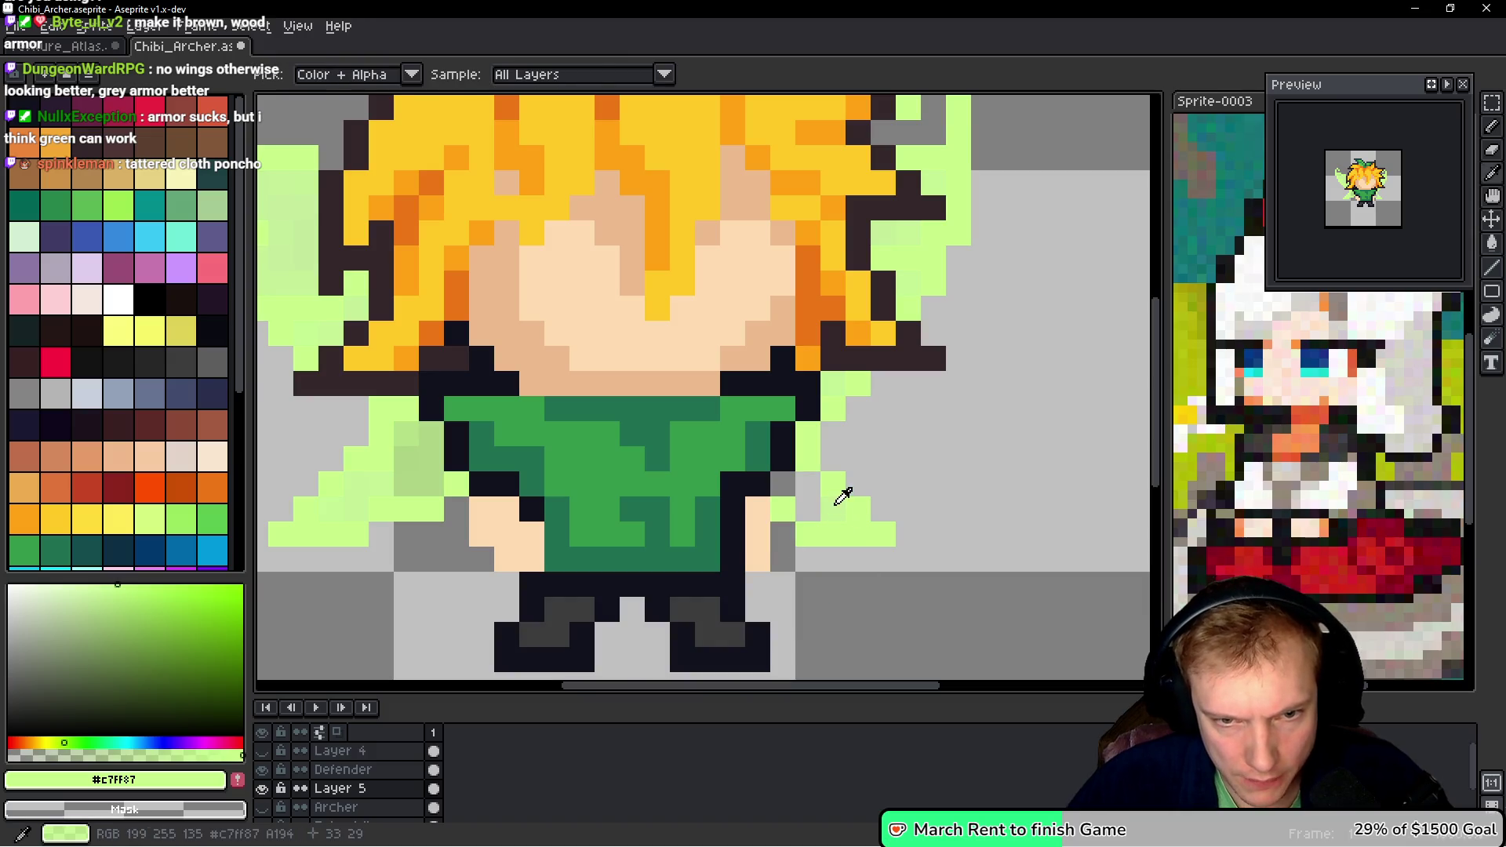
pyautogui.scroll(-5, 792, 490)
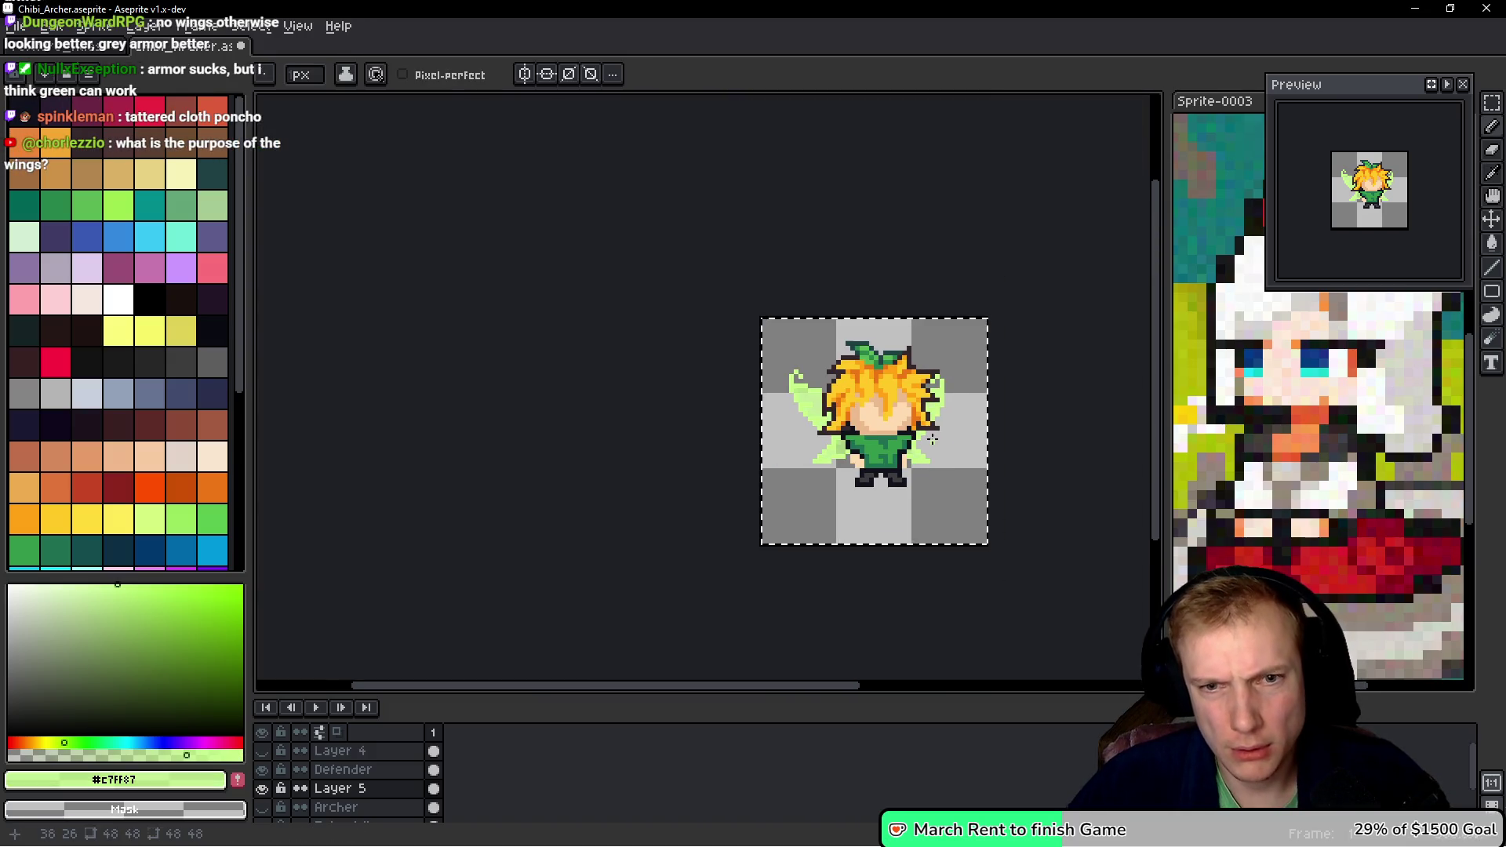
pyautogui.scroll(1, 932, 438)
pyautogui.scroll(-1, 932, 438)
pyautogui.scroll(1, 937, 445)
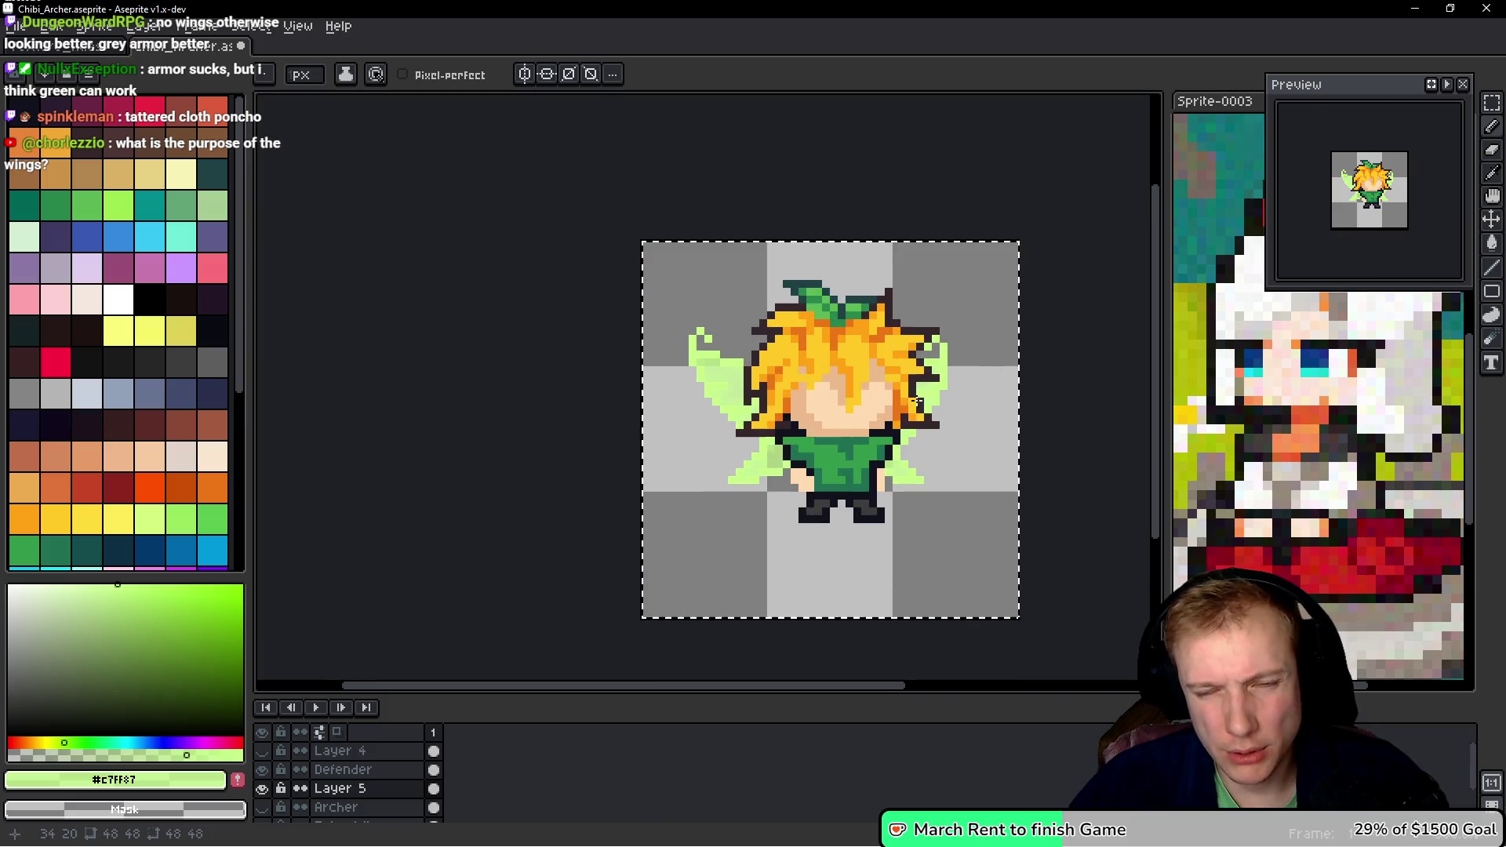
pyautogui.scroll(-1, 947, 423)
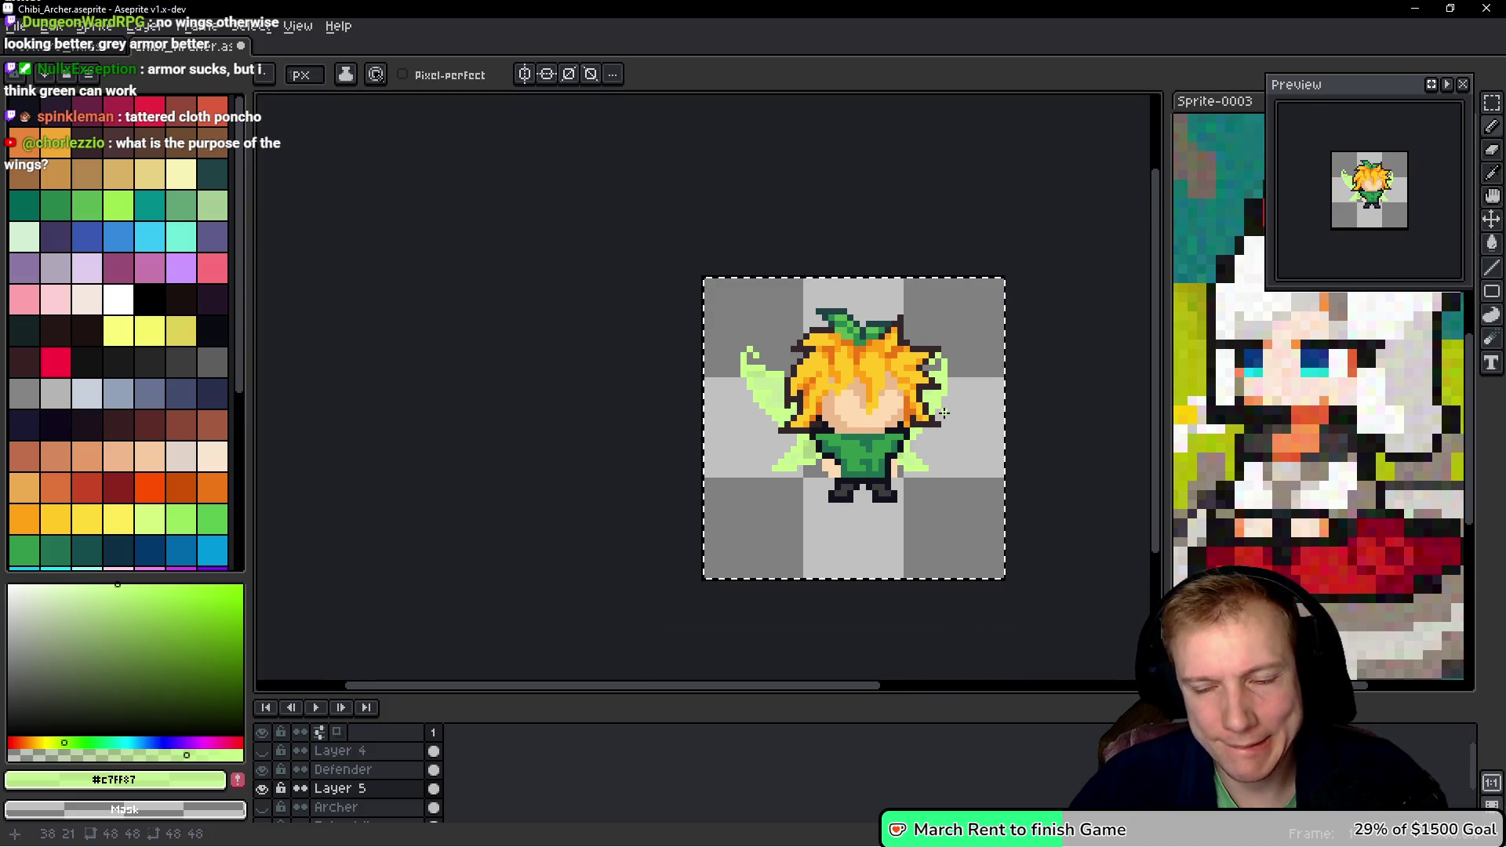
pyautogui.scroll(1, 945, 413)
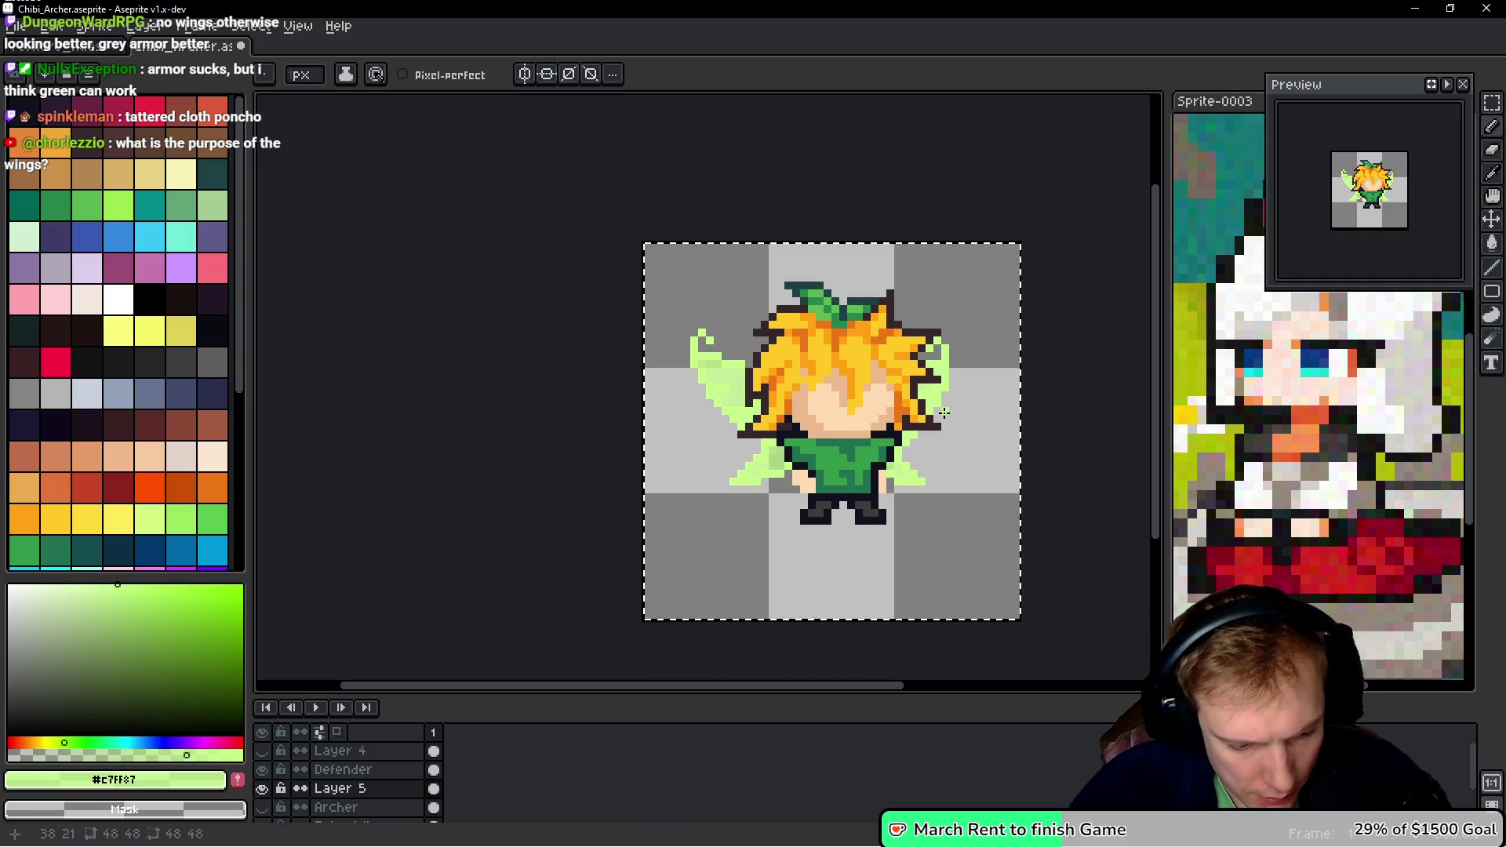
pyautogui.press('ctrl')
# - Clear the selection and apply a blur-3x3 convolution matrix to the Layer 5 wings
pyautogui.keyDown('ctrl'); pyautogui.click(936, 434); pyautogui.keyUp('ctrl')
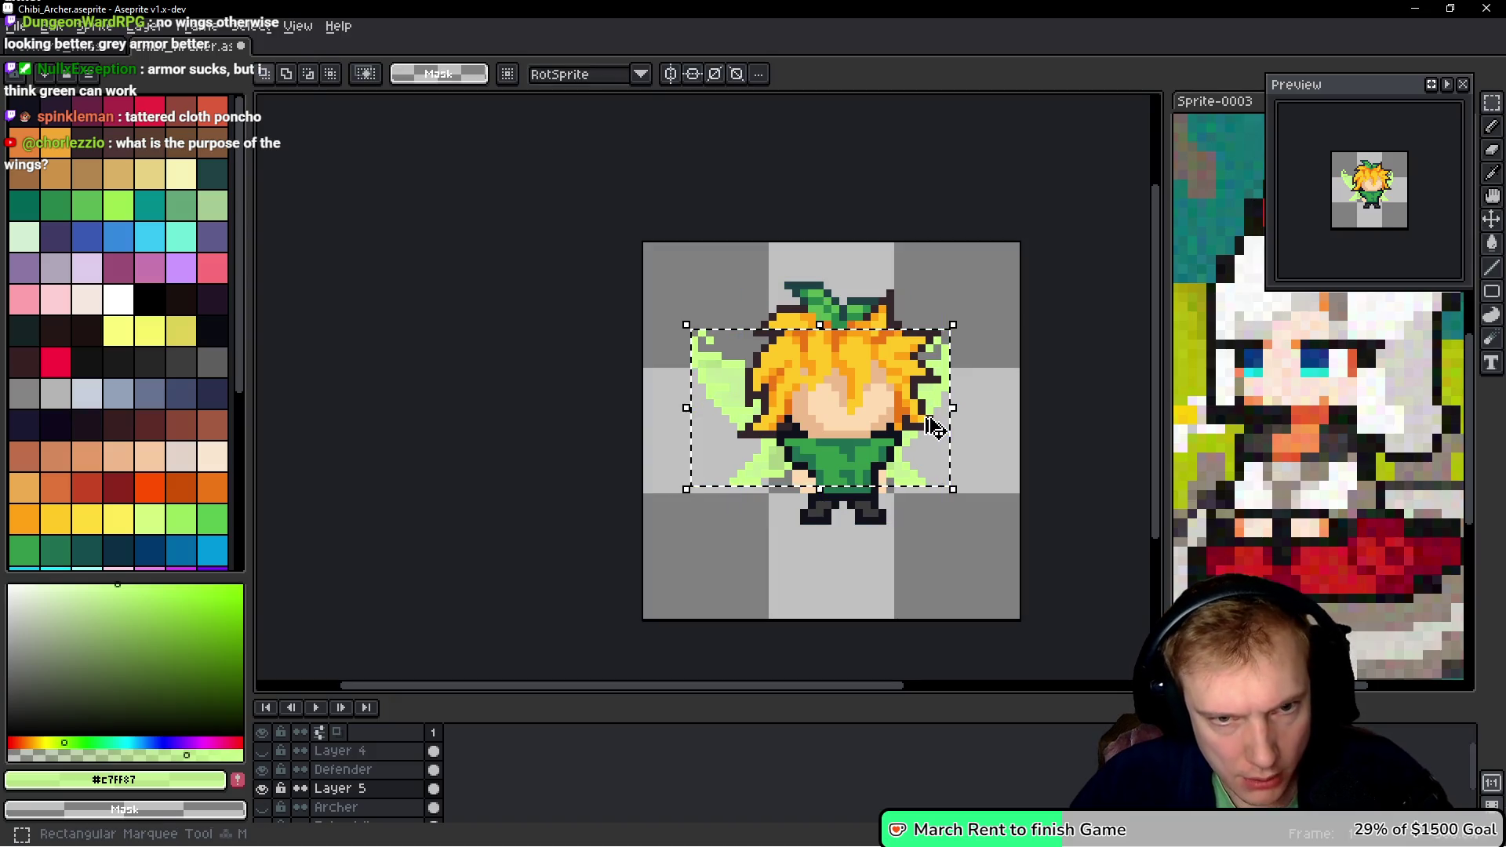
pyautogui.click(923, 421)
pyautogui.press('F9')
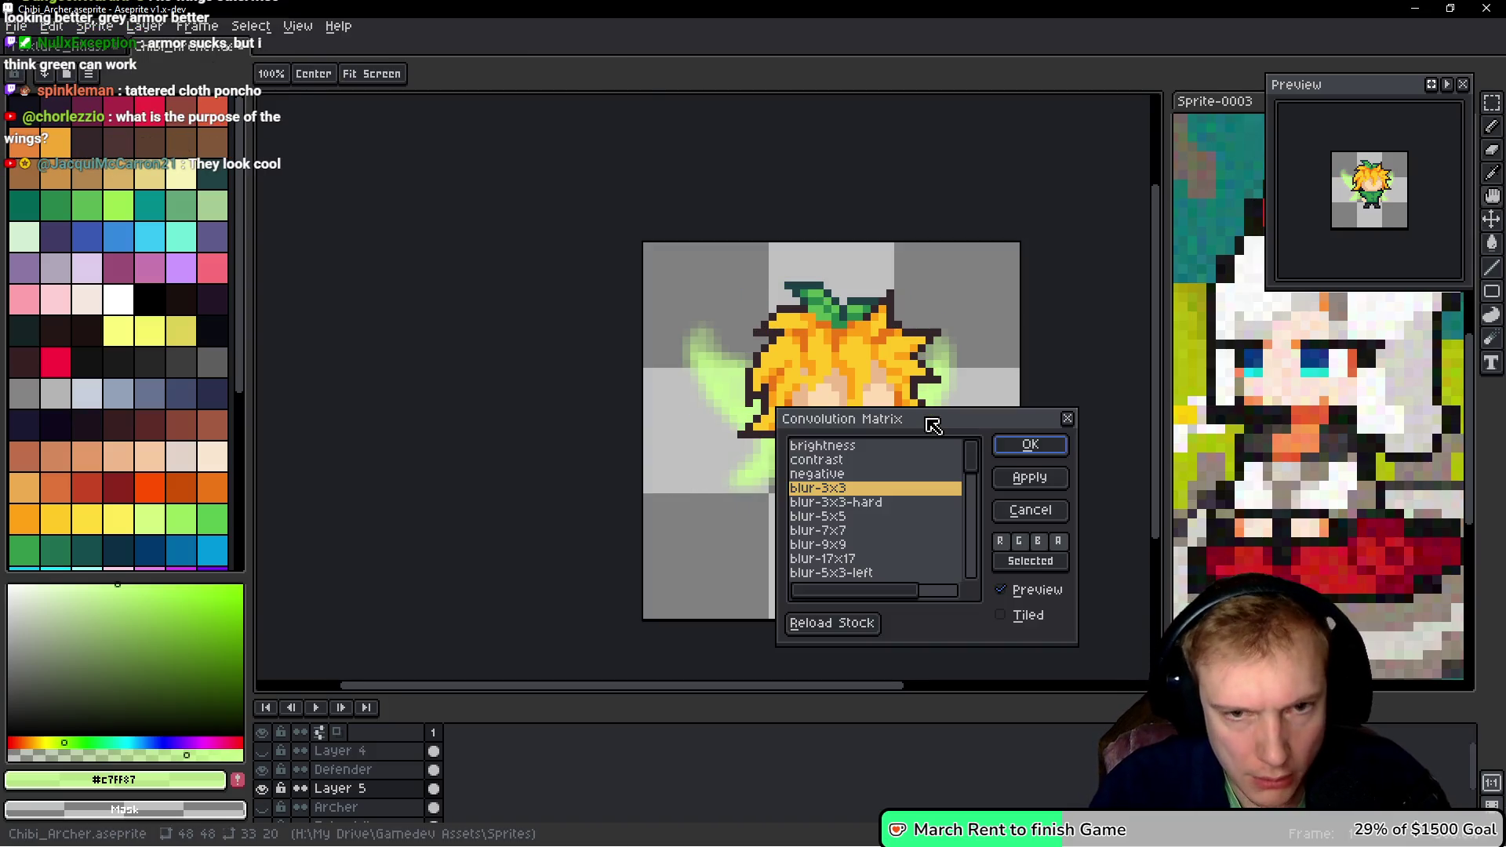
pyautogui.click(1029, 445)
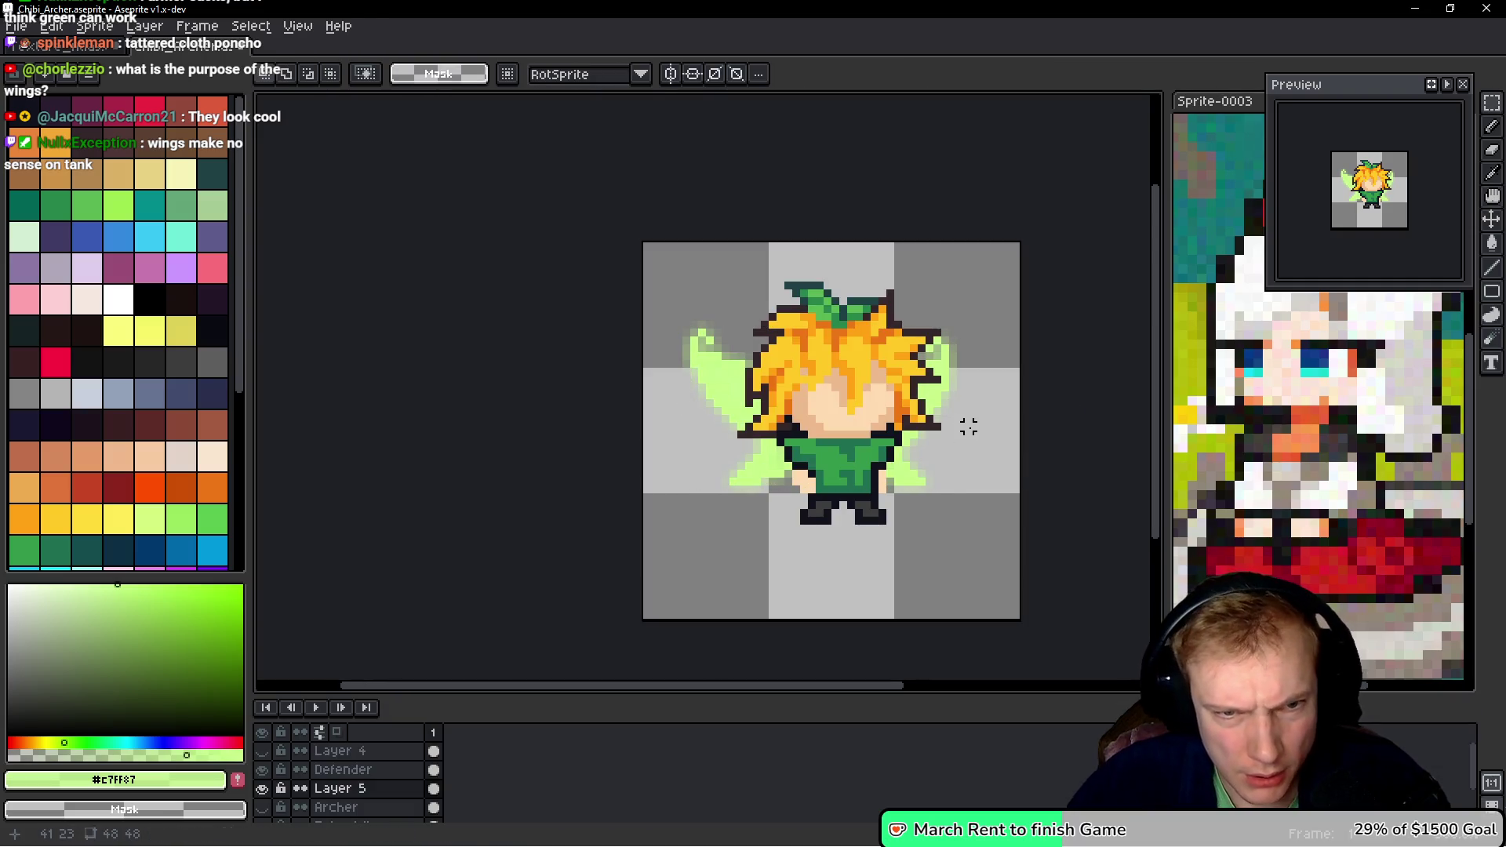
# - Compare the blurred Layer 5 wings with the original Fairy Wings, leaving only Layer 5 visible
pyautogui.scroll(-2, 369, 797)
pyautogui.click(264, 752)
pyautogui.click(263, 789)
pyautogui.click(265, 790)
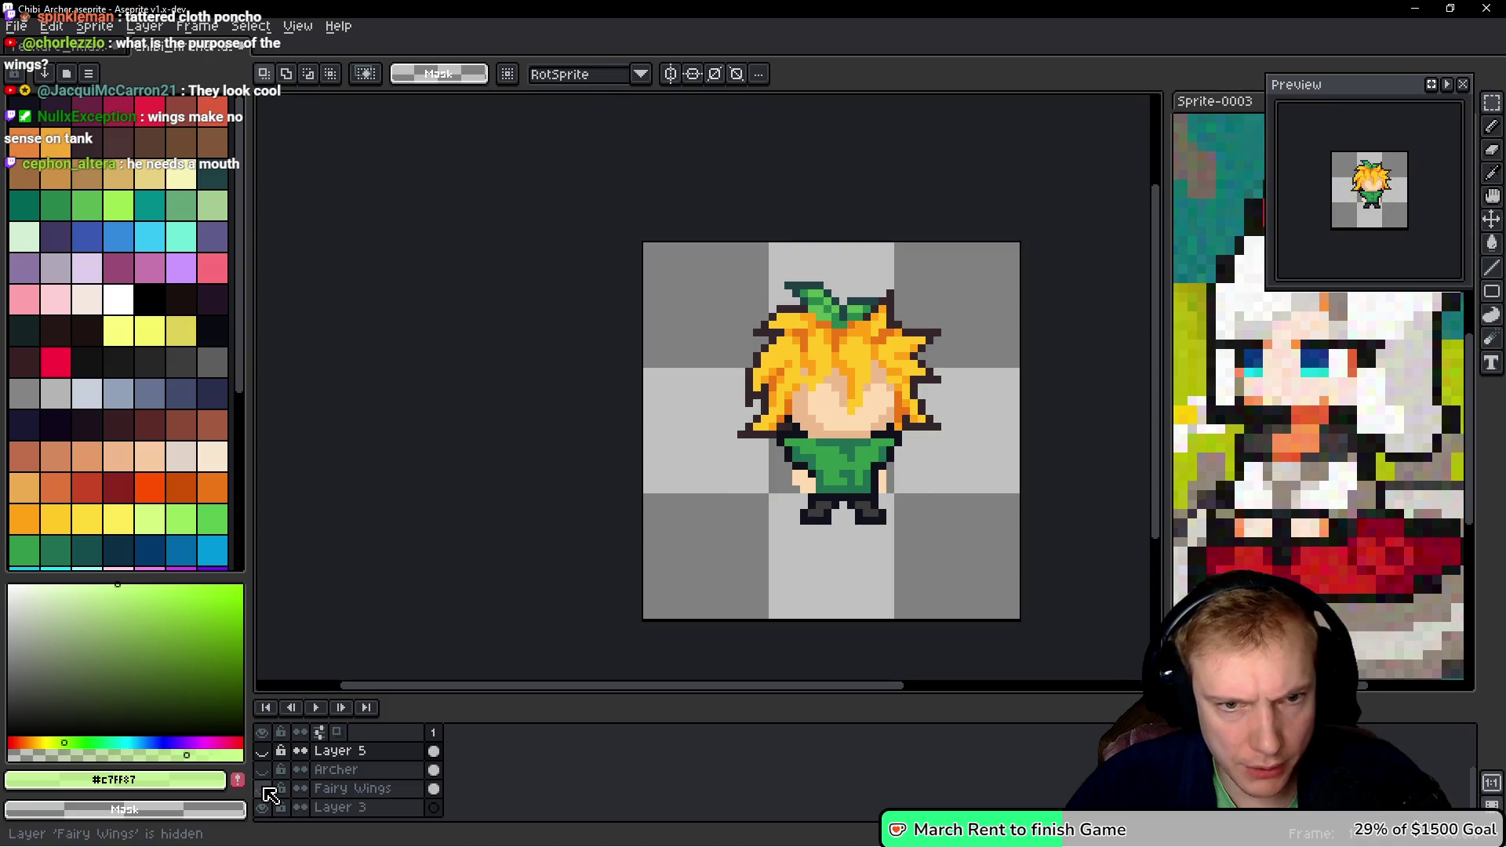
pyautogui.click(264, 751)
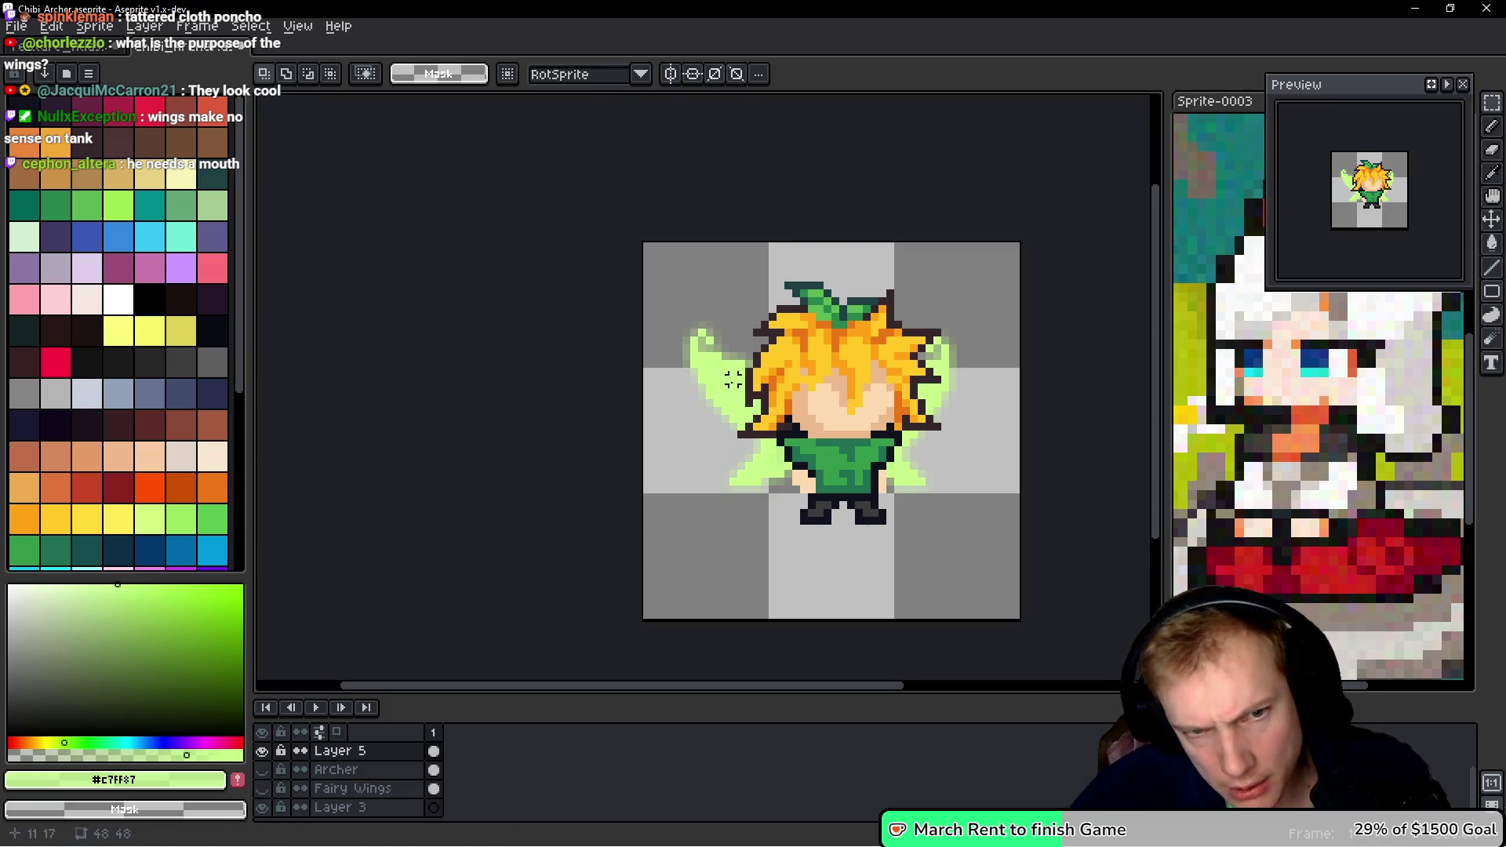